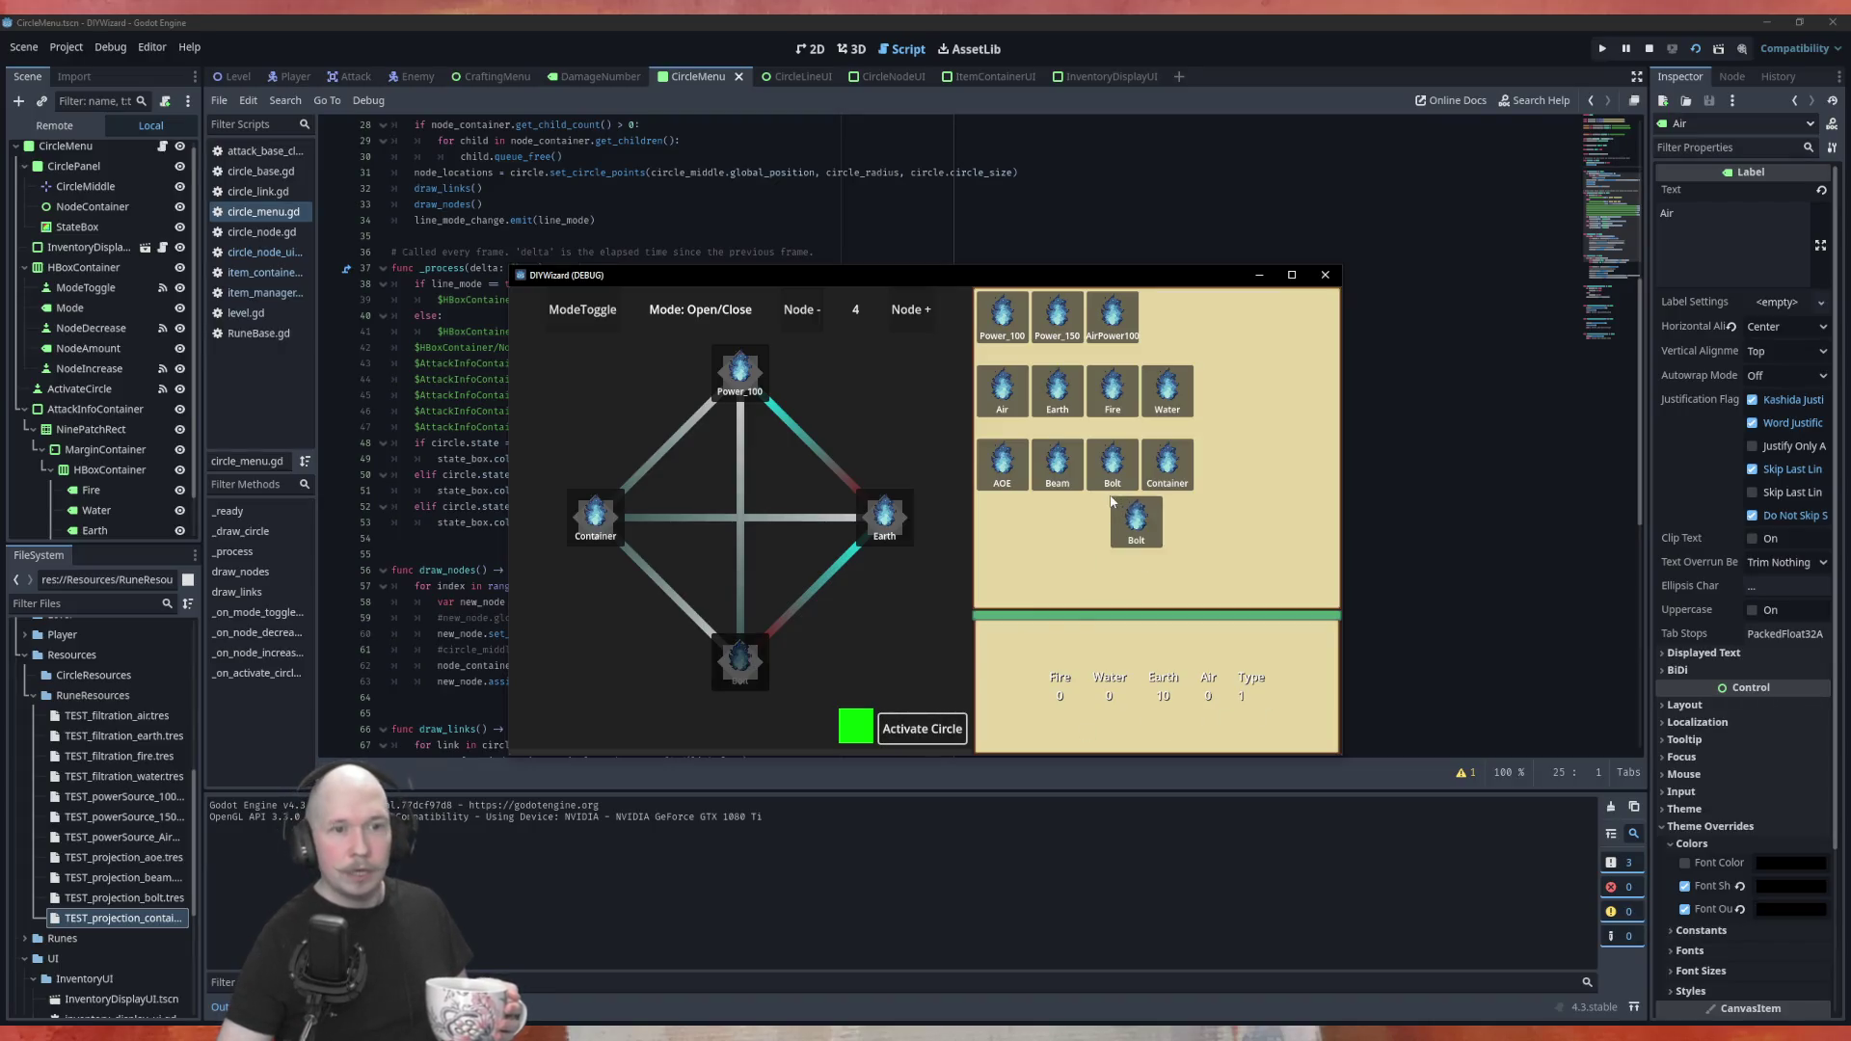
Drop the AOE rune on the bottom circle node, link it to Container, and shift the game window right
mouse_move(1002, 466)
left_mouse_down()
mouse_move(784, 674)
mouse_move(703, 649)
mouse_move(742, 667)
left_mouse_up()
left_click_drag(1002, 467, 747, 660)
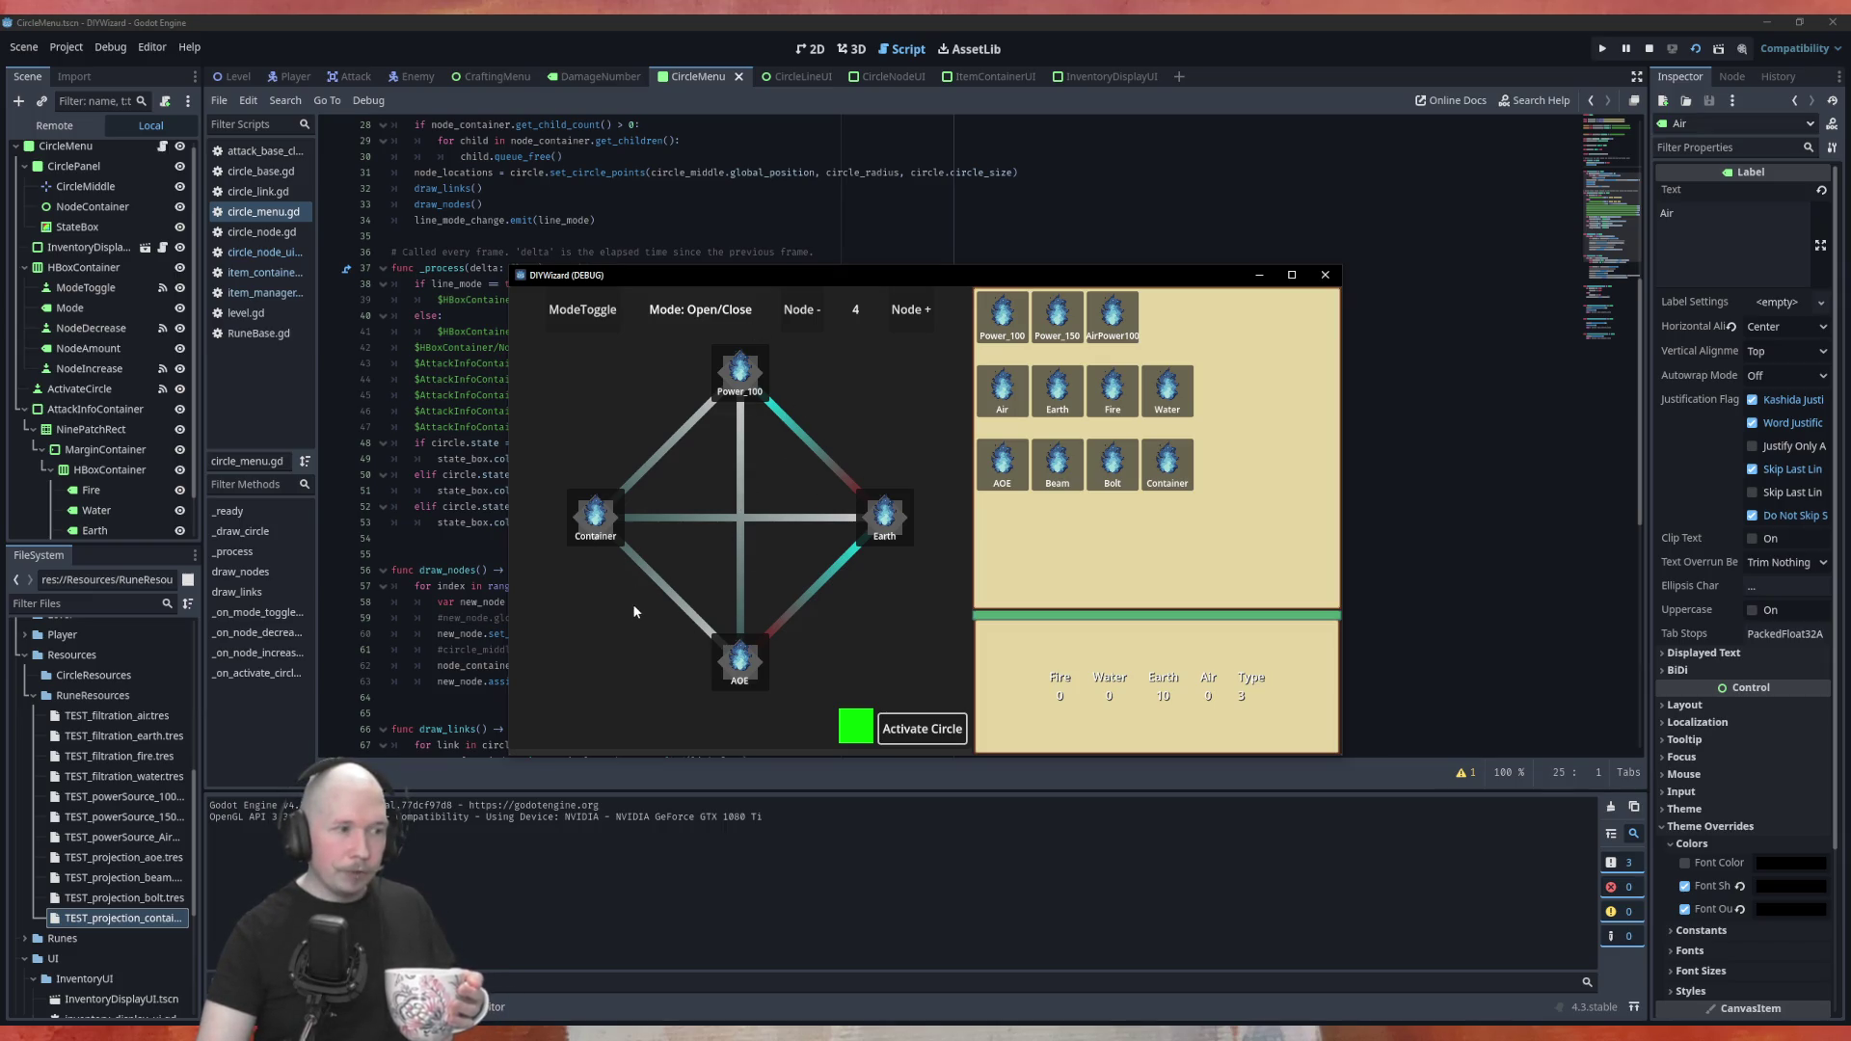
left_click(640, 571)
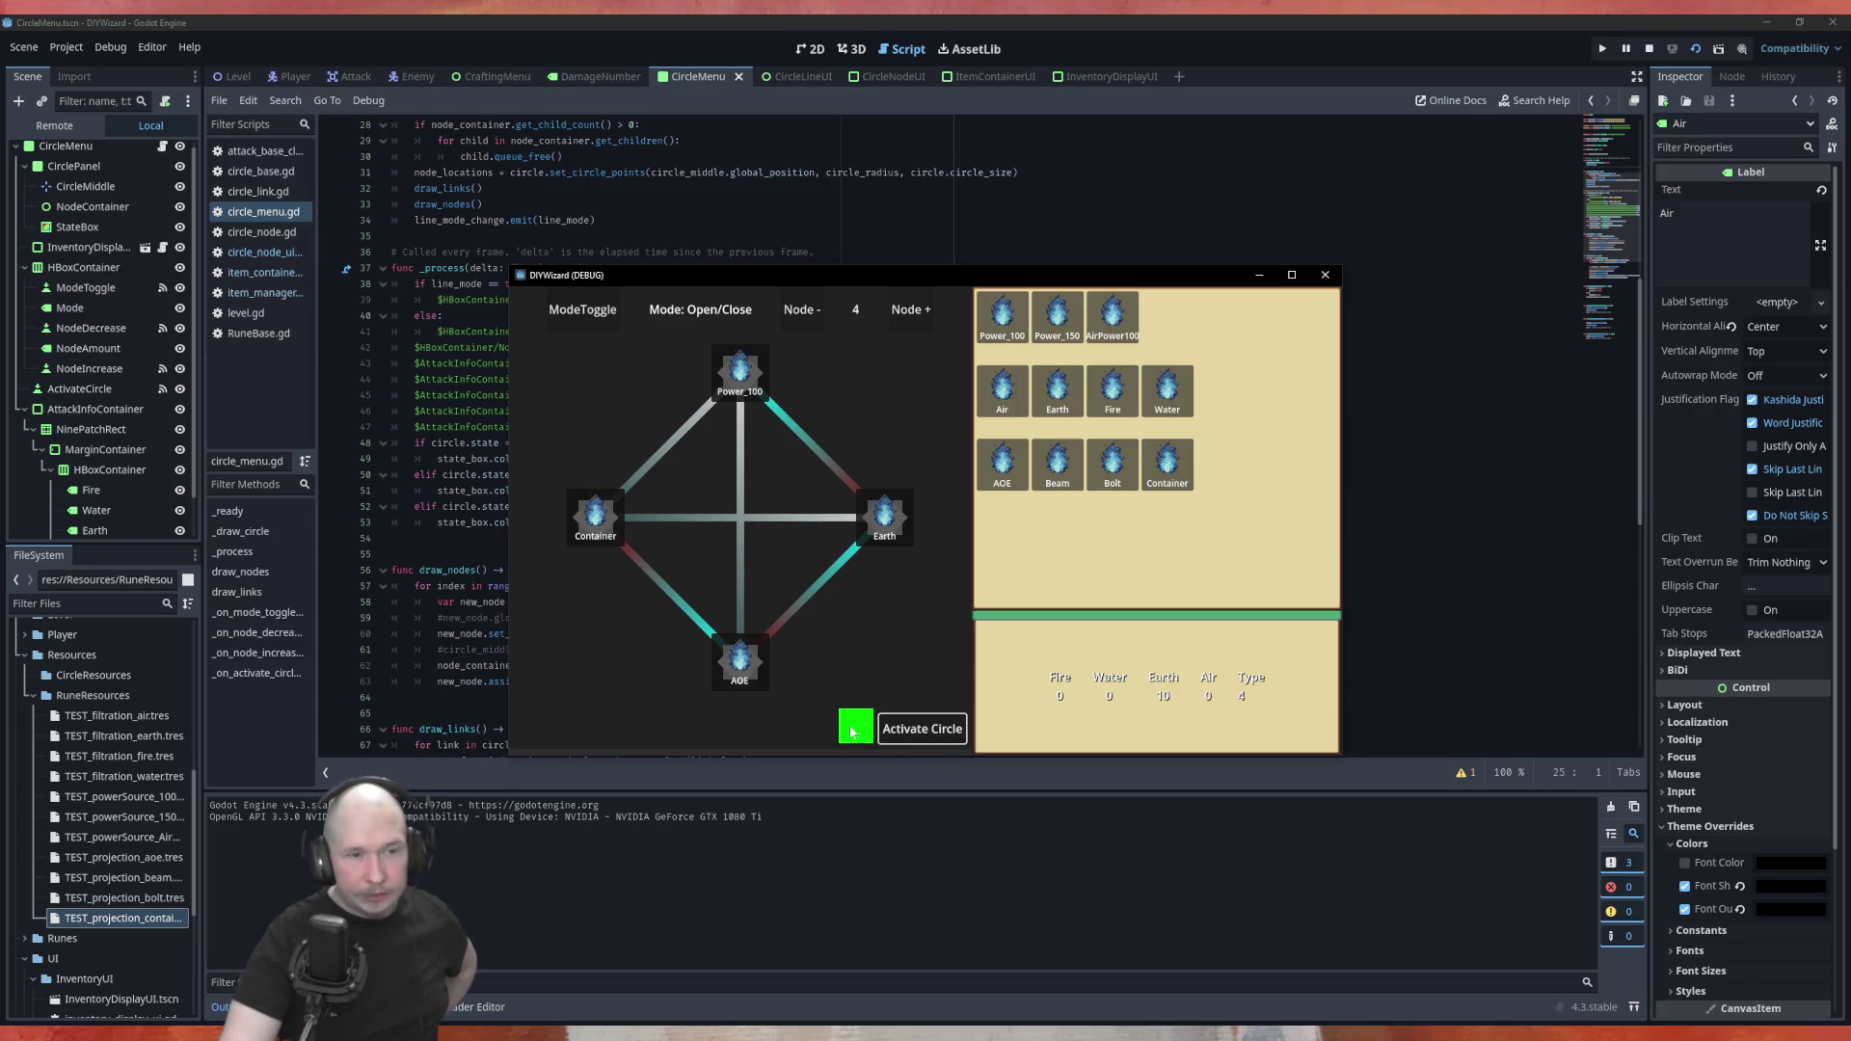
left_click_drag(882, 273, 1090, 253)
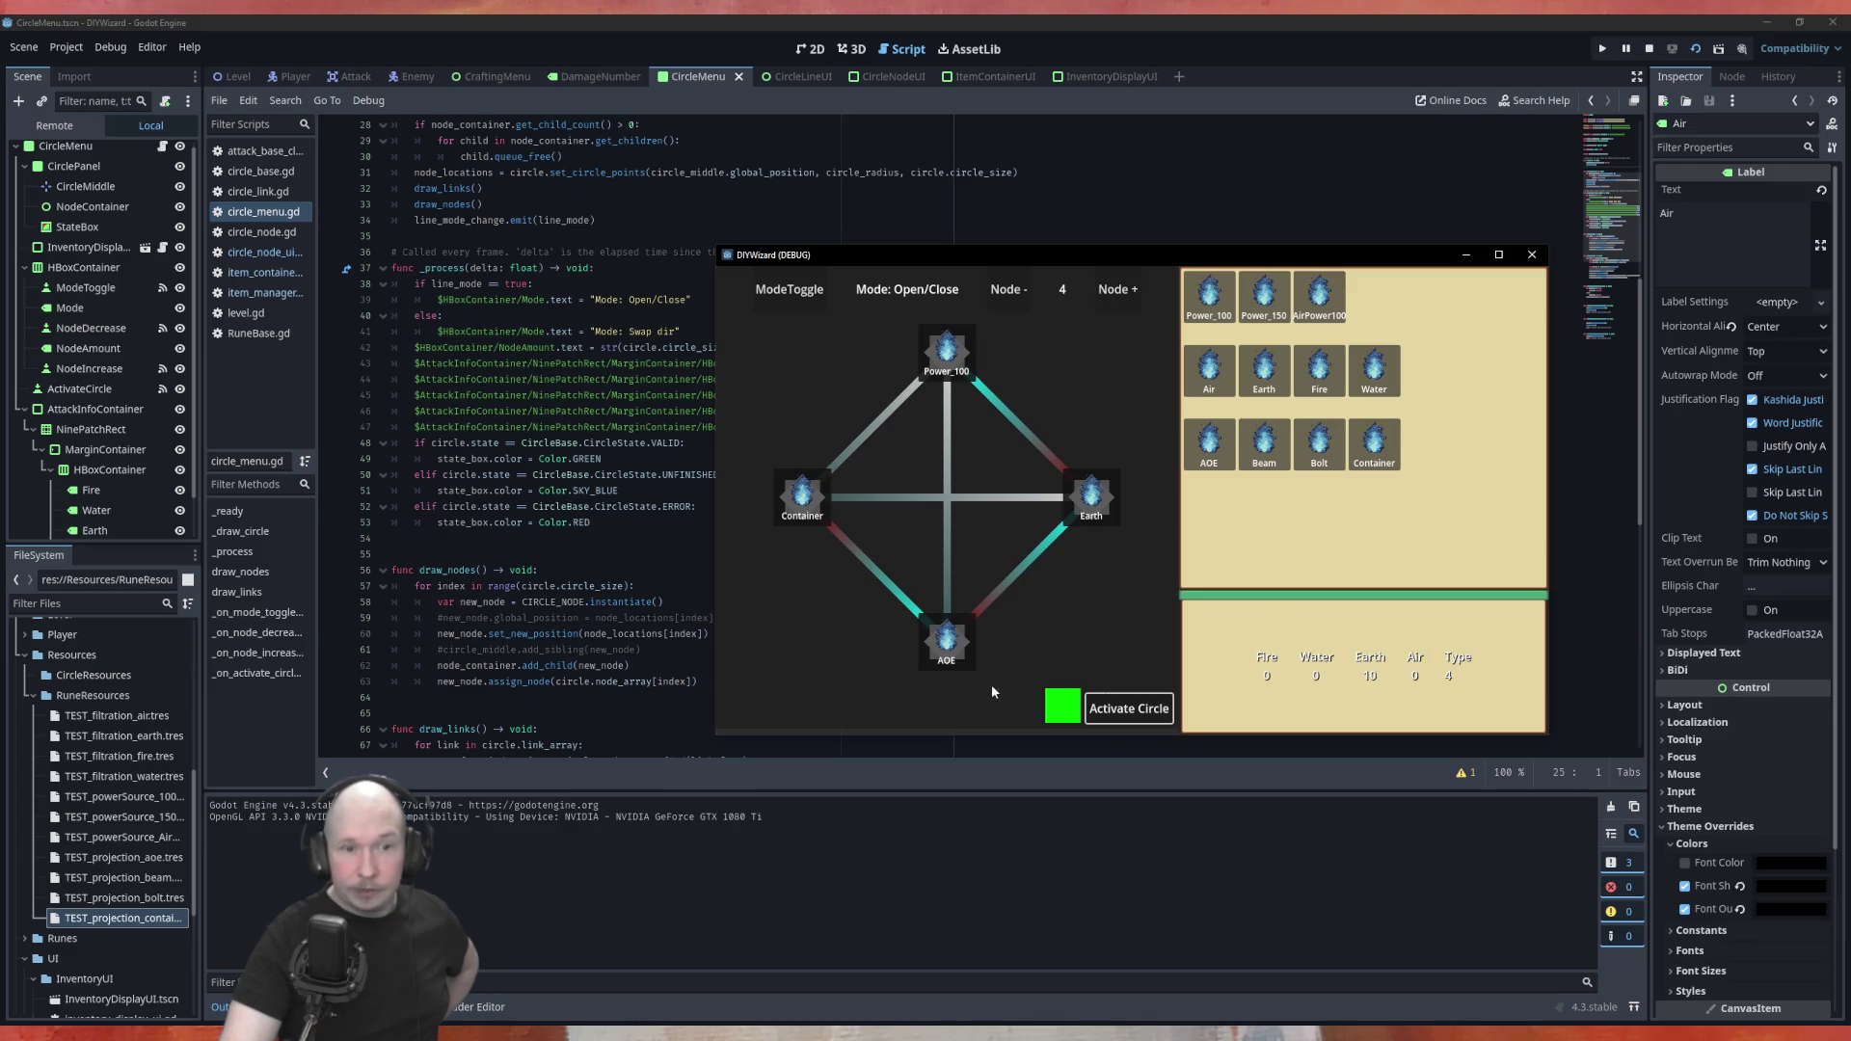
Close the running game and scroll through the circle_menu.gd script
left_click(1532, 257)
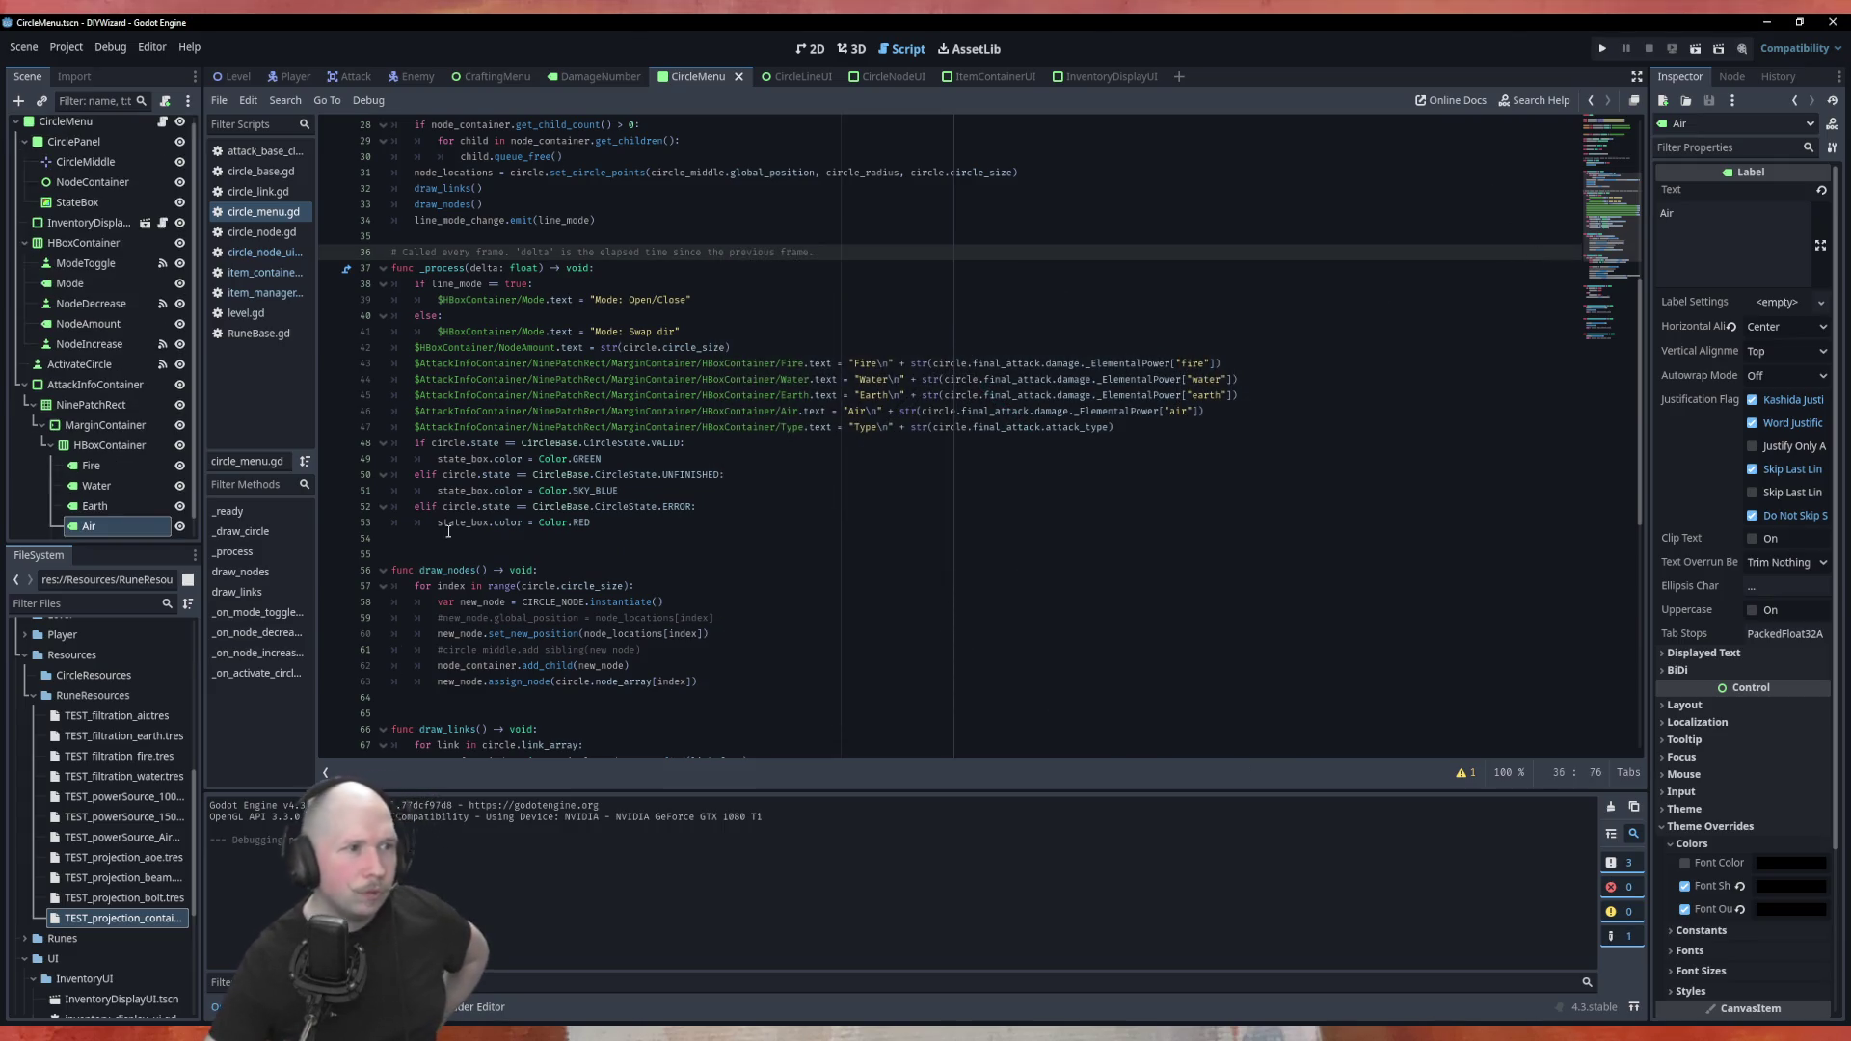
left_click(271, 220)
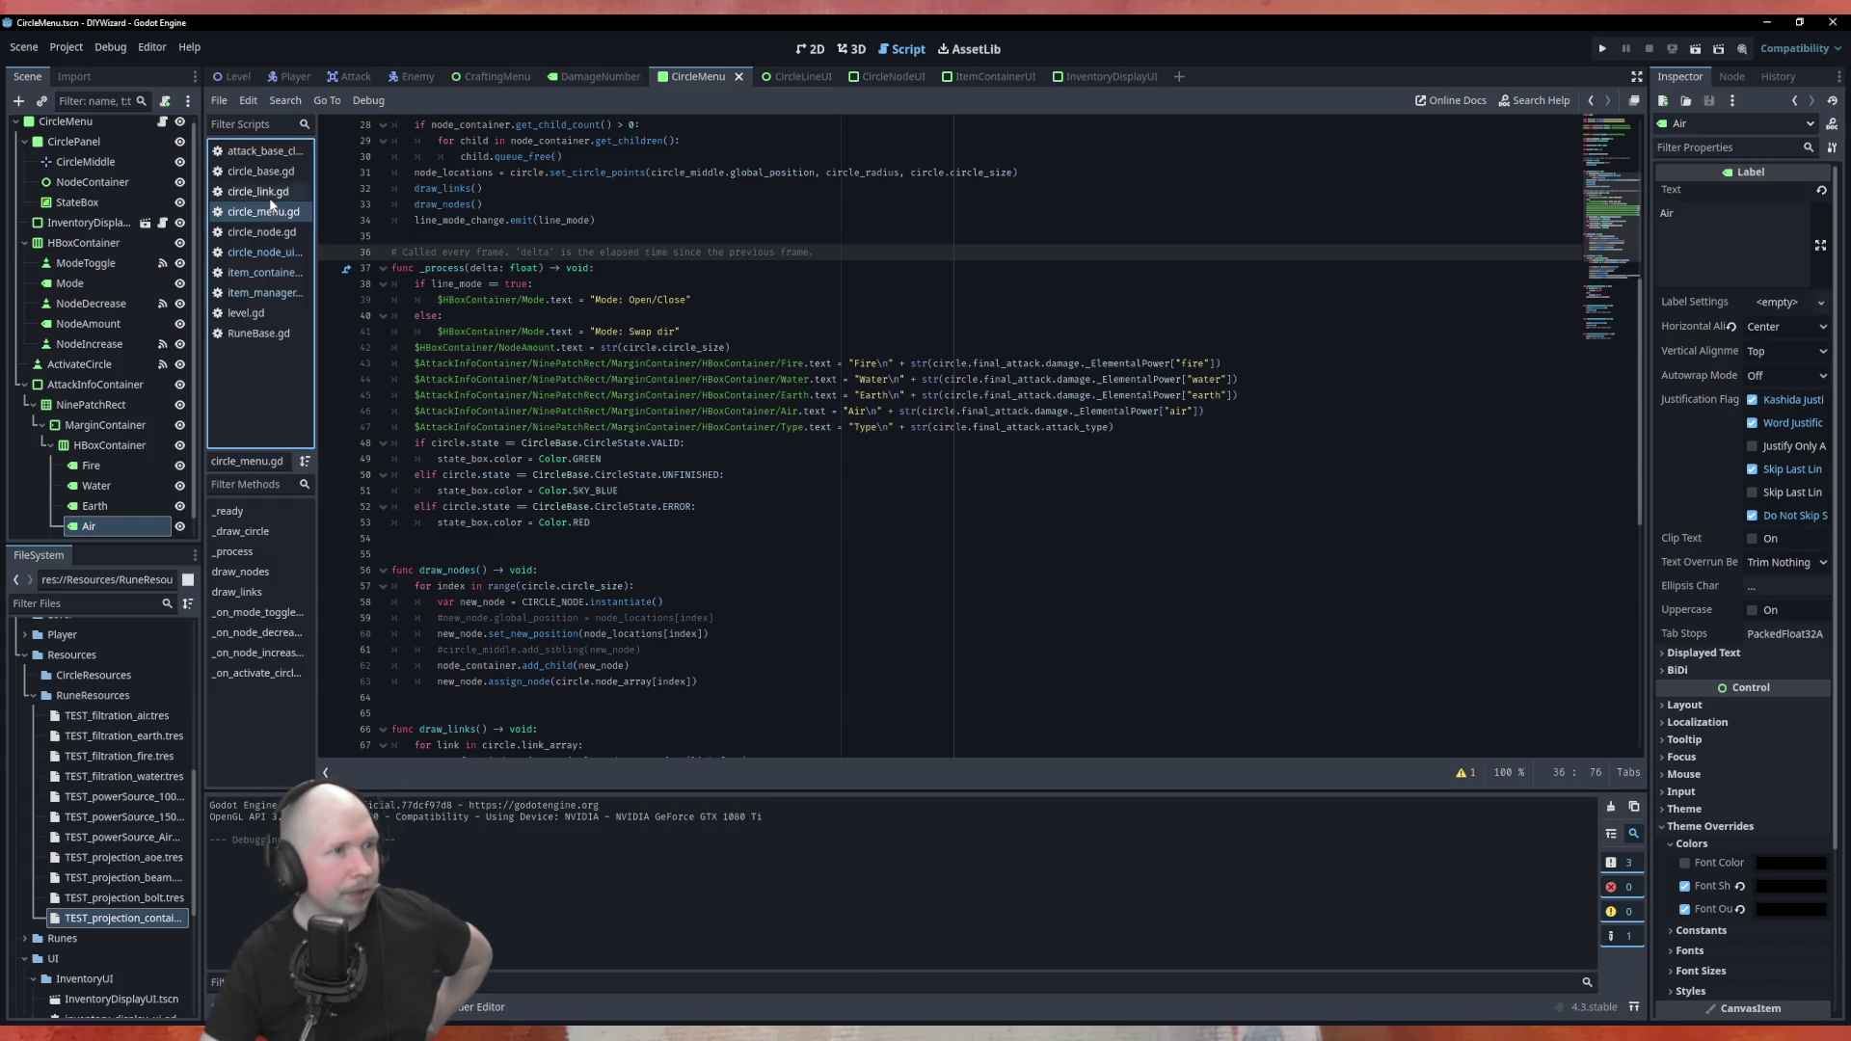
scroll(647, 617, "down", 7)
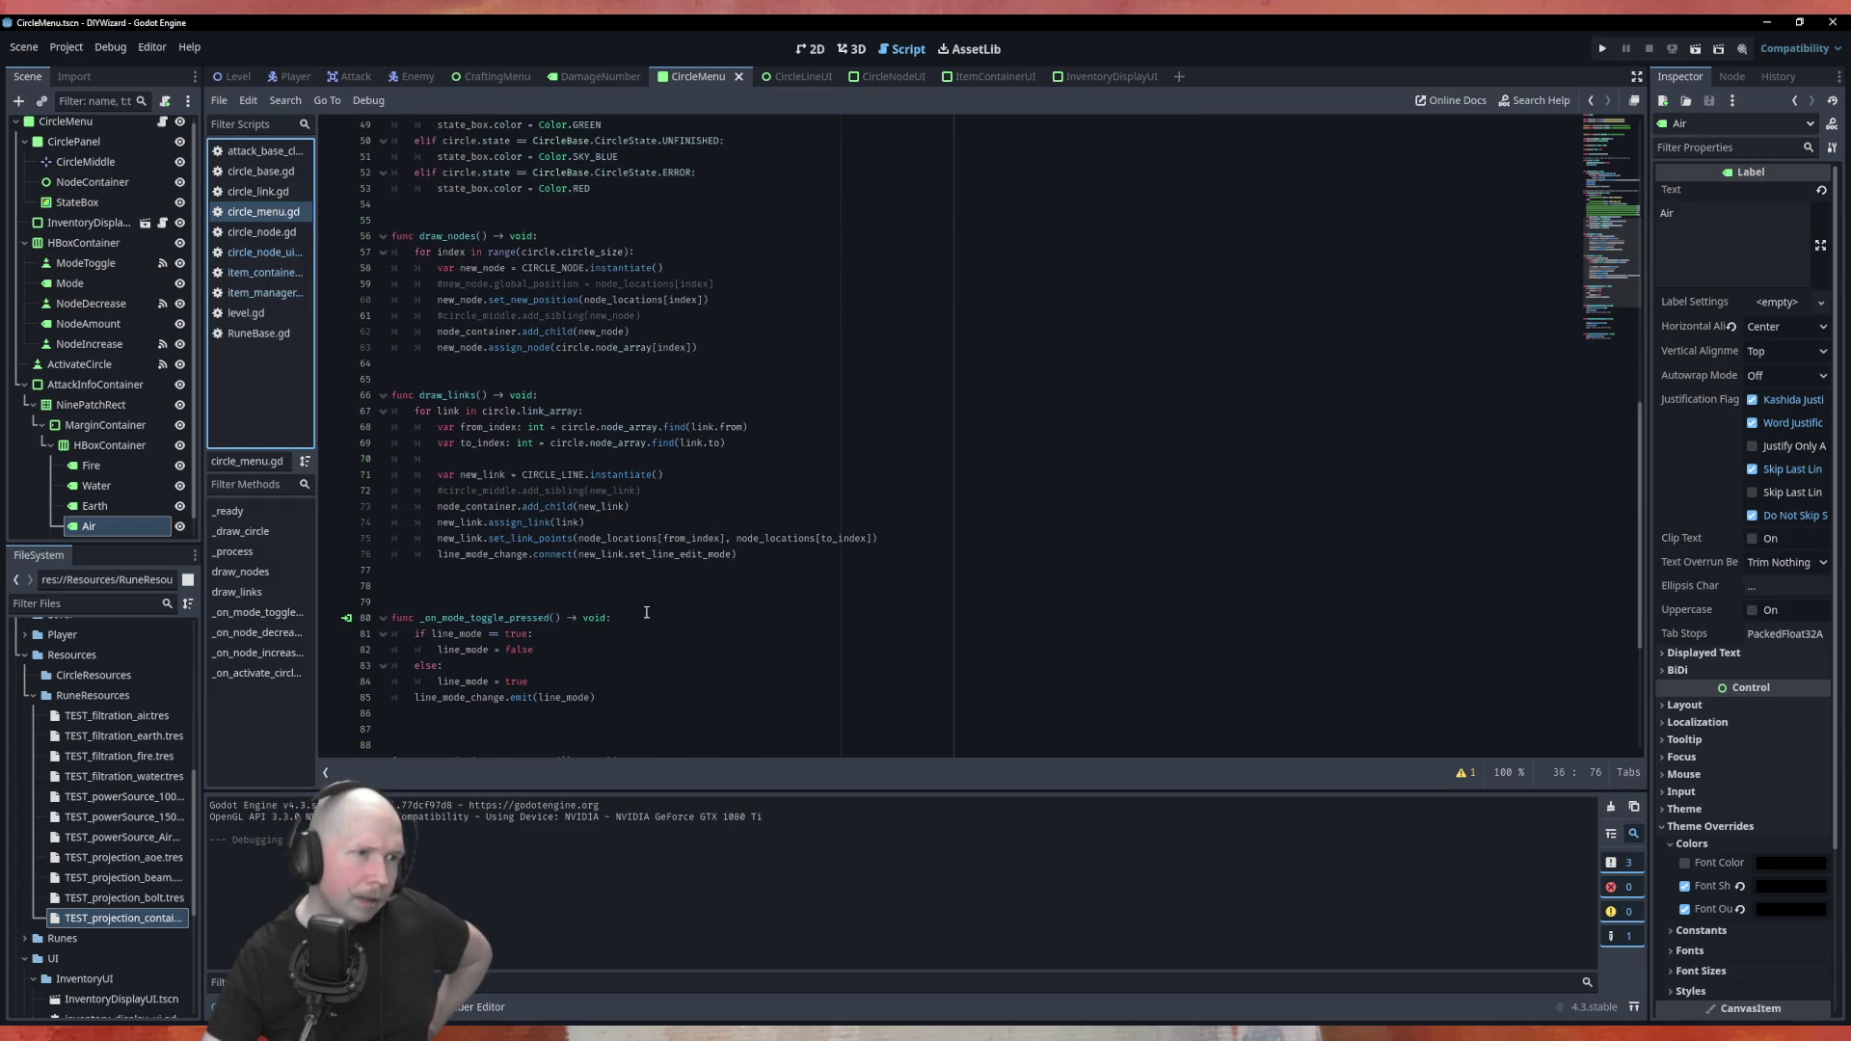
scroll(647, 611, "up", 5)
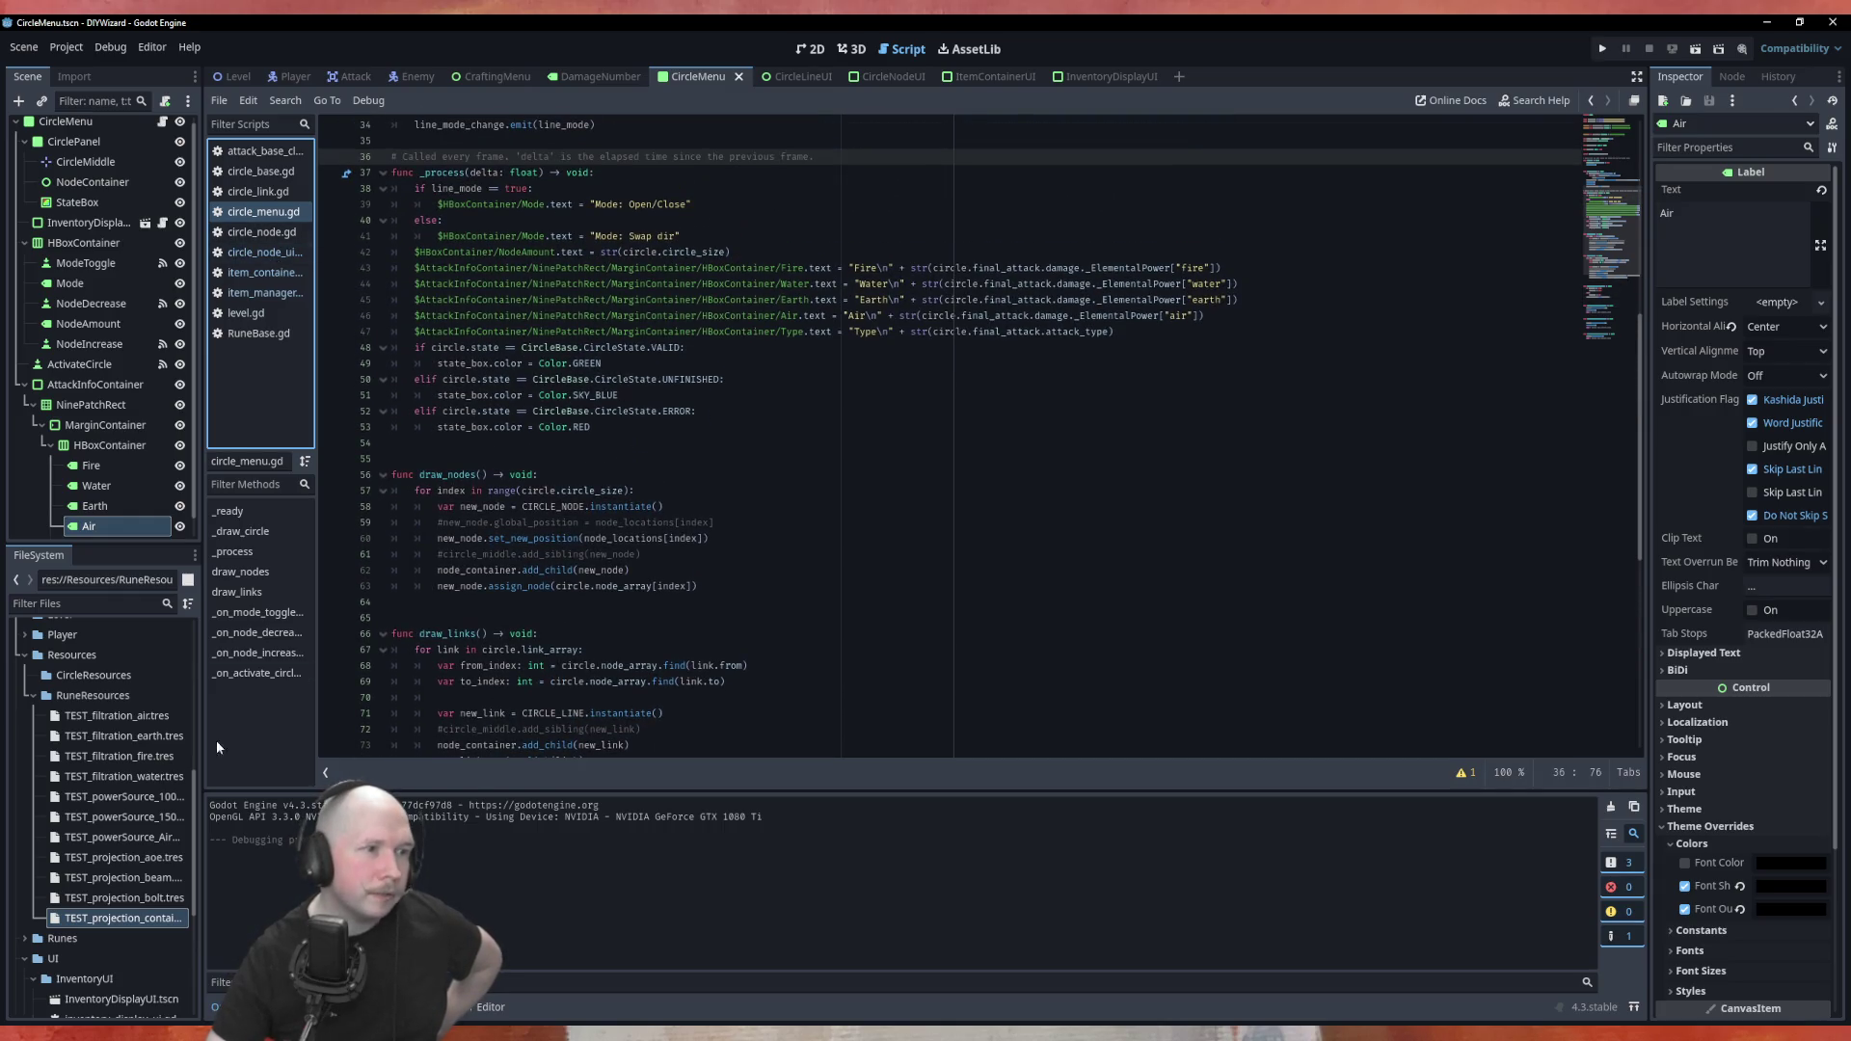
scroll(111, 929, "down", 3)
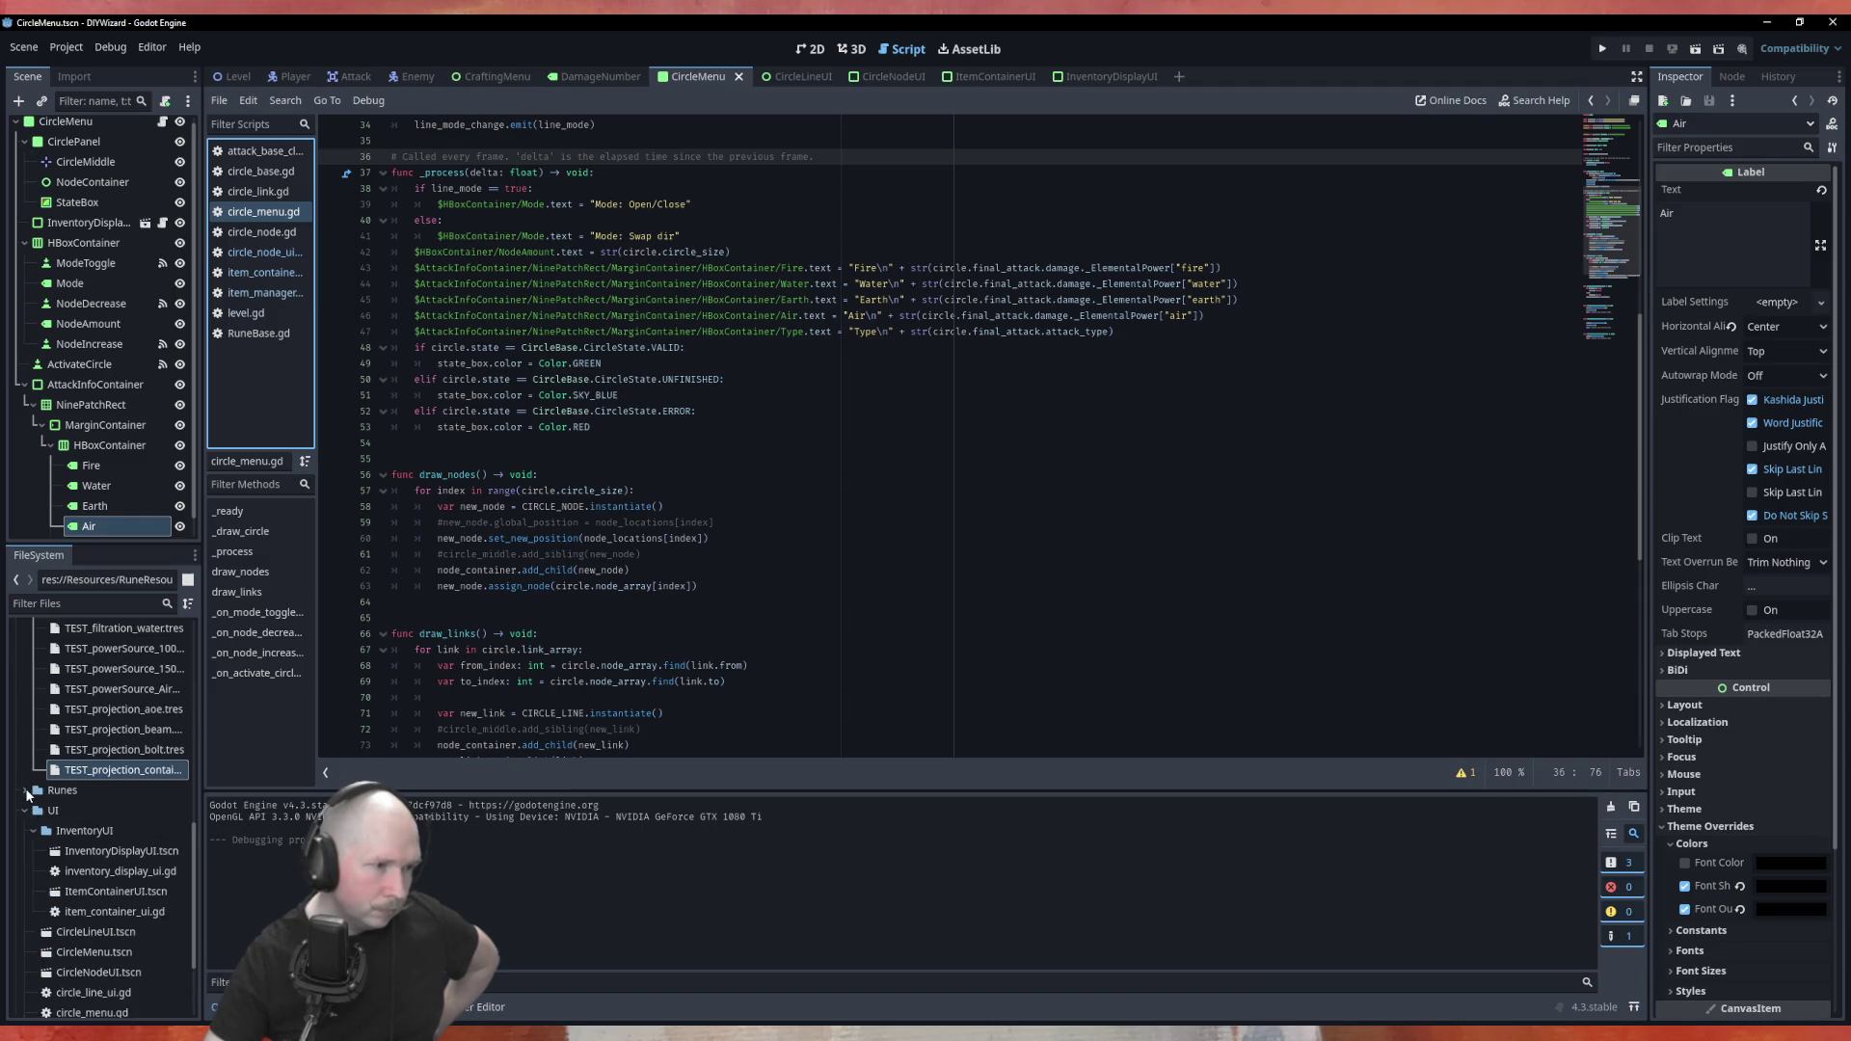
Expand the Runes folder and open rune_projection_class.gd
left_click(25, 791)
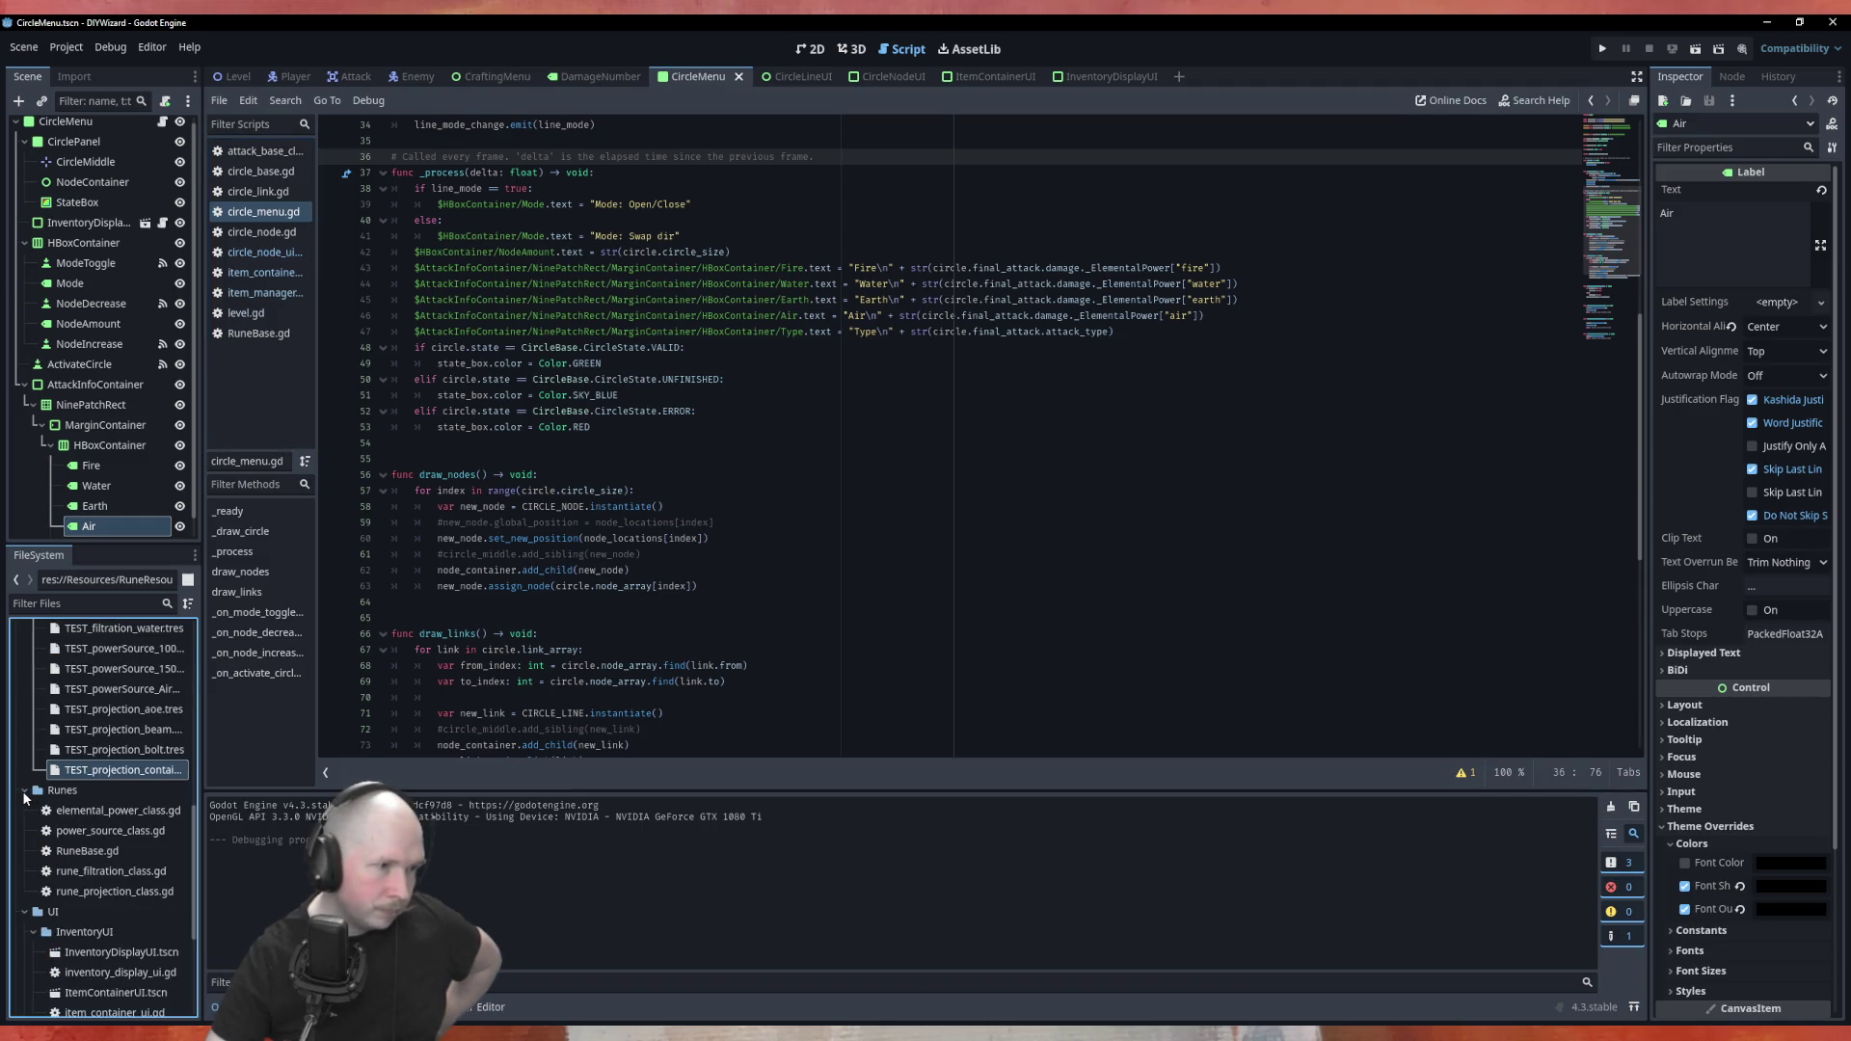
left_click(108, 891)
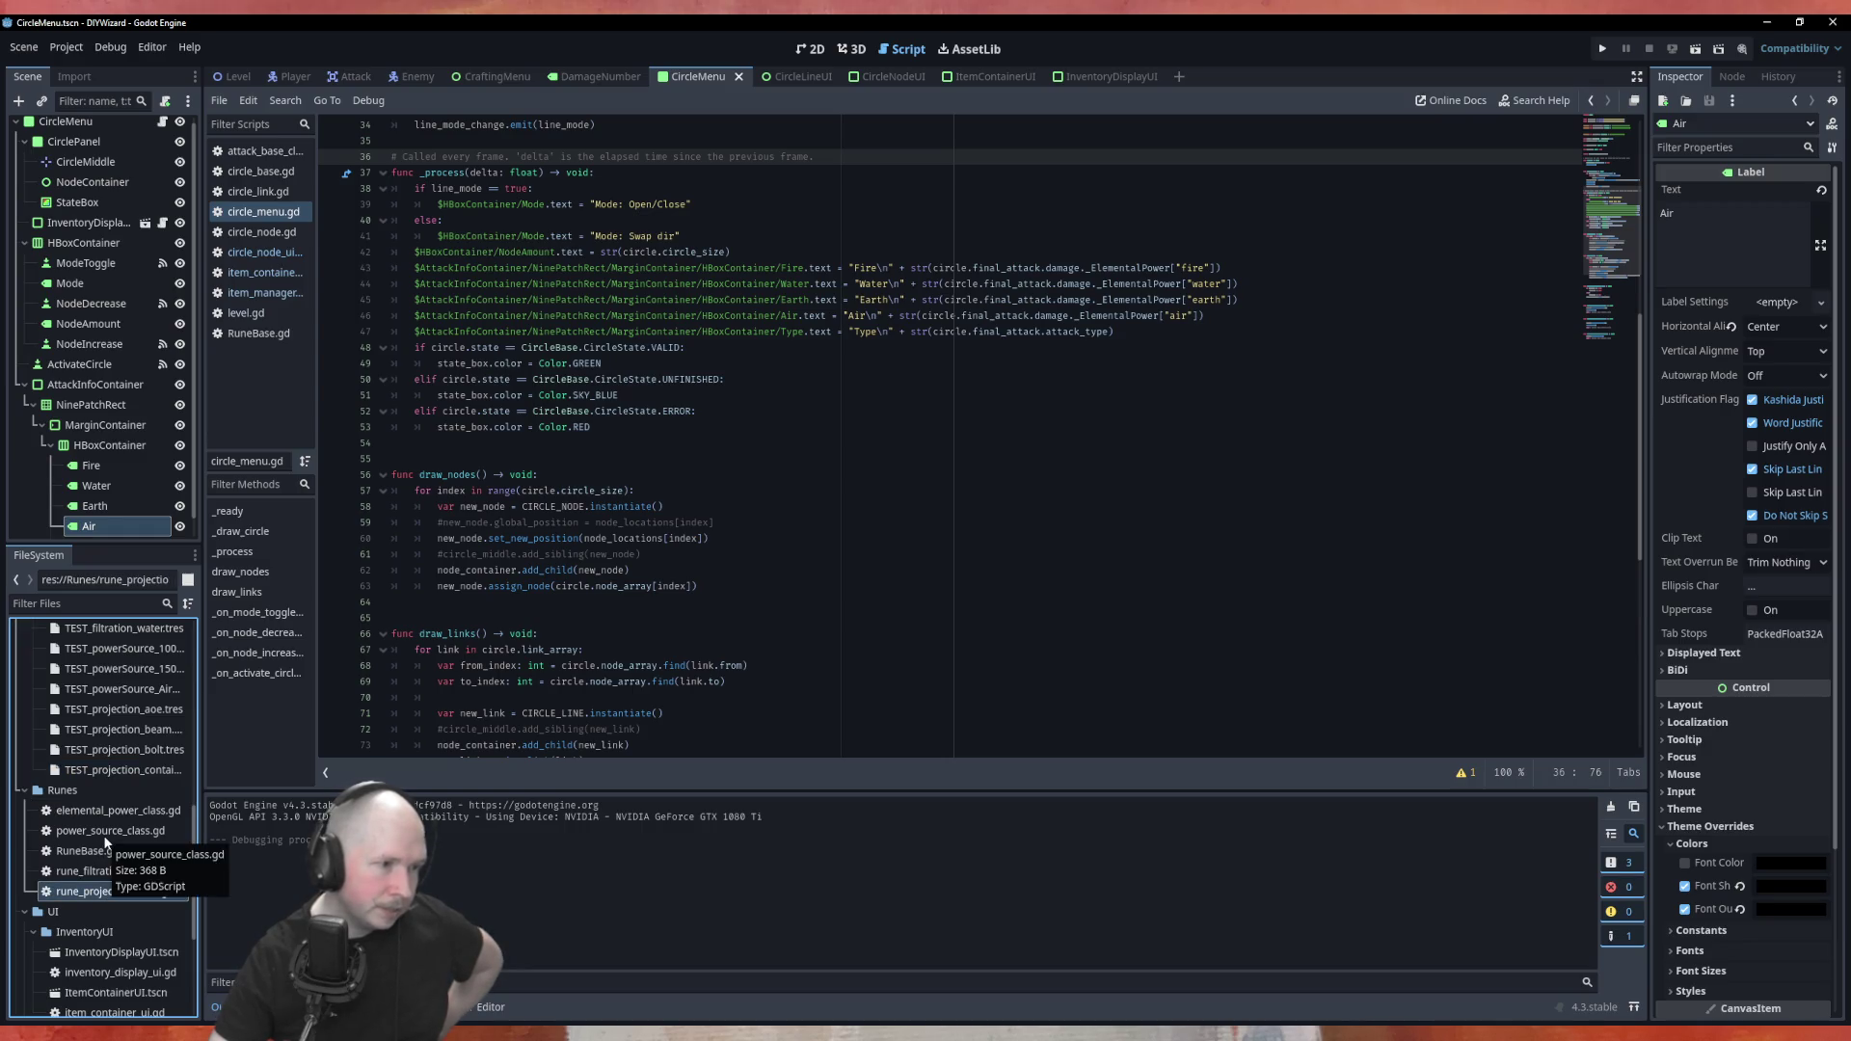
double_click(110, 893)
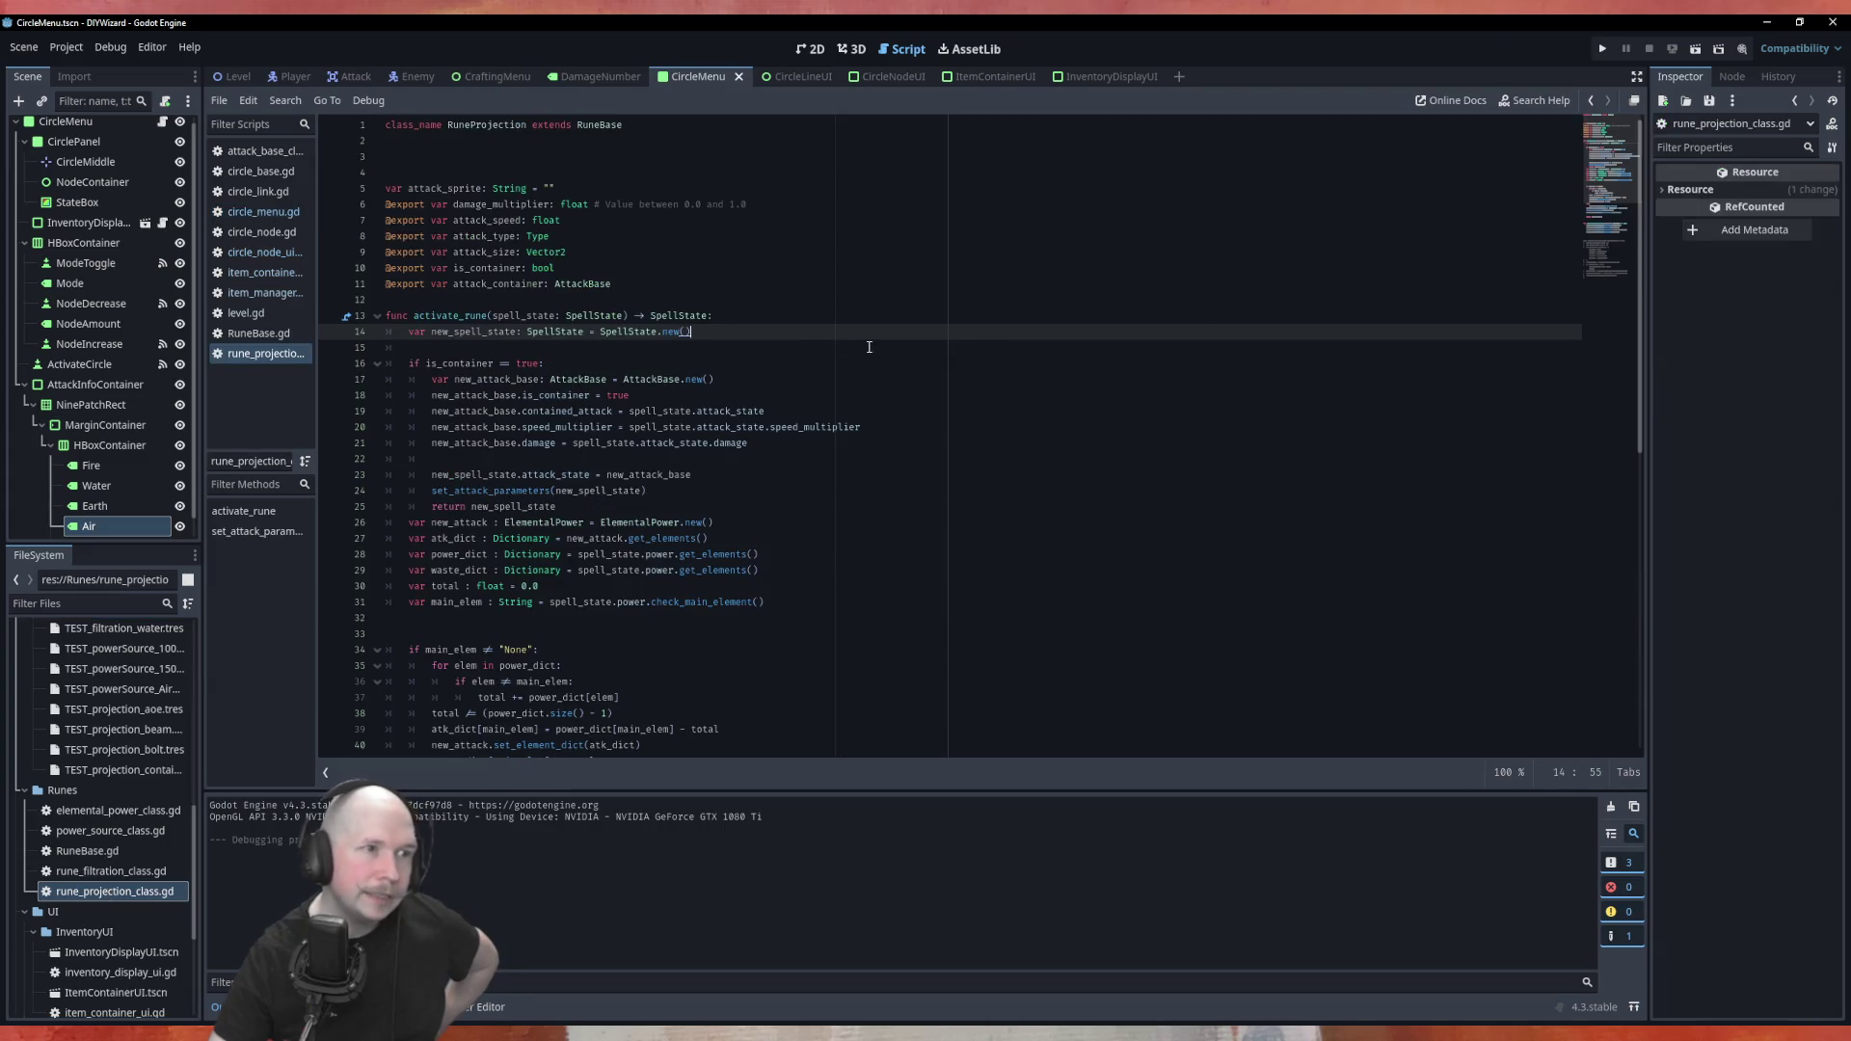
Scroll the top of rune_projection_class.gd and highlight every use of is_container
left_click(511, 287)
scroll(540, 318, "down", 10)
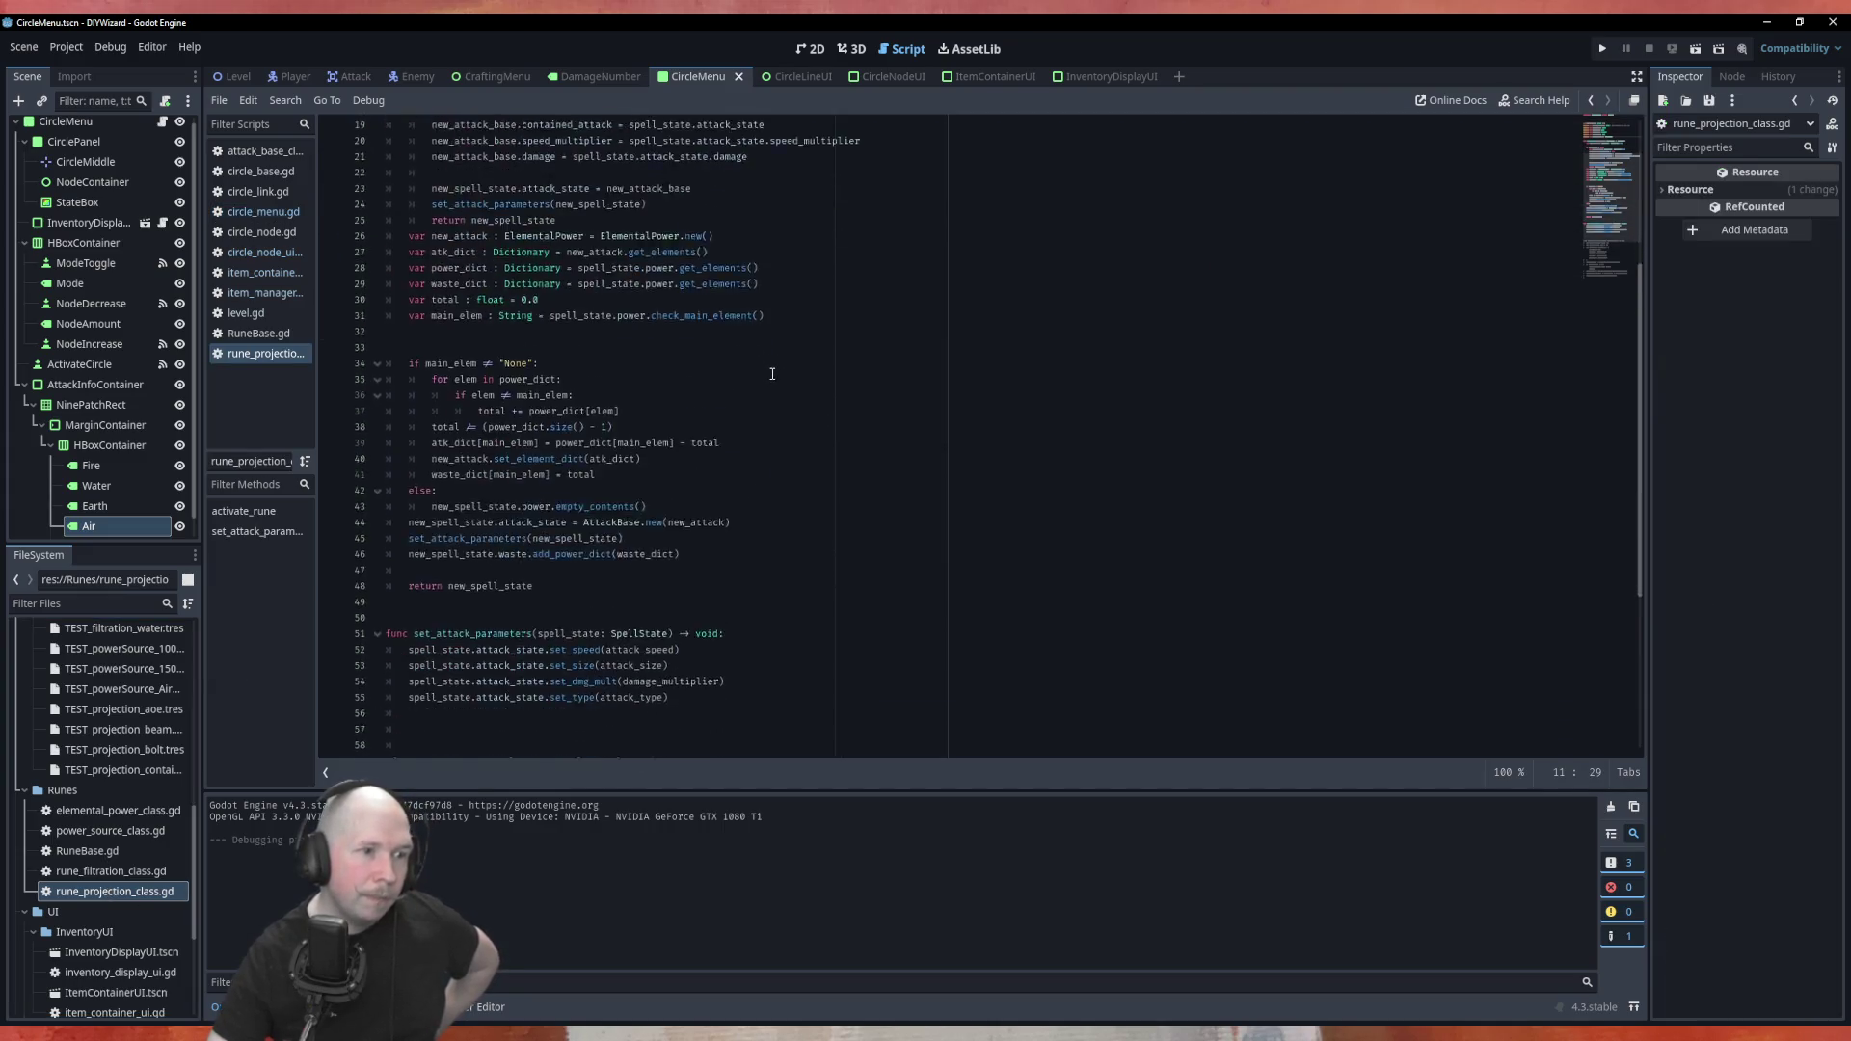
scroll(562, 328, "up", 8)
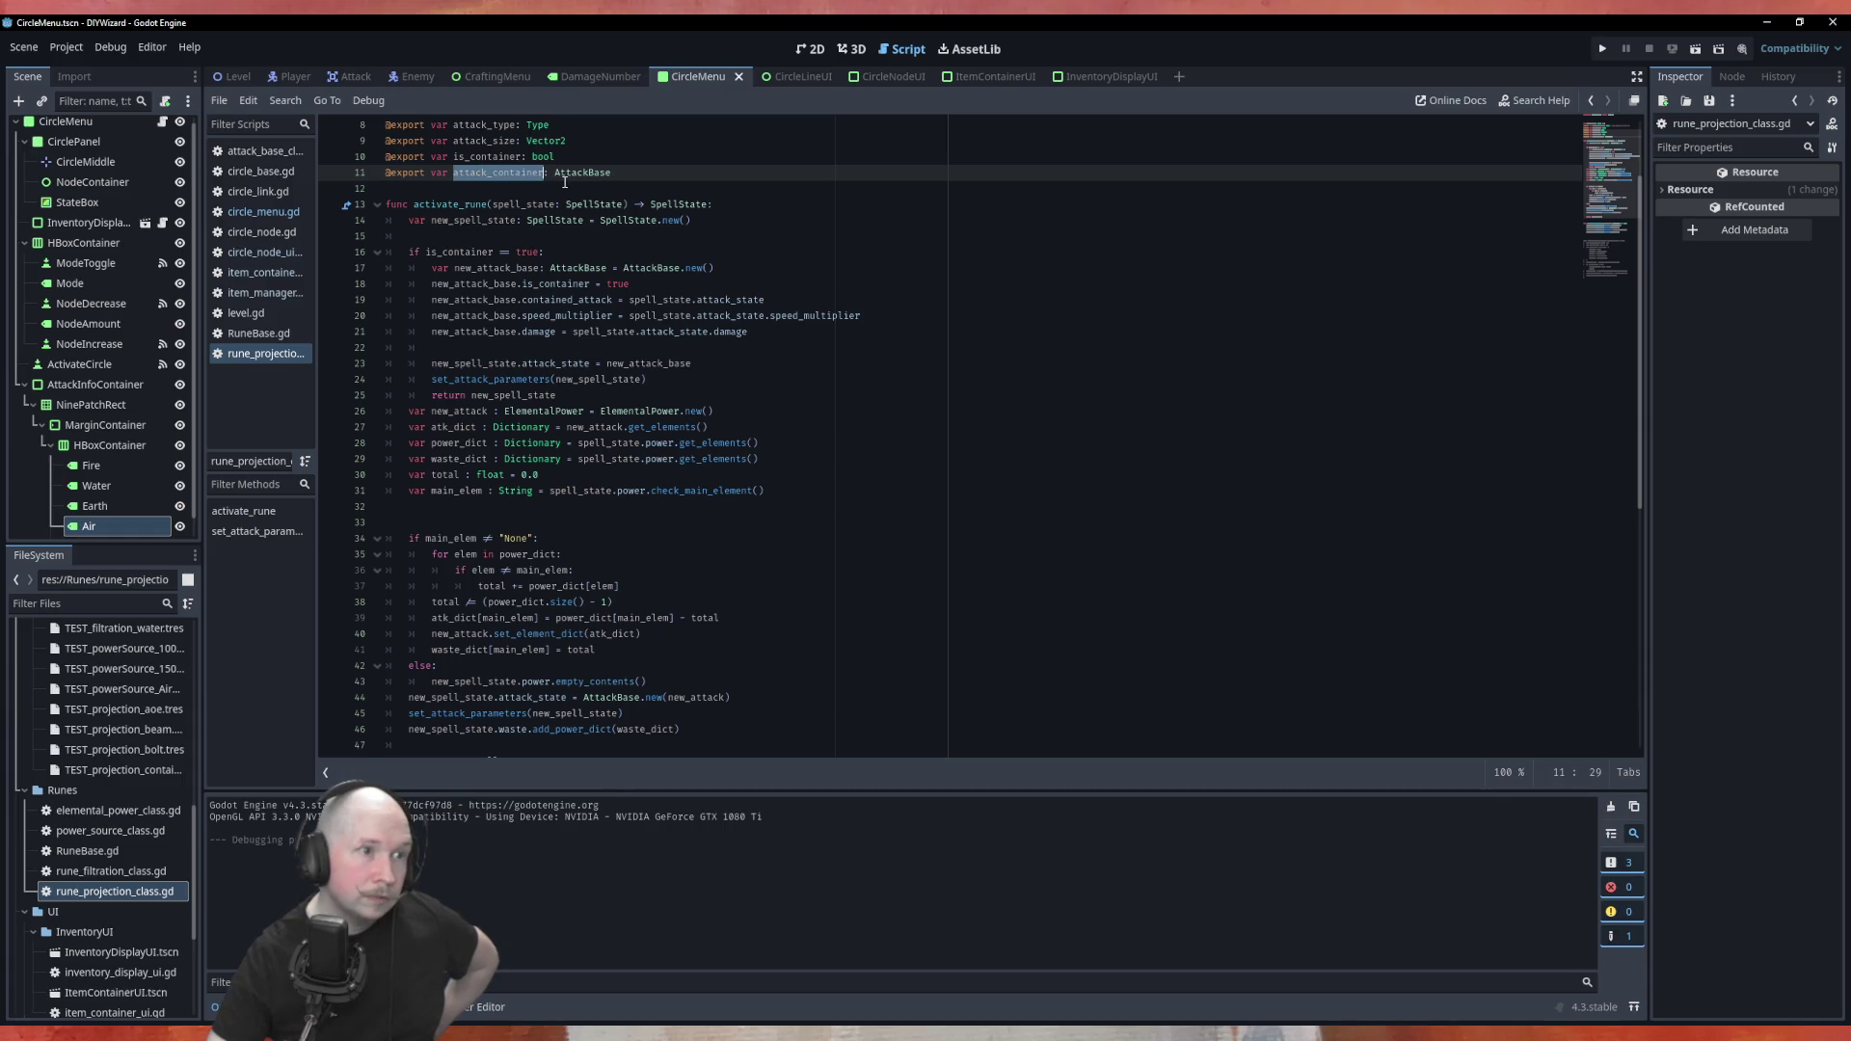
scroll(478, 193, "up", 3)
left_click(485, 269)
double_click(485, 269)
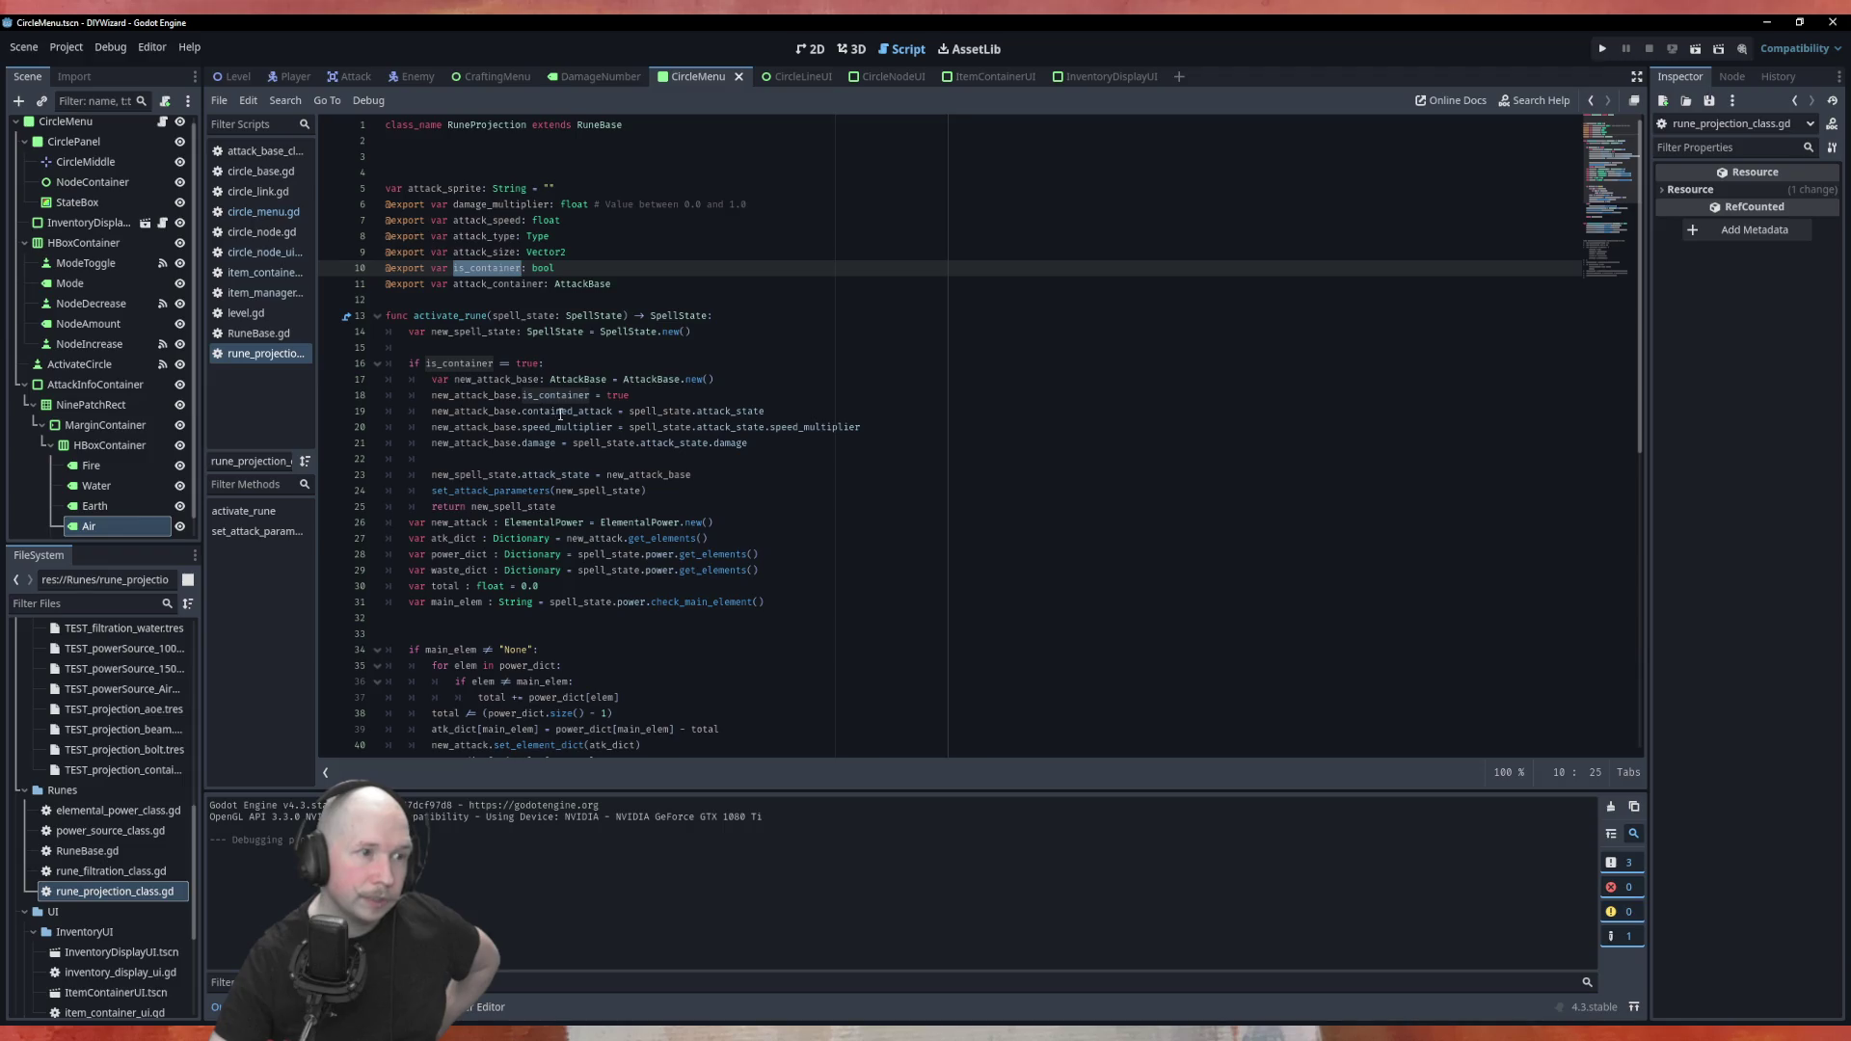
Highlight uses of spell_state, new_attack_base and new_spell_state, then return to circle_menu.gd
double_click(659, 411)
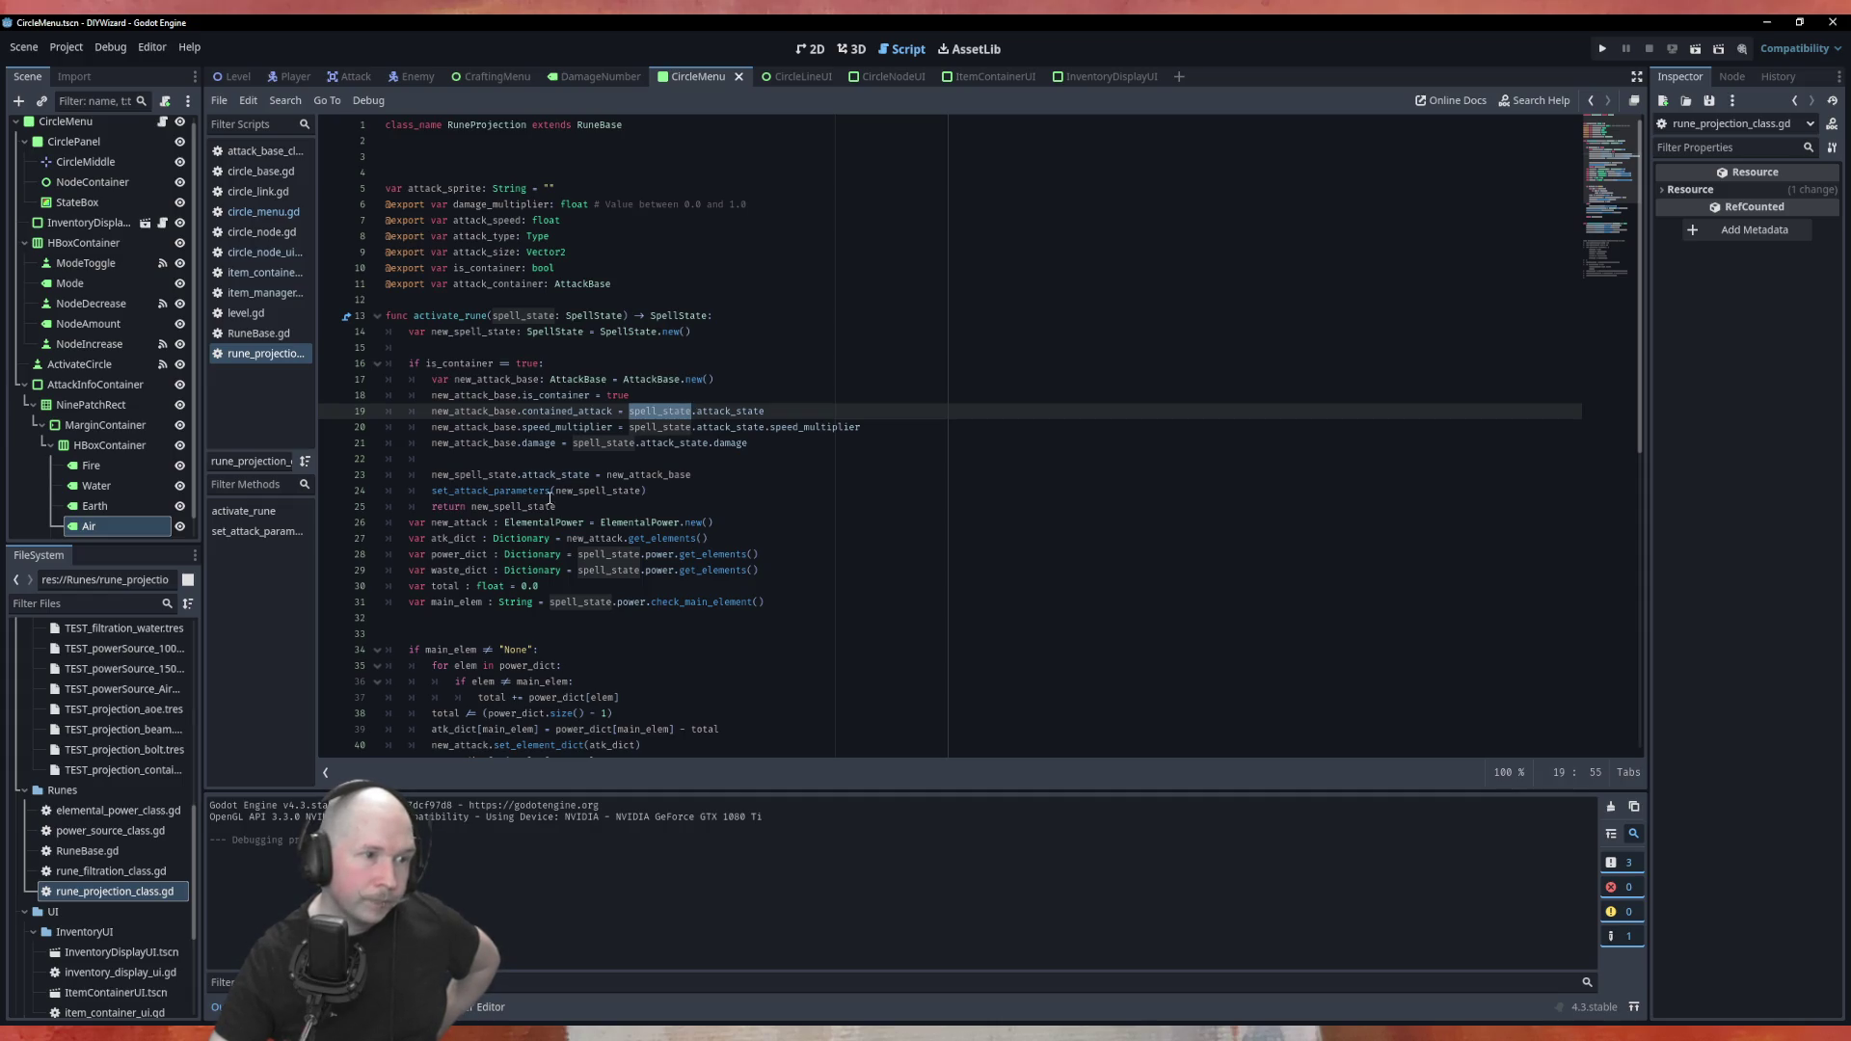
double_click(528, 378)
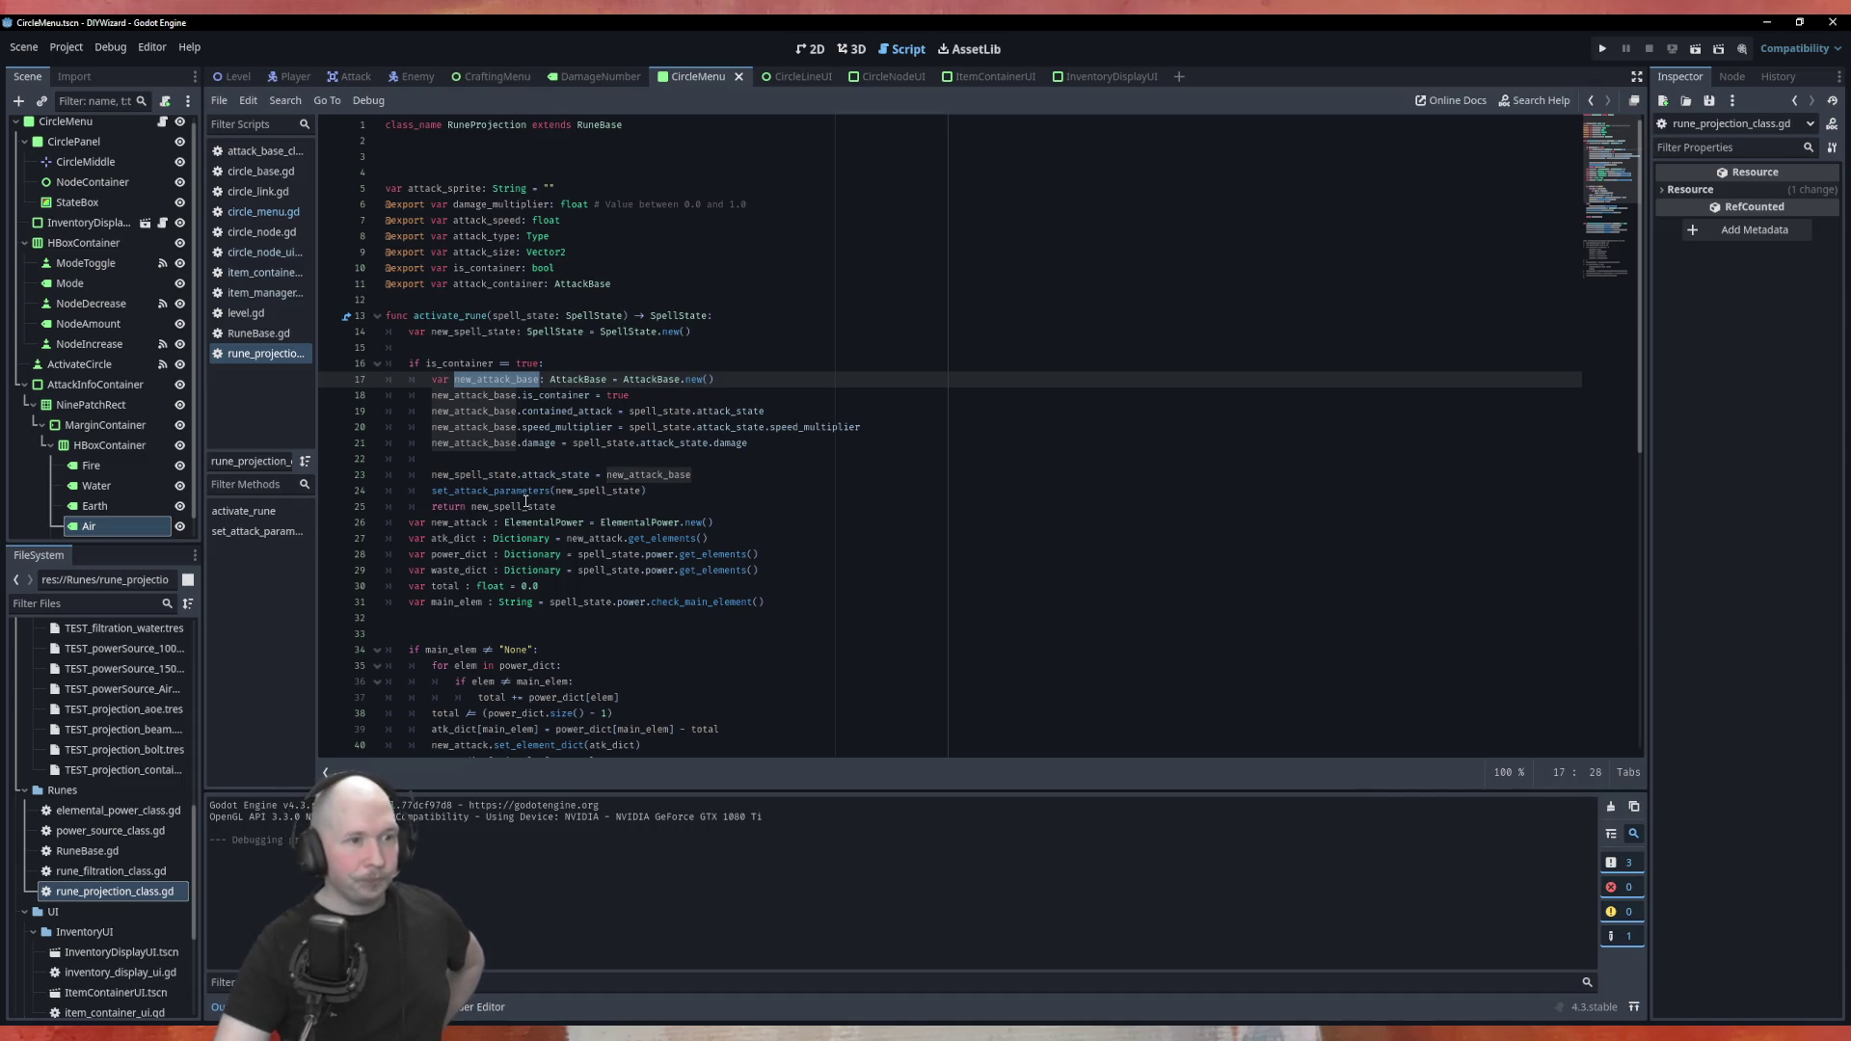
double_click(538, 317)
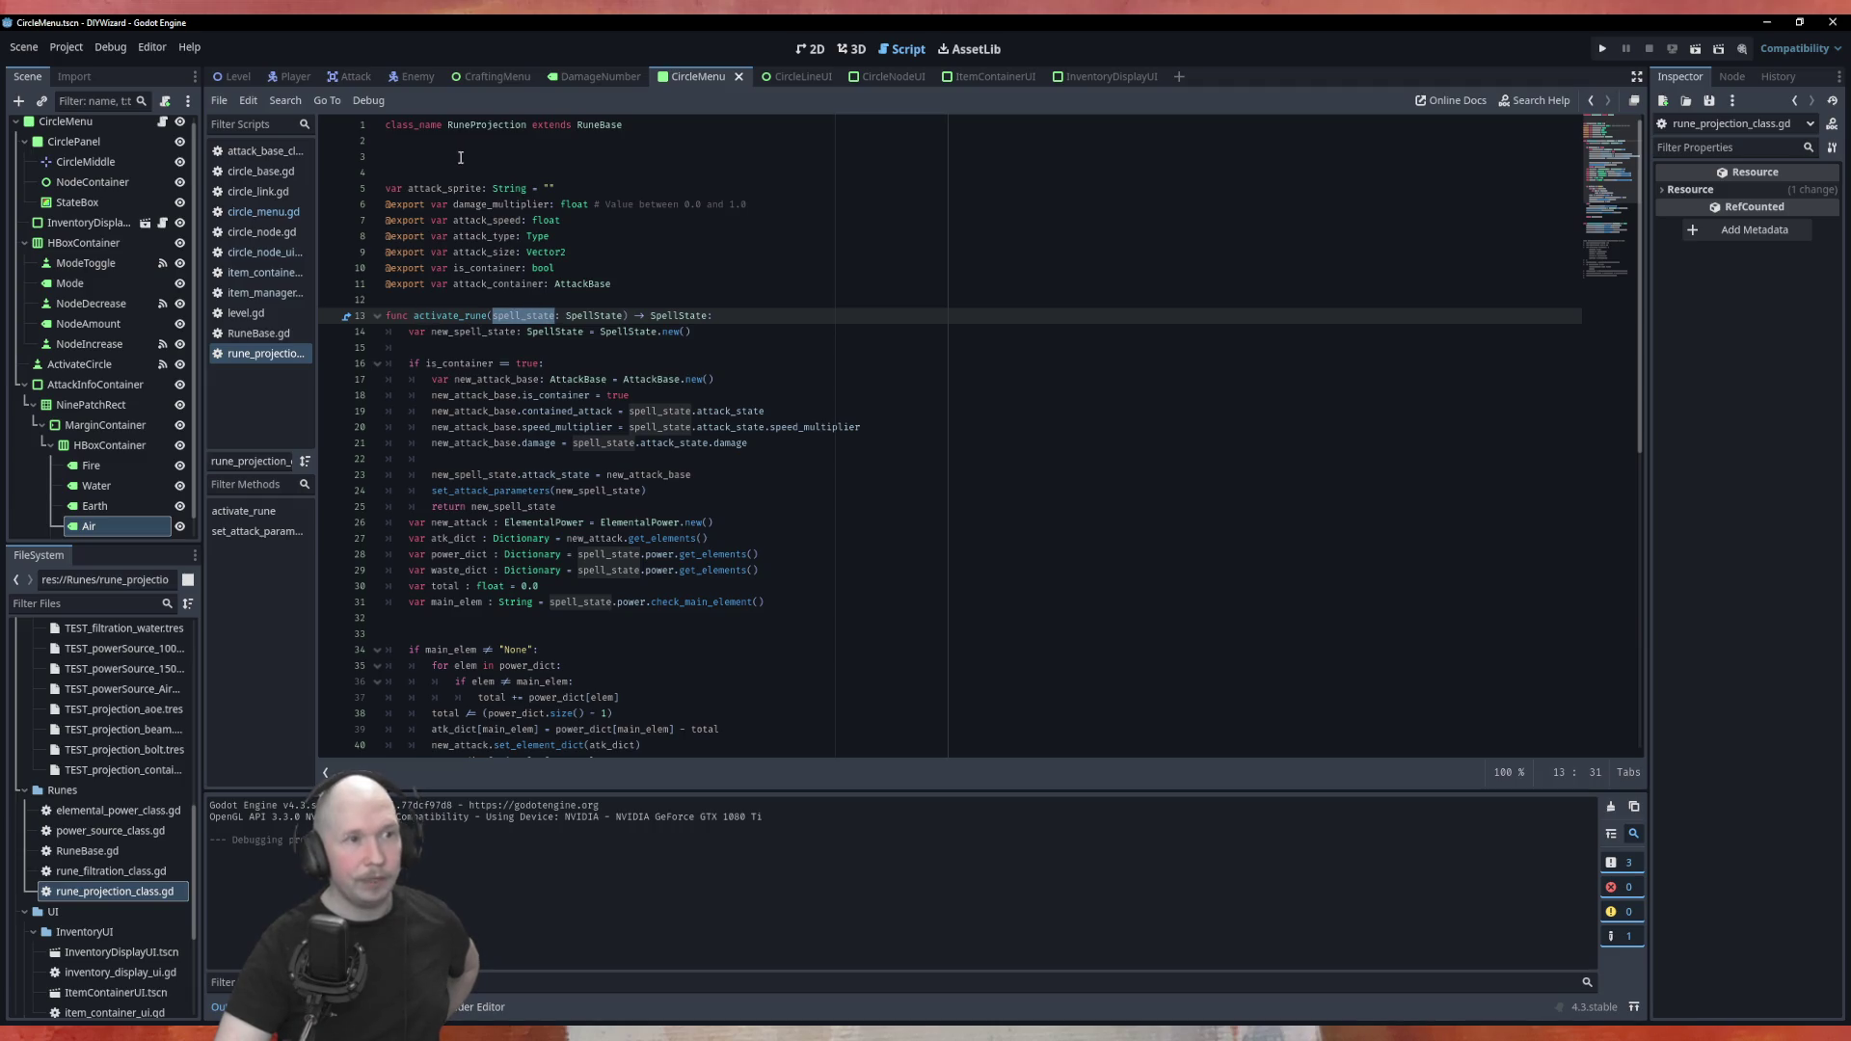
double_click(503, 508)
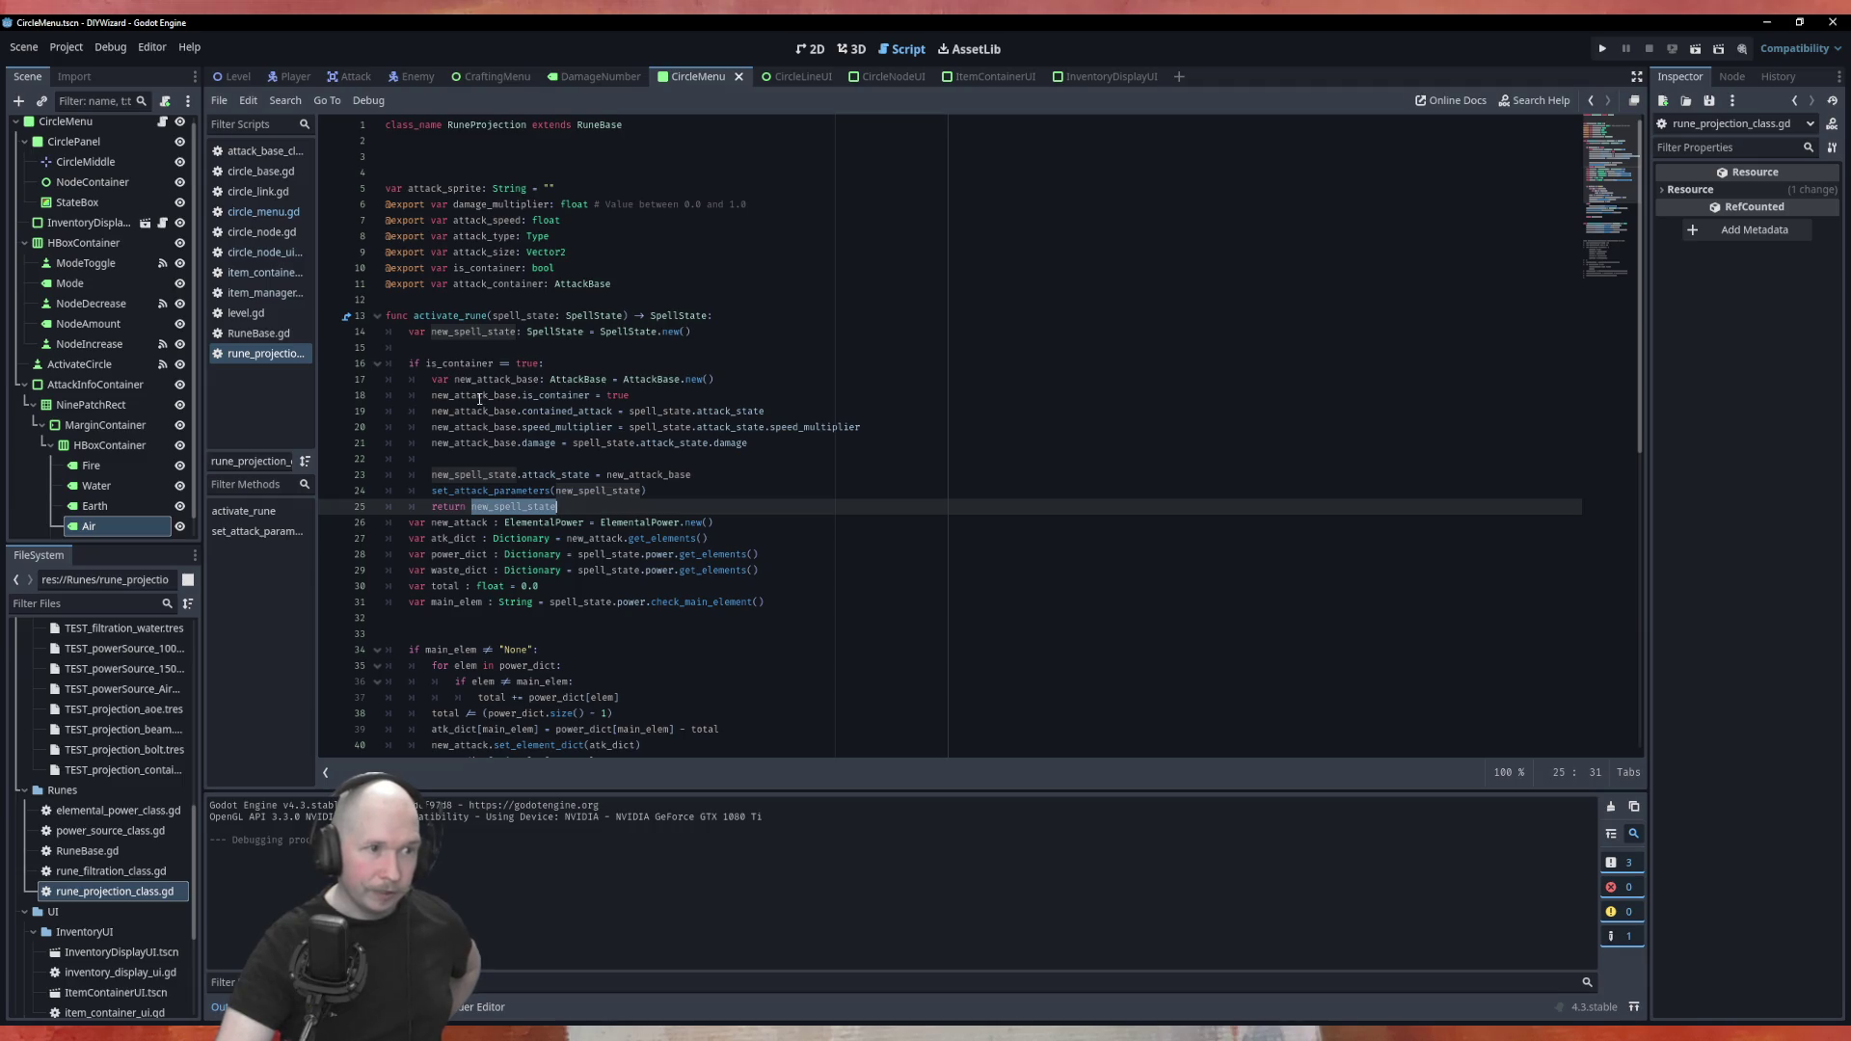
double_click(501, 381)
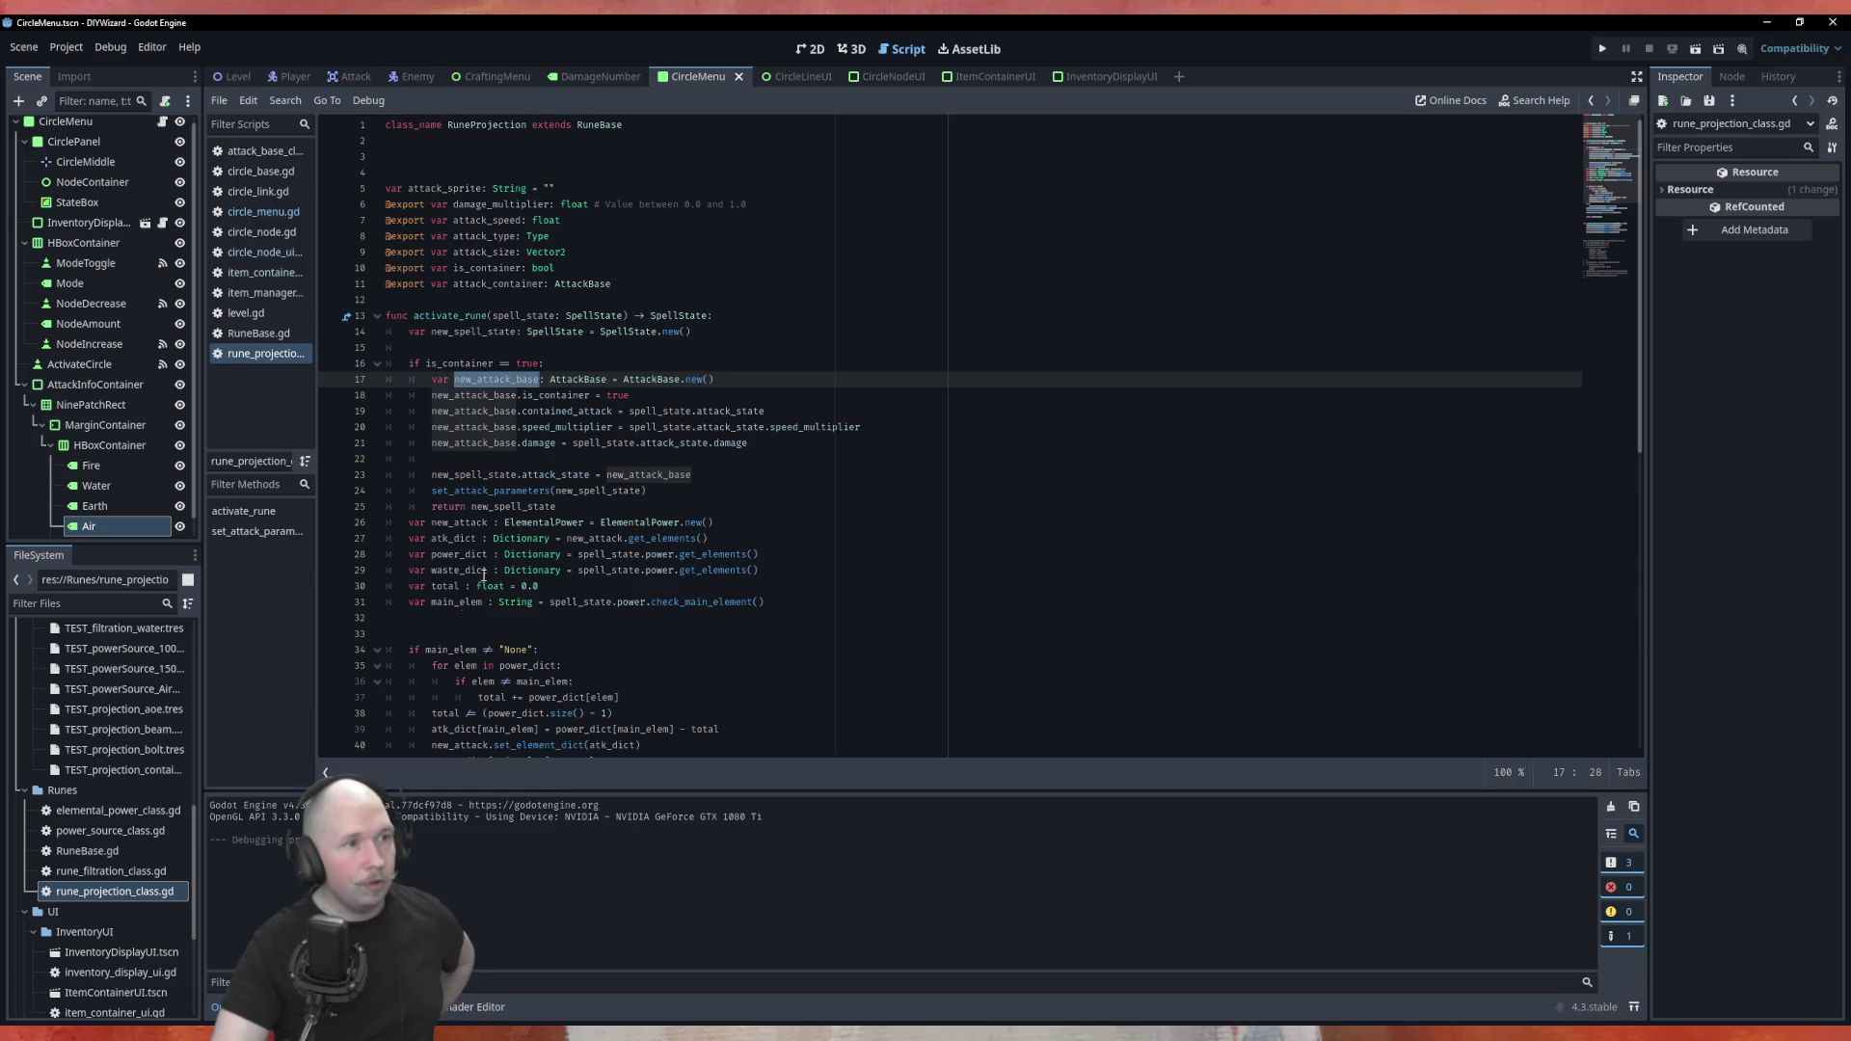
left_click(255, 212)
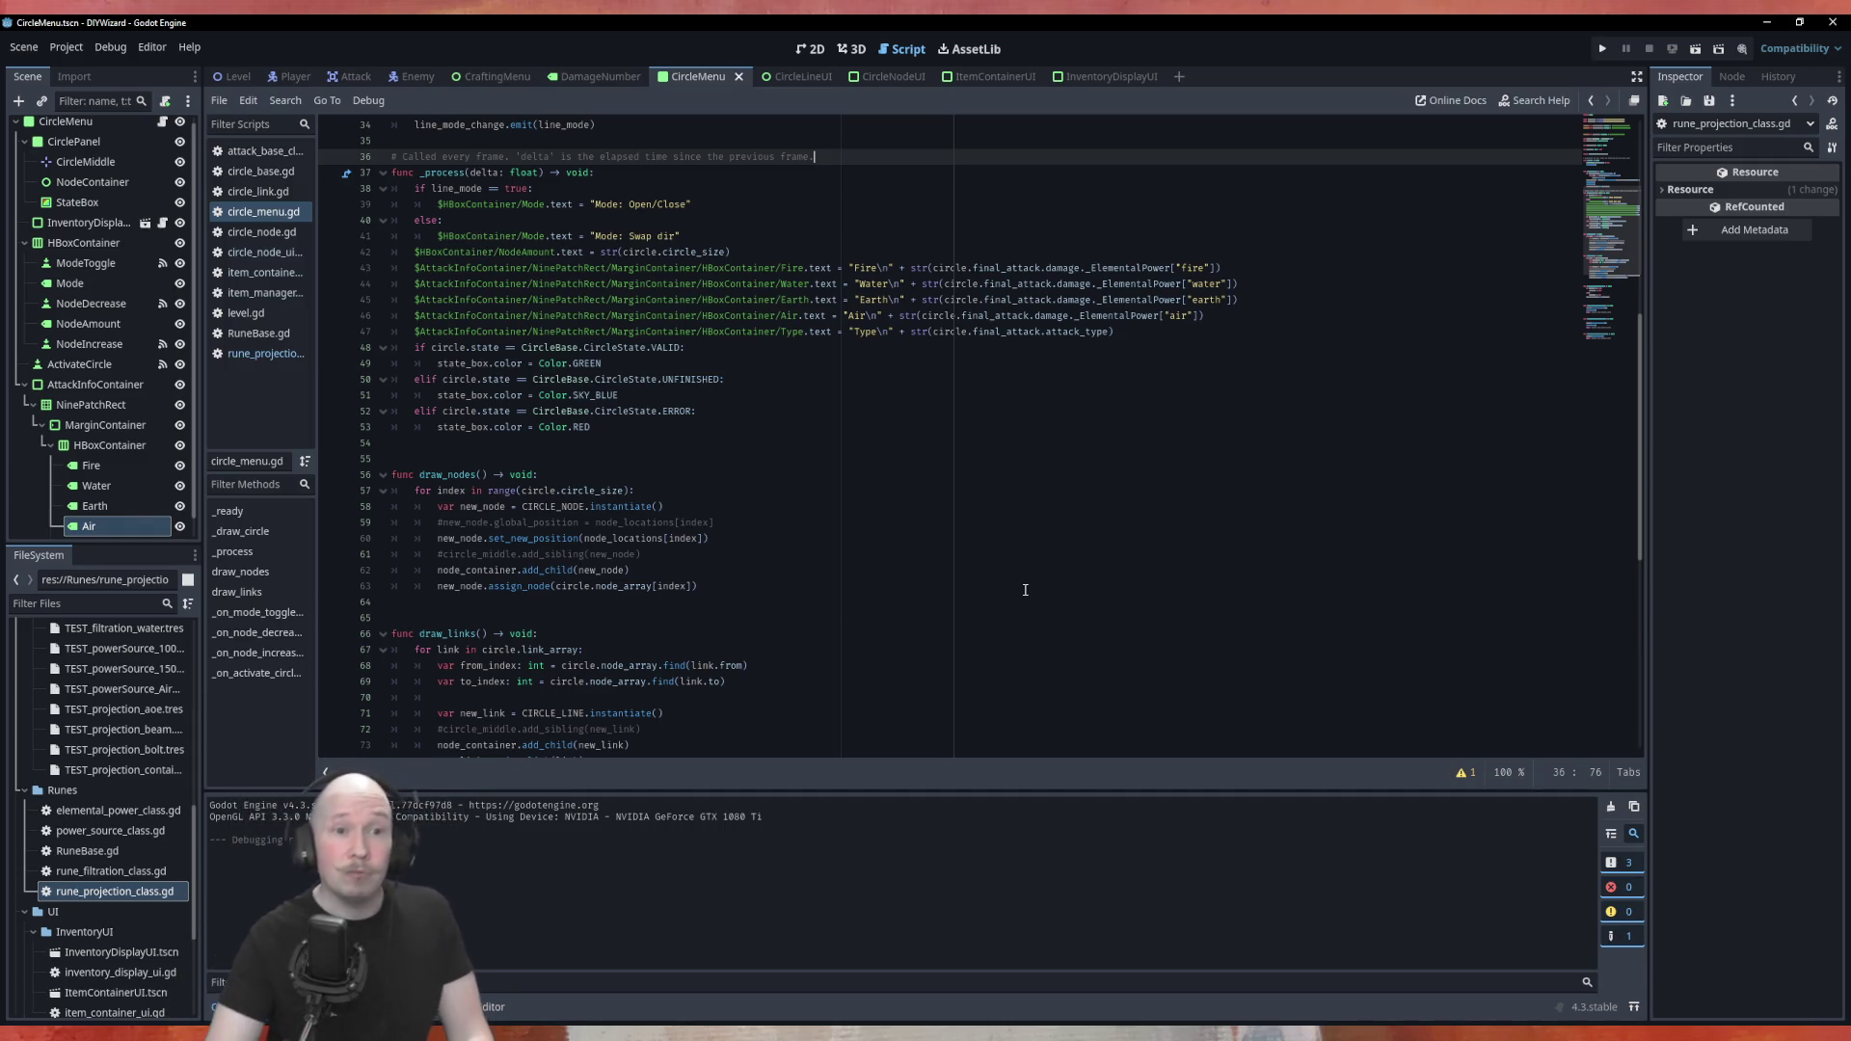
Scroll up in circle_menu.gd, then view the CircleLineUI scene and its script
left_click(752, 459)
scroll(752, 434, "up", 6)
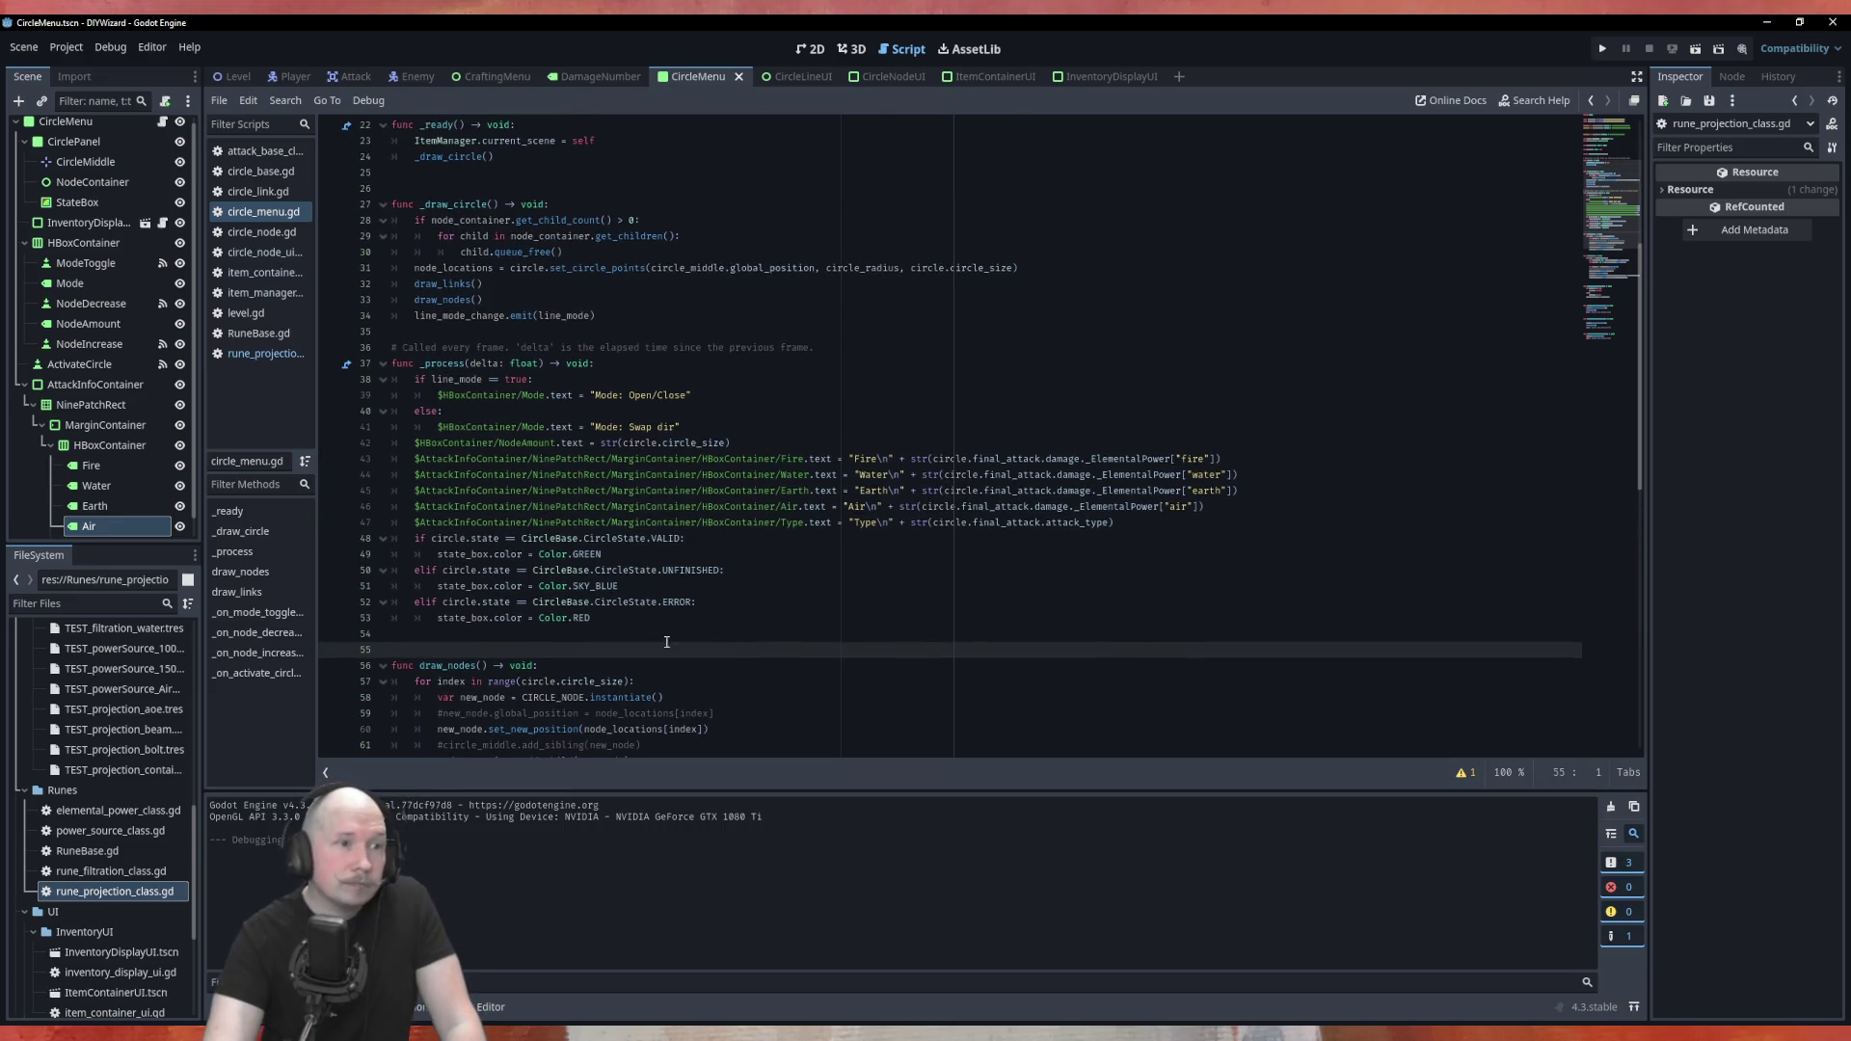
scroll(752, 394, "up", 5)
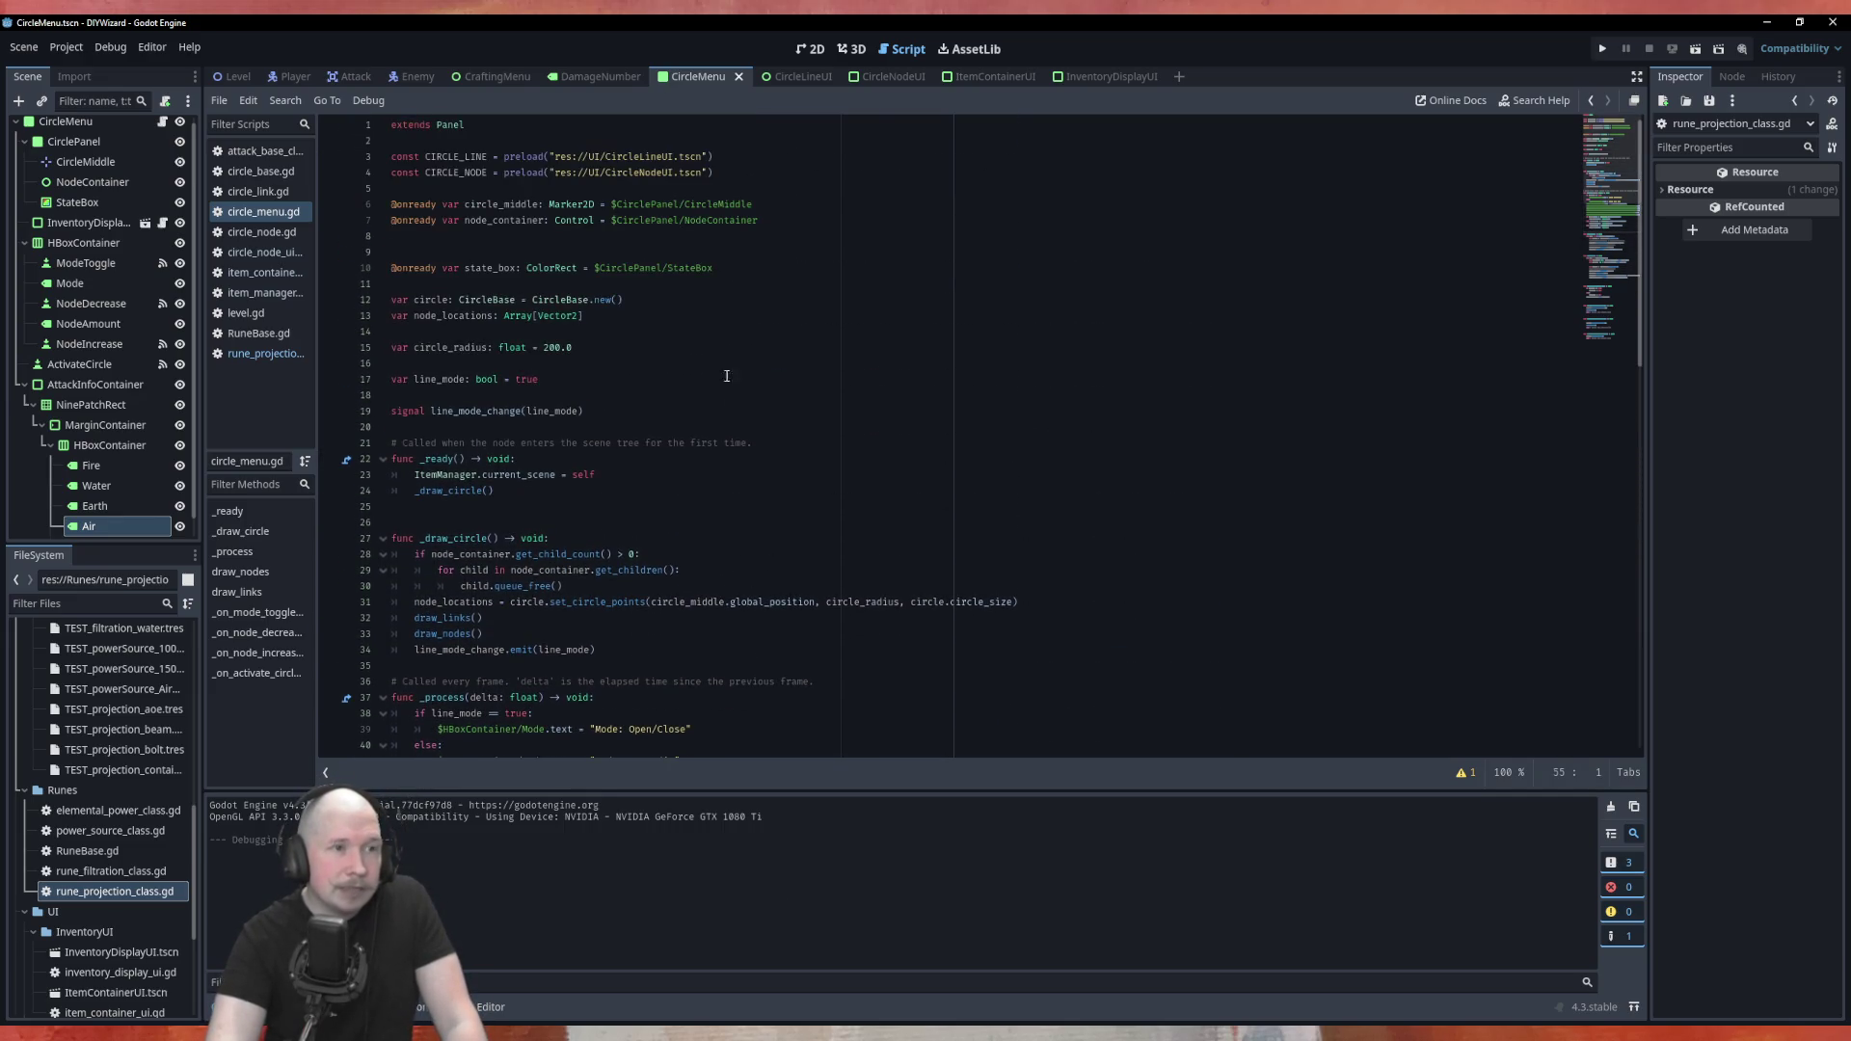
left_click(803, 77)
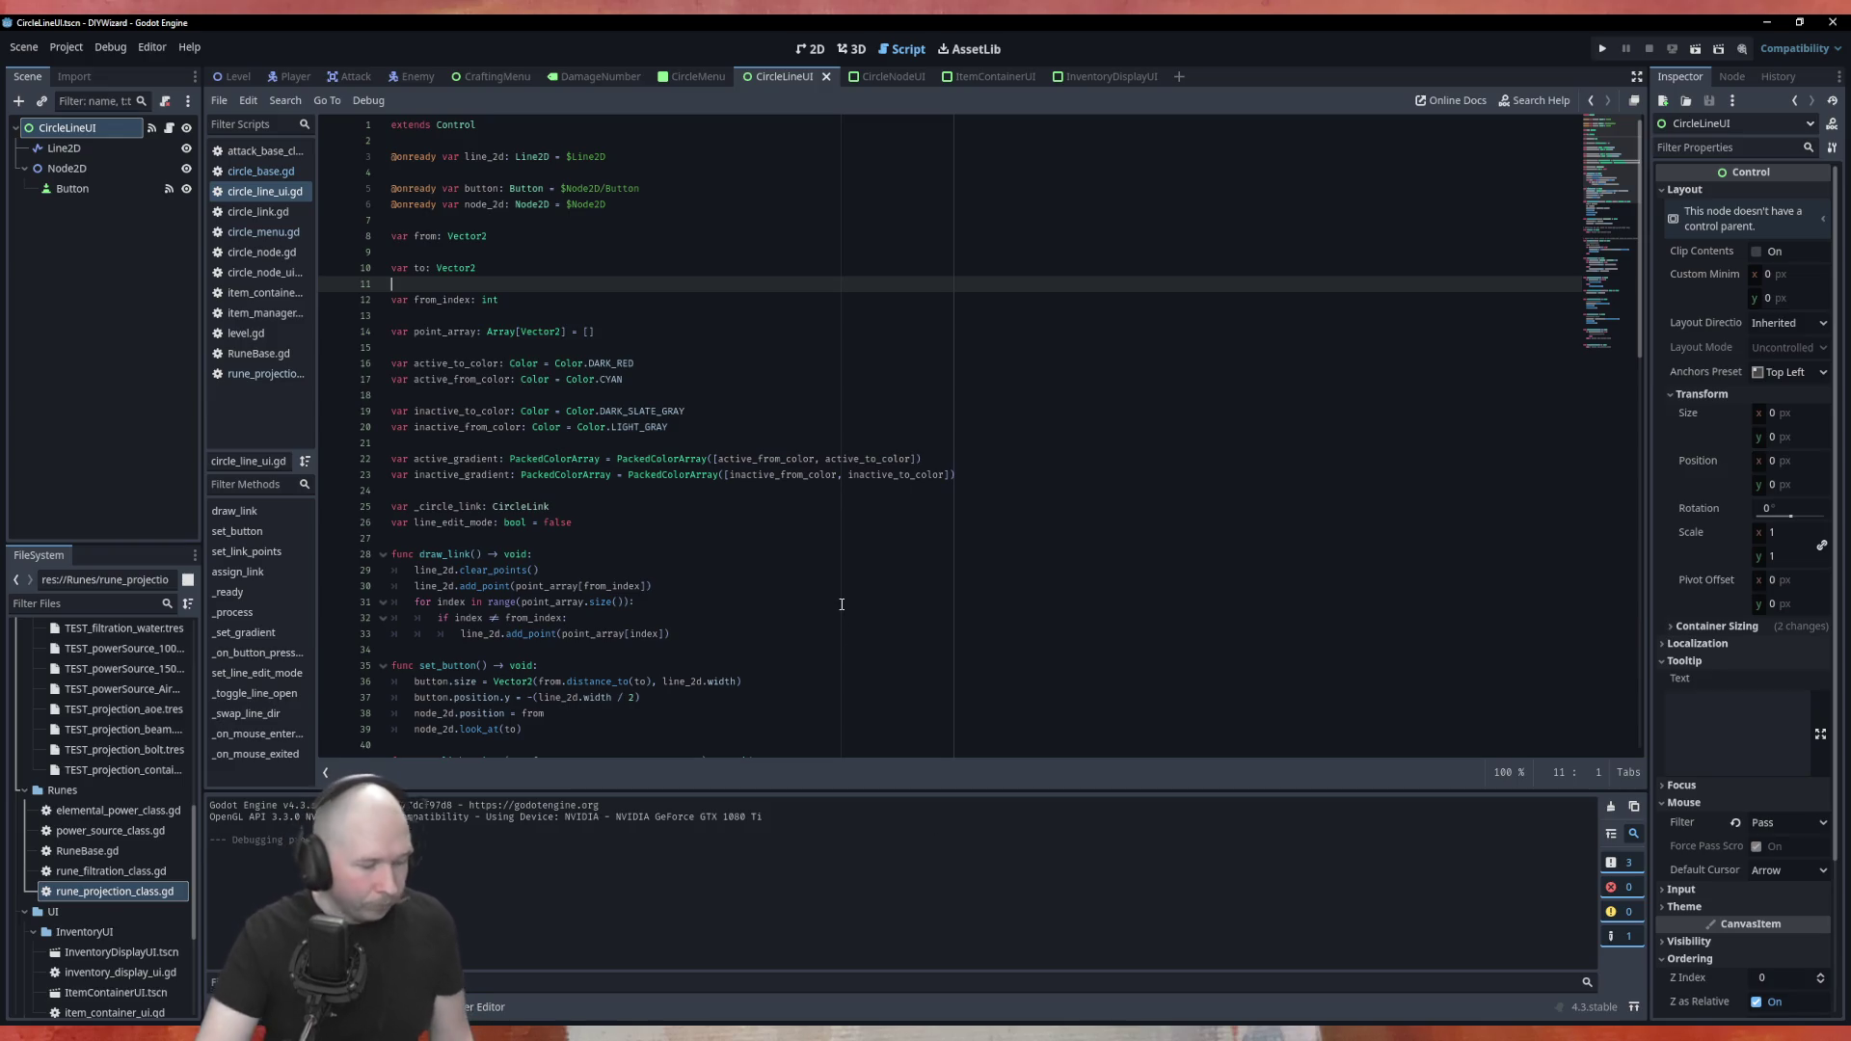
Return to the CircleMenu scene, scroll through circle_menu.gd, and collapse the Runes folder
left_click(696, 76)
scroll(885, 495, "down", 6)
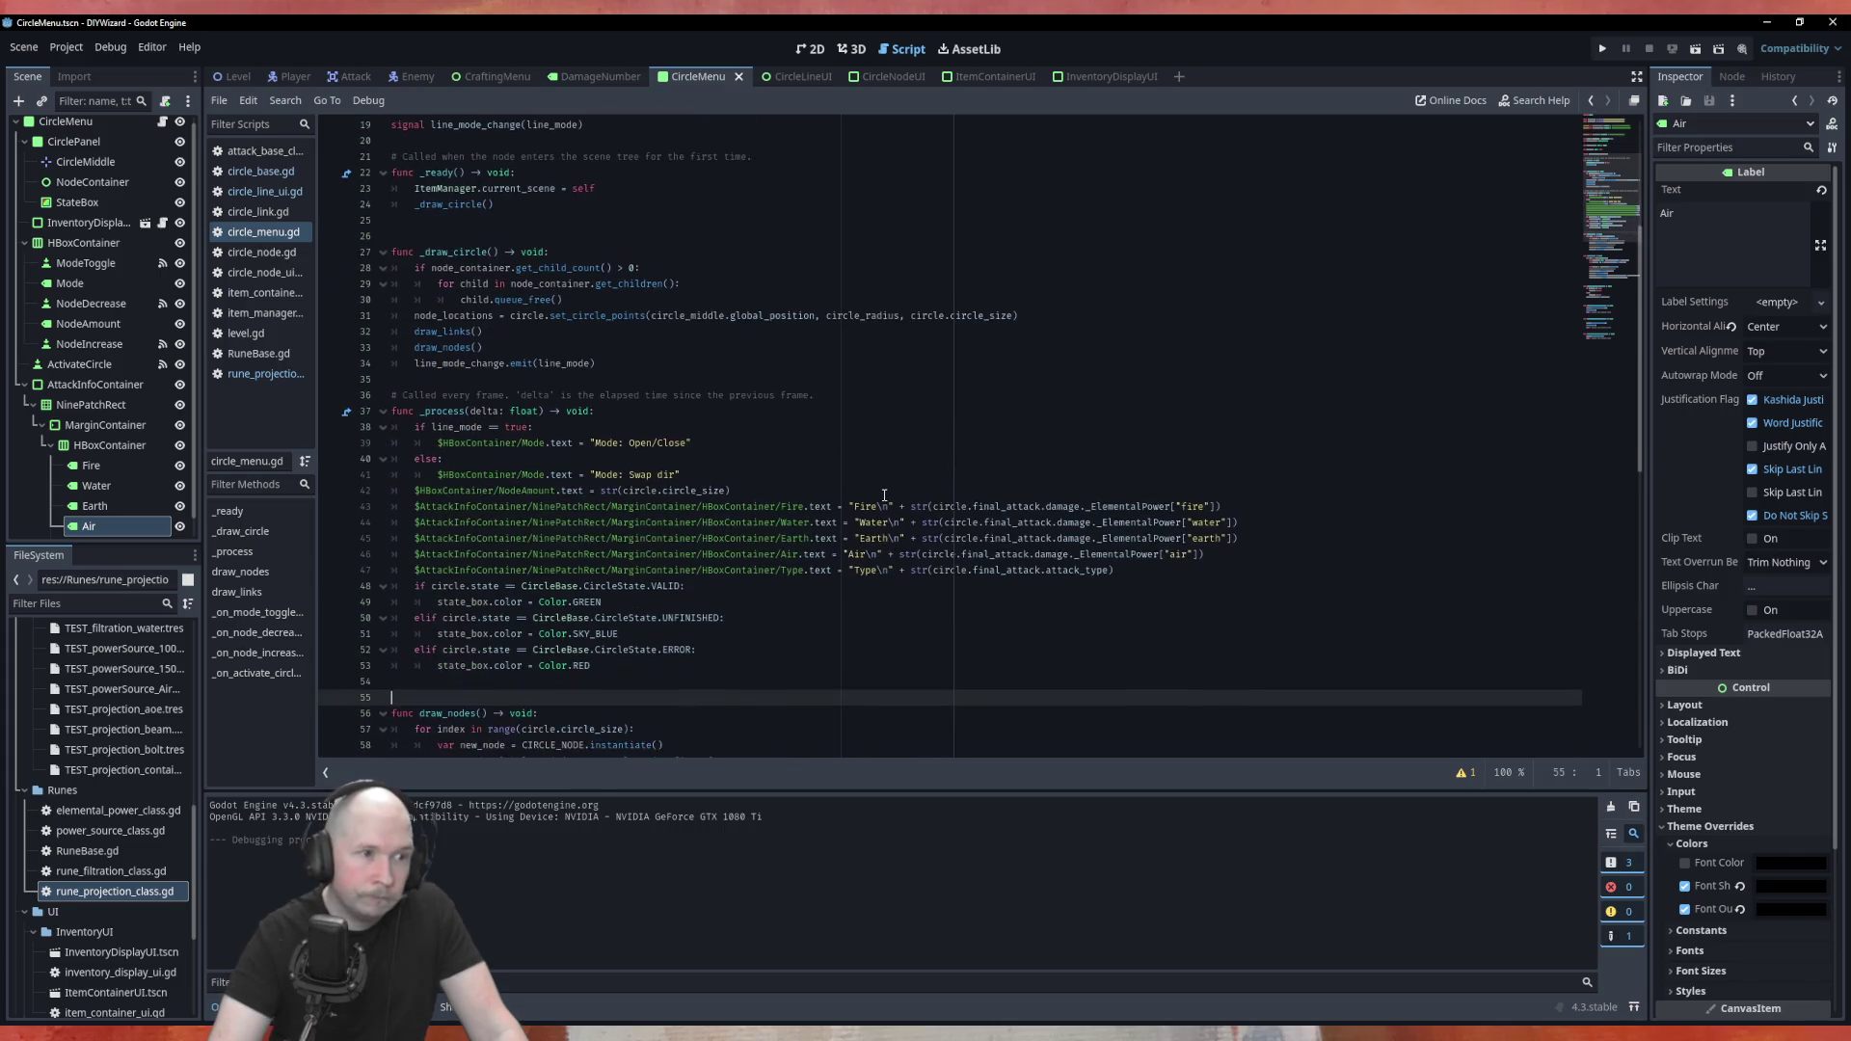
scroll(891, 515, "down", 3)
scroll(890, 515, "down", 2)
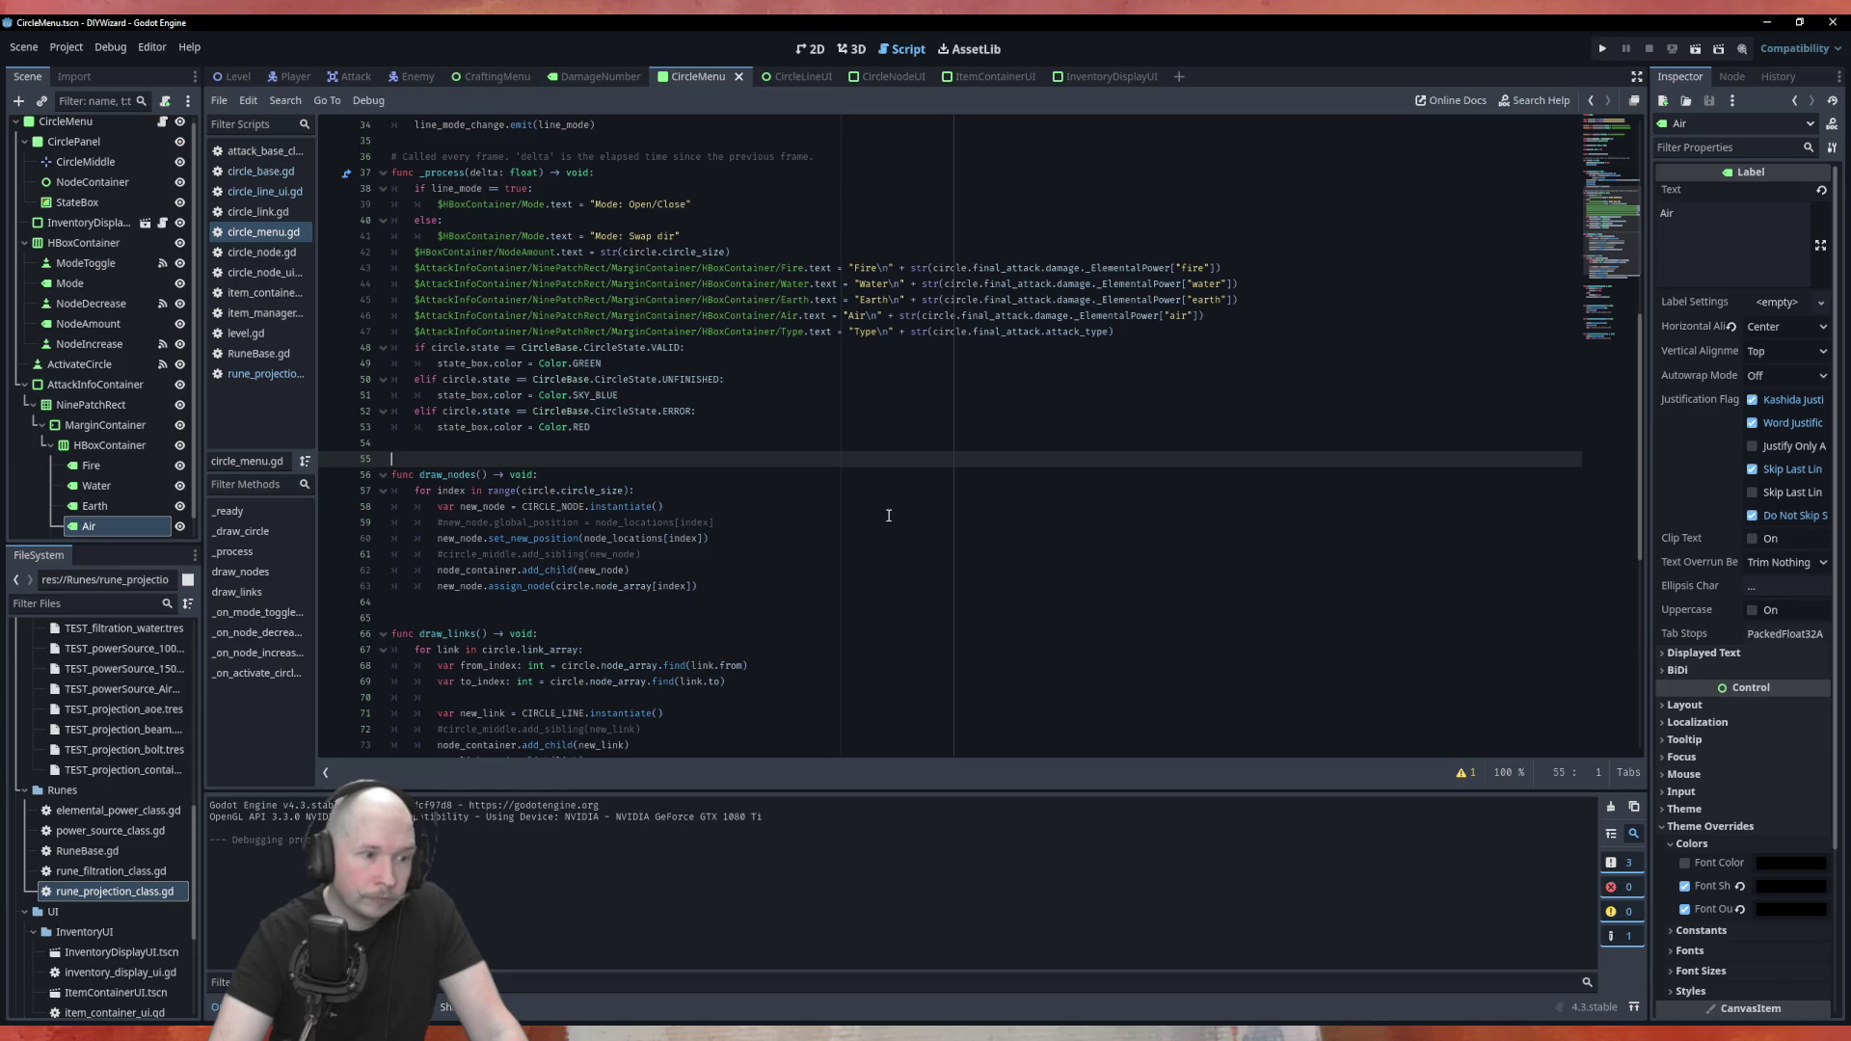
scroll(889, 516, "up", 10)
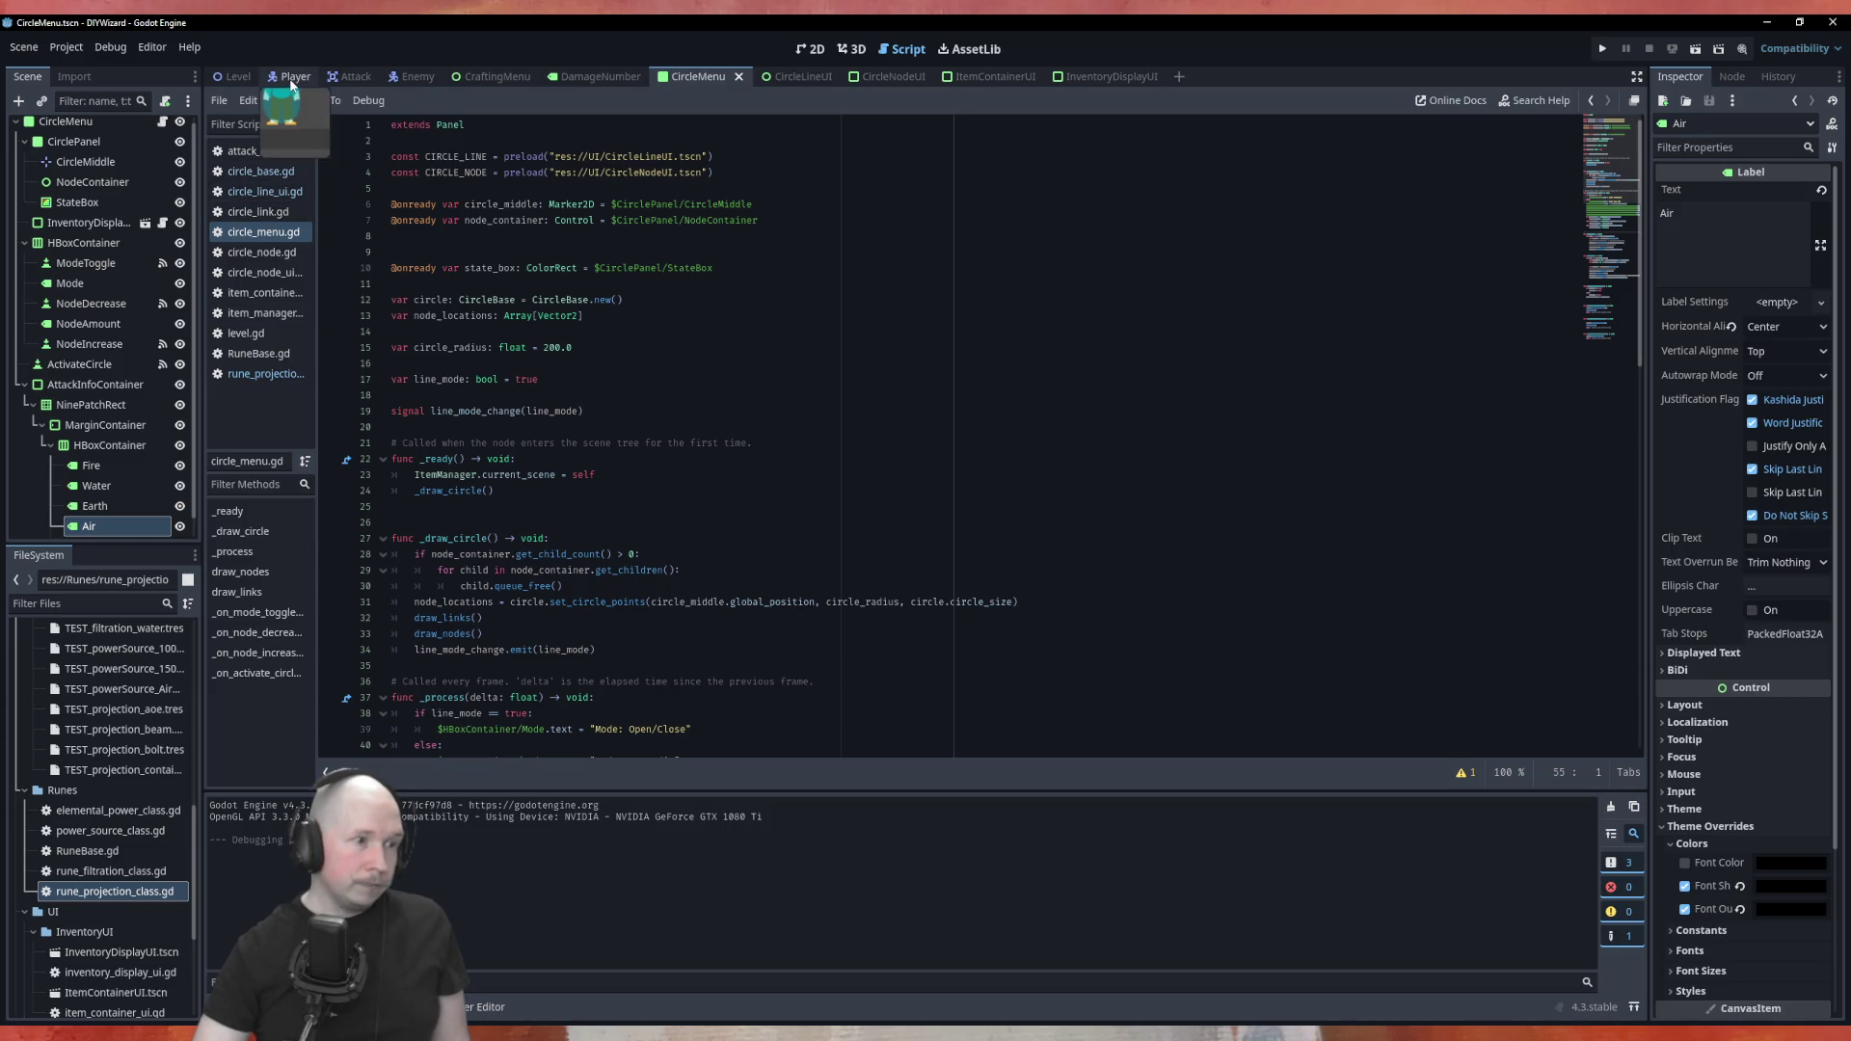
left_click(23, 791)
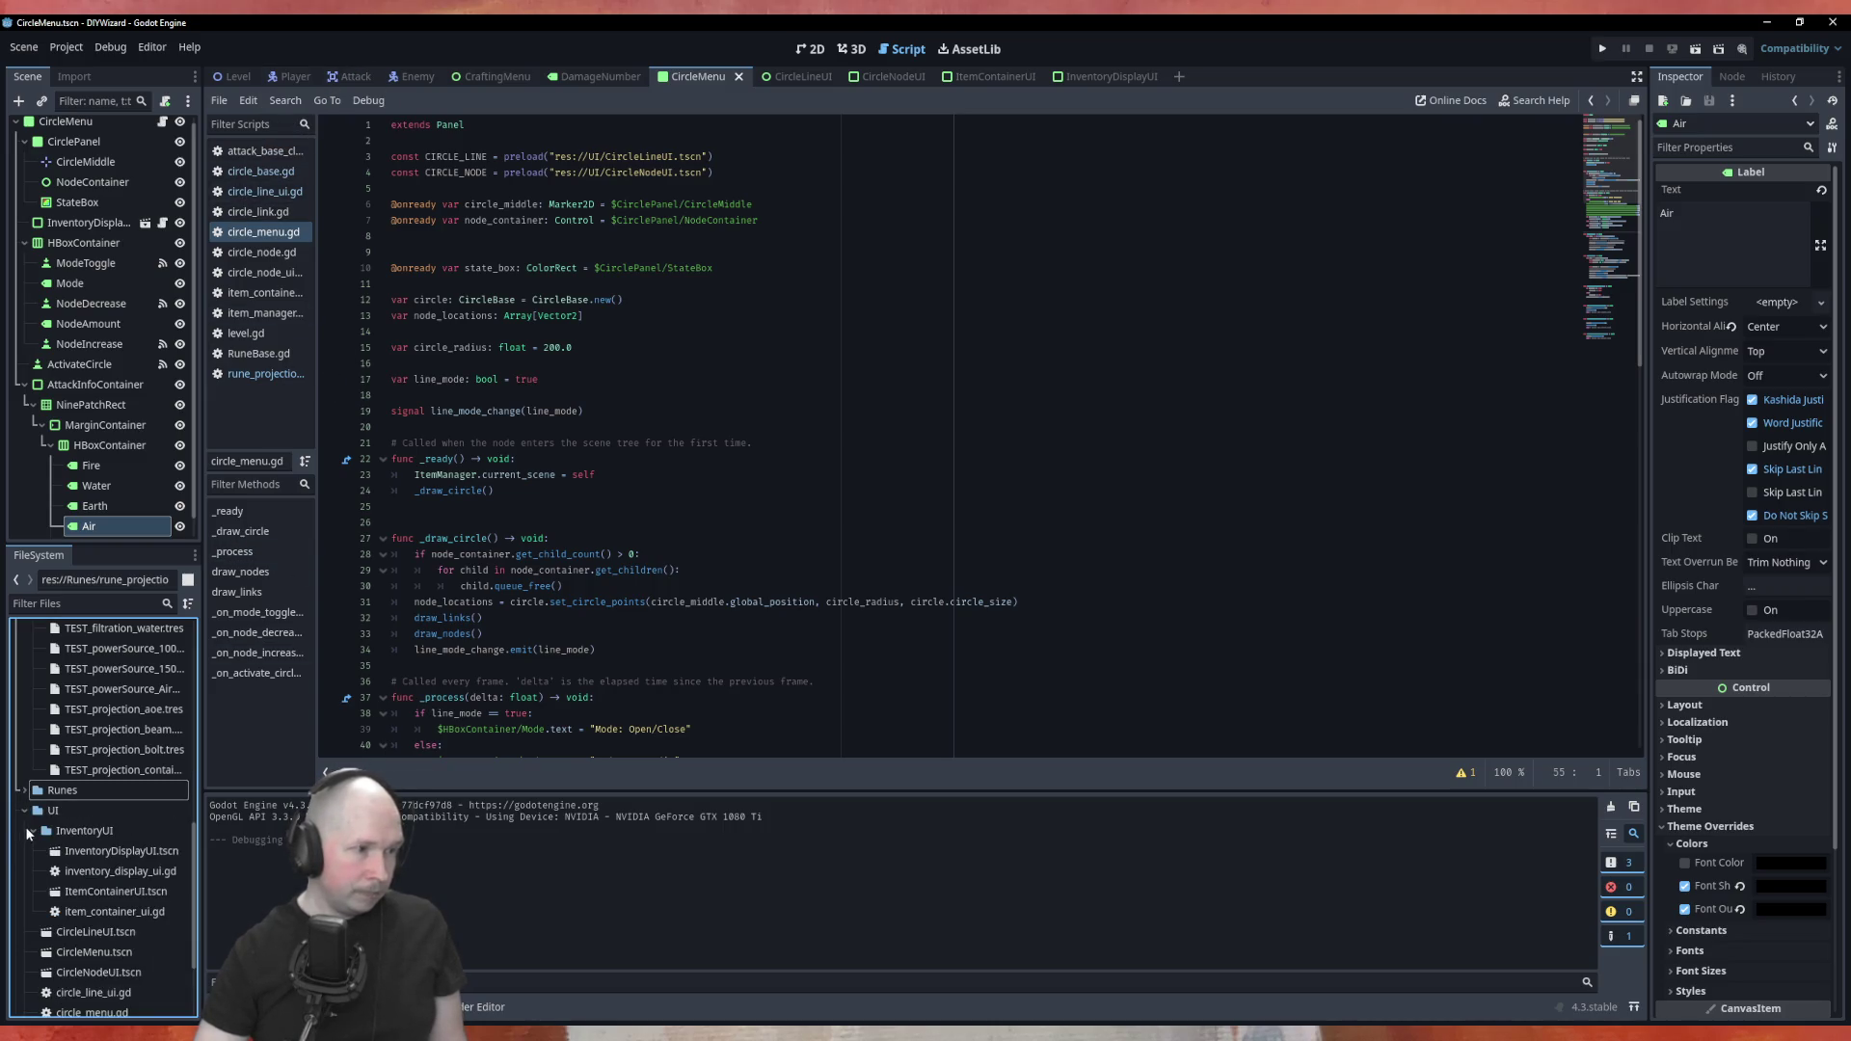
Collapse the UI, RuneResources and Resources folders in FileSystem
left_click(24, 811)
left_click(32, 719)
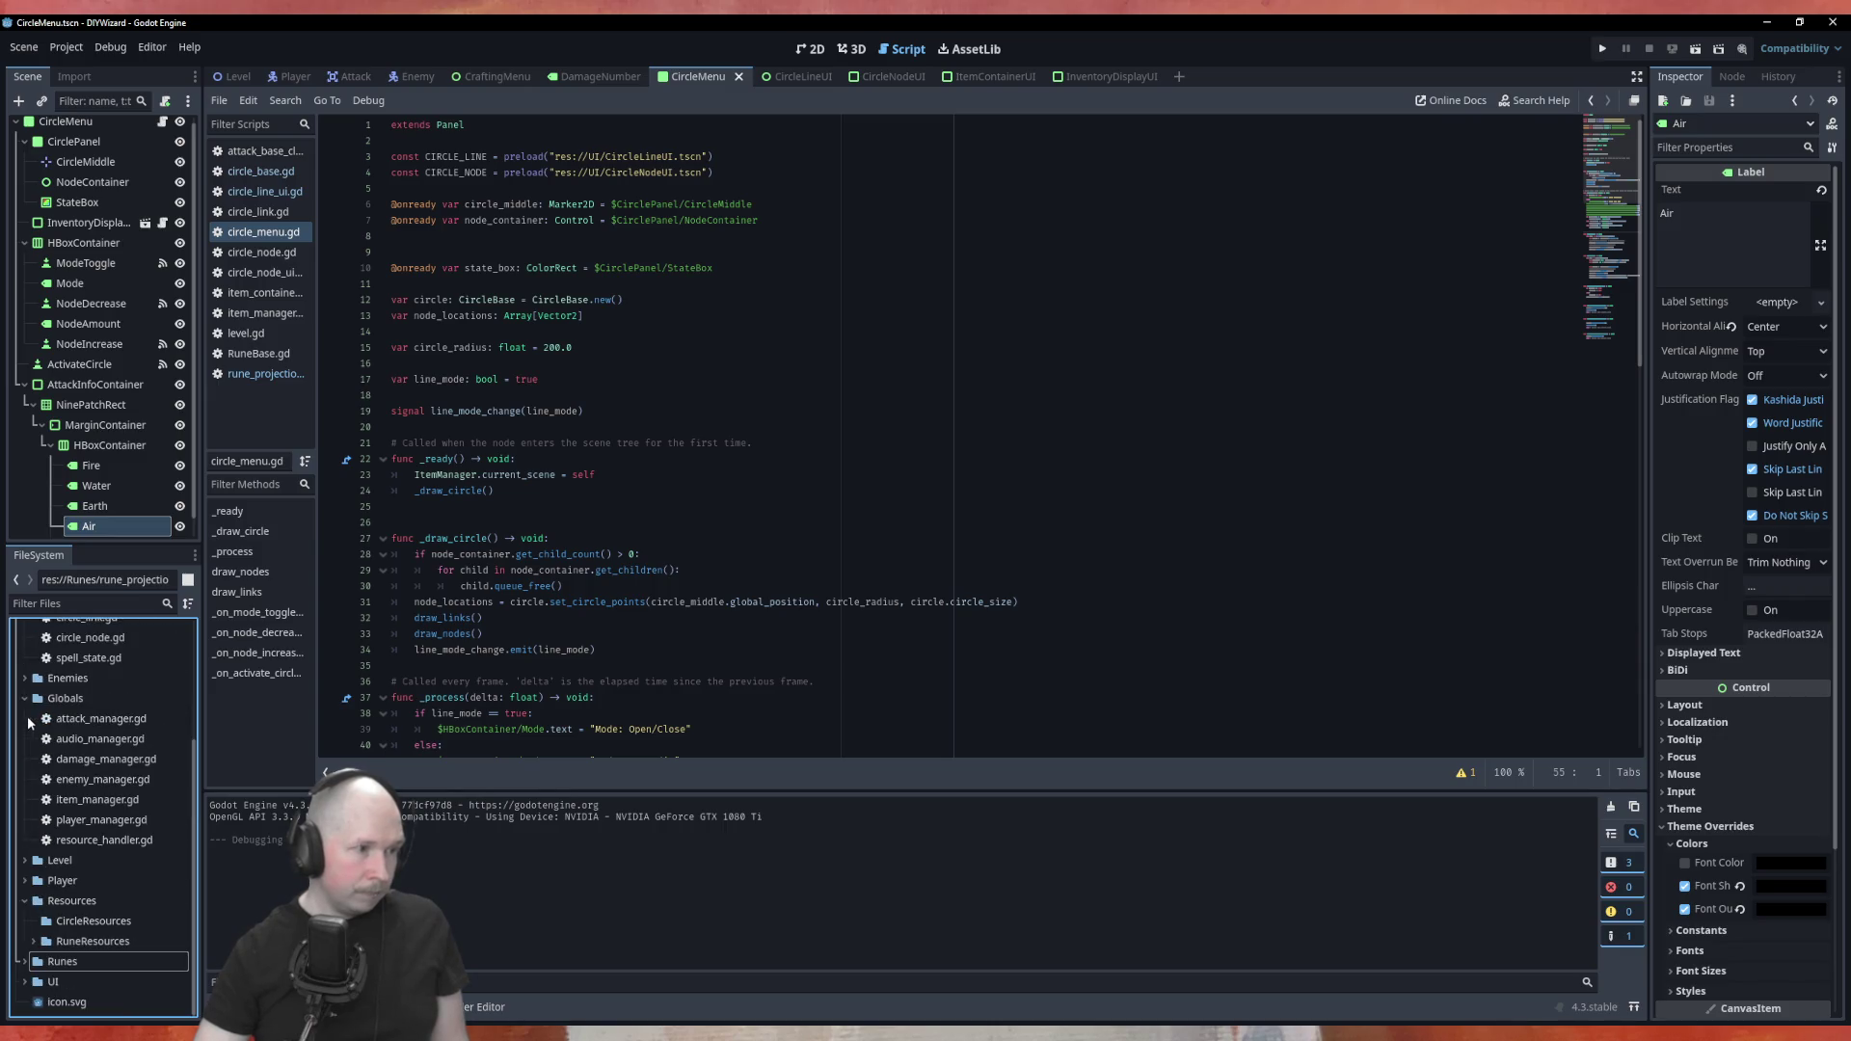
left_click(23, 901)
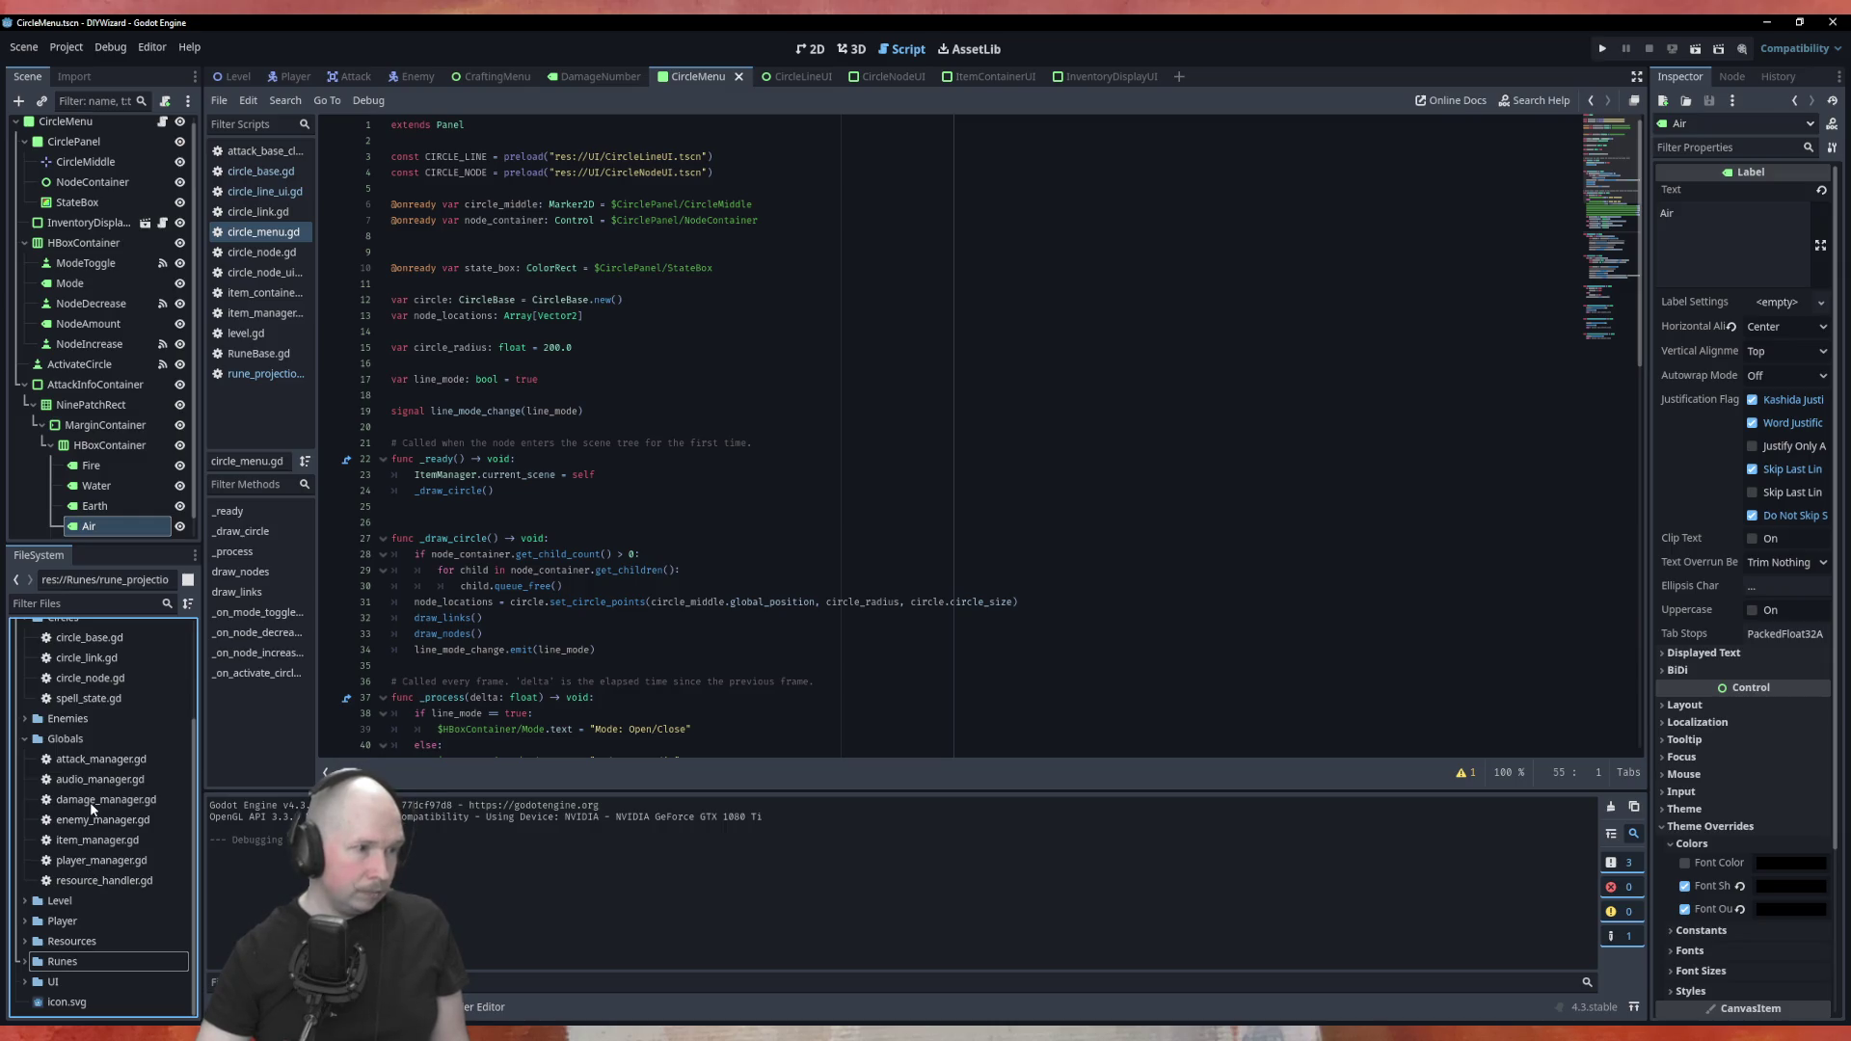
Open attack_manager.gd, then open player_manager.gd from the Globals folder
double_click(96, 760)
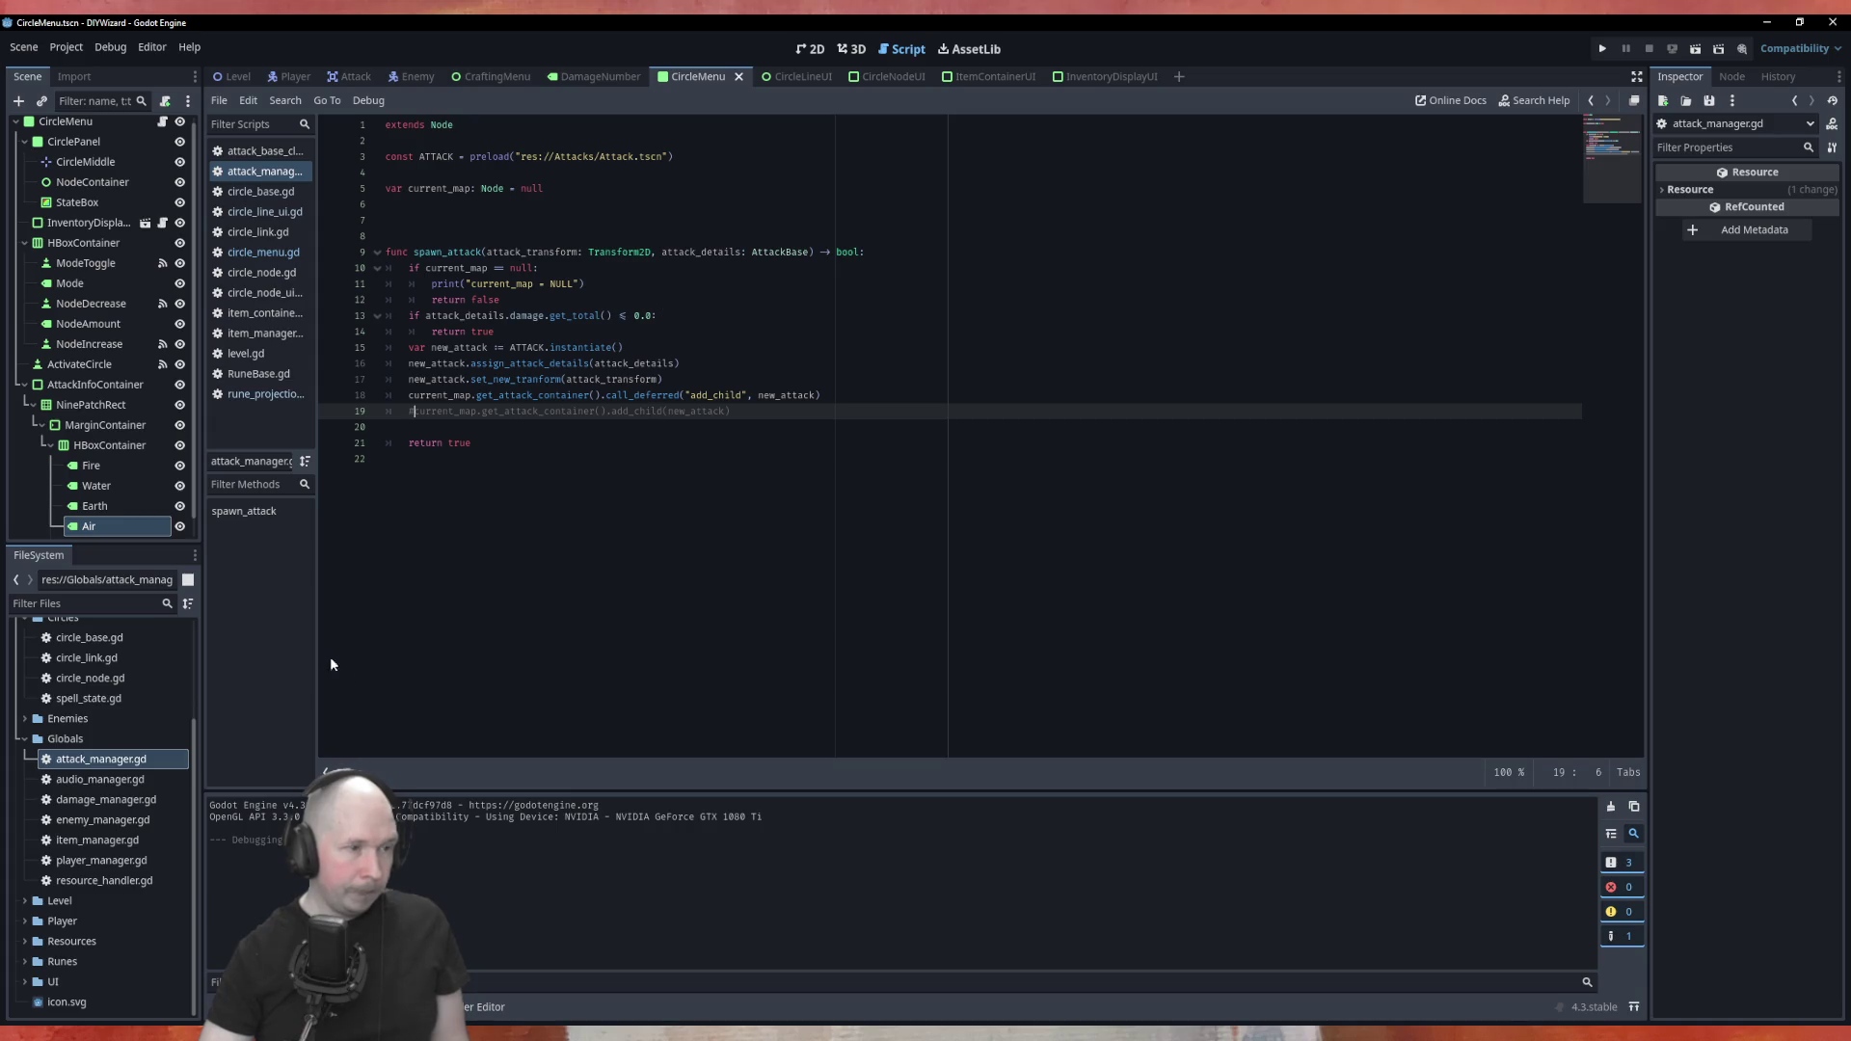
left_click(105, 821)
double_click(101, 860)
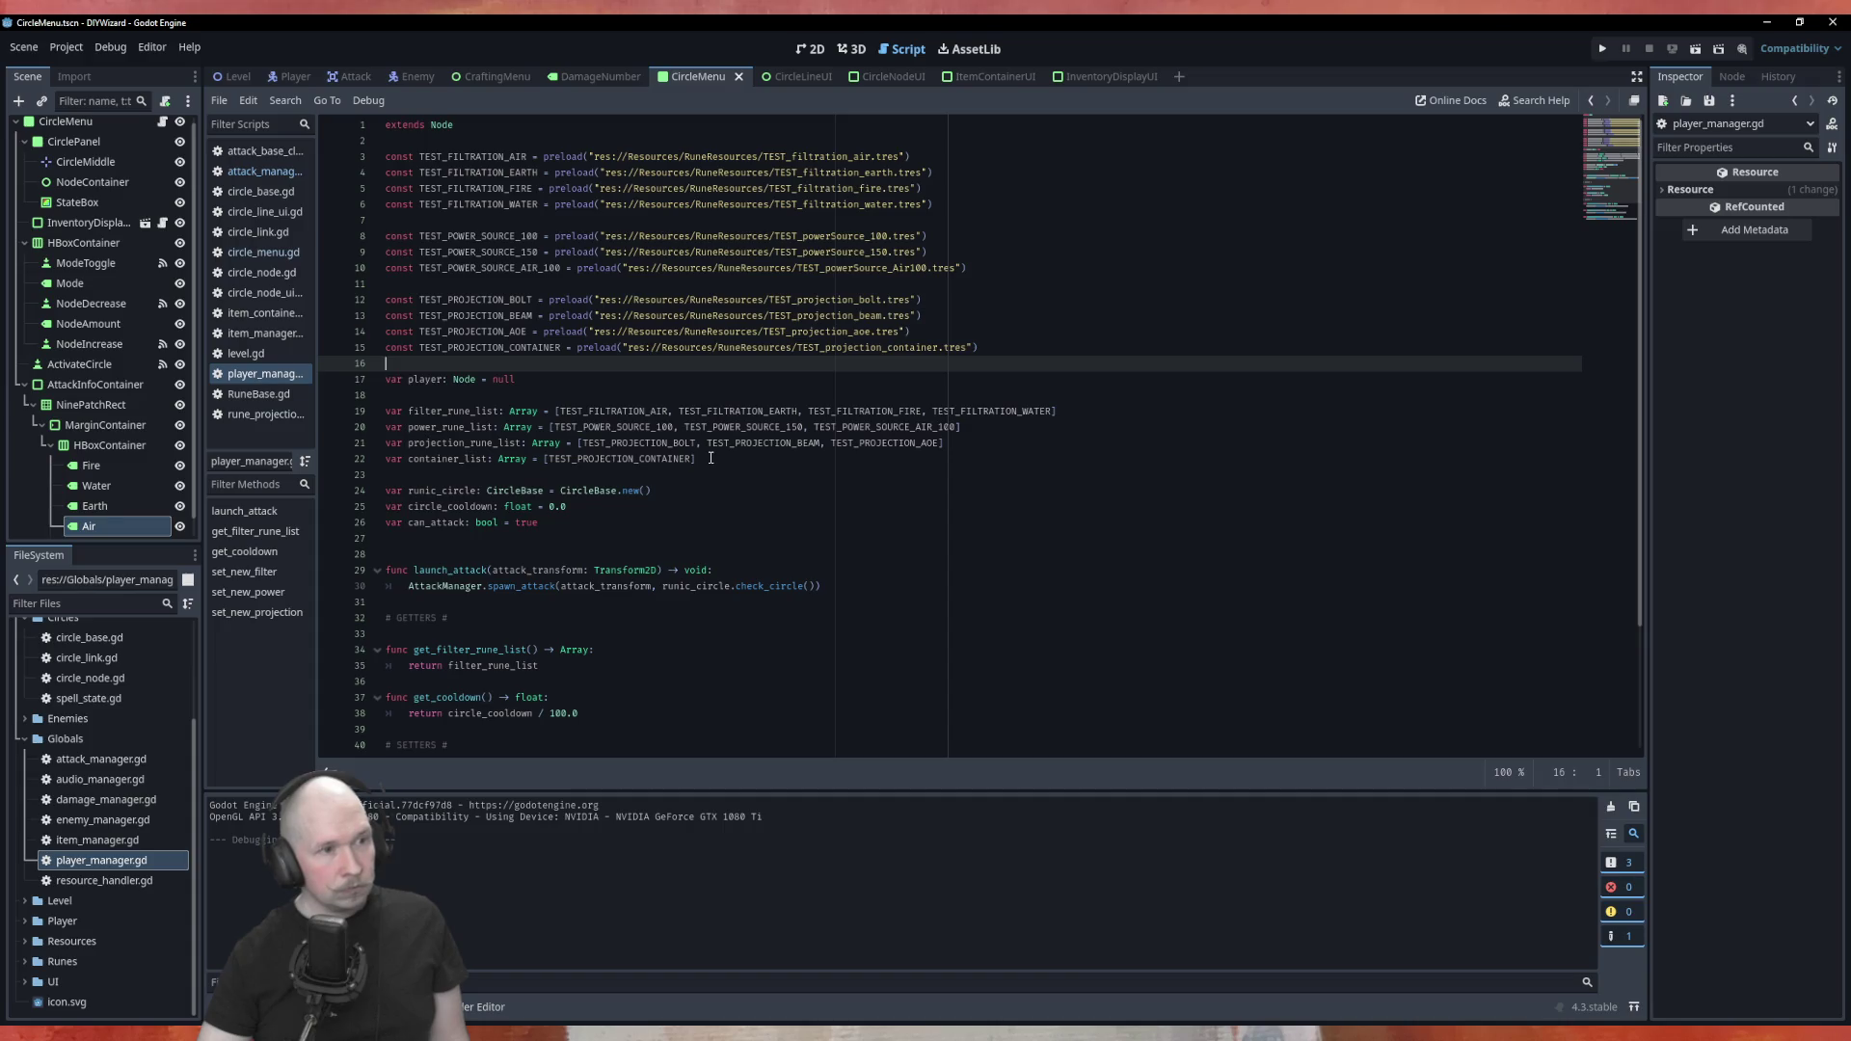
Delete the four rune list arrays and the TEST_ rune preload constants, tidying blank lines
left_click_drag(711, 458, 372, 411)
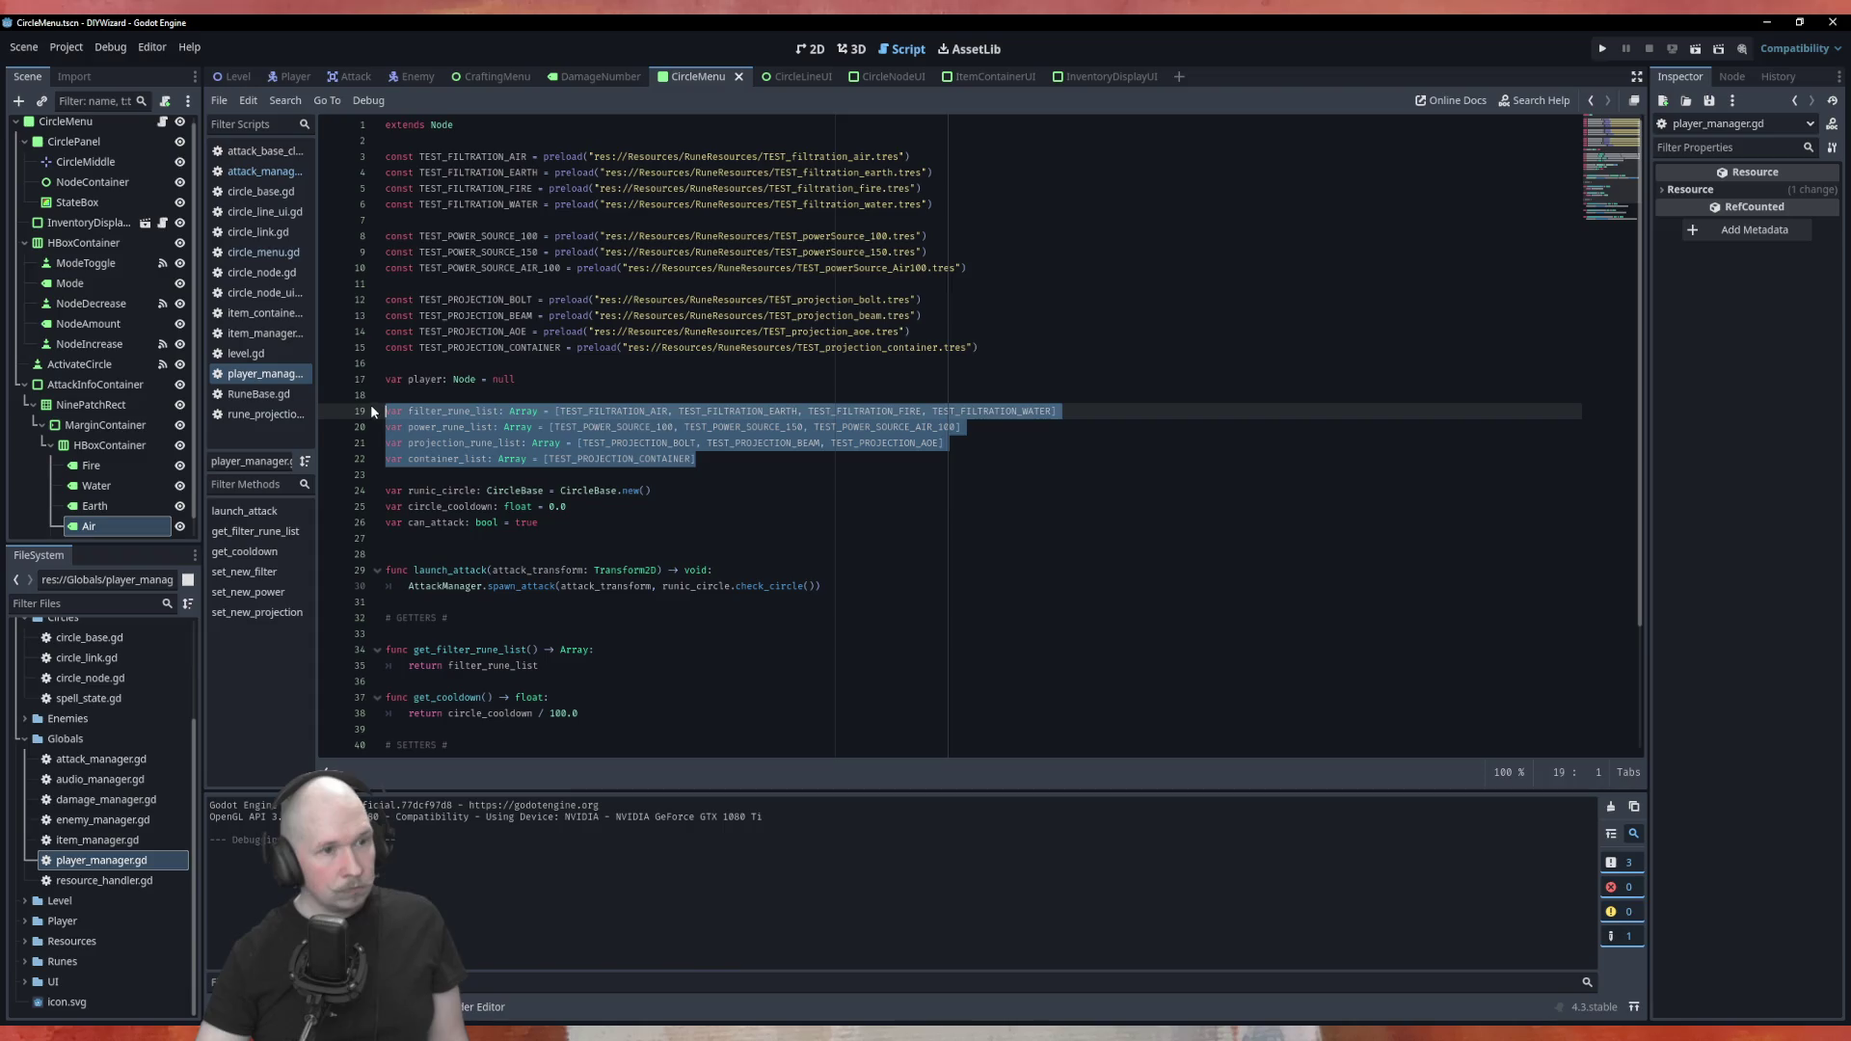
key("Delete")
mouse_move(1019, 359)
left_mouse_down()
mouse_move(636, 294)
mouse_move(250, 154)
left_mouse_up()
key("Delete")
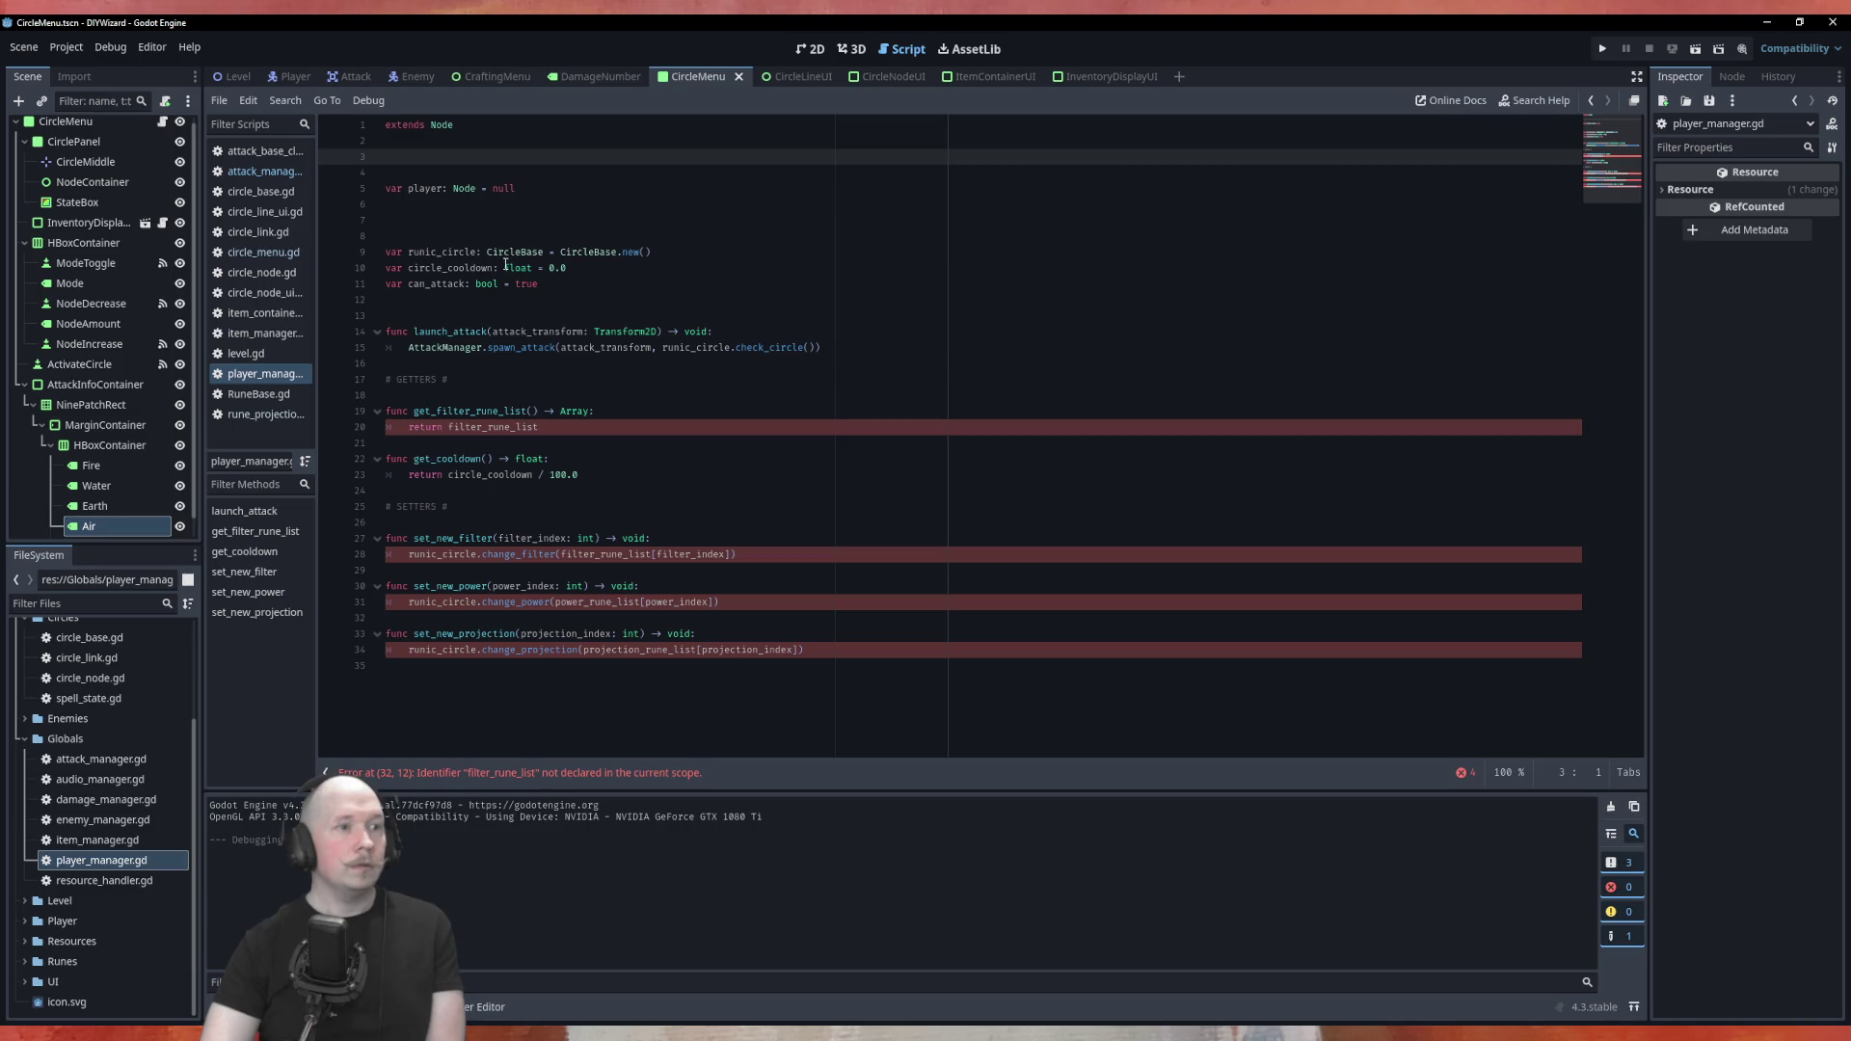
key("BackSpace")
key("Down")
key("Down")
key("Down")
key("BackSpace")
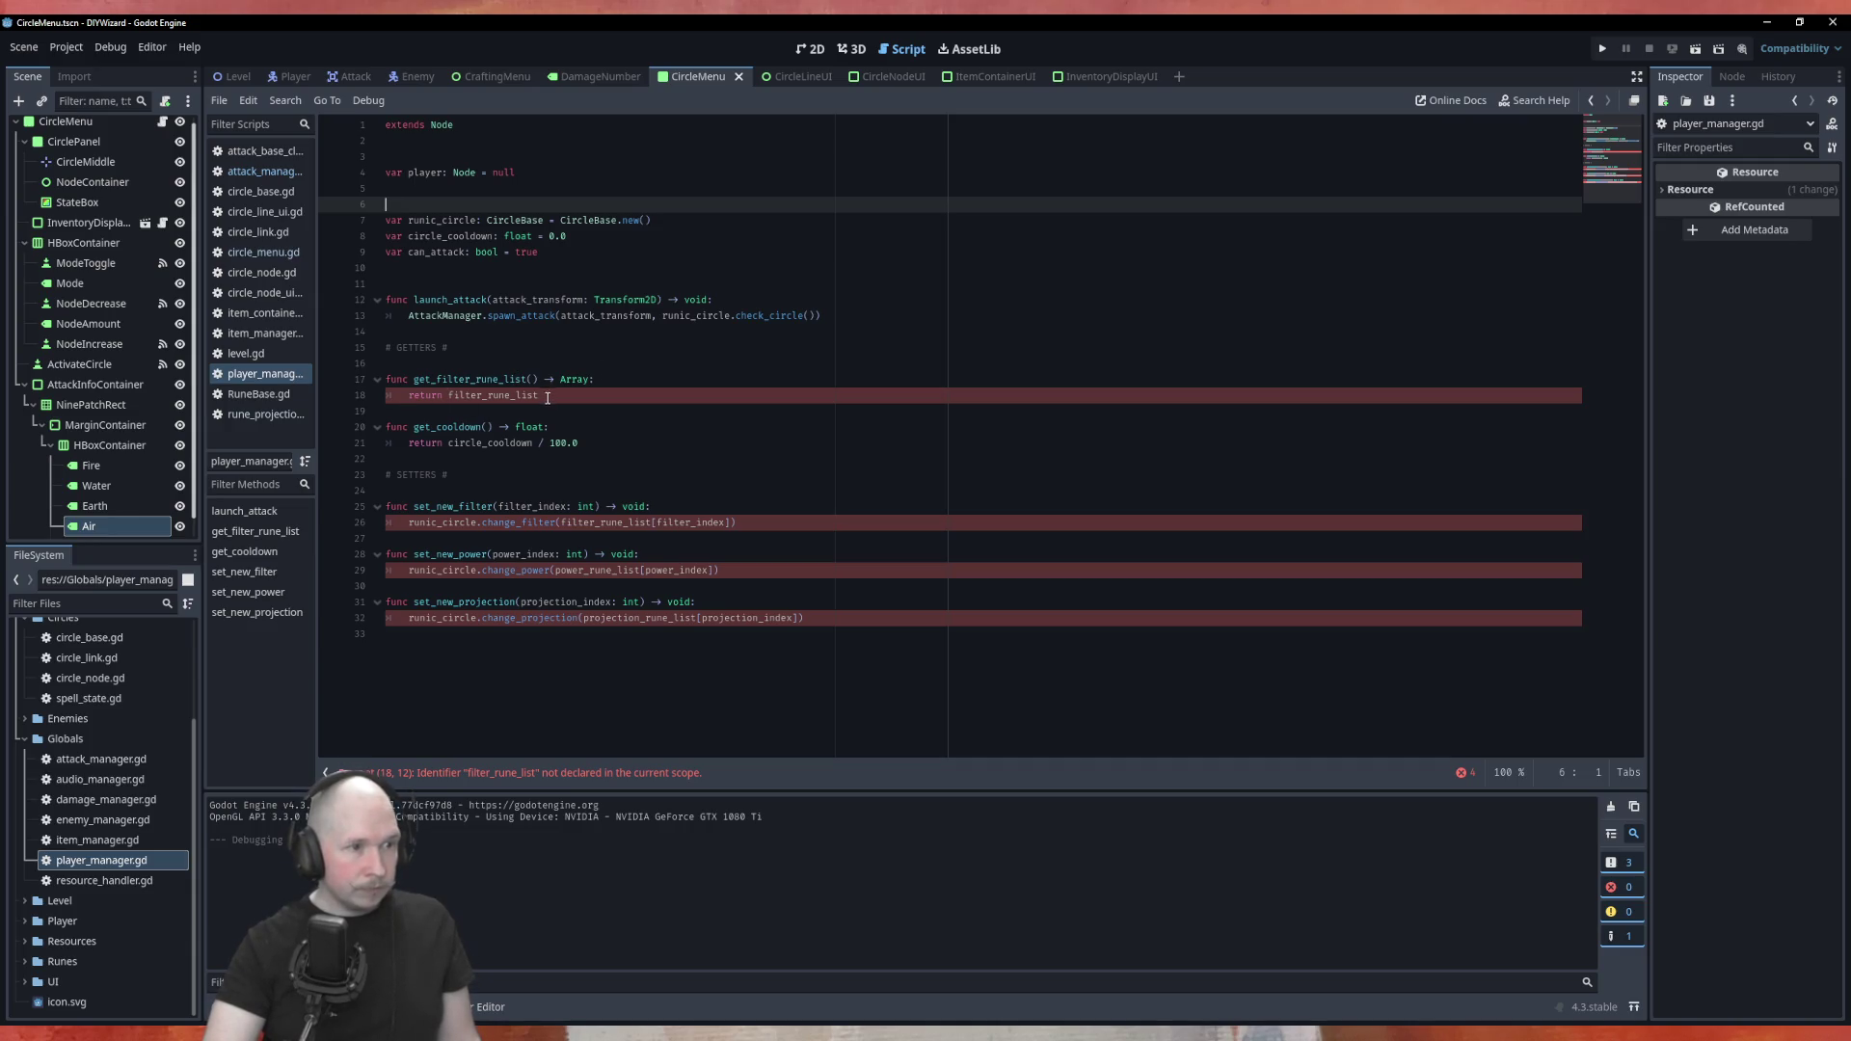
Delete the get_filter_rune_list function and the three setter functions
left_click_drag(540, 397, 303, 384)
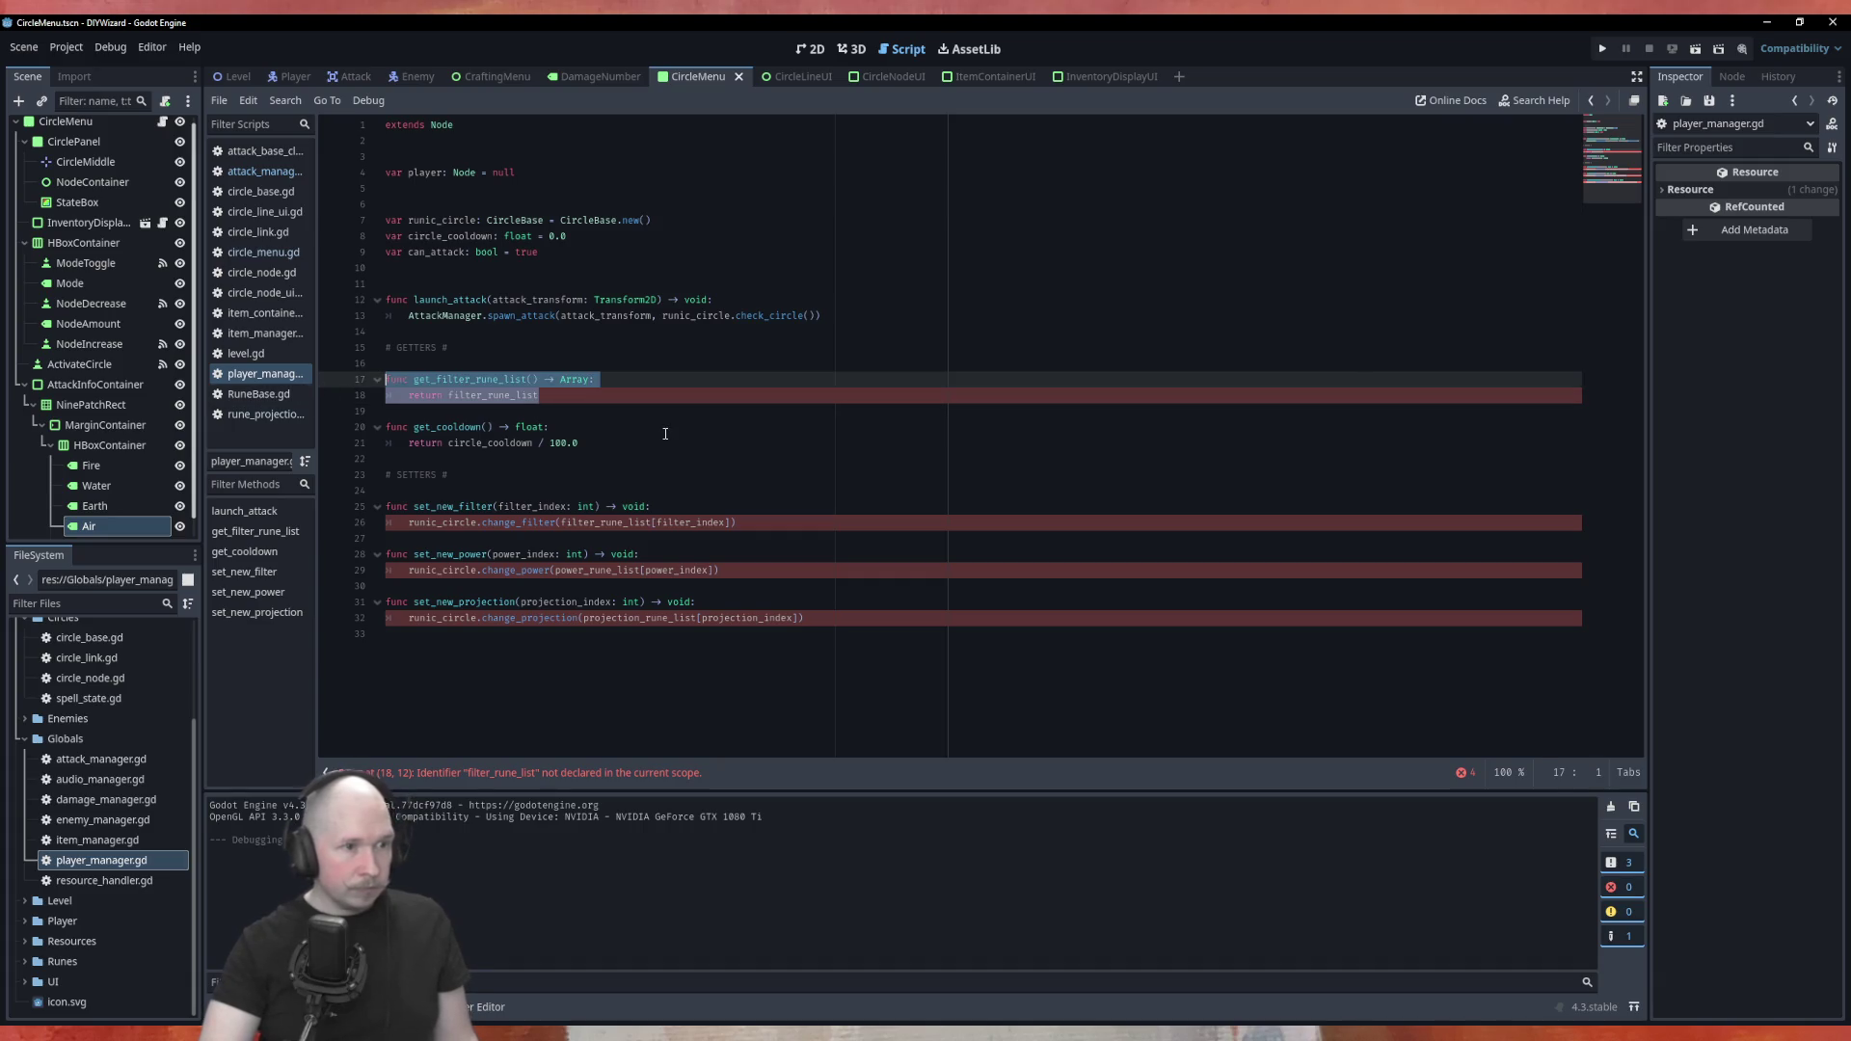
key("BackSpace")
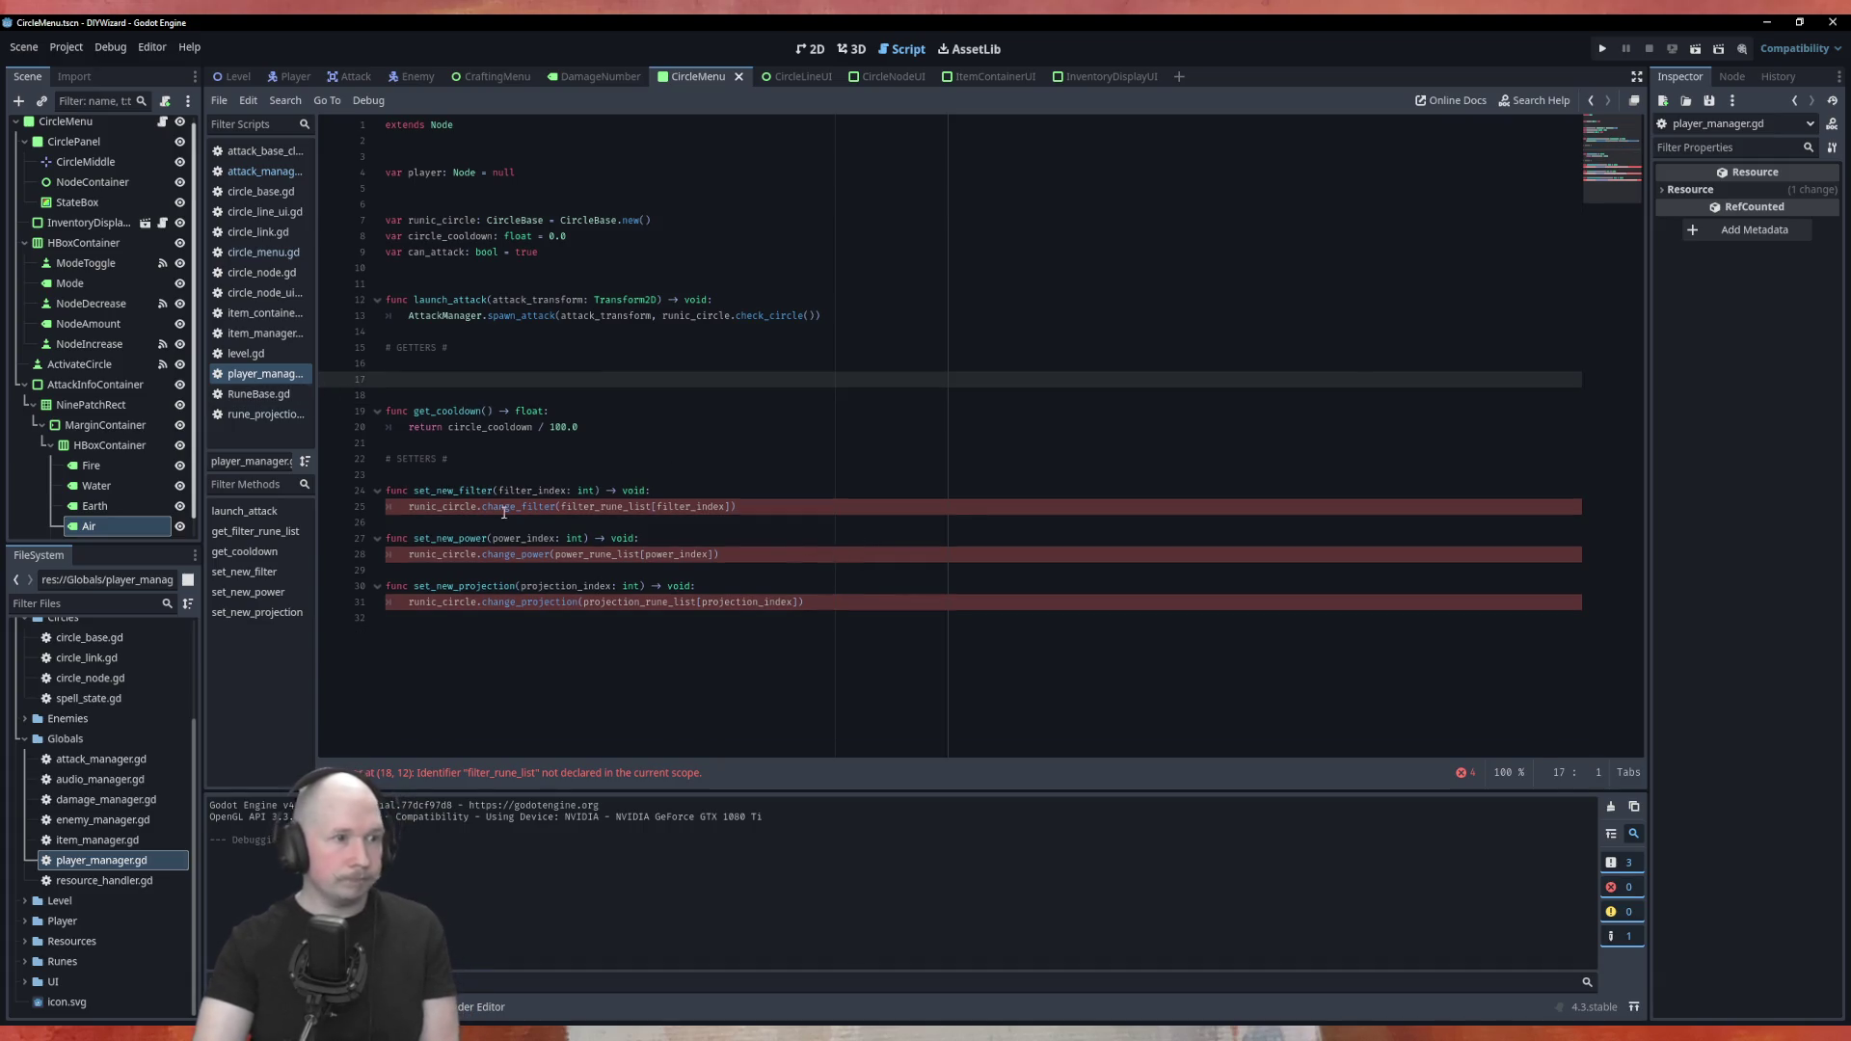
mouse_move(446, 481)
left_mouse_down()
mouse_move(745, 583)
mouse_move(856, 646)
left_mouse_up()
key("BackSpace")
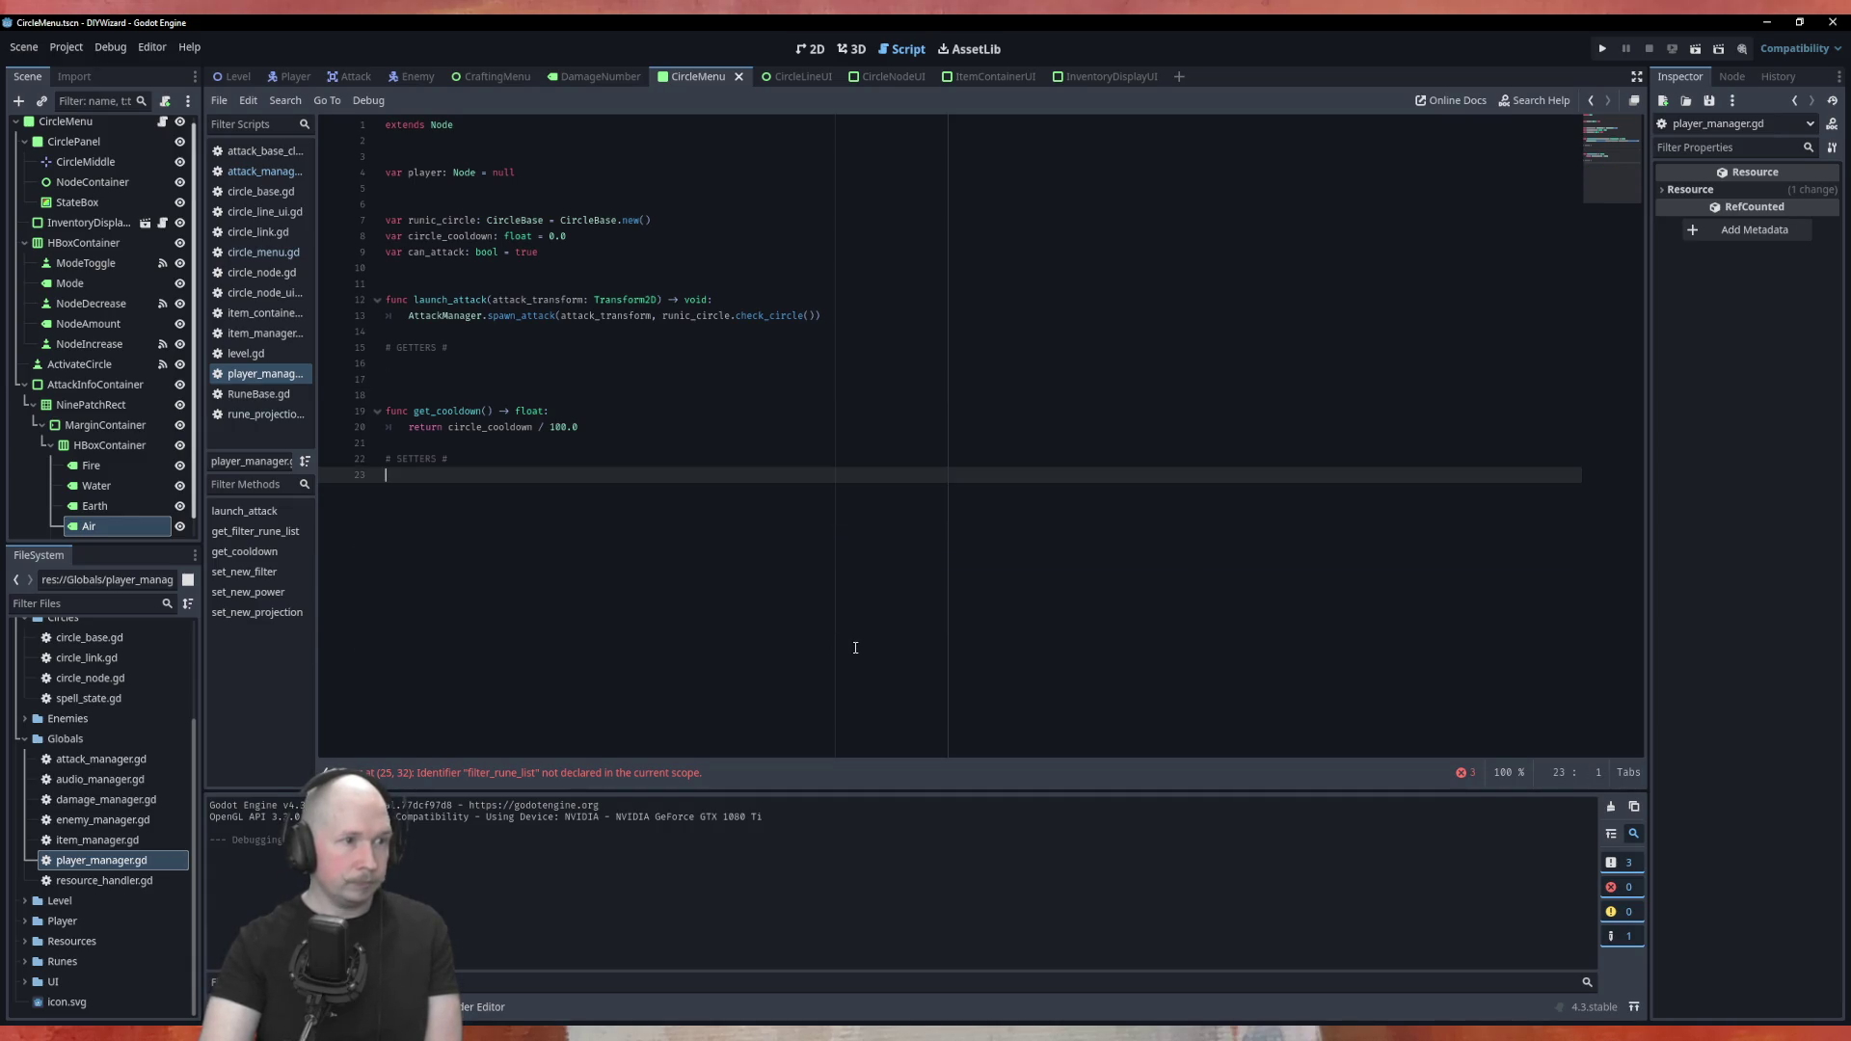
Remove the SETTERS comment and extra blank lines, then open circle_menu.gd
left_click(375, 383)
key("BackSpace")
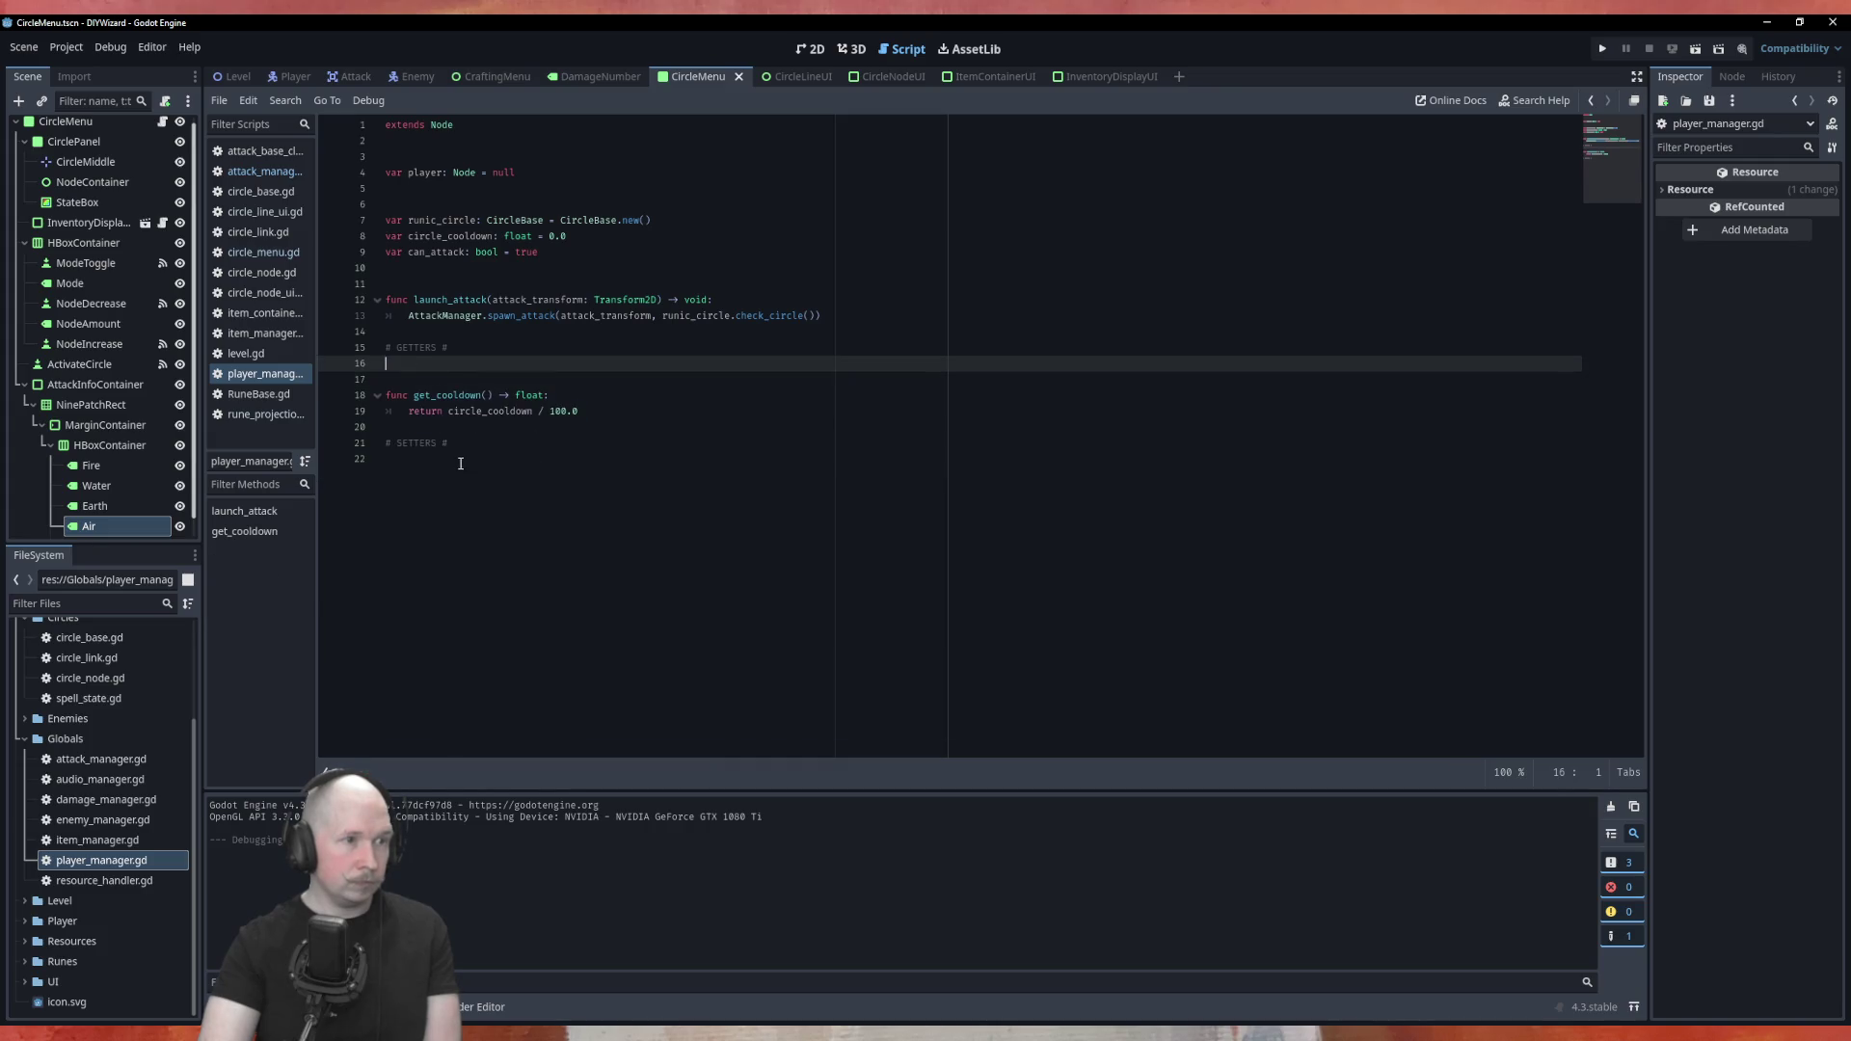
triple_click(493, 450)
key("BackSpace")
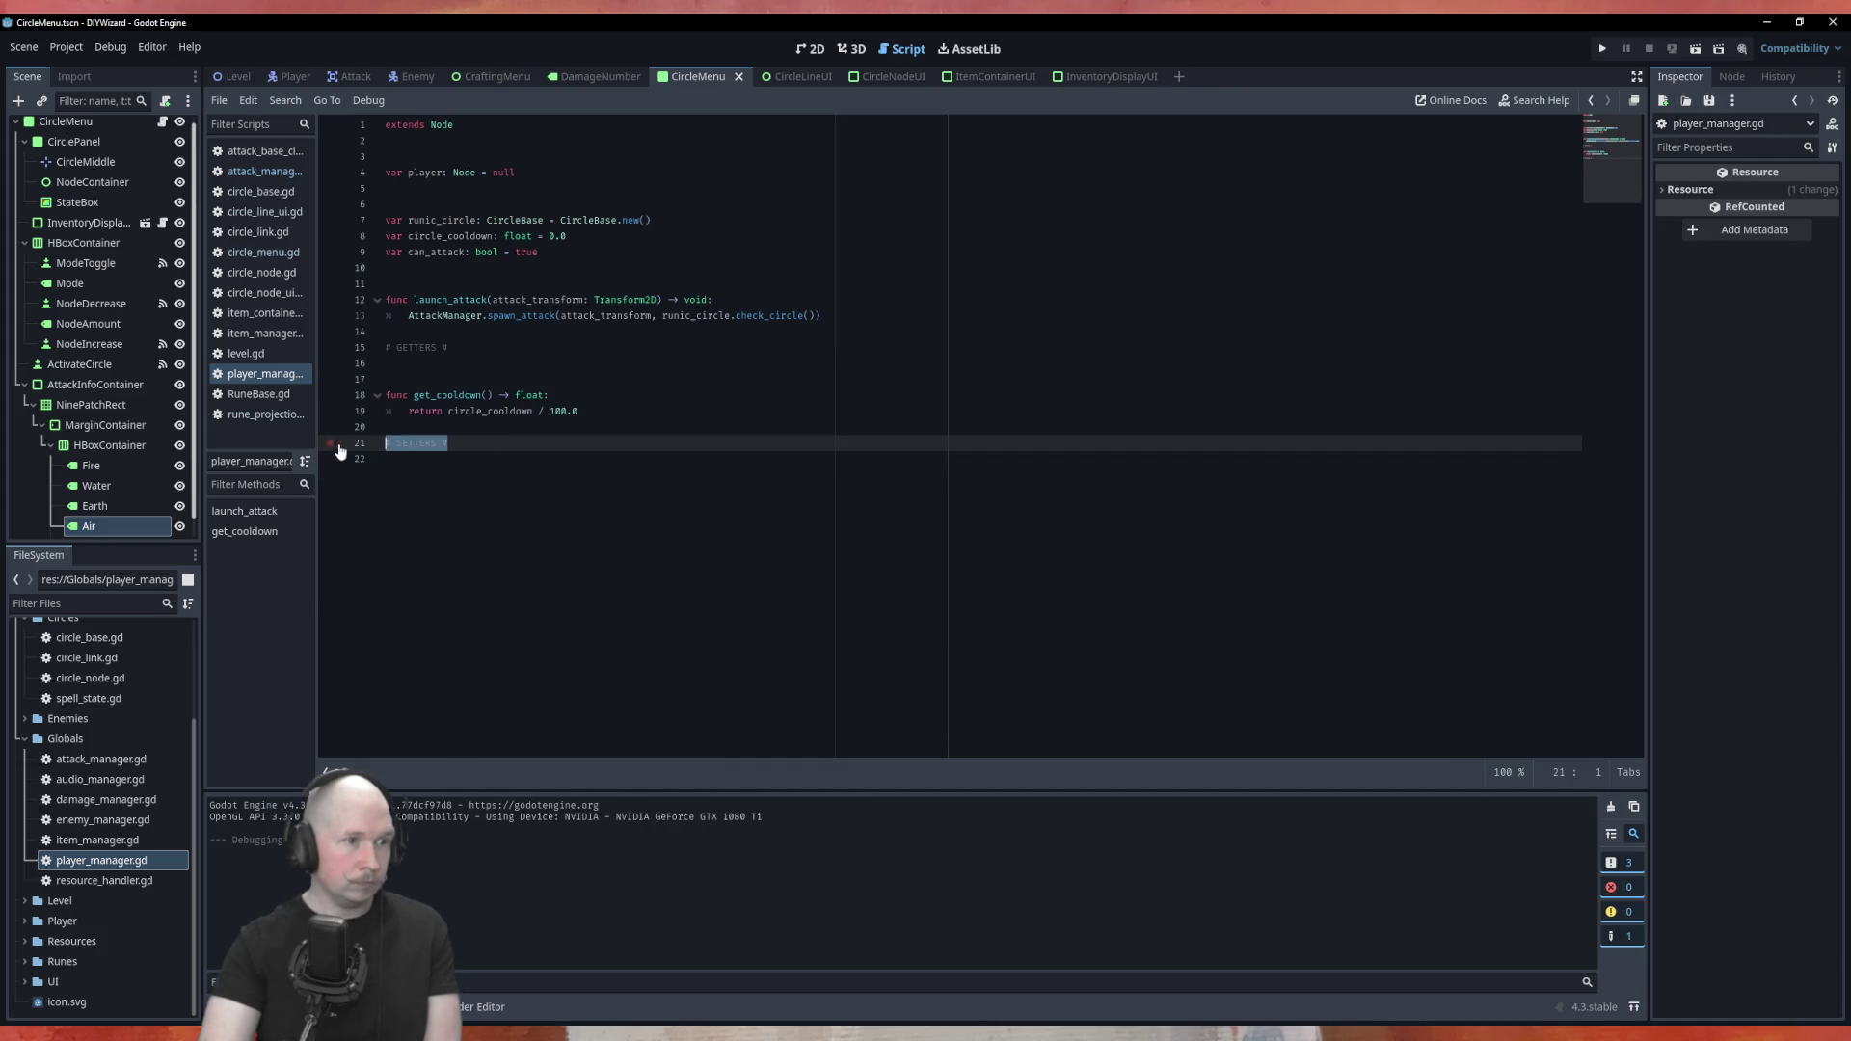
left_click(445, 379)
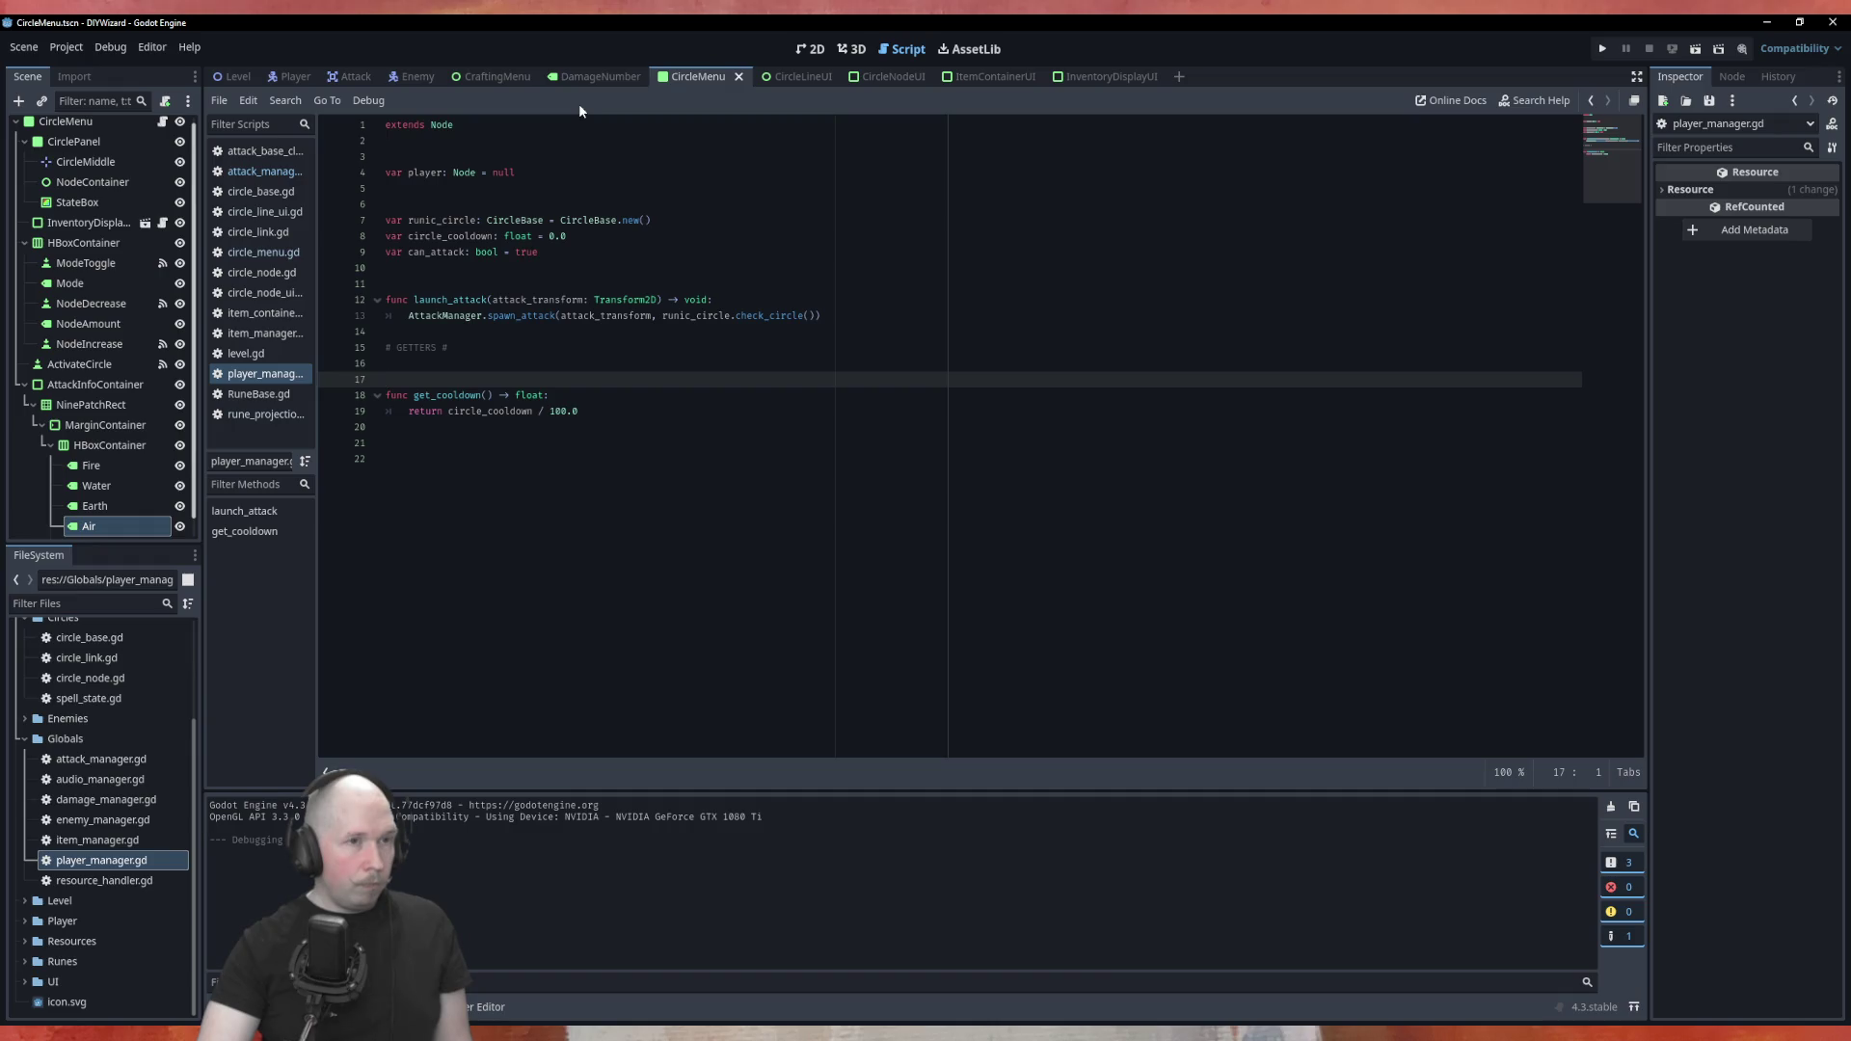
left_click(264, 252)
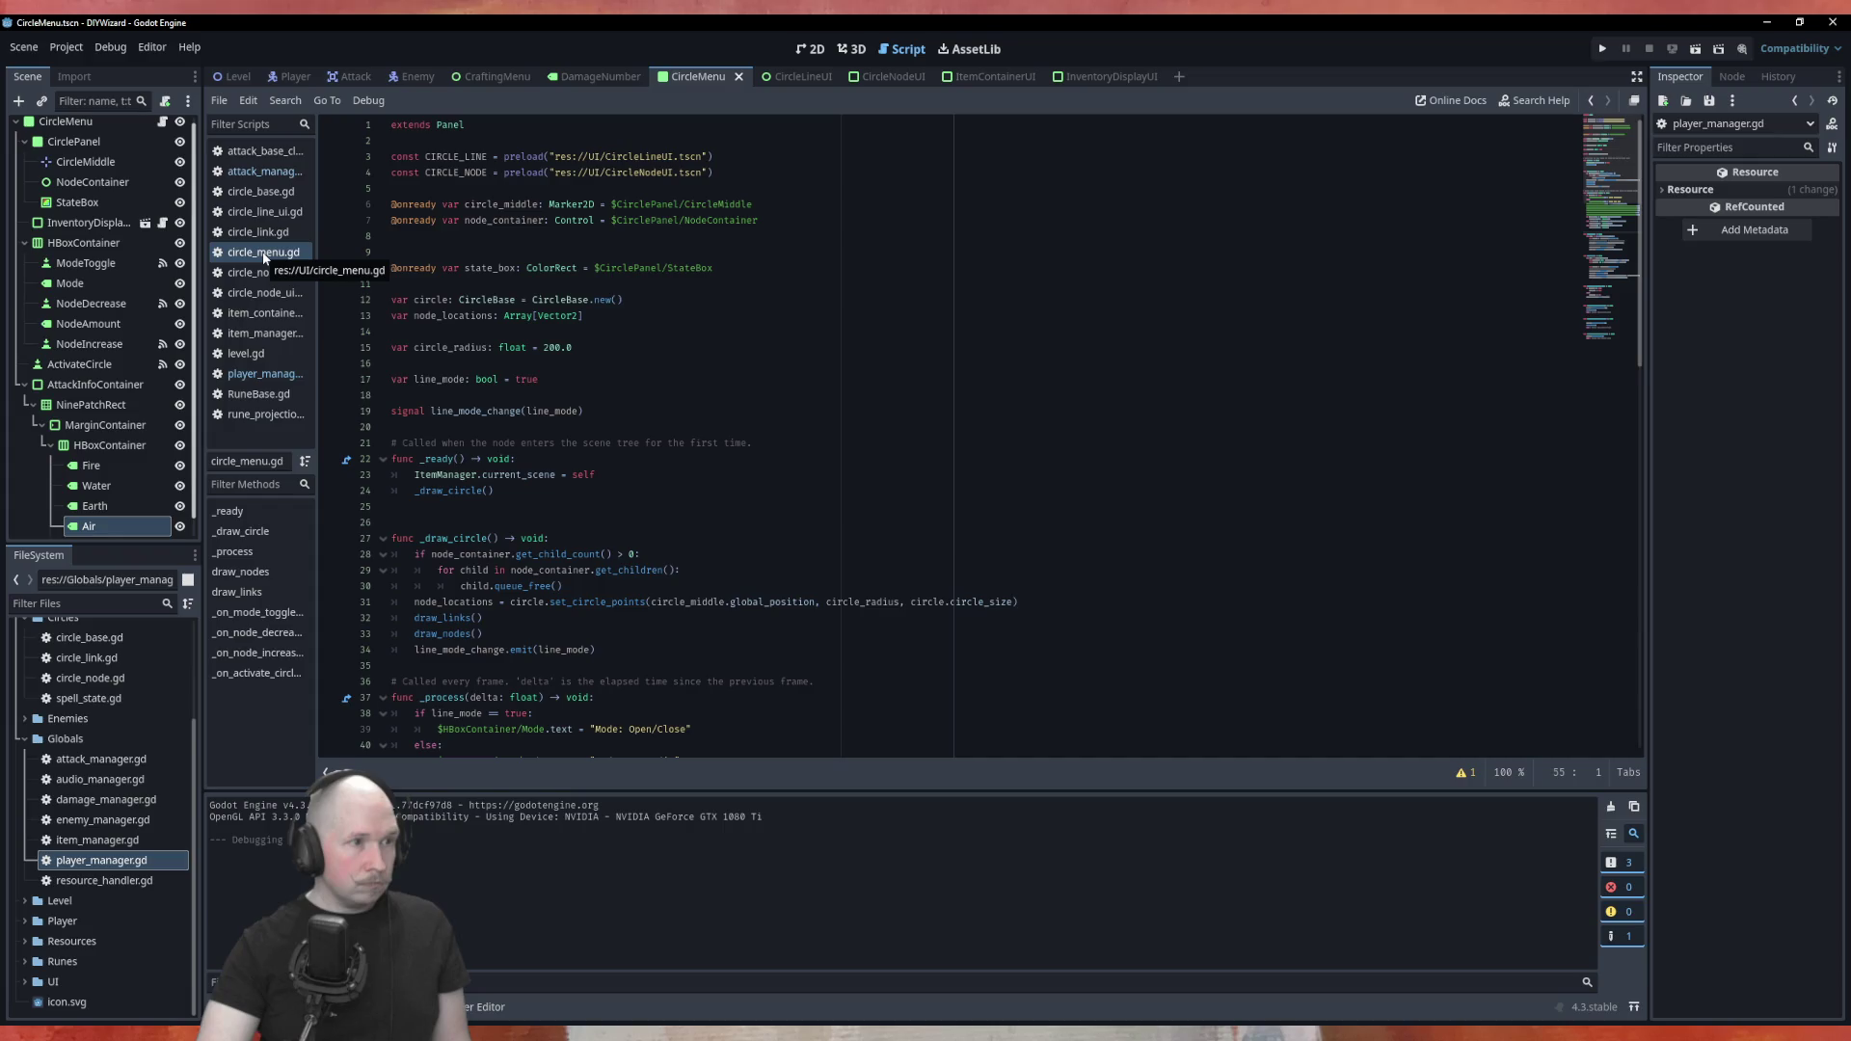
Initialise circle on line 12 to PlayerManager.runic_circle instead of CircleBase.new(), save, and run
left_click(277, 374)
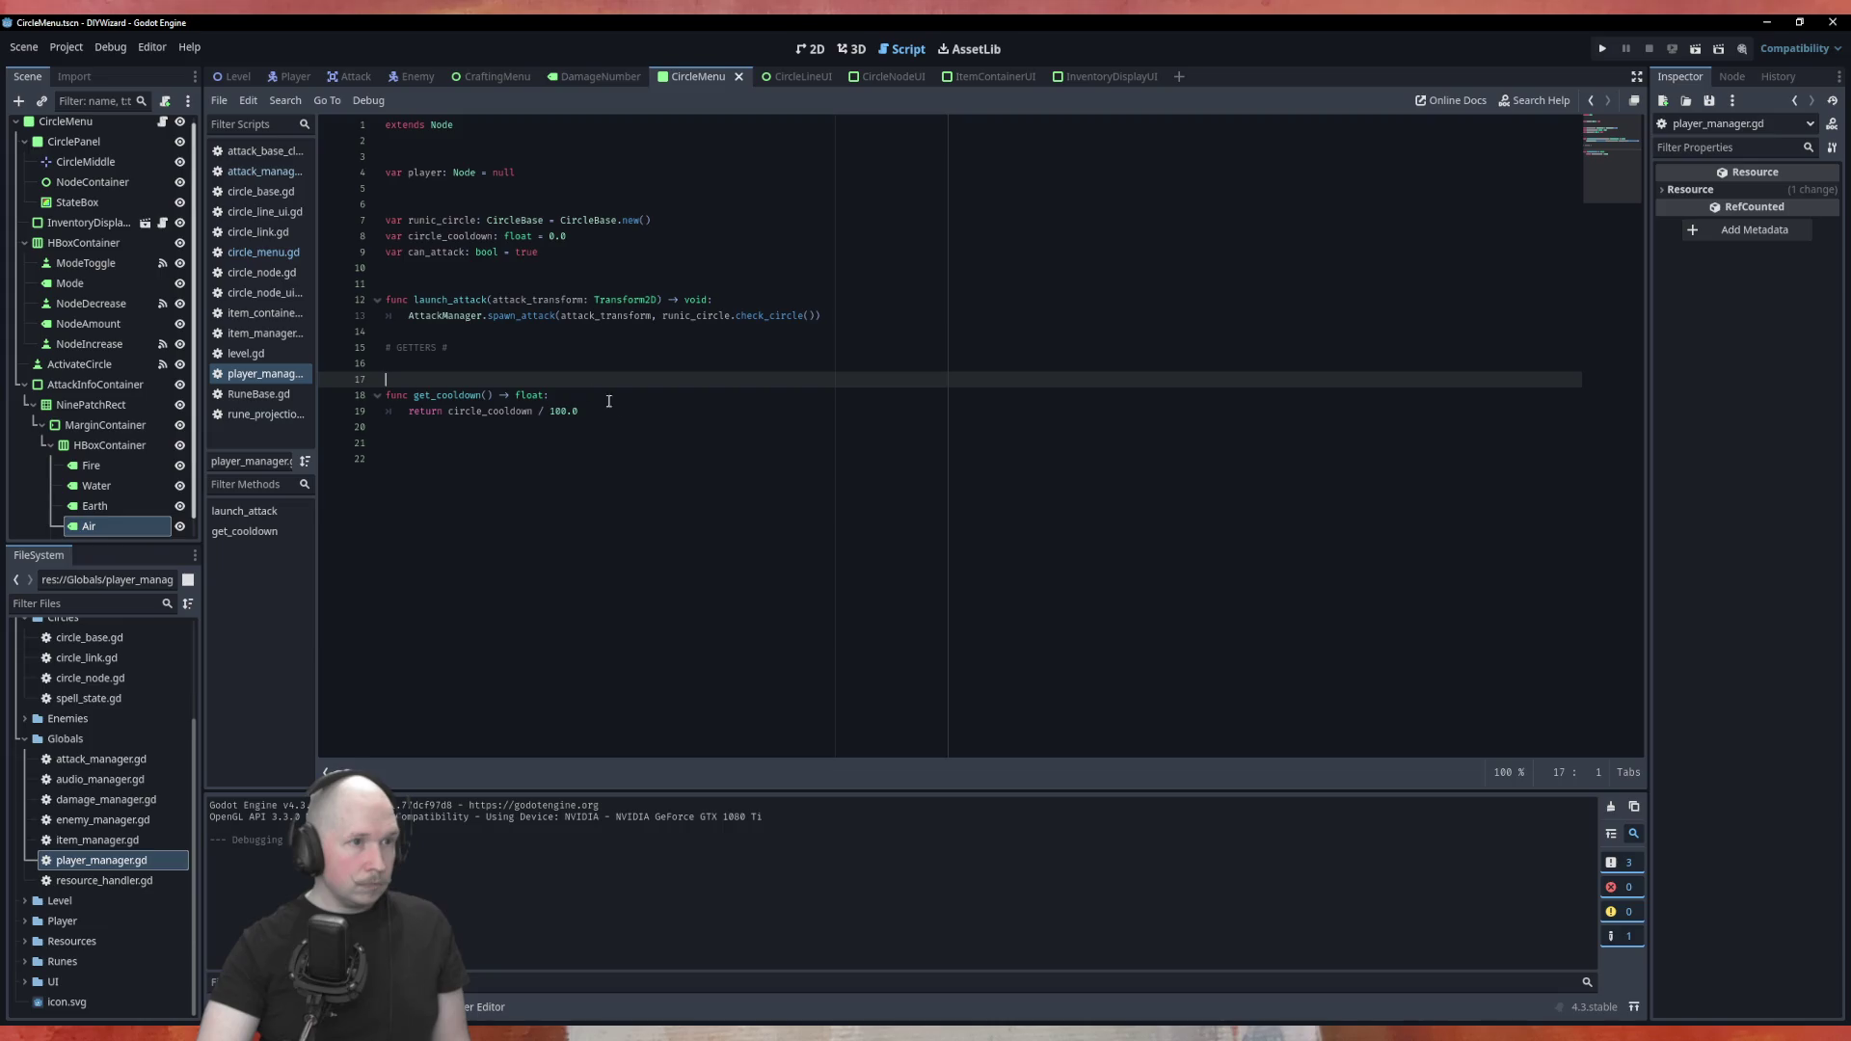
left_click(256, 256)
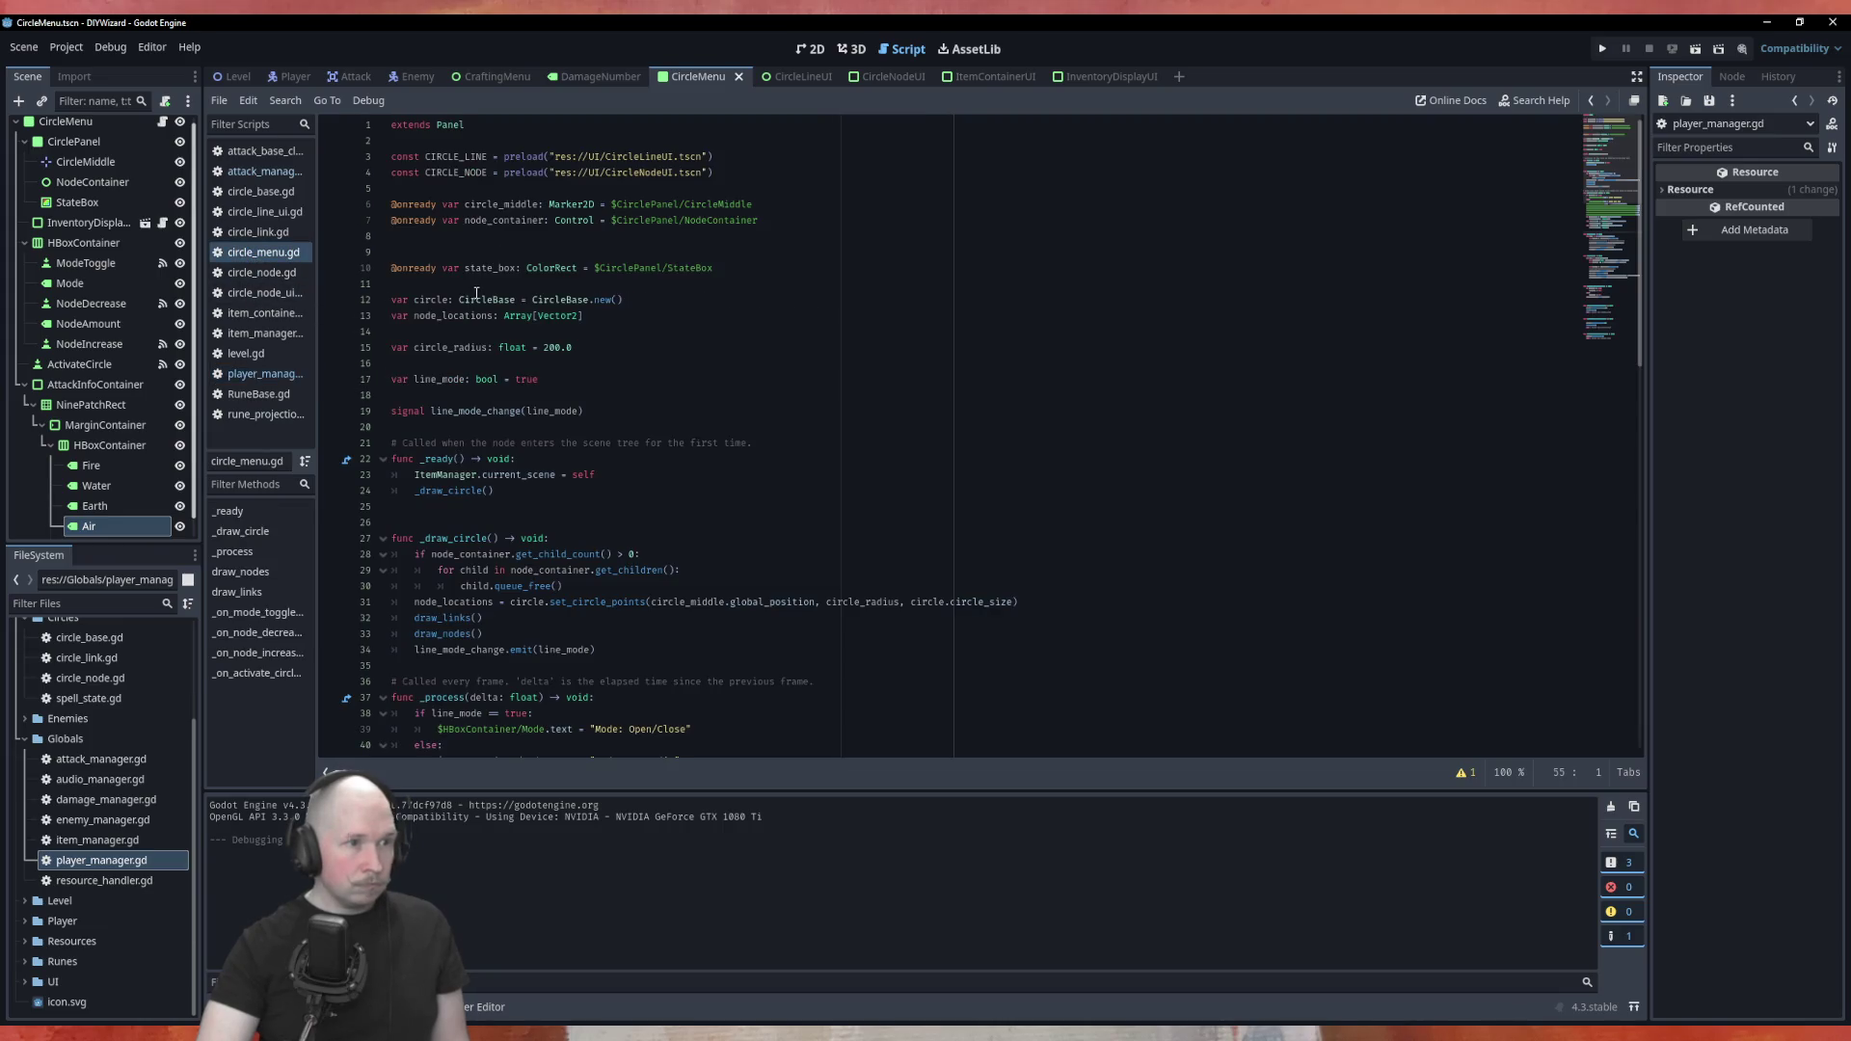
left_click_drag(531, 300, 694, 300)
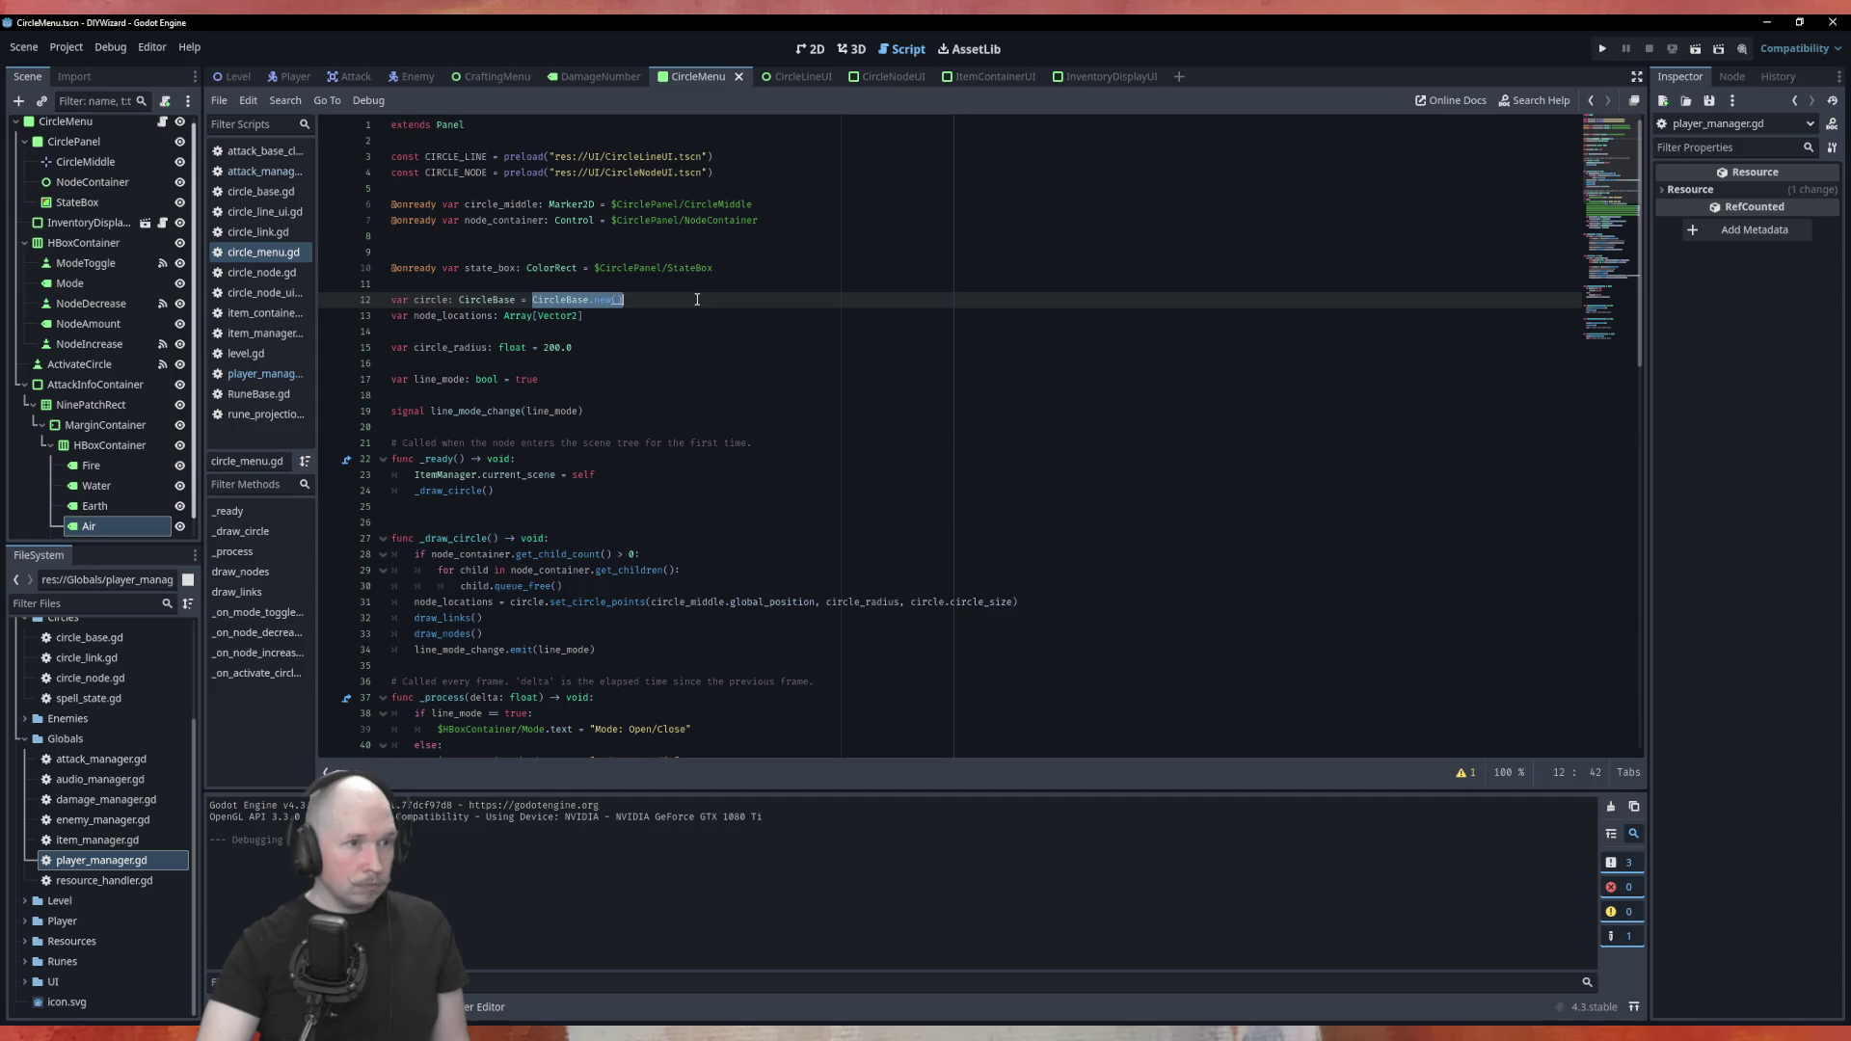
type("Pla")
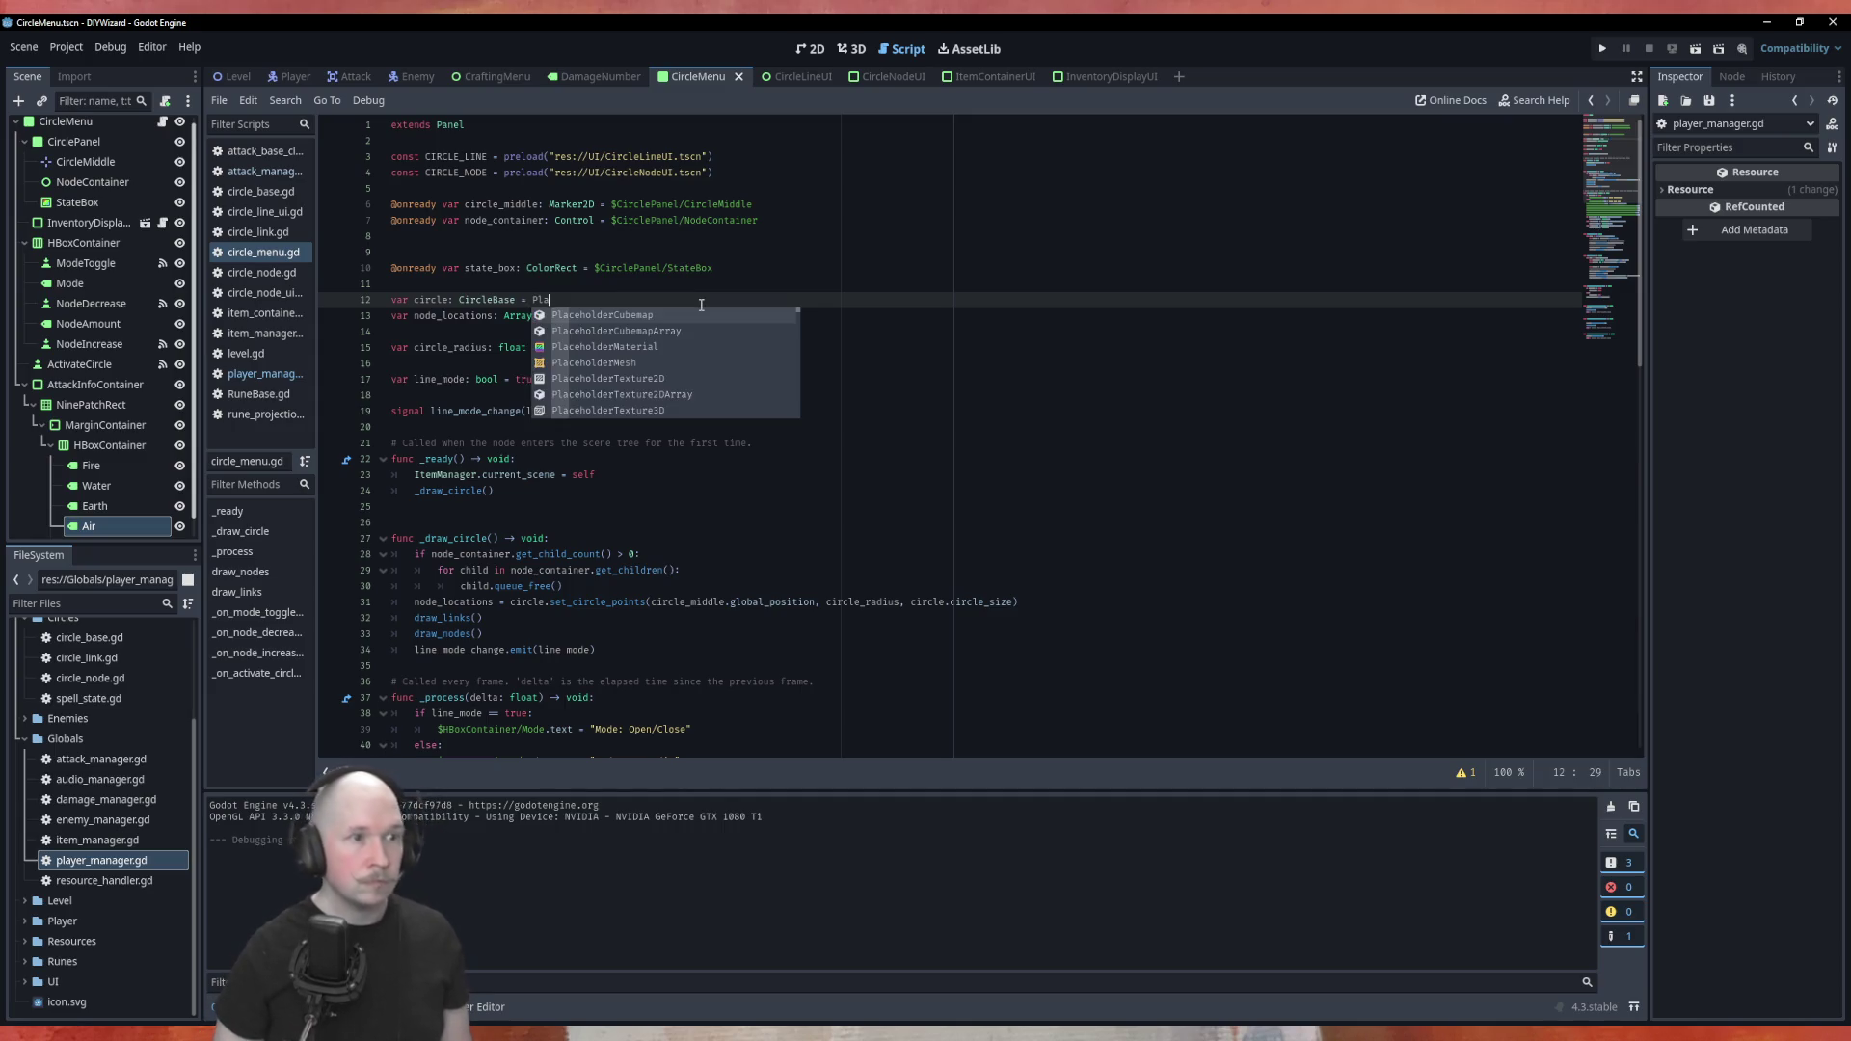
type("yer")
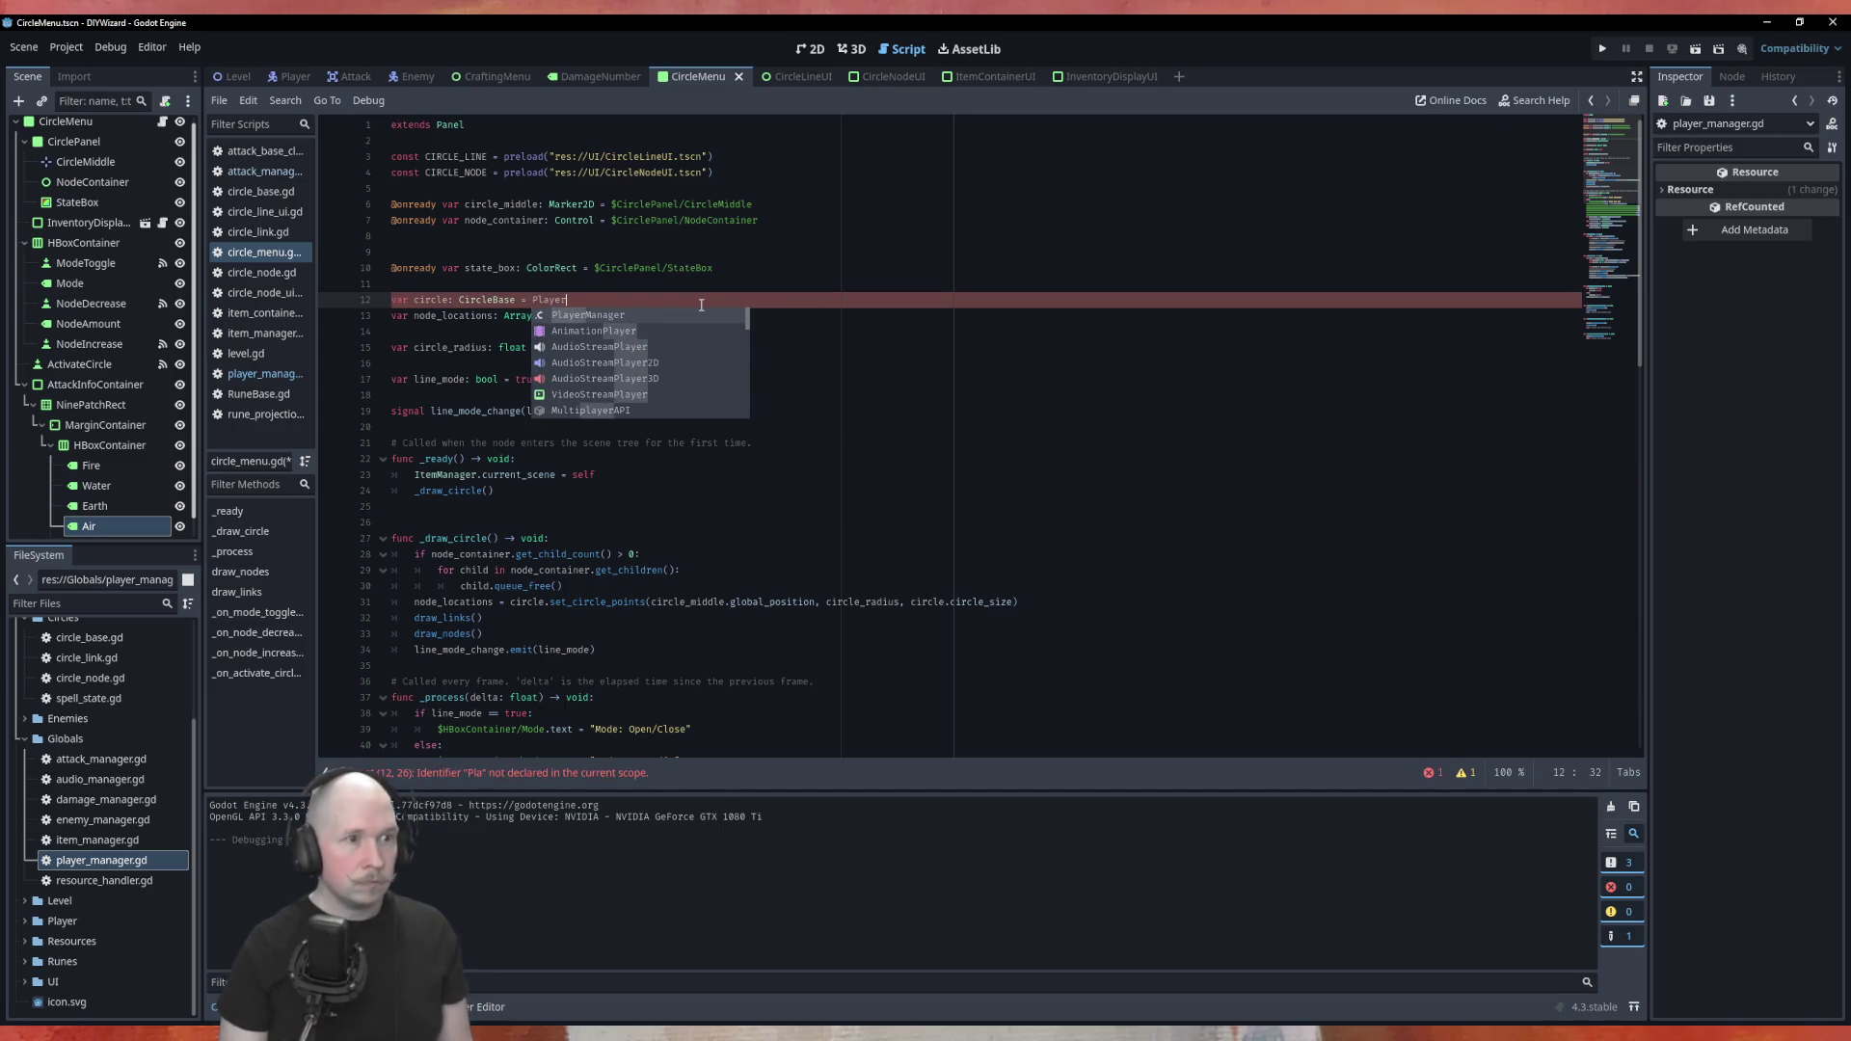
key("Return")
type(".c")
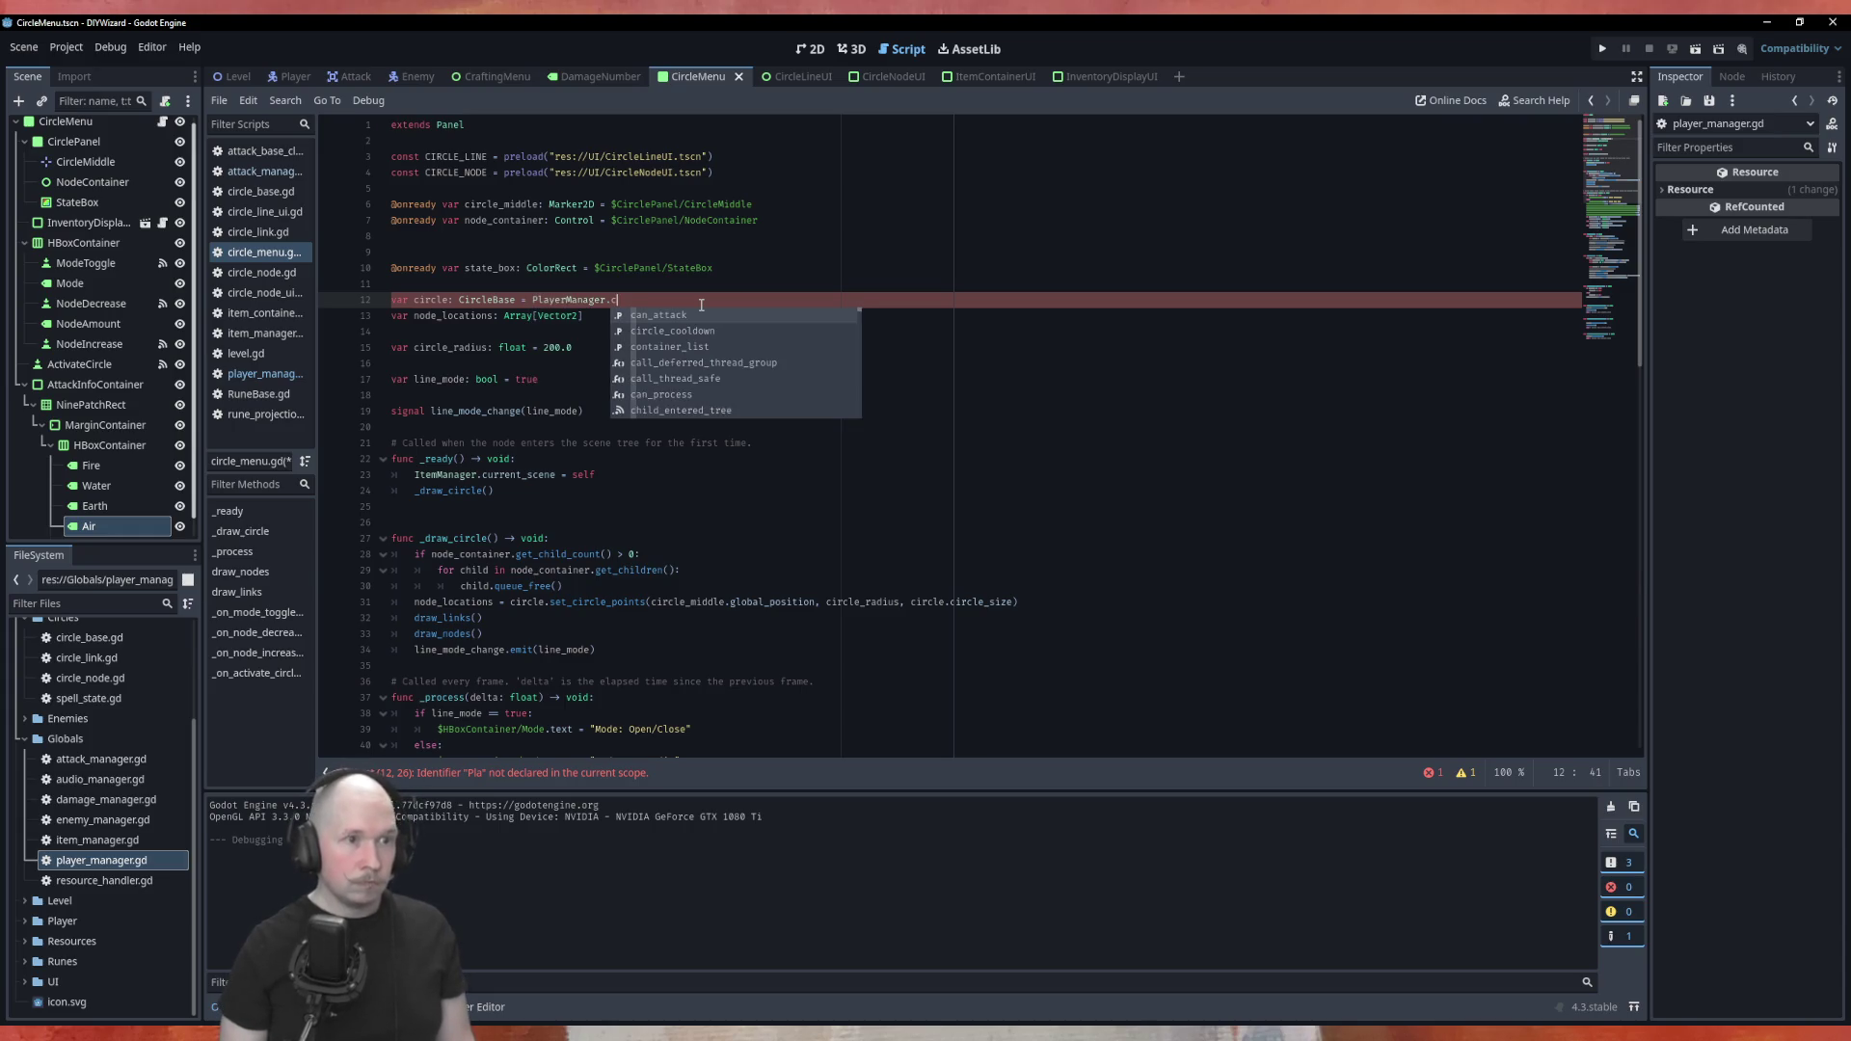
type("irc")
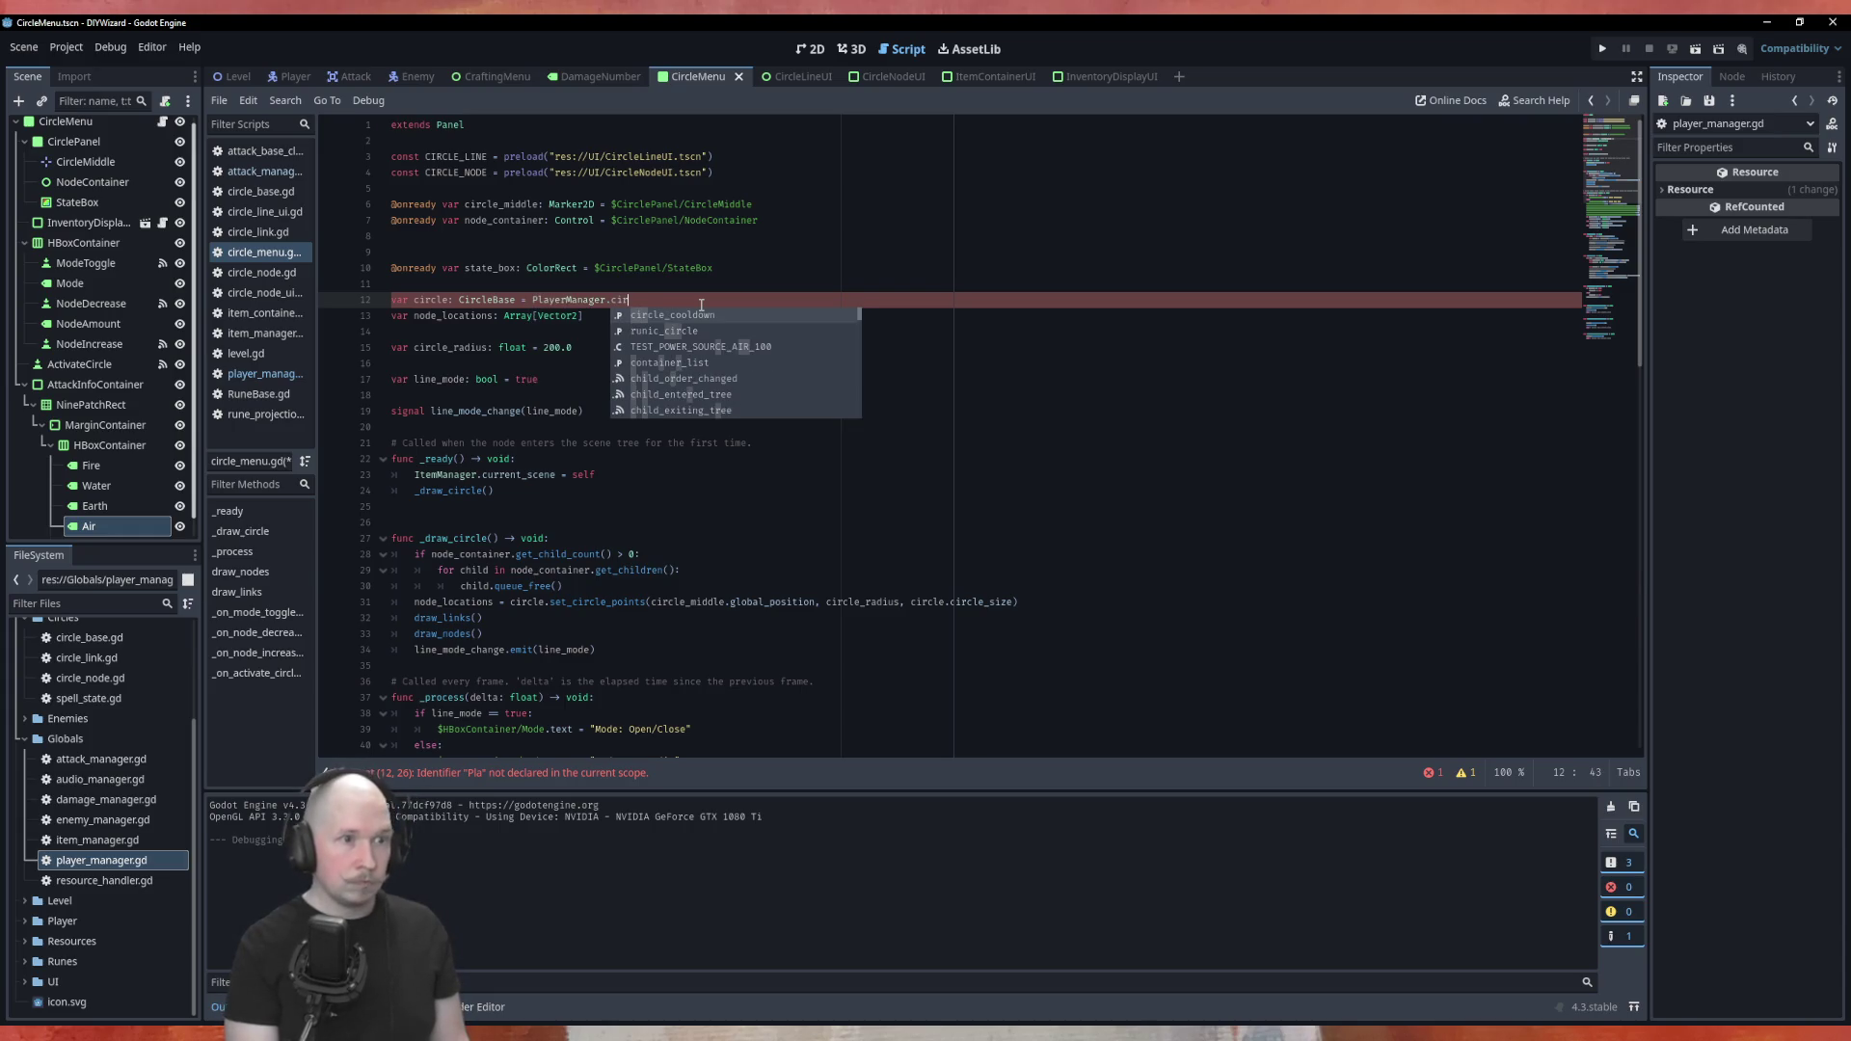
key("Down")
key("Return")
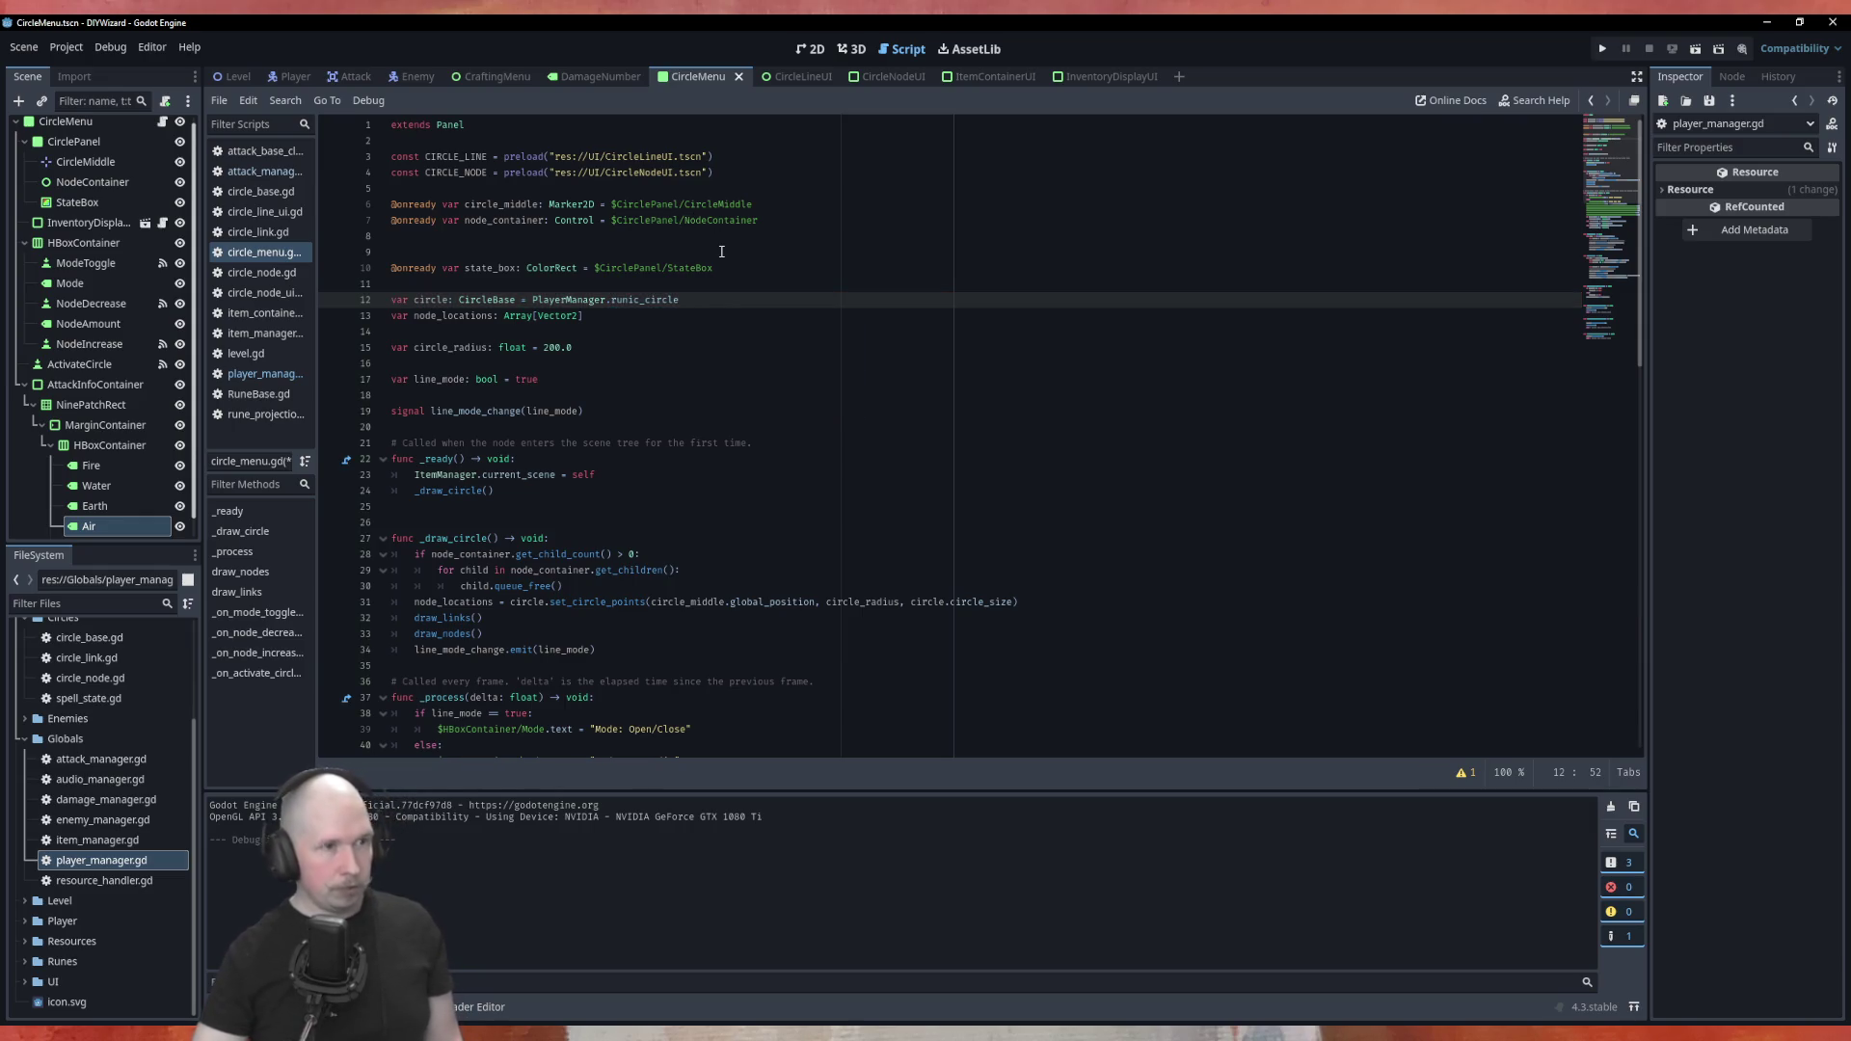
key("ctrl+s")
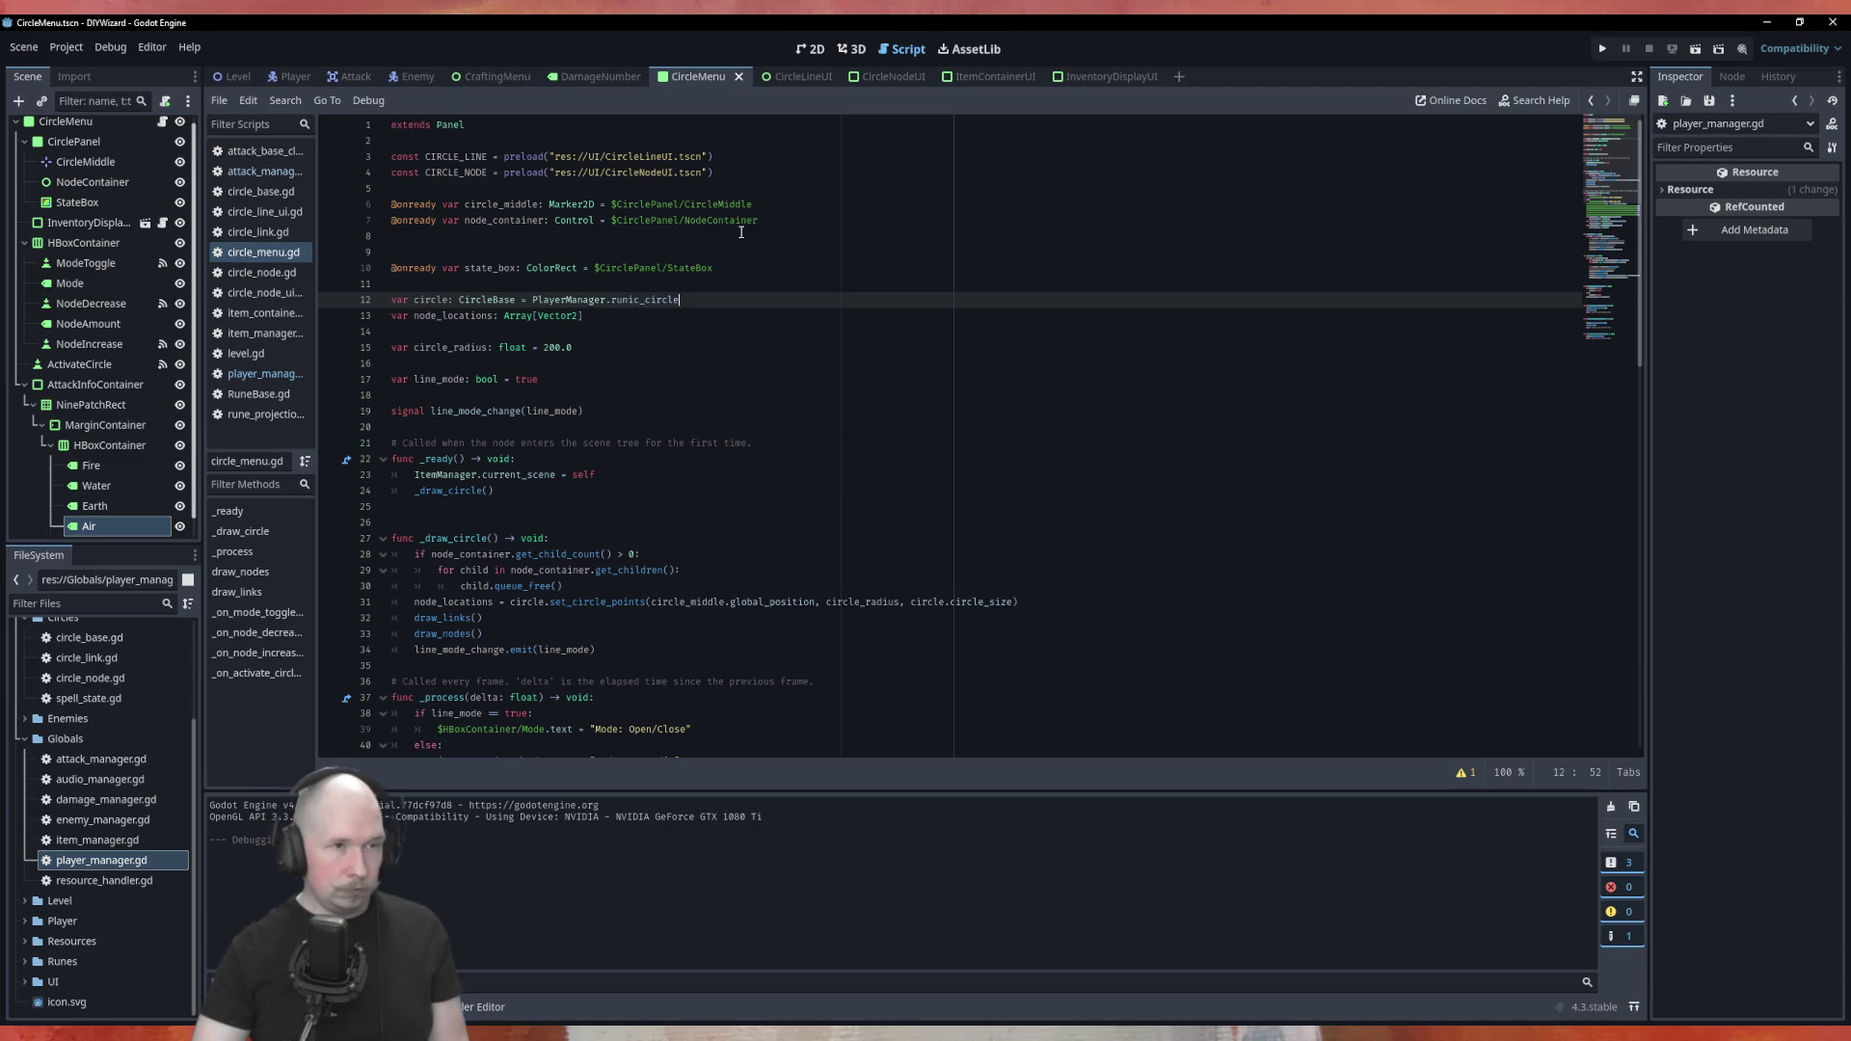
key("F5")
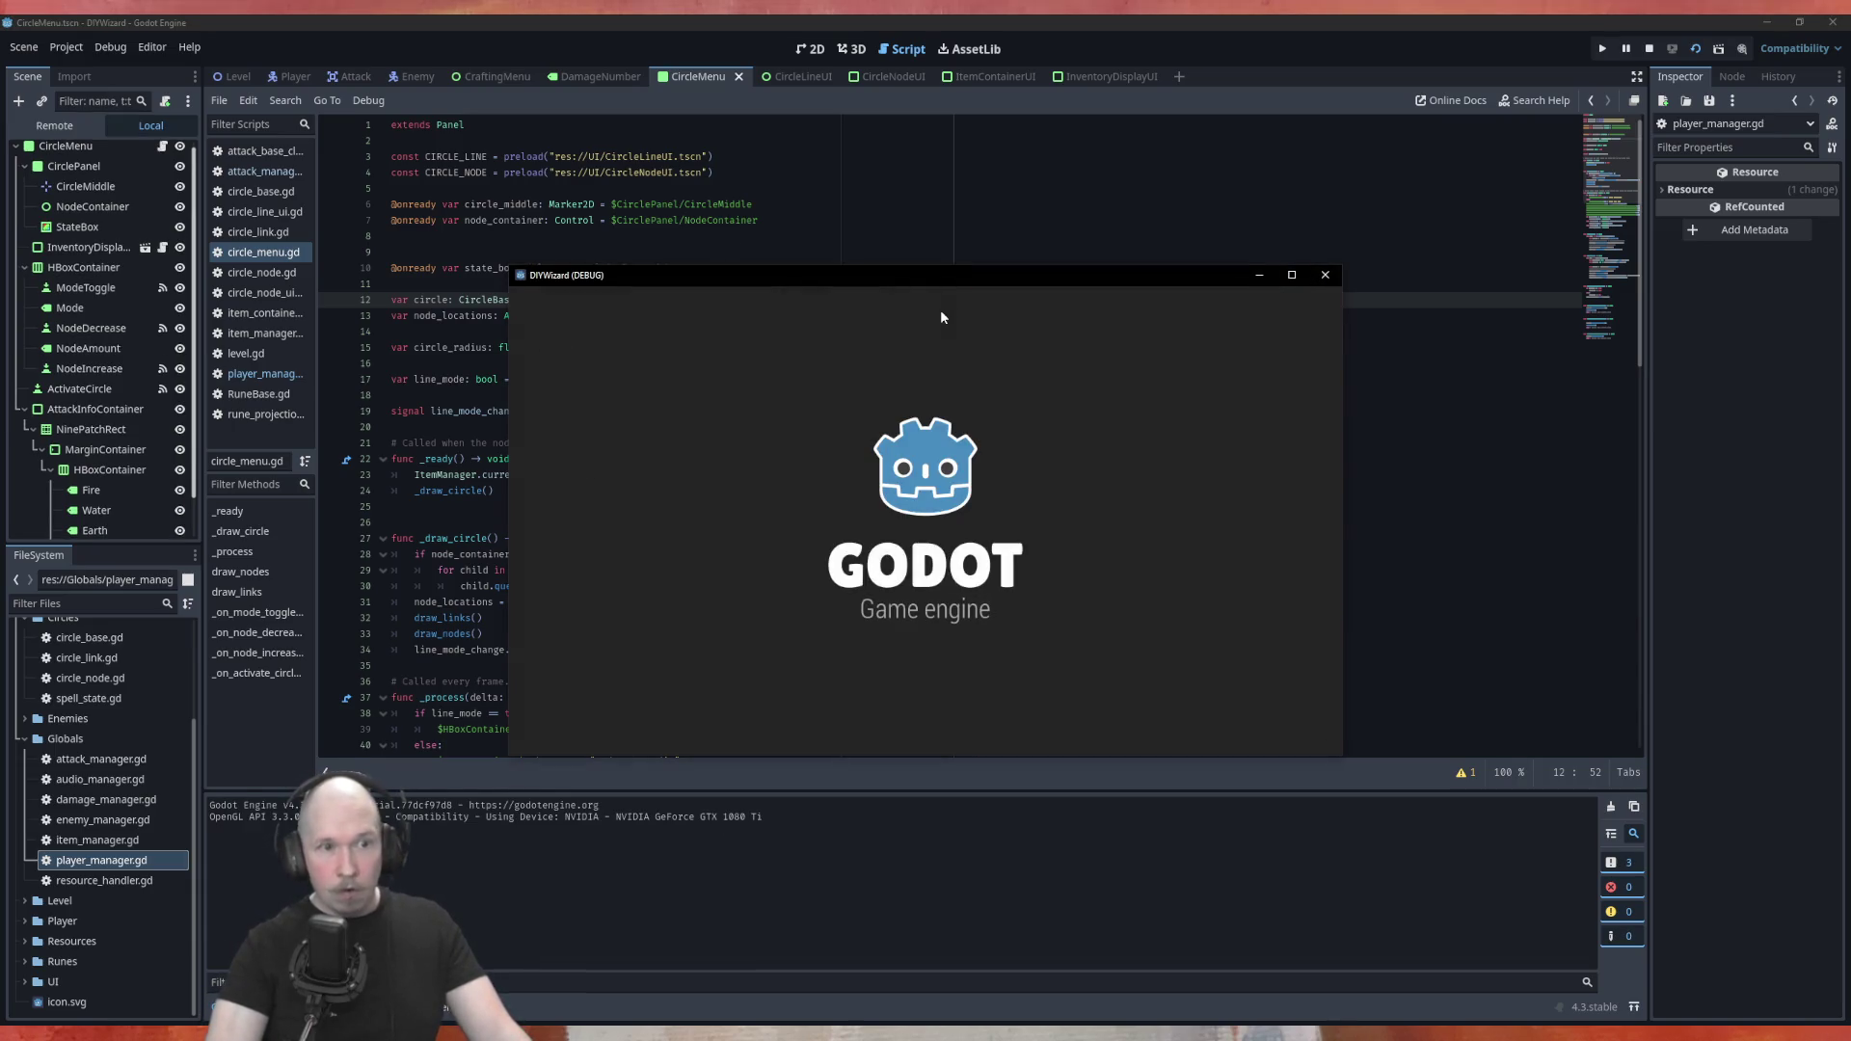
Place Beam, Power_100 and Fire runes on the circle, activate it, move Beam, and close the game
mouse_move(1058, 466)
left_mouse_down()
mouse_move(778, 401)
mouse_move(739, 374)
left_mouse_up()
left_click_drag(1003, 317, 867, 593)
left_click_drag(1094, 409, 615, 590)
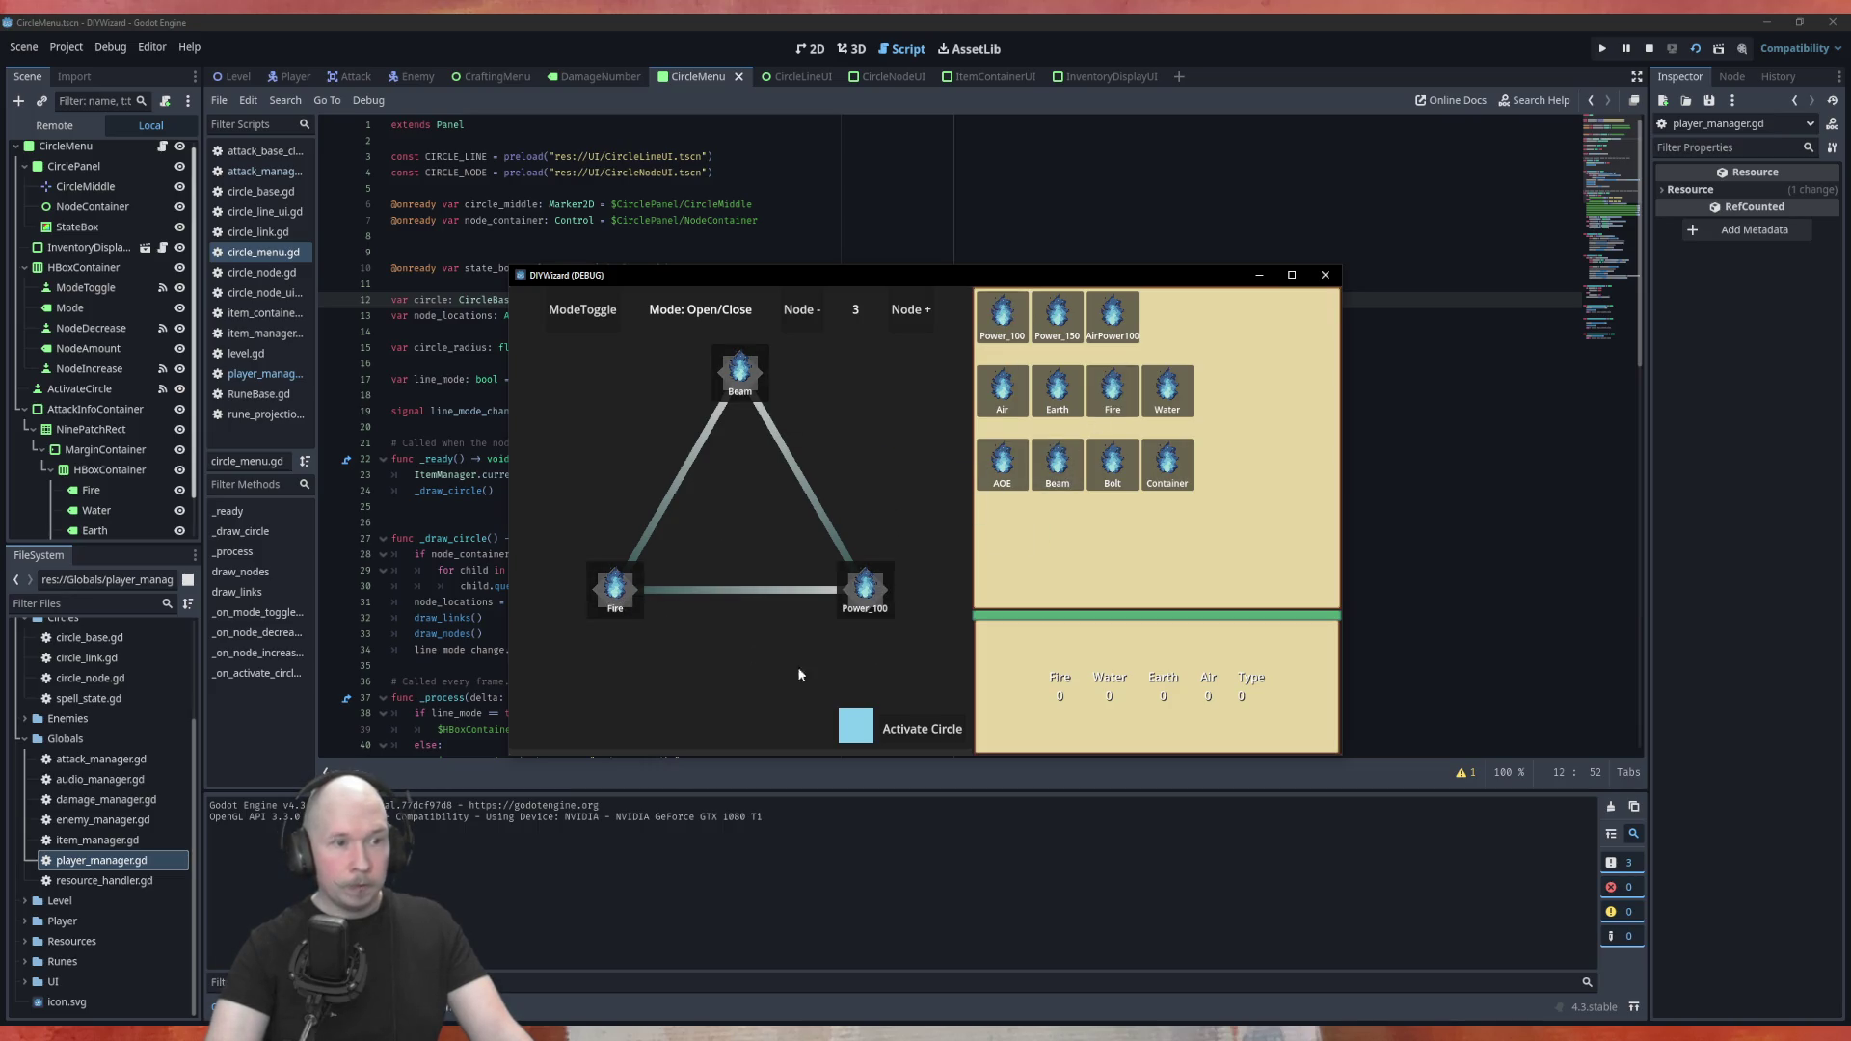
left_click(935, 730)
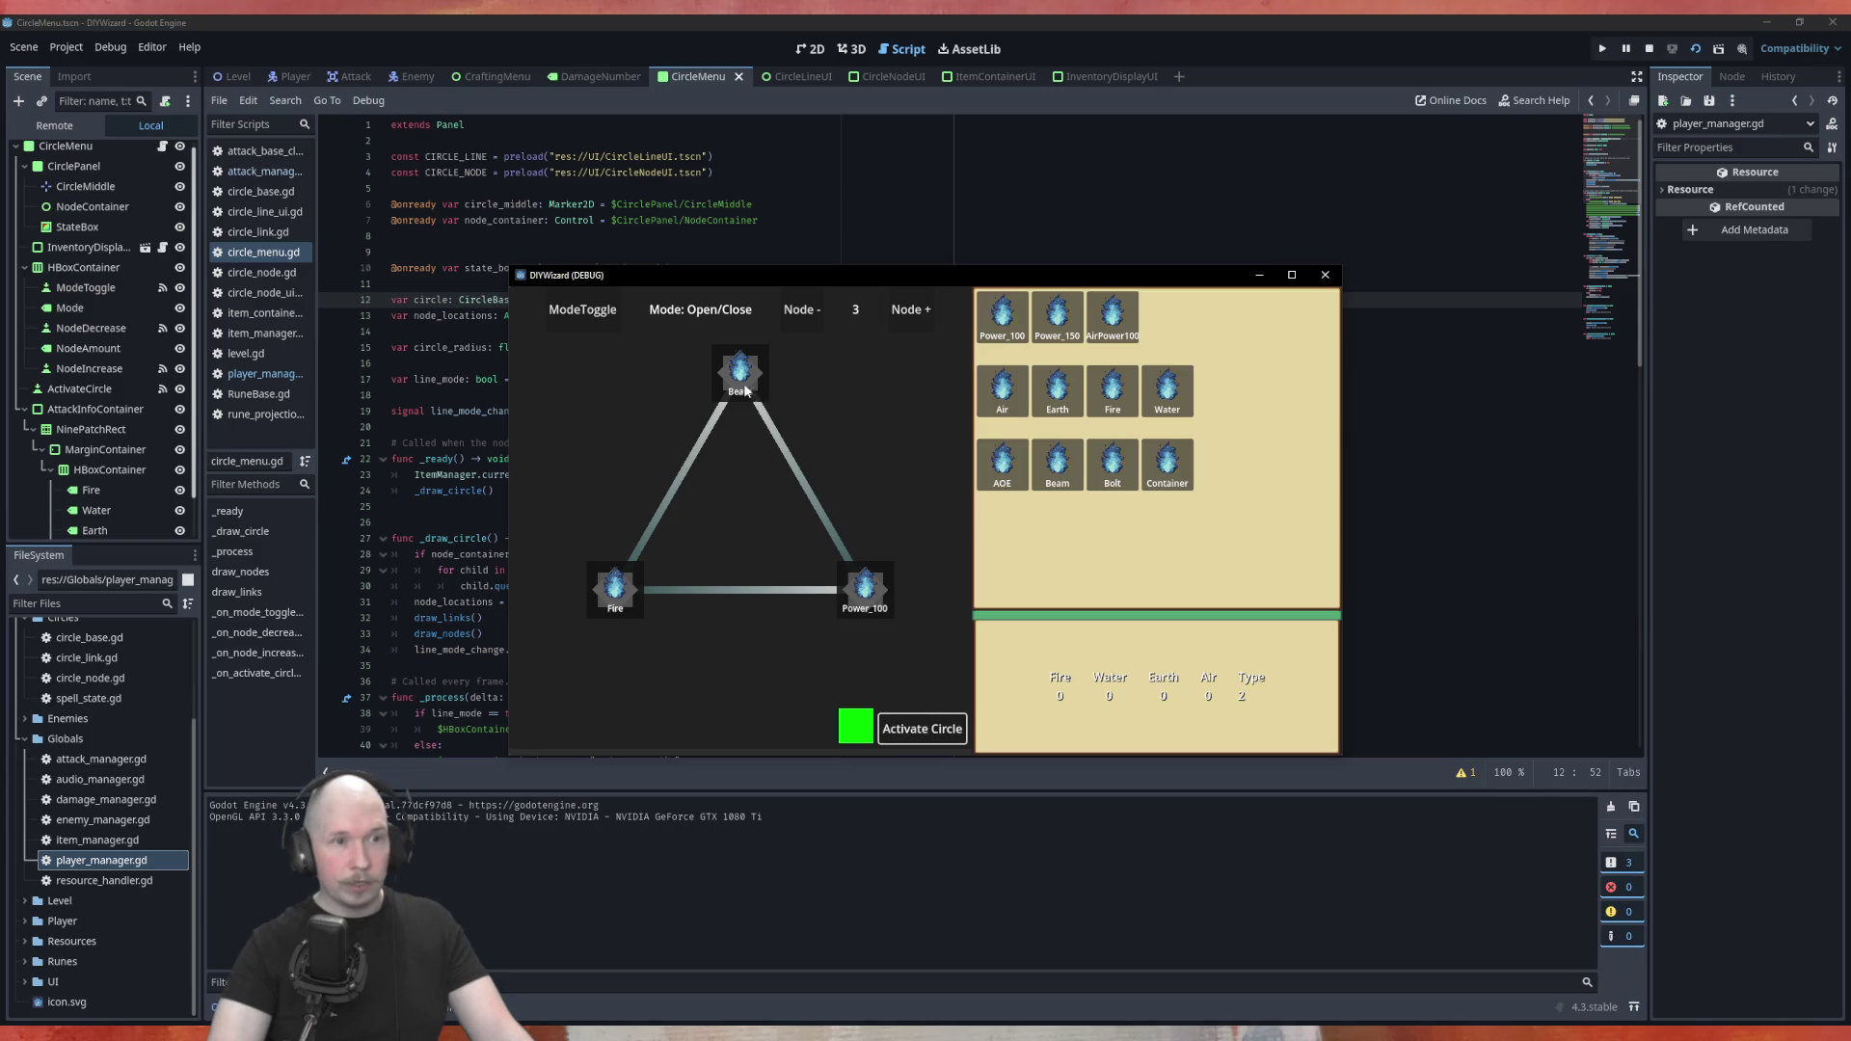
mouse_move(750, 399)
left_mouse_down()
mouse_move(869, 622)
mouse_move(865, 598)
left_mouse_up()
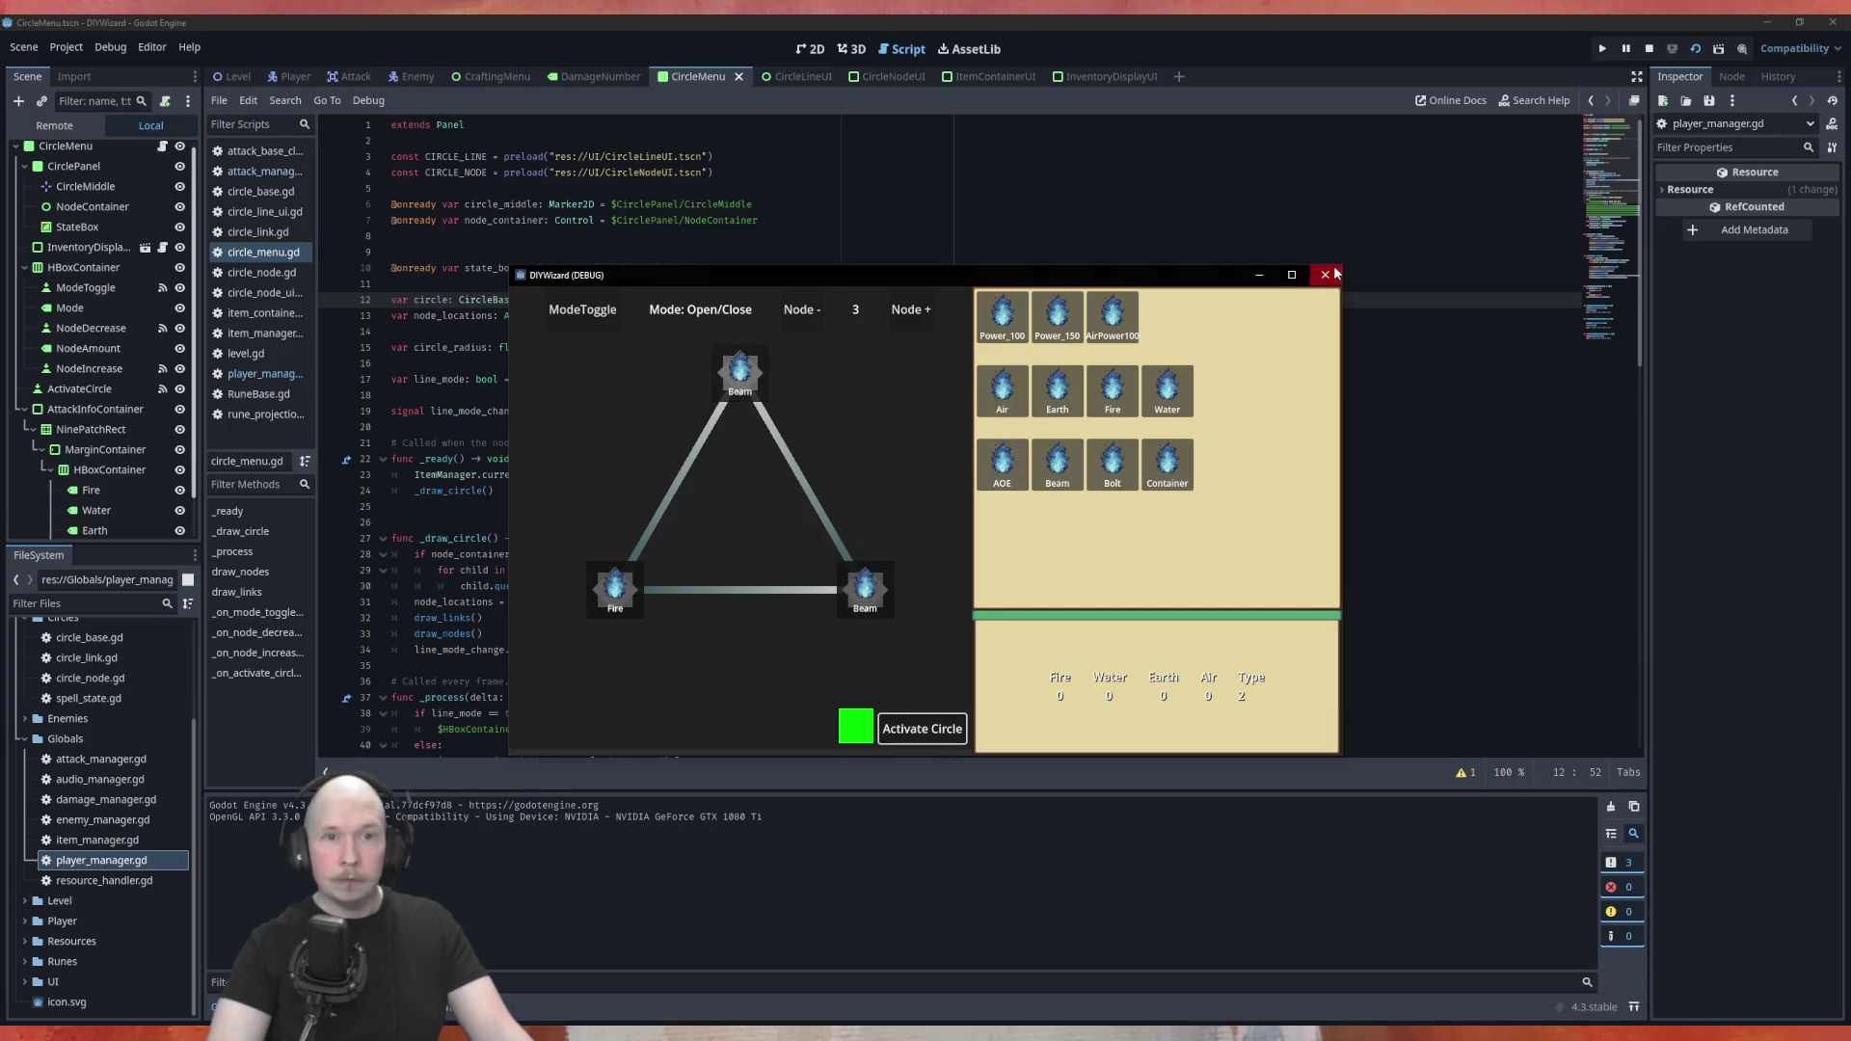
left_click(1325, 275)
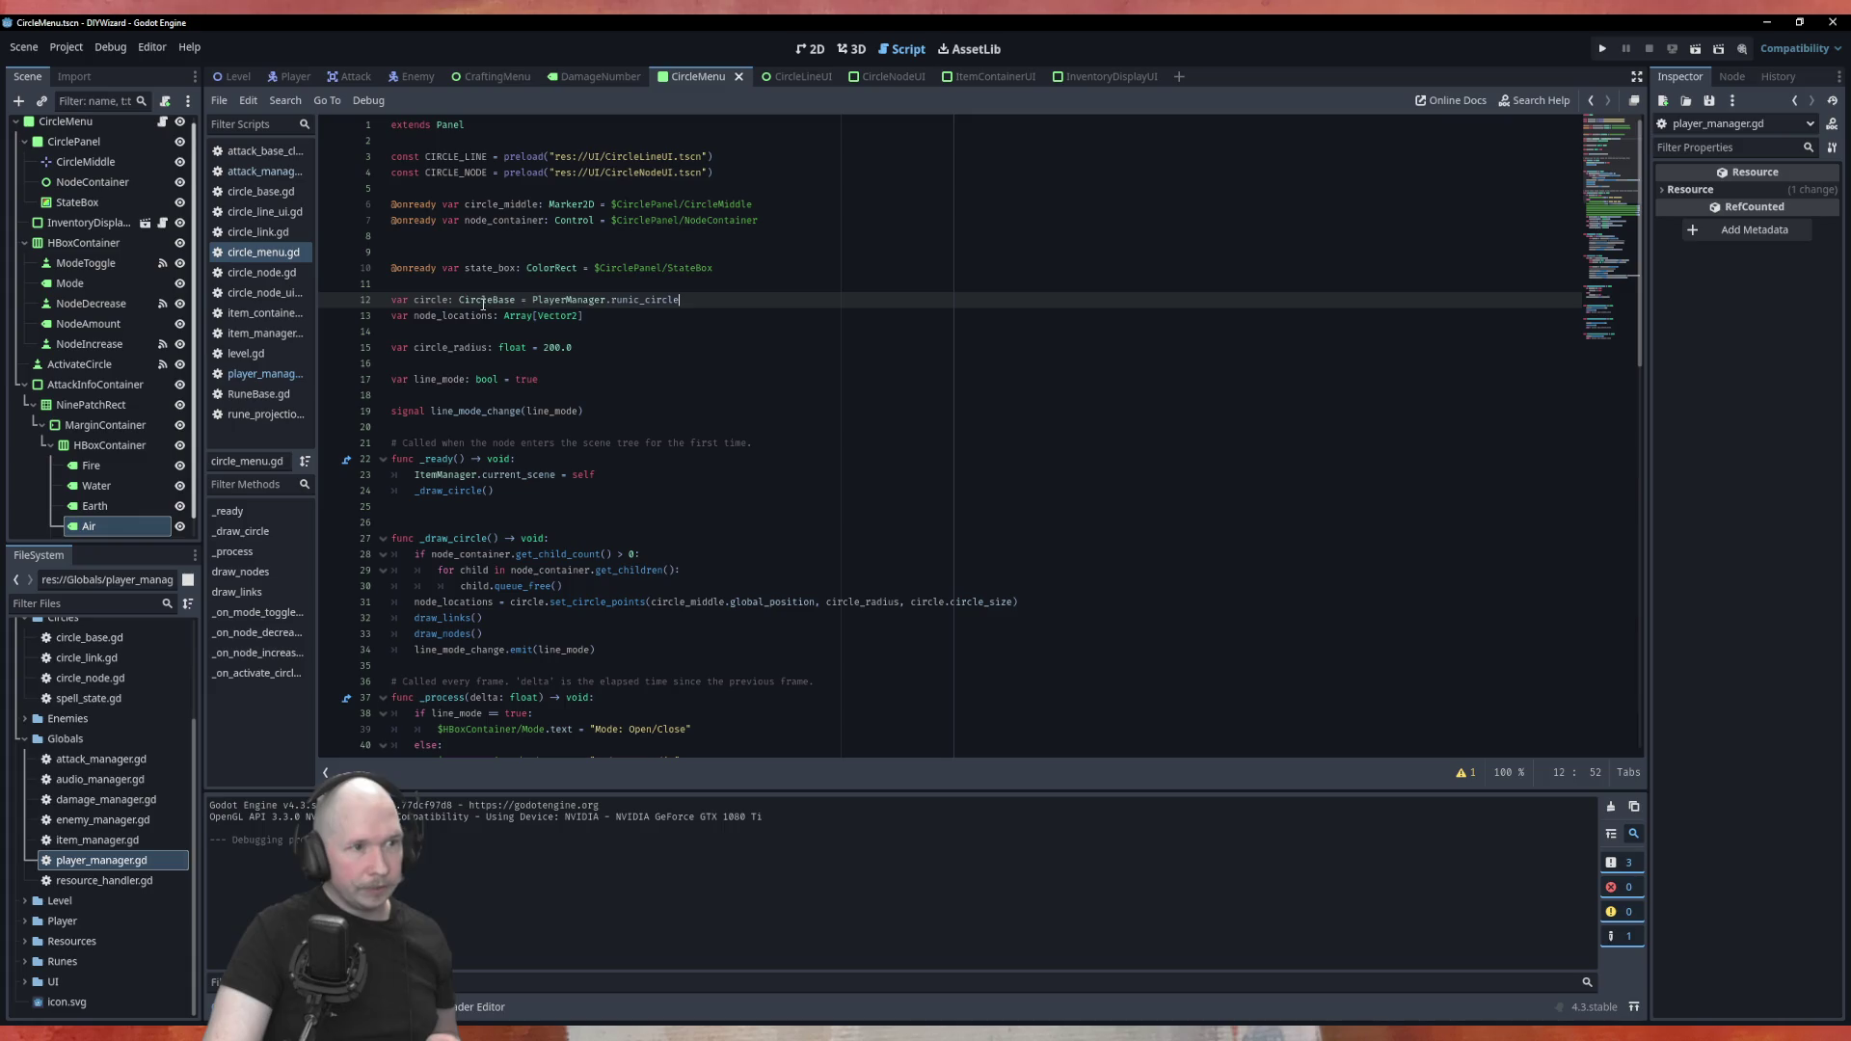
In player_manager.gd, replace .check_circle() on line 13 with .final_attack
left_click(284, 174)
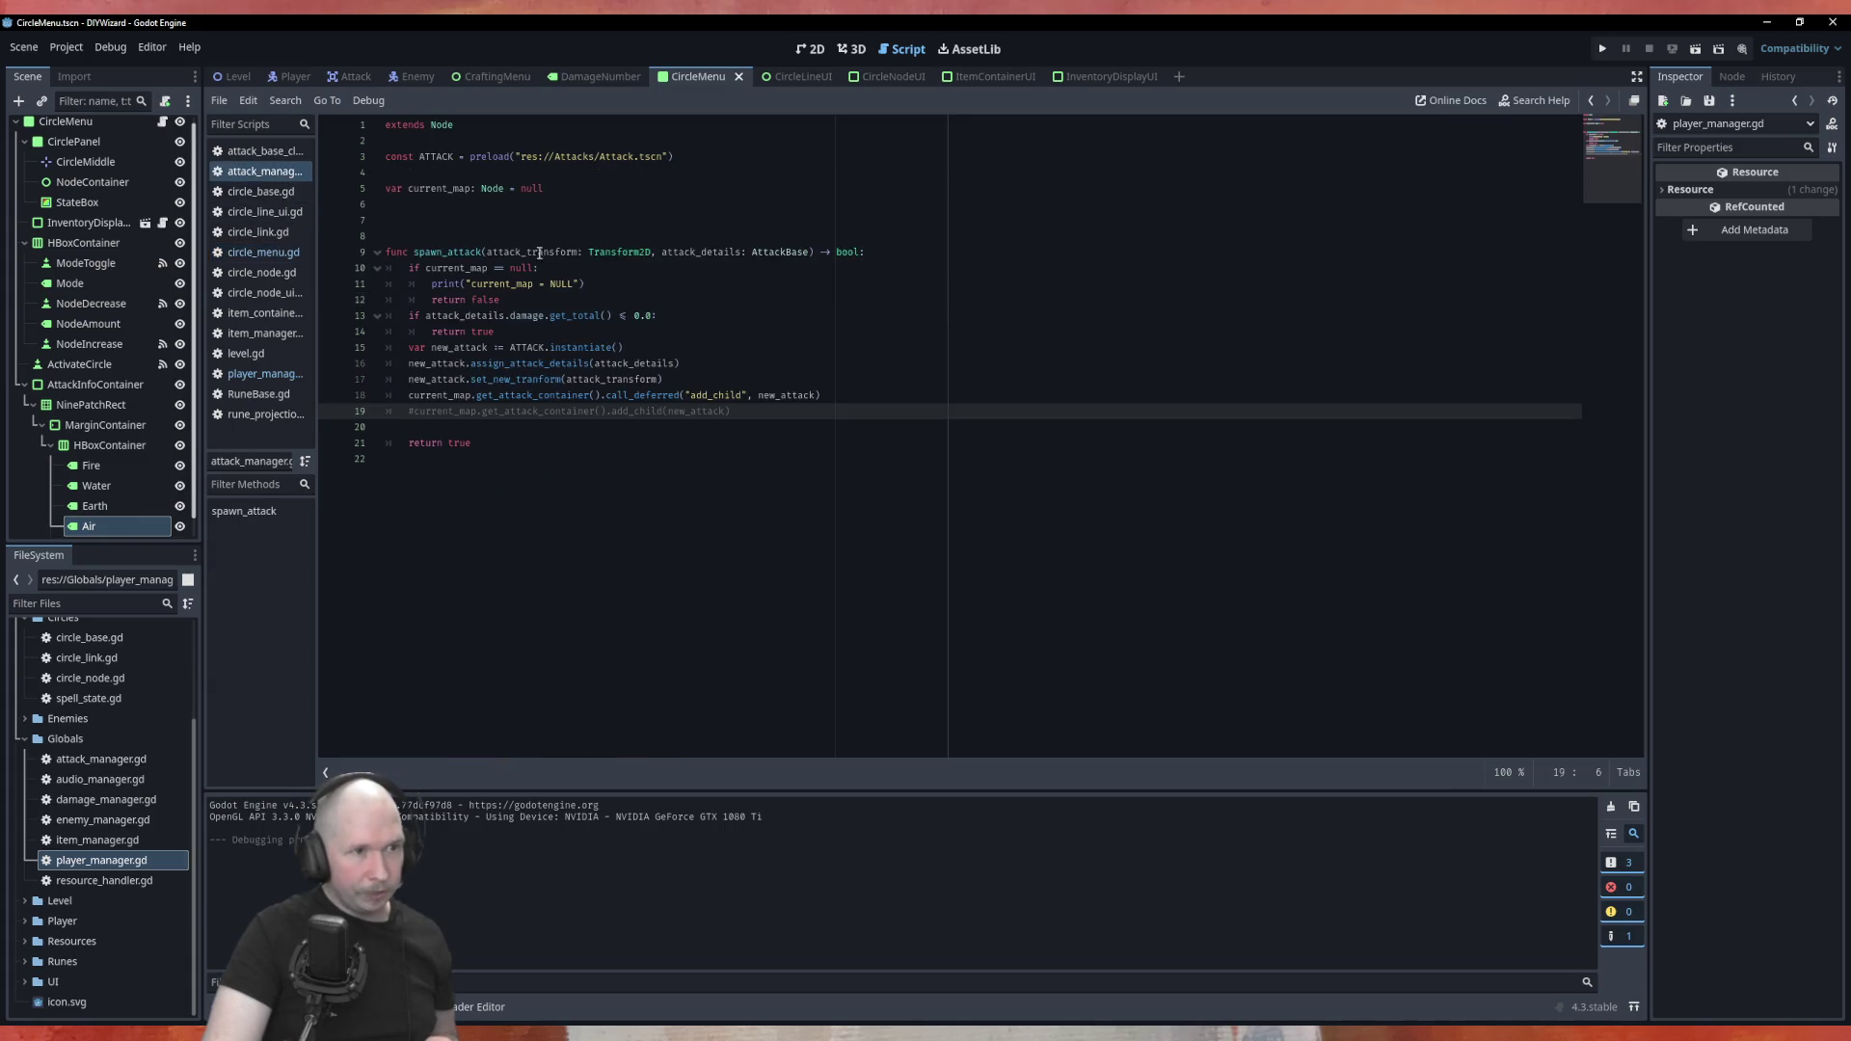
left_click(265, 374)
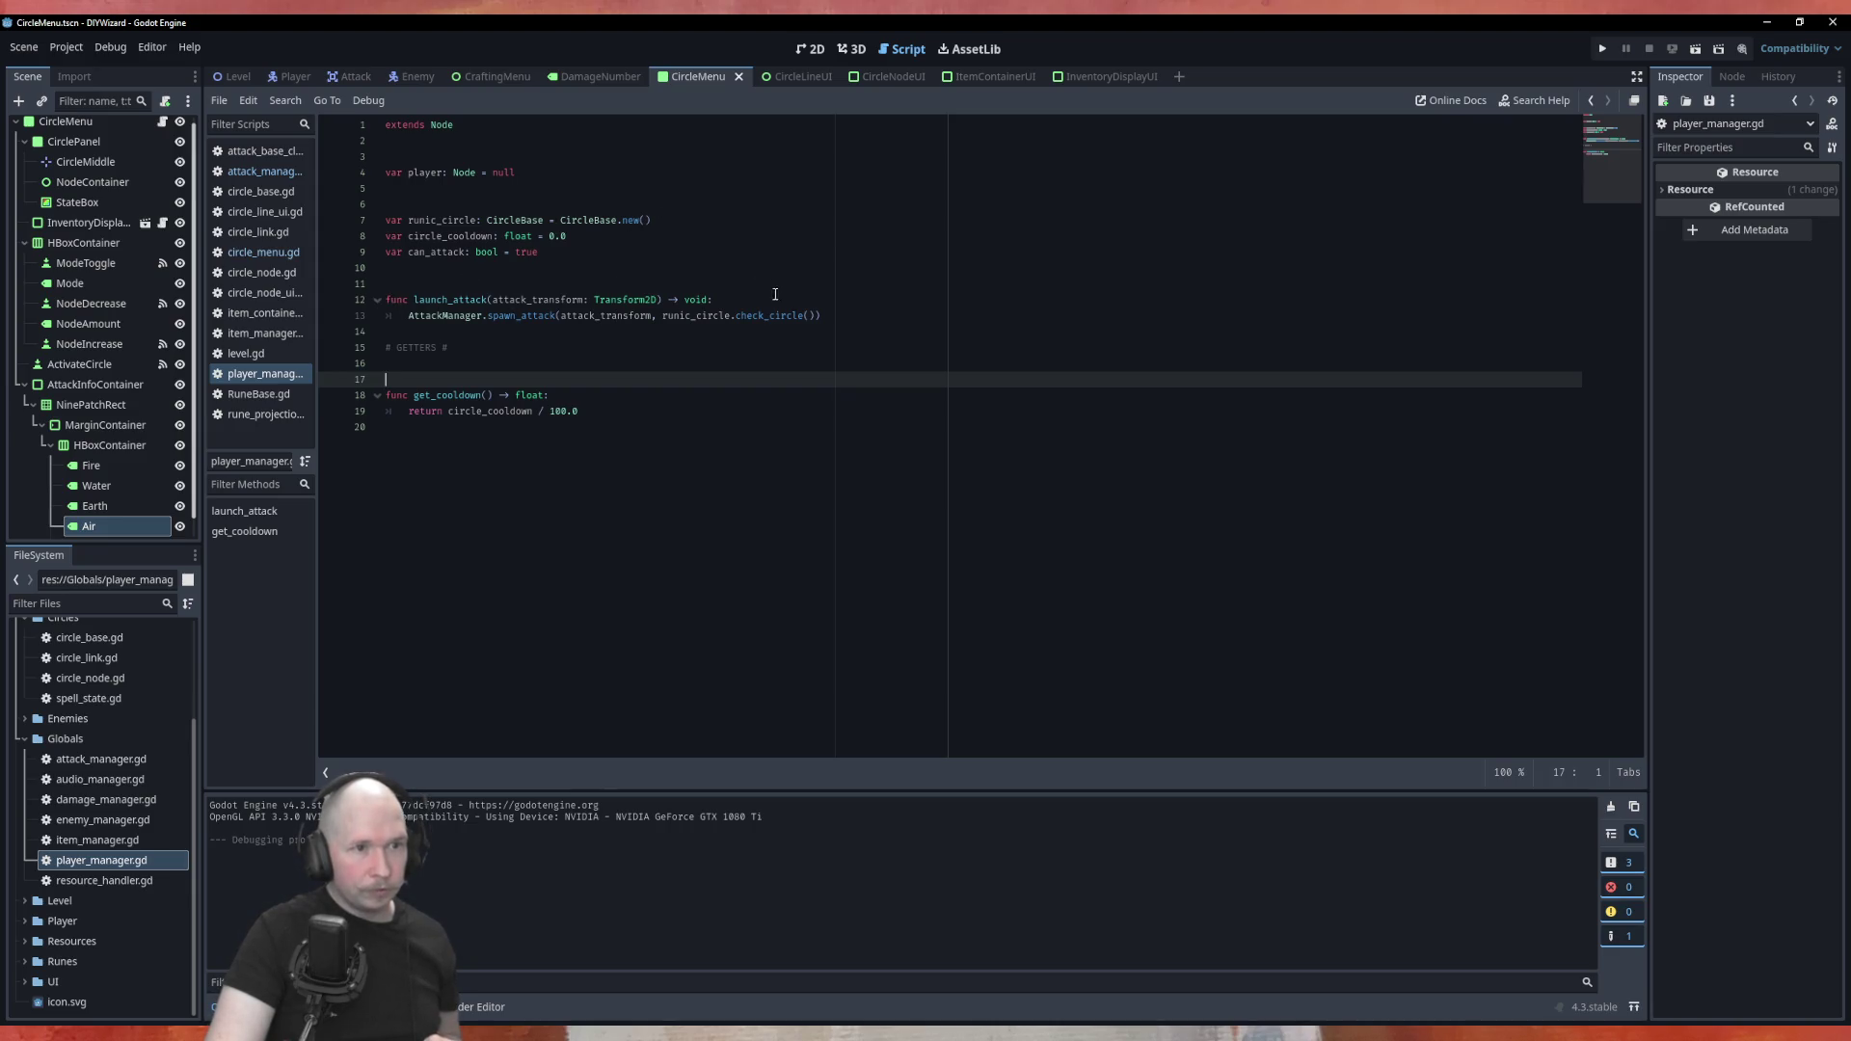
left_click_drag(815, 316, 730, 317)
type(".final")
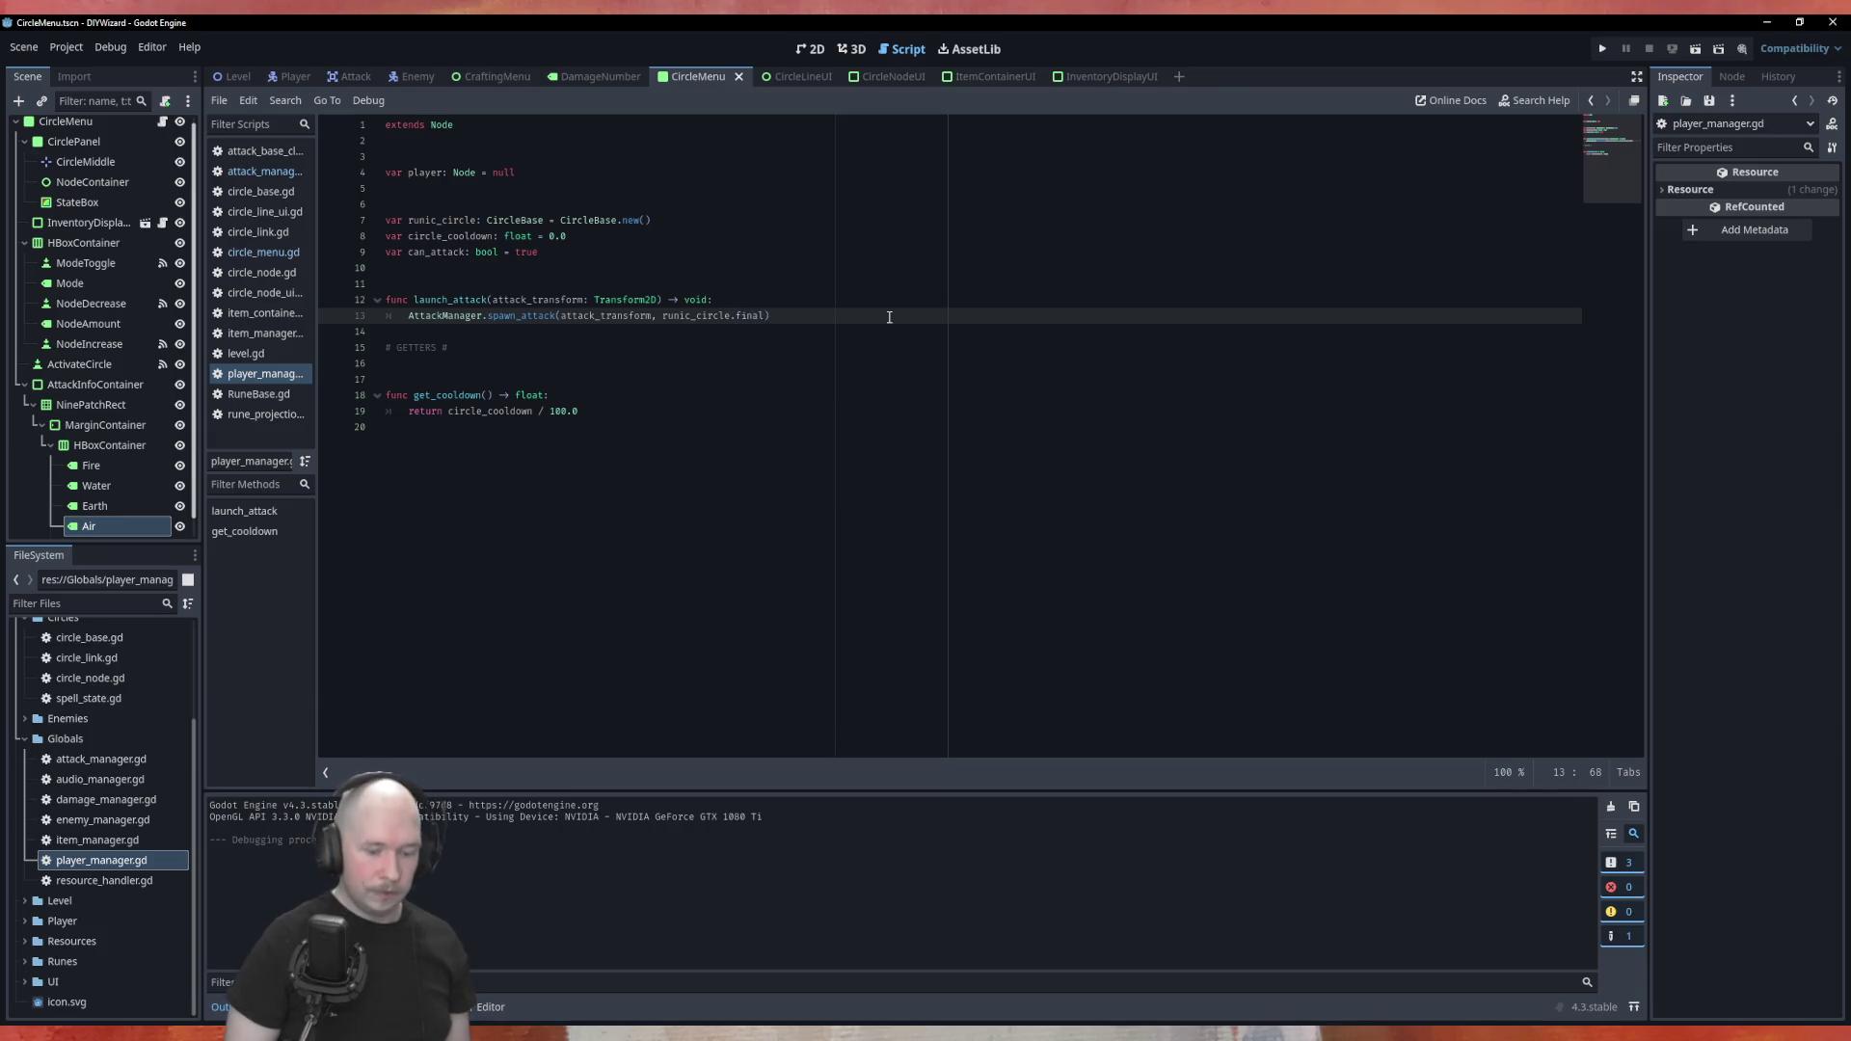
type("l")
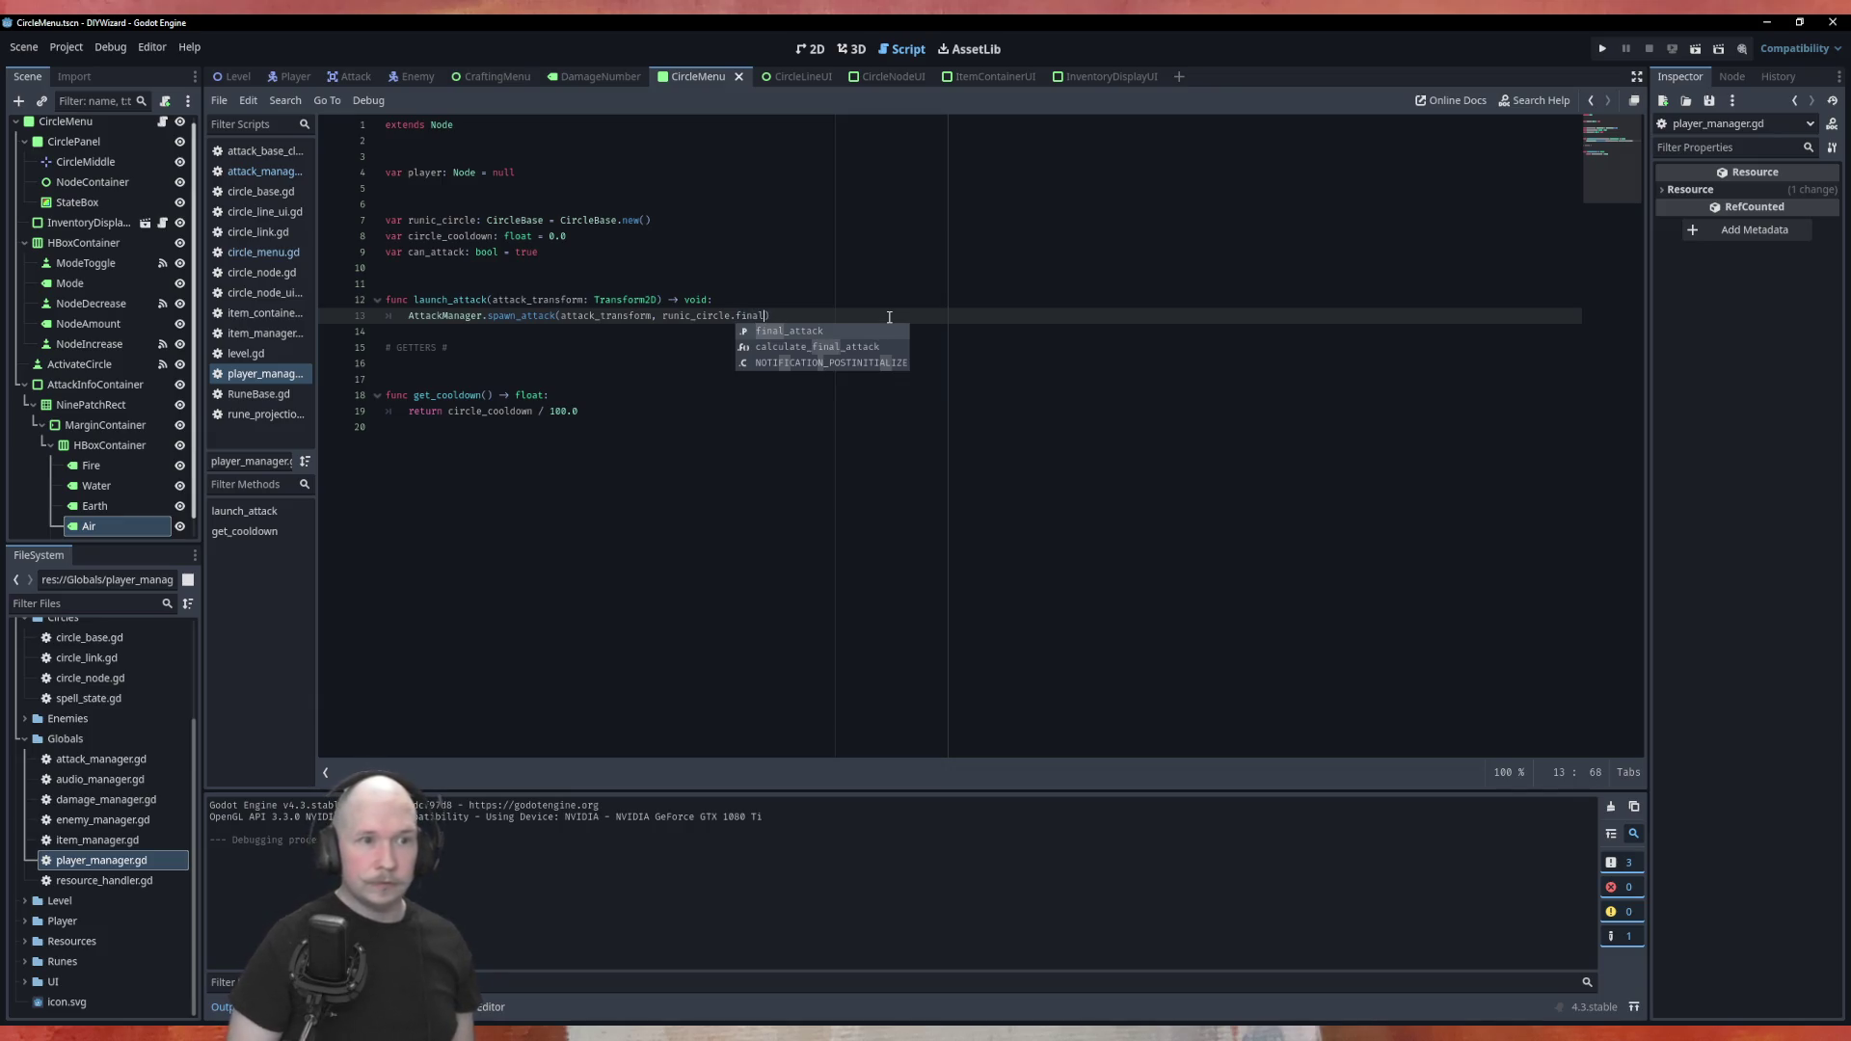
key("Return")
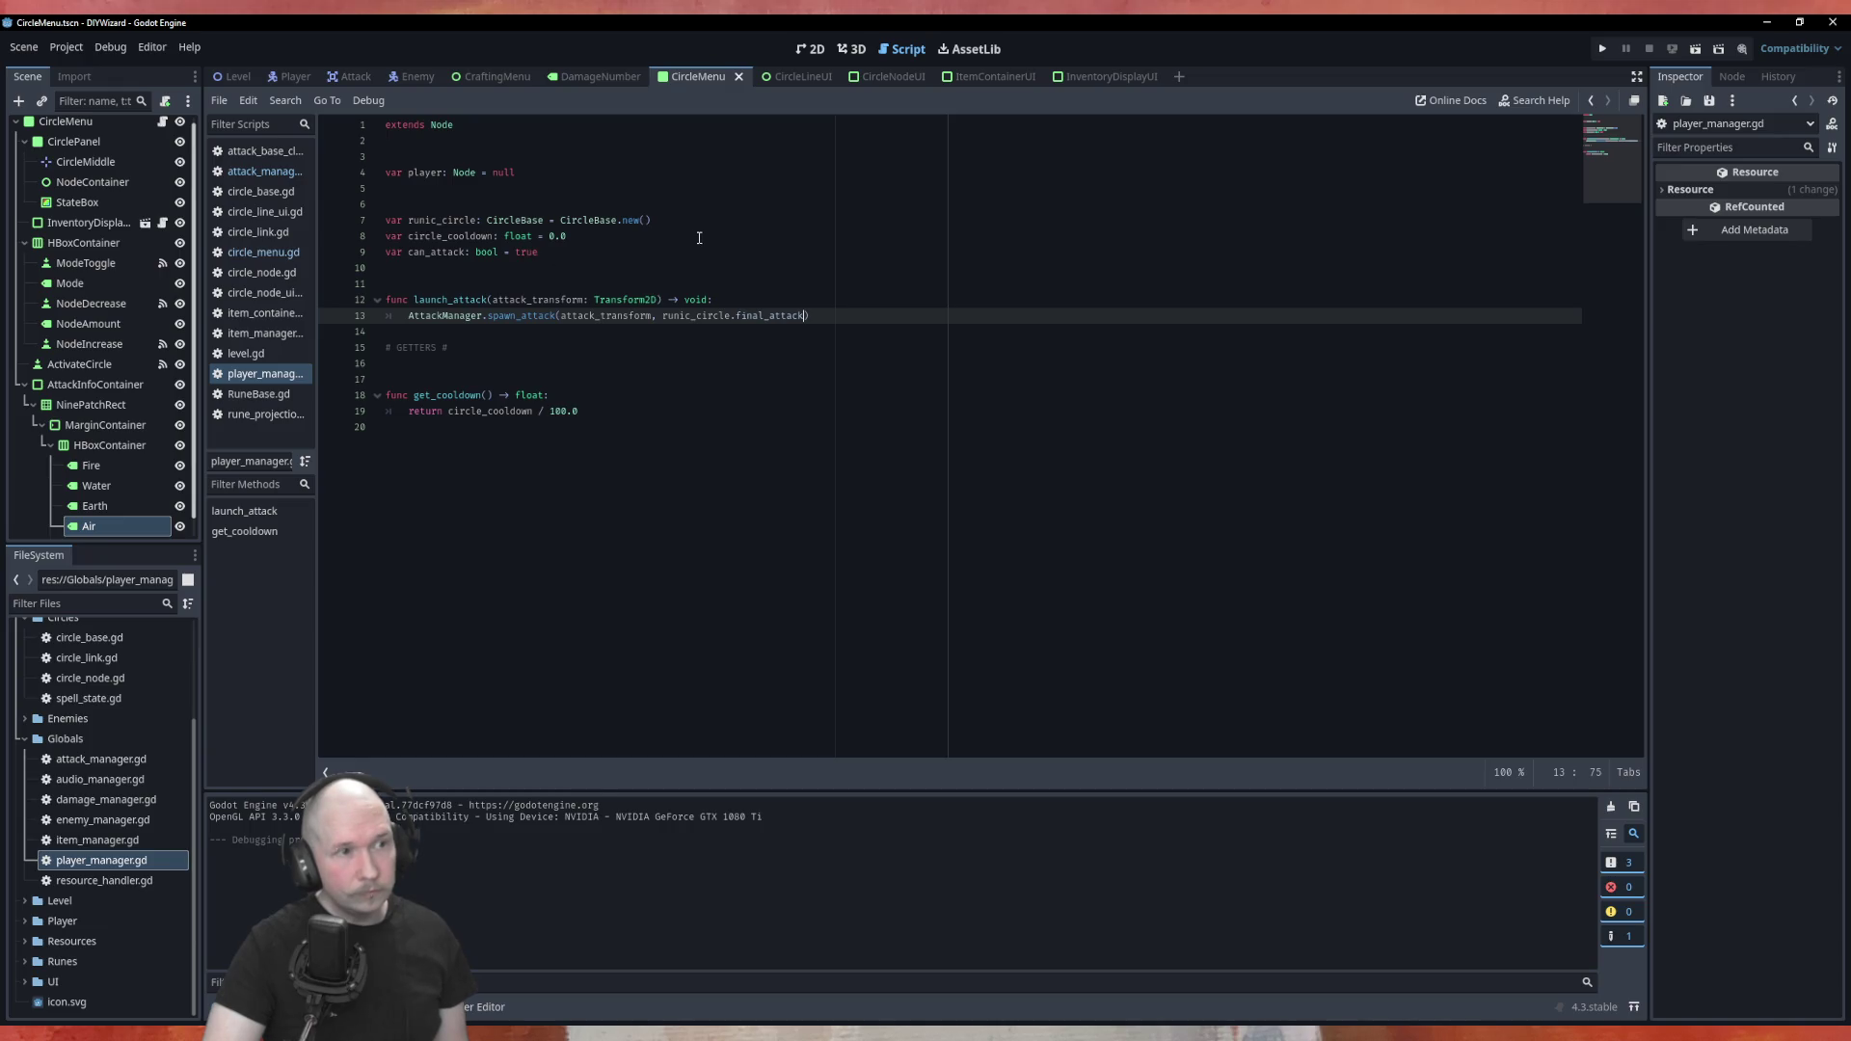
Delete the CraftingMenu node from the Level scene in the 2D view
left_click(236, 76)
left_click(817, 50)
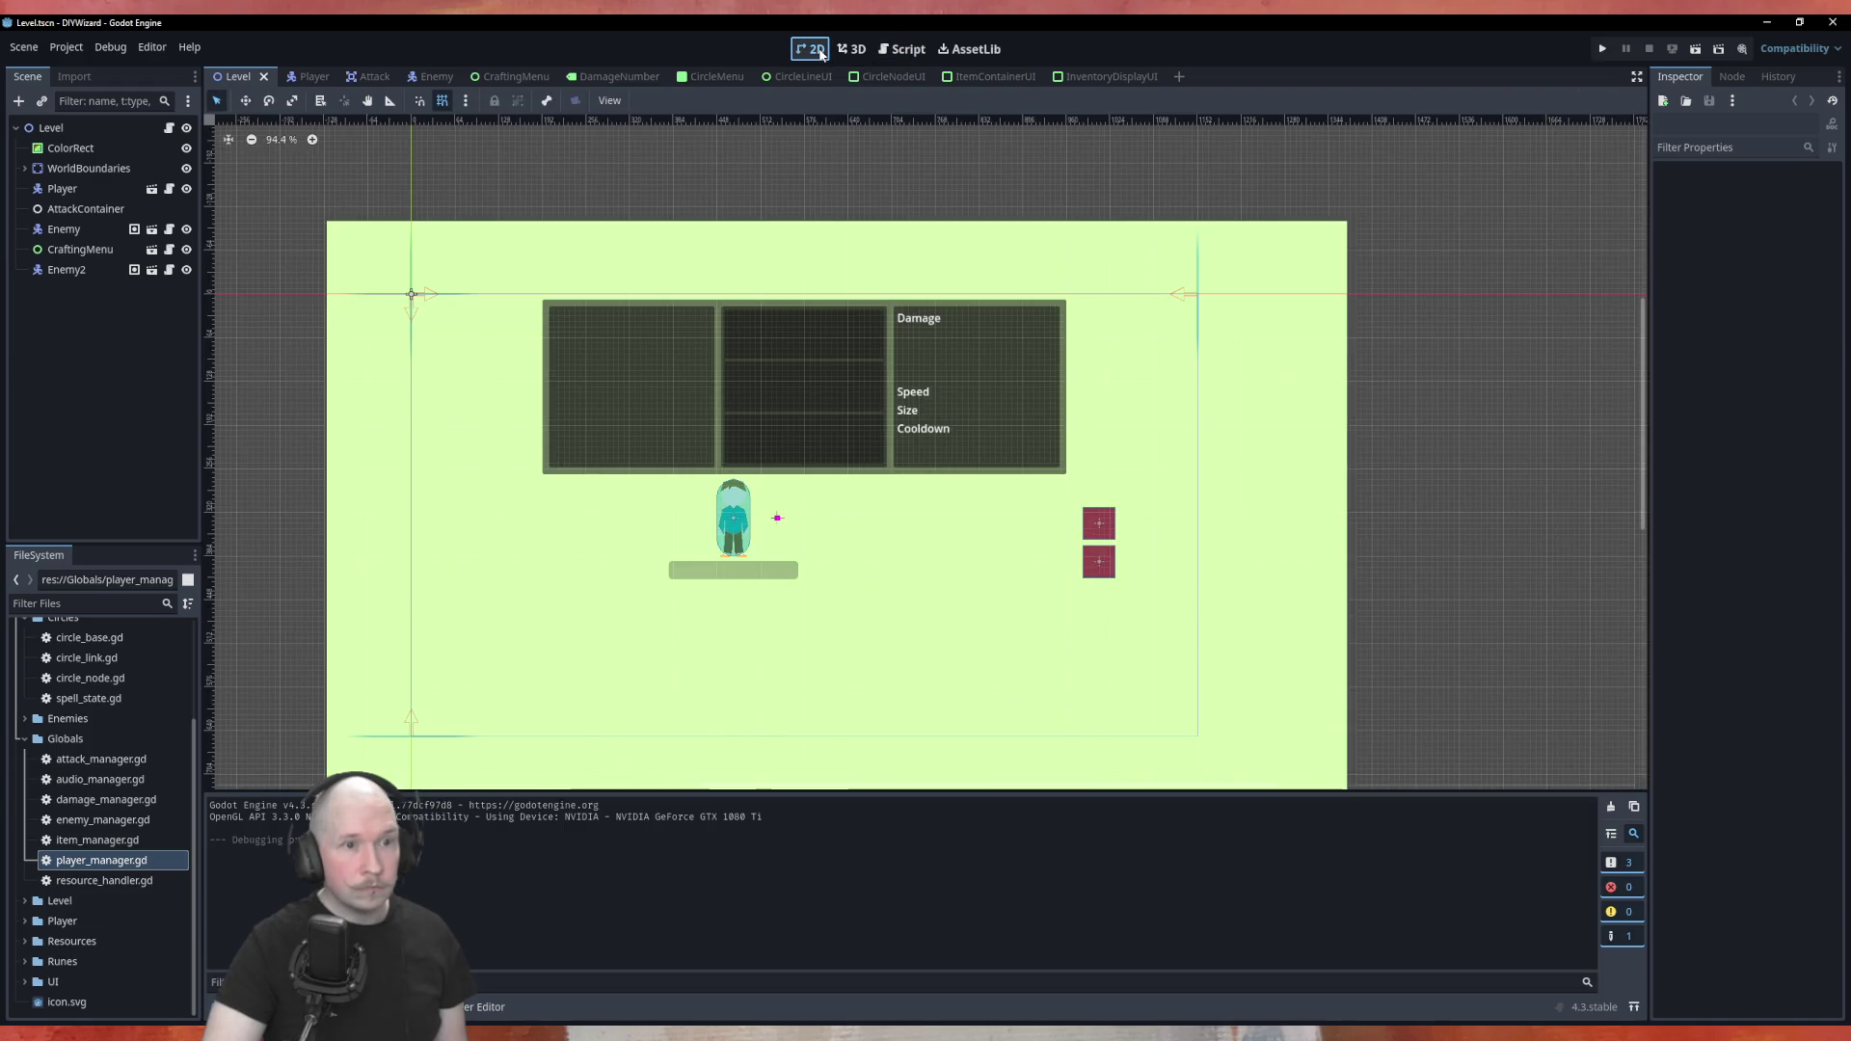
left_click(91, 252)
right_click(93, 255)
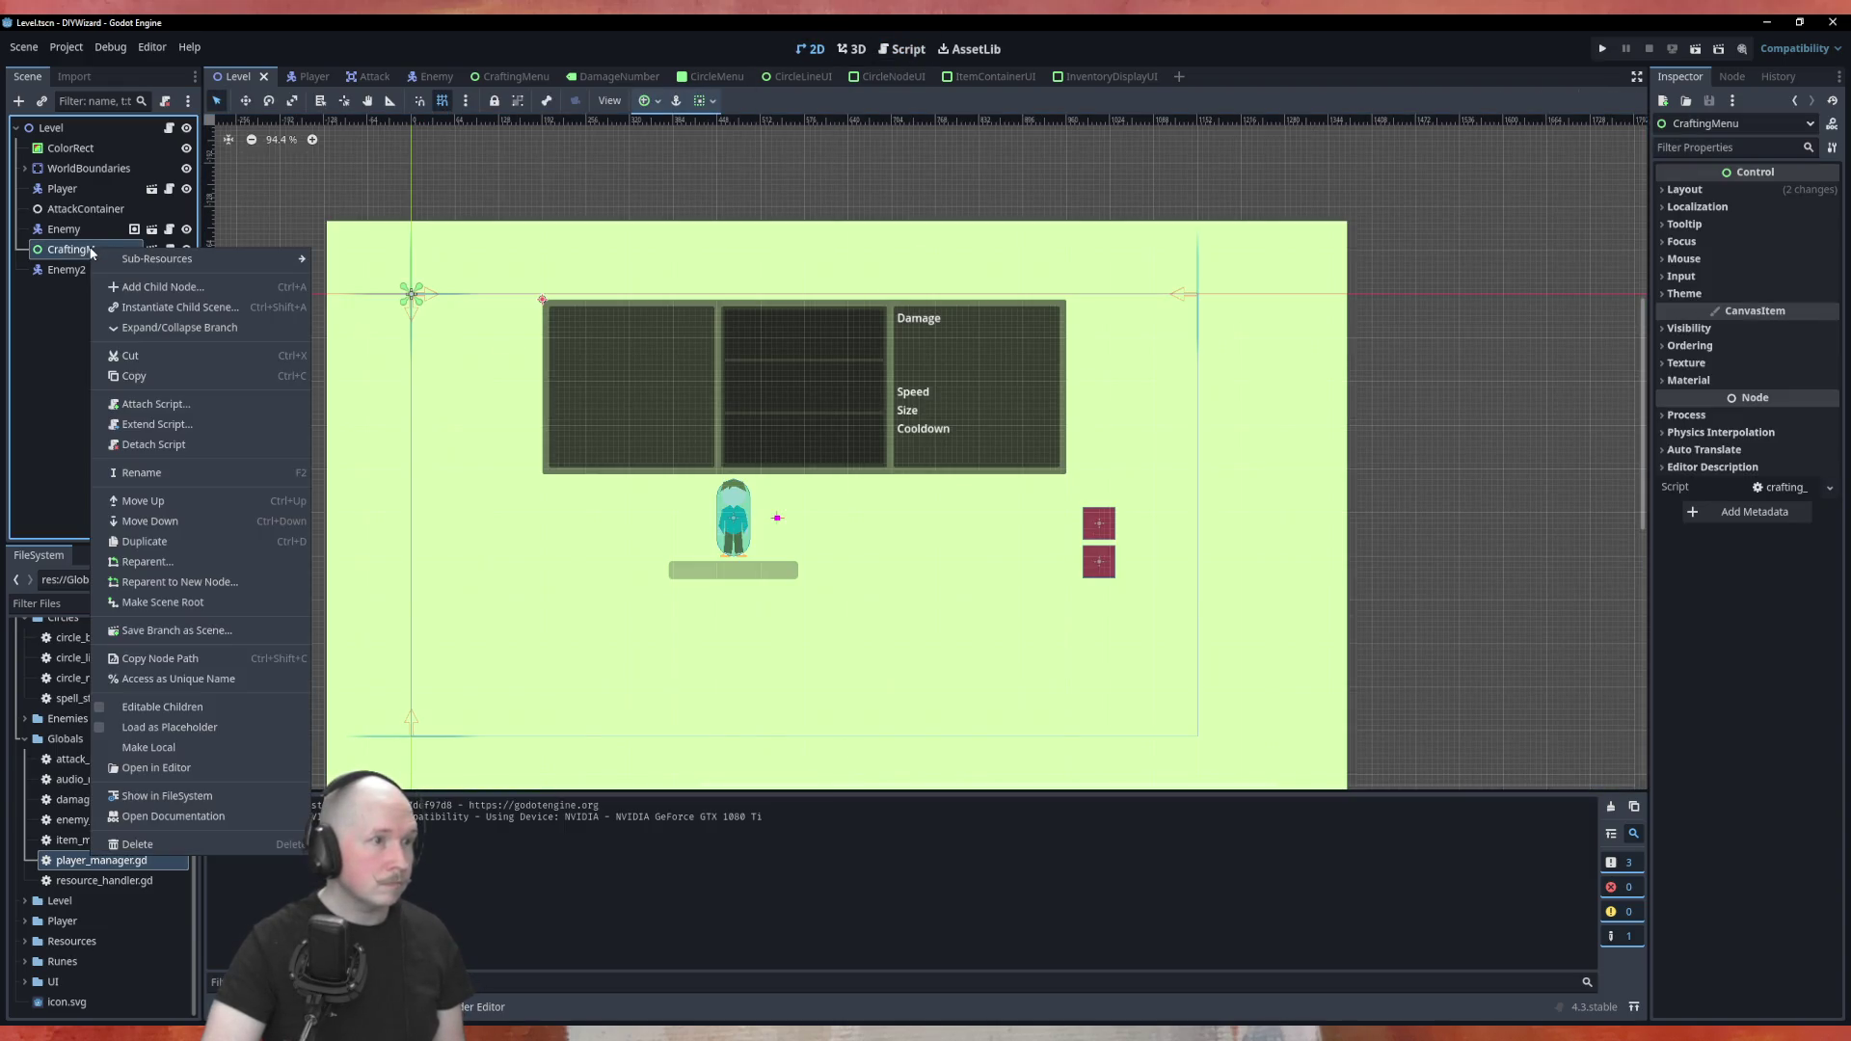
left_click(123, 844)
left_click(904, 547)
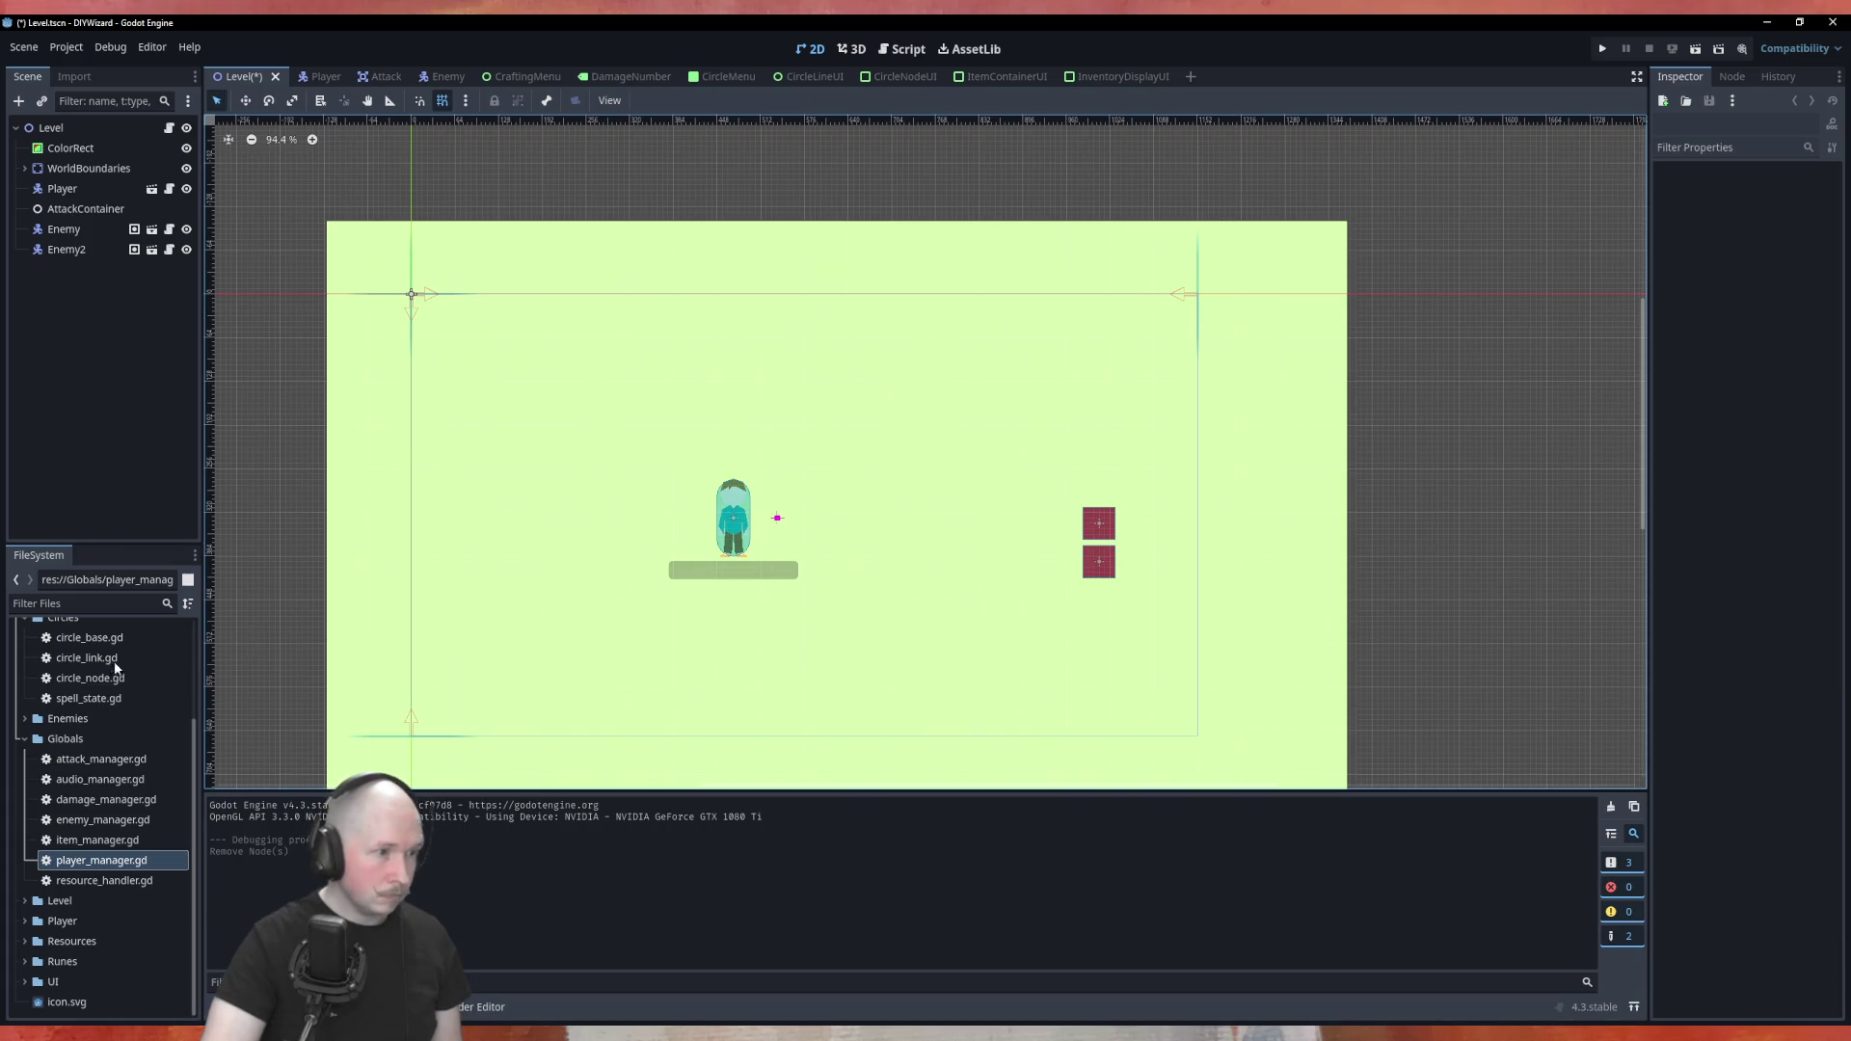
Drag CircleMenu.tscn from the UI folder into the Level viewport
left_click(25, 982)
scroll(106, 916, "down", 5)
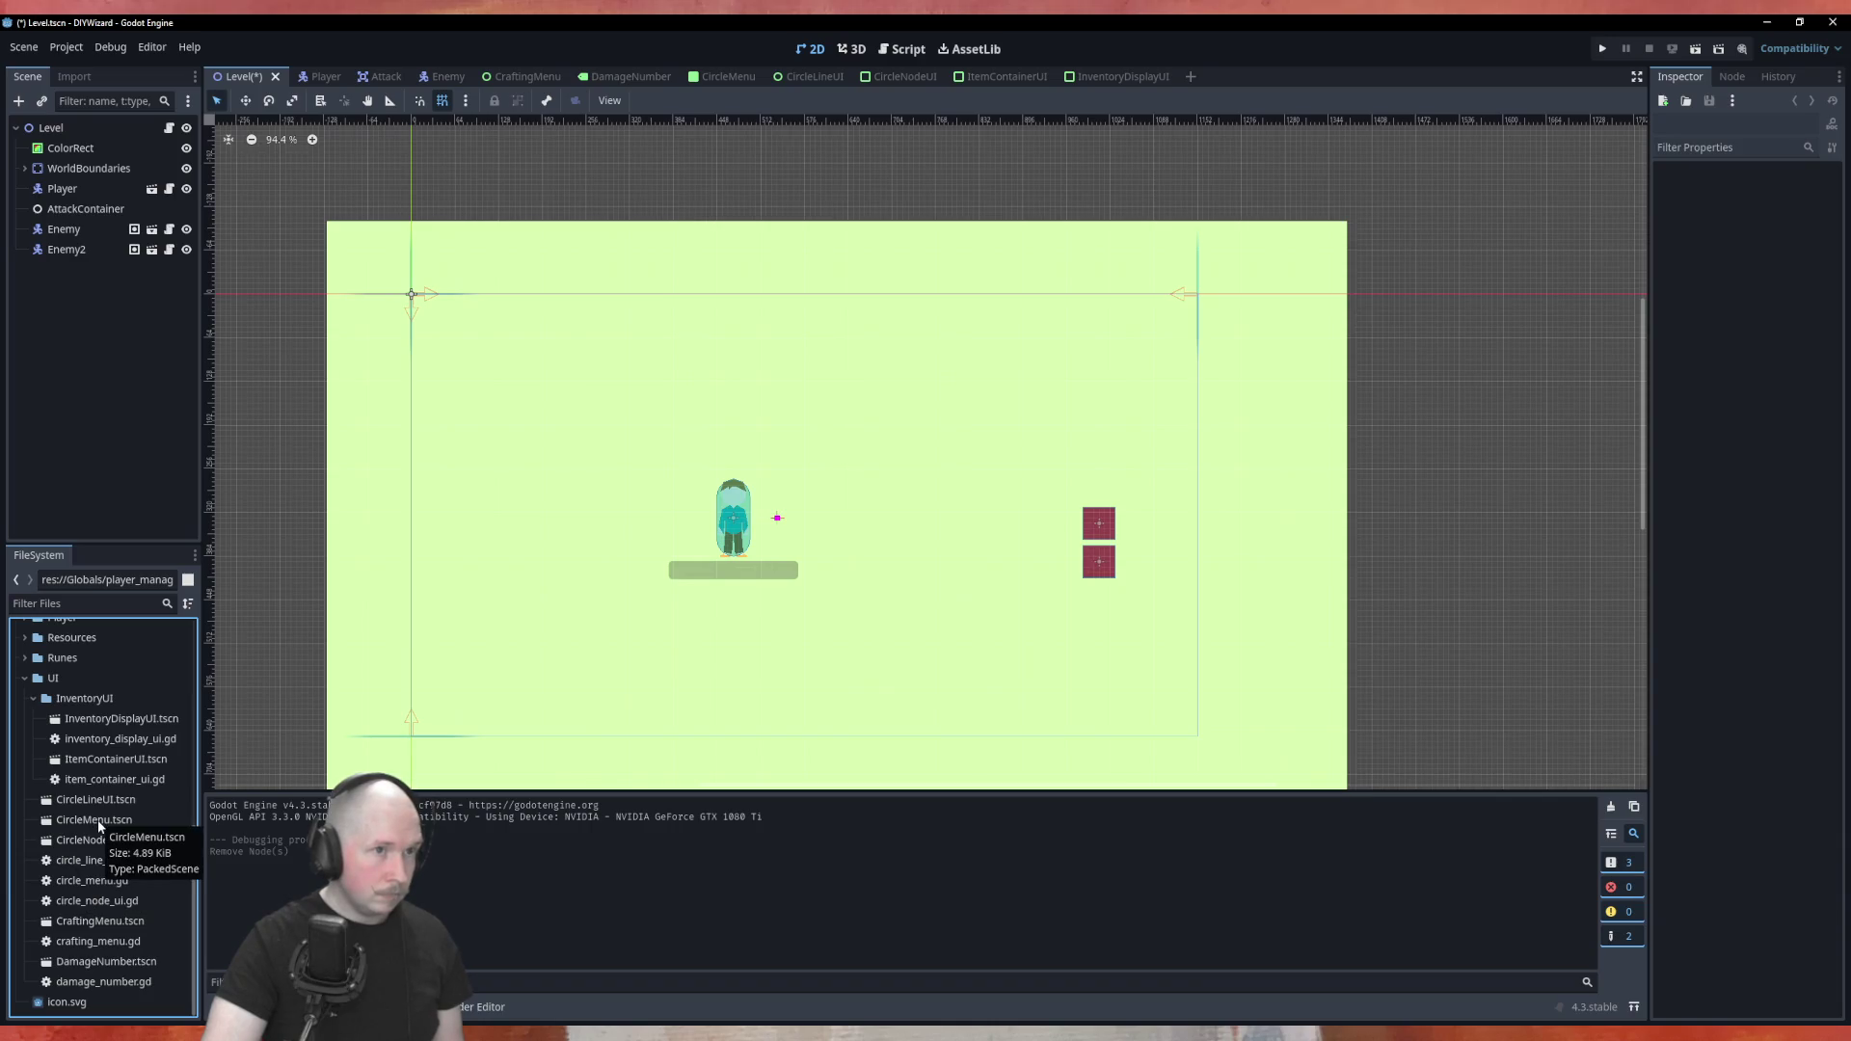
mouse_move(93, 827)
left_mouse_down()
mouse_move(606, 399)
mouse_move(457, 240)
mouse_move(448, 281)
mouse_move(412, 299)
left_mouse_up()
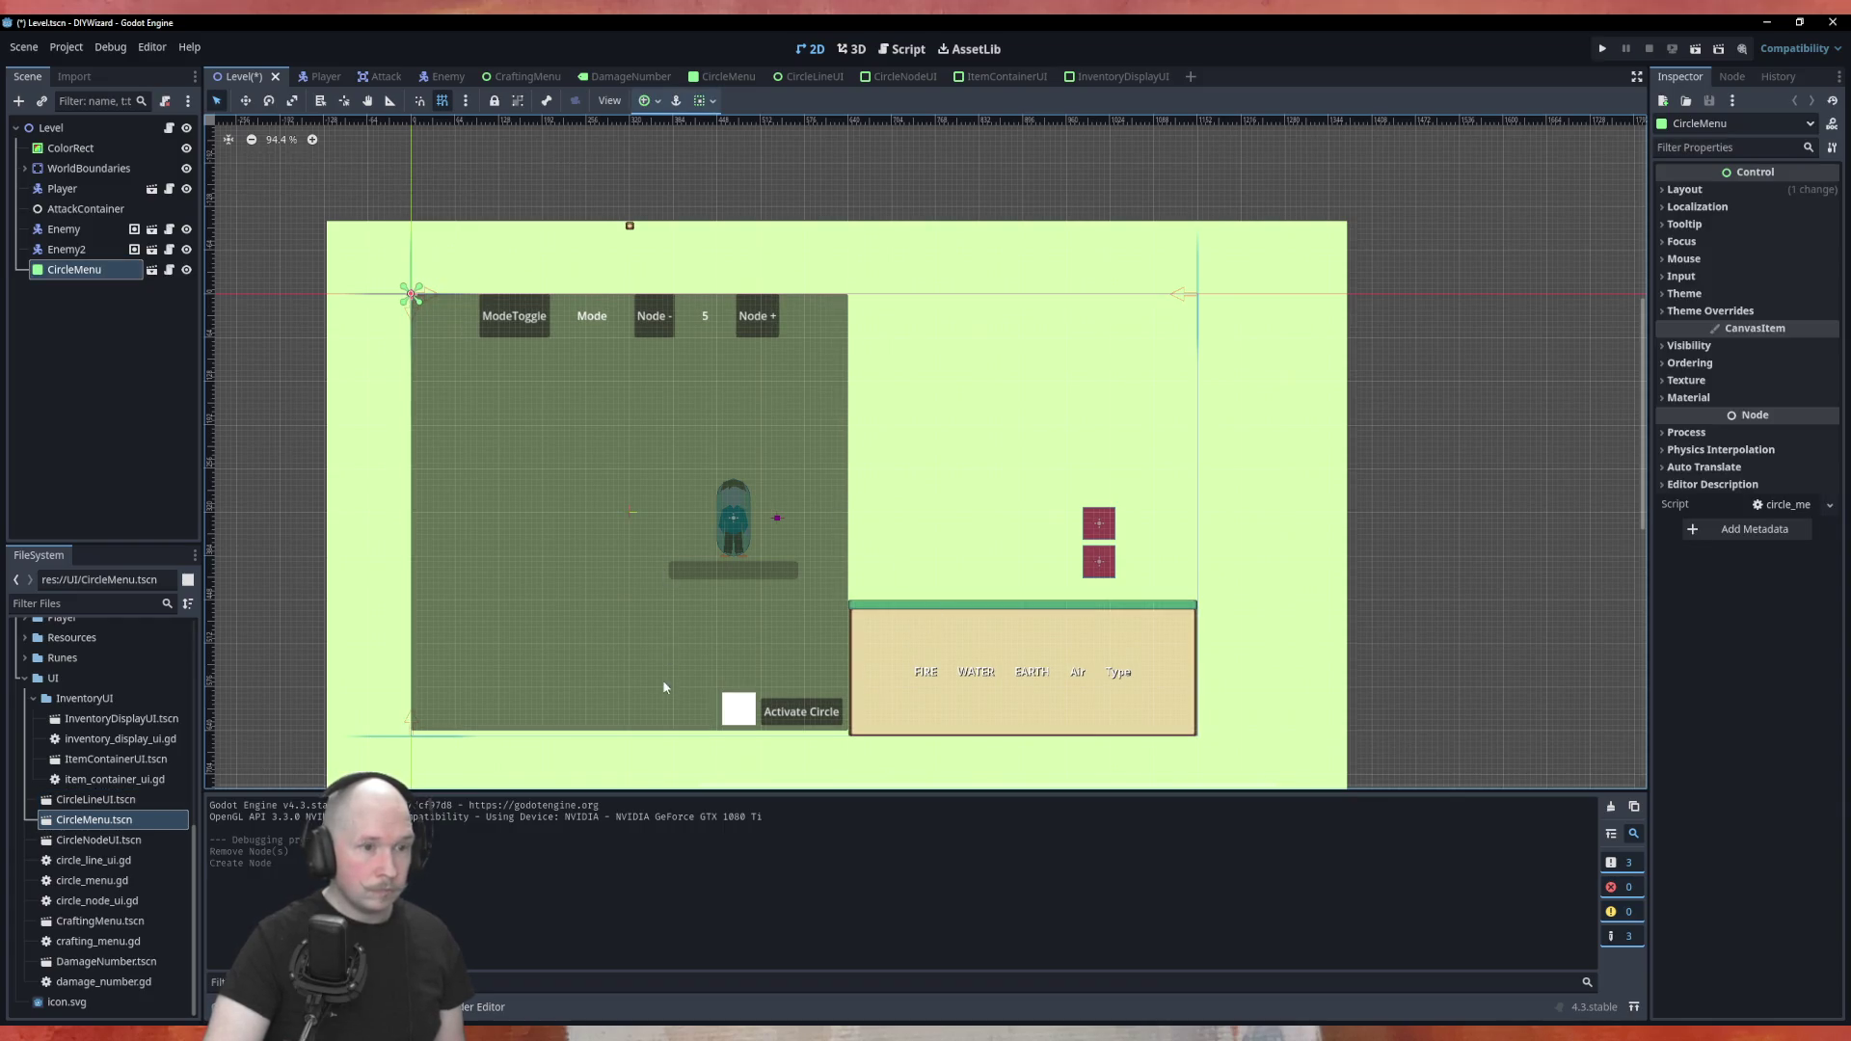
Open circle_menu.gd from the CircleMenu root node in the script editor
left_click(744, 83)
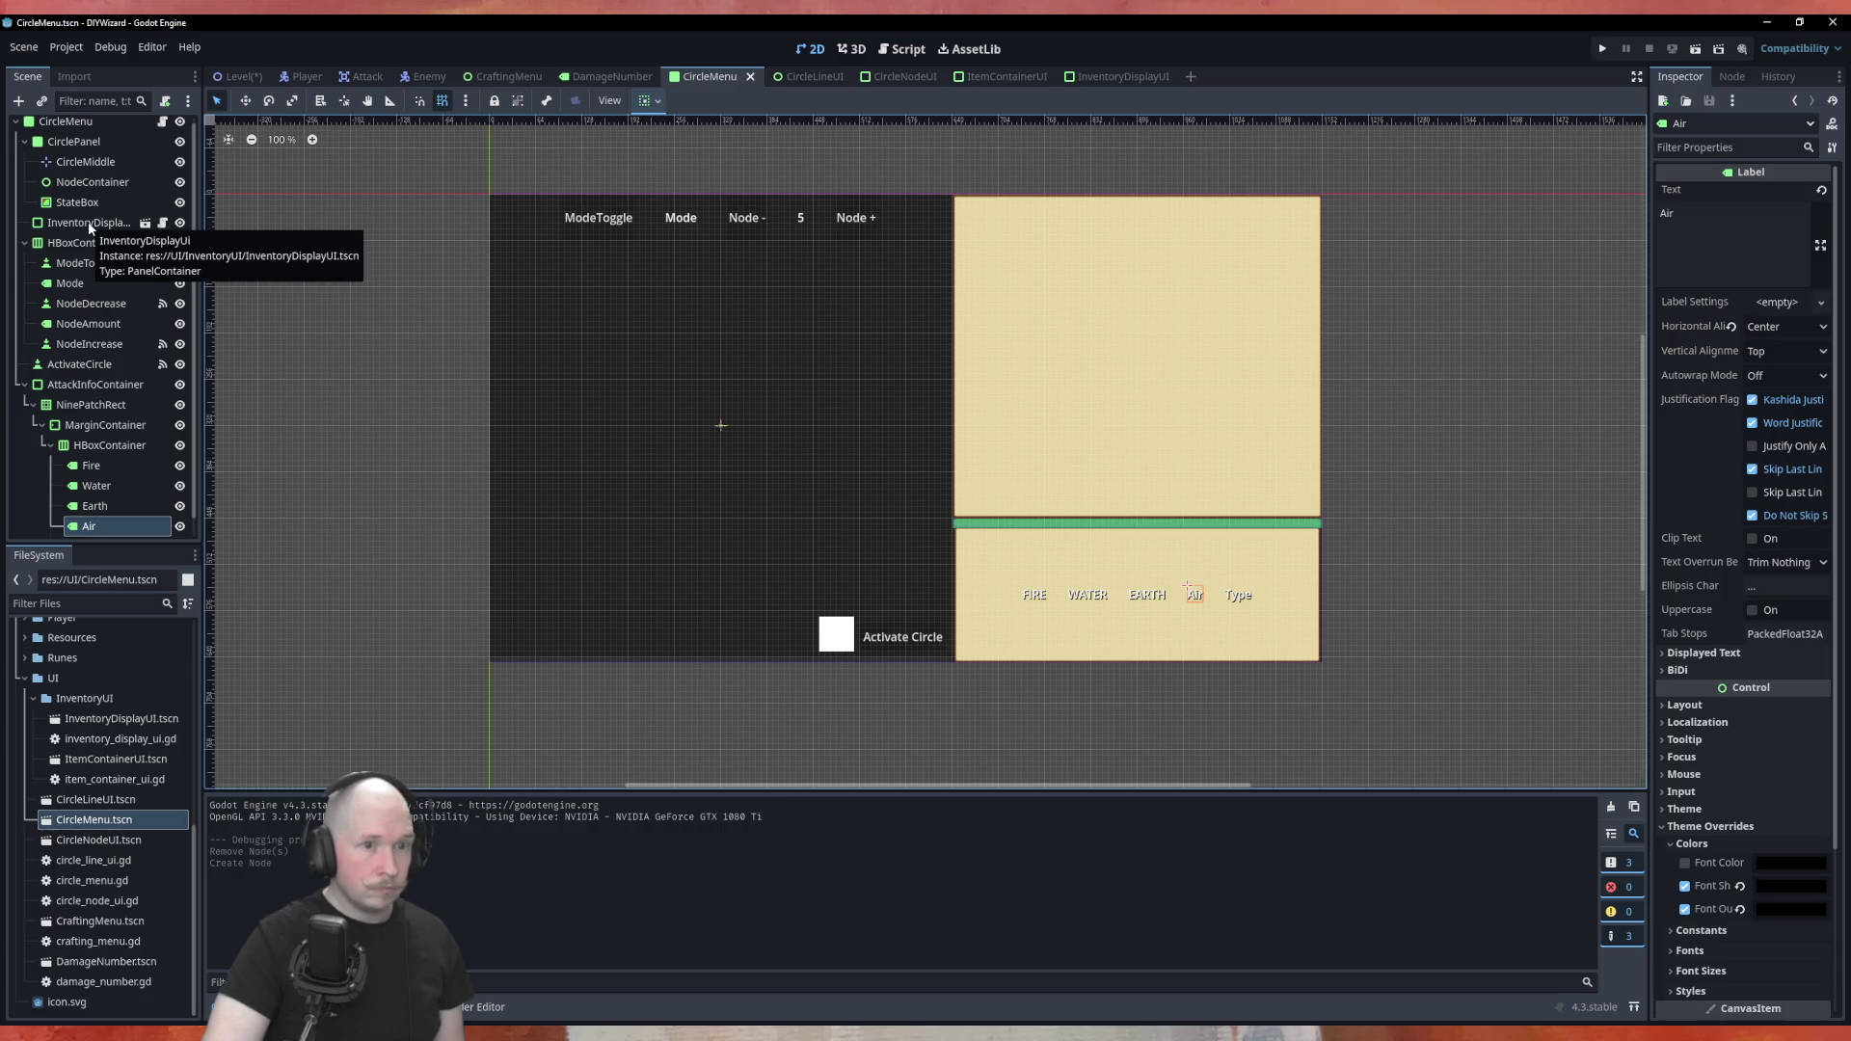
left_click(1086, 367)
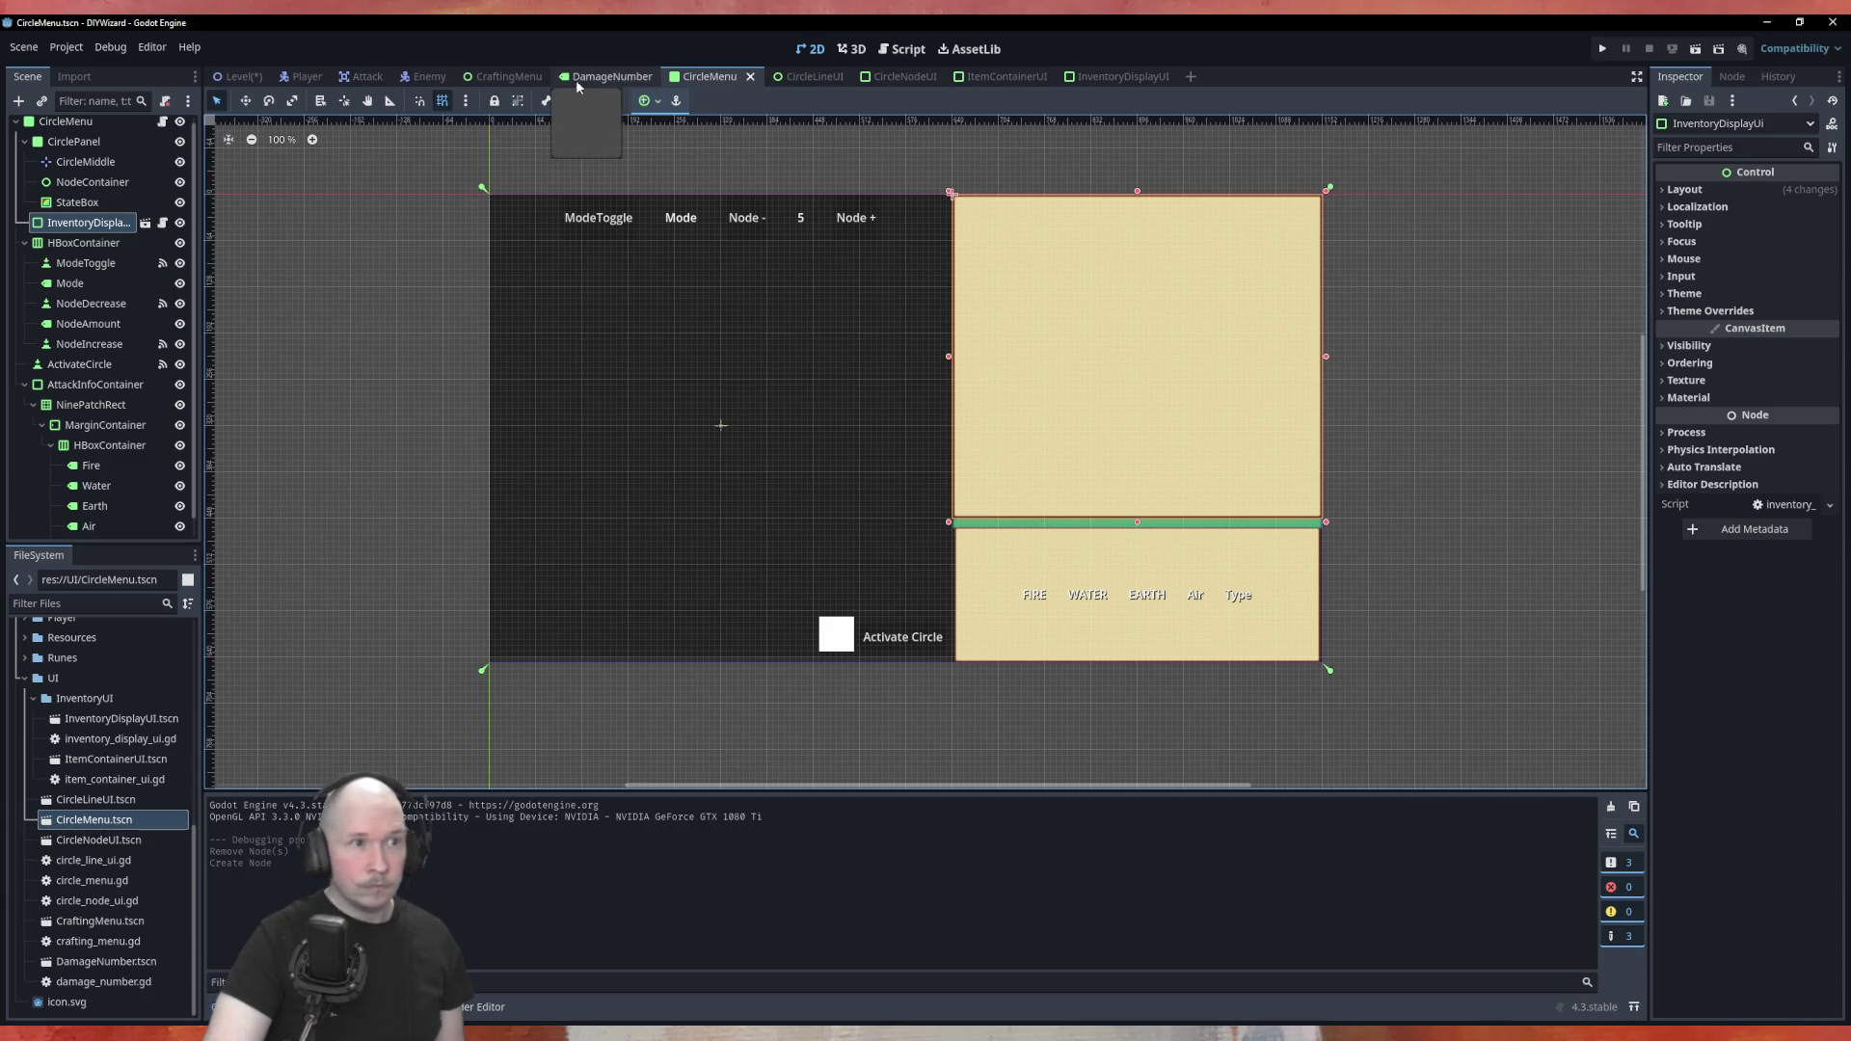
left_click(235, 81)
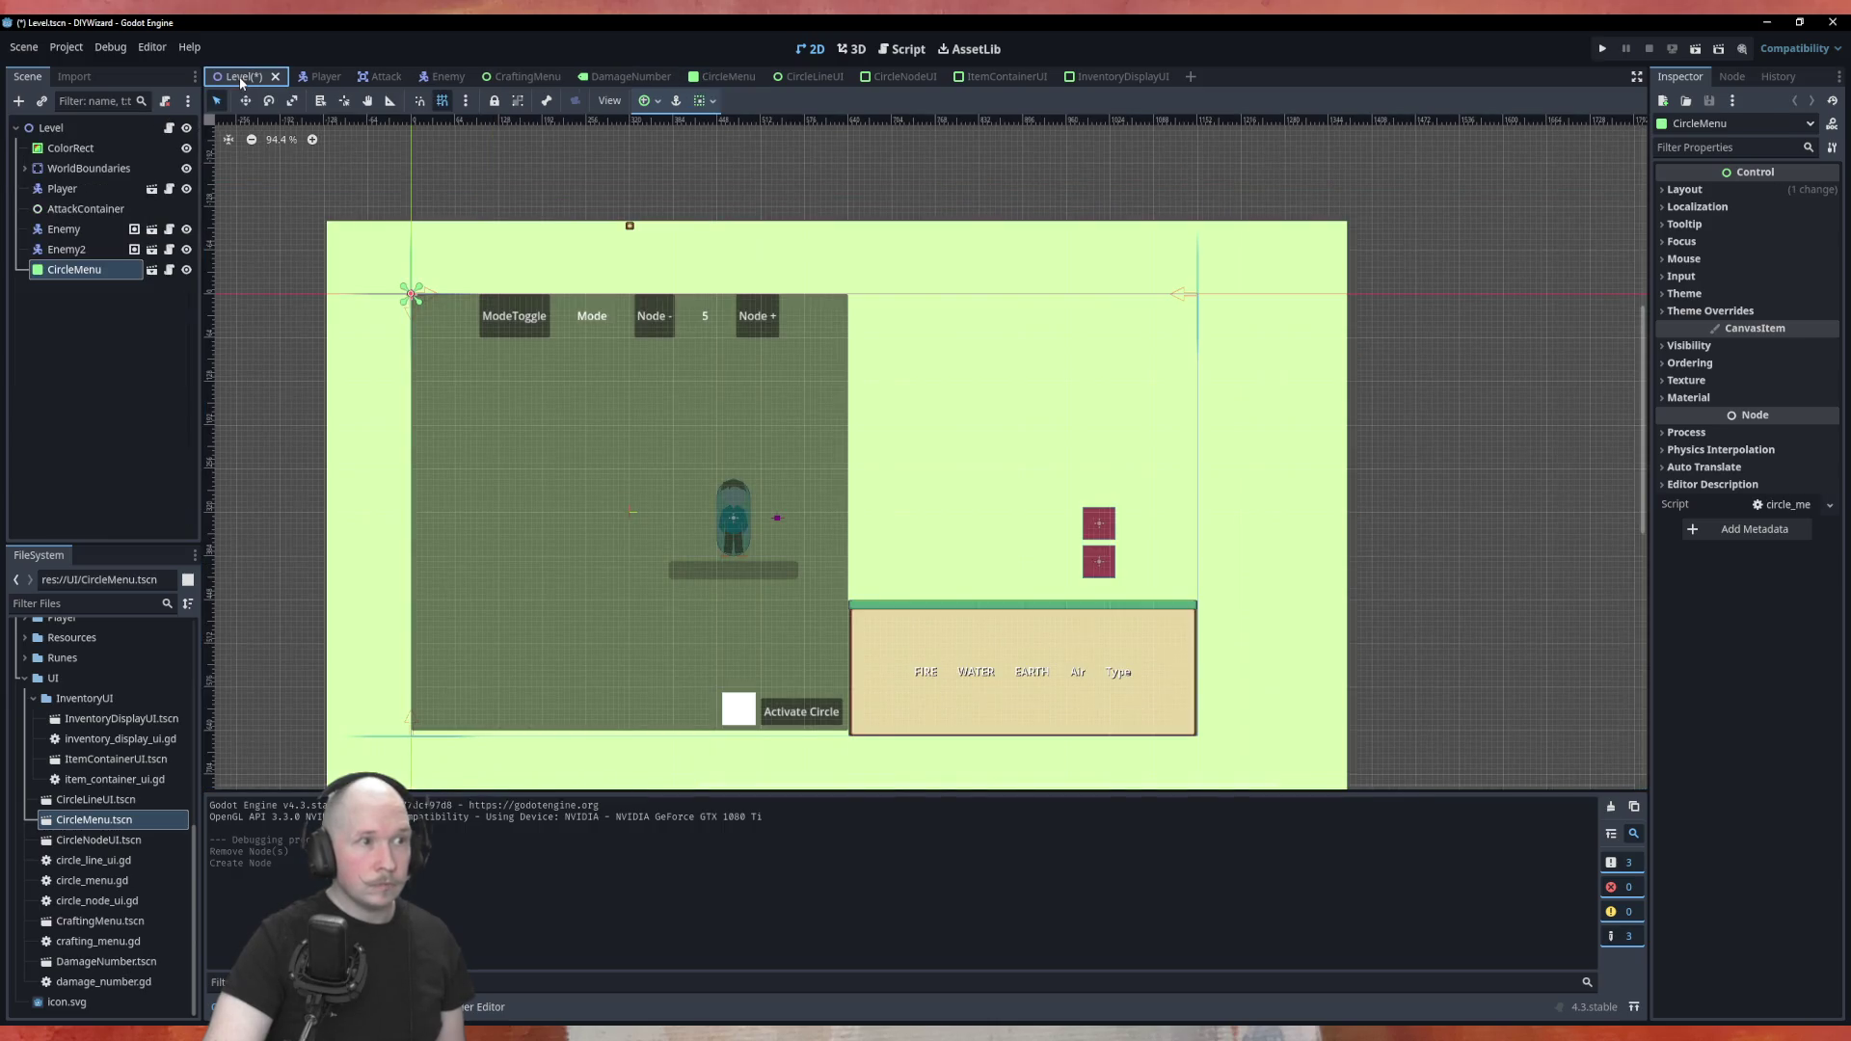
left_click(732, 81)
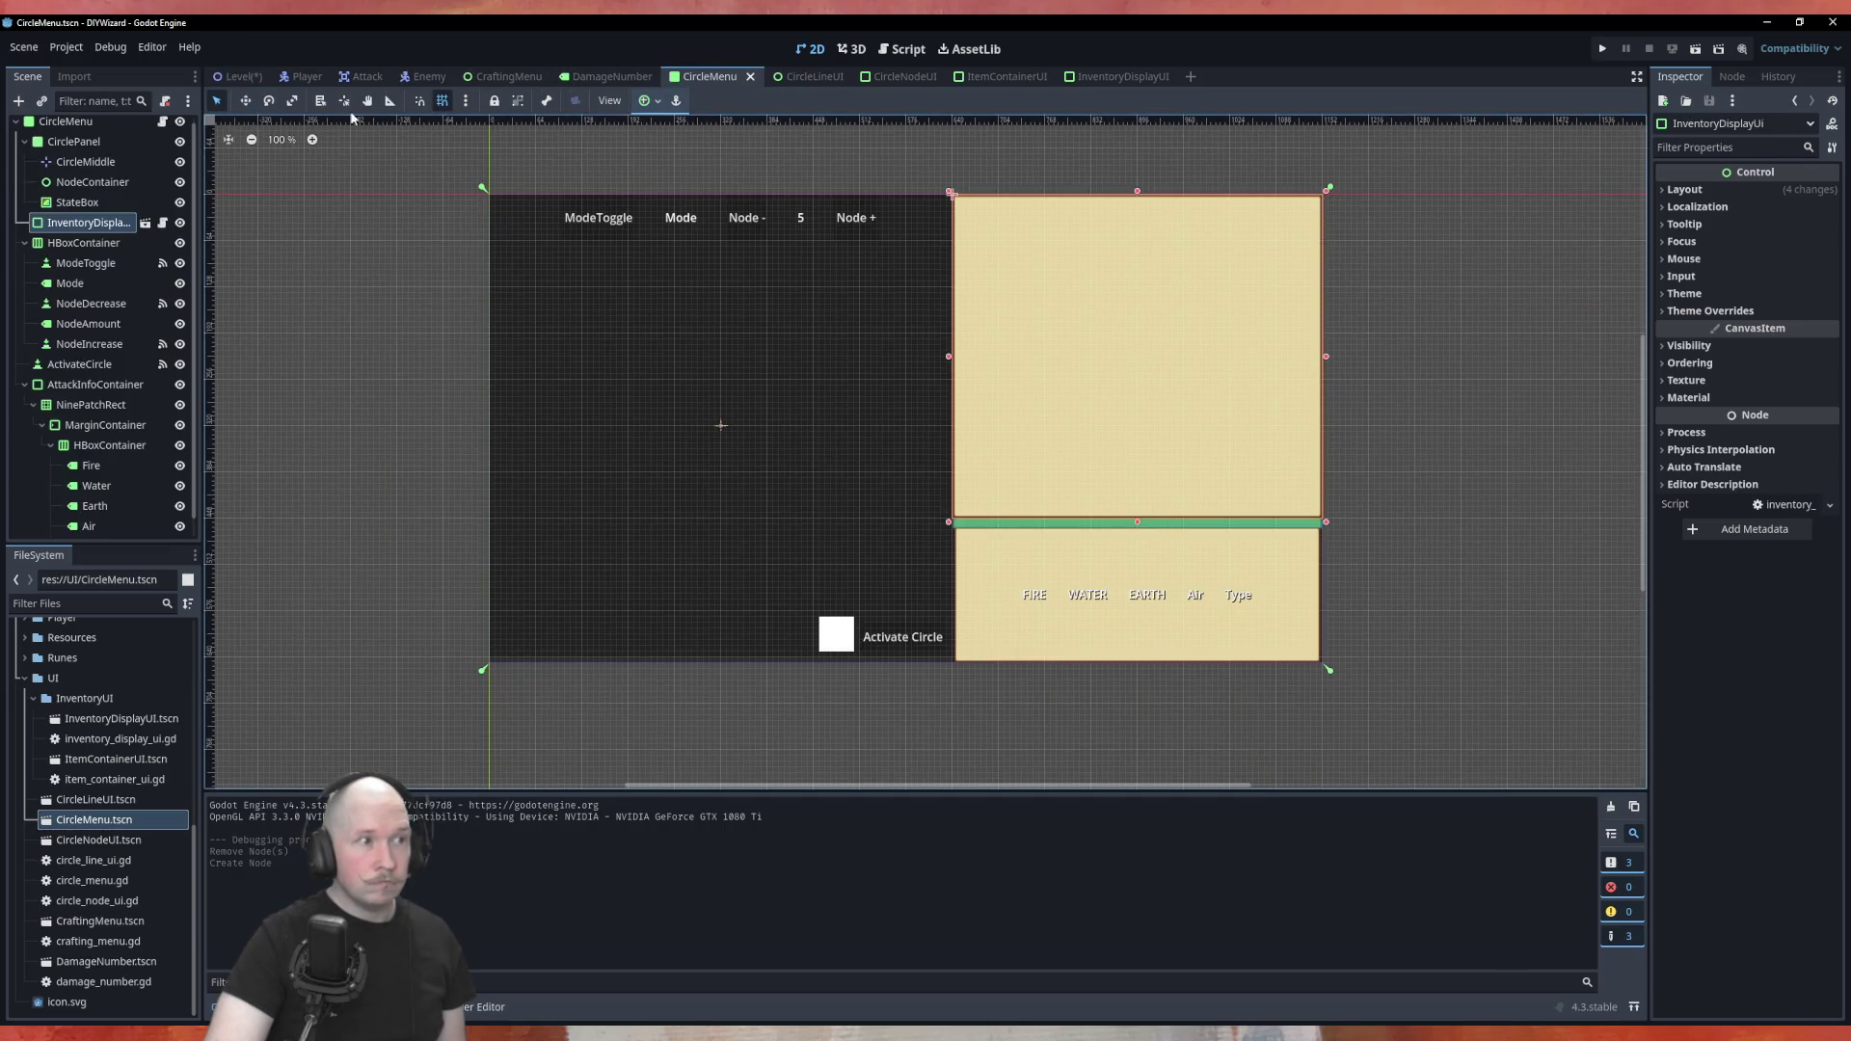
left_click(162, 122)
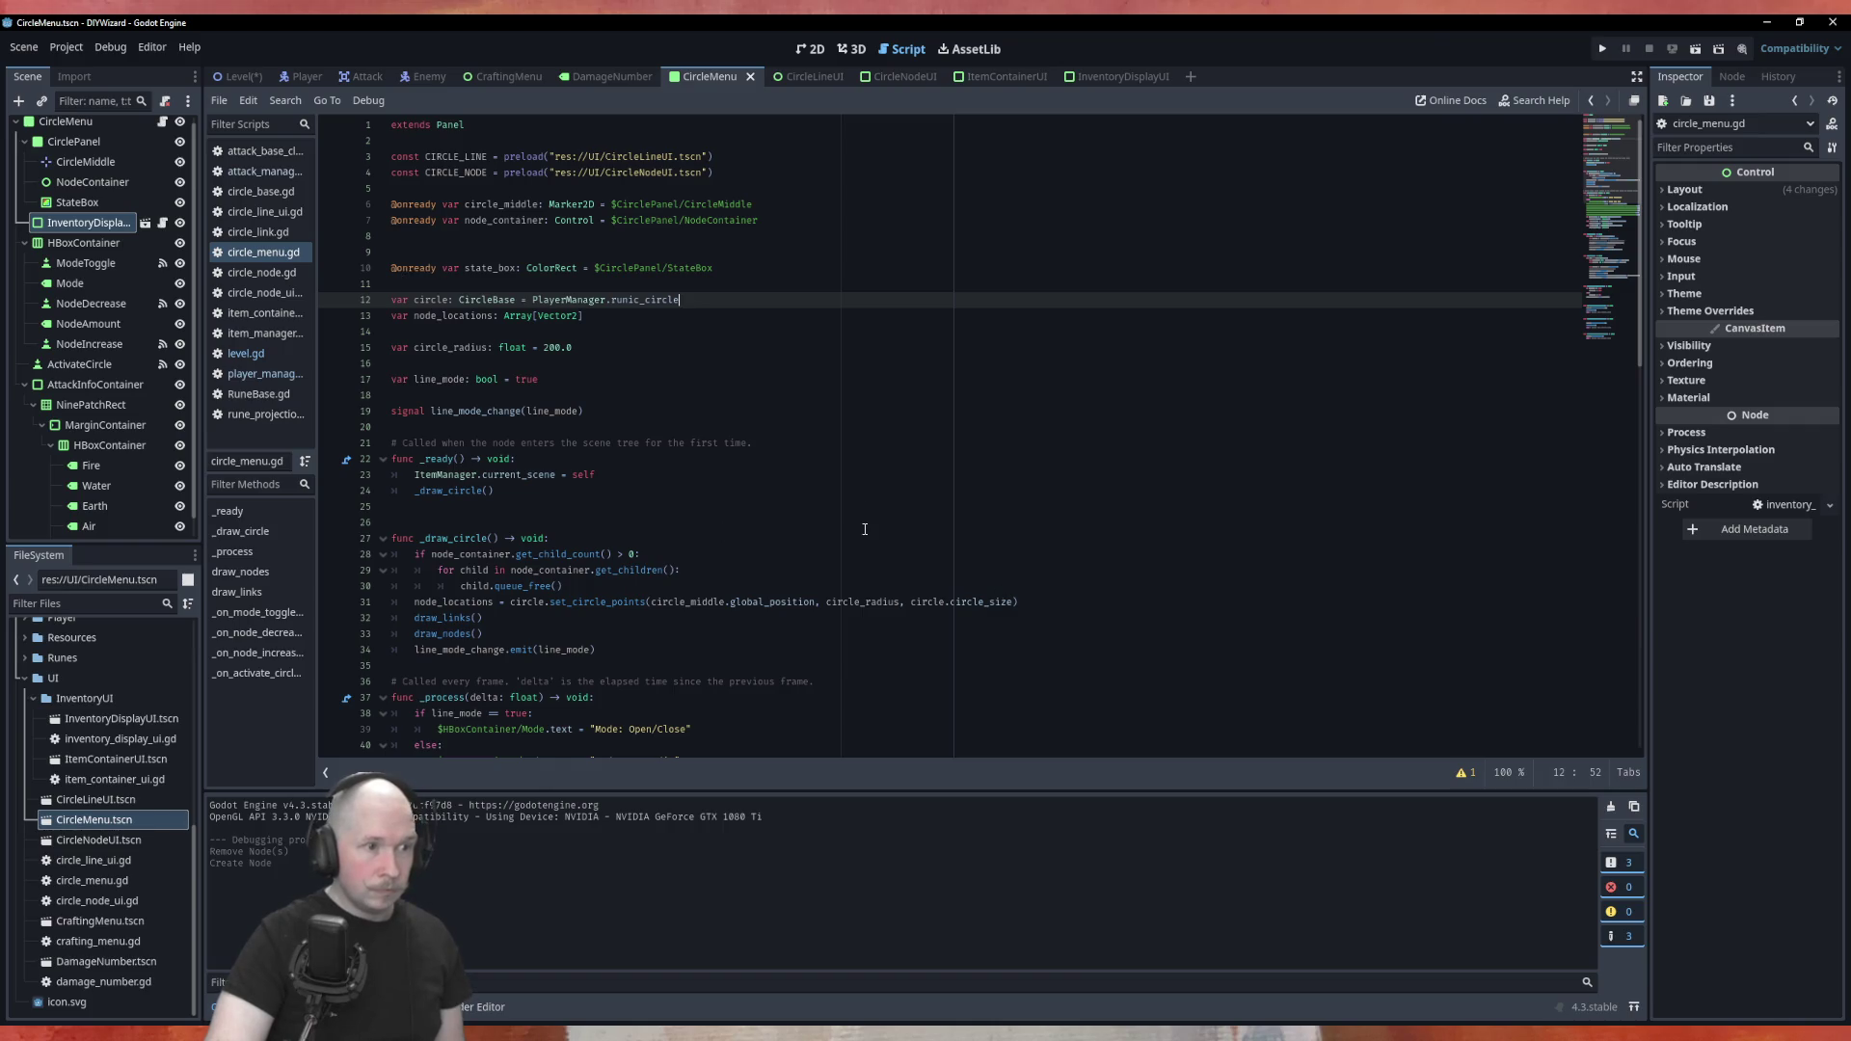
Add 'if Input.is_action_just_pressed("pause"):' to _process after line 53
scroll(865, 528, "down", 7)
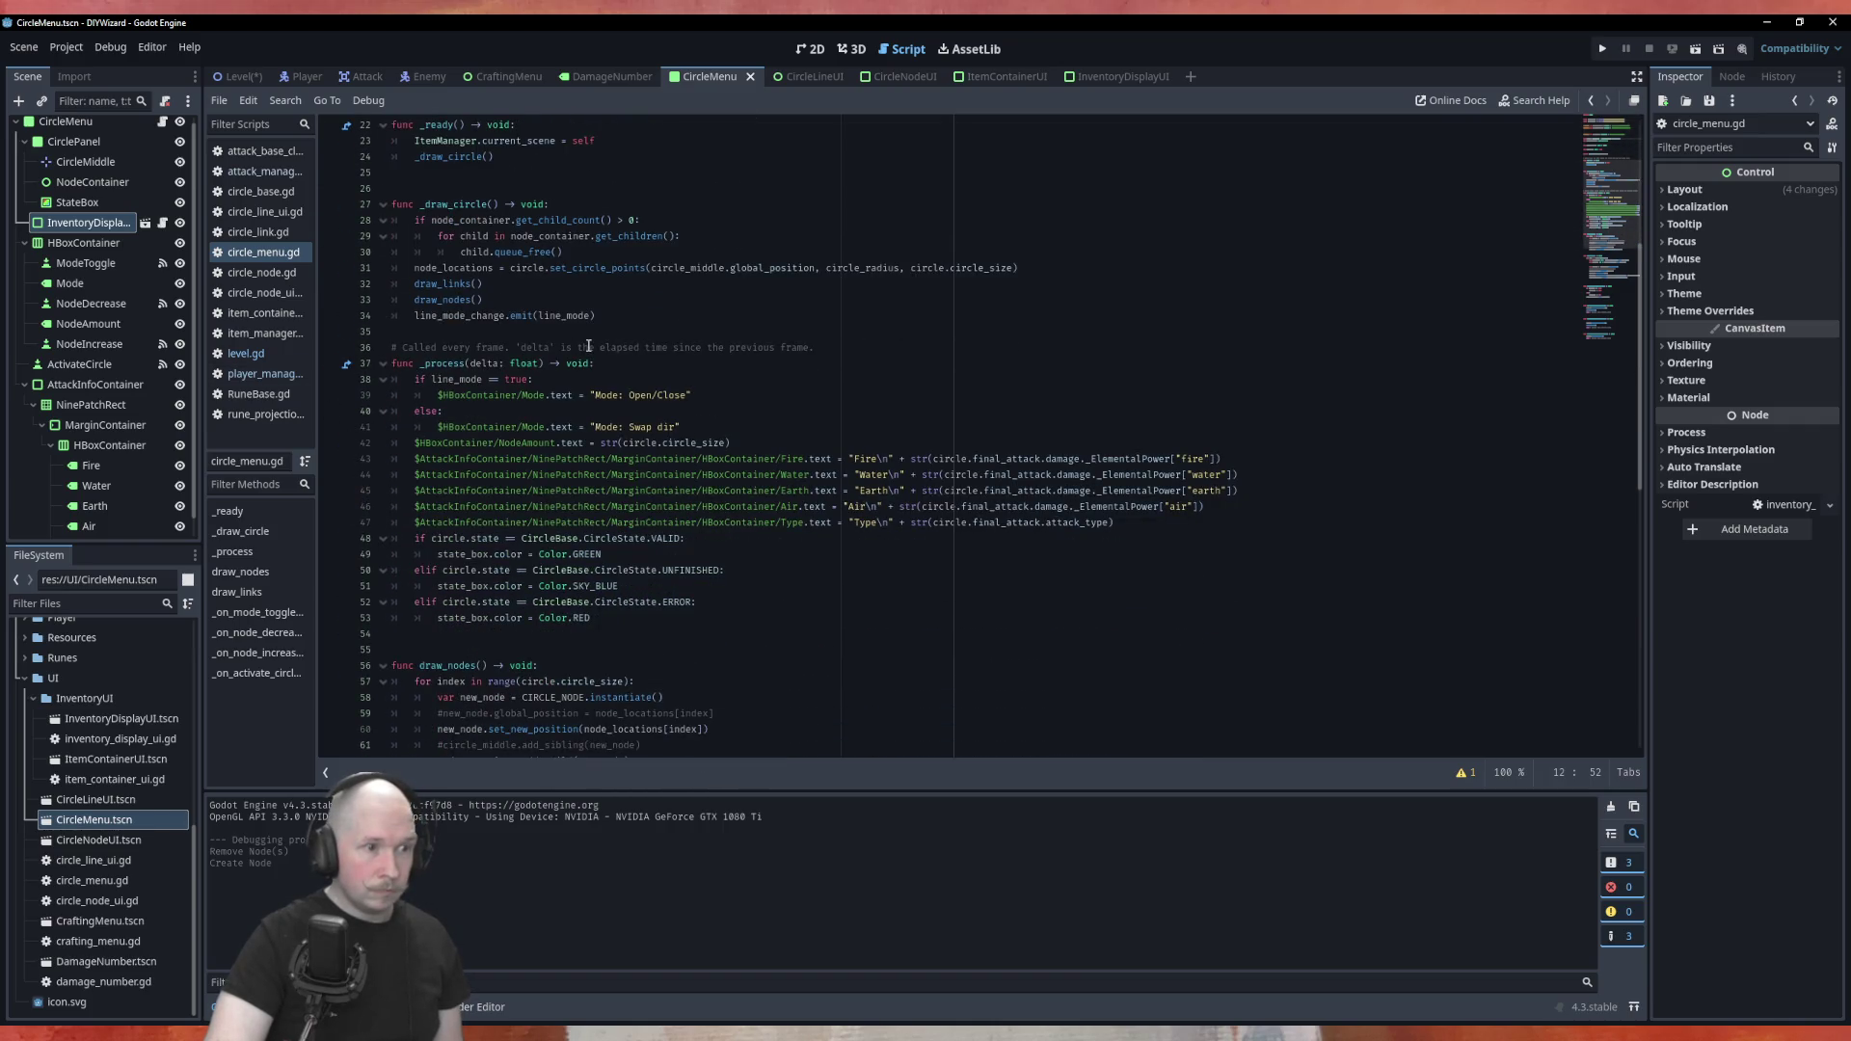
left_click(695, 613)
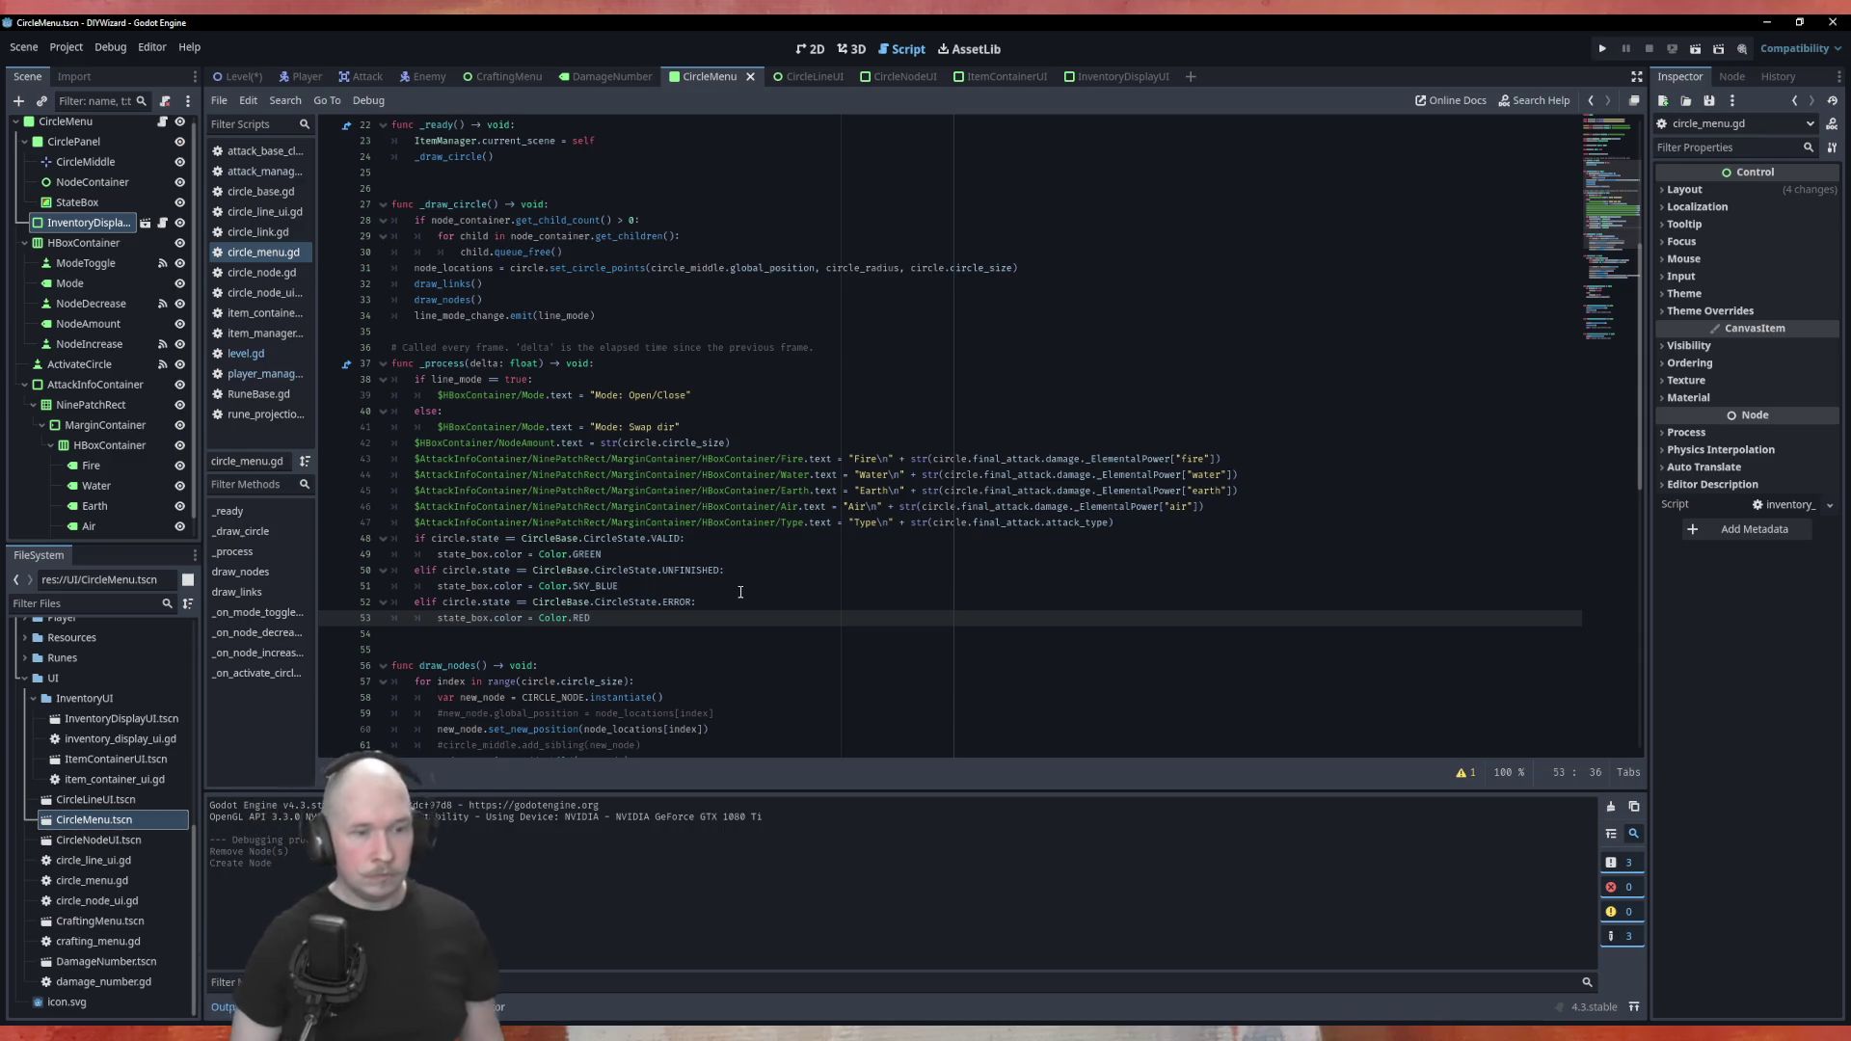
key("Return")
type("if Inp")
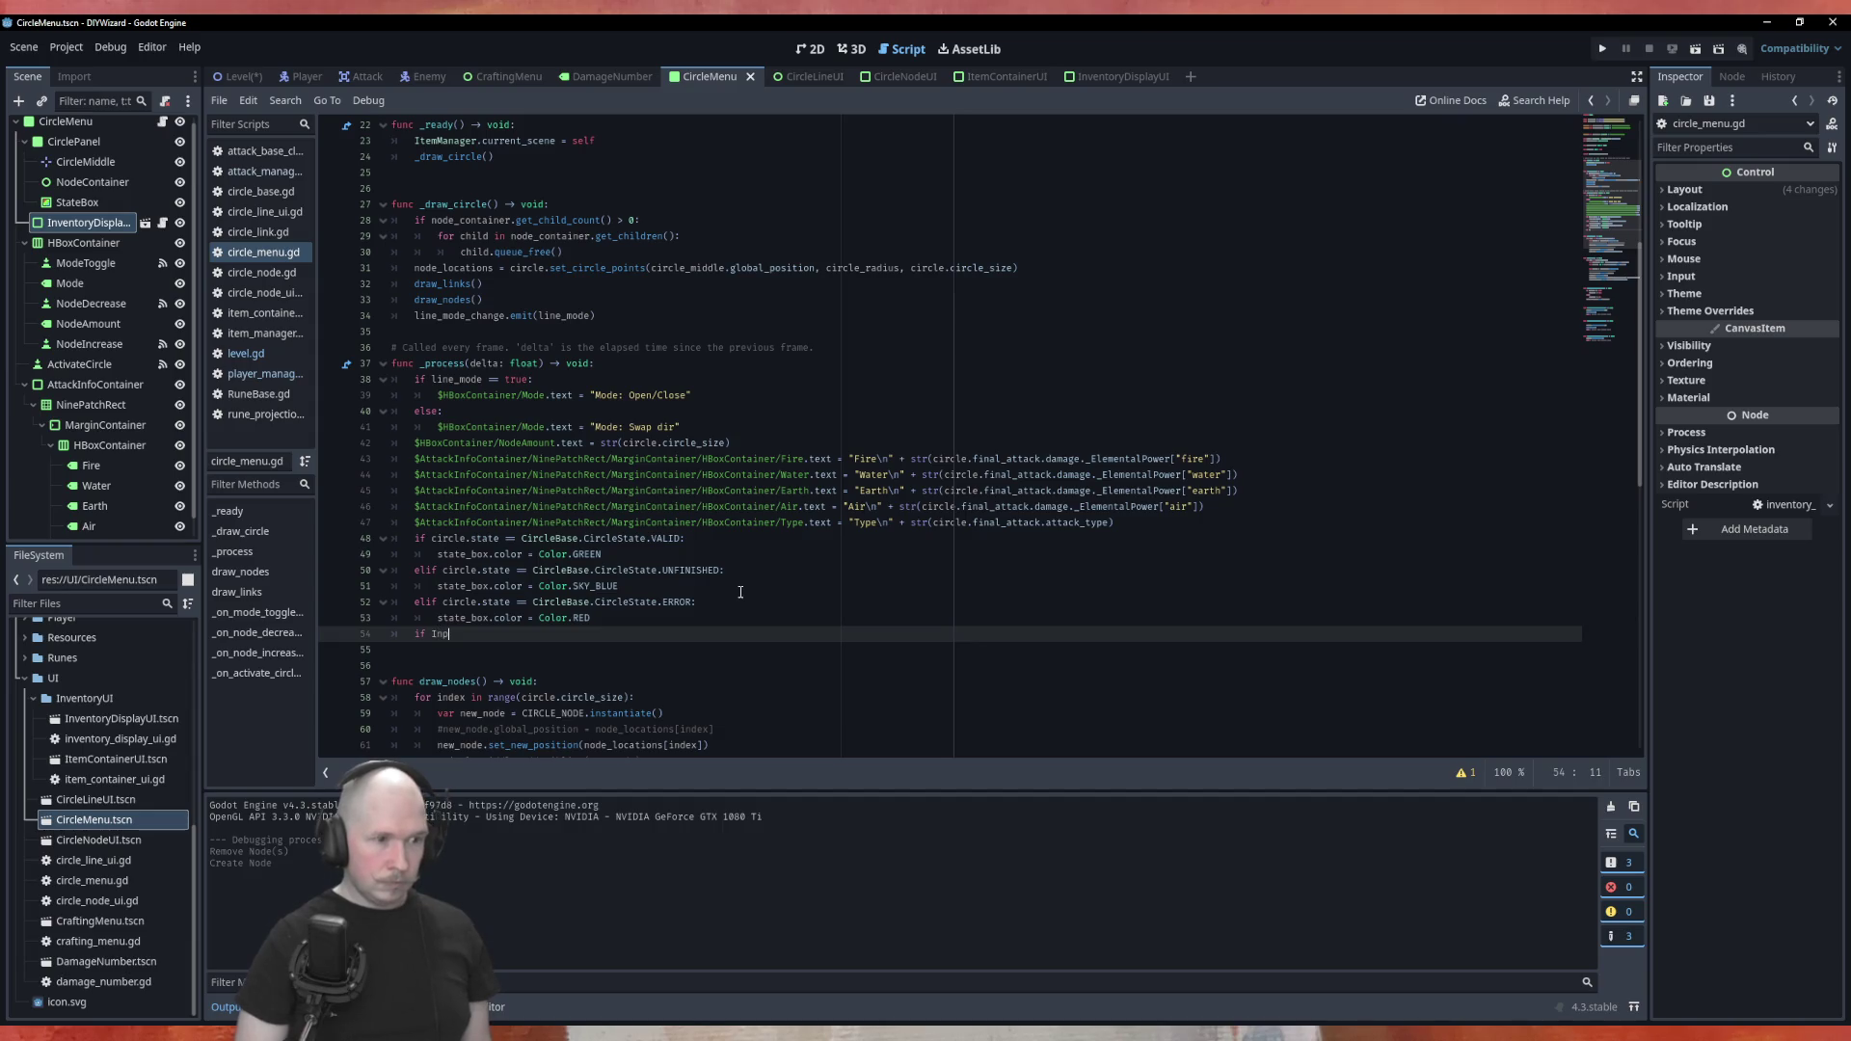
type("ut")
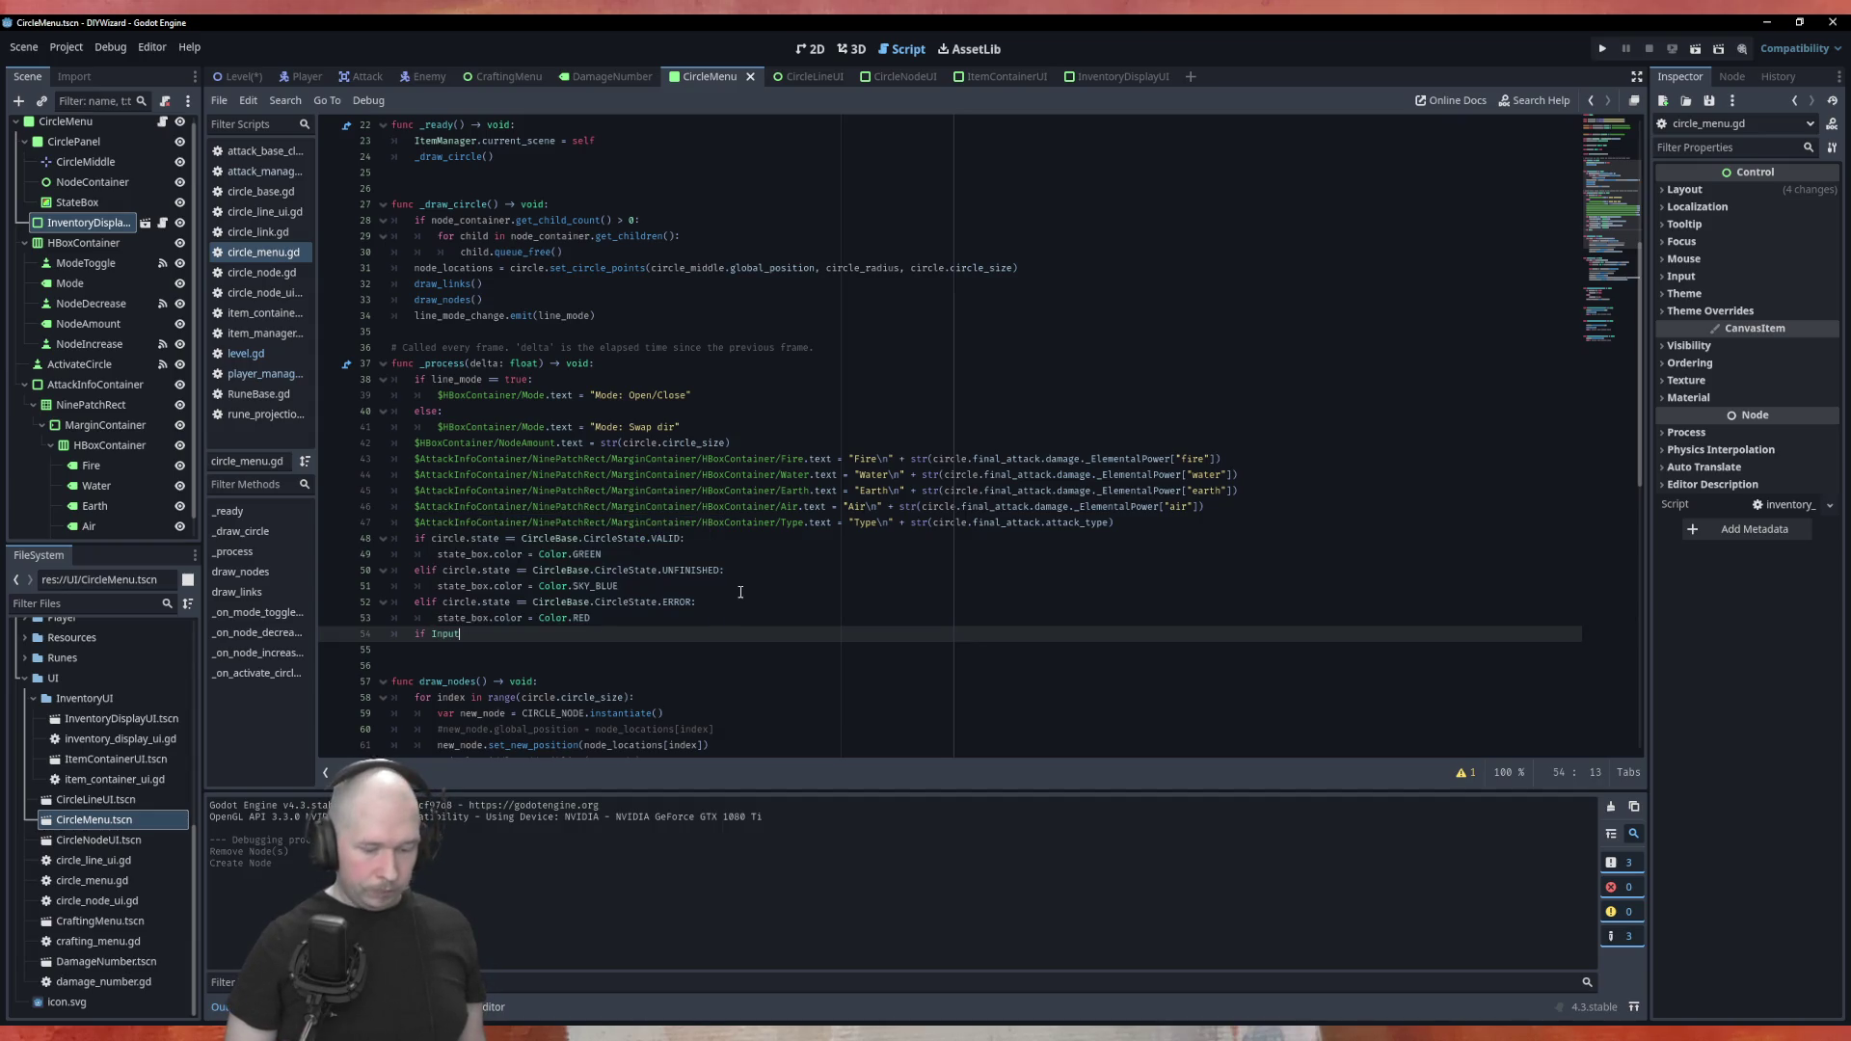
type(".is_ac")
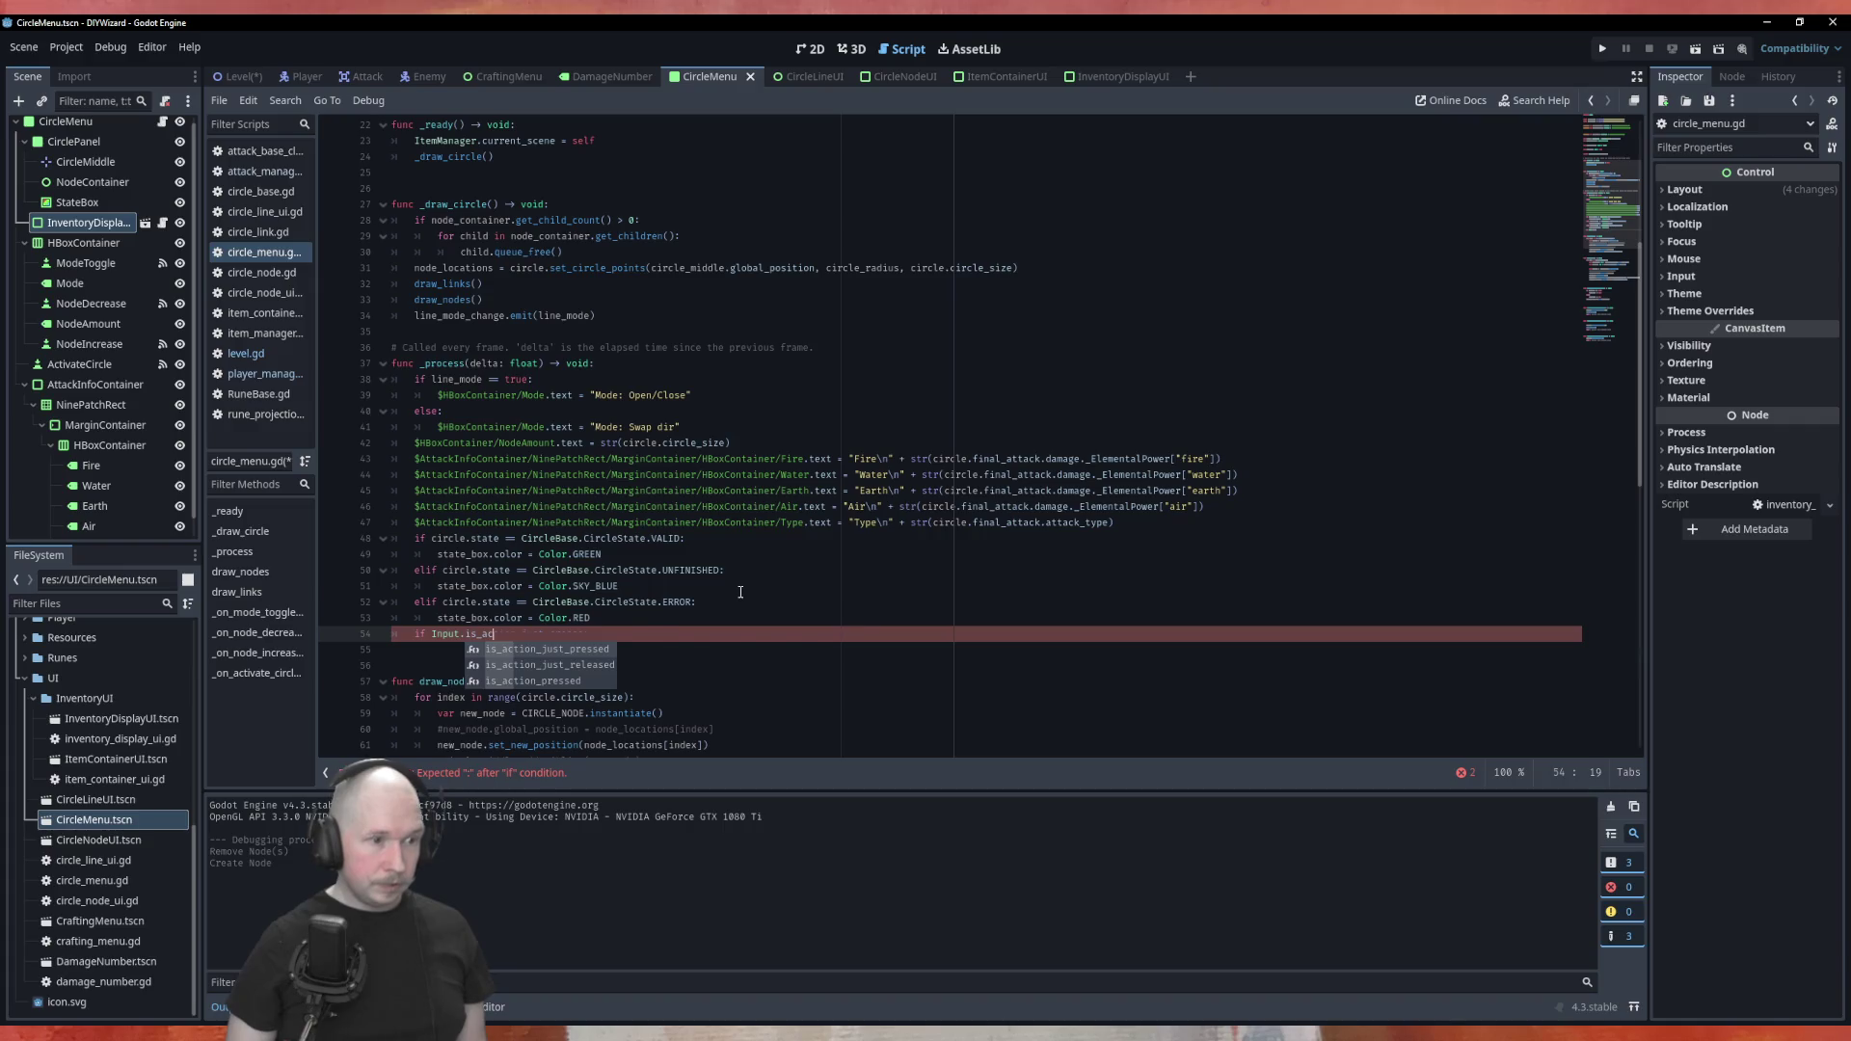
key("Return")
key("Down")
key("Down")
key("Down")
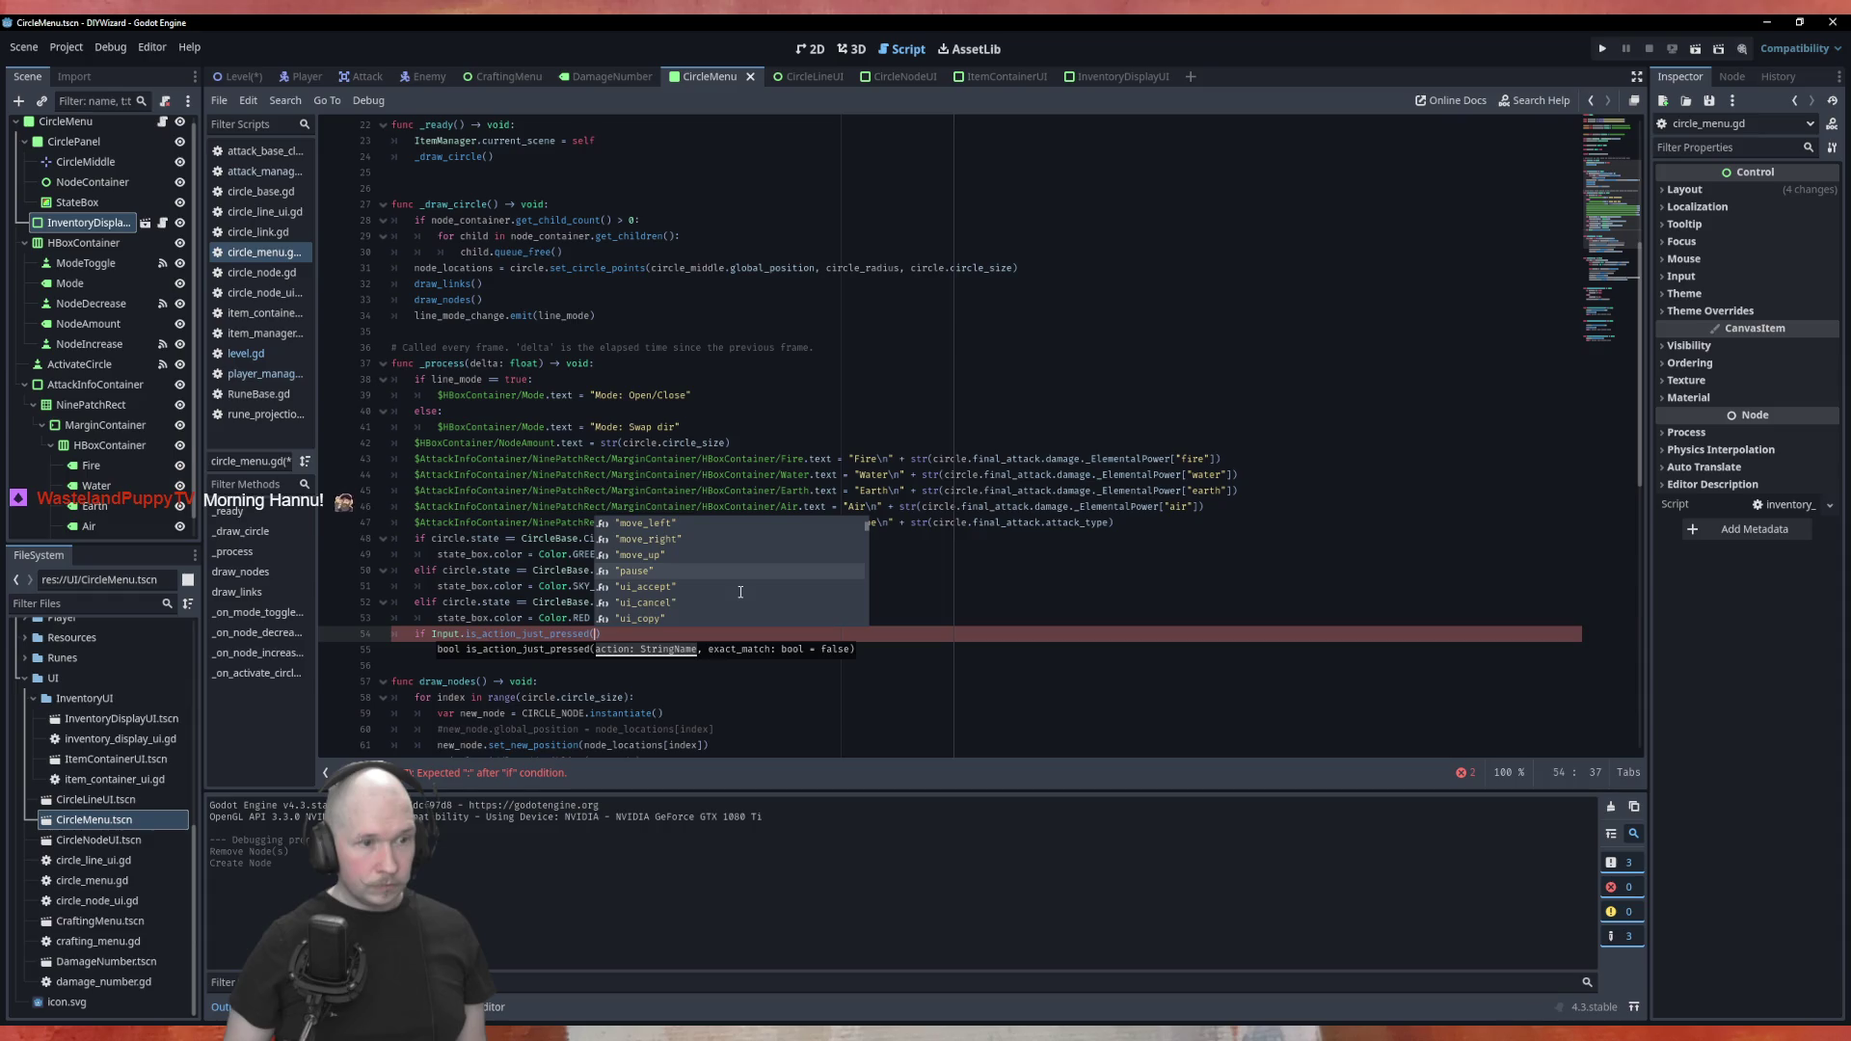
key("Return")
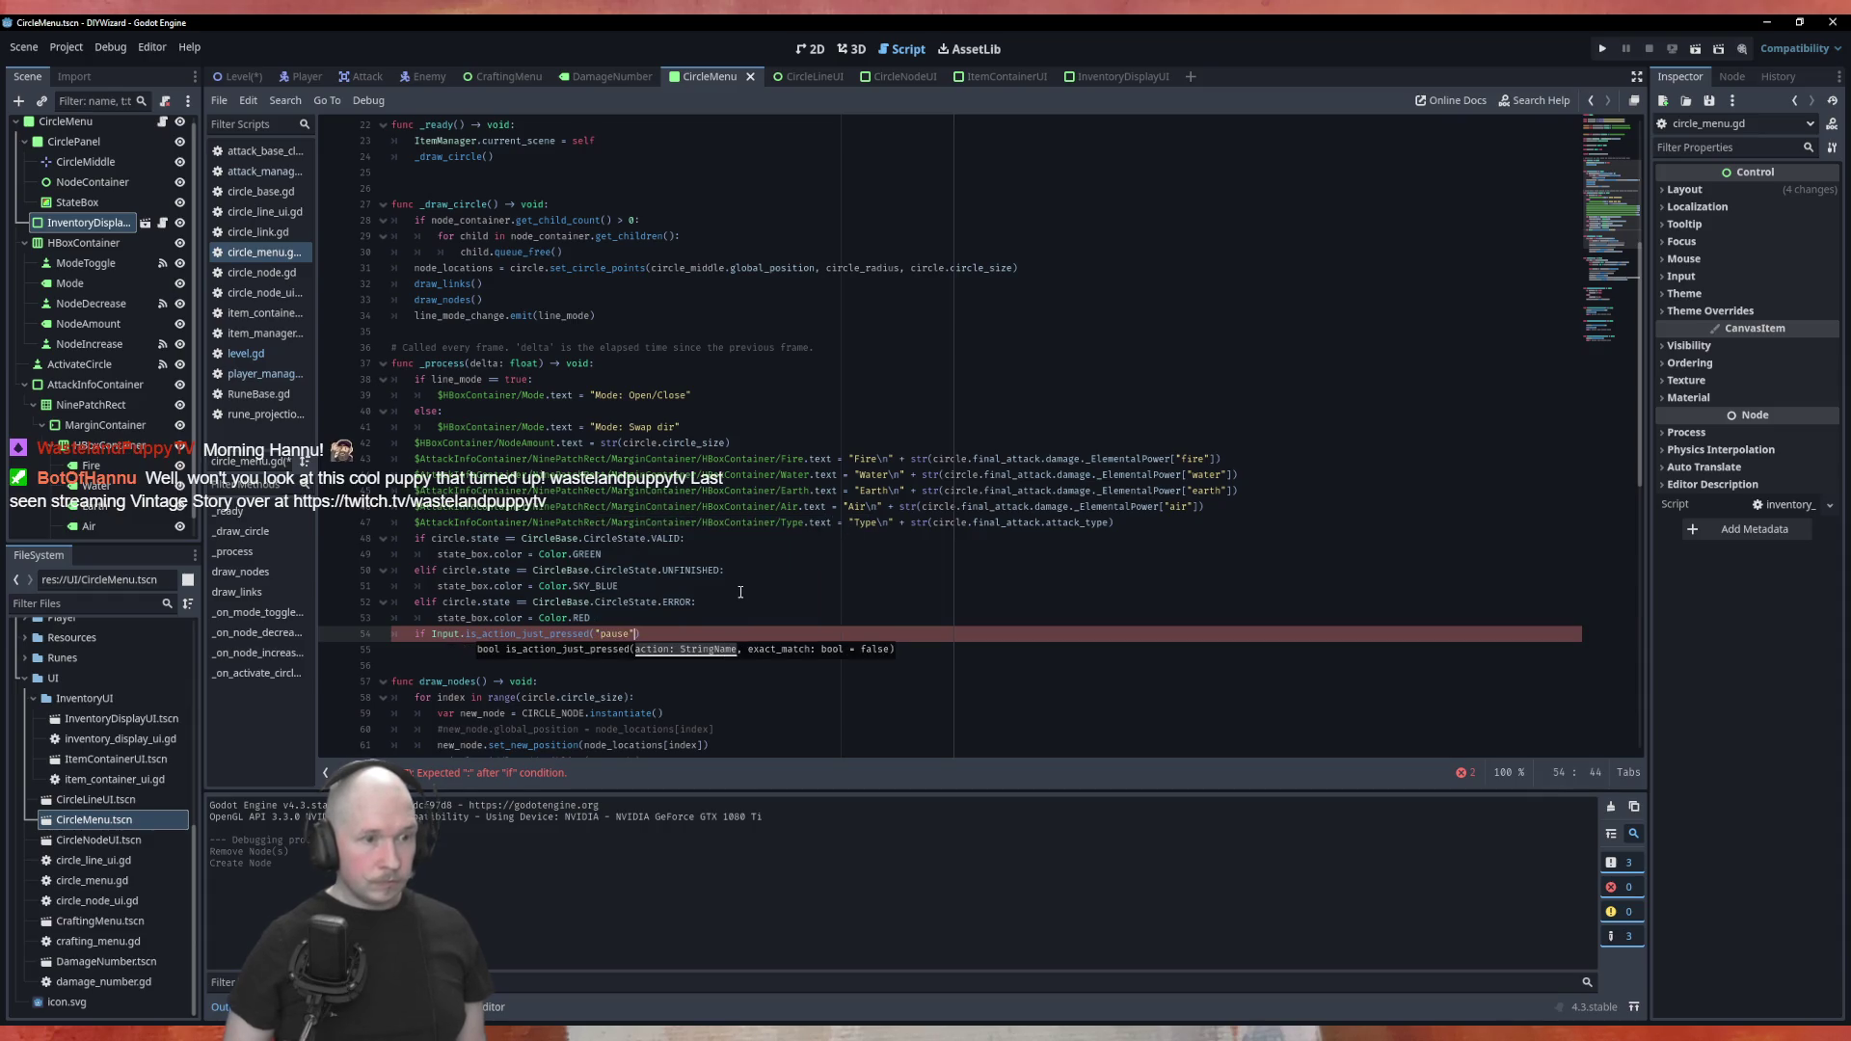
key("Right")
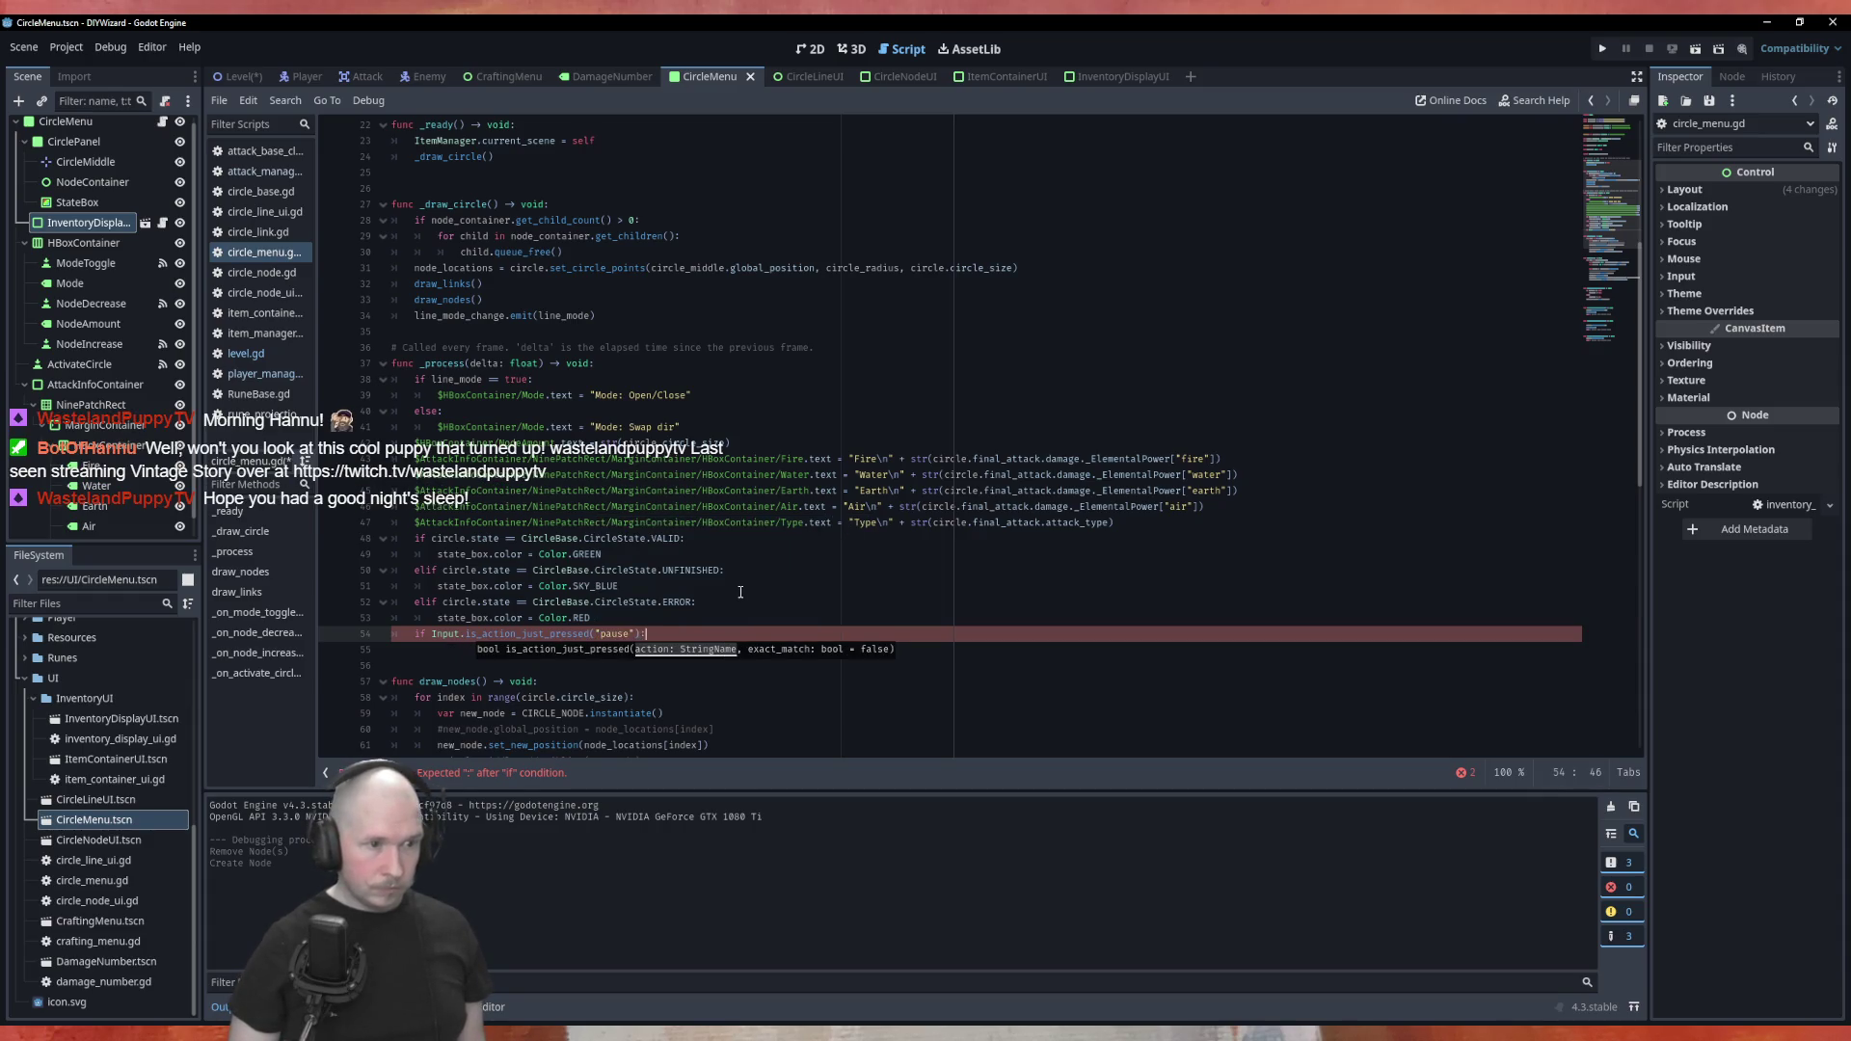
Put 'visible = !visible' inside the if block and save the script
key("Return")
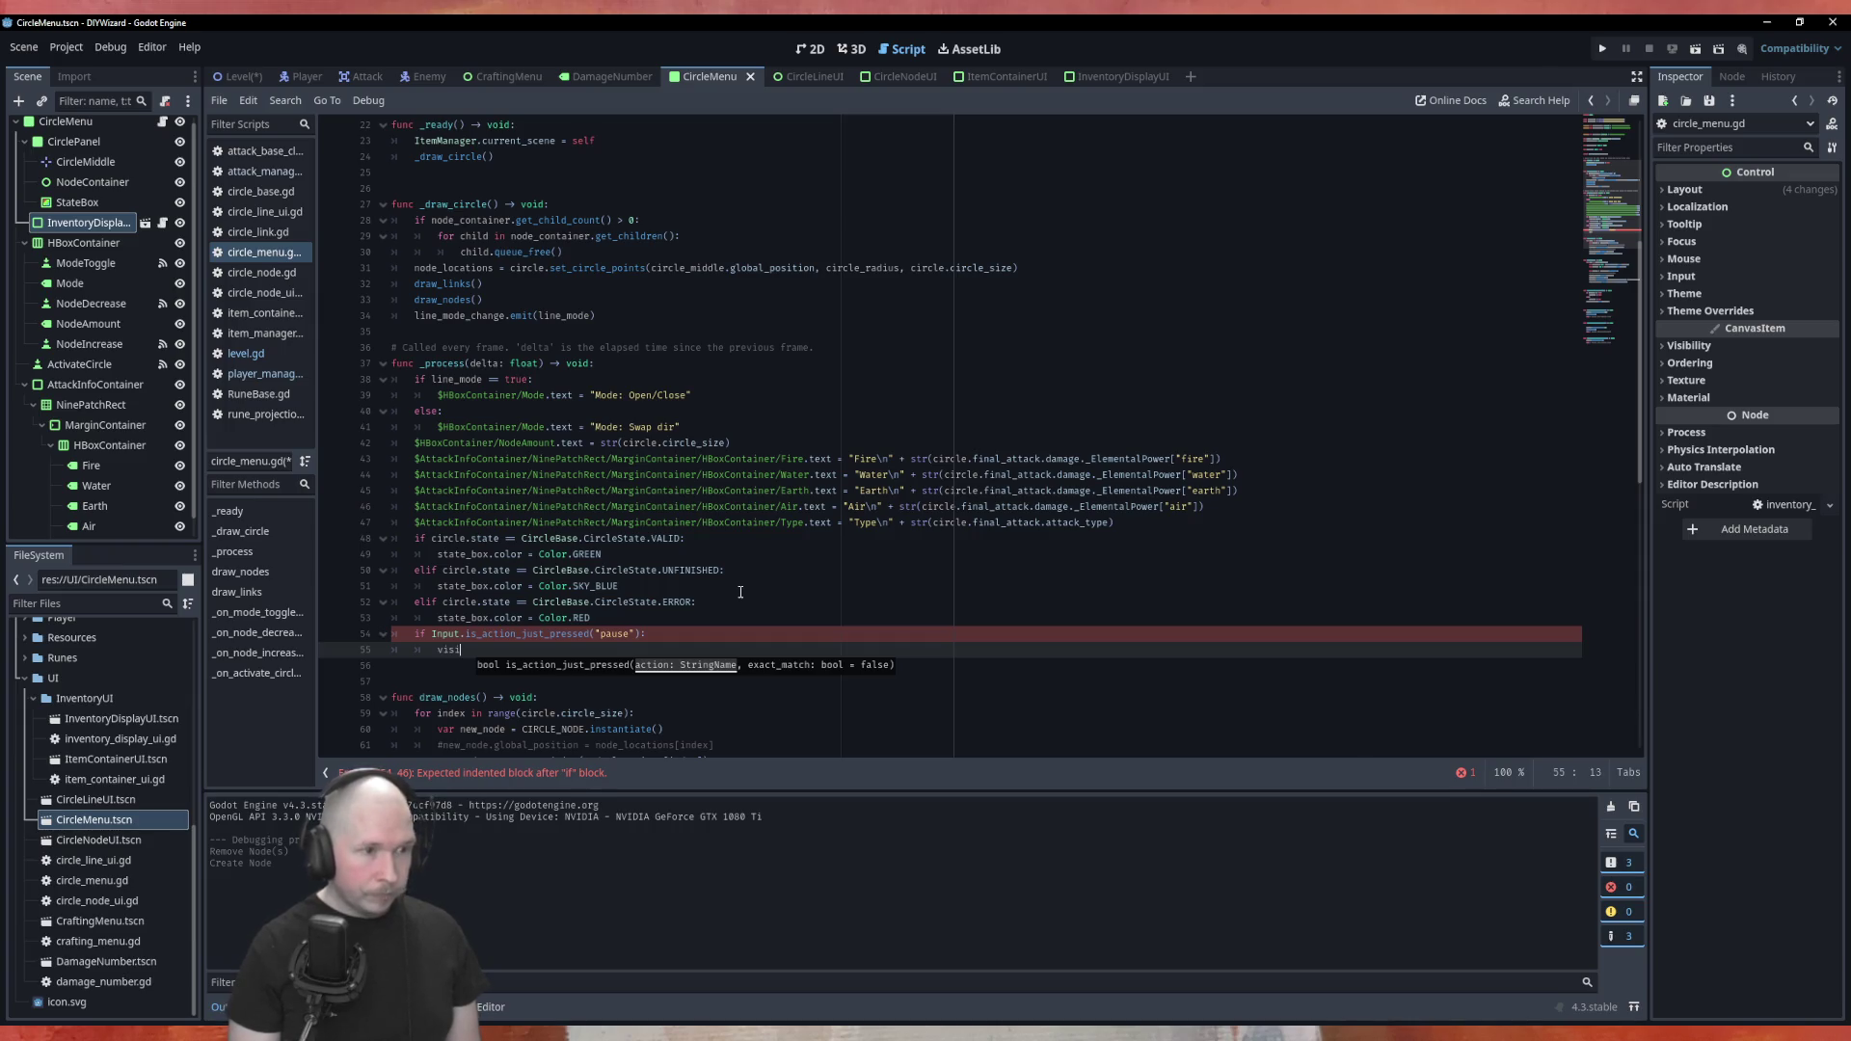
key("ctrl+space")
key("Down")
key("Down")
key("Return")
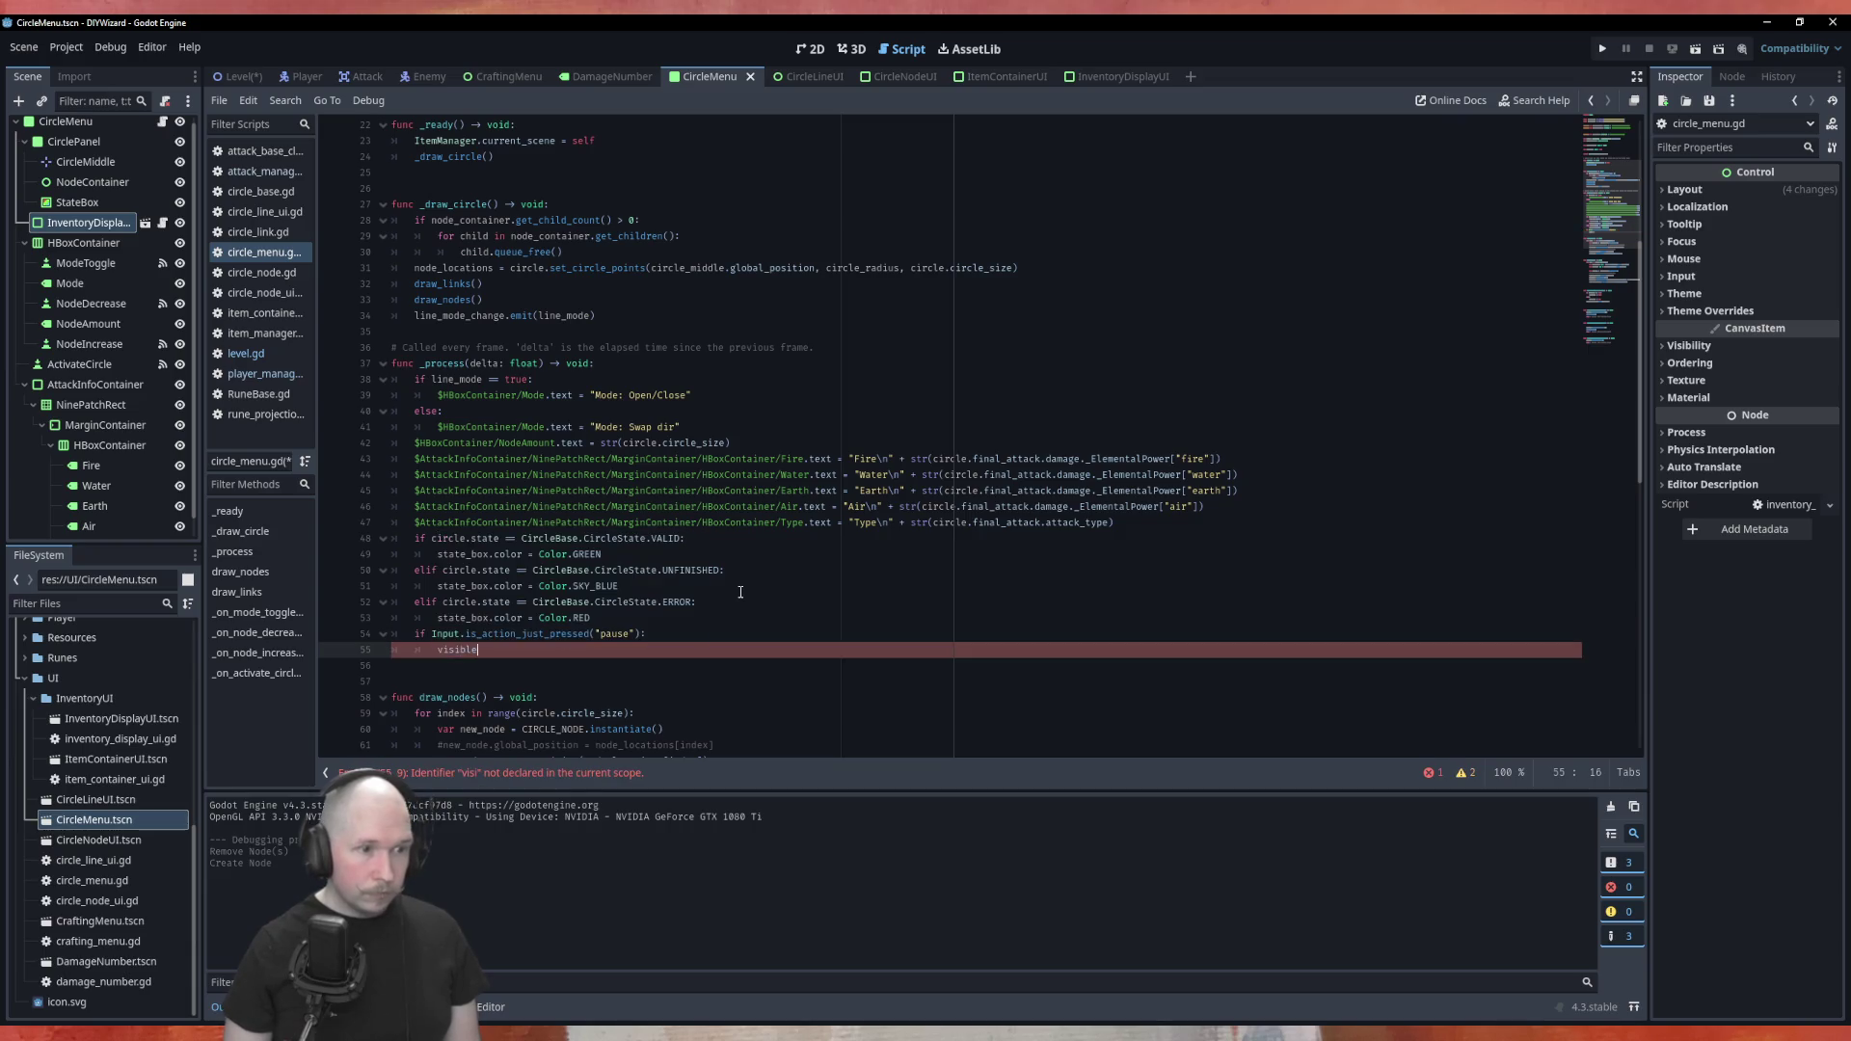
type(" = !visib")
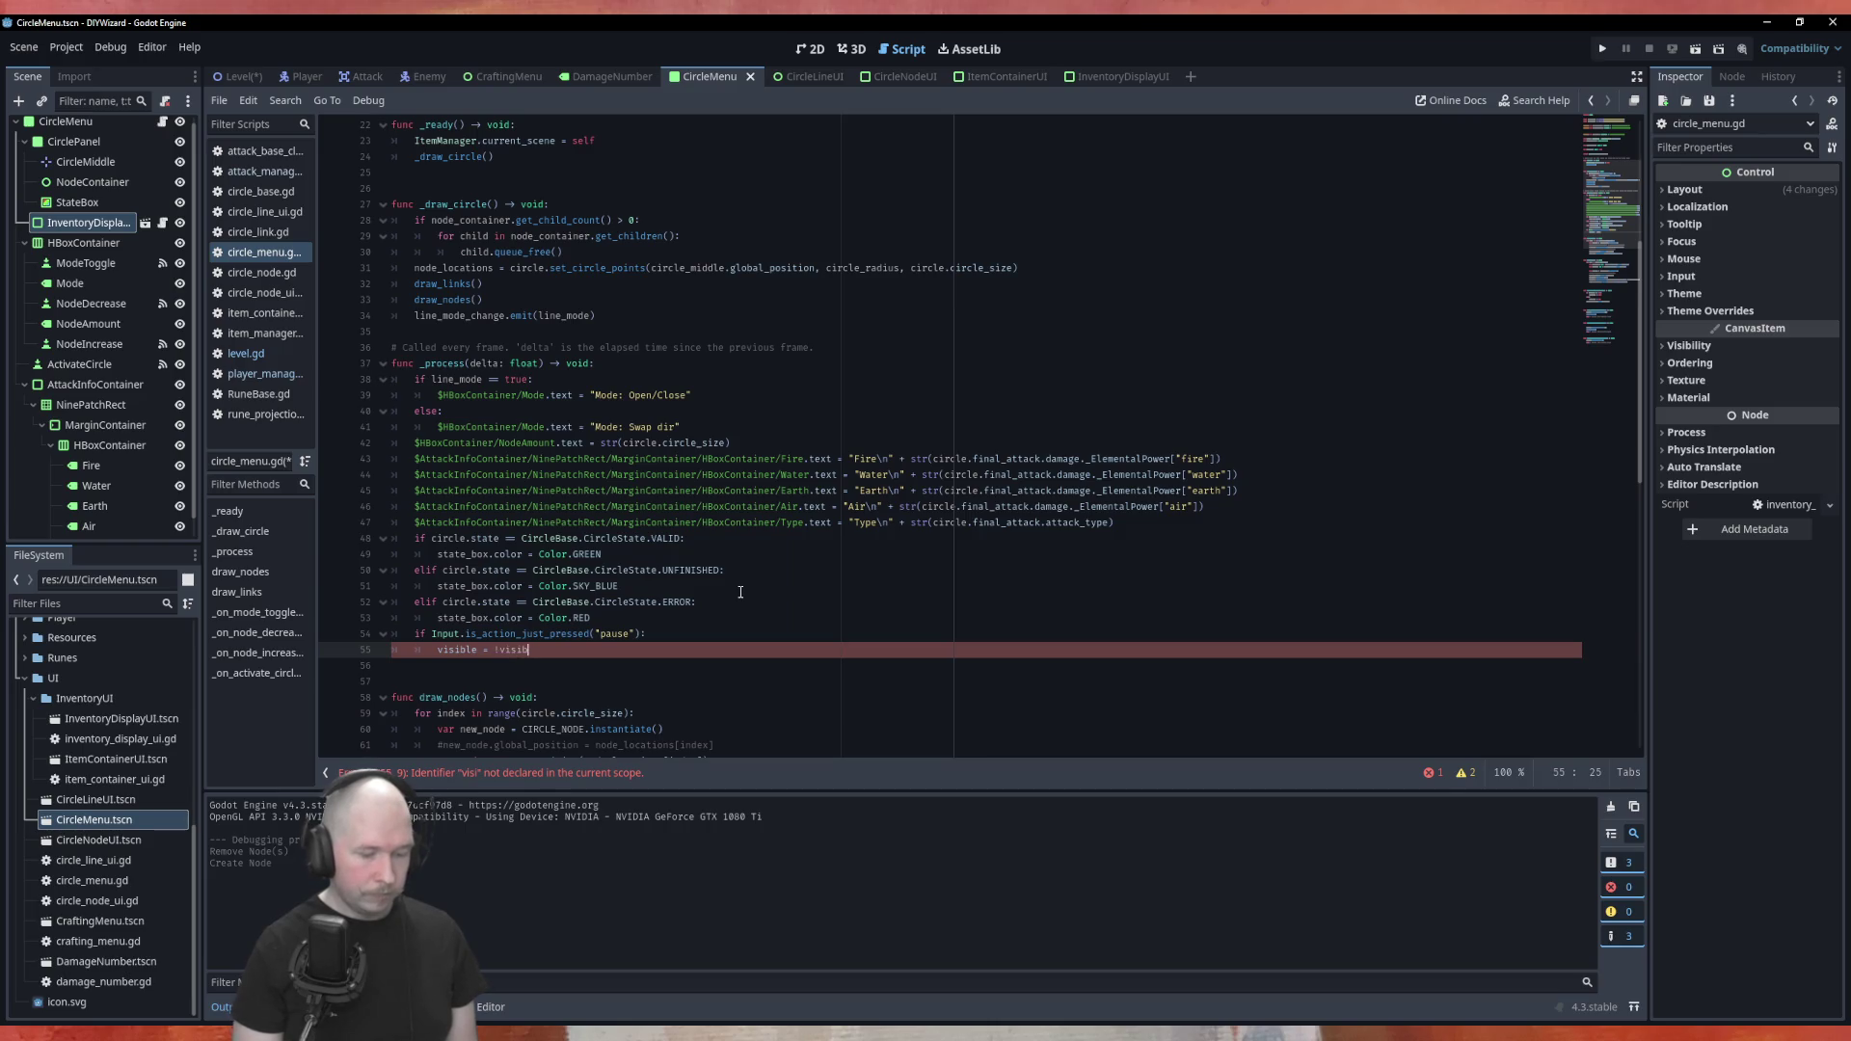
key("Escape")
key("ctrl+s")
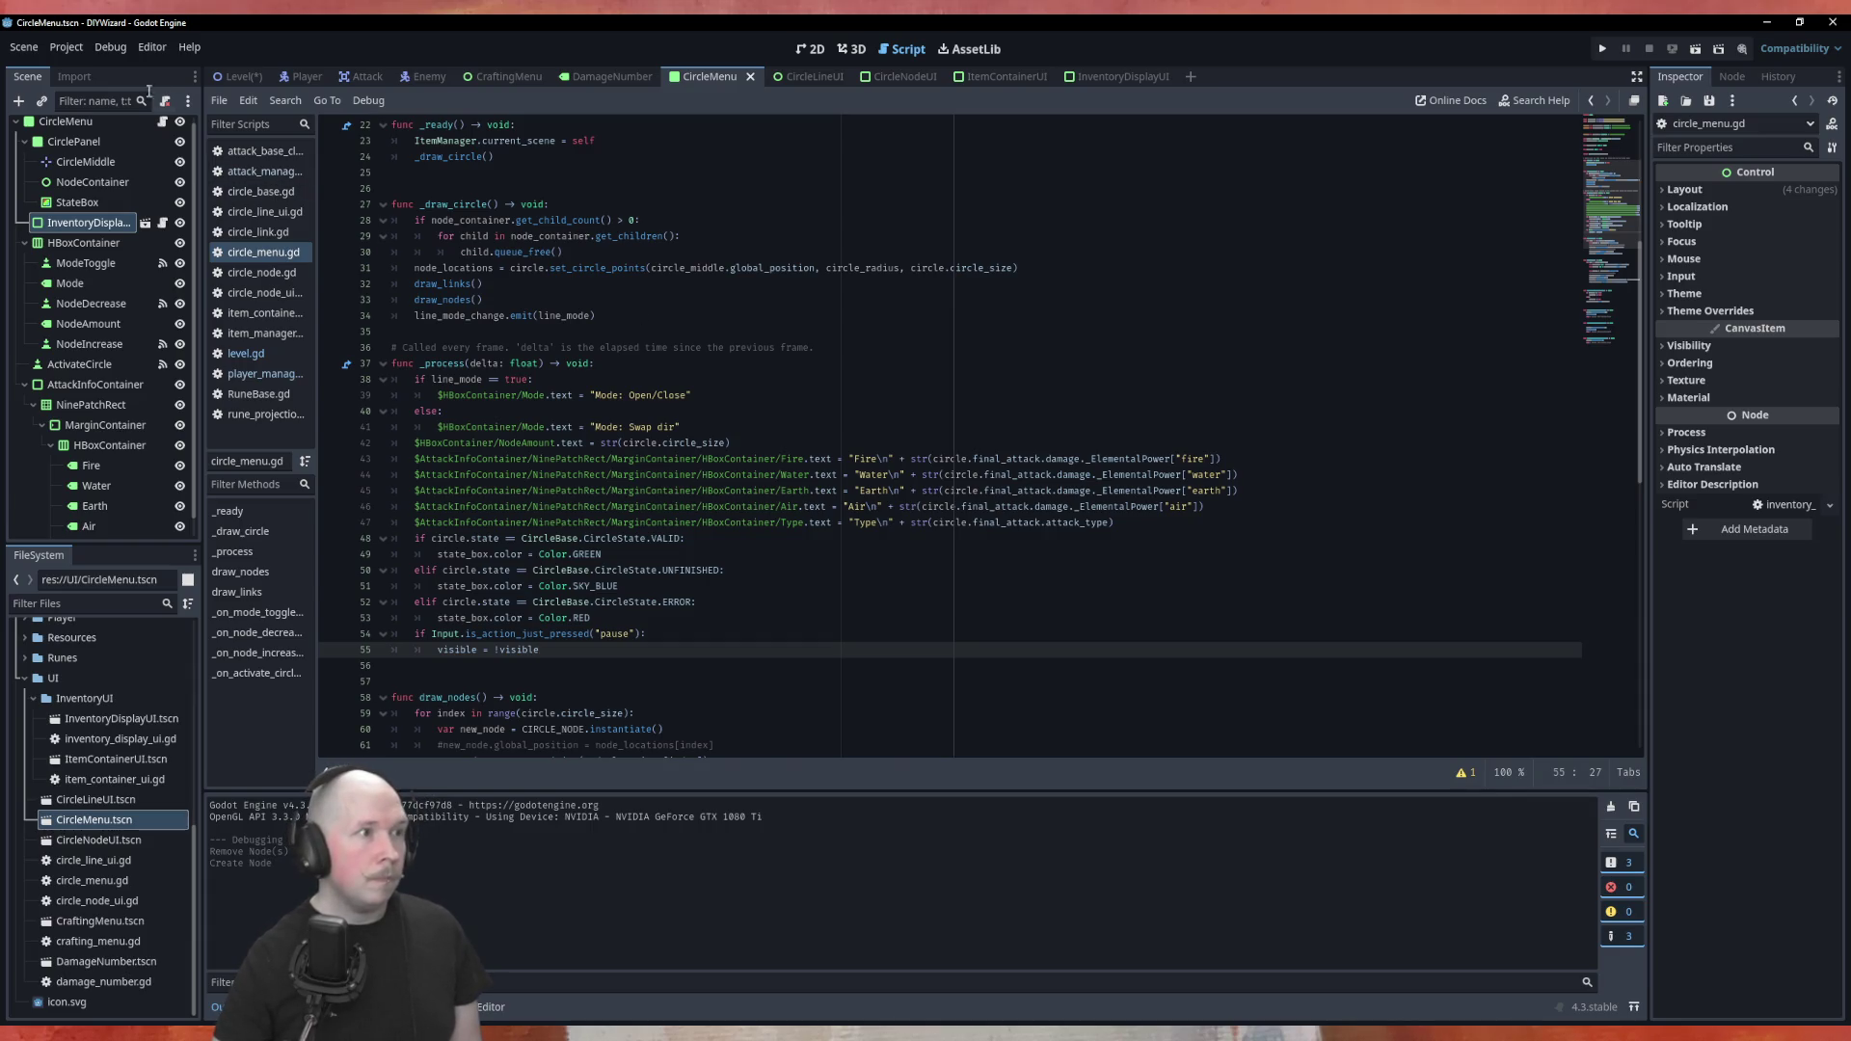
Confirm the pause action is bound to Escape in the Input Map, then run the game with F5
left_click(73, 51)
left_click(77, 68)
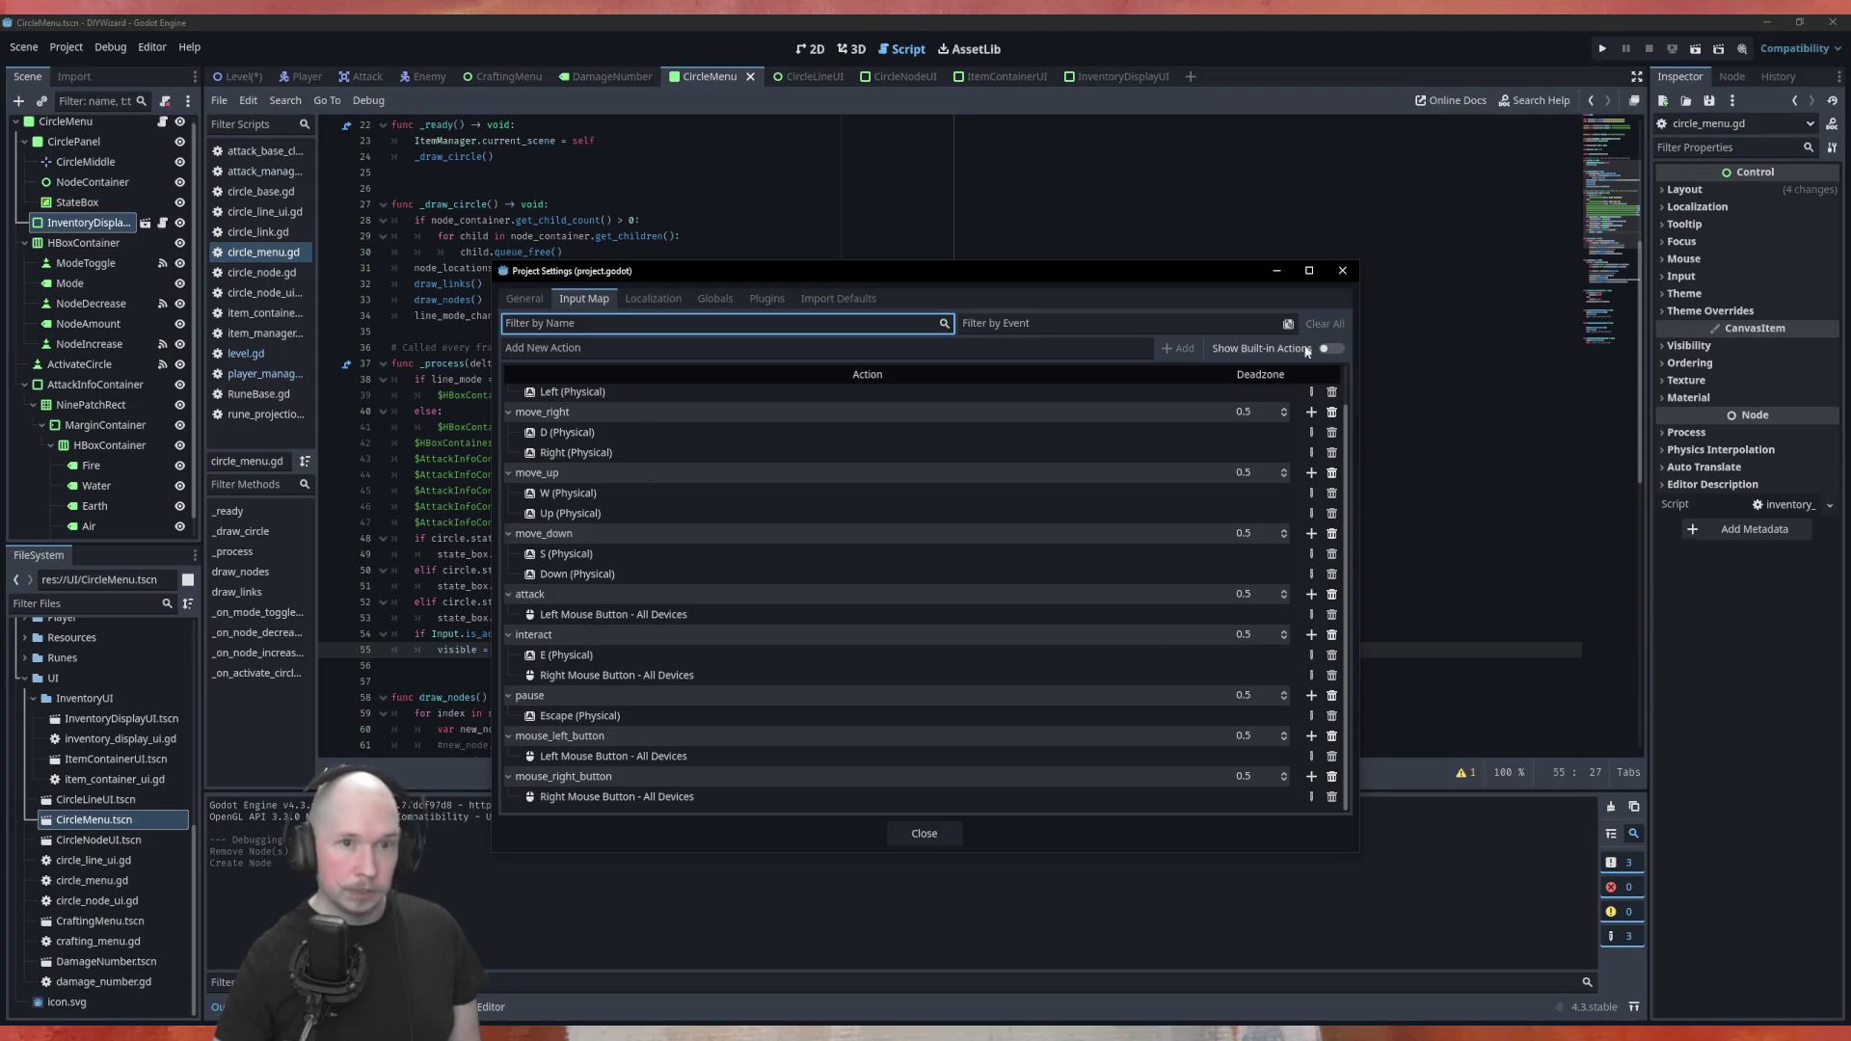
left_click(1336, 279)
left_click(1342, 271)
key("F5")
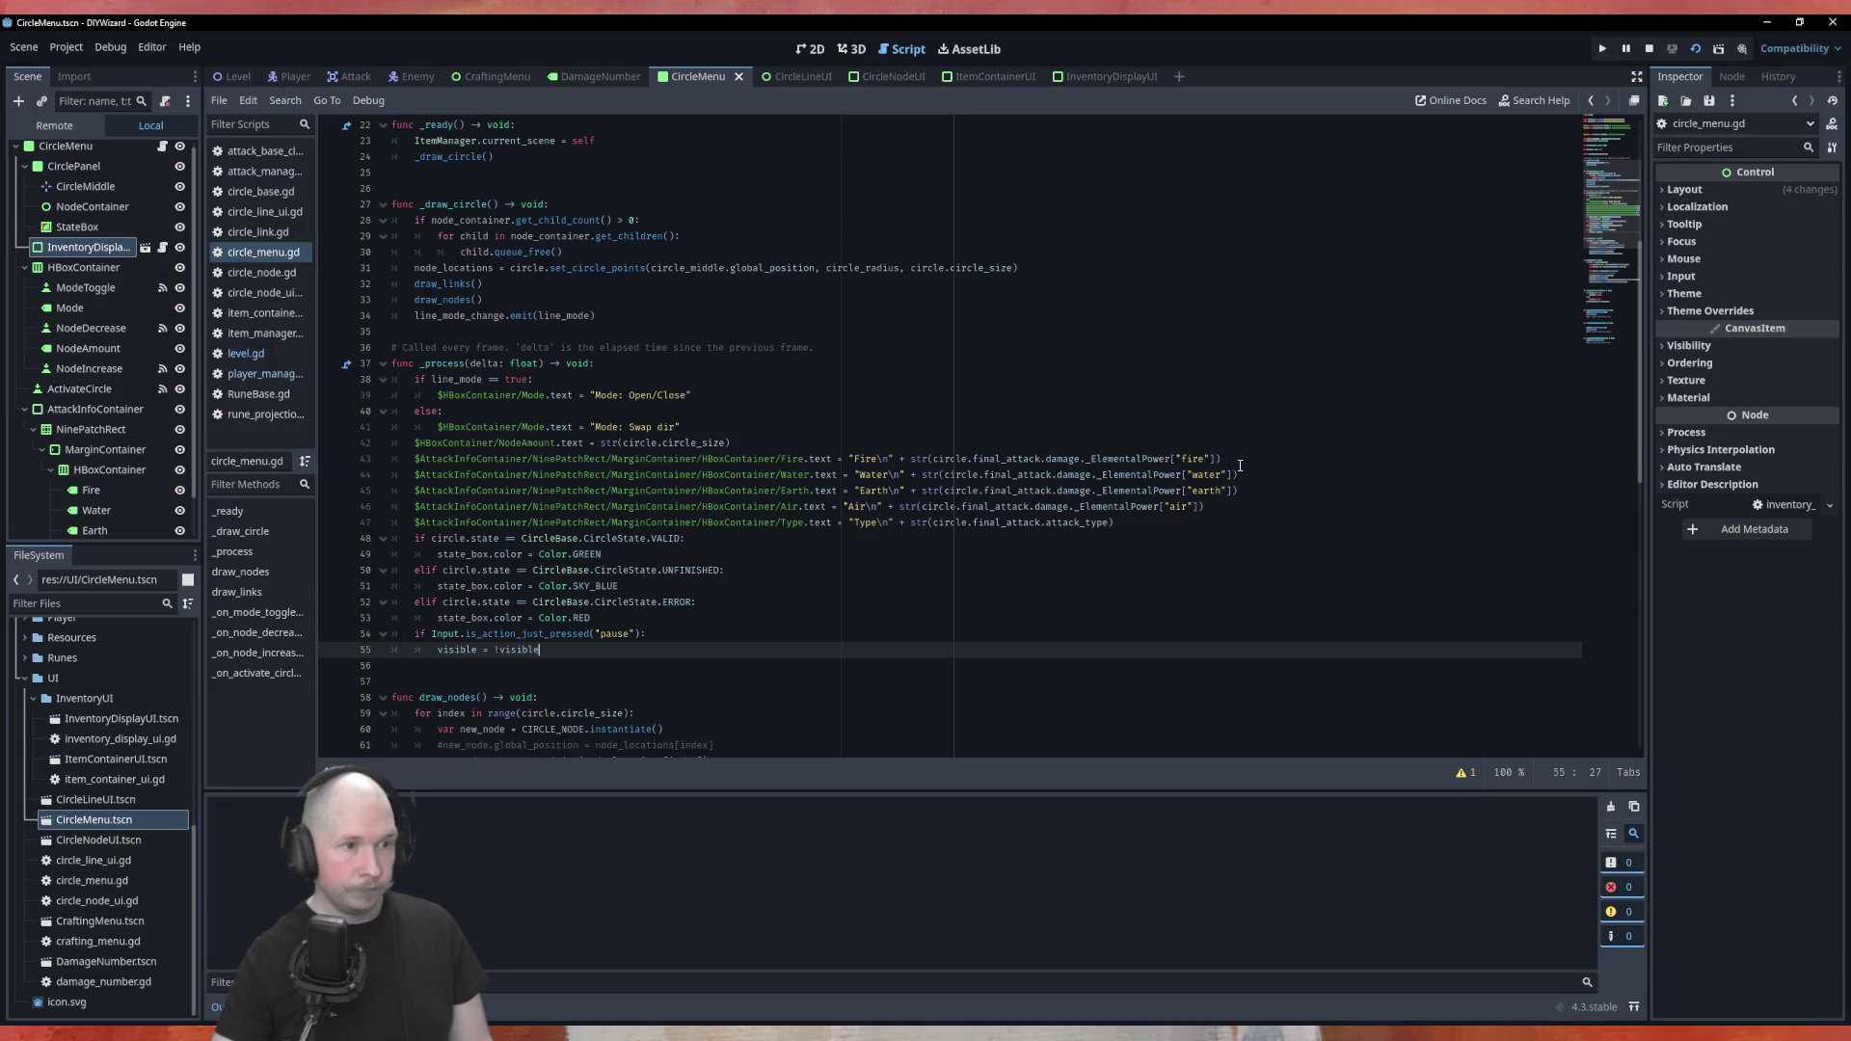
Toggle the circle menu off and on with Escape in the running game, then close it
key("Escape")
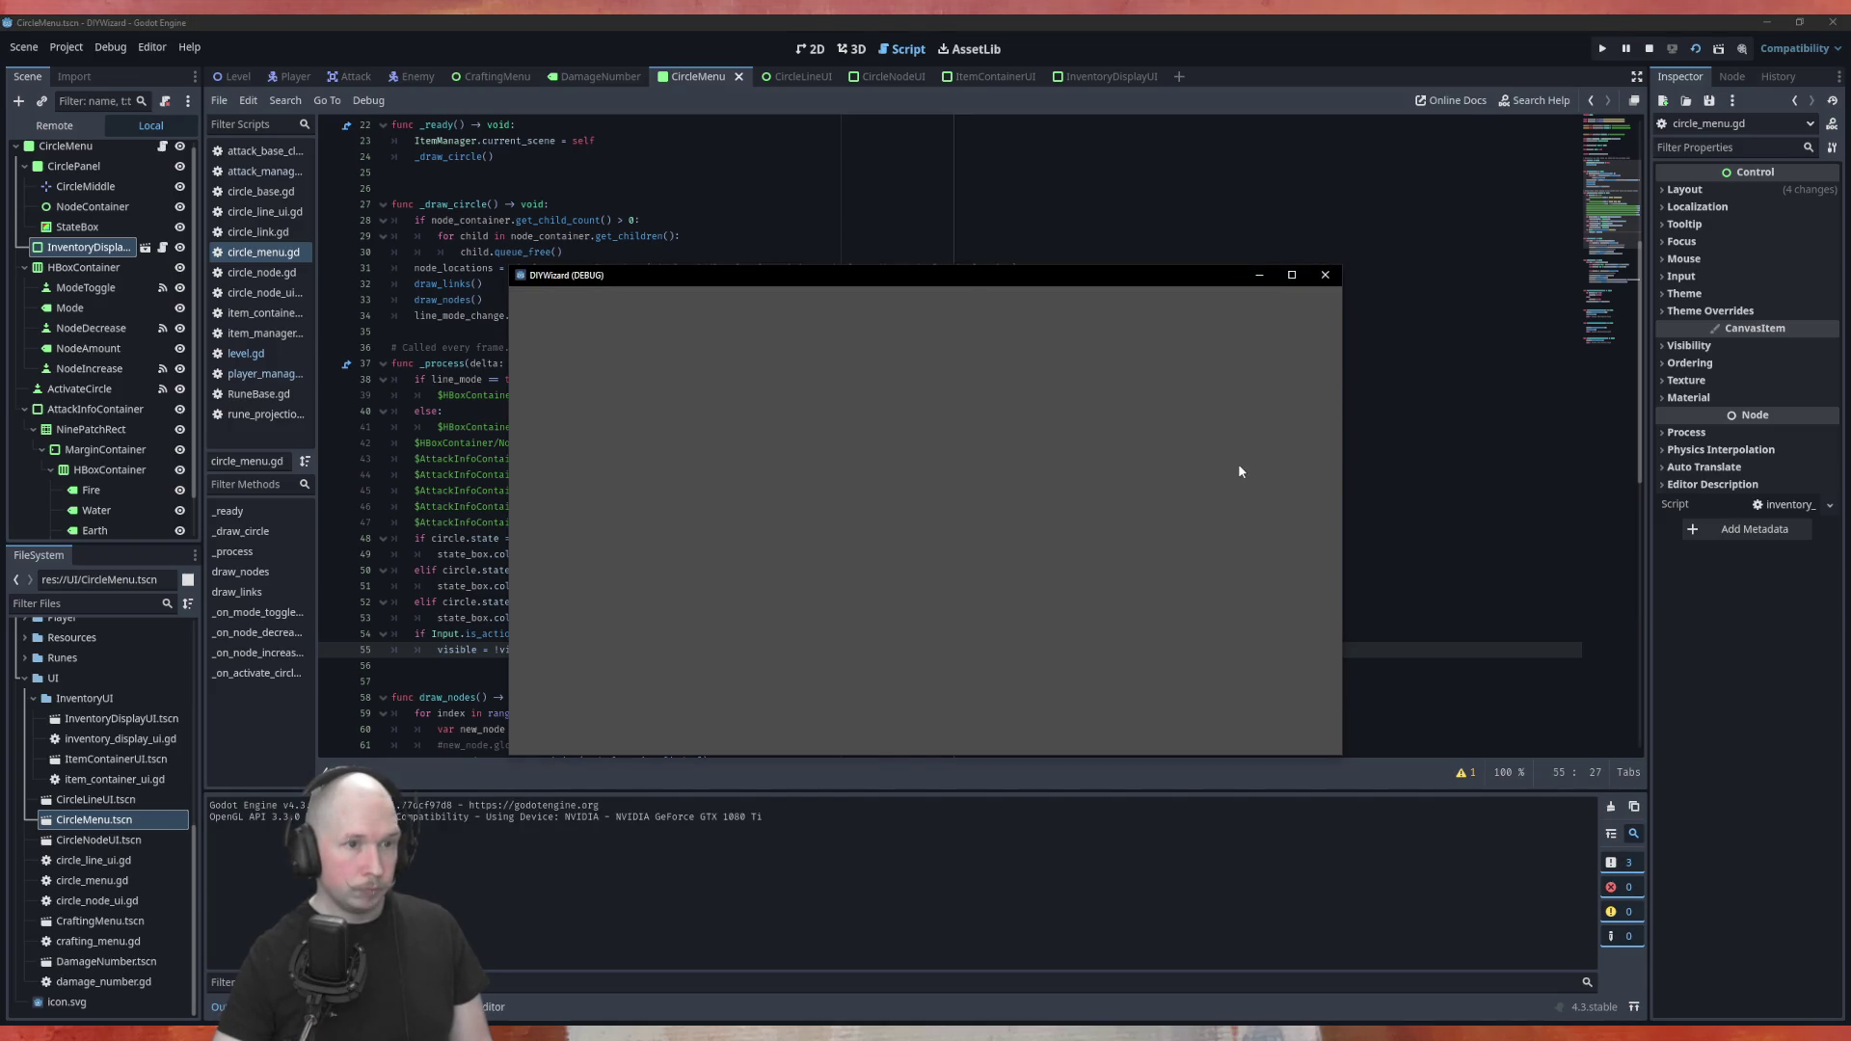
key("Escape")
left_click(1324, 274)
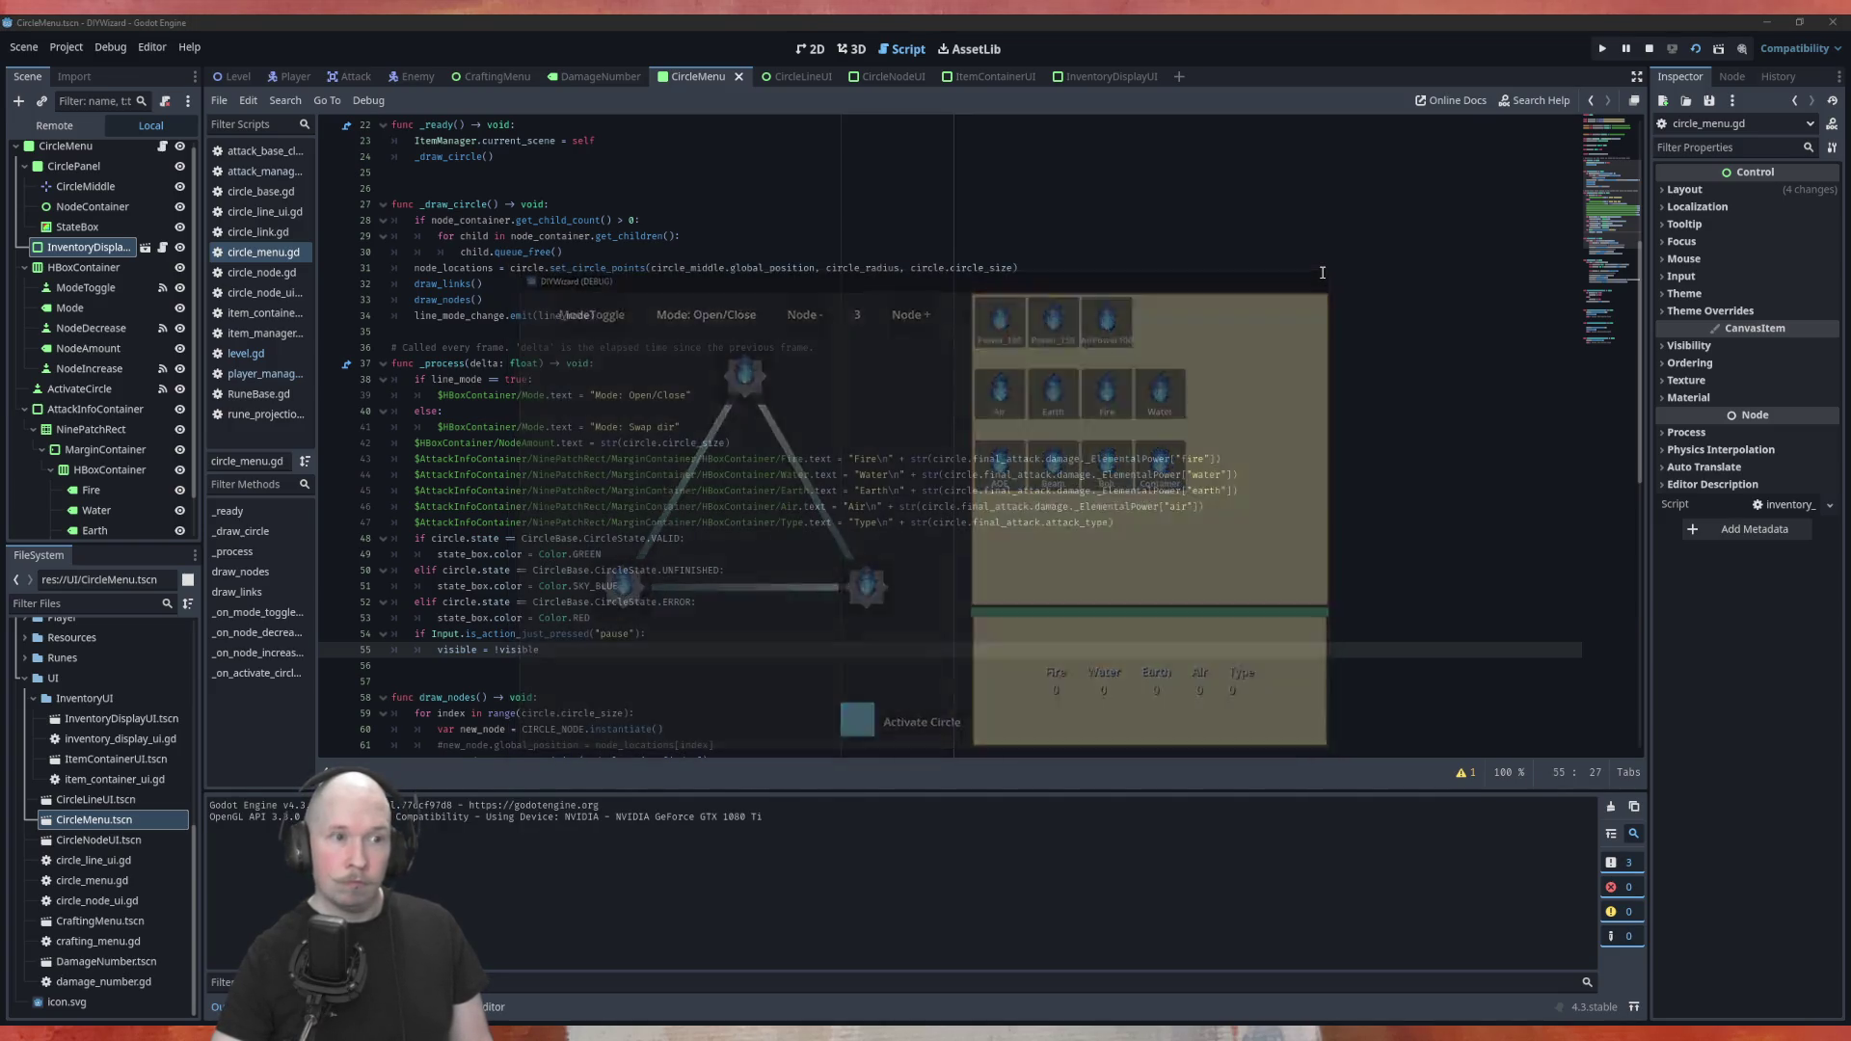
Rerun the game from the Level scene, close it, and return to the CircleMenu scene
left_click(231, 76)
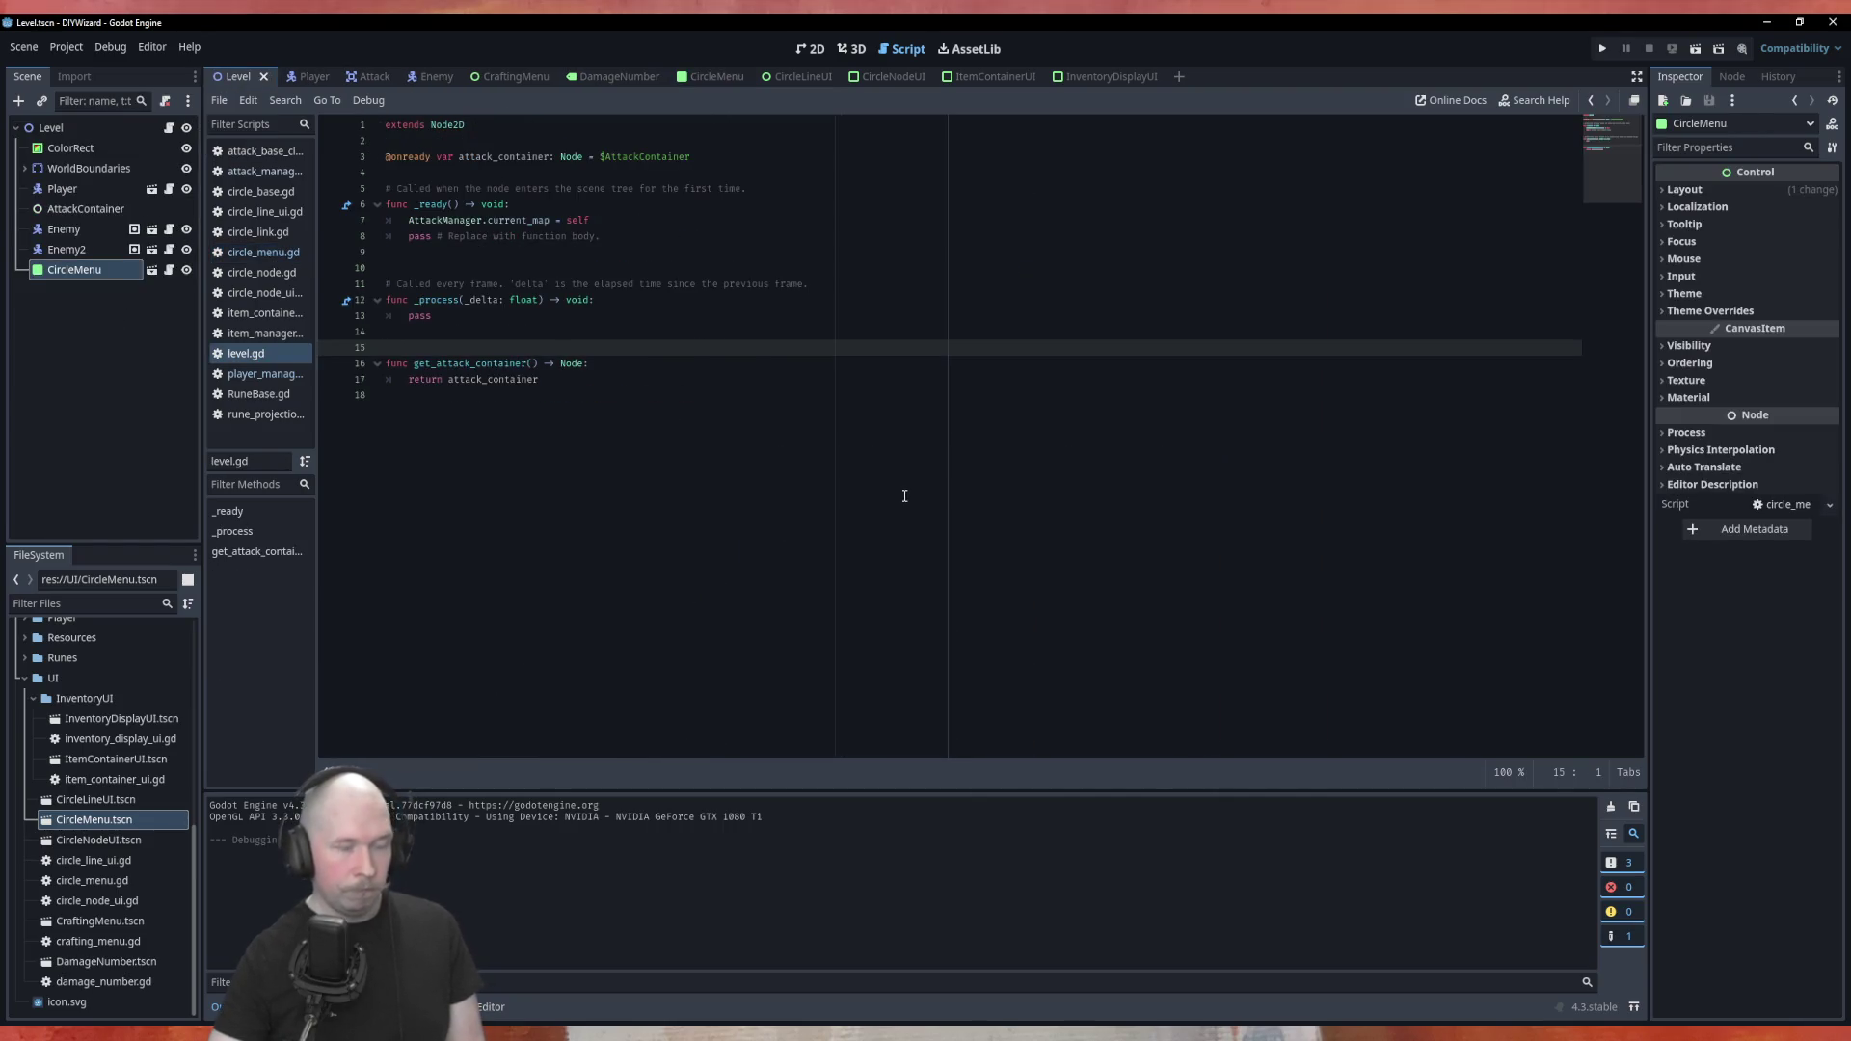
key("F5")
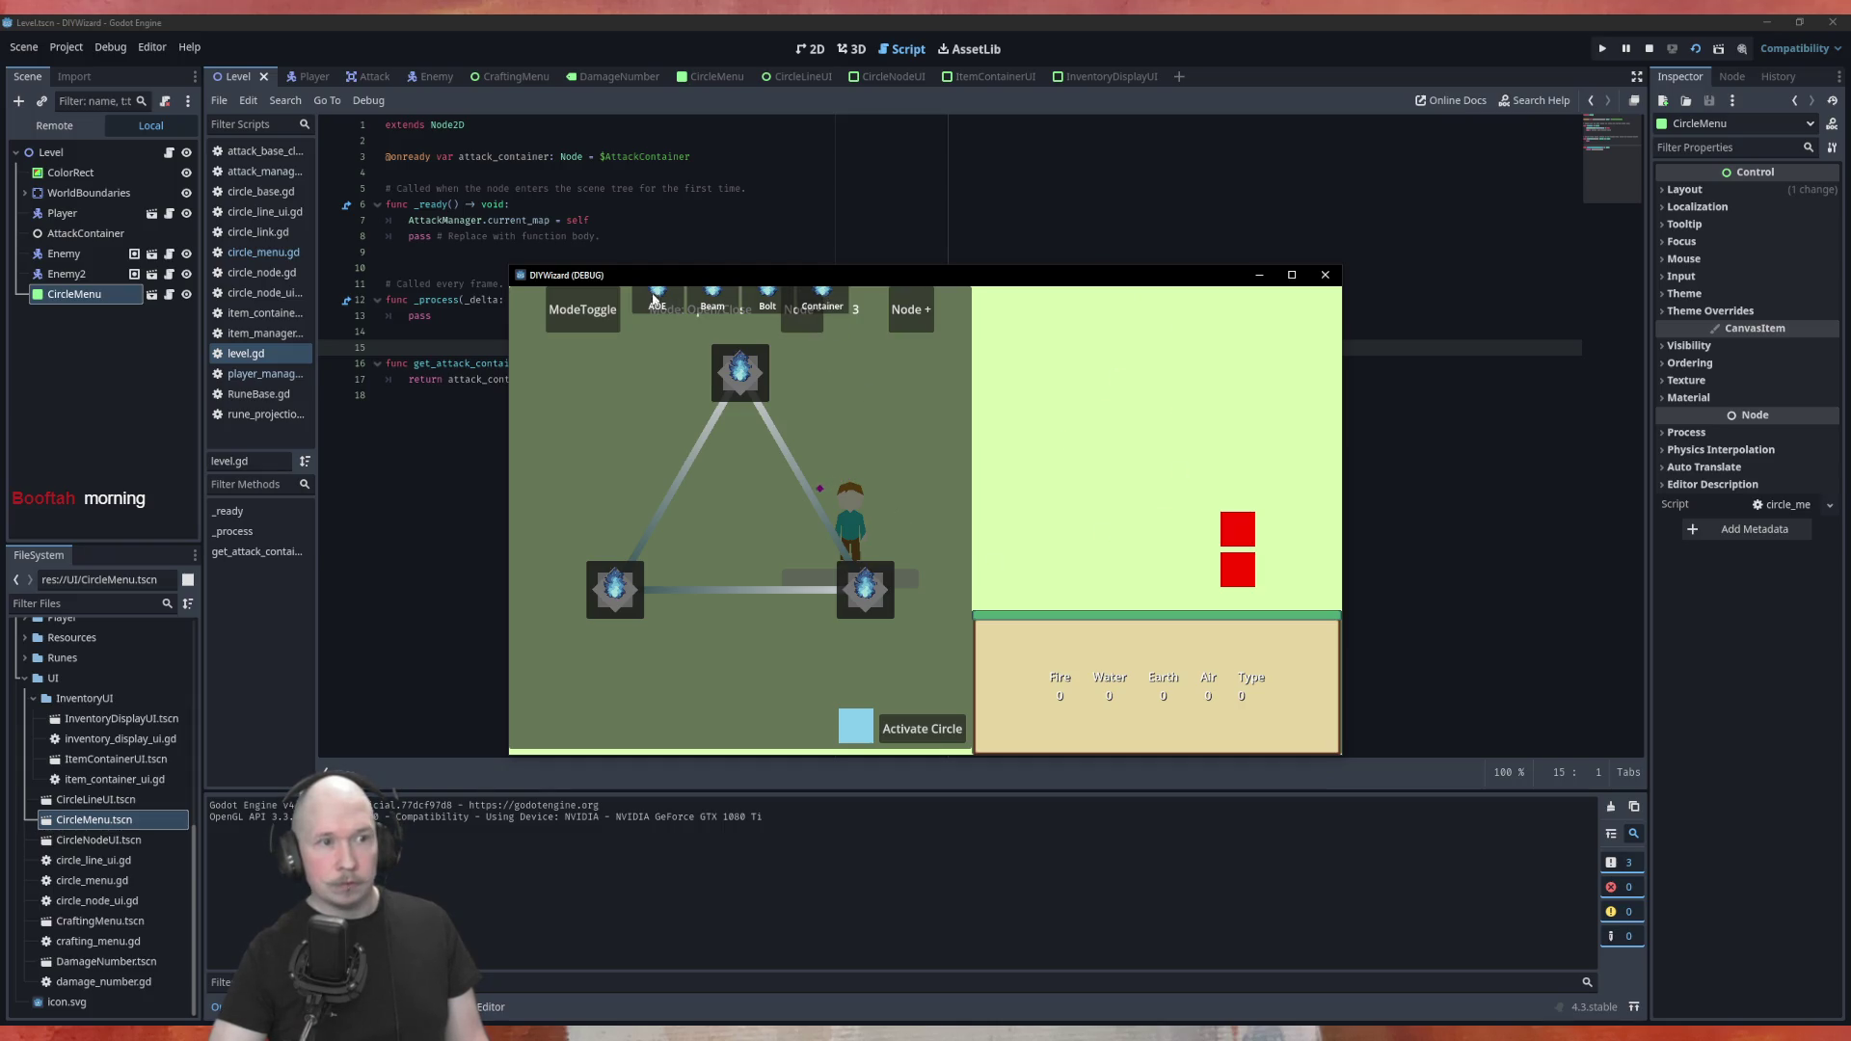
left_click(1325, 275)
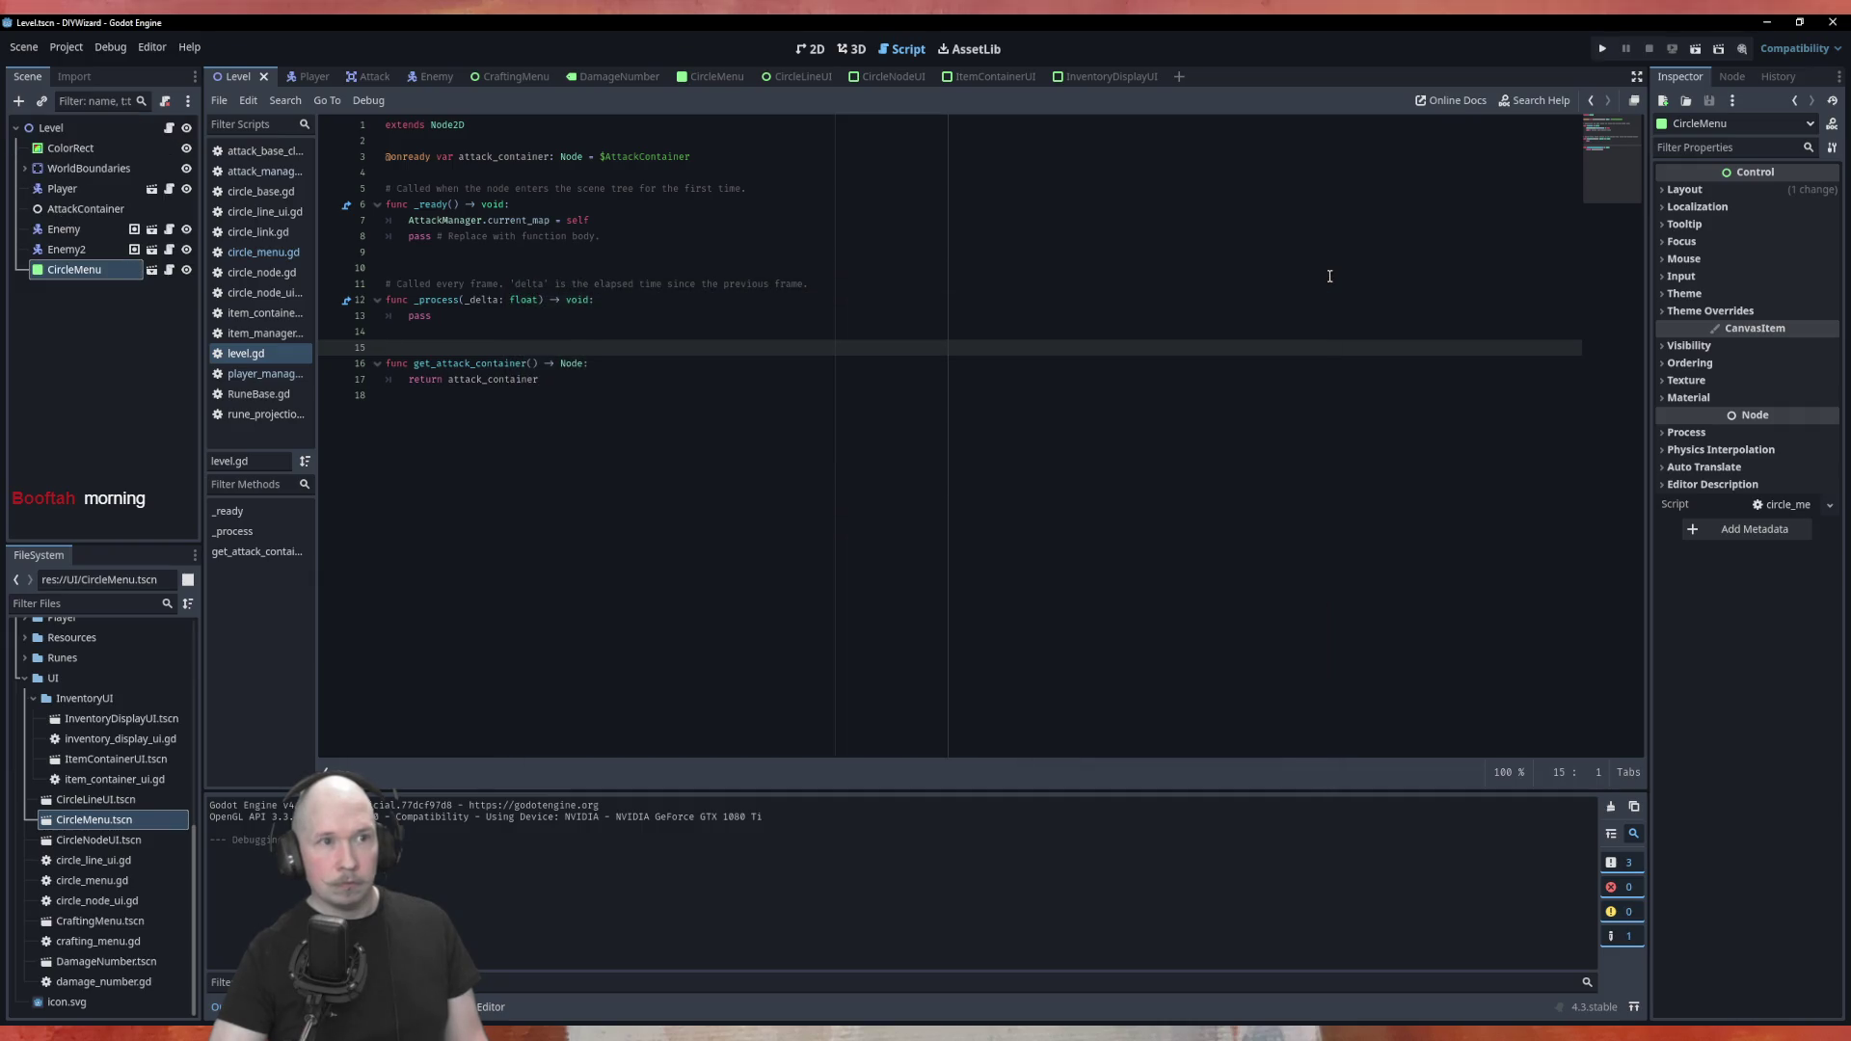
left_click(985, 77)
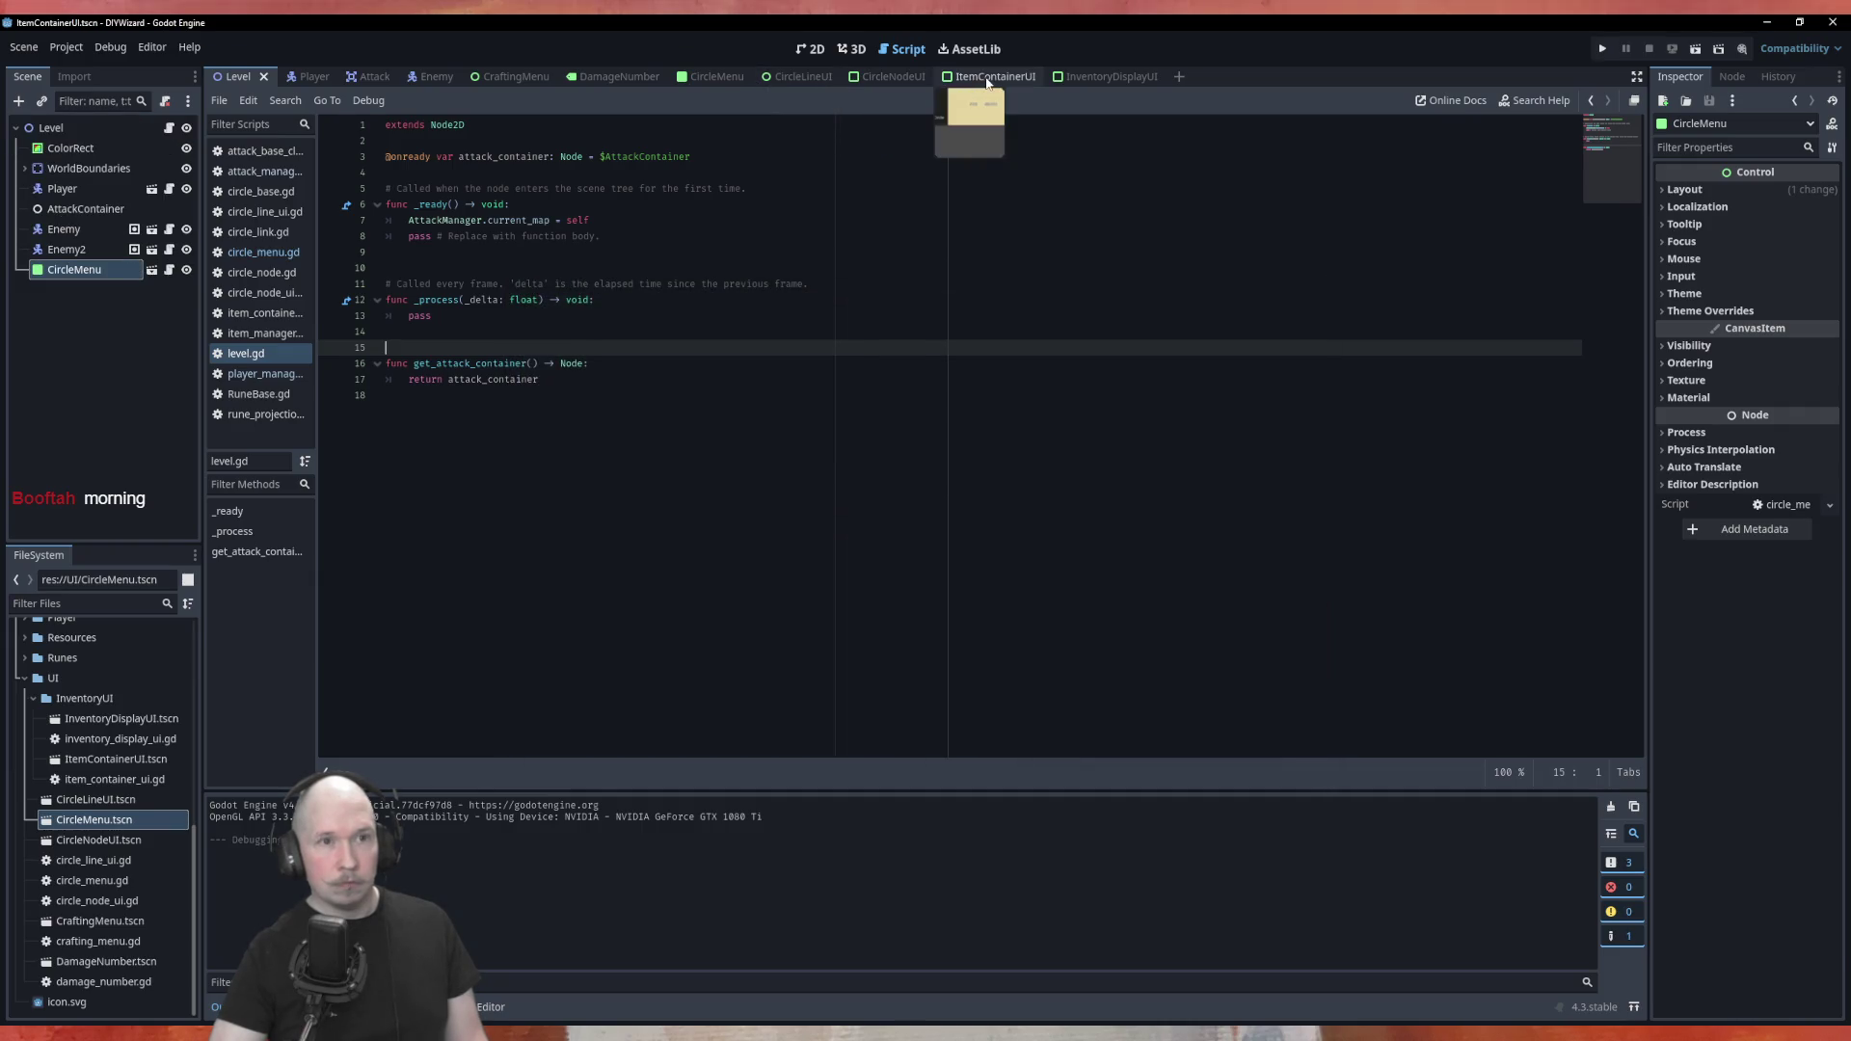
left_click(692, 77)
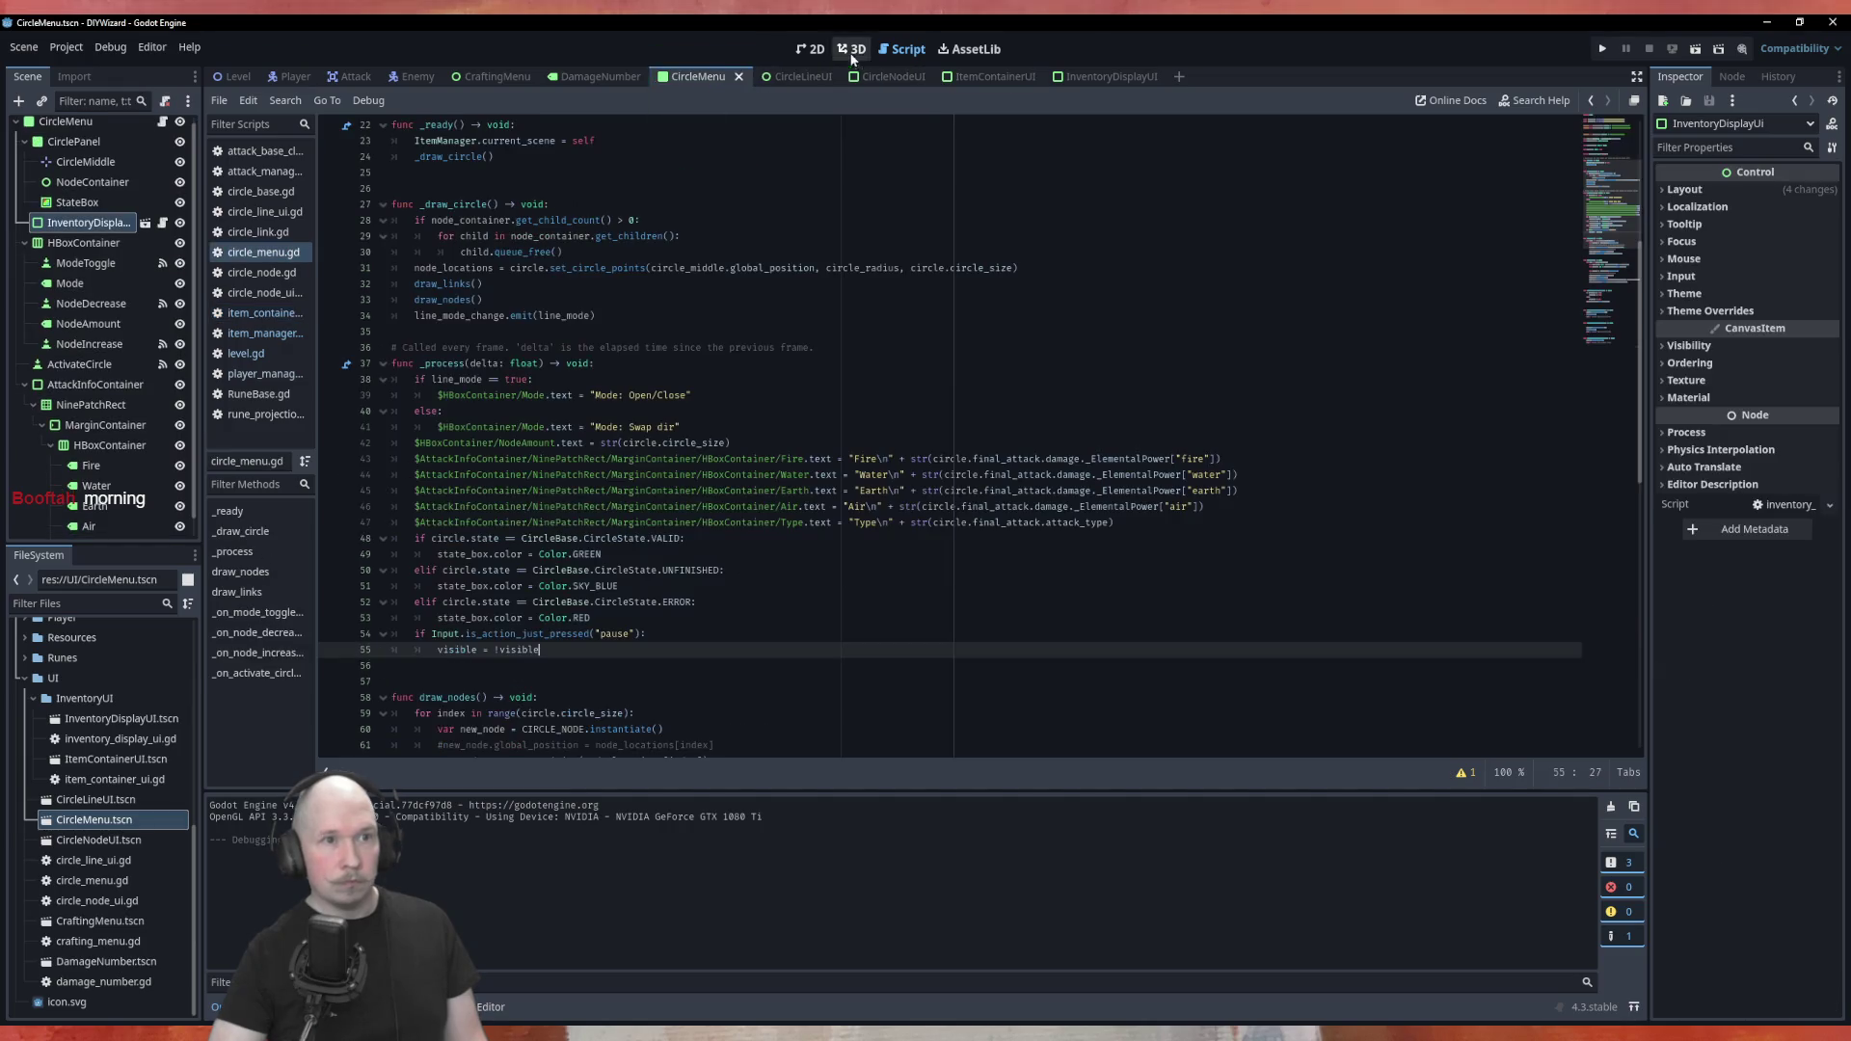
In 2D view with branches collapsed, drag HBoxContainer onto CirclePanel to make it CirclePanel's child
left_click(810, 48)
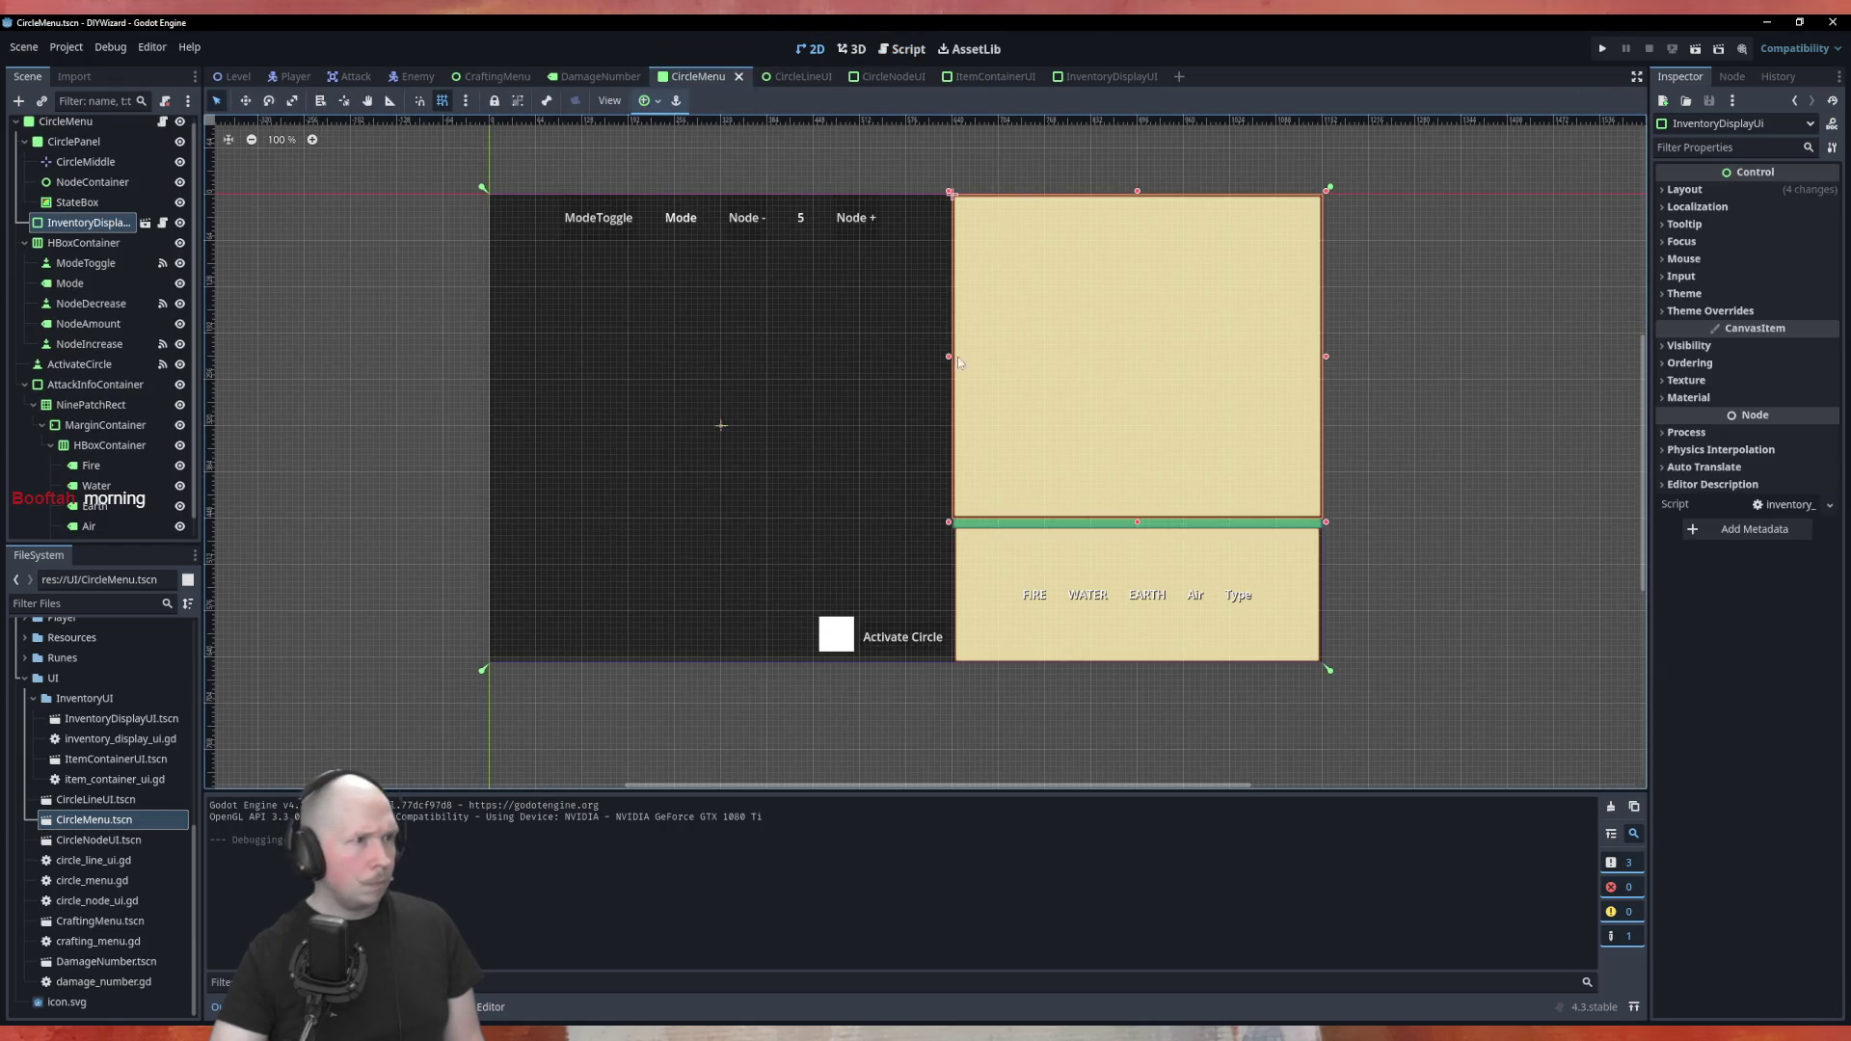
left_click(69, 124)
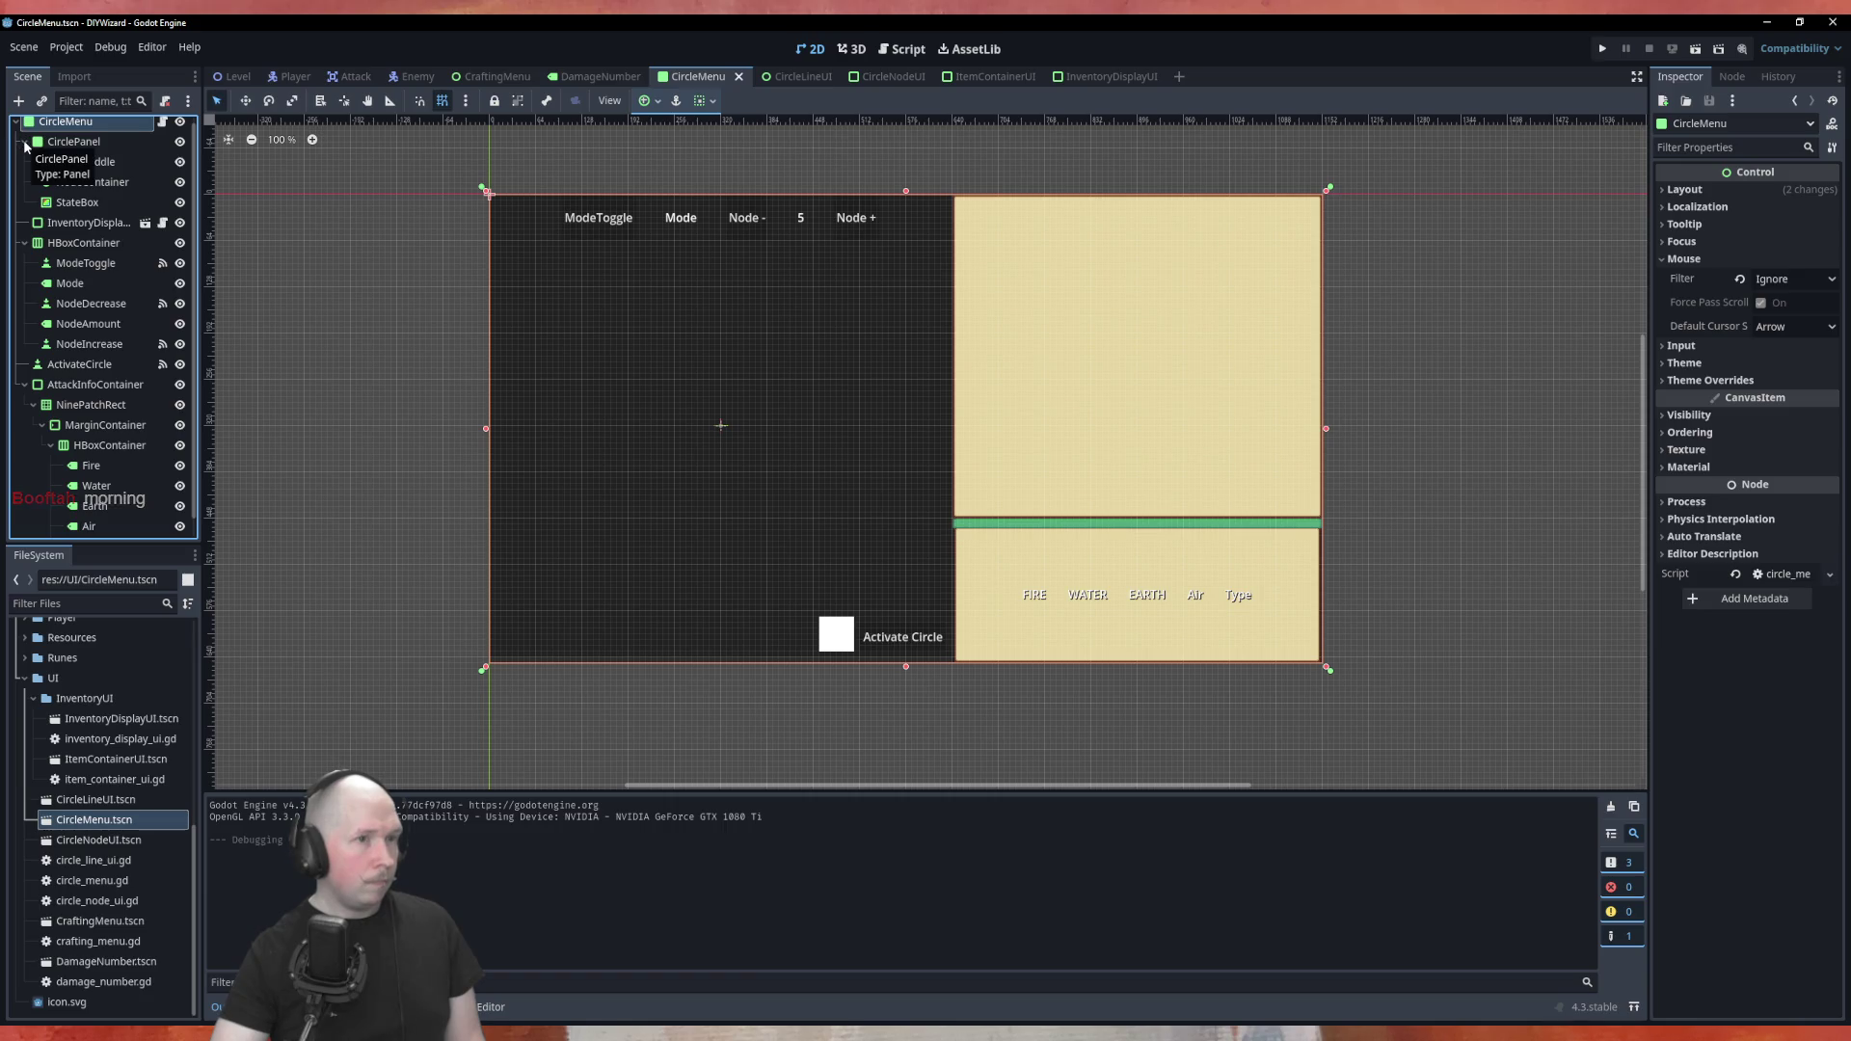
left_click(24, 141)
left_click(24, 189)
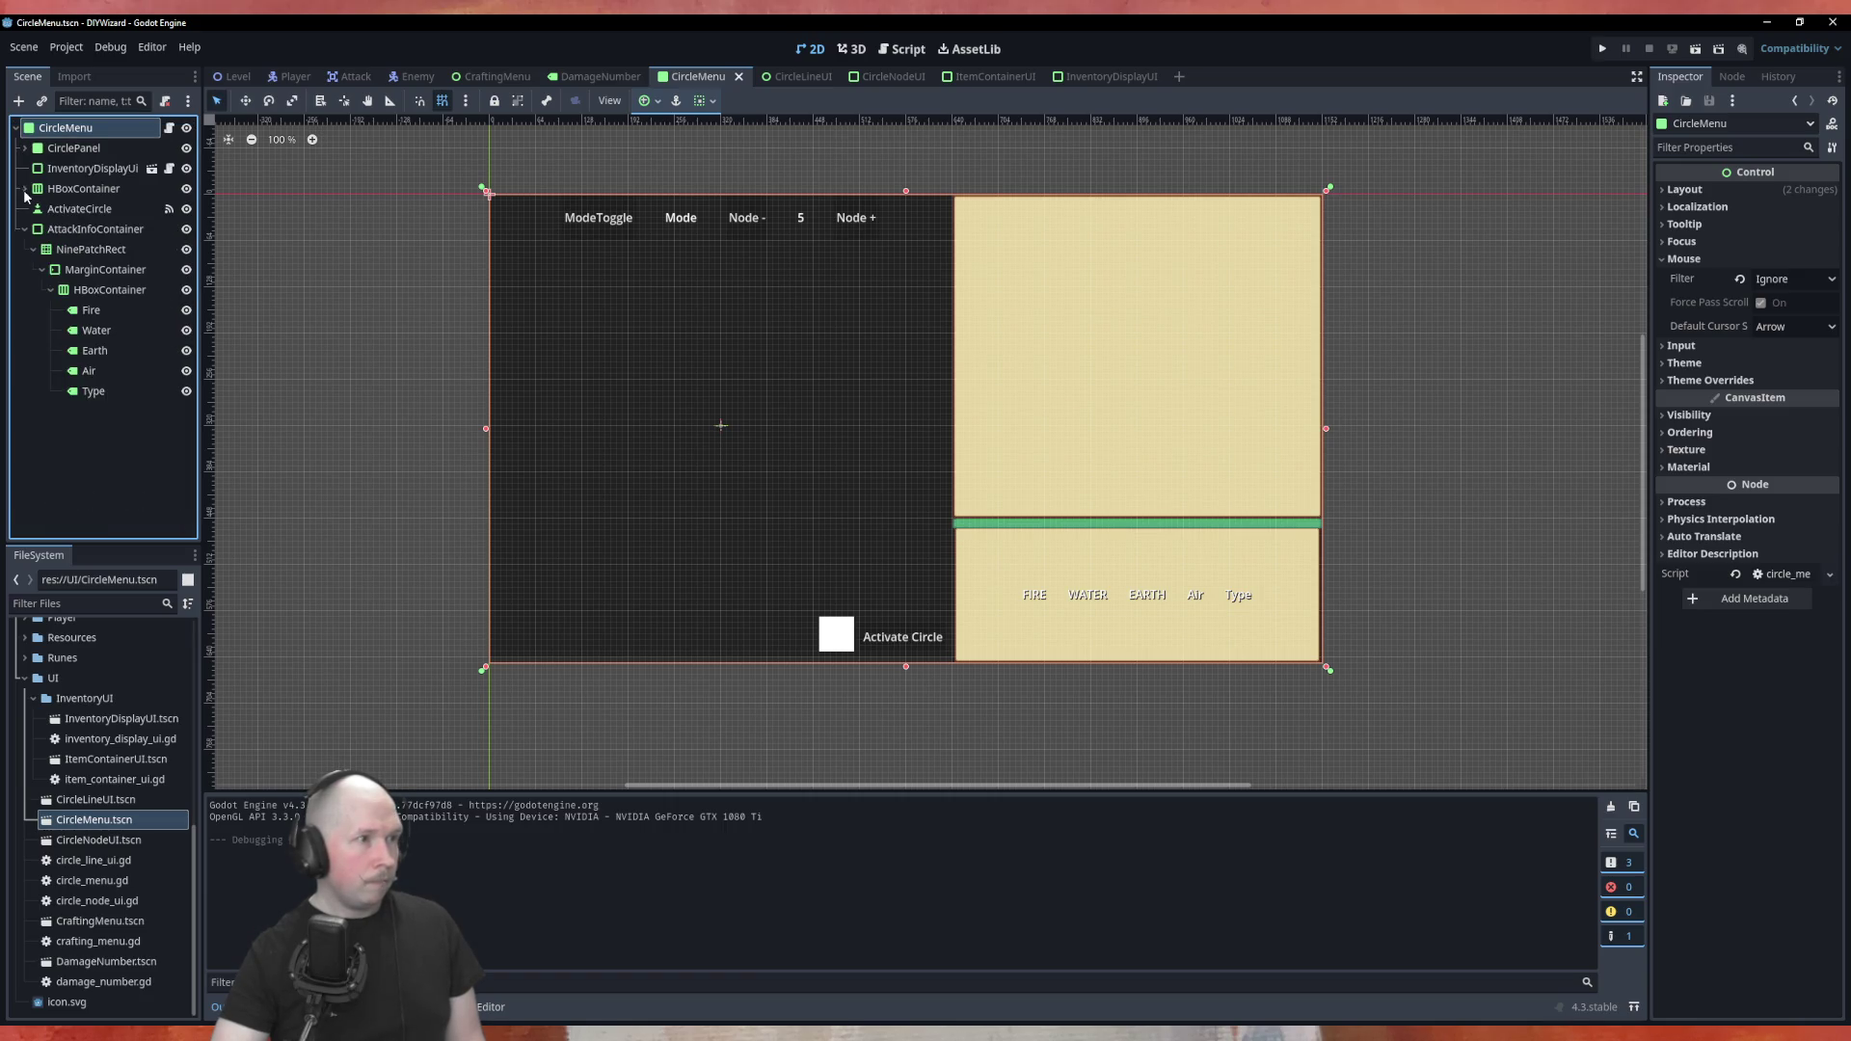
left_click(24, 229)
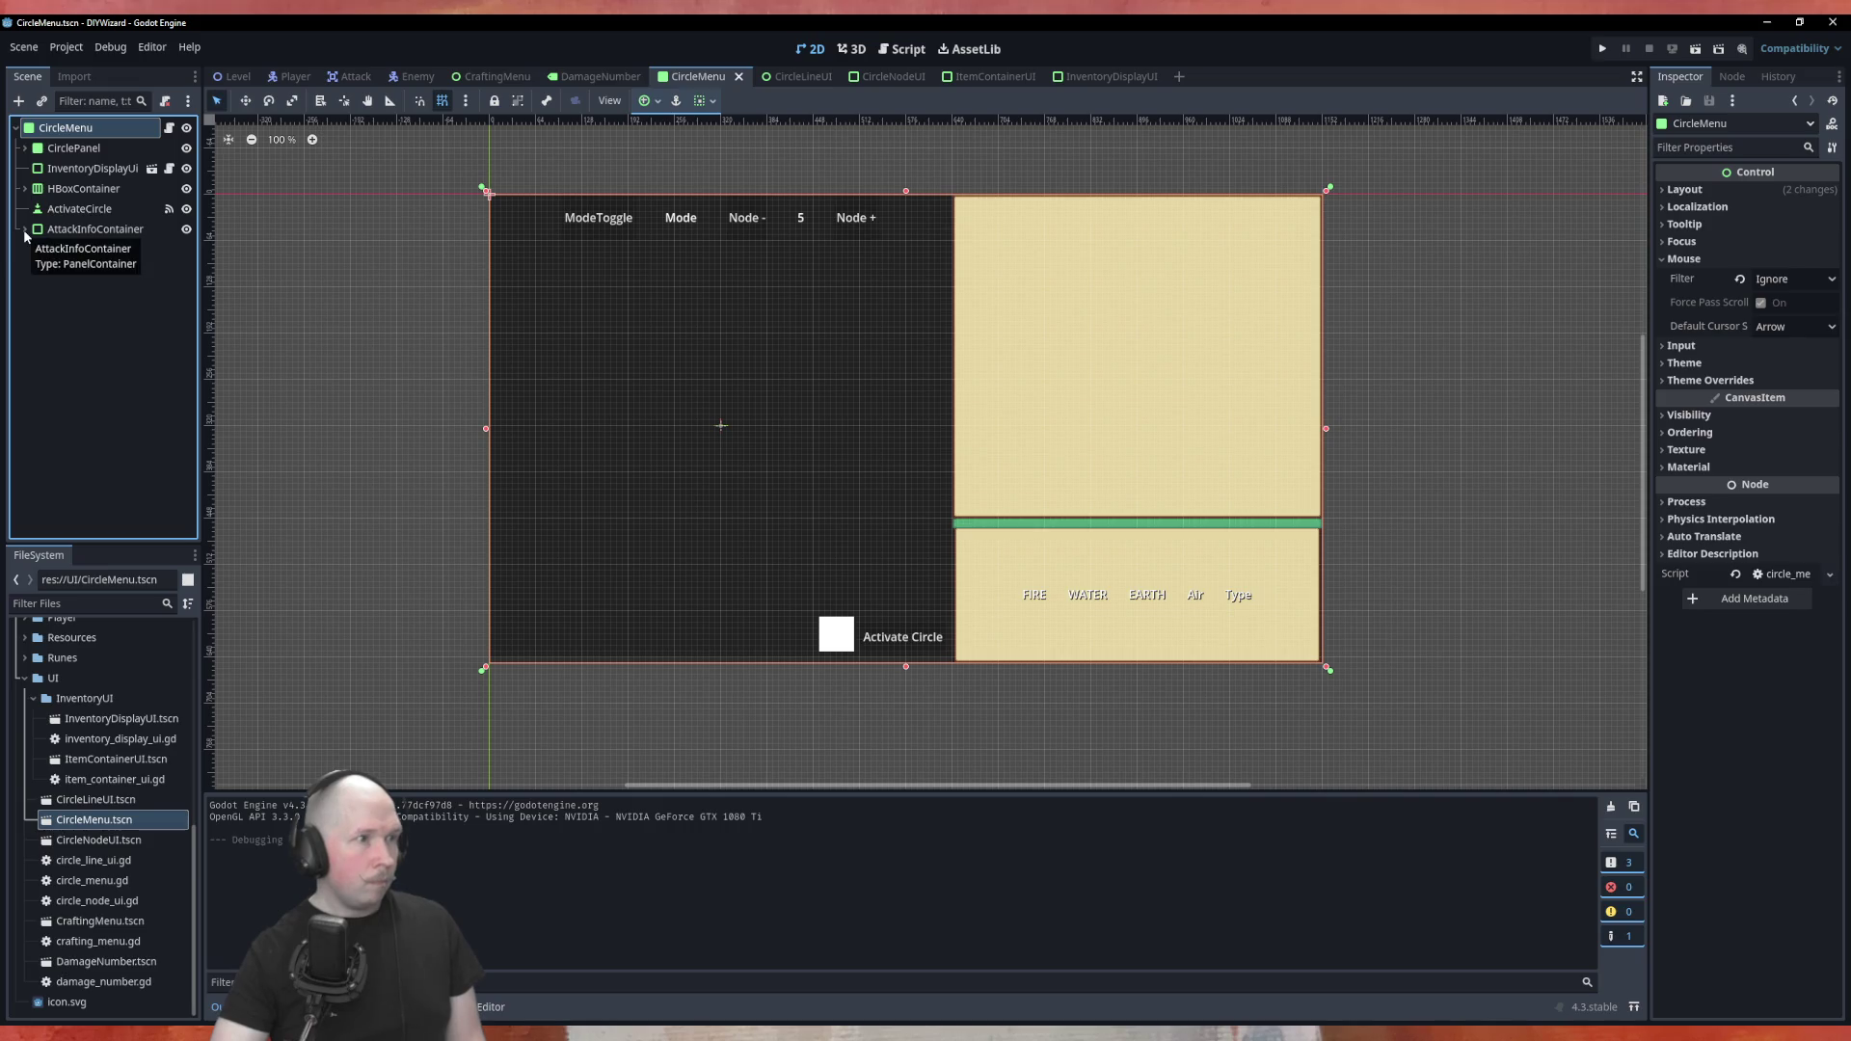
left_click(81, 190)
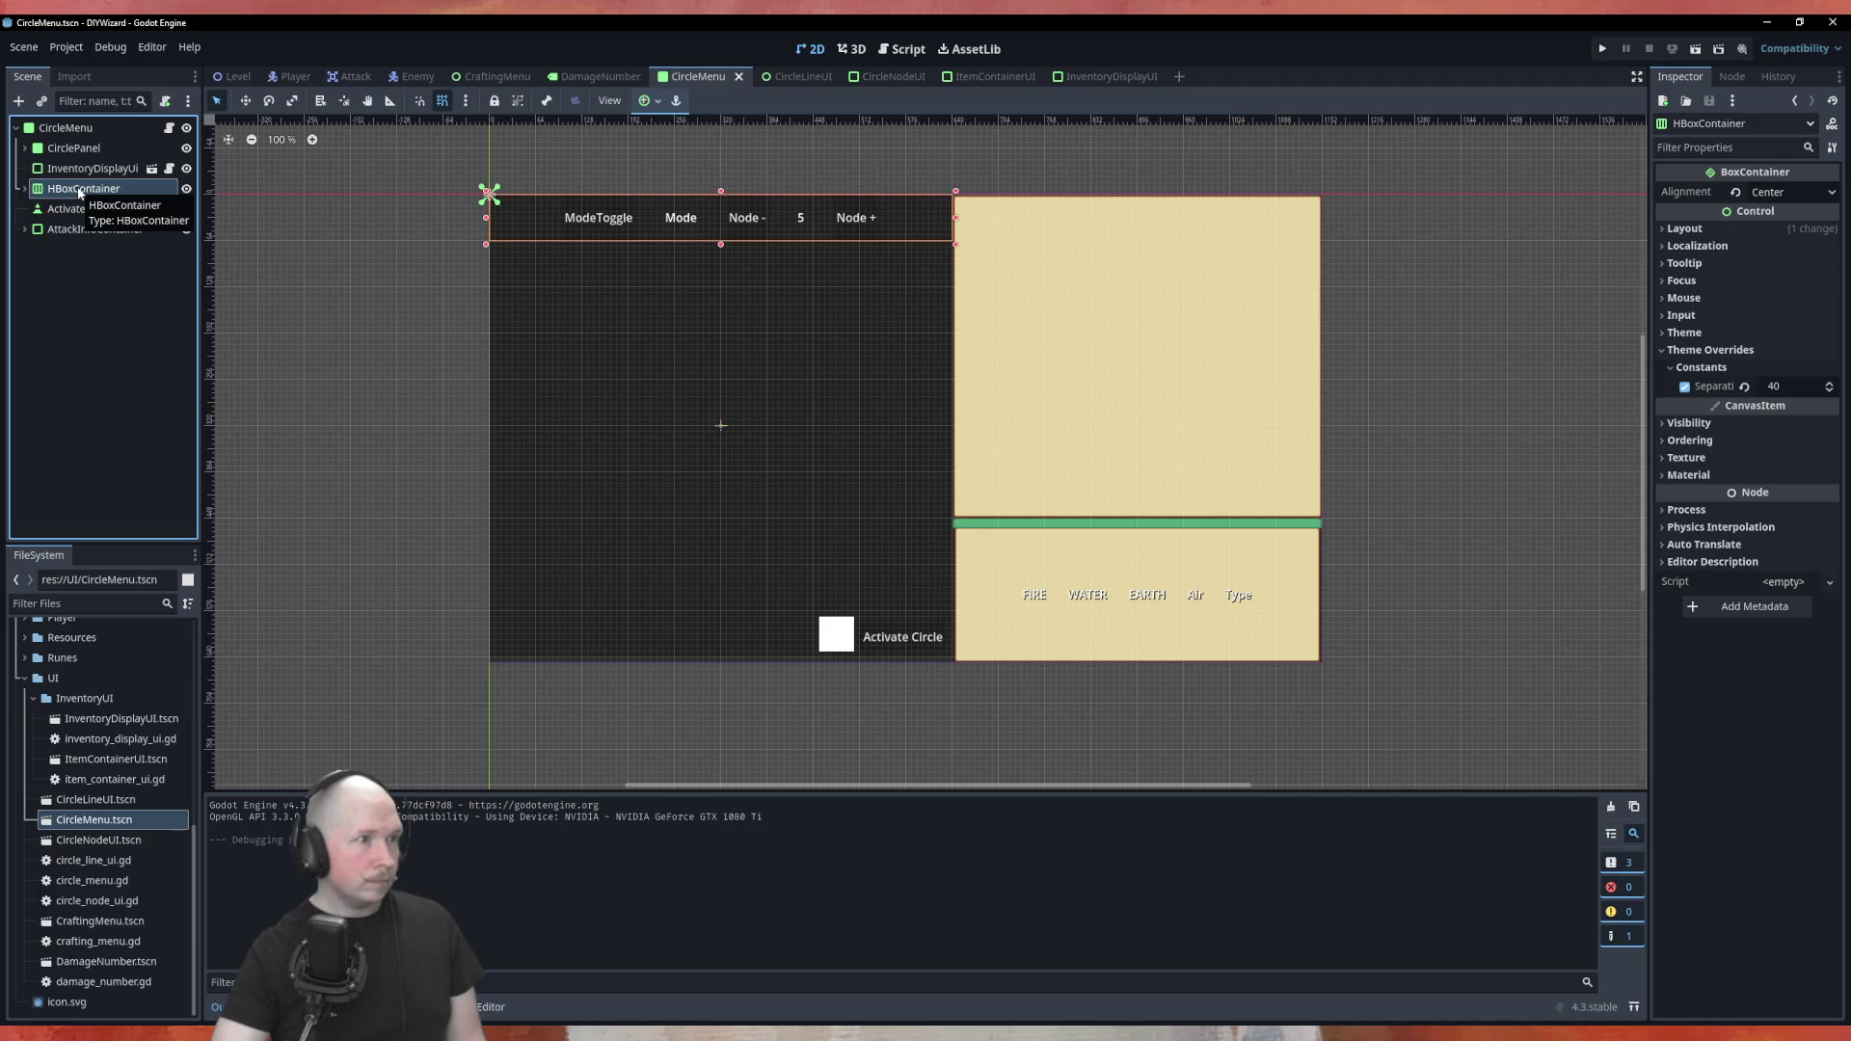
left_click(87, 166)
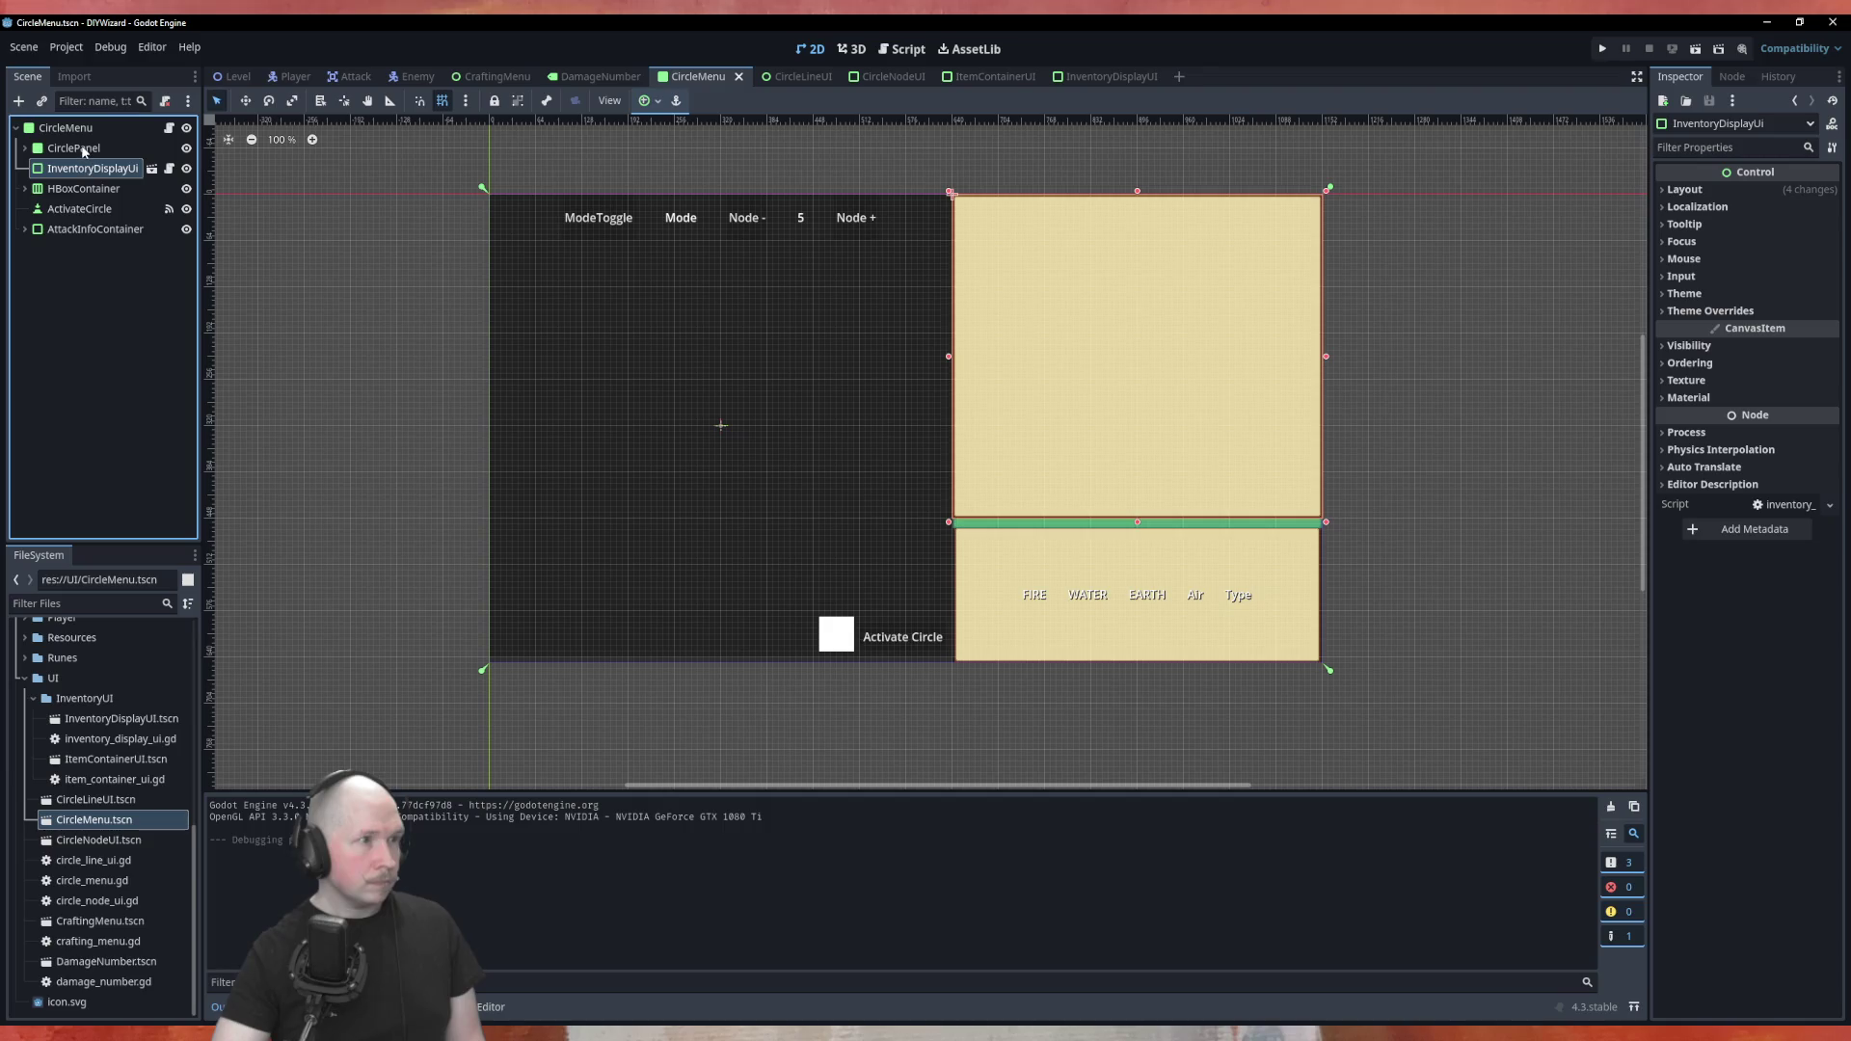
left_click(84, 150)
left_click(42, 193)
left_click_drag(43, 193, 66, 147)
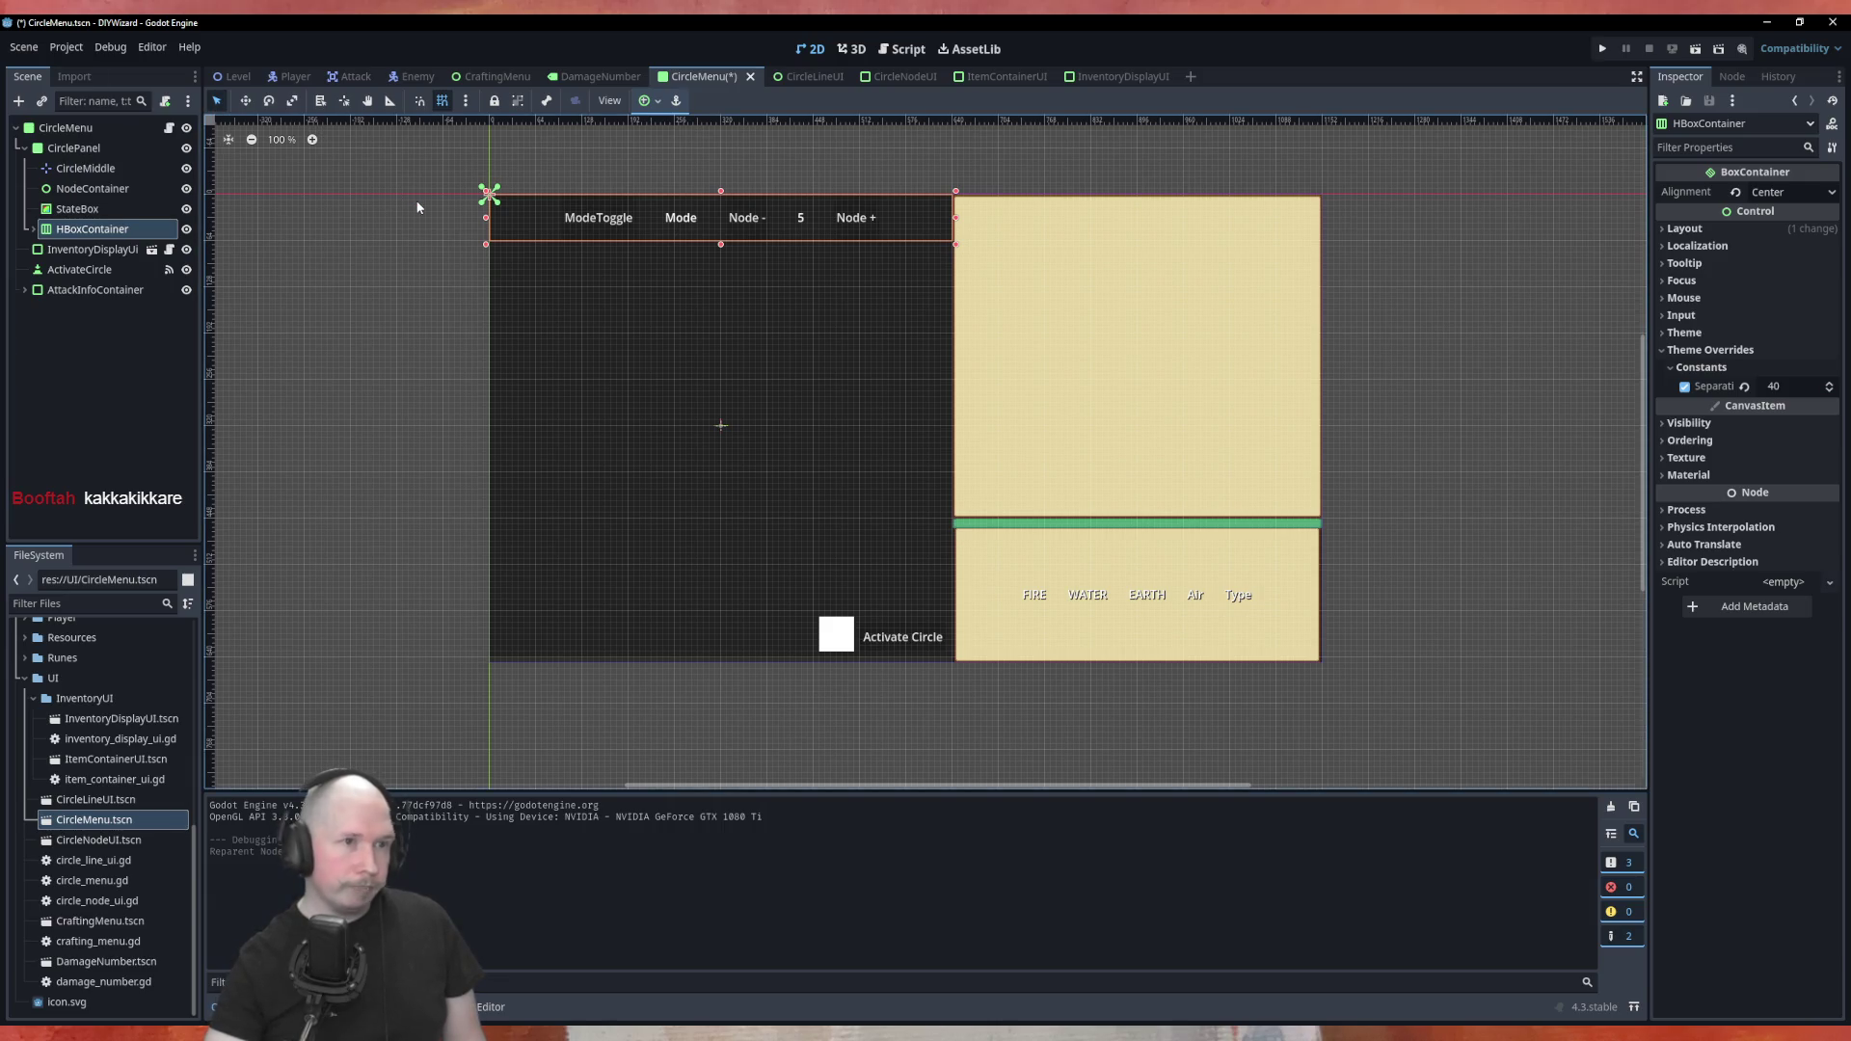
key("ctrl+F3")
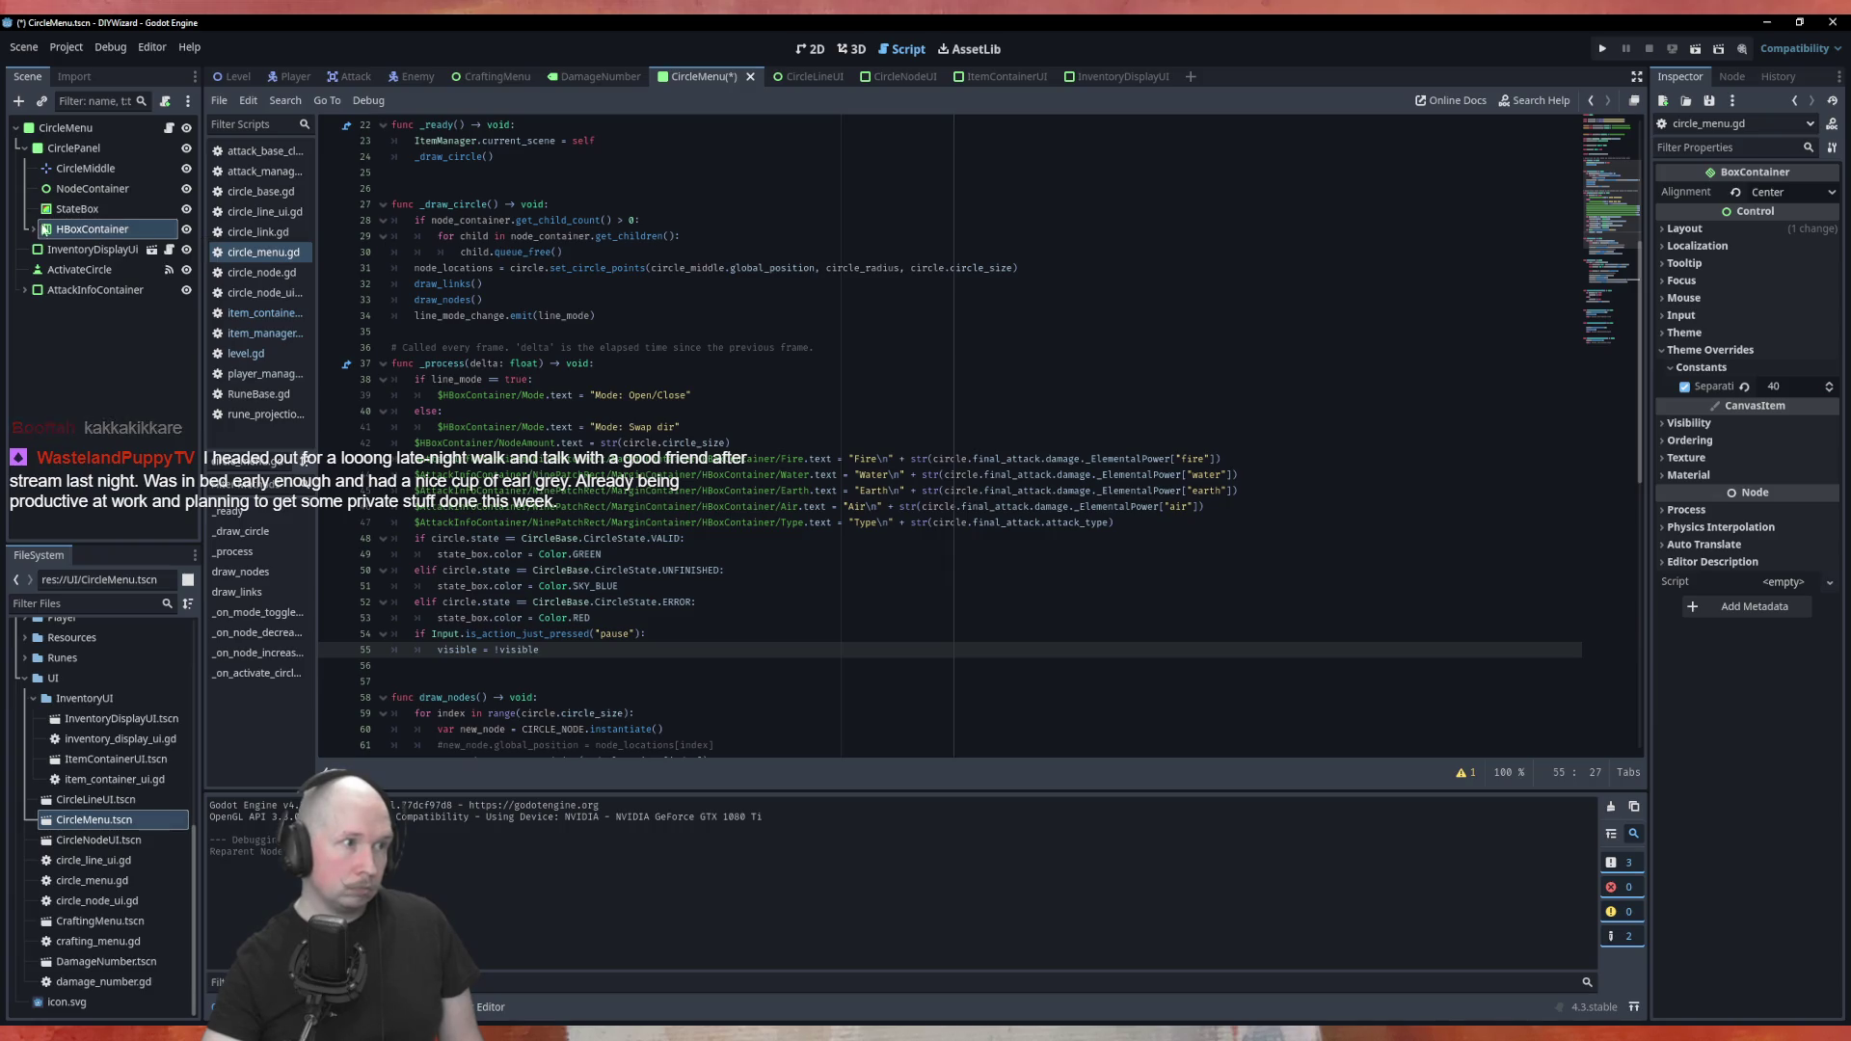
Review circle_menu.gd's node paths, save the scene, and run it with F6, hitting a null-instance error
left_click(32, 231)
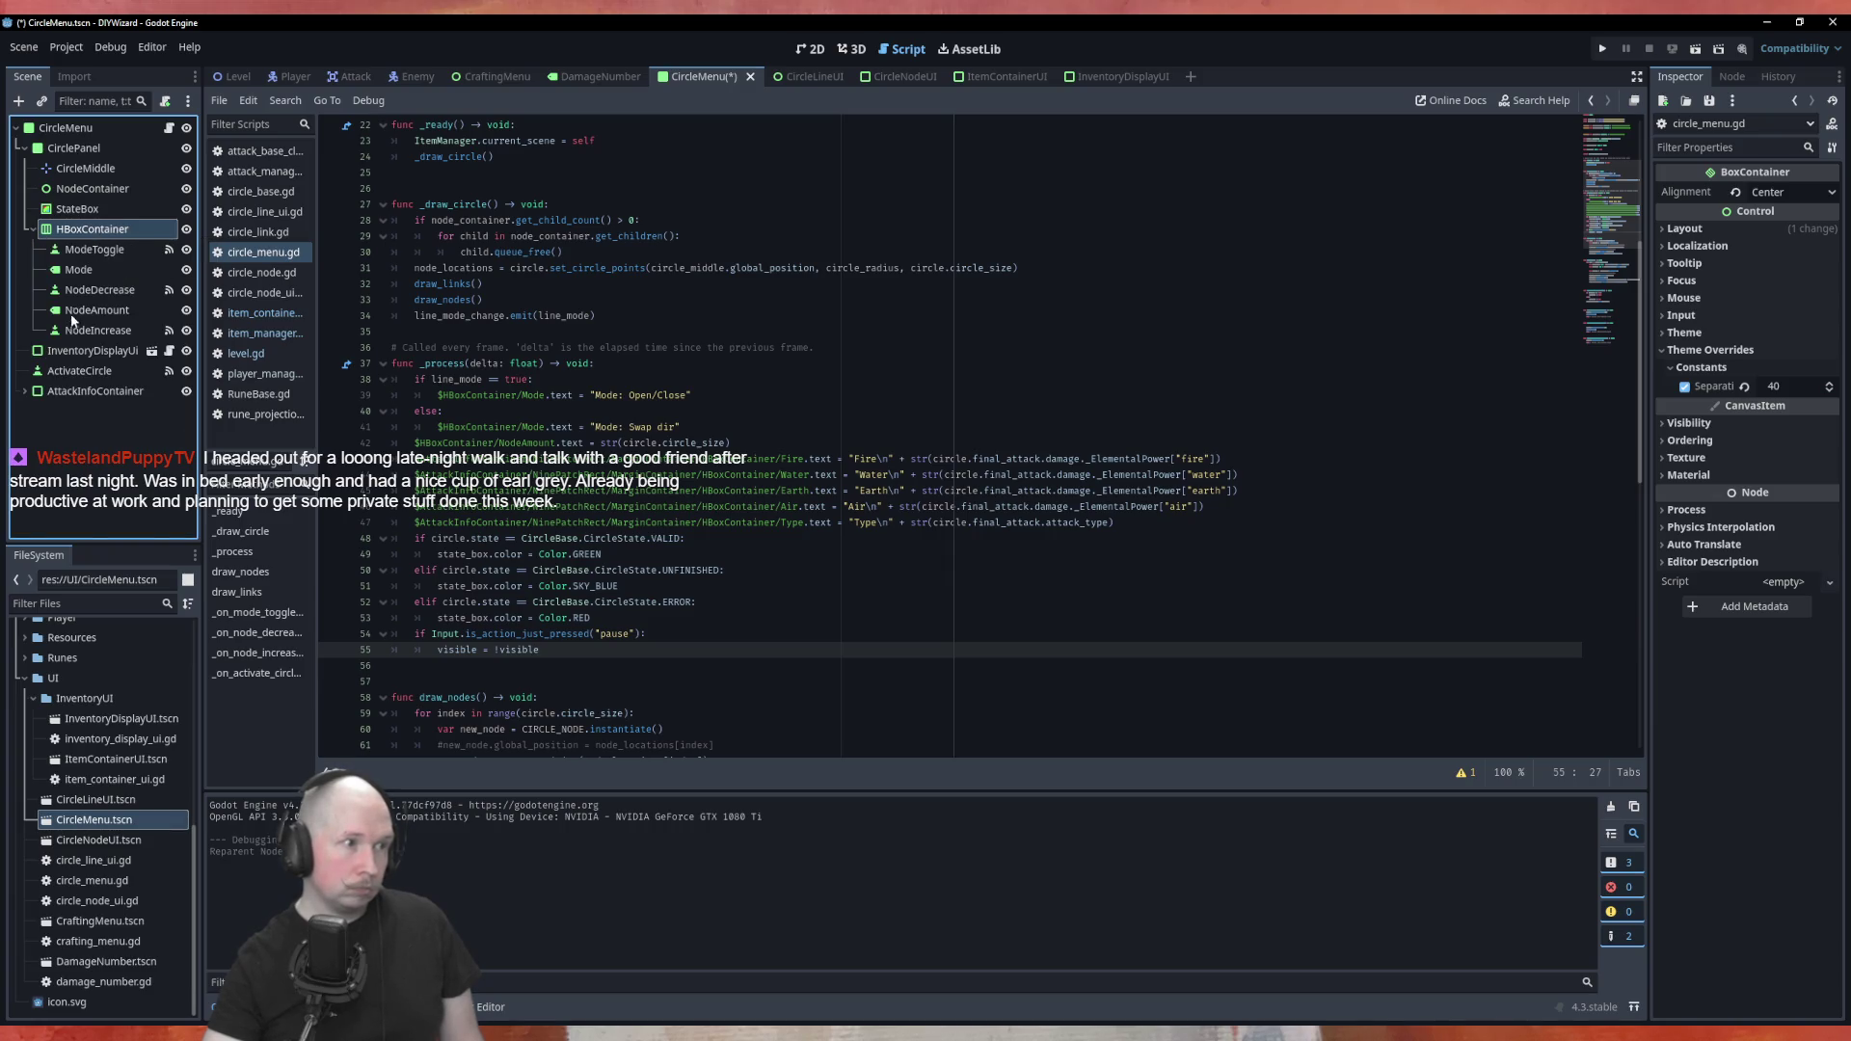
scroll(757, 476, "down", 7)
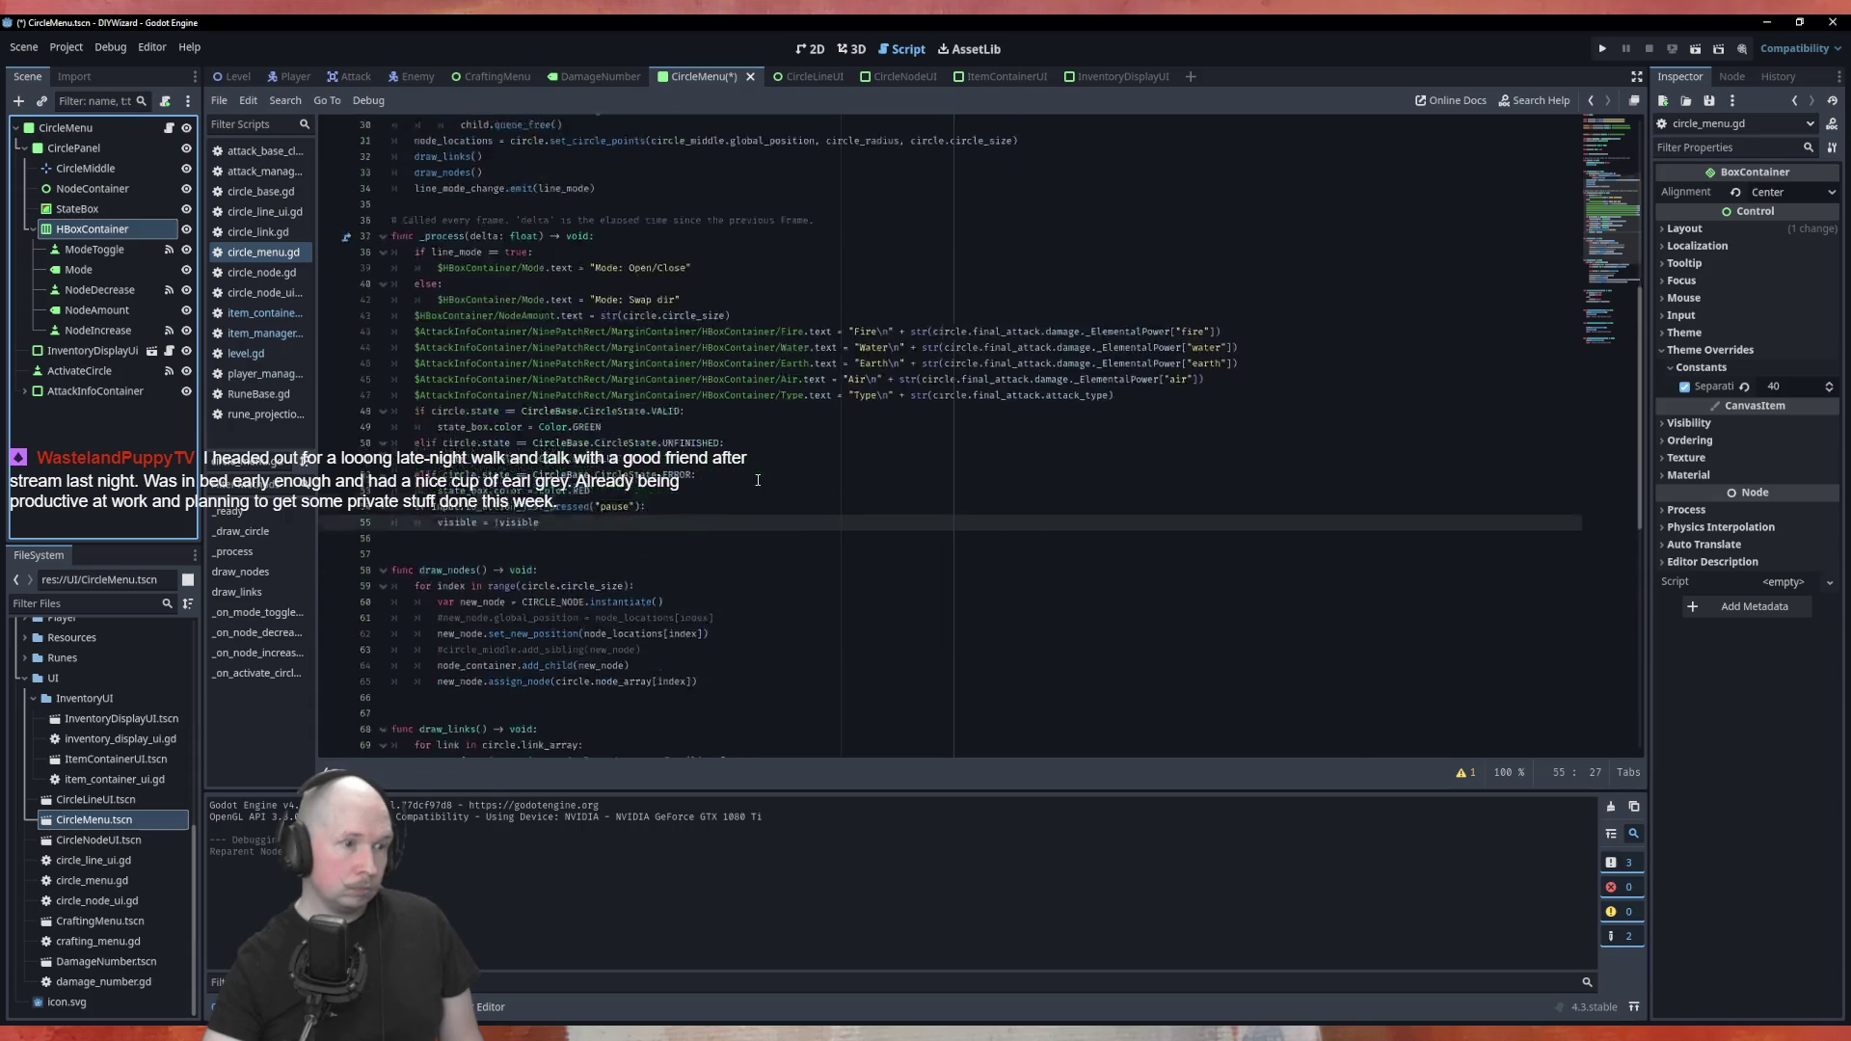
scroll(757, 476, "up", 2)
scroll(759, 482, "down", 2)
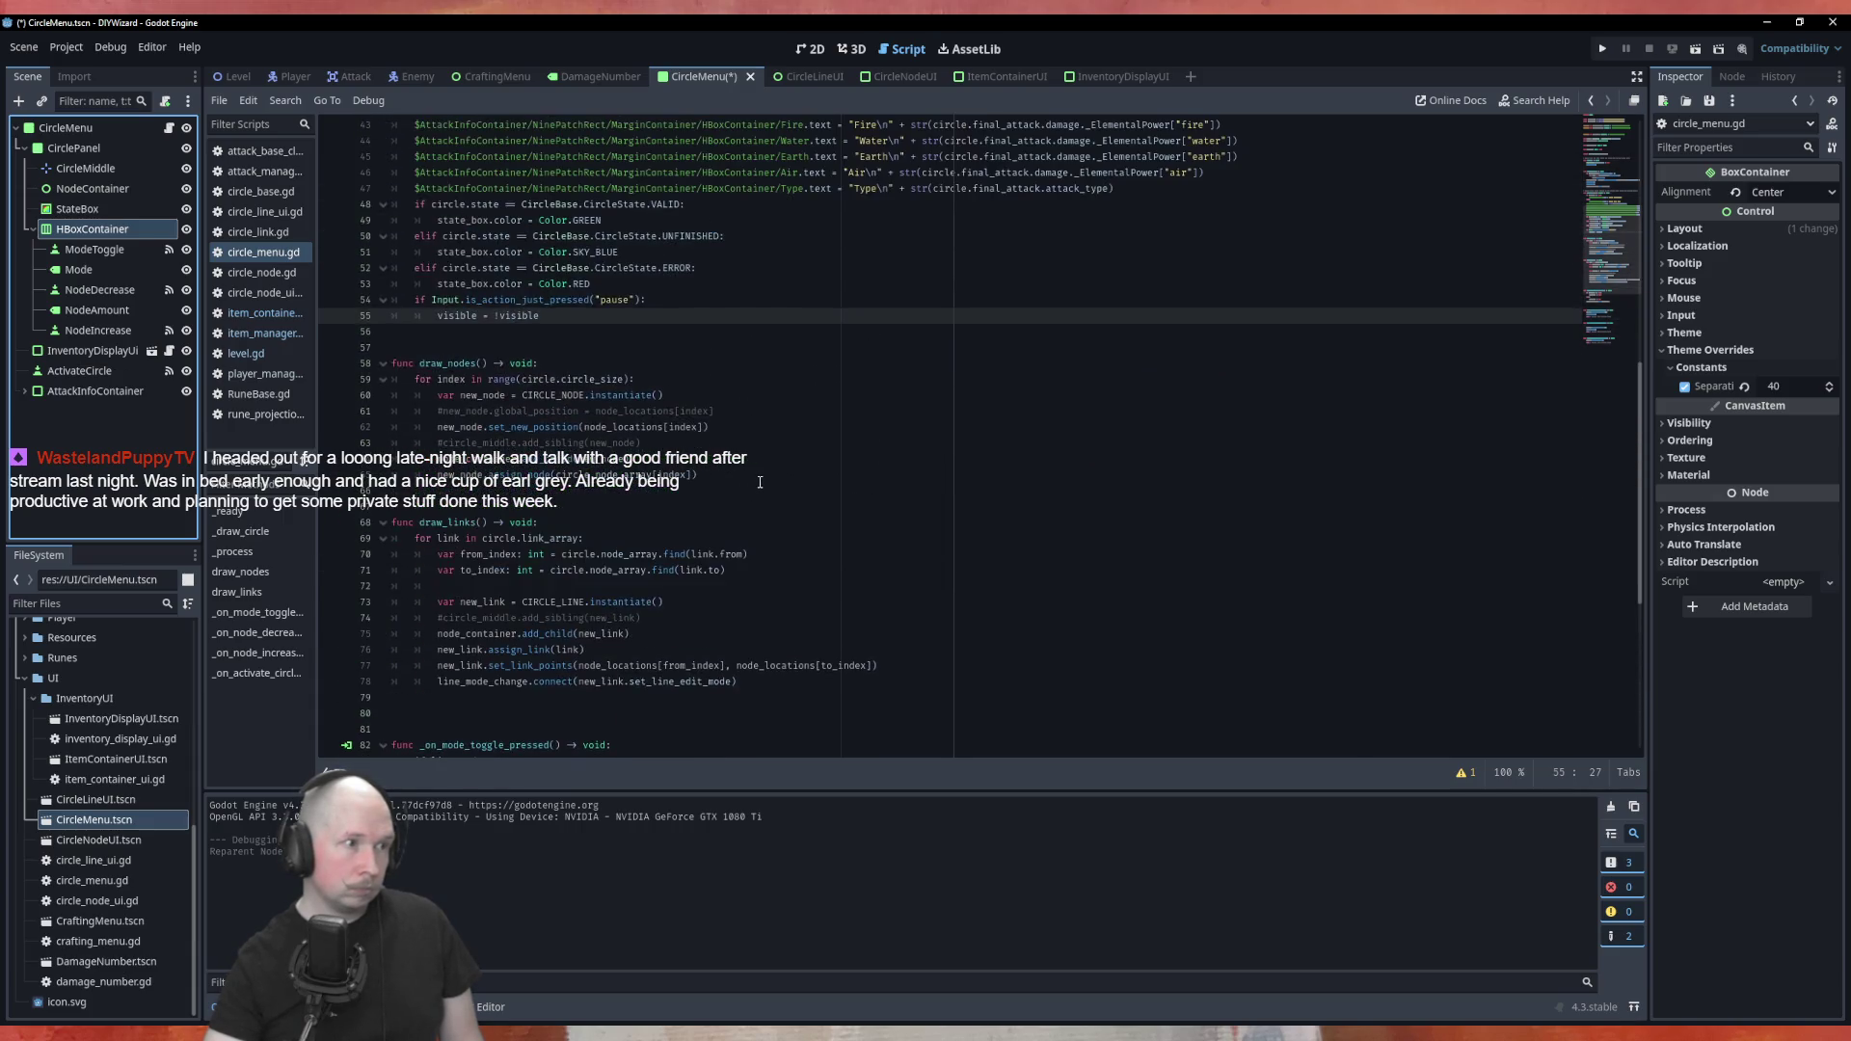
scroll(760, 482, "up", 7)
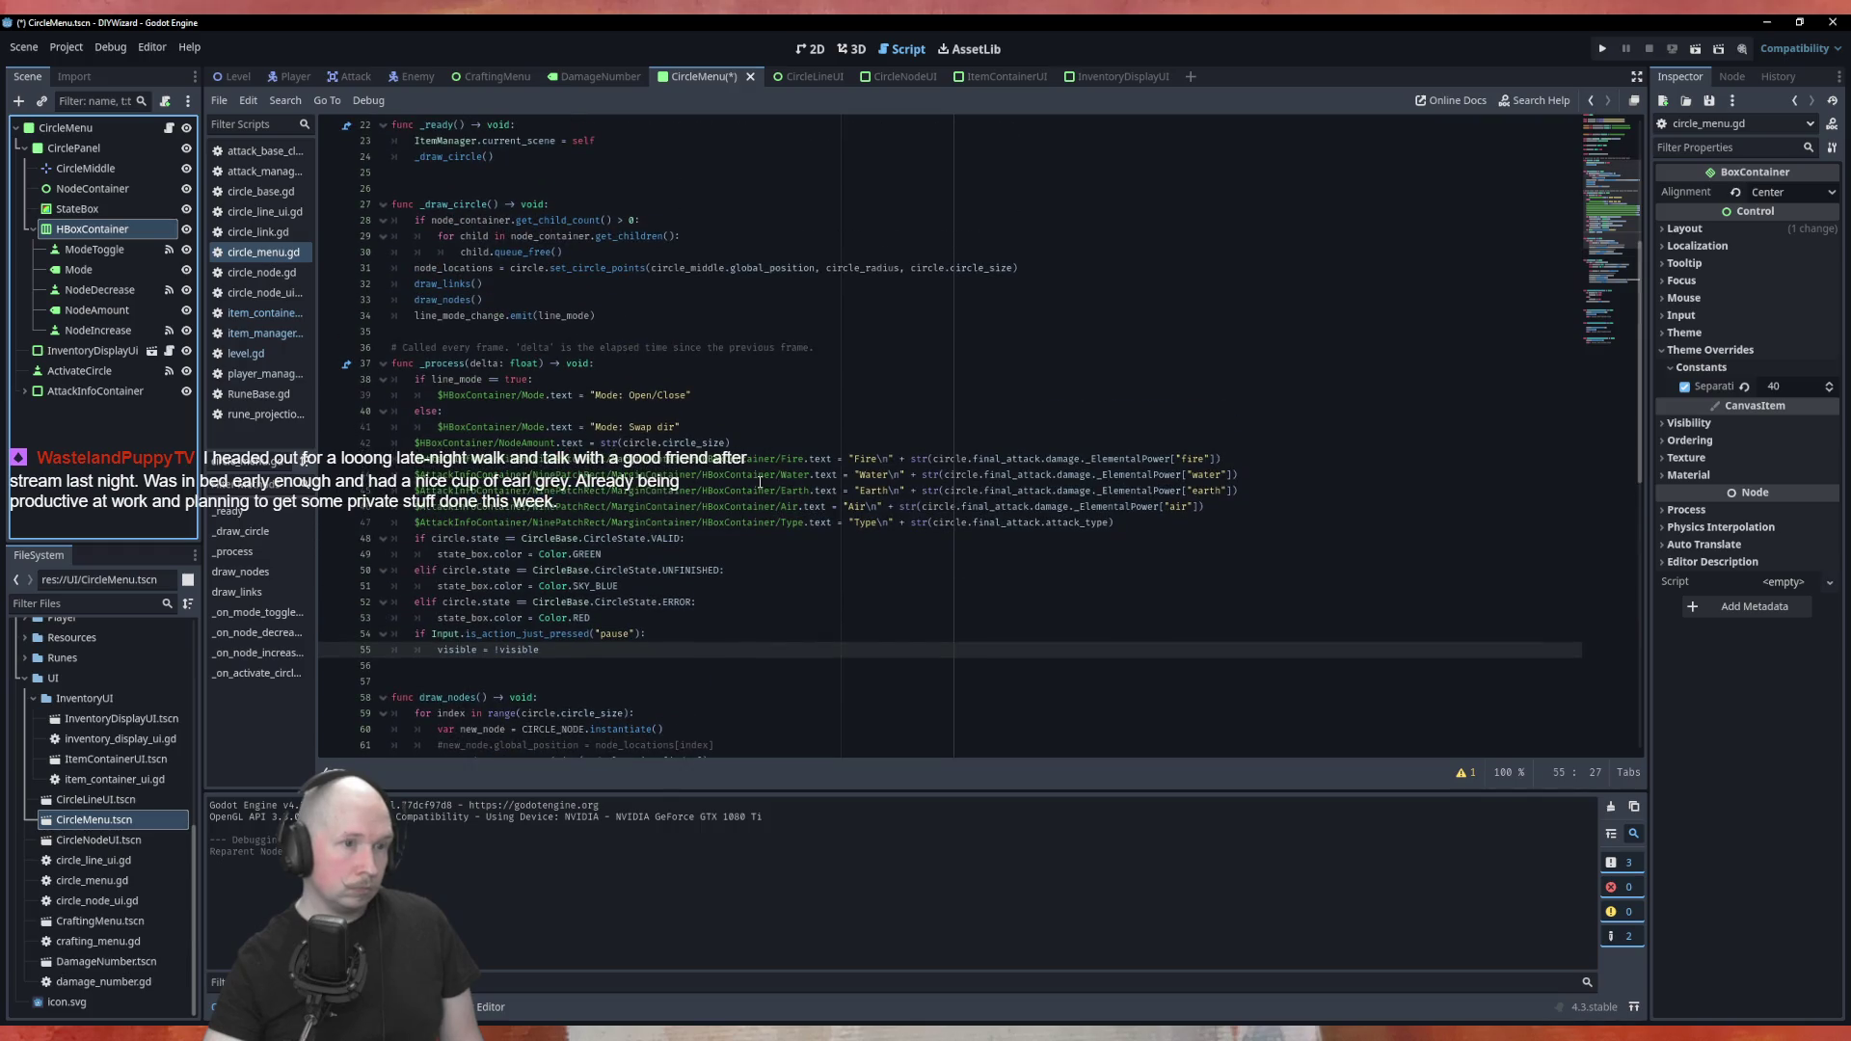
scroll(804, 536, "up", 7)
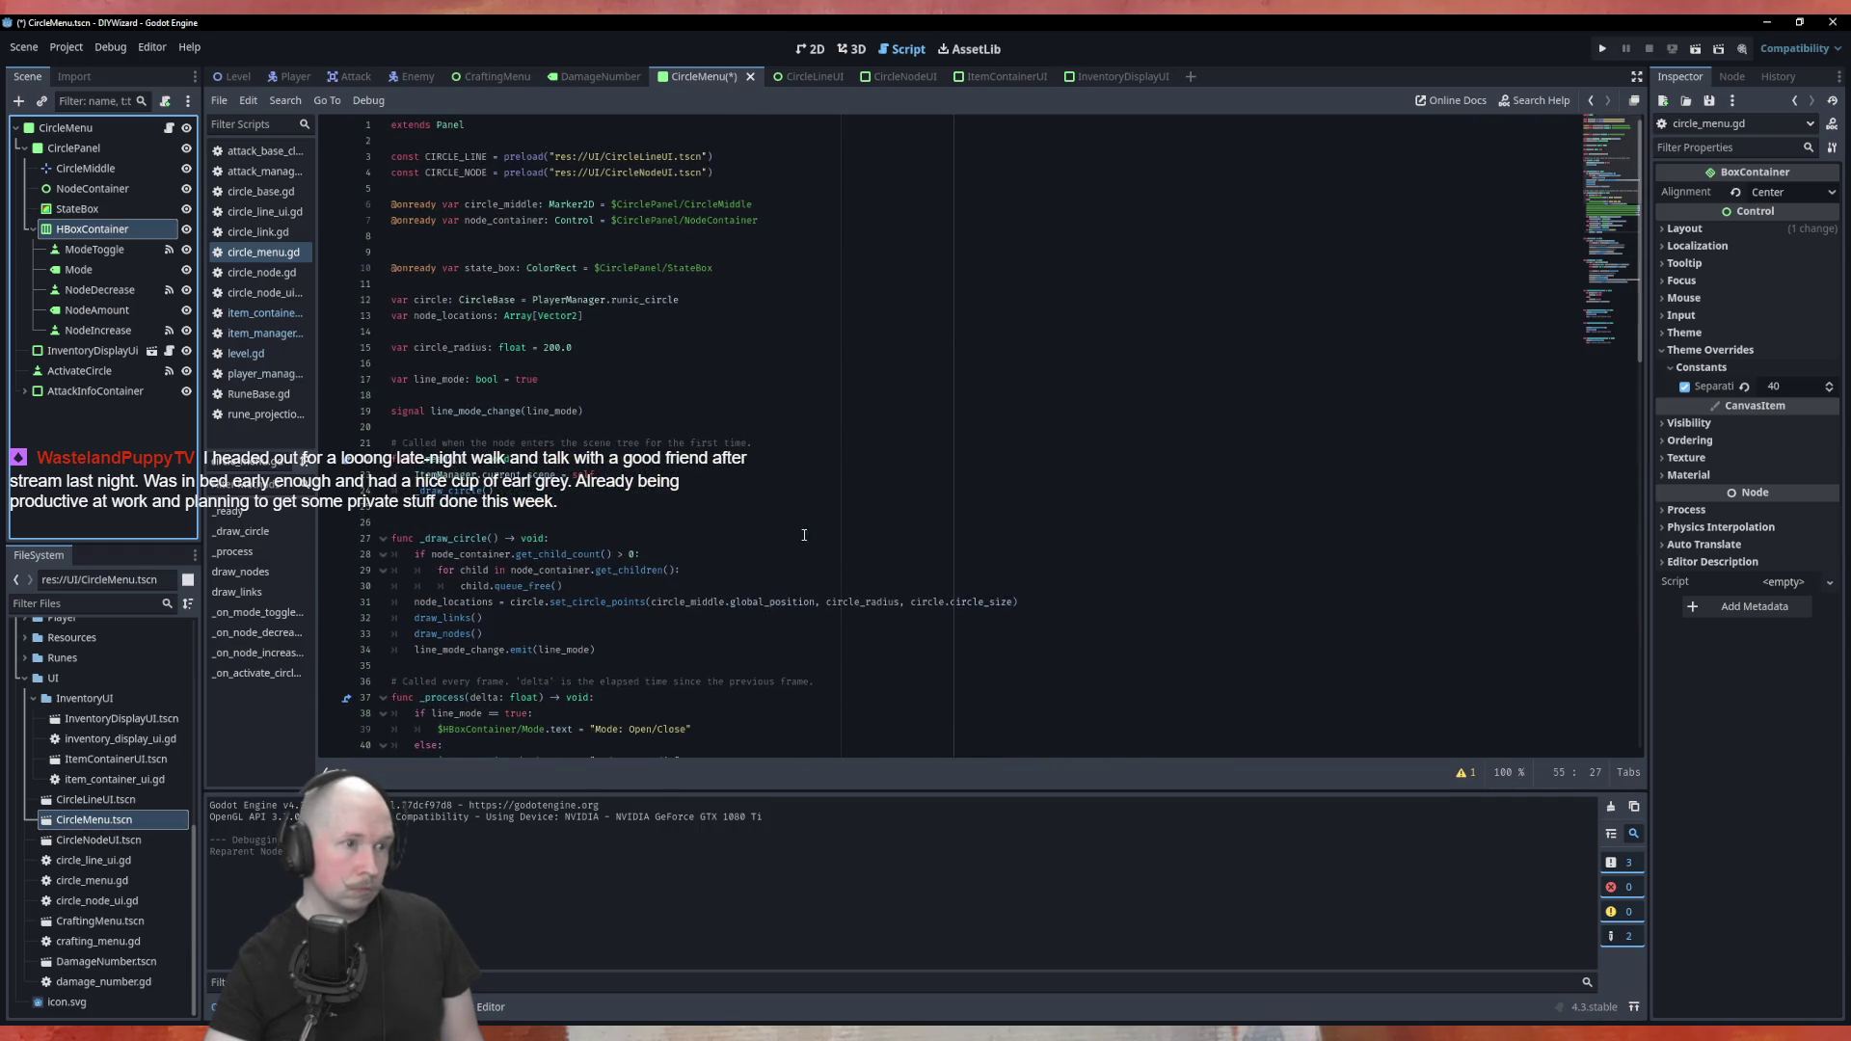
scroll(804, 535, "down", 10)
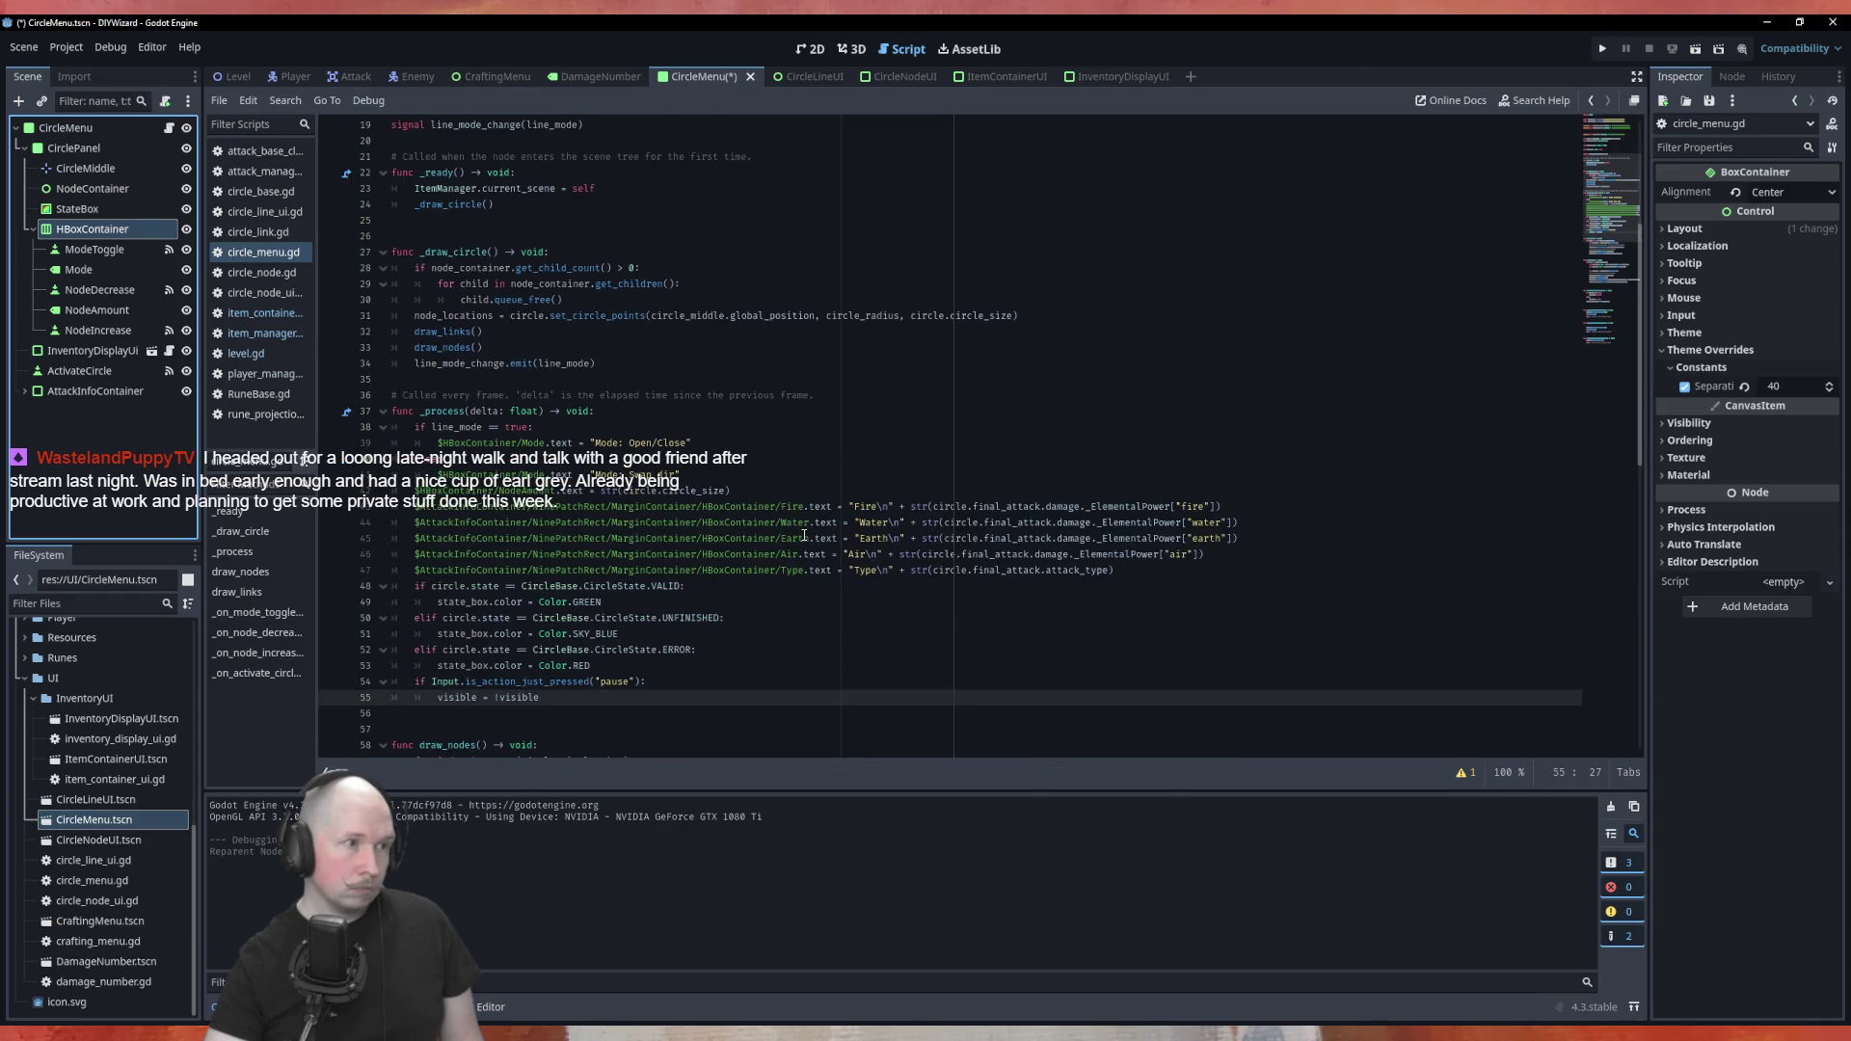
scroll(804, 535, "down", 12)
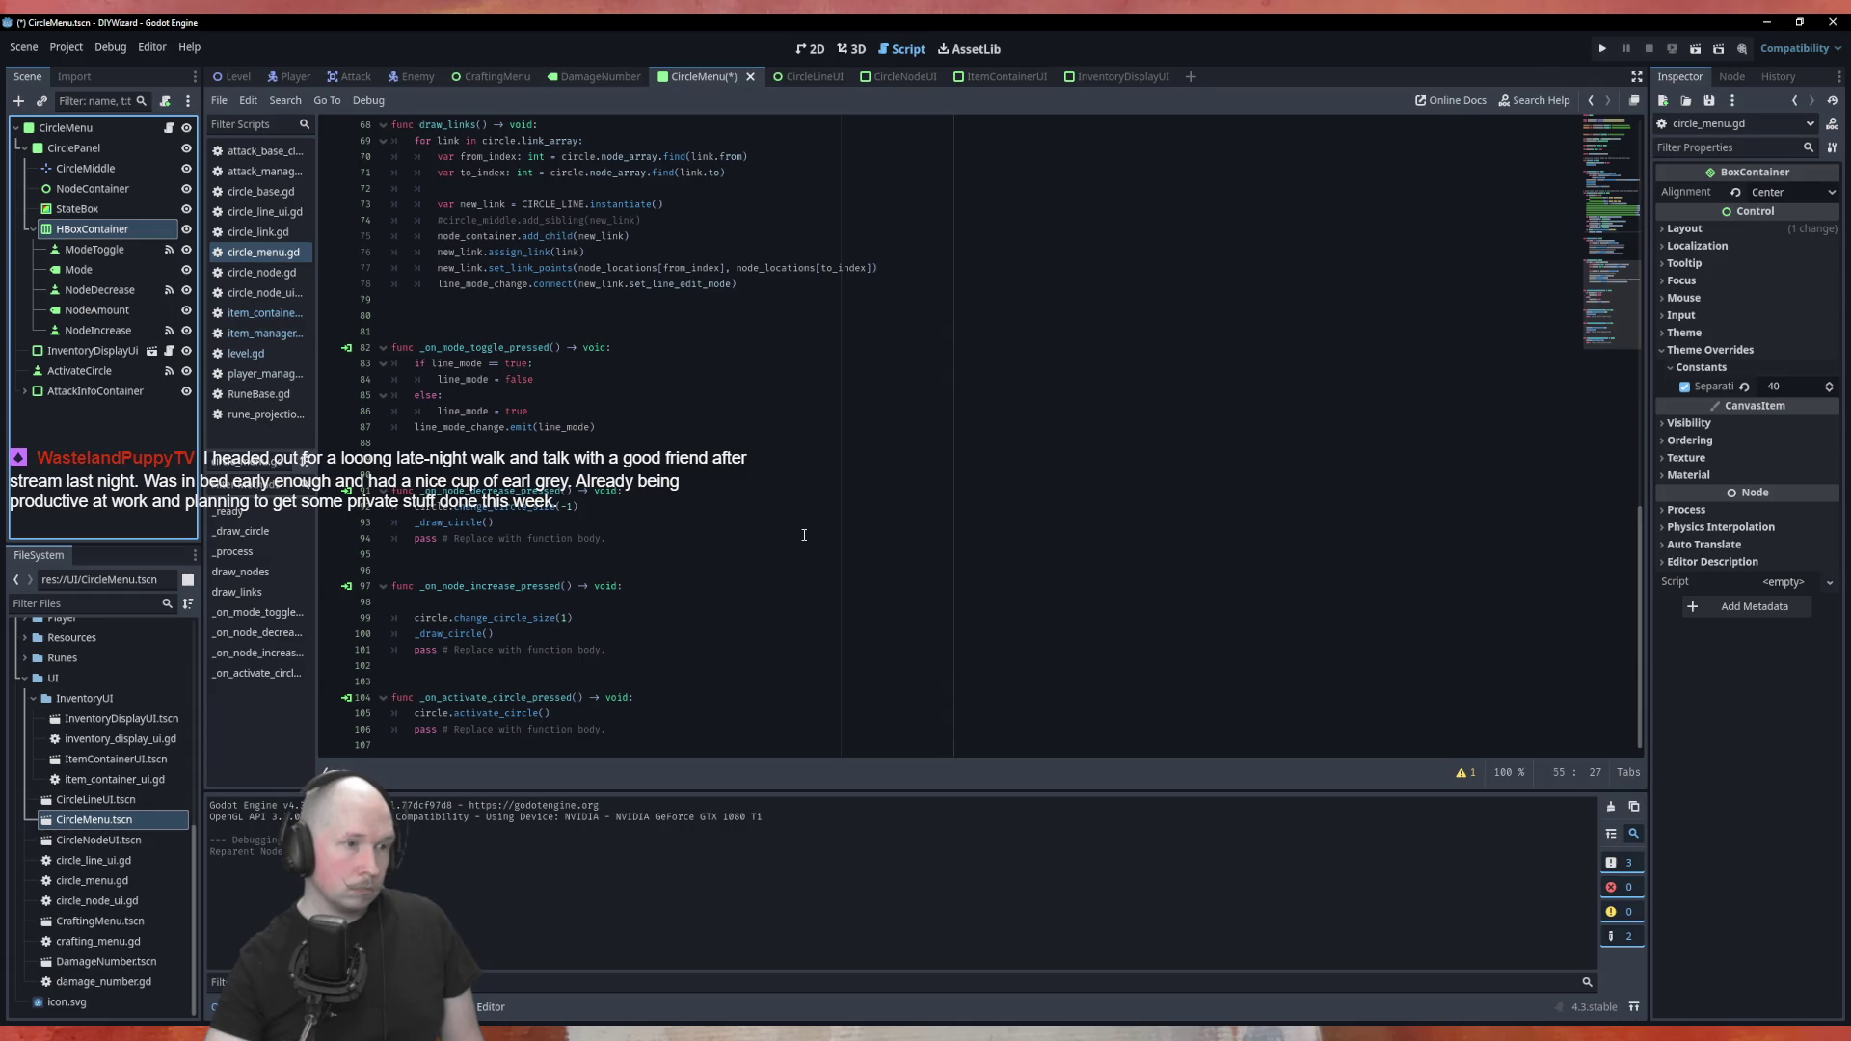
scroll(846, 511, "up", 11)
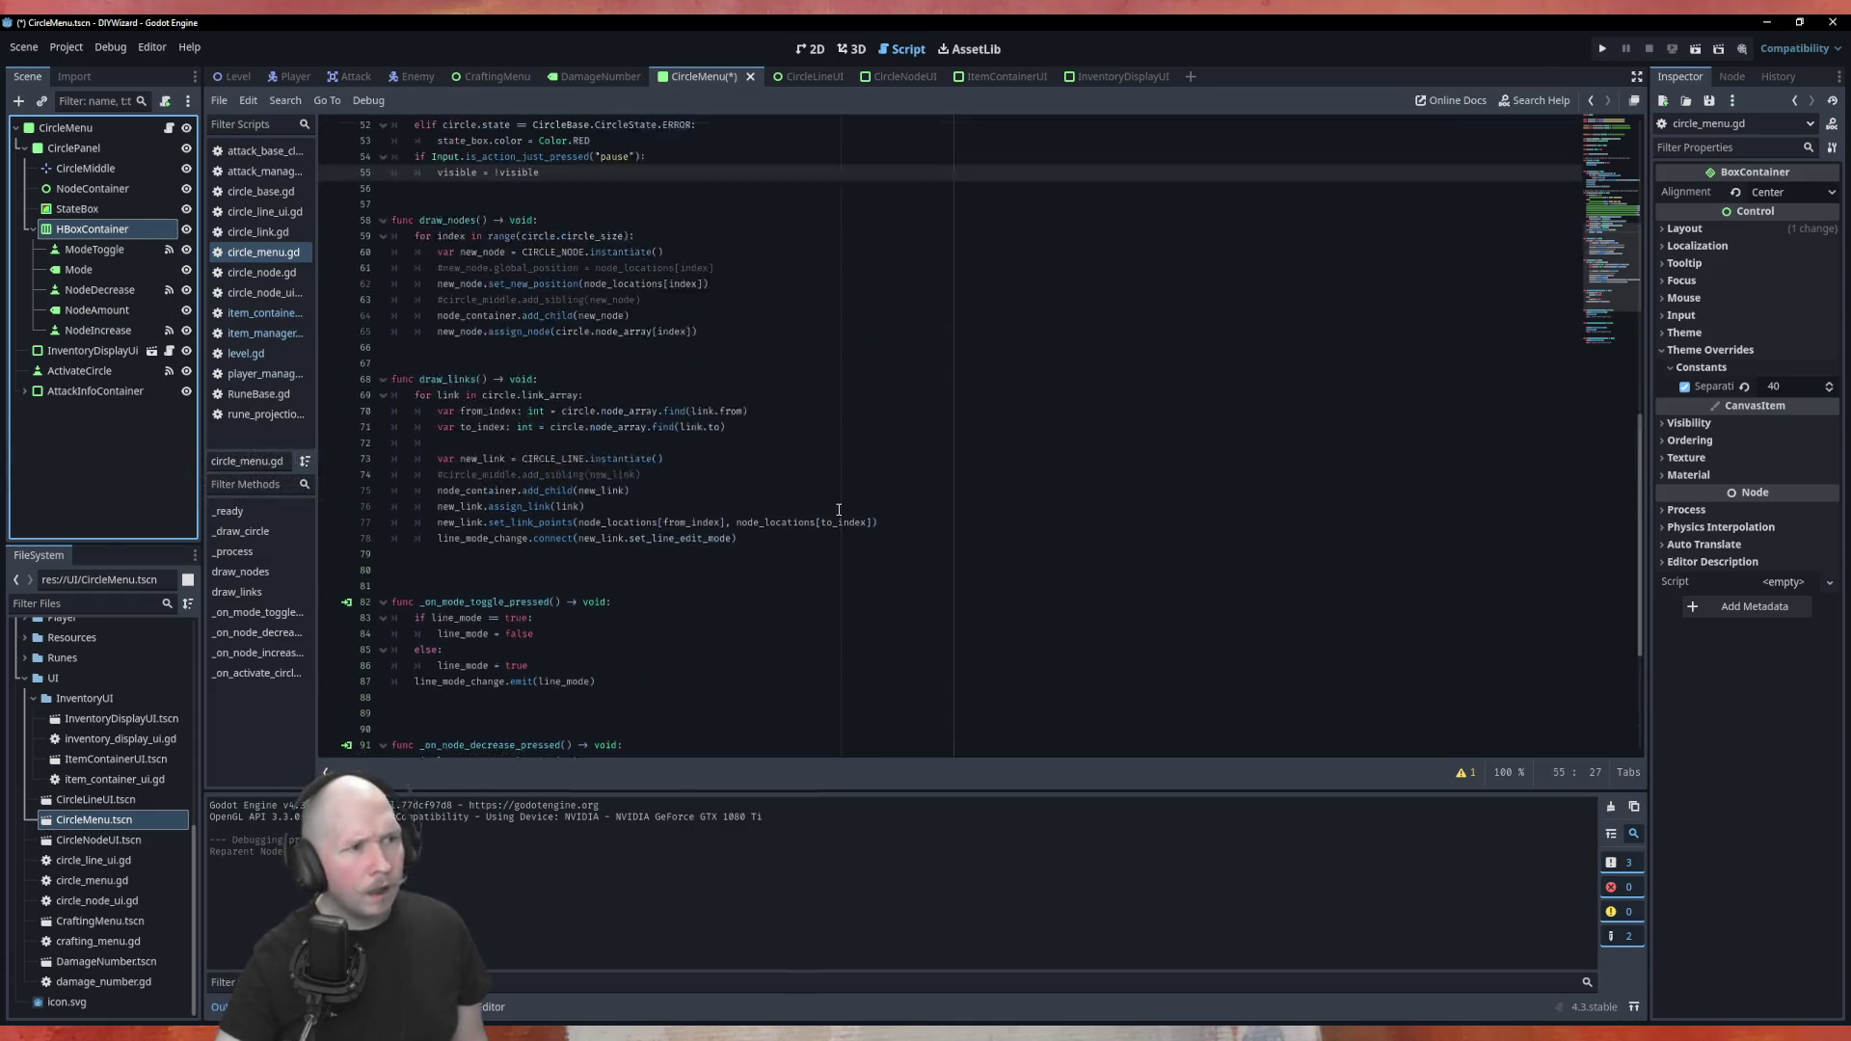
scroll(778, 300, "up", 11)
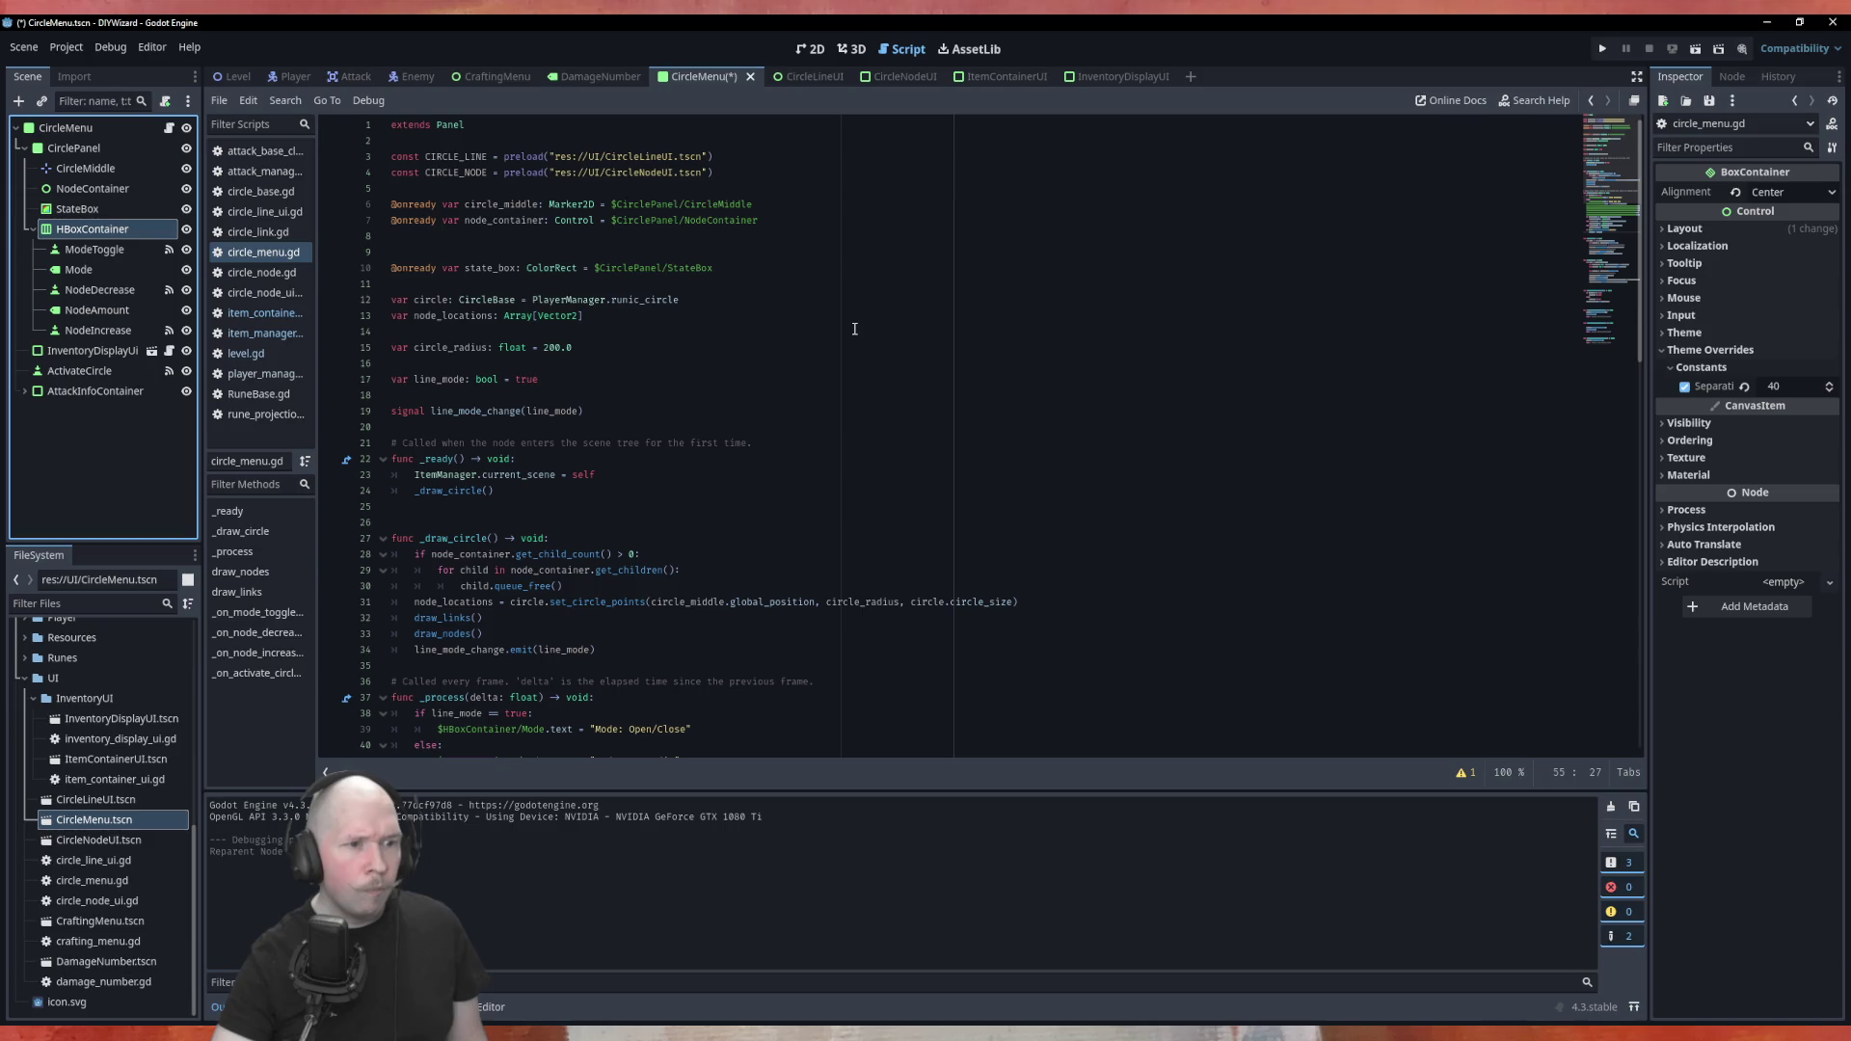
key("ctrl+s")
key("F6")
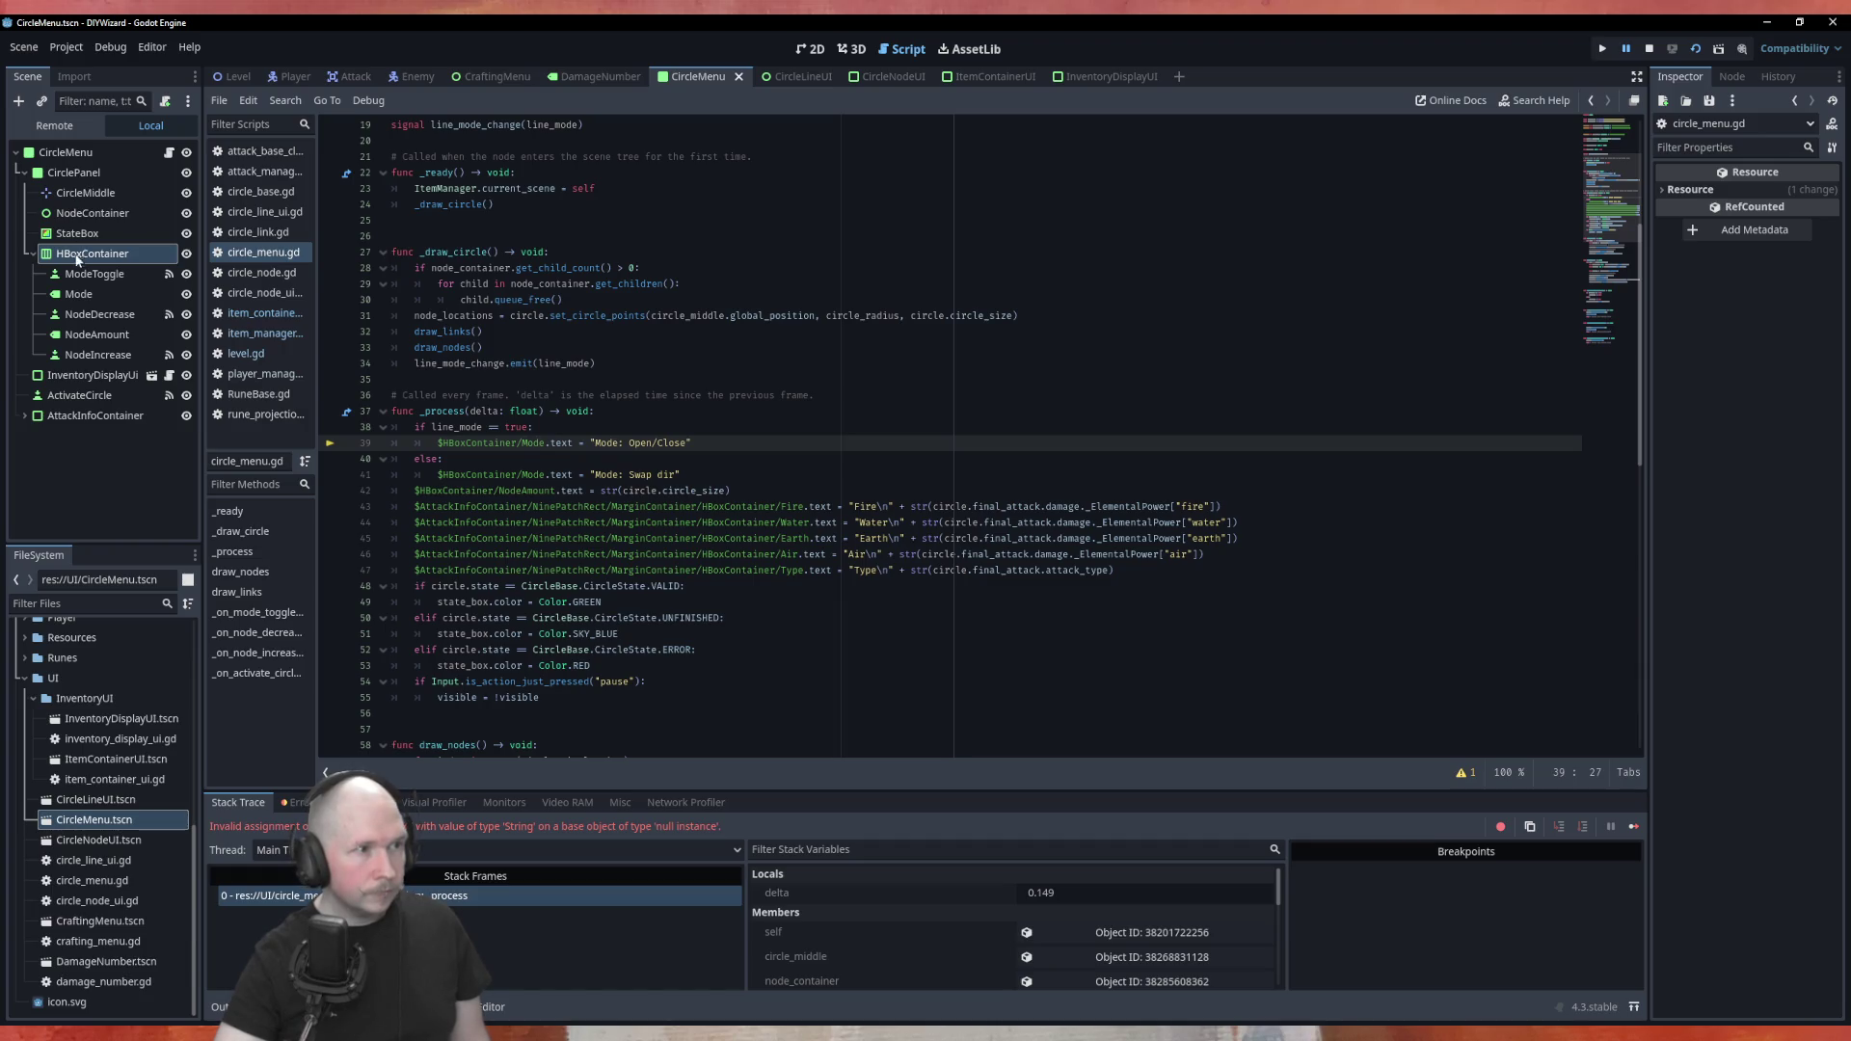
Drop the HBoxContainer path into the script to copy its 'CirclePanel/' prefix, then clear the temporary text
mouse_move(87, 254)
left_mouse_down()
mouse_move(268, 332)
mouse_move(706, 383)
left_mouse_up()
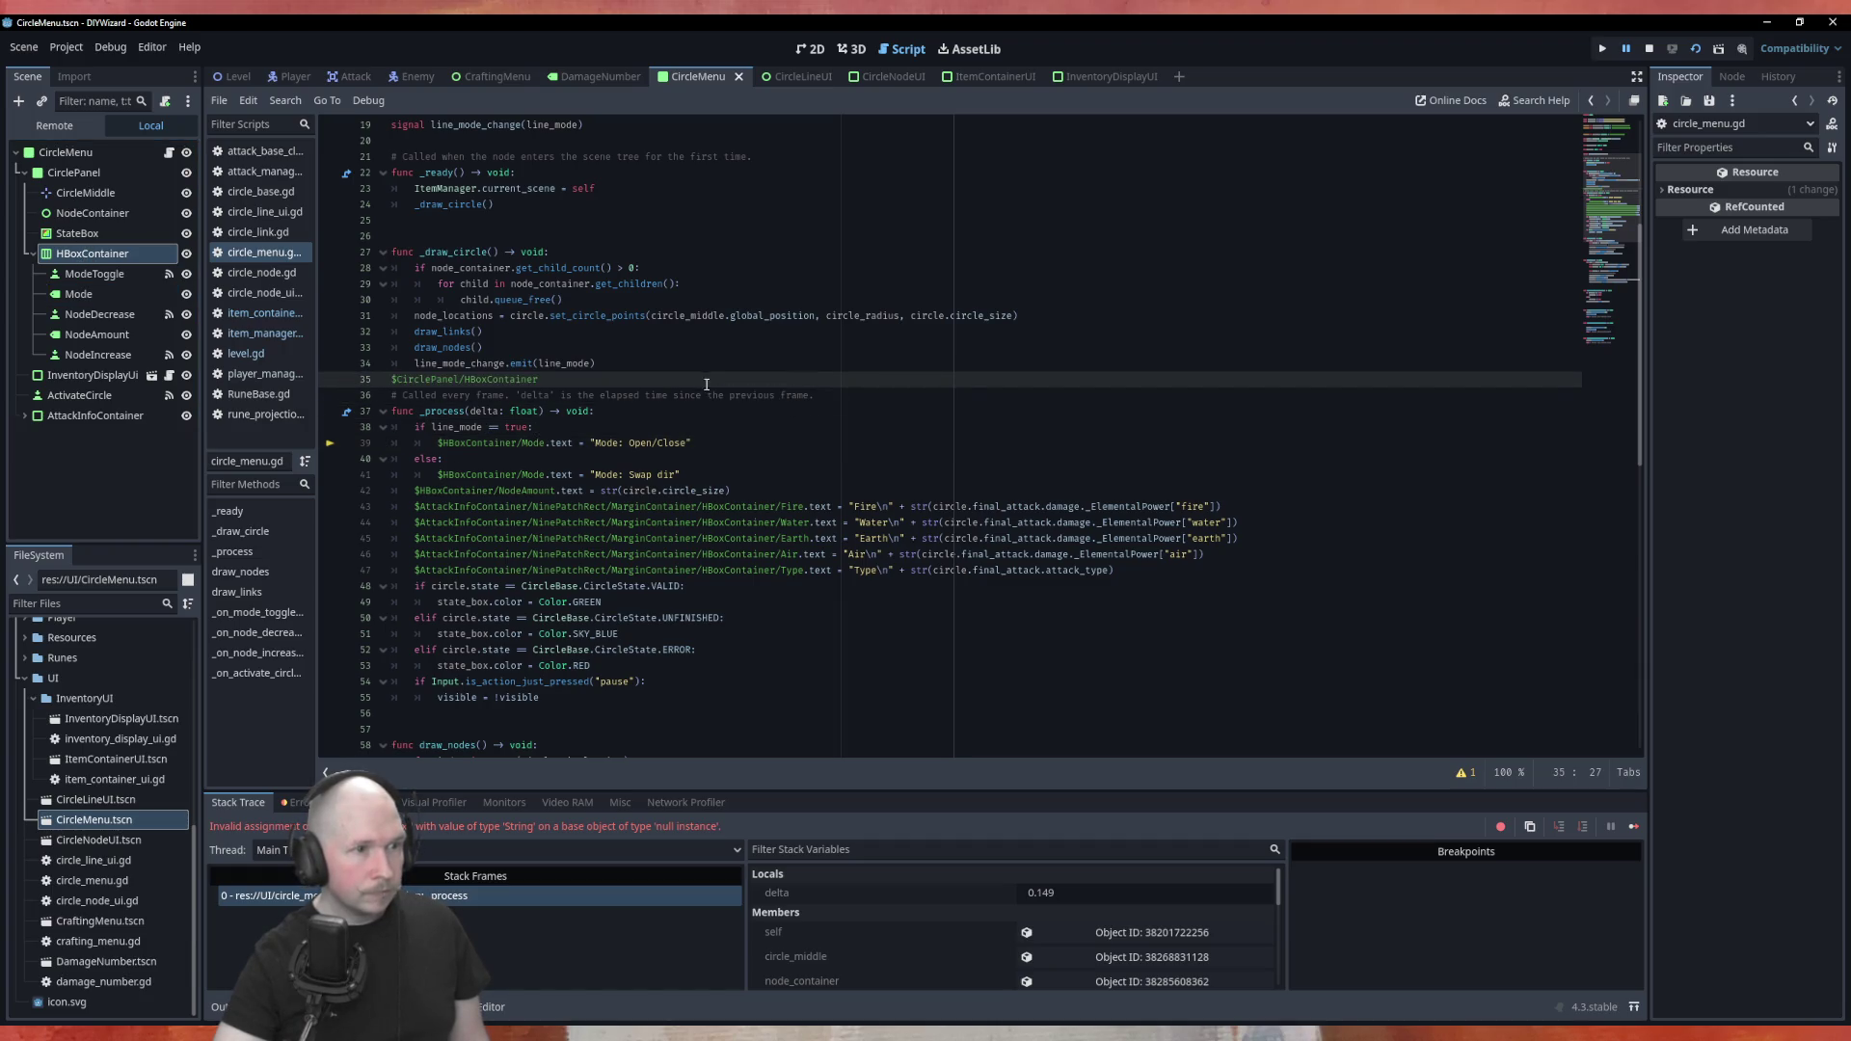
left_click_drag(467, 379, 397, 379)
key("ctrl+c")
key("BackSpace")
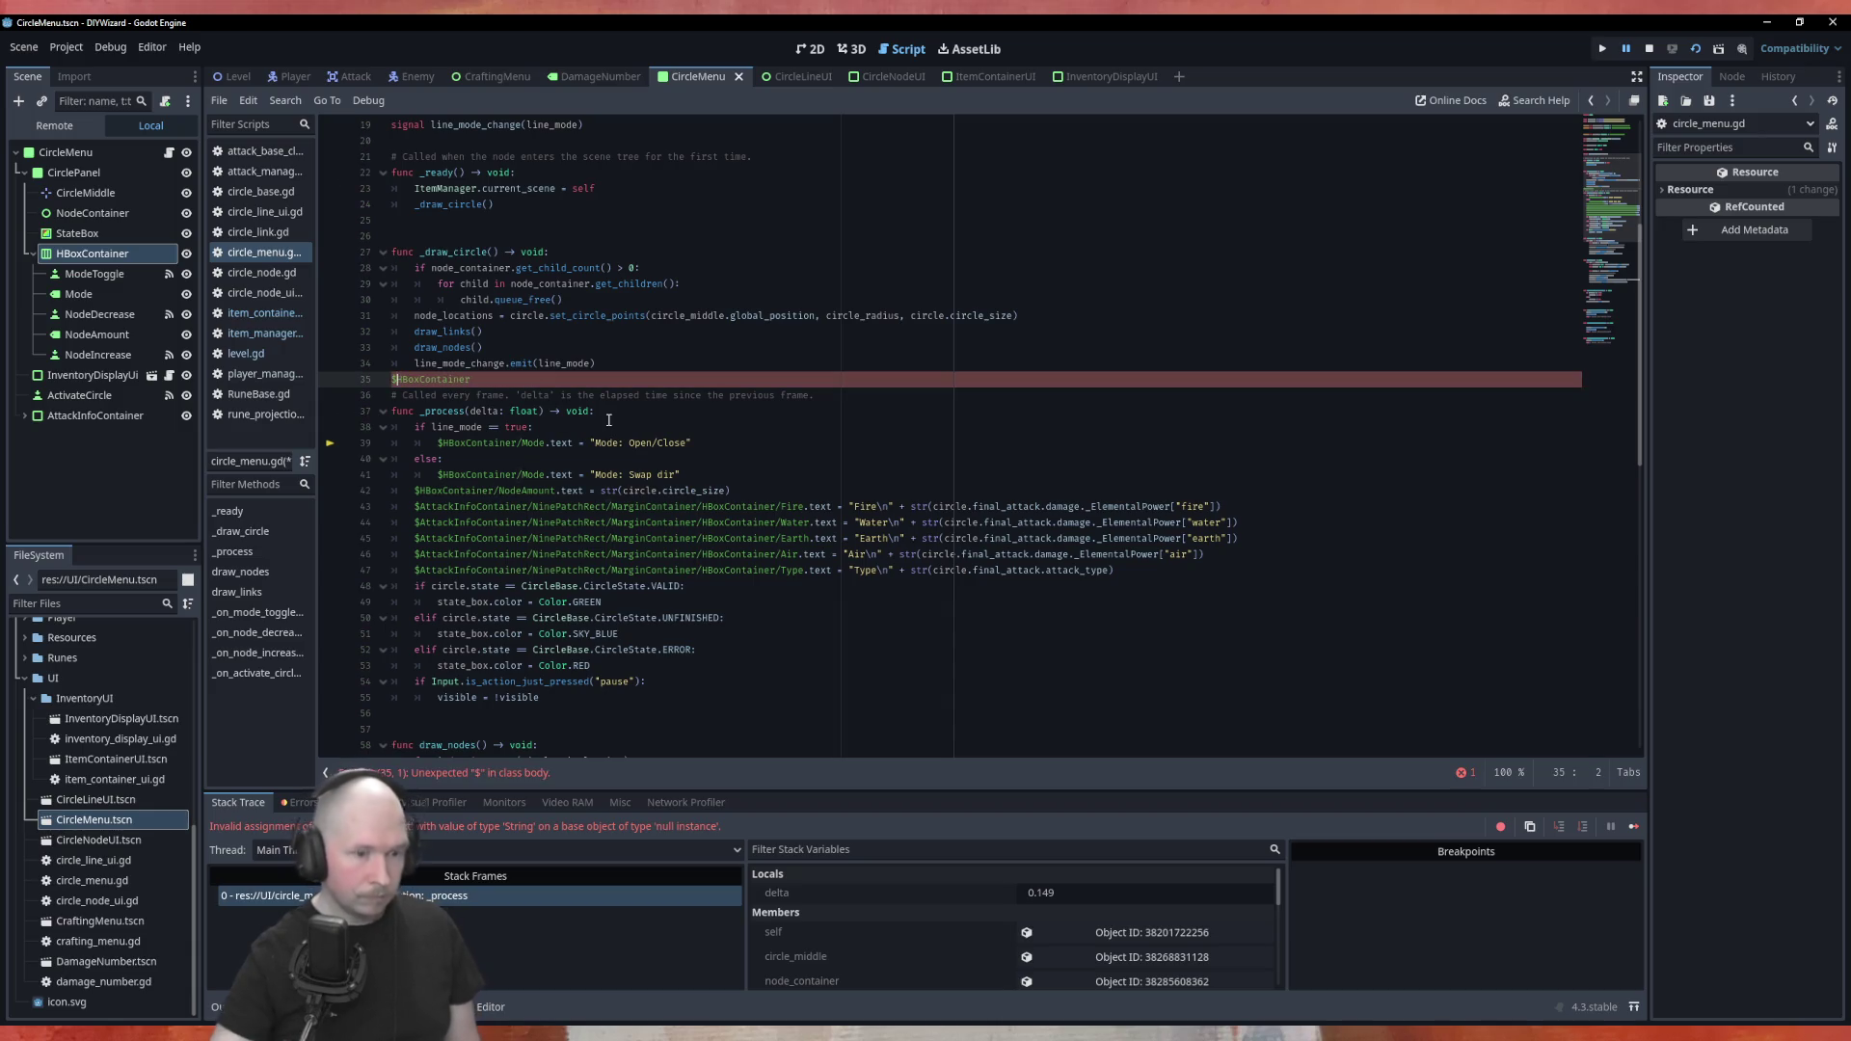
key("shift+End")
key("BackSpace")
key("BackSpace")
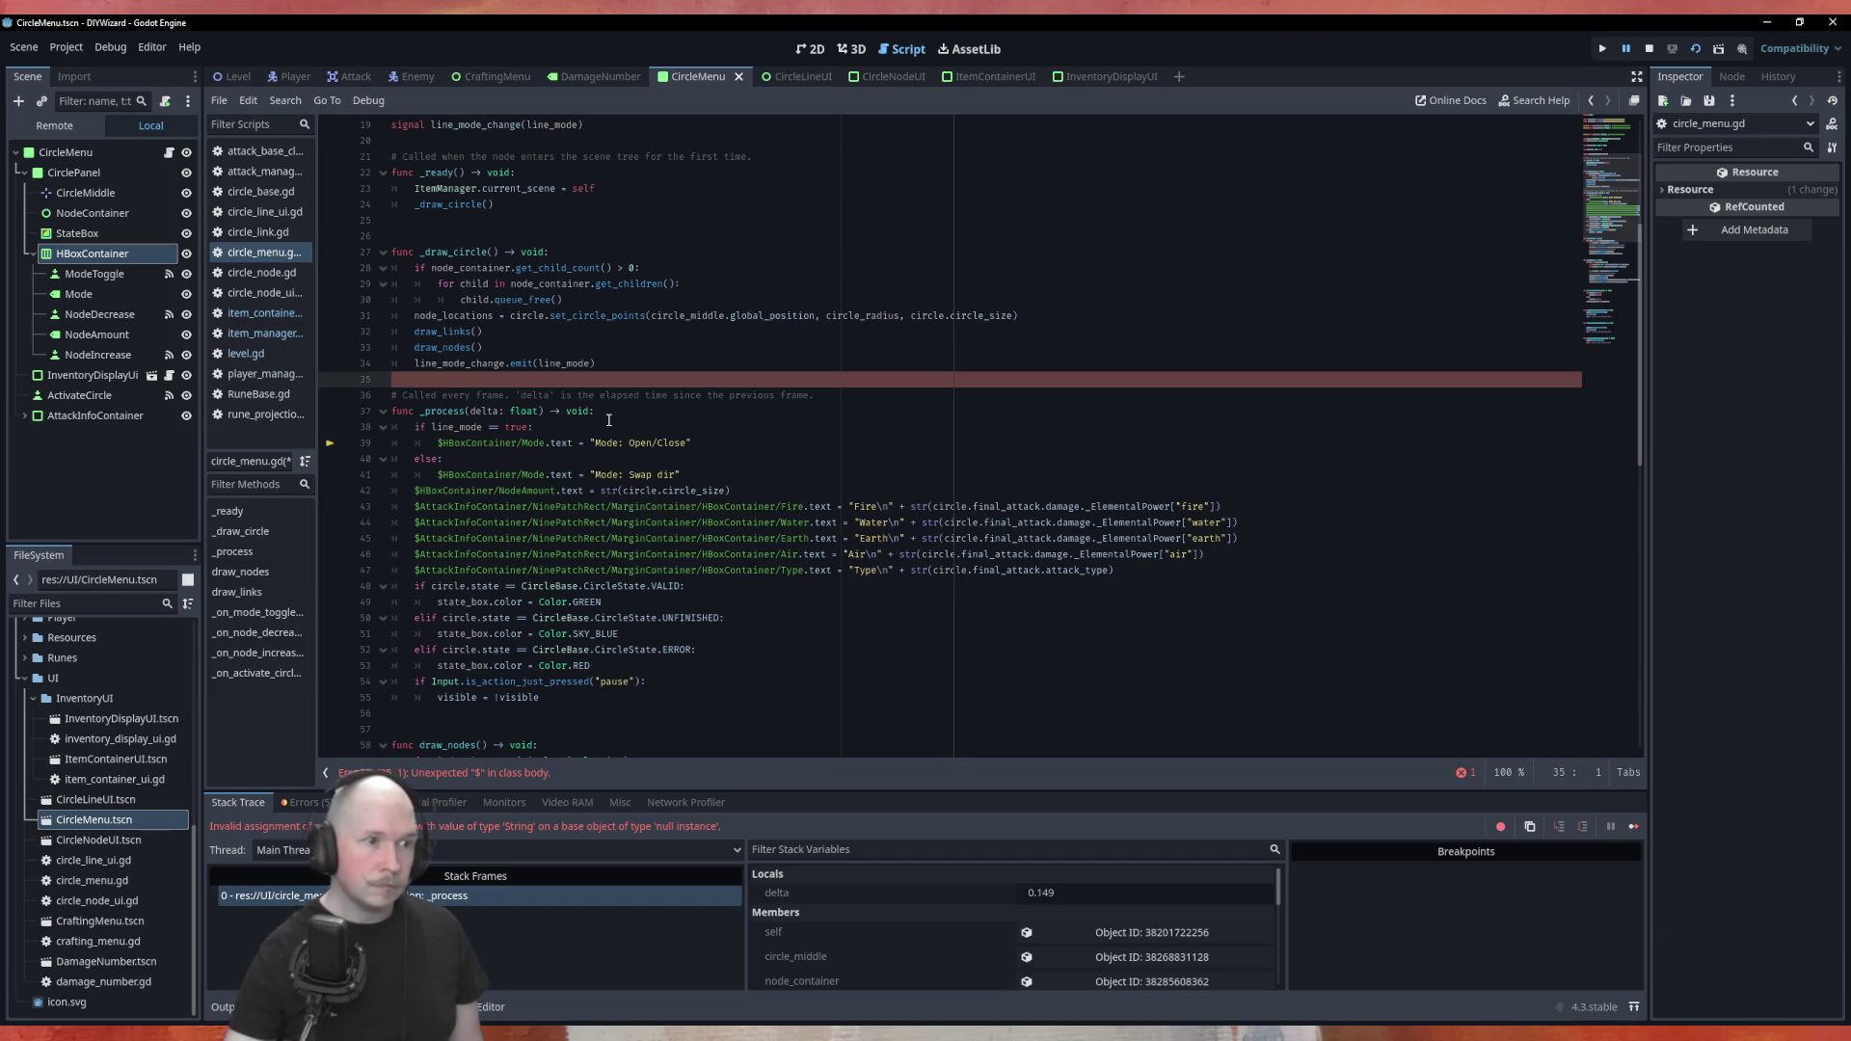
Paste 'CirclePanel/' after $ on lines 39 and 41, then save and restart the game
left_click(451, 443)
mouse_move(453, 429)
key("ctrl+v")
key("Down")
key("Down")
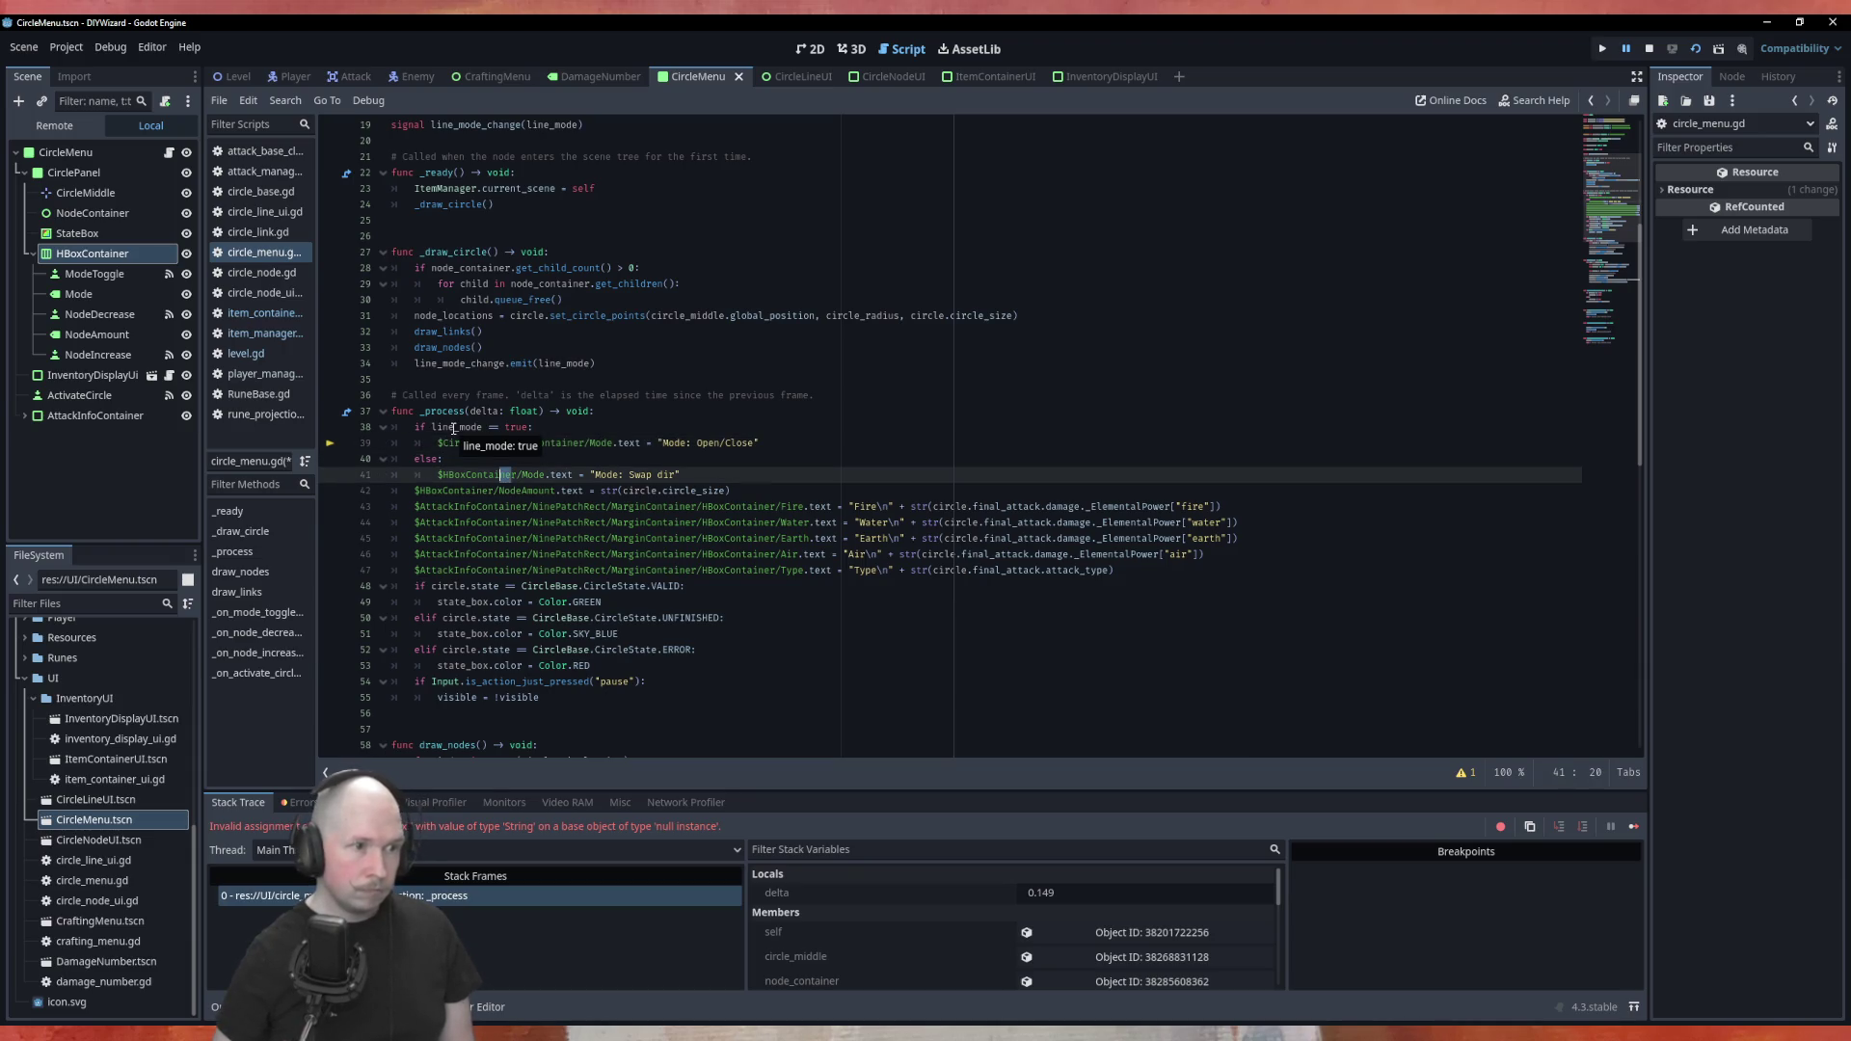
key("ctrl+Left")
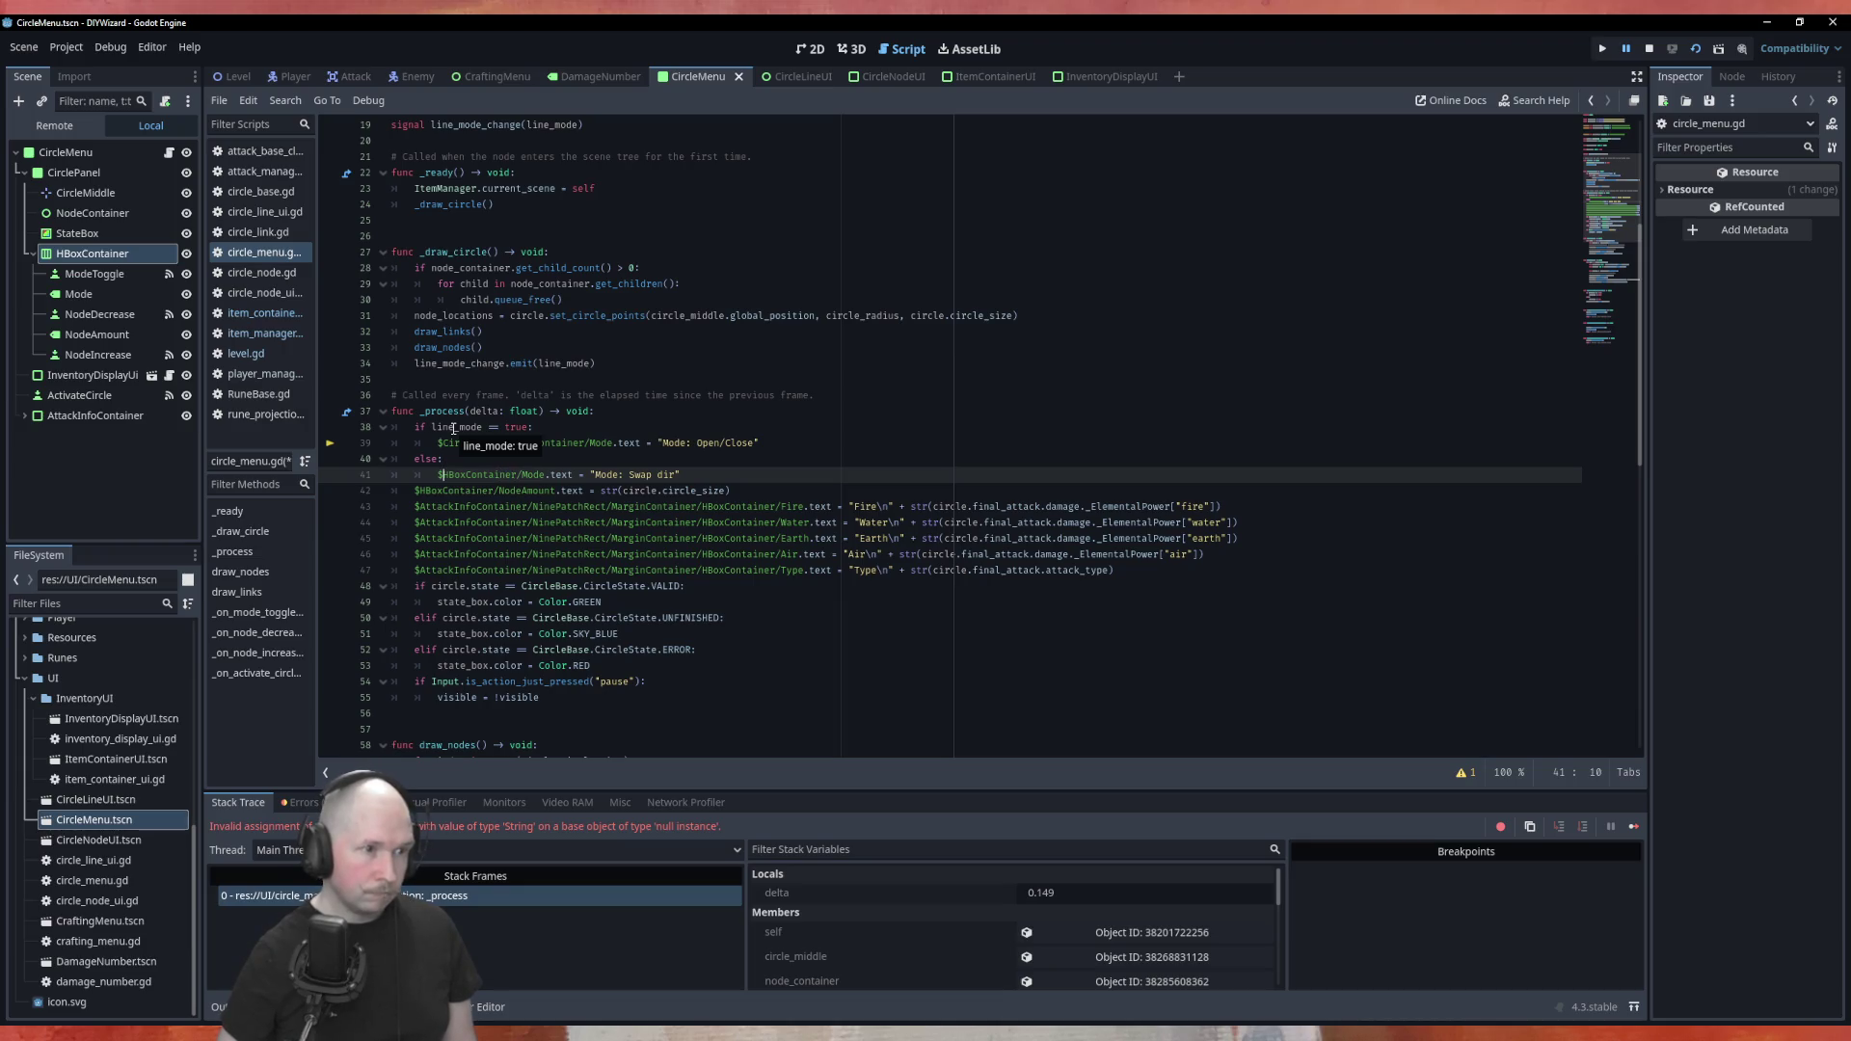
key("ctrl+v")
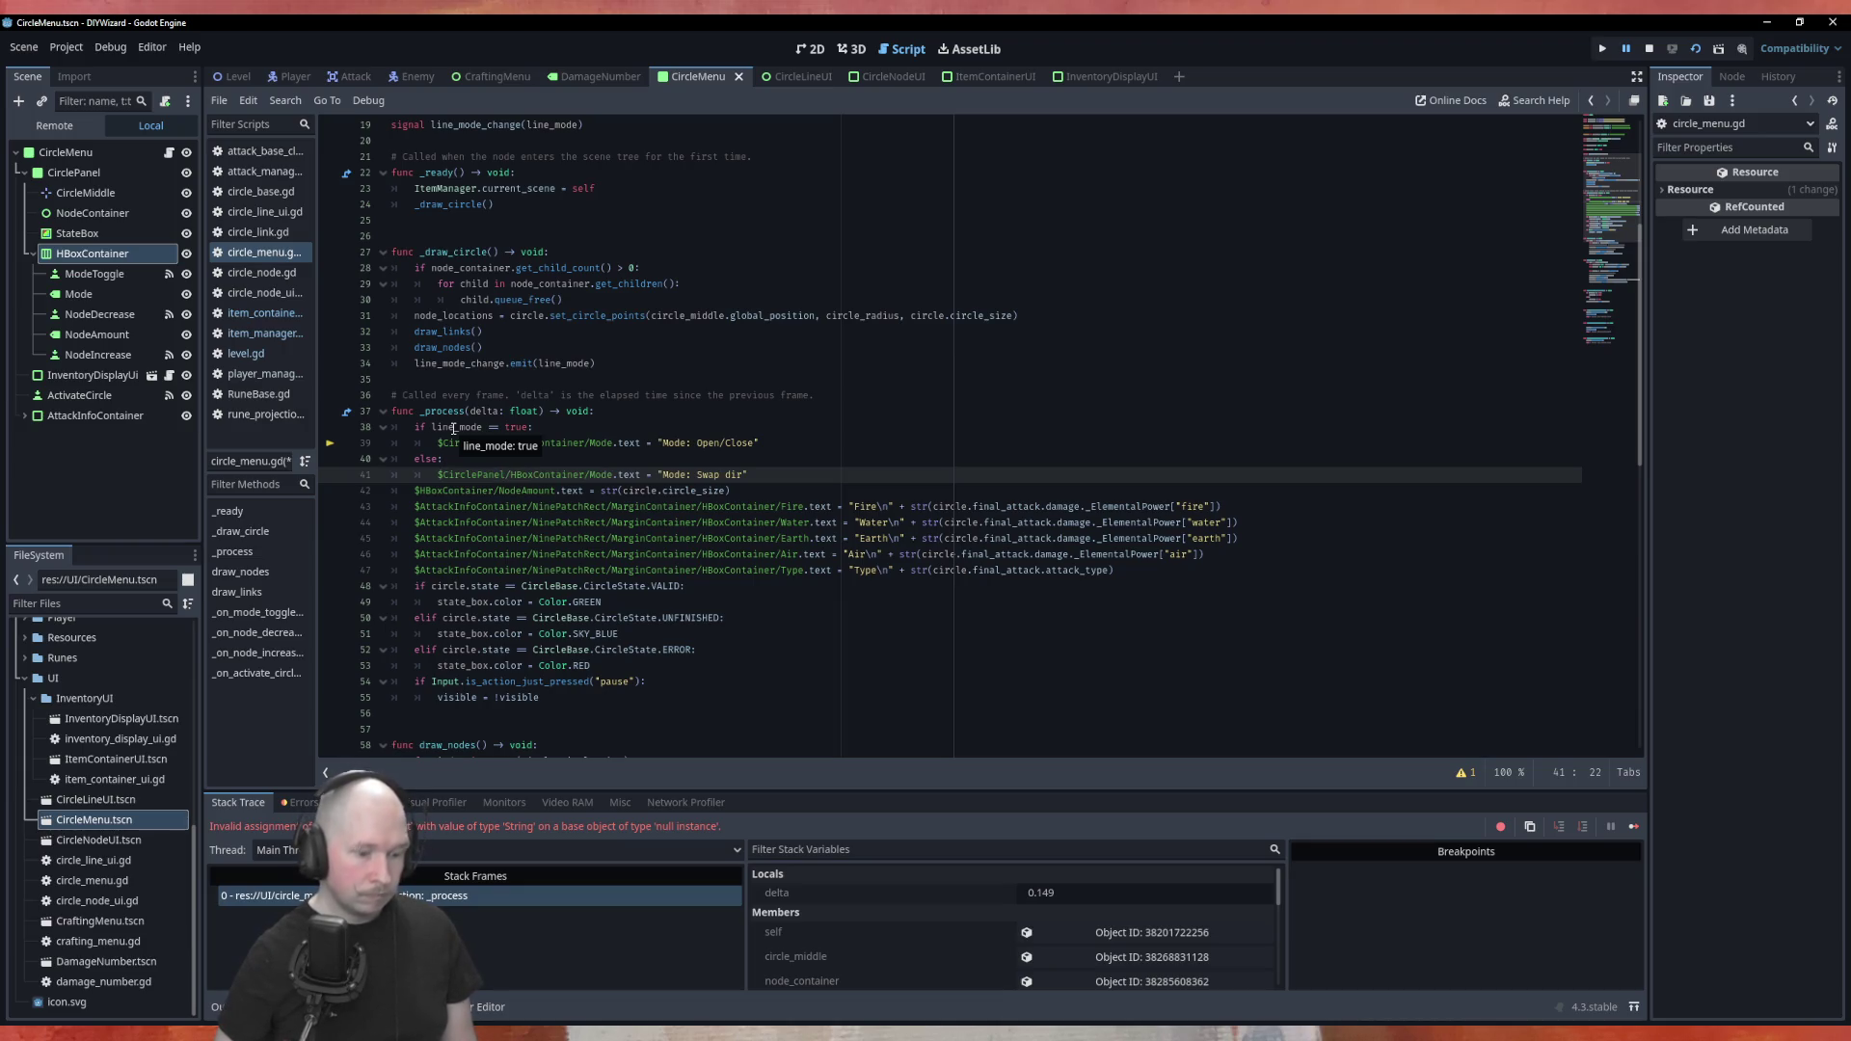
key("F5")
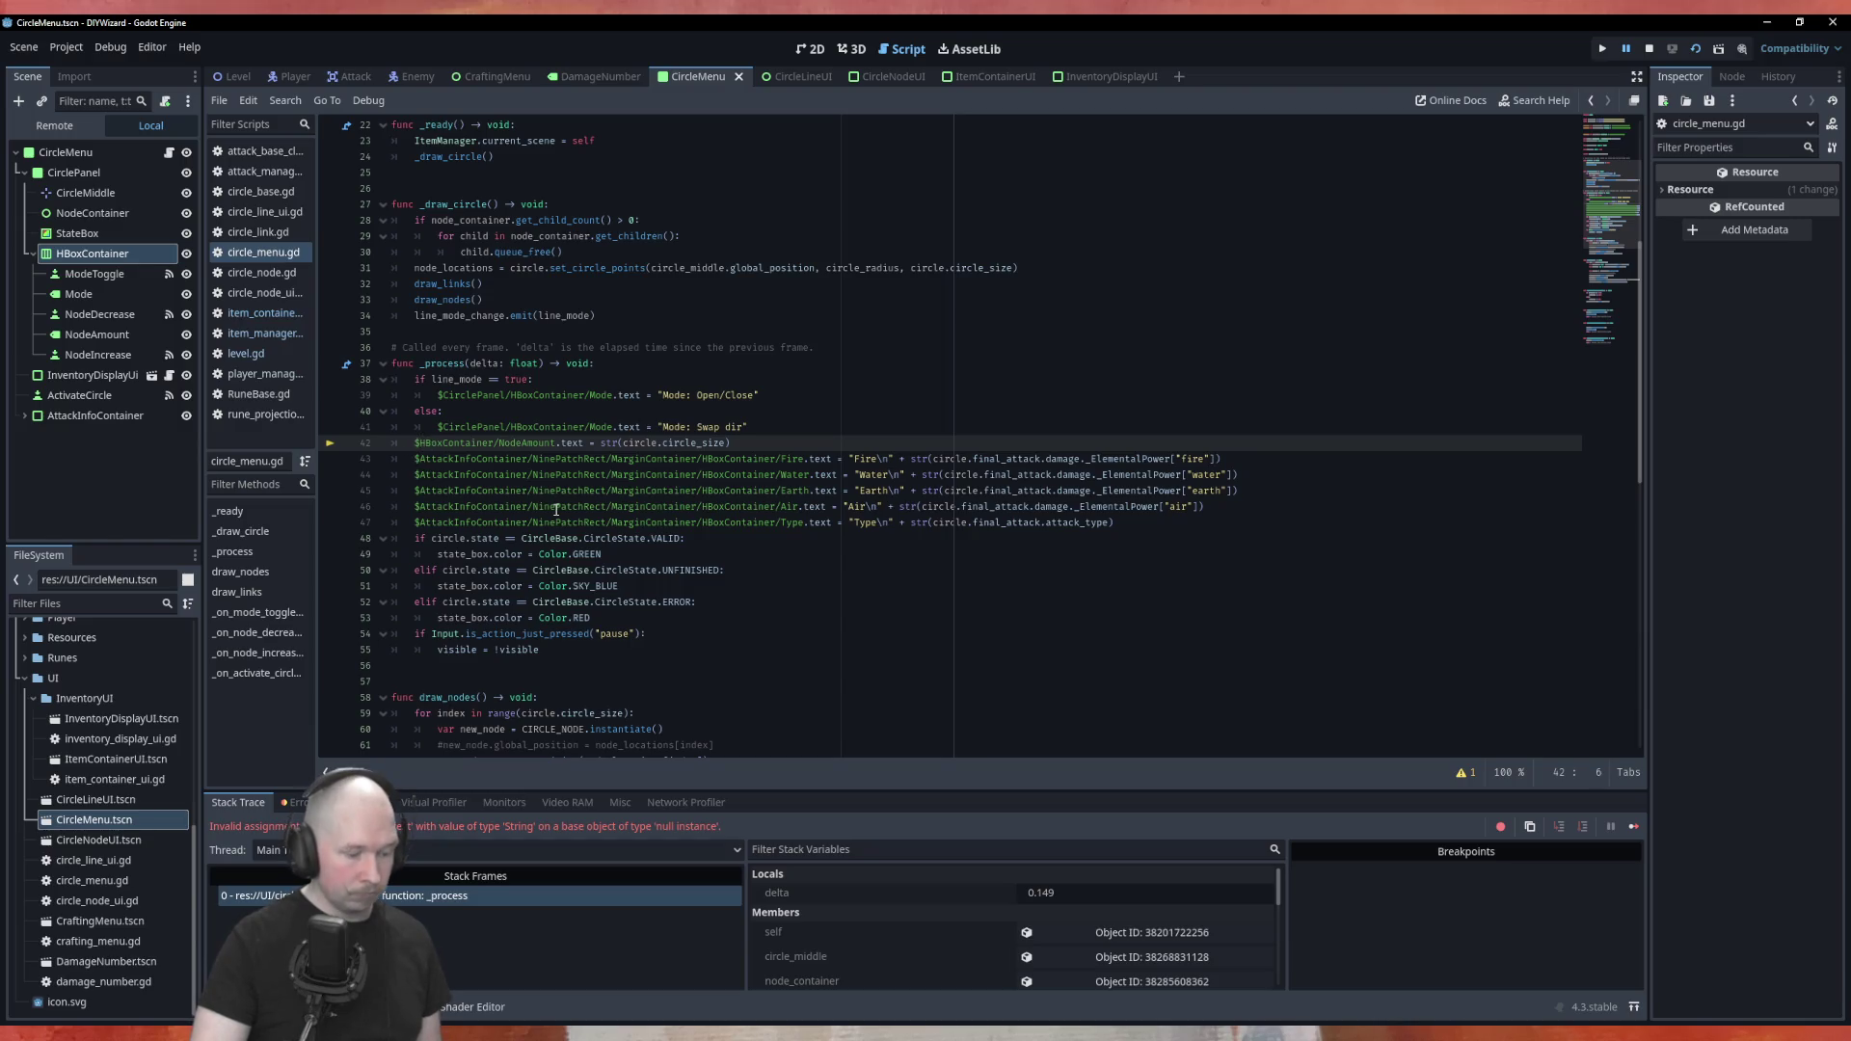
Add 'CirclePanel/' to the NodeAmount path on line 42, rerun the scene, and close it
type("CirclePanel/")
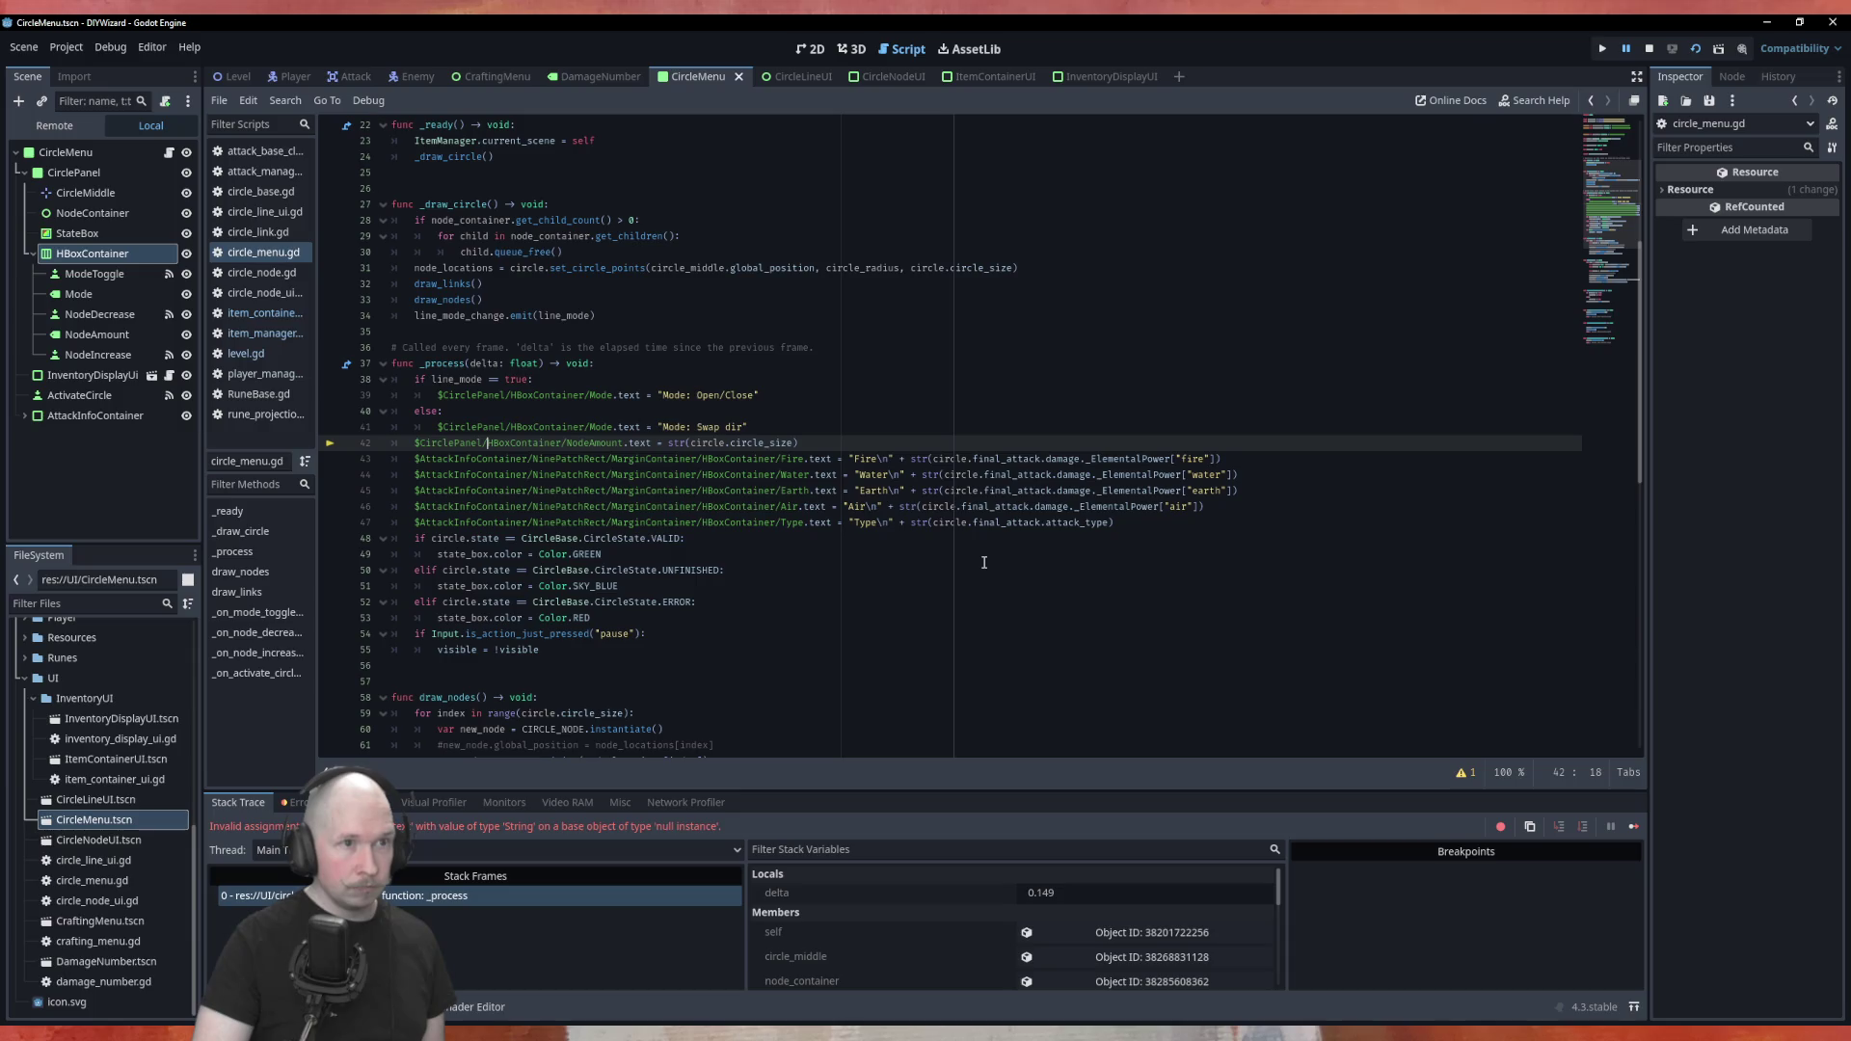
key("F8")
key("F6")
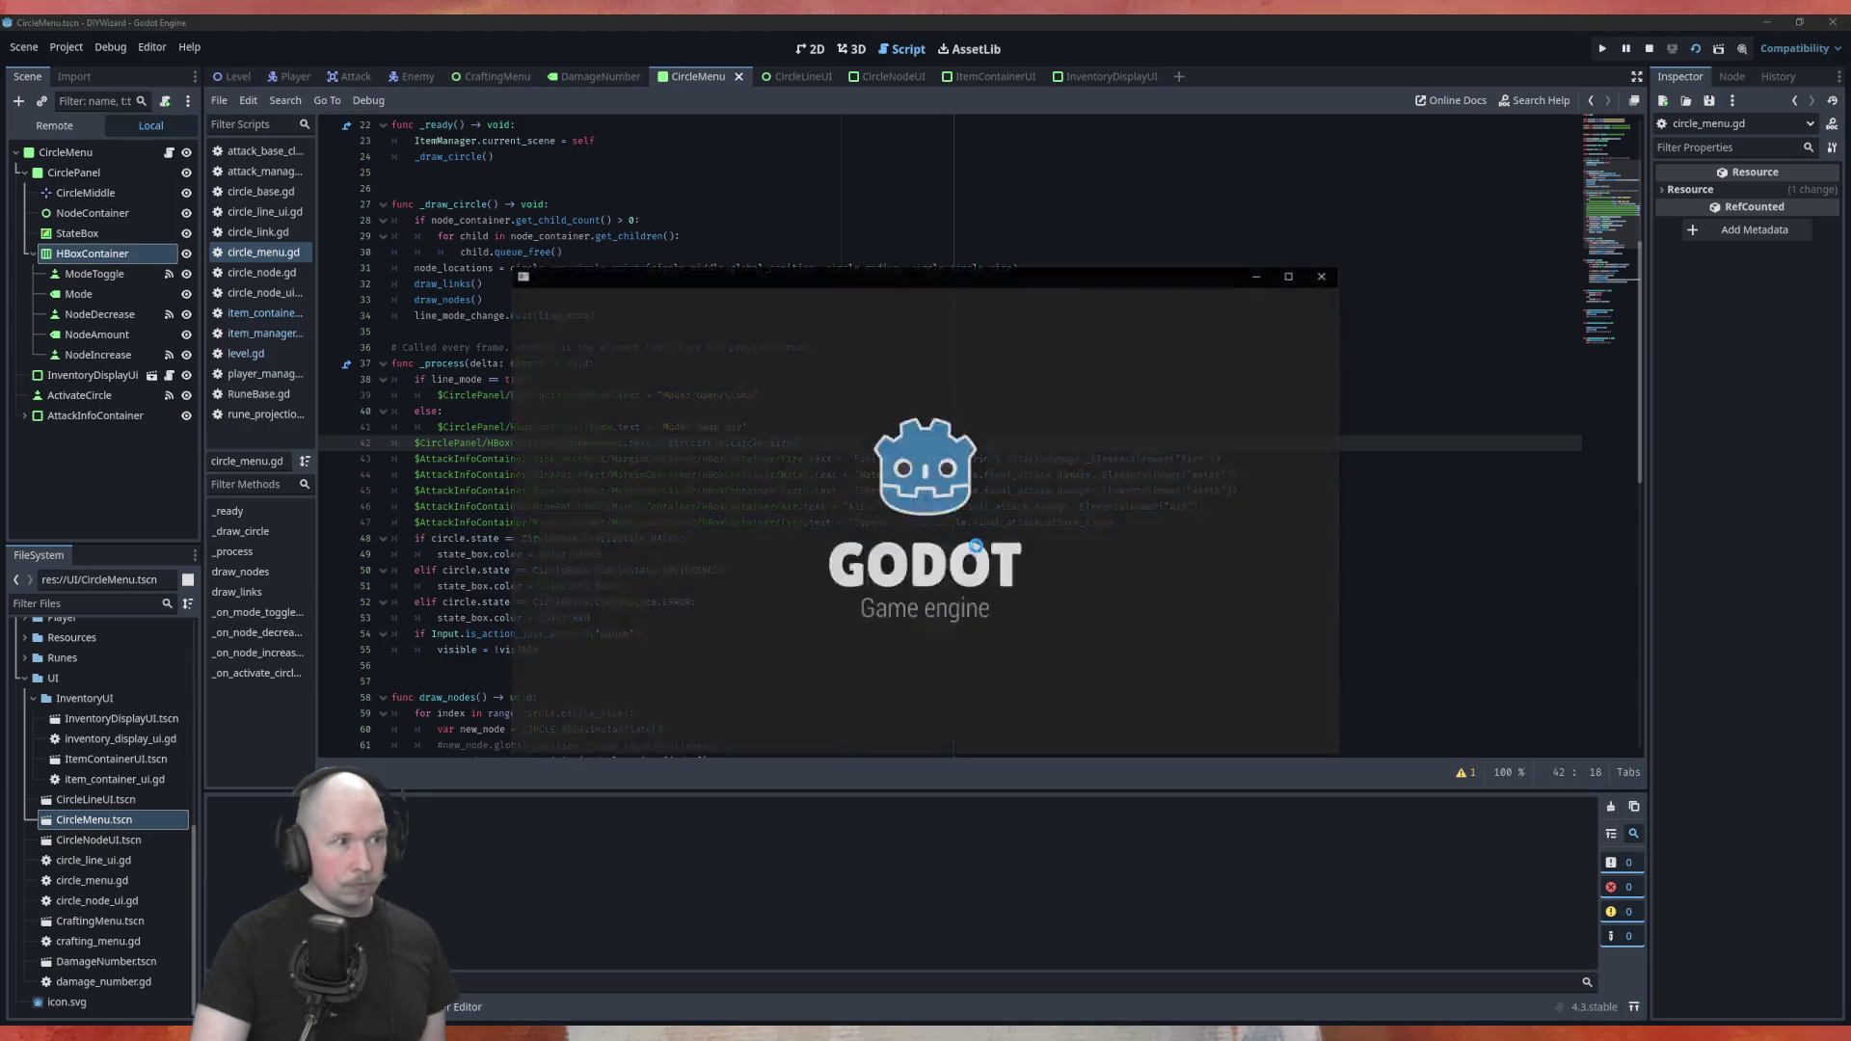
left_click(1326, 276)
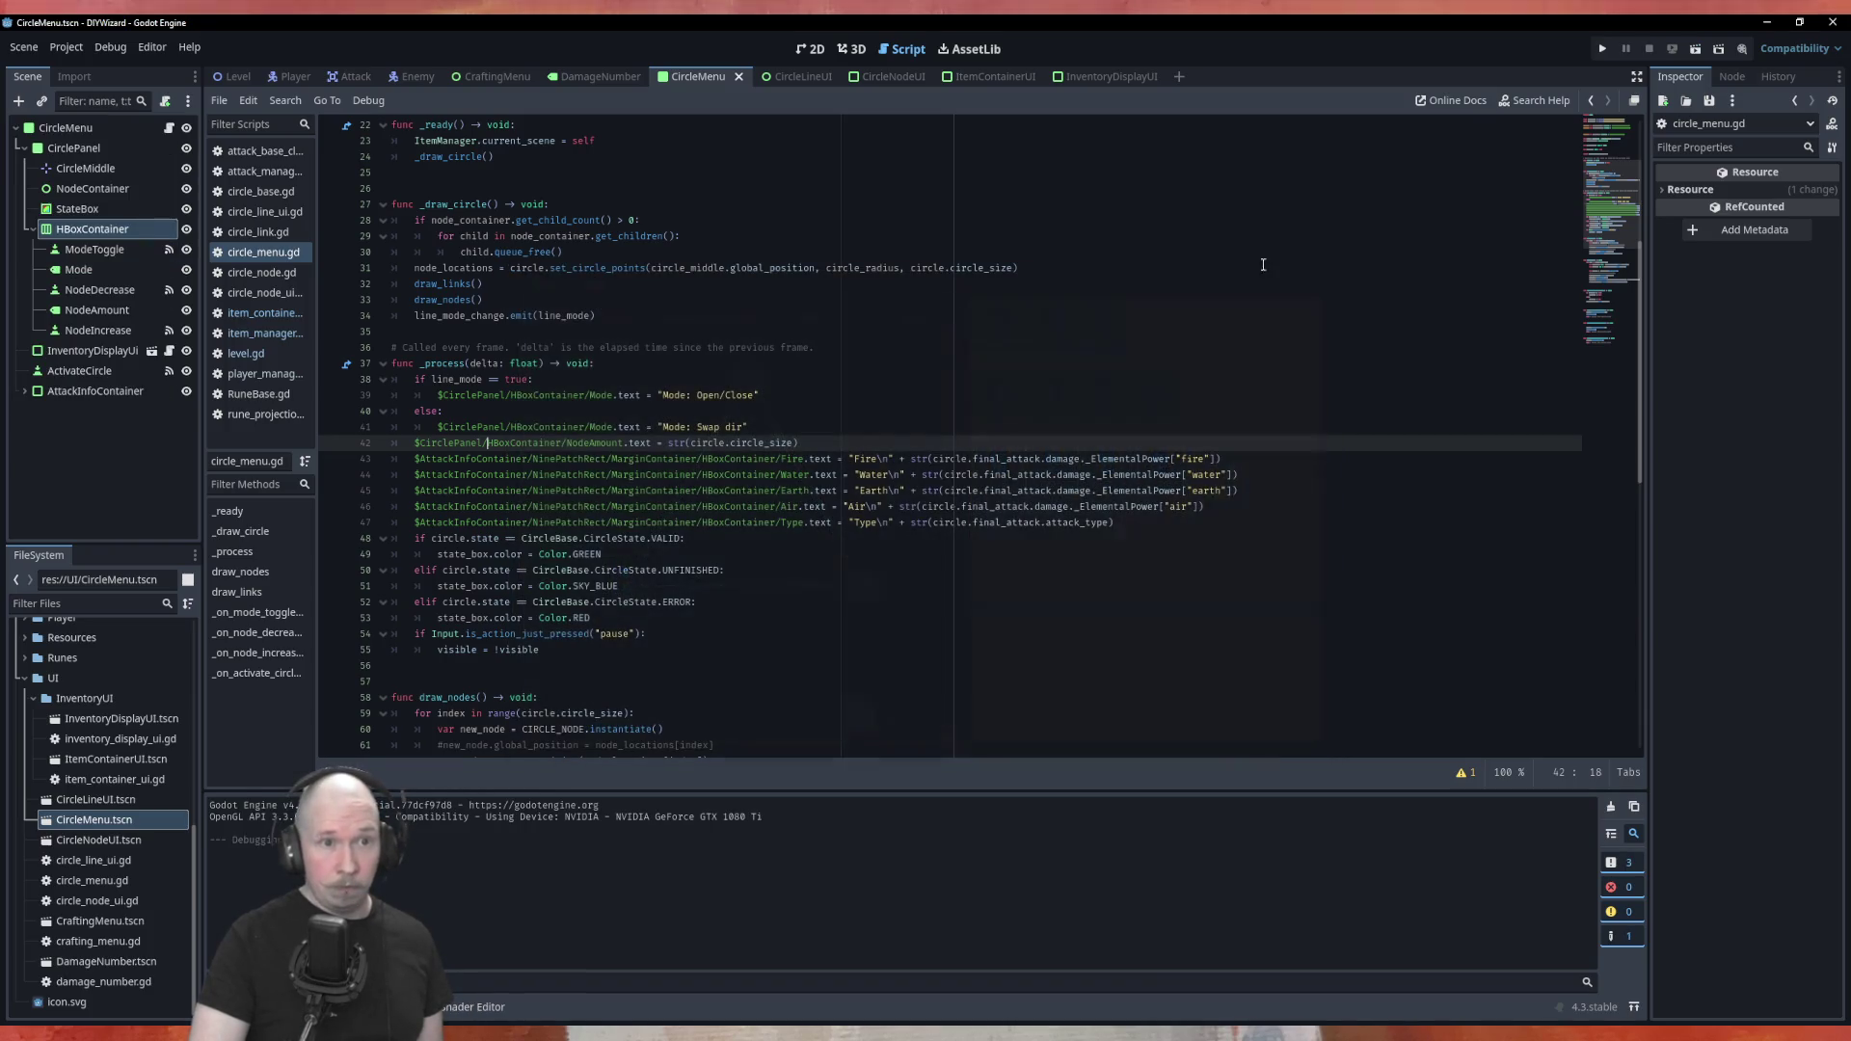
Move the ActivateCircle button inside CirclePanel in the Scene dock
left_click(29, 233)
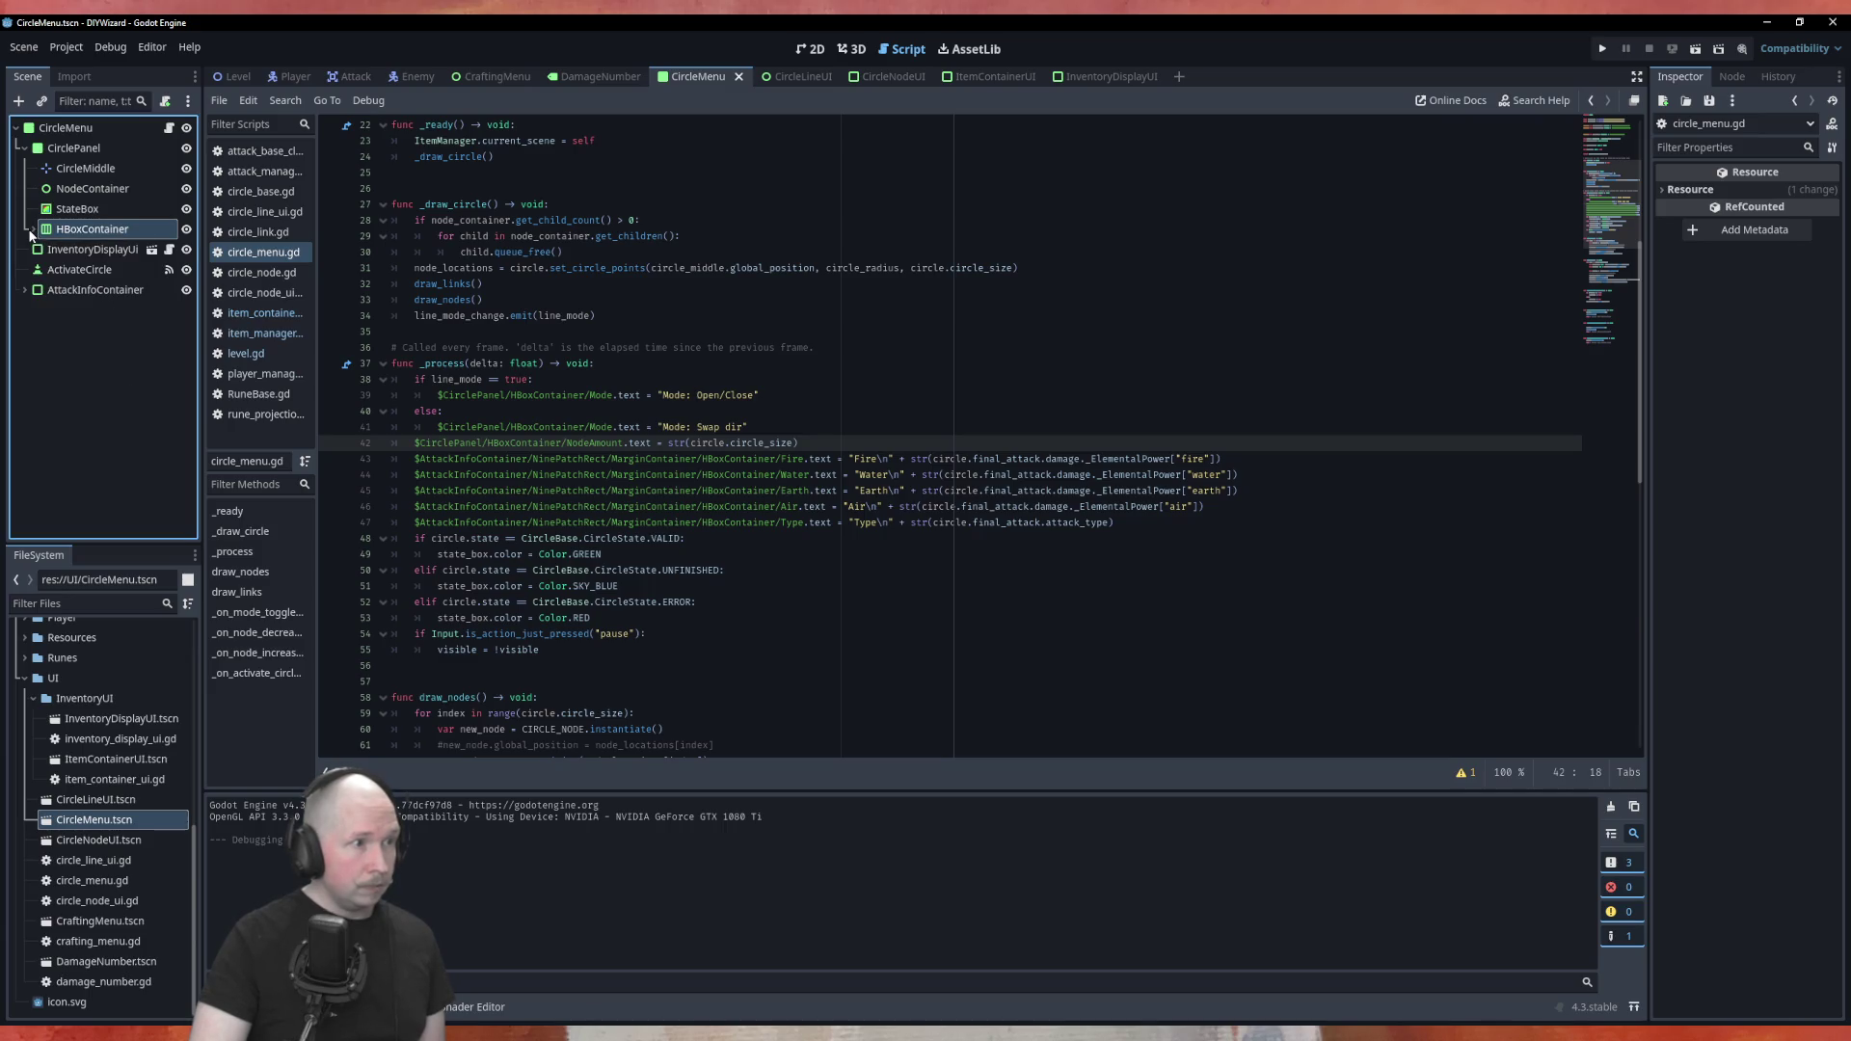
left_click(810, 48)
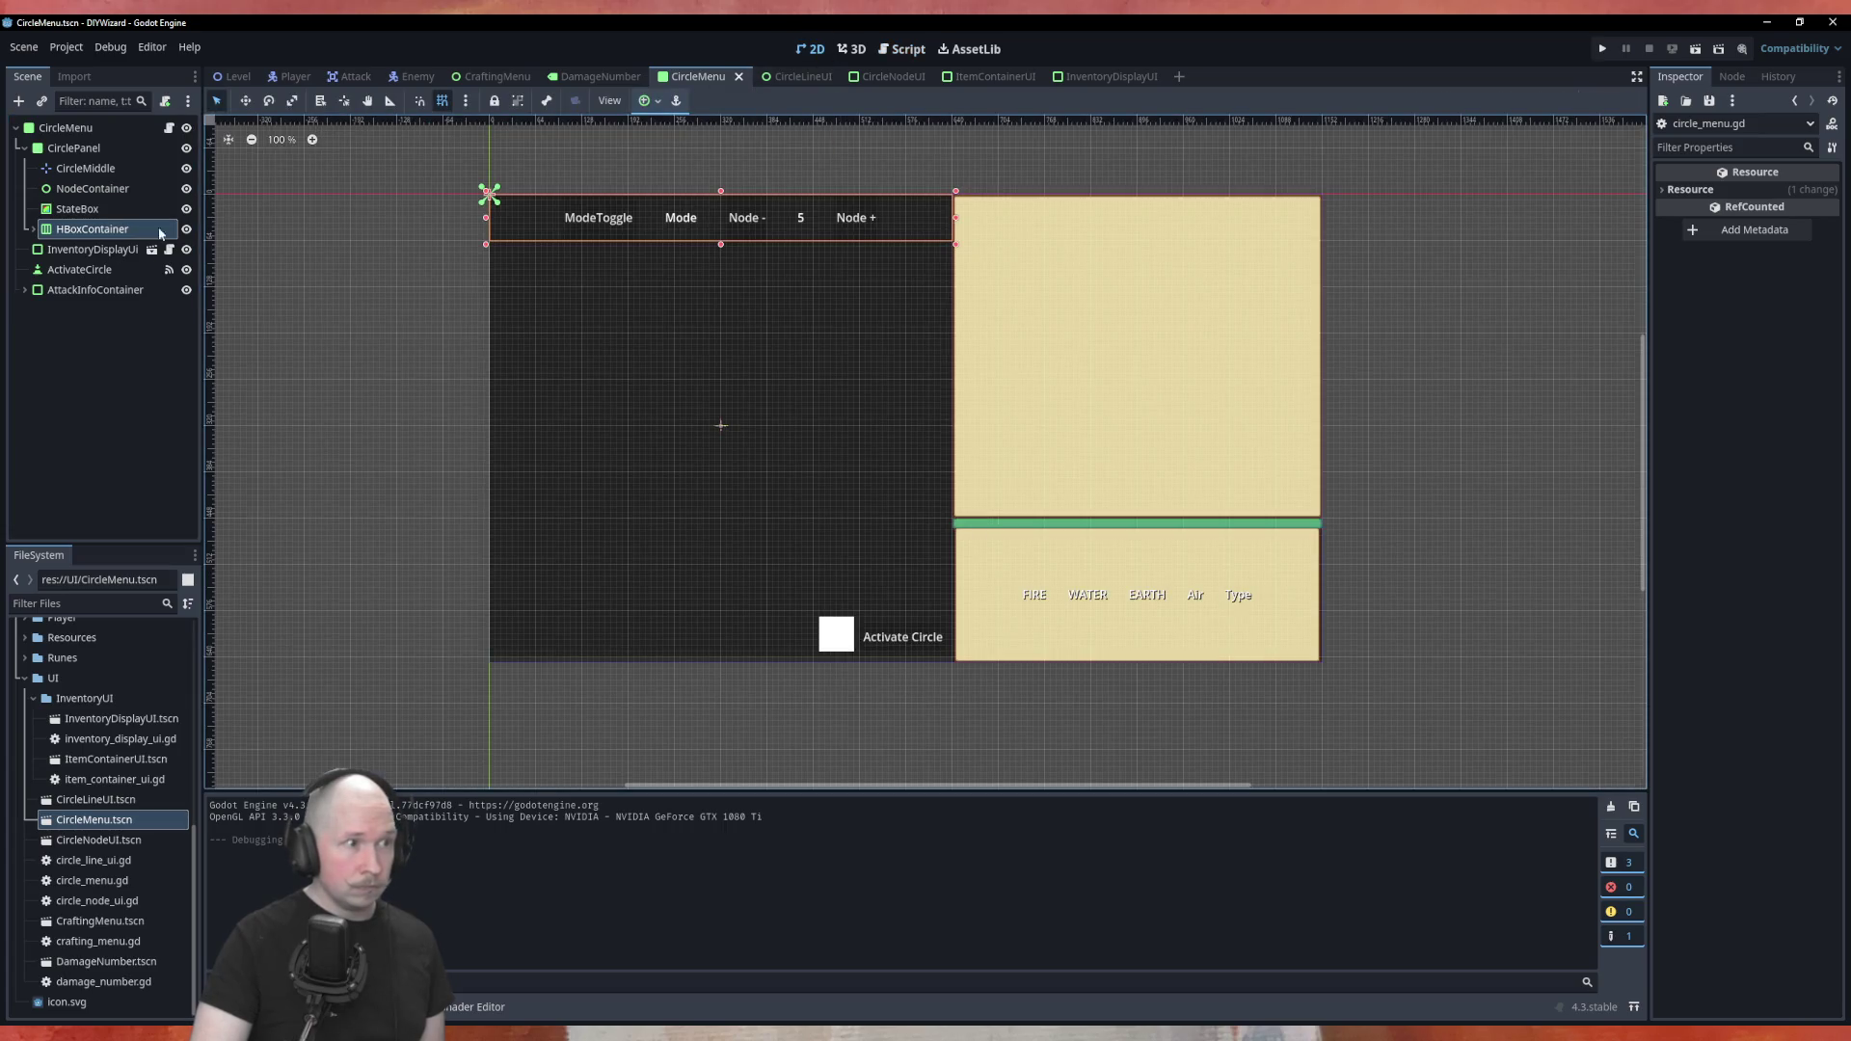
left_click(92, 272)
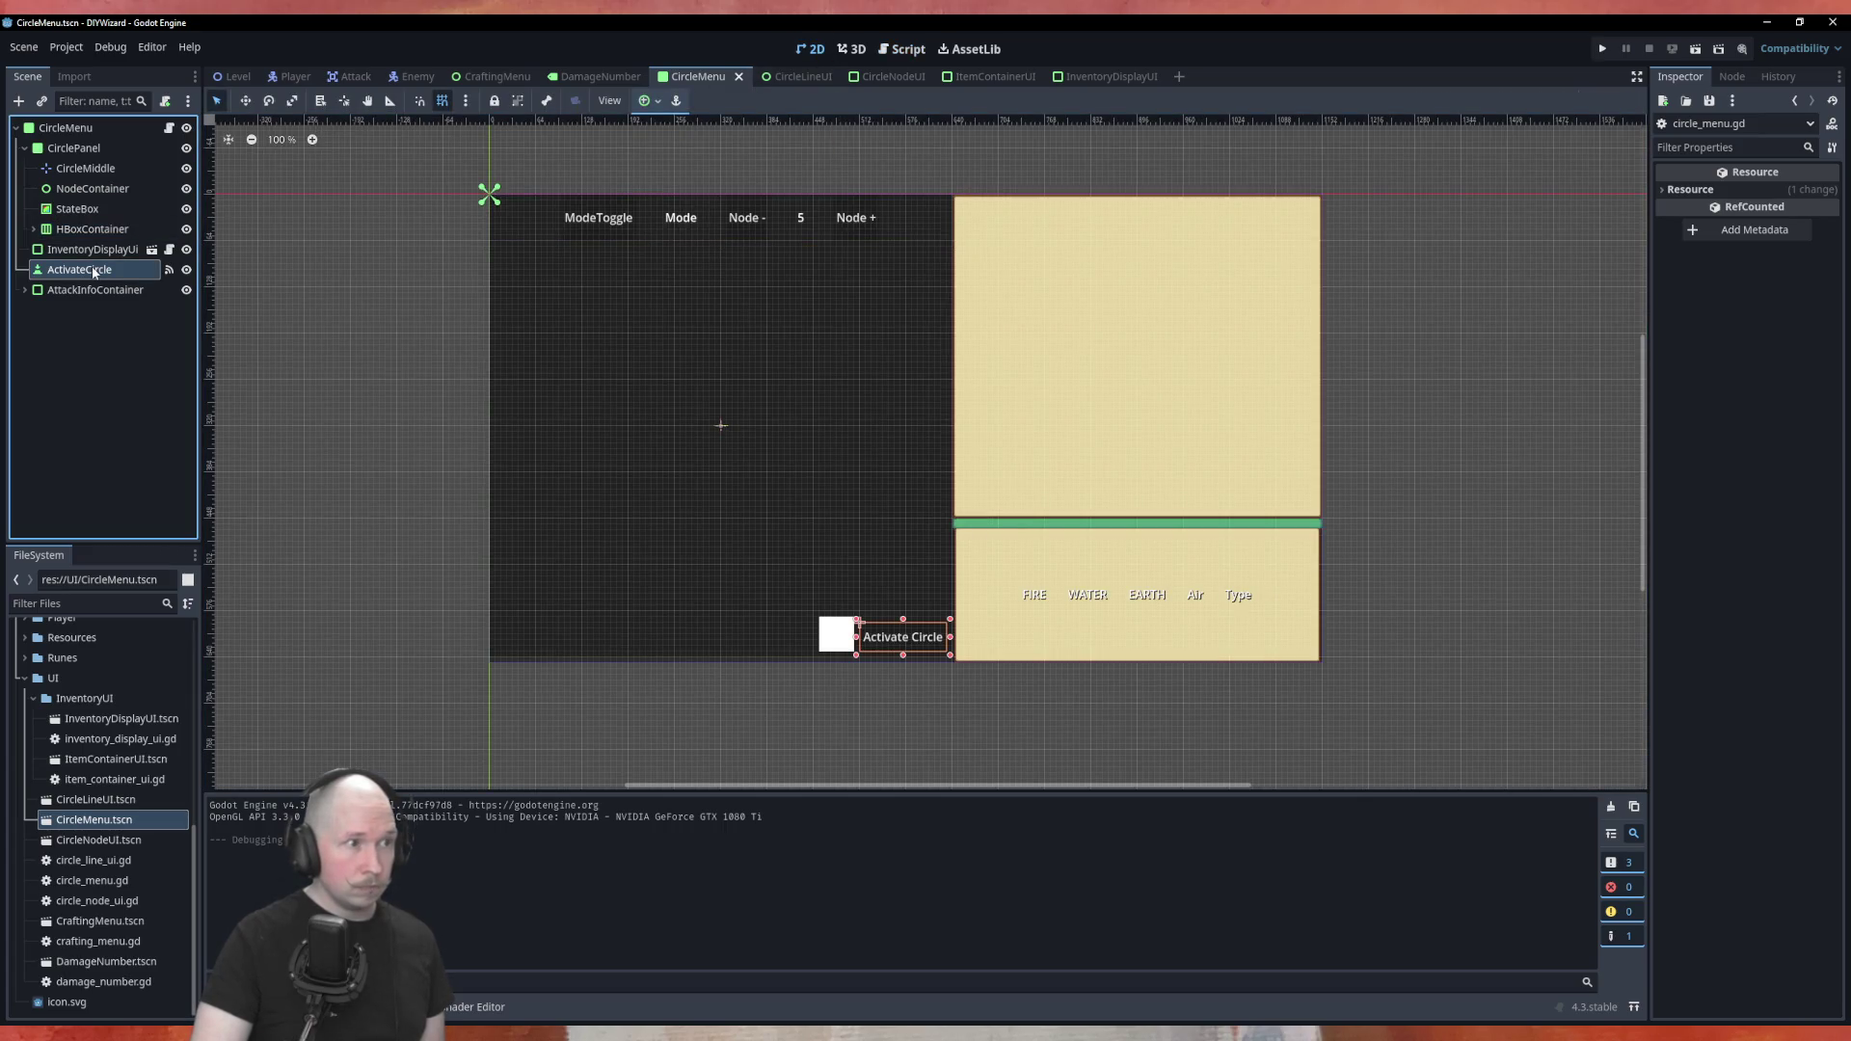
left_click_drag(94, 272, 86, 152)
Check InventoryDisplayUi and AttackInfoContainer, save CircleMenu, and go to the Level scene
left_click(24, 148)
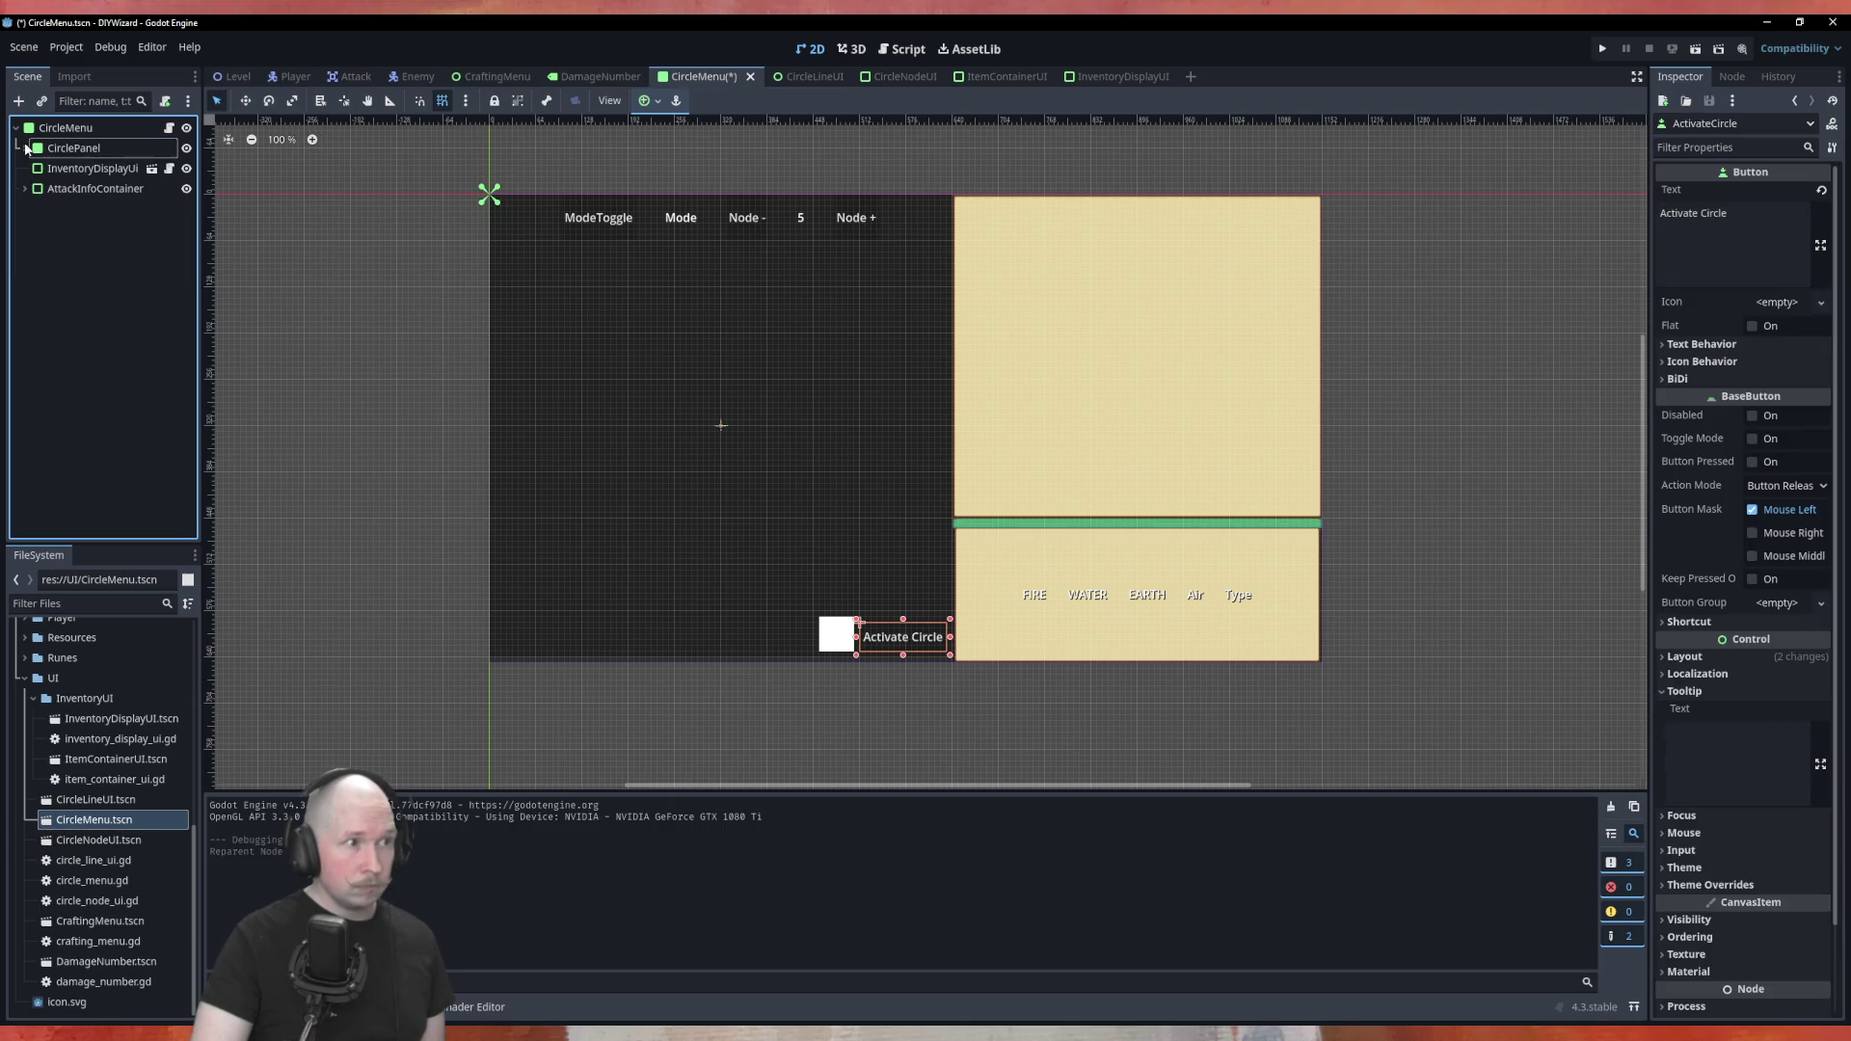
left_click(87, 169)
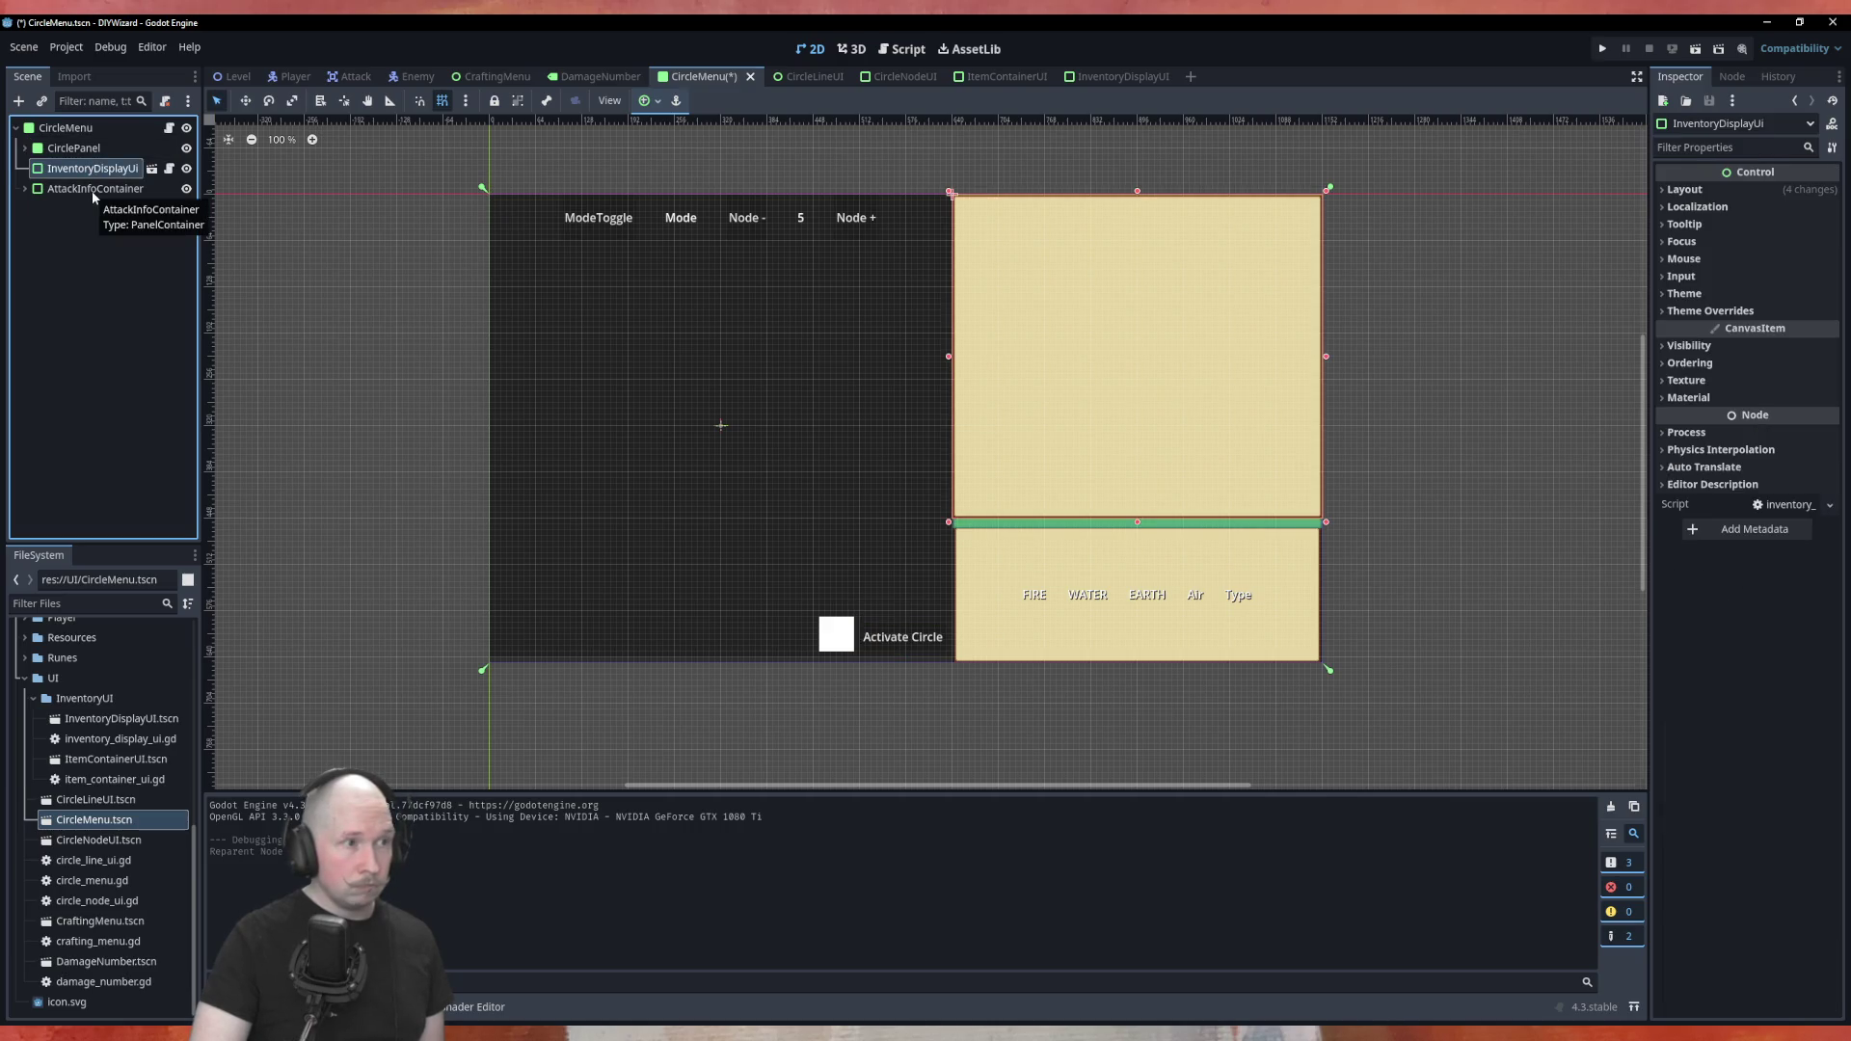
left_click(92, 191)
left_click(95, 178)
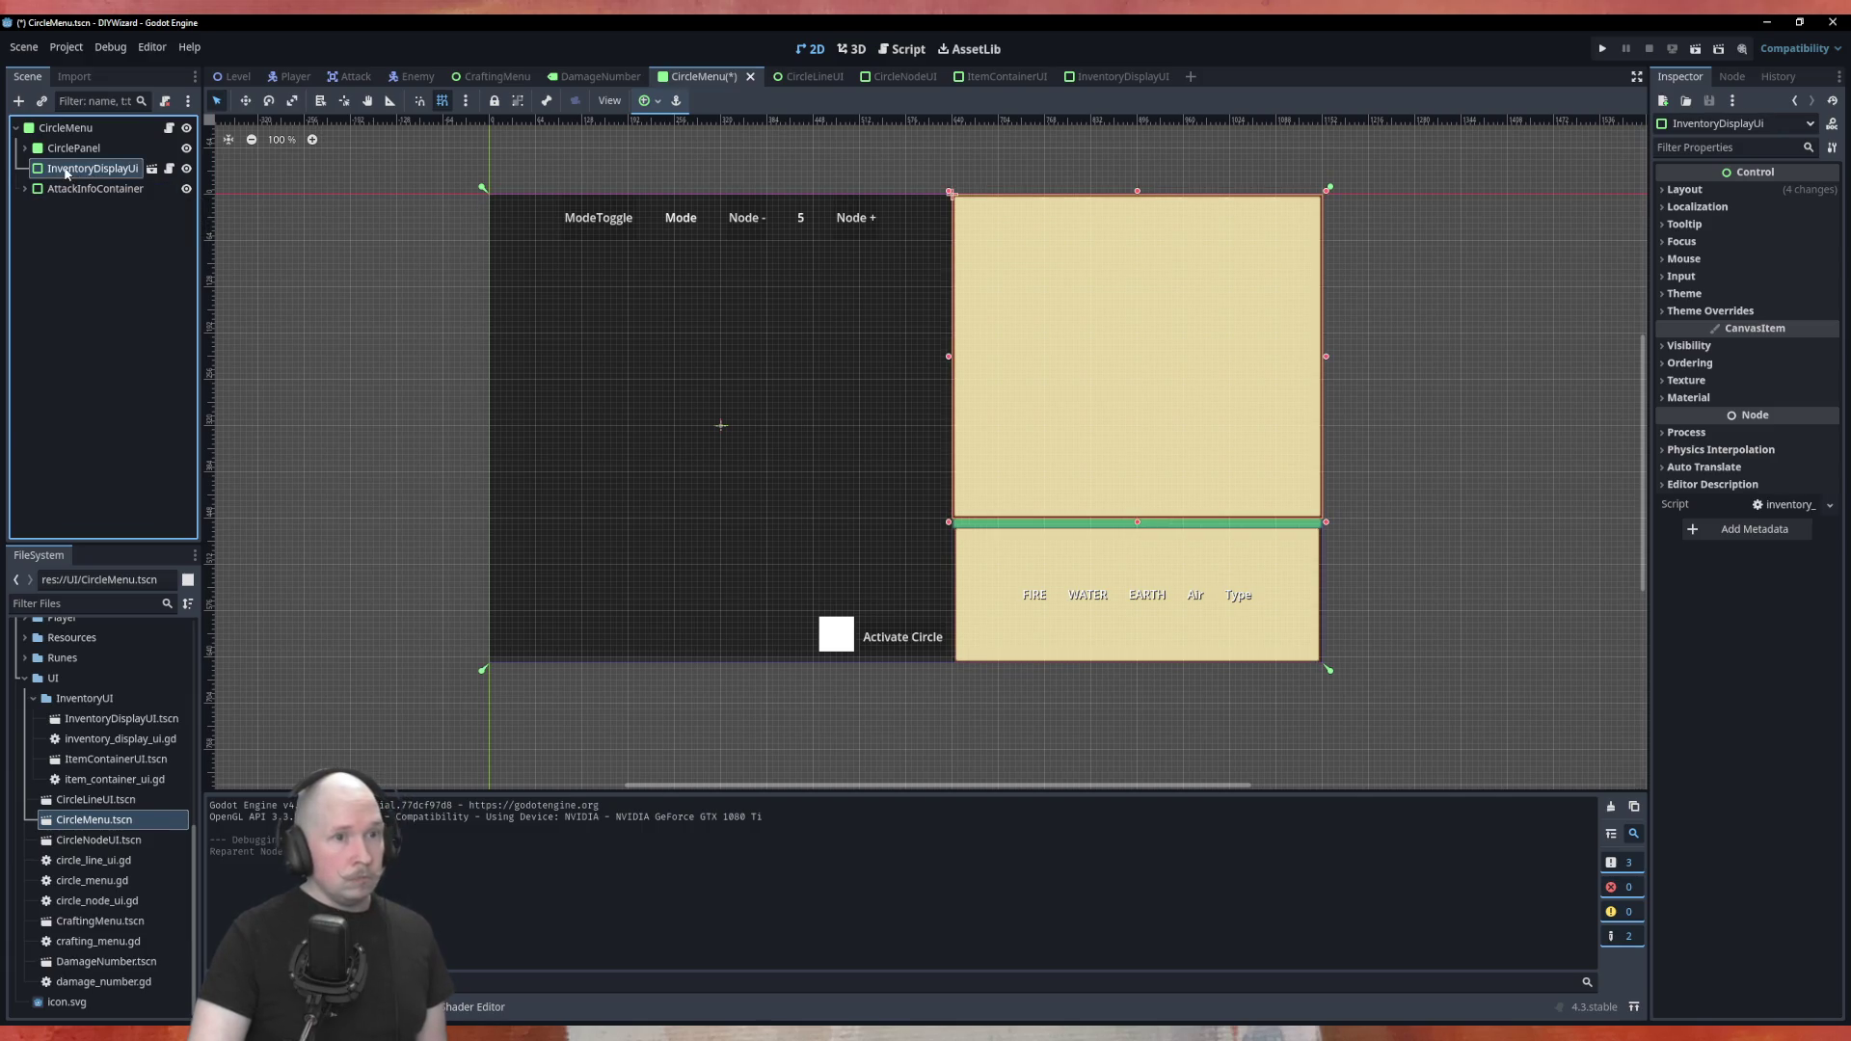
key("ctrl+s")
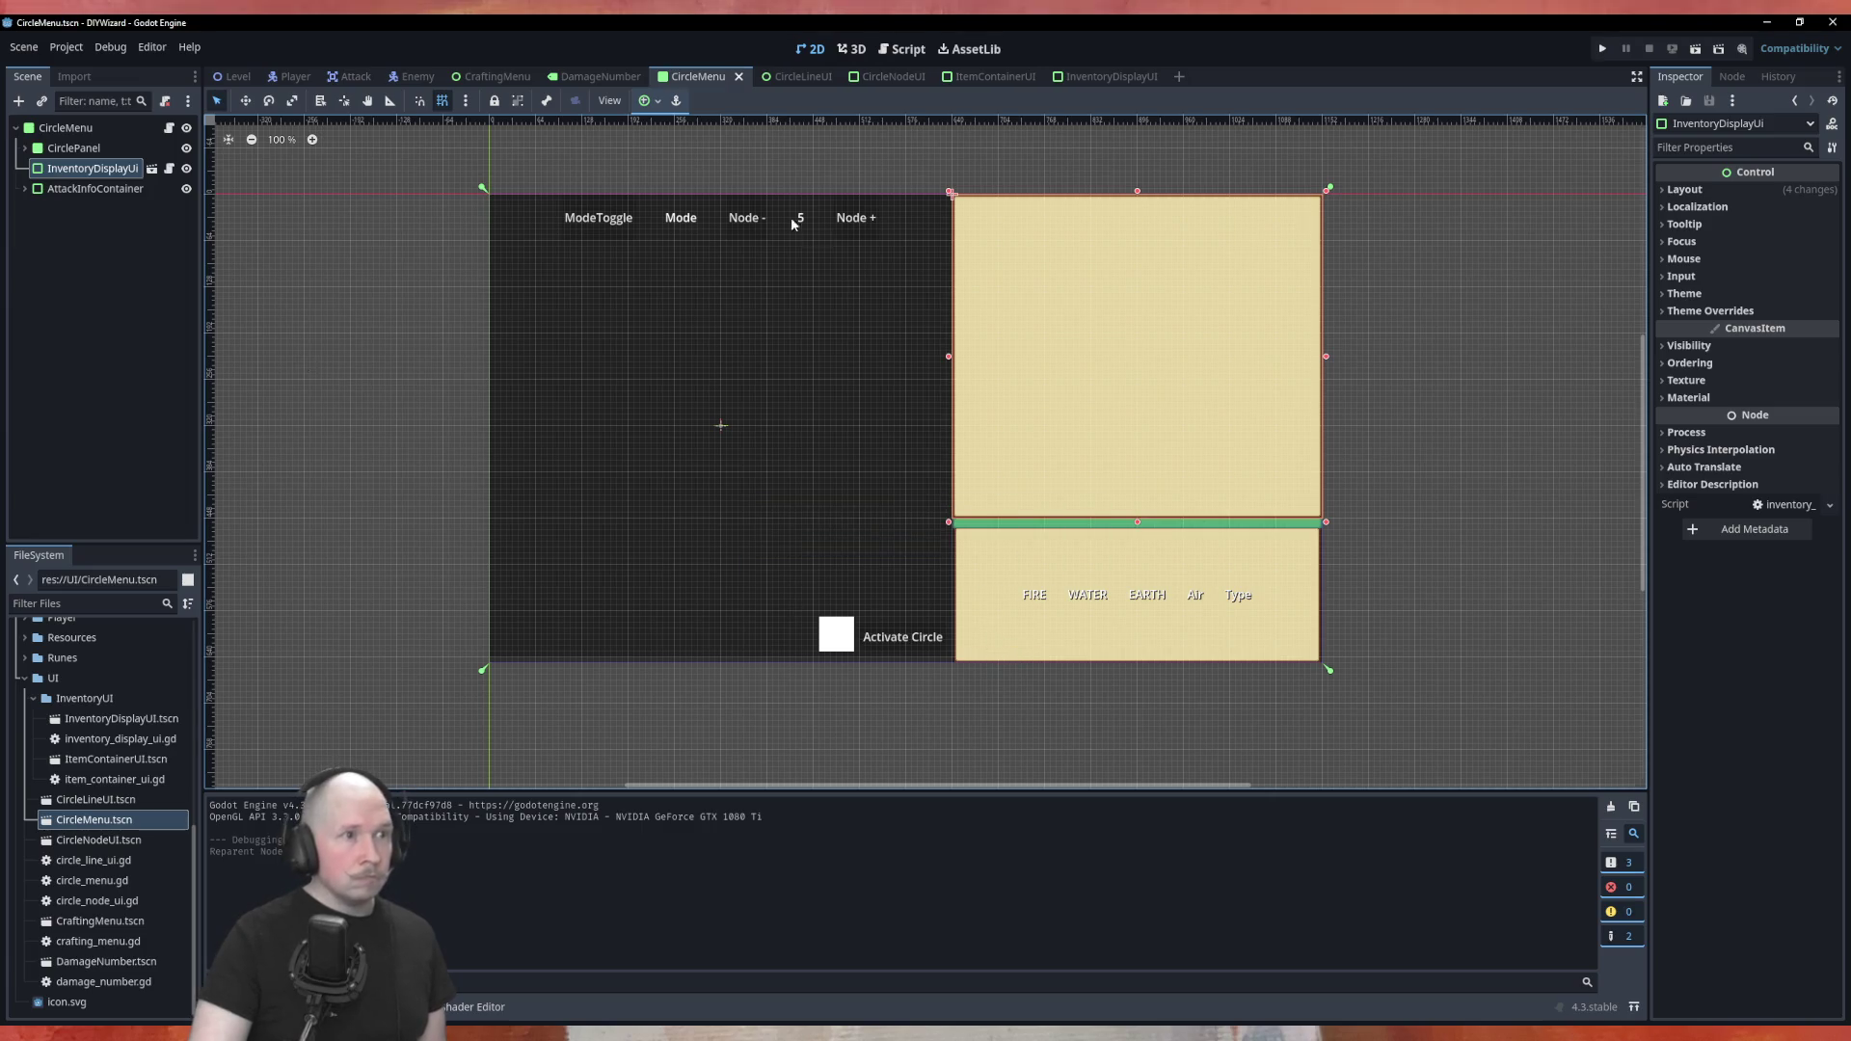
left_click(230, 78)
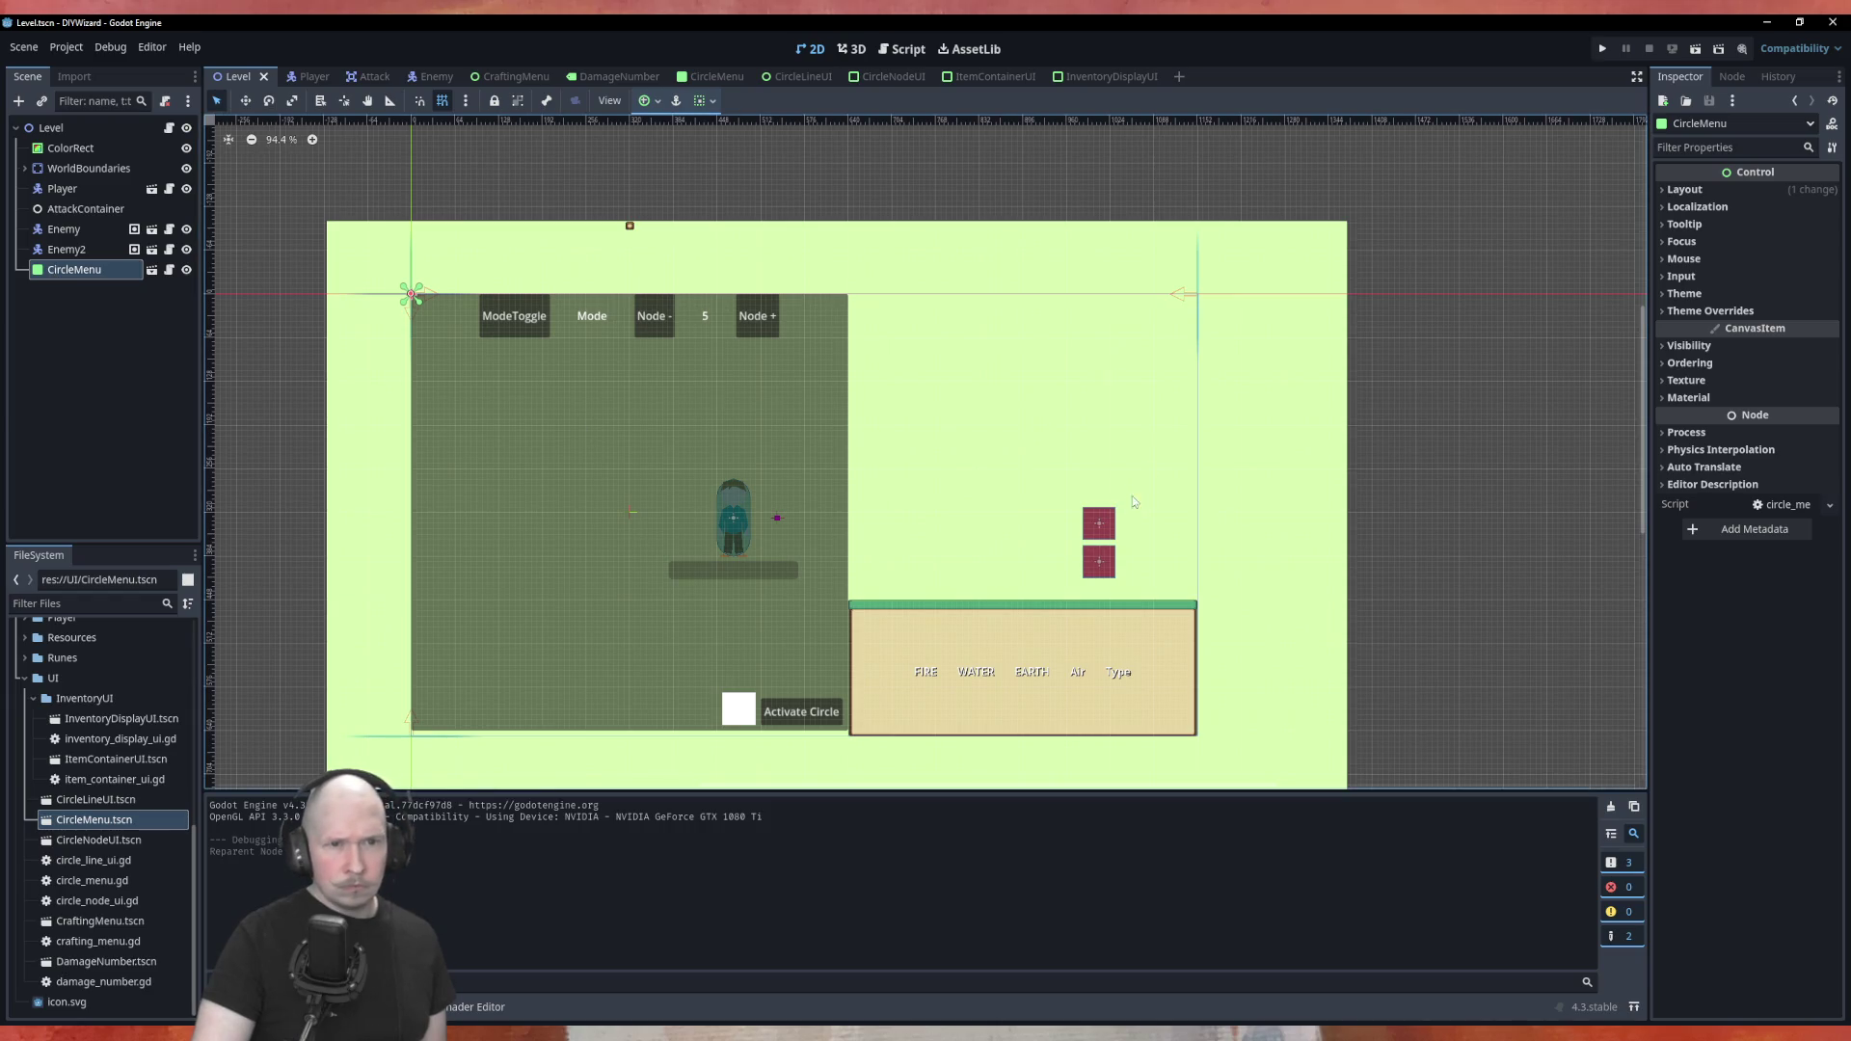
Shift the CircleMenu instance down-left by (-64, 128) px in the Level scene
scroll(765, 483, "down", 3)
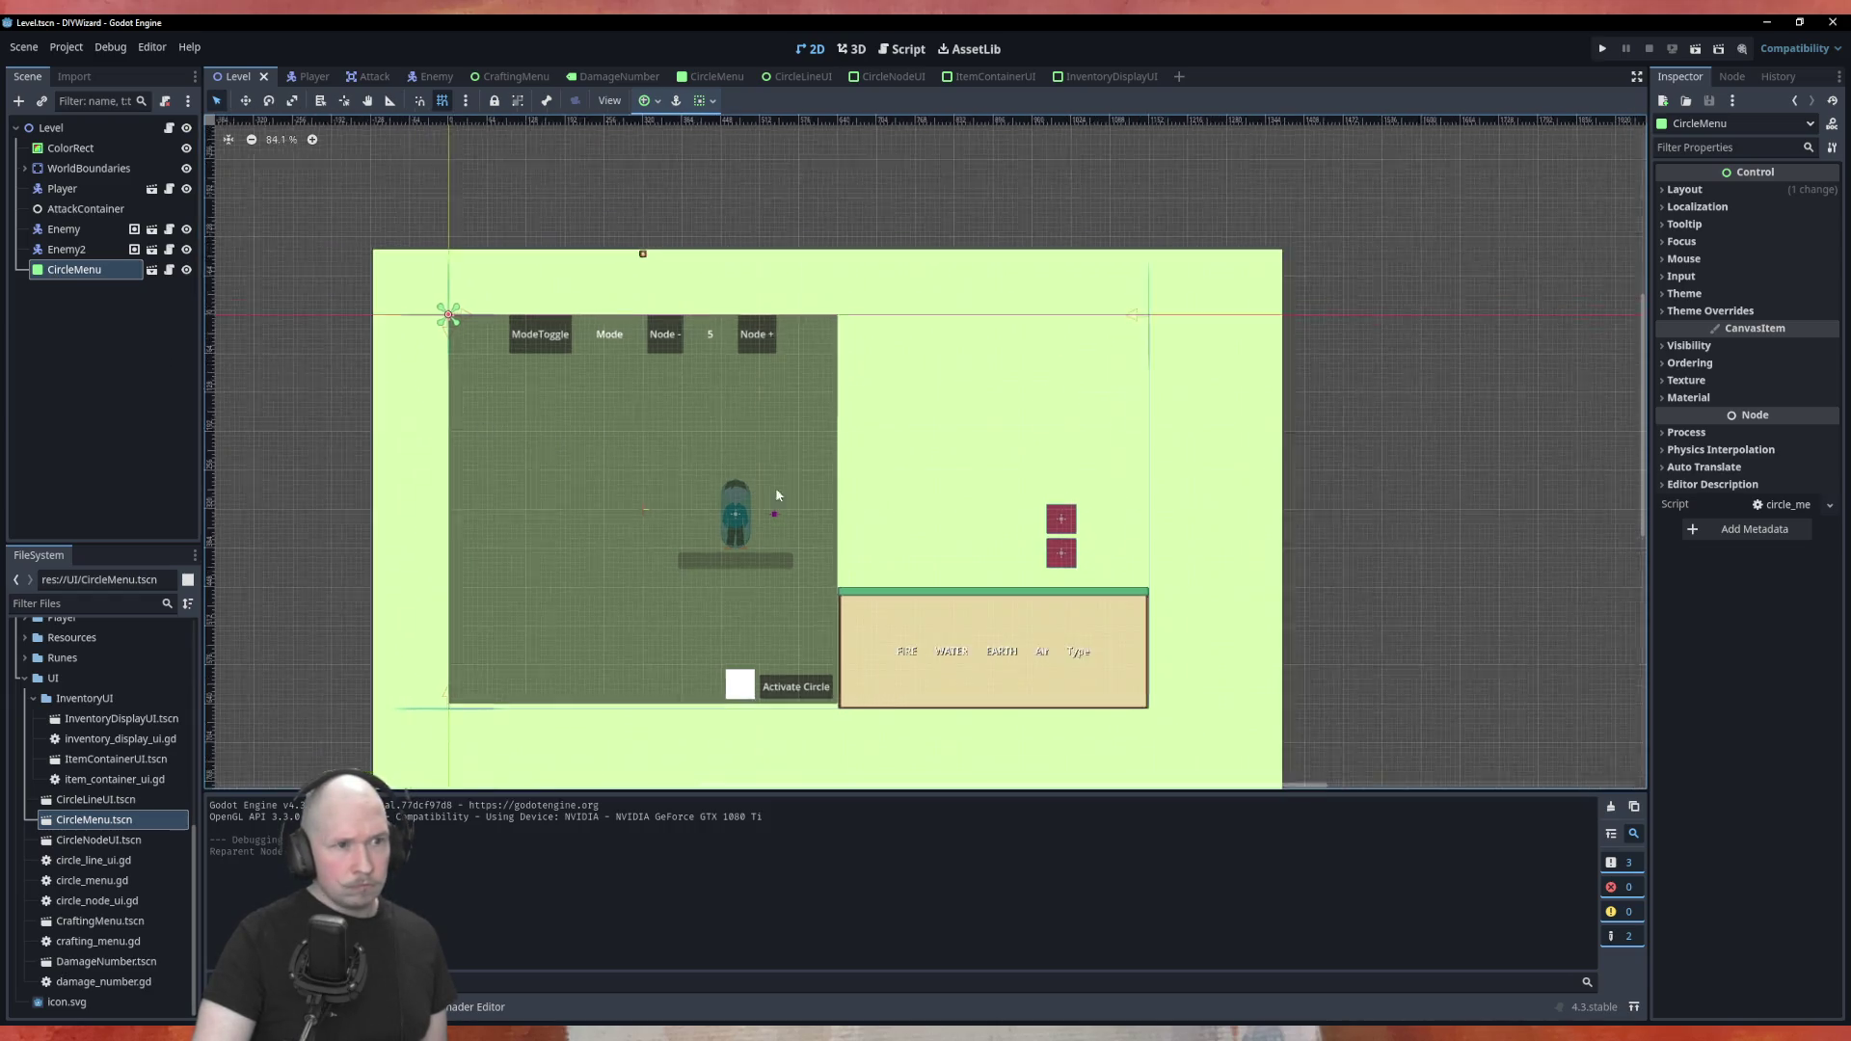
mouse_move(656, 526)
left_mouse_down()
mouse_move(623, 594)
mouse_move(693, 541)
mouse_move(649, 545)
left_mouse_up()
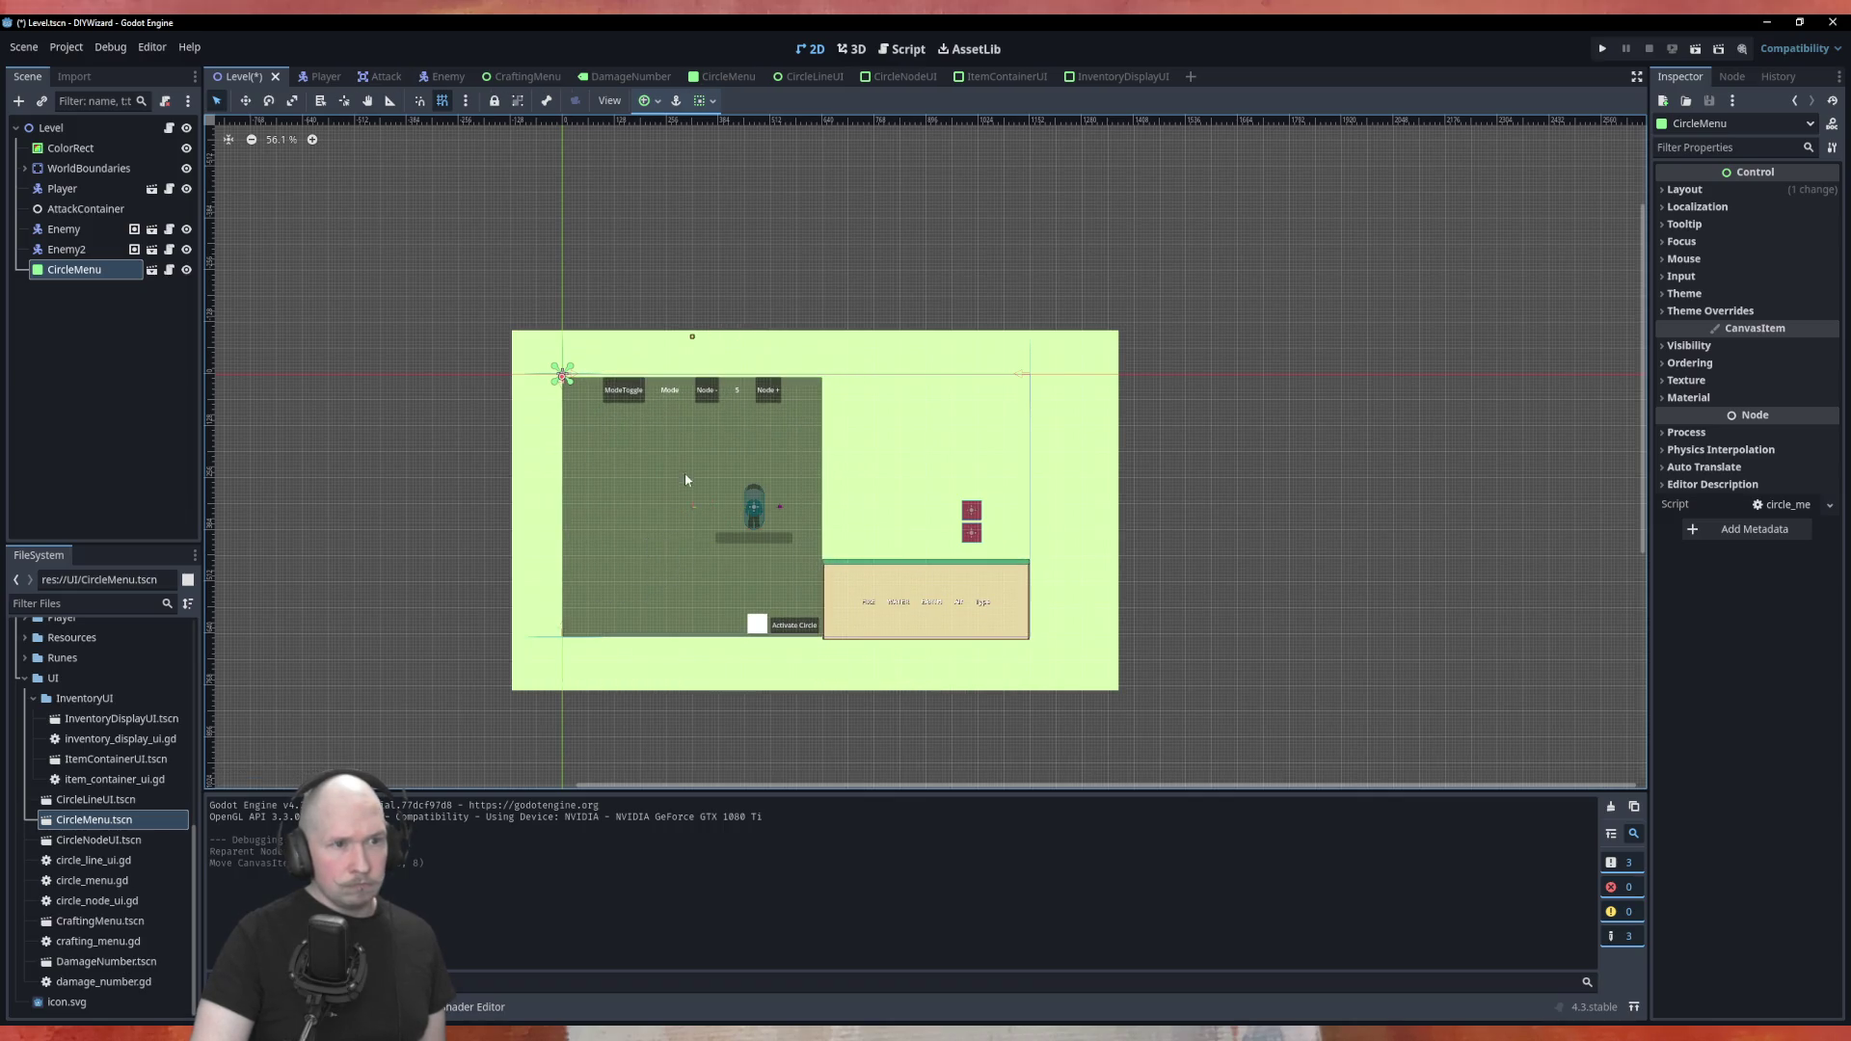
scroll(694, 342, "up", 5)
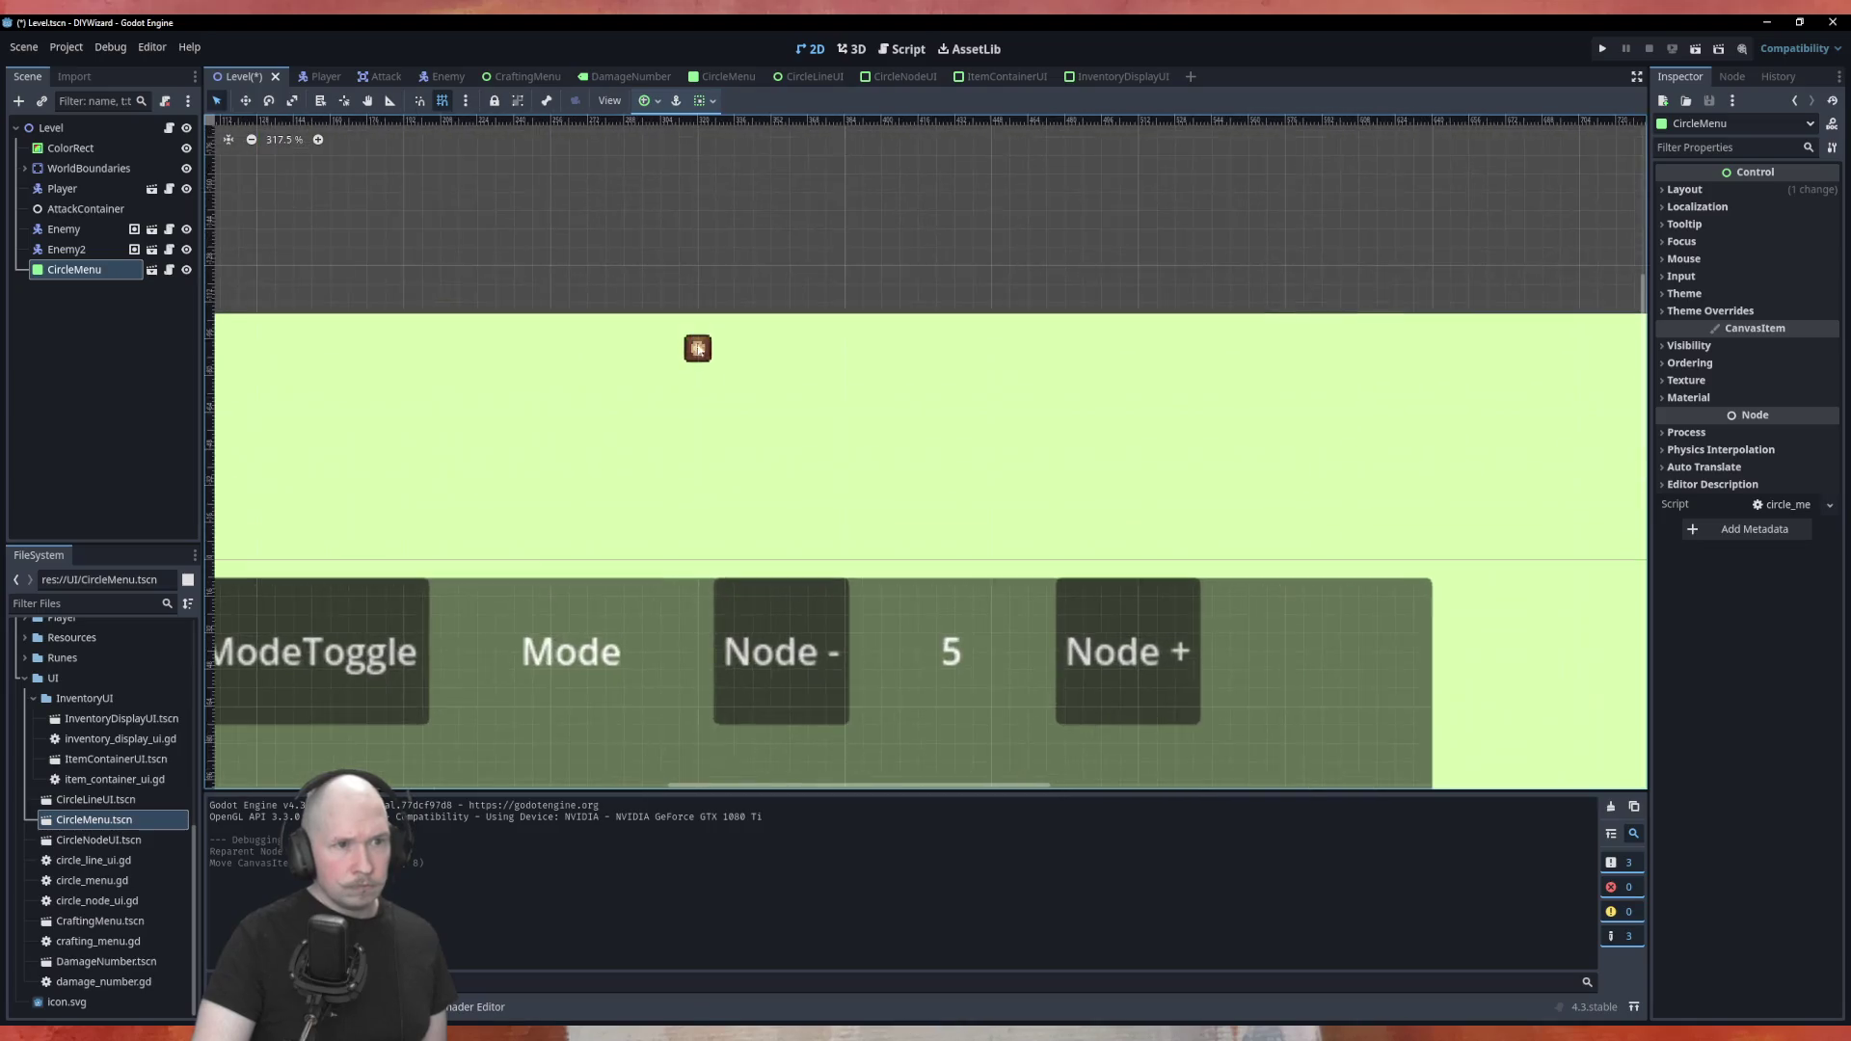
scroll(697, 345, "up", 4)
scroll(680, 333, "down", 6)
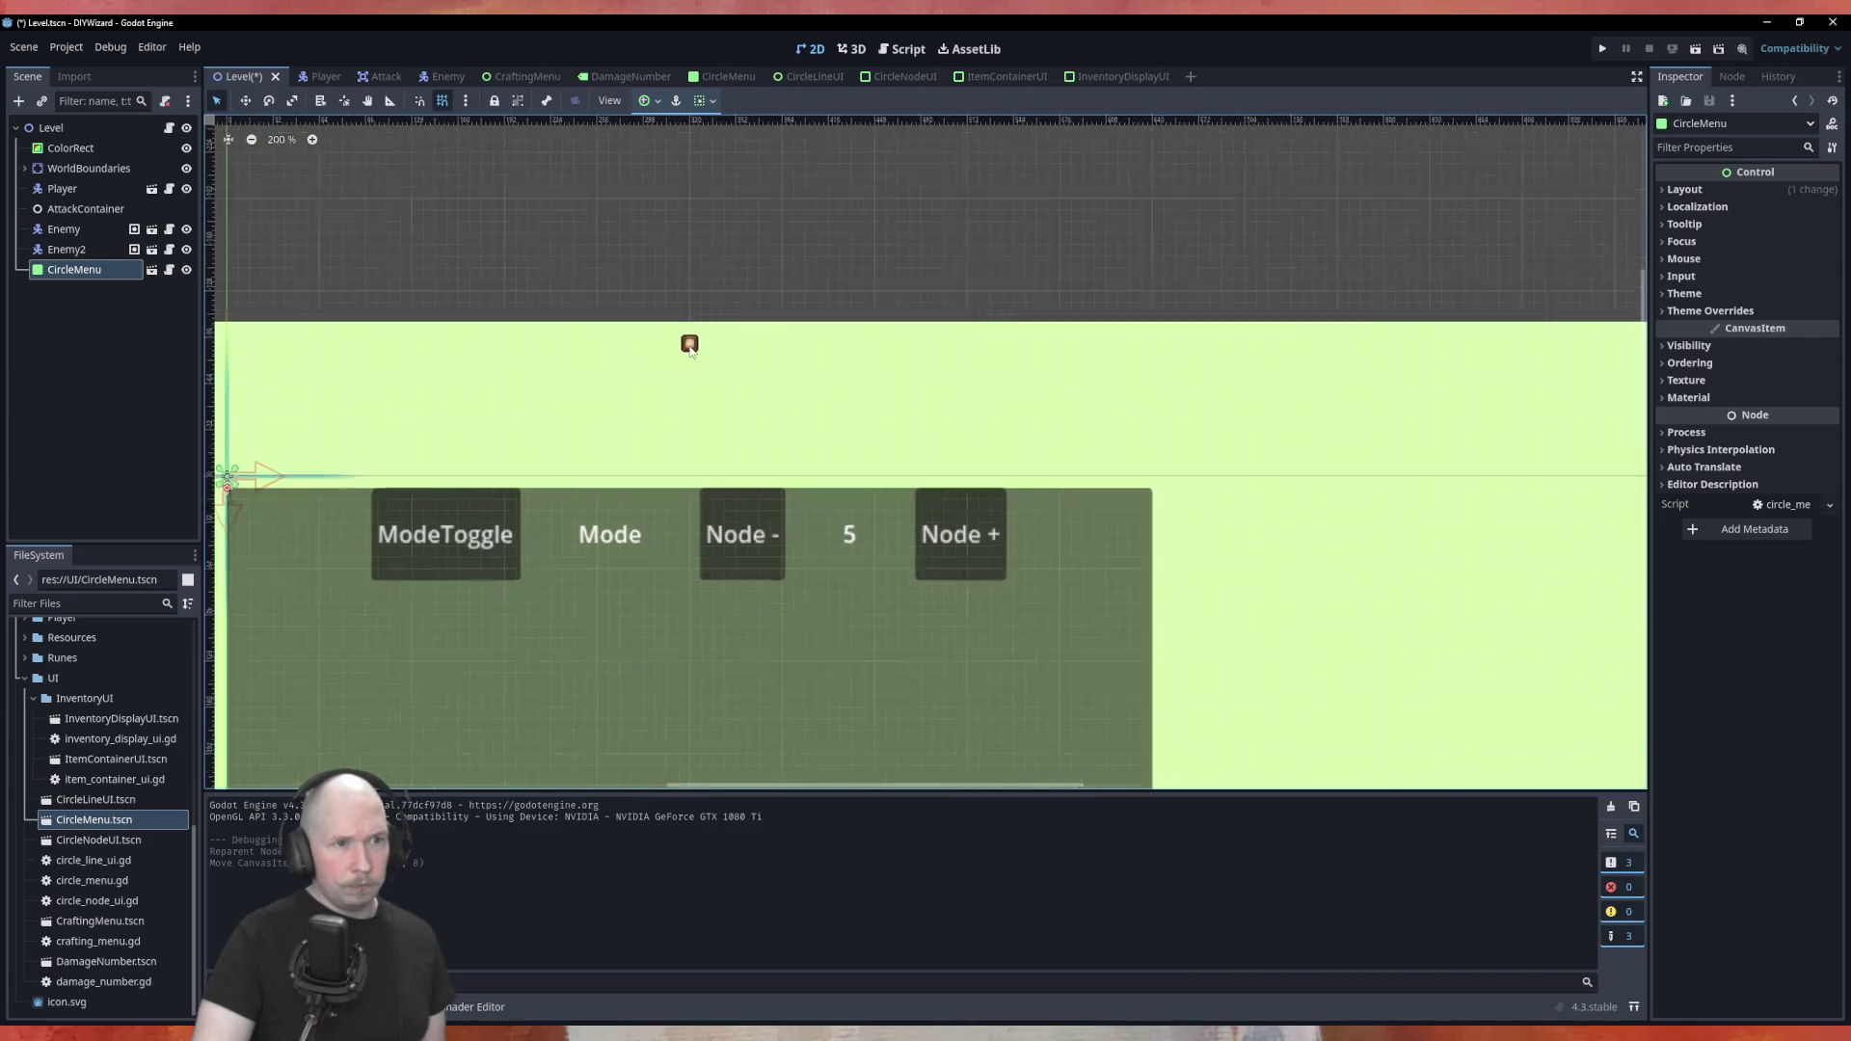
scroll(992, 614, "up", 2)
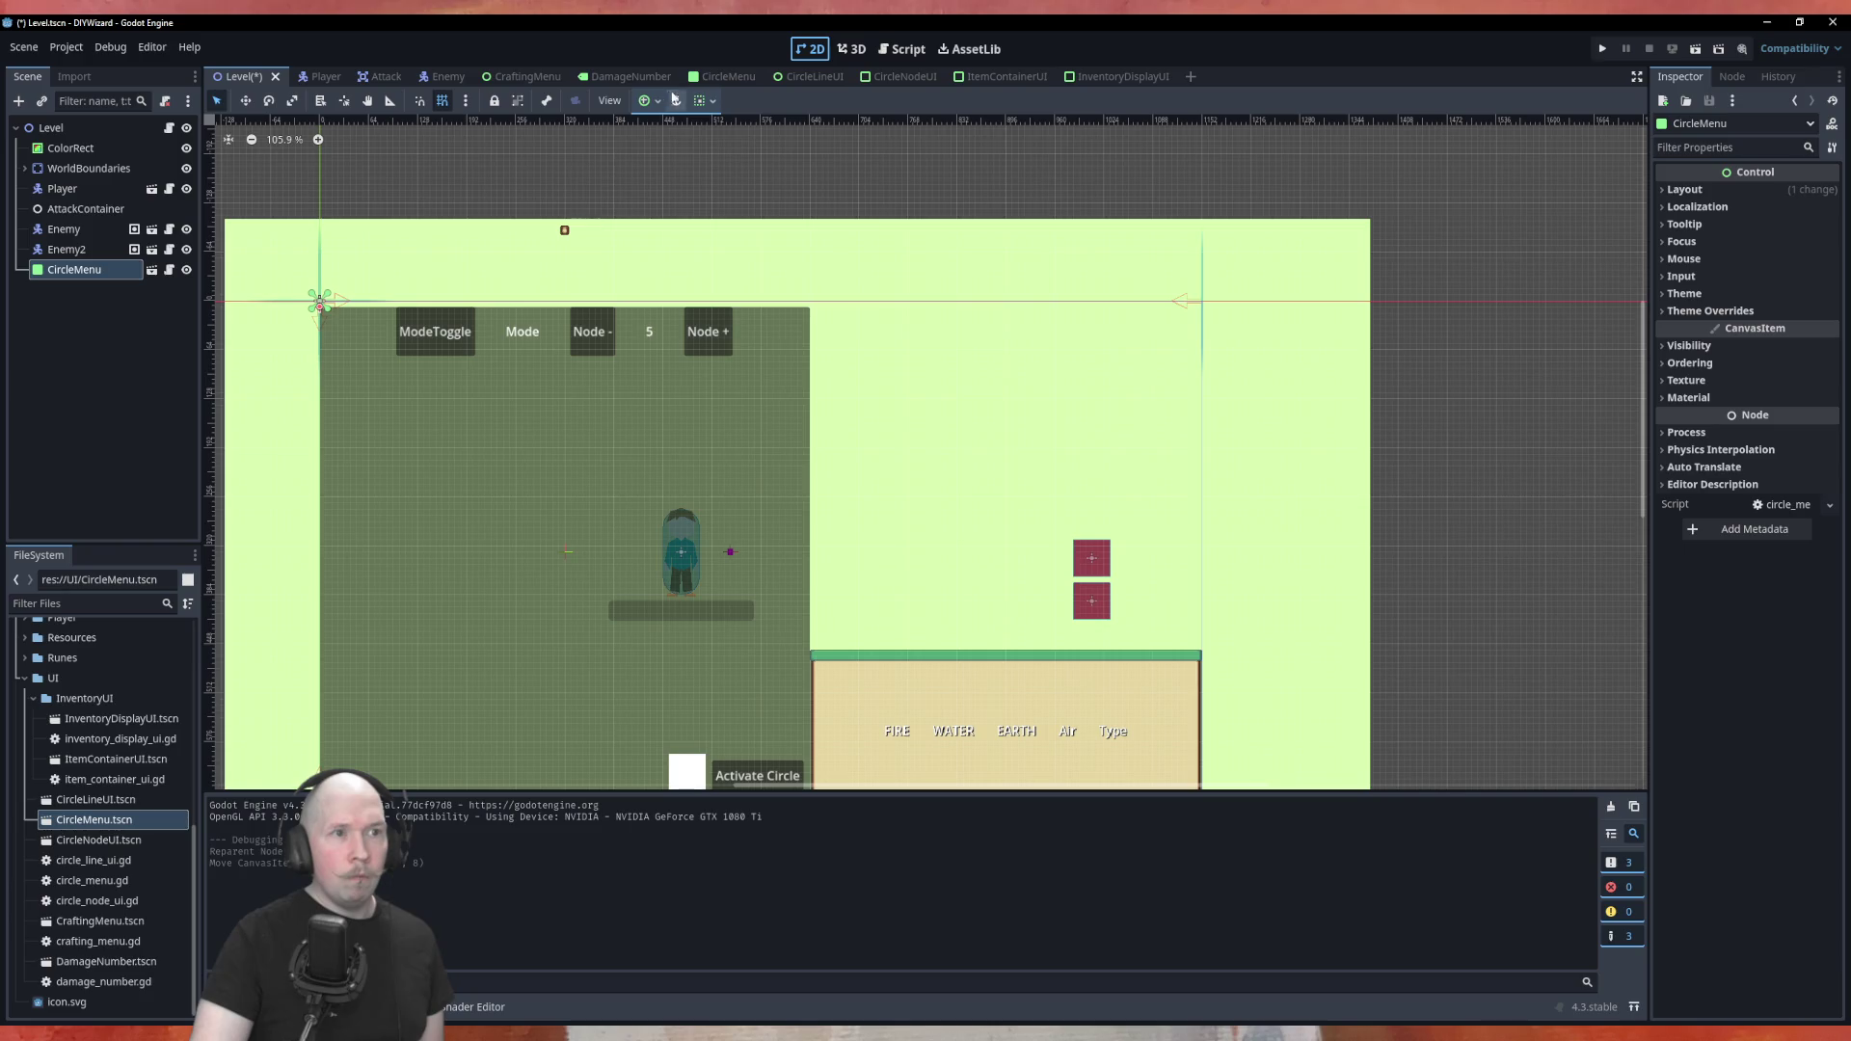
Return to the CircleMenu scene and check the AttackInfoContainer and InventoryDisplayUi nodes
left_click(725, 76)
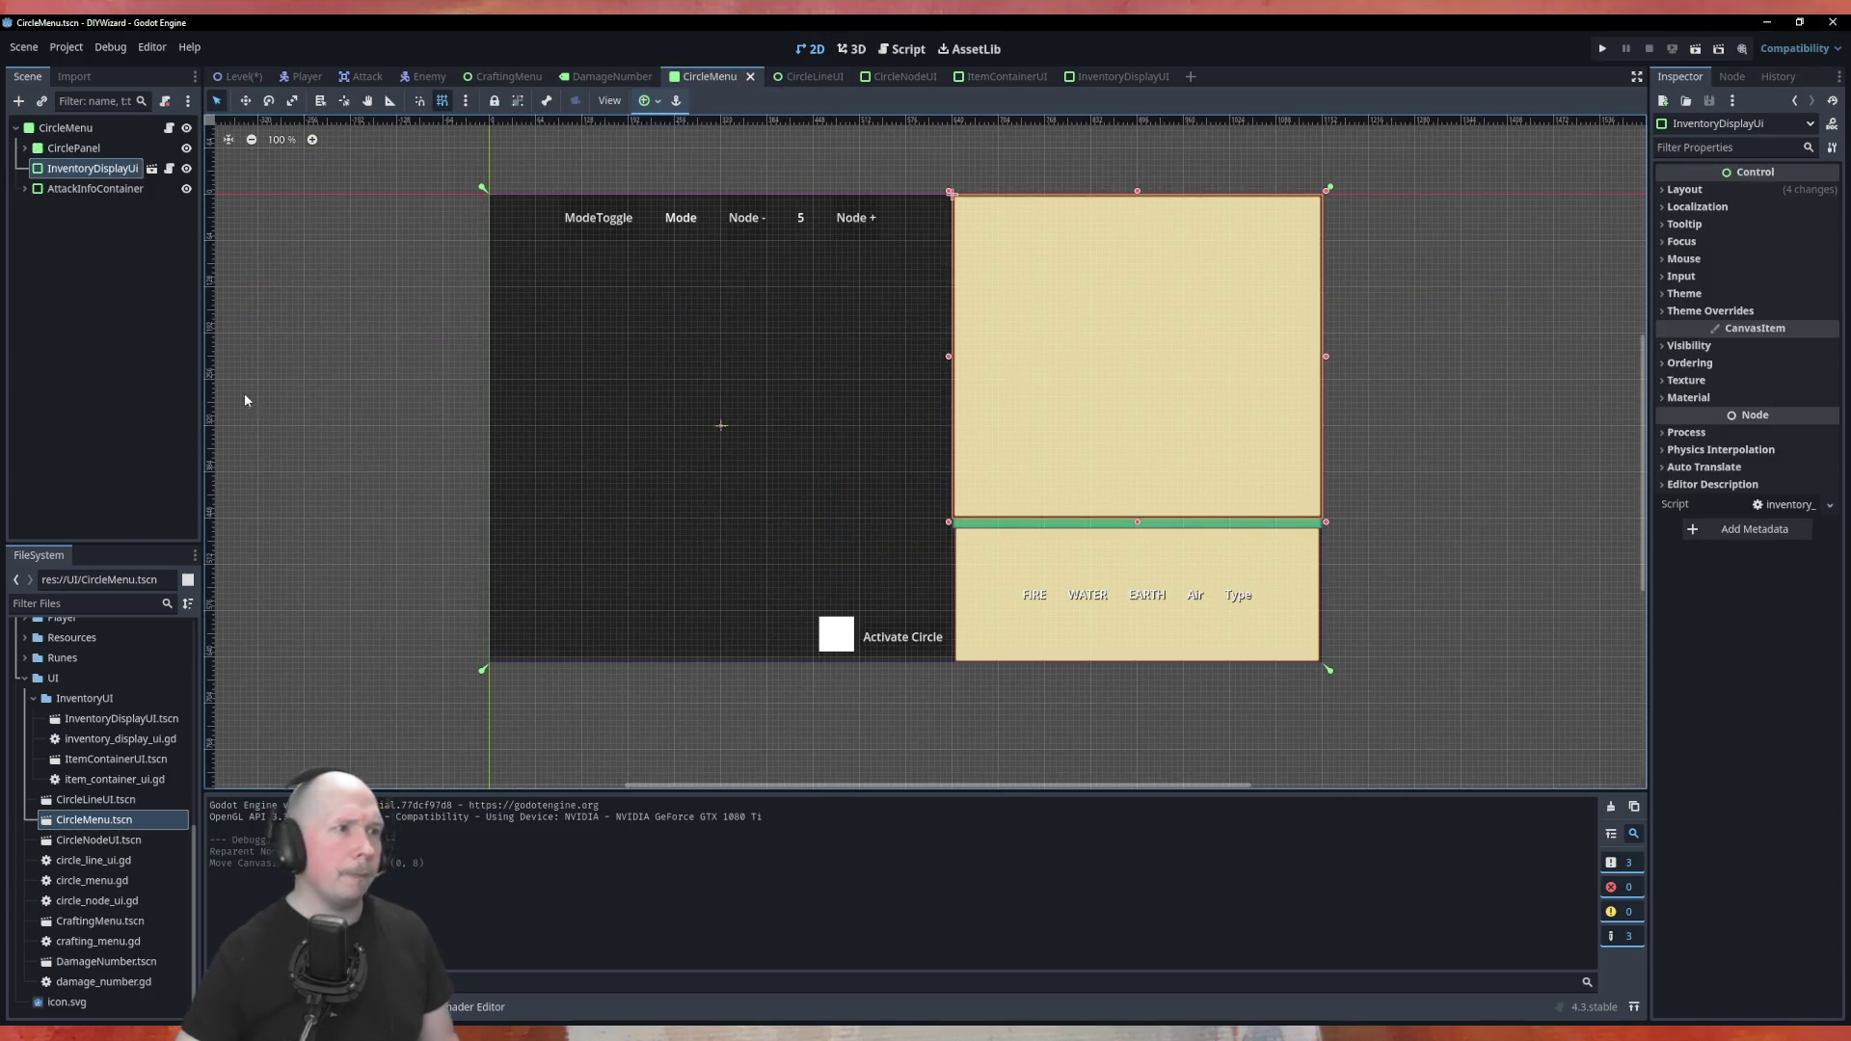
left_click(84, 189)
left_click(103, 168)
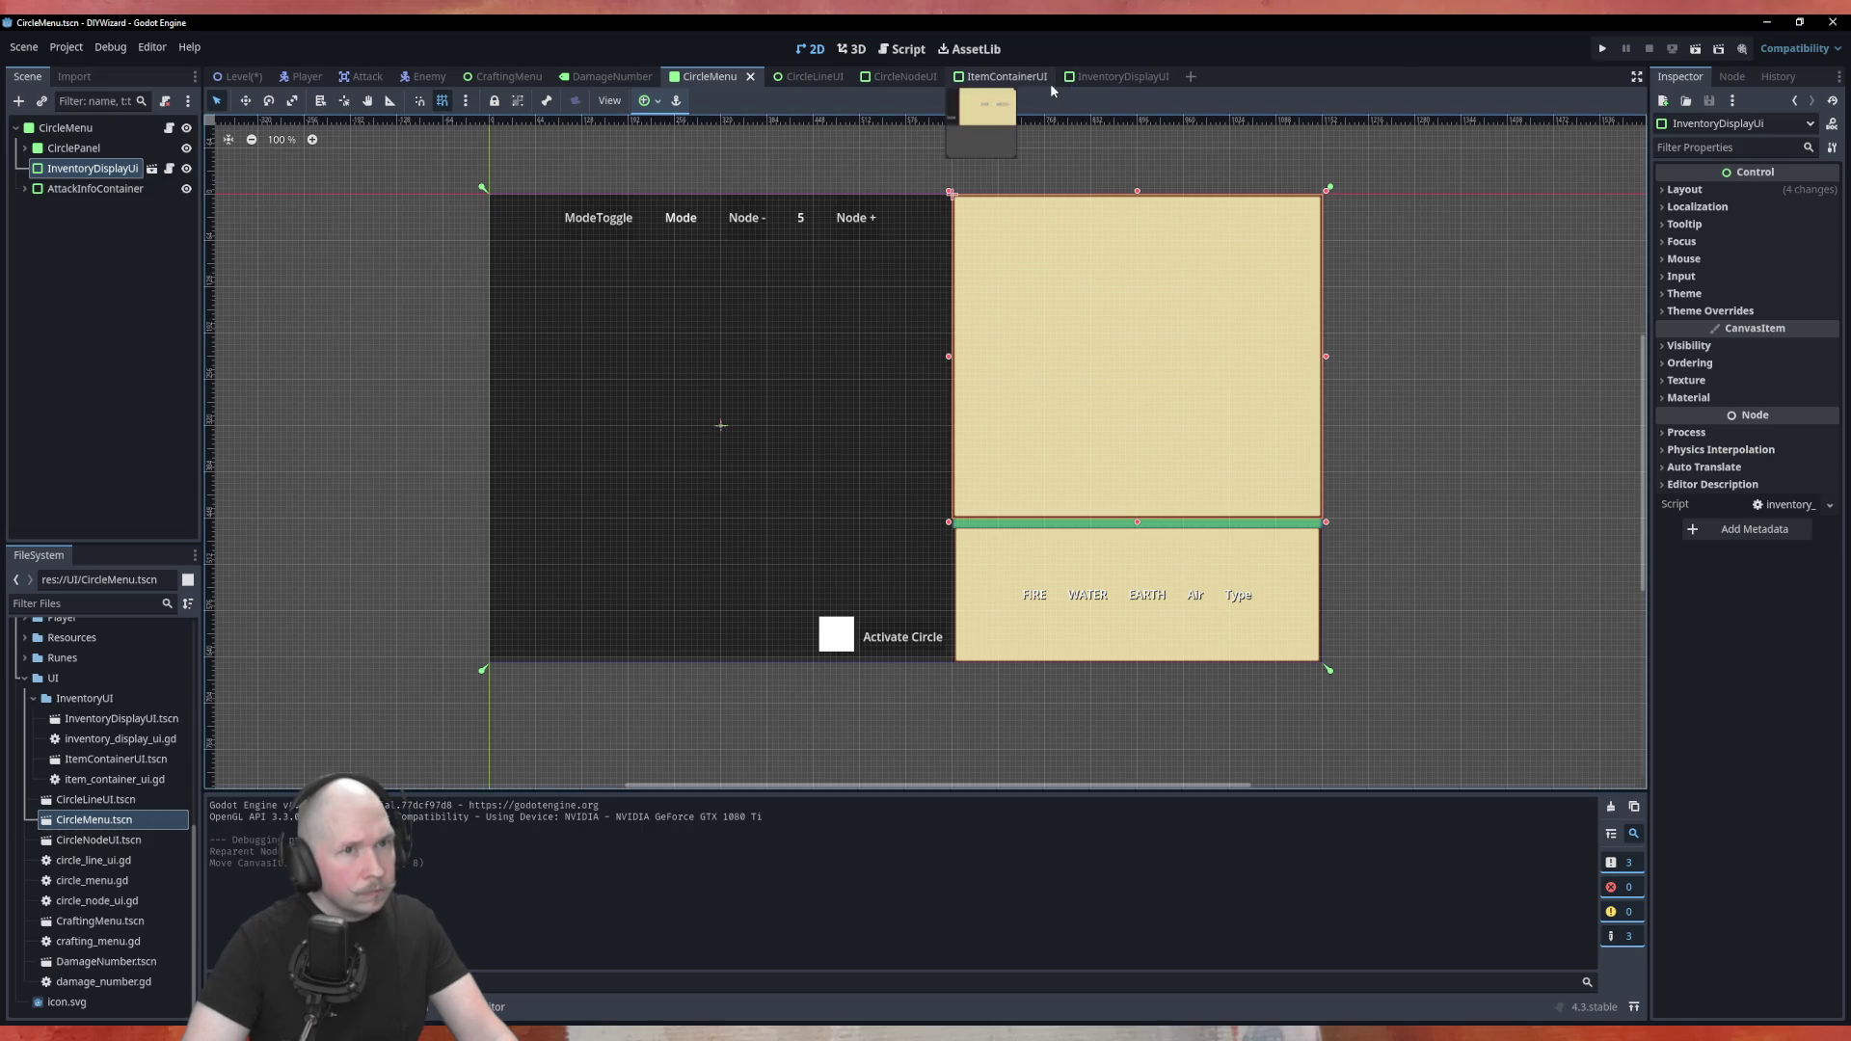
Turn on horizontal and vertical Expand for the InventoryDisplayUI root, save it, and return to Level
left_click(1111, 77)
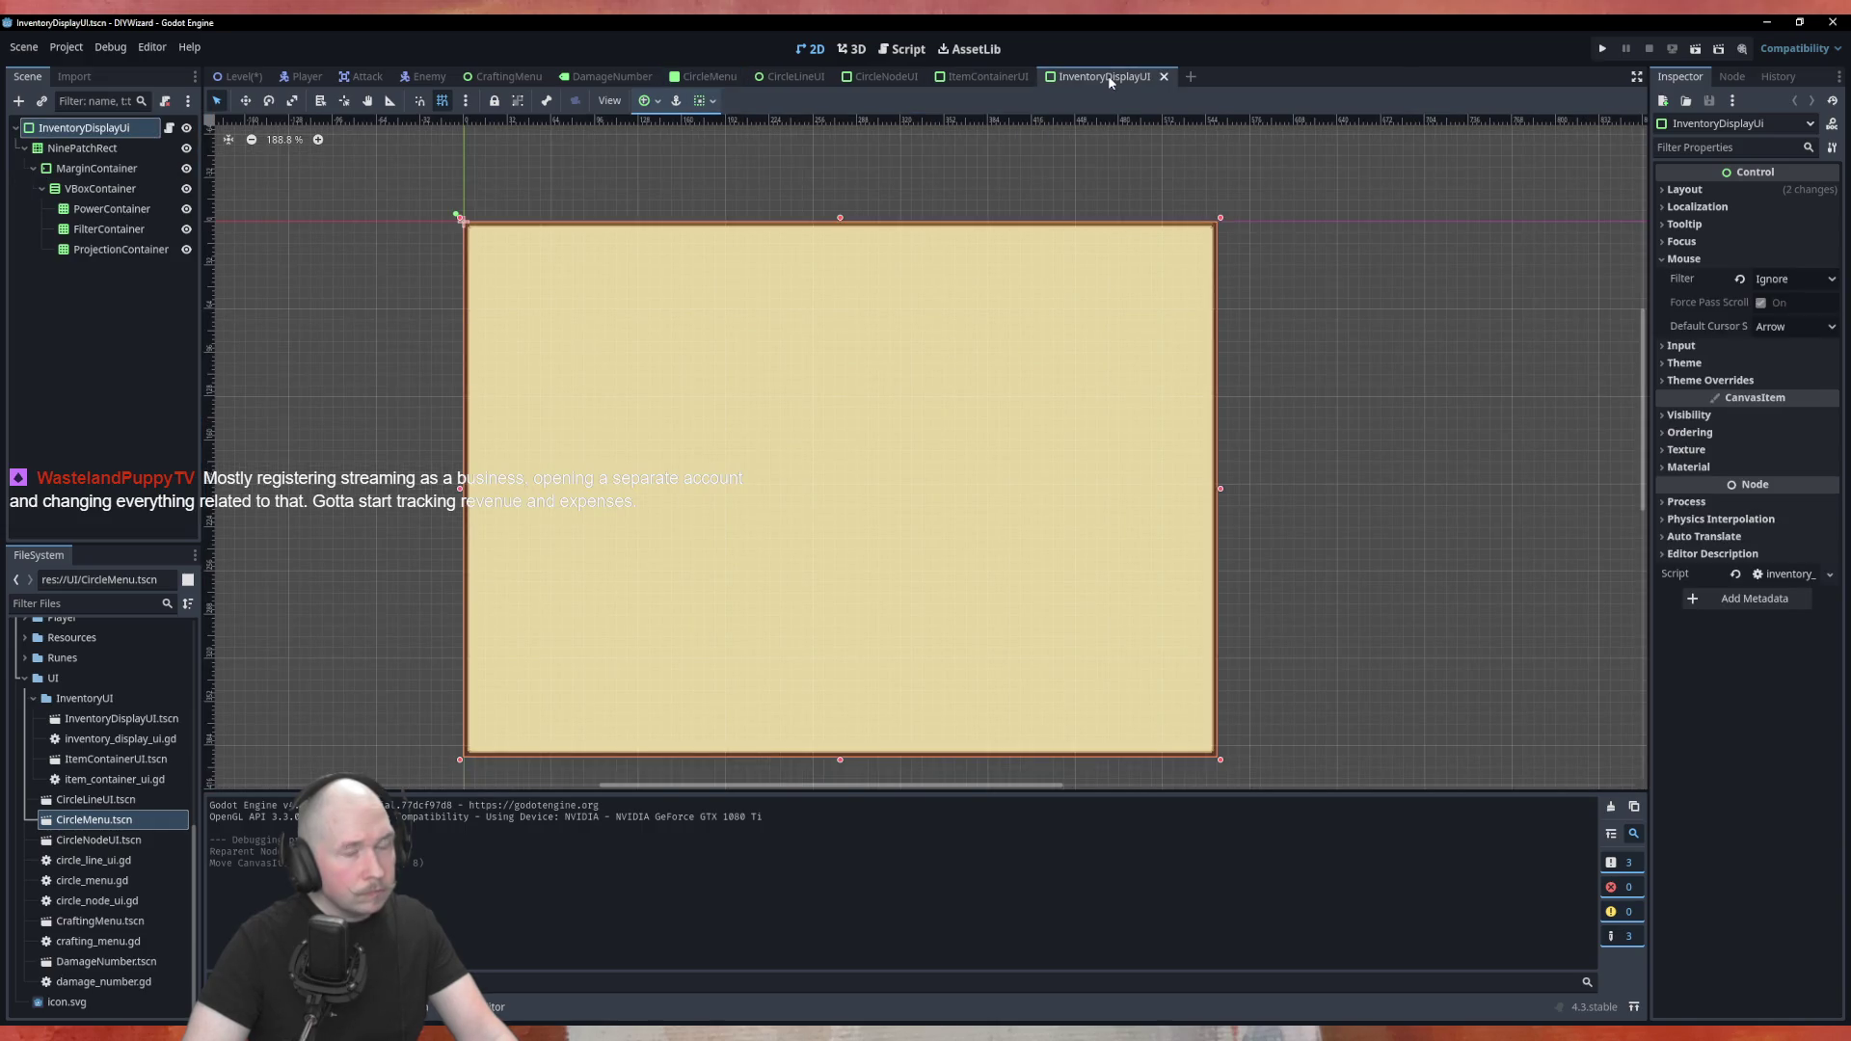
left_click(701, 101)
left_click(781, 176)
left_click(781, 258)
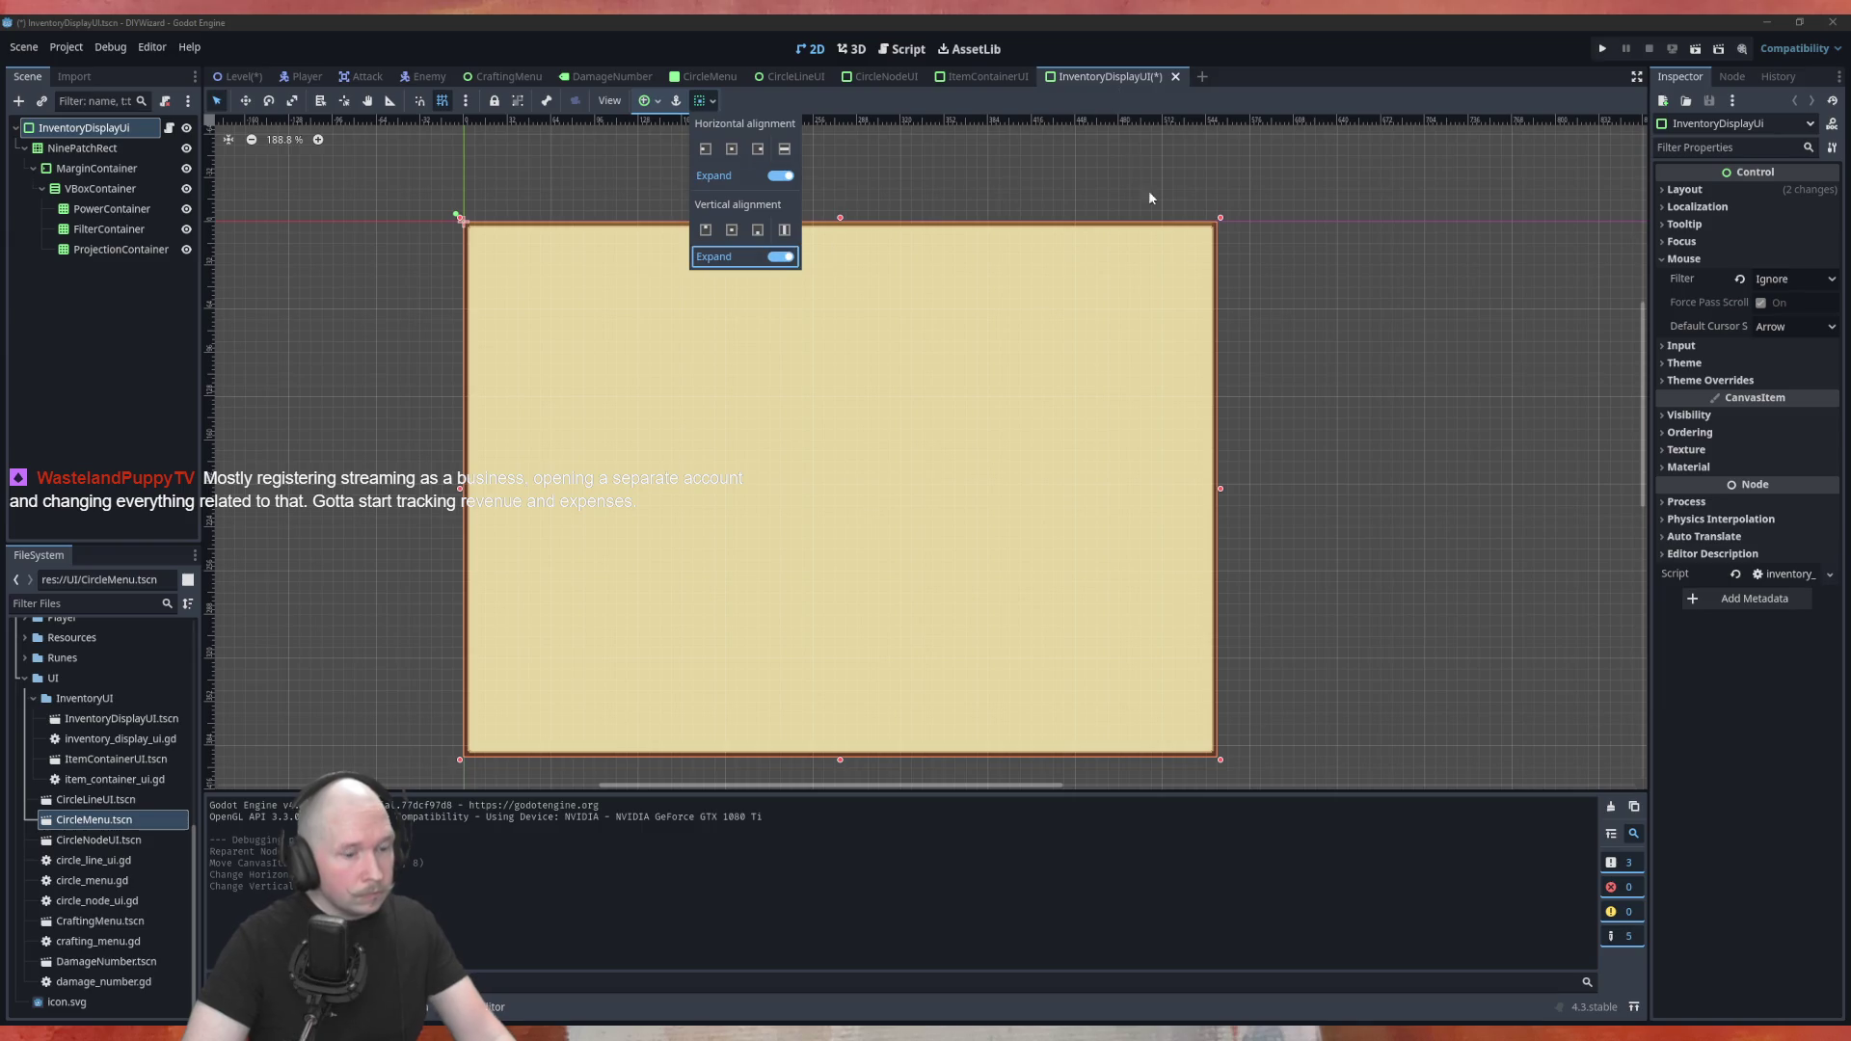
left_click(1393, 424)
key("ctrl+s")
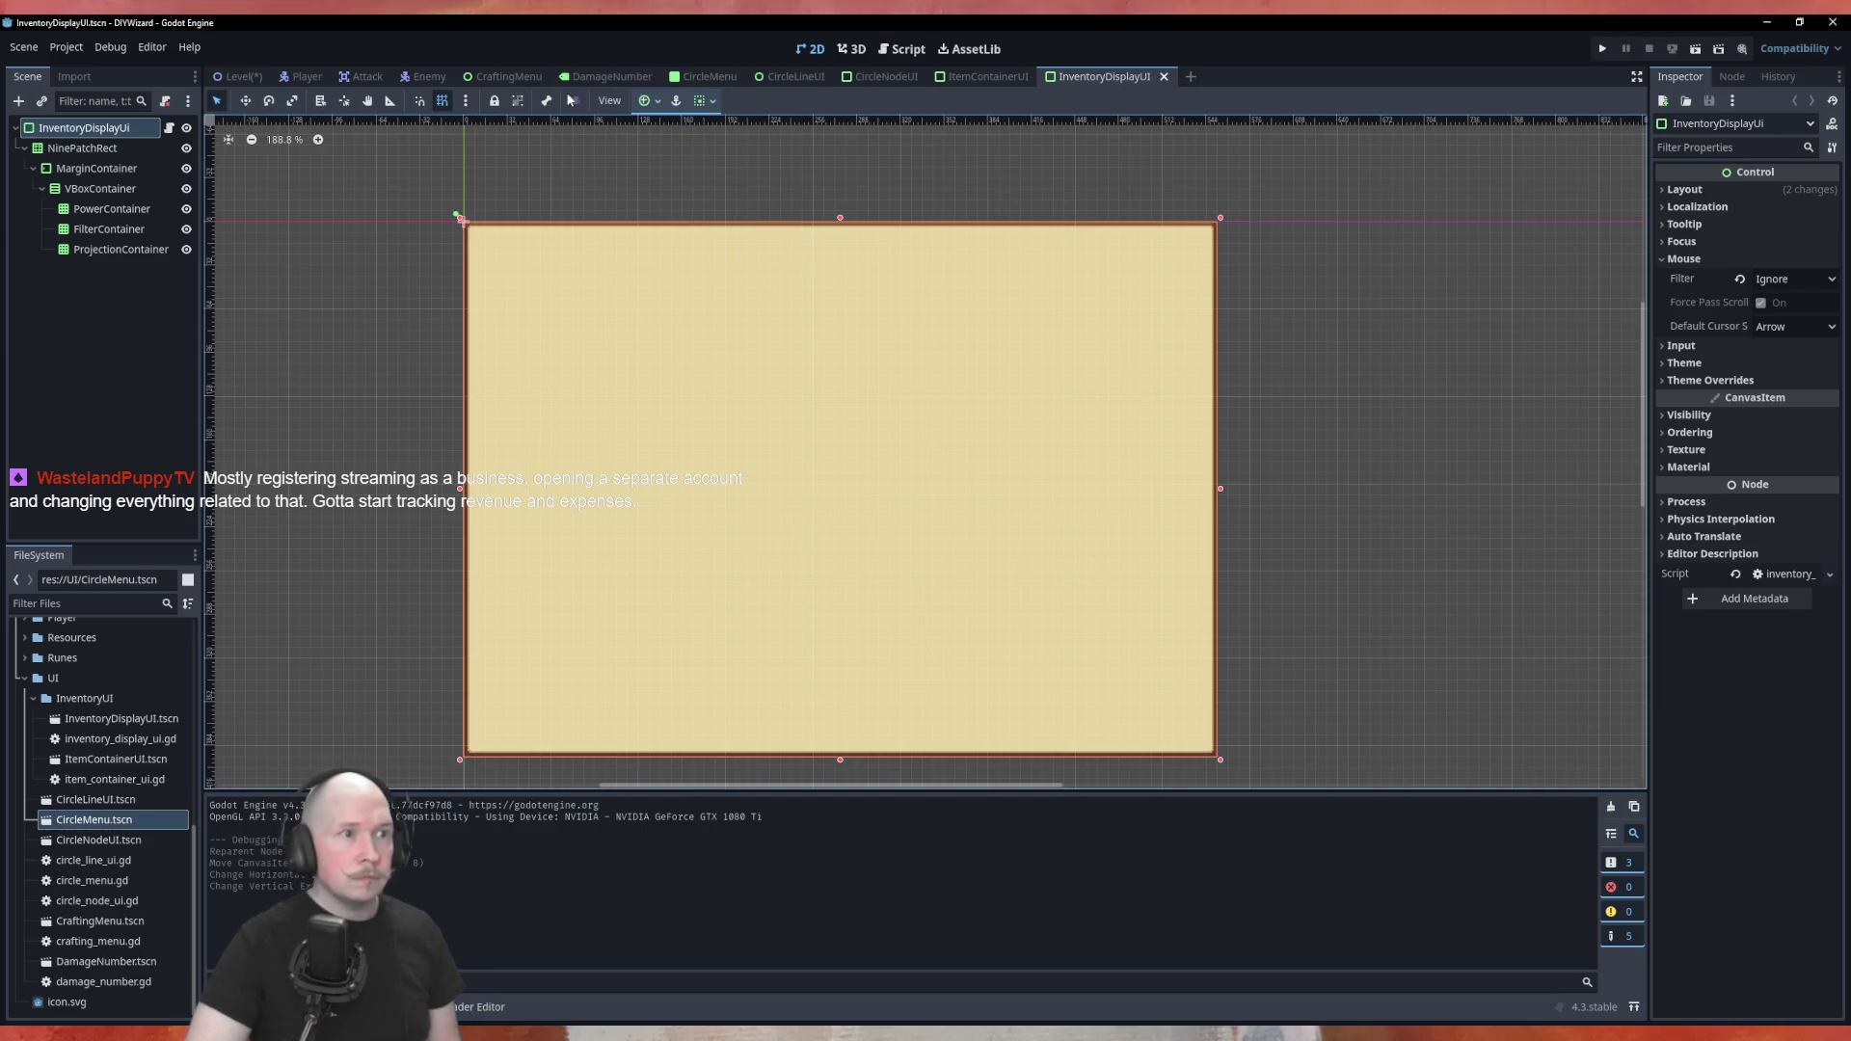
left_click(718, 81)
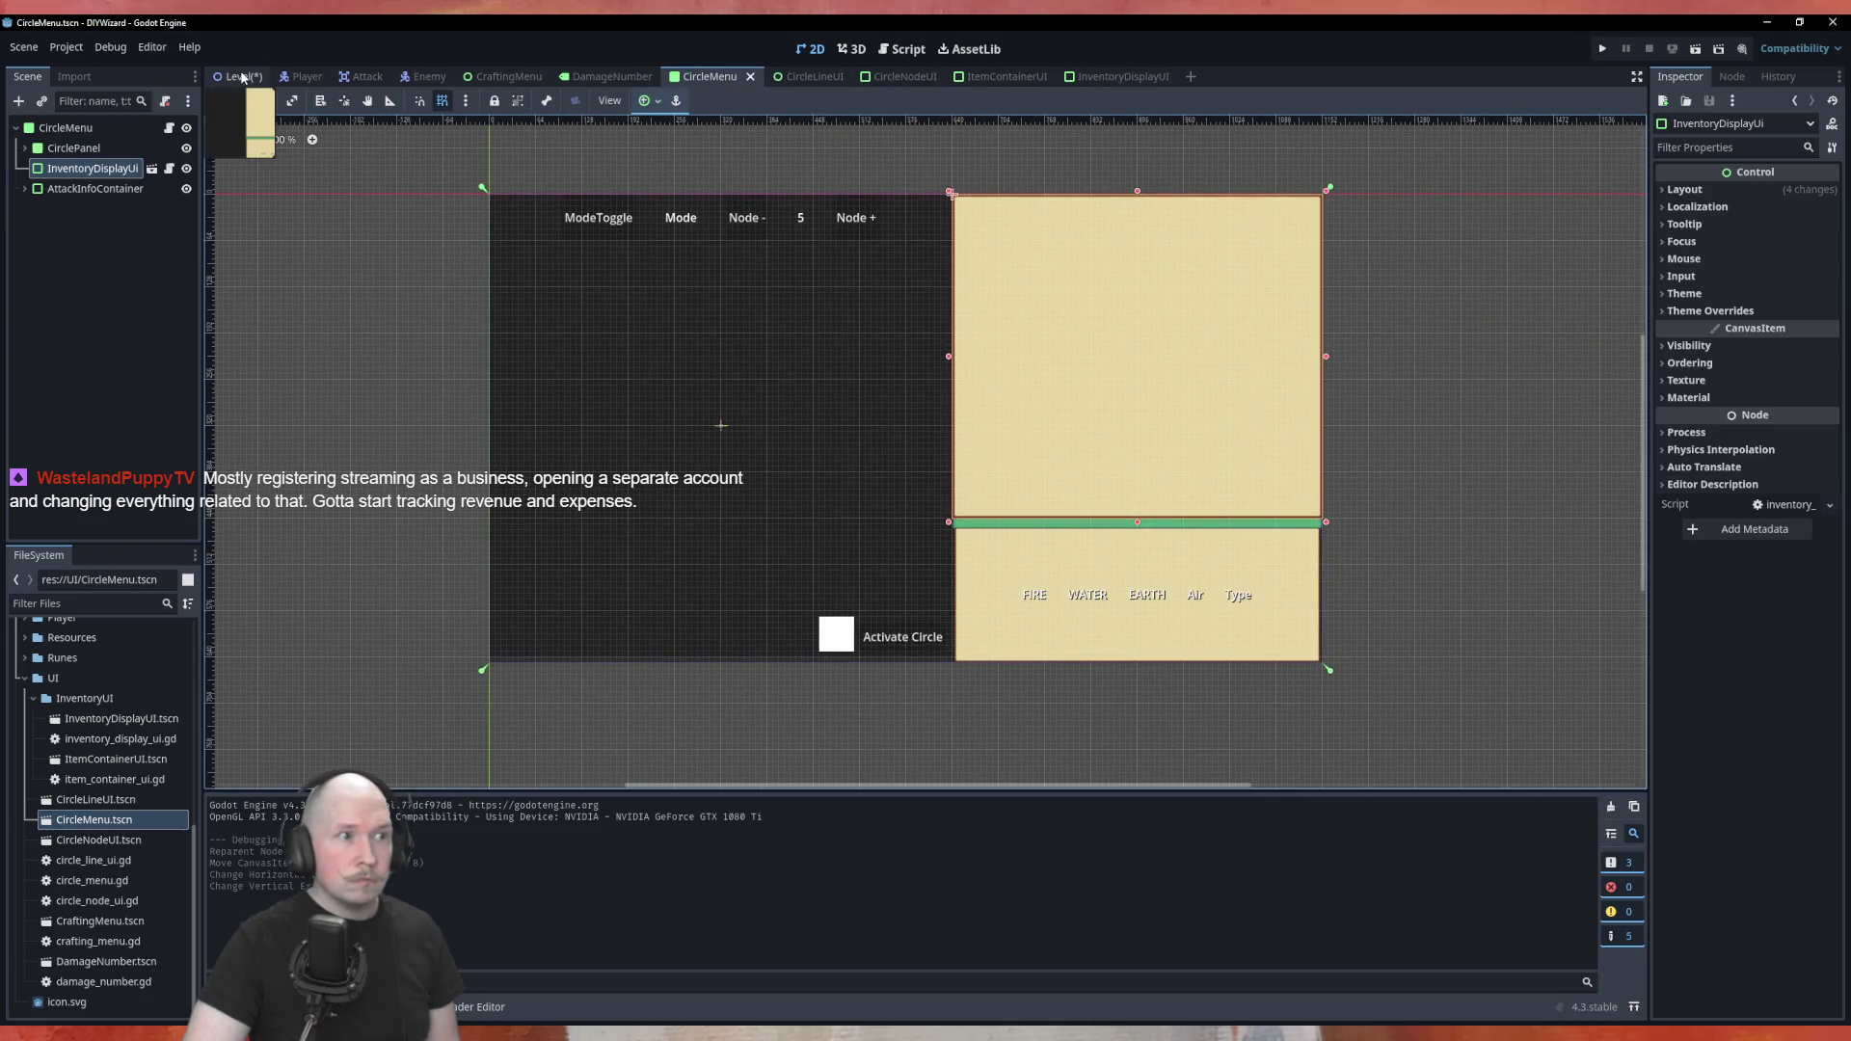
left_click(238, 76)
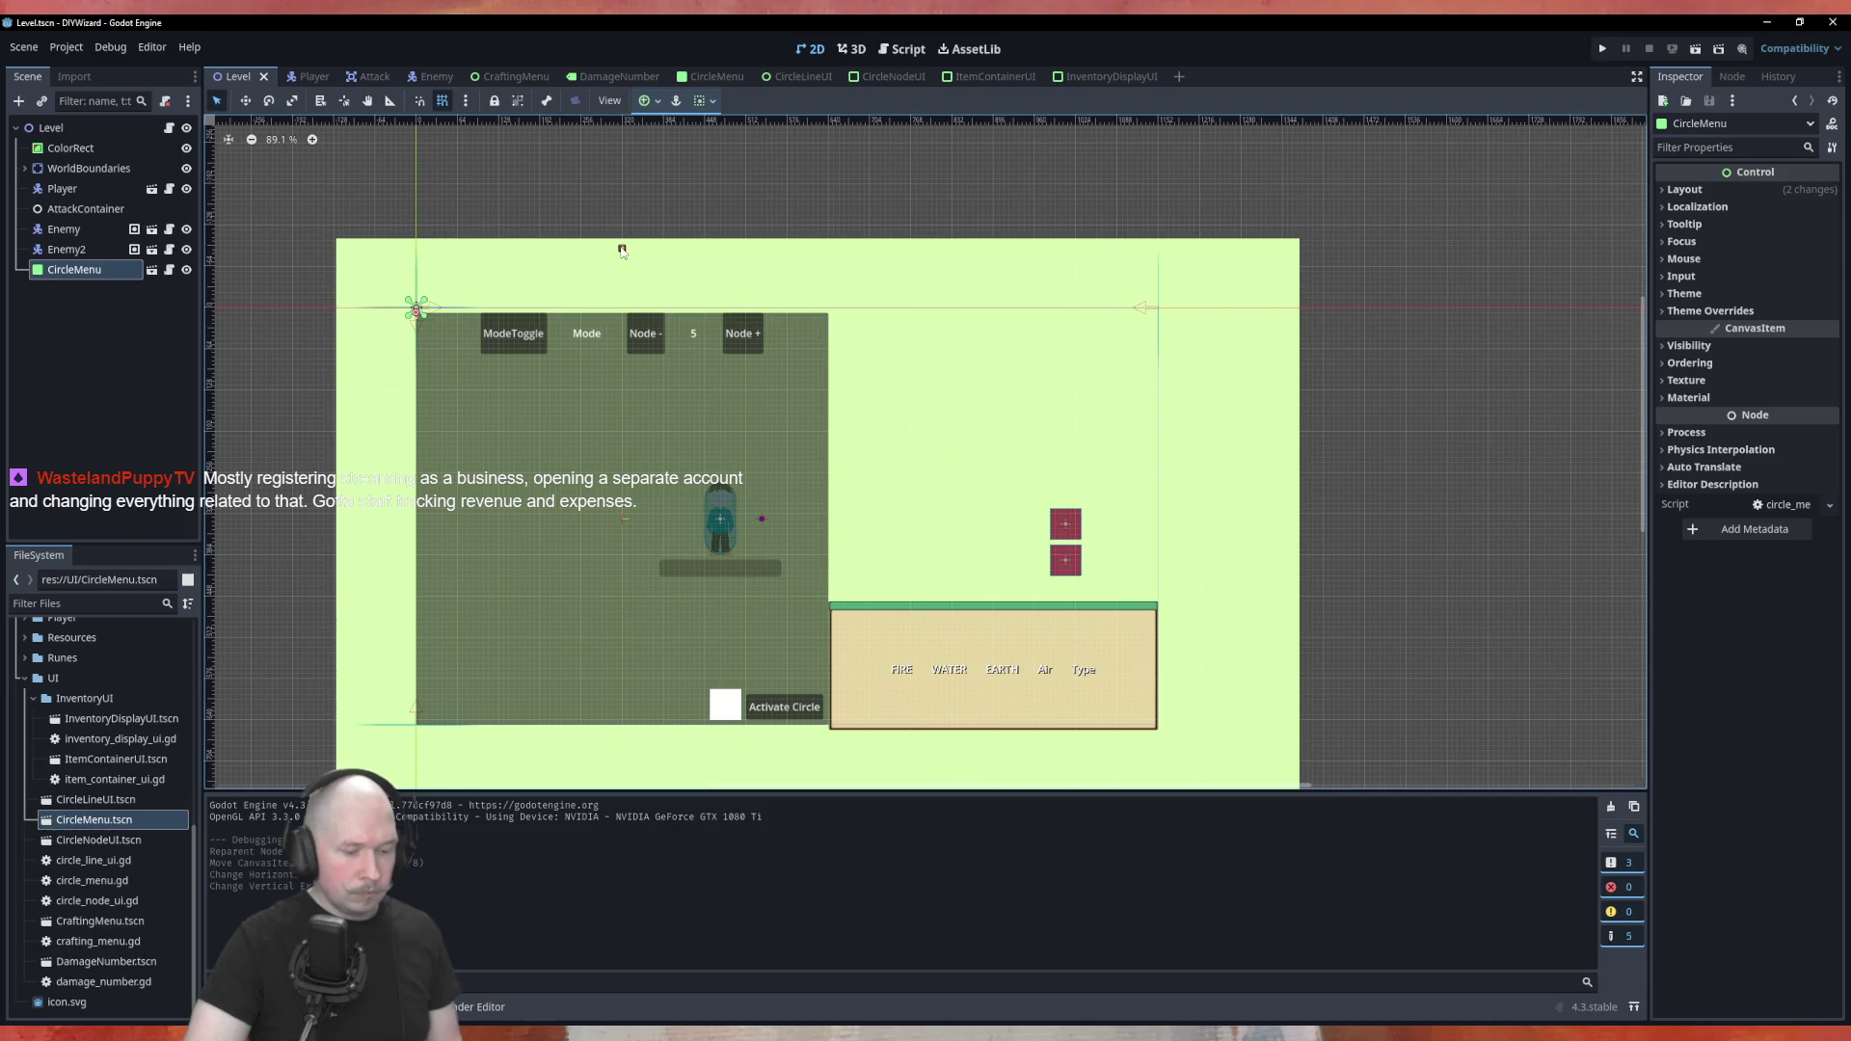
Test-run the game, then nudge the CircleMenu up and to the right in the Level
key("F5")
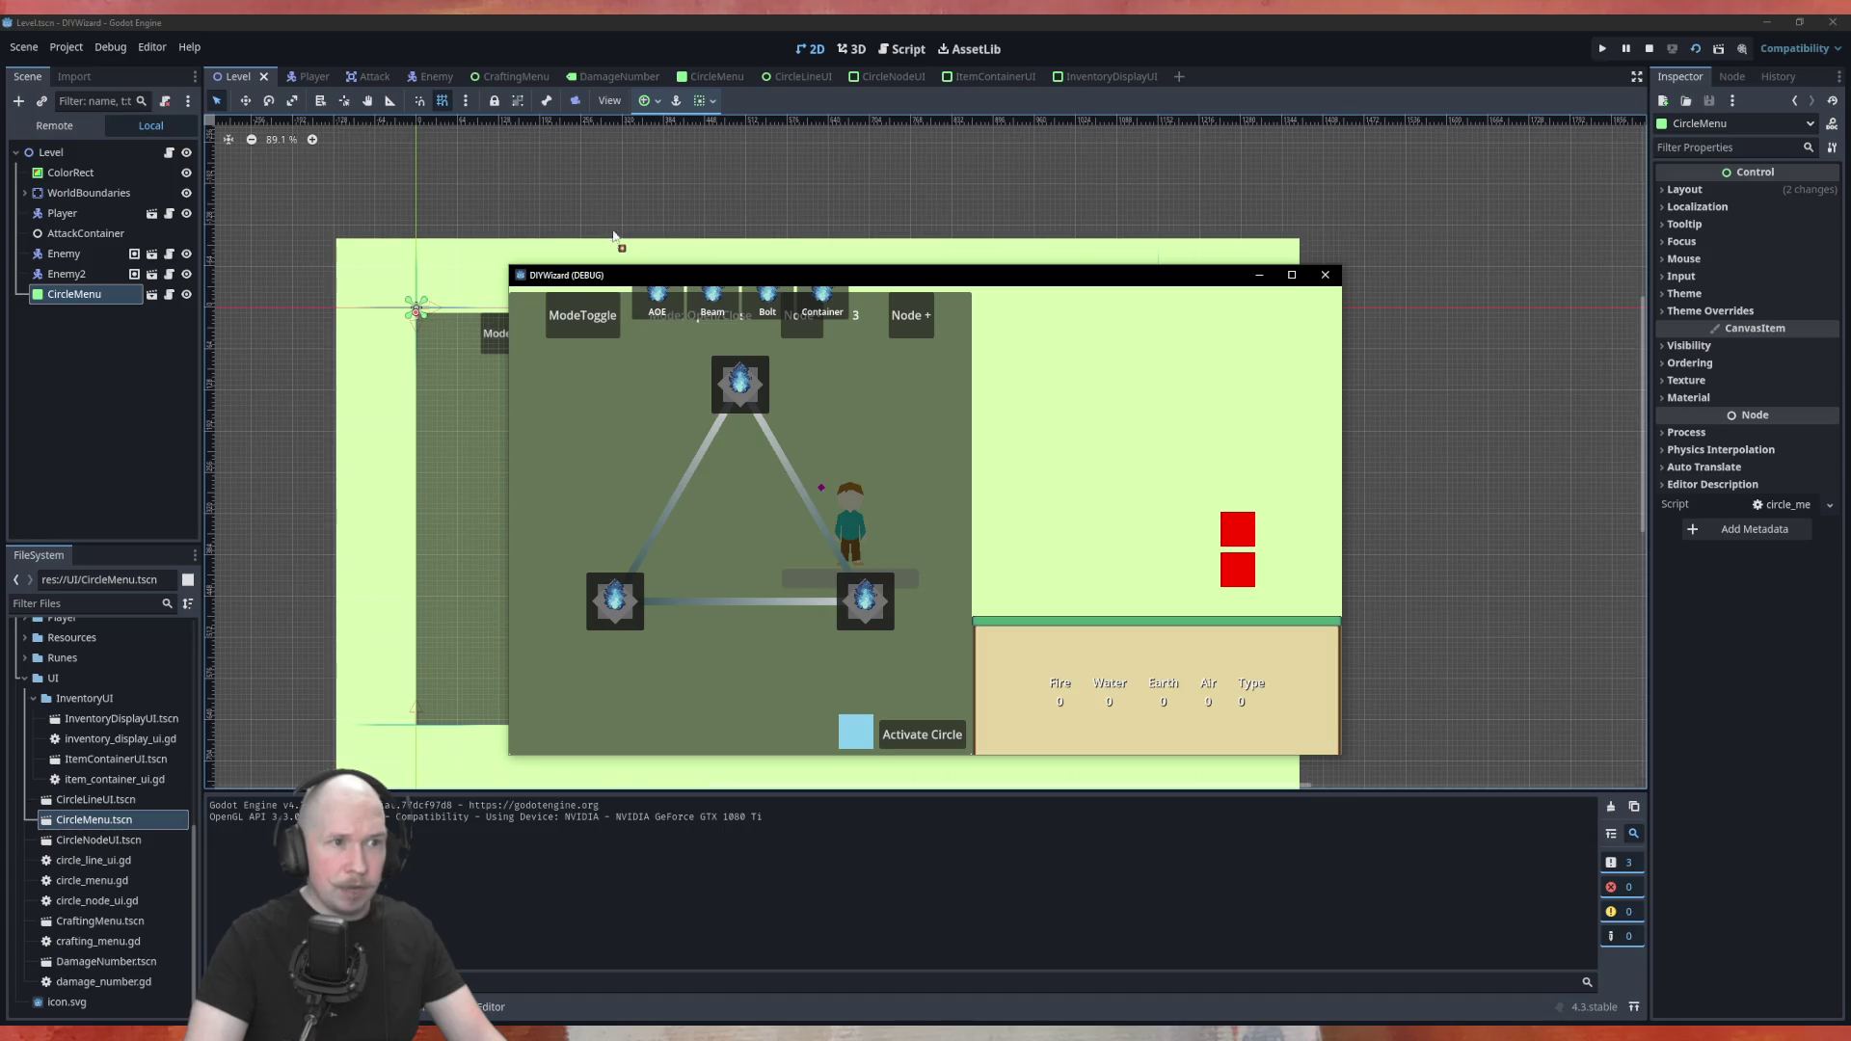
left_click(1326, 274)
left_click_drag(592, 479, 618, 438)
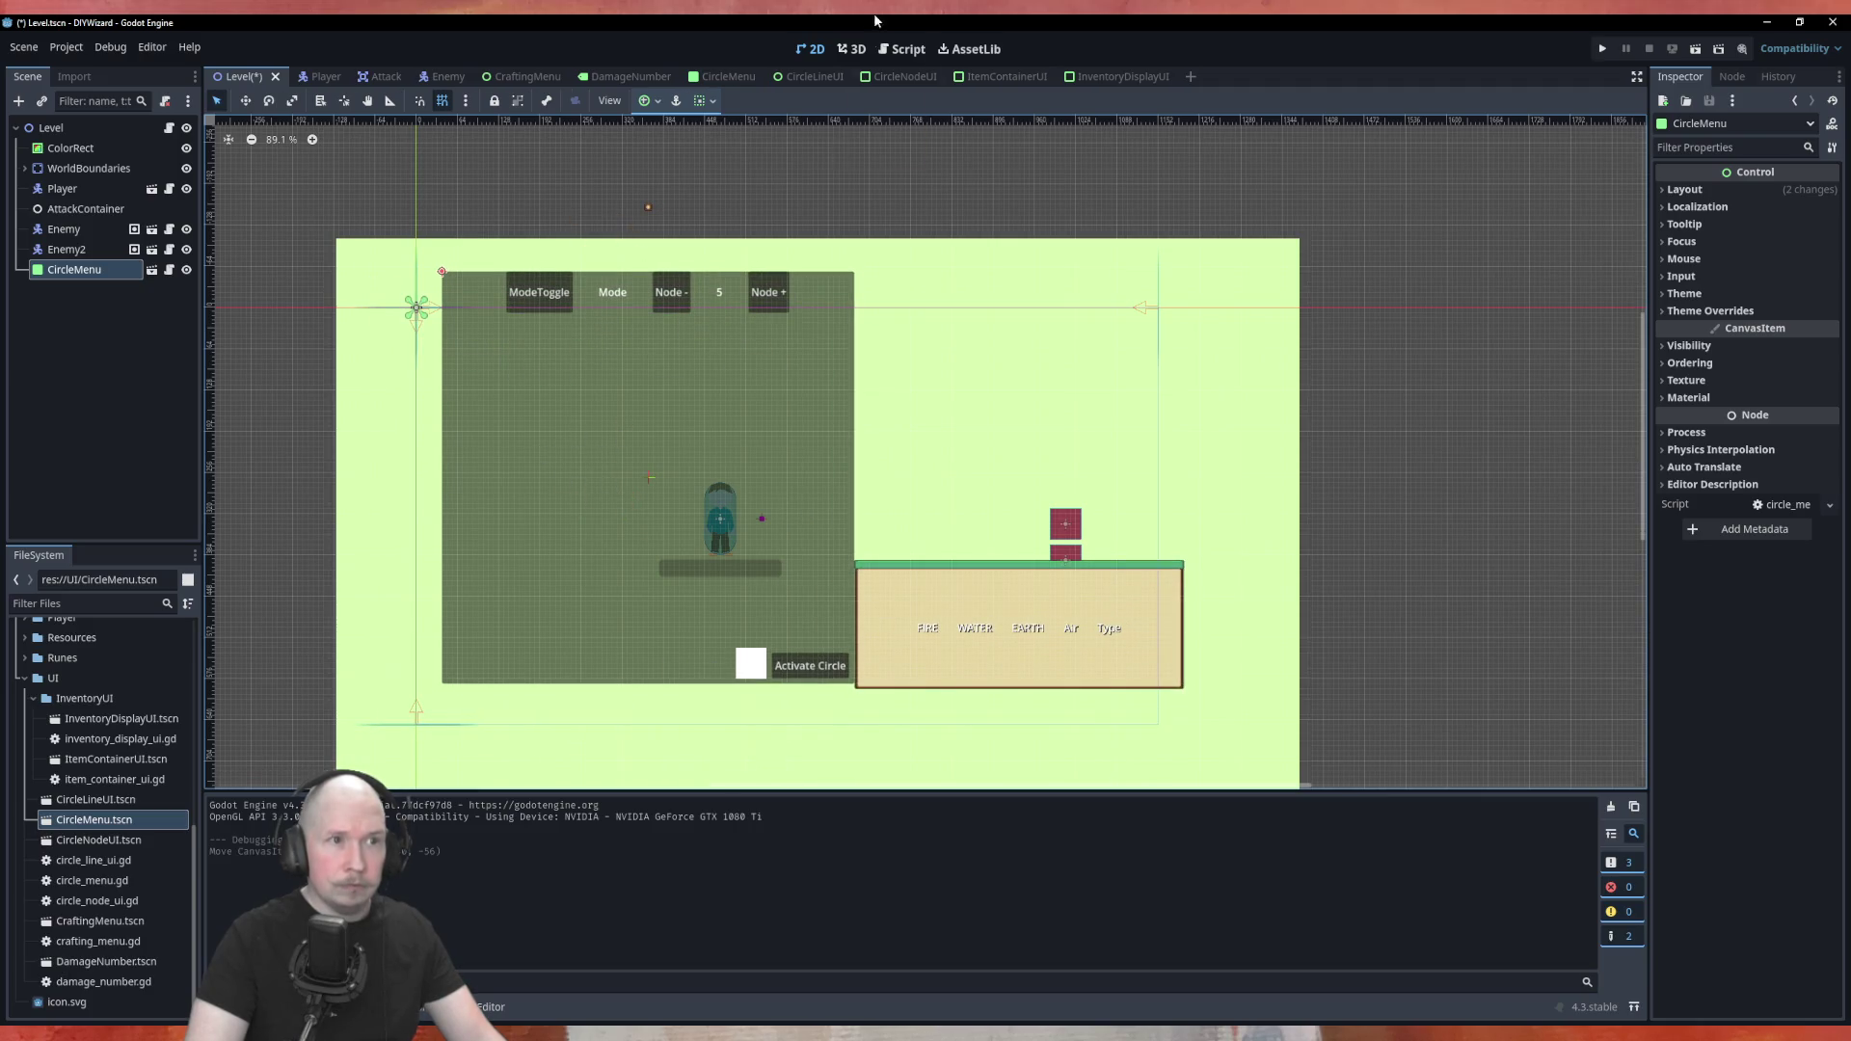
Switch to the InventoryDisplayUI scene and bring up its anchor presets
left_click(899, 76)
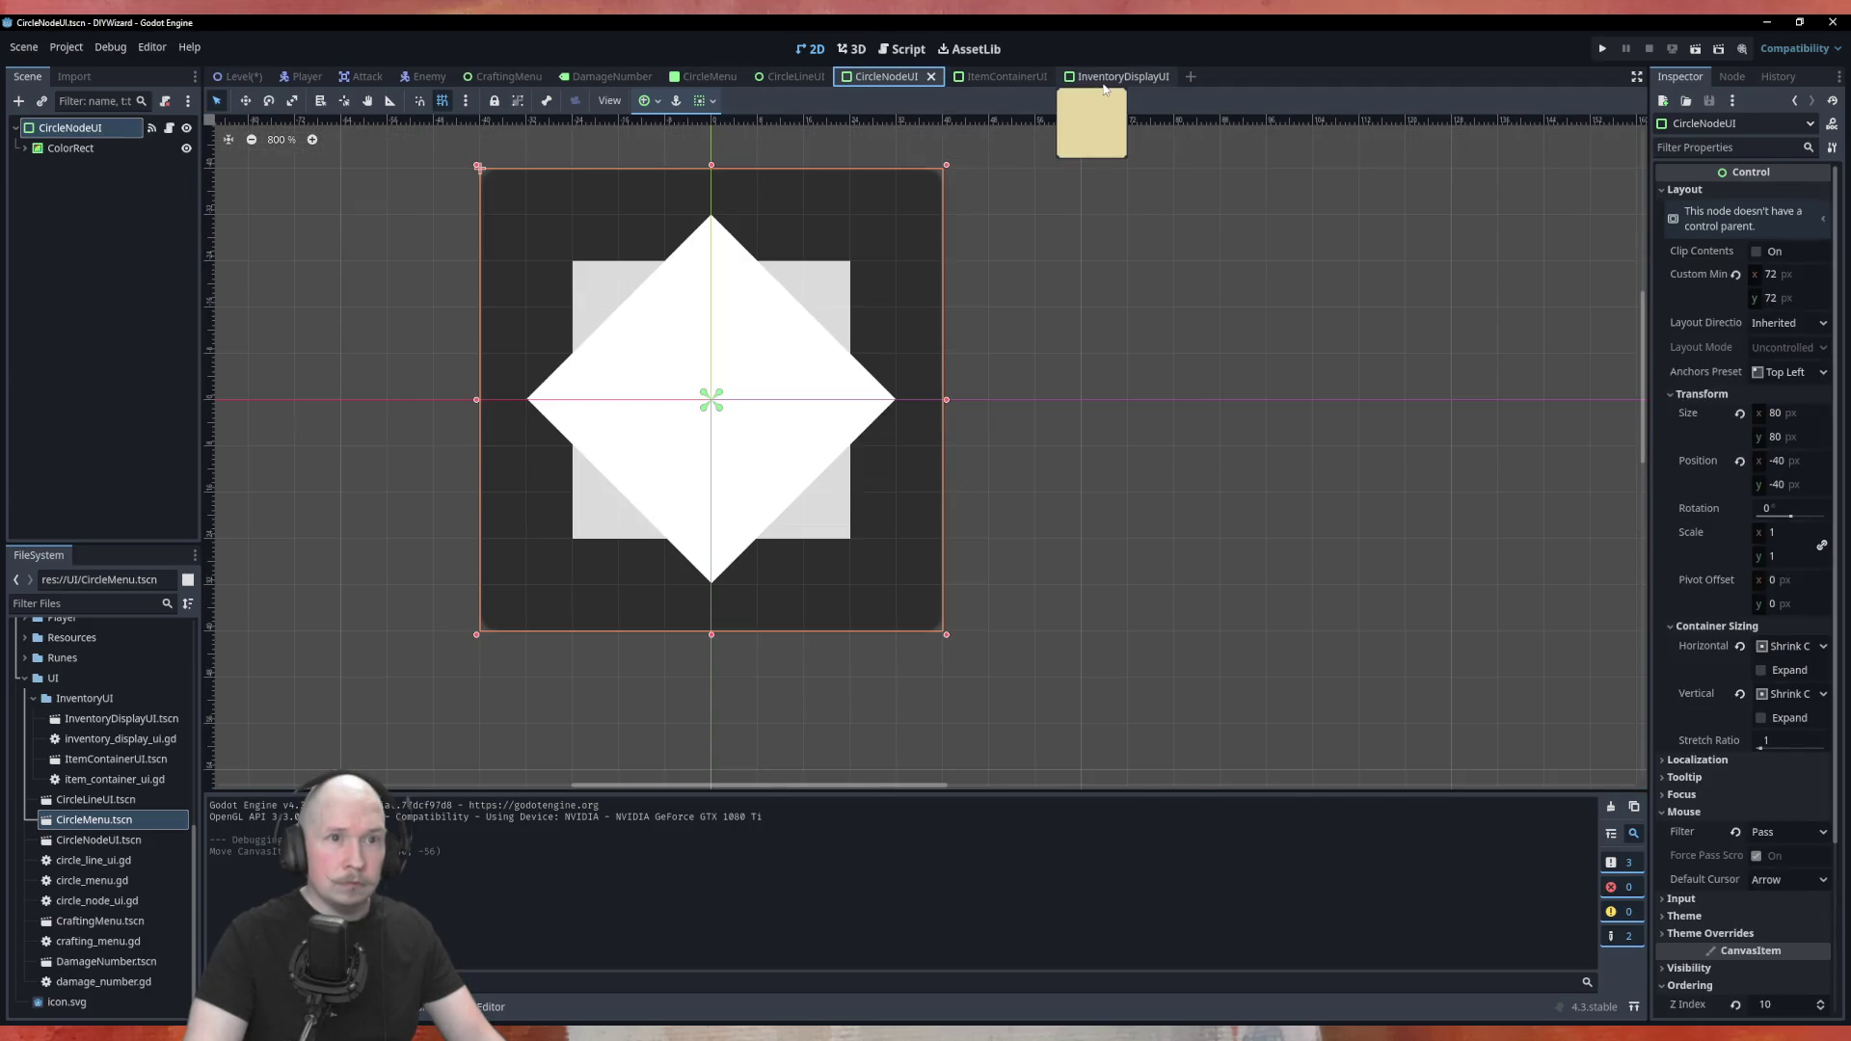
left_click(1103, 77)
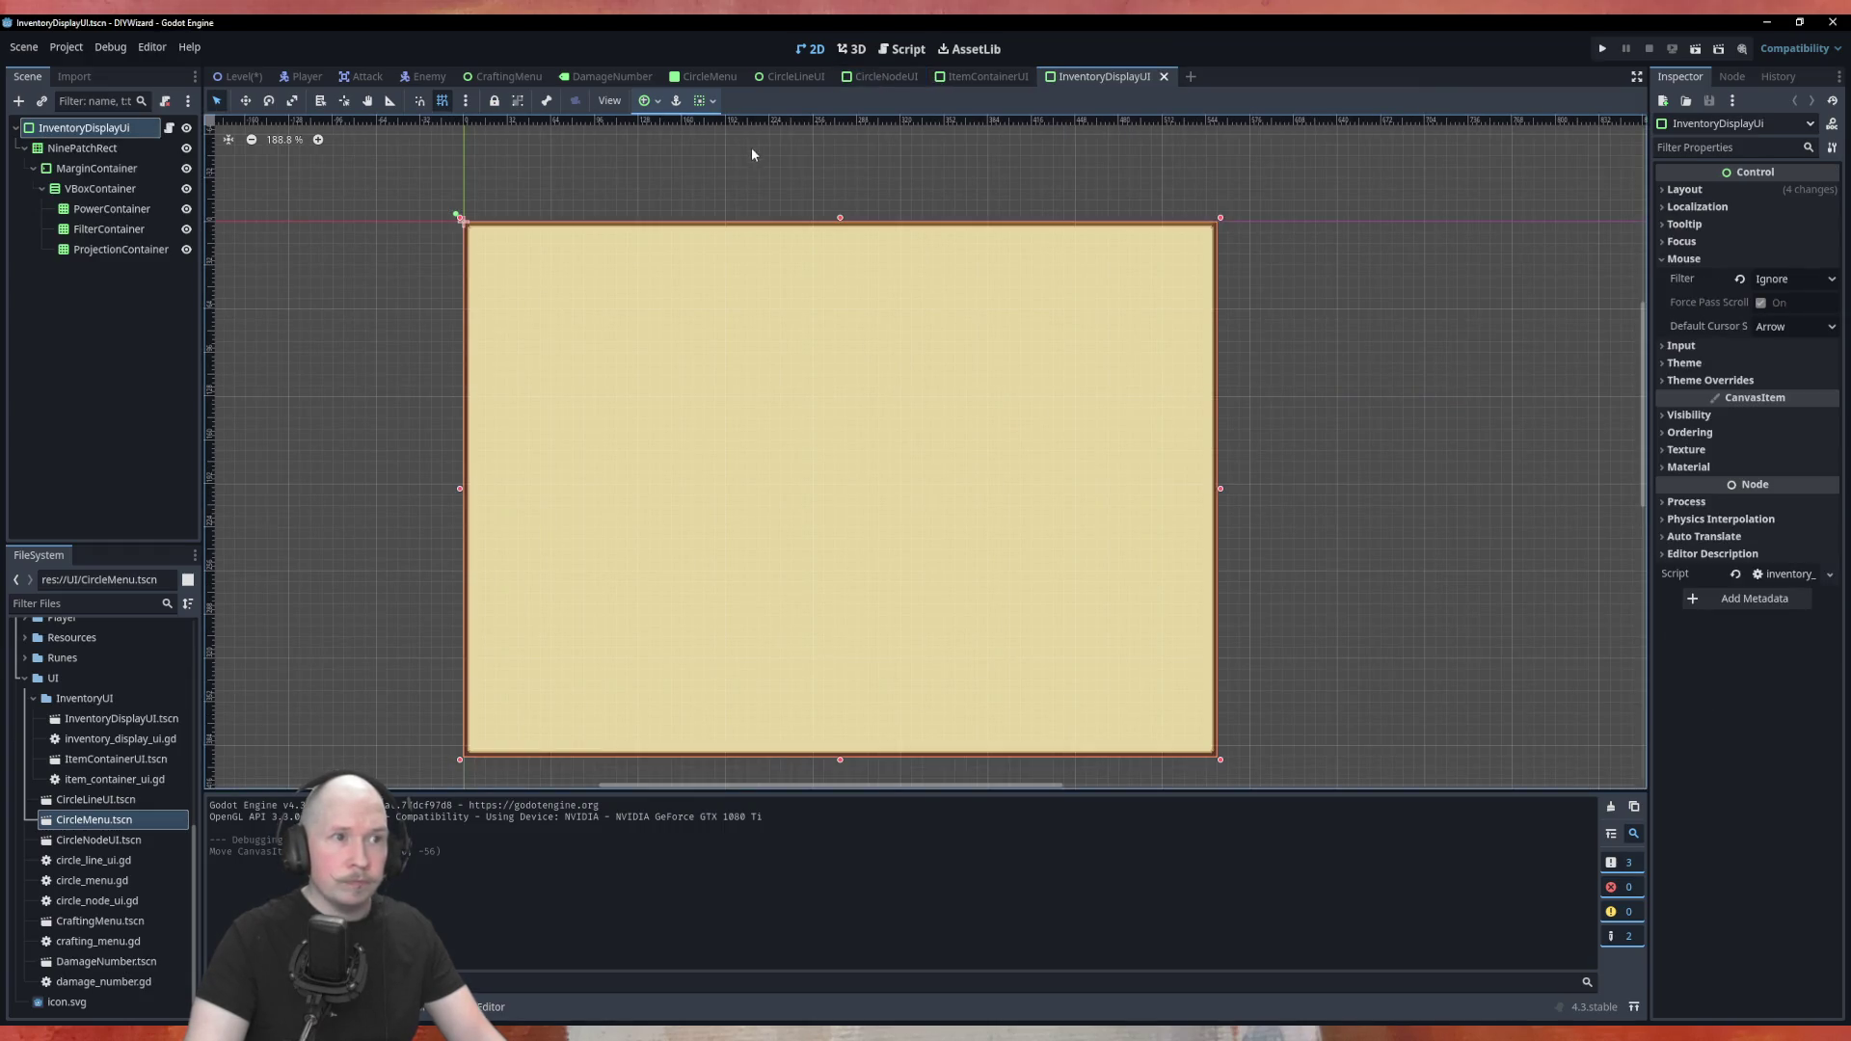
left_click(650, 100)
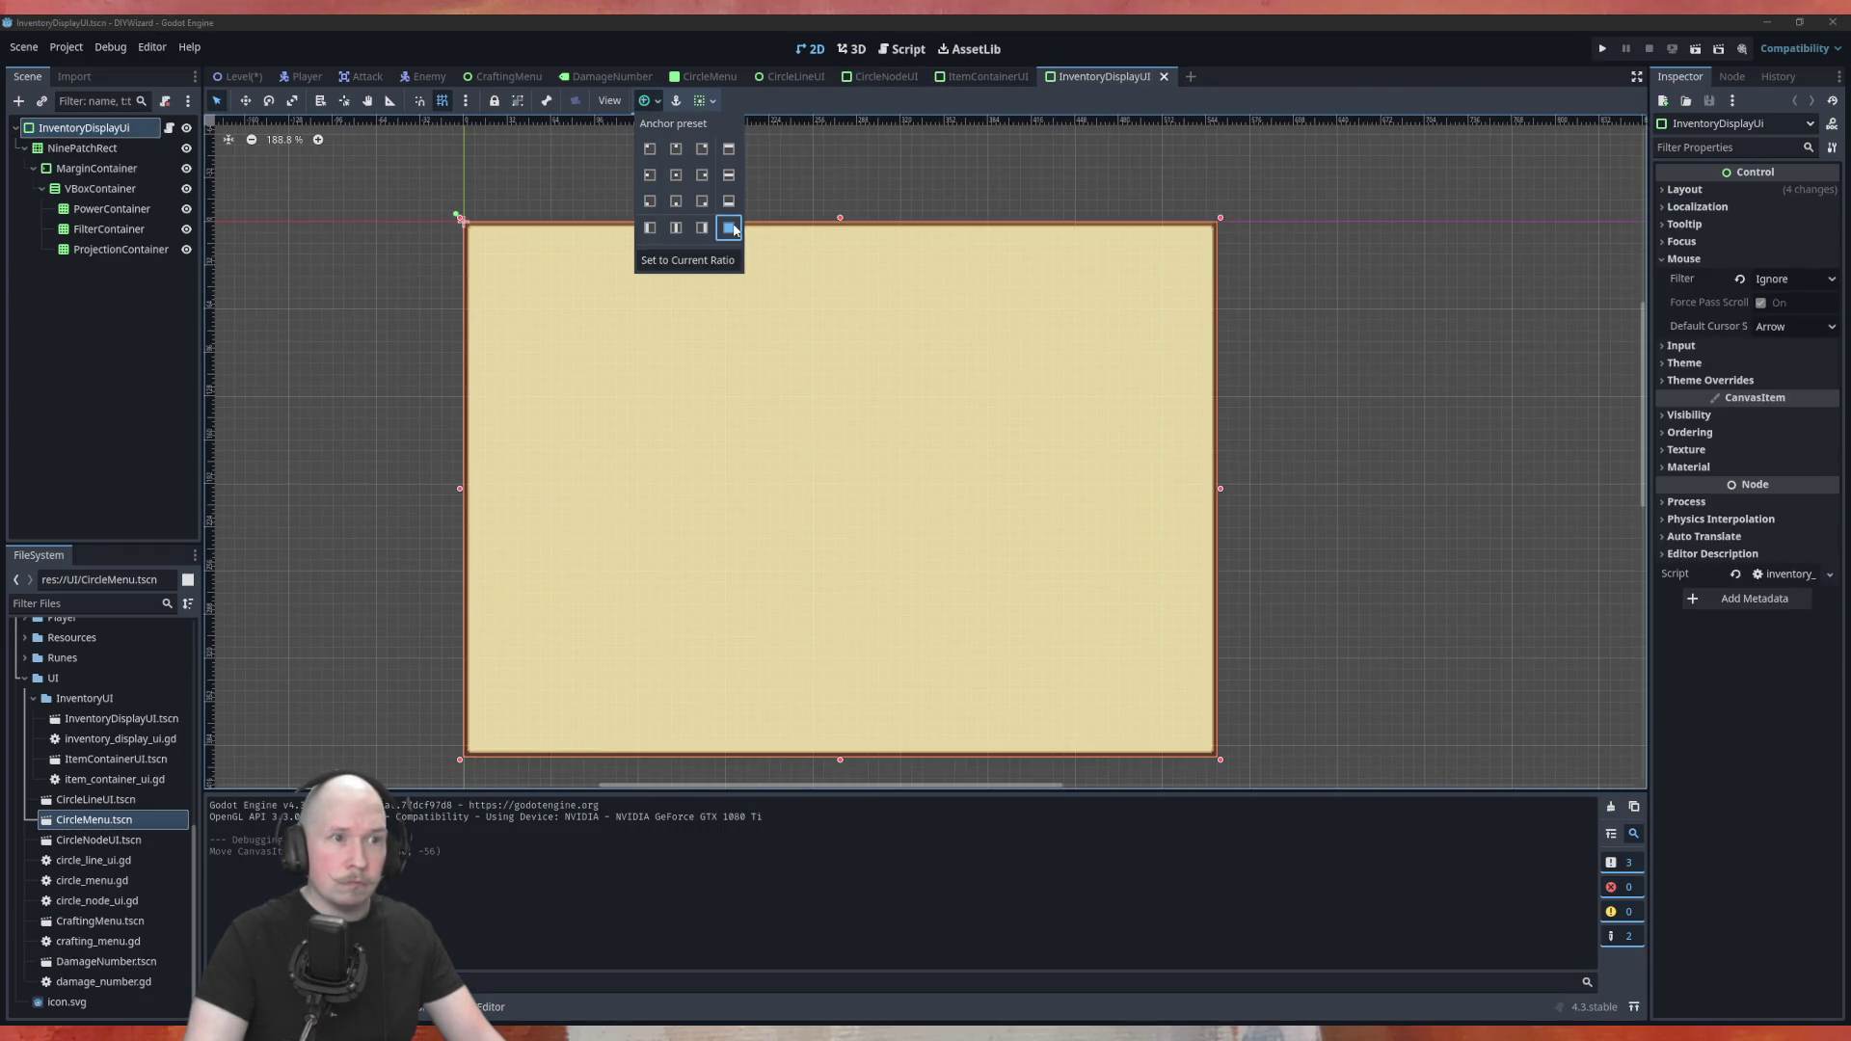
Stretch the InventoryDisplayUI panel to fill its parent and save that scene
left_click(729, 228)
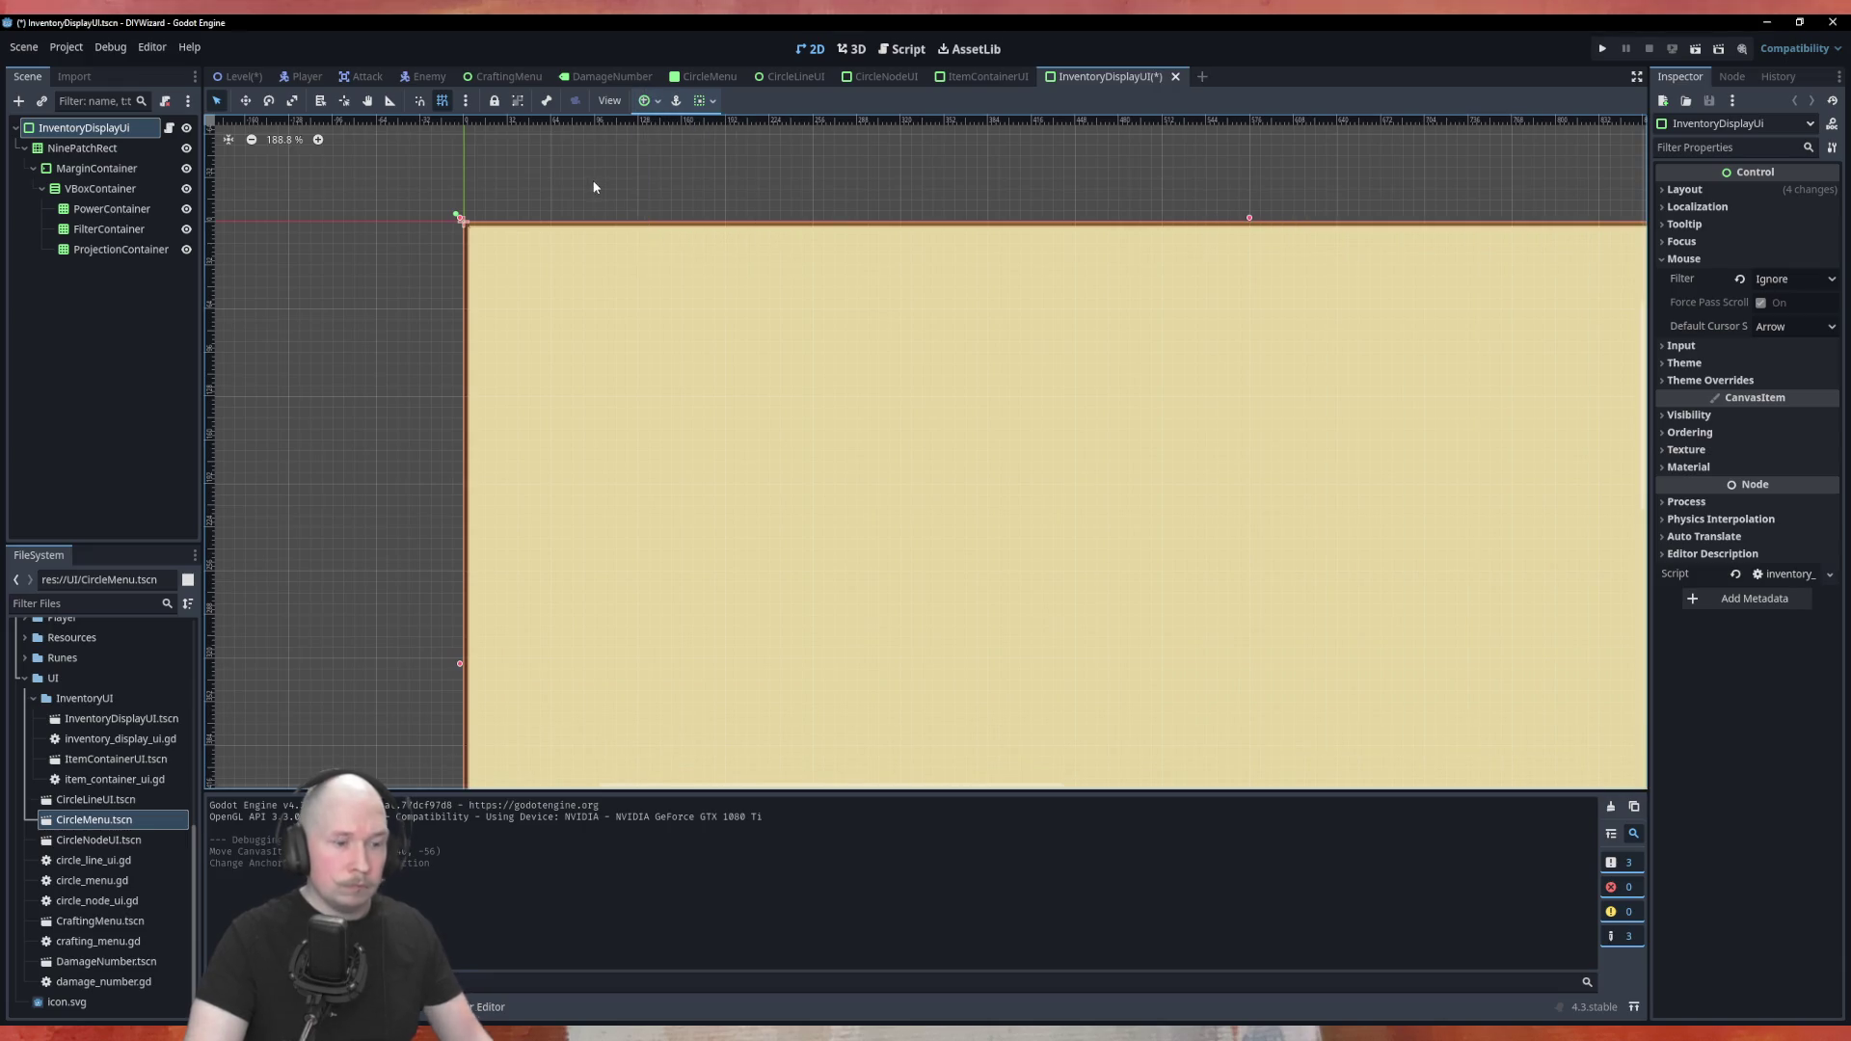
key("ctrl+s")
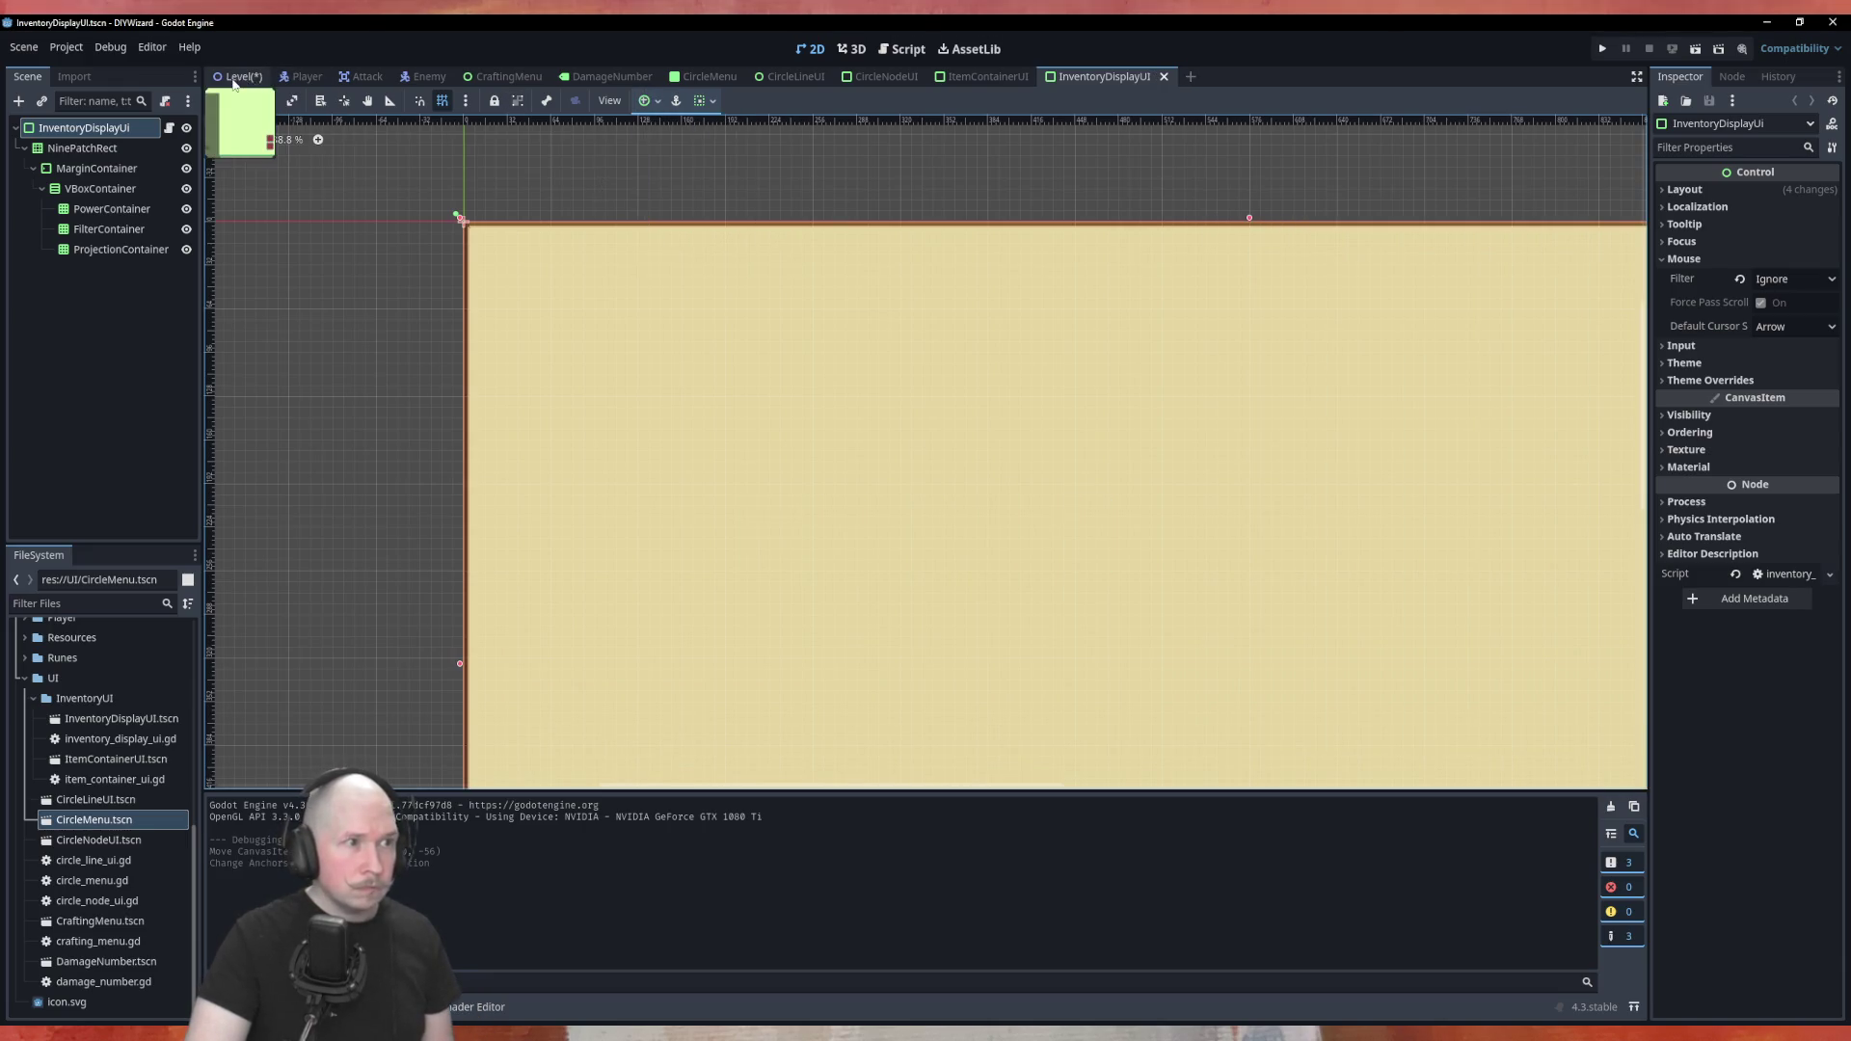
left_click(233, 77)
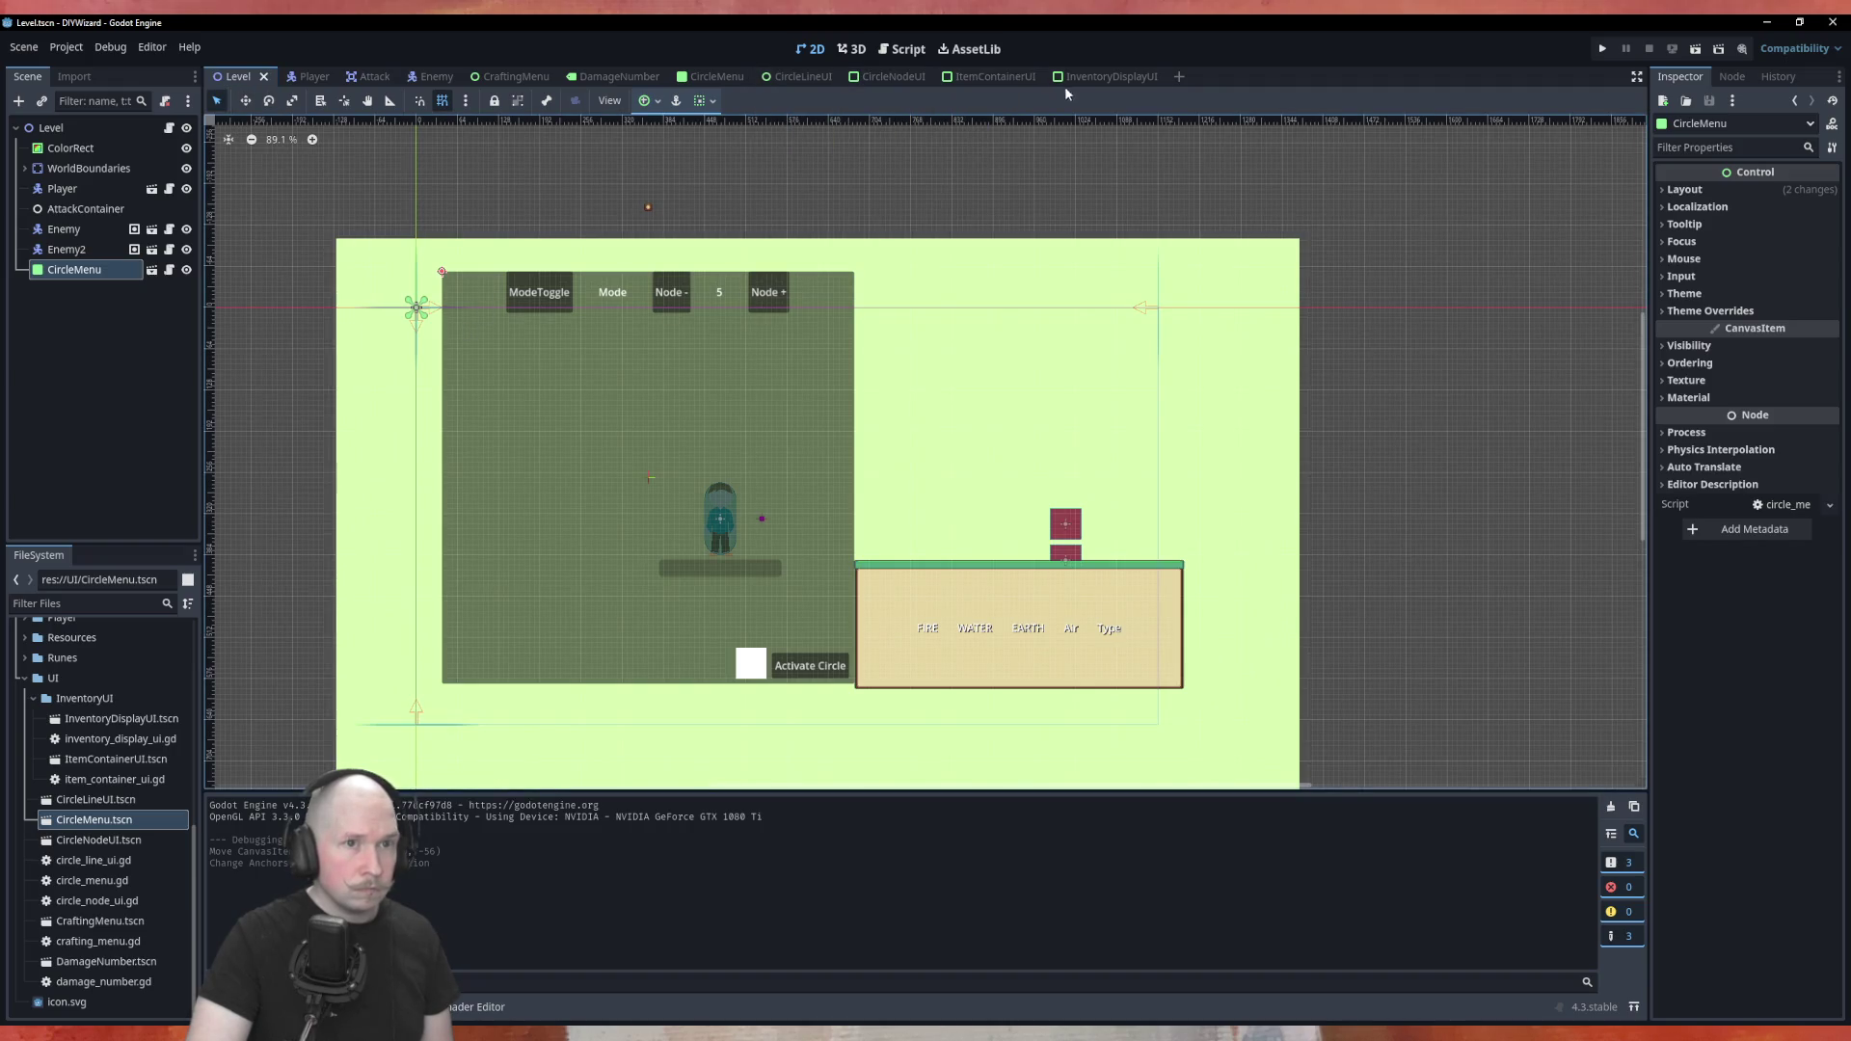
In CircleMenu, shift the InventoryDisplayUi panel right to (640, 0) against the circle panel, then save
left_click(732, 83)
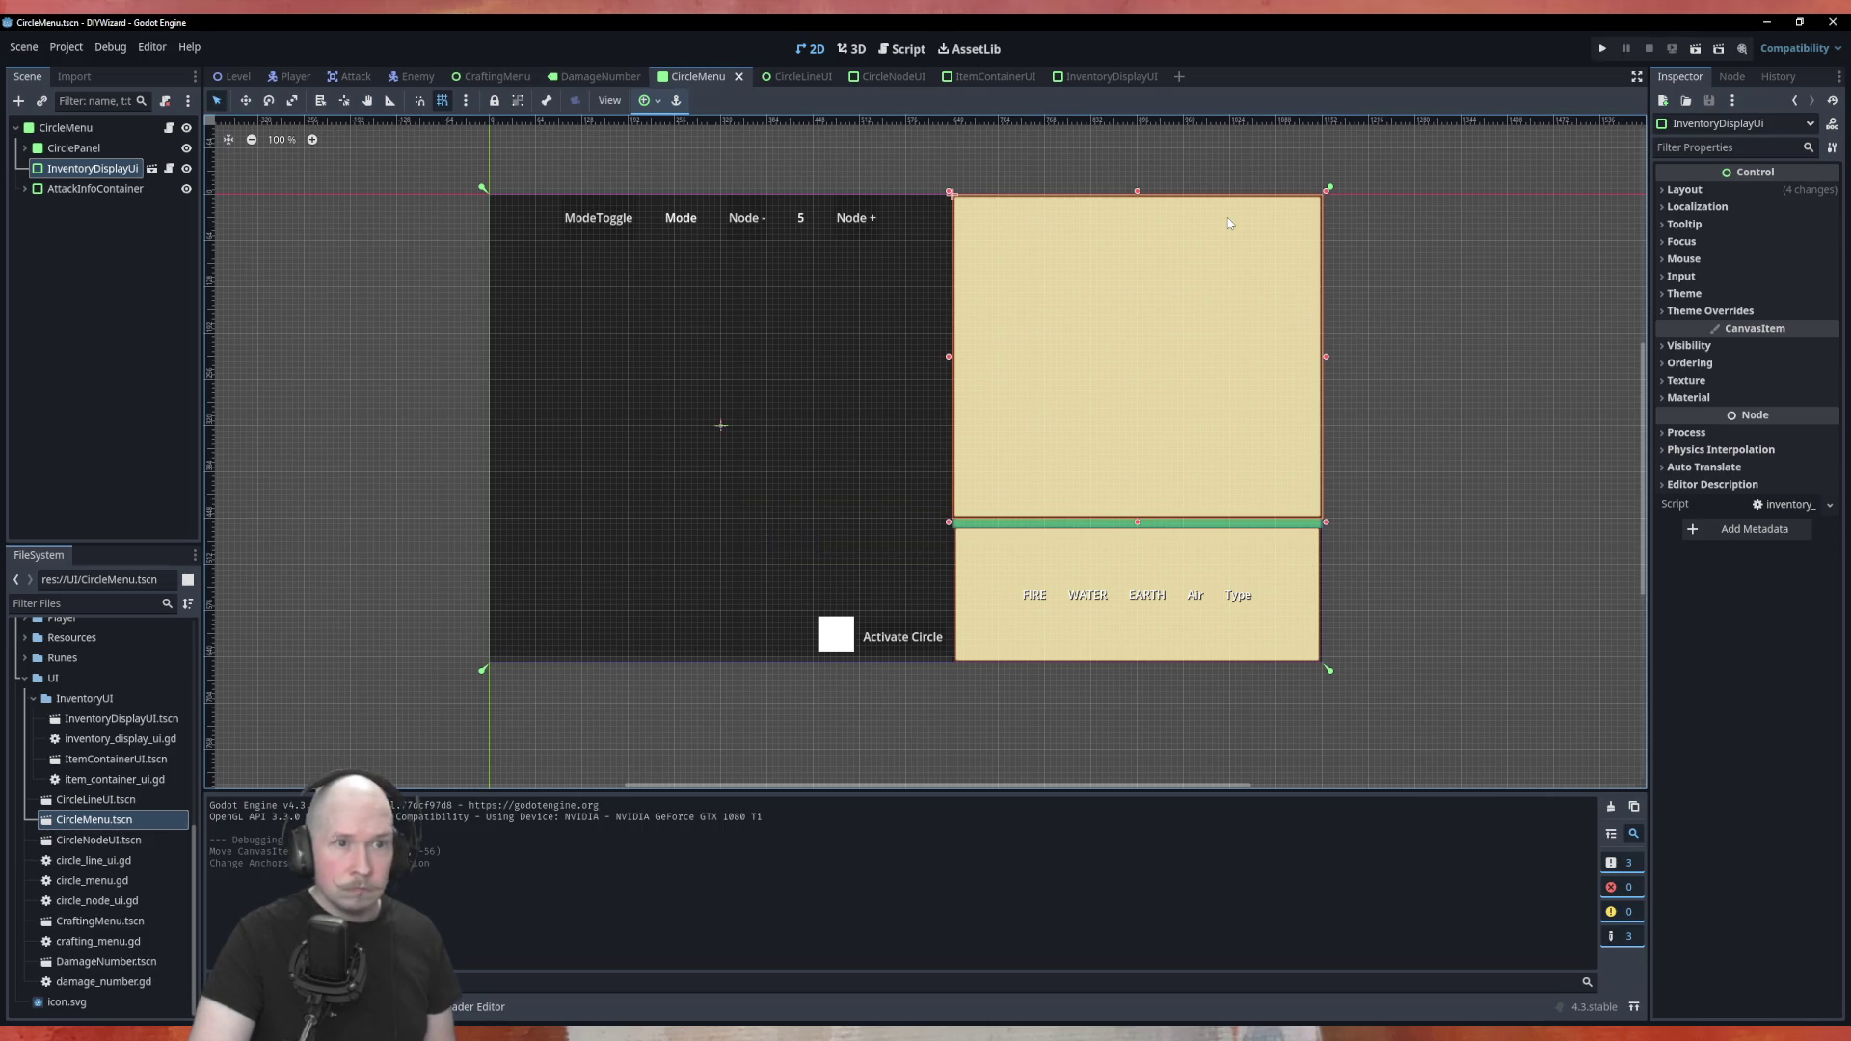
left_click(68, 226)
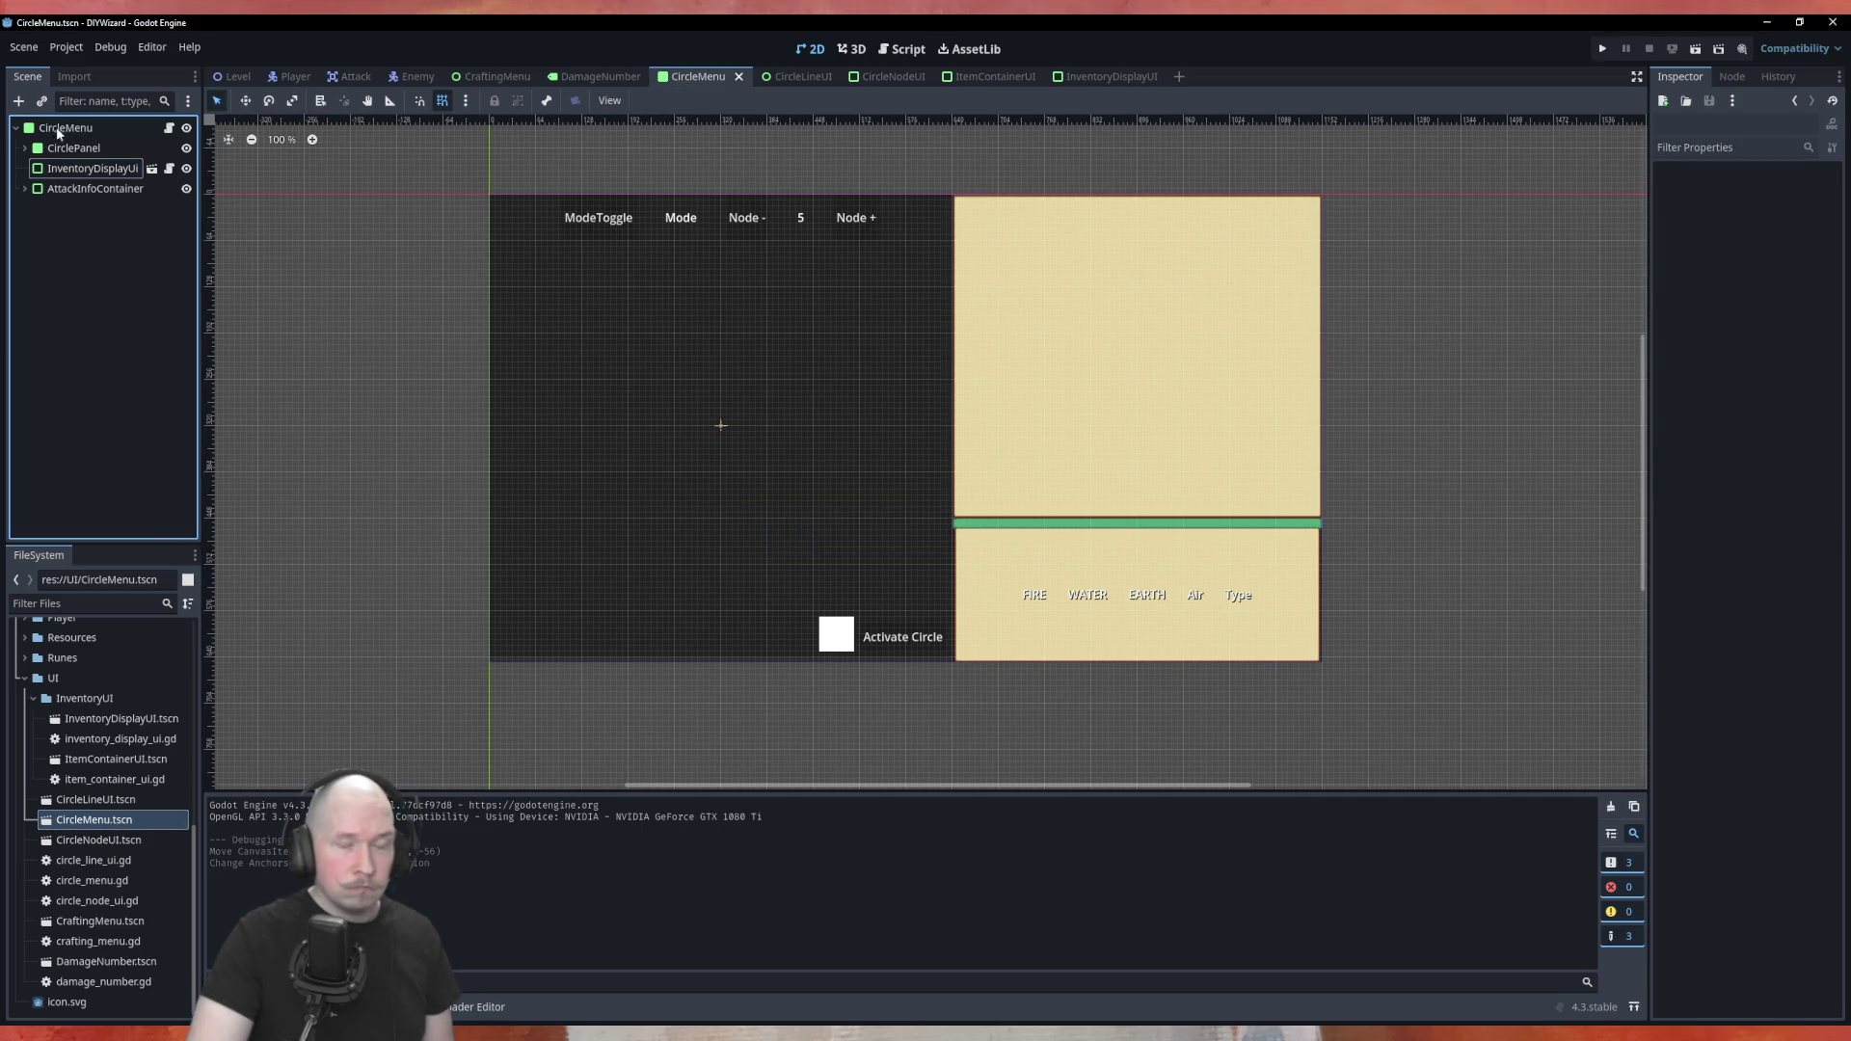
left_click(62, 168)
mouse_move(1078, 330)
left_mouse_down()
mouse_move(1129, 333)
mouse_move(1065, 309)
mouse_move(1062, 337)
left_mouse_up()
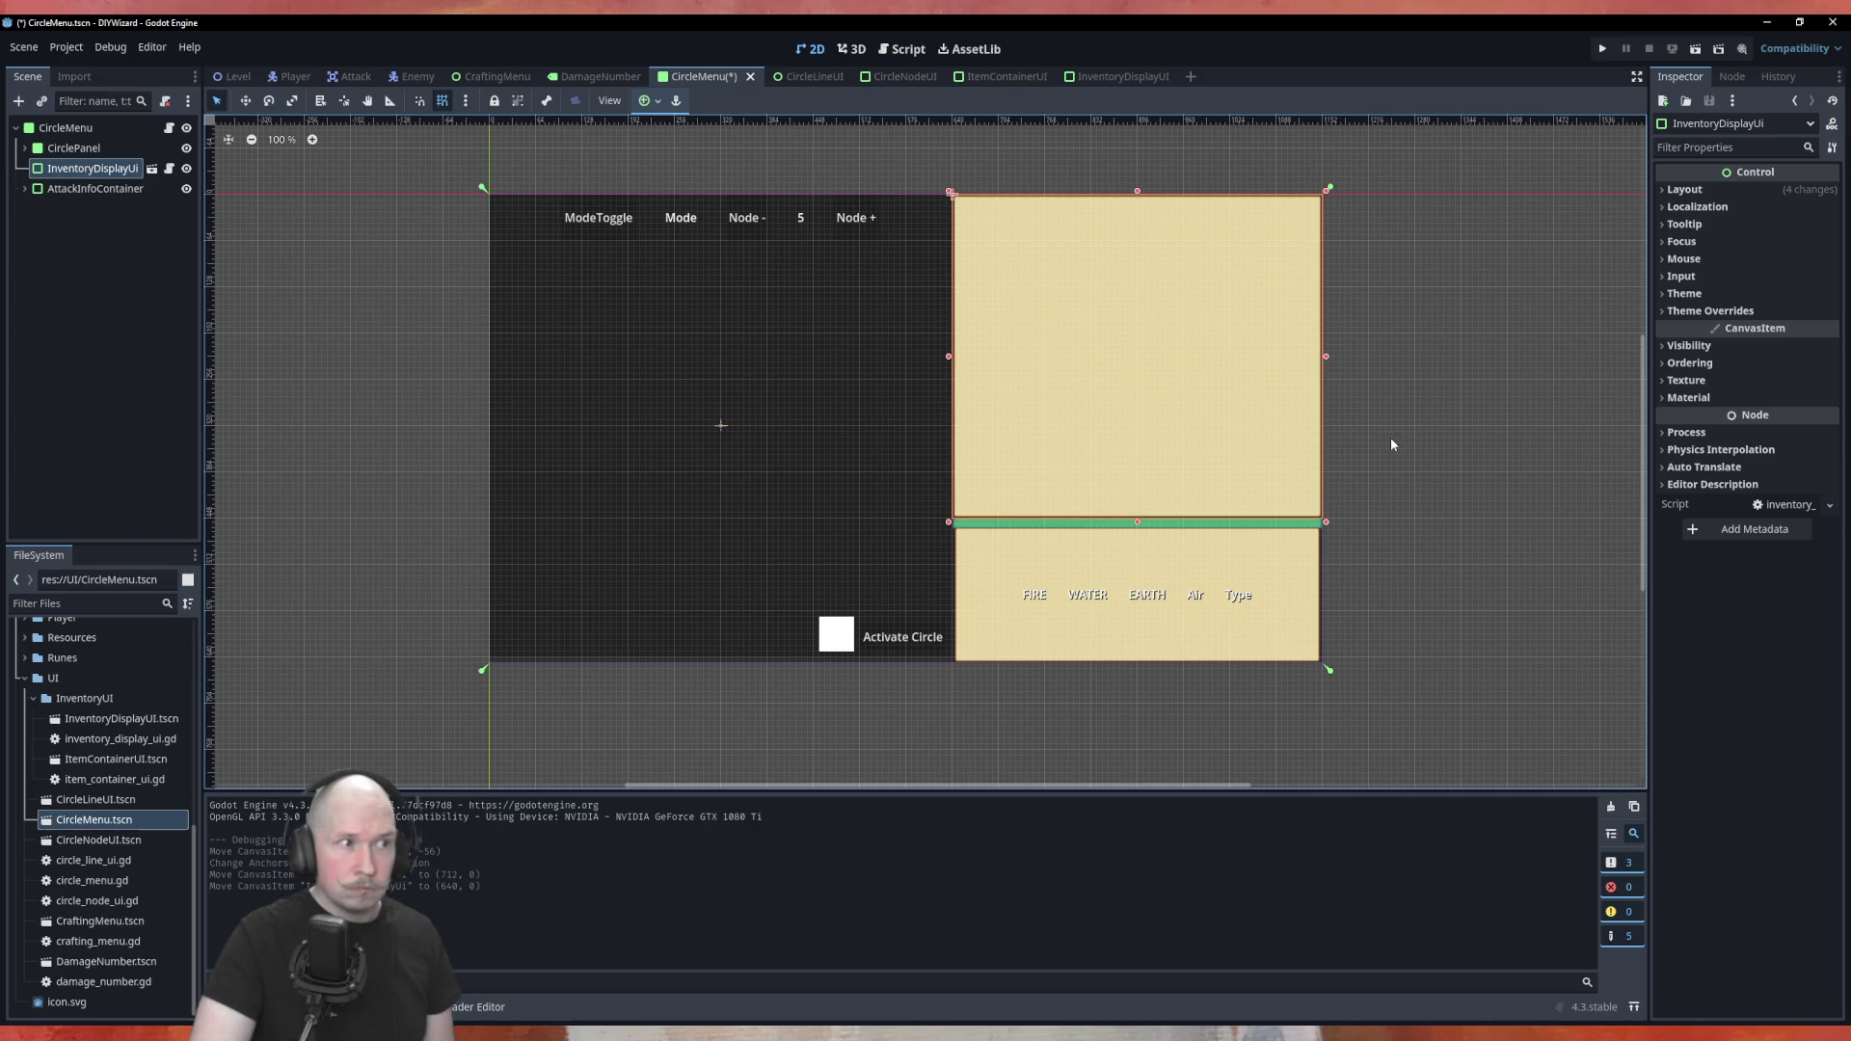
left_click(1391, 440)
key("ctrl+s")
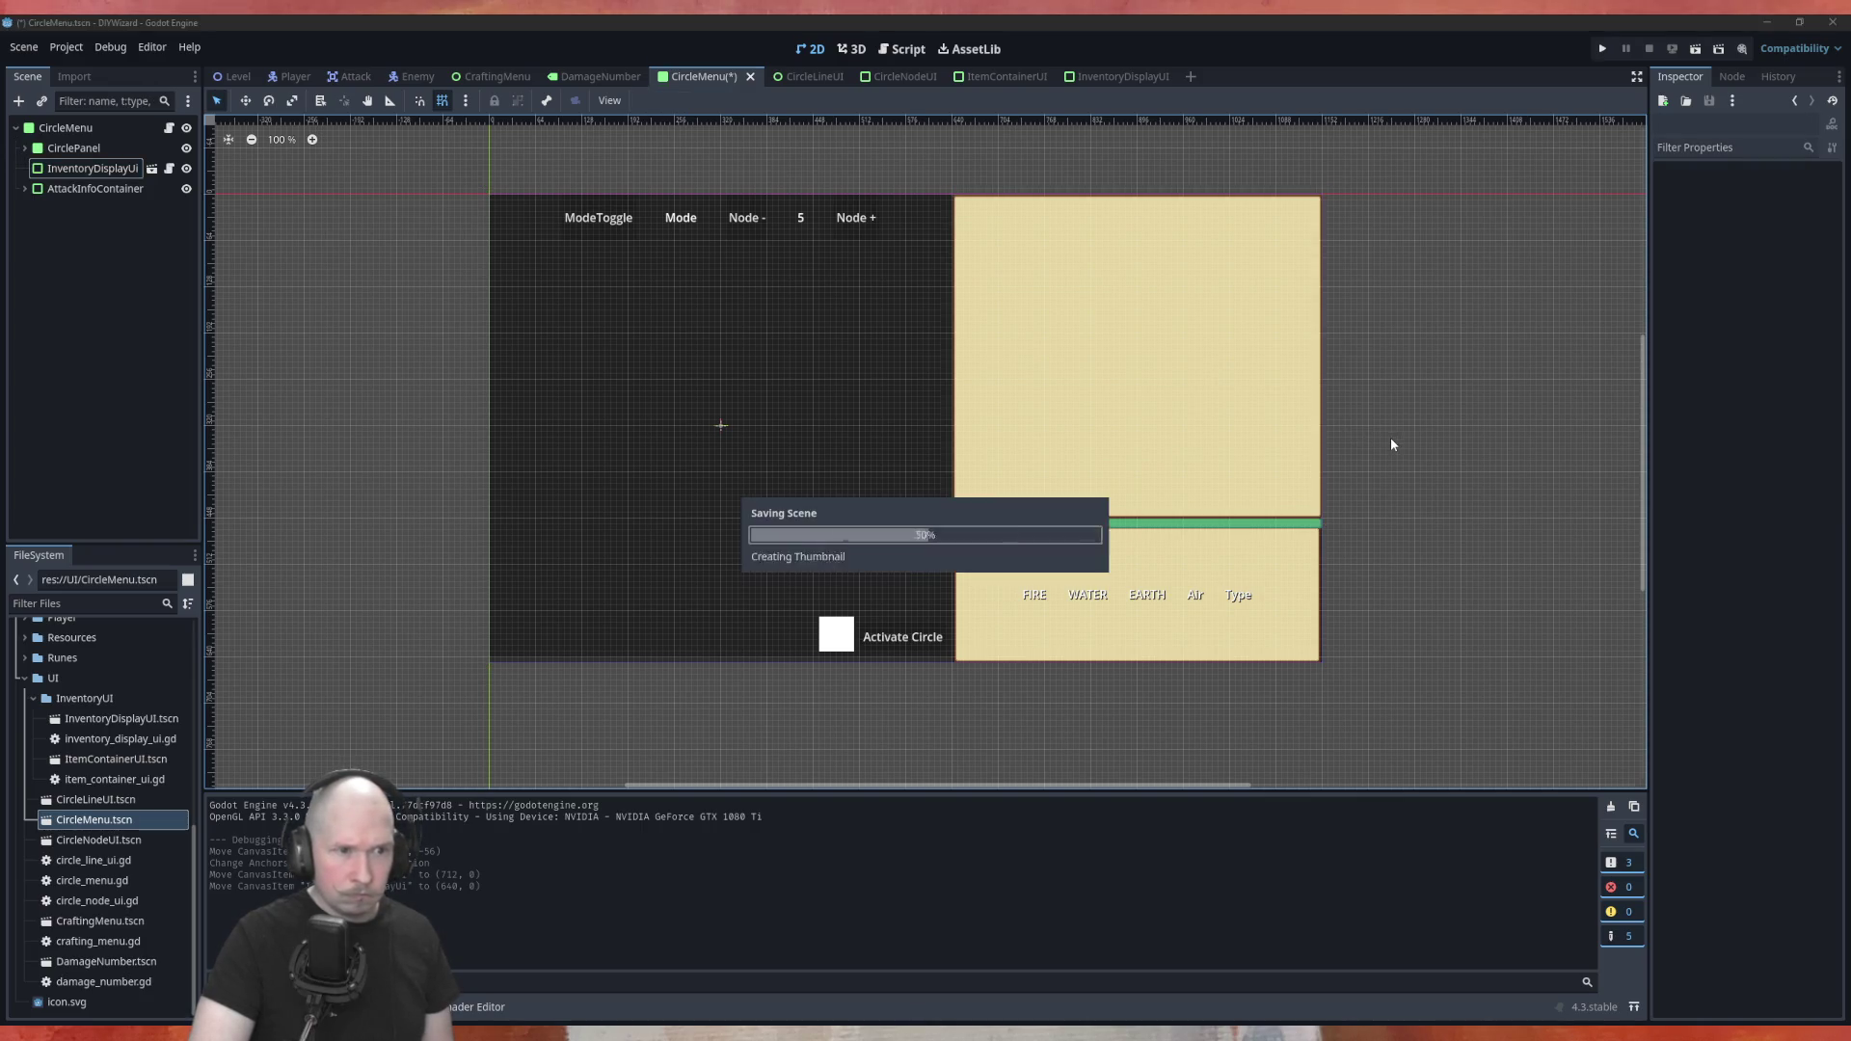
Review the InventoryDisplayUI panel's Layout, Container Sizing and Transform properties in the Inspector
left_click(1099, 77)
scroll(386, 256, "down", 5)
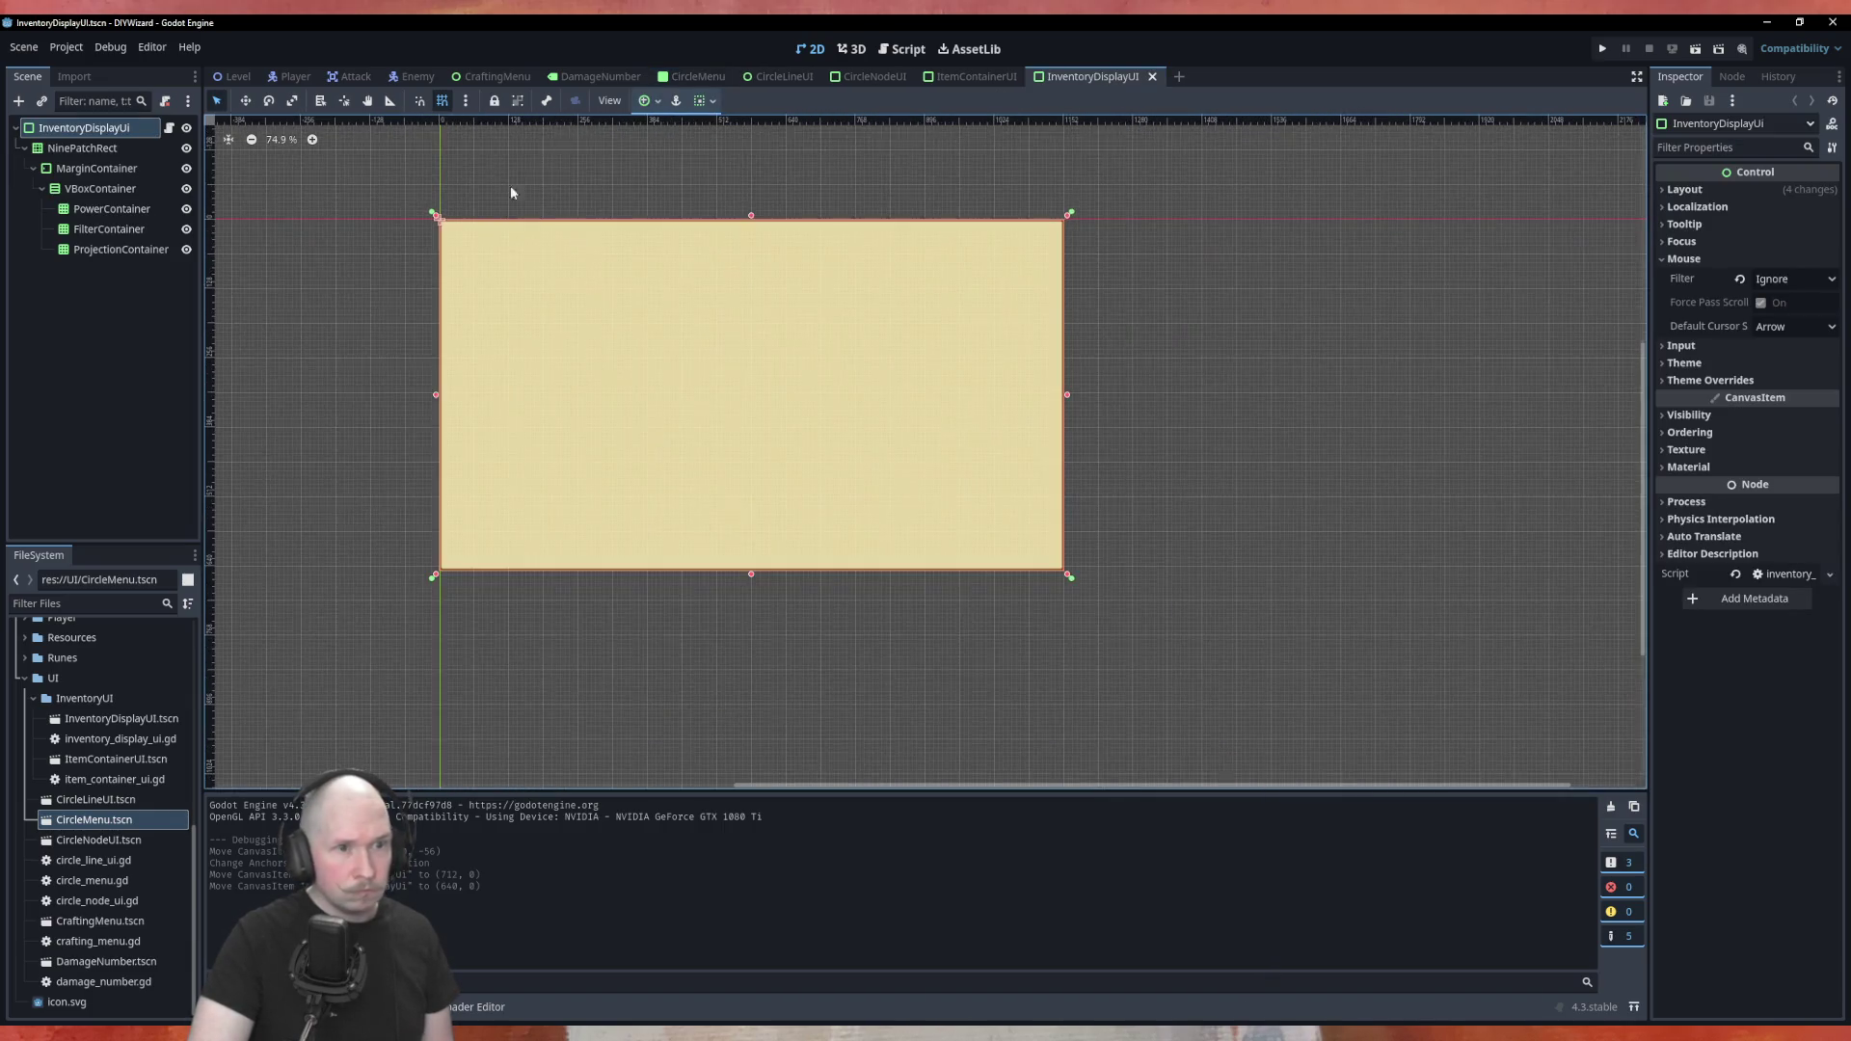
scroll(779, 267, "up", 1)
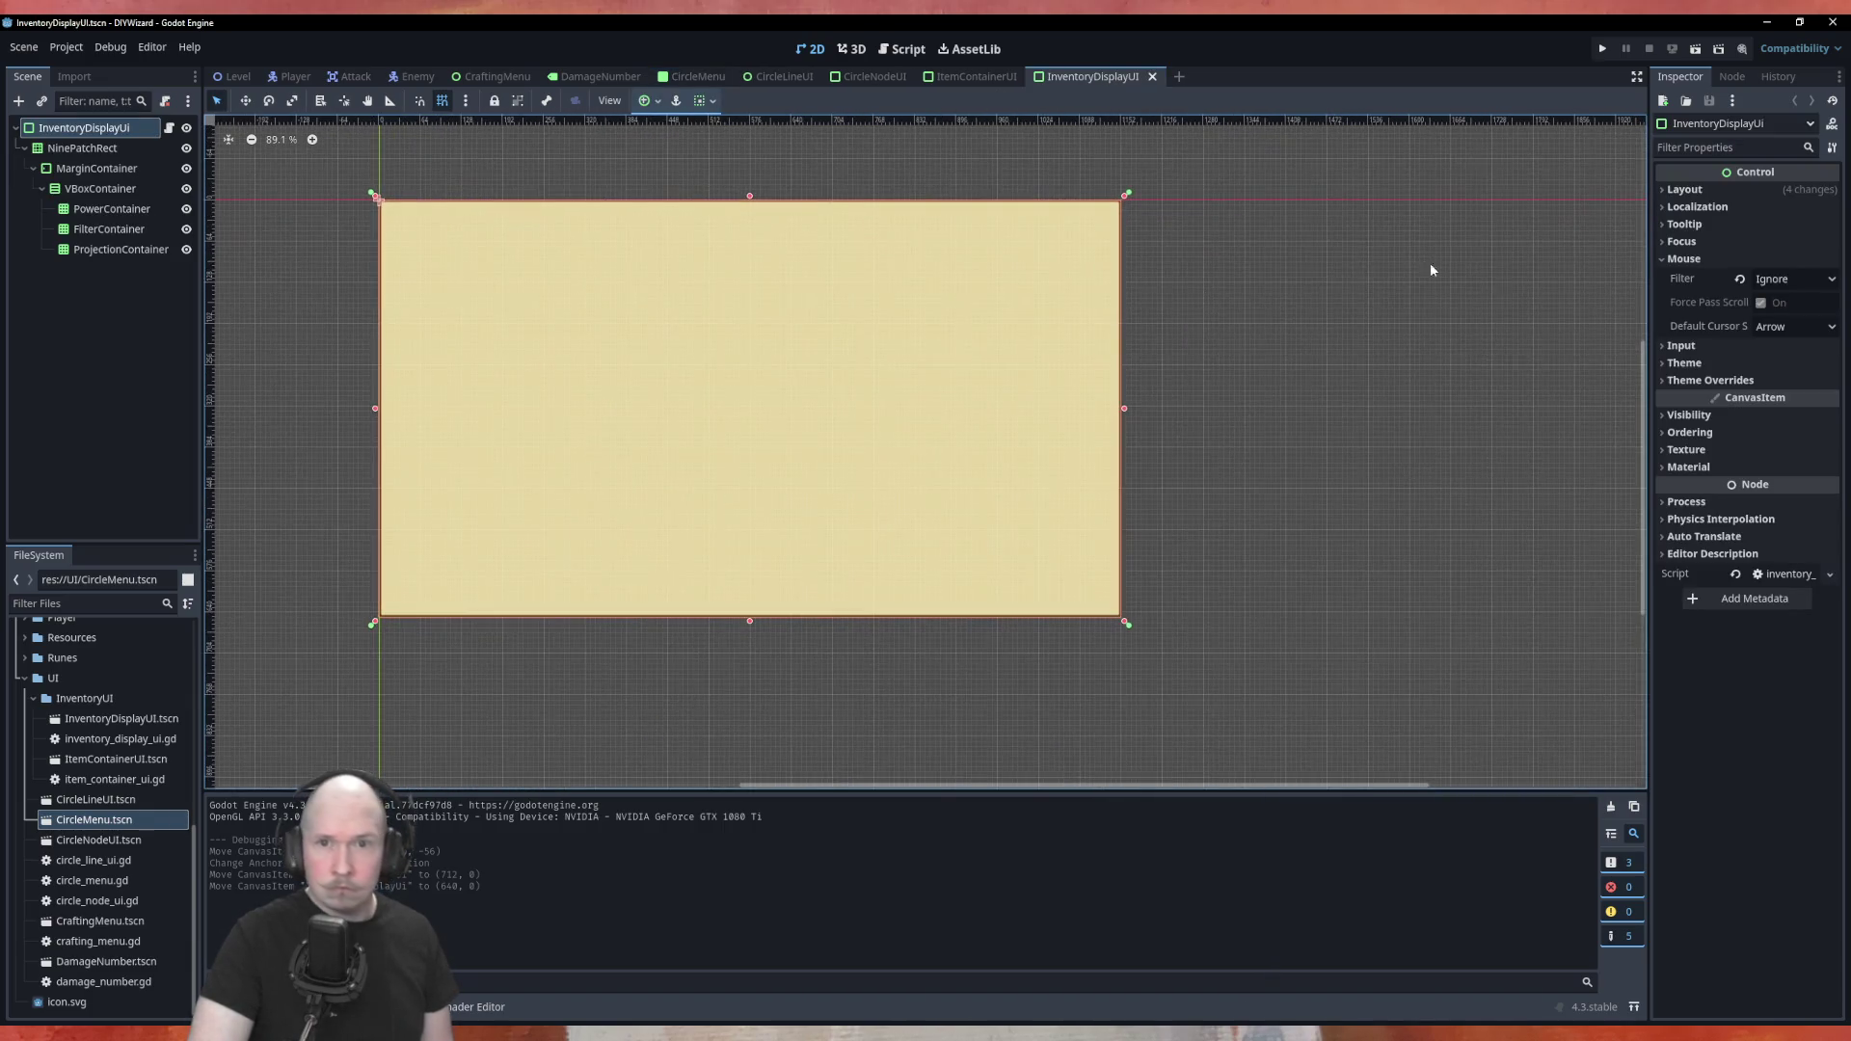
left_click(1707, 189)
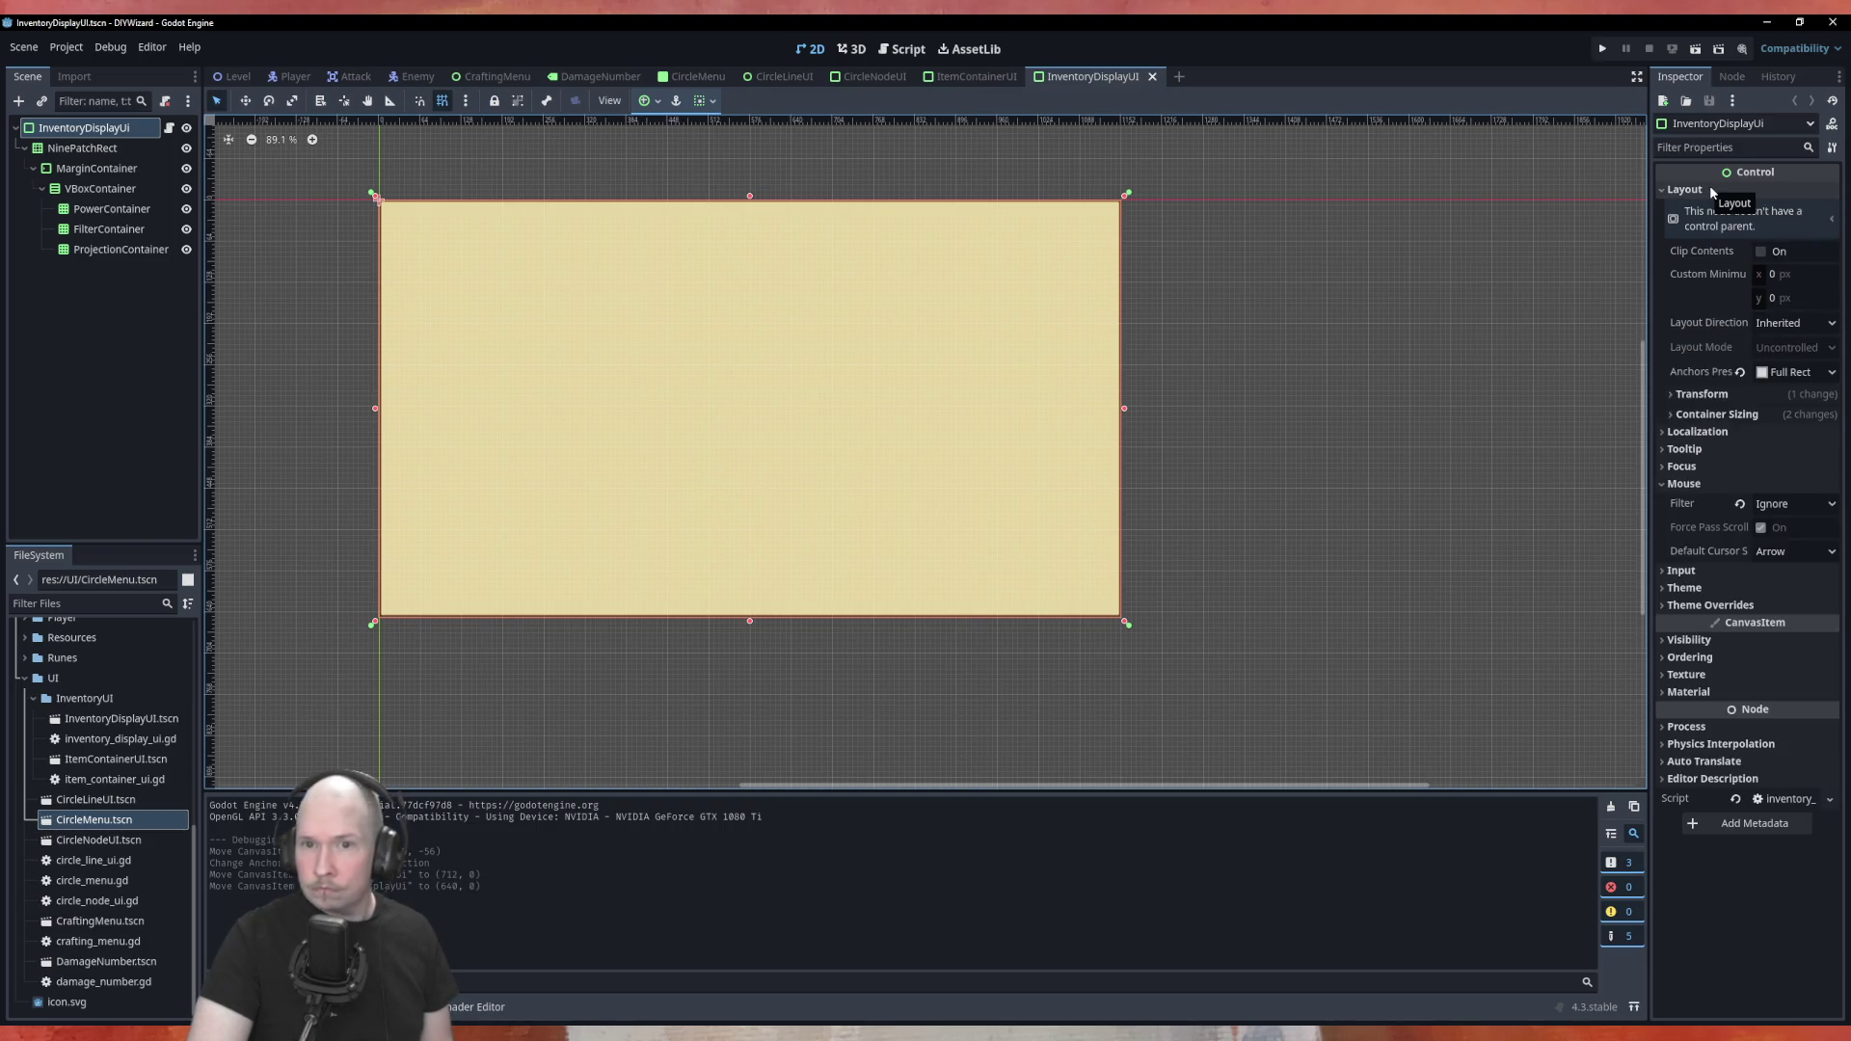
left_click(1712, 415)
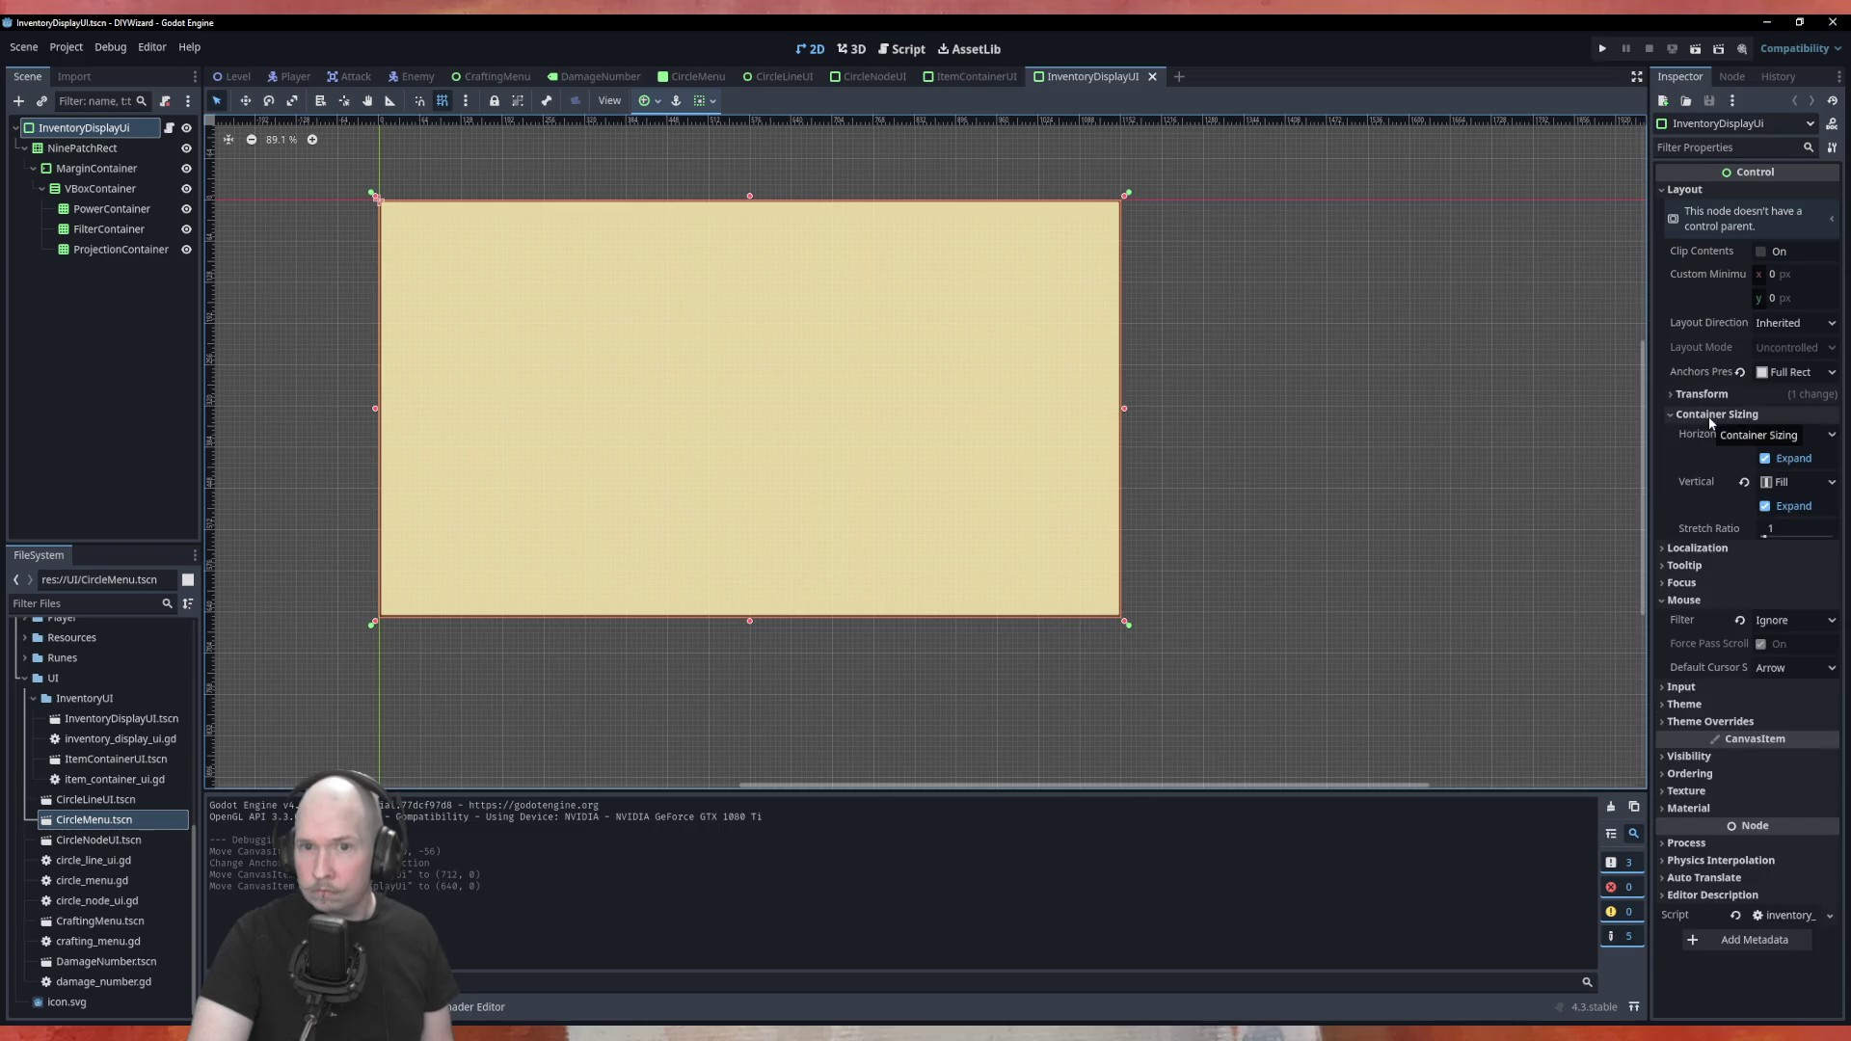
left_click(1702, 394)
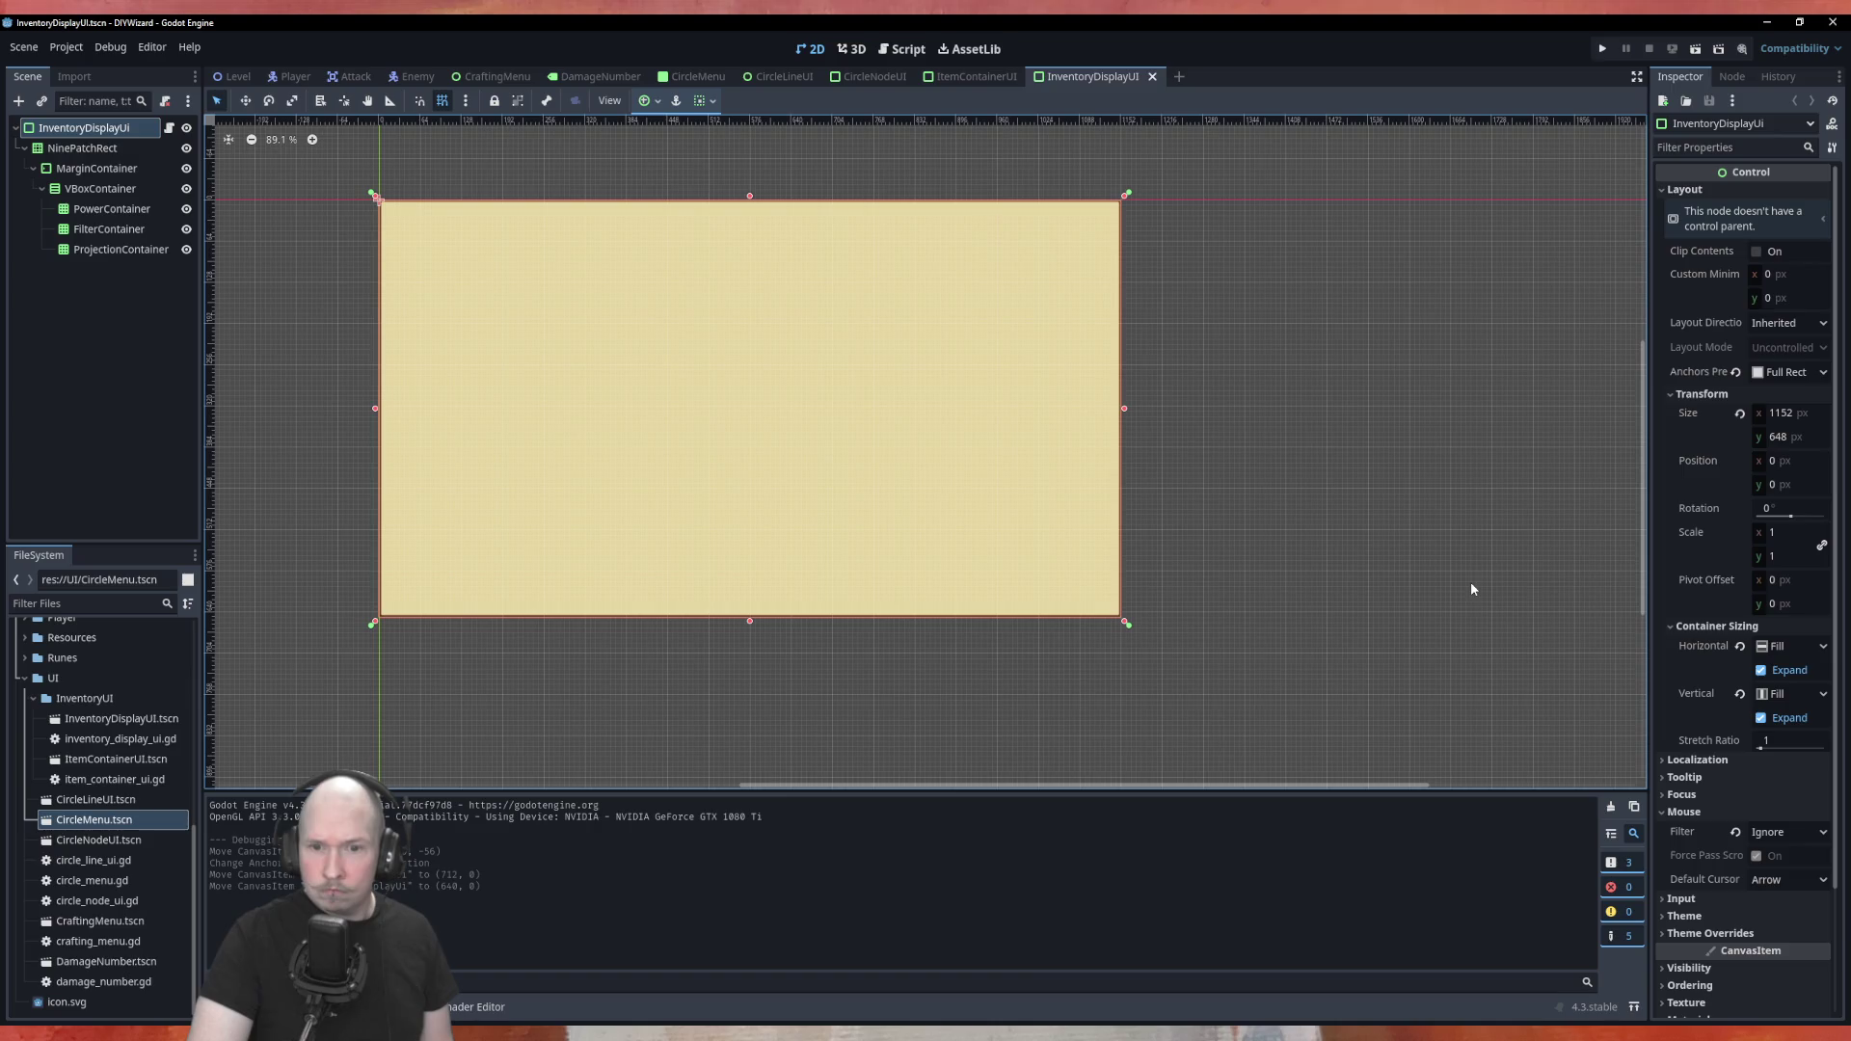
Leave its Mouse Filter as Ignore, save InventoryDisplayUI, and return to the Level scene
left_click(1771, 835)
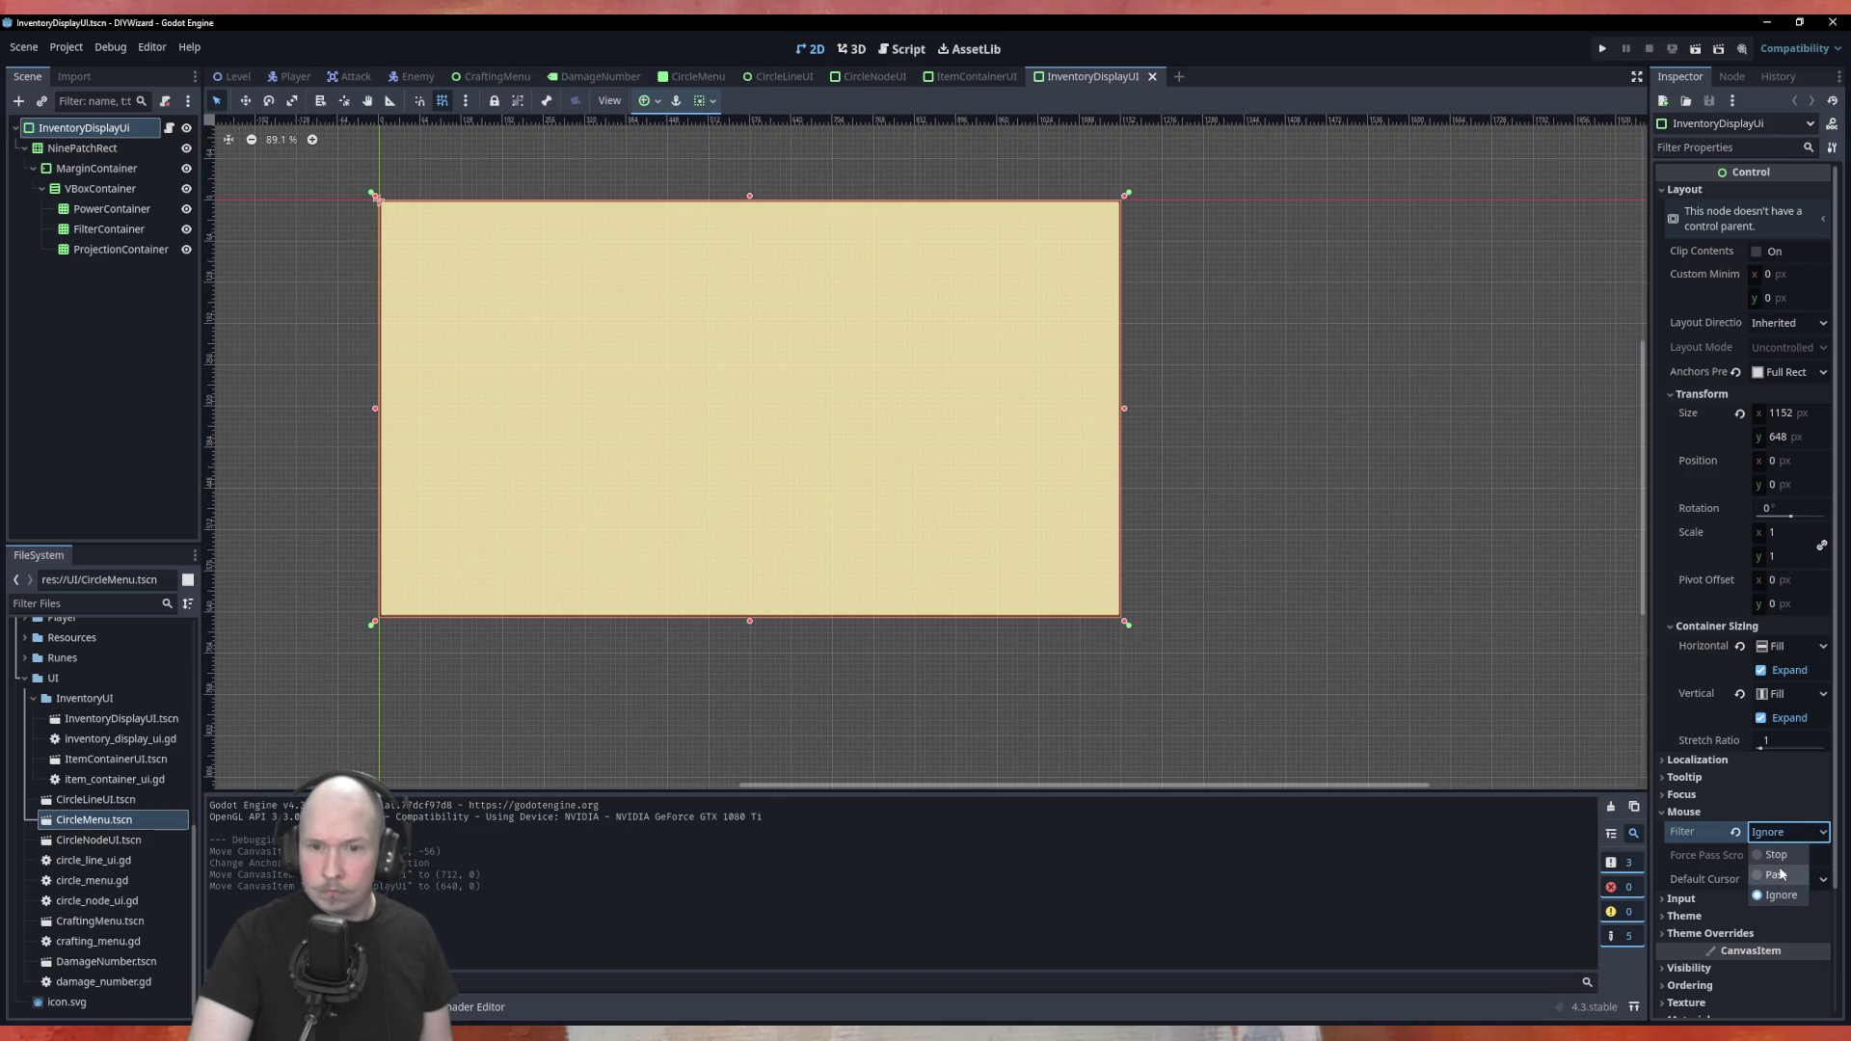
left_click(1496, 642)
left_click(1493, 577)
scroll(1492, 577, "down", 2)
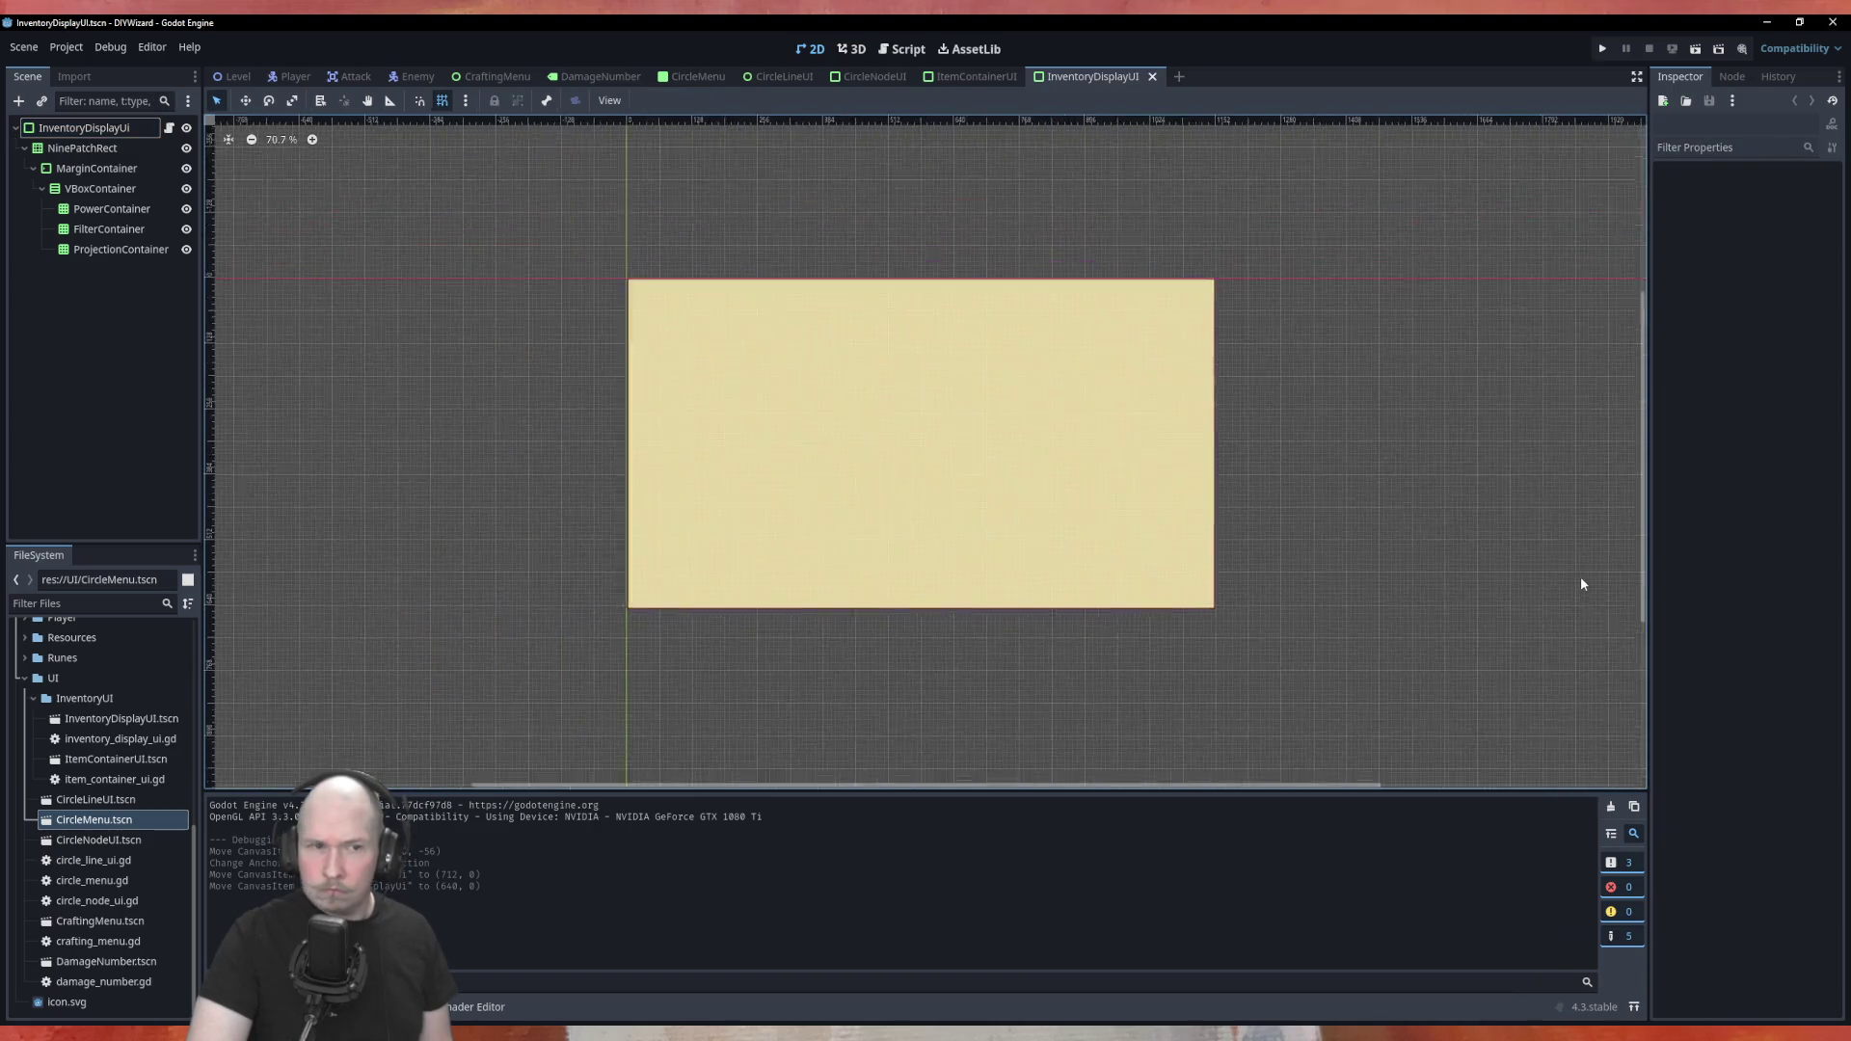
scroll(1257, 499, "up", 1)
key("ctrl+s")
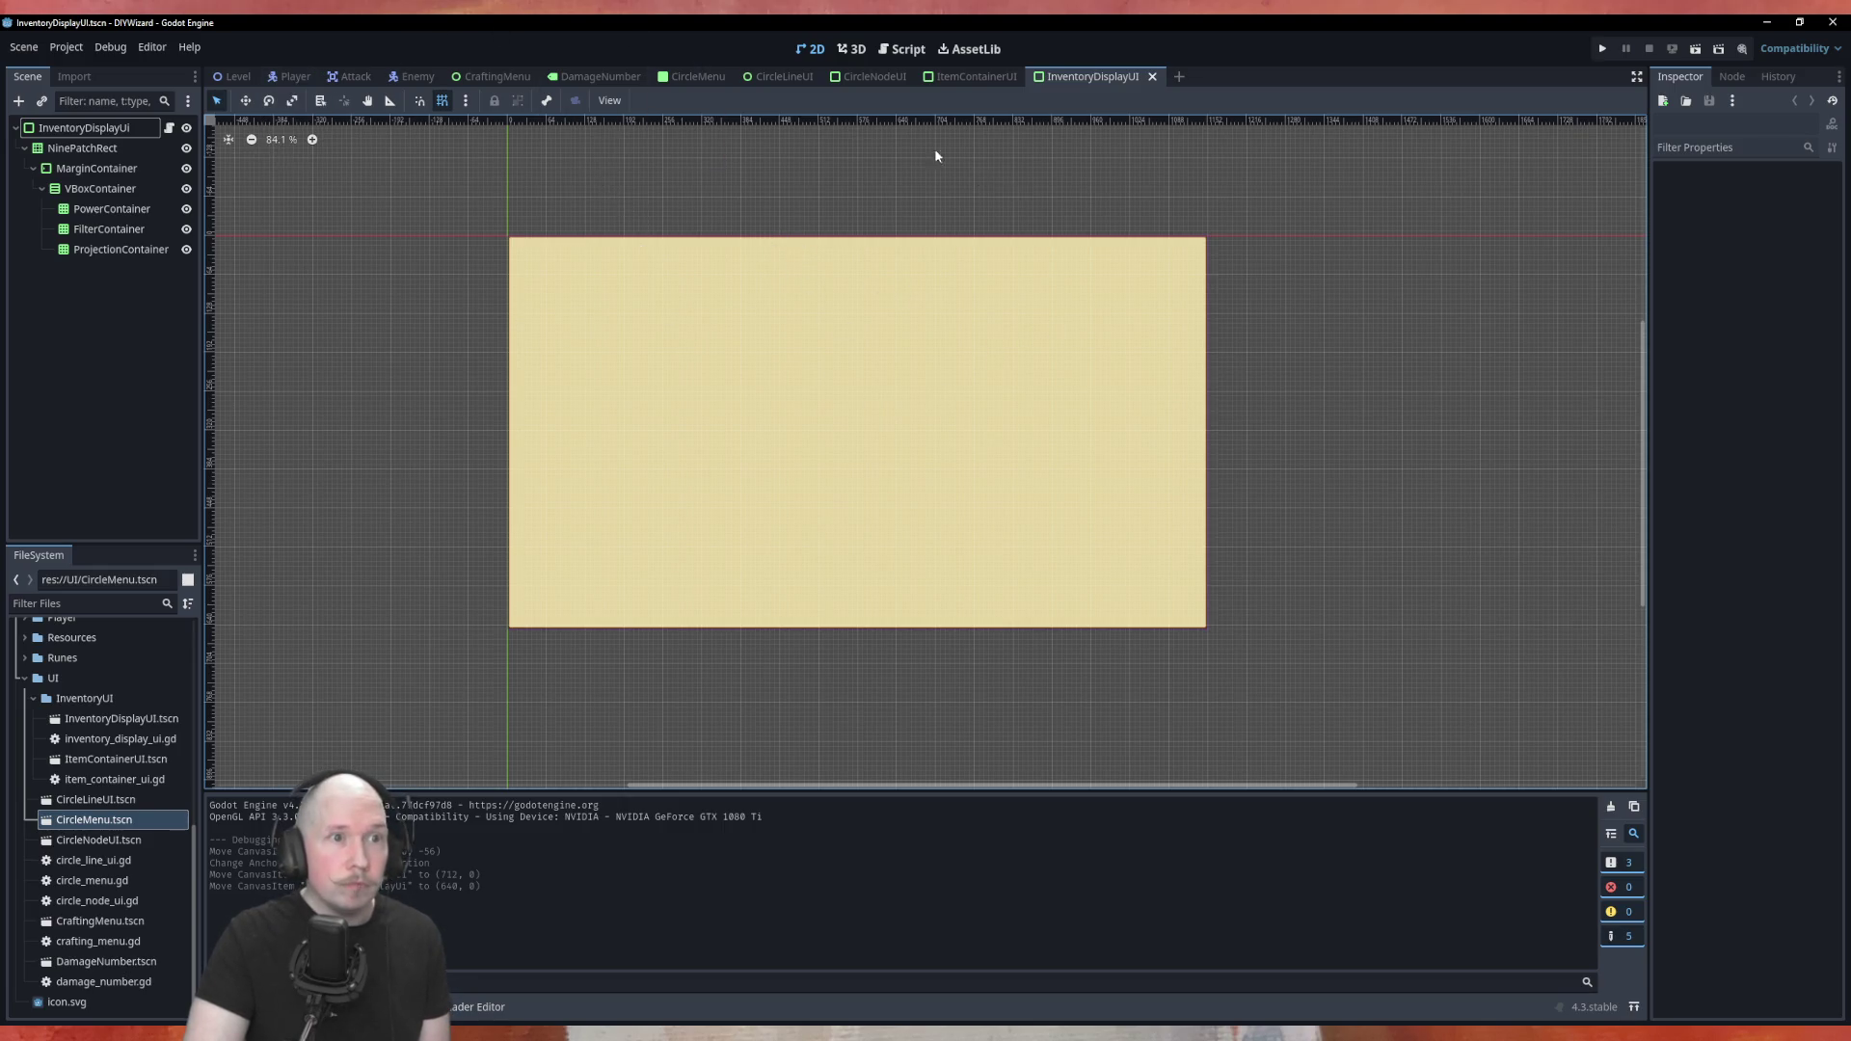
left_click(224, 77)
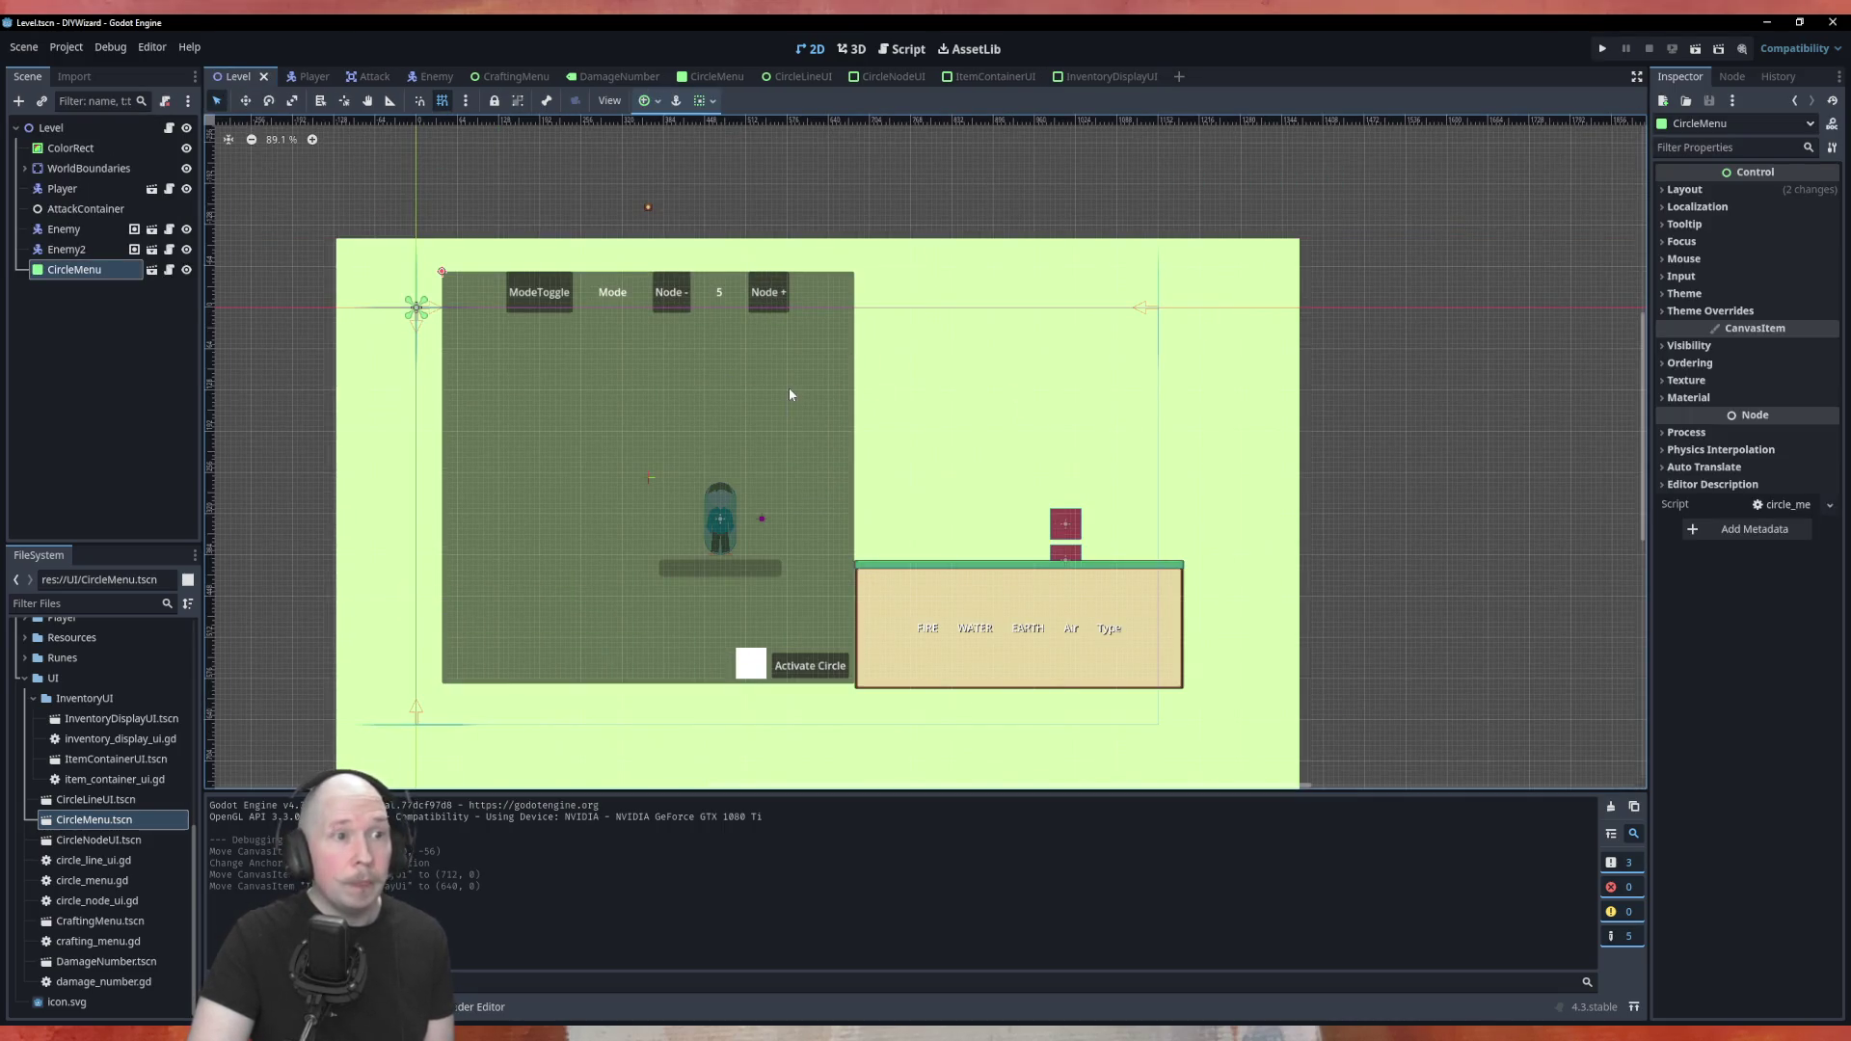
Delete the Level's CircleMenu node and drag in a fresh CircleMenu.tscn instance
left_click_drag(641, 214, 664, 206)
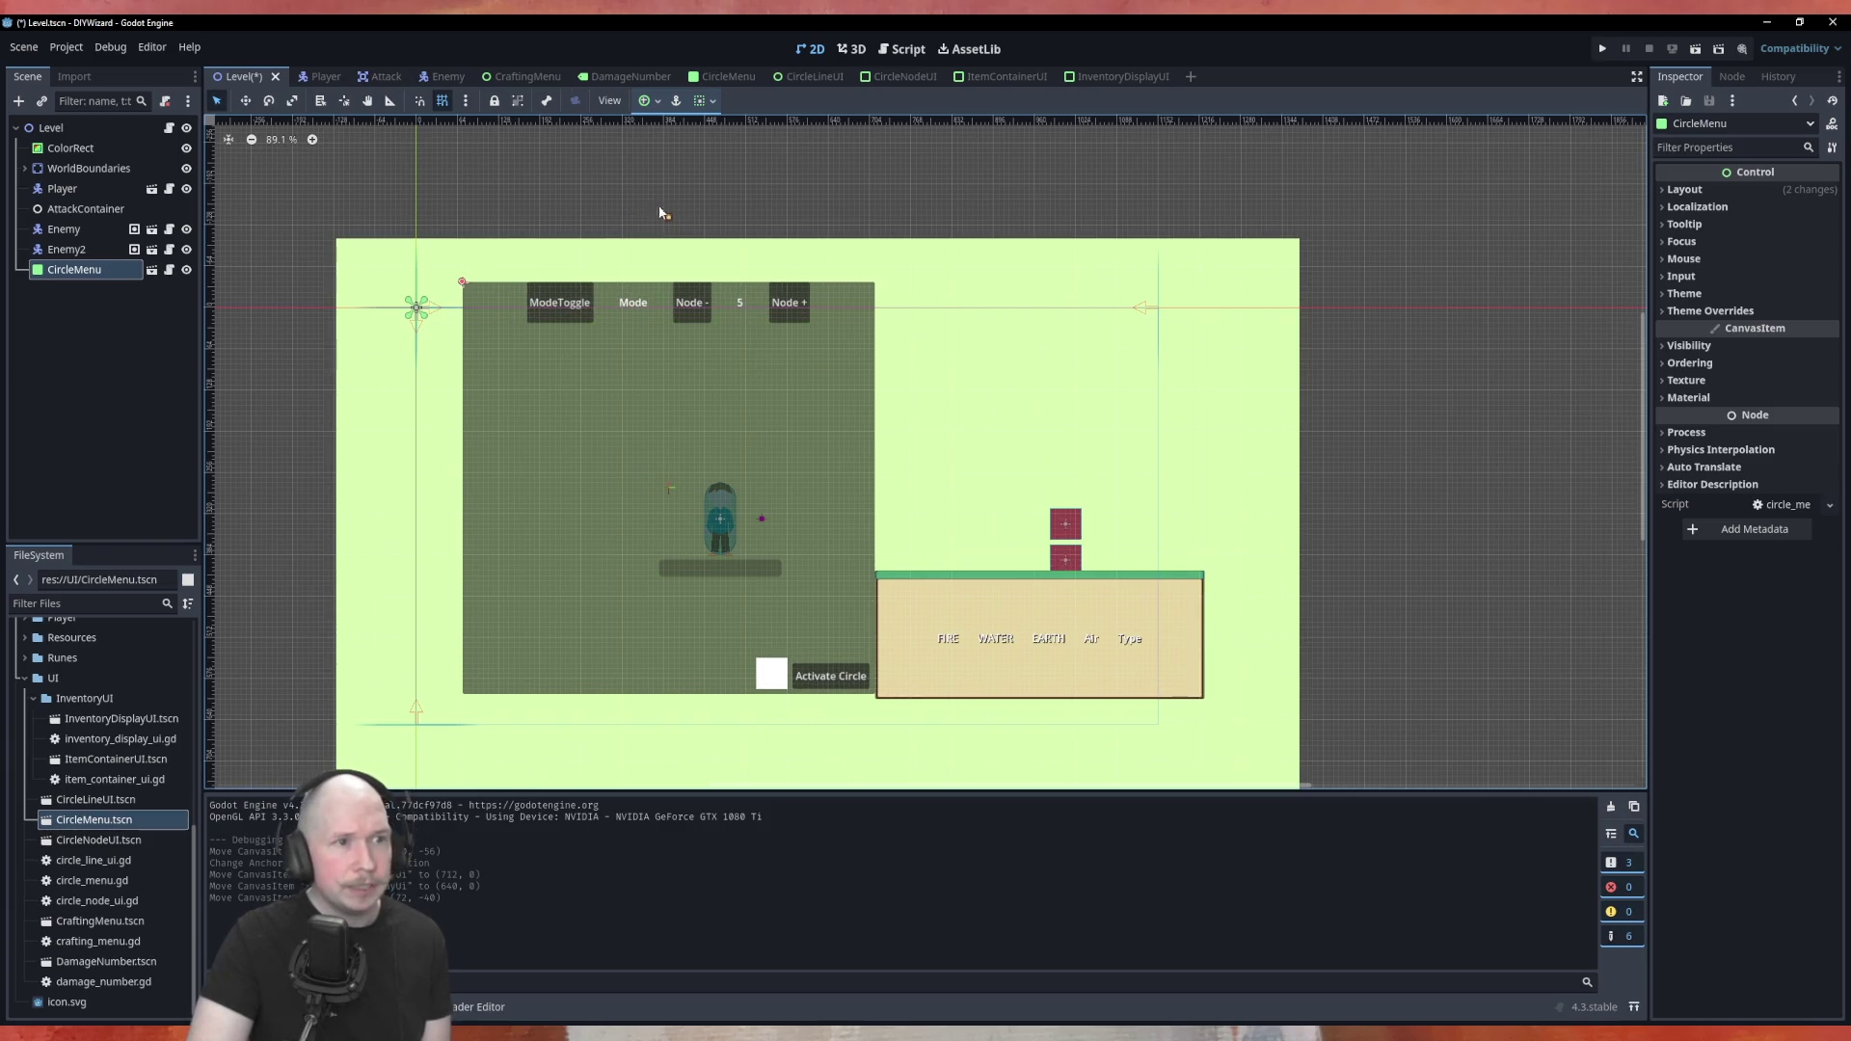
right_click(56, 277)
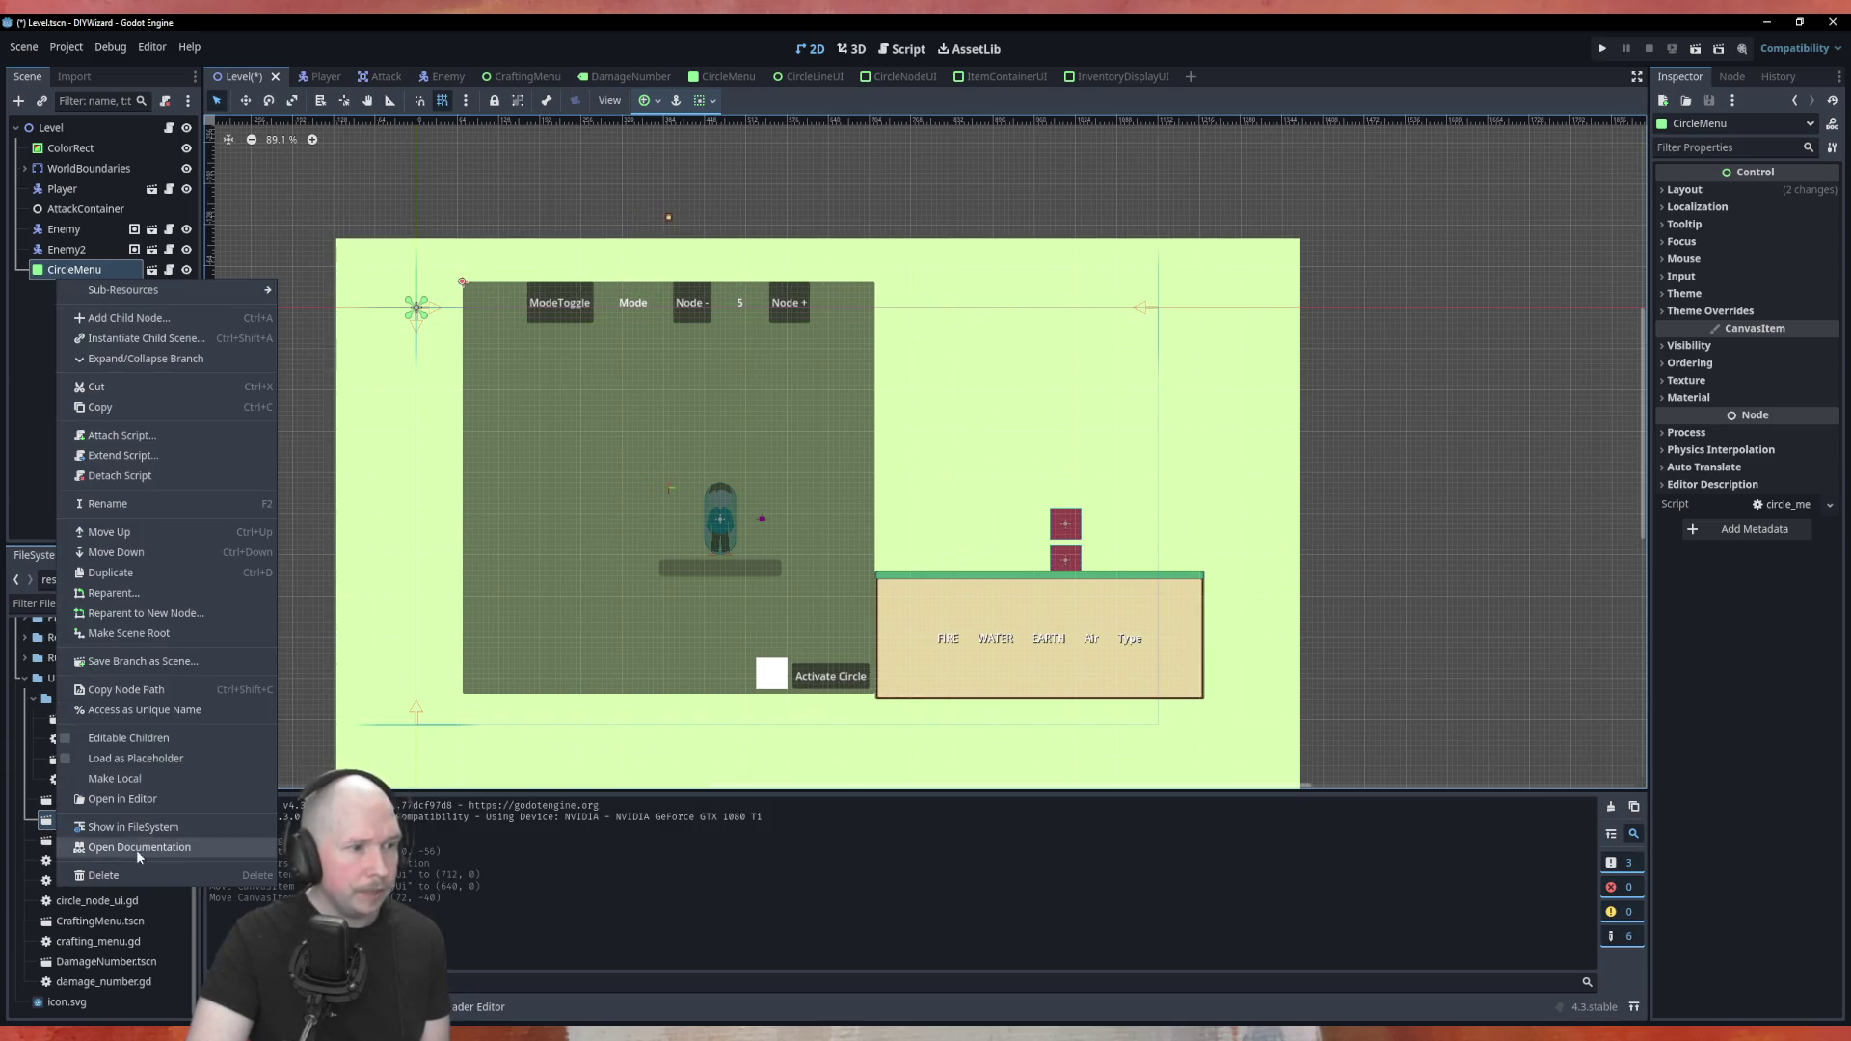
left_click(135, 877)
left_click(895, 547)
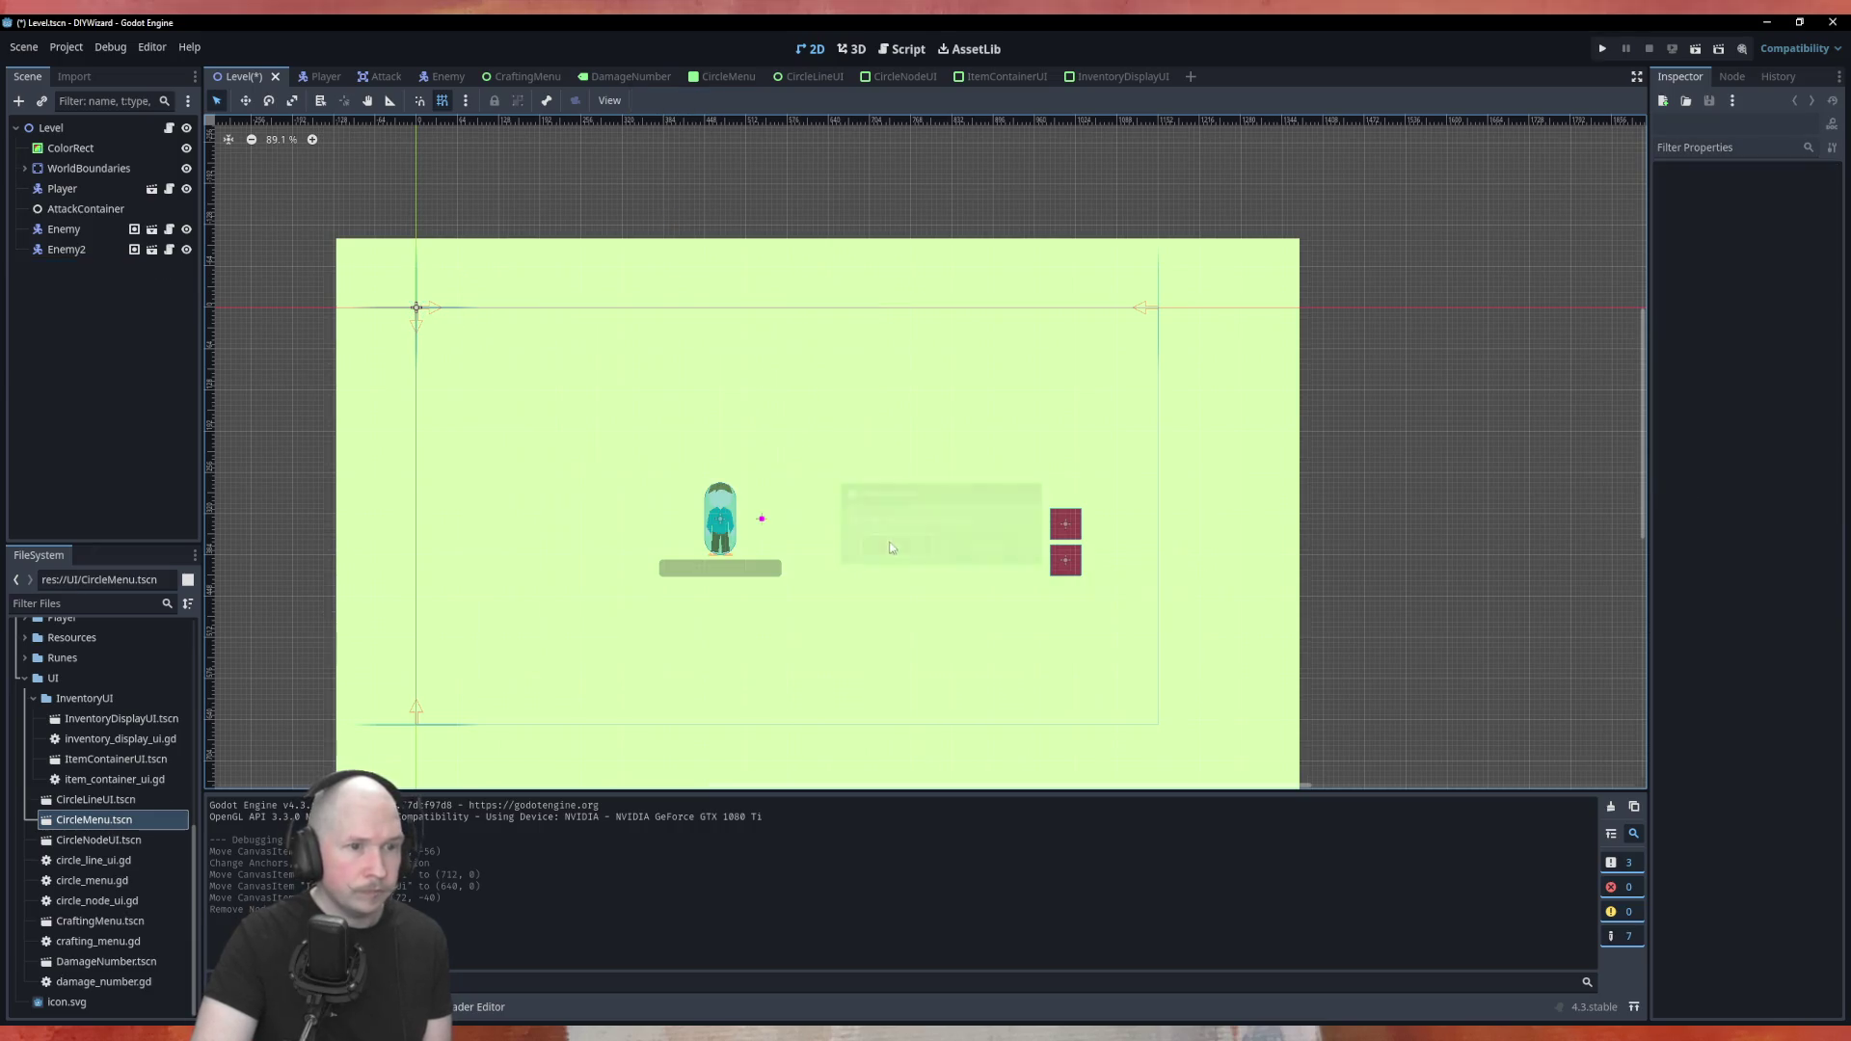
mouse_move(93, 819)
left_mouse_down()
mouse_move(611, 454)
mouse_move(521, 330)
mouse_move(419, 304)
left_mouse_up()
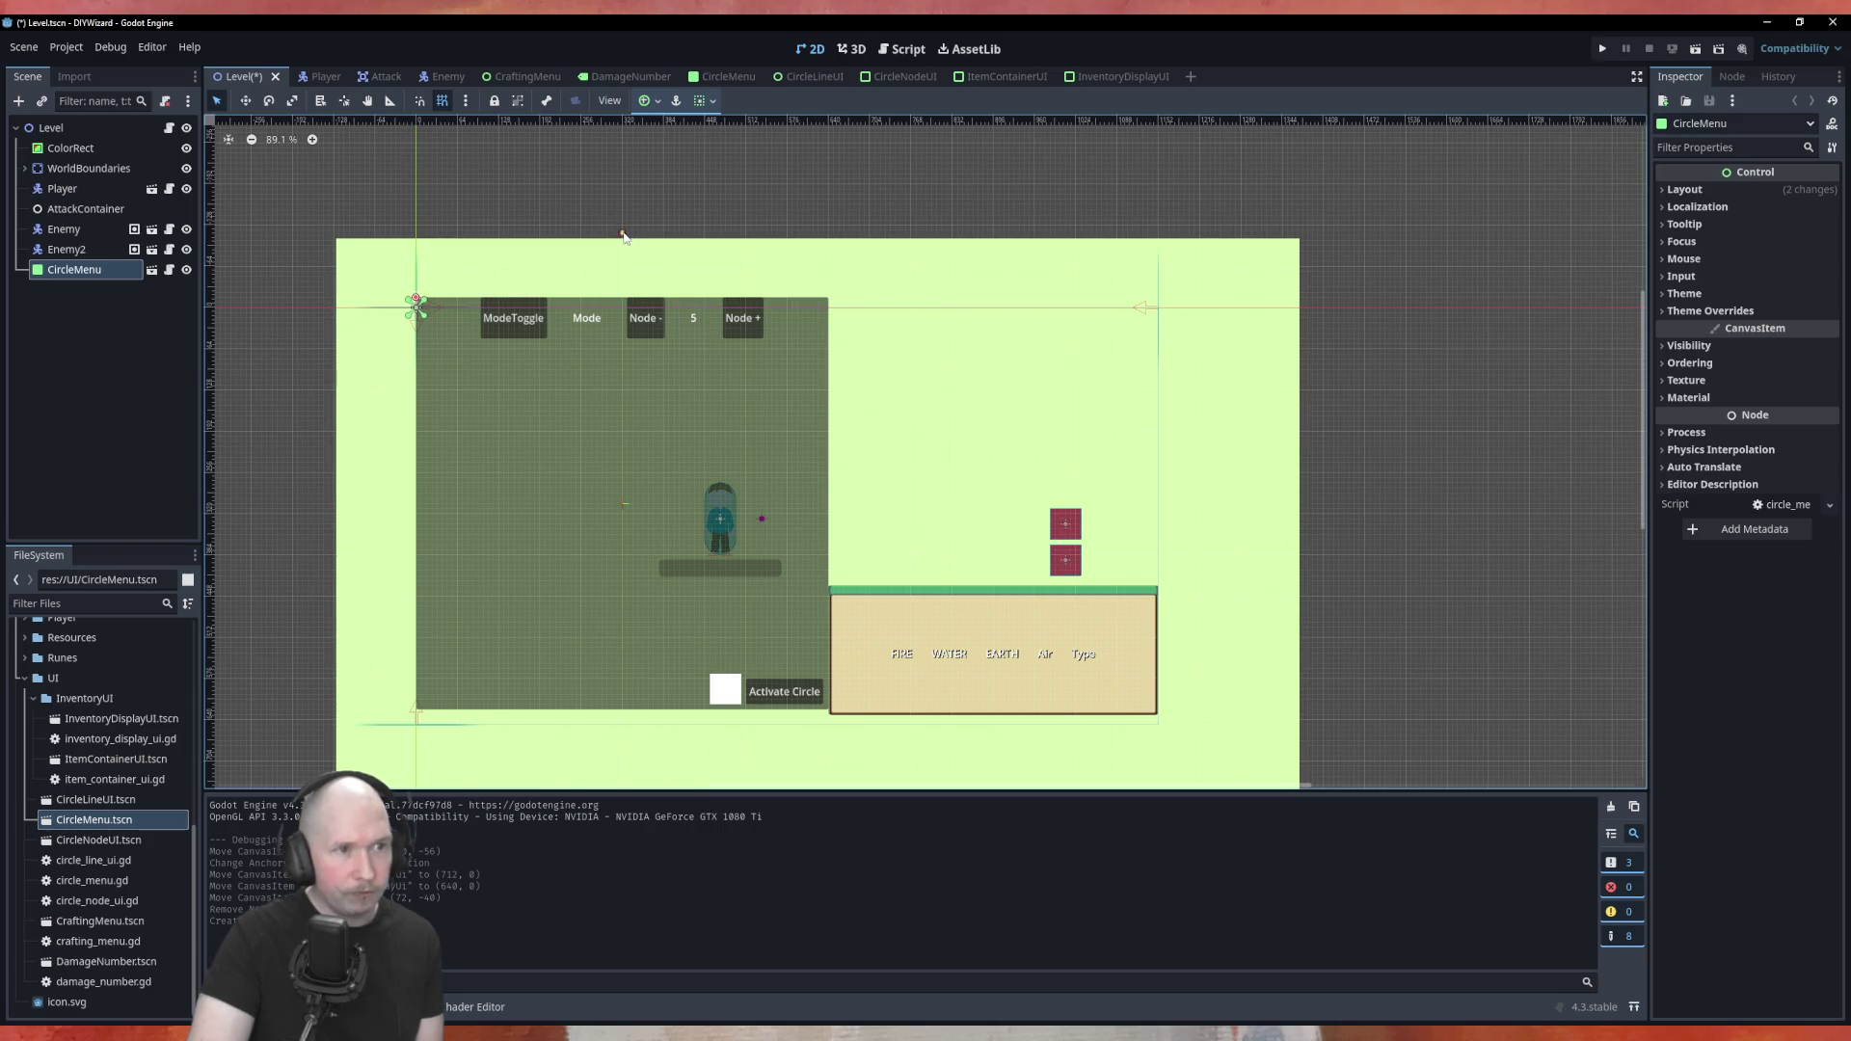
left_click(725, 78)
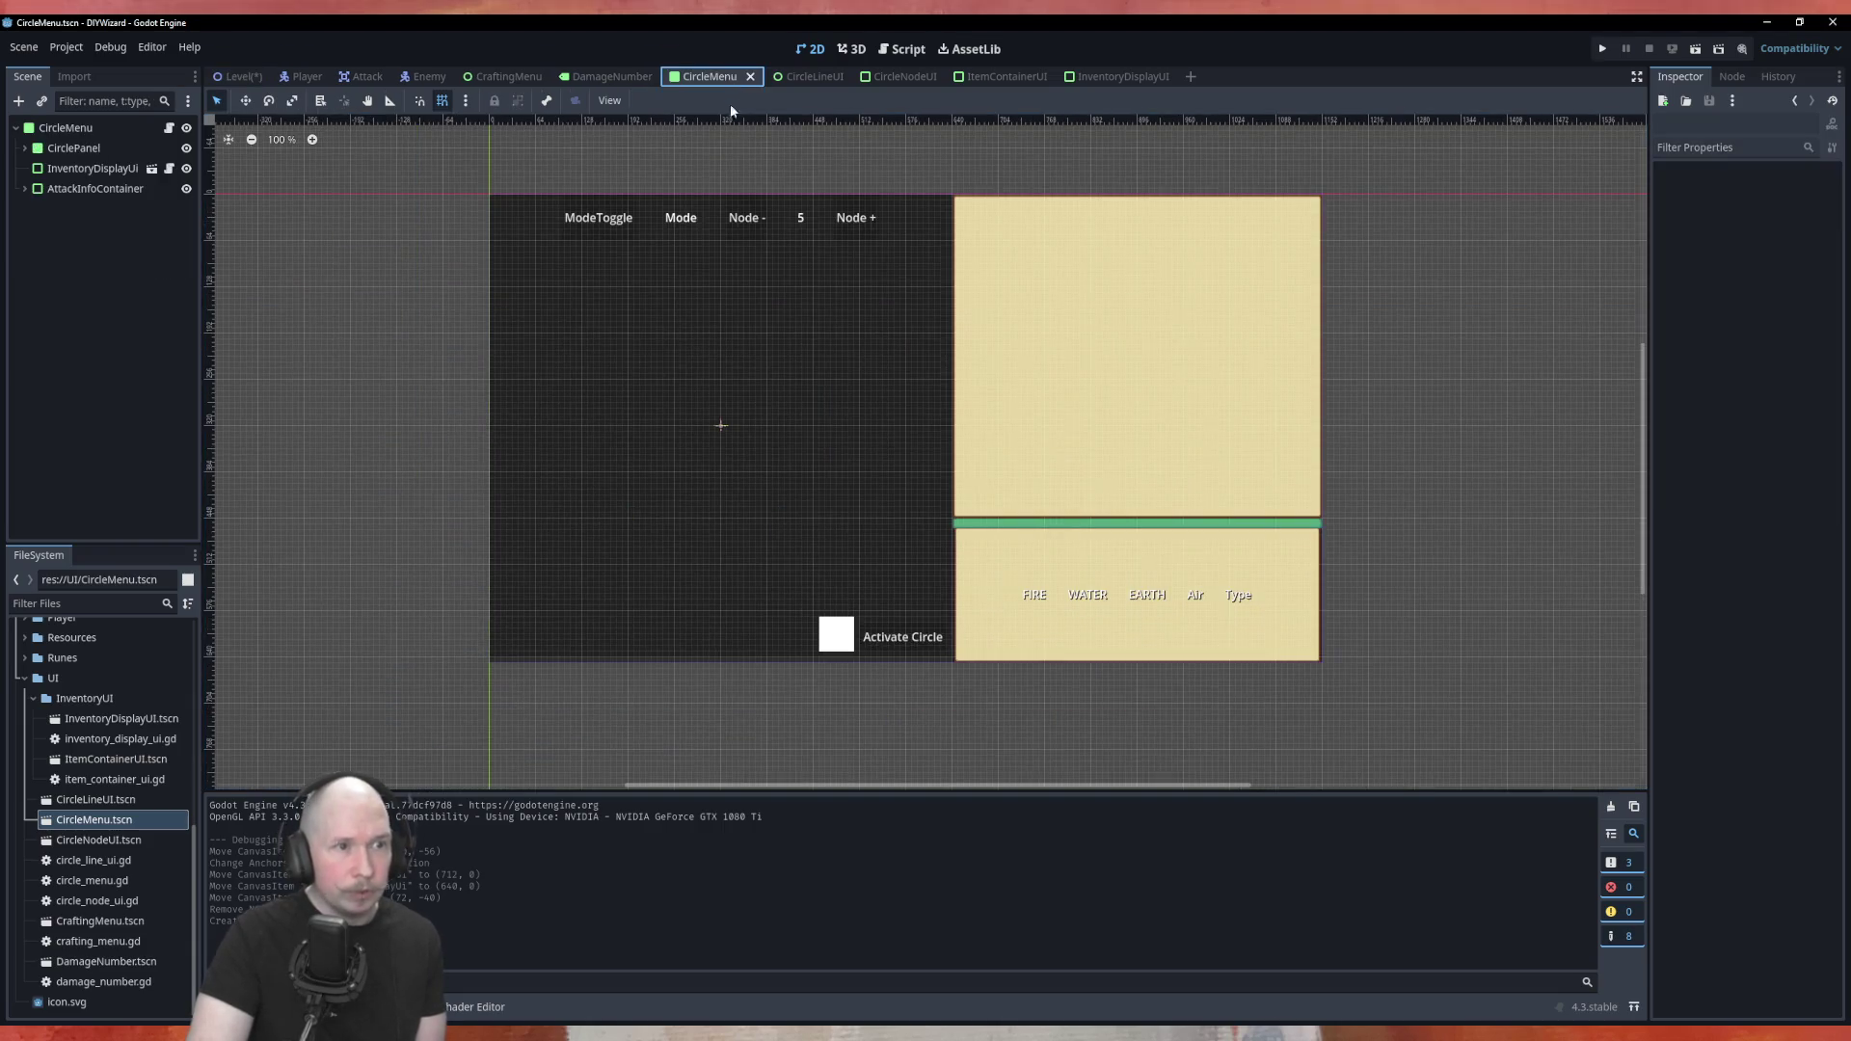
Drag the CirclePanel's bottom edge down to line up with the inventory panel
scroll(494, 171, "down", 1)
scroll(852, 587, "up", 6)
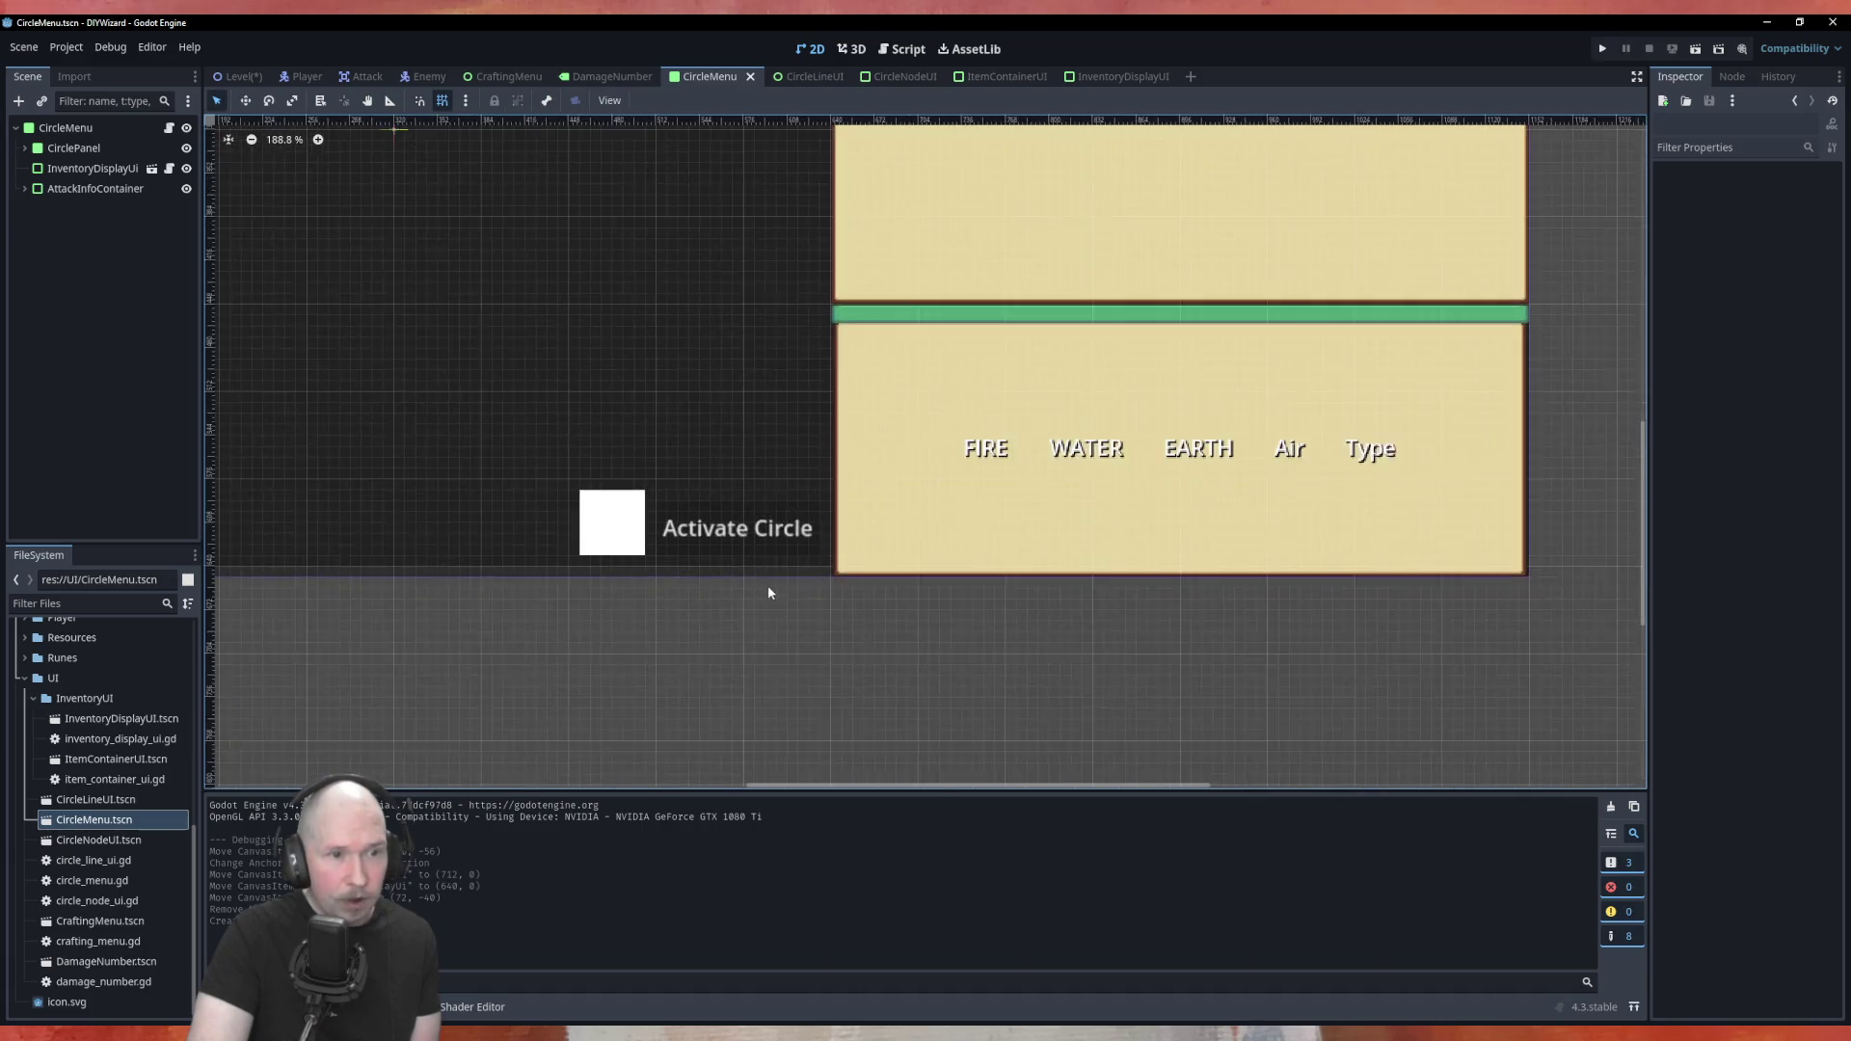
scroll(787, 587, "up", 5)
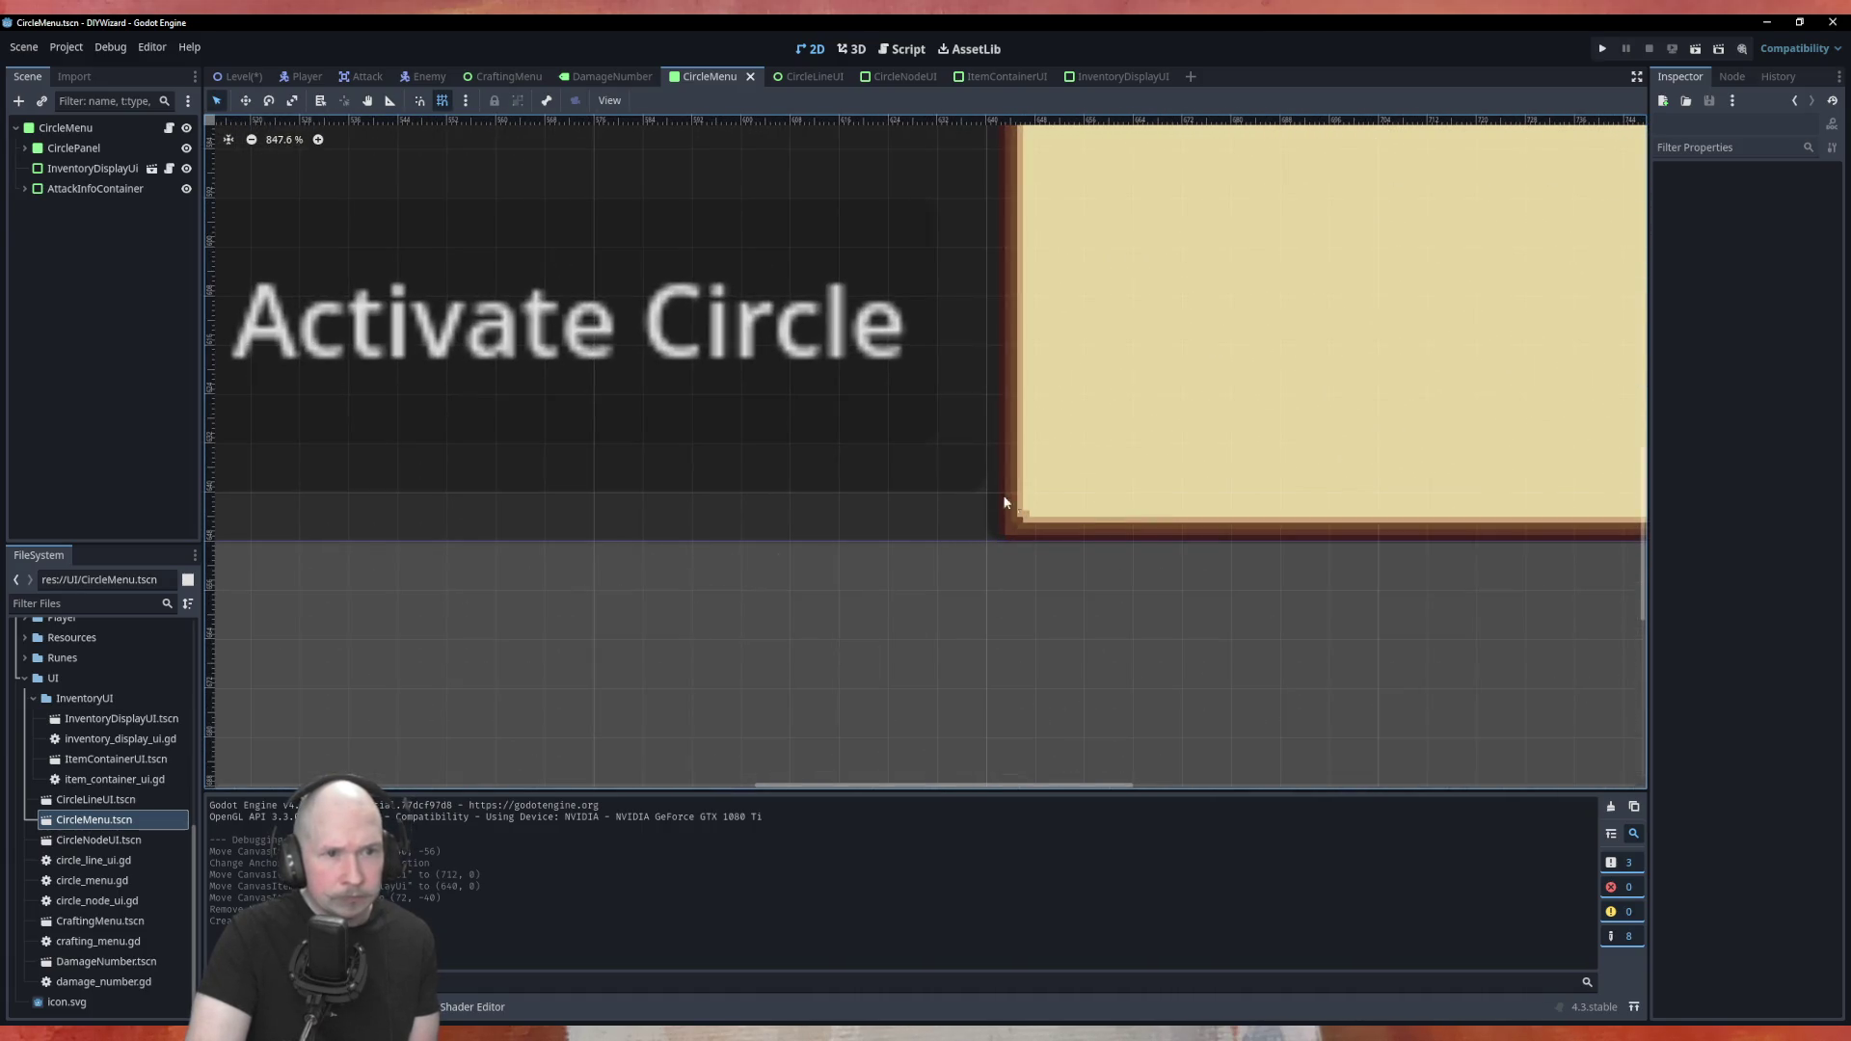
scroll(955, 472, "down", 8)
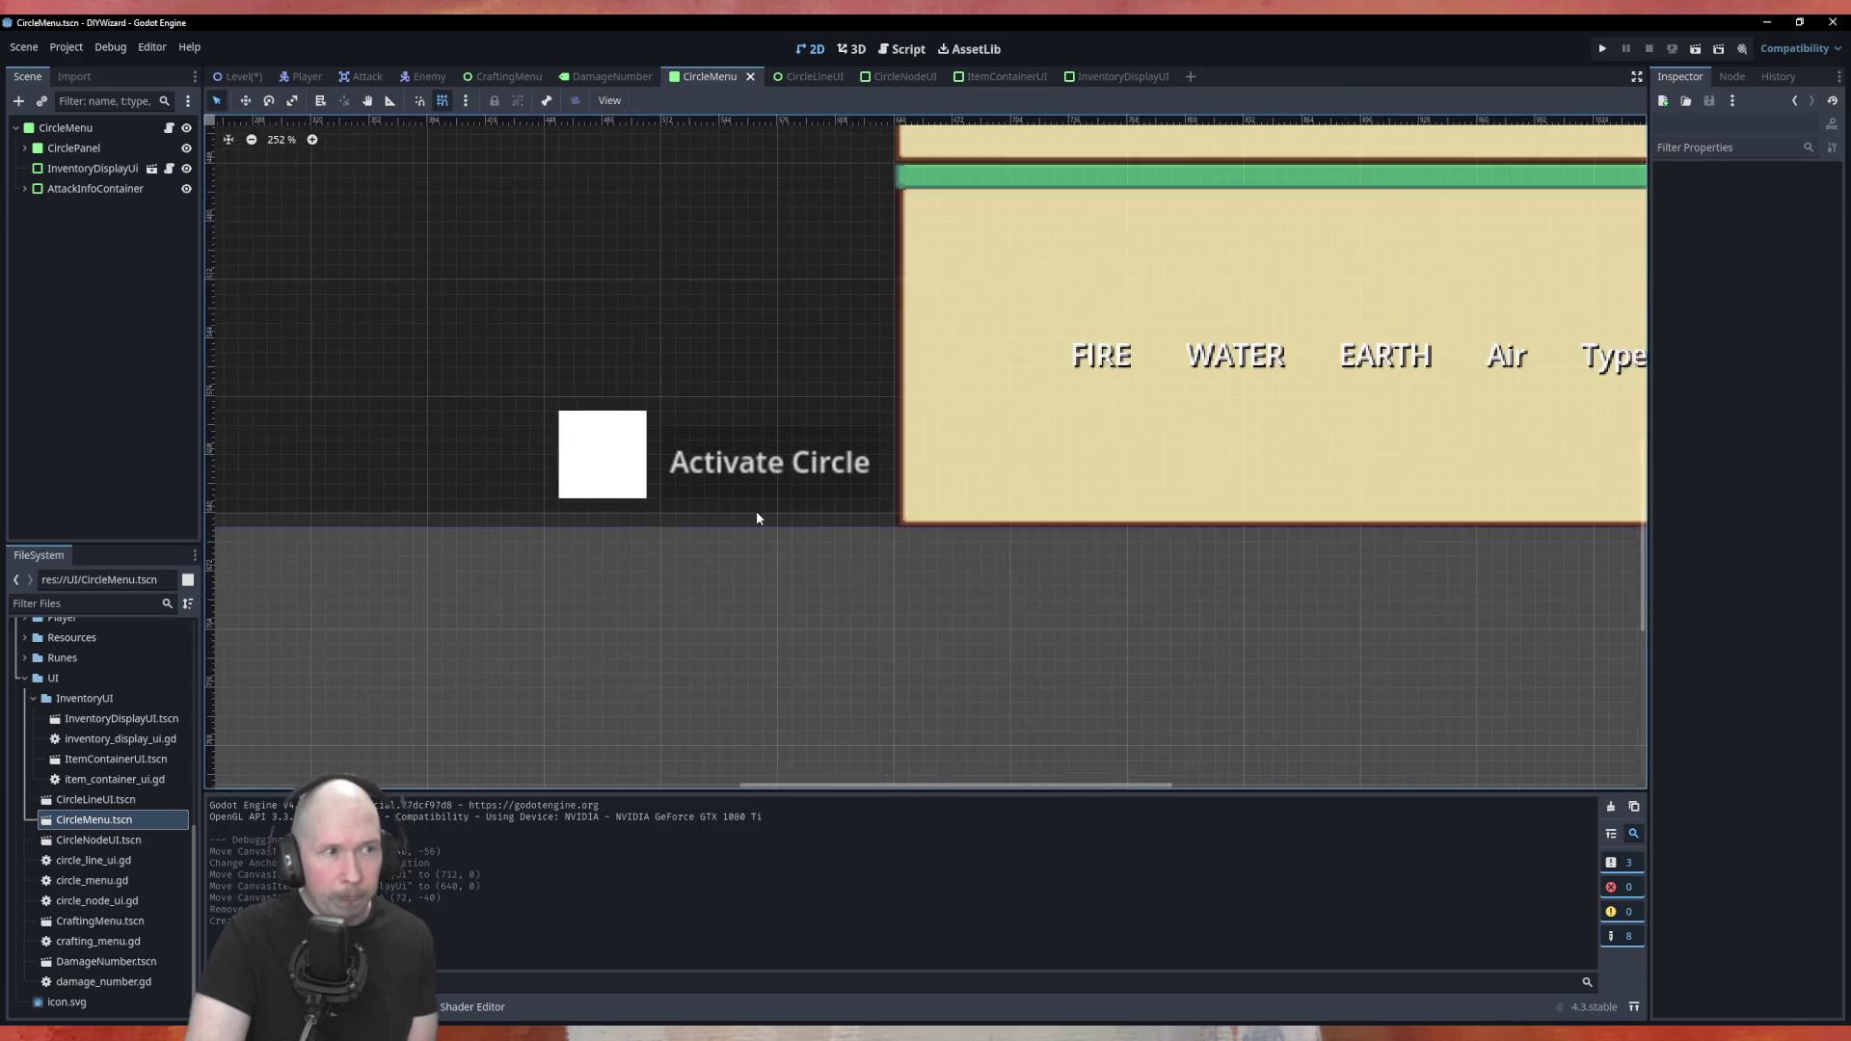
scroll(785, 510, "down", 2)
left_click(108, 147)
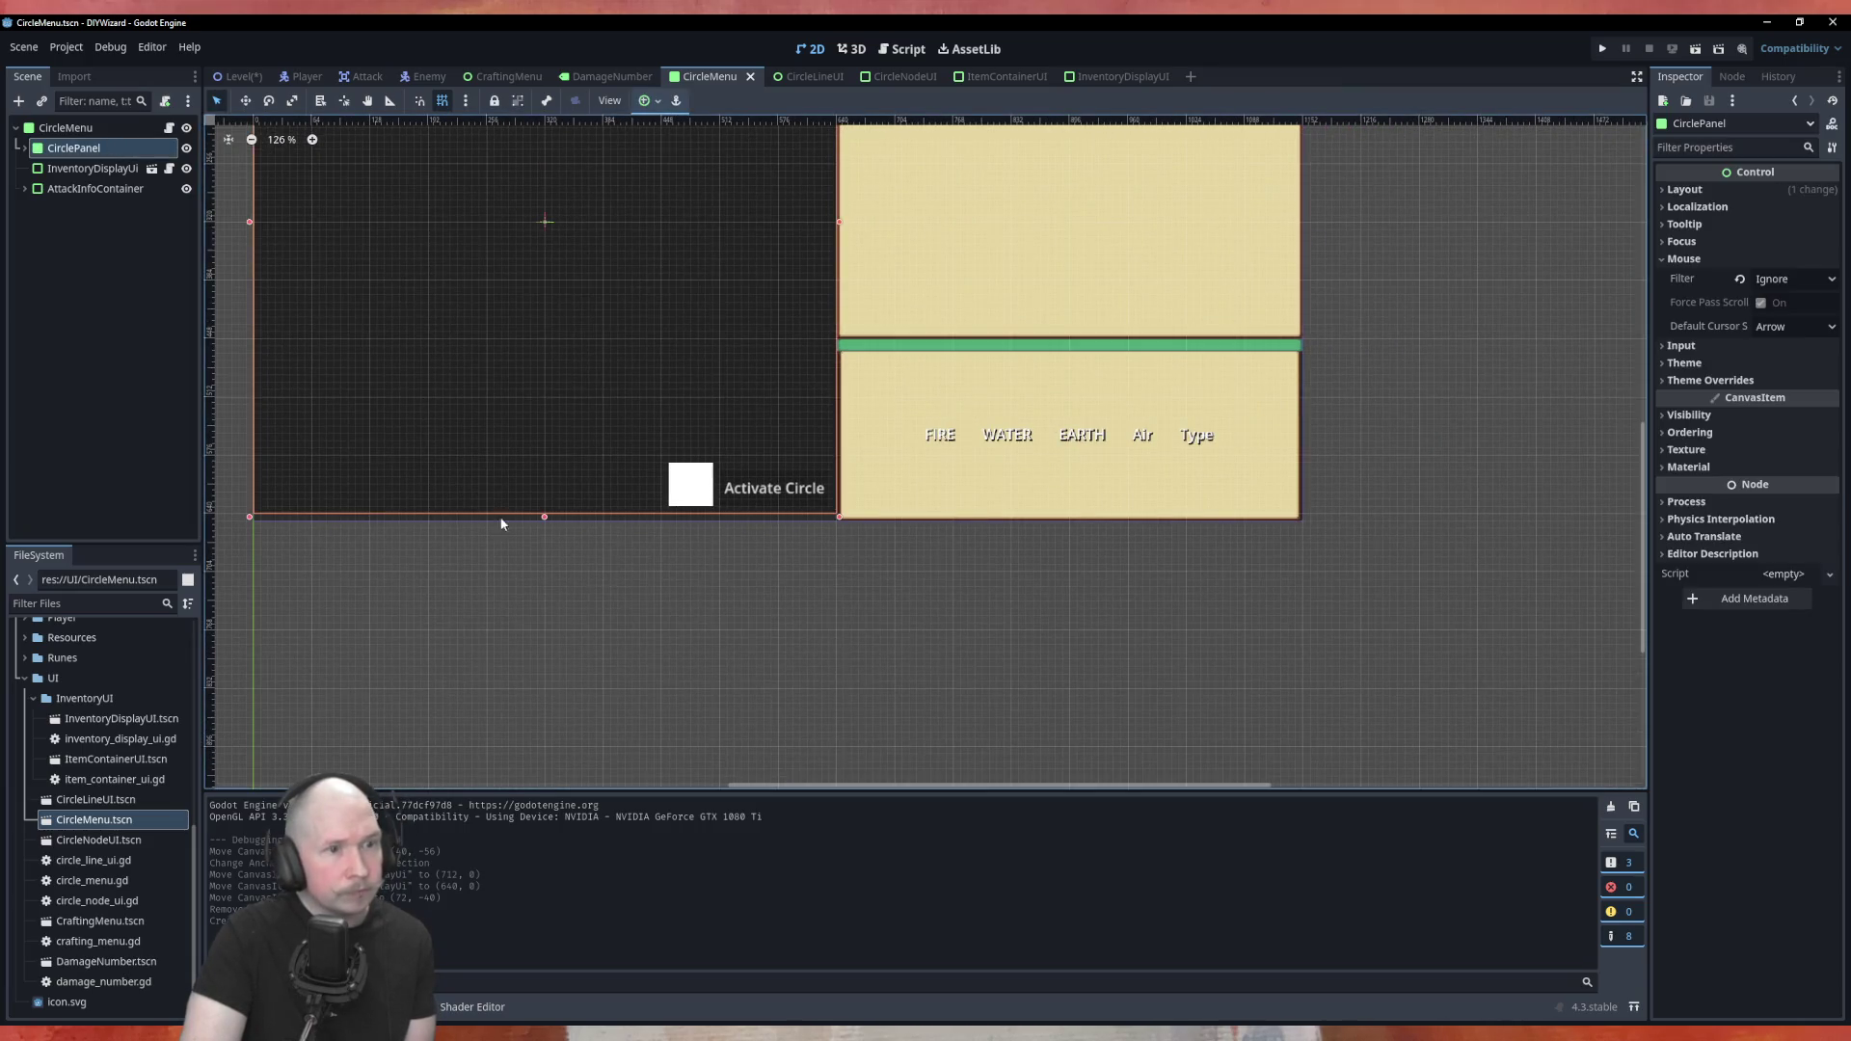
scroll(740, 559, "up", 2)
scroll(547, 500, "up", 2)
scroll(548, 507, "up", 2)
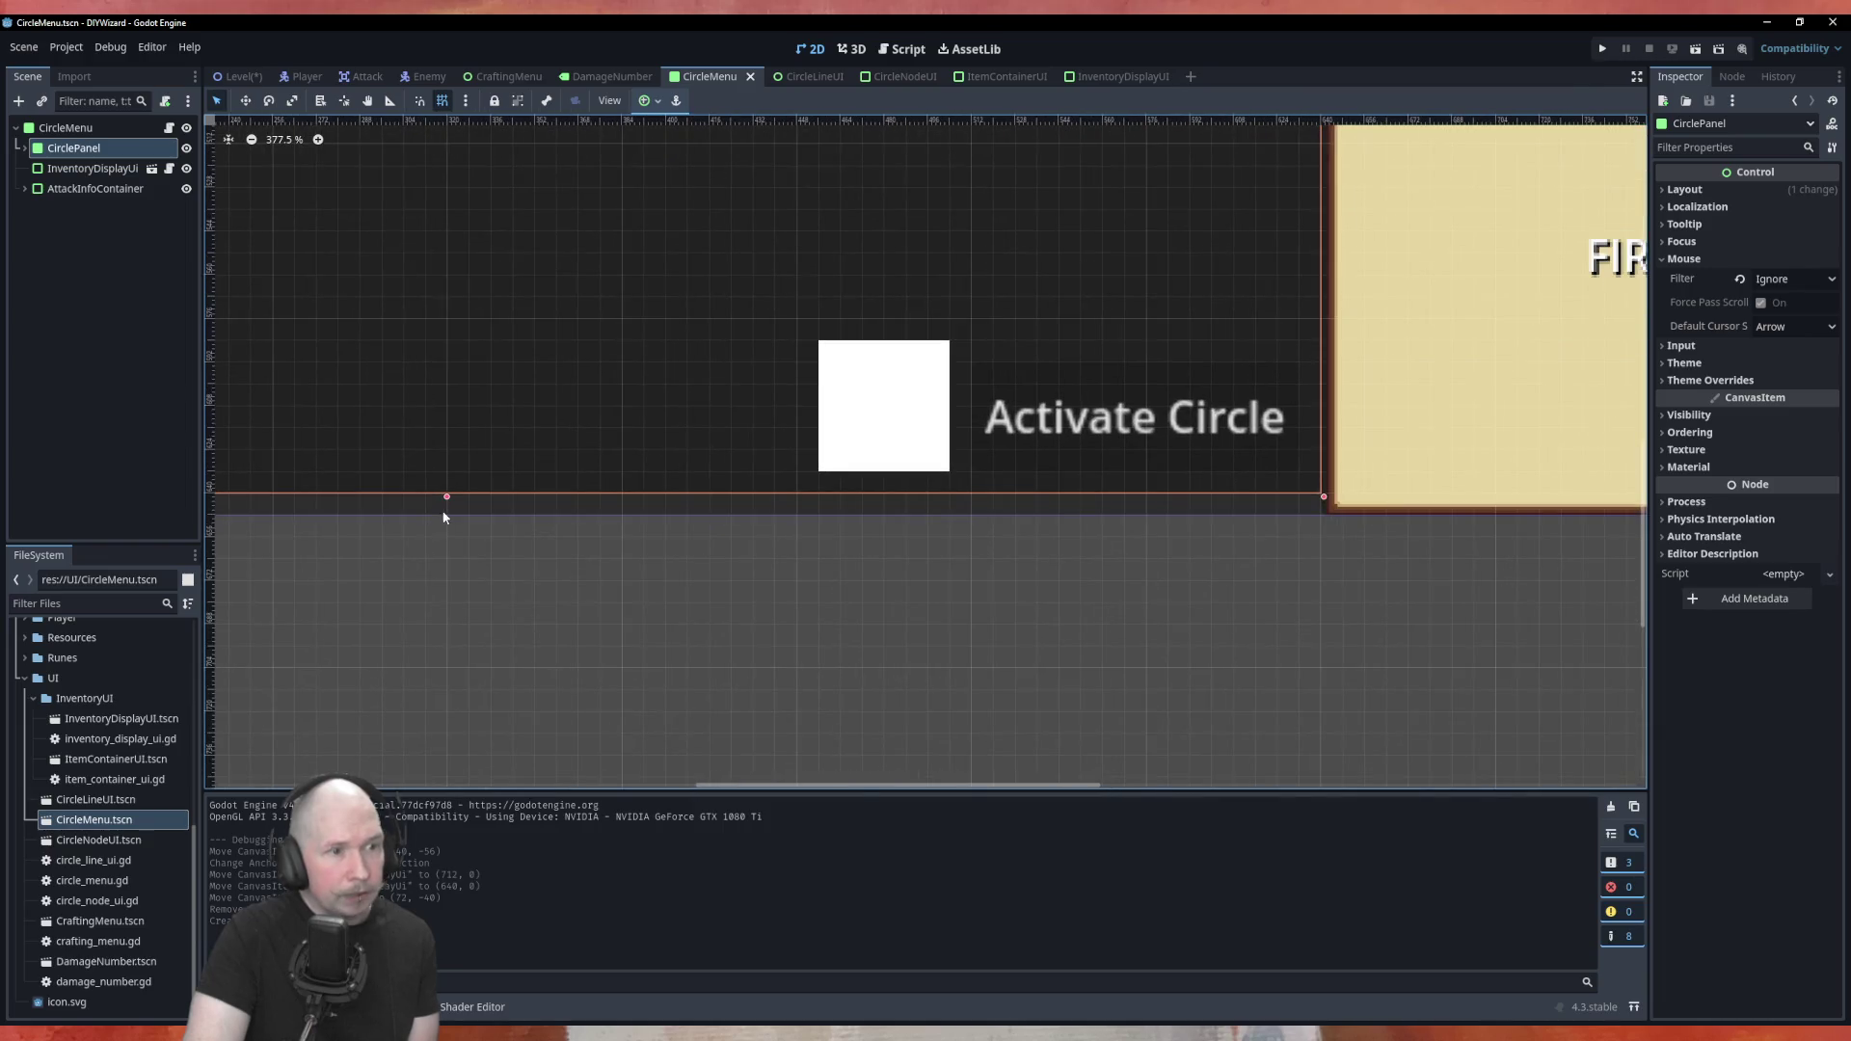
left_click_drag(447, 501, 446, 509)
scroll(617, 577, "down", 5)
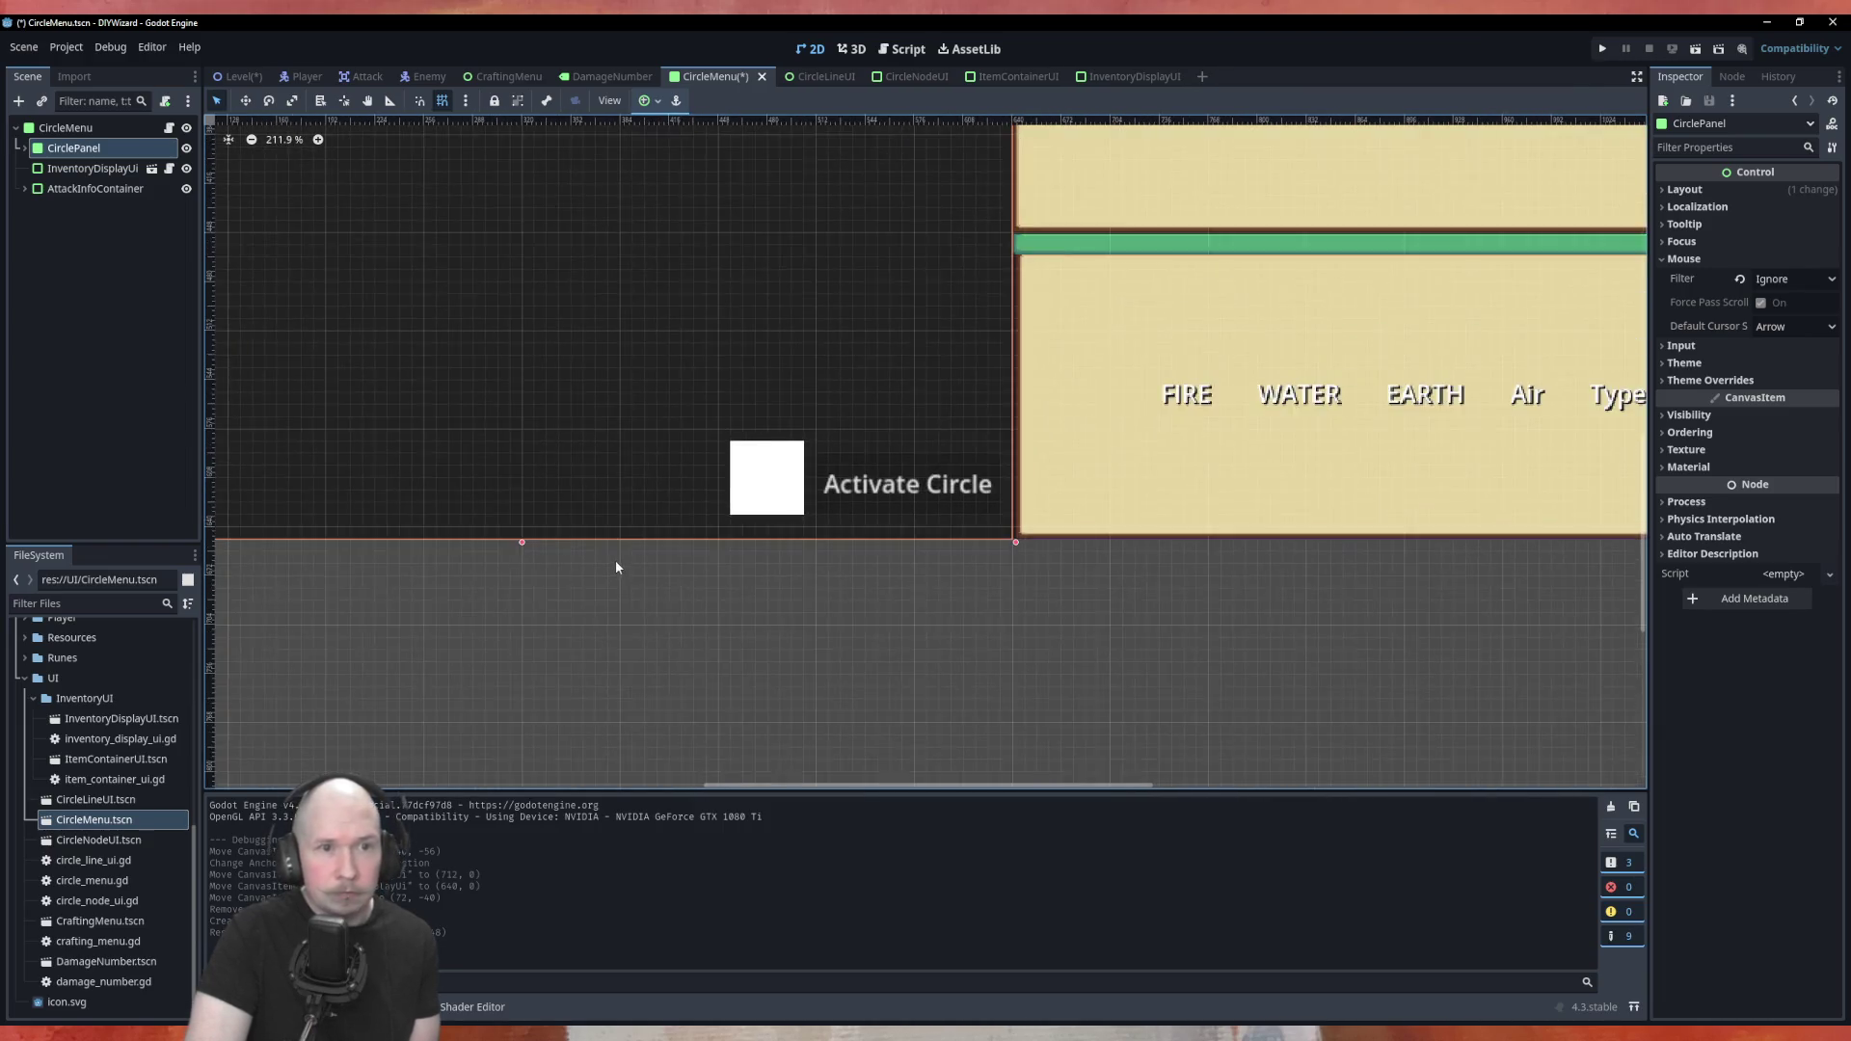
scroll(607, 573, "down", 2)
scroll(767, 260, "up", 1)
Confirm InventoryDisplayUi is 512×448 at (640, 0), then save CircleMenu
left_click(69, 170)
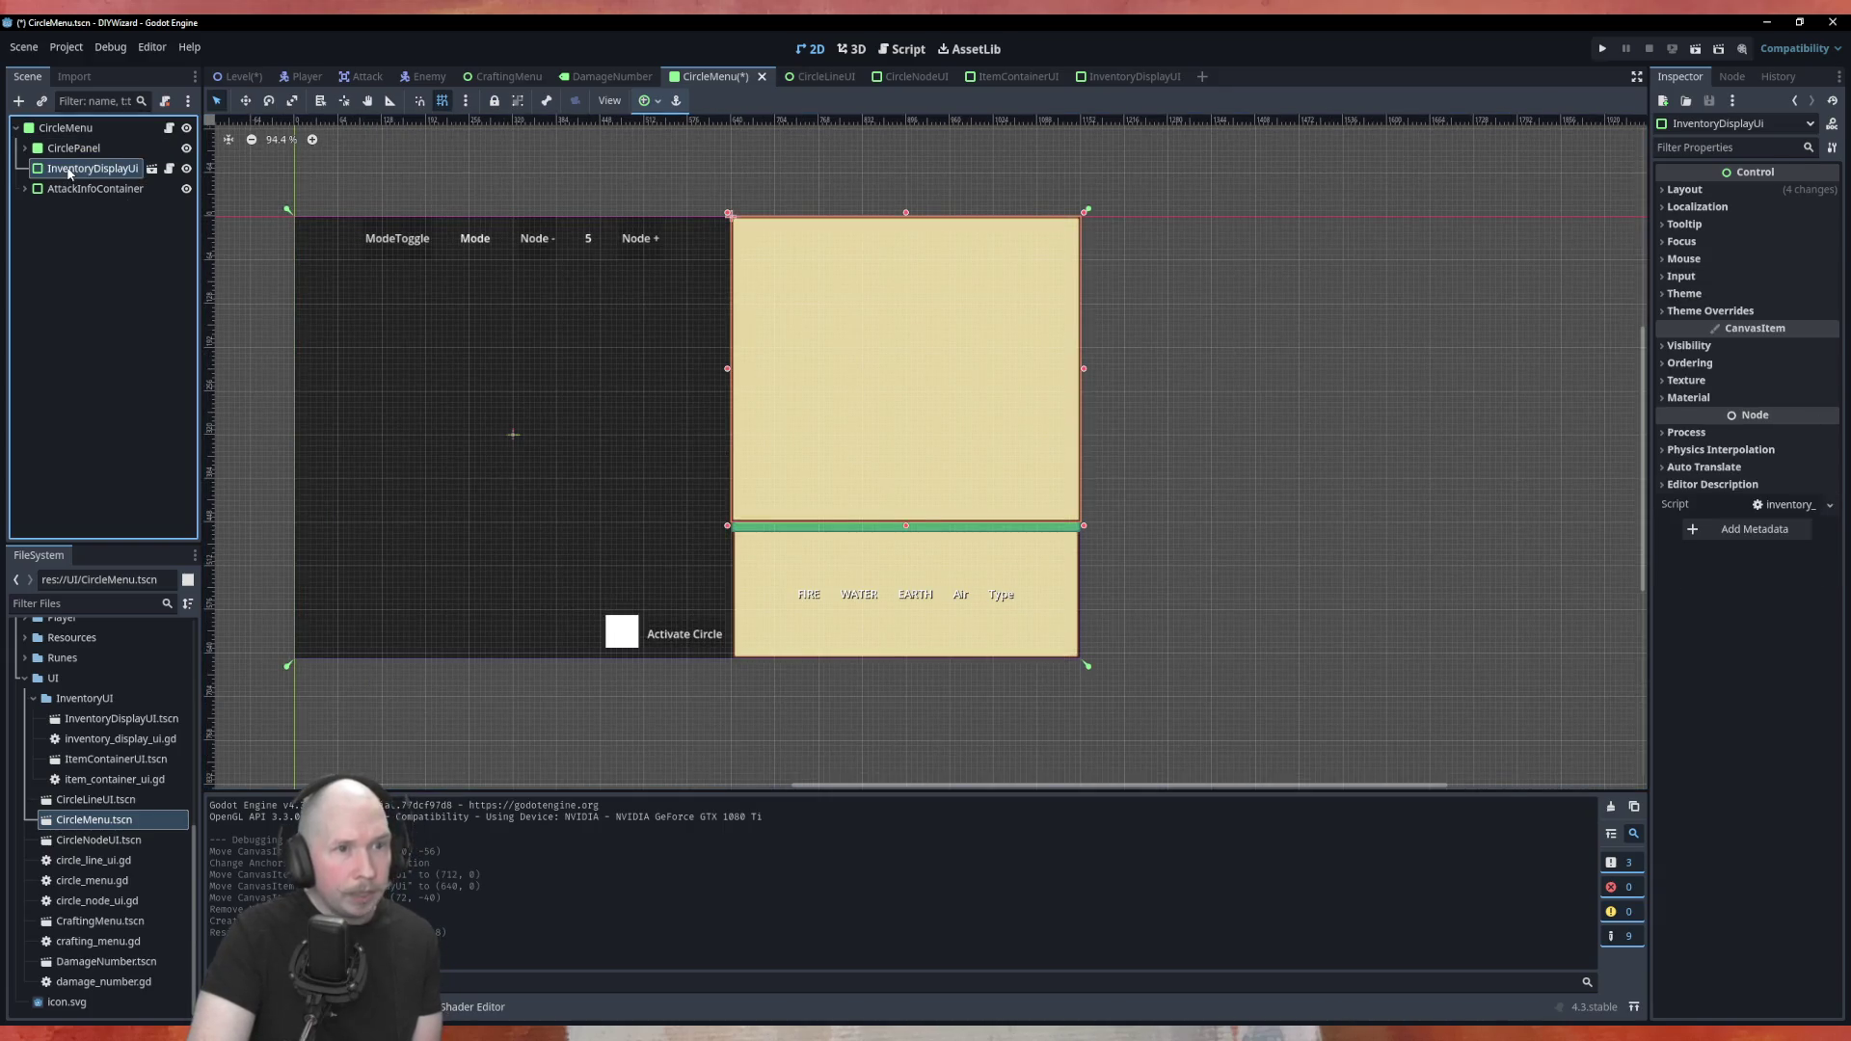
scroll(862, 253, "up", 3)
scroll(861, 254, "down", 3)
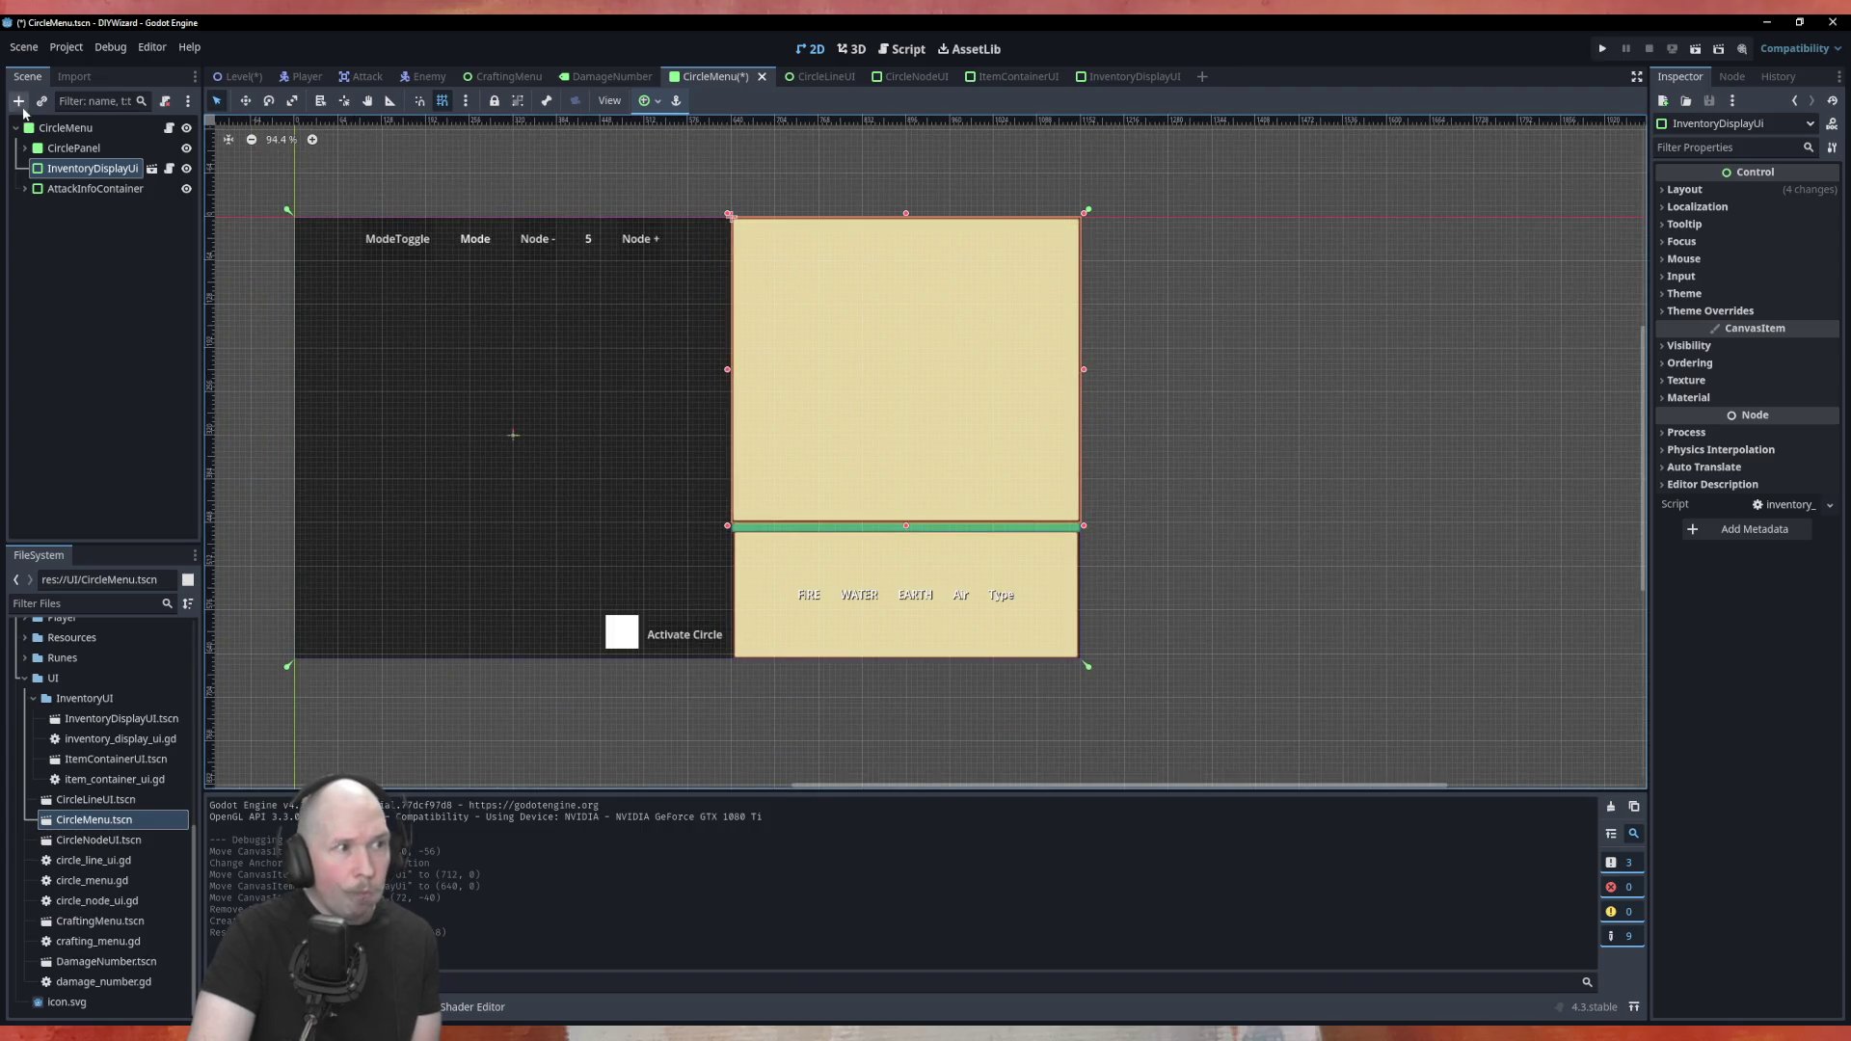
left_click(60, 190)
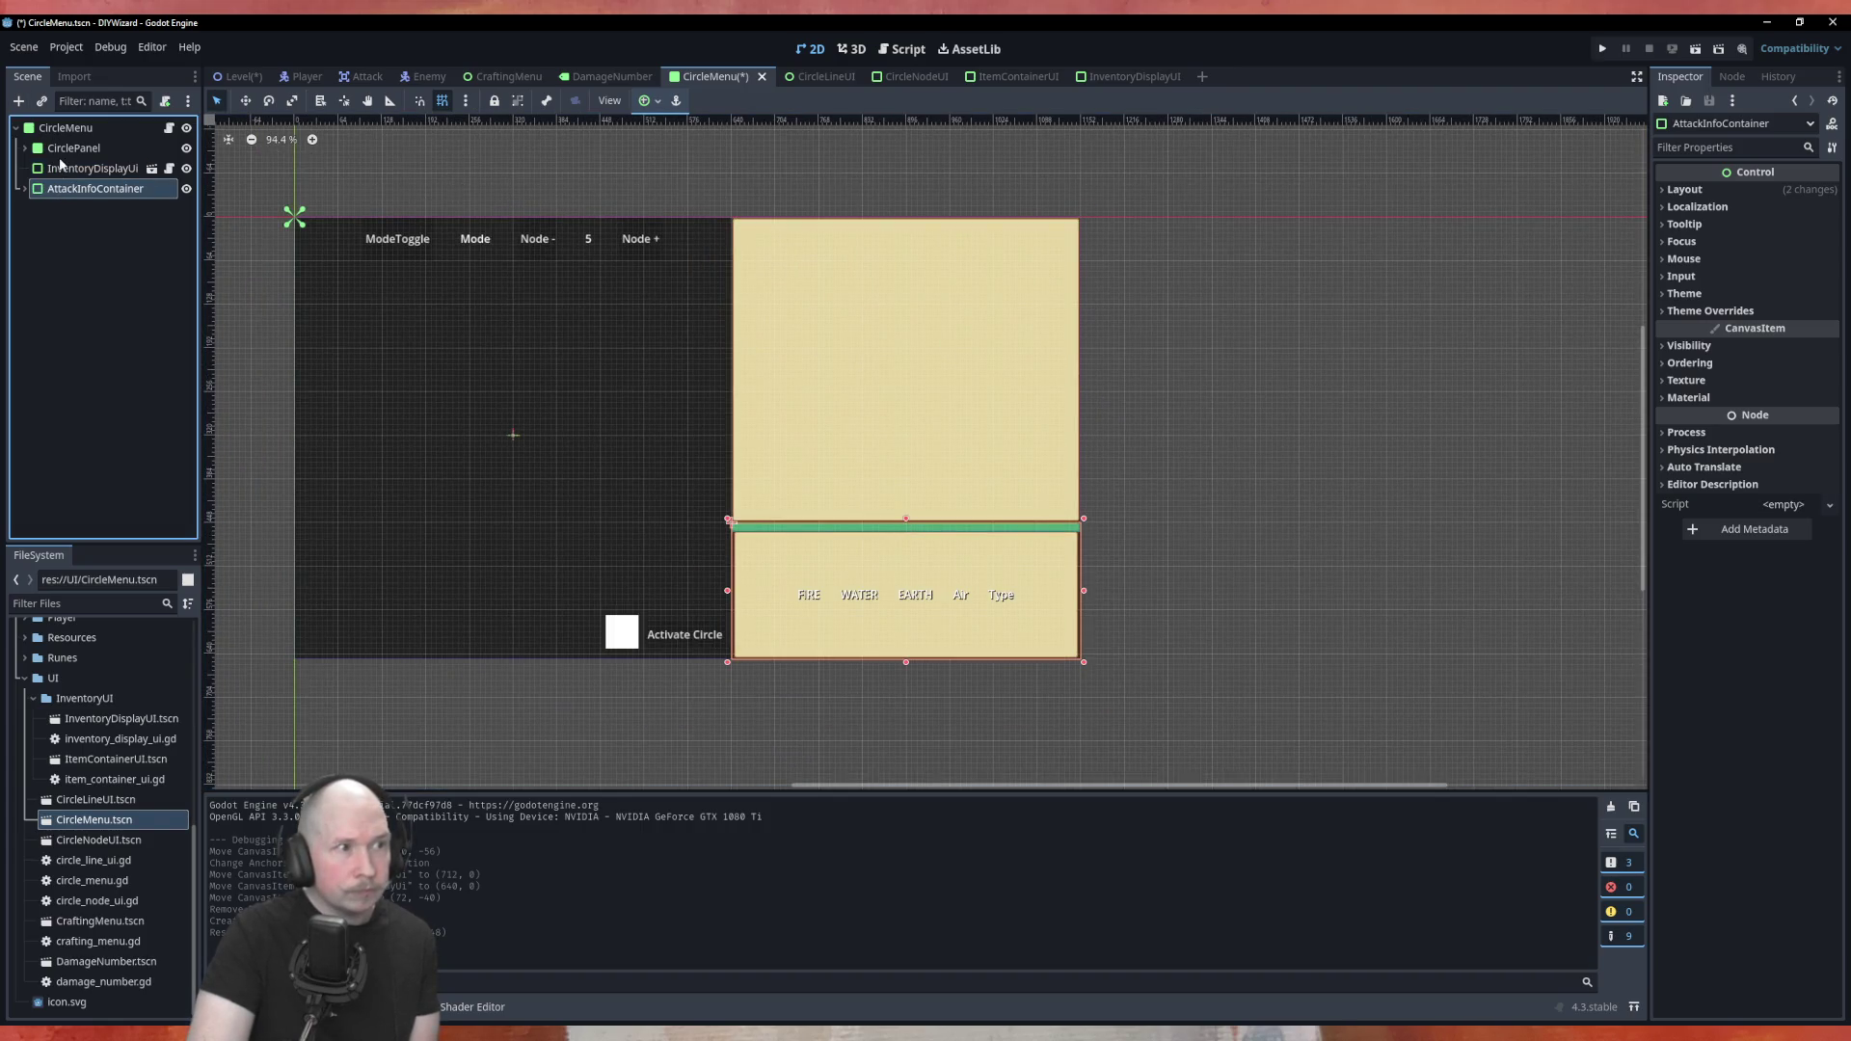
left_click(71, 172)
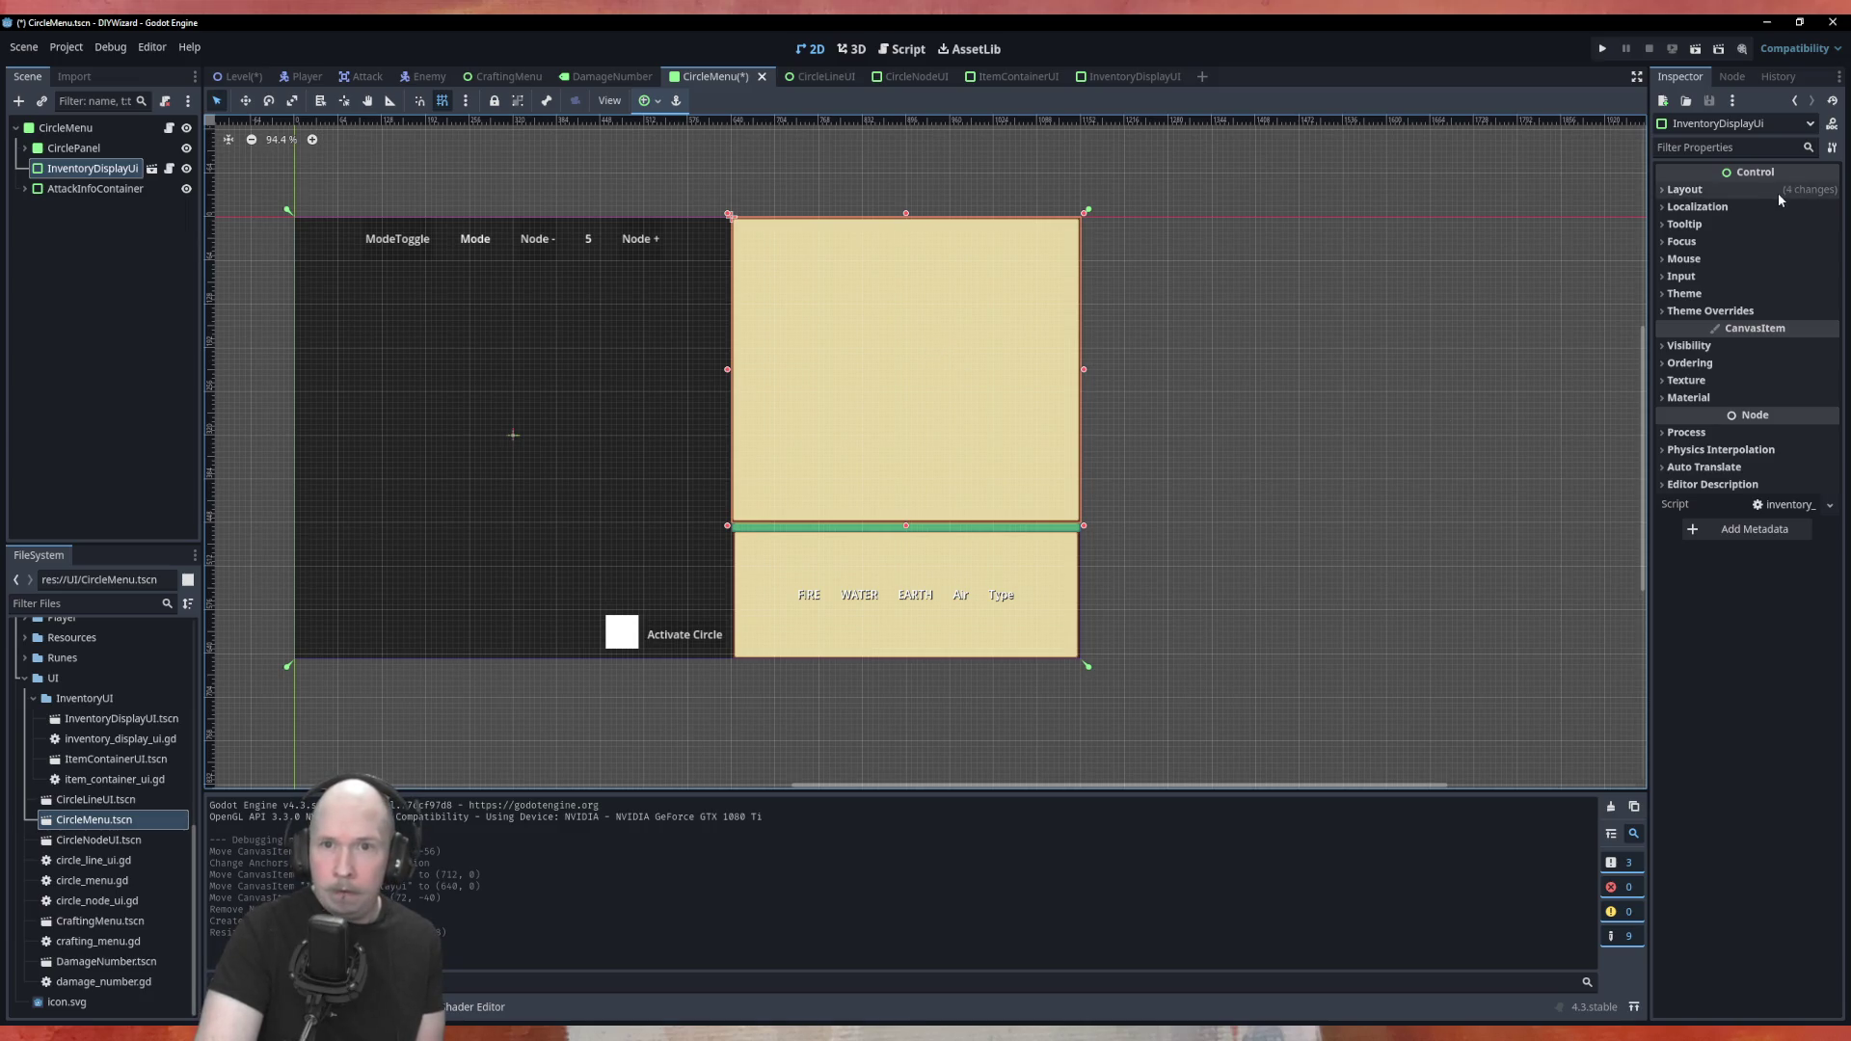
left_click(1726, 193)
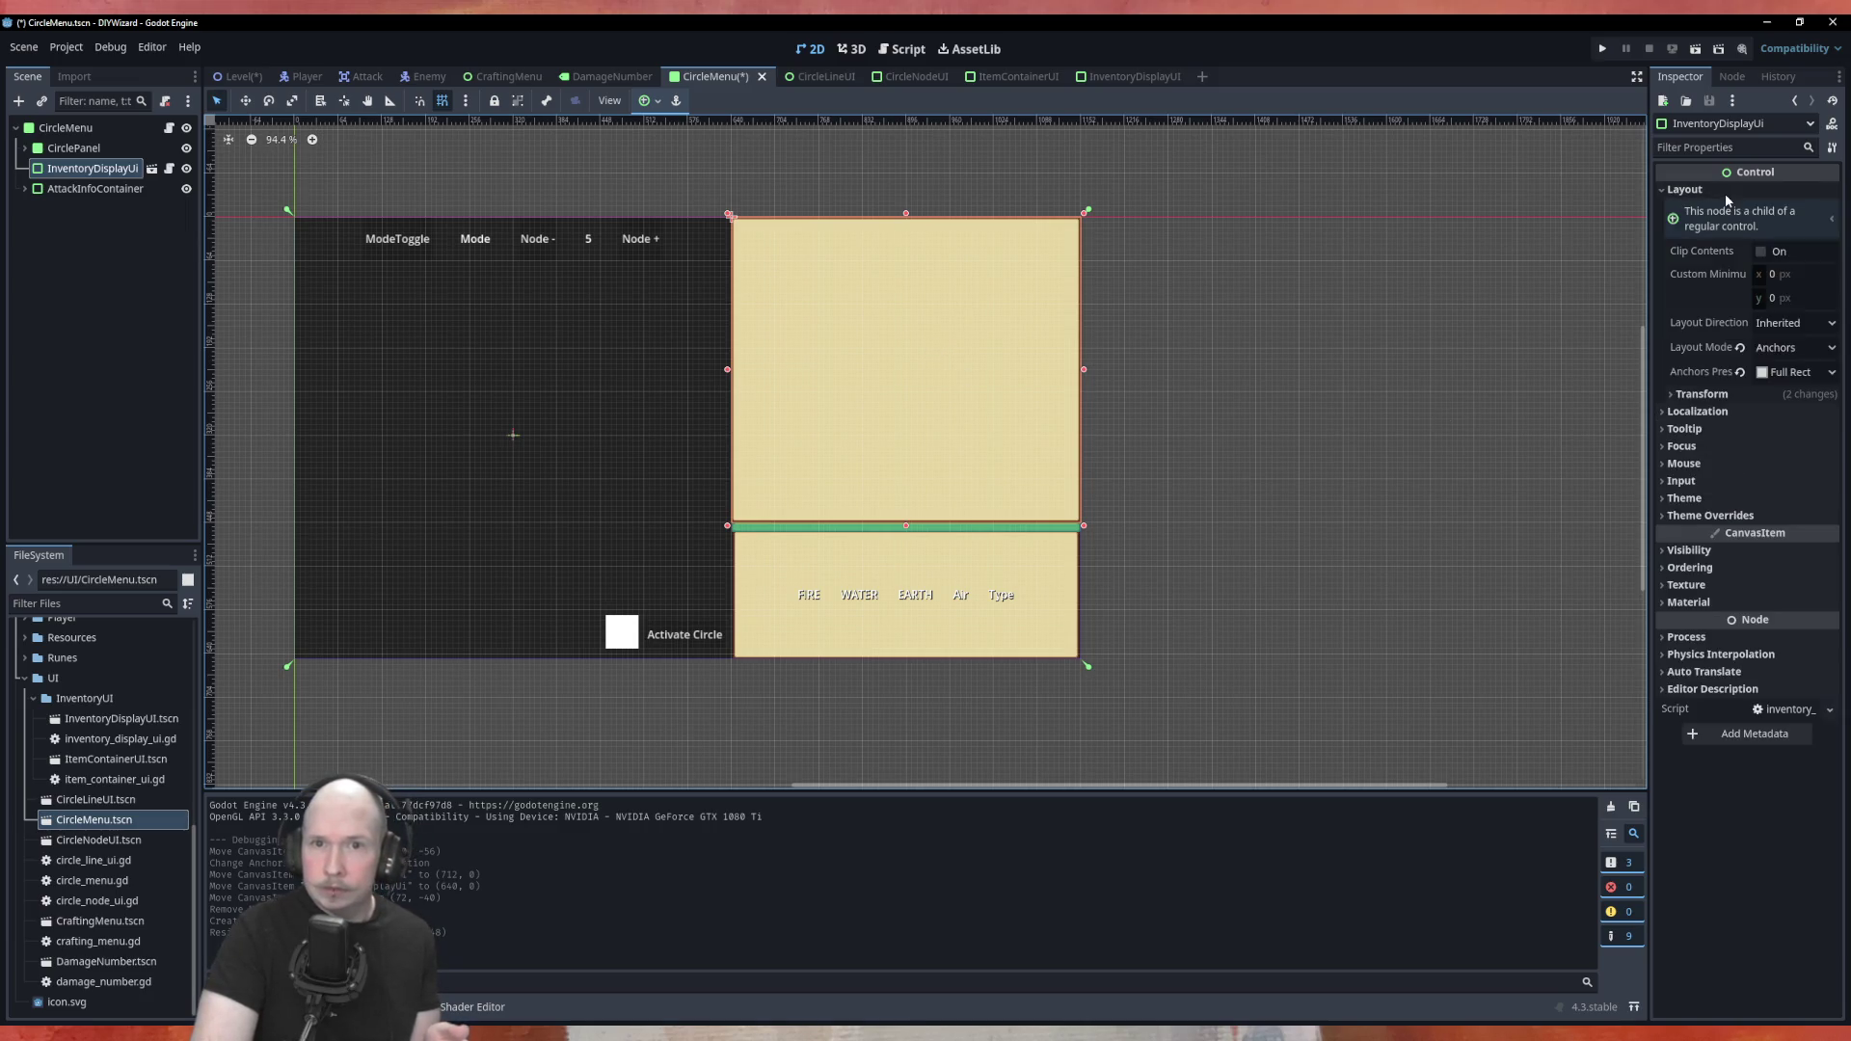
left_click(1730, 396)
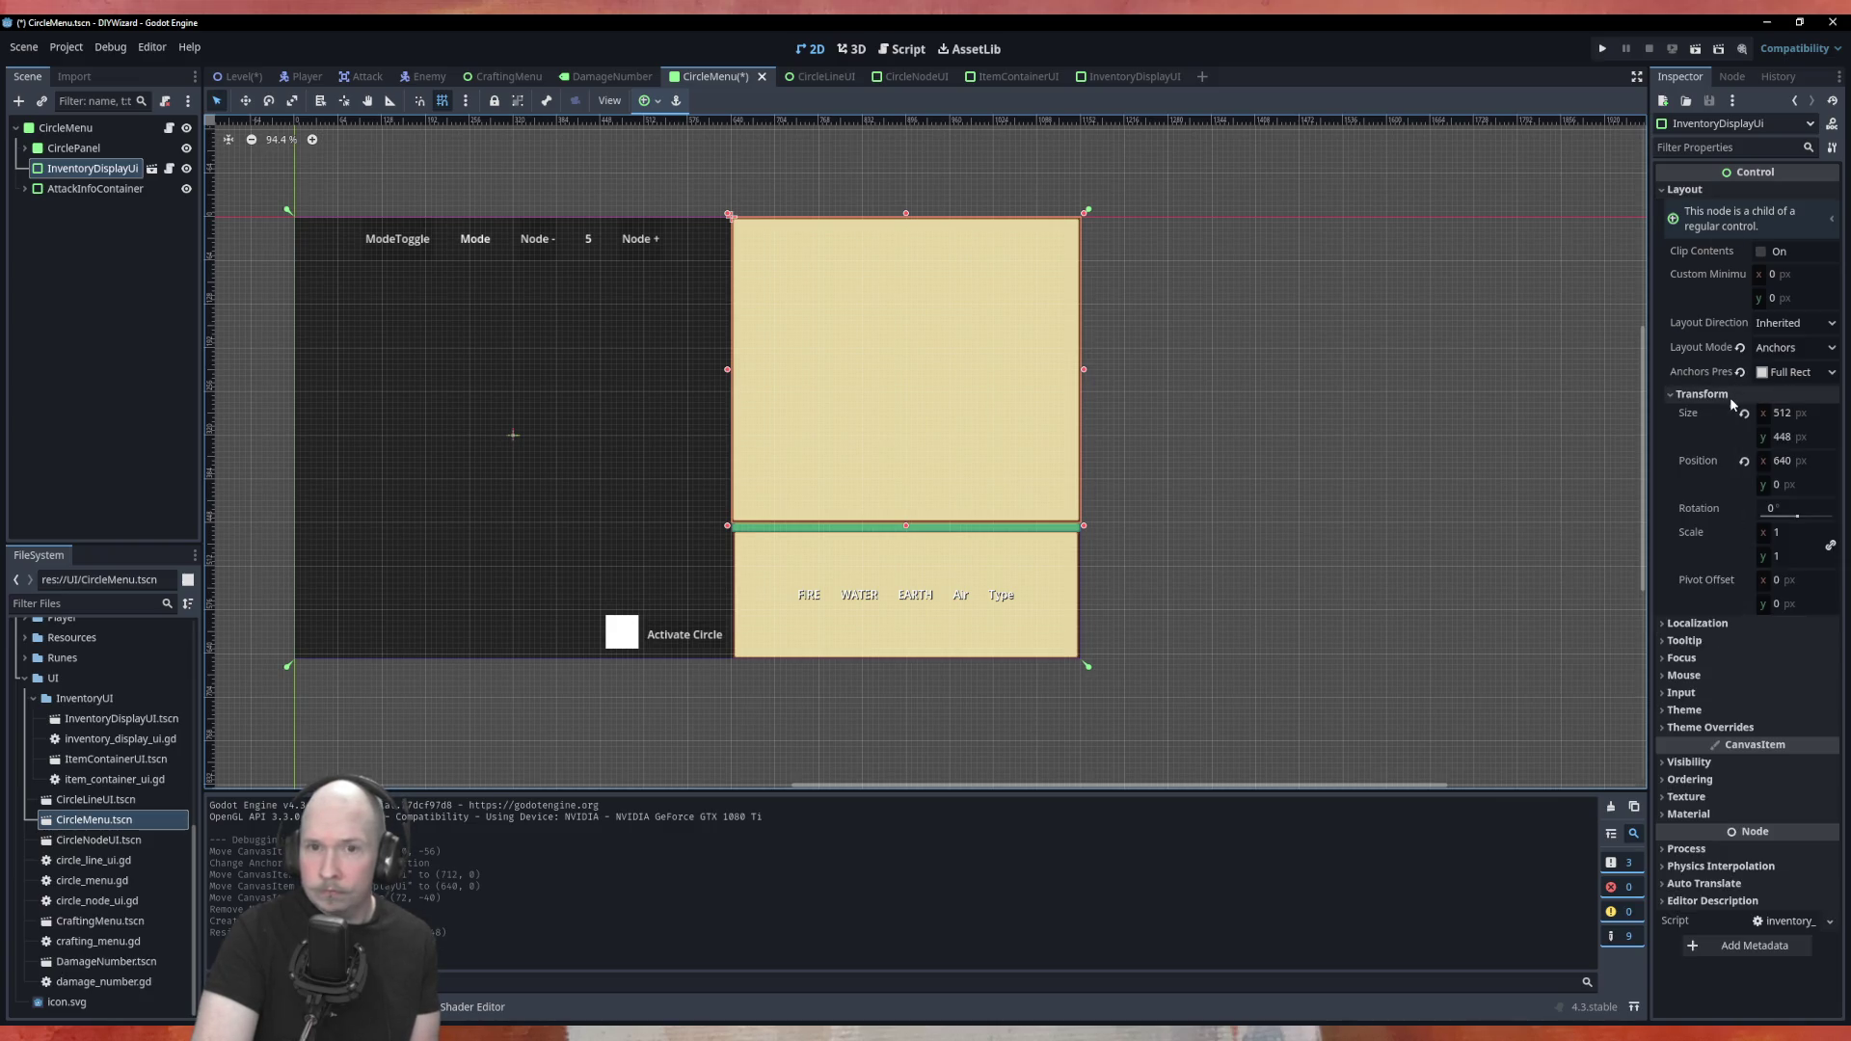
left_click(1475, 380)
key("ctrl+s")
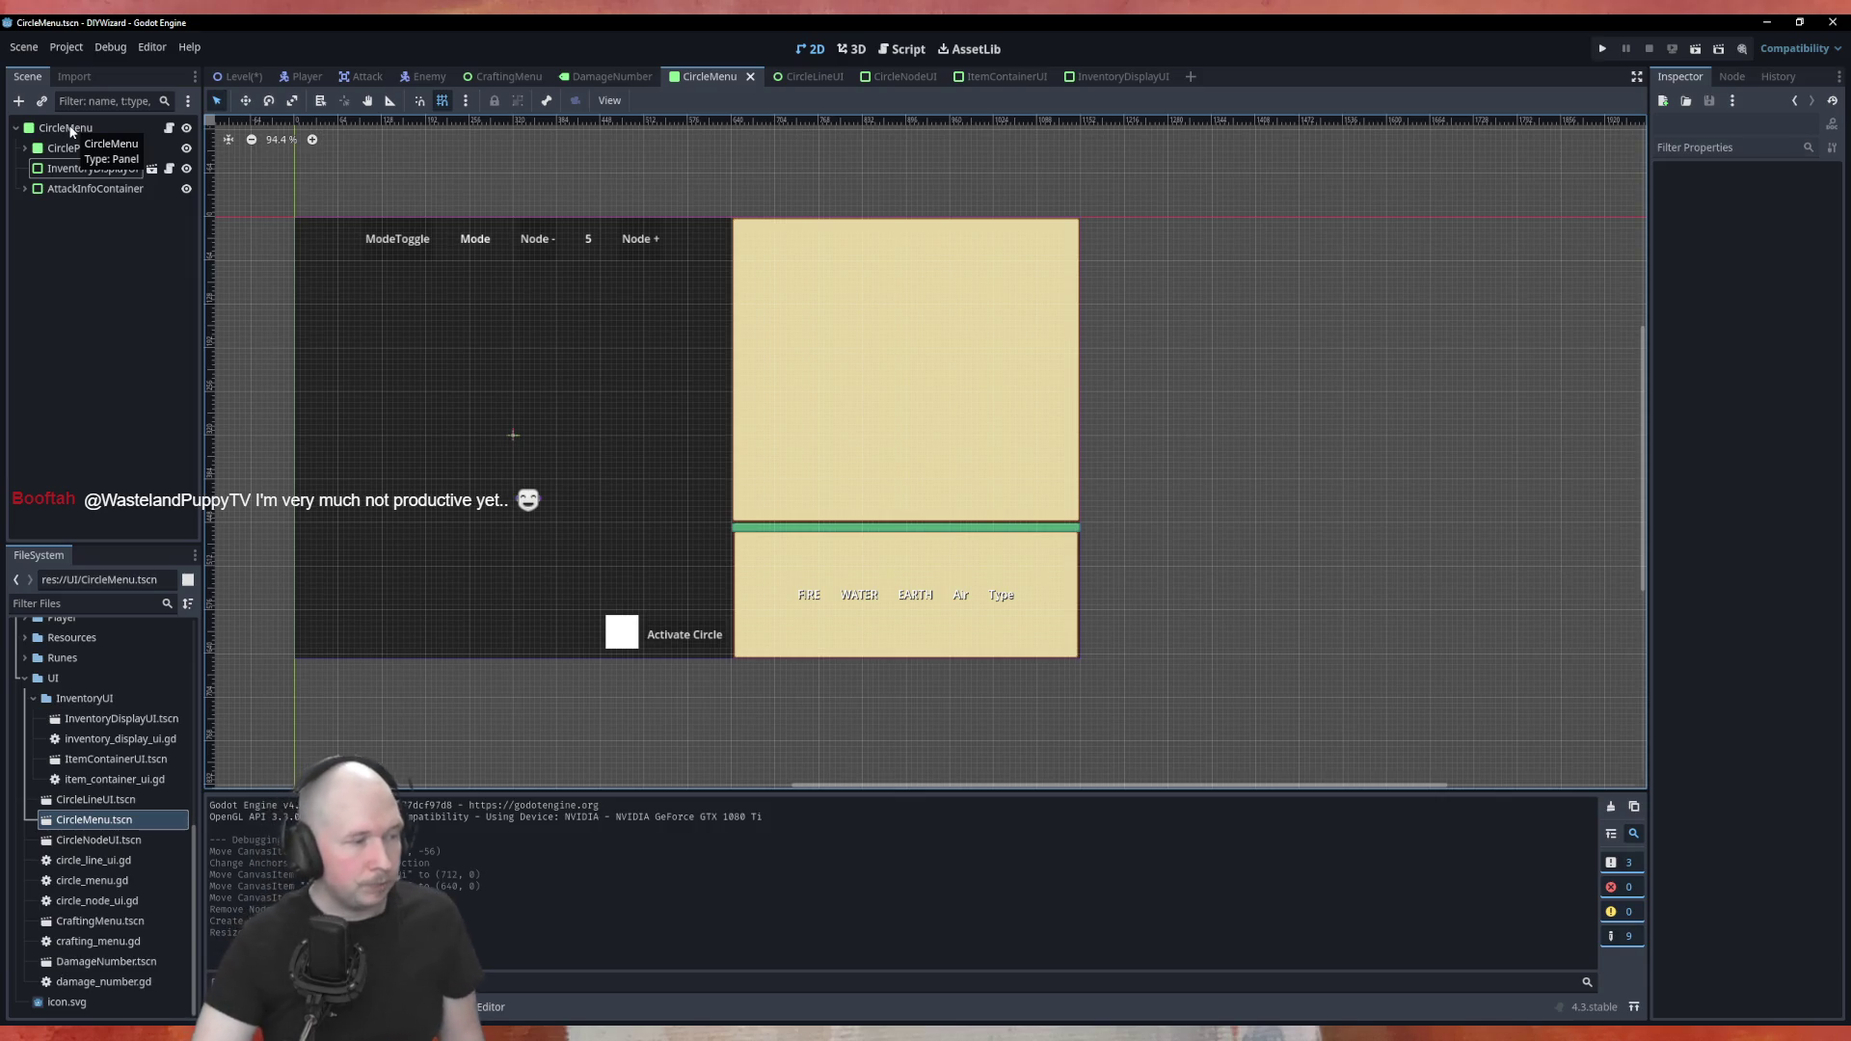
Add a PanelContainer child to CircleMenu and place it beside the dark circle panel
right_click(56, 132)
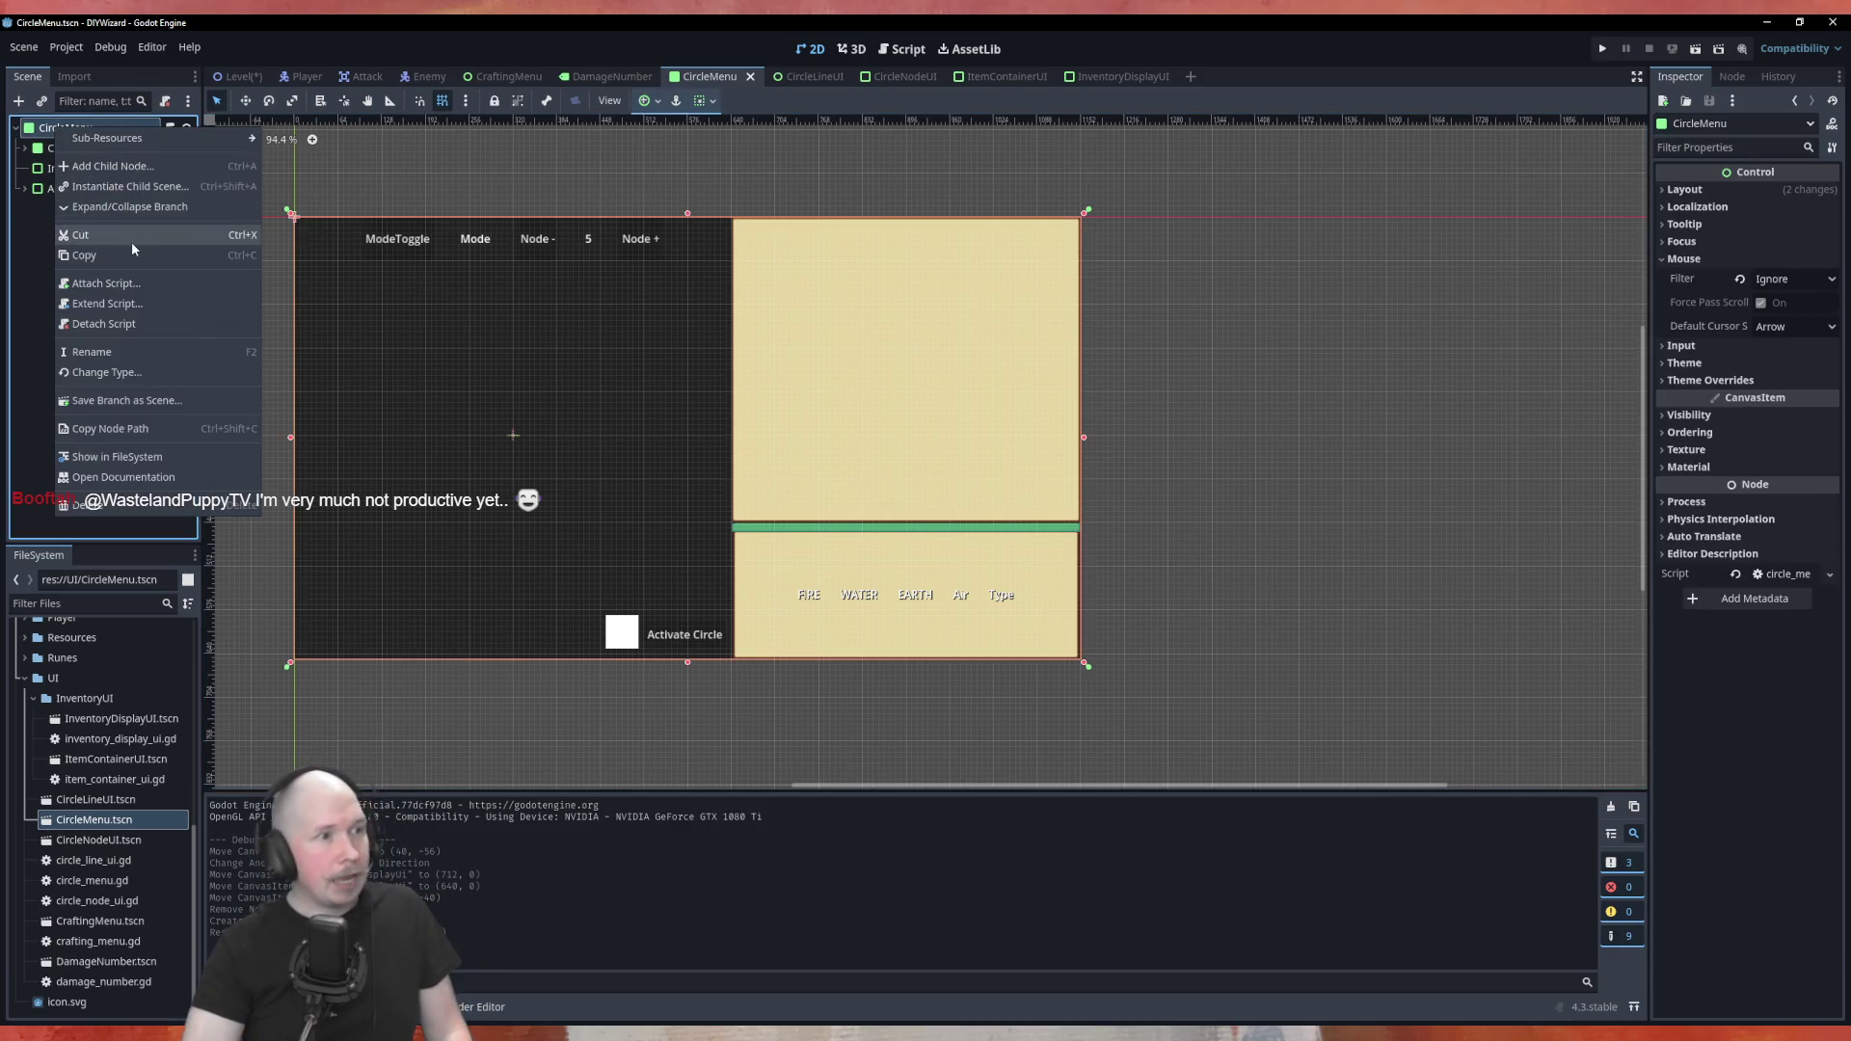
left_click(111, 166)
type("la")
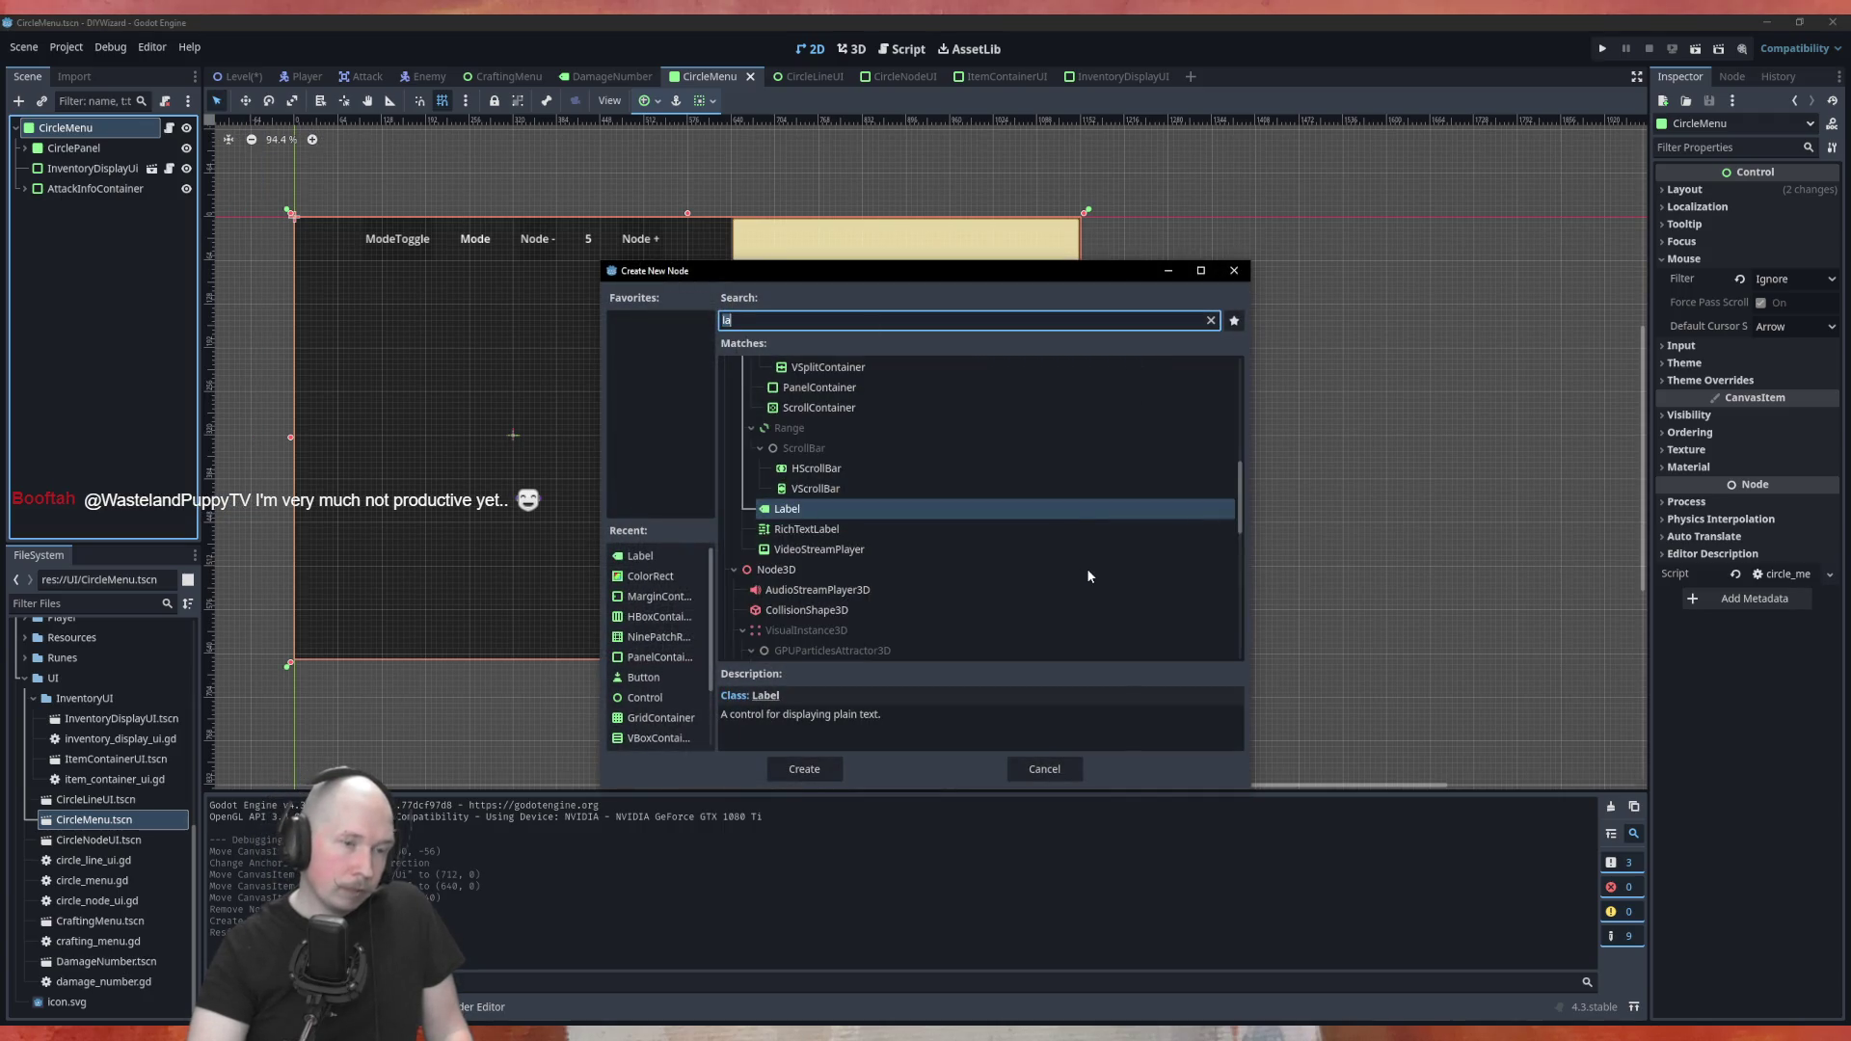
scroll(1086, 569, "up", 4)
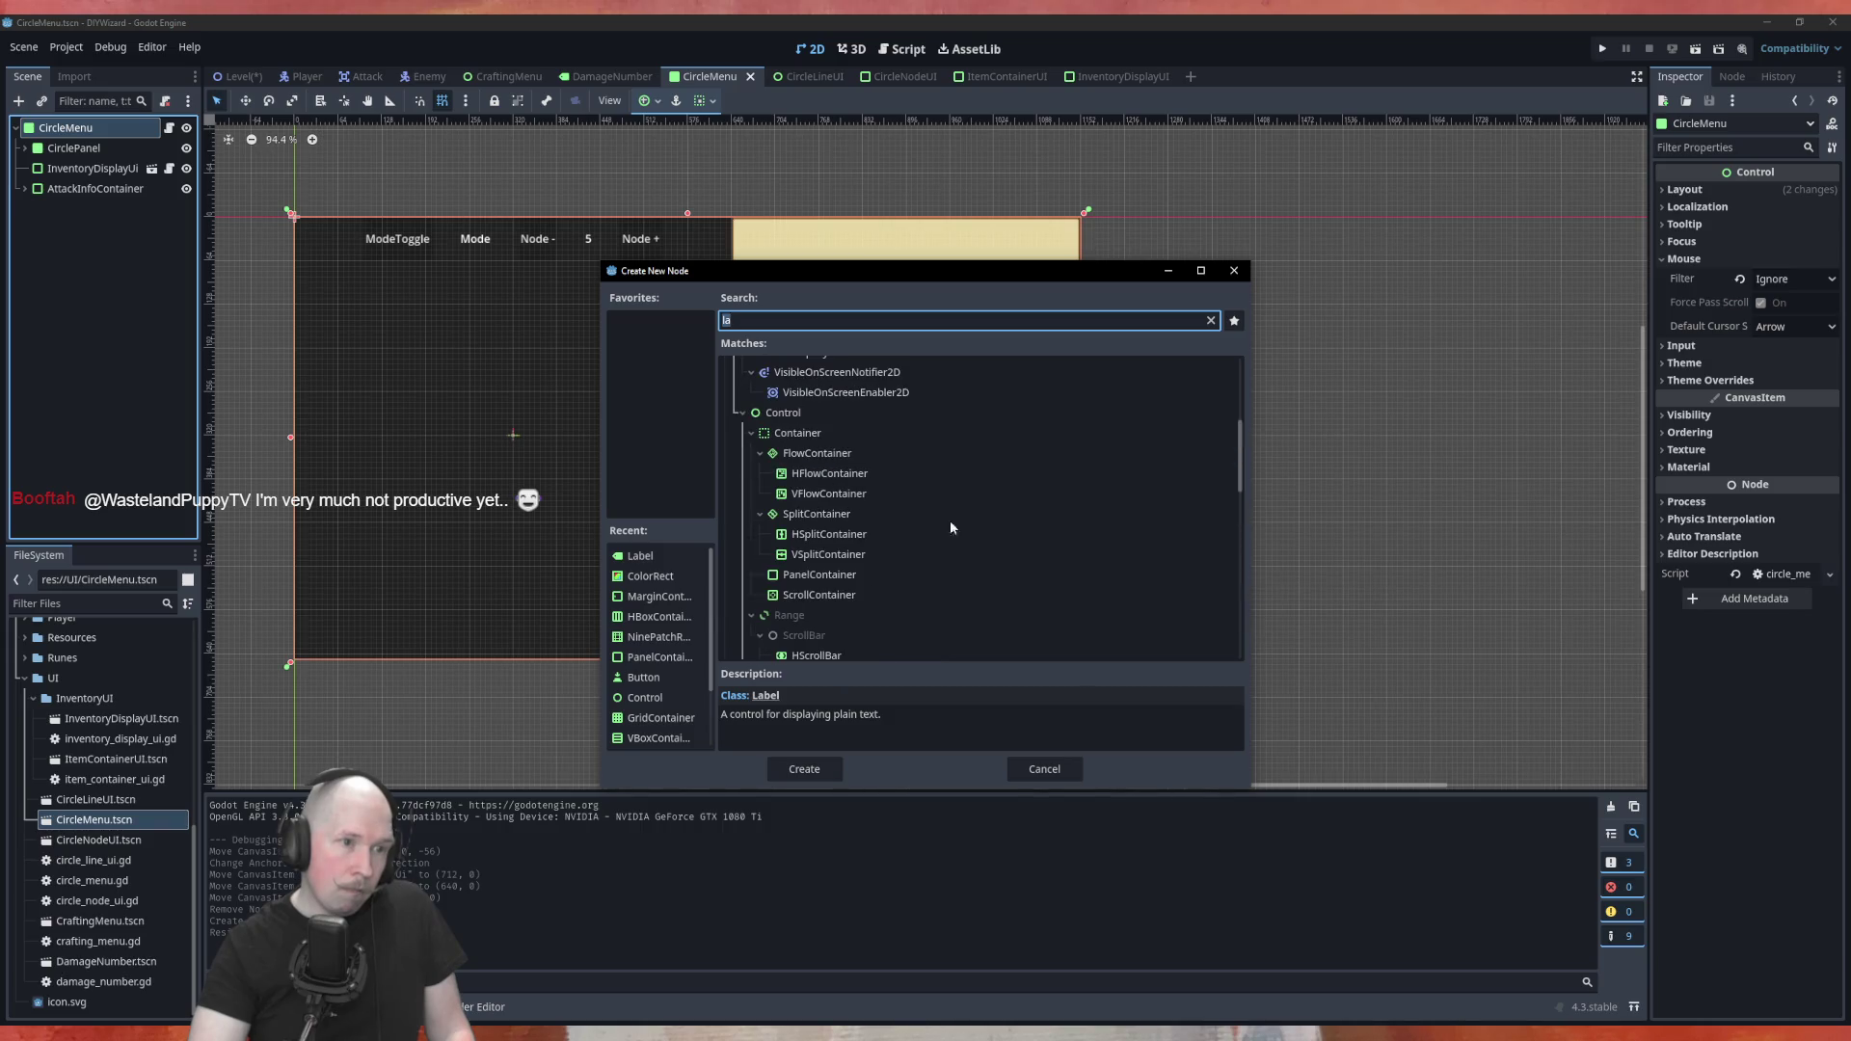
left_click(822, 432)
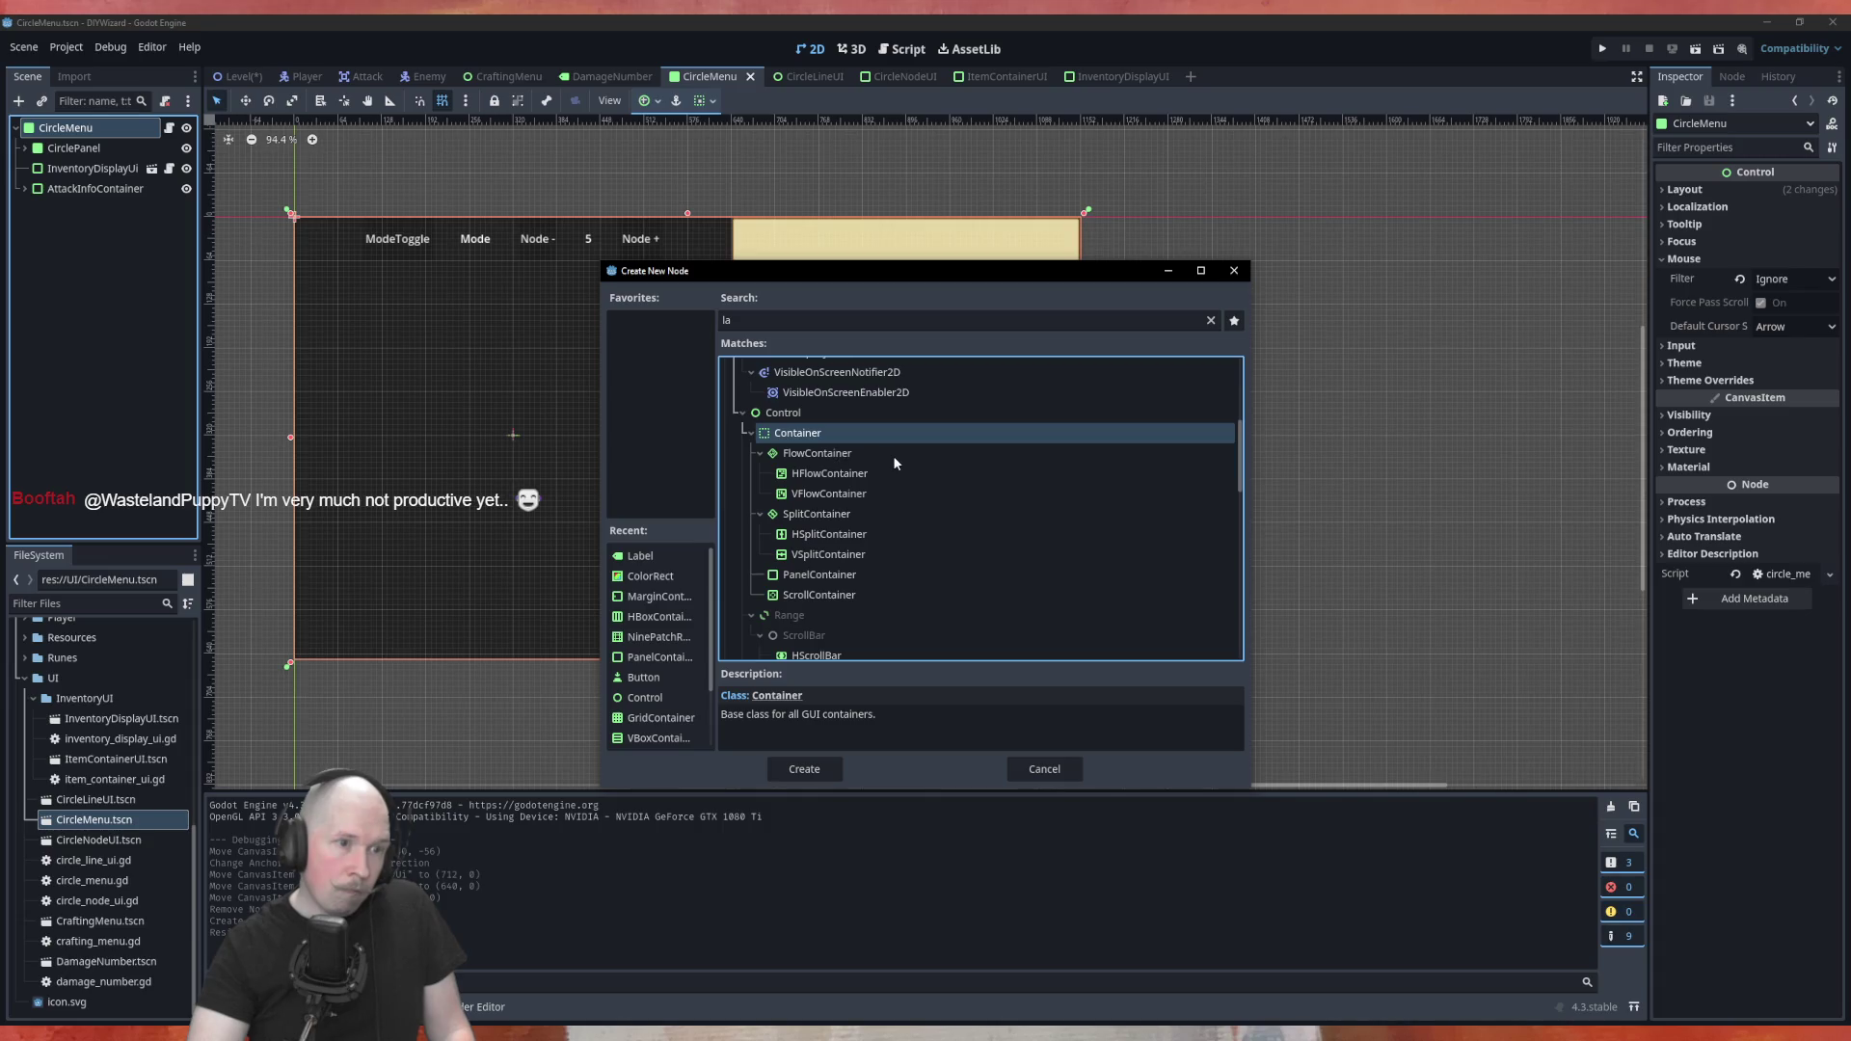
left_click(849, 575)
left_click(804, 769)
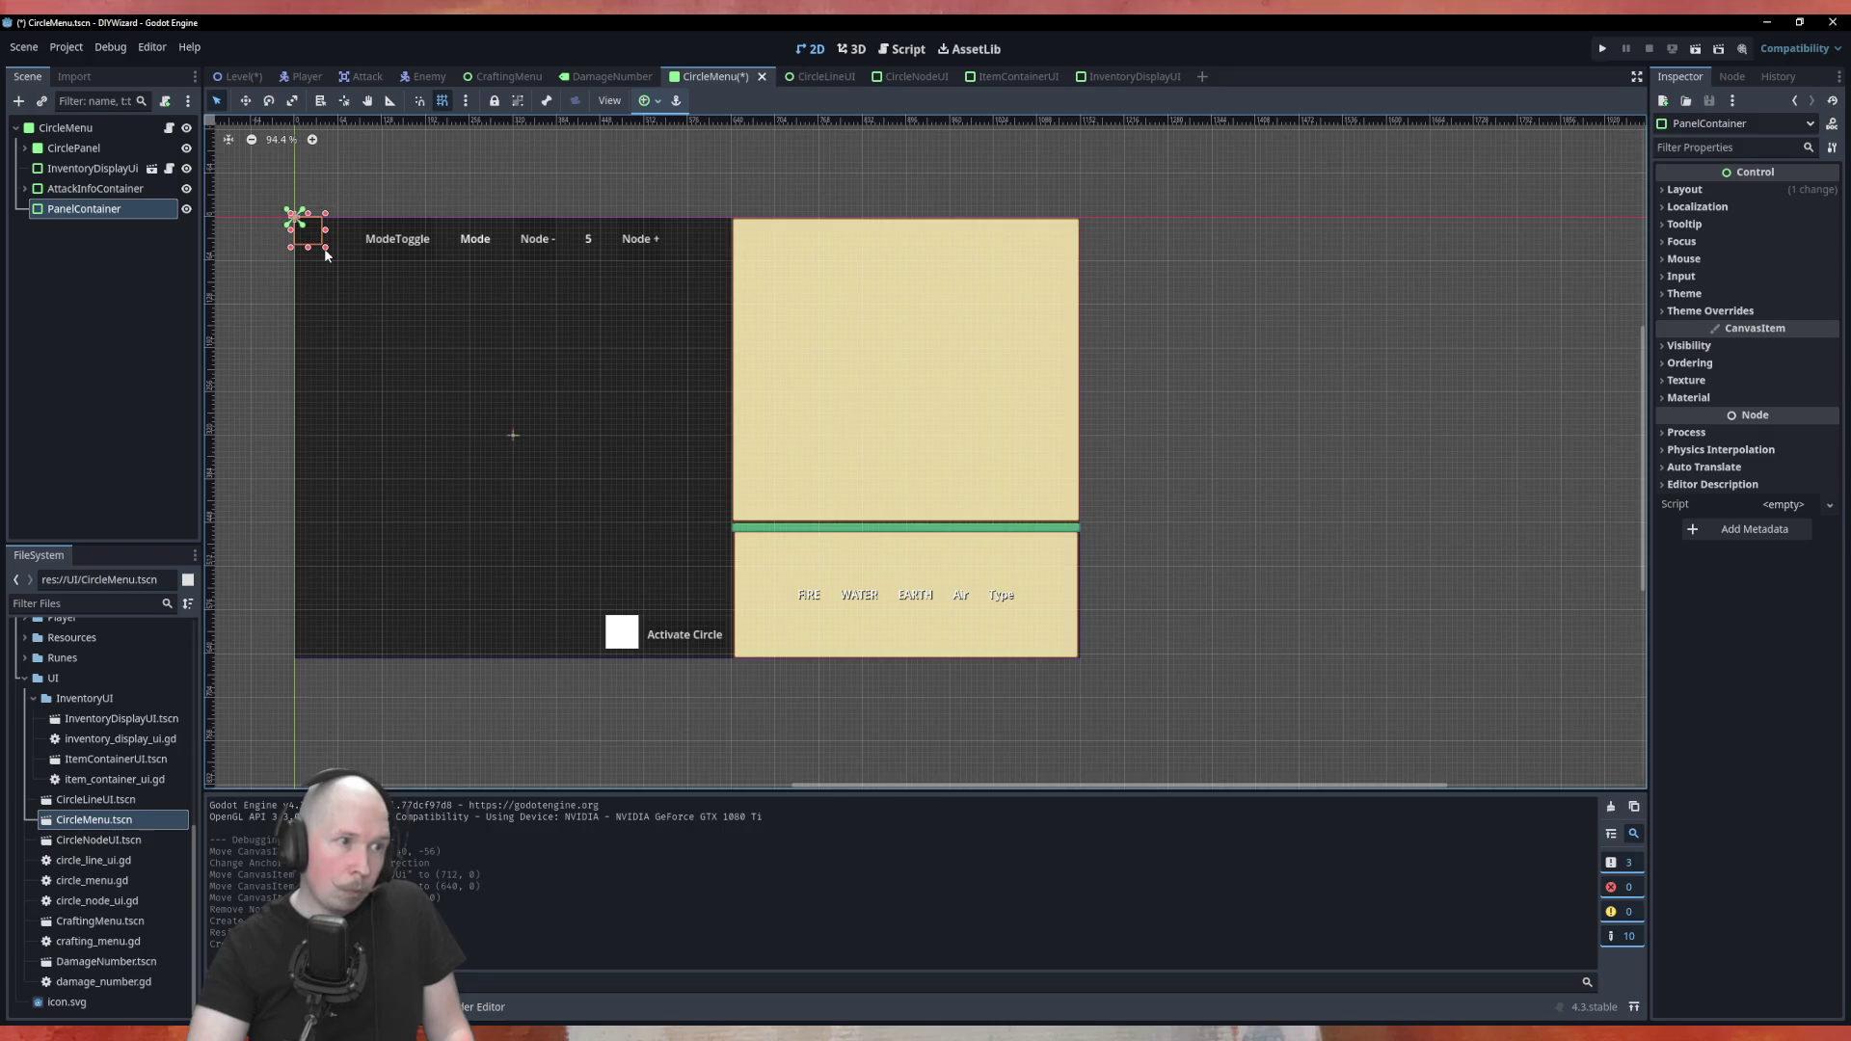
mouse_move(317, 250)
left_mouse_down()
mouse_move(607, 328)
mouse_move(745, 235)
mouse_move(1004, 413)
mouse_move(1084, 526)
left_mouse_up()
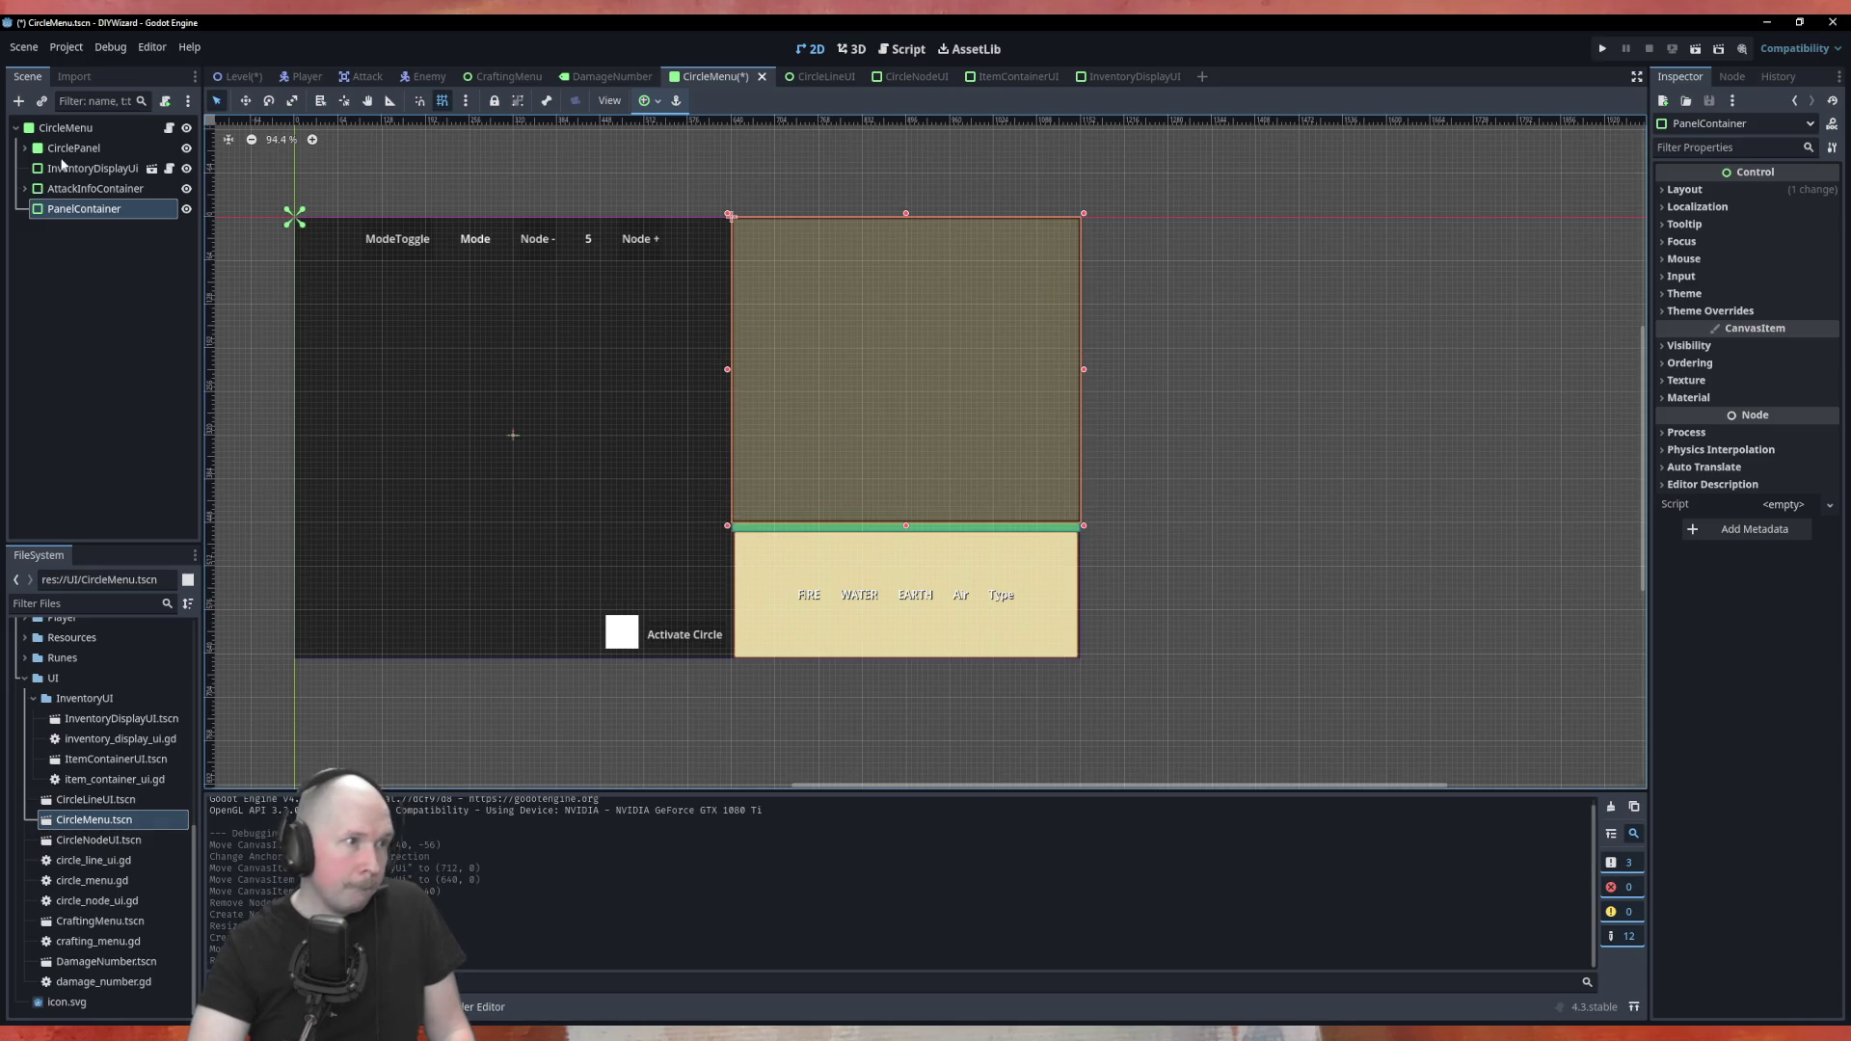
Nest InventoryDisplayUi under the PanelContainer, change the container's Mouse Filter, and save
left_click_drag(70, 172, 89, 216)
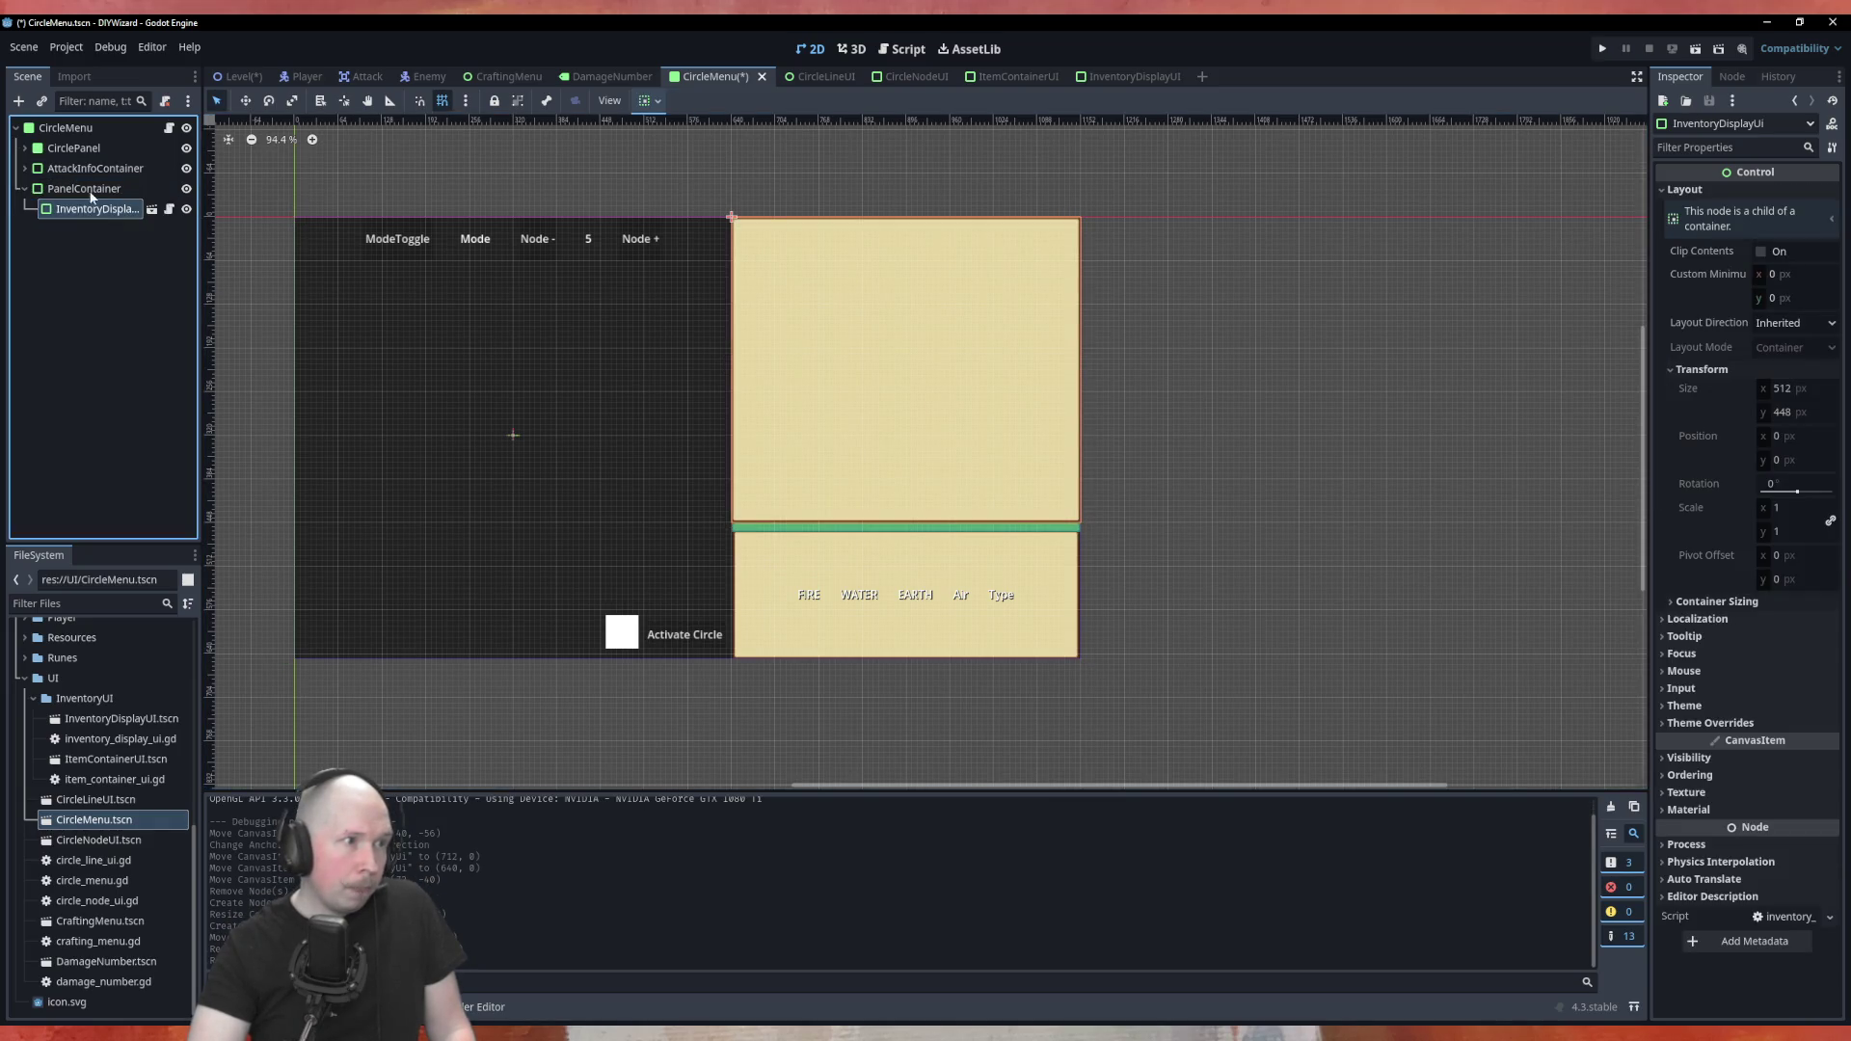
left_click(87, 190)
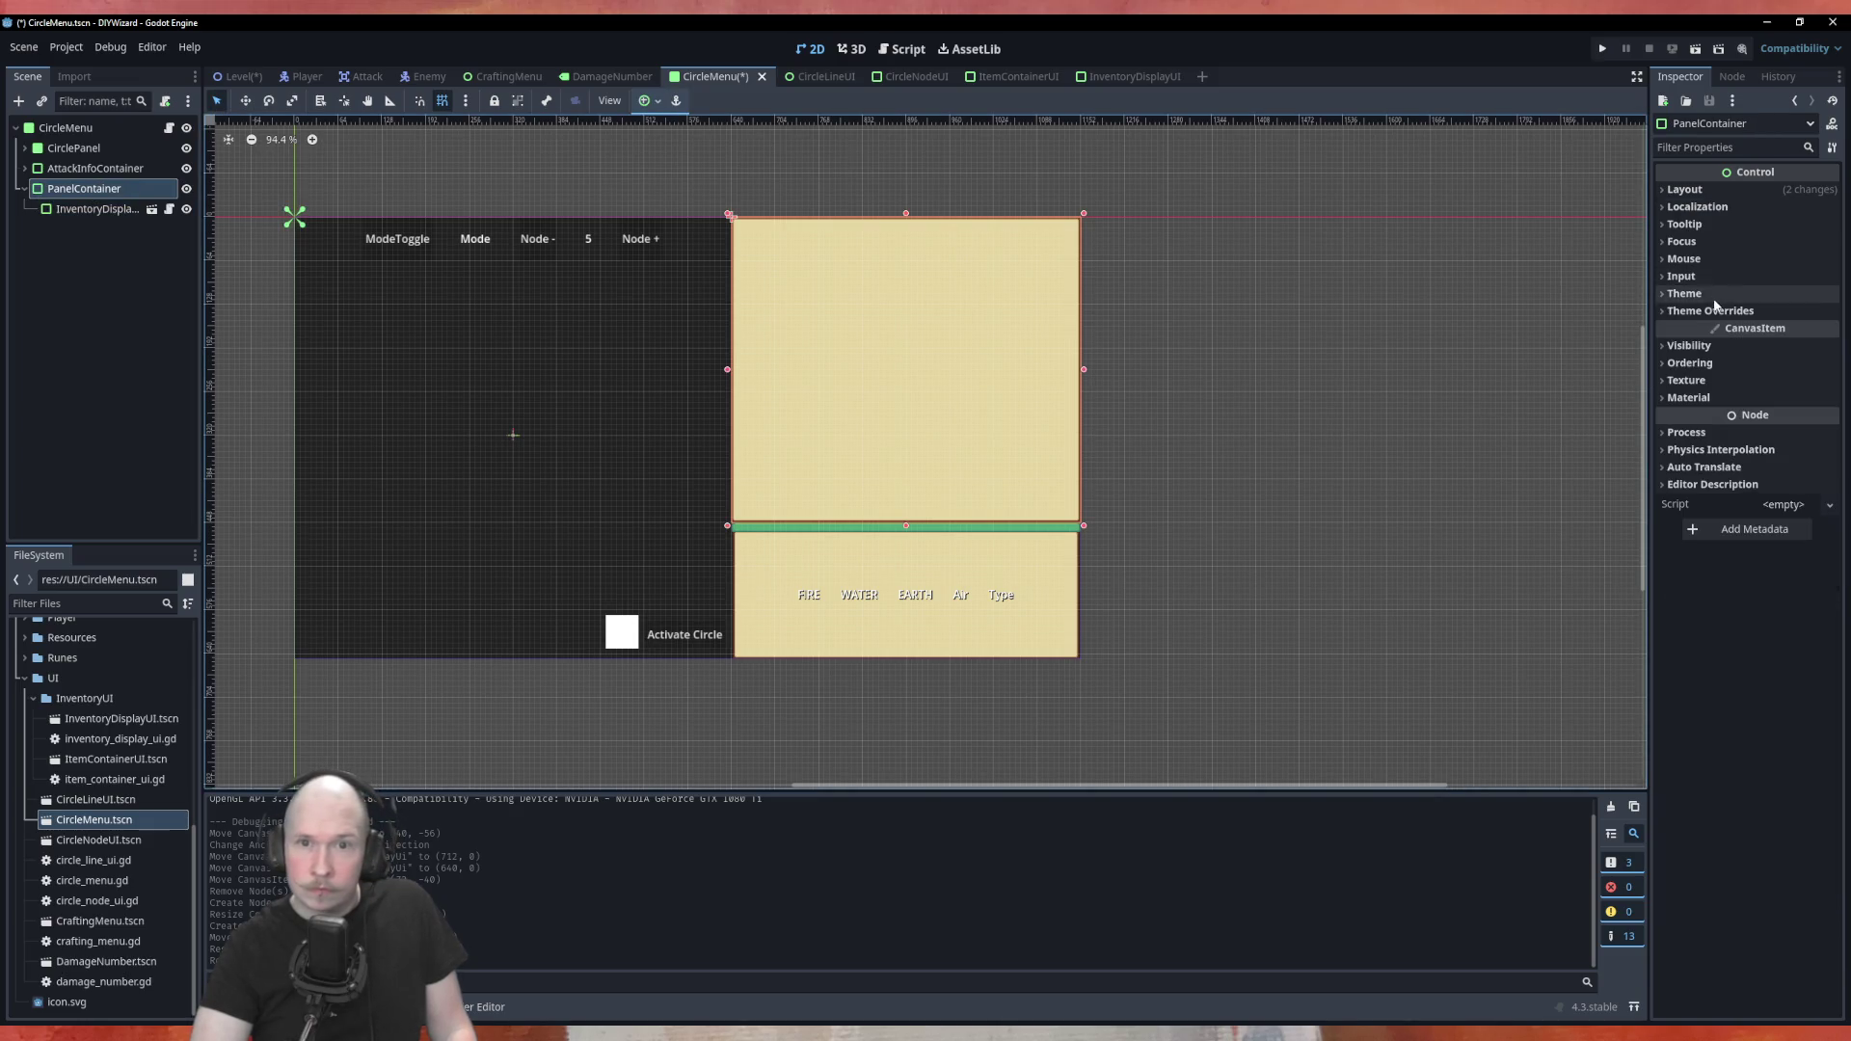
left_click(1716, 260)
left_click(1774, 279)
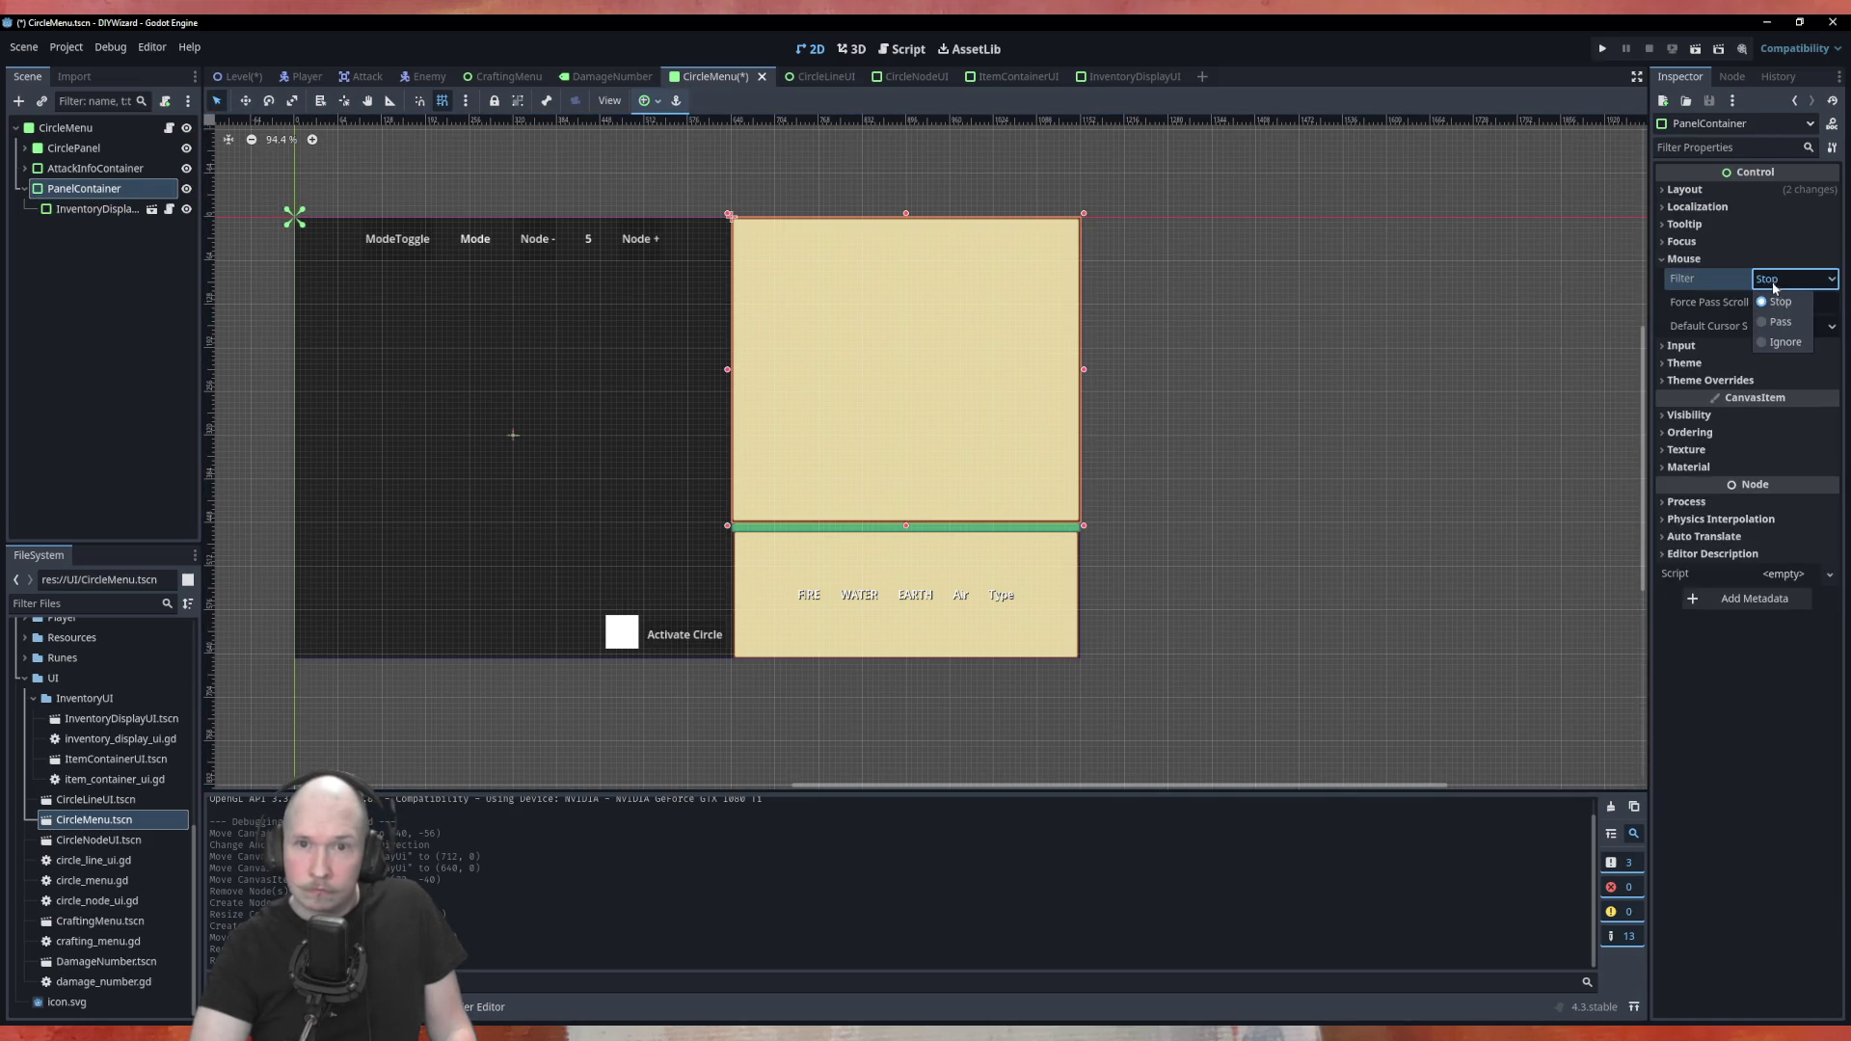
left_click(1785, 342)
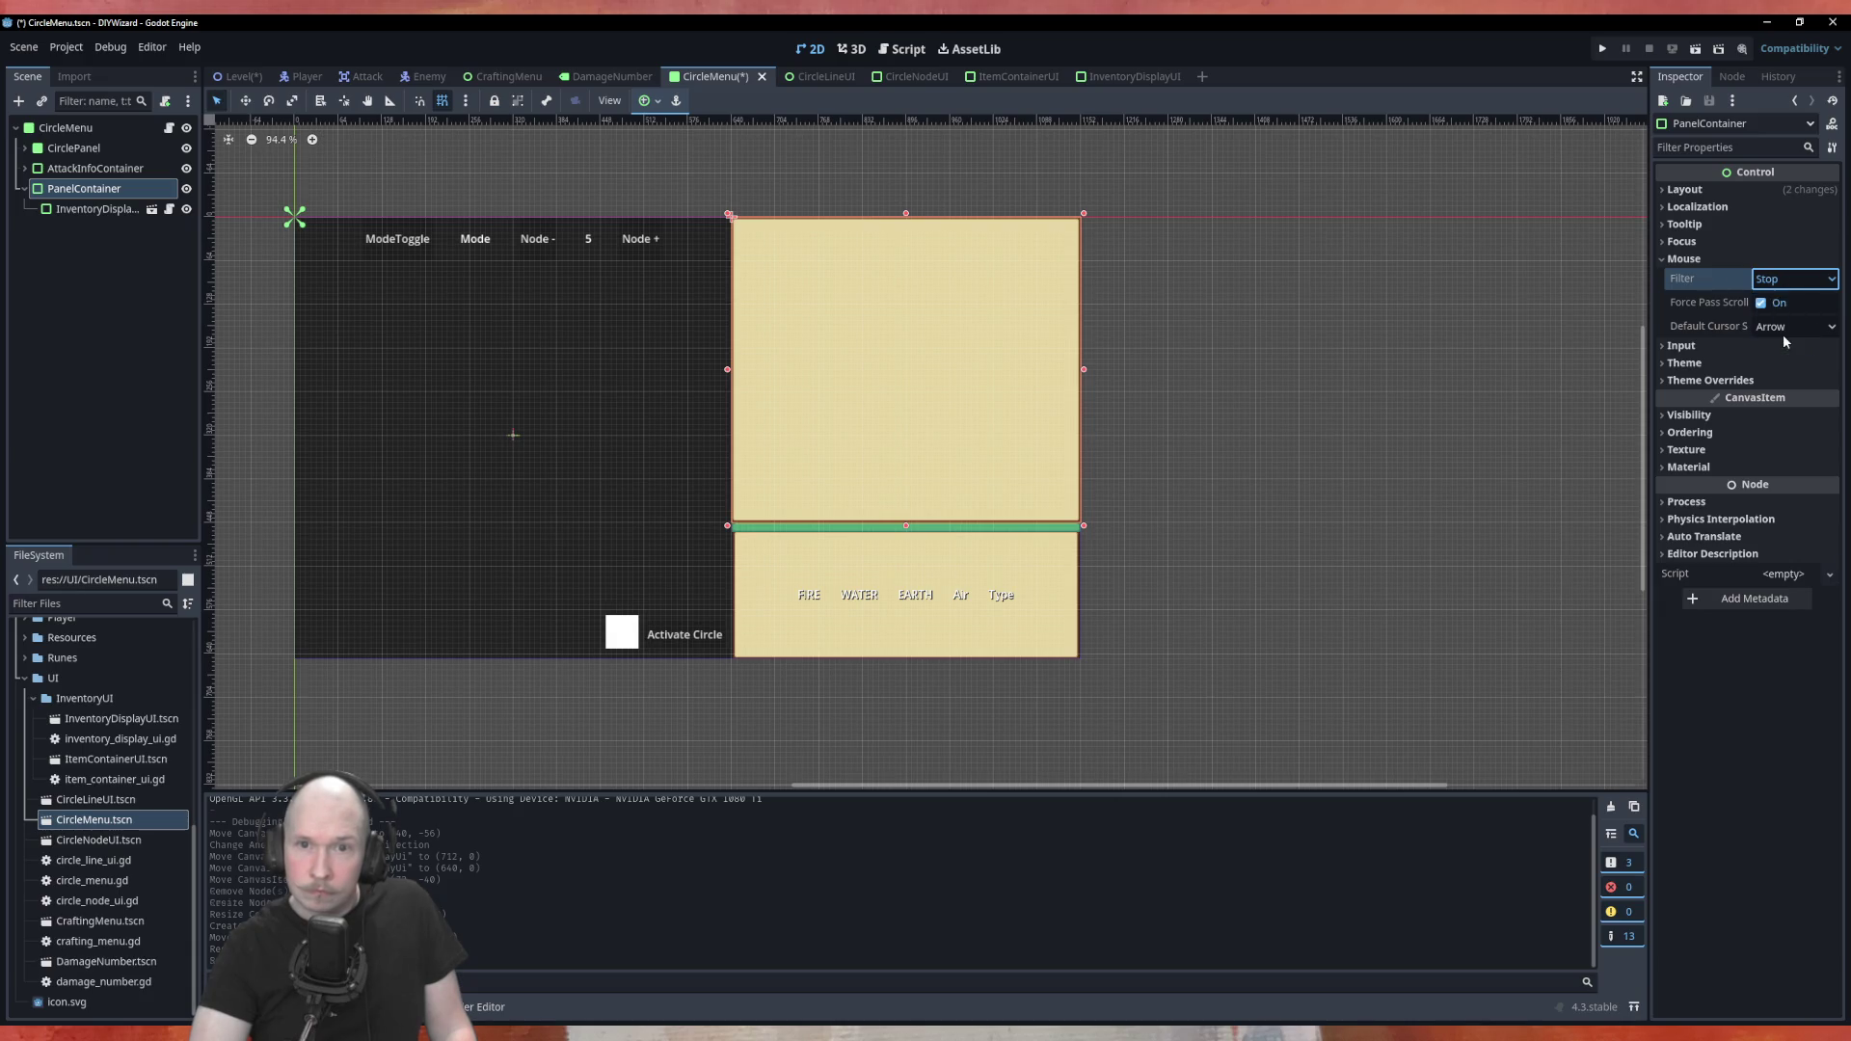
left_click(94, 234)
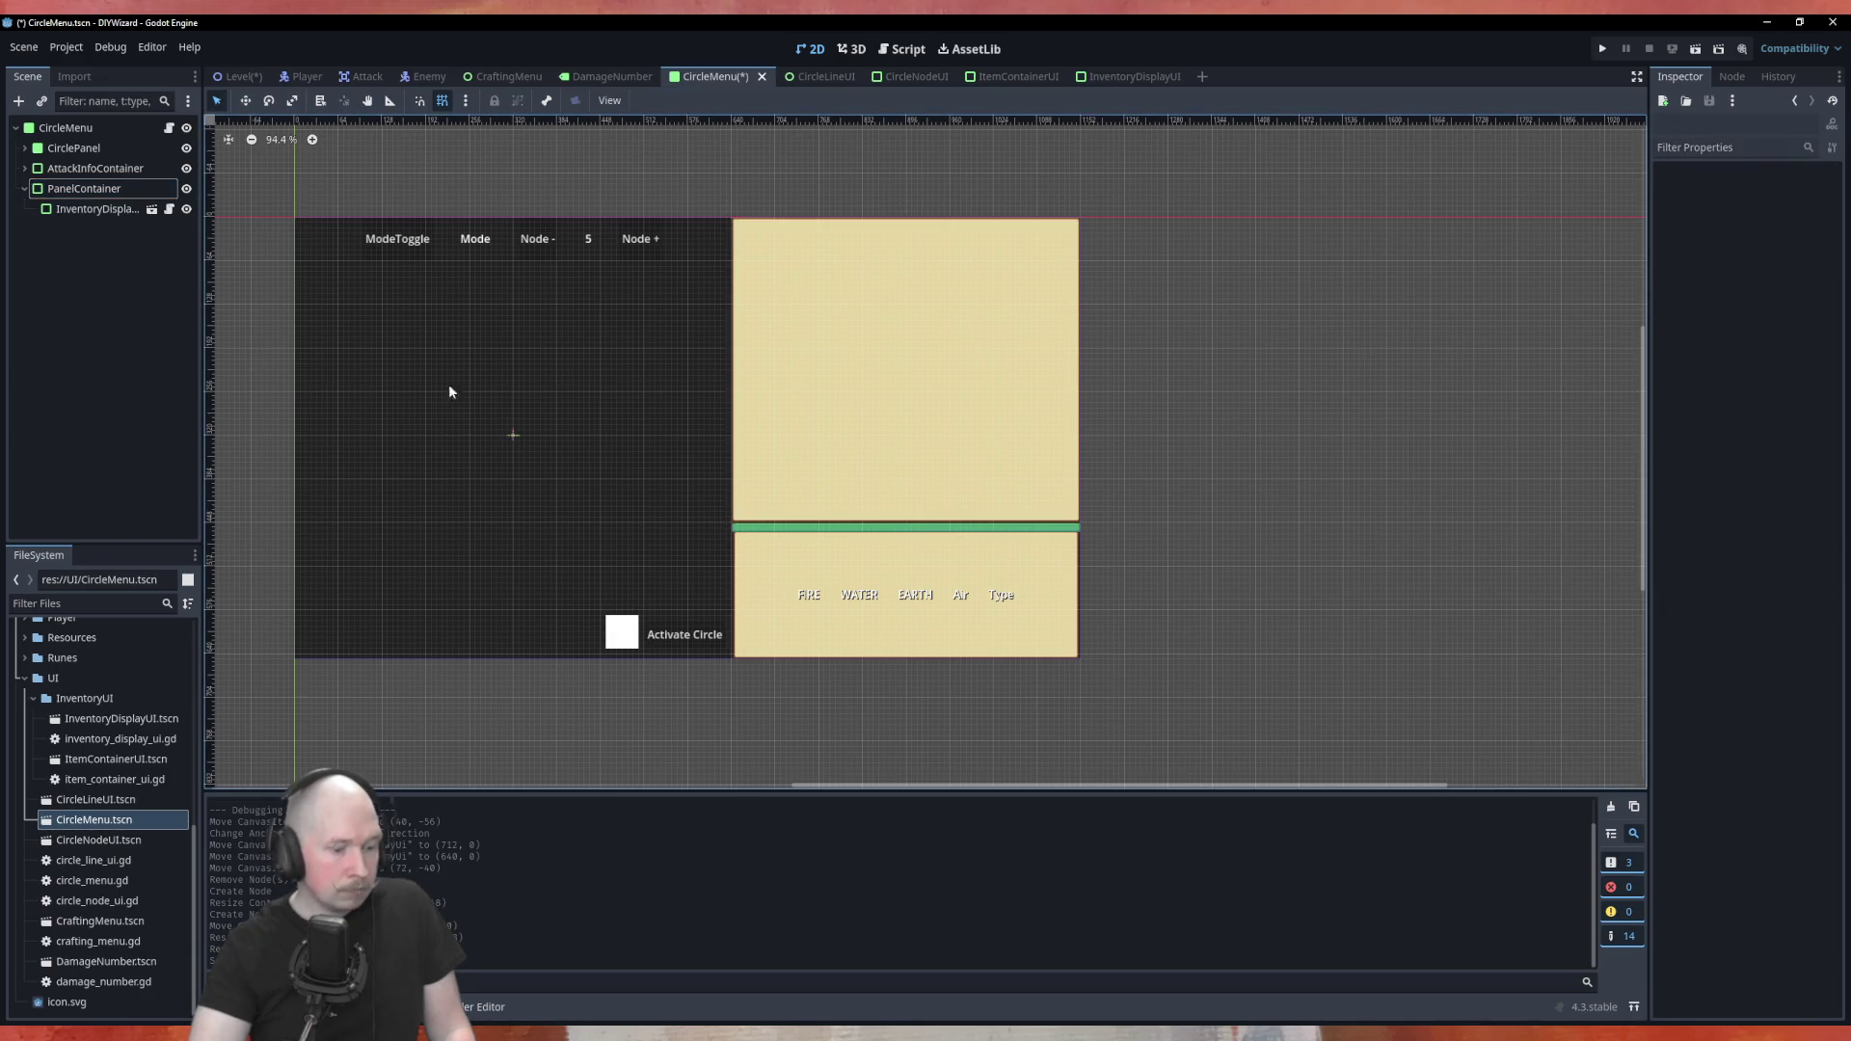
key("ctrl+s")
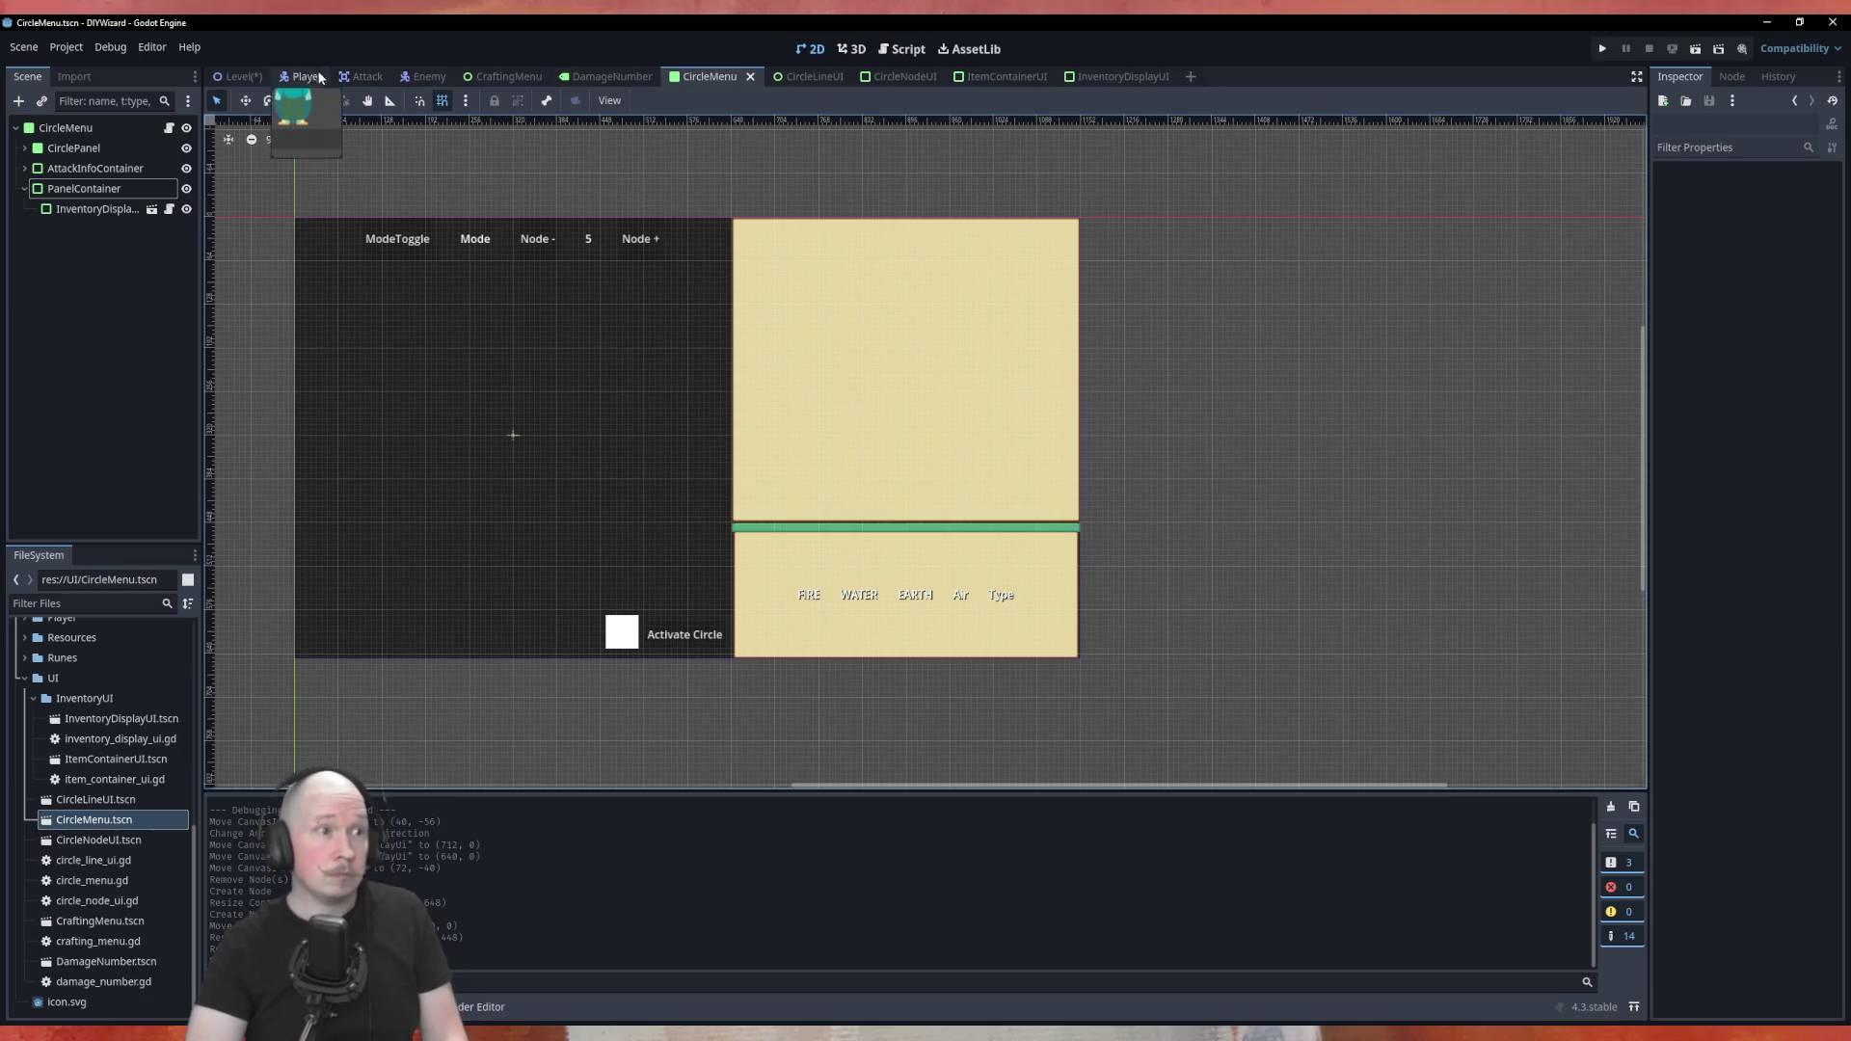
In the Level scene, nudge the CircleMenu 16 px lower
left_click(254, 79)
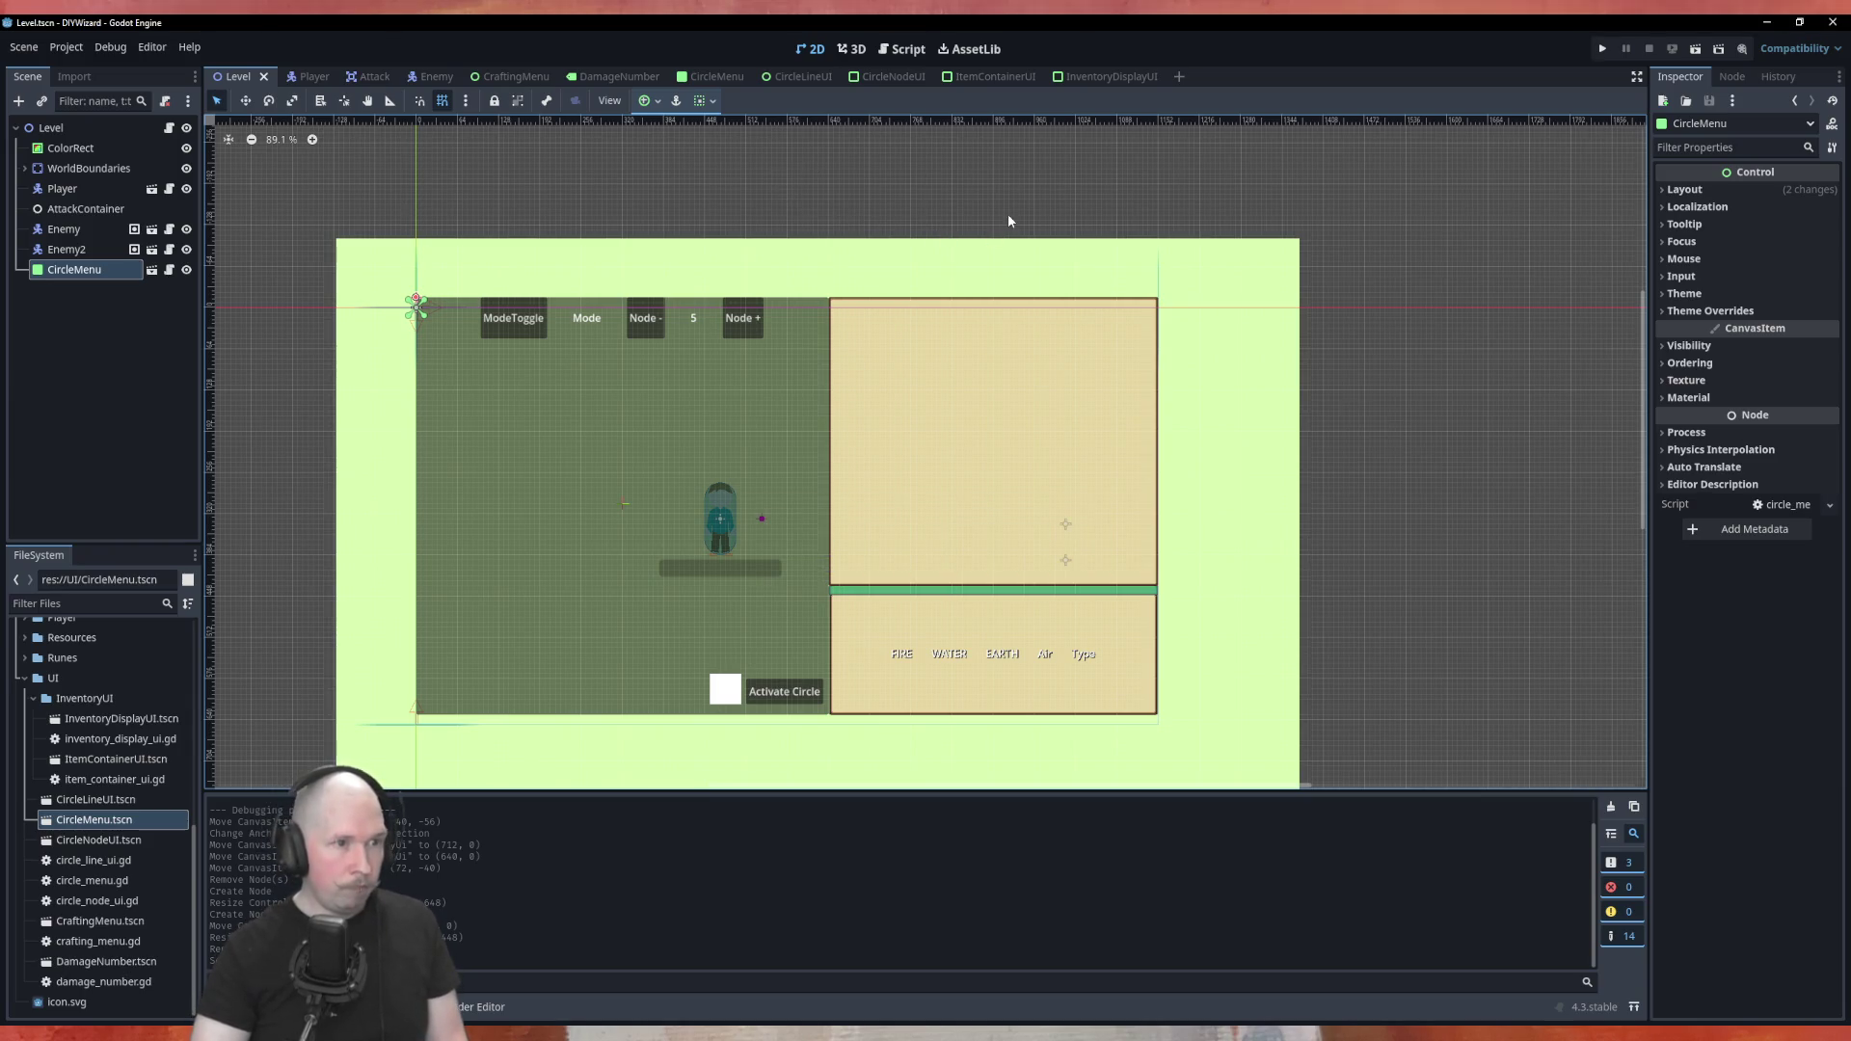
left_click_drag(858, 442, 842, 469)
Playtest by placing Air and Bolt runes on the bottom nodes and activating the circle
key("F5")
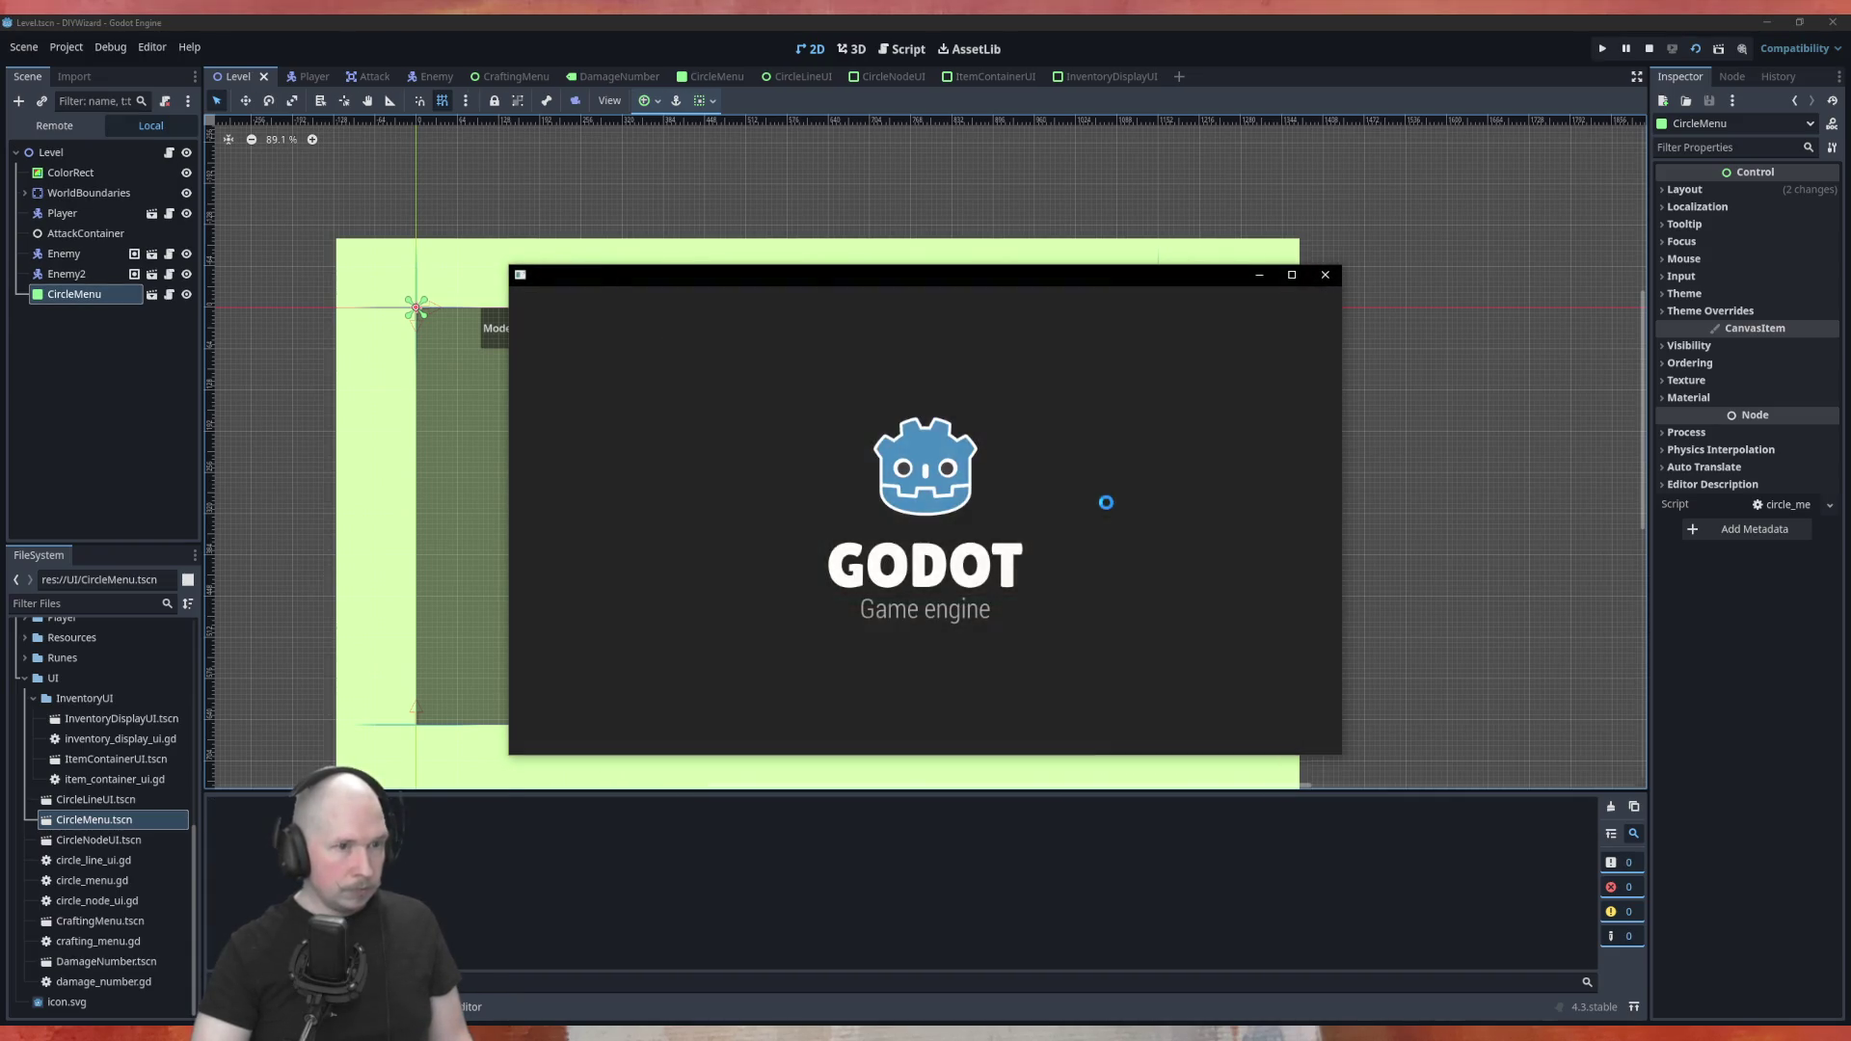
mouse_move(1003, 390)
left_mouse_down()
mouse_move(921, 609)
mouse_move(864, 589)
left_mouse_up()
mouse_move(1112, 465)
left_mouse_down()
mouse_move(958, 620)
mouse_move(617, 602)
left_mouse_up()
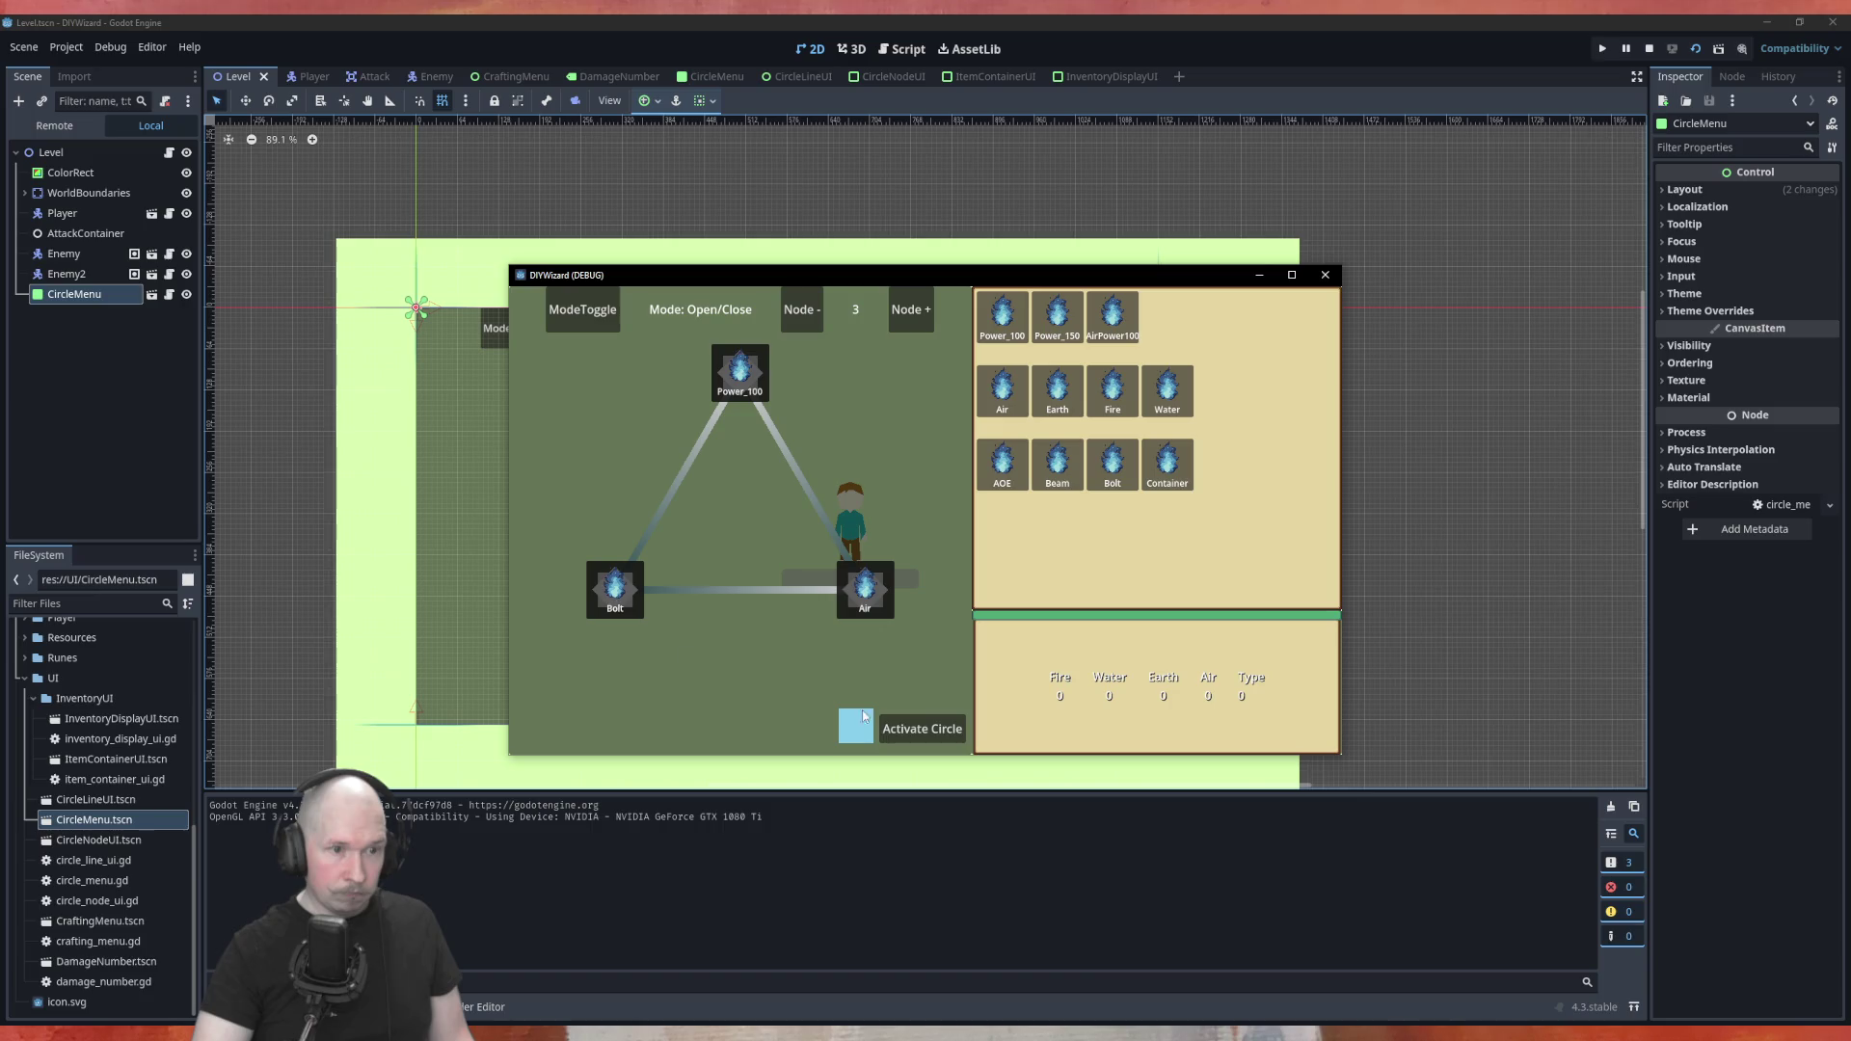
left_click(940, 731)
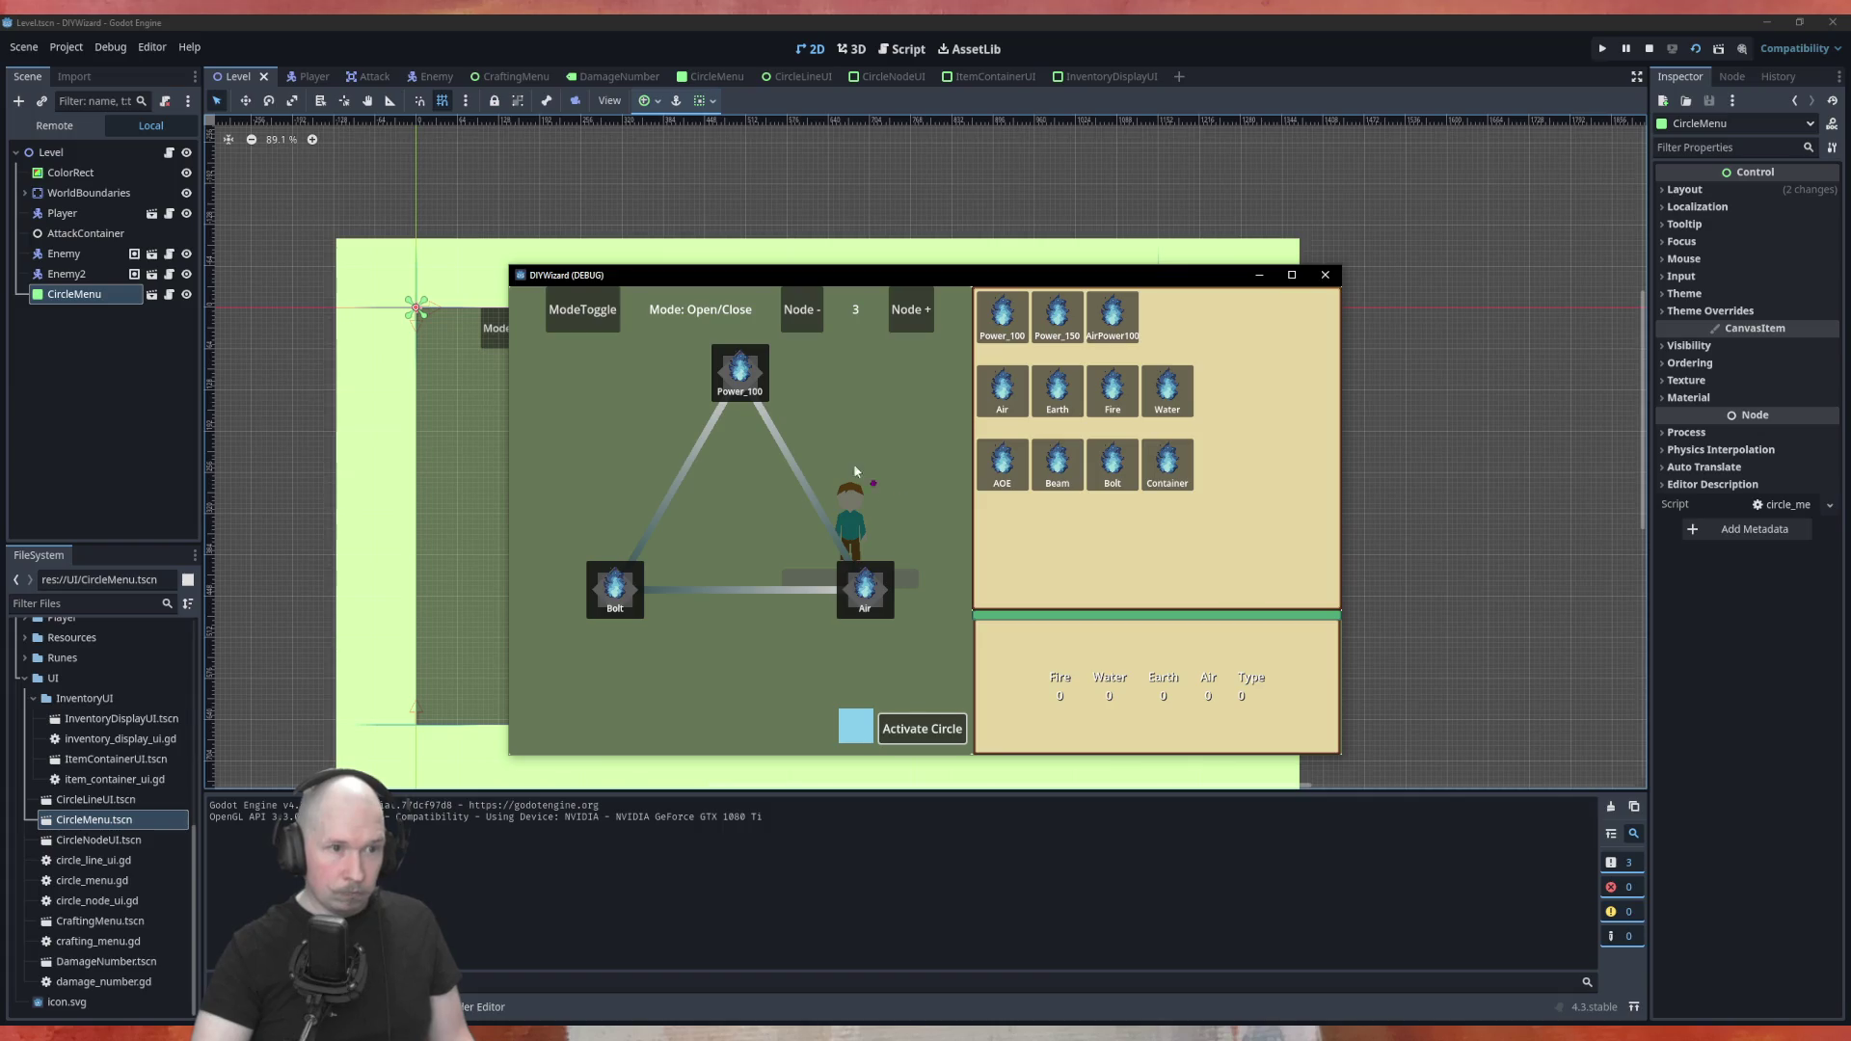
key("Tab")
key("Tab")
key("Tab")
key("a")
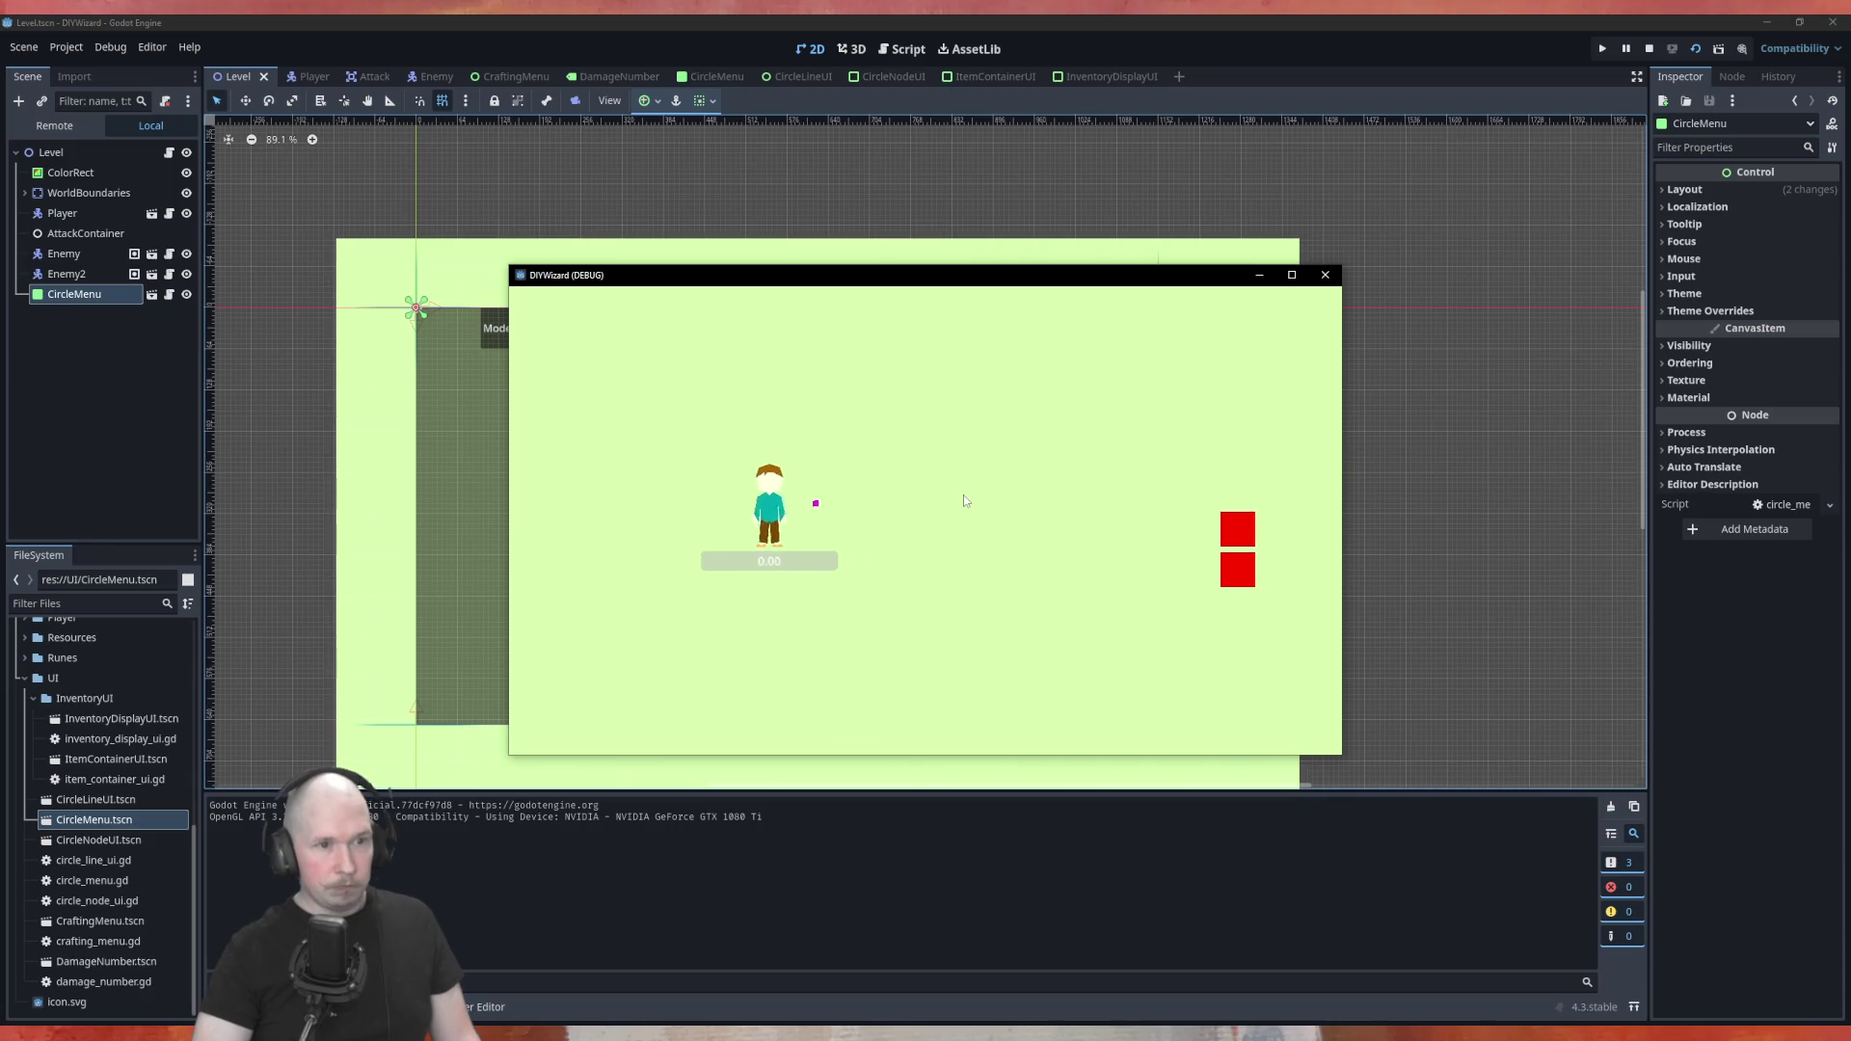
key("Tab")
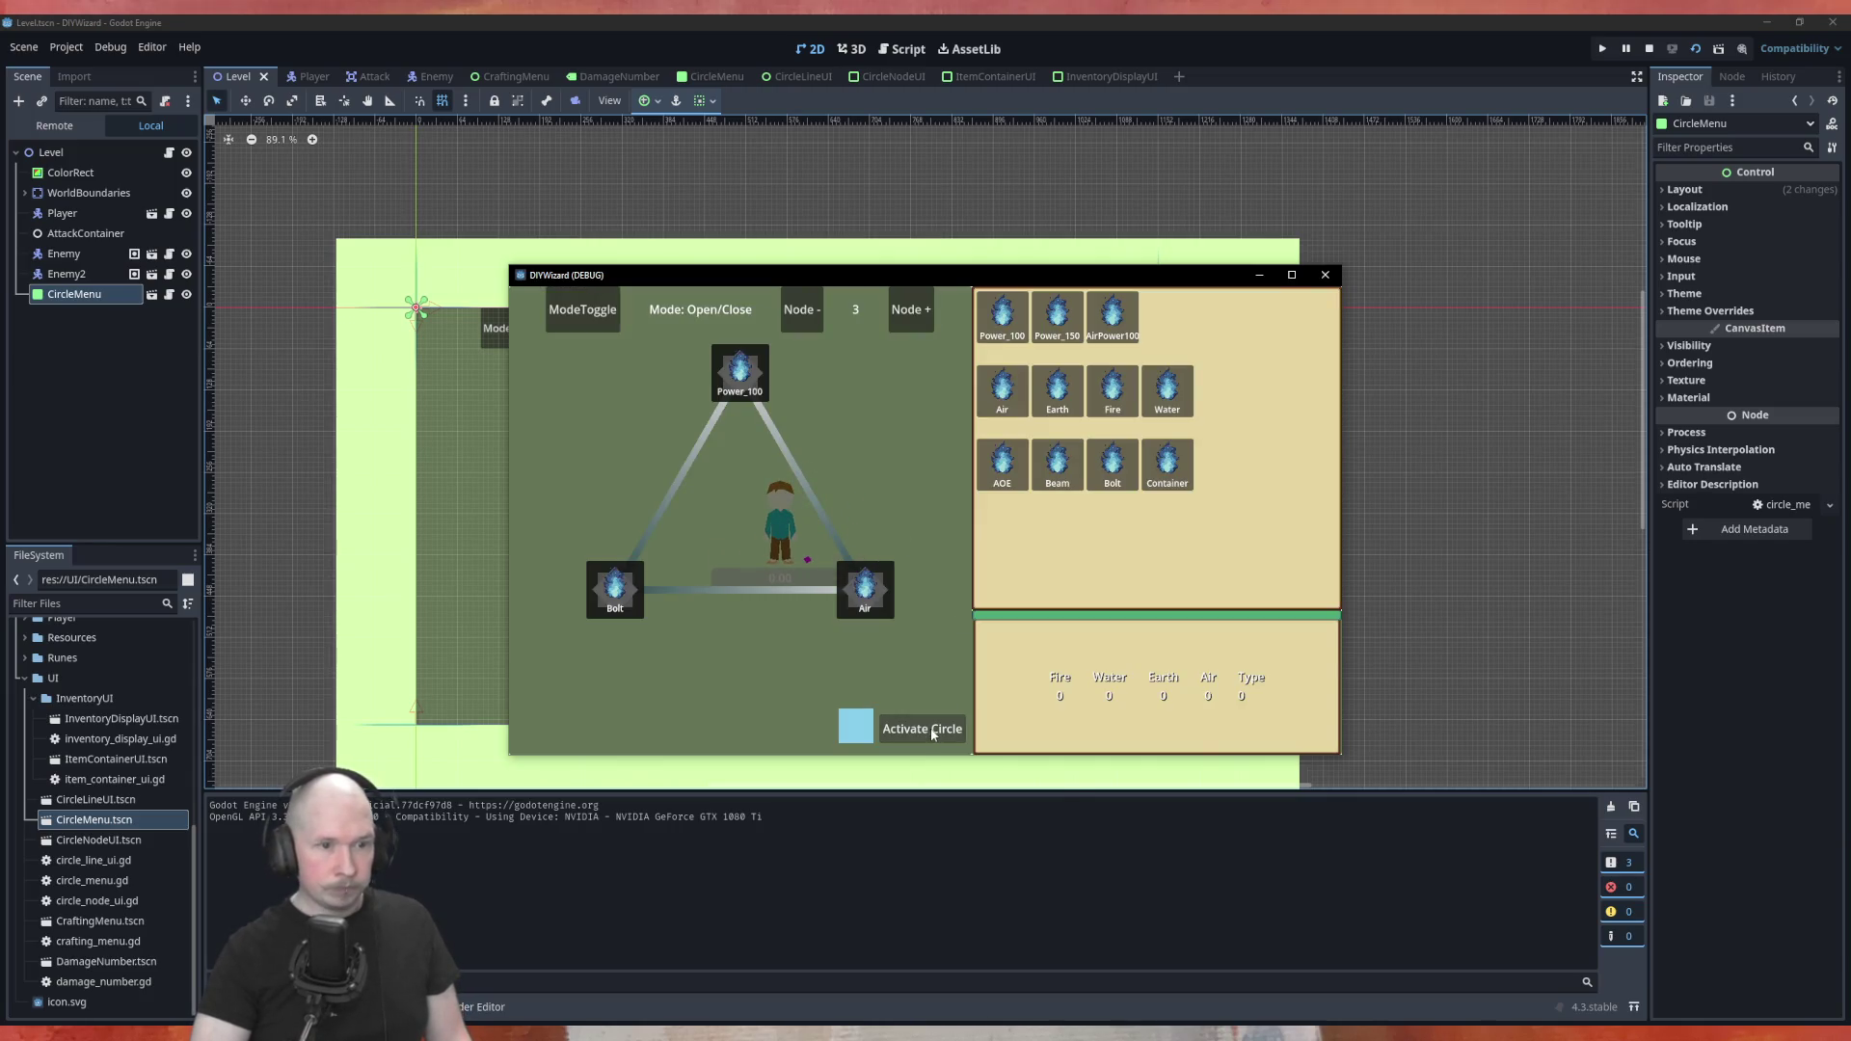
left_click(1325, 274)
Rerun from CircleMenu with F6, placing Power_100, Earth and Bolt runes and activating the circle
left_click(712, 76)
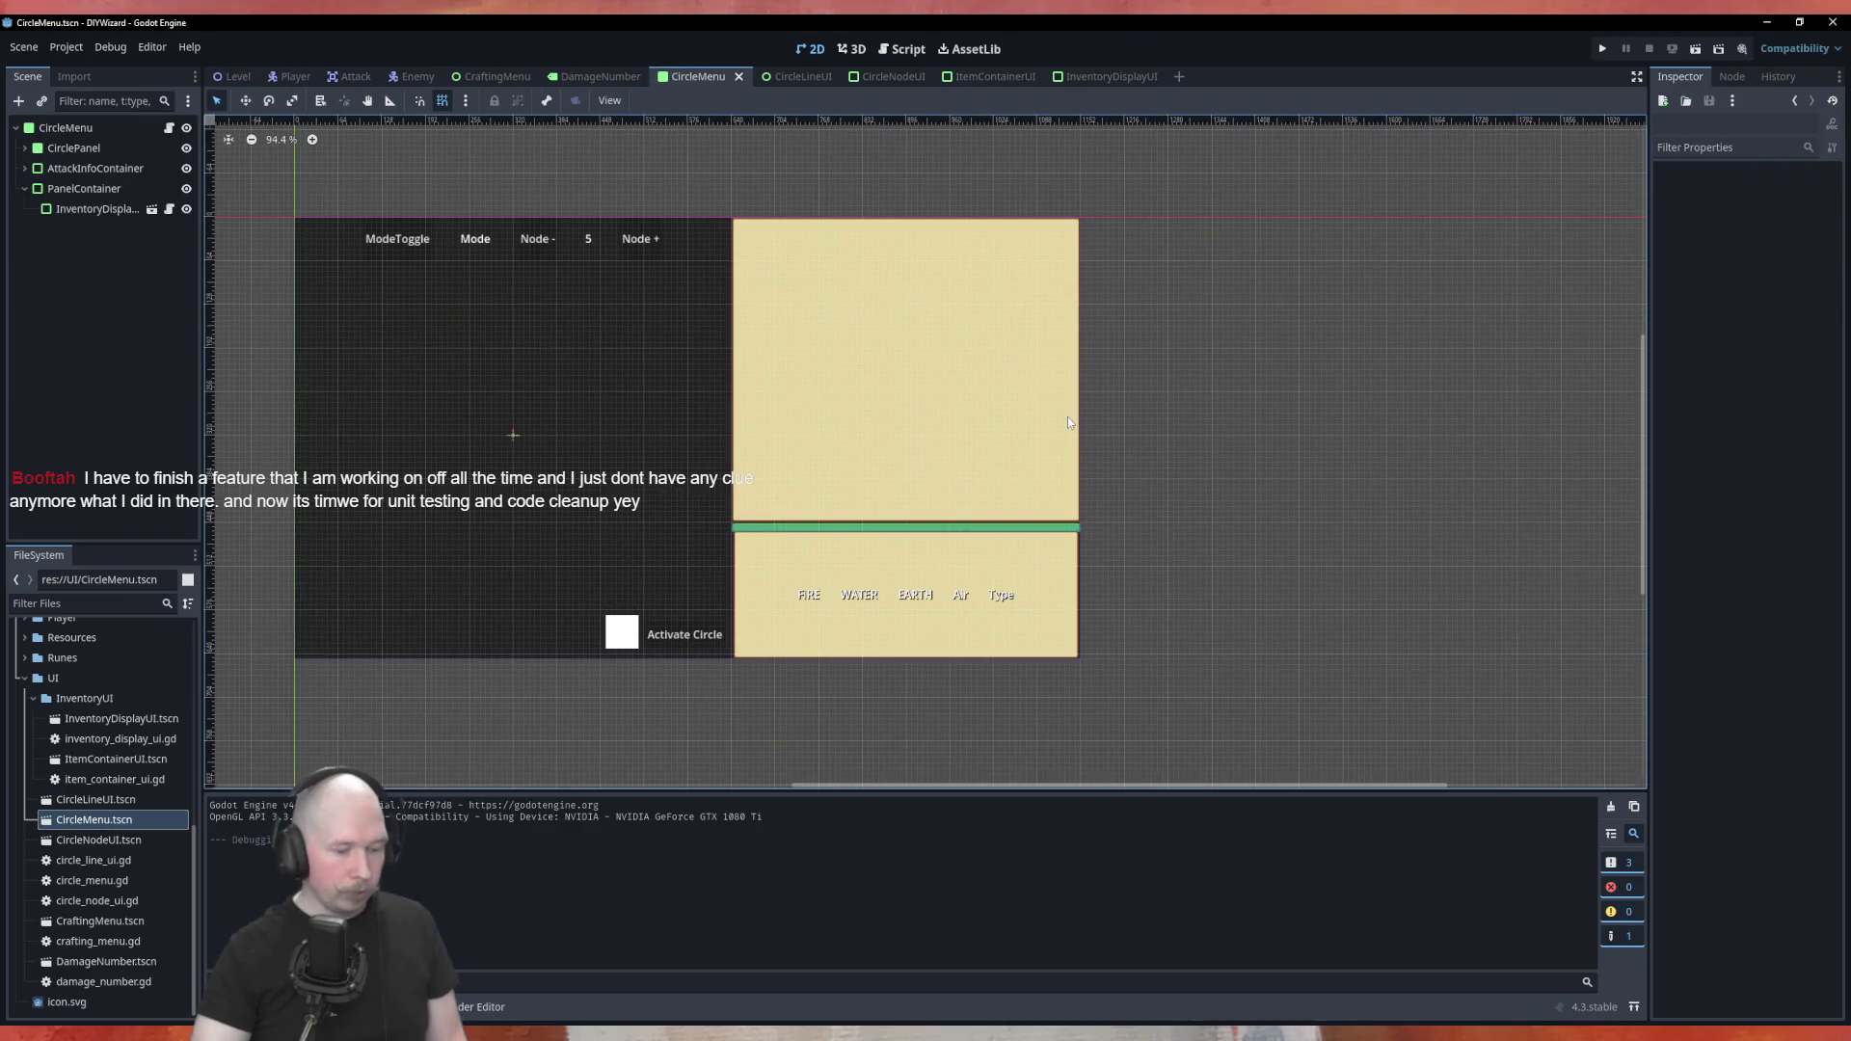
key("F6")
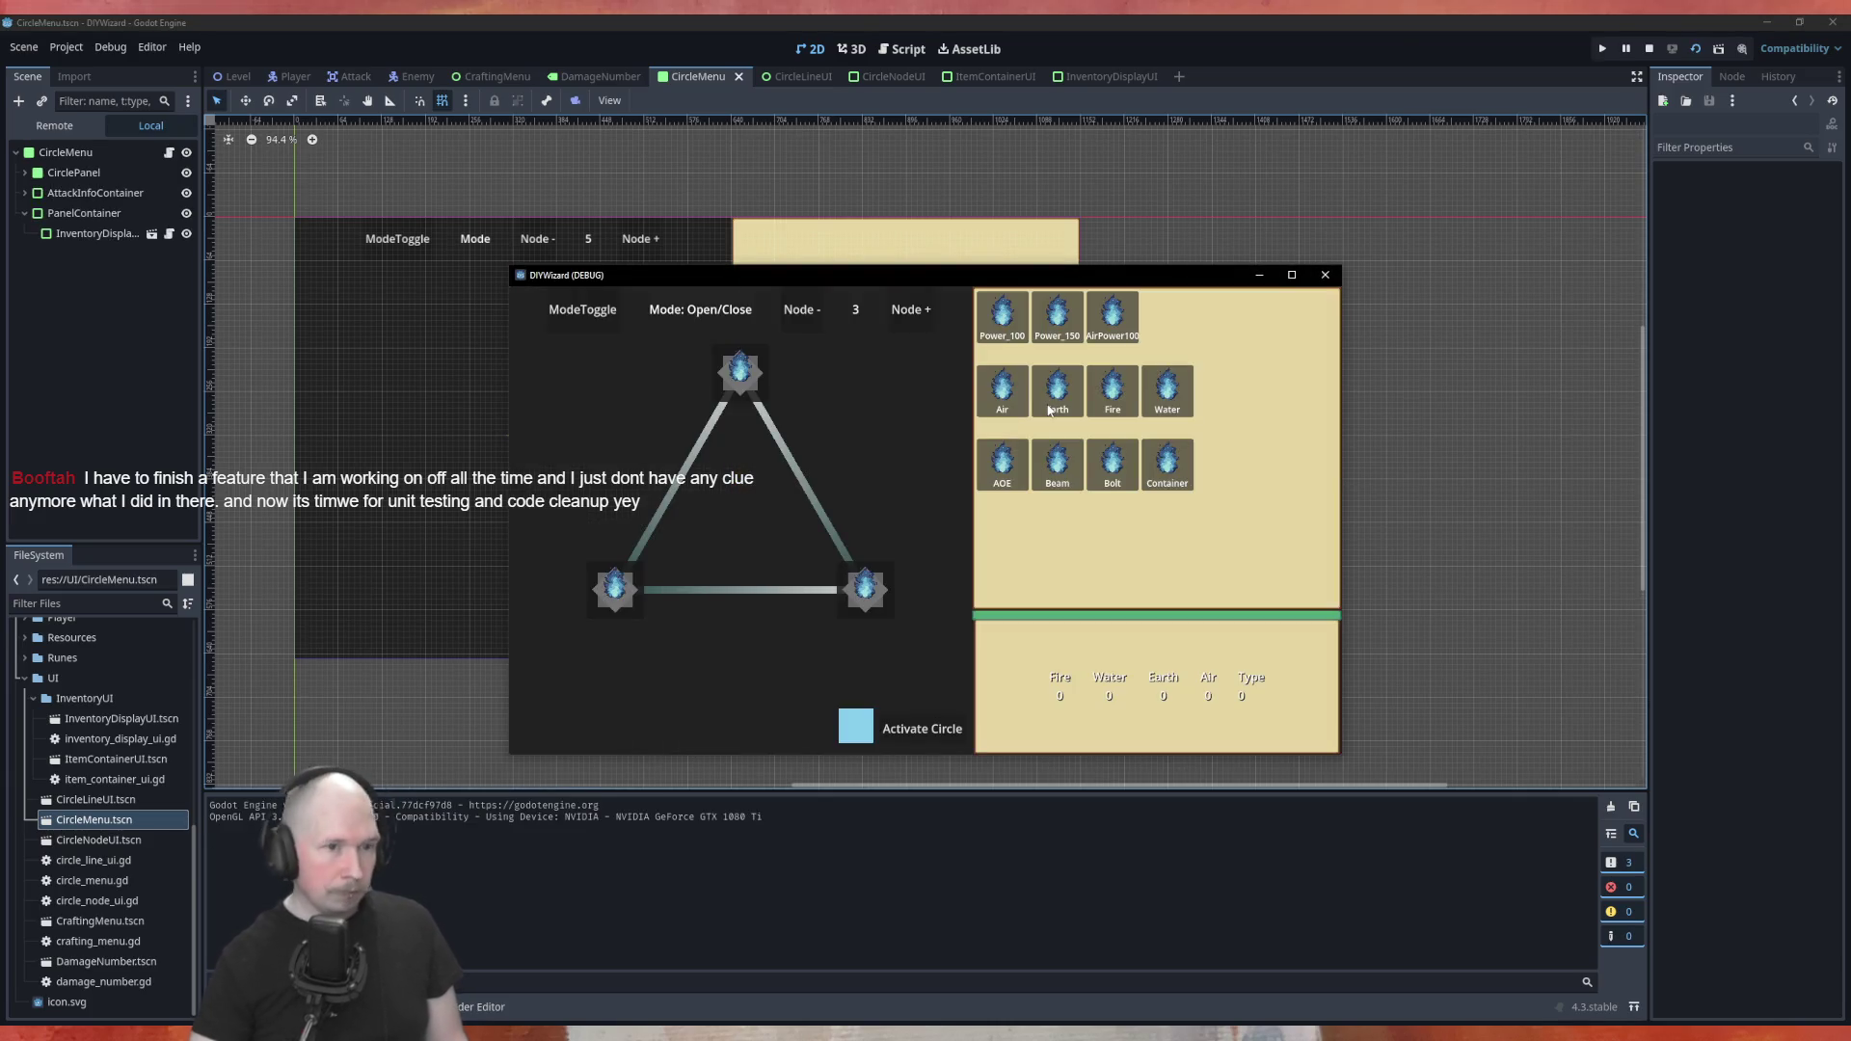
left_click_drag(987, 308, 741, 372)
left_click_drag(1058, 390, 866, 583)
left_click_drag(1112, 466, 660, 603)
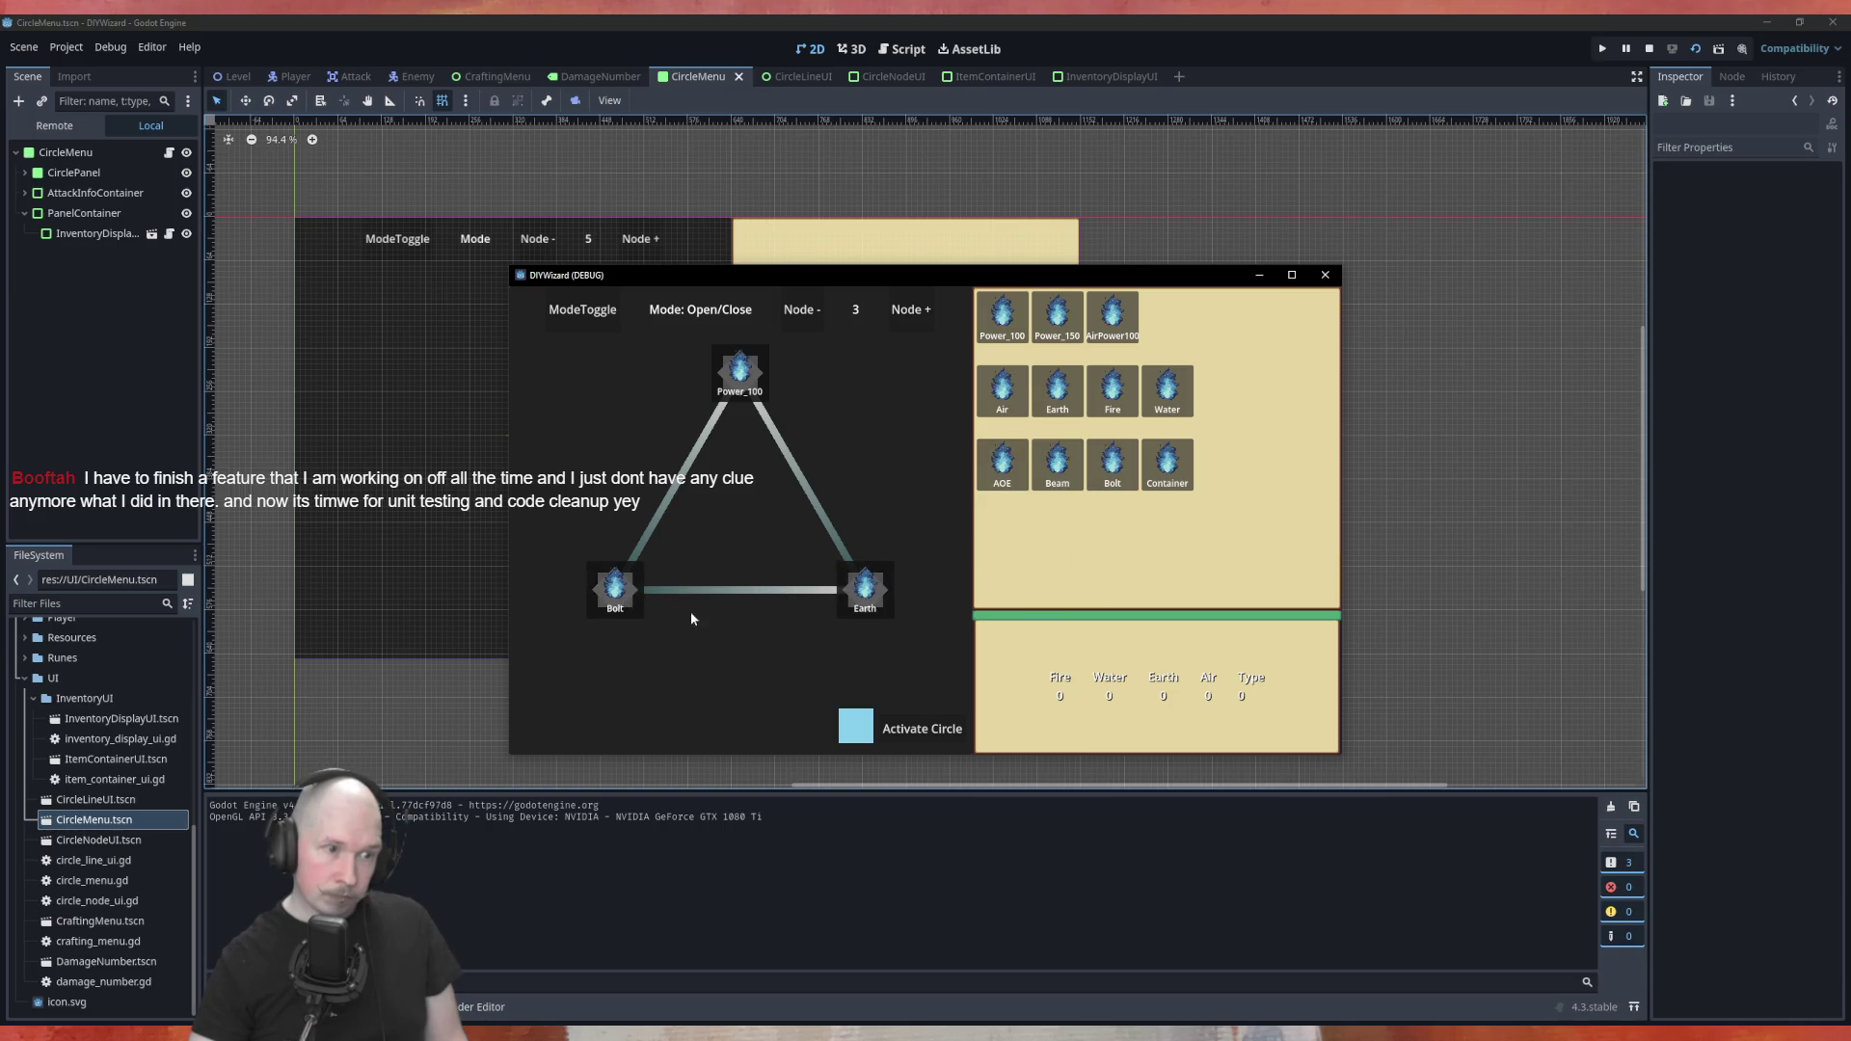
left_click(907, 731)
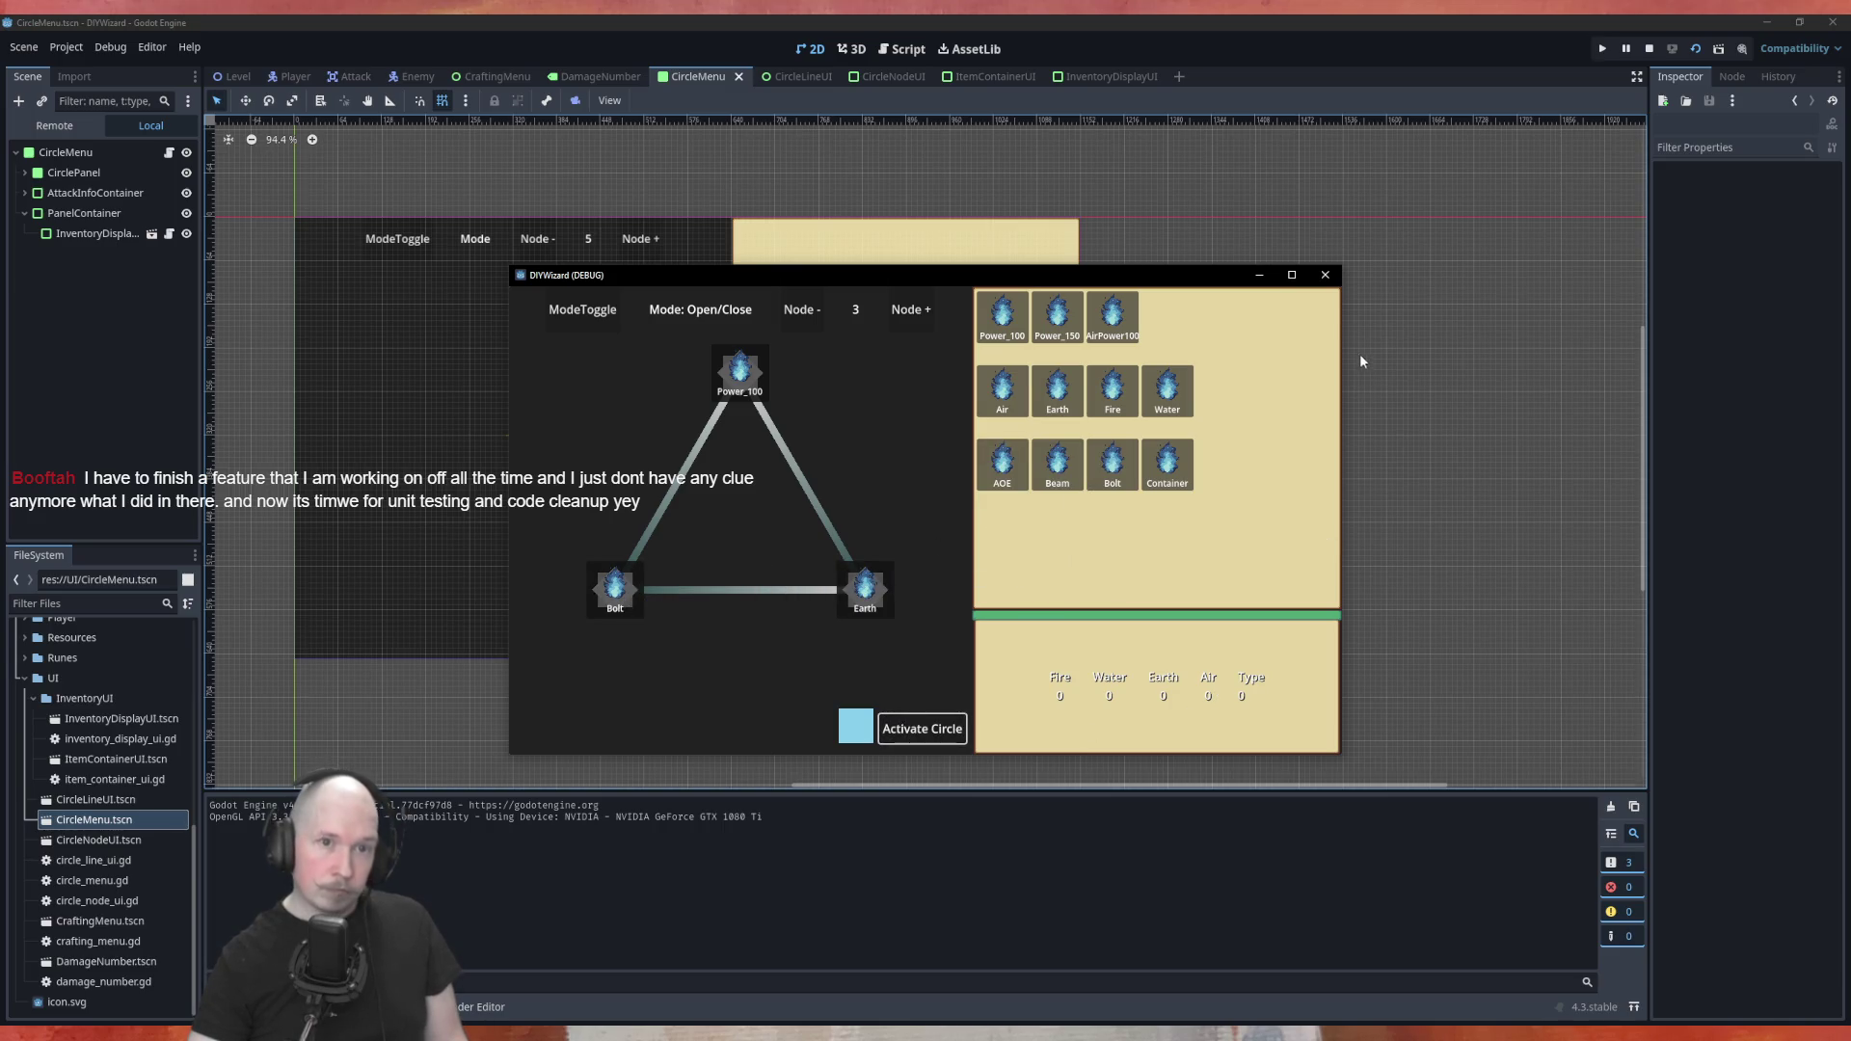
left_click(1326, 275)
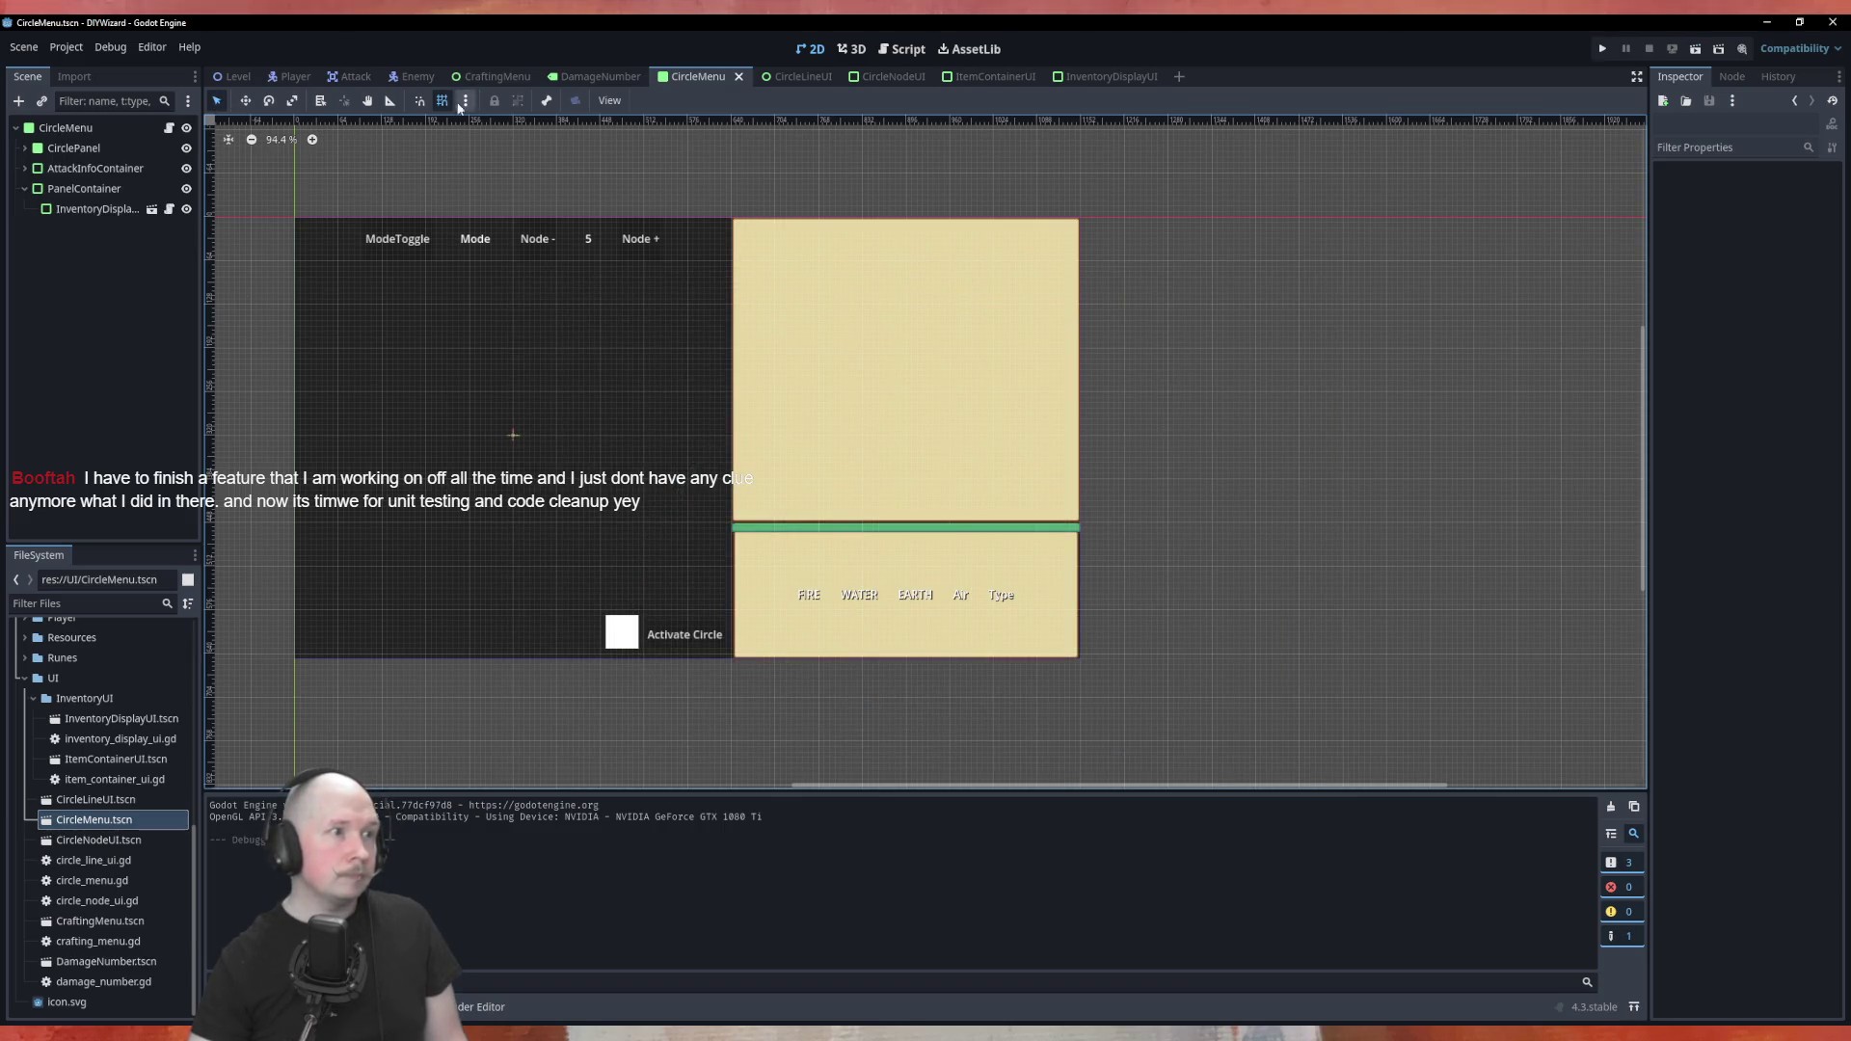
left_click(168, 133)
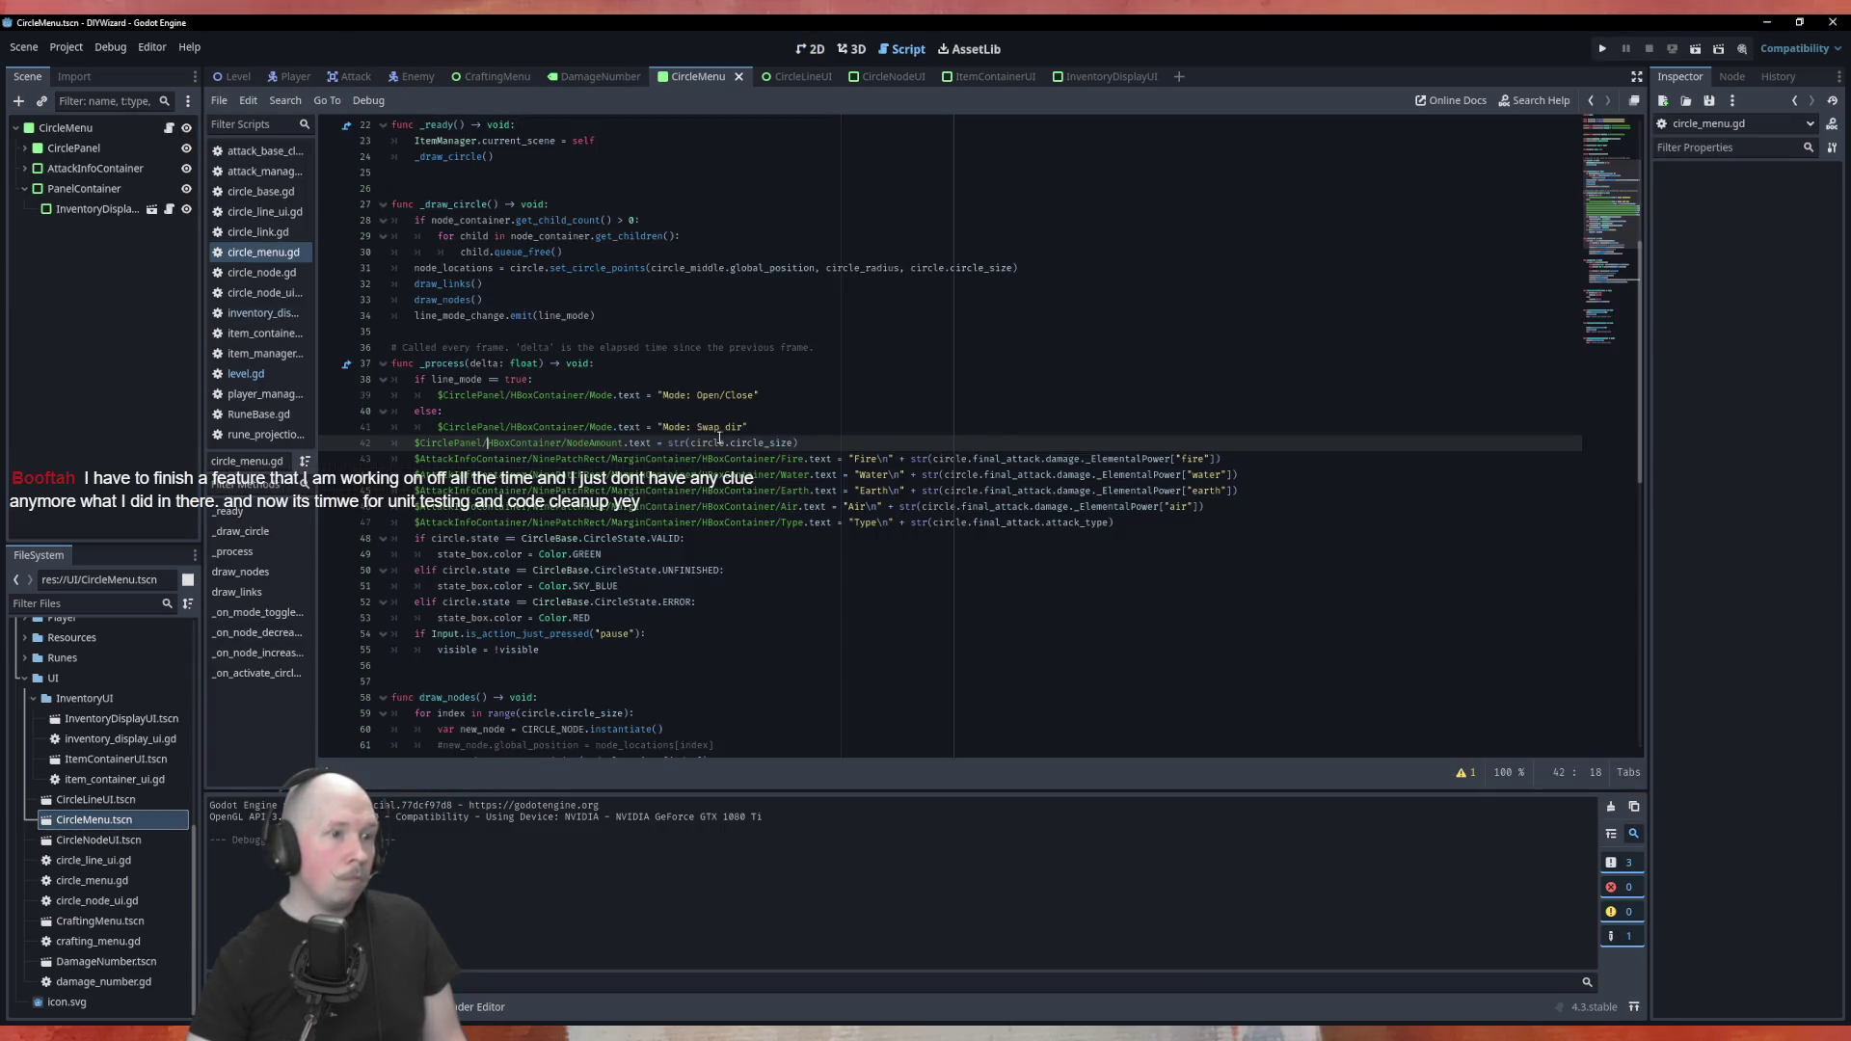
Read circle_menu.gd, selecting the CircleBase type name on line 12
scroll(806, 524, "down", 10)
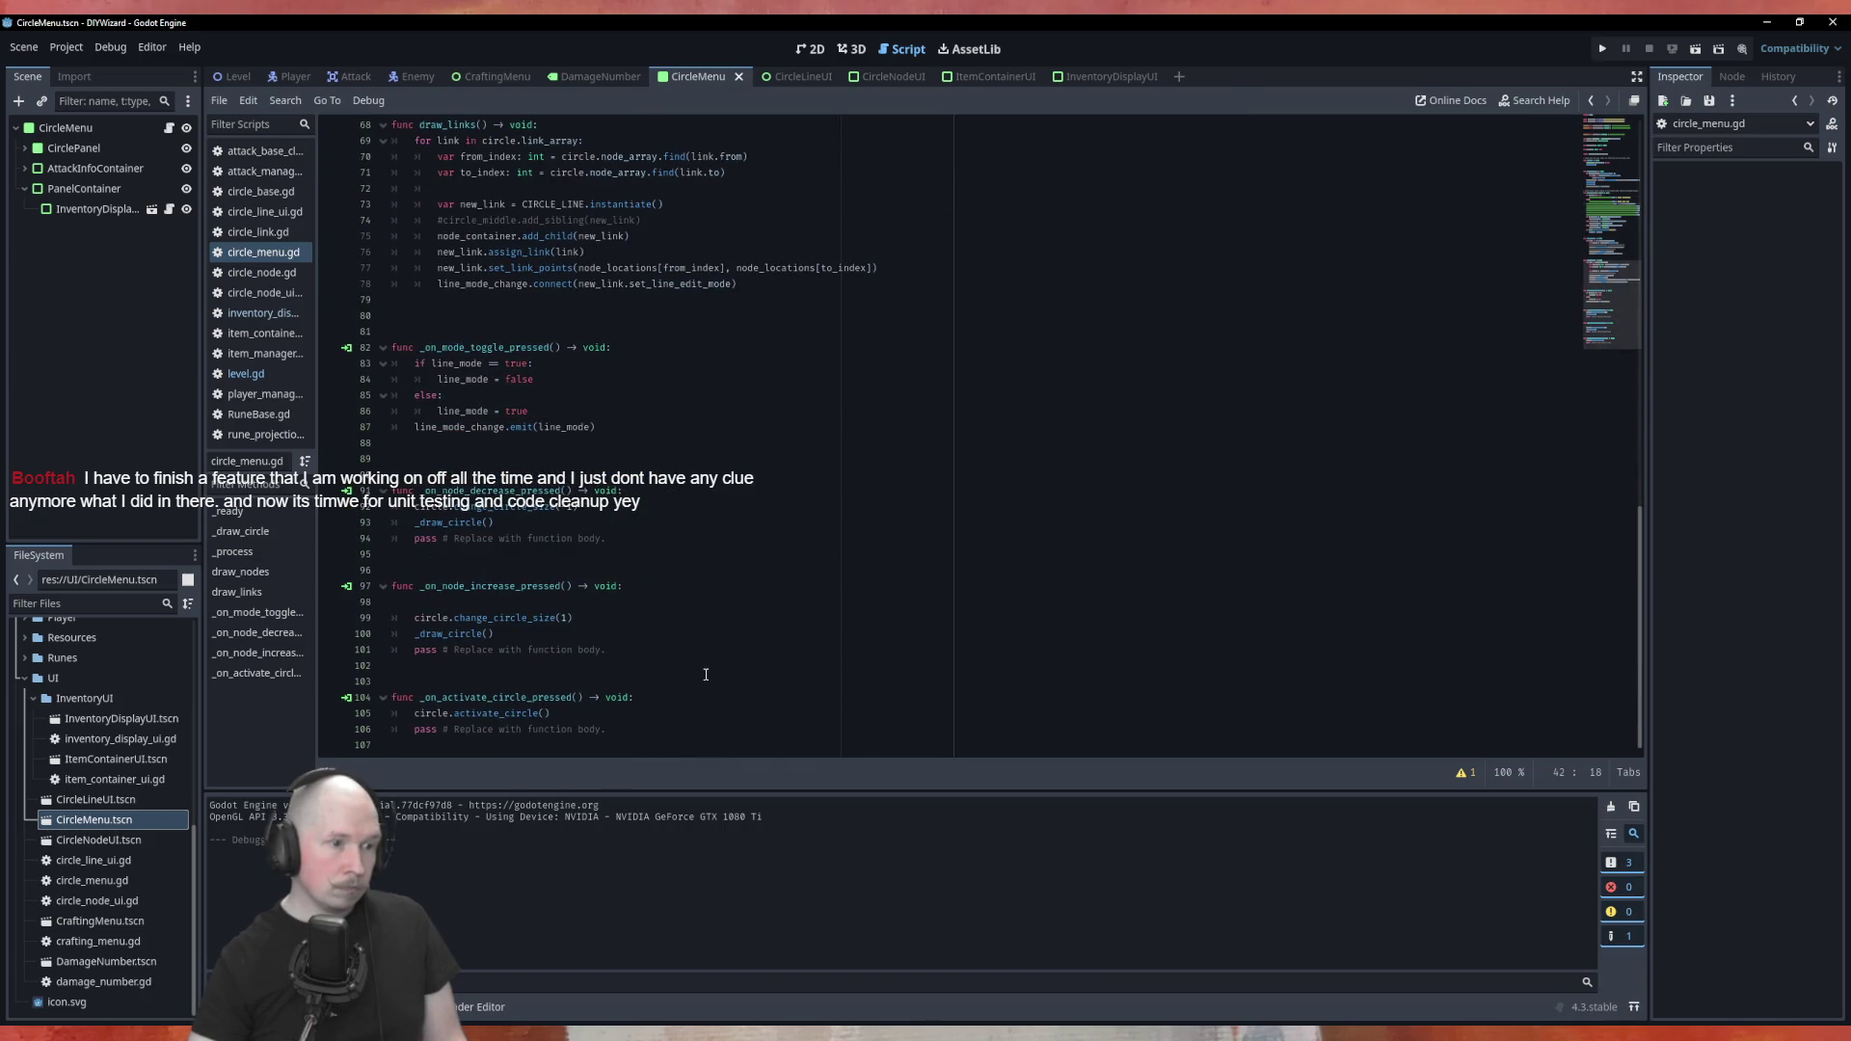
scroll(707, 674, "up", 10)
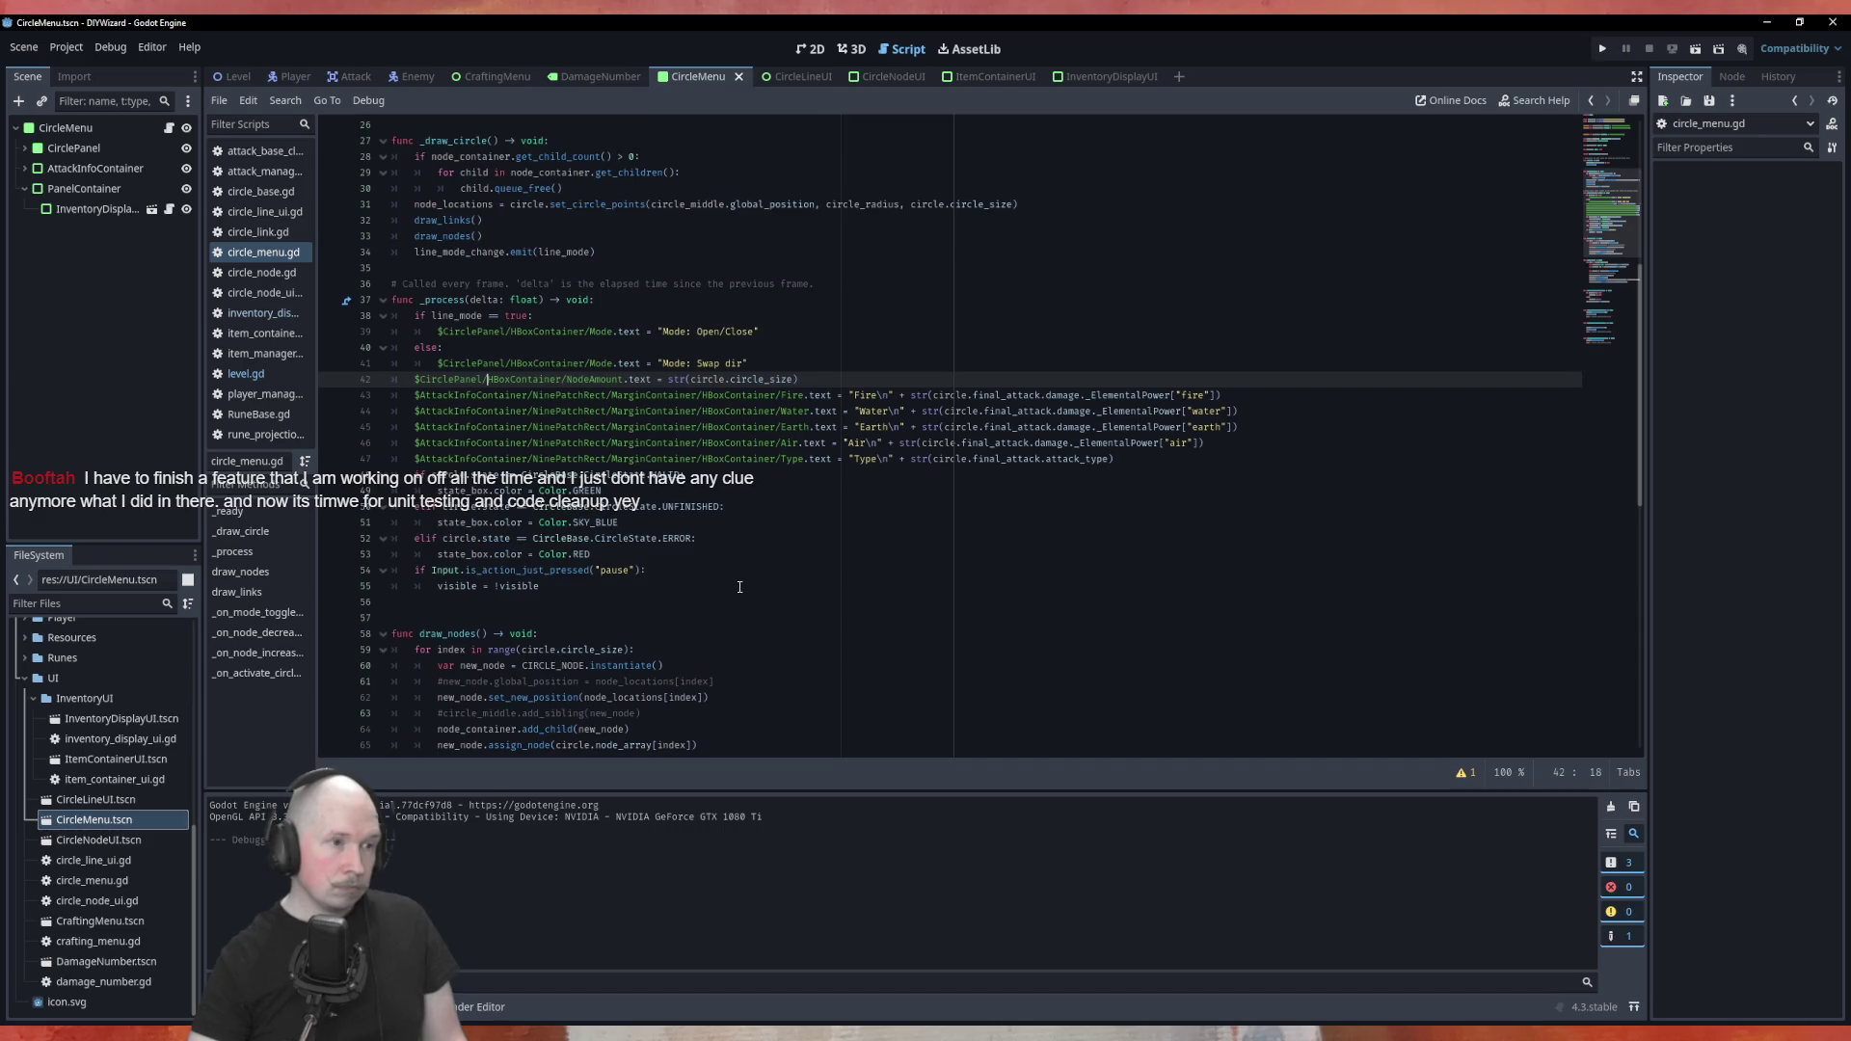
scroll(741, 586, "up", 5)
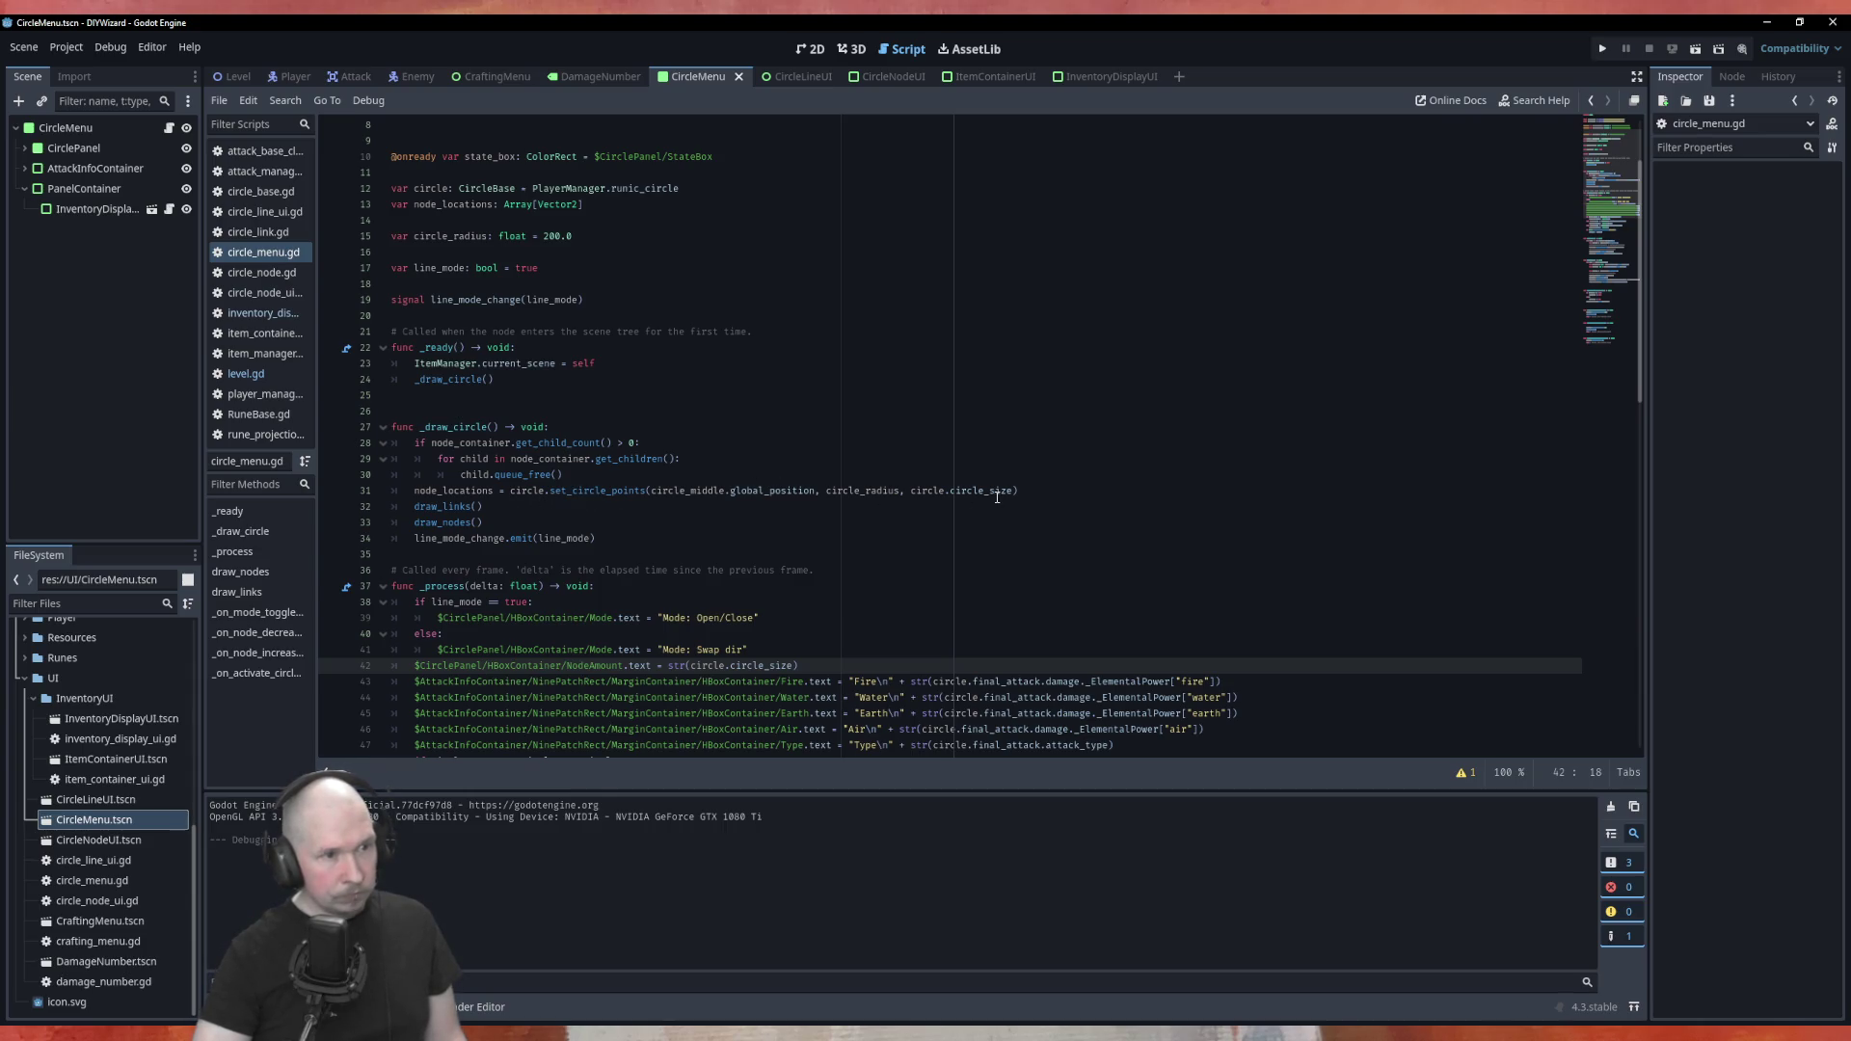
scroll(991, 500, "up", 2)
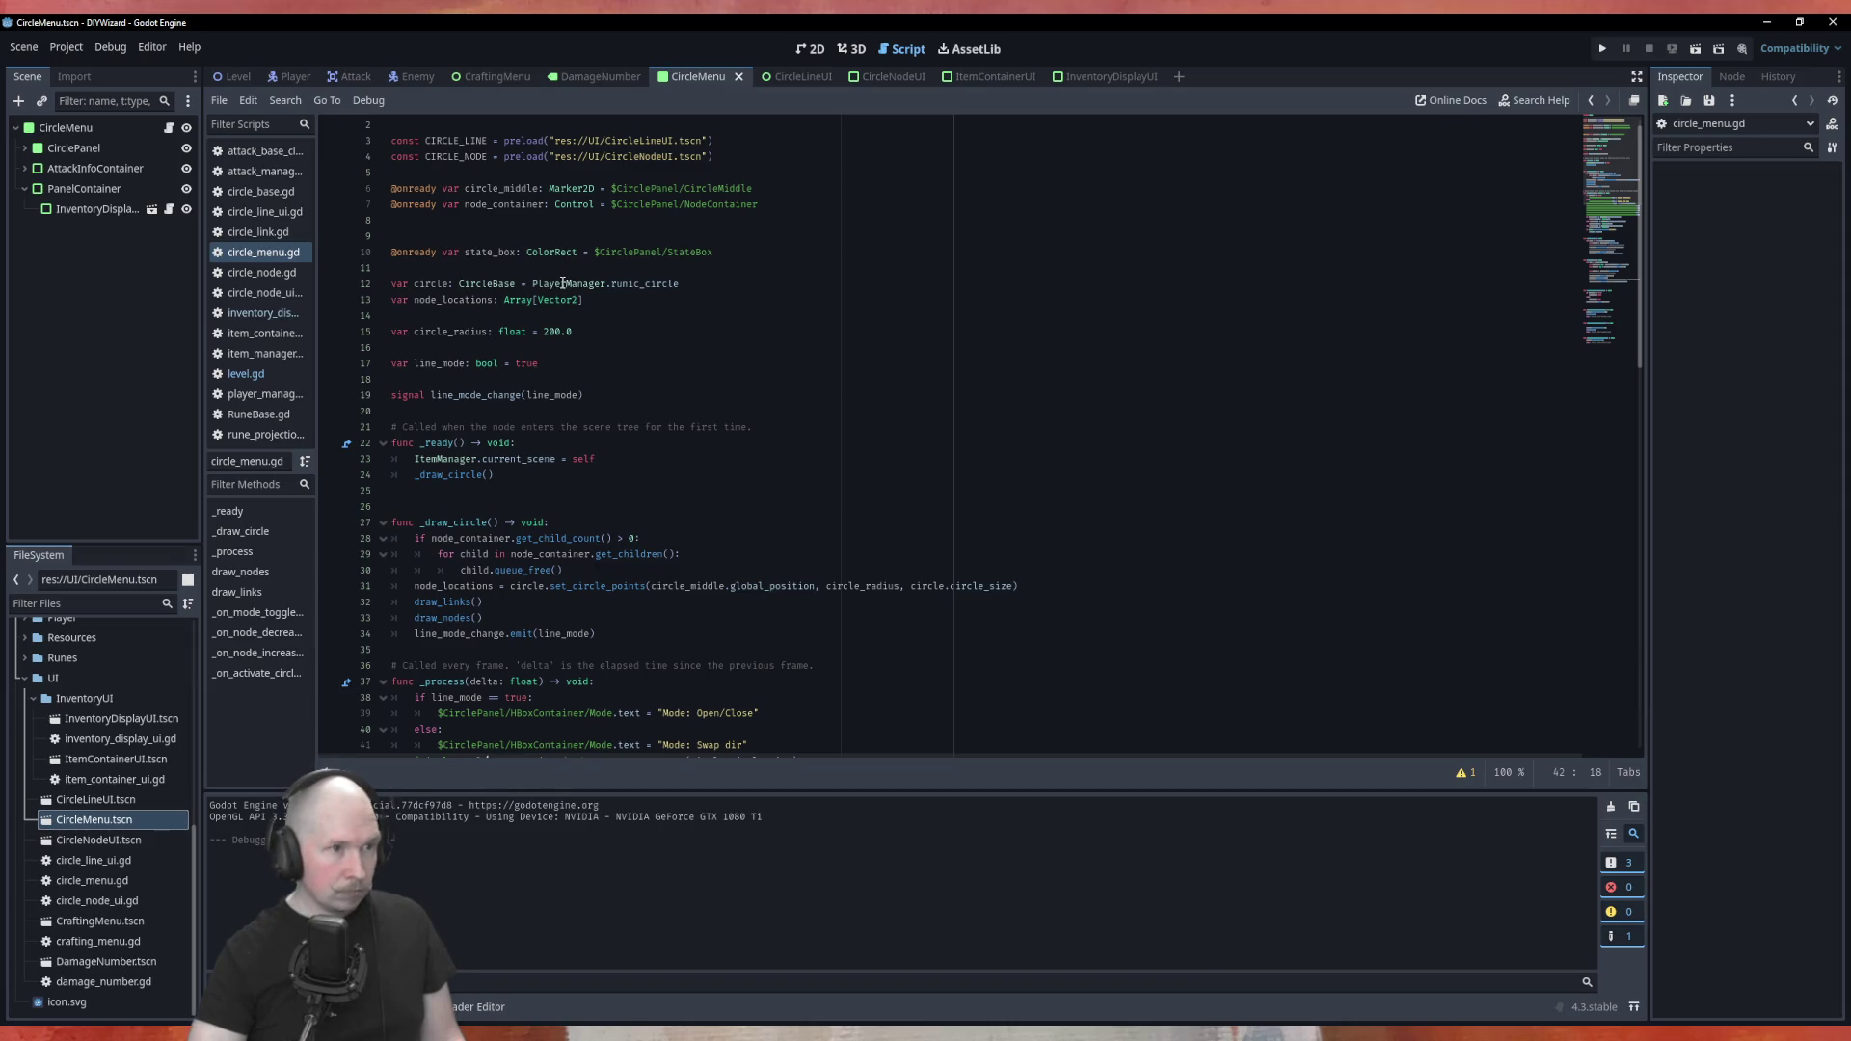
double_click(487, 284)
left_click(727, 362)
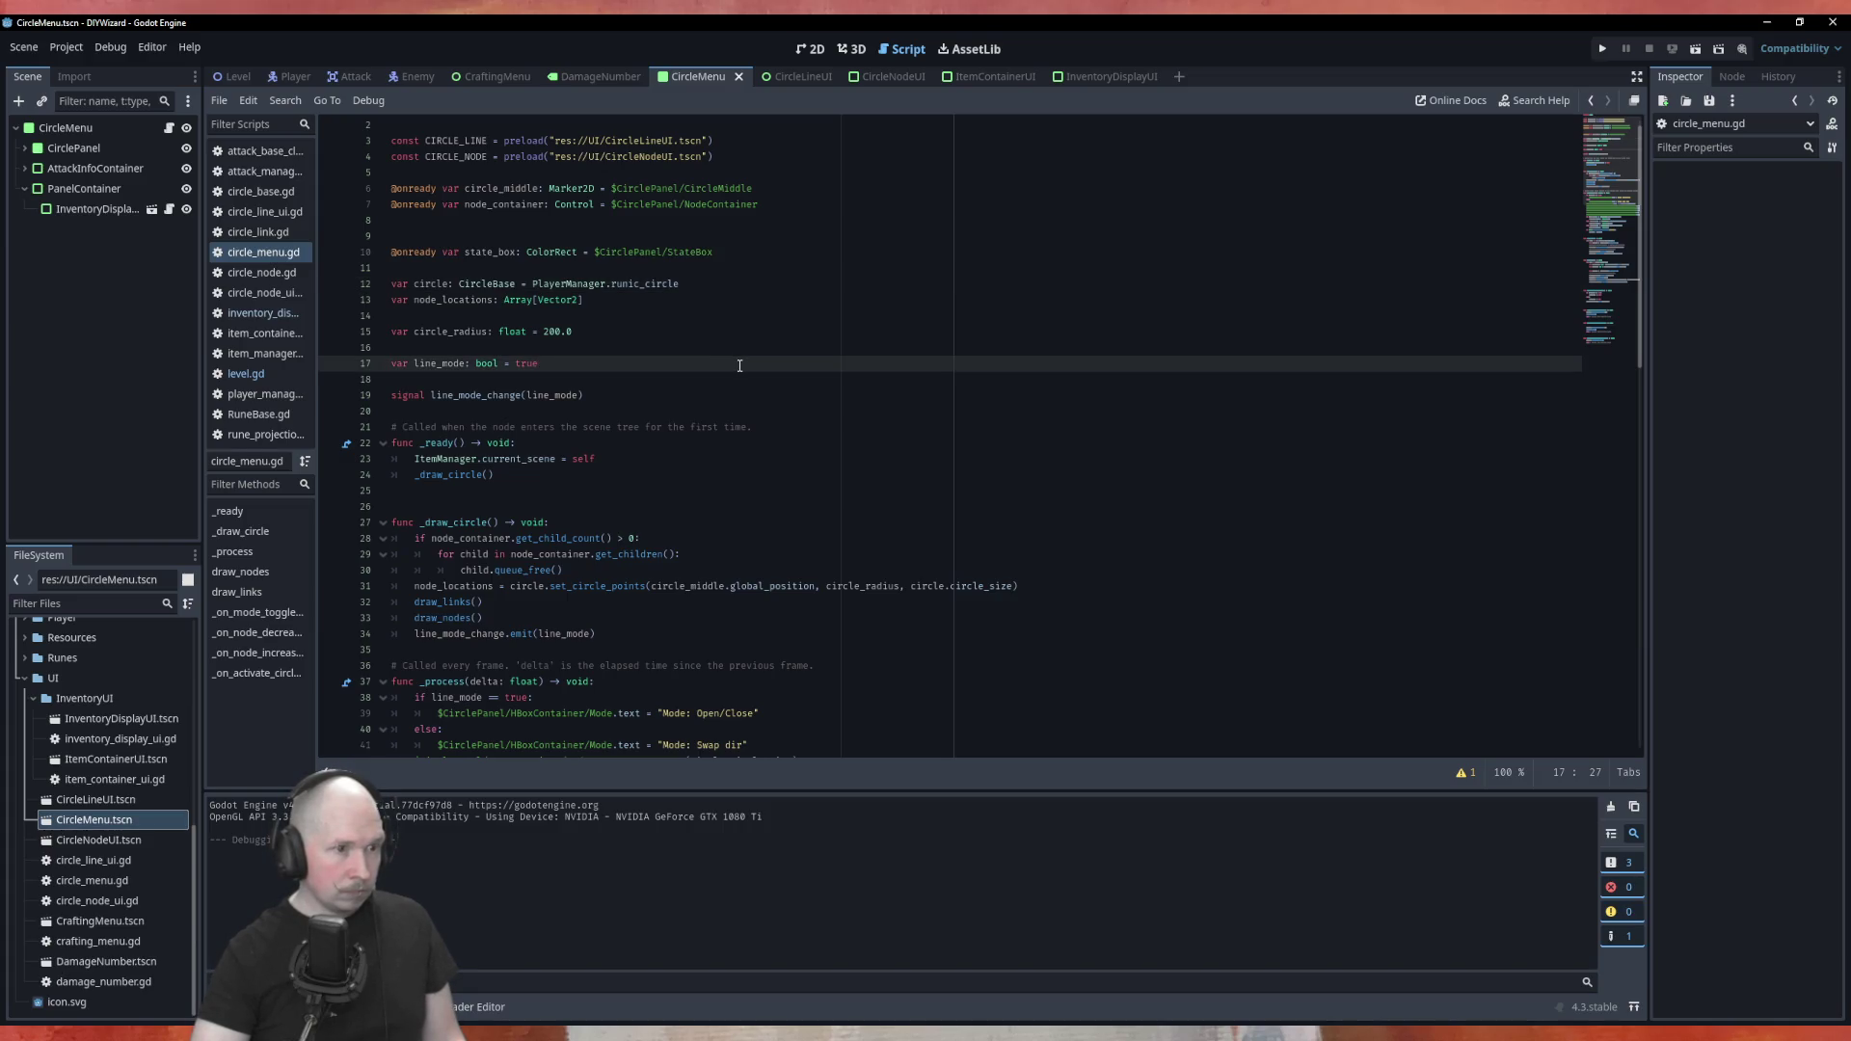
scroll(739, 366, "down", 3)
scroll(750, 357, "up", 3)
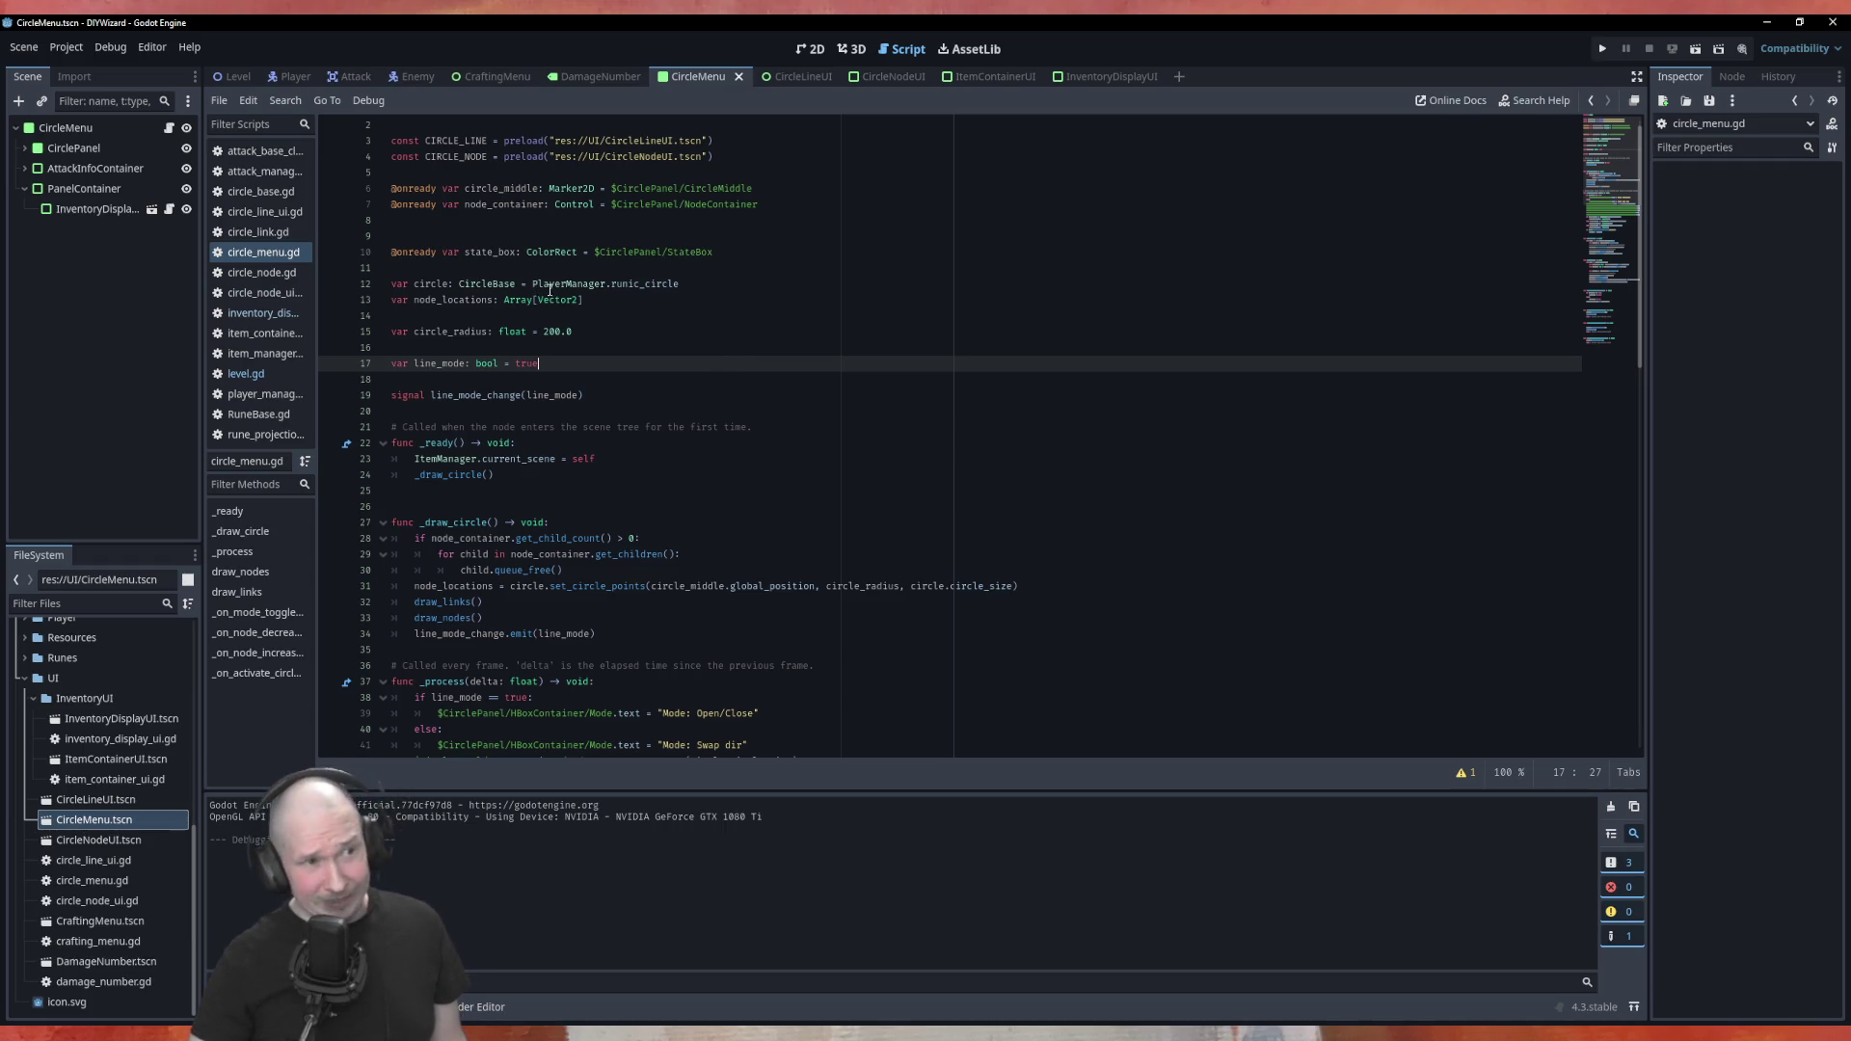
Select the activate_circle call on line 105, then view circle_base.gd from its top
scroll(625, 280, "down", 5)
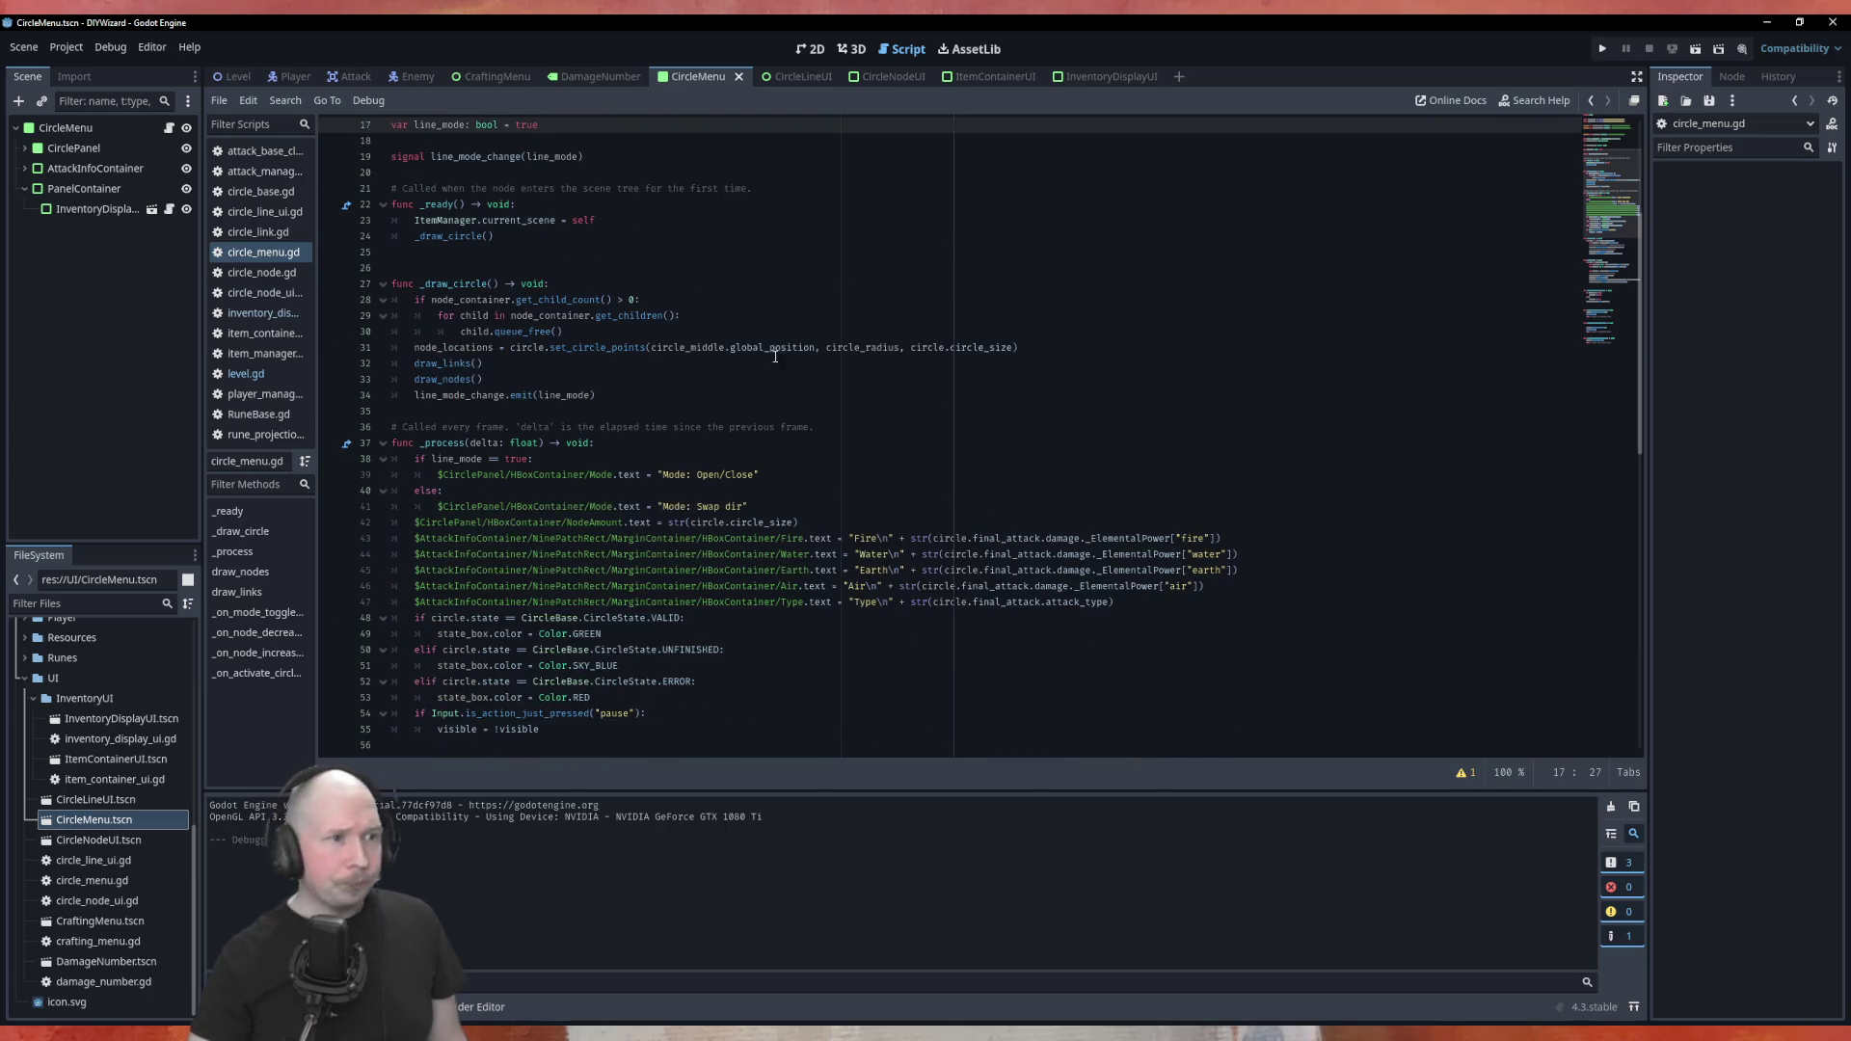
scroll(633, 315, "down", 17)
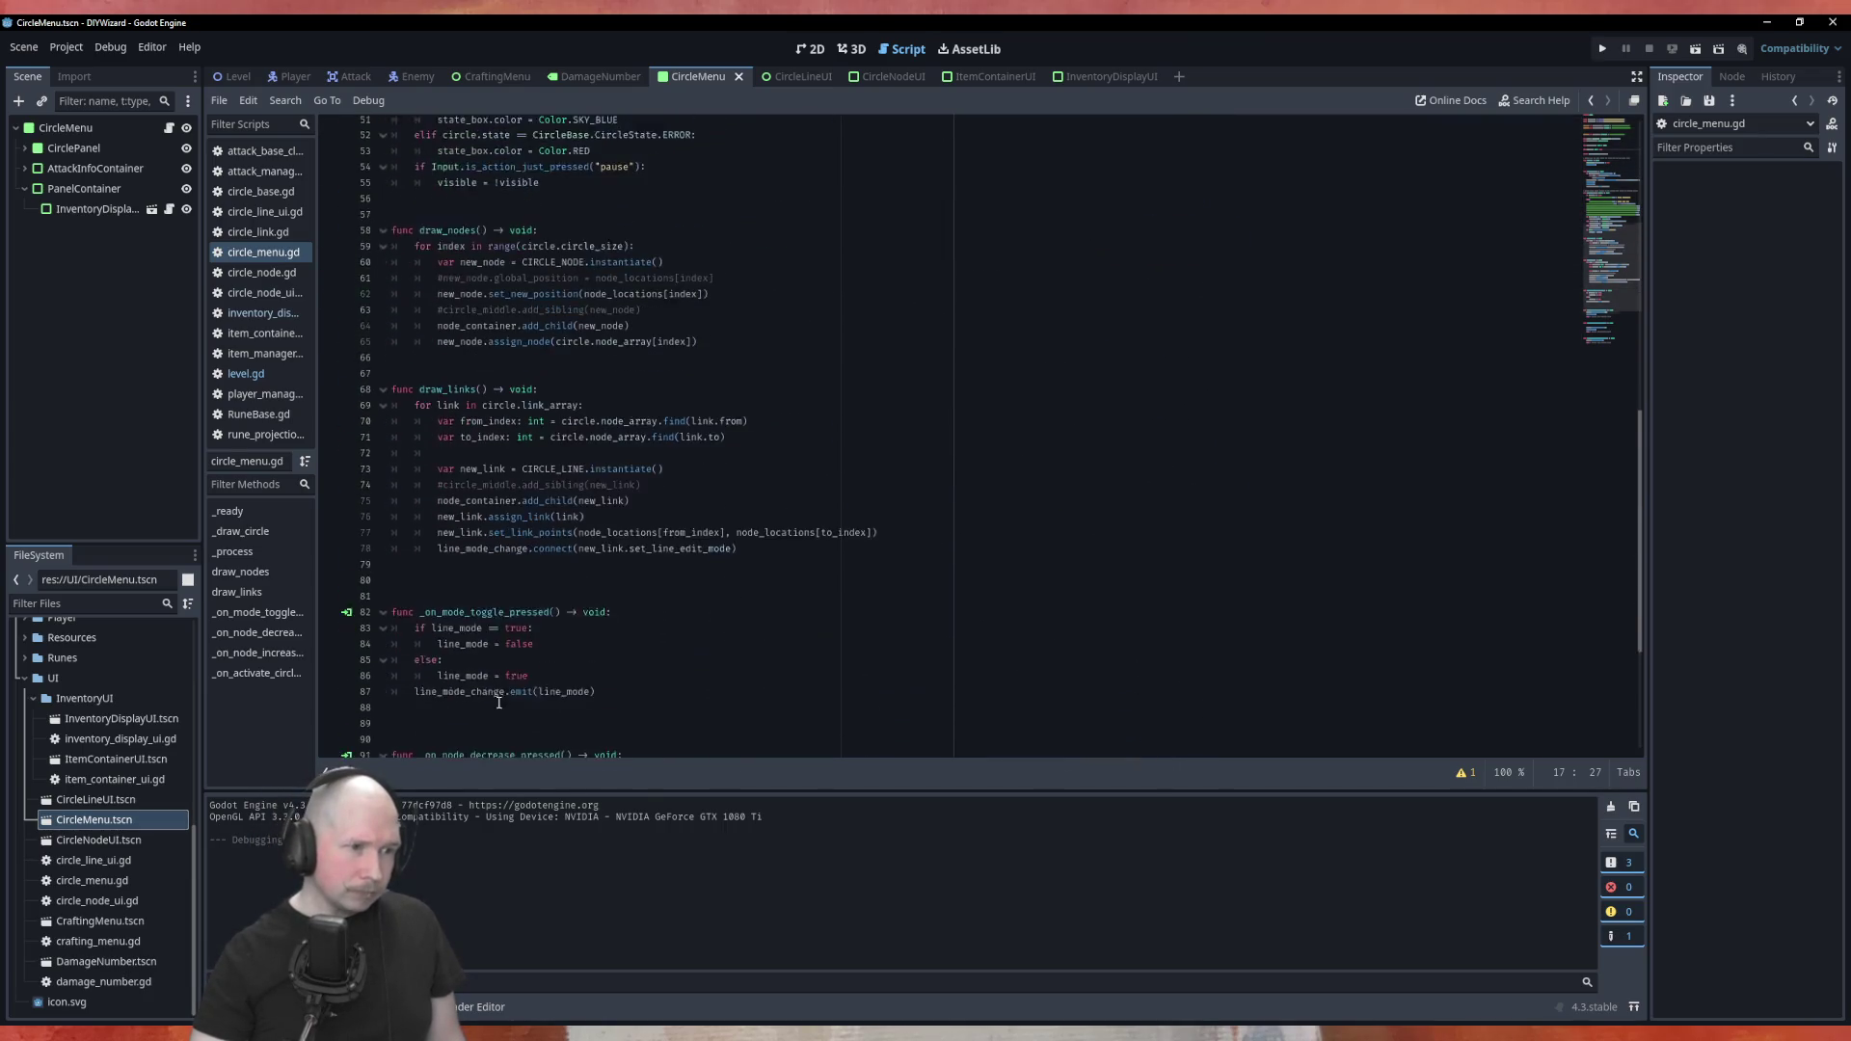
double_click(495, 714)
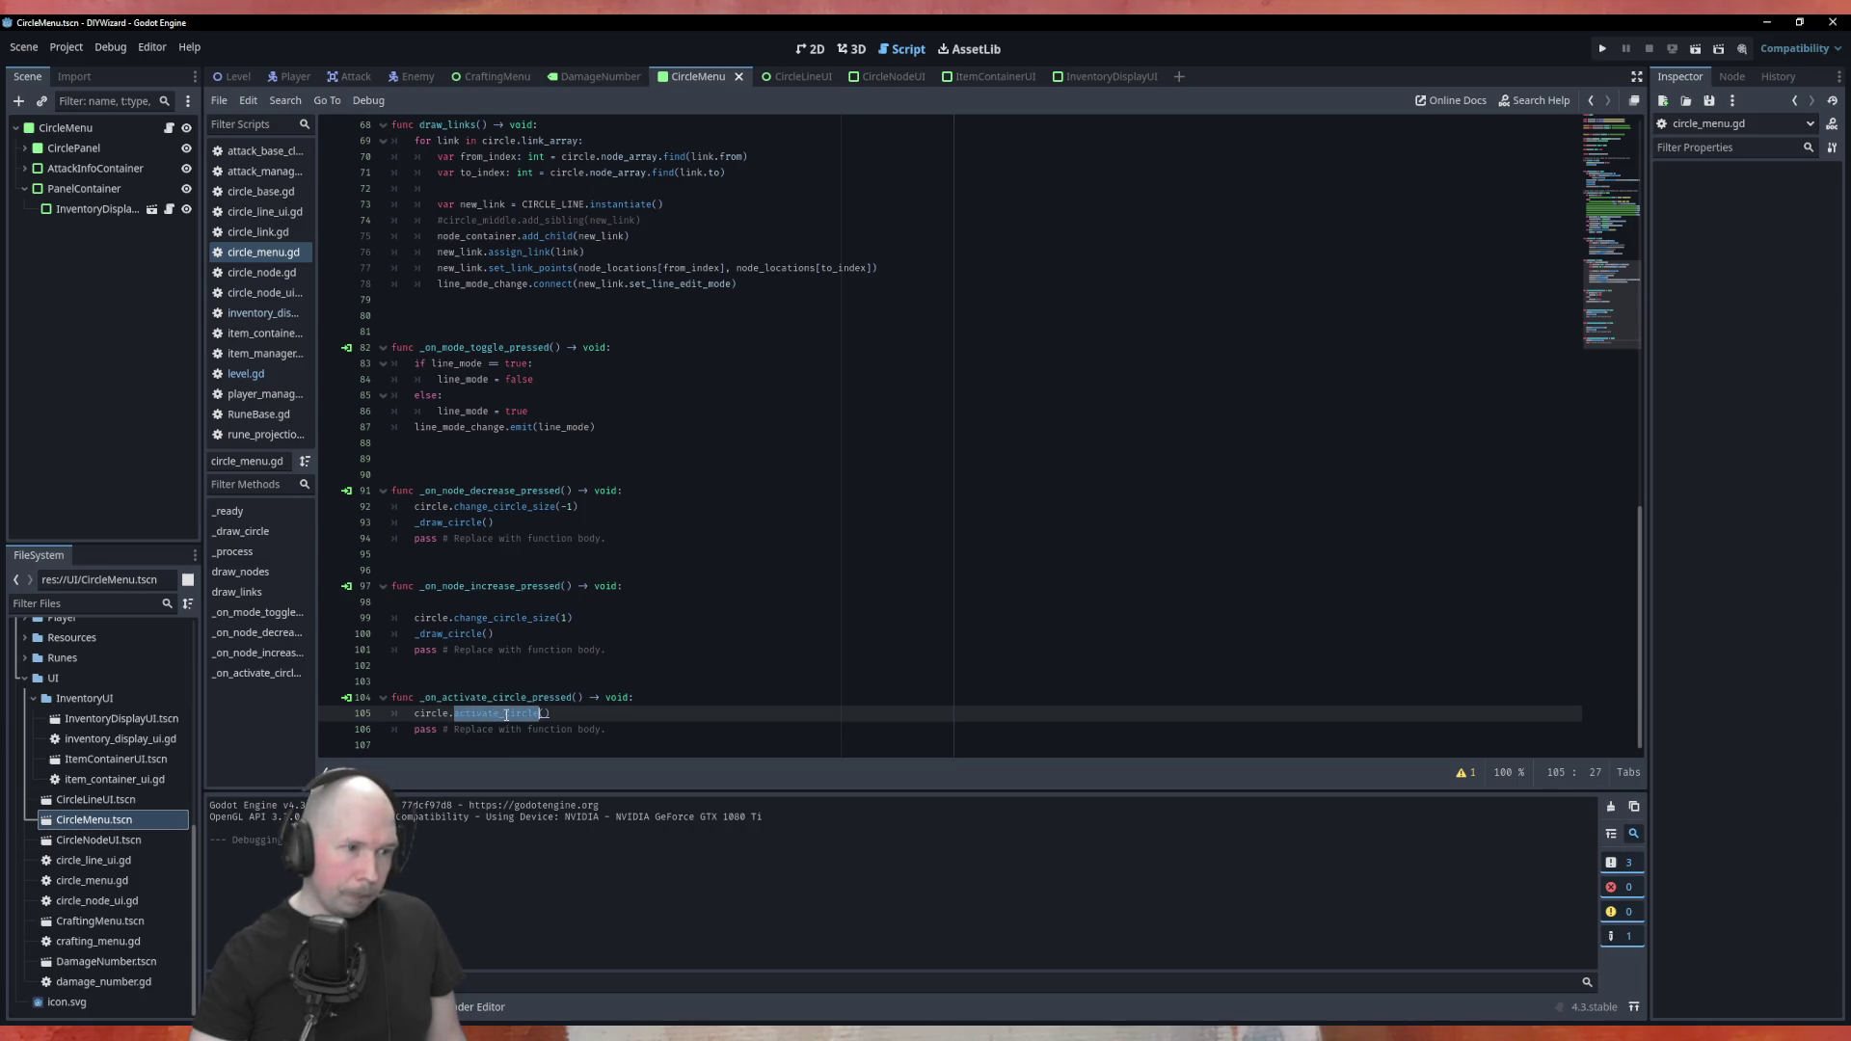
scroll(506, 715, "up", 20)
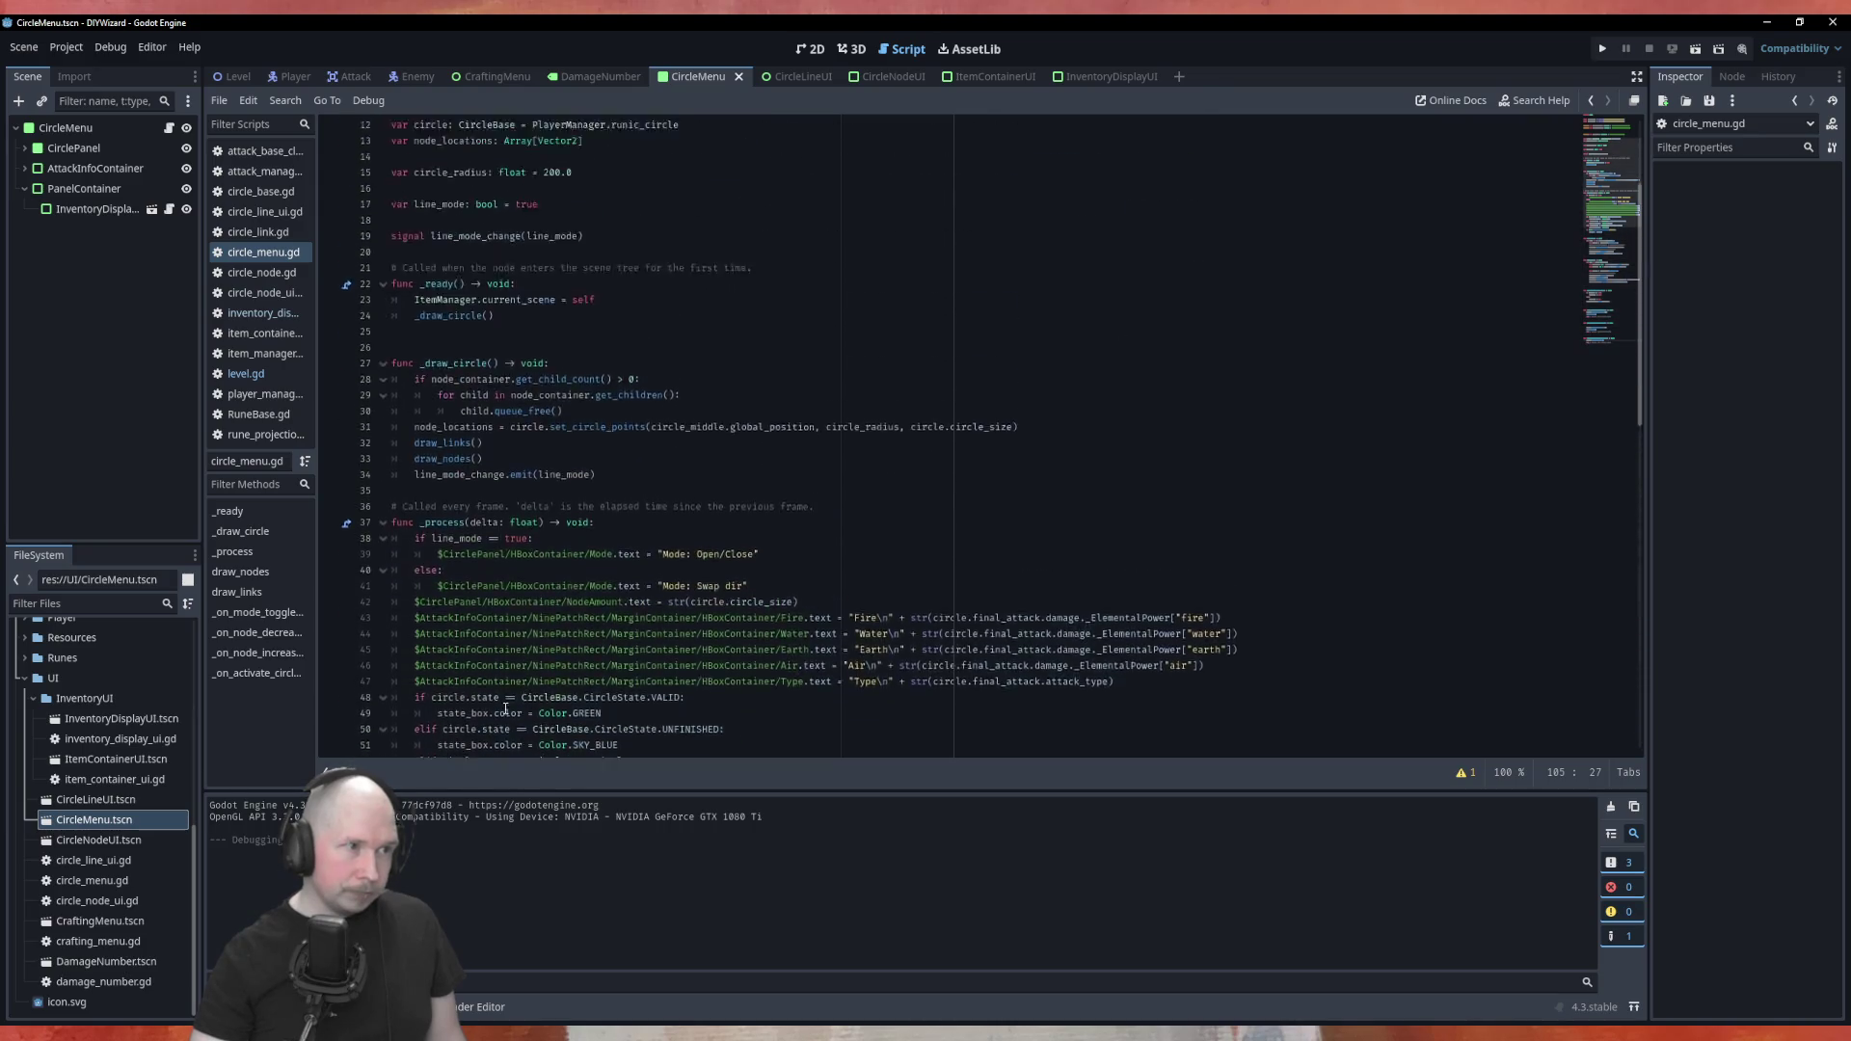
left_click(276, 193)
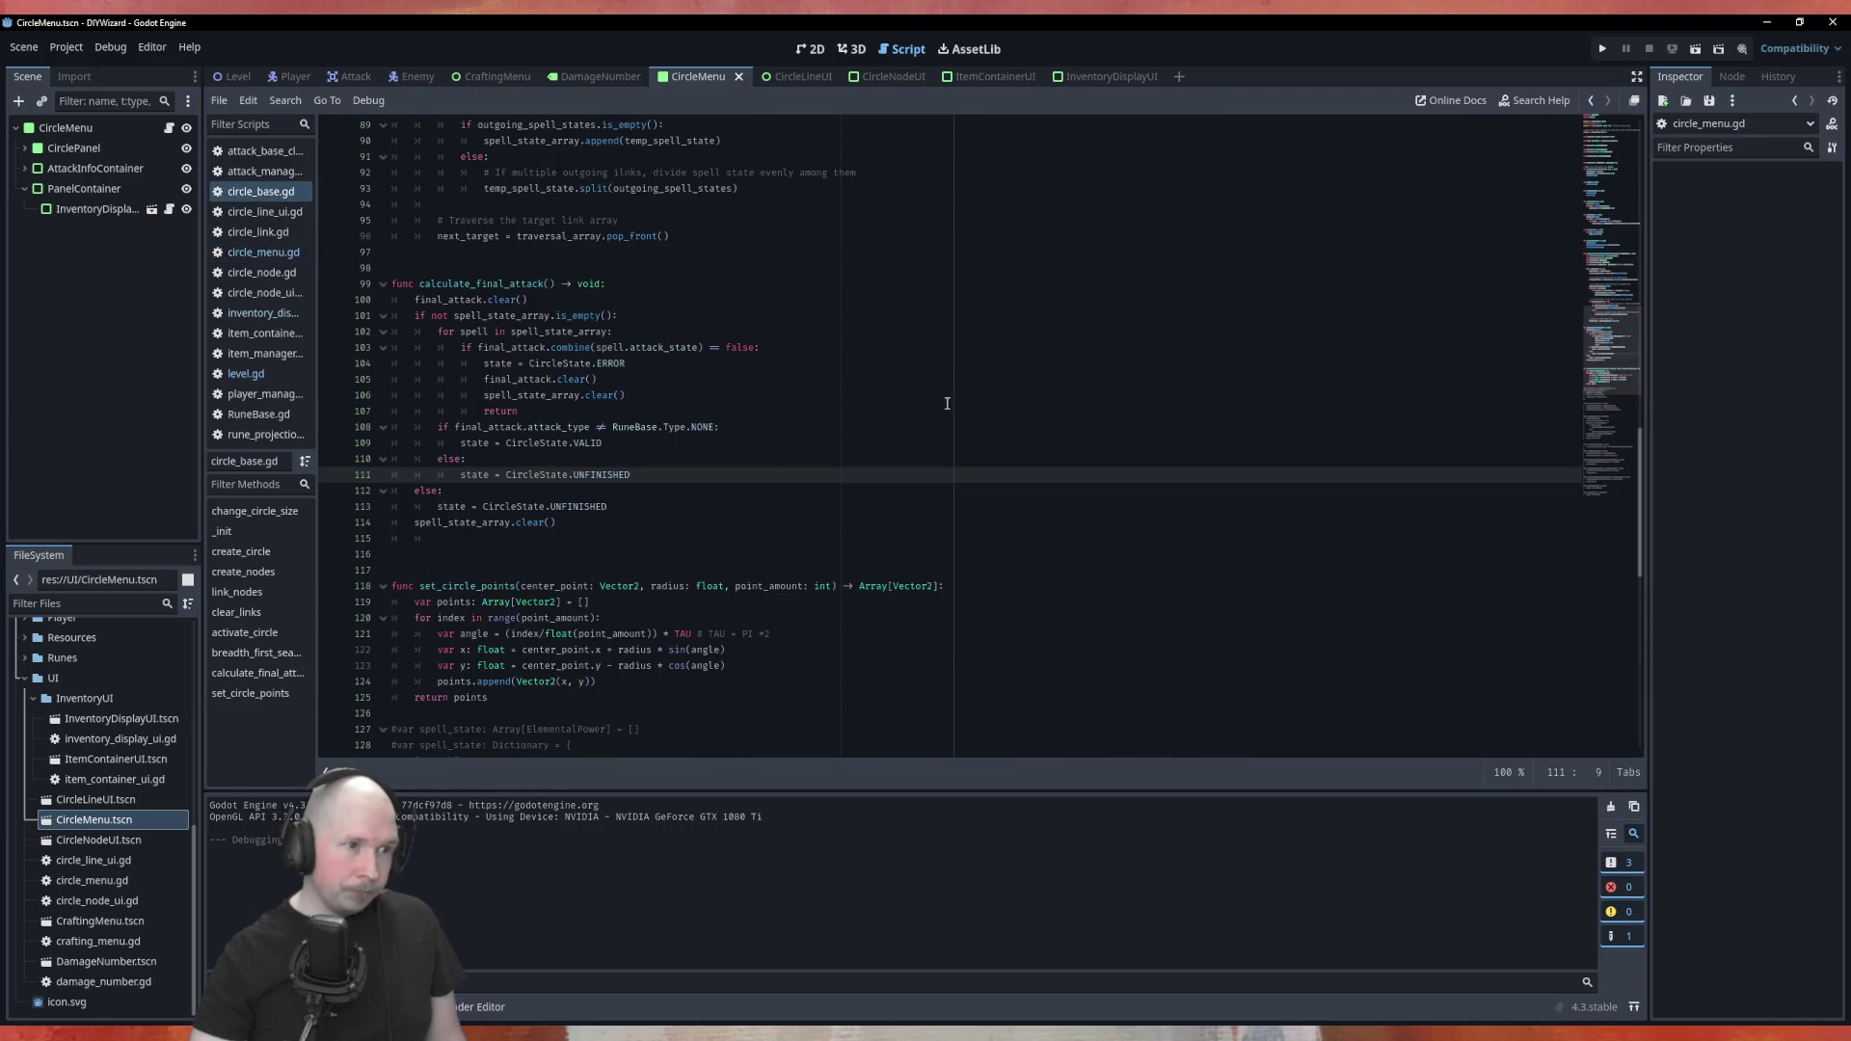
scroll(717, 500, "up", 13)
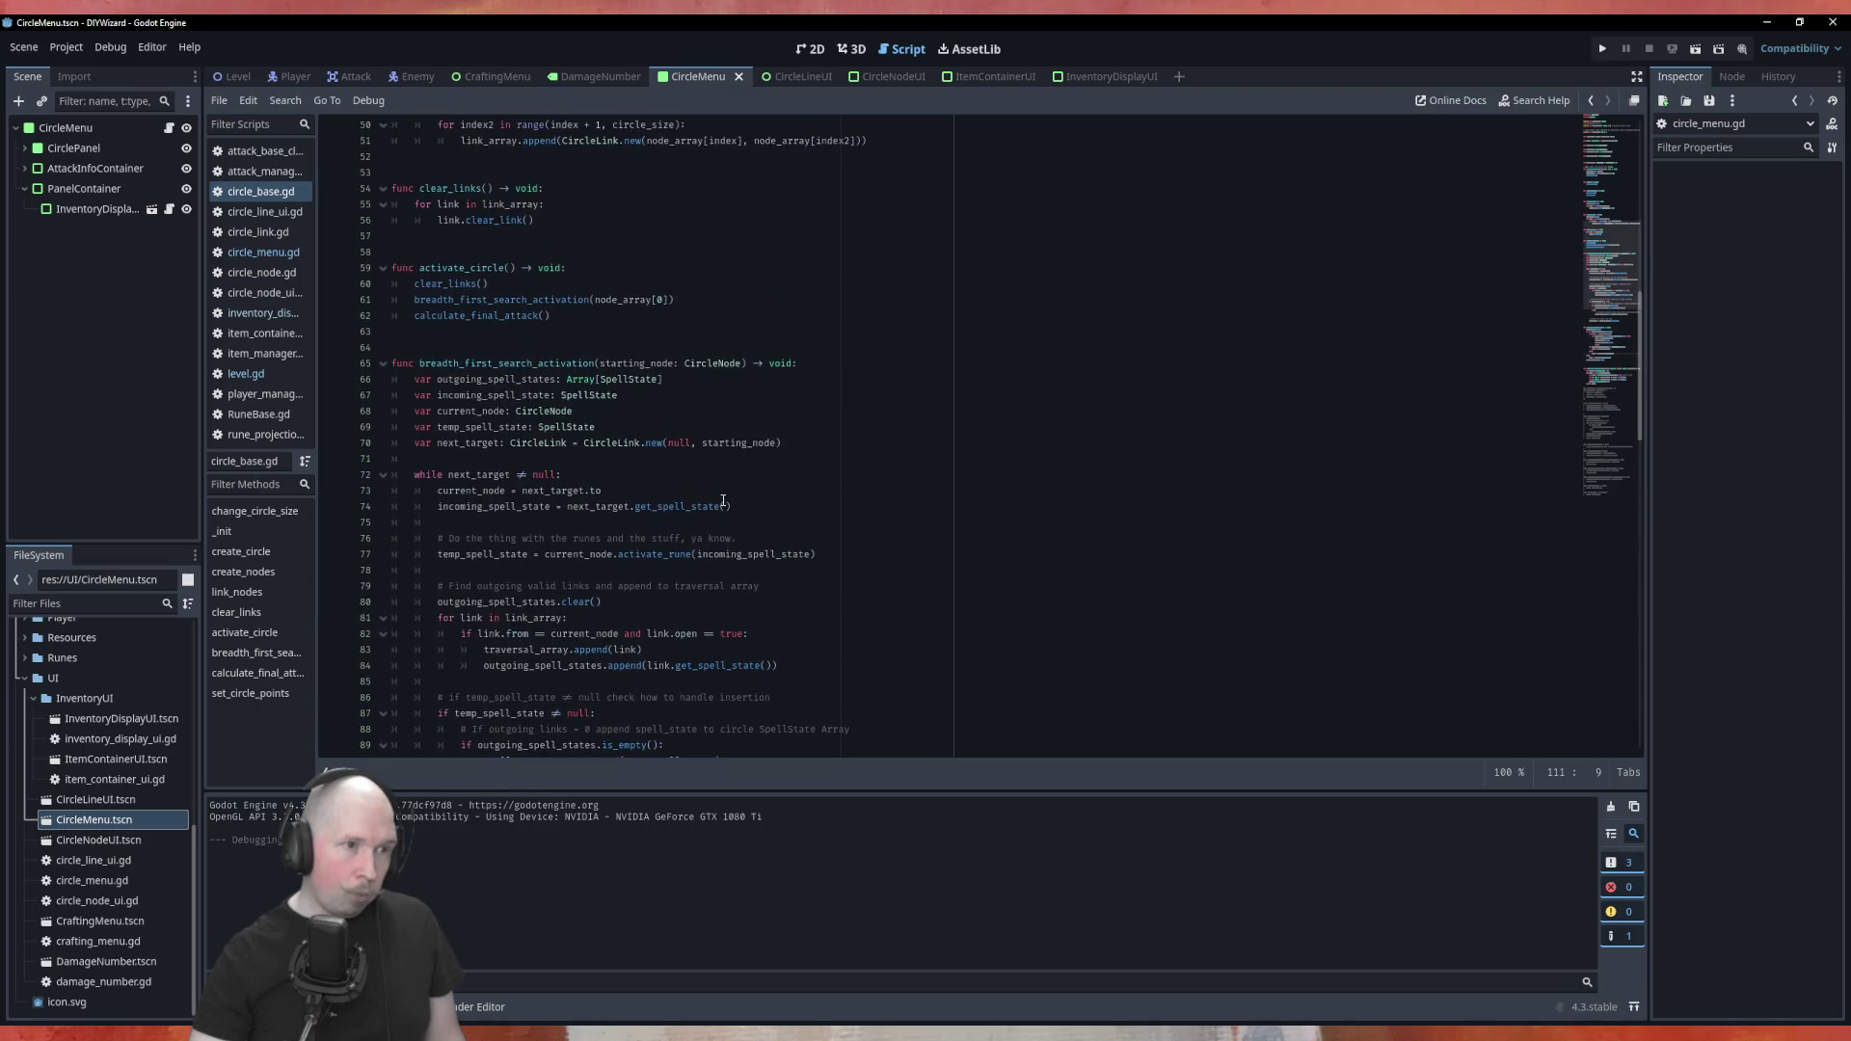
scroll(724, 502, "up", 12)
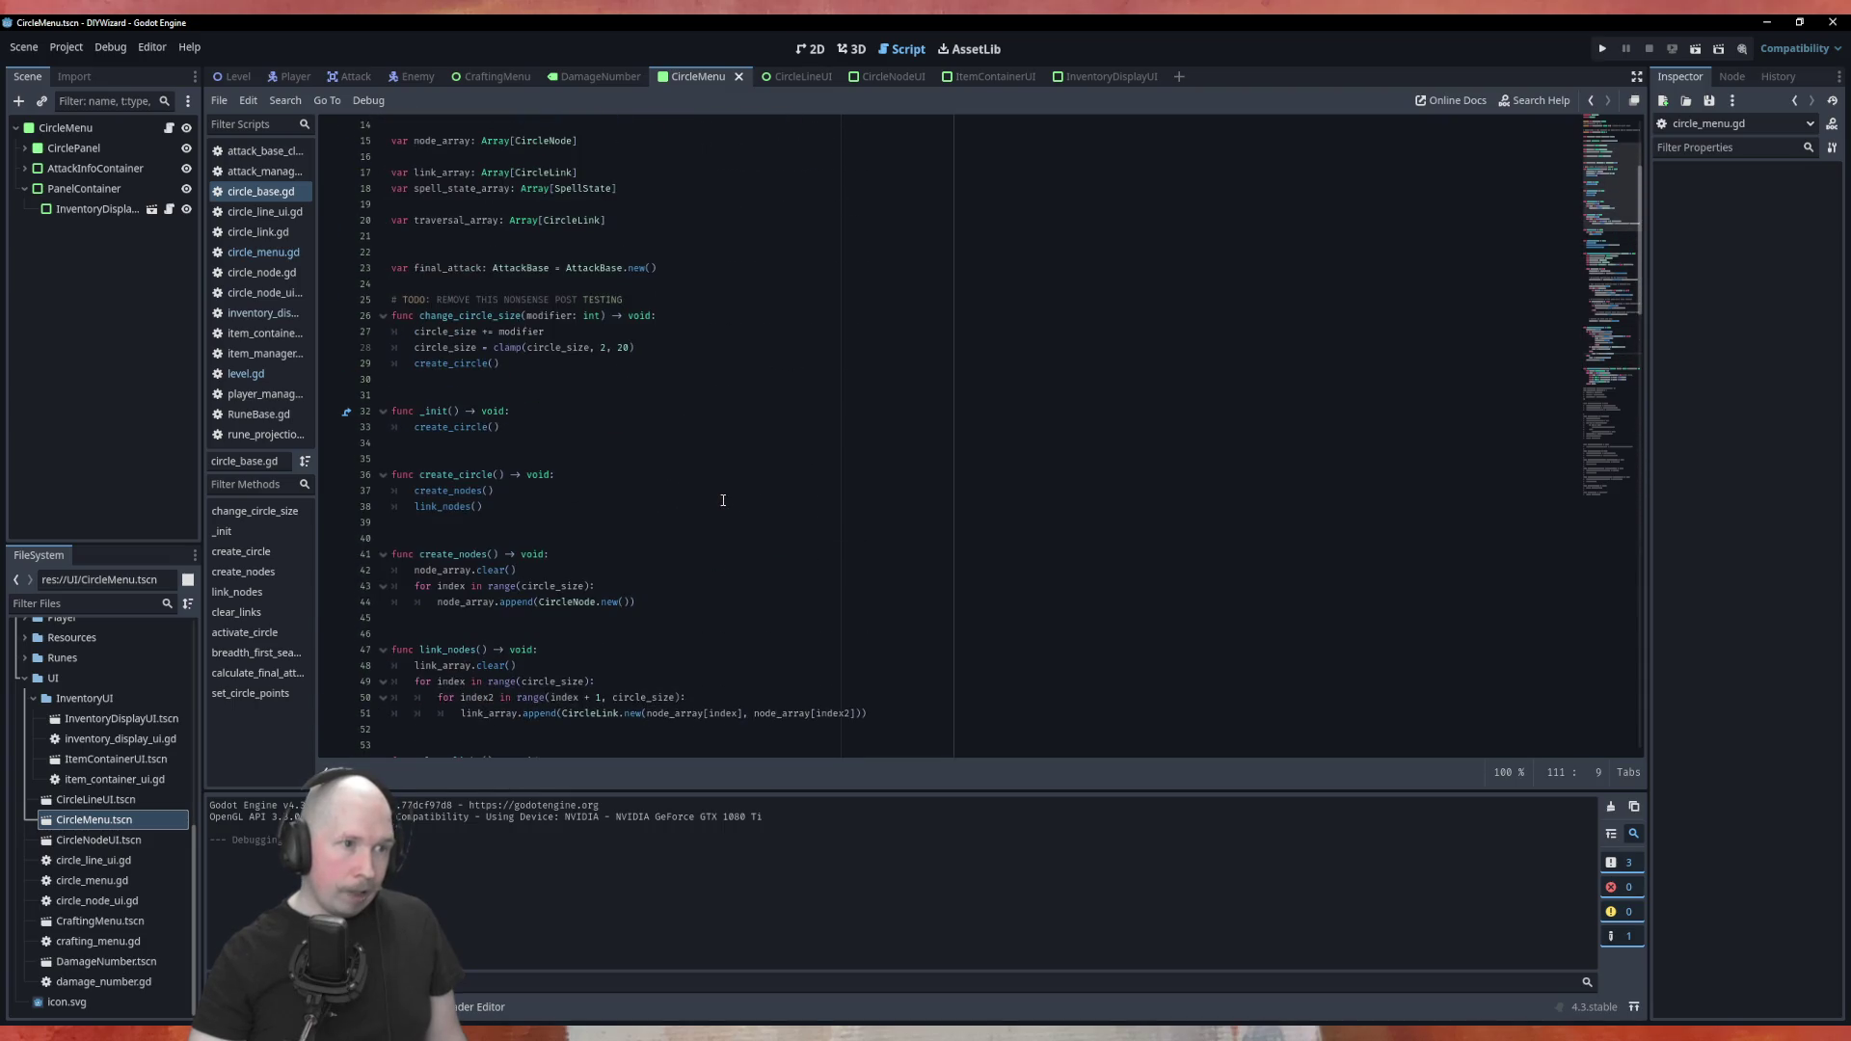
scroll(723, 500, "up", 5)
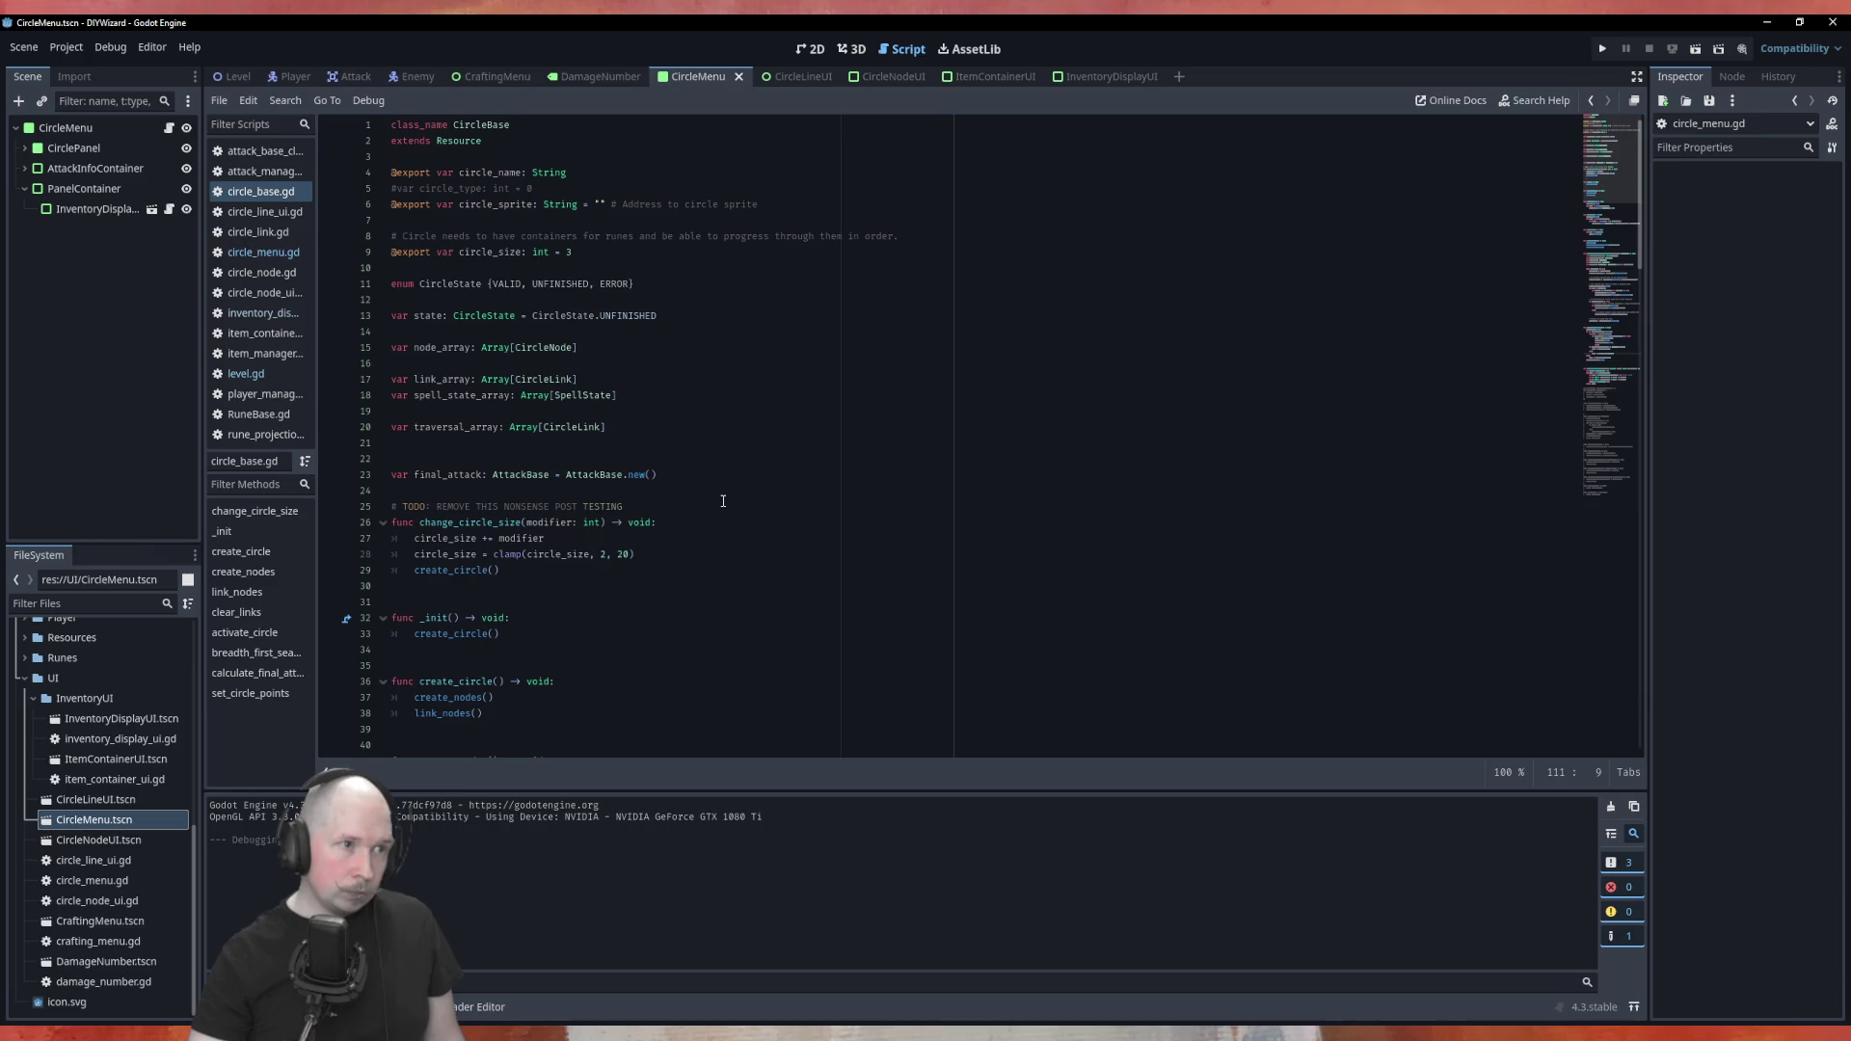
key("ctrl+s")
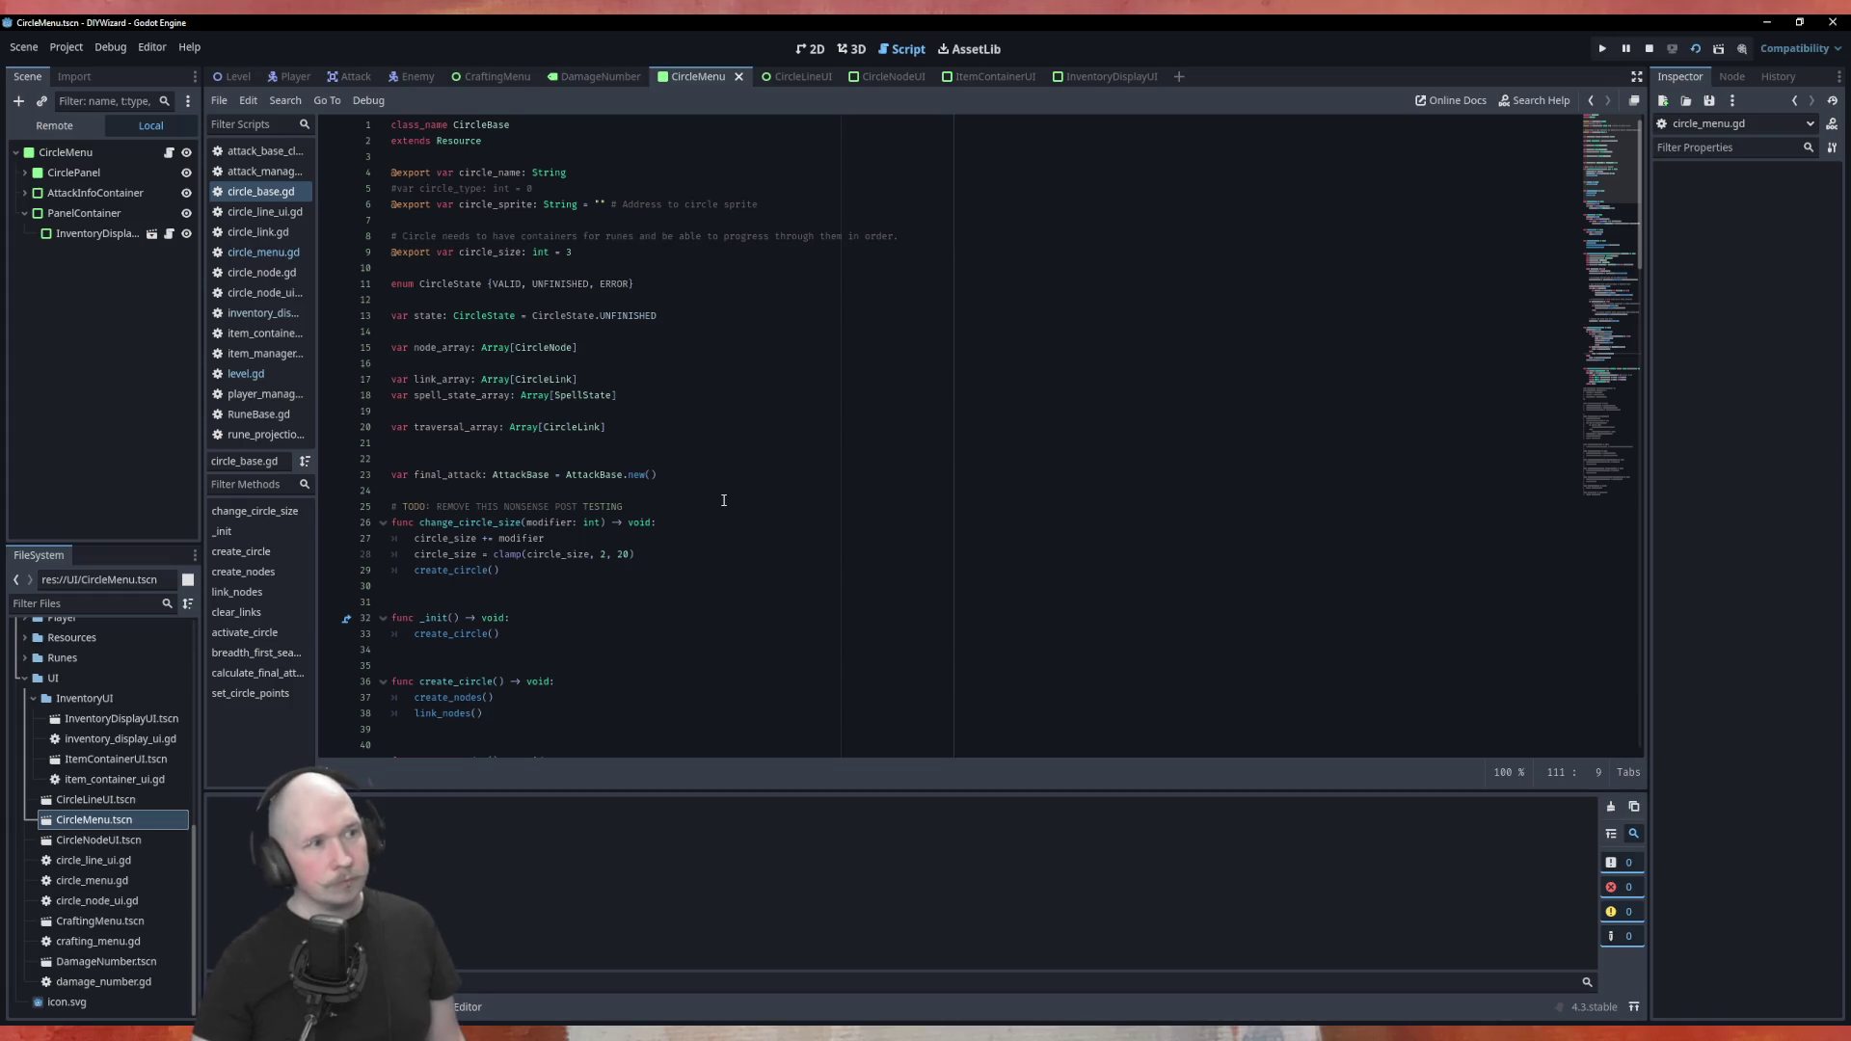
mouse_move(1003, 313)
left_mouse_down()
mouse_move(777, 390)
mouse_move(752, 378)
left_mouse_up()
left_click(54, 126)
key("F8")
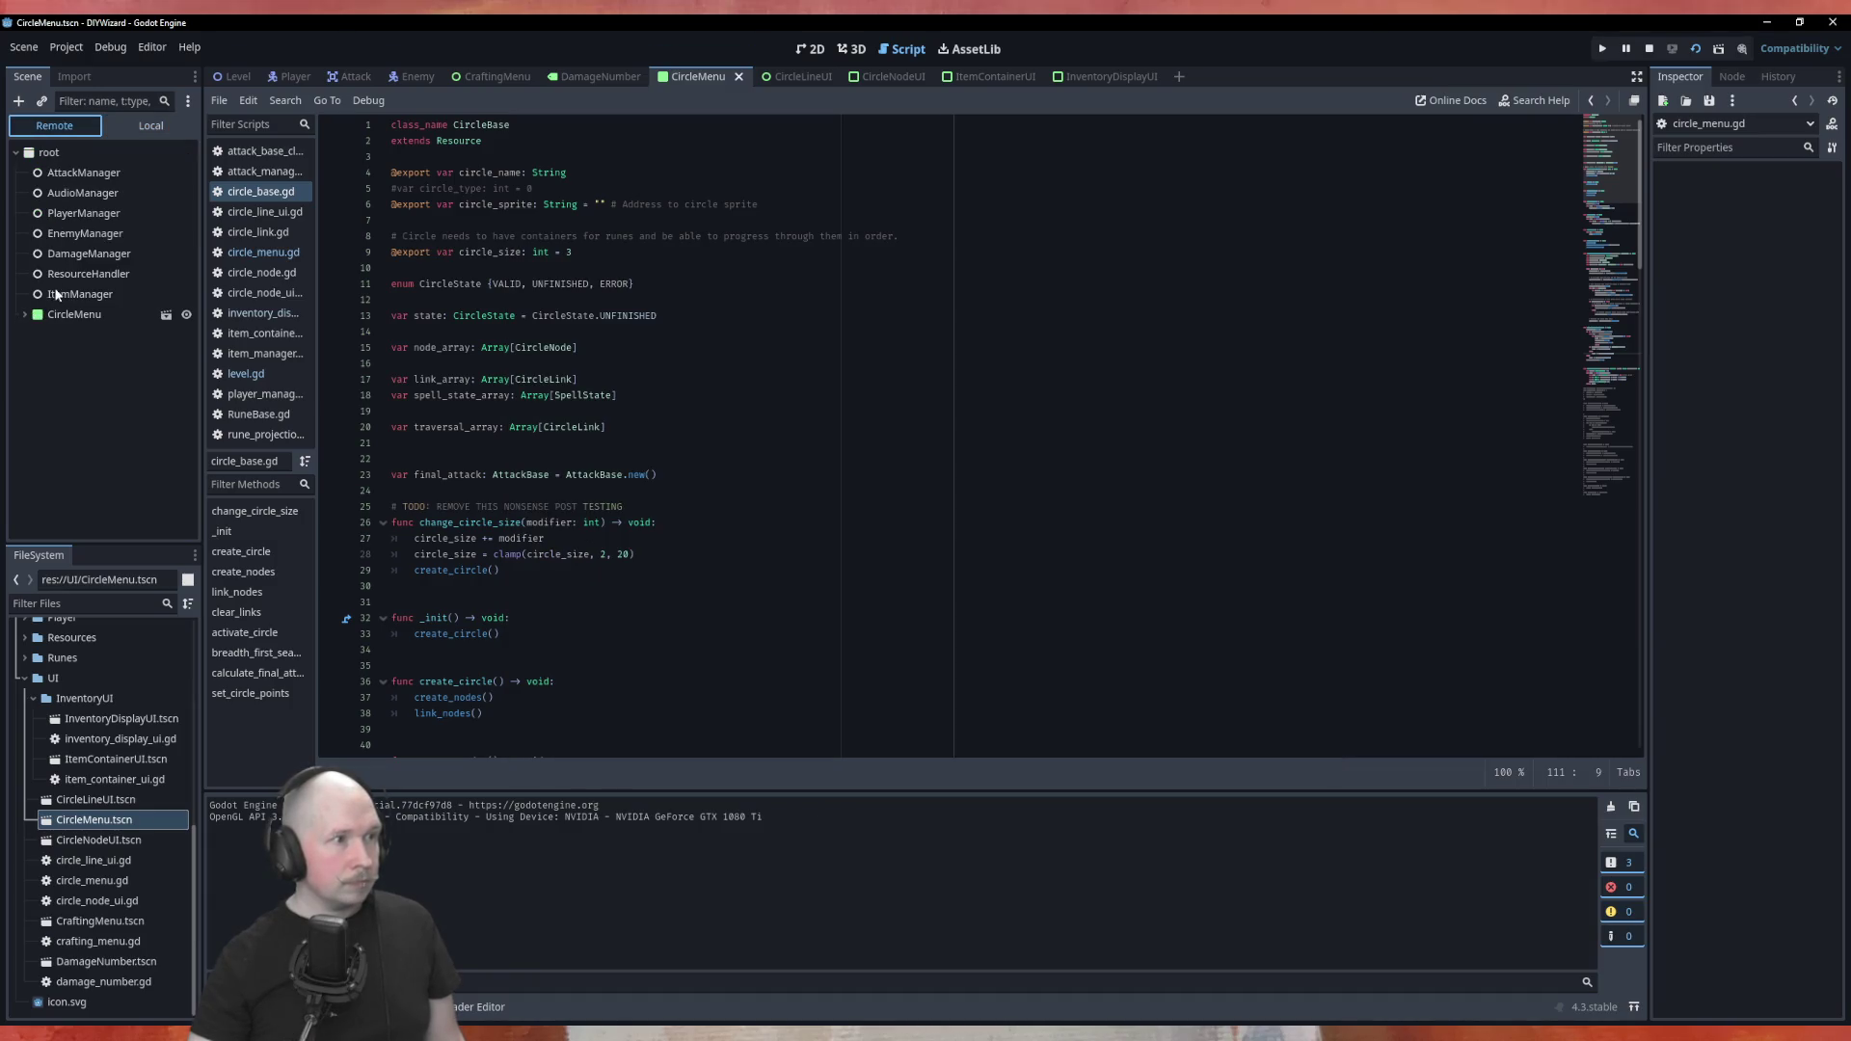
left_click(69, 214)
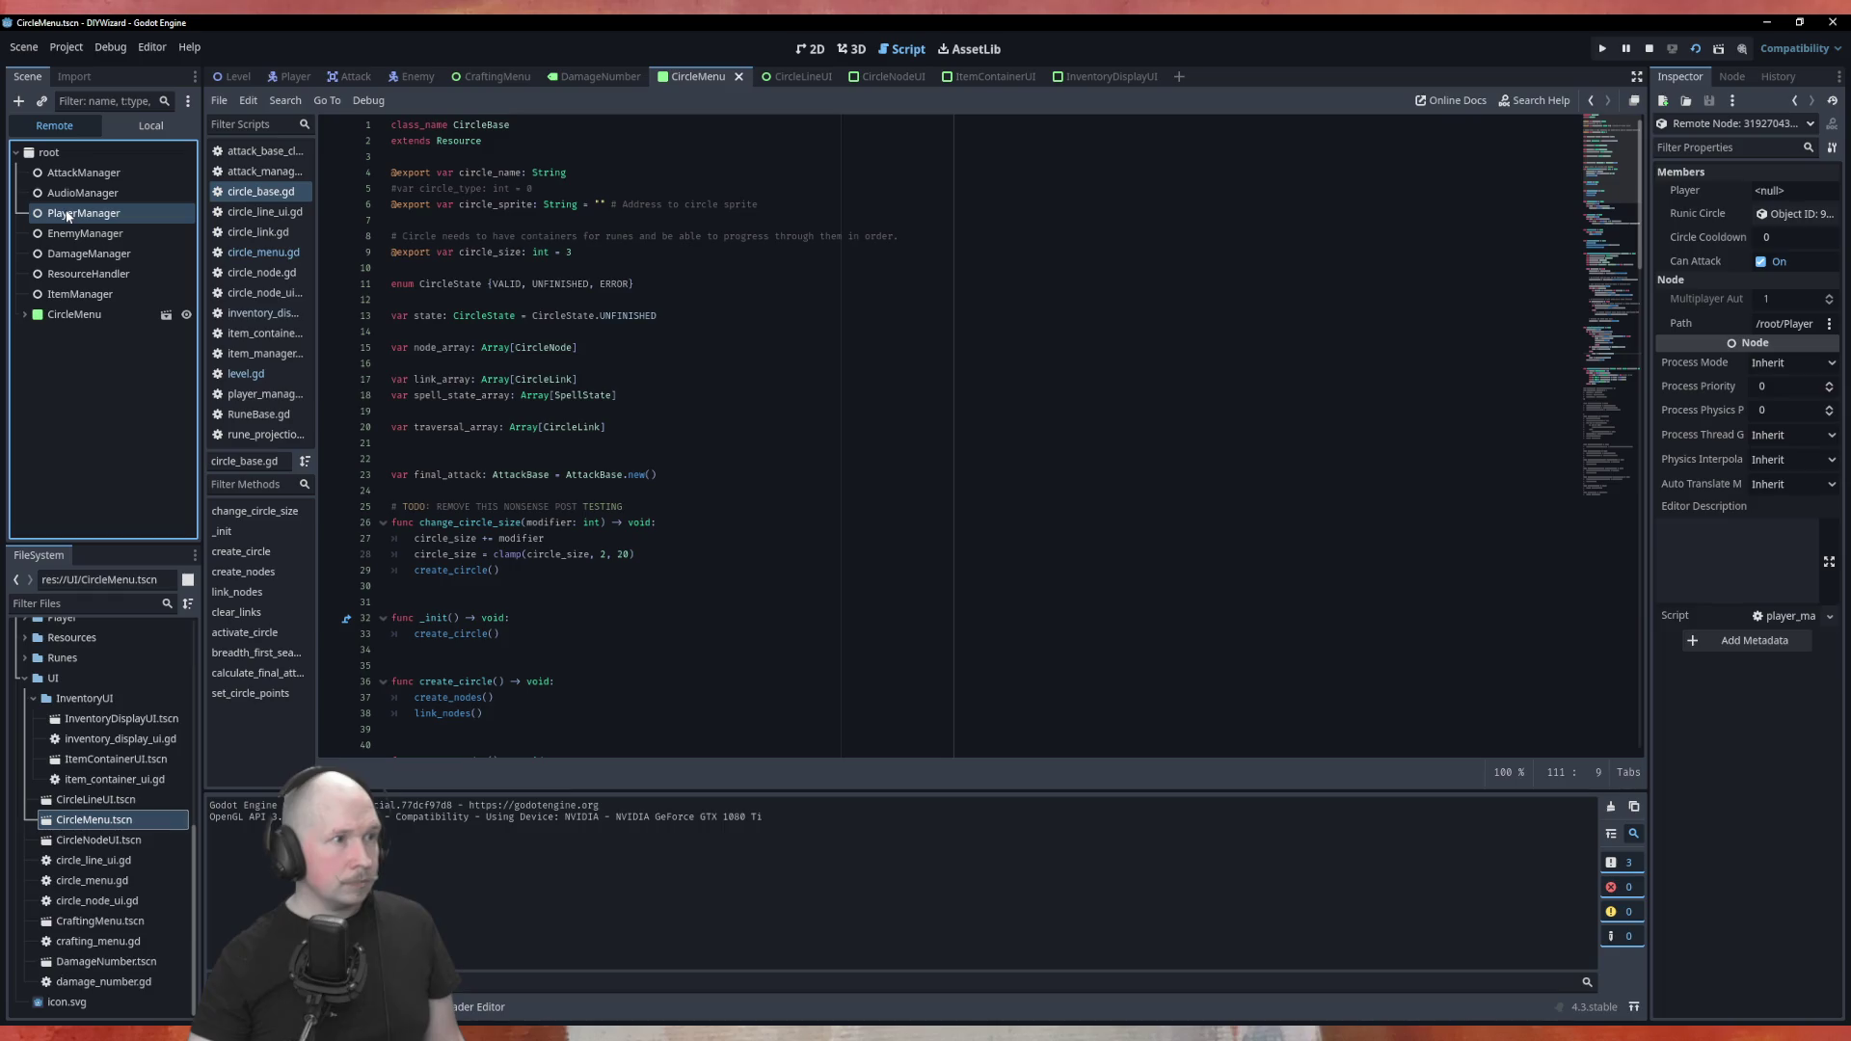
left_click(1768, 216)
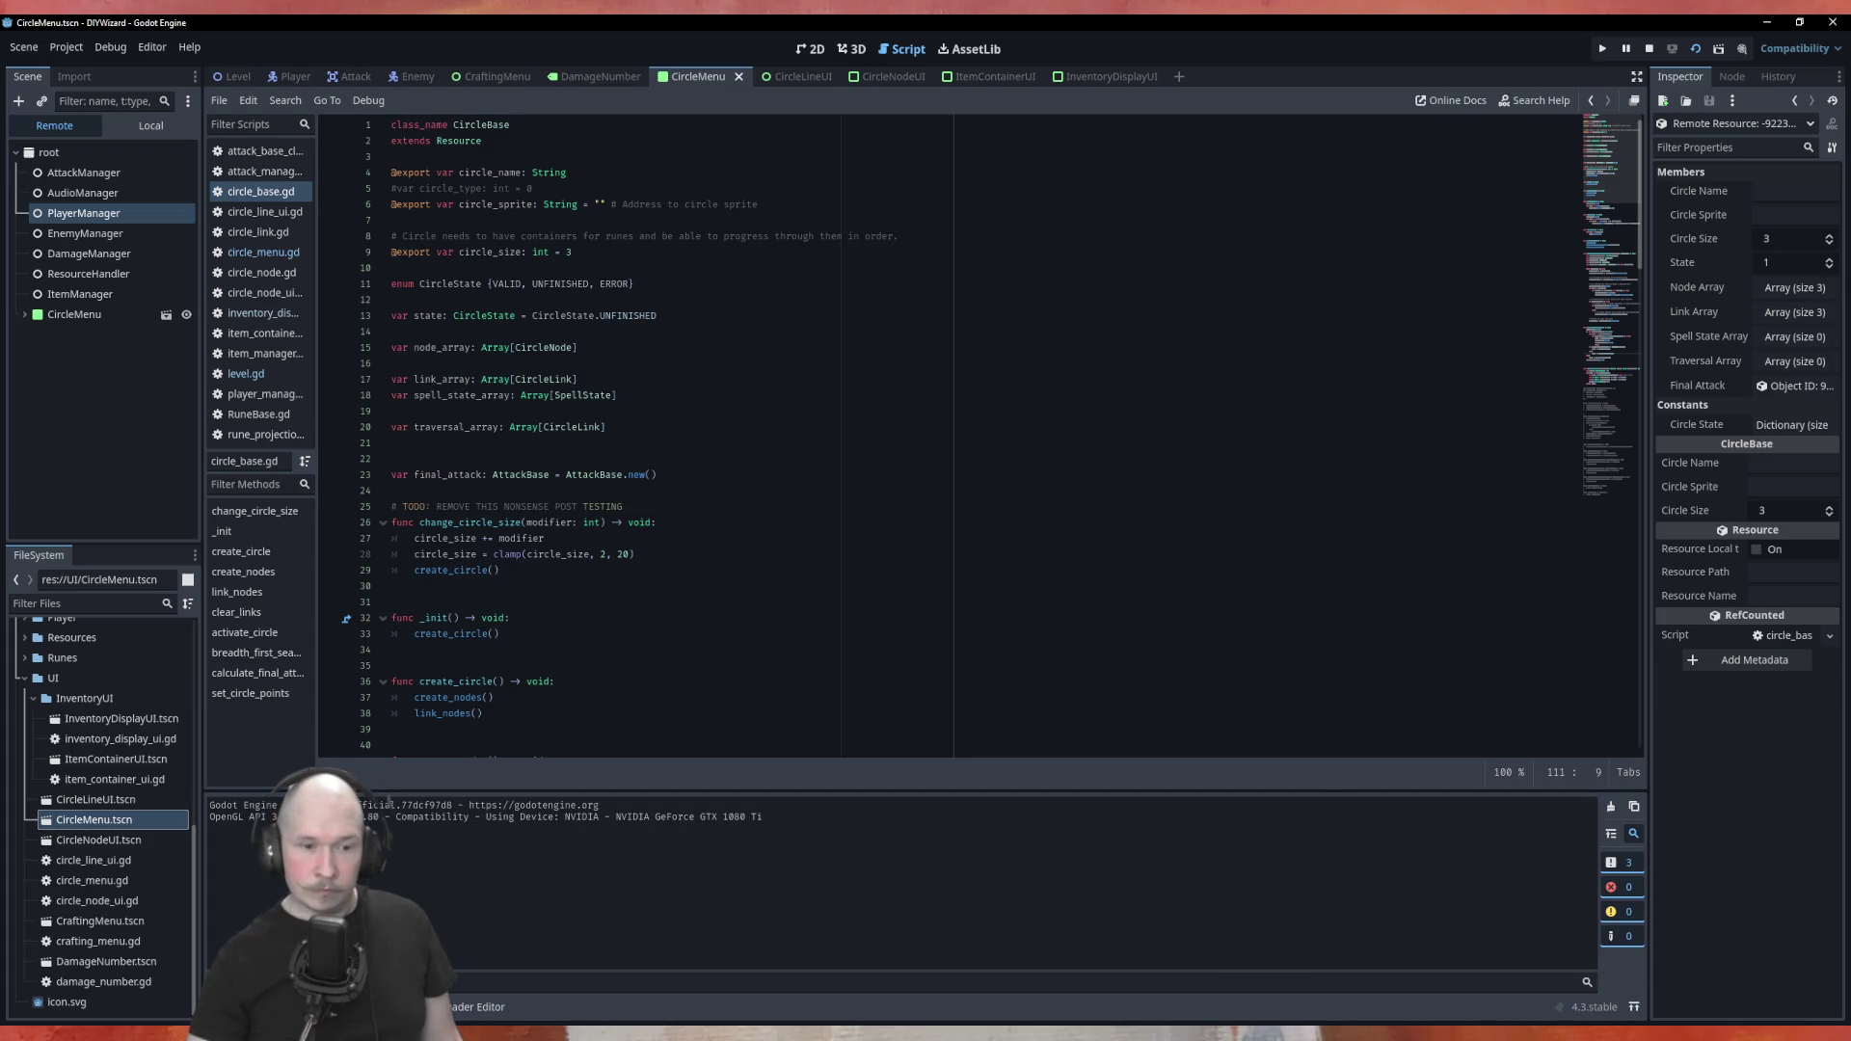
key("alt+Tab")
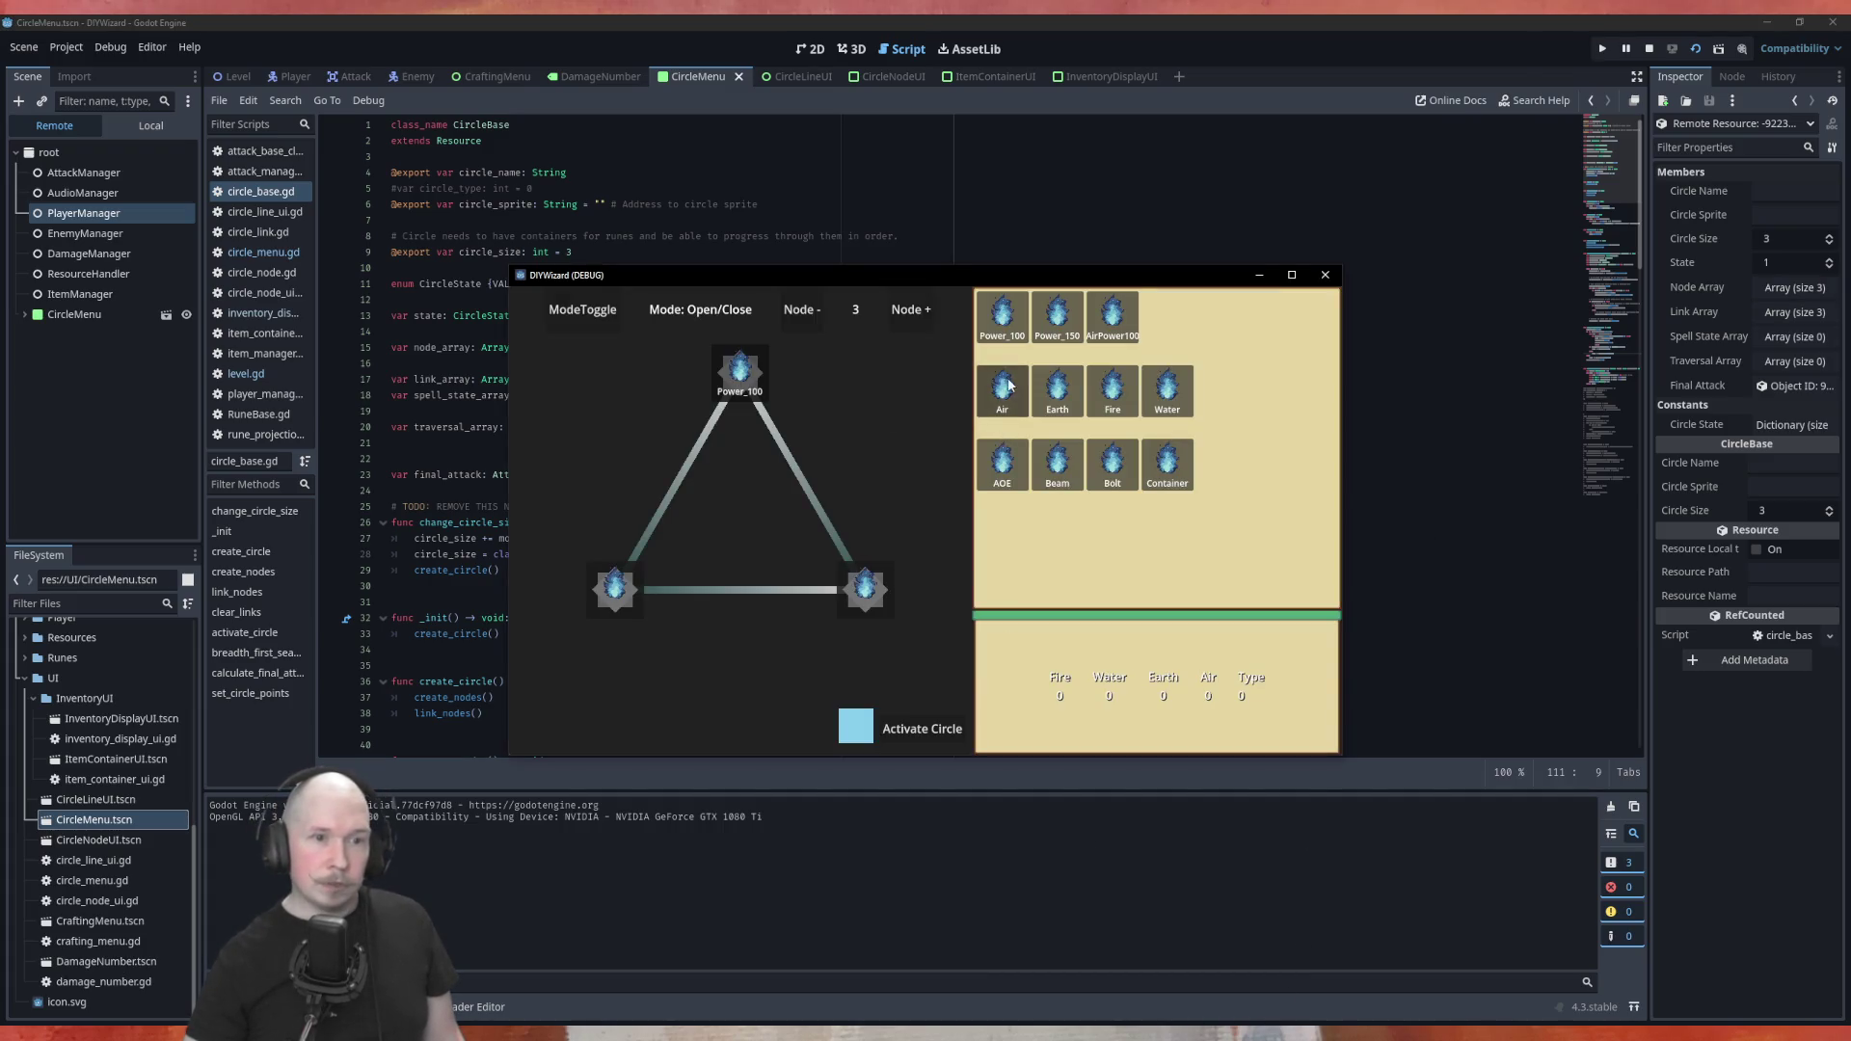
mouse_move(1113, 391)
left_mouse_down()
mouse_move(854, 605)
mouse_move(863, 592)
left_mouse_up()
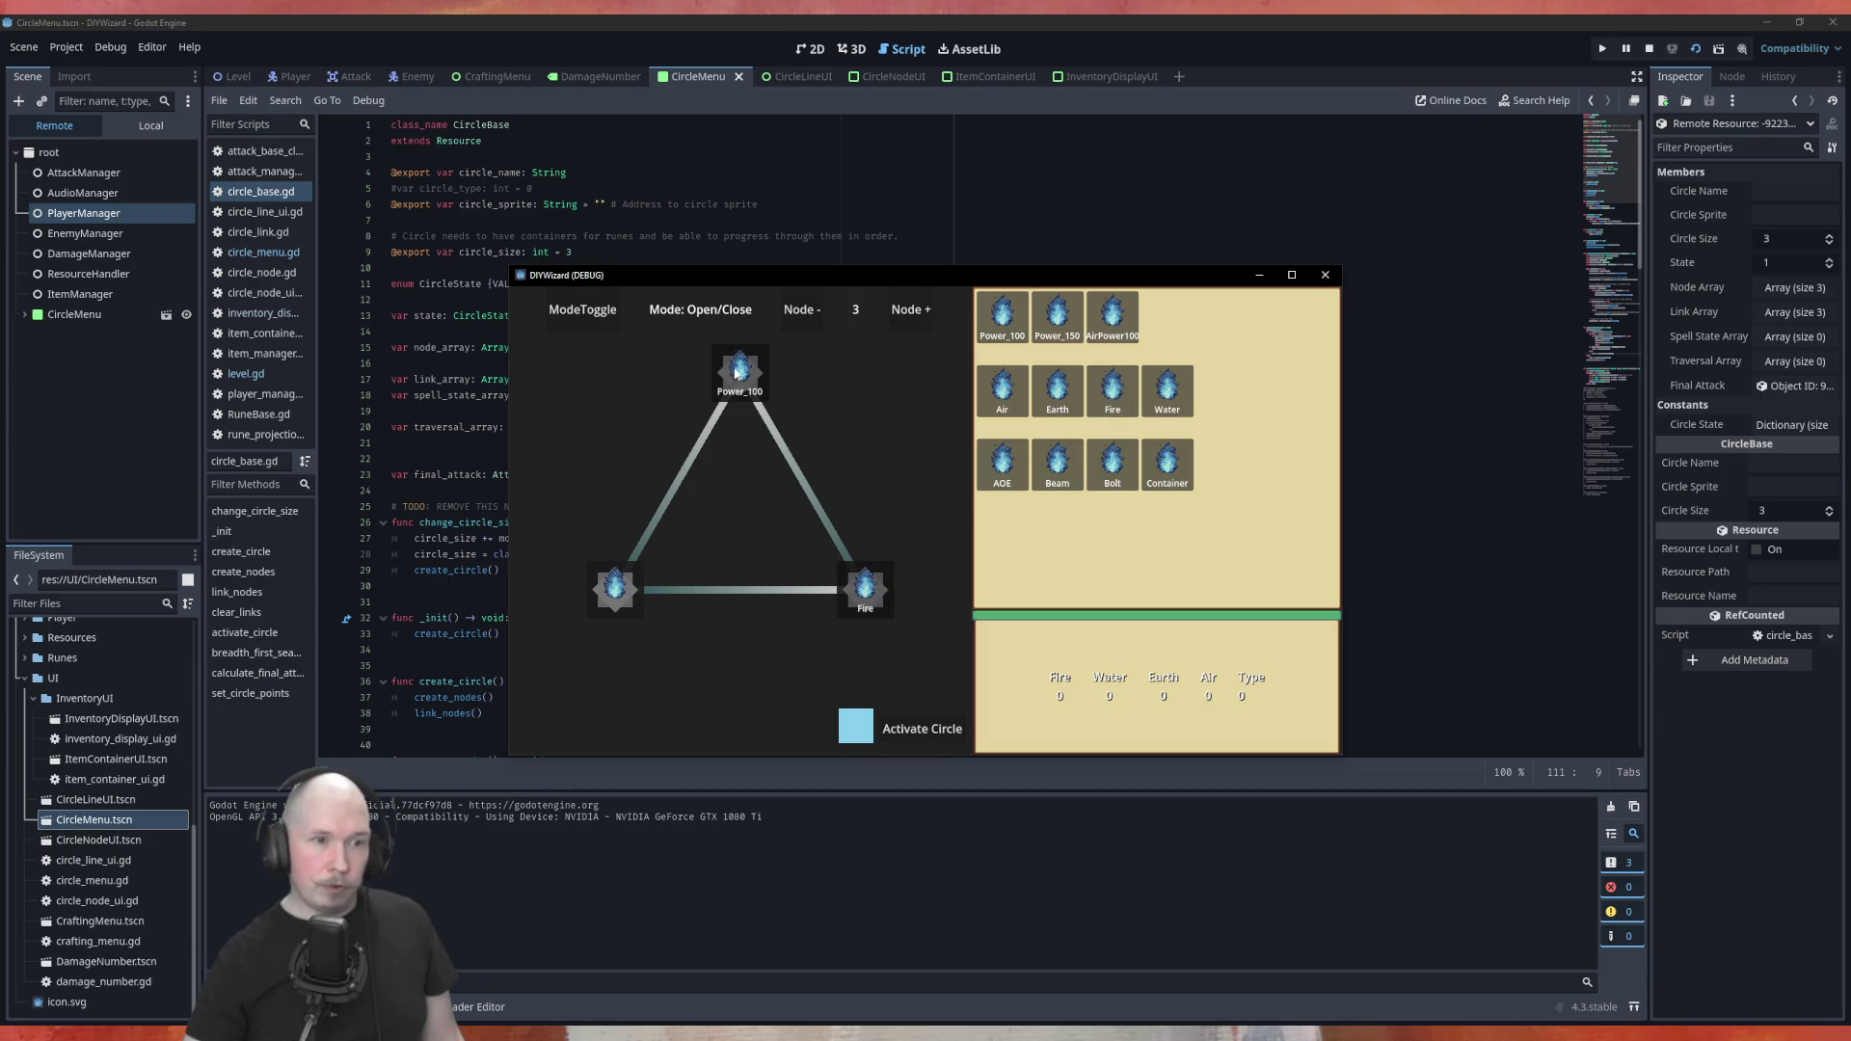
left_click_drag(1113, 465, 631, 602)
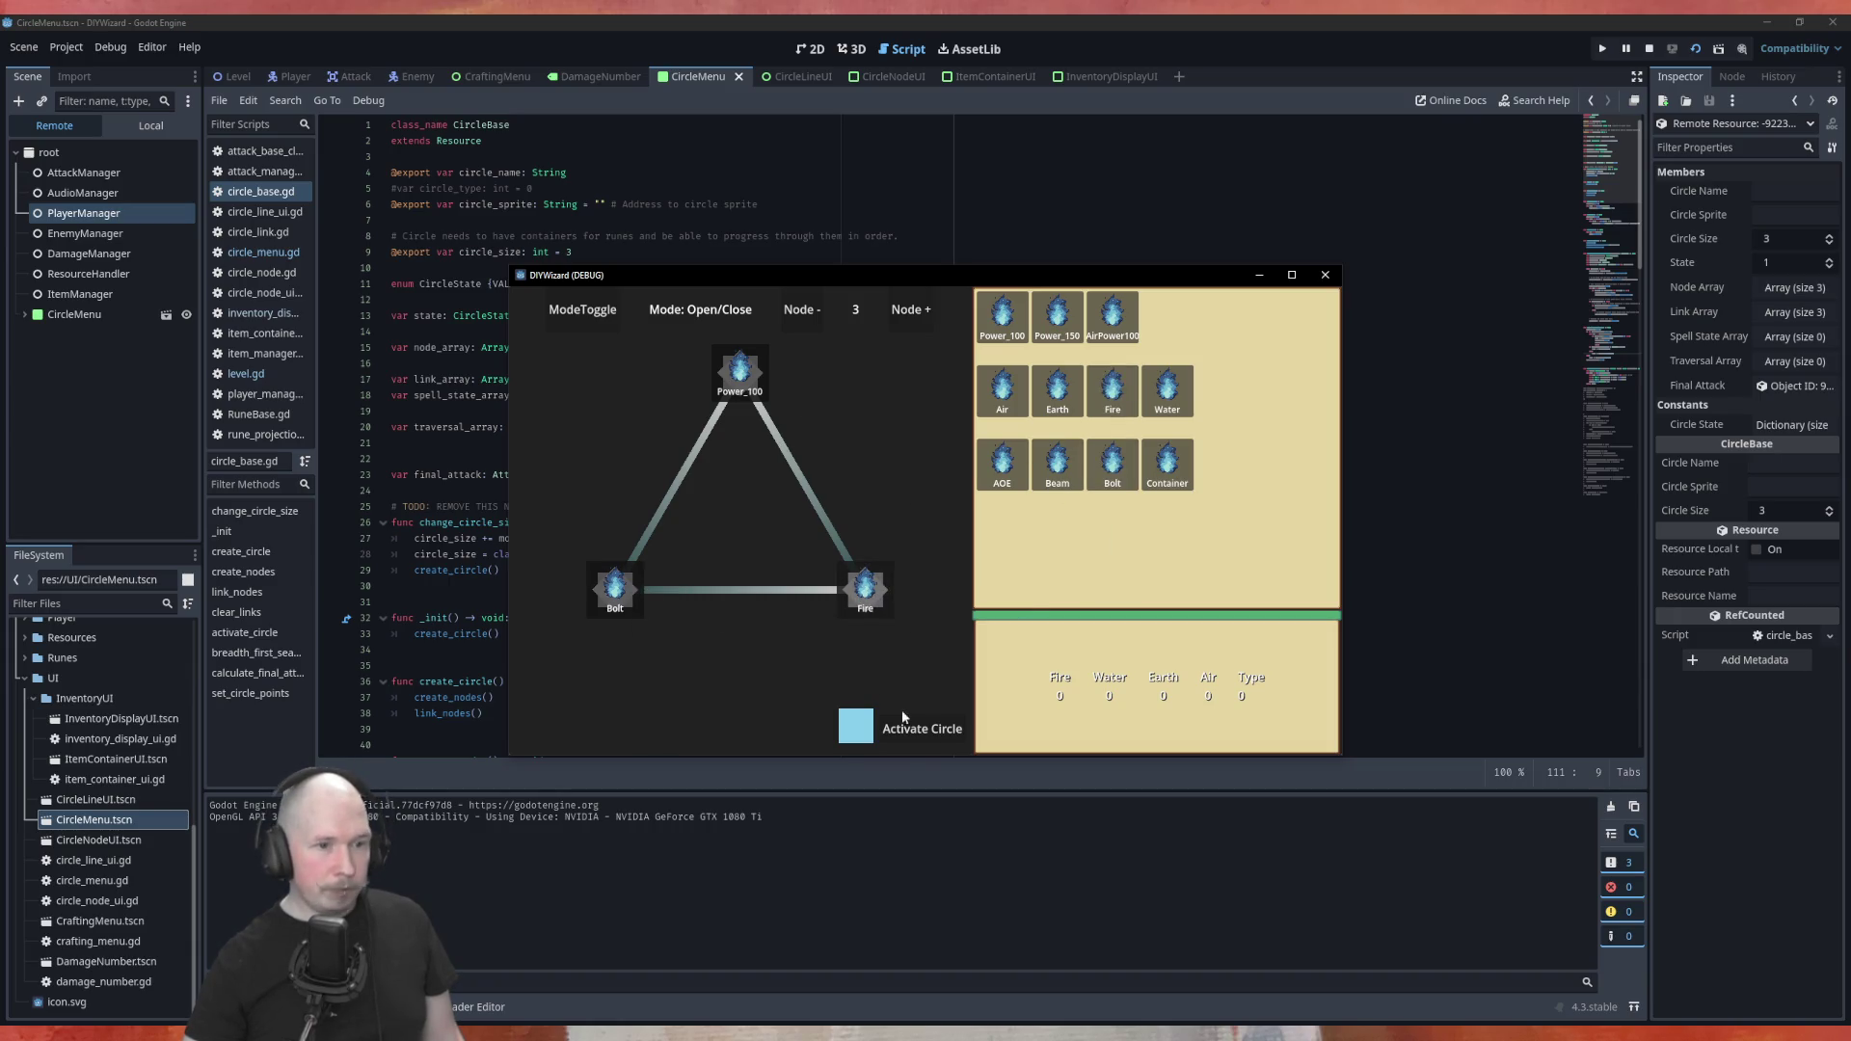
left_click(917, 727)
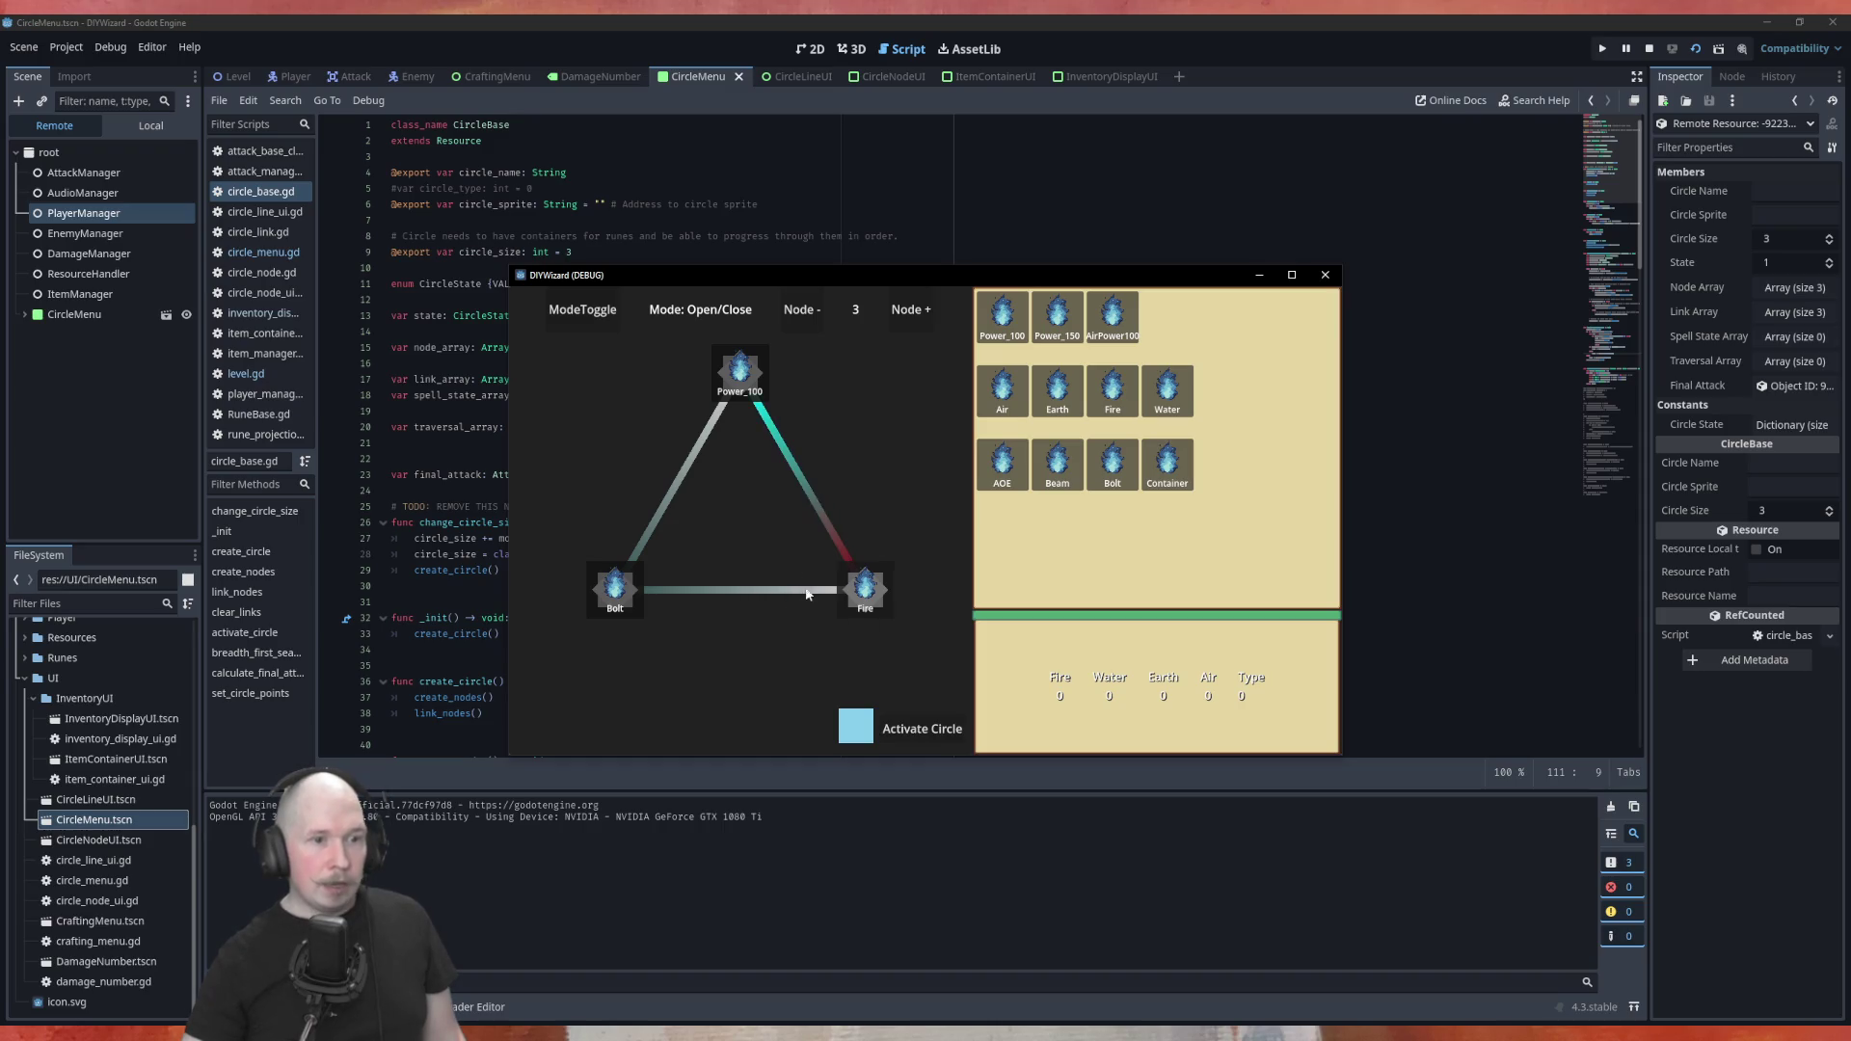
left_click(920, 728)
left_click(1324, 276)
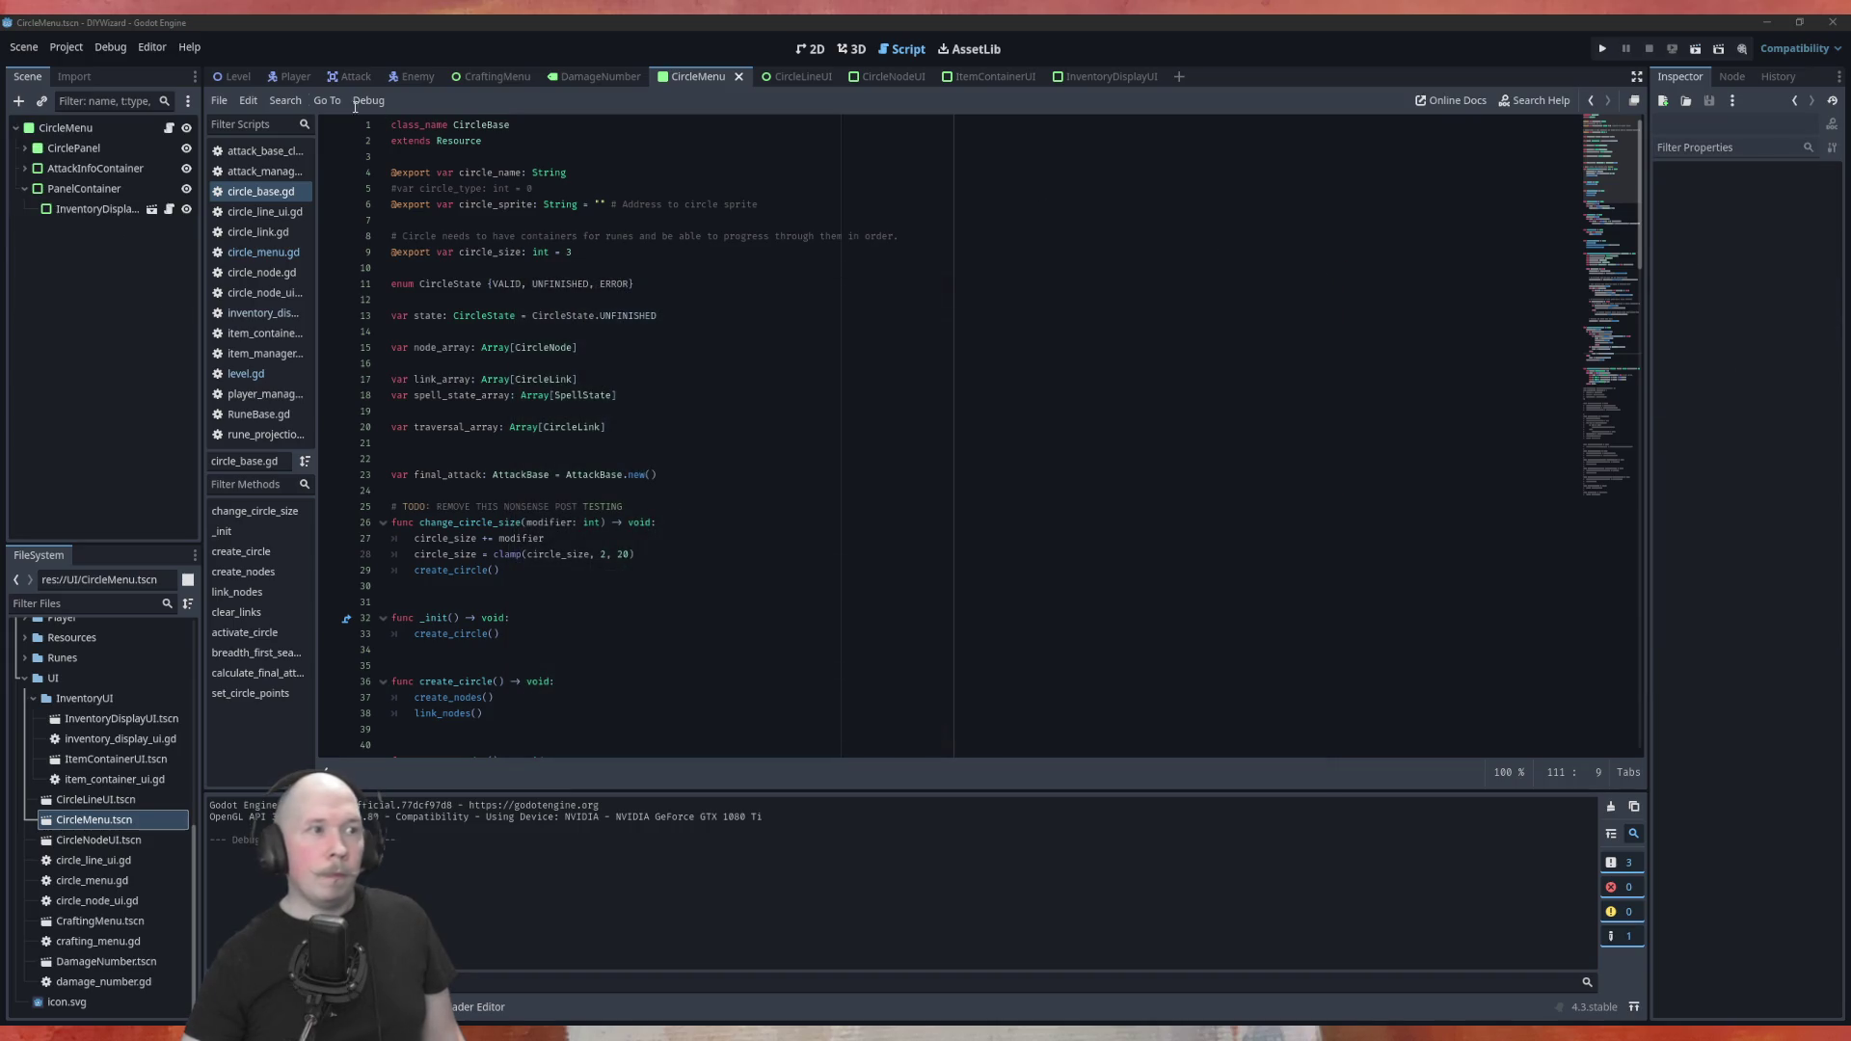
Run the Level, place Power_100, Fire and Bolt runes, link them, and activate the circle
left_click(233, 76)
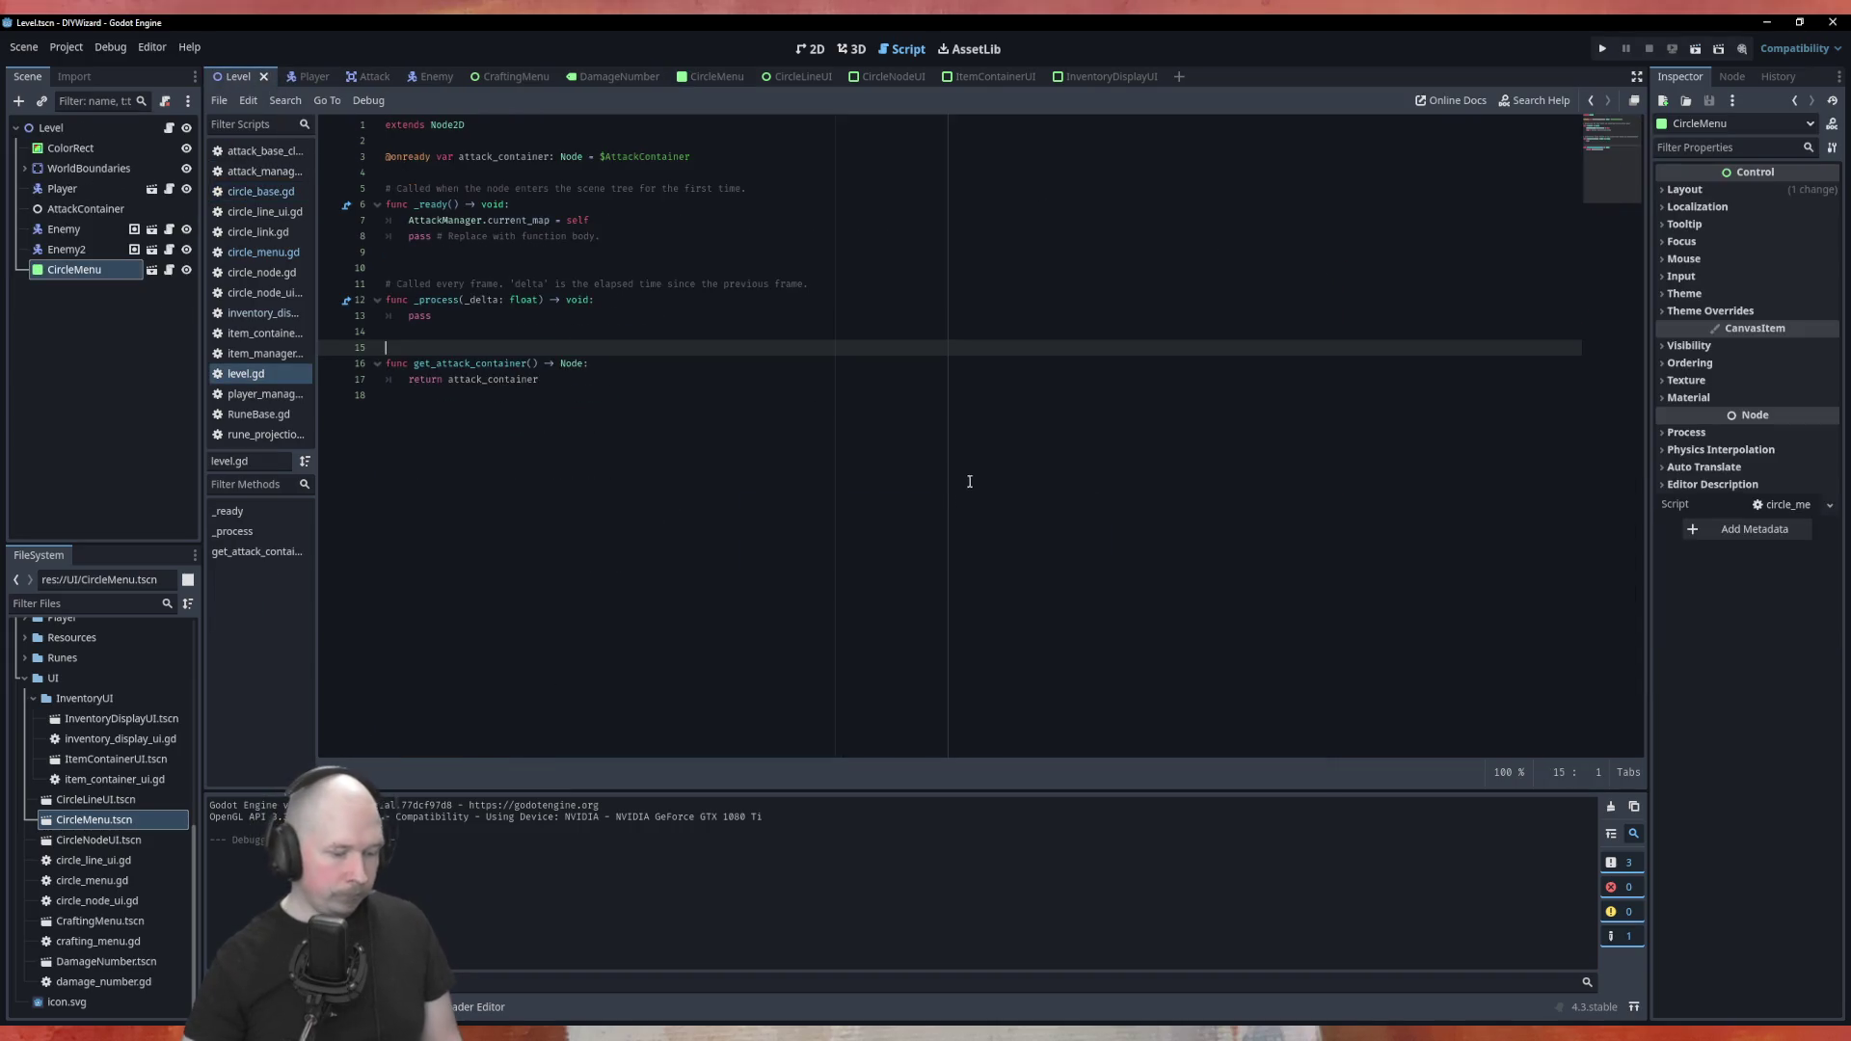
key("F5")
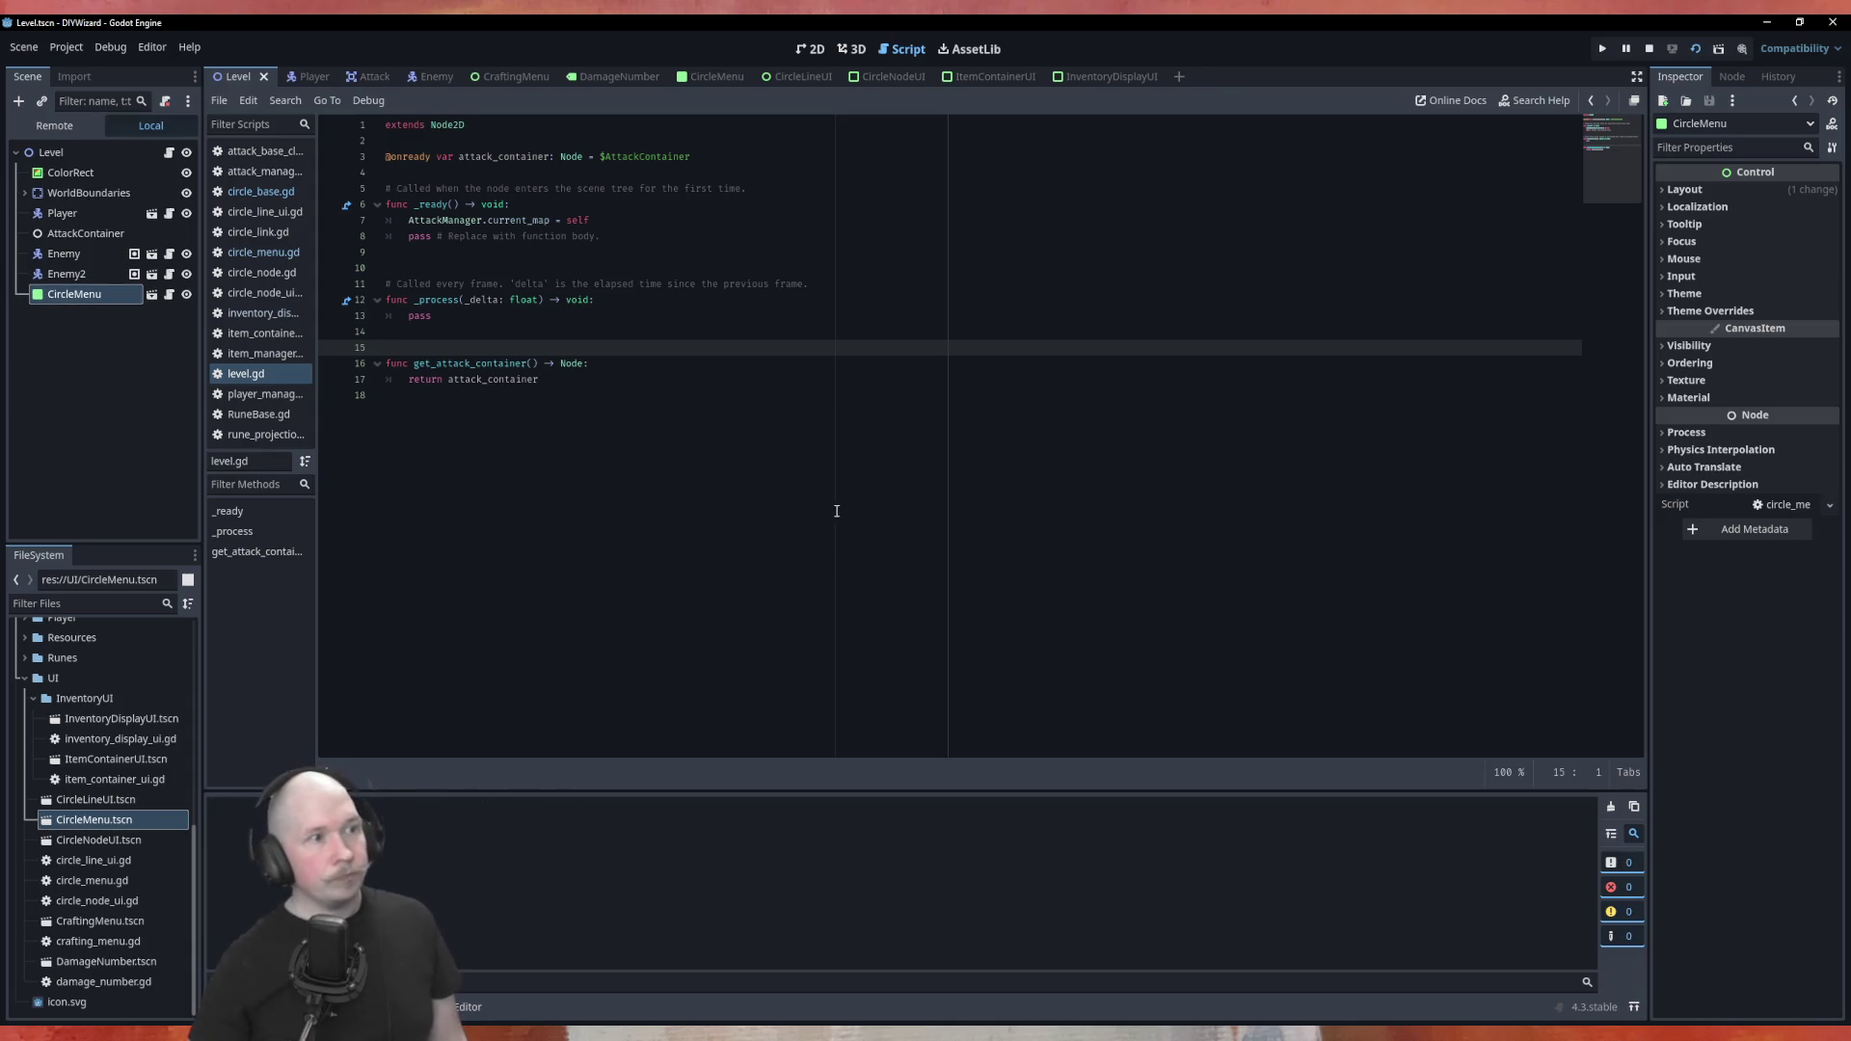
left_click_drag(1003, 326, 740, 373)
left_click_drag(1058, 391, 995, 422)
mouse_move(1113, 391)
left_mouse_down()
mouse_move(1099, 424)
mouse_move(873, 597)
left_mouse_up()
mouse_move(1113, 464)
left_mouse_down()
mouse_move(1089, 516)
mouse_move(609, 646)
mouse_move(615, 590)
left_mouse_up()
left_click(784, 454)
left_click(746, 591)
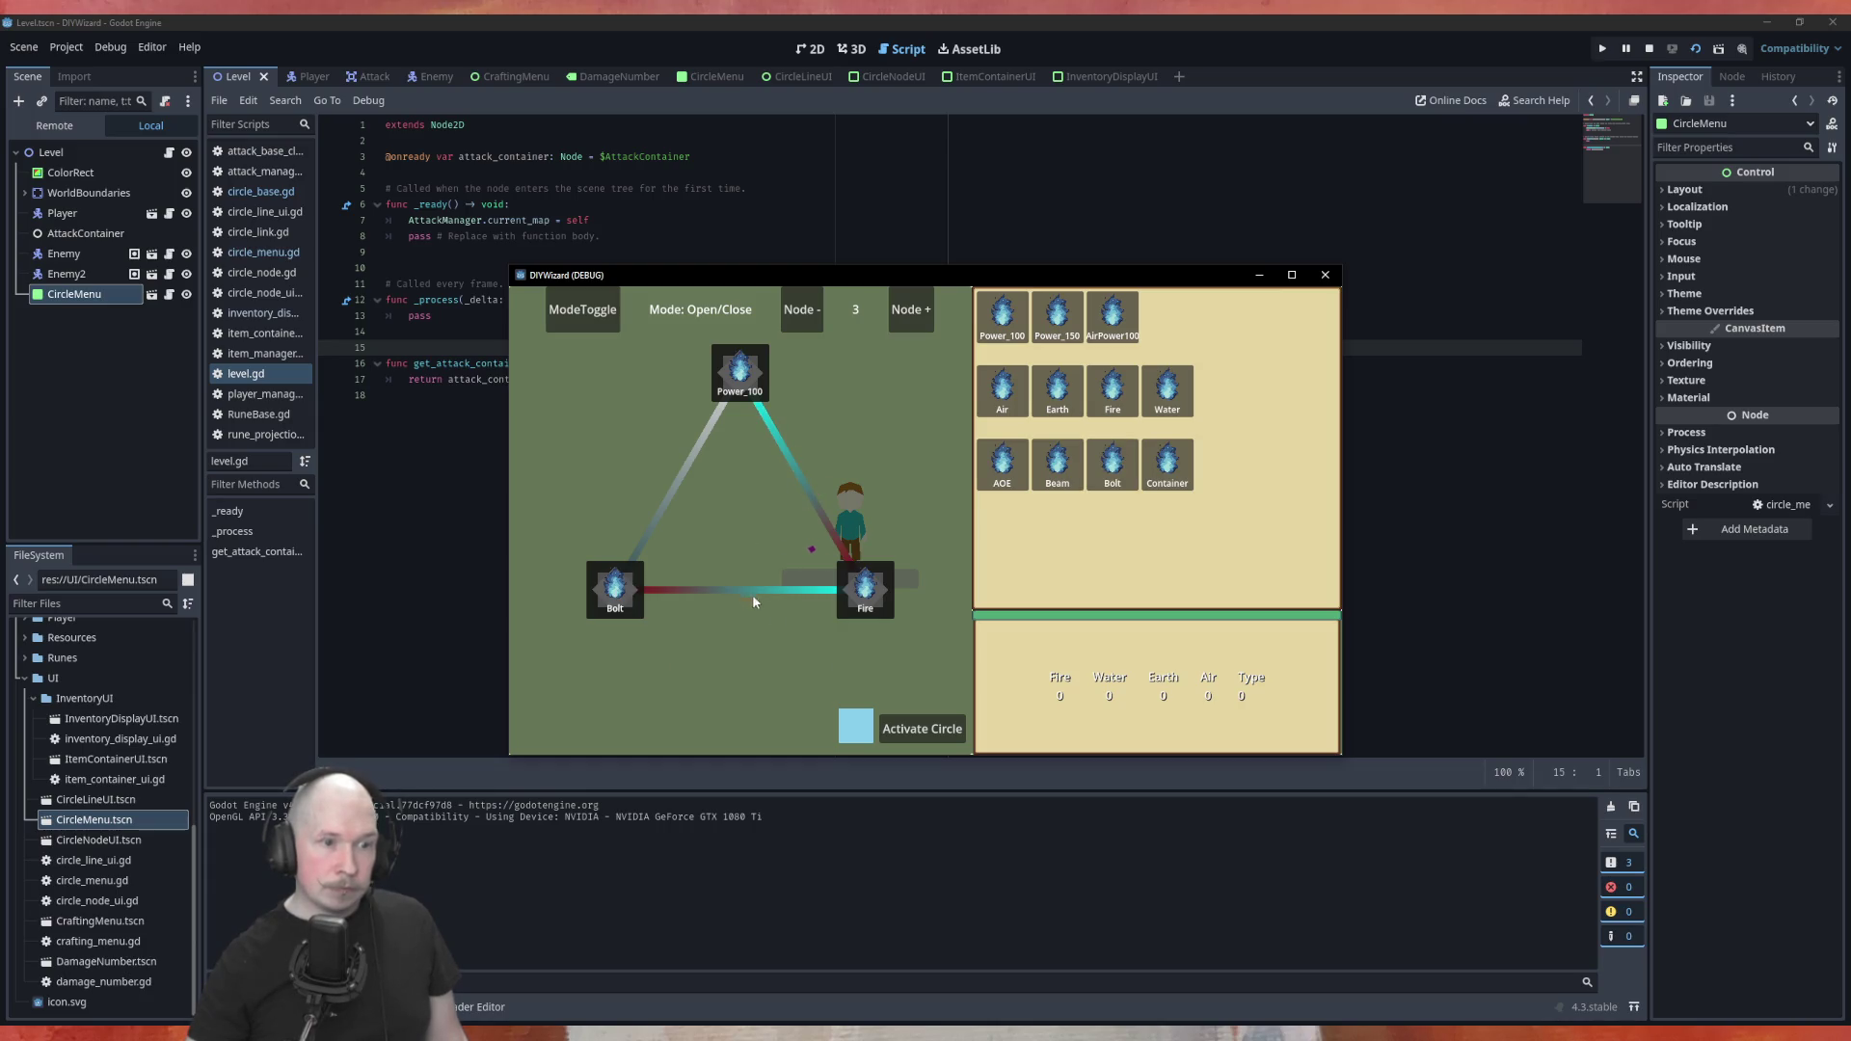
left_click(915, 731)
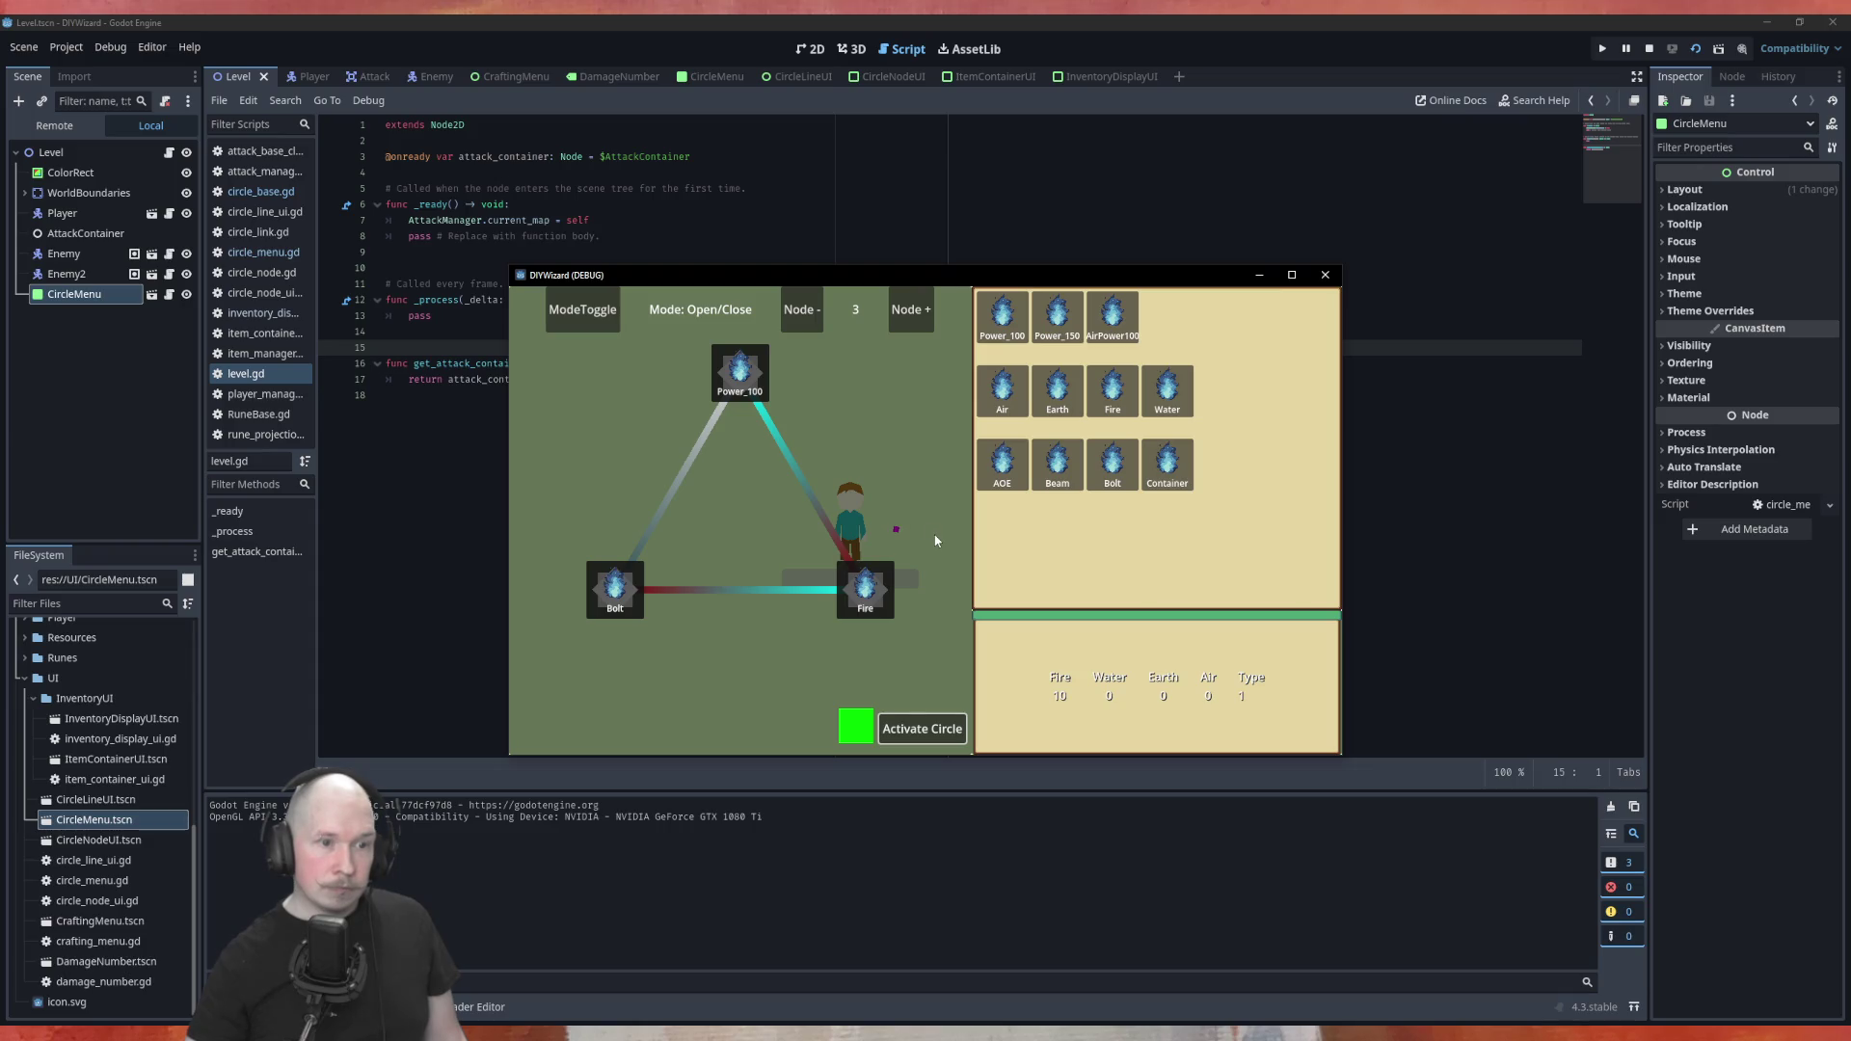
Walk the player toward the red enemies to watch the fireballs hit, then close the game
key("Escape")
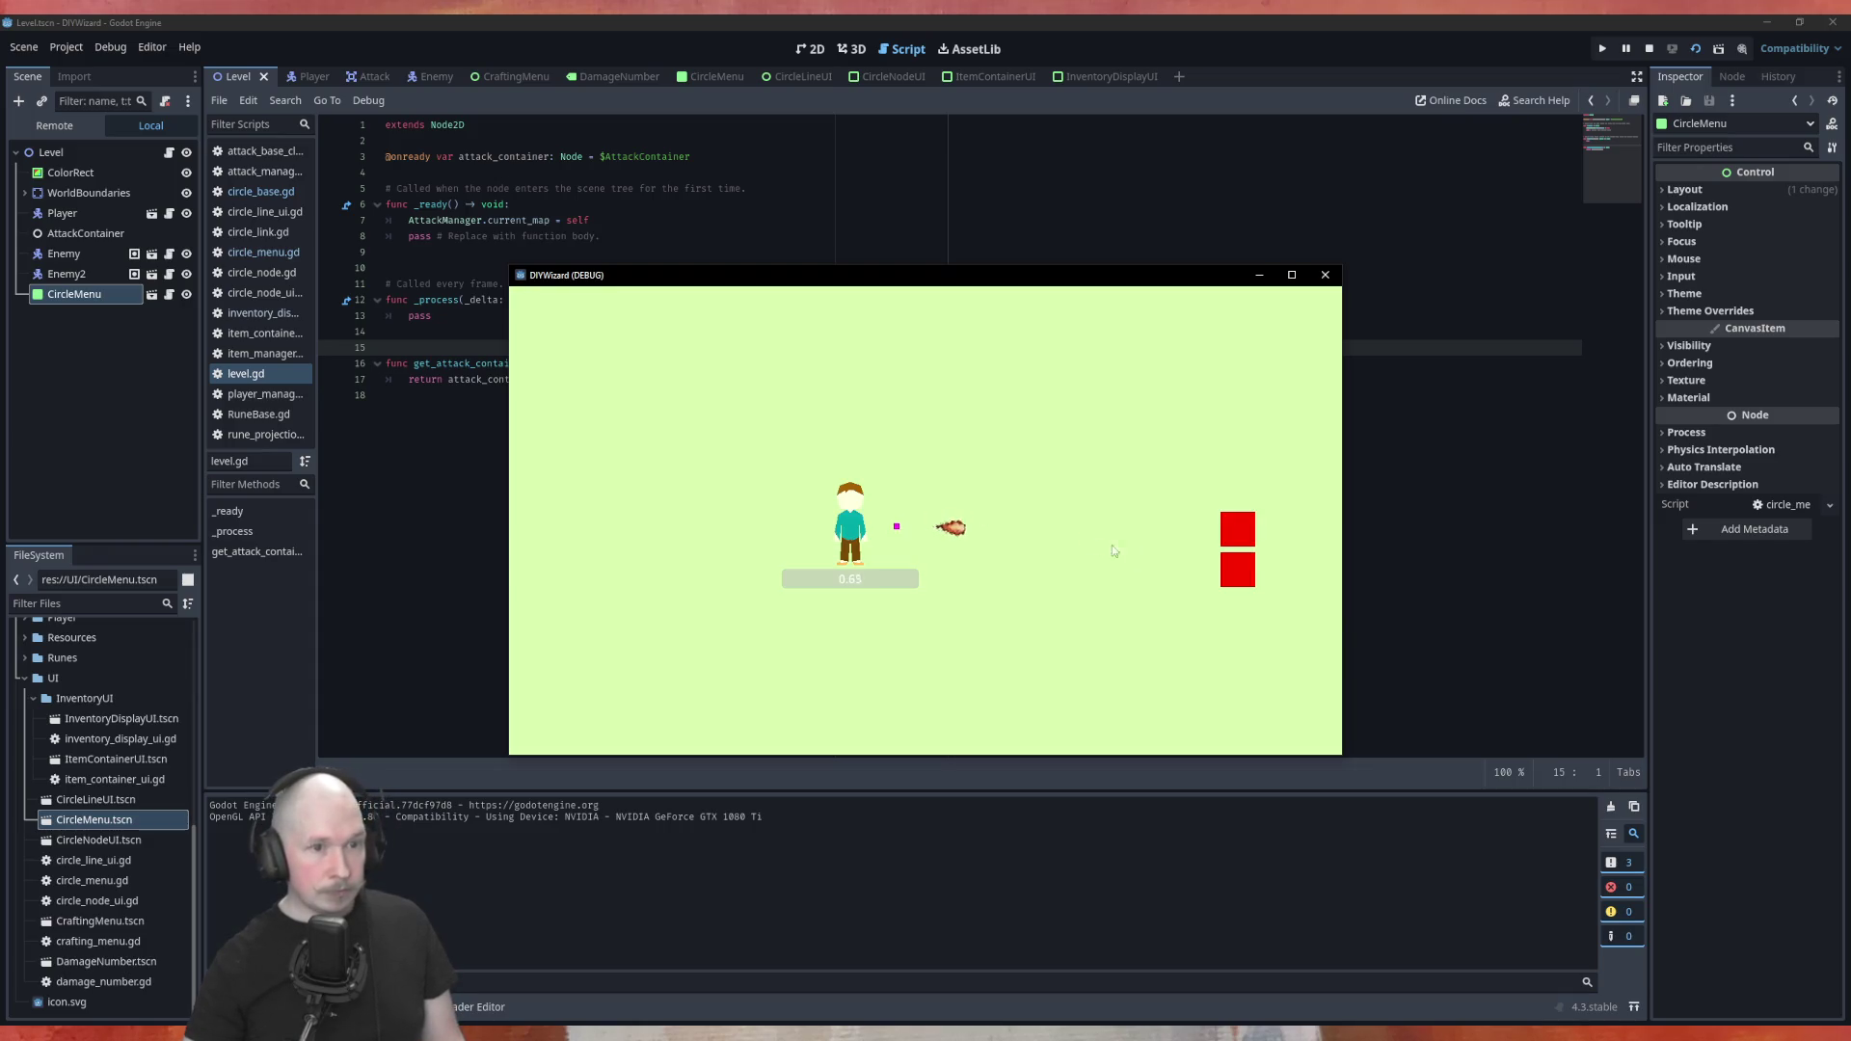
key("d")
key("w")
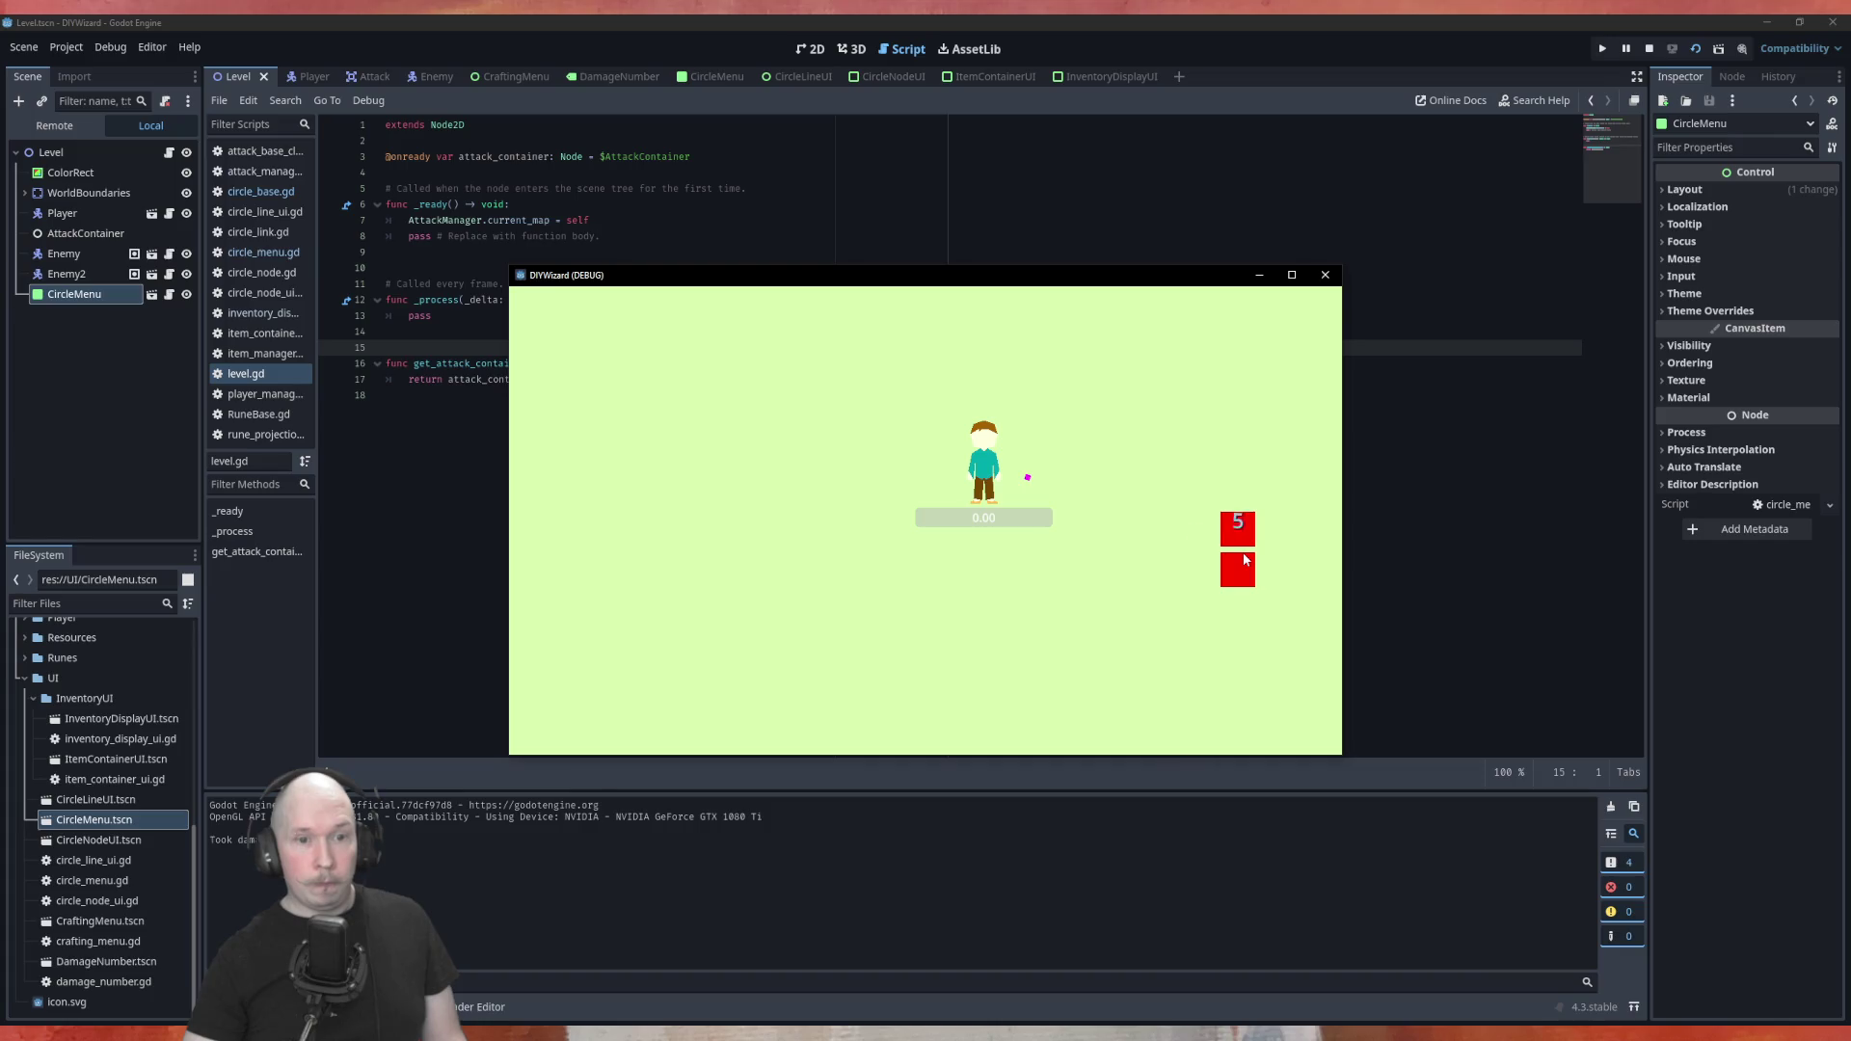
key("d")
key("s")
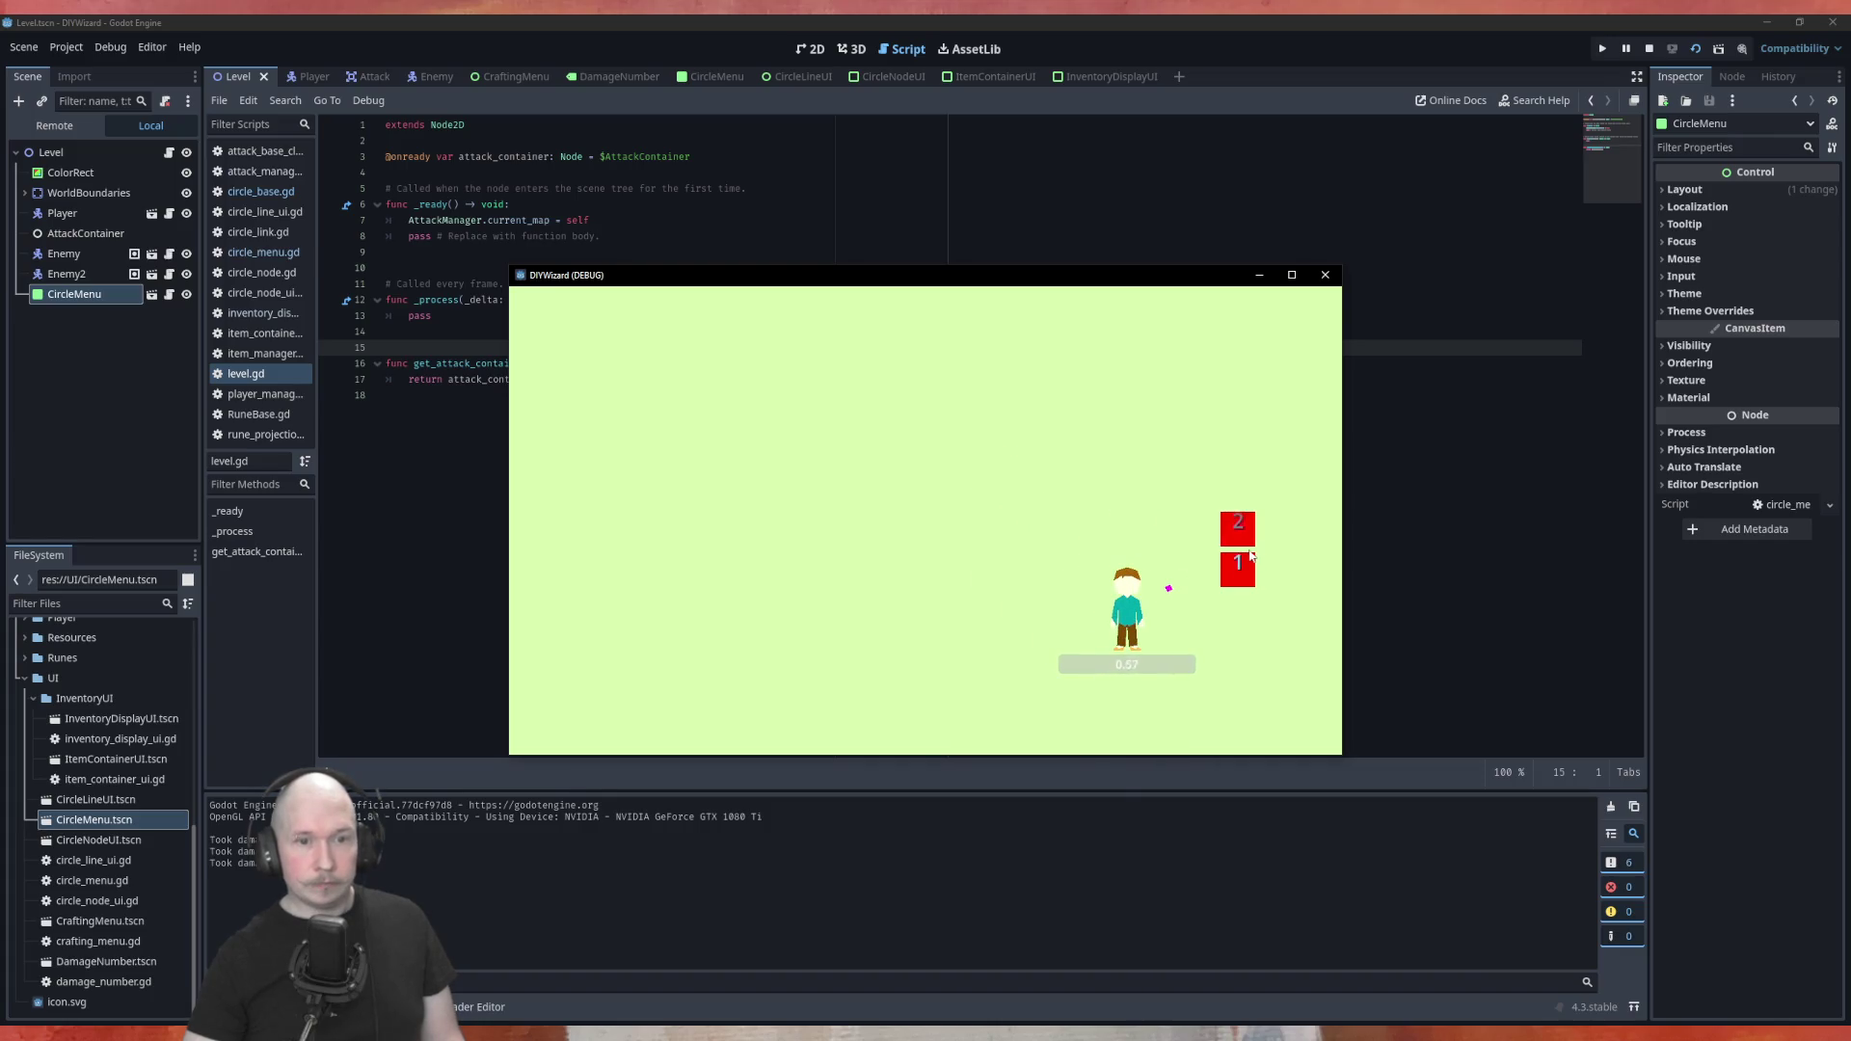
key("a")
key("w")
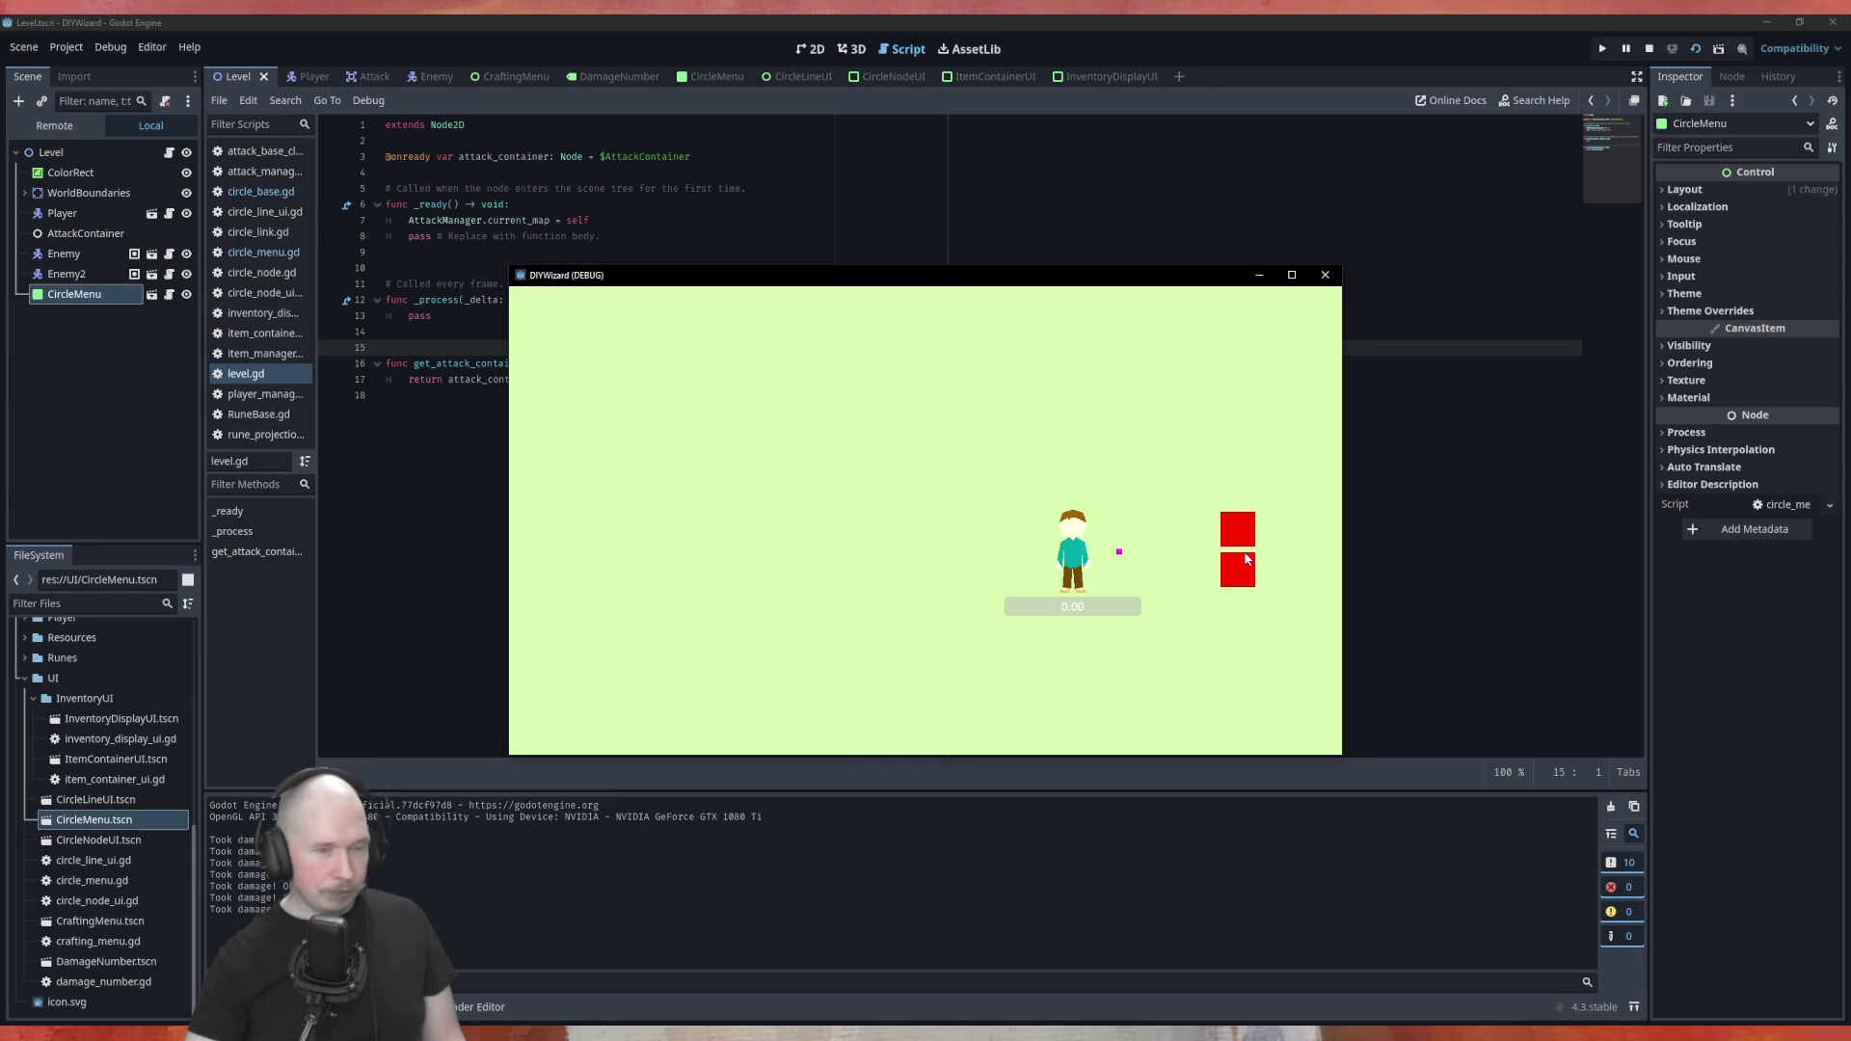
key("Tab")
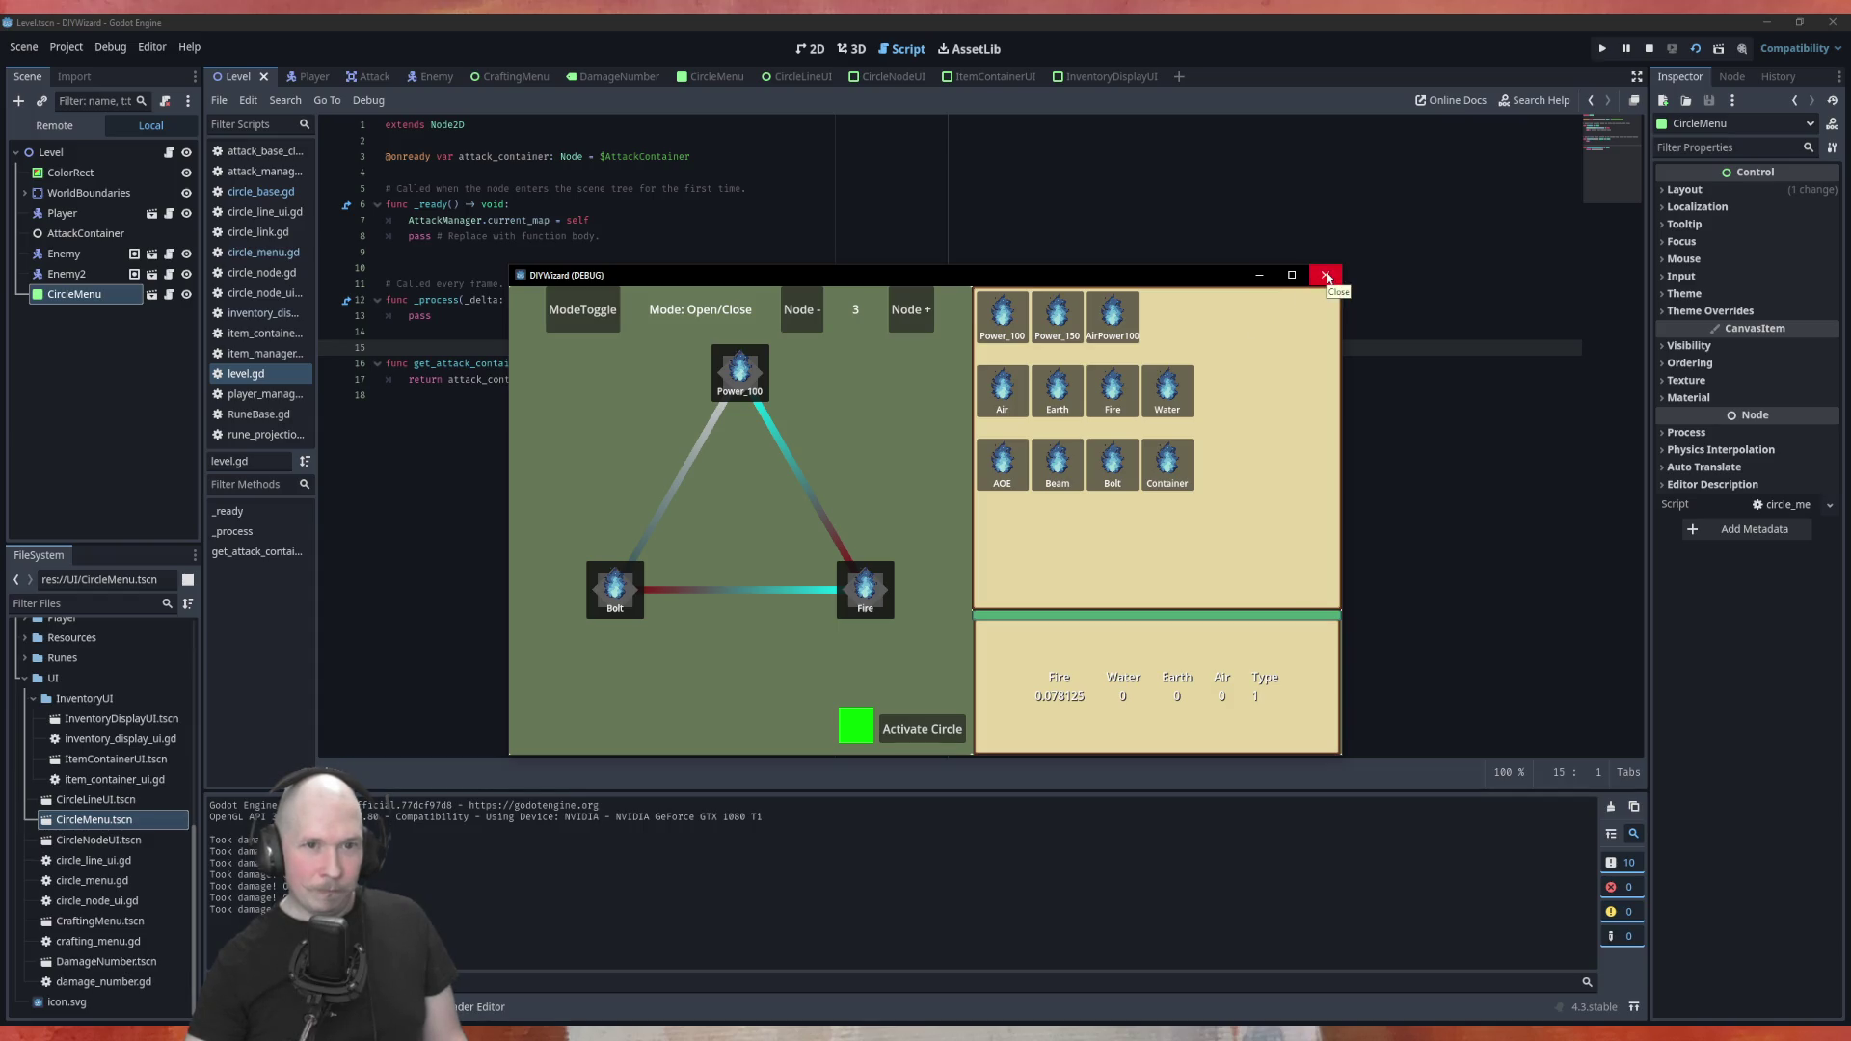
left_click(1327, 277)
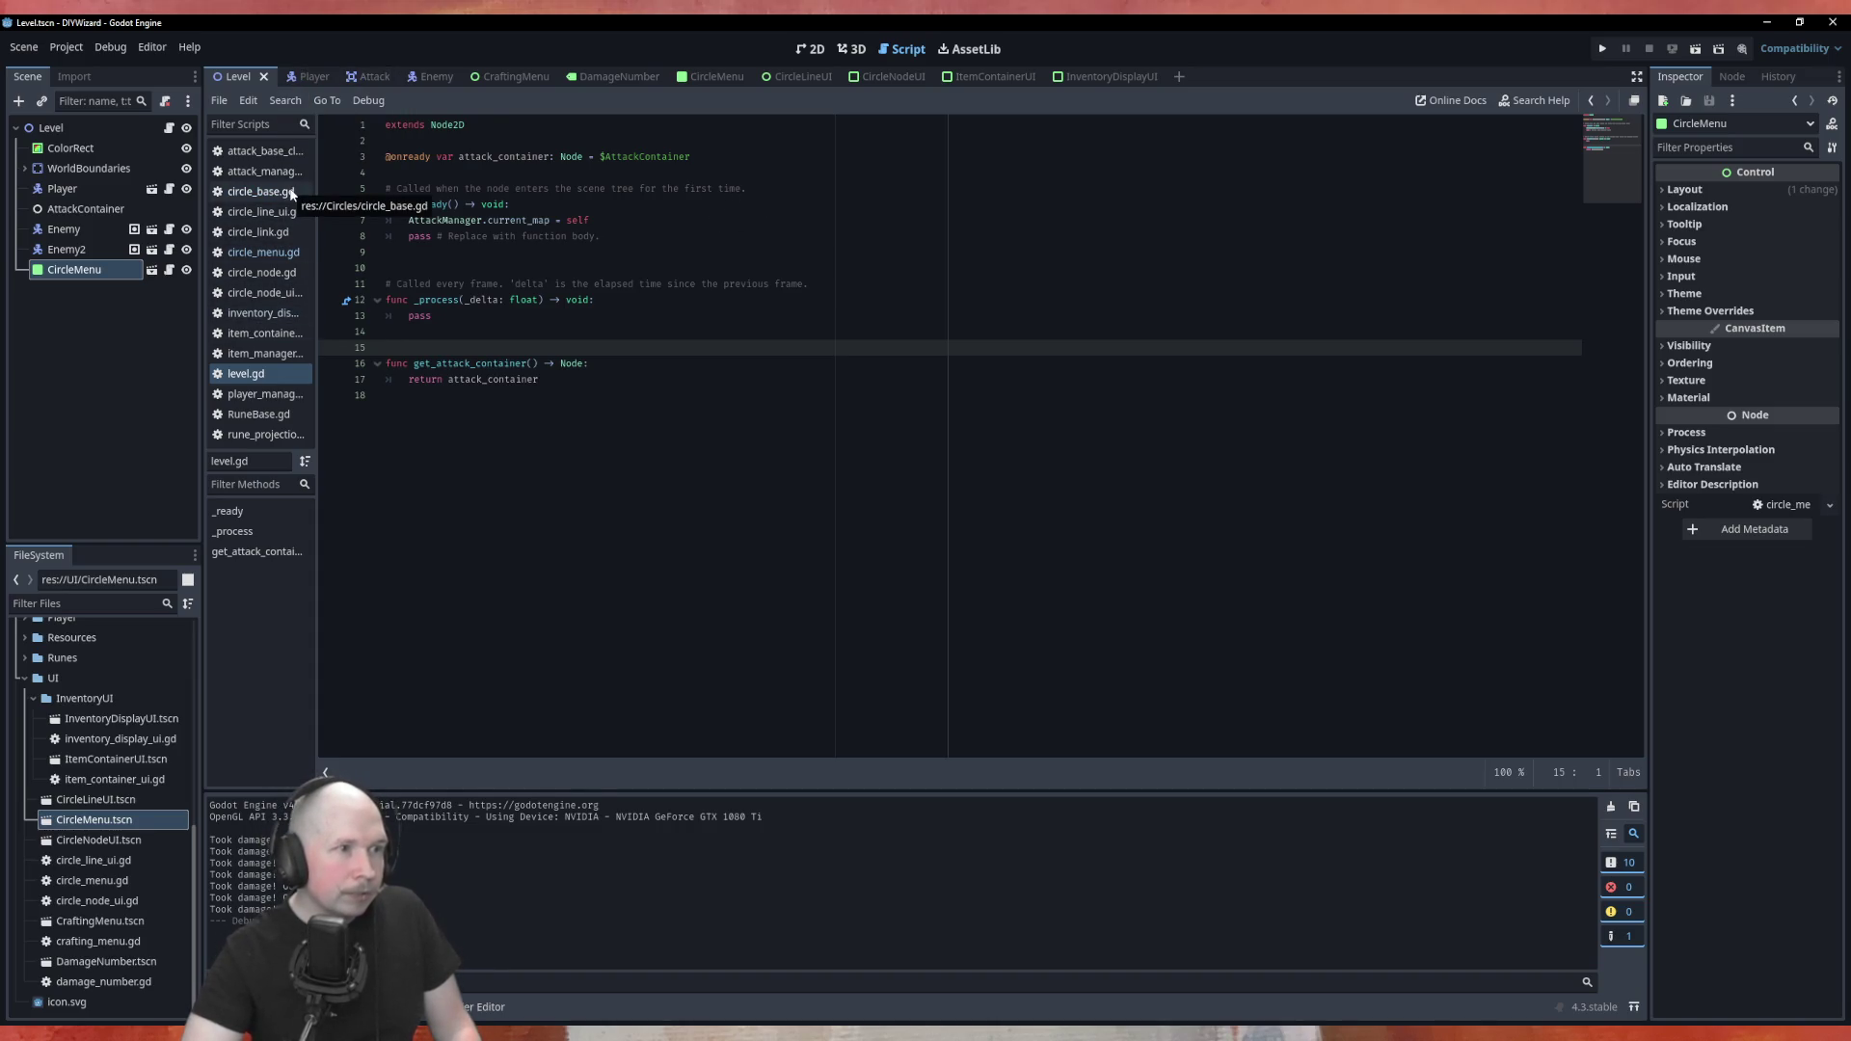
Trace spawn_attack from player_manager.gd to attack_manager.gd and highlight every attack_details use
left_click(270, 395)
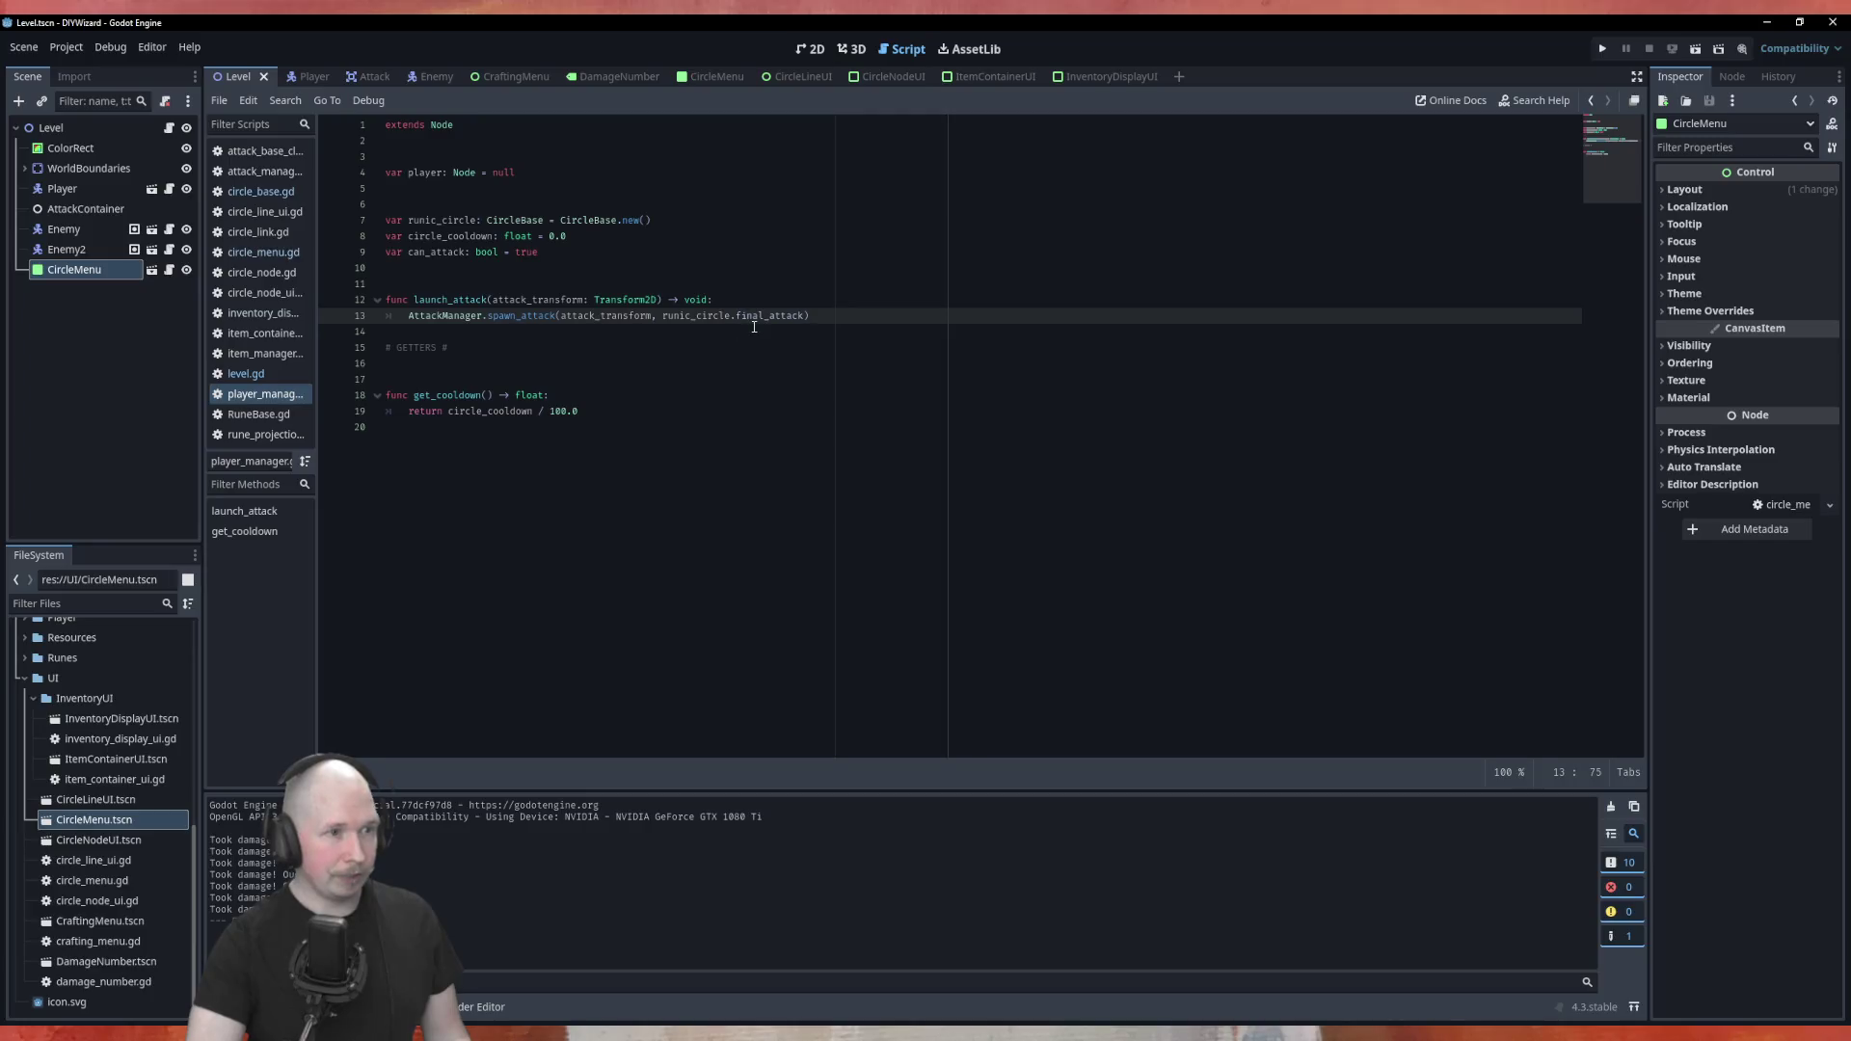
left_click(517, 319, "ctrl")
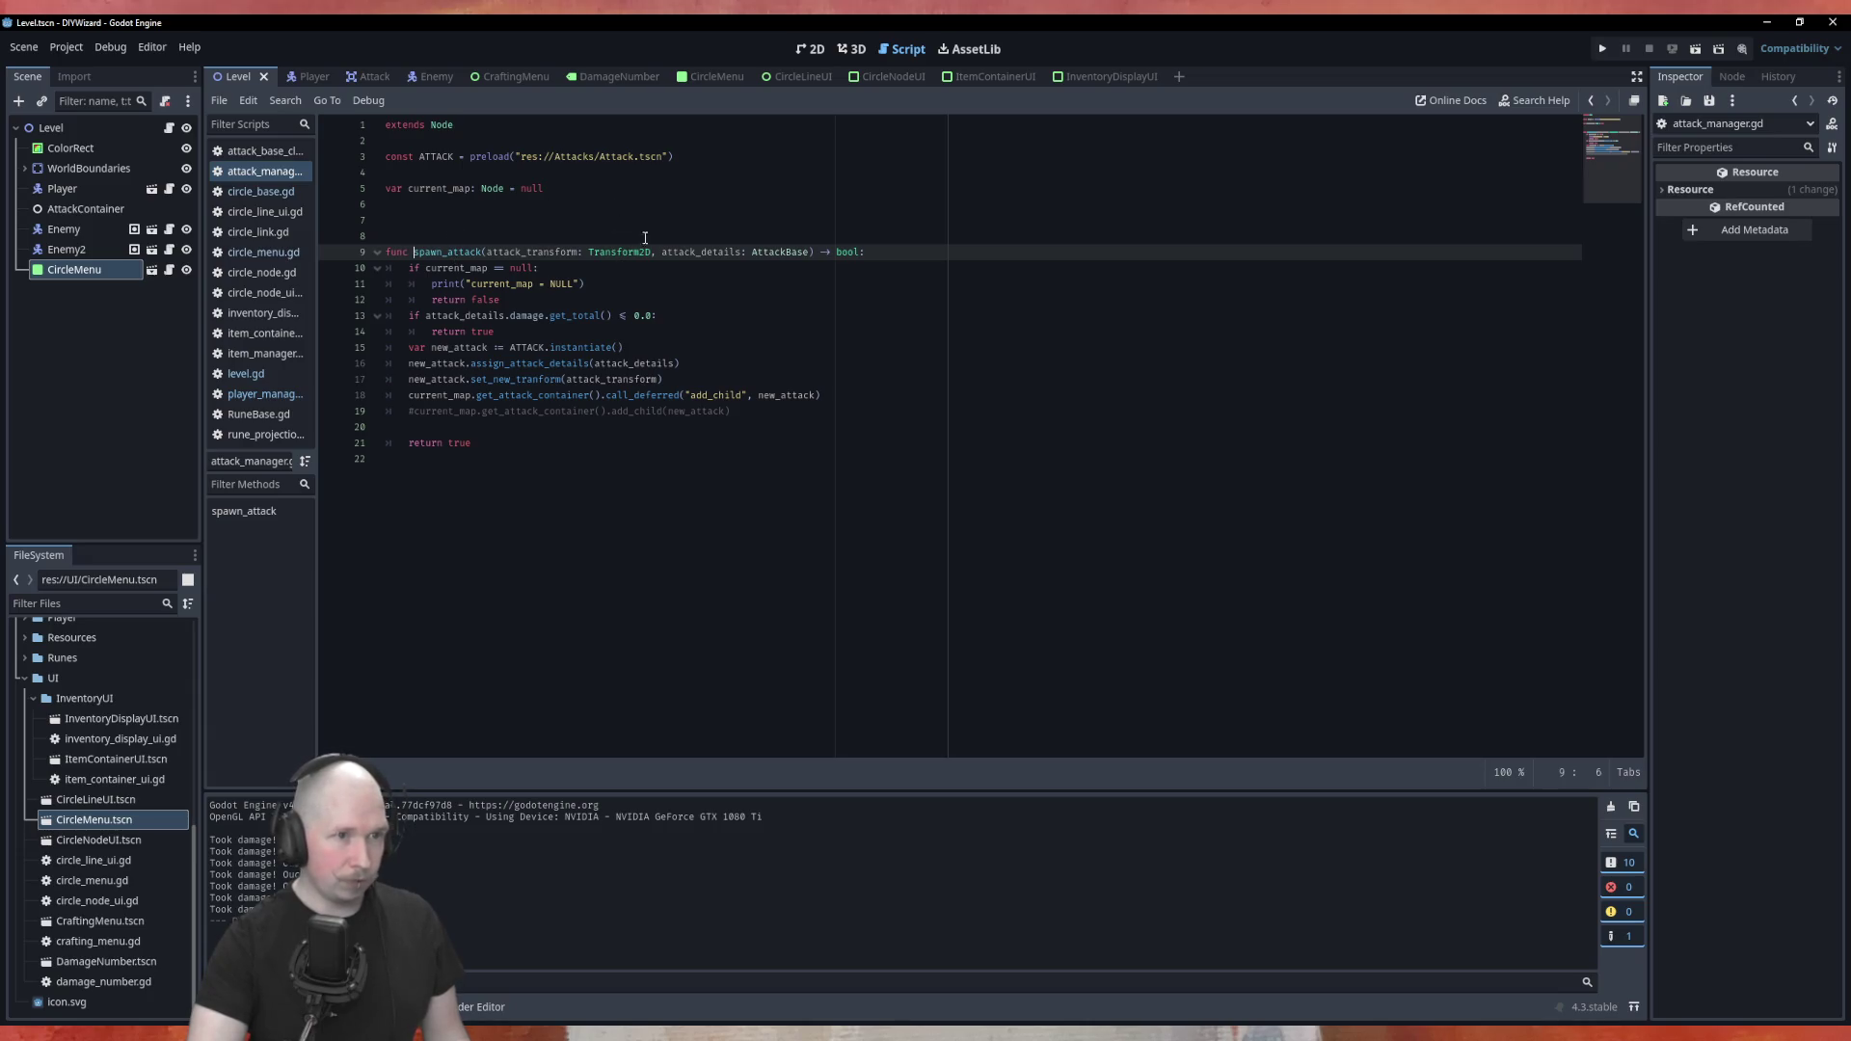
double_click(703, 253)
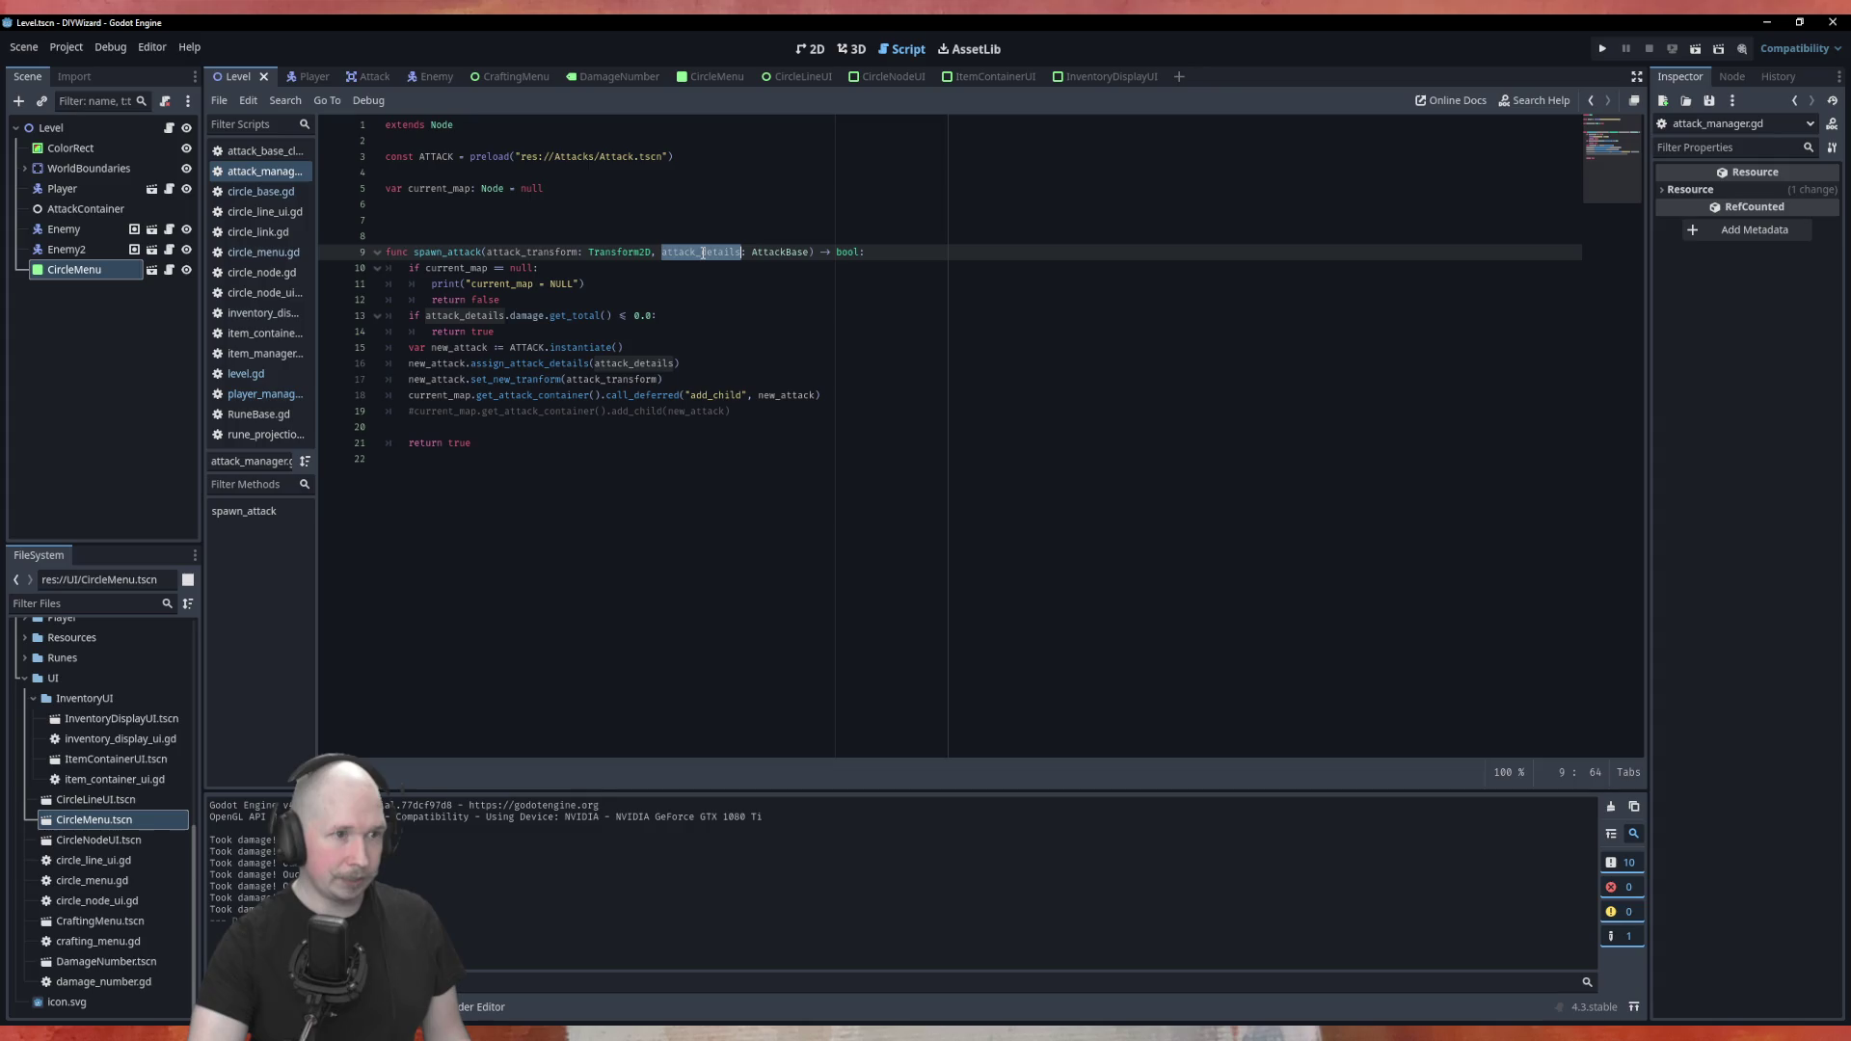
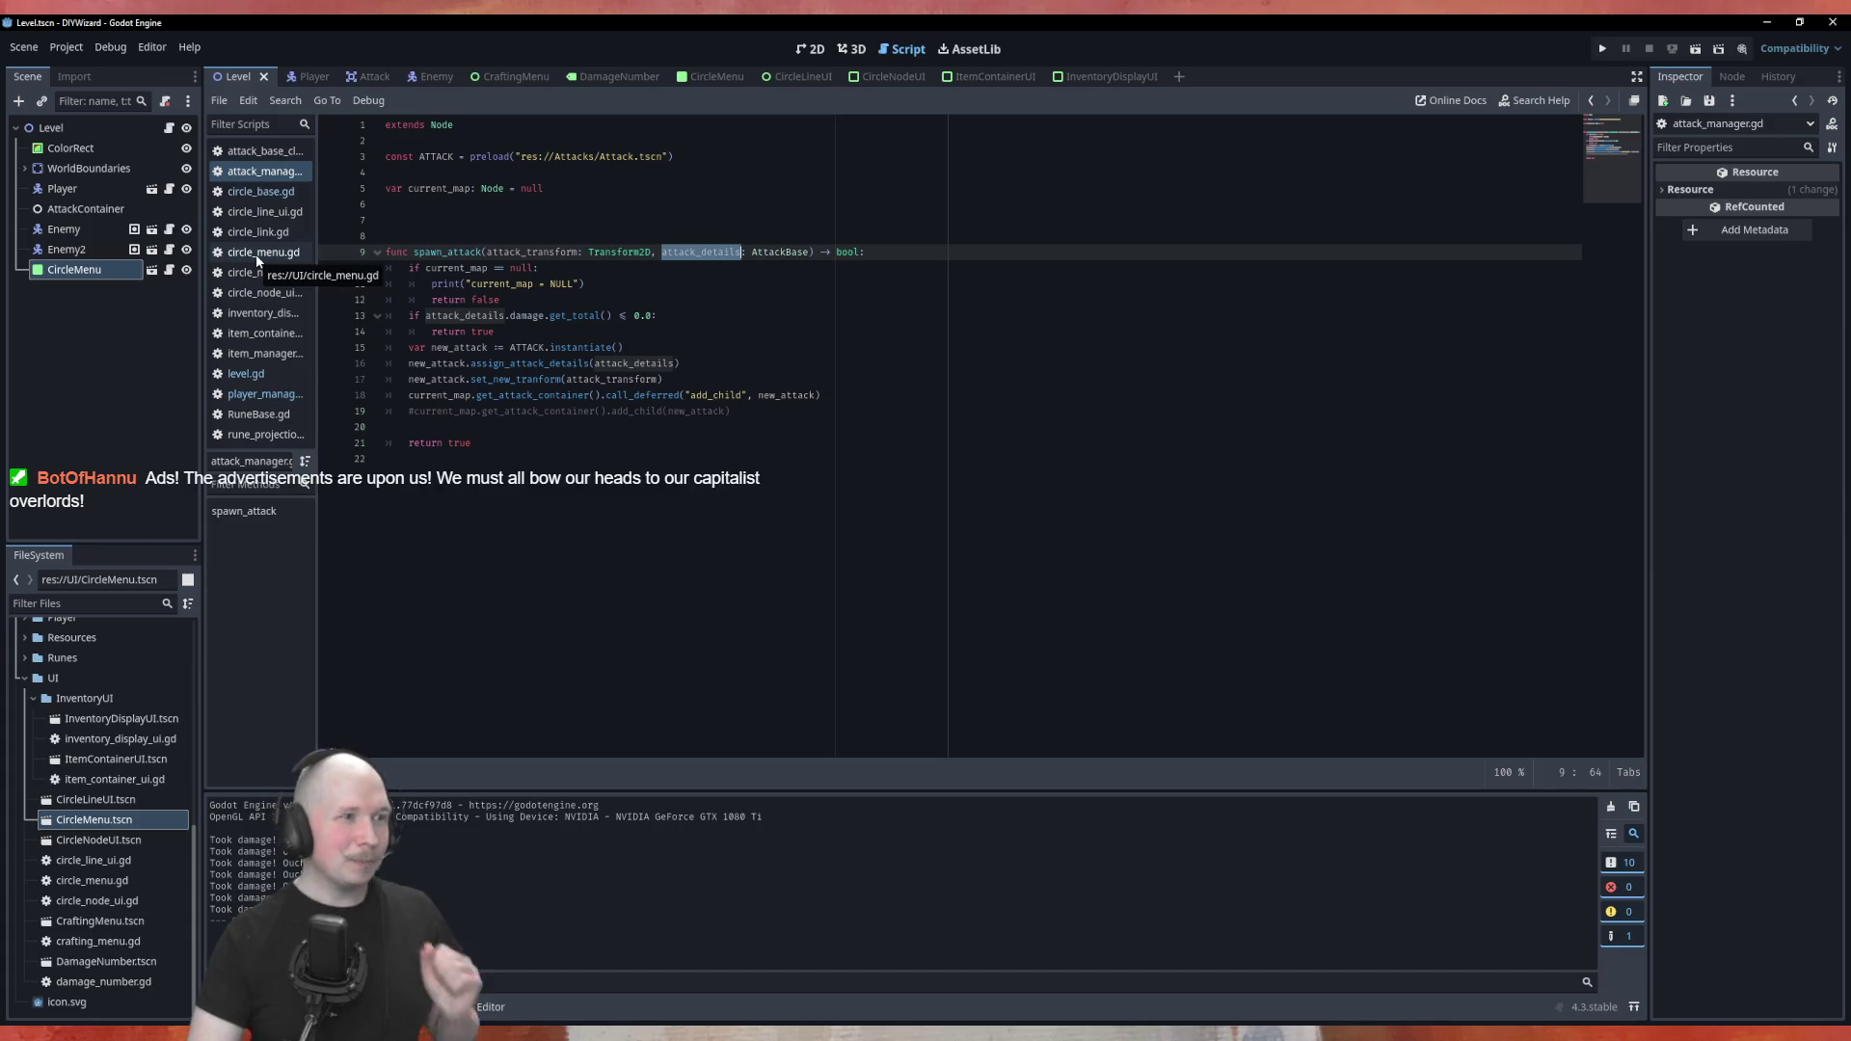
Follow player_manager.gd's spawn_attack into attack_manager.gd, then into assign_attack_details in attack.gd
left_click(248, 394)
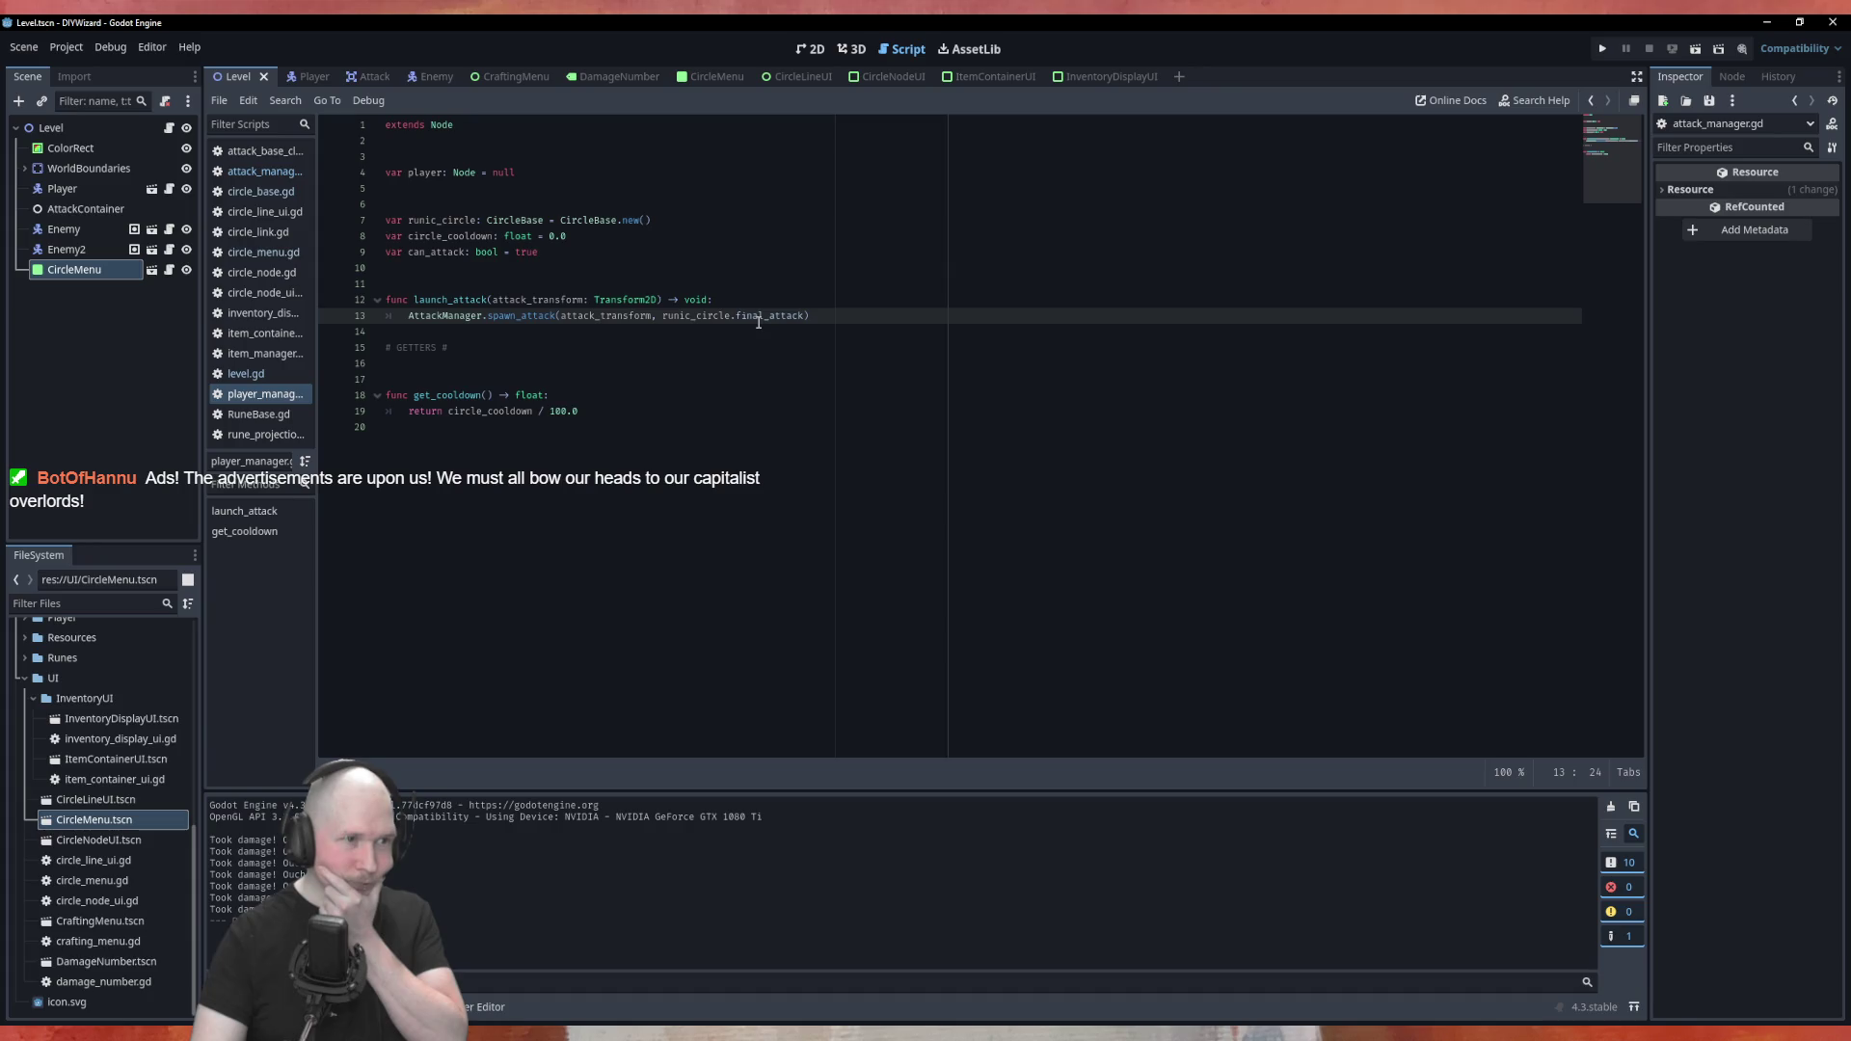
left_click(521, 315, "ctrl")
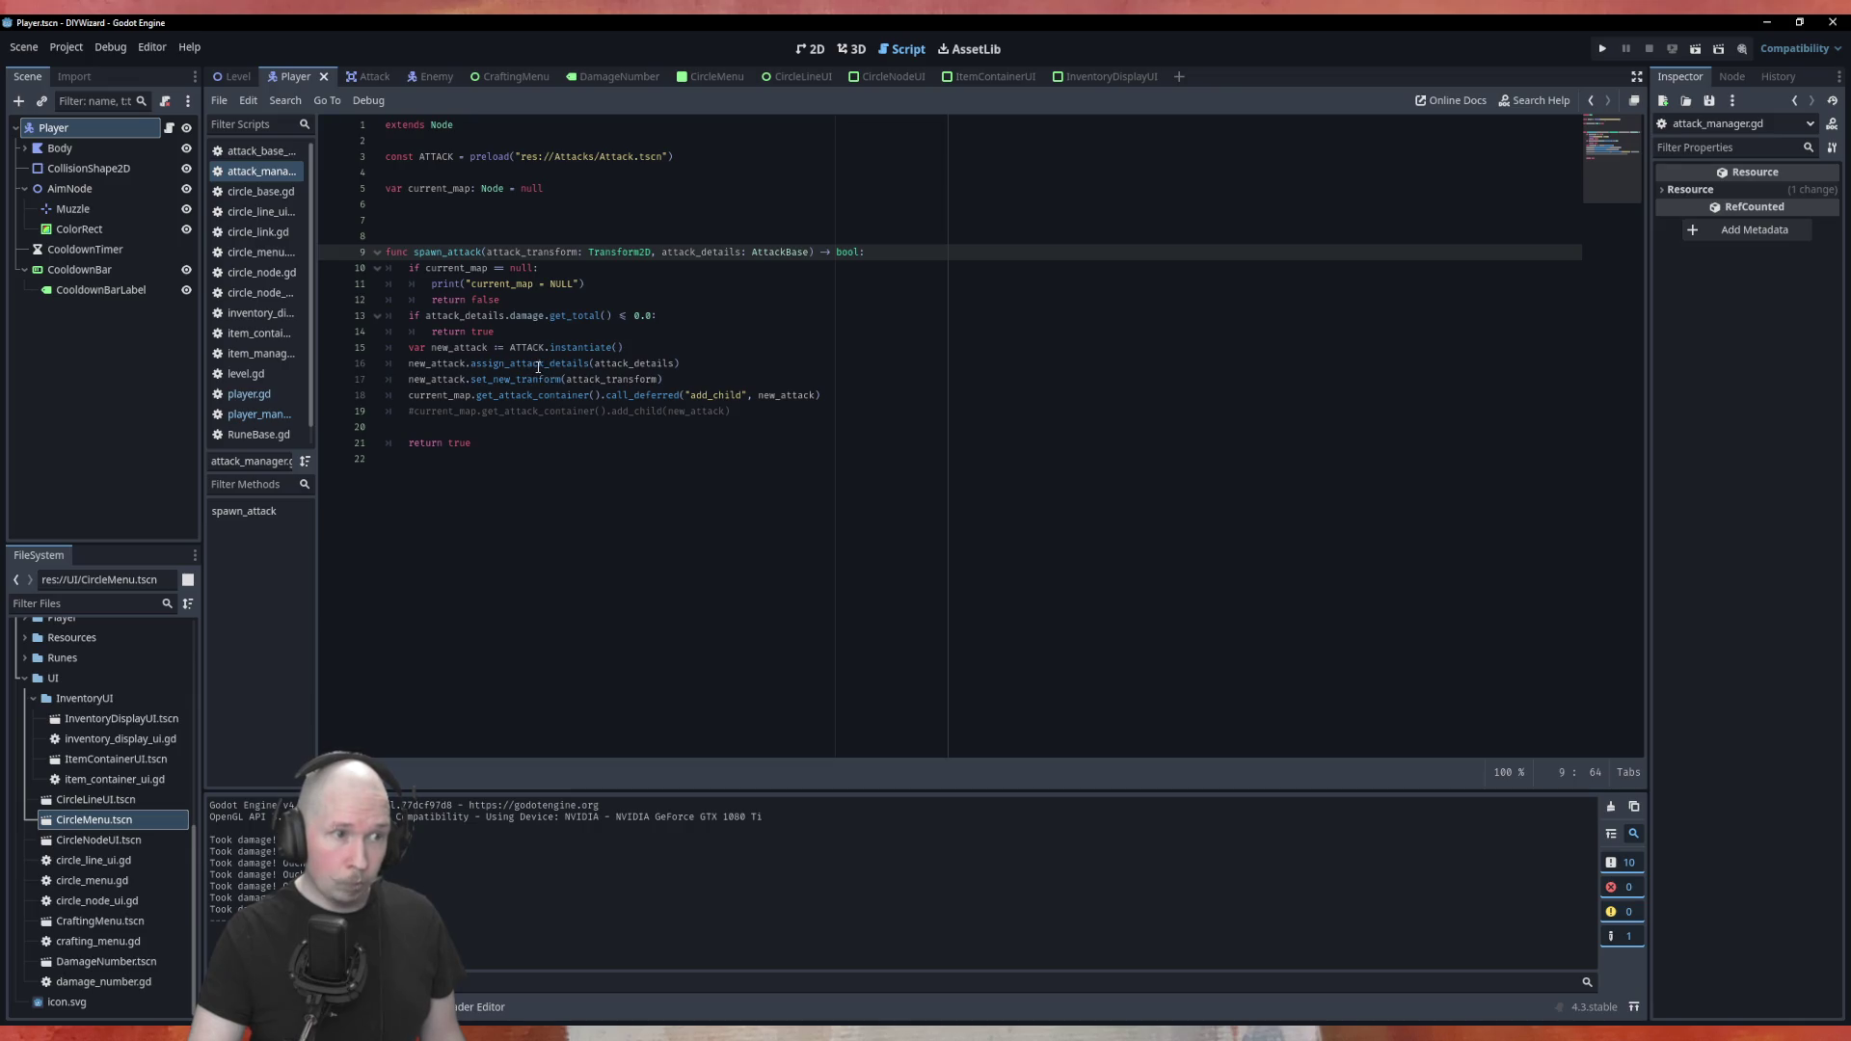
left_click(538, 367, "ctrl")
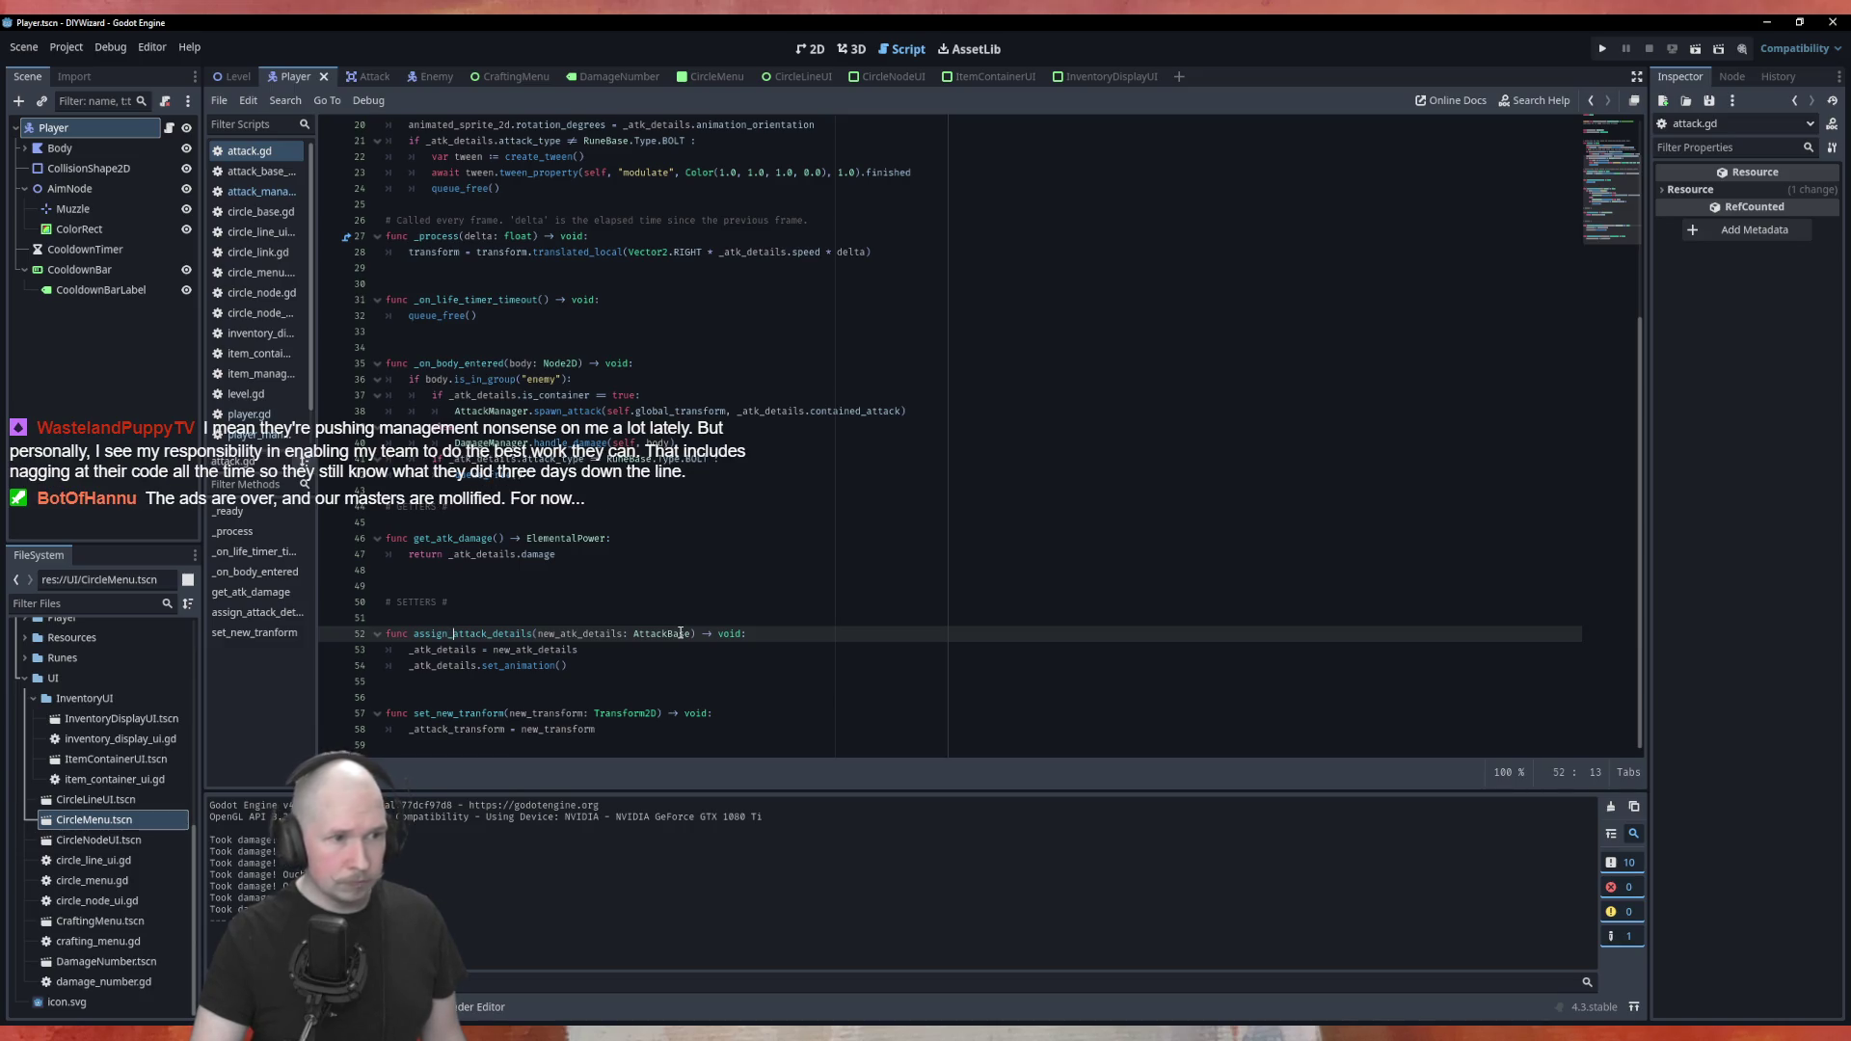
Inspect the AttackBase class definition, then return to assign_attack_details in attack.gd
left_click(593, 655)
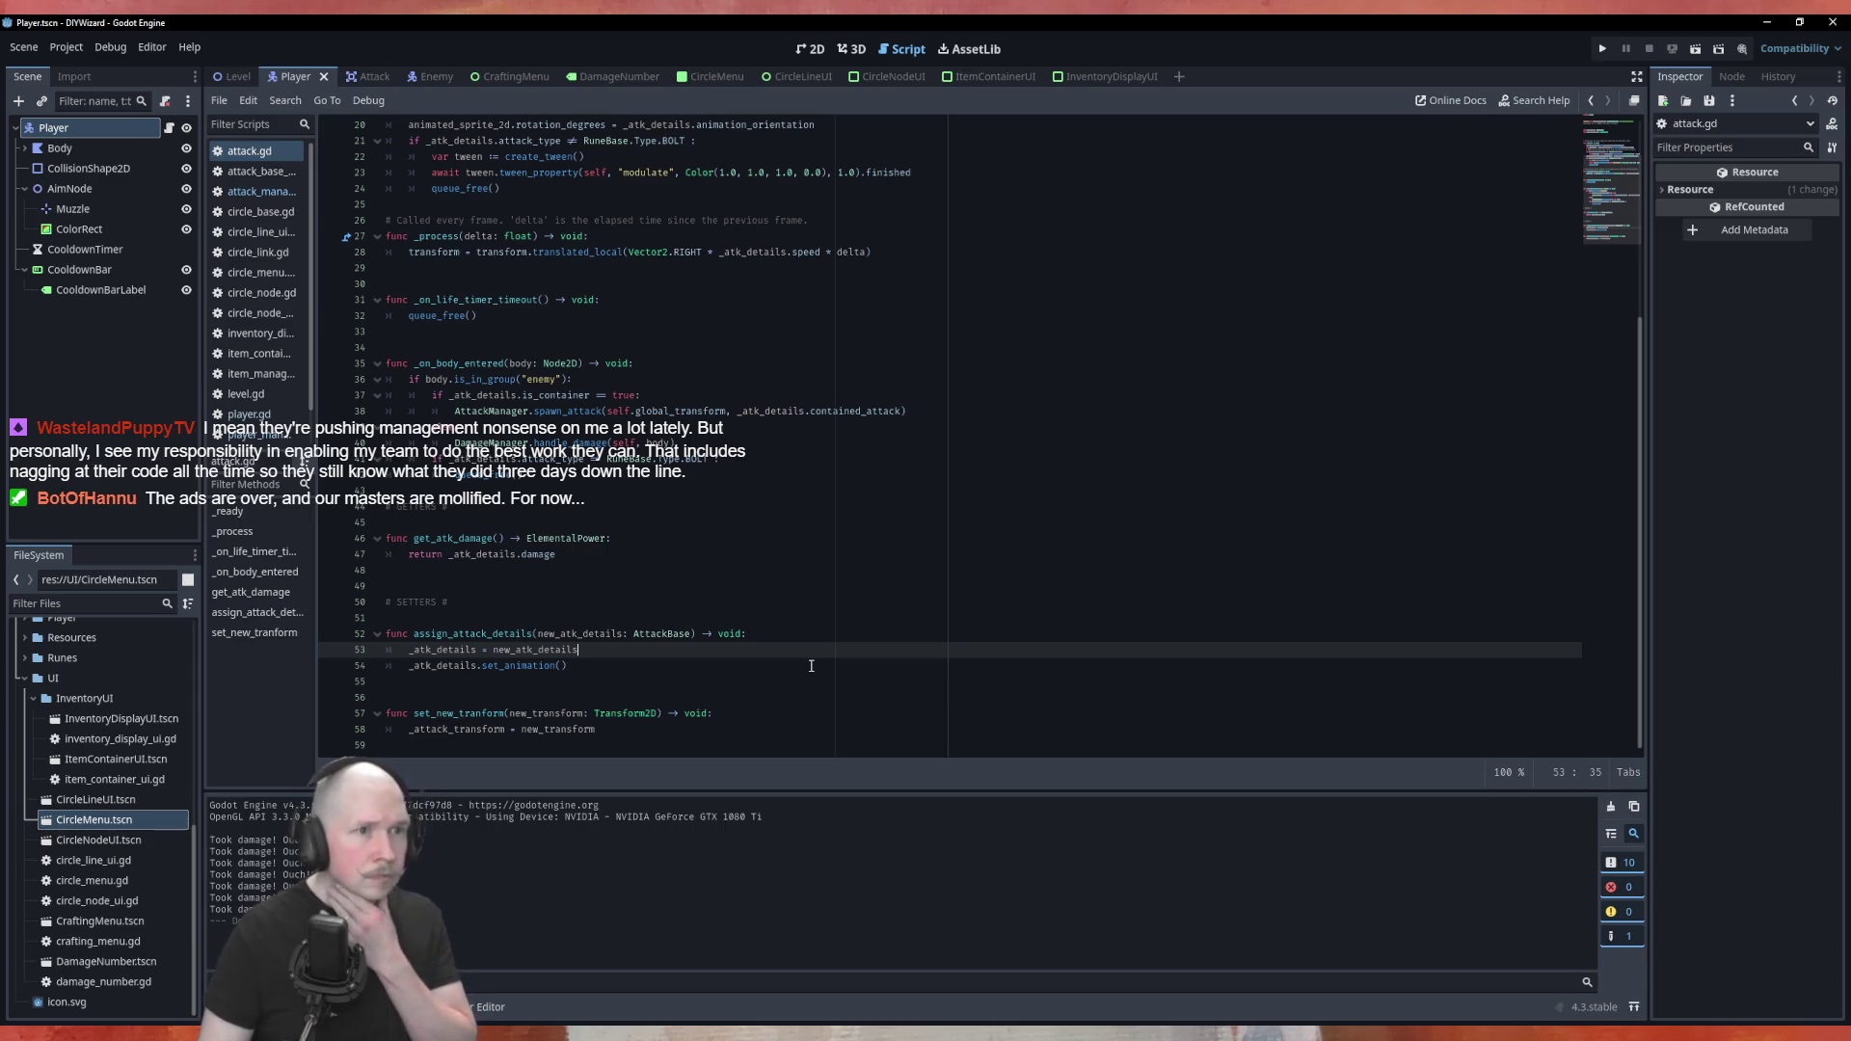
scroll(812, 666, "up", 1)
scroll(812, 665, "up", 3)
scroll(816, 661, "up", 2)
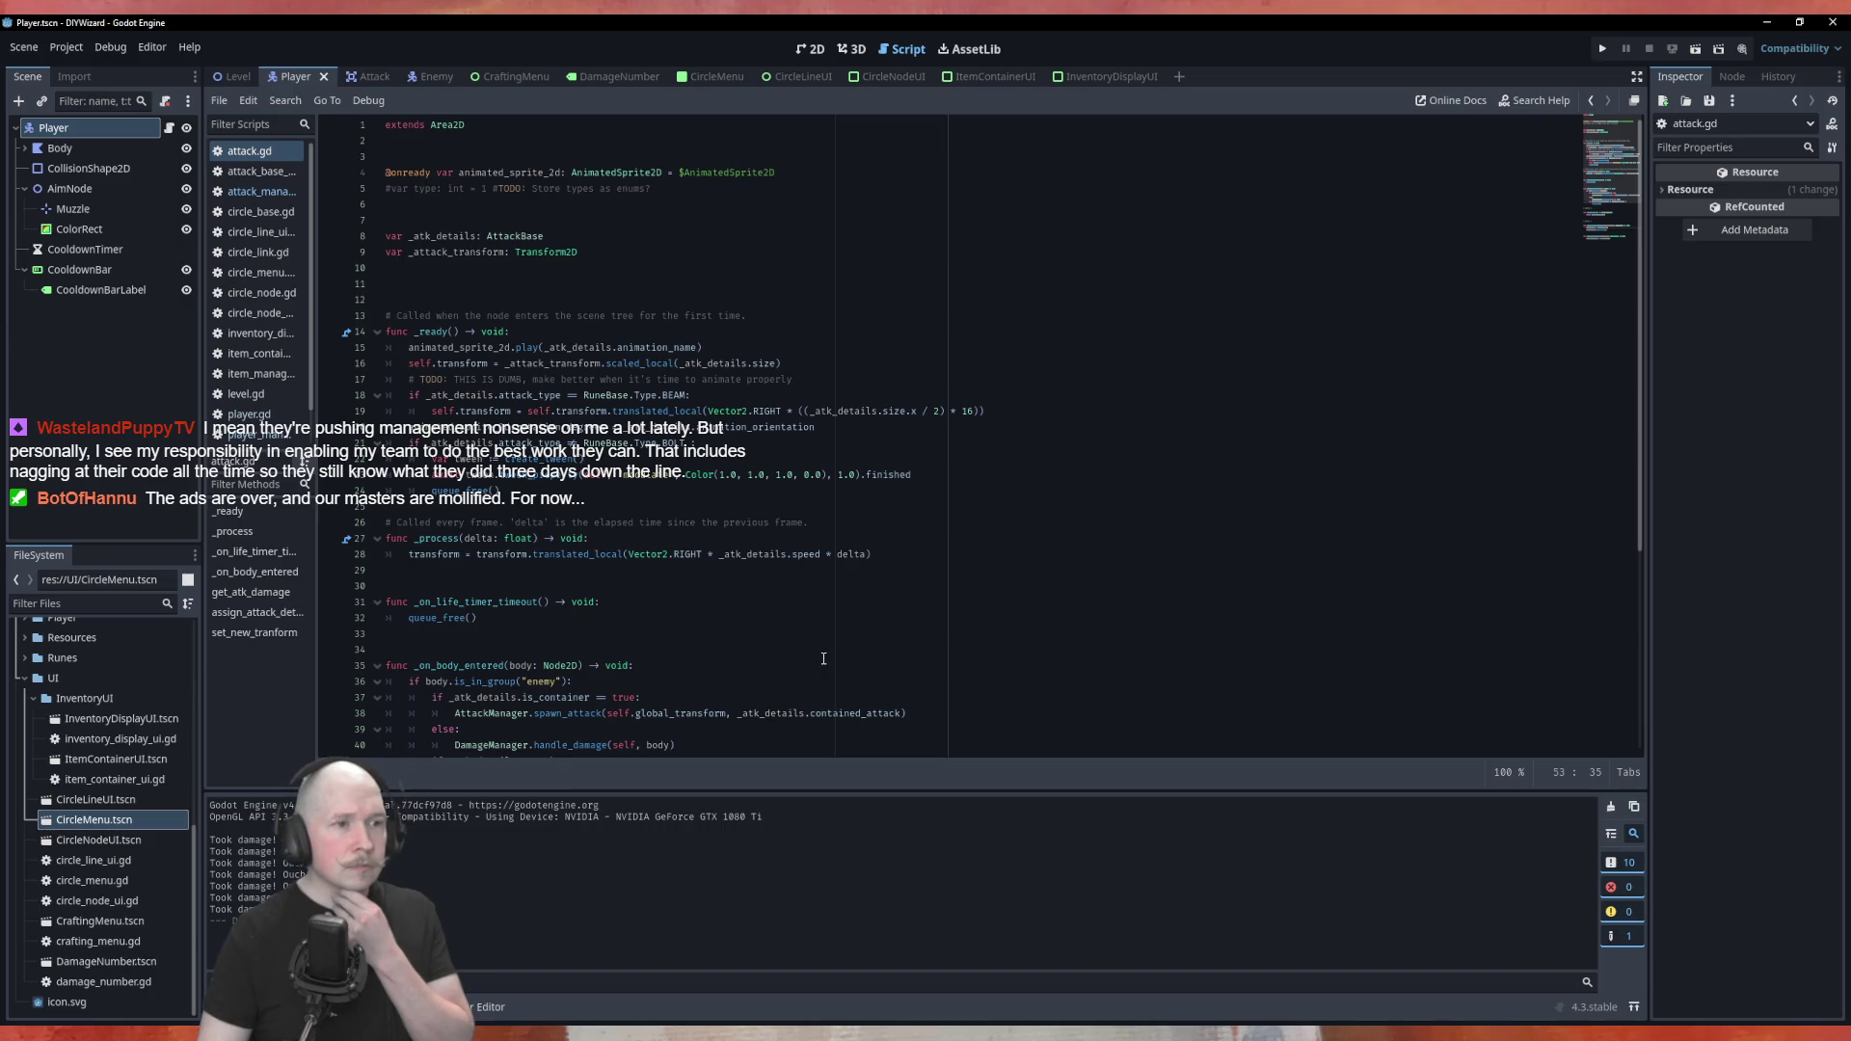
scroll(823, 658, "down", 6)
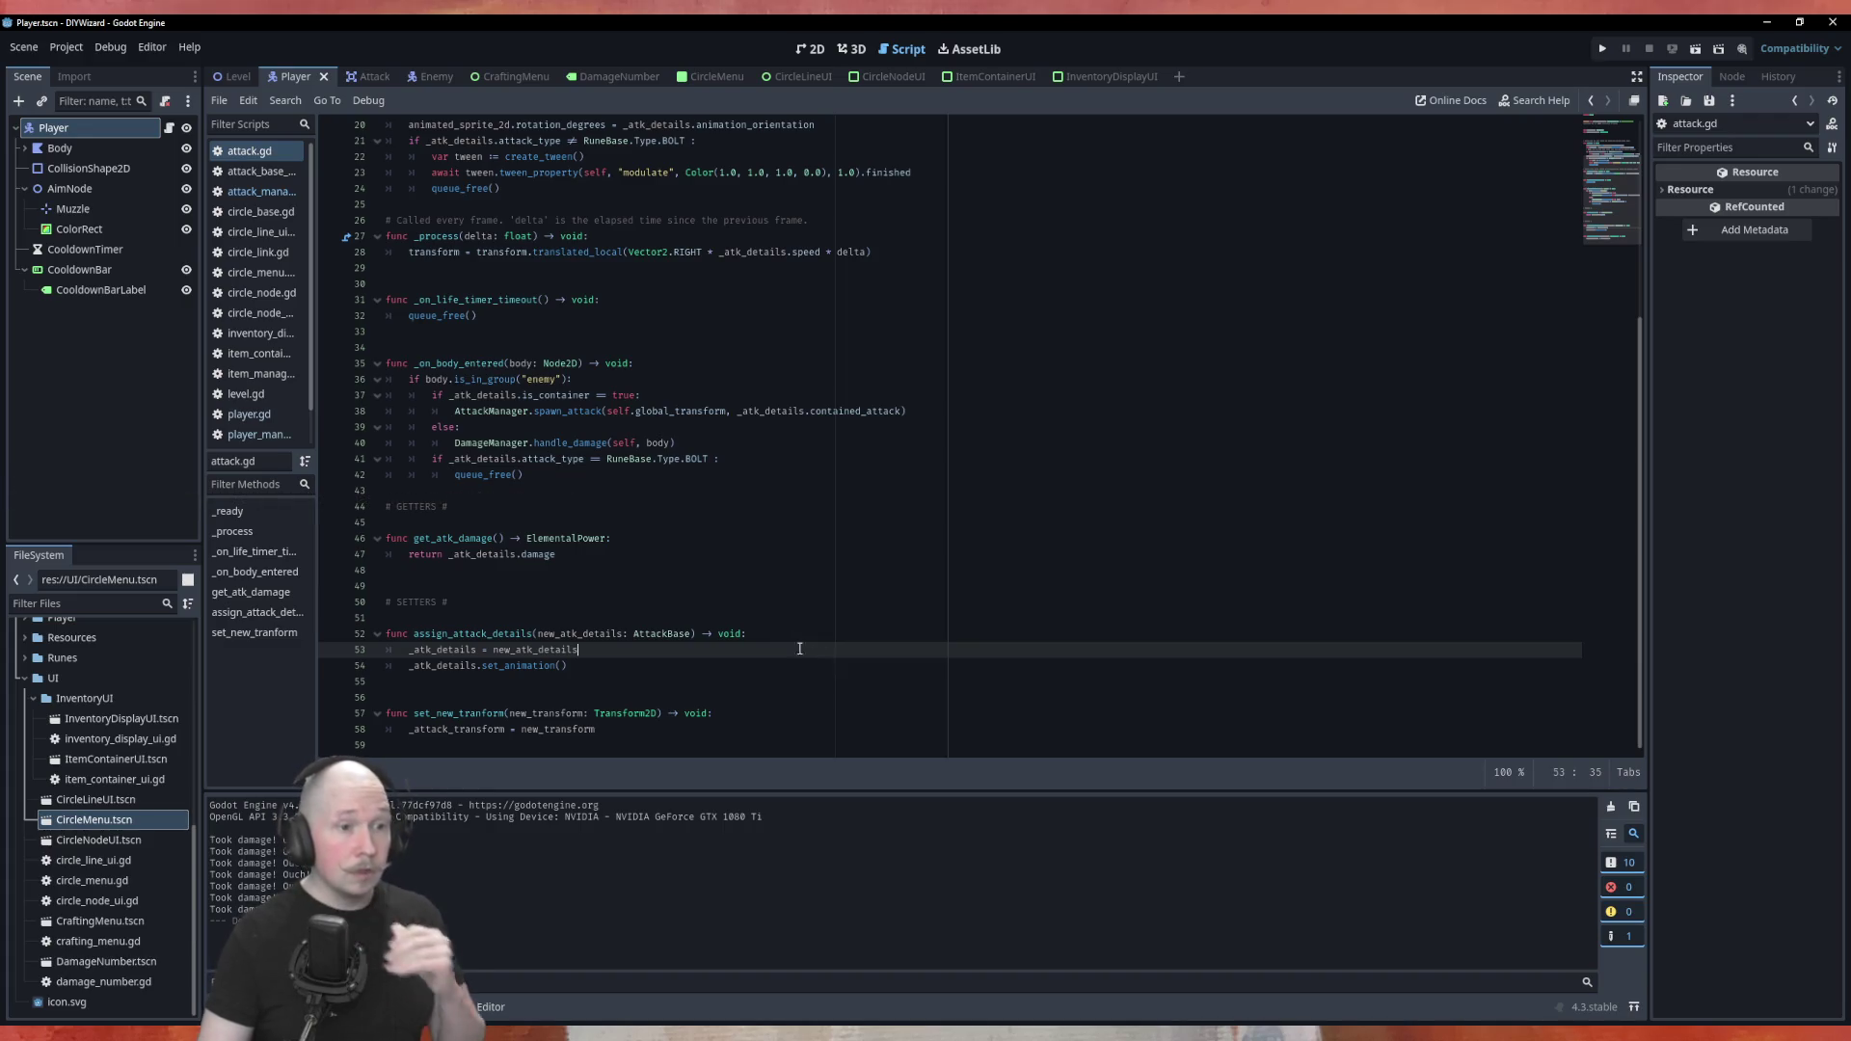
left_click(663, 633, "ctrl")
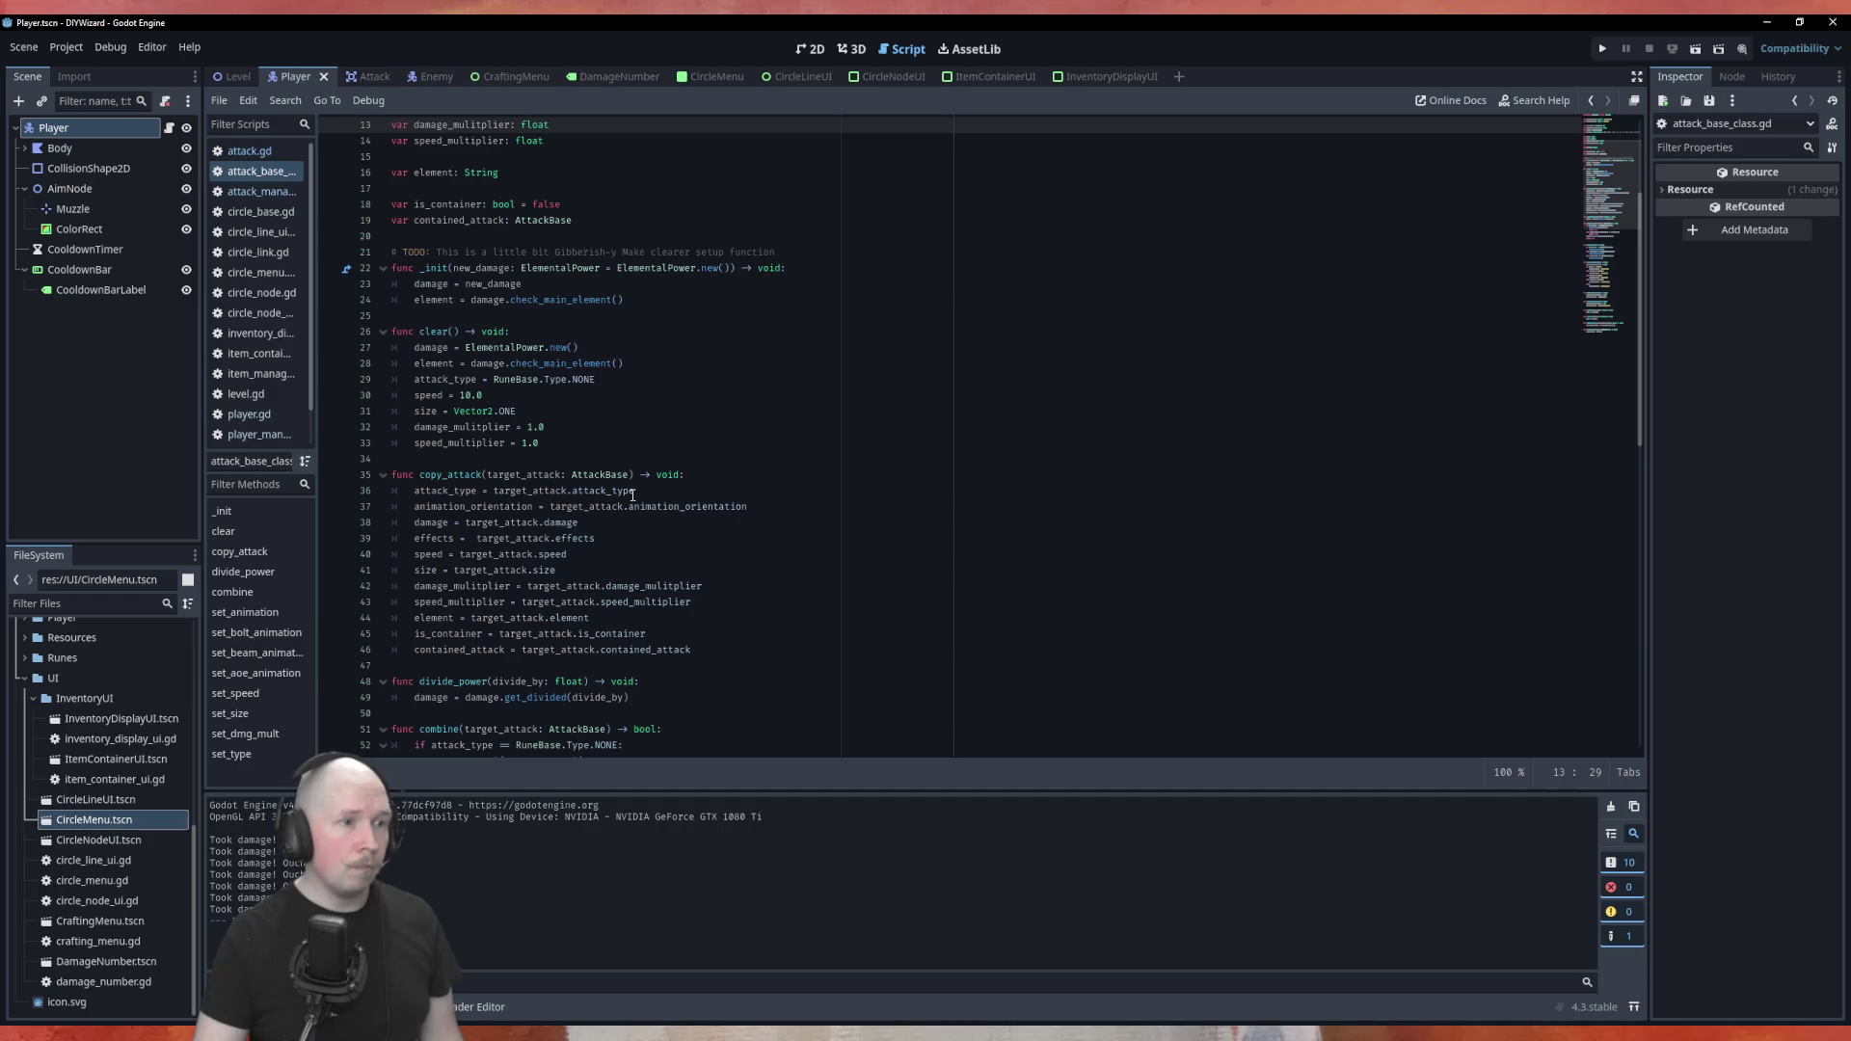
scroll(634, 493, "down", 10)
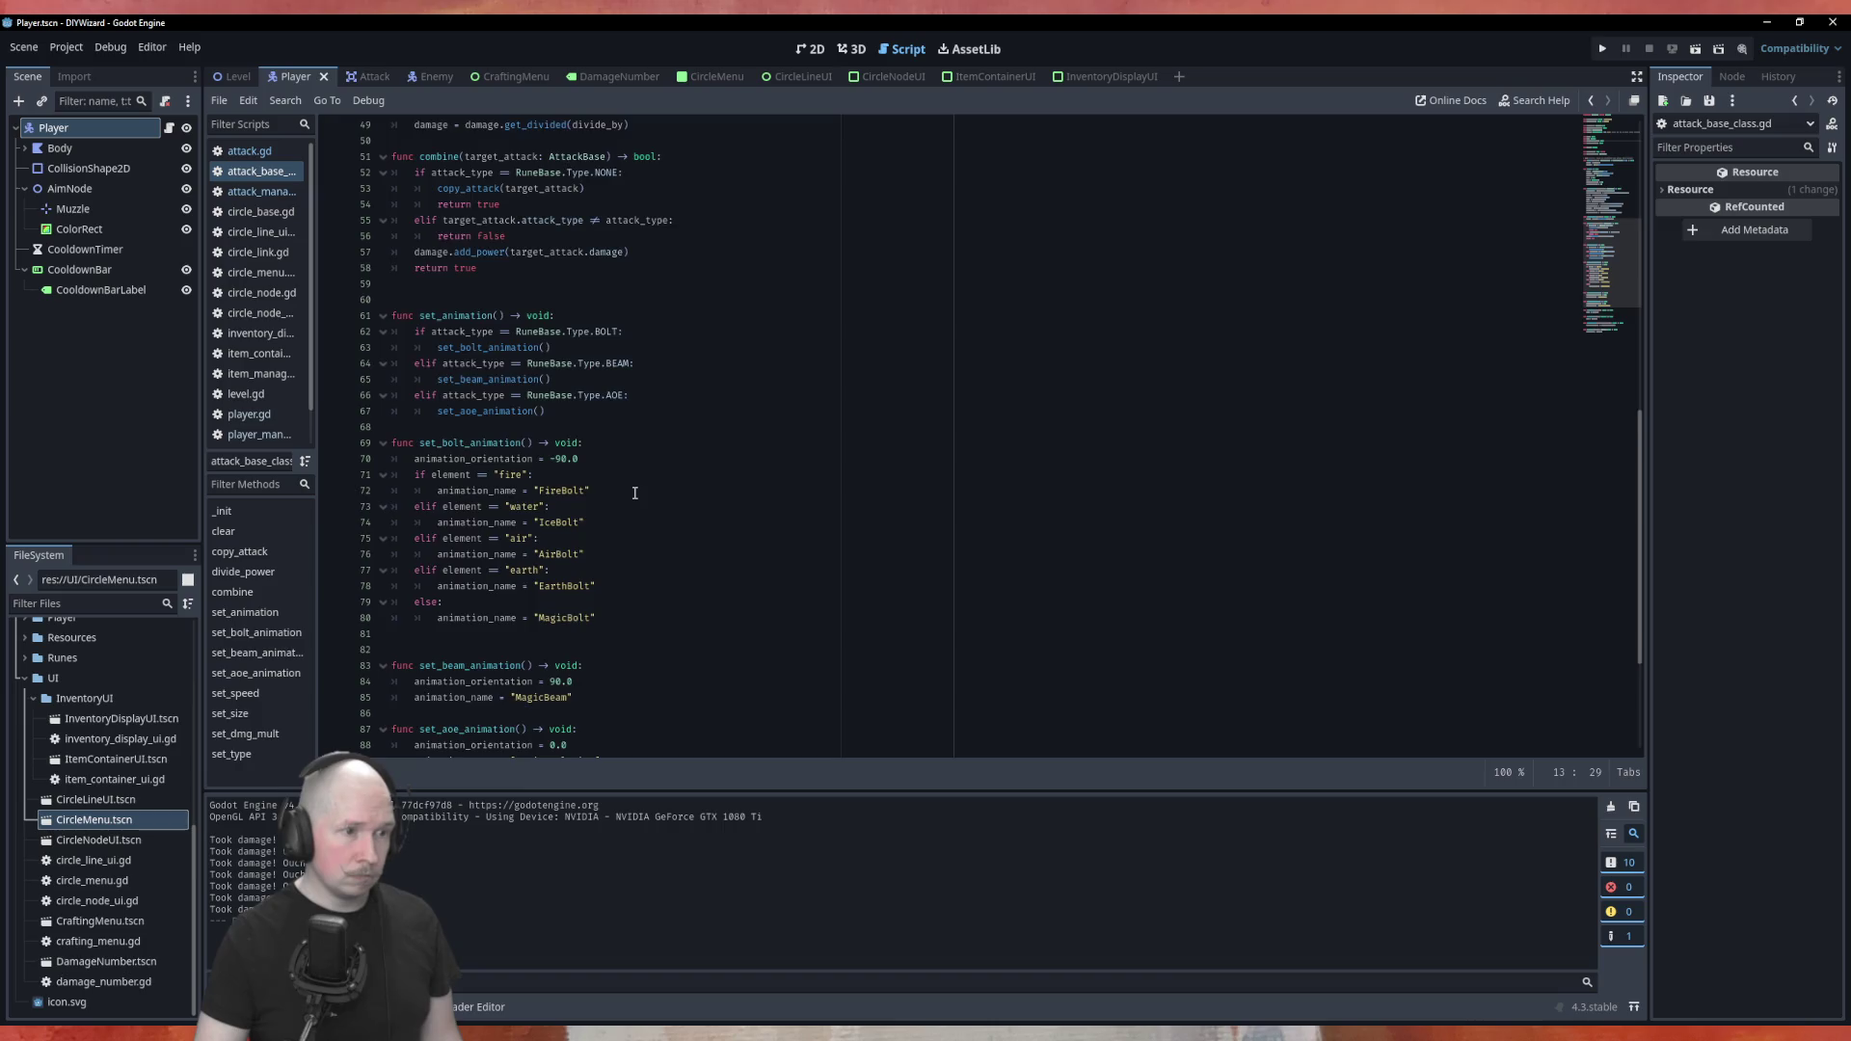
scroll(635, 492, "down", 4)
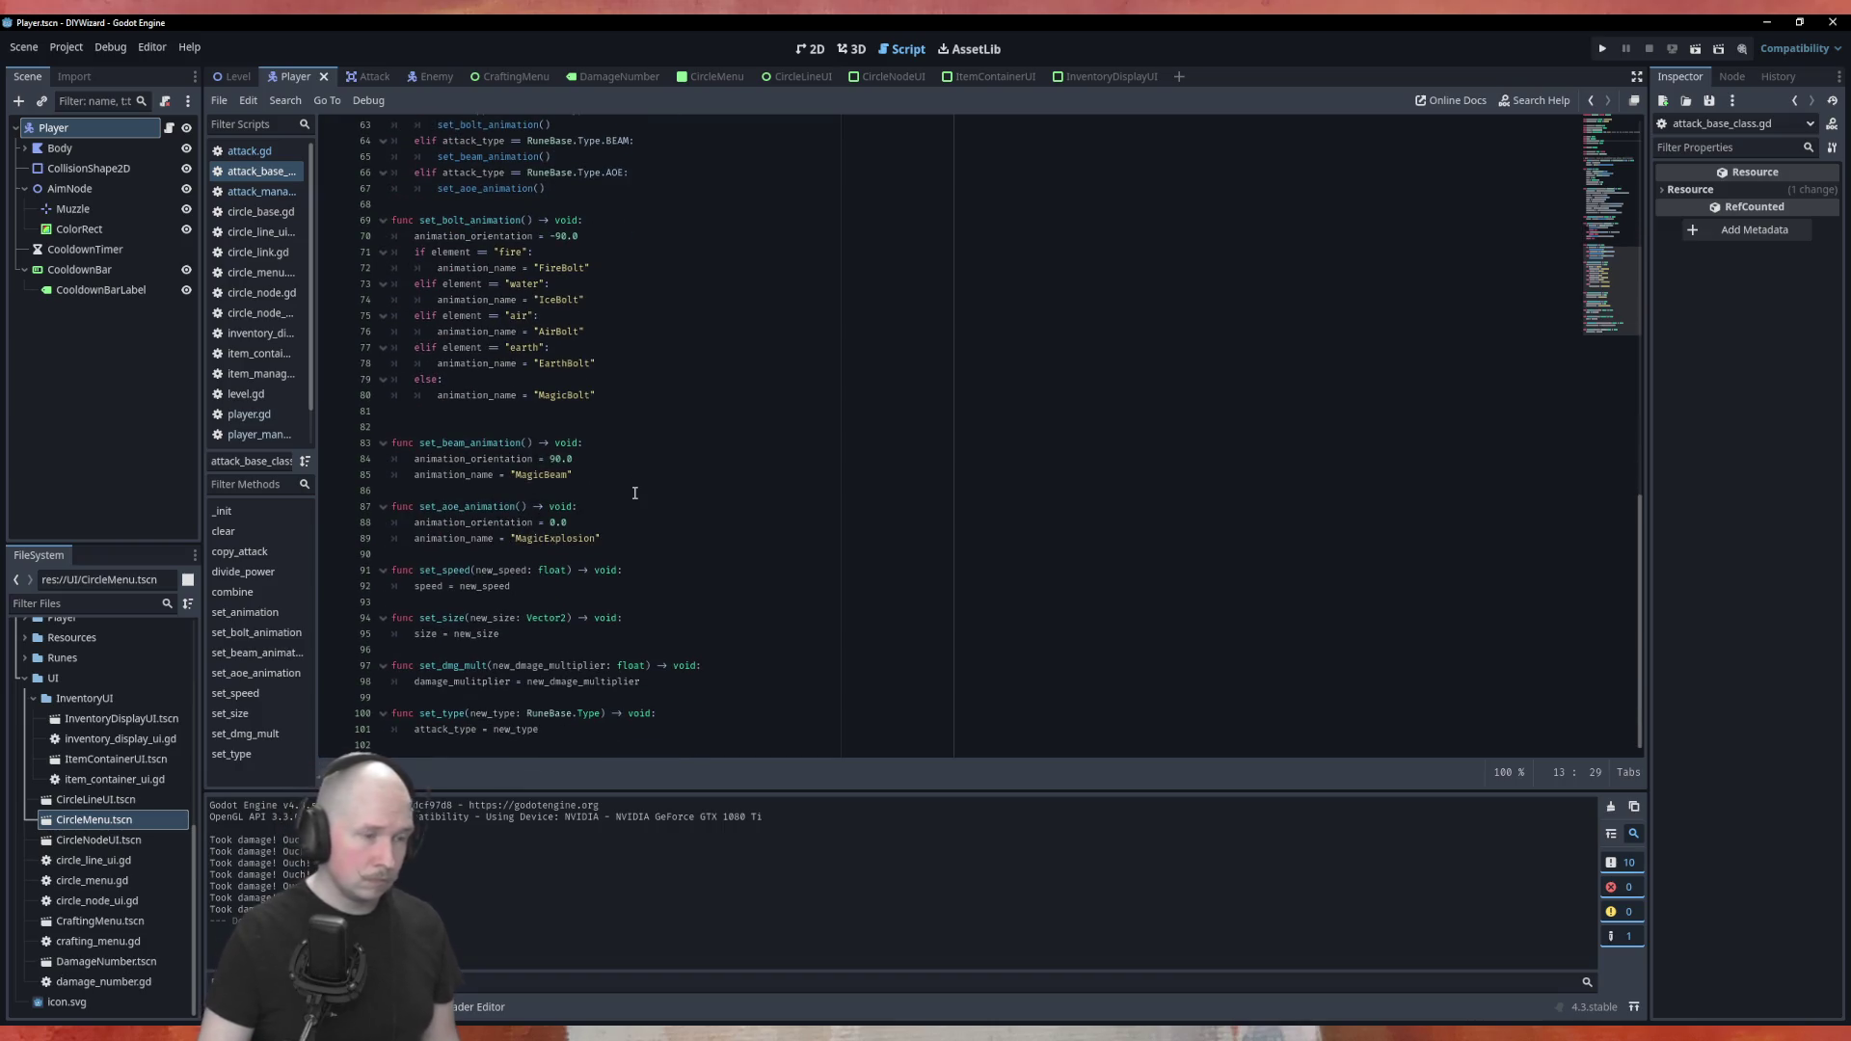
scroll(634, 492, "up", 13)
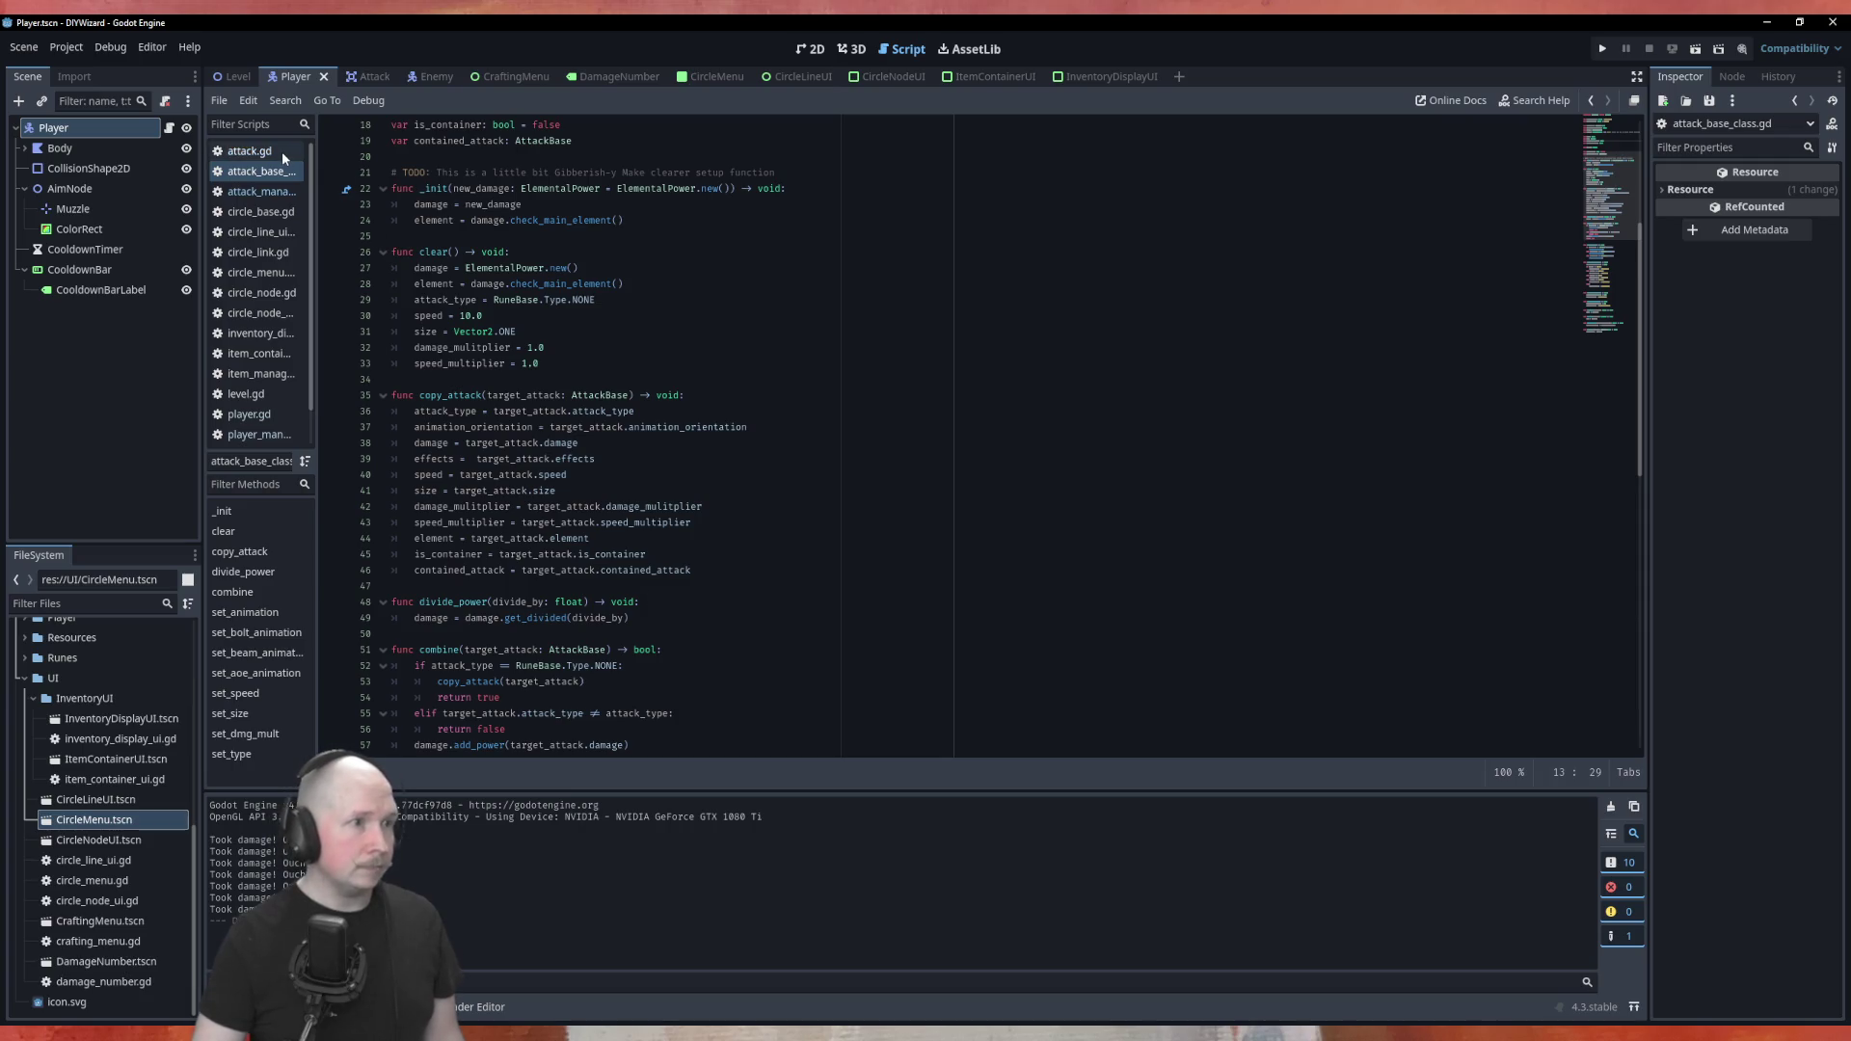
left_click(276, 199)
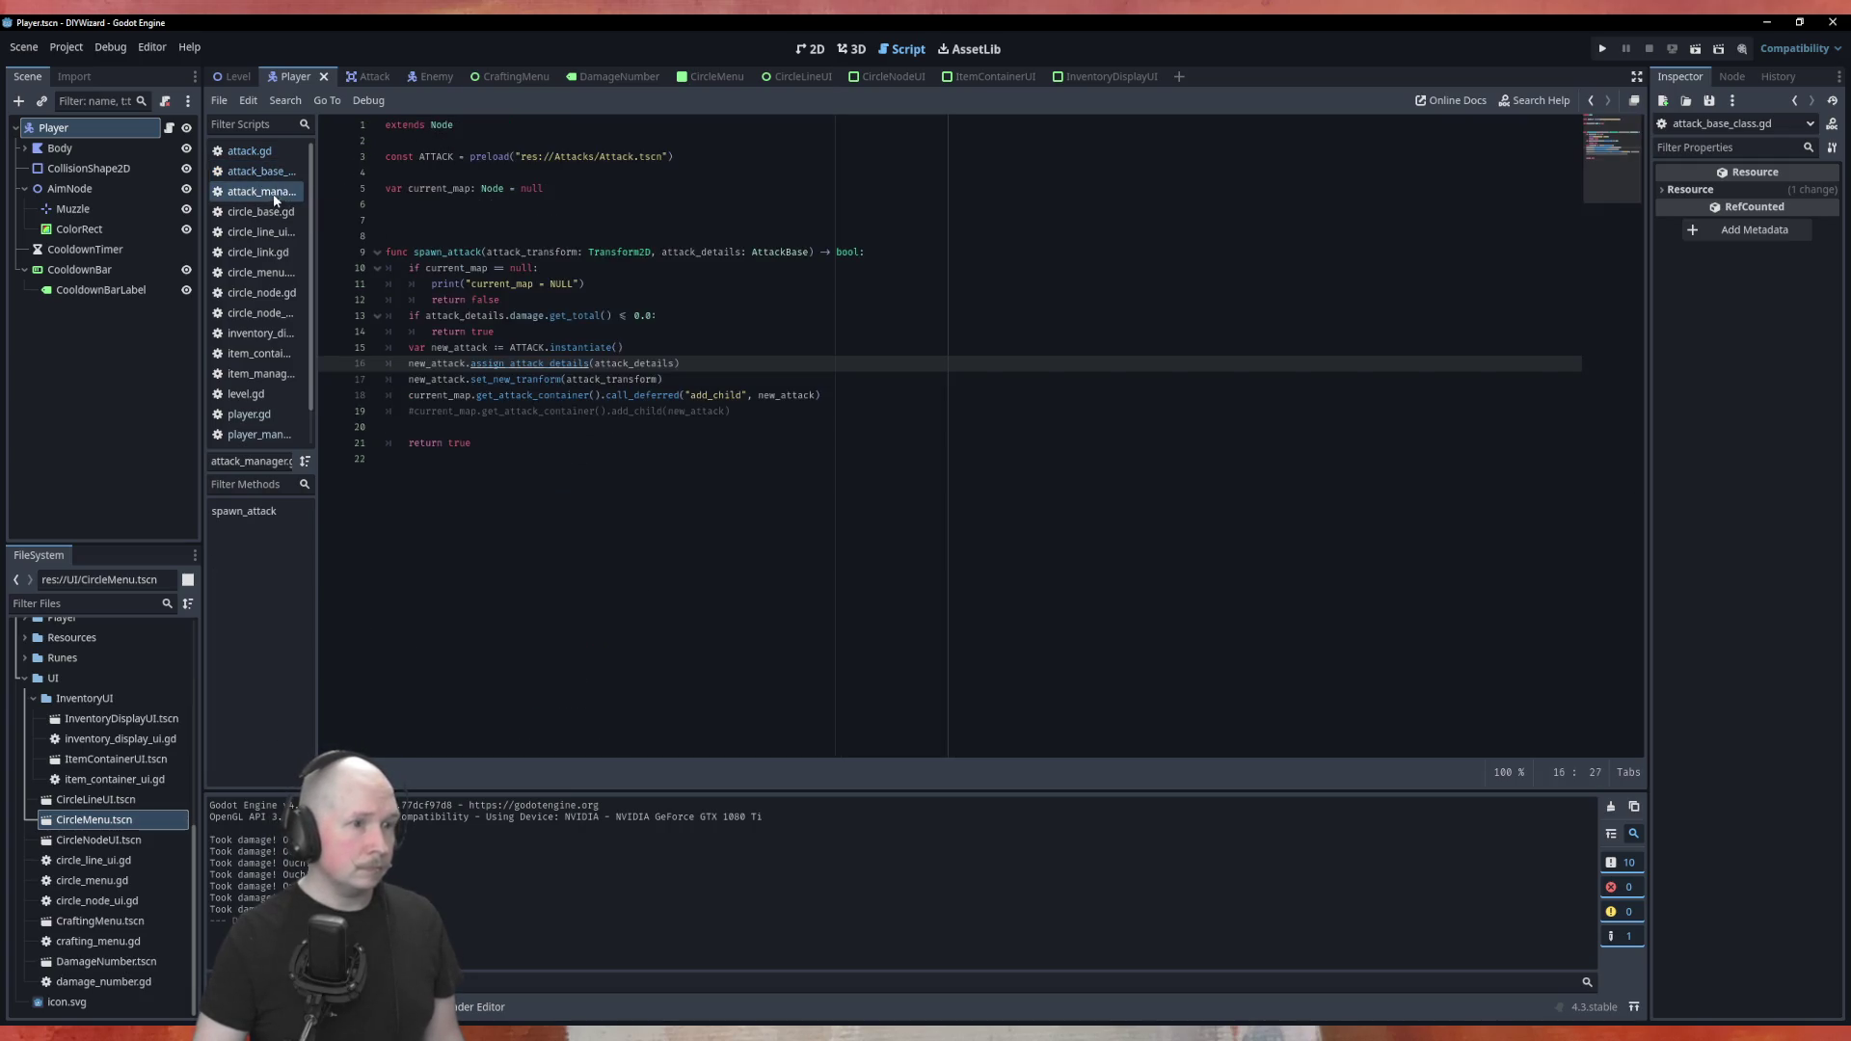
left_click(536, 364, "ctrl")
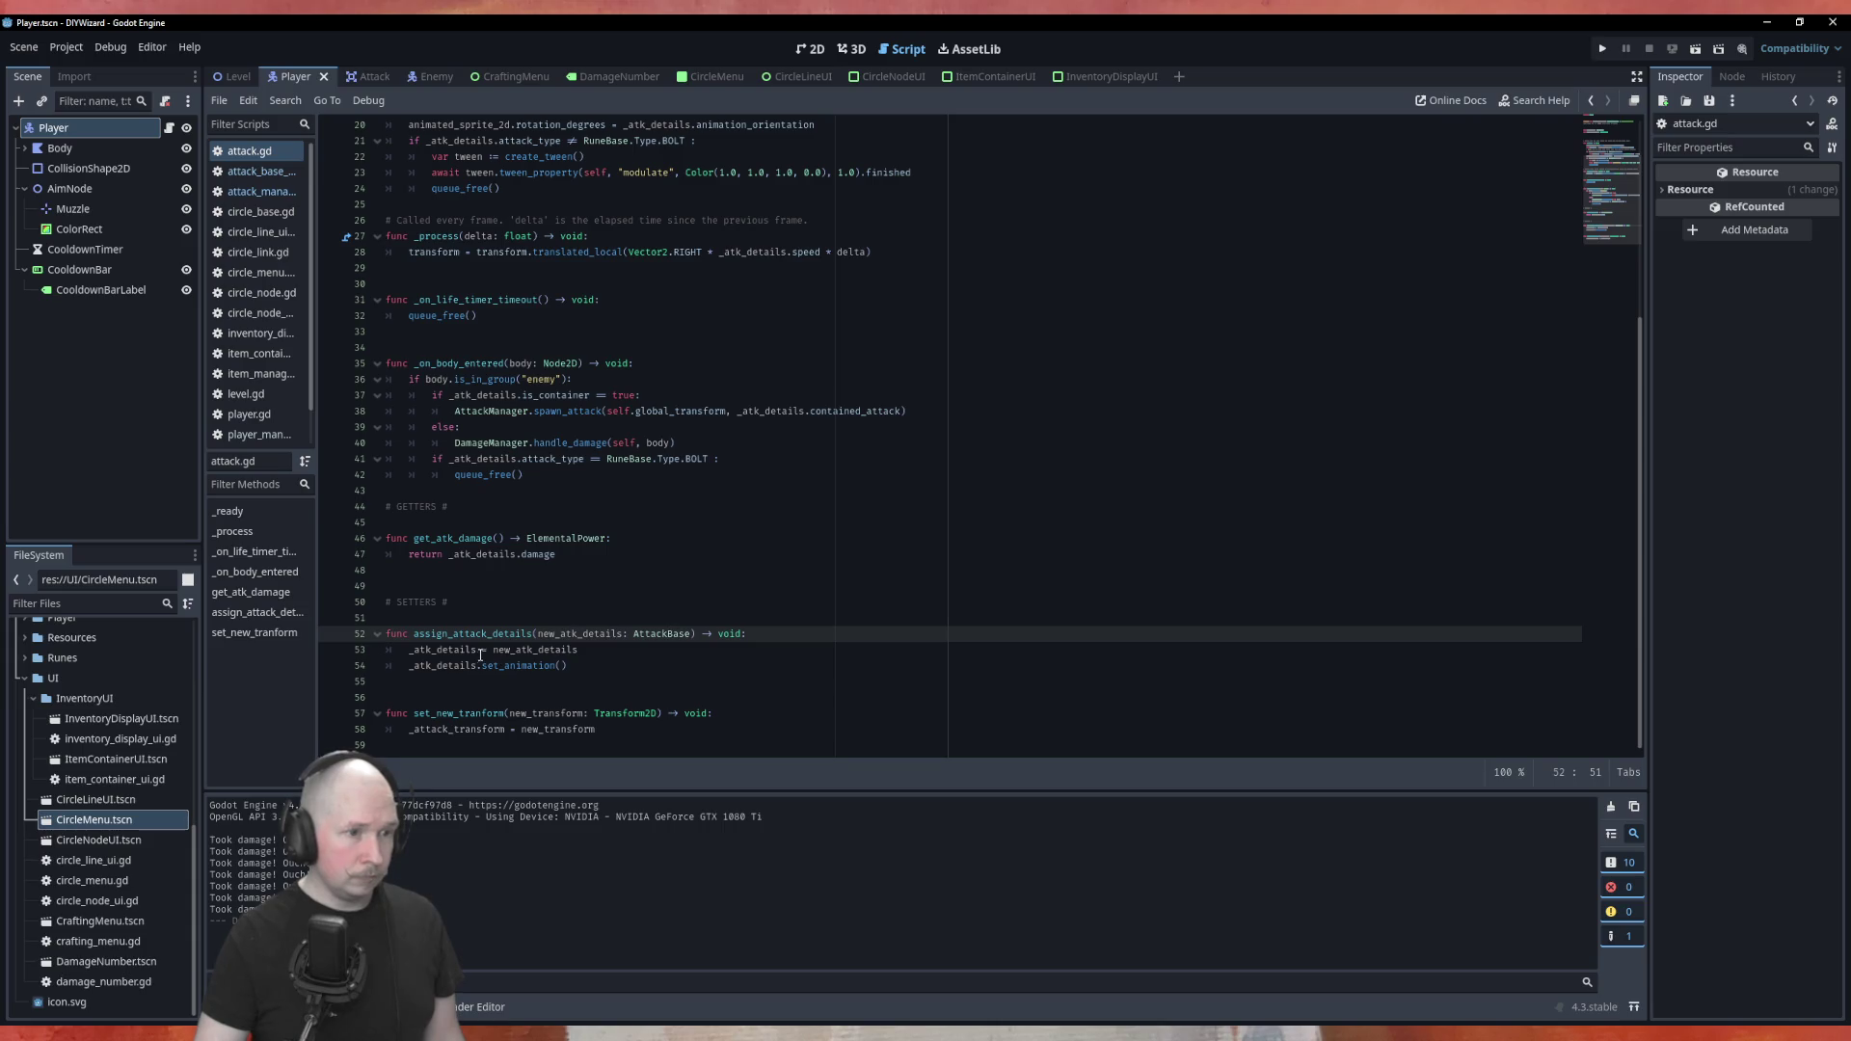
Change line 53 to _atk_details.copy_attack(new_atk_details) and run the game
left_click(478, 651)
type(".cop")
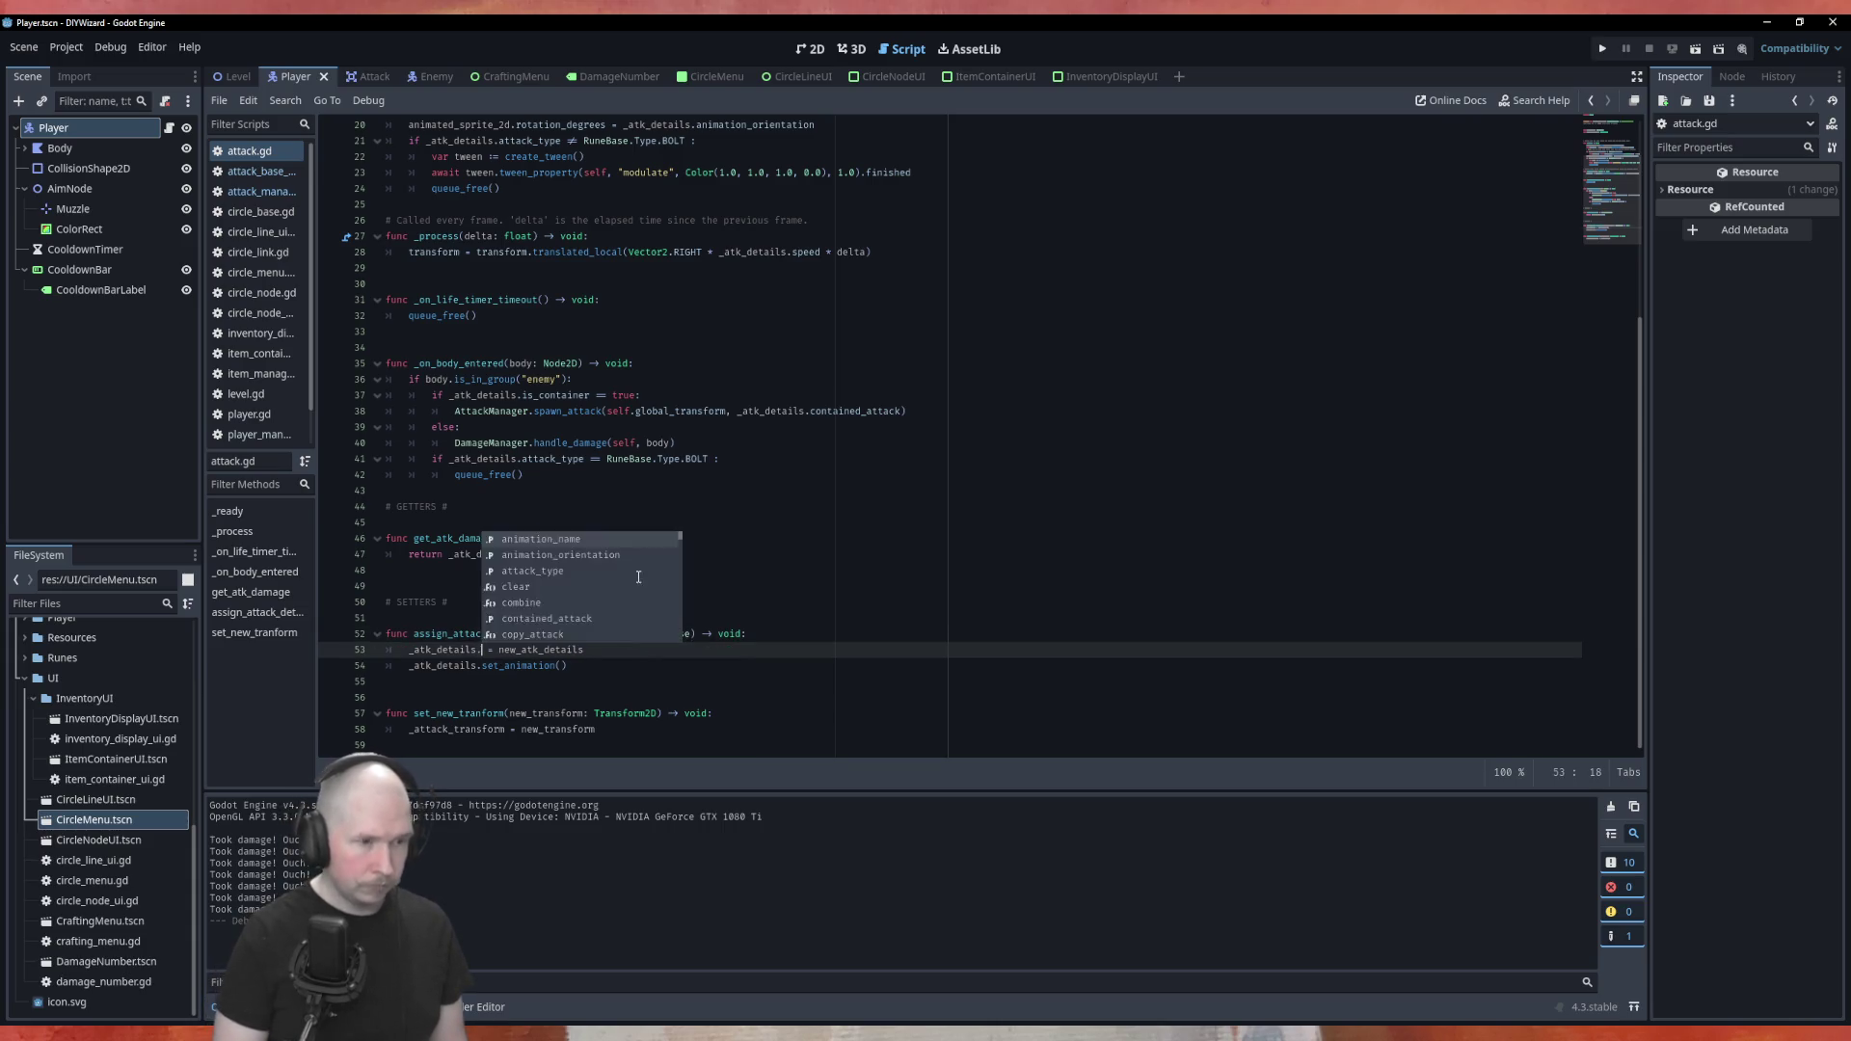
key("Return")
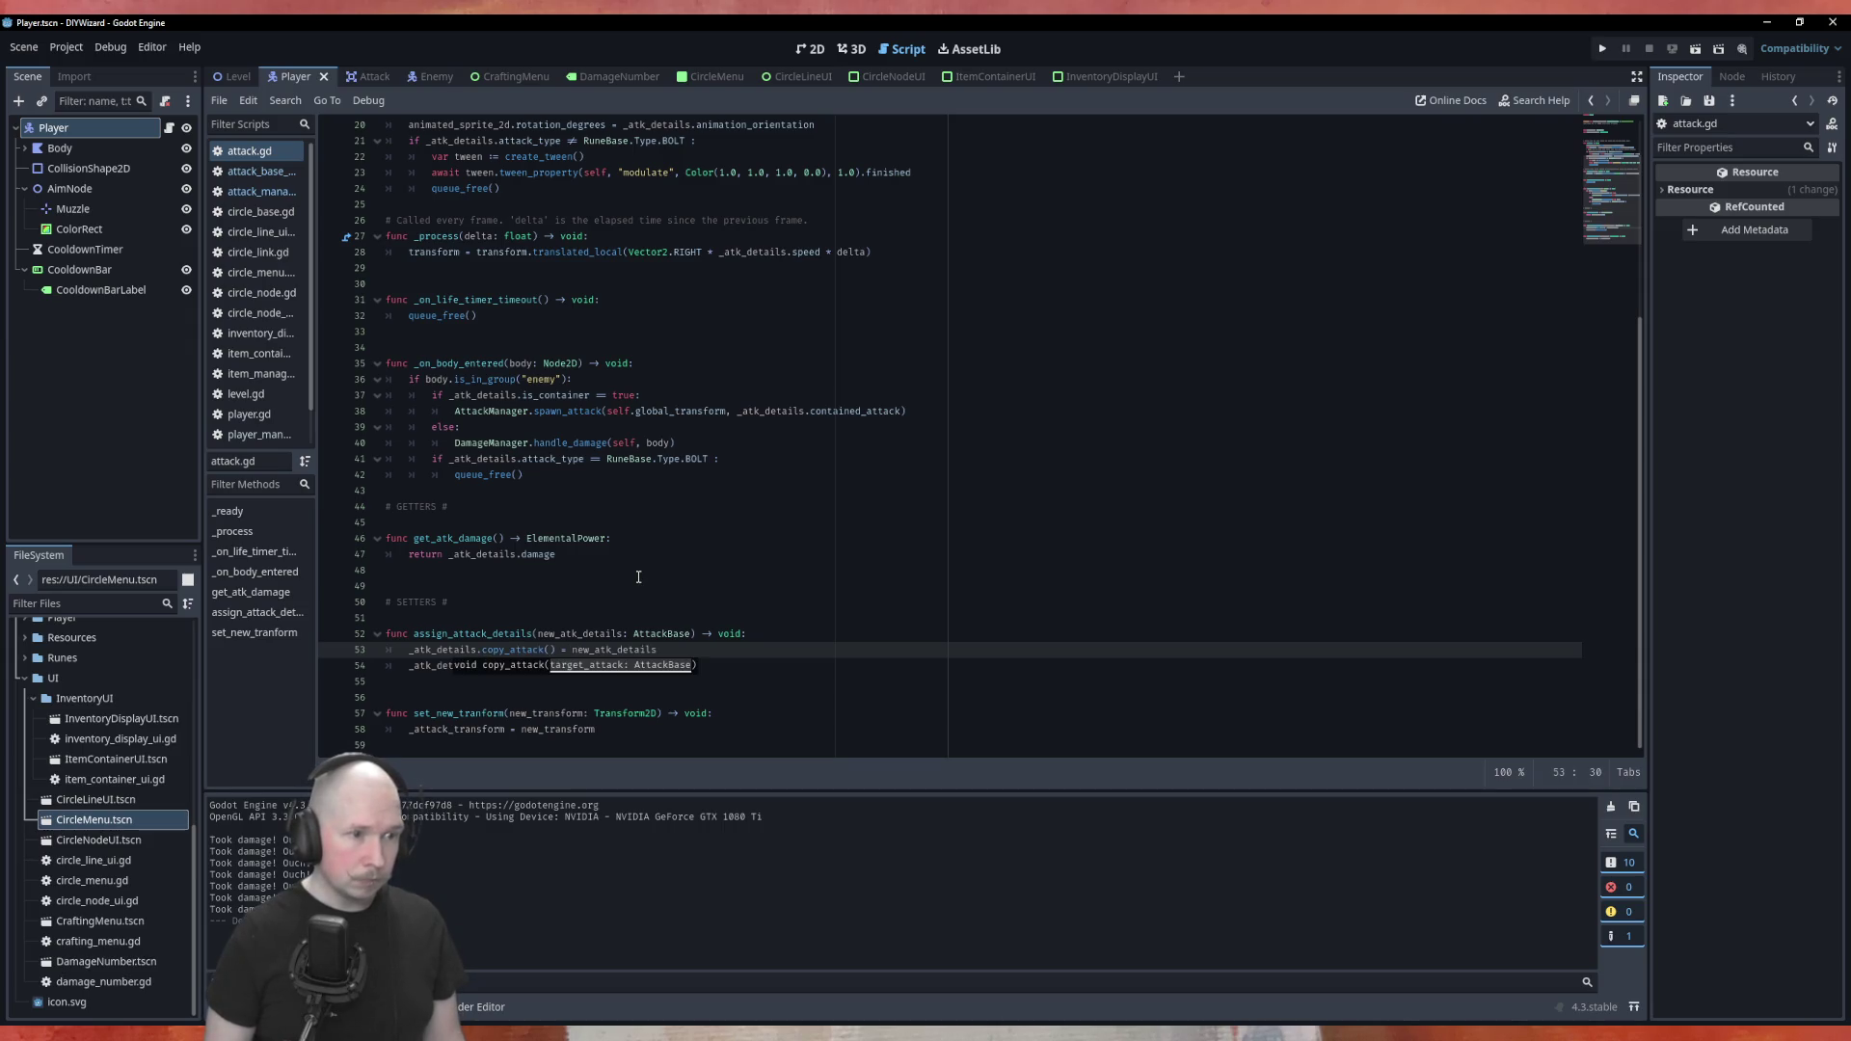
type("new_atk")
key("Return")
key("shift+End")
key("Delete")
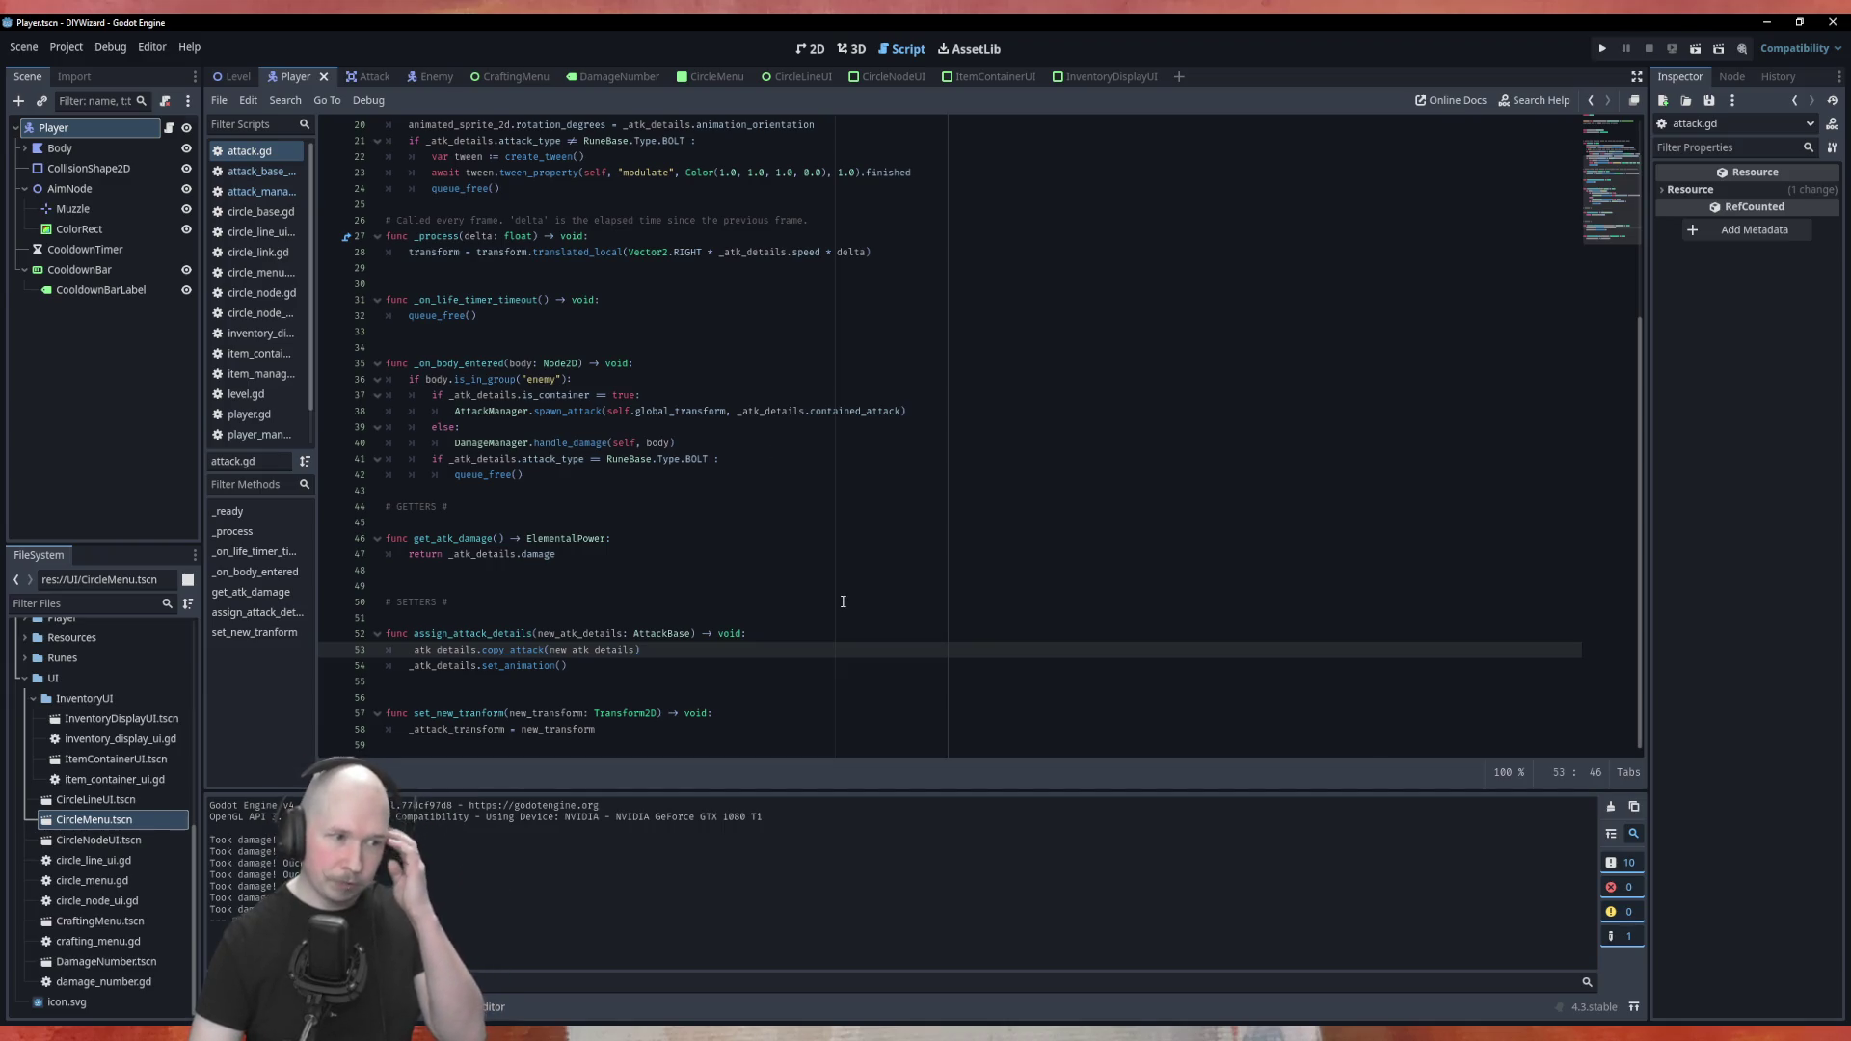
key("F5")
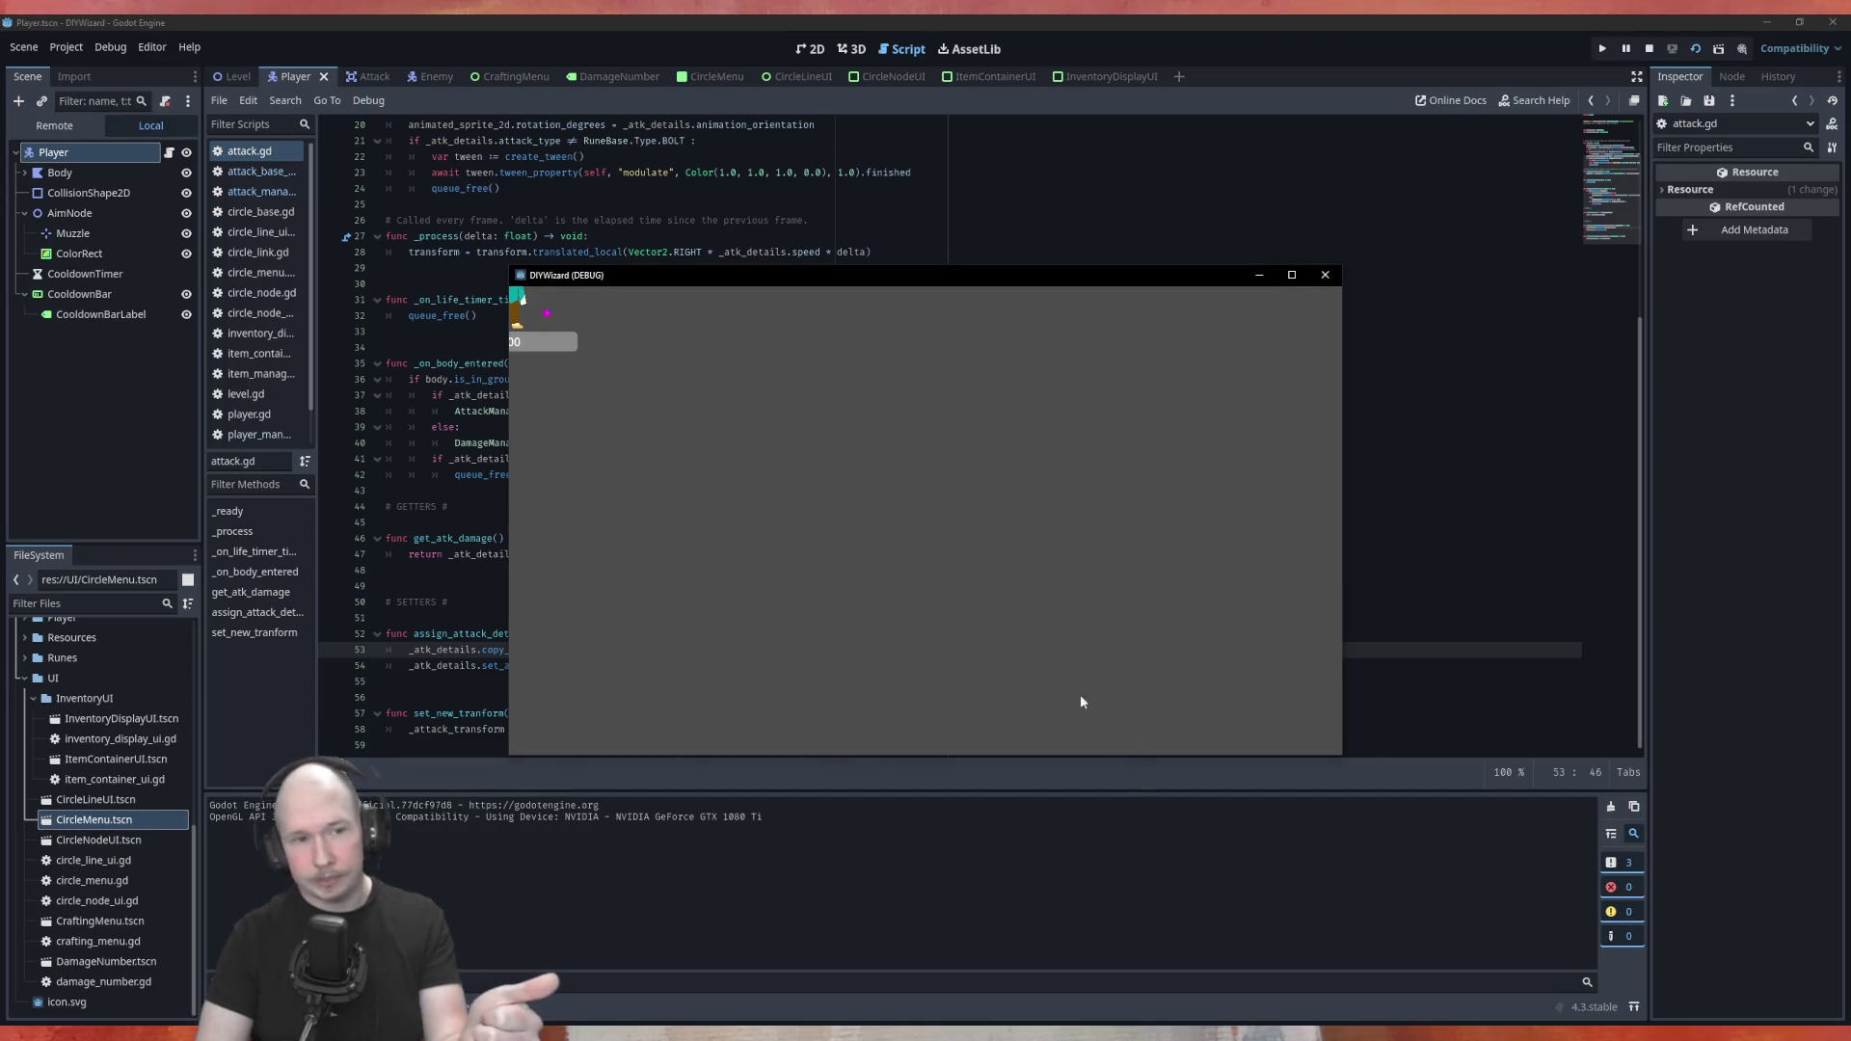
Close the running game and launch the Level scene instead
left_click(1322, 277)
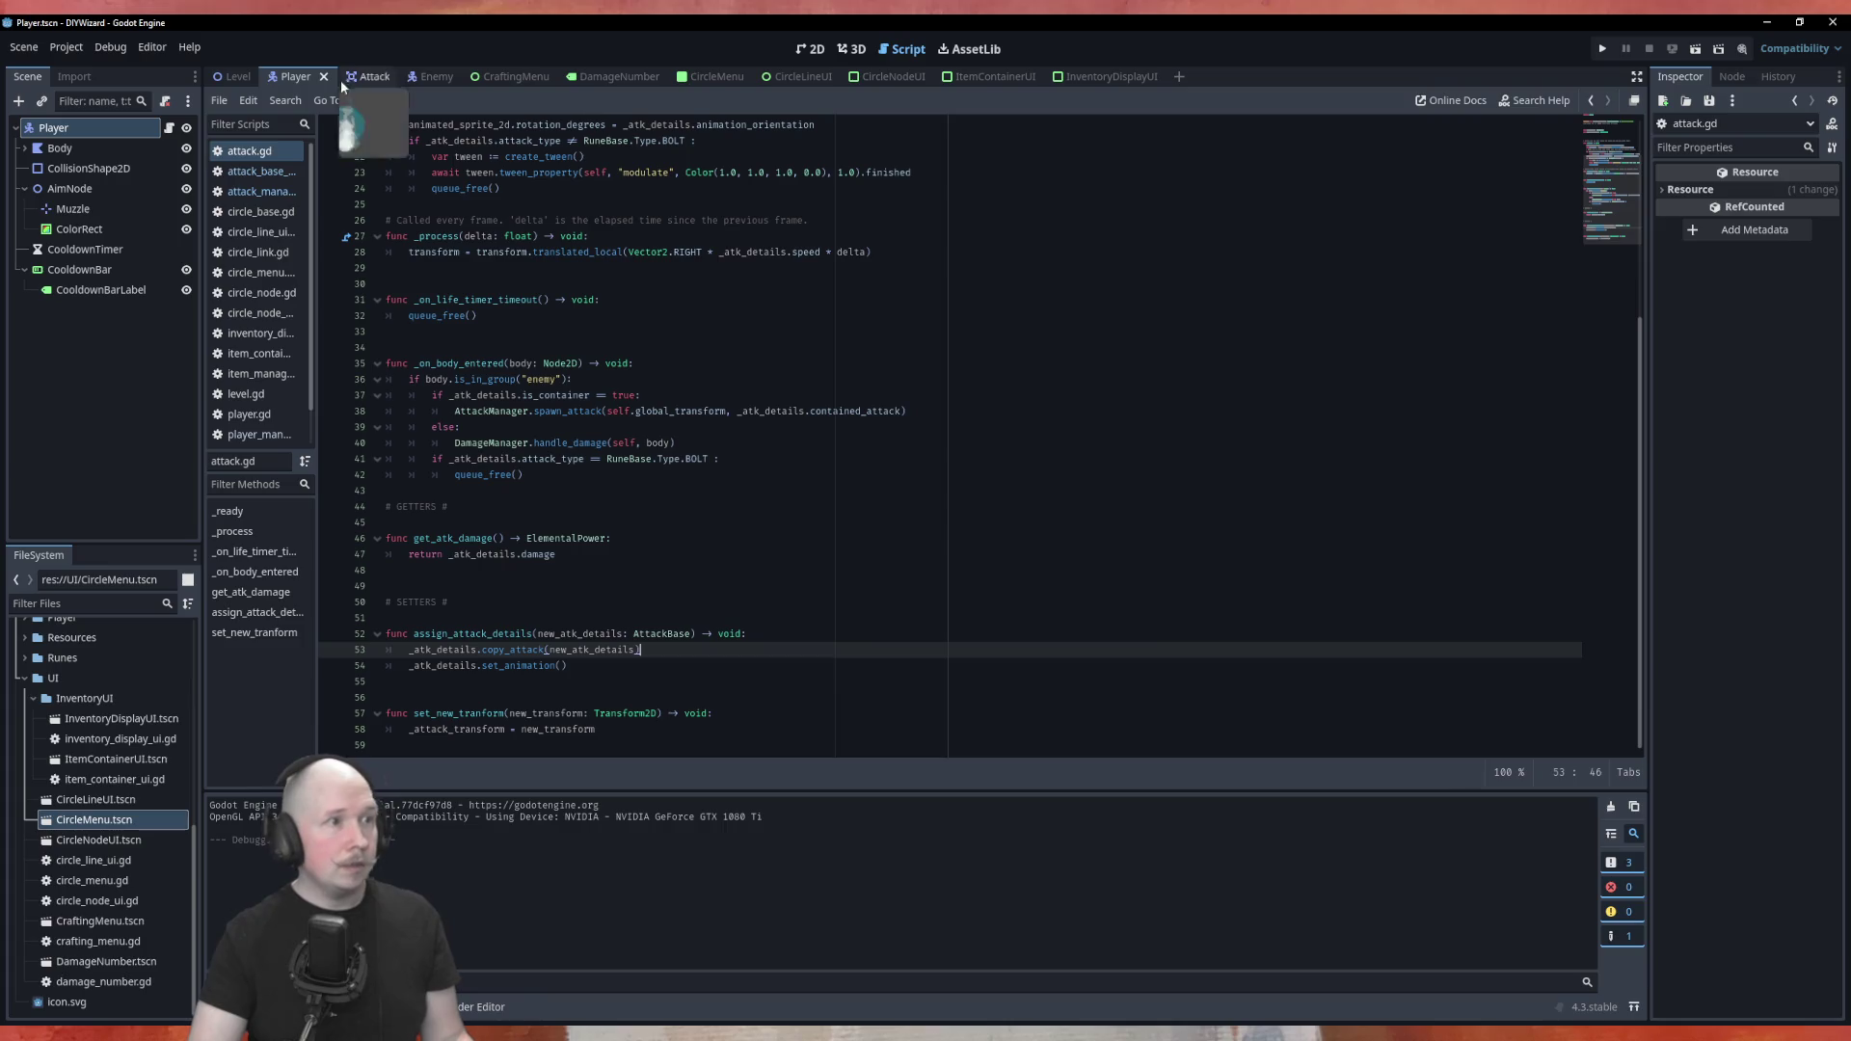
left_click(234, 76)
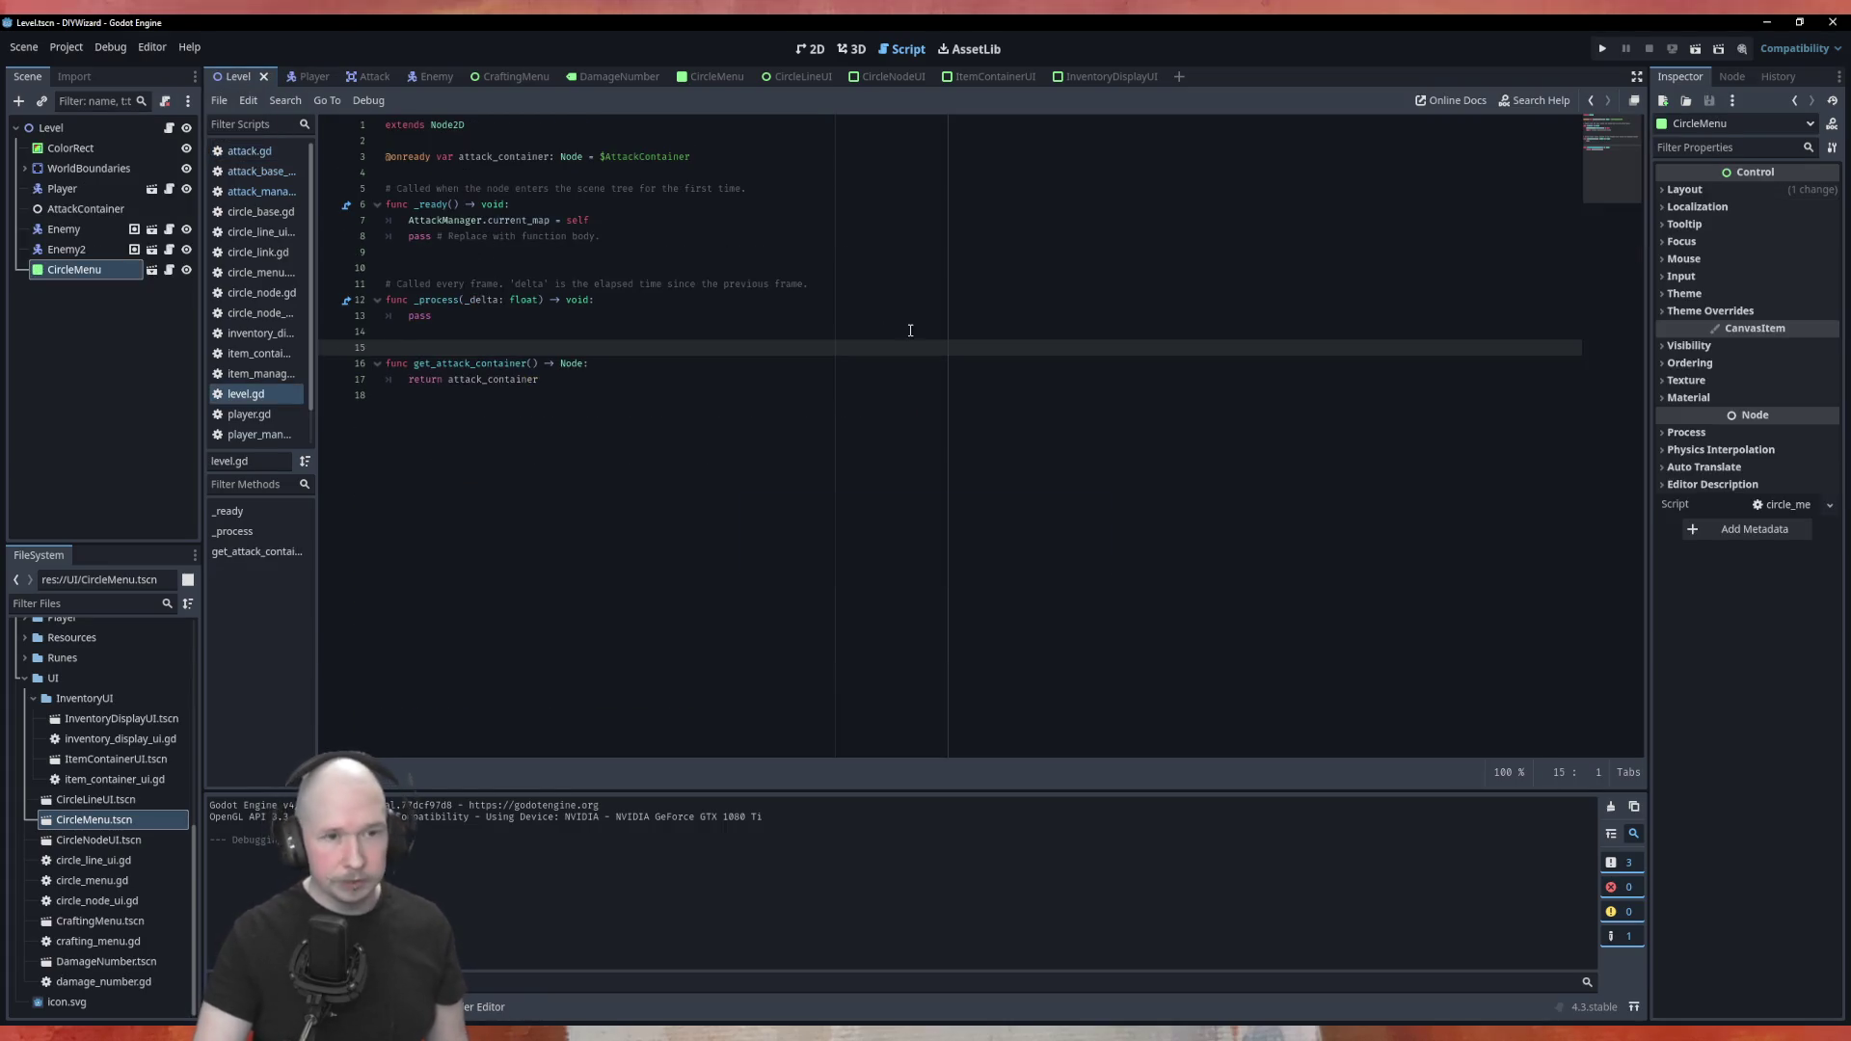
key("F5")
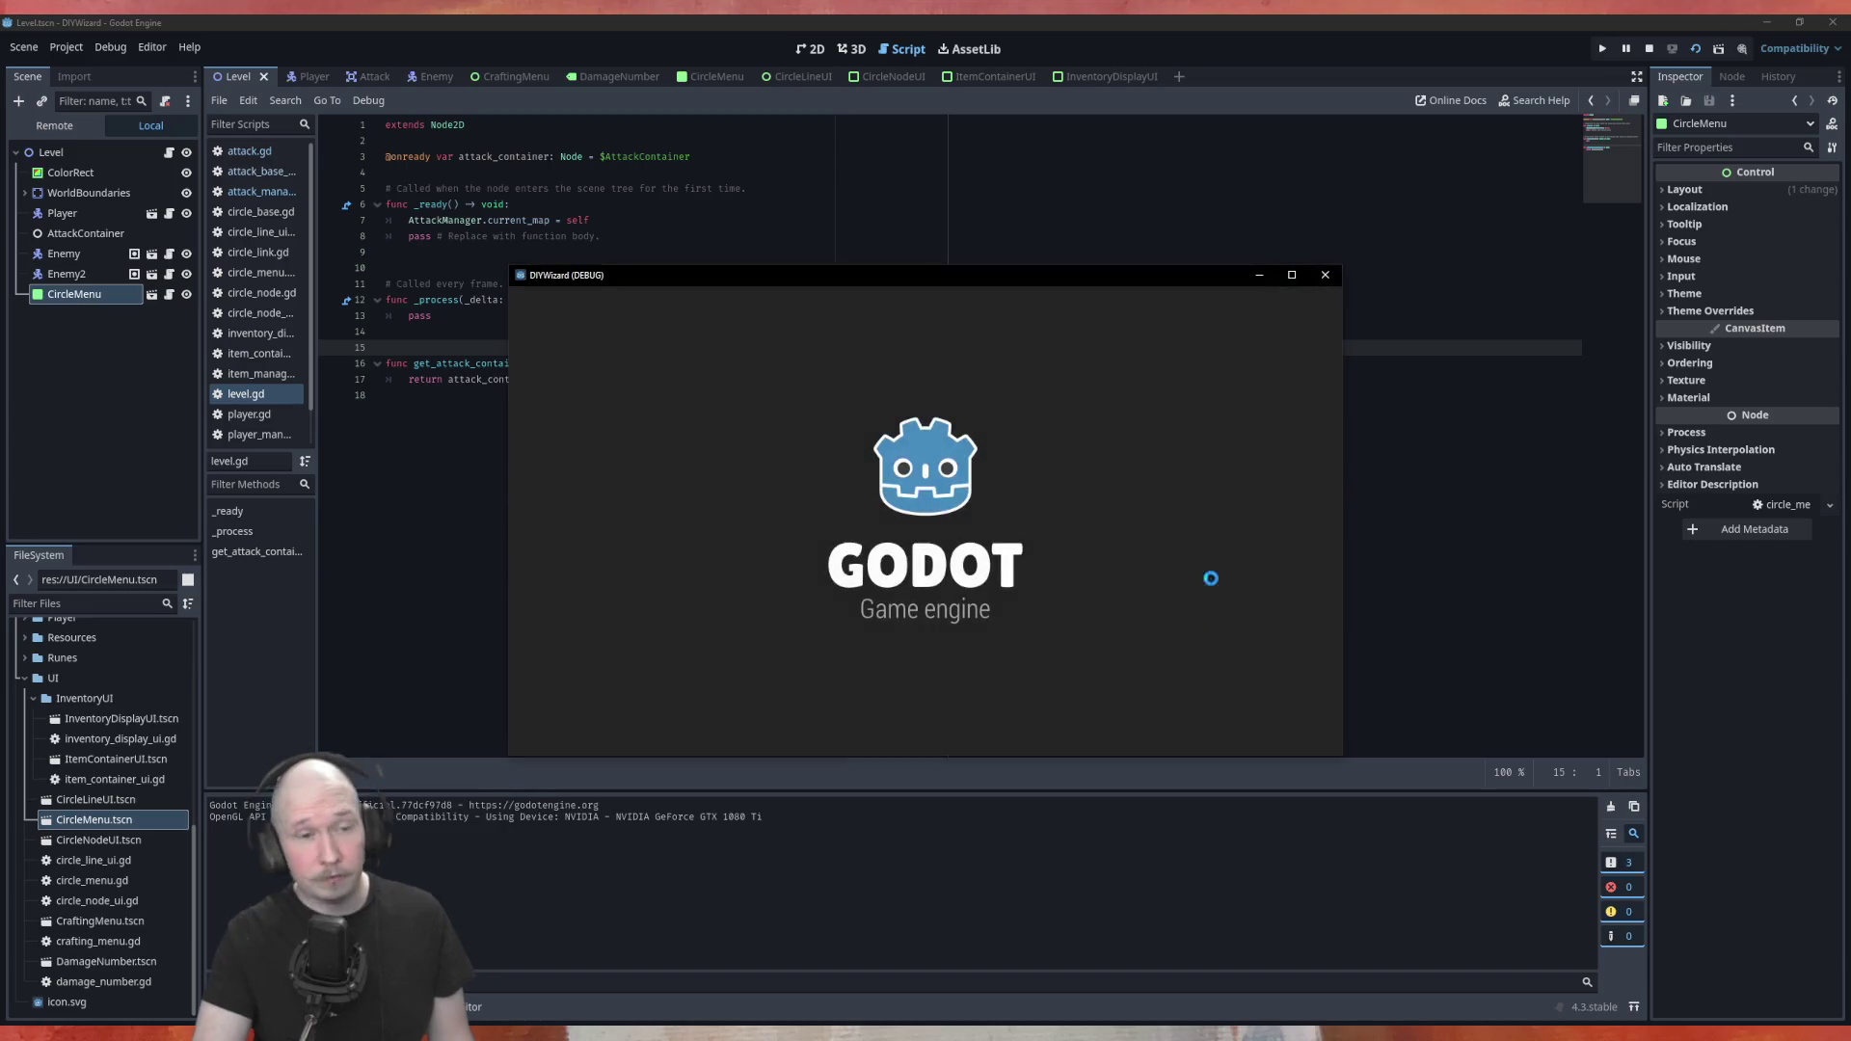
Place Power_100, Fire and Bolt runes on the circle, activate it and cast the attack
mouse_move(1003, 316)
left_mouse_down()
mouse_move(848, 403)
mouse_move(743, 371)
left_mouse_up()
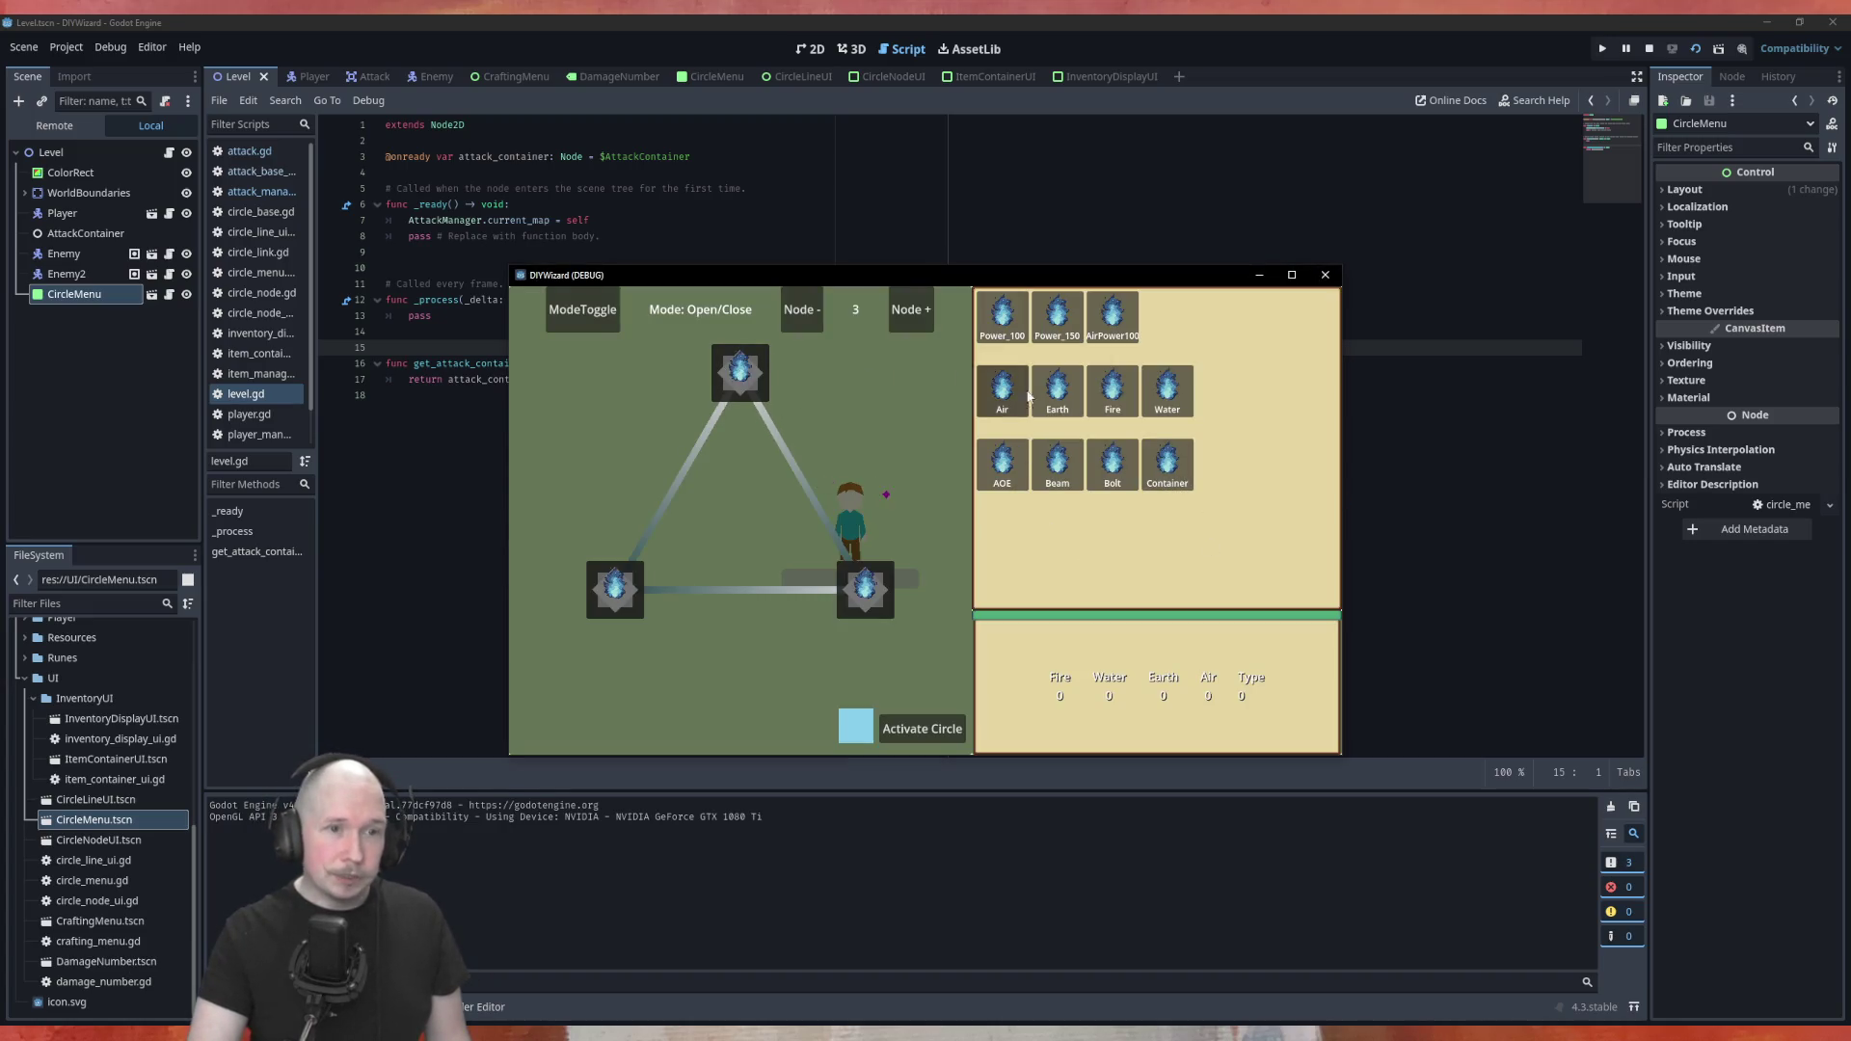
left_click_drag(1003, 316, 751, 362)
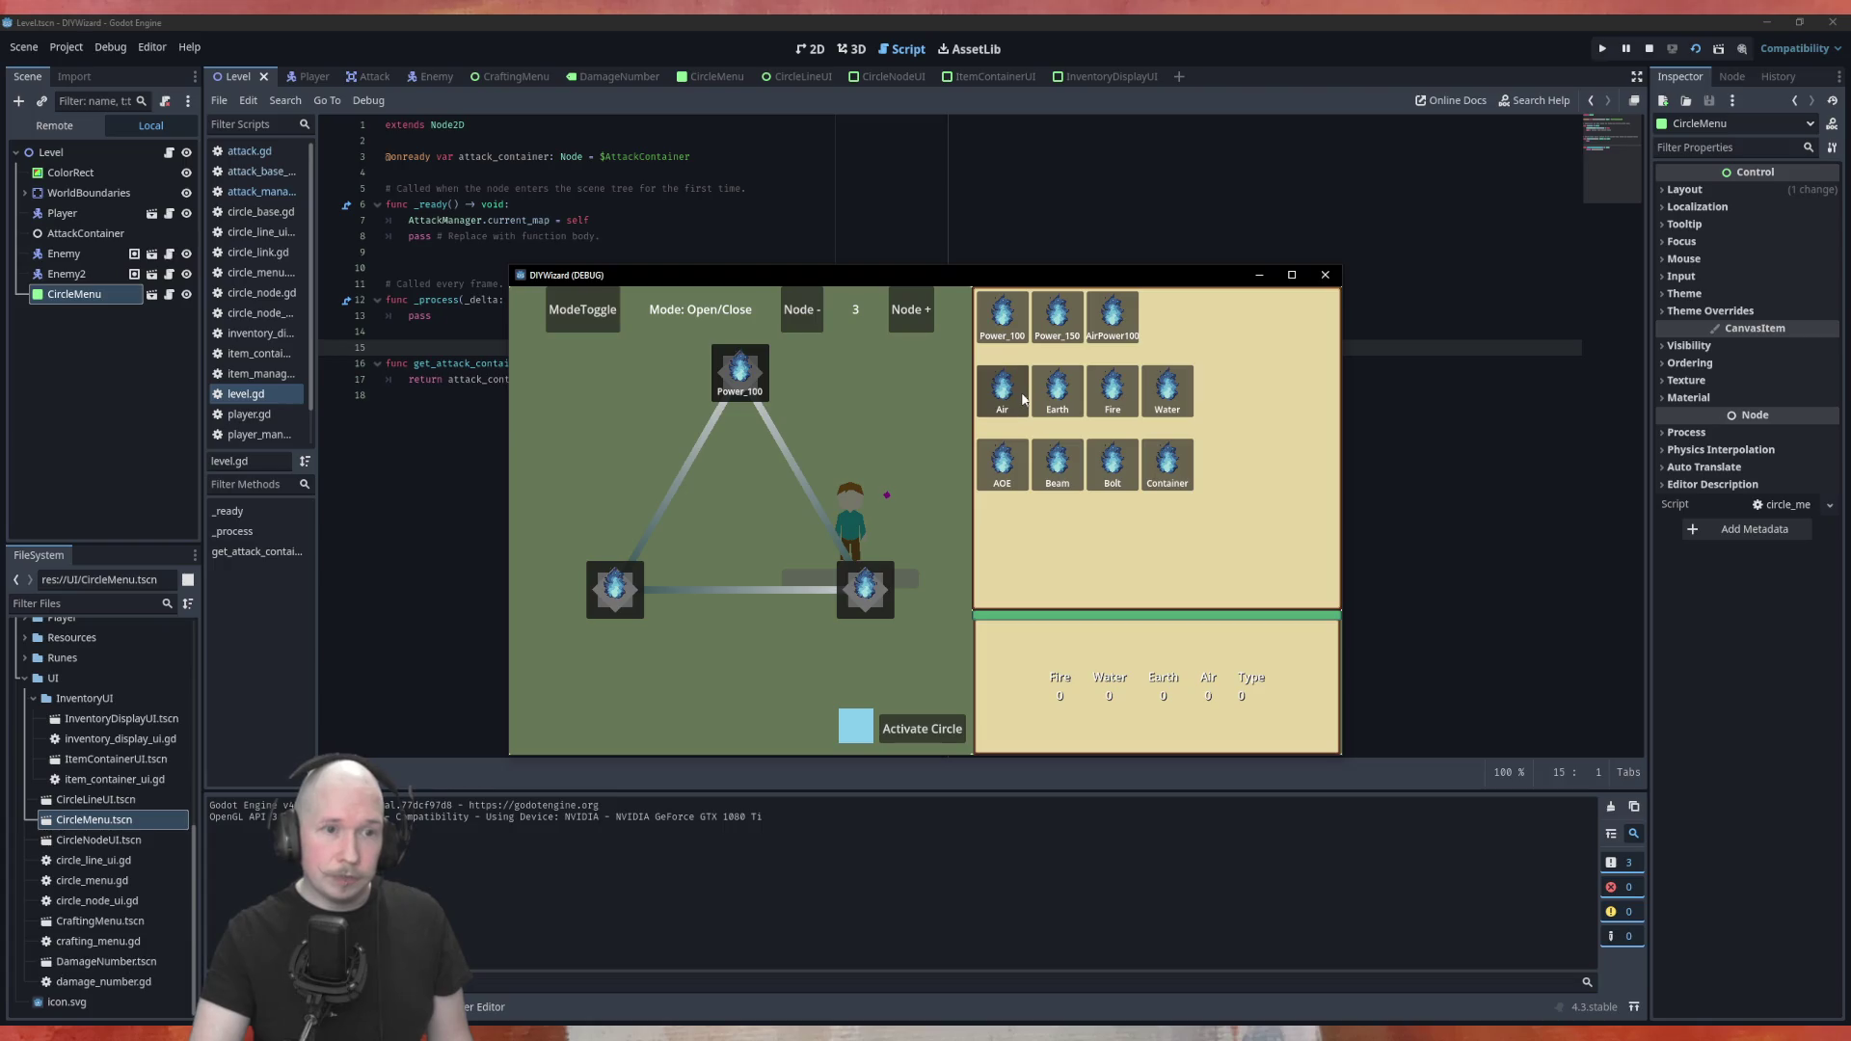
mouse_move(1113, 390)
left_mouse_down()
mouse_move(916, 599)
mouse_move(865, 590)
left_mouse_up()
mouse_move(1113, 465)
left_mouse_down()
mouse_move(680, 622)
mouse_move(617, 590)
left_mouse_up()
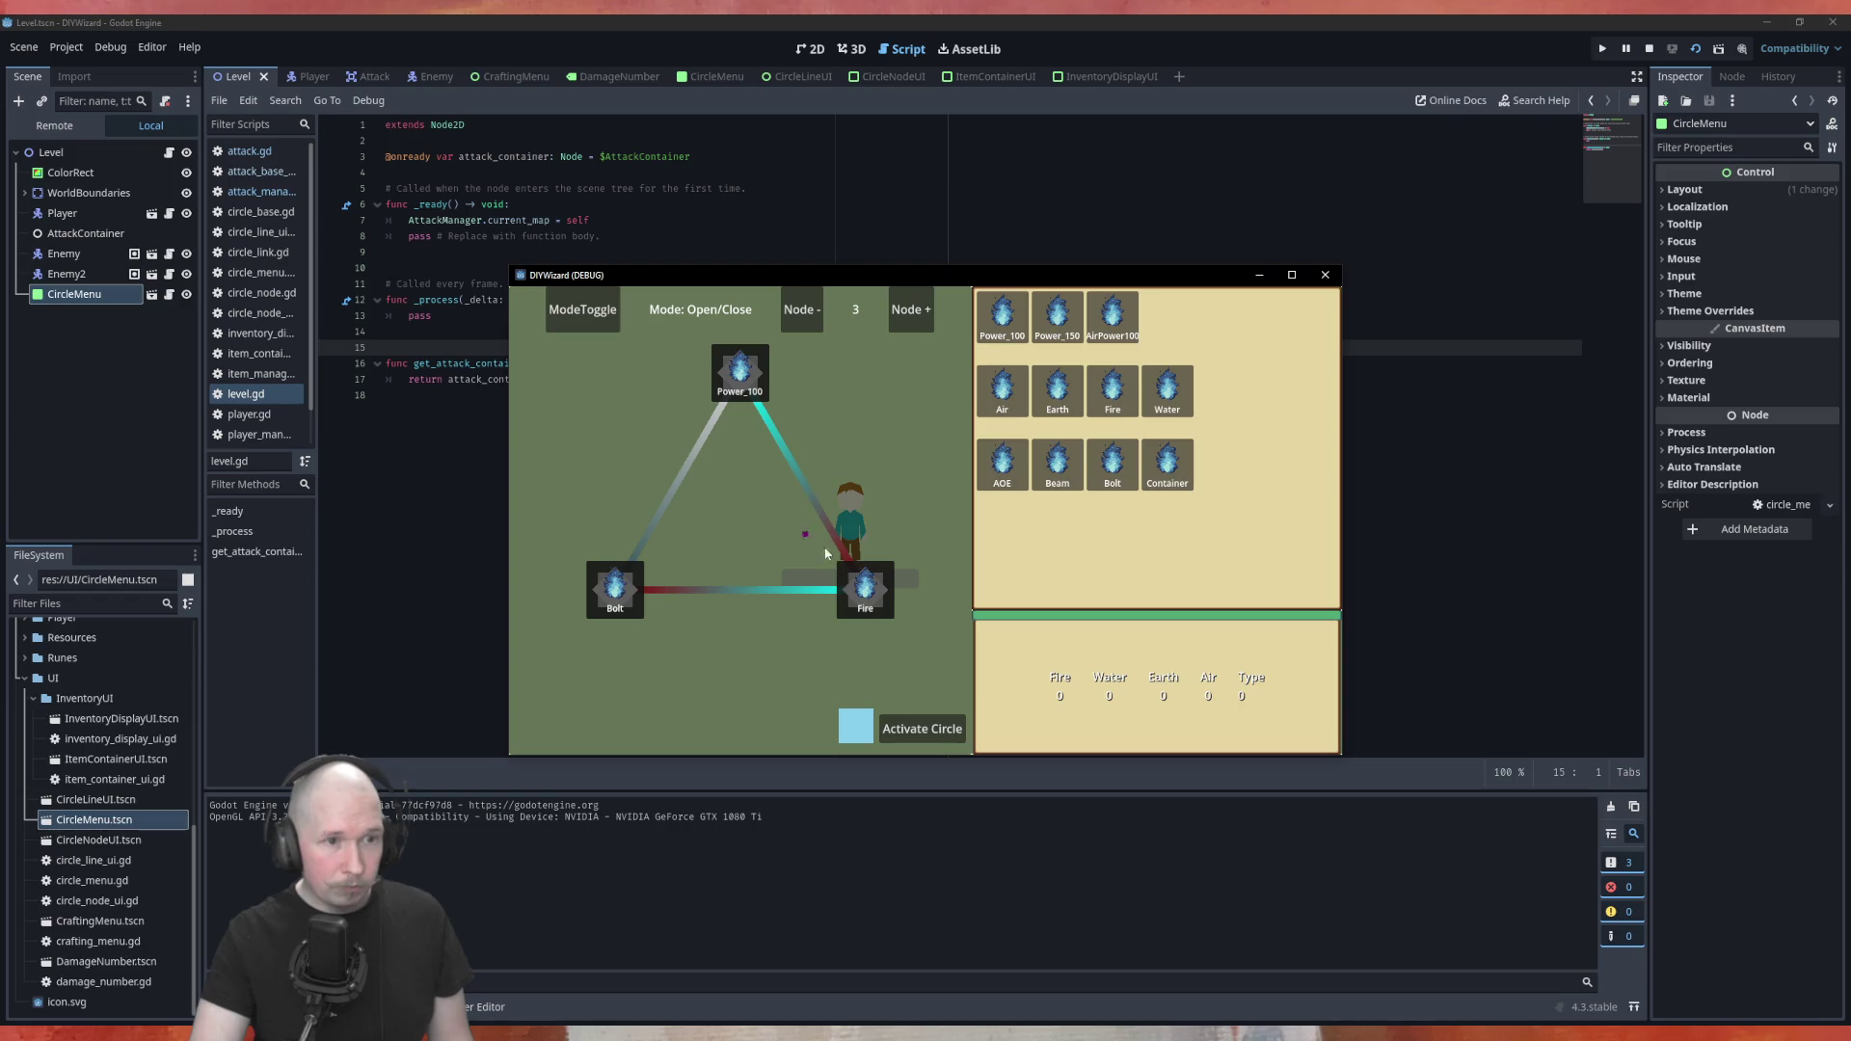
left_click(917, 729)
key("Tab")
left_click(894, 455)
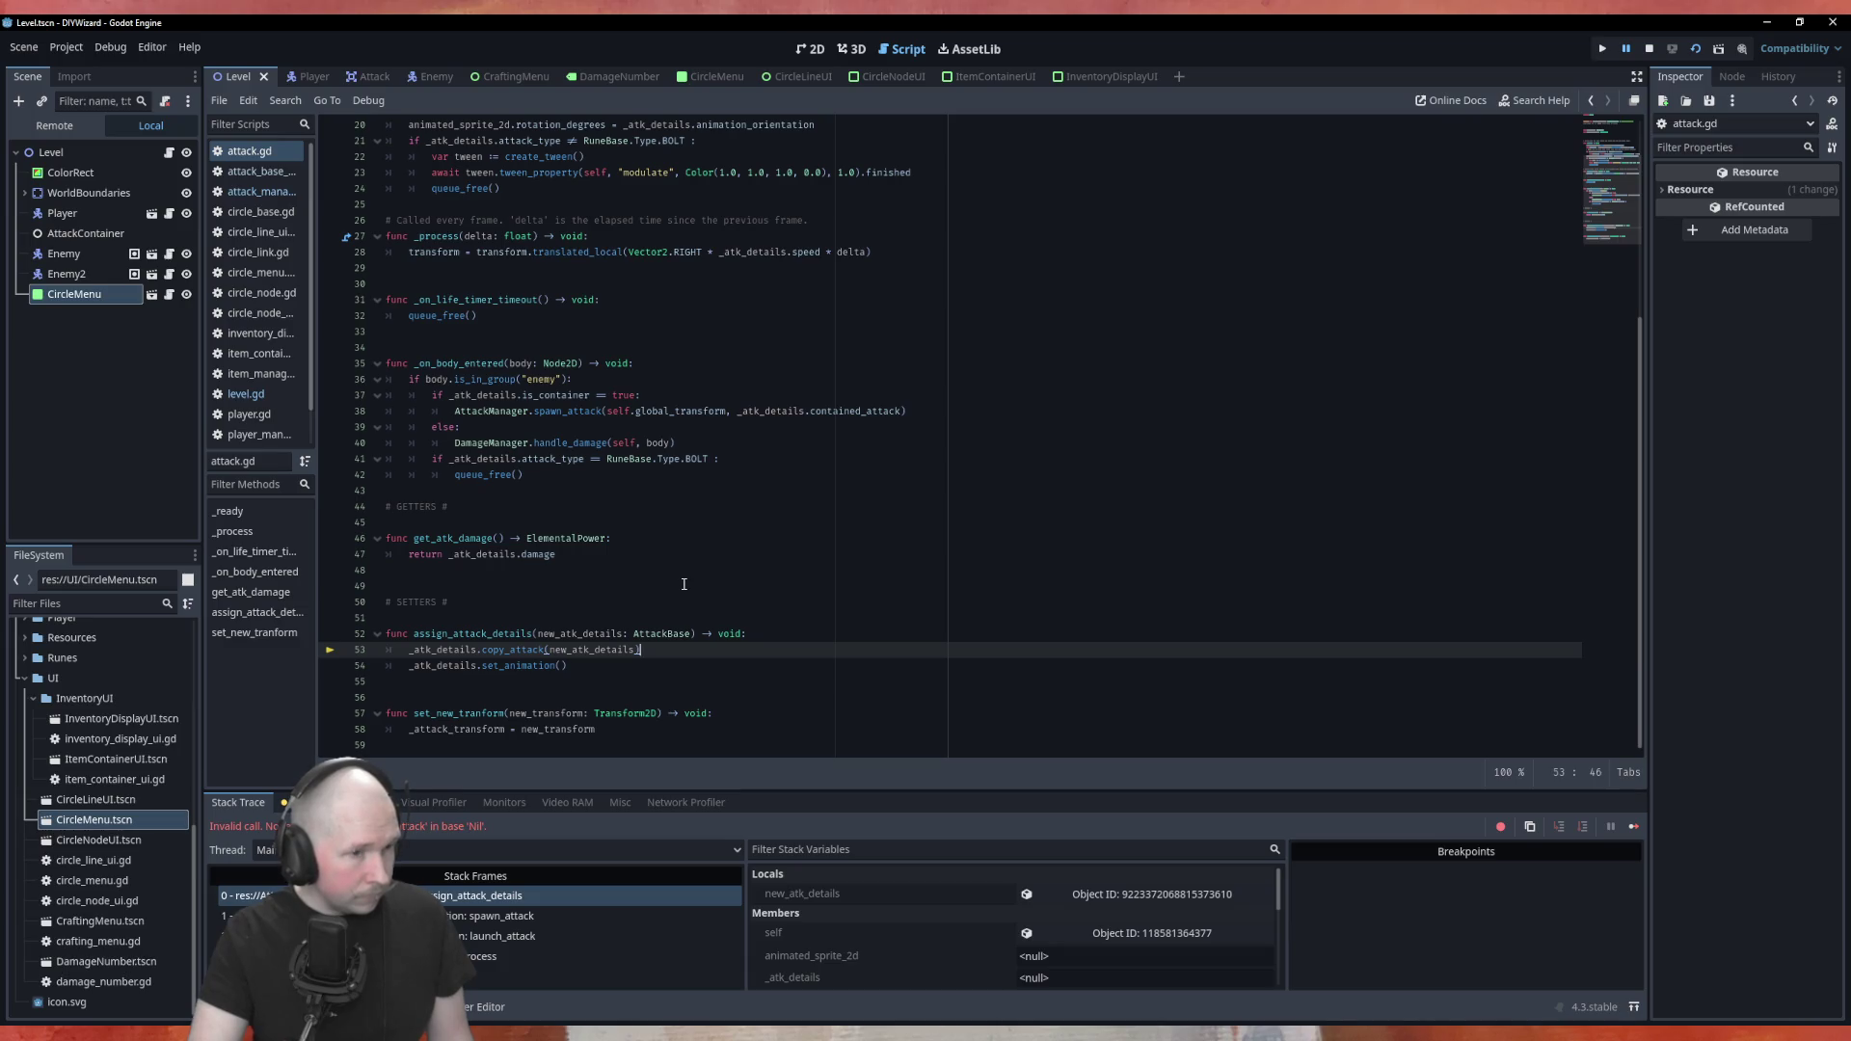
Declare _atk_details = AttackBase.new() on line 8 and relaunch the game
left_click(770, 634)
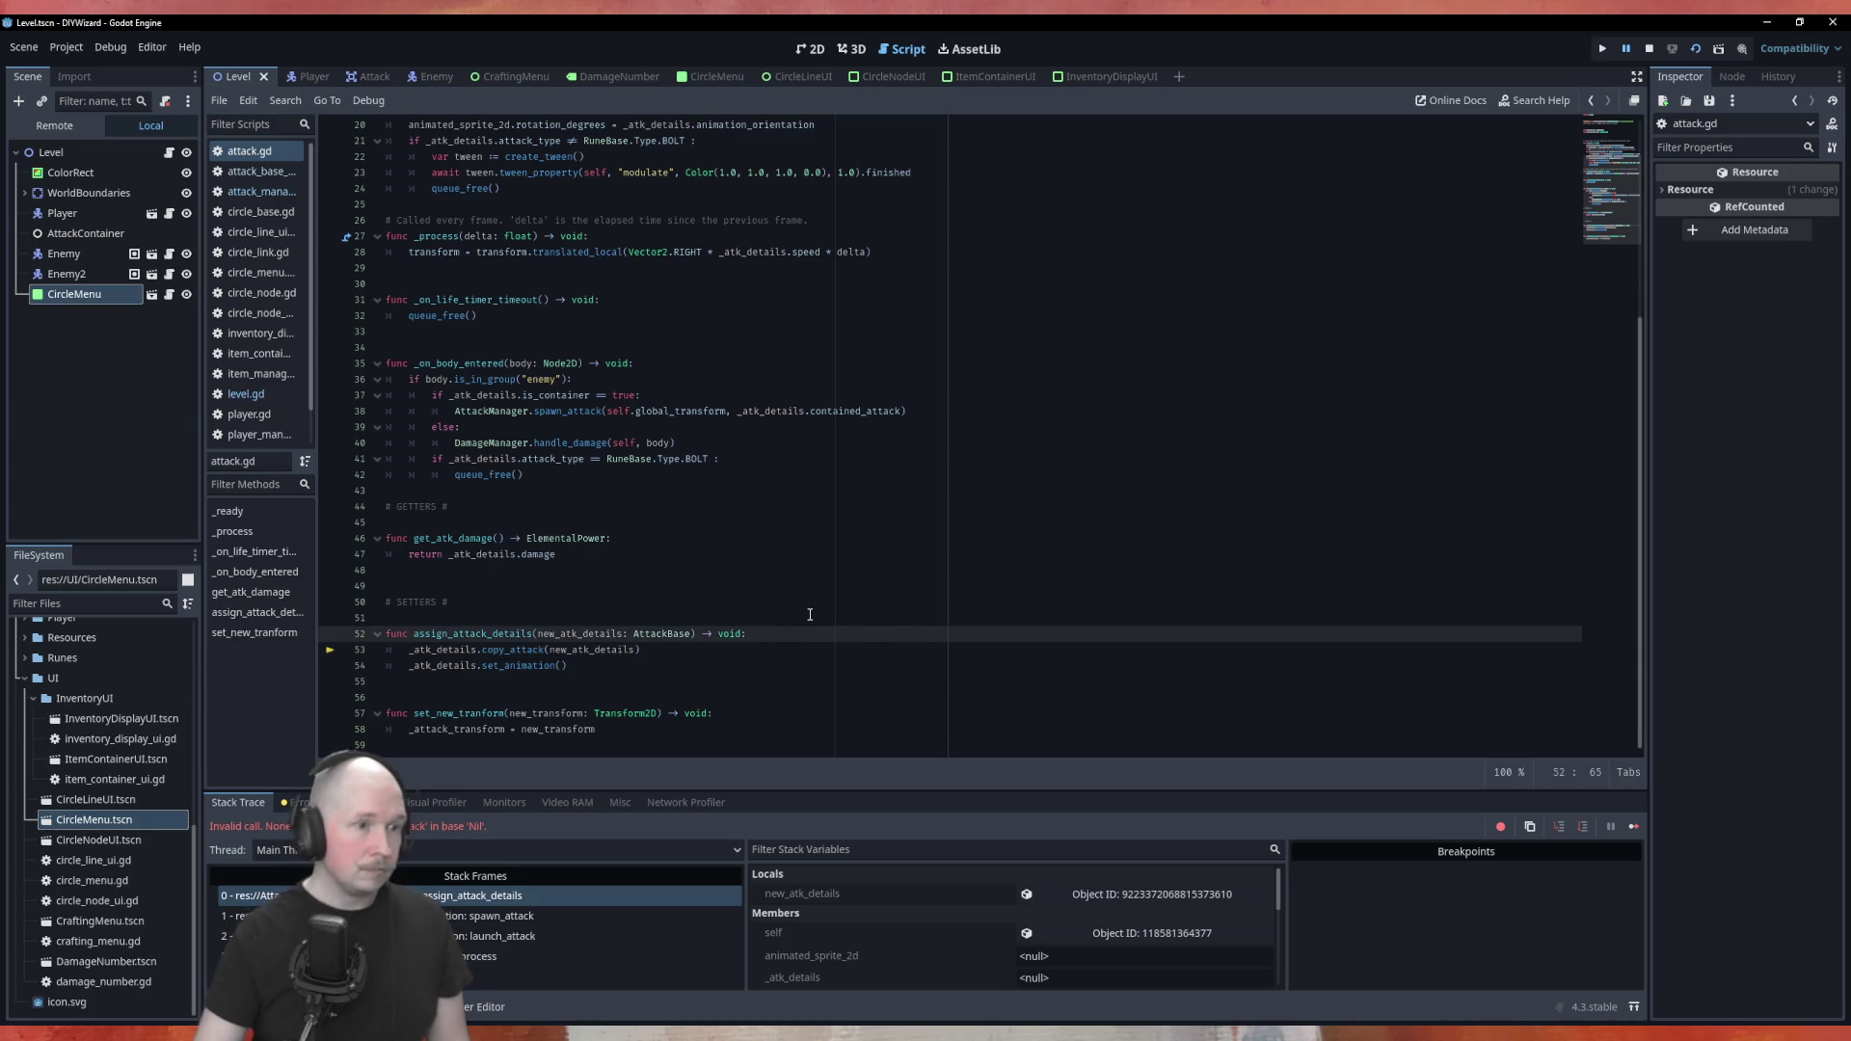
key("Return")
type("_at")
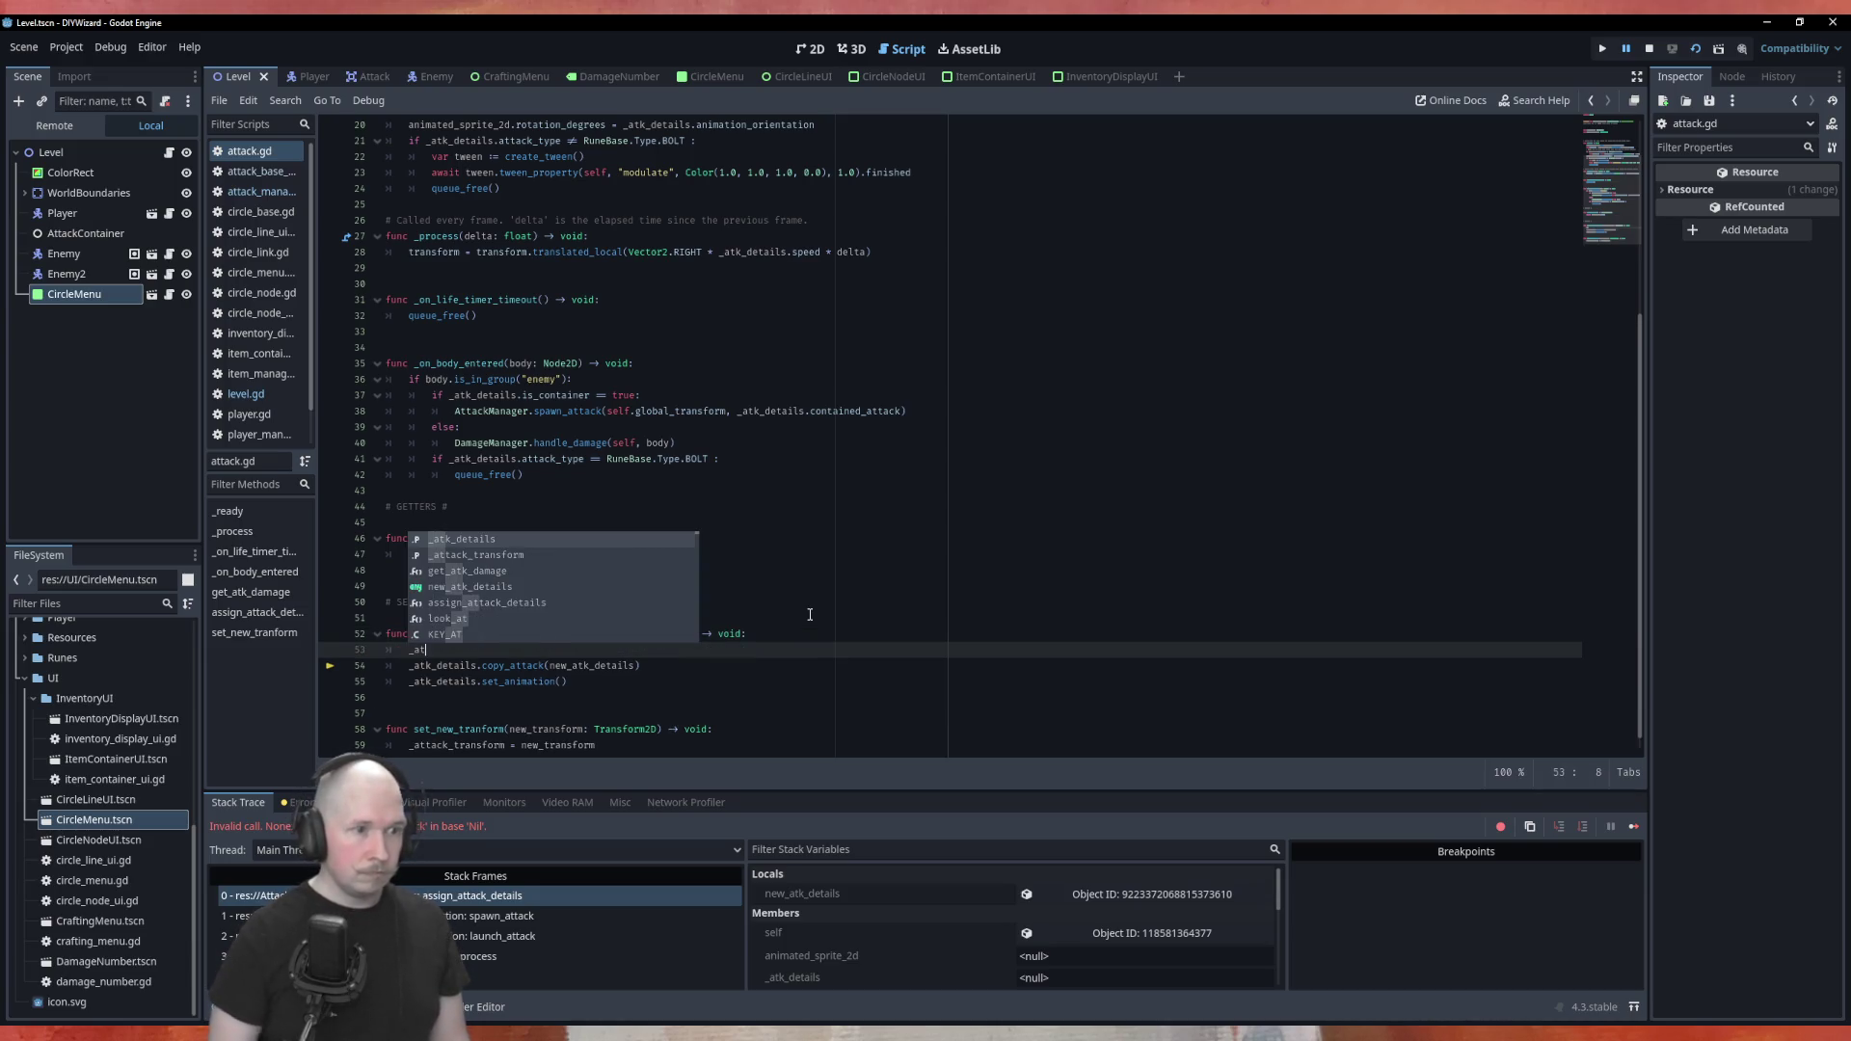
key("BackSpace")
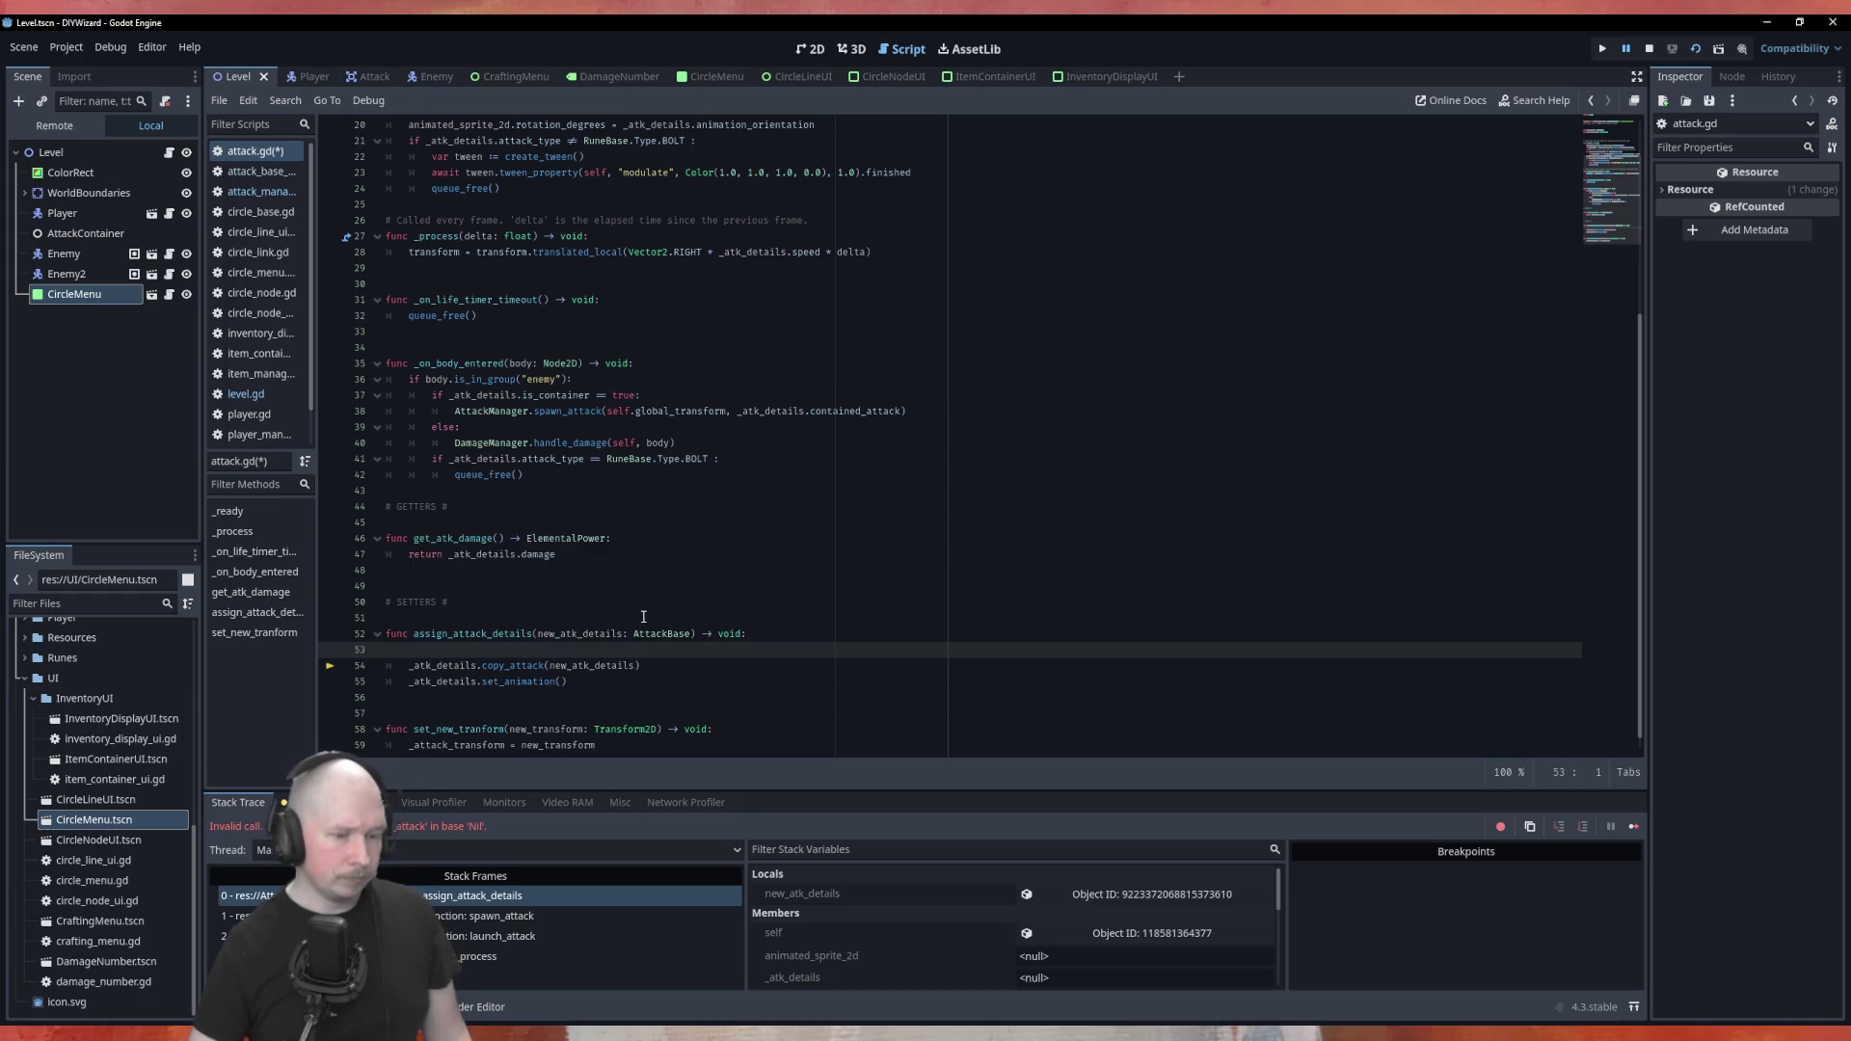
key("BackSpace")
scroll(656, 607, "up", 5)
left_click(643, 229)
type("=")
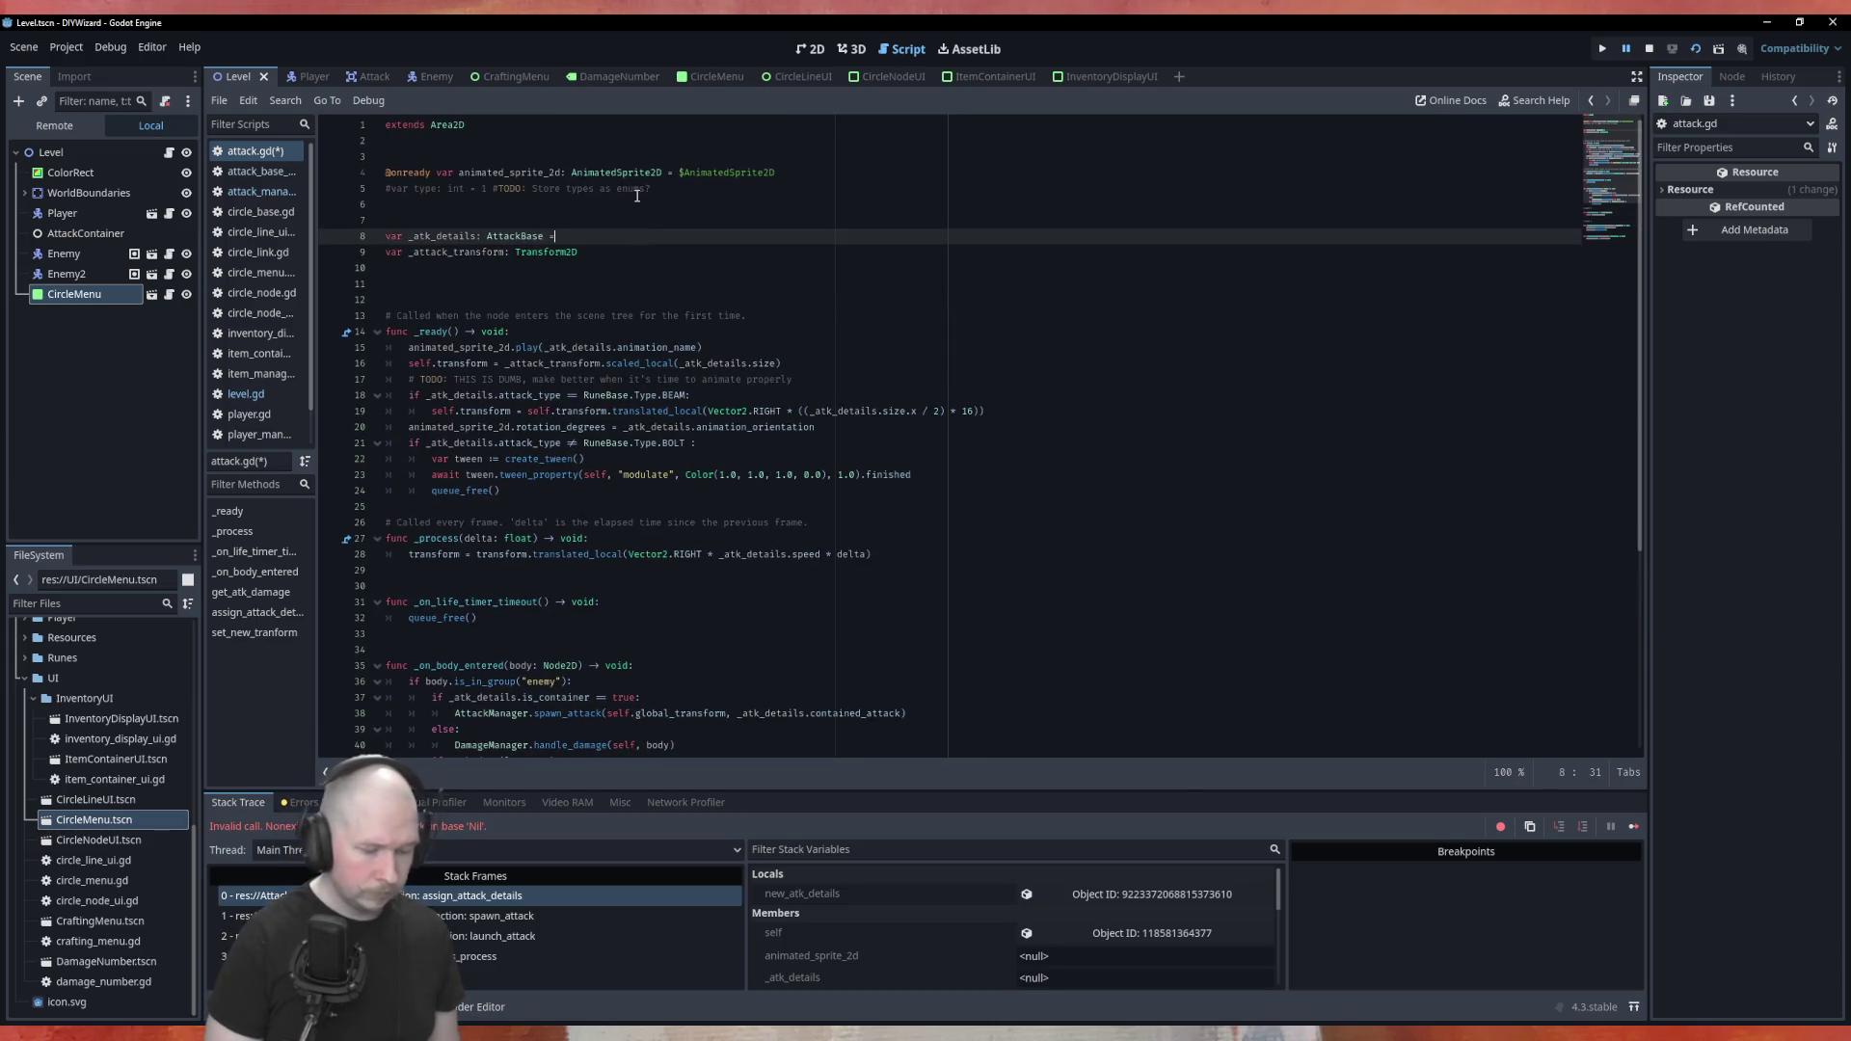
type(" Atta")
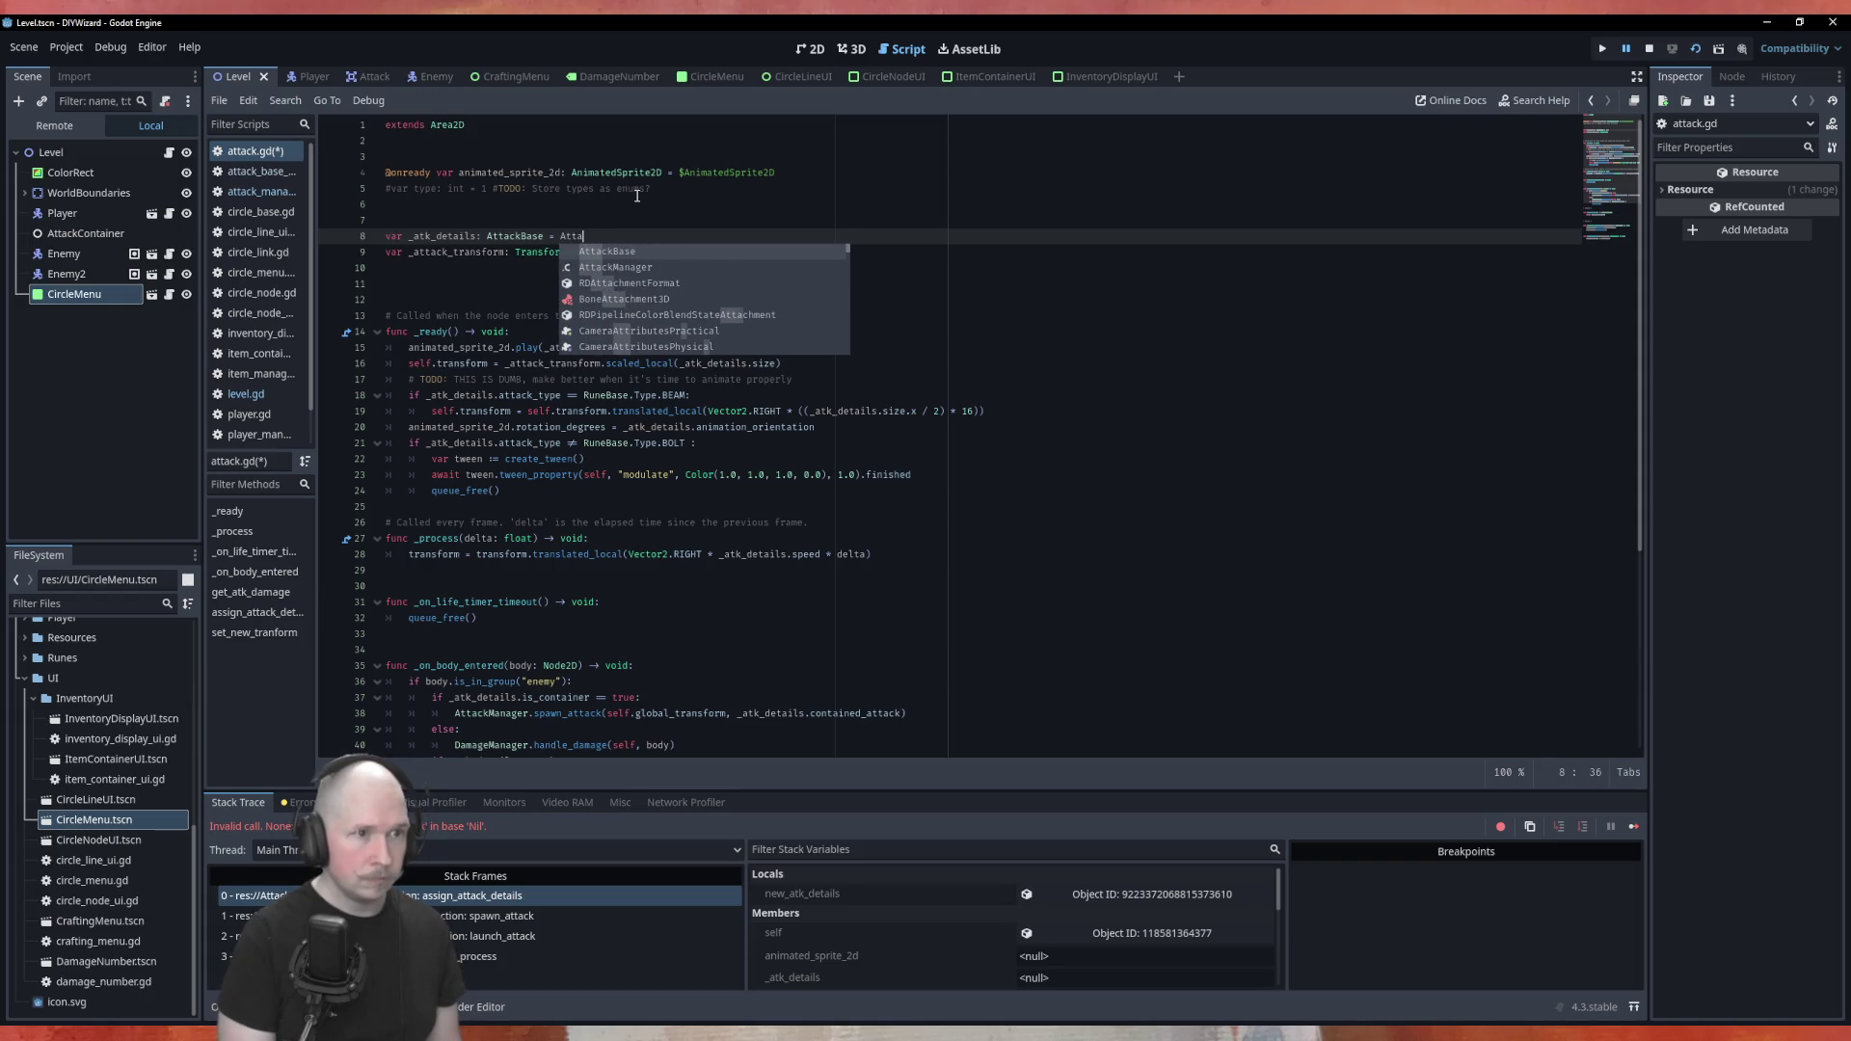
type("ckBase.new")
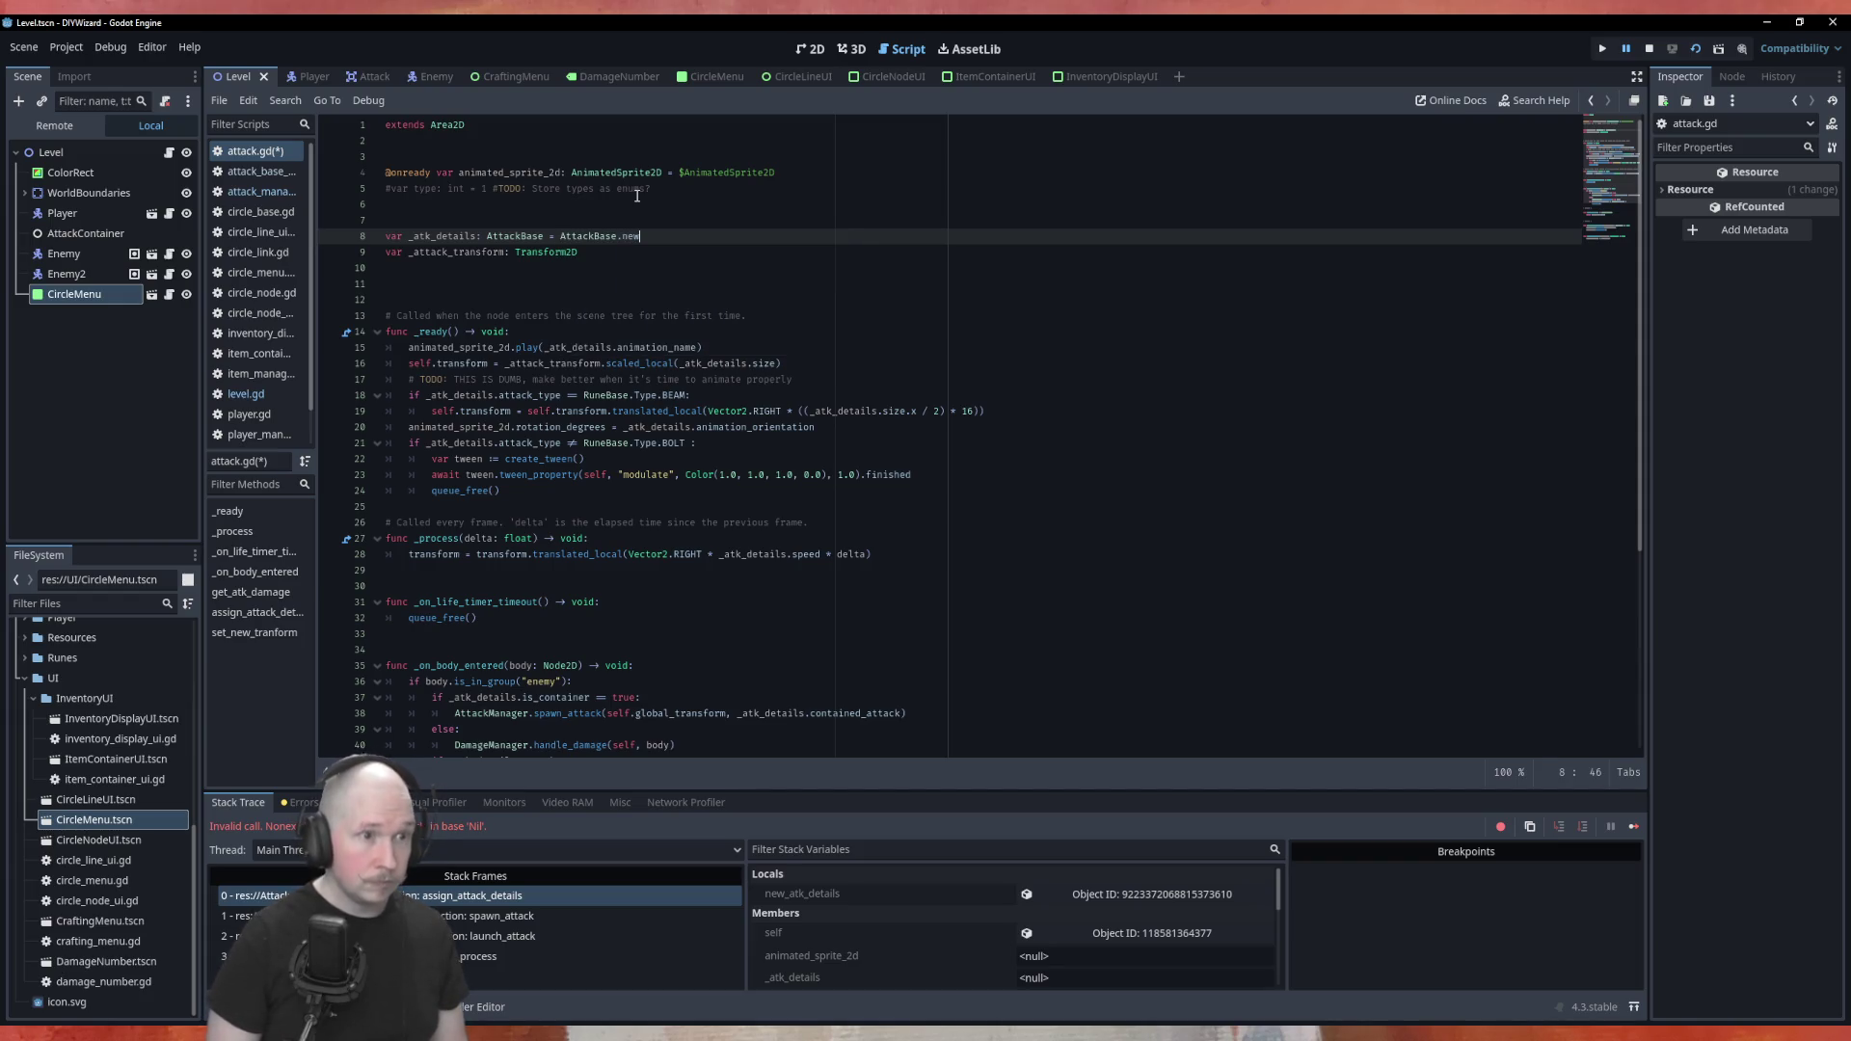
type("(")
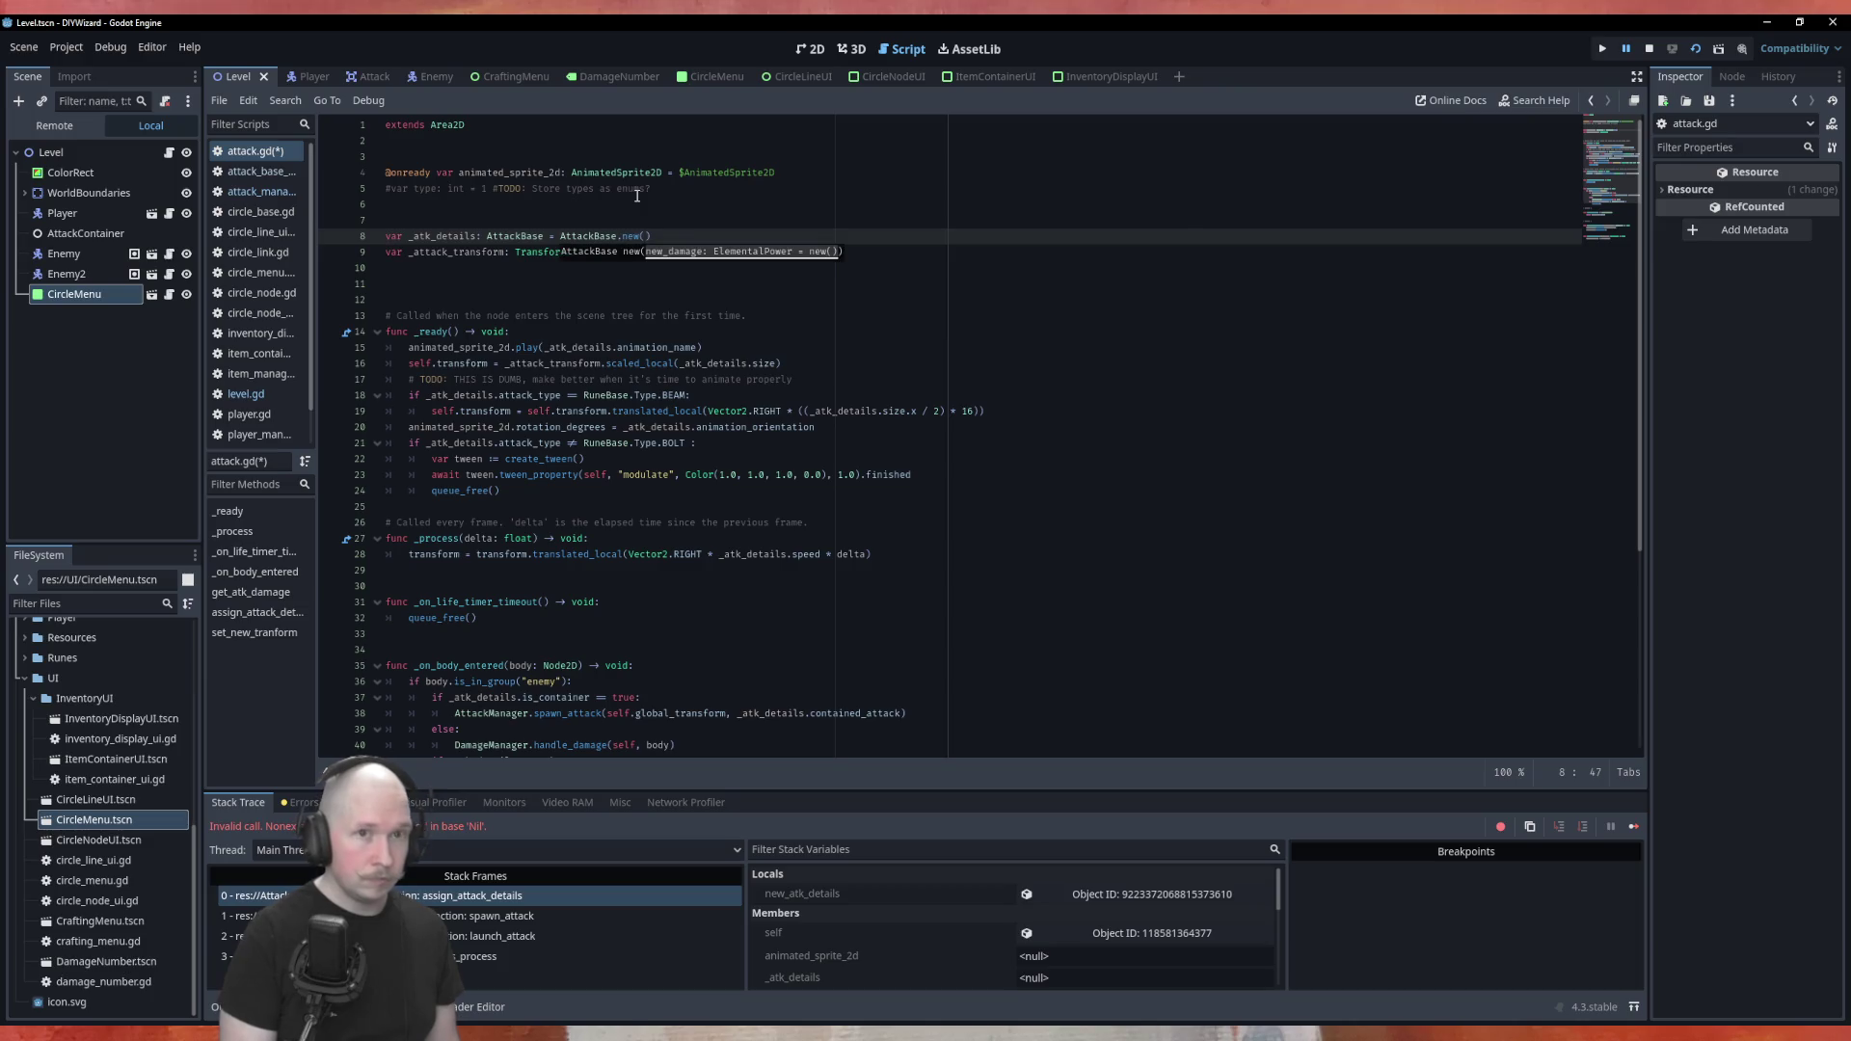
key("F5")
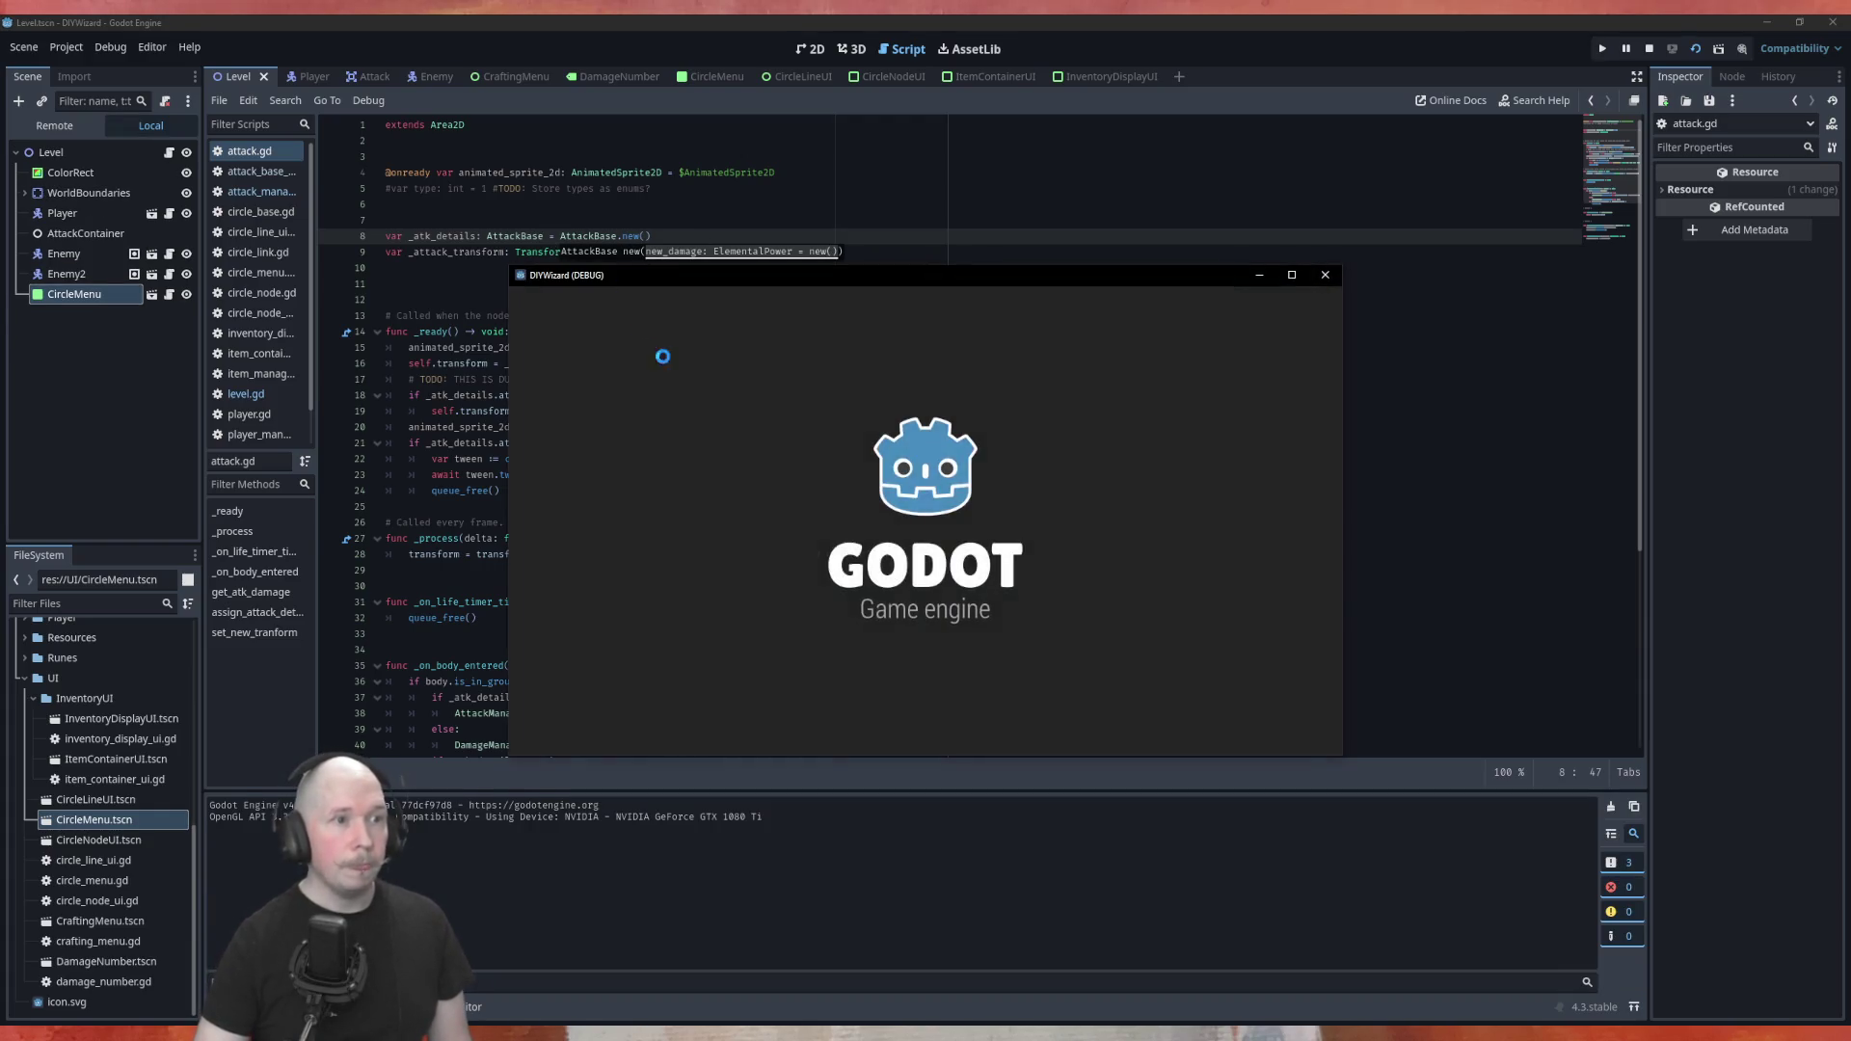
Place Power_100, Fire and Bolt on the circle nodes, link them and activate the circle
left_click_drag(981, 331, 743, 371)
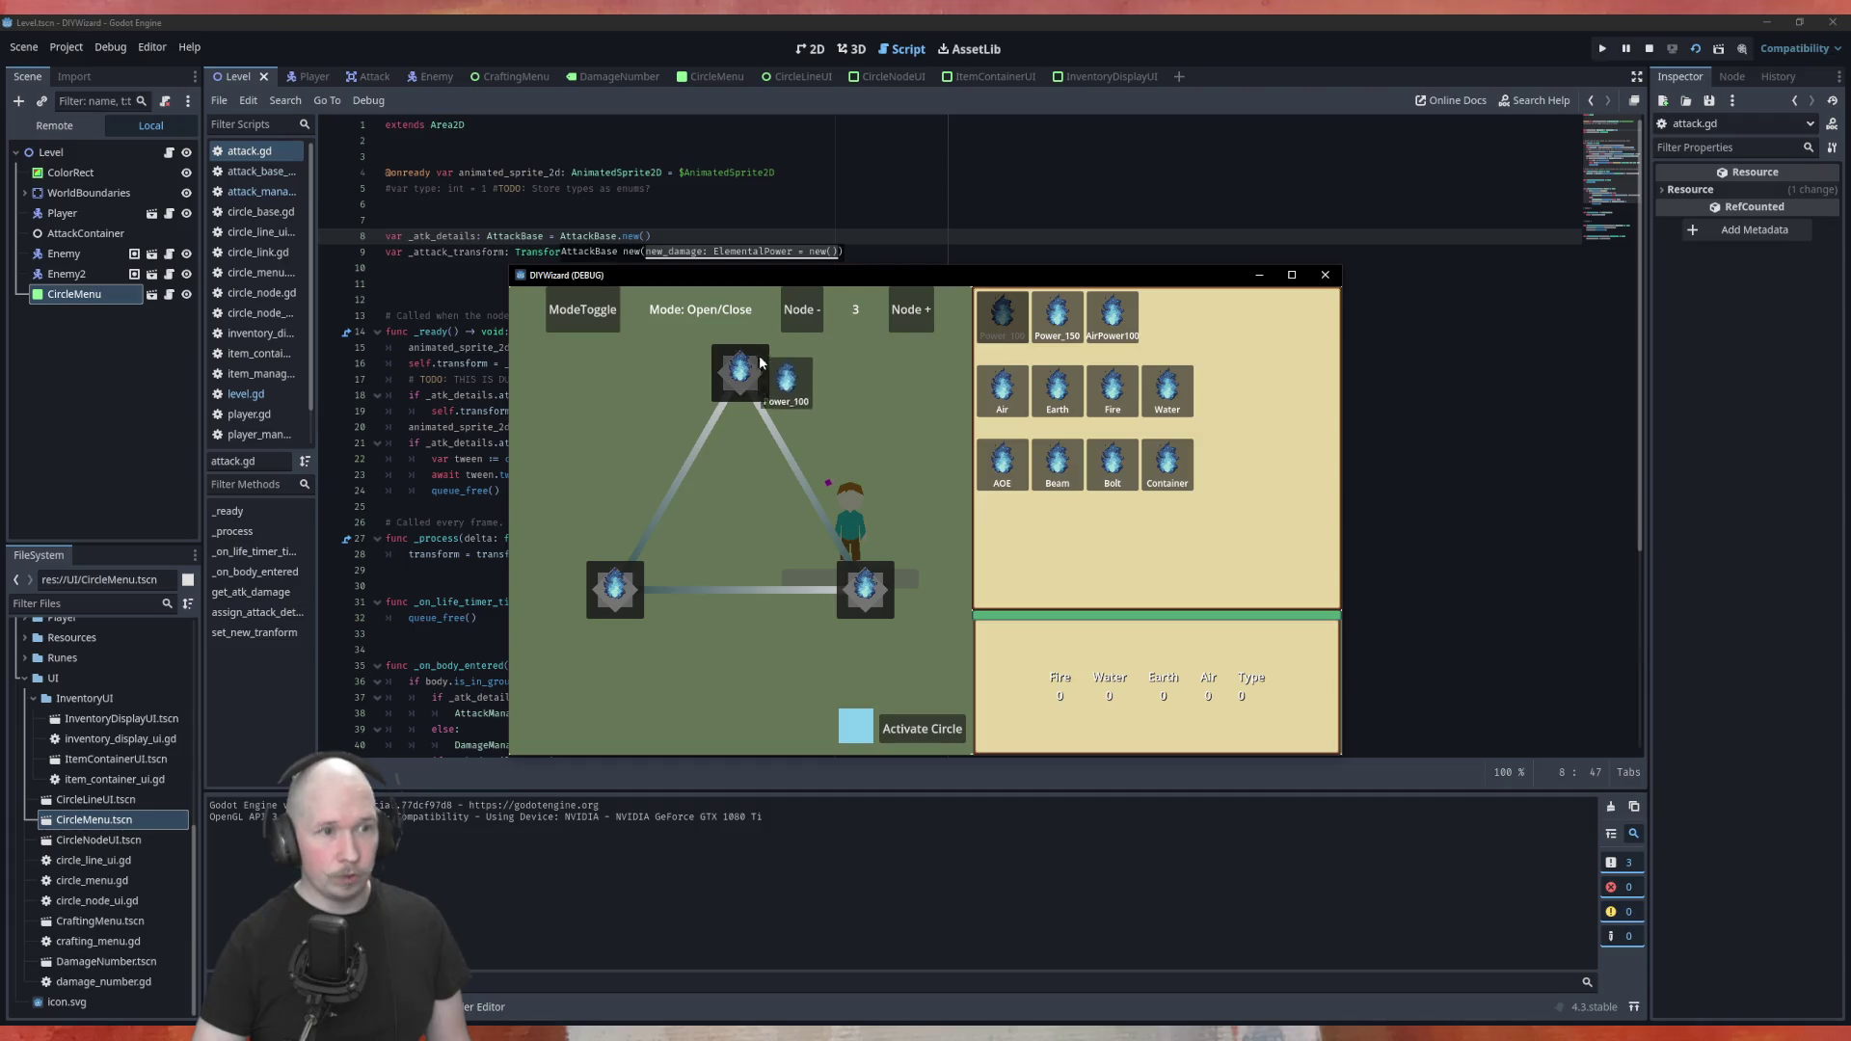
left_click_drag(1113, 390, 865, 590)
mouse_move(1113, 466)
left_mouse_down()
mouse_move(1060, 513)
mouse_move(615, 590)
left_mouse_up()
left_click(787, 459)
left_click(693, 590)
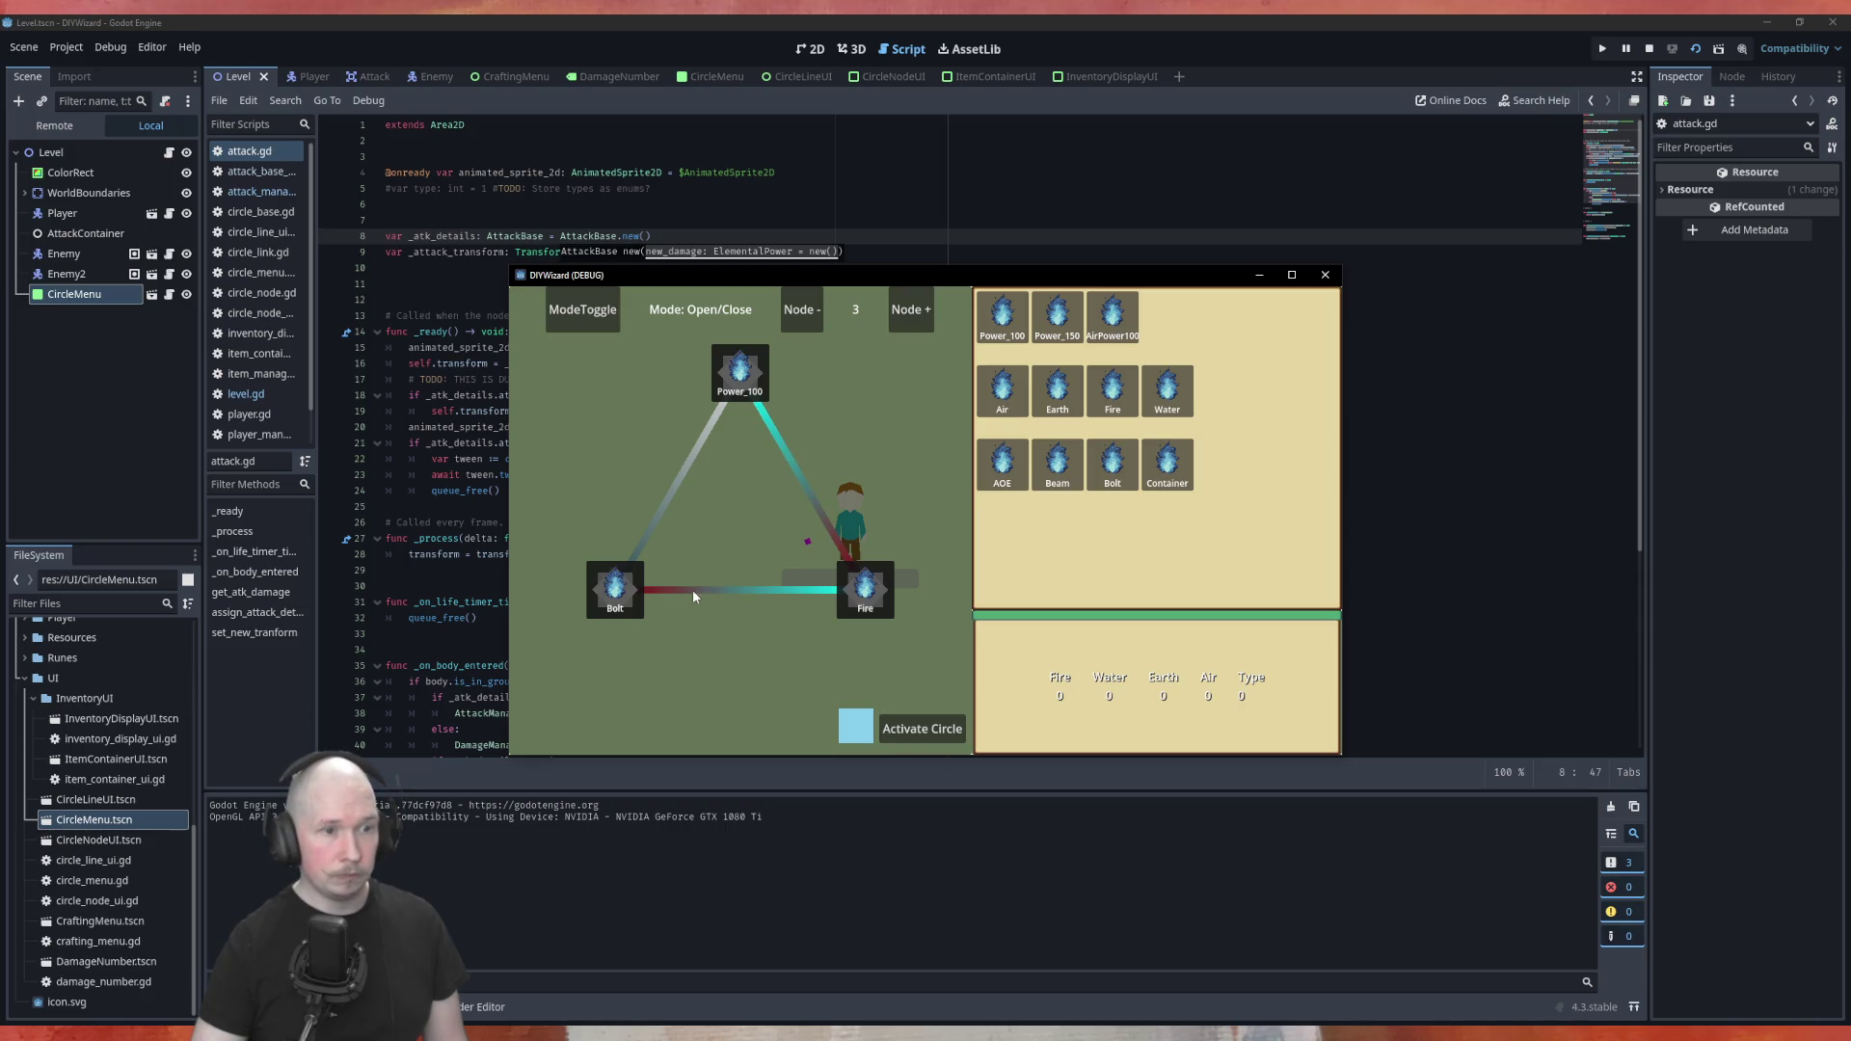
left_click(922, 719)
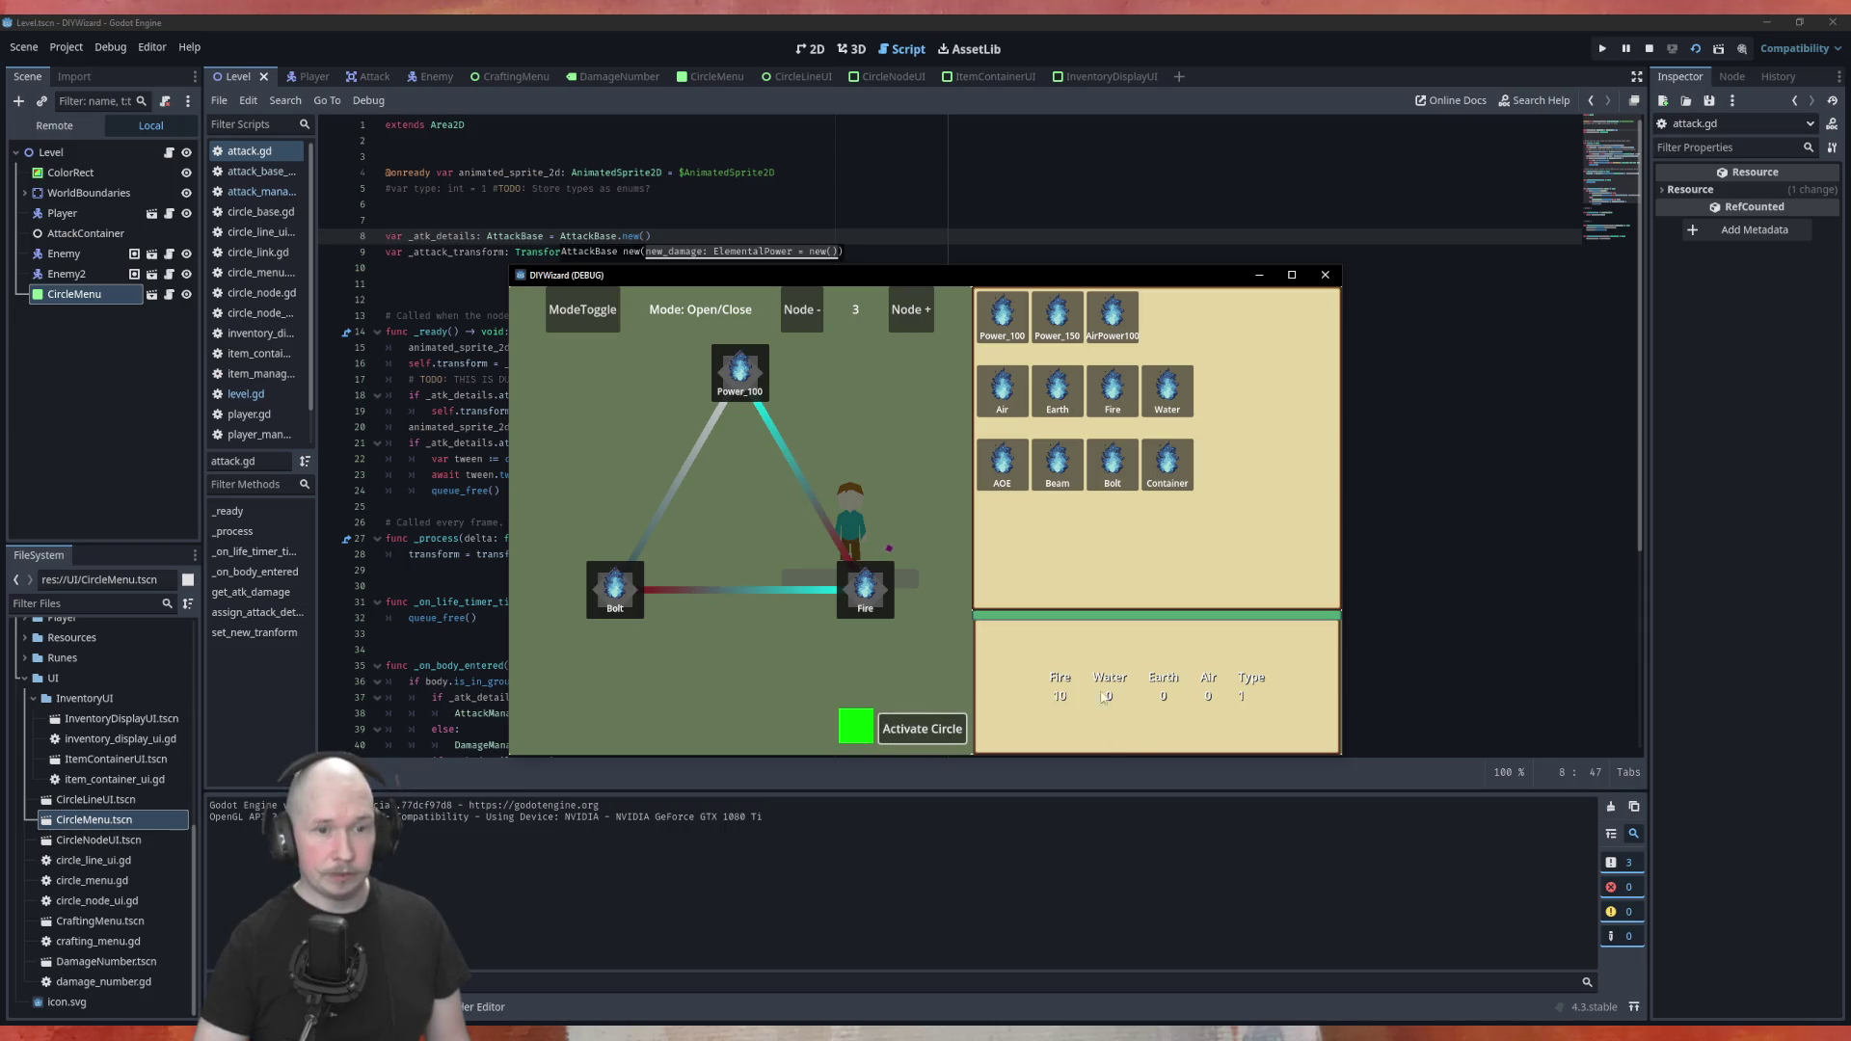
Move the player to fire bolts at the red targets, then close the game
key("Tab")
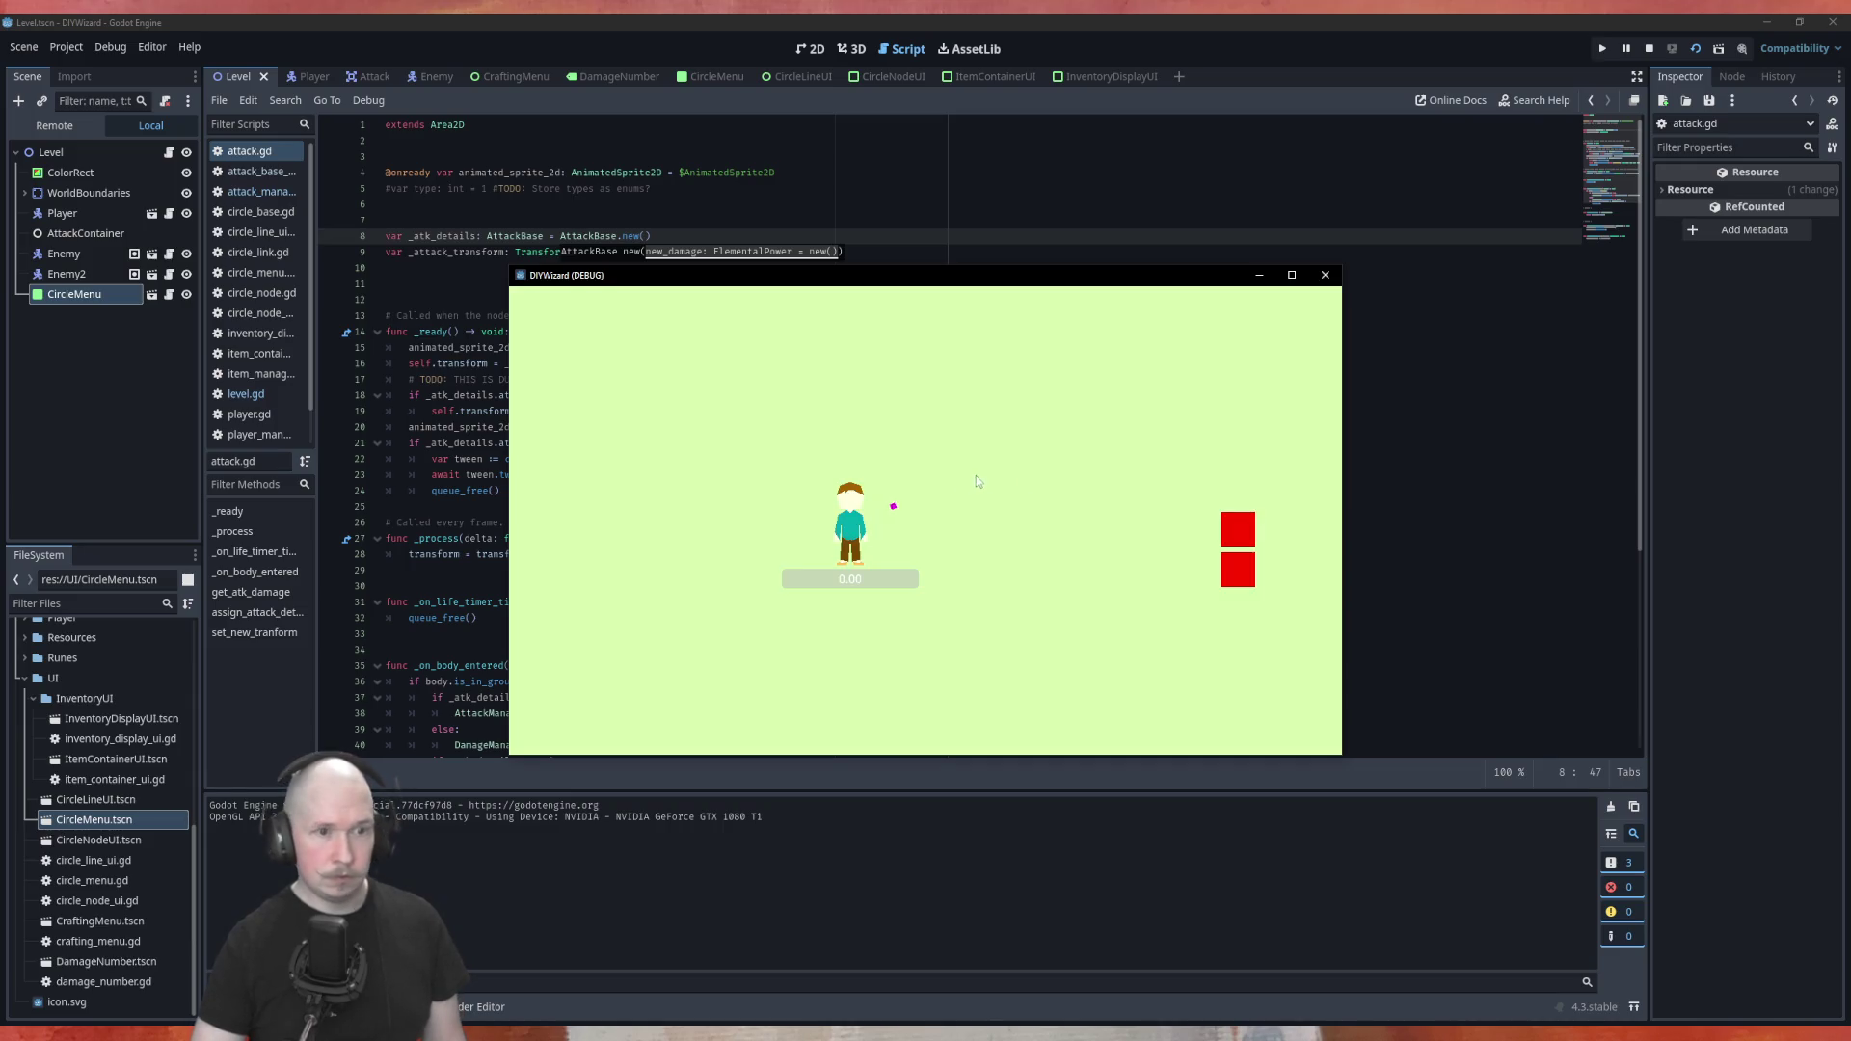
key("d")
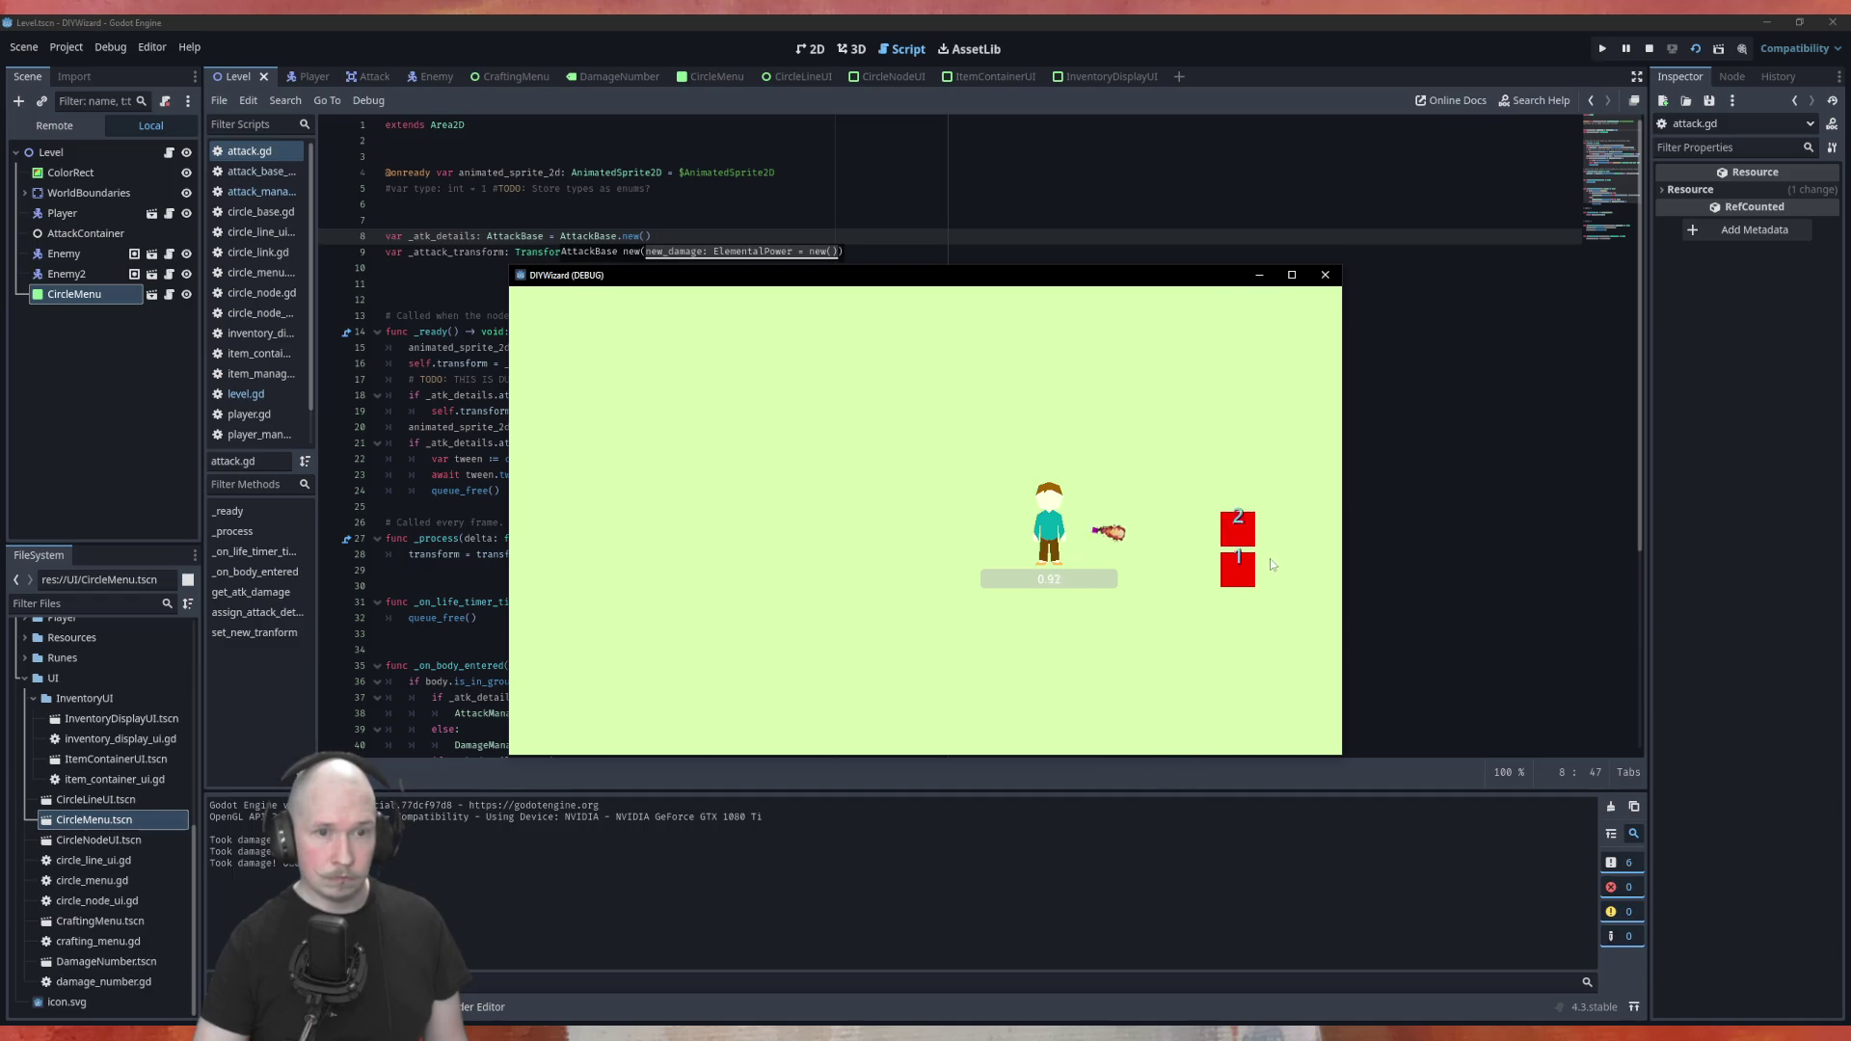
key("a")
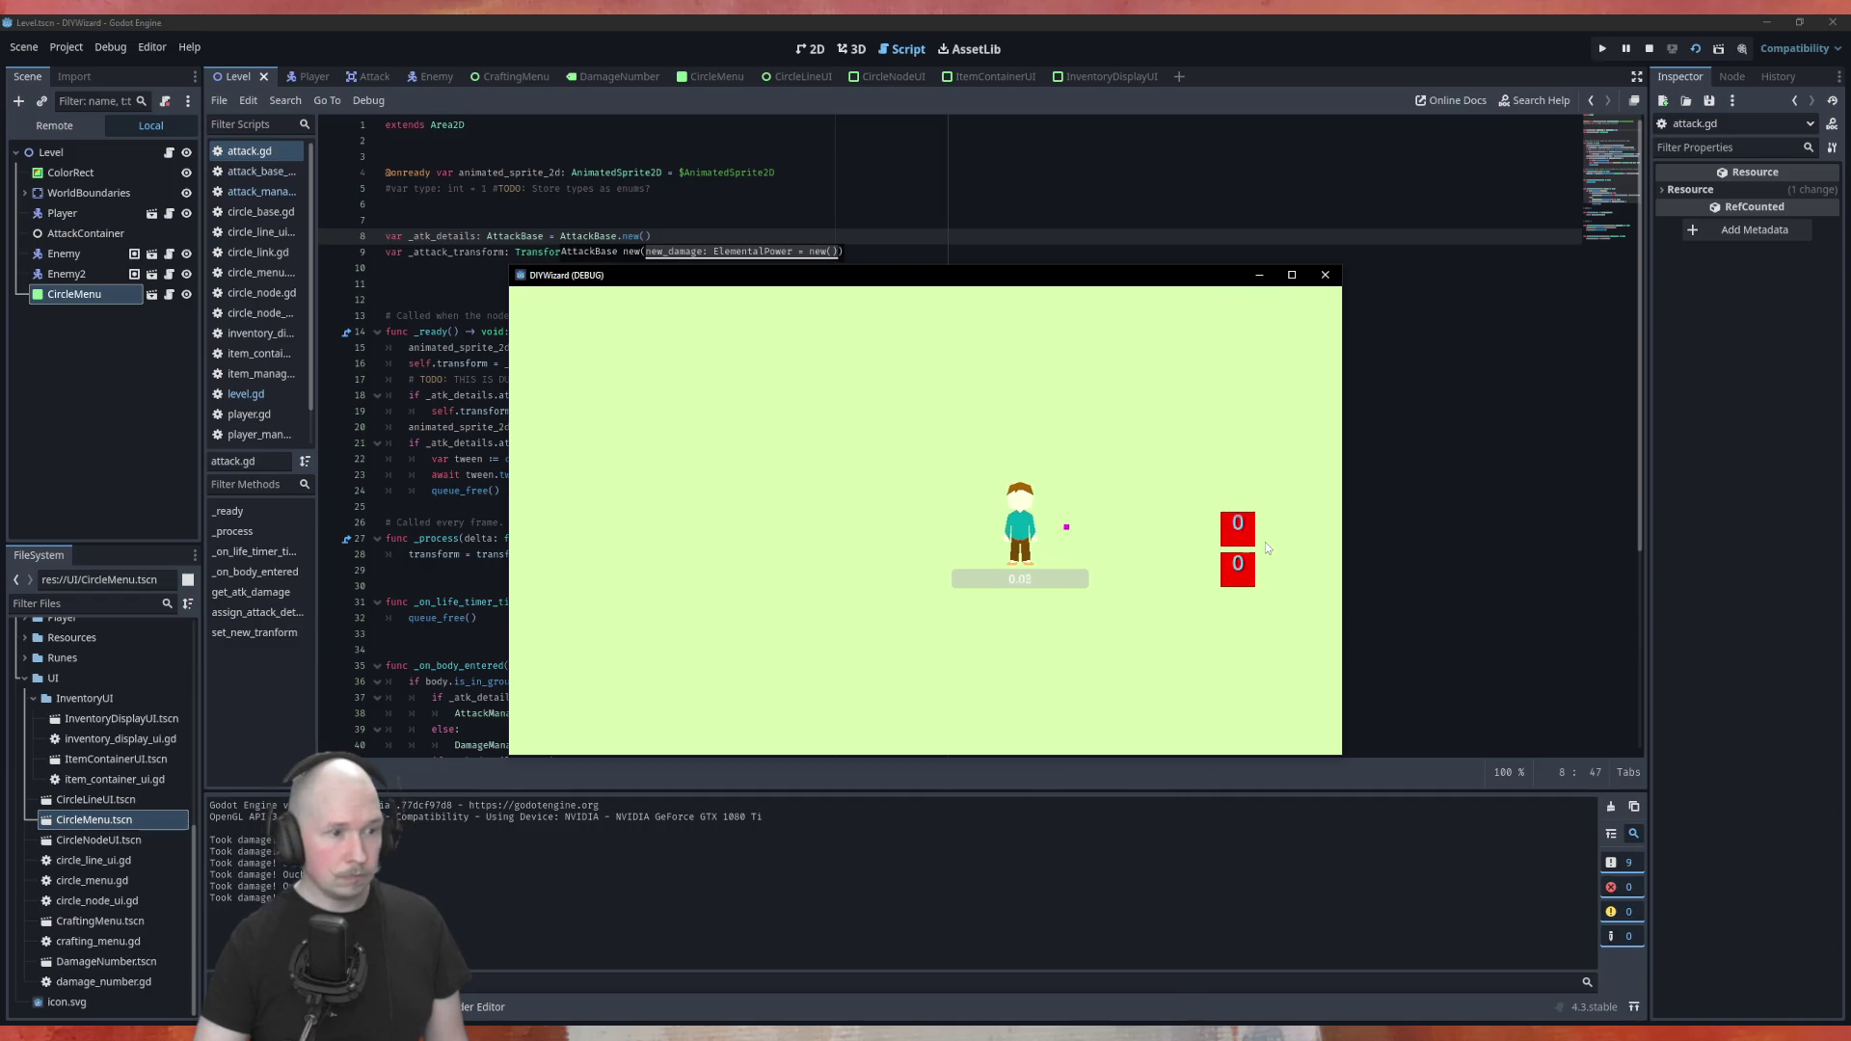
key("Tab")
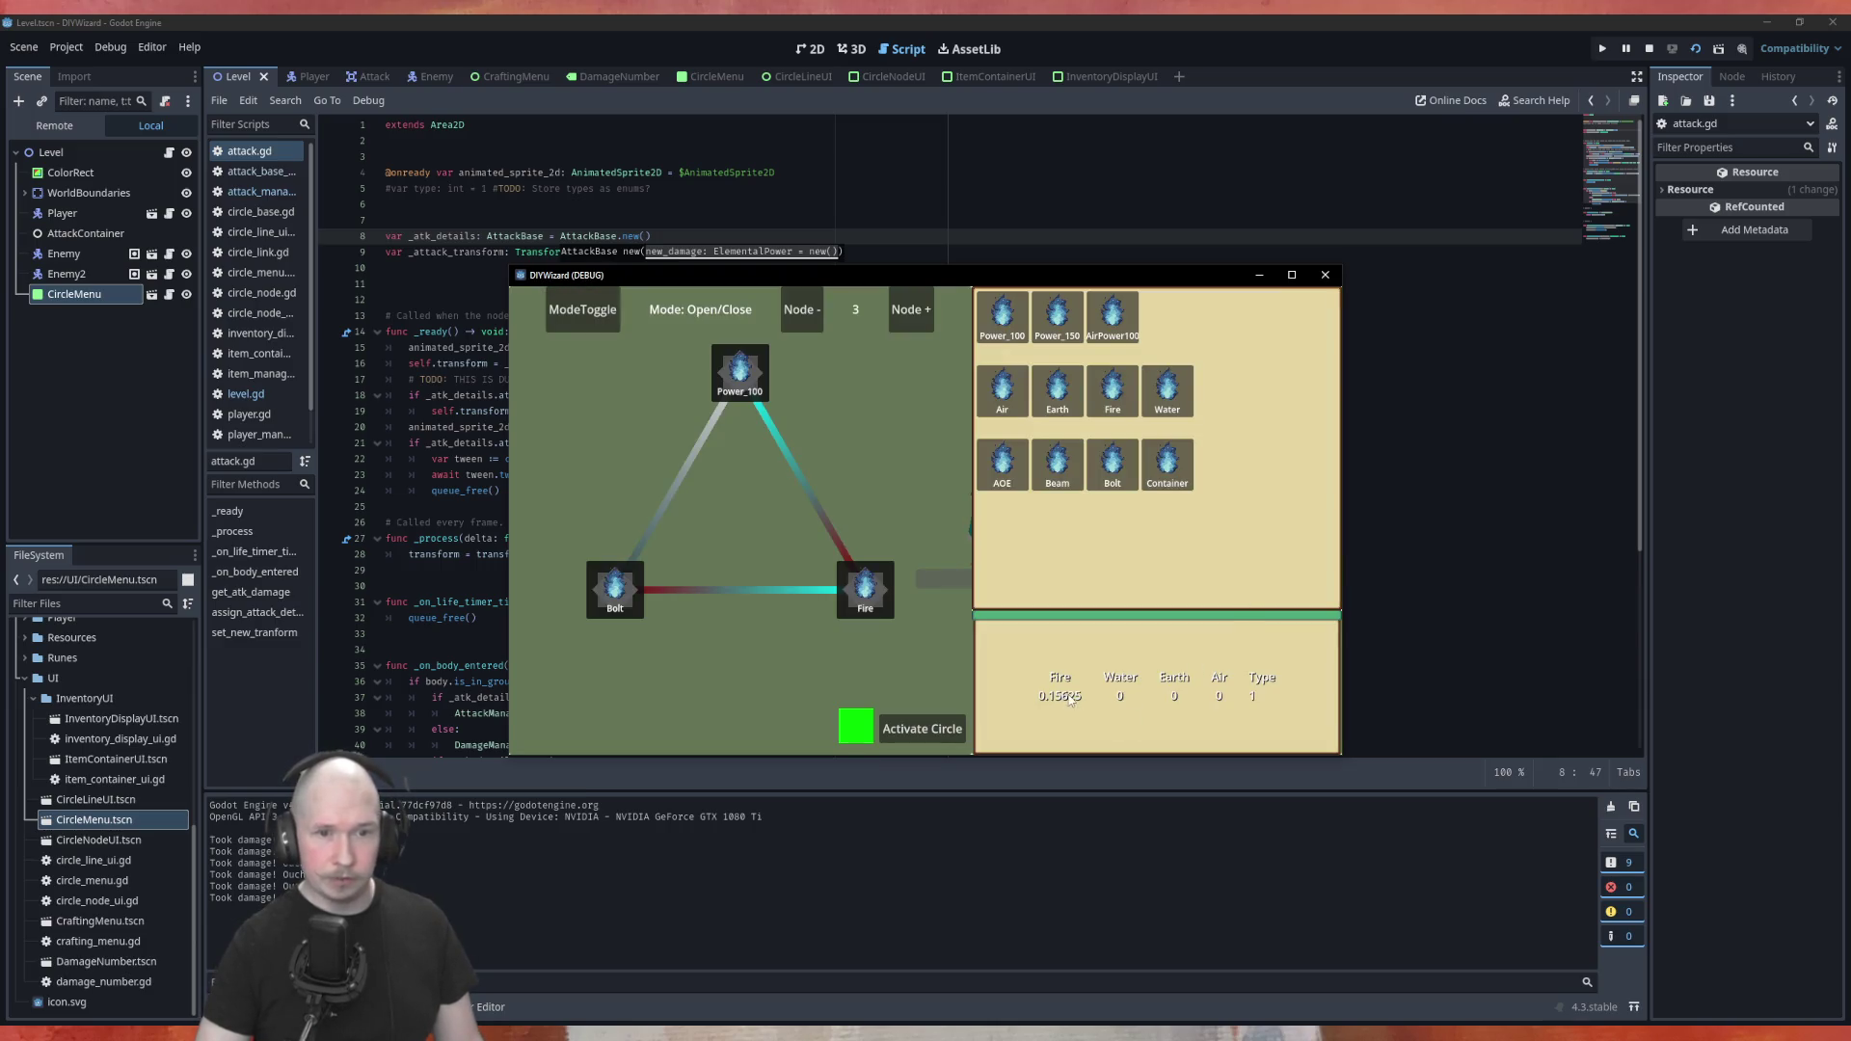
left_click(1327, 278)
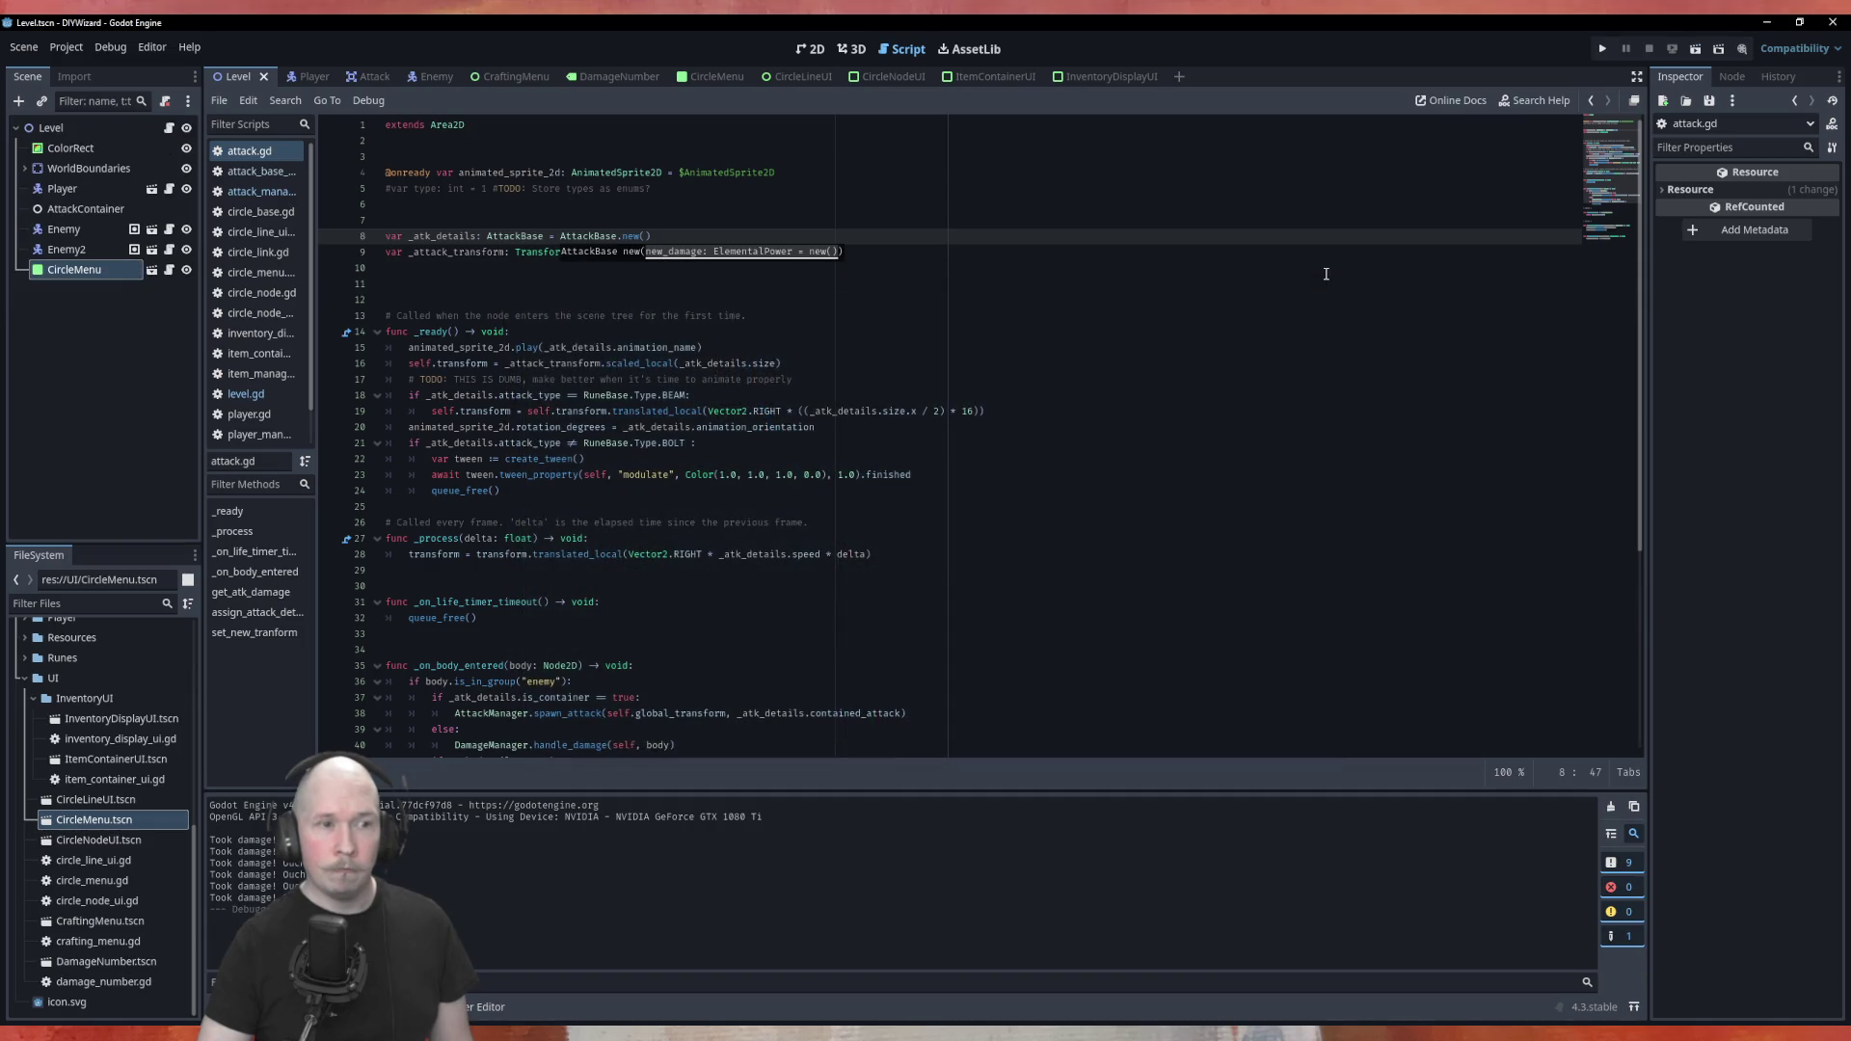
Highlight the uses of _atk_details and new_atk_details in attack.gd
left_click(926, 301)
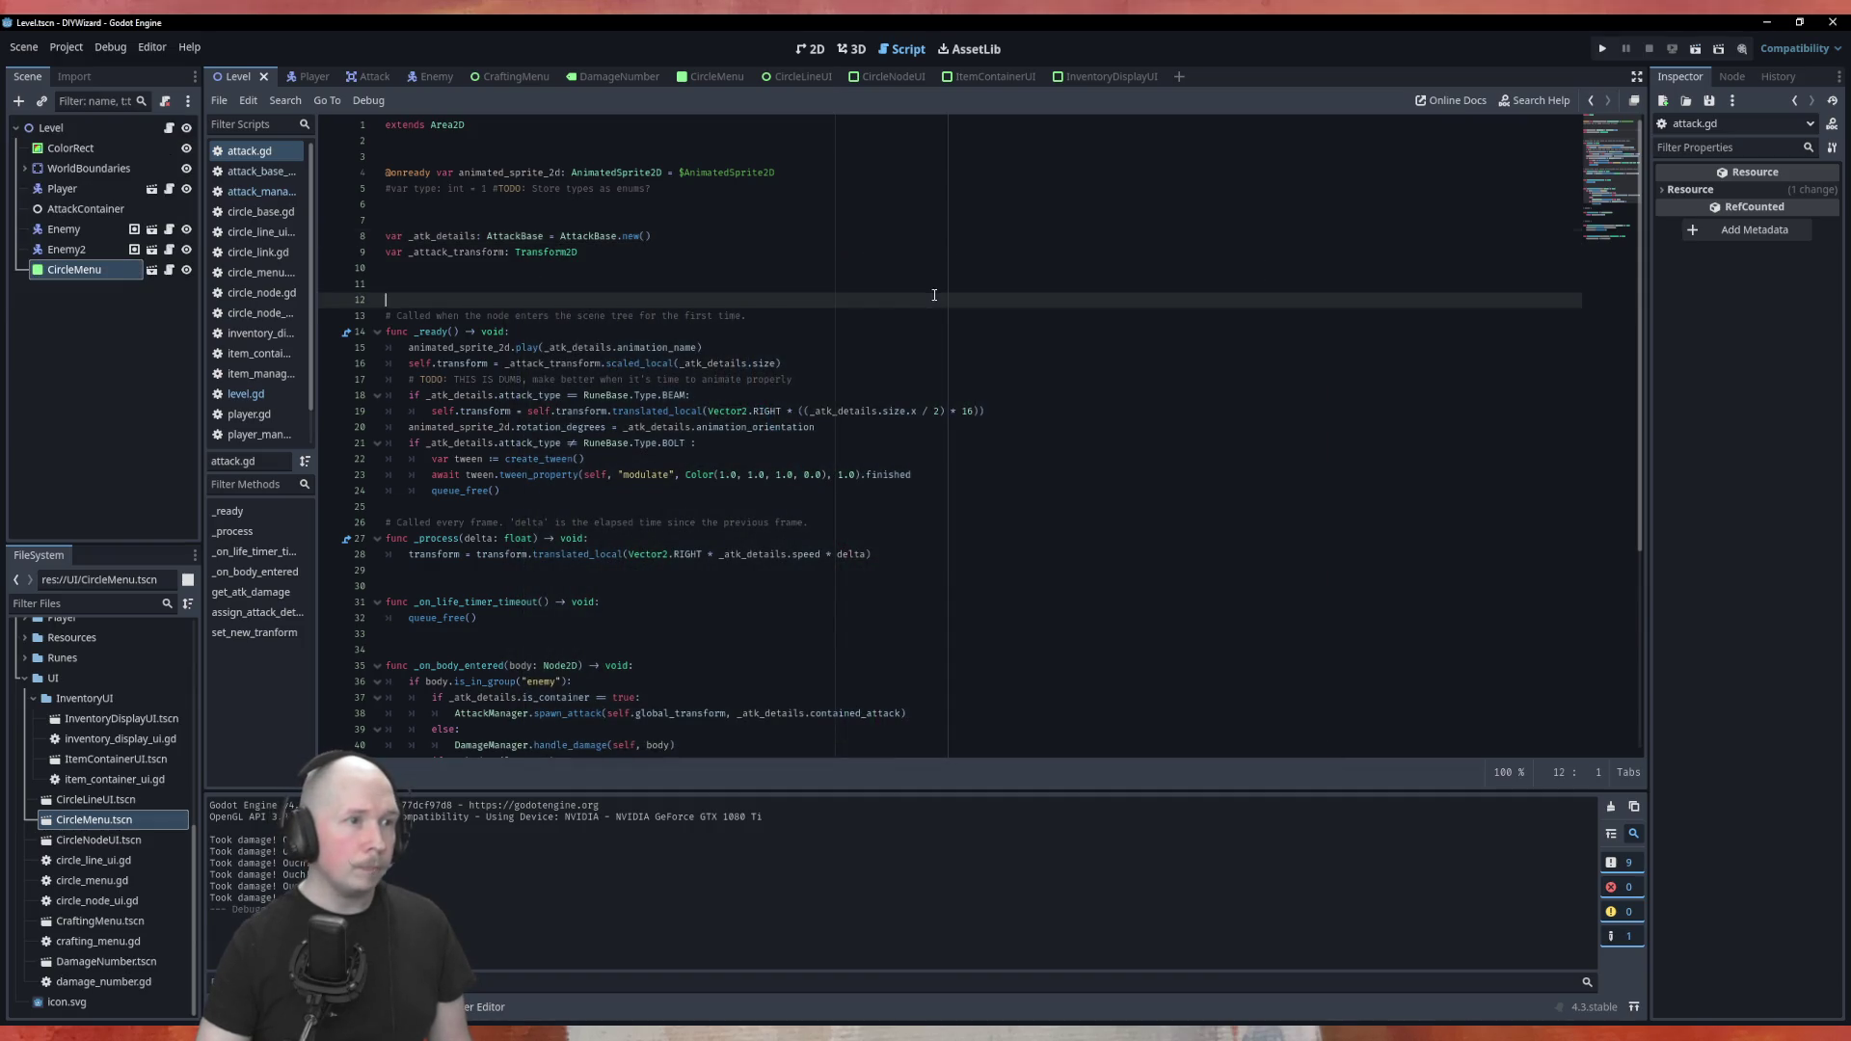
double_click(442, 236)
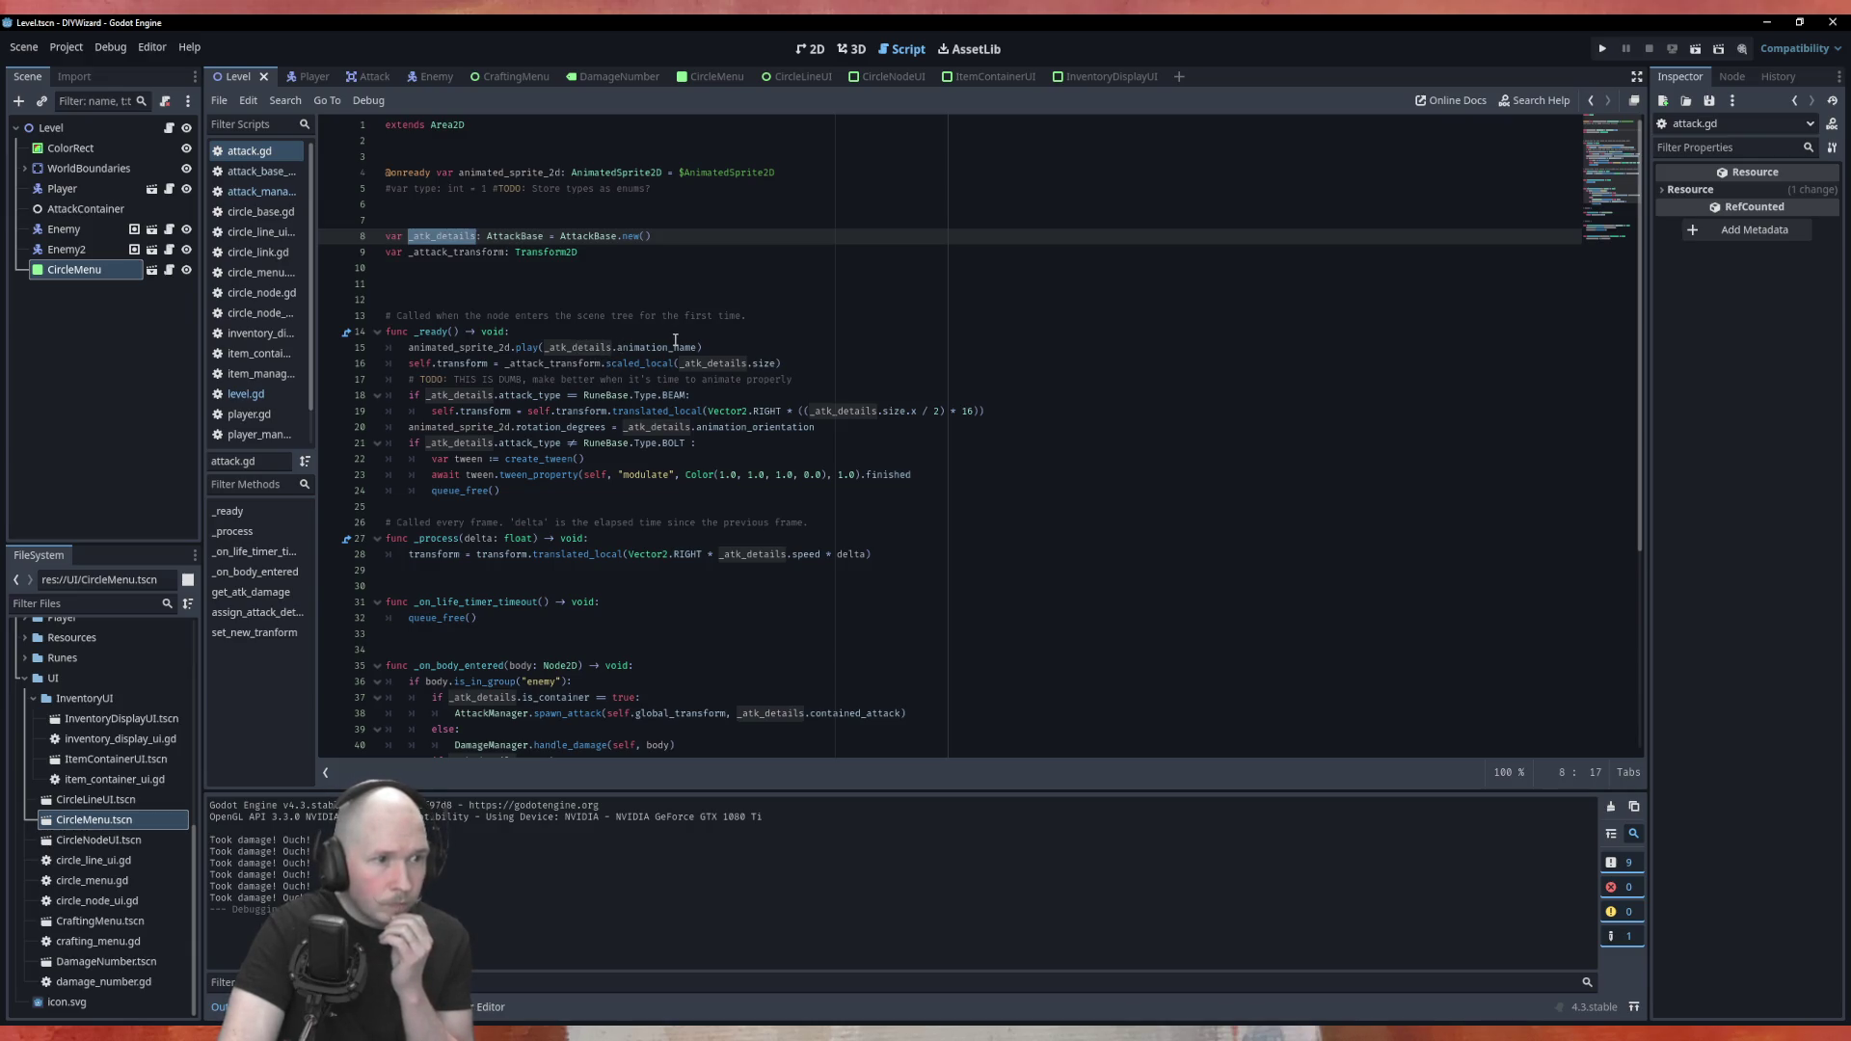
scroll(679, 338, "down", 6)
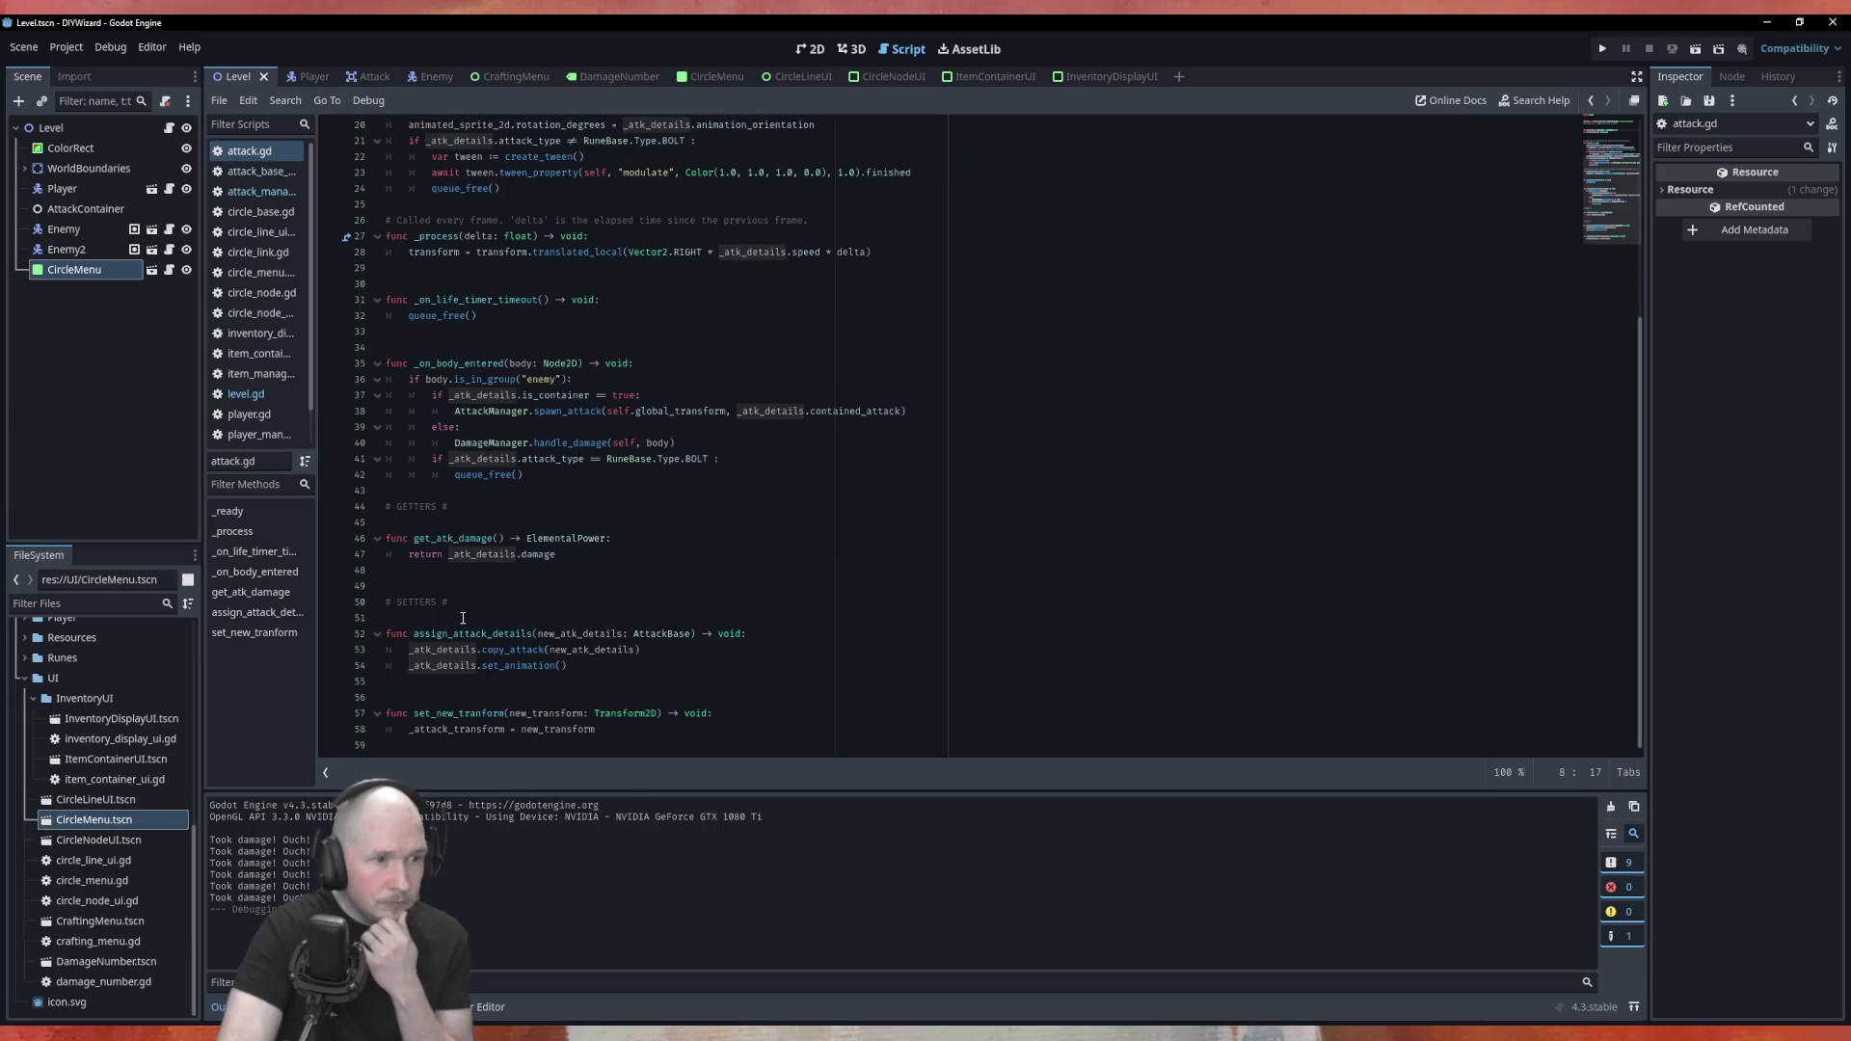
left_click(414, 617)
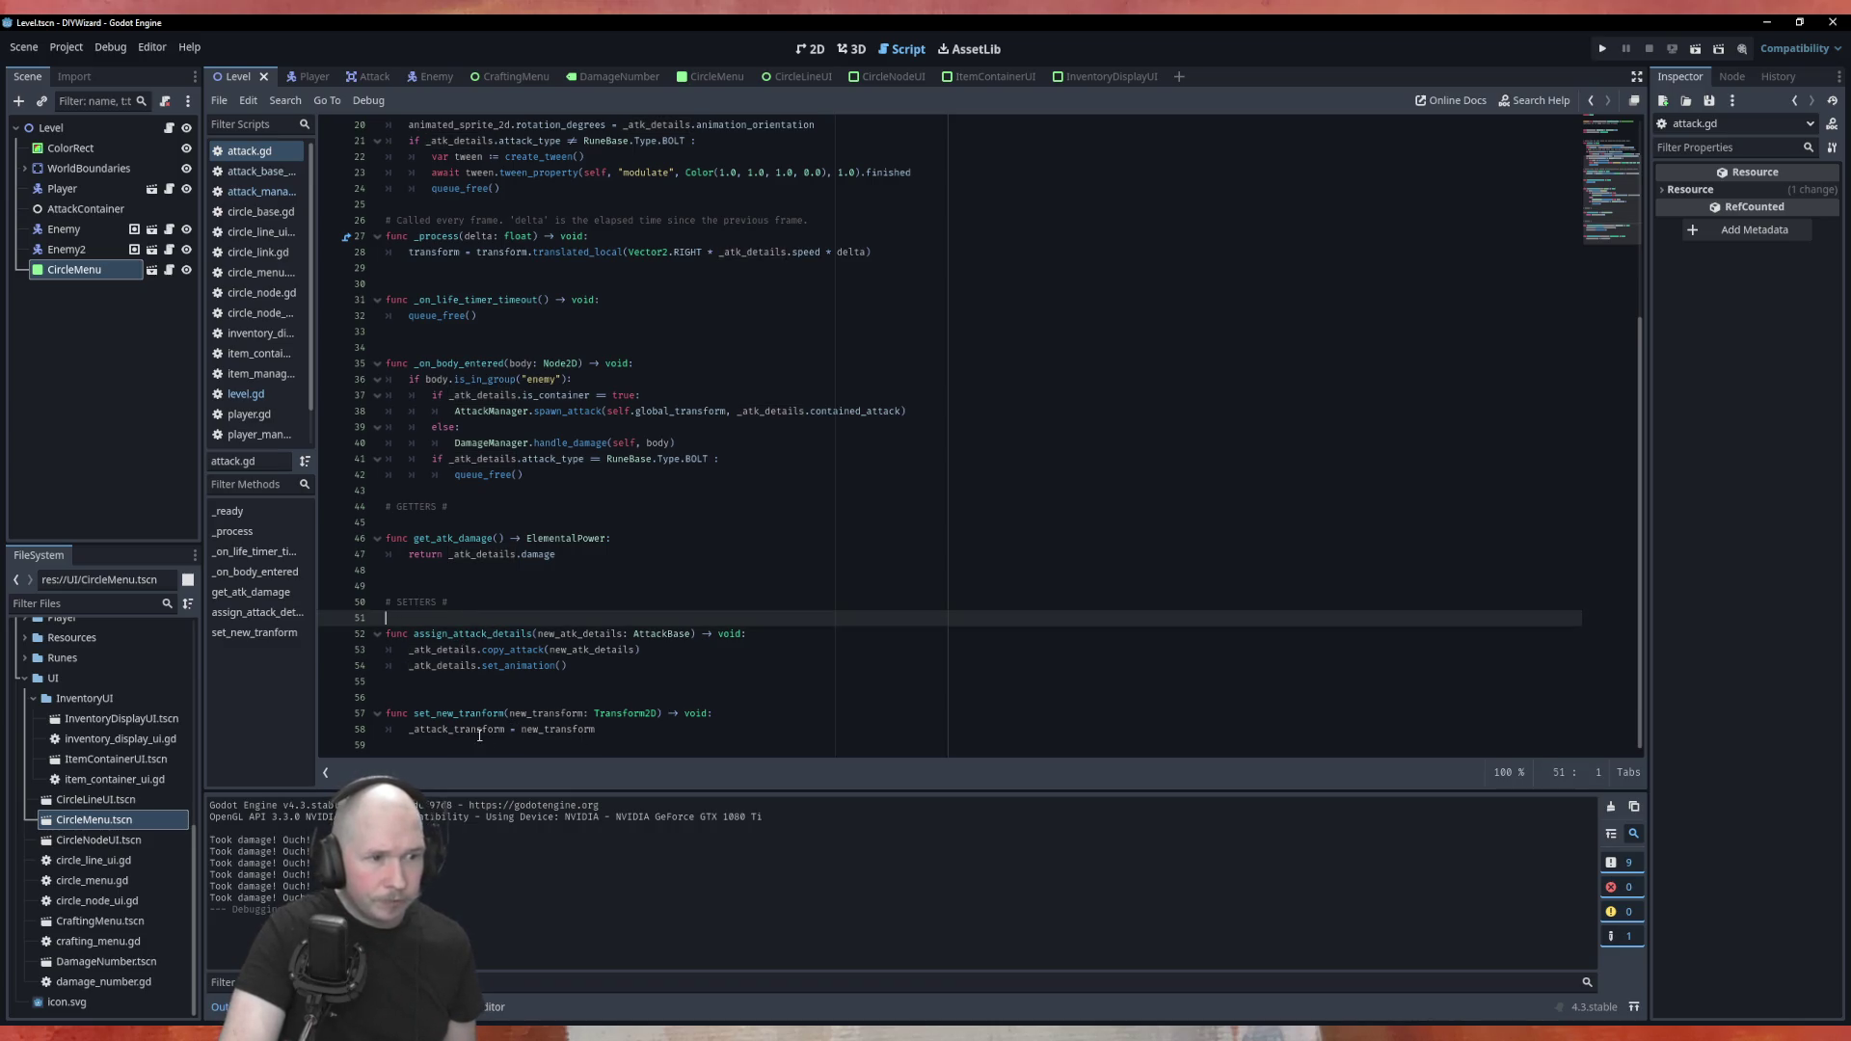
double_click(571, 635)
Review the copy_attack definition in attack_base_class.gd, then return to attack.gd
left_click(526, 654)
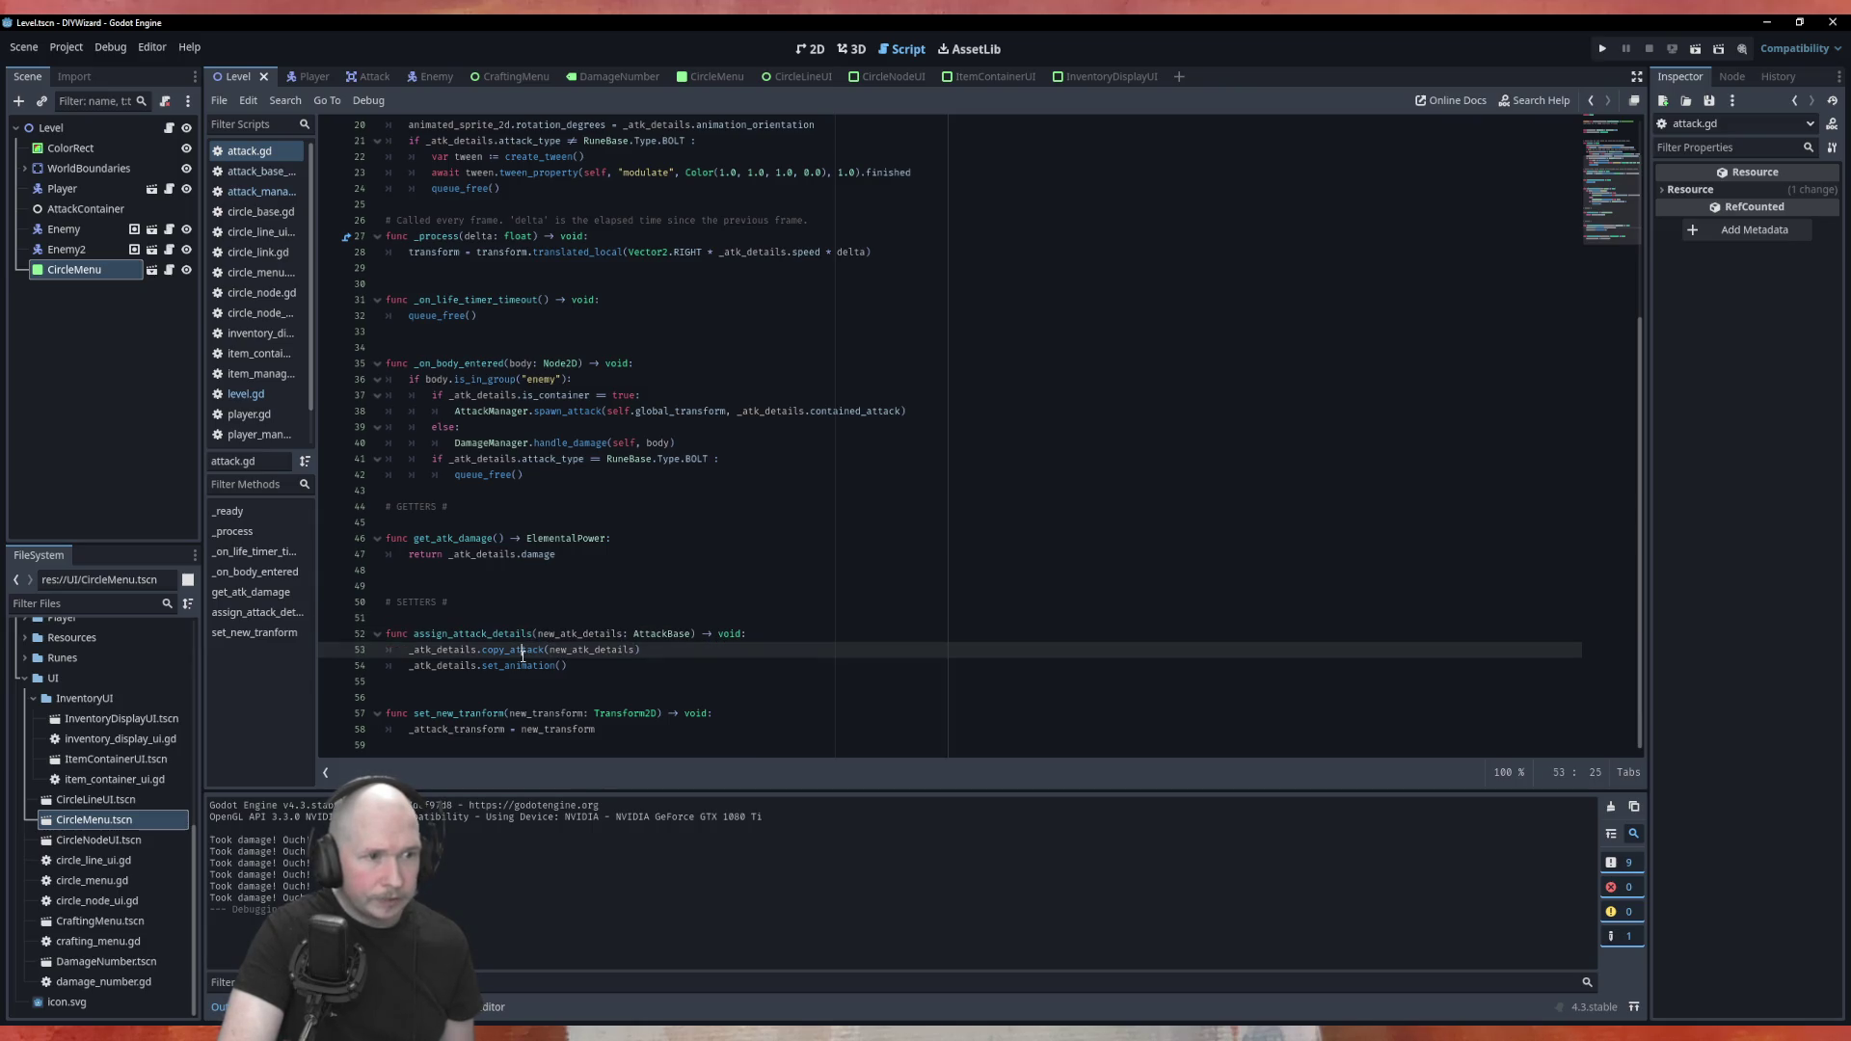
left_click(526, 653, "ctrl")
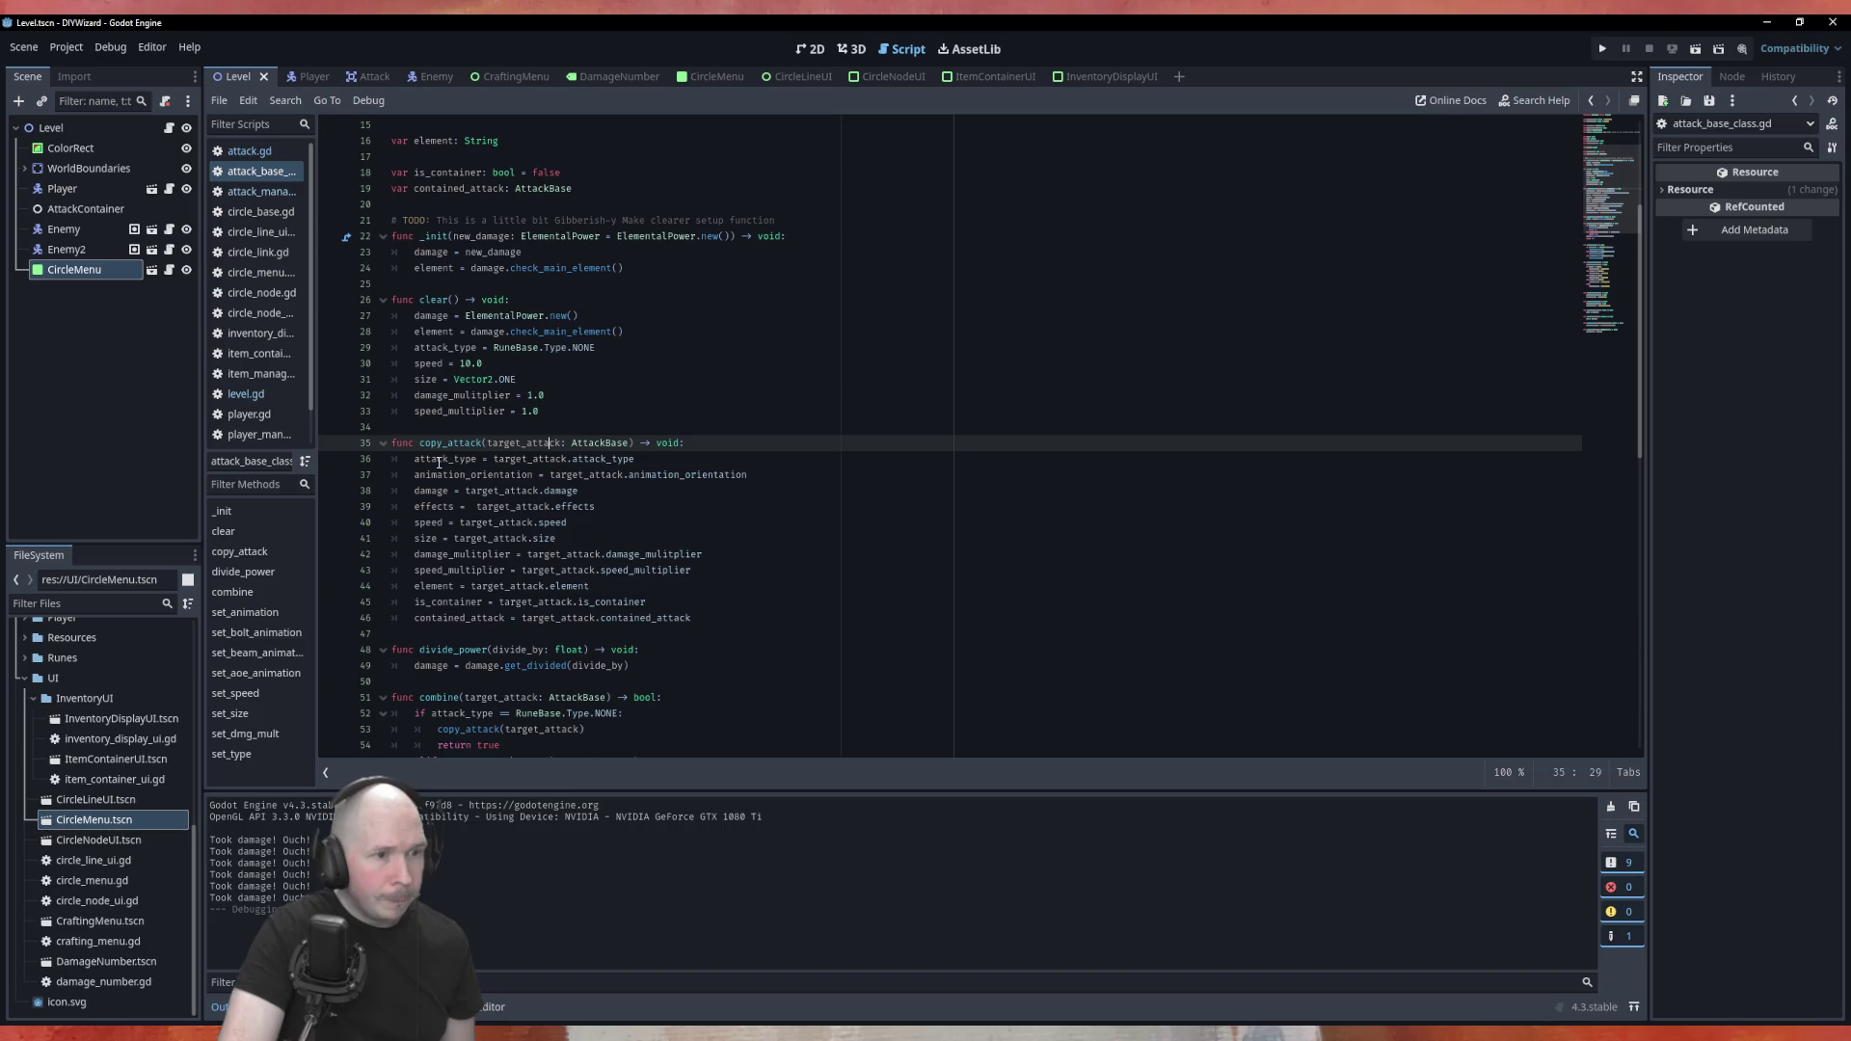
scroll(439, 462, "down", 5)
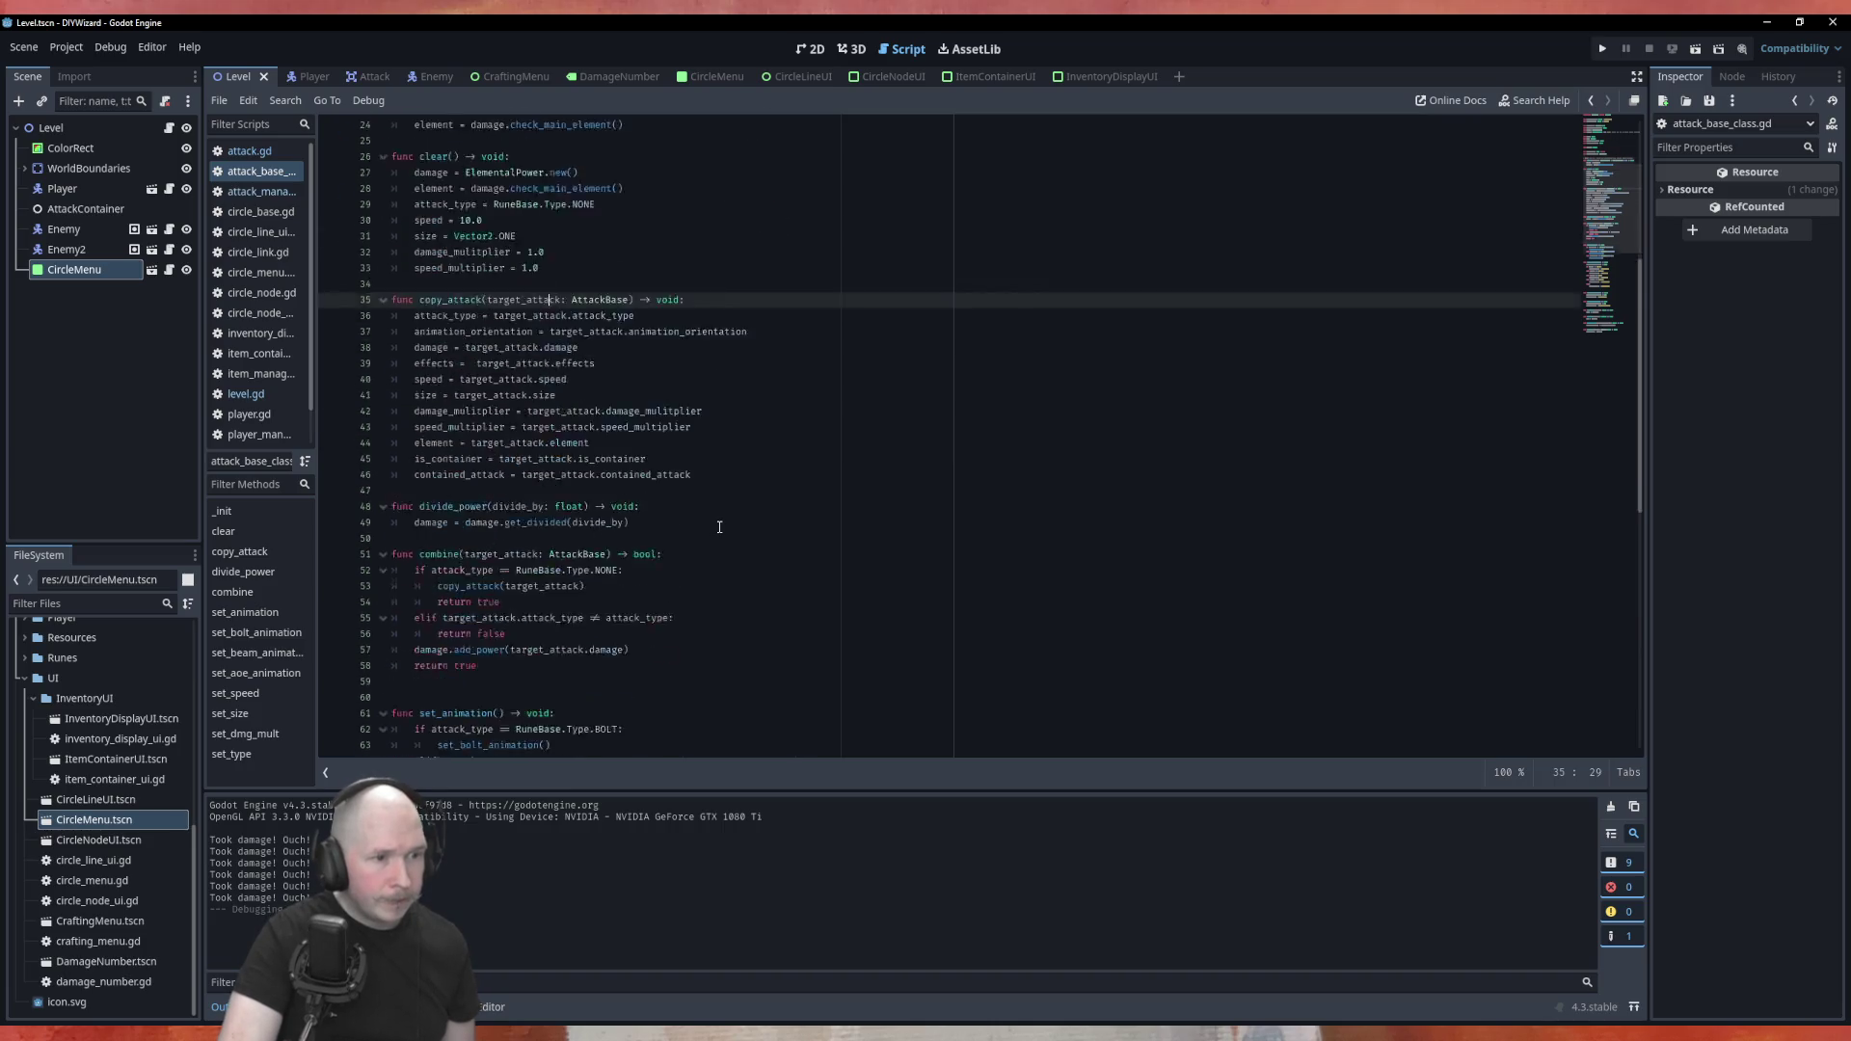
scroll(712, 537, "down", 6)
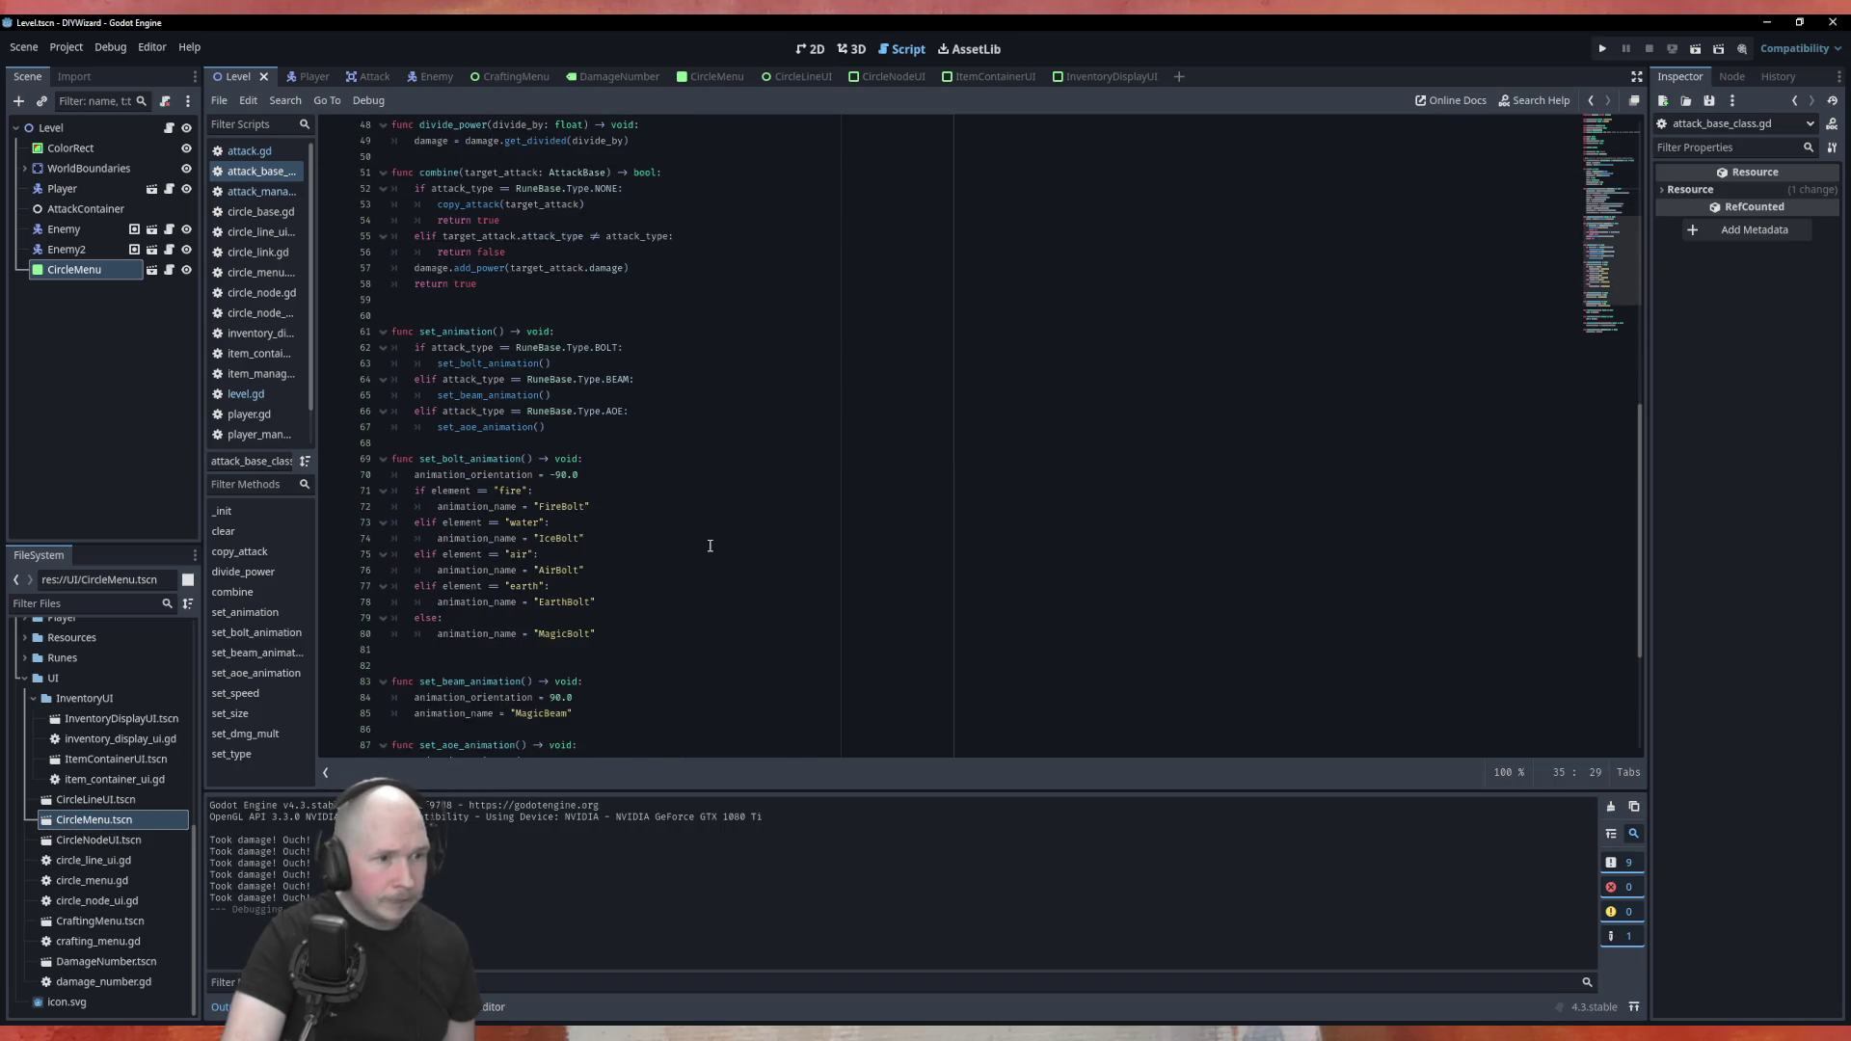
scroll(709, 546, "up", 11)
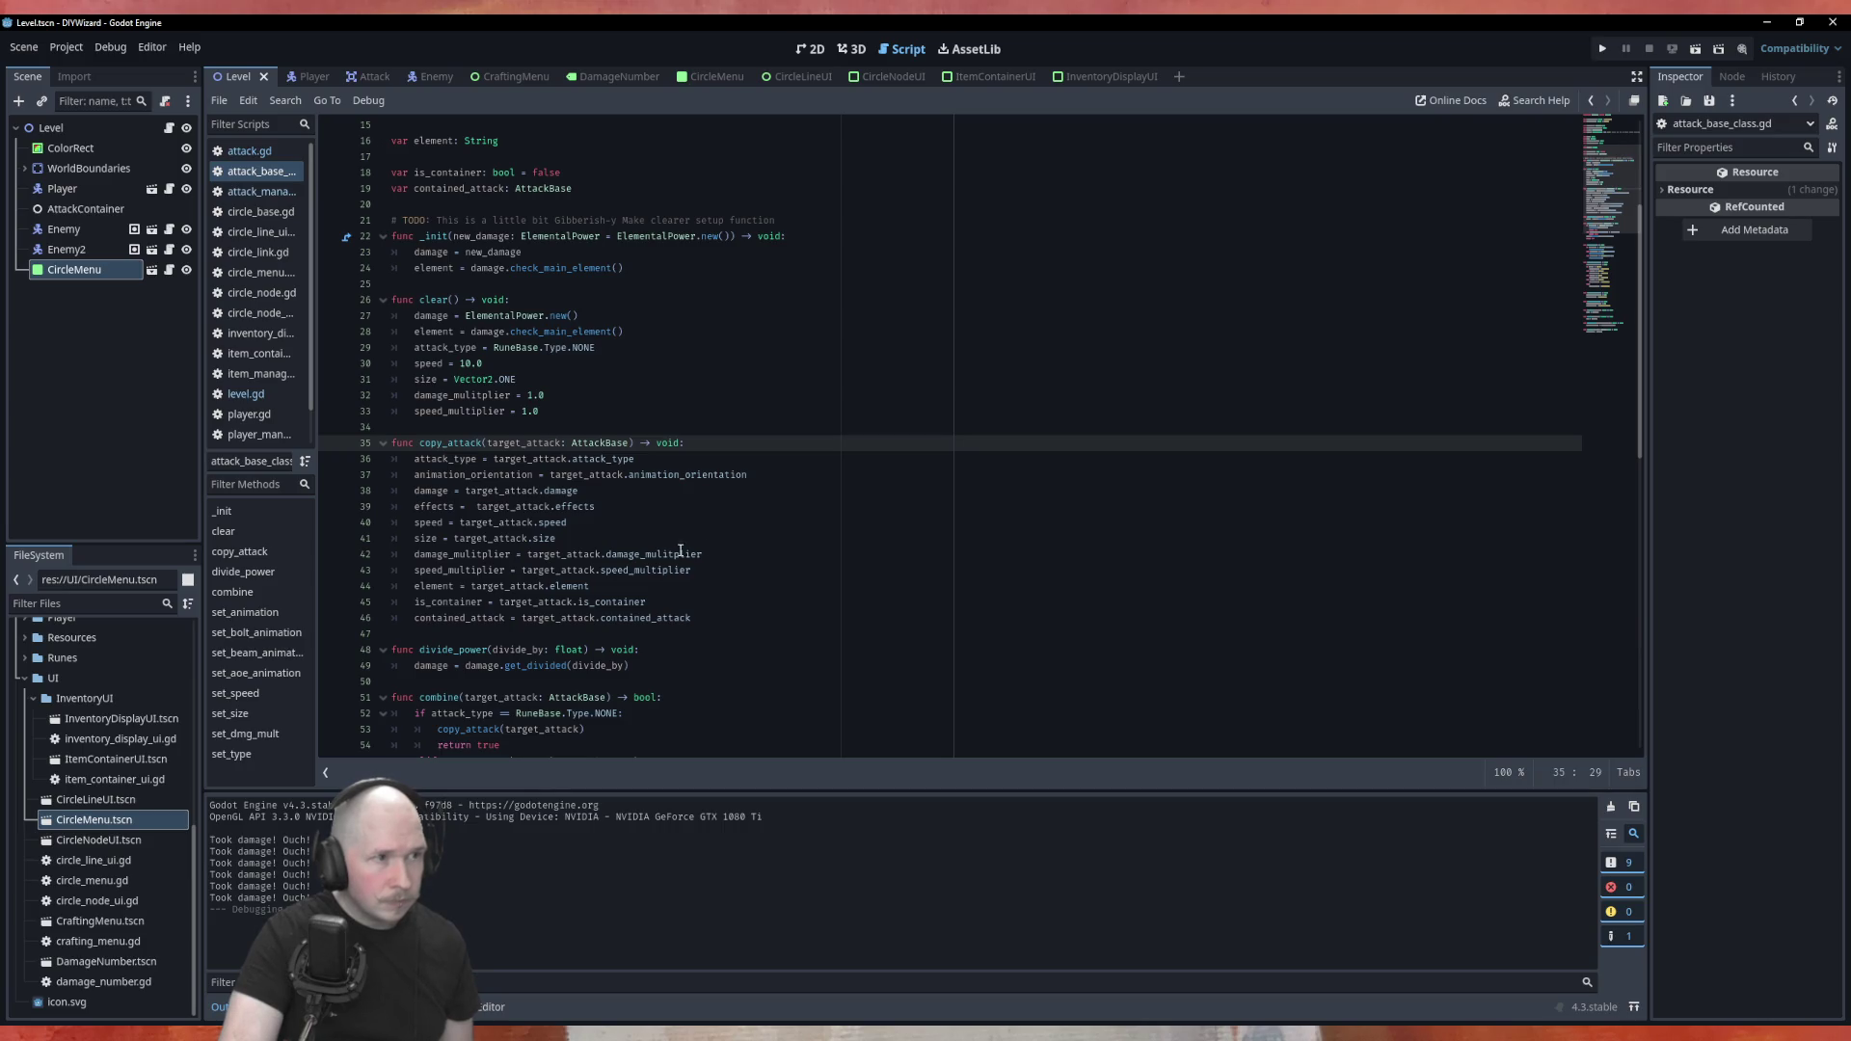
left_click(250, 154)
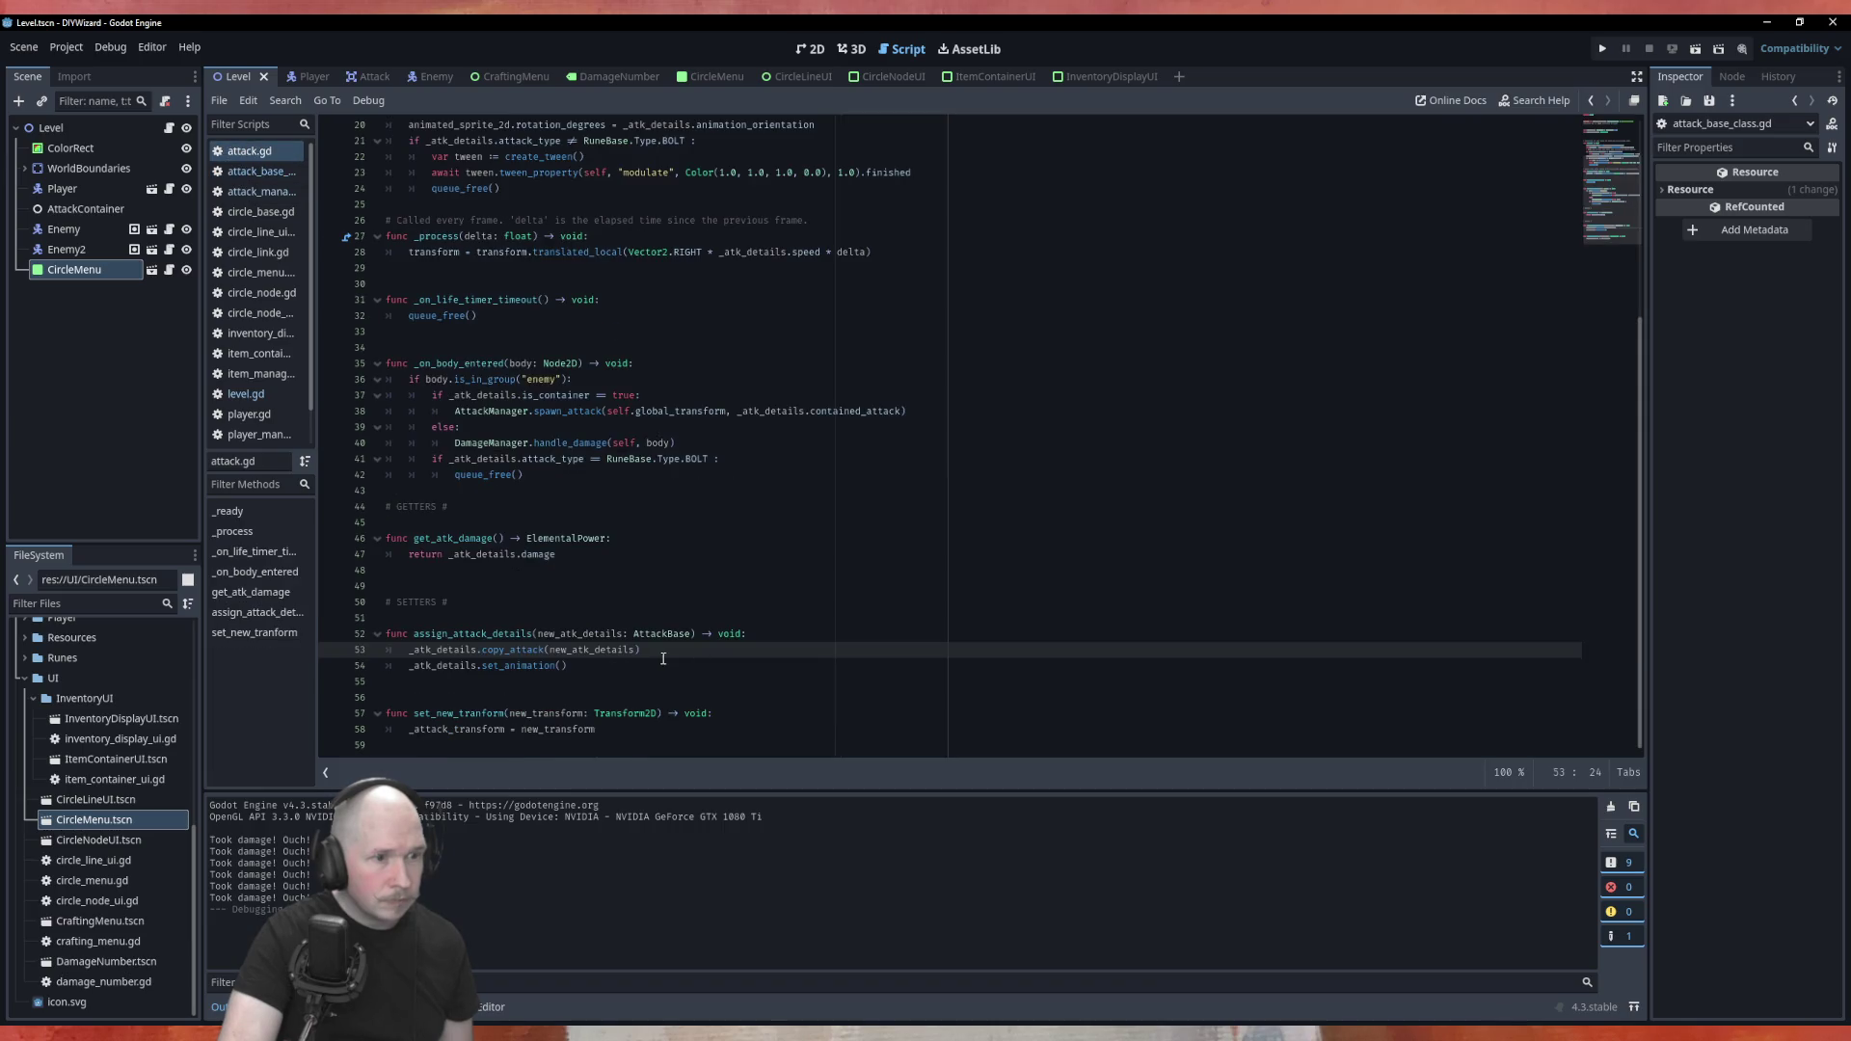
Replace the copy_attack line with _atk_details = new_atk_details.duplicate(), save, and run the game
key("Return")
type("_atk_details ")
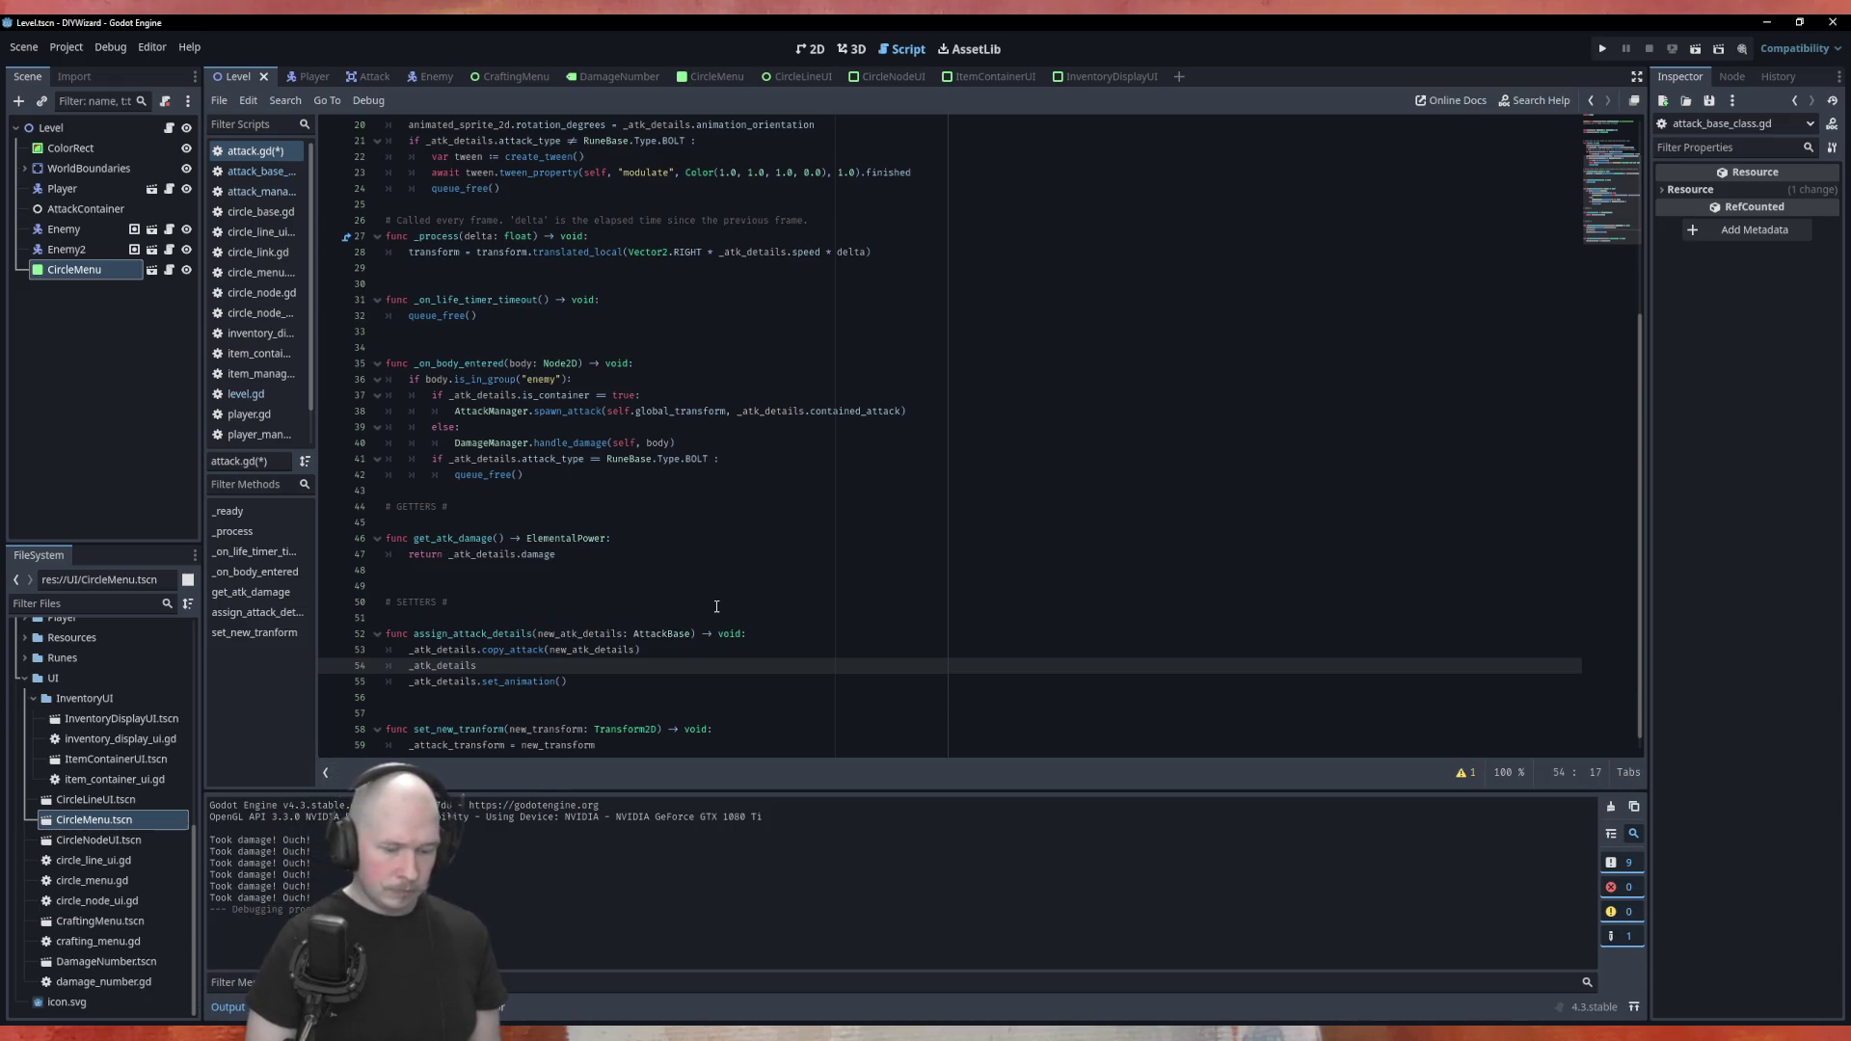
type("= new")
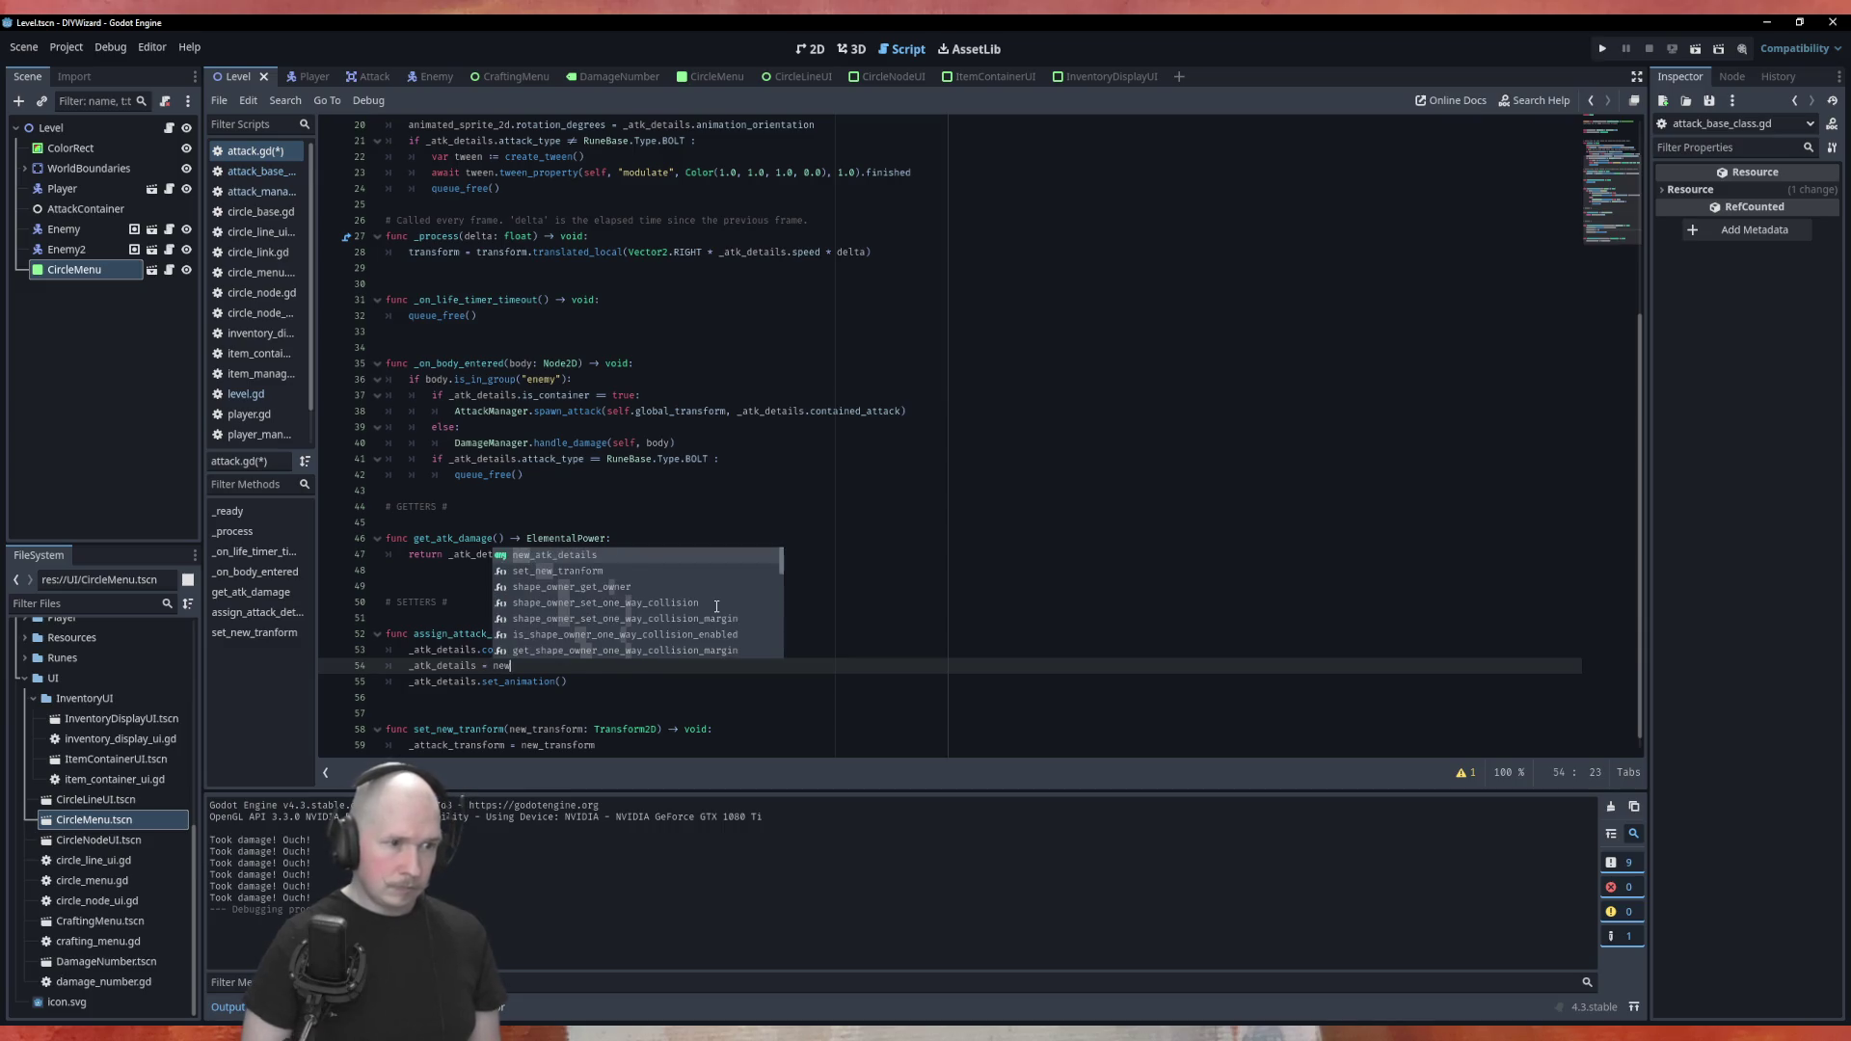
type("_atk_details.")
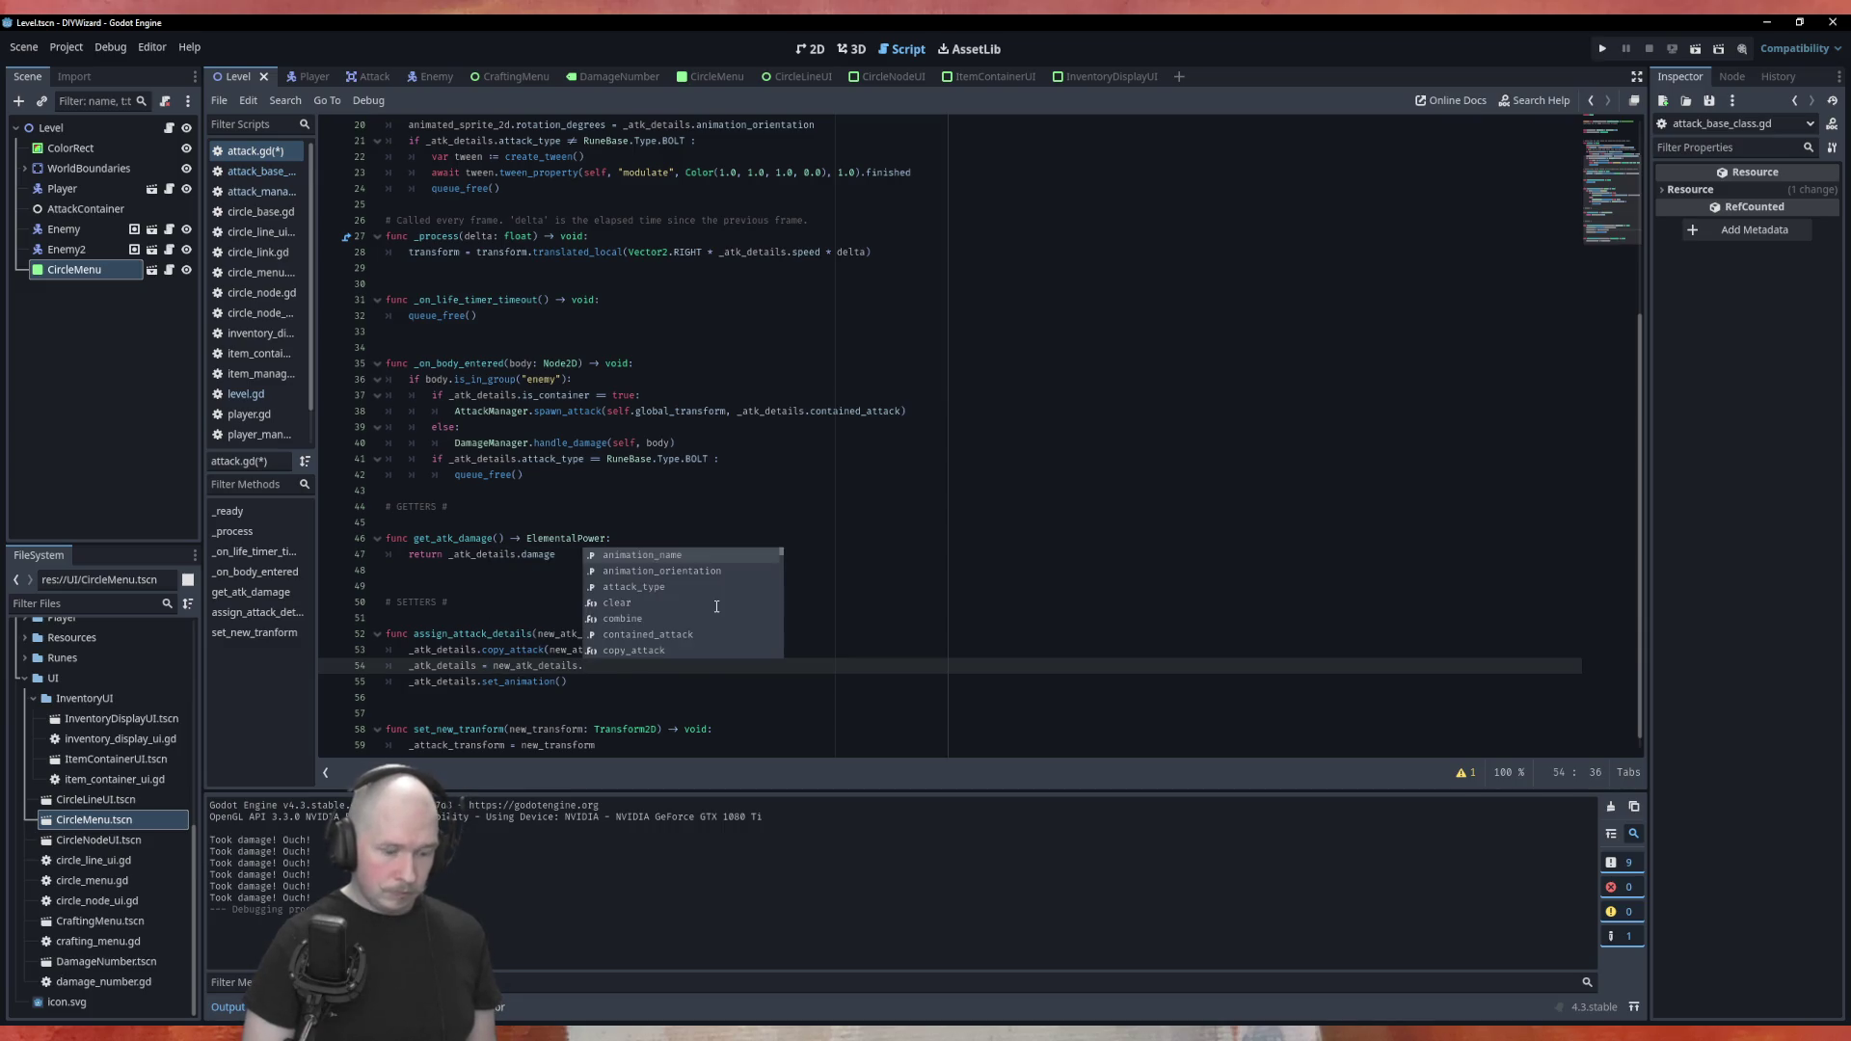
type("dup")
key("Return")
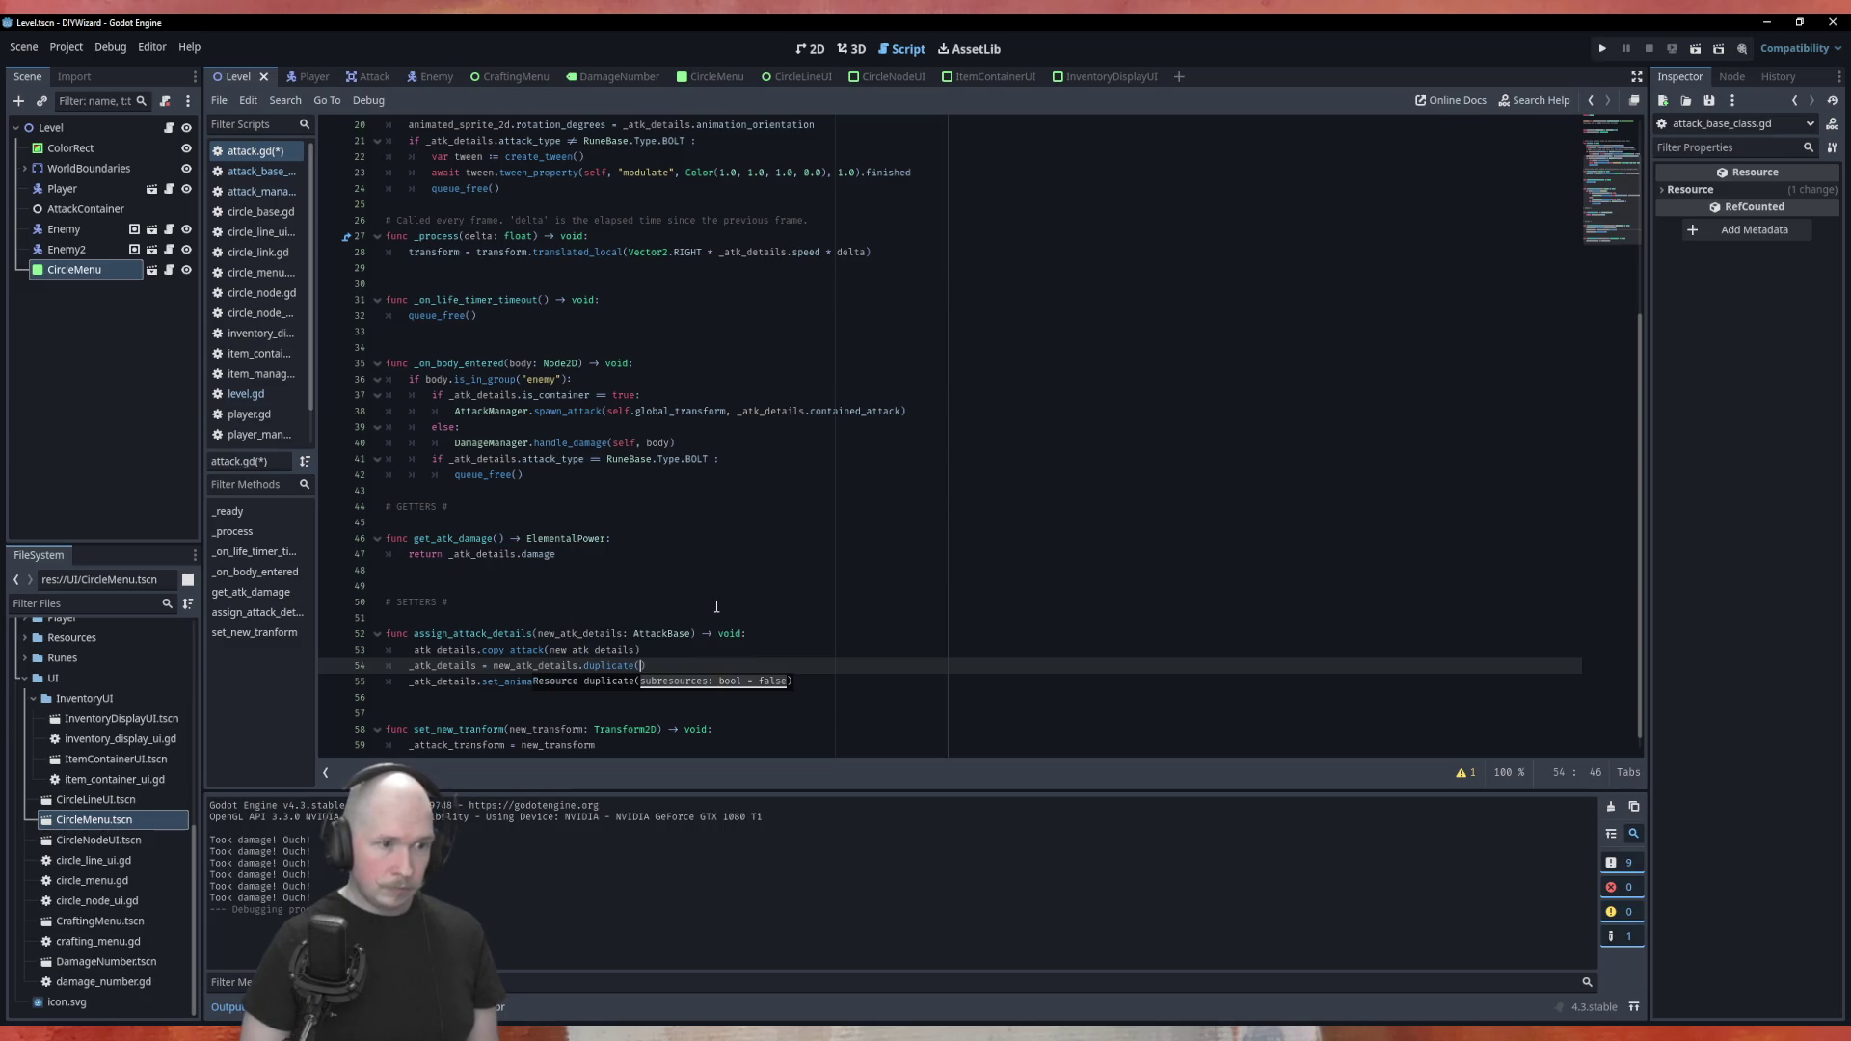
key("Up")
key("shift+Home")
key("BackSpace")
key("BackSpace")
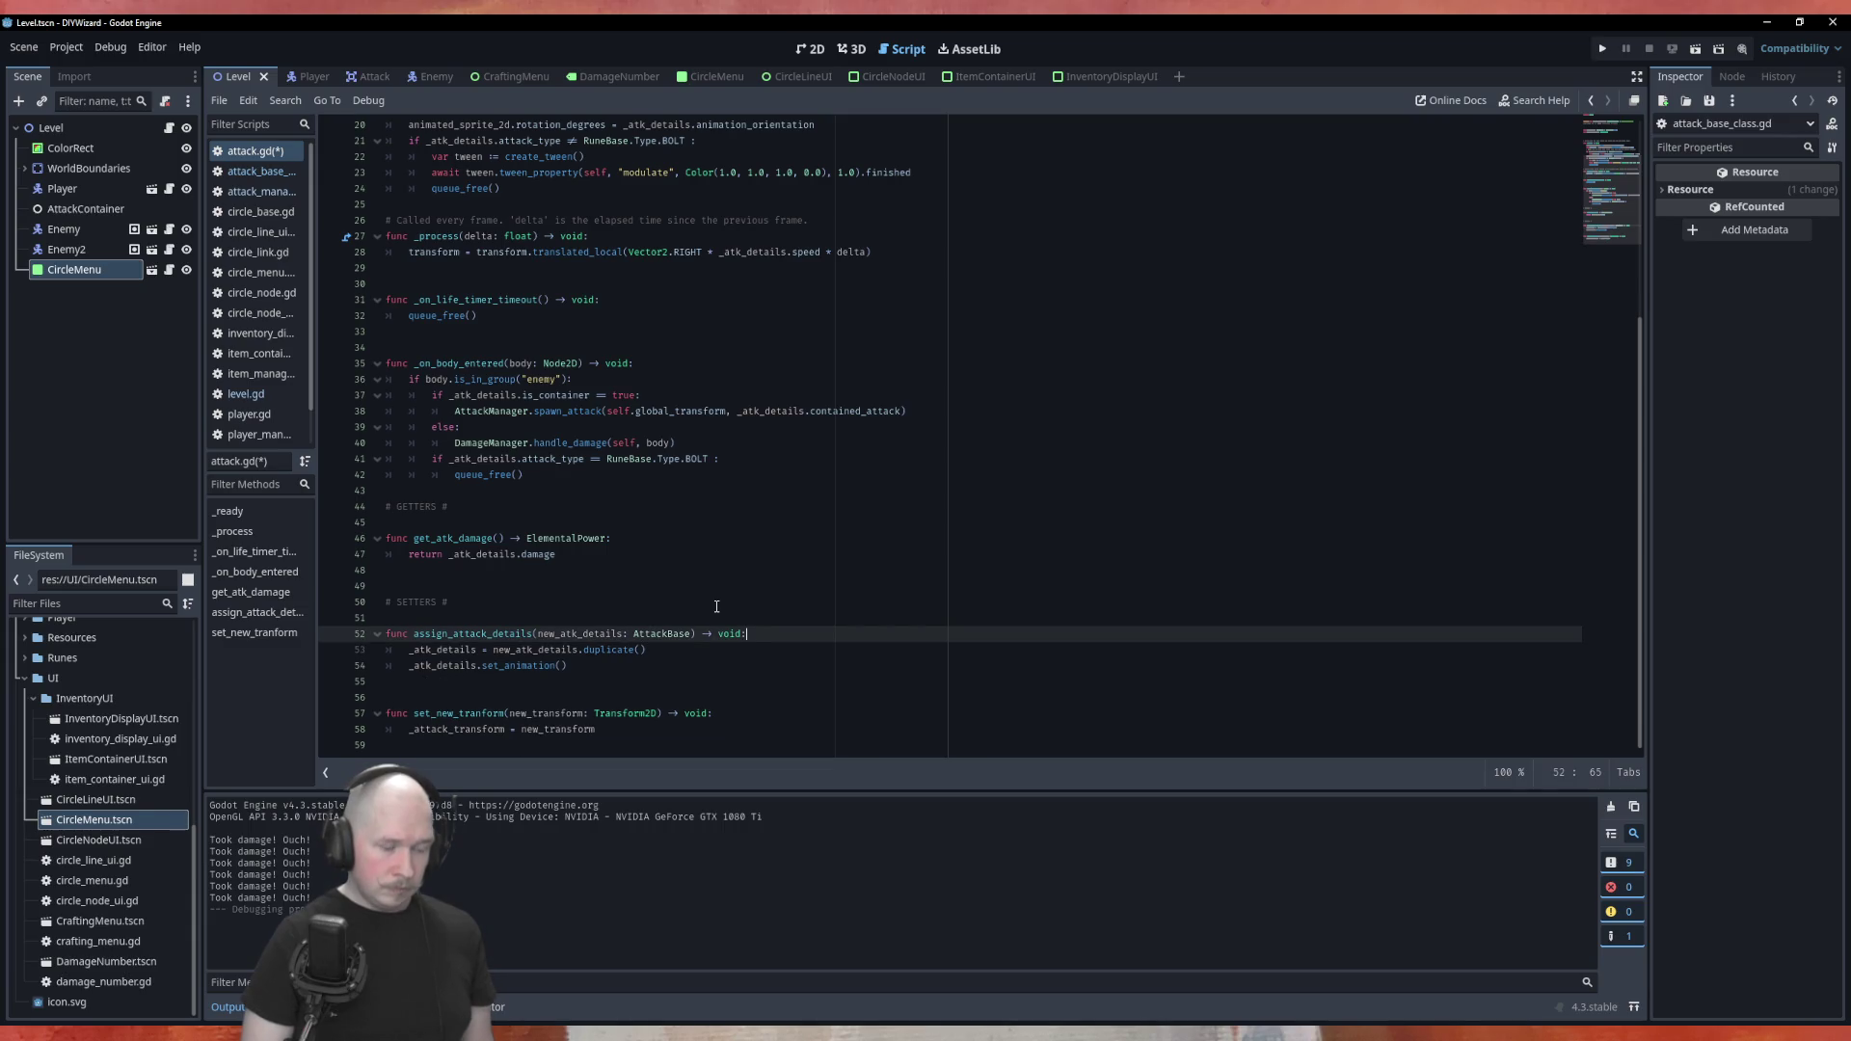
key("ctrl+s")
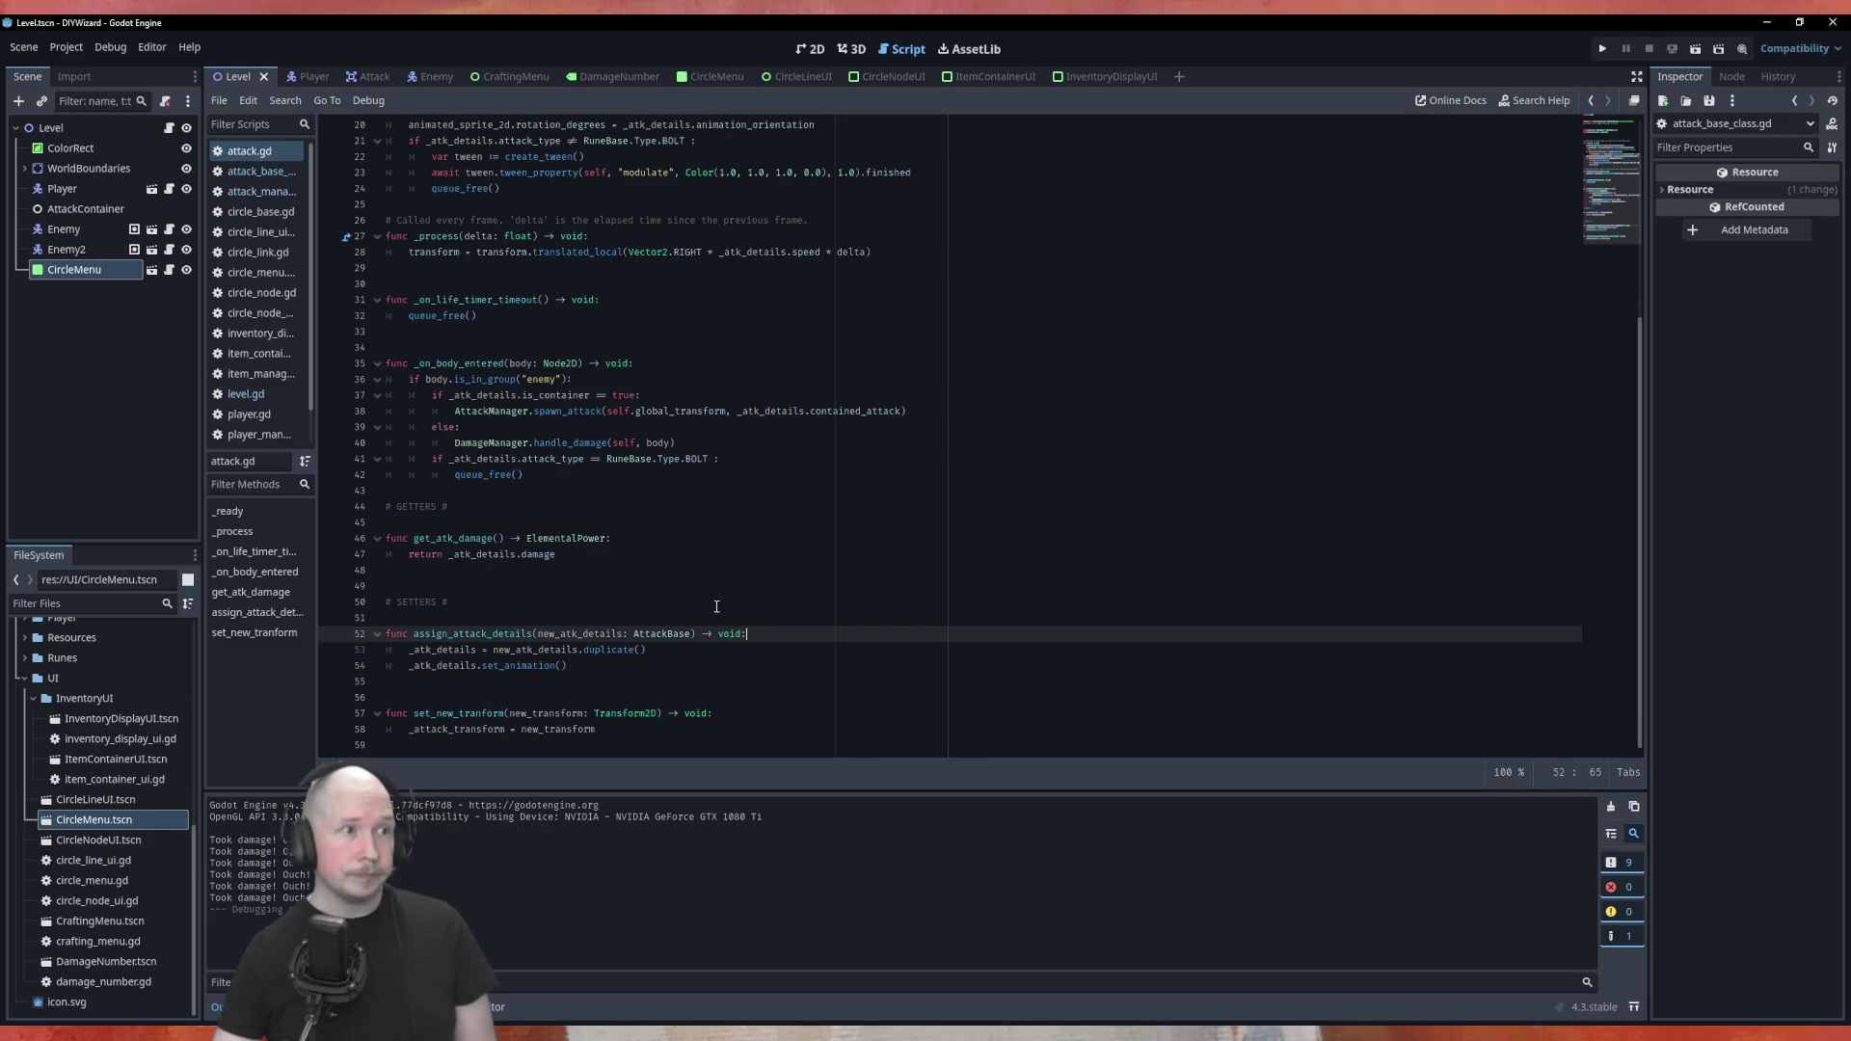
key("ctrl+s")
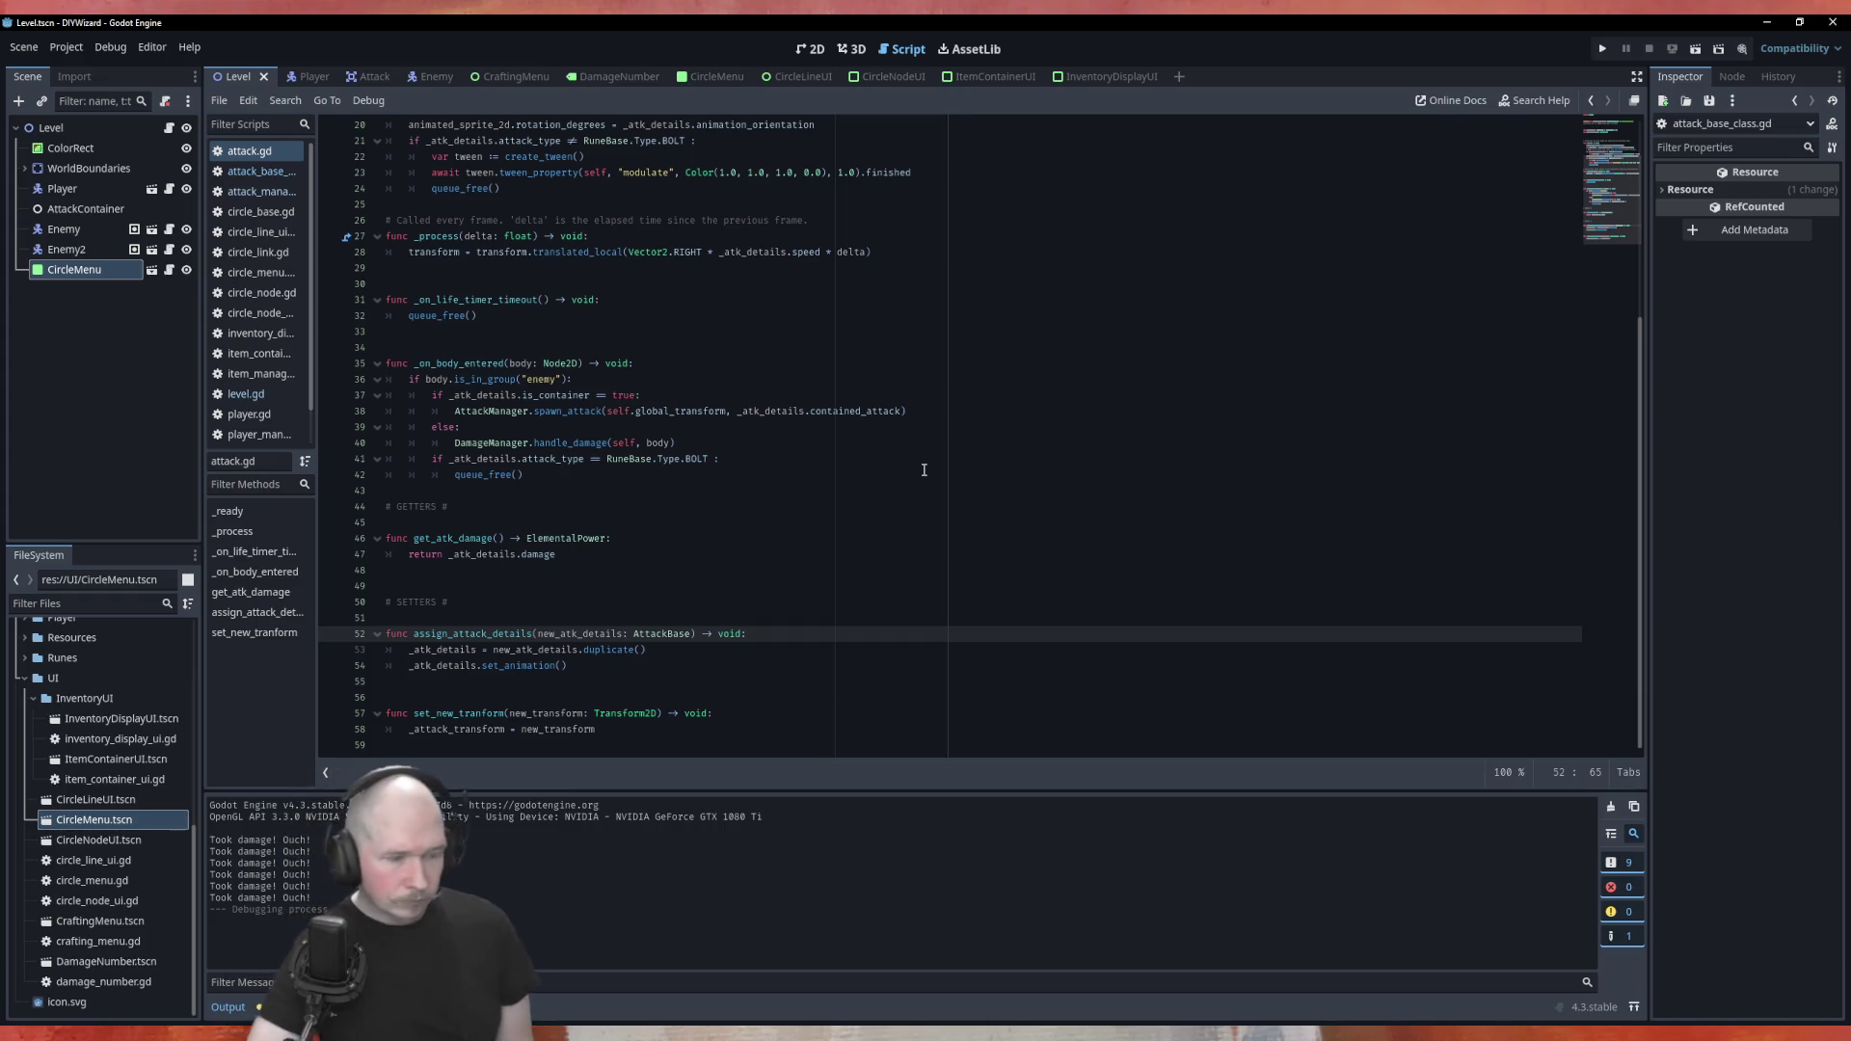
key("F5")
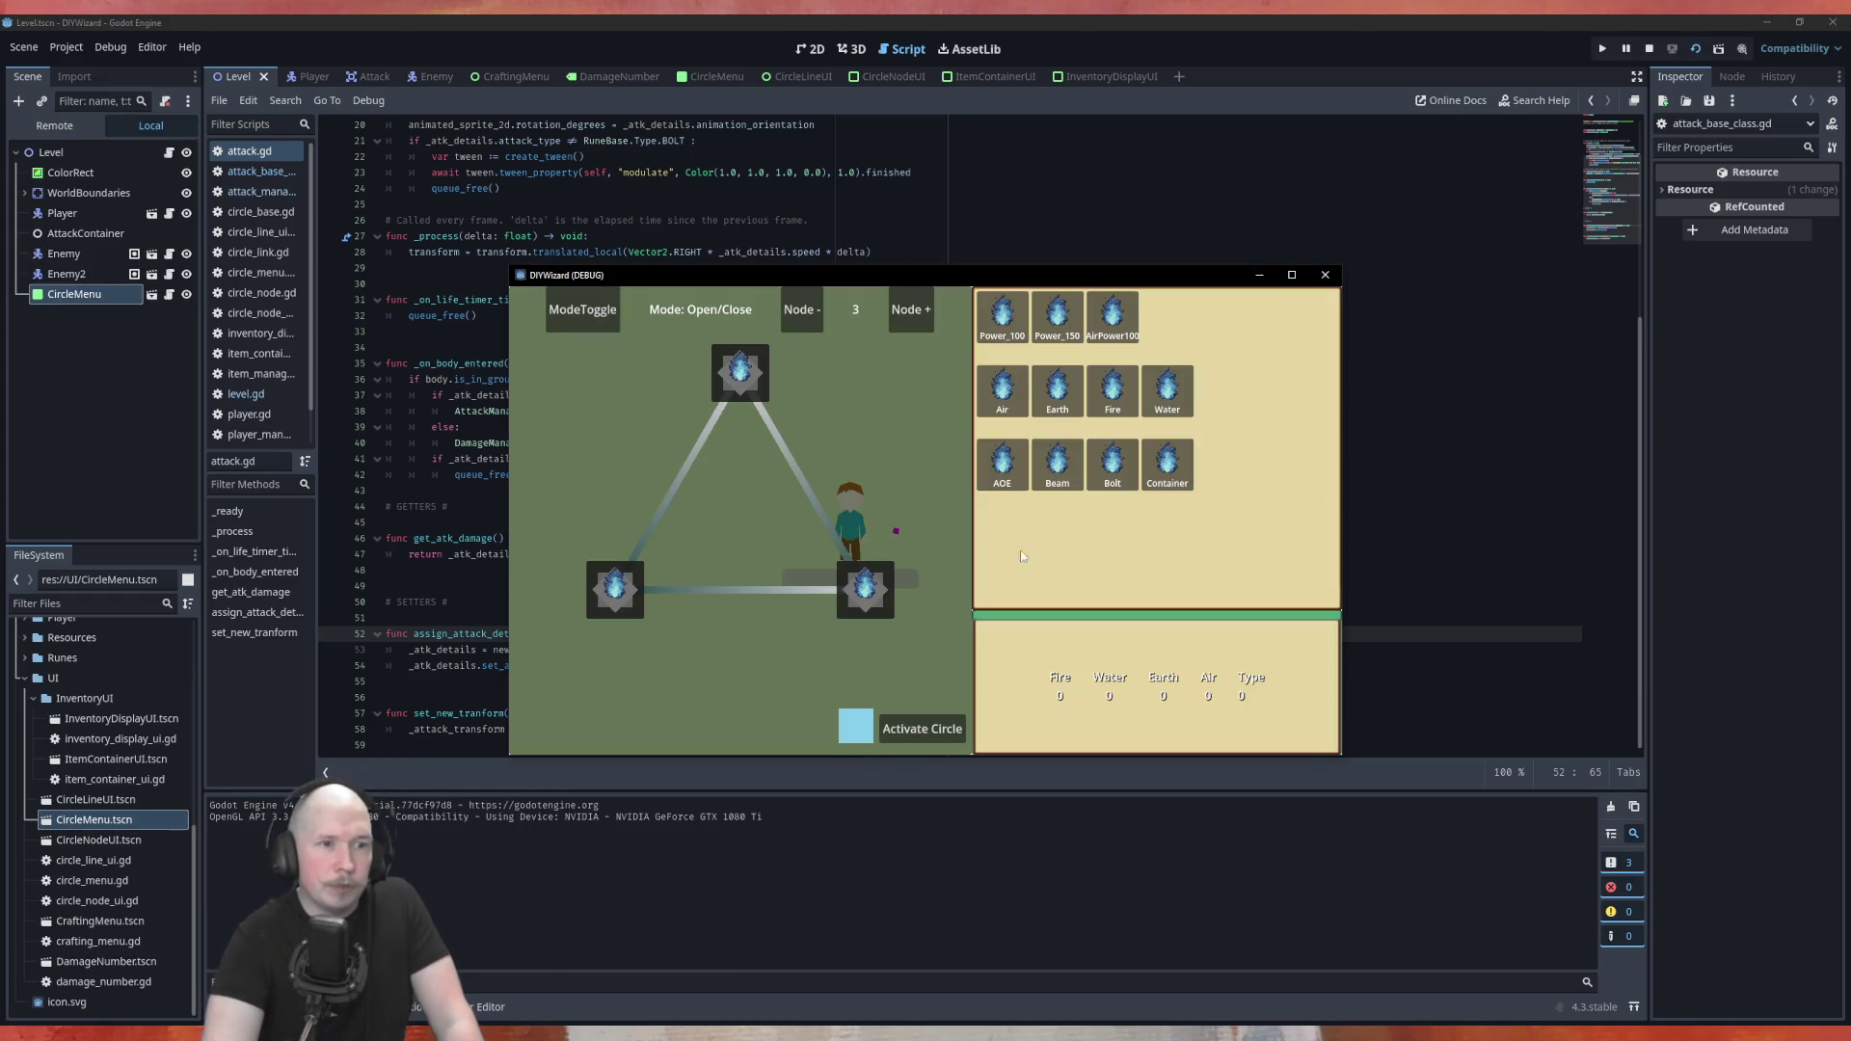
Place Power_100, Fire and Bolt on the circle nodes and activate the circle
left_click_drag(1002, 313, 738, 378)
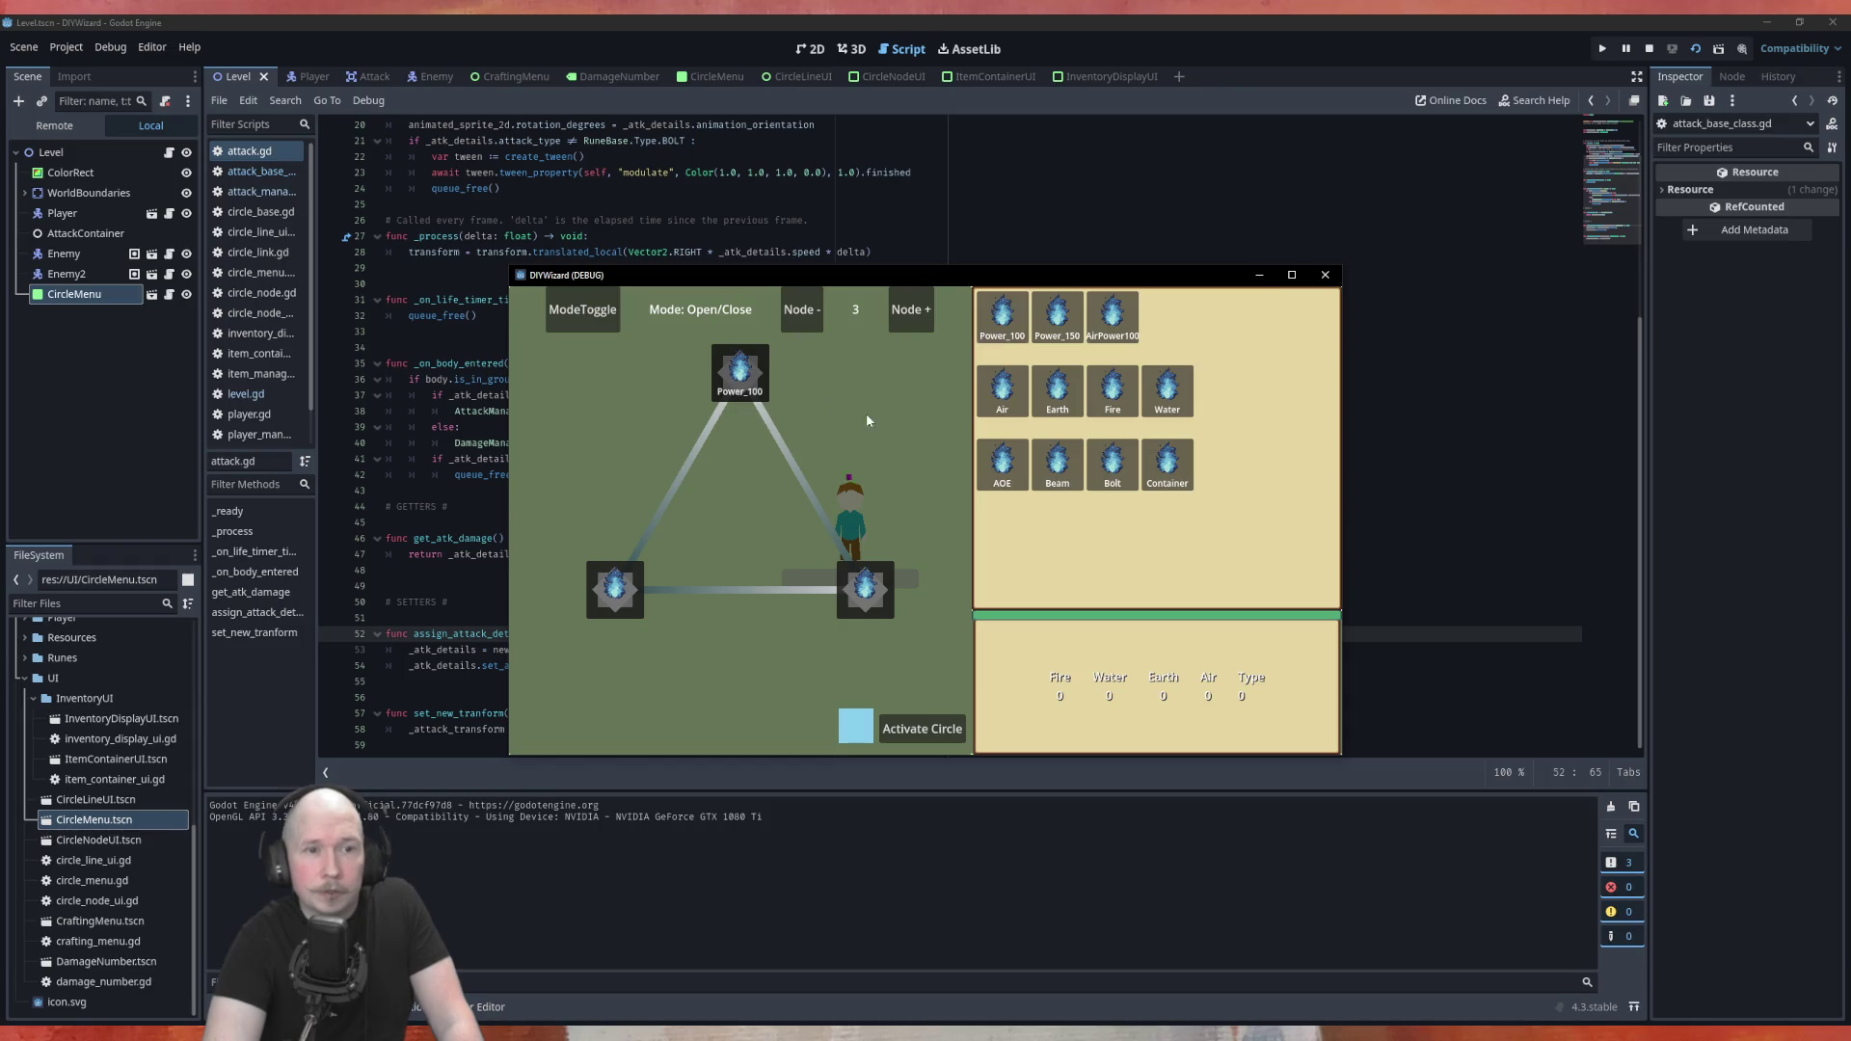
mouse_move(1112, 387)
left_mouse_down()
mouse_move(867, 587)
mouse_move(905, 596)
left_mouse_up()
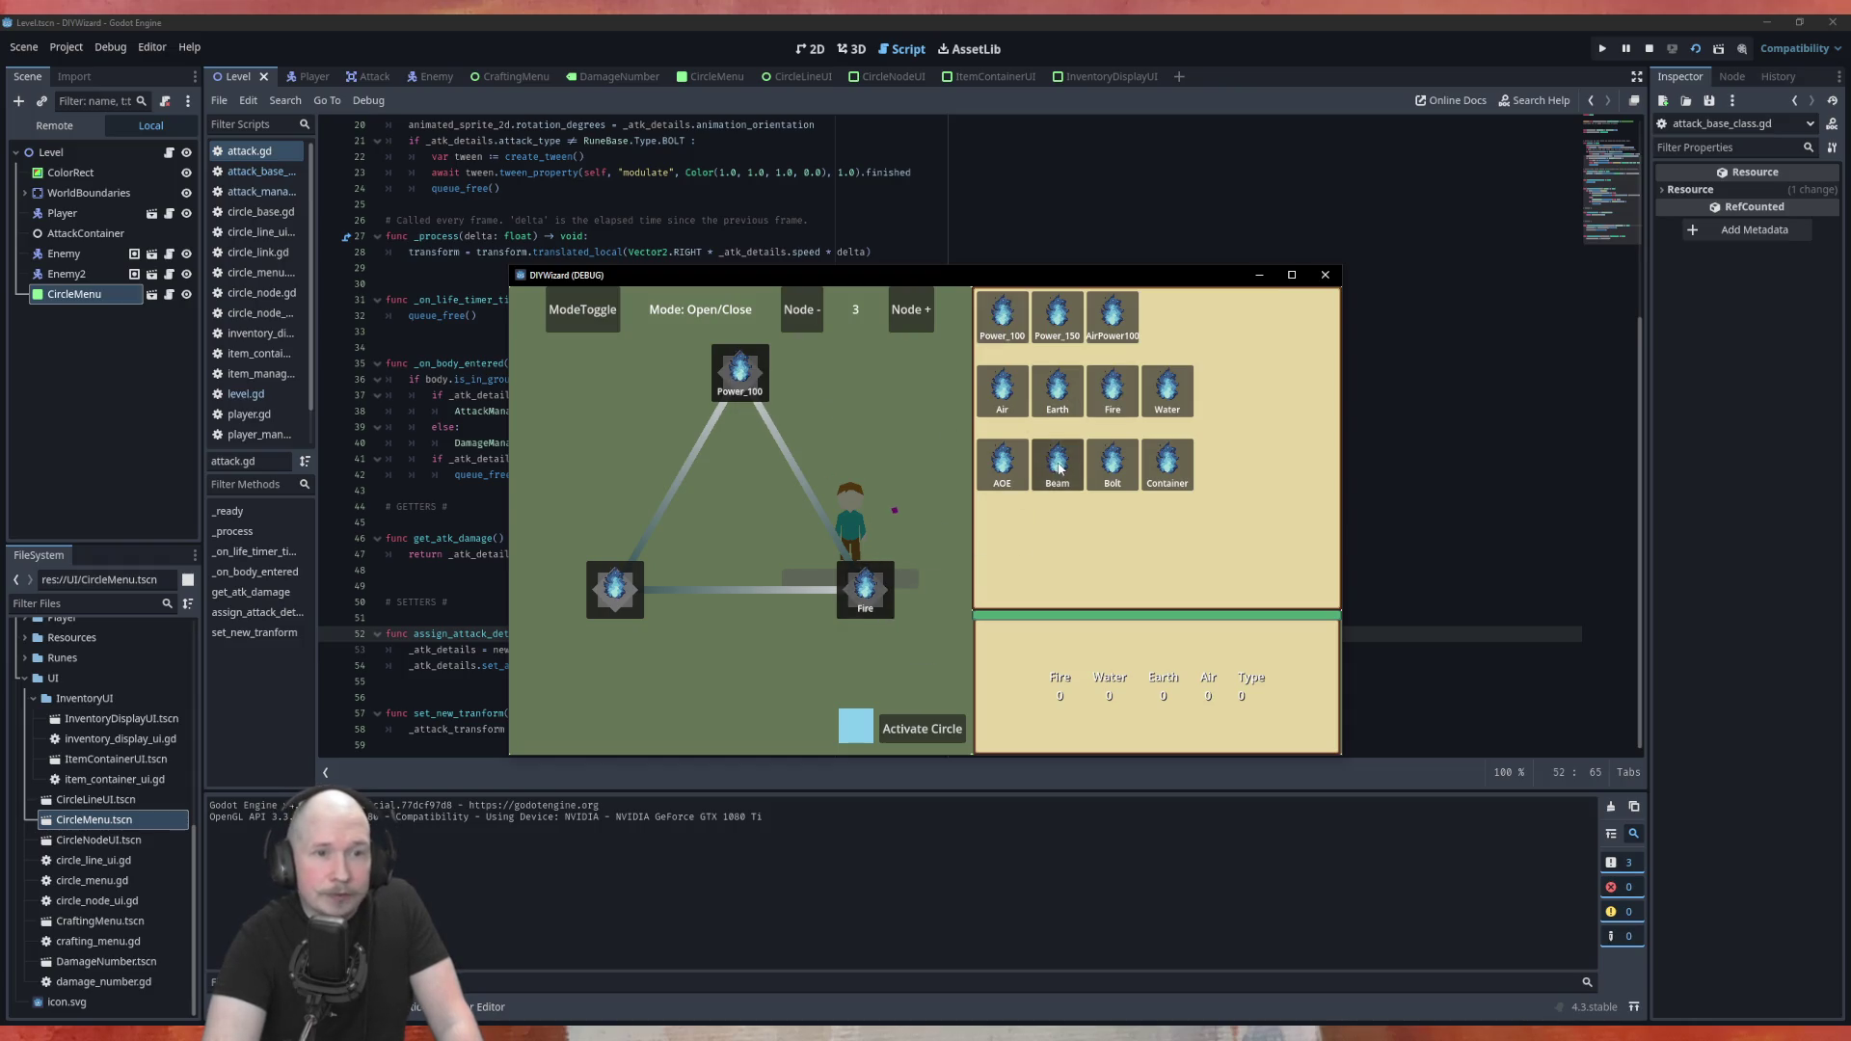
mouse_move(1111, 465)
left_mouse_down()
mouse_move(1087, 449)
mouse_move(672, 609)
mouse_move(668, 576)
left_mouse_up()
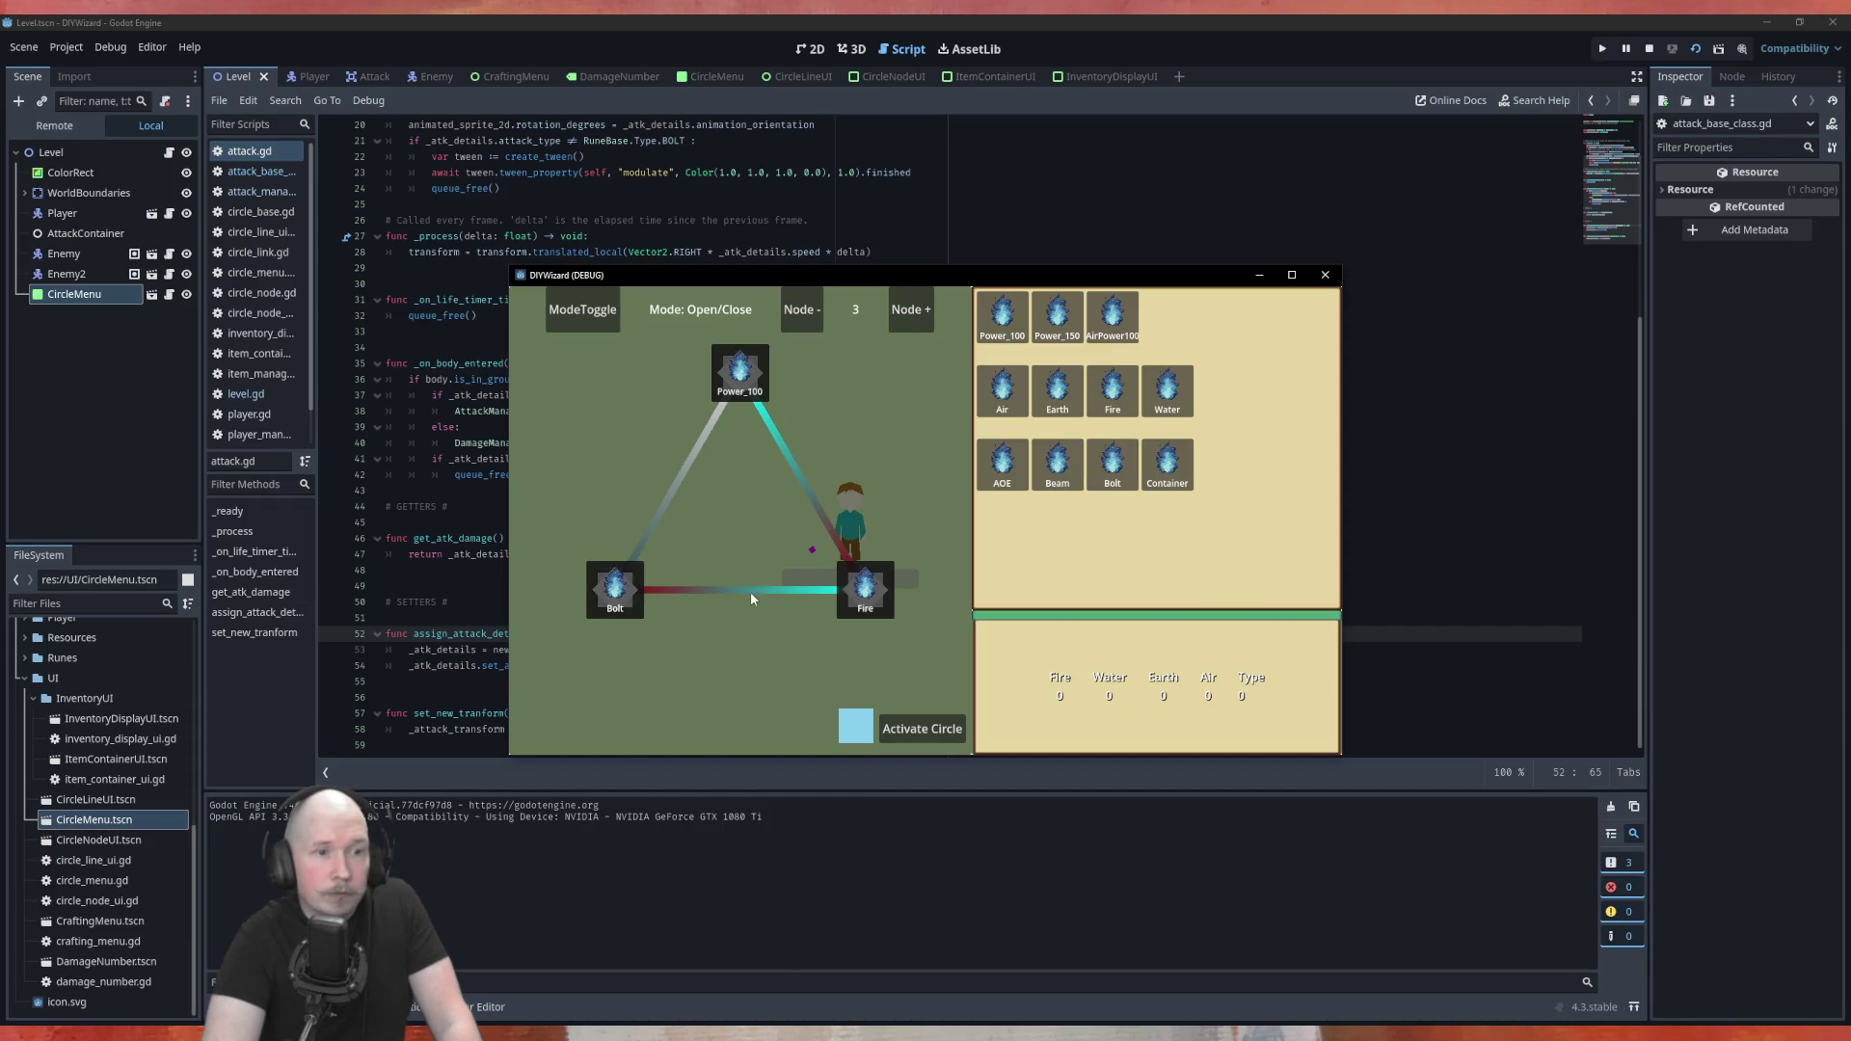
left_click(935, 729)
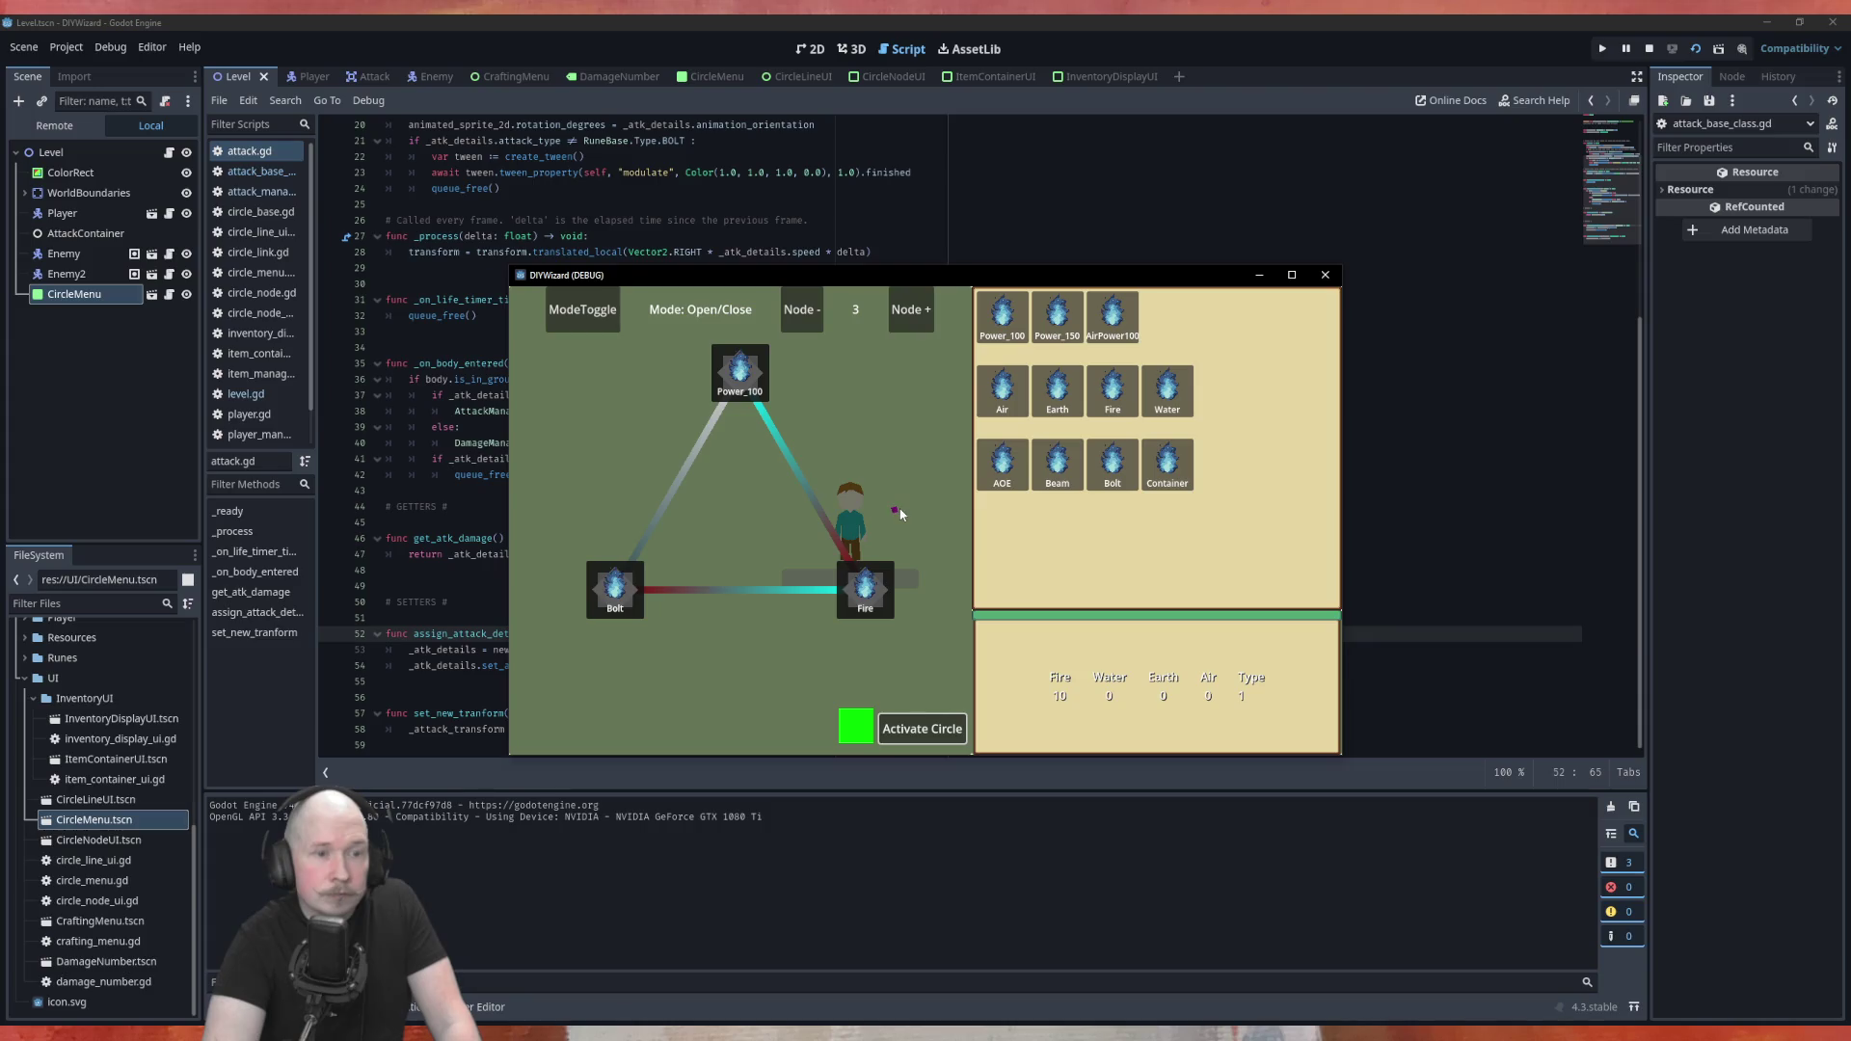
Move the player right toward the enemies to test the bolts, then close the game
key("Escape")
key("d")
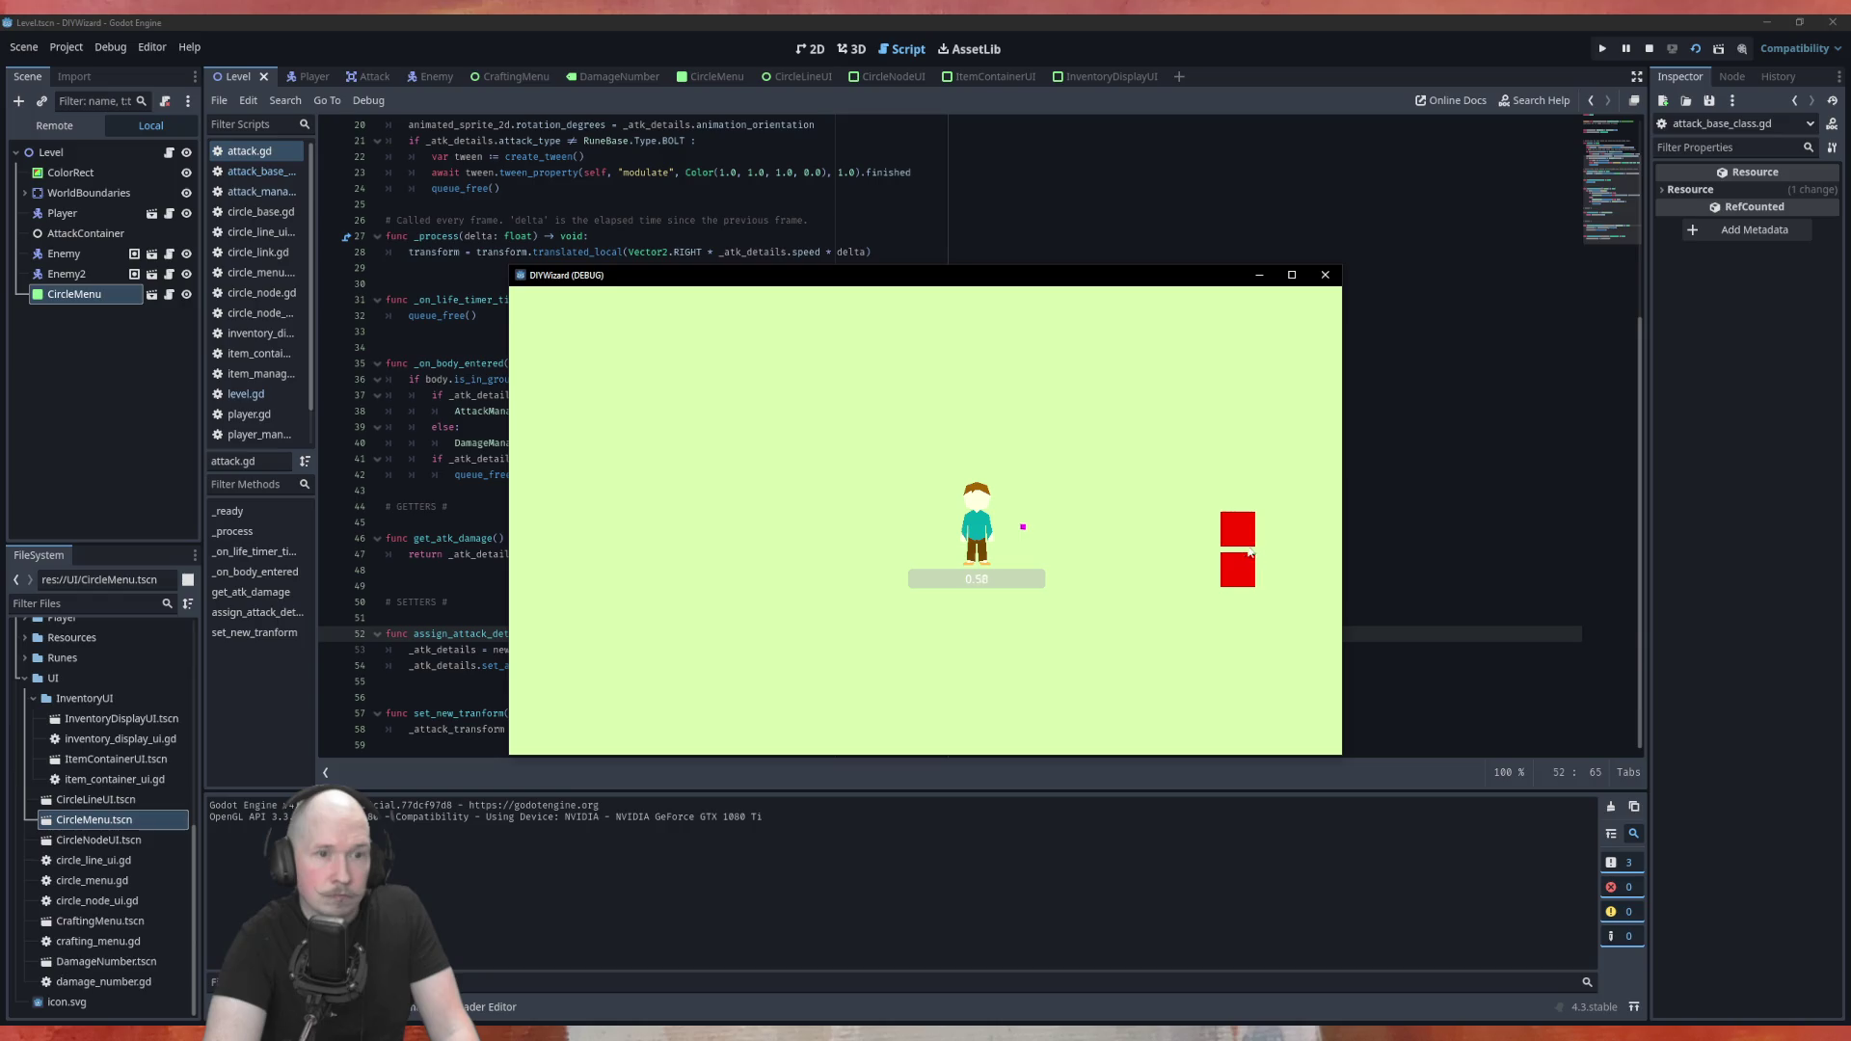
key("d")
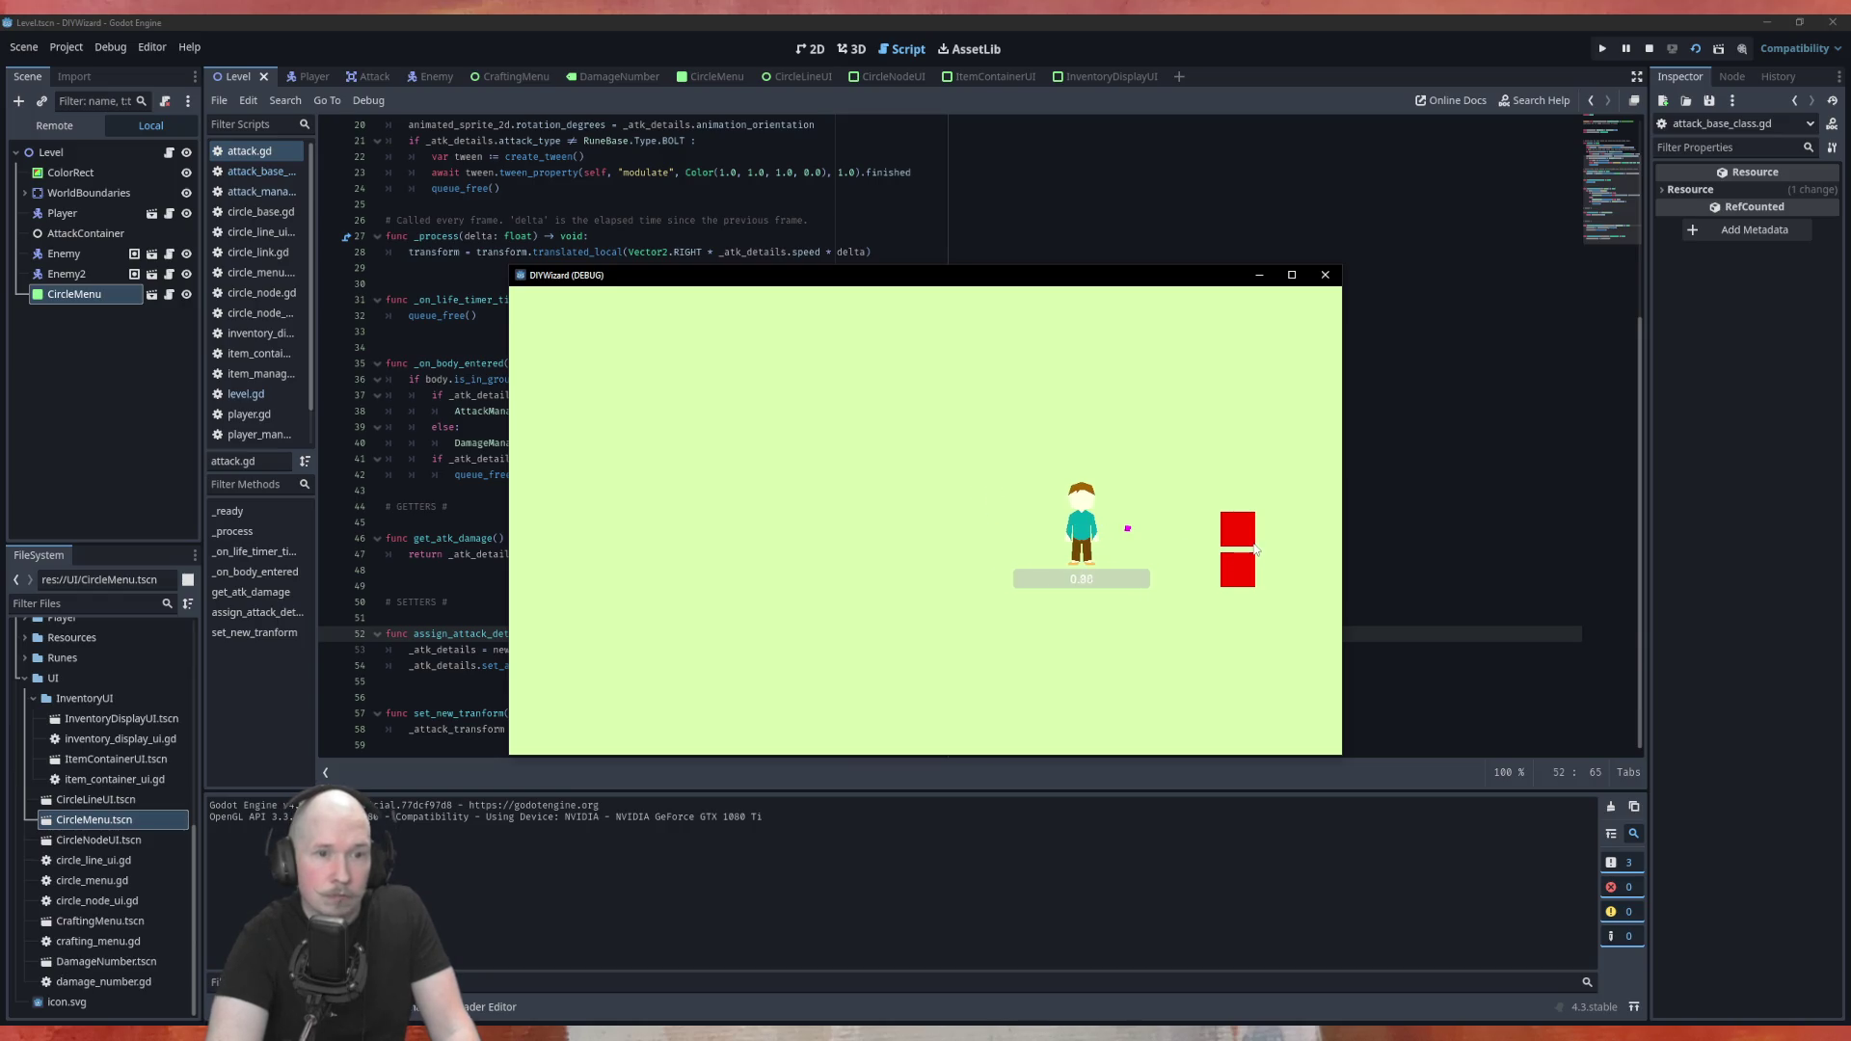
left_click(1325, 274)
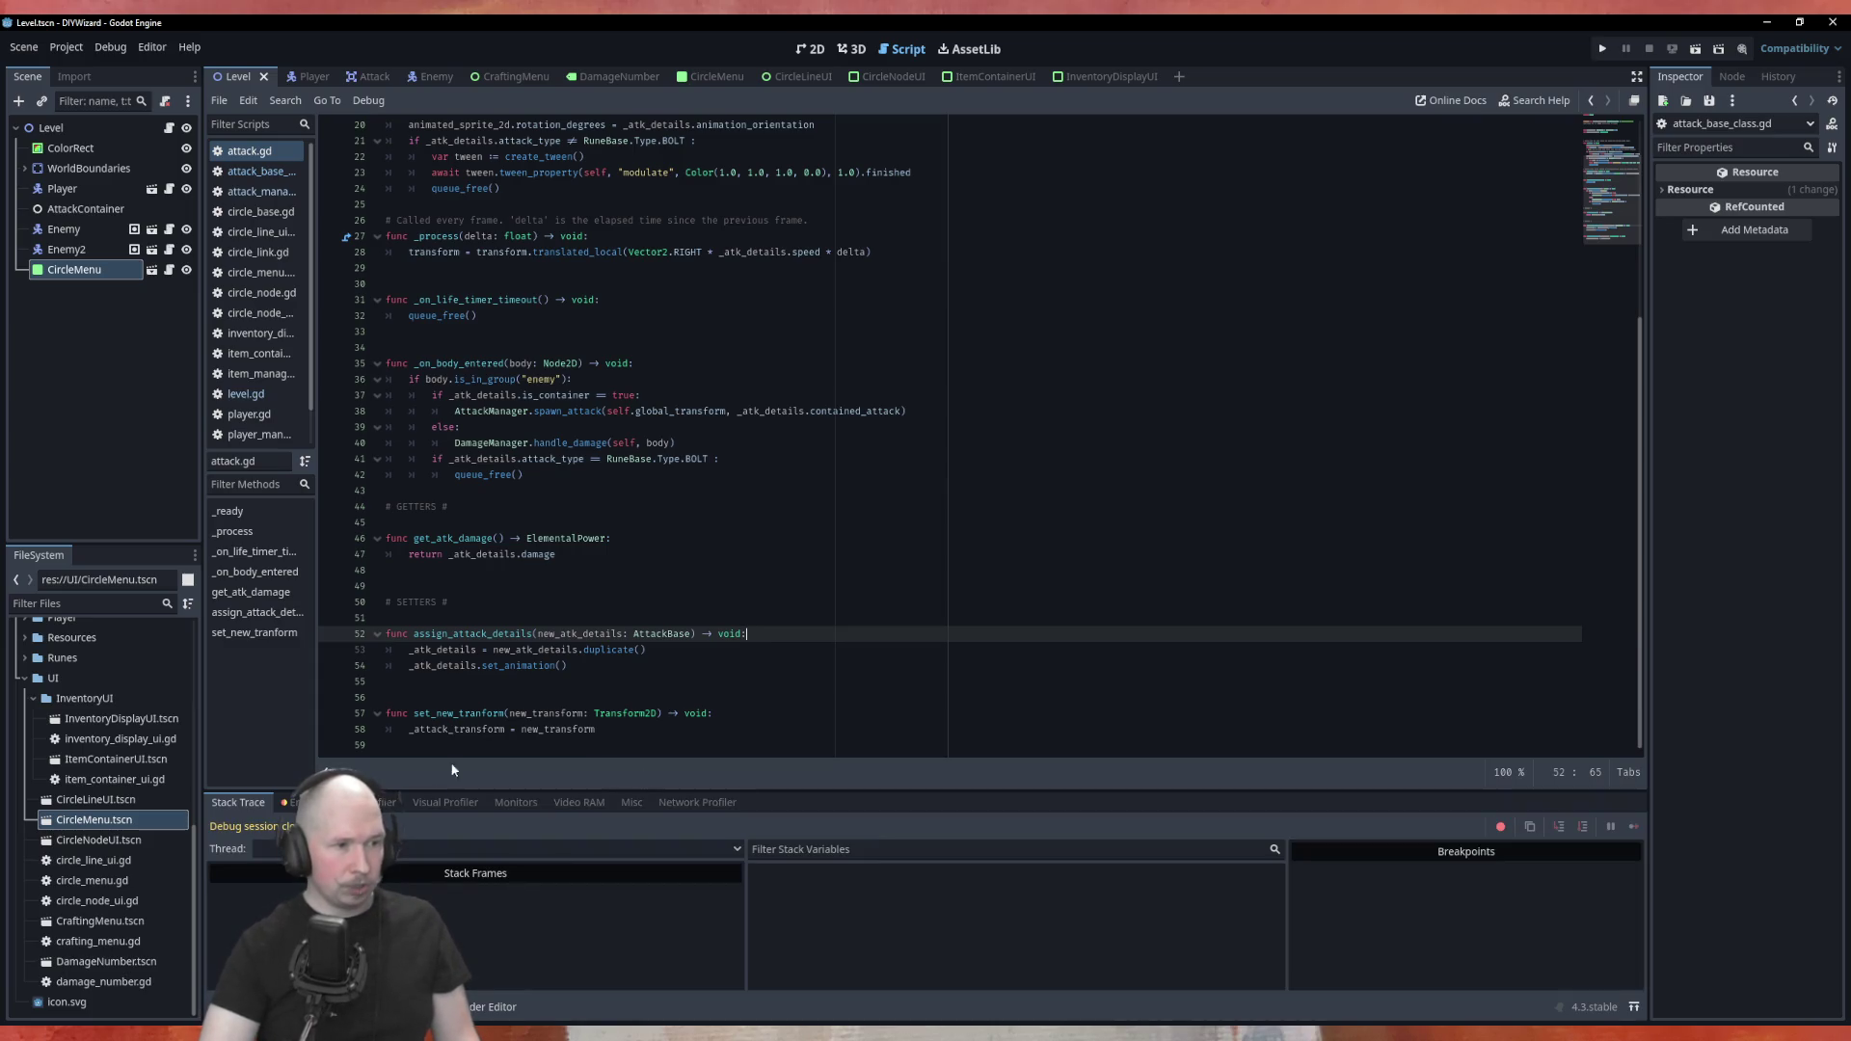
Expand the reported error in the Errors tab to read its affine_invert() detail
left_click(289, 802)
key("Right")
left_click(517, 955)
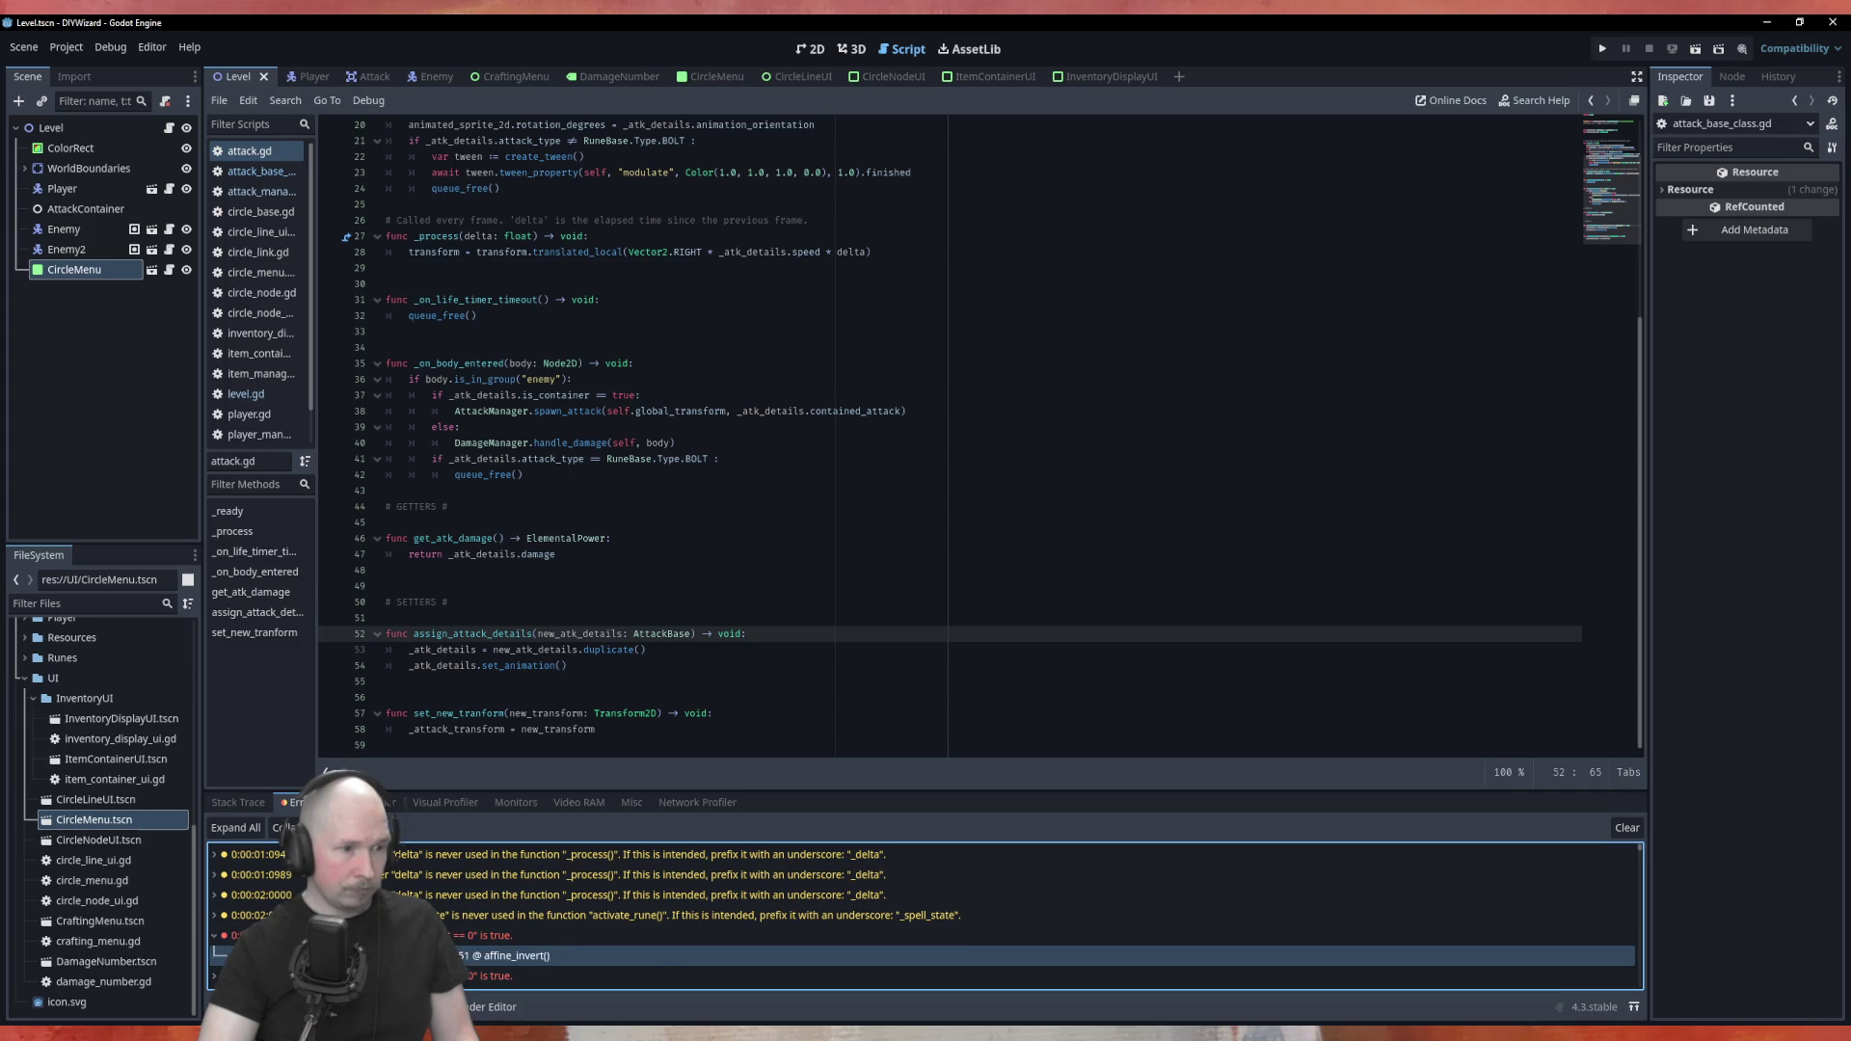
Restore the copy_attack line, comment out the duplicate() line with #, save and run
left_click(826, 579)
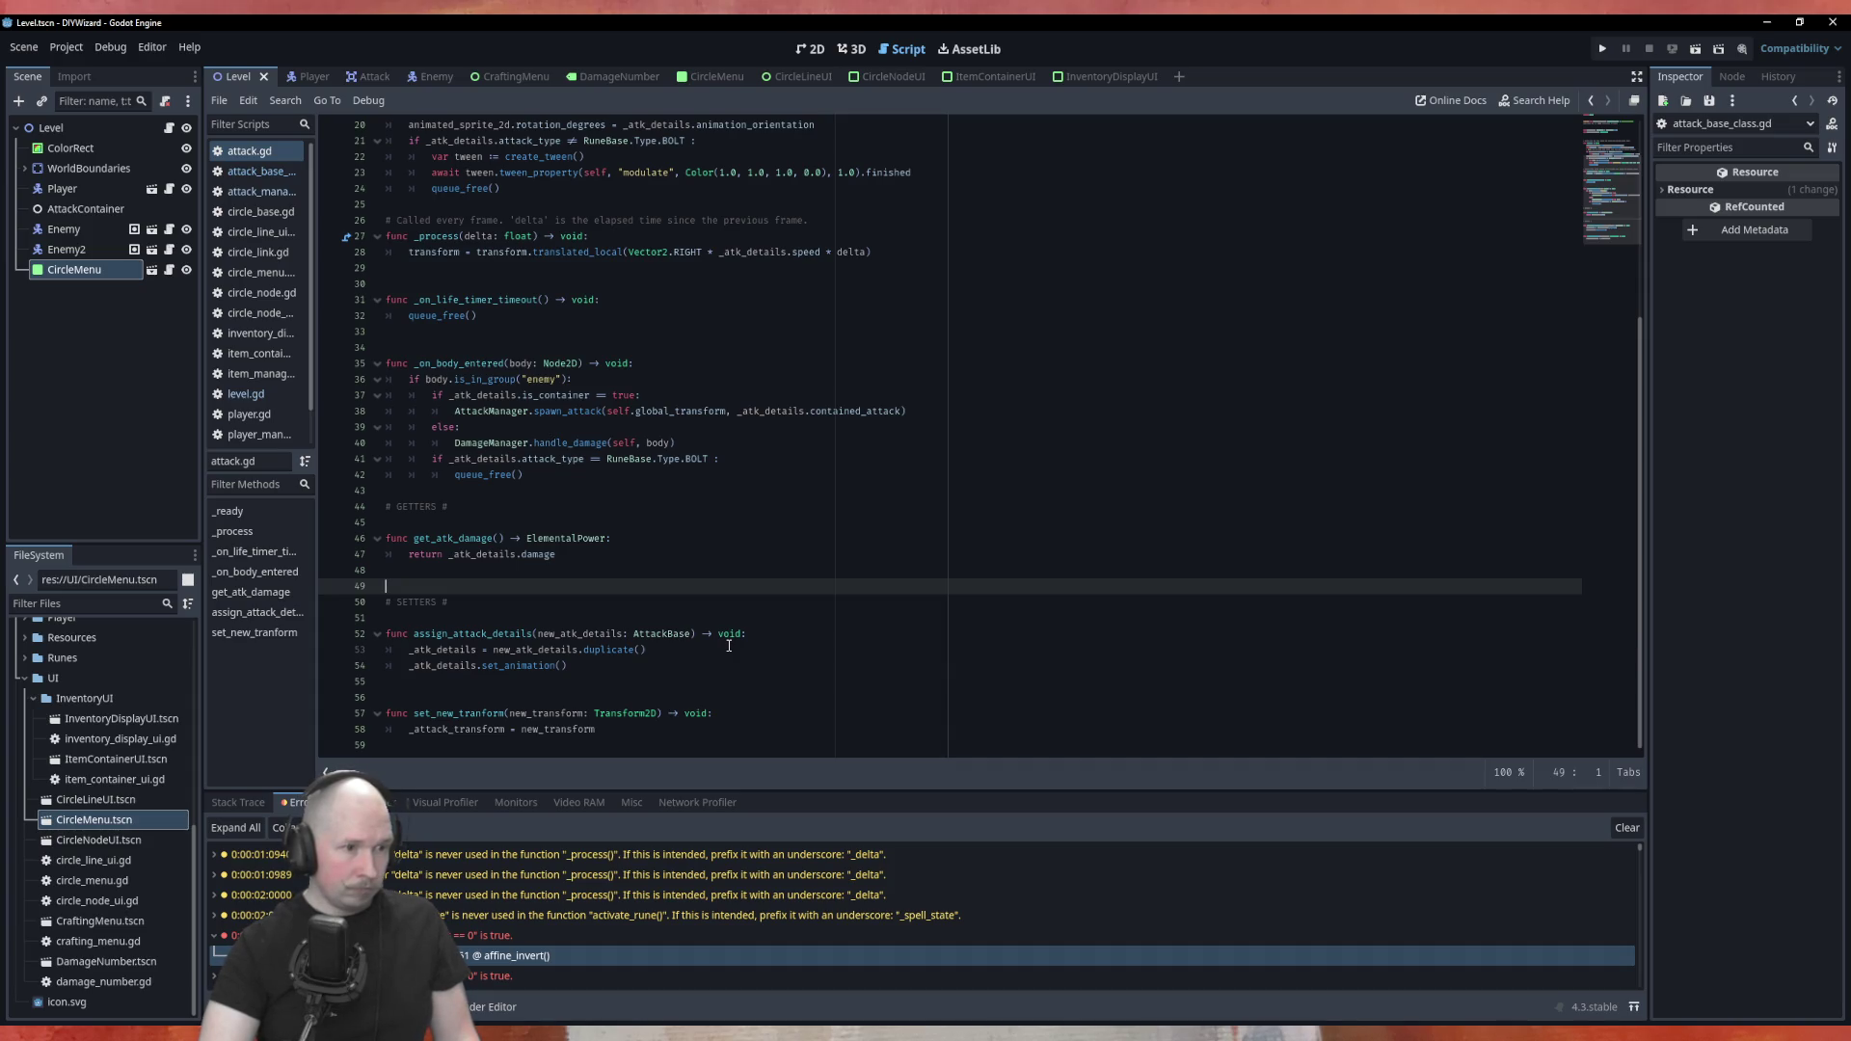
left_click(729, 646)
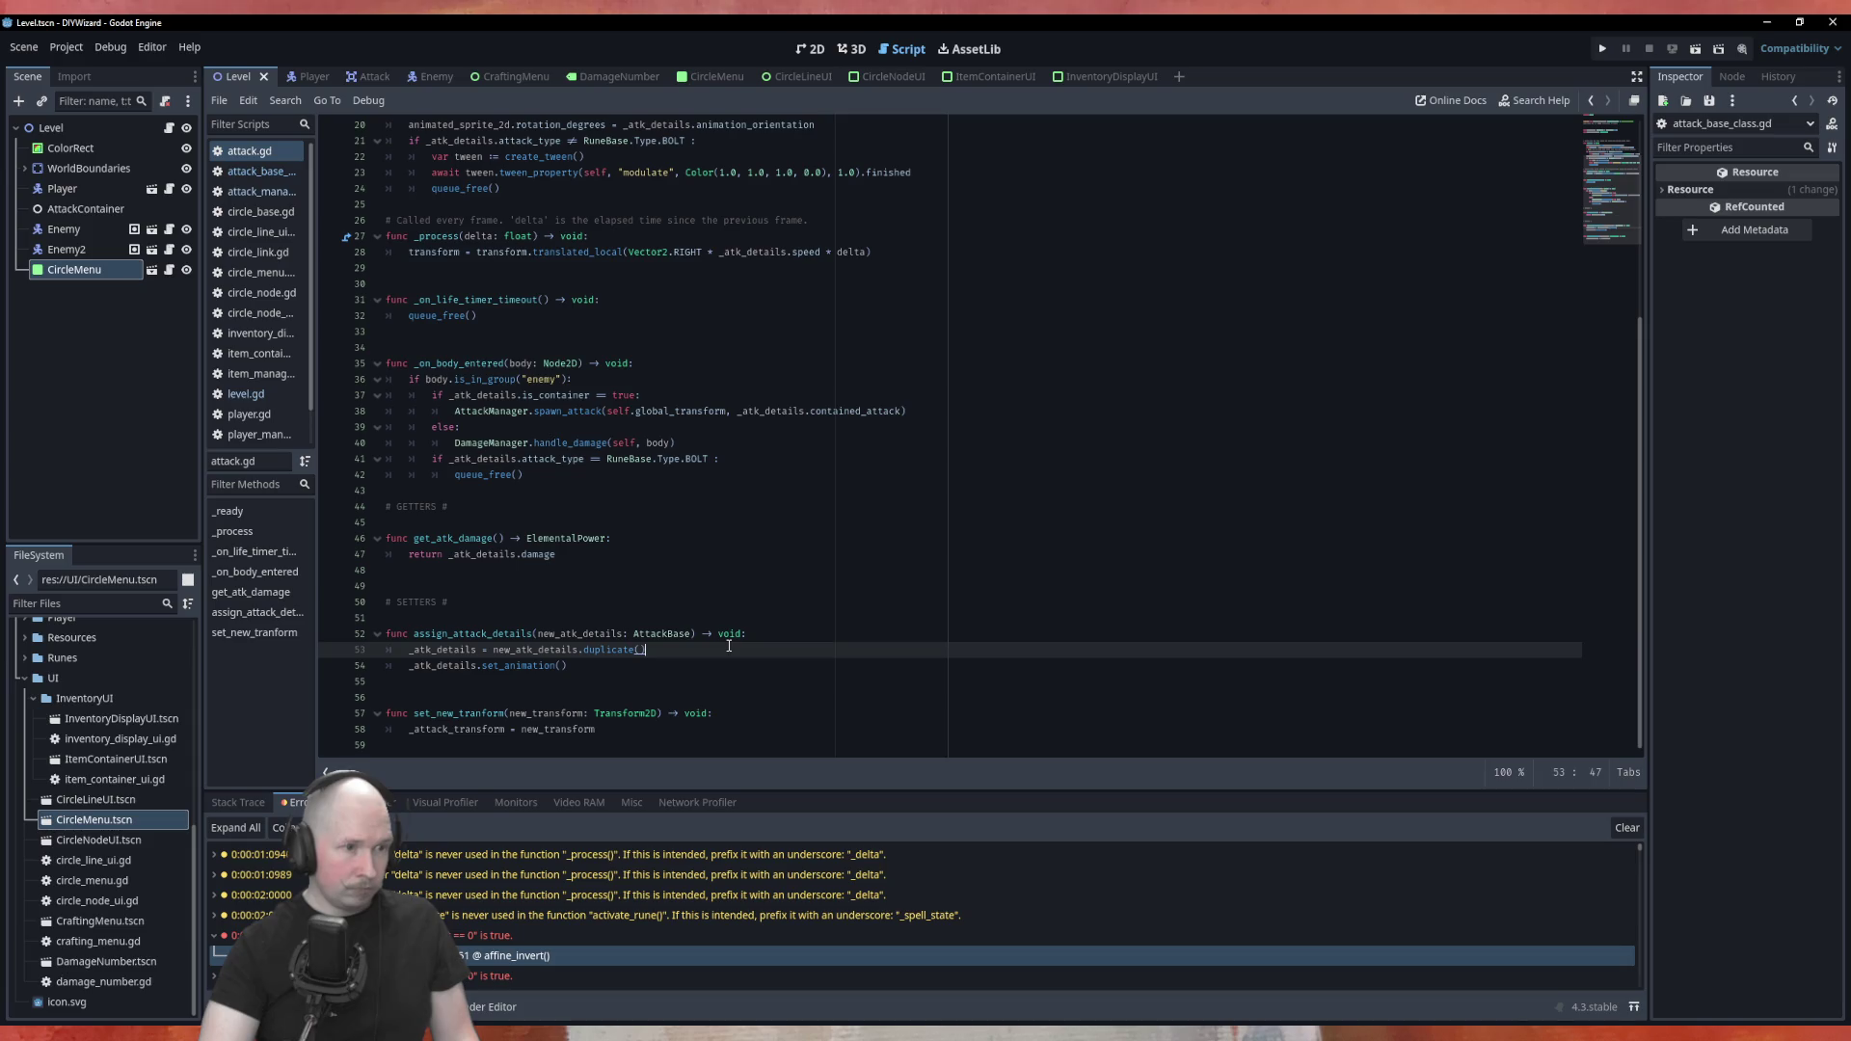
left_click(784, 637)
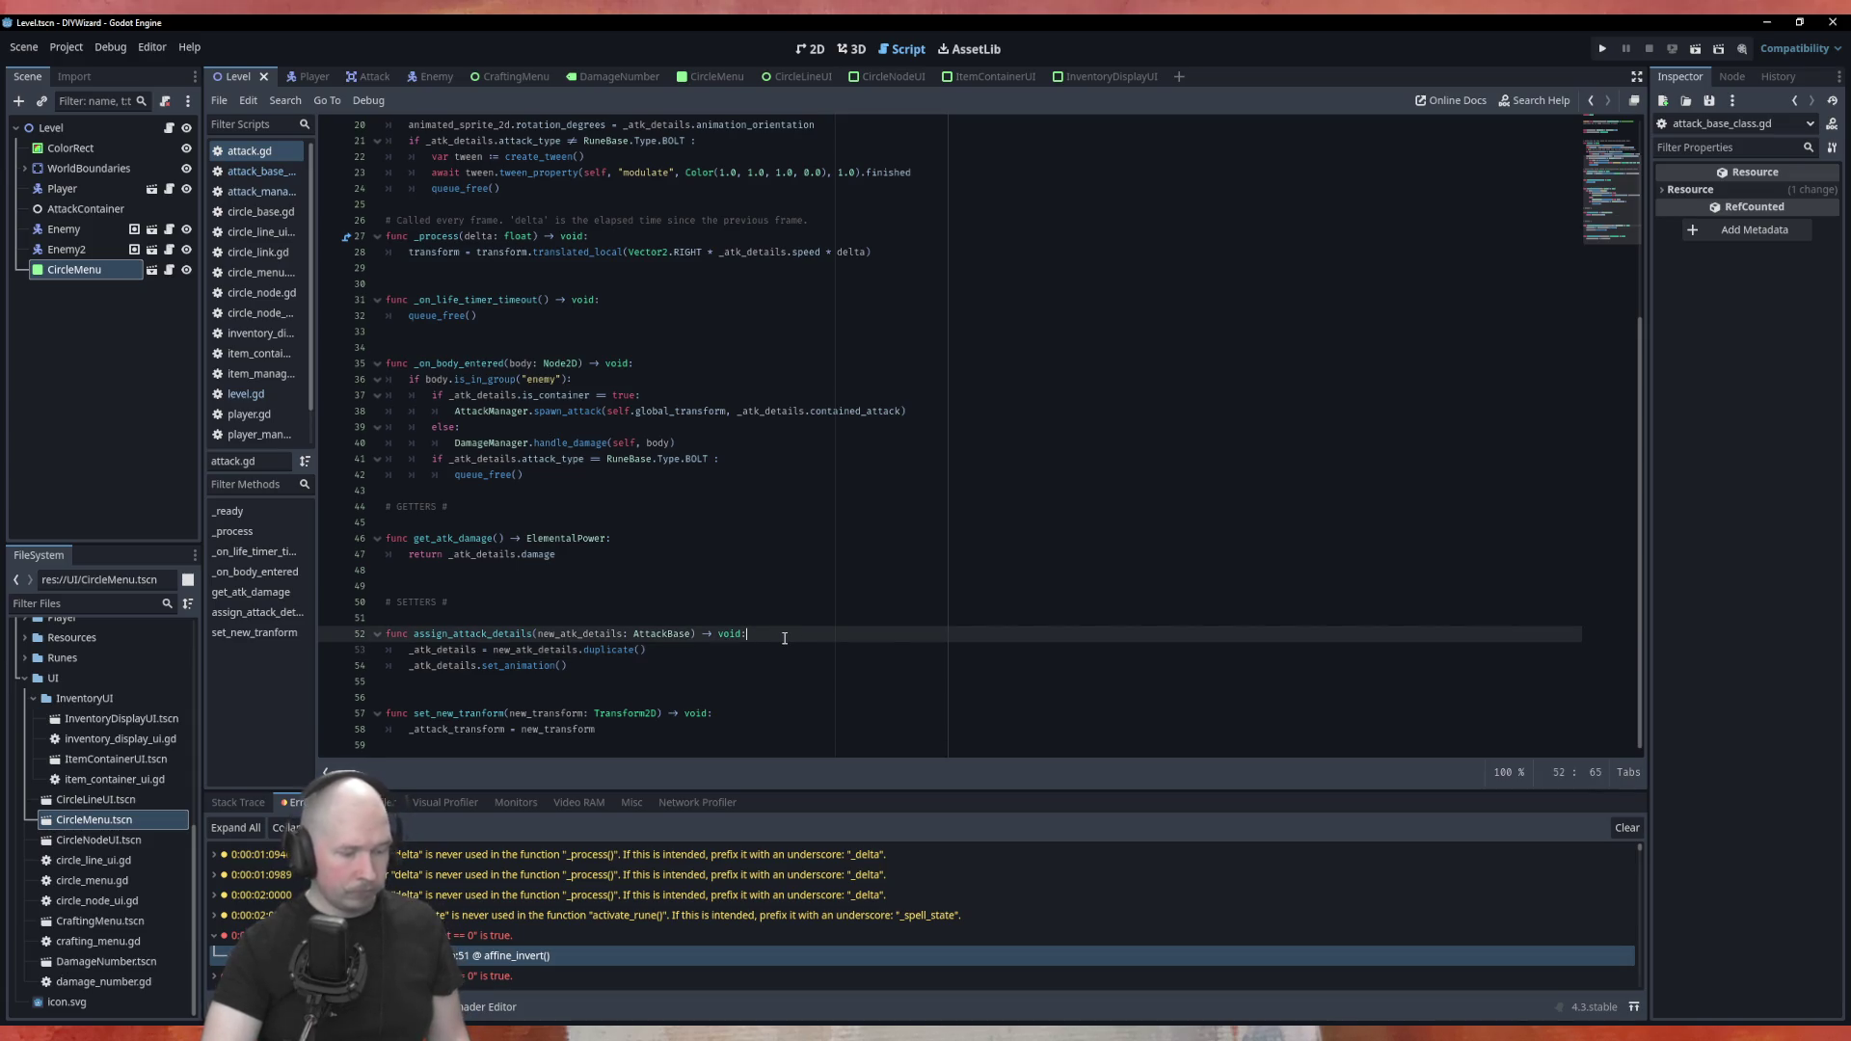
key("ctrl+z")
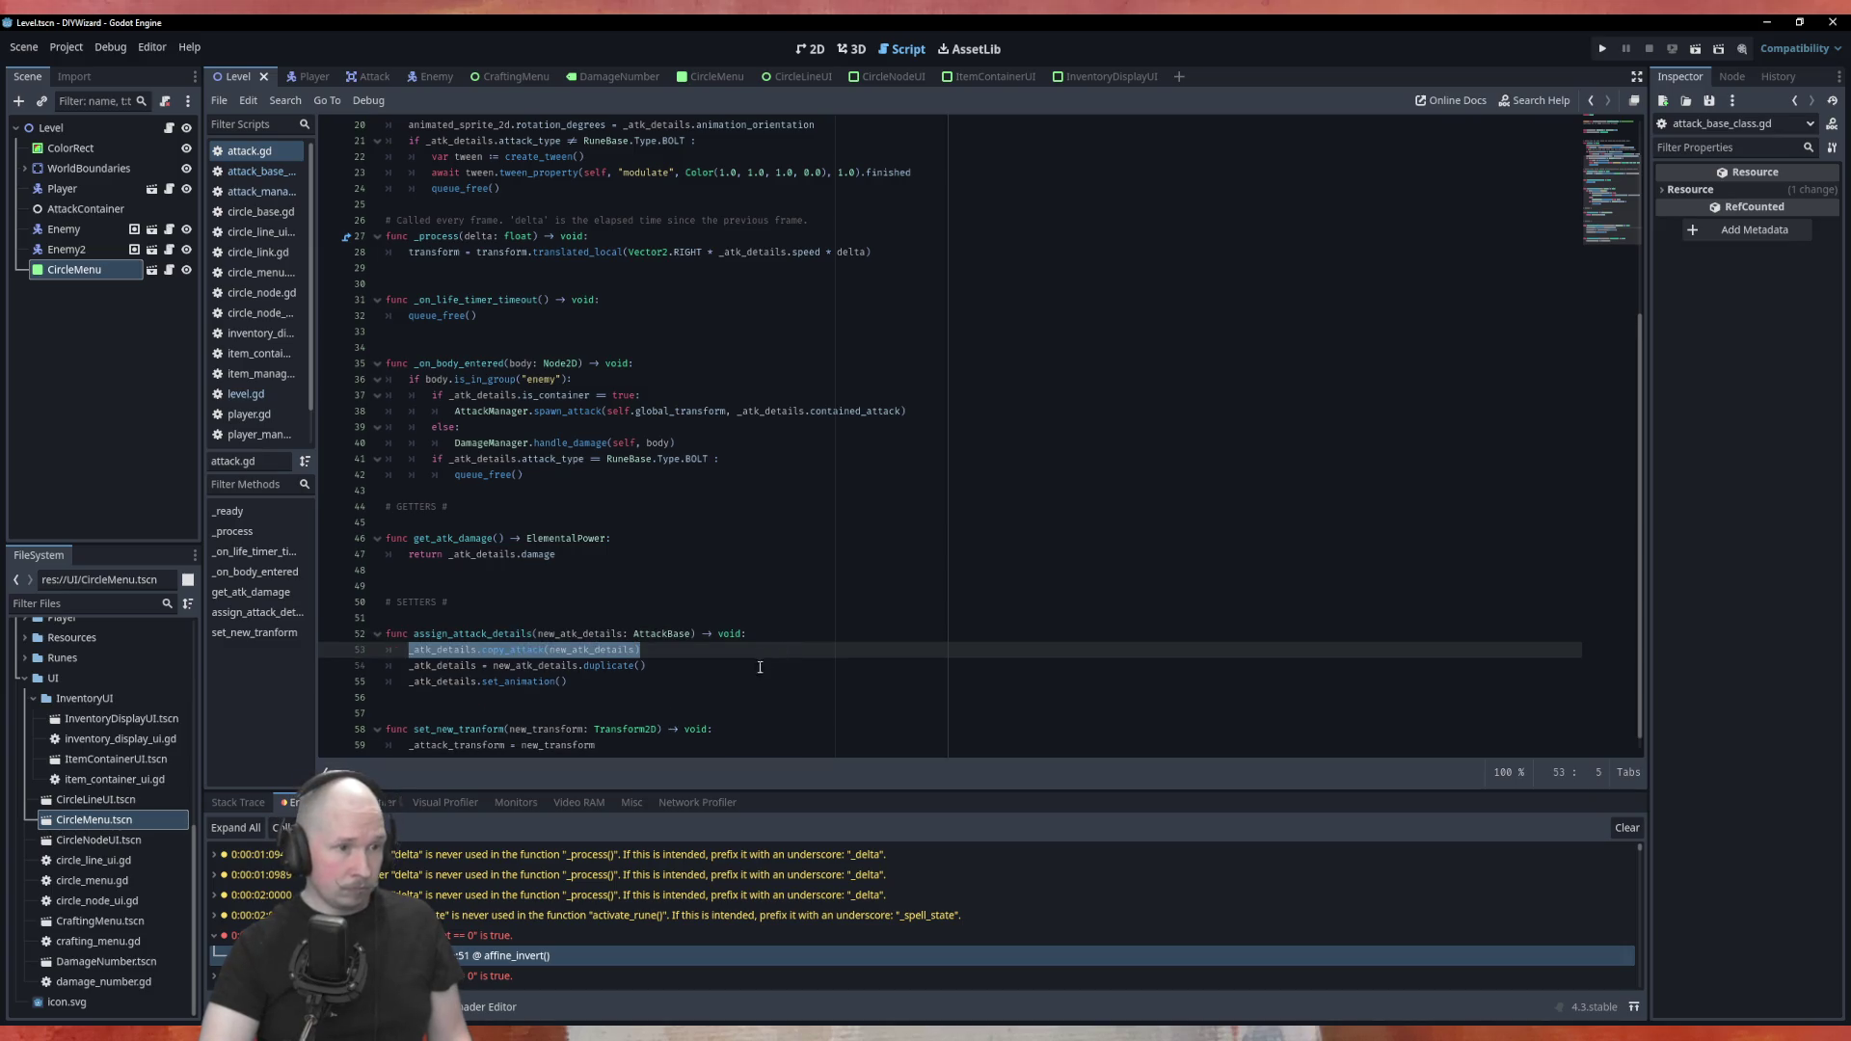
key("ctrl+z")
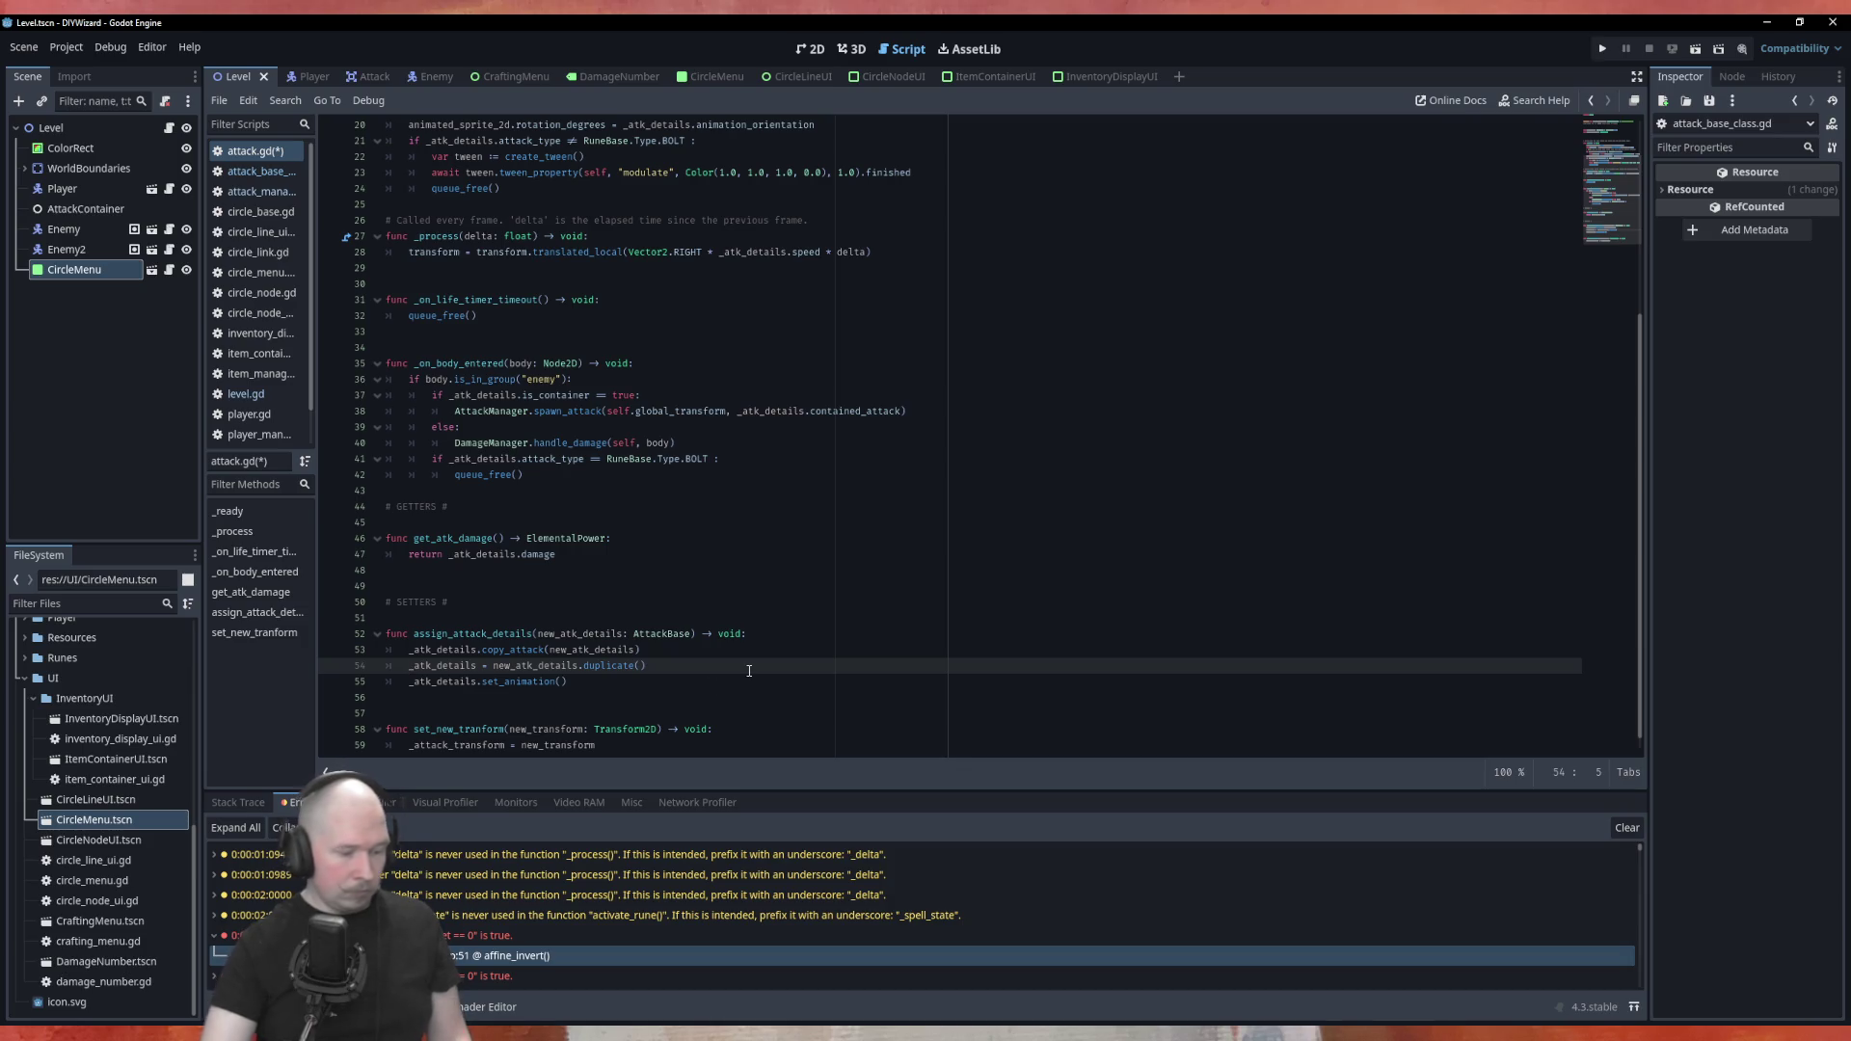
type("#")
key("ctrl+s")
key("F5")
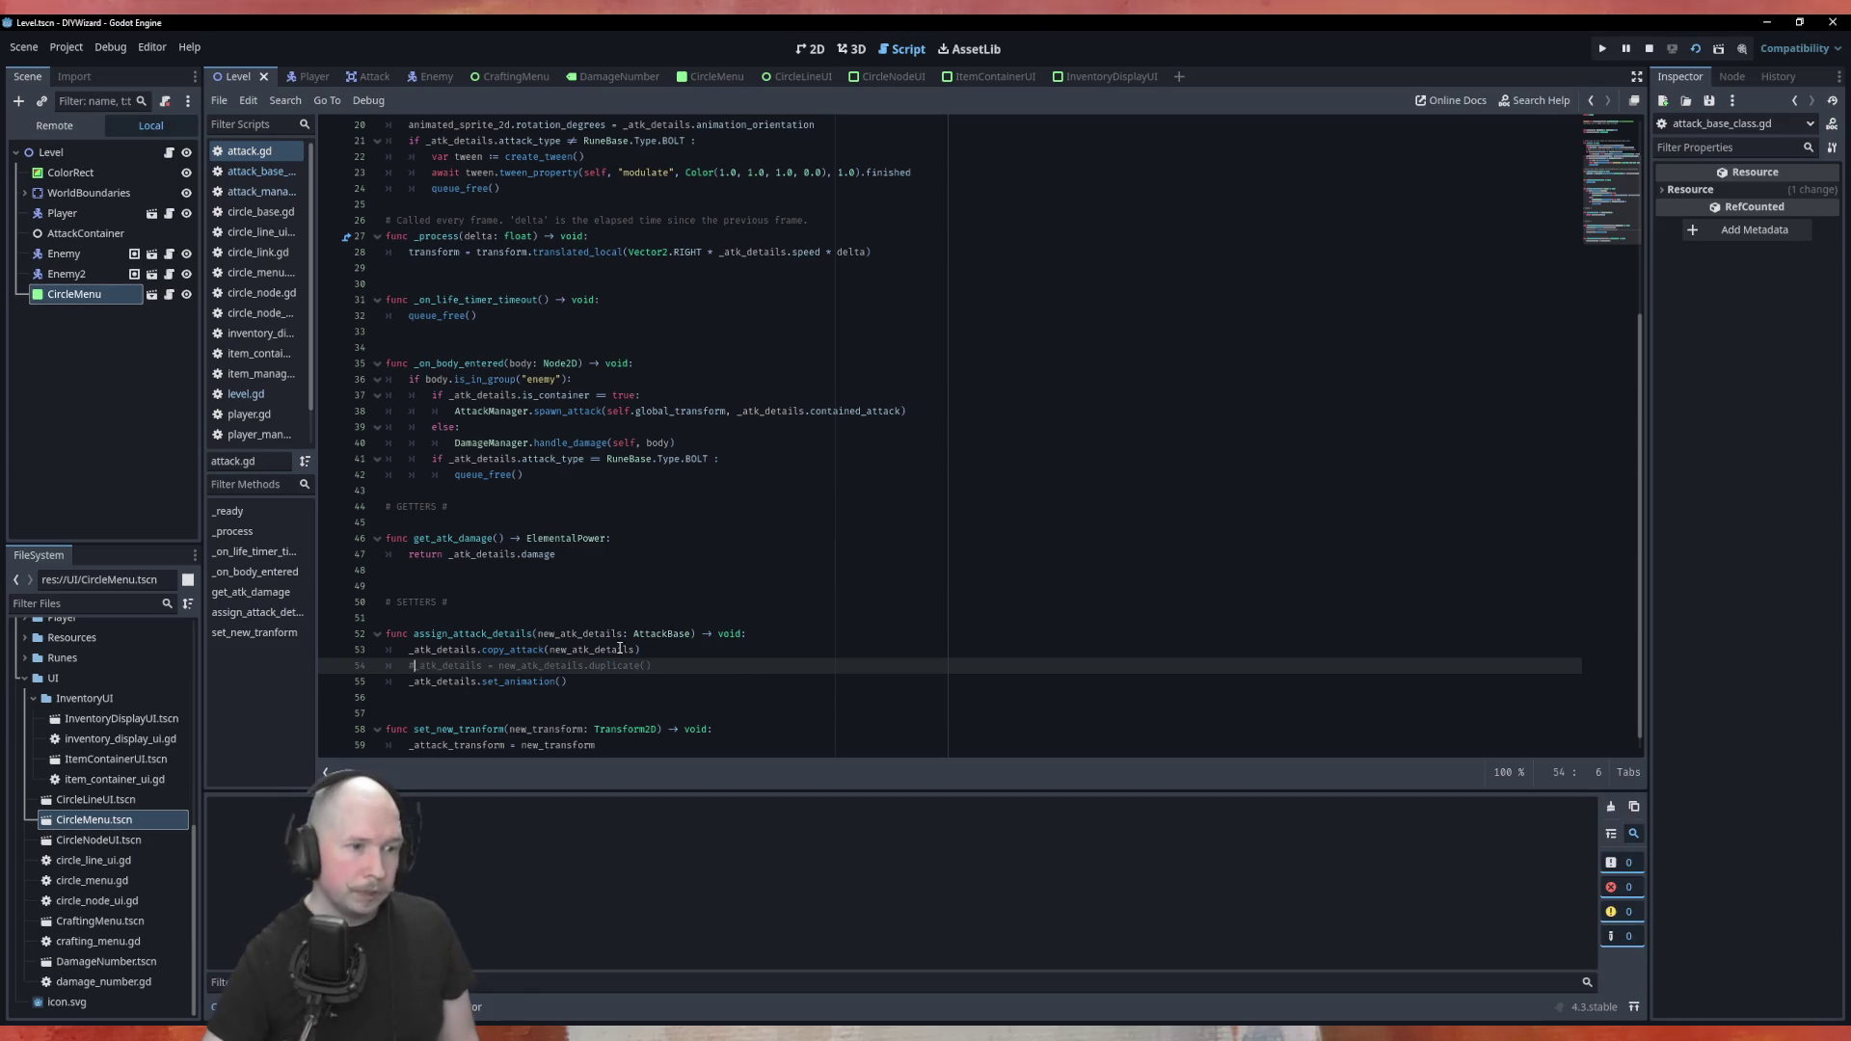
Place Power_100, Fire and Bolt on the circle nodes, link Fire and activate the circle
left_click_drag(1003, 313, 741, 374)
mouse_move(1113, 391)
left_mouse_down()
mouse_move(940, 414)
mouse_move(924, 578)
mouse_move(868, 590)
left_mouse_up()
mouse_move(1113, 465)
left_mouse_down()
mouse_move(593, 569)
mouse_move(607, 583)
left_mouse_up()
left_click(840, 728)
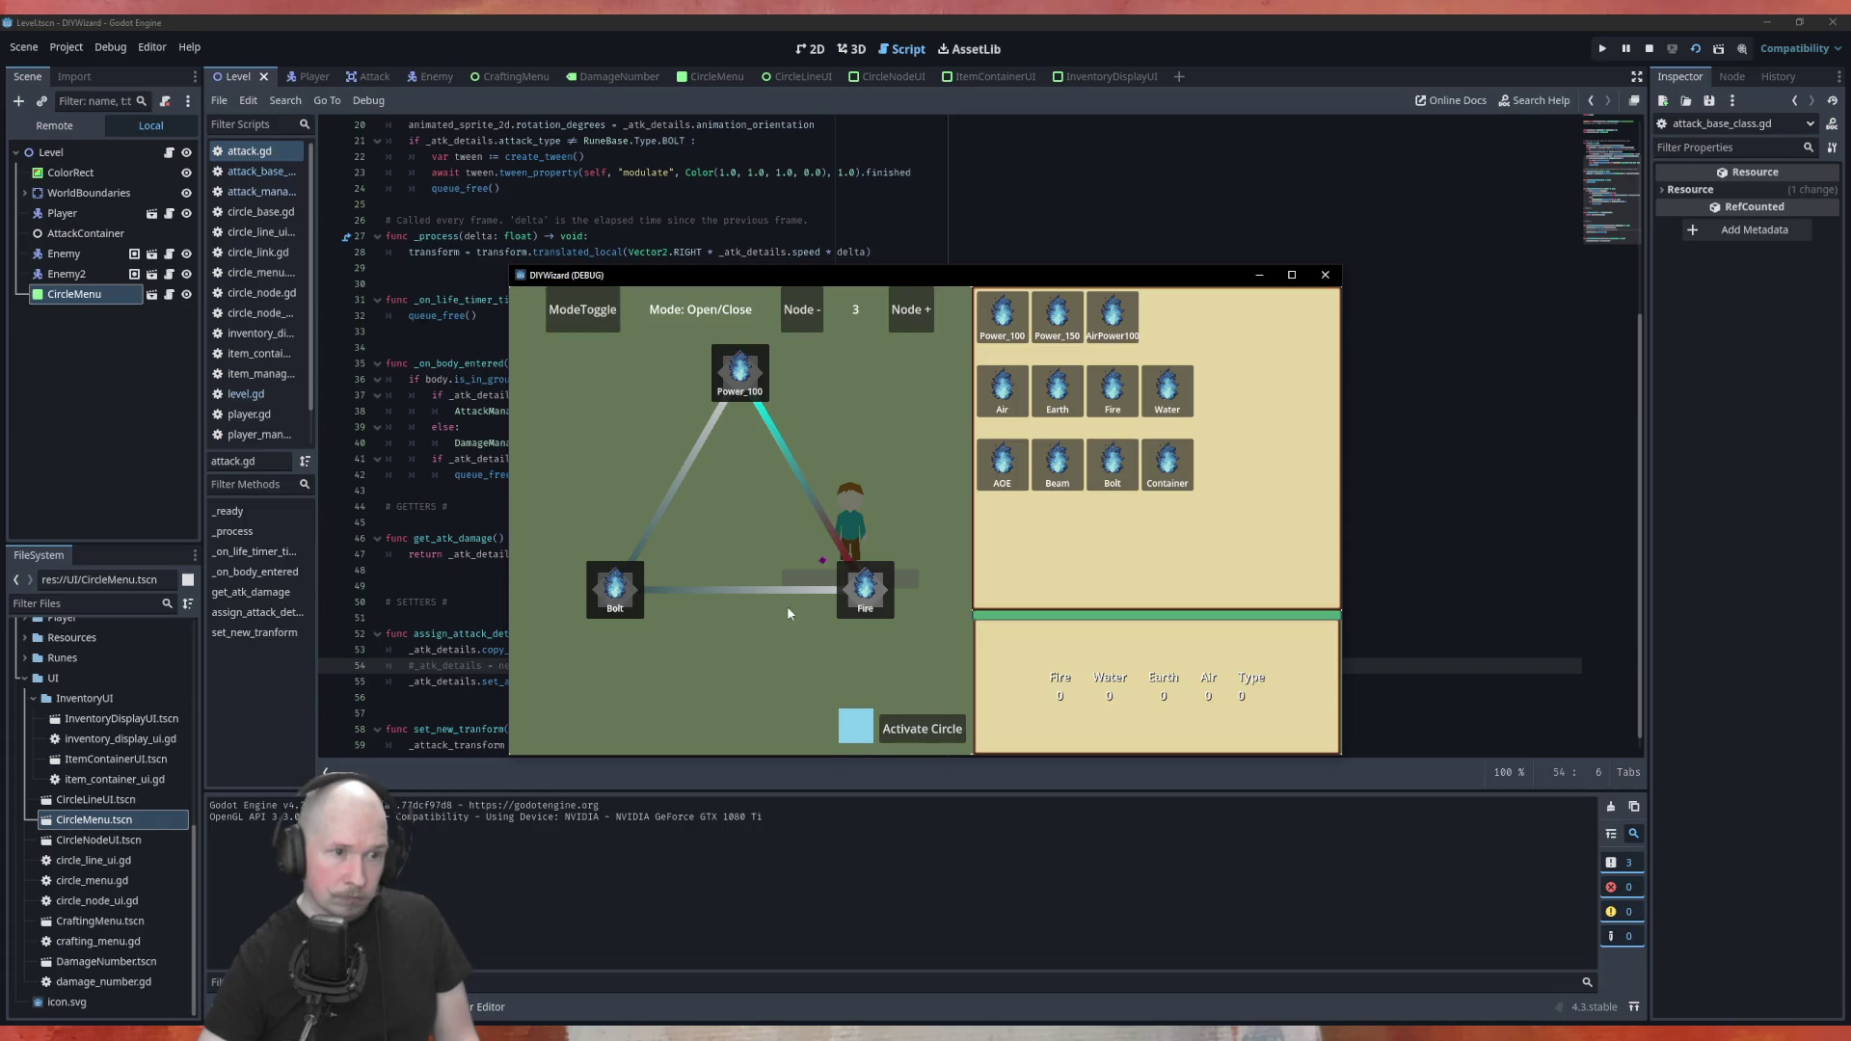
left_click(878, 723)
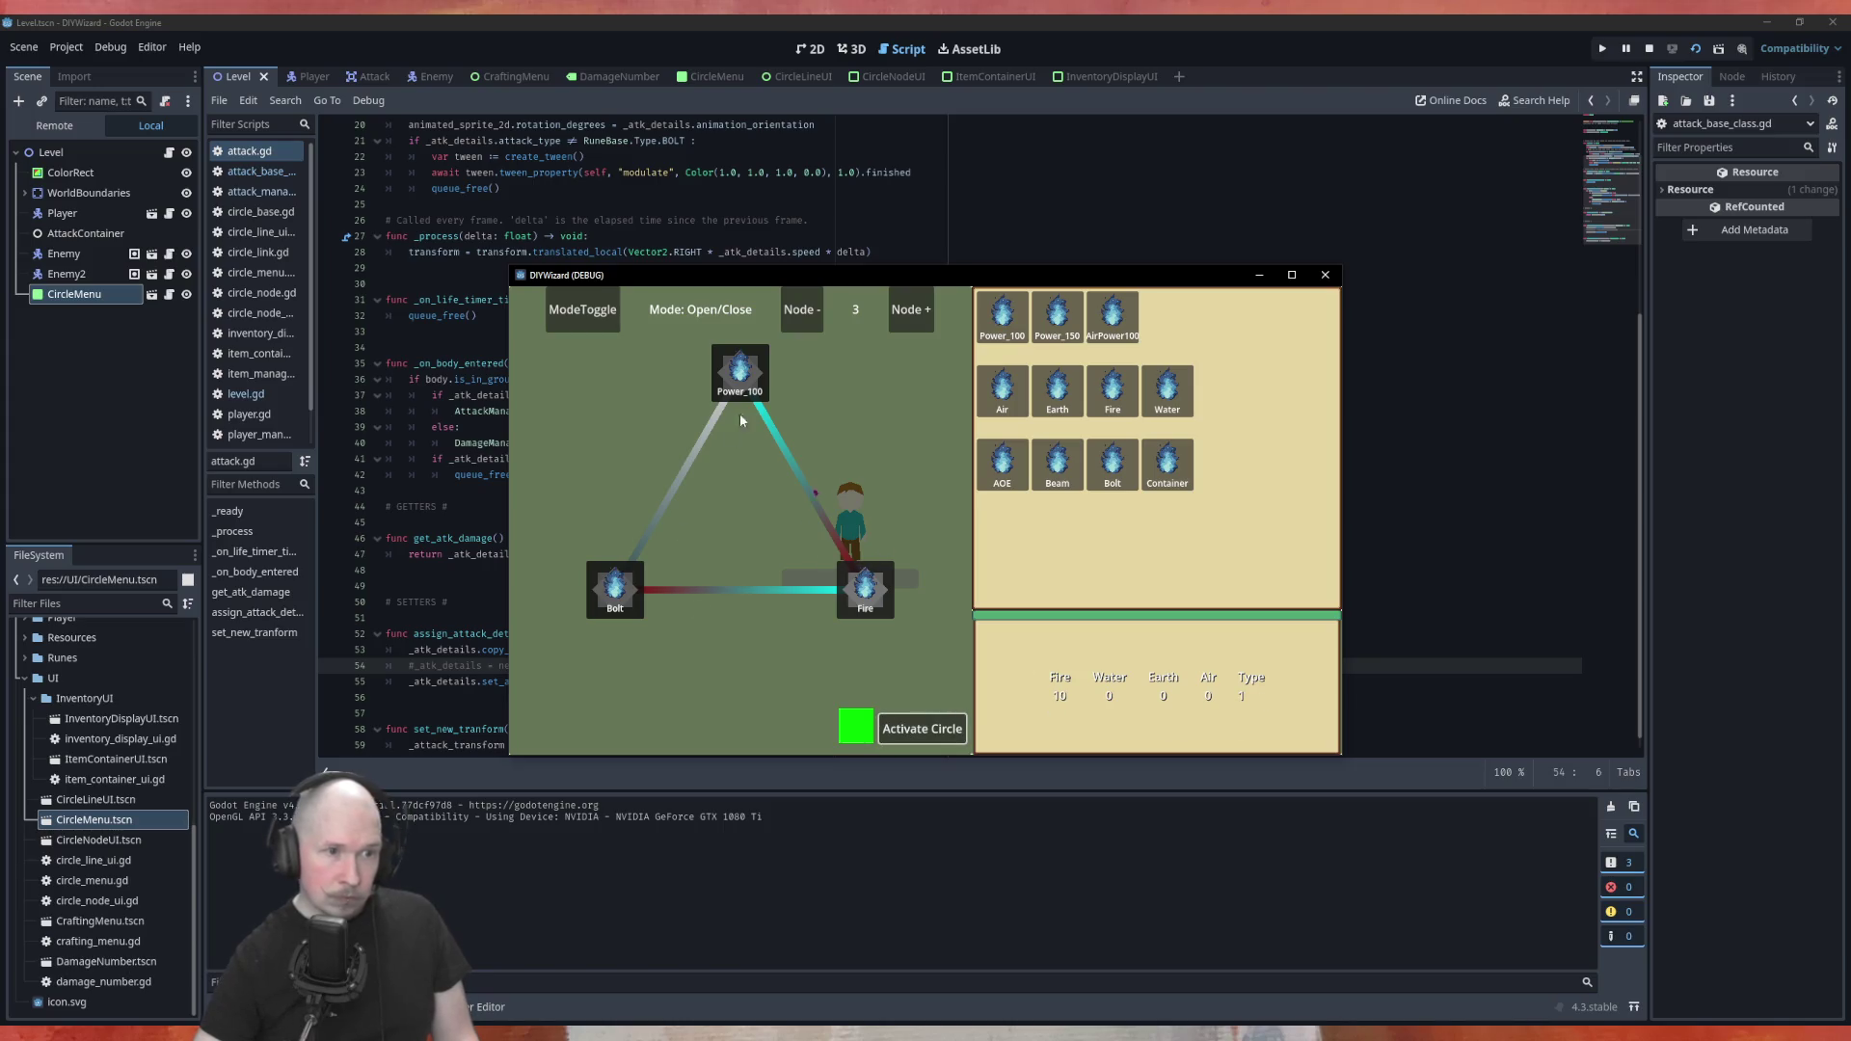
Shoot the attack at the red enemies twice, then close the game
key("Escape")
left_click(1198, 531)
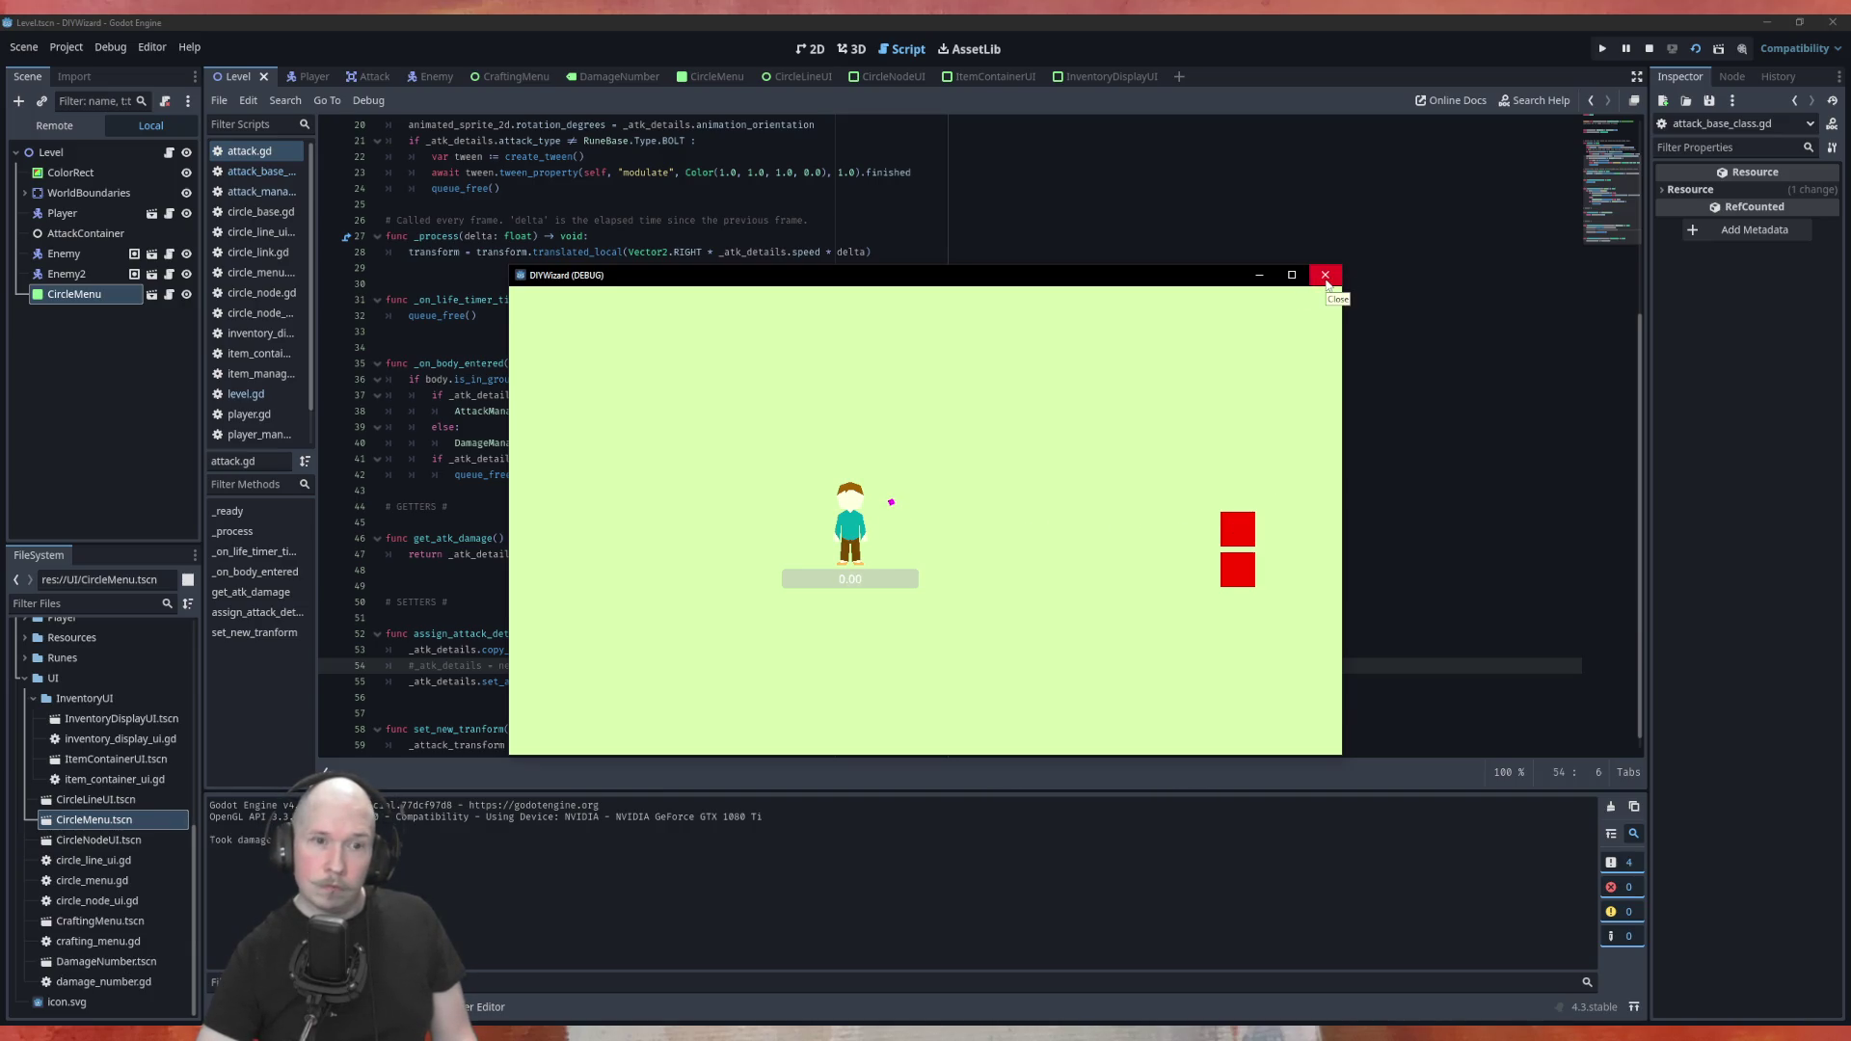
key("Escape")
key("Escape")
left_click(1224, 535)
key("Escape")
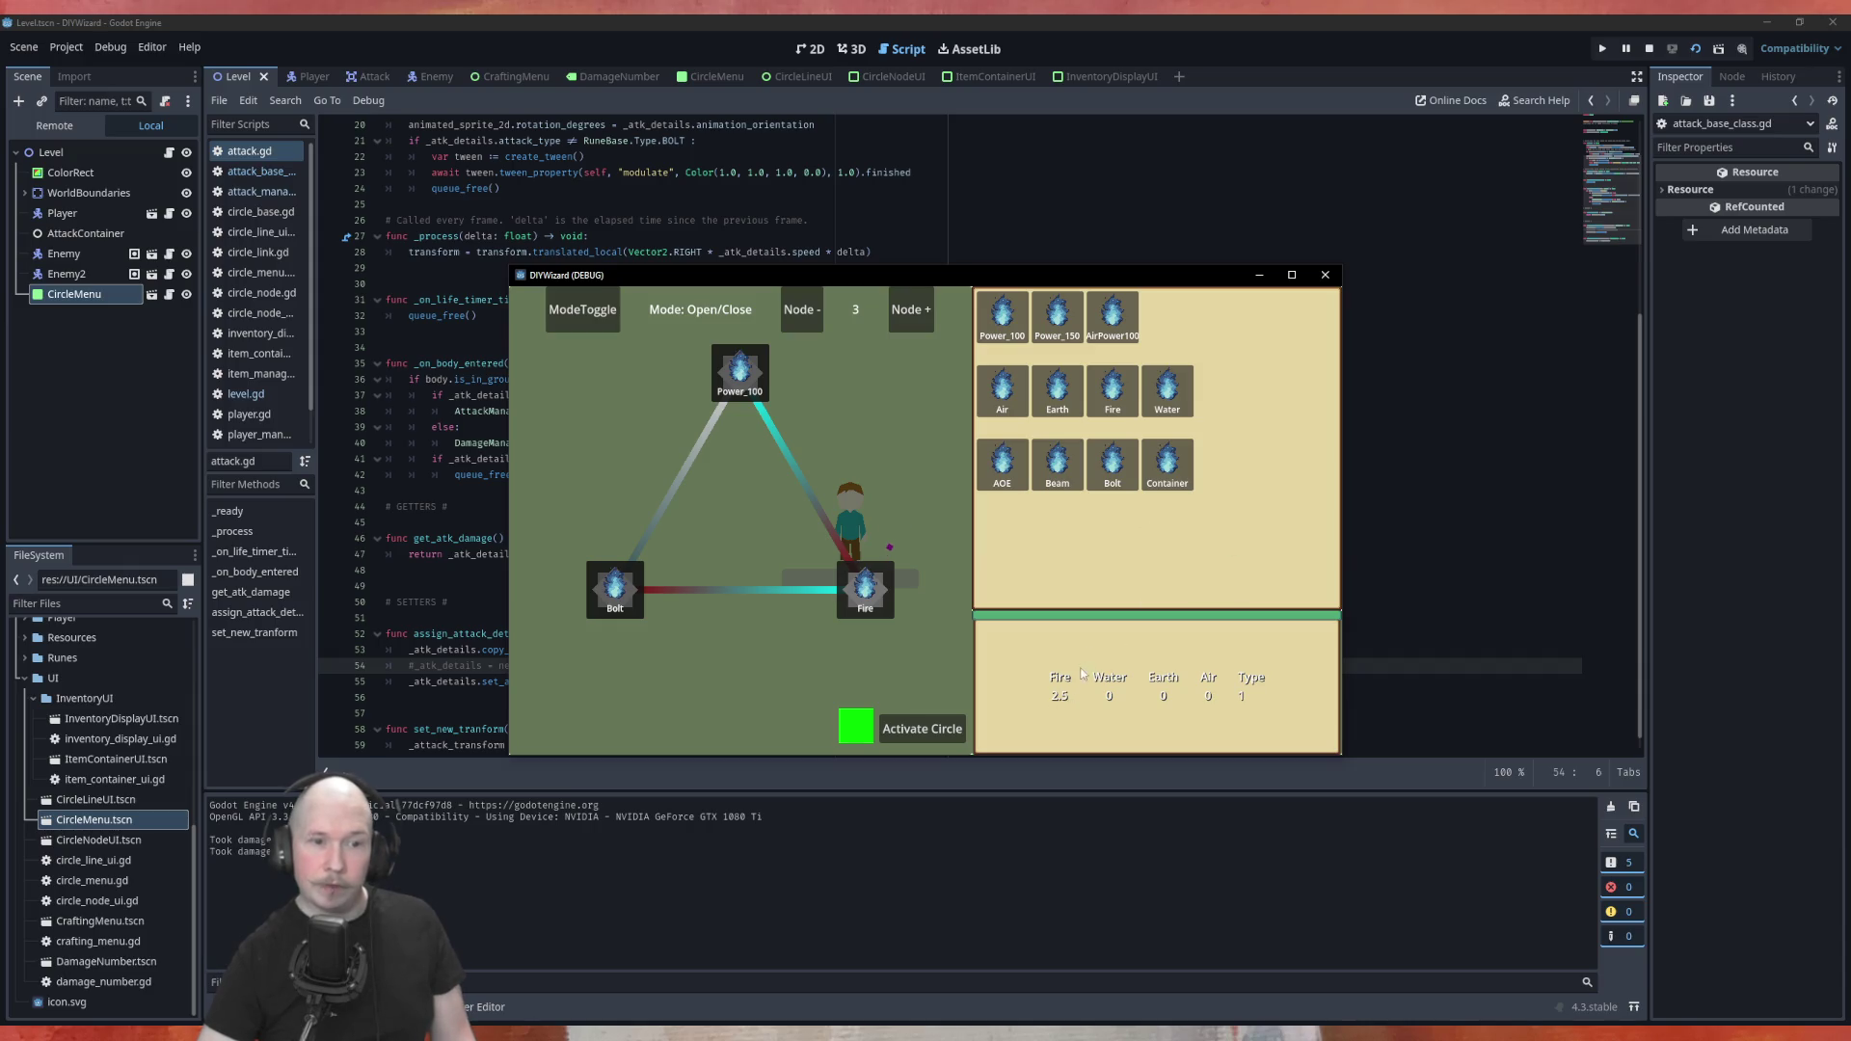
left_click(1324, 275)
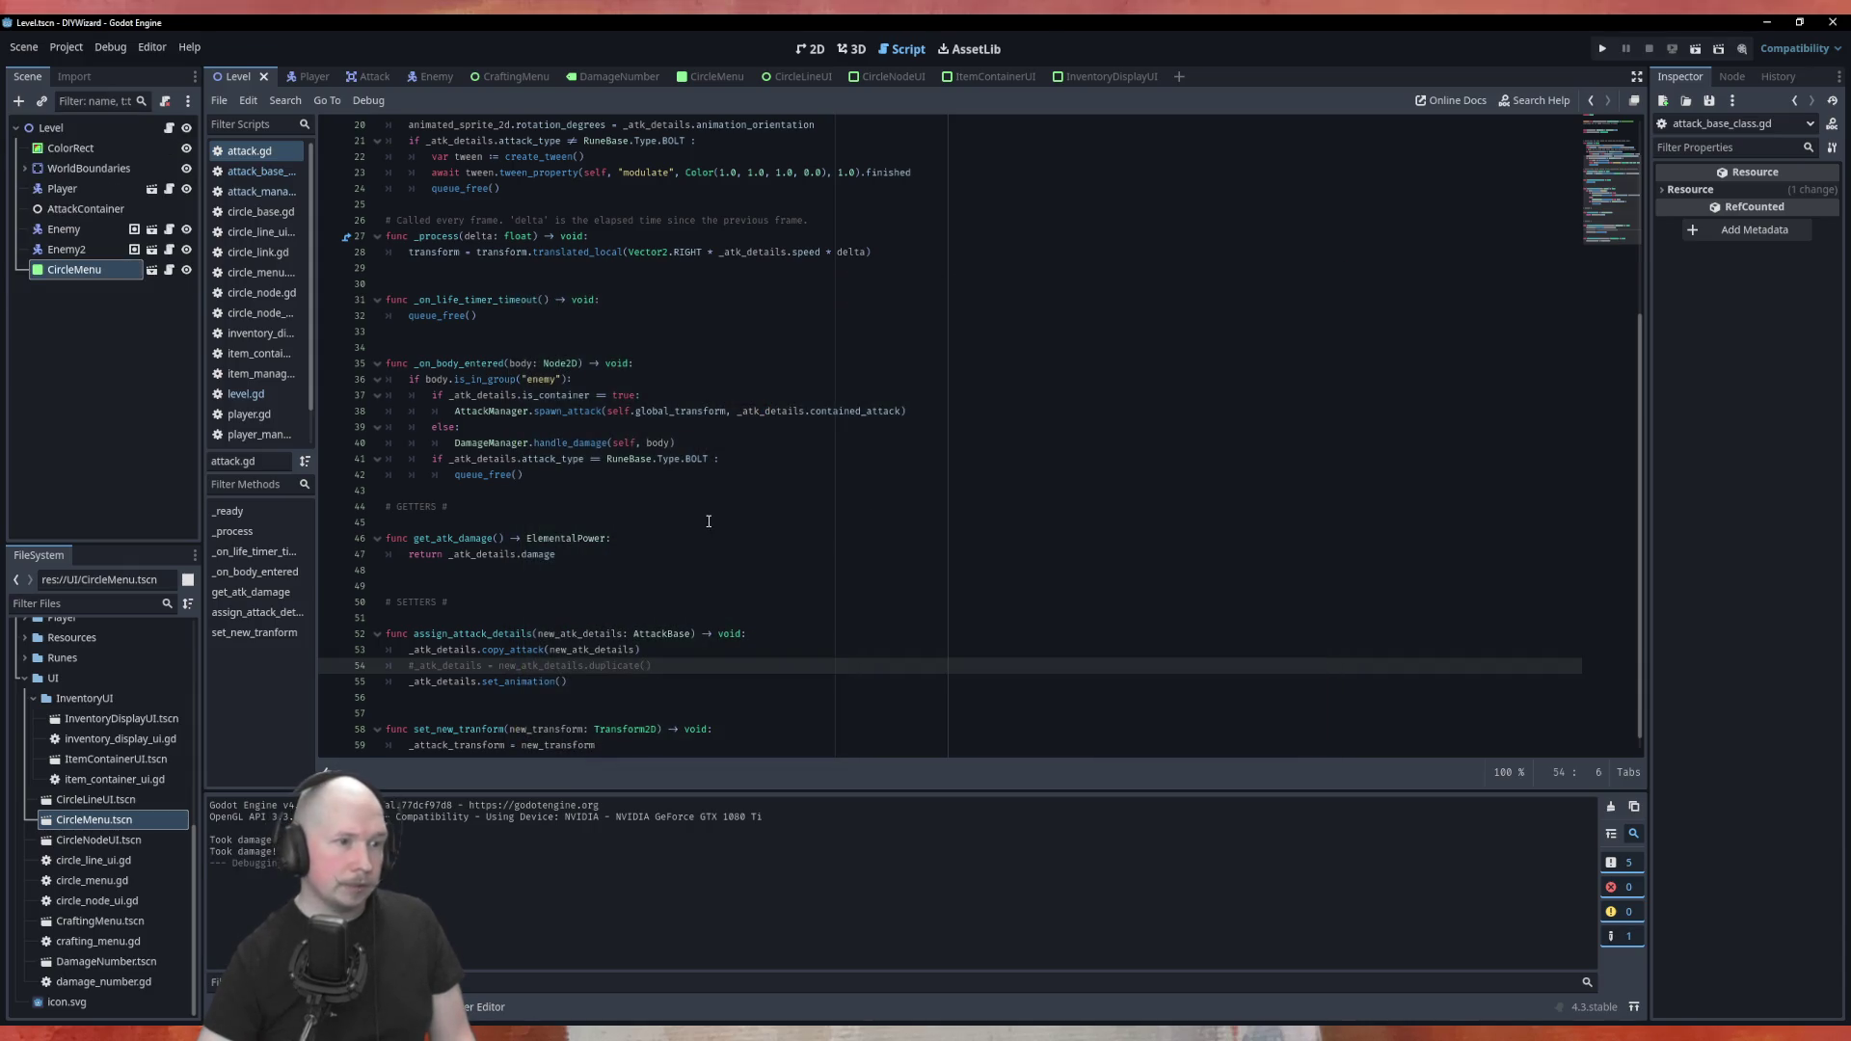
Uncomment the duplicate() line on line 54 and bring up the Resource.duplicate() documentation
scroll(571, 639, "down", 1)
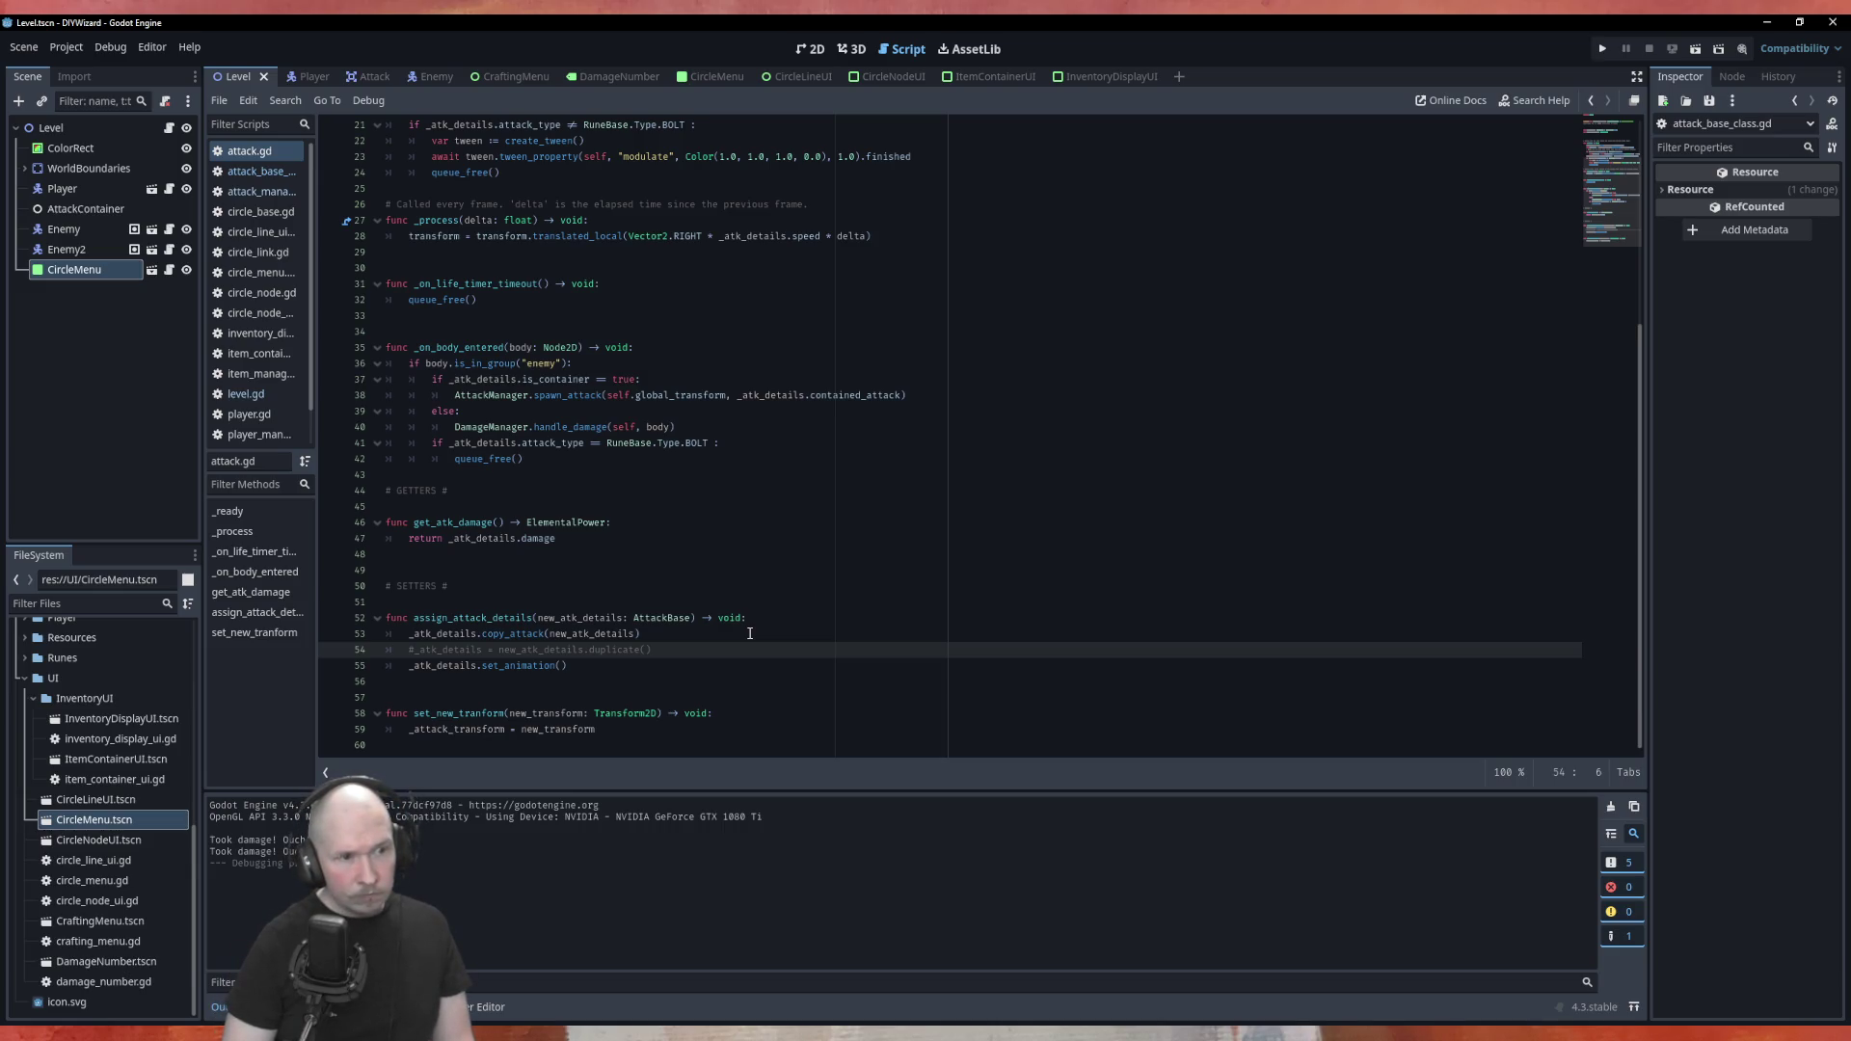
key("BackSpace")
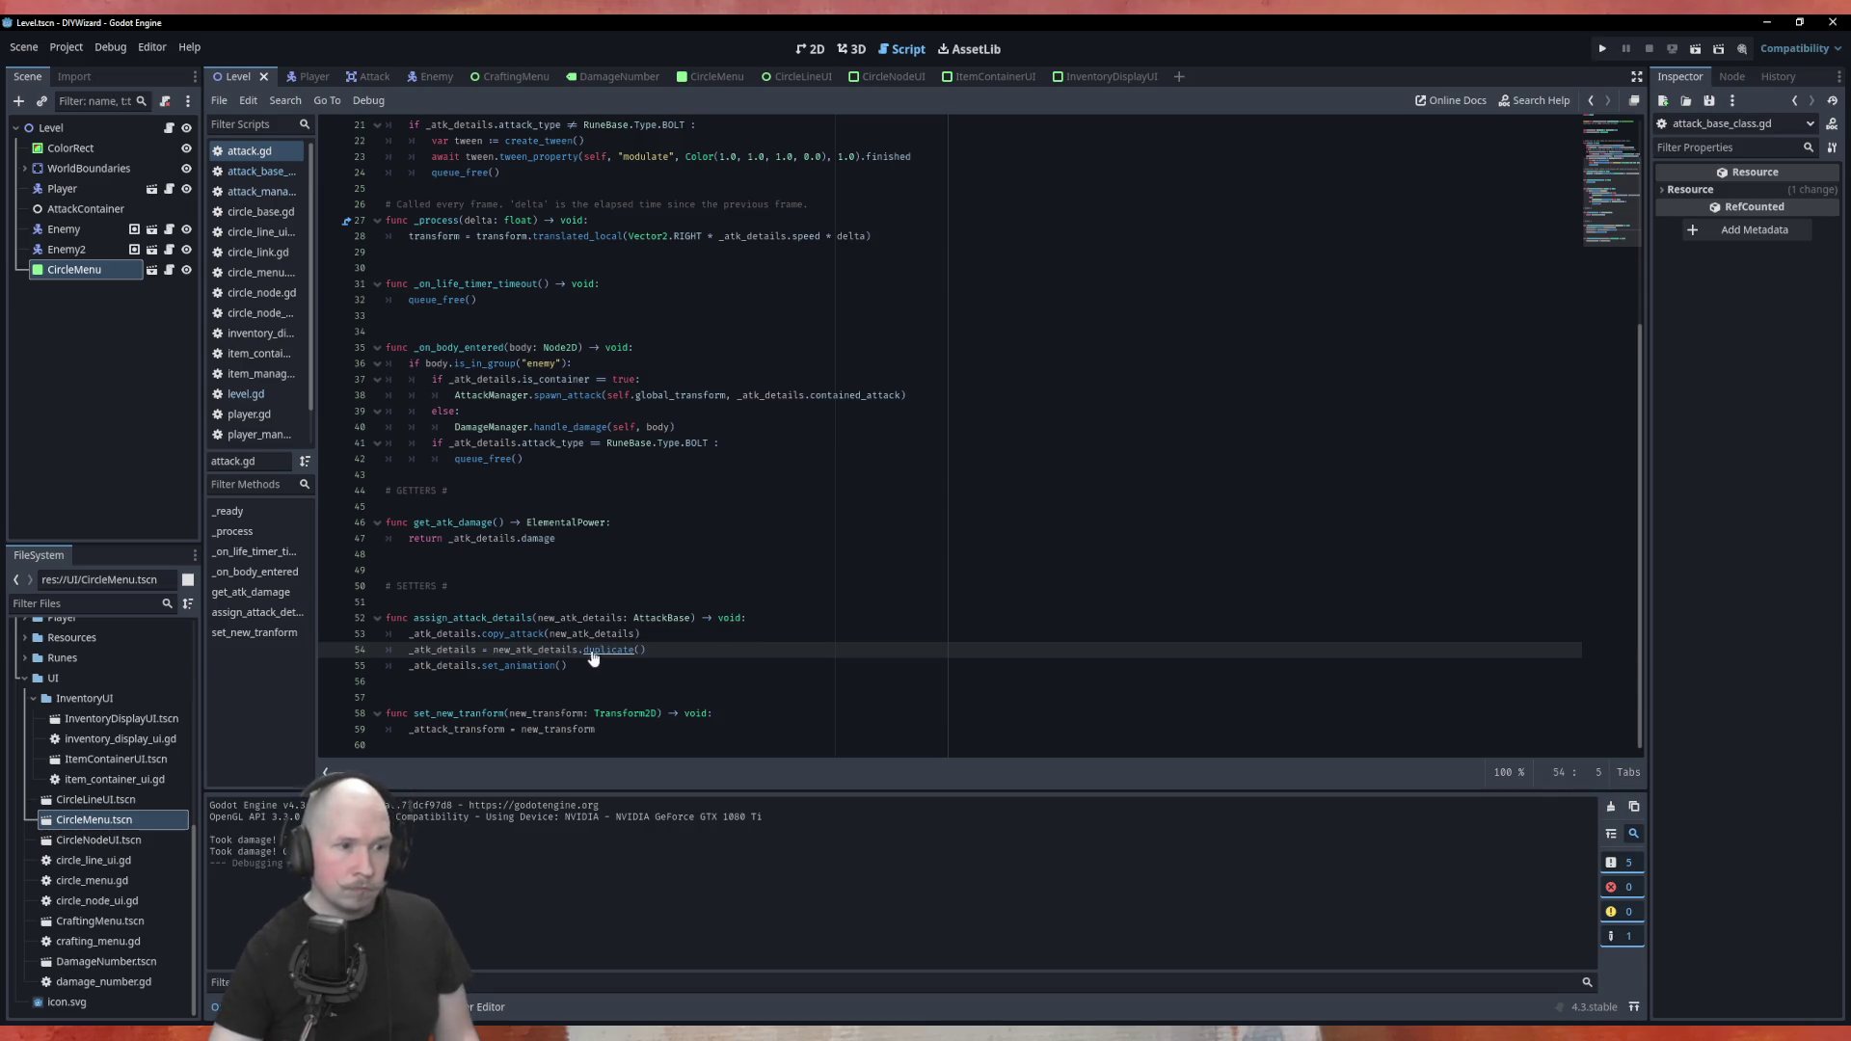
left_click(606, 650, "ctrl")
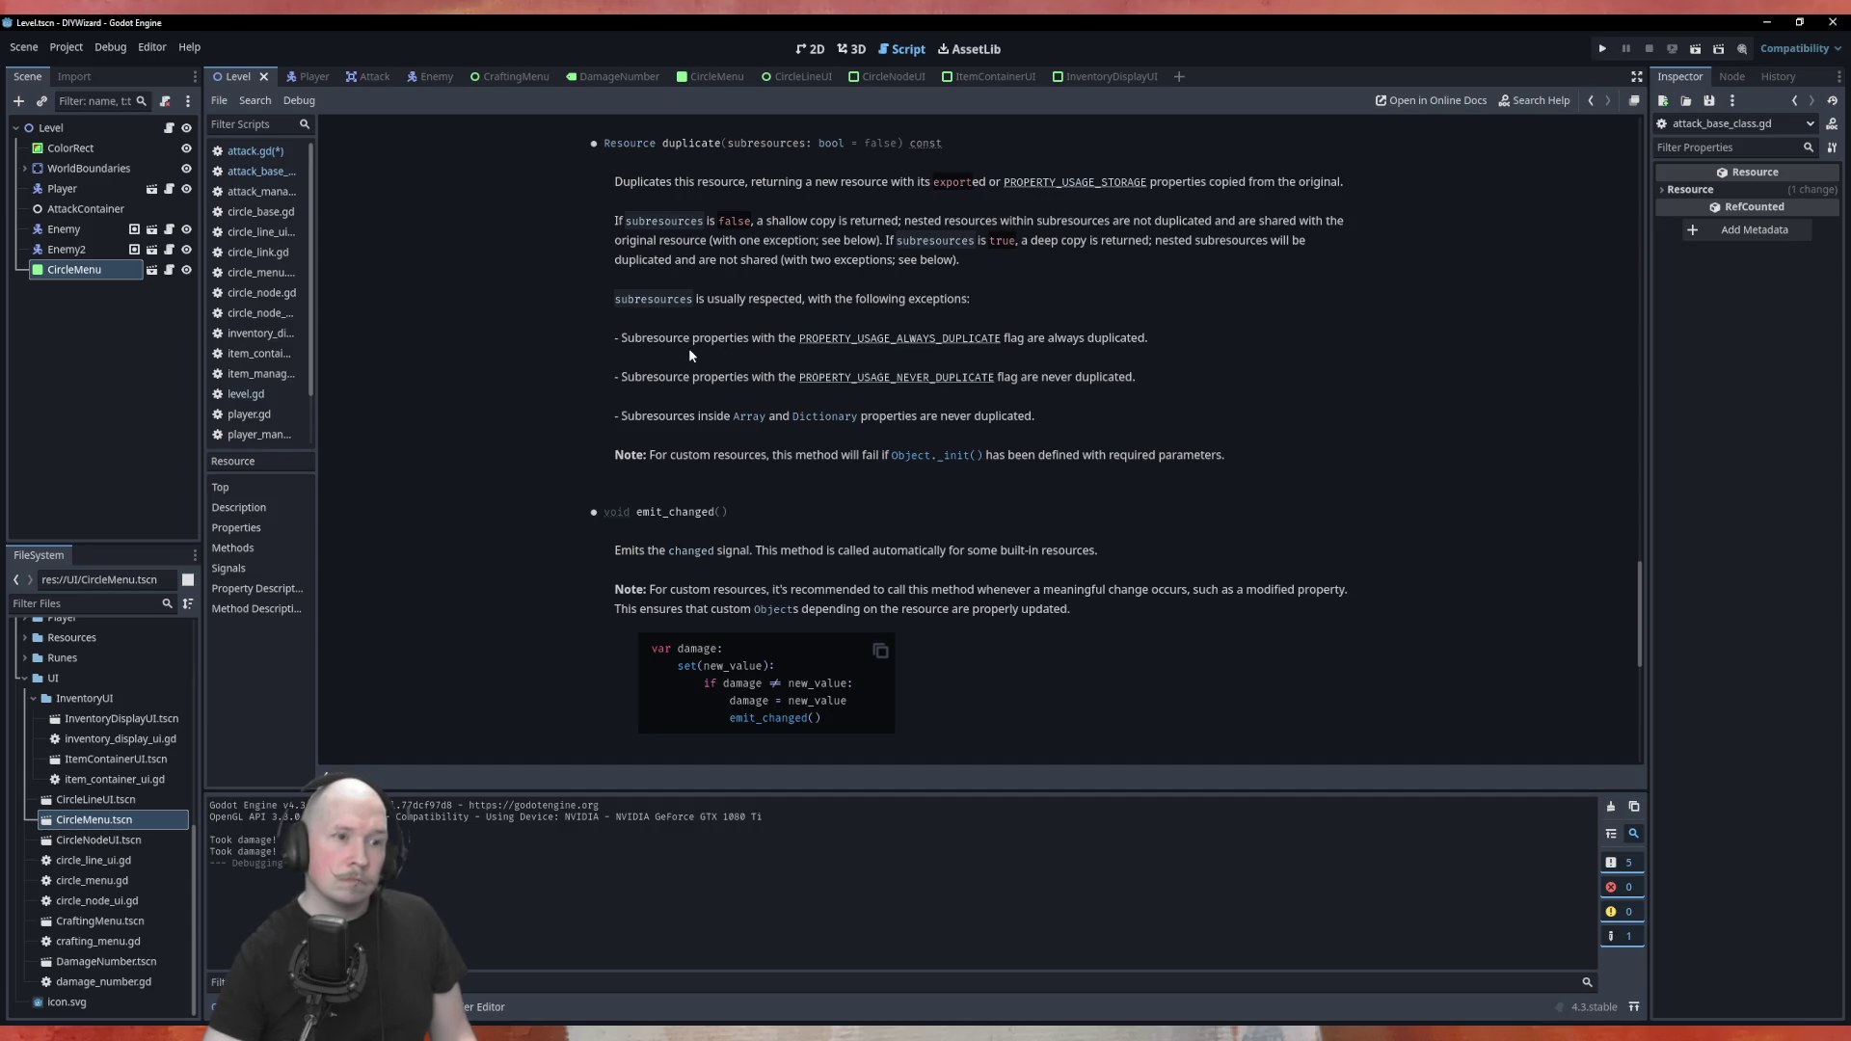
Read through the Resource.duplicate() help page, then return to attack.gd
scroll(700, 353, "up", 3)
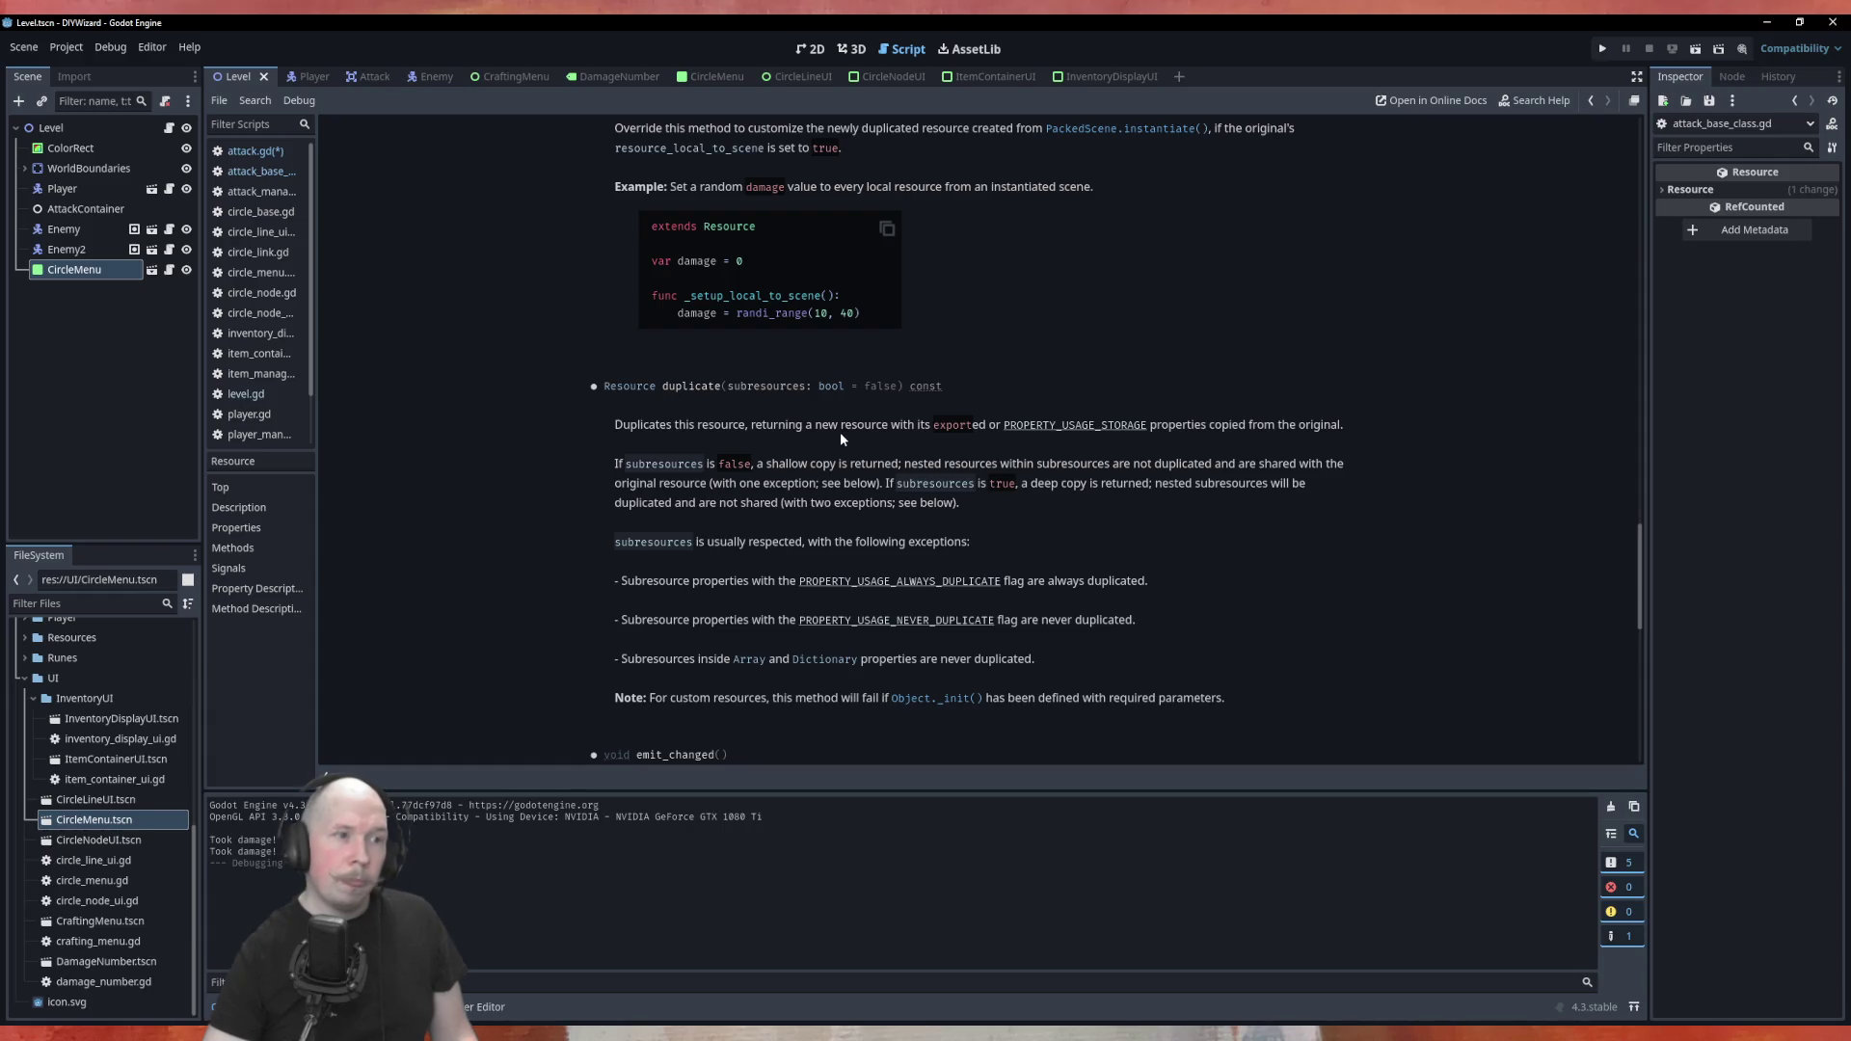
left_click(253, 150)
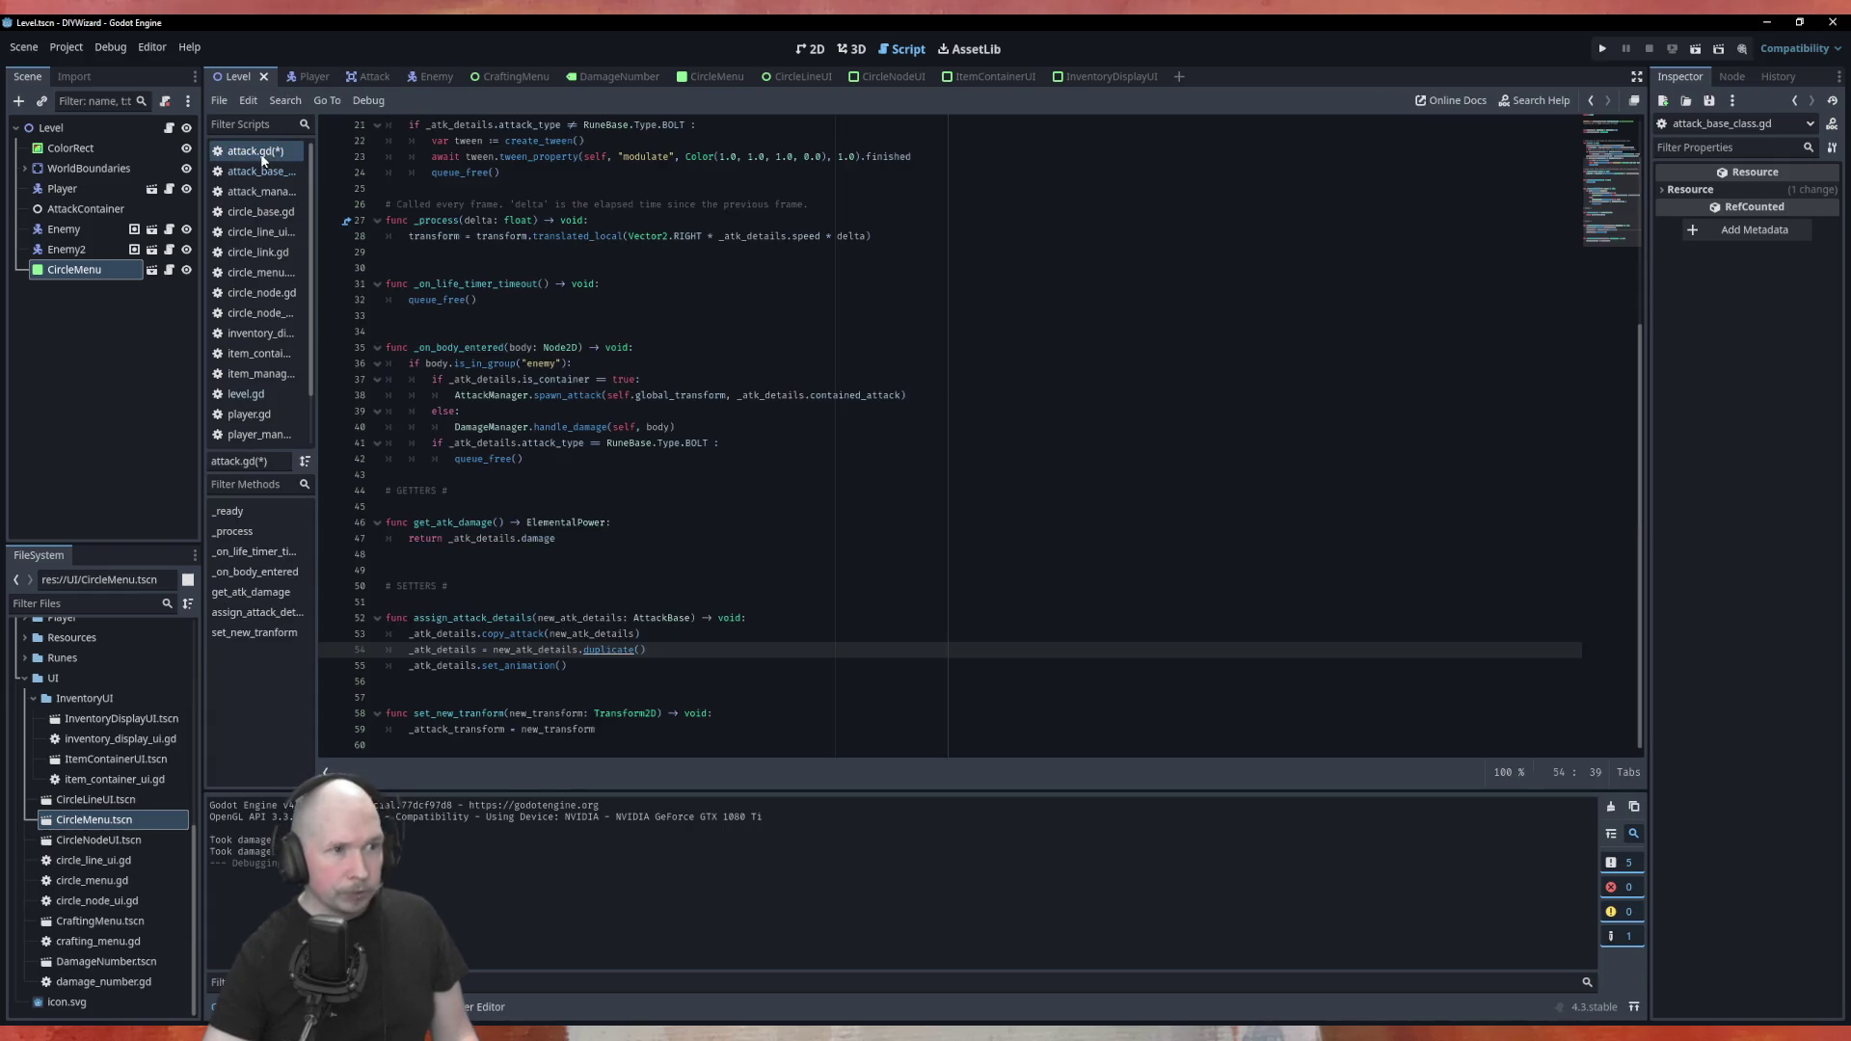
Change line 53 to pass new_atk_details.duplicate() into copy_attack
left_click(635, 633)
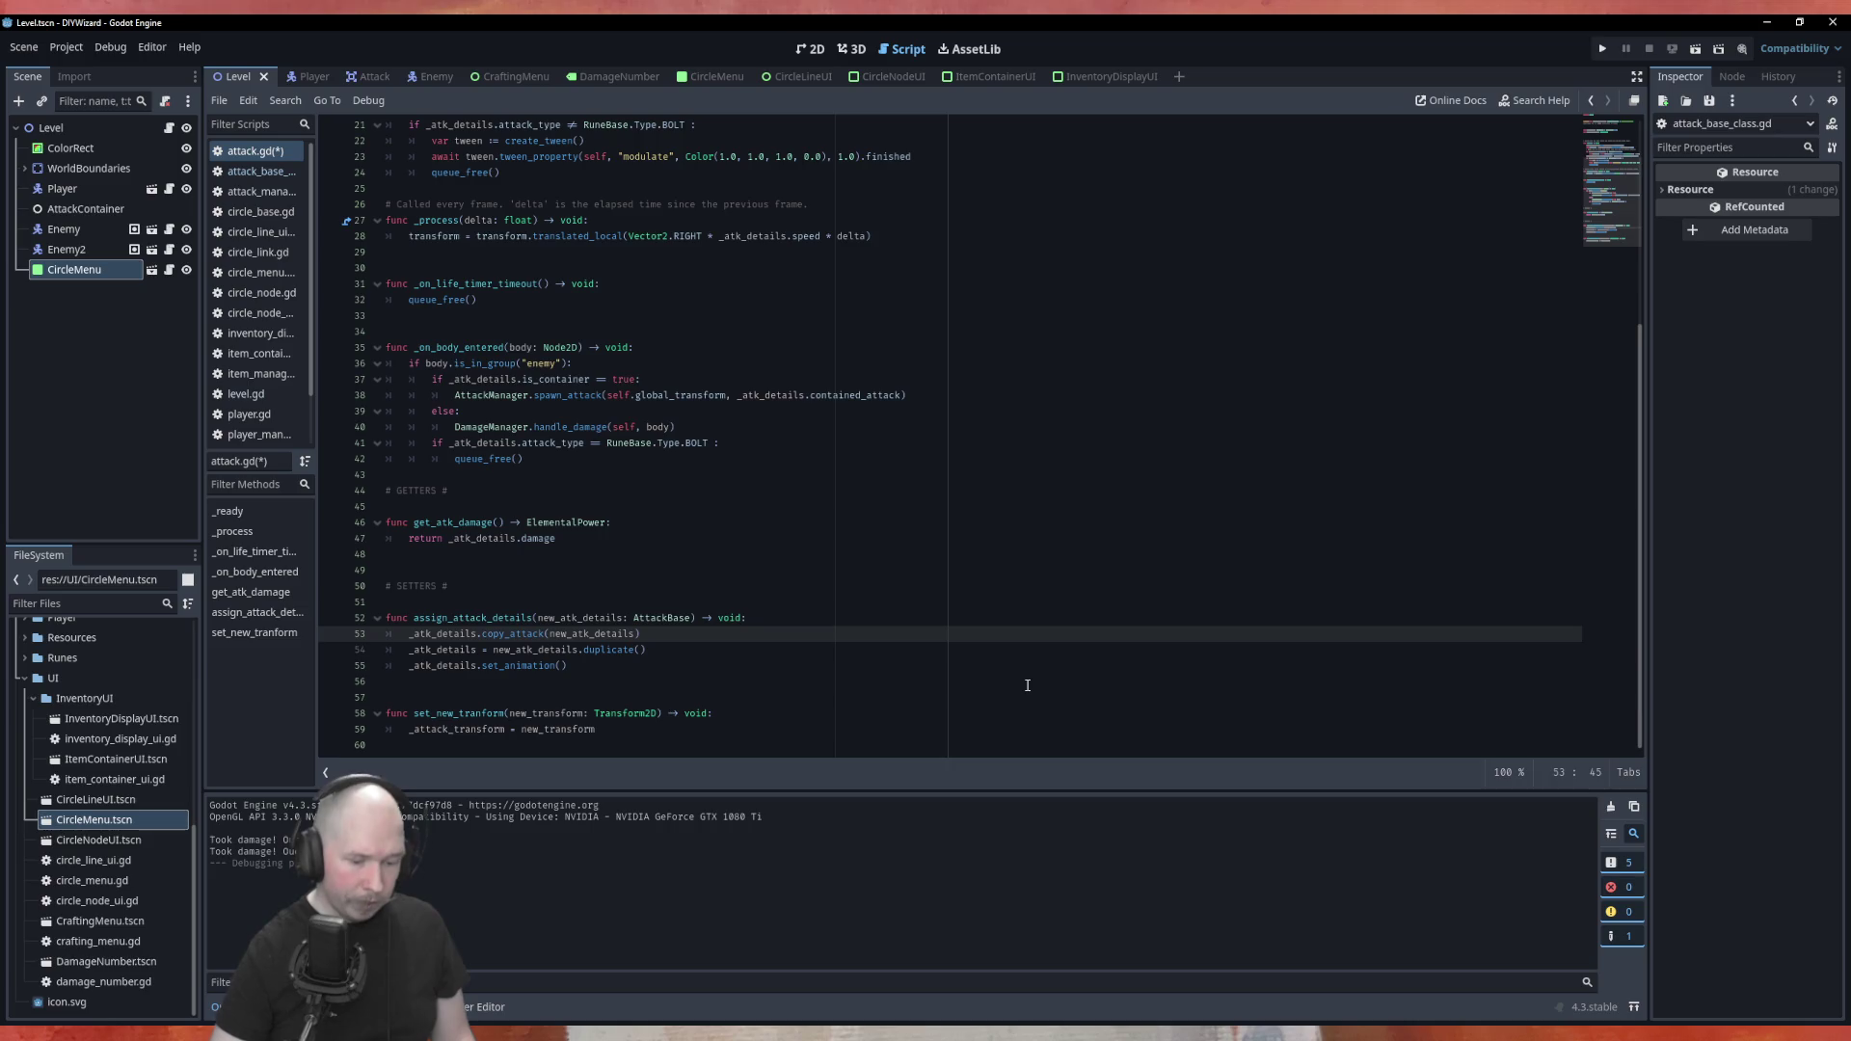
type(".dup")
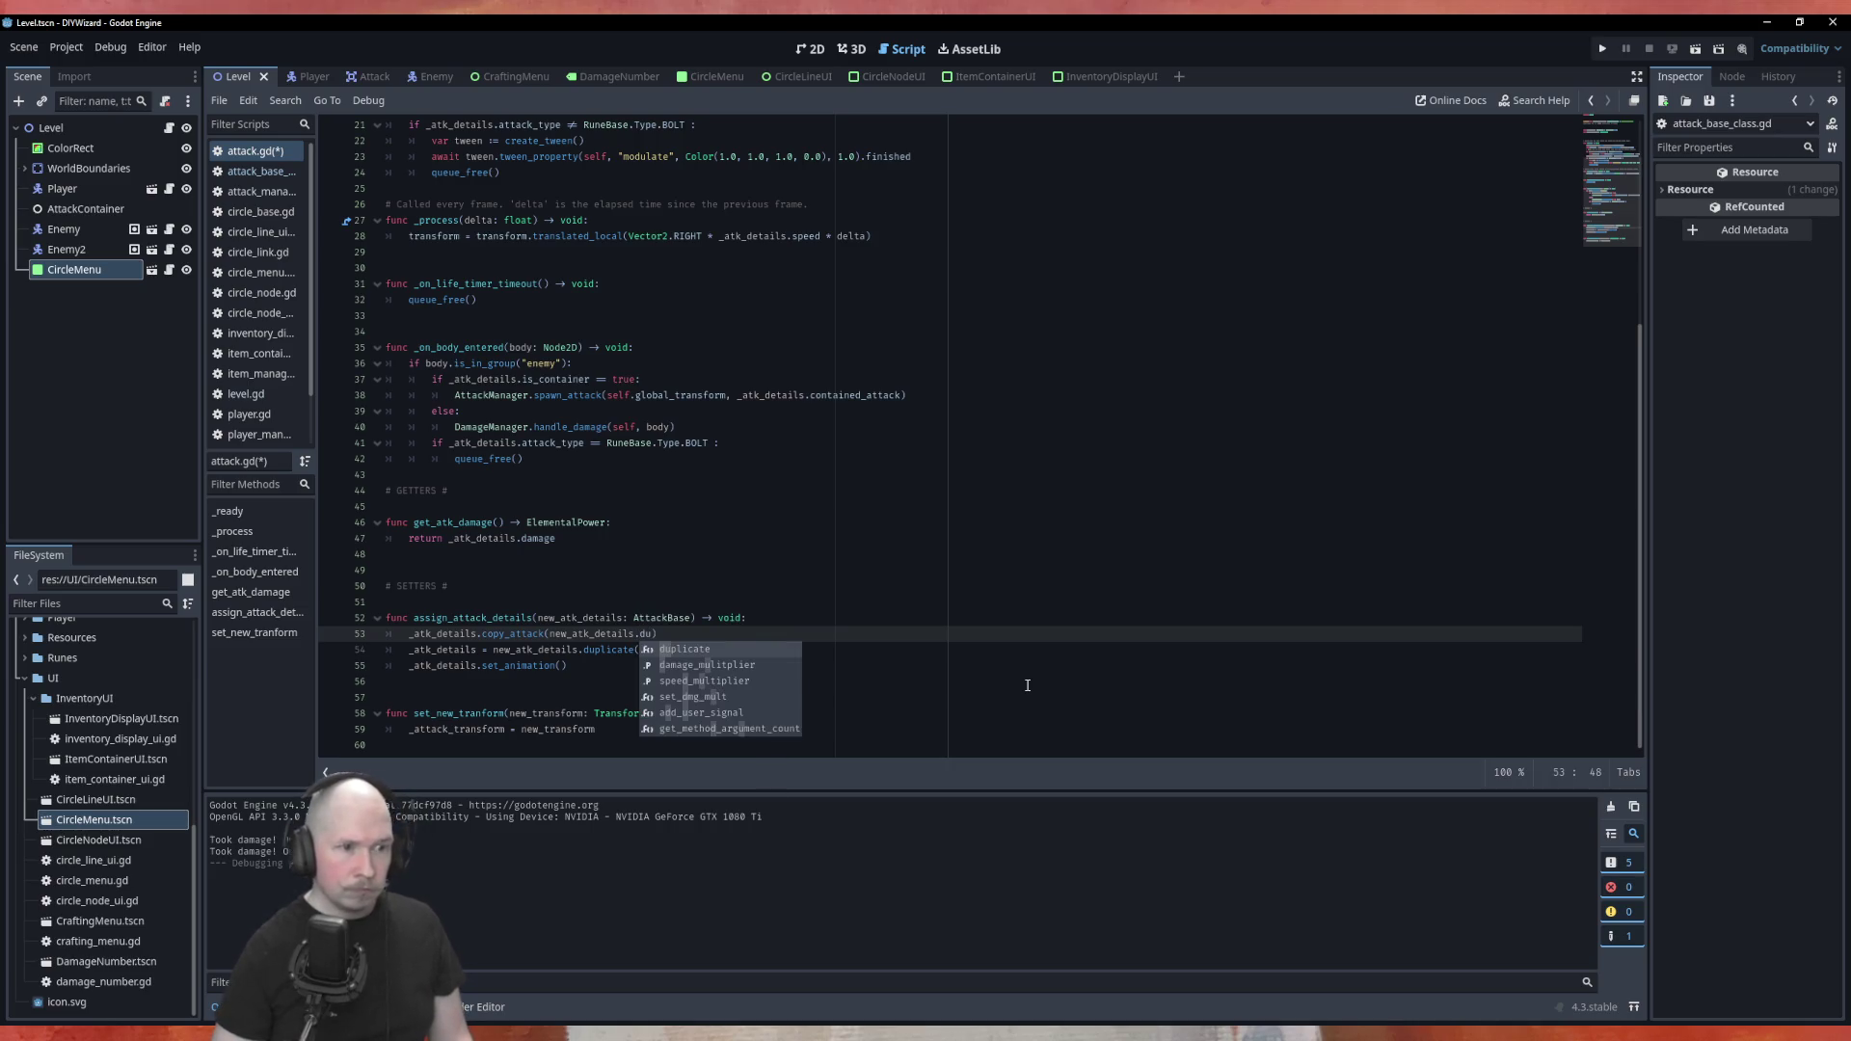
key("Return")
type(")")
Comment out line 54 again, then save and run the game with F5
key("Down")
key("Home")
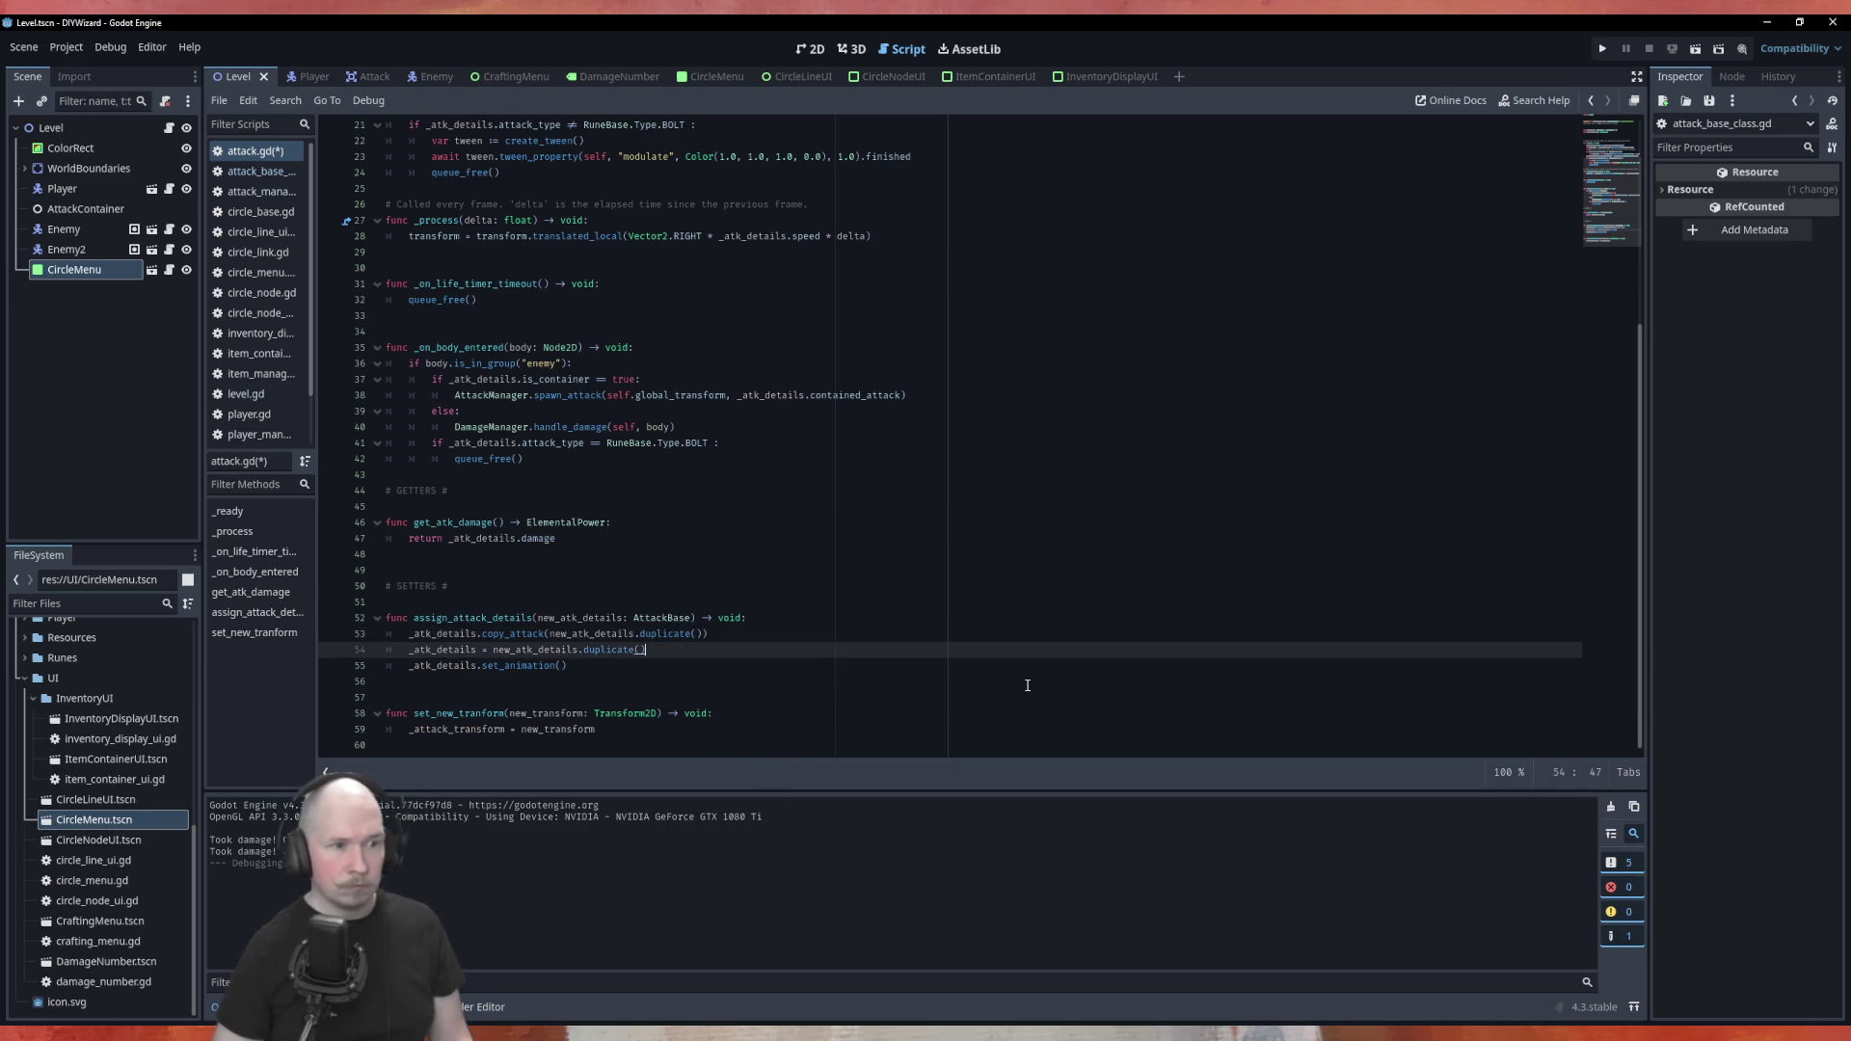
type("#")
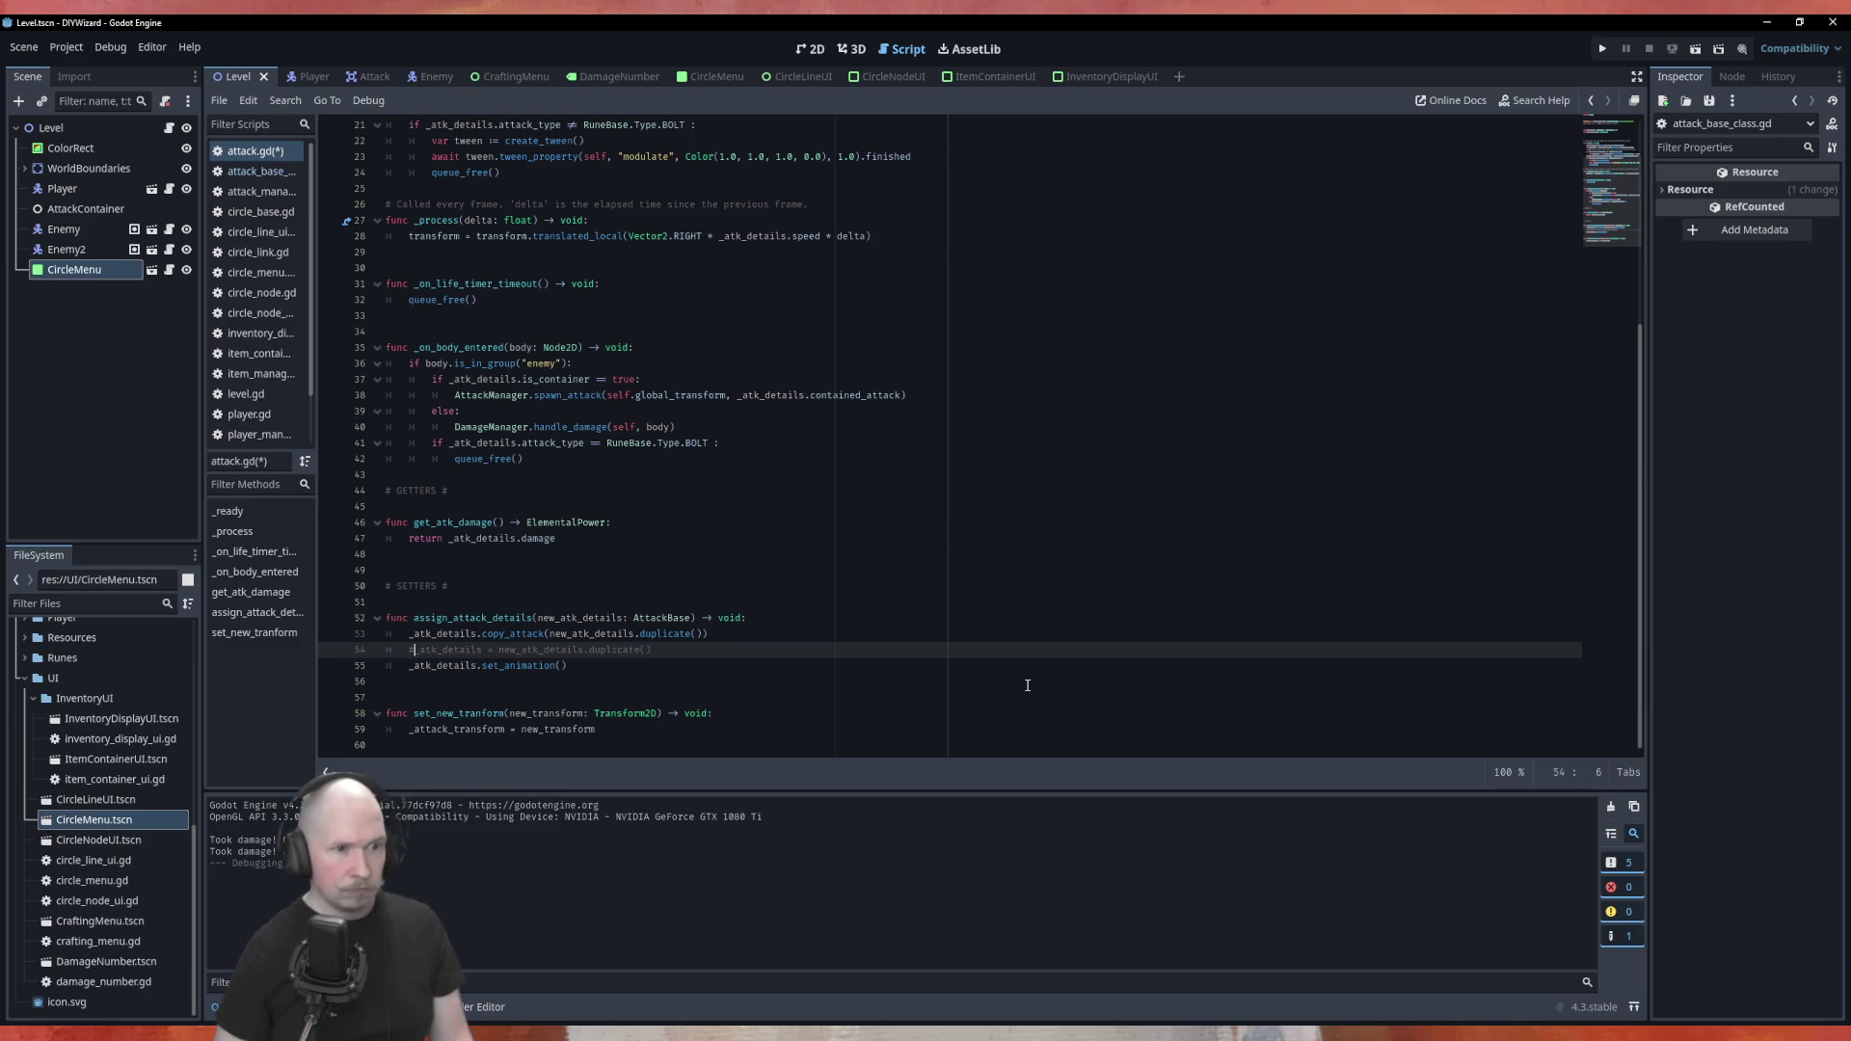
key("F5")
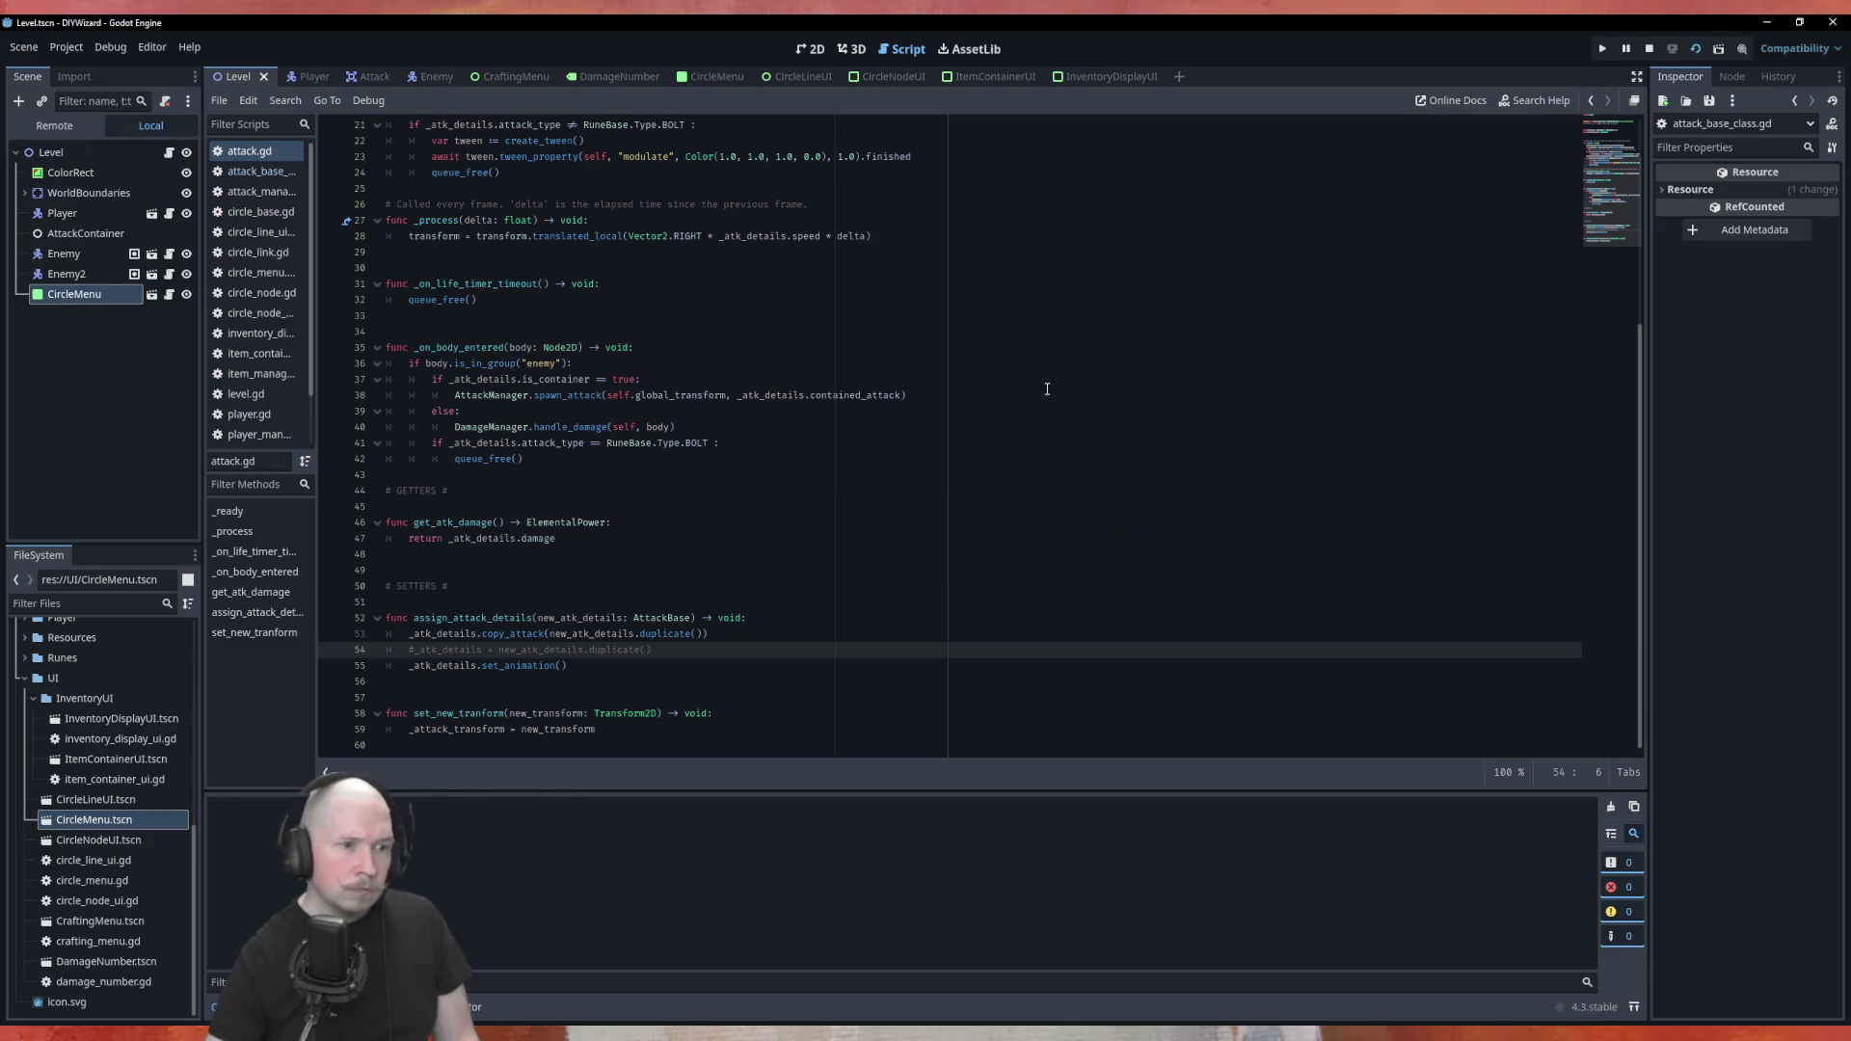
Fire a Power_100, Fire and Bolt rune circle in game, then close the menu and stop the game
left_click_drag(1003, 316, 769, 372)
left_click_drag(1113, 391, 866, 590)
mouse_move(1113, 464)
left_mouse_down()
mouse_move(991, 611)
mouse_move(616, 591)
left_mouse_up()
left_click(923, 730)
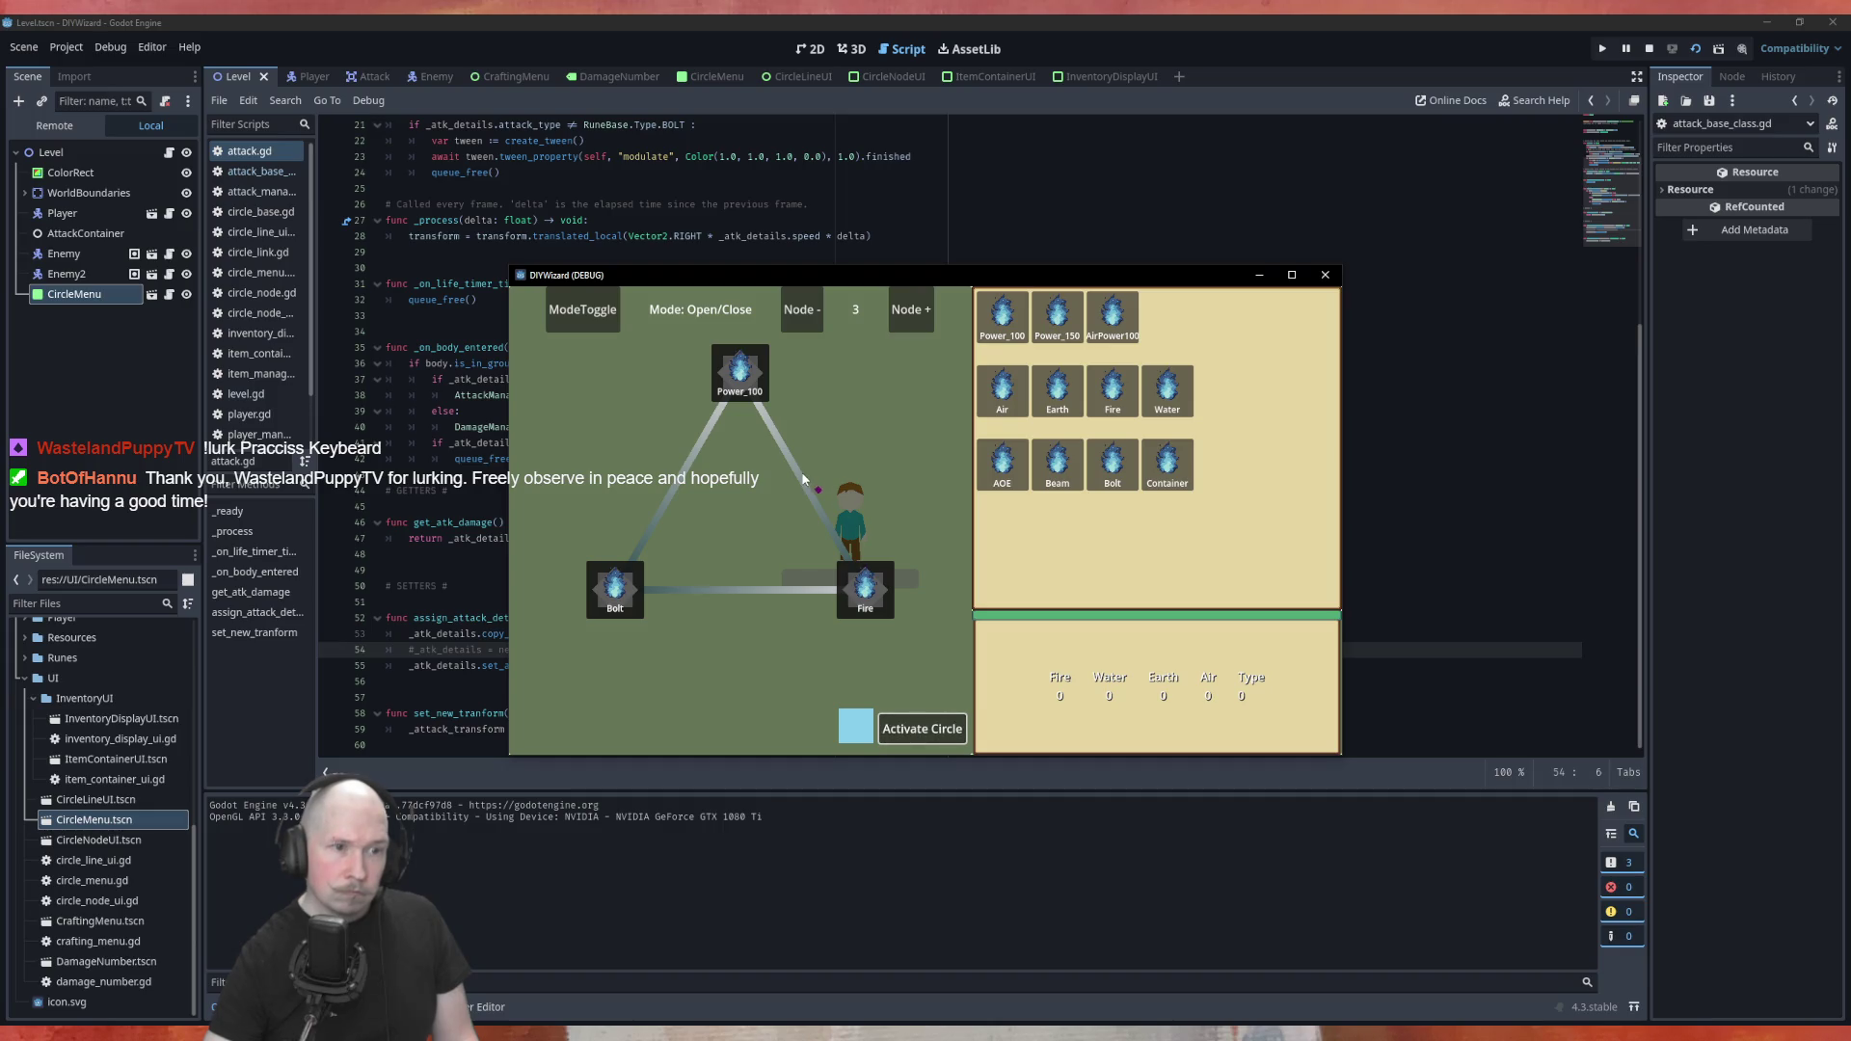
left_click(916, 729)
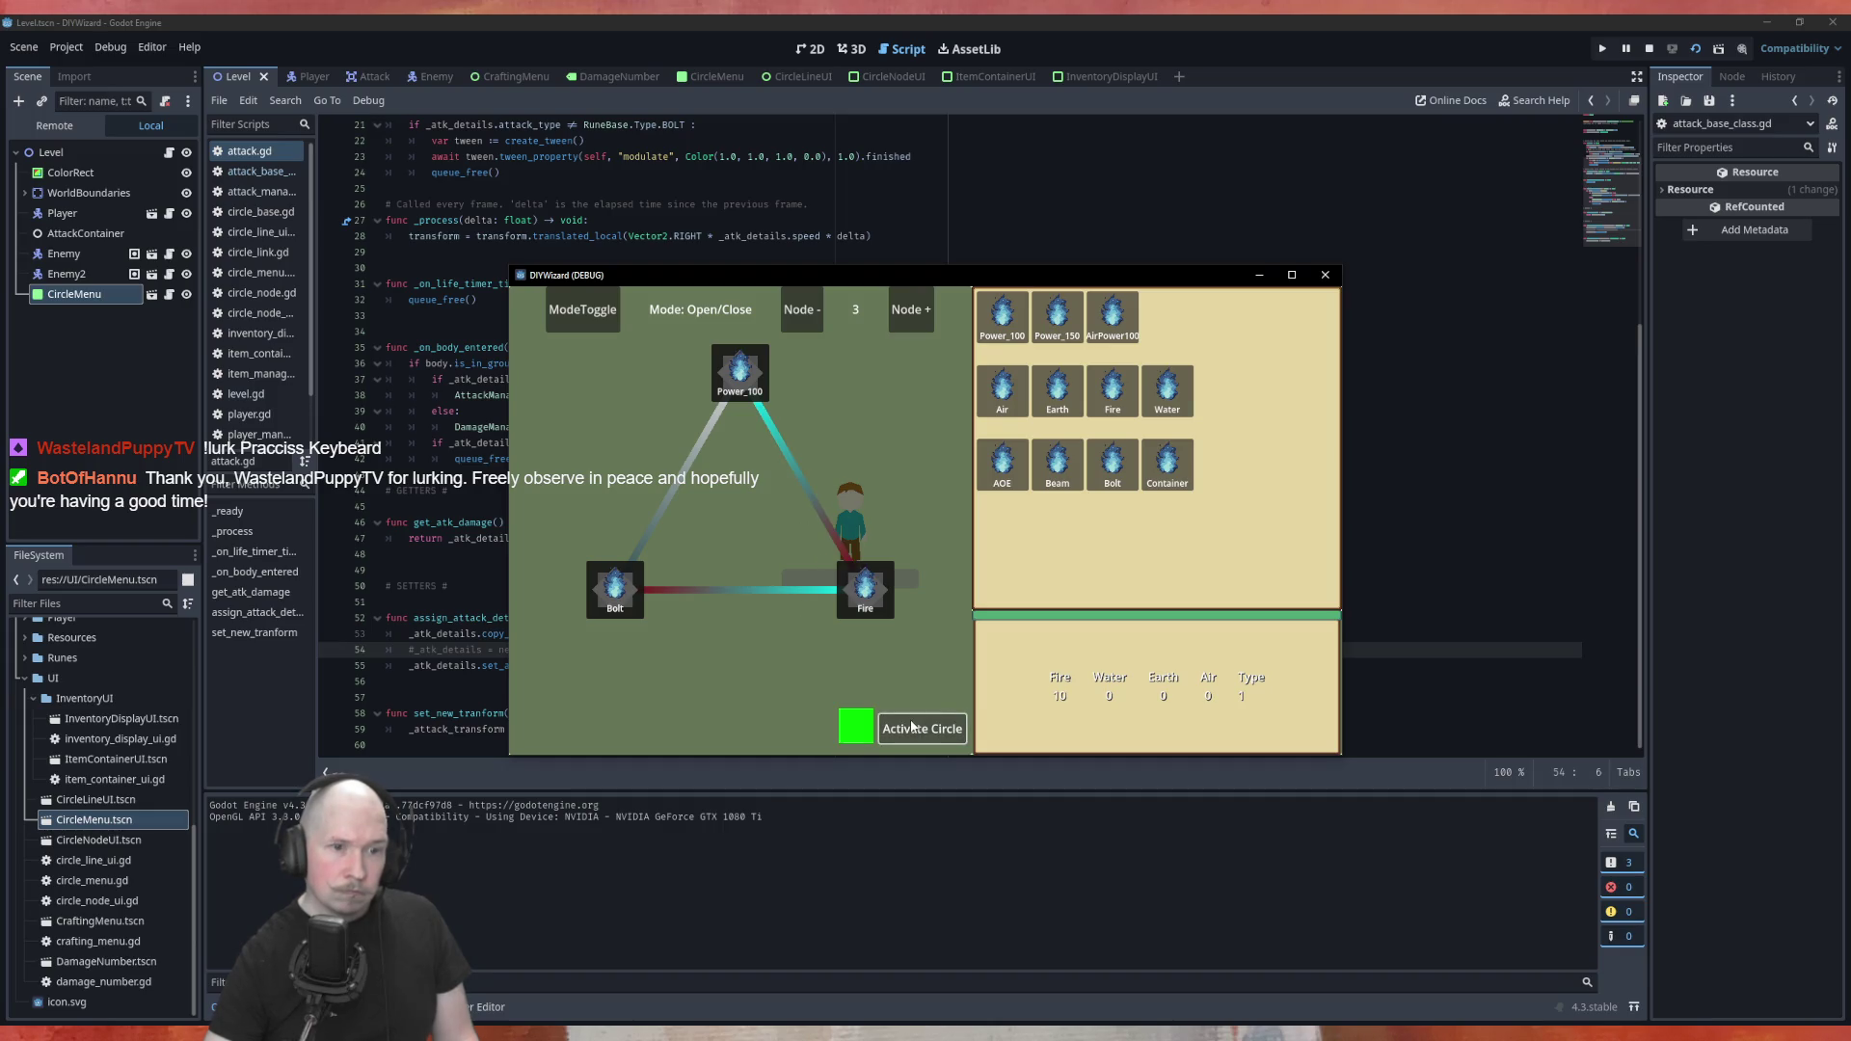
key("Escape")
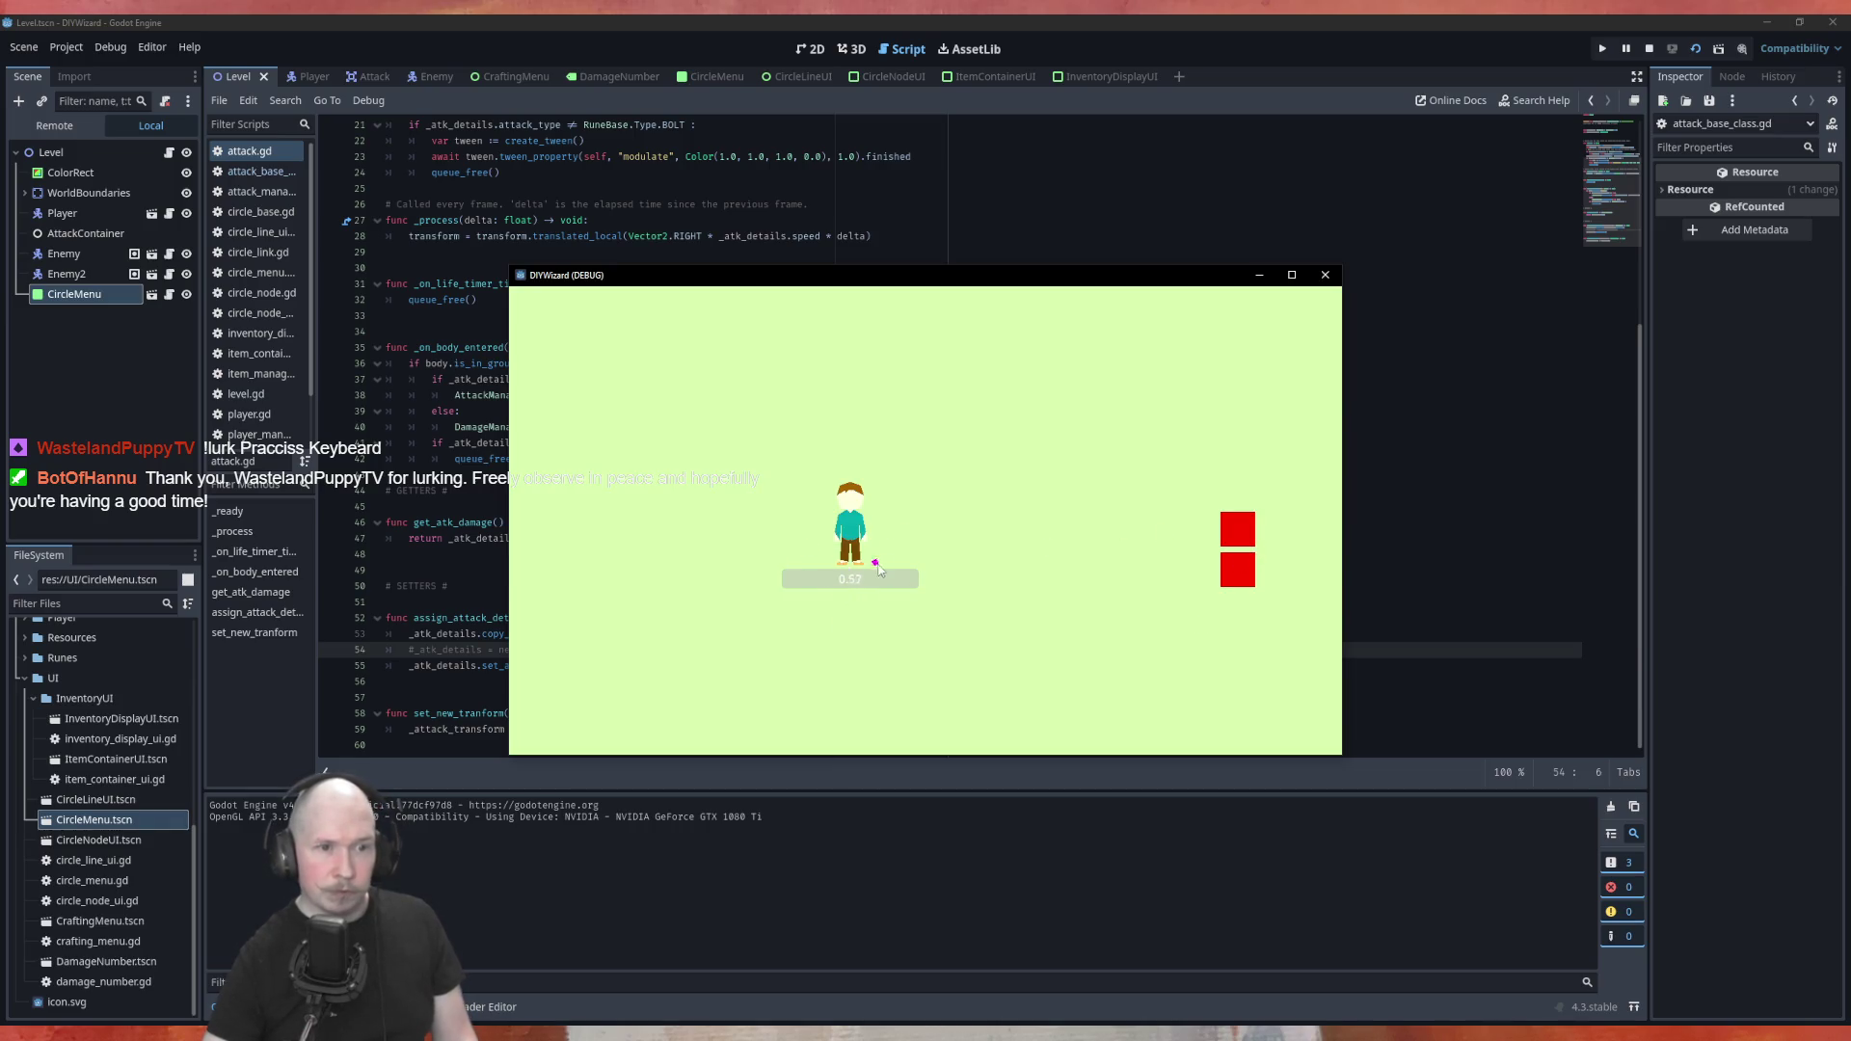
key("F8")
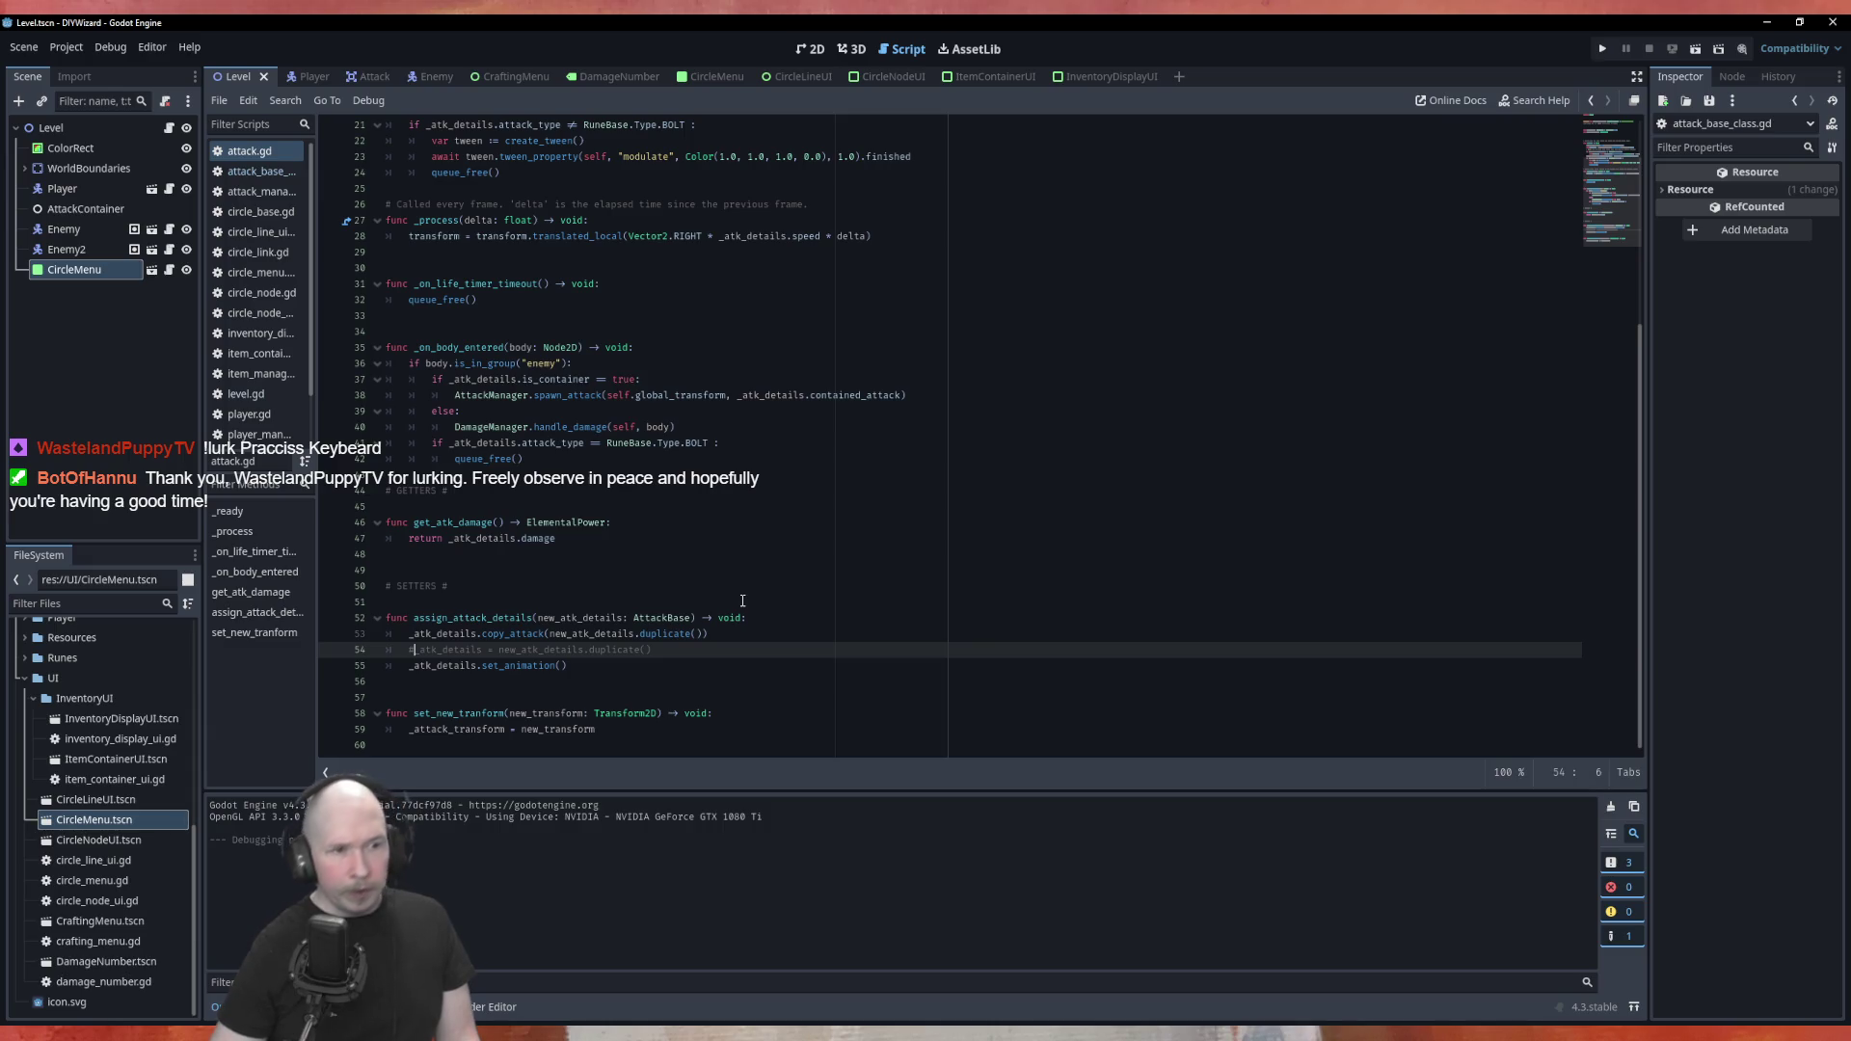
Remove .duplicate() from new_atk_details on line 53 and save attack.gd
key("Up")
key("End")
key("Left")
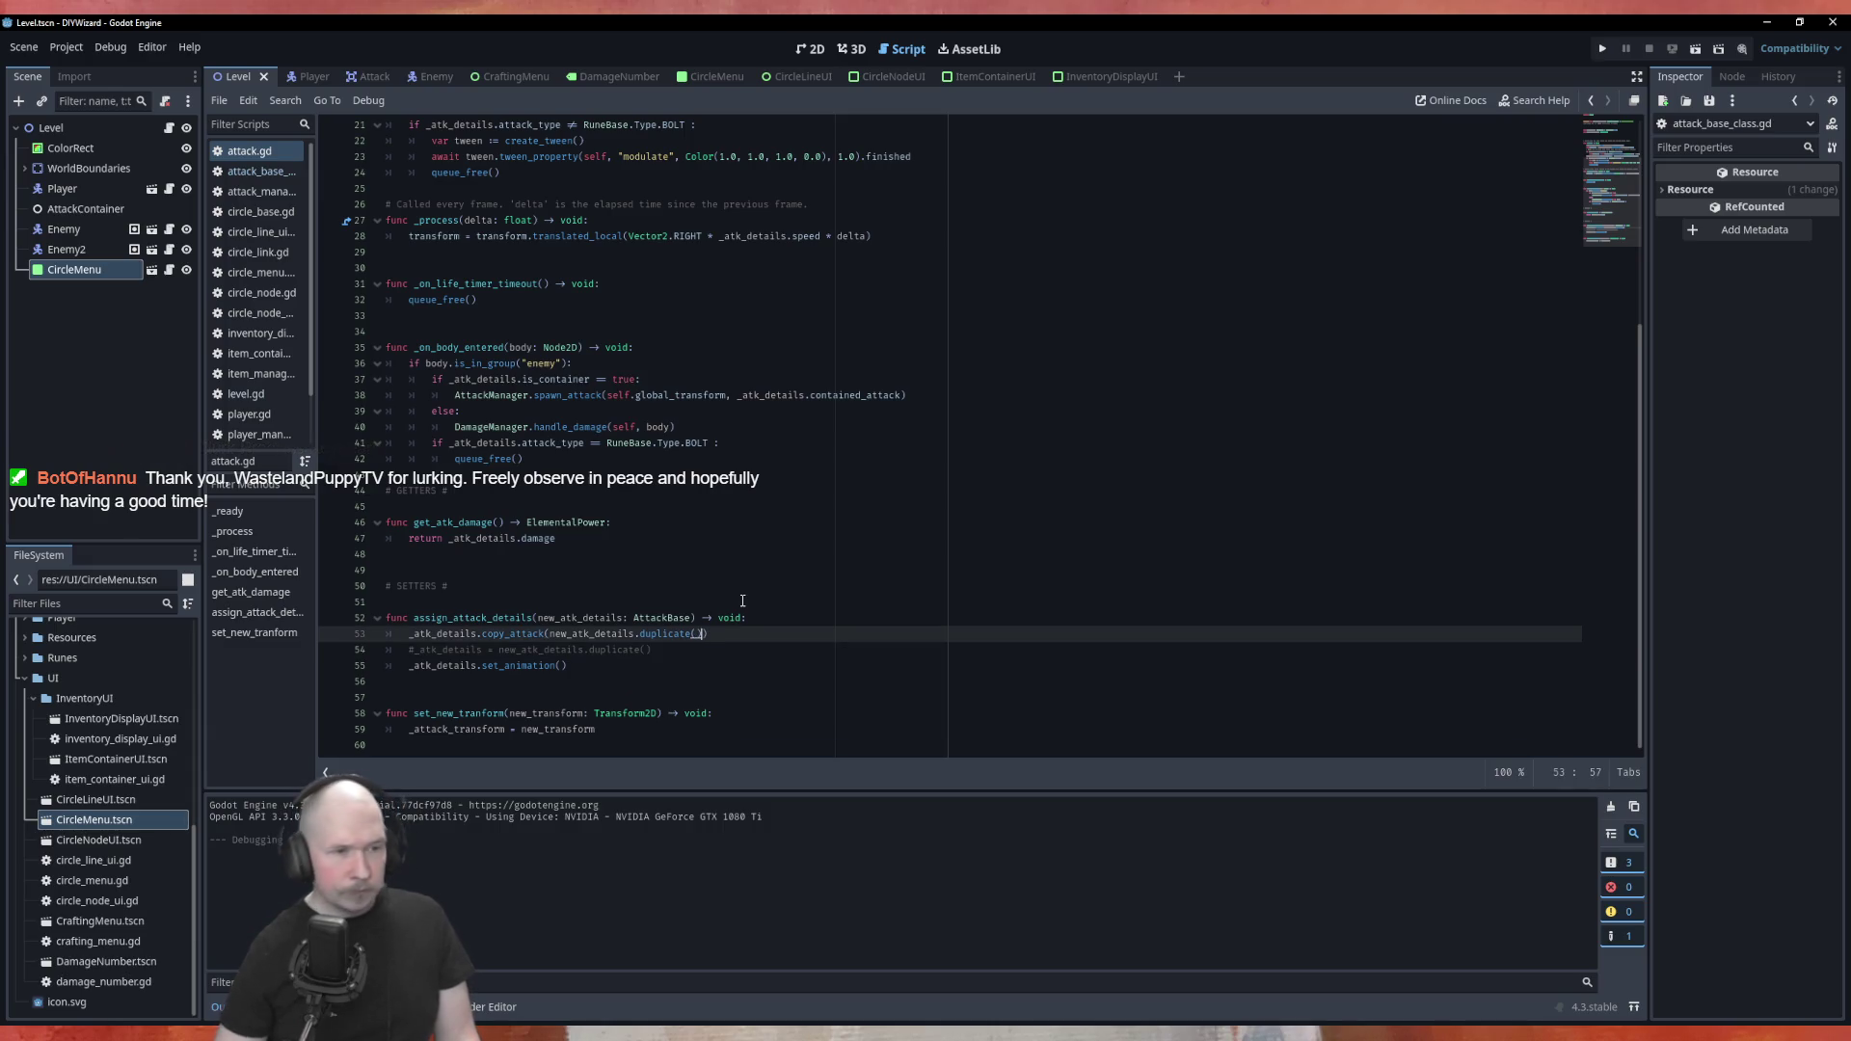
key("BackSpace")
key("BackSpace")
key("BackSpace")
key("BackSpace")
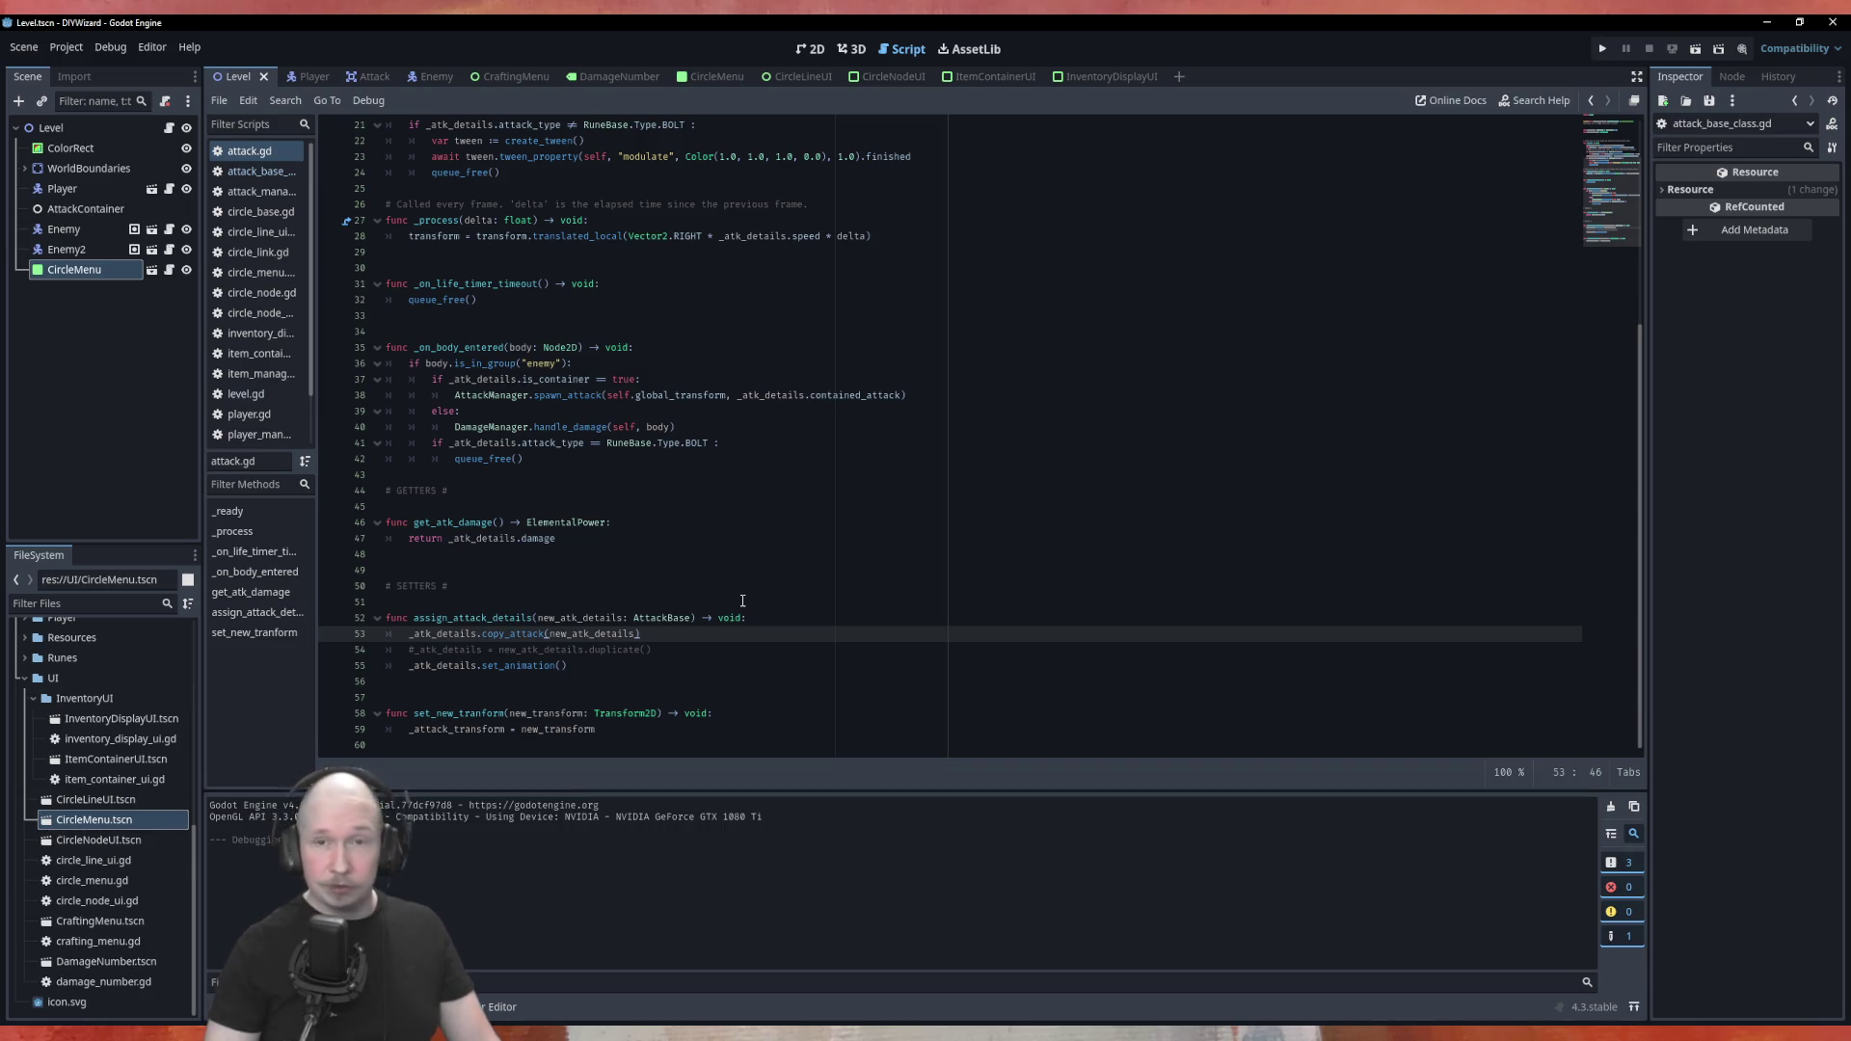
key("ctrl+s")
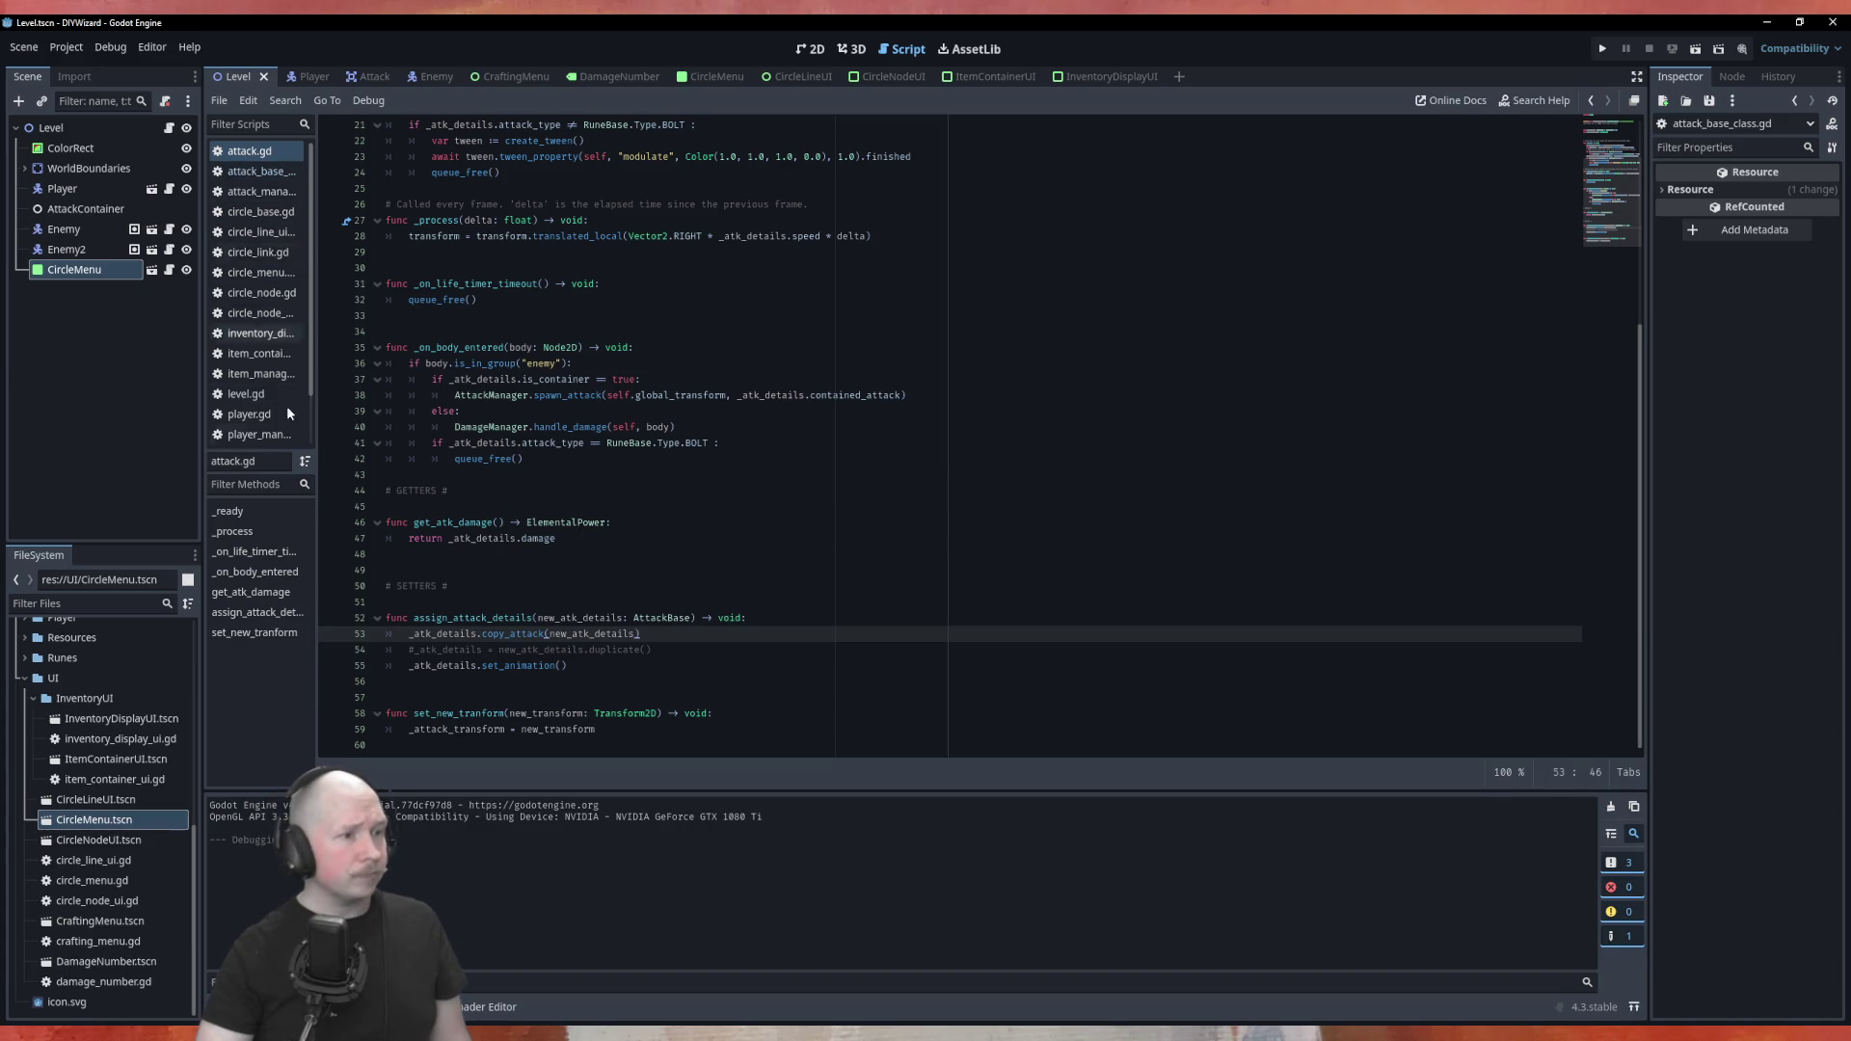
left_click(34, 698)
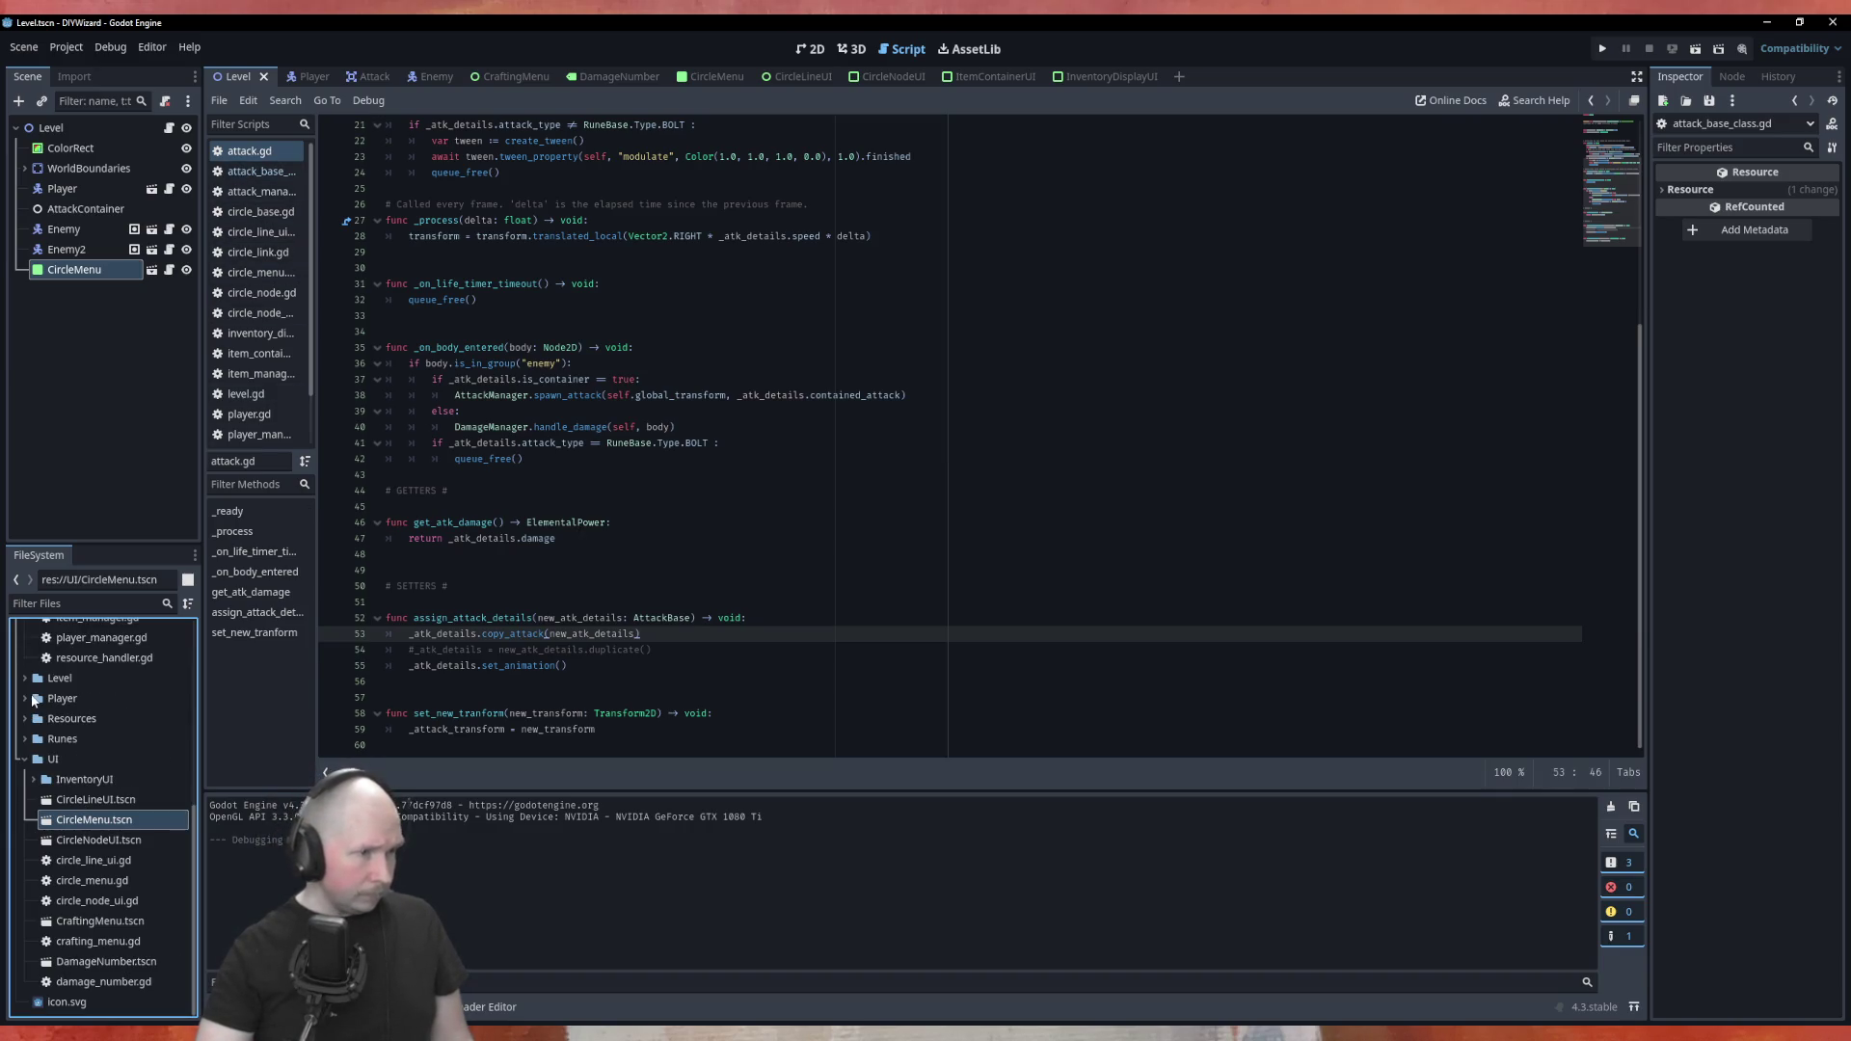
Open damage_manager.gd and jump to the get_elements definition
scroll(97, 752, "up", 5)
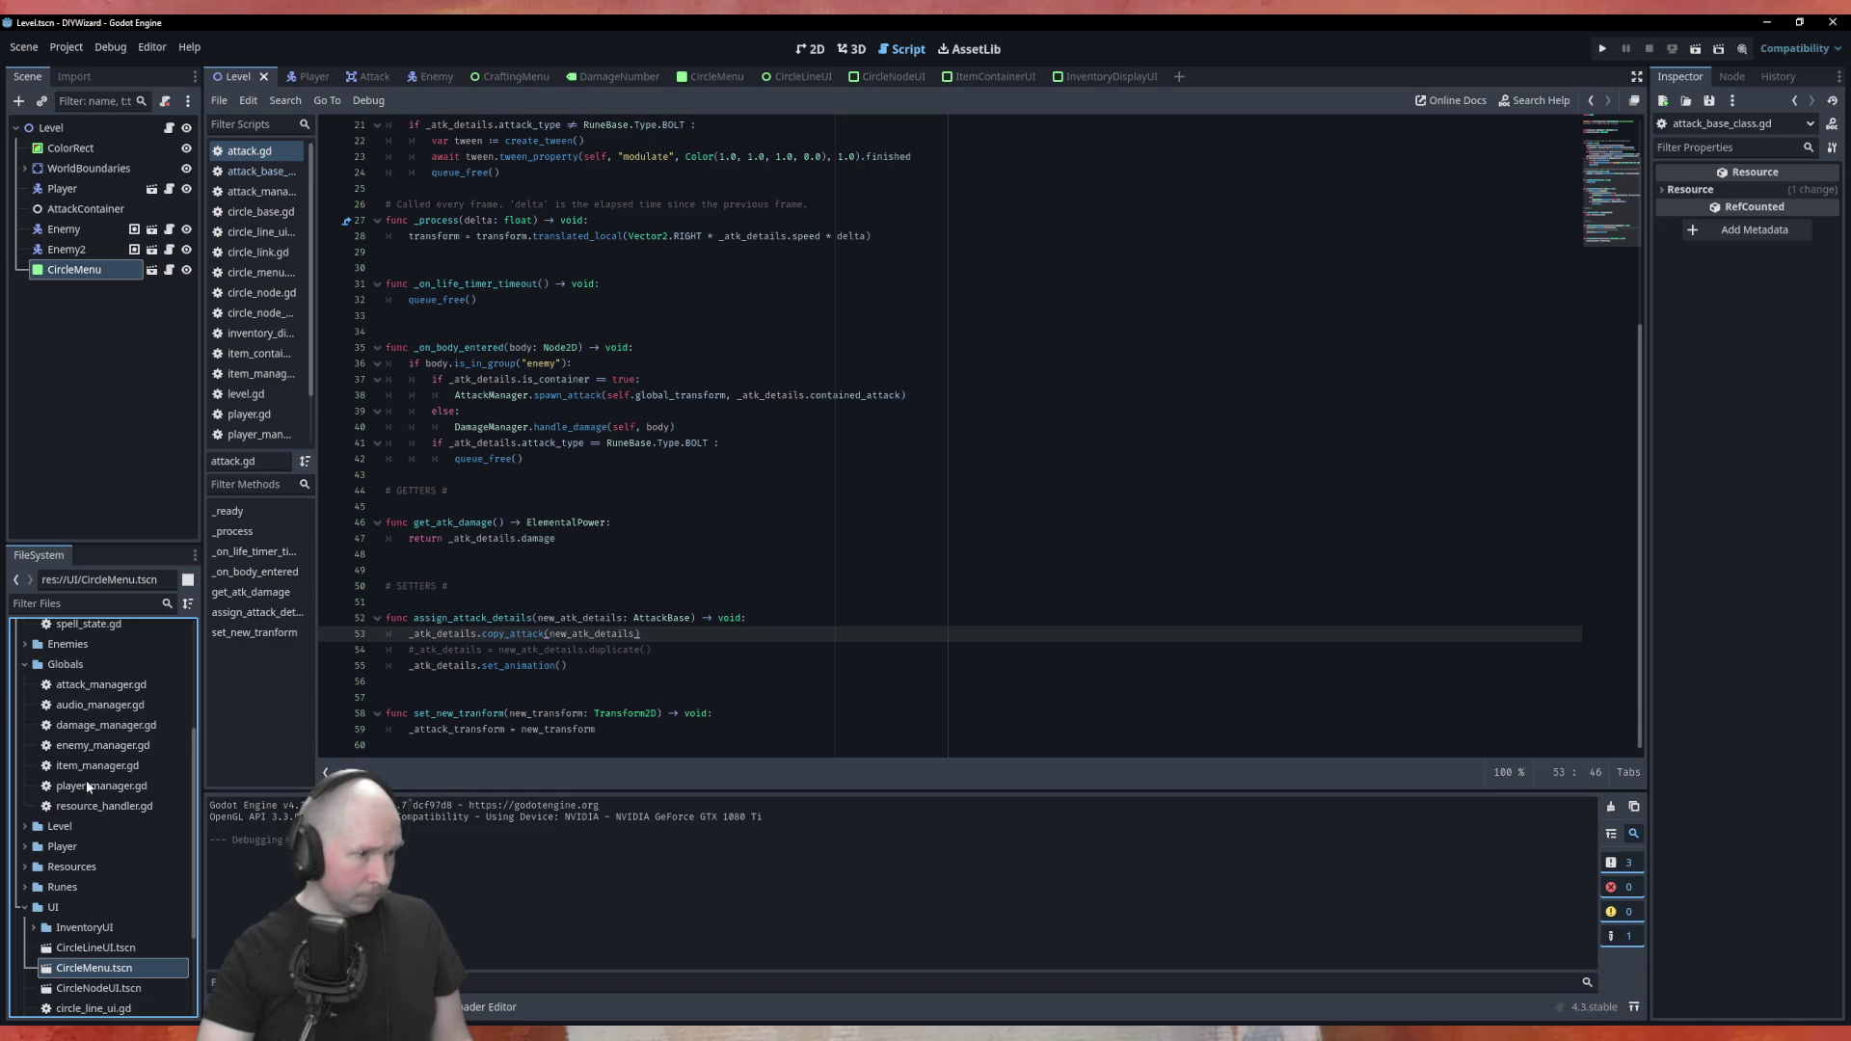
double_click(84, 725)
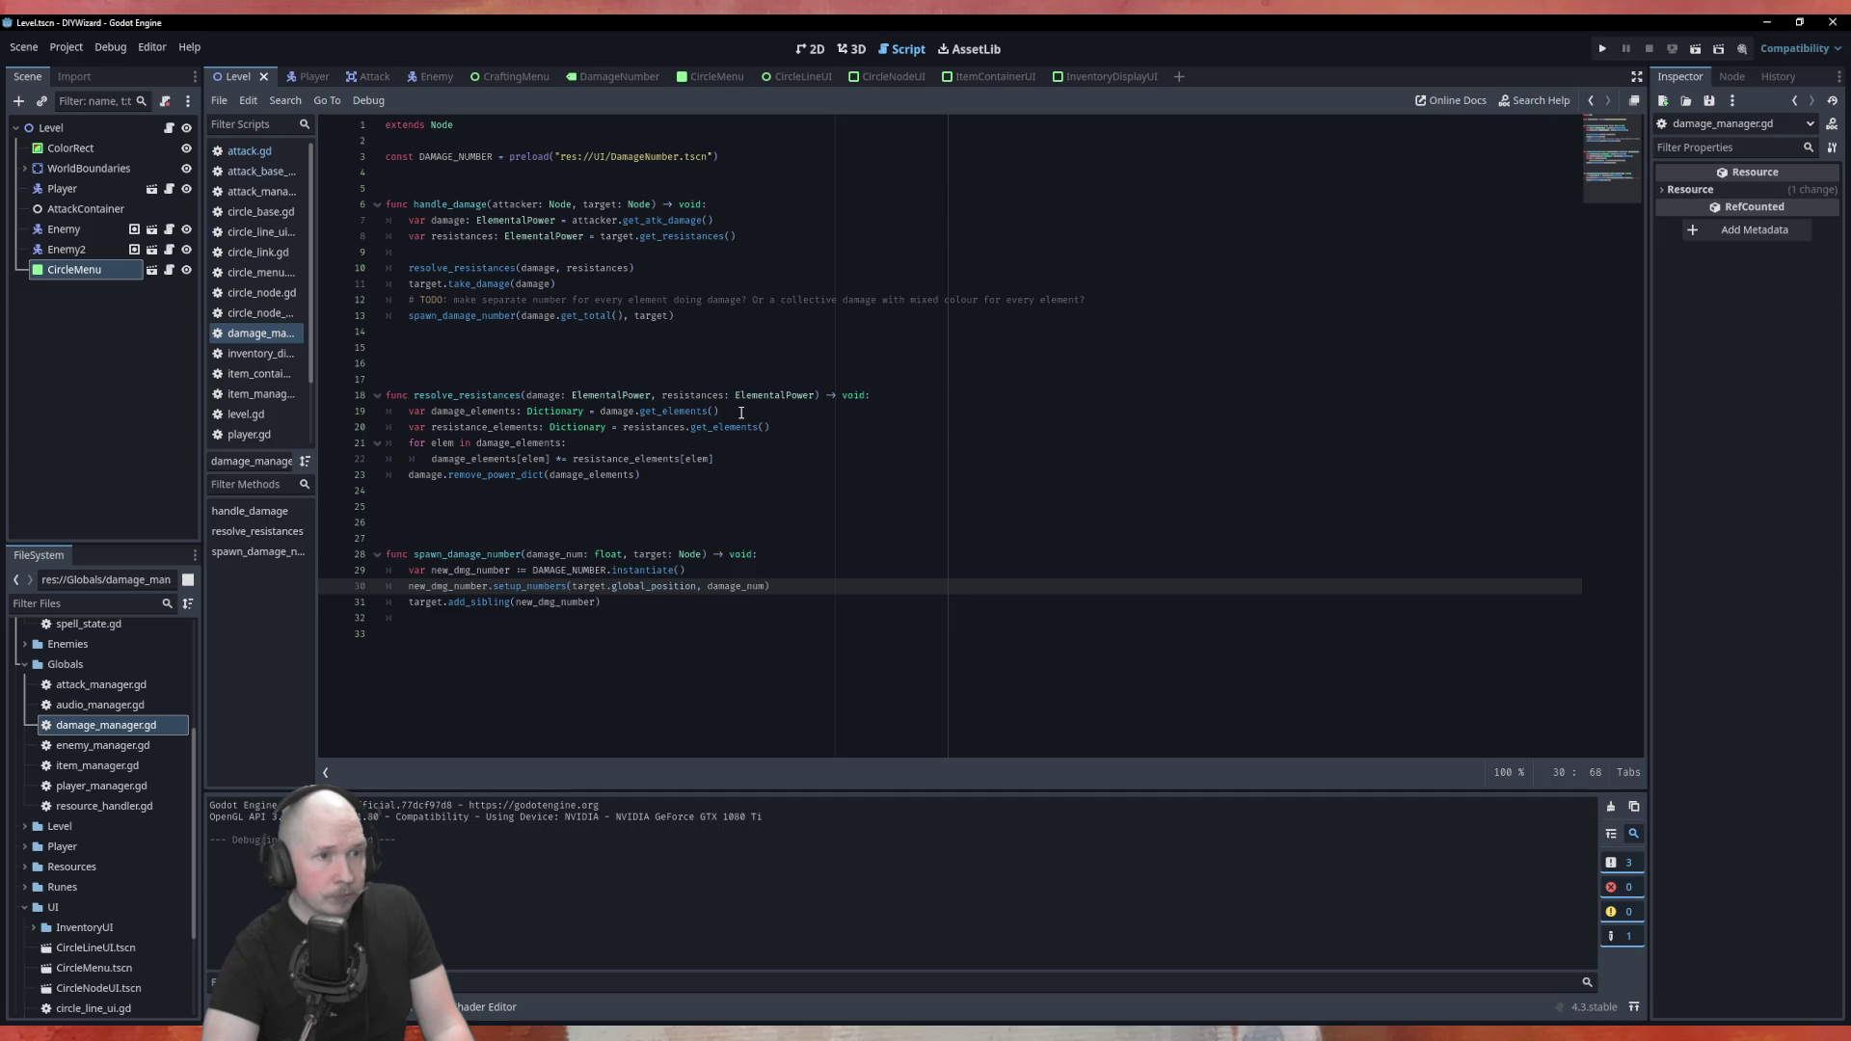
left_click(676, 412, "ctrl")
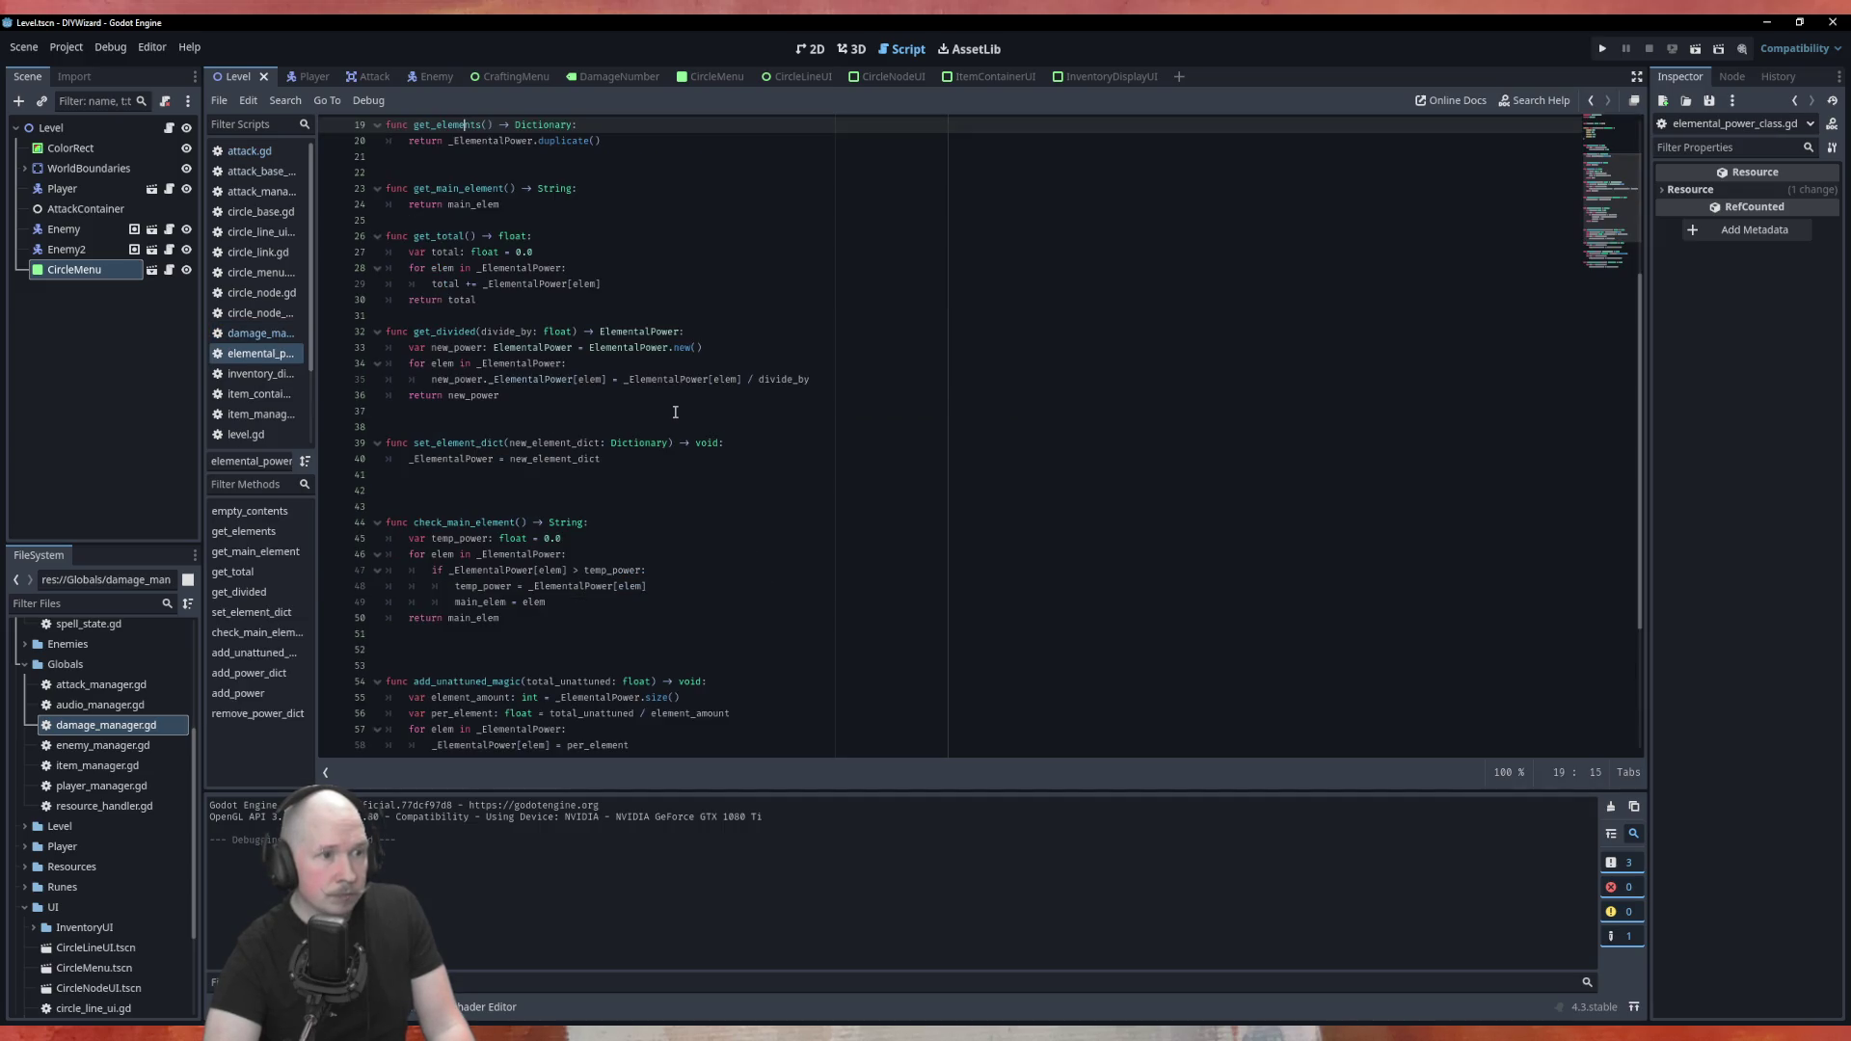
scroll(620, 251, "up", 4)
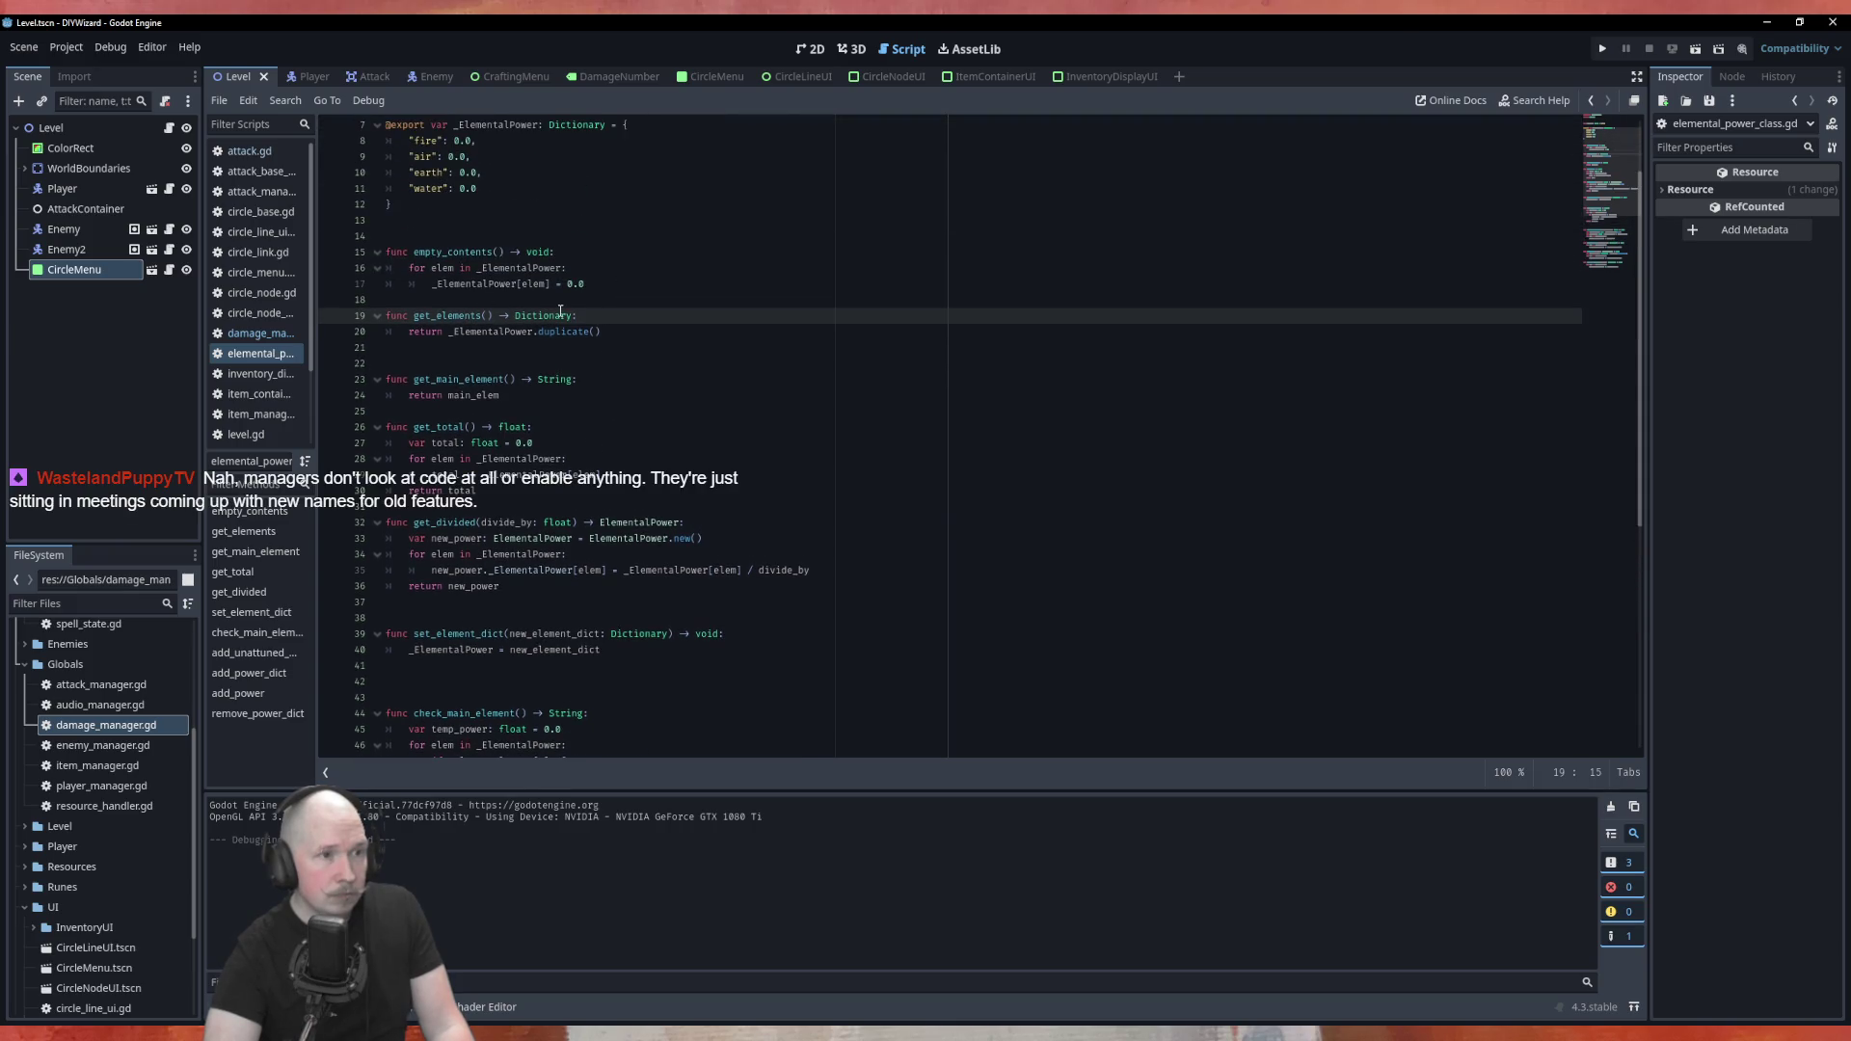
Check where _ElementalPower is used, then go back to damage_manager.gd
double_click(495, 333)
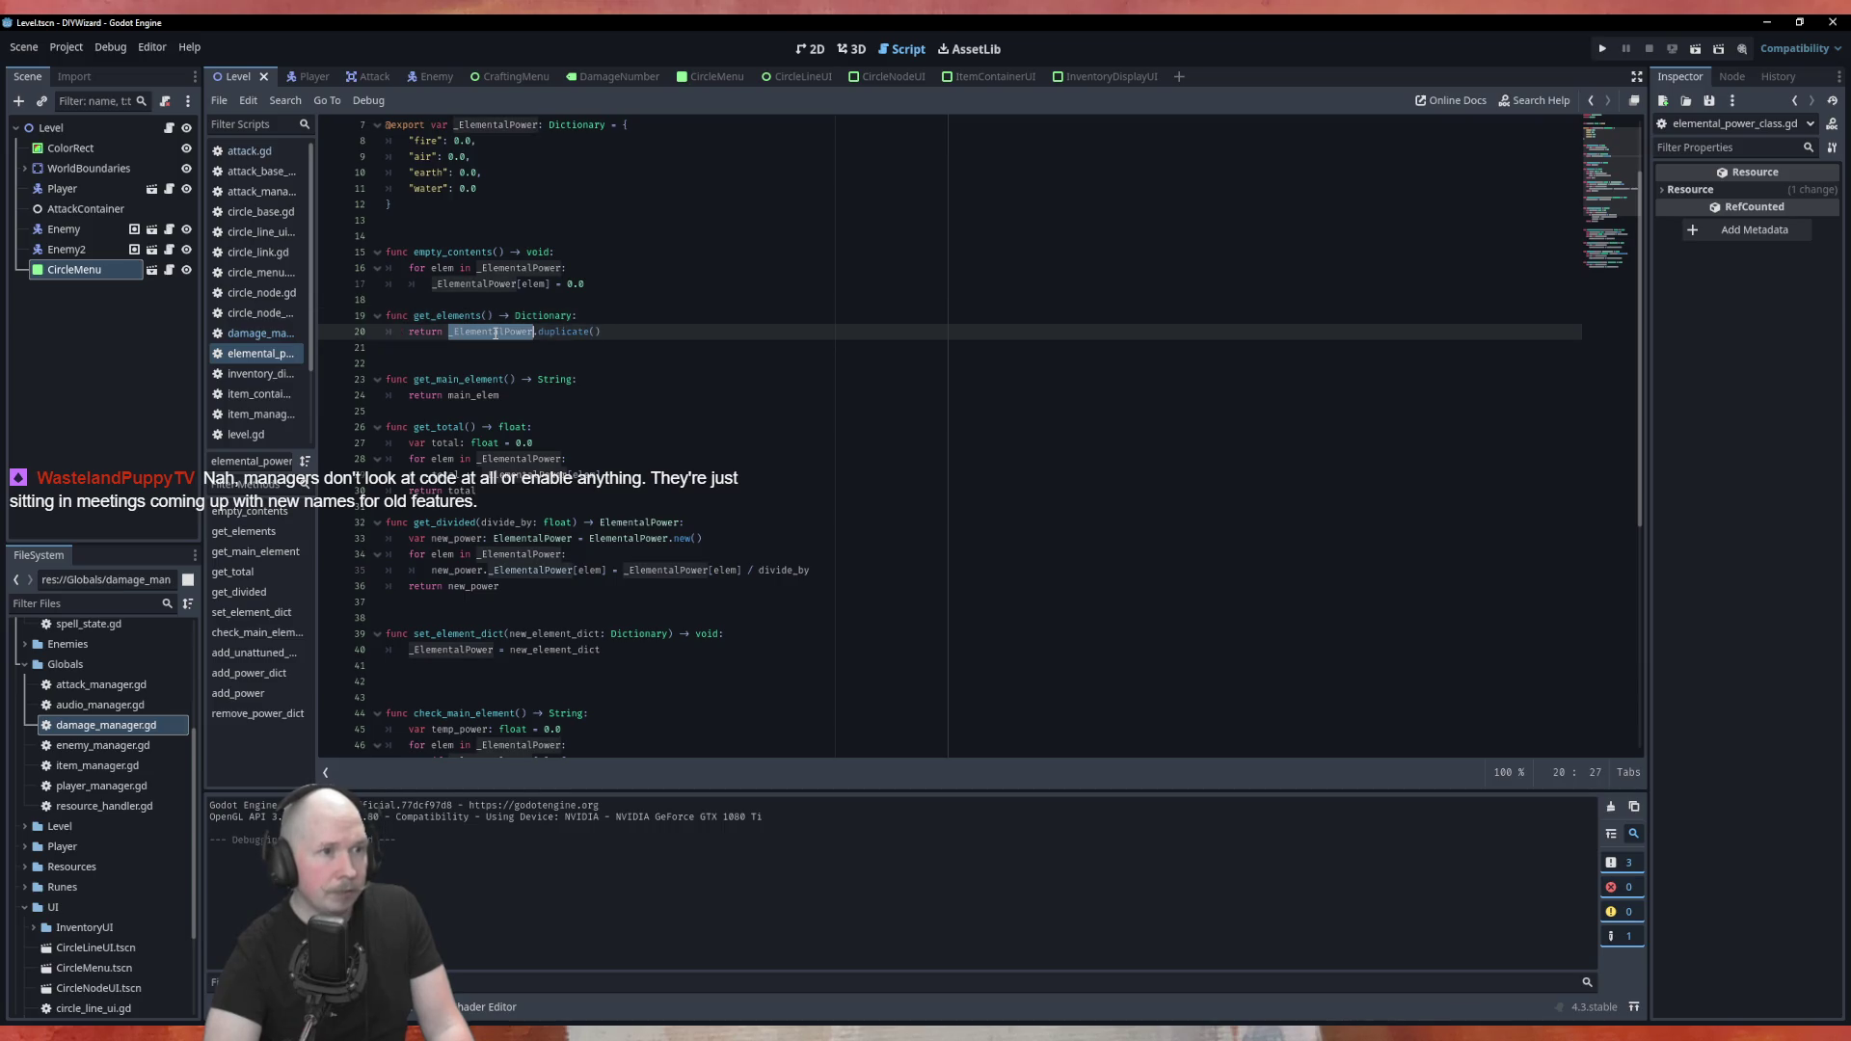
left_click(602, 332)
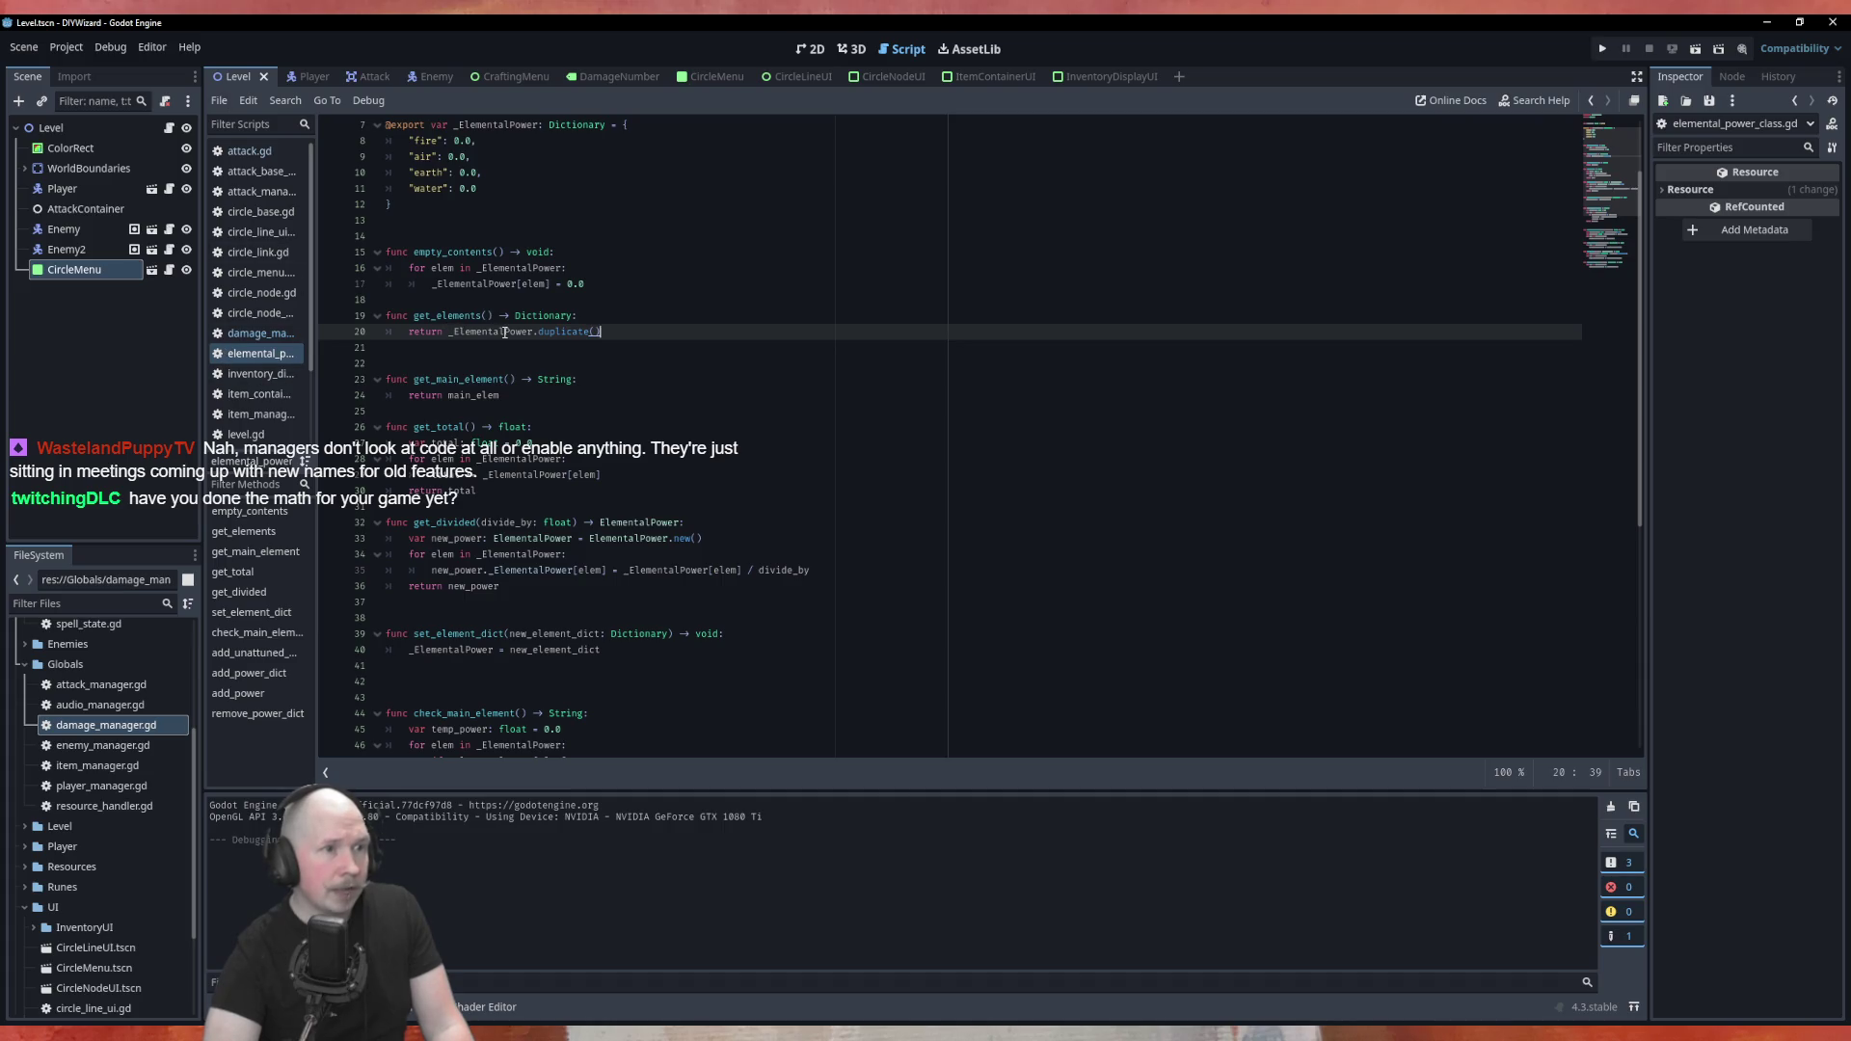
scroll(504, 333, "up", 2)
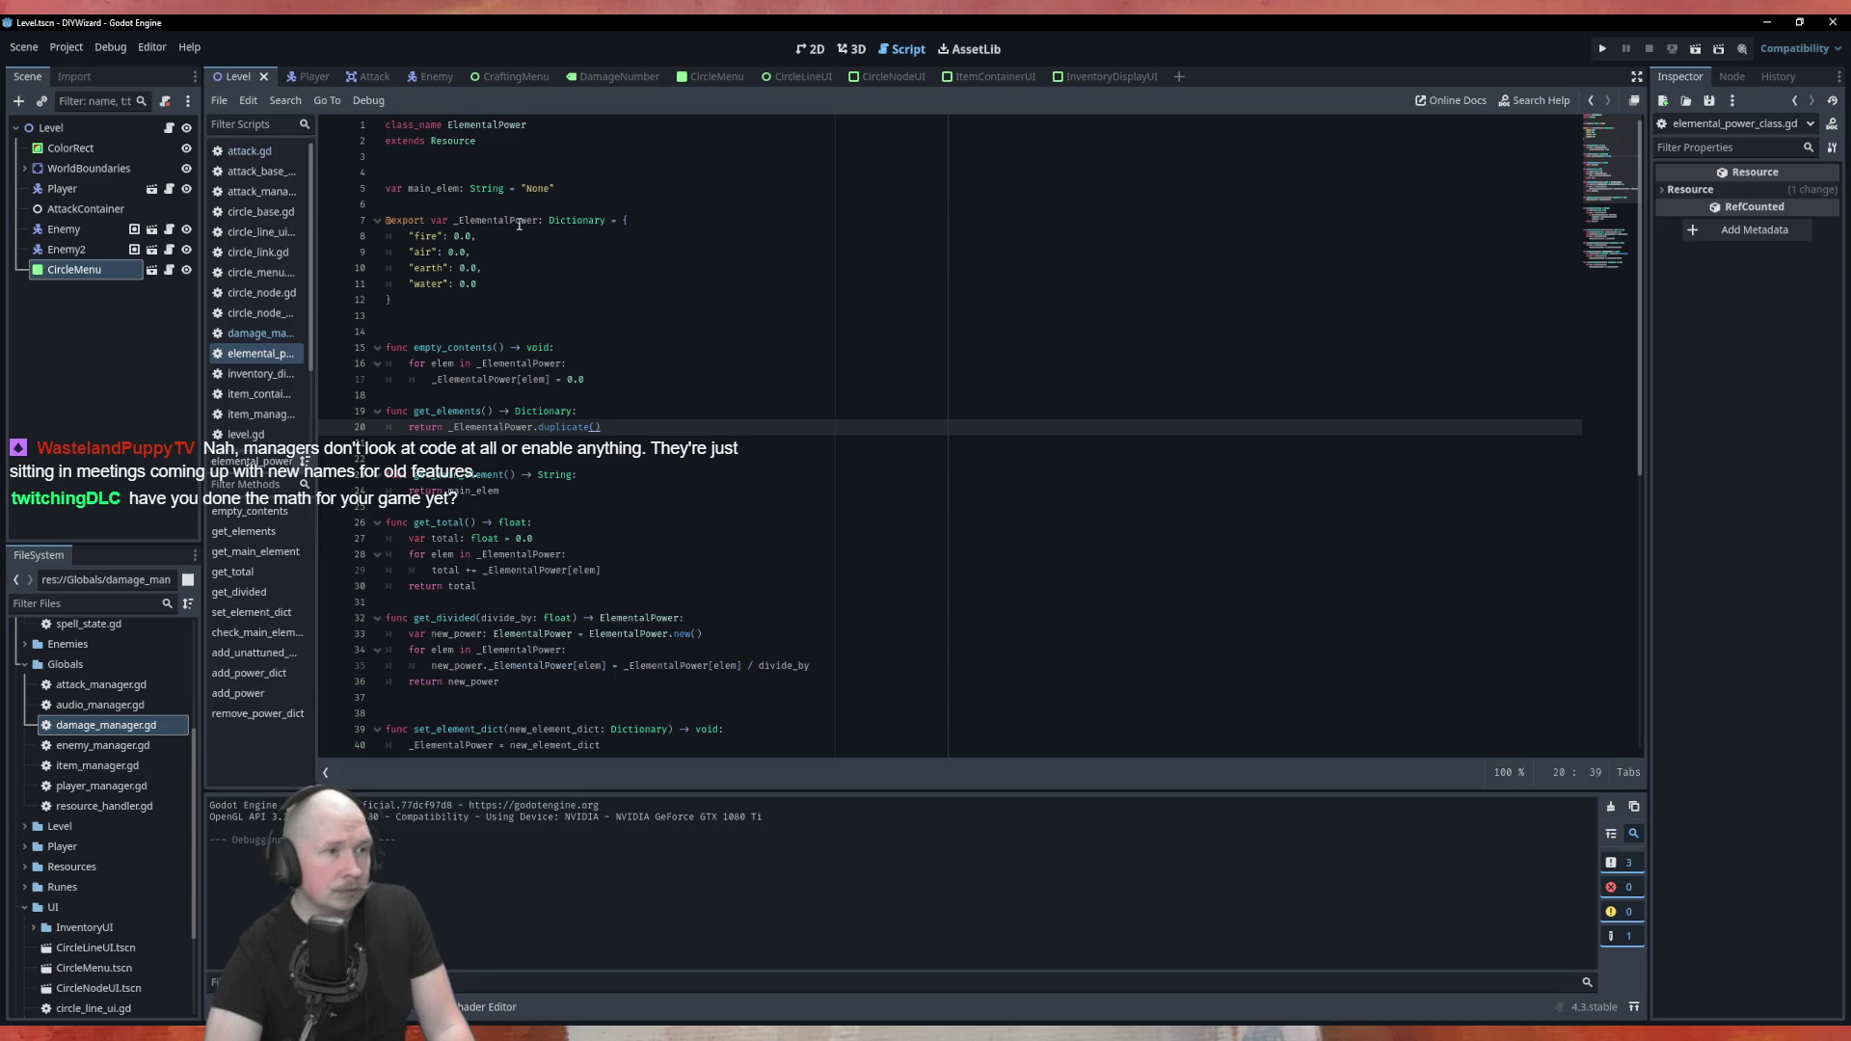
left_click(253, 333)
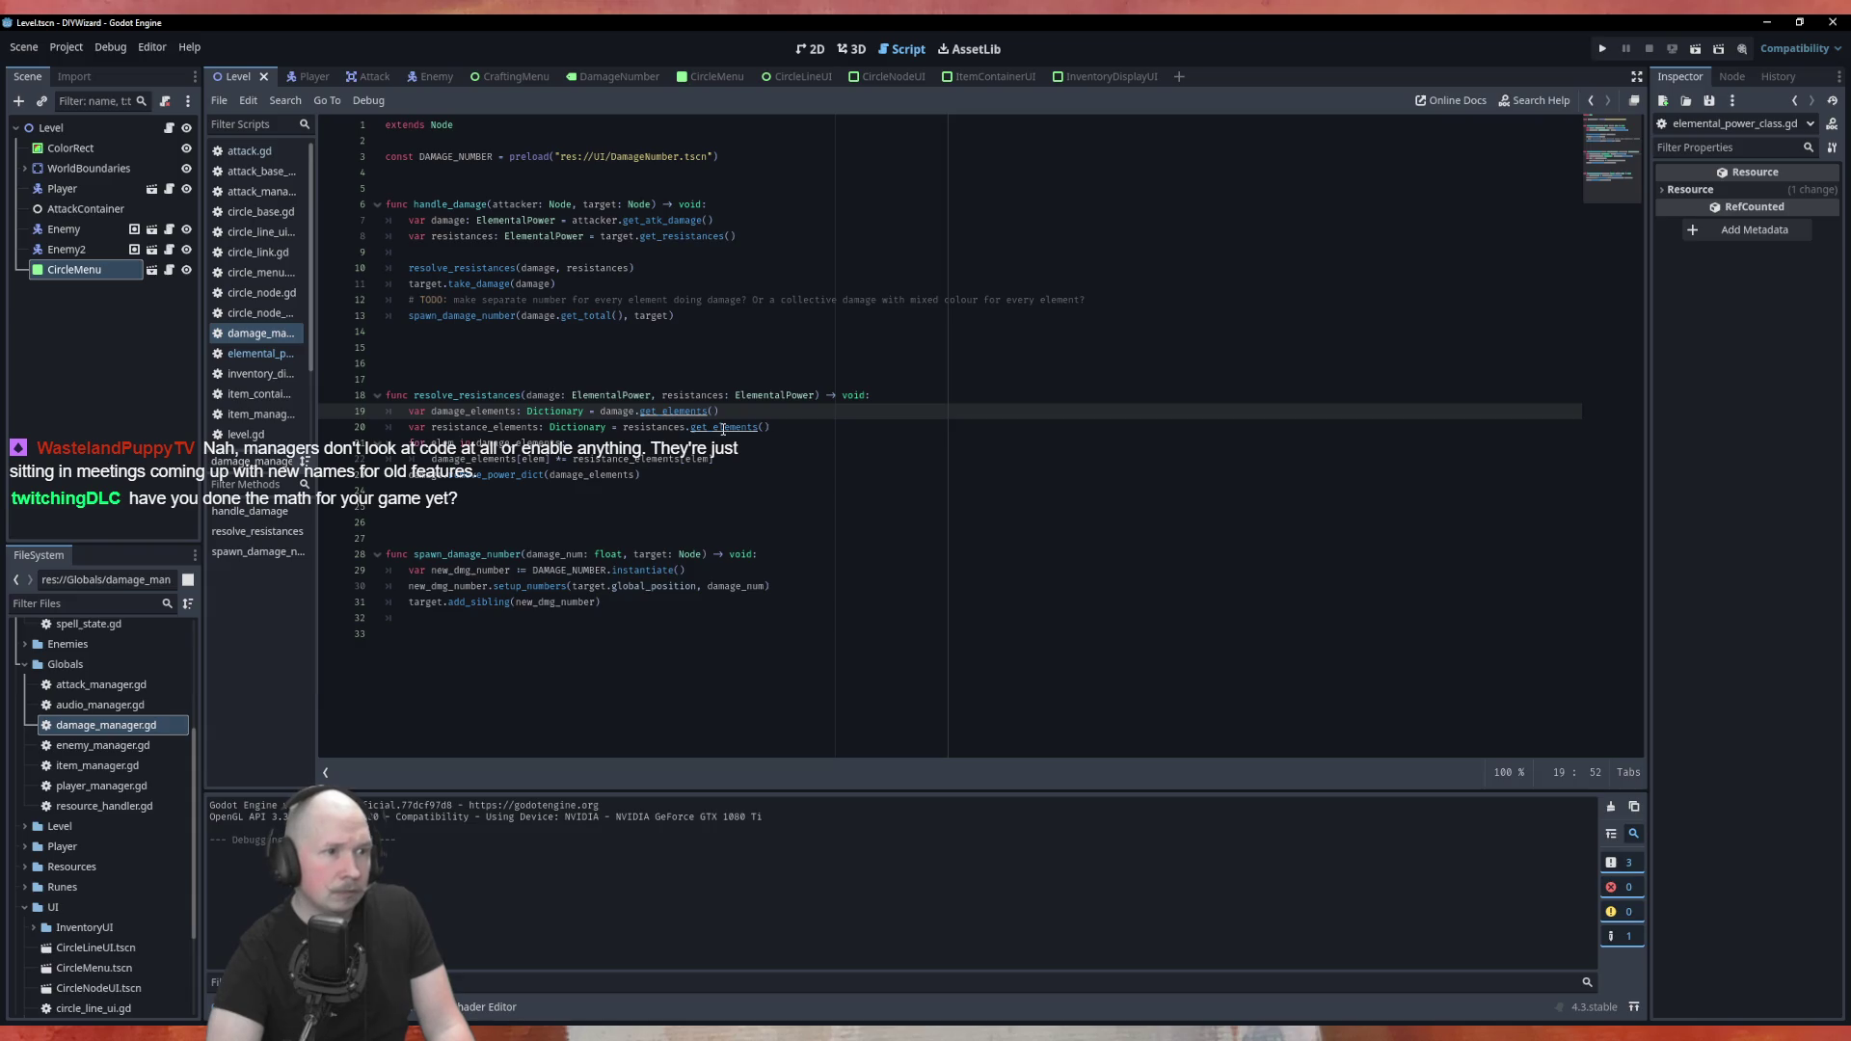
Trace damage_elements, the damage parameter and get_atk_damage in handle_damage, then switch to attack.gd
double_click(506, 414)
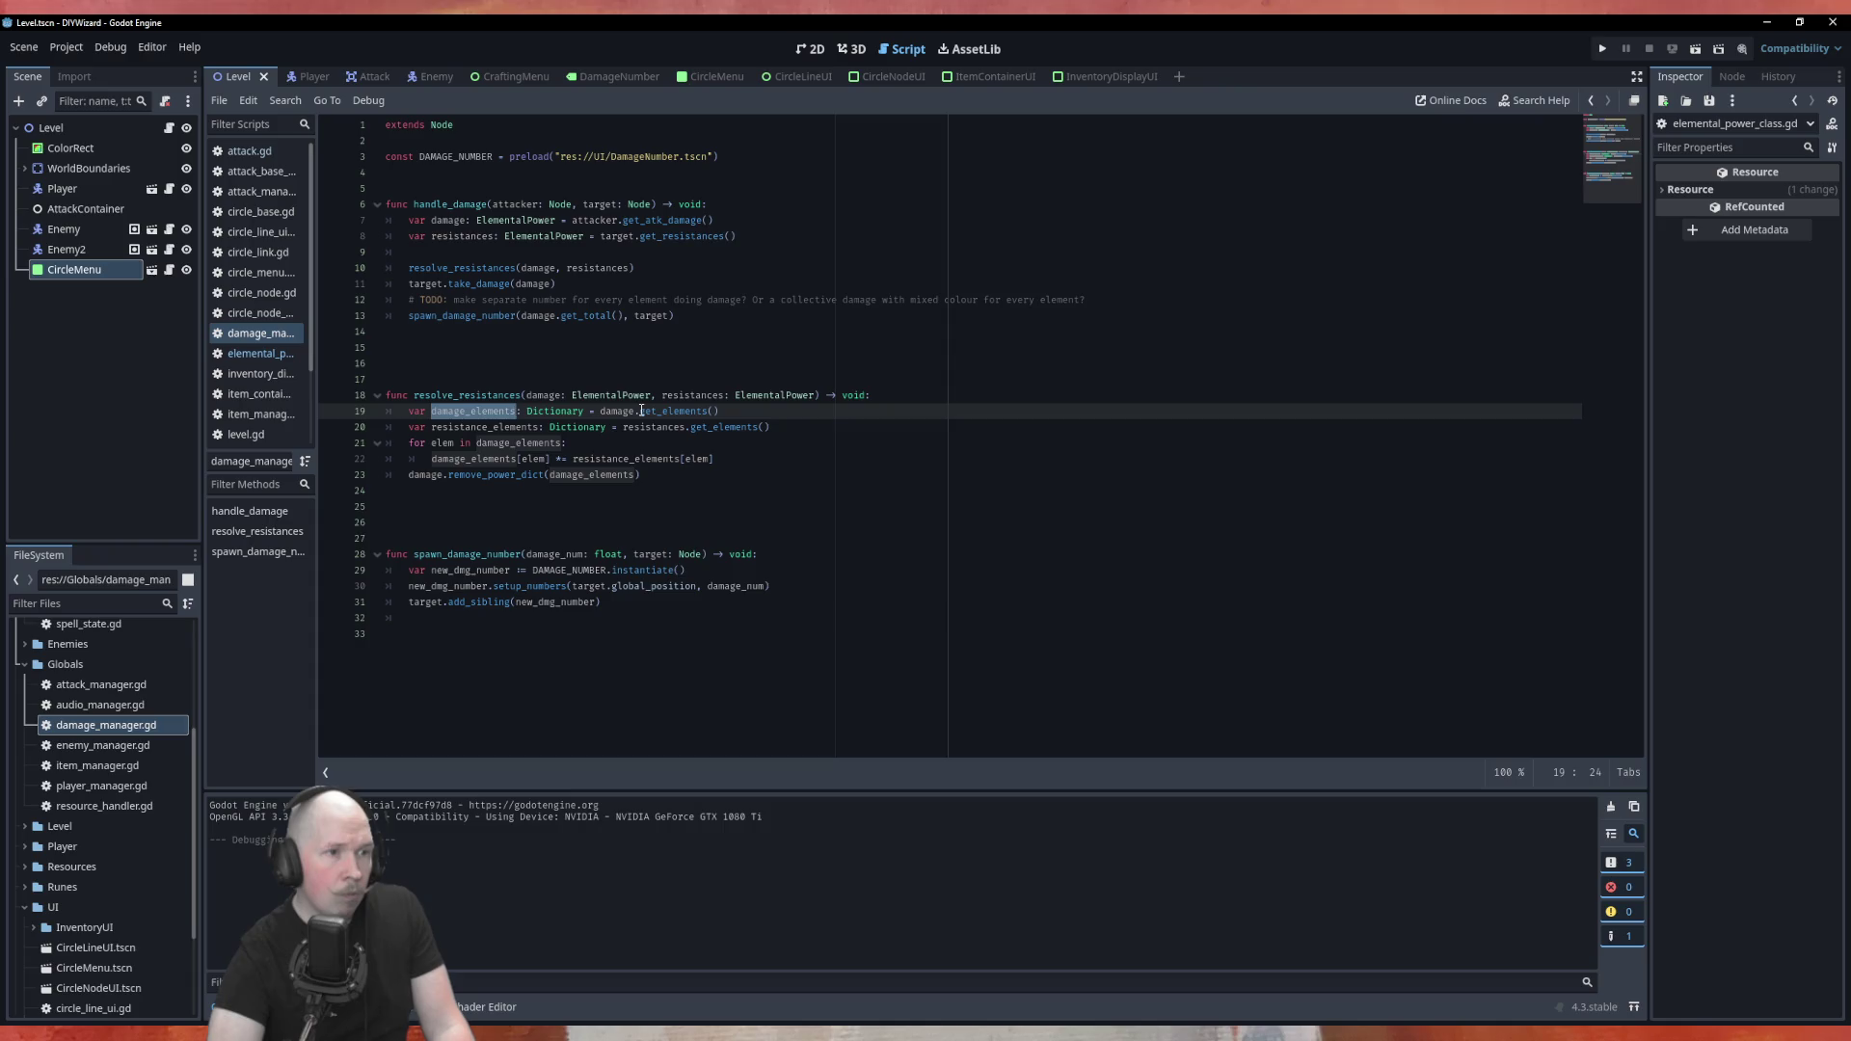
left_click(539, 396)
key("ctrl")
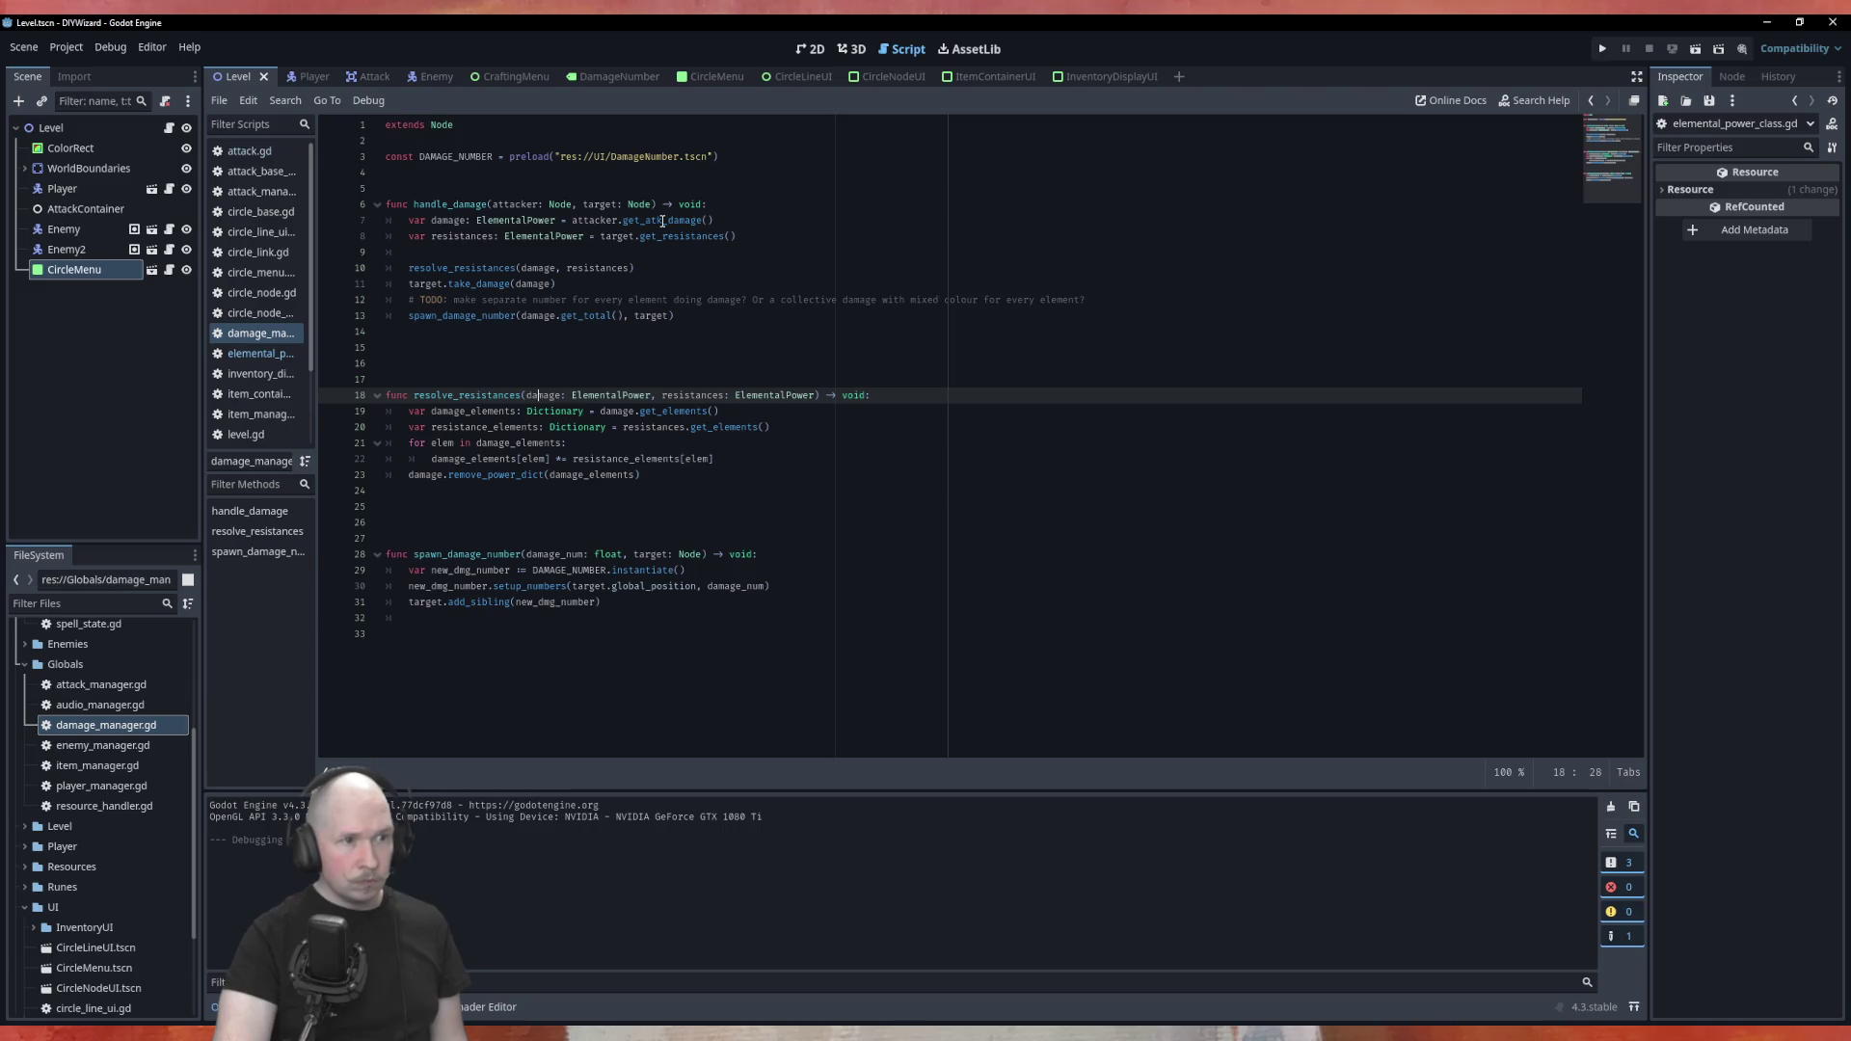
left_click(655, 221)
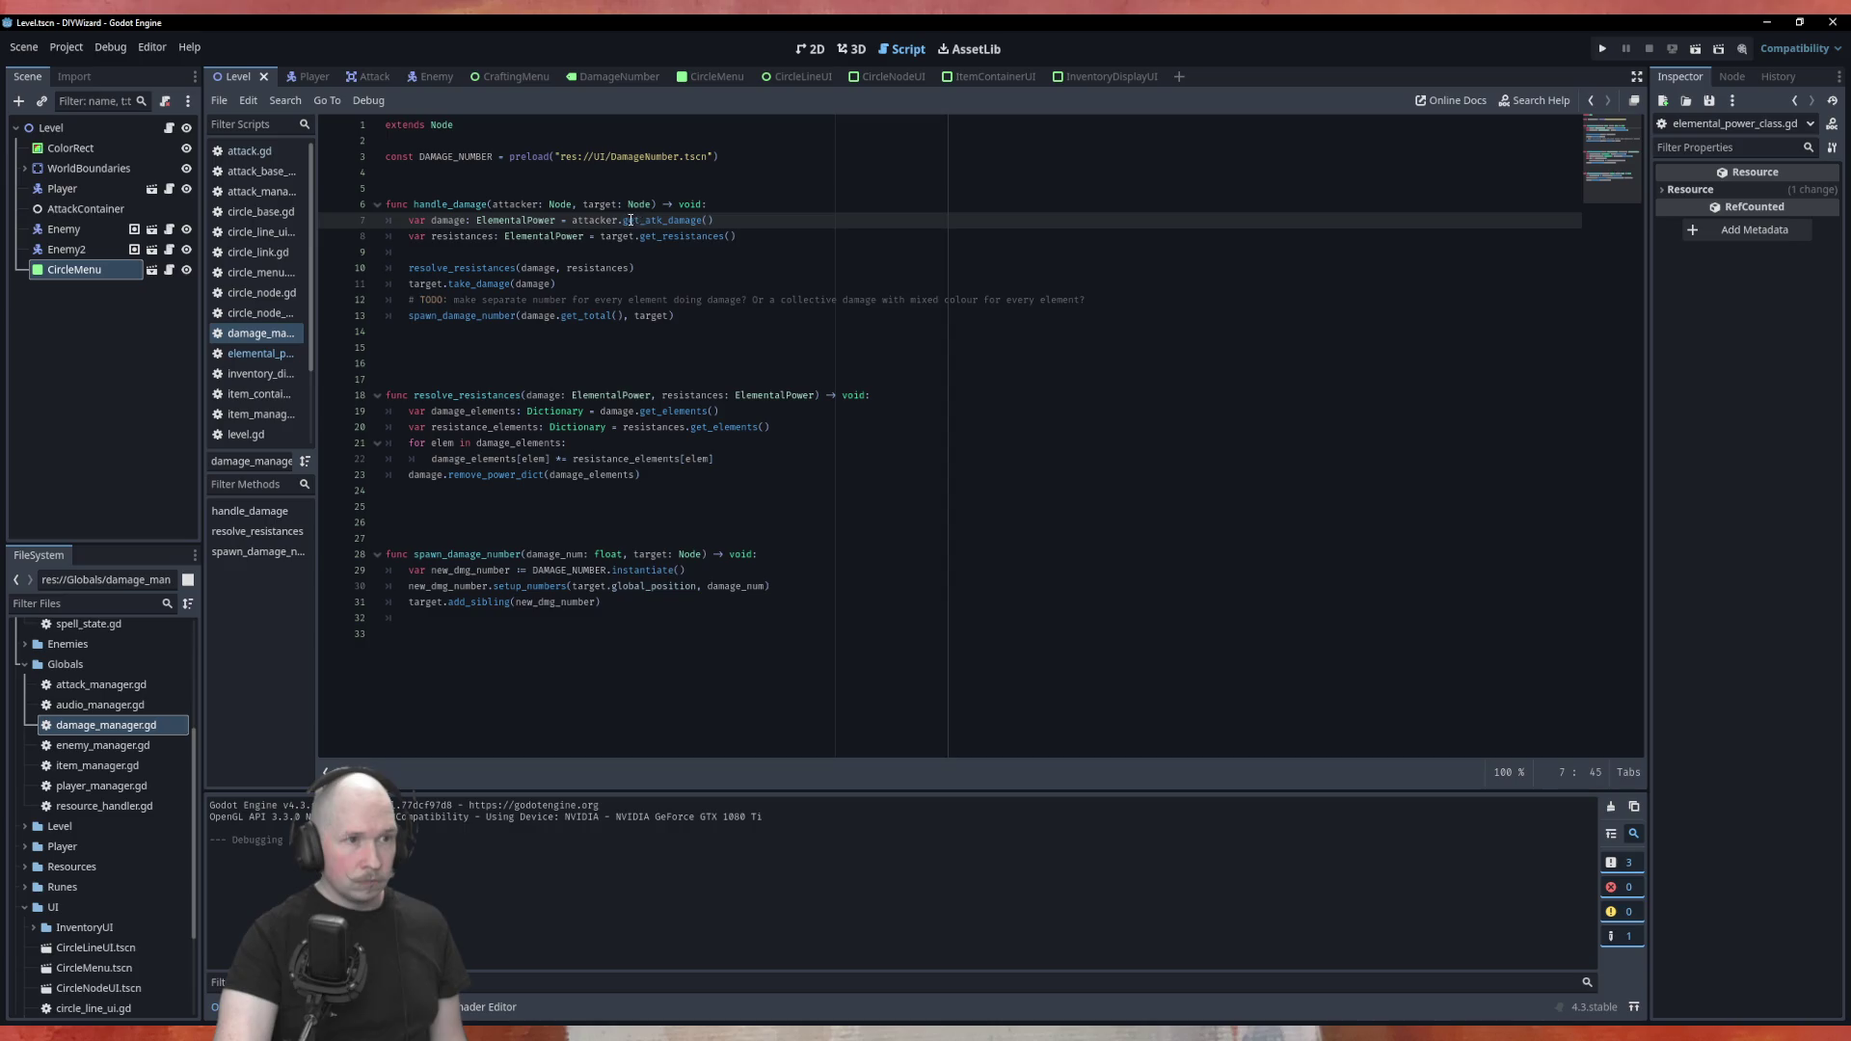
left_click(248, 152)
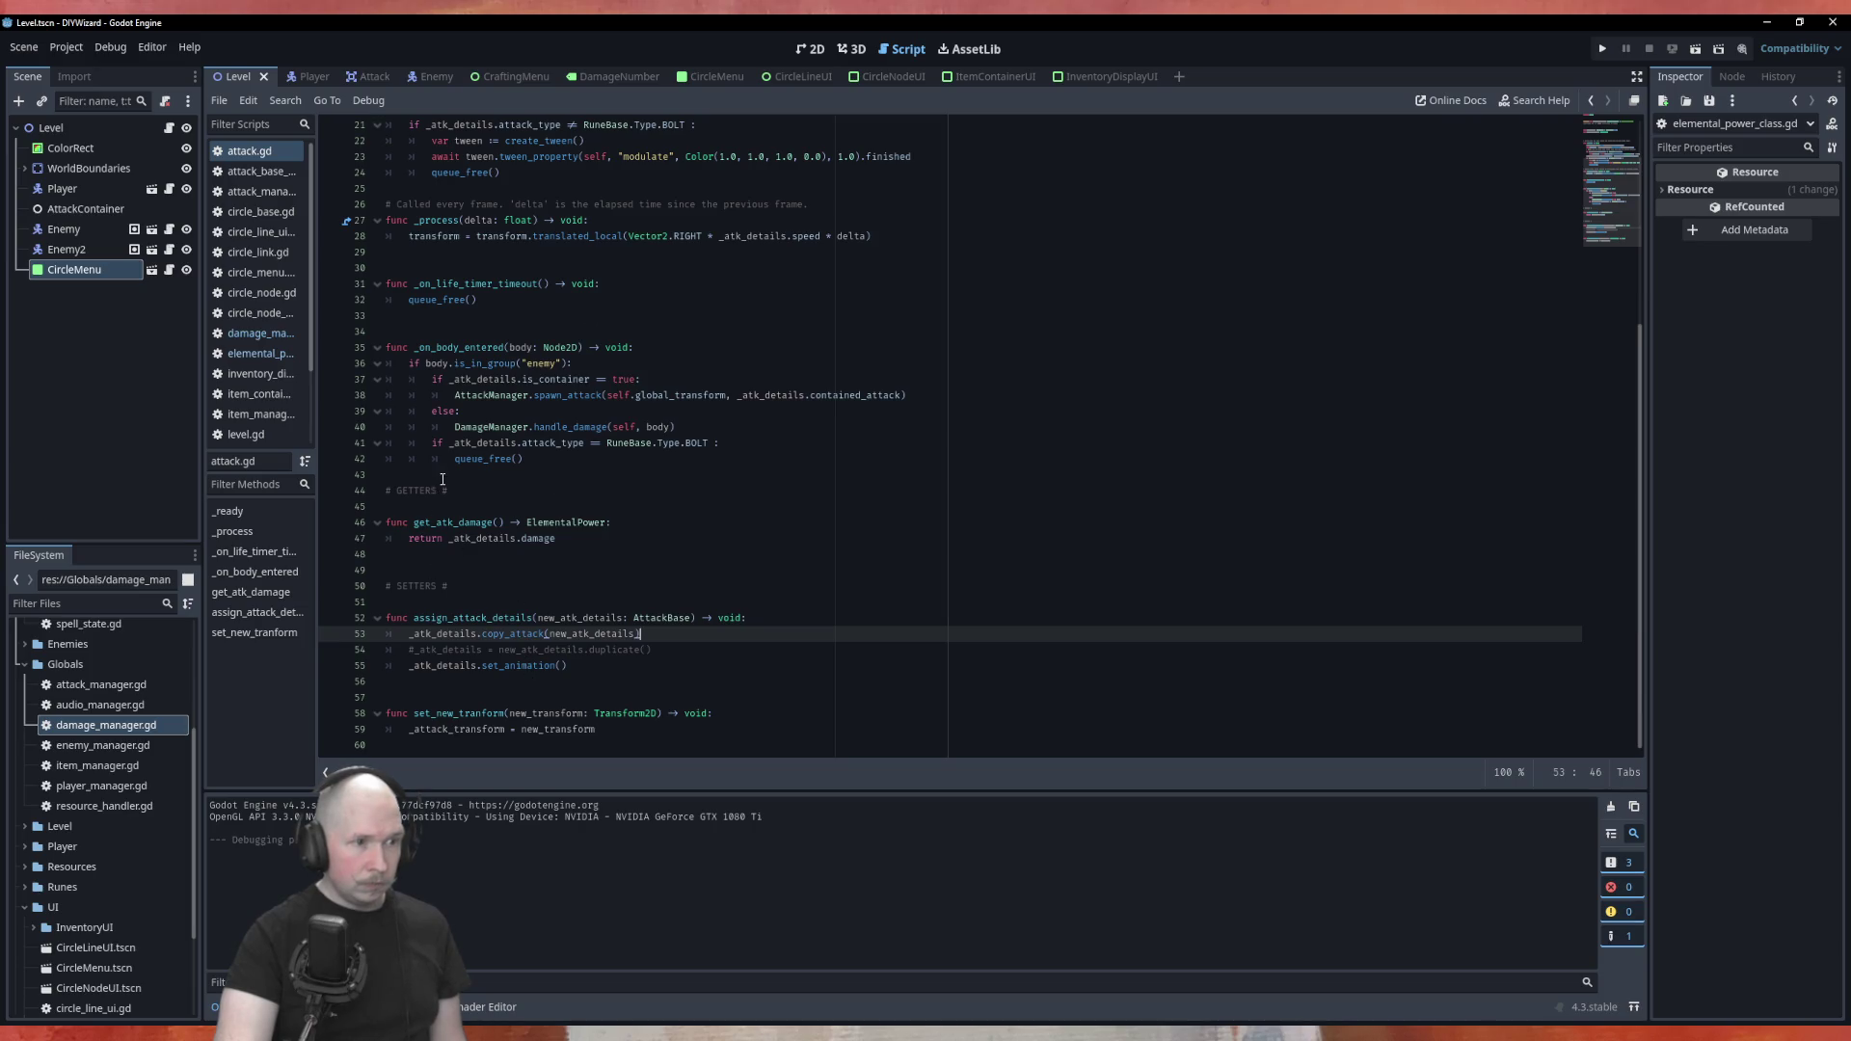
Make get_atk_damage return _atk_details.damage.duplicate() on line 47, then save and run
left_click(564, 542)
type(".du")
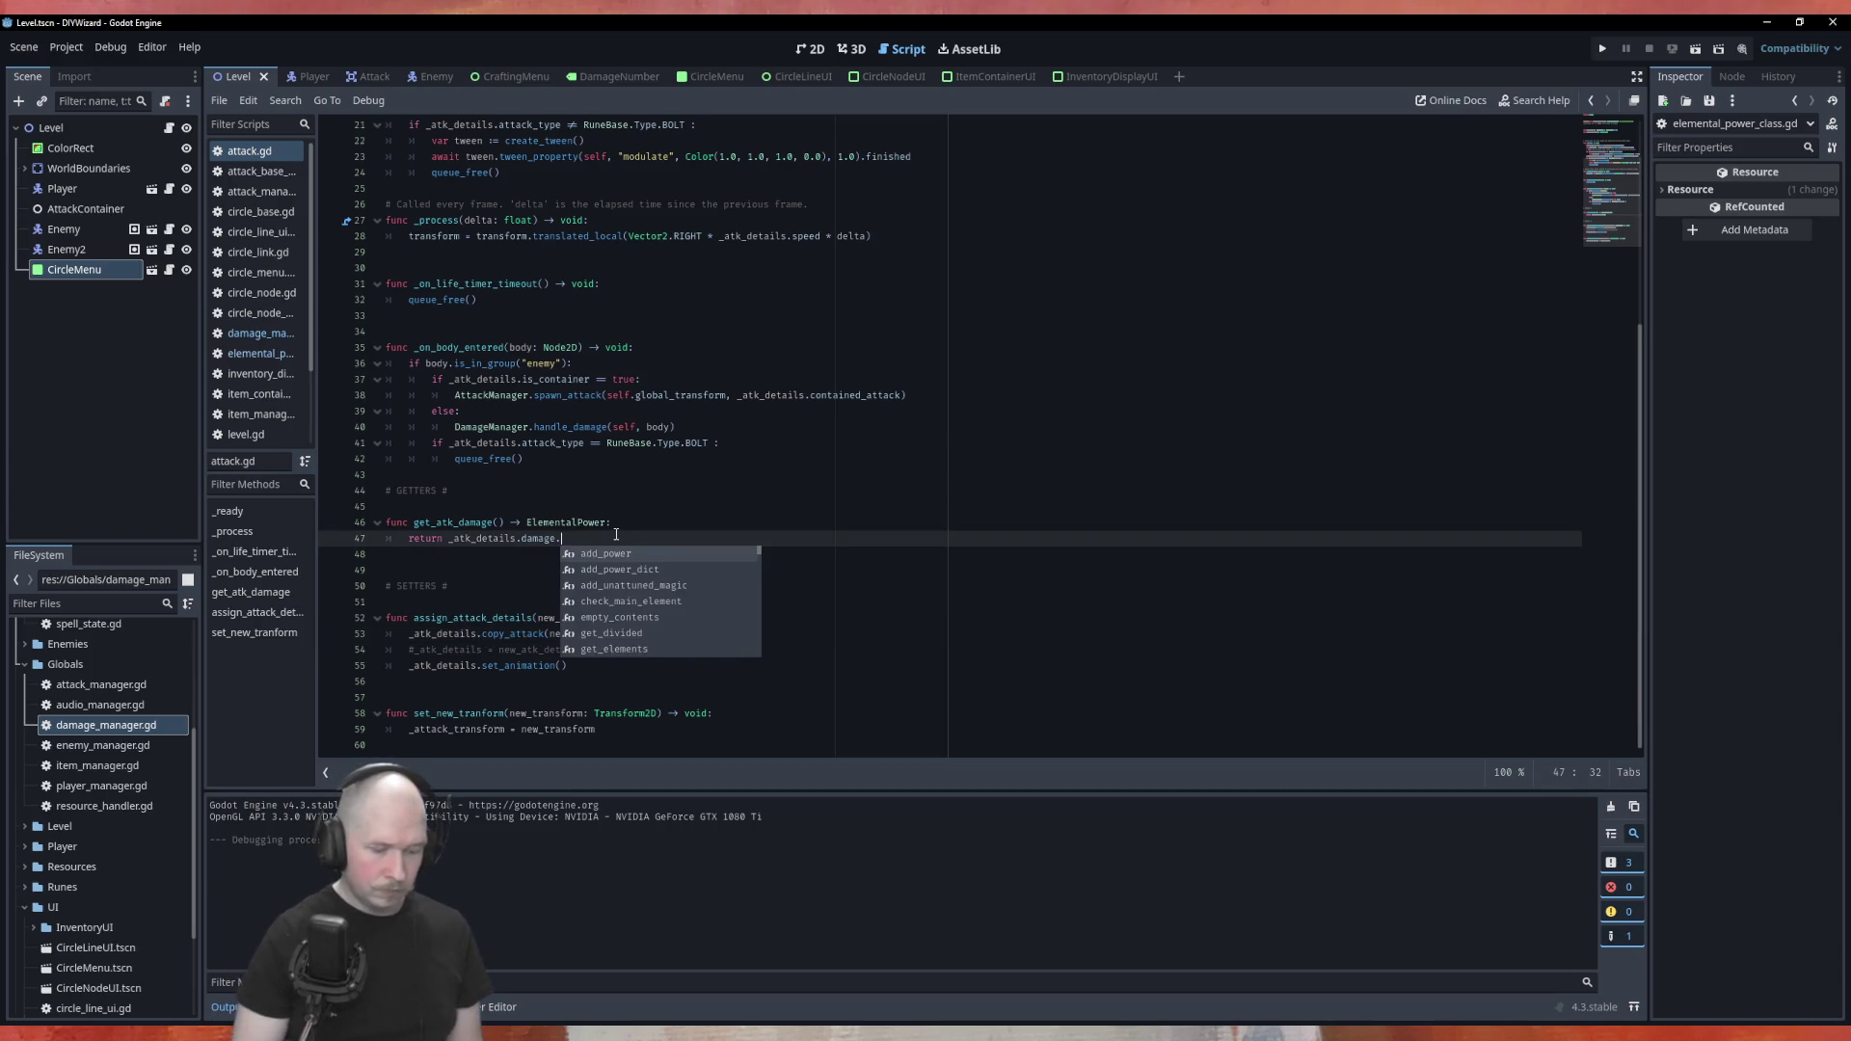
key("Return")
key("ctrl+s")
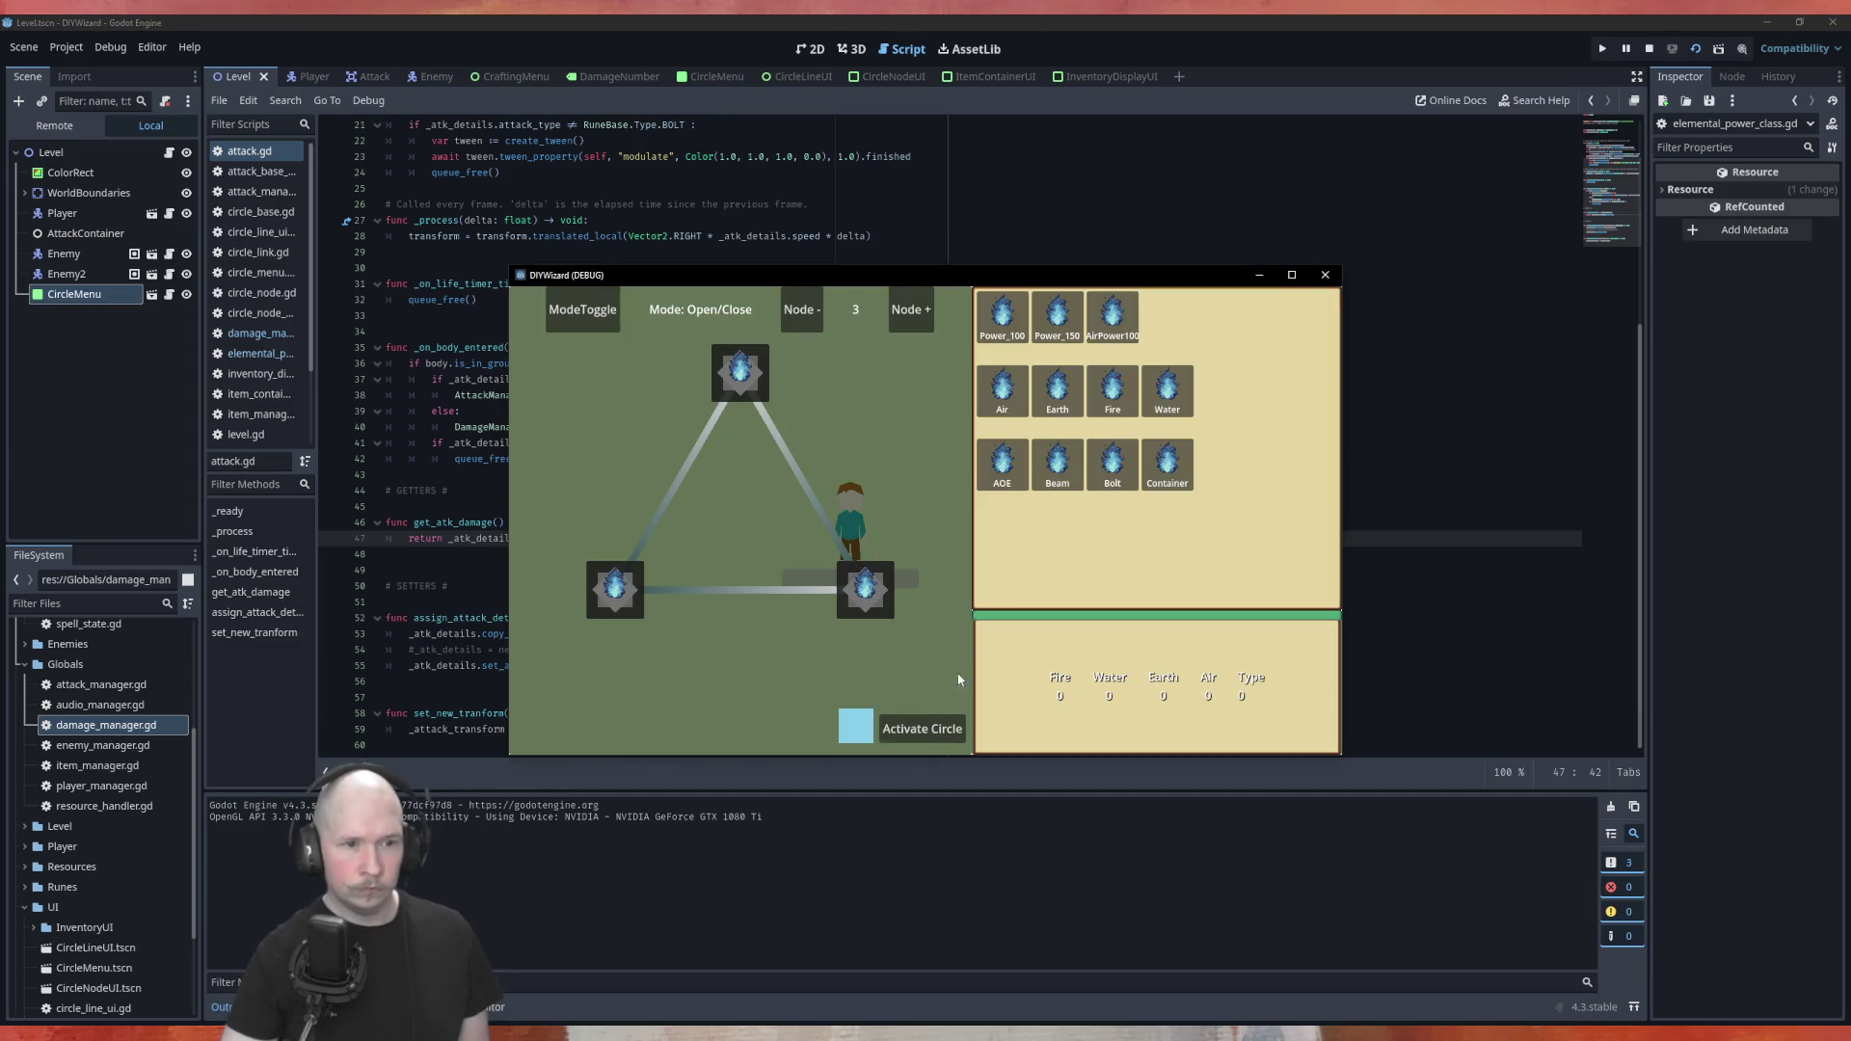
Build and activate a Power_100, Fire and Bolt circle, then cast fireballs at the red blocks
left_click_drag(1020, 329, 741, 378)
left_click_drag(1112, 390, 861, 585)
mouse_move(1112, 465)
left_mouse_down()
mouse_move(675, 617)
mouse_move(617, 590)
left_mouse_up()
left_click(922, 729)
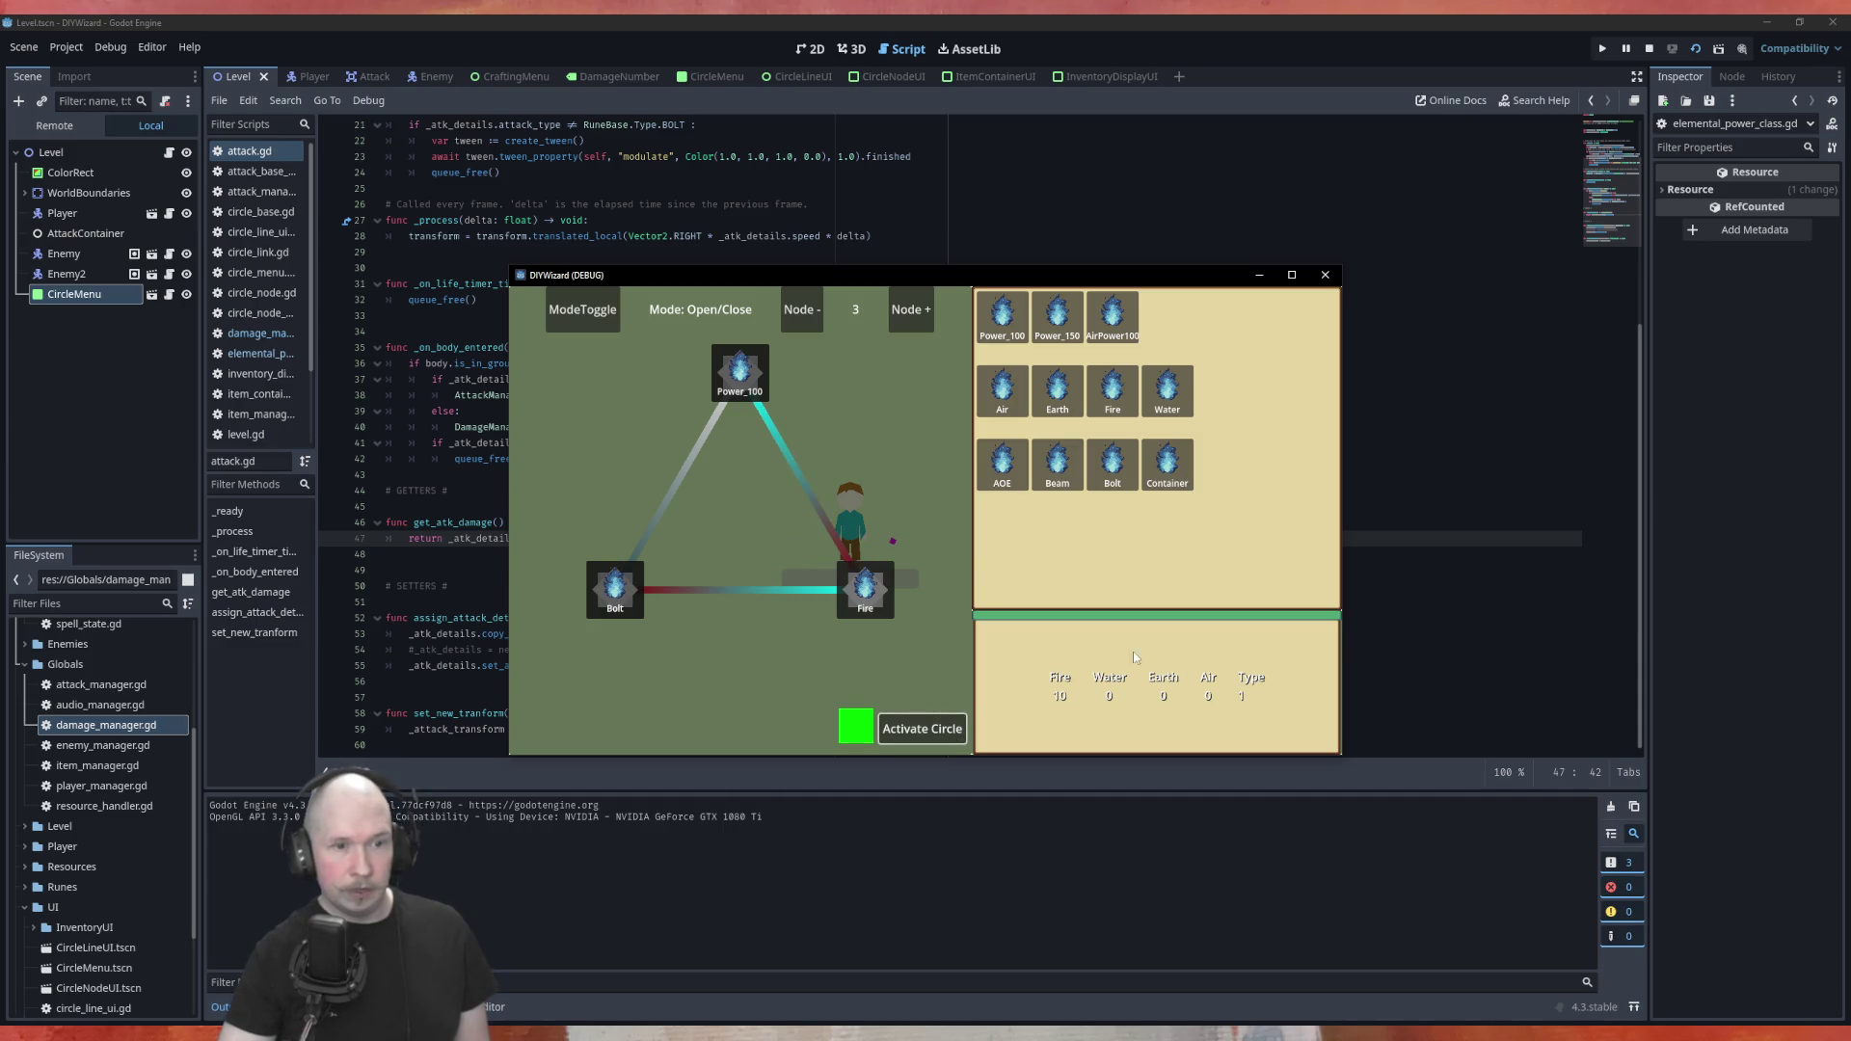
key("Tab")
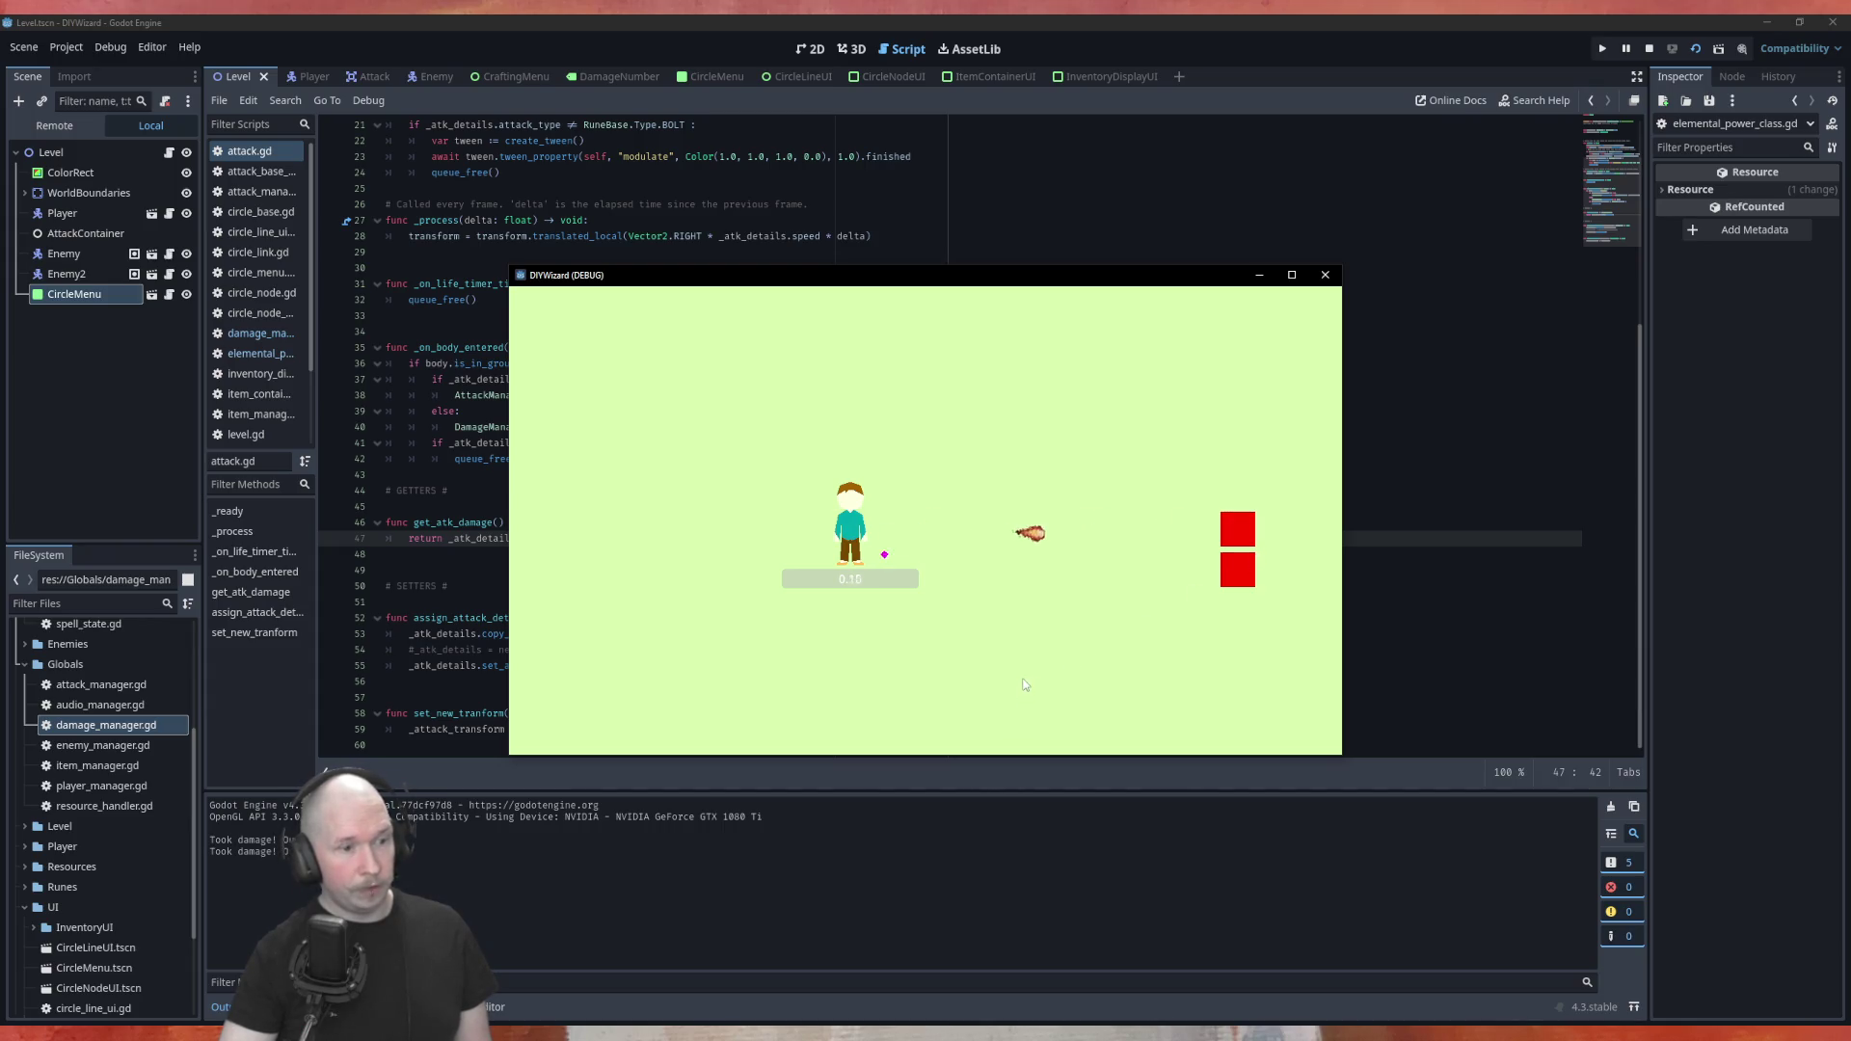
key("d")
key("d")
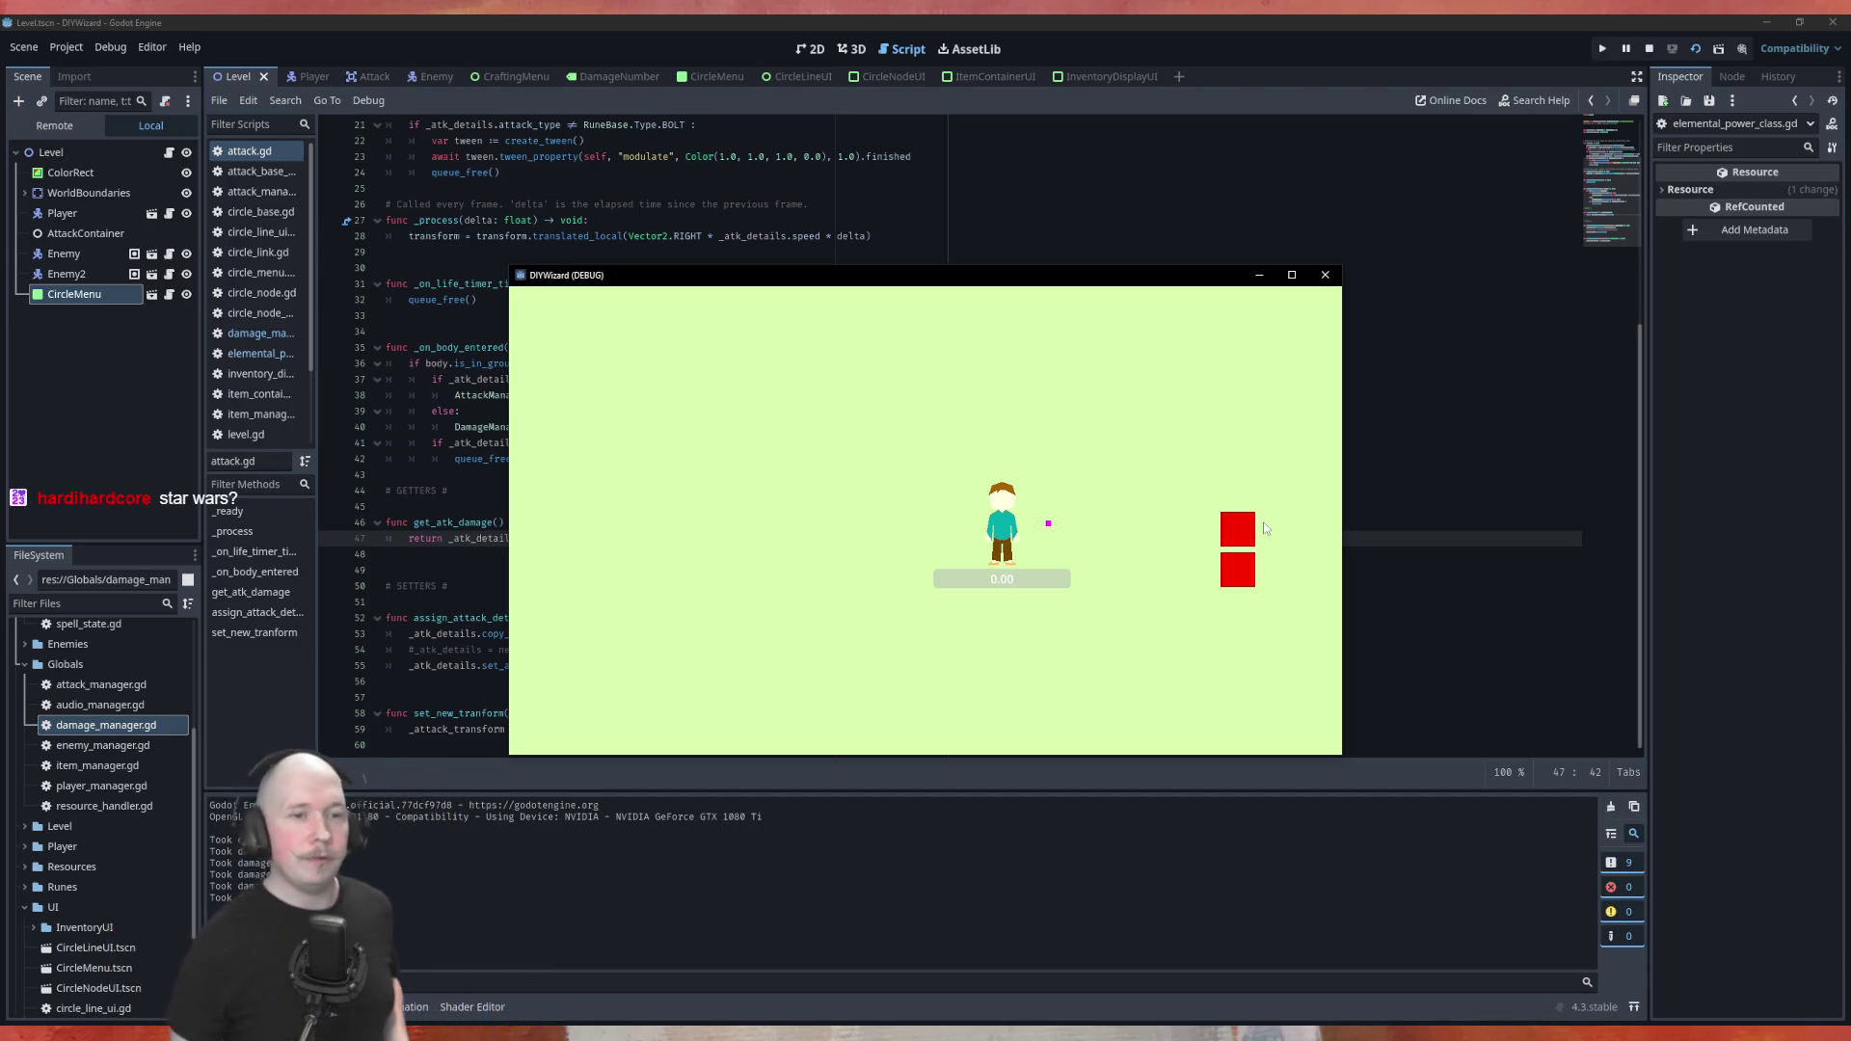
Swap Fire for Earth in the circle, activate it, and test again
key("Tab")
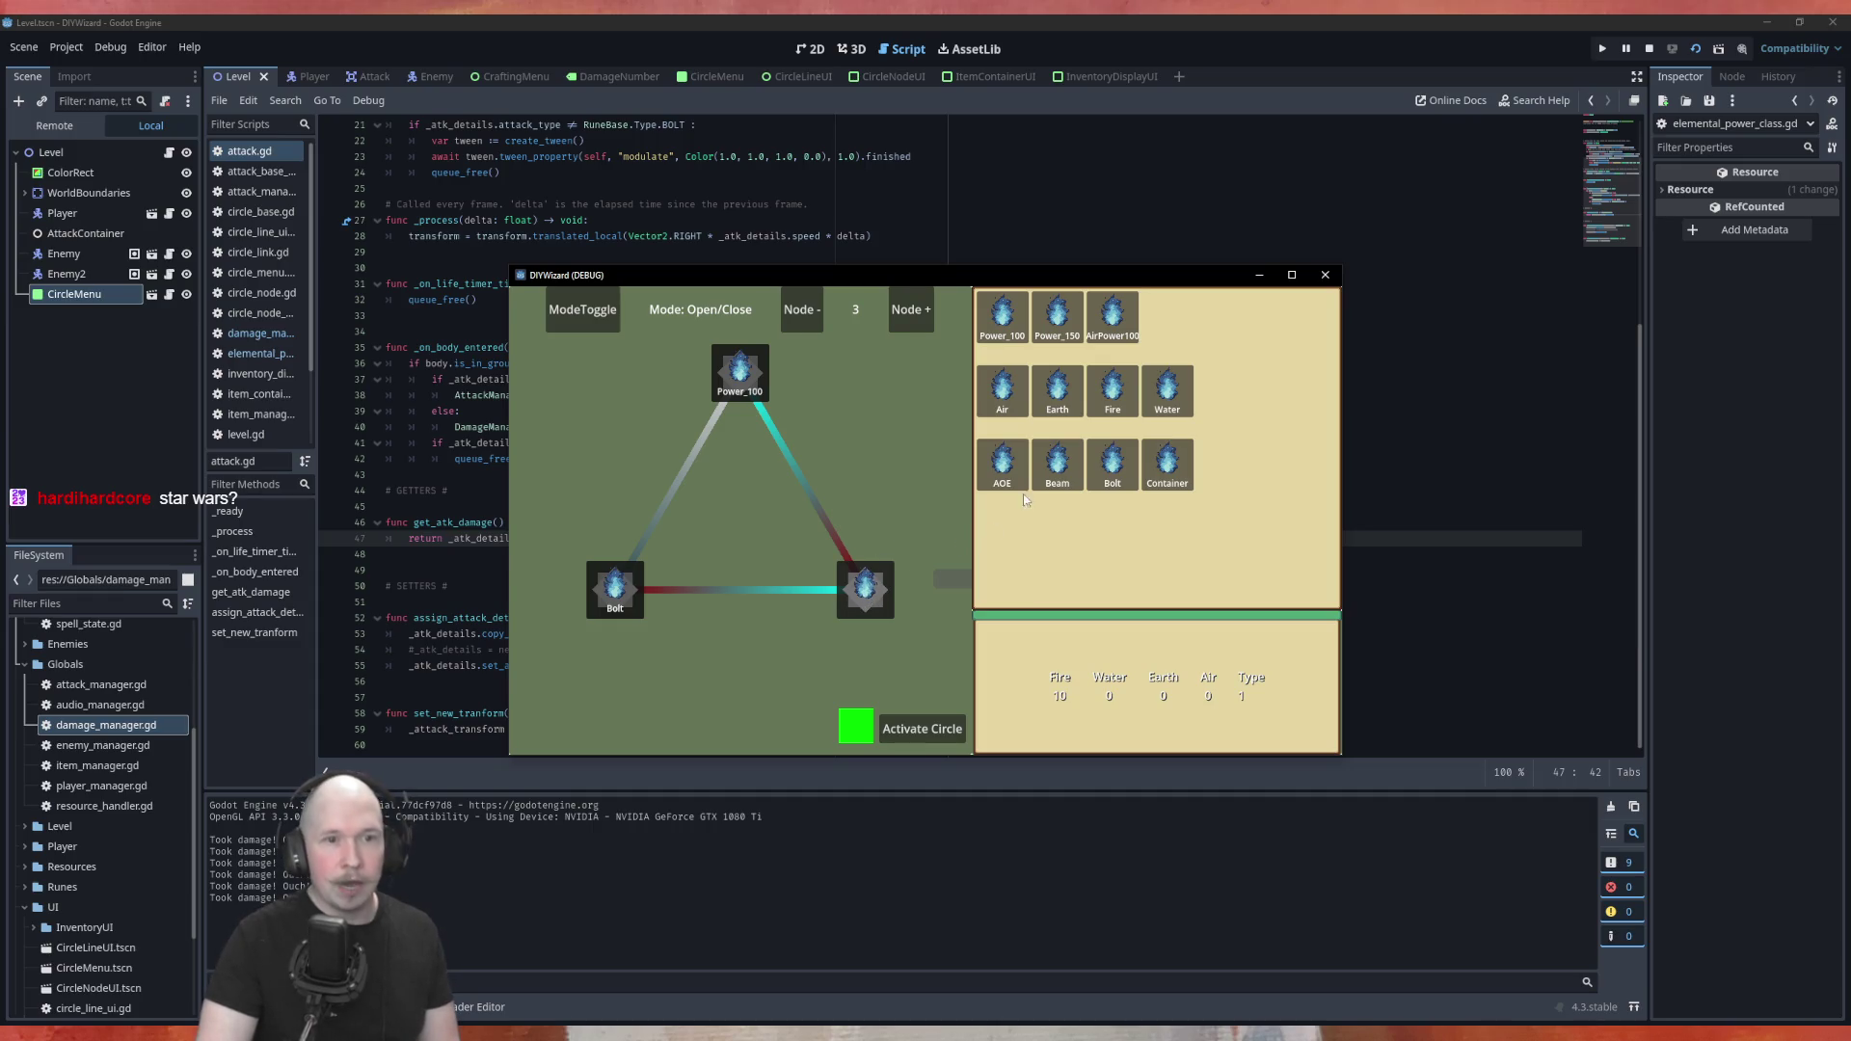
mouse_move(1057, 398)
left_mouse_down()
mouse_move(892, 625)
mouse_move(879, 605)
left_mouse_up()
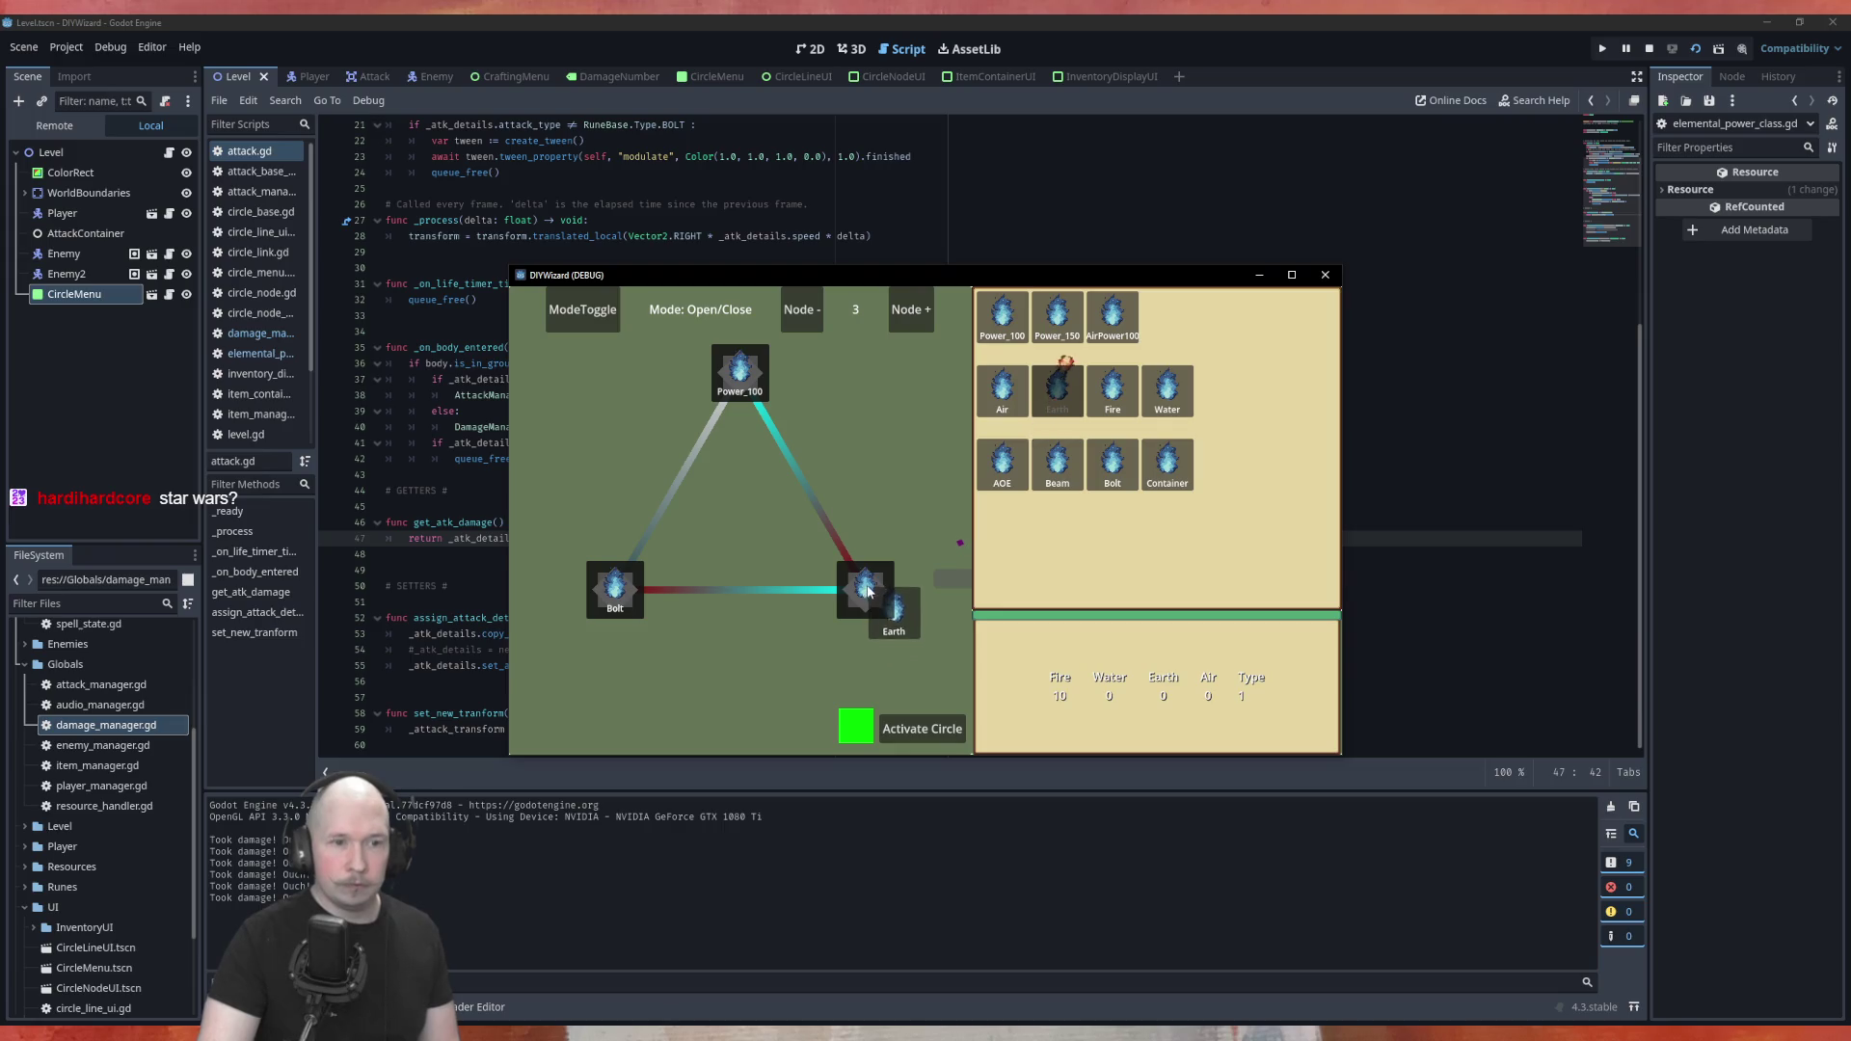
left_click(915, 735)
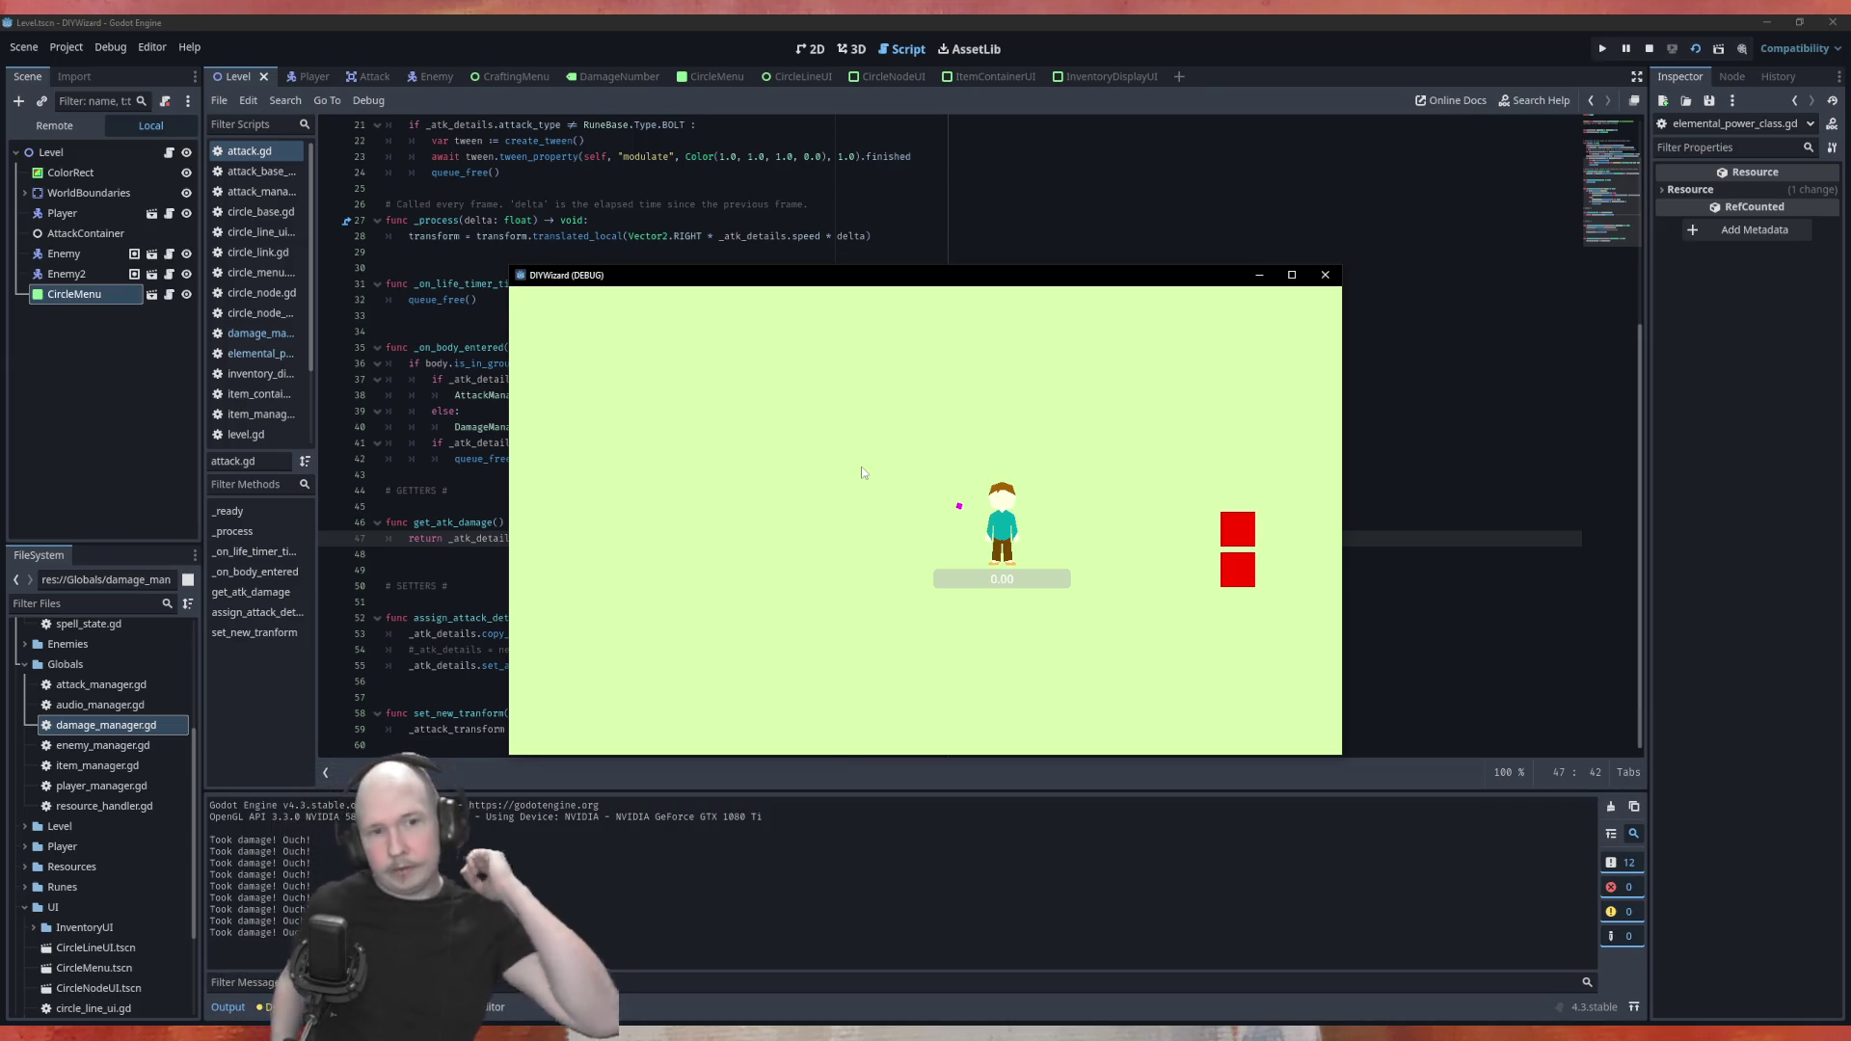
key("Tab")
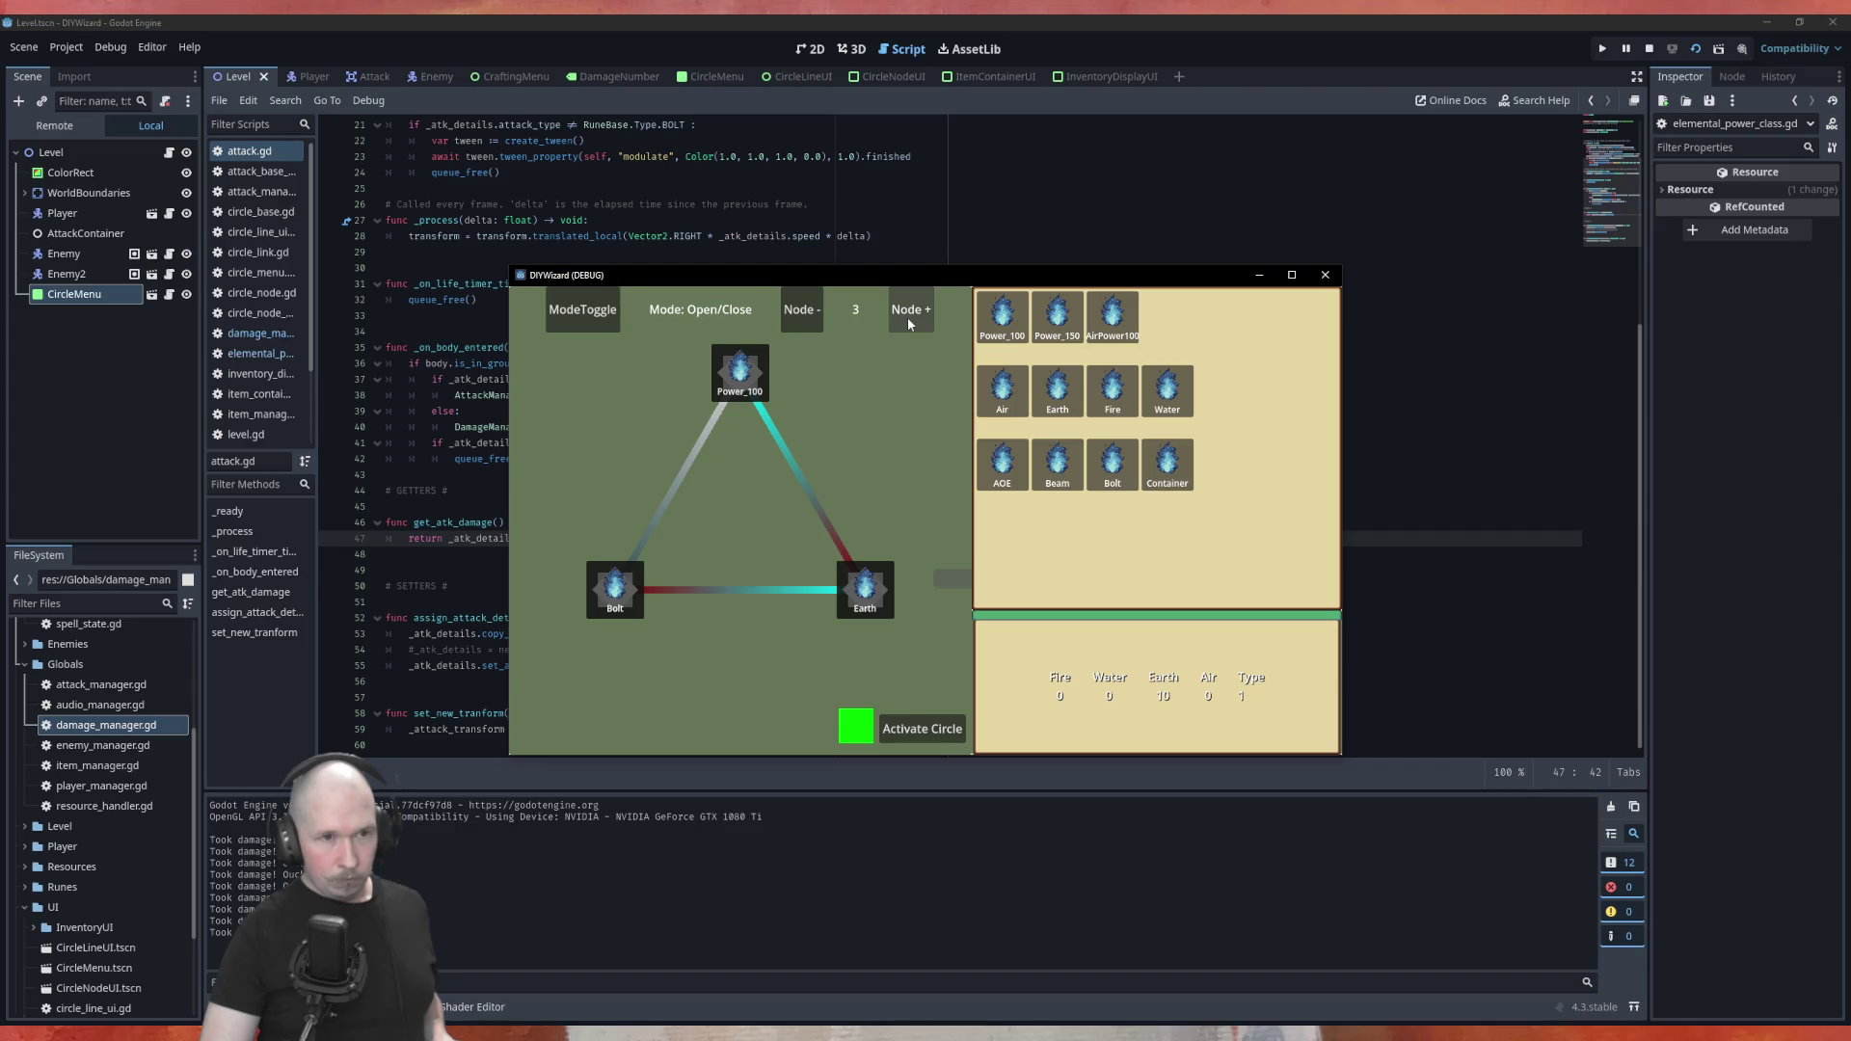
Build a four-node circle of Power_100, Air, AOE and Container with the Container–AOE link, and activate it
left_click(908, 324)
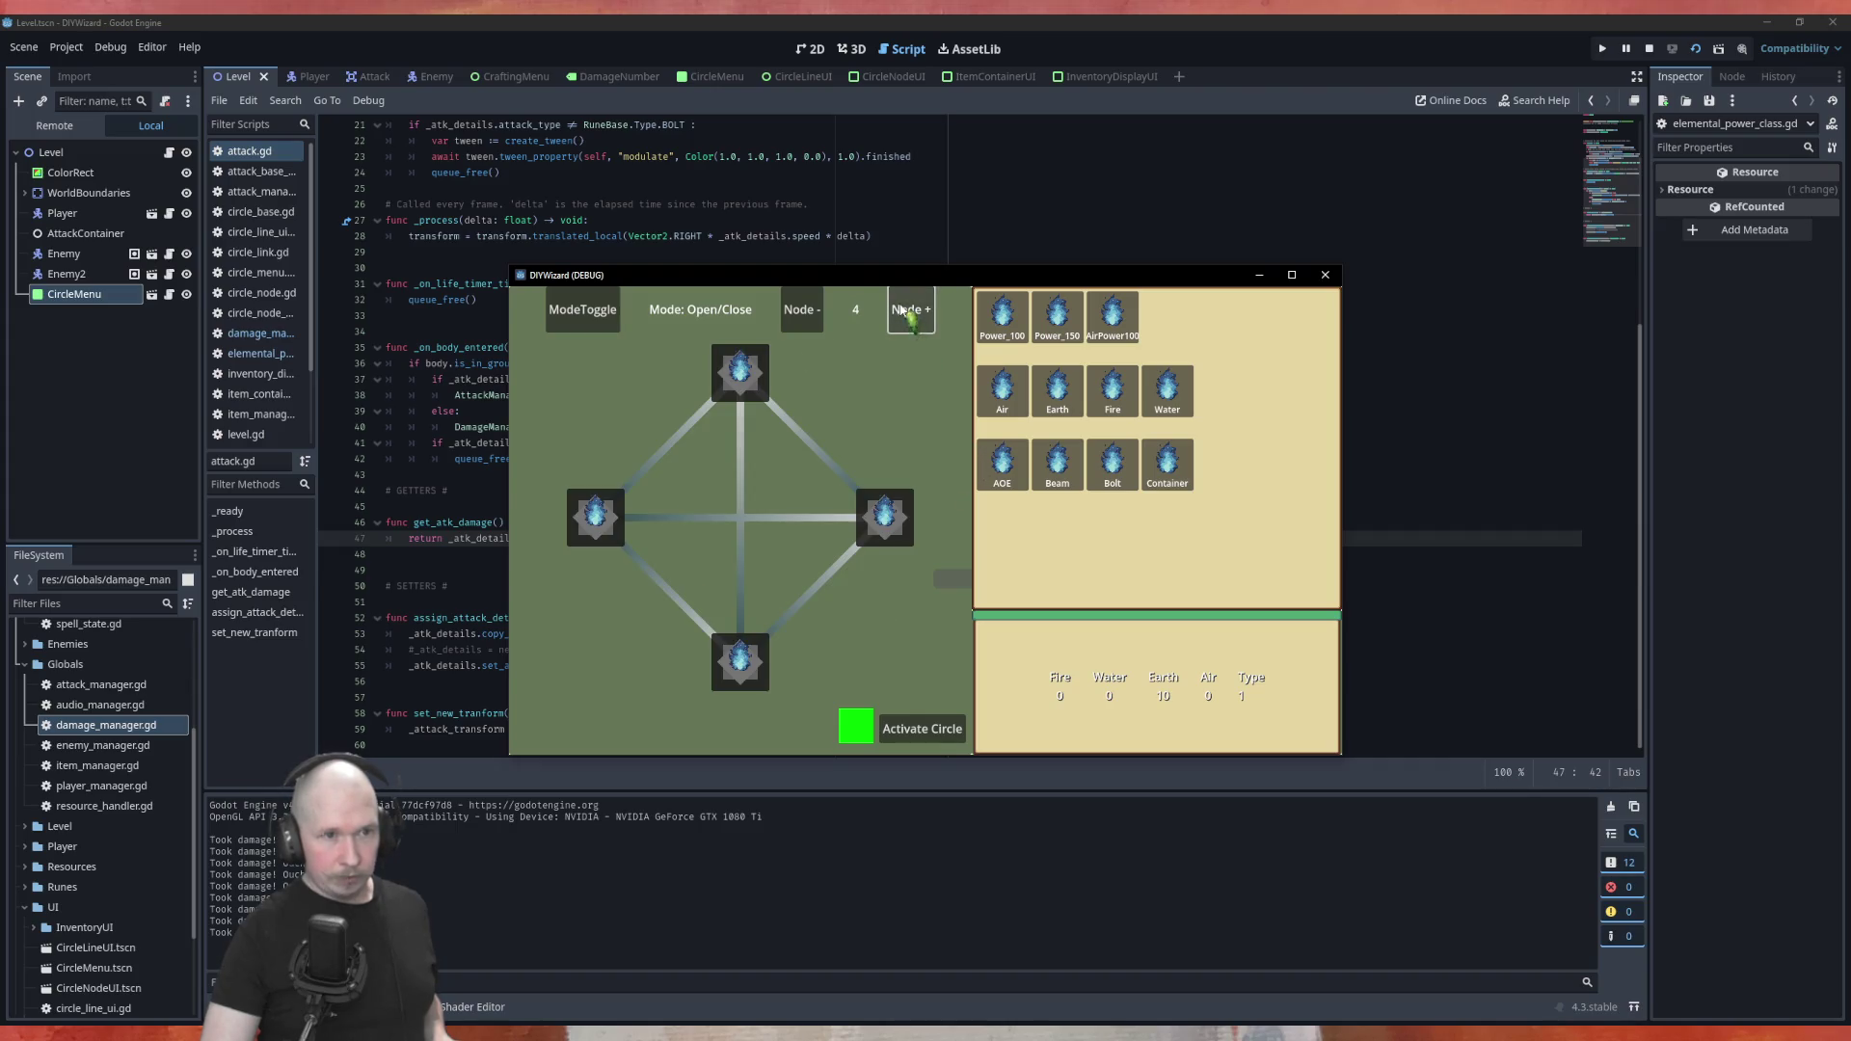
left_click(921, 729)
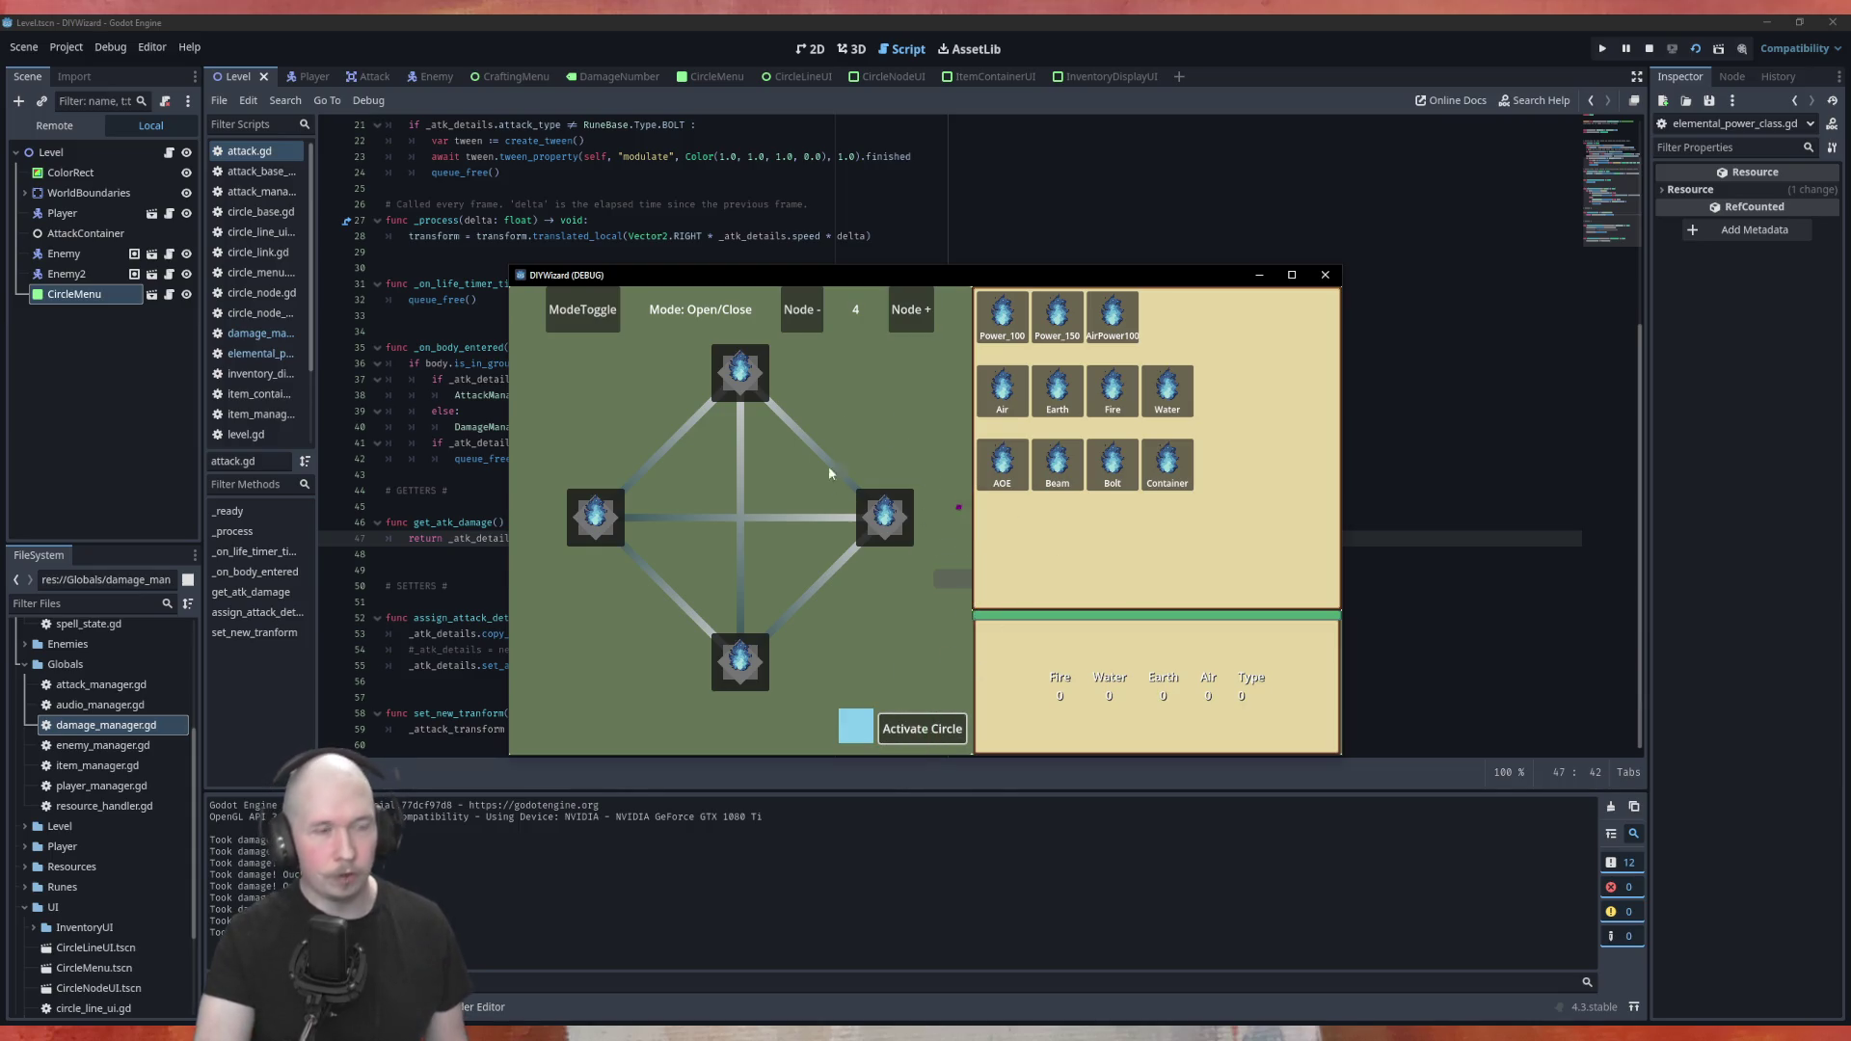
left_click_drag(1002, 318, 741, 376)
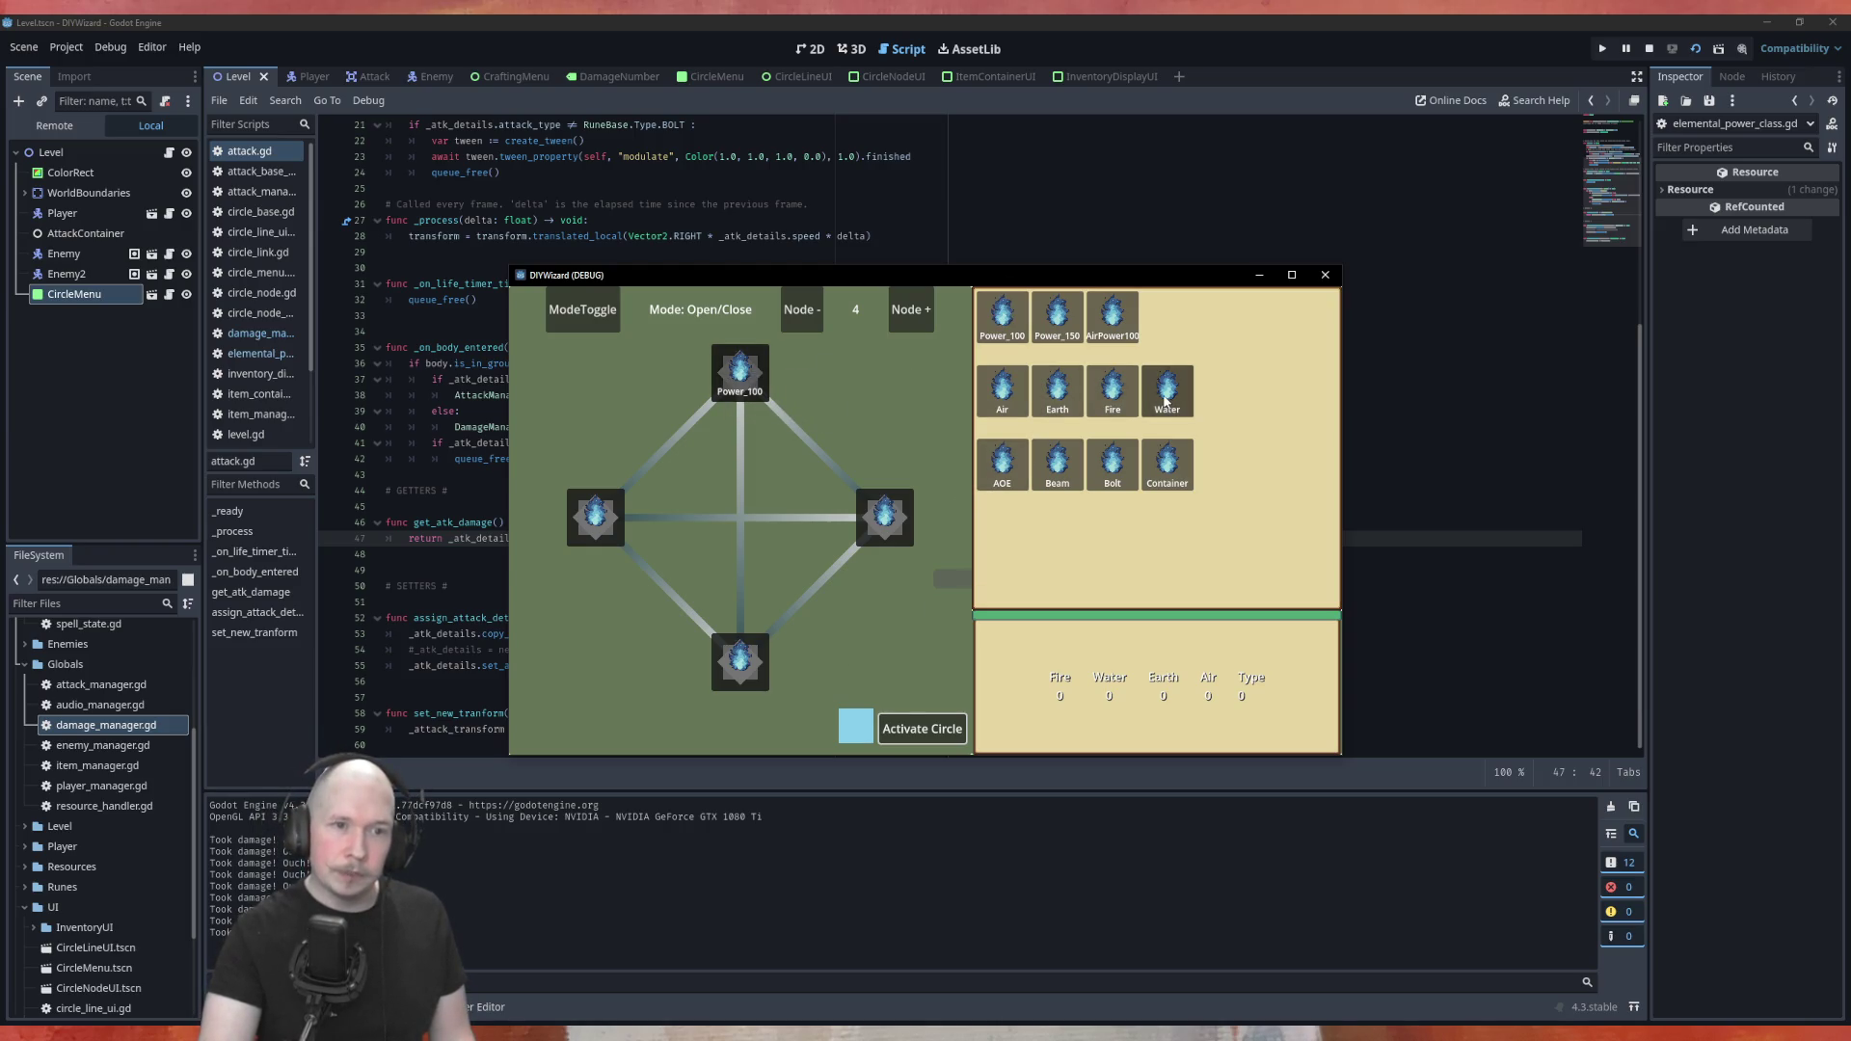
mouse_move(986, 397)
left_mouse_down()
mouse_move(984, 442)
mouse_move(901, 525)
left_mouse_up()
mouse_move(1003, 465)
left_mouse_down()
mouse_move(1008, 482)
mouse_move(741, 661)
left_mouse_up()
left_click_drag(1168, 463, 606, 525)
left_click(681, 611)
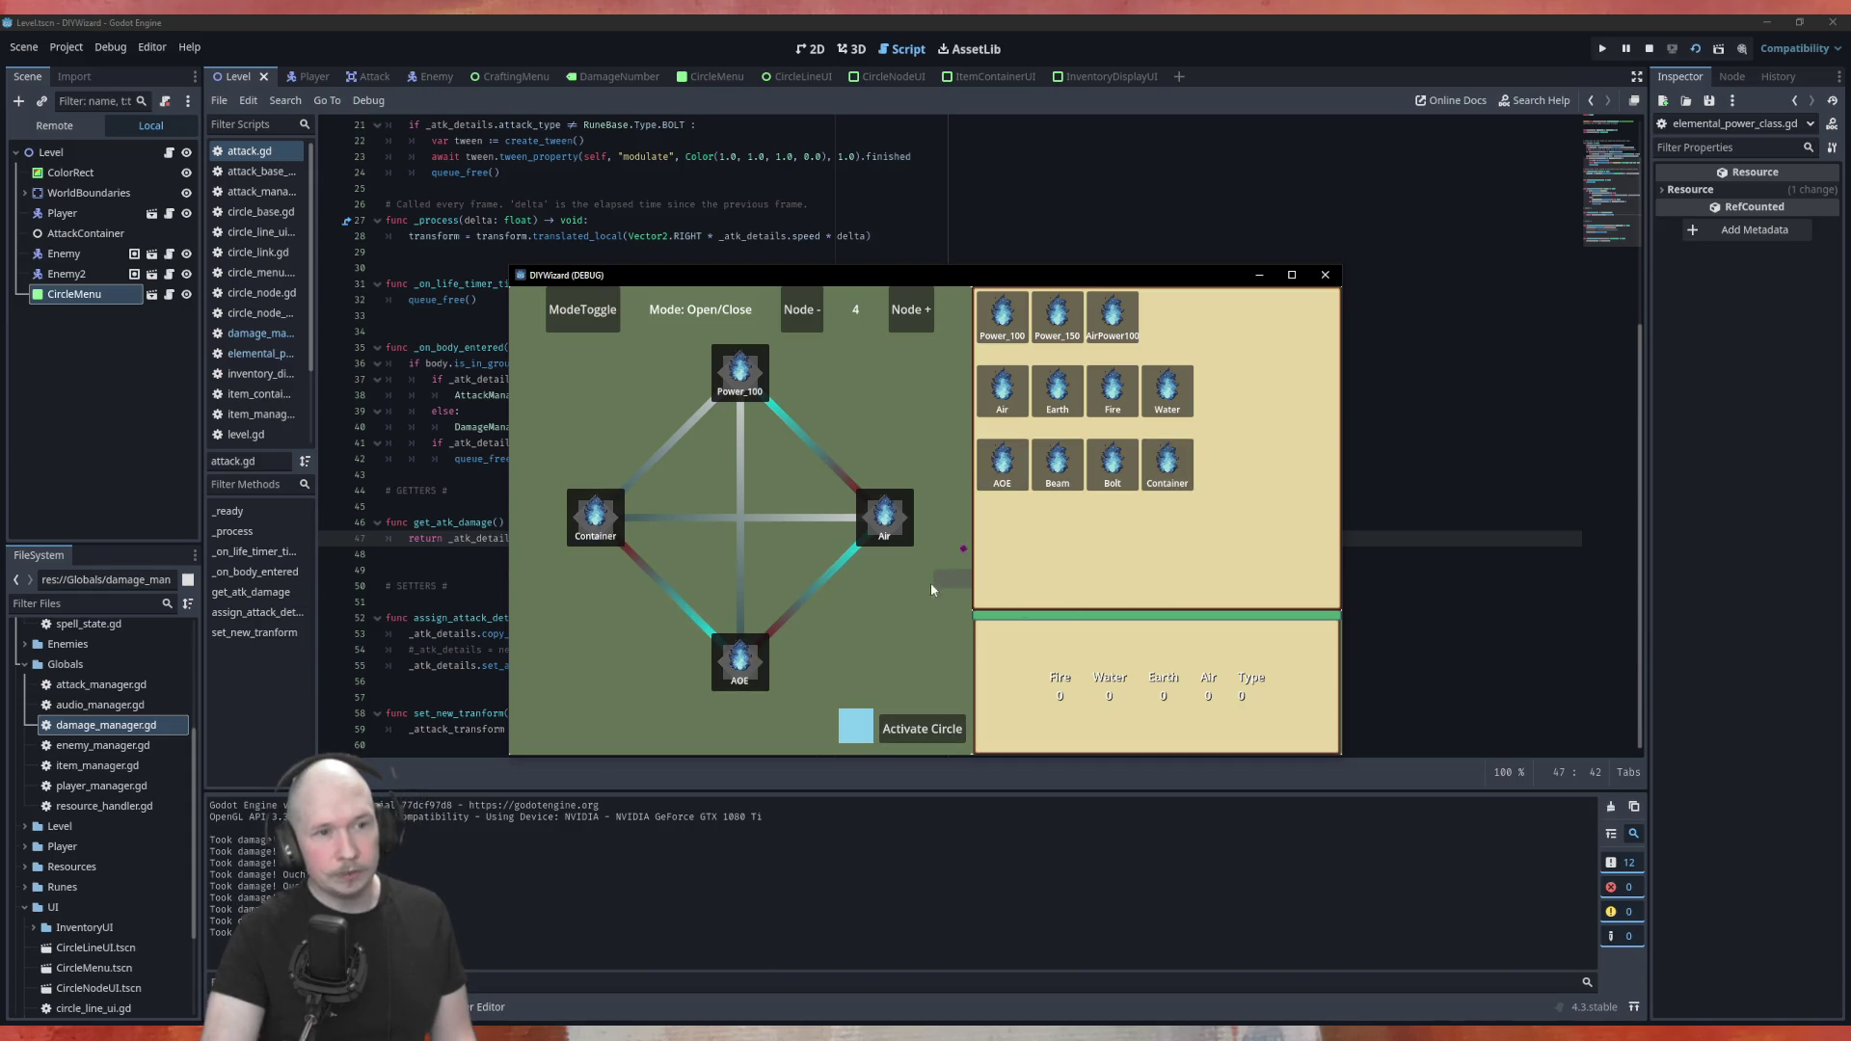
left_click(906, 728)
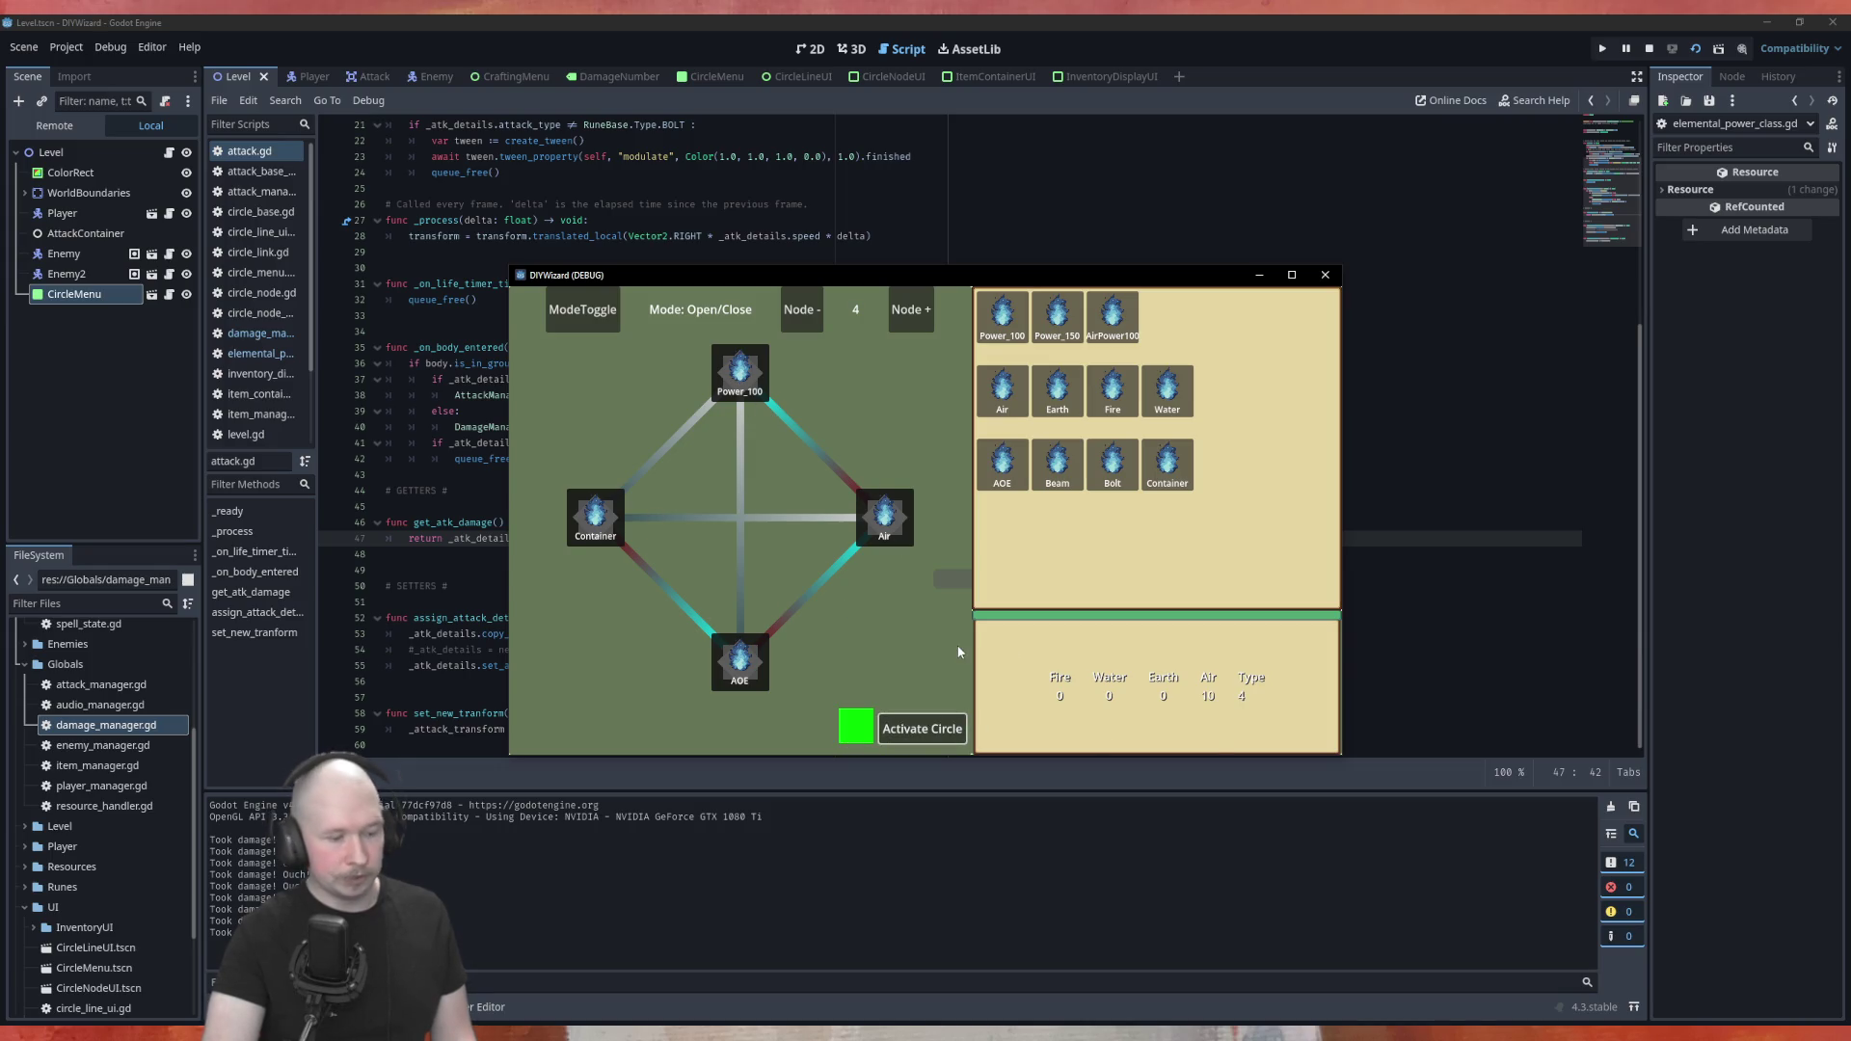
Fire repeated area attacks at the red blocks while walking left and right
key("Tab")
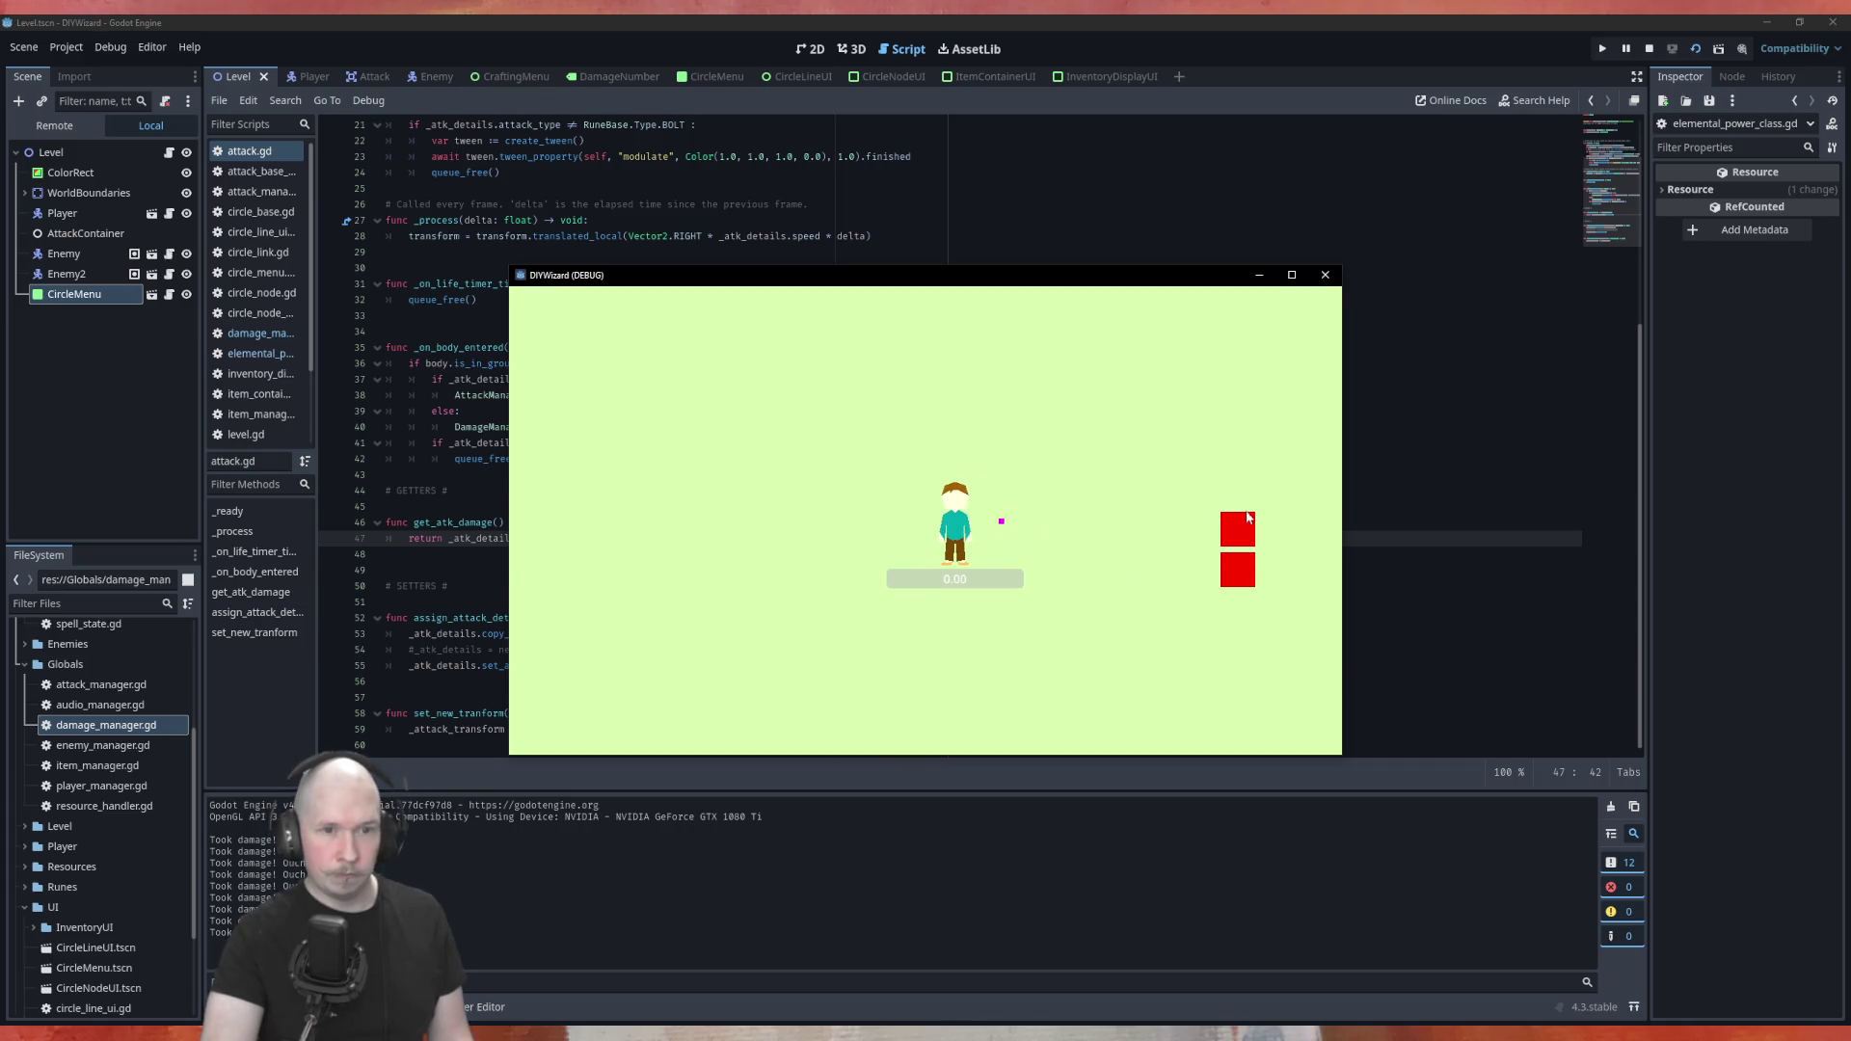
left_click(1253, 550)
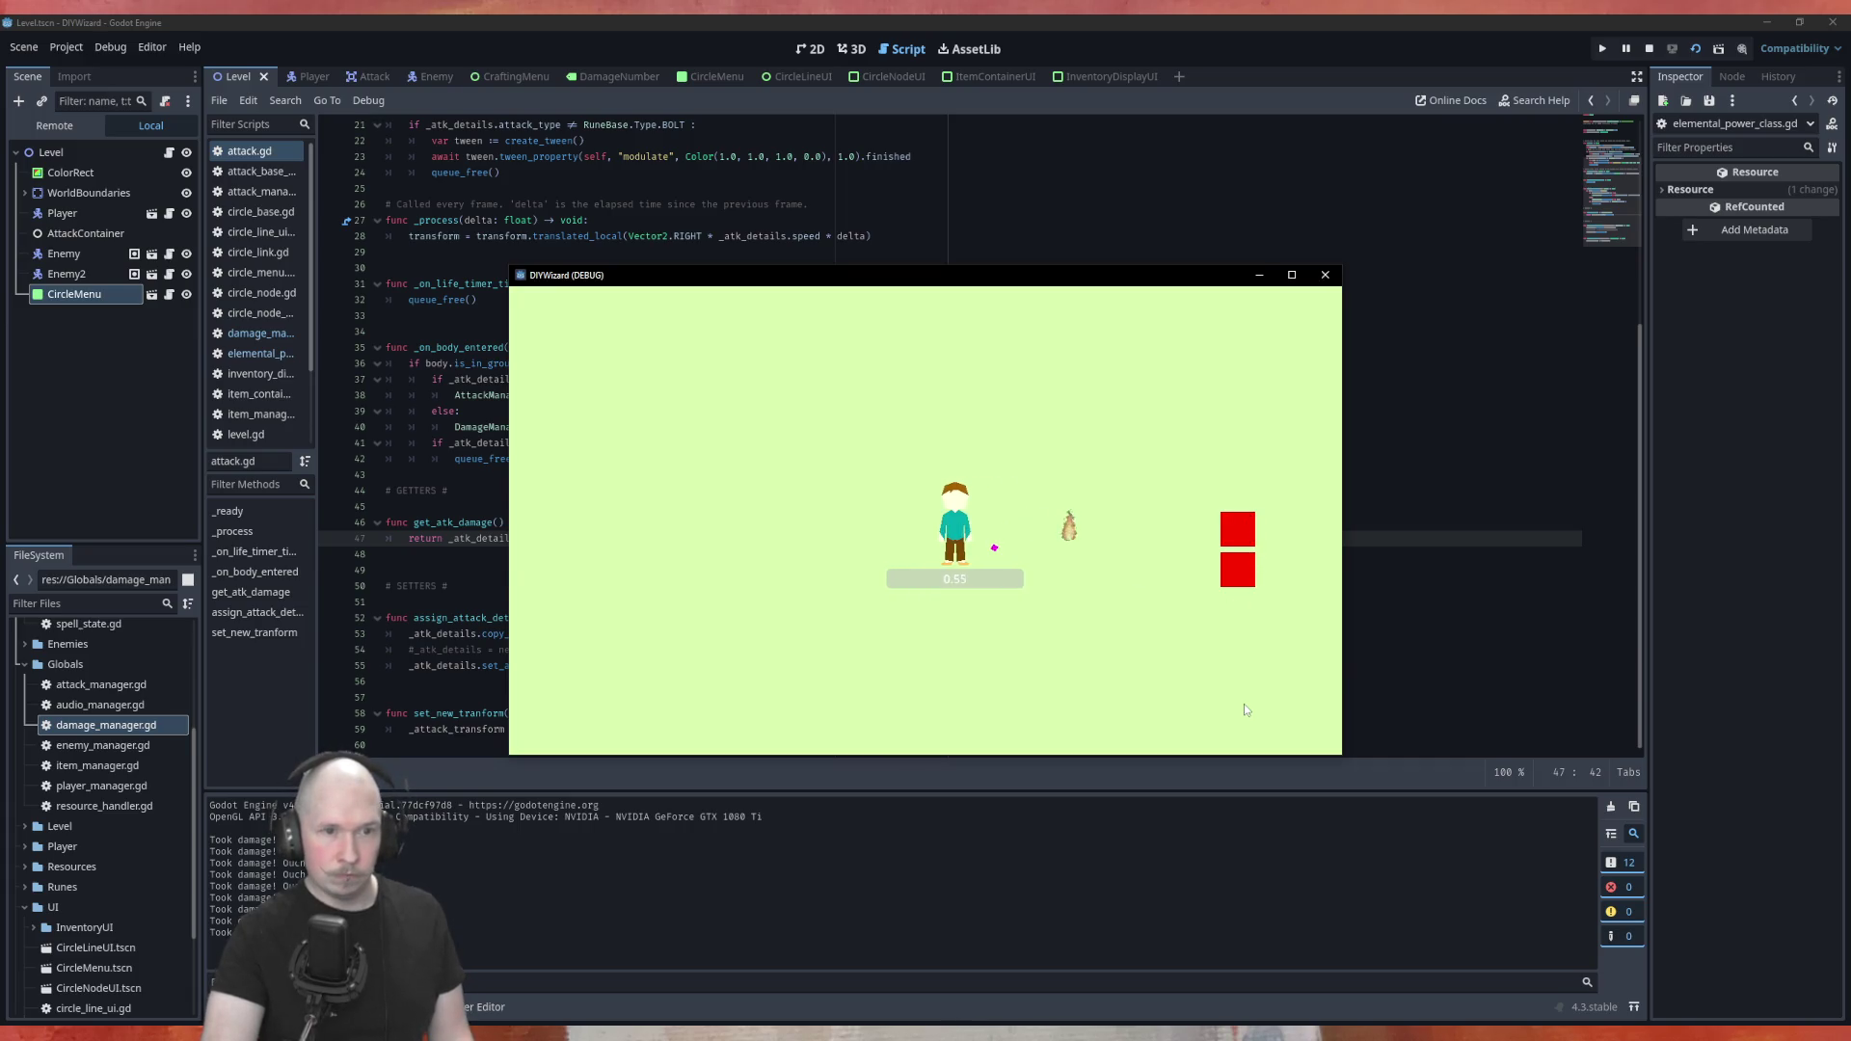
left_click(1269, 569)
key("d")
left_click(1265, 536)
key("a")
left_click(1235, 543)
left_click(1280, 537)
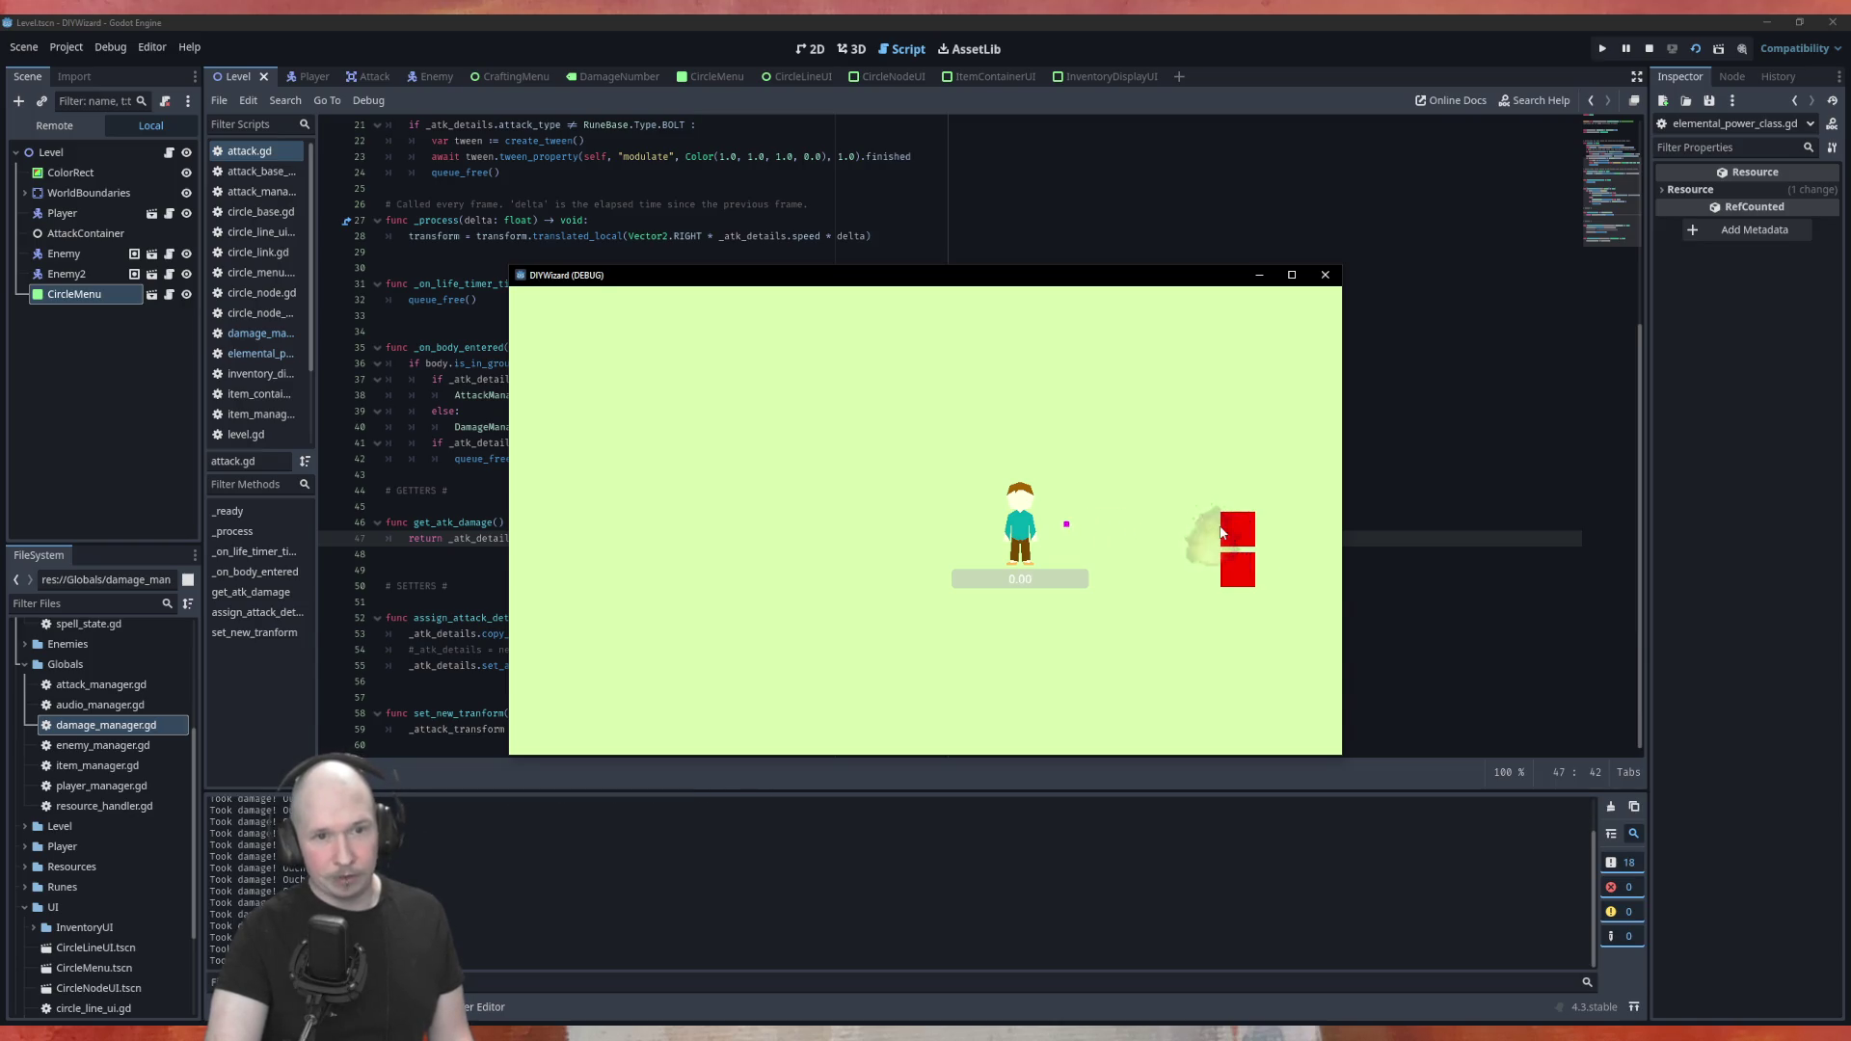
left_click(1241, 522)
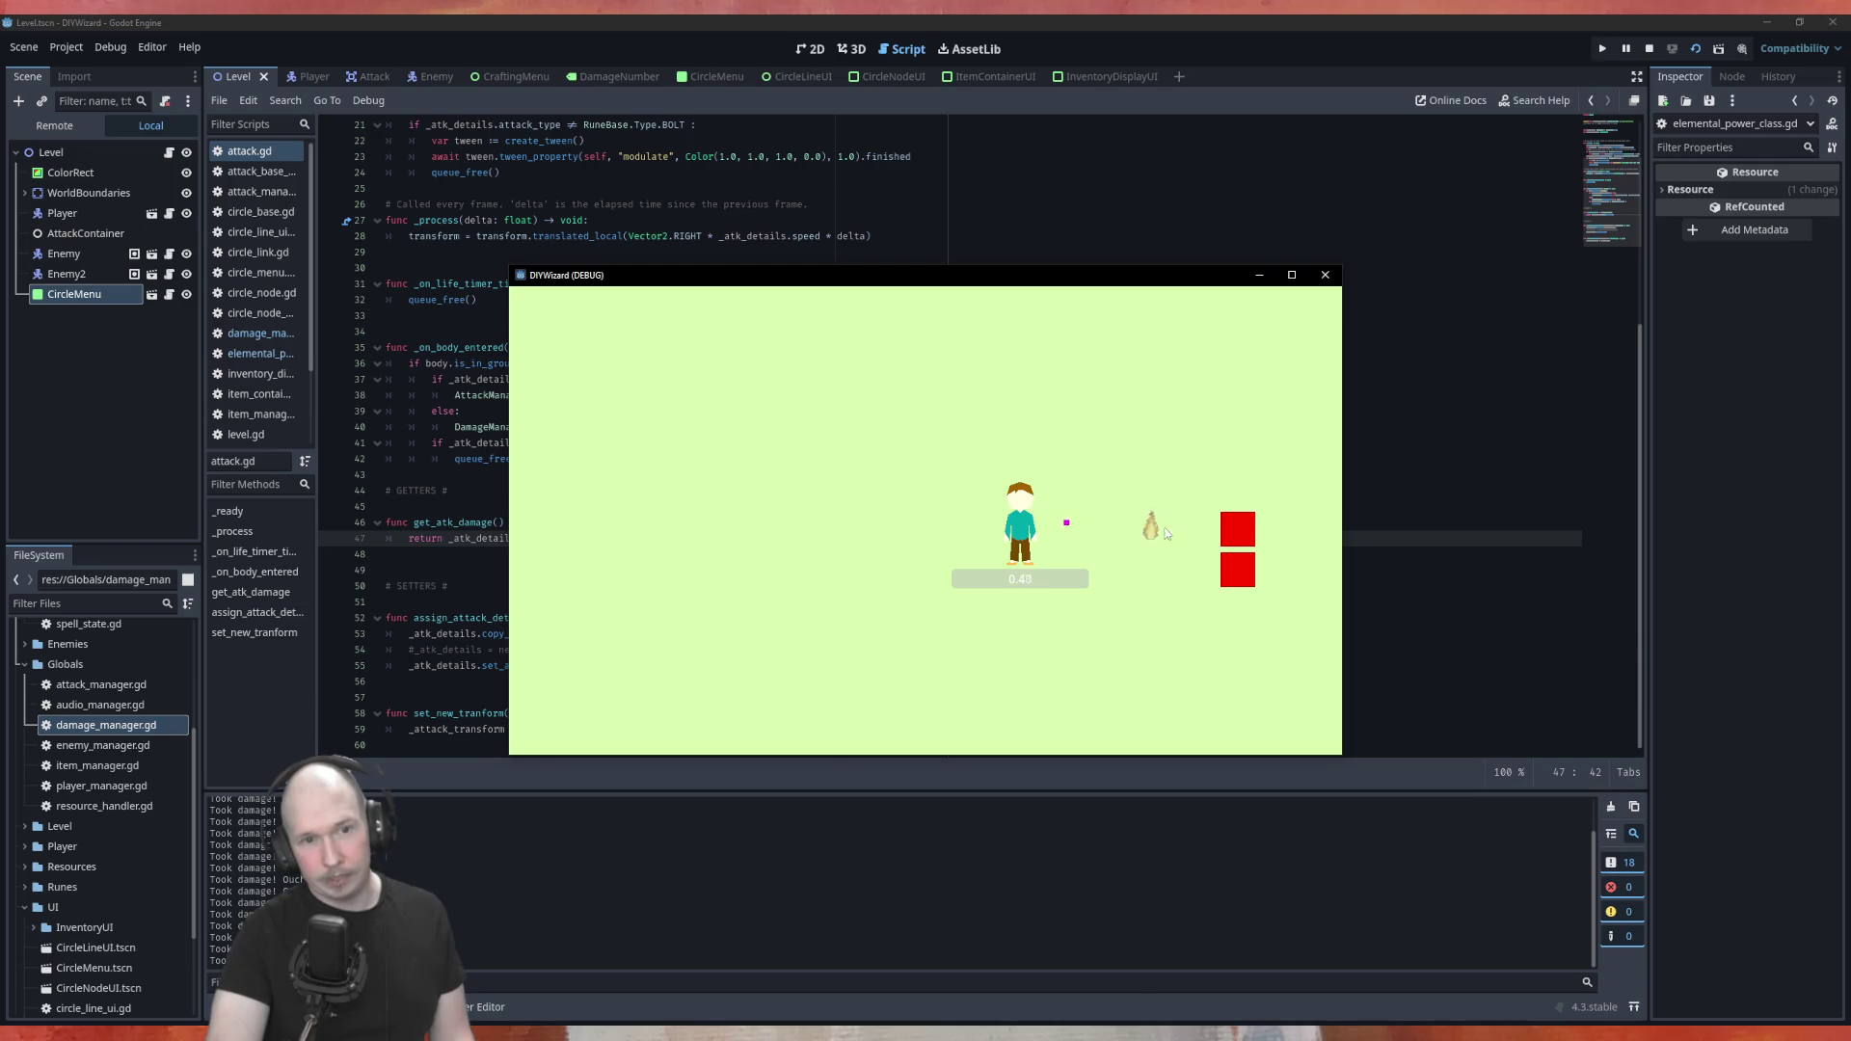
Keep firing to show the 10-damage hits on the blocks, then close the game window
left_click(1315, 588)
left_click(1253, 569)
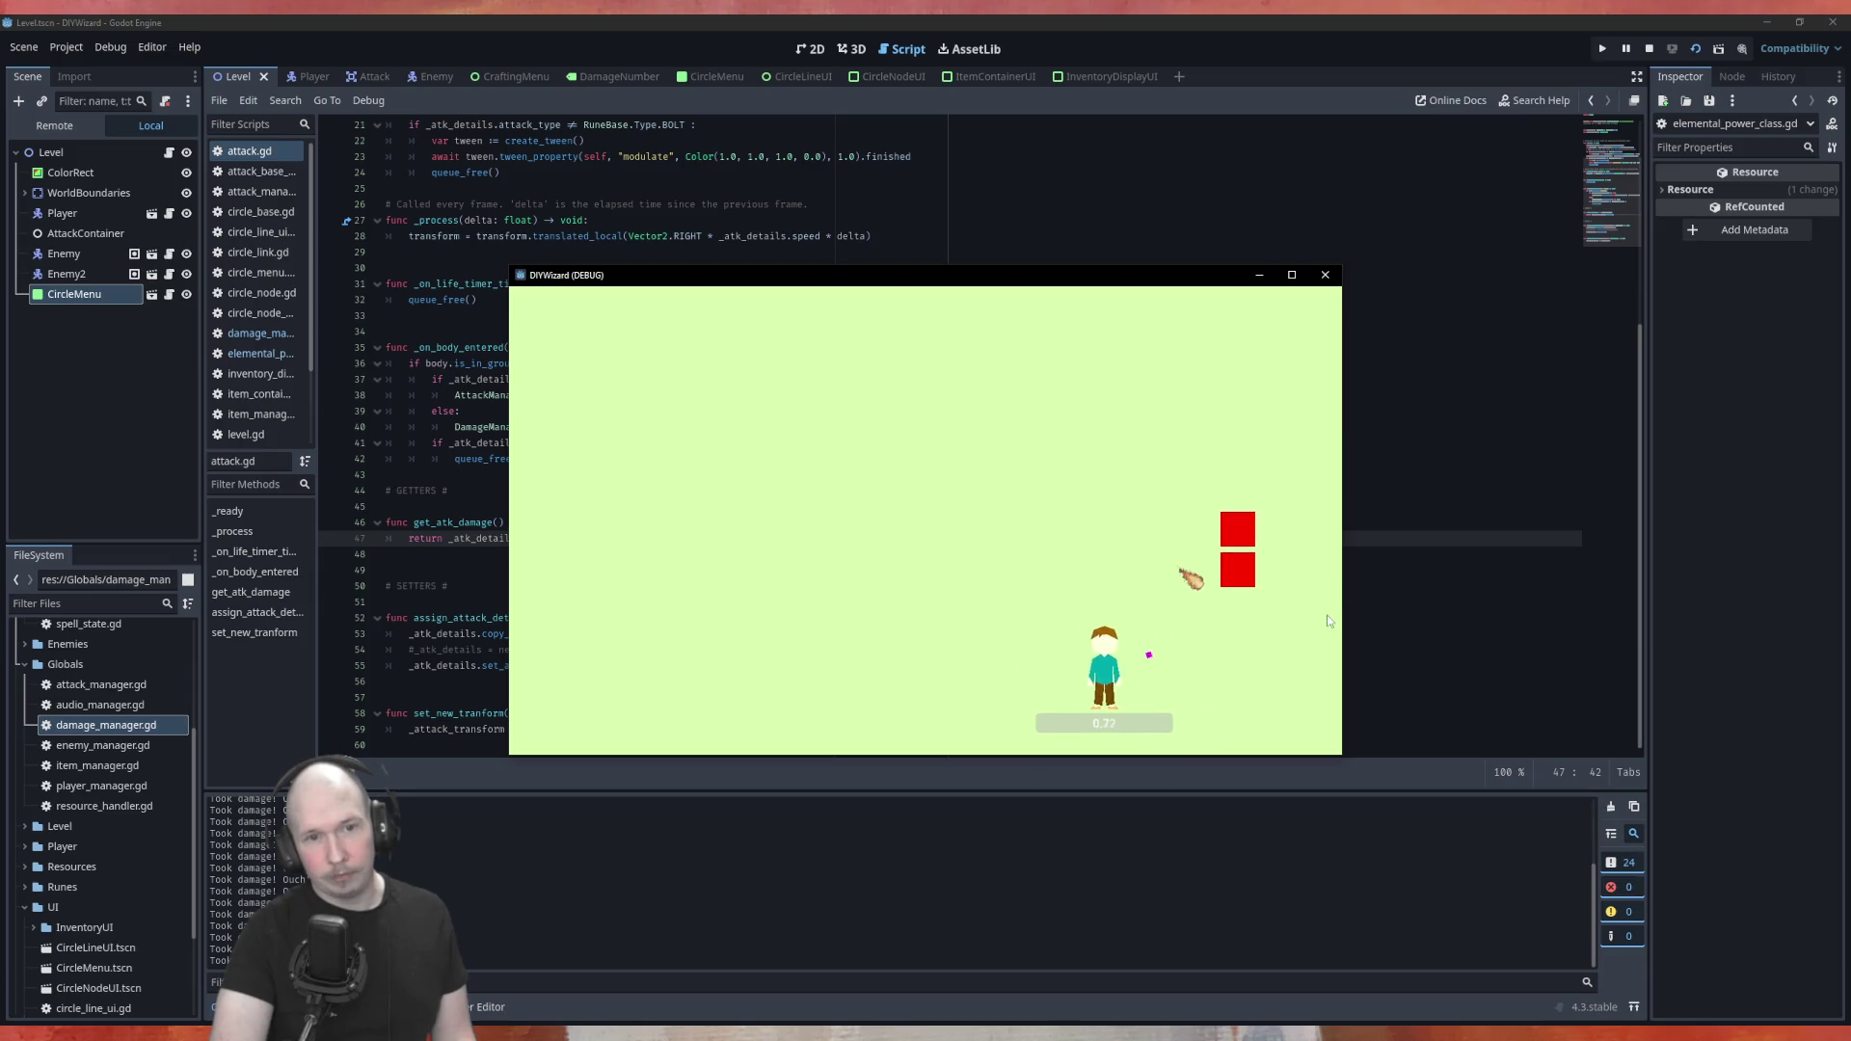
left_click(1312, 719)
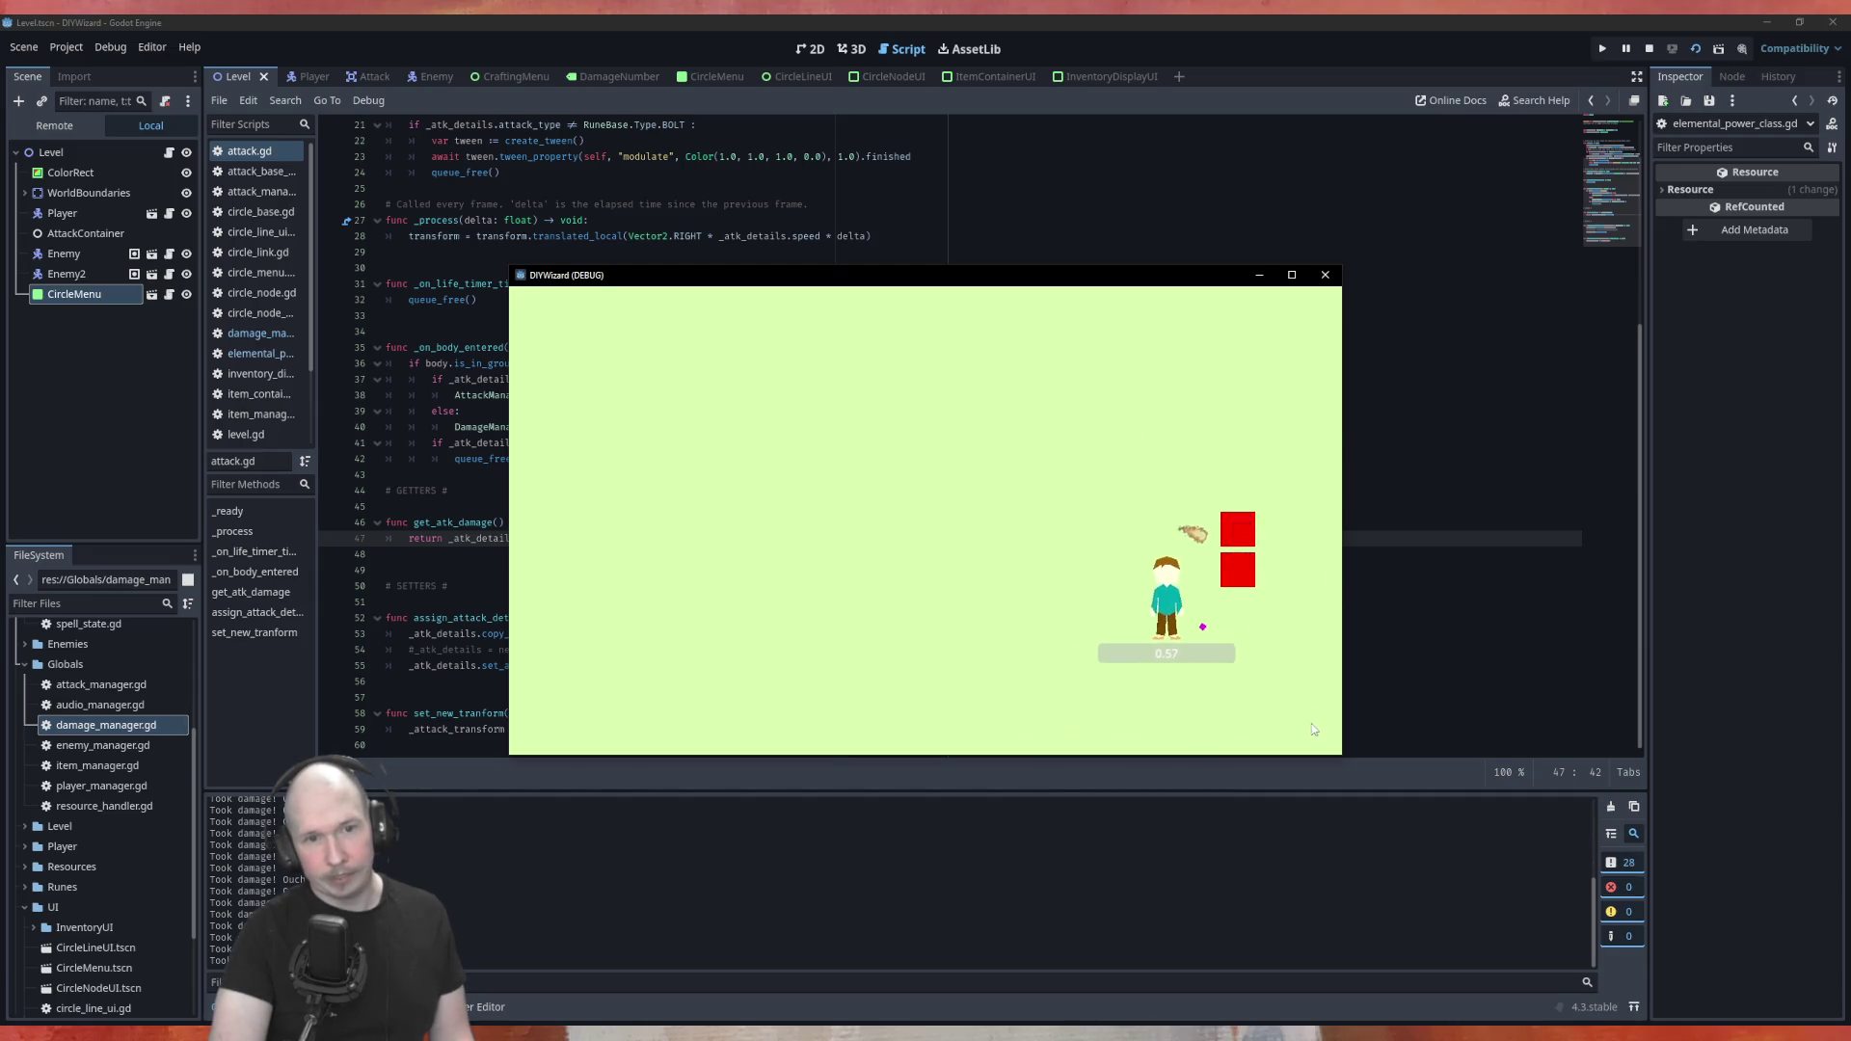
left_click(1263, 569)
left_click(1312, 576)
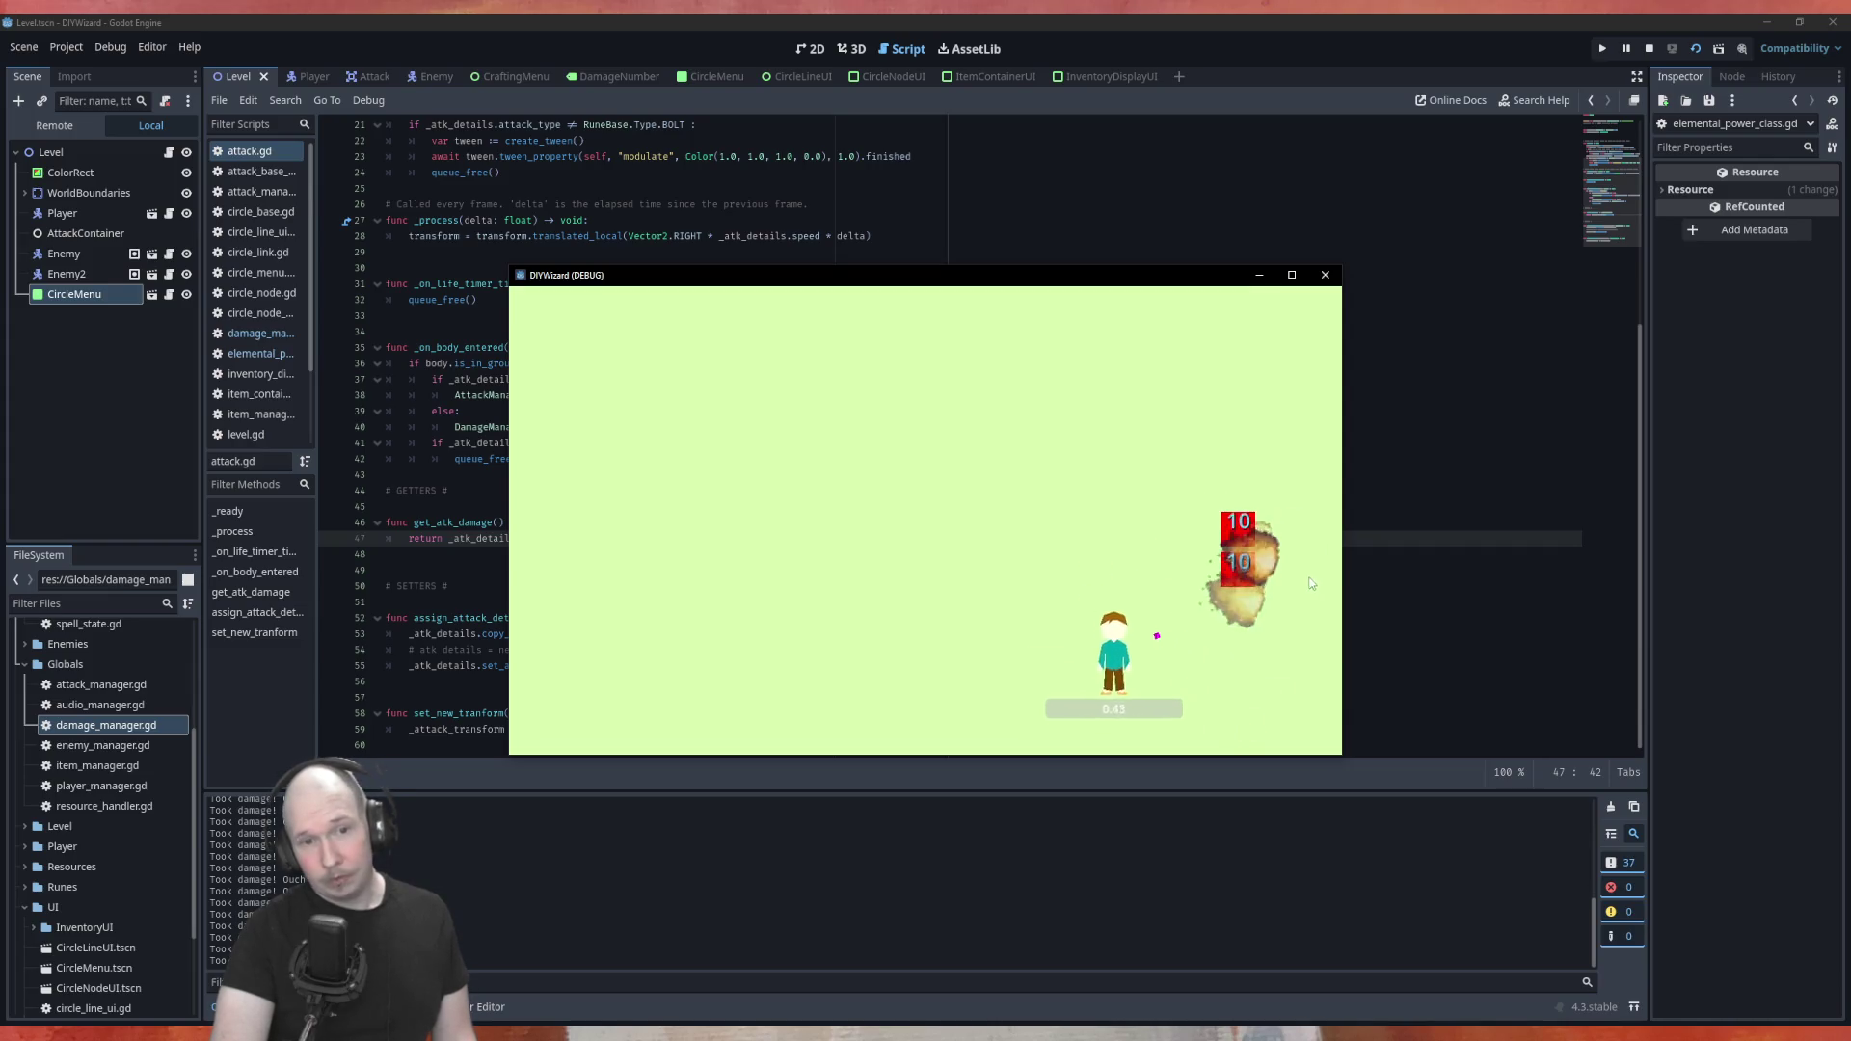
left_click(1244, 598)
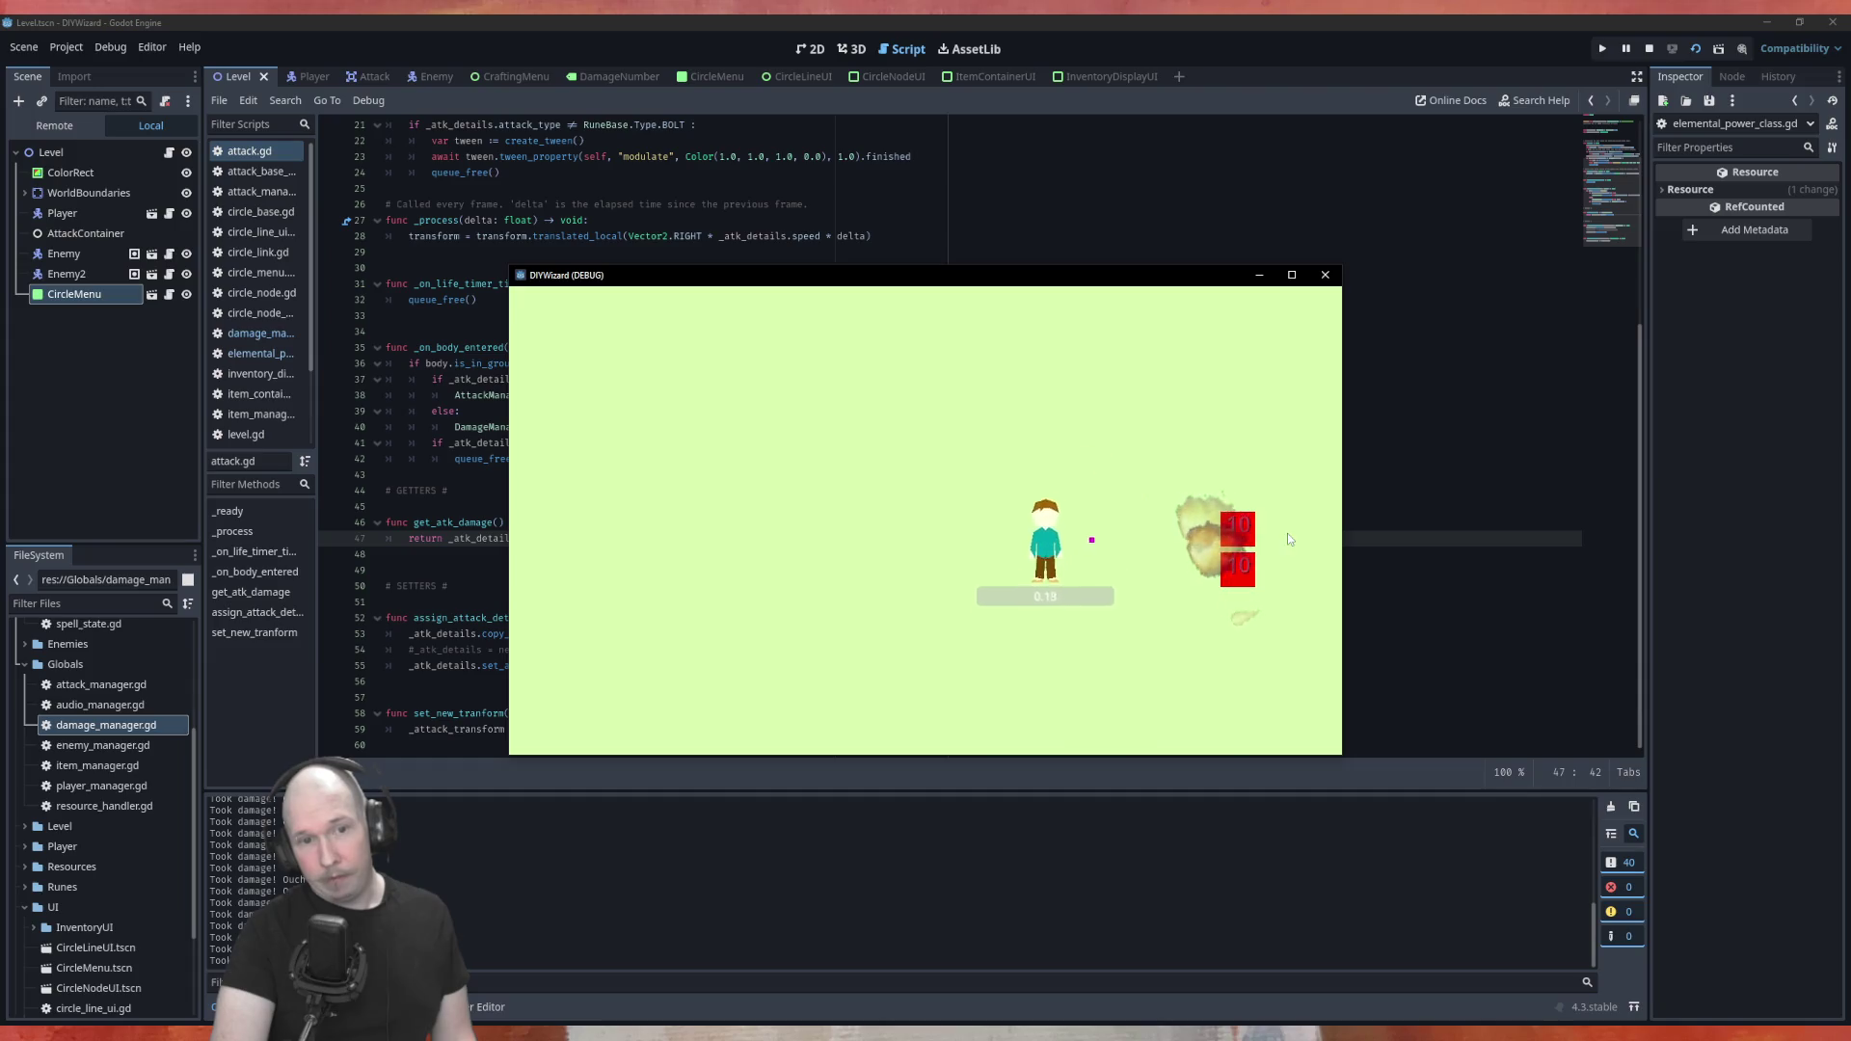
key("w")
key("d")
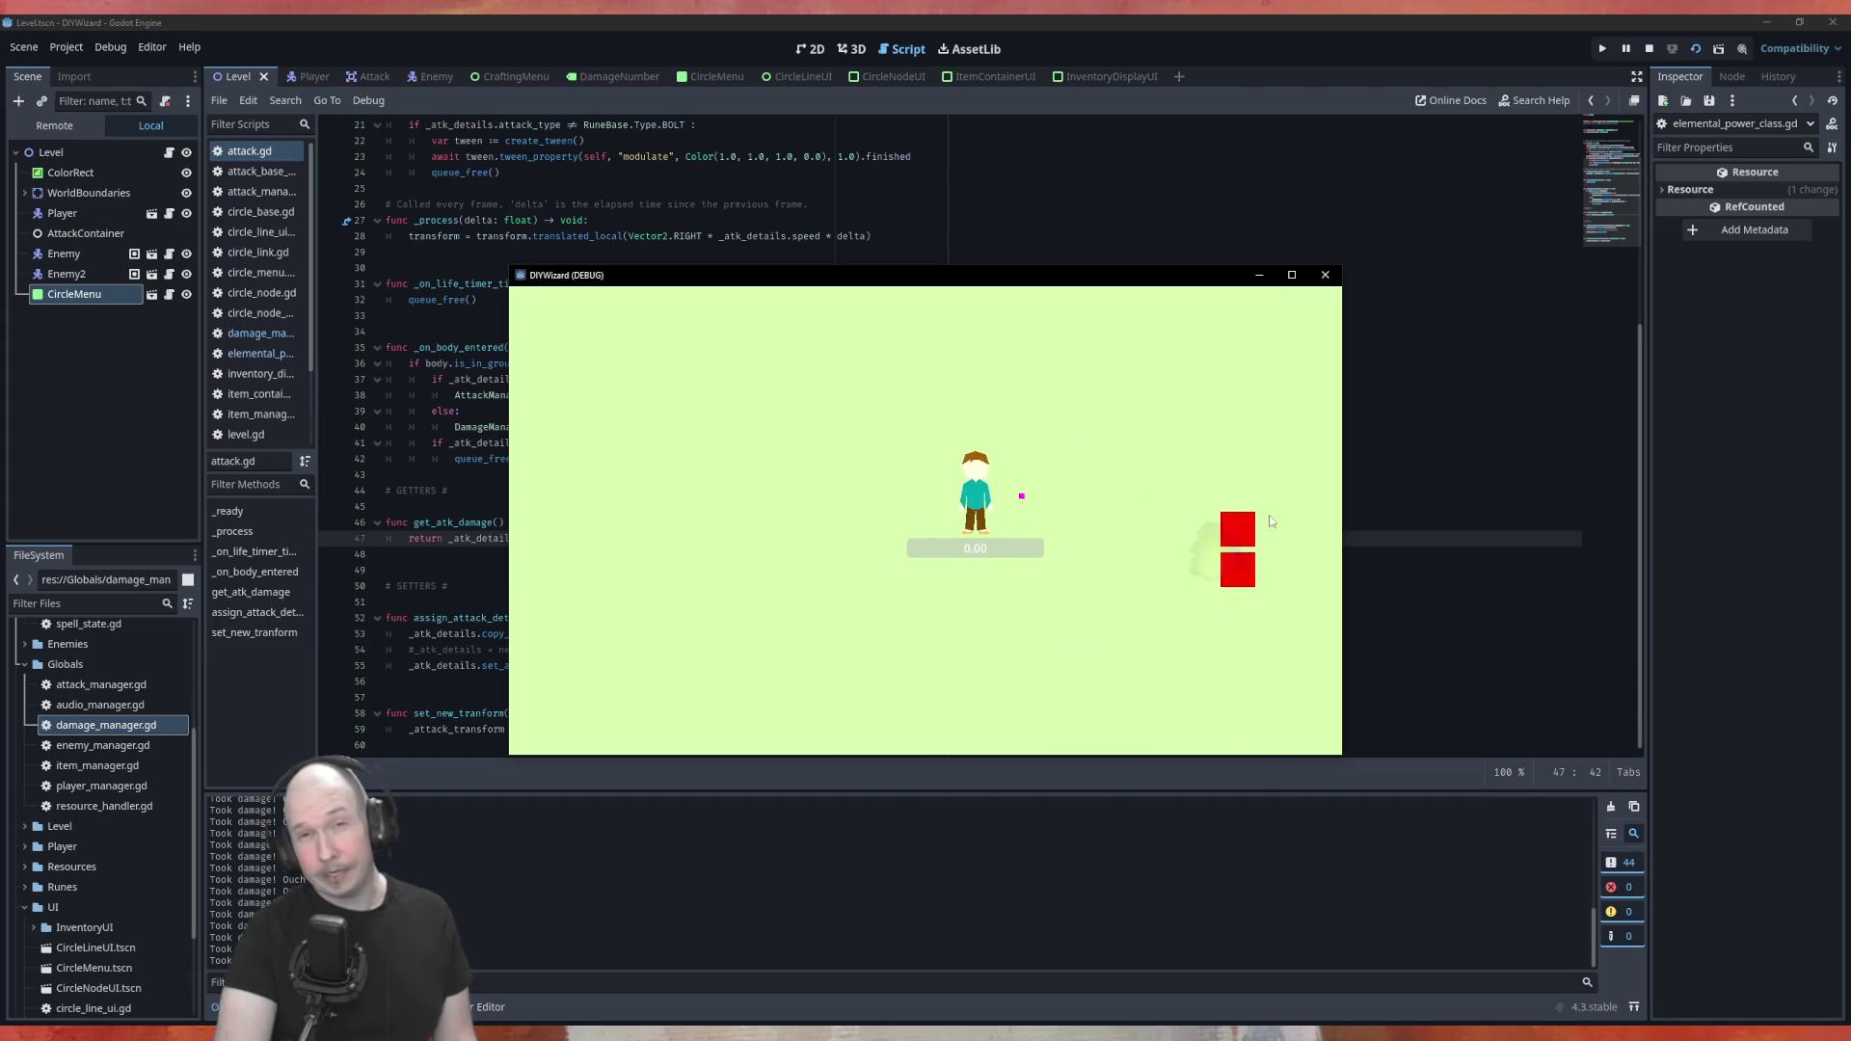
left_click(1325, 276)
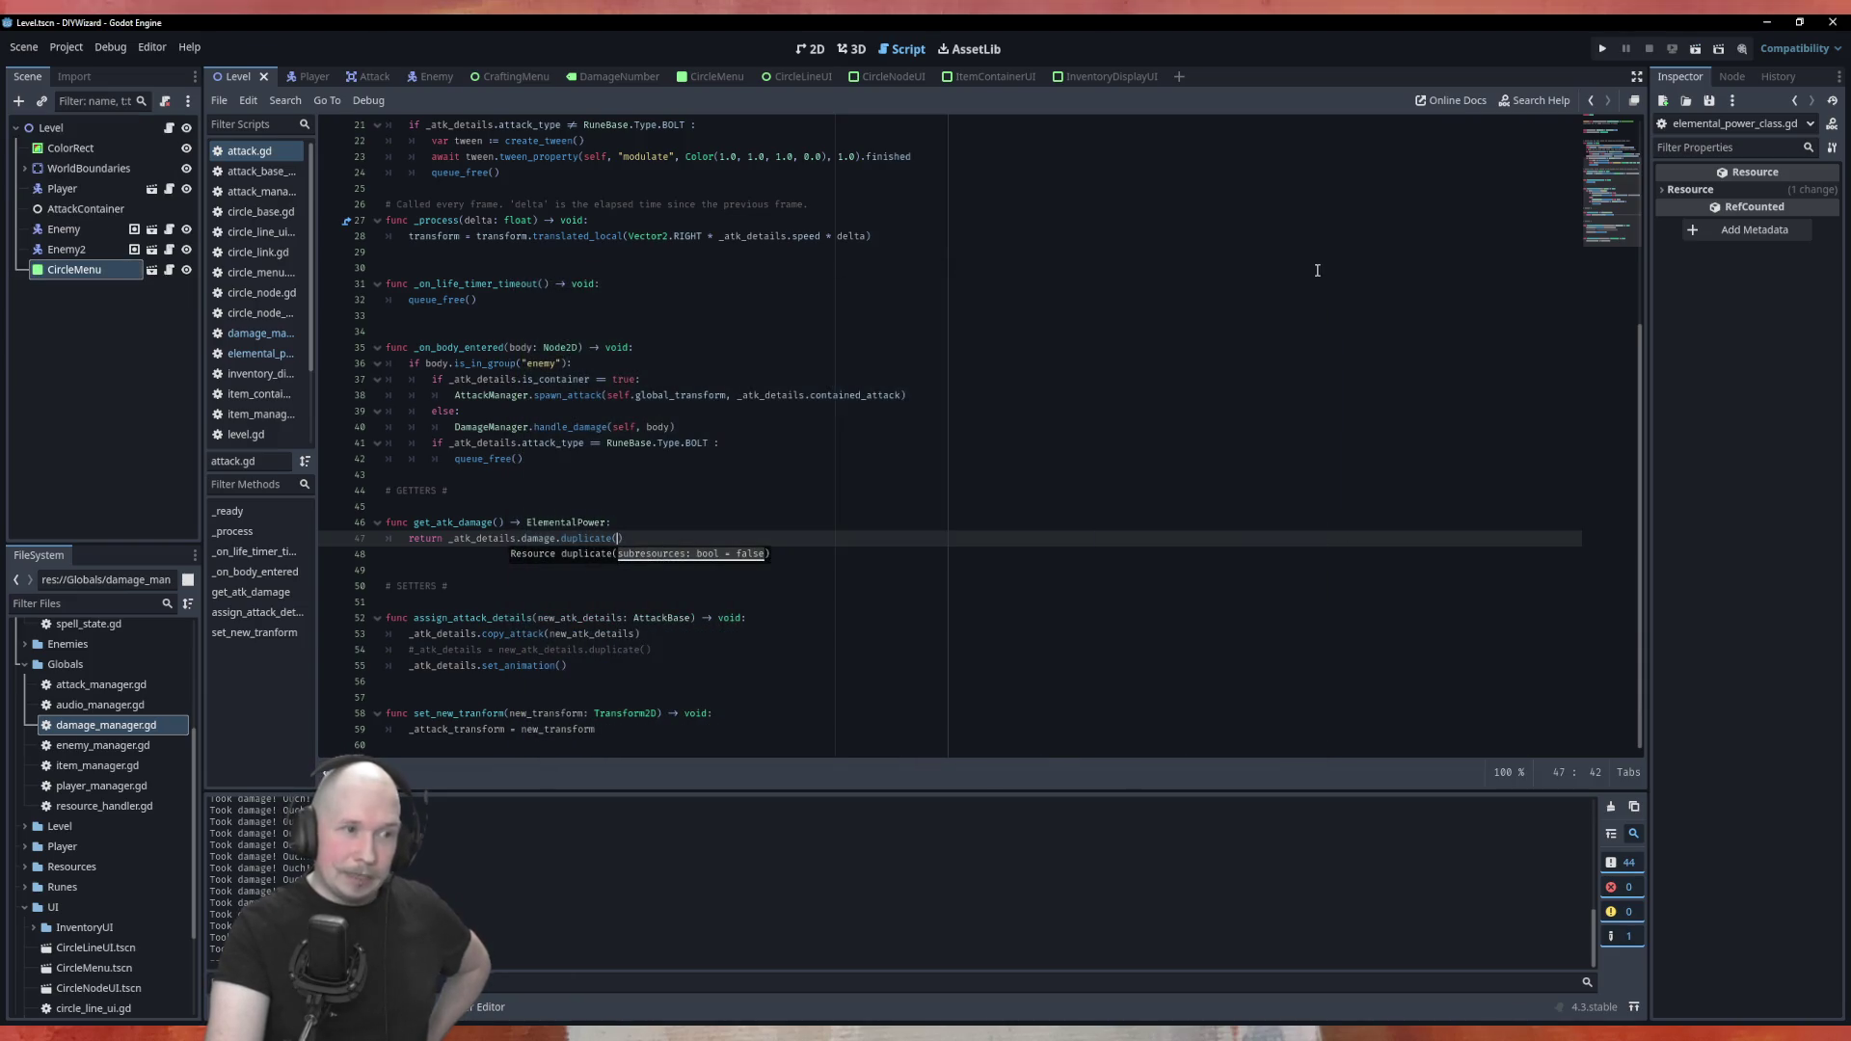
Save every open scene with Scene > Save All Scenes
left_click(27, 47)
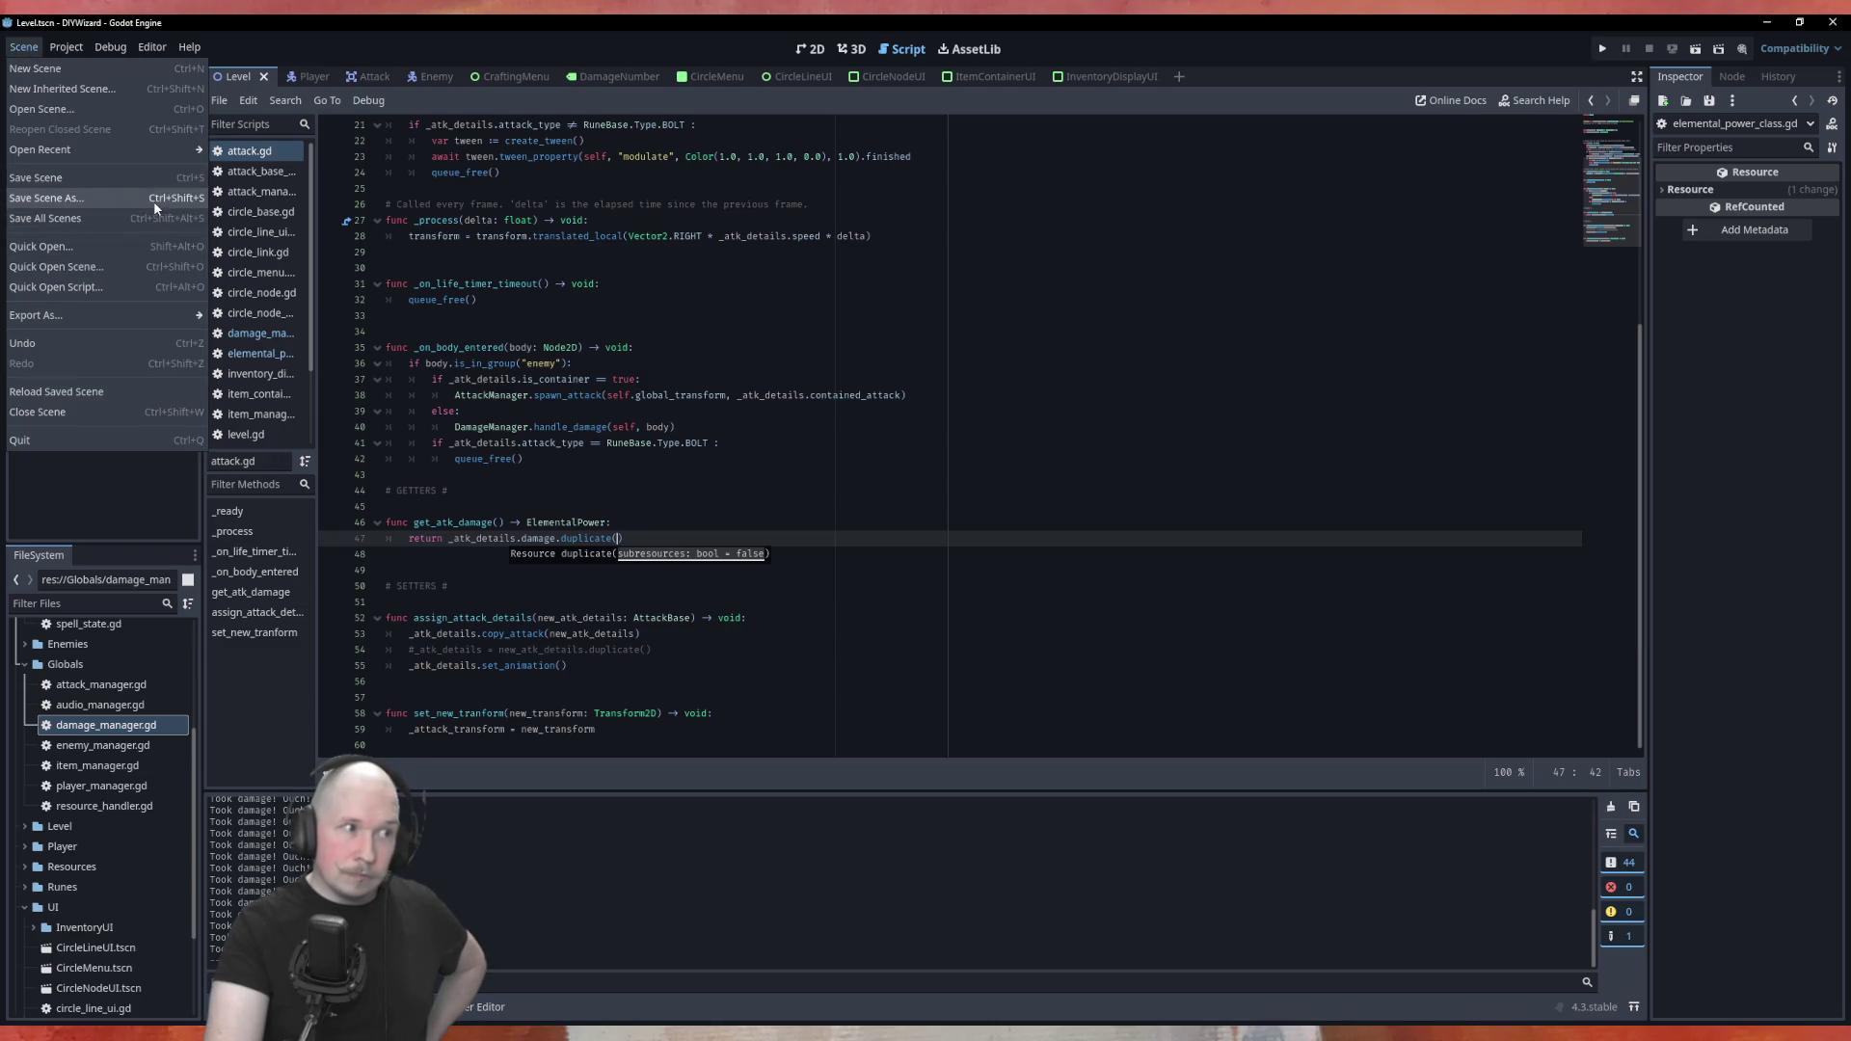
left_click(136, 219)
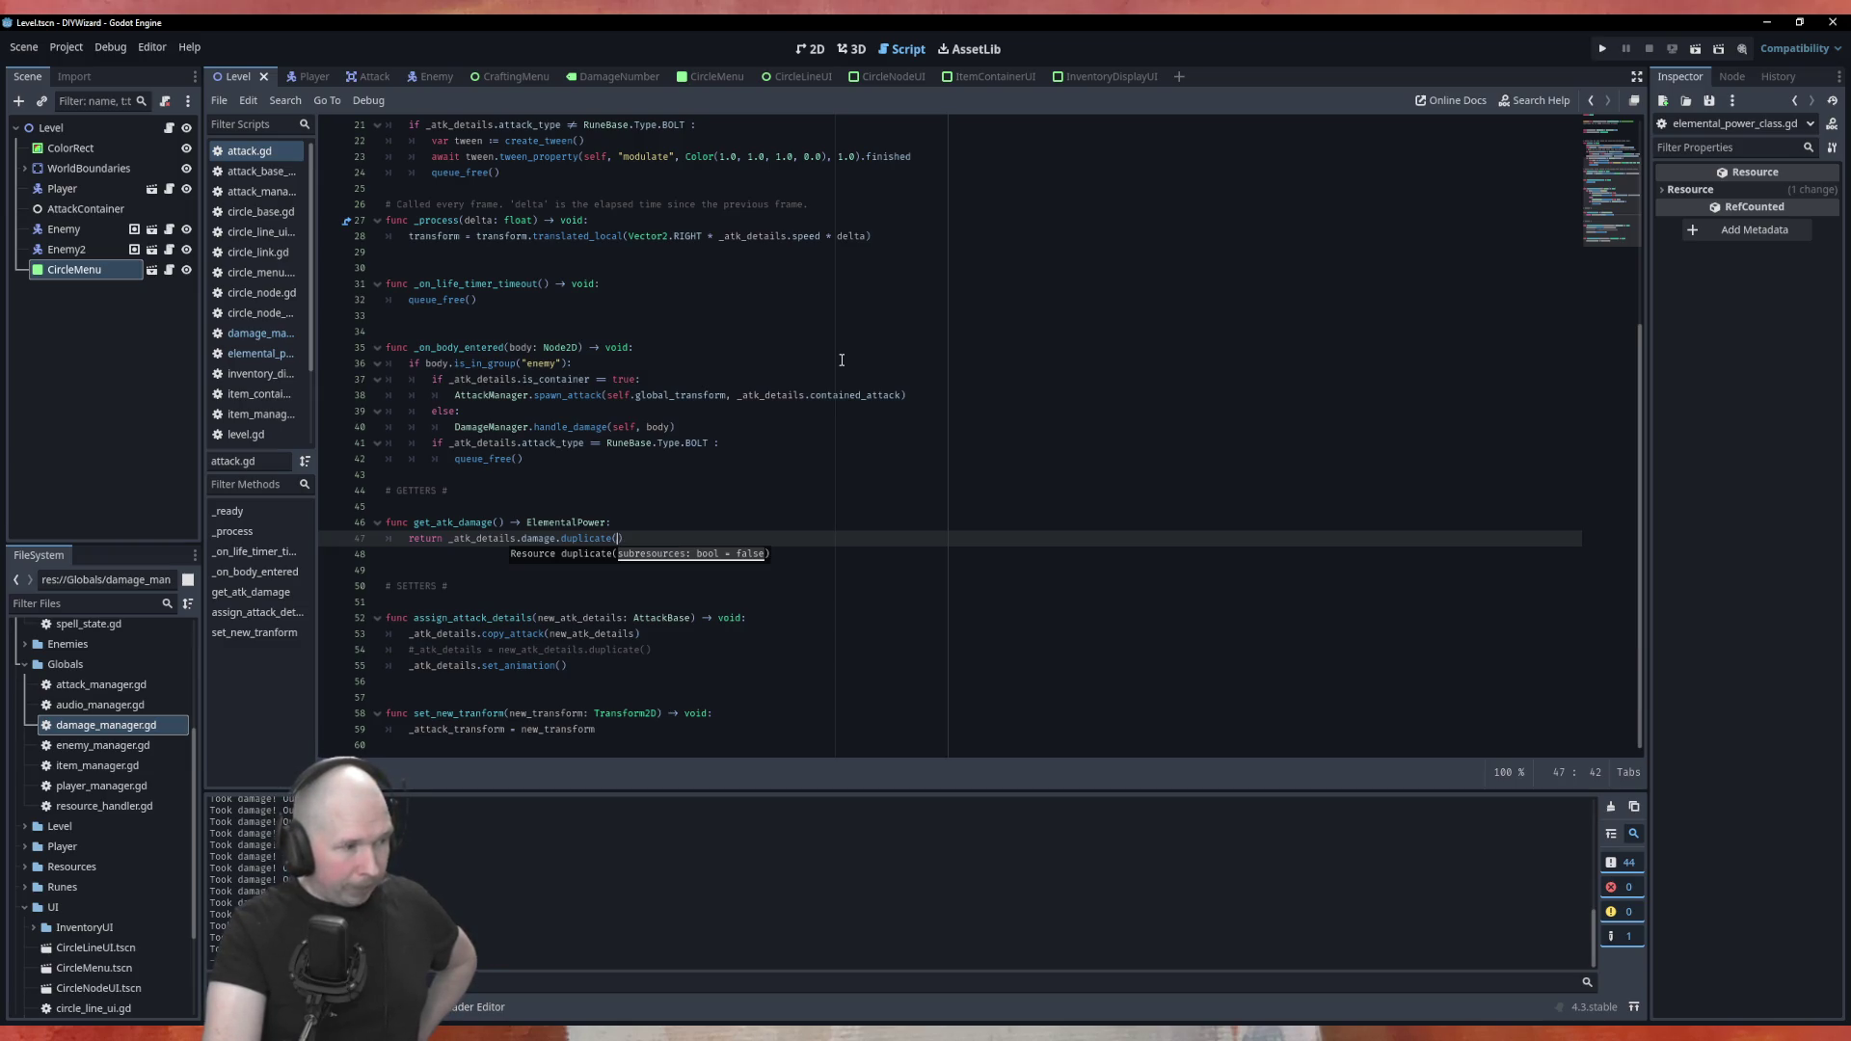
Switch to the CircleMenu scene tab and run the project with F5
left_click(713, 76)
key("F5")
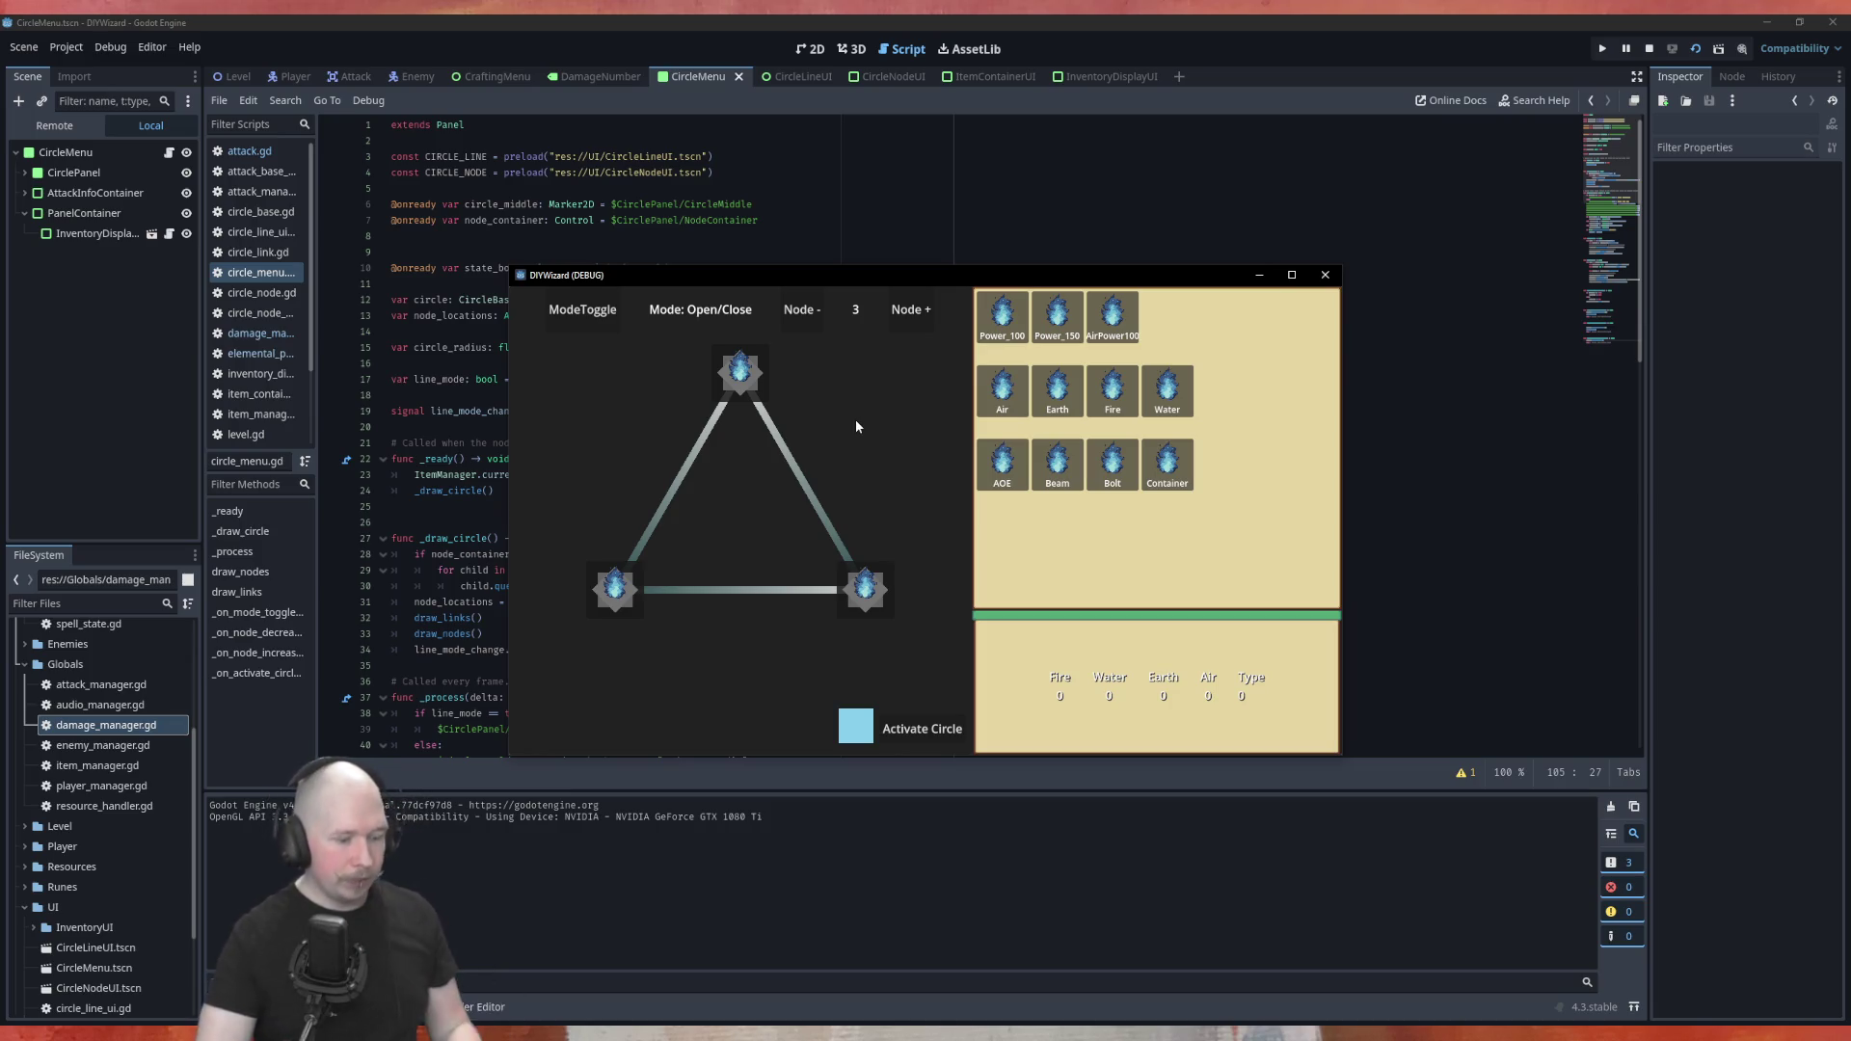
Stop the game, set CircleMenu's Process Mode to When Paused, and move to the Level scene
left_click(1324, 275)
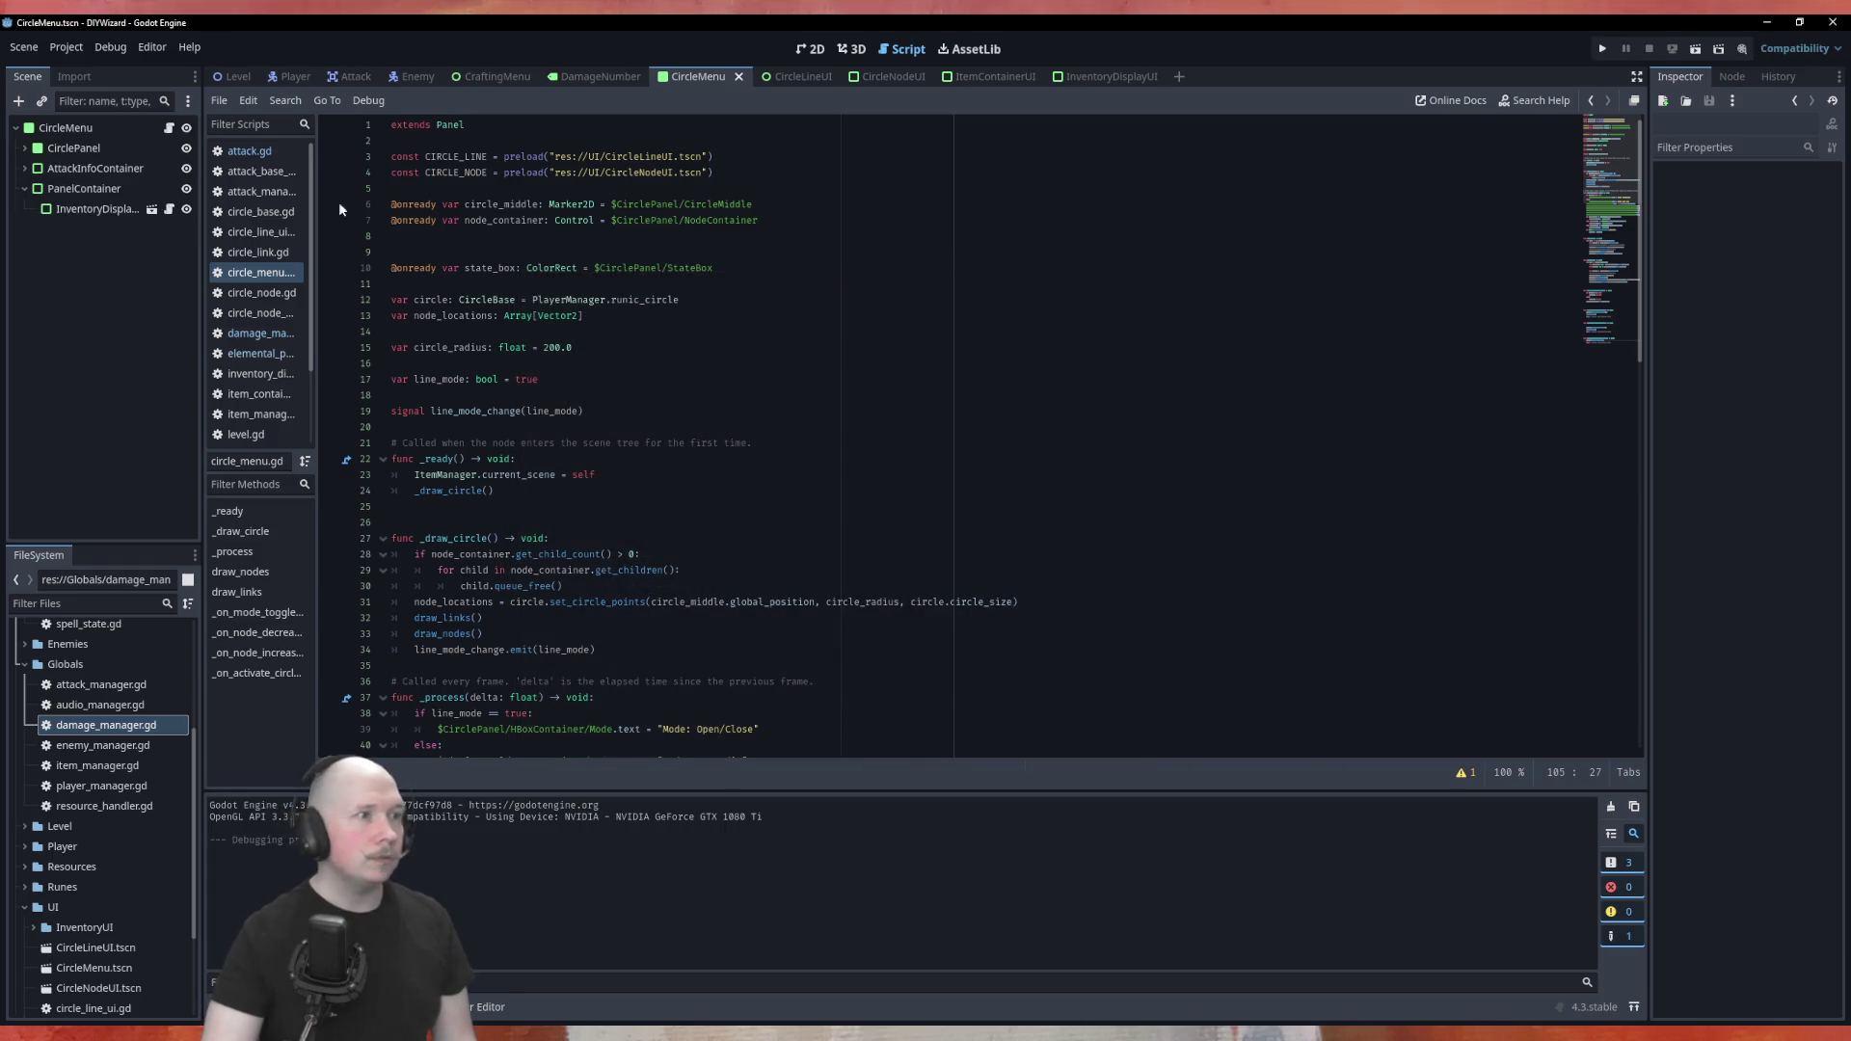
left_click(97, 125)
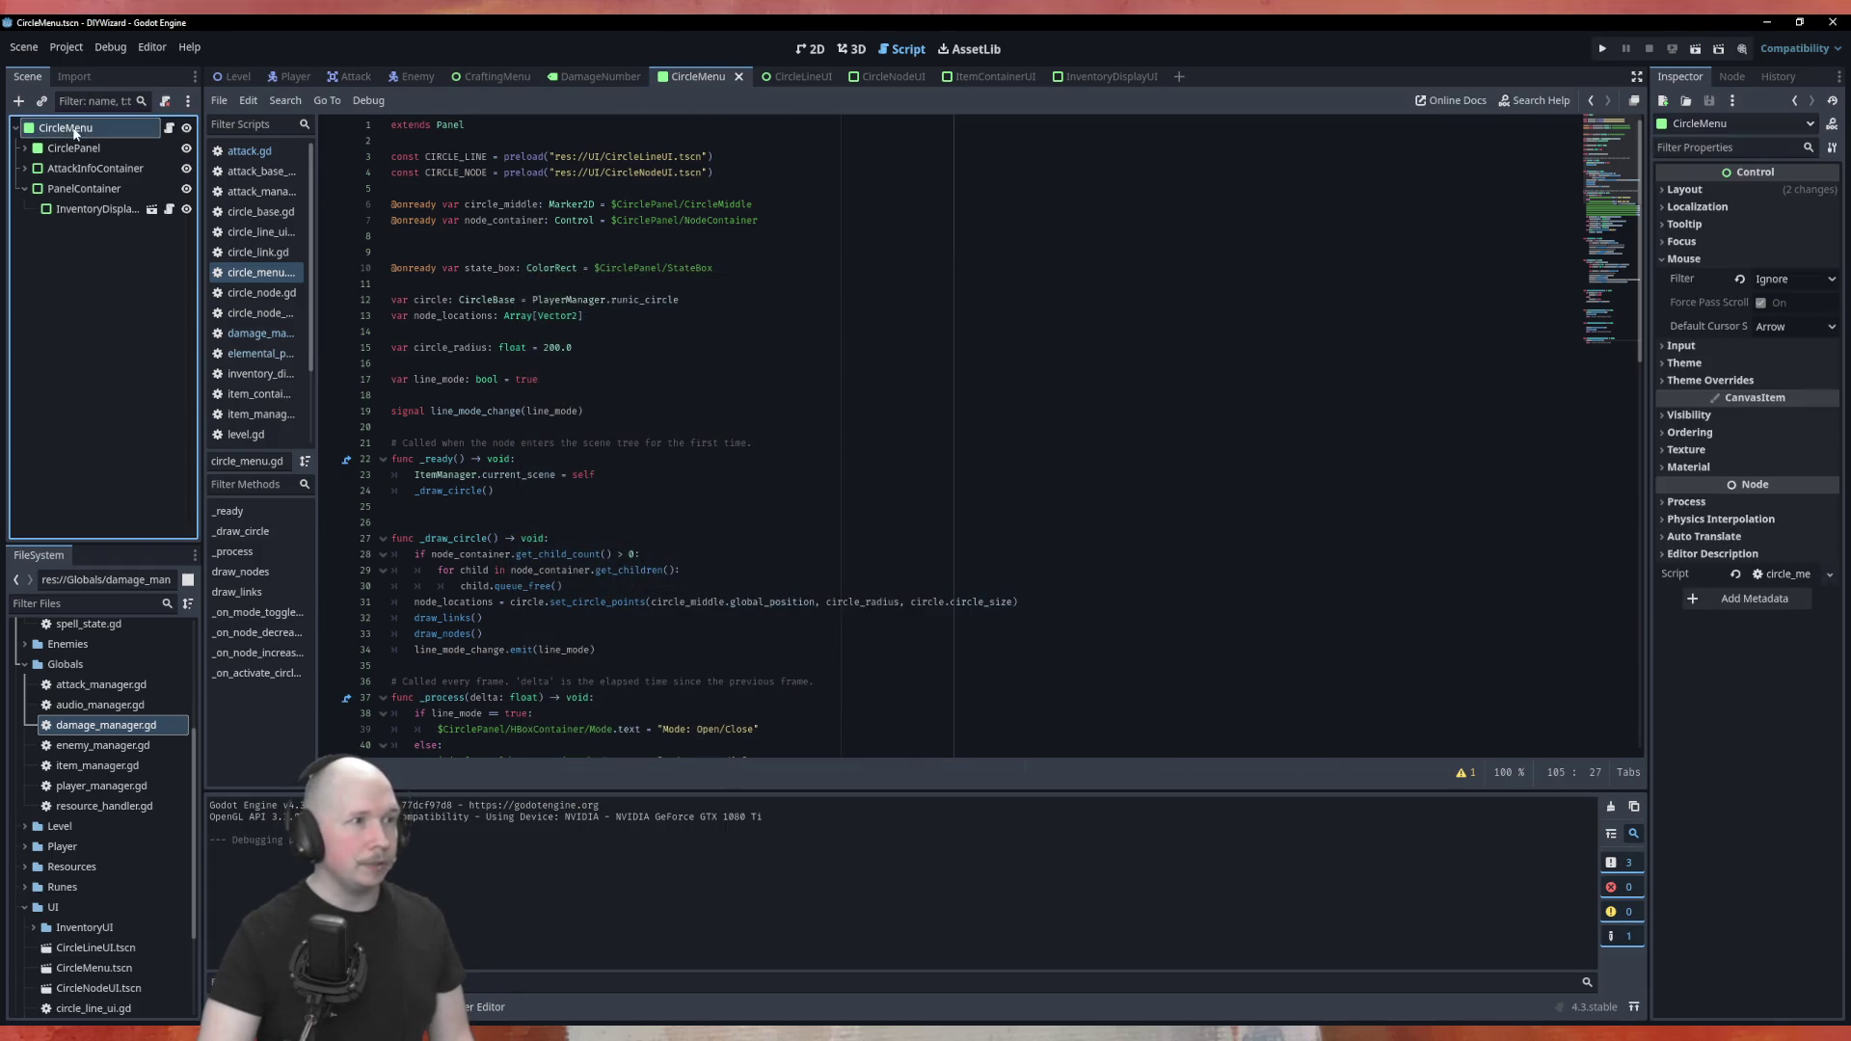
left_click(1721, 503)
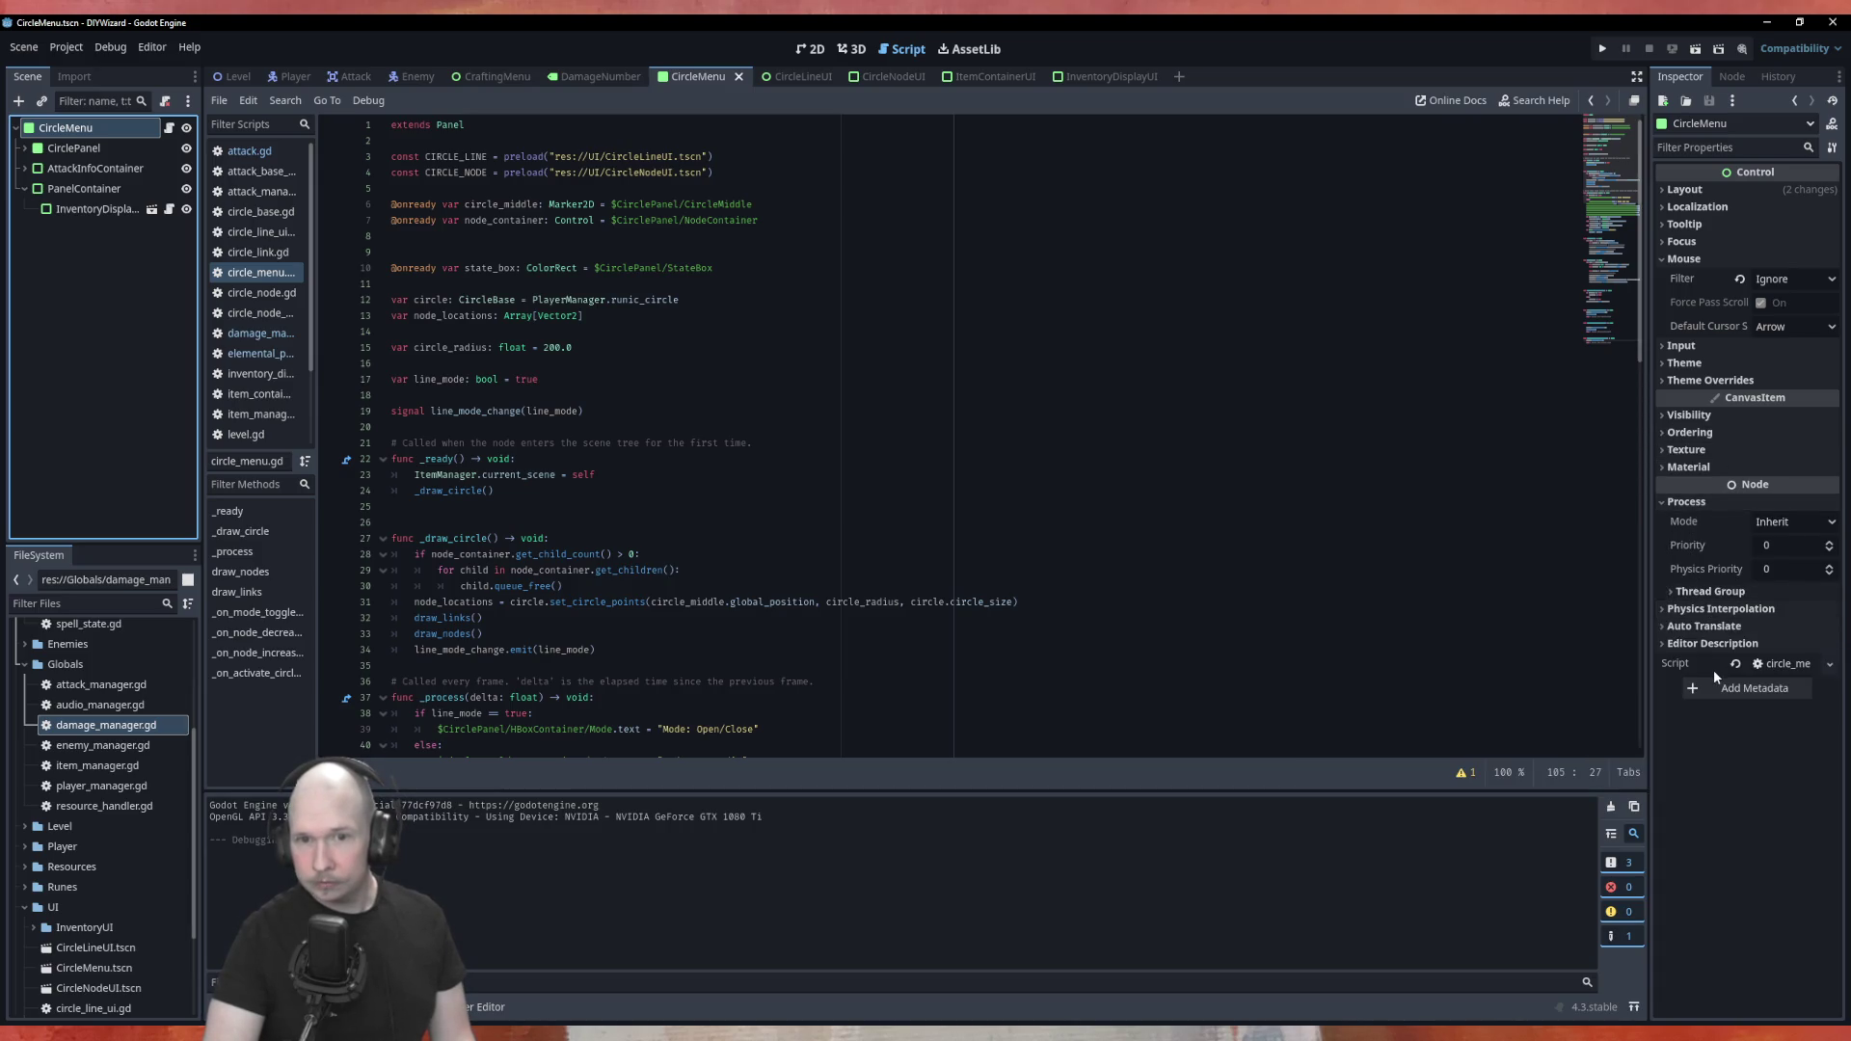
left_click(1772, 523)
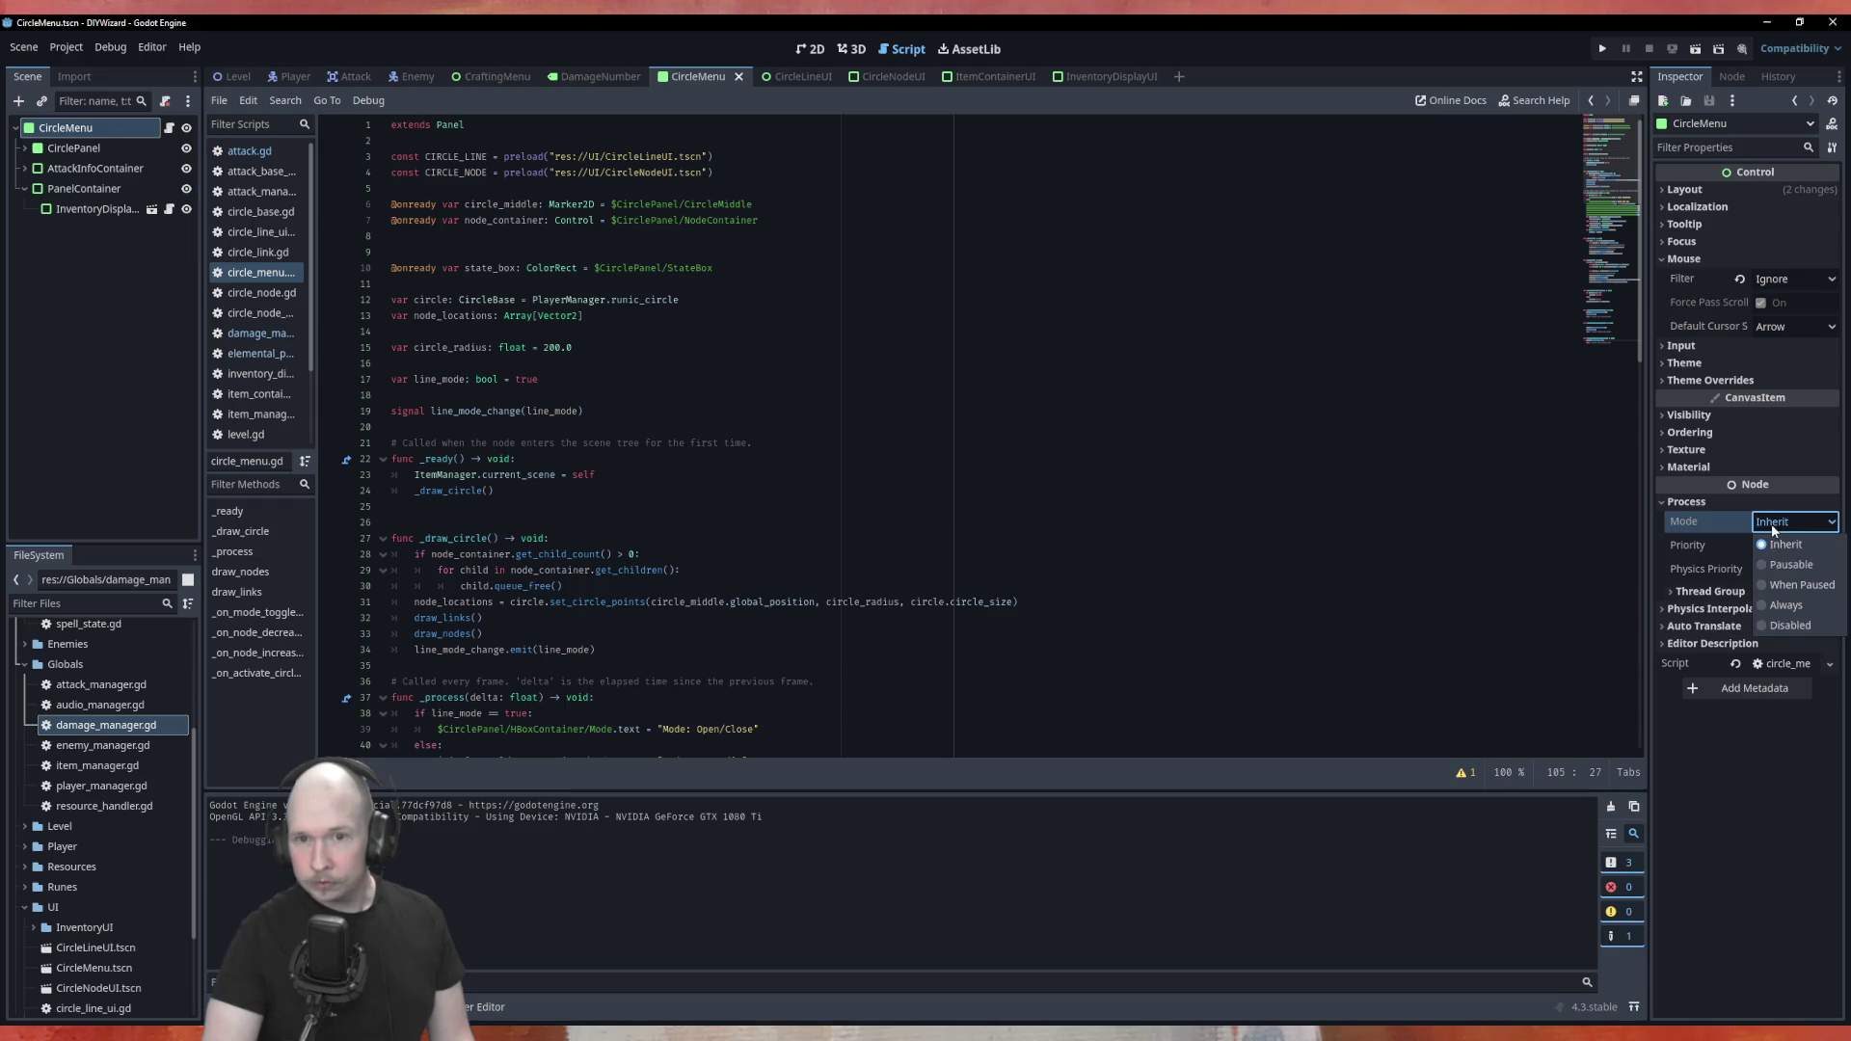
left_click(1774, 587)
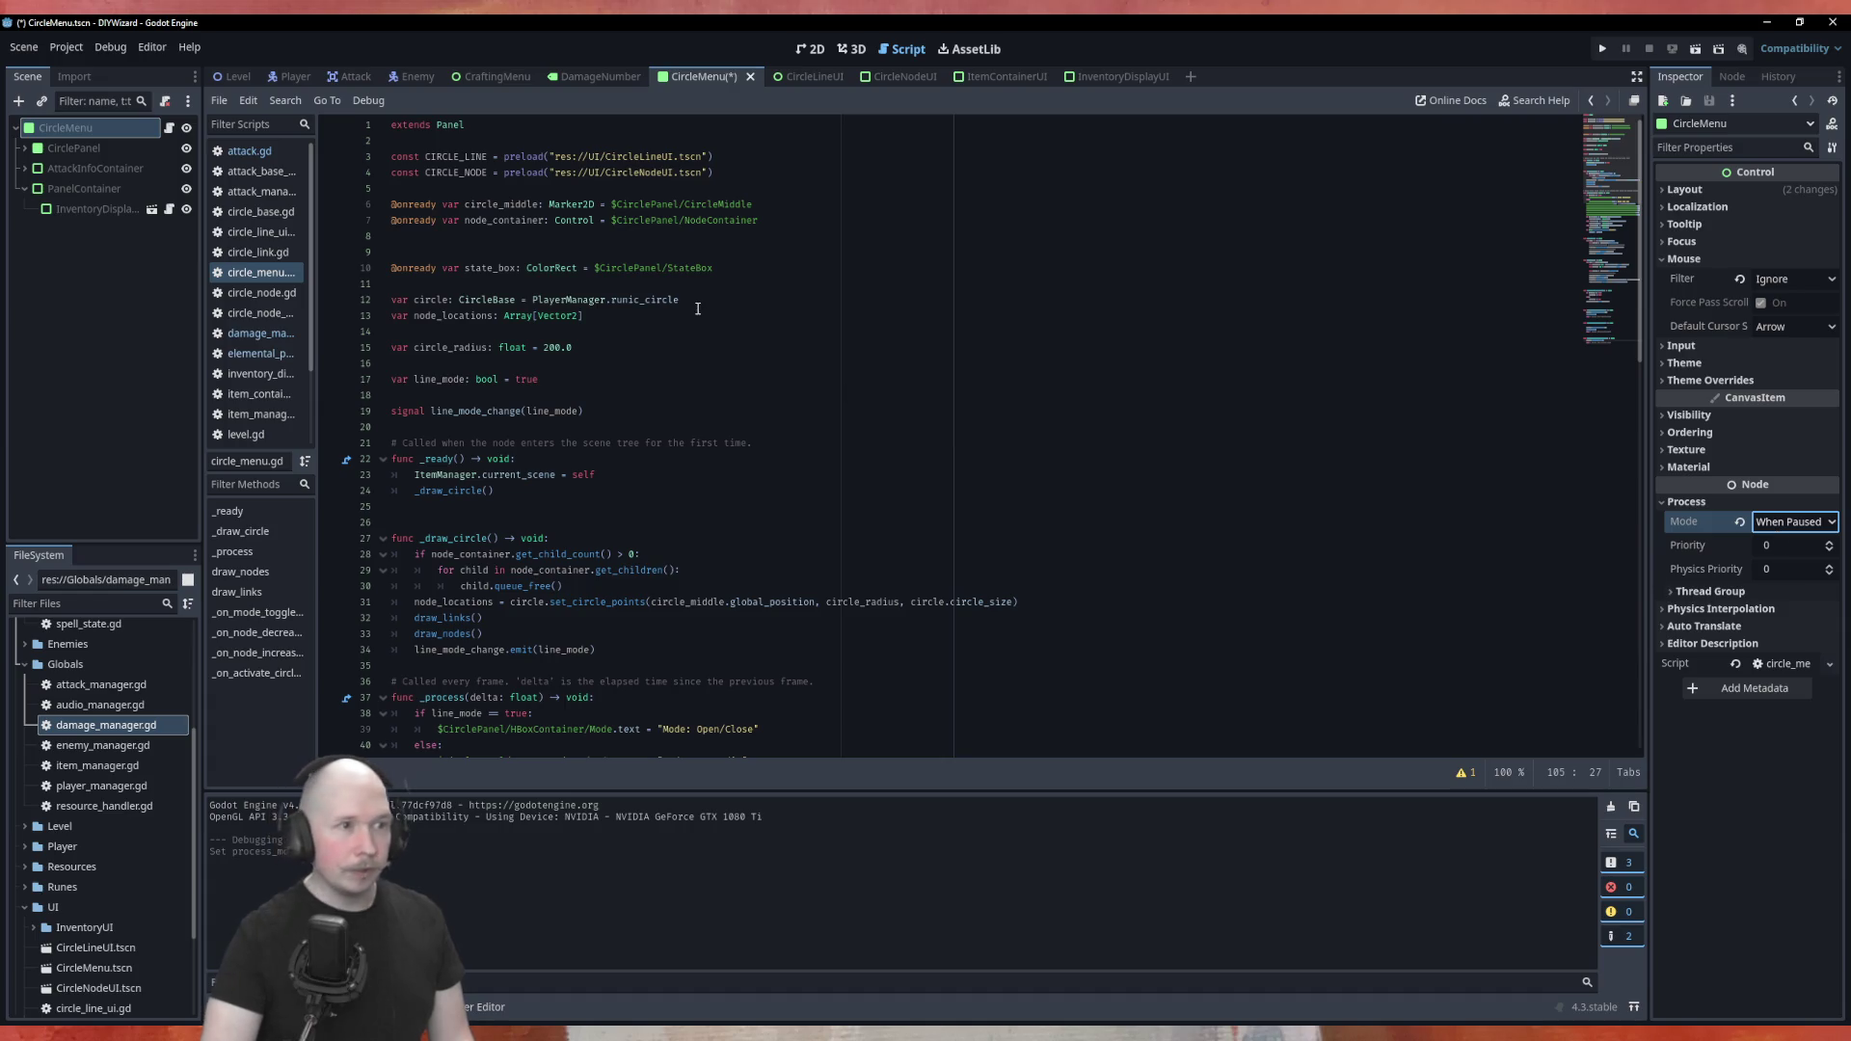
left_click(226, 77)
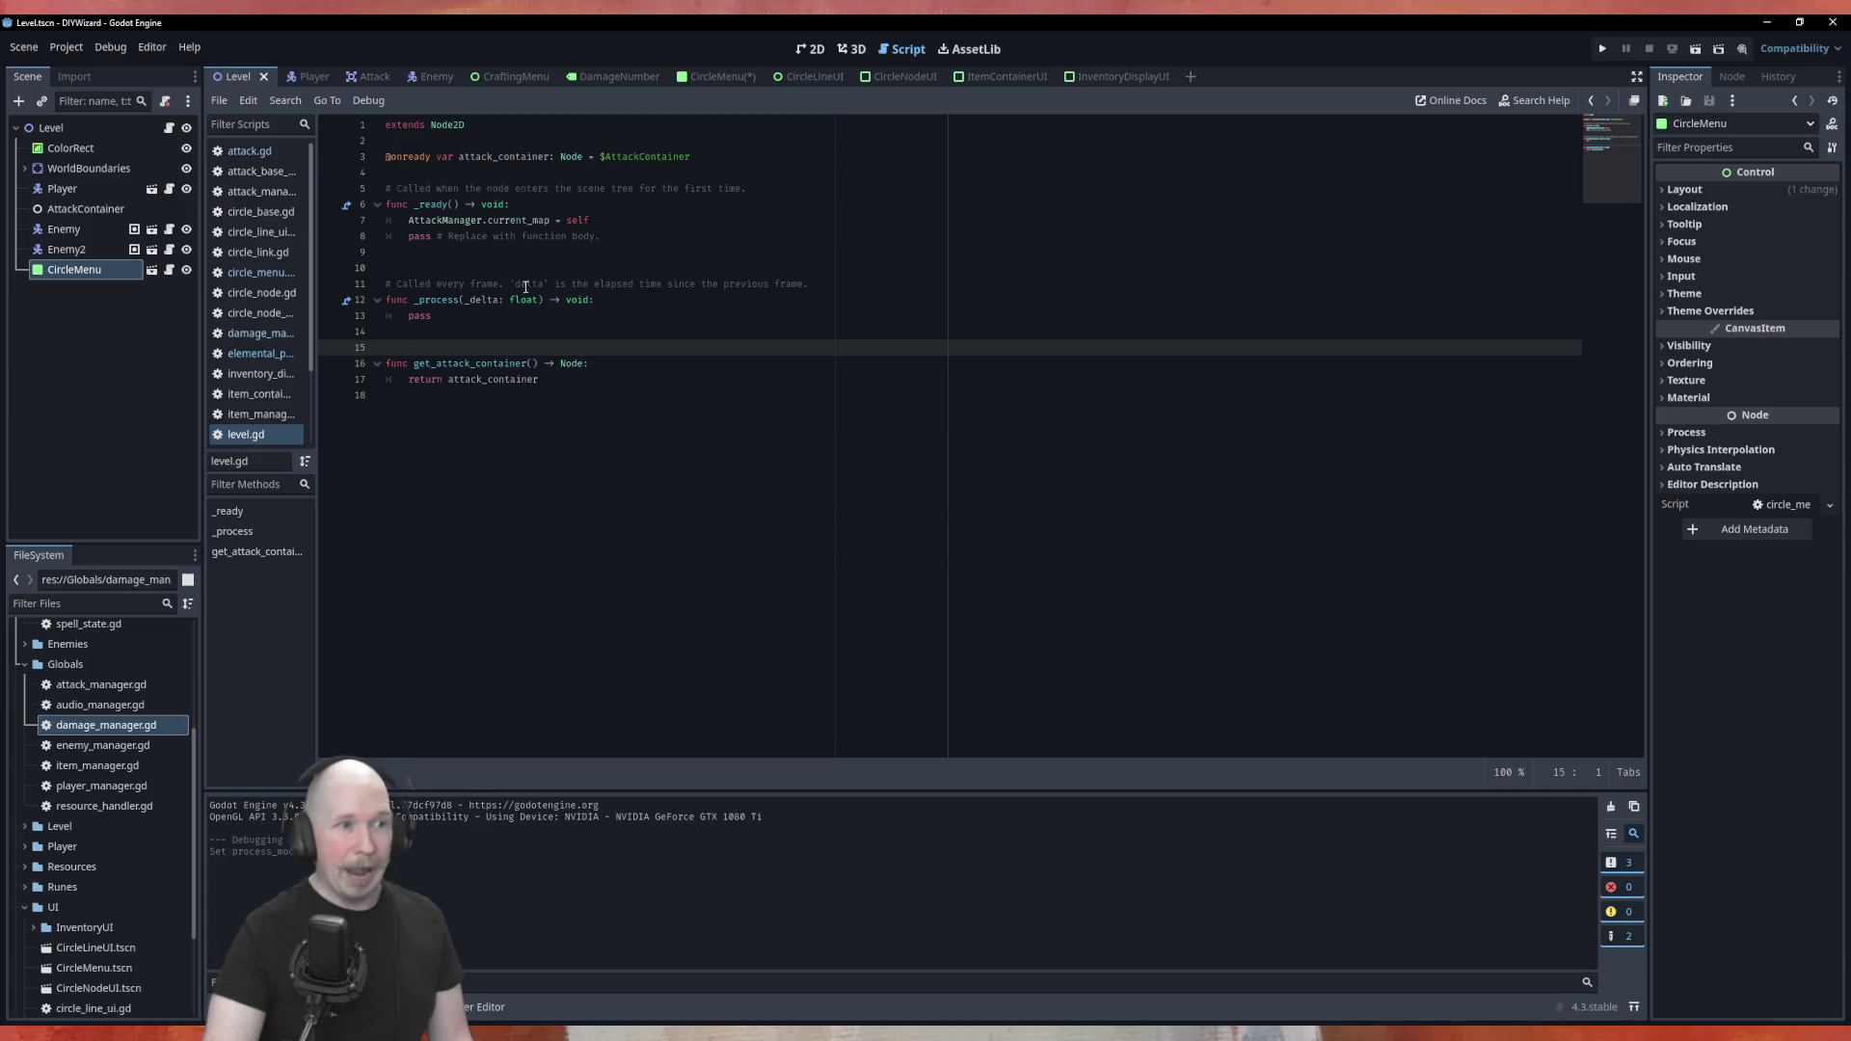
In level.gd's _process, add an if Input.is_action_just_pressed("pause"): check
left_click(617, 299)
key("Return")
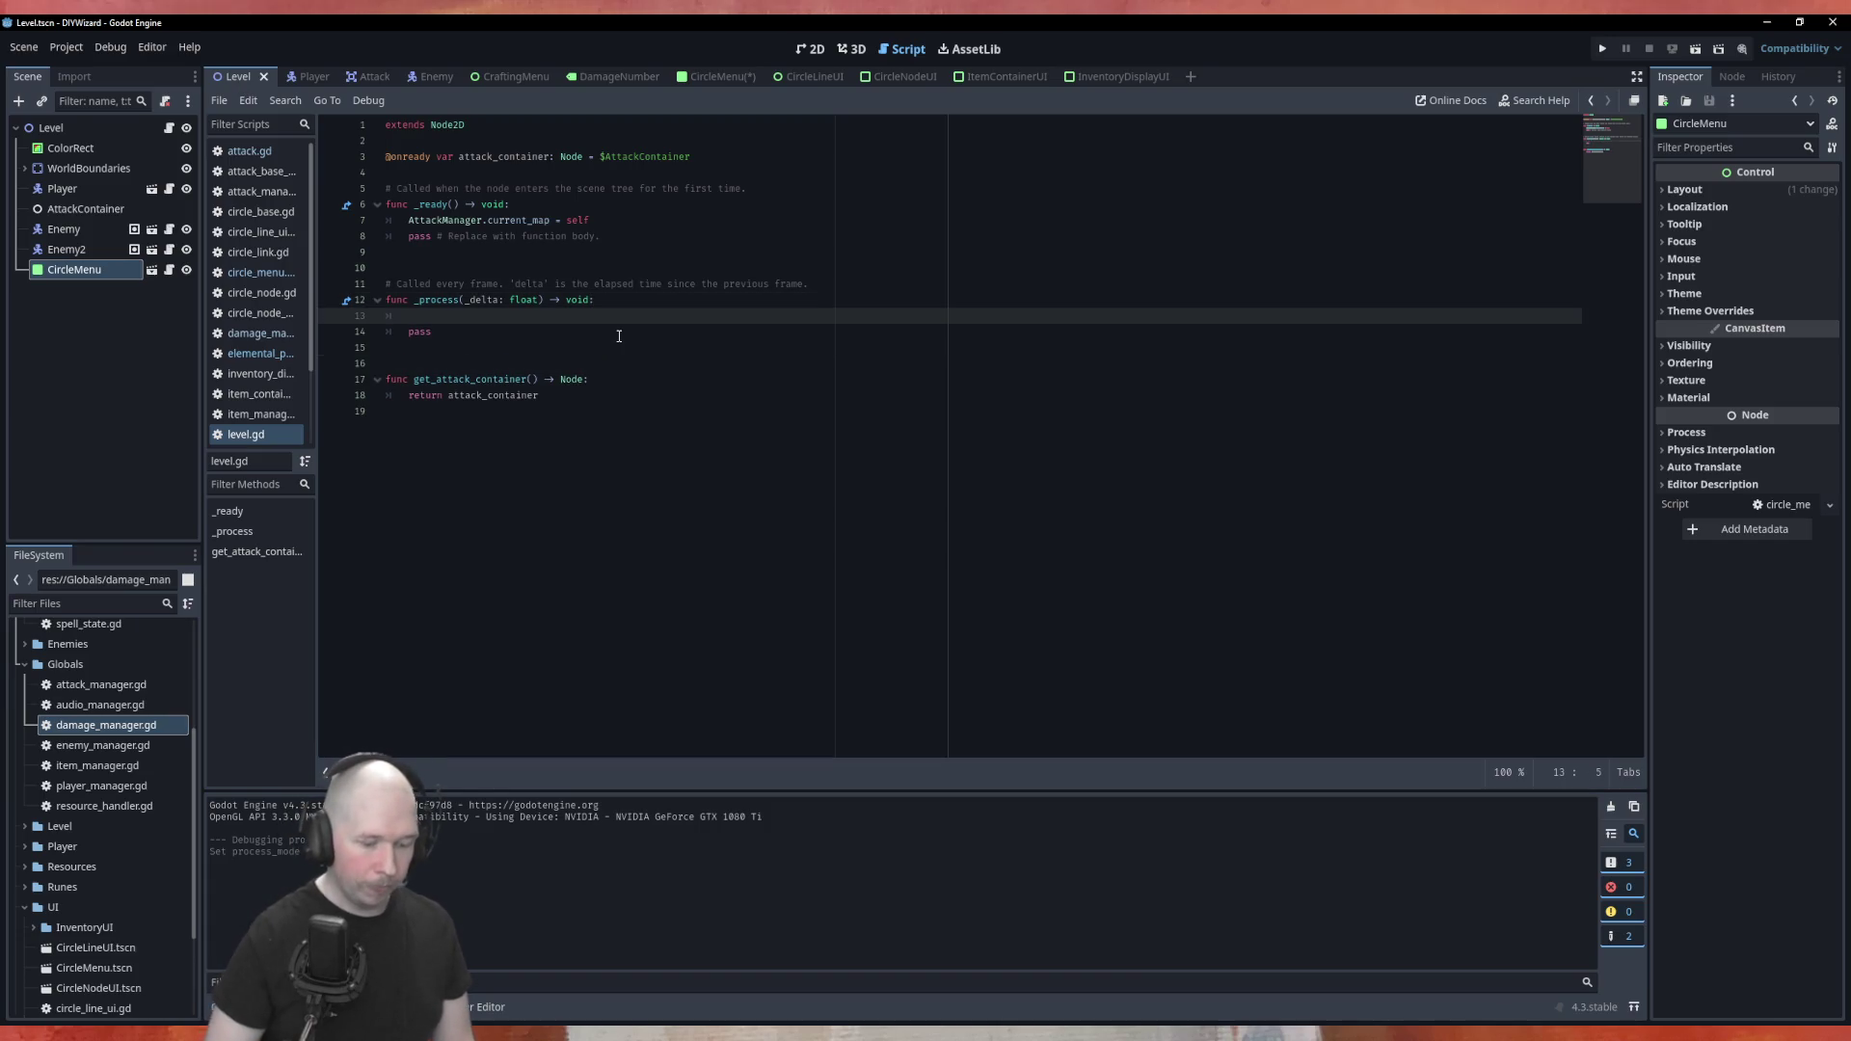
type("ifInpu")
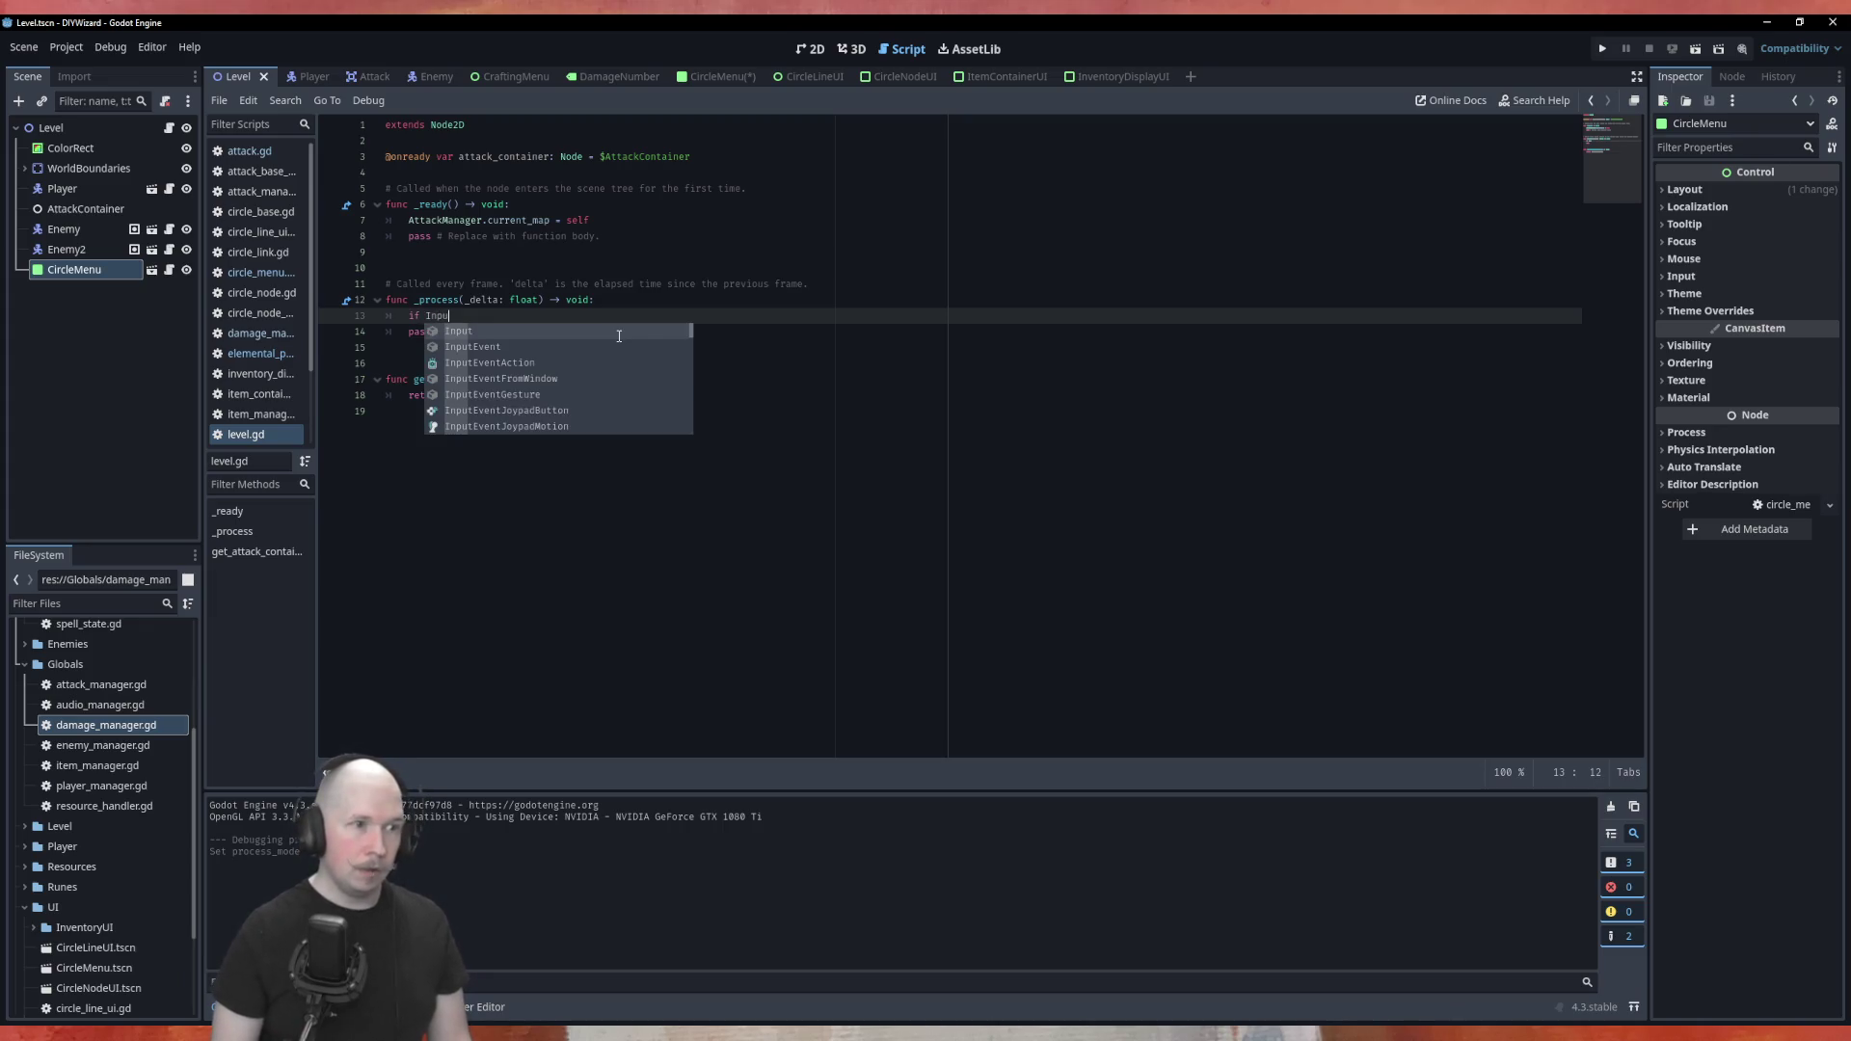
type("t")
key("Escape")
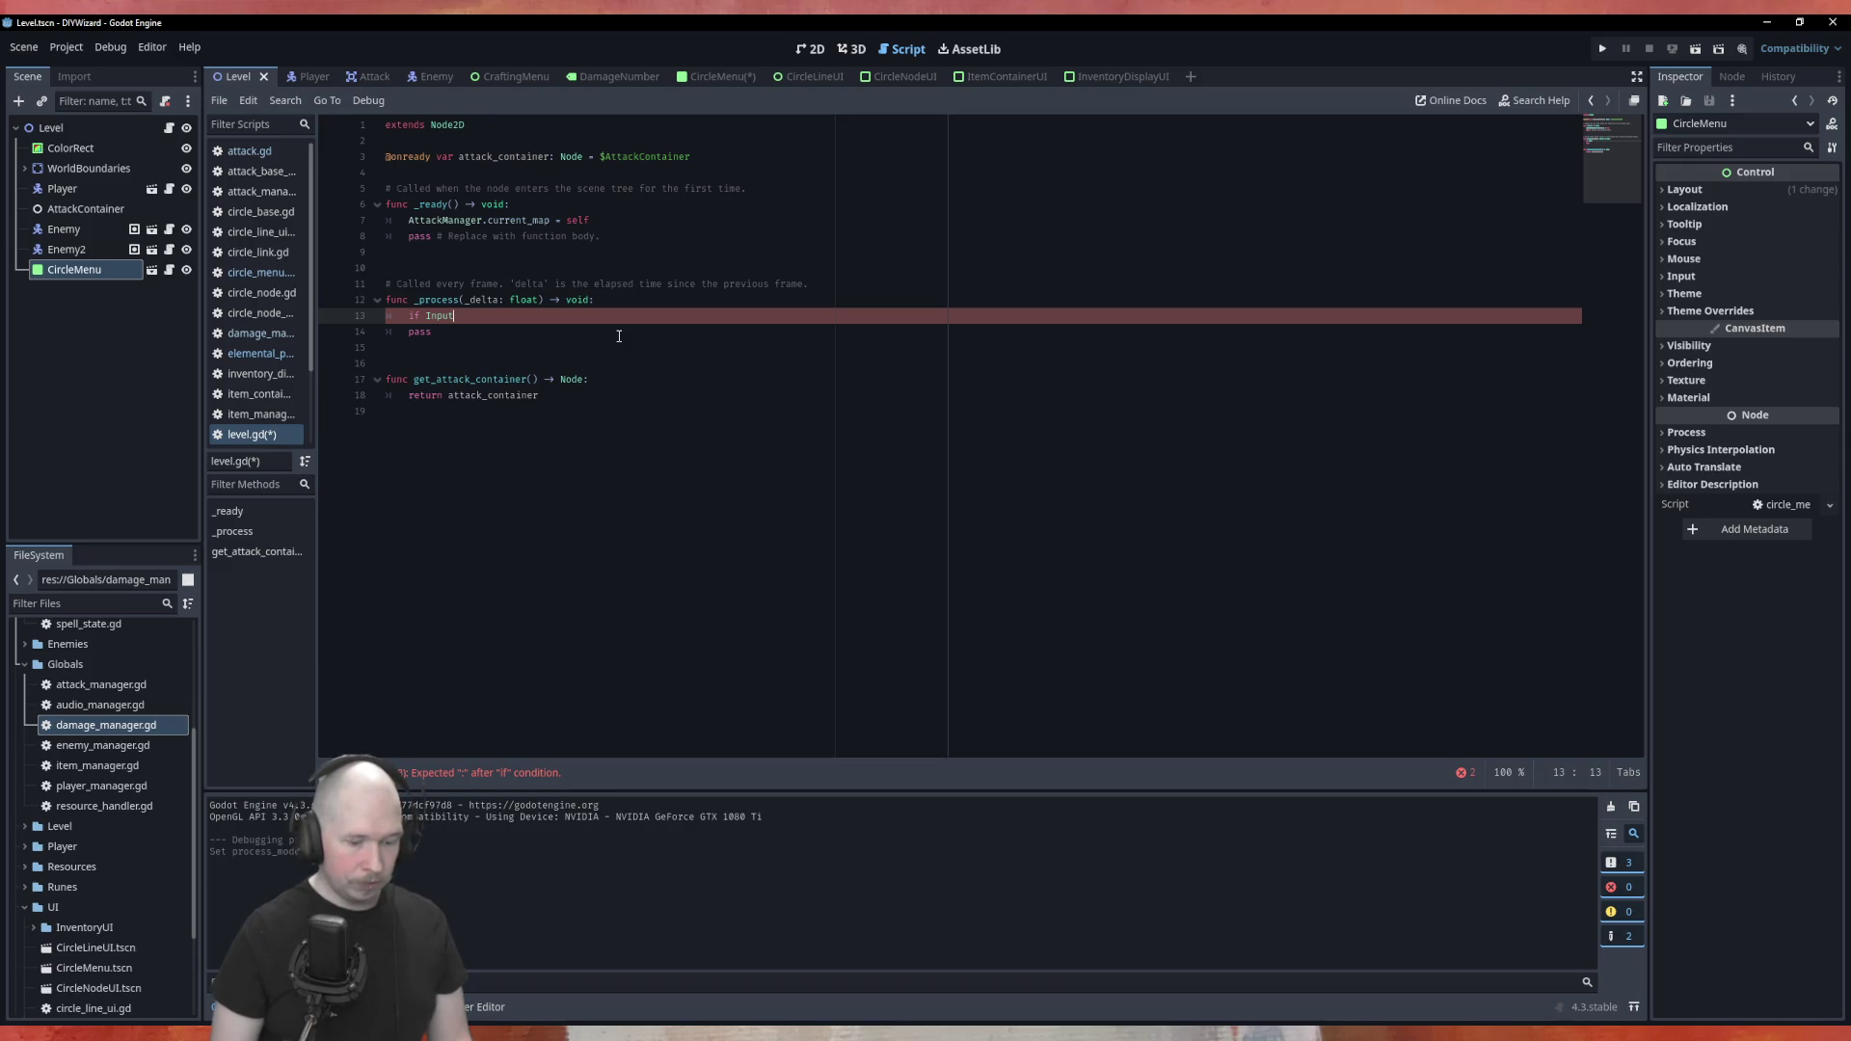
type(".is")
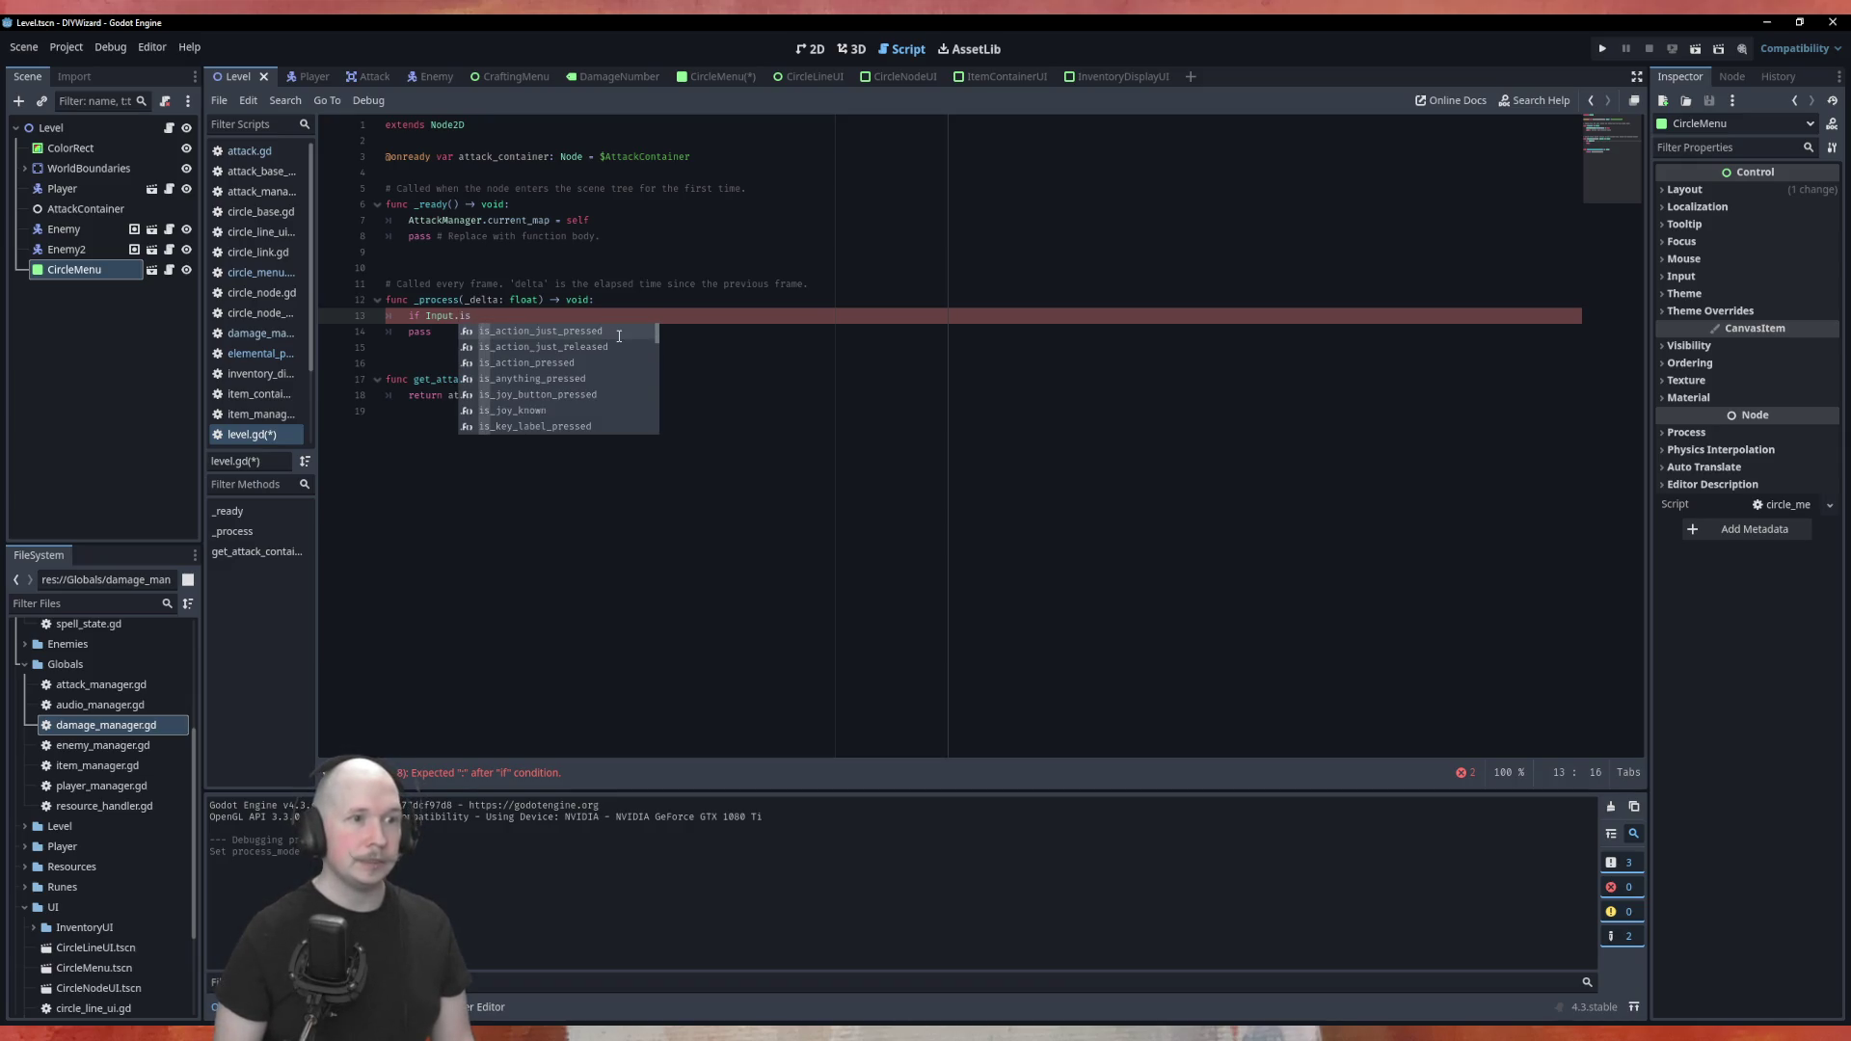
key("Return")
key("Down")
key("Down")
key("Down")
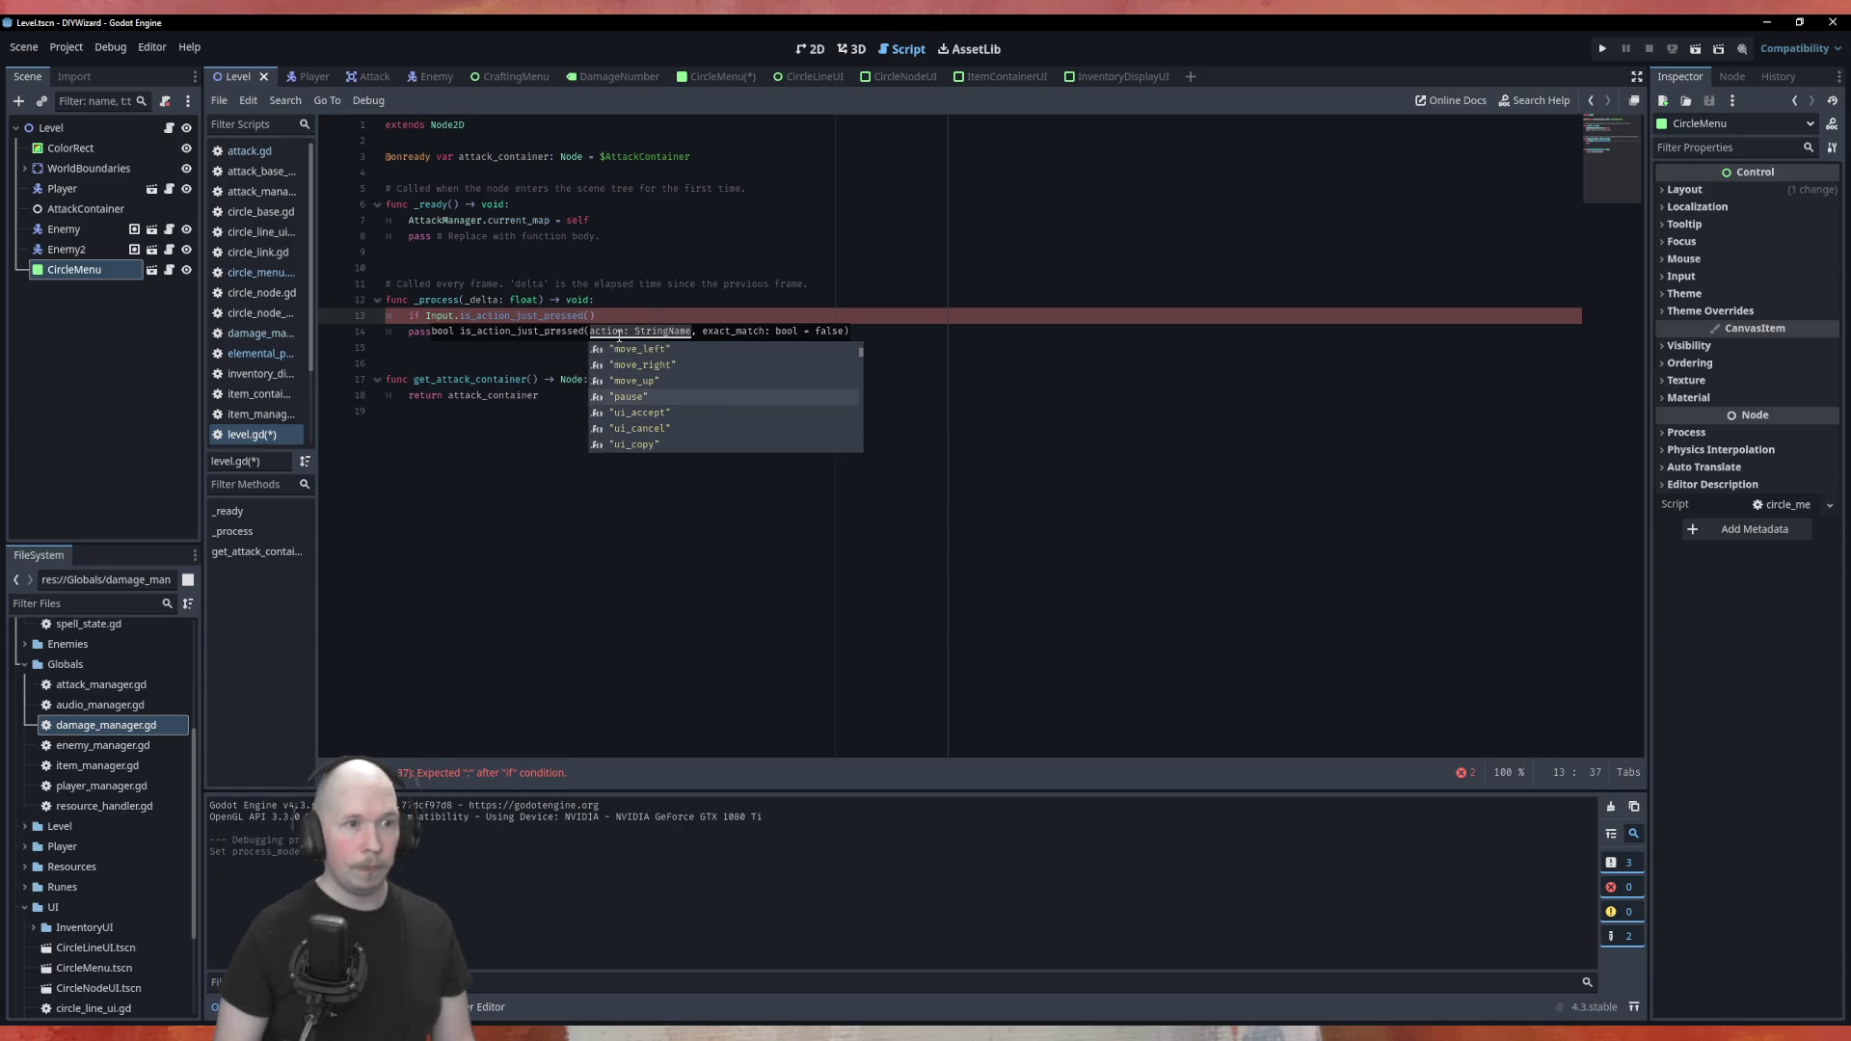
key("Return")
key("End")
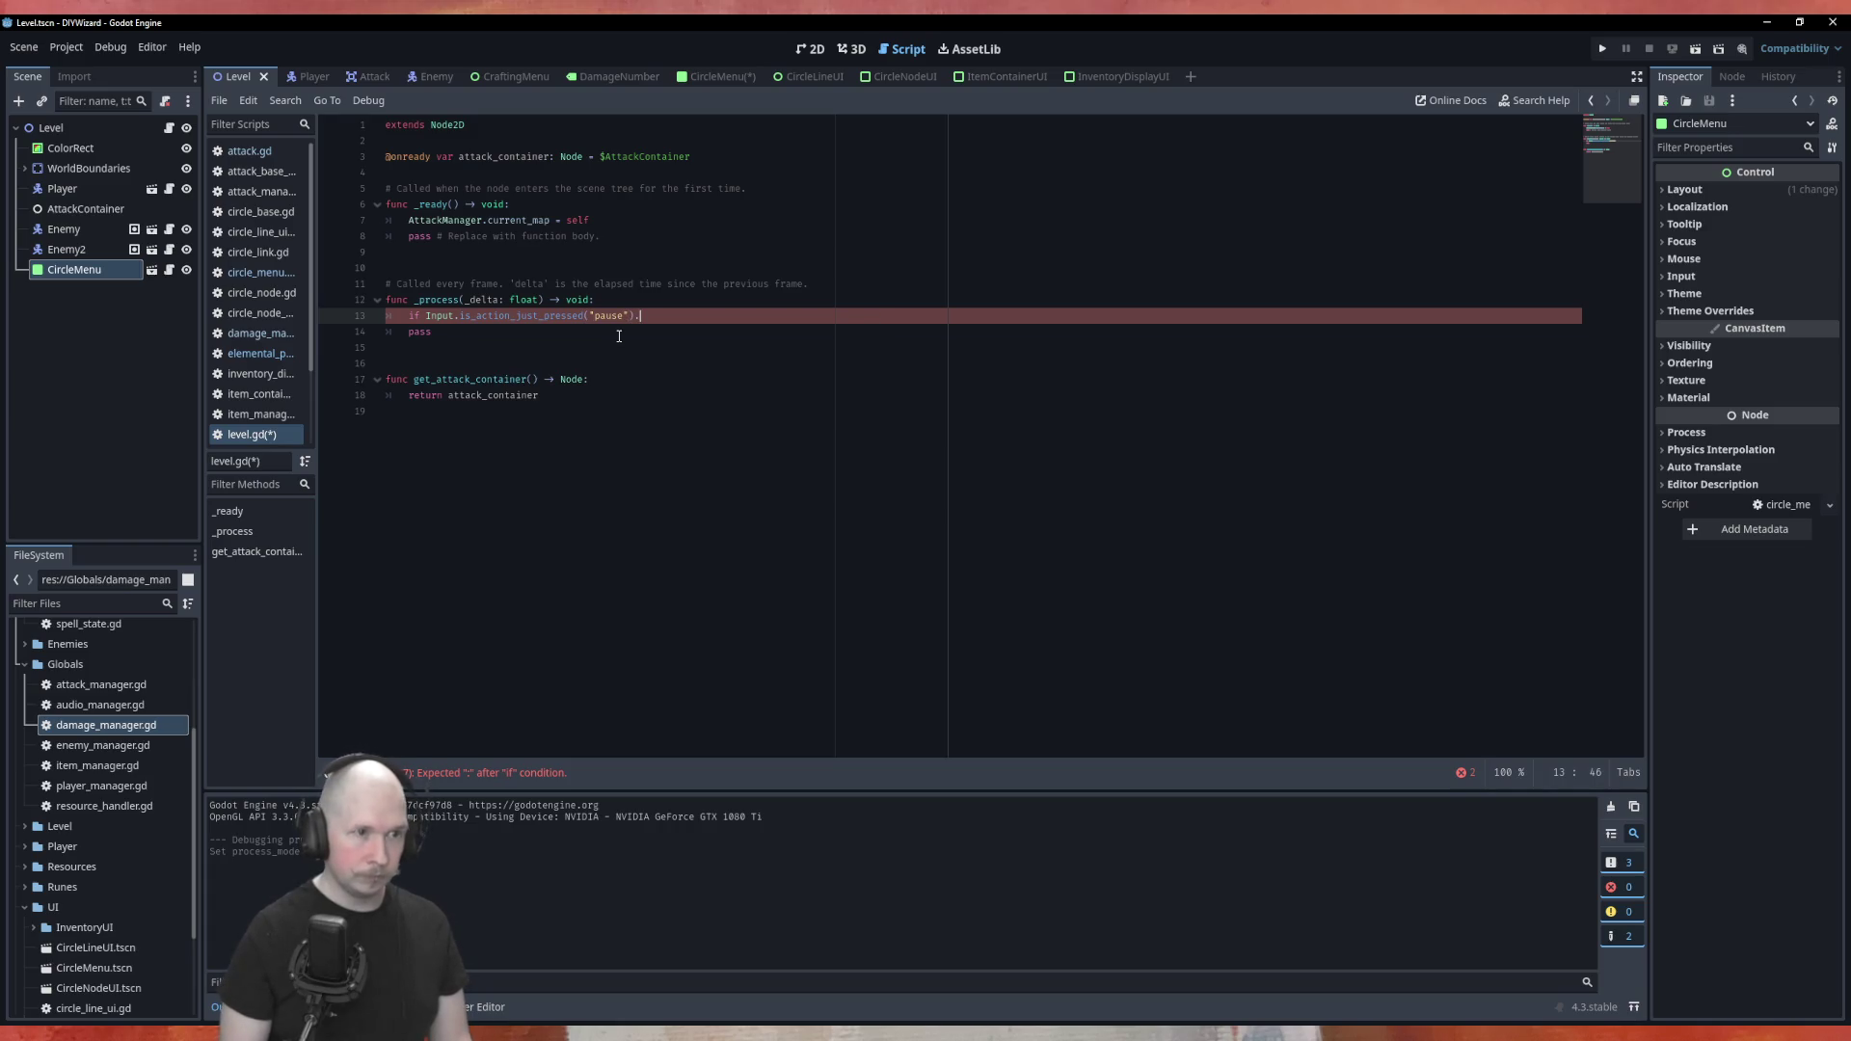
type(":")
key("Return")
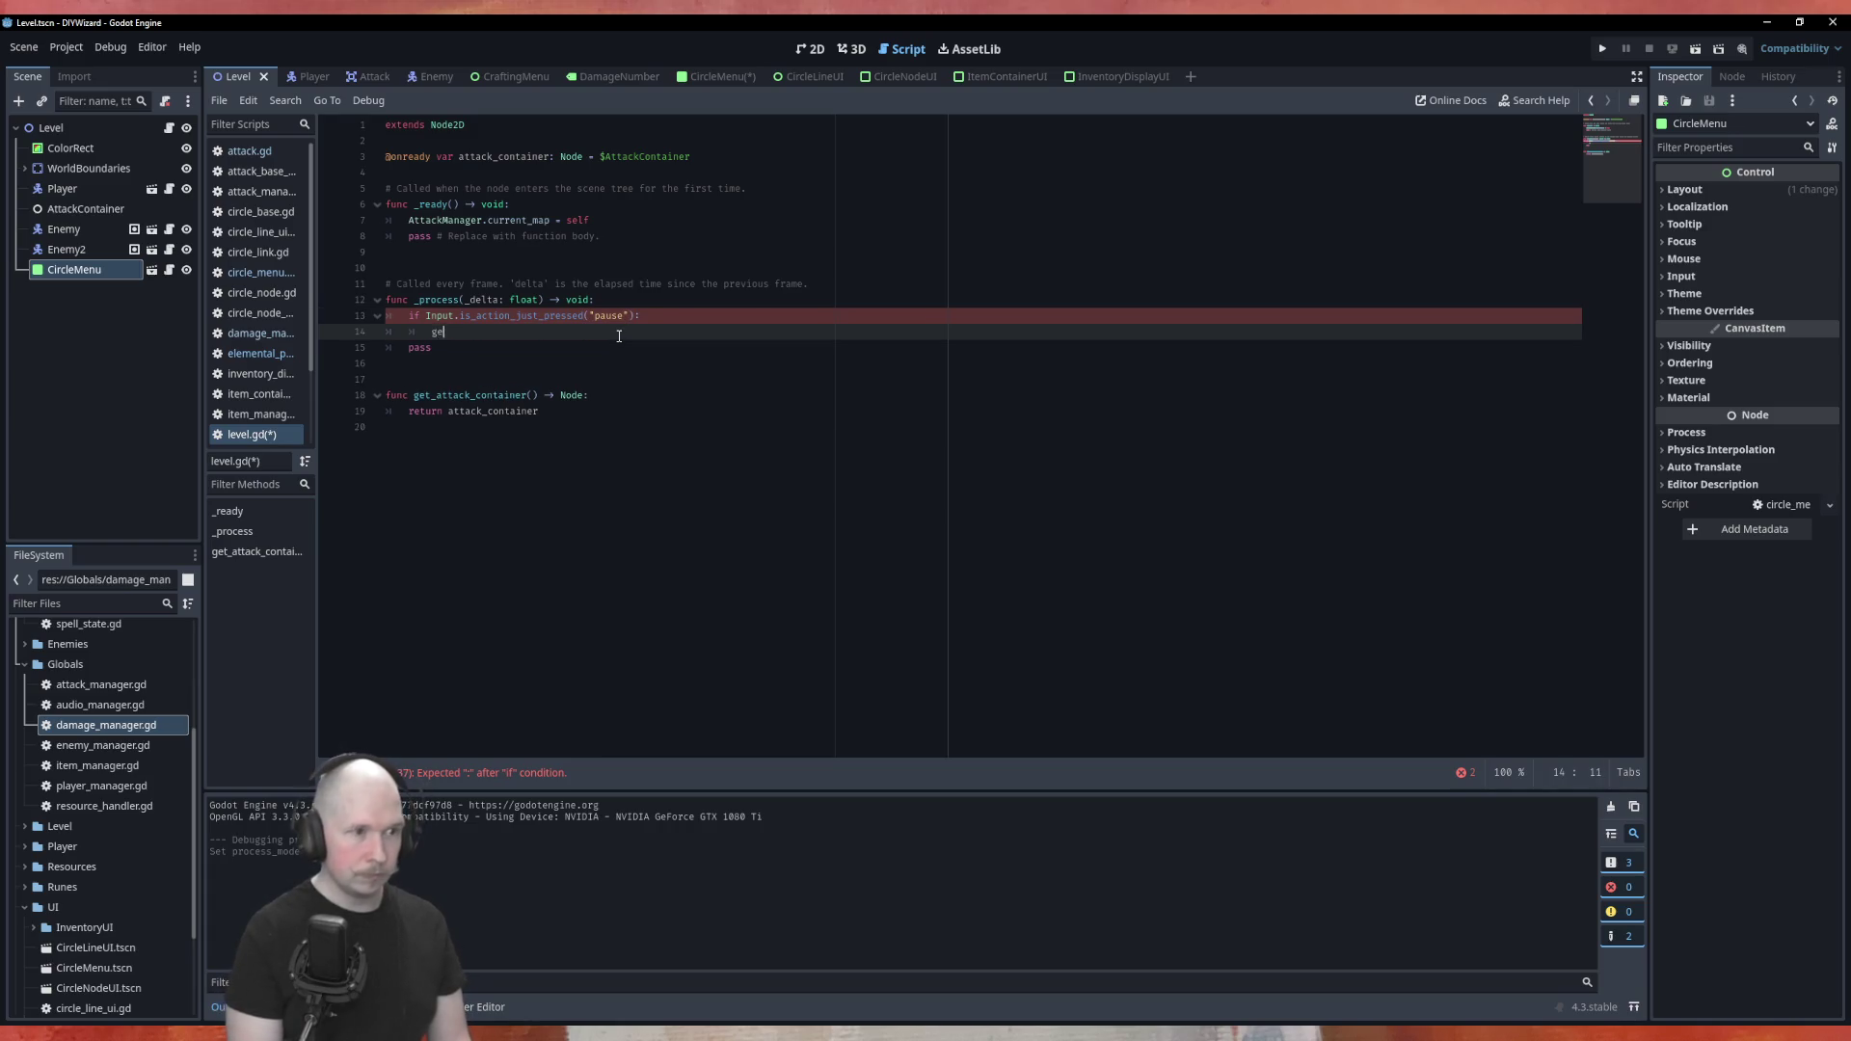
Make its body get_tree().paused = !get_tree().paused, then save and run the game
type("et_tr")
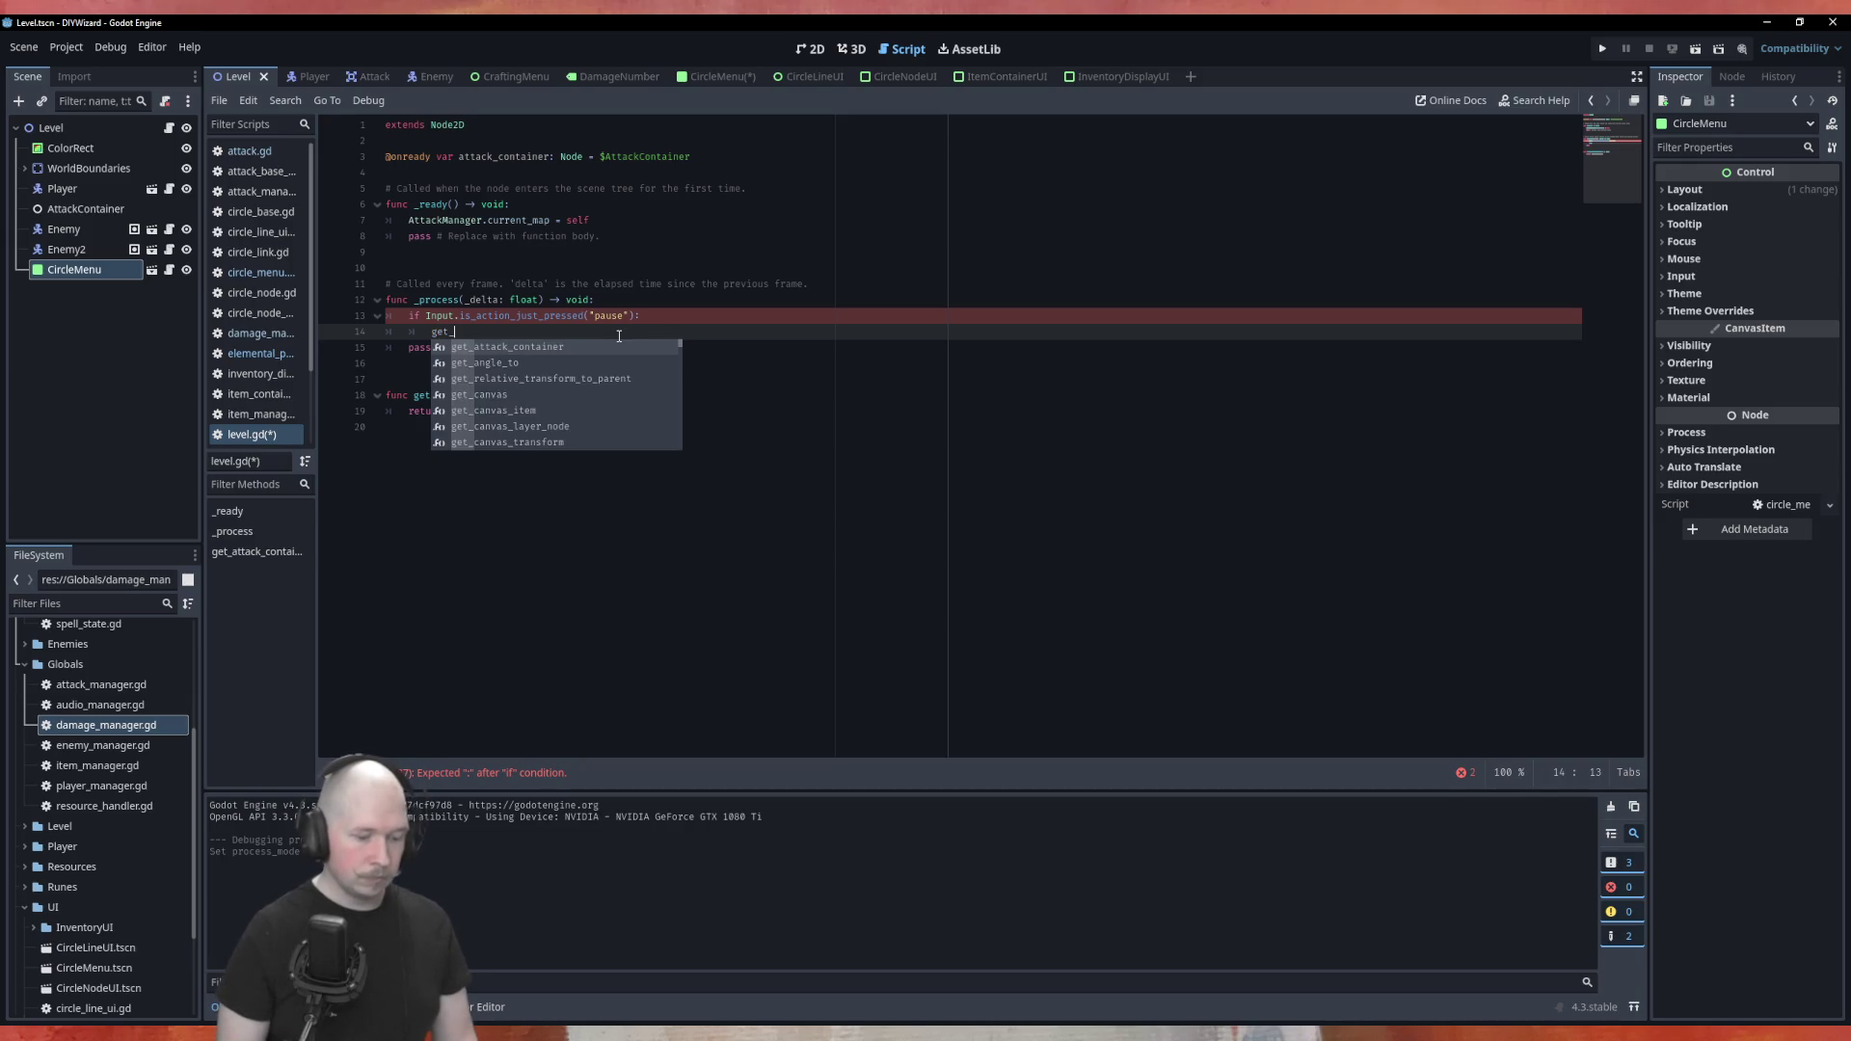
key("Down")
key("Return")
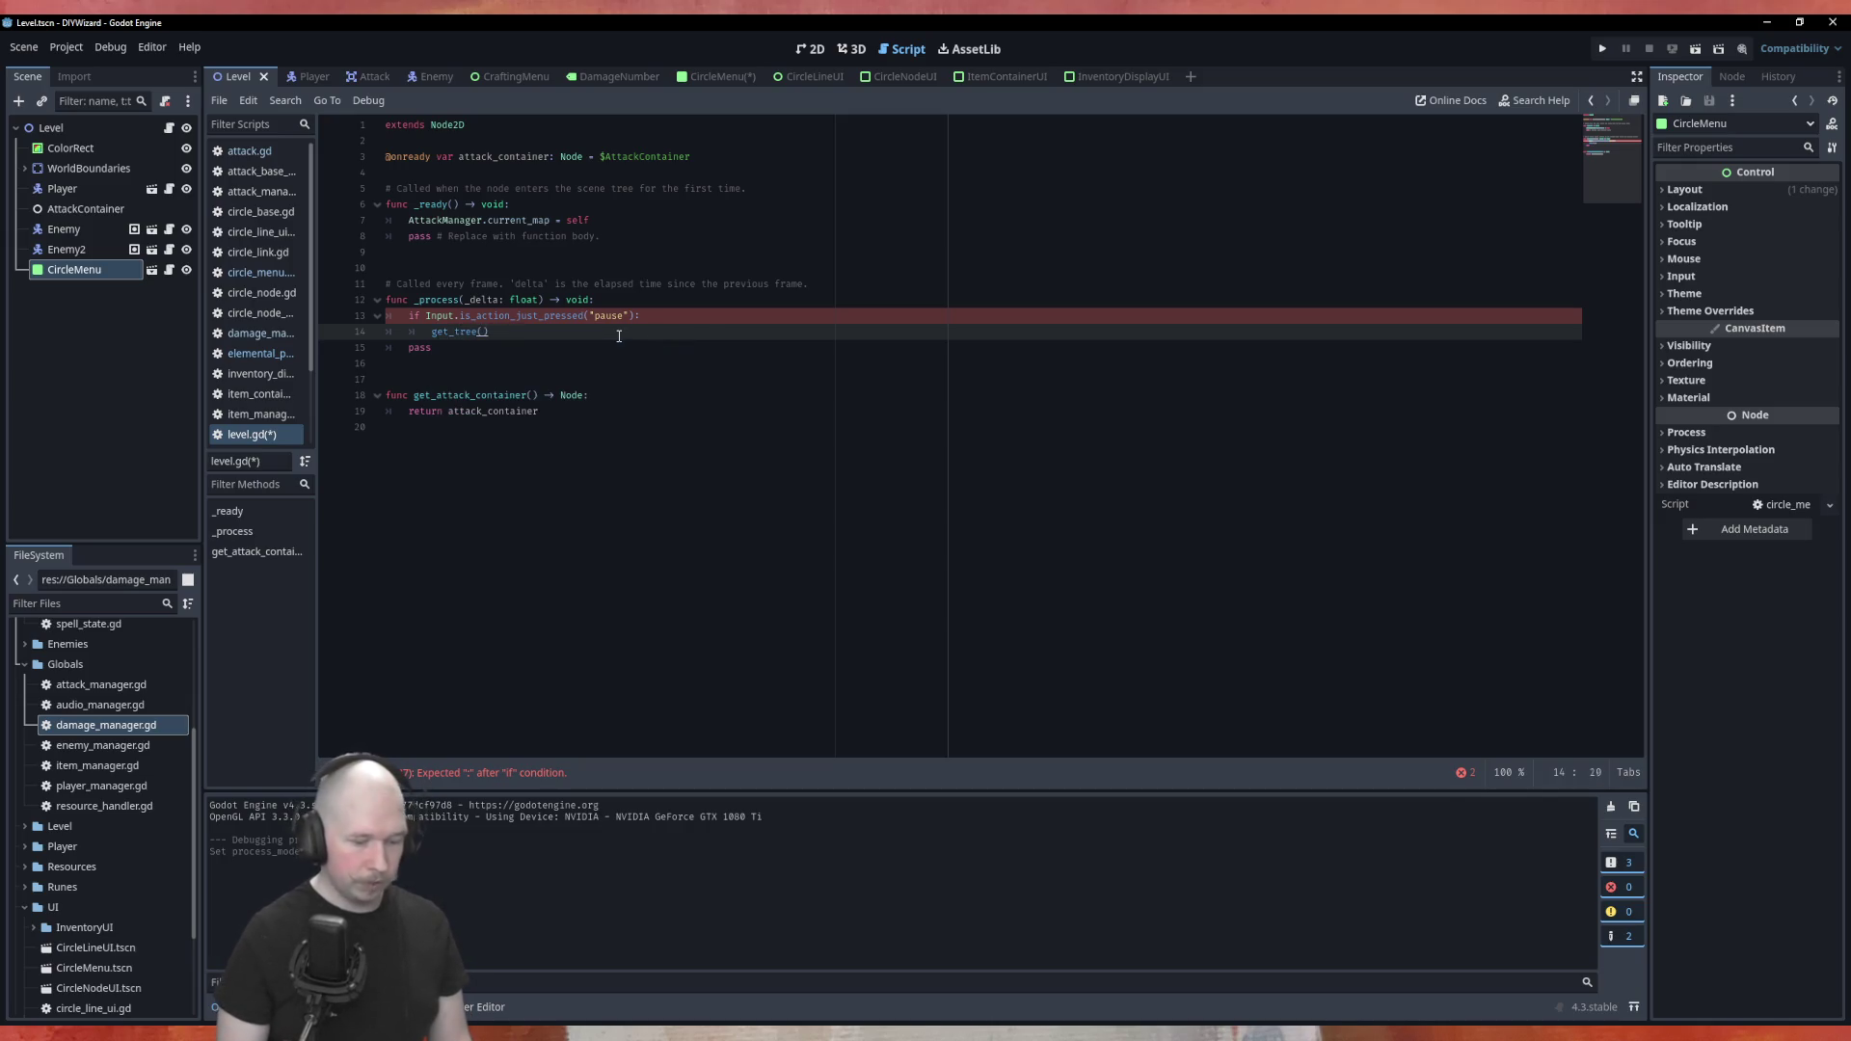
type(".pu")
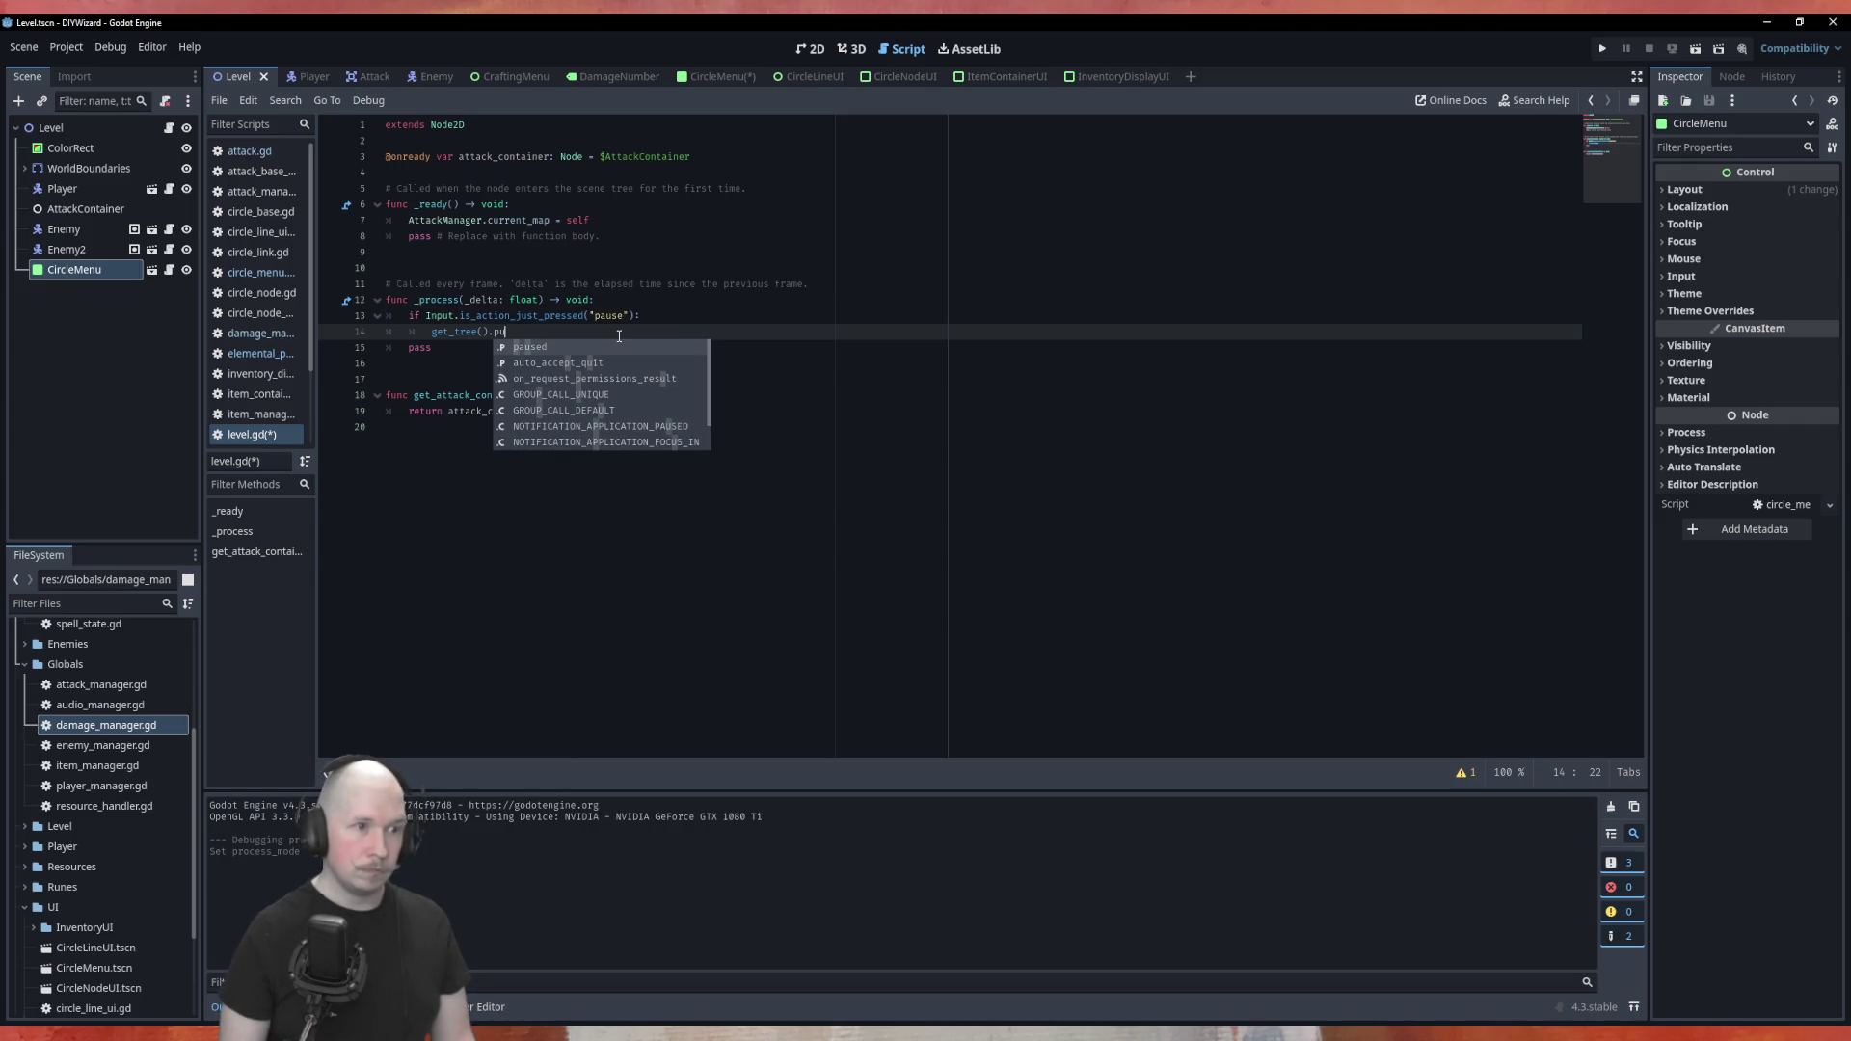
key("BackSpace")
type("ause")
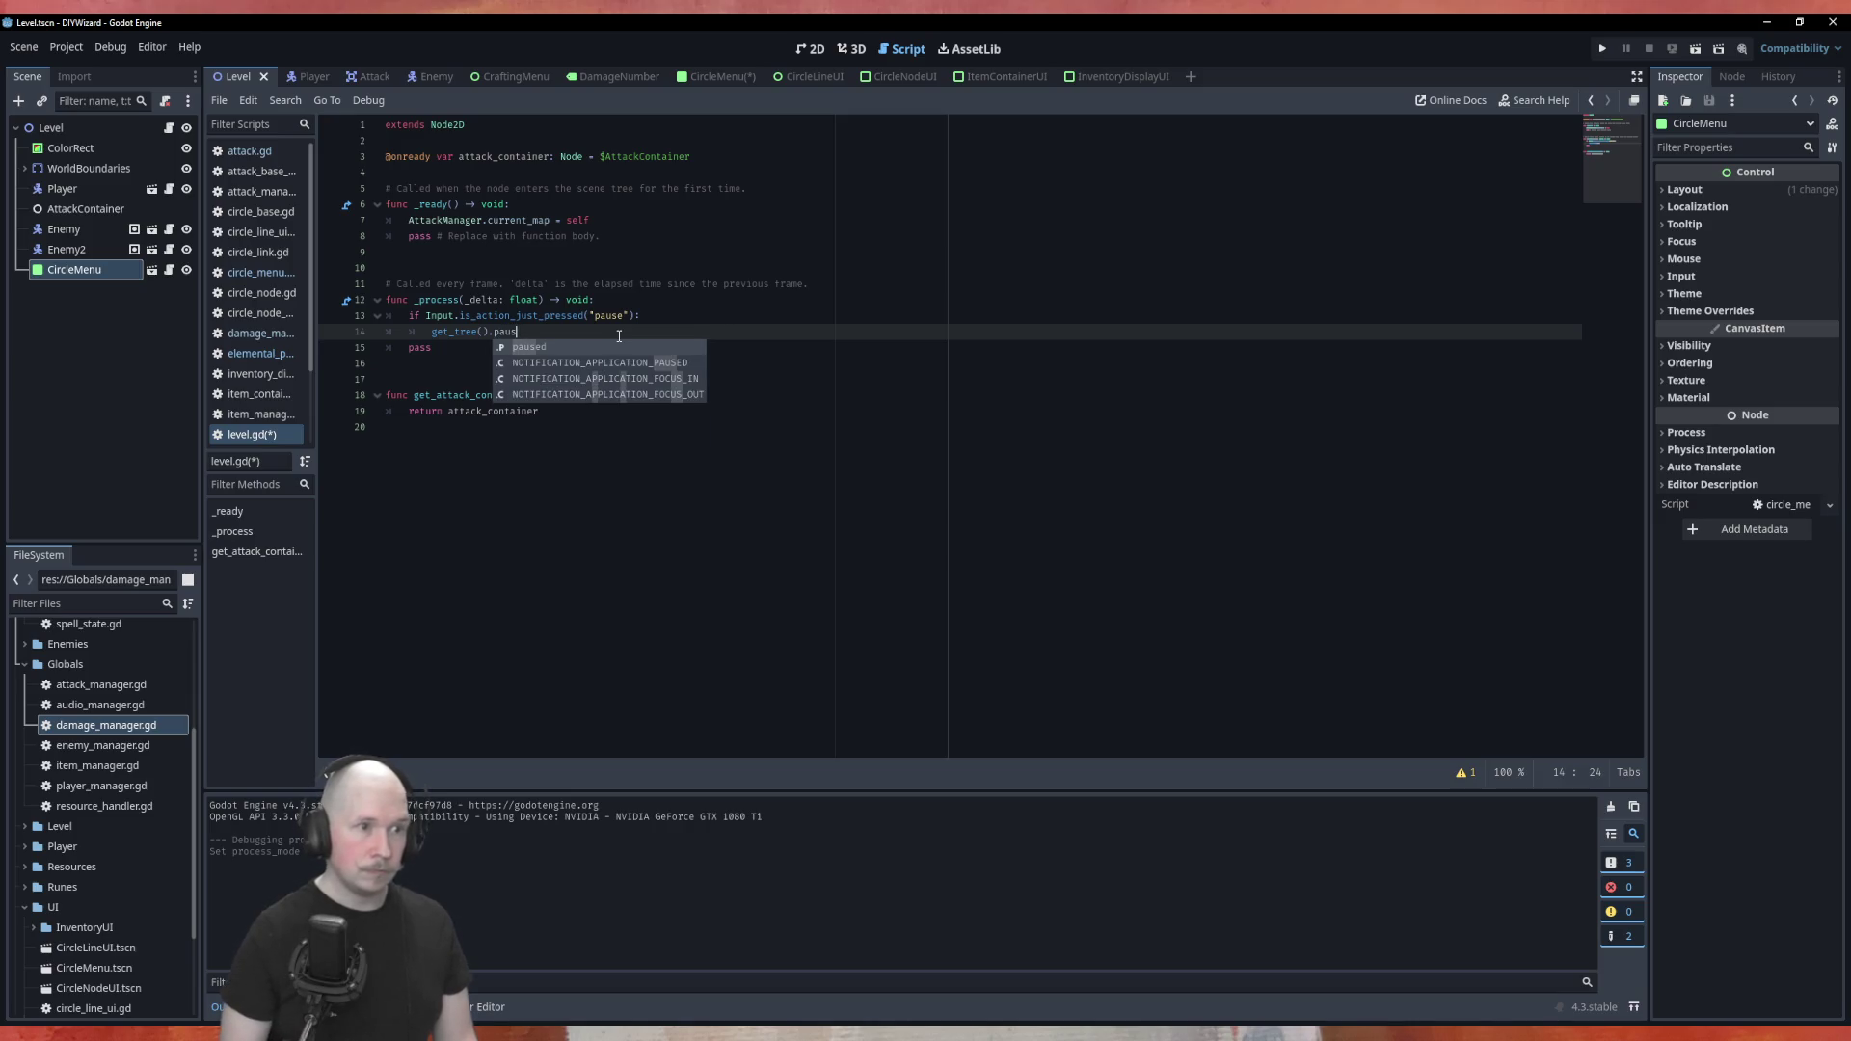
key("Return")
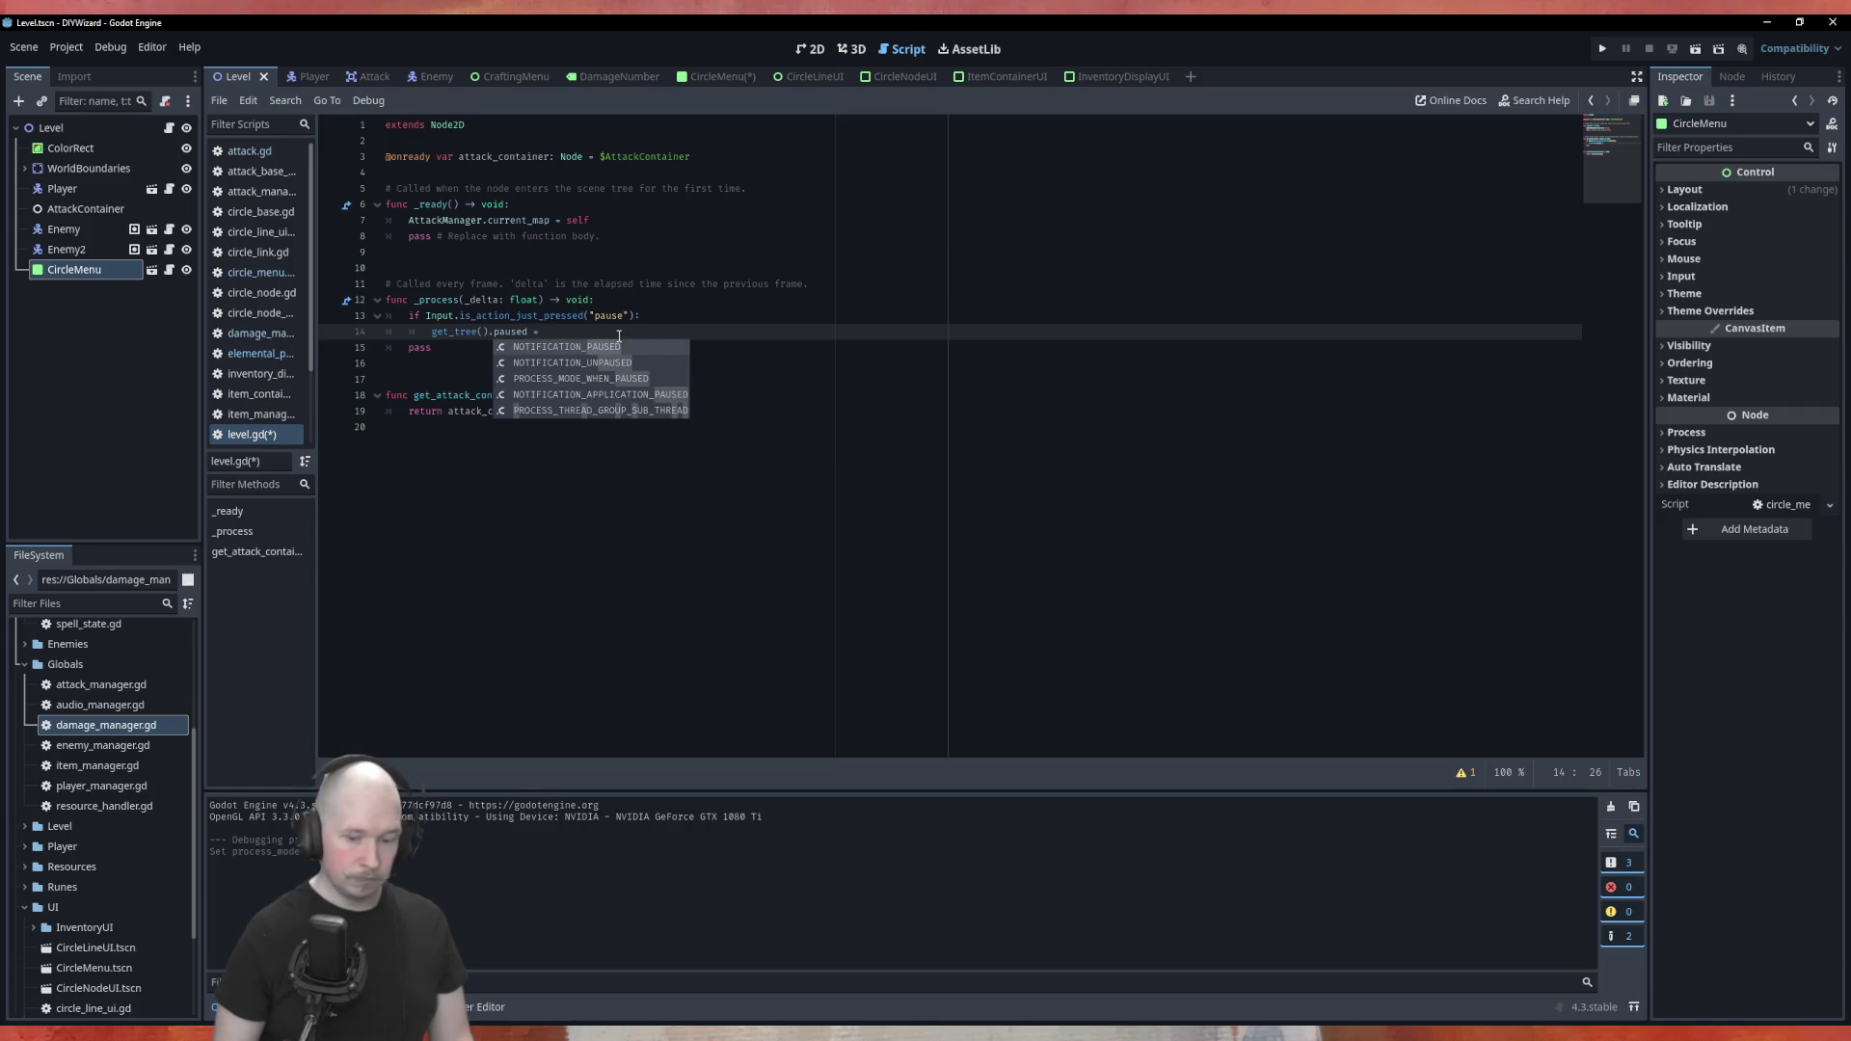
key("shift+Home")
key("ctrl+c")
key("End")
key("ctrl+v")
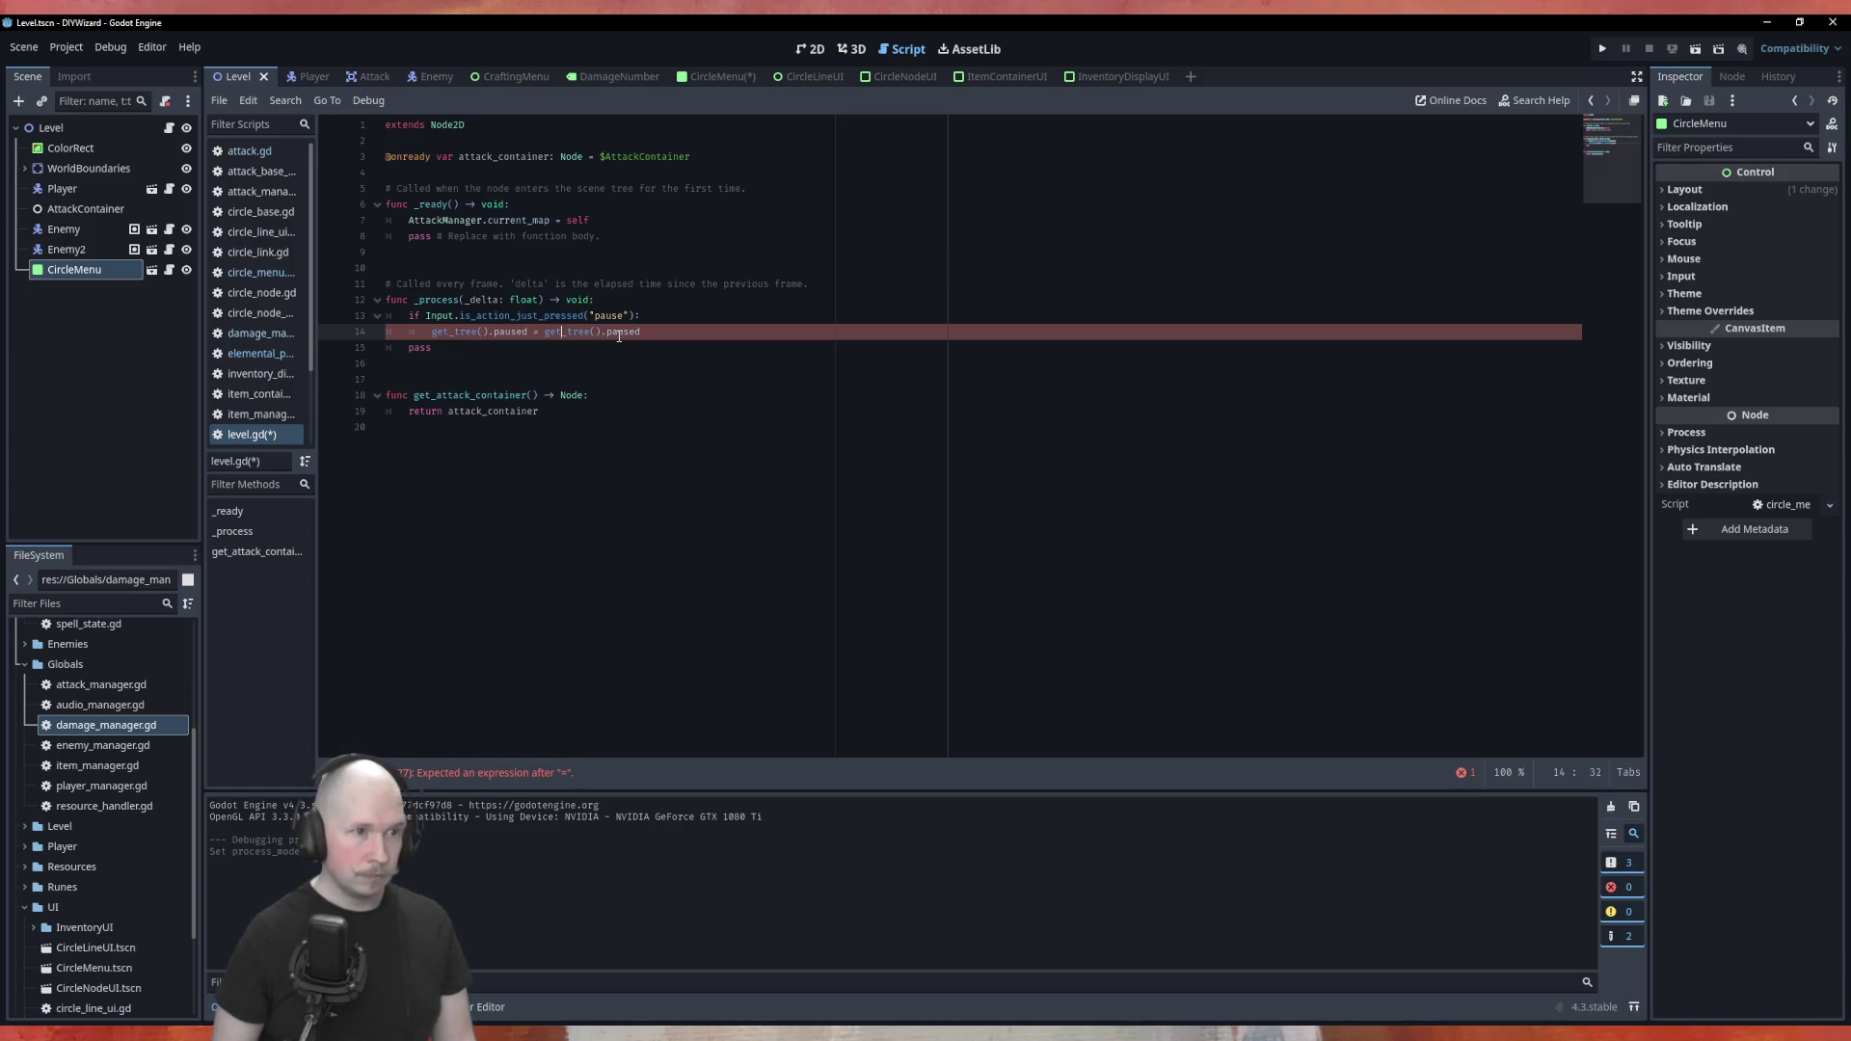
key("Left")
key("Left")
key("Left")
type("!")
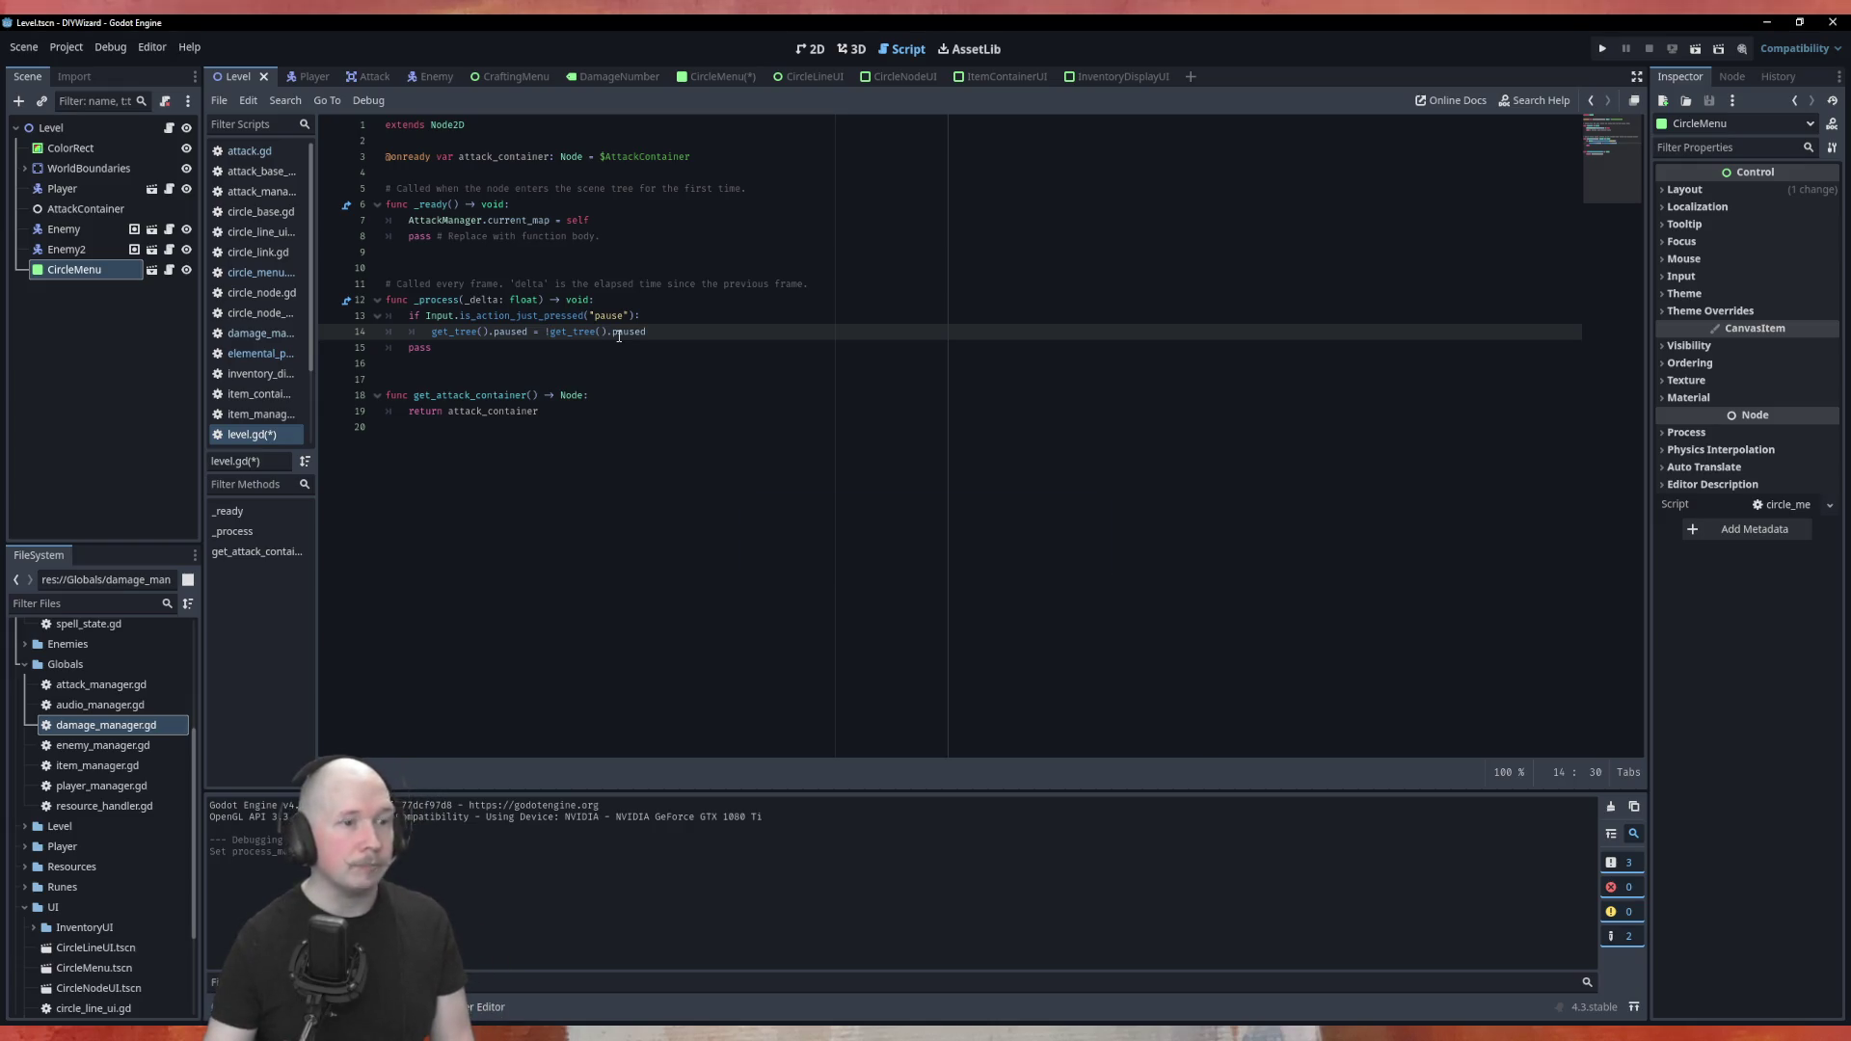
key("F5")
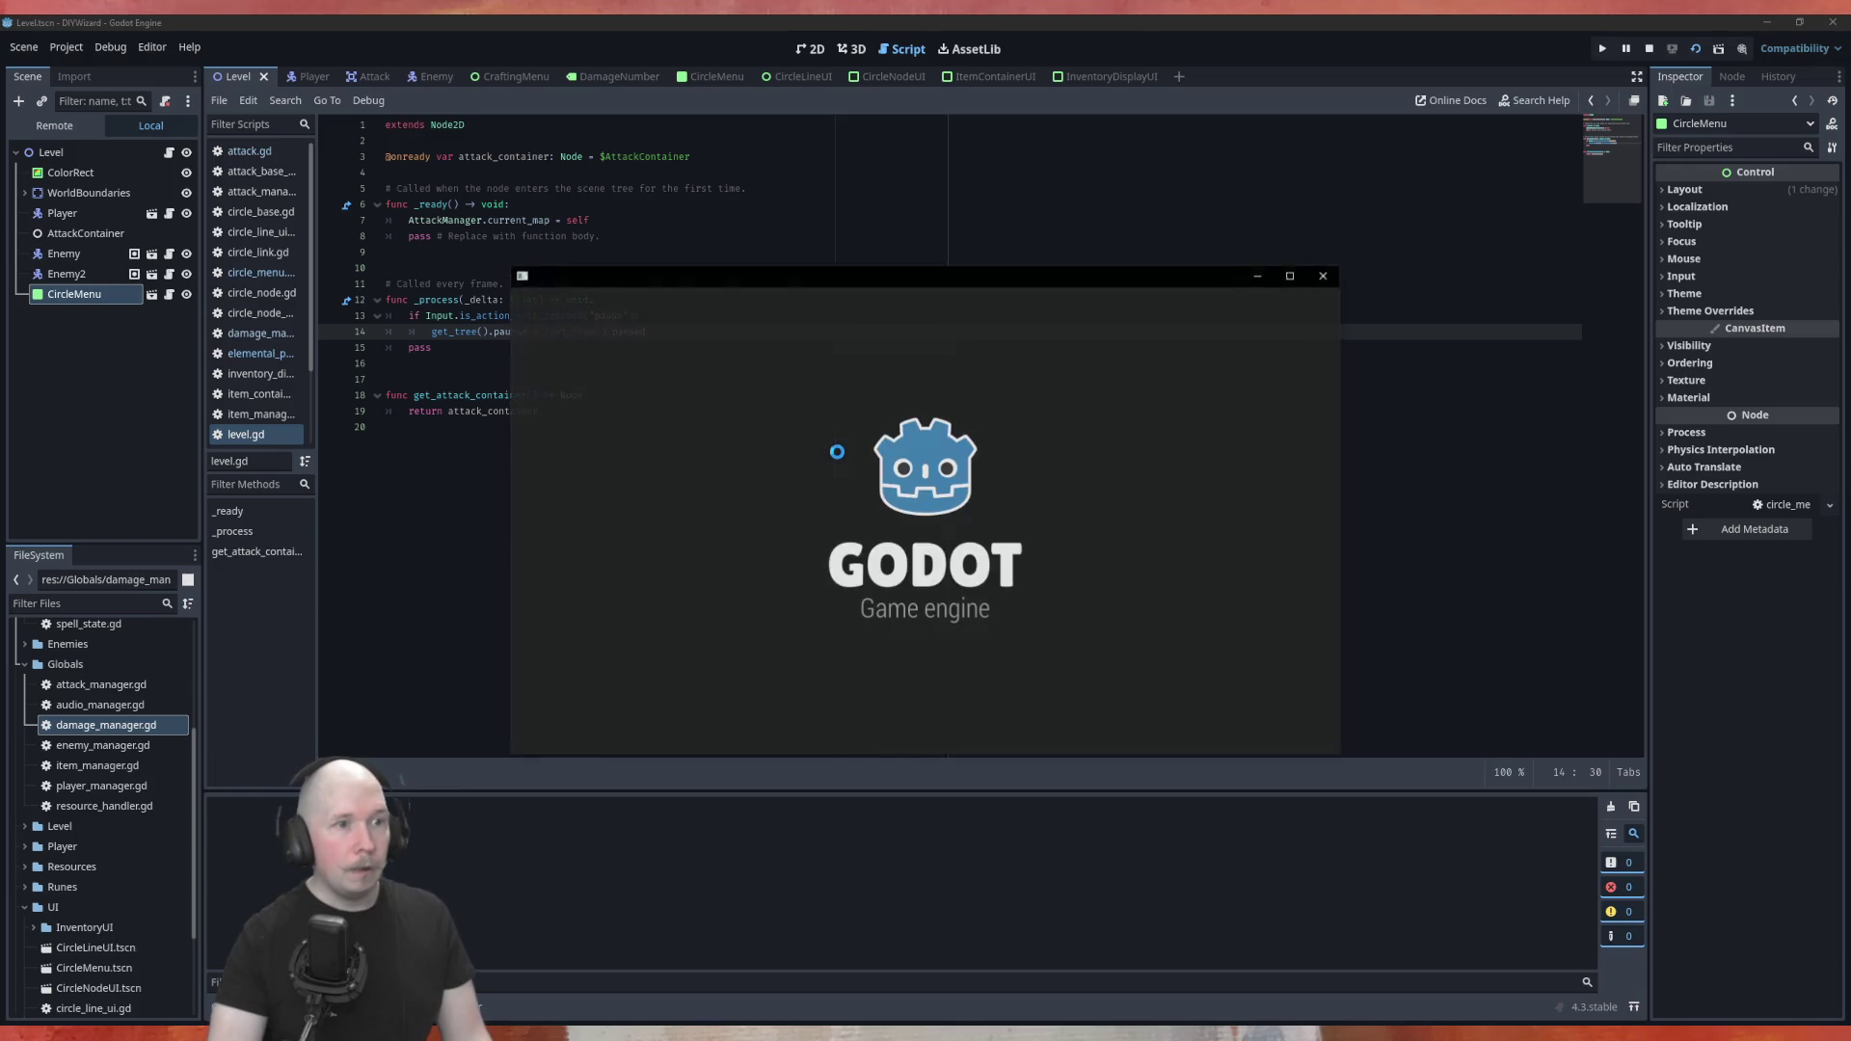
Toggle the circle-crafting menu on and off four times with Tab, then close the game
key("Tab")
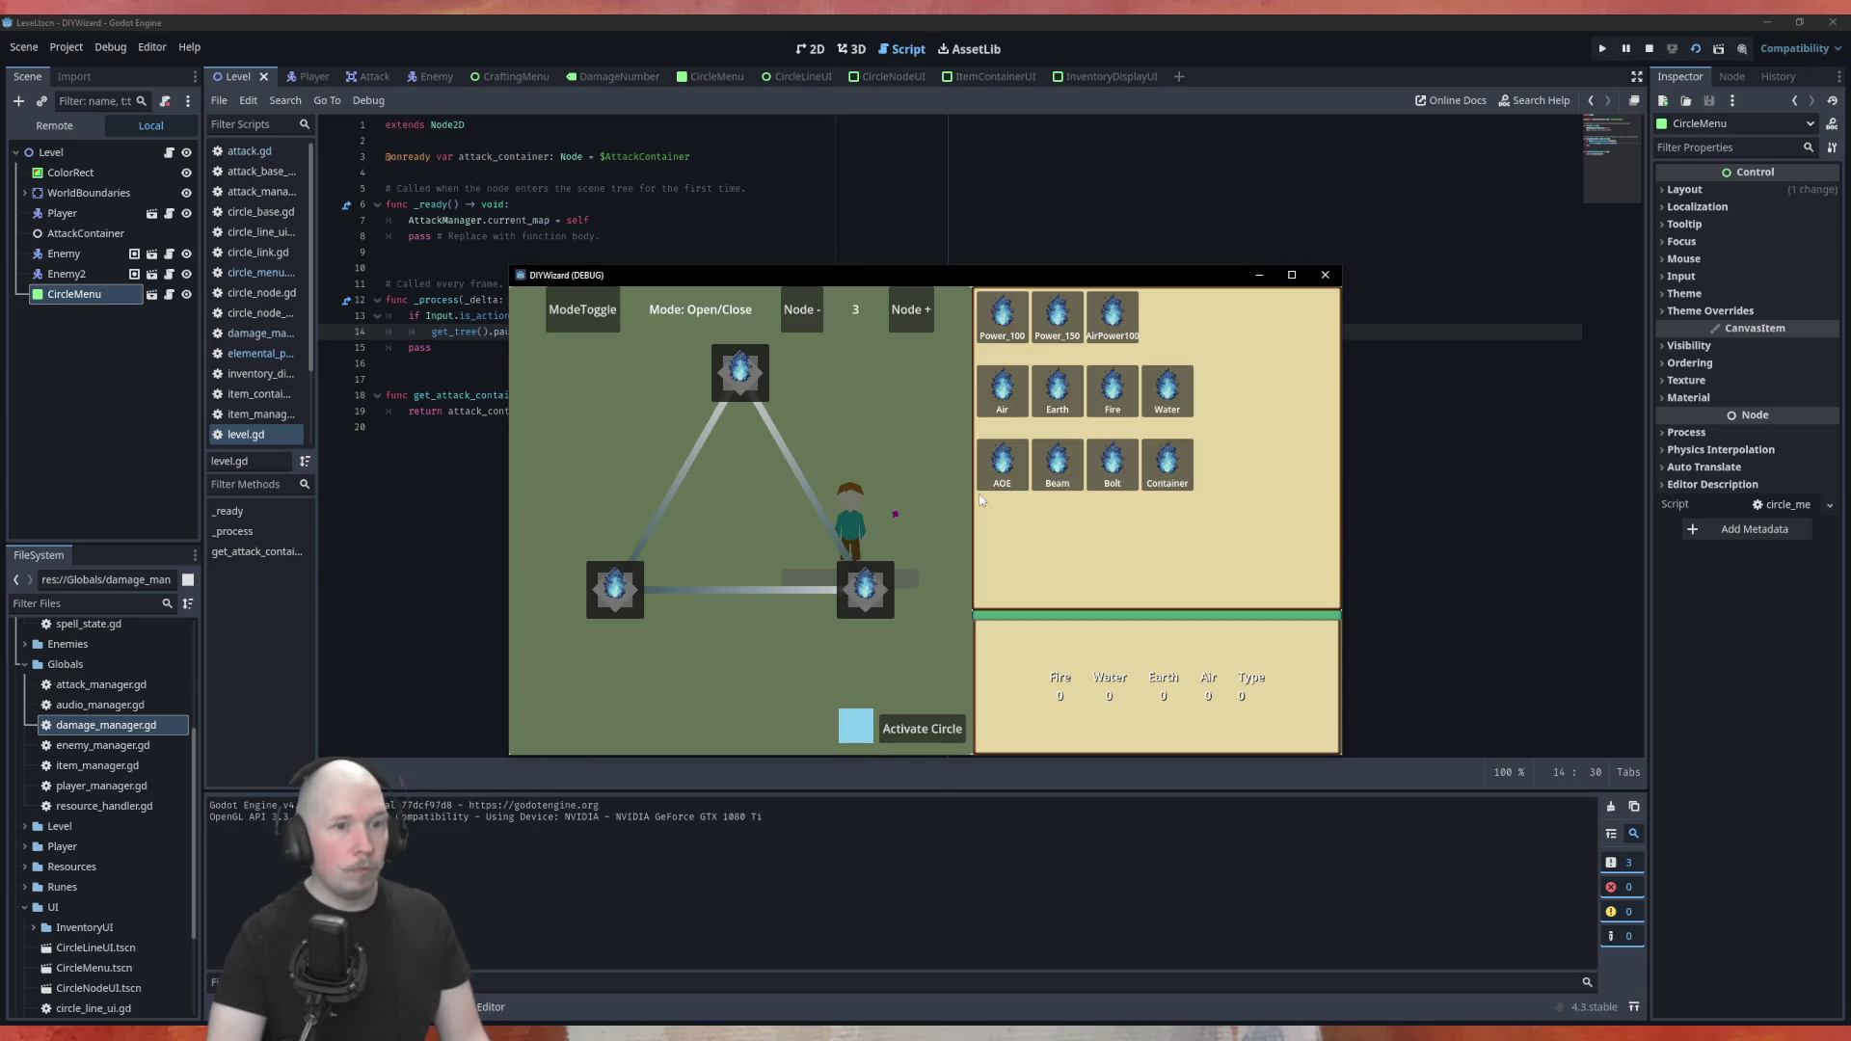
key("Tab")
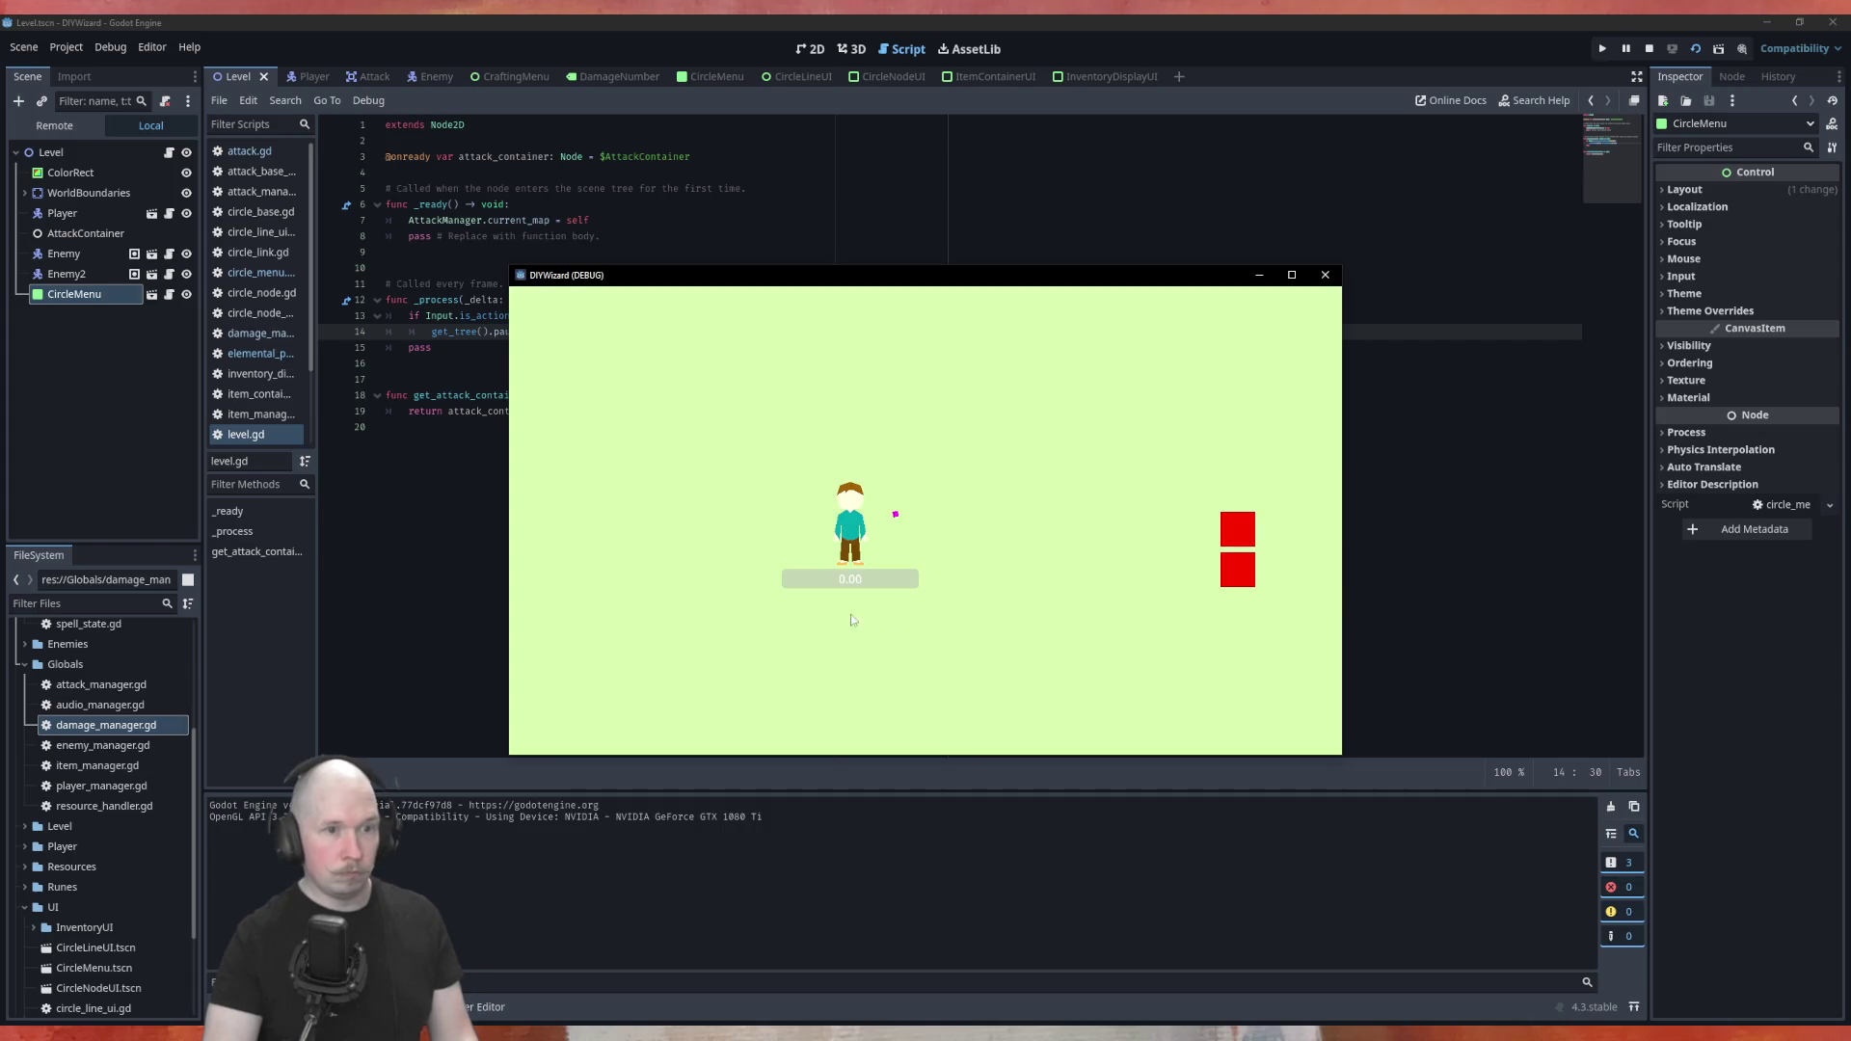
key("Tab")
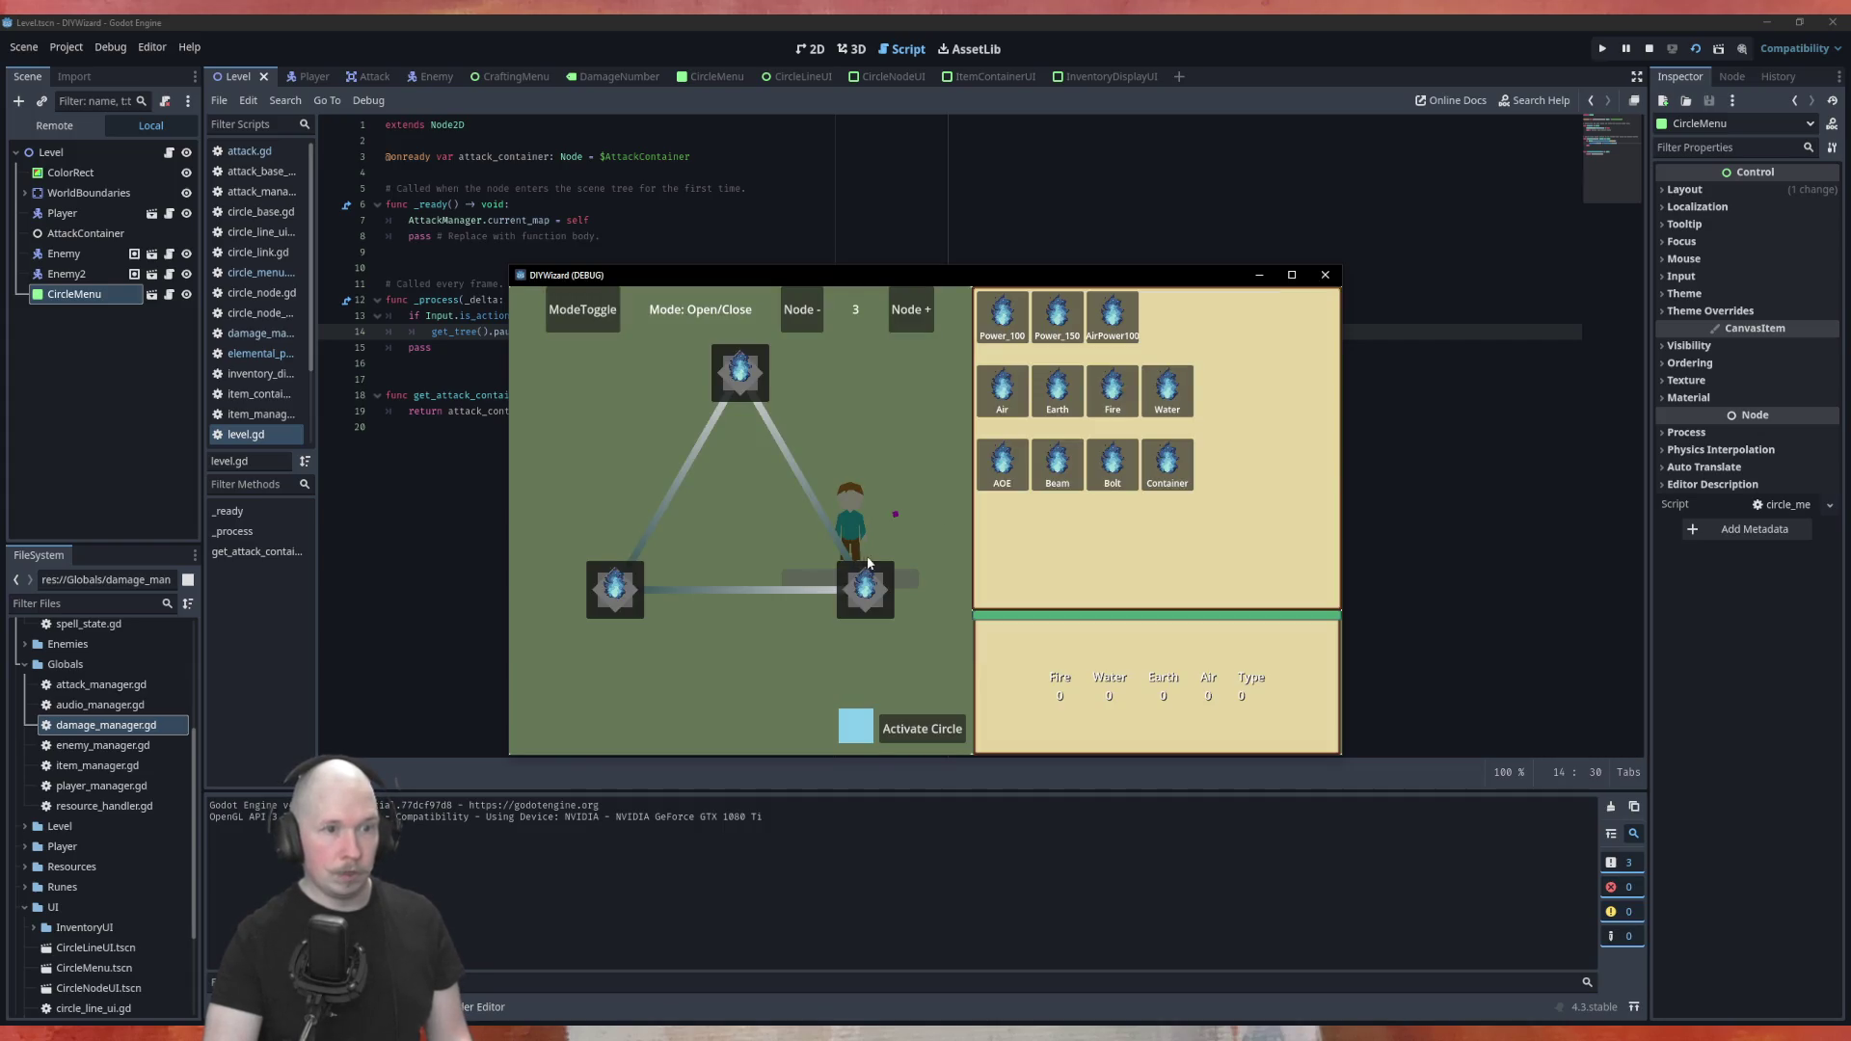
key("Tab")
key("Tab")
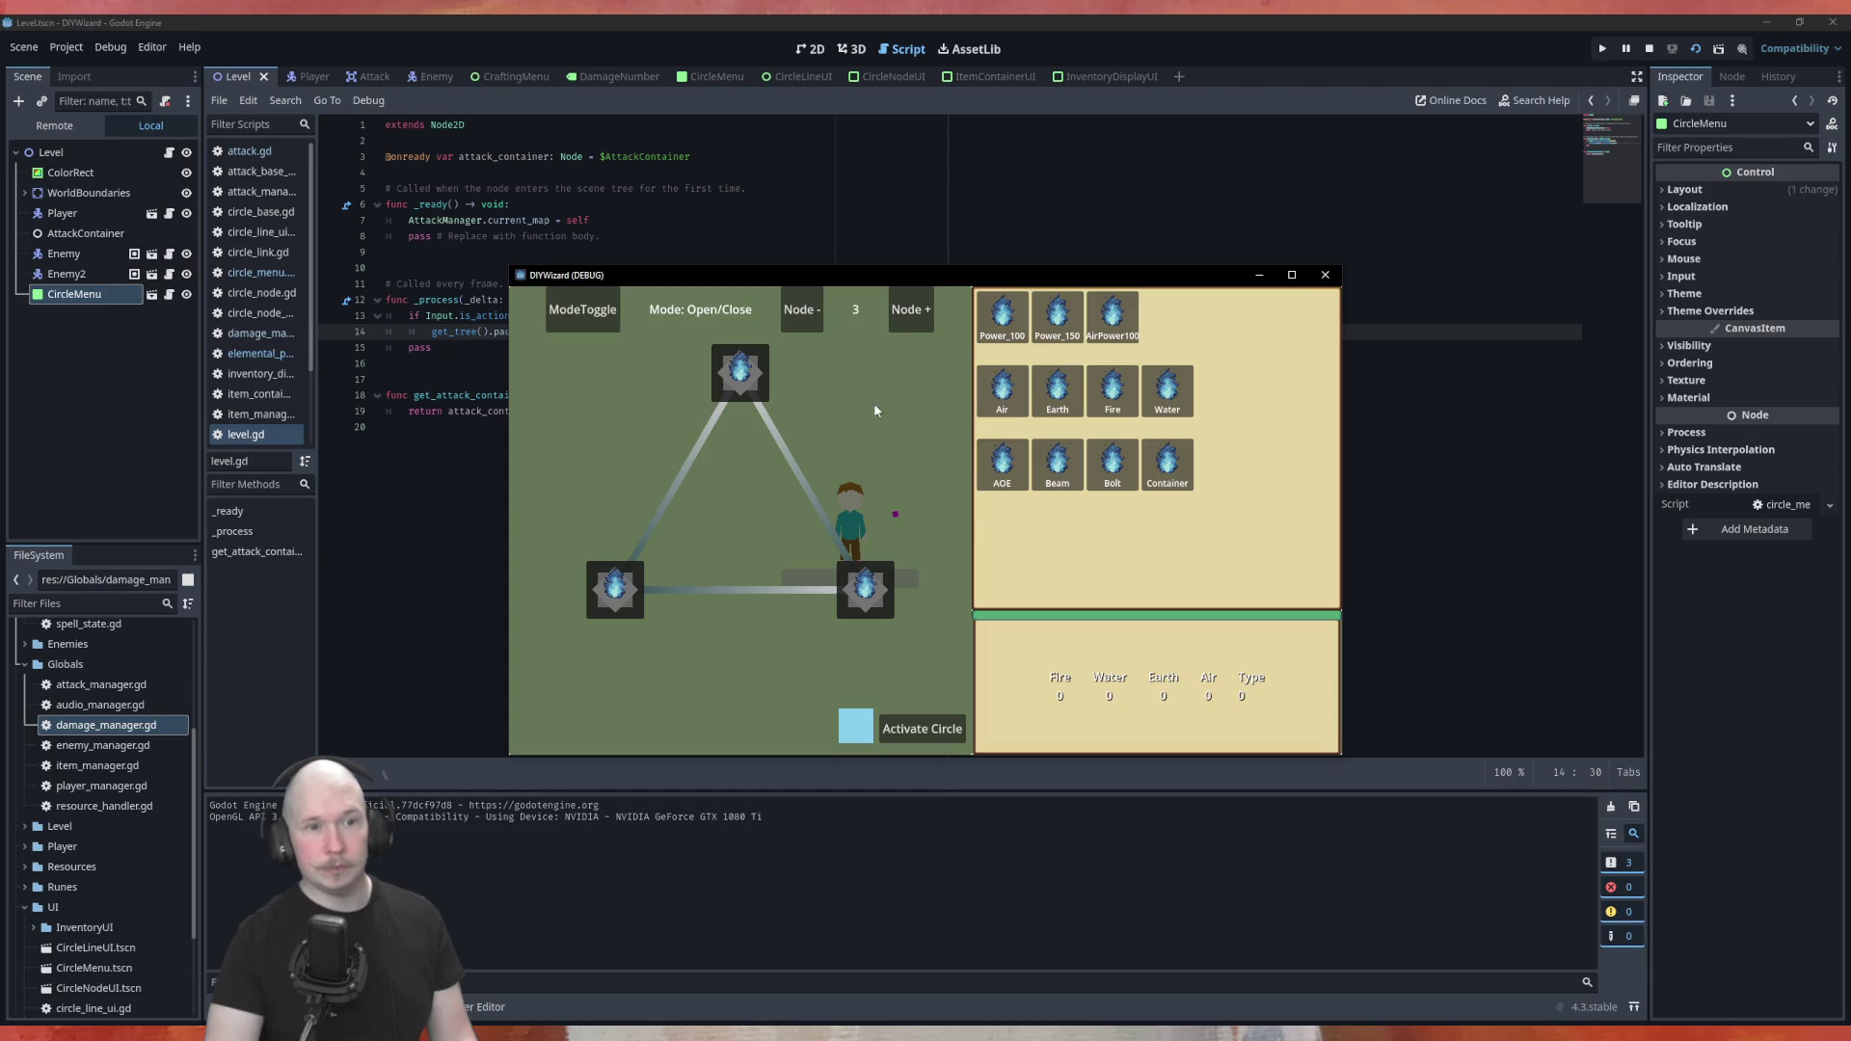
left_click(1325, 274)
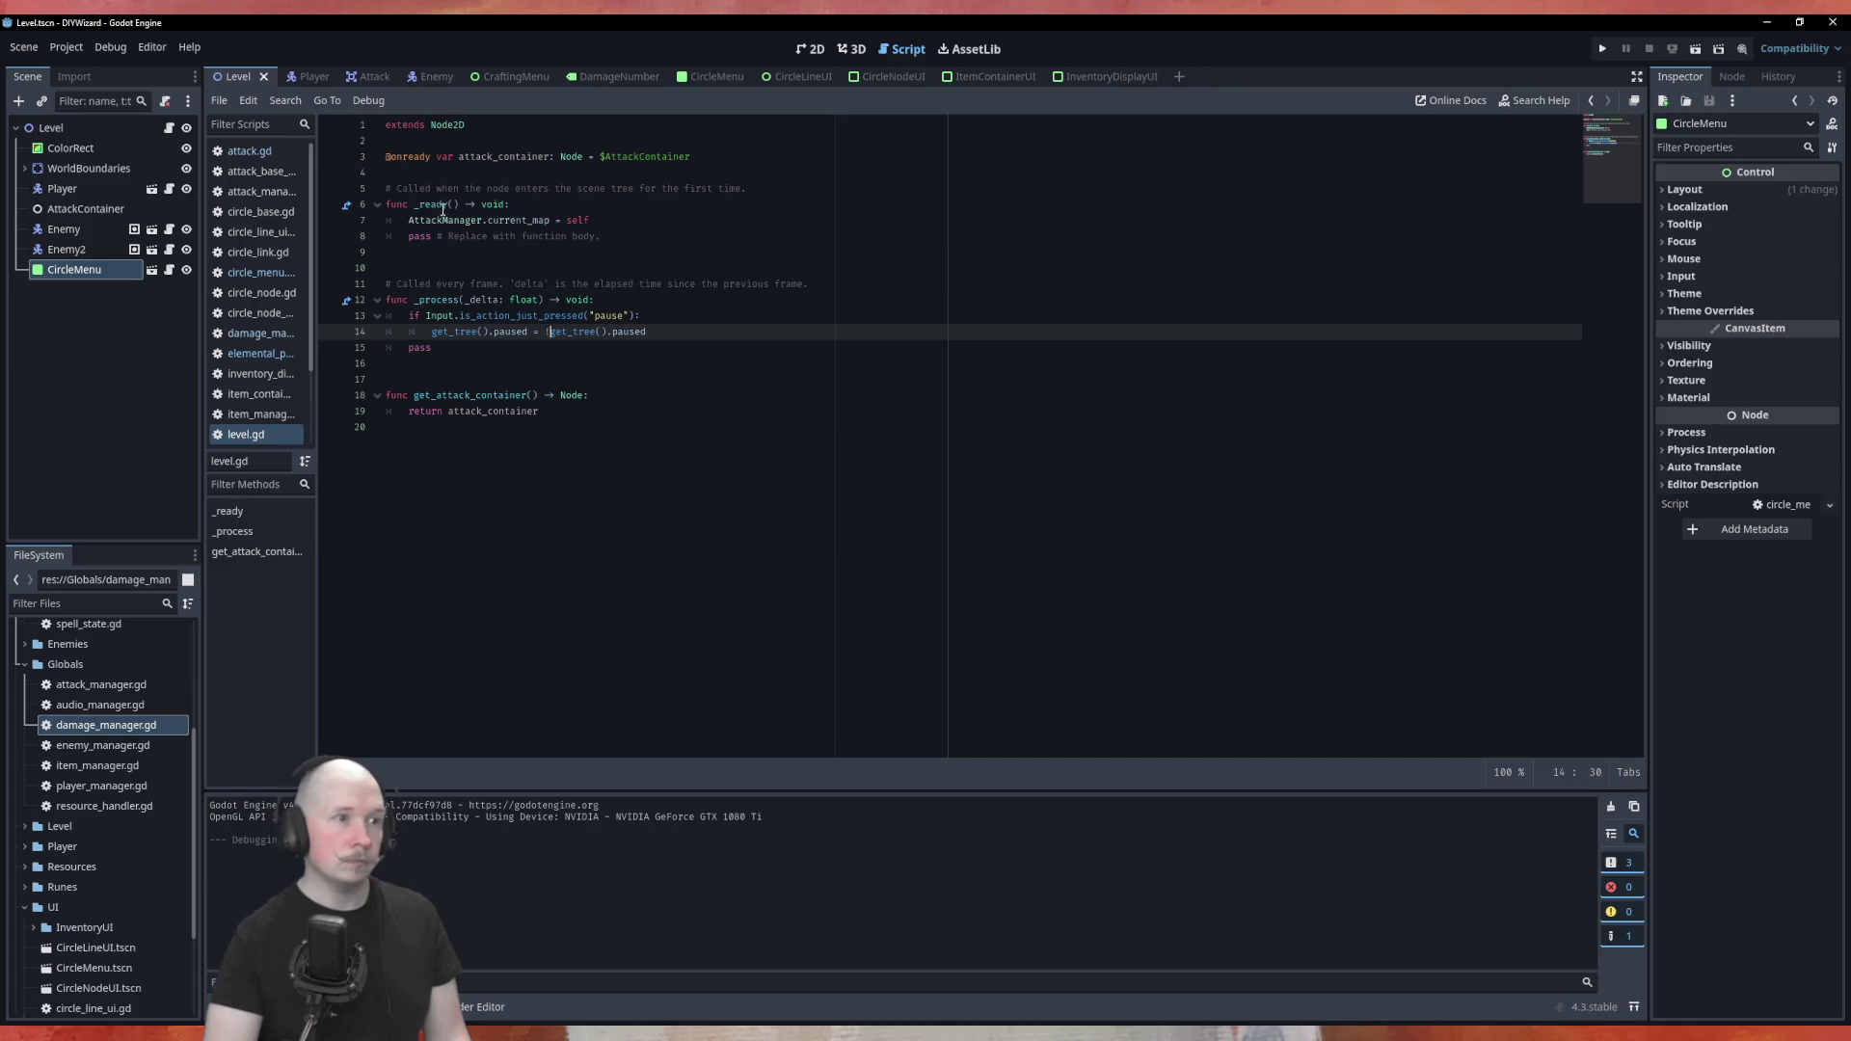
type("!")
Add get_tree().paused = true on a new line in level.gd's _ready
left_click_drag(530, 332, 434, 339)
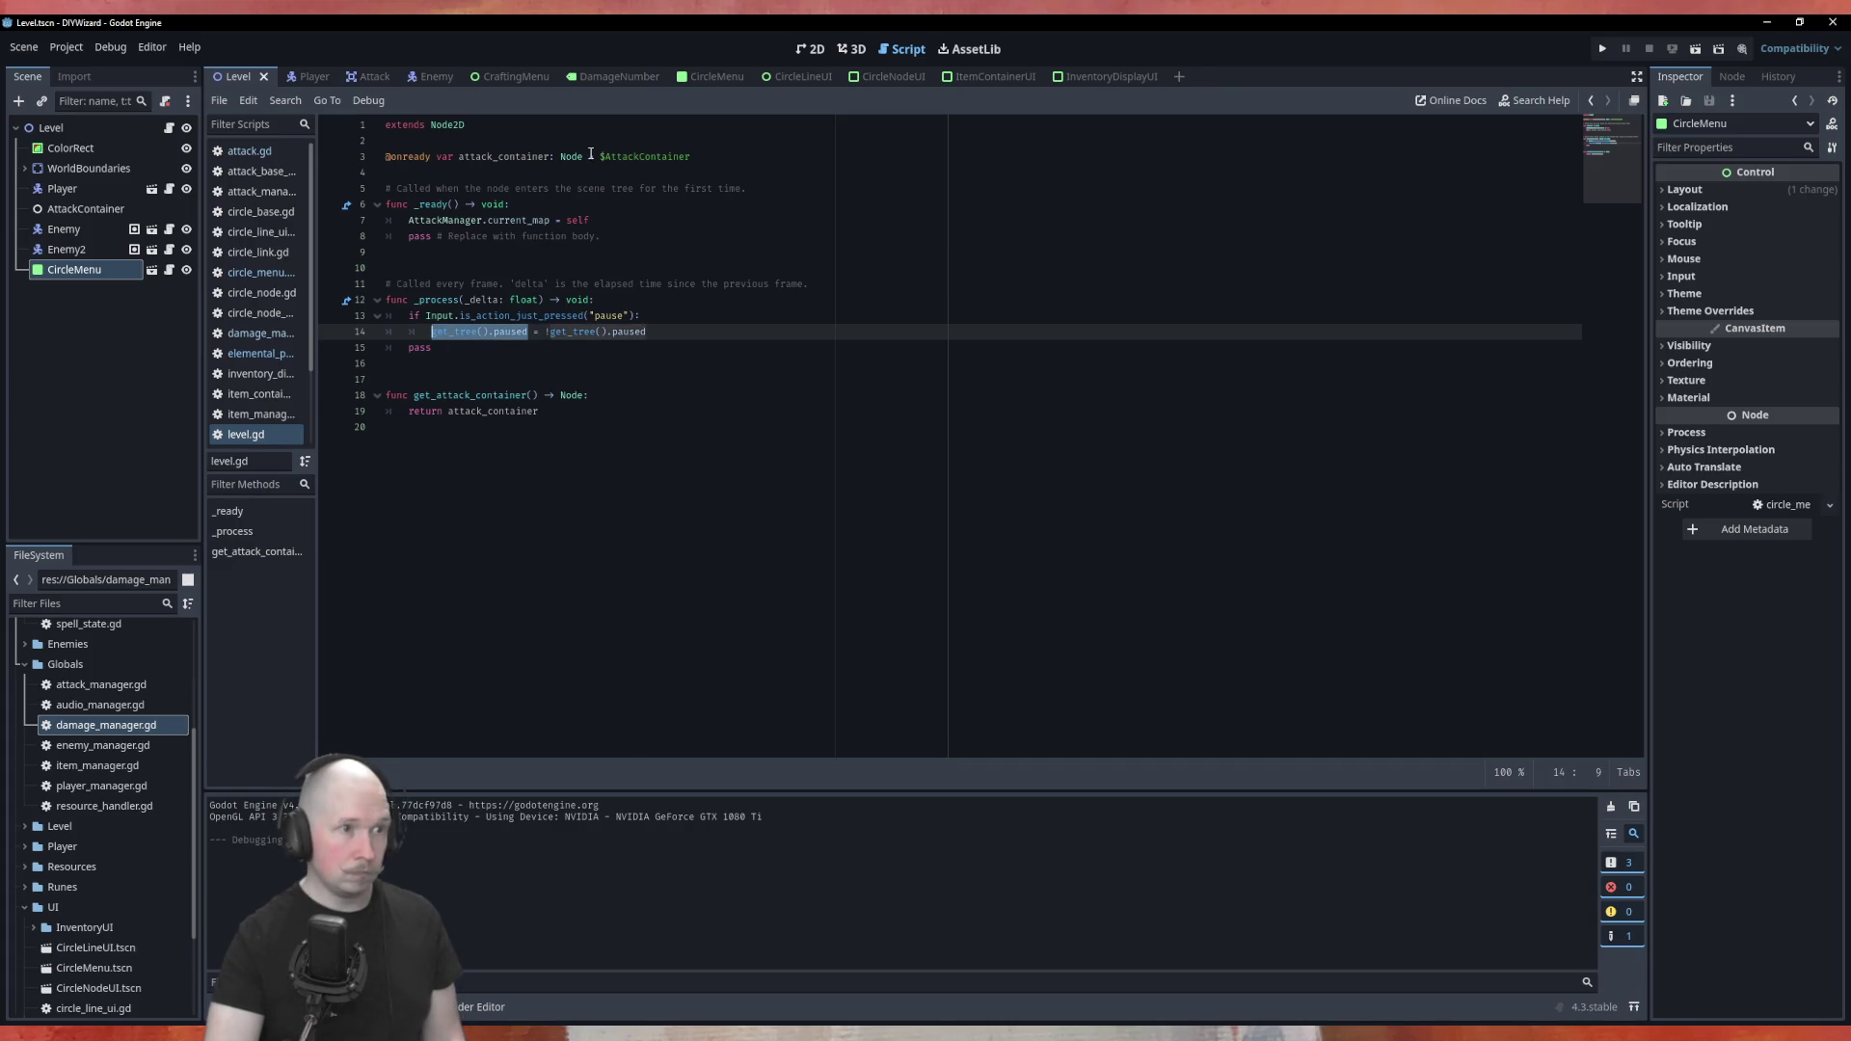
left_click(578, 204)
key("Down")
key("End")
key("Return")
type("get_tree().paused")
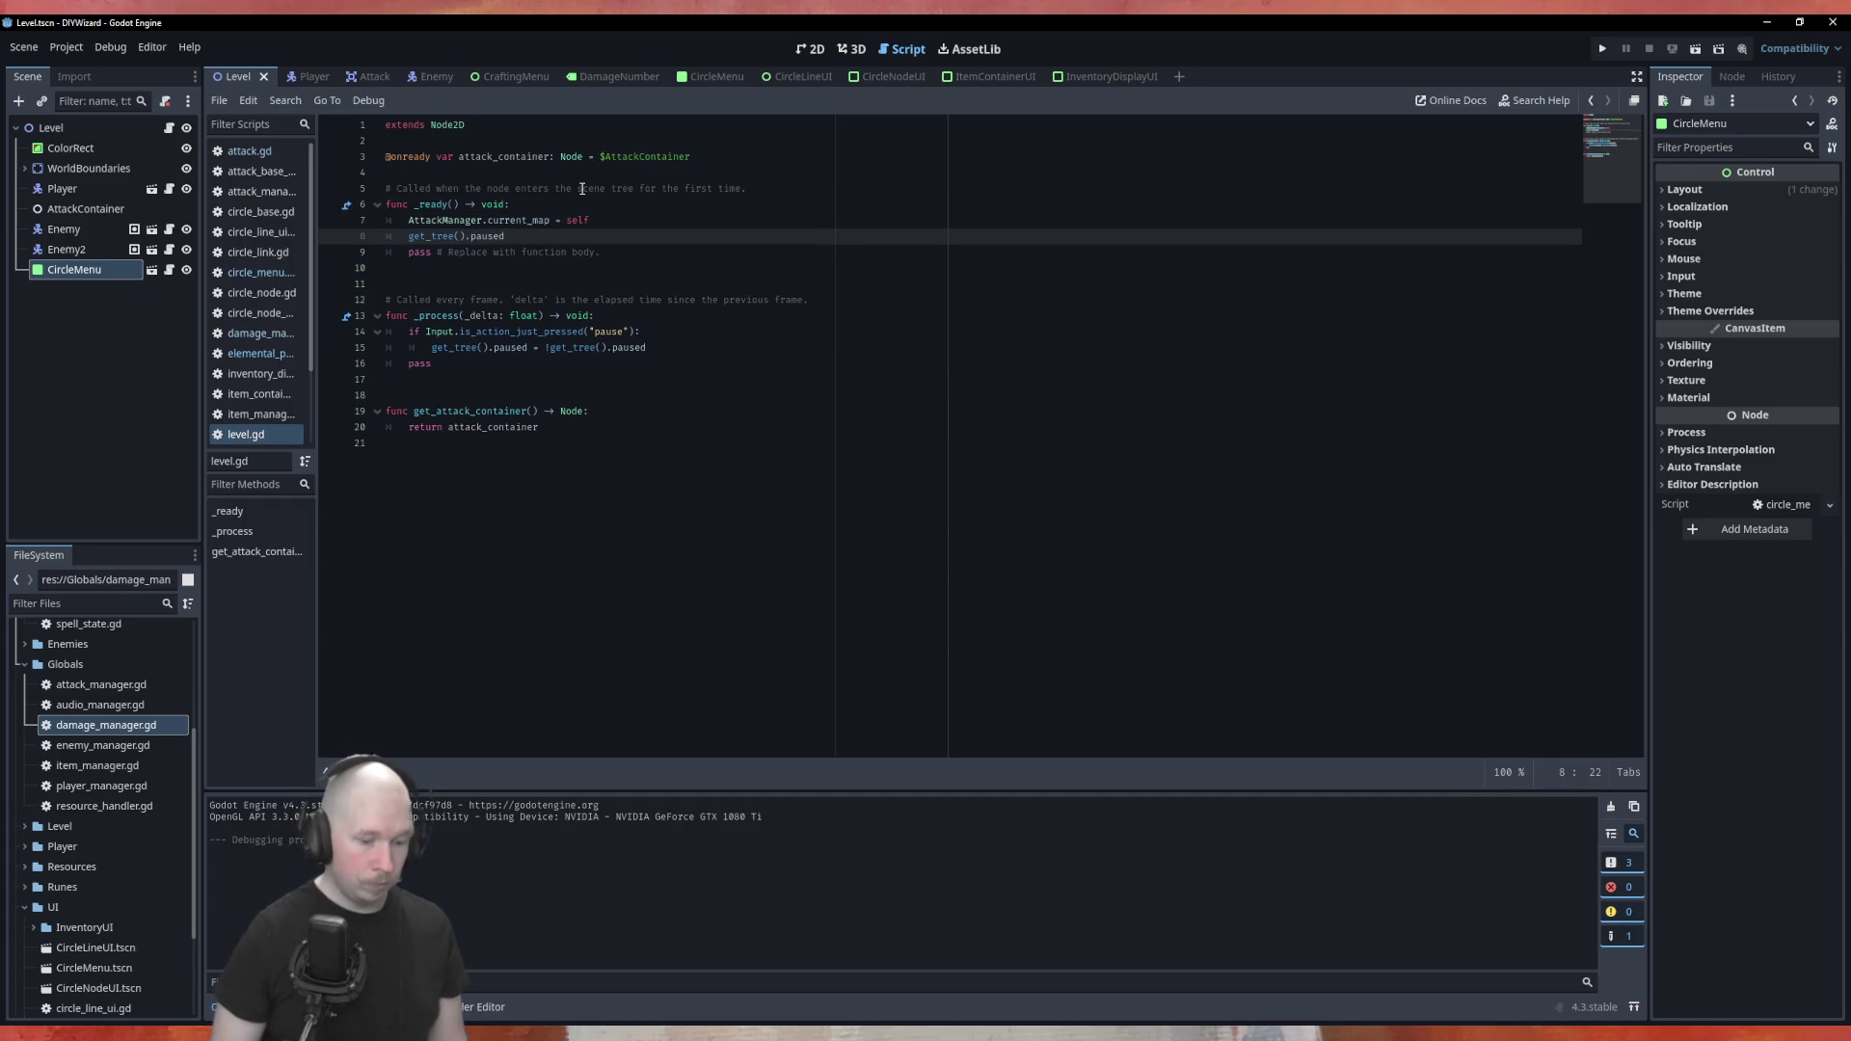
type(" = tru")
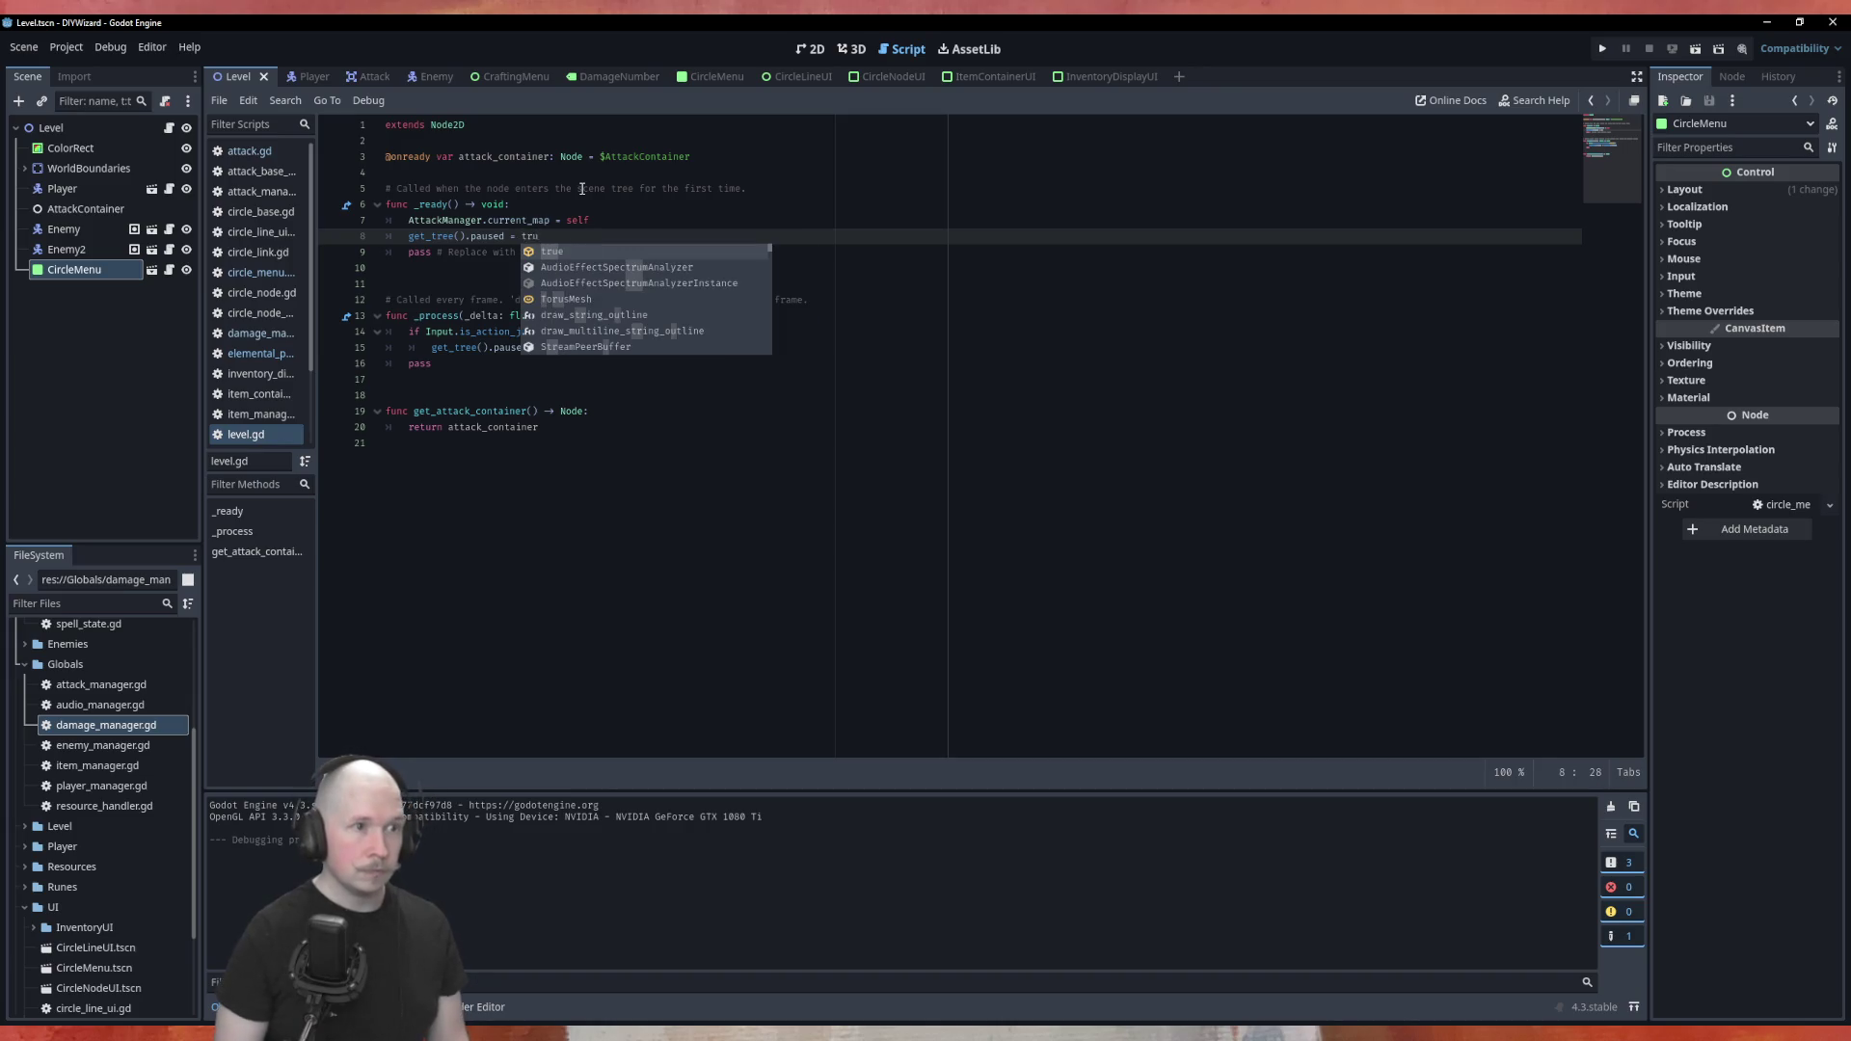
key("Return")
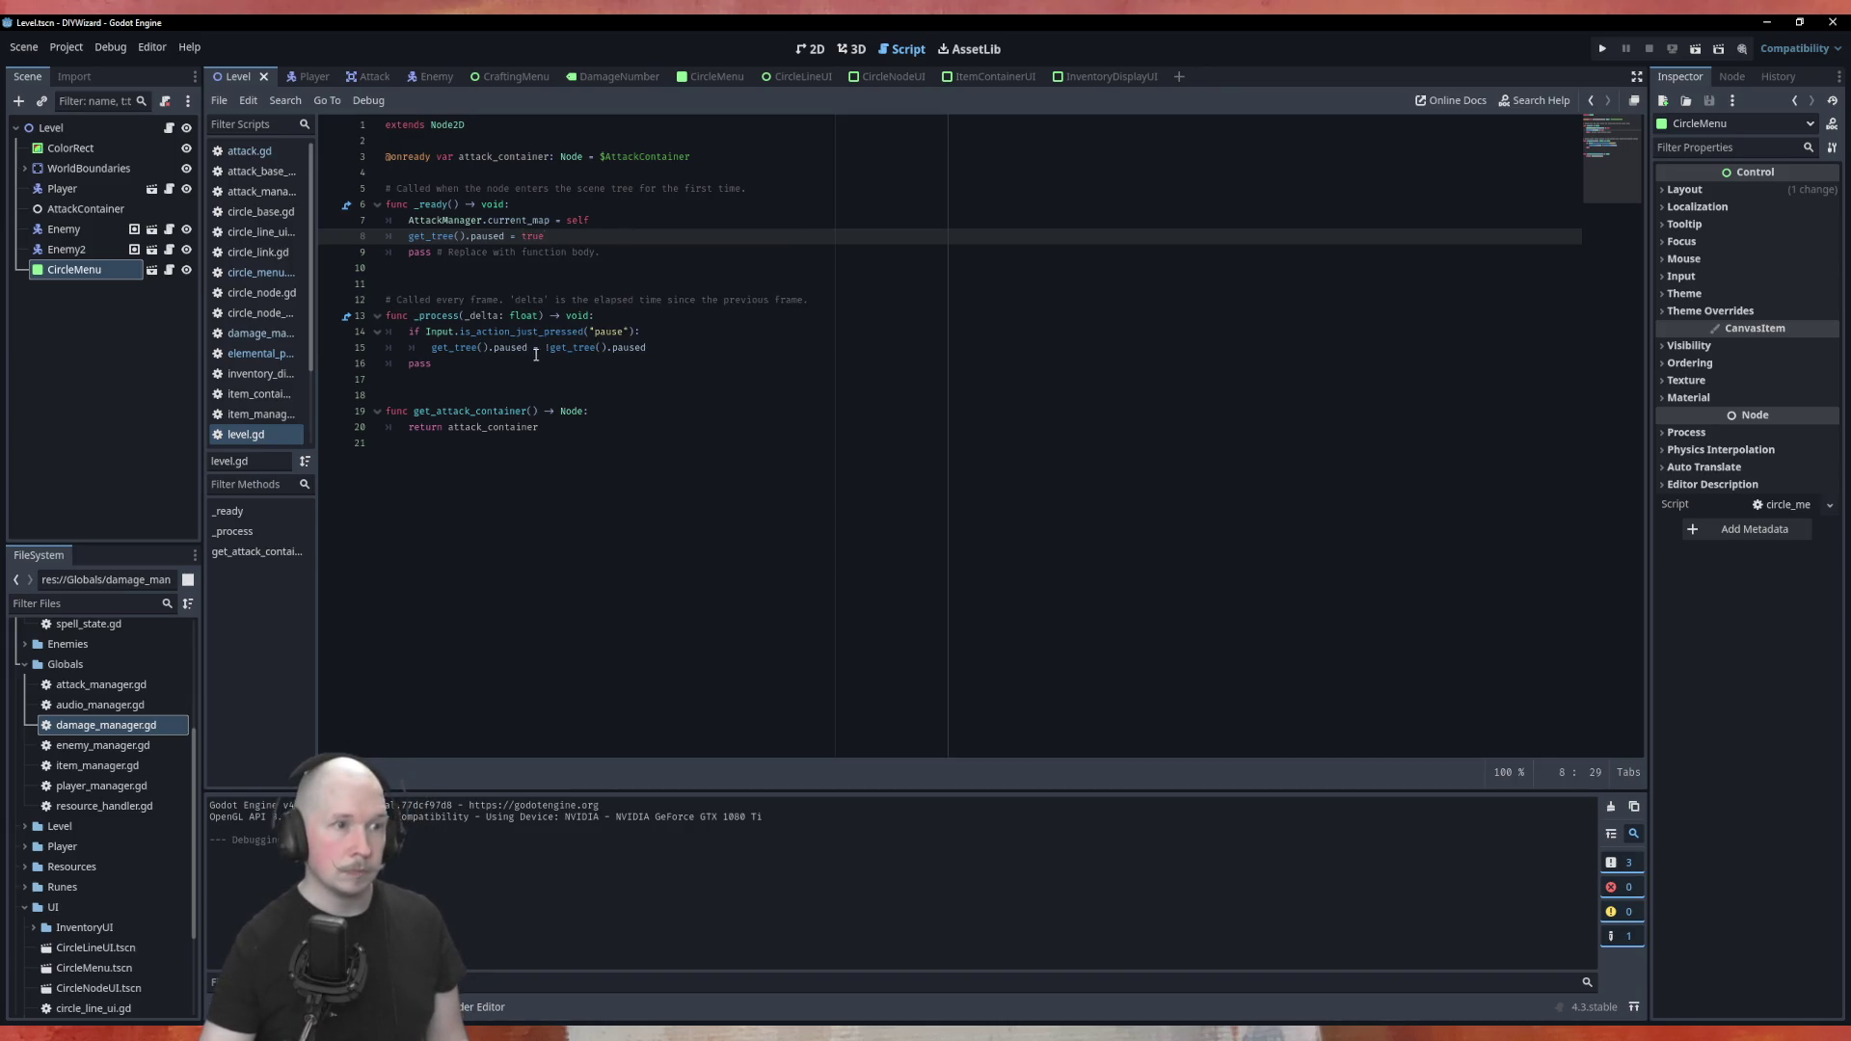
Replace !get_tree().paused on line 15 with true
left_click_drag(546, 347, 650, 345)
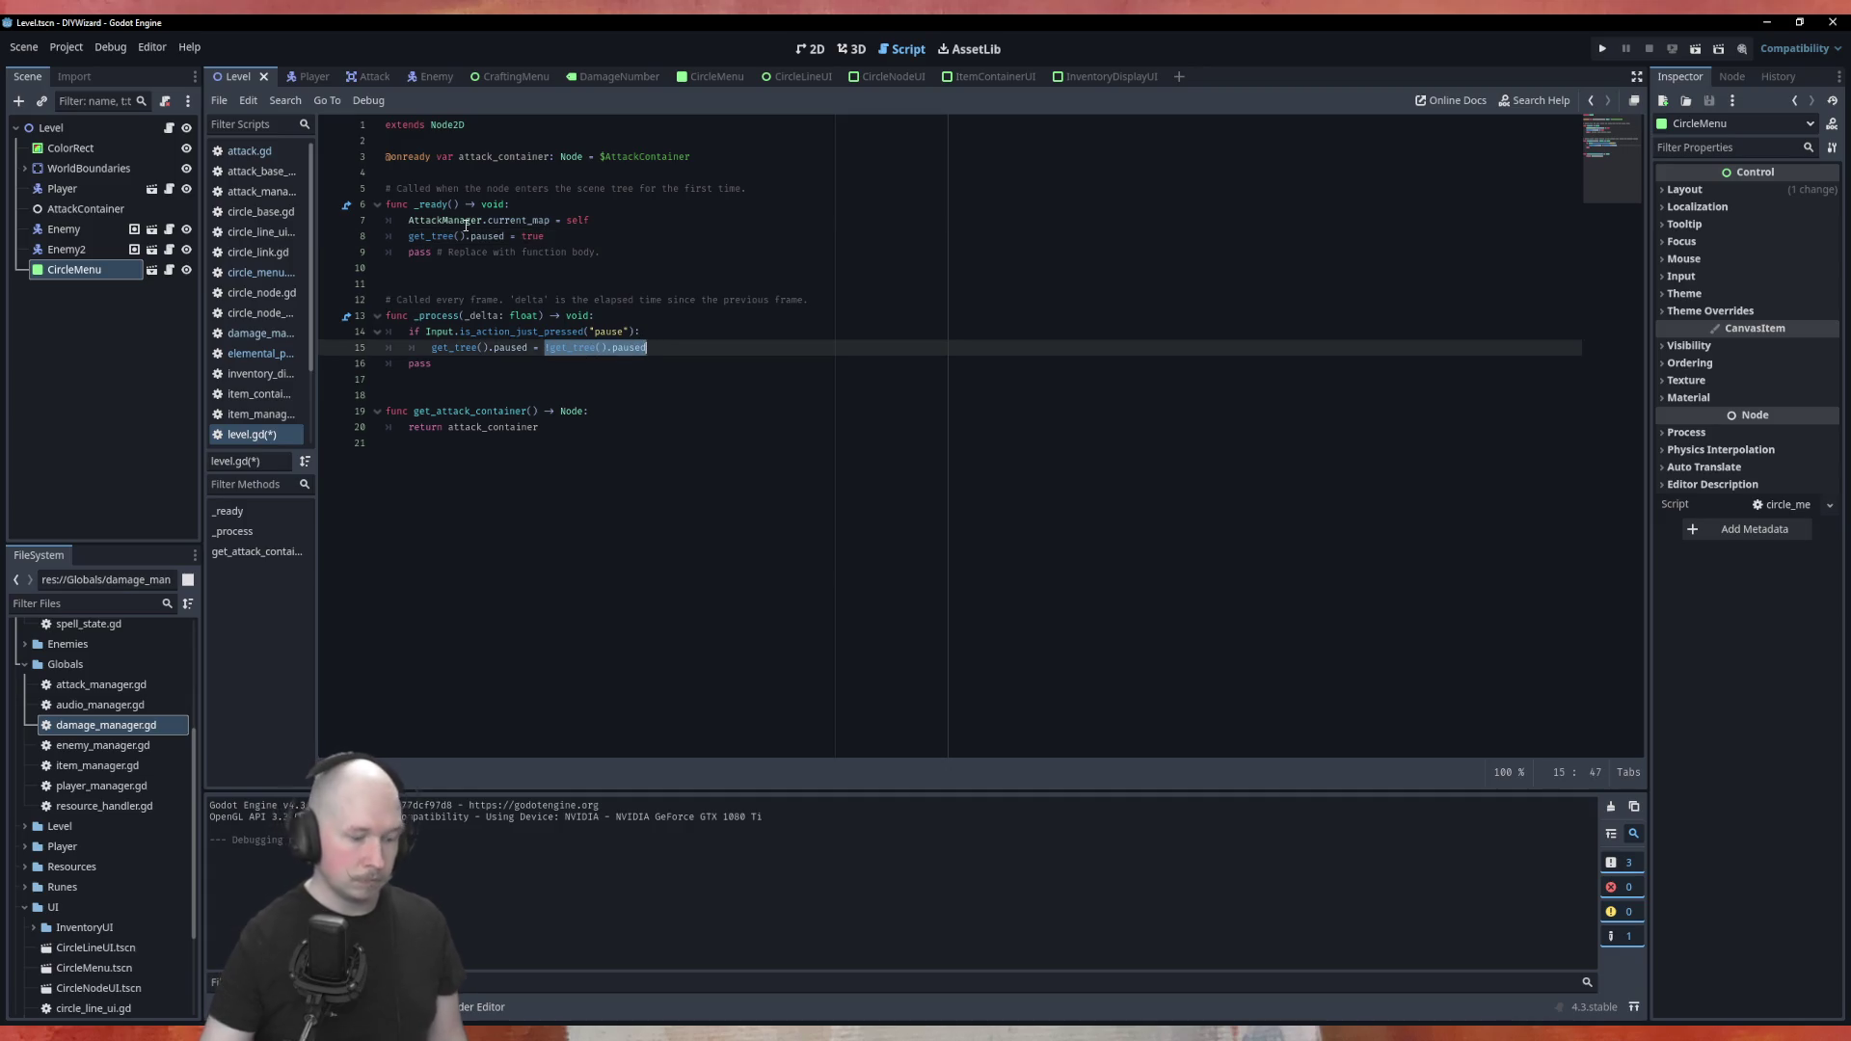
type("true")
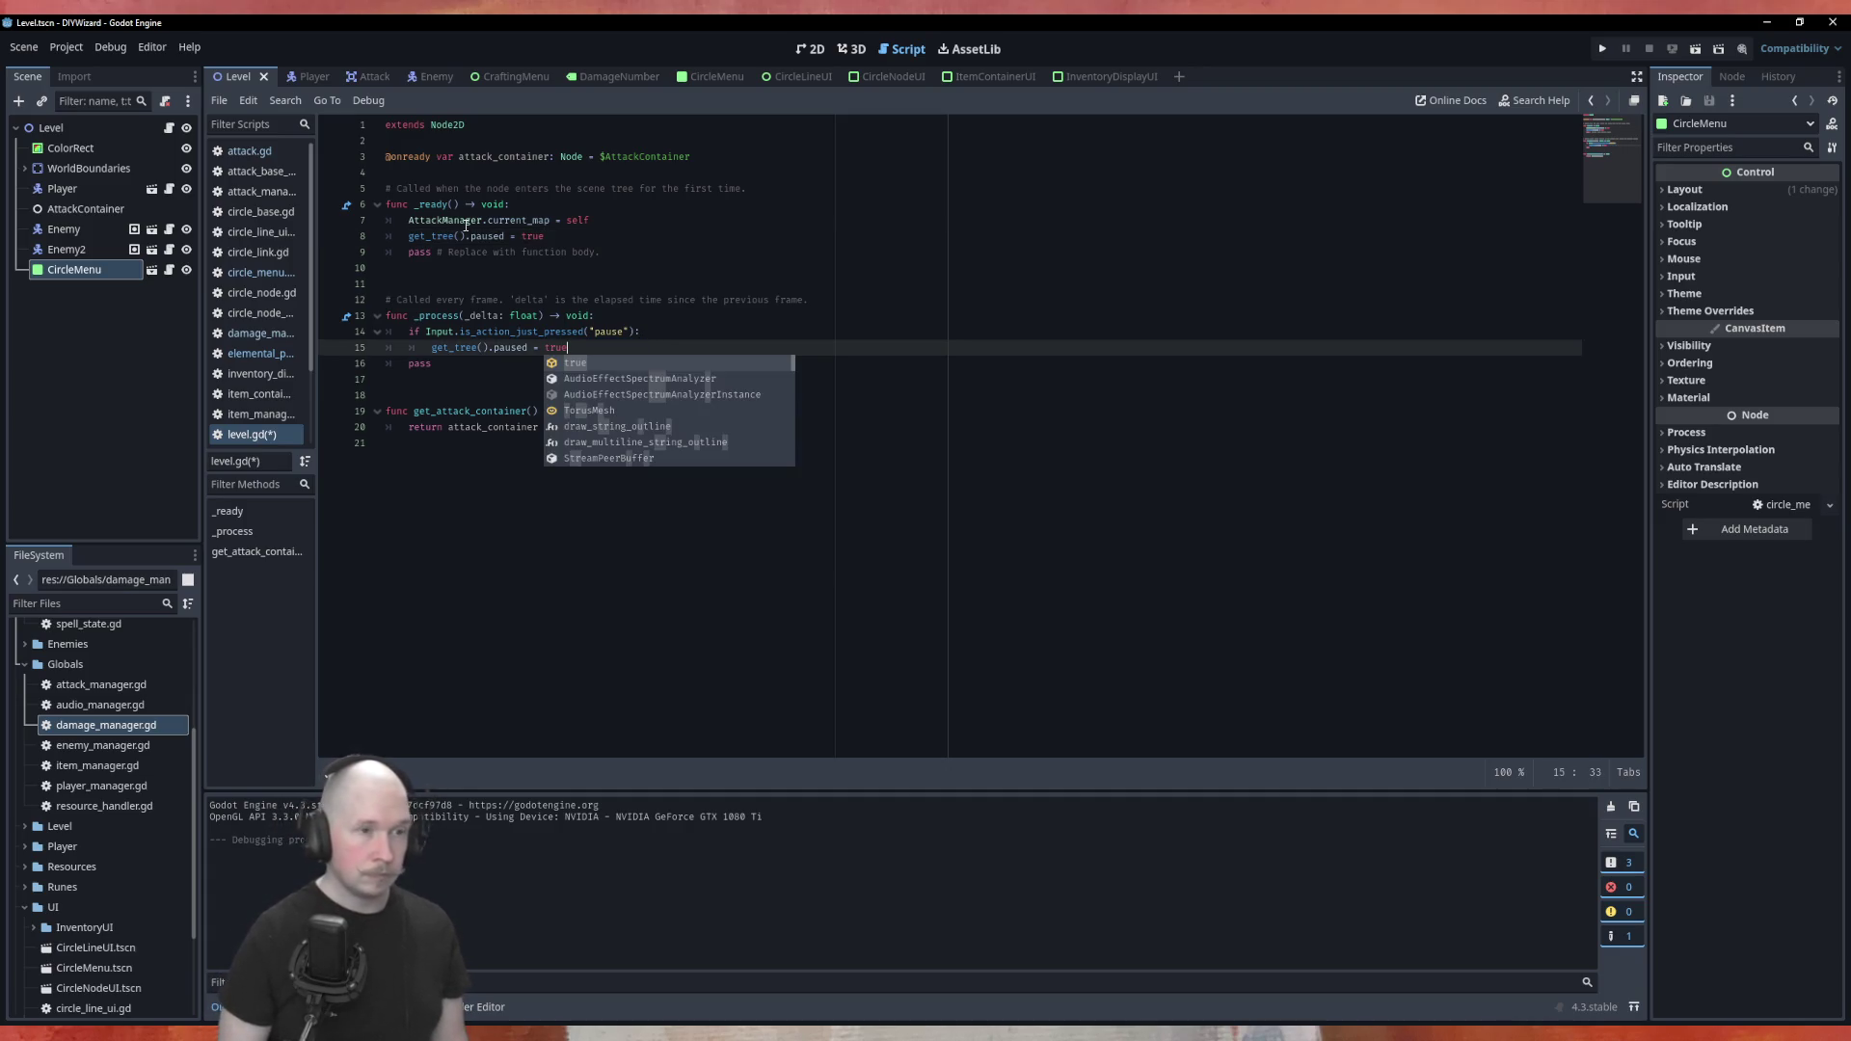
key("Escape")
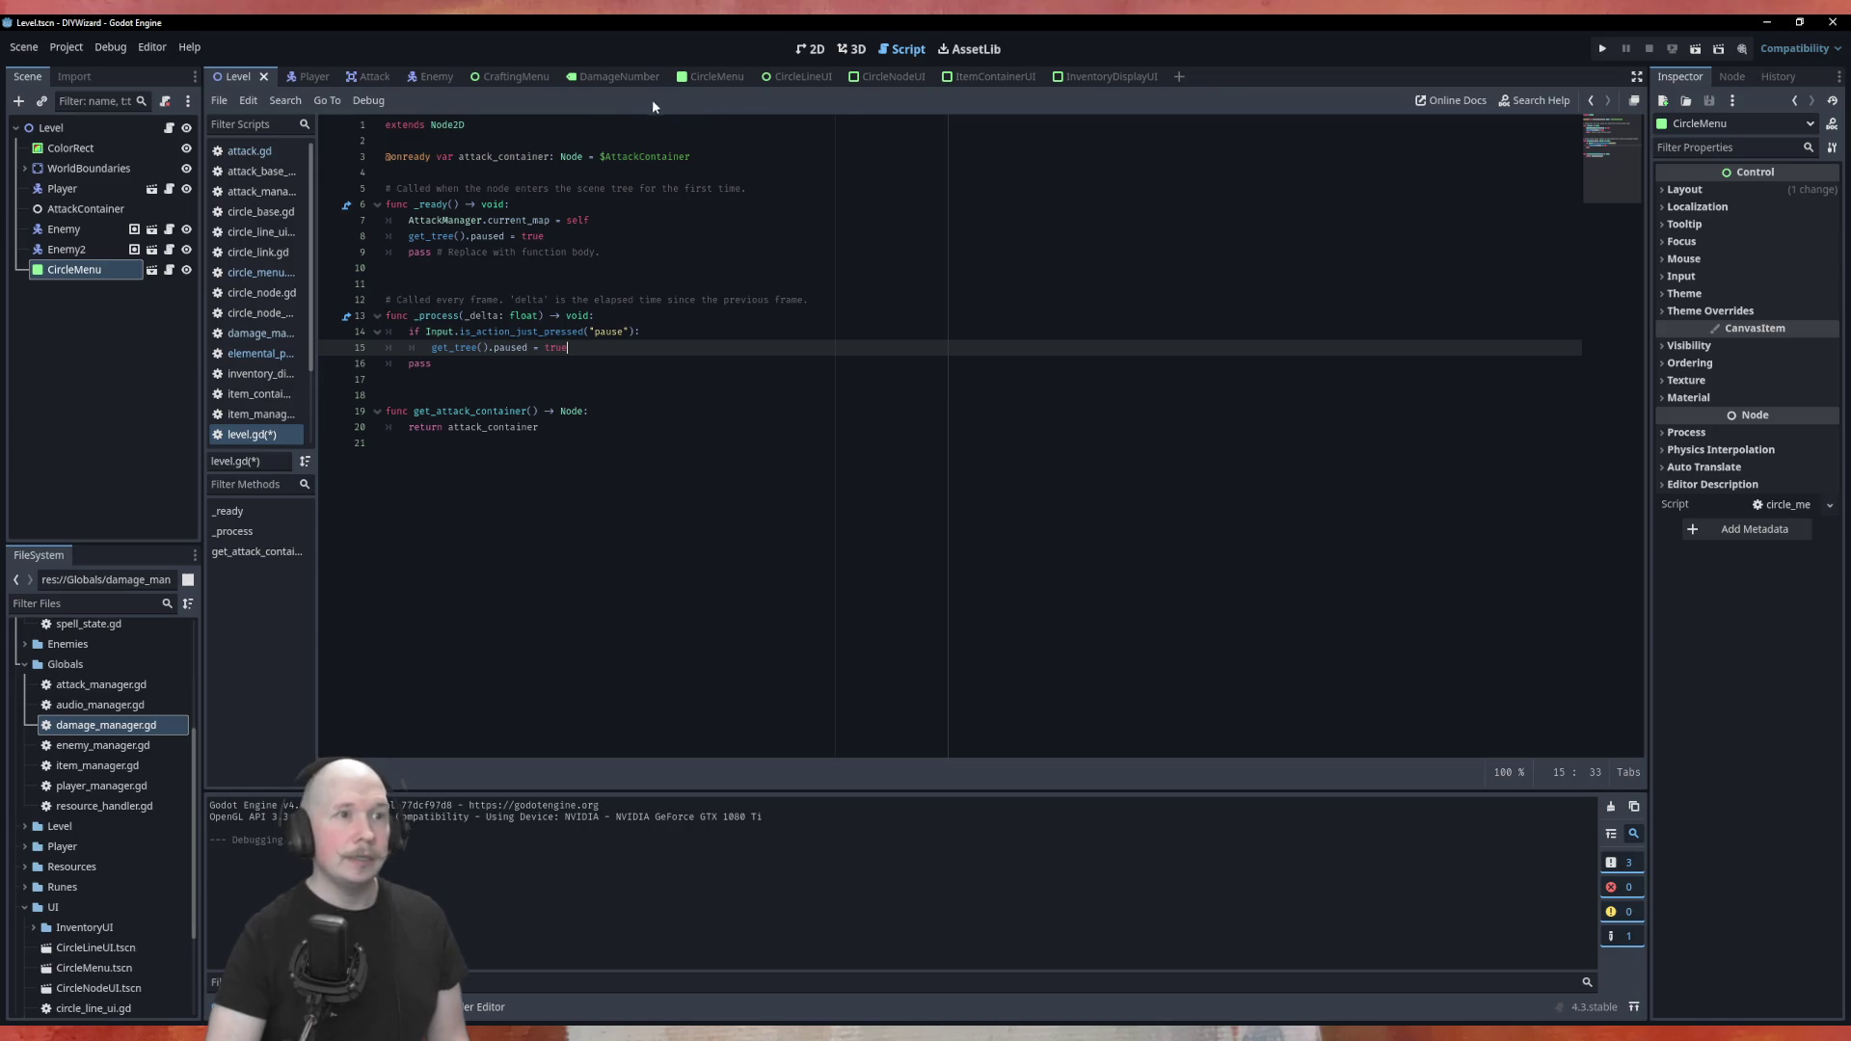
left_click(715, 79)
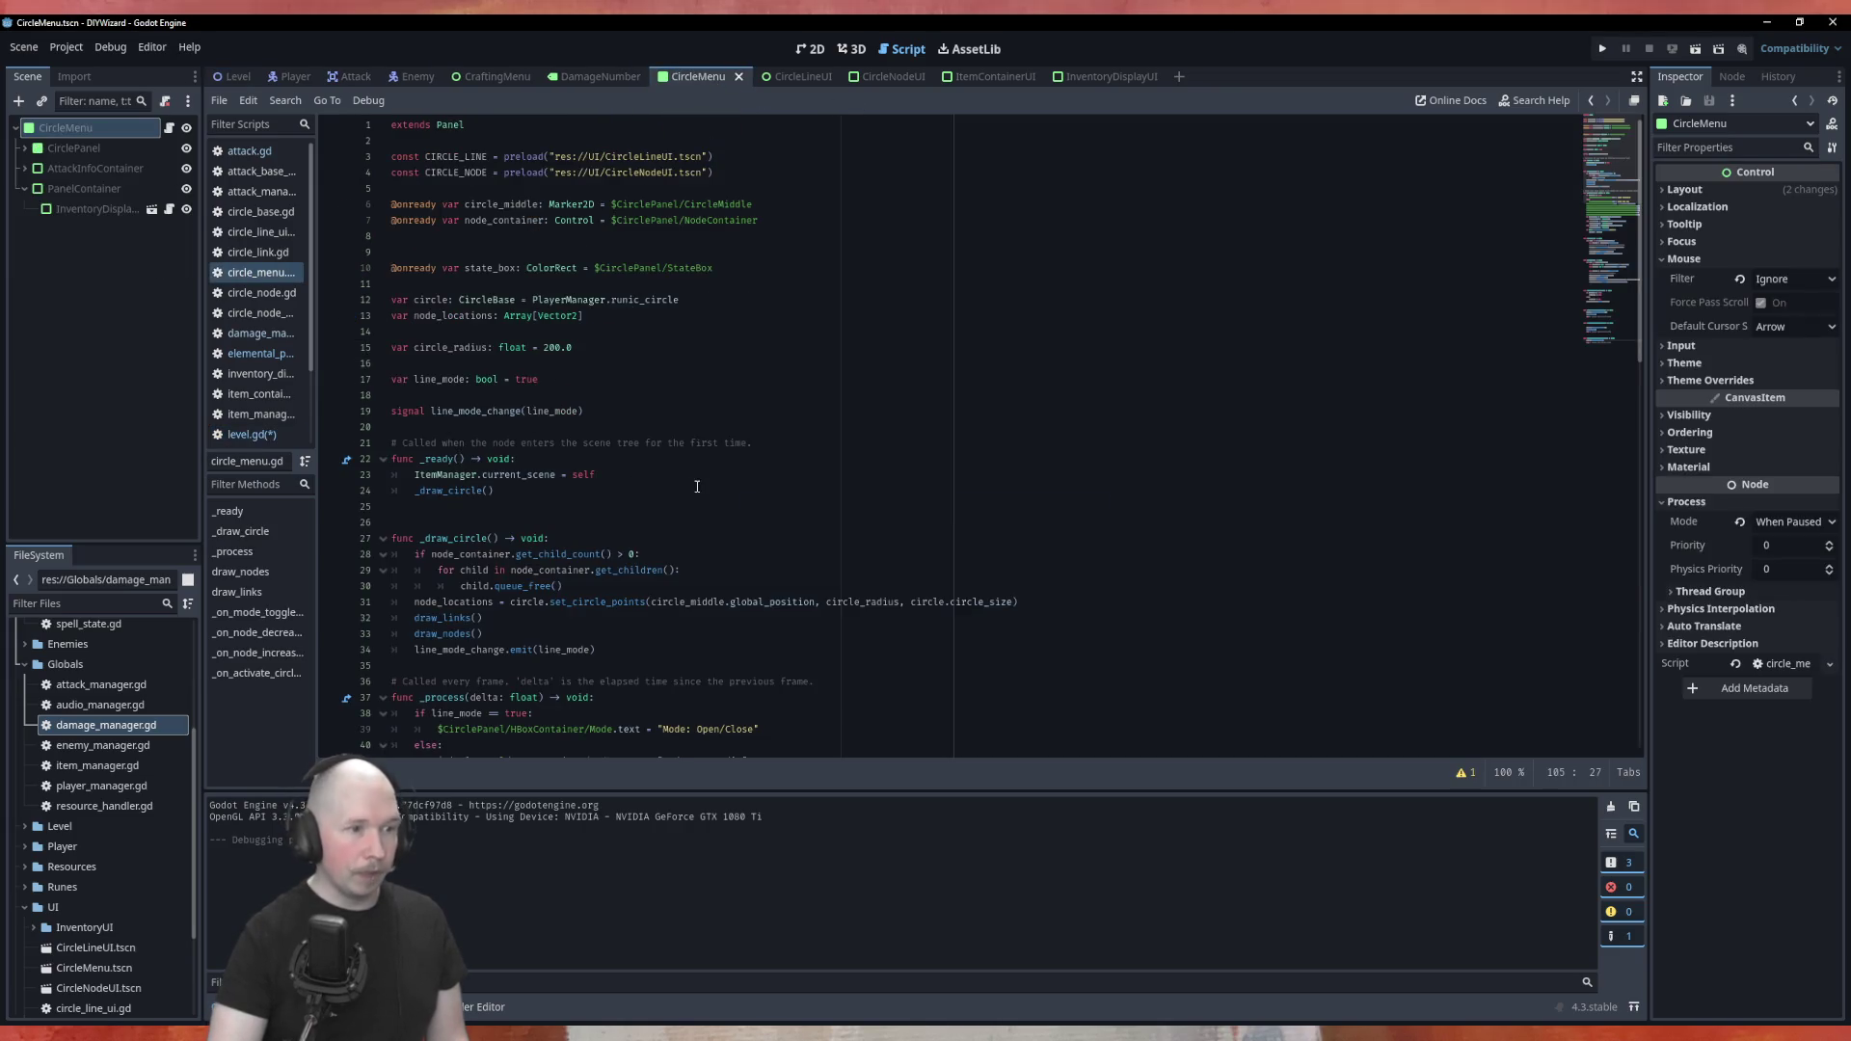
In circle_menu.gd's pause branch, add get_tree().paused = visible after the visible toggle and save
scroll(694, 578, "down", 3)
scroll(695, 665, "up", 3)
scroll(695, 664, "down", 8)
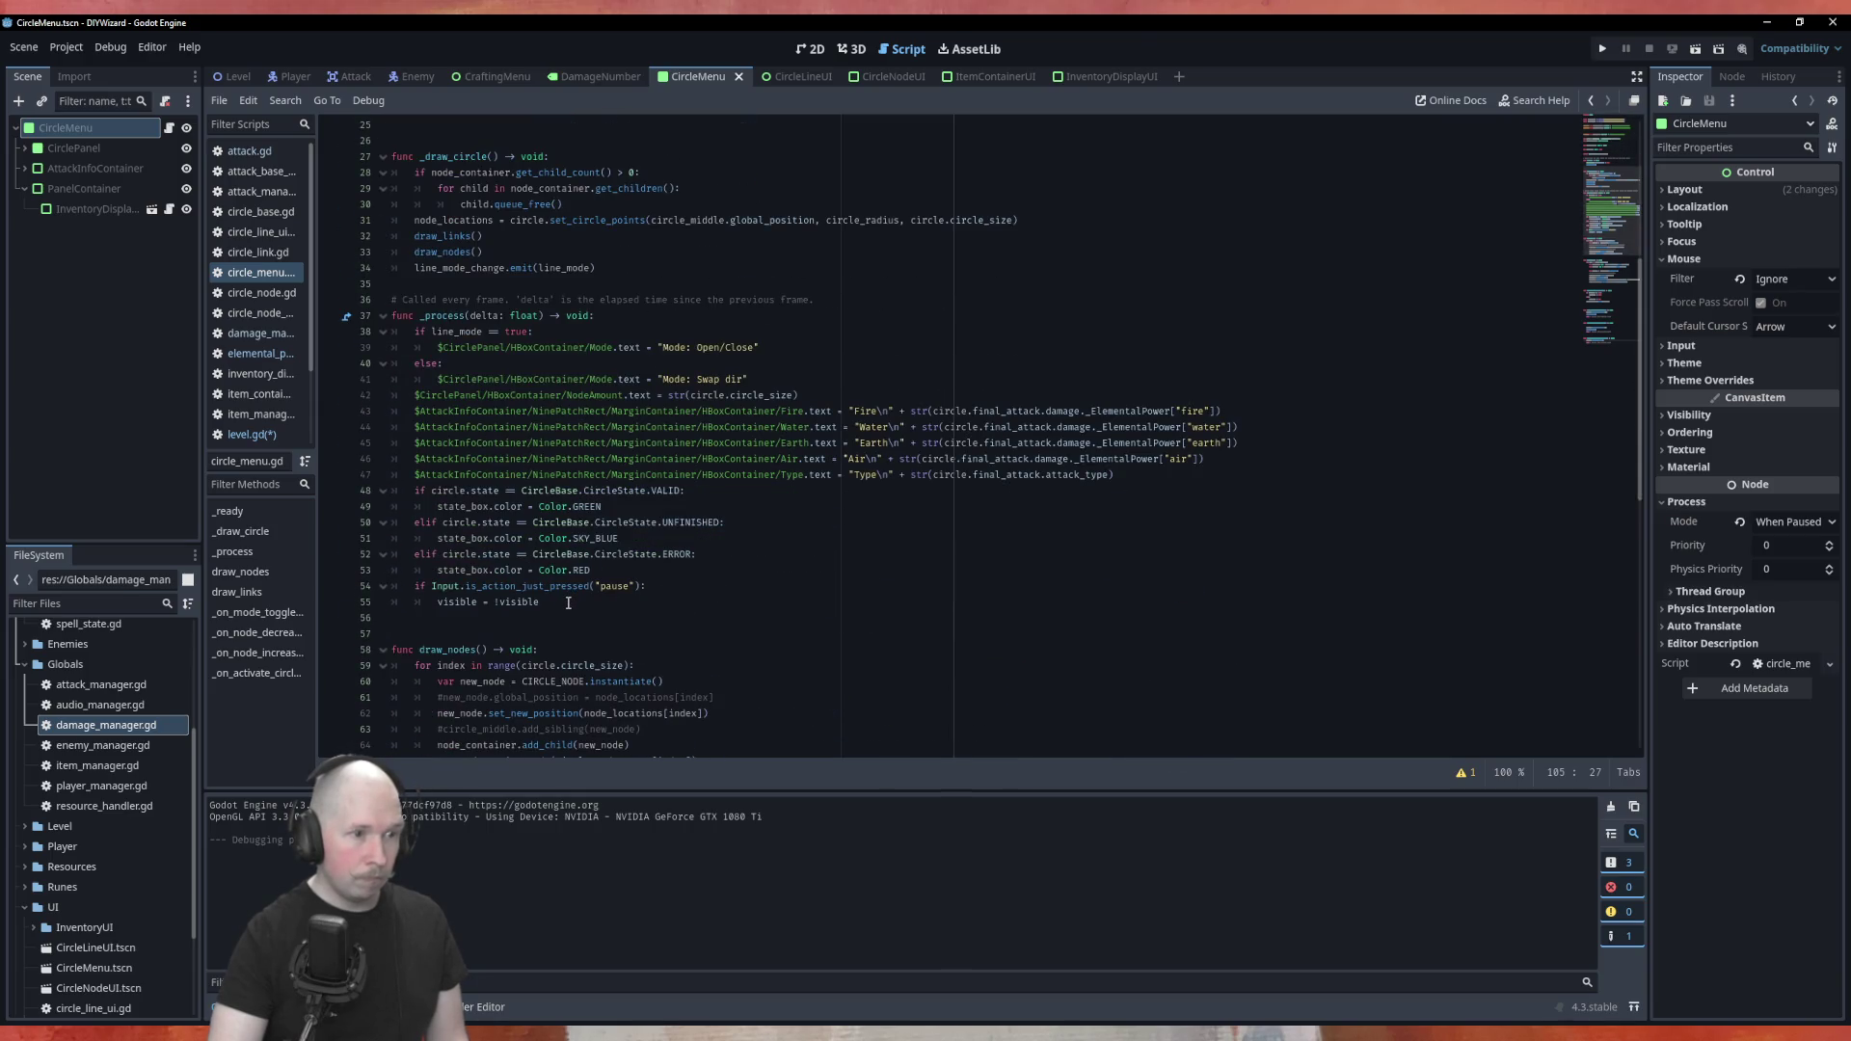
left_click(596, 601)
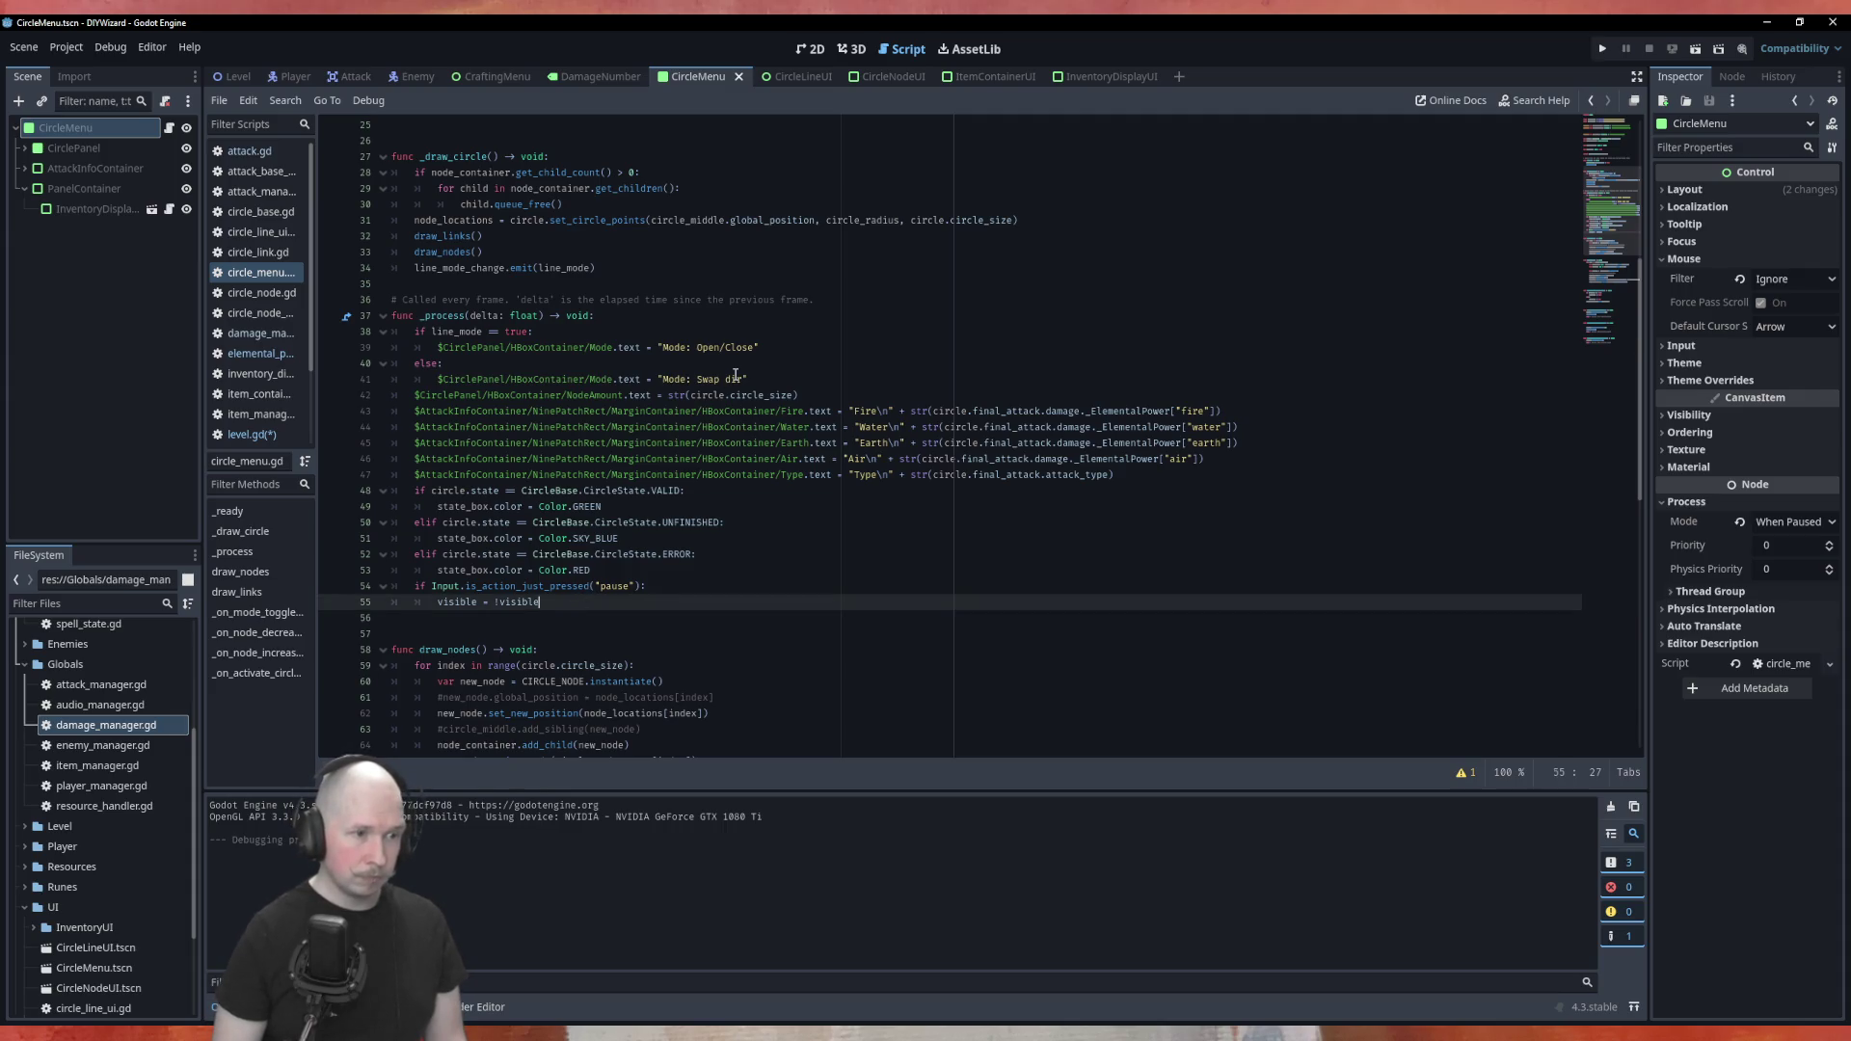
key("Return")
type("get_tree().paused =")
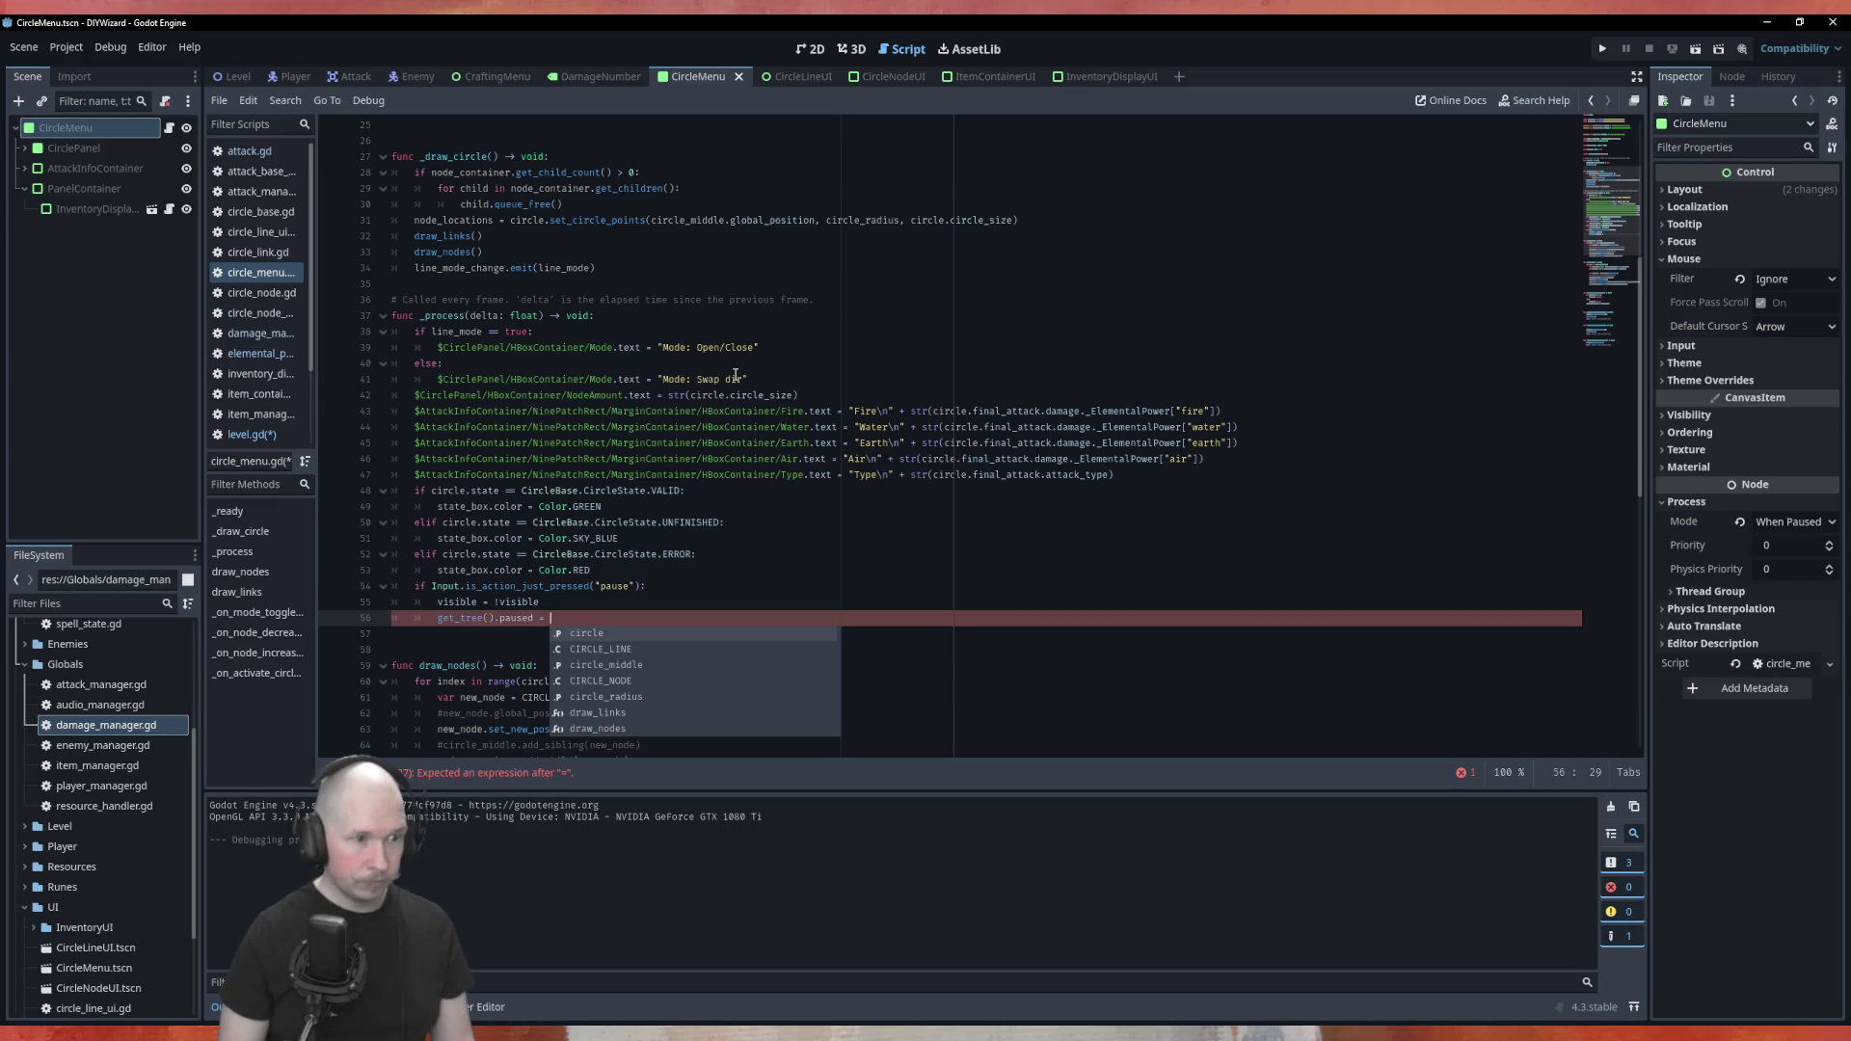
type(" !")
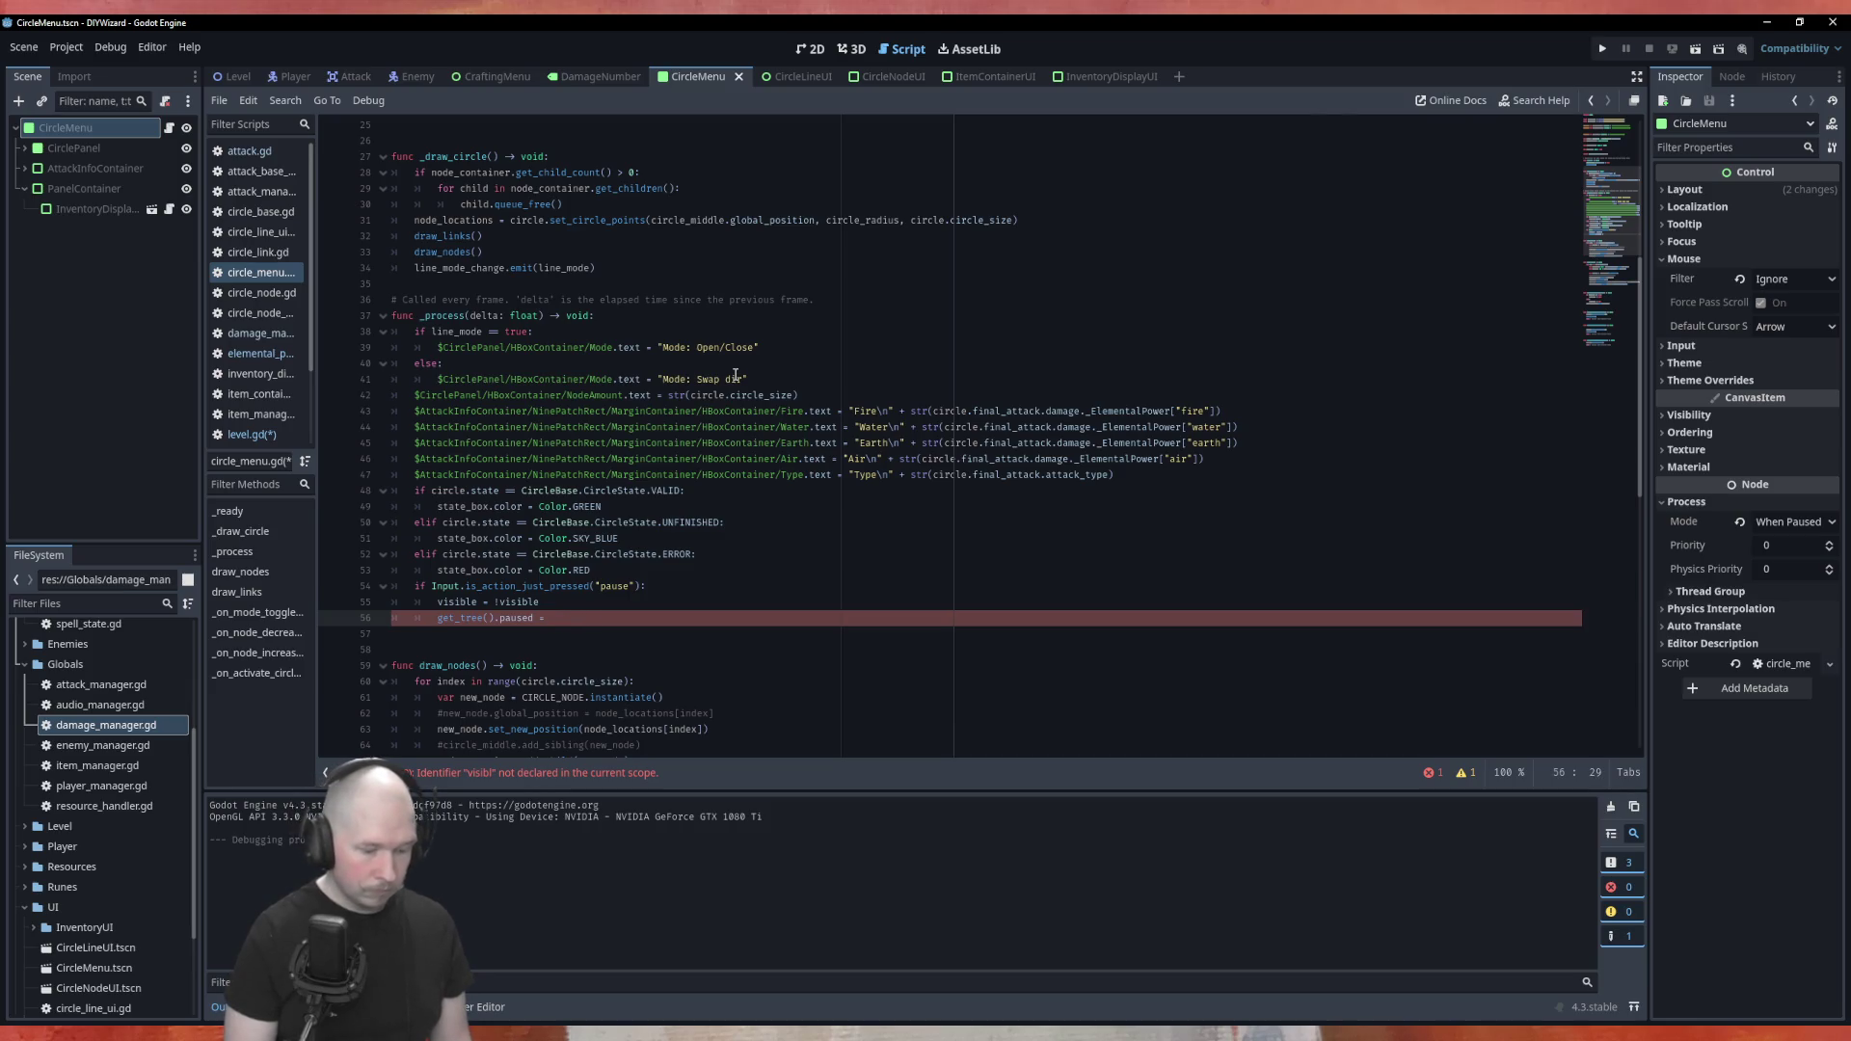
type("sible")
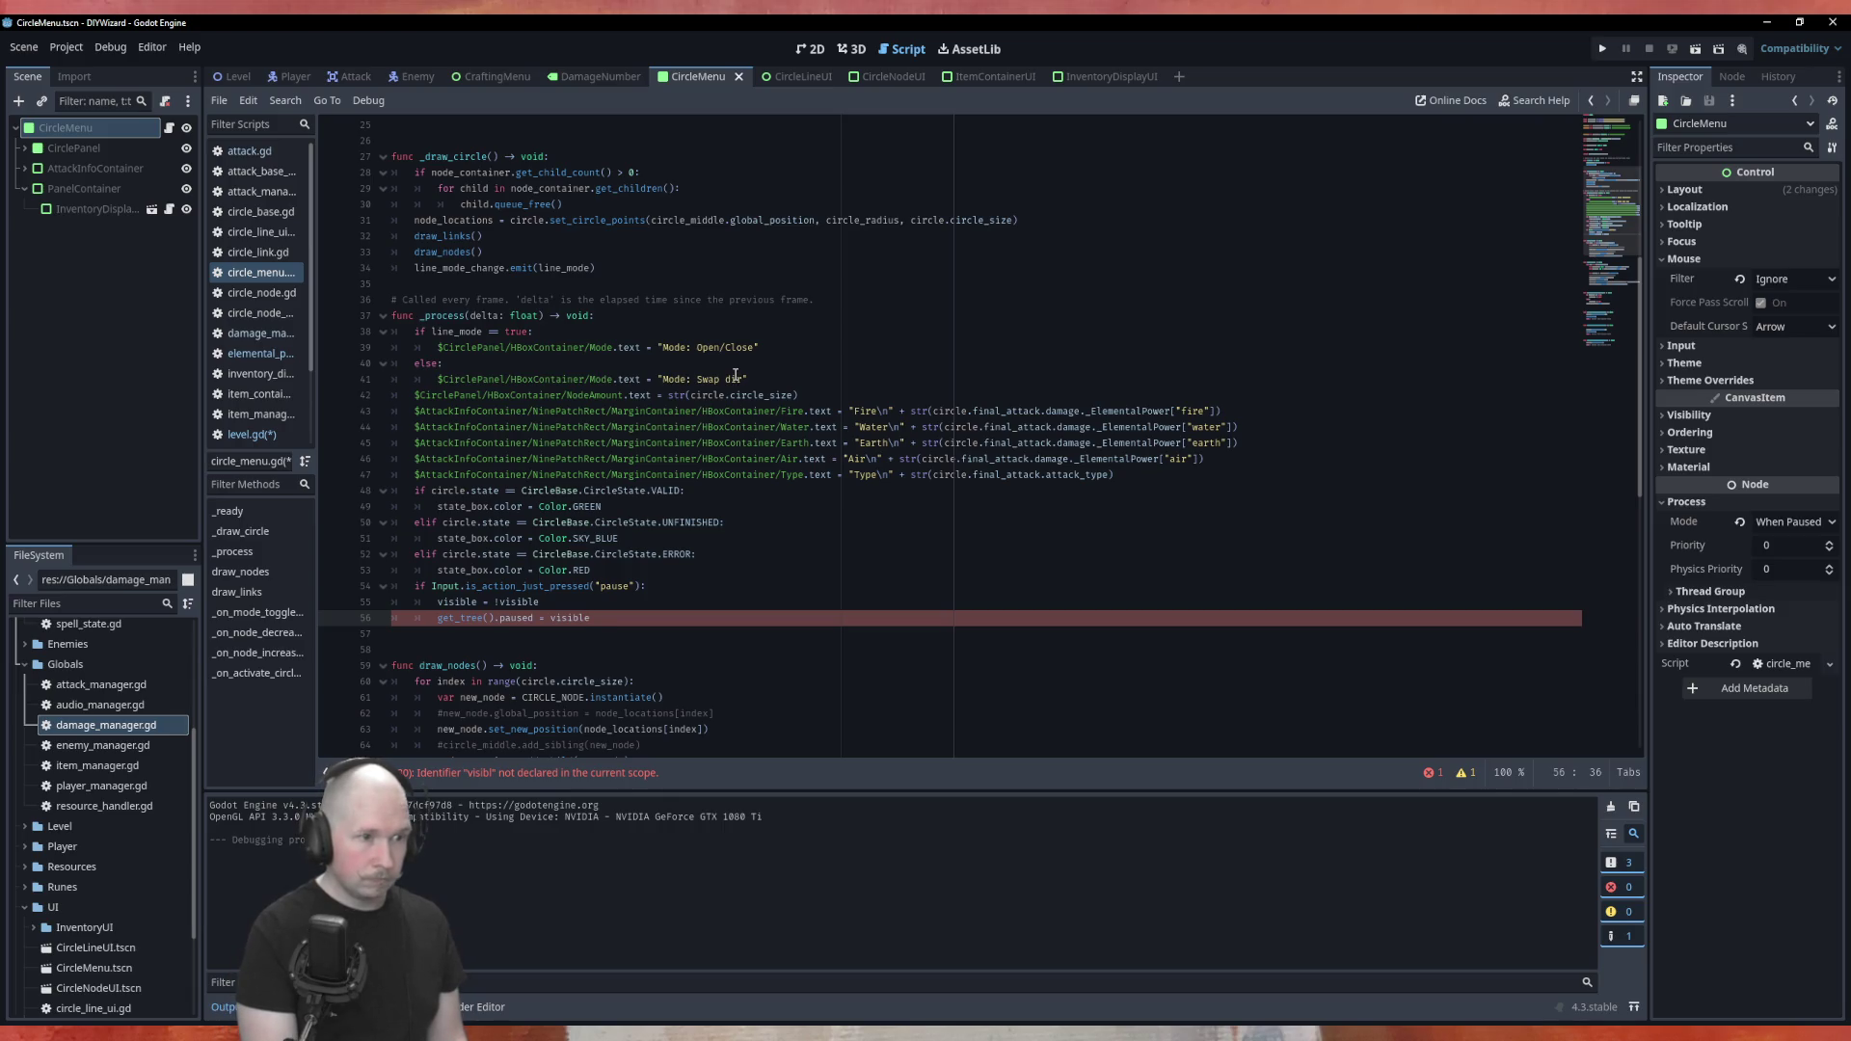
key("ctrl+s")
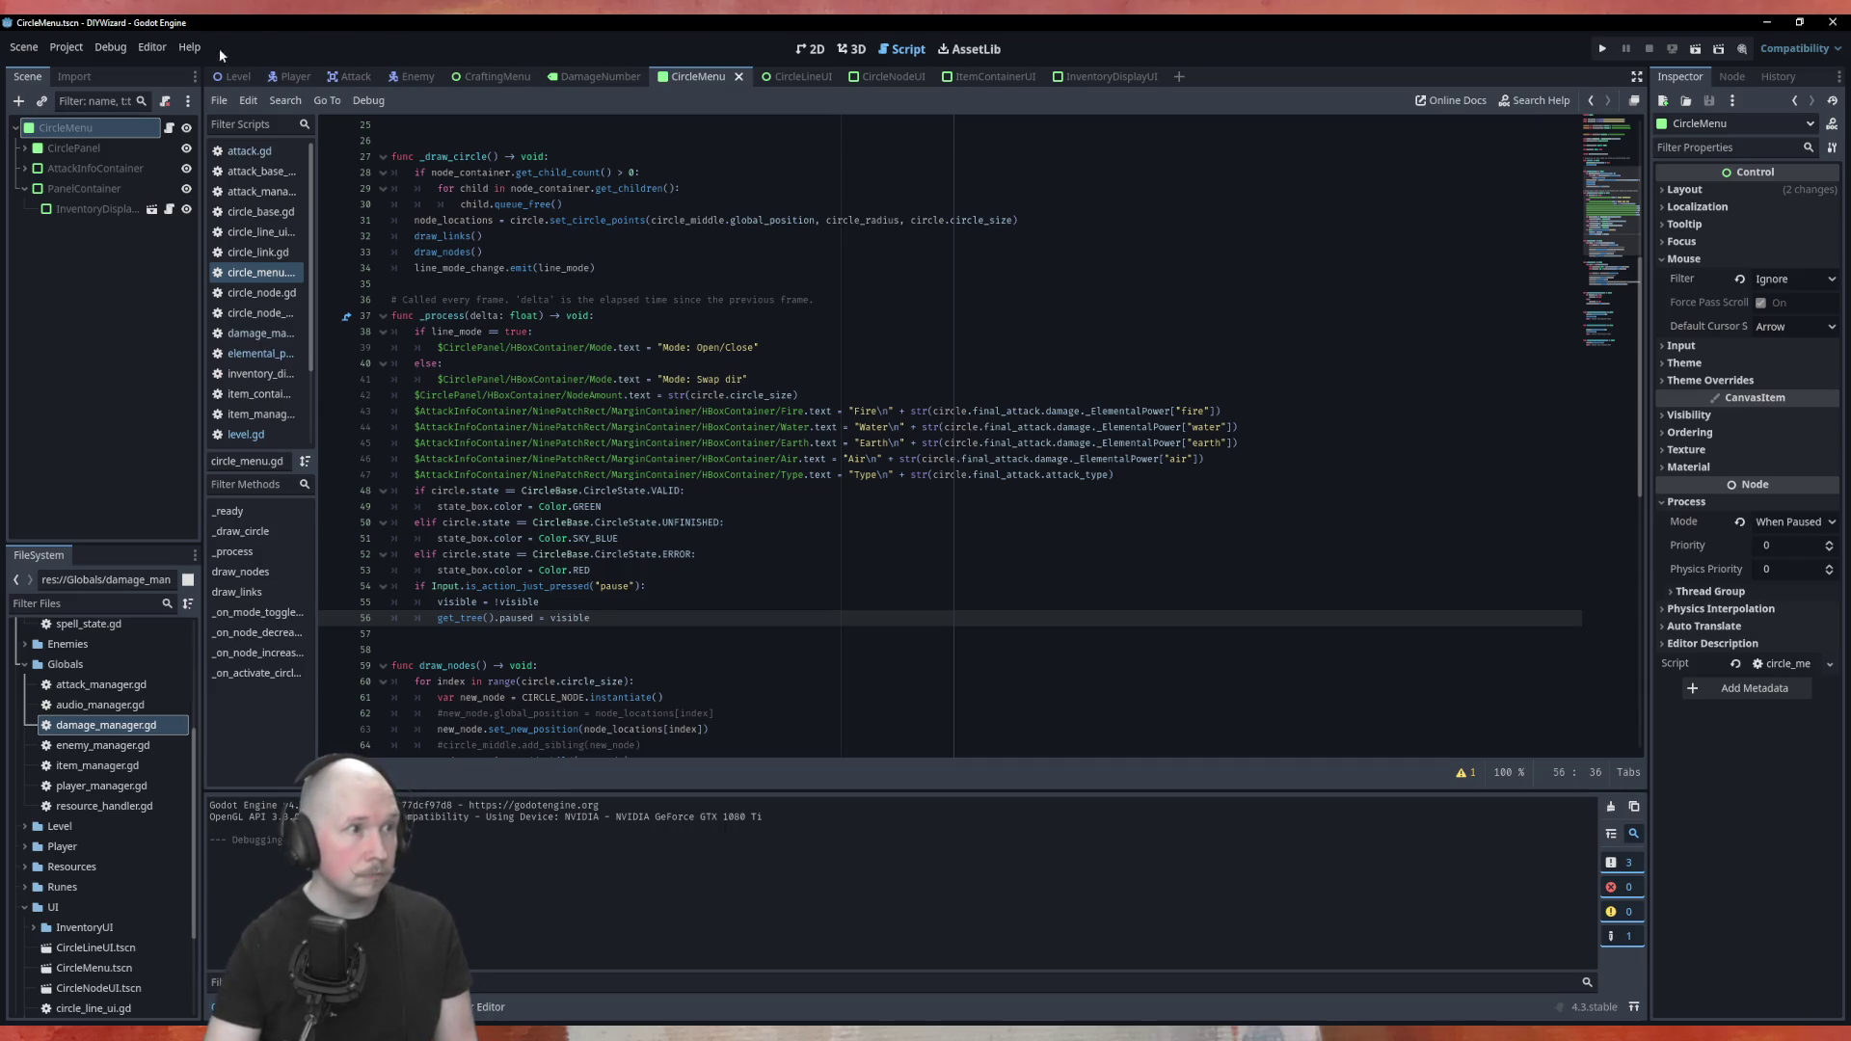
Return to the Level scene, run it with F6, and toggle the circle menu
left_click(238, 77)
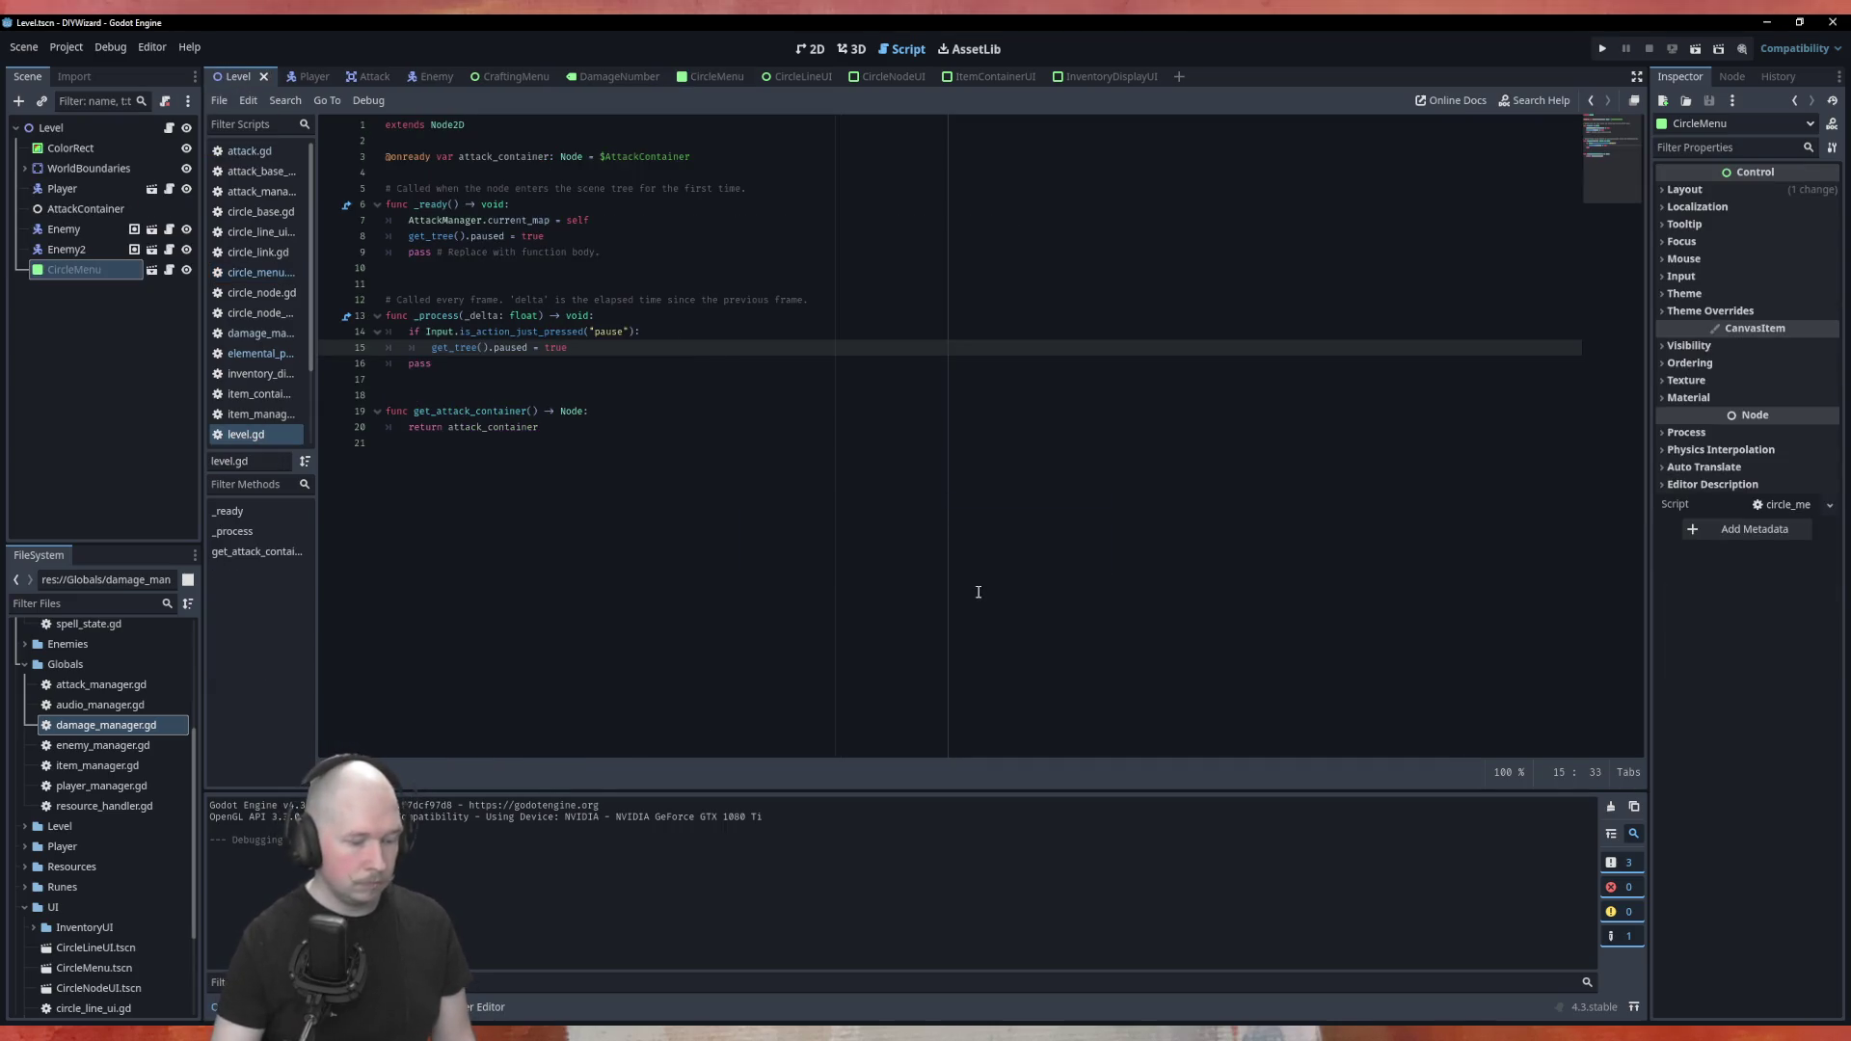
key("F6")
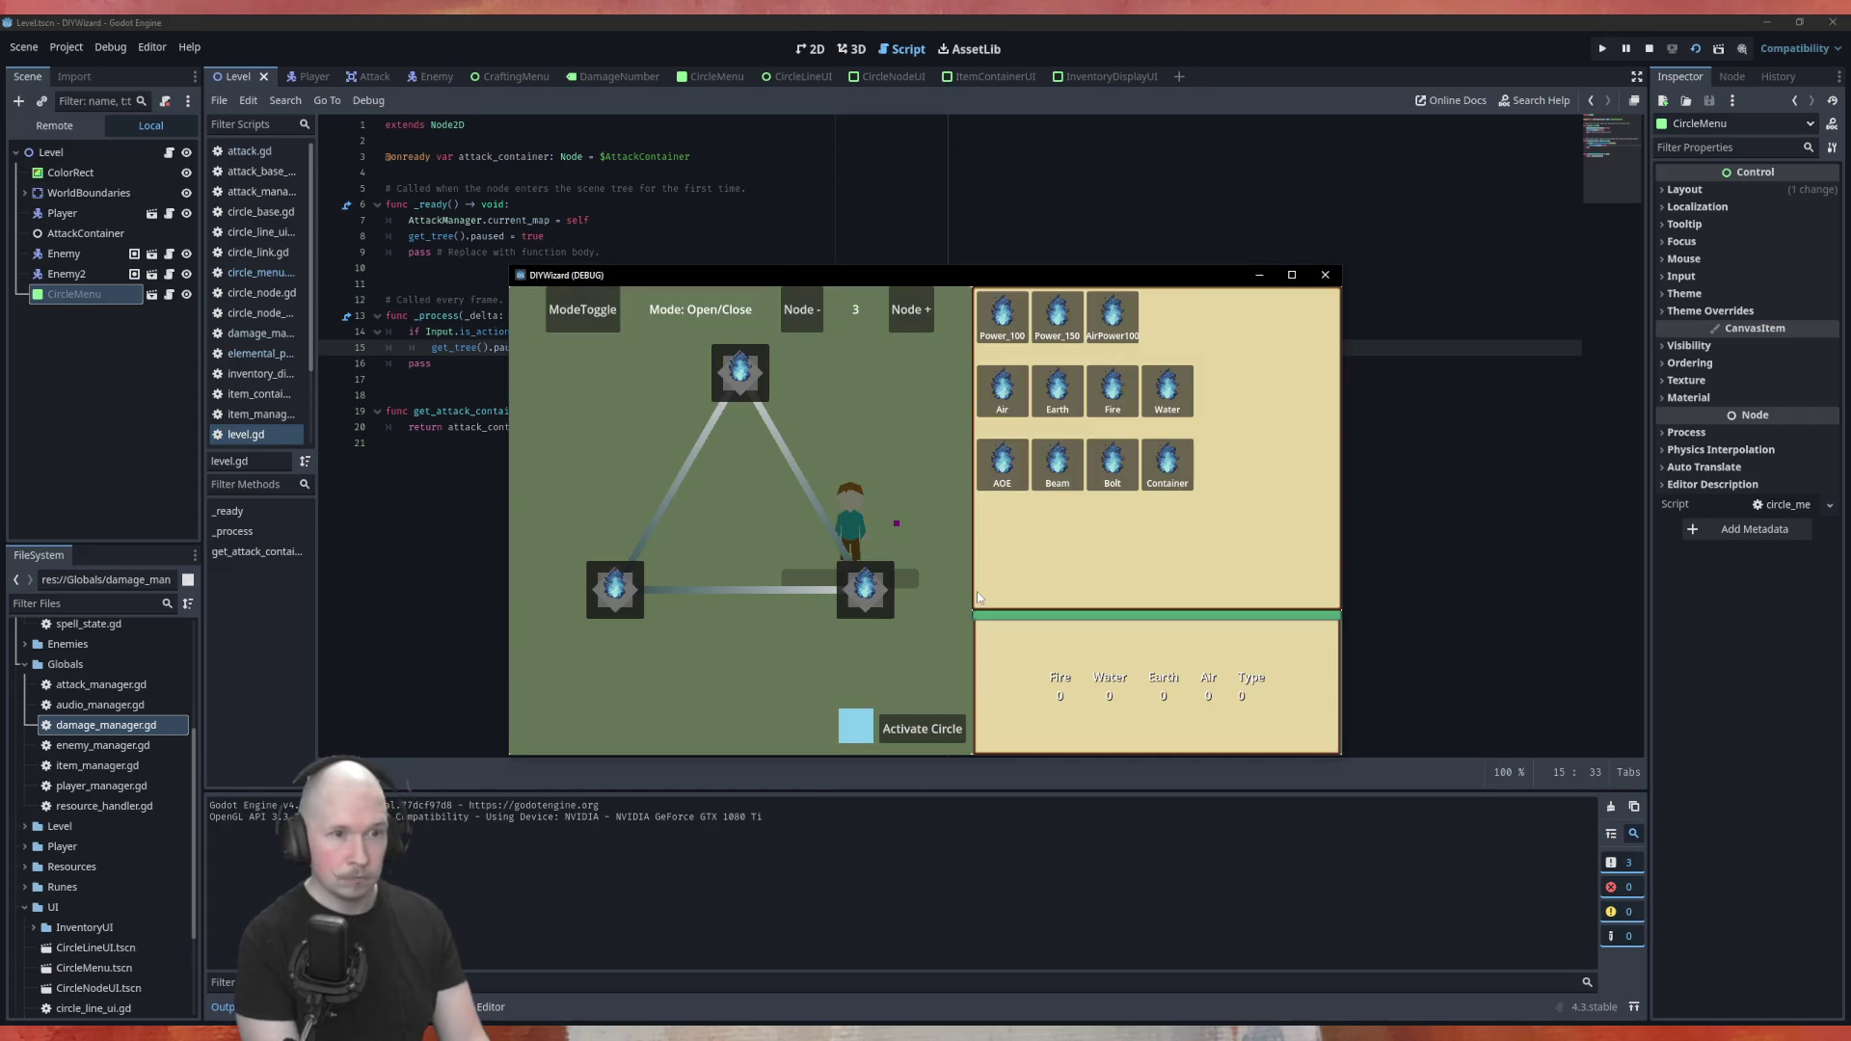
key("Tab")
key("a")
key("Tab")
Place Power_100, Earth and Beam into the circle nodes and activate the circle
key("Tab")
key("d")
key("Tab")
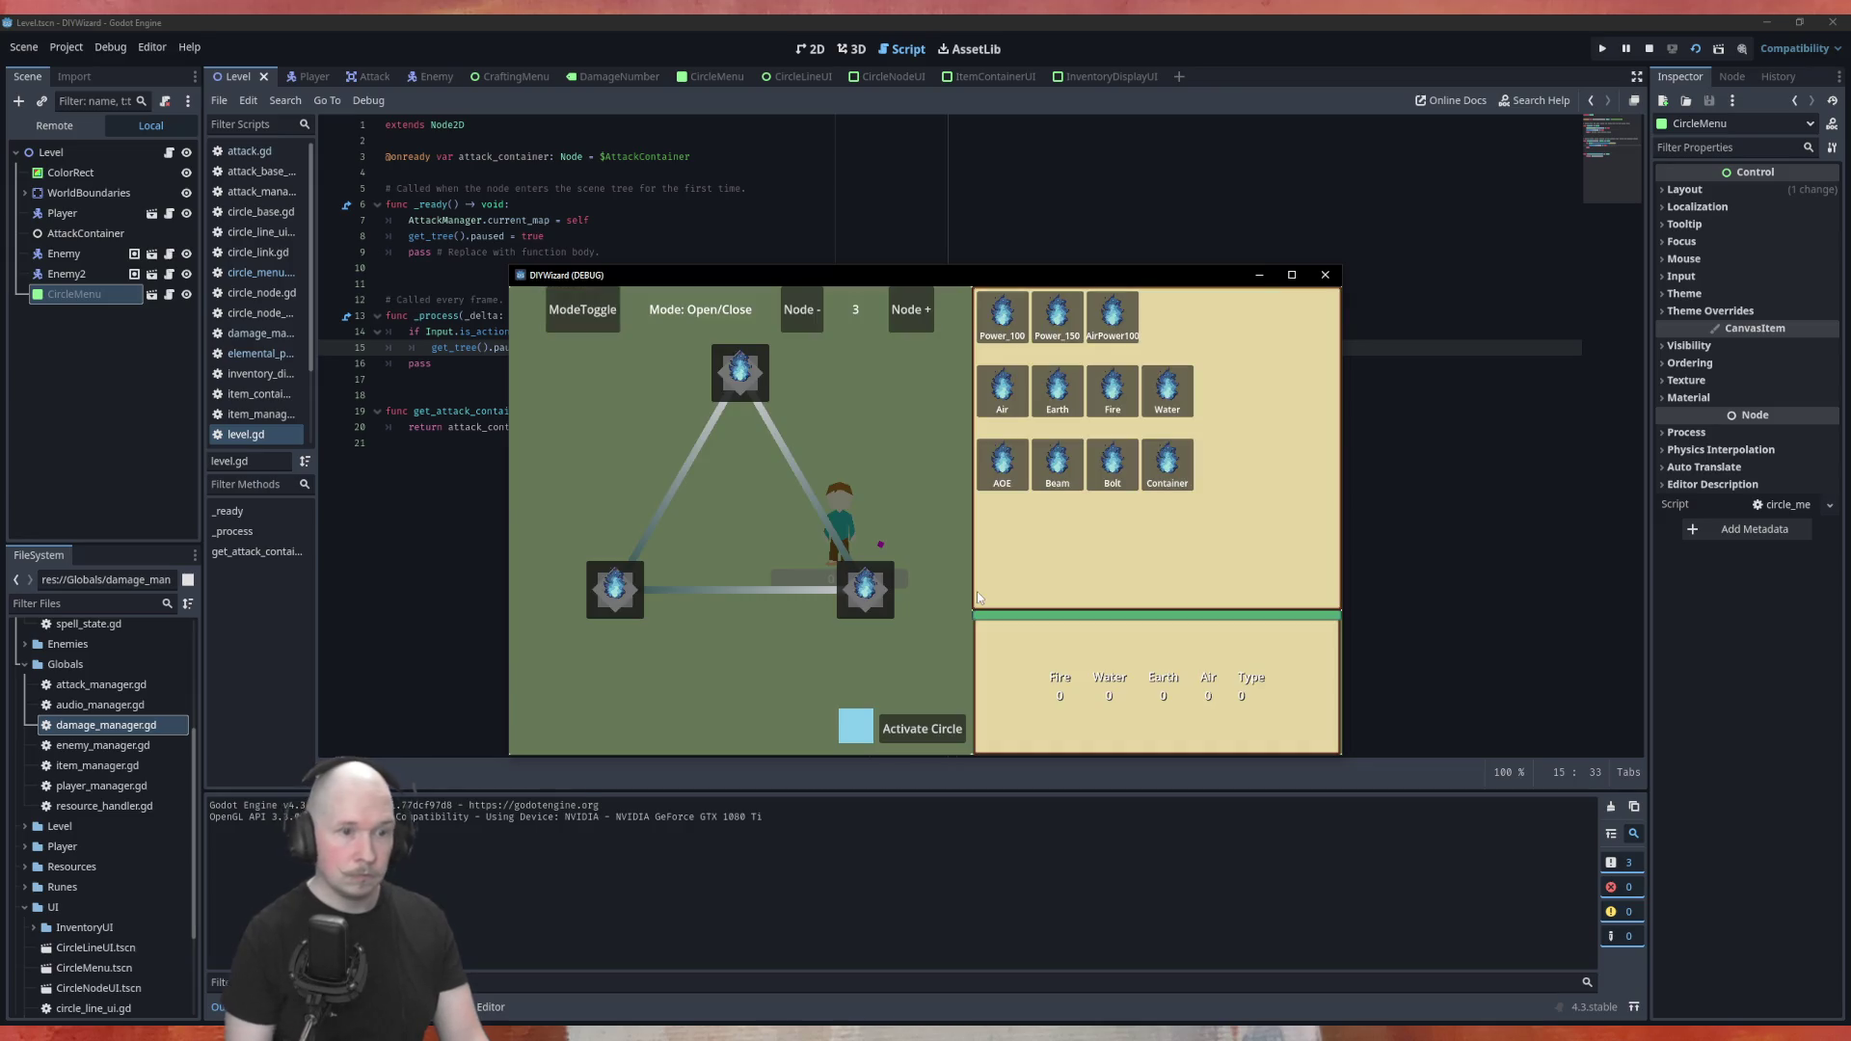
key("Tab")
key("Tab")
left_click_drag(1003, 314, 758, 376)
left_click_drag(1058, 387, 870, 578)
mouse_move(1057, 463)
left_mouse_down()
mouse_move(635, 625)
mouse_move(617, 592)
left_mouse_up()
left_click(923, 735)
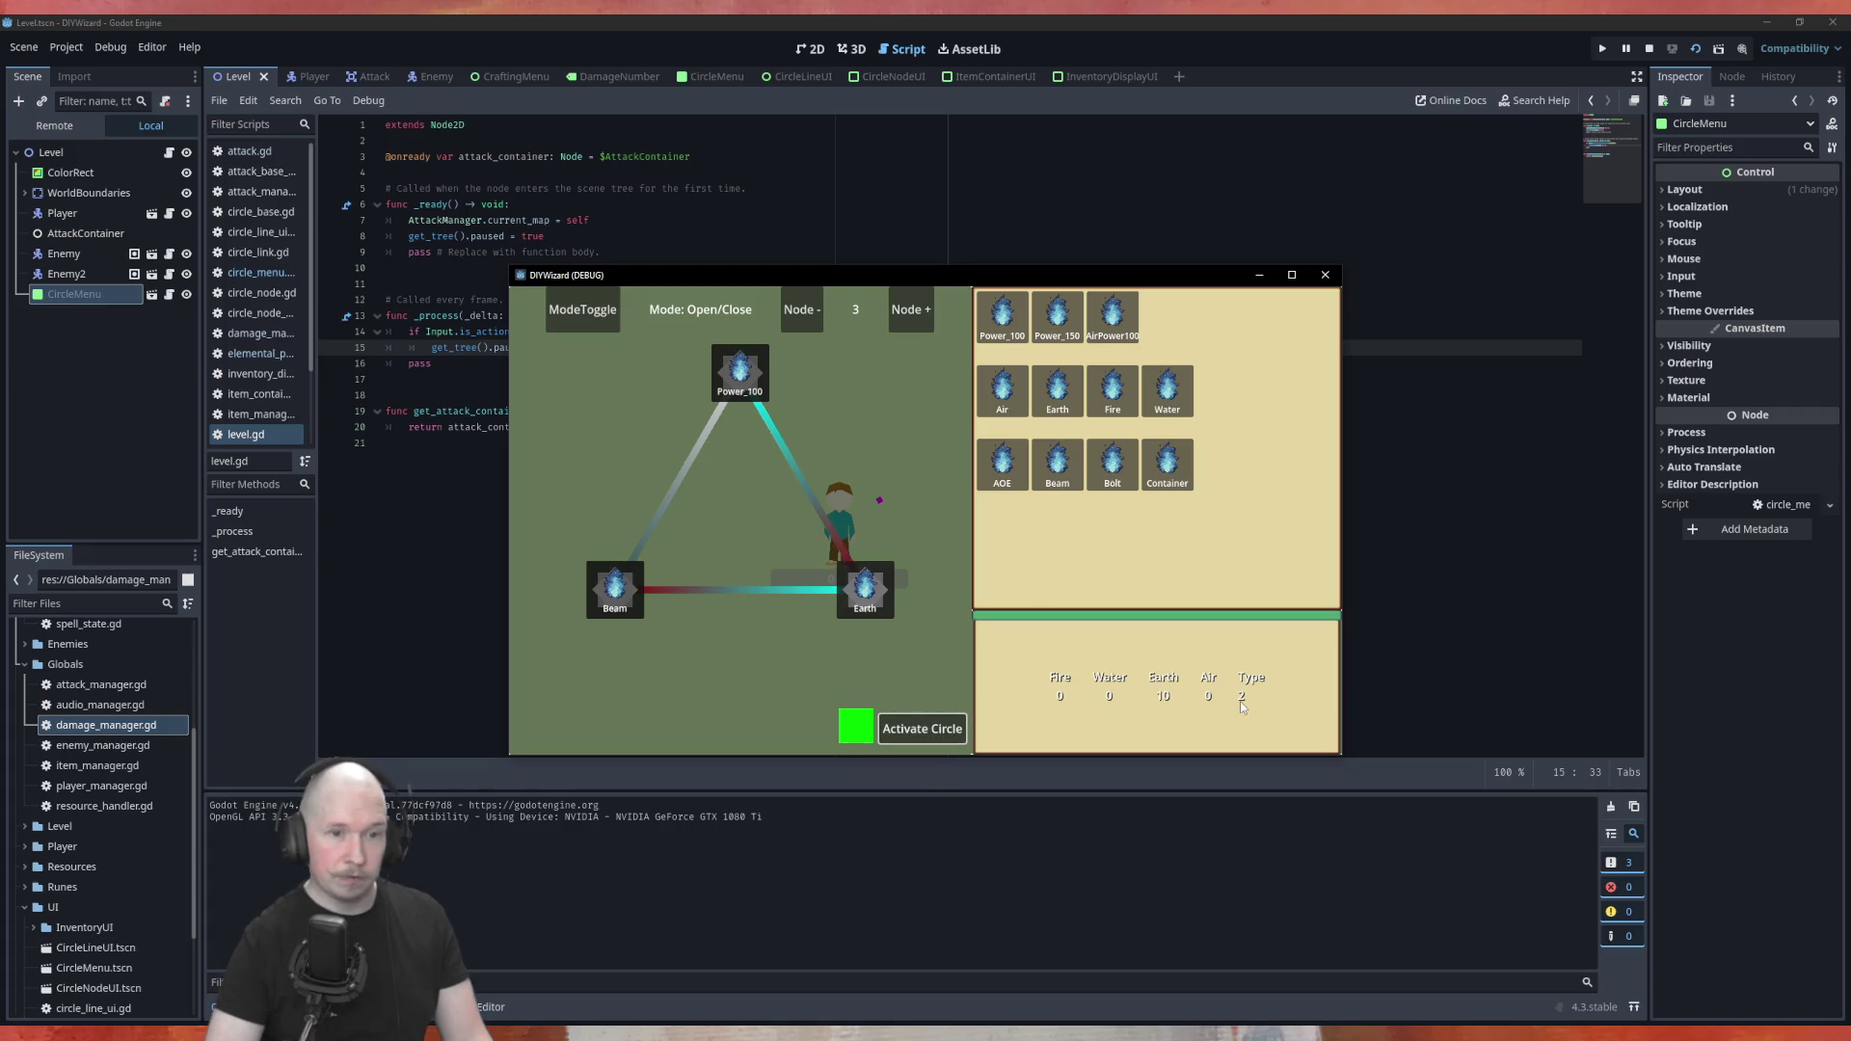
Close the menu and move around attacking the red enemies with the beam
key("Escape")
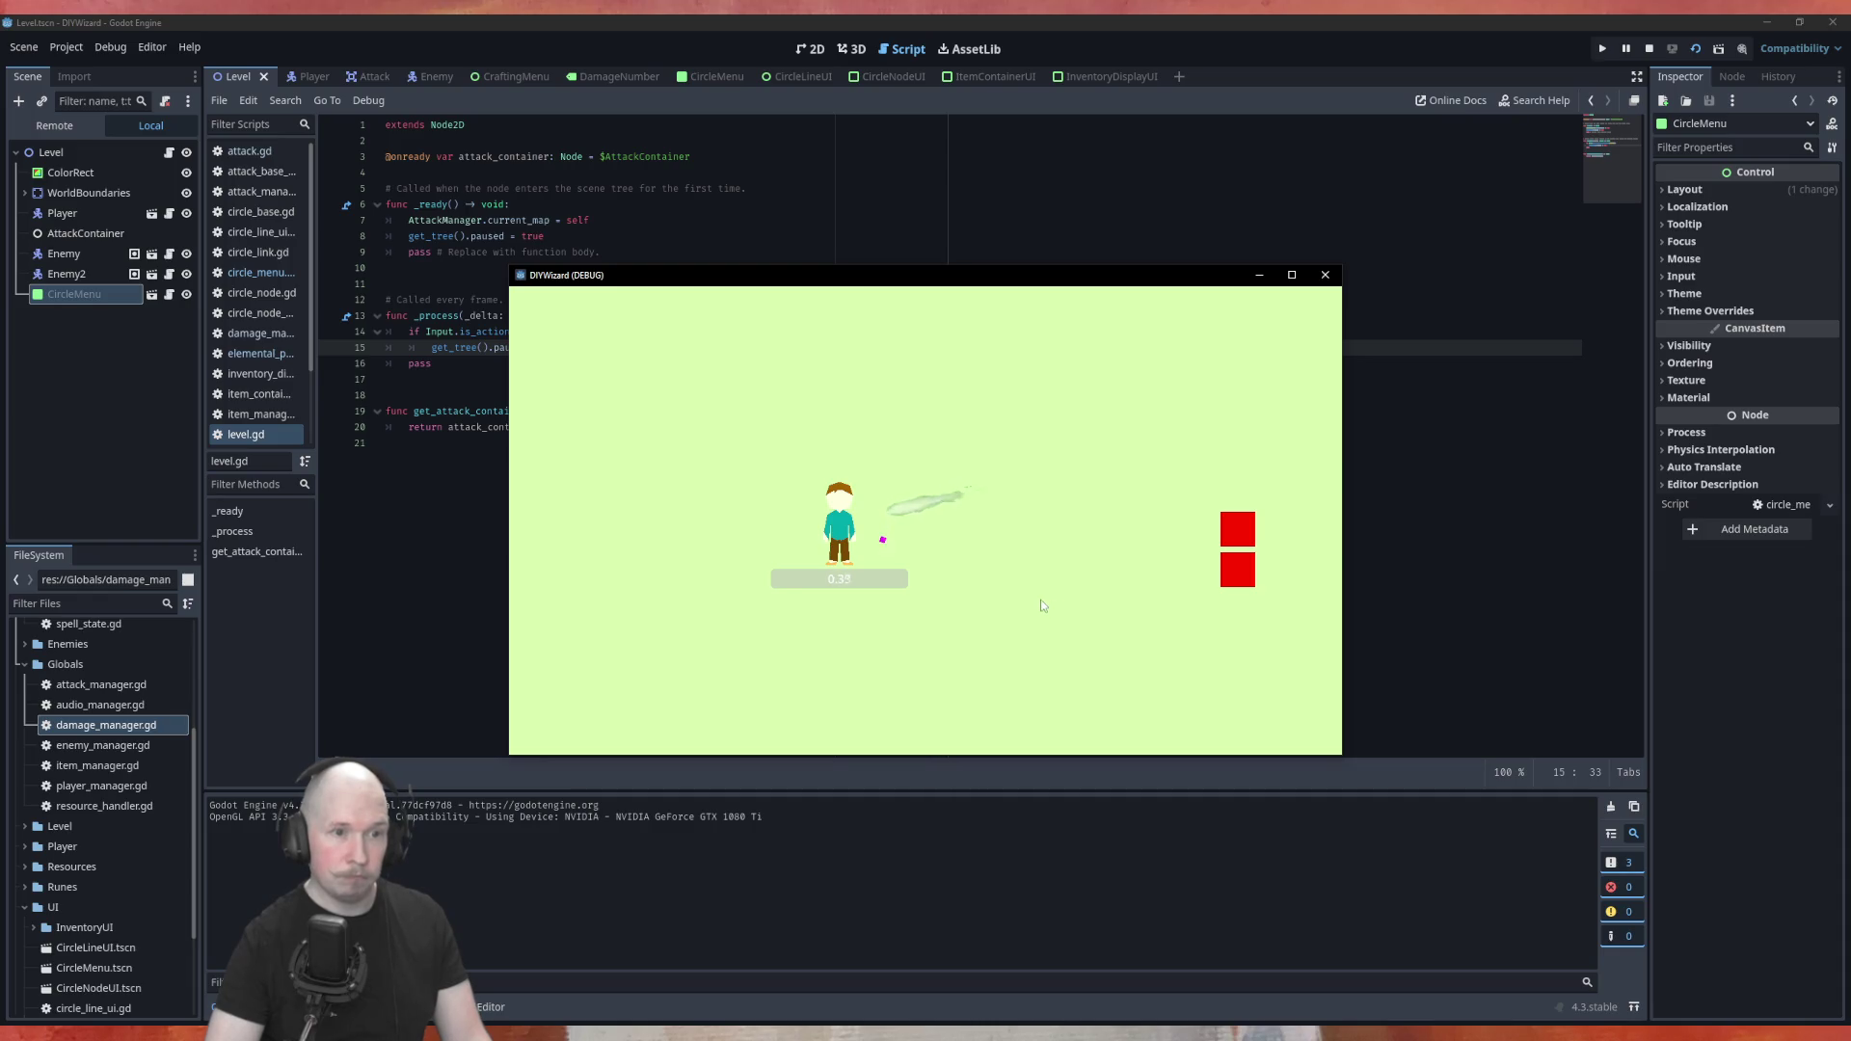
key("d")
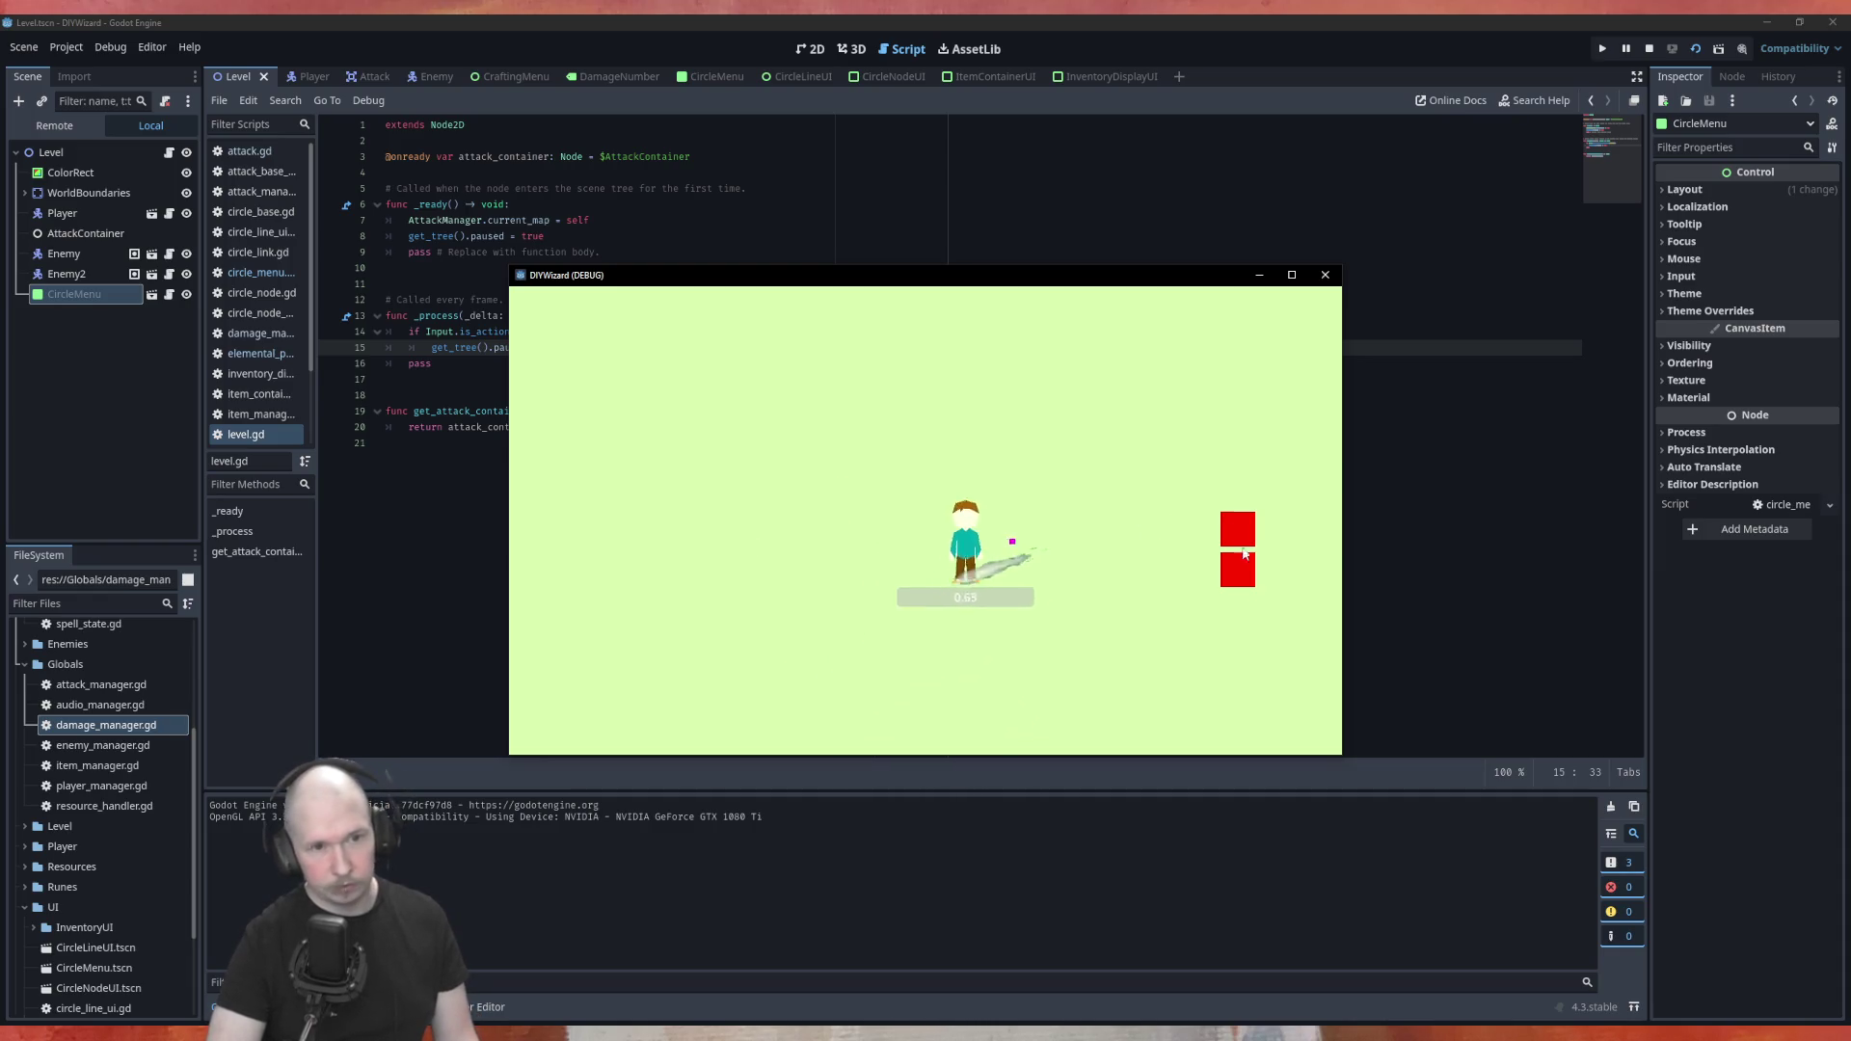
key("w")
key("s")
key("d")
key("s")
key("a")
key("w")
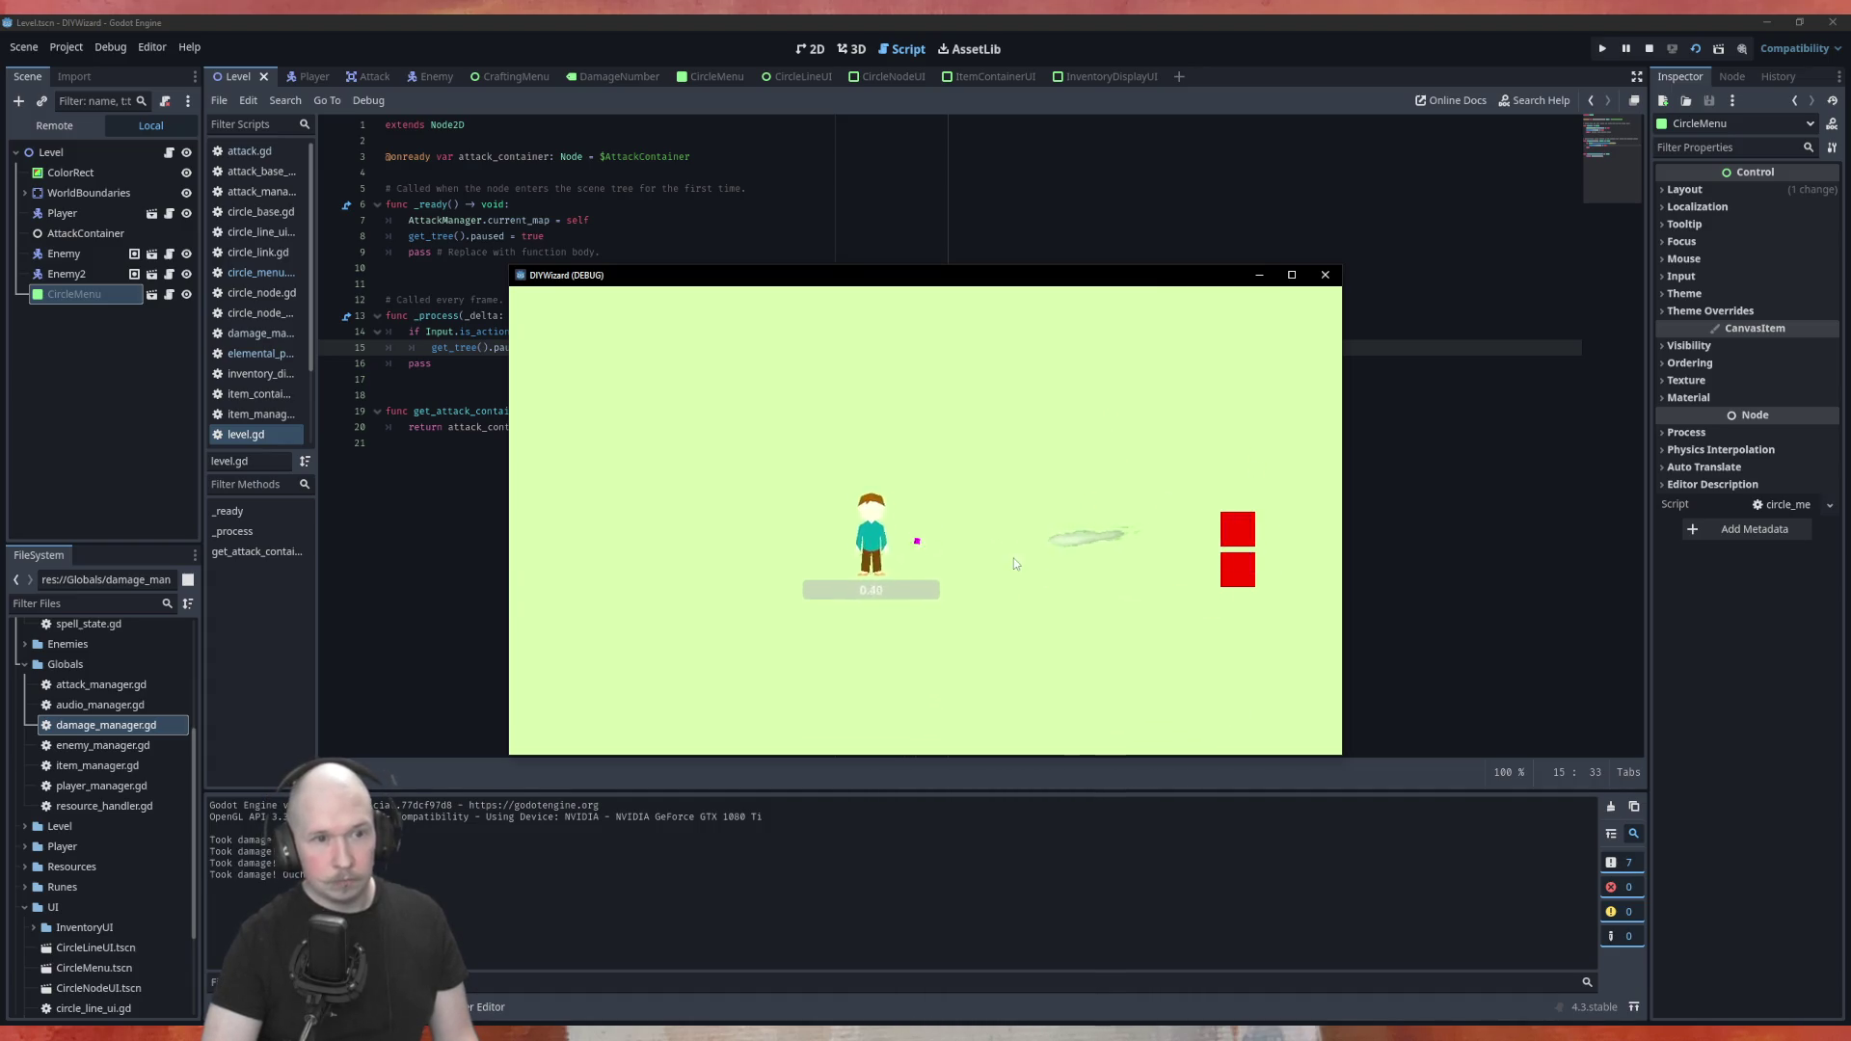
Deactivate the circle, rebuild it with AOE and Fire, activate it, and add a fourth node
key("a")
key("Tab")
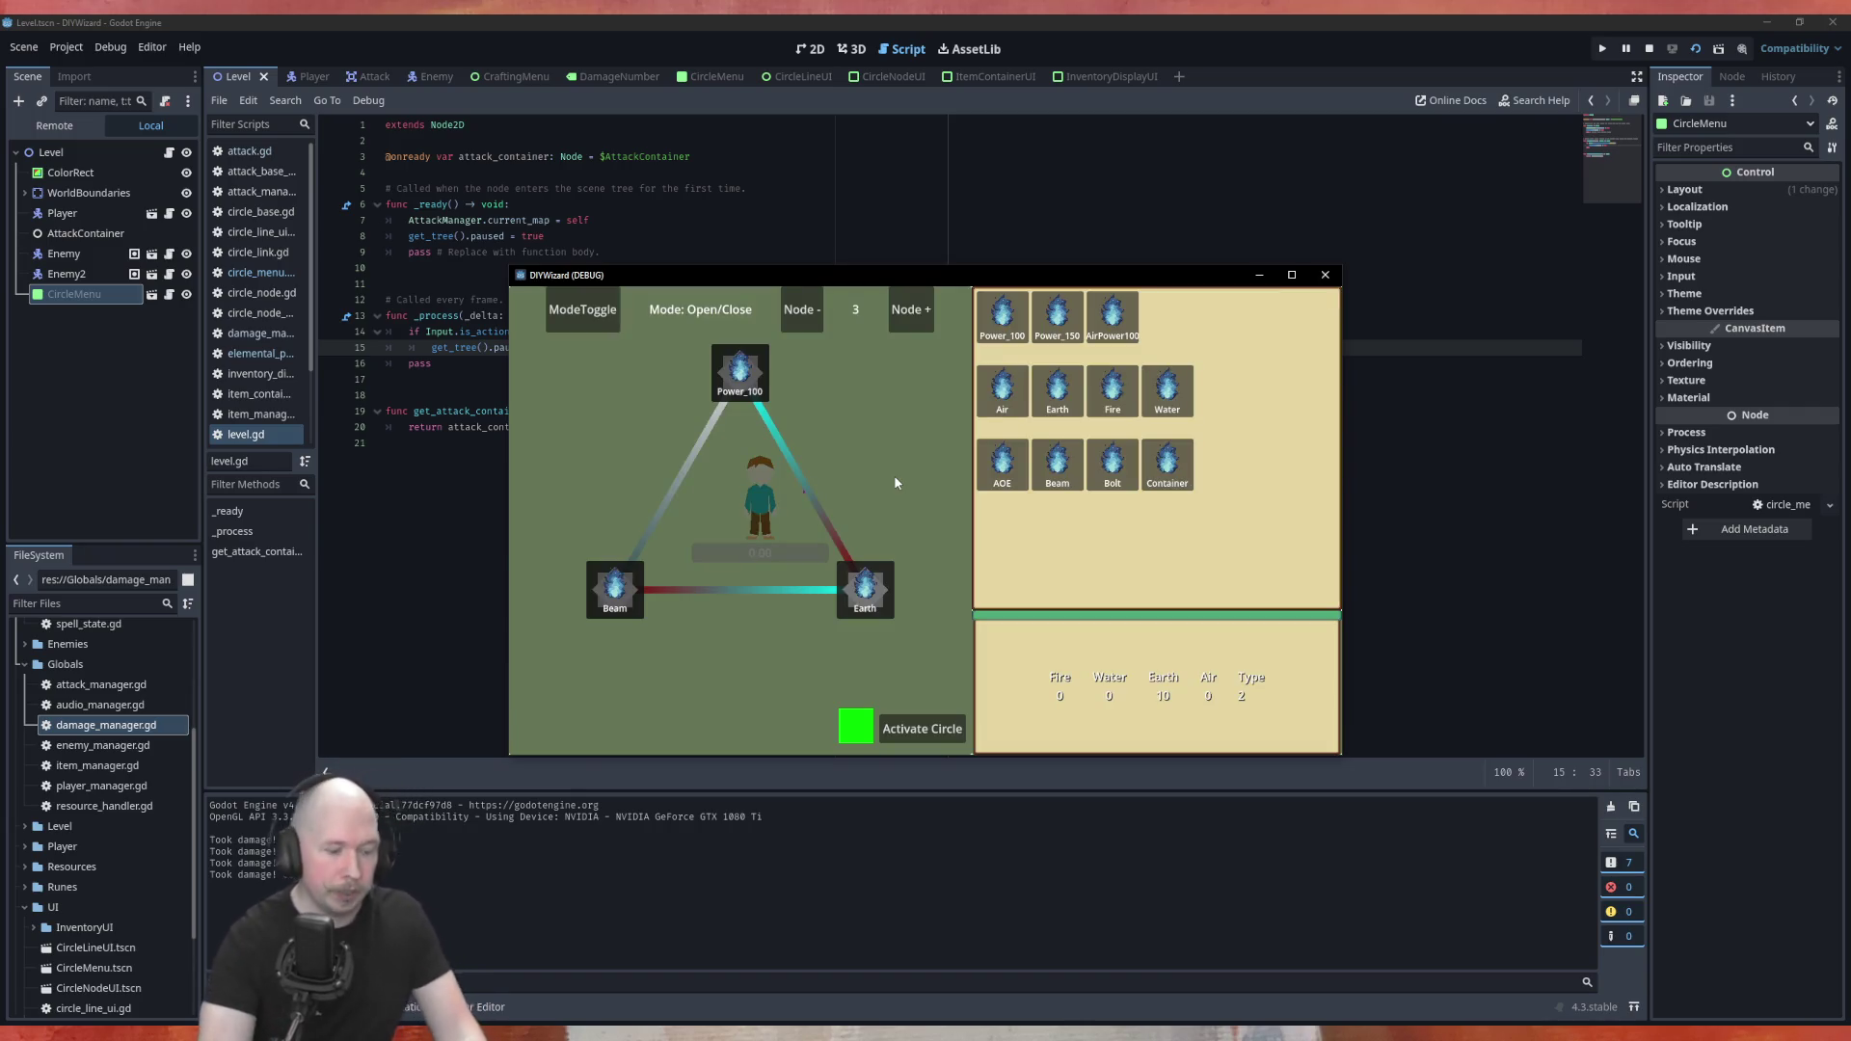
left_click(939, 729)
left_click(940, 730)
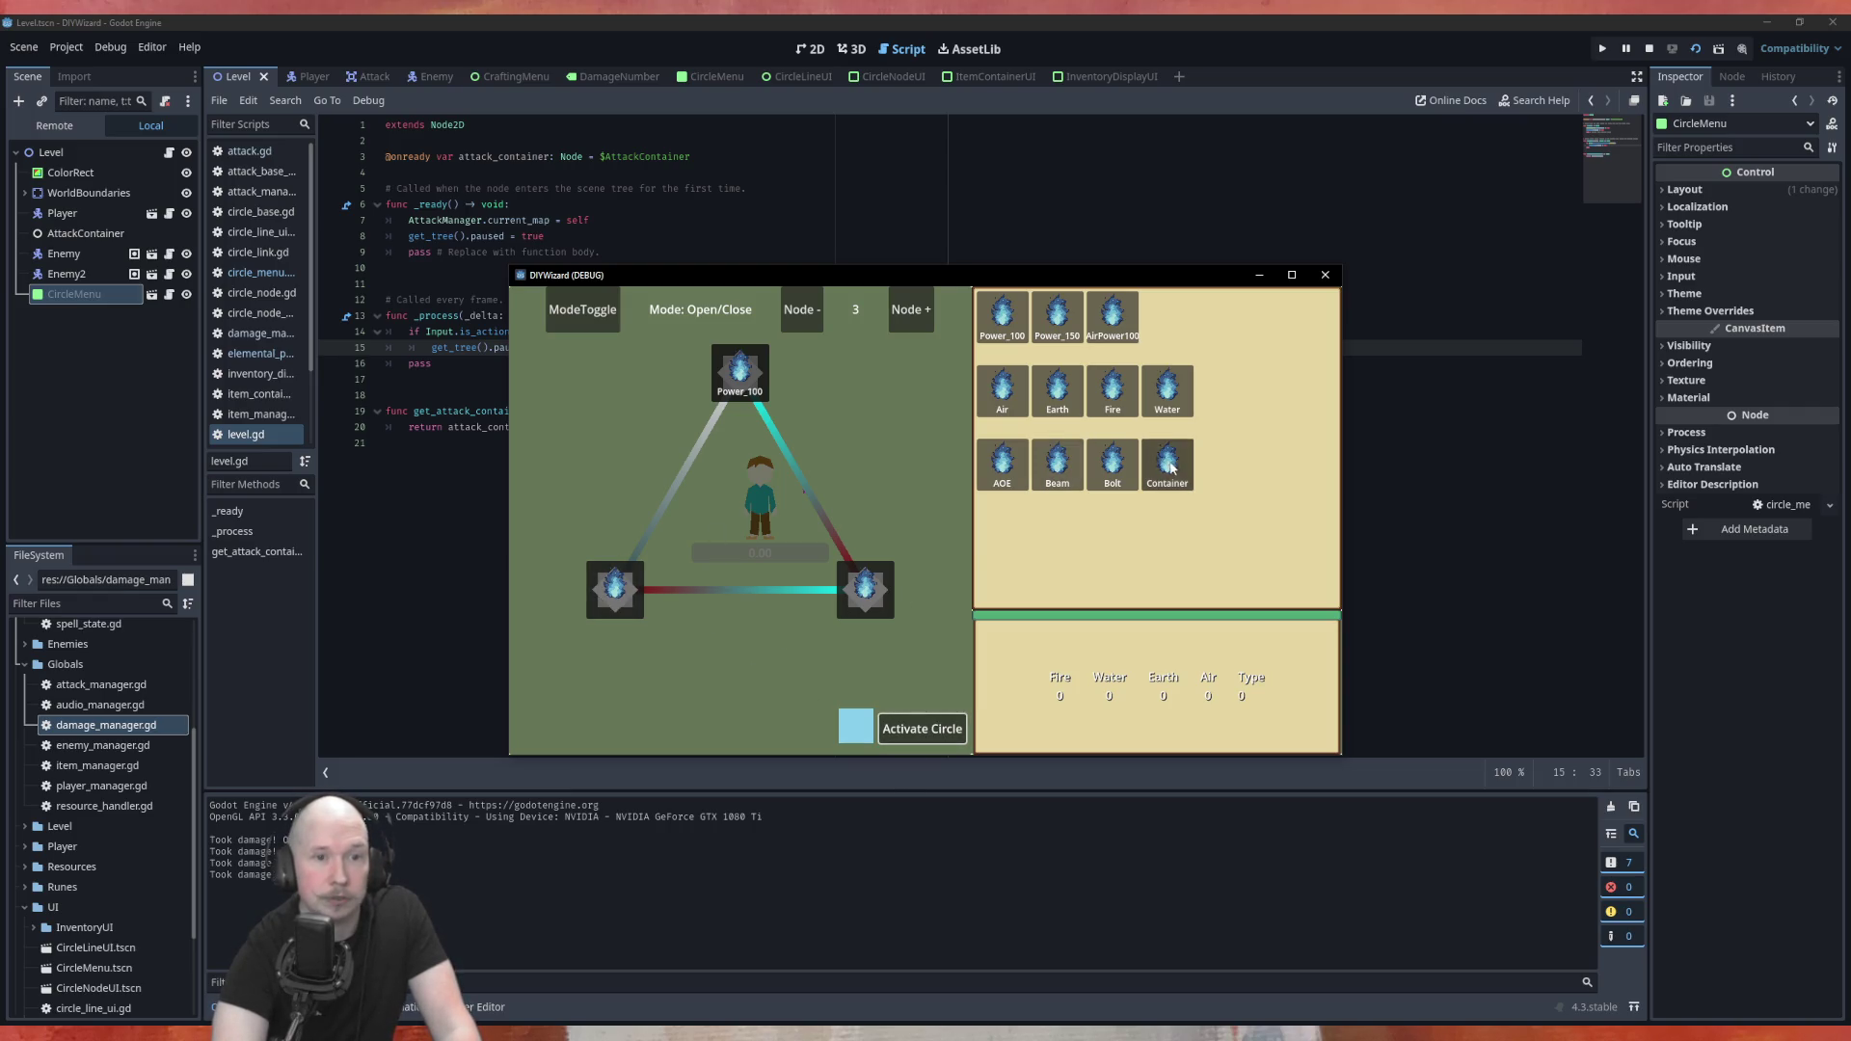
mouse_move(1003, 465)
left_mouse_down()
mouse_move(780, 603)
mouse_move(620, 598)
left_mouse_up()
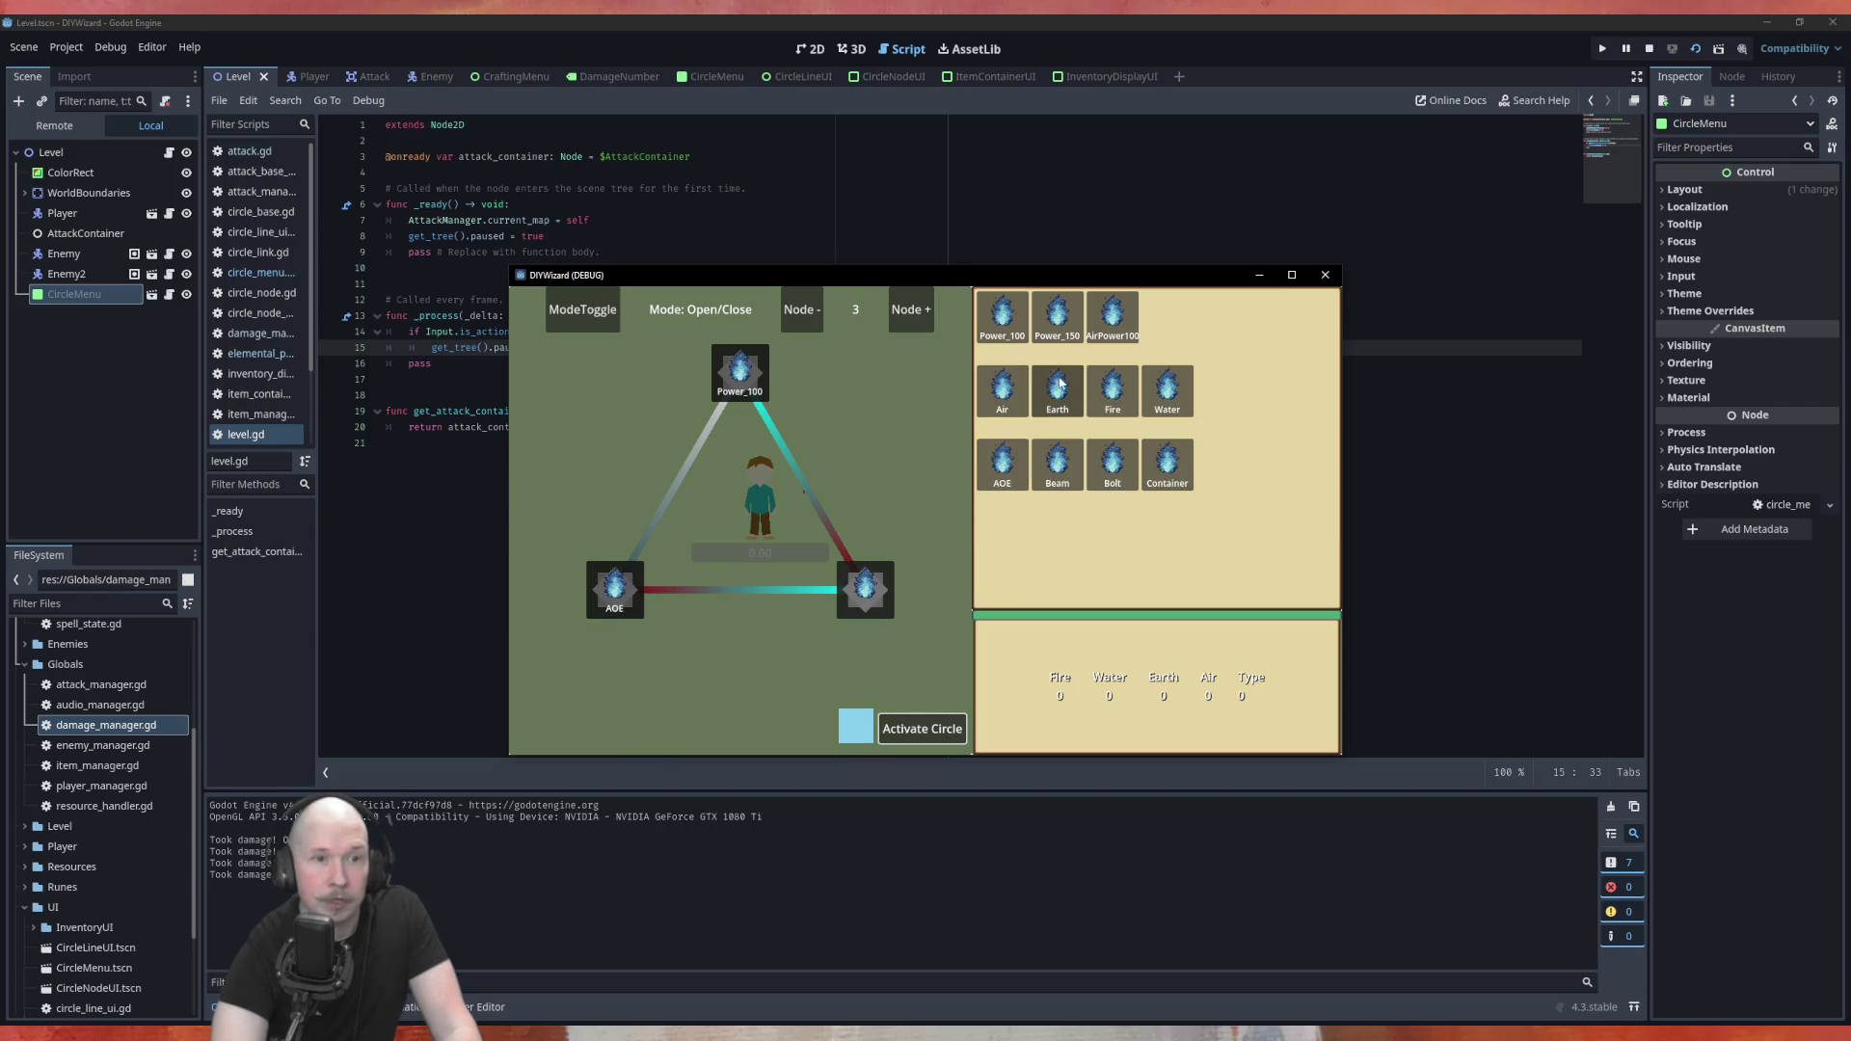
left_click_drag(1113, 391, 865, 596)
left_click(899, 740)
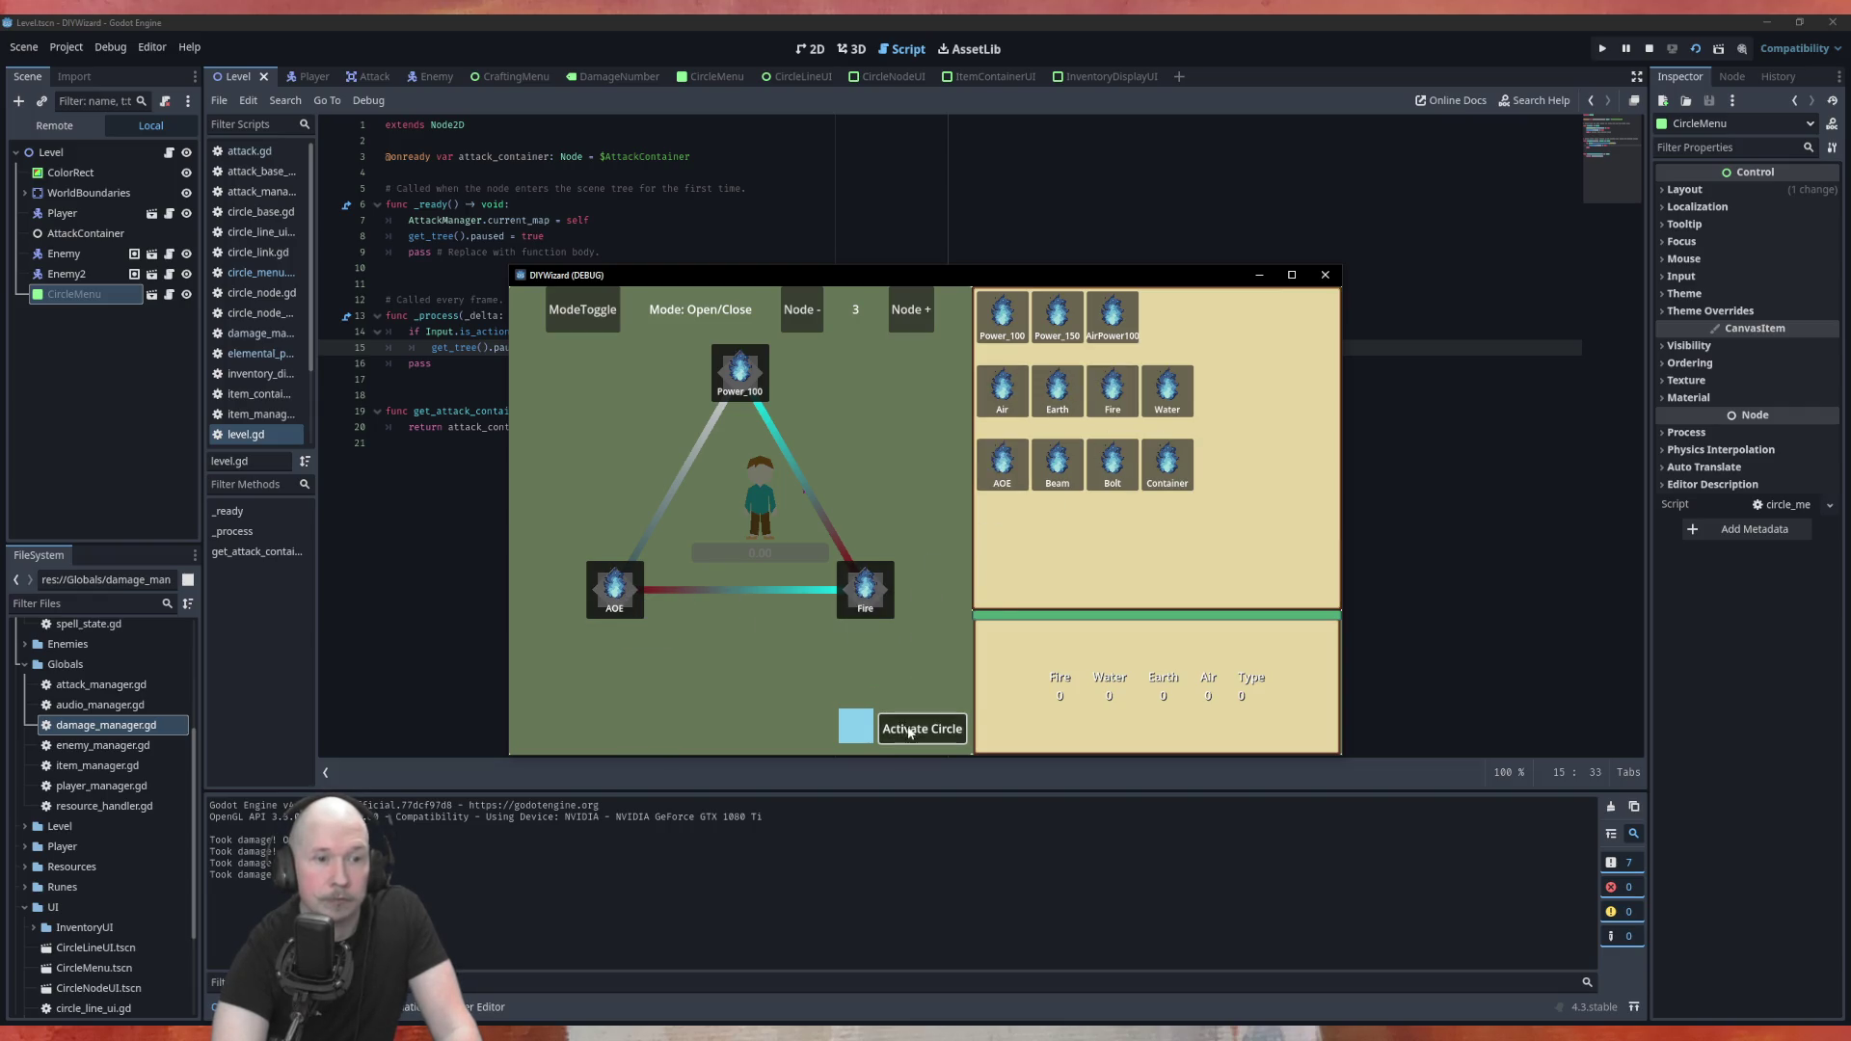
key("Tab")
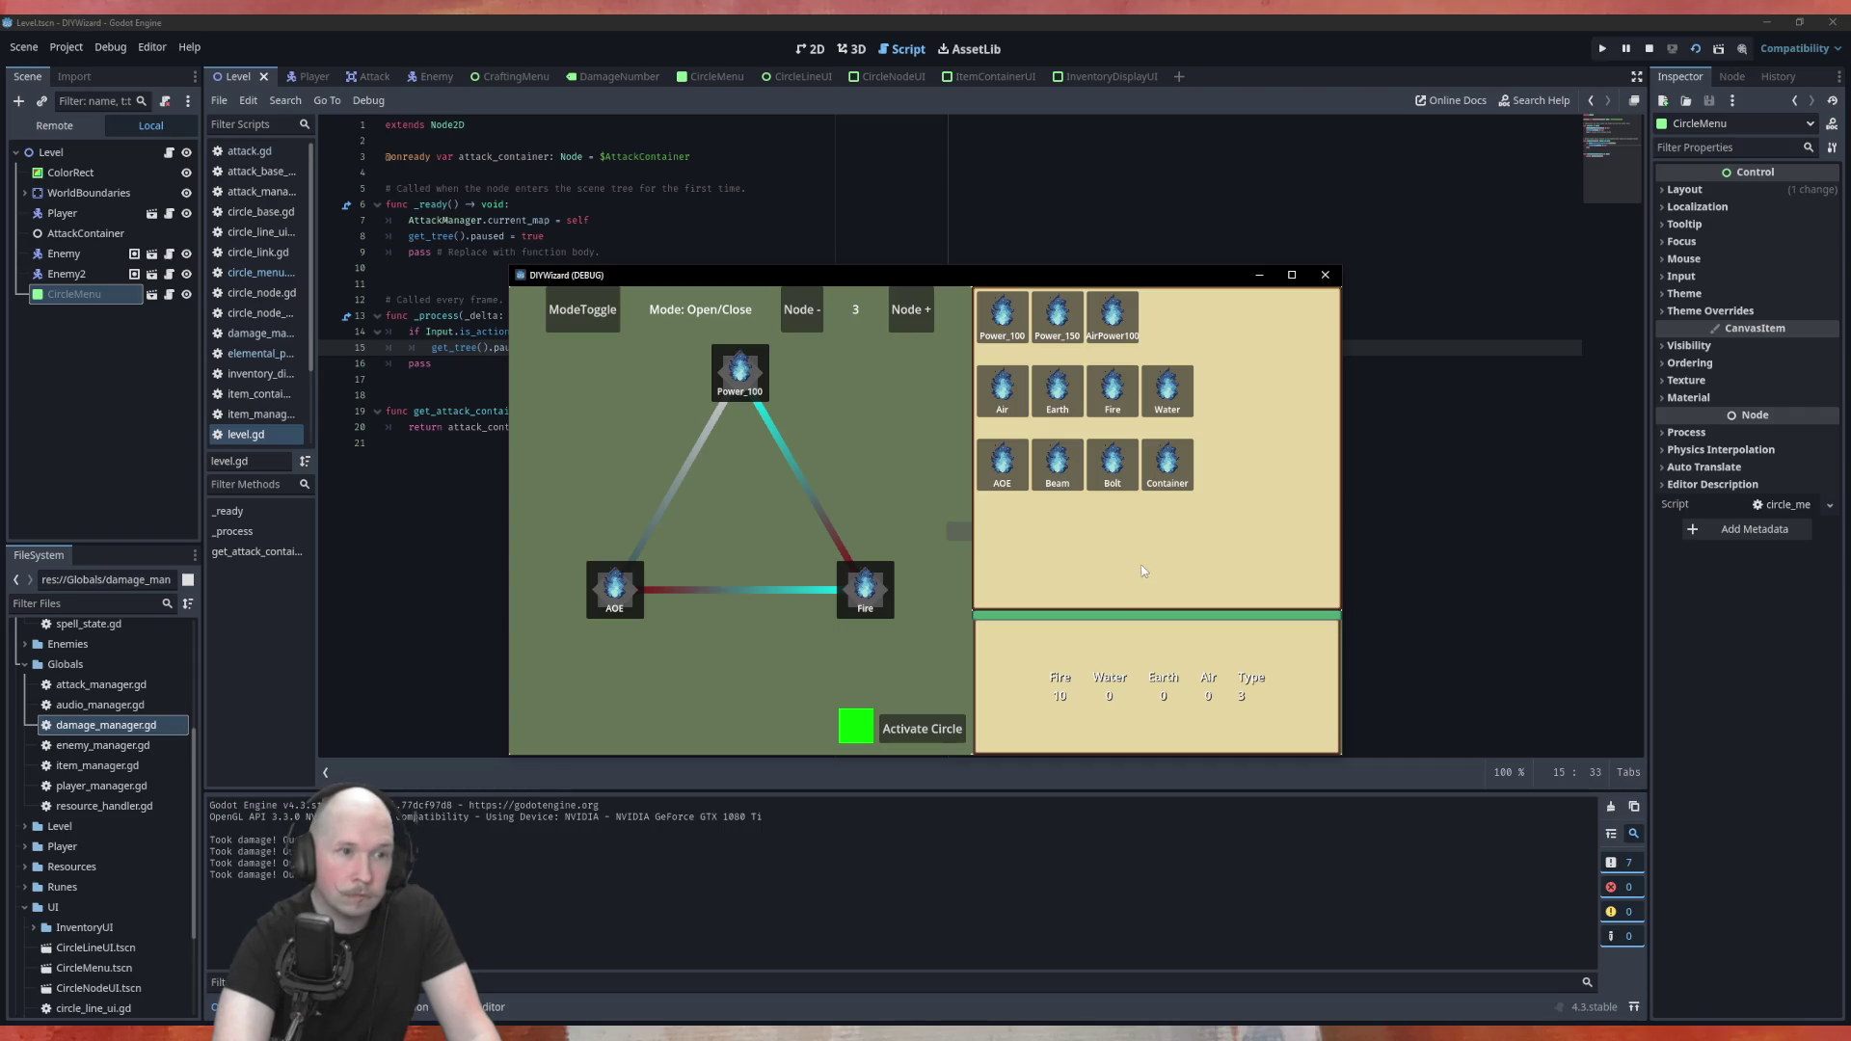
left_click(928, 311)
Fill the four nodes with Power_150, Earth, Bolt and Container and activate the circle
mouse_move(1058, 313)
left_mouse_down()
mouse_move(841, 390)
mouse_move(740, 373)
left_mouse_up()
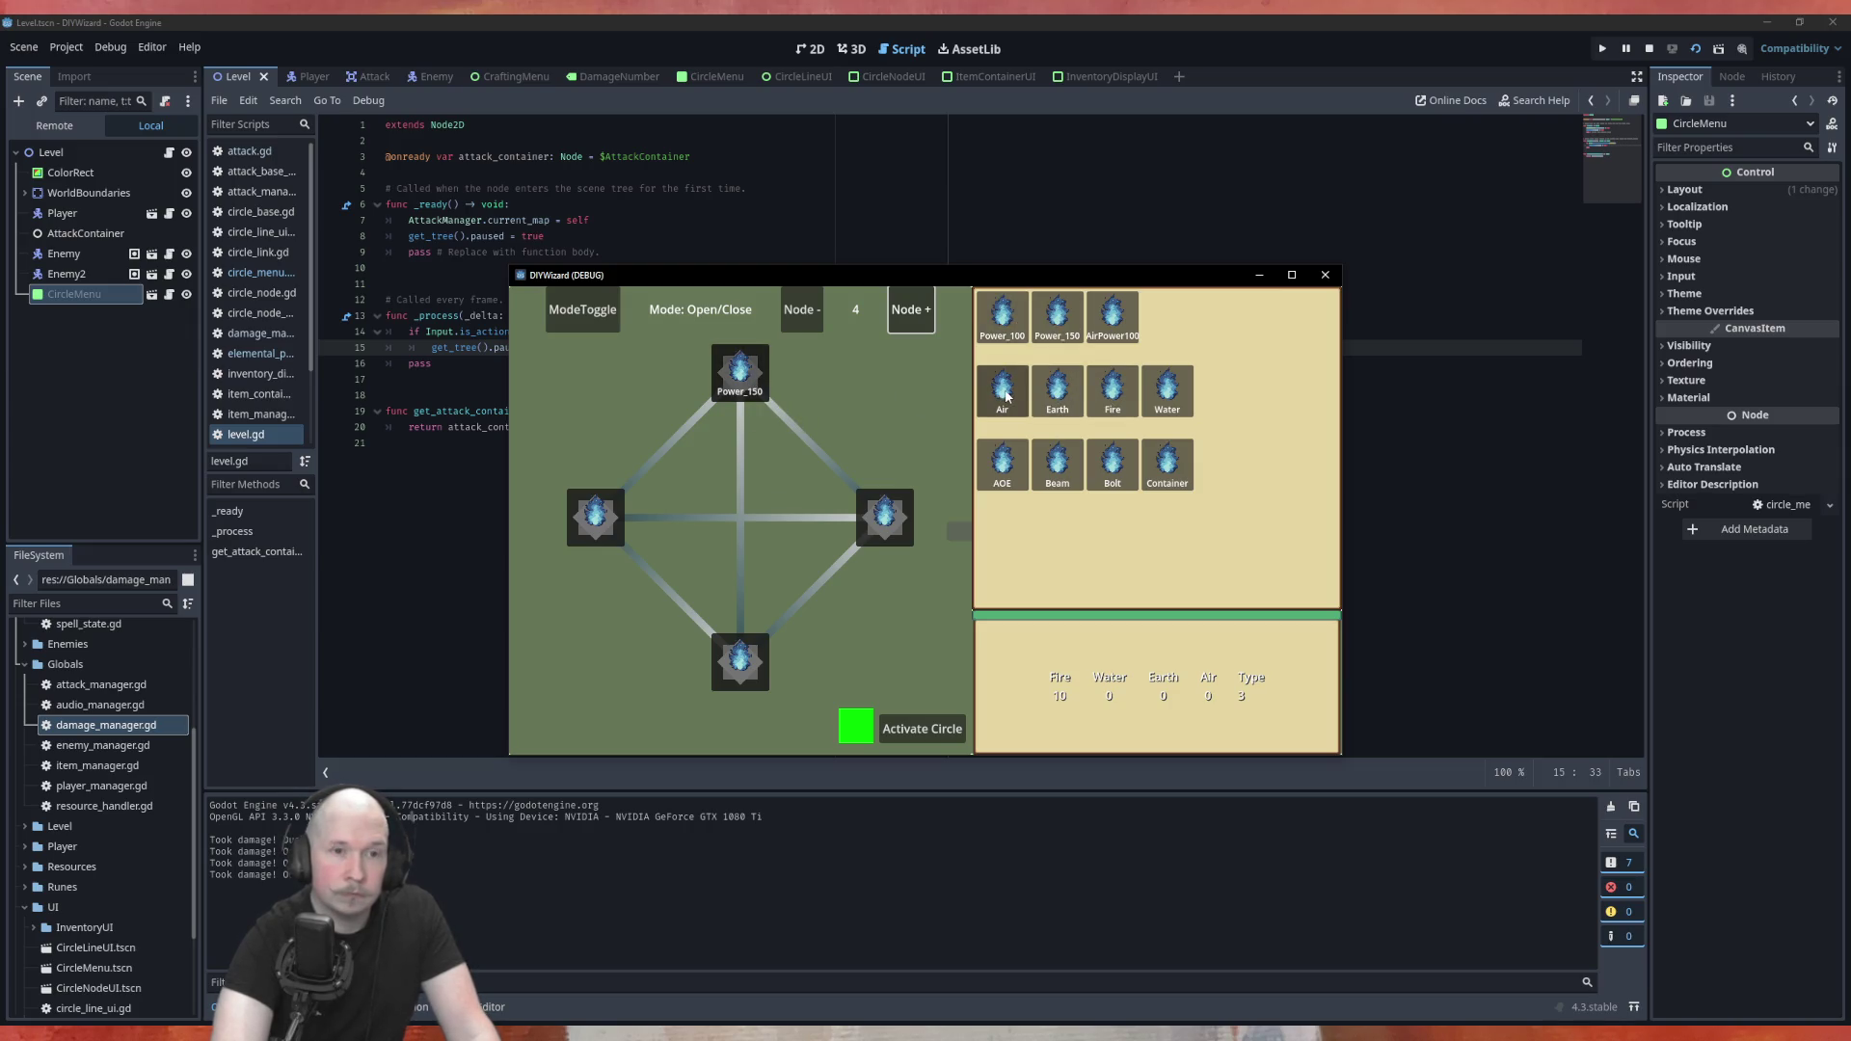
left_click_drag(1058, 391, 884, 519)
left_click_drag(1099, 475, 743, 666)
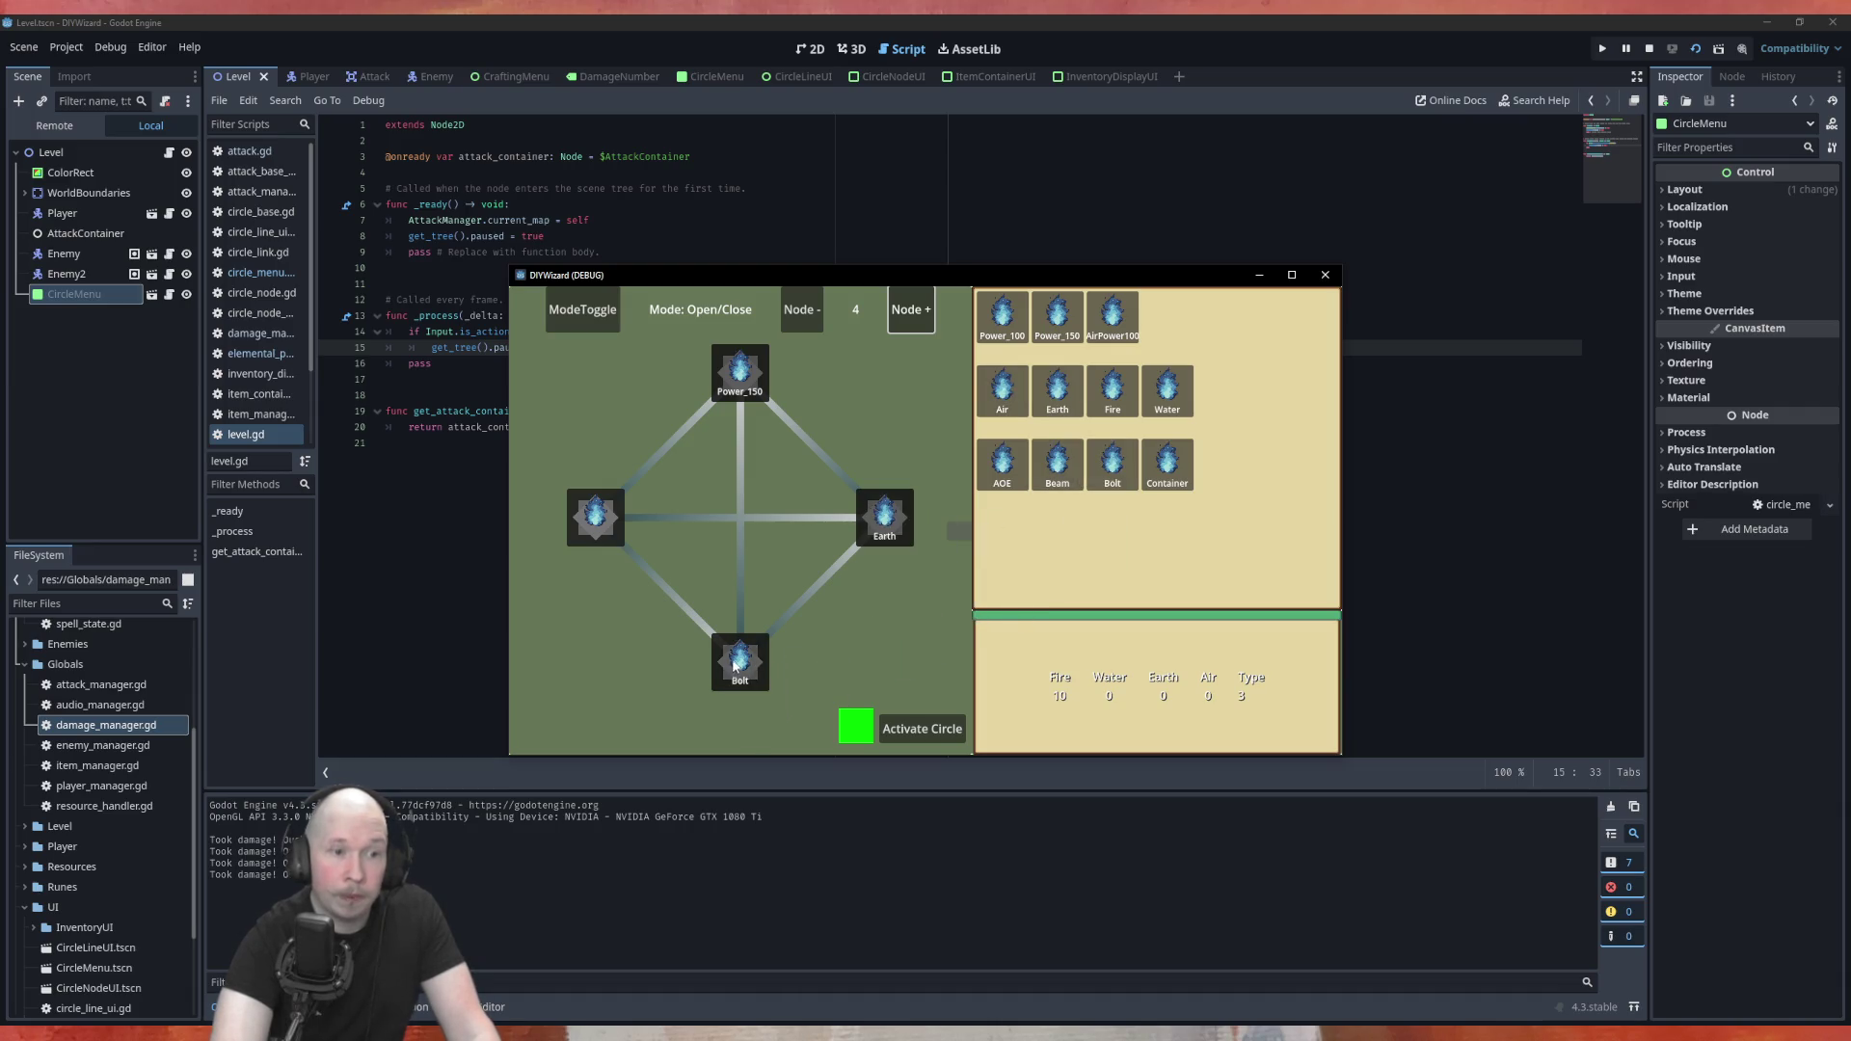
mouse_move(1161, 467)
left_mouse_down()
mouse_move(834, 578)
mouse_move(595, 517)
left_mouse_up()
left_click(815, 449)
left_click(841, 564)
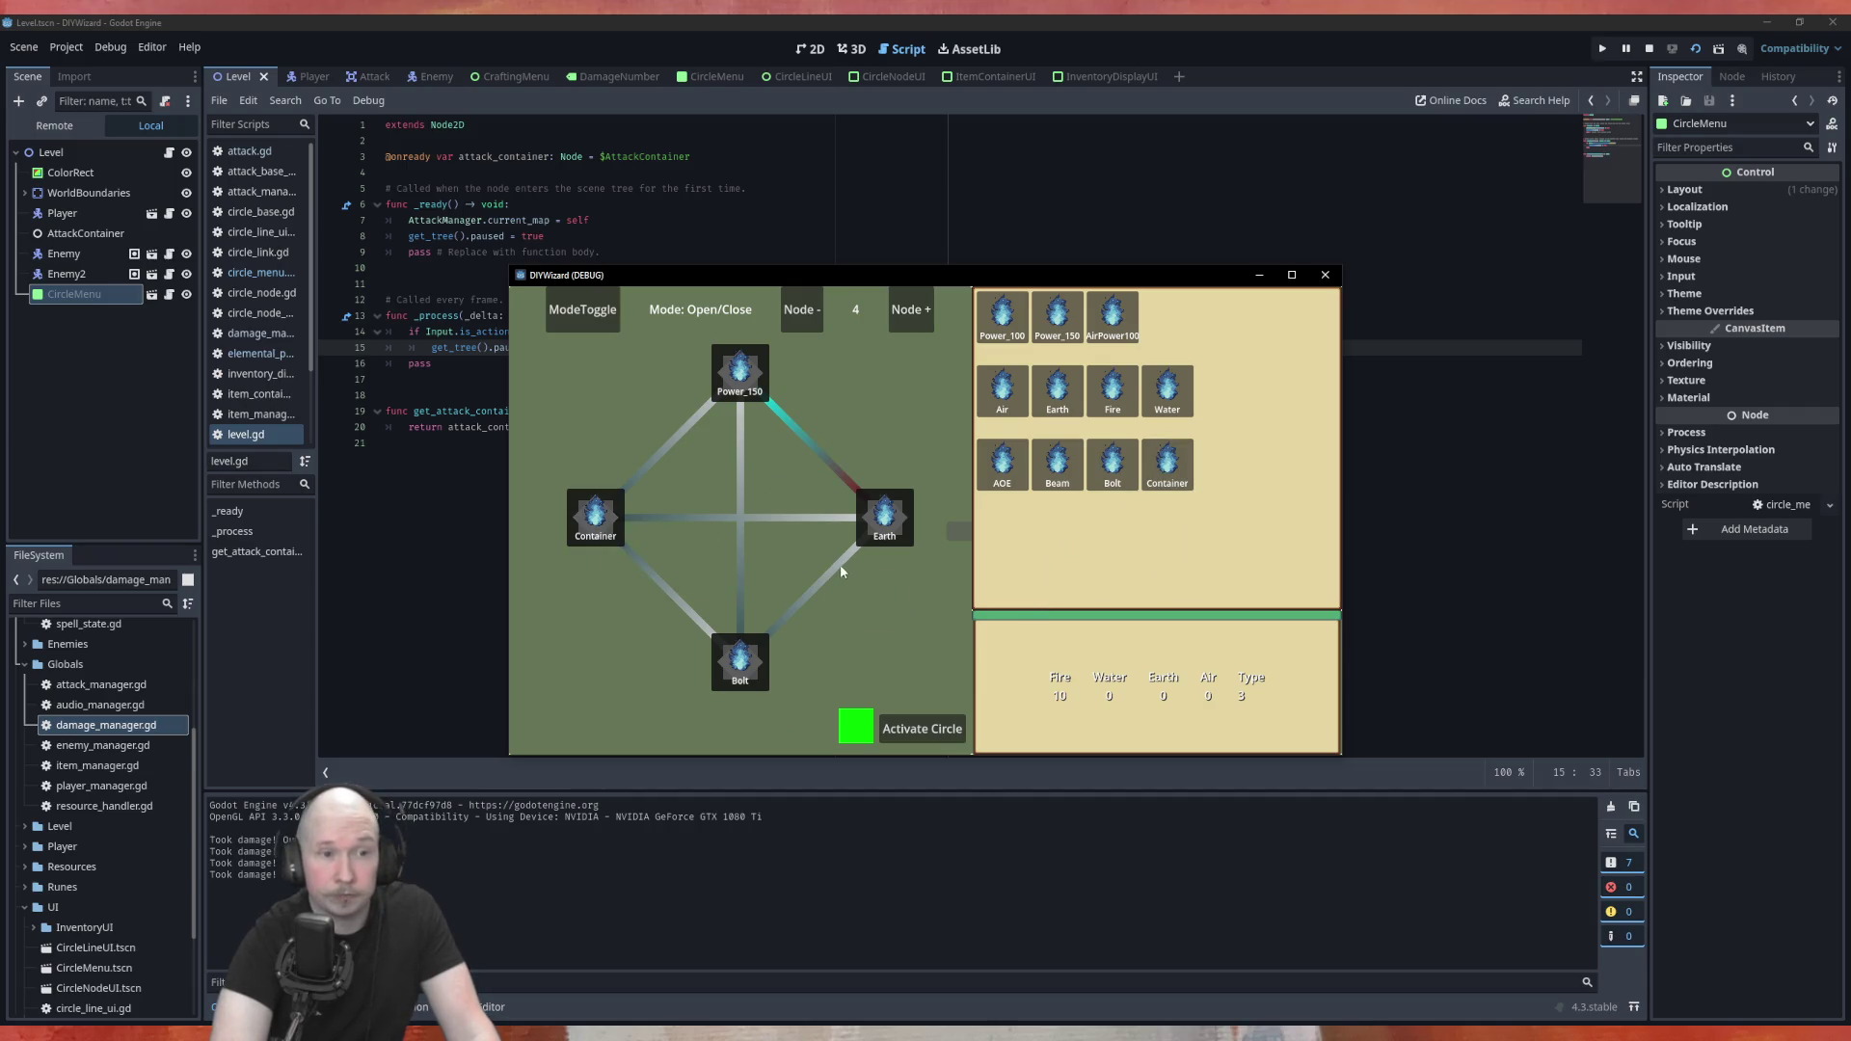
left_click(668, 592)
left_click(921, 729)
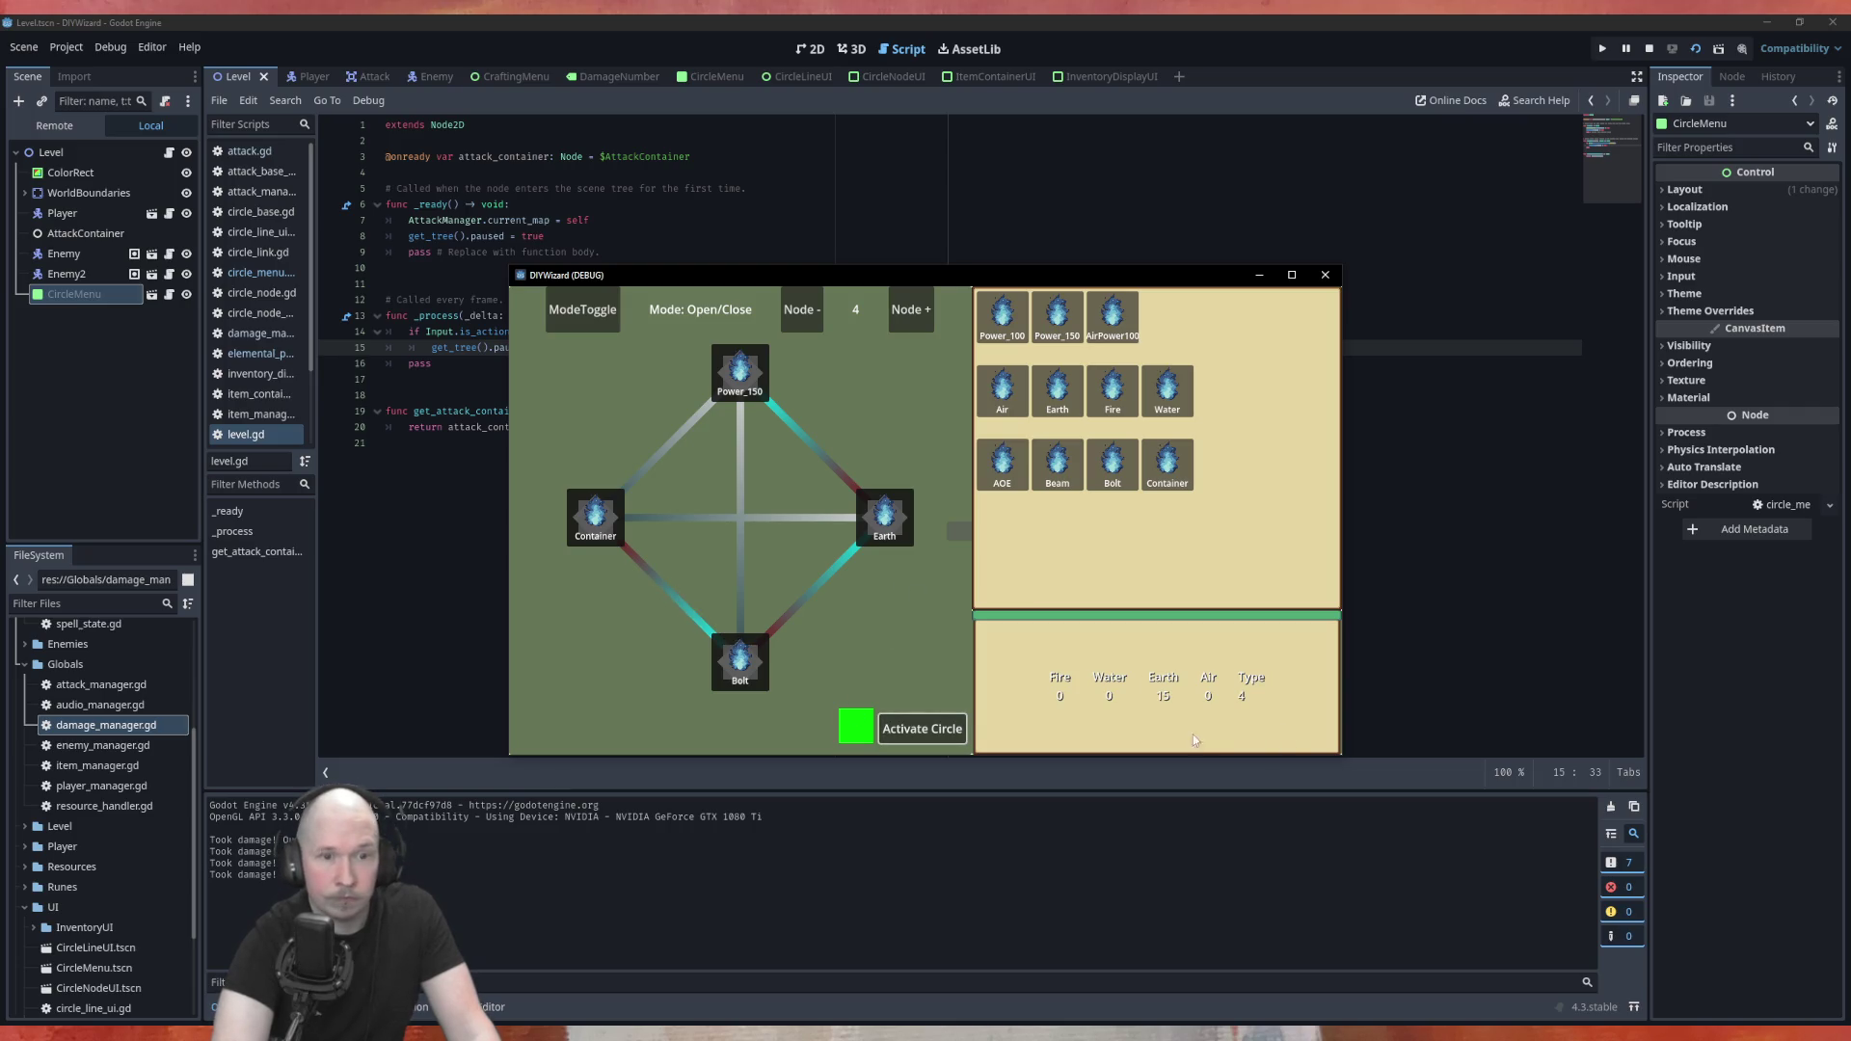
Close the menu, hit the red enemies for 15 damage, then close the game
key("Tab")
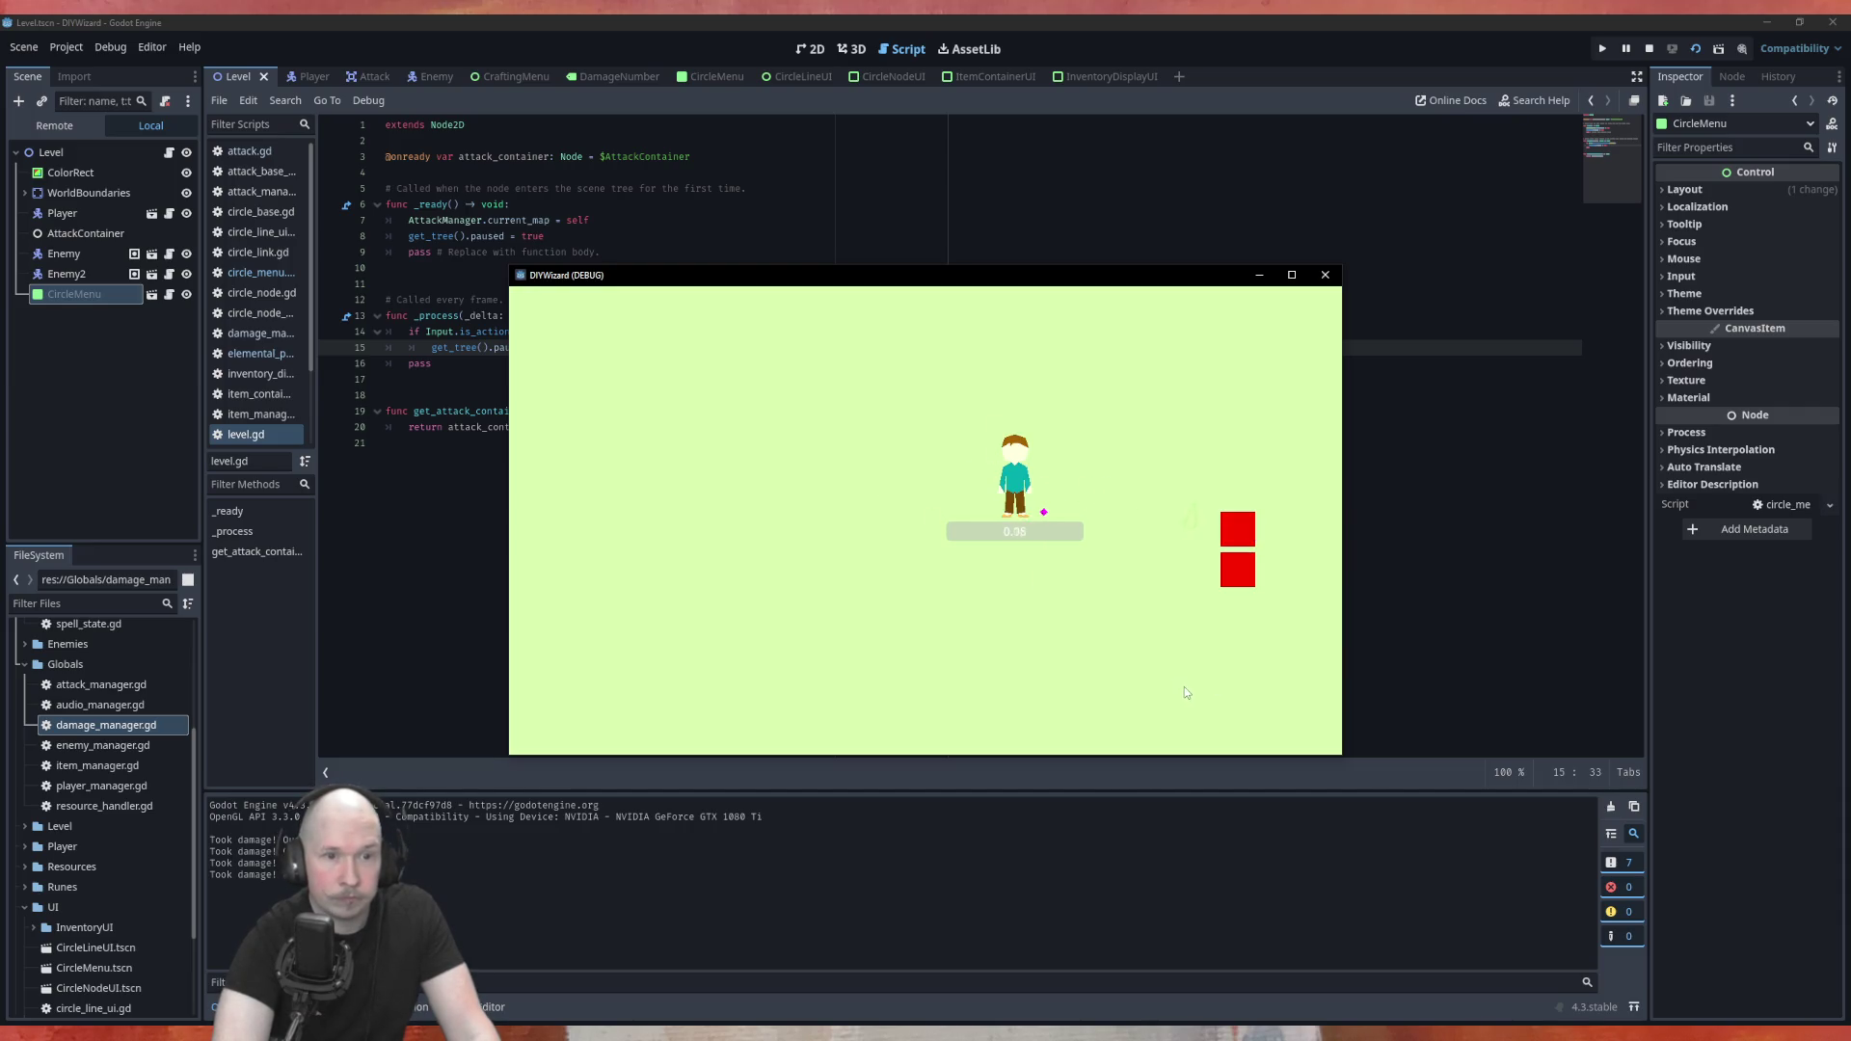
key("d")
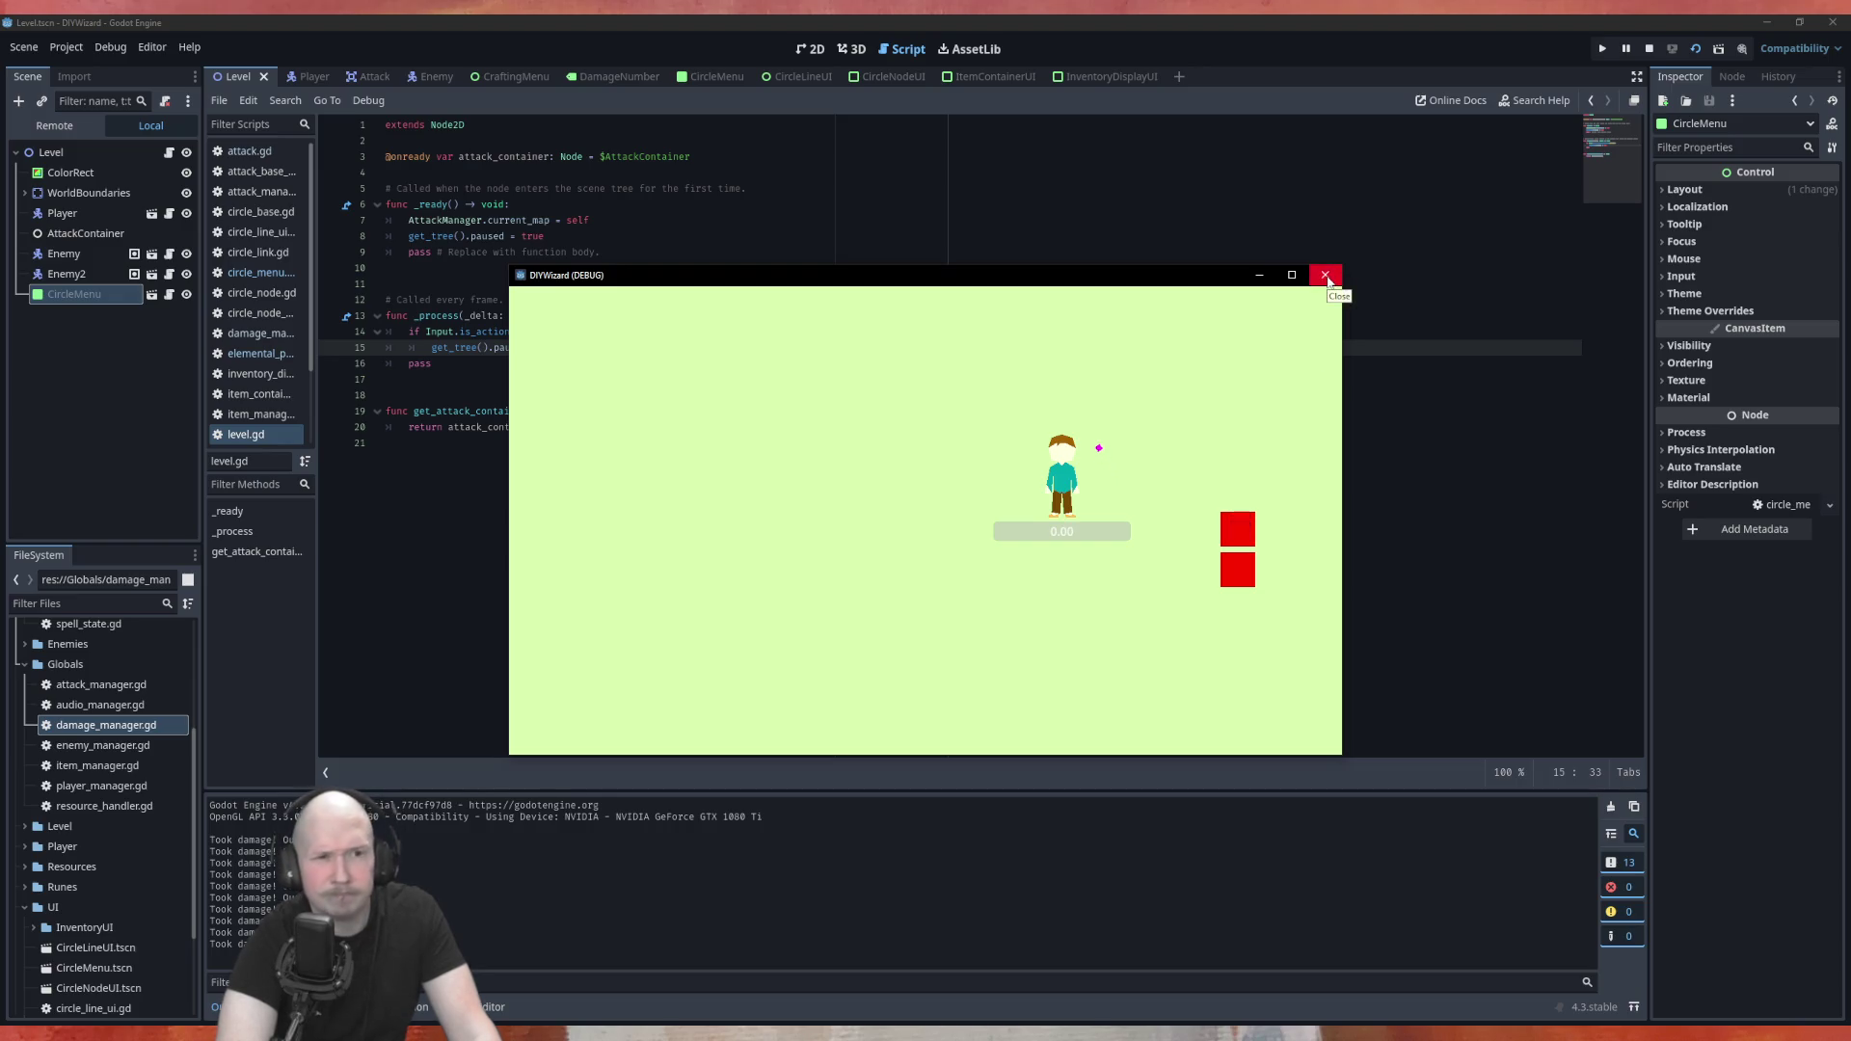
left_click(1328, 280)
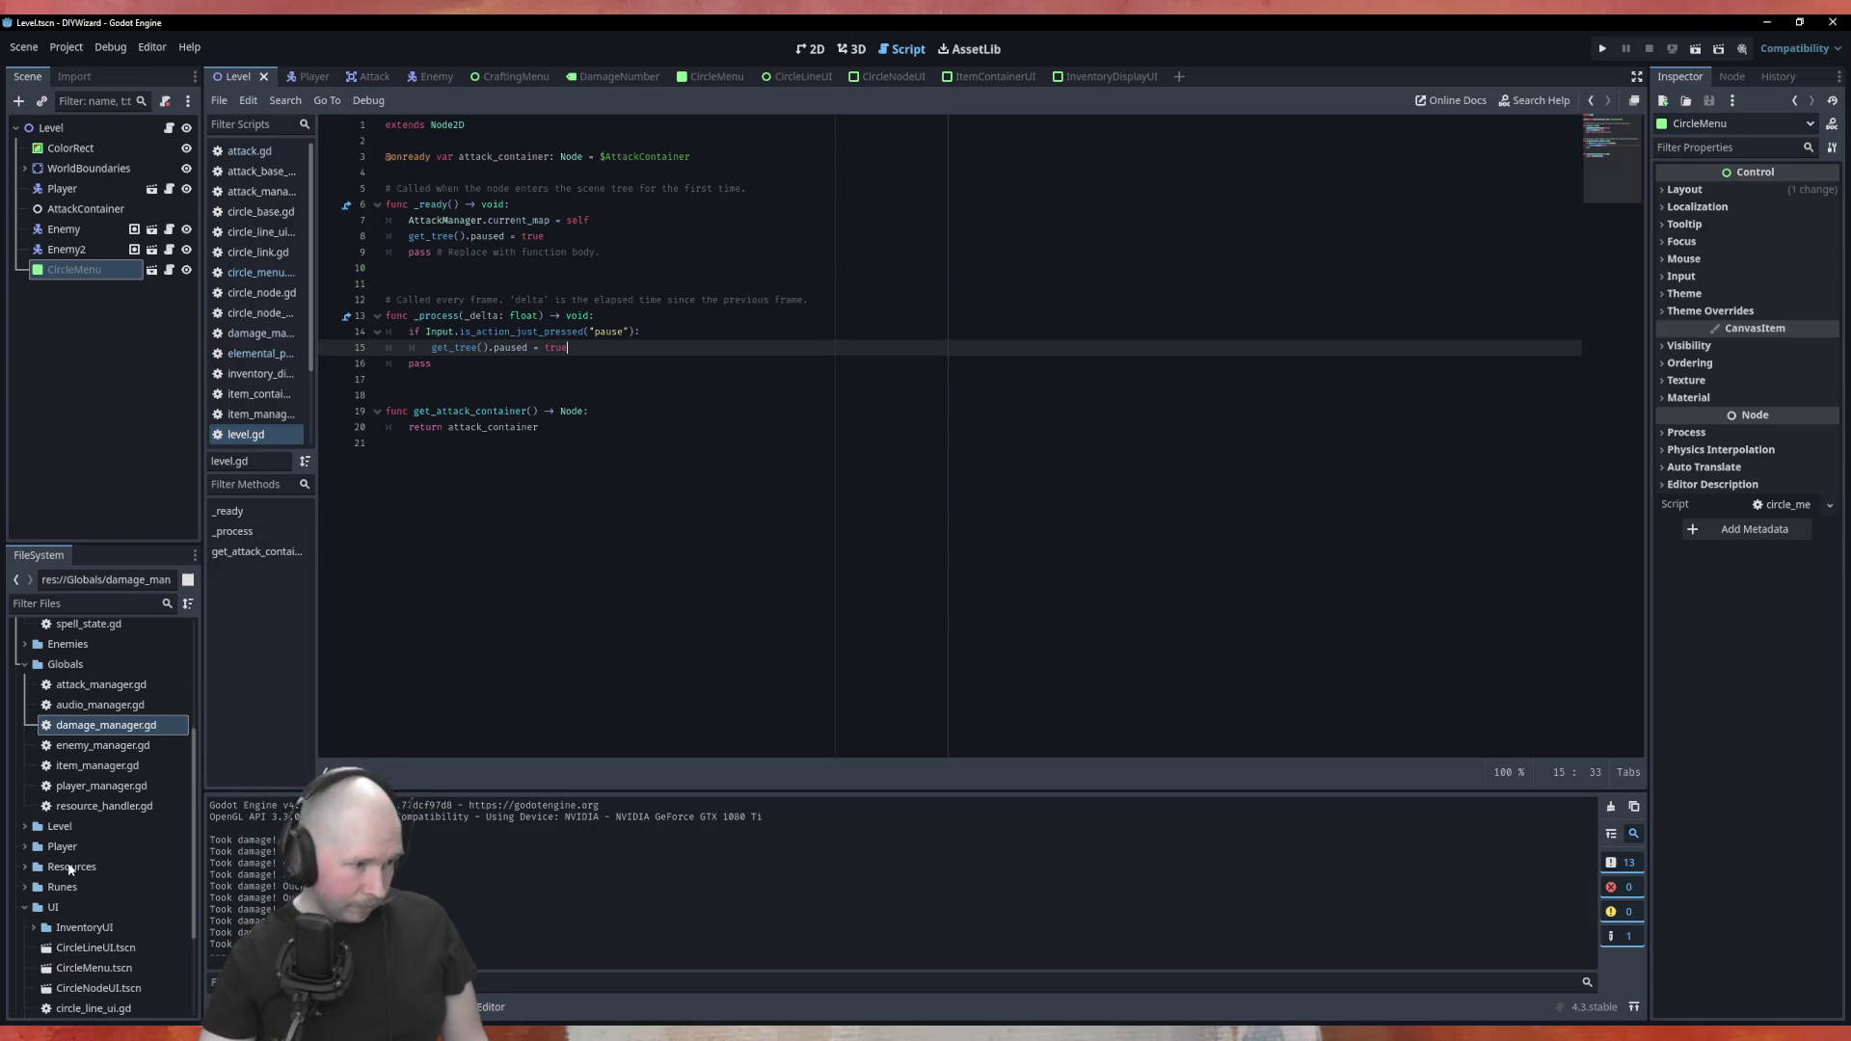
Expand the Runes folder and open rune_projection_class.gd in the script editor
scroll(68, 857, "down", 3)
left_click(26, 739)
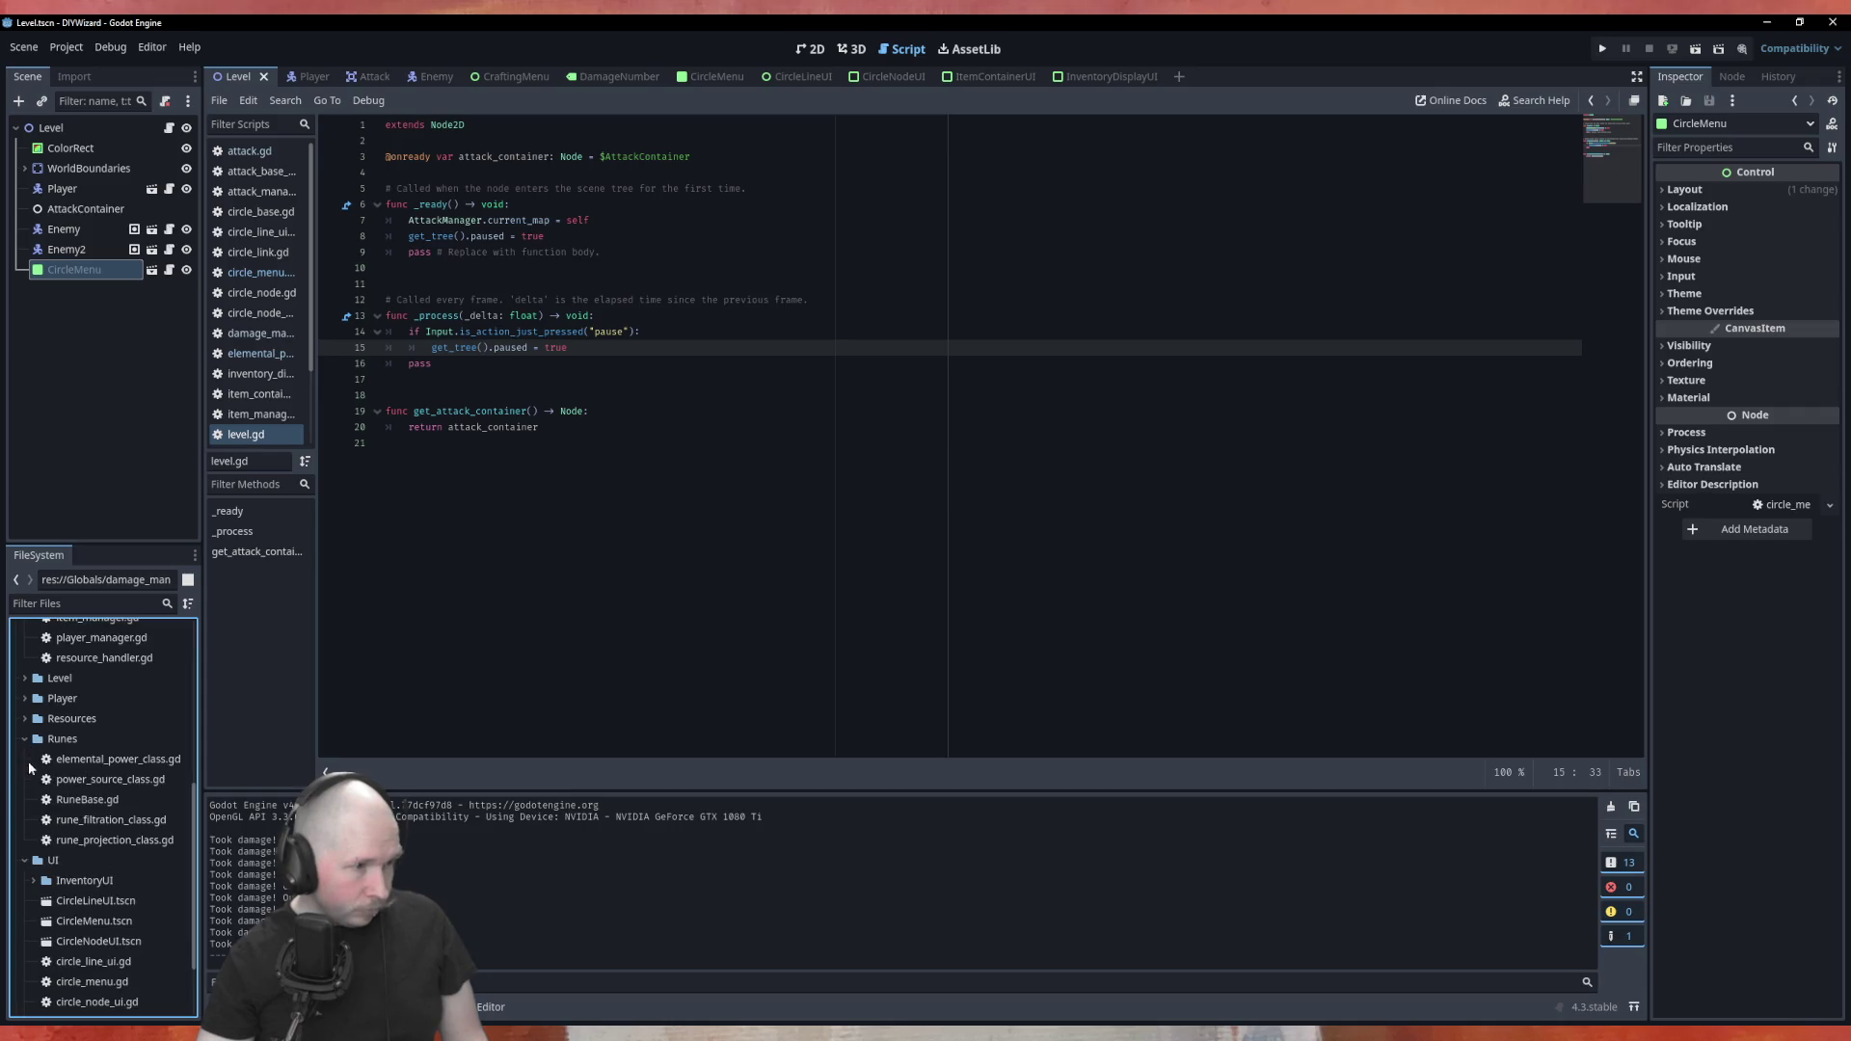
double_click(43, 840)
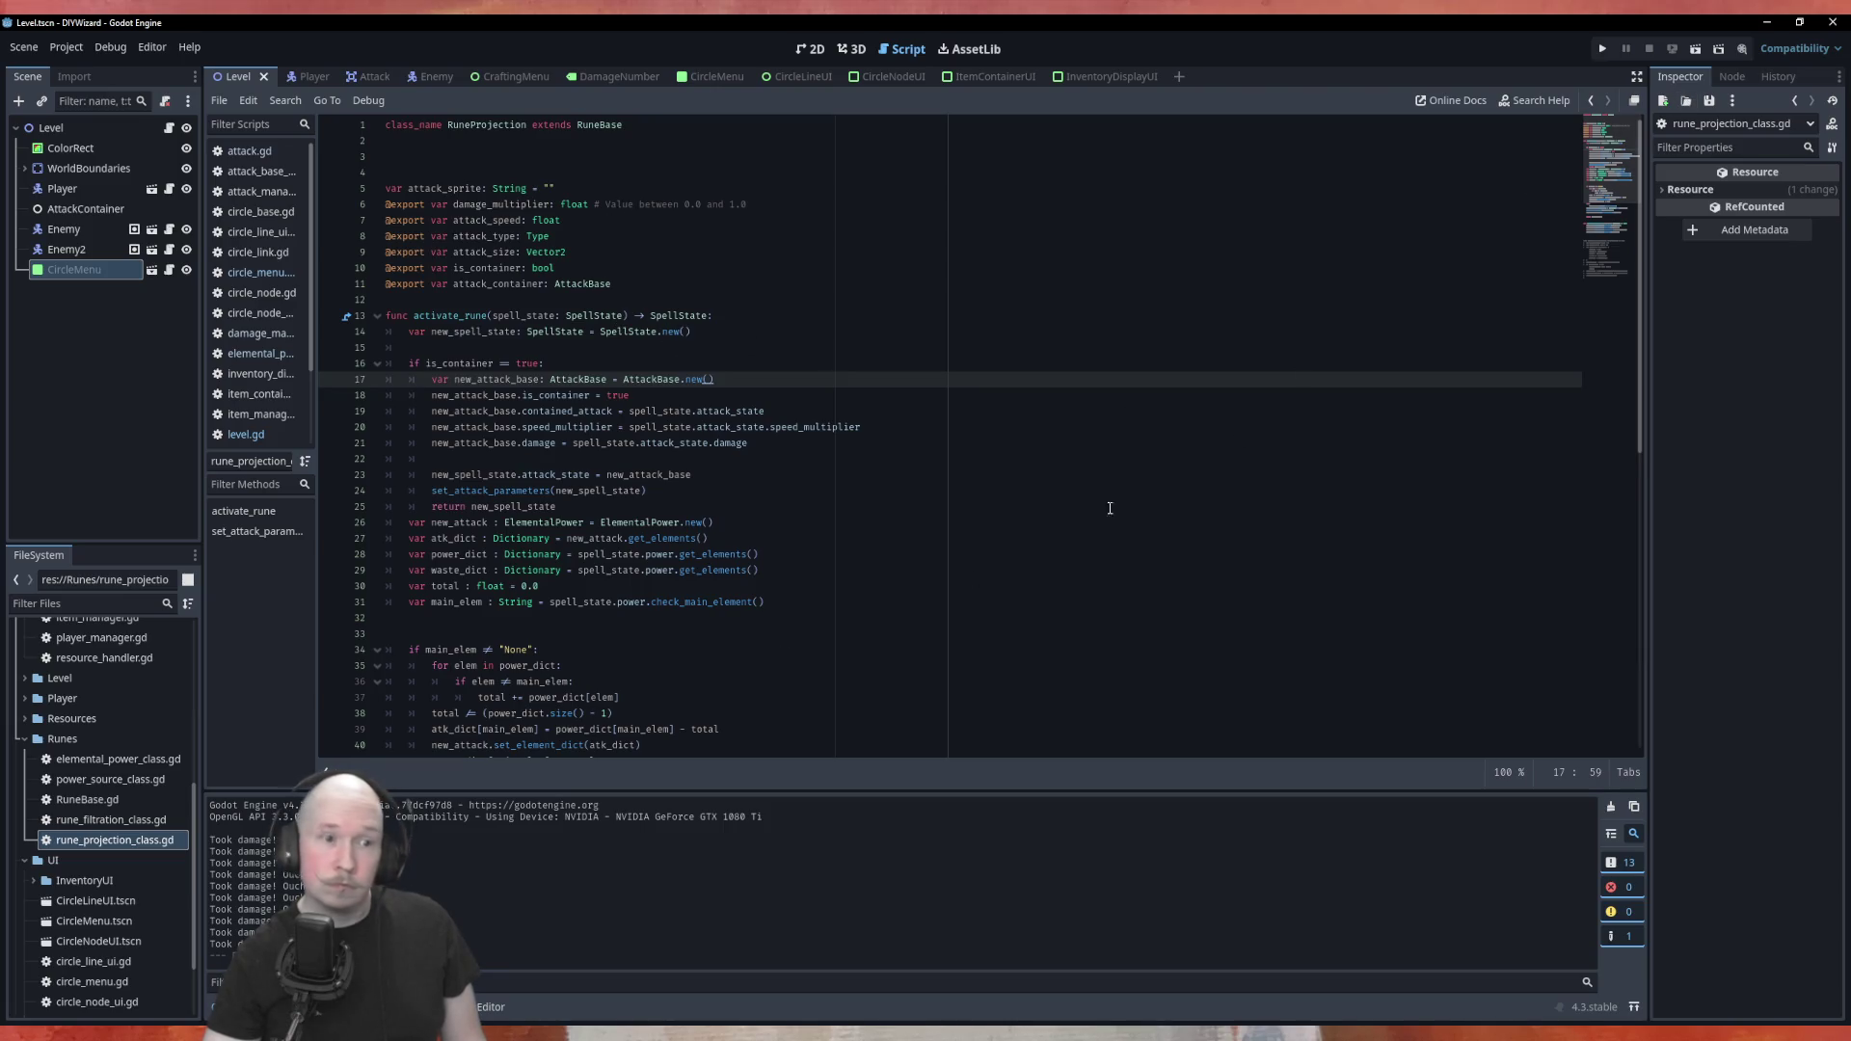
left_click(121, 835)
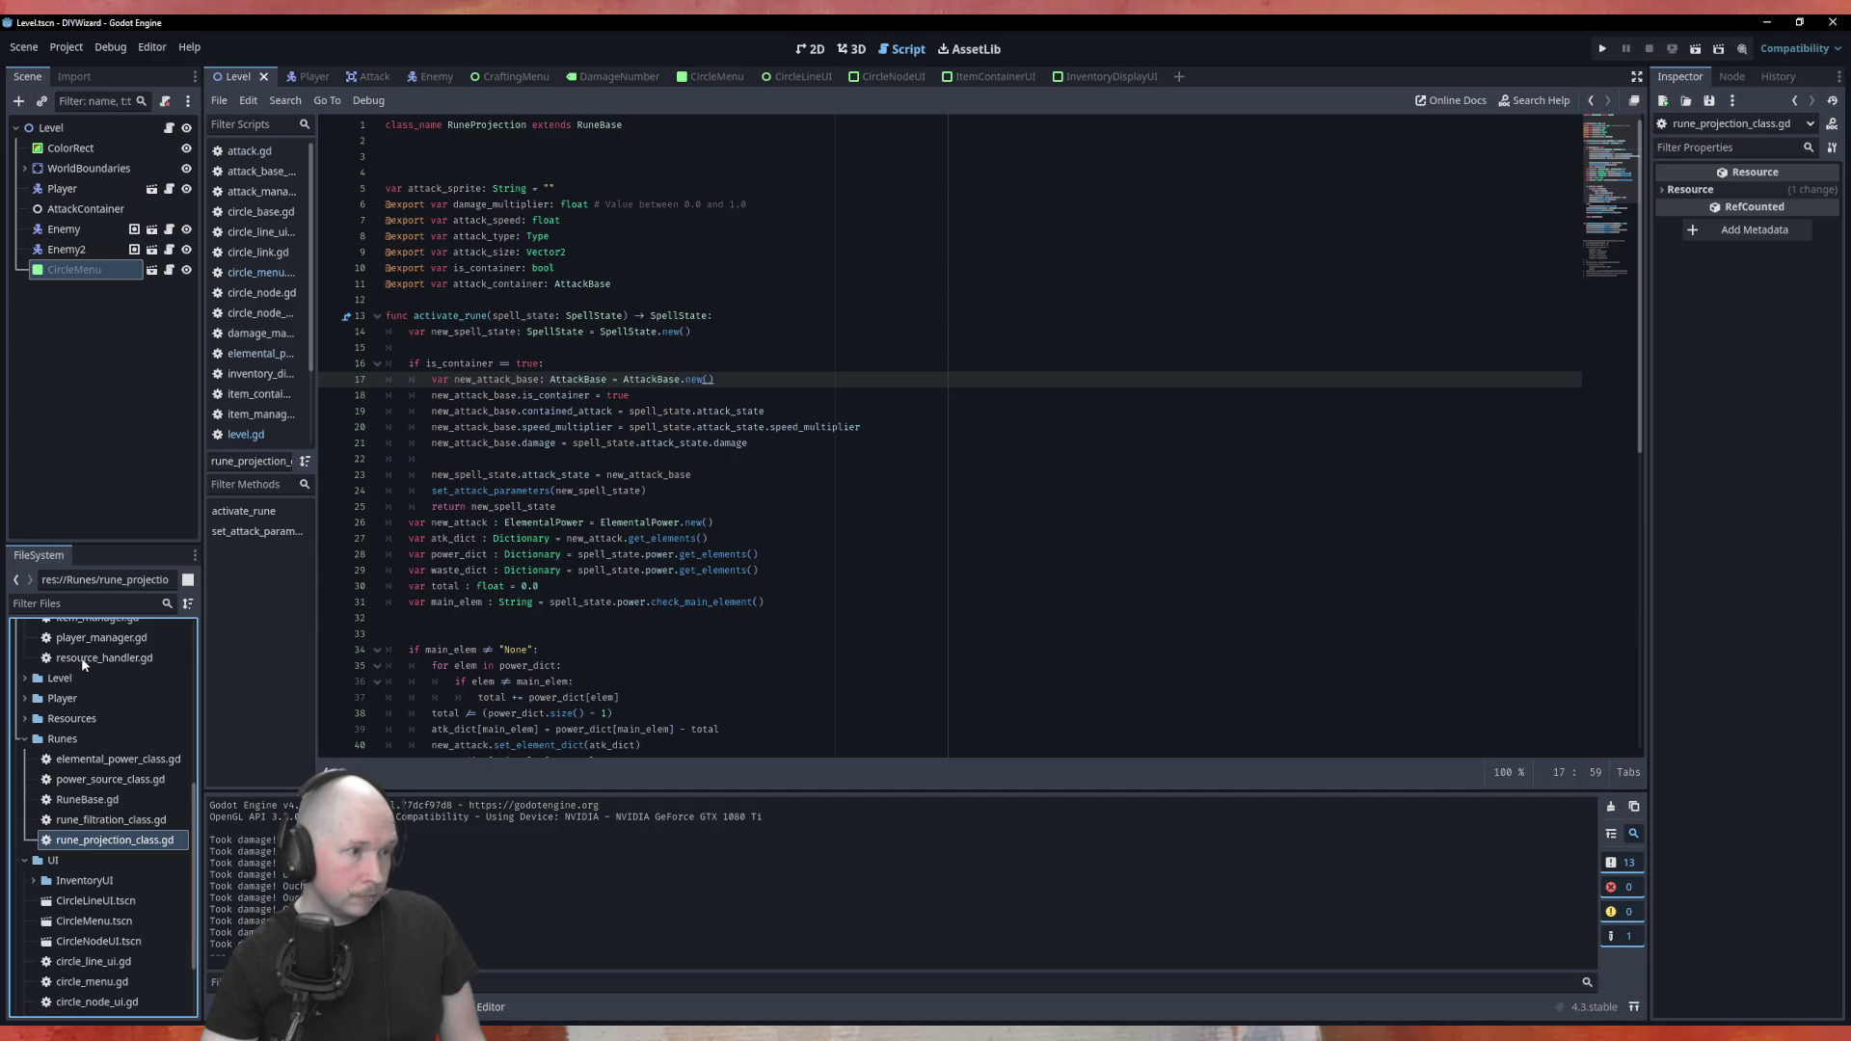
Inspect the TEST_projection_container resource under Resources > RuneResources
scroll(124, 685, "up", 2)
scroll(84, 738, "up", 2)
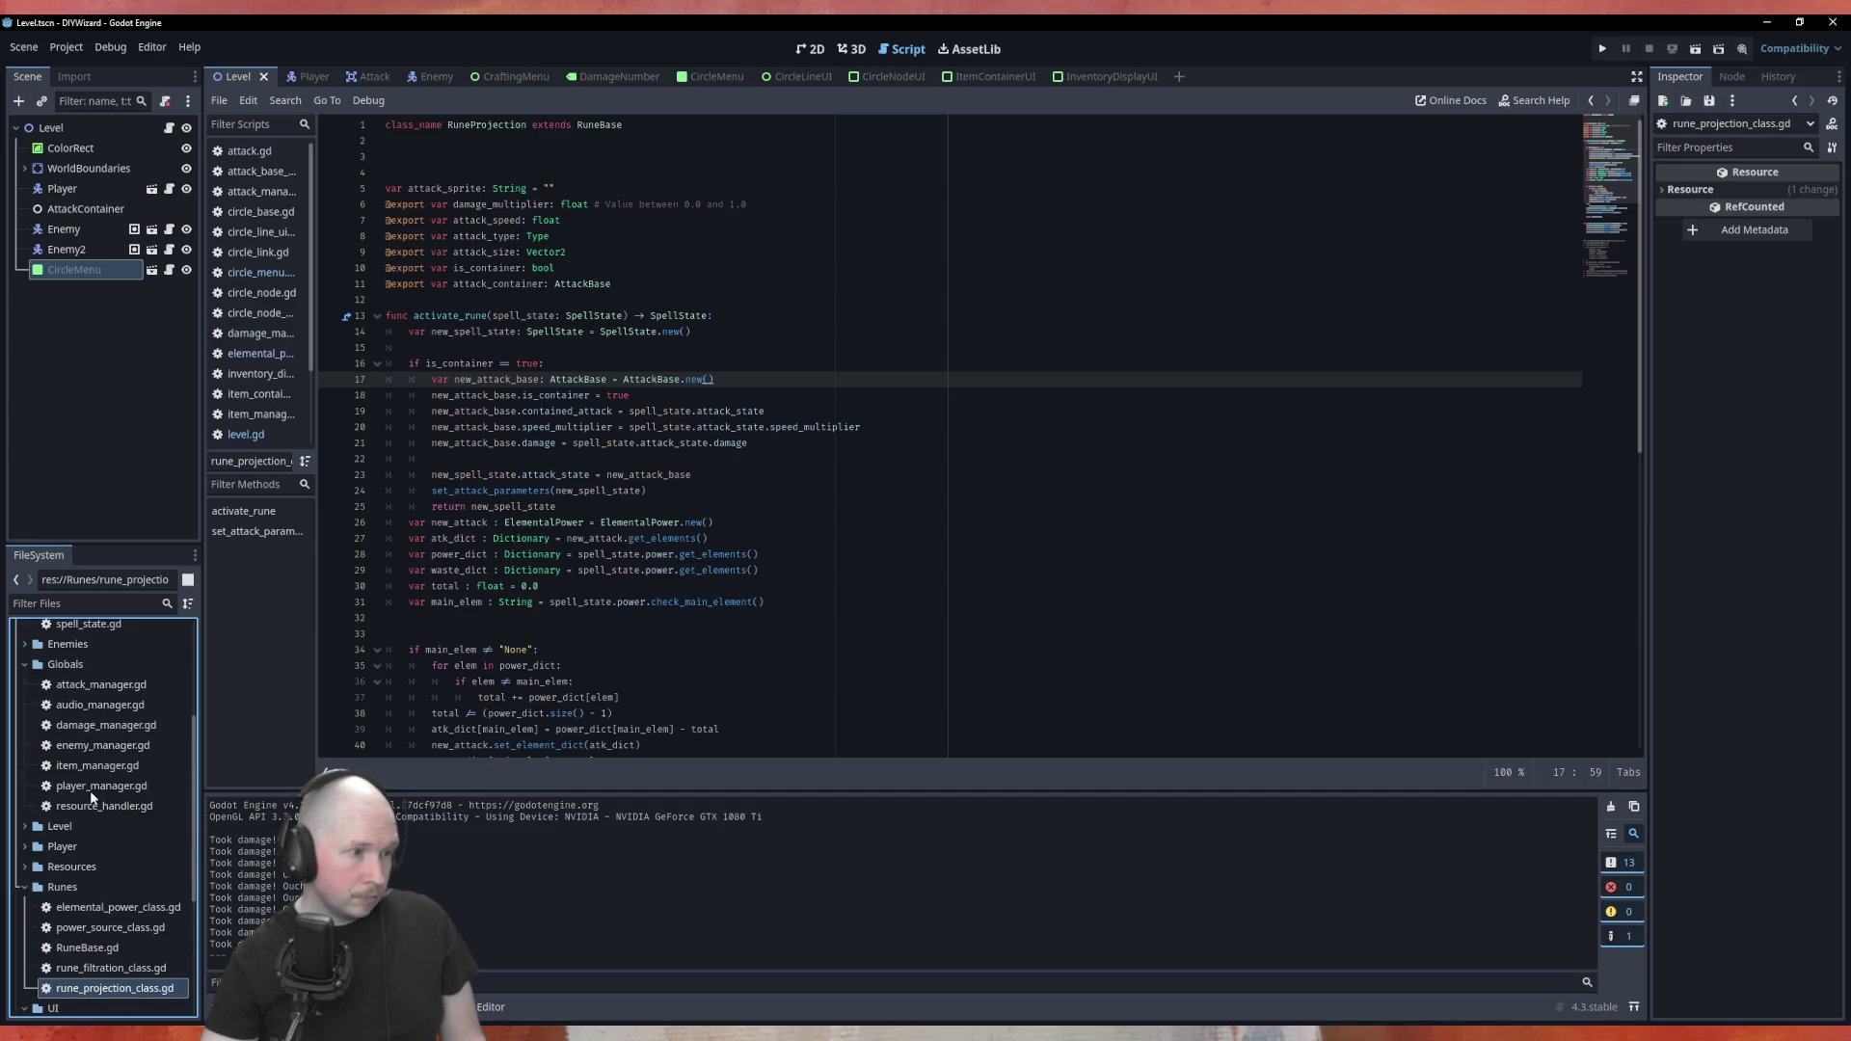
scroll(62, 694, "down", 4)
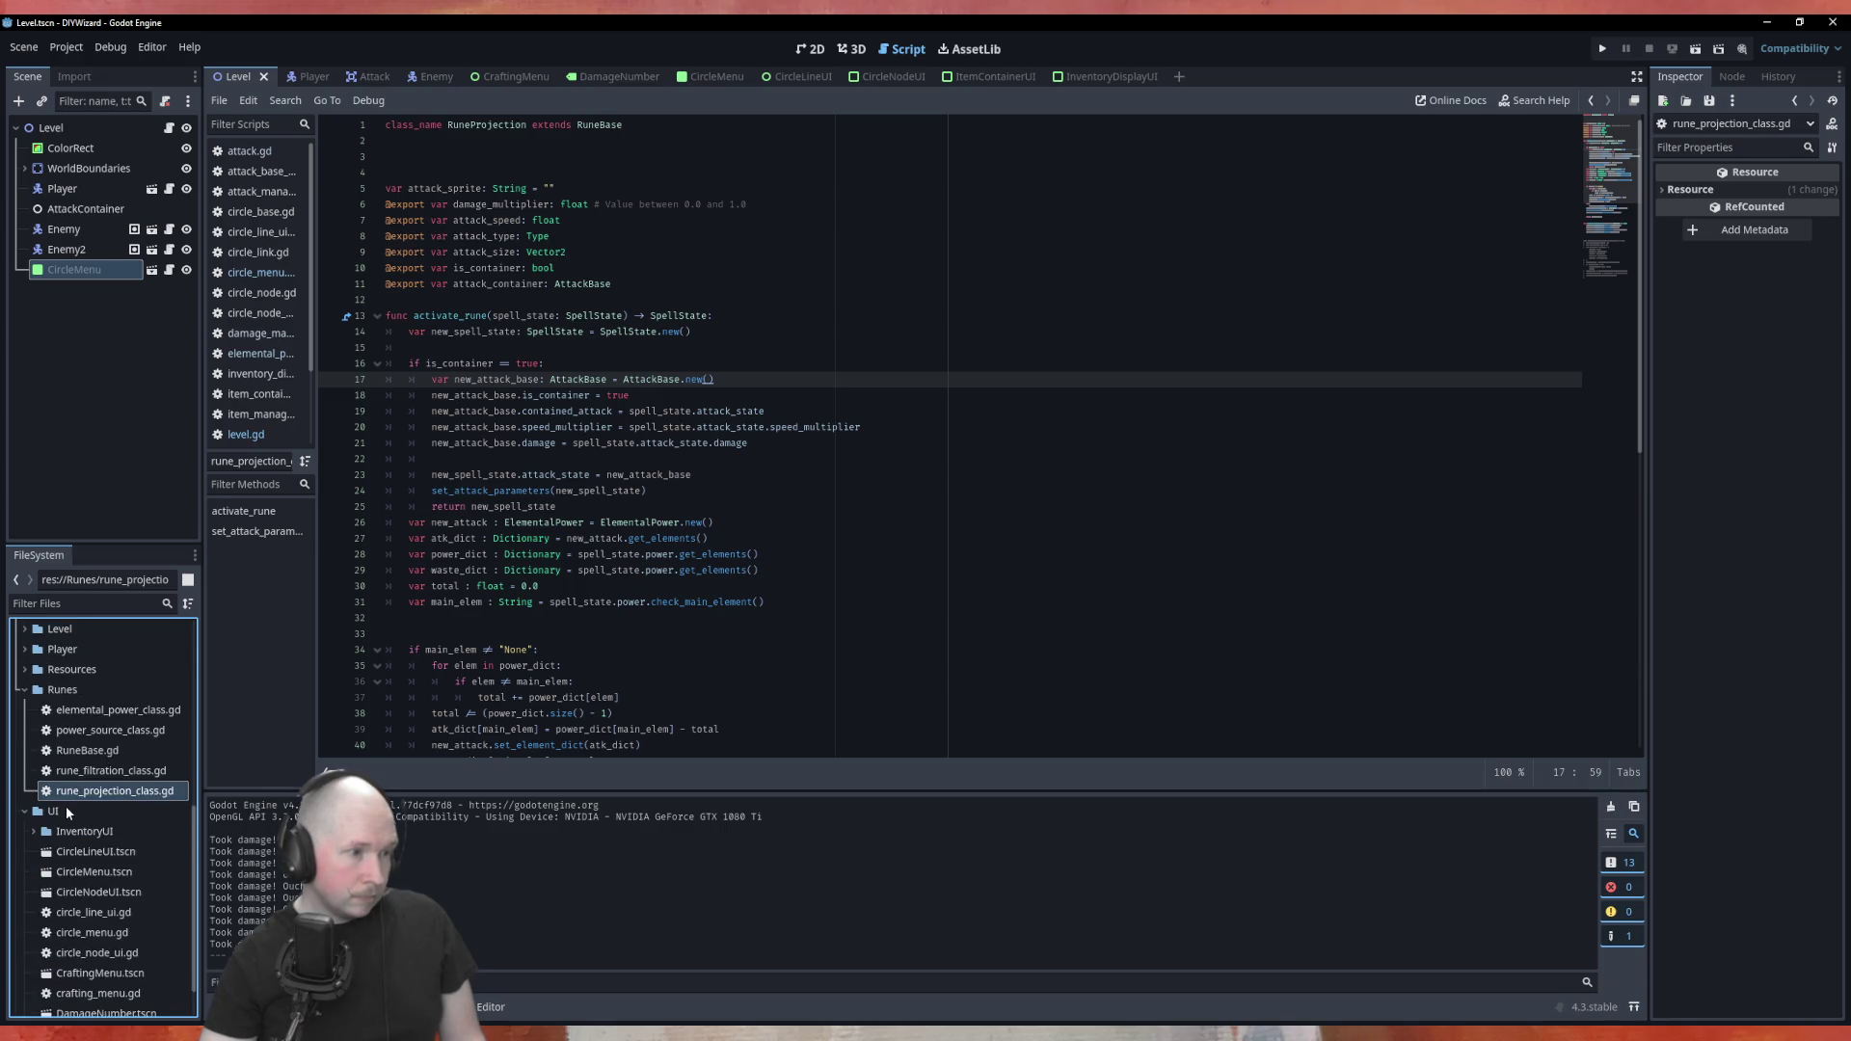
scroll(58, 815, "up", 2)
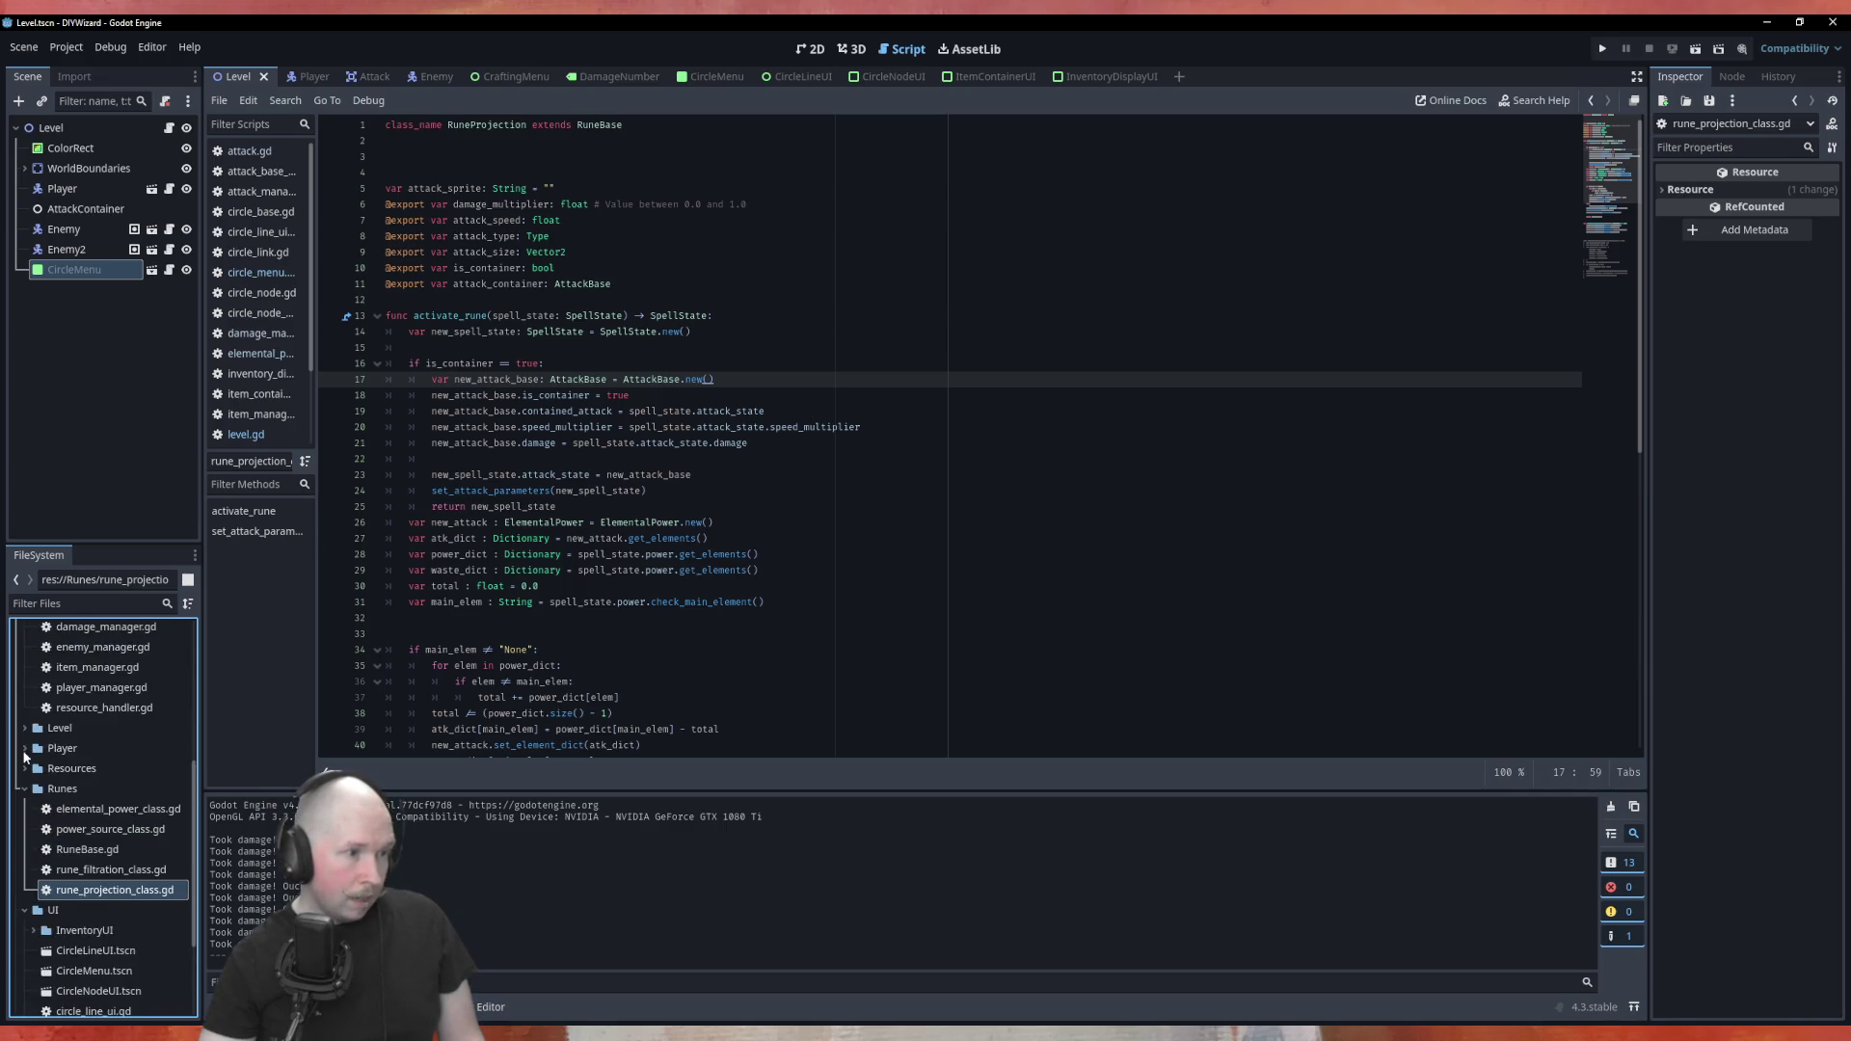
left_click(24, 768)
left_click(34, 812)
scroll(144, 925, "down", 2)
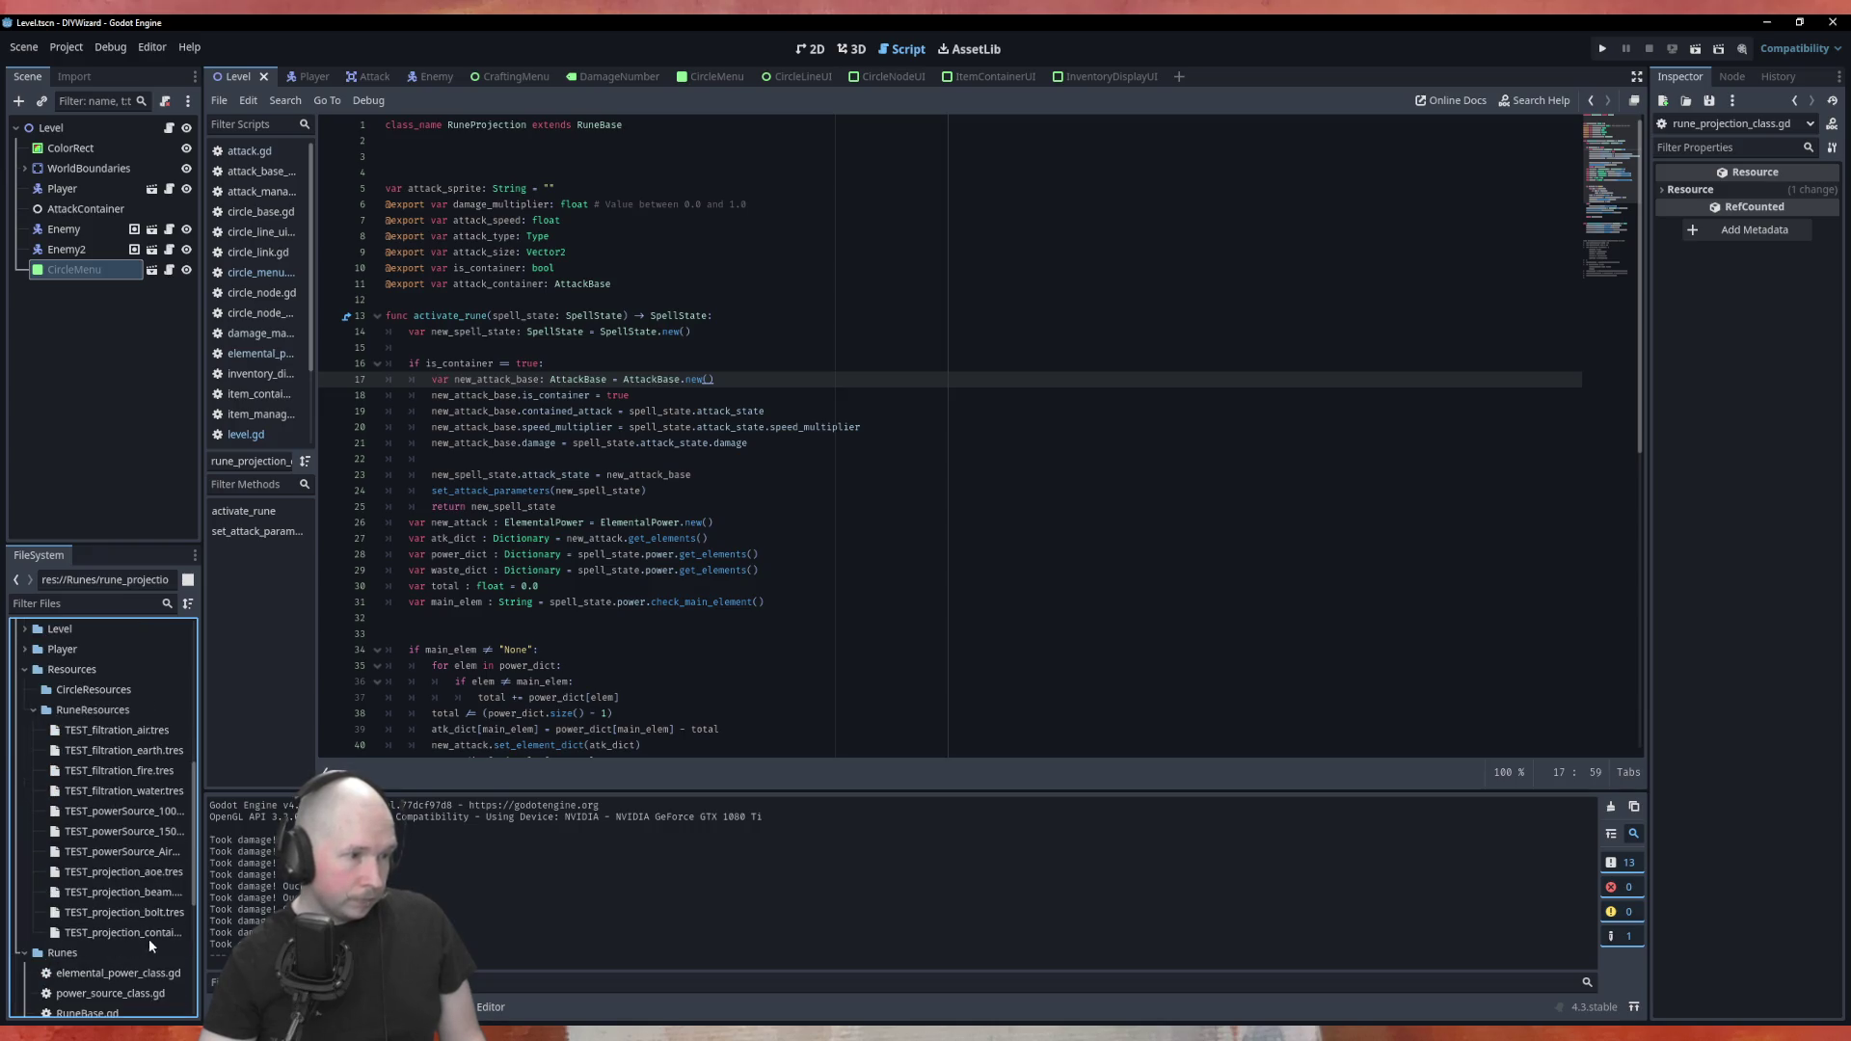
left_click(141, 934)
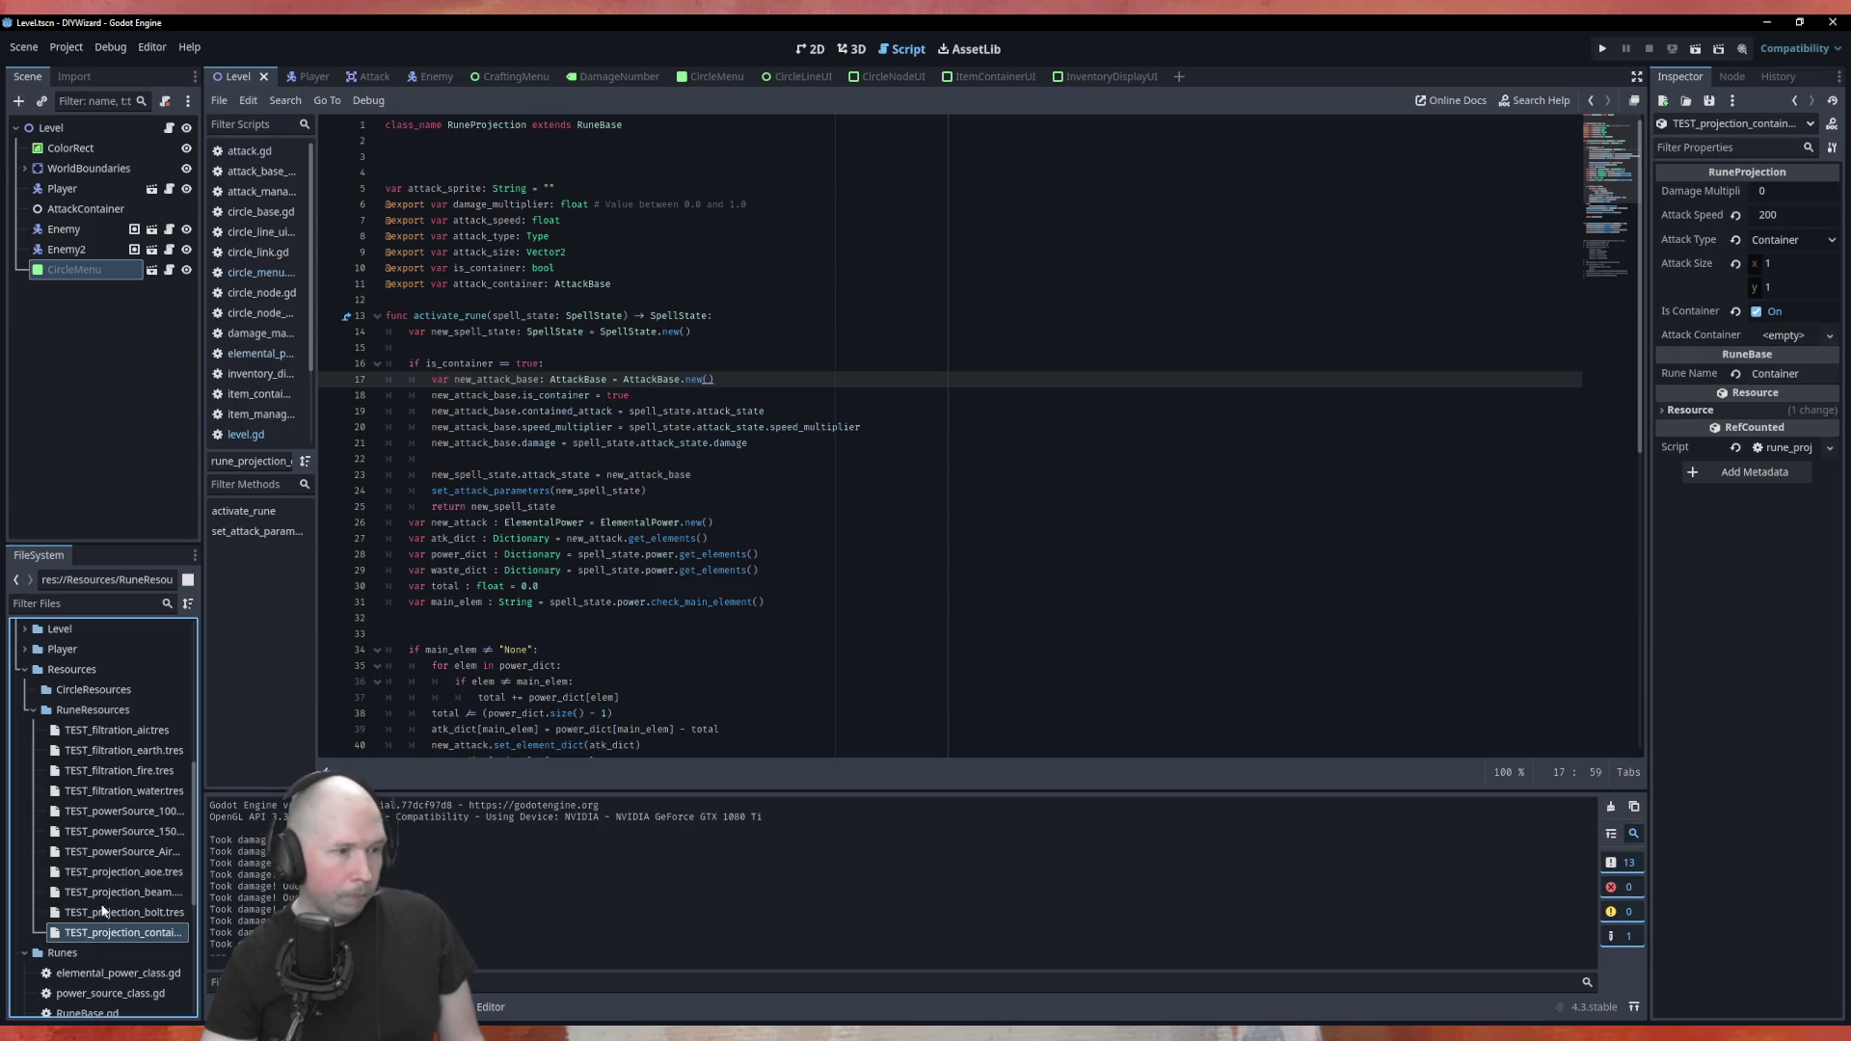
left_click(118, 914)
left_click(123, 937)
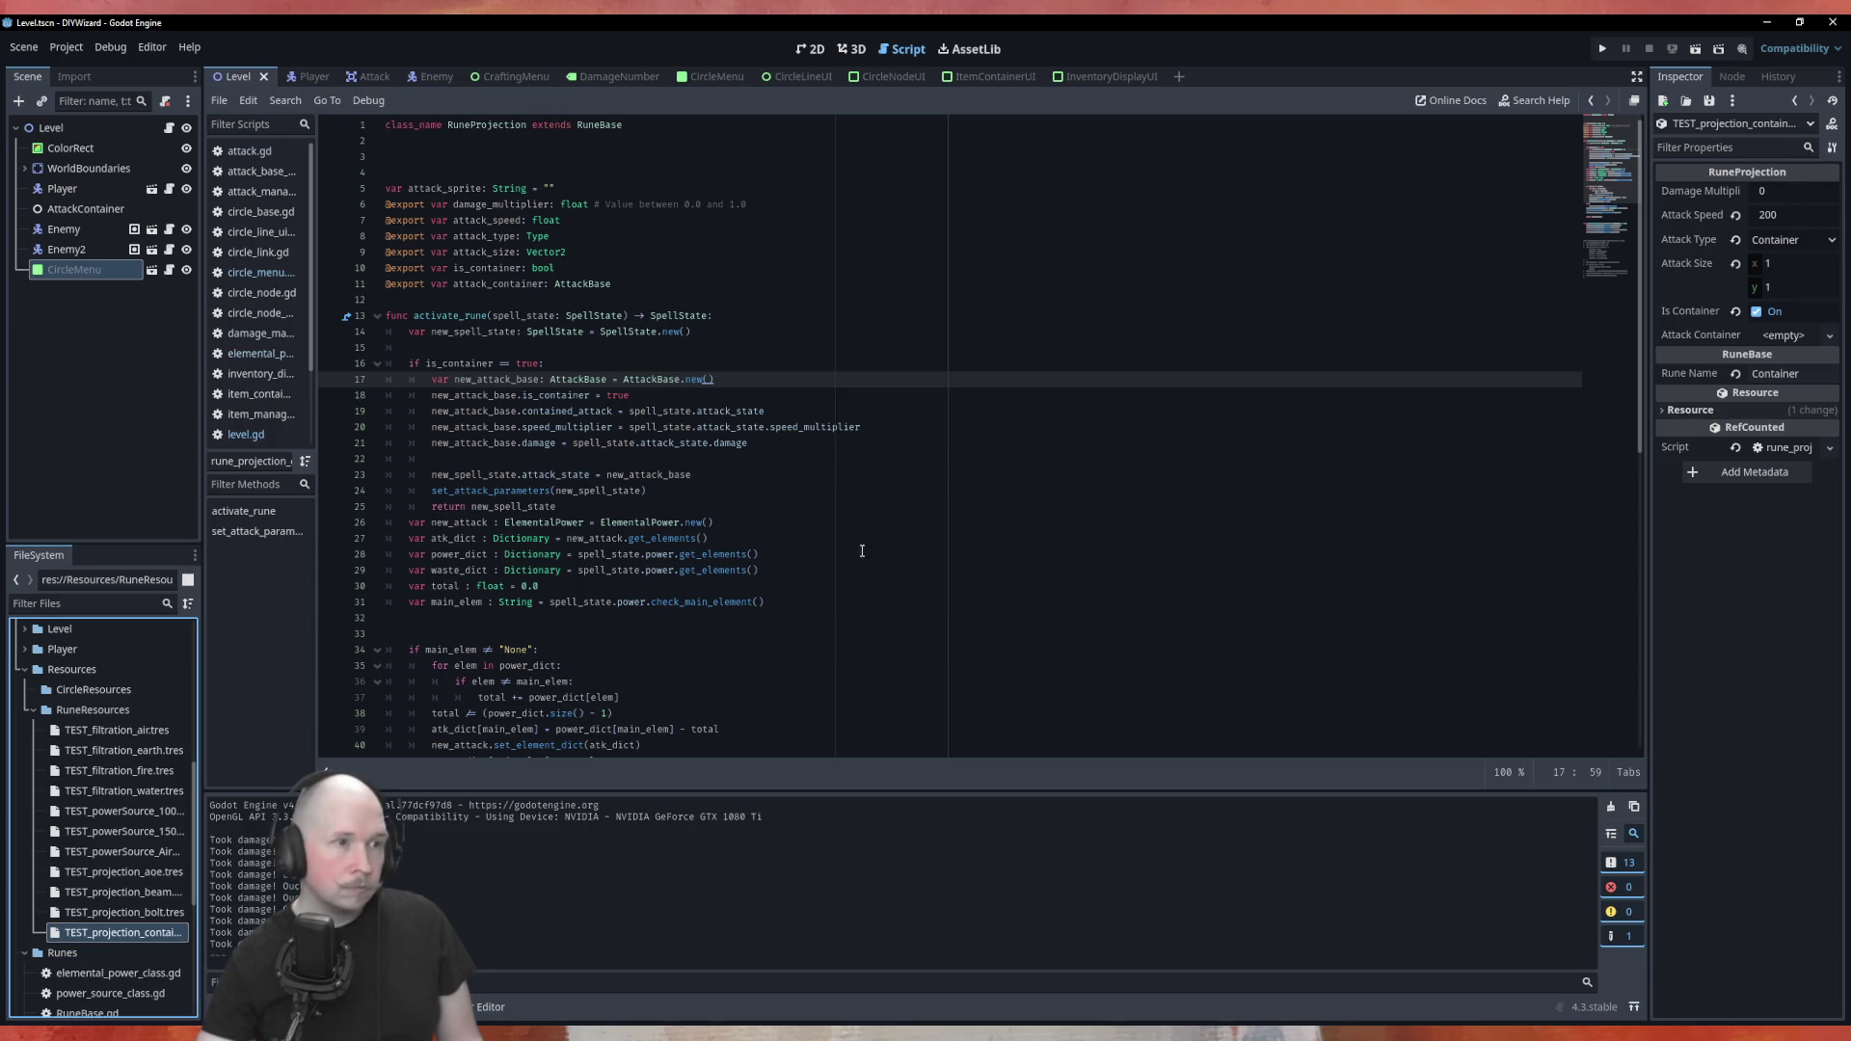
left_click(771, 443)
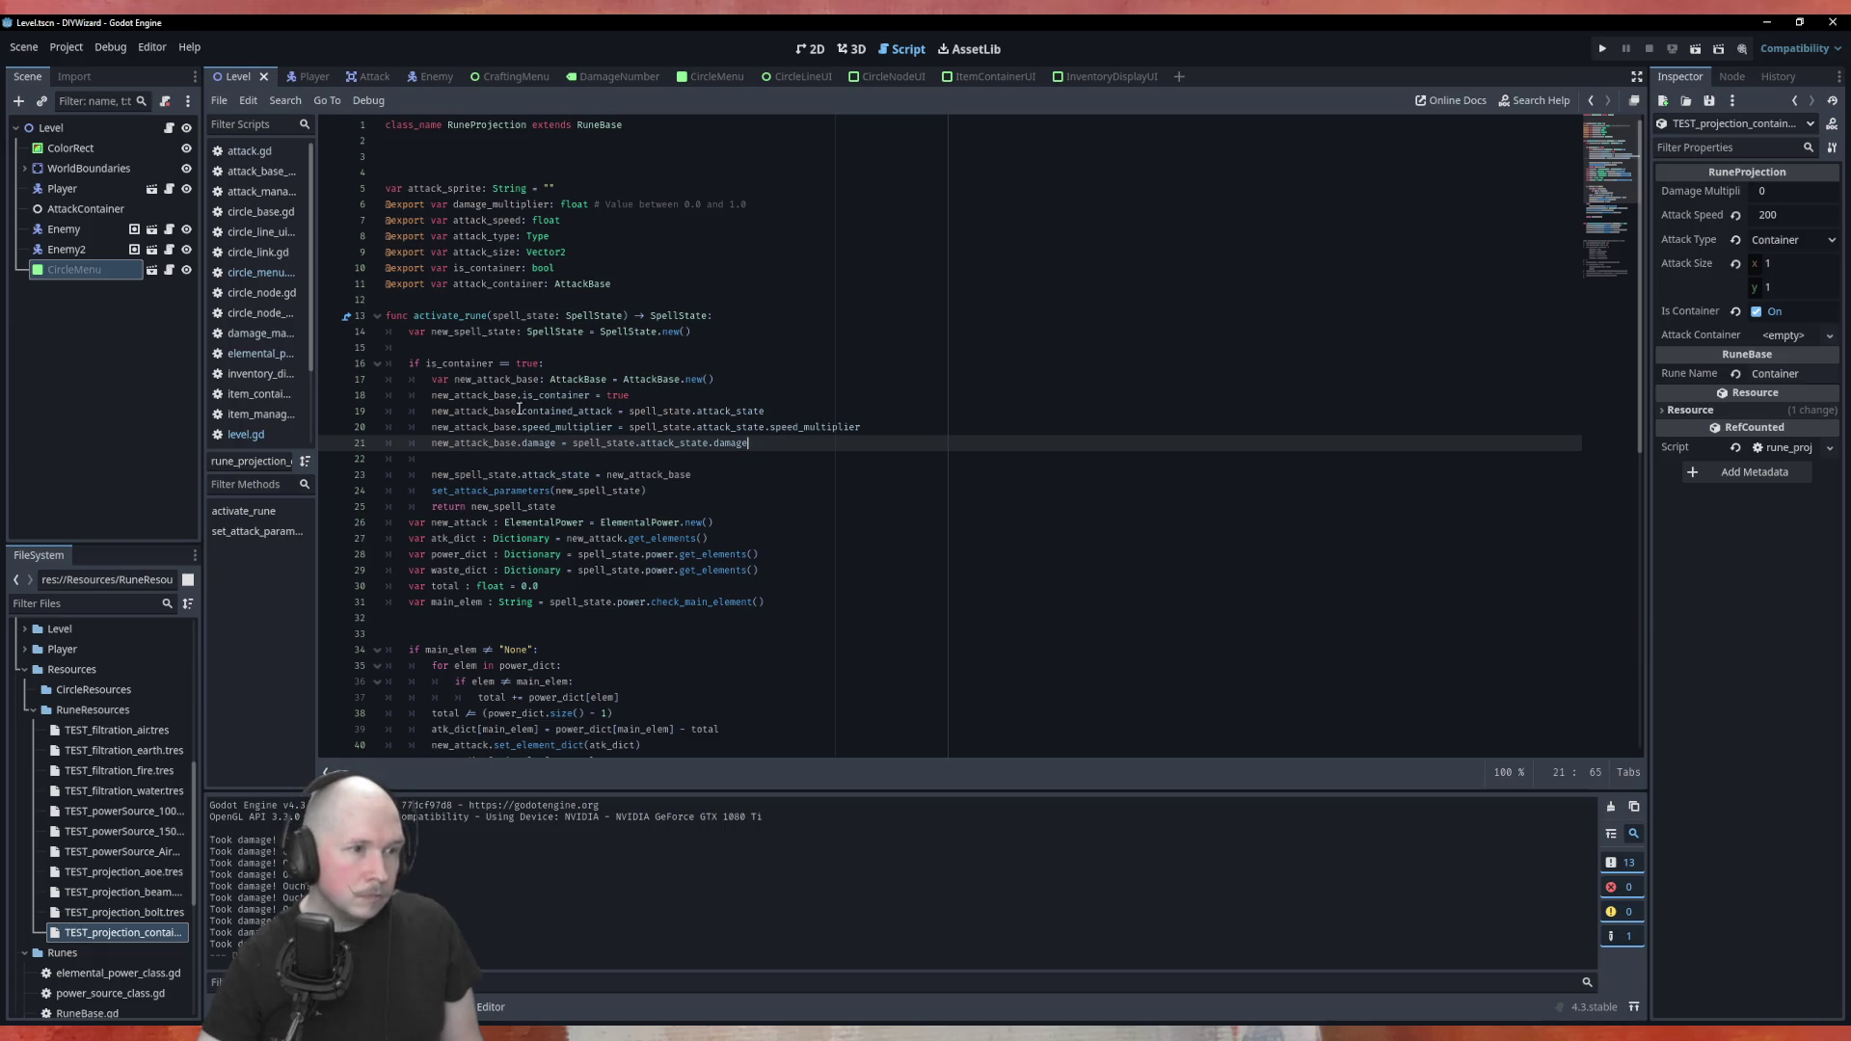
scroll(638, 467, "down", 4)
scroll(775, 463, "down", 6)
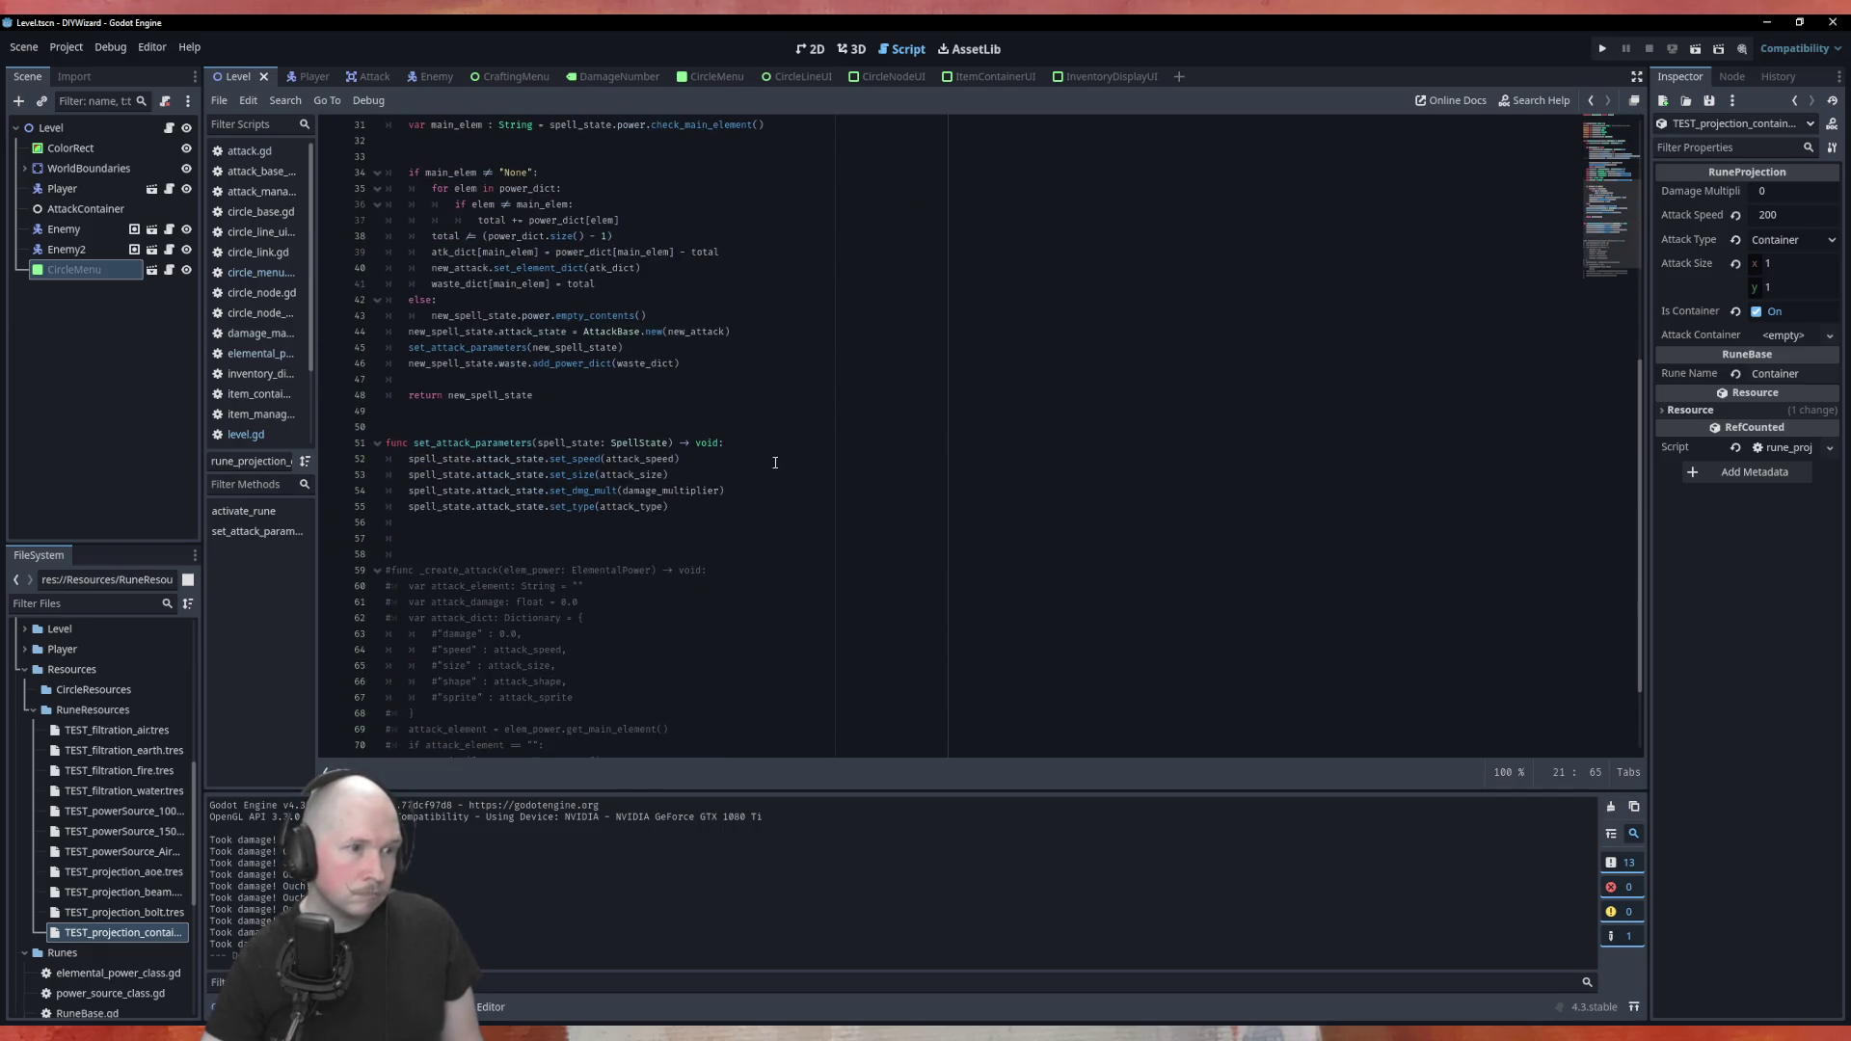
scroll(643, 628, "up", 3)
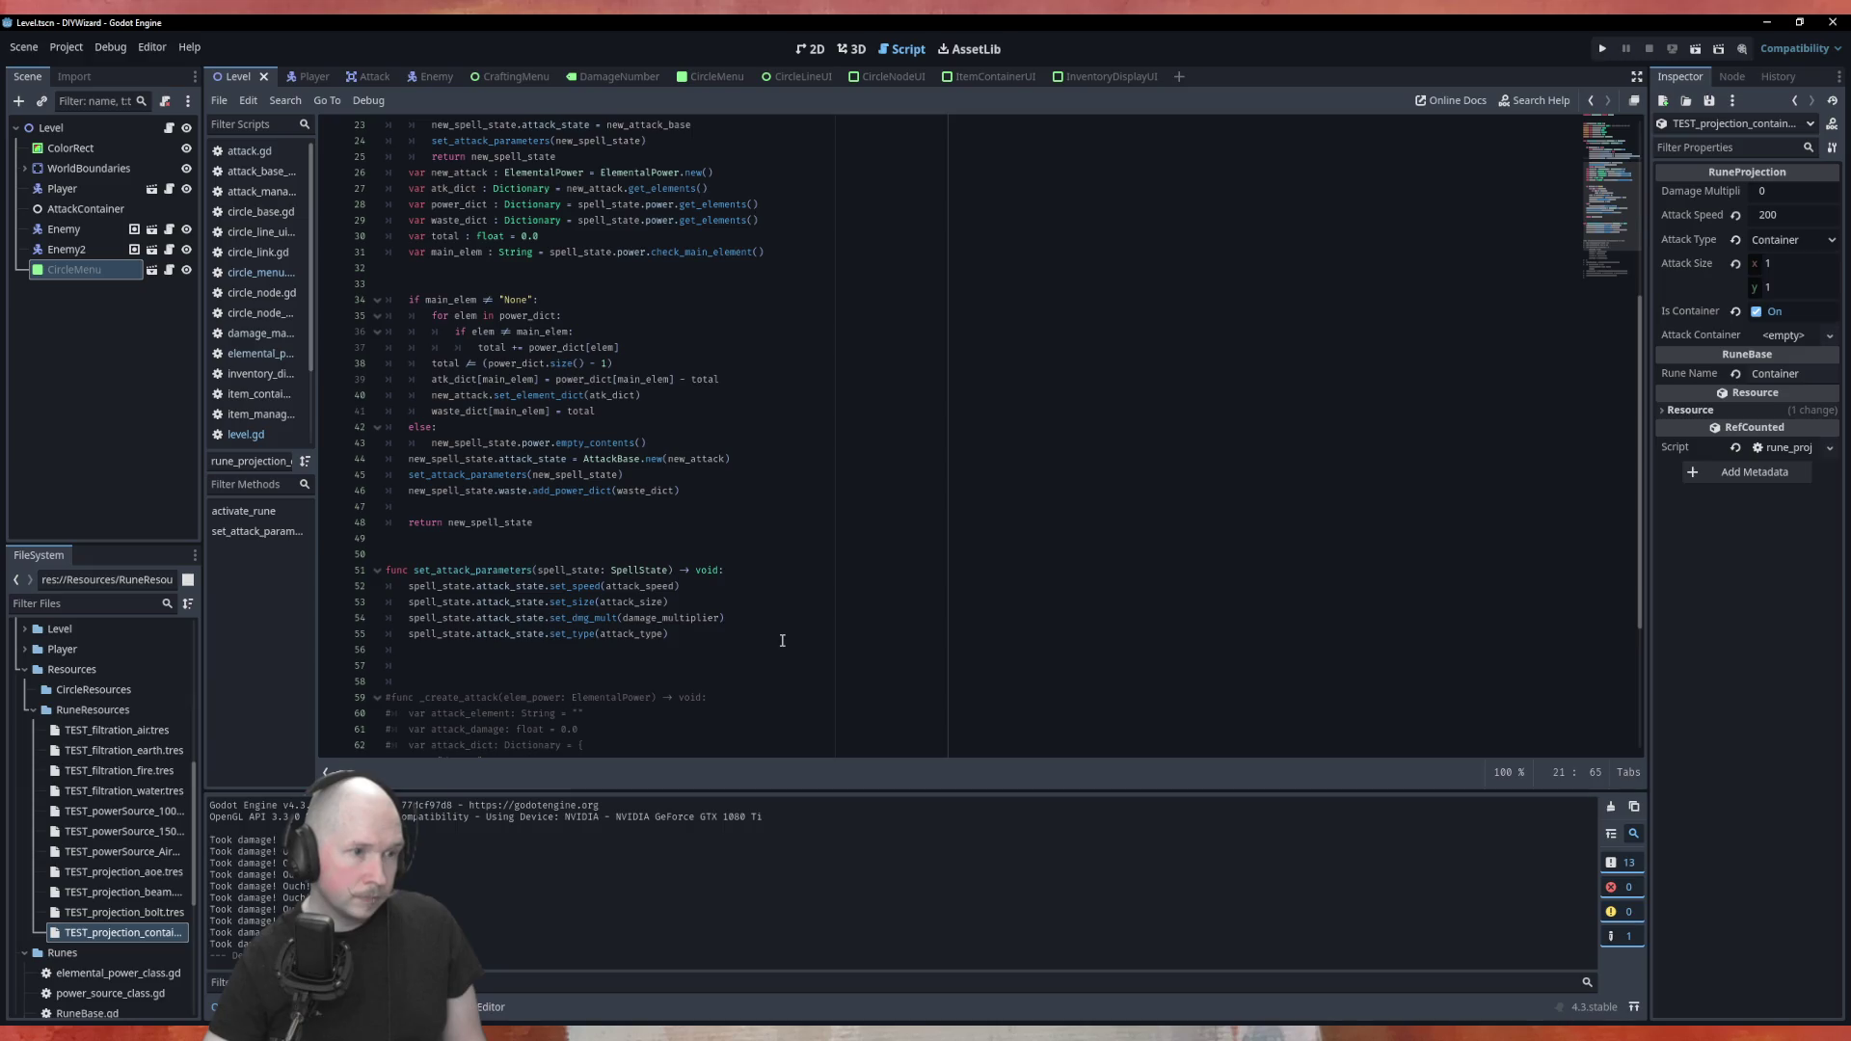
scroll(782, 640, "up", 7)
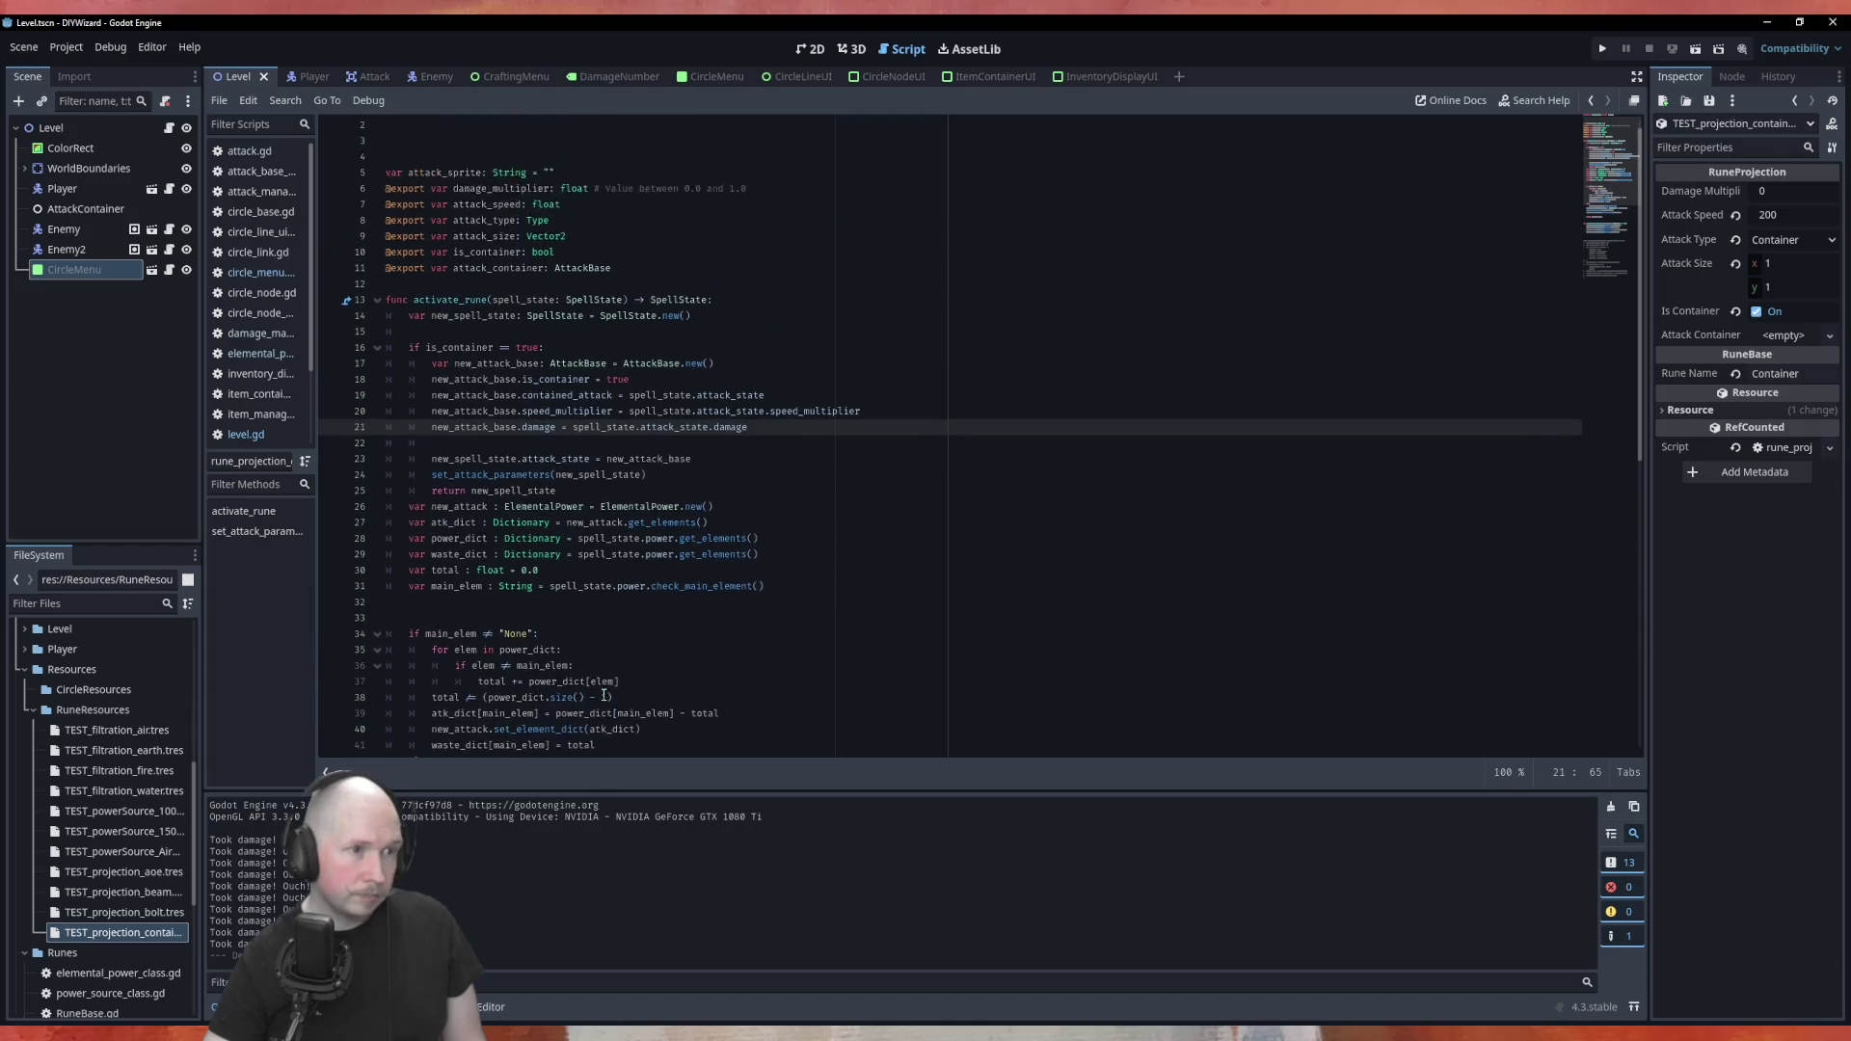
scroll(604, 695, "up", 1)
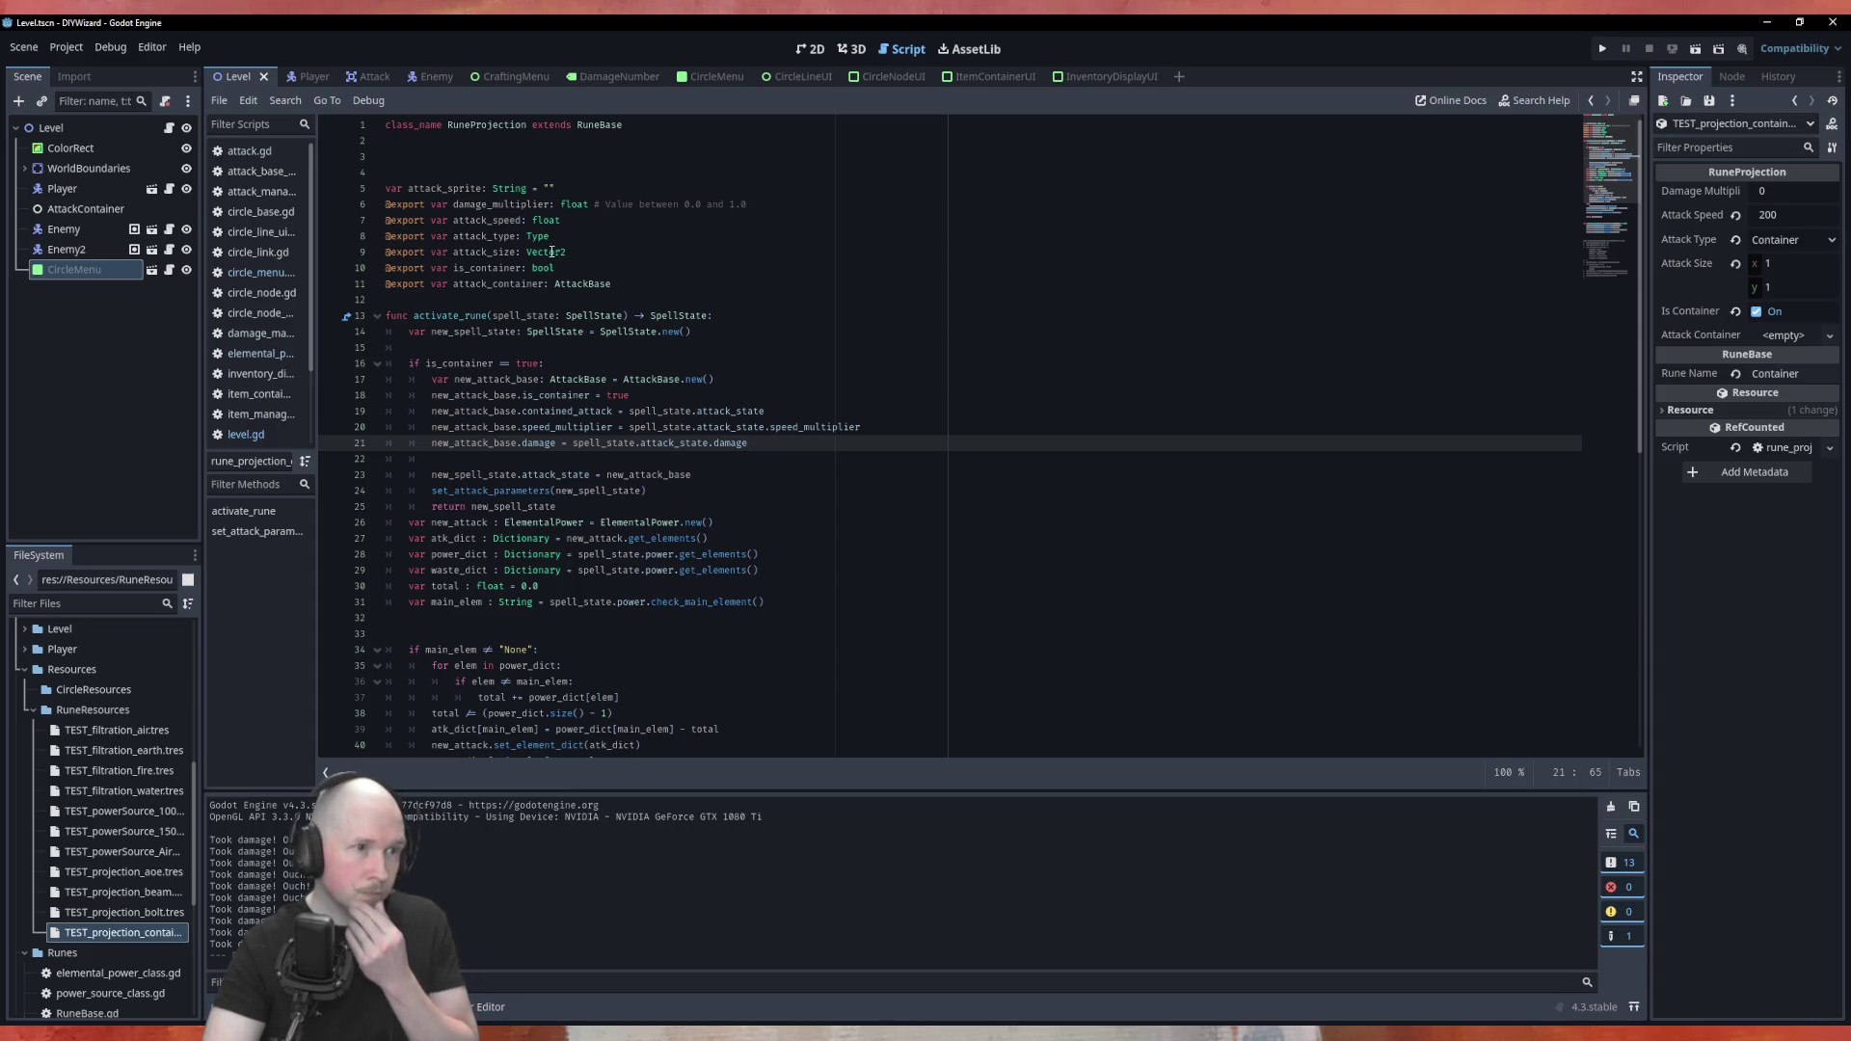
scroll(557, 248, "down", 2)
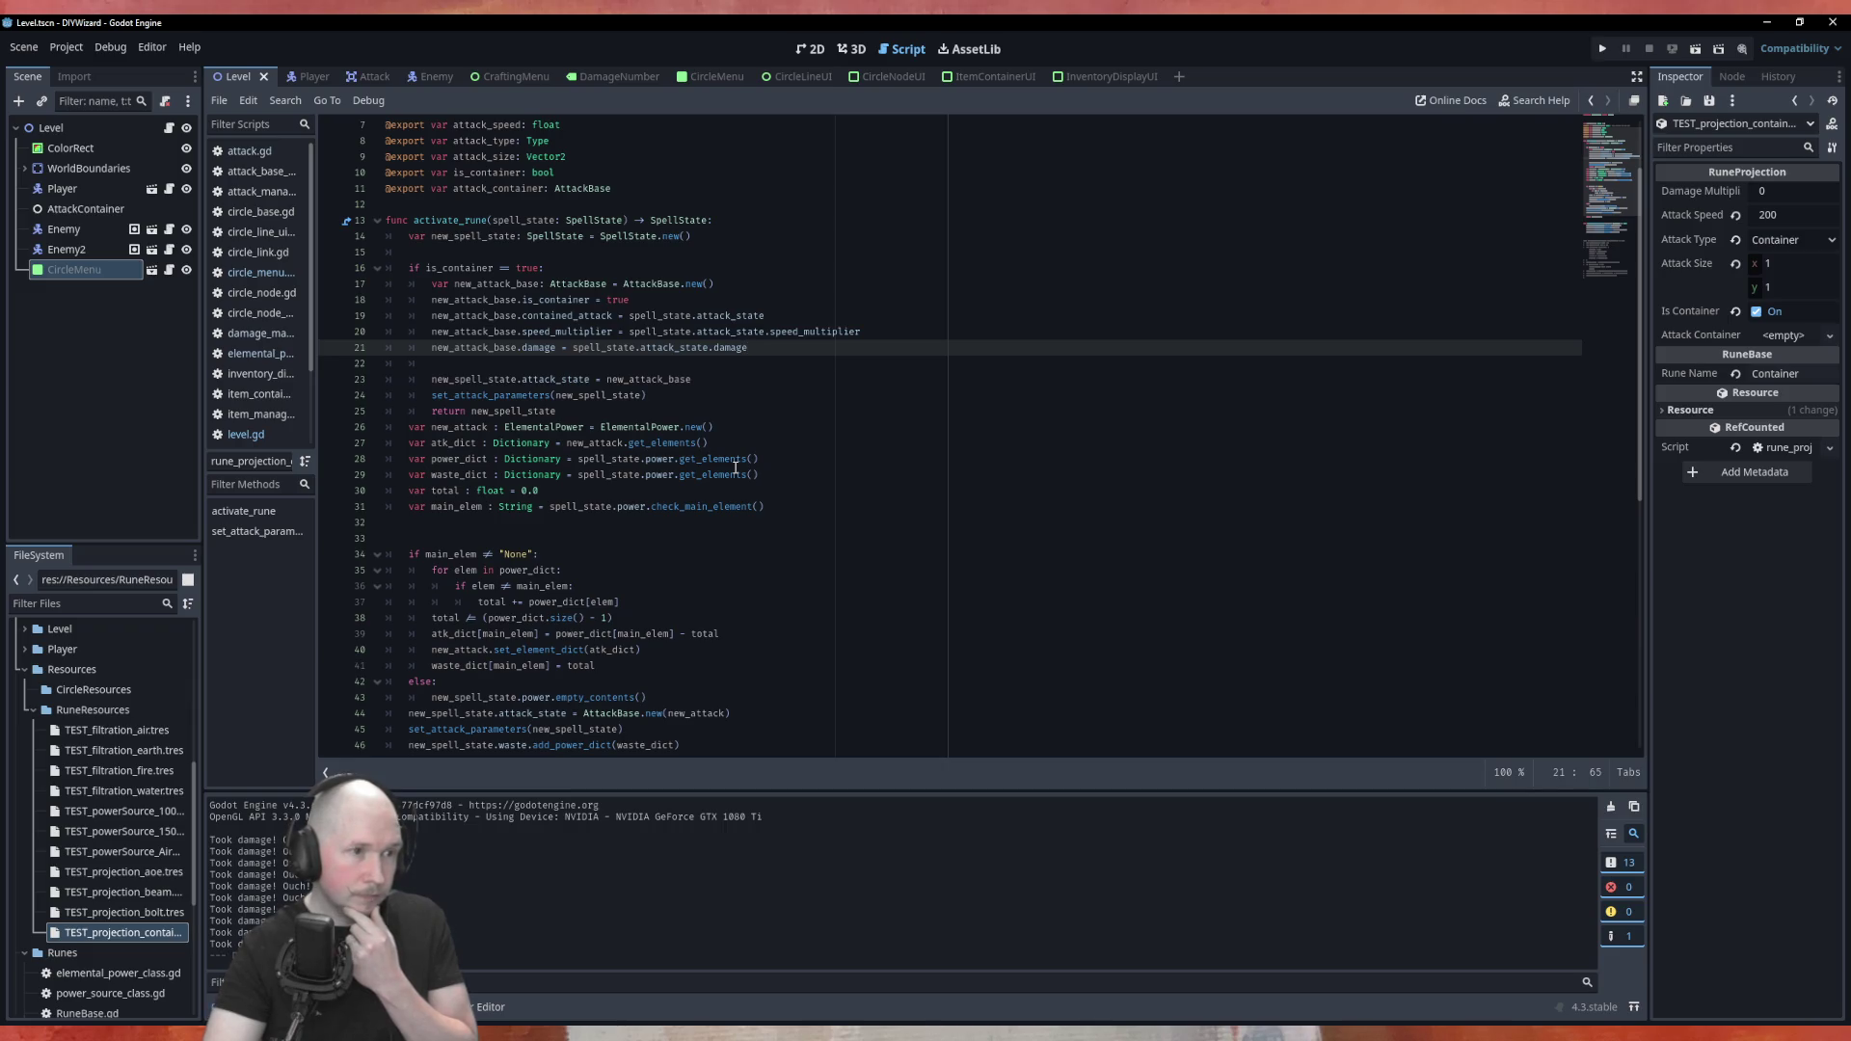
double_click(606, 461)
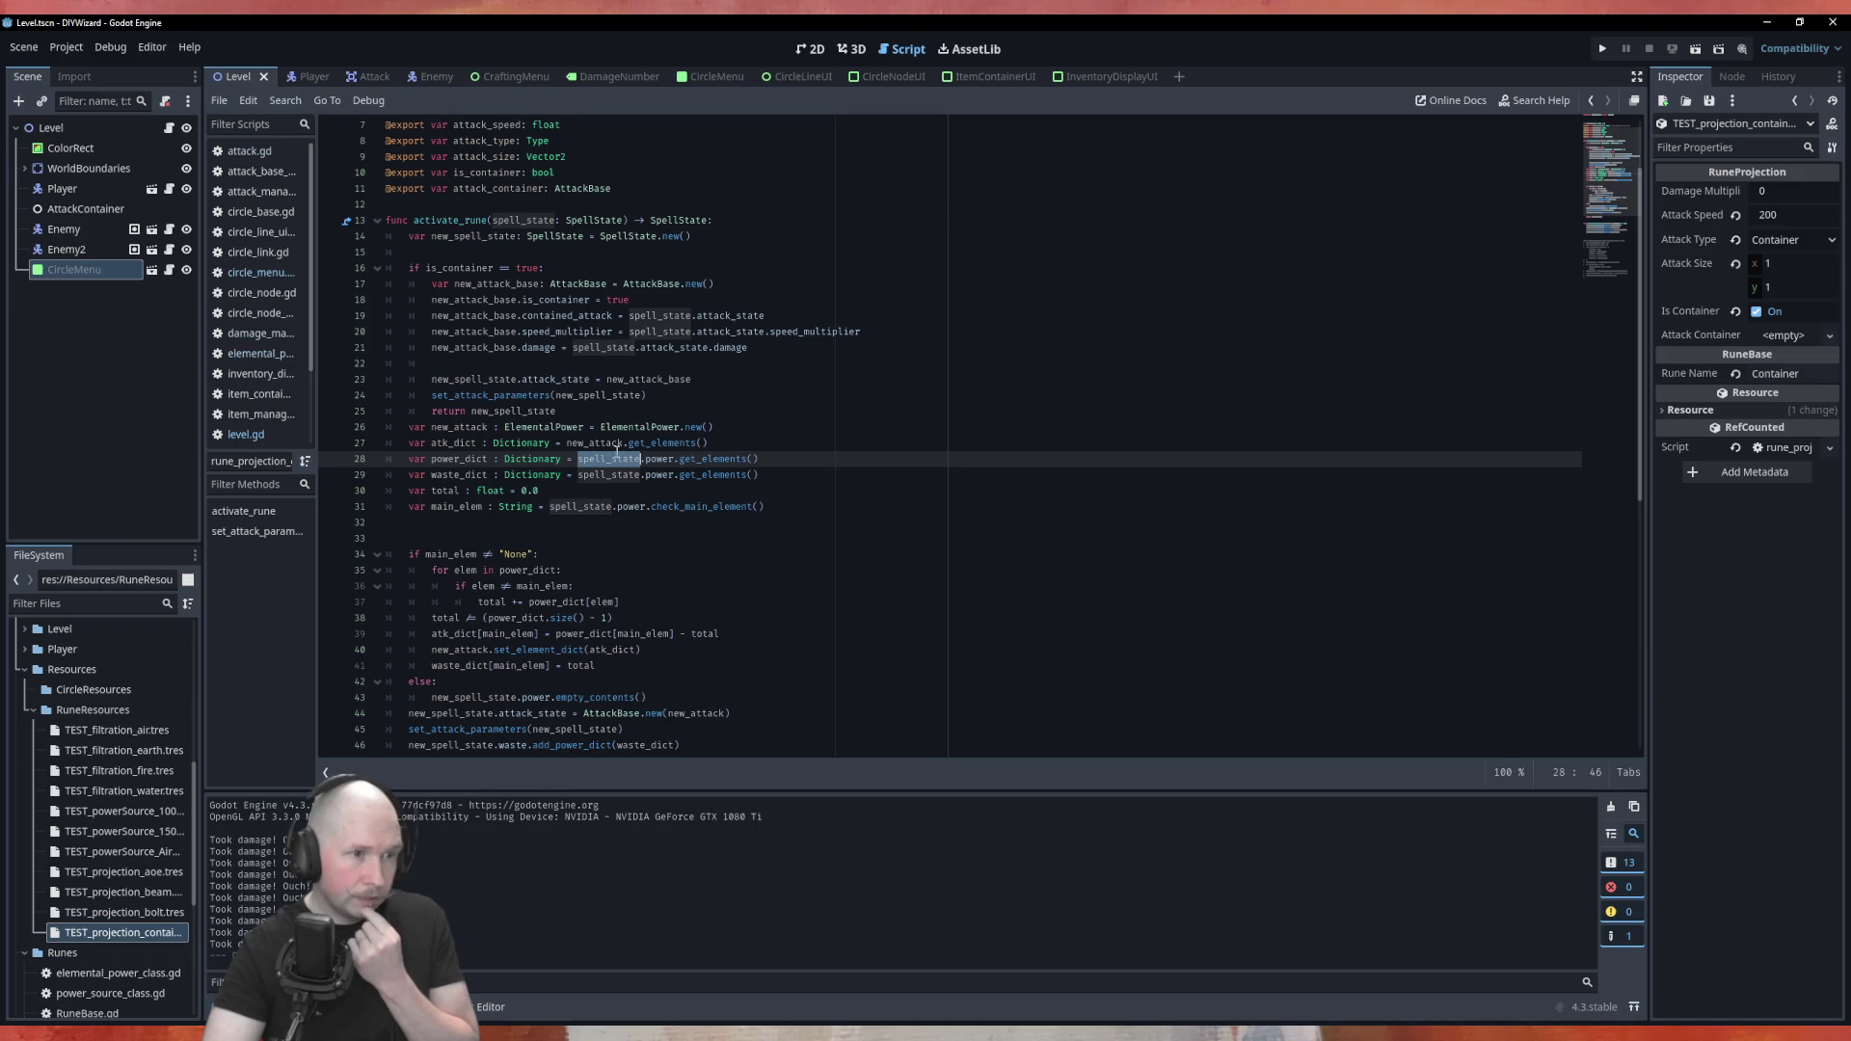
Highlight every use of new_attack and main_elem in activate_rune
double_click(601, 445)
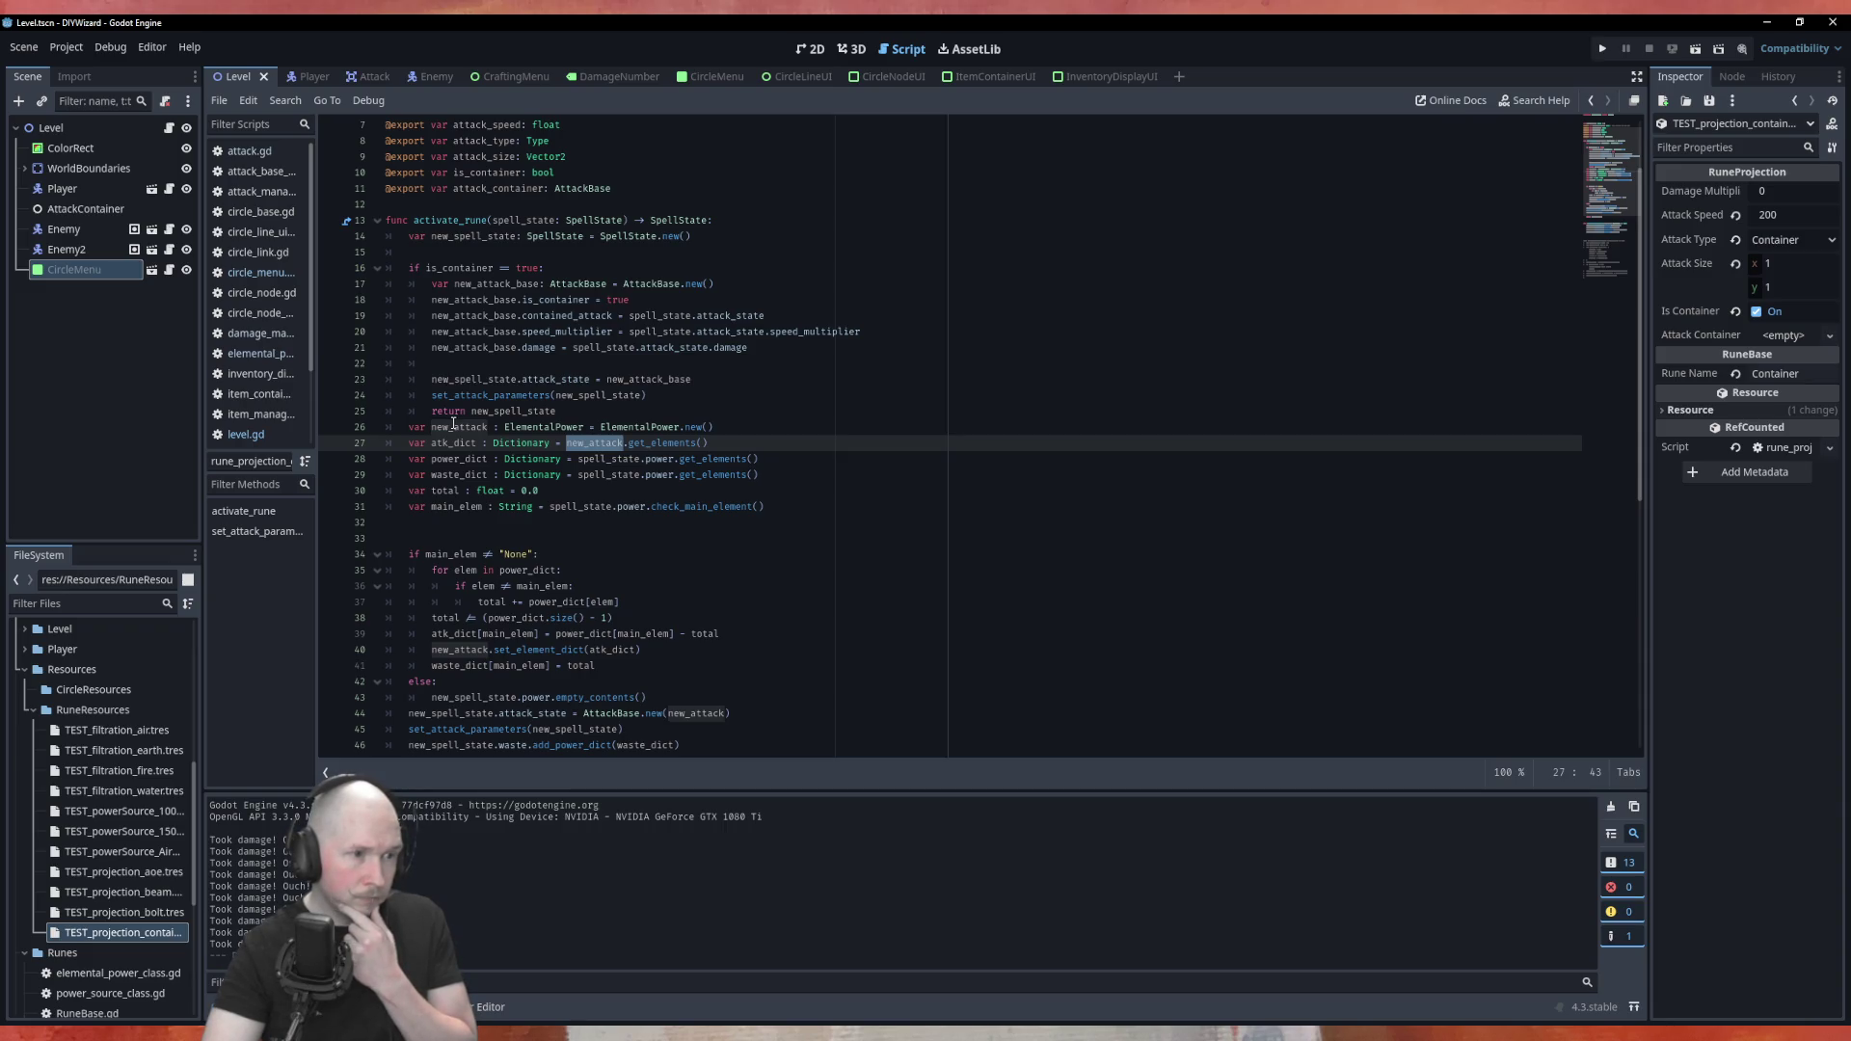
scroll(453, 423, "down", 2)
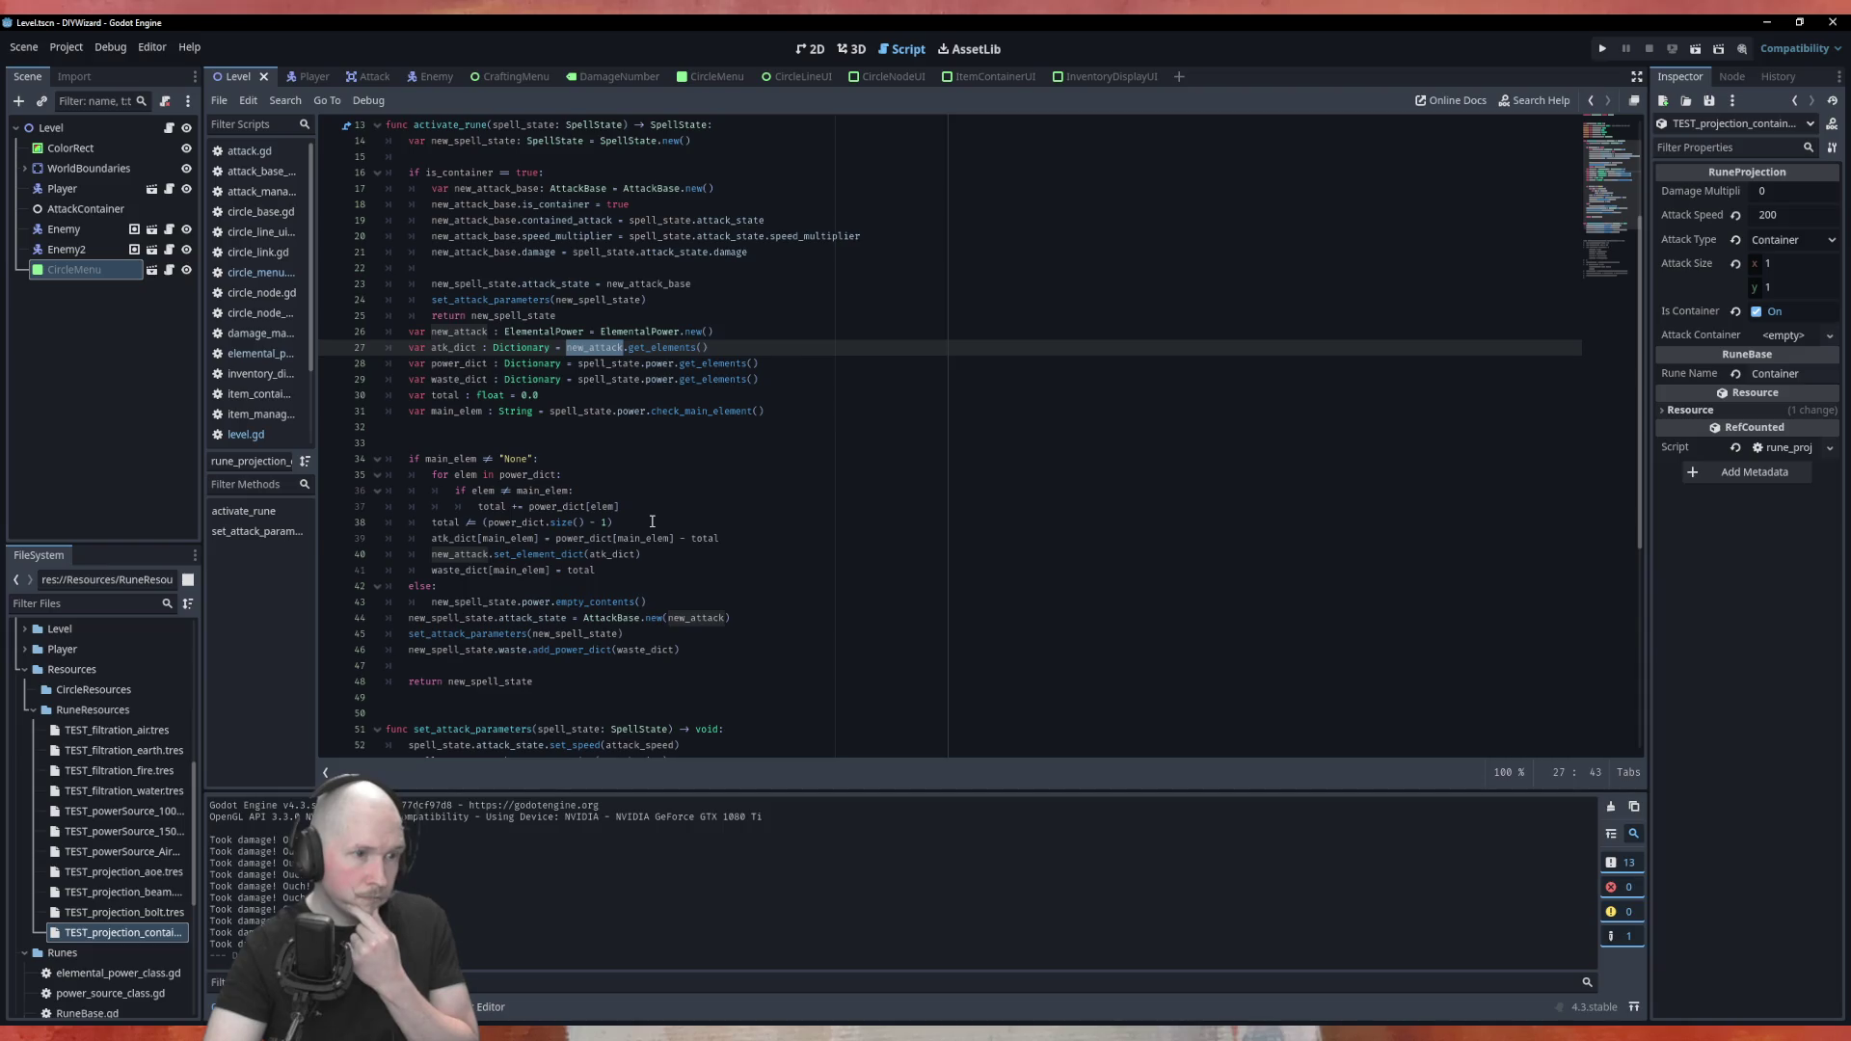
left_click(458, 453)
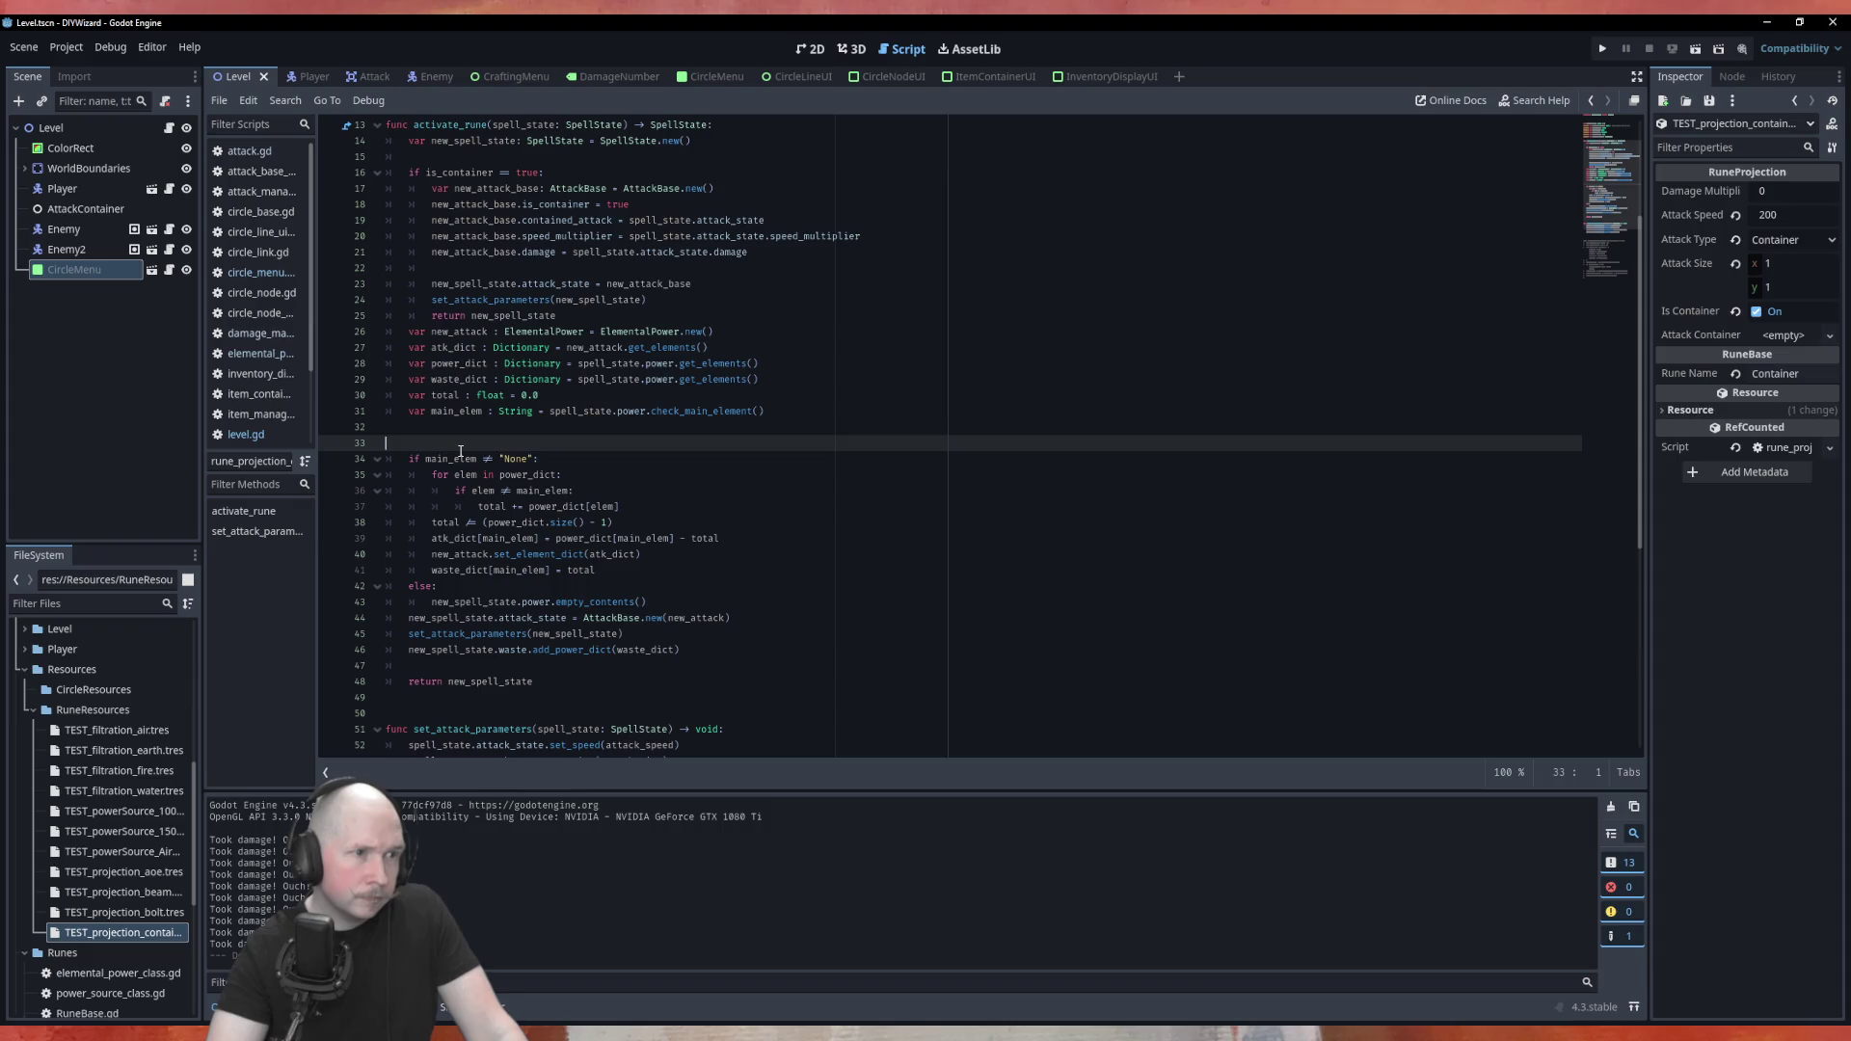
double_click(456, 458)
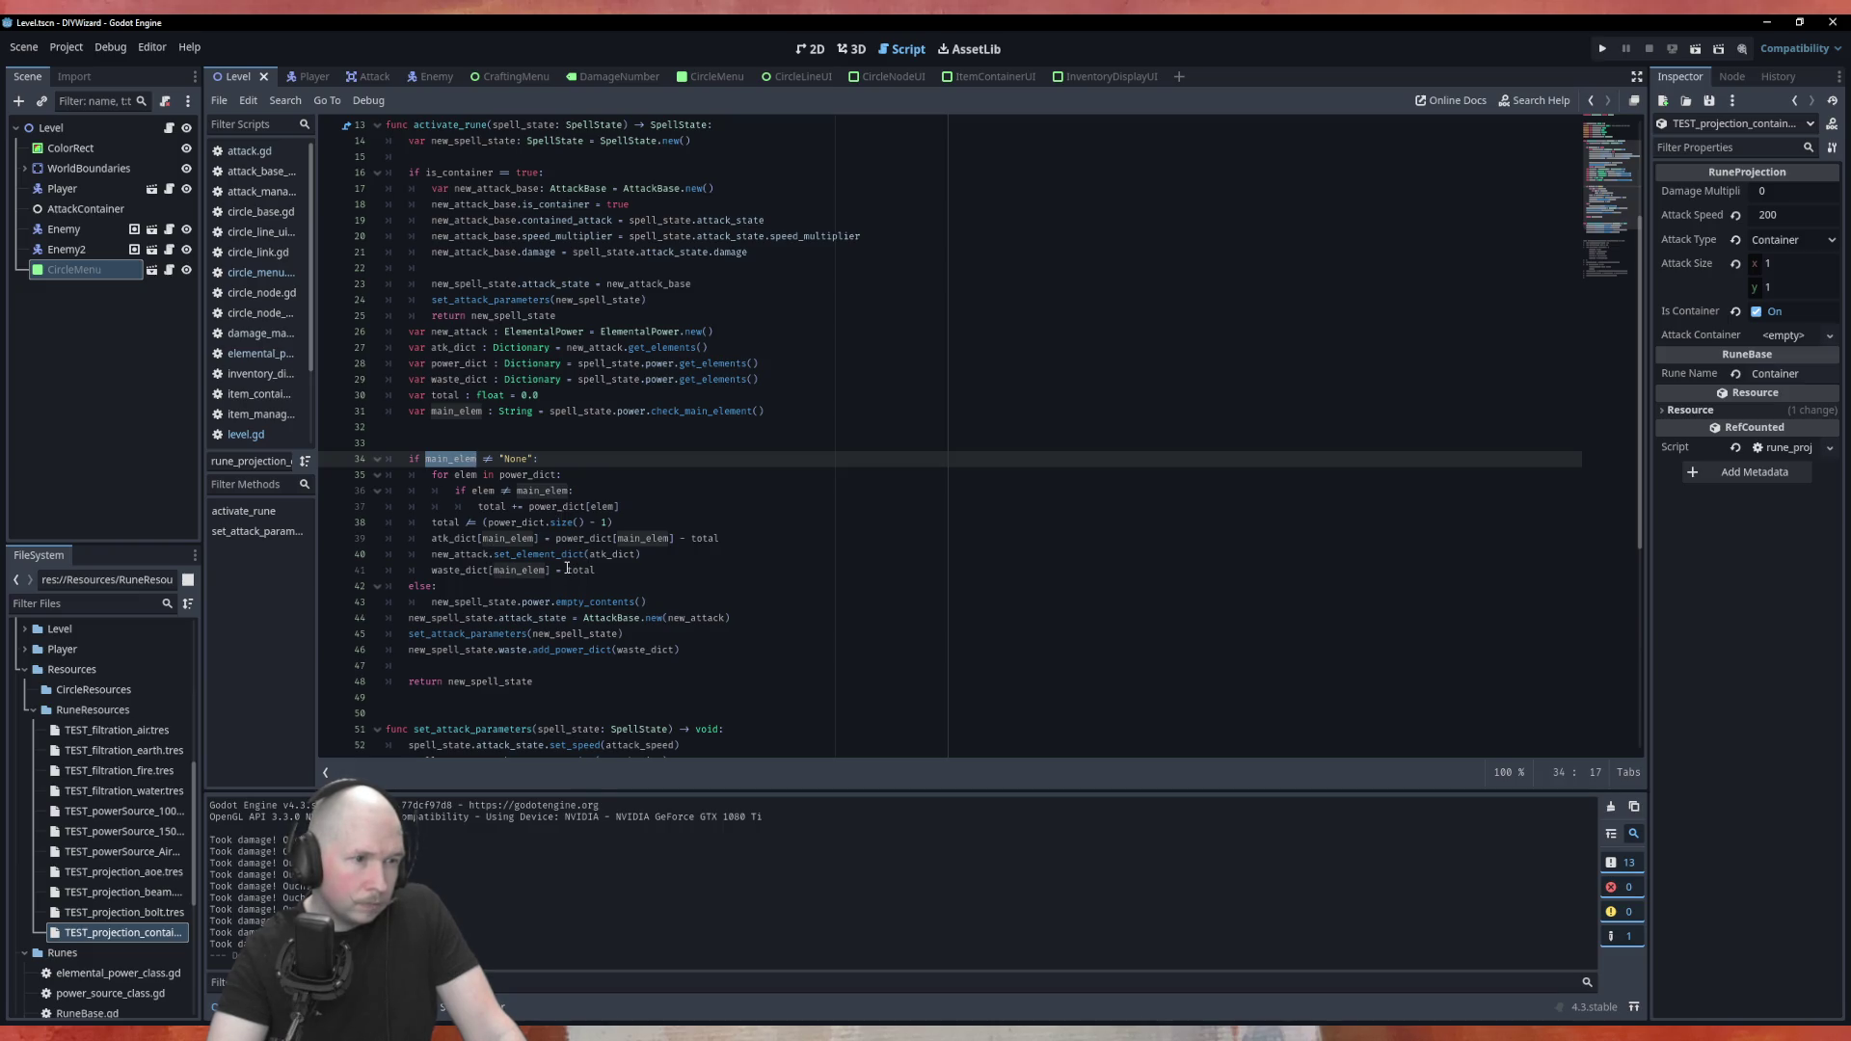
Scroll through the main_elem check, then bring up the Attack scene's attack.gd script
scroll(806, 625, "down", 3)
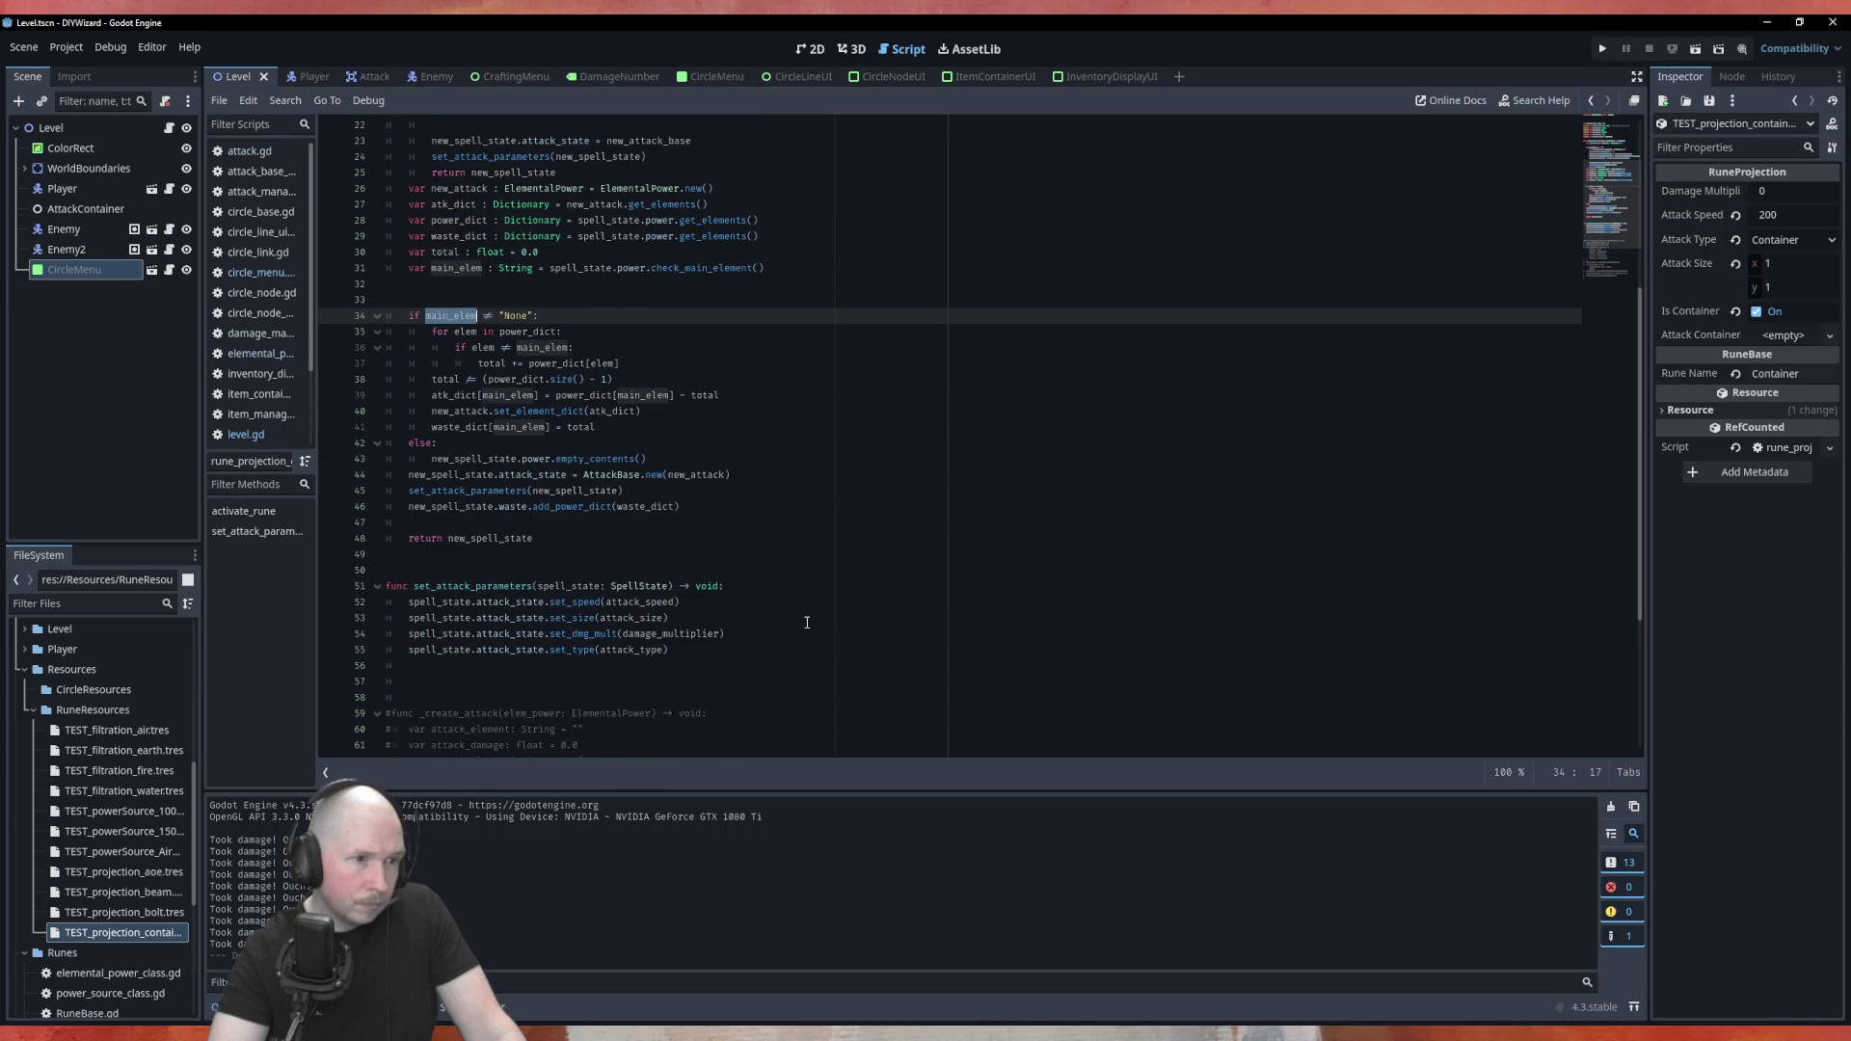
scroll(807, 622, "up", 7)
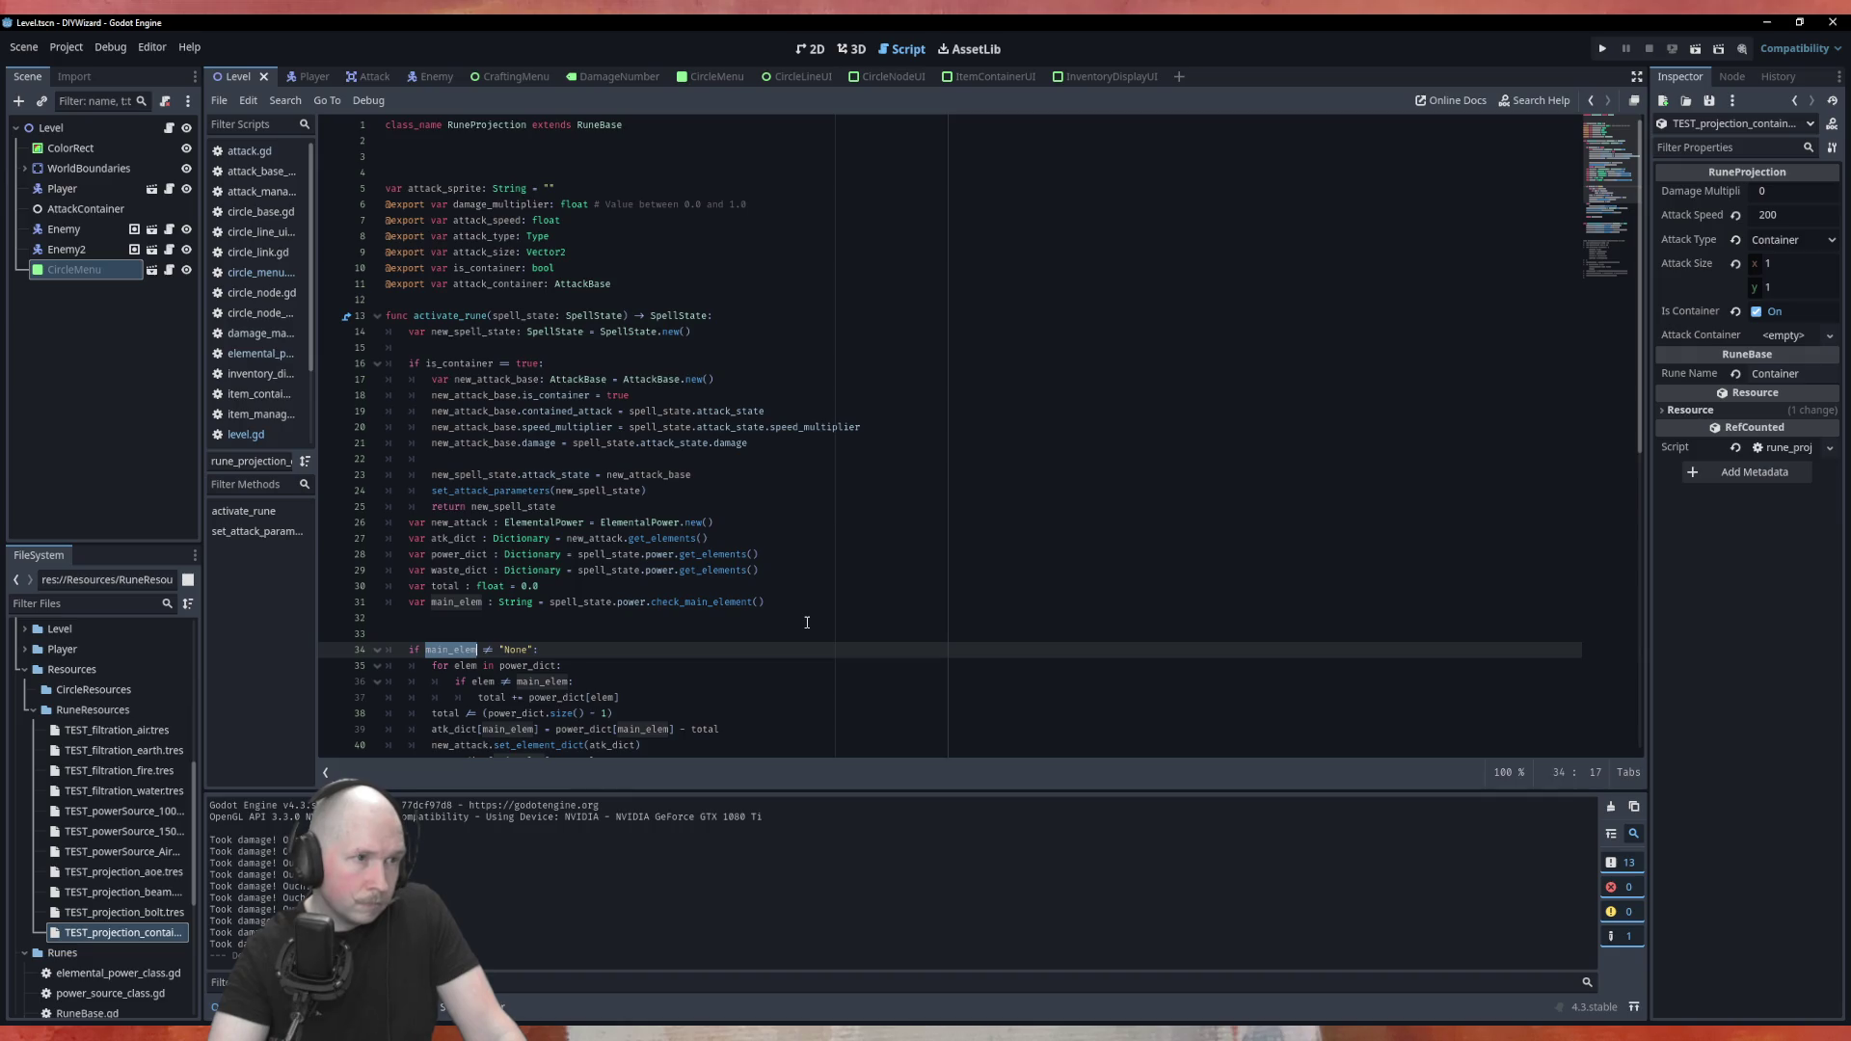
scroll(807, 622, "down", 2)
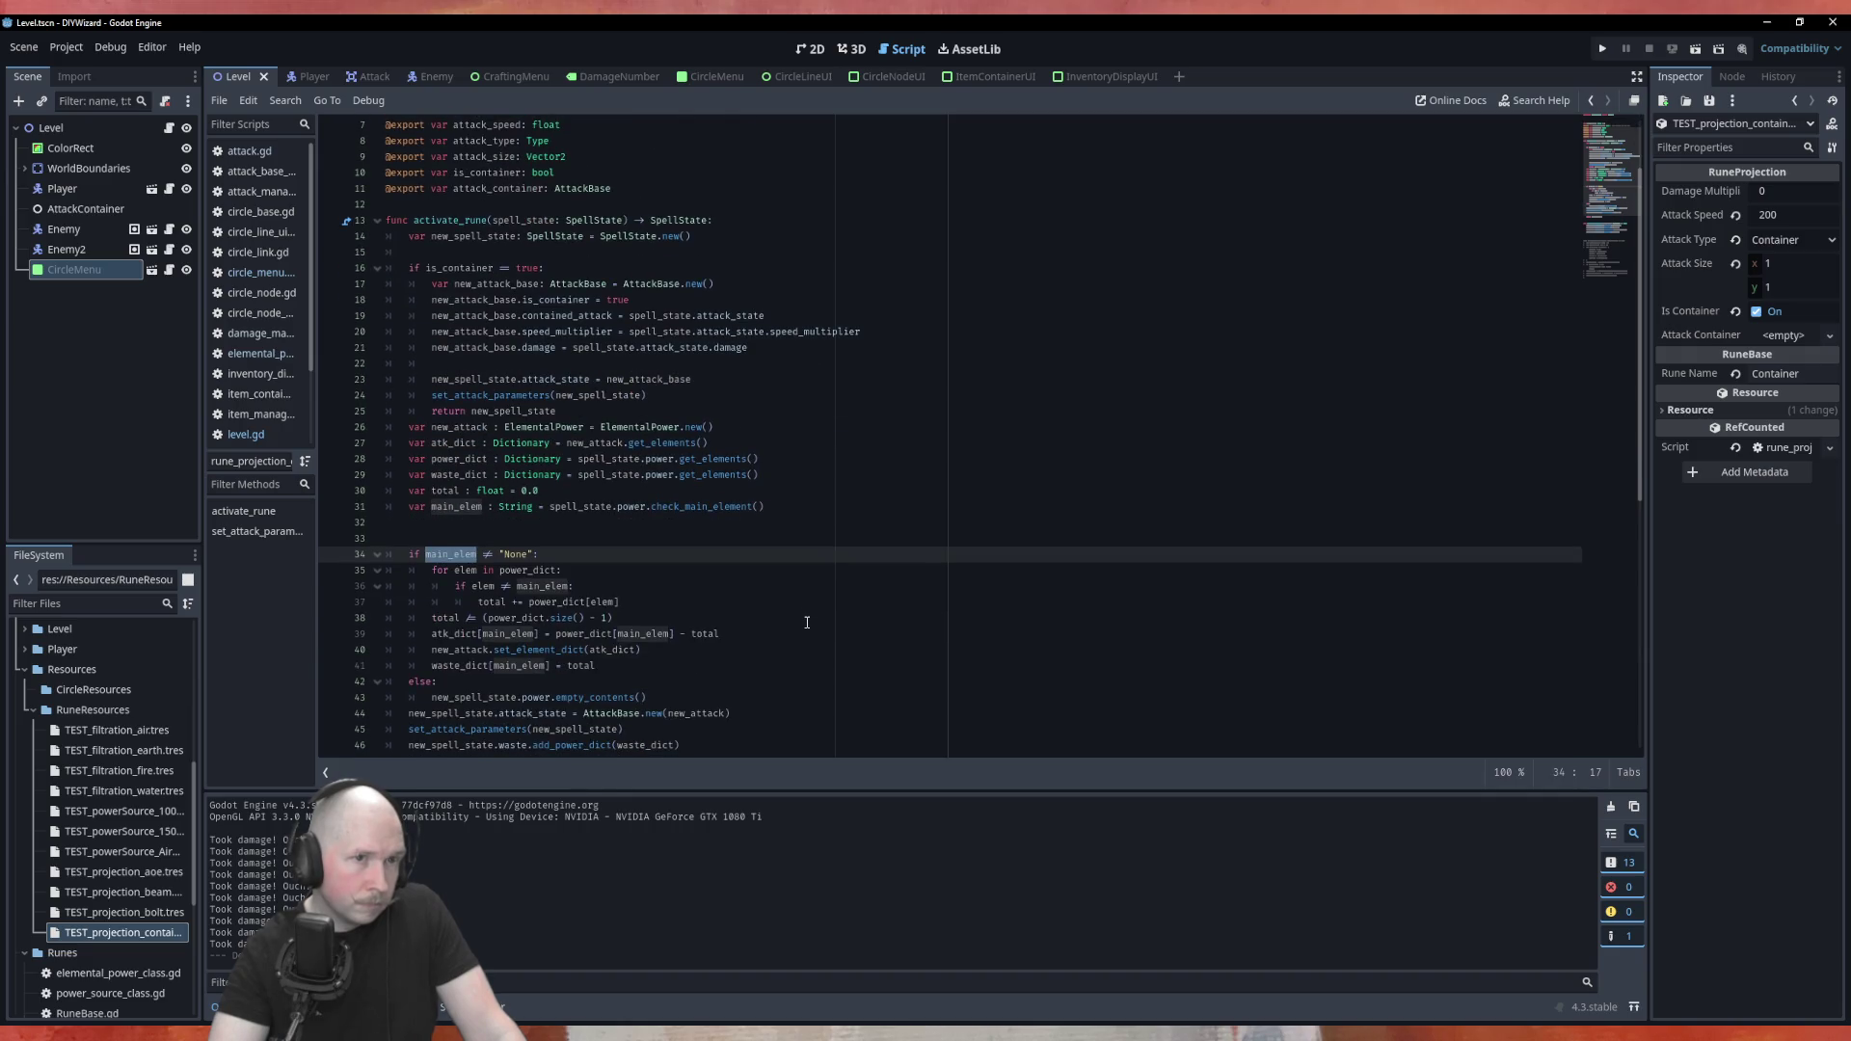
left_click(380, 77)
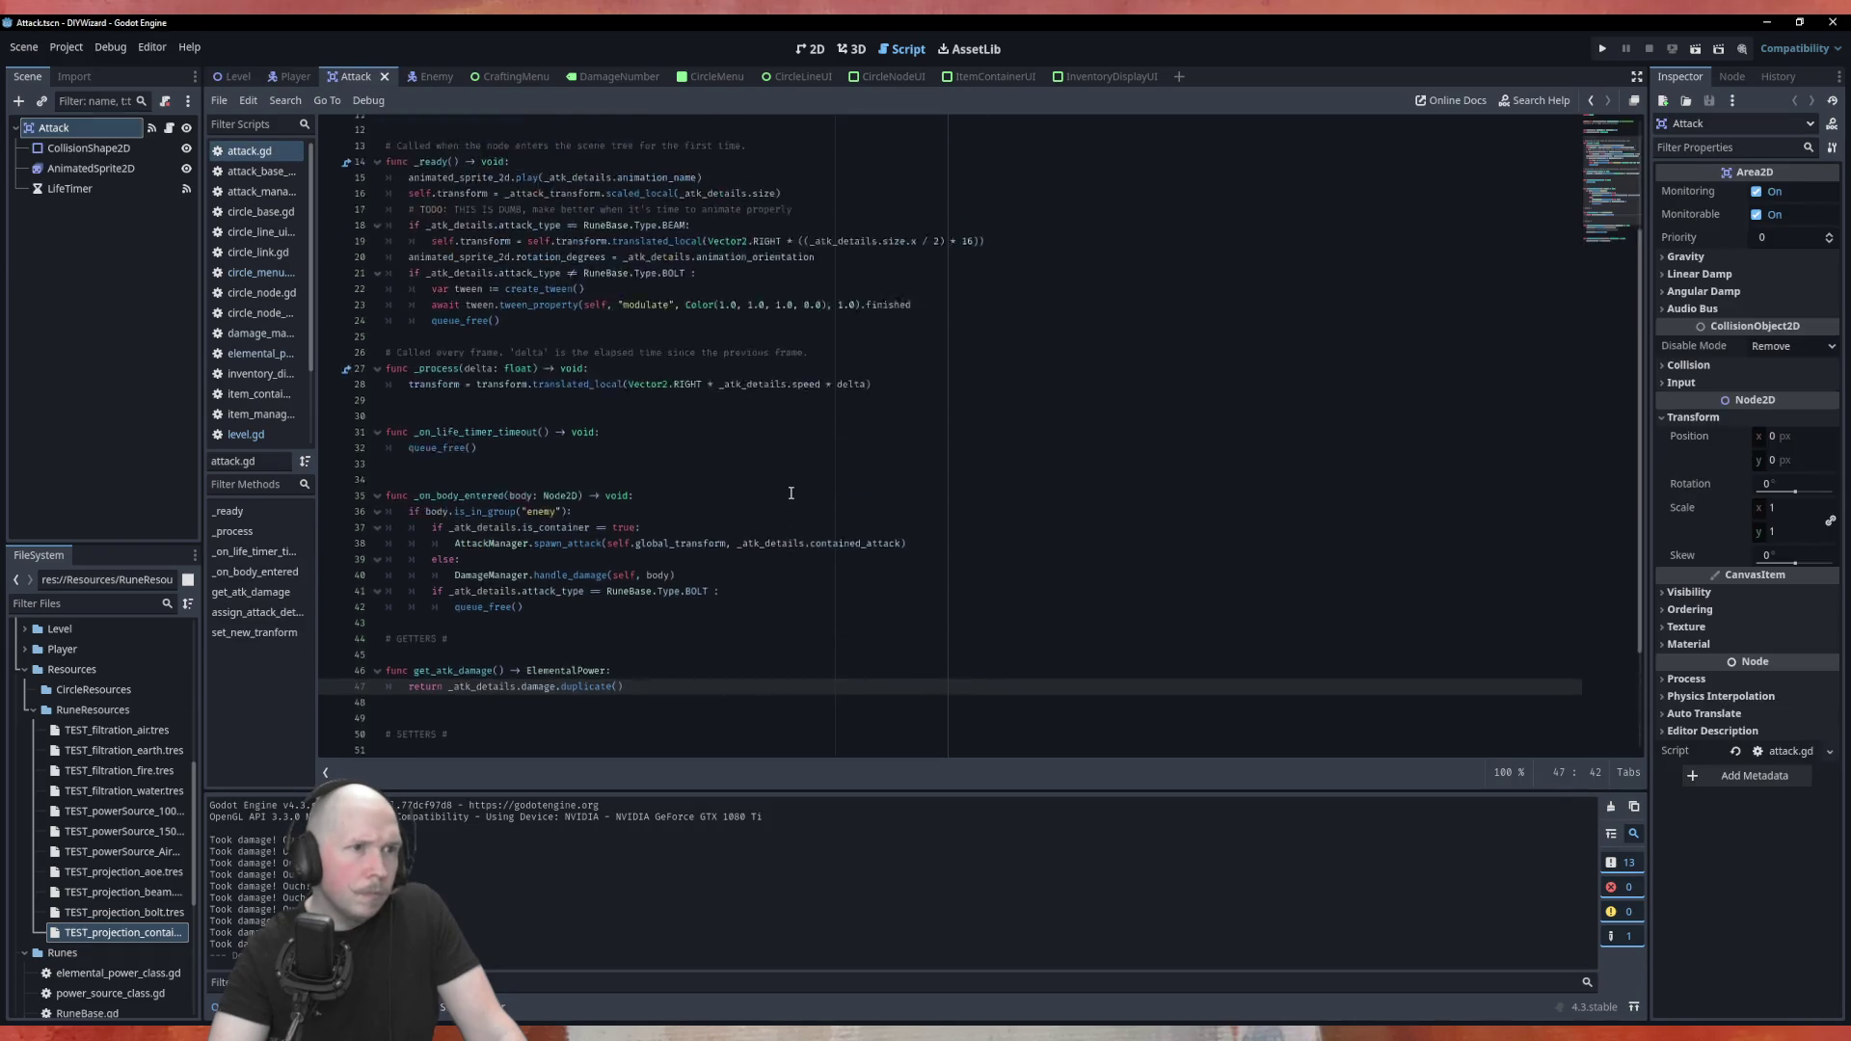
scroll(768, 337, "up", 2)
scroll(768, 337, "down", 5)
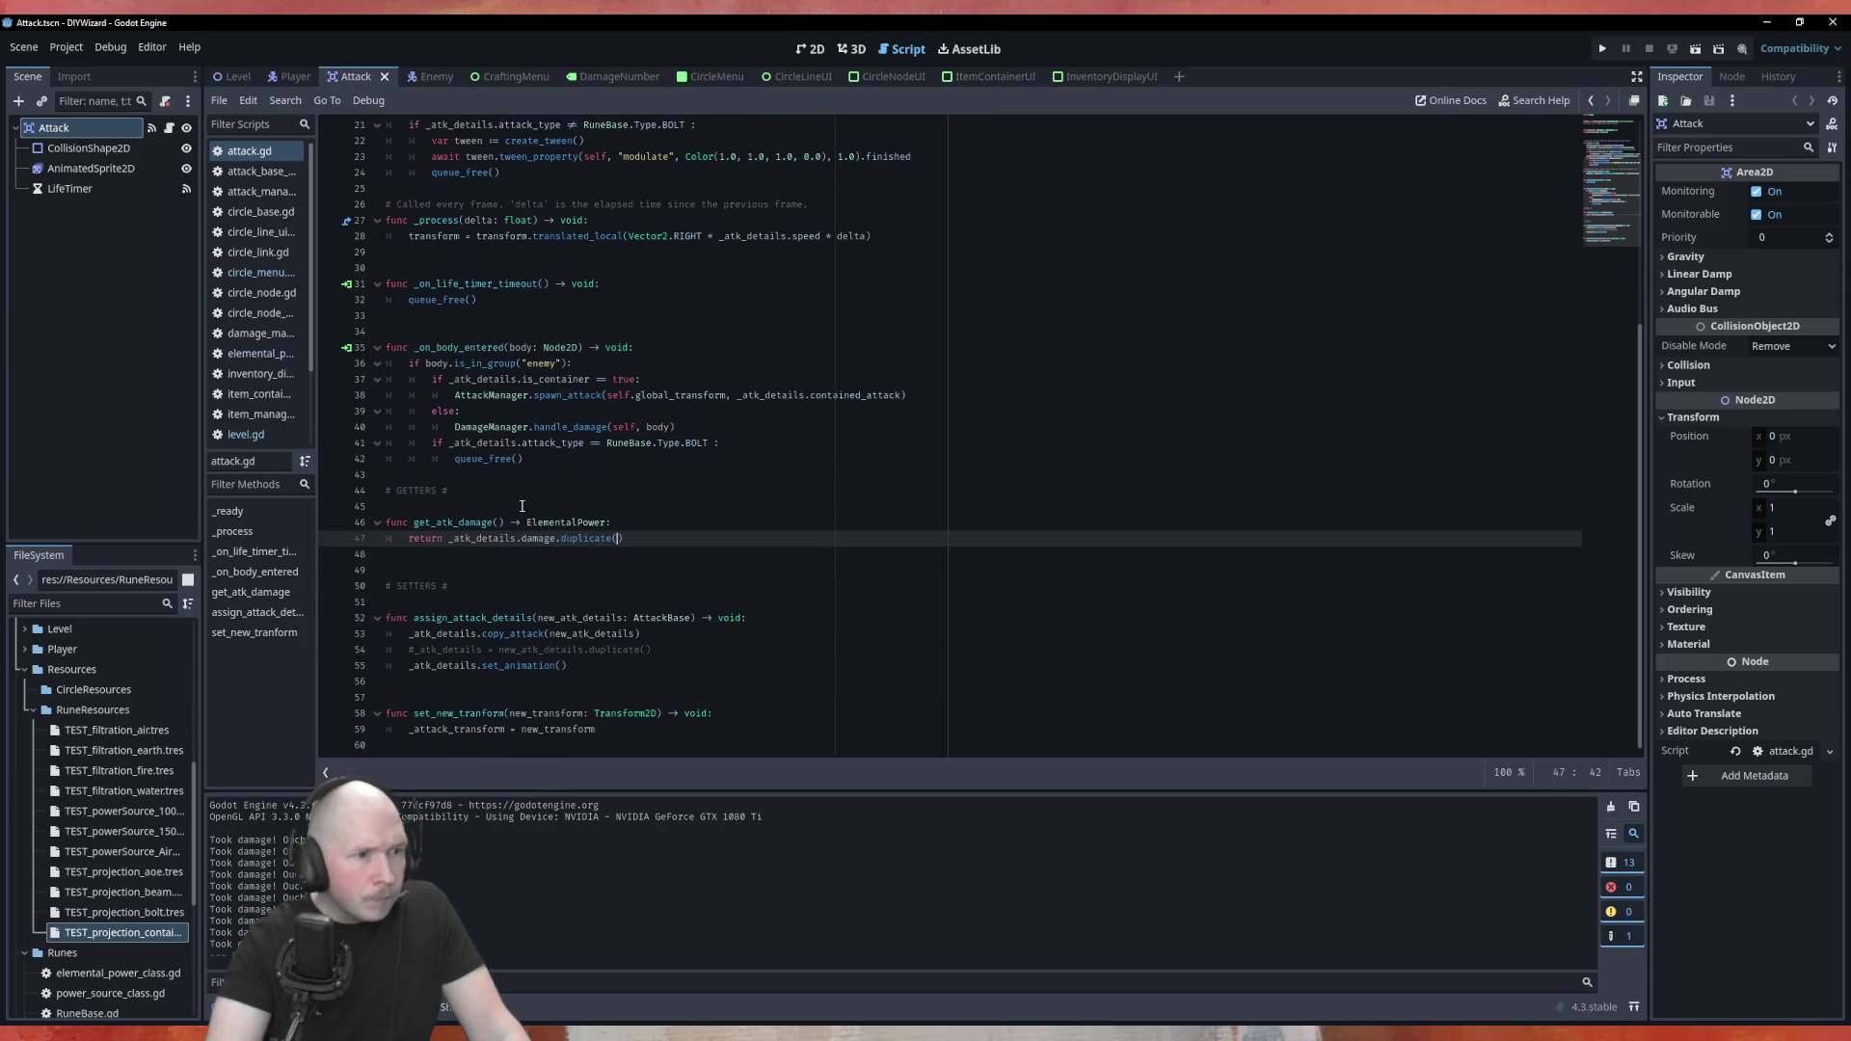
scroll(578, 531, "up", 2)
scroll(675, 655, "down", 2)
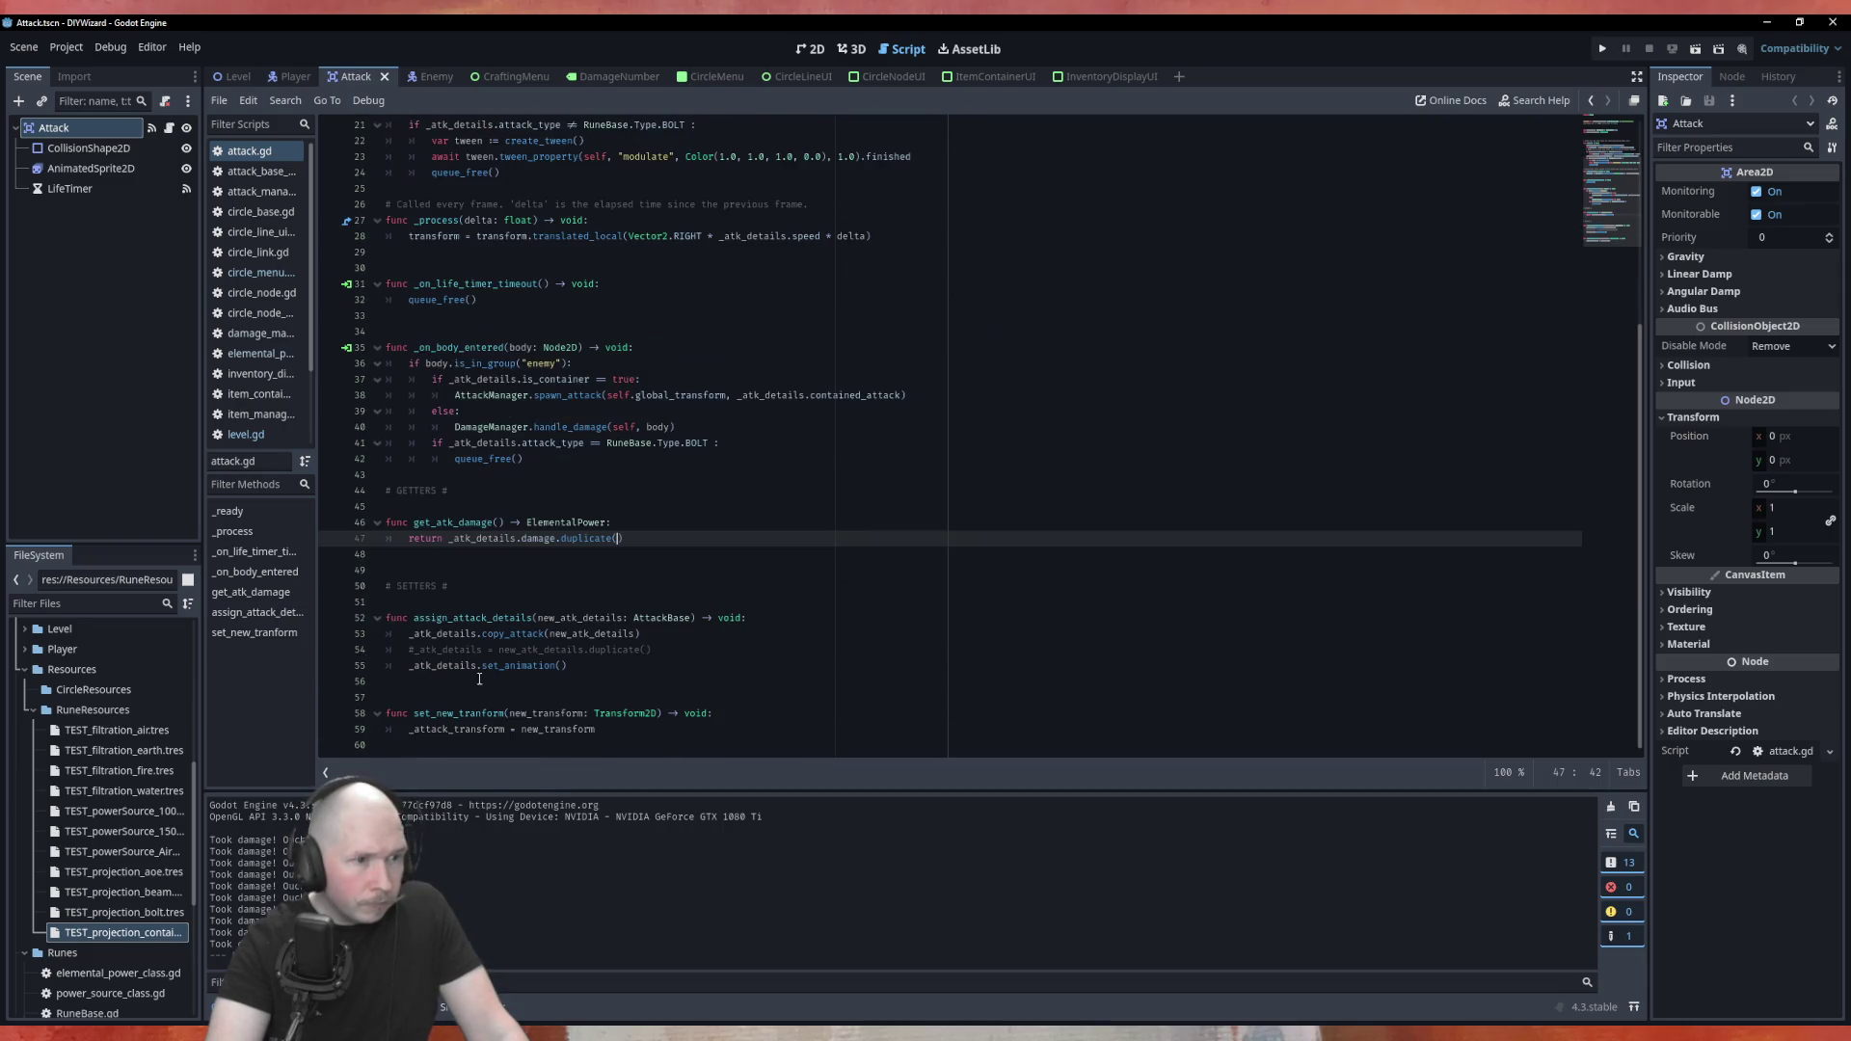
scroll(607, 628, "up", 7)
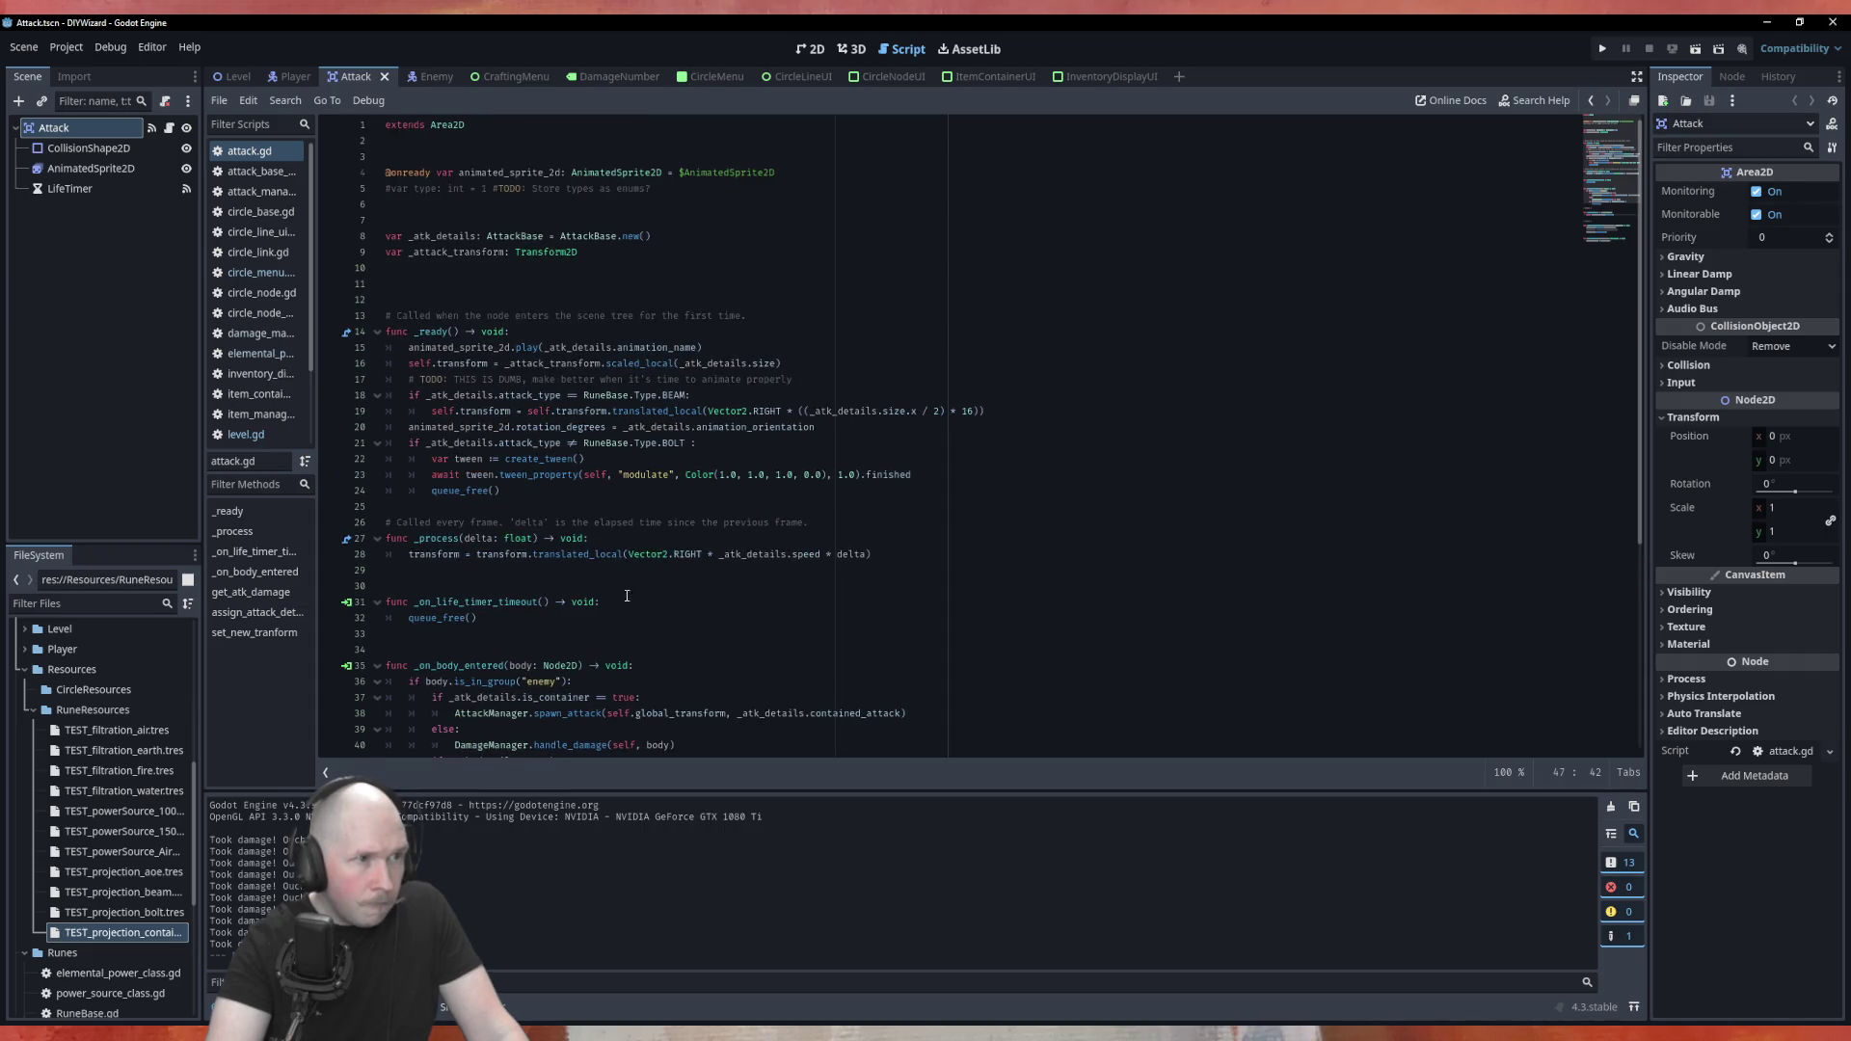
double_click(494, 171)
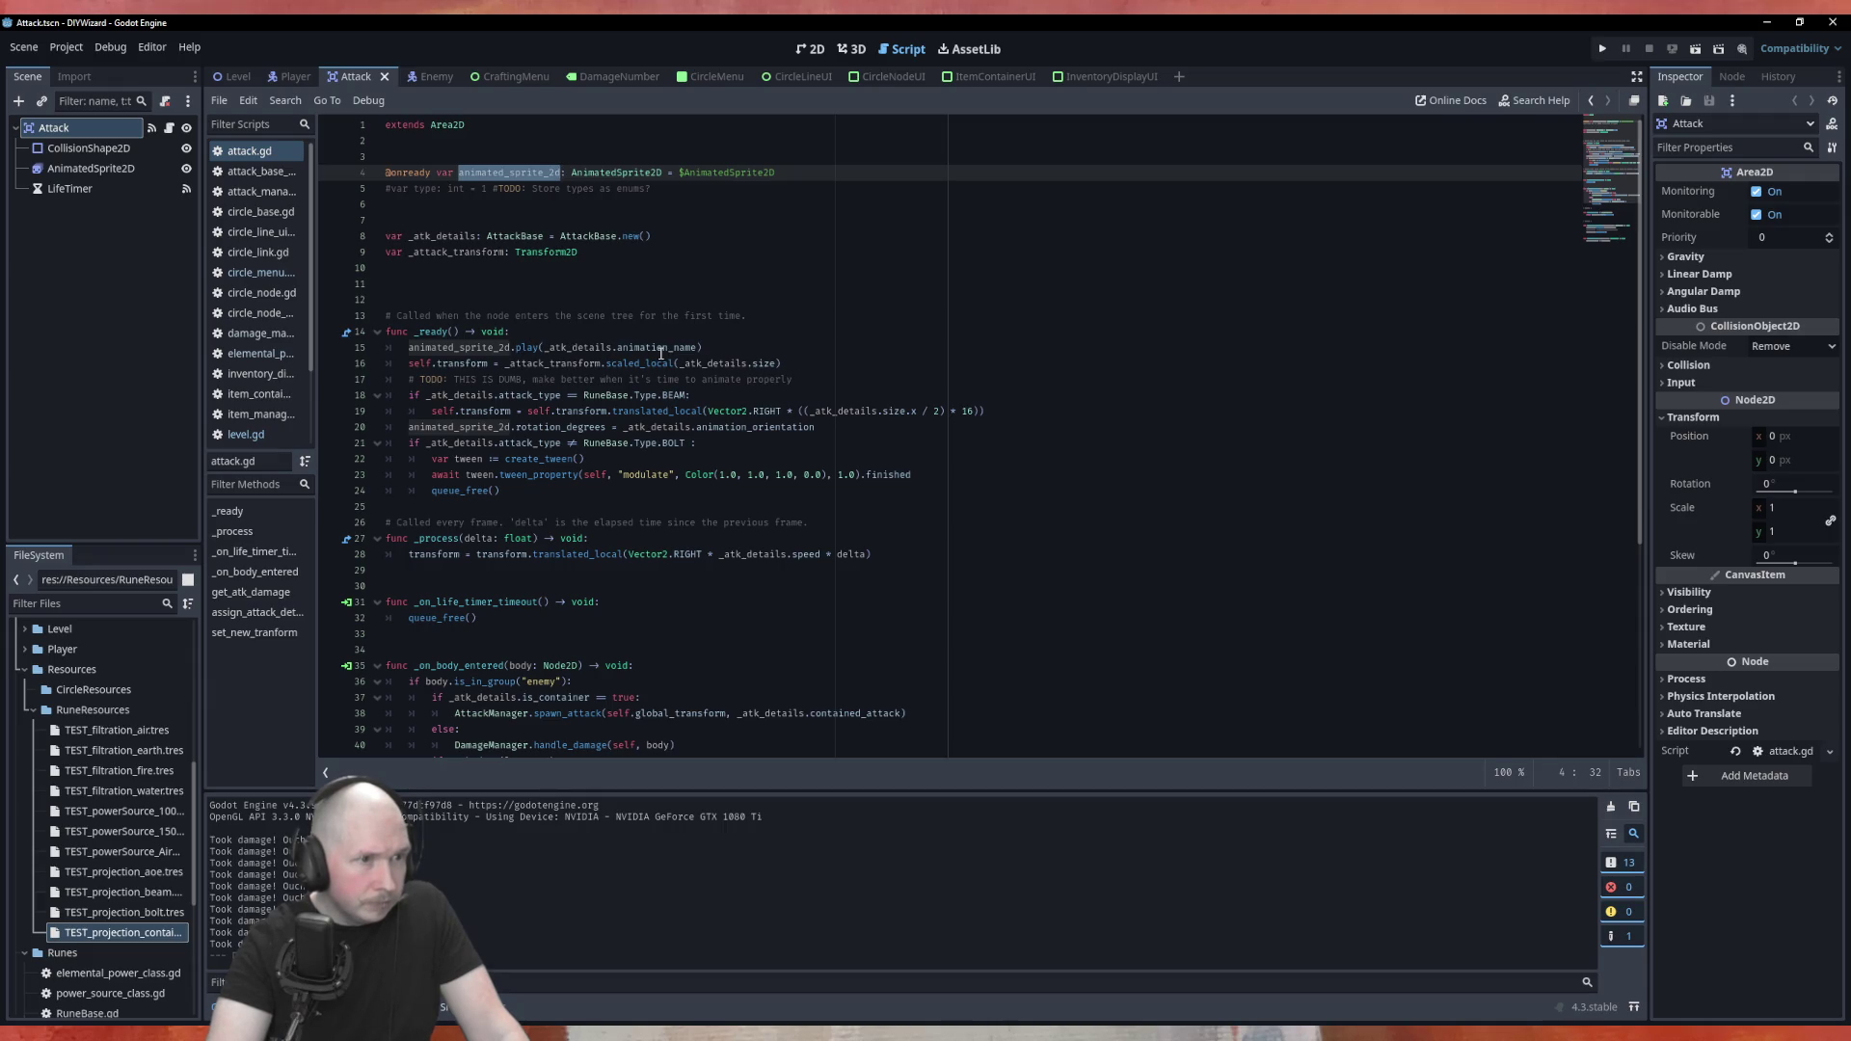
Open attack_base_class.gd and highlight the animation_orientation and animation_name declarations
left_click(251, 175)
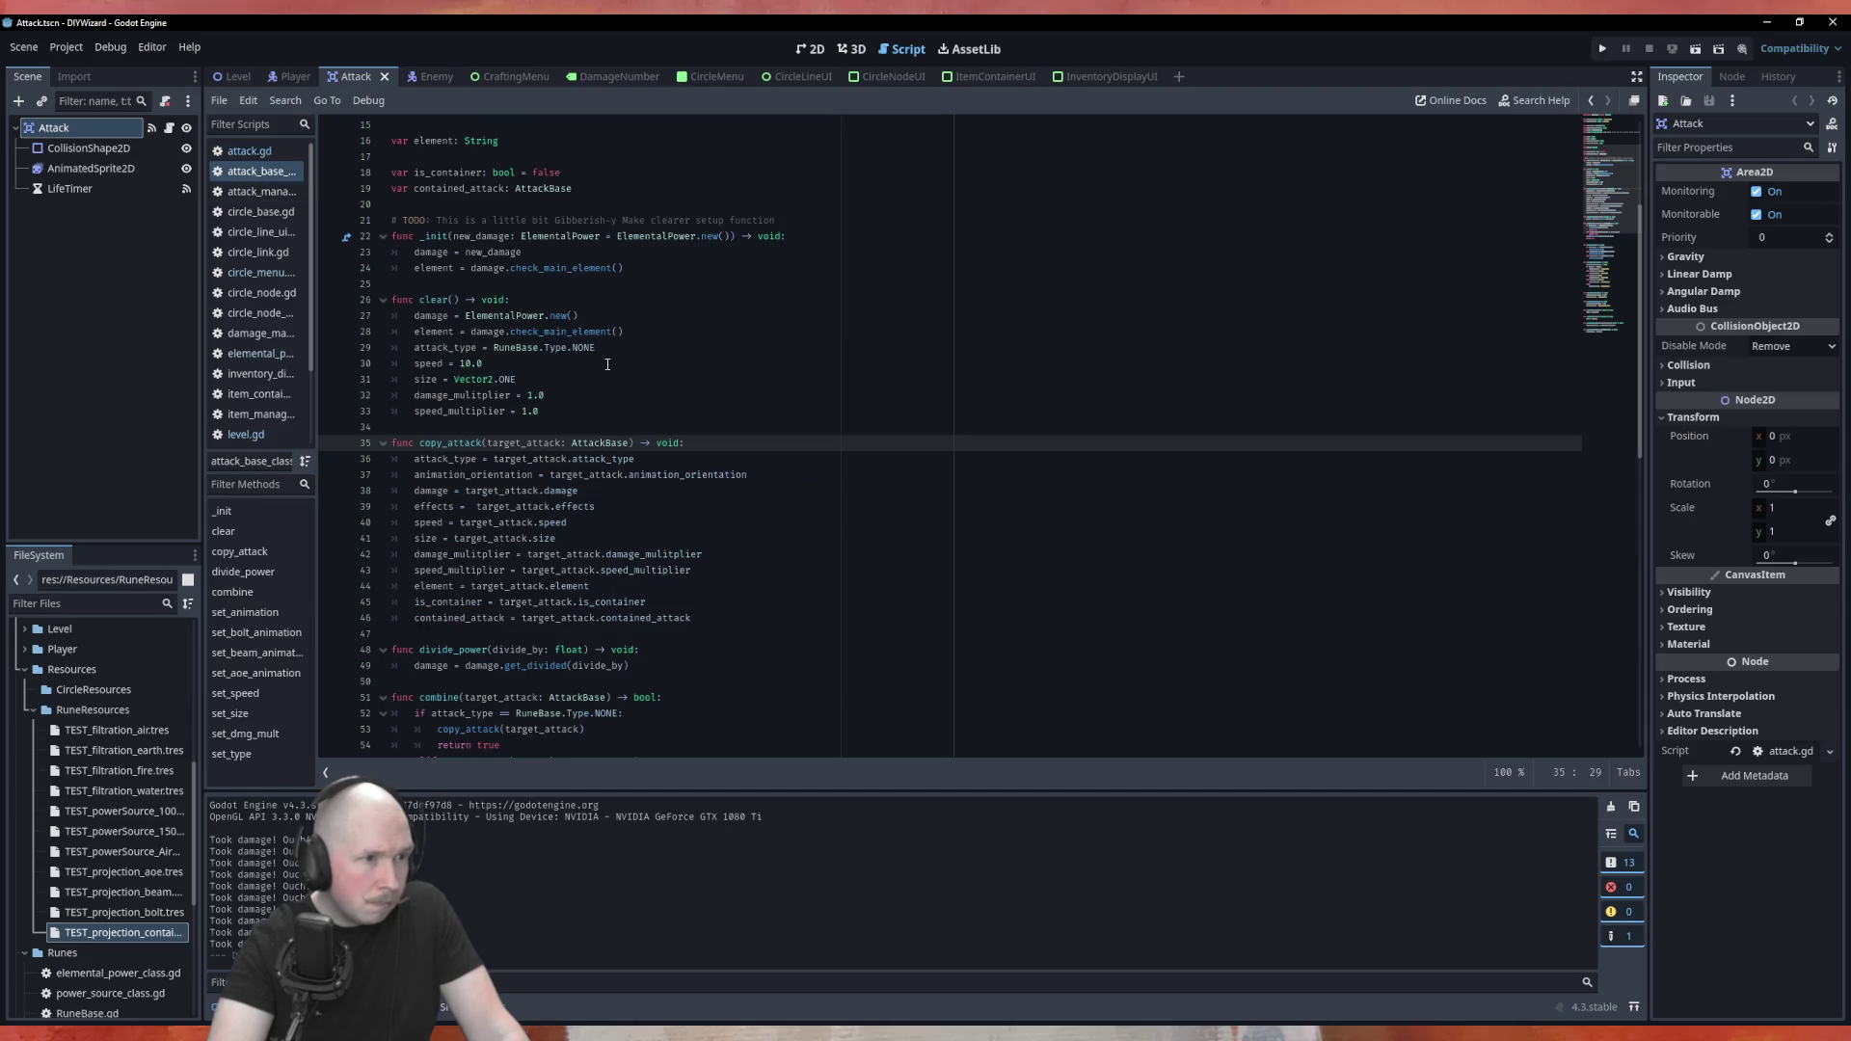
scroll(454, 188, "up", 2)
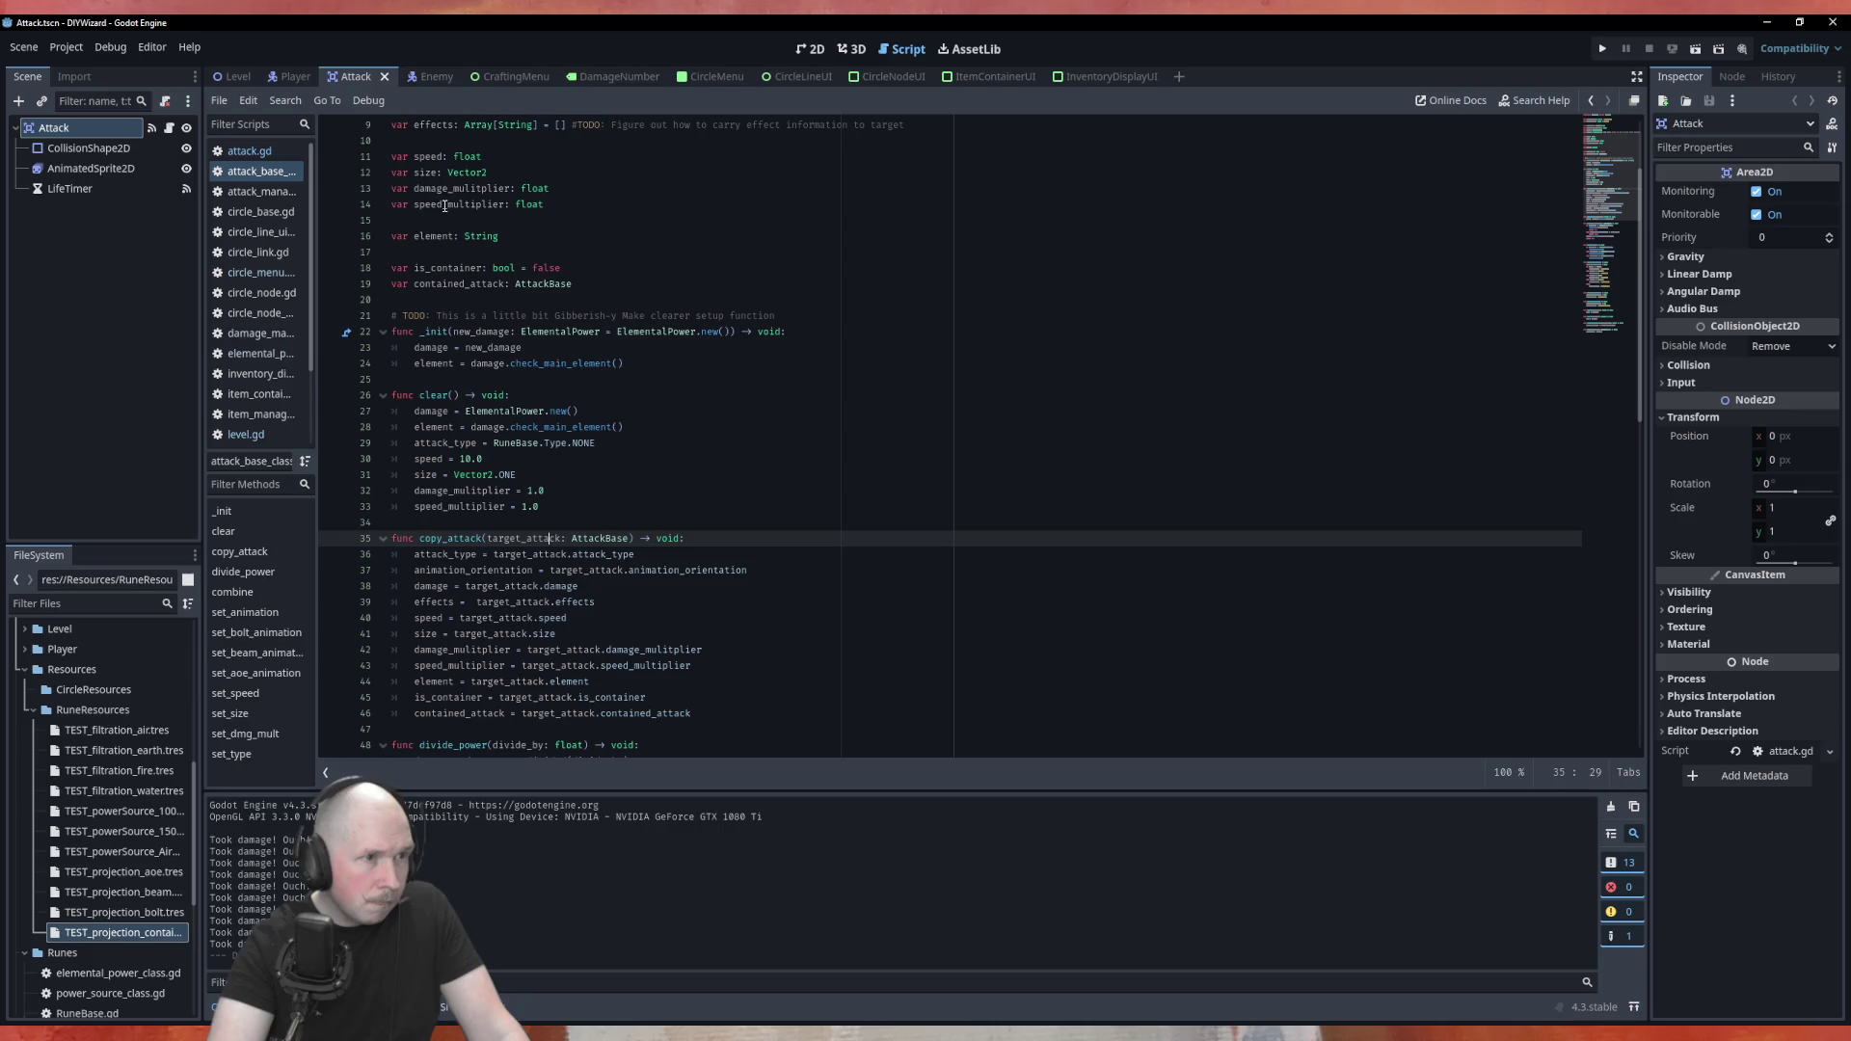
scroll(443, 199, "up", 2)
left_click(465, 190)
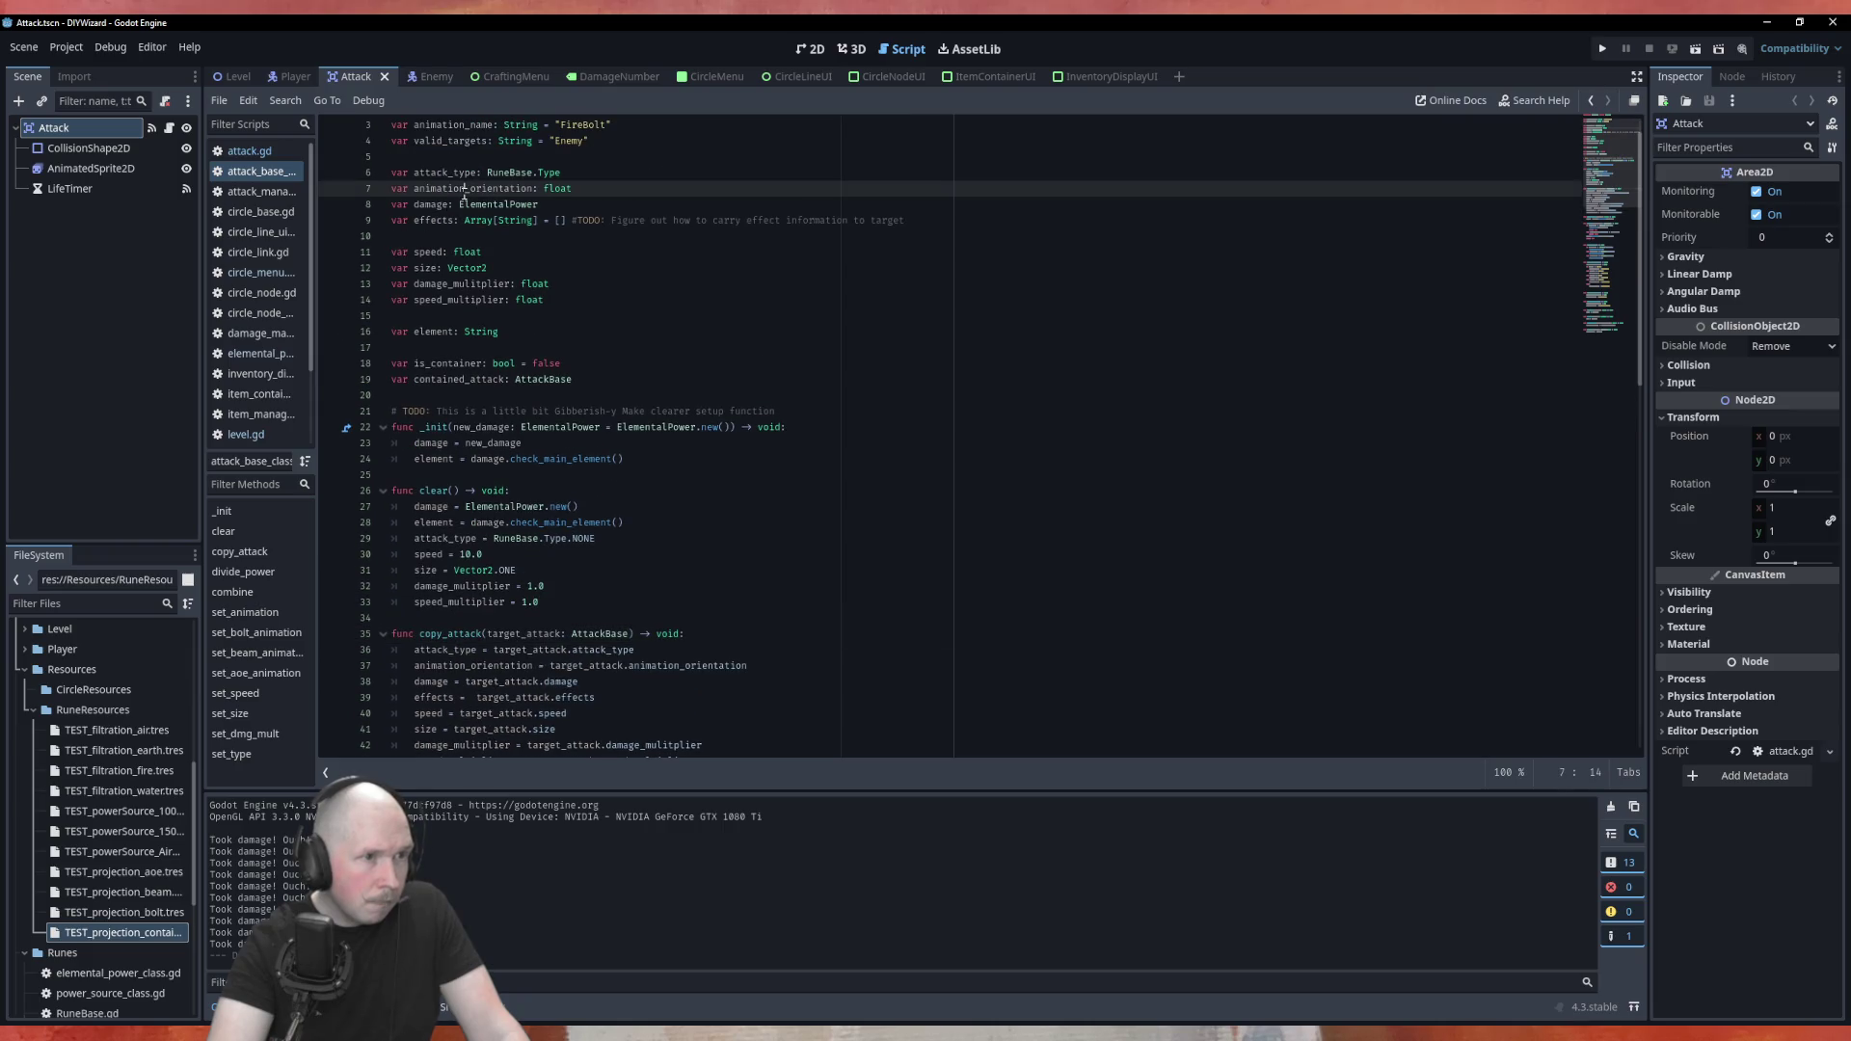
scroll(453, 149, "up", 1)
left_click(454, 156)
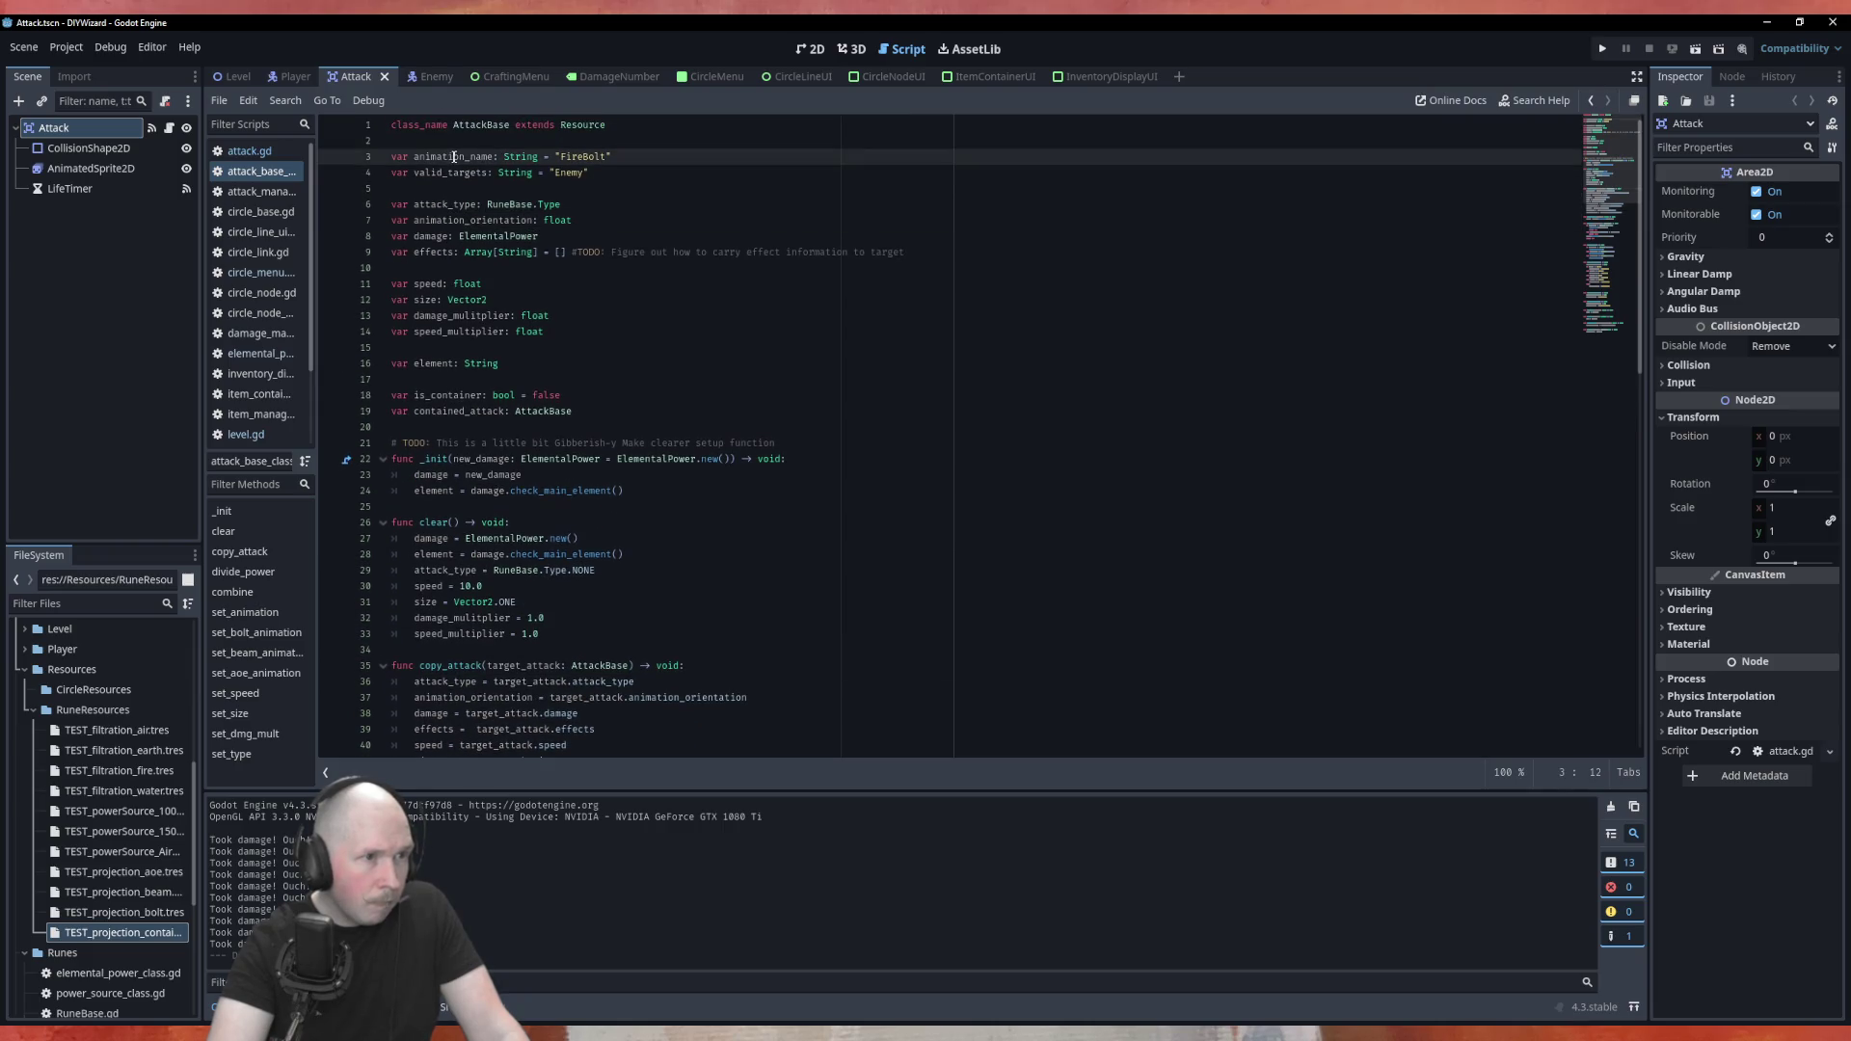
double_click(429, 156)
Scroll down to set_animation and highlight every use of set_aoe_animation
scroll(785, 469, "down", 11)
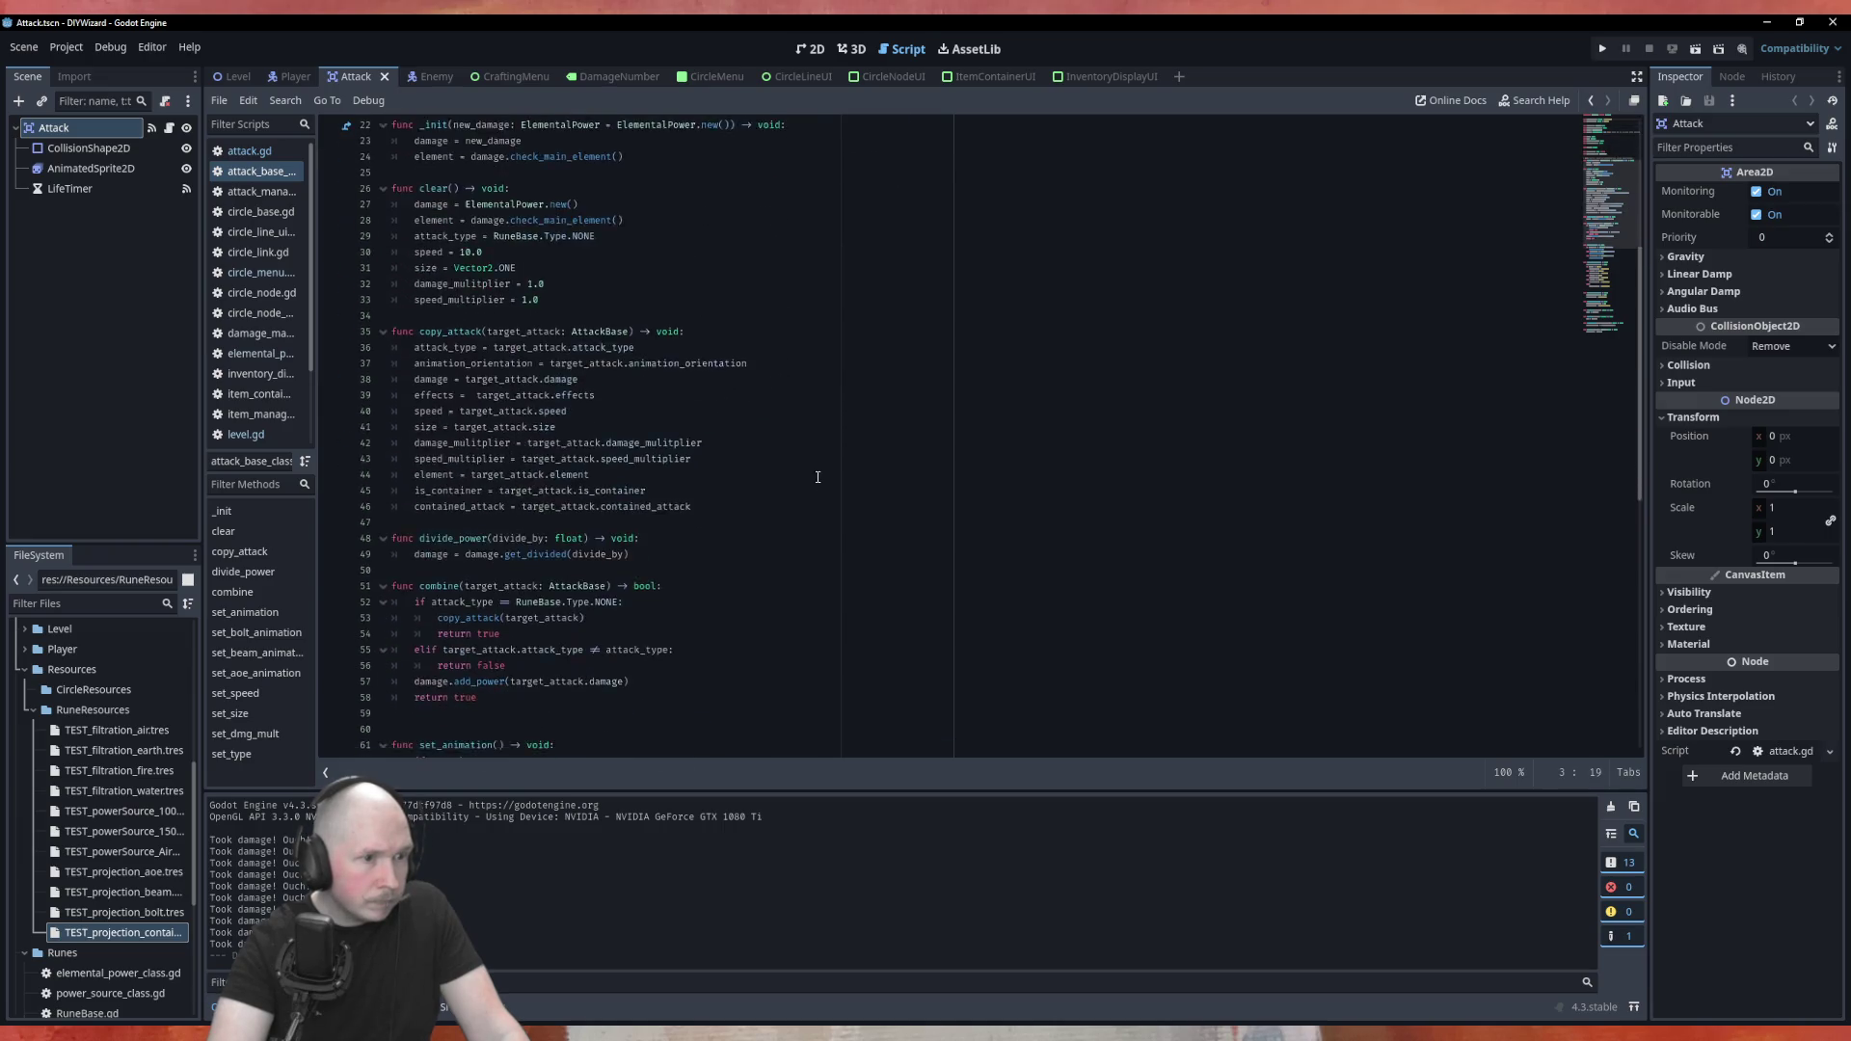
scroll(776, 342, "down", 5)
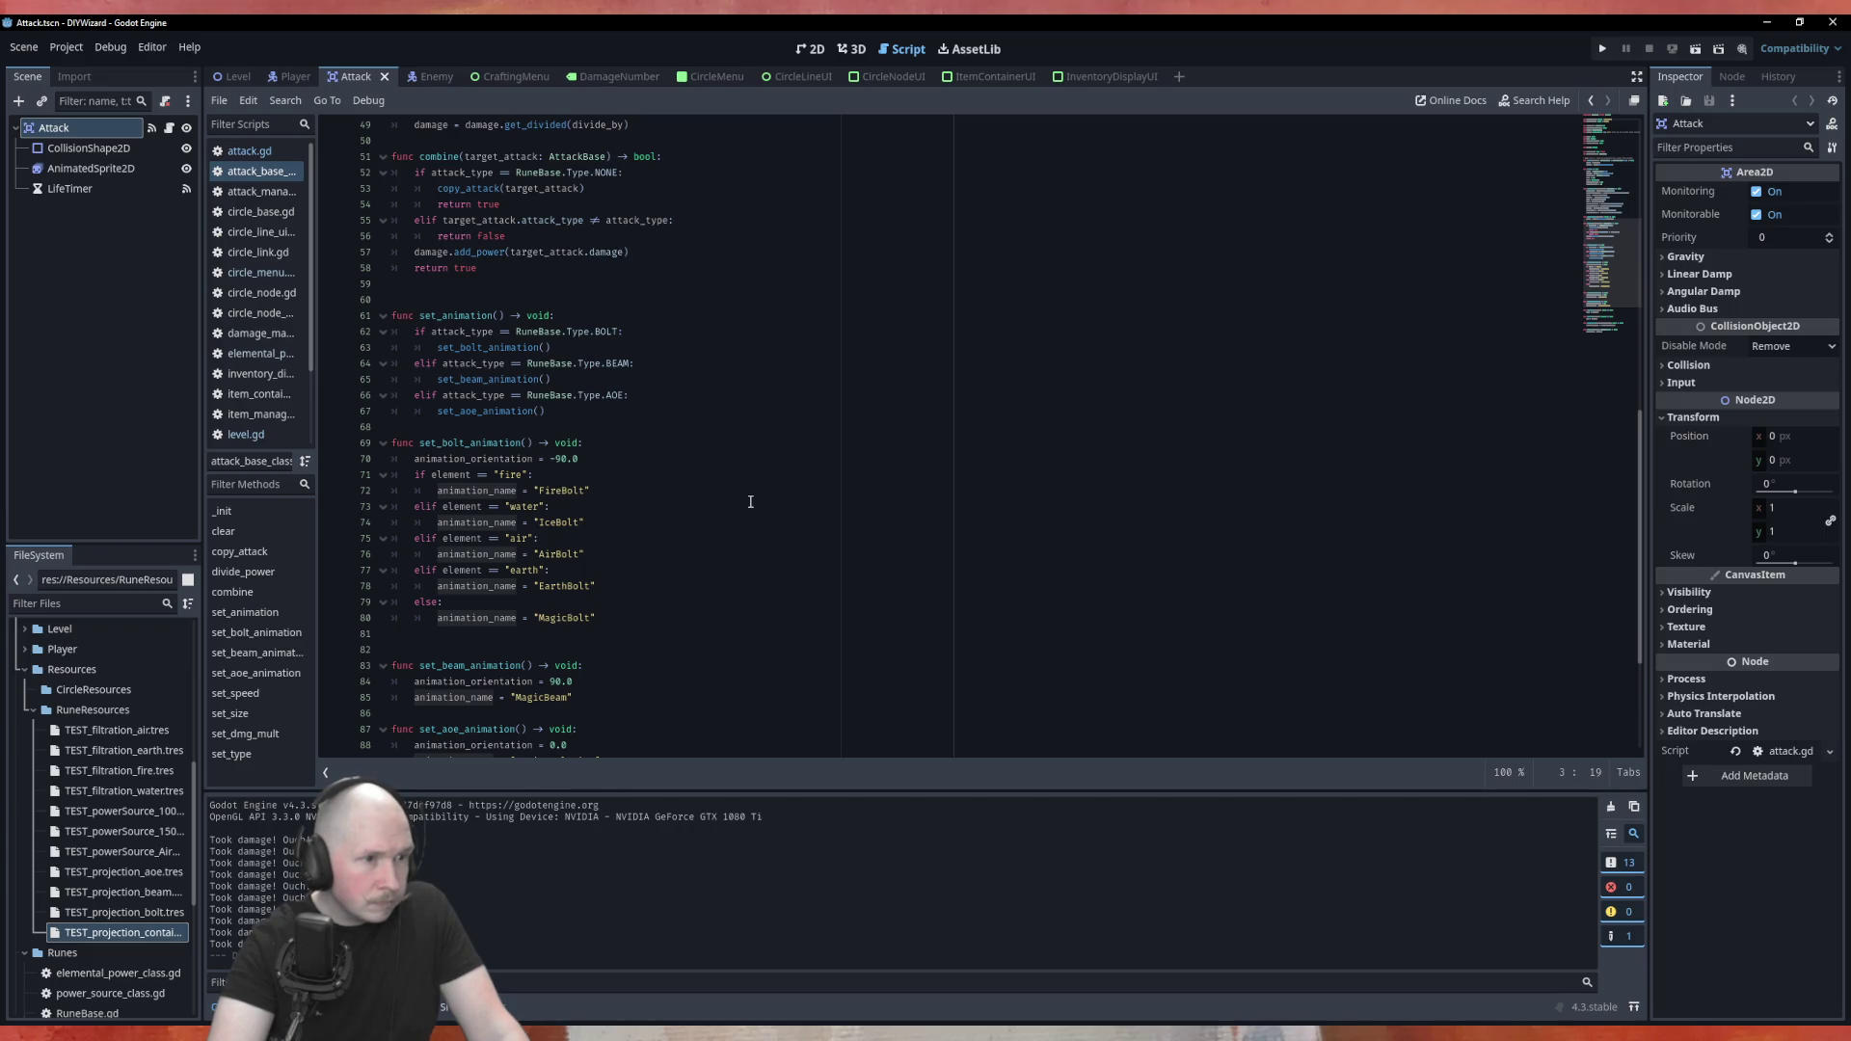
scroll(751, 494, "down", 4)
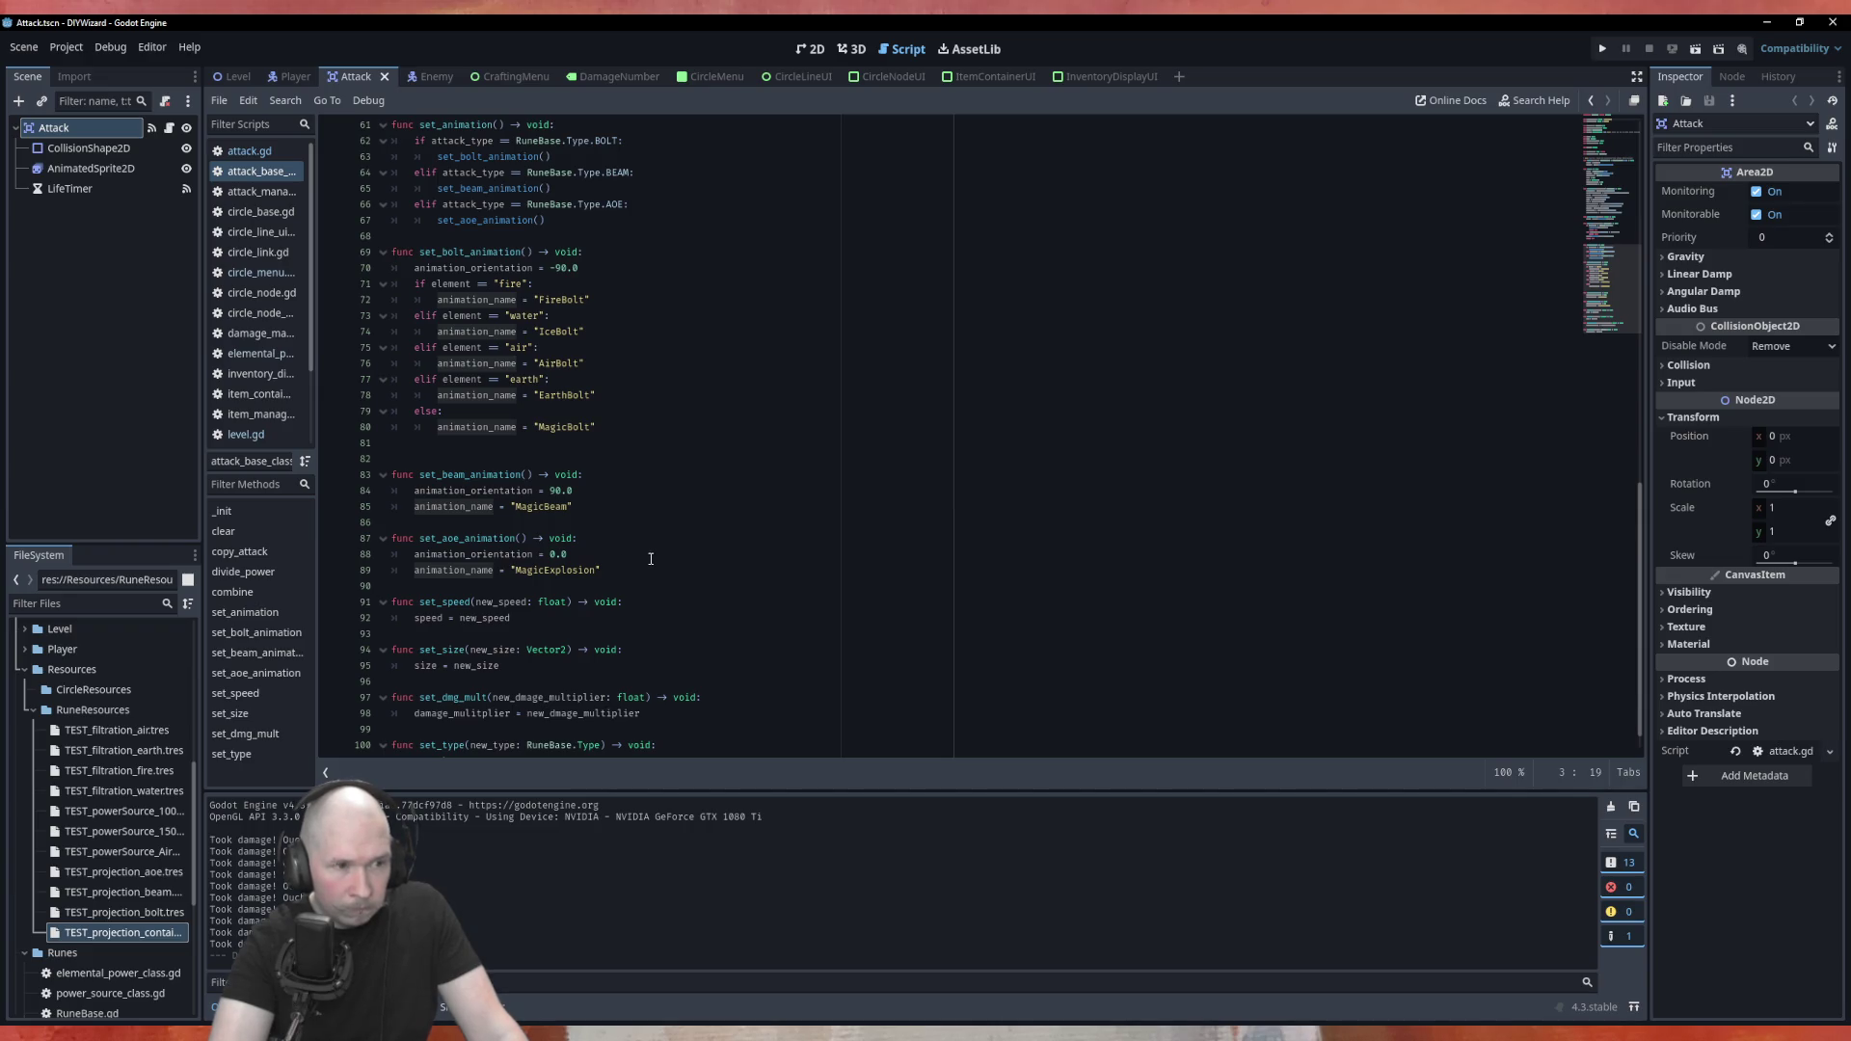
scroll(651, 558, "down", 1)
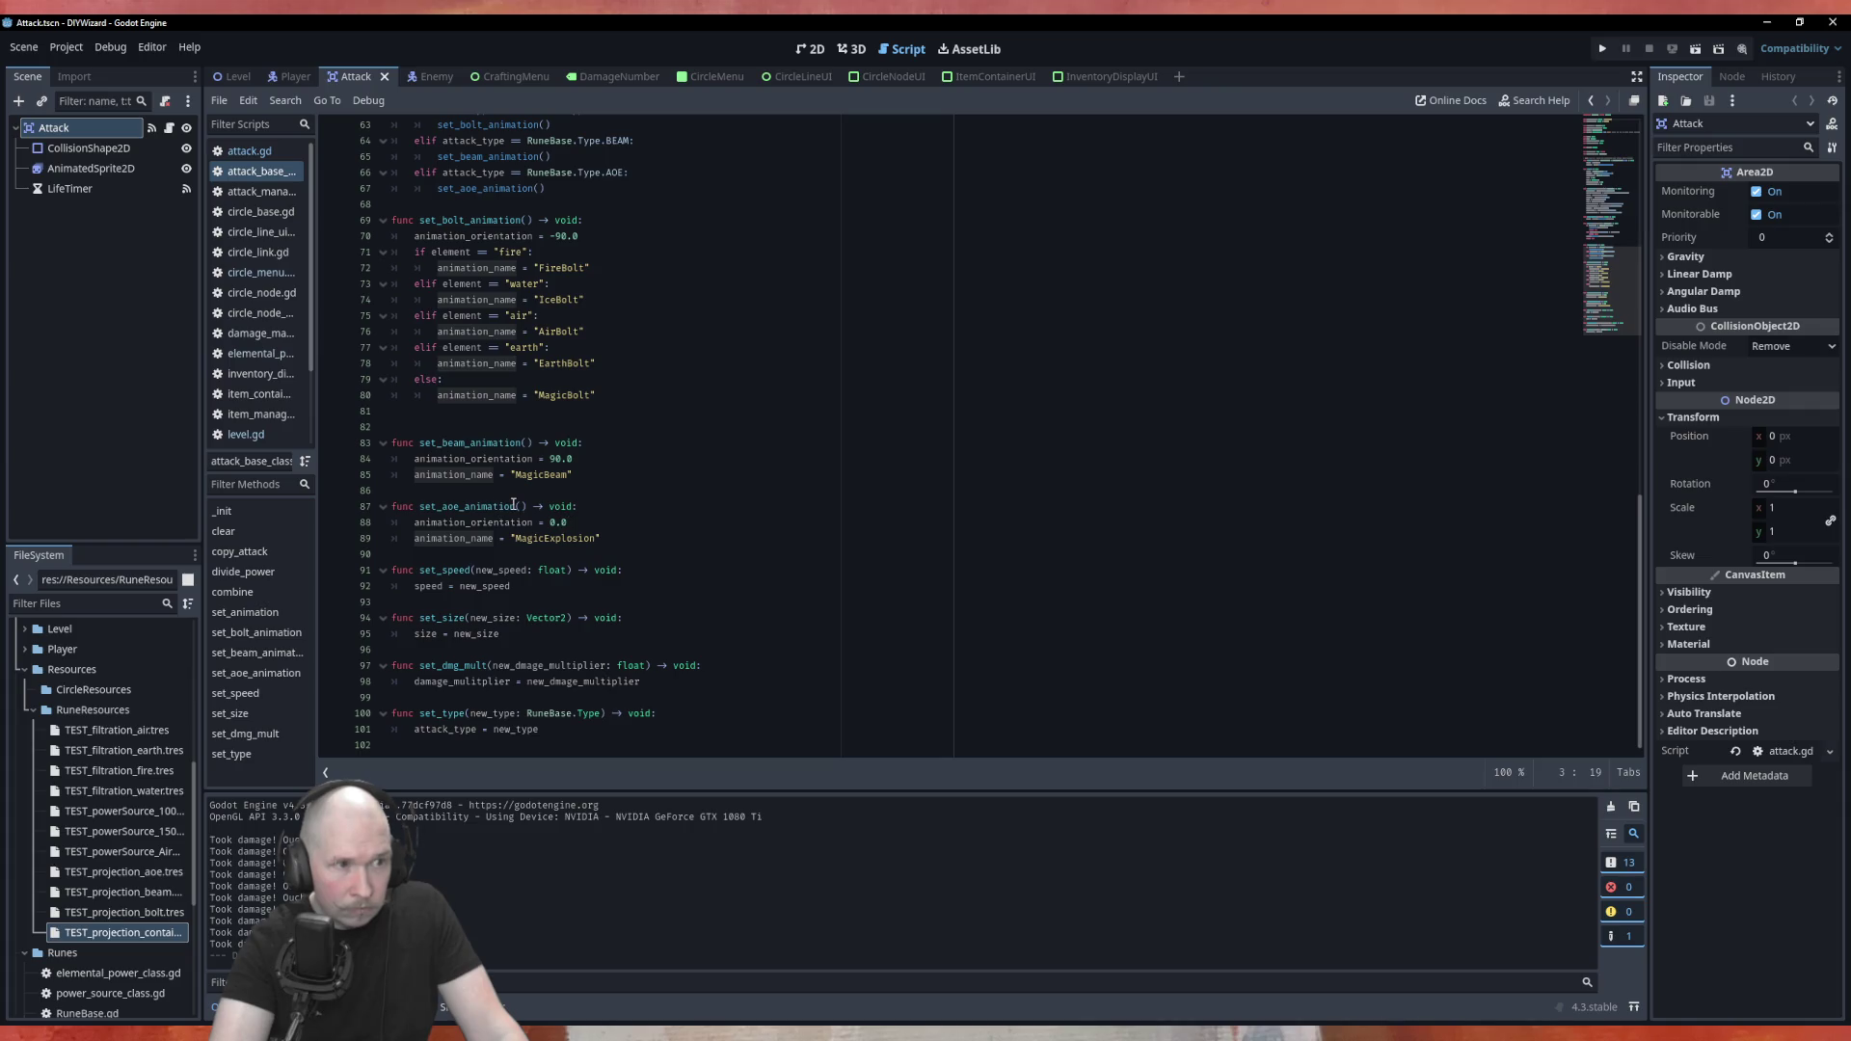
scroll(513, 506, "up", 3)
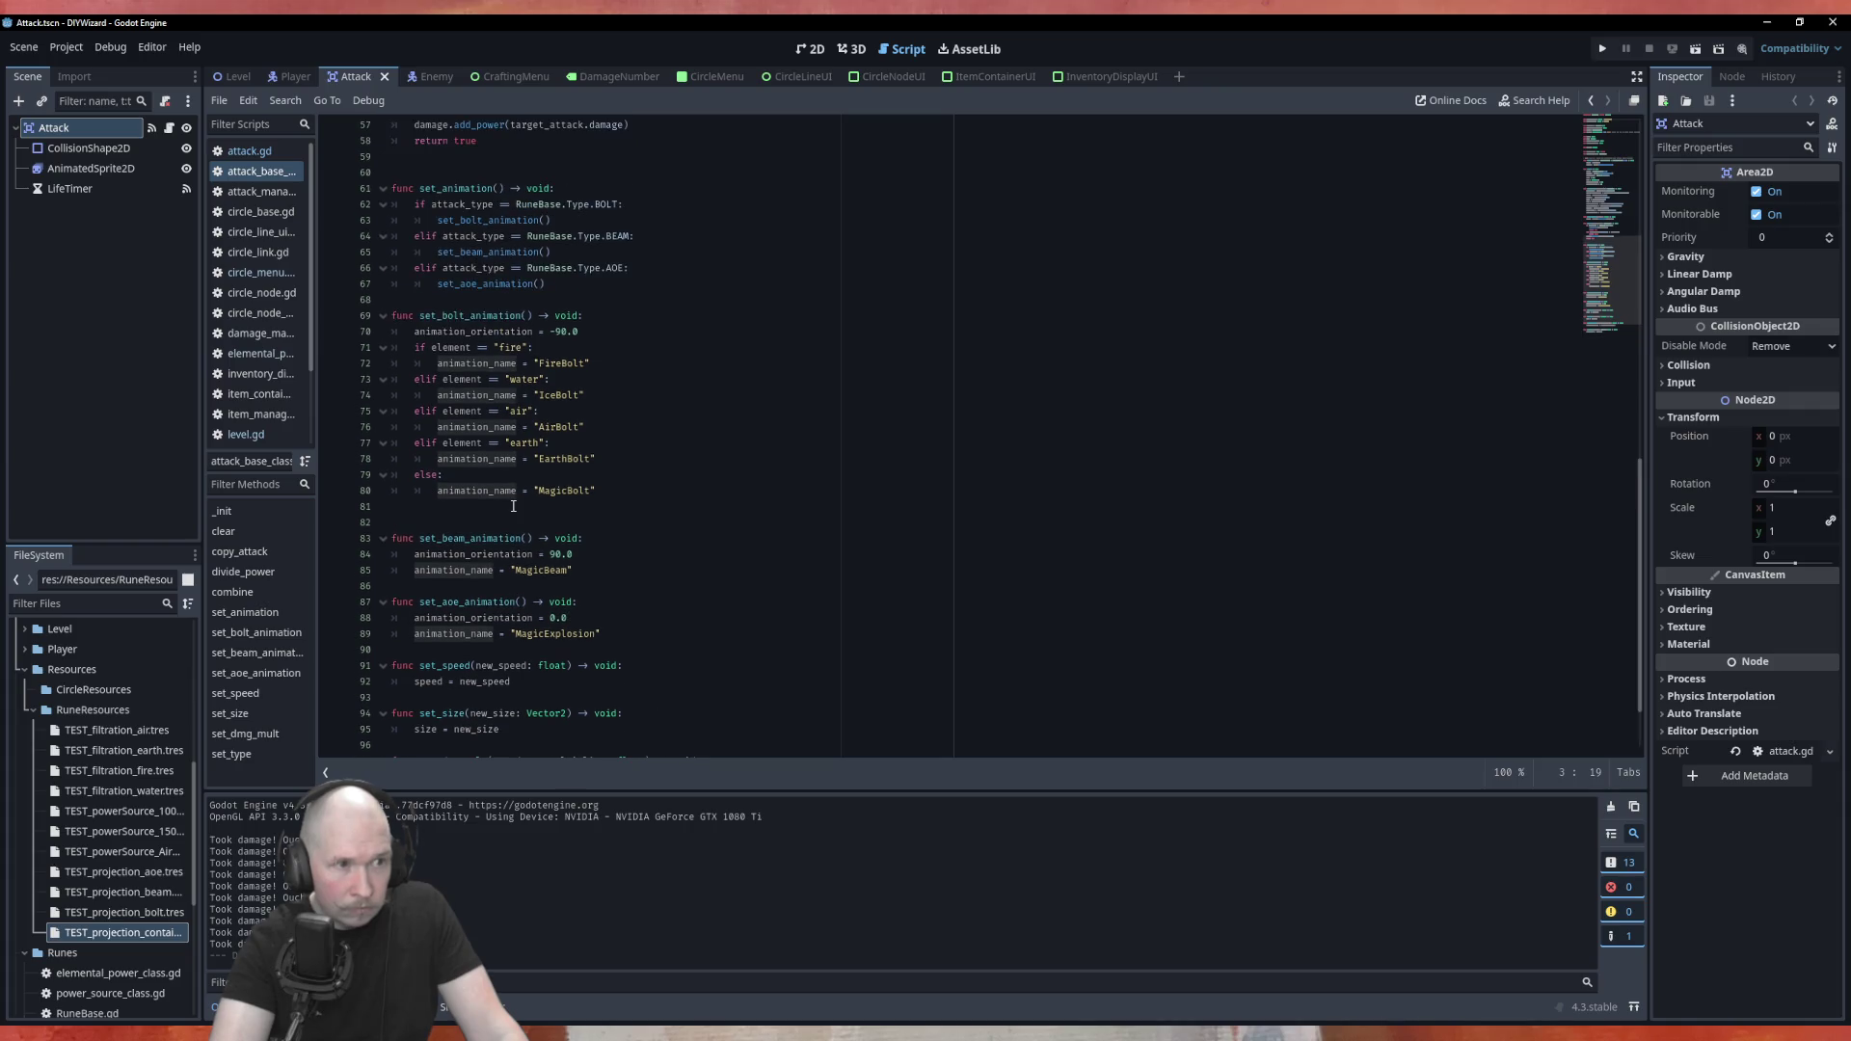
double_click(487, 604)
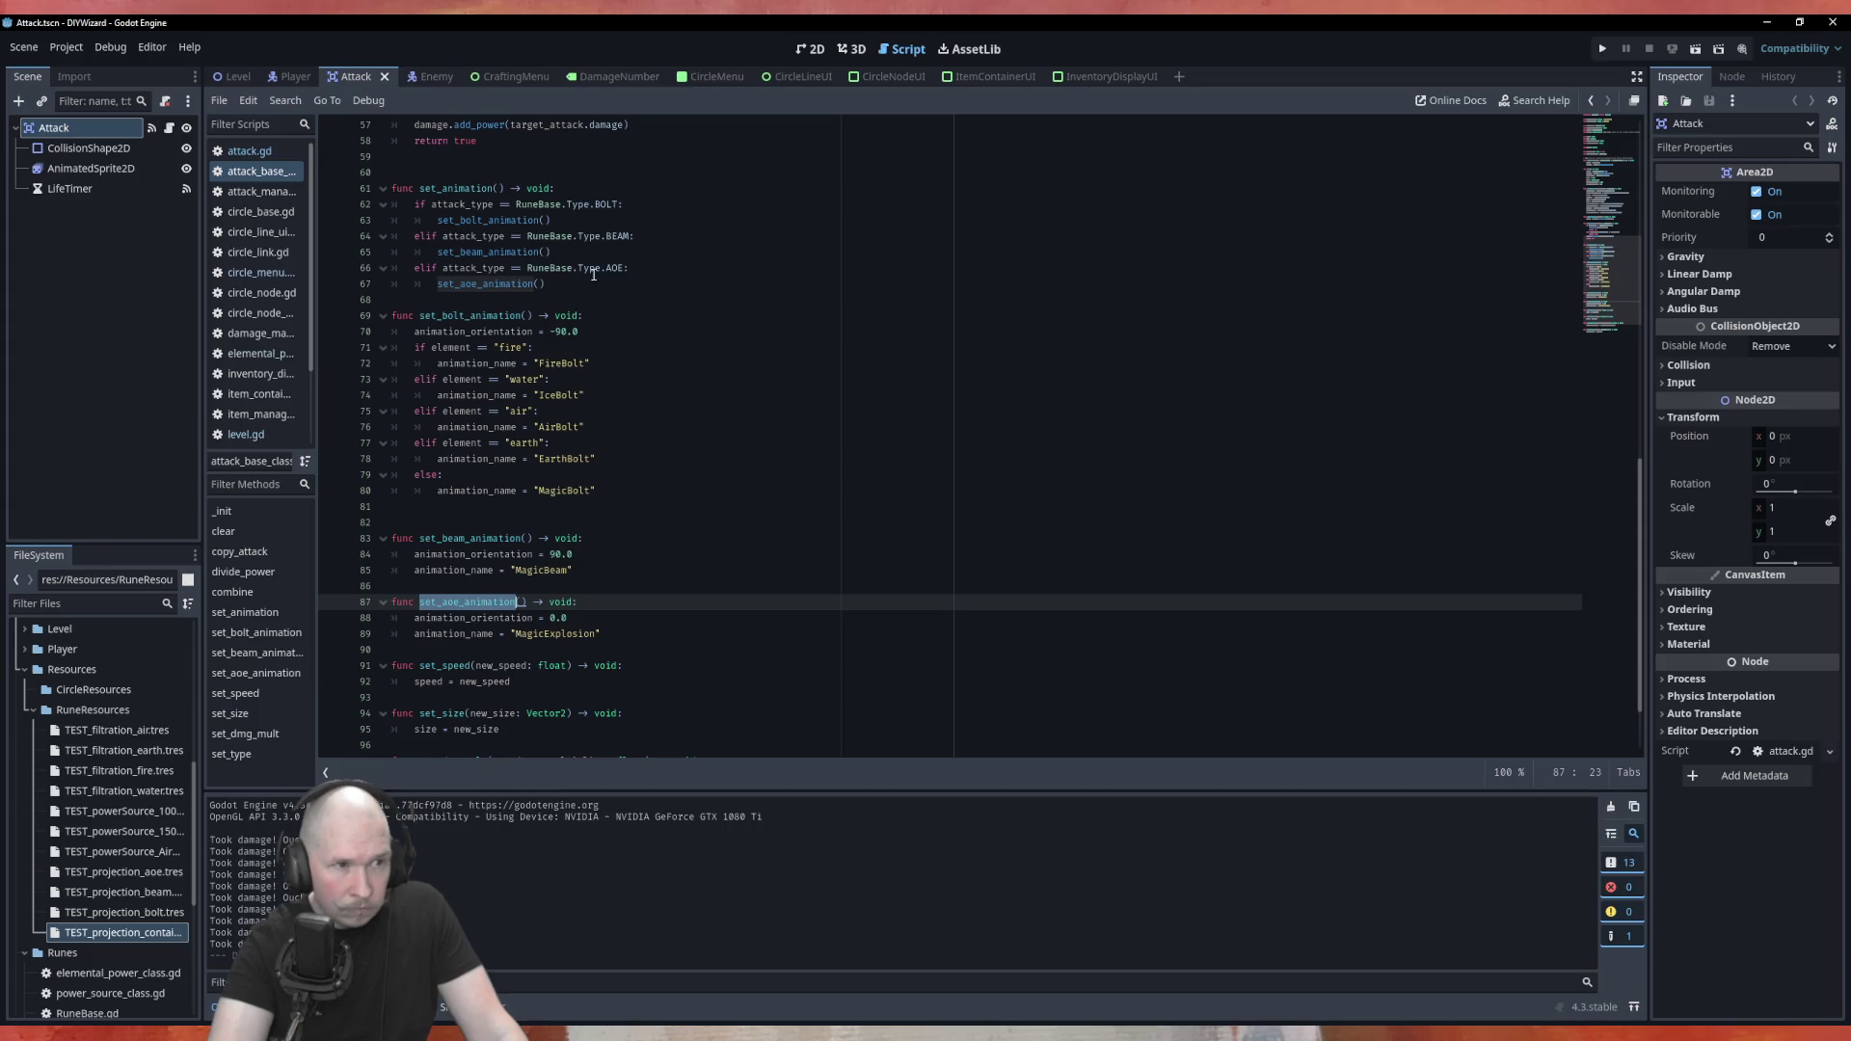
left_click(623, 204)
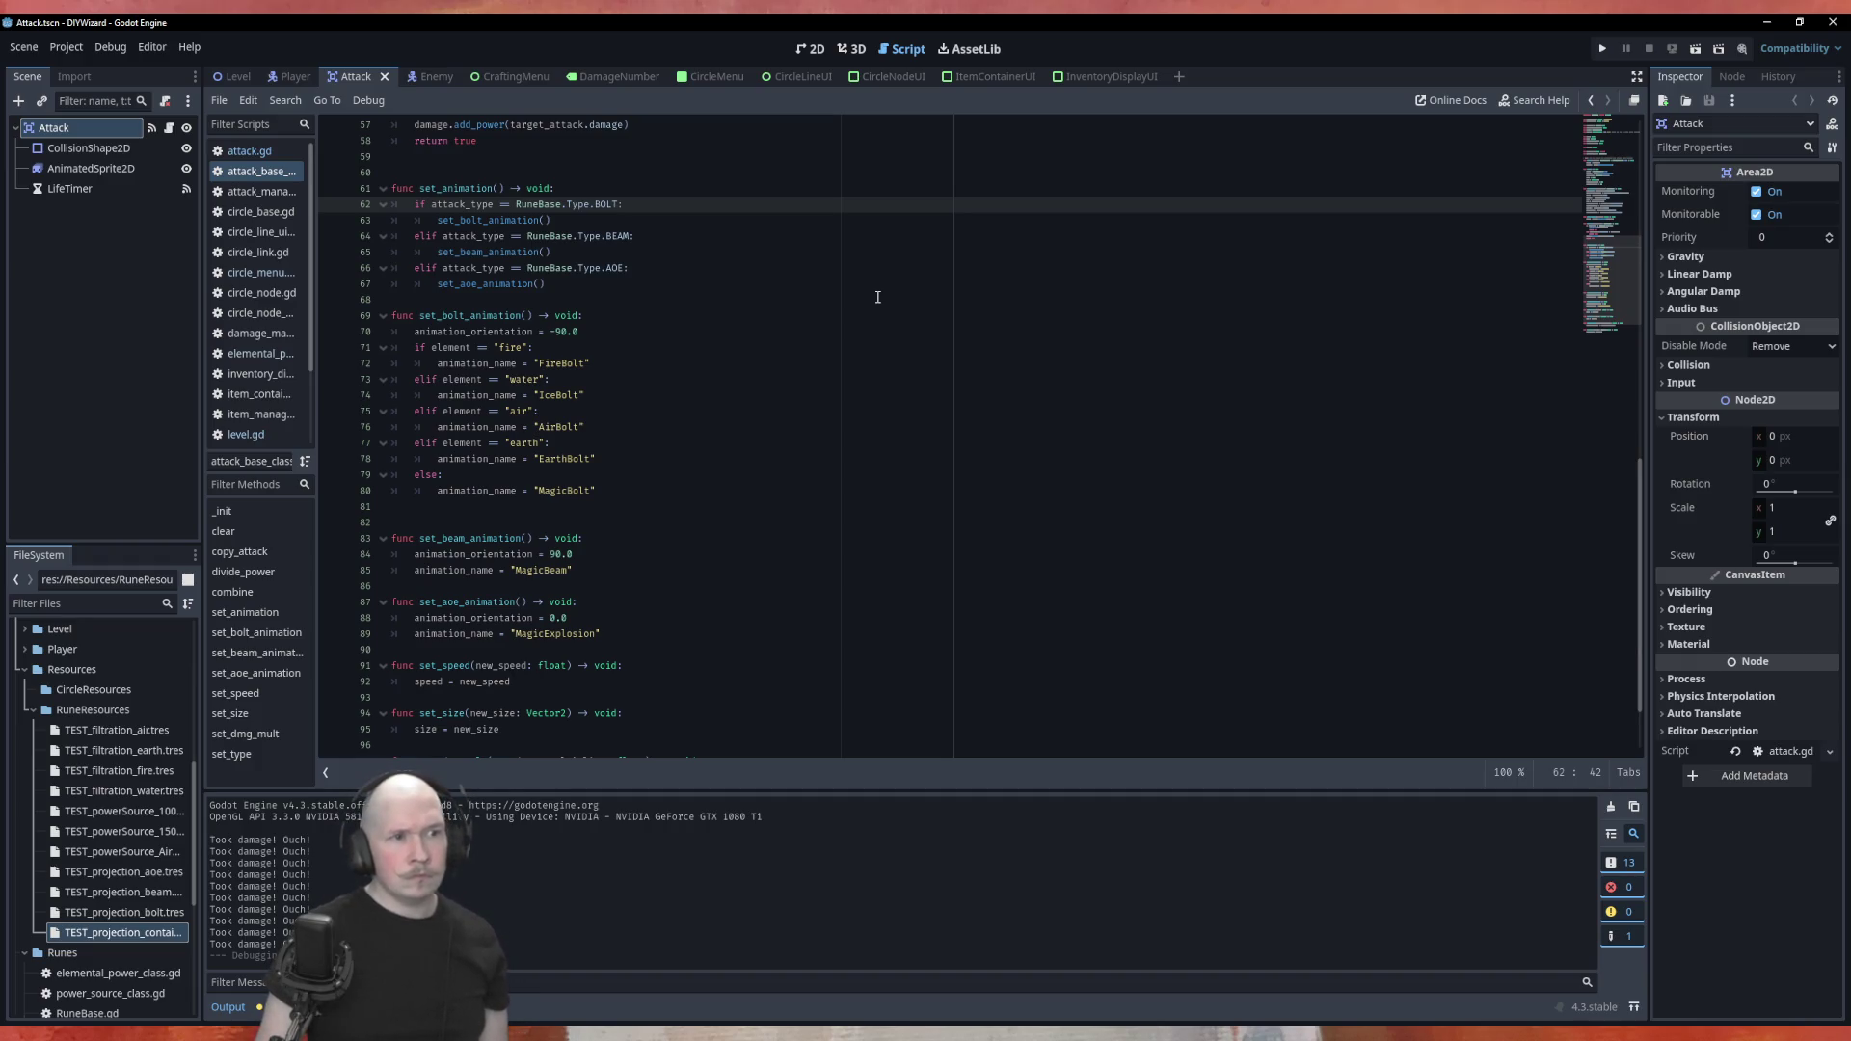
Duplicate the set_bolt_animation() call and place the copy below set_aoe_animation()
key("Down")
key("Down")
key("Down")
key("Down")
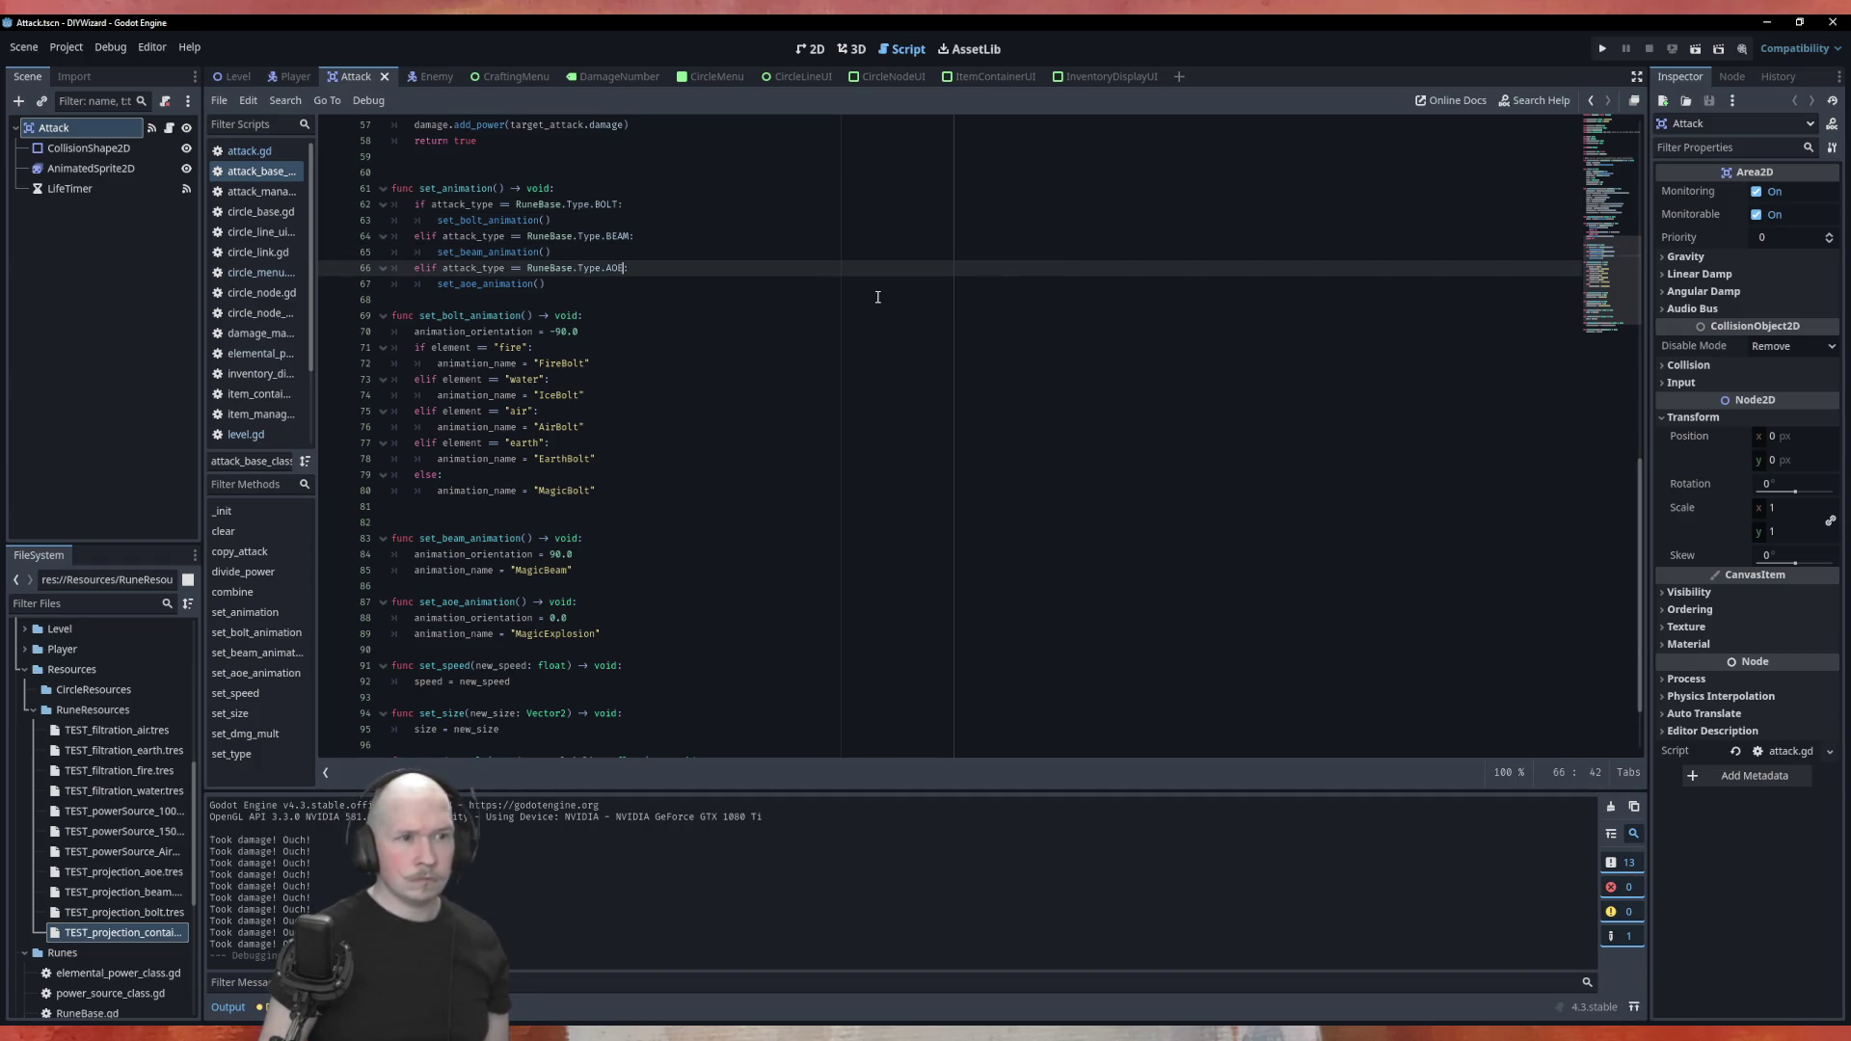
type(":")
key("Return")
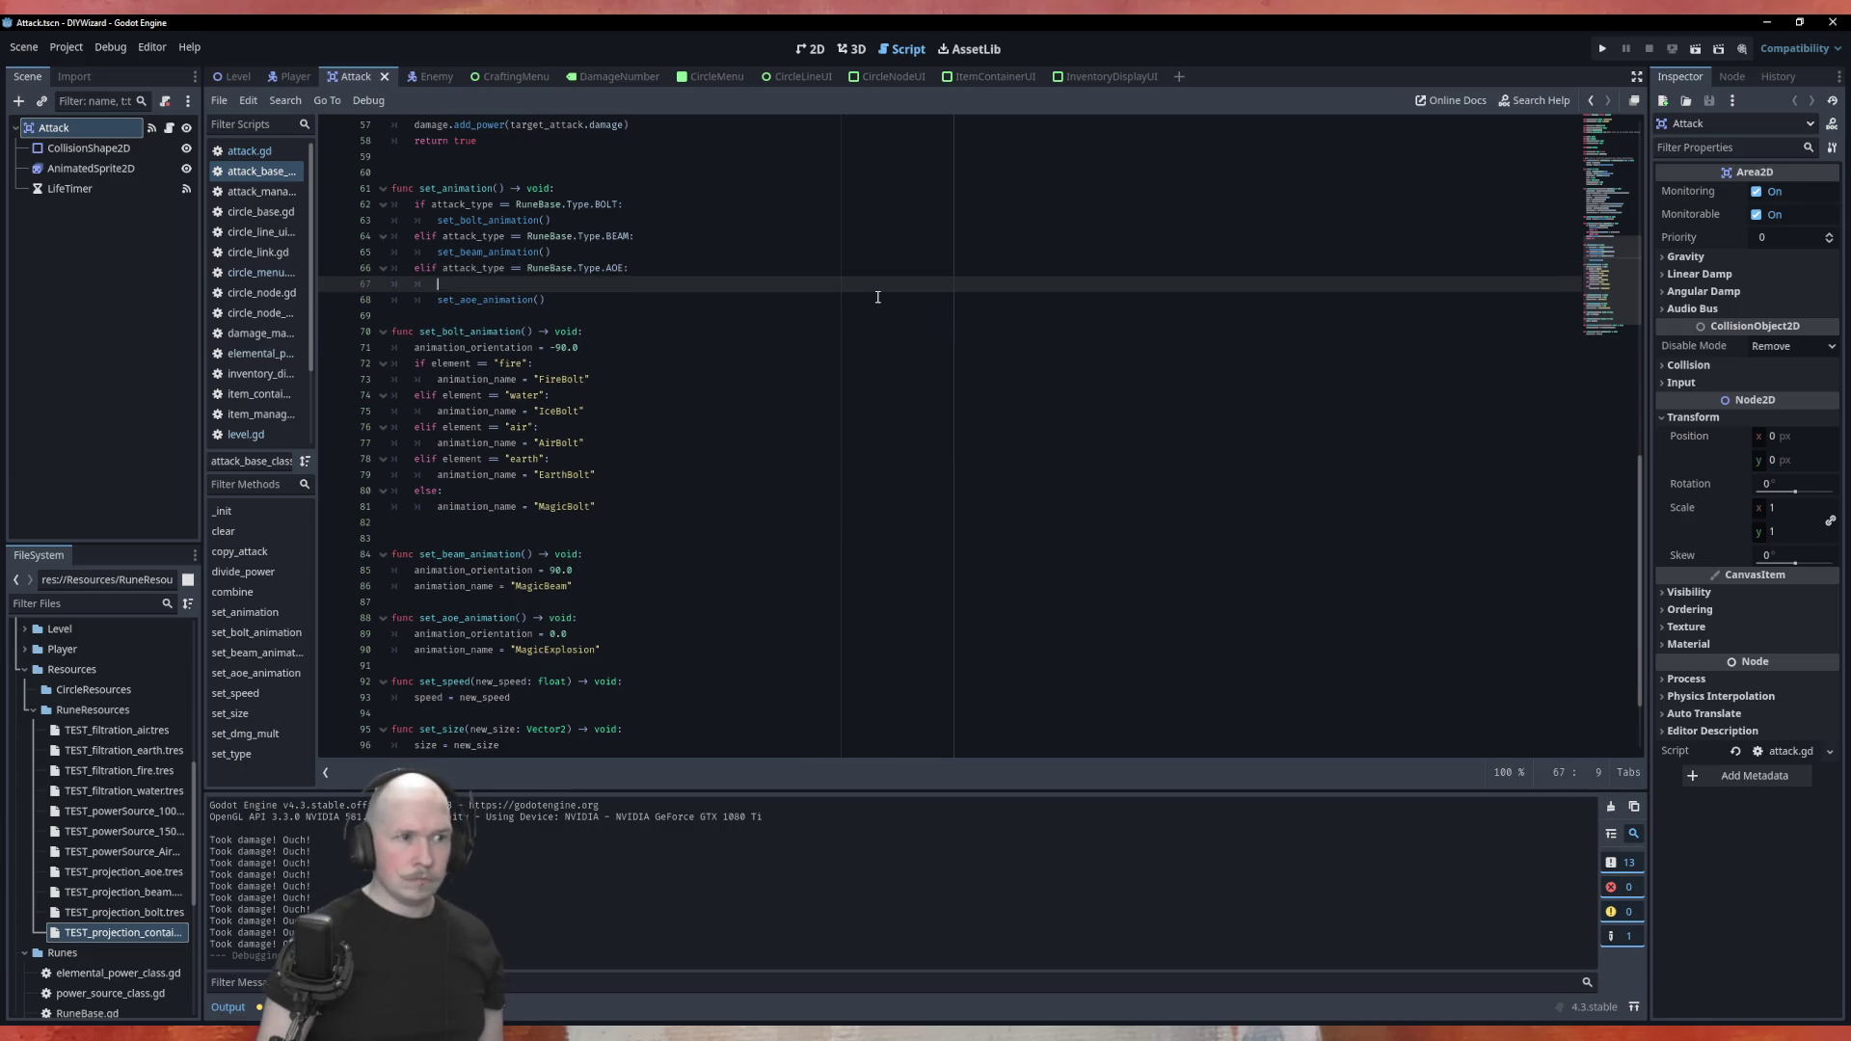
key("BackSpace")
key("Up")
key("Up")
key("Down")
key("Up")
key("Up")
key("alt+Down")
key("alt+Up")
key("ctrl+shift+d")
key("alt+Down")
key("alt+Down")
key("alt+Down")
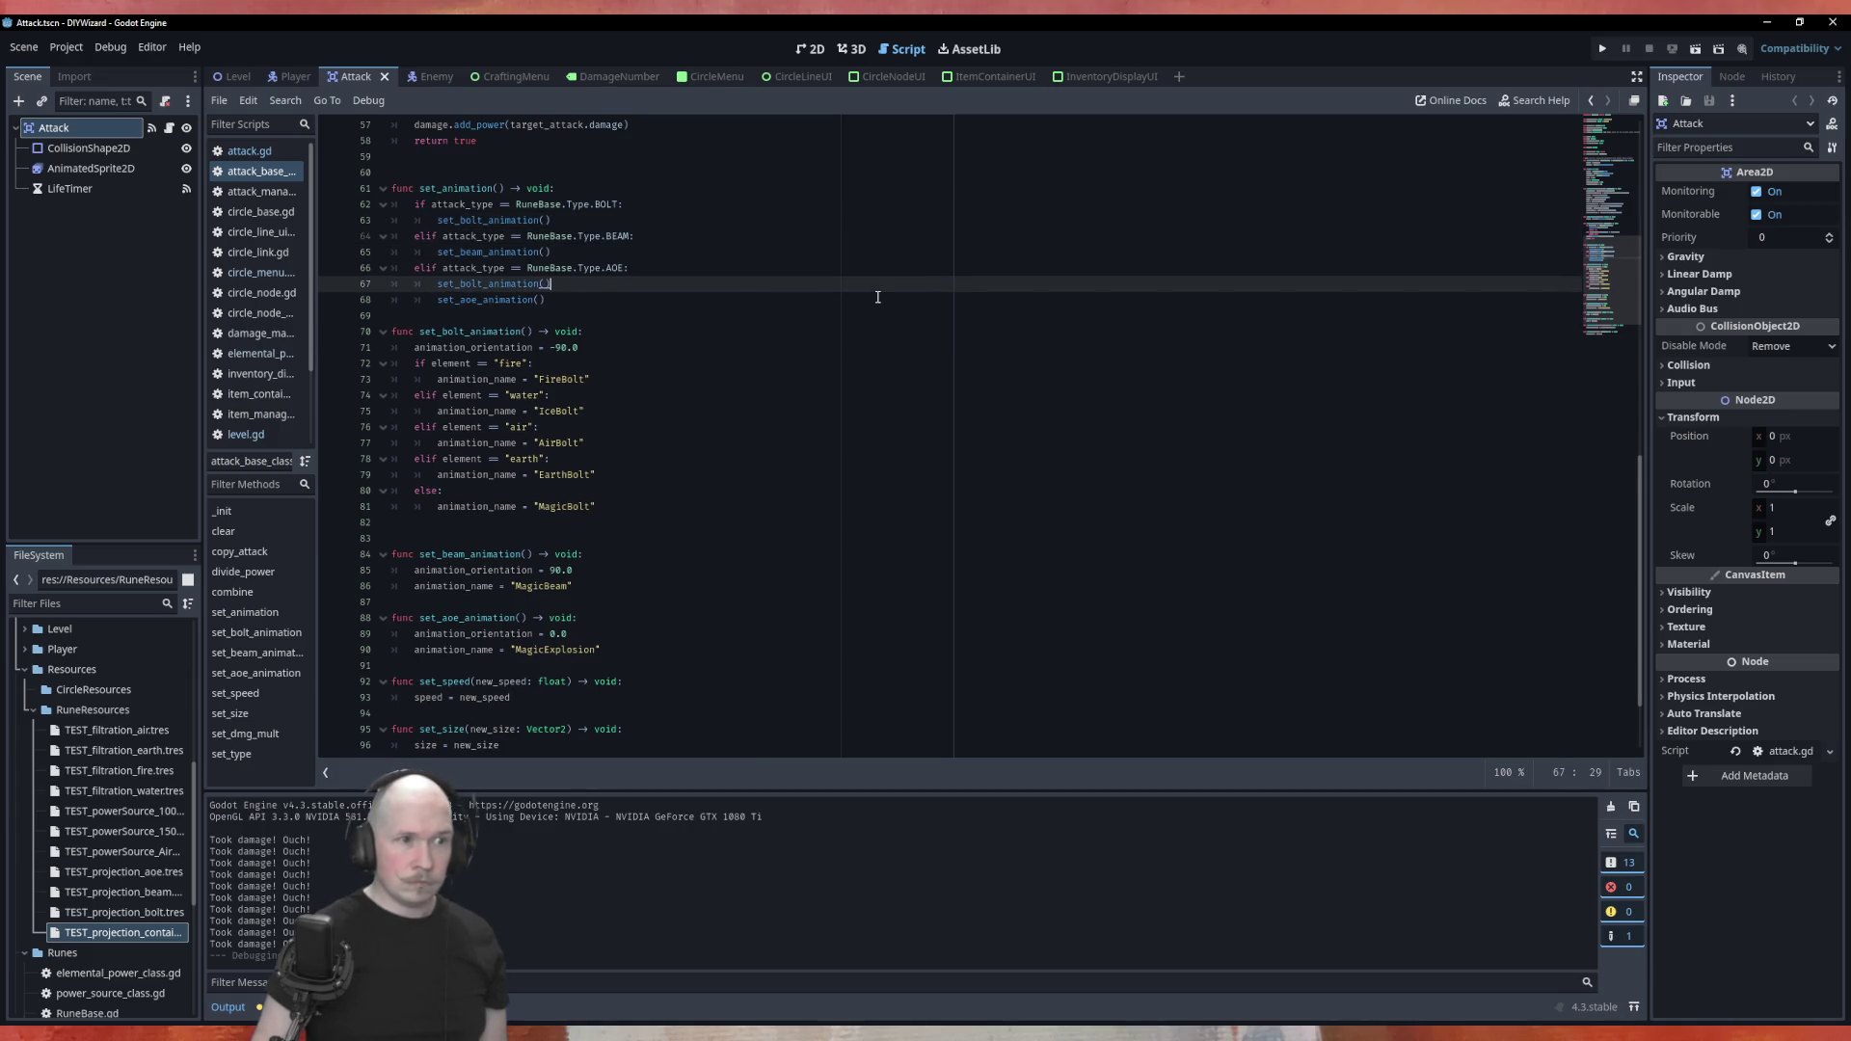
key("Up")
Add an outdented 'else:' line above the copied bolt call and save attack_base_class.gd
key("Return")
key("BackSpace")
type("else:")
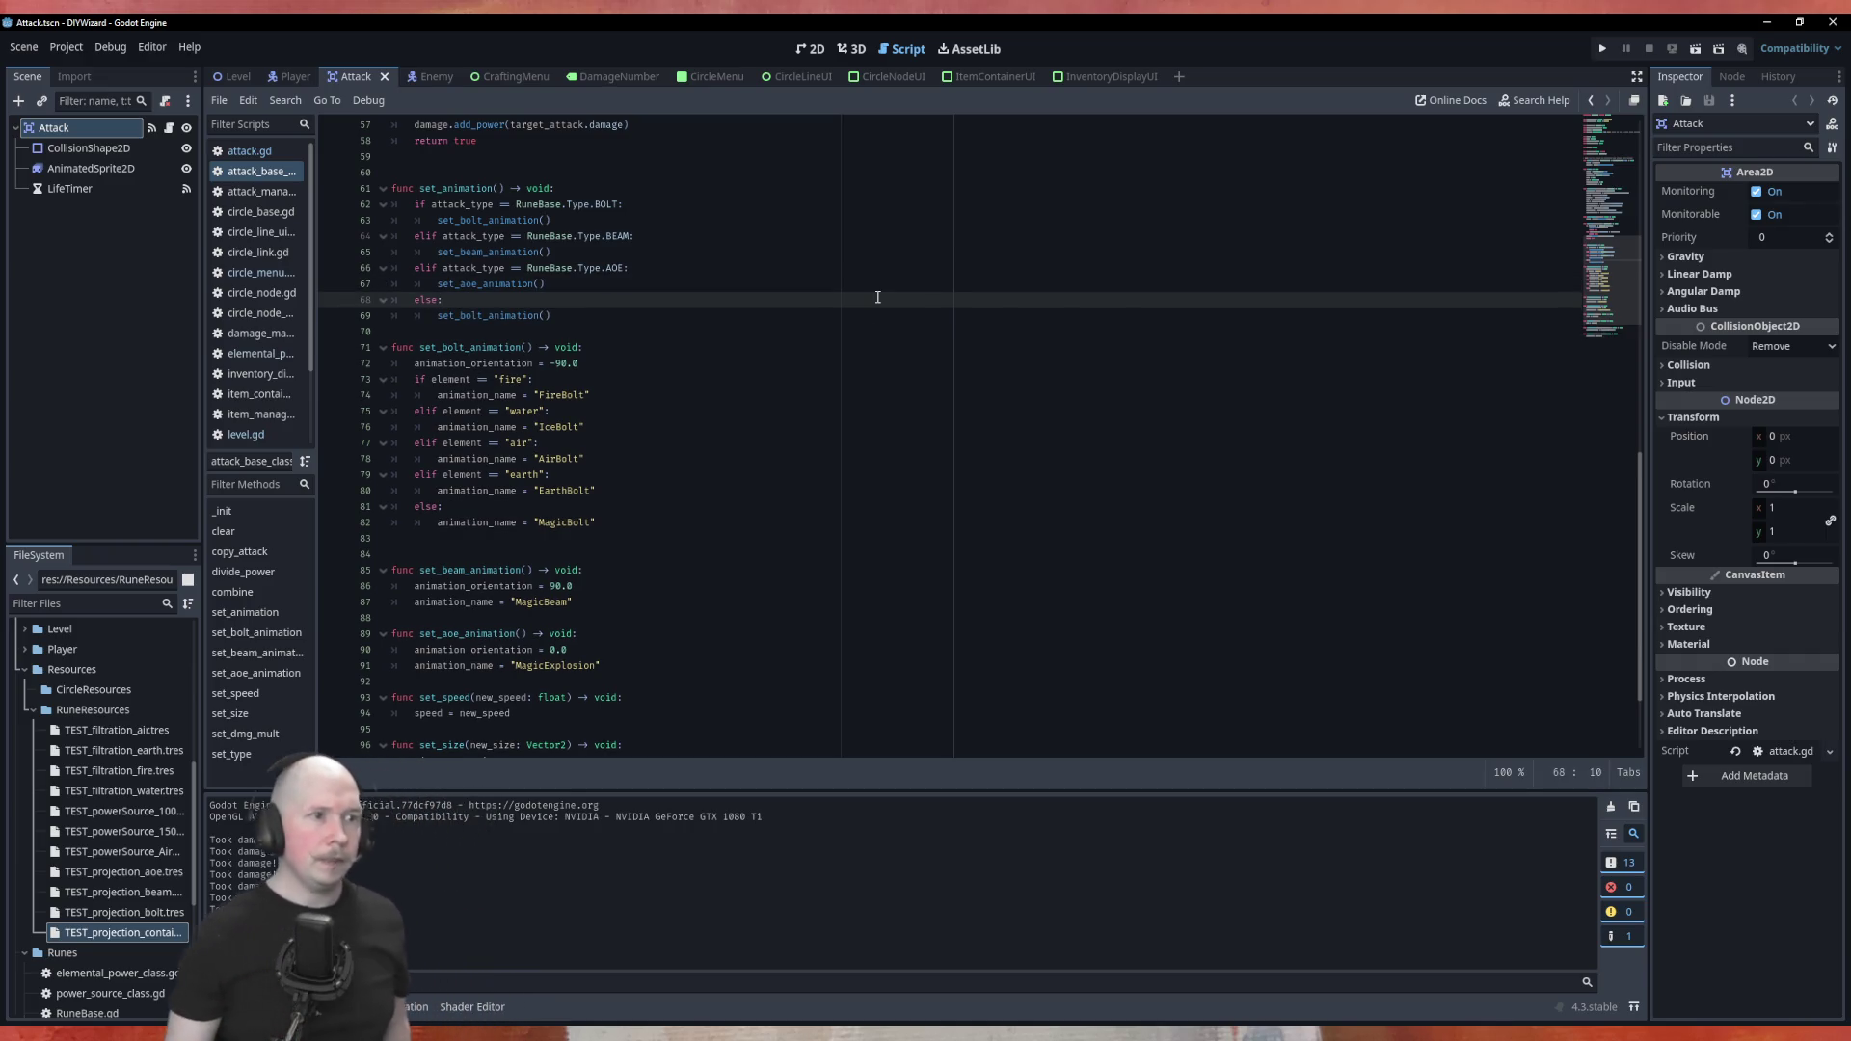
left_click(720, 346)
key("ctrl+s")
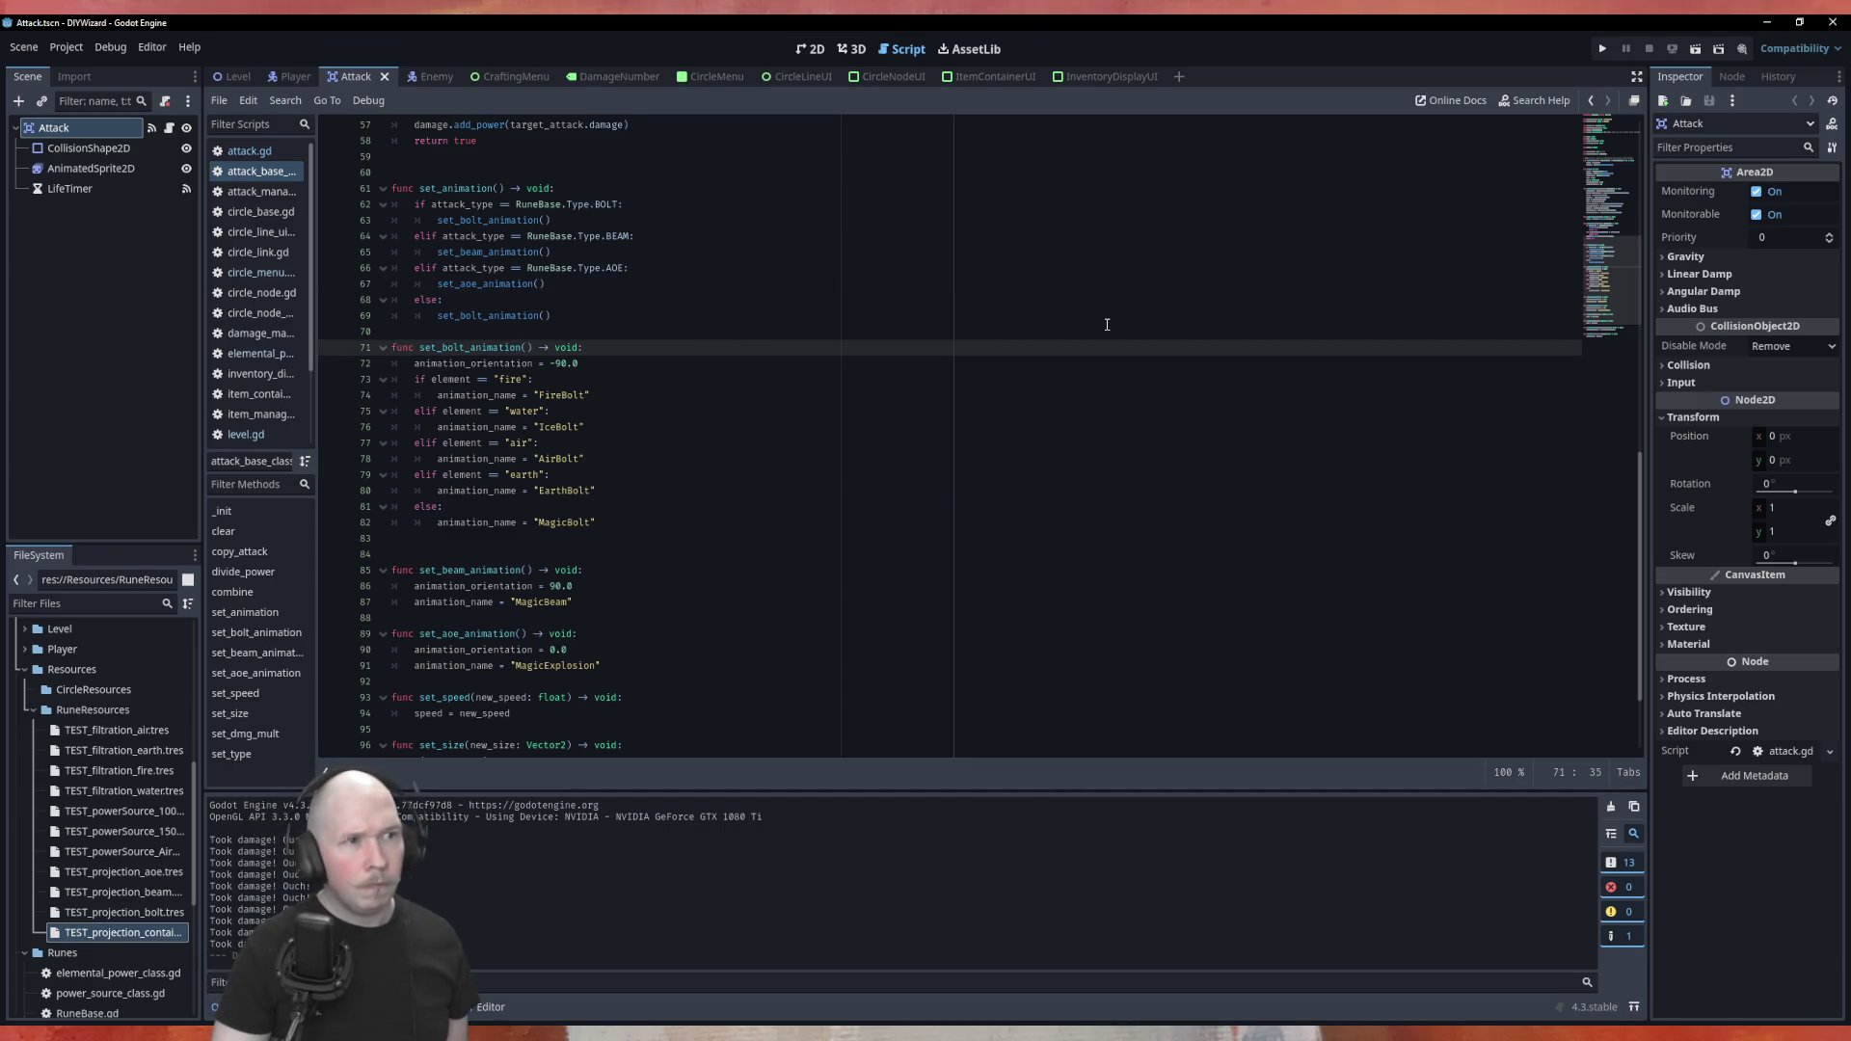
left_click(234, 78)
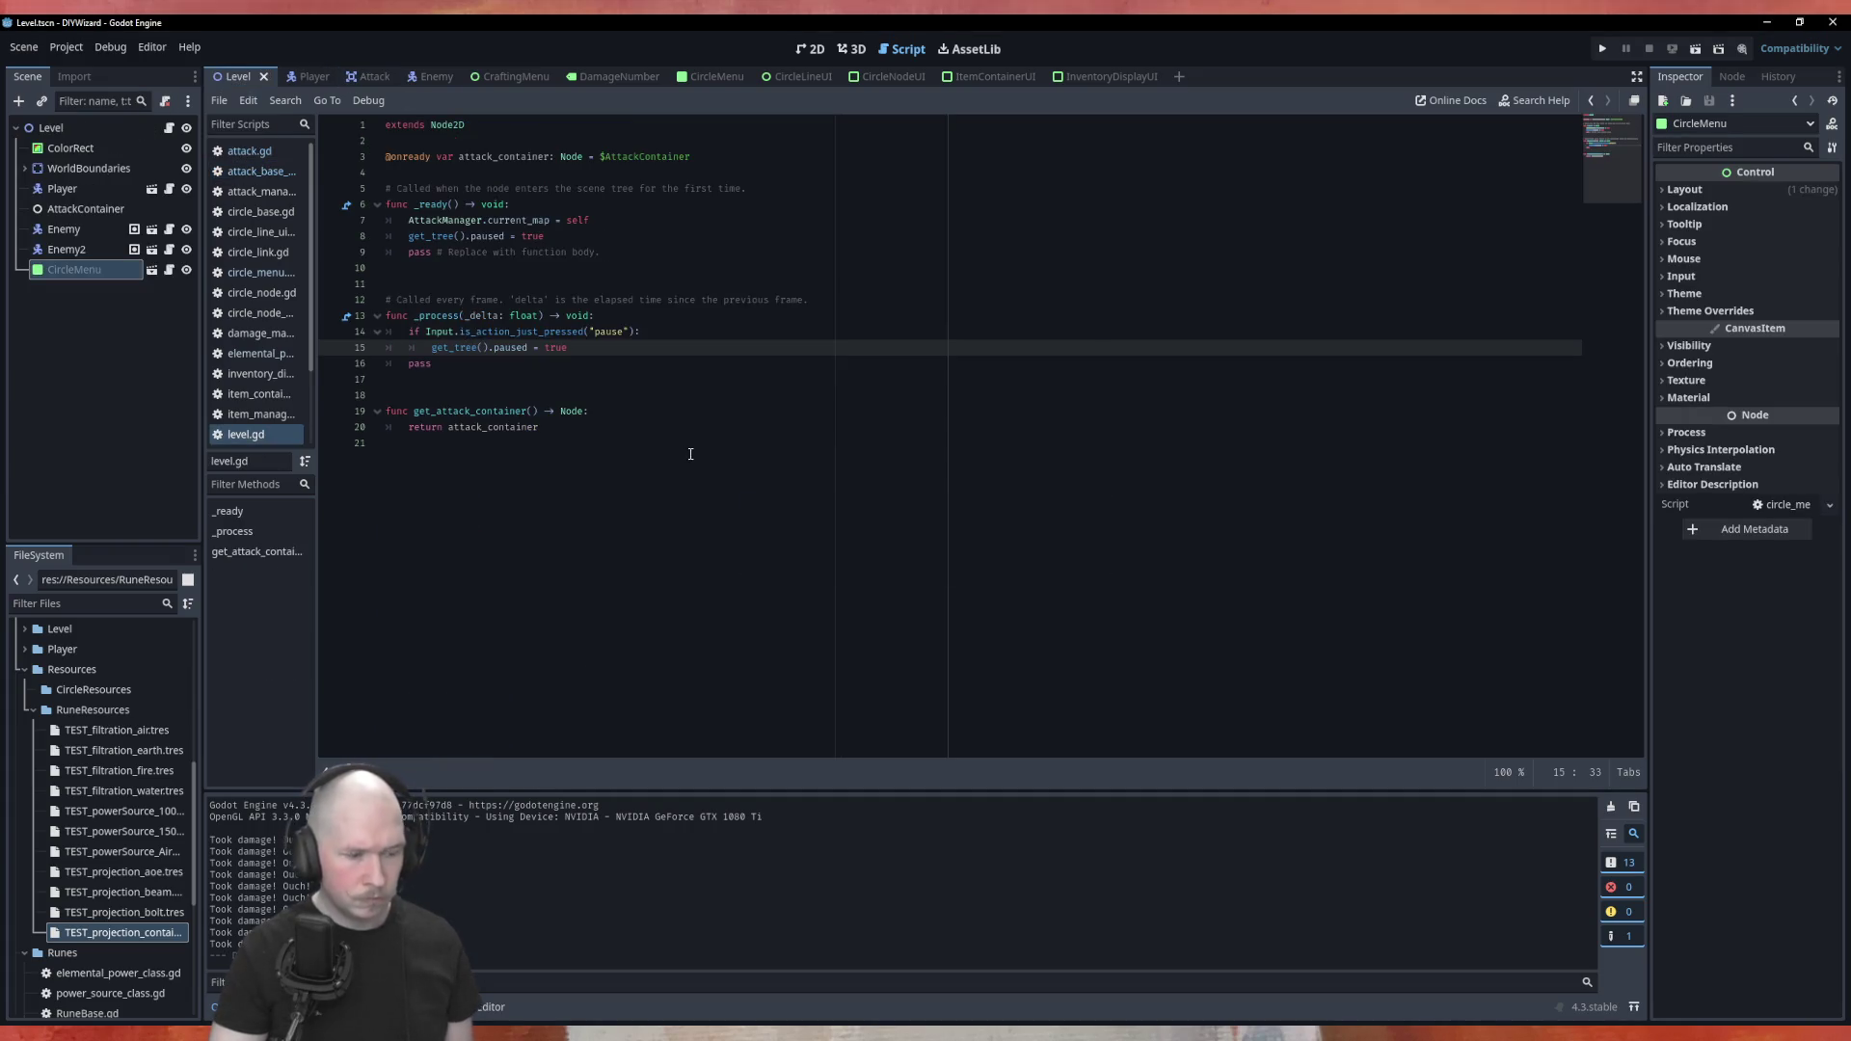
Run the game and activate a four-node Power_100, Fire, AOE and Container rune circle
key("F5")
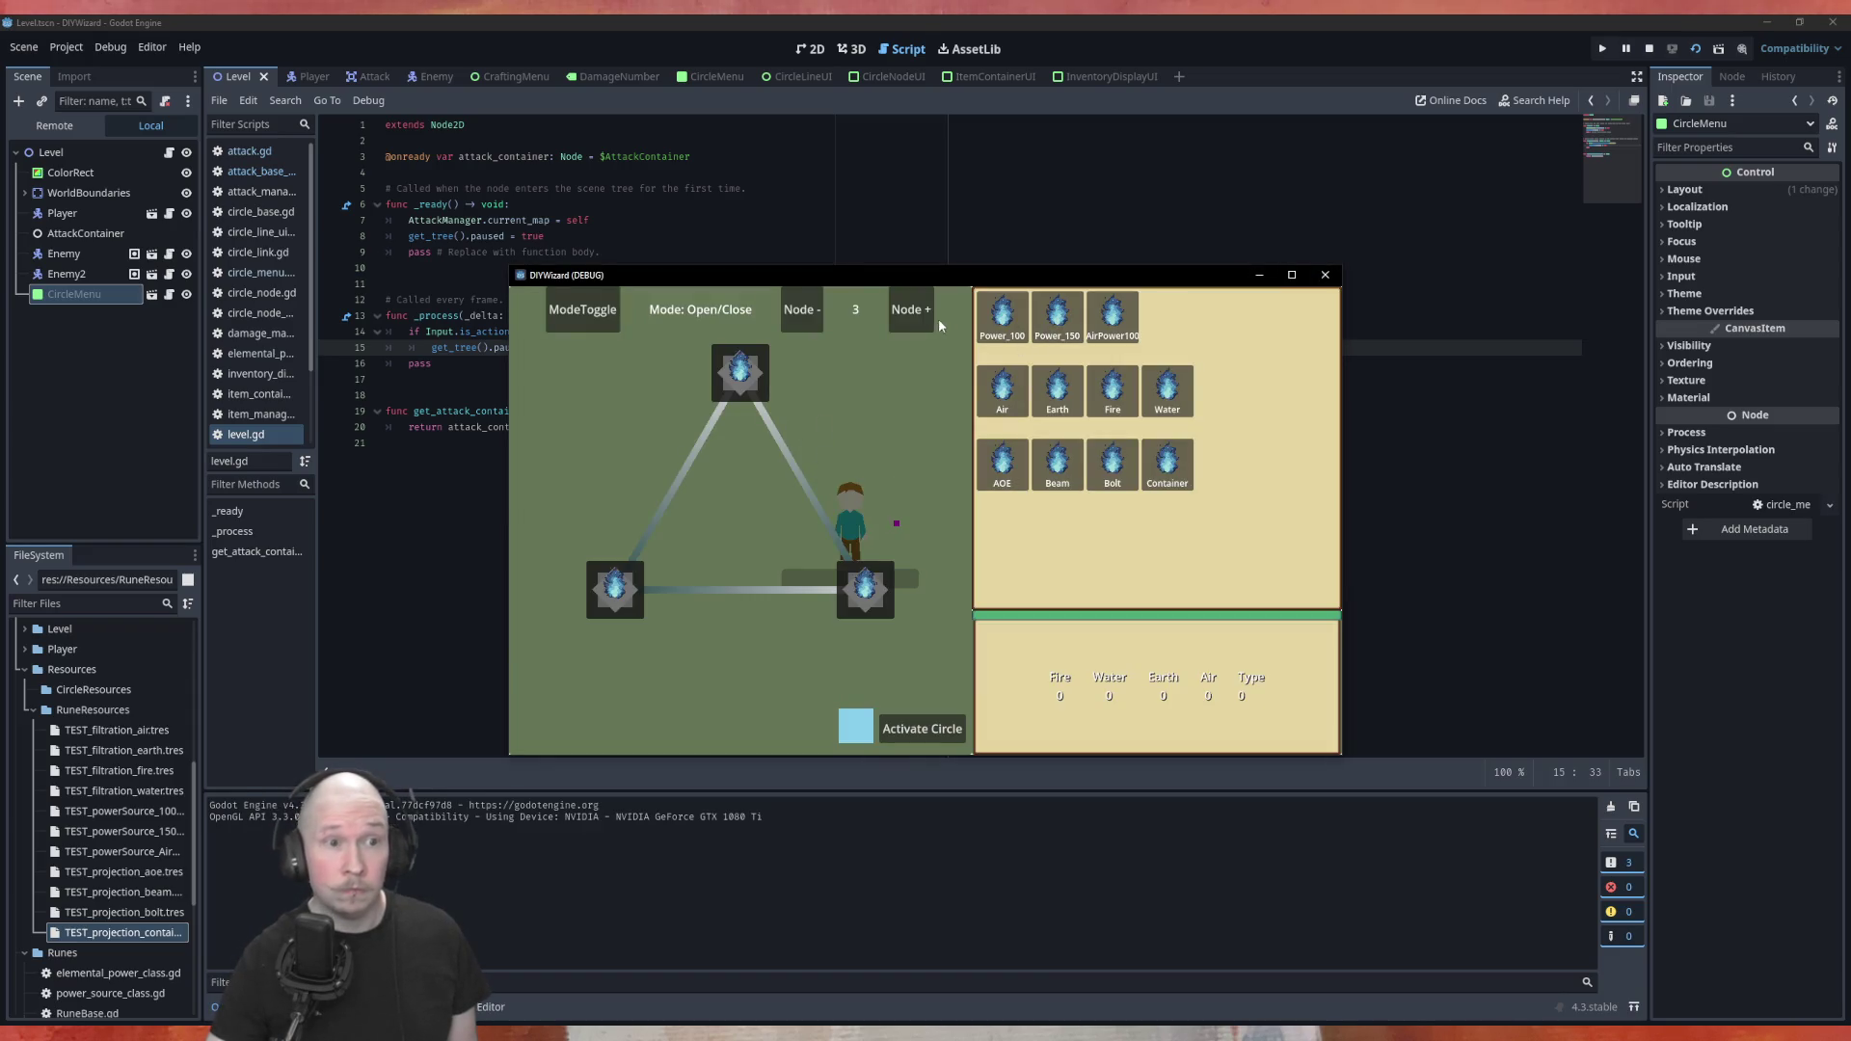
left_click(911, 309)
left_click_drag(1002, 314, 751, 381)
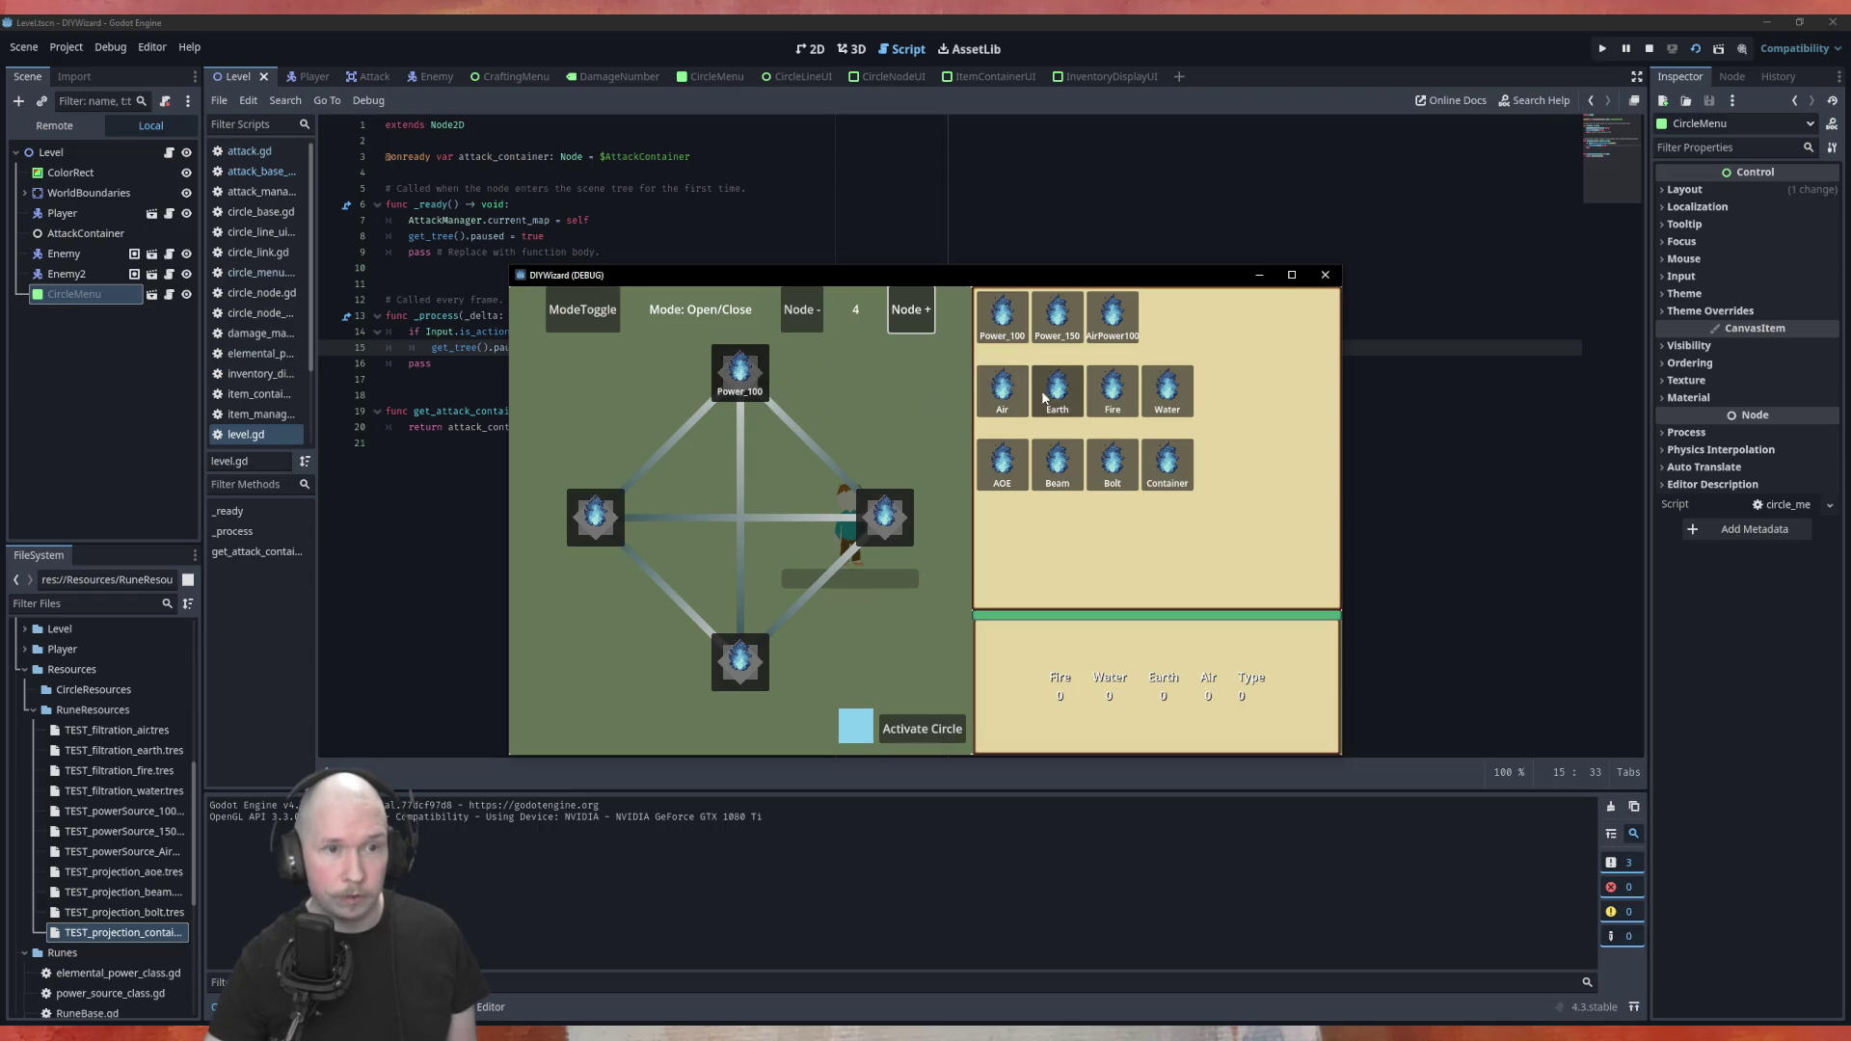
left_click_drag(1112, 389, 885, 518)
mouse_move(1003, 462)
left_mouse_down()
mouse_move(1003, 520)
mouse_move(771, 665)
mouse_move(739, 662)
left_mouse_up()
mouse_move(1168, 462)
left_mouse_down()
mouse_move(1167, 482)
mouse_move(603, 530)
left_mouse_up()
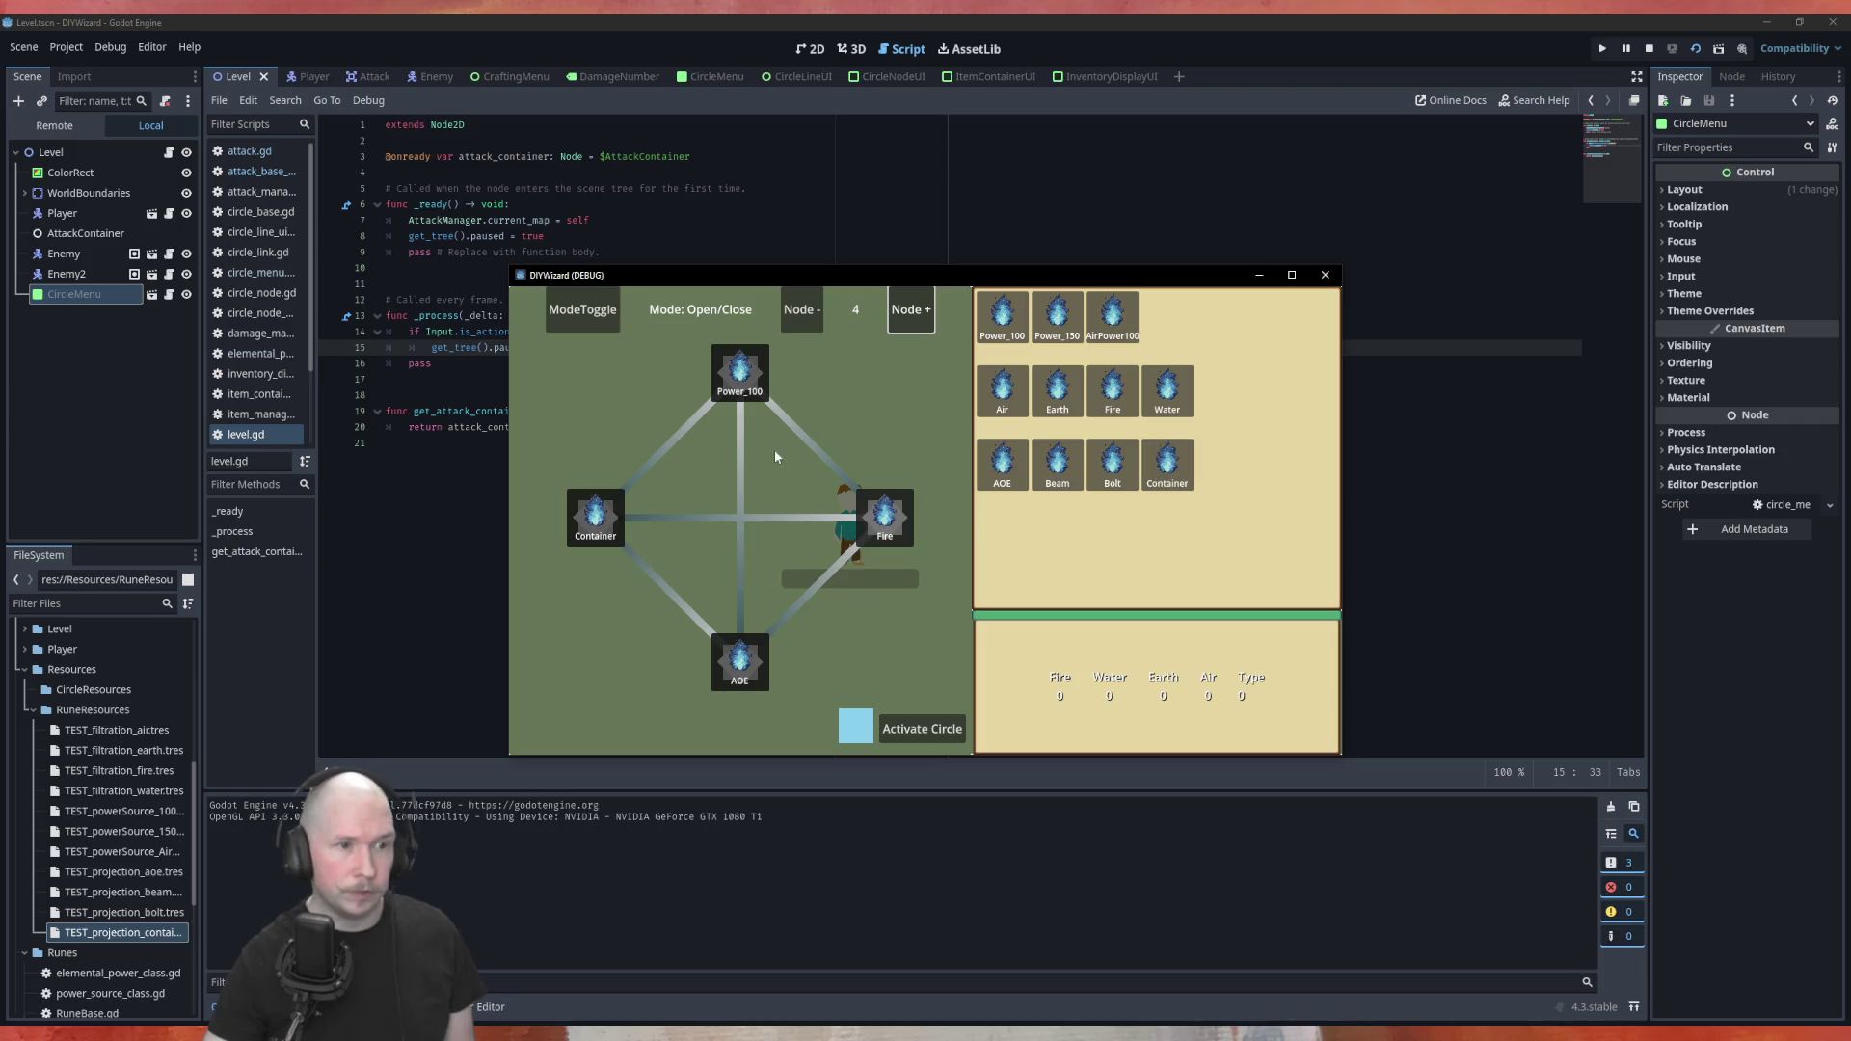
left_click(651, 575)
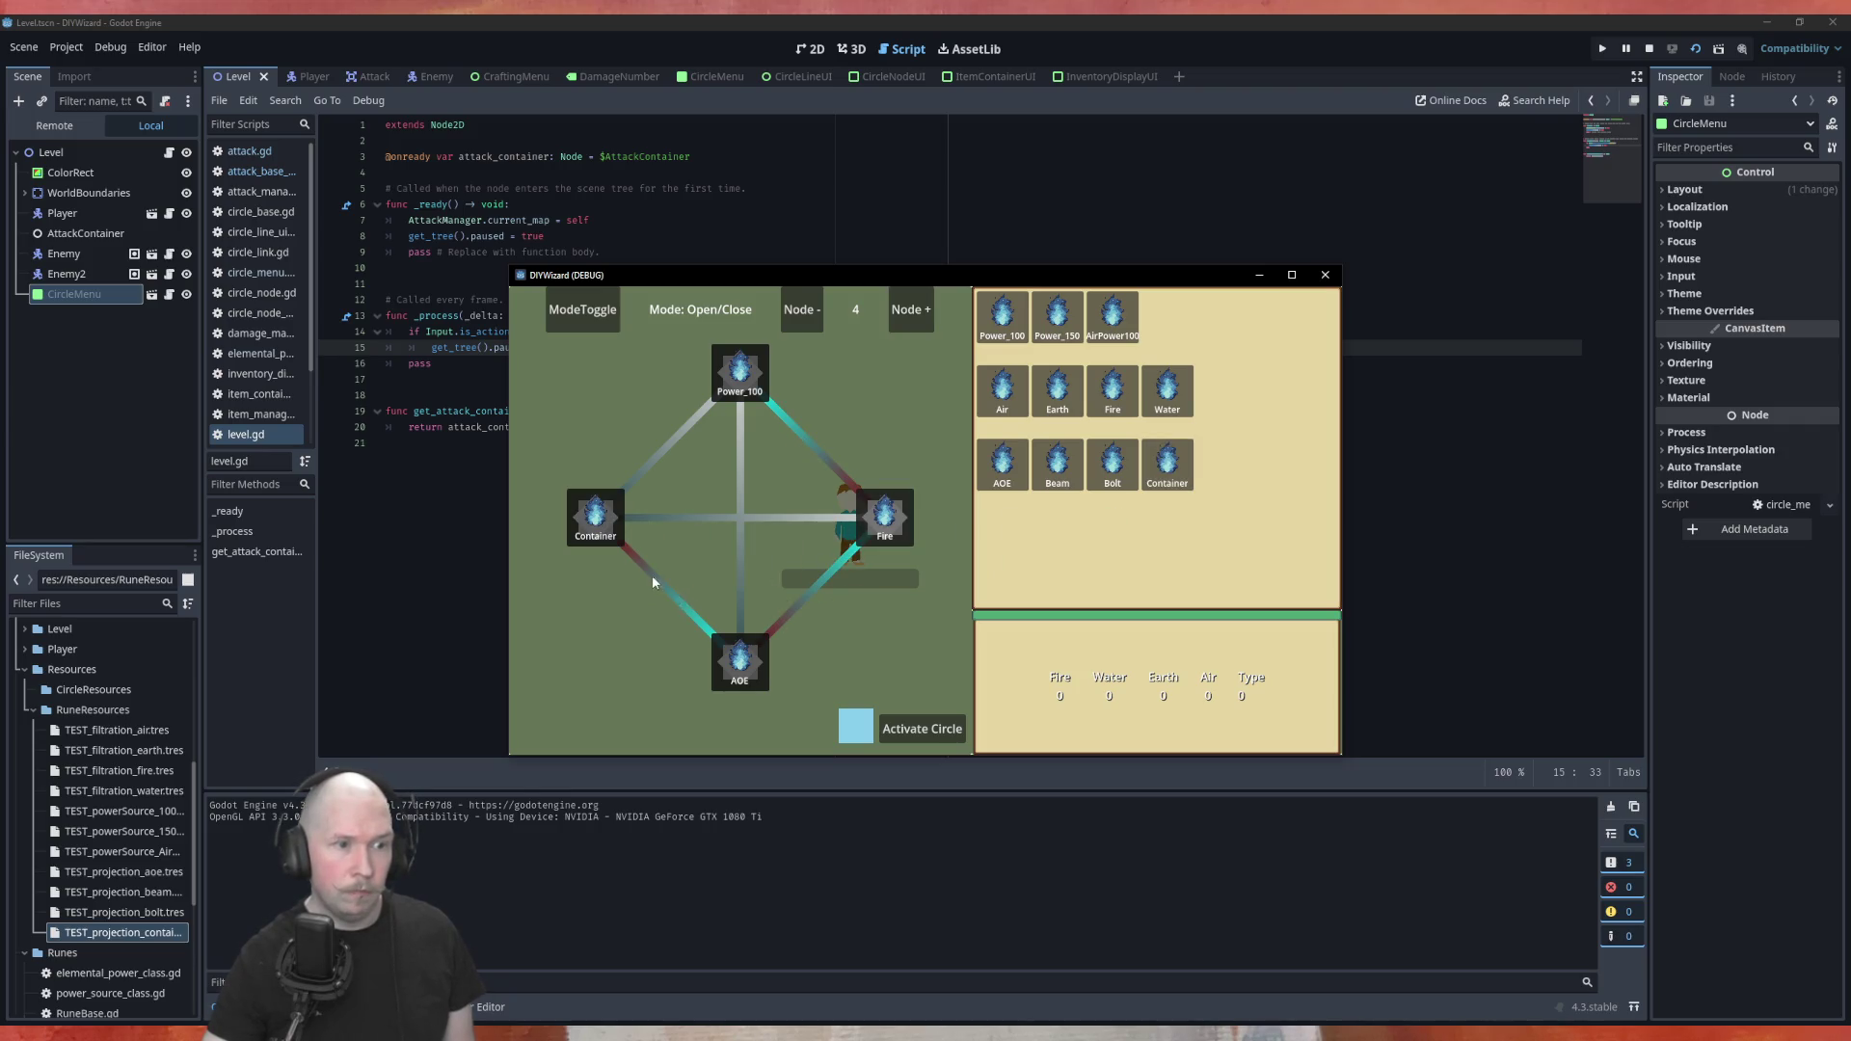
left_click(920, 728)
Fire the circle at the red blocks while moving the wizard left and right, then close the game
key("Escape")
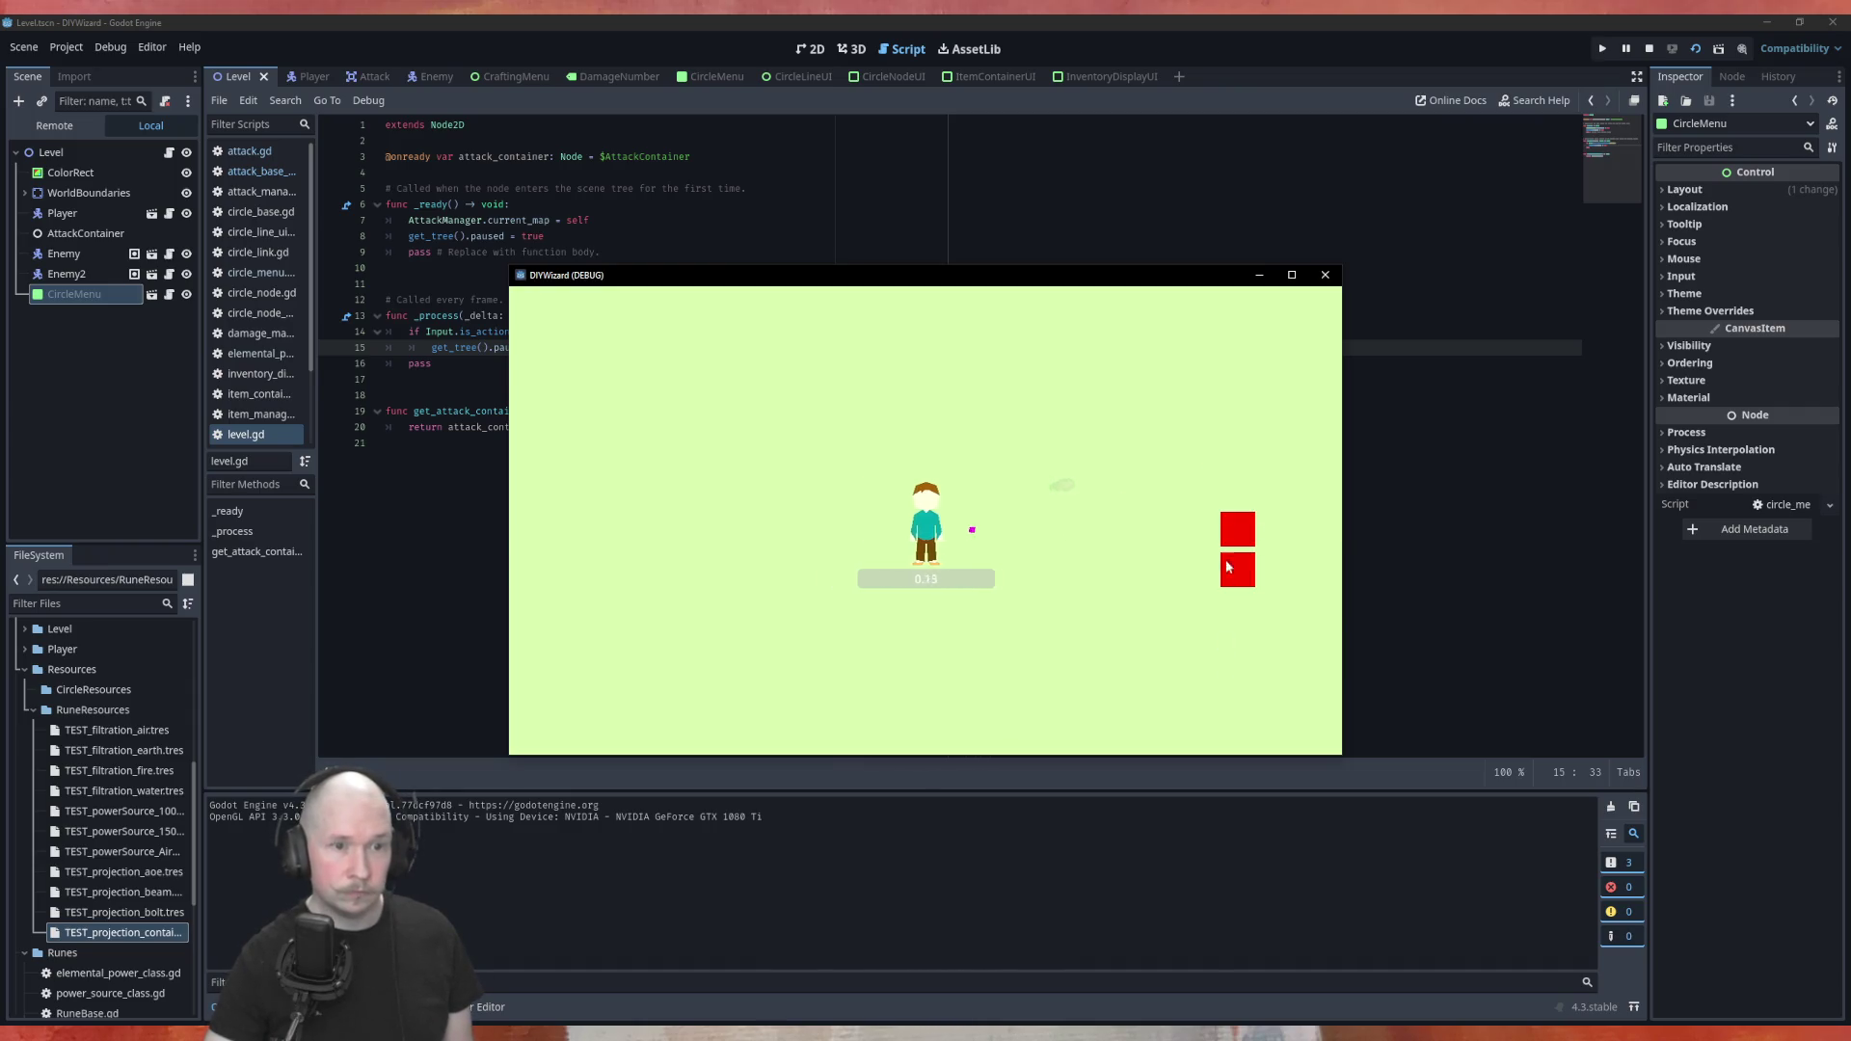
key("d")
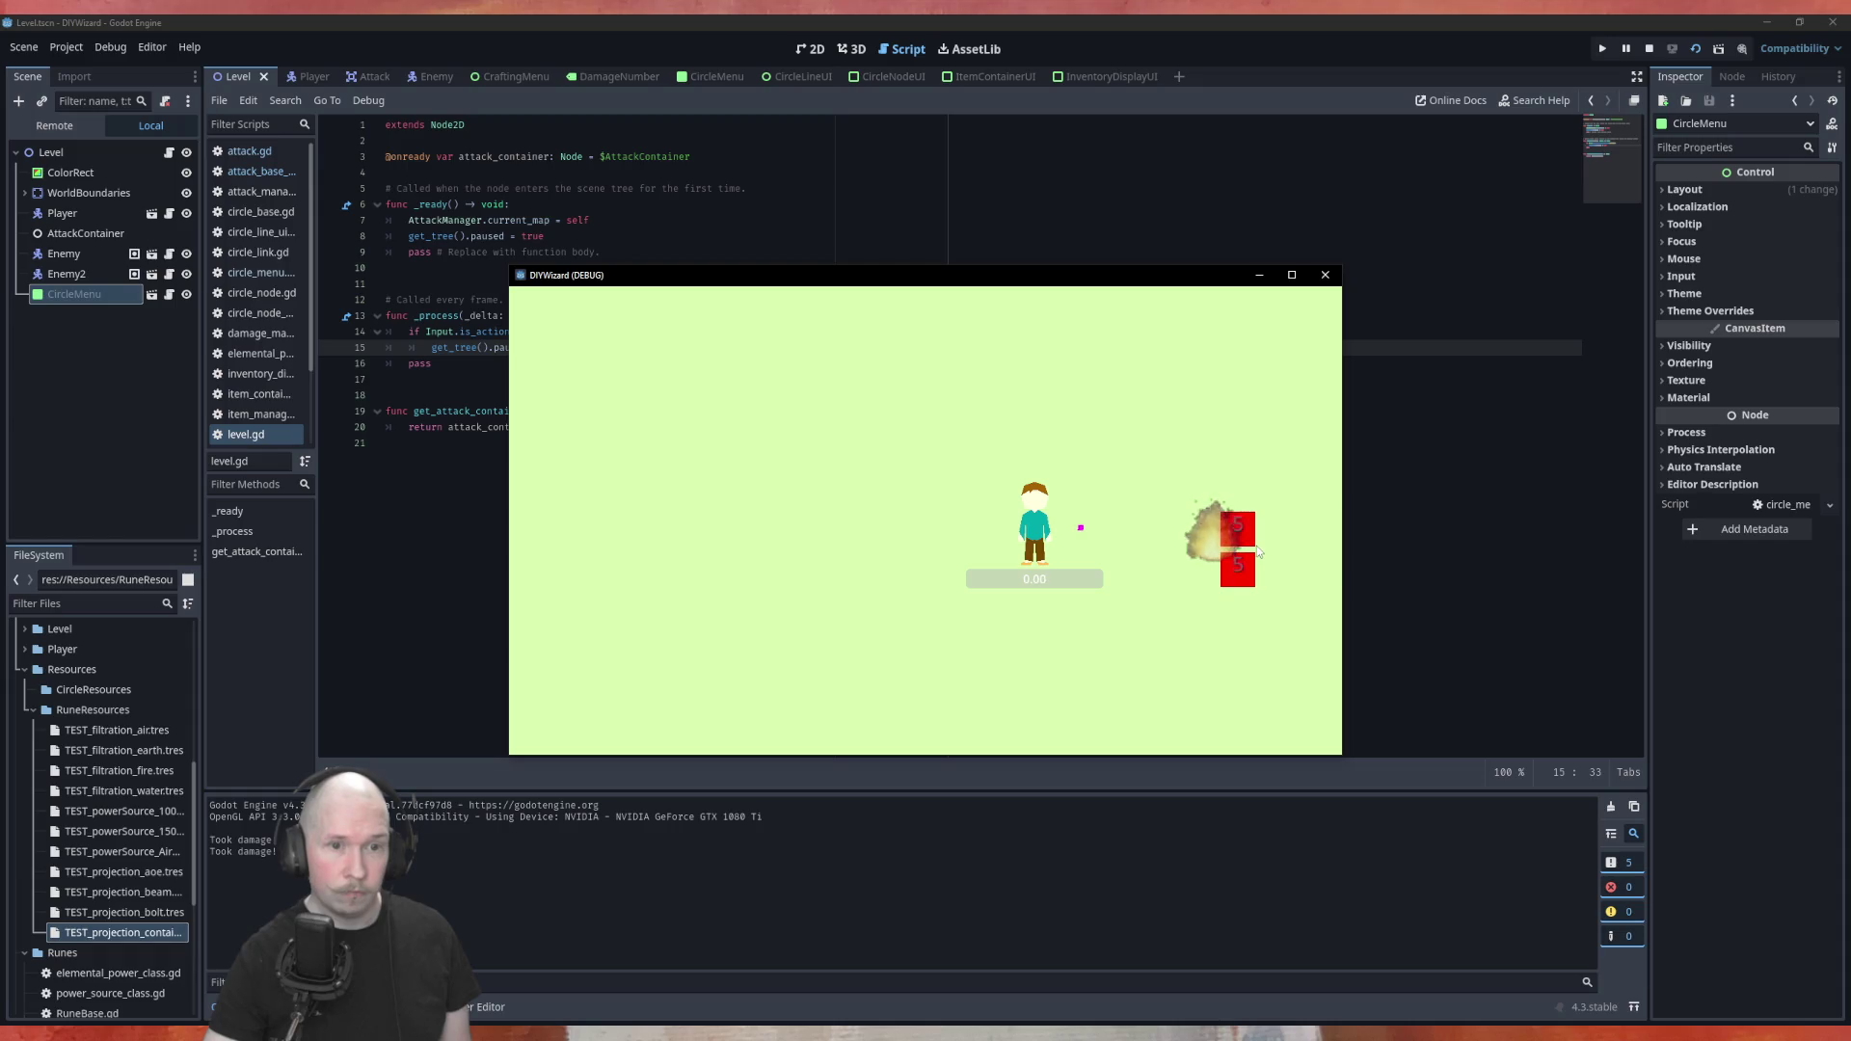
key("a")
key("d")
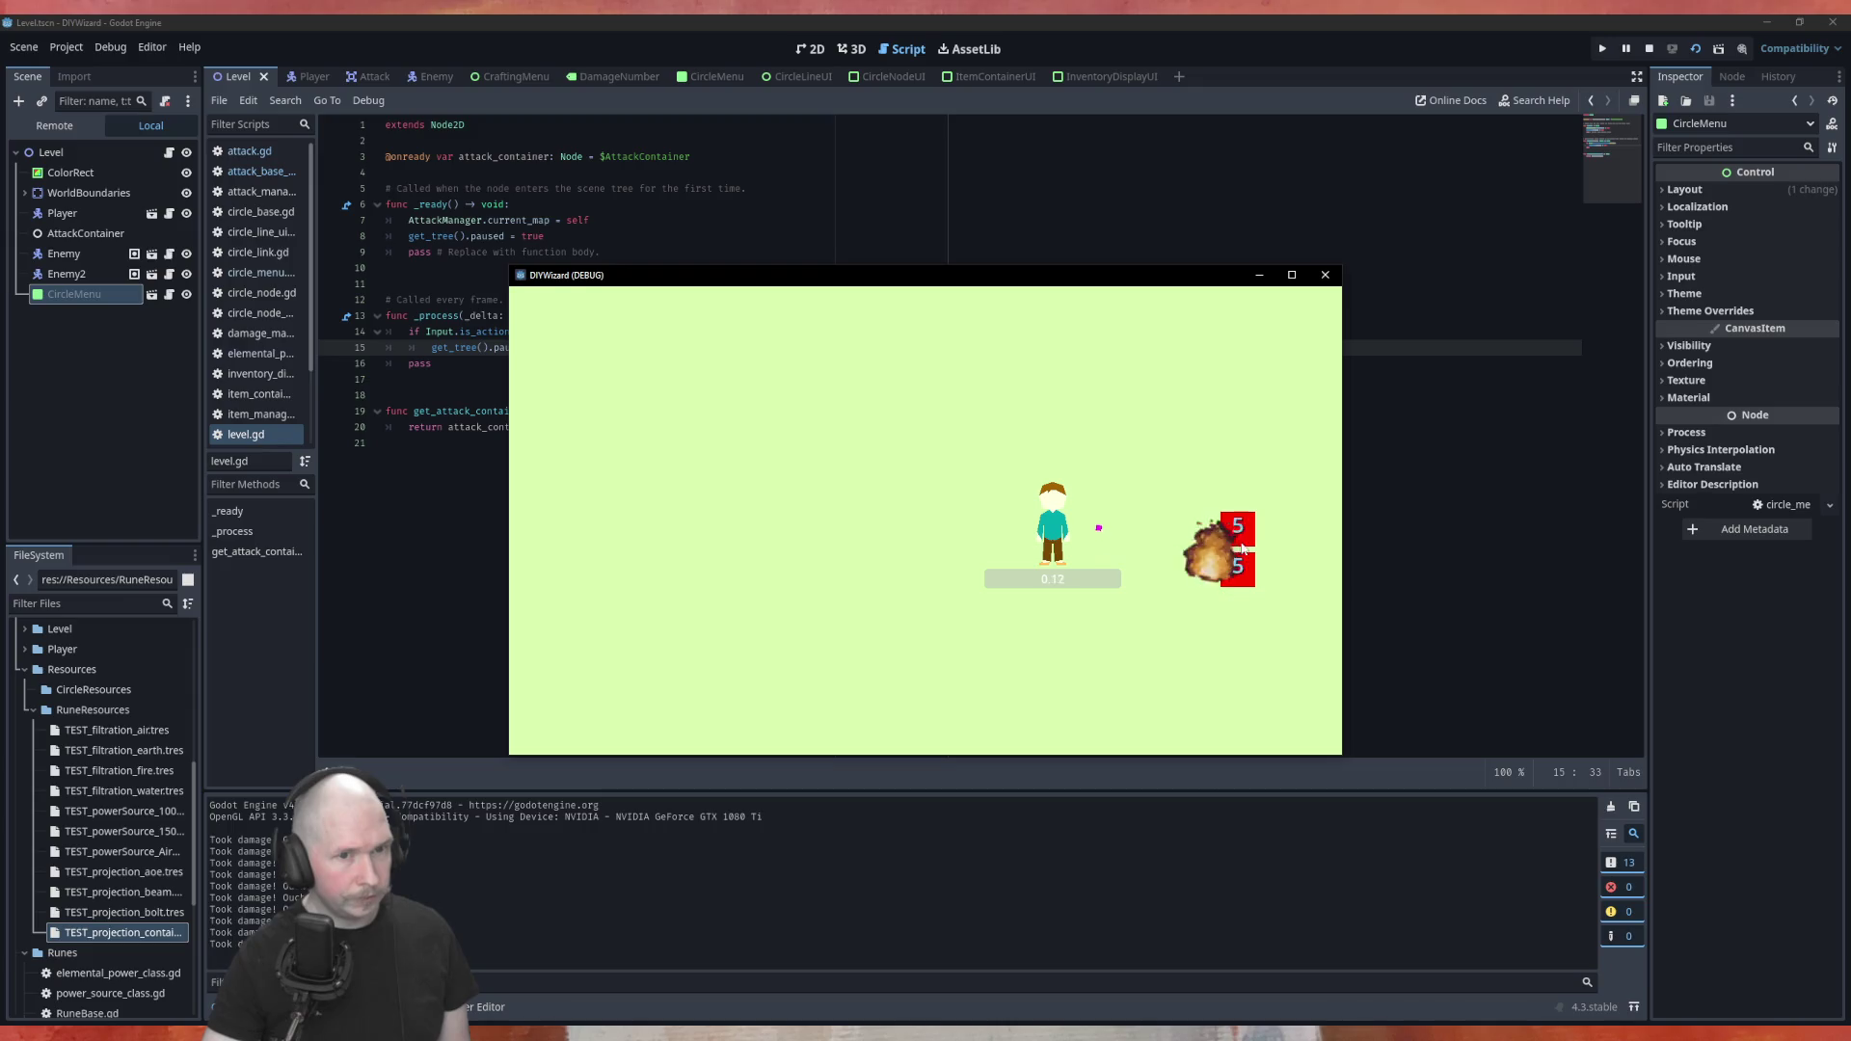
key("a")
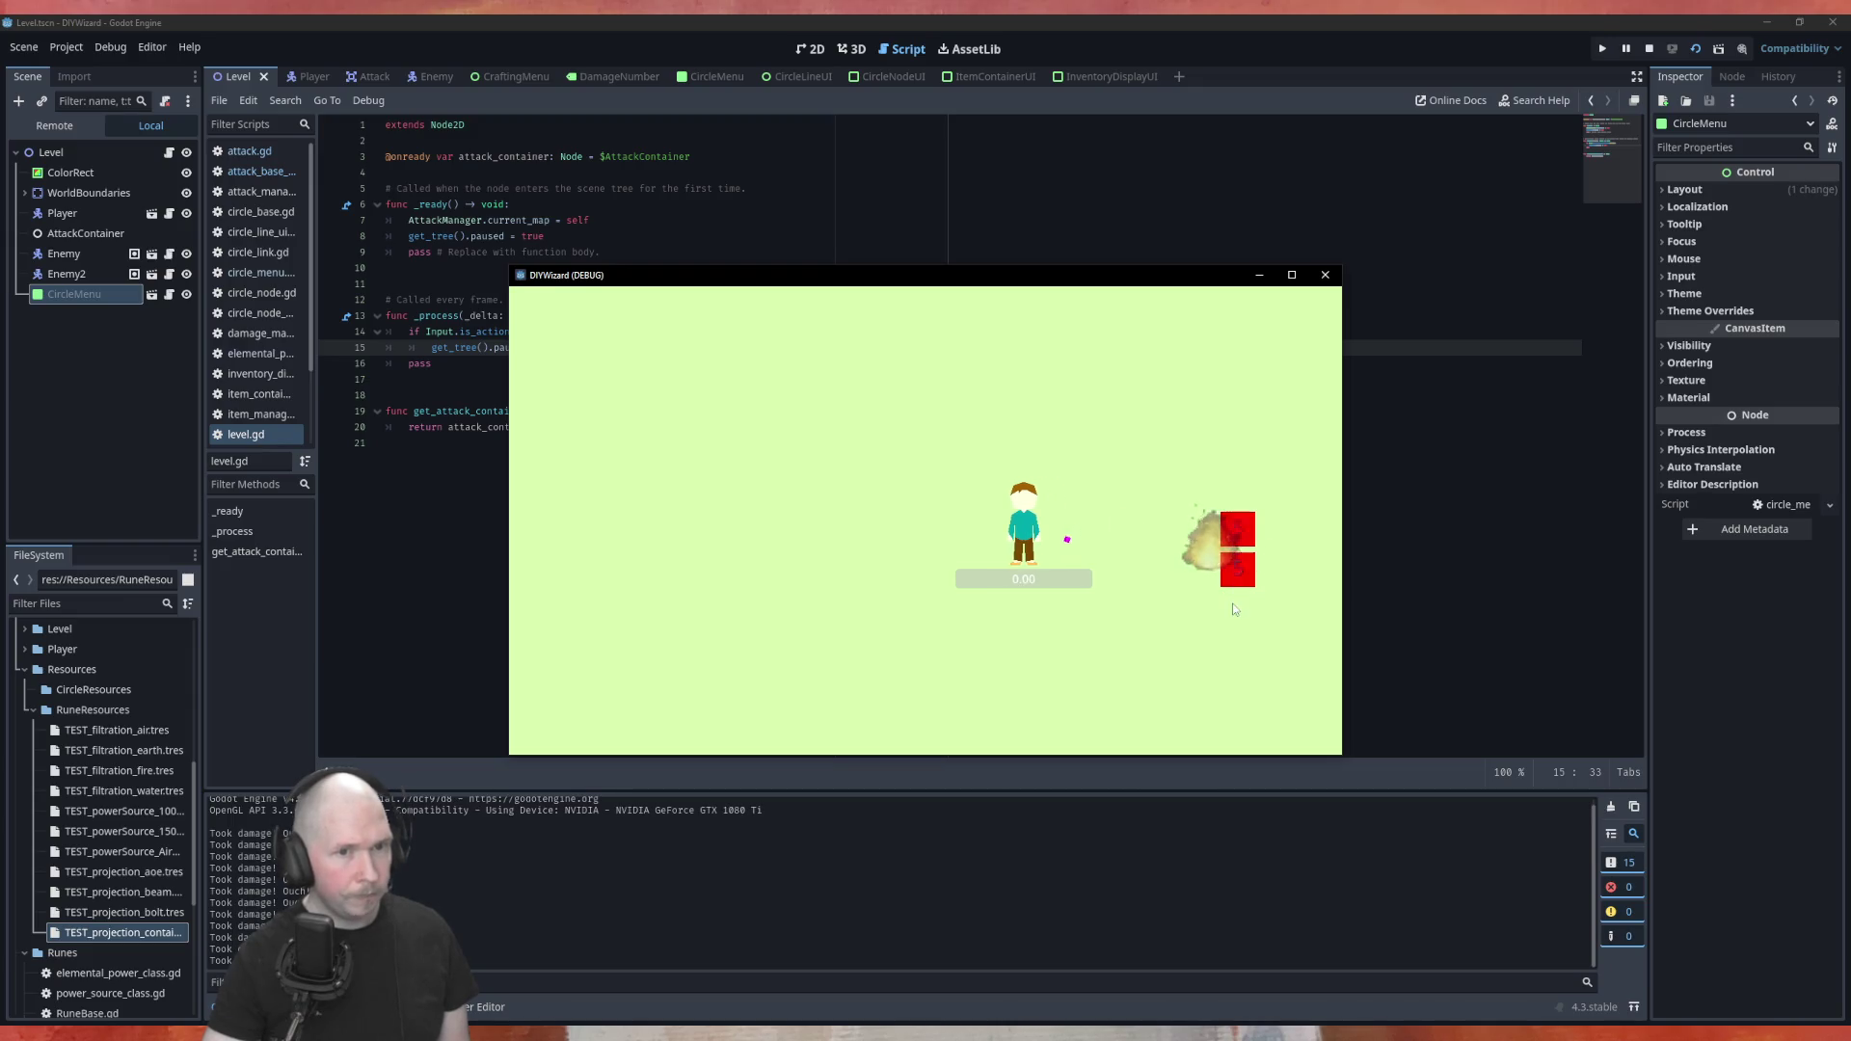
left_click(1324, 274)
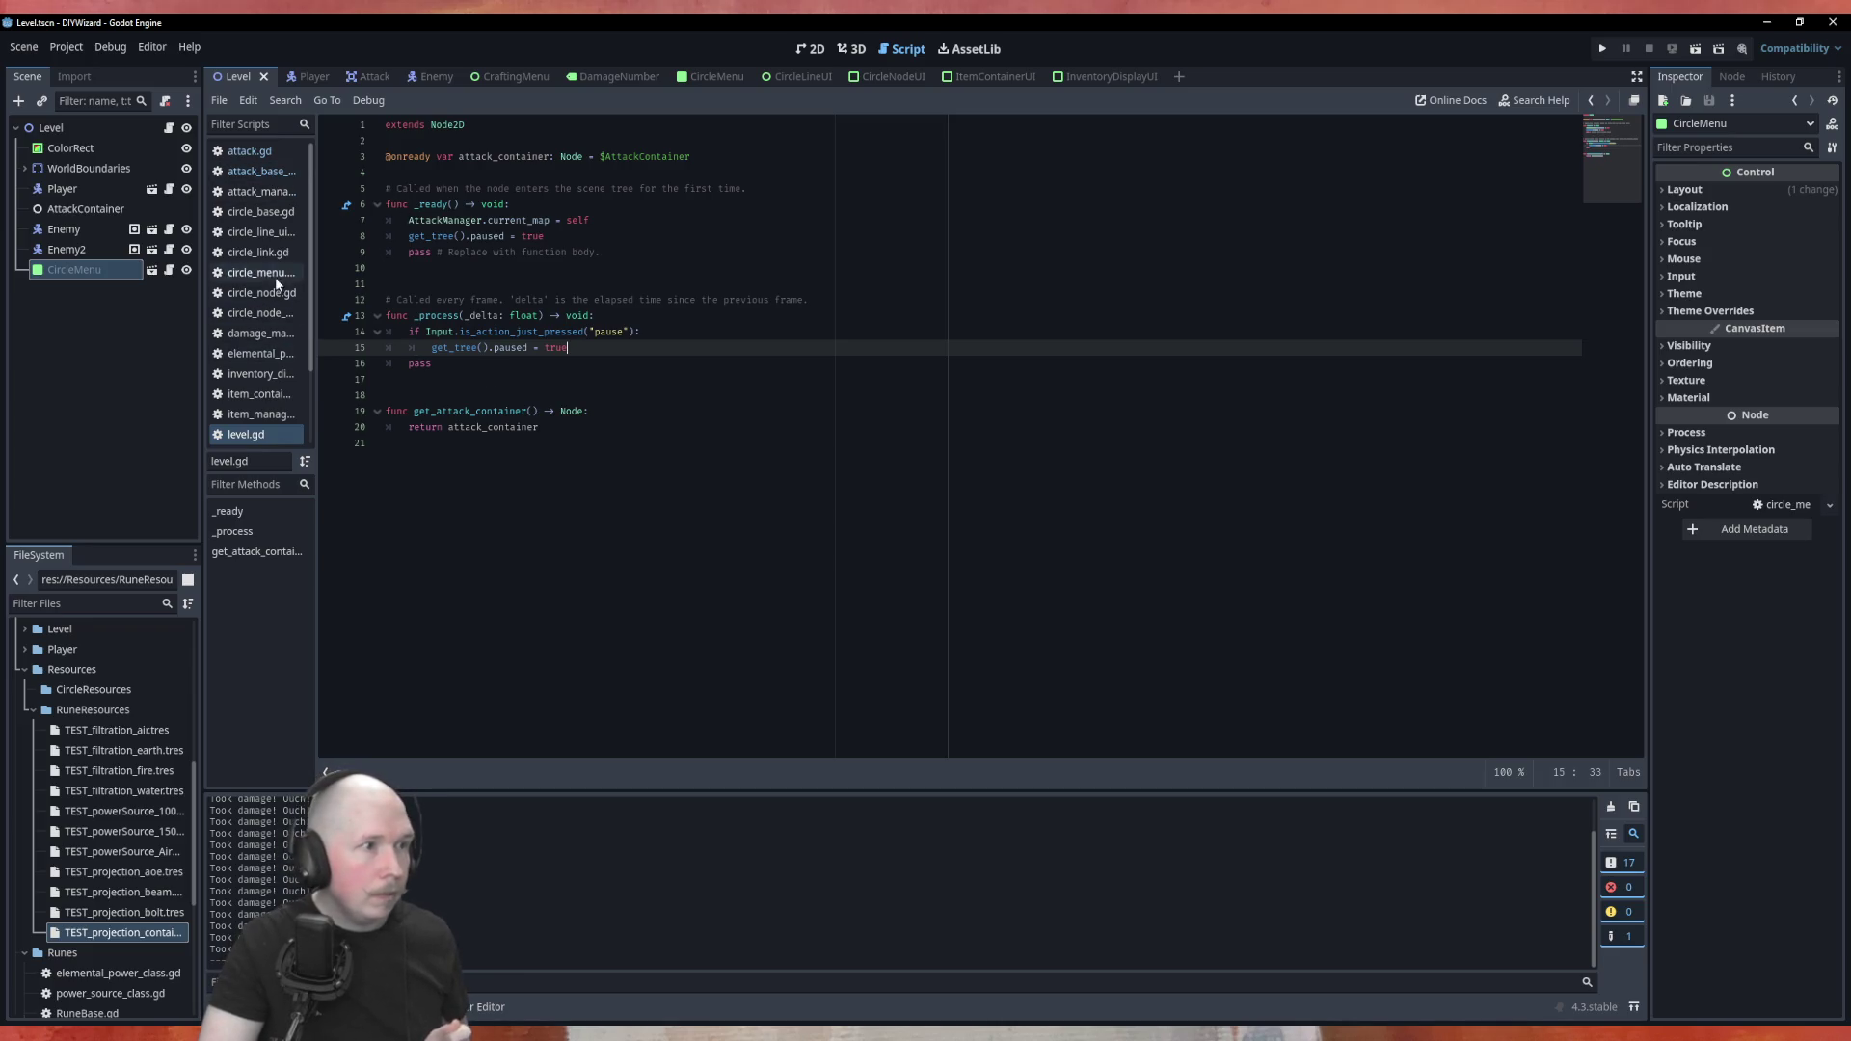
Scroll through the attack_base_class script to review its code
left_click(245, 171)
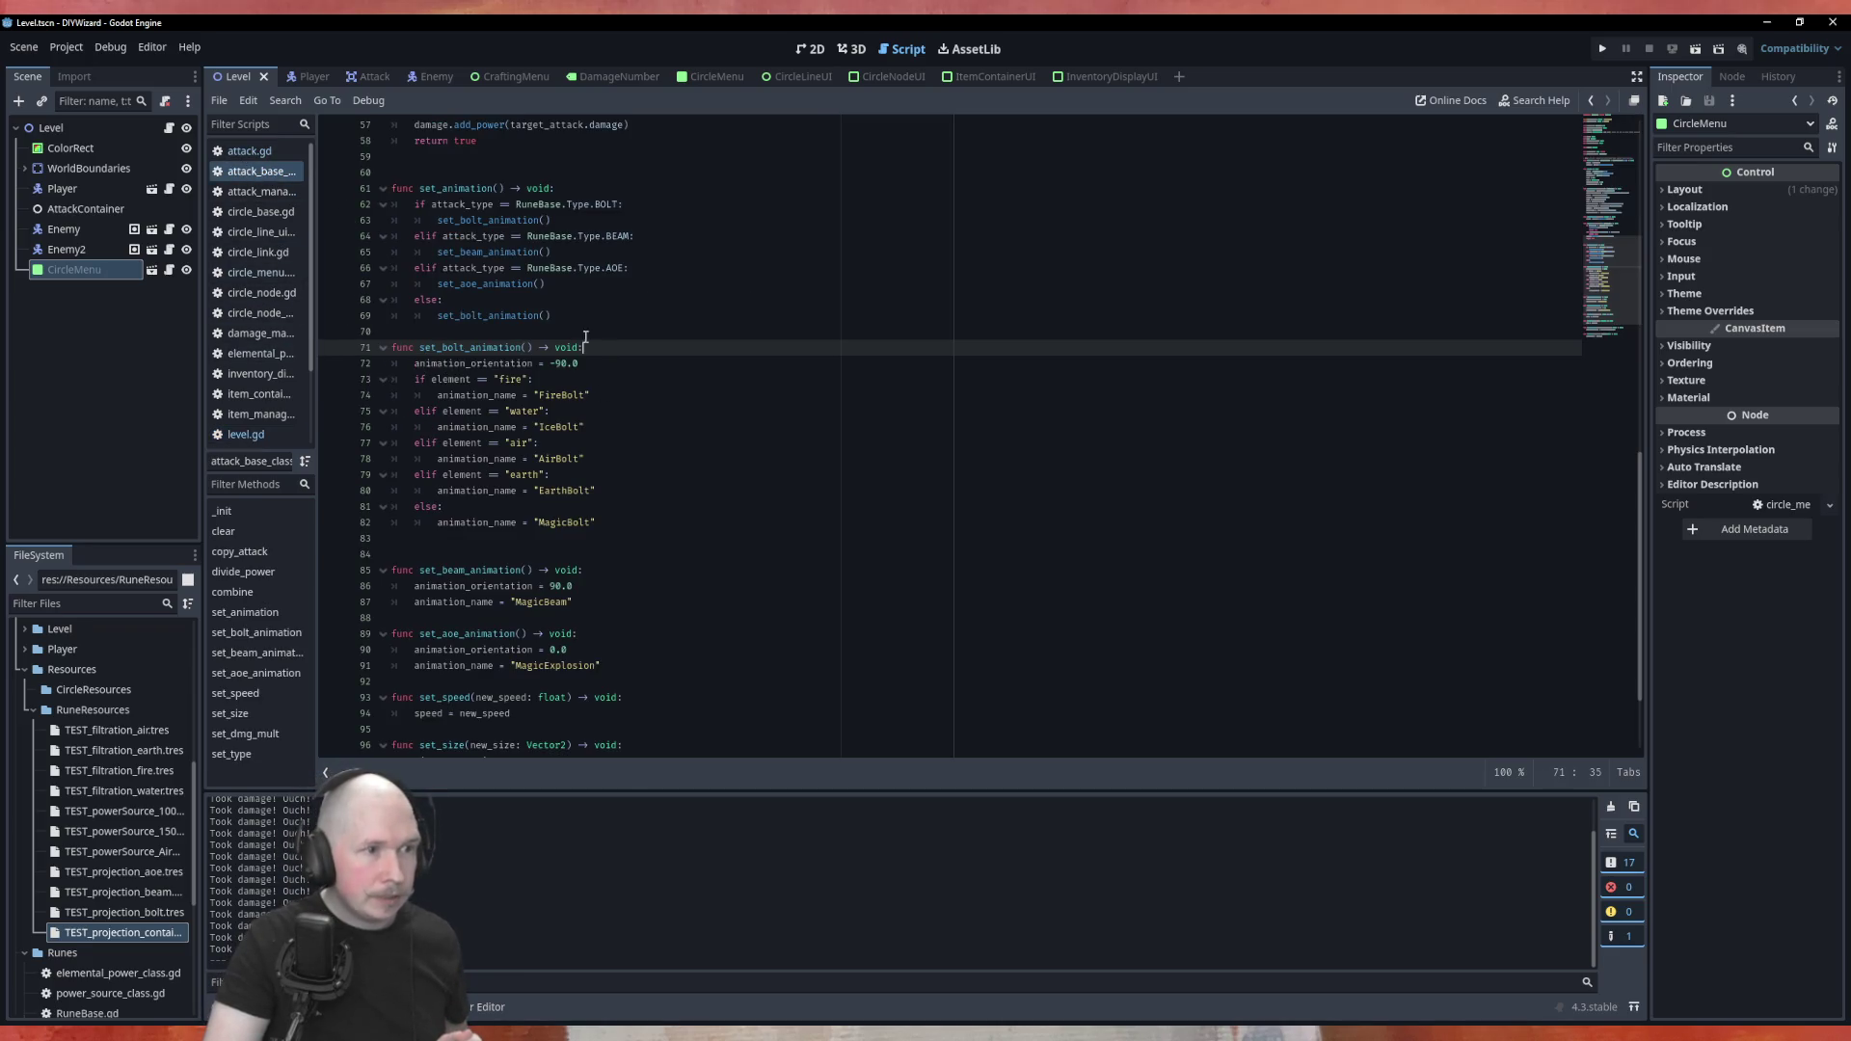
scroll(492, 434, "down", 3)
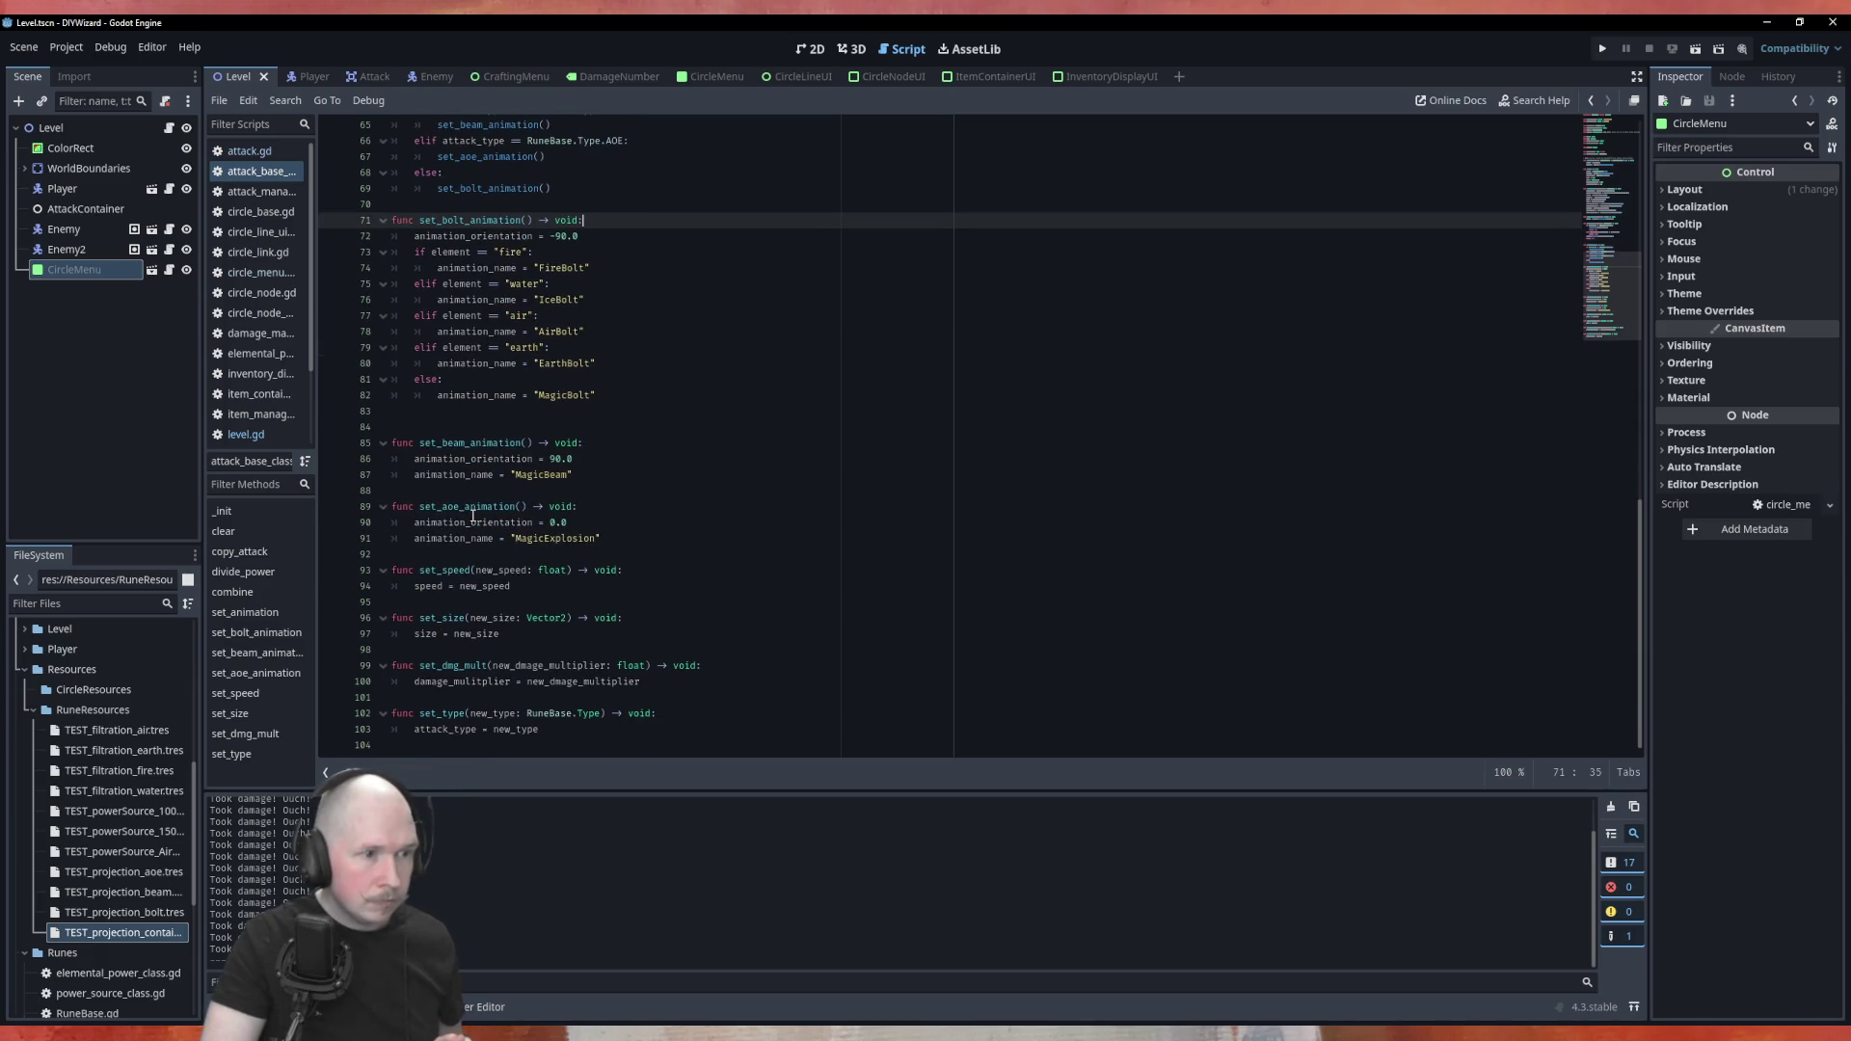
scroll(517, 680, "up", 6)
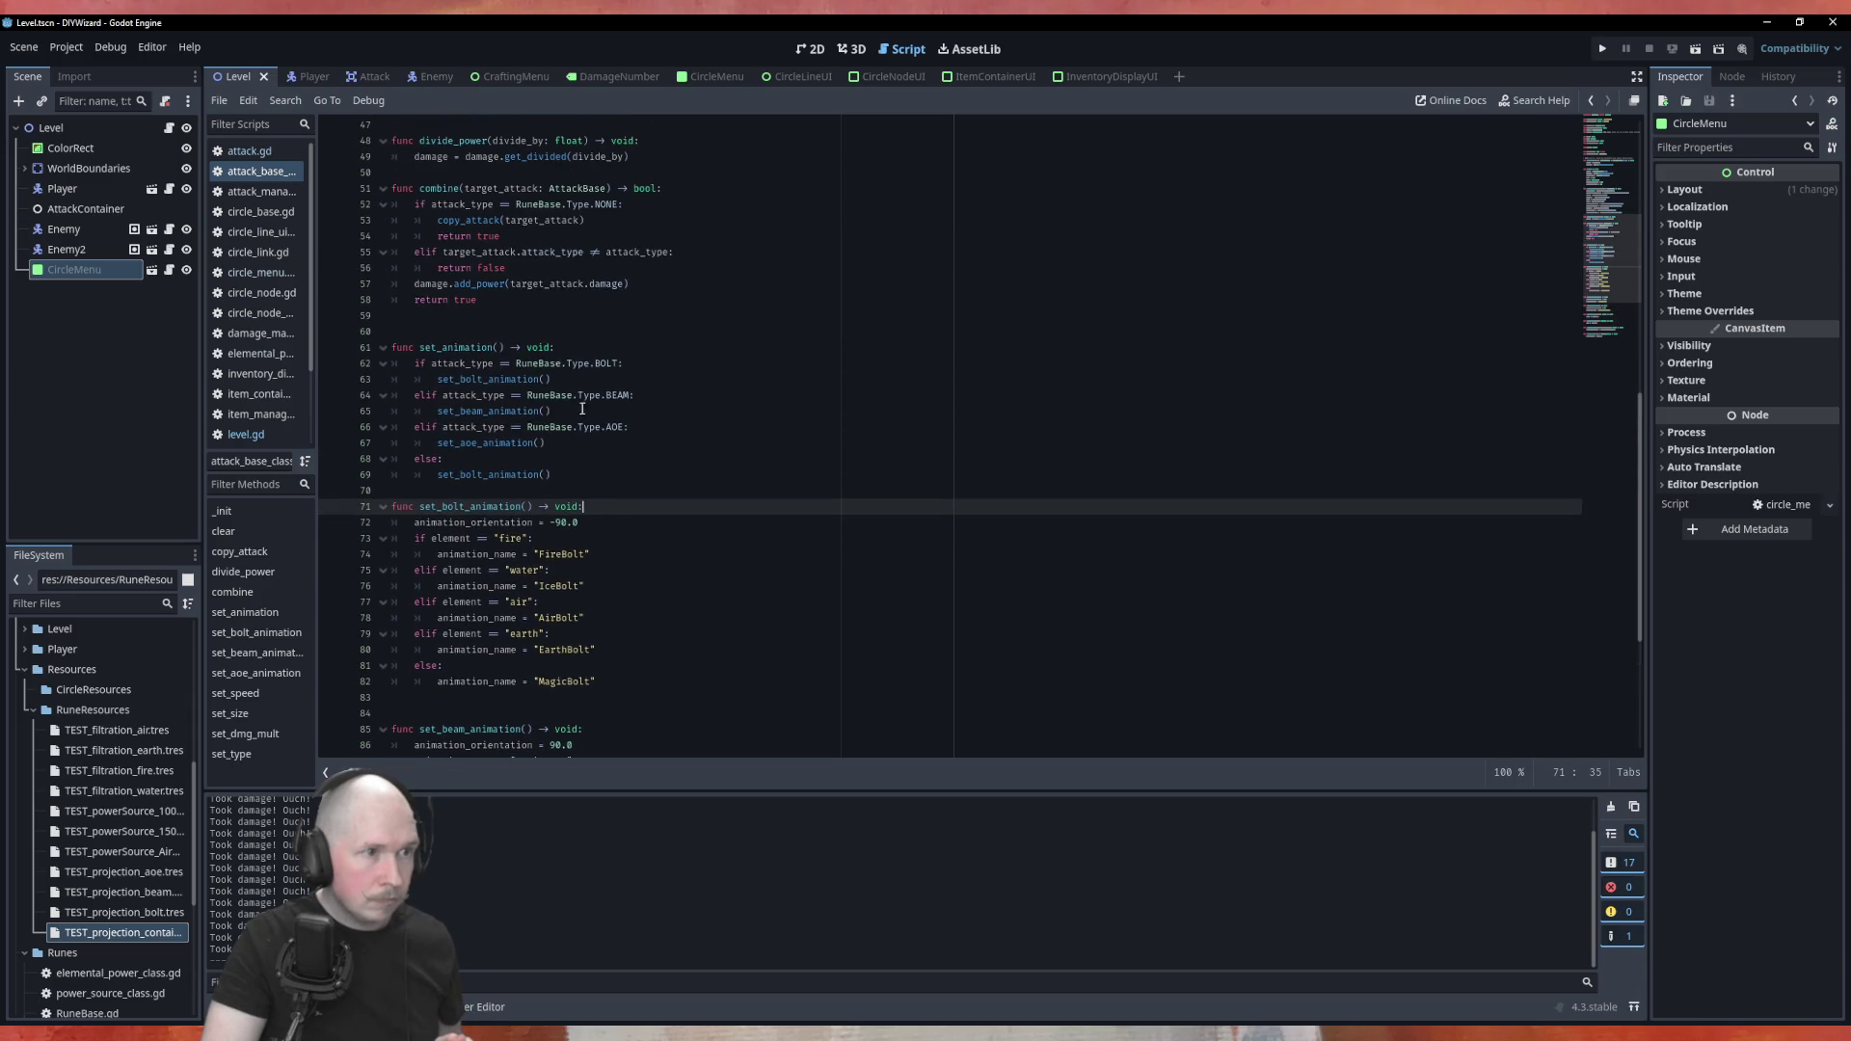
scroll(577, 443, "up", 11)
scroll(590, 387, "up", 4)
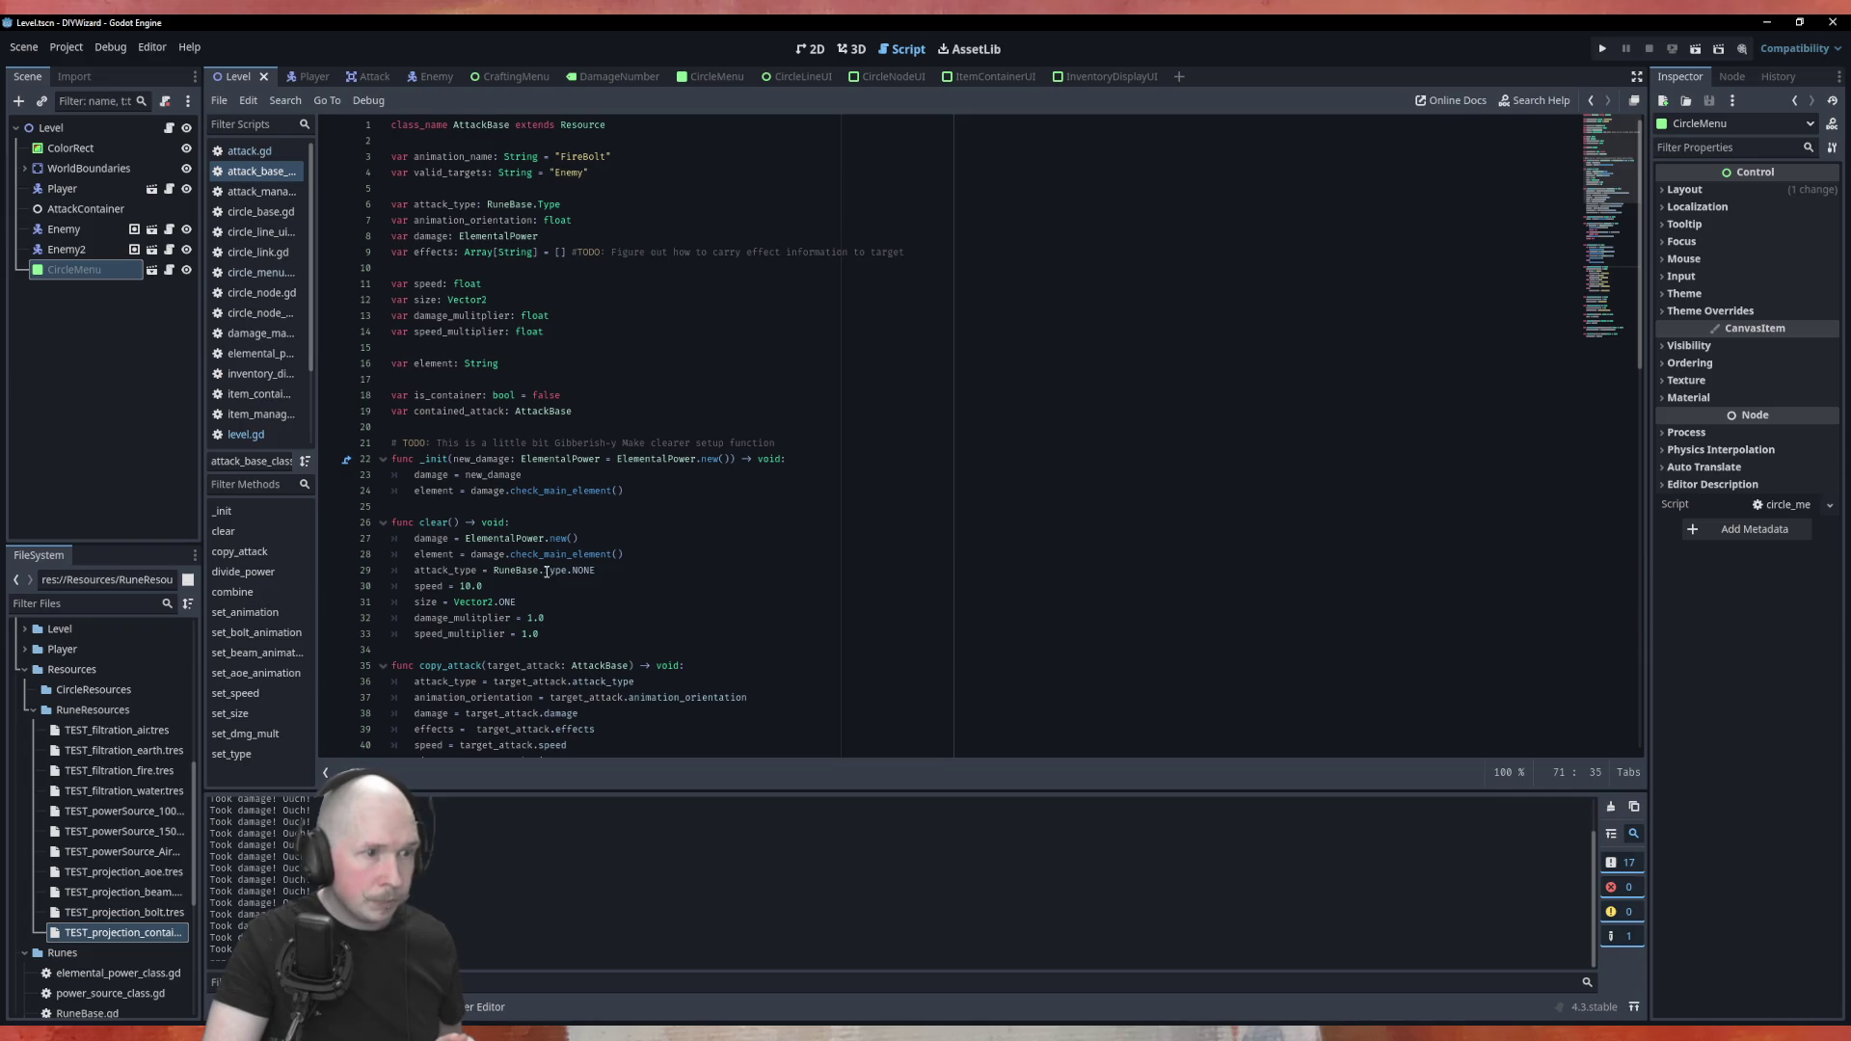
Review attack.gd, then switch to the Attack scene
left_click(266, 154)
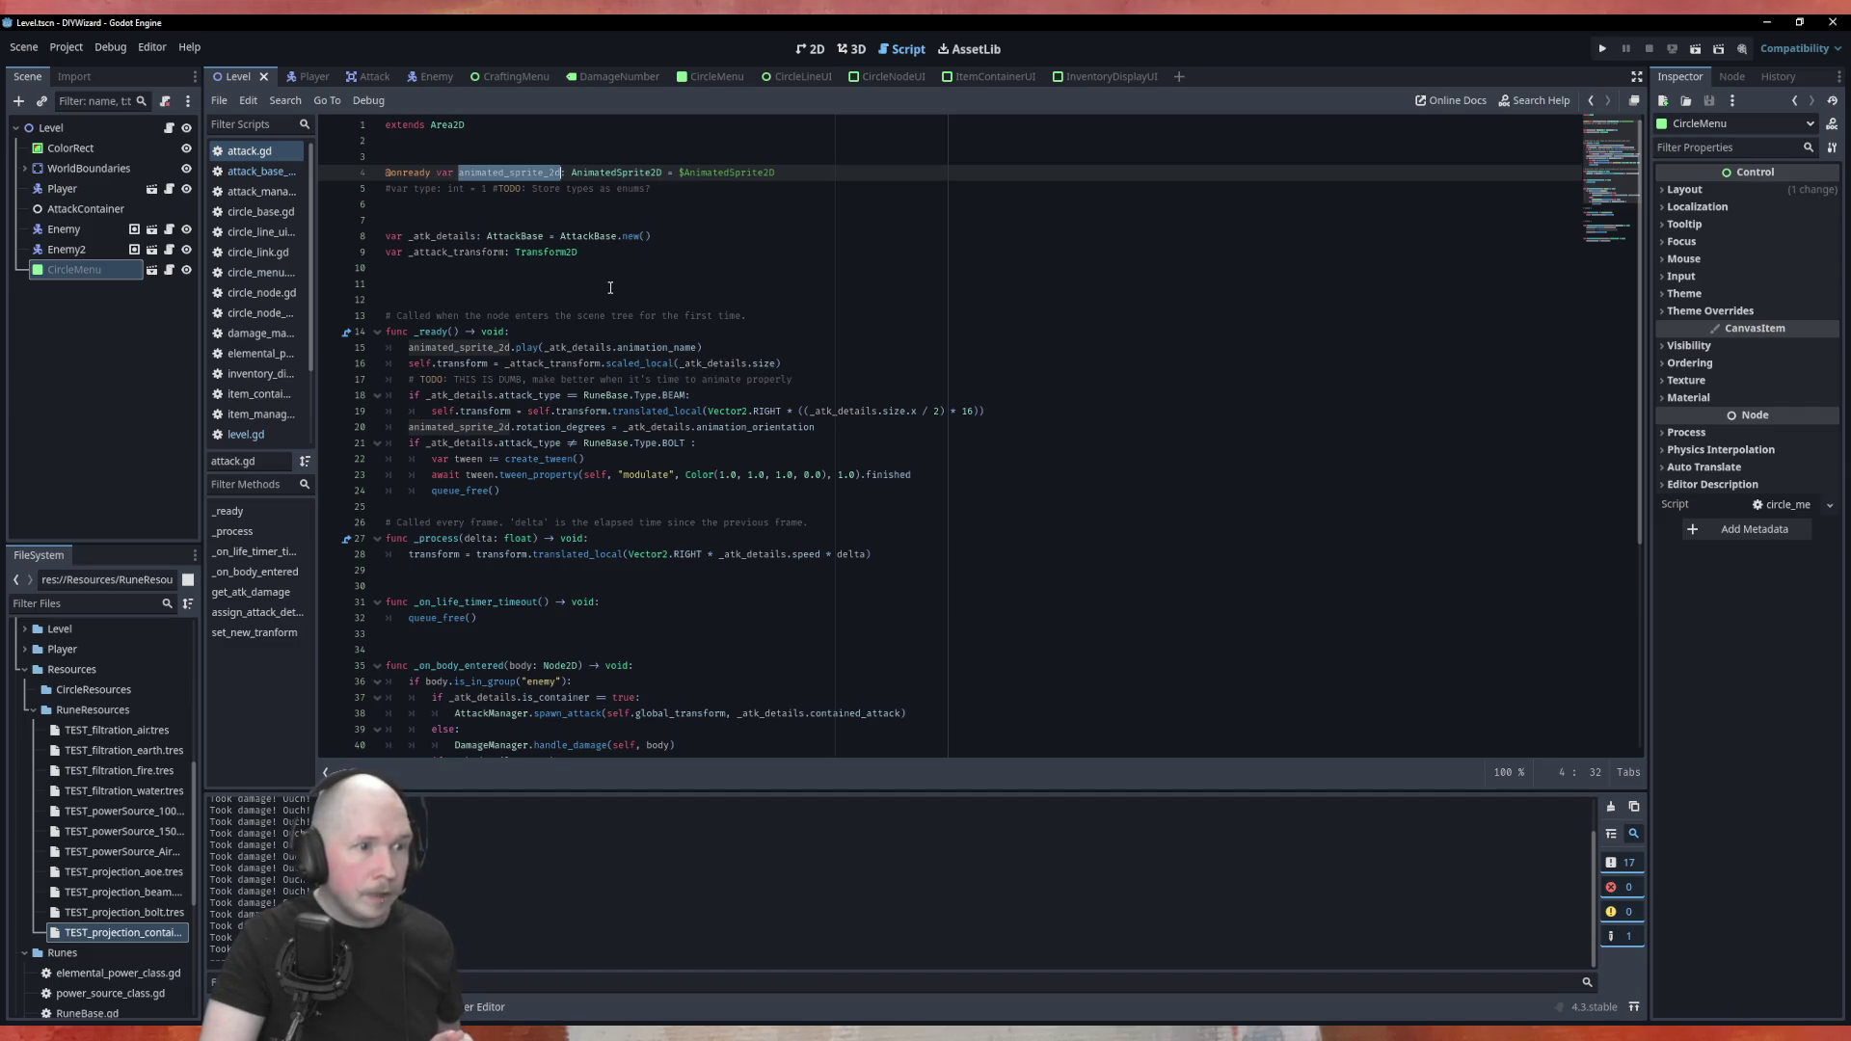
scroll(627, 338, "down", 5)
scroll(733, 482, "up", 5)
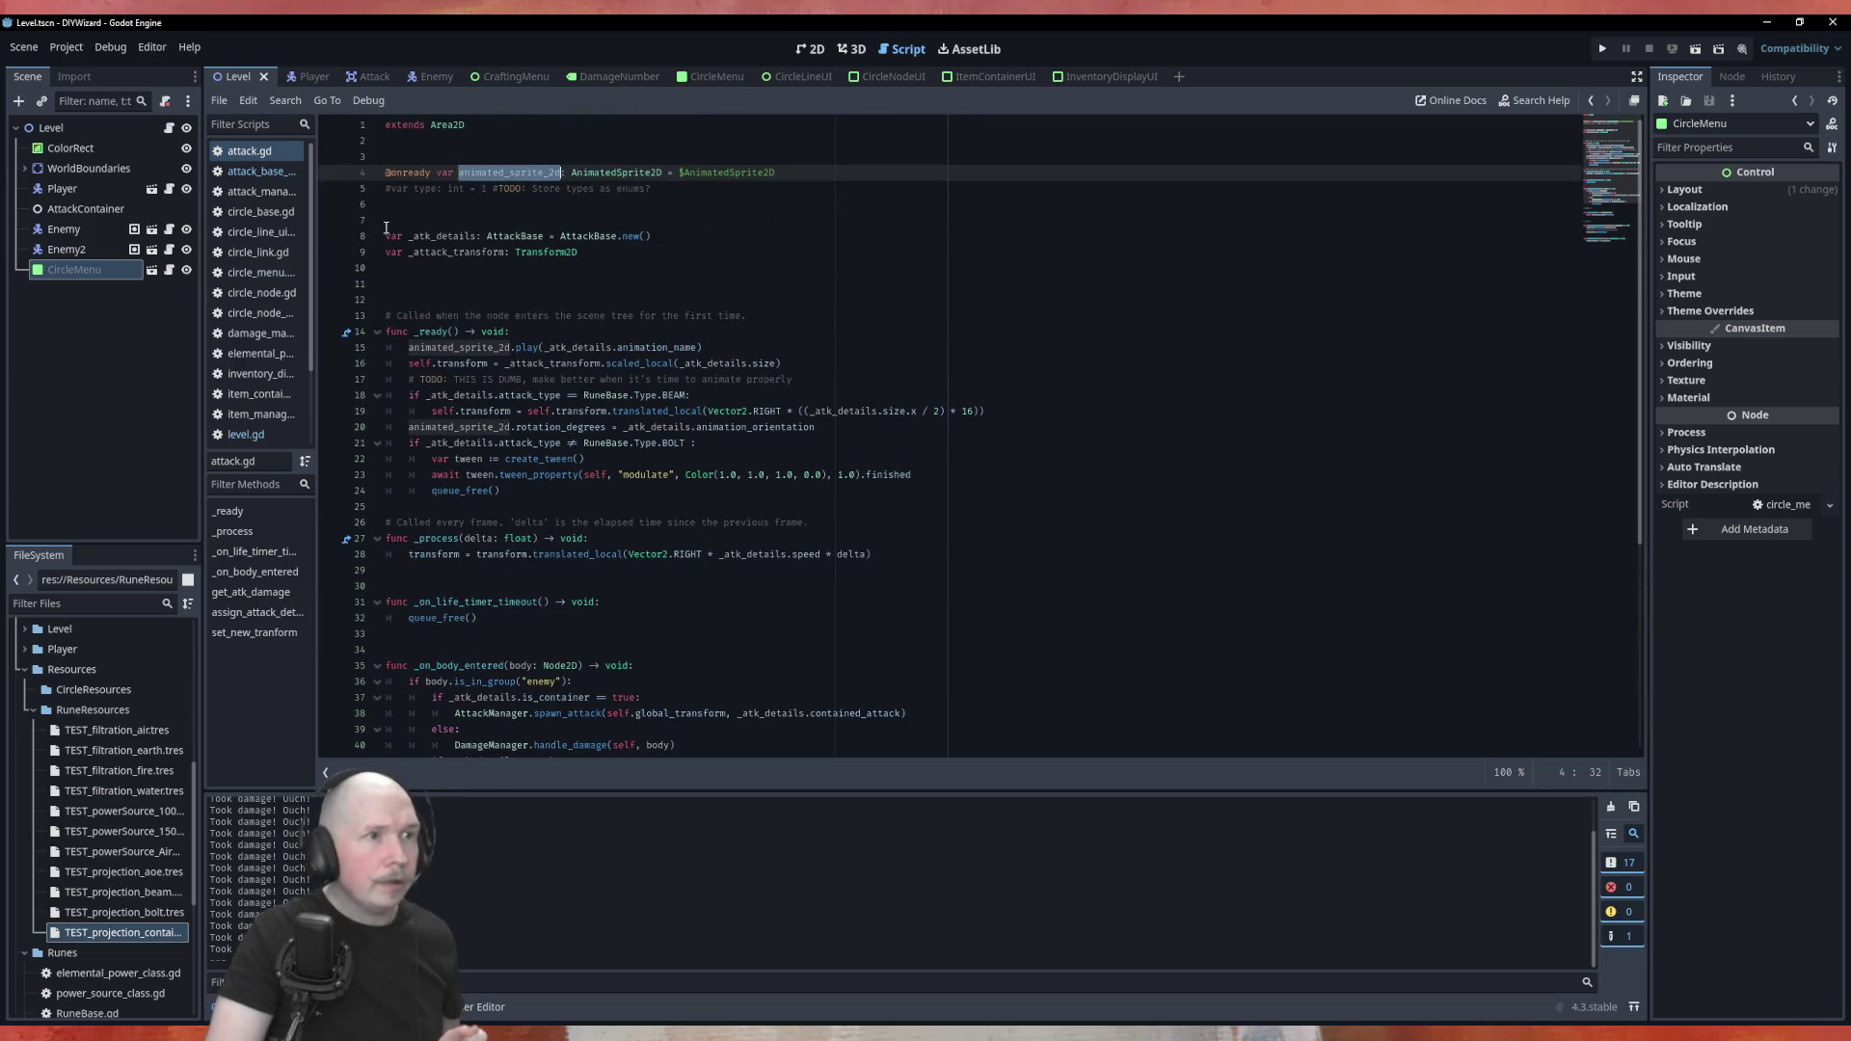
left_click(355, 77)
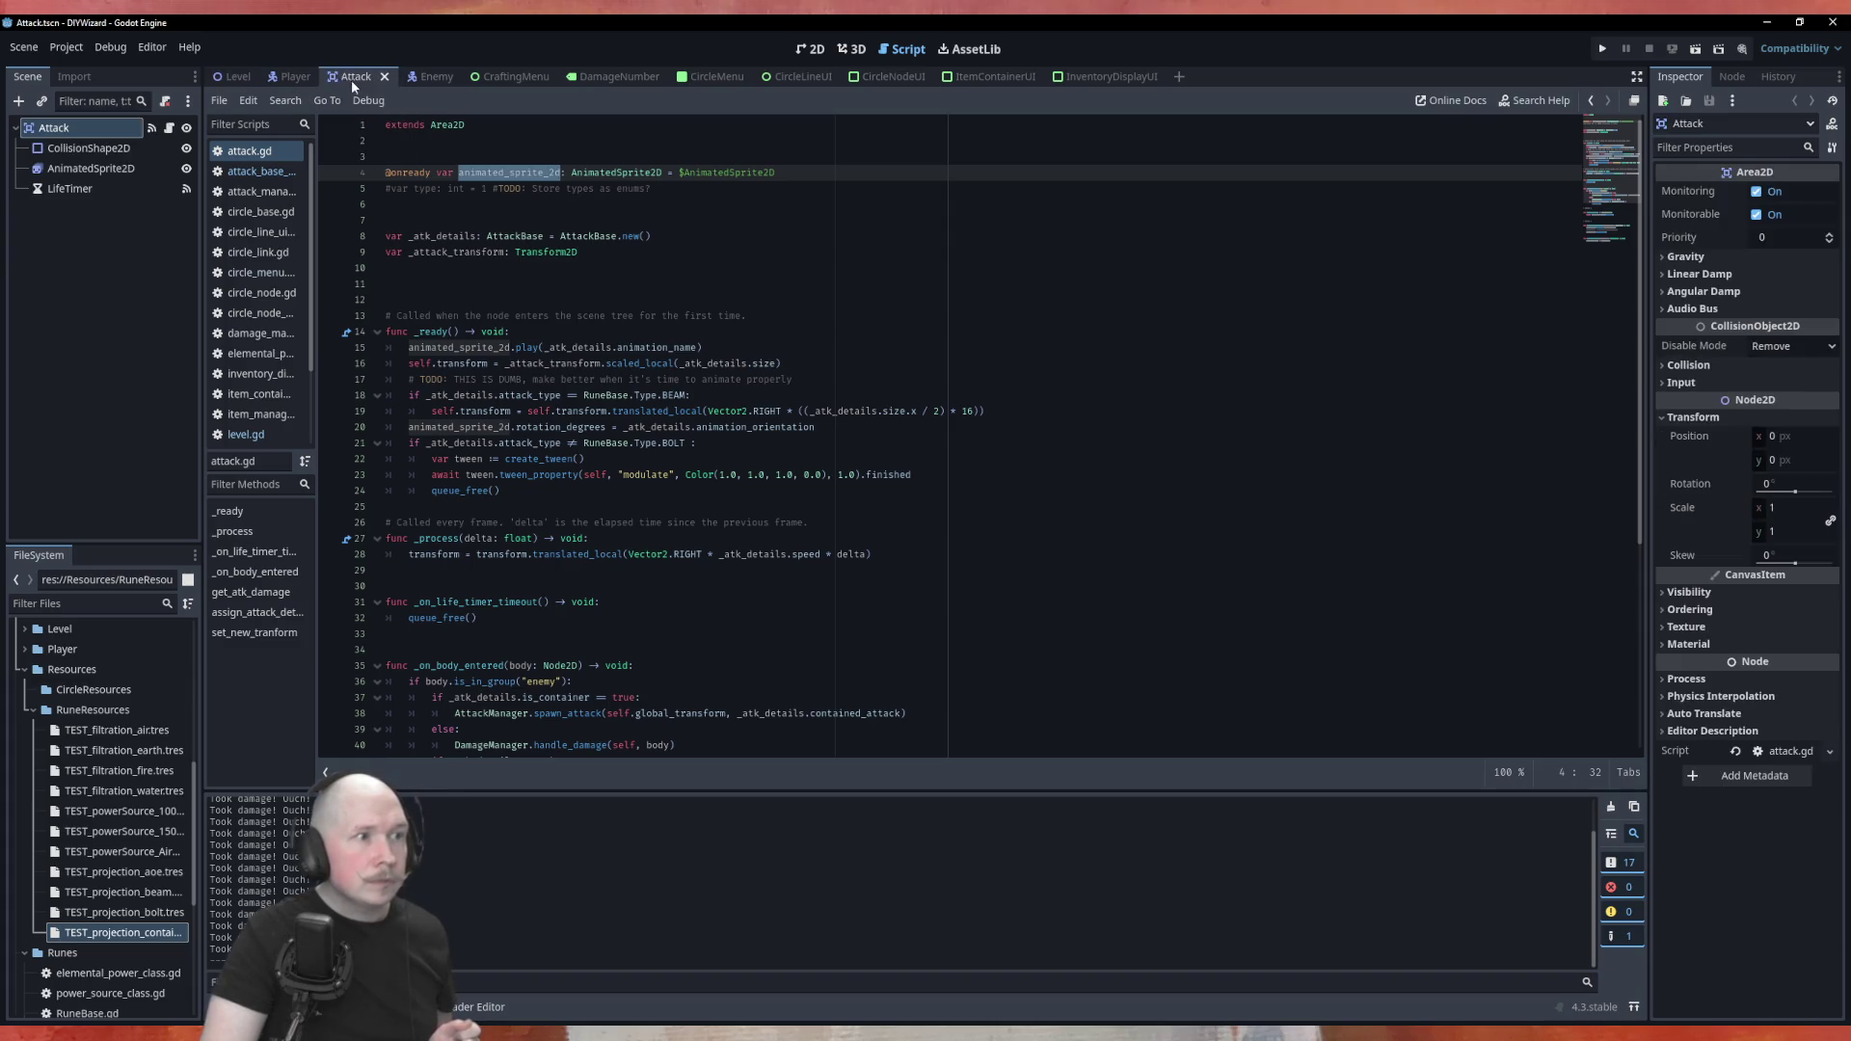
Inspect LifeTimer's 3-second one-shot autostart settings and select _on_life_timer_timeout in attack.gd
left_click(70, 190)
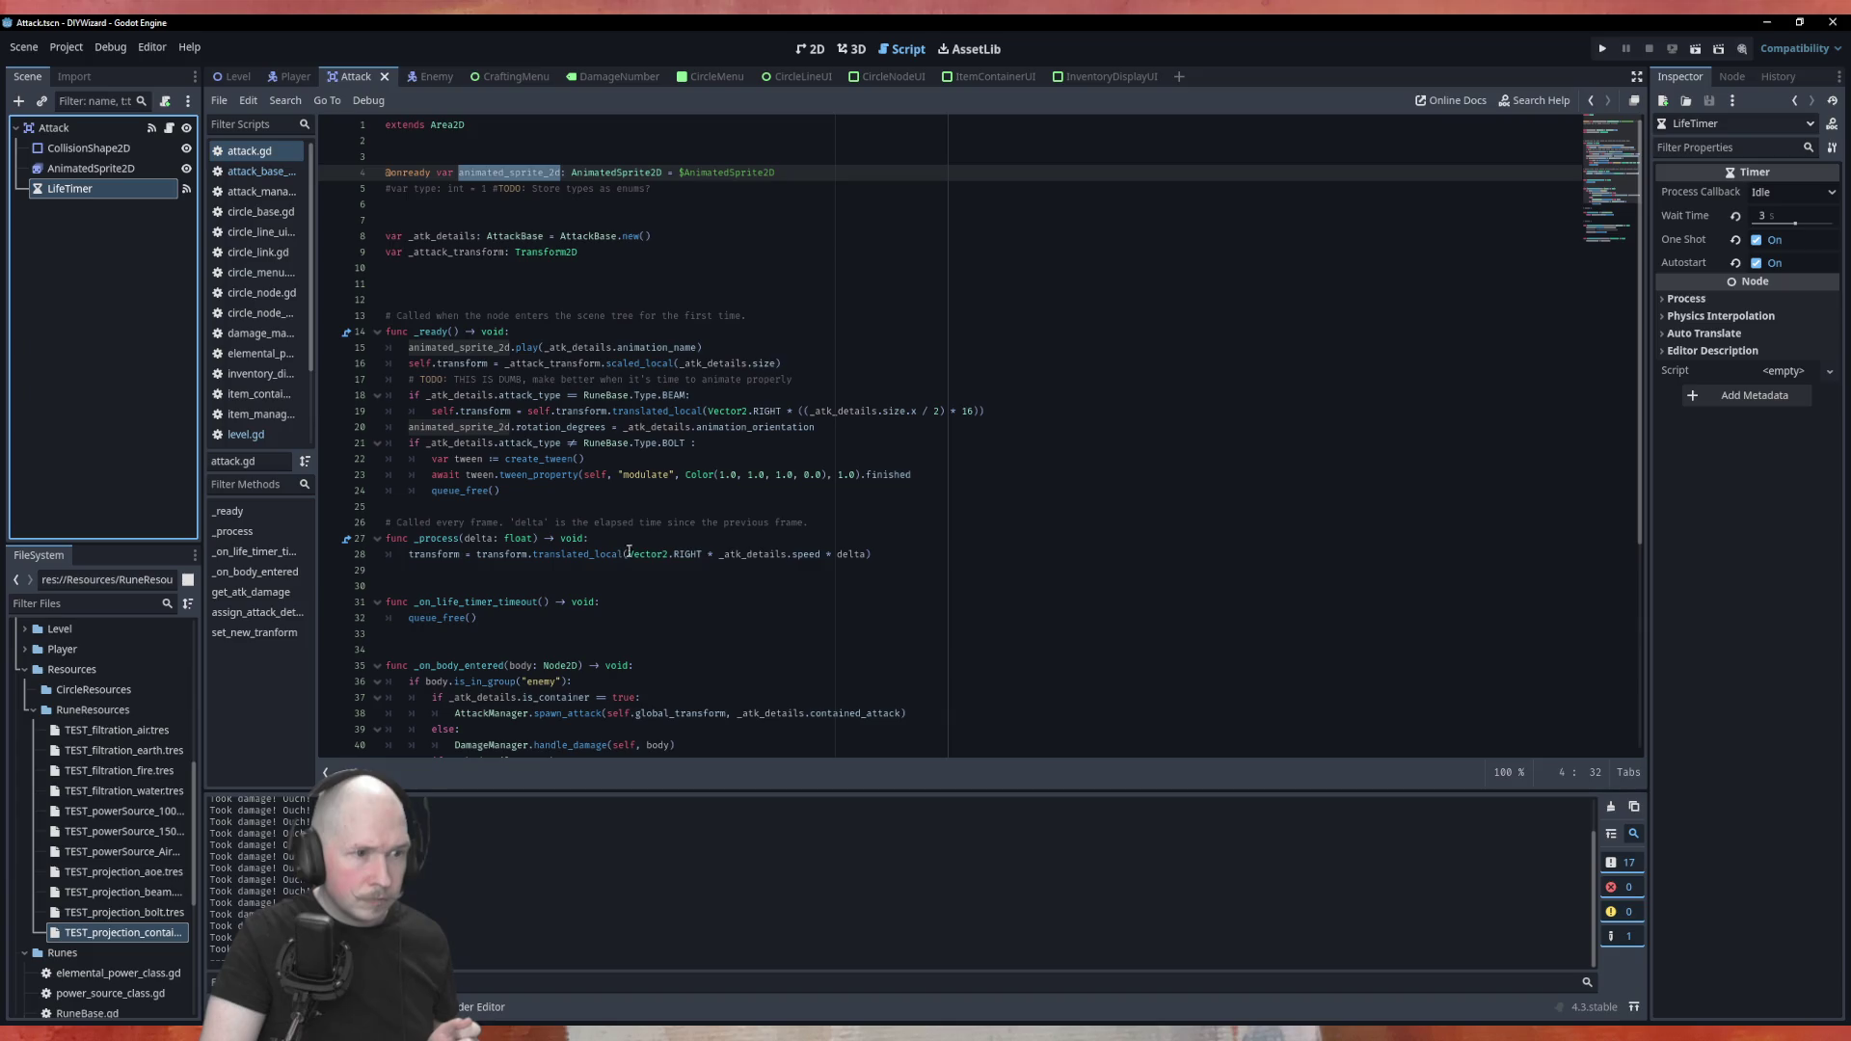
double_click(475, 602)
scroll(669, 590, "down", 5)
scroll(670, 590, "down", 2)
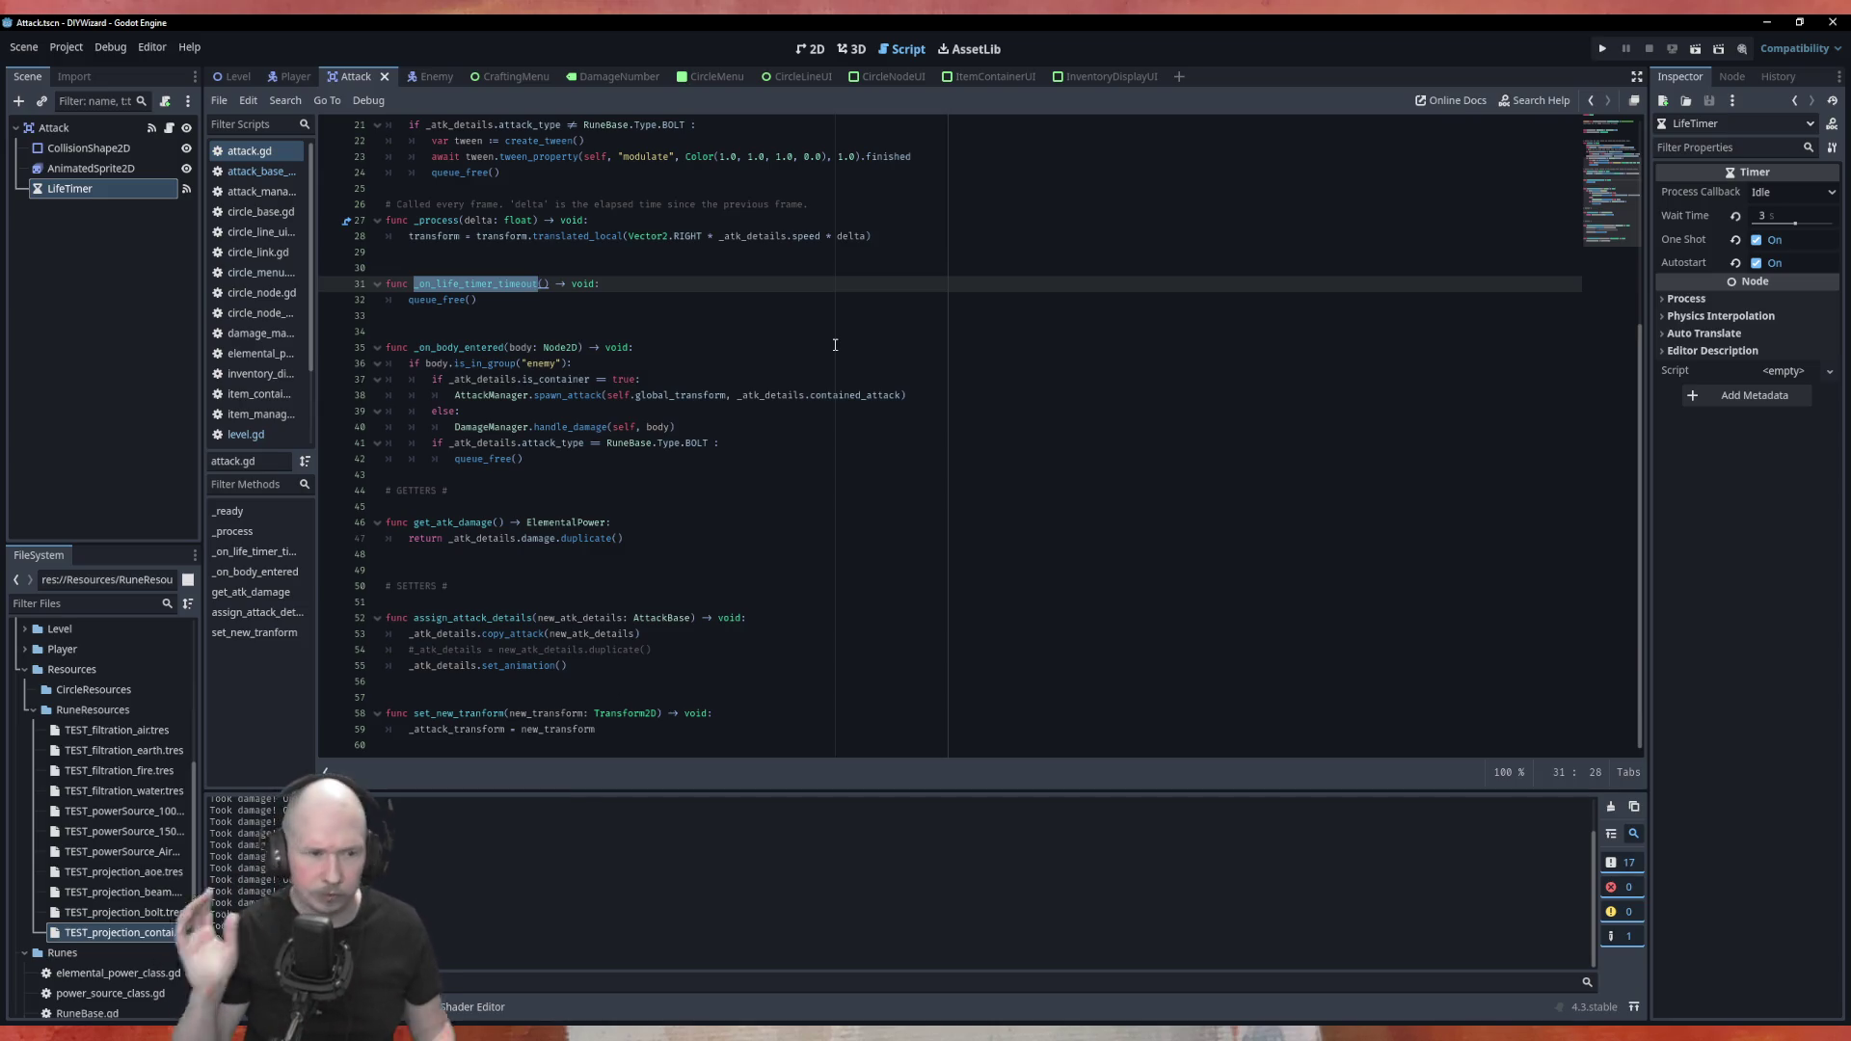
left_click(771, 316)
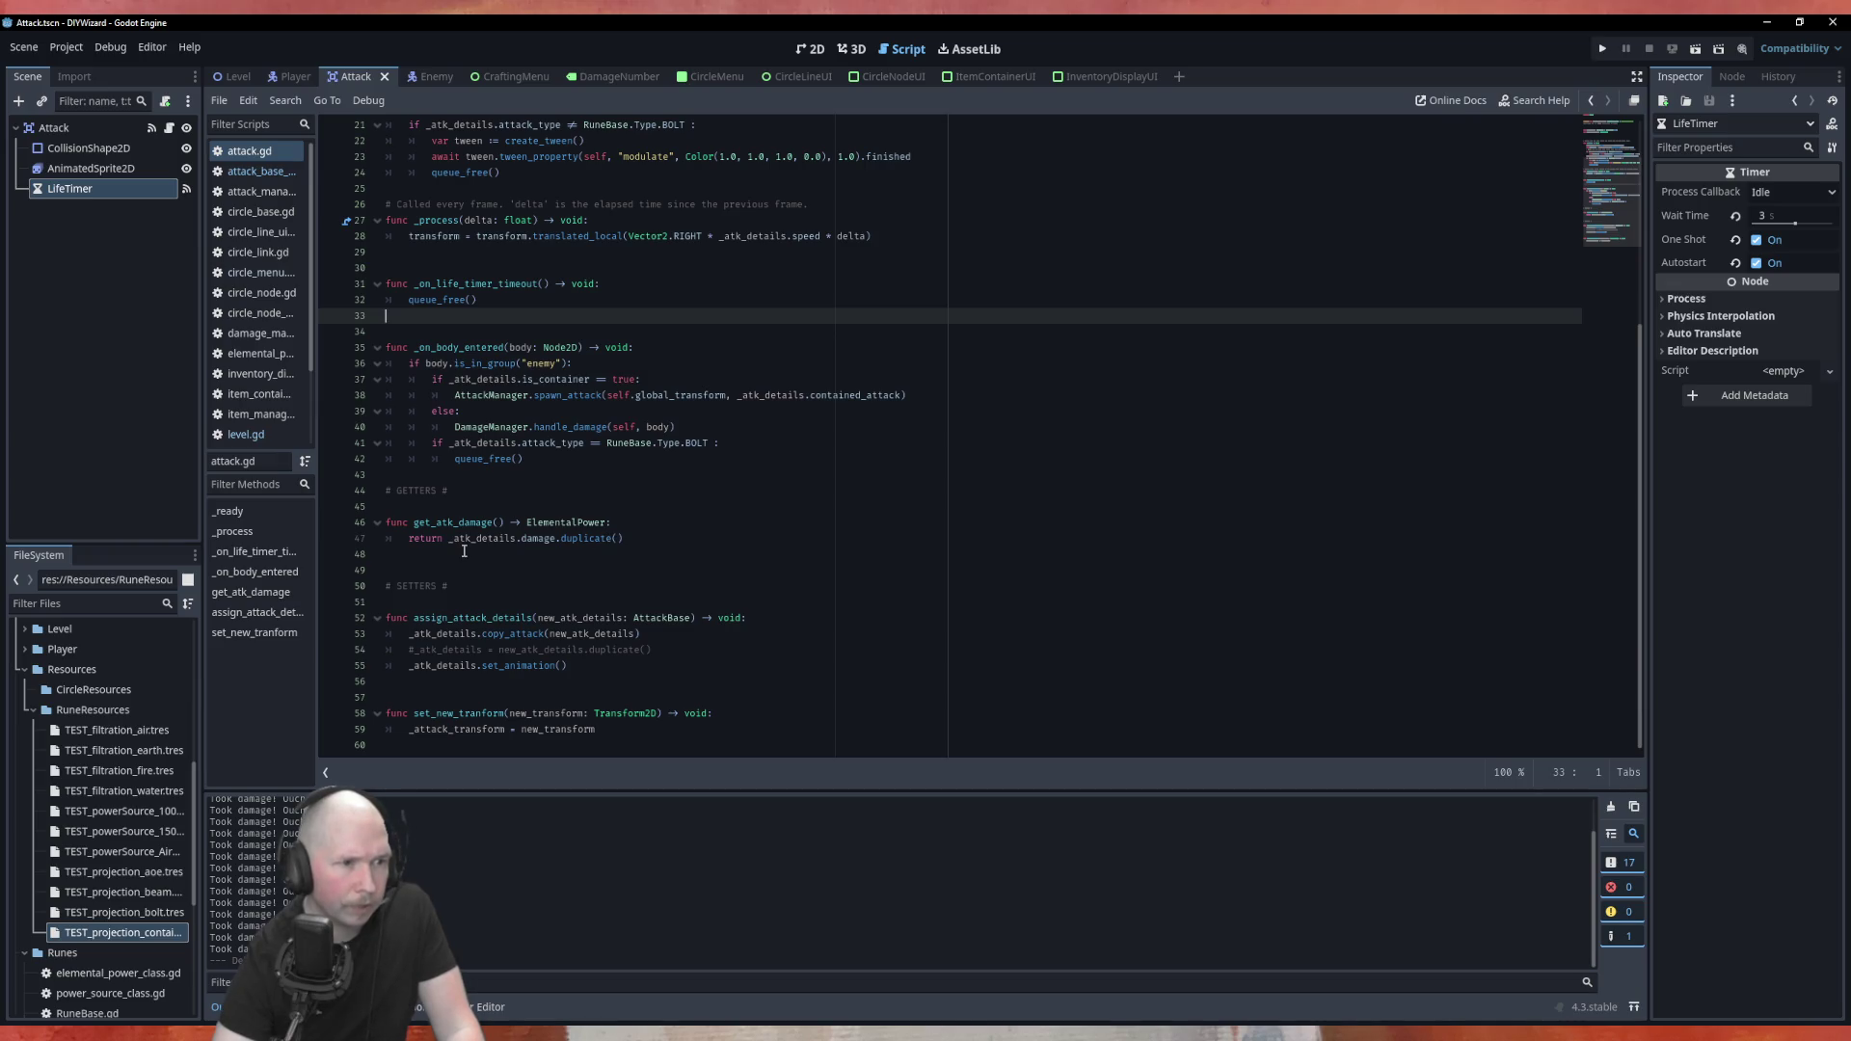
scroll(576, 673, "up", 4)
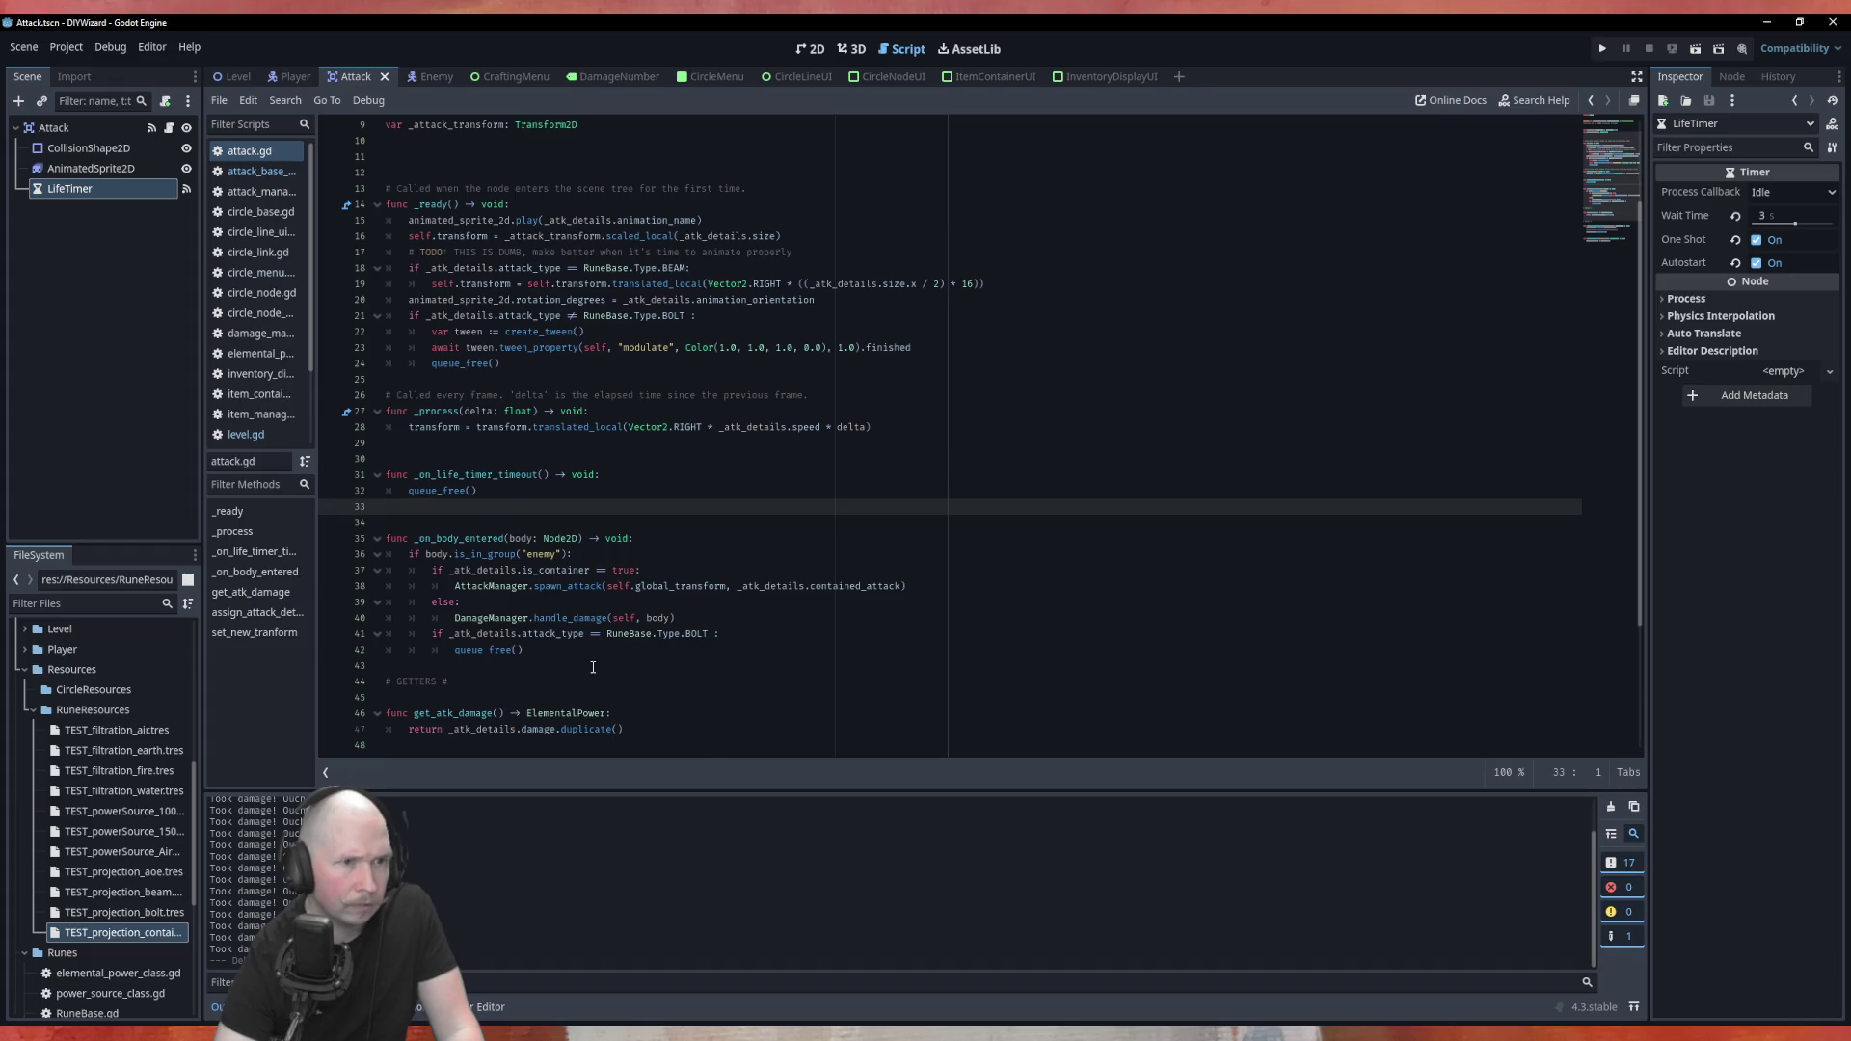
scroll(593, 667, "up", 3)
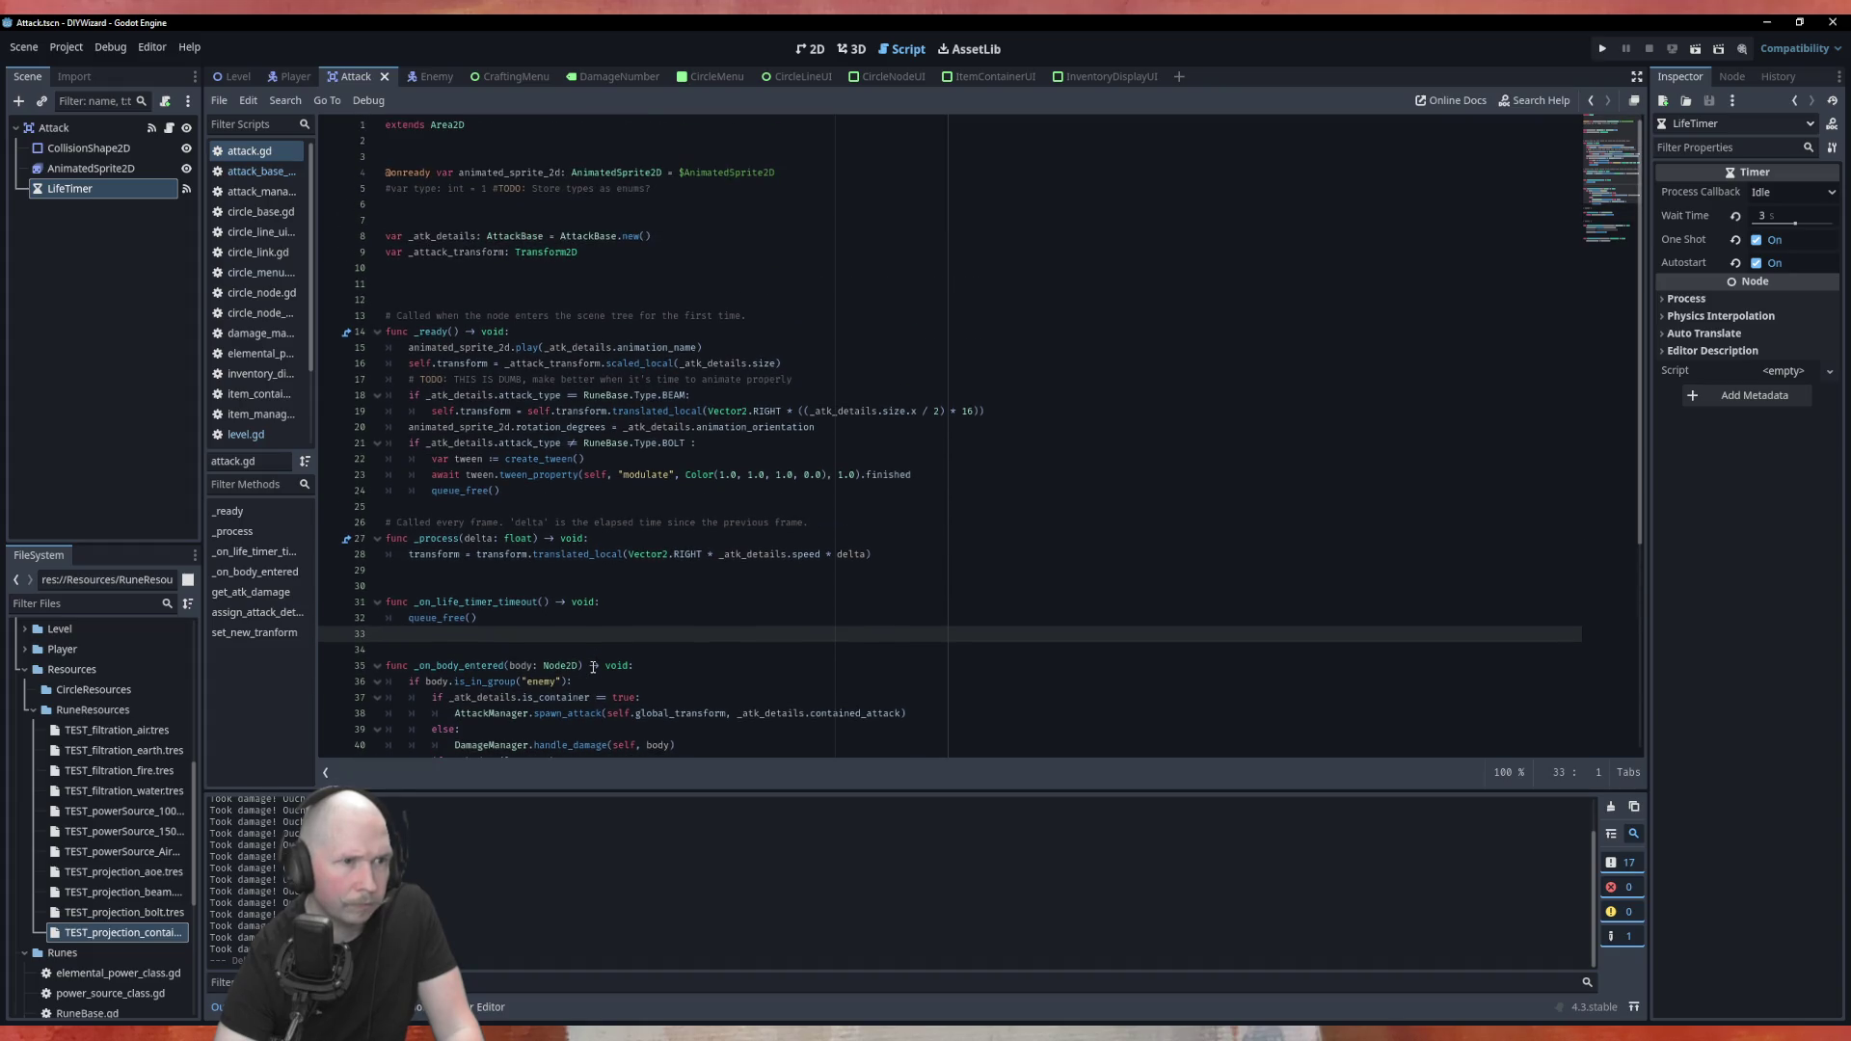
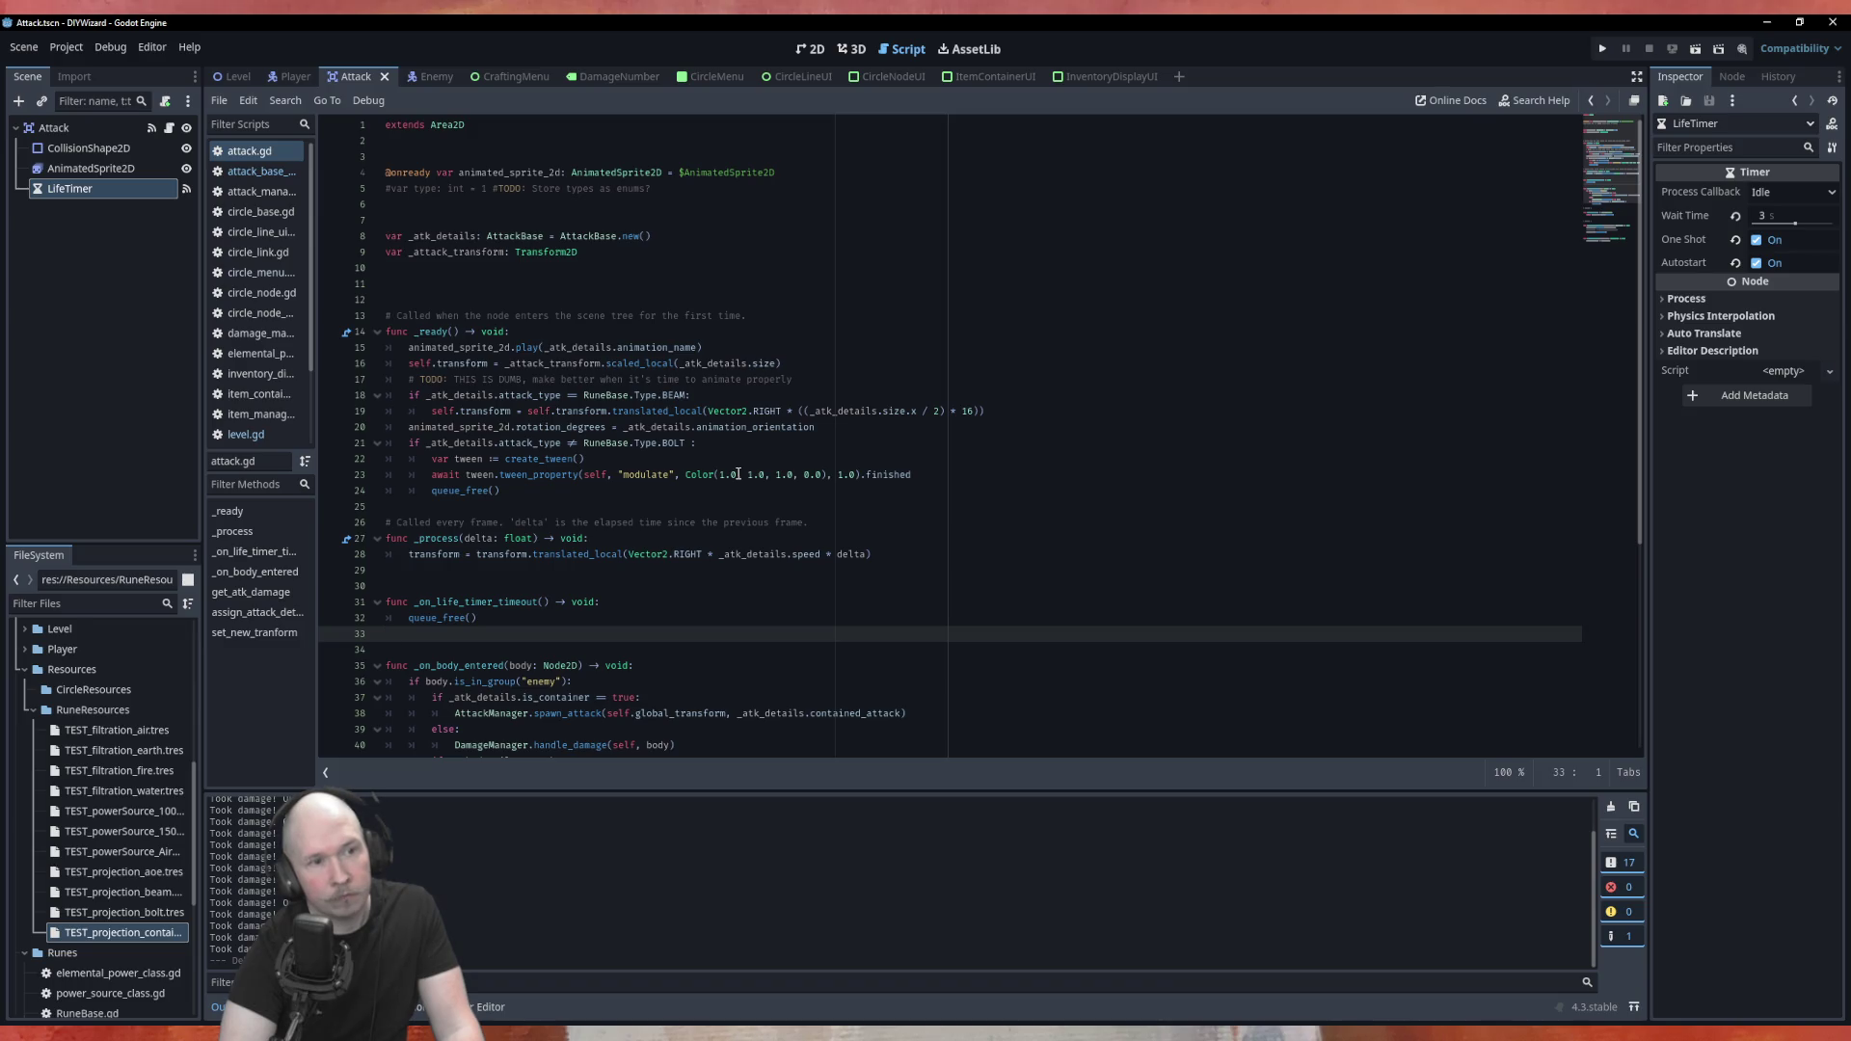
Change line 21 of attack.gd to test attack_type == RuneBase.Type.AOE, save it, and switch to the Level scene
left_click(575, 445)
key("BackSpace")
type("=")
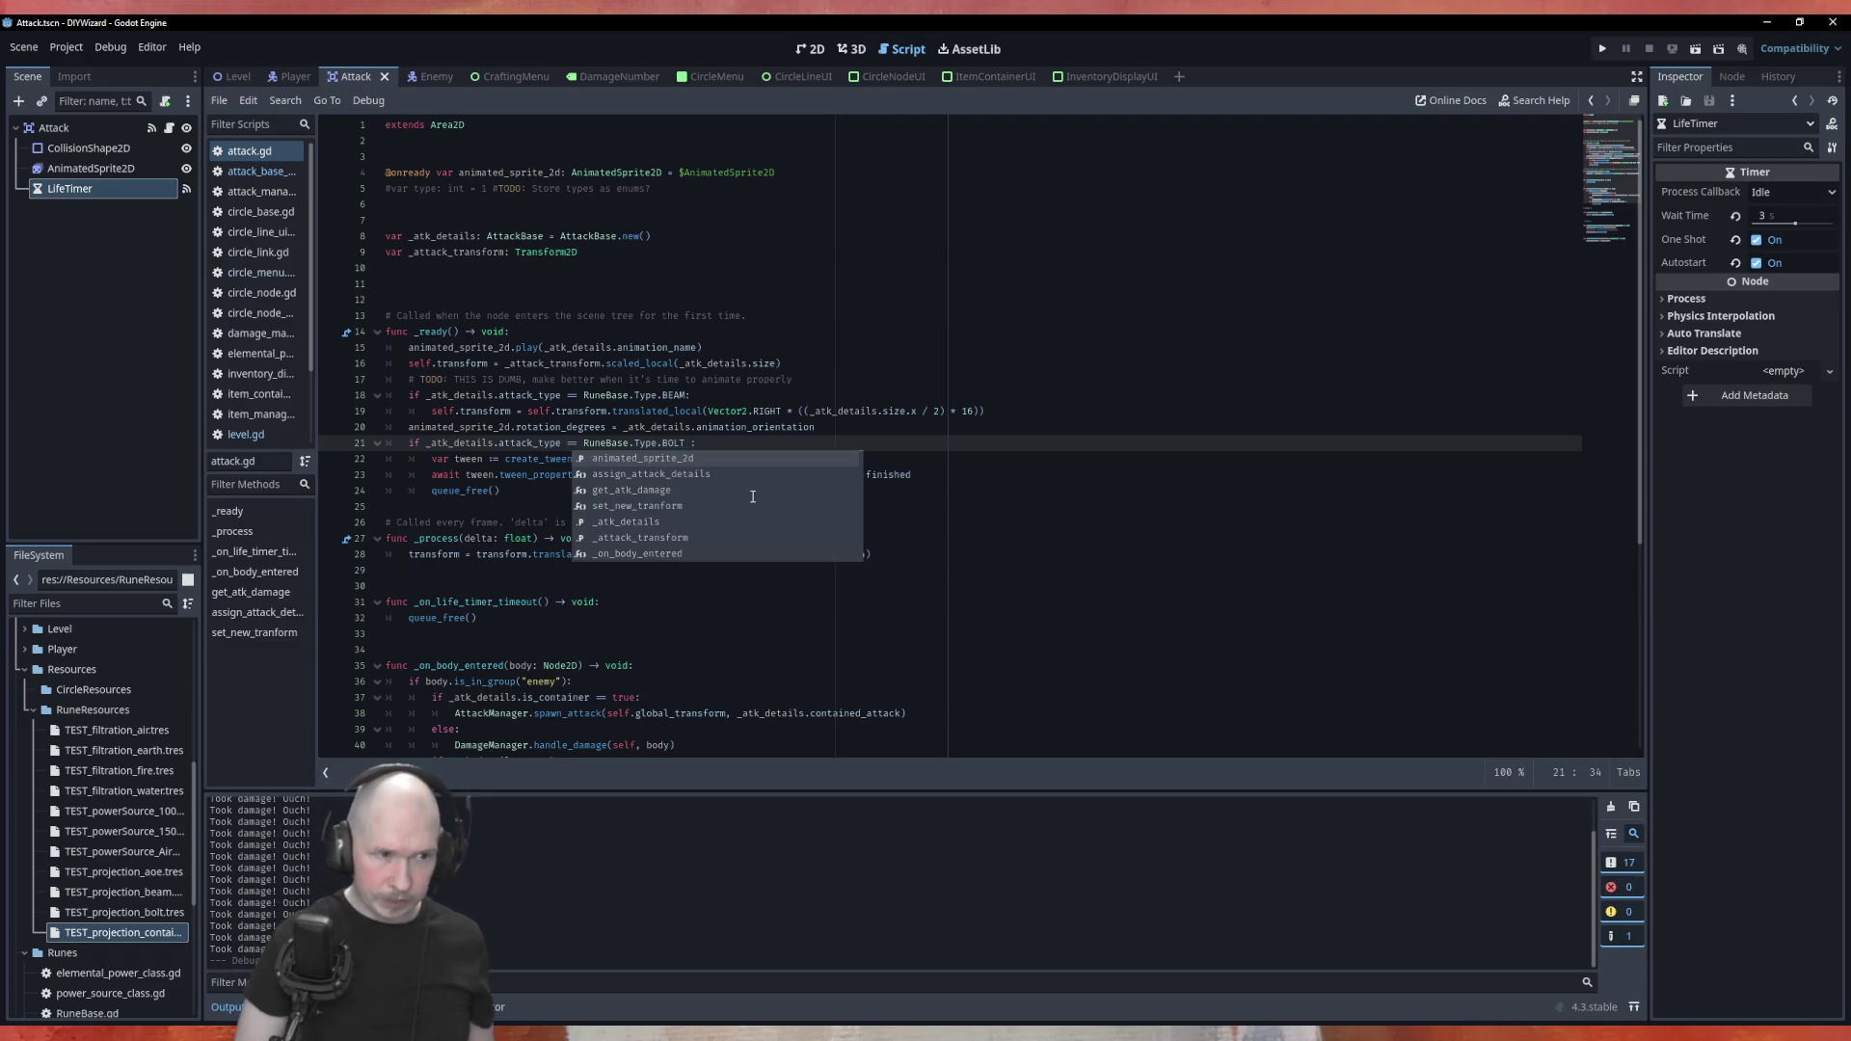
key("End")
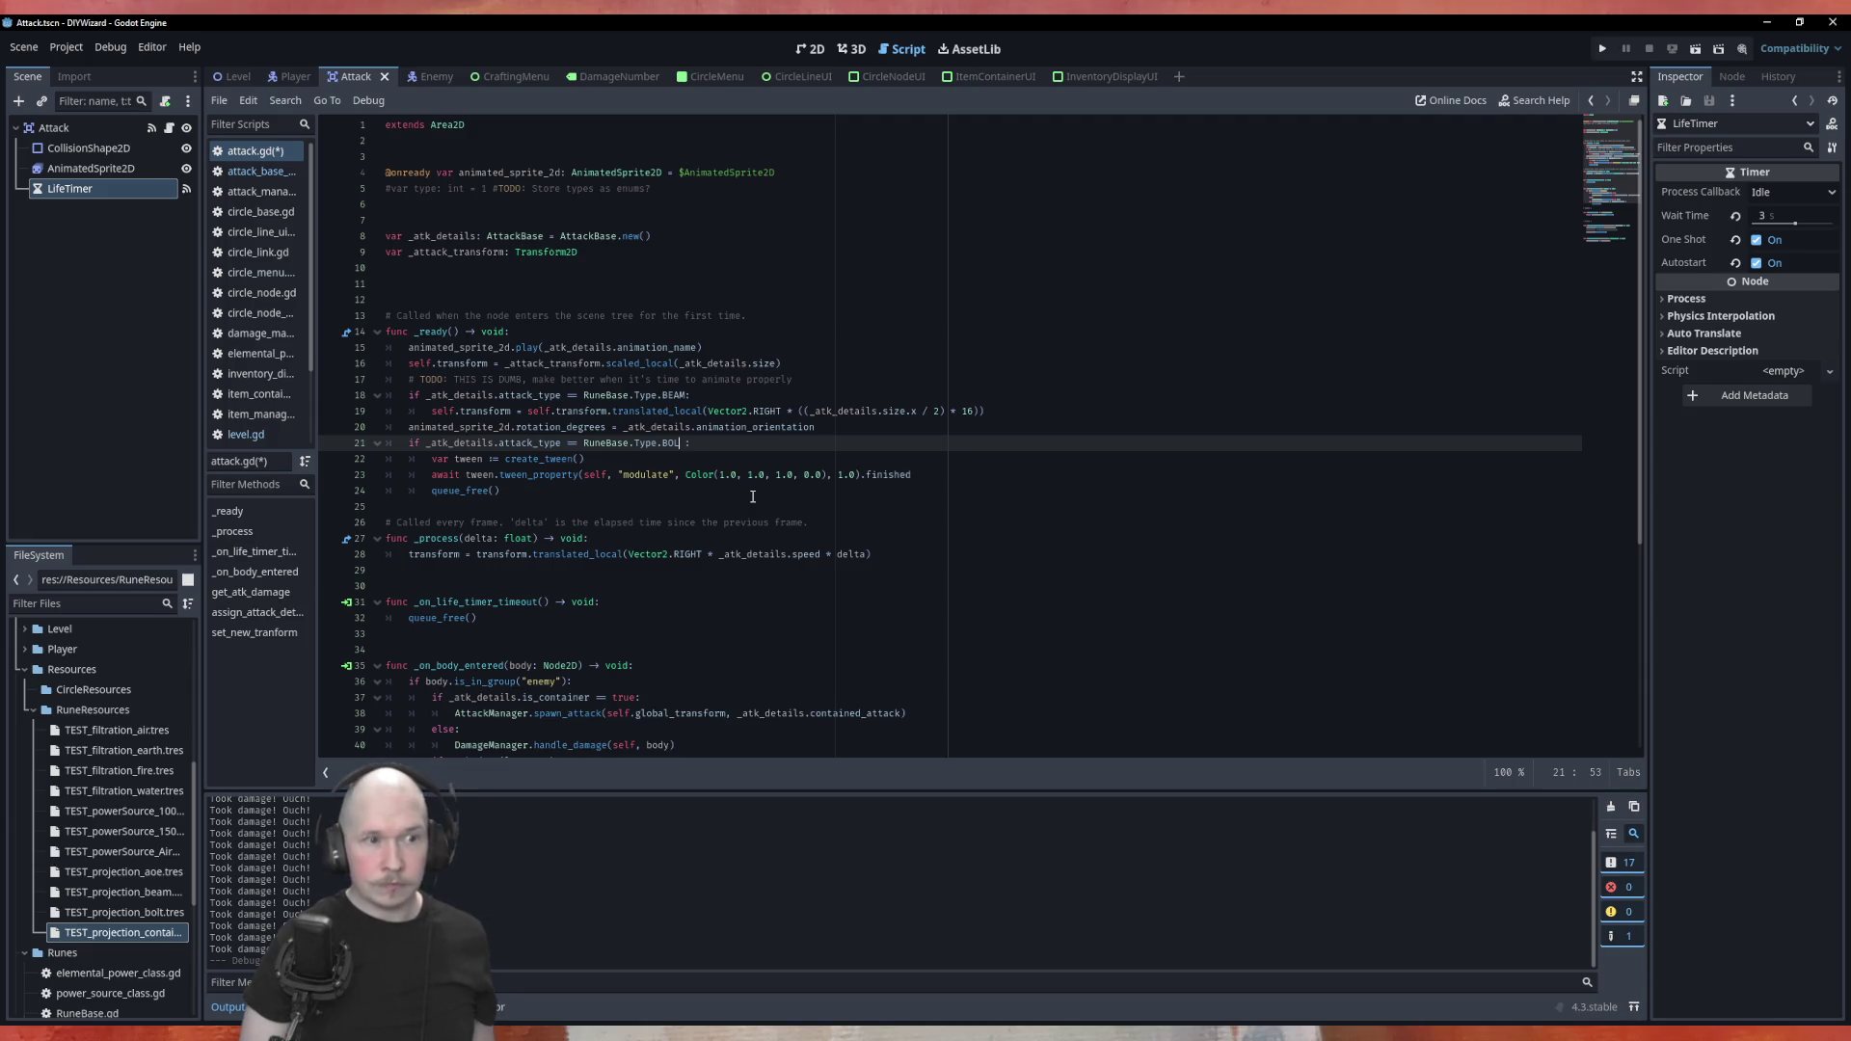
type("AOE")
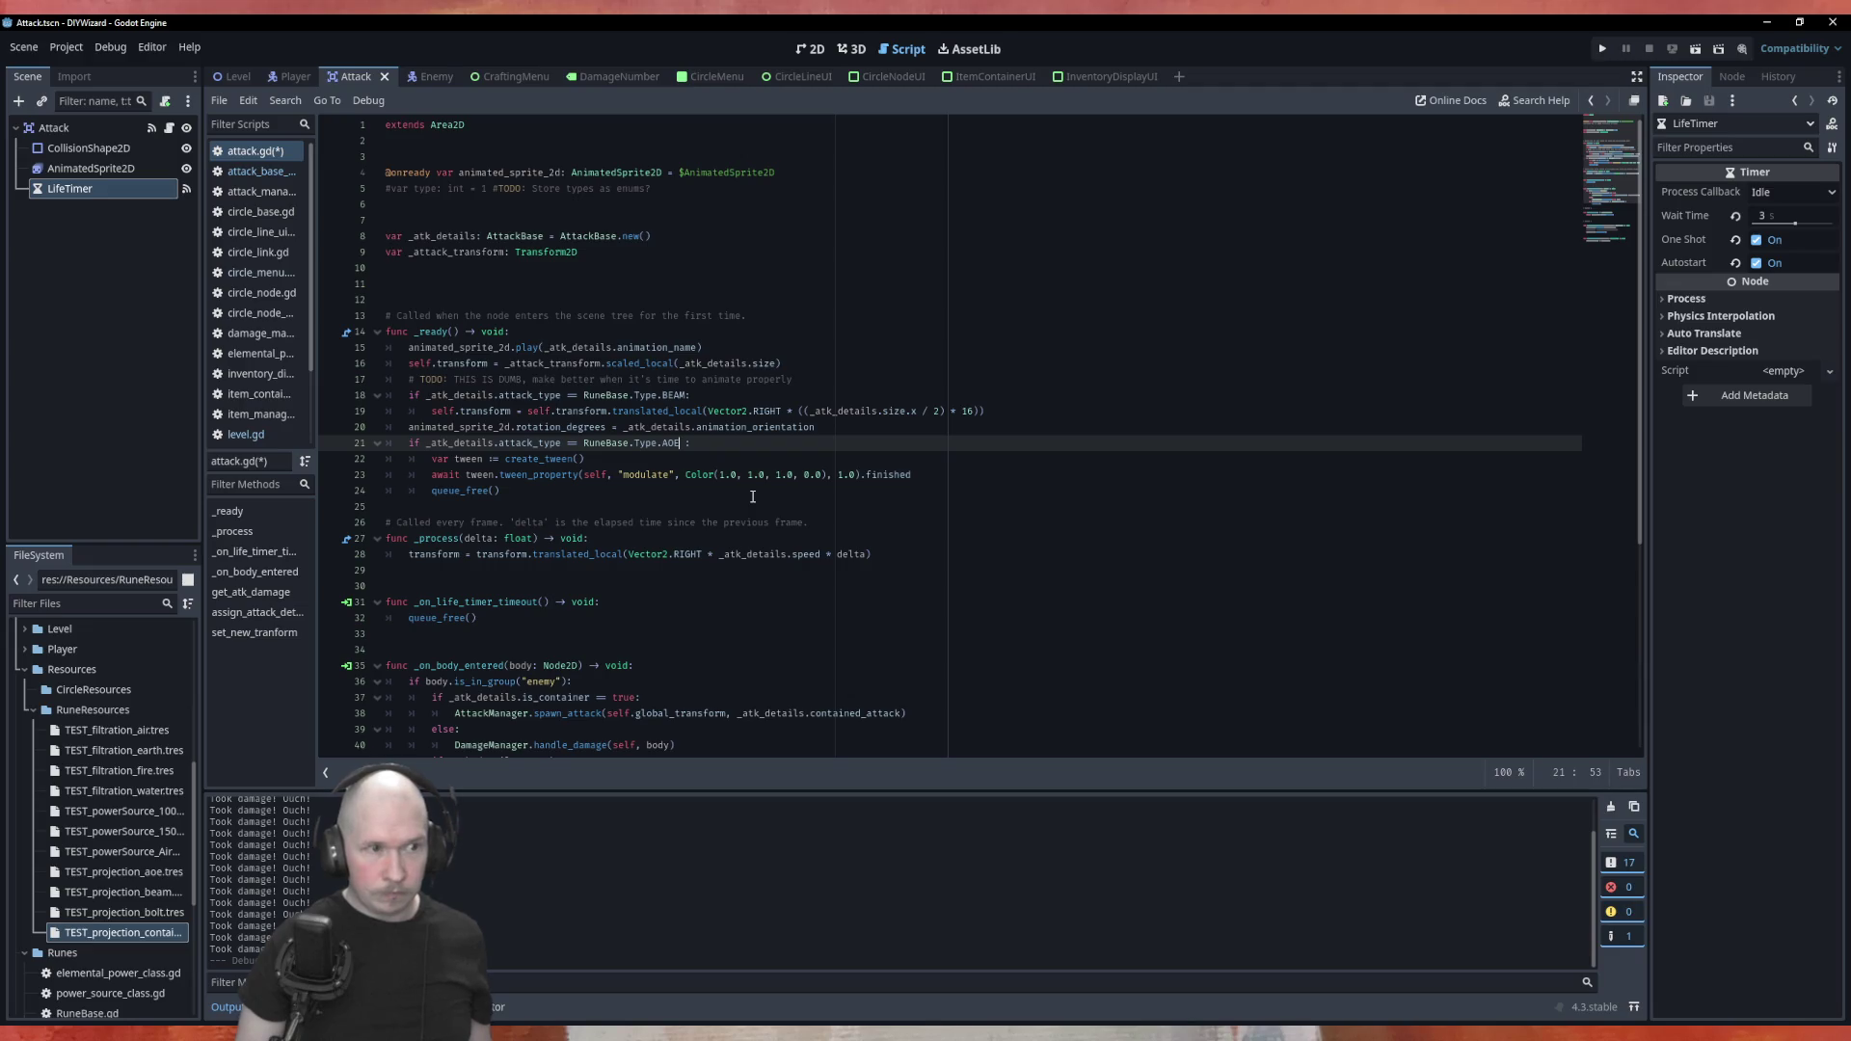
key("ctrl+s")
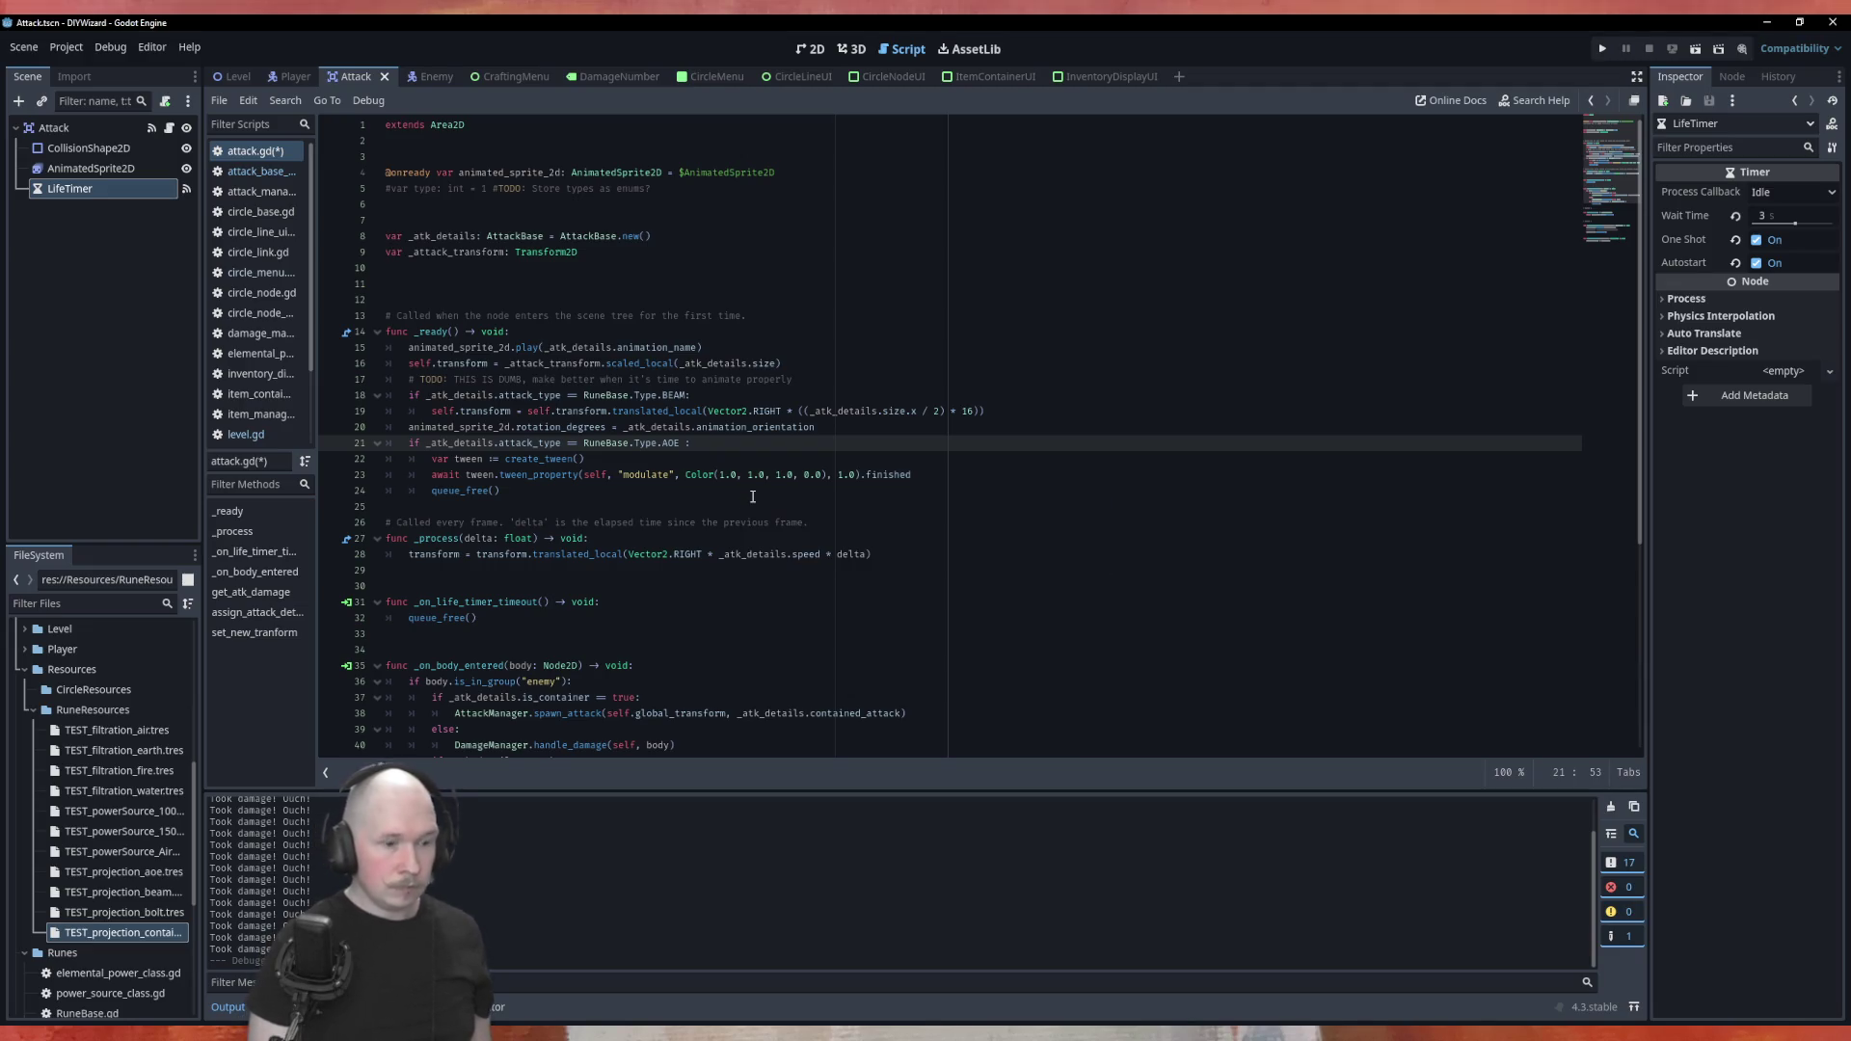
left_click(249, 84)
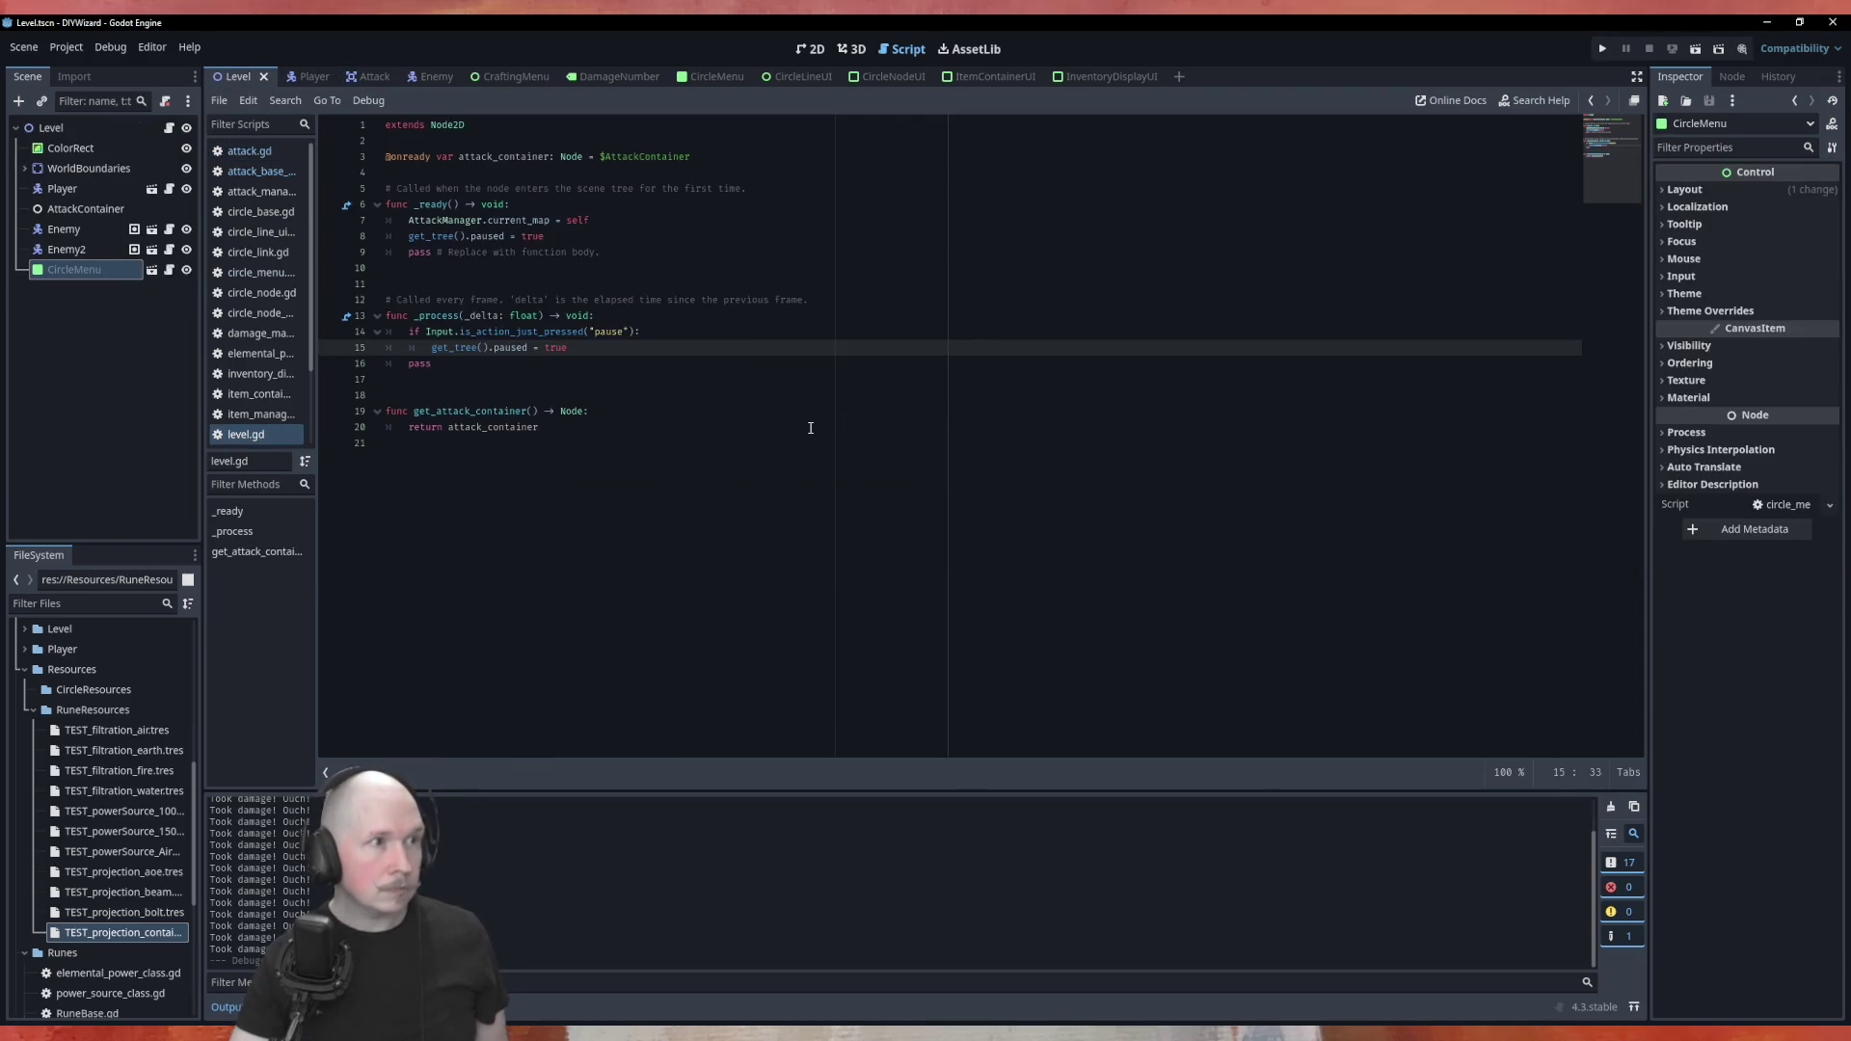
Run the game and place Power_100, Fire, AOE and Bolt runes on the four circle nodes
key("F5")
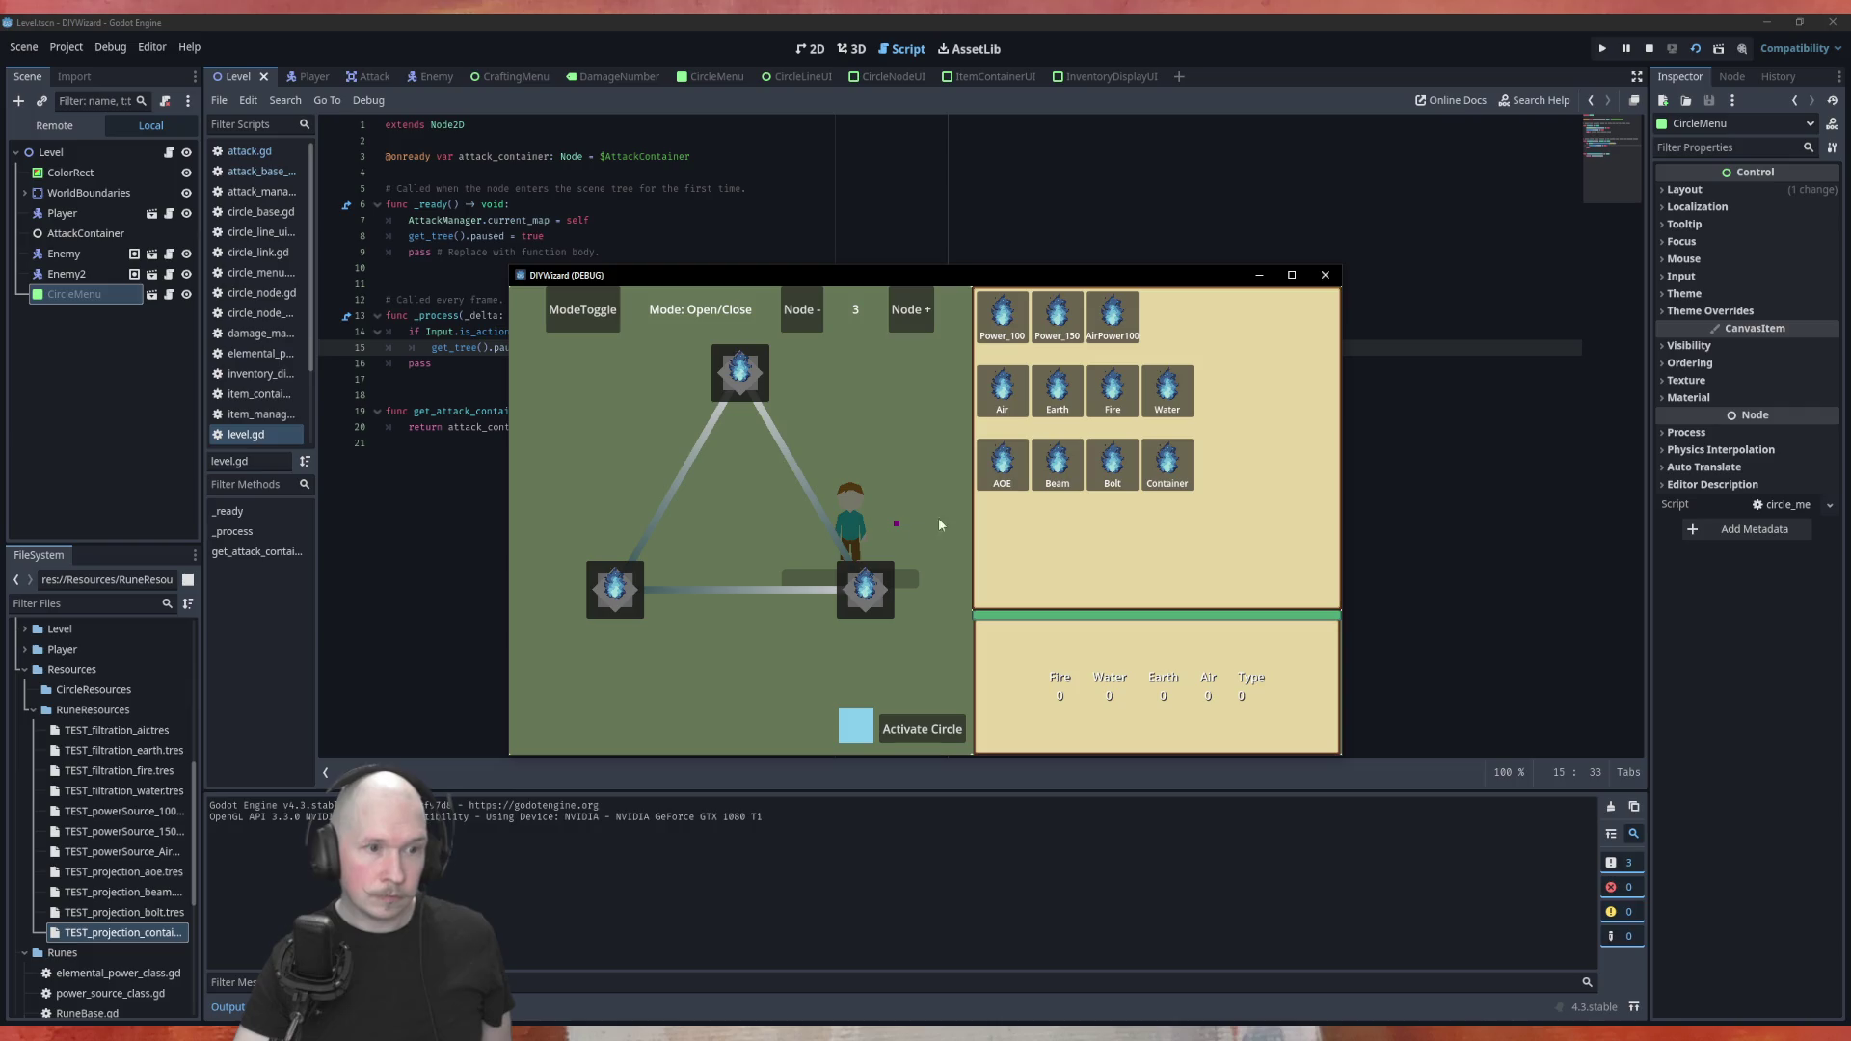
mouse_move(1024, 318)
left_mouse_down()
mouse_move(912, 410)
mouse_move(742, 377)
left_mouse_up()
mouse_move(1113, 390)
left_mouse_down()
mouse_move(963, 529)
mouse_move(884, 518)
left_mouse_up()
mouse_move(1003, 465)
left_mouse_down()
mouse_move(926, 613)
mouse_move(747, 687)
mouse_move(850, 629)
mouse_move(752, 666)
left_mouse_up()
left_click_drag(1112, 464, 620, 520)
Open the three links between the runes, activate the circle, and close the circle menu
left_click(808, 442)
left_click(818, 578)
left_click(676, 602)
left_click(945, 739)
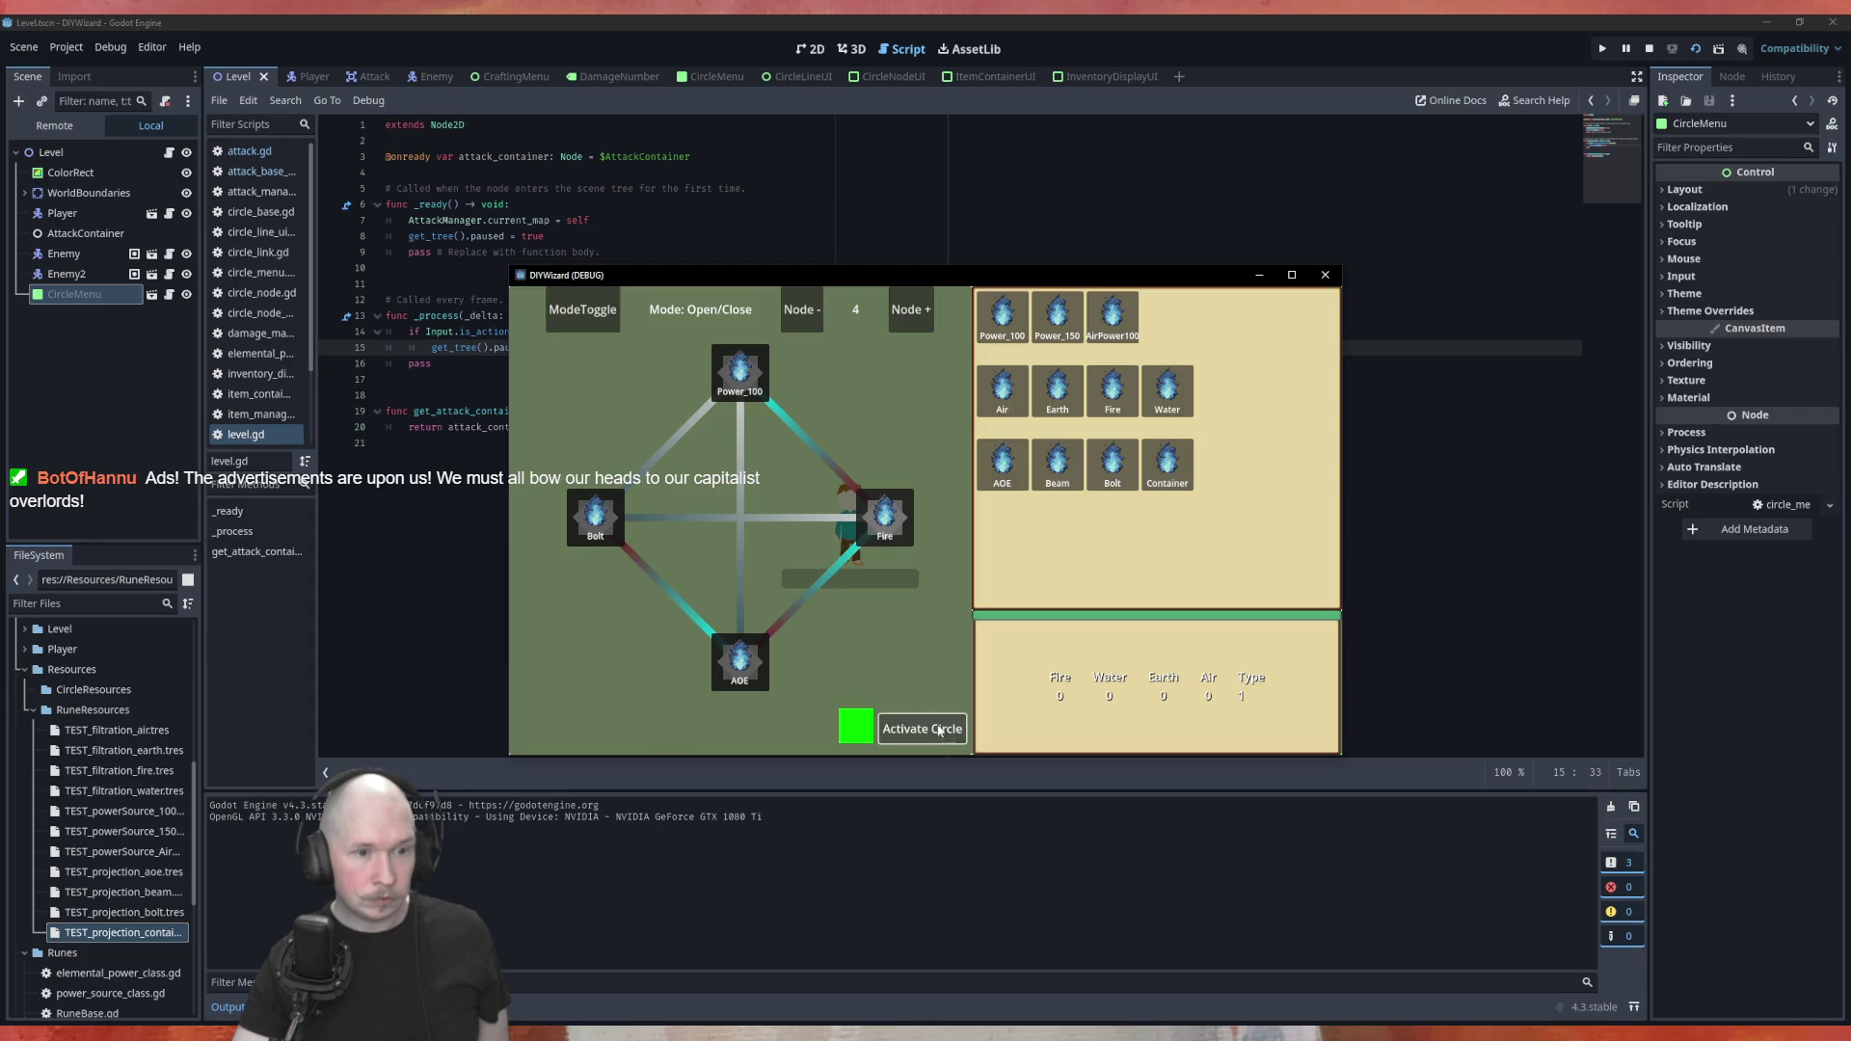
key("Tab")
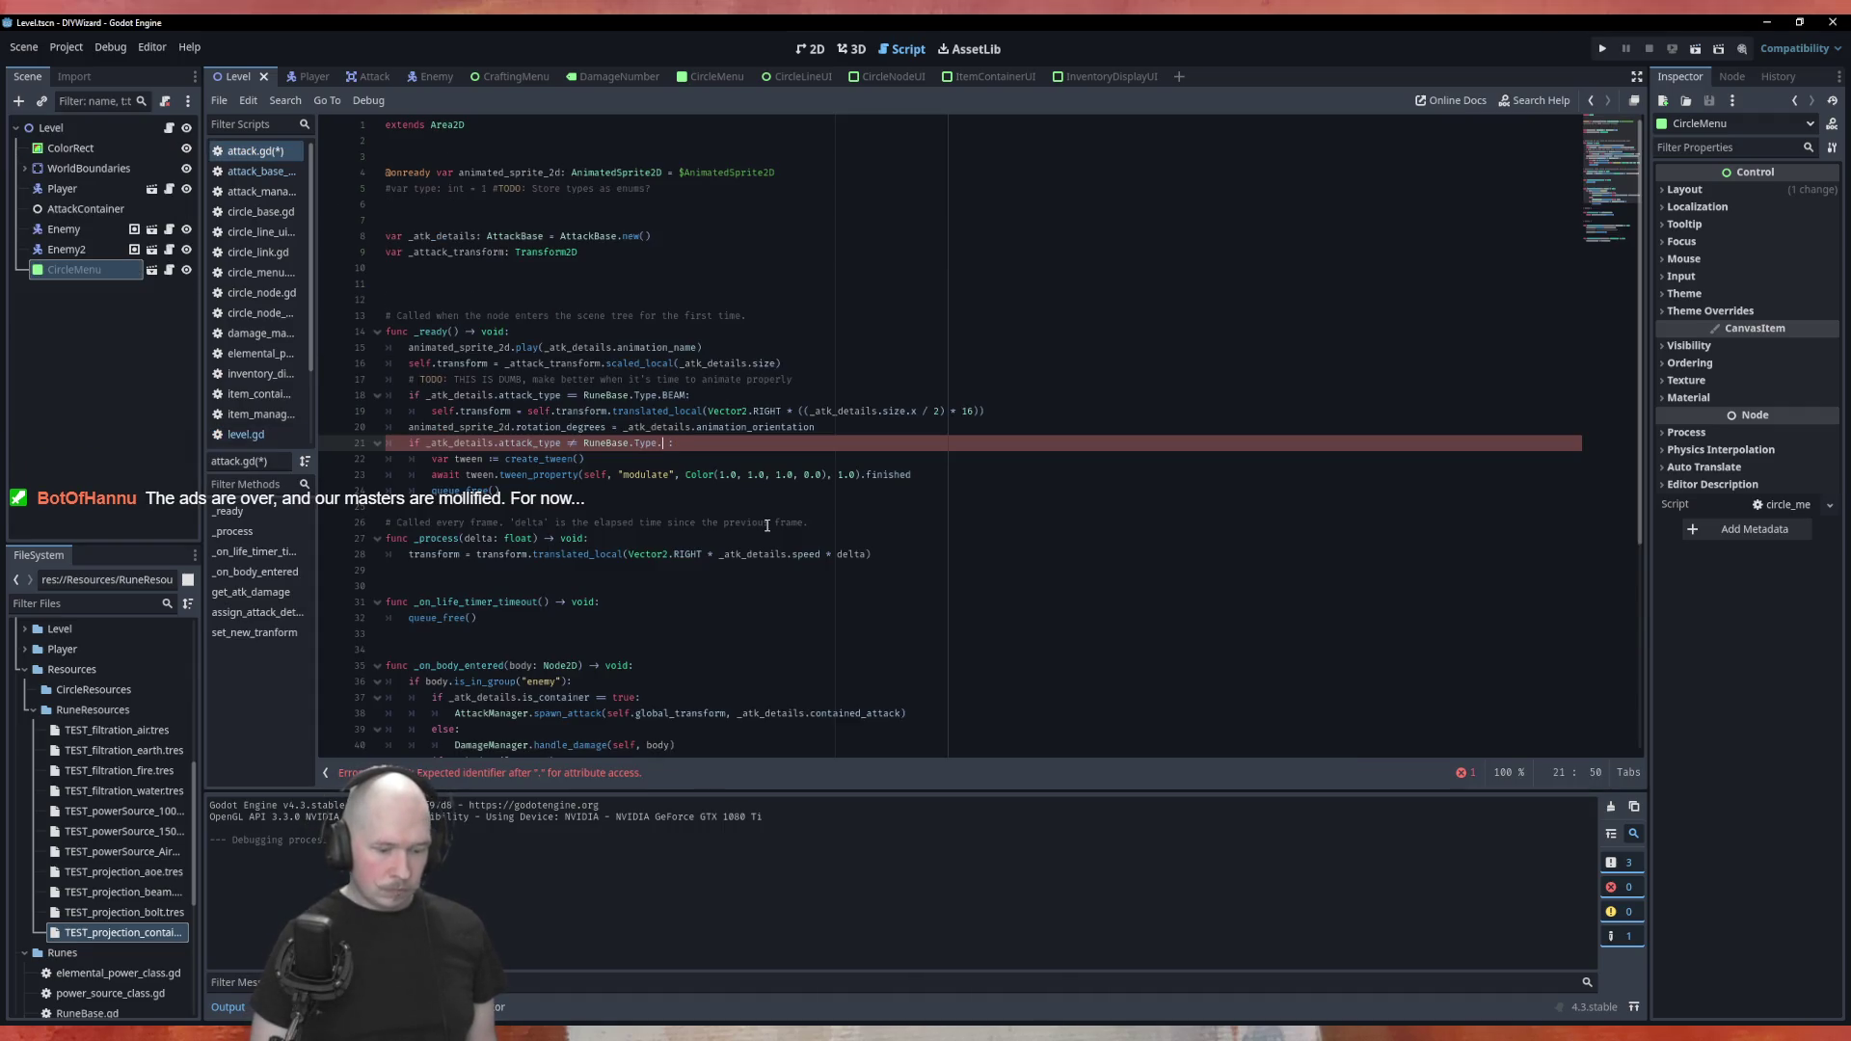
Complete line 21 as RuneBase.Type.BOLT, save attack.gd, and open the TEST_projection_container resource
type("Bolt")
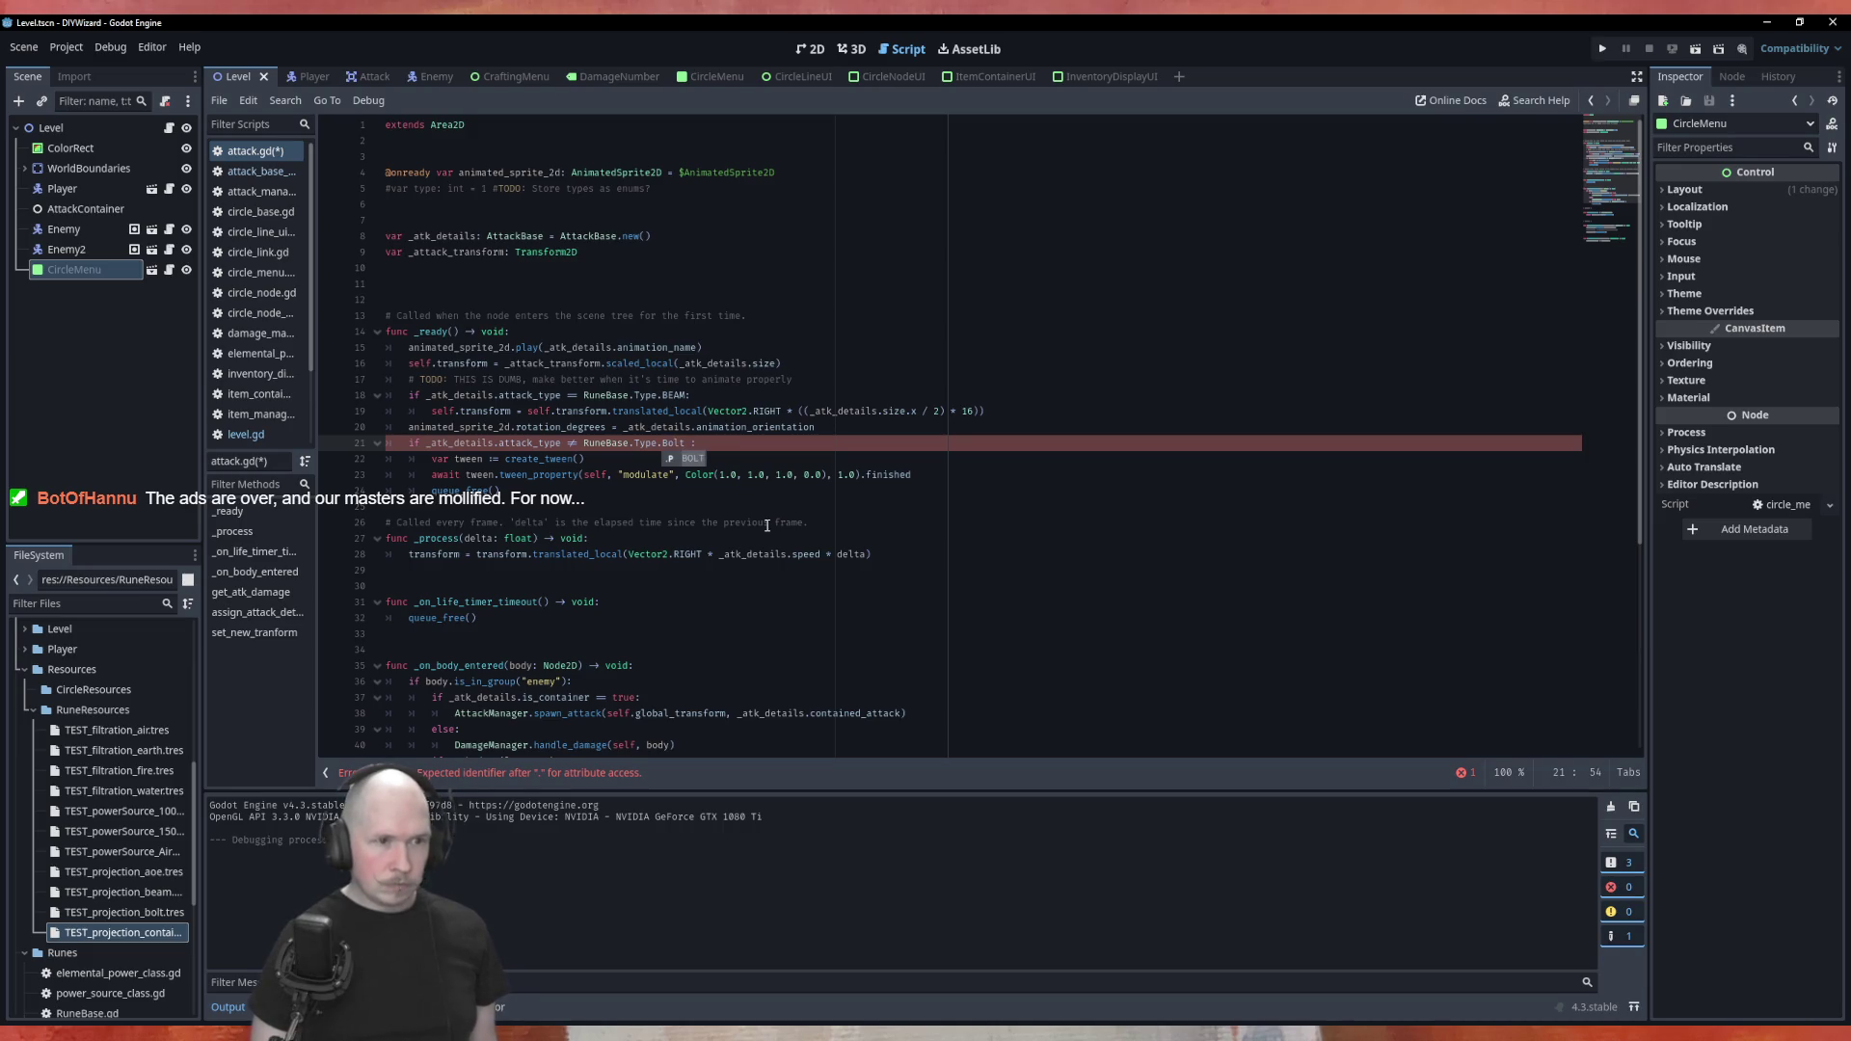
key("Return")
key("ctrl+s")
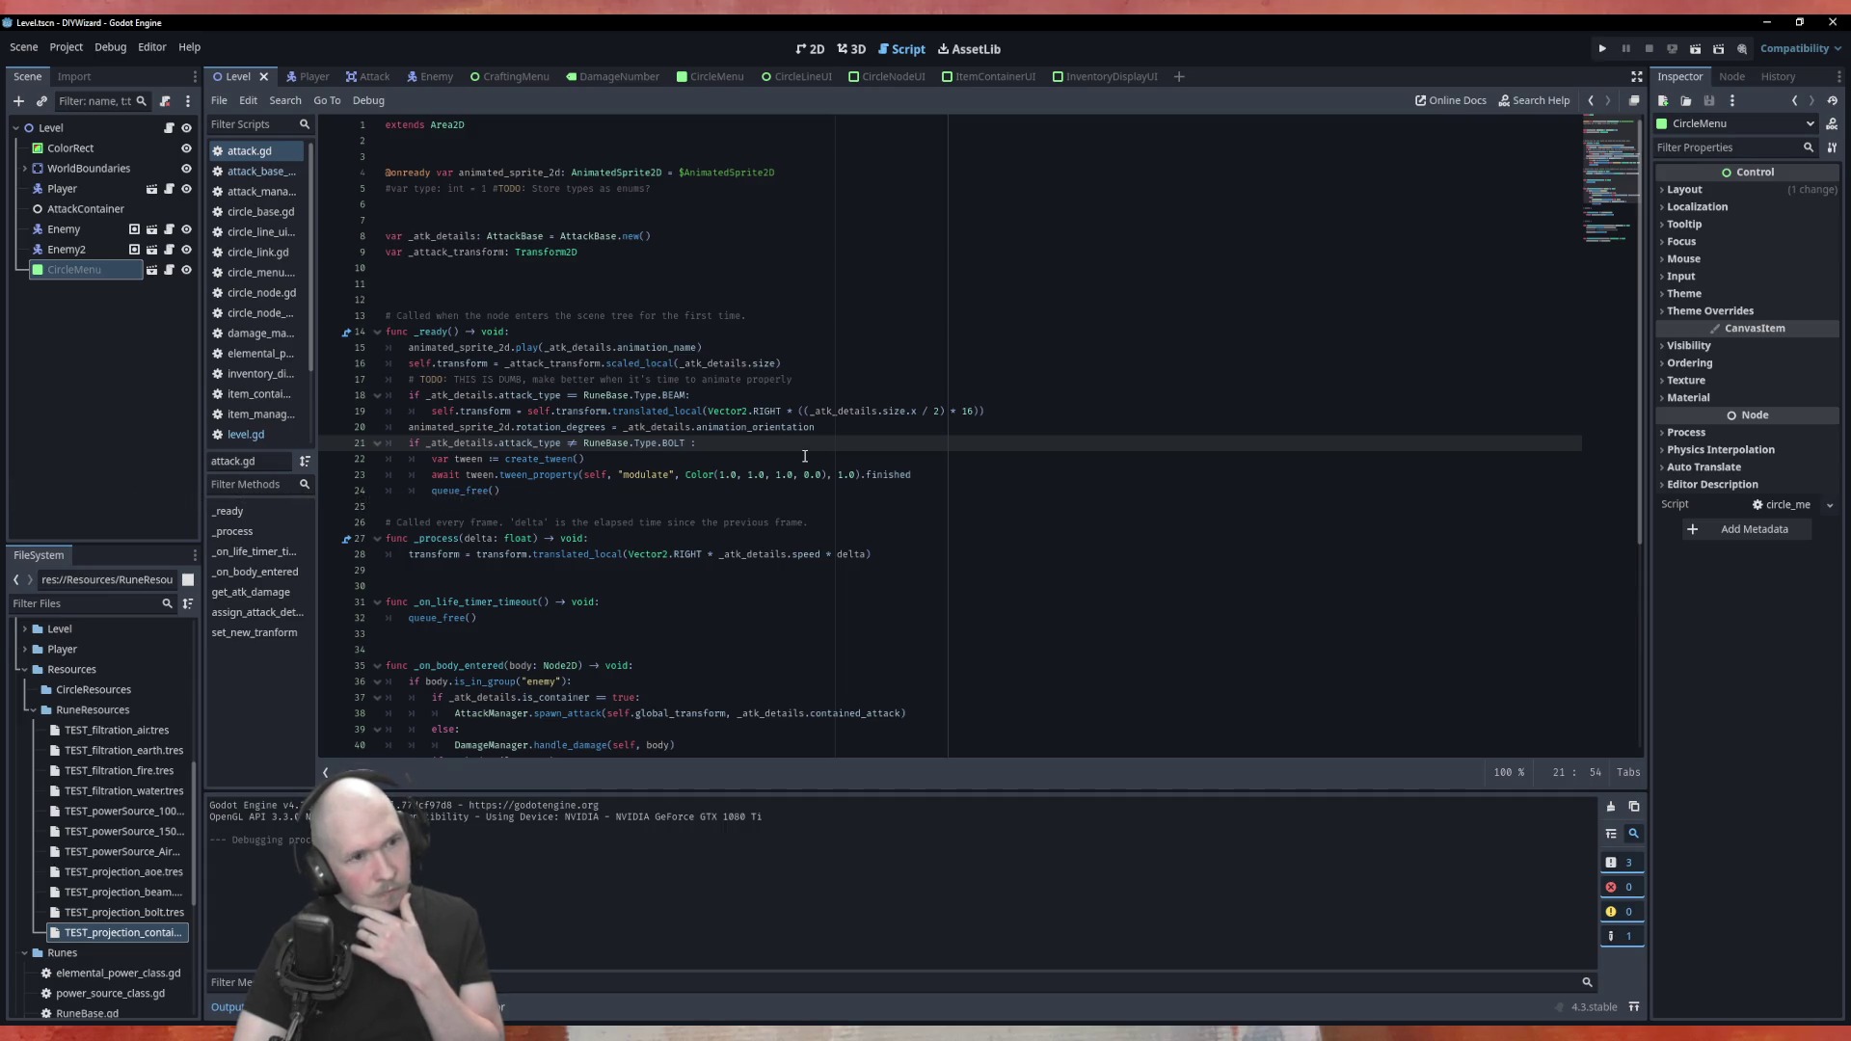
scroll(805, 456, "down", 1)
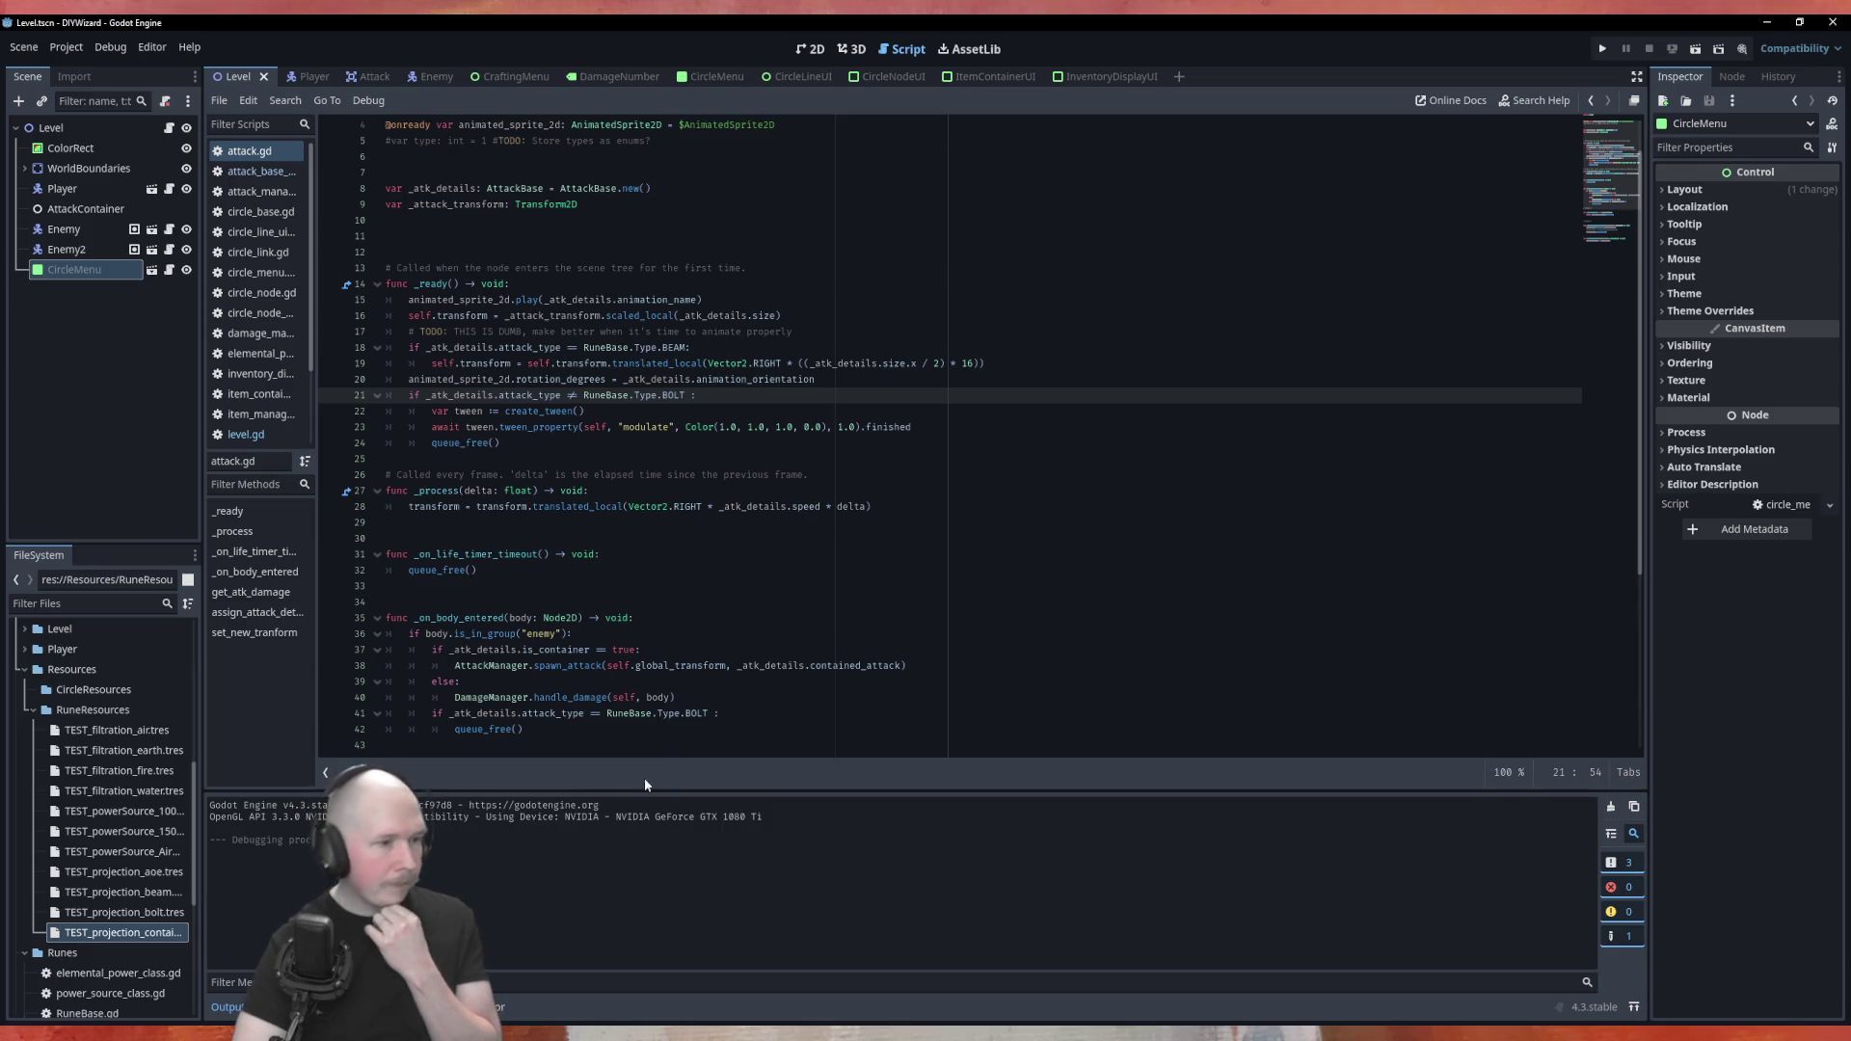
double_click(150, 931)
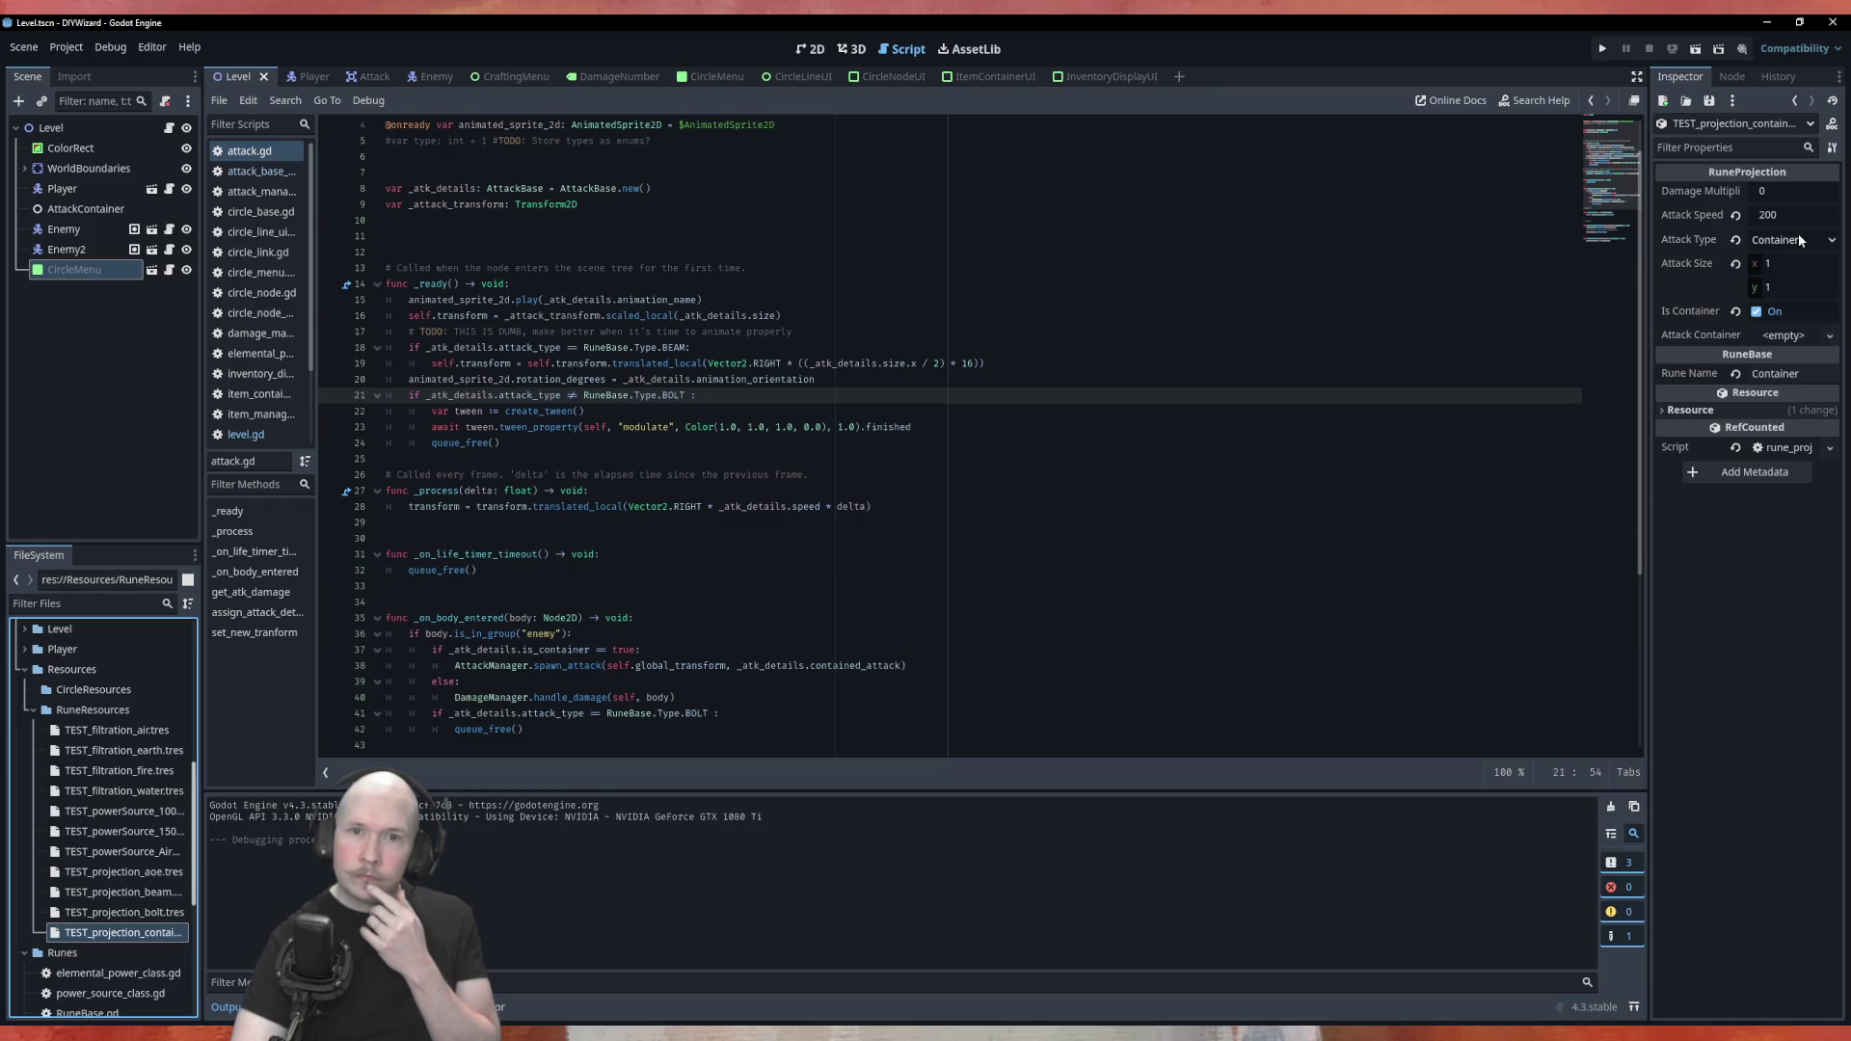
Set TEST_projection_container's Attack Type to Bolt, save, and launch the game
left_click(1799, 241)
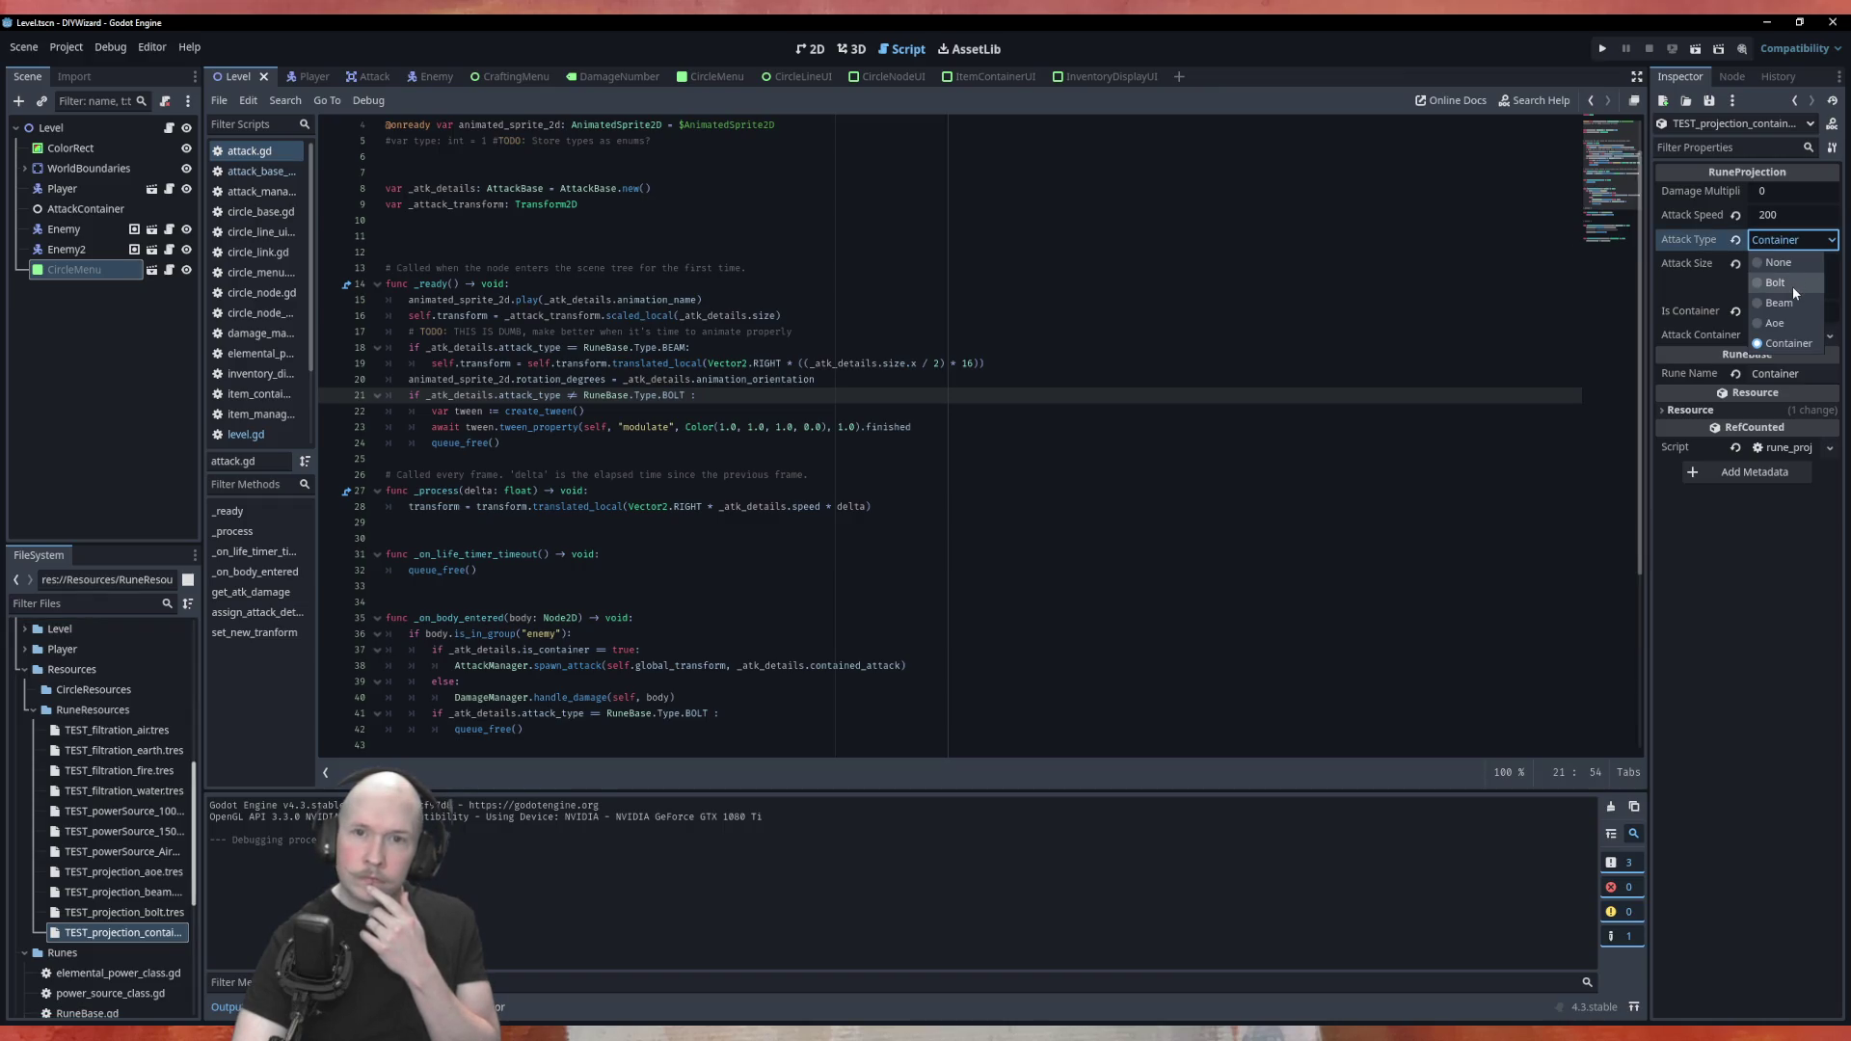
left_click(1793, 286)
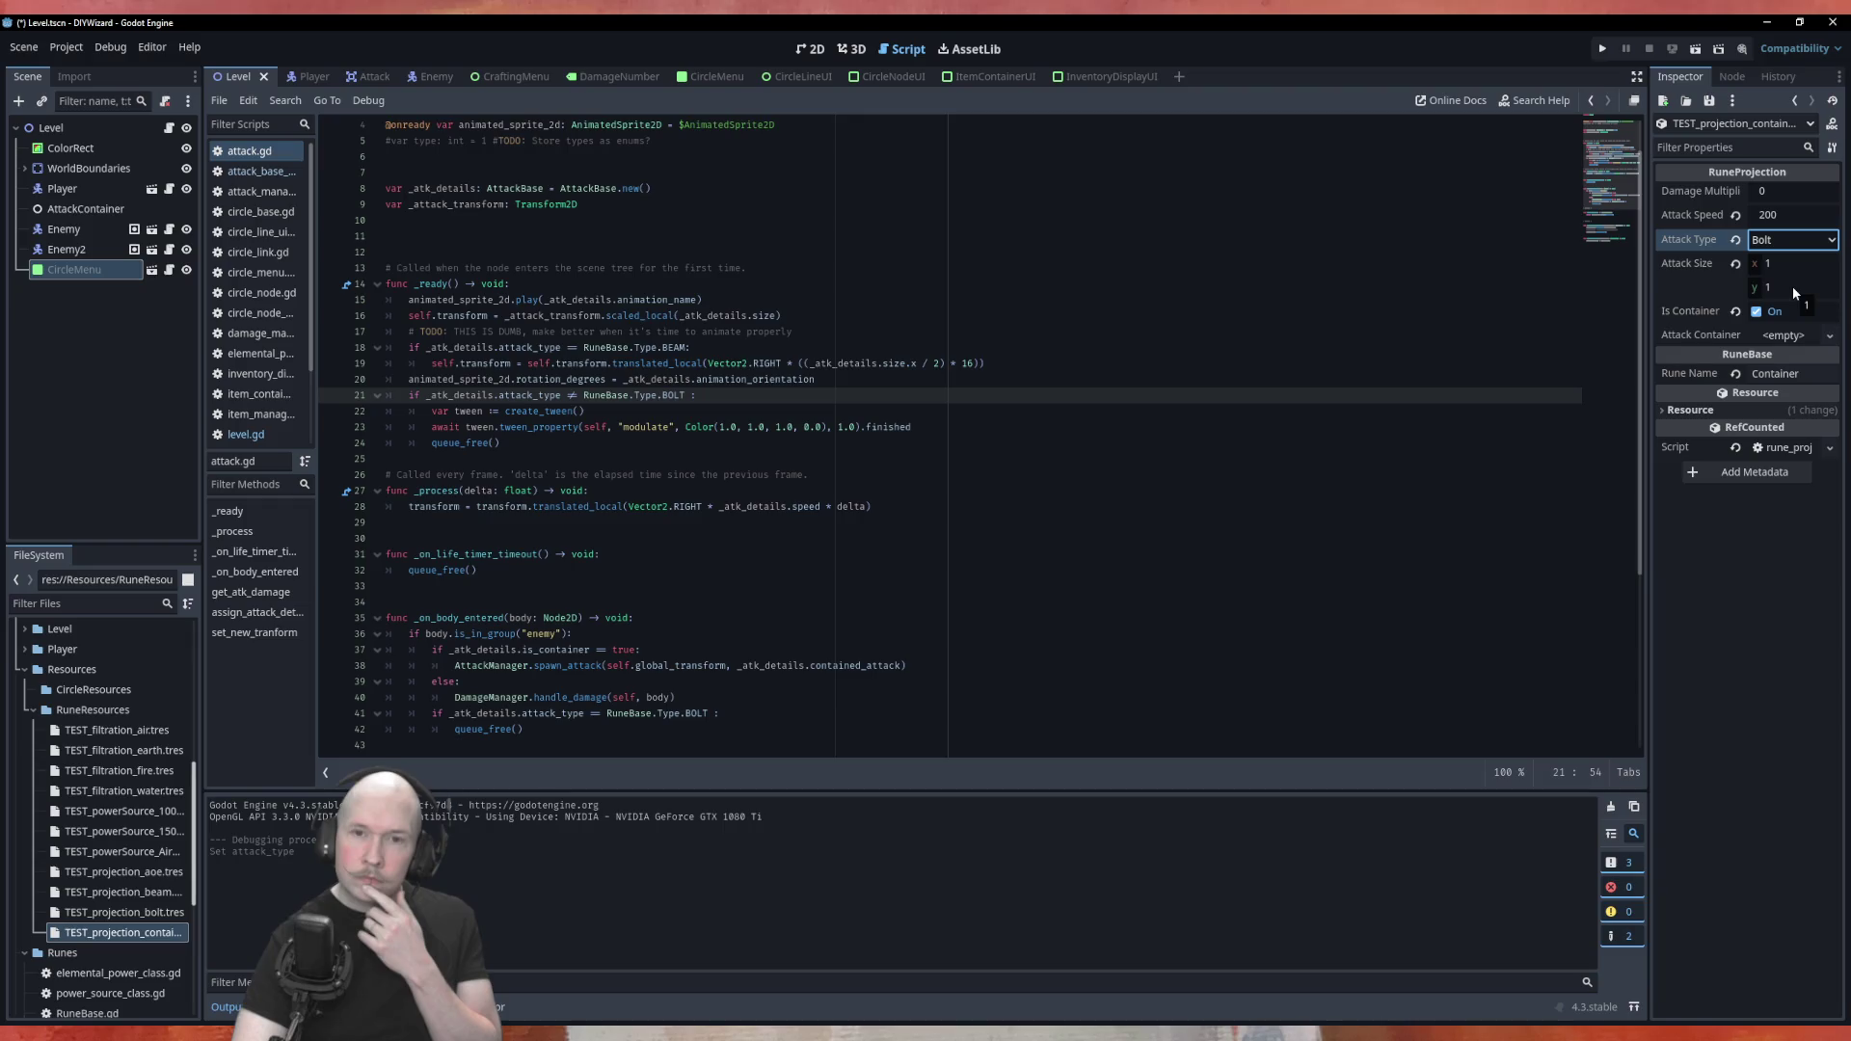
left_click(1216, 328)
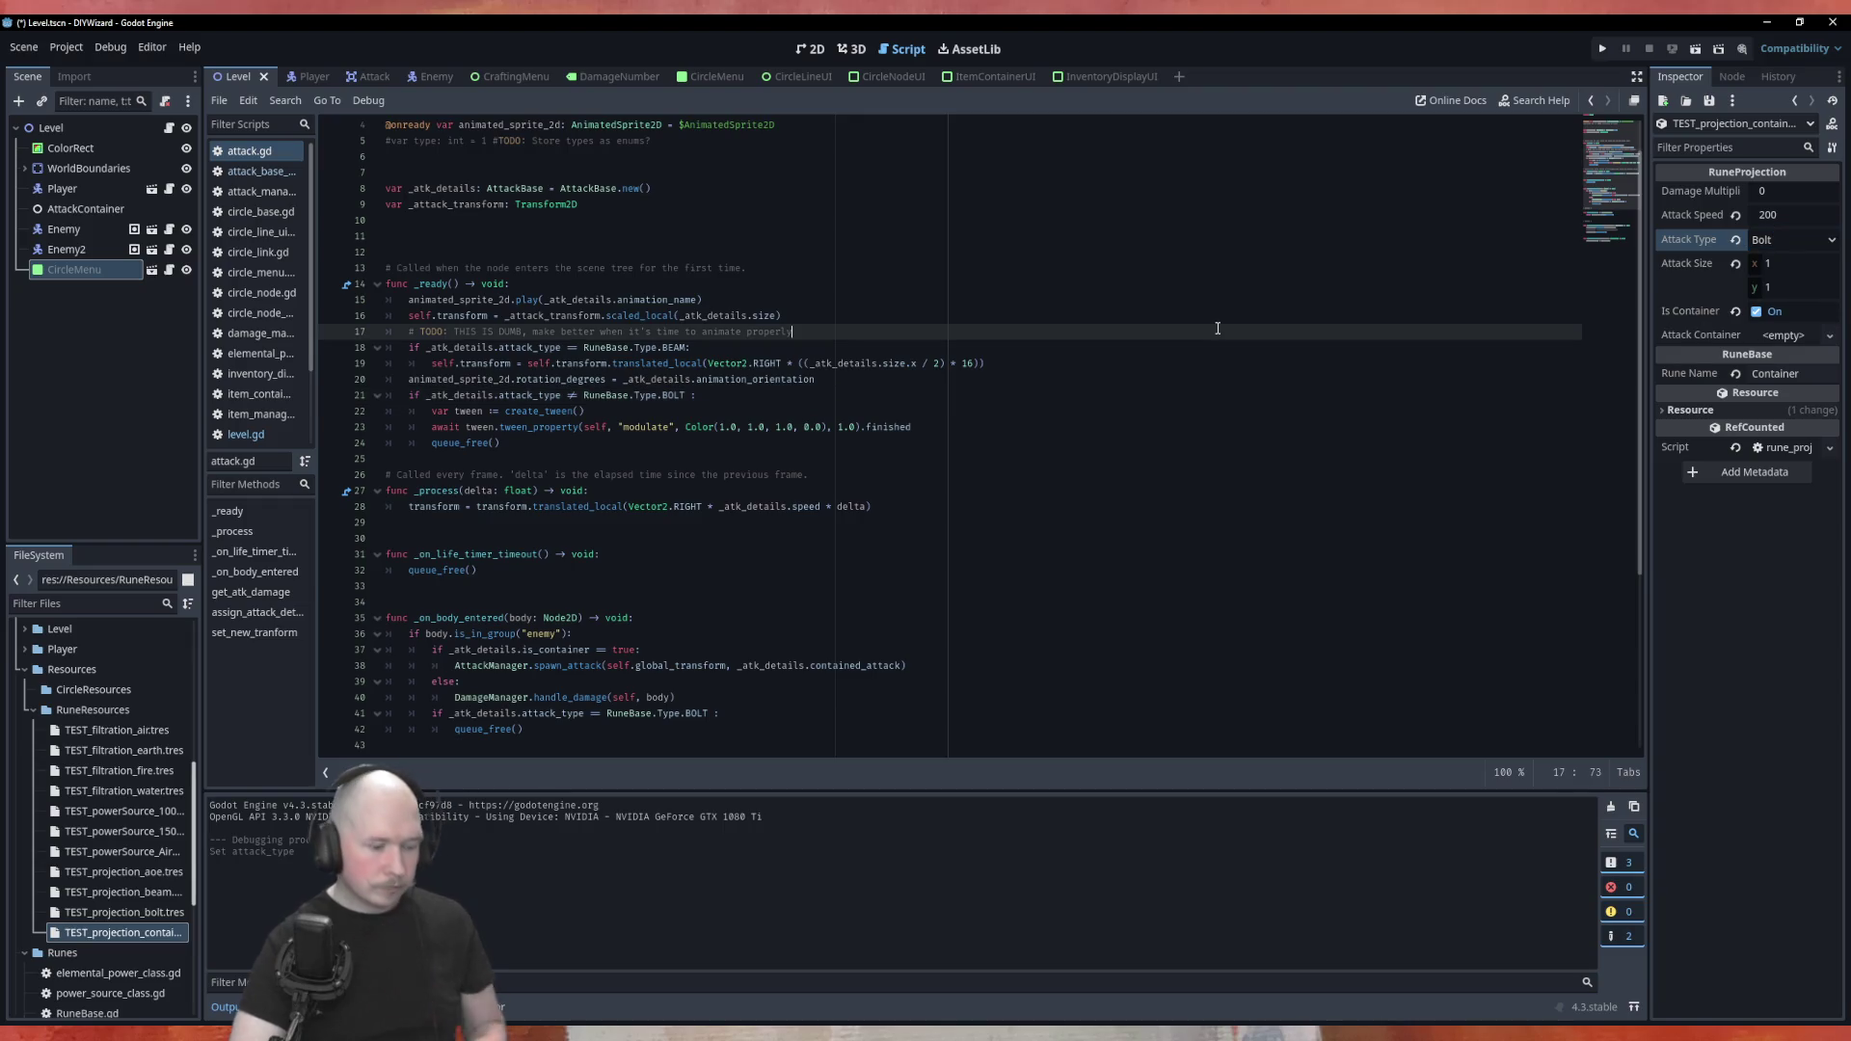
key("ctrl+s")
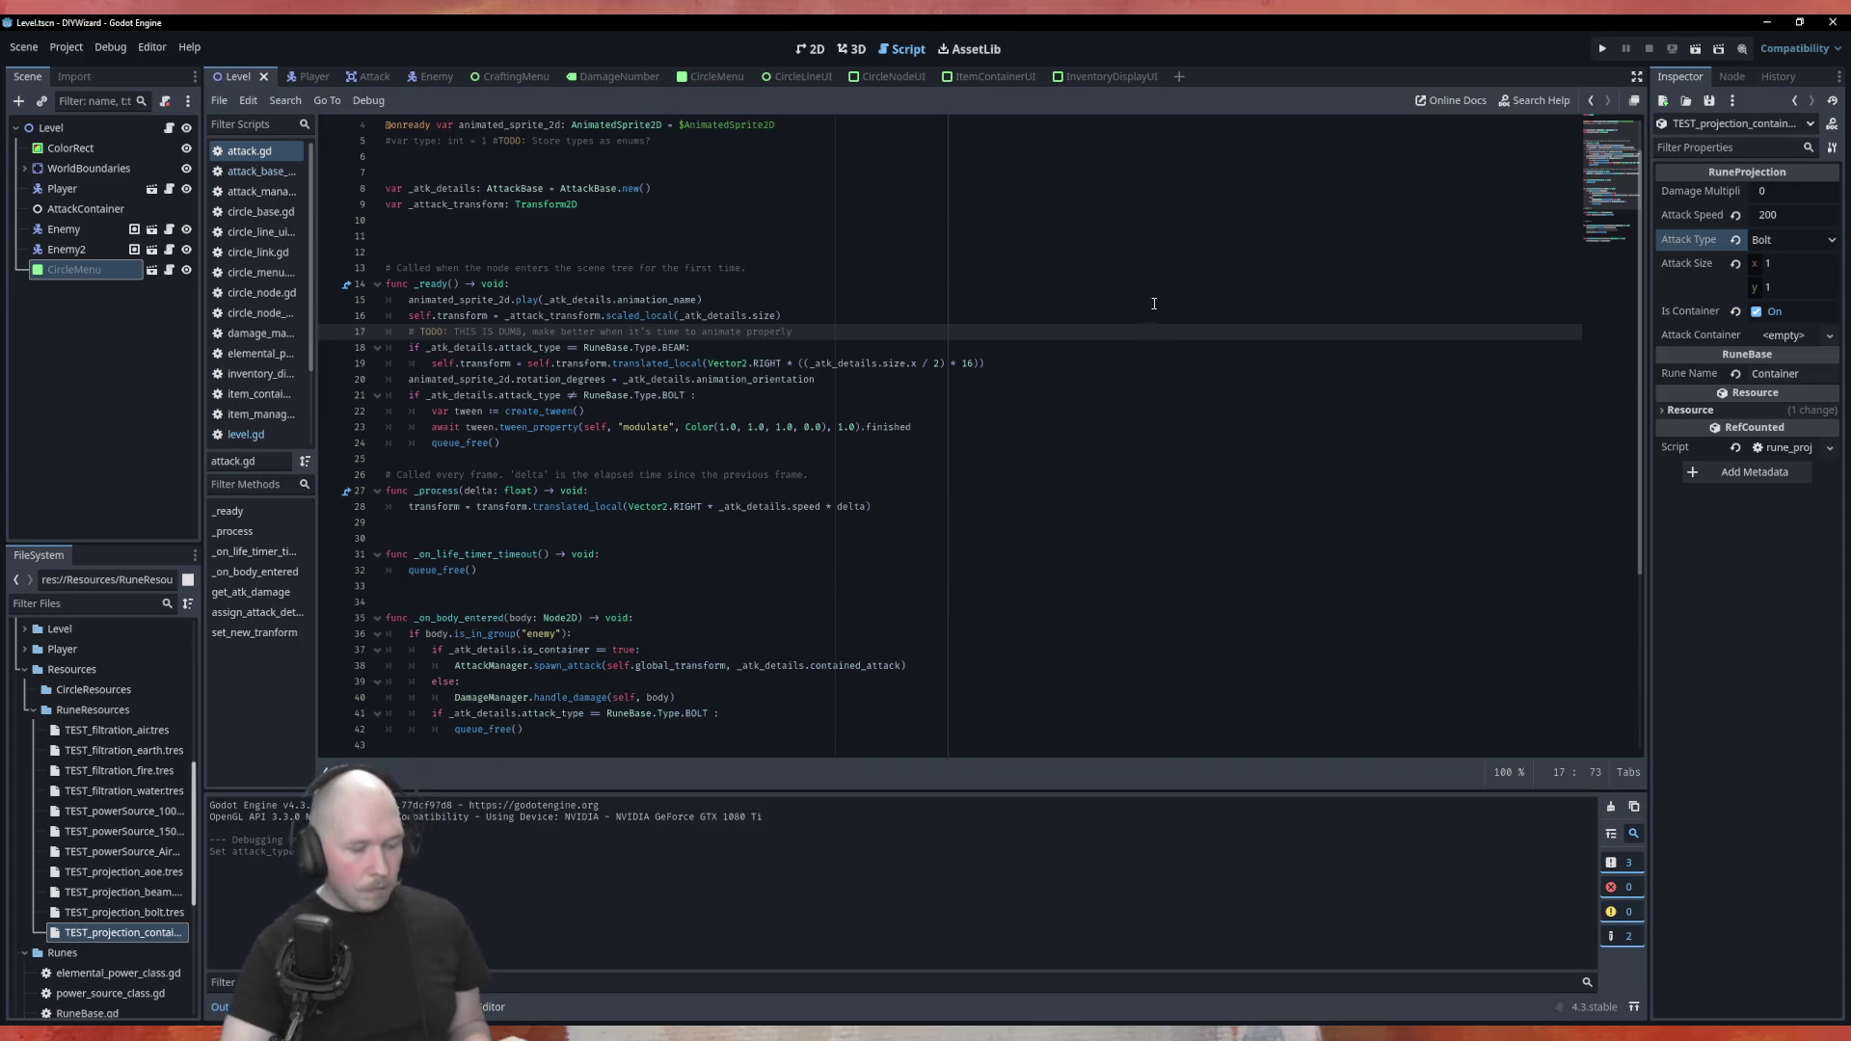
key("F5")
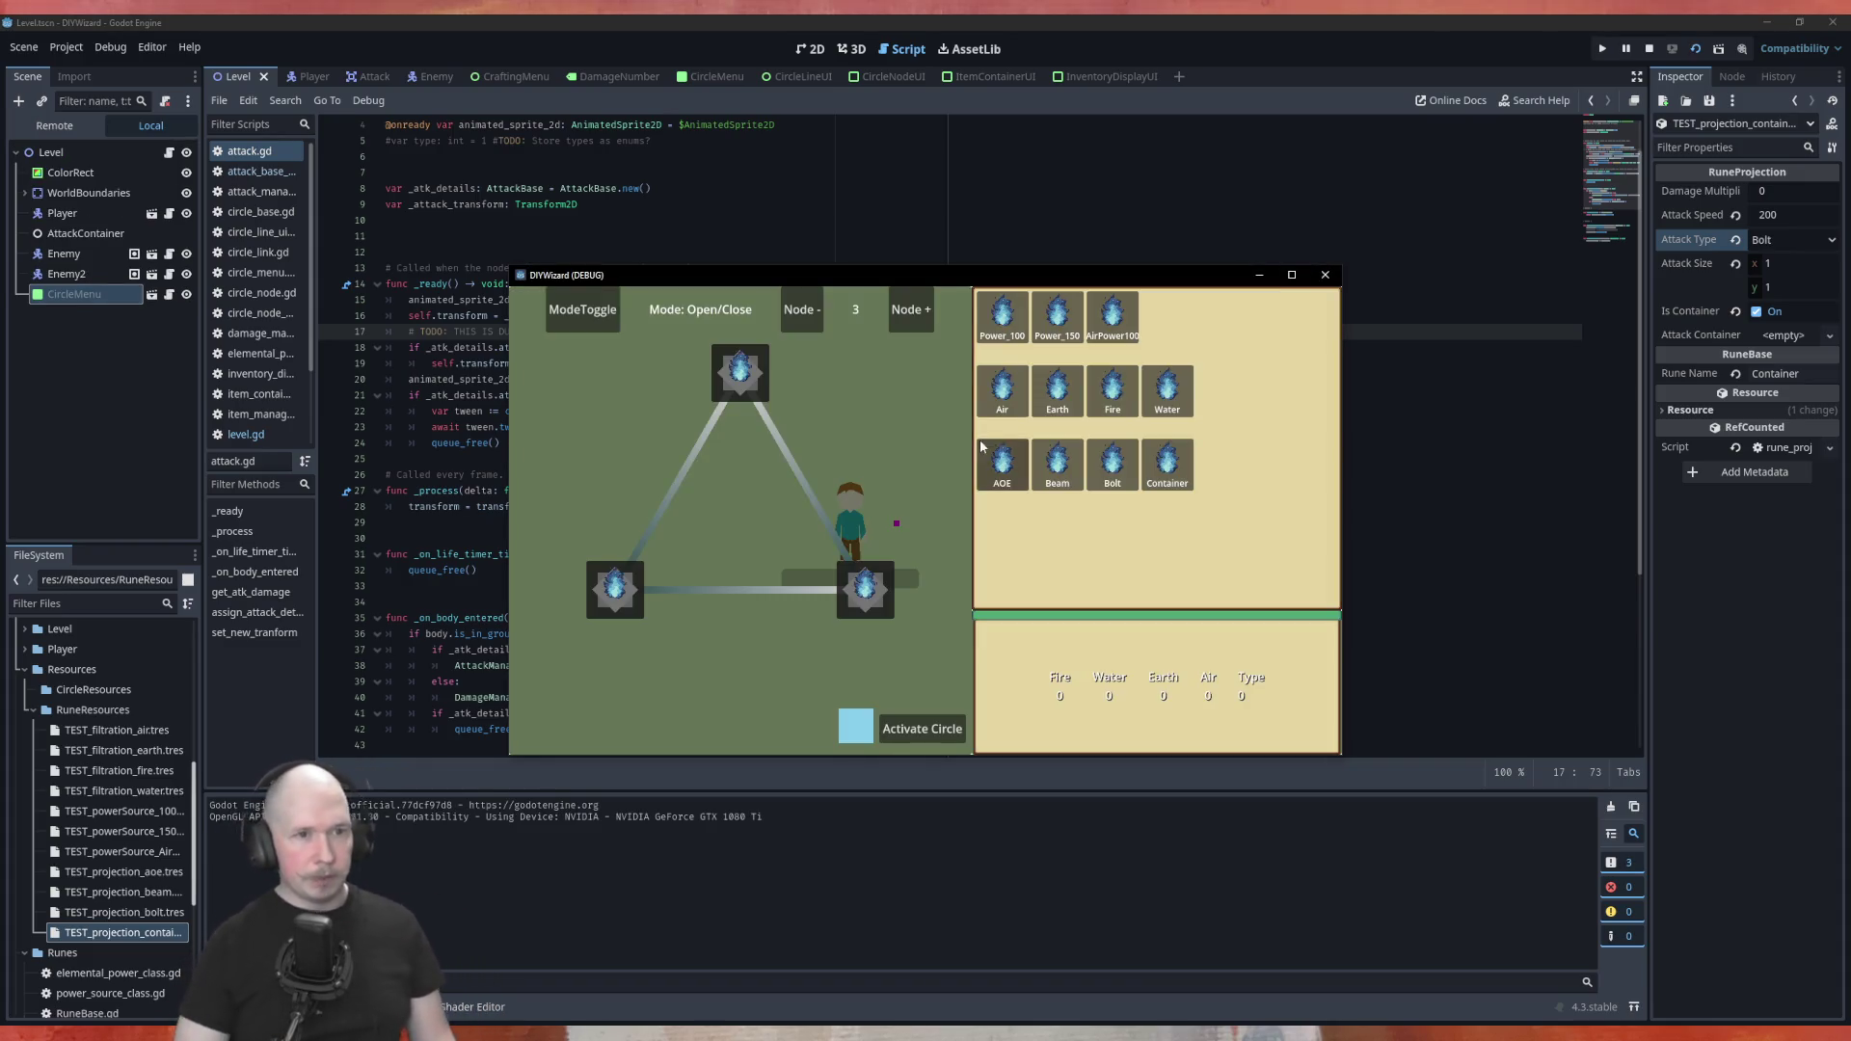
Build a four-node rune circle with Fire, AOE and Container runes, activate it, and close the menu
left_click_drag(1123, 400, 875, 600)
left_click(910, 310)
mouse_move(1003, 318)
left_mouse_down()
mouse_move(958, 380)
mouse_move(740, 374)
left_mouse_up()
left_click_drag(1113, 390, 884, 517)
mouse_move(1003, 463)
left_mouse_down()
mouse_move(945, 554)
mouse_move(741, 665)
left_mouse_up()
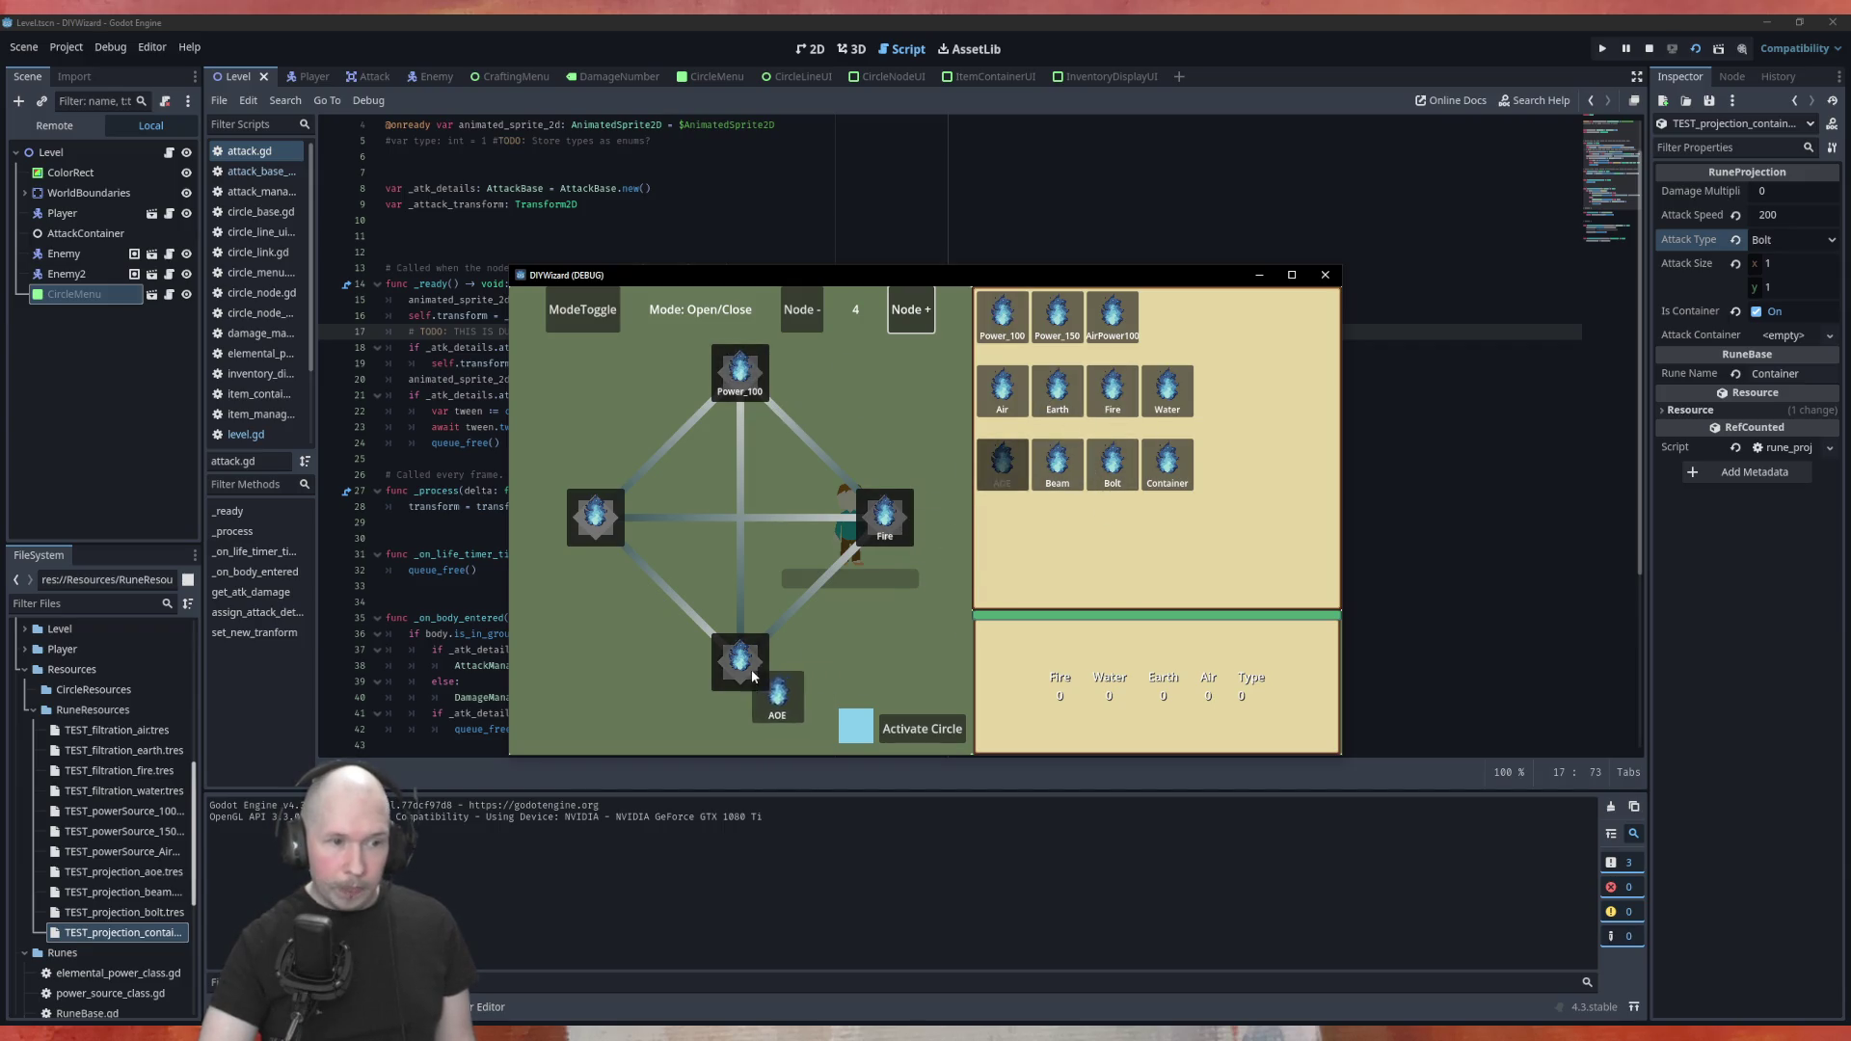
mouse_move(1167, 463)
left_mouse_down()
mouse_move(742, 569)
mouse_move(602, 520)
left_mouse_up()
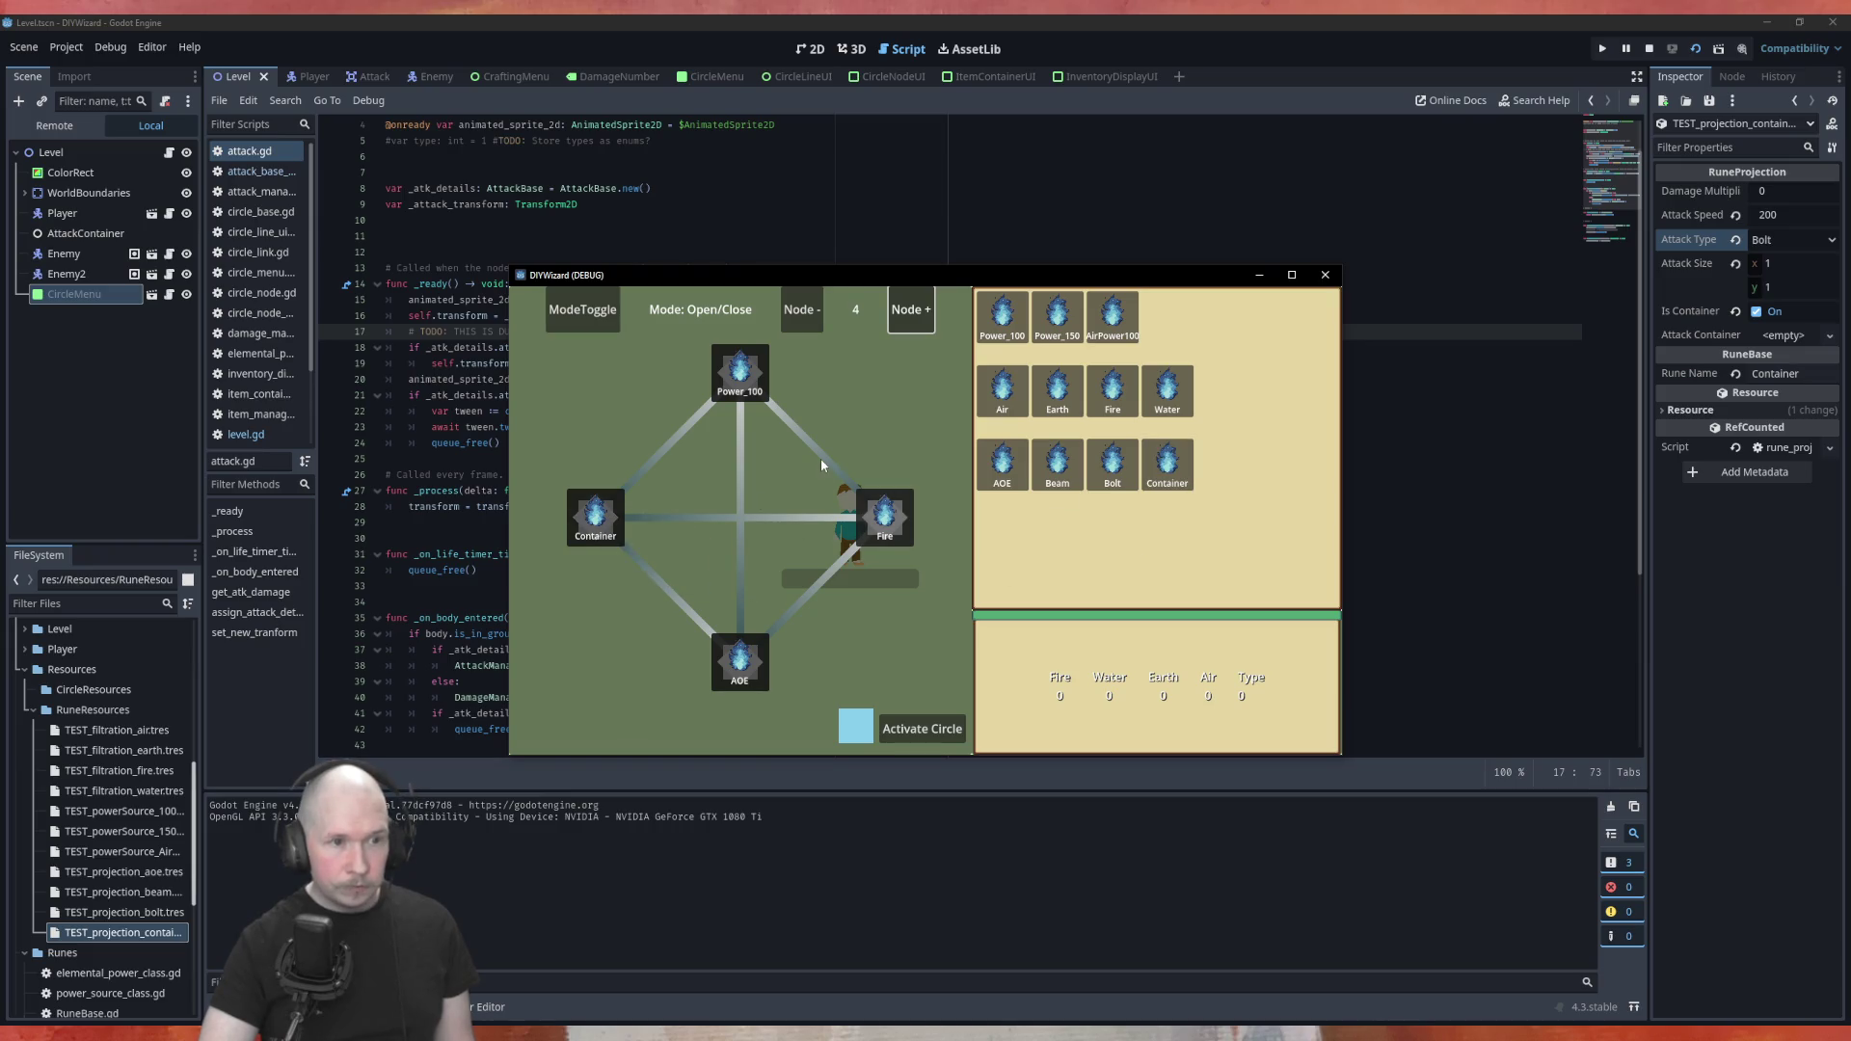
left_click(856, 719)
left_click(892, 729)
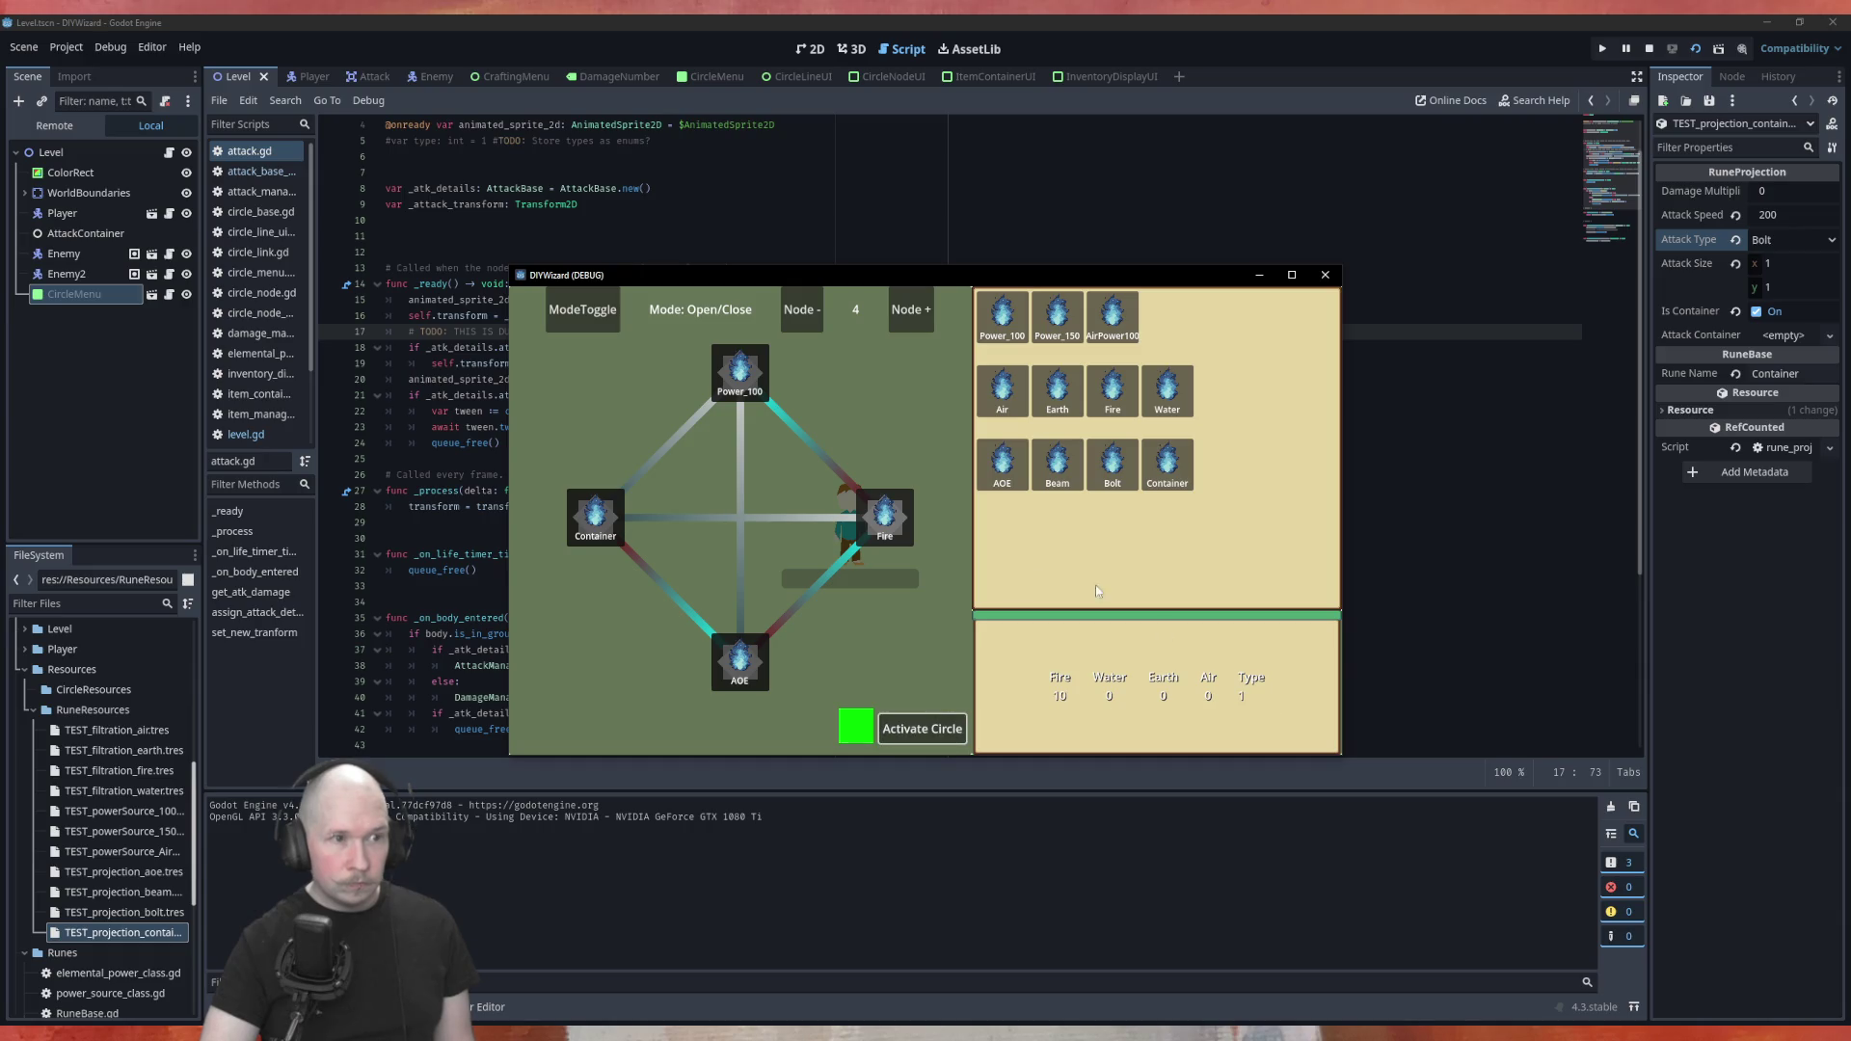
key("Tab")
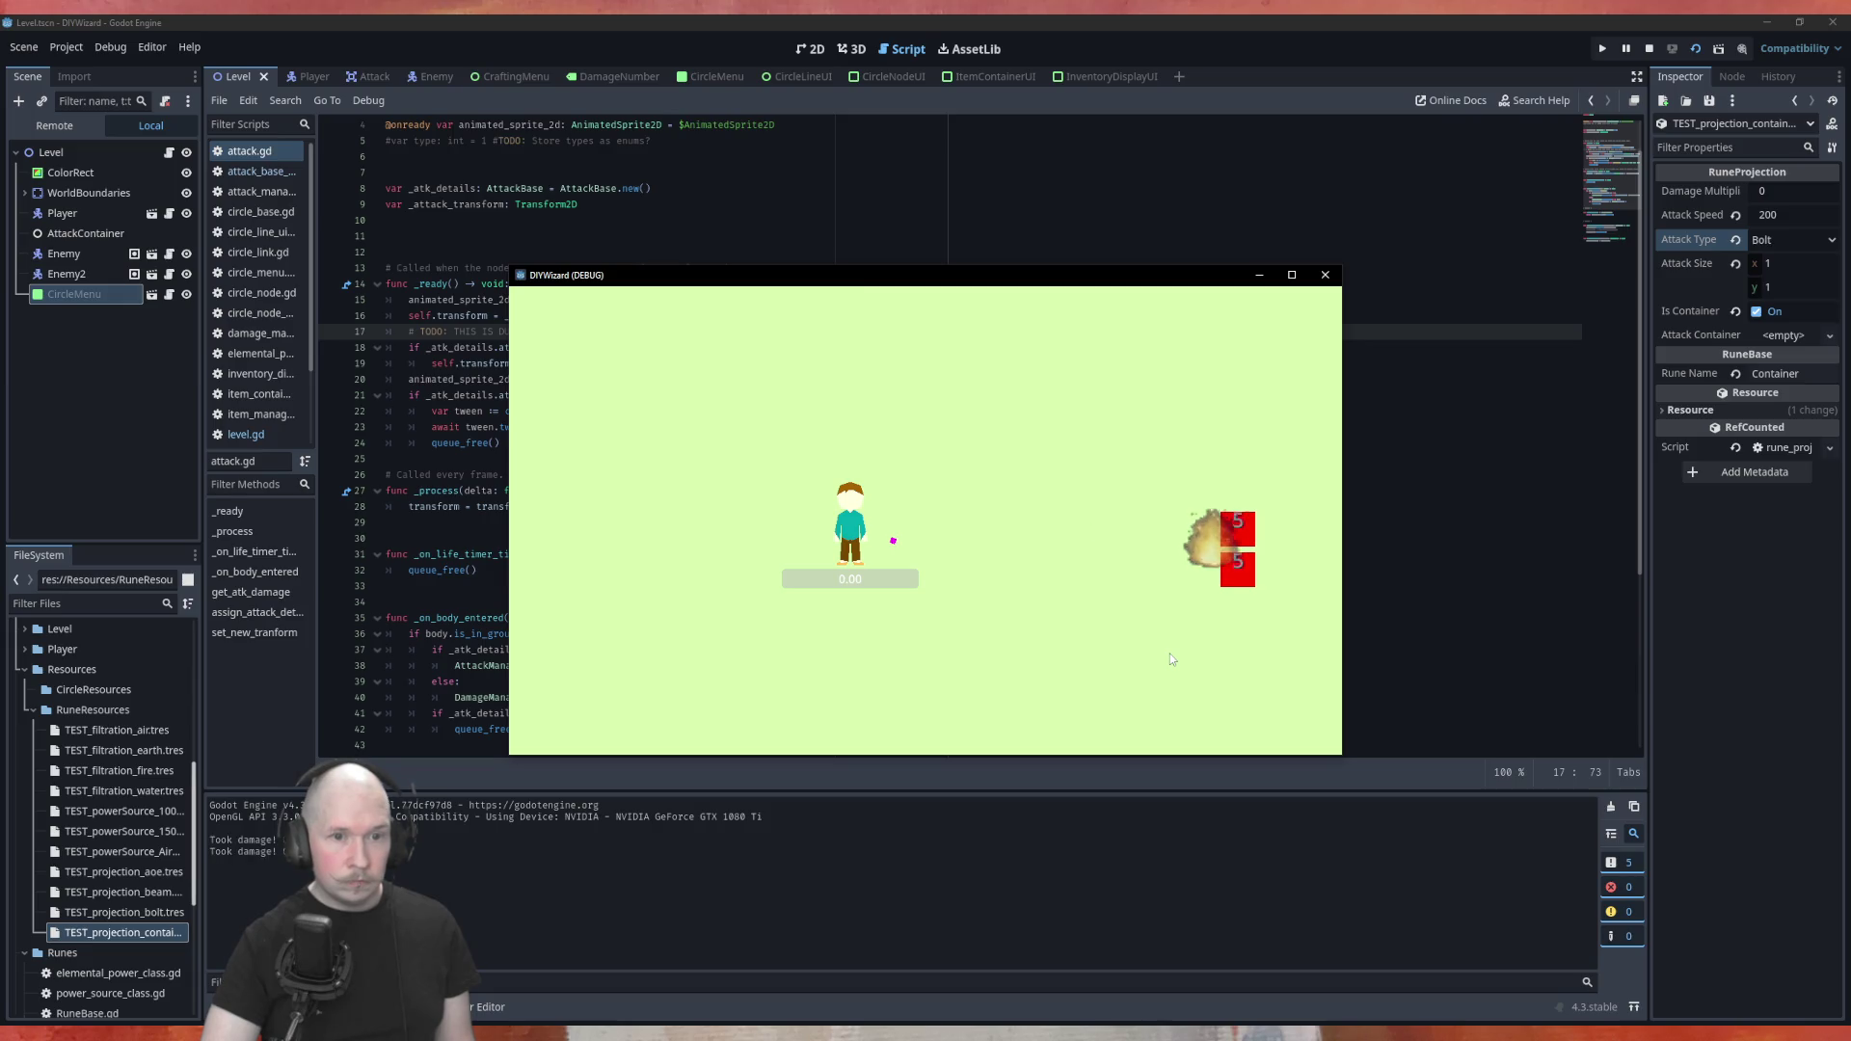
Walk the player around firing bolts at the red enemy blocks, then close the game window
key("d")
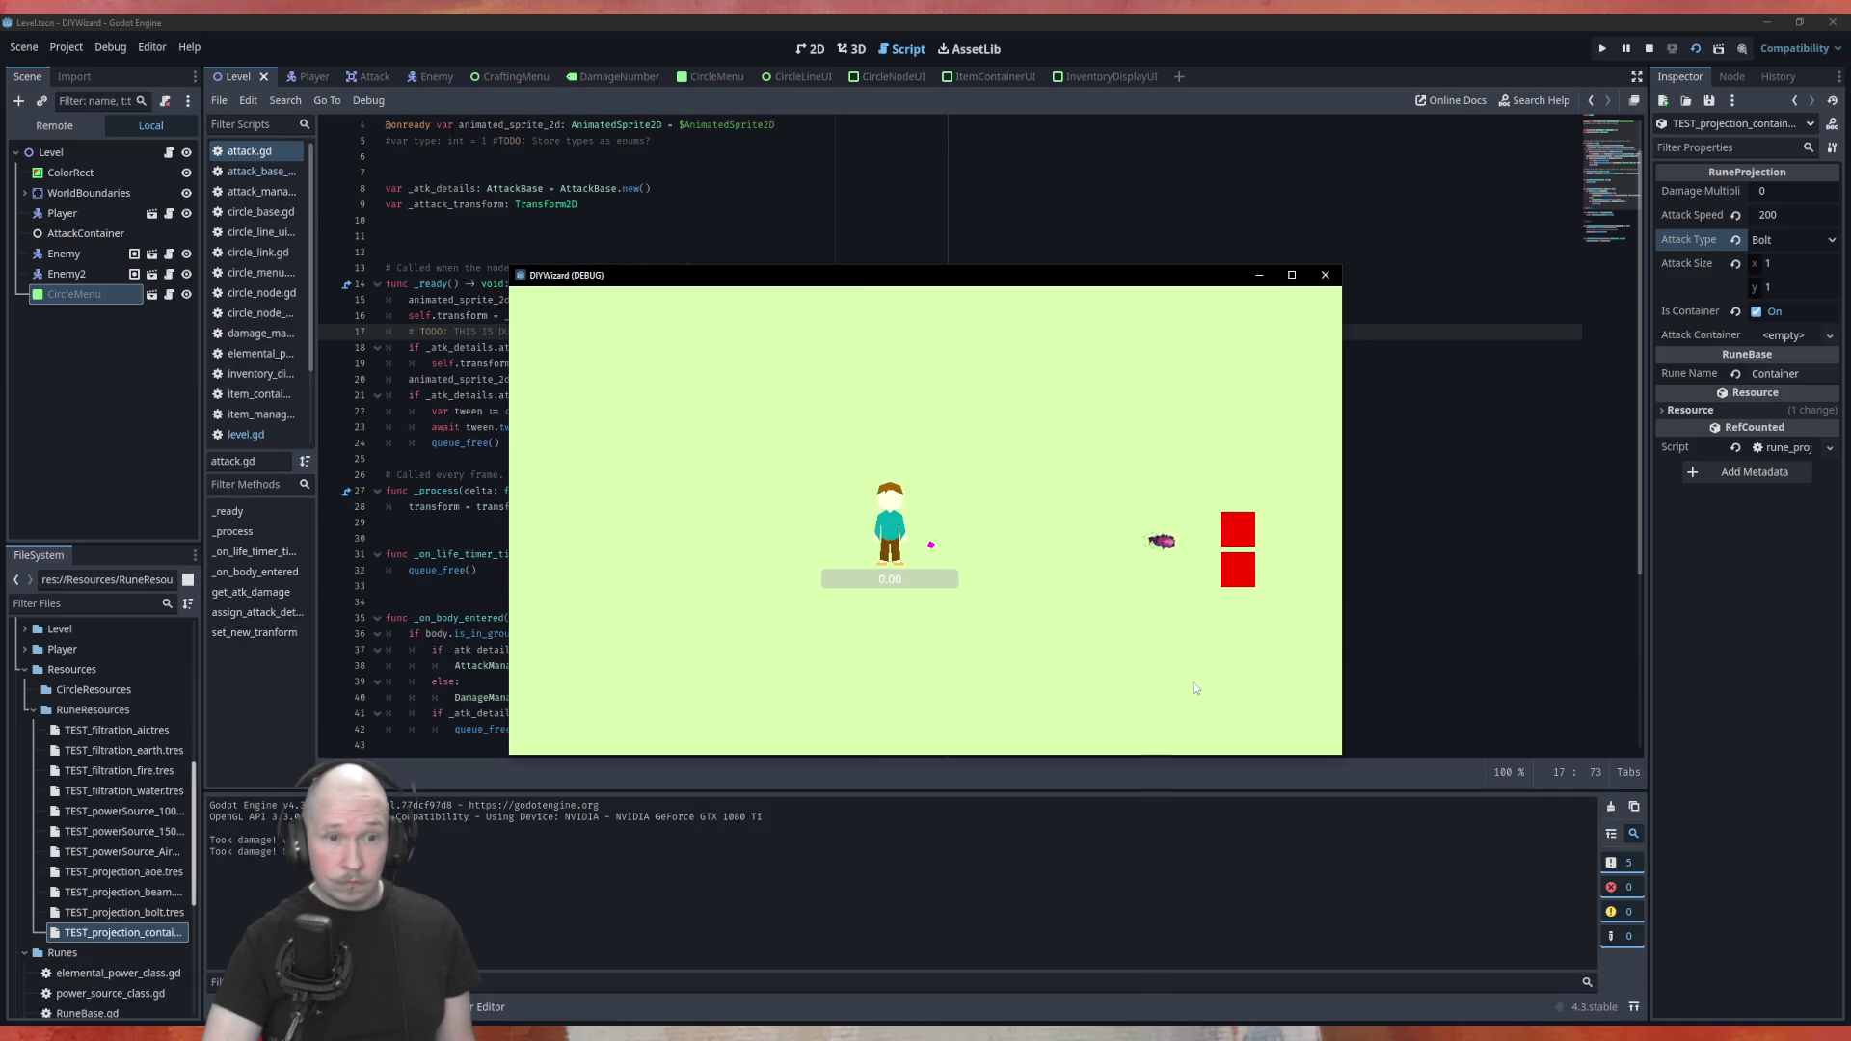
key("a")
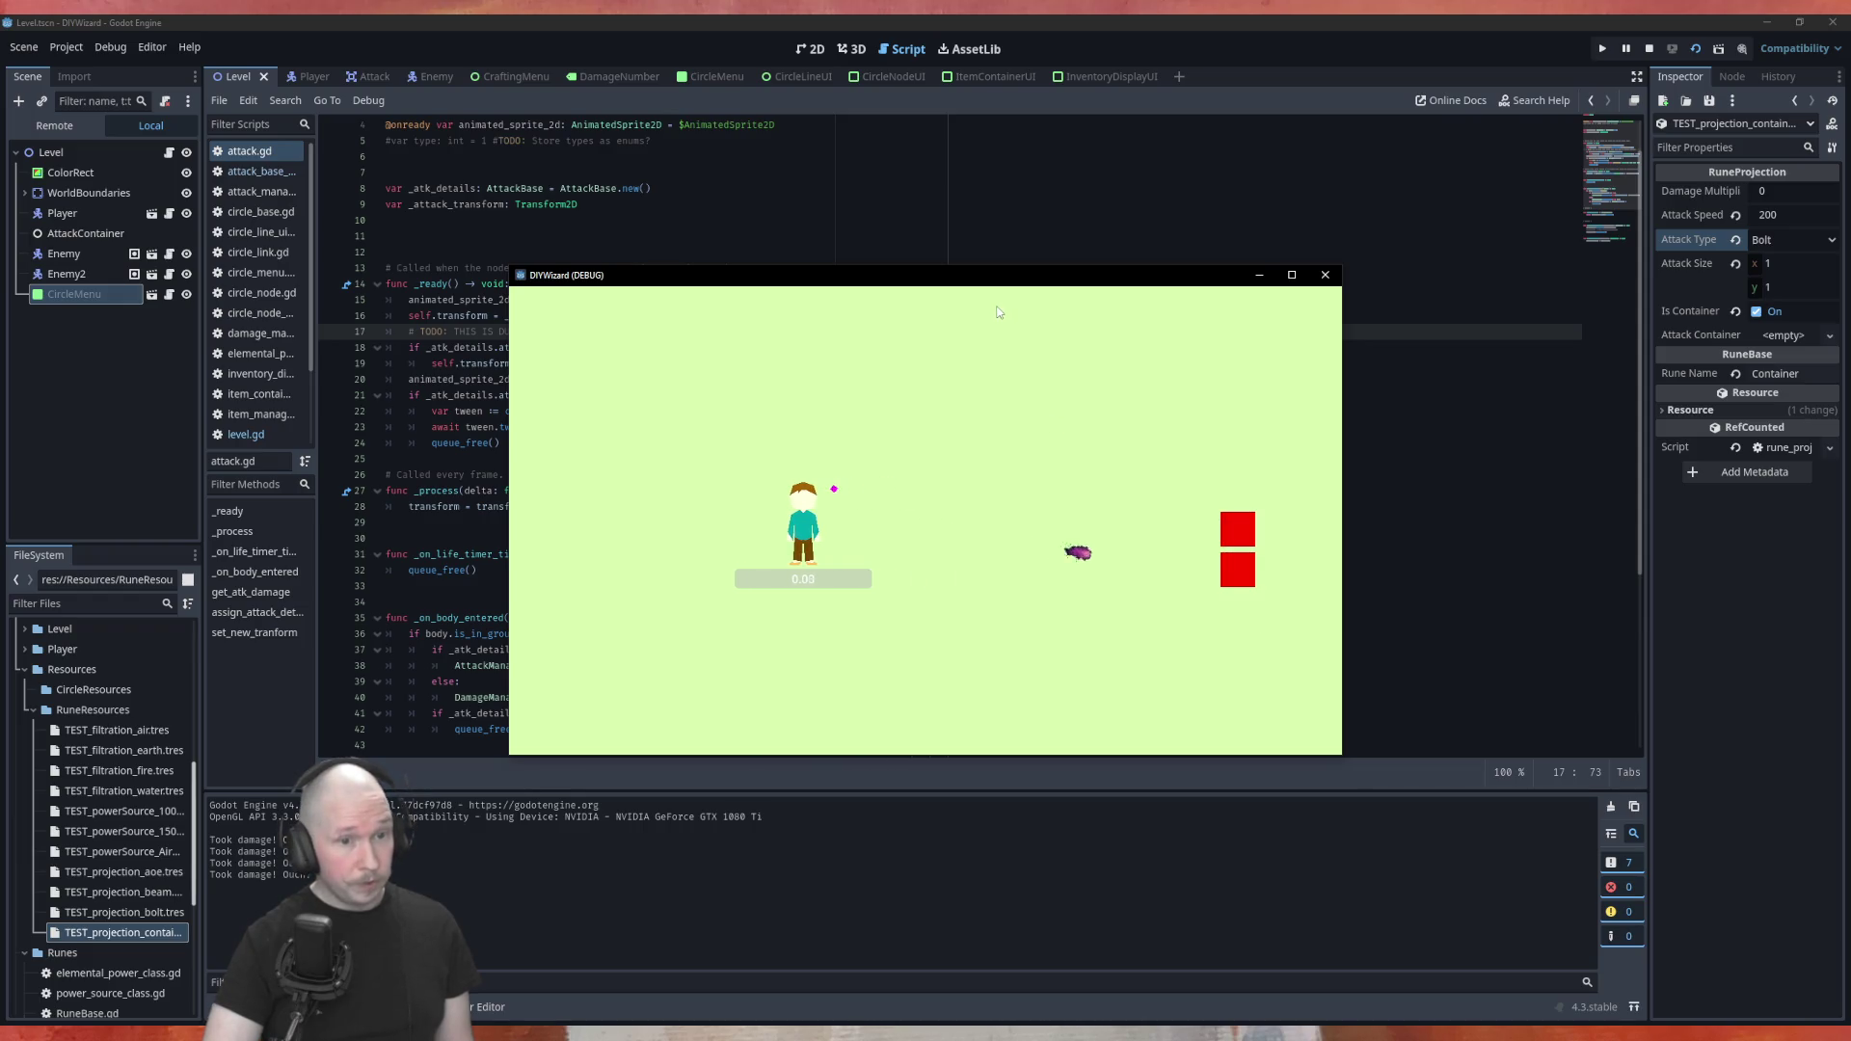
key("d")
key("s")
key("w")
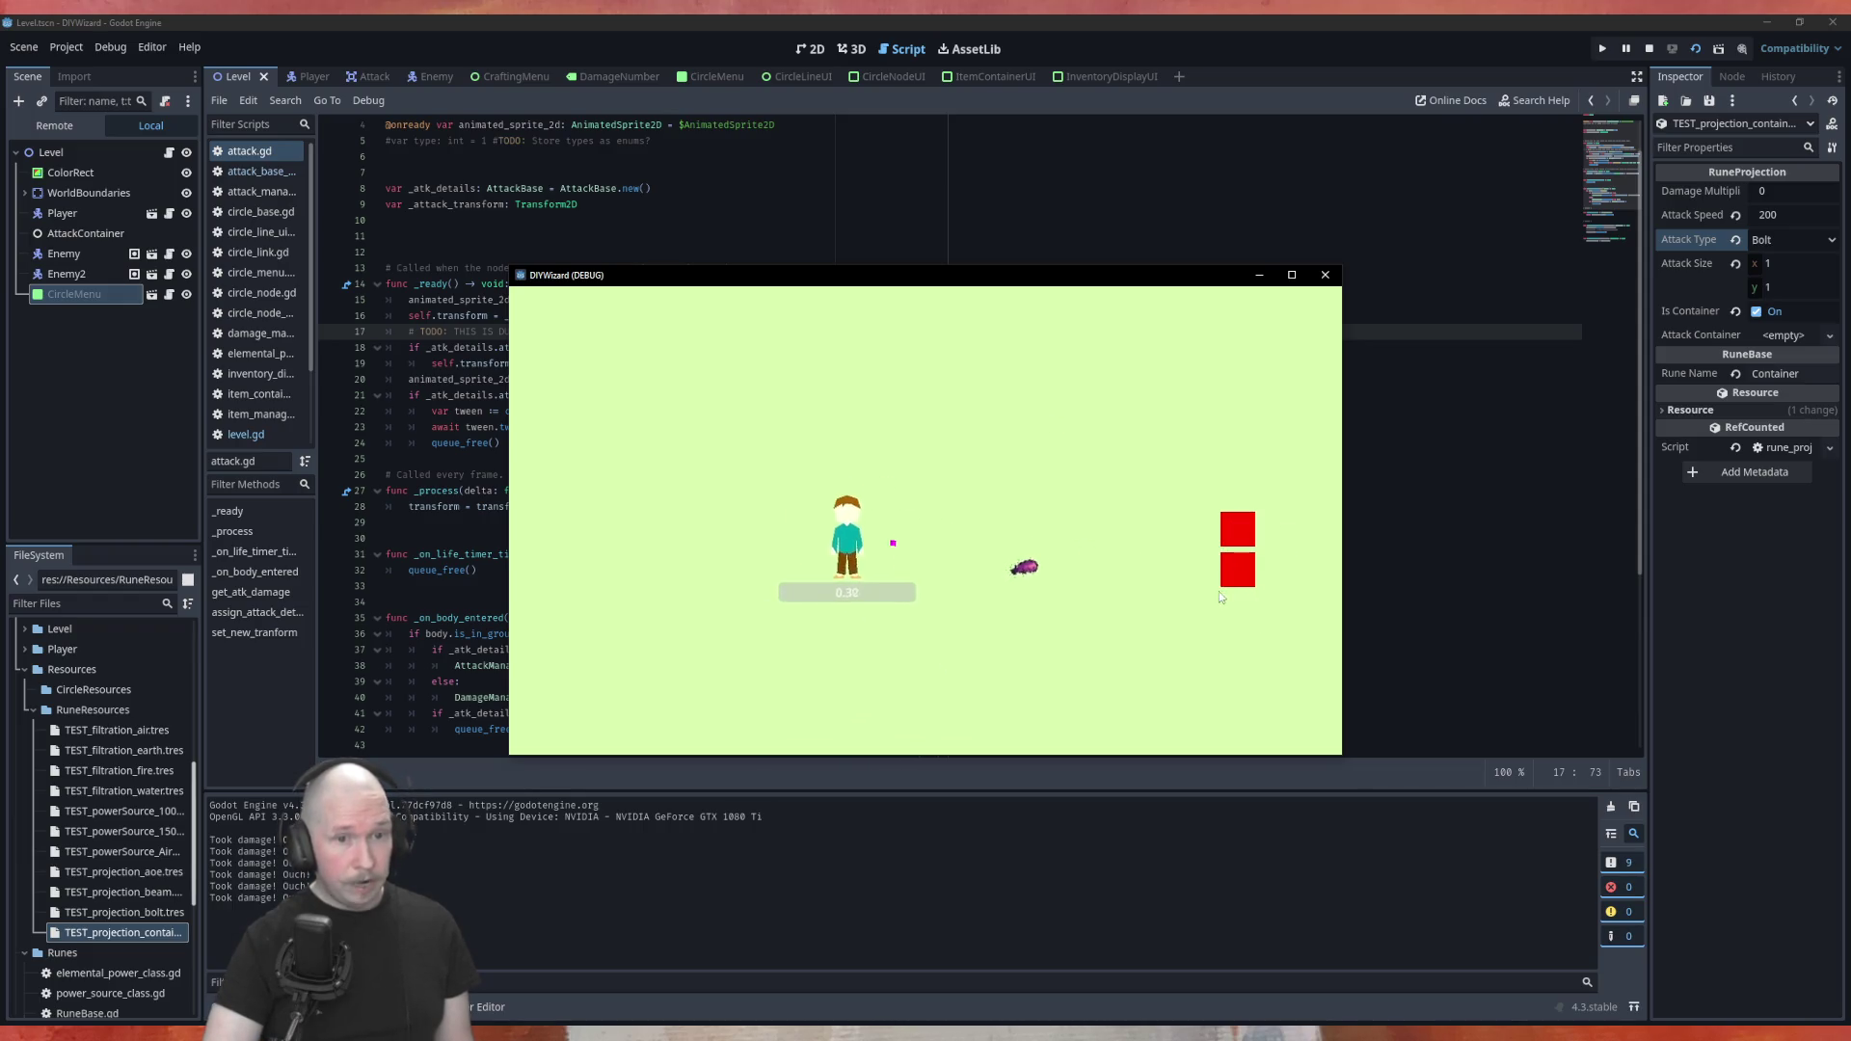
key("d")
key("s")
key("a")
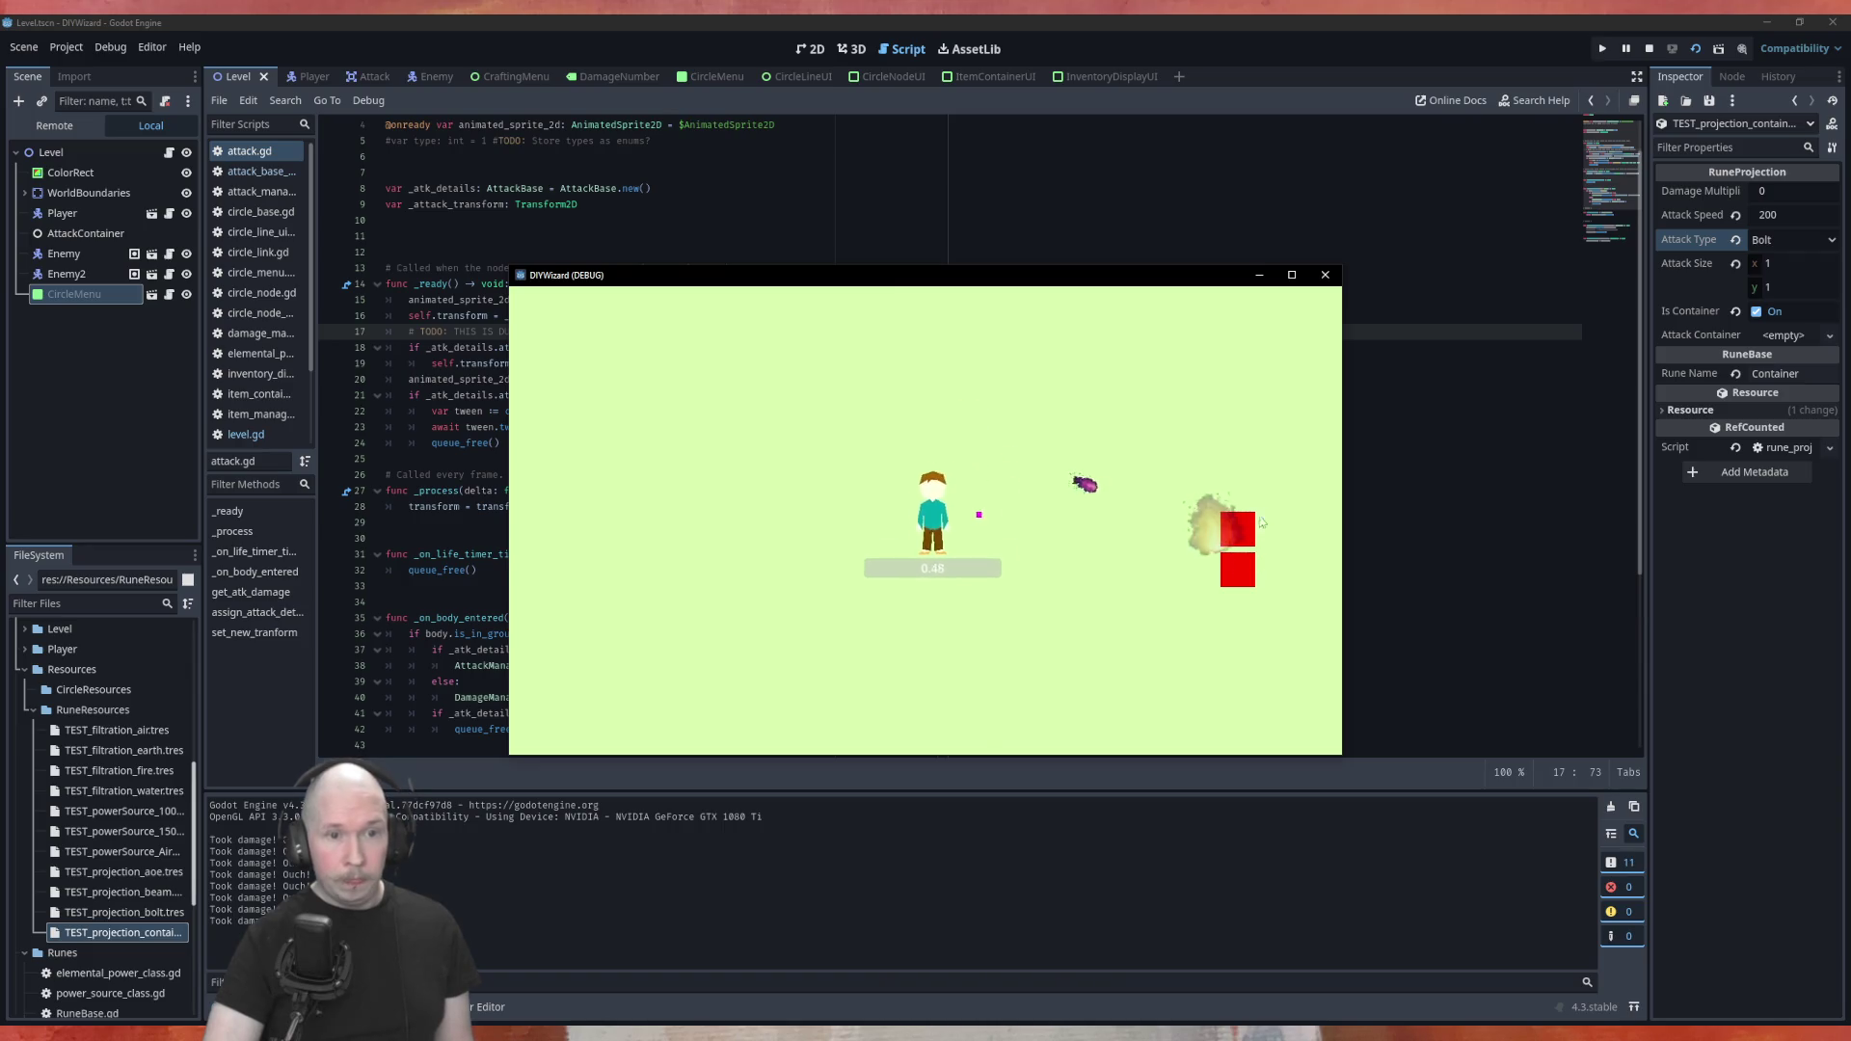
key("s")
key("d")
key("a")
key("a")
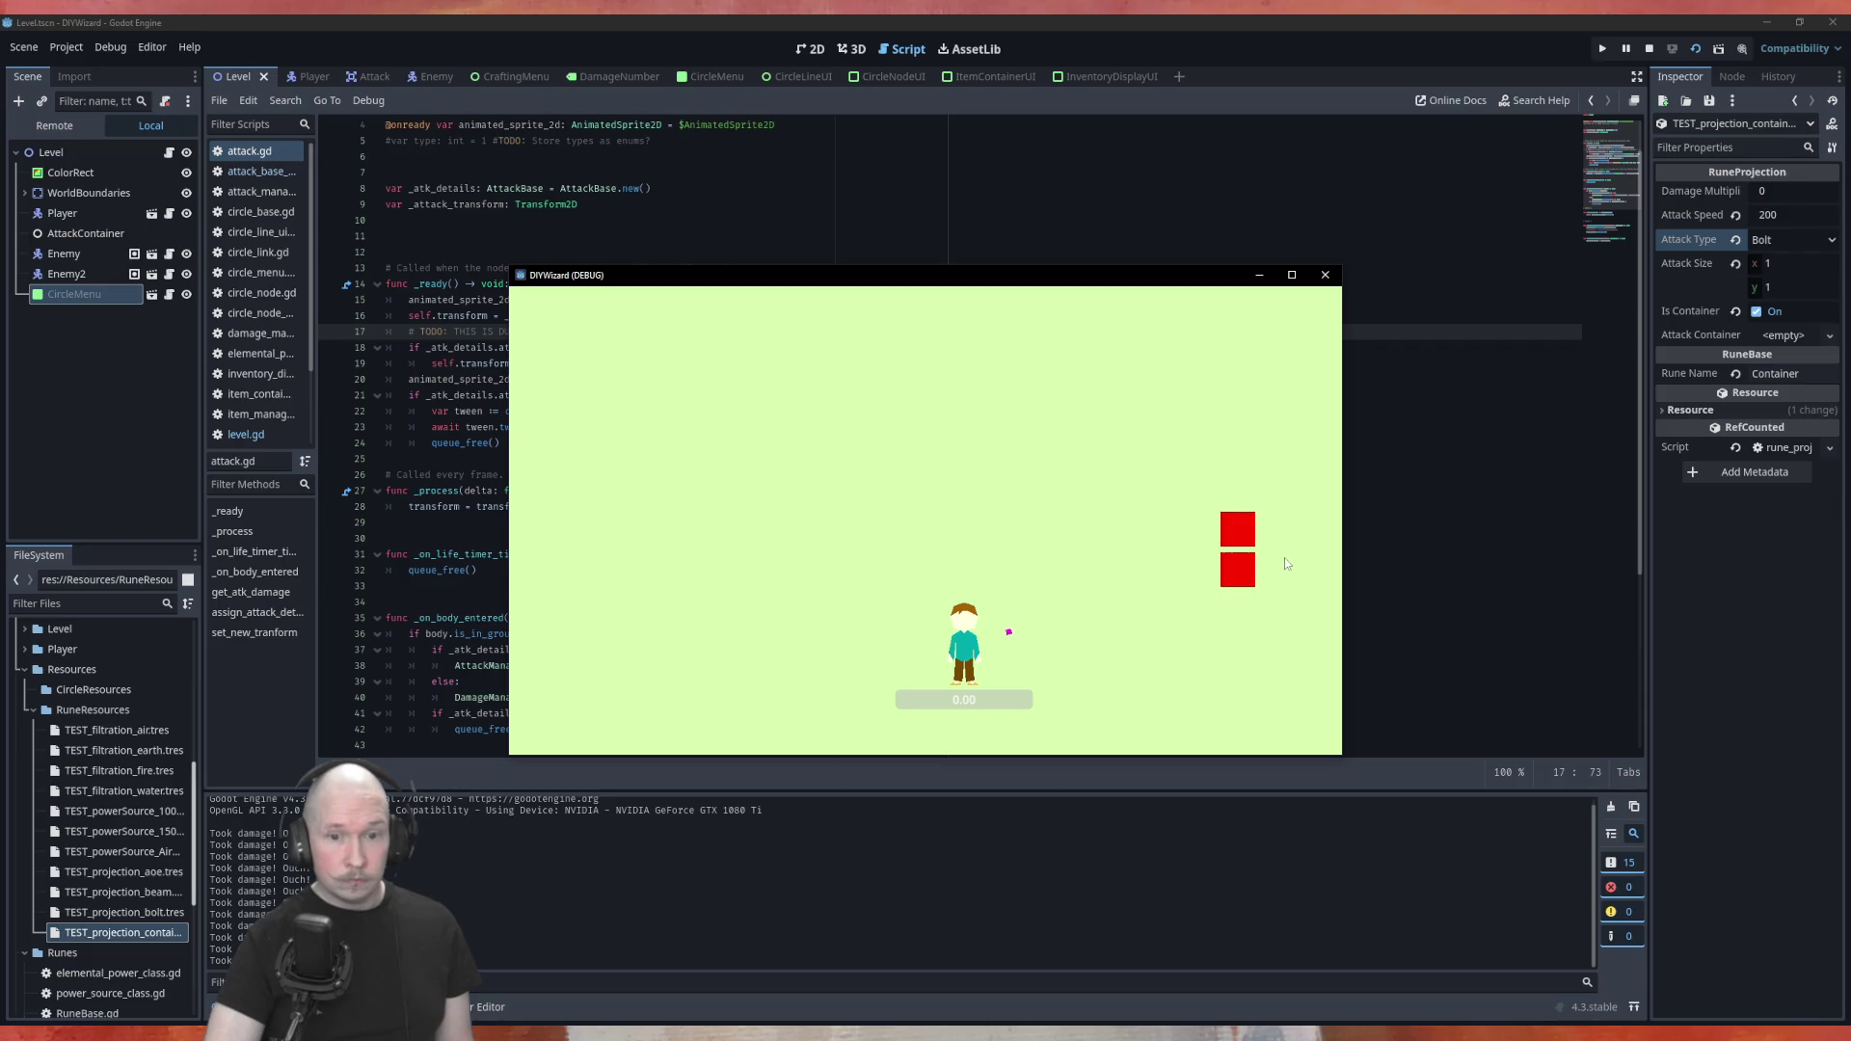
left_click(1325, 275)
Set the rune's Attack Type to Beam, save, and run the game
left_click(130, 932)
left_click(1792, 240)
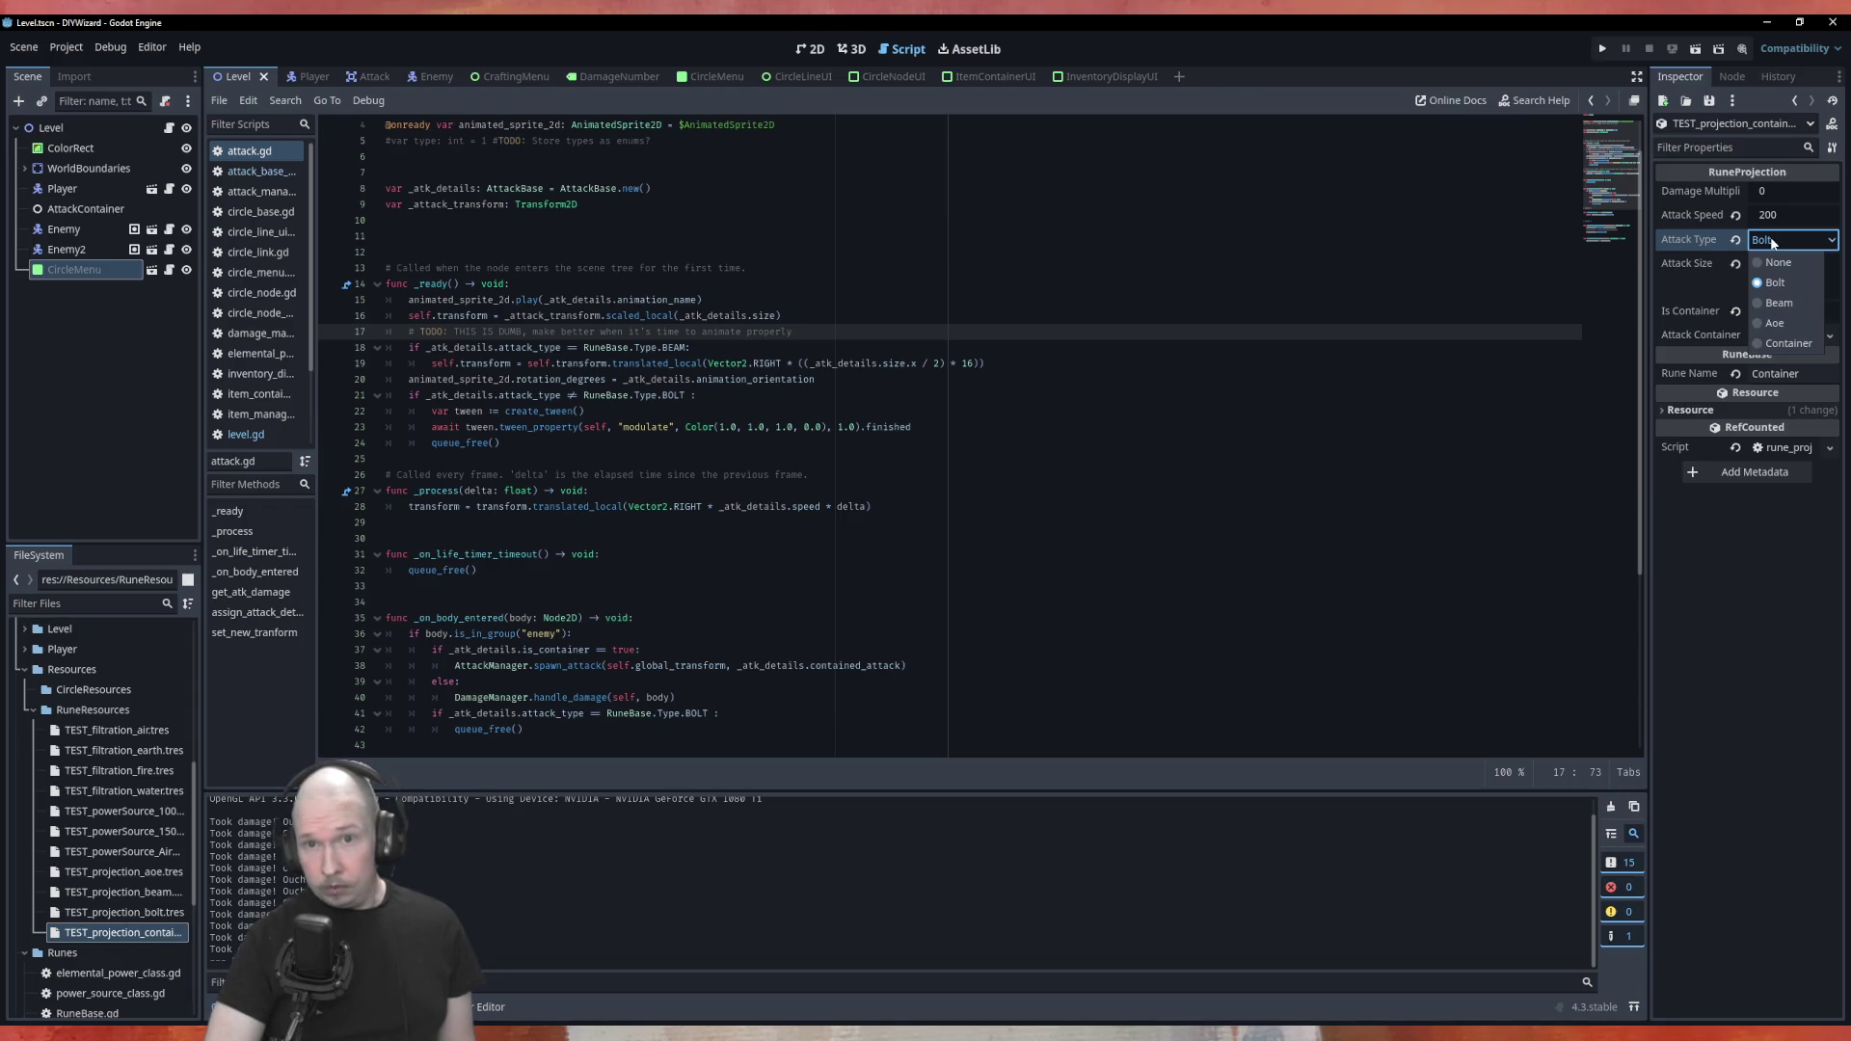
left_click(1774, 285)
key("ctrl+s")
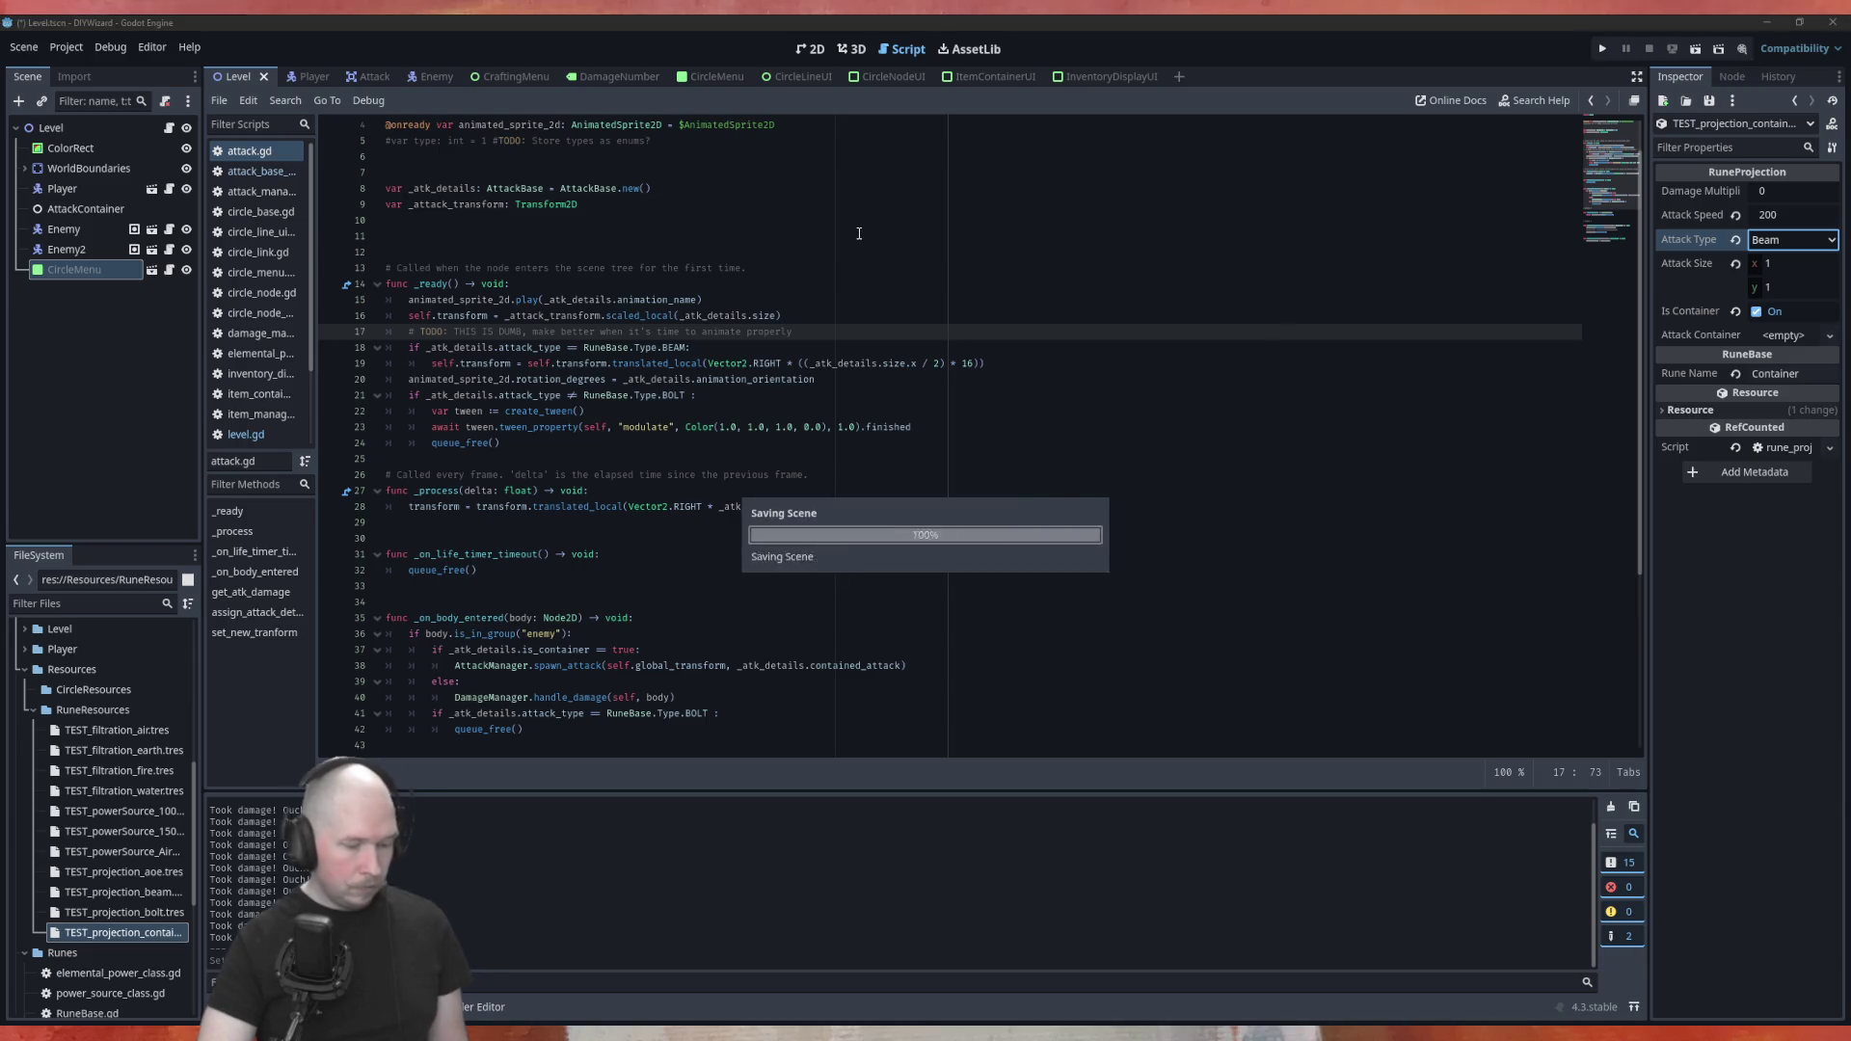
key("F5")
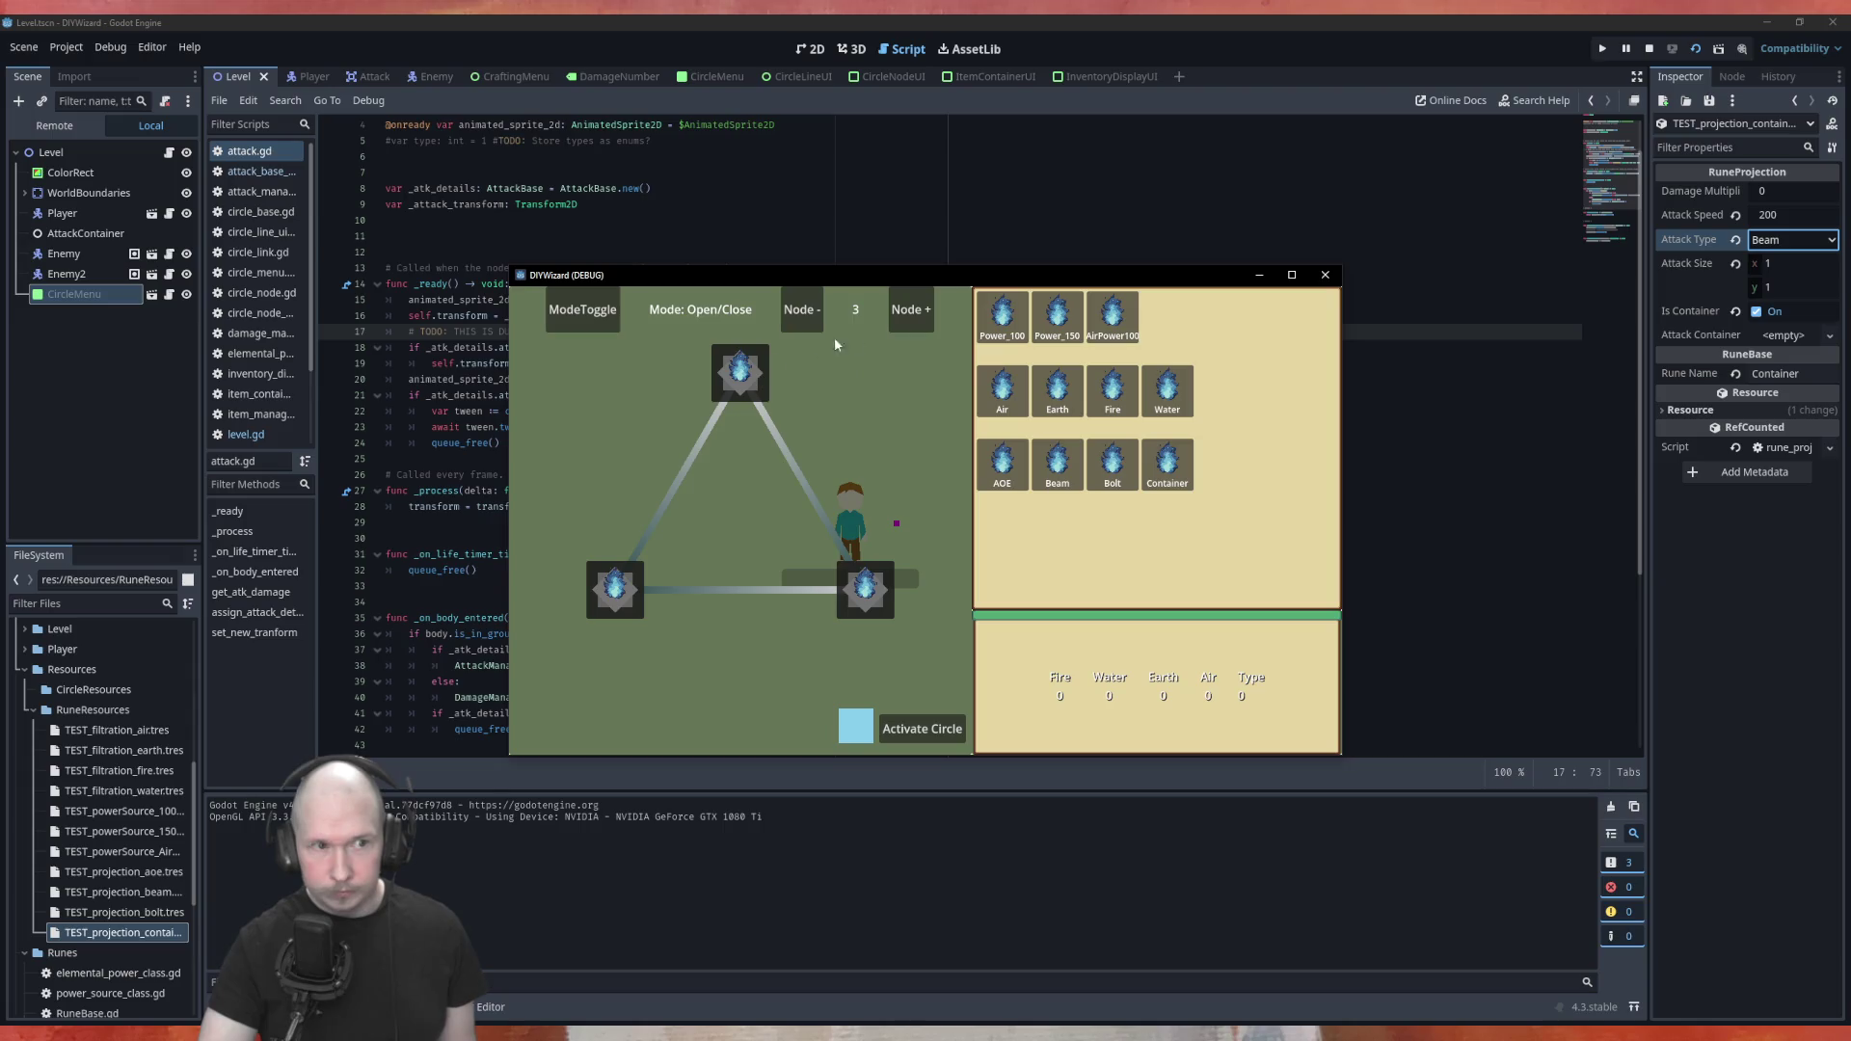
Place Power_100, Fire, AOE and Container runes on the circle and activate it
left_click_drag(1002, 313, 907, 345)
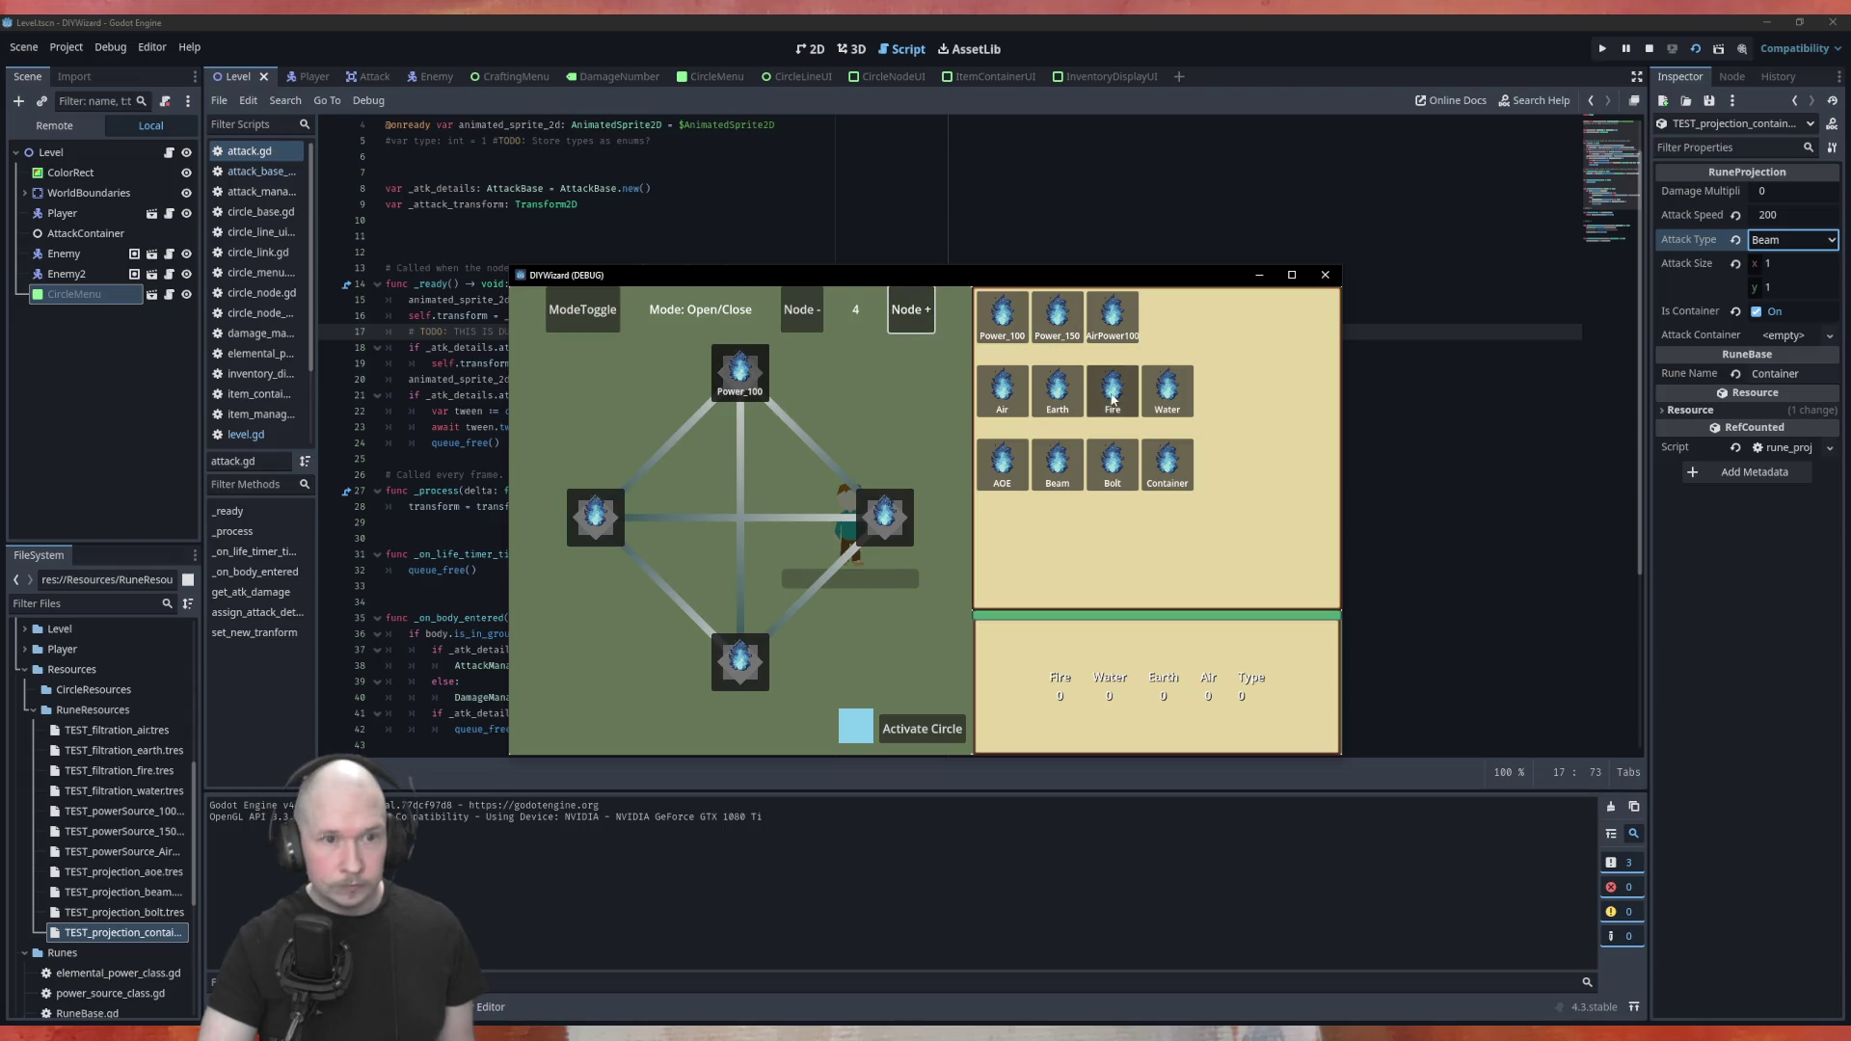
mouse_move(1119, 397)
left_mouse_down()
mouse_move(964, 502)
mouse_move(883, 519)
left_mouse_up()
mouse_move(1003, 466)
left_mouse_down()
mouse_move(768, 648)
mouse_move(771, 665)
left_mouse_up()
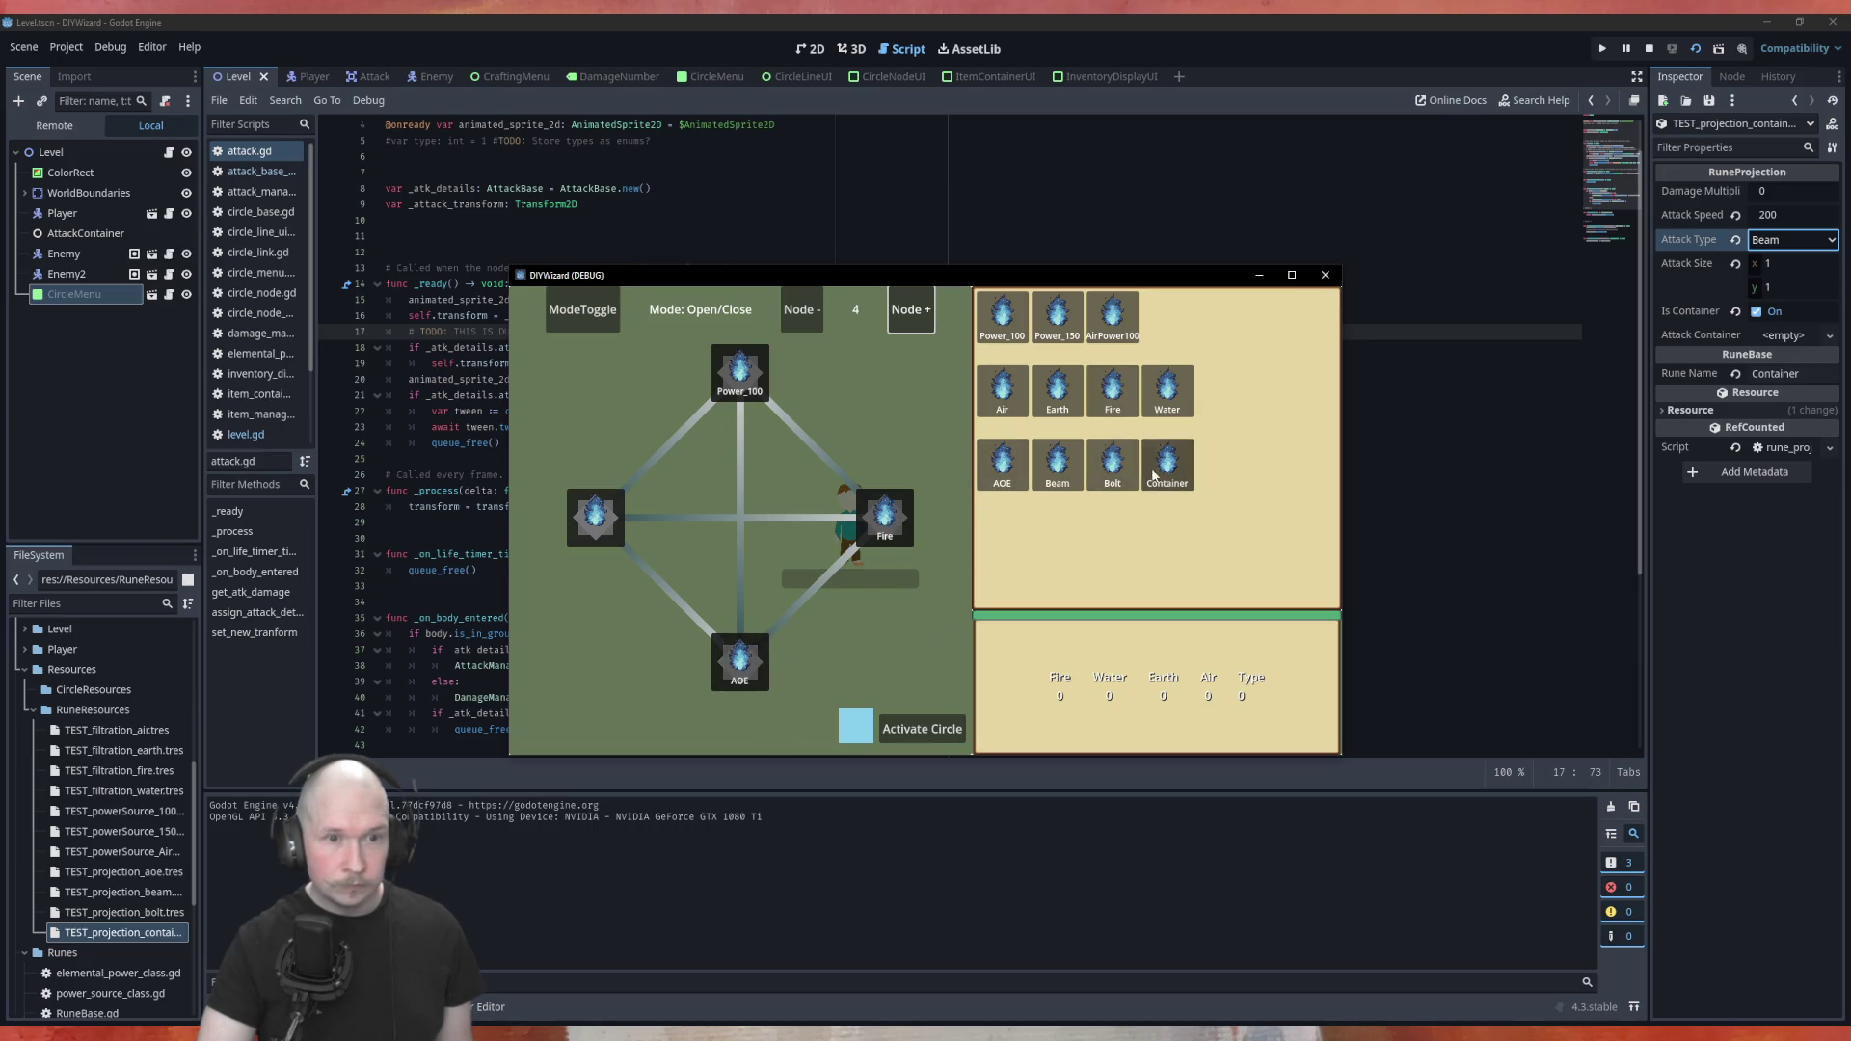
mouse_move(1160, 473)
left_mouse_down()
mouse_move(665, 551)
mouse_move(598, 521)
left_mouse_up()
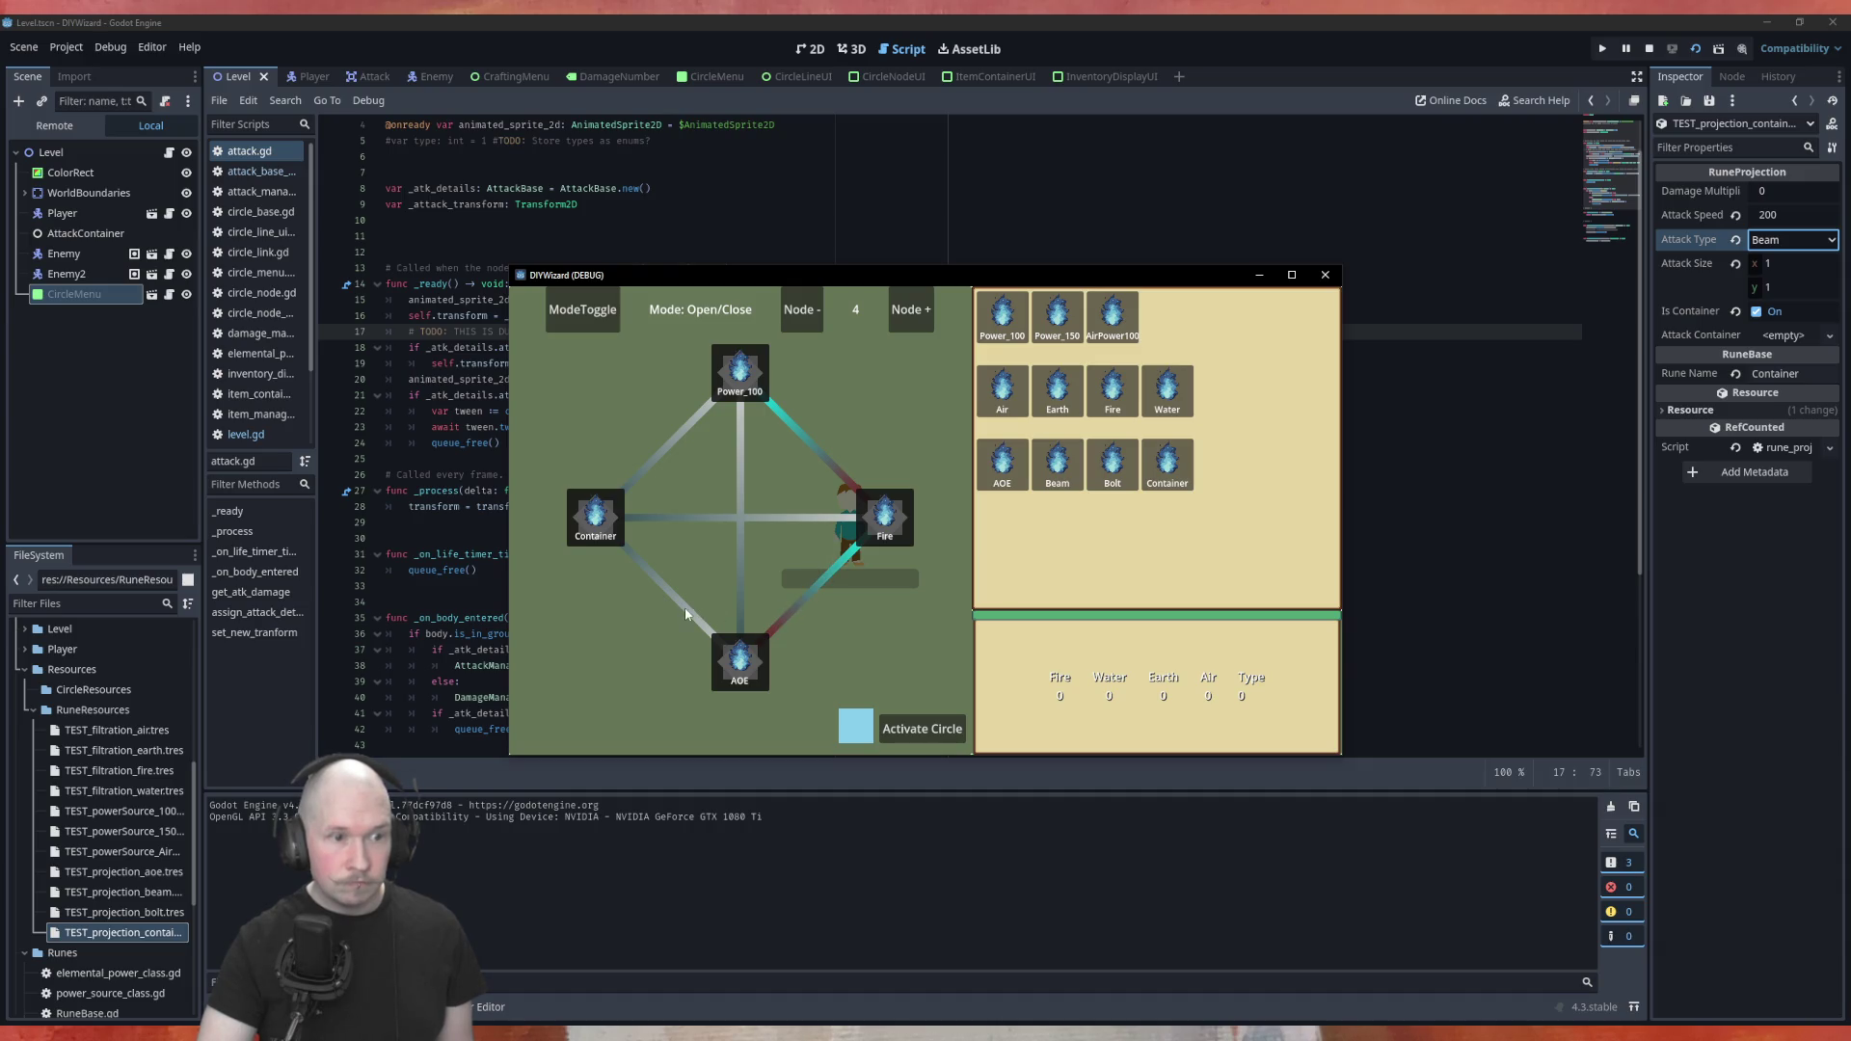
left_click(921, 729)
key("Escape")
Walk the player around the red blocks to test the circle's attack
key("d")
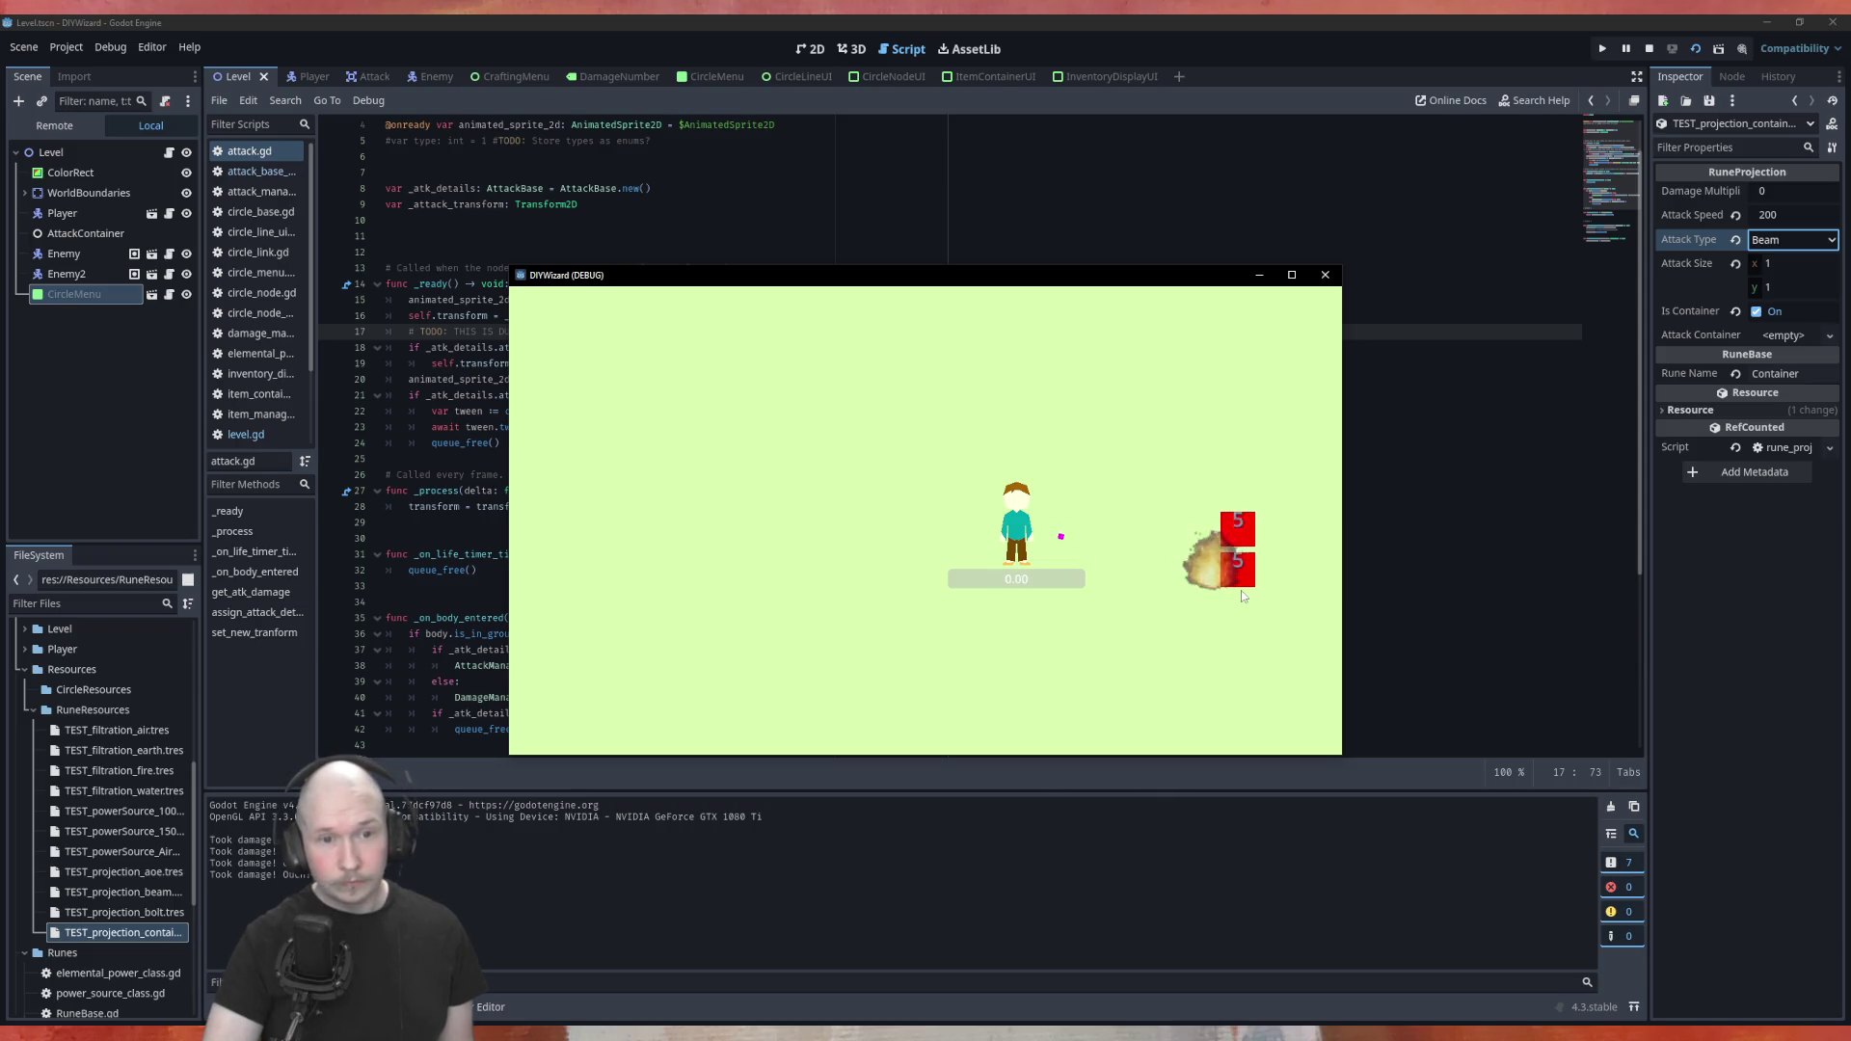
key("d")
key("s")
key("a")
key("w")
key("a")
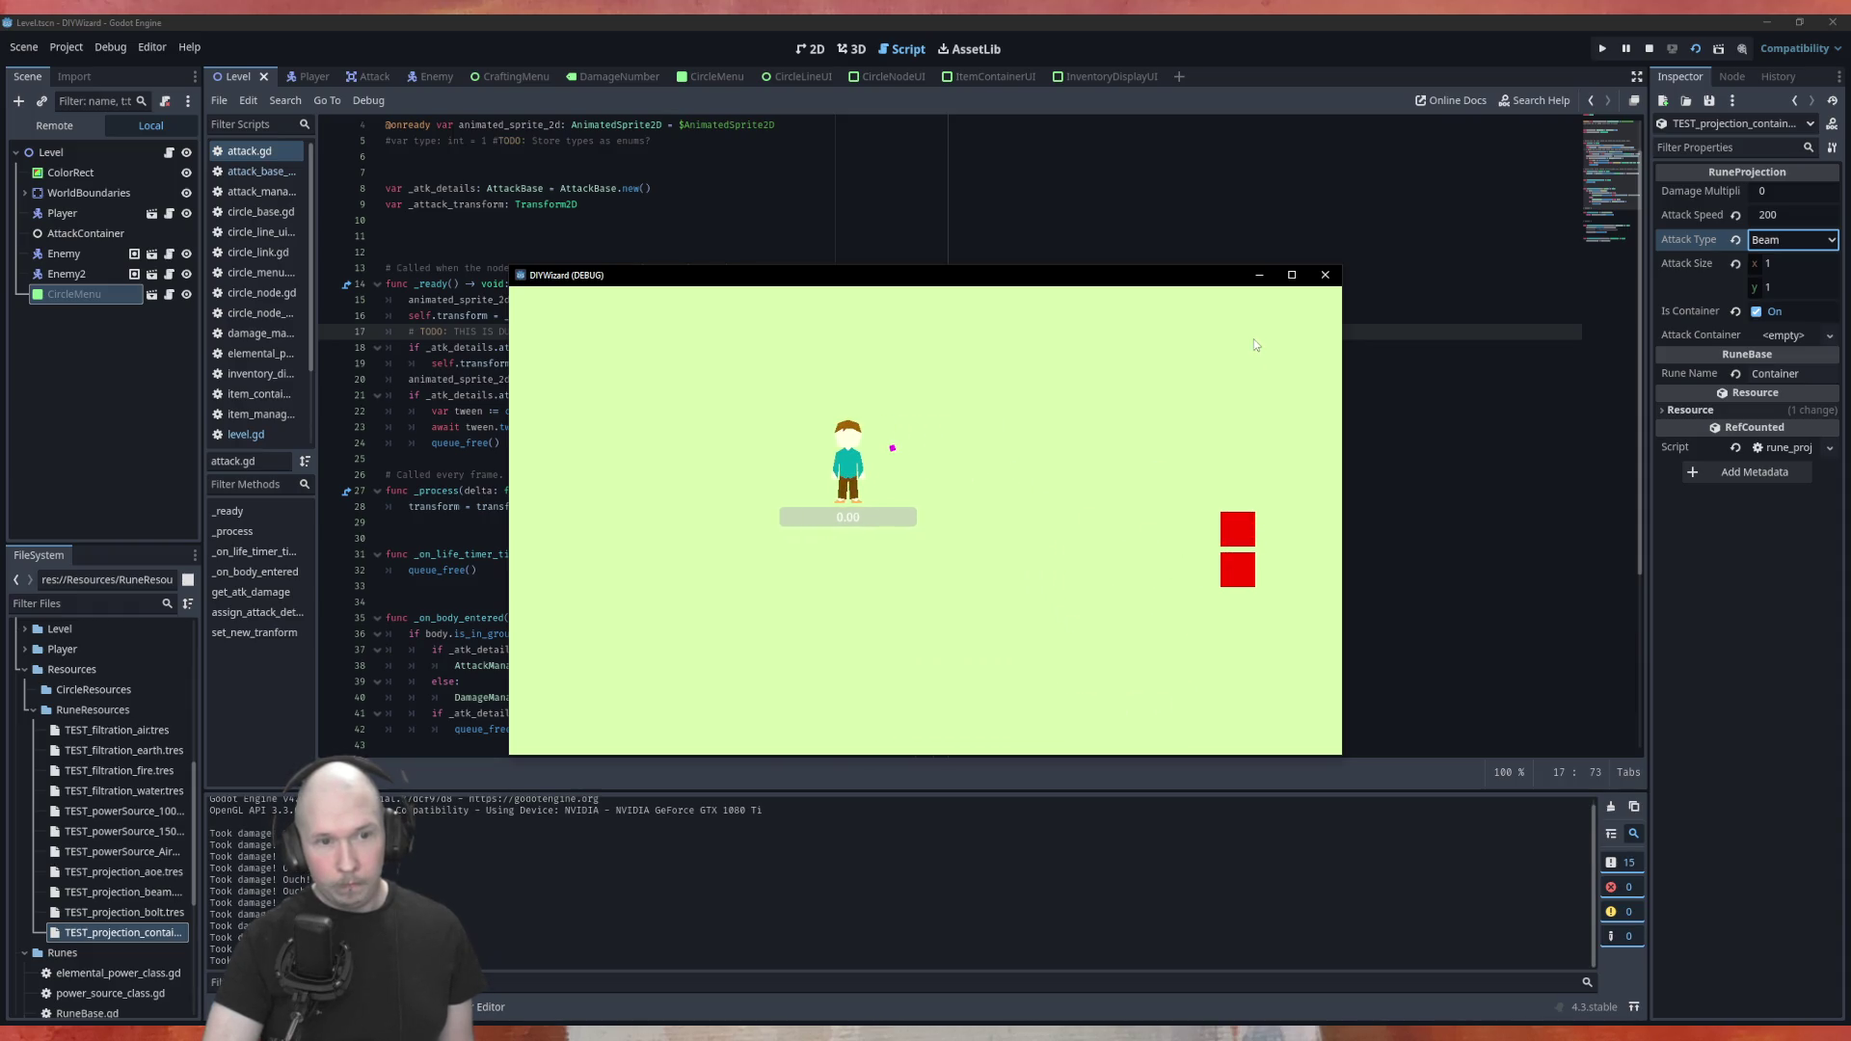
Deactivate the circle and activate a new one with Power_100, Earth and Beam runes
key("Tab")
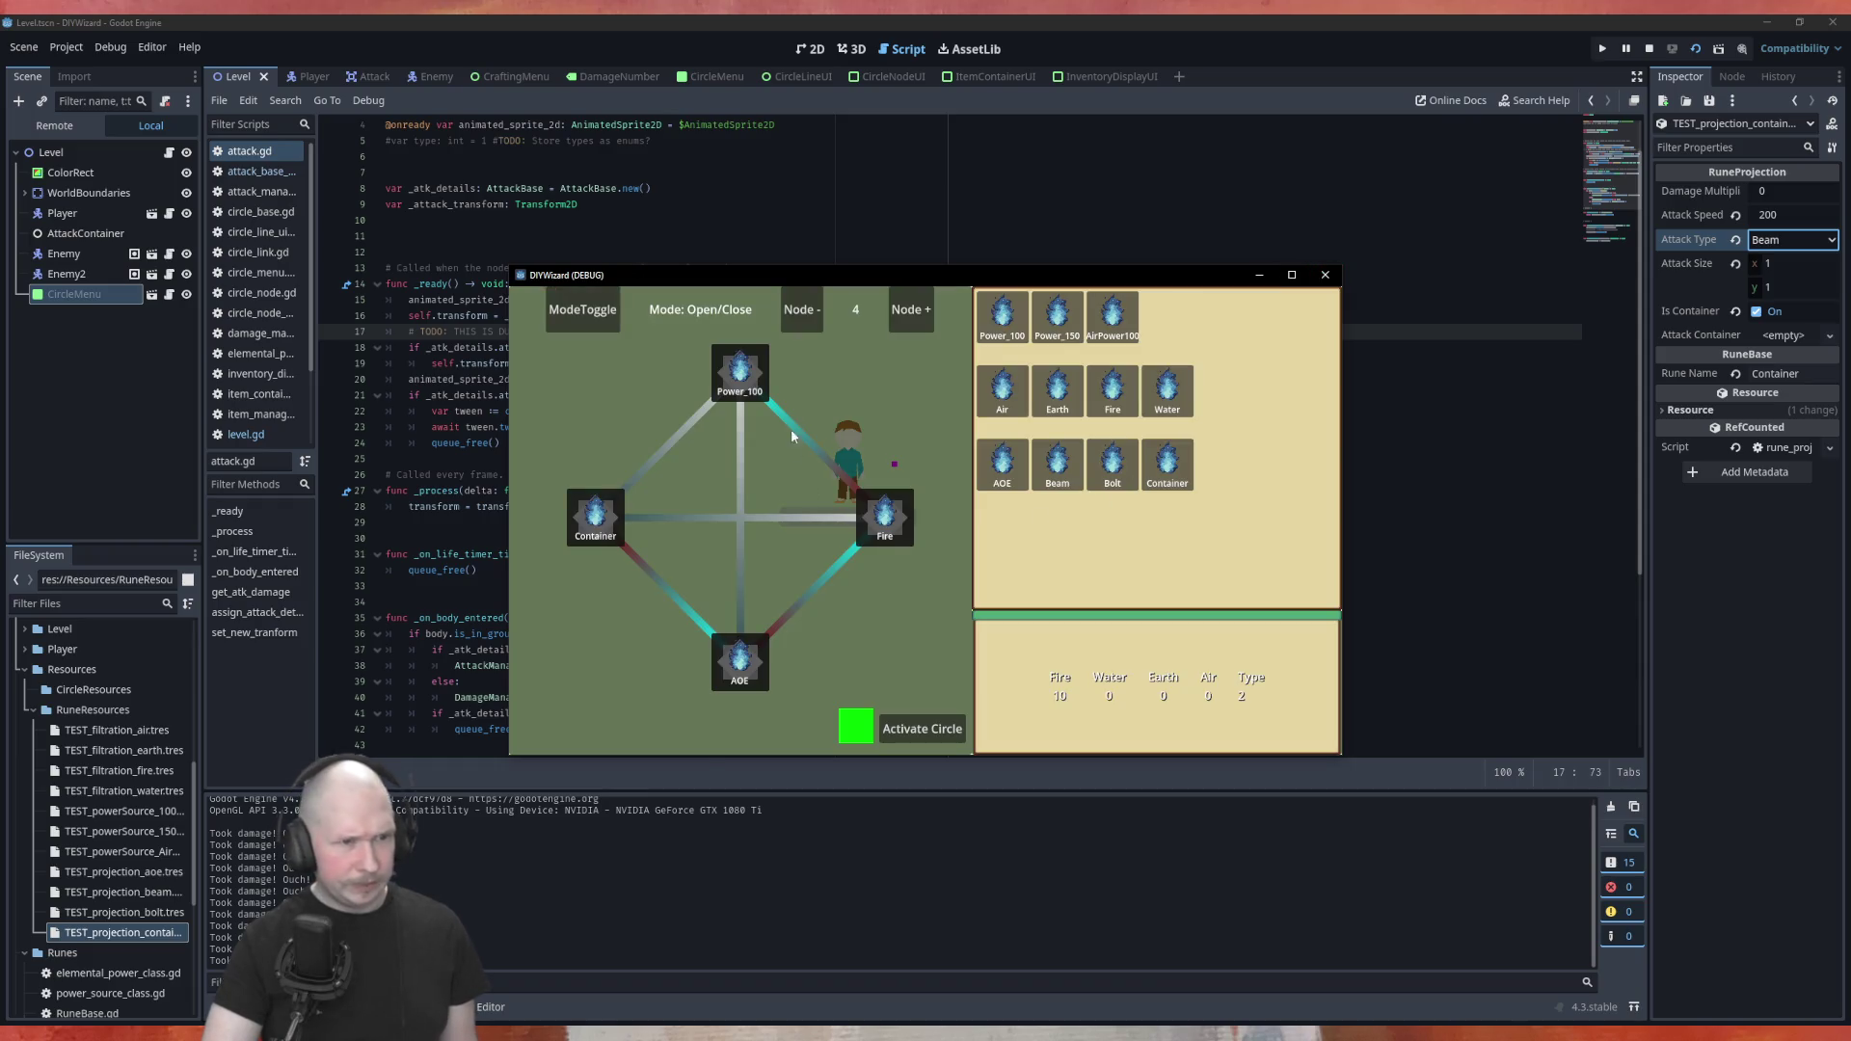
left_click(920, 729)
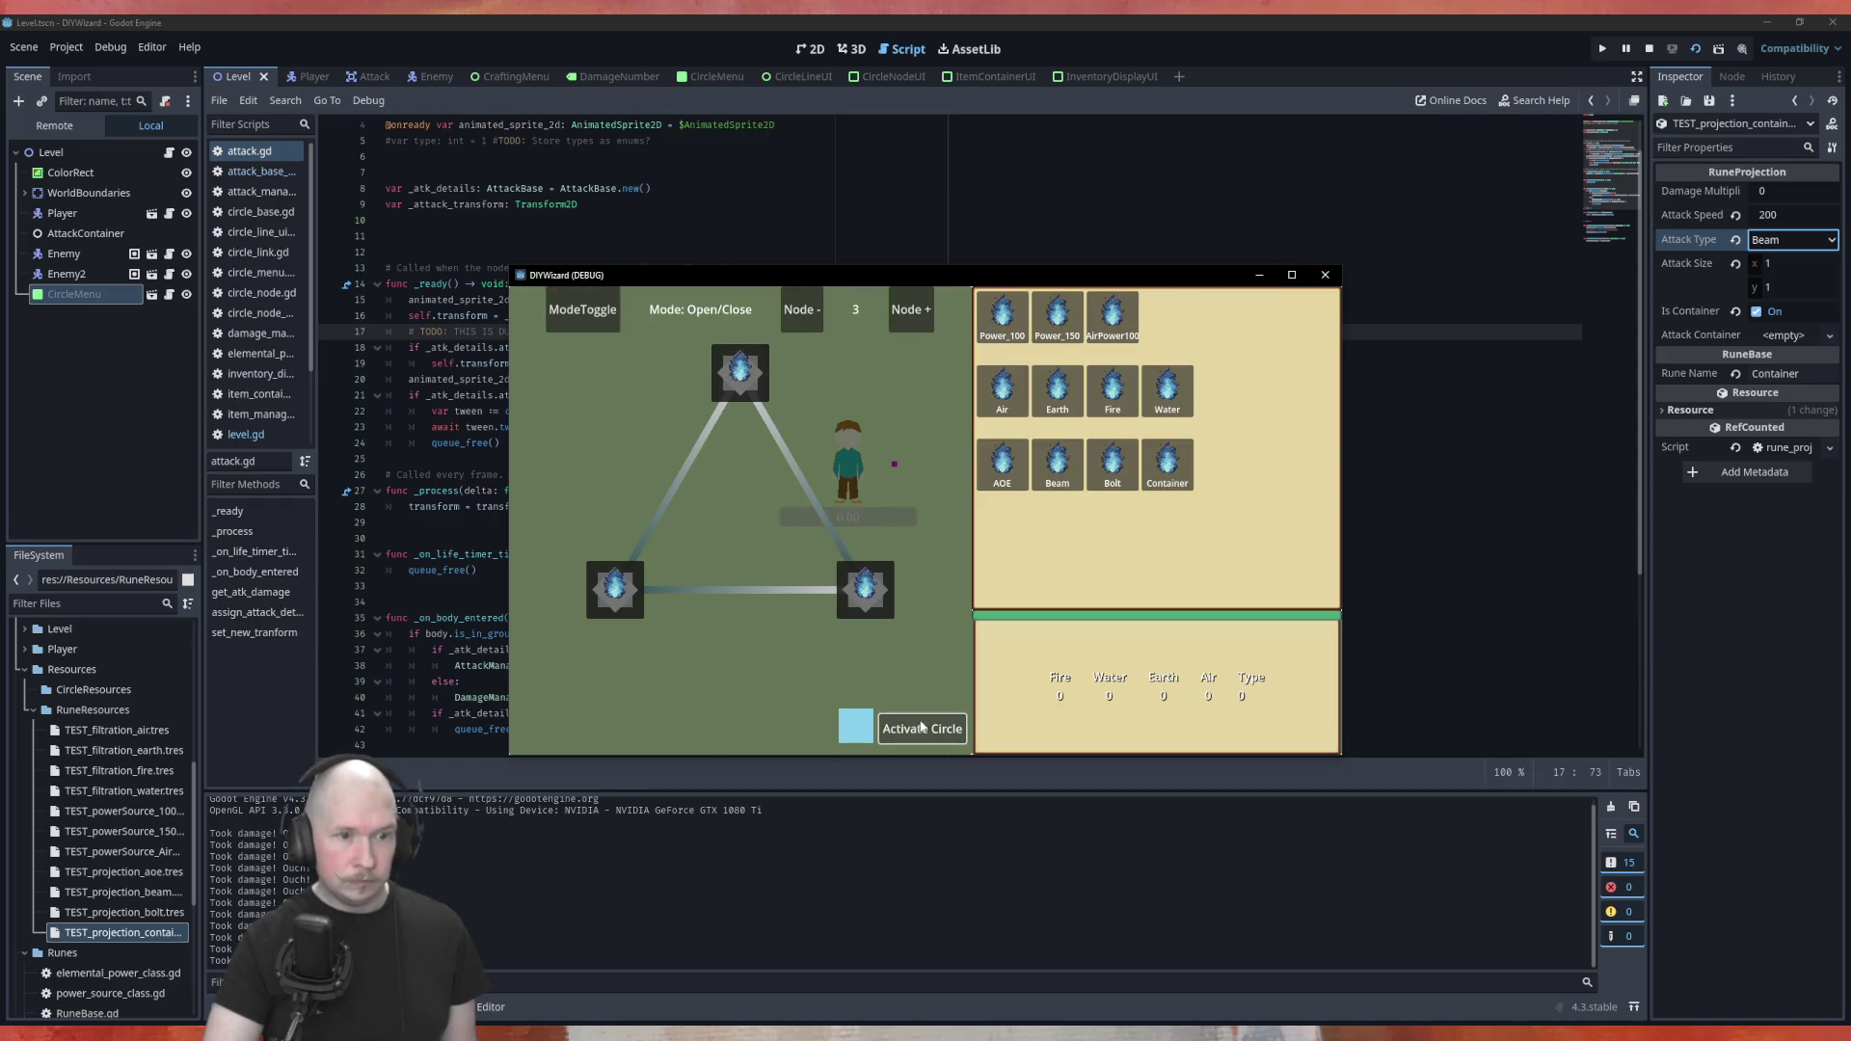
mouse_move(1003, 313)
left_mouse_down()
mouse_move(949, 376)
mouse_move(750, 383)
left_mouse_up()
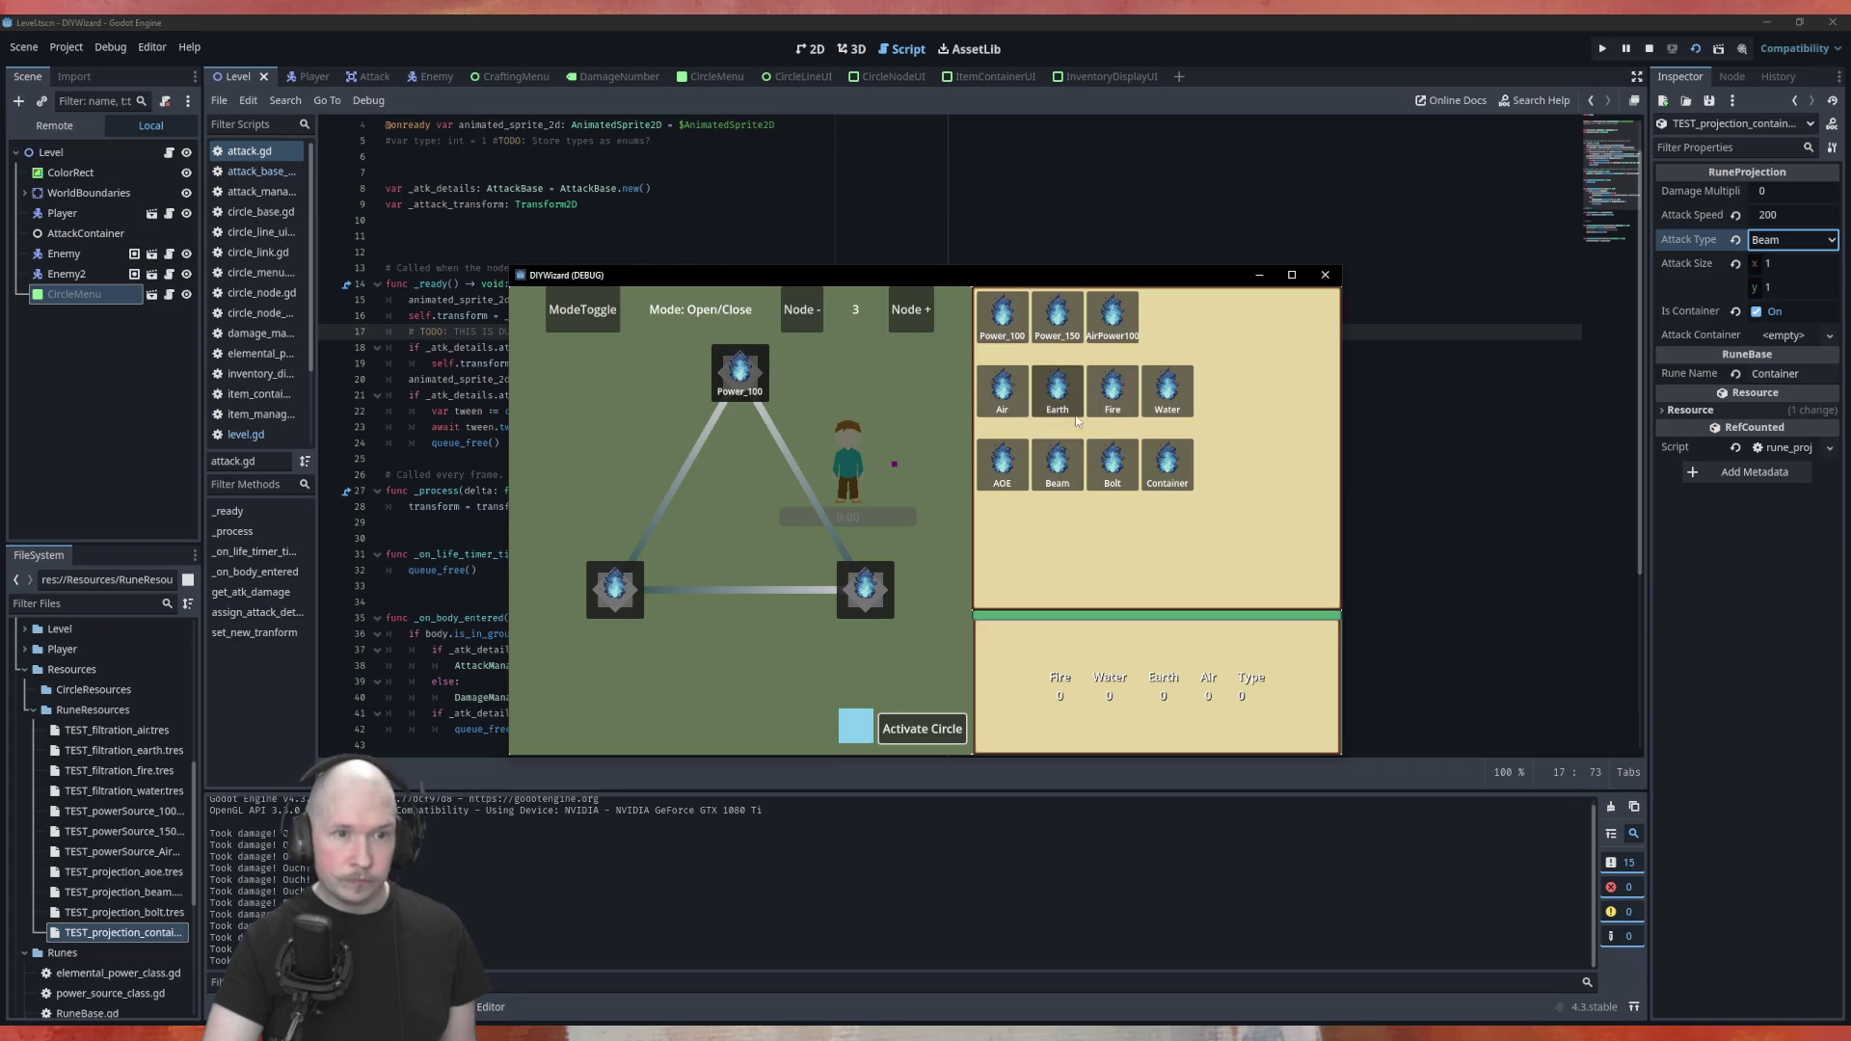
left_click_drag(1056, 391, 873, 615)
mouse_move(1058, 466)
left_mouse_down()
mouse_move(686, 645)
mouse_move(617, 617)
left_mouse_up()
left_click(911, 733)
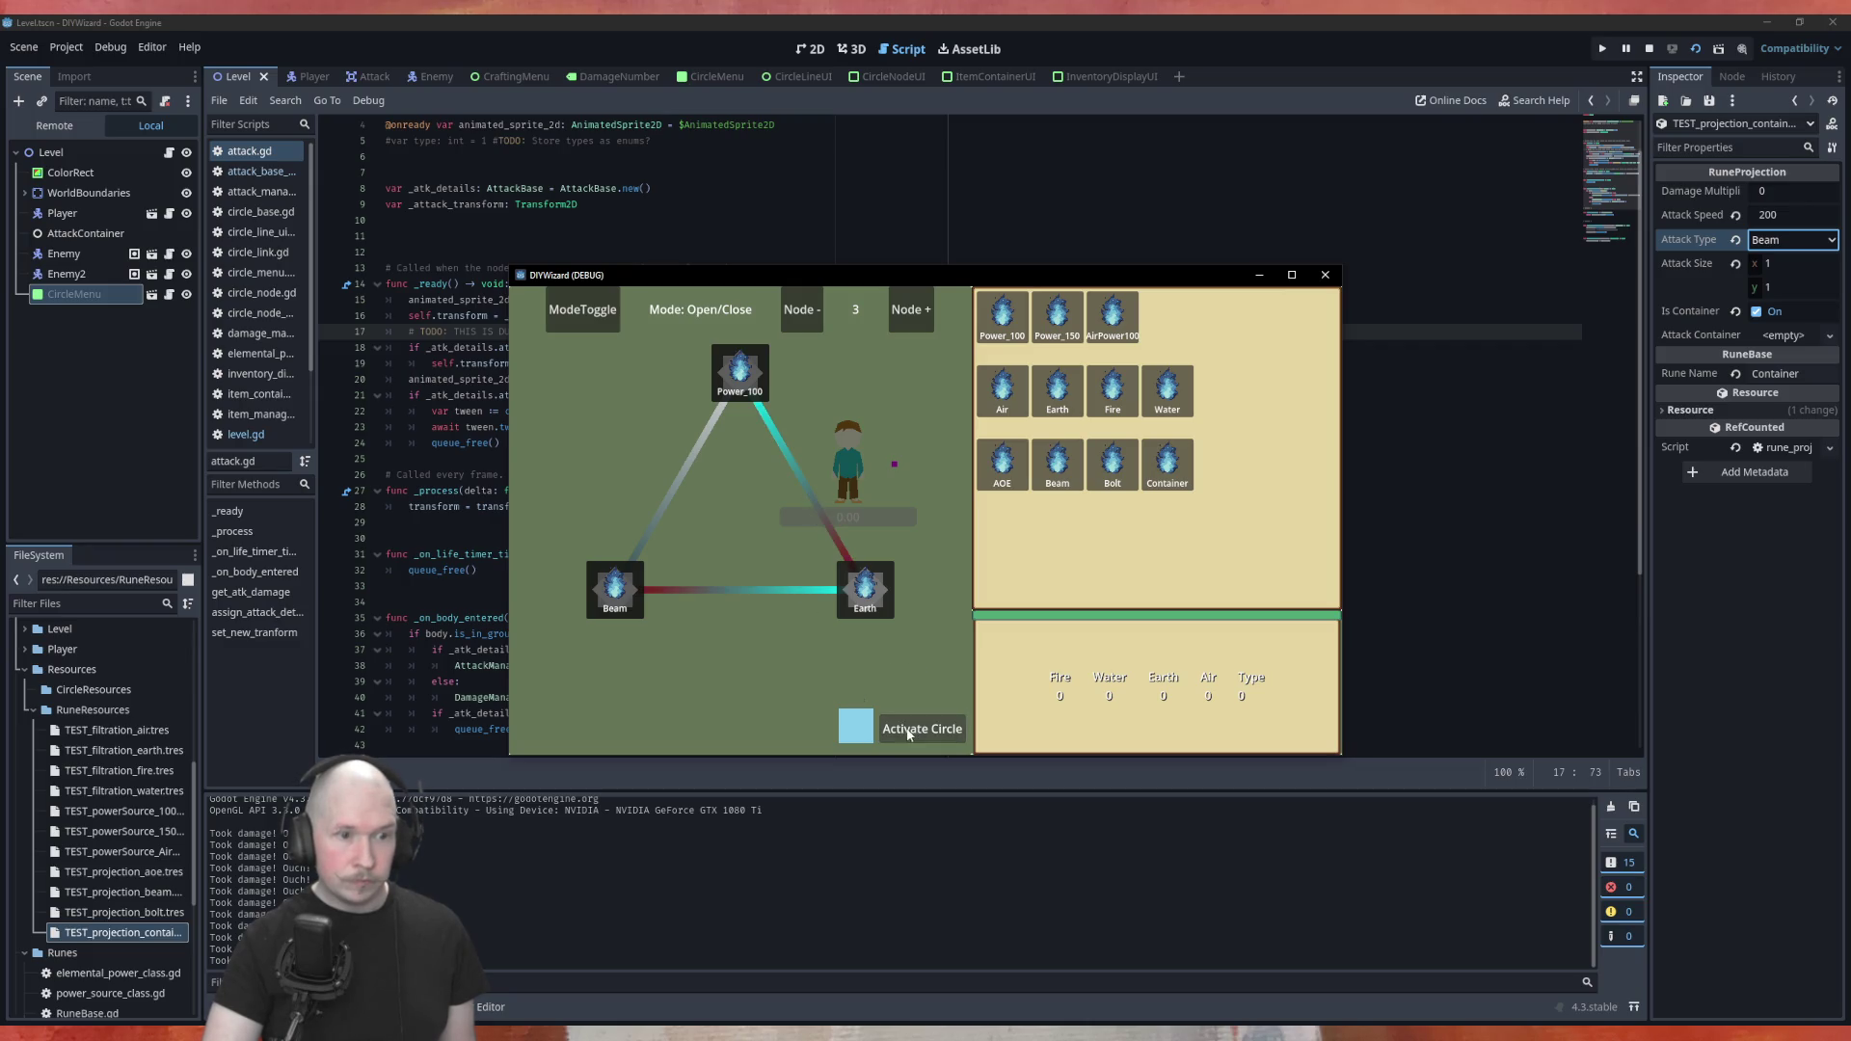
Move around firing beams at the red blocks, then close the running game
key("d")
key("s")
left_click(660, 515)
left_click(1200, 459)
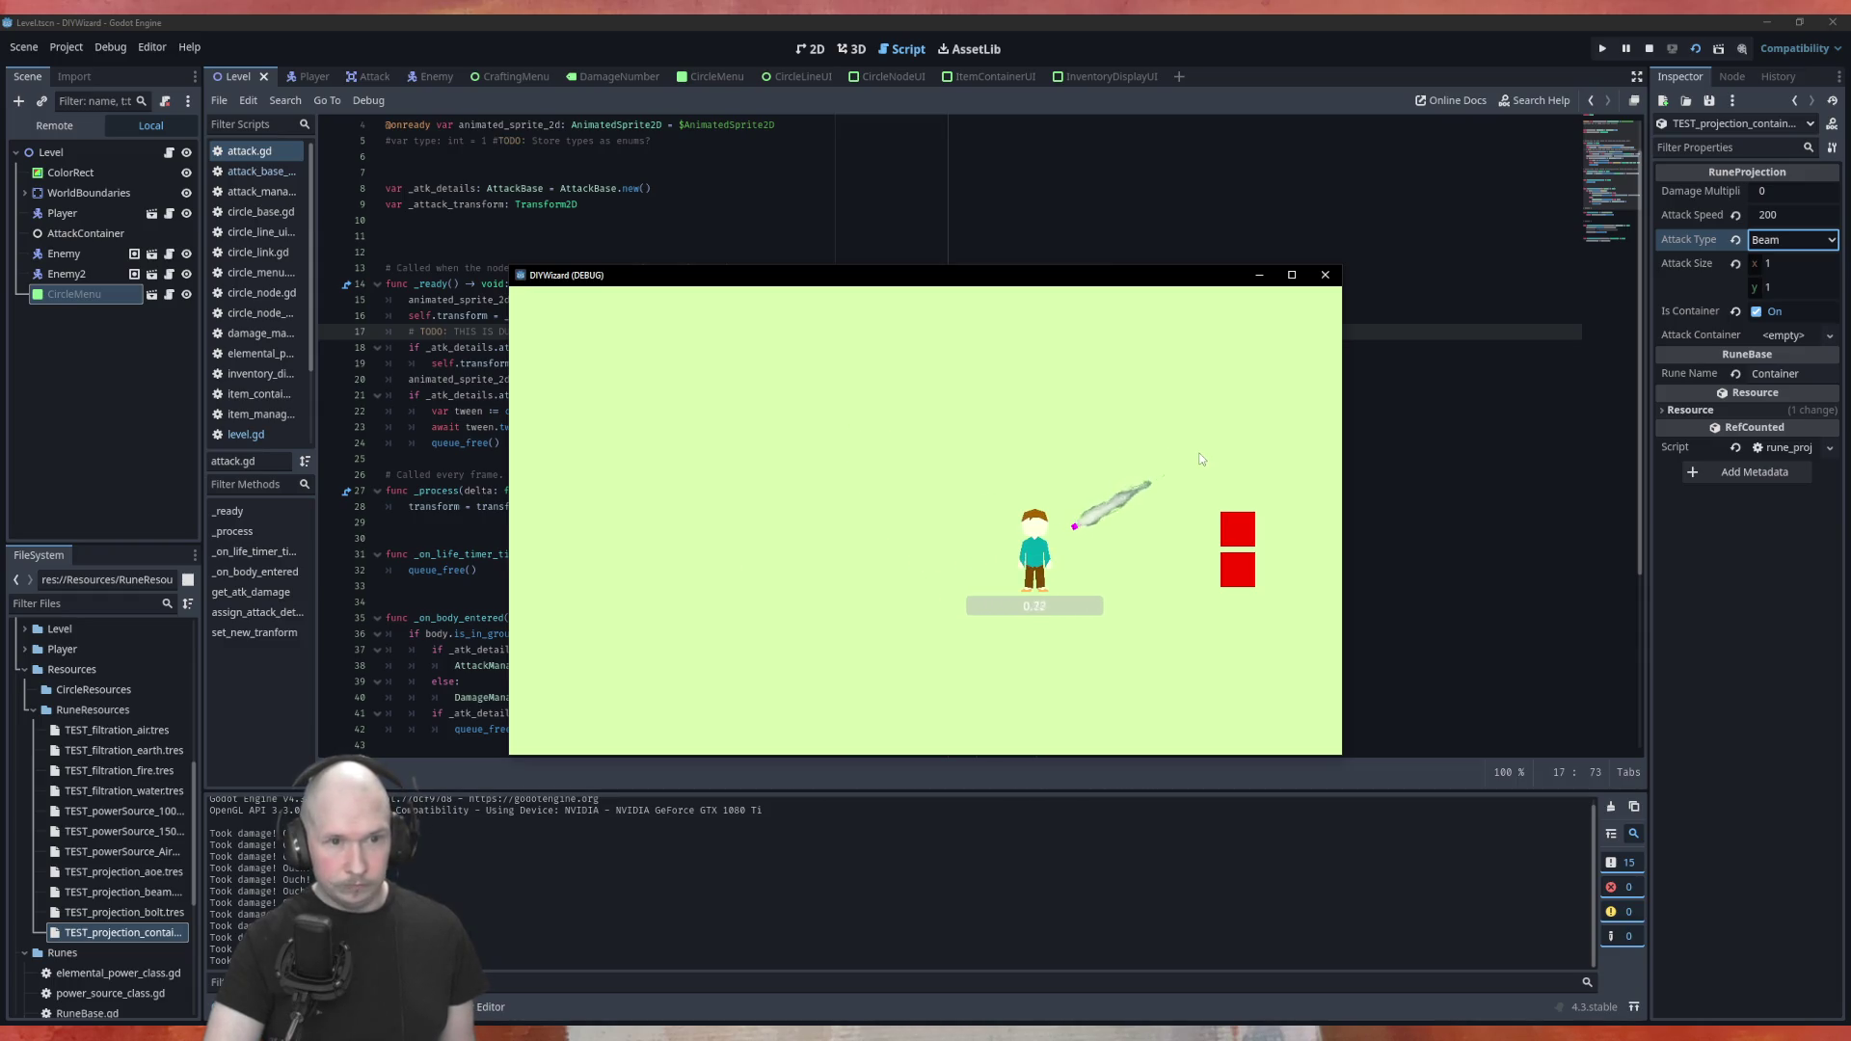
key("w")
left_click(1262, 561)
key("s")
key("d")
left_click(1236, 506)
key("a")
key("w")
left_click(1323, 276)
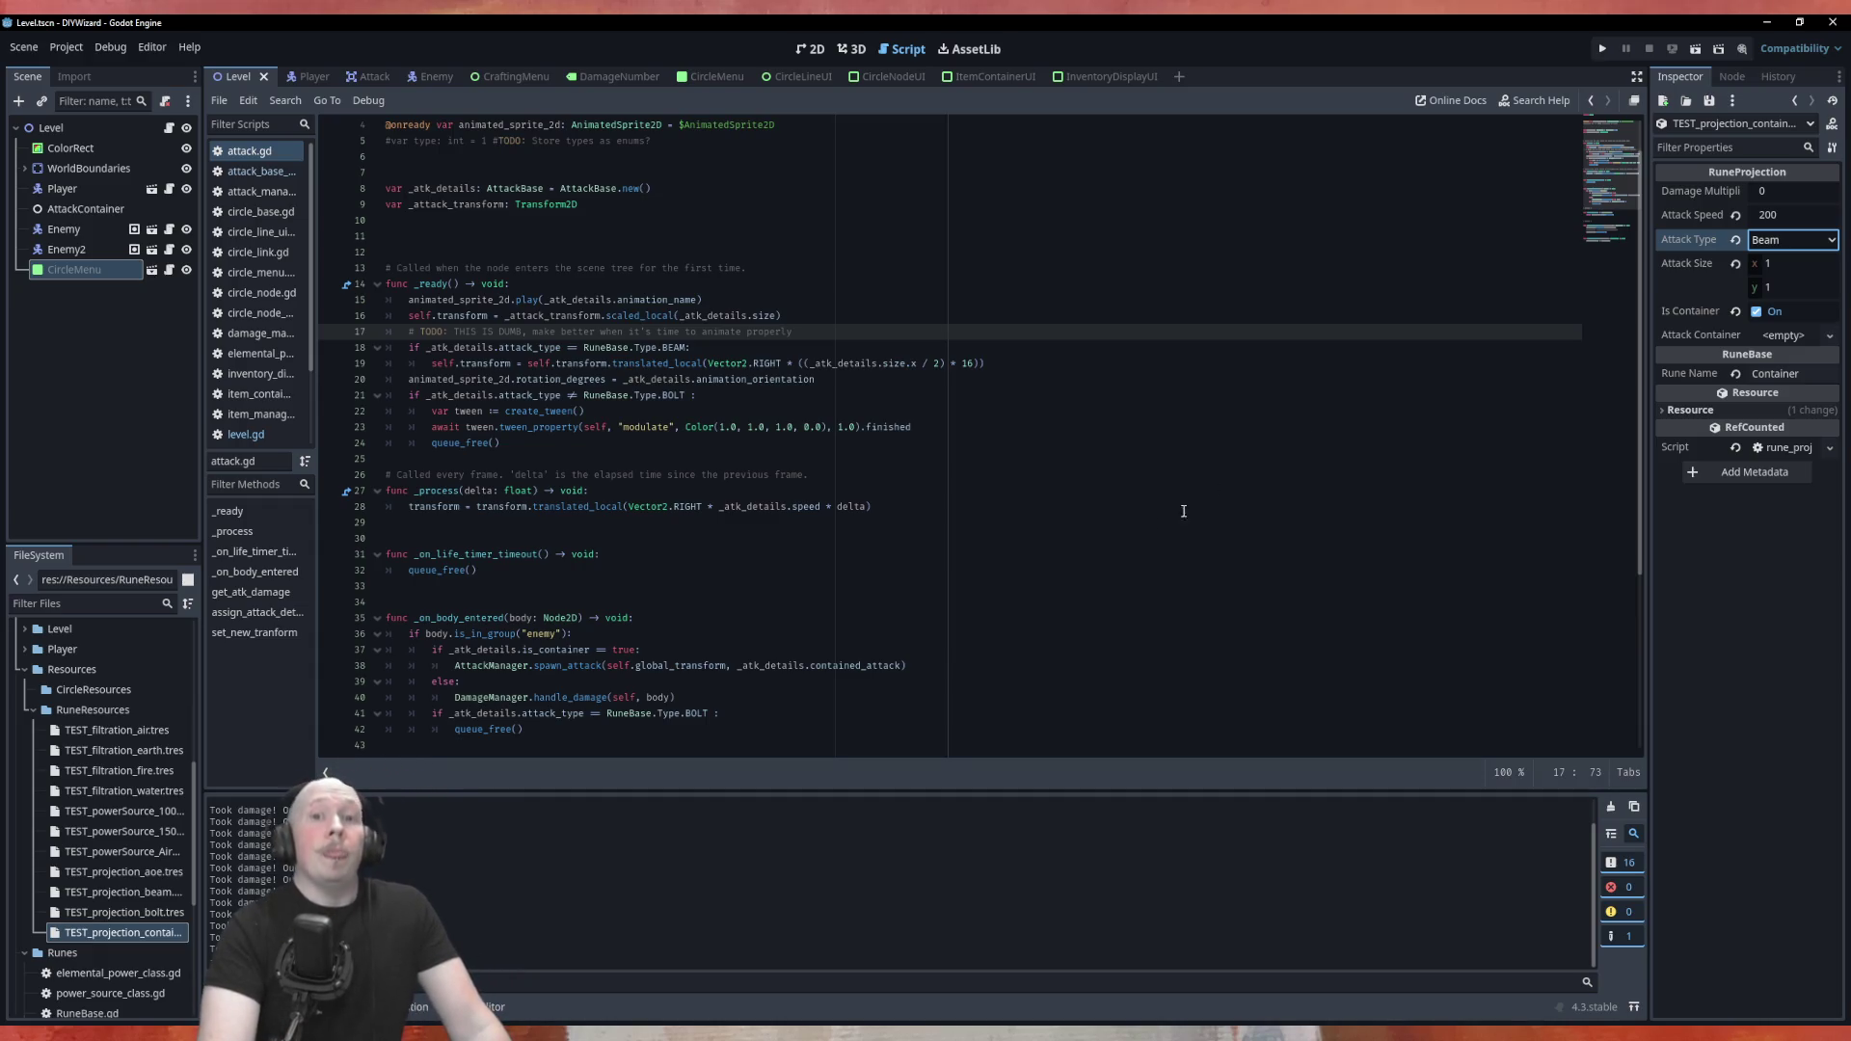
left_click(1789, 240)
Set the rune's Attack Type back to Bolt and save
left_click(1770, 284)
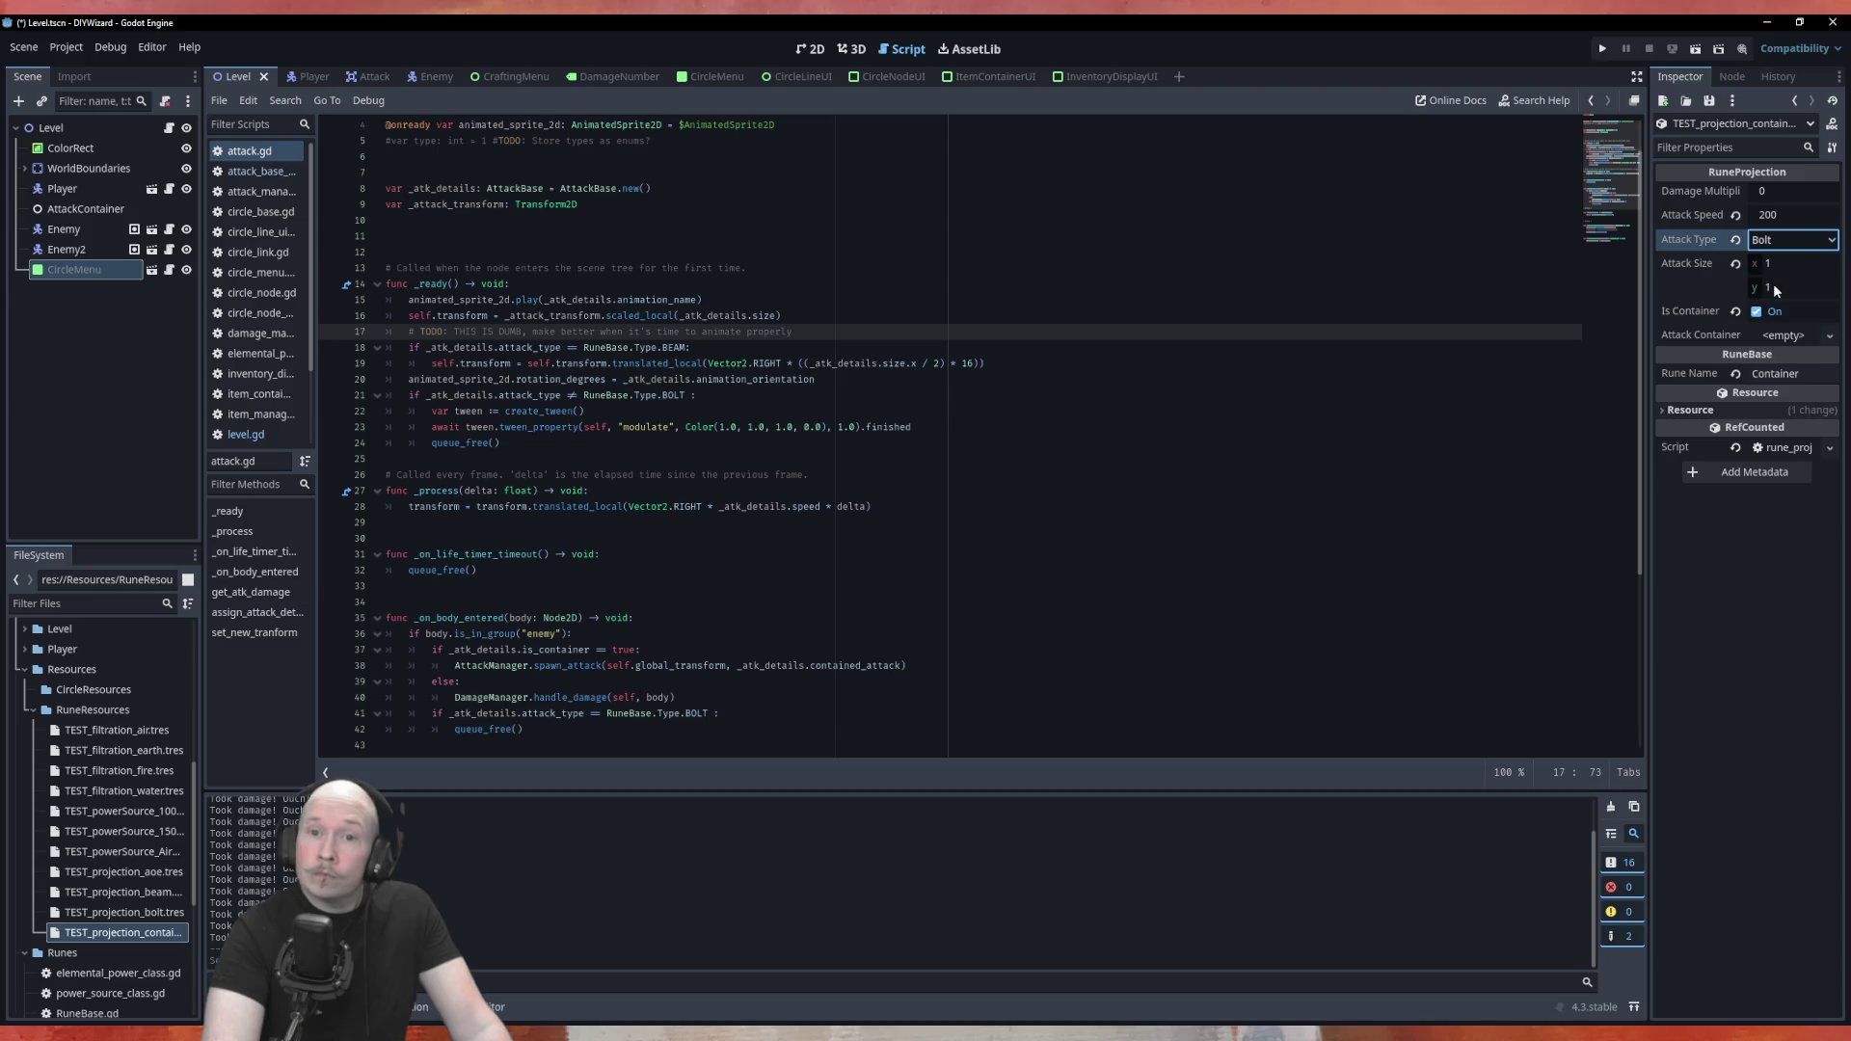
left_click(1296, 252)
key("ctrl+s")
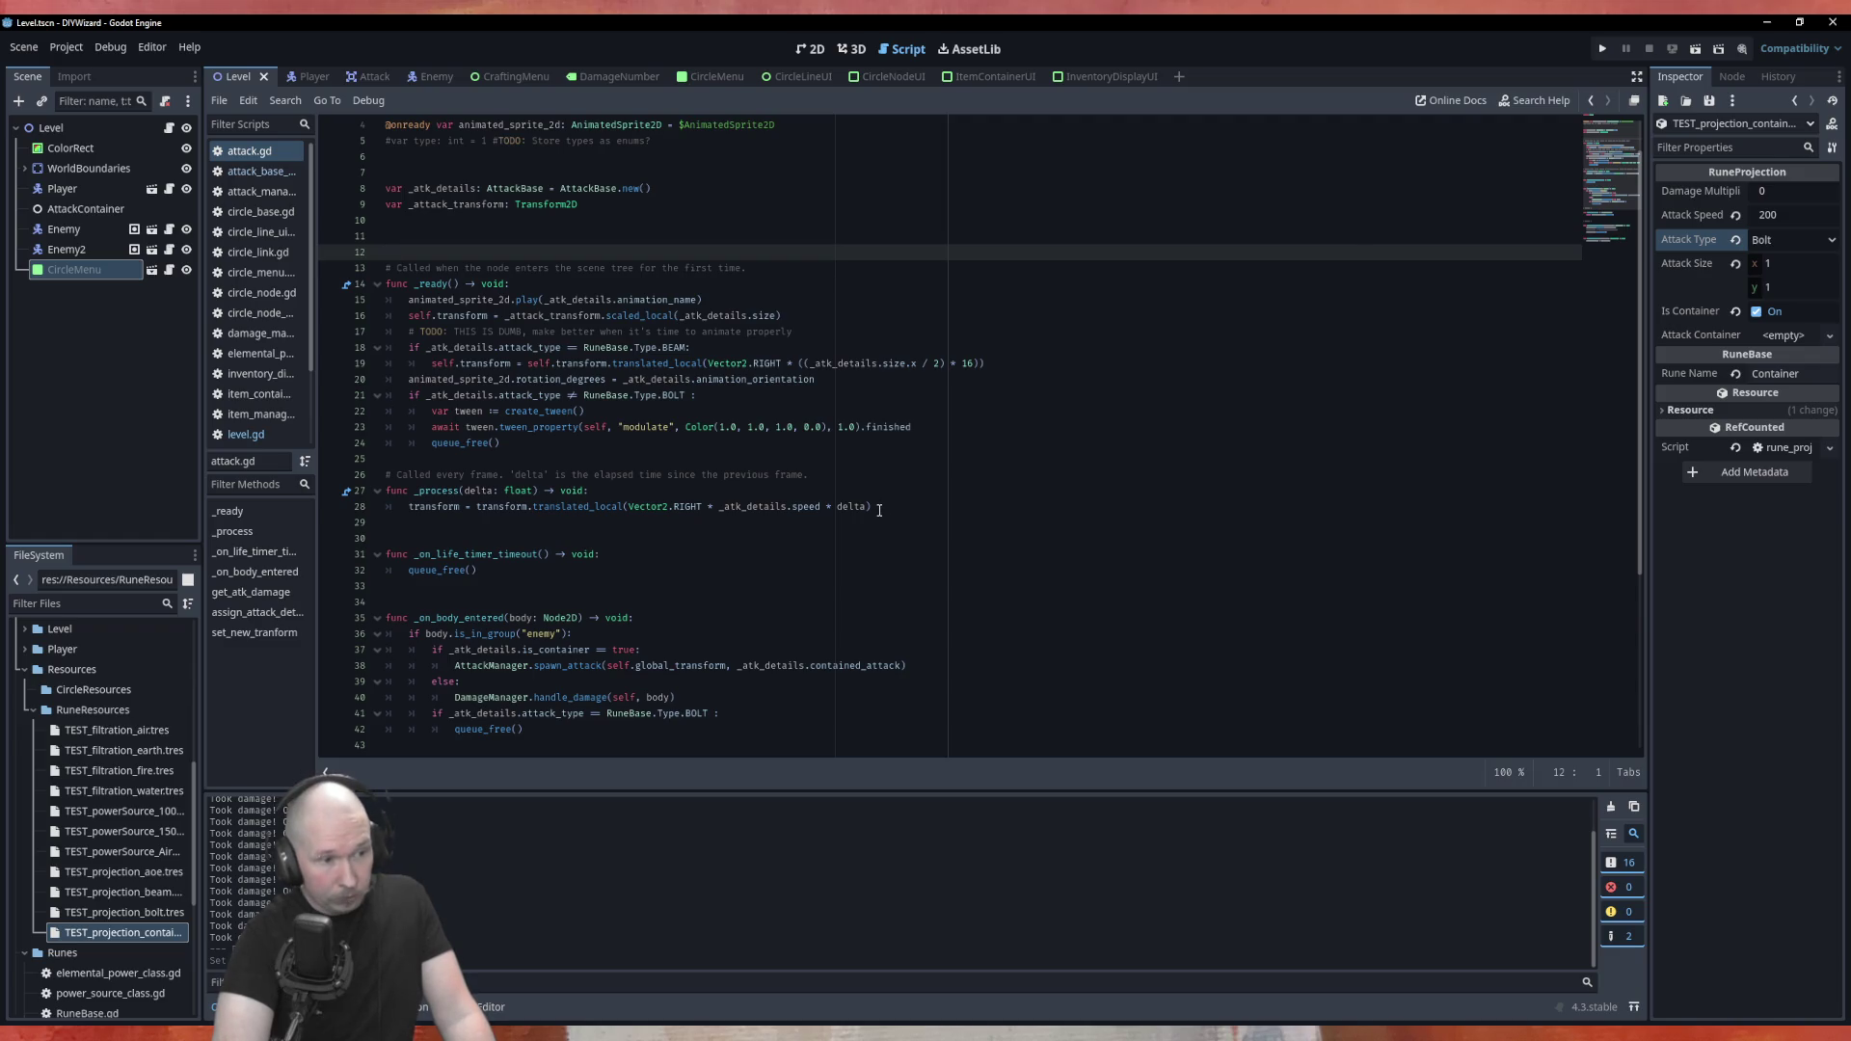
Open RuneBase.gd from the FileSystem dock
left_click(1766, 243)
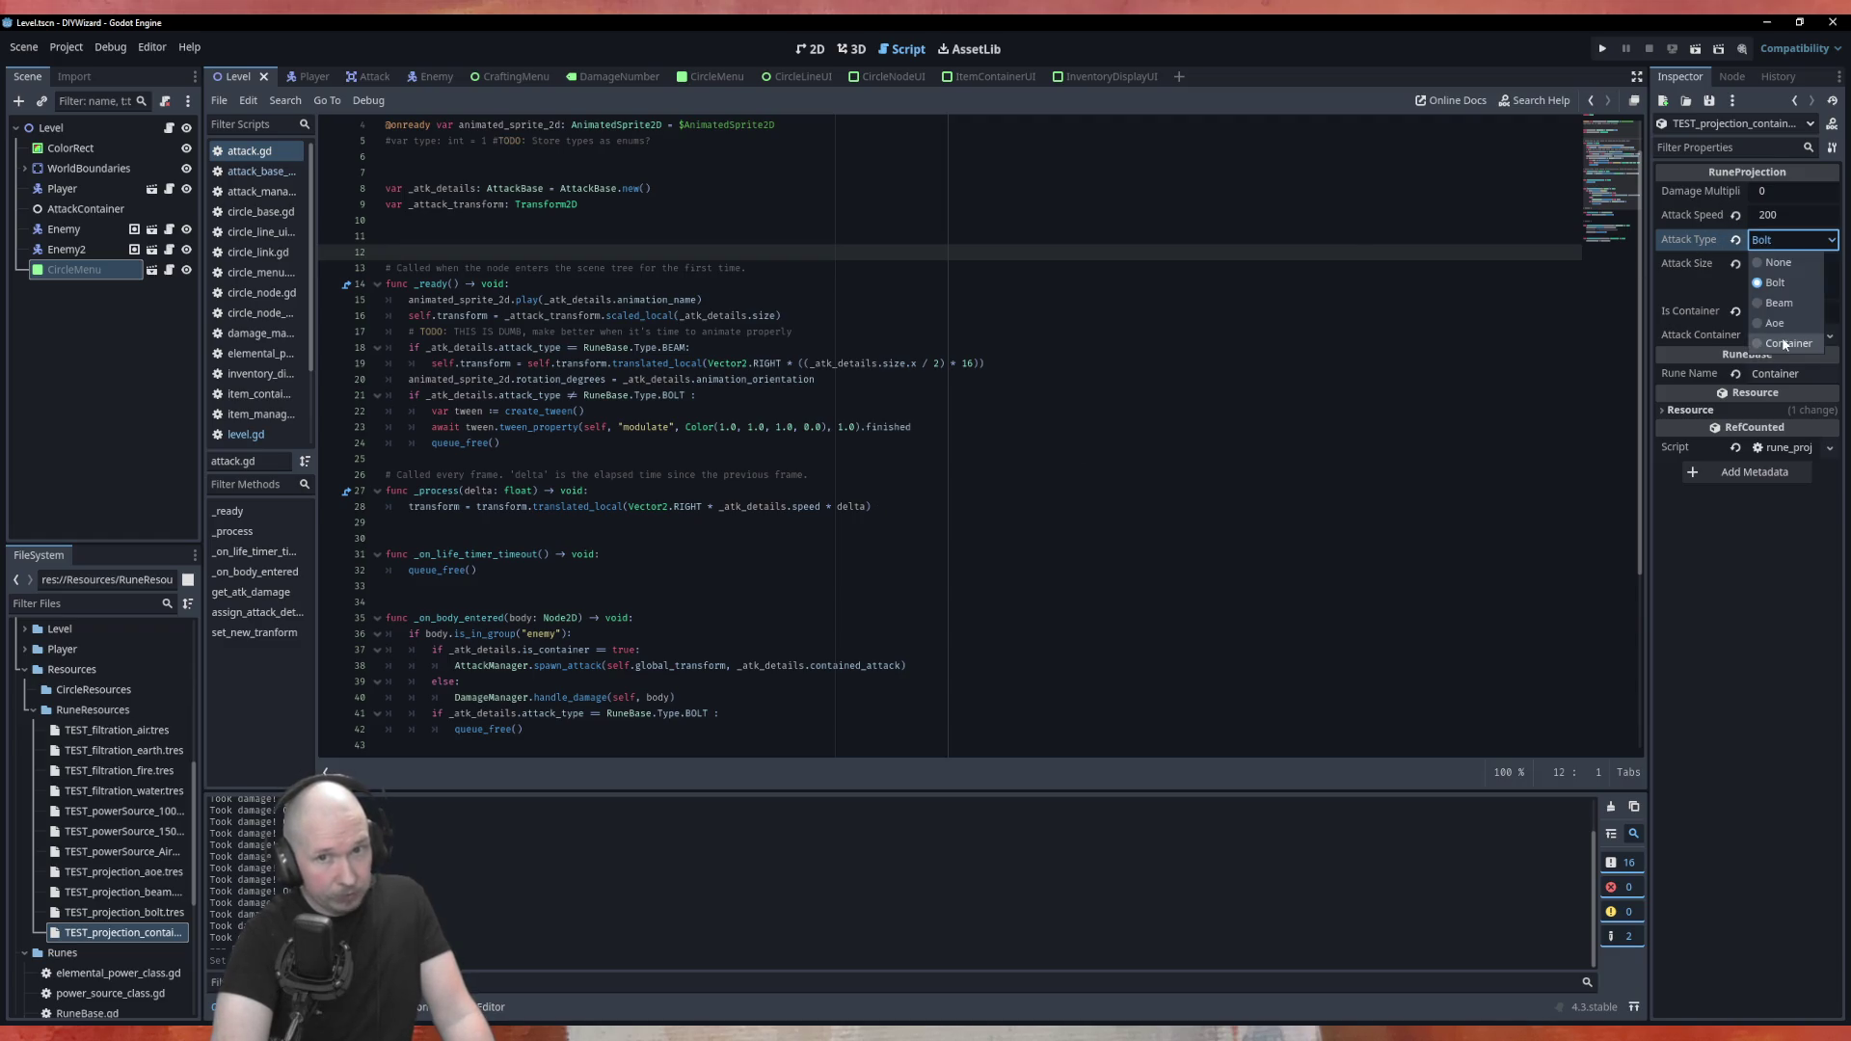
left_click_drag(386, 252, 1298, 298)
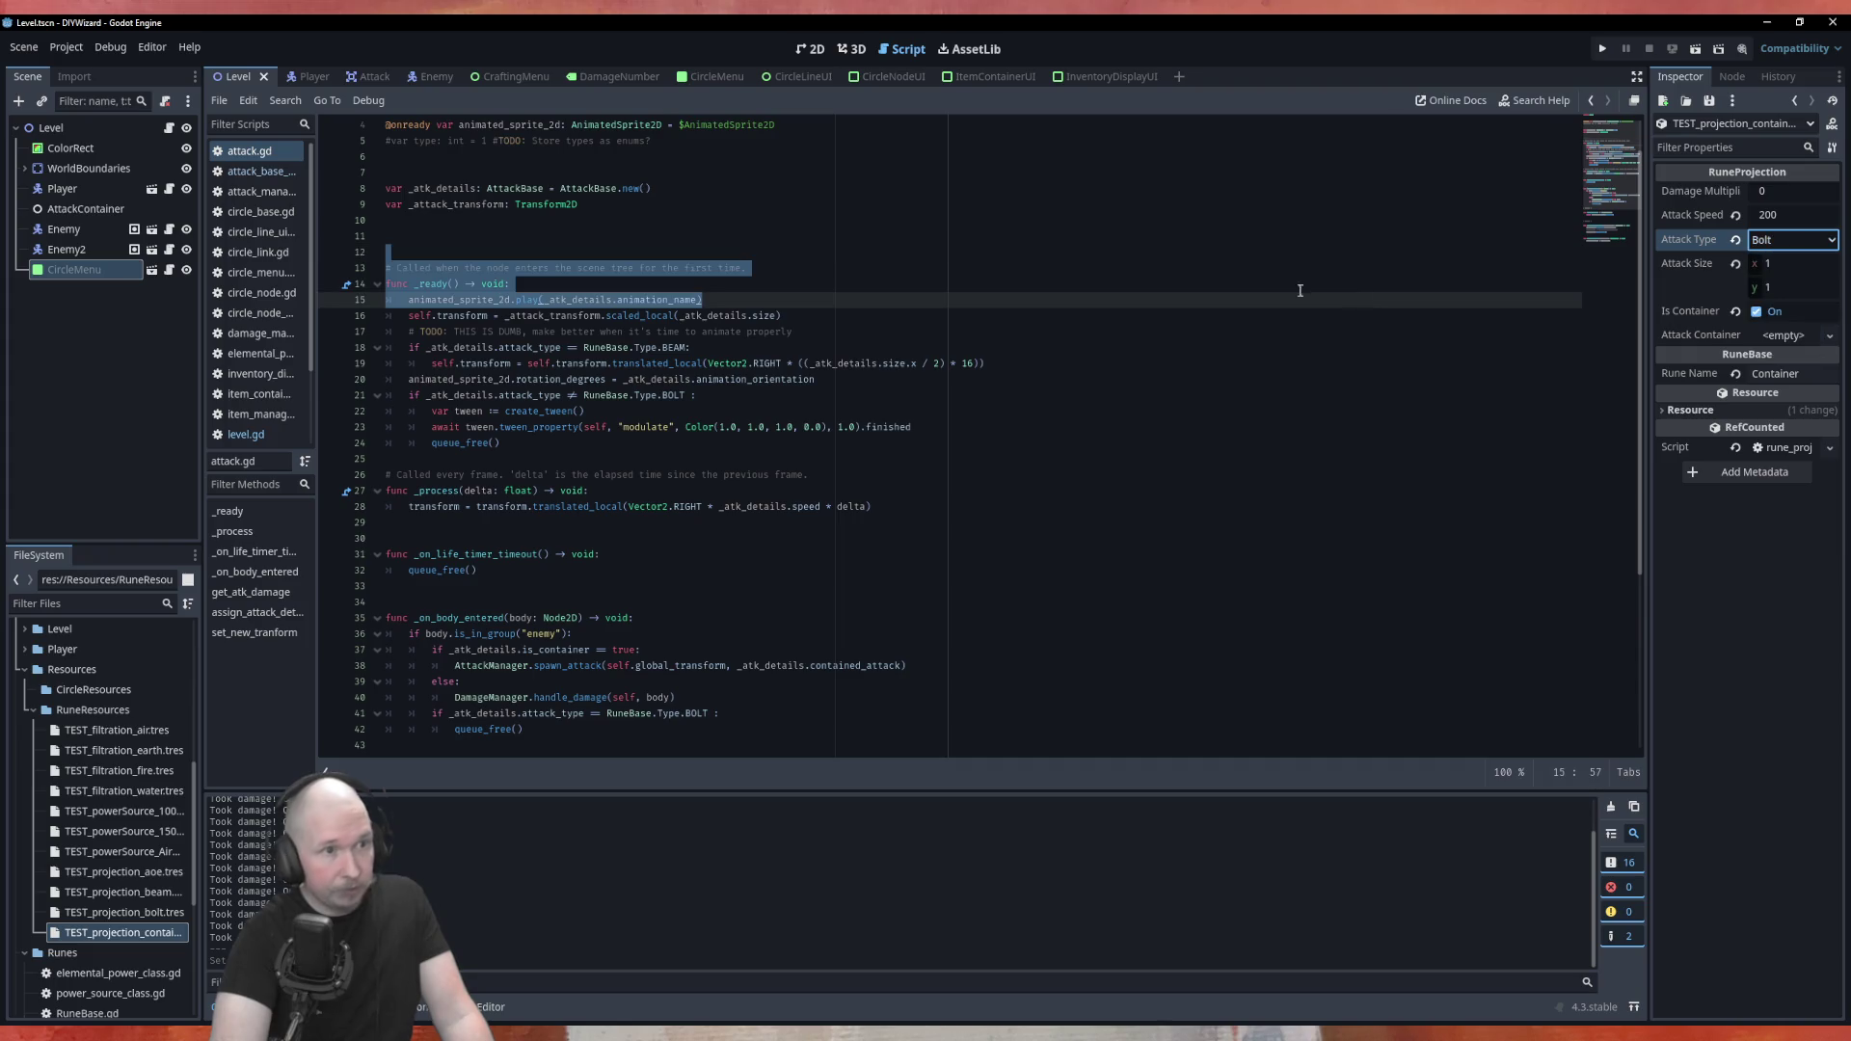
left_click(830, 278)
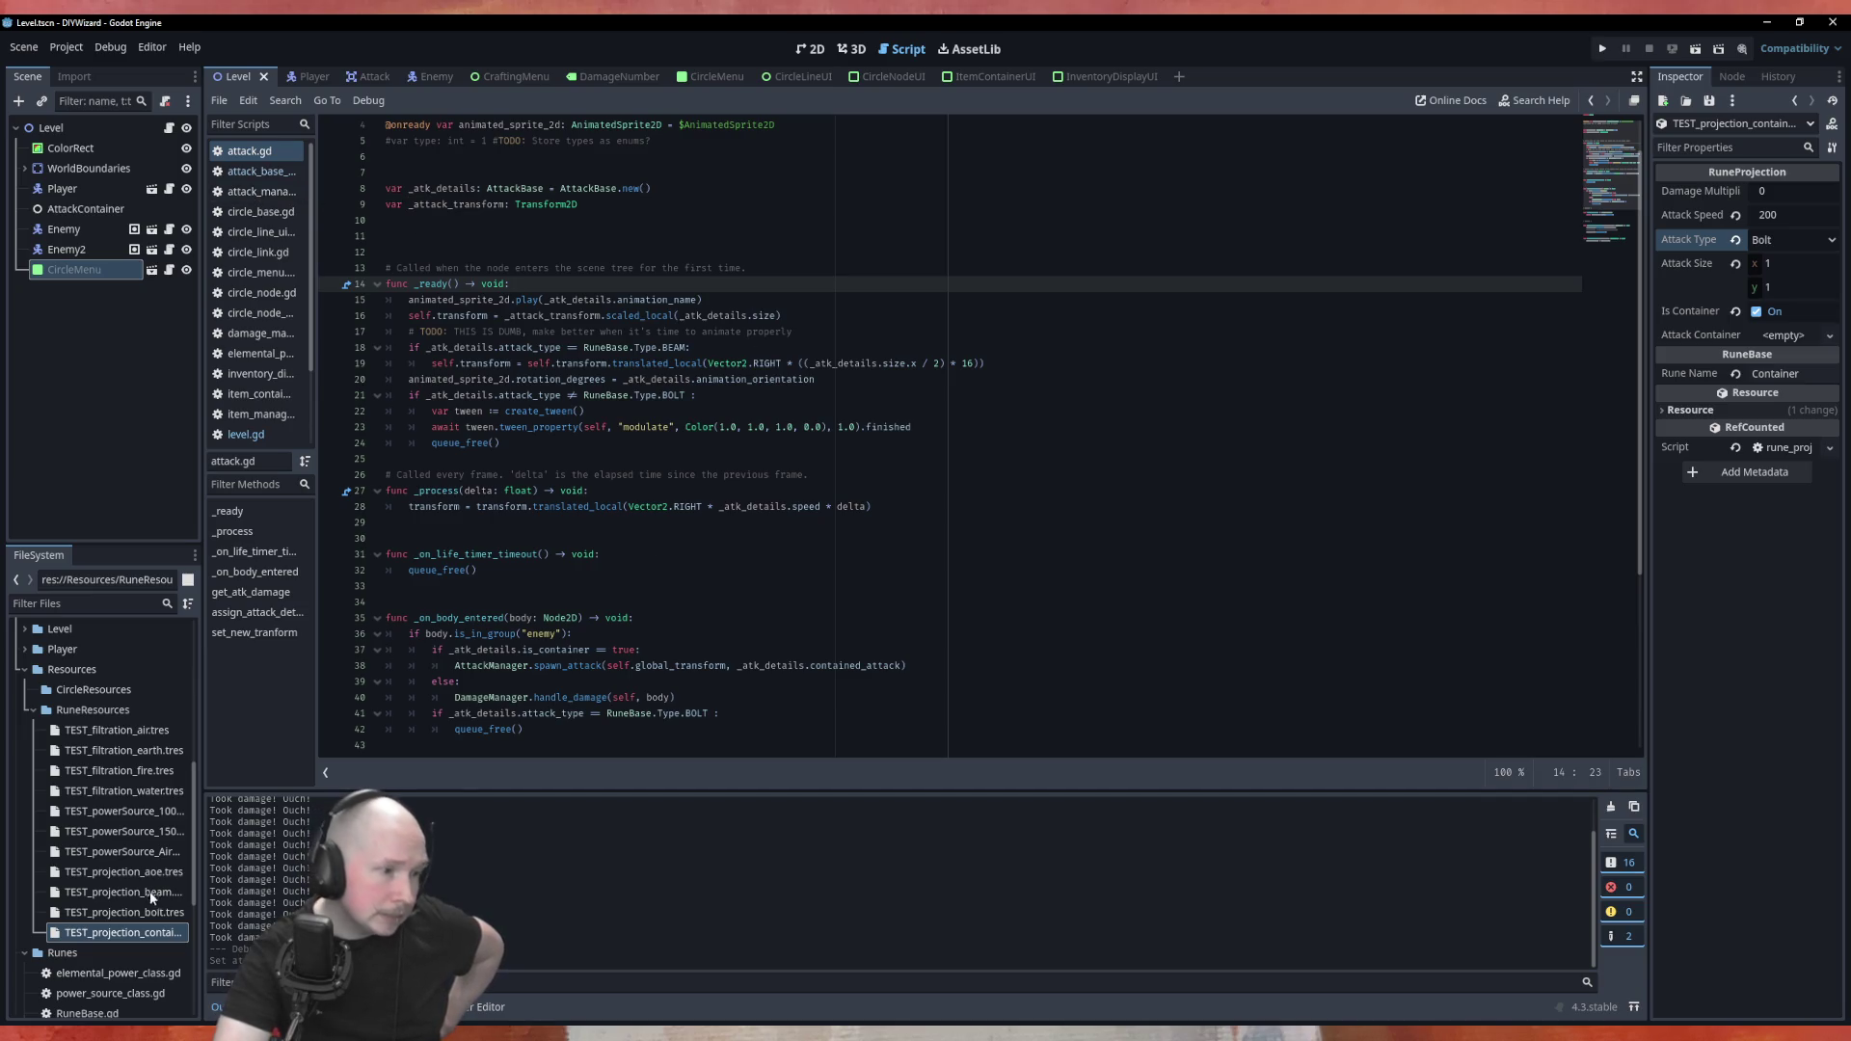
scroll(152, 896, "down", 5)
double_click(96, 717)
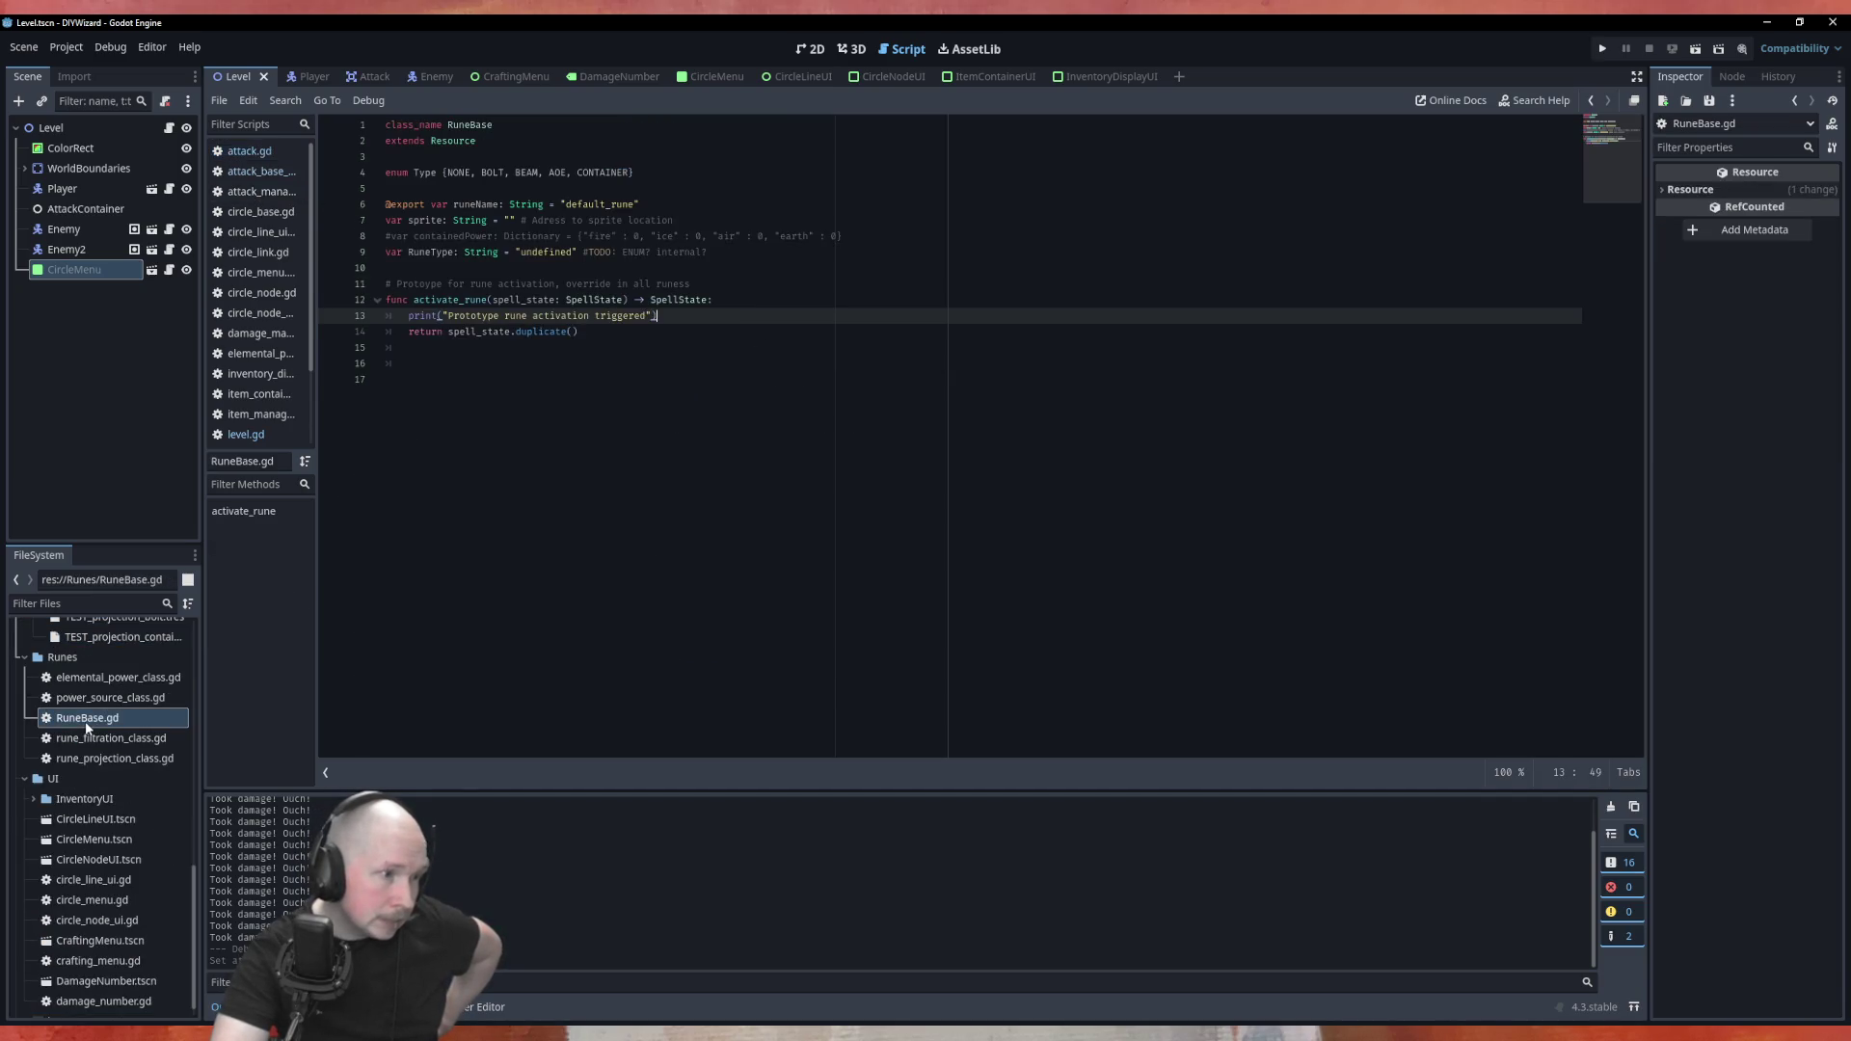
Delete CONTAINER from RuneBase's Type enum and run the game
double_click(603, 172)
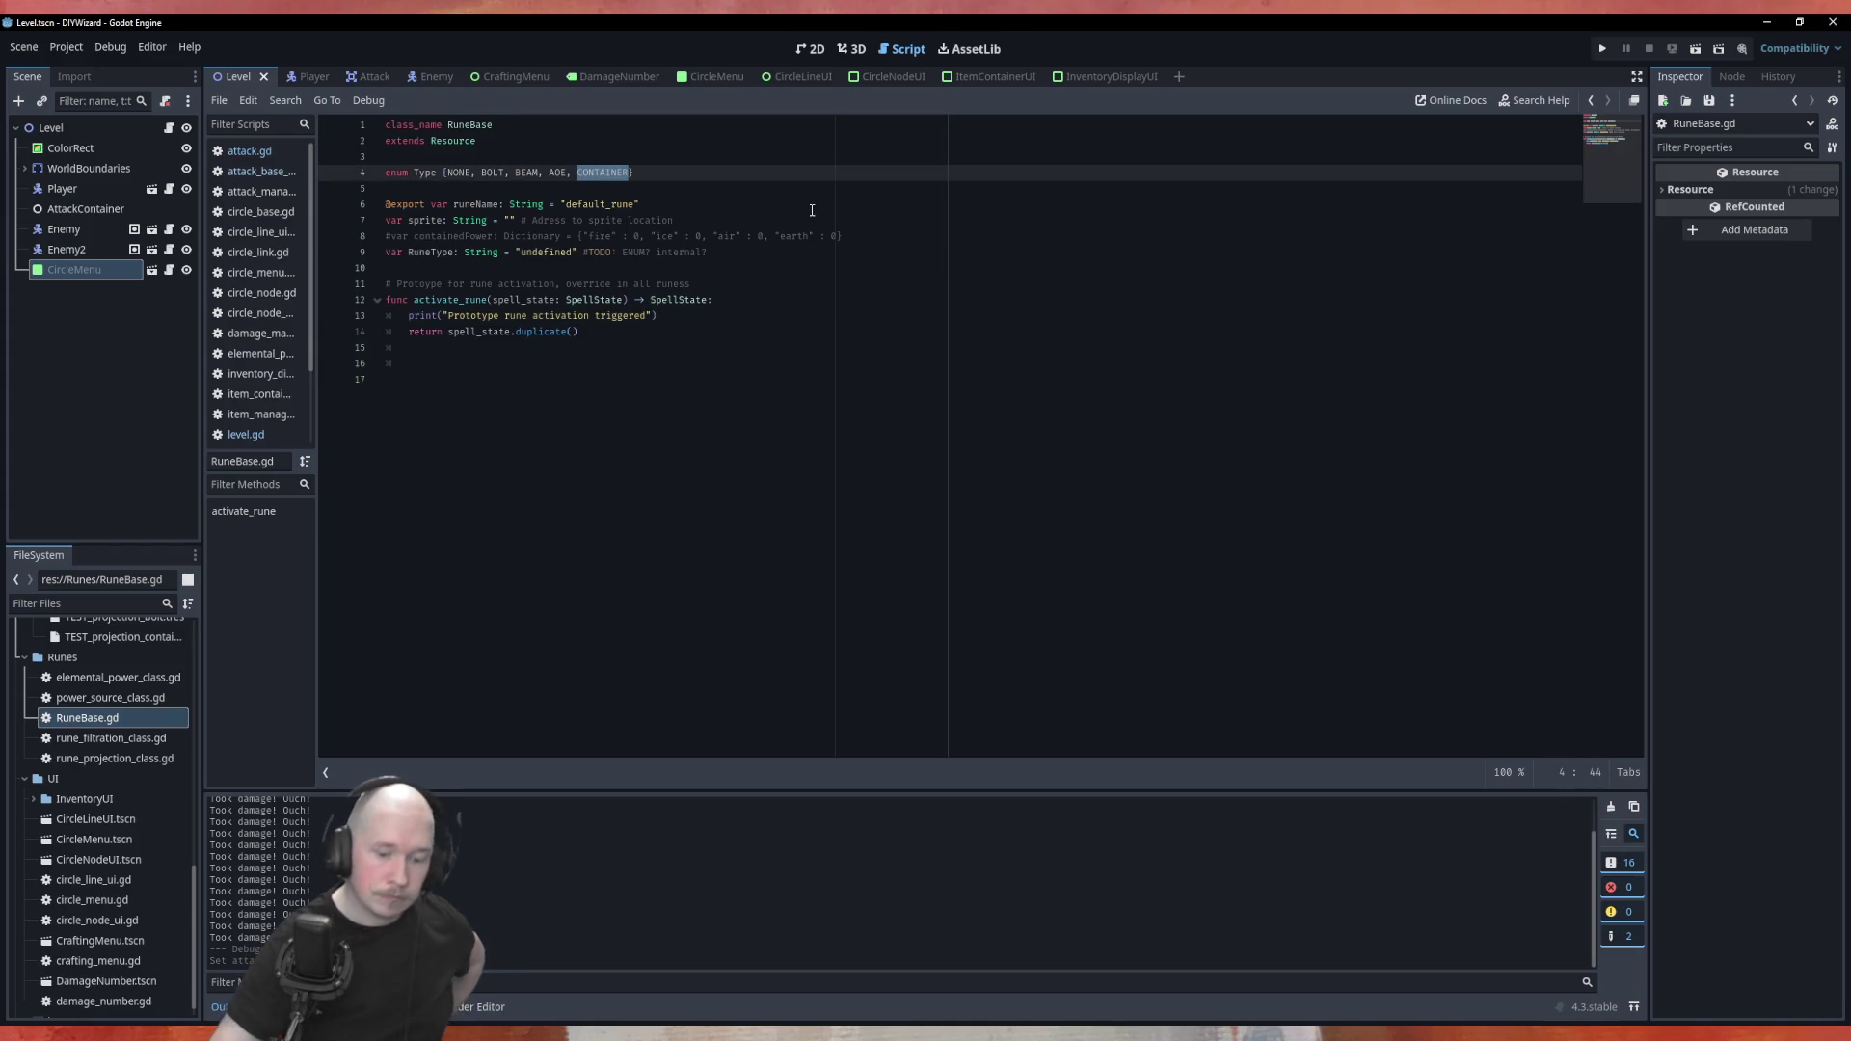
key("BackSpace")
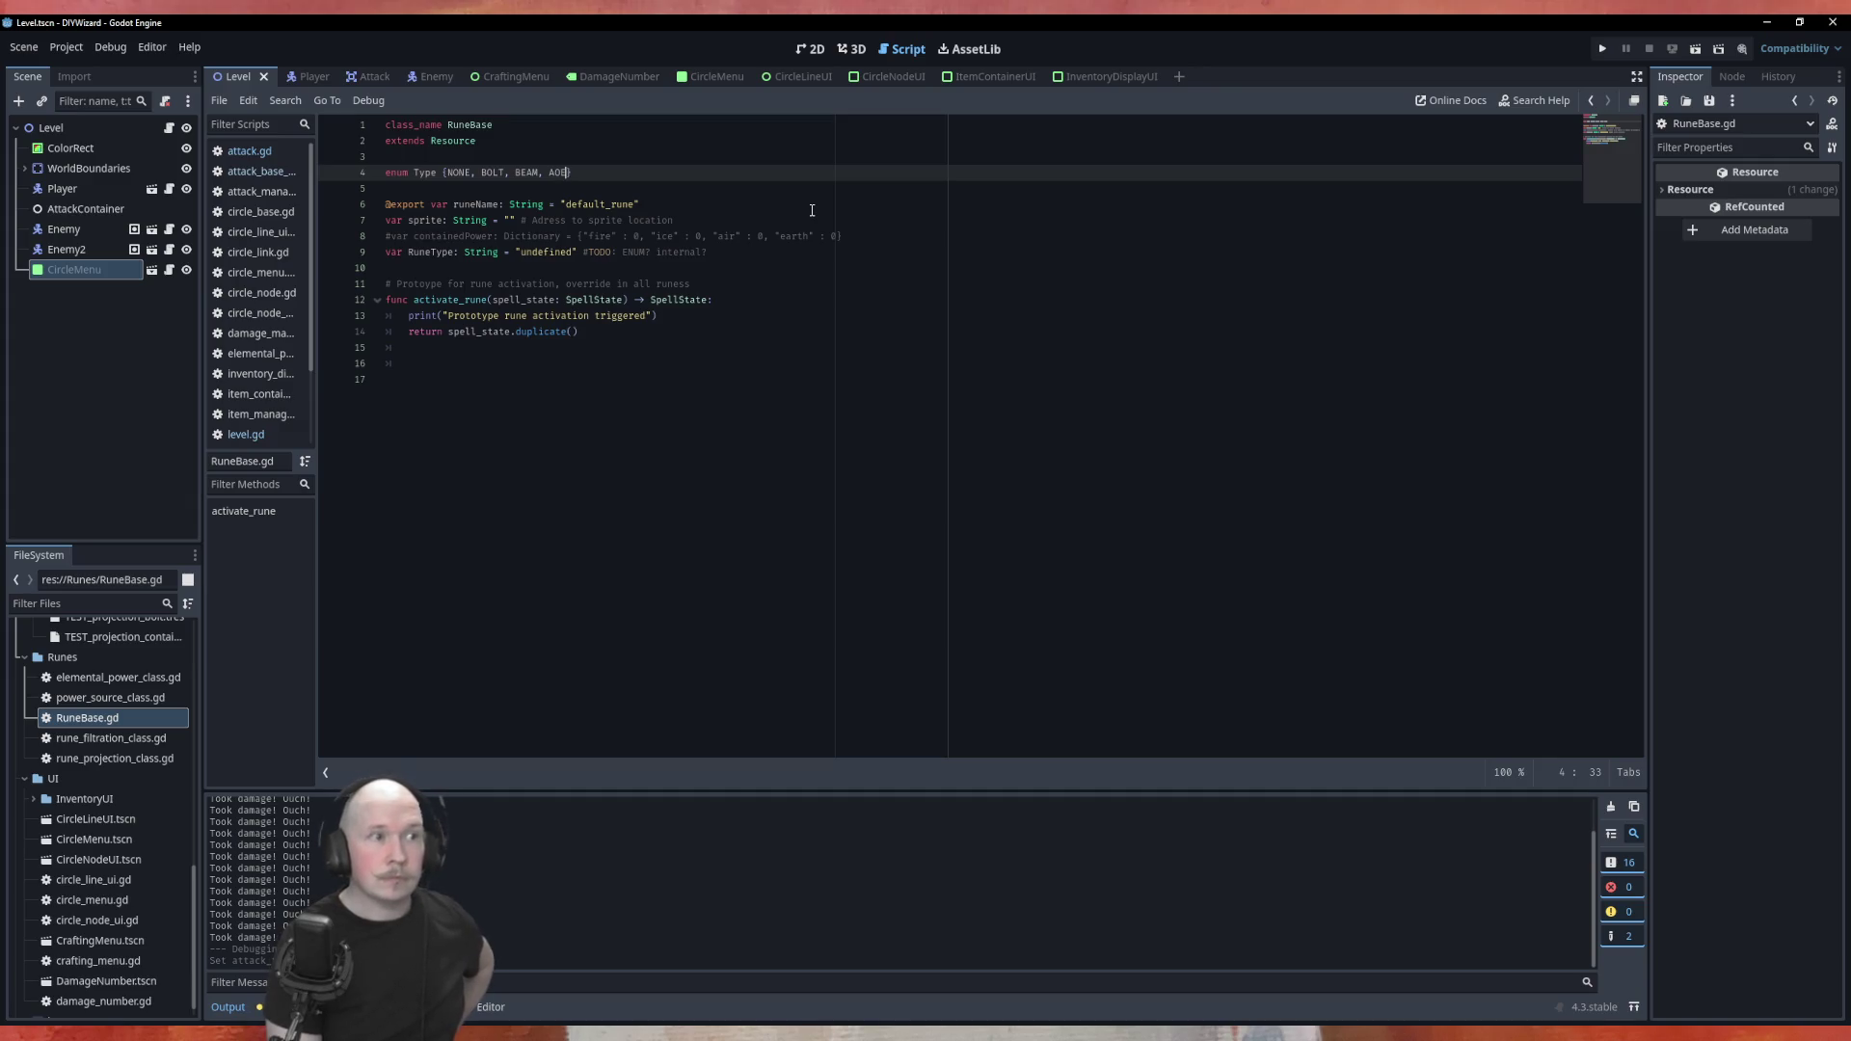
key("F5")
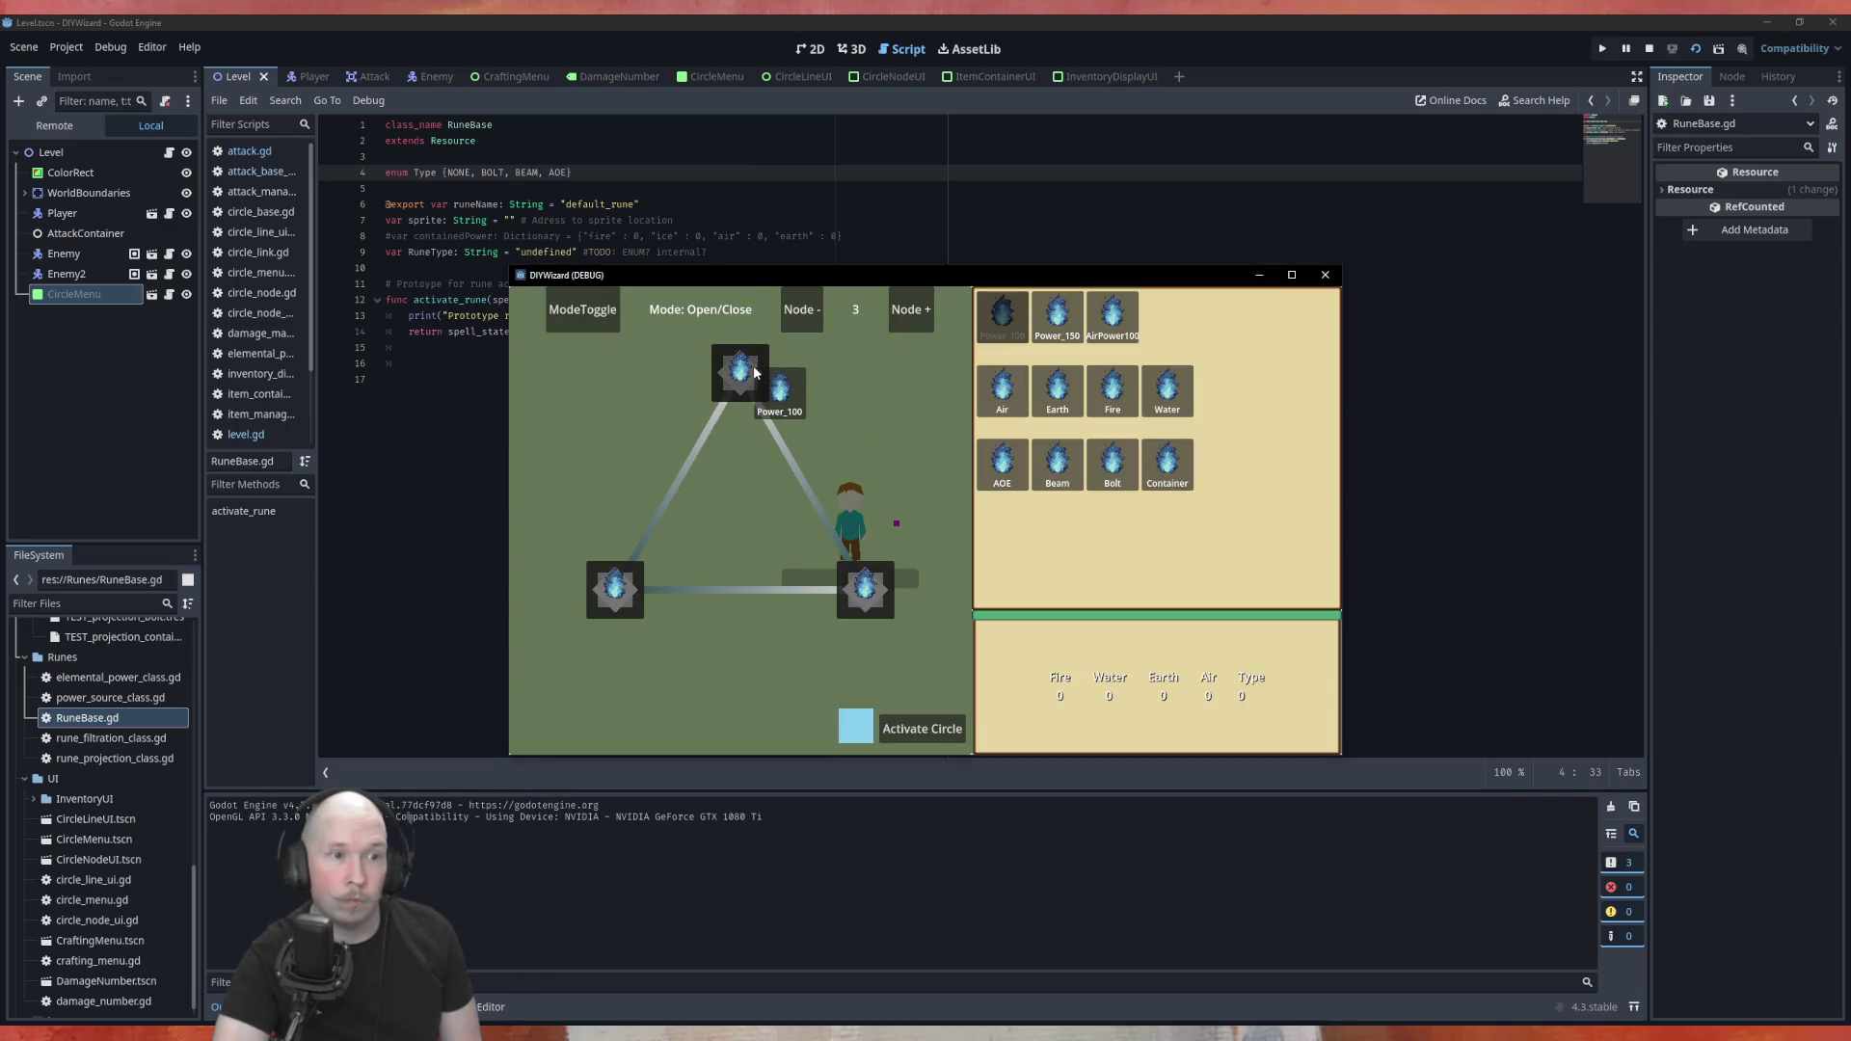
Build a four-node Power_100, AOE and Container circle with open links, test it, then close the game
left_click(910, 309)
left_click_drag(1027, 328, 740, 372)
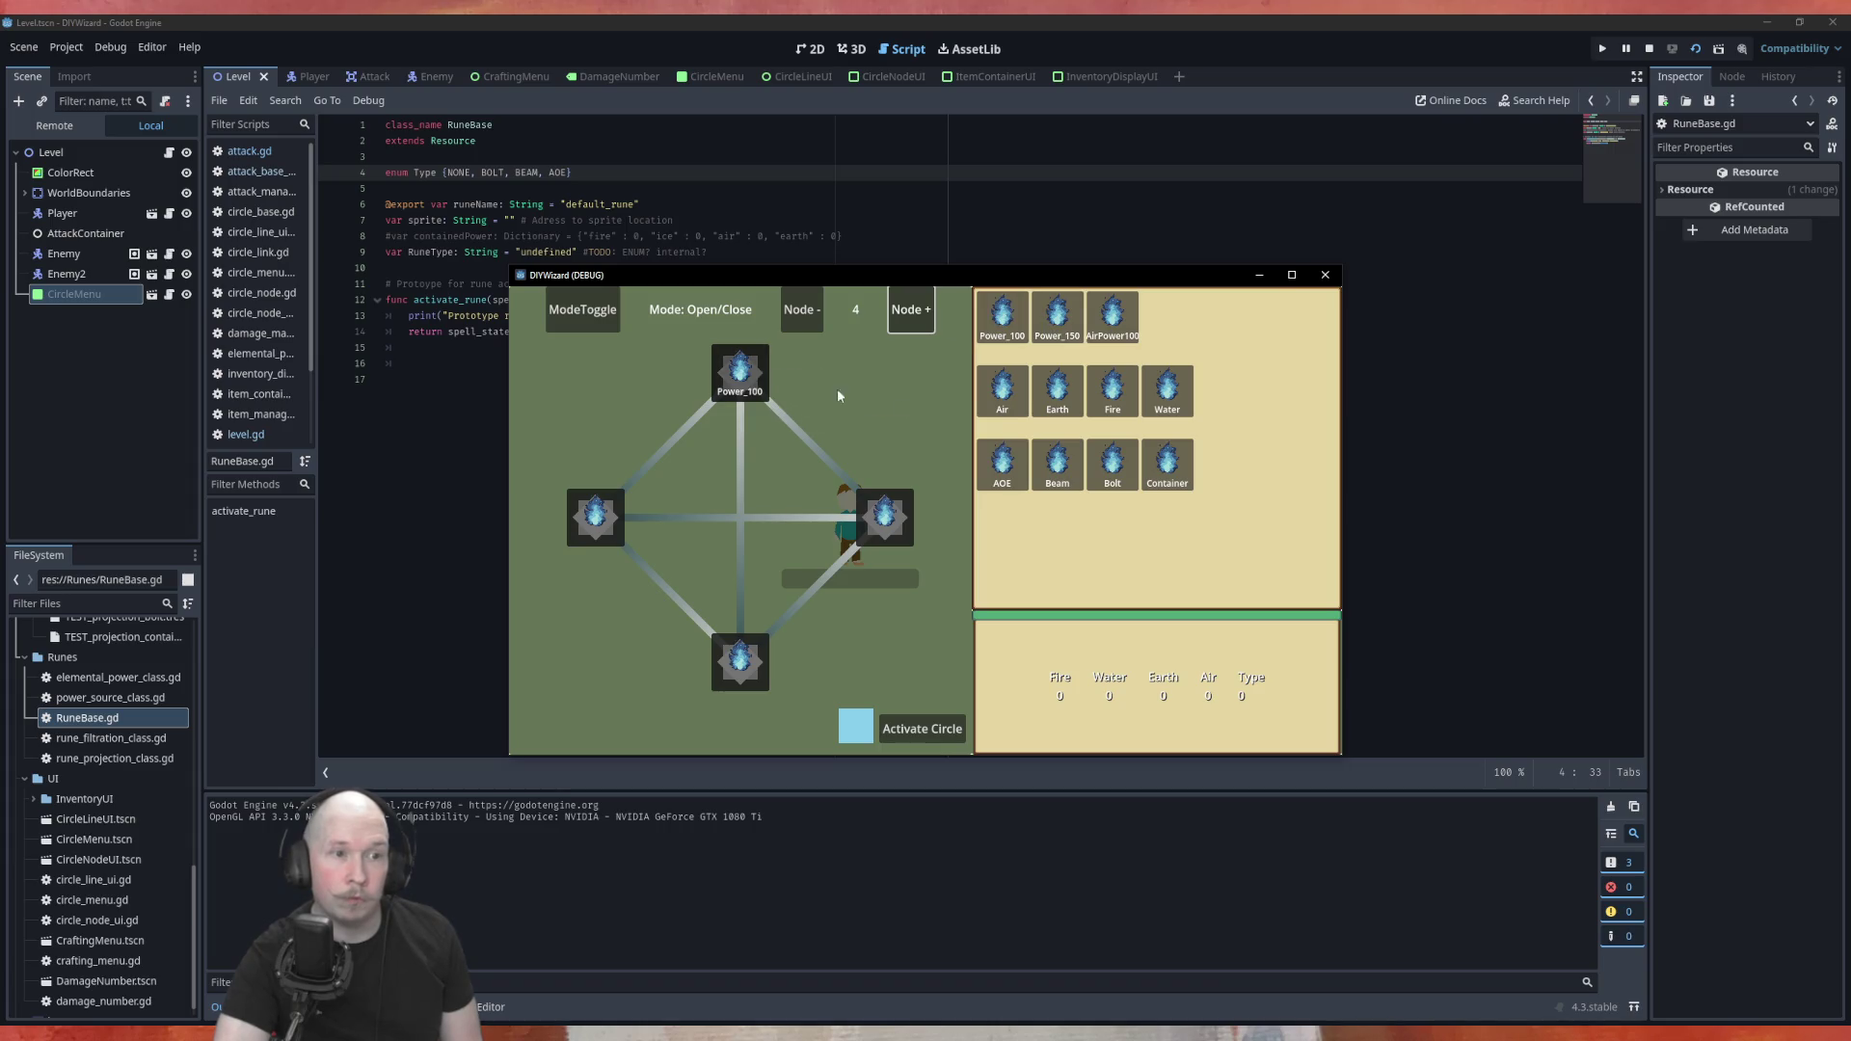
mouse_move(1113, 390)
left_mouse_down()
mouse_move(1042, 469)
mouse_move(1022, 559)
left_mouse_up()
left_click_drag(1113, 470, 1036, 554)
mouse_move(1003, 465)
left_mouse_down()
mouse_move(864, 646)
mouse_move(742, 670)
left_mouse_up()
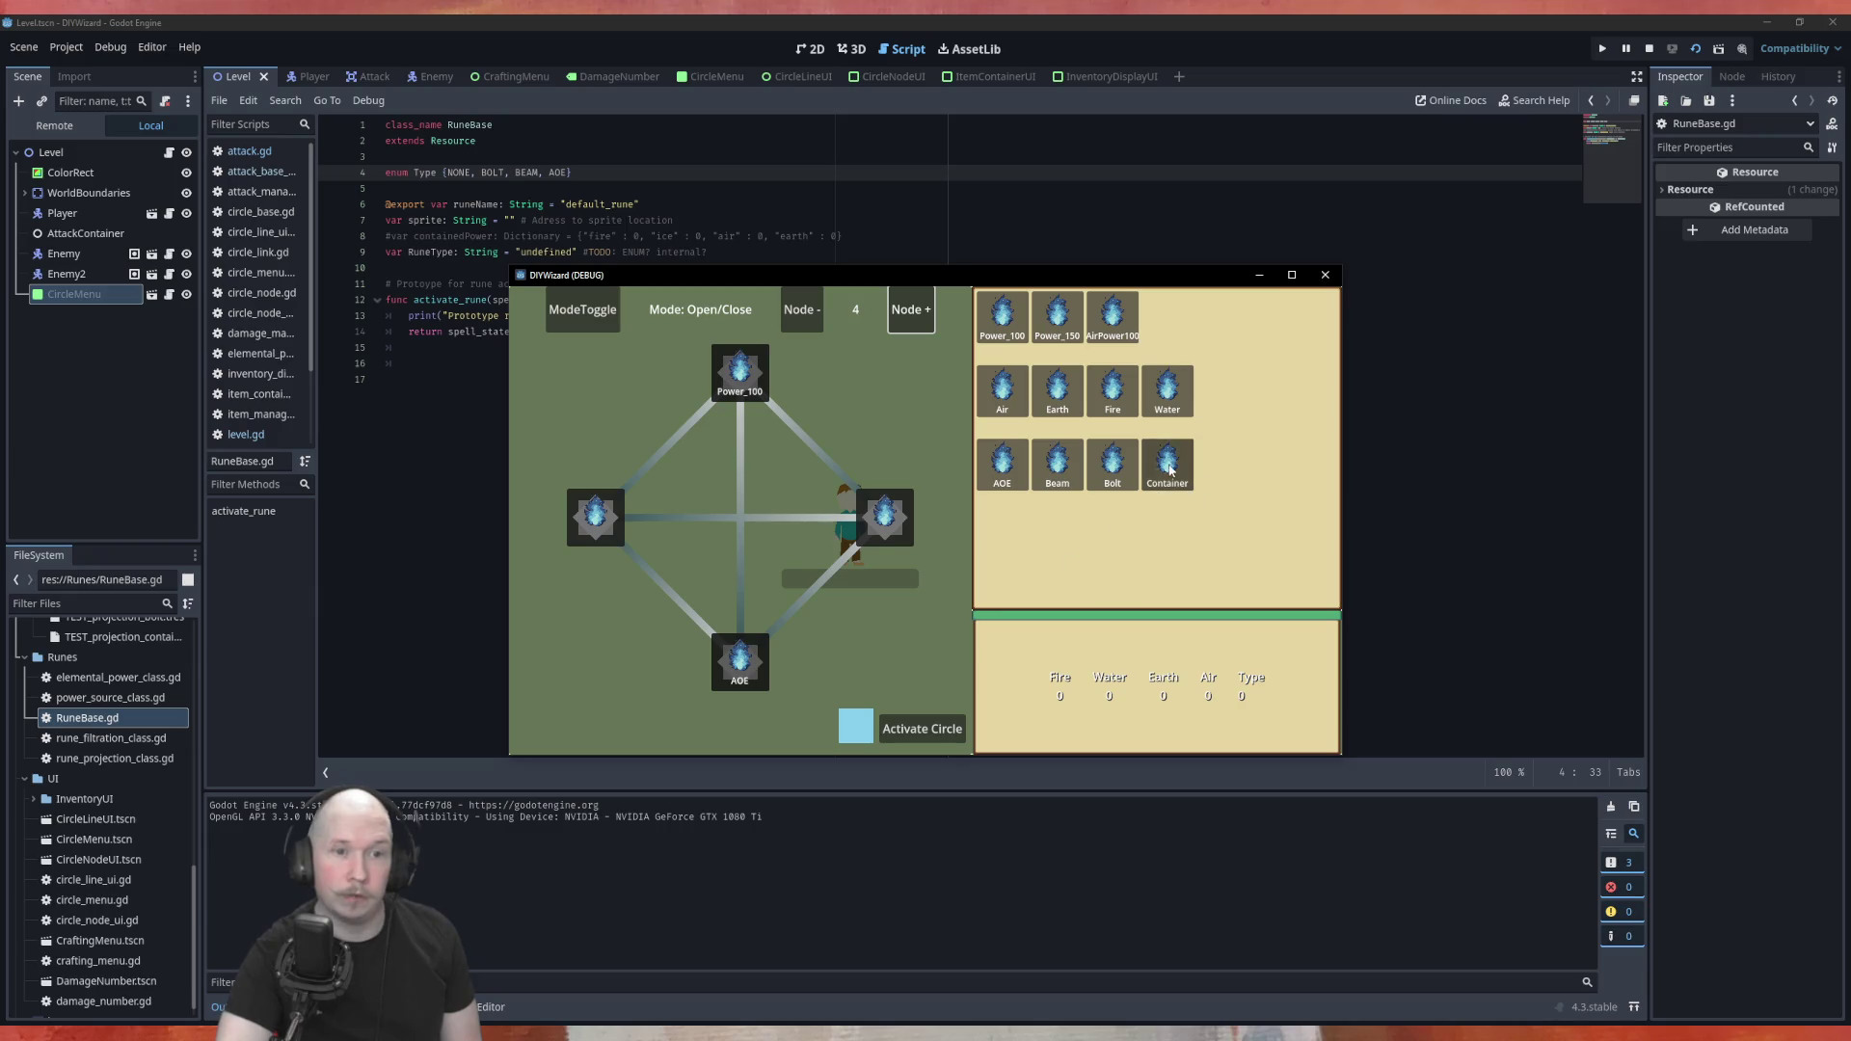
mouse_move(1166, 465)
left_mouse_down()
mouse_move(709, 545)
mouse_move(622, 536)
left_mouse_up()
left_click(821, 592)
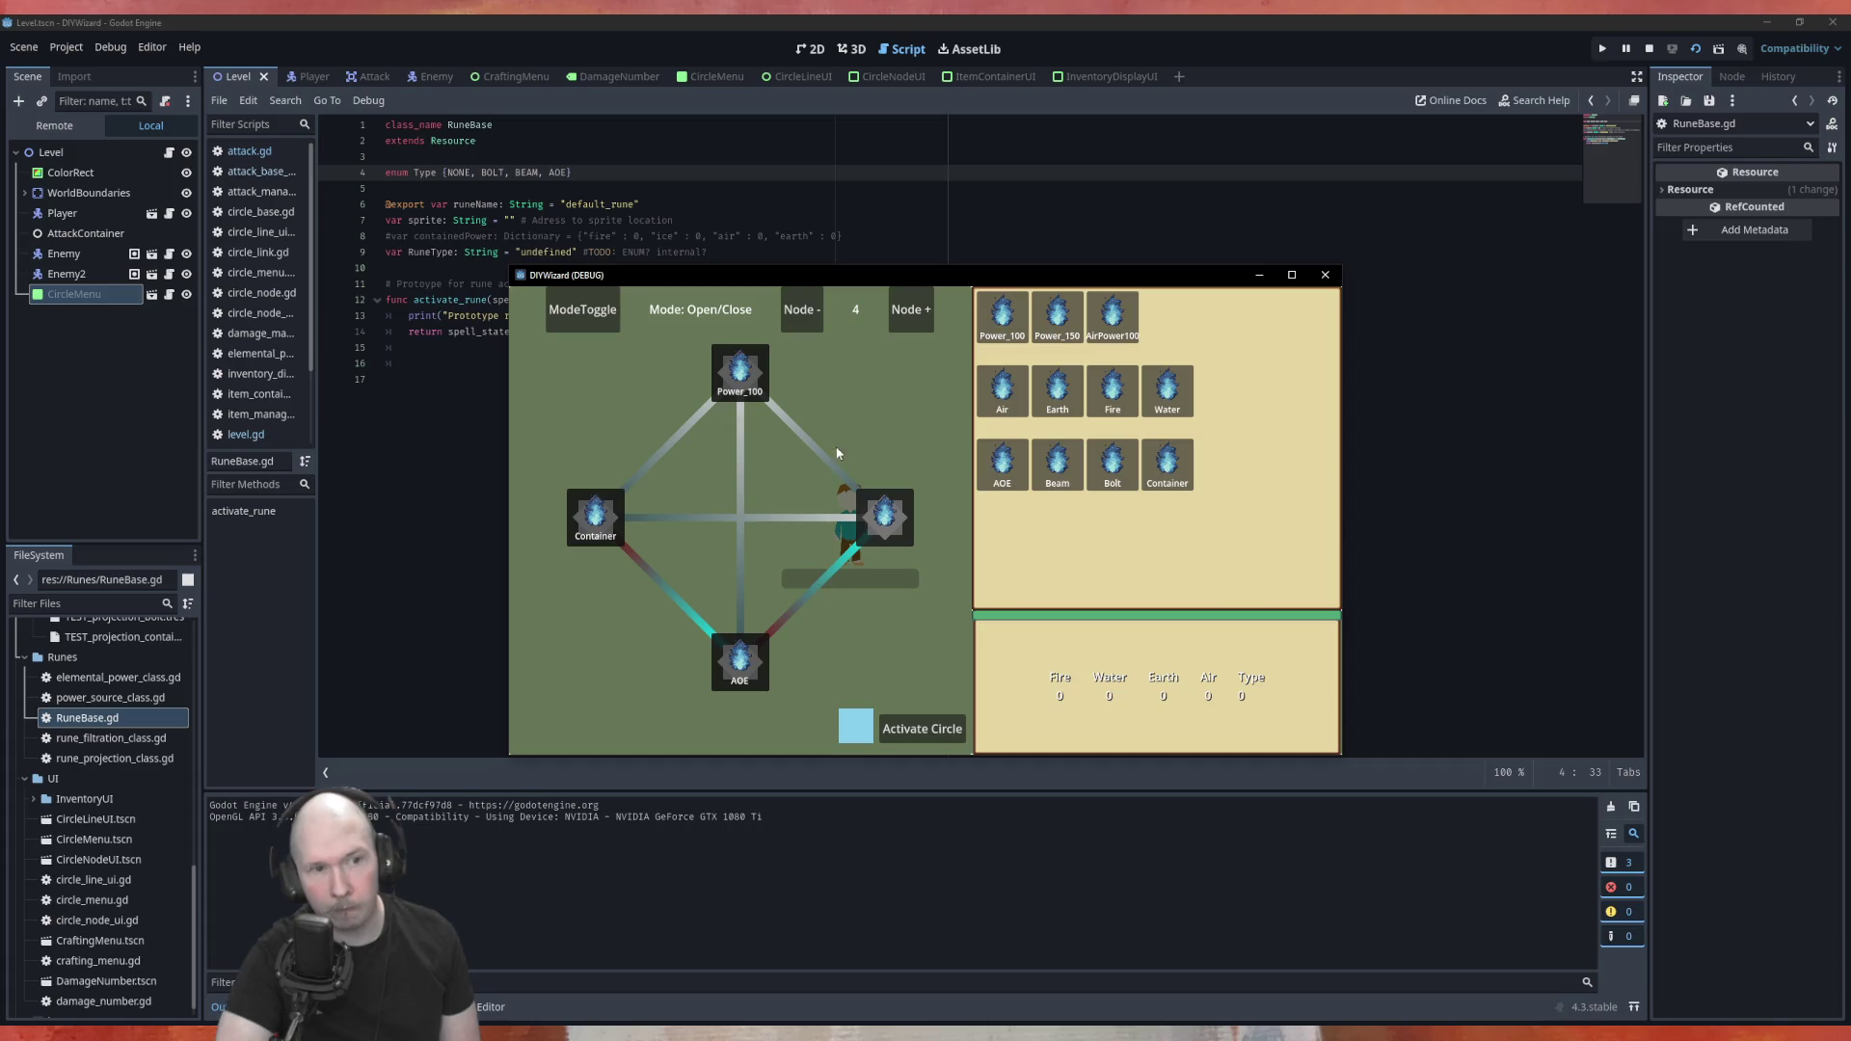
left_click(823, 450)
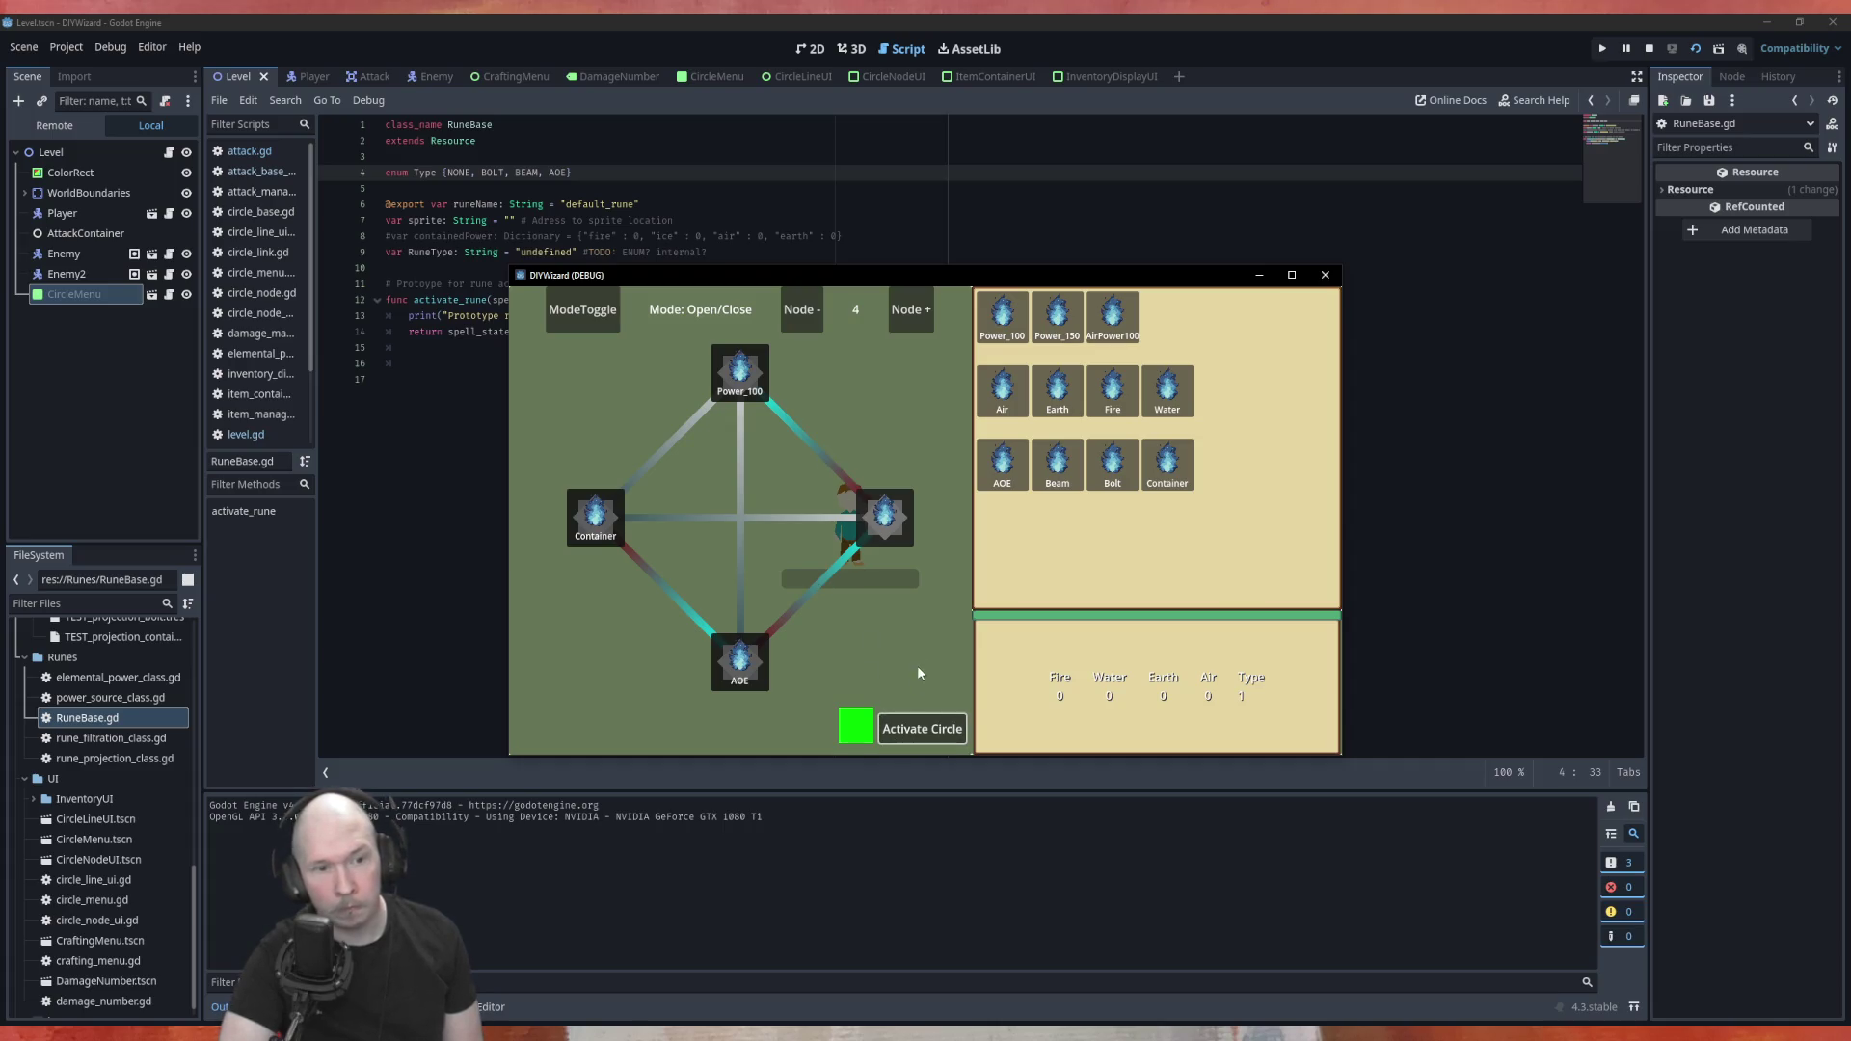
key("Tab")
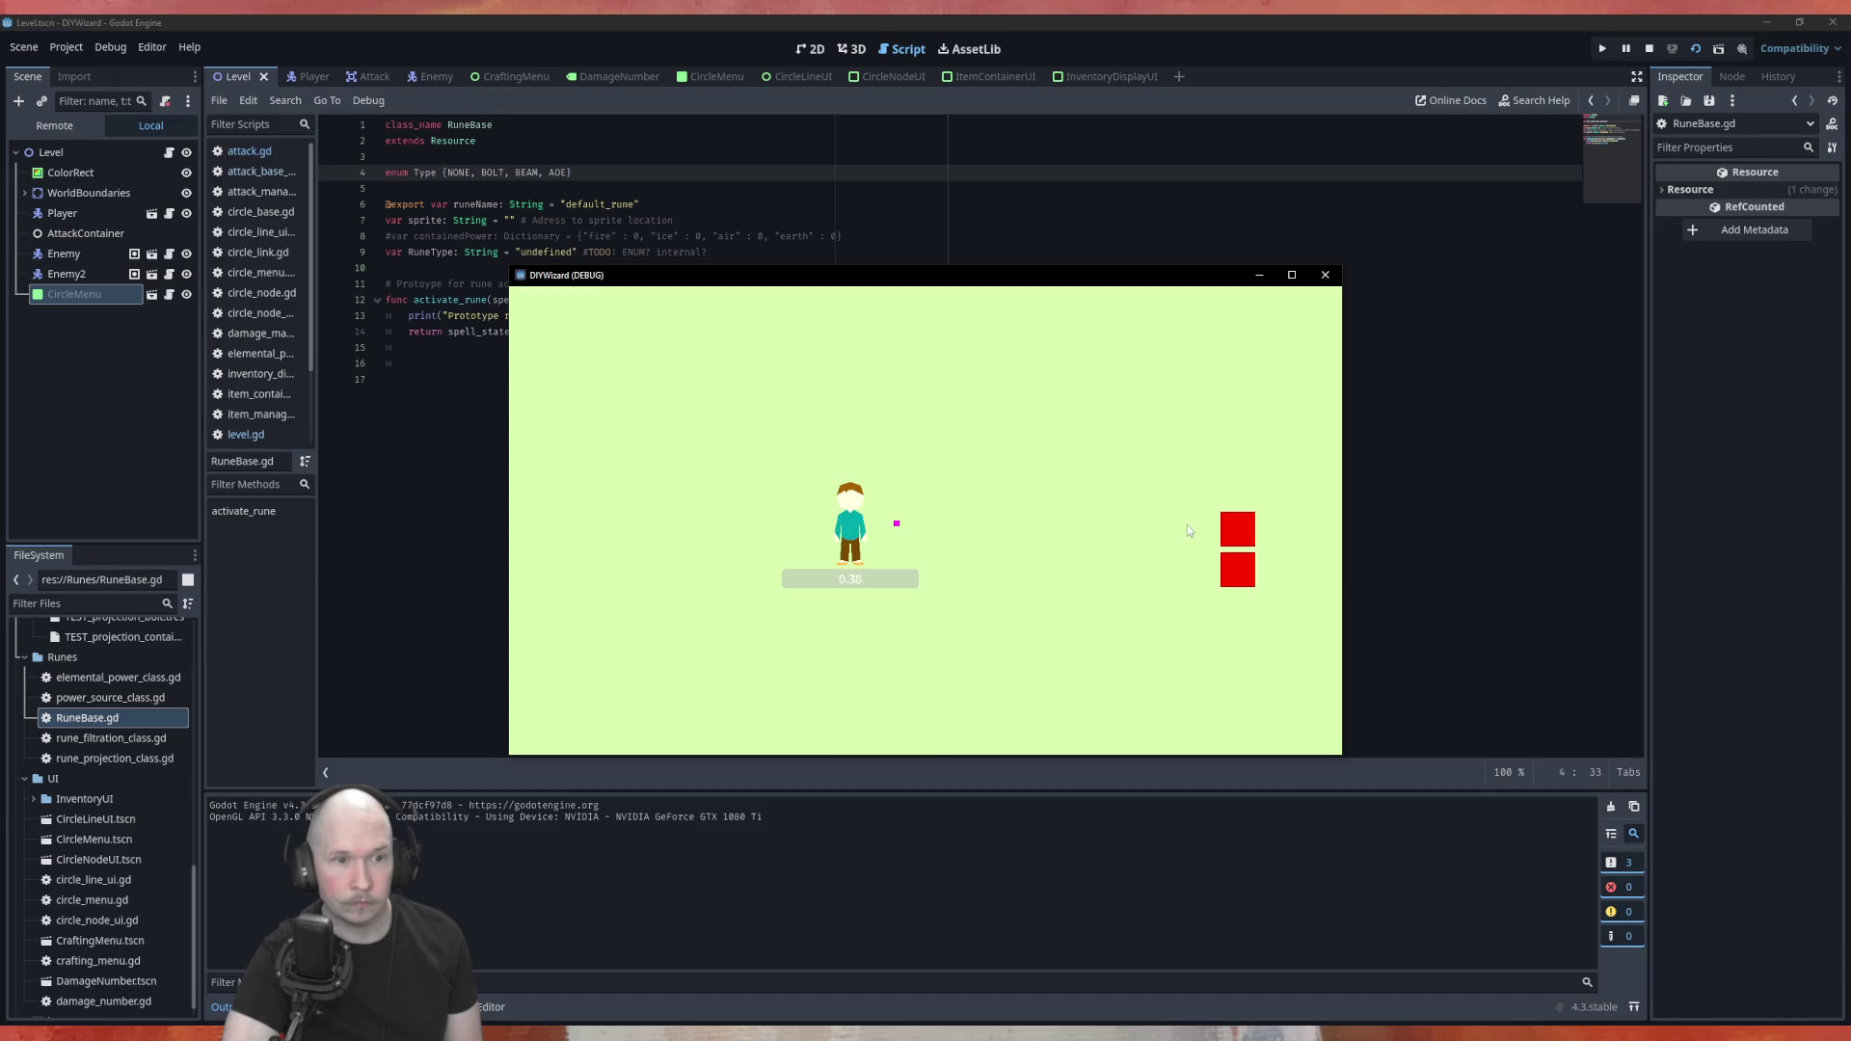
key("d")
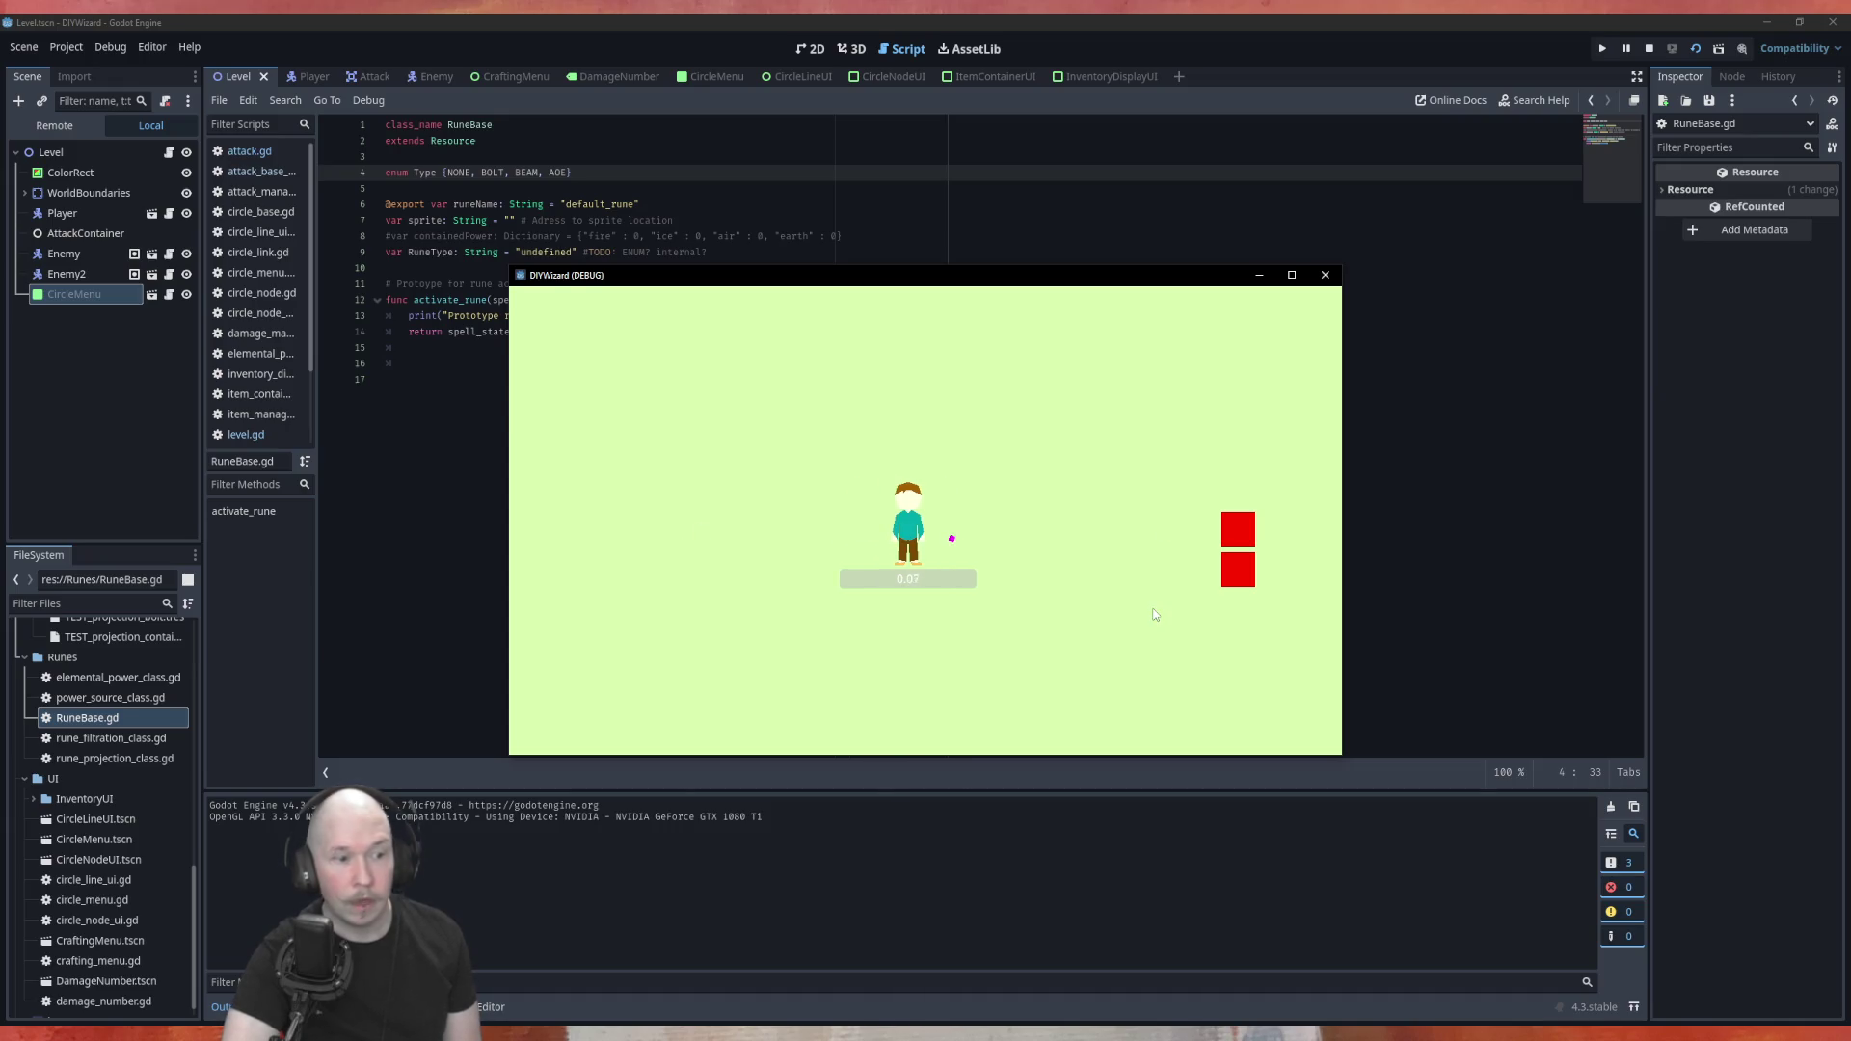
left_click(1325, 275)
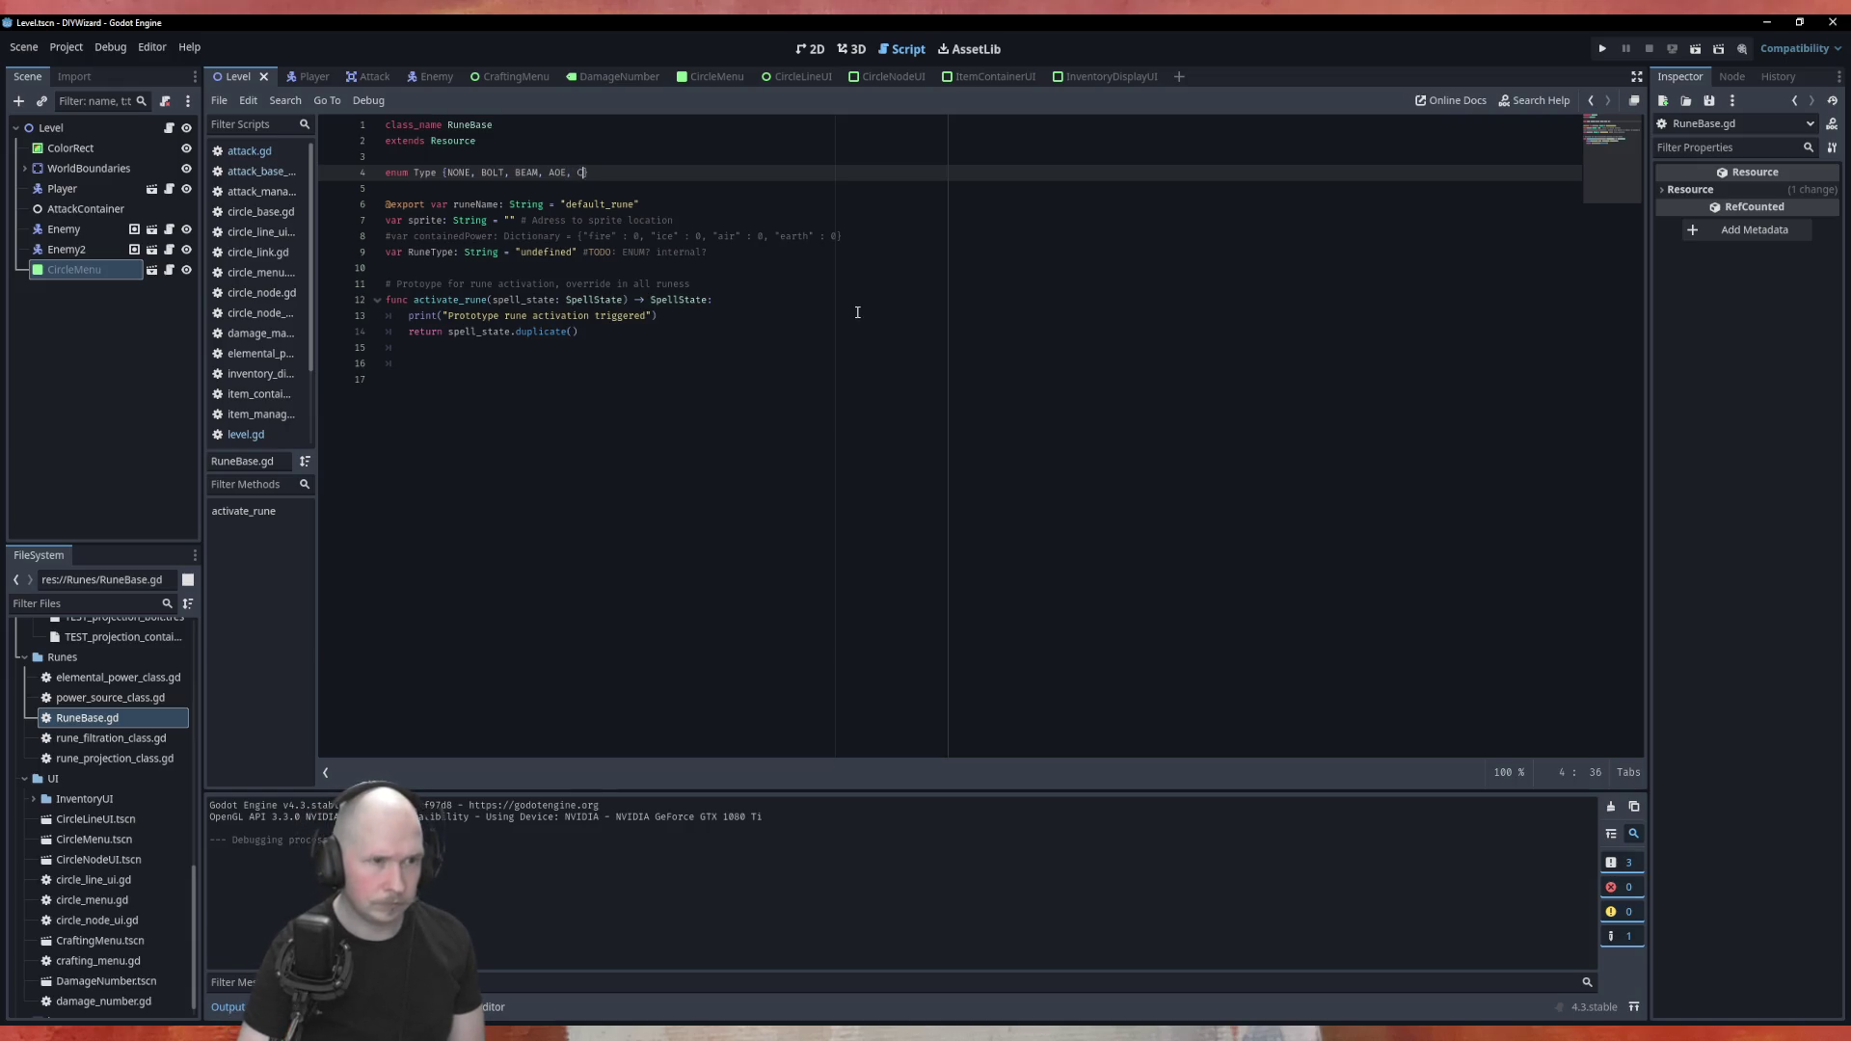
Restore CONTAINER in the Type enum and run the game
key("BackSpace")
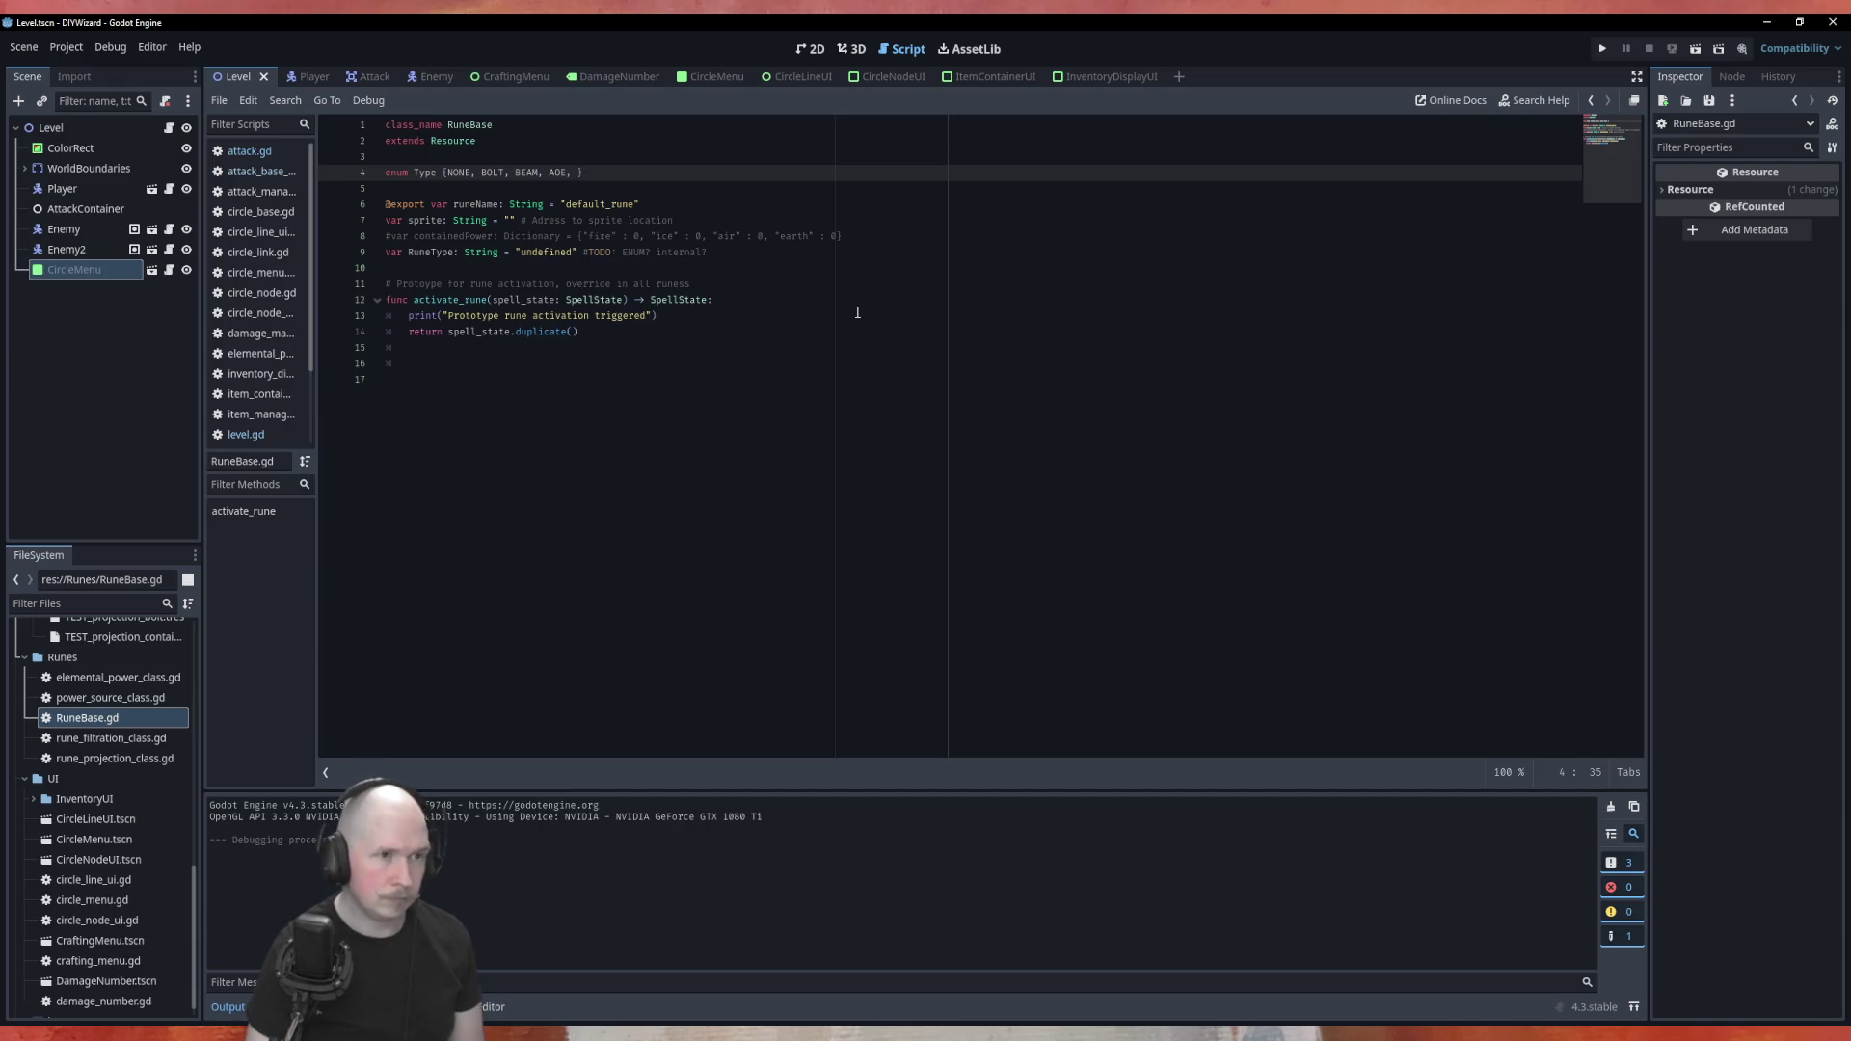
key("ctrl+z")
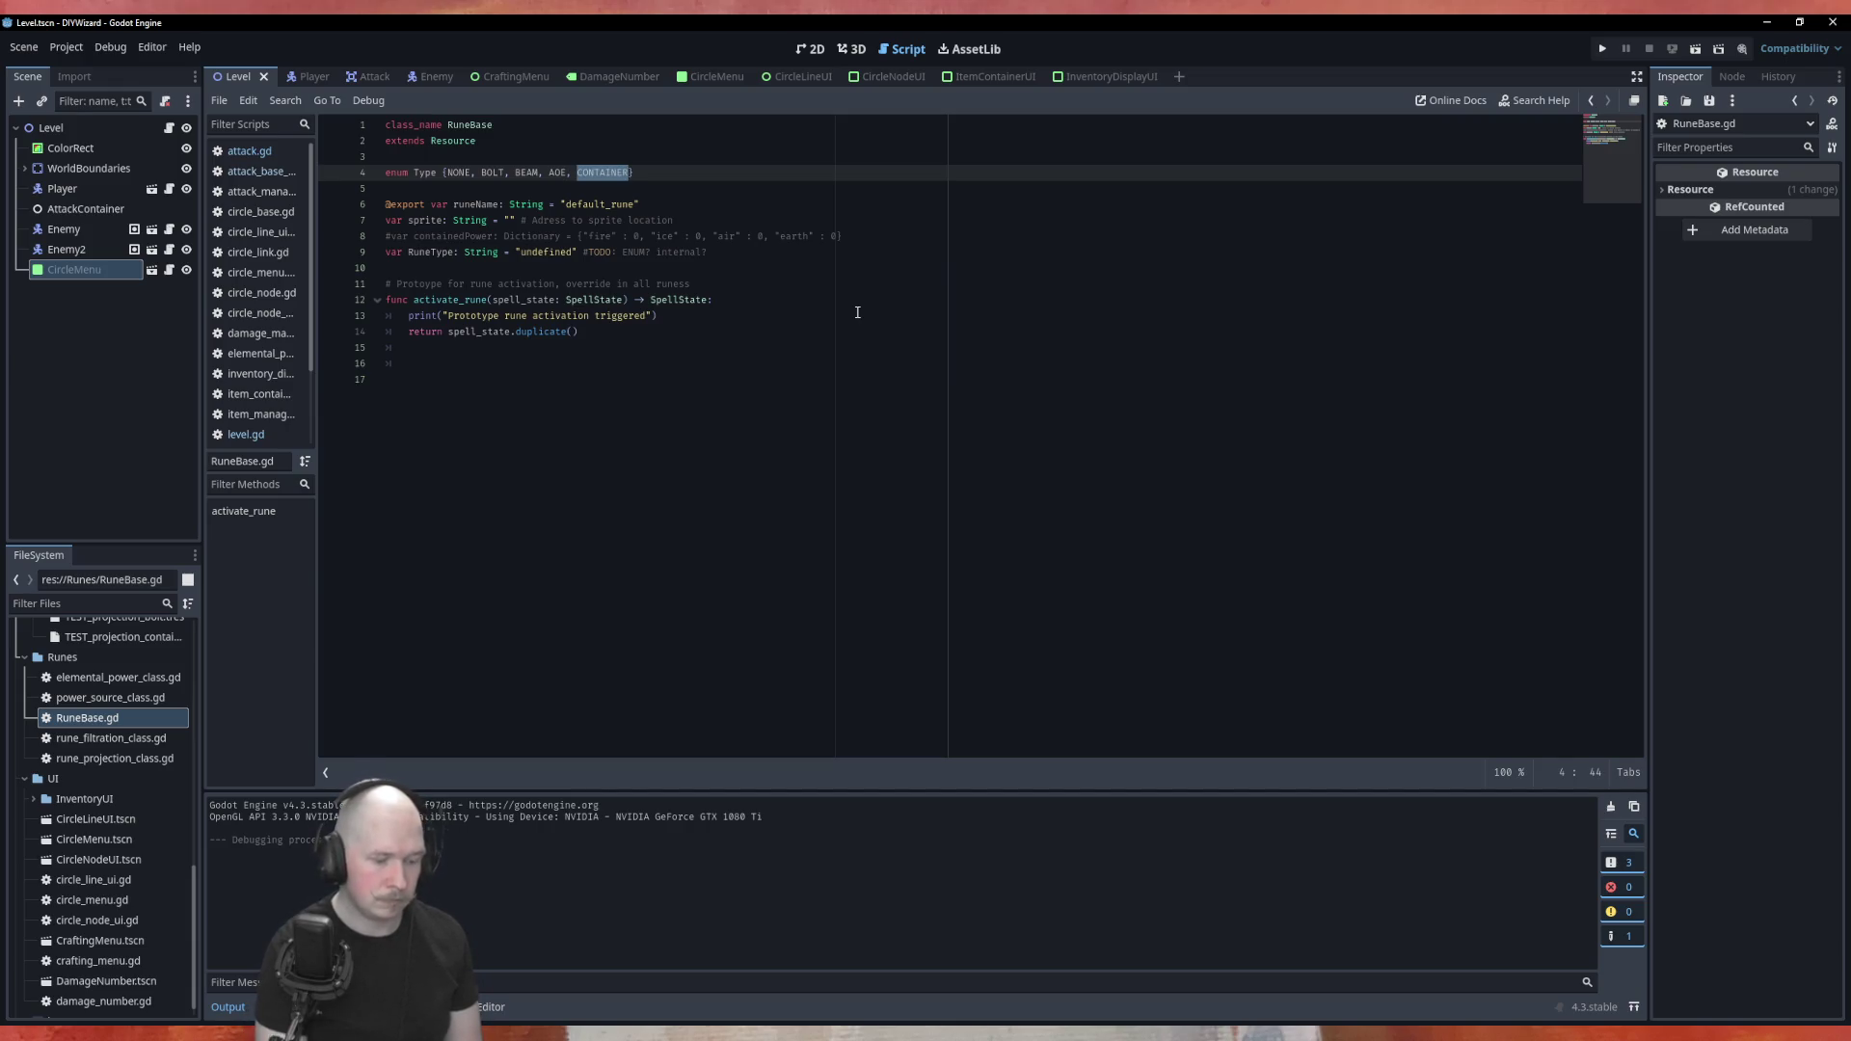
key("F5")
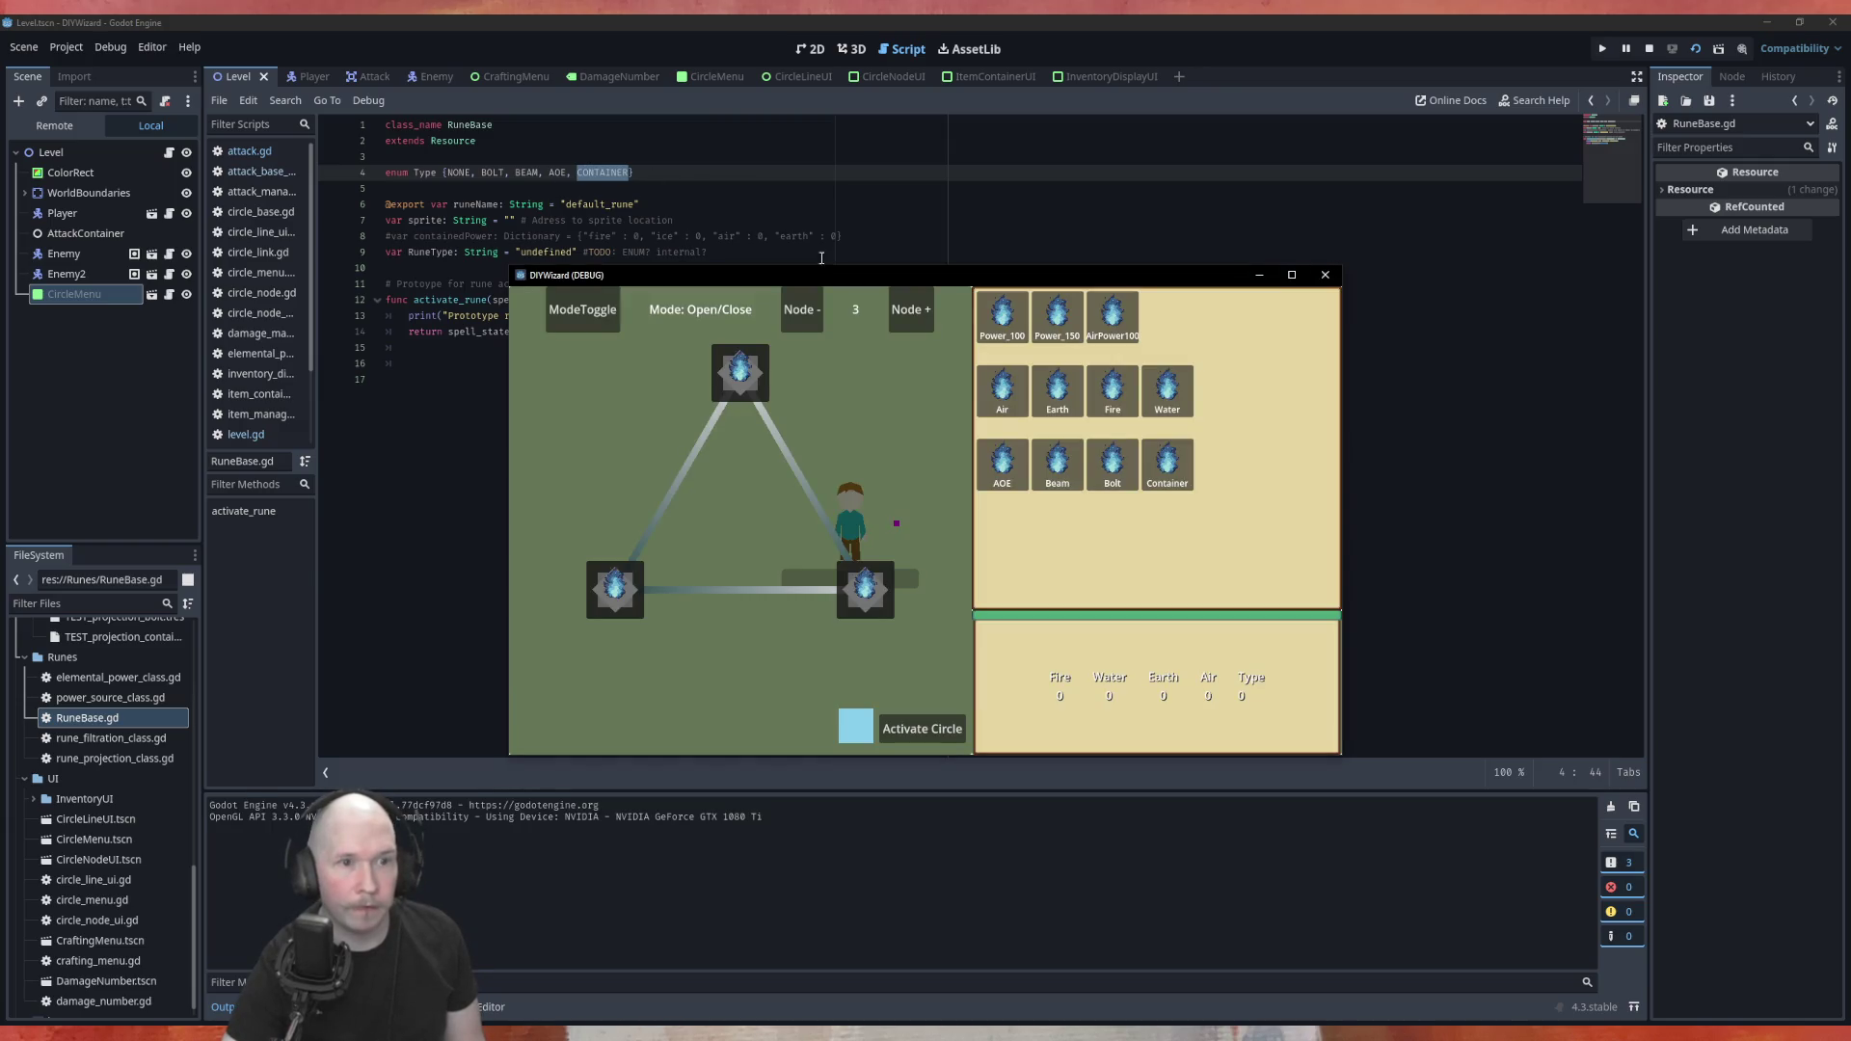
Activate a four-node Power_100, Fire and Container circle, cast at the red enemies, then close the game
left_click(910, 309)
left_click_drag(1008, 334, 747, 361)
mouse_move(1058, 390)
left_mouse_down()
mouse_move(892, 501)
mouse_move(1049, 460)
mouse_move(1058, 395)
mouse_move(882, 521)
left_mouse_up()
left_click_drag(1003, 464, 739, 658)
mouse_move(1167, 463)
left_mouse_down()
mouse_move(680, 629)
mouse_move(596, 518)
left_mouse_up()
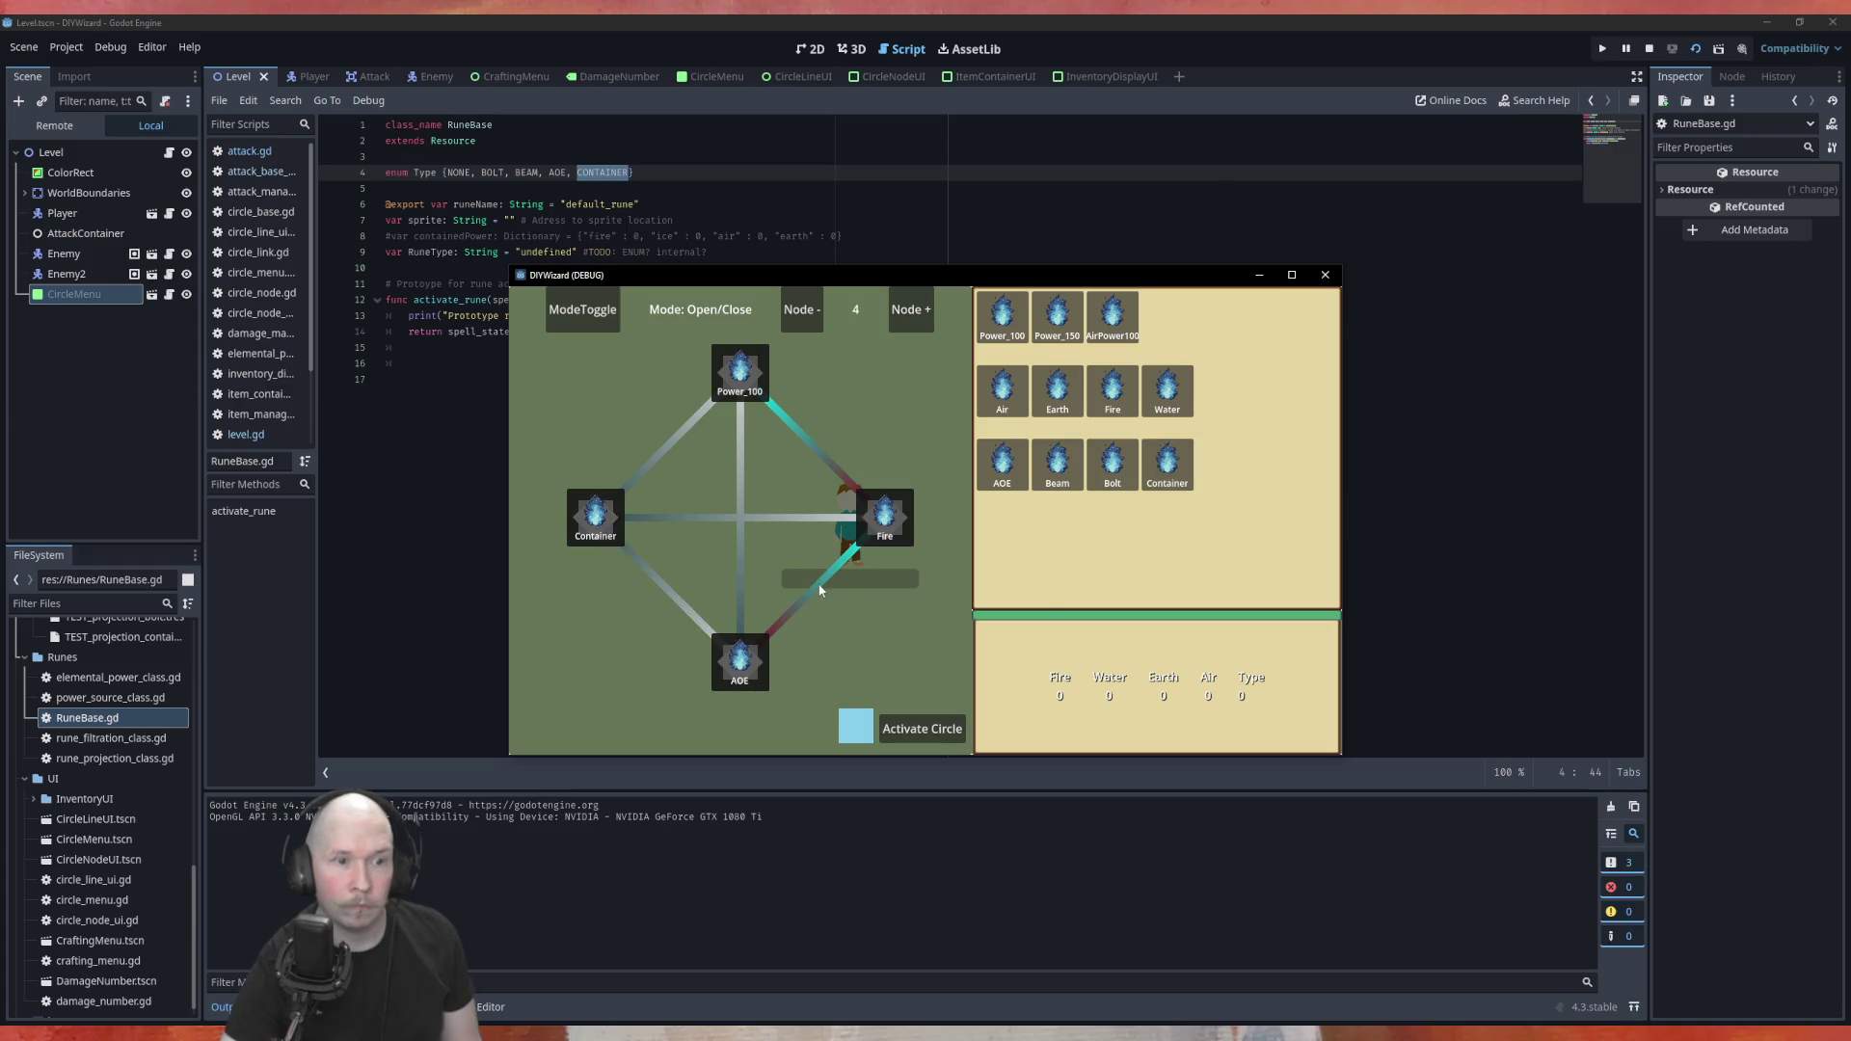
left_click(921, 729)
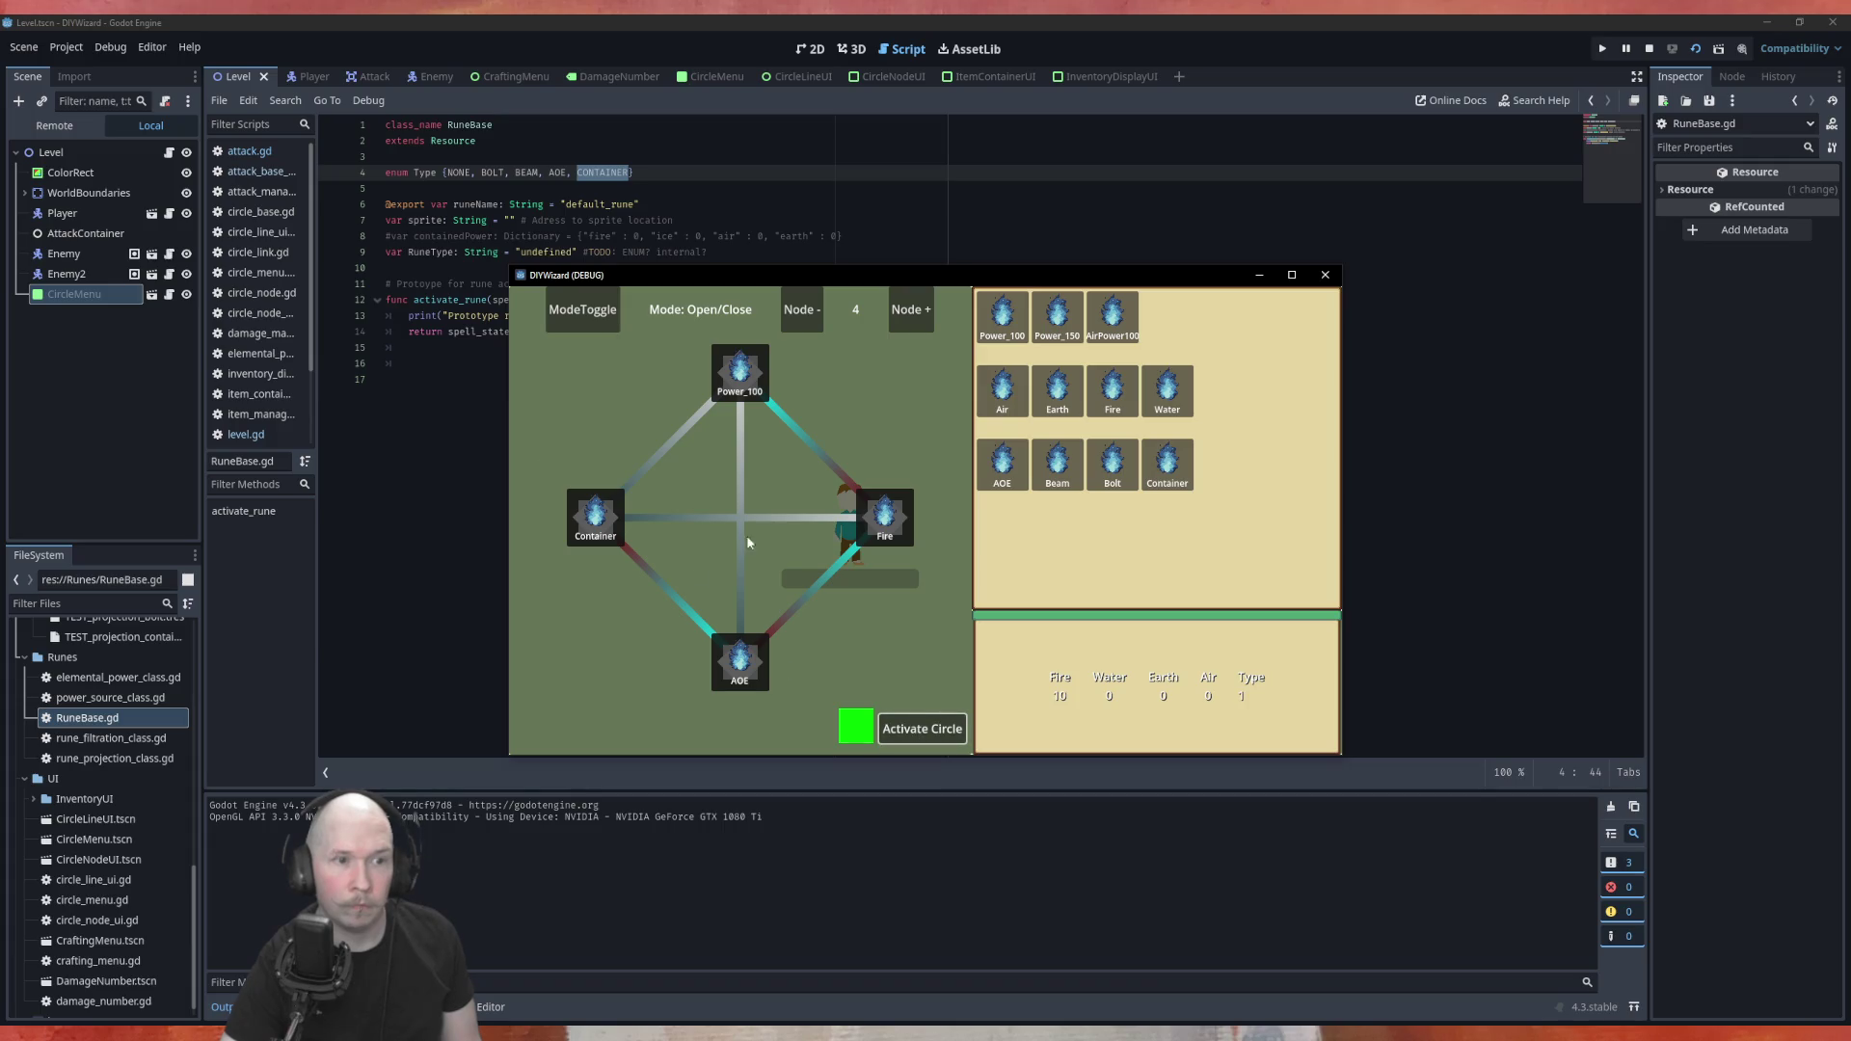
key("Tab")
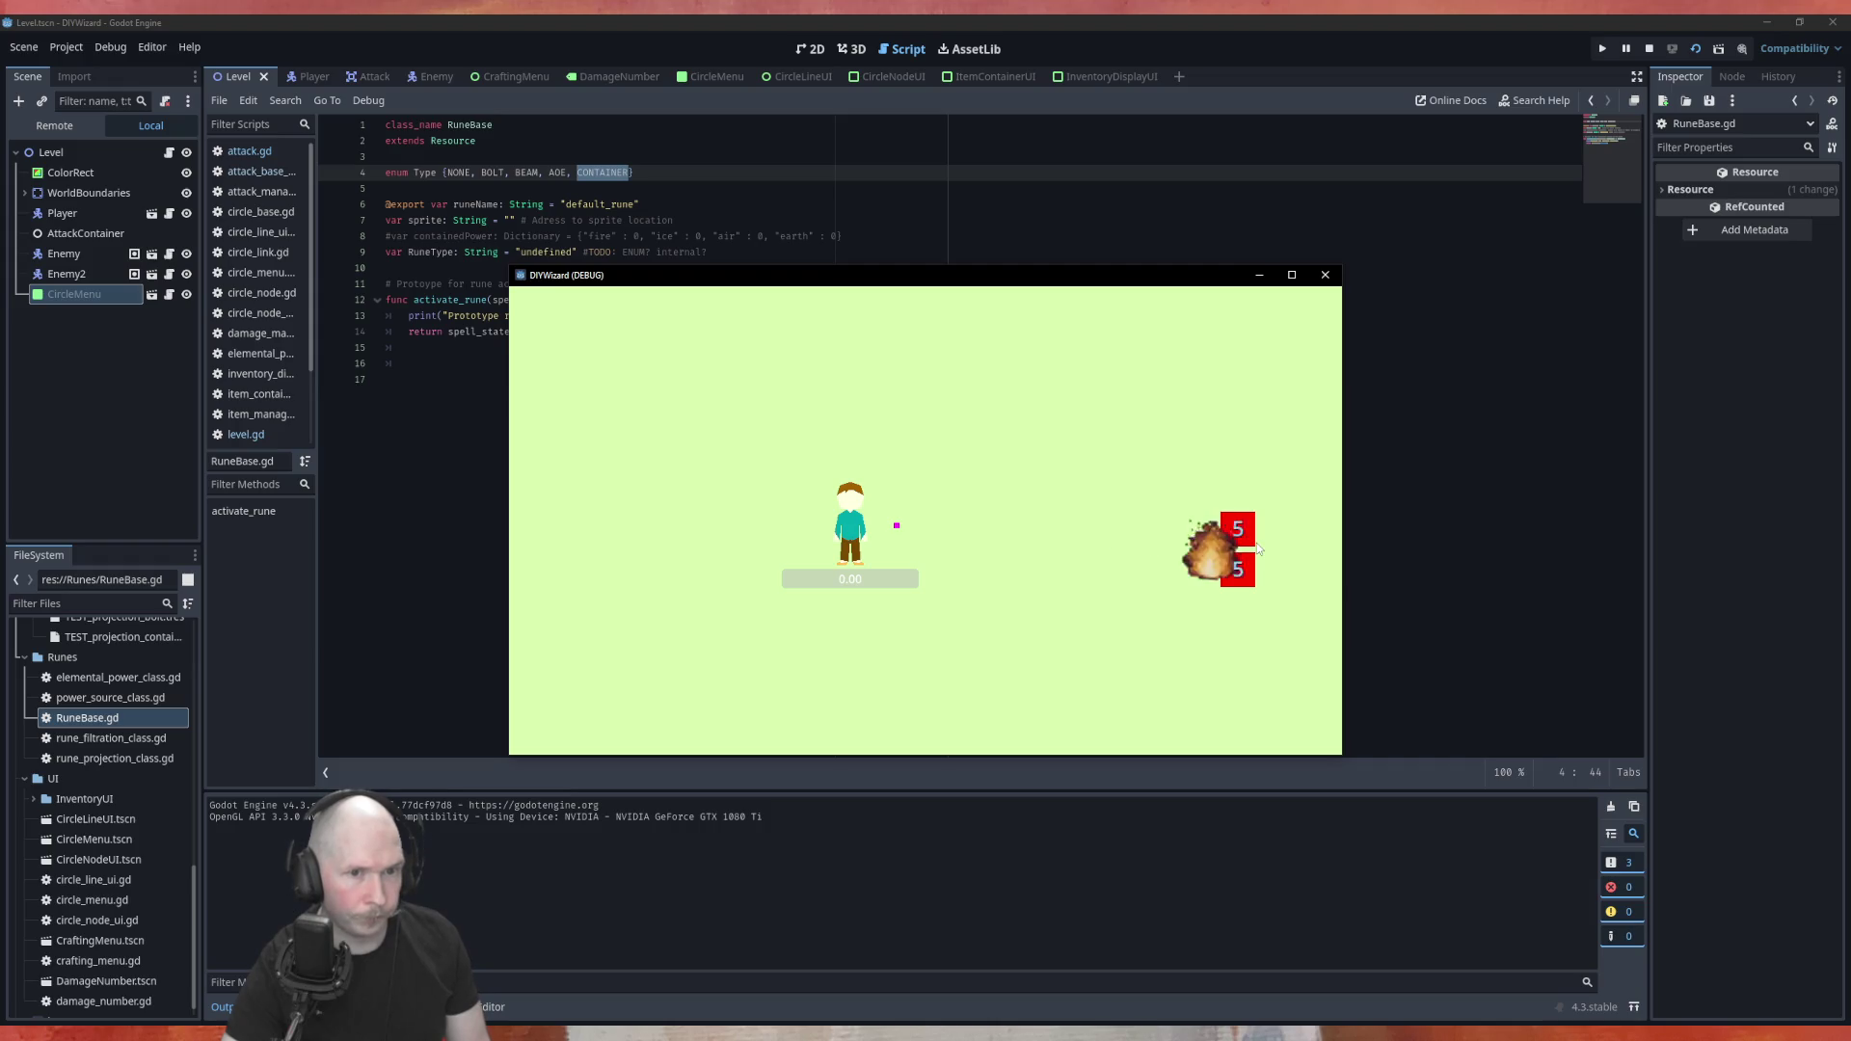
left_click(1257, 542)
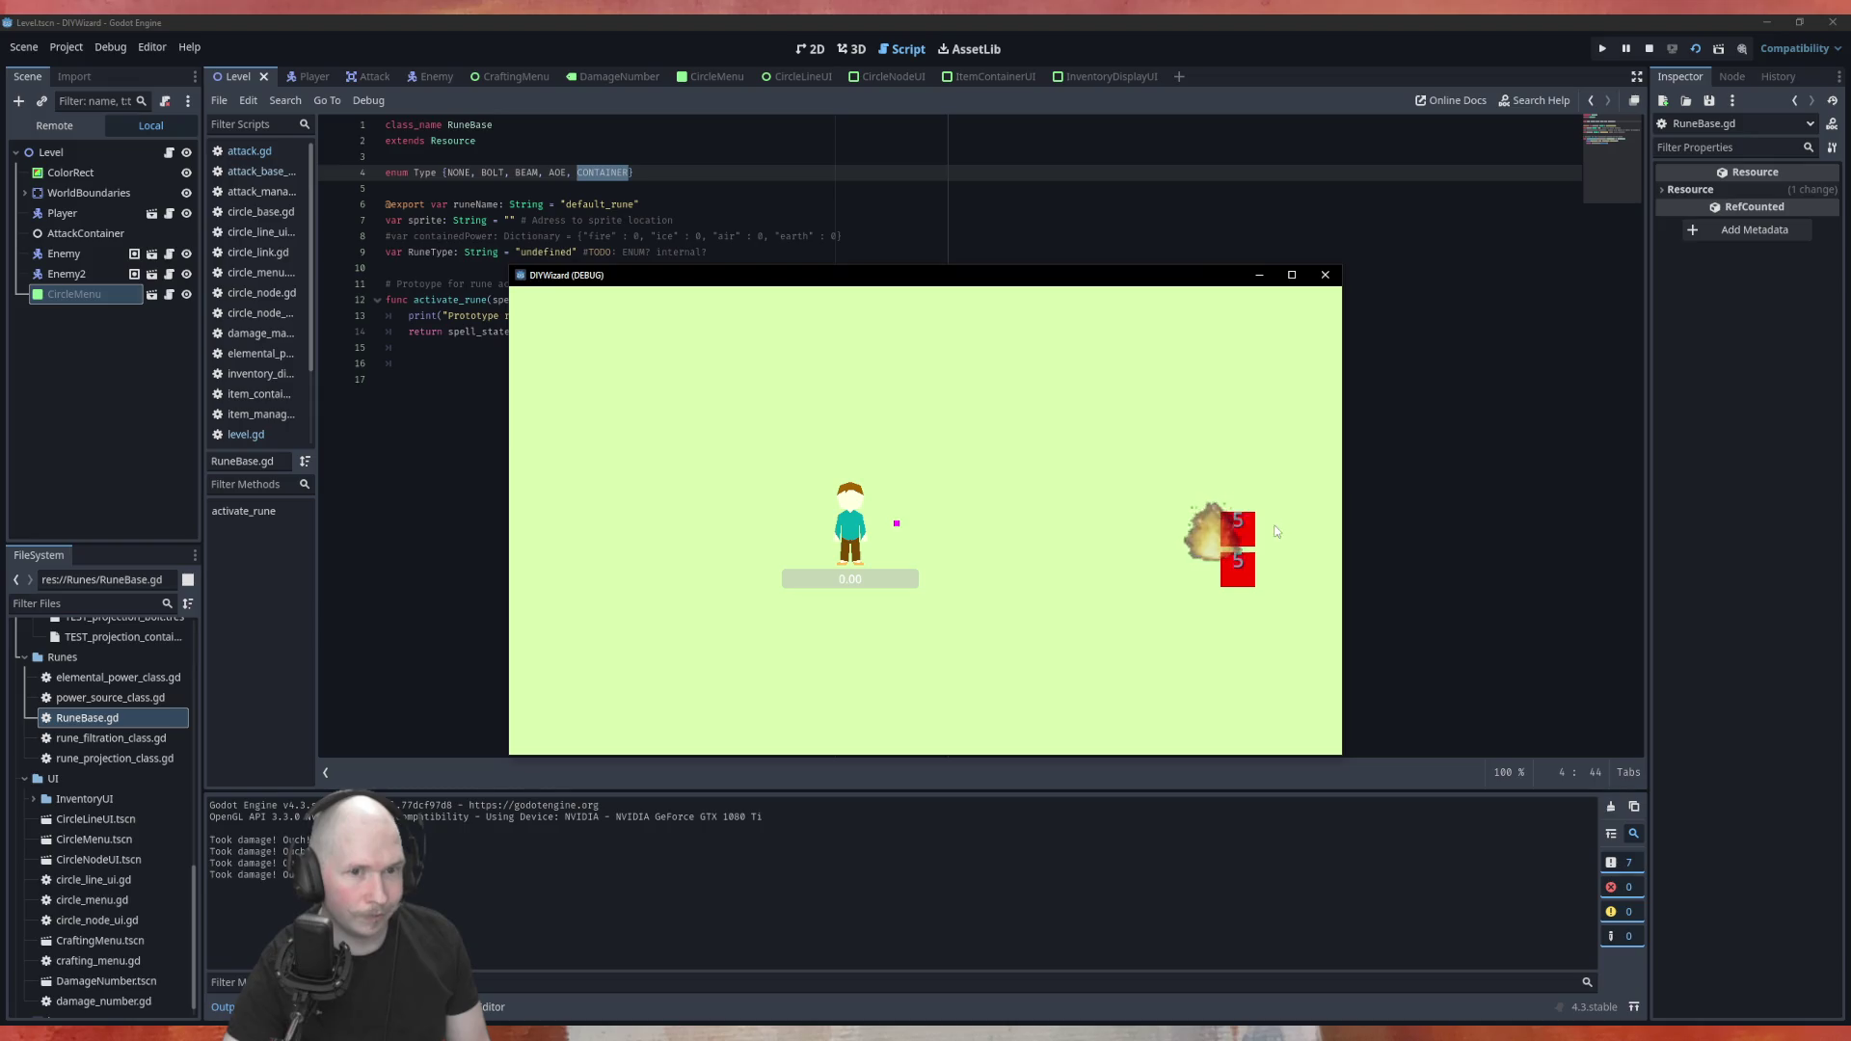
left_click(1324, 275)
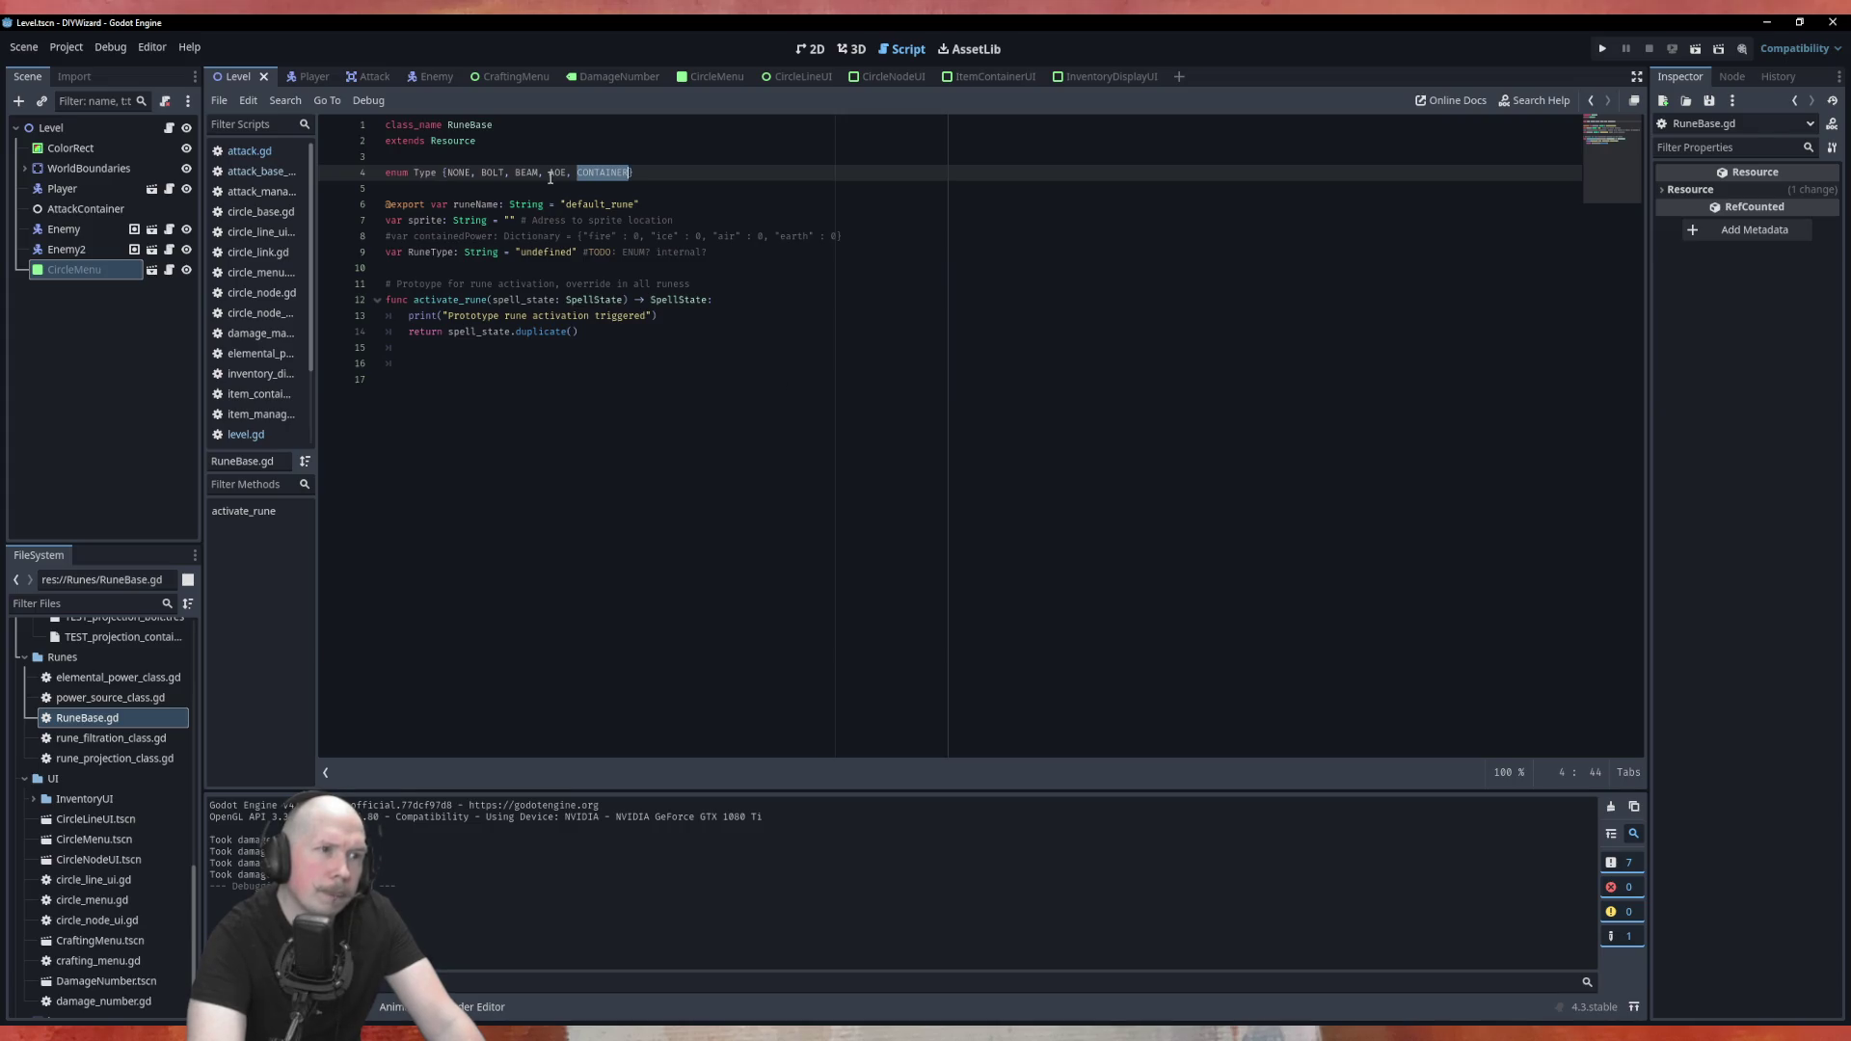
Run the CircleMenu scene on its own, try adding a node, and close it
left_click(696, 191)
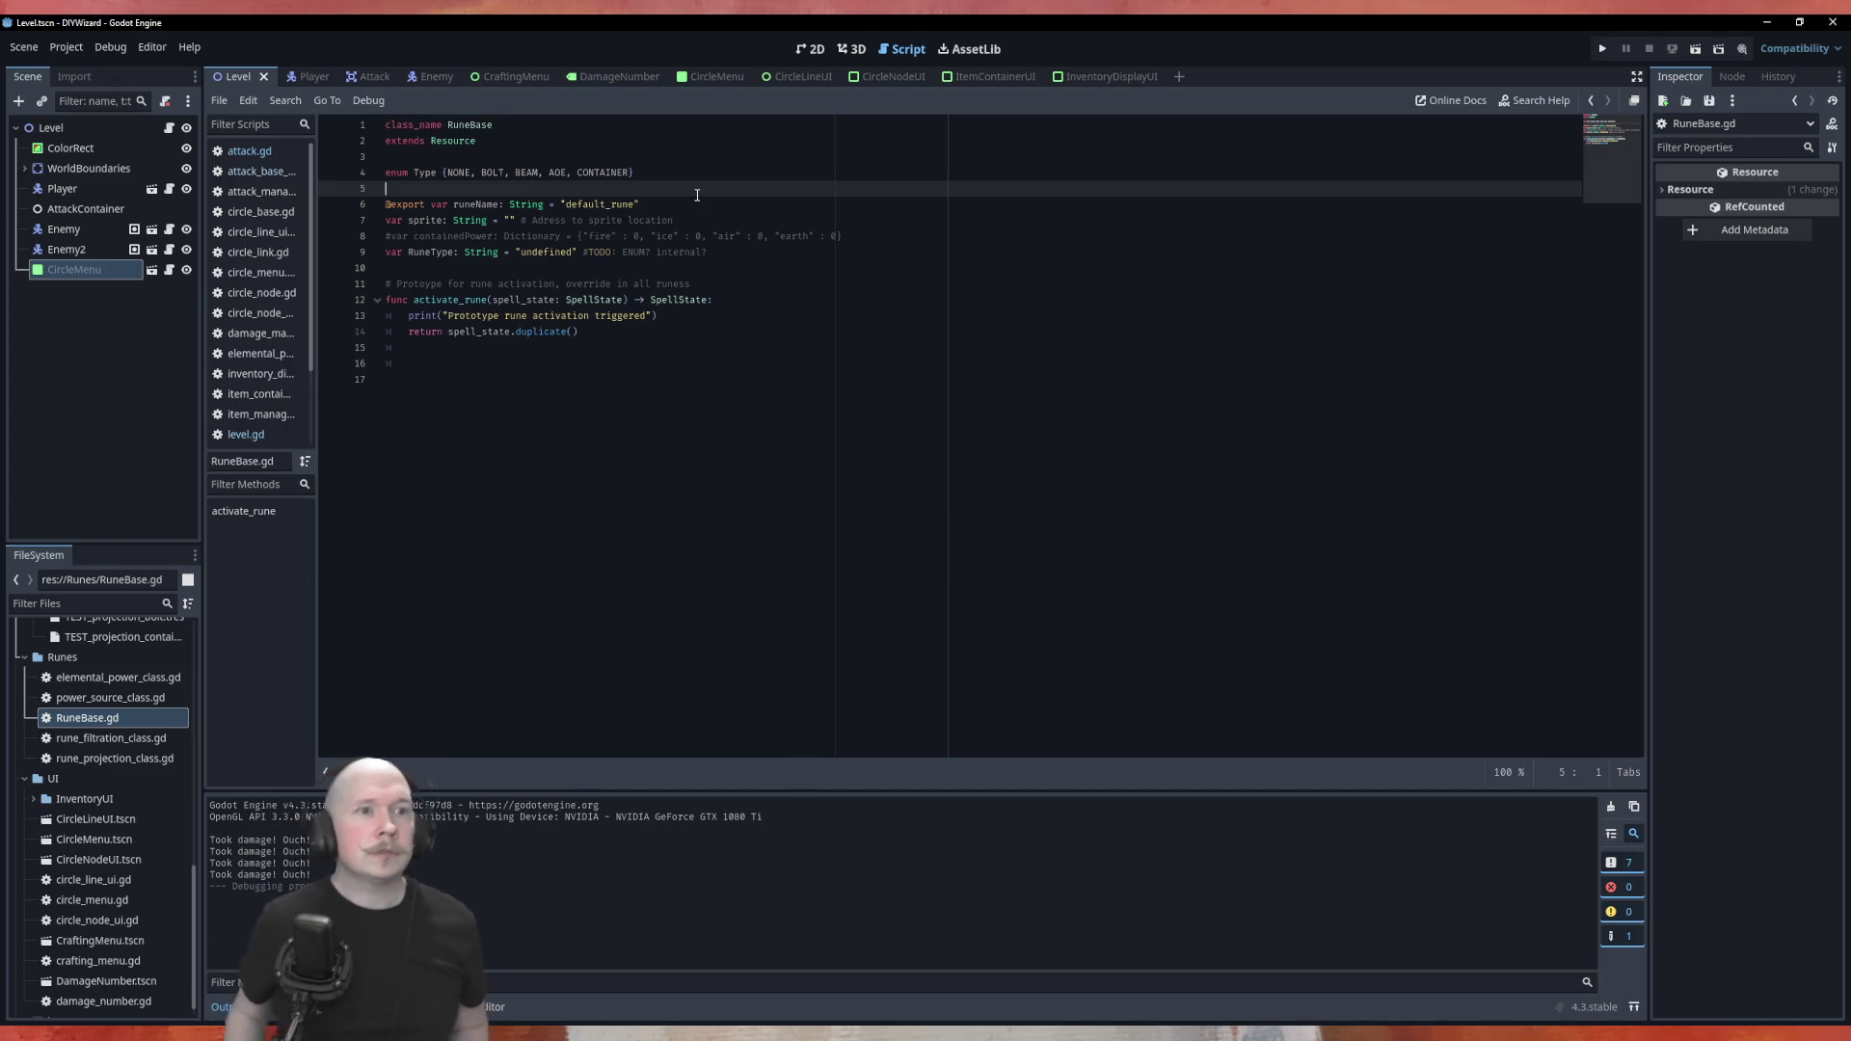
left_click(718, 76)
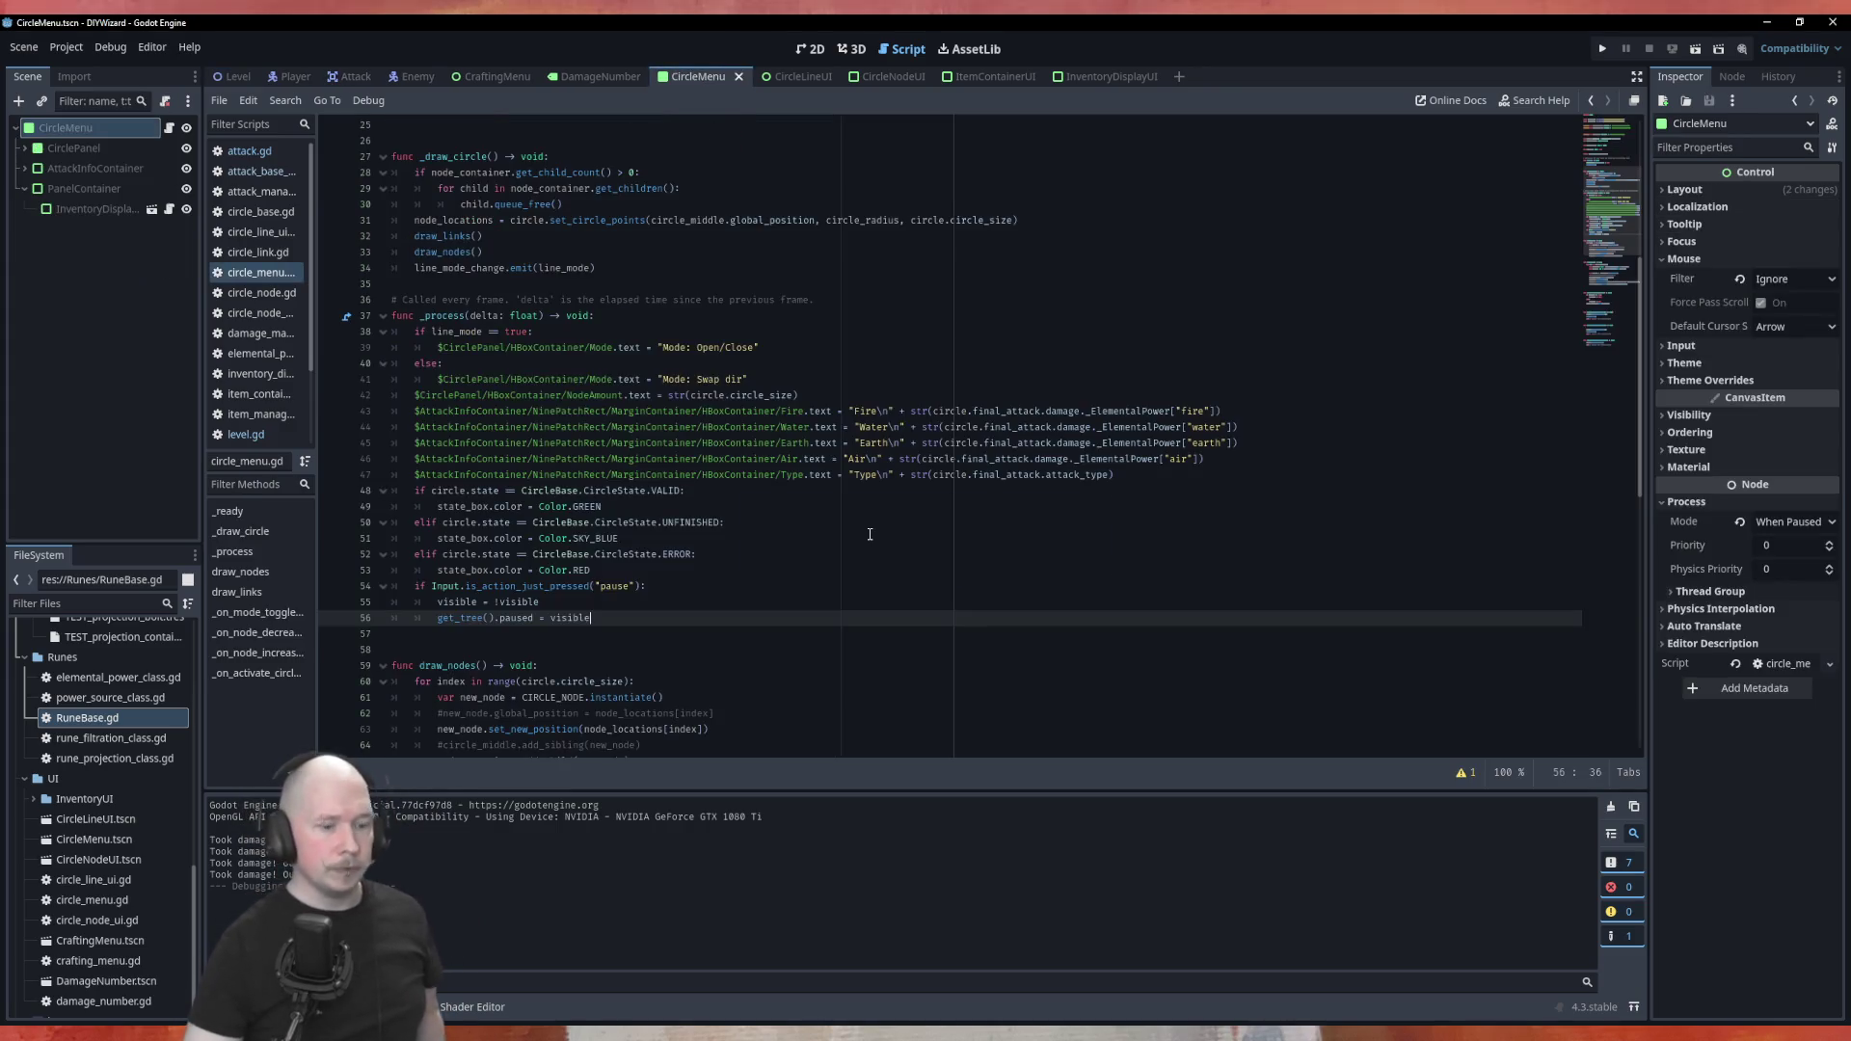
key("F6")
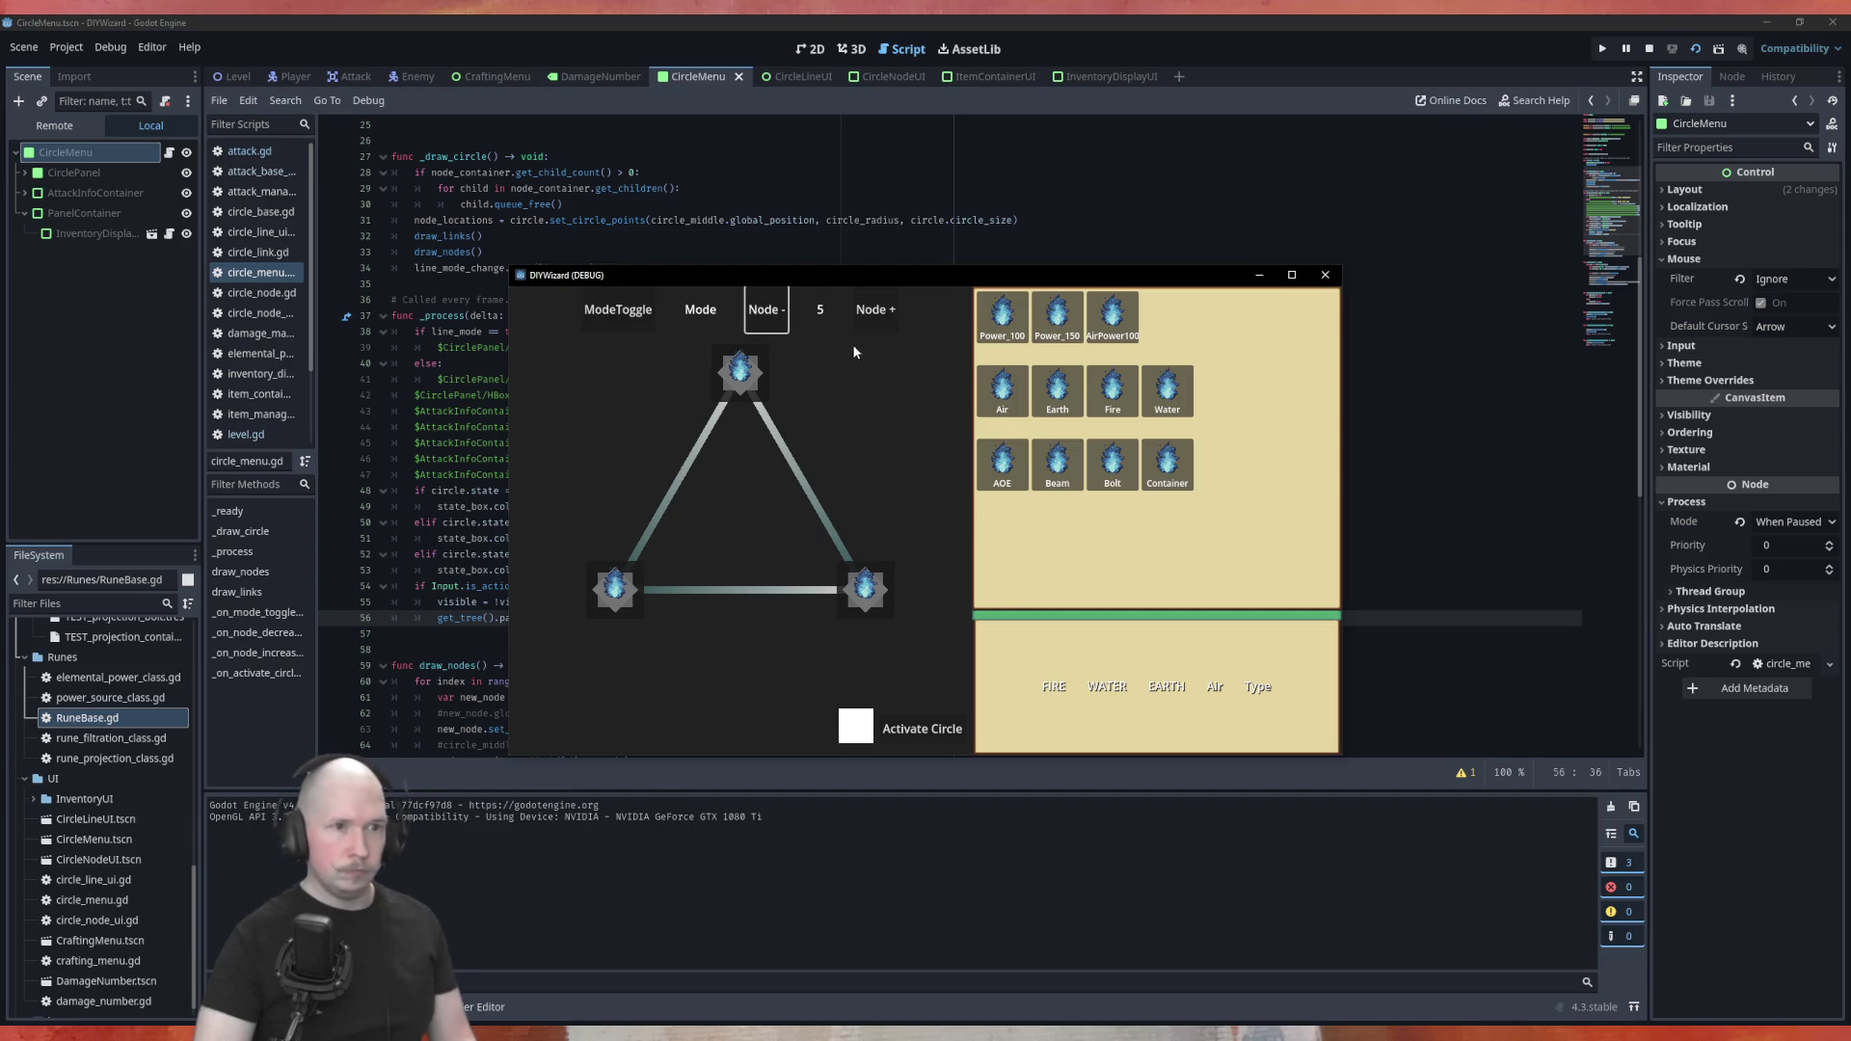
left_click(874, 311)
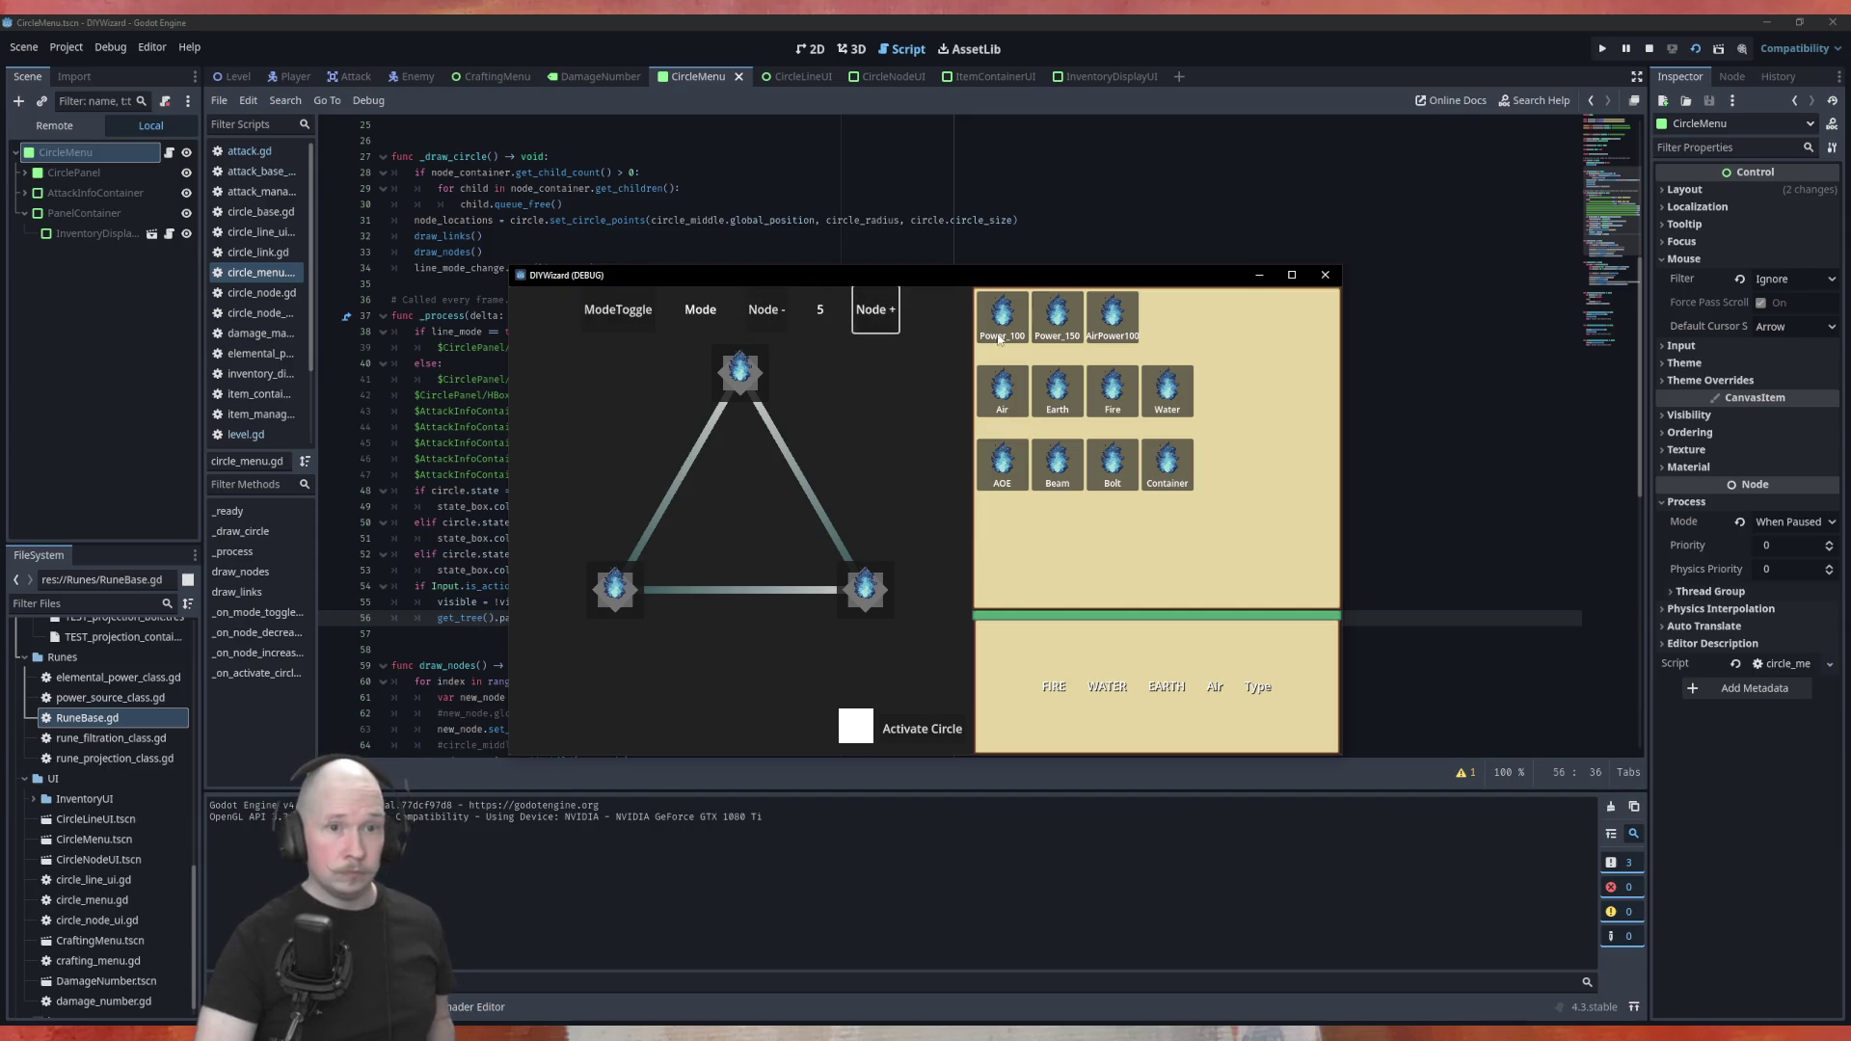
left_click(1325, 276)
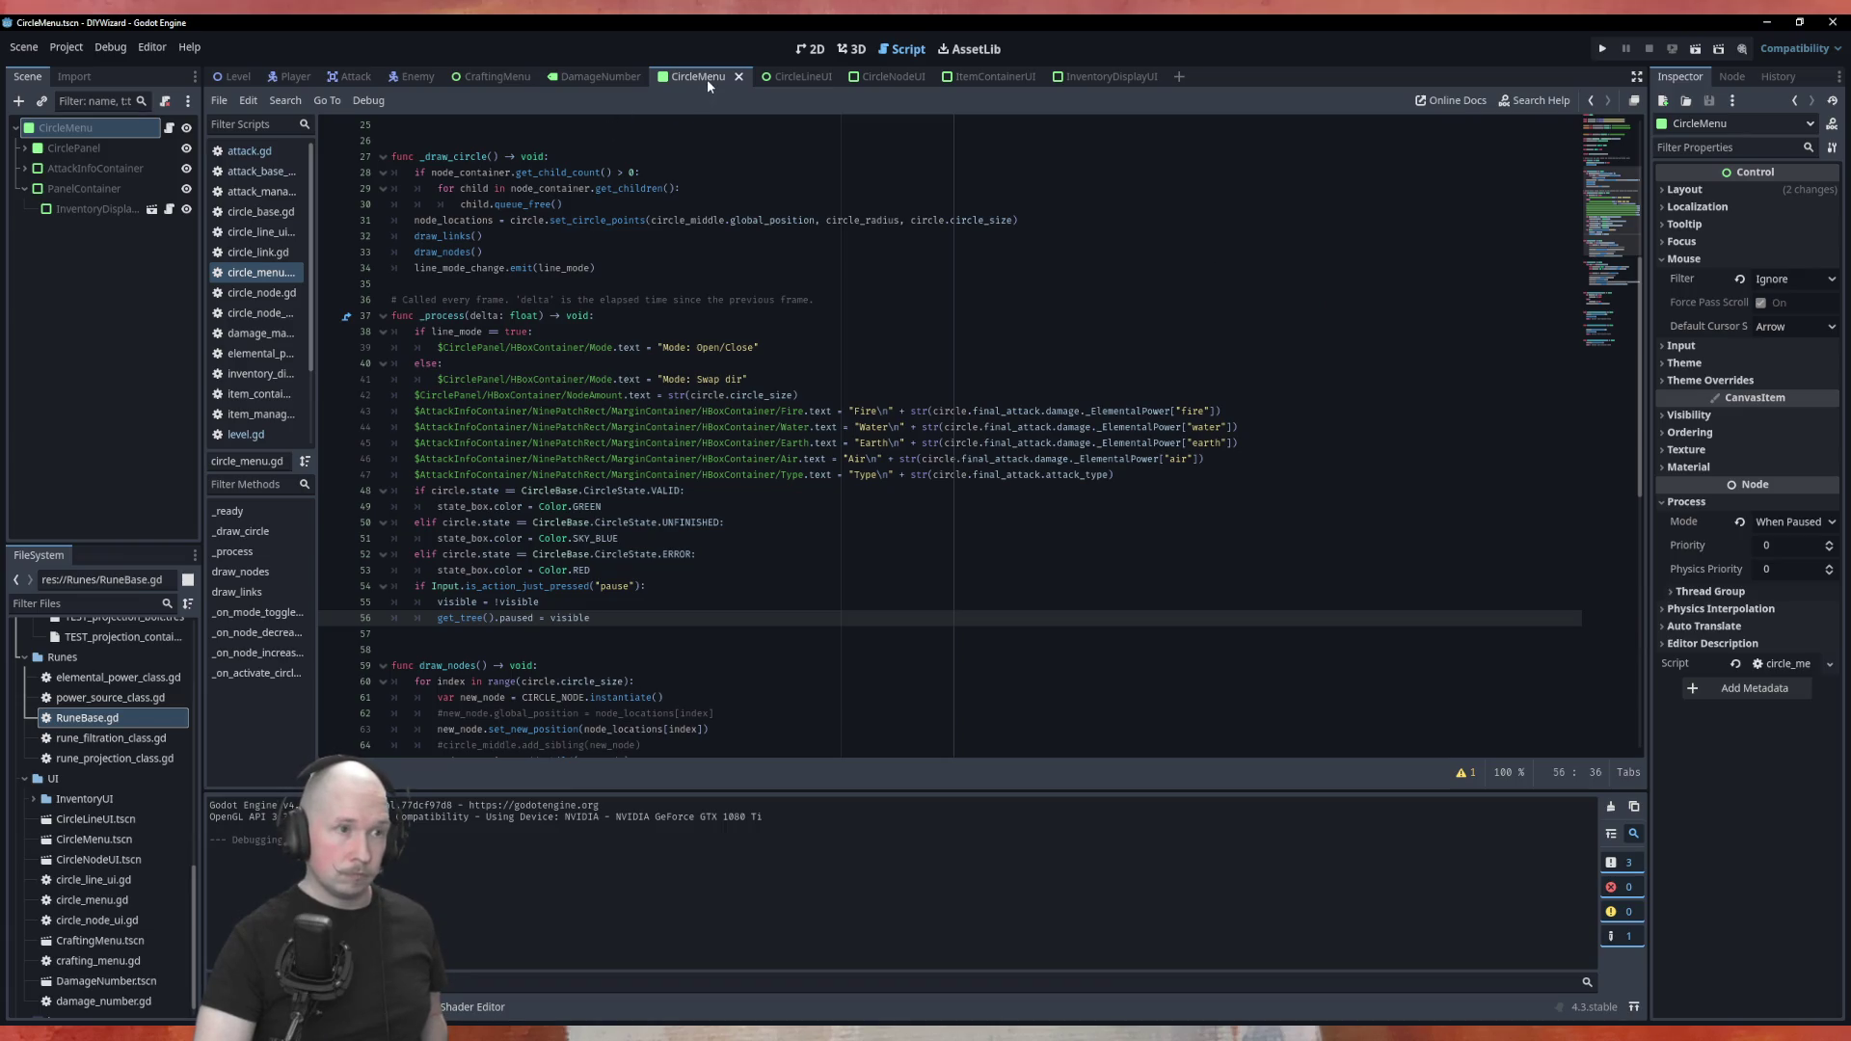
scroll(694, 257, "up", 8)
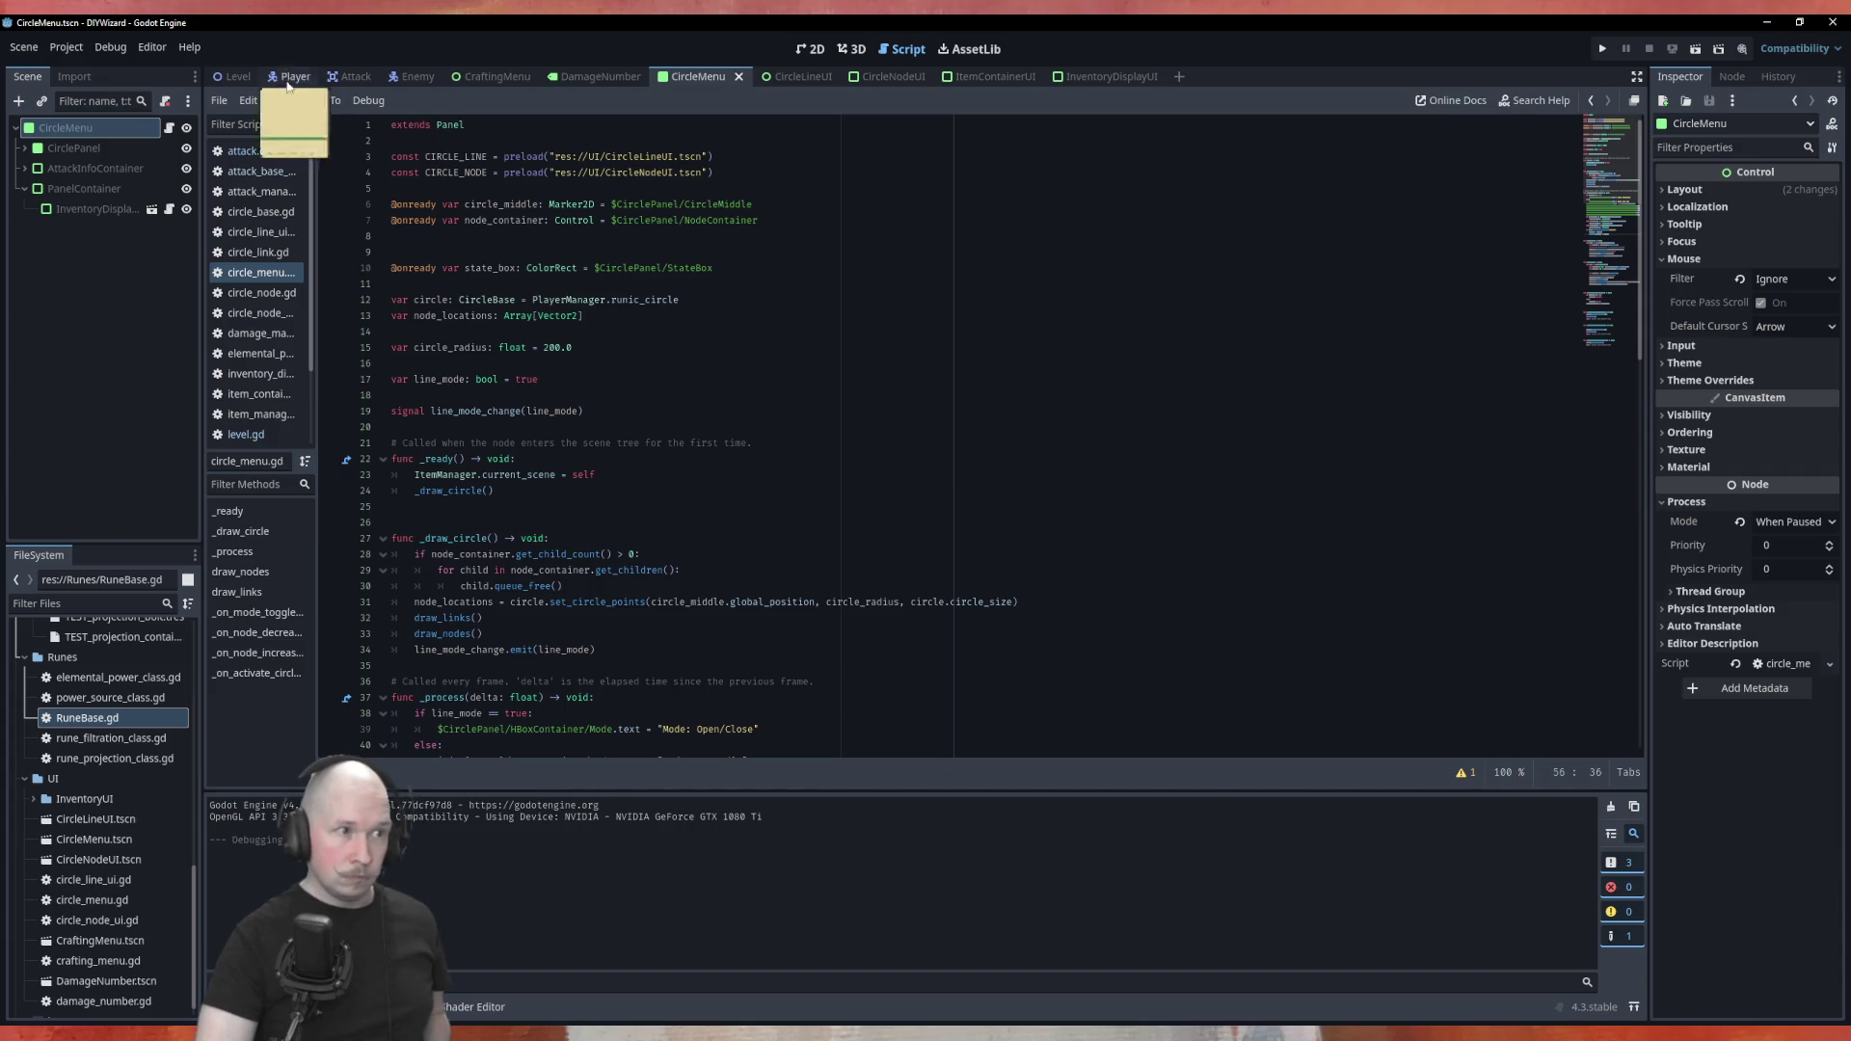
Run the Level scene and grow the rune circle to seven nodes
left_click(234, 77)
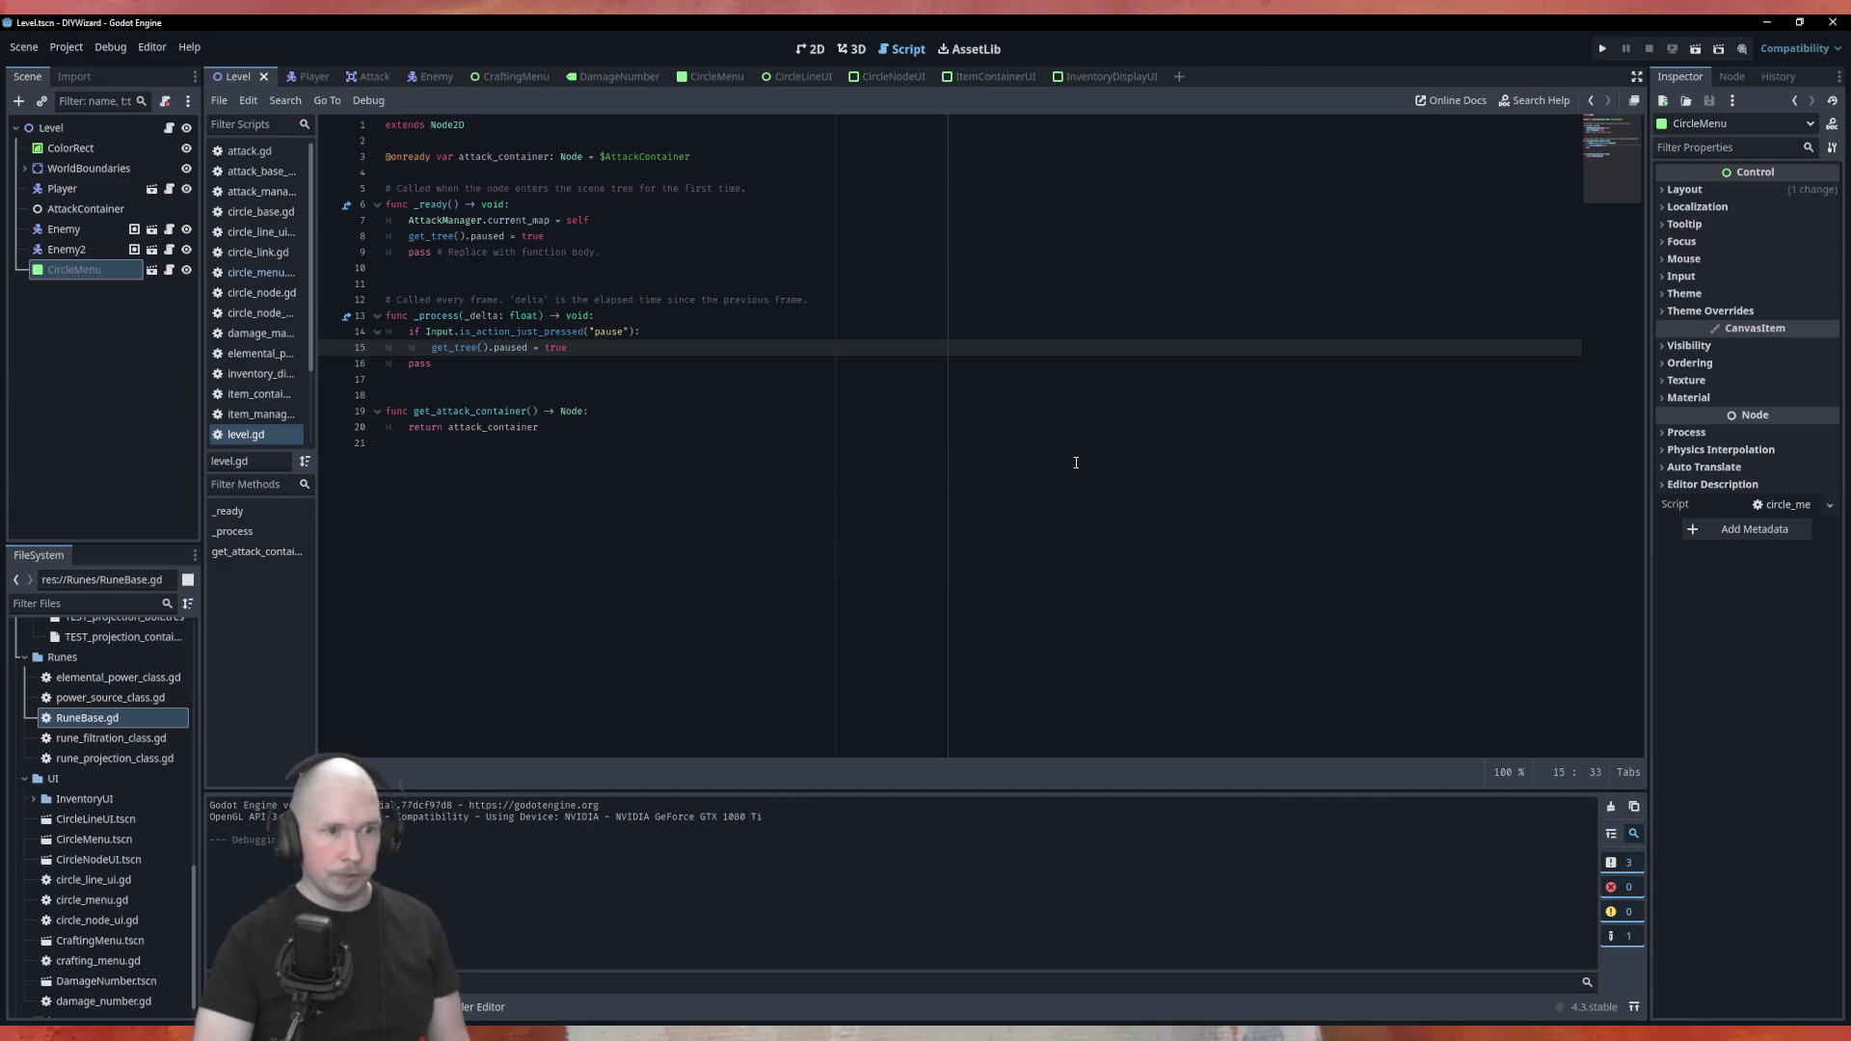
key("F5")
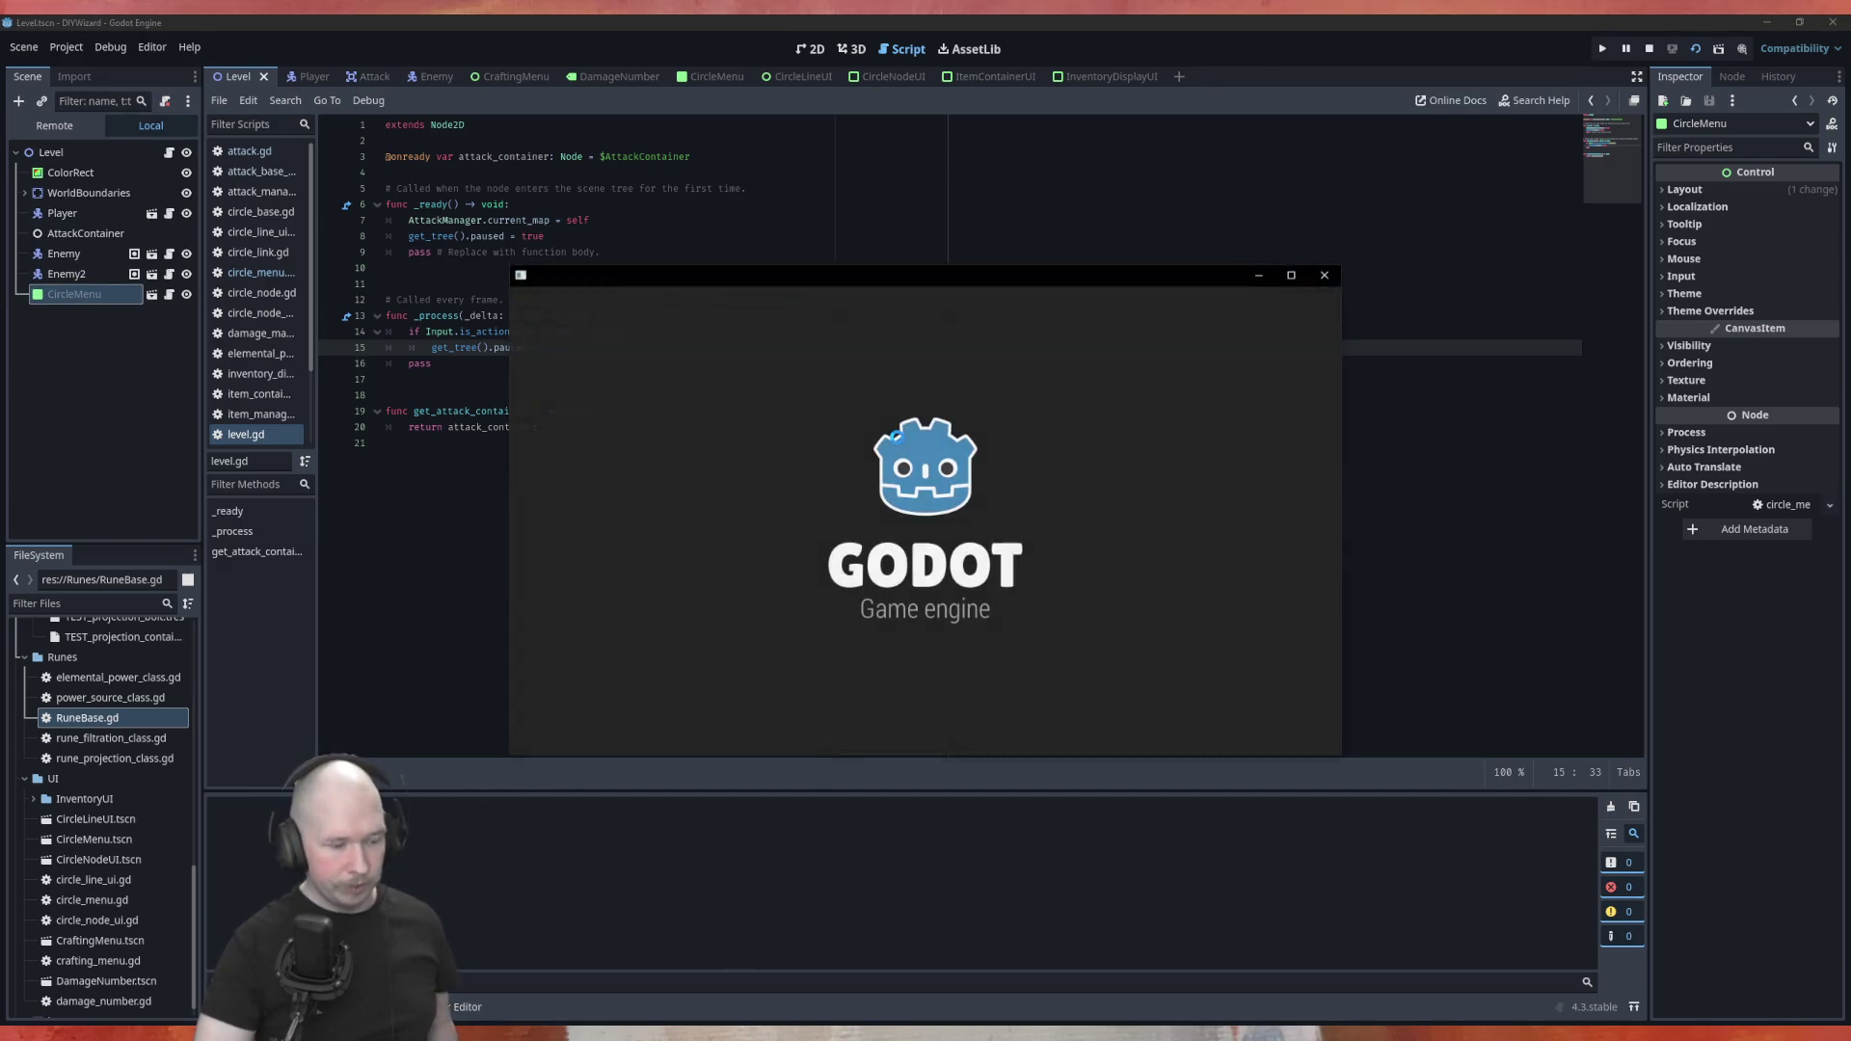
left_click(916, 314)
left_click(916, 314)
left_click(916, 314)
left_click(918, 317)
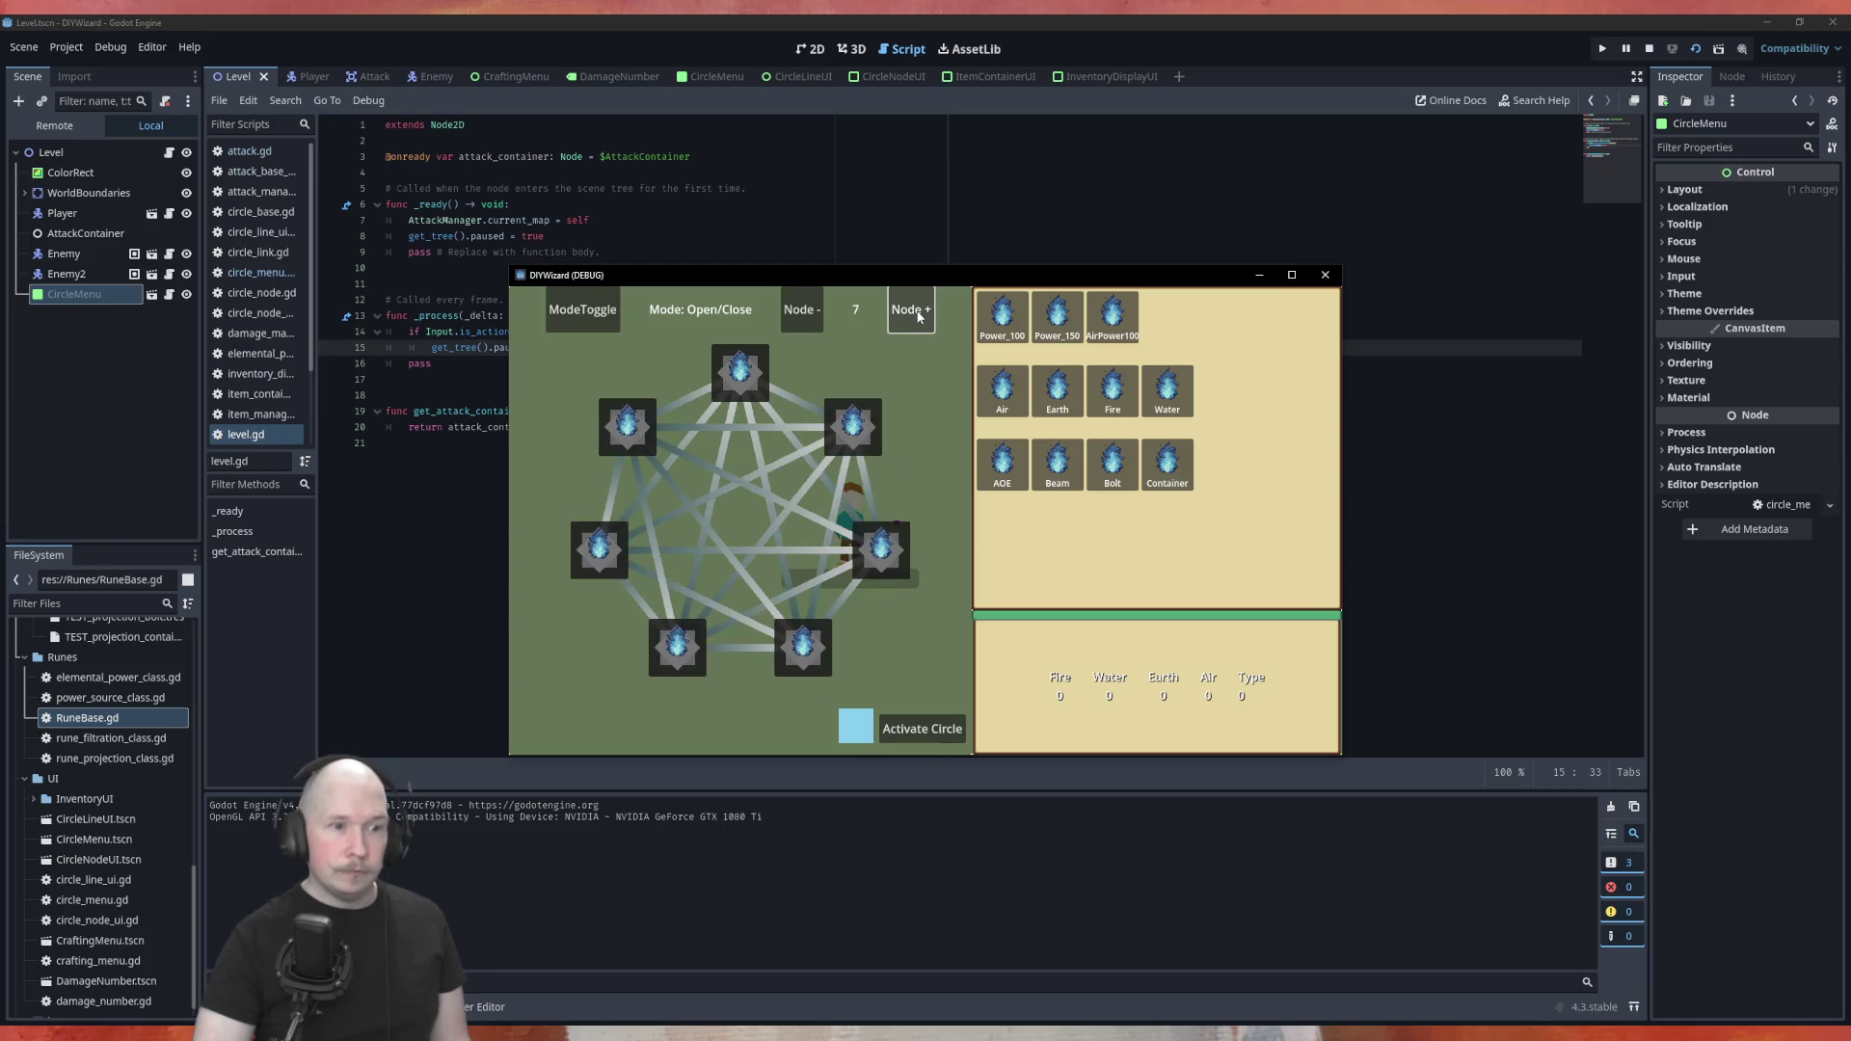
left_click_drag(1092, 280, 1087, 390)
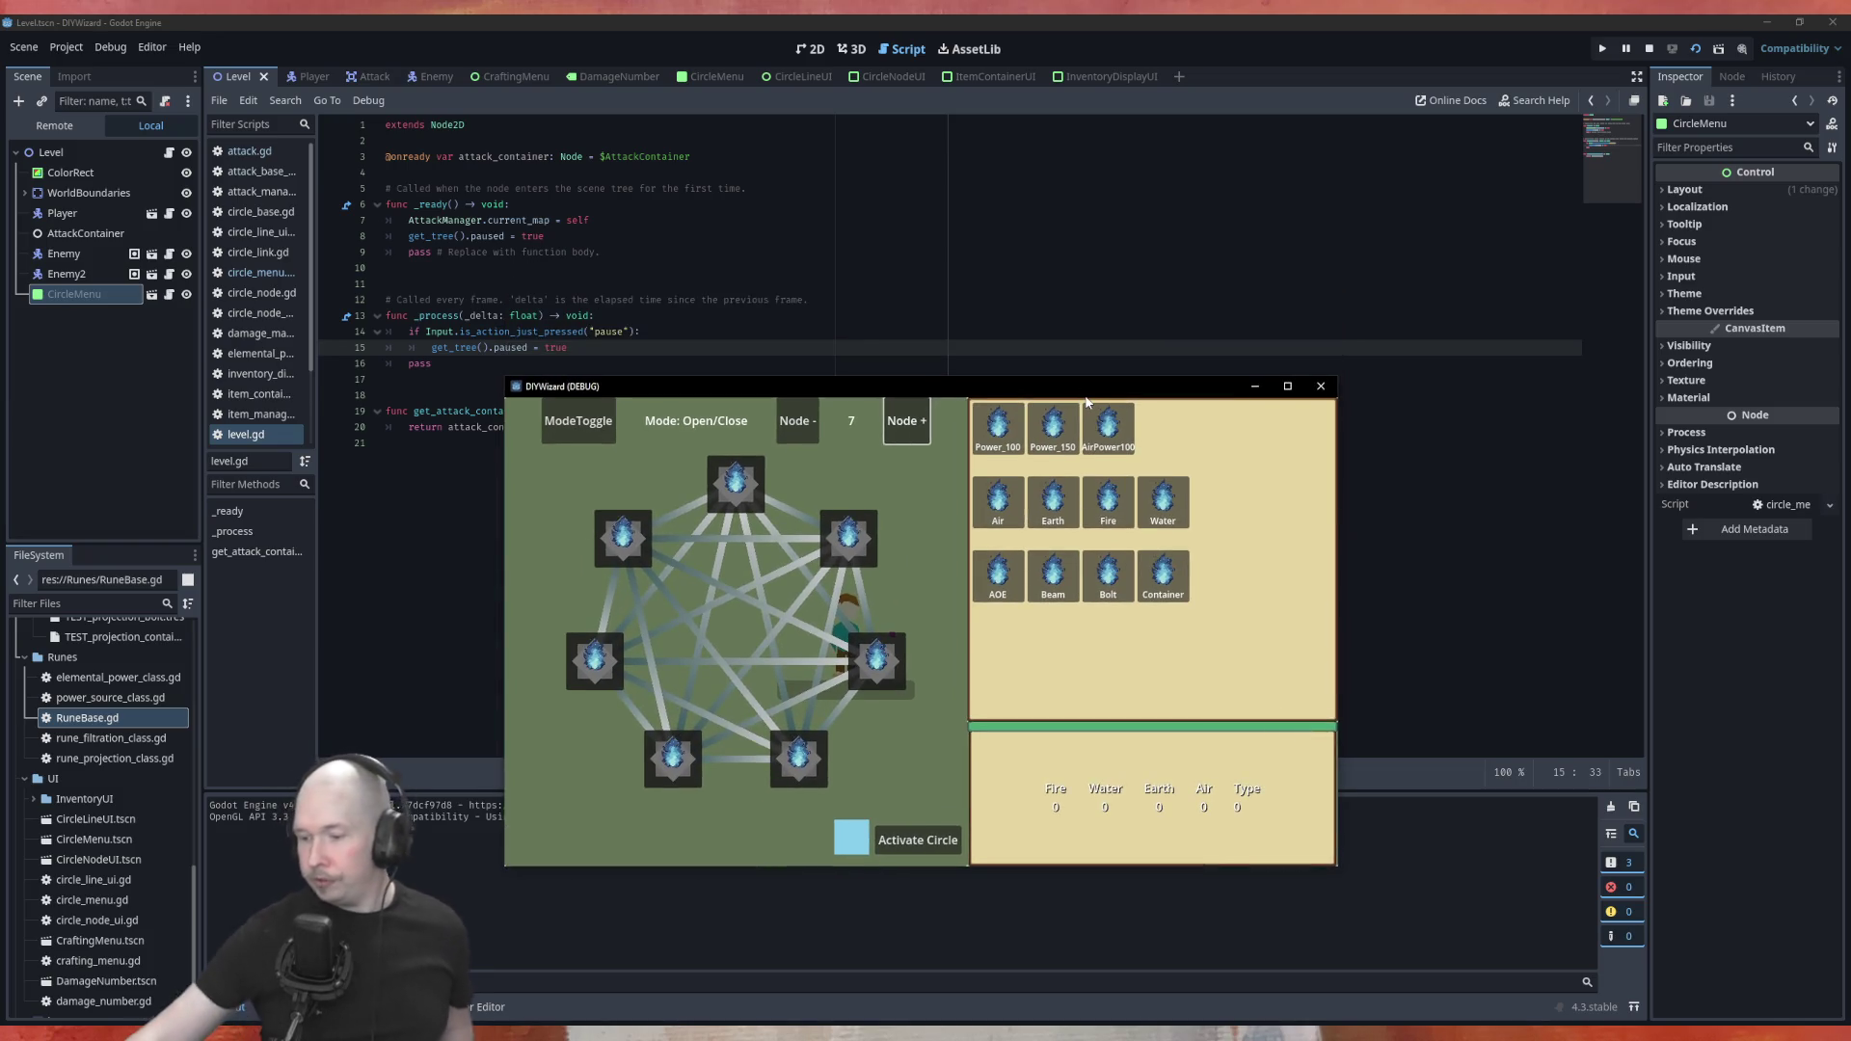
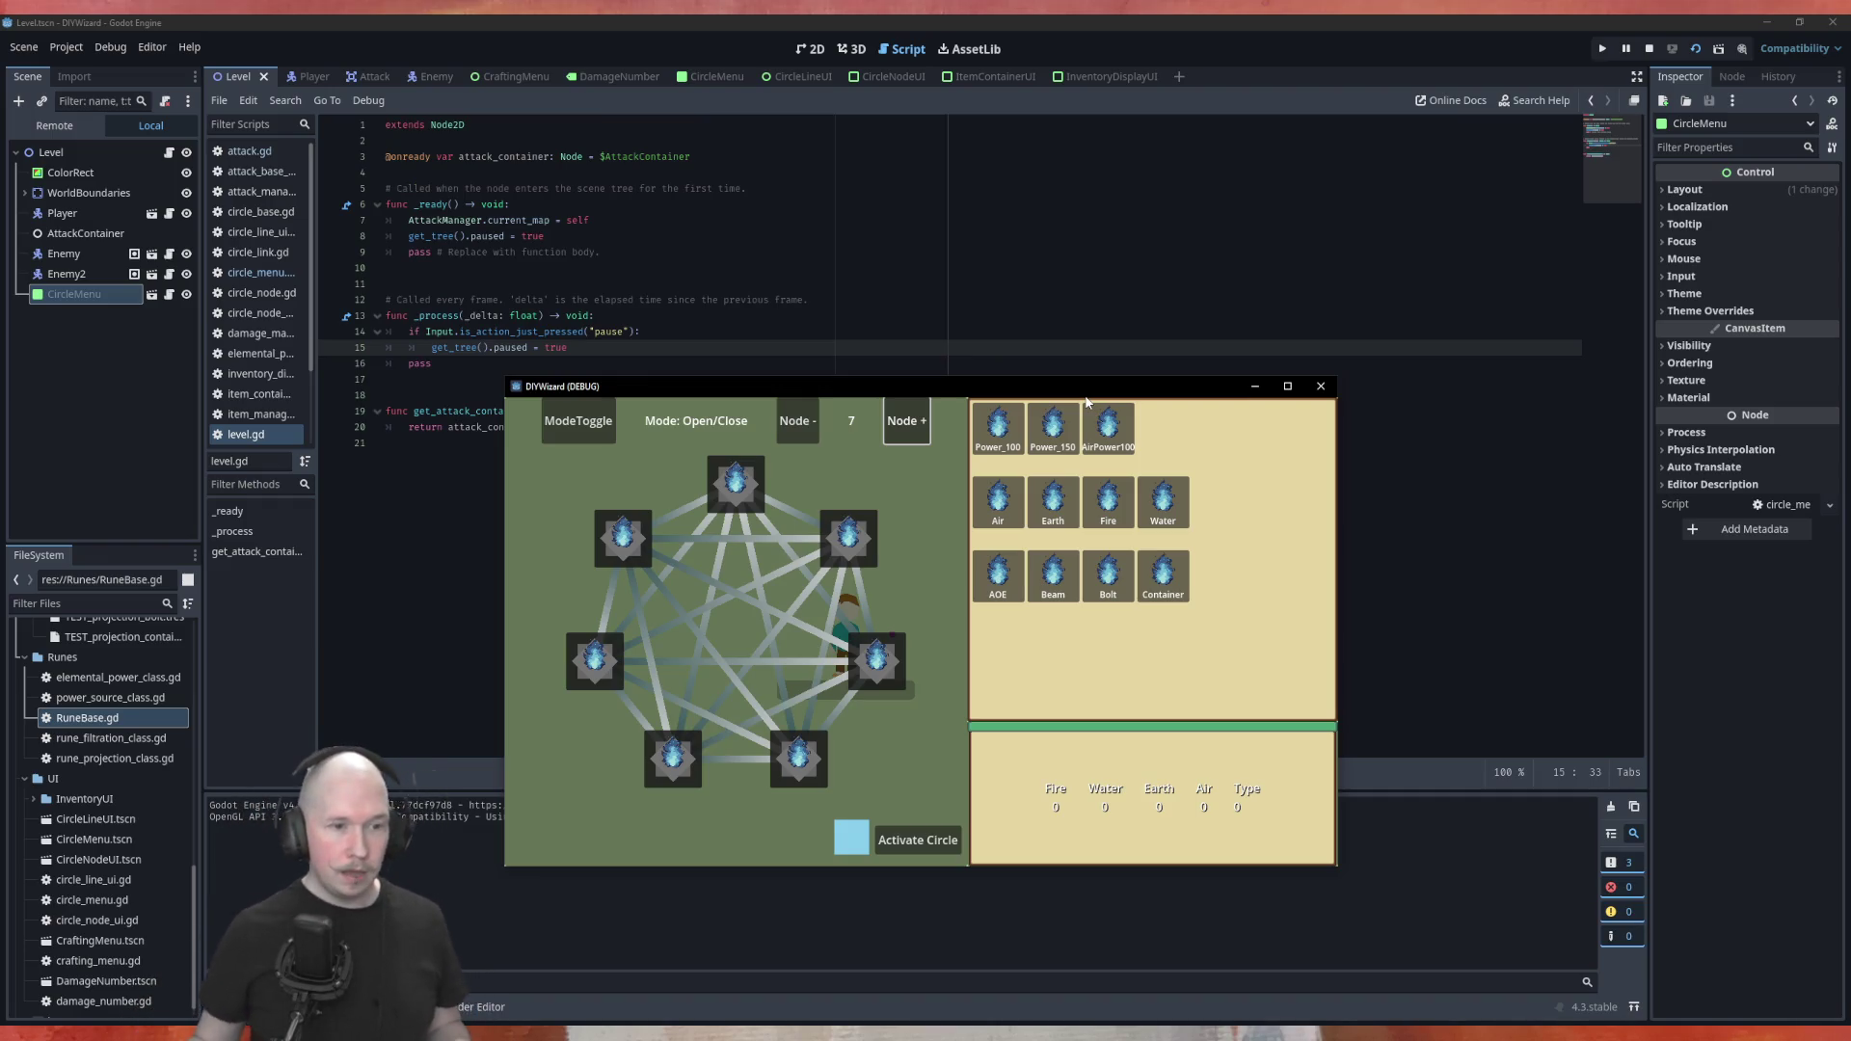
Add nodes to grow the rune circle to 11 with Node +, then stop the debug game
left_click(905, 422)
left_click(904, 421)
left_click(904, 421)
left_click(904, 421)
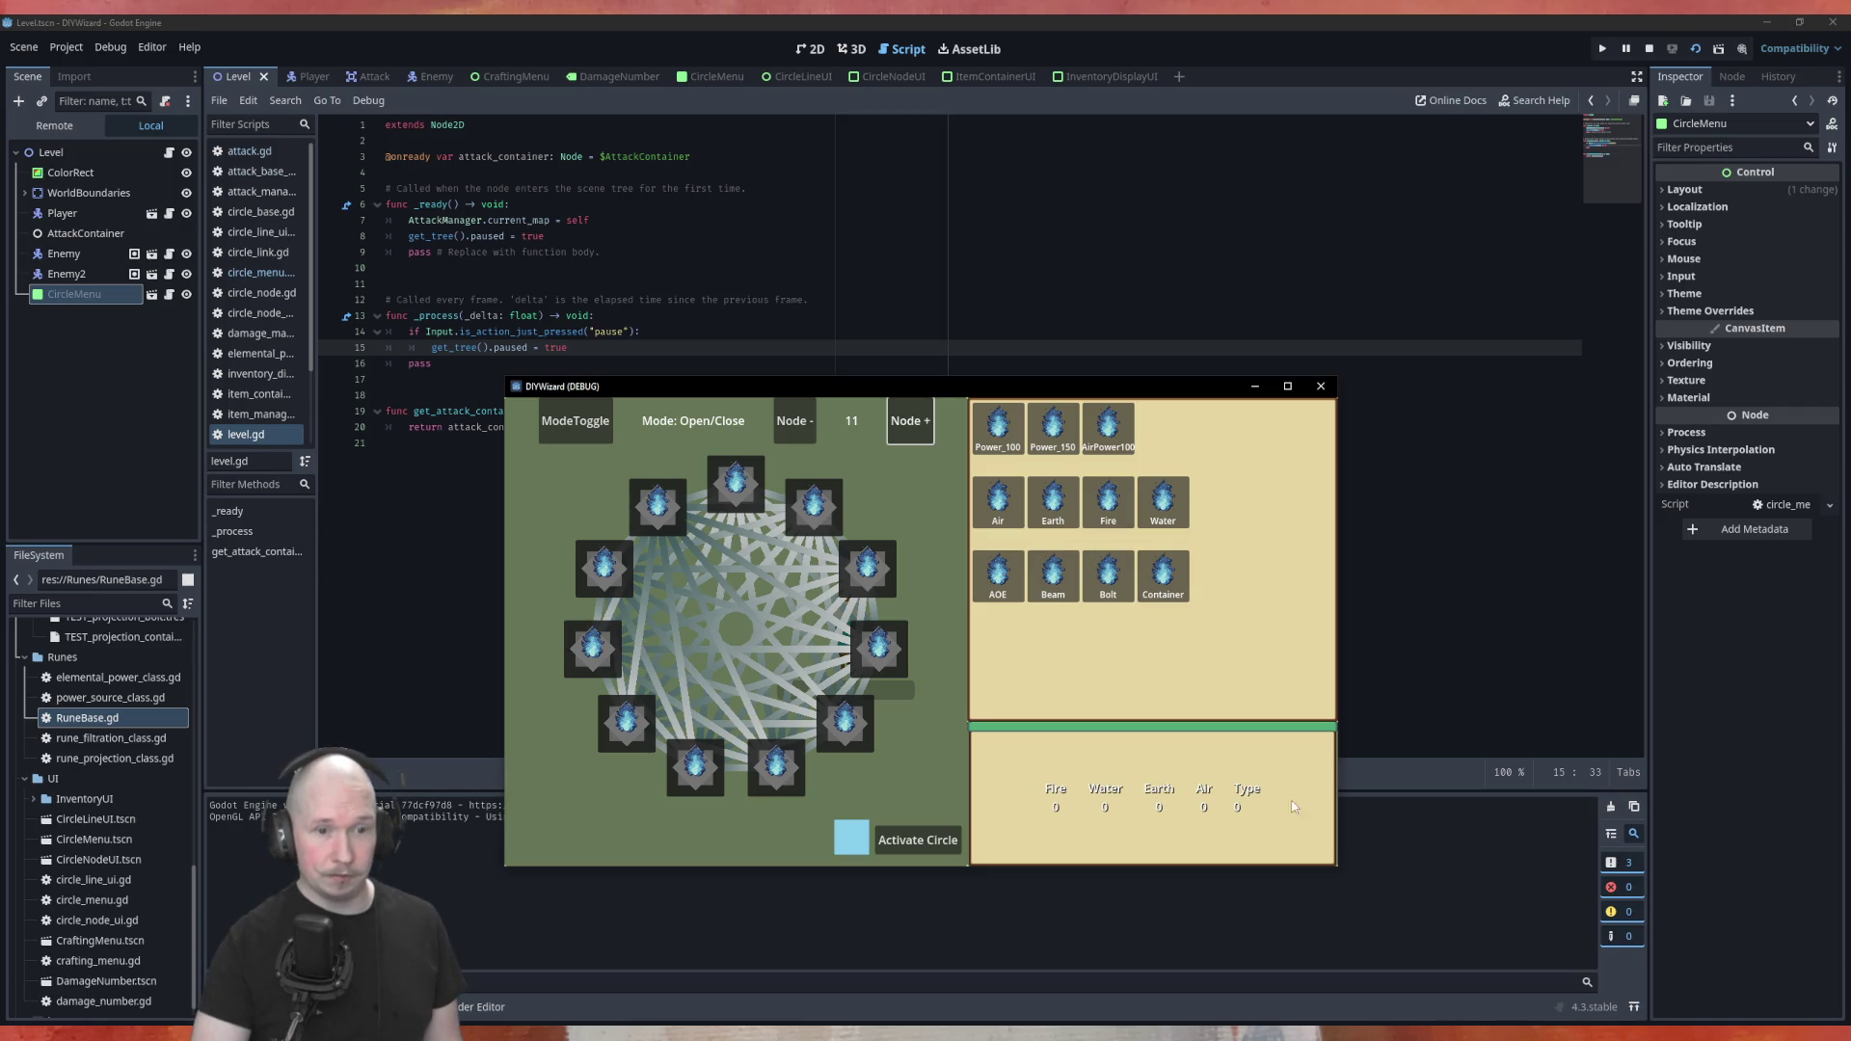
left_click(1321, 386)
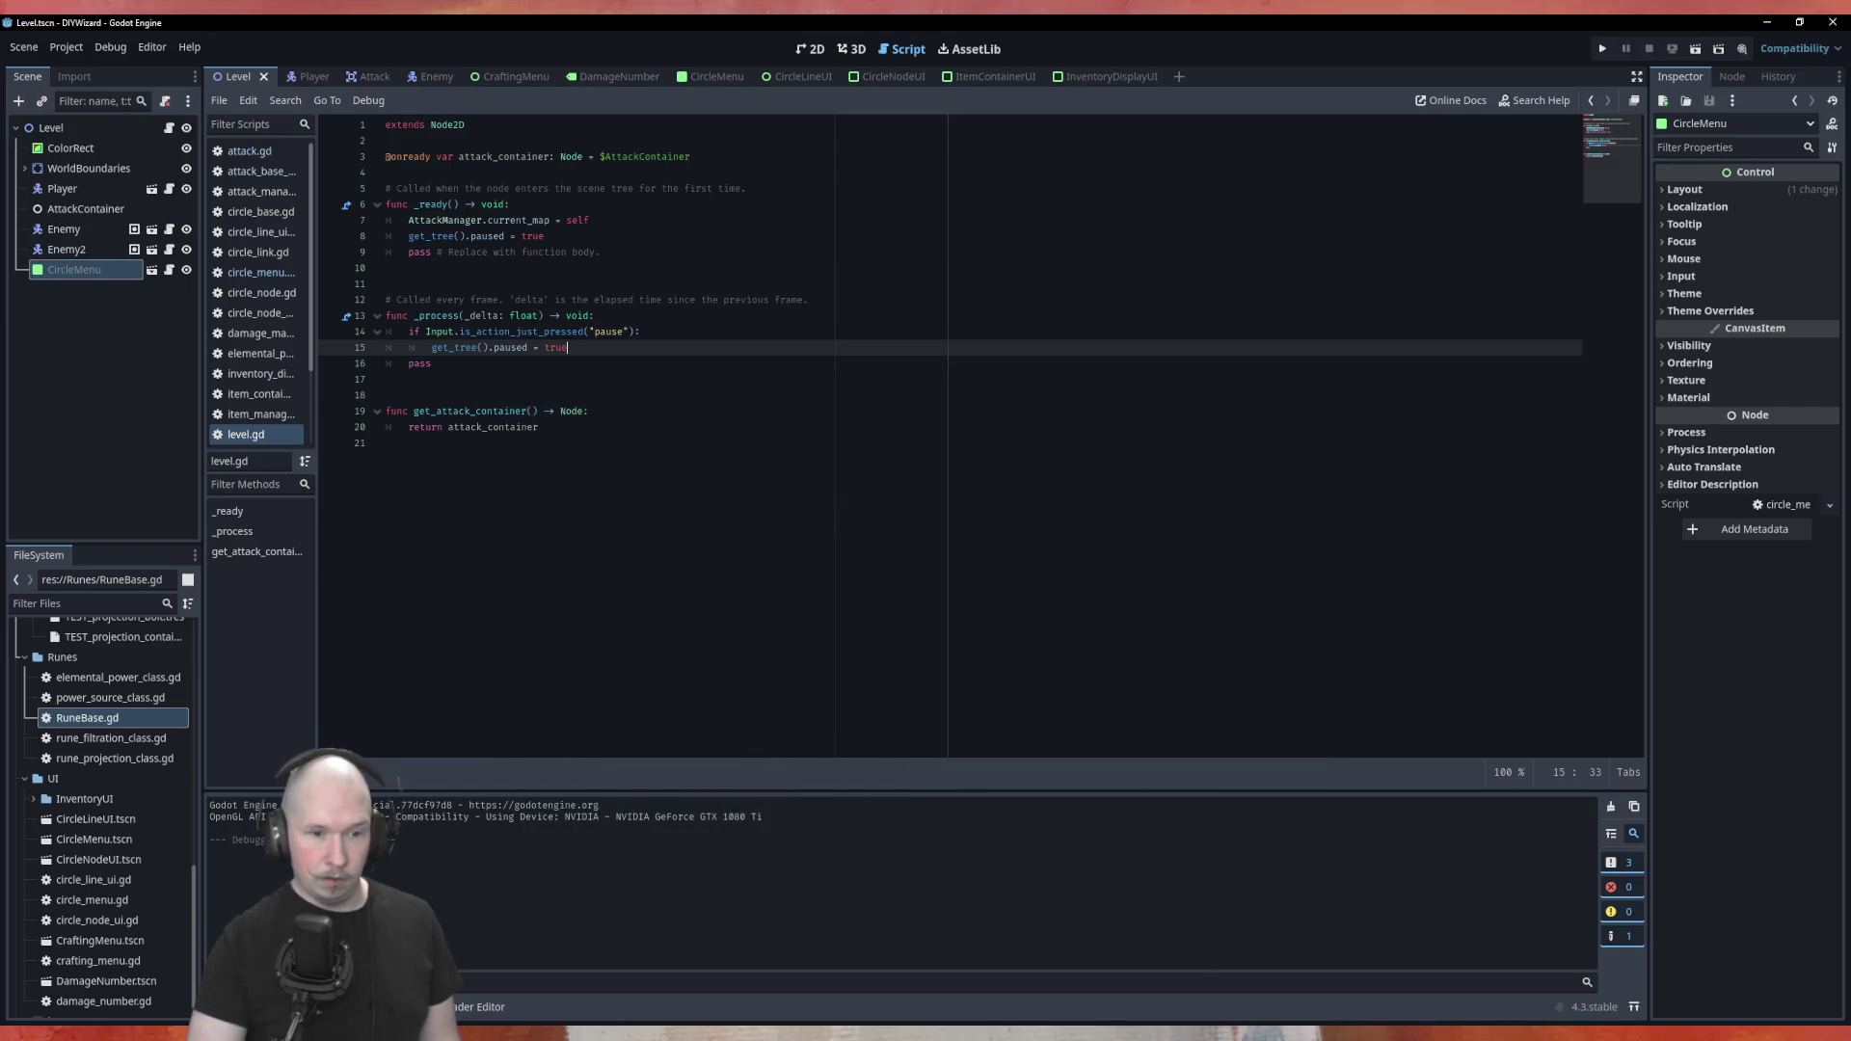
Draw a check mark beside 'Make Sure Containers work' in Krita and save DIYWizard.kra
left_click(1098, 1022)
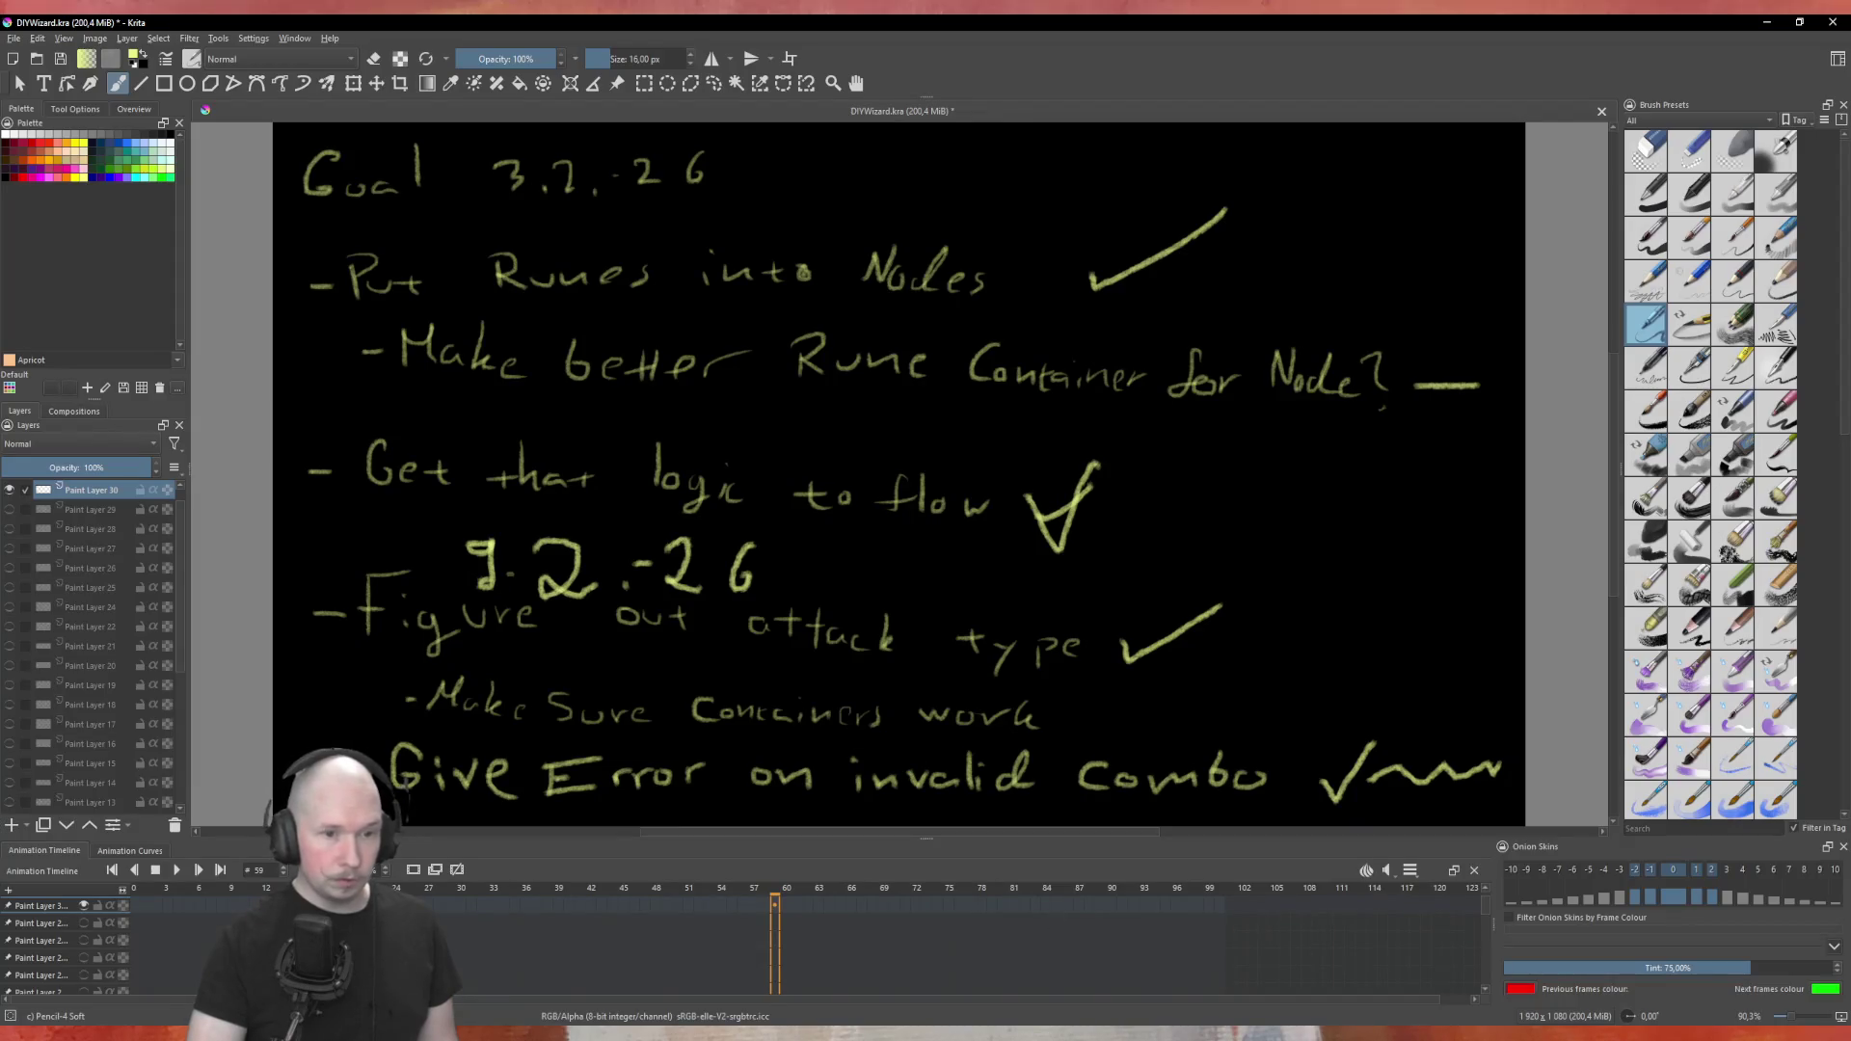
mouse_move(1116, 711)
left_mouse_down()
mouse_move(1127, 723)
mouse_move(1258, 641)
left_mouse_up()
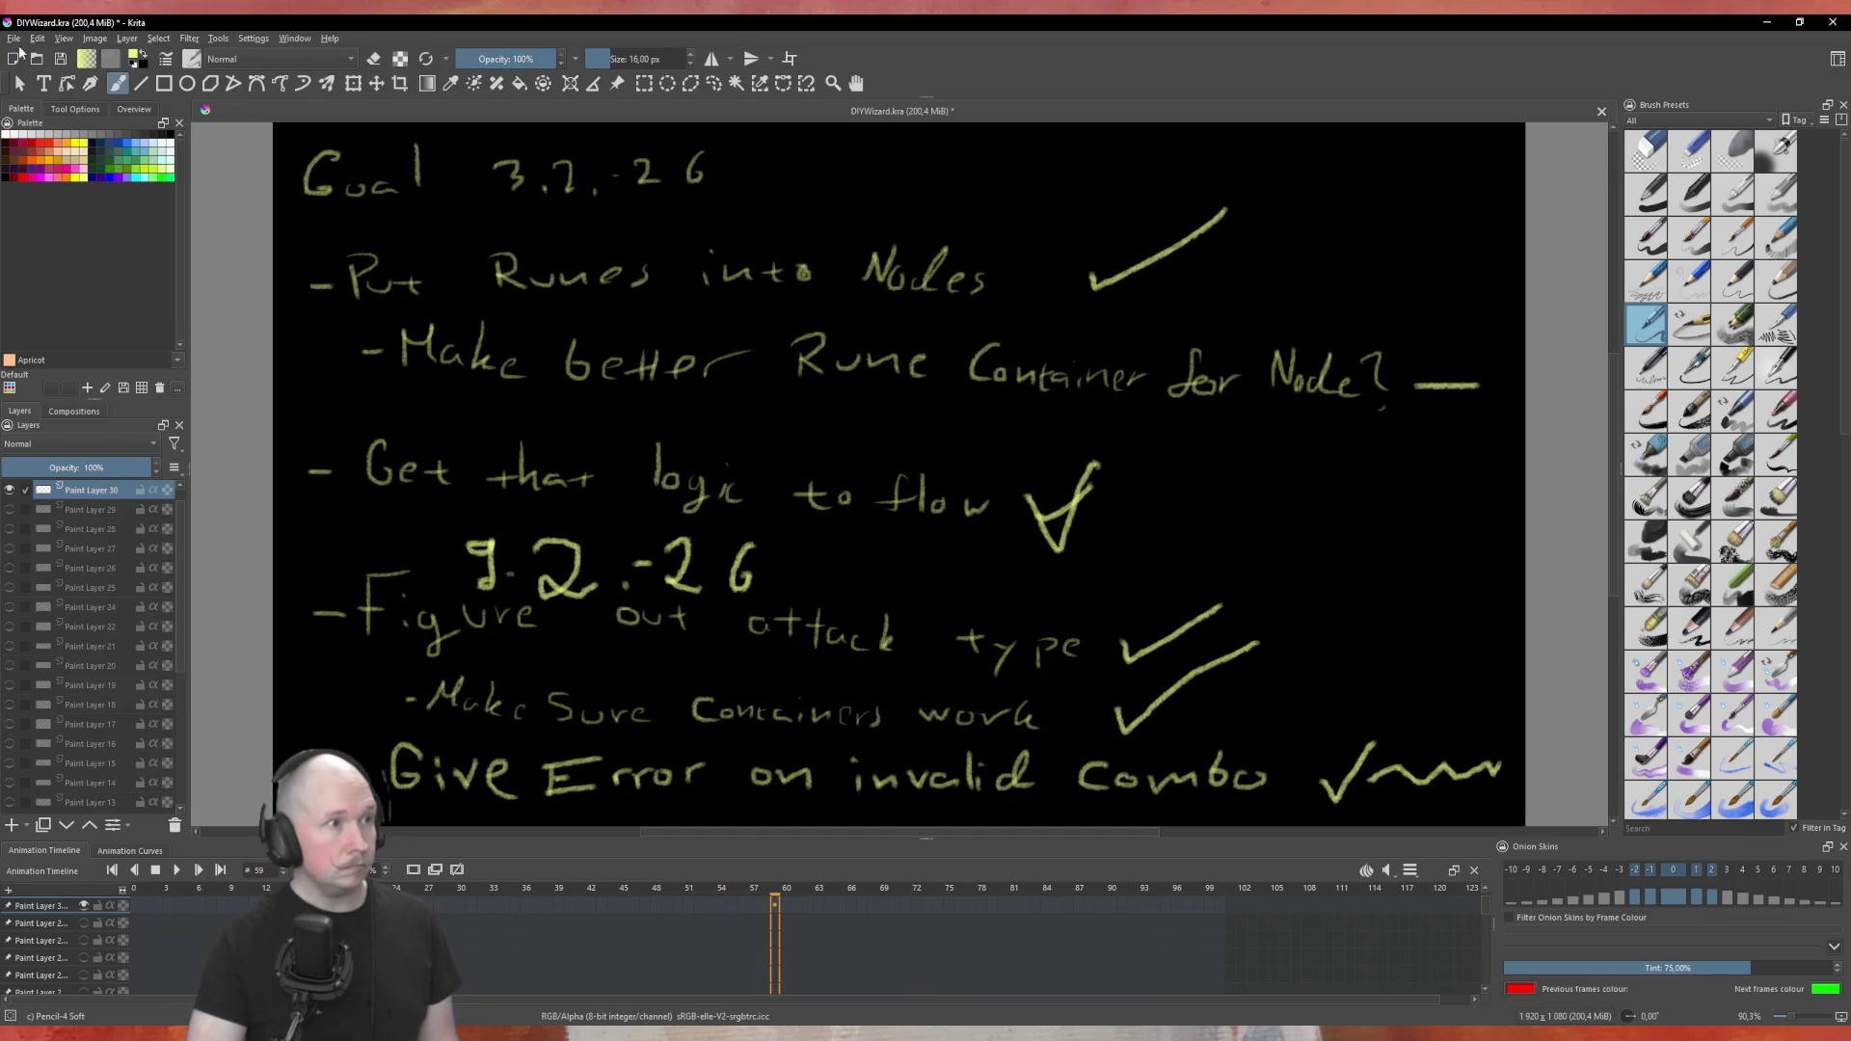
left_click(59, 59)
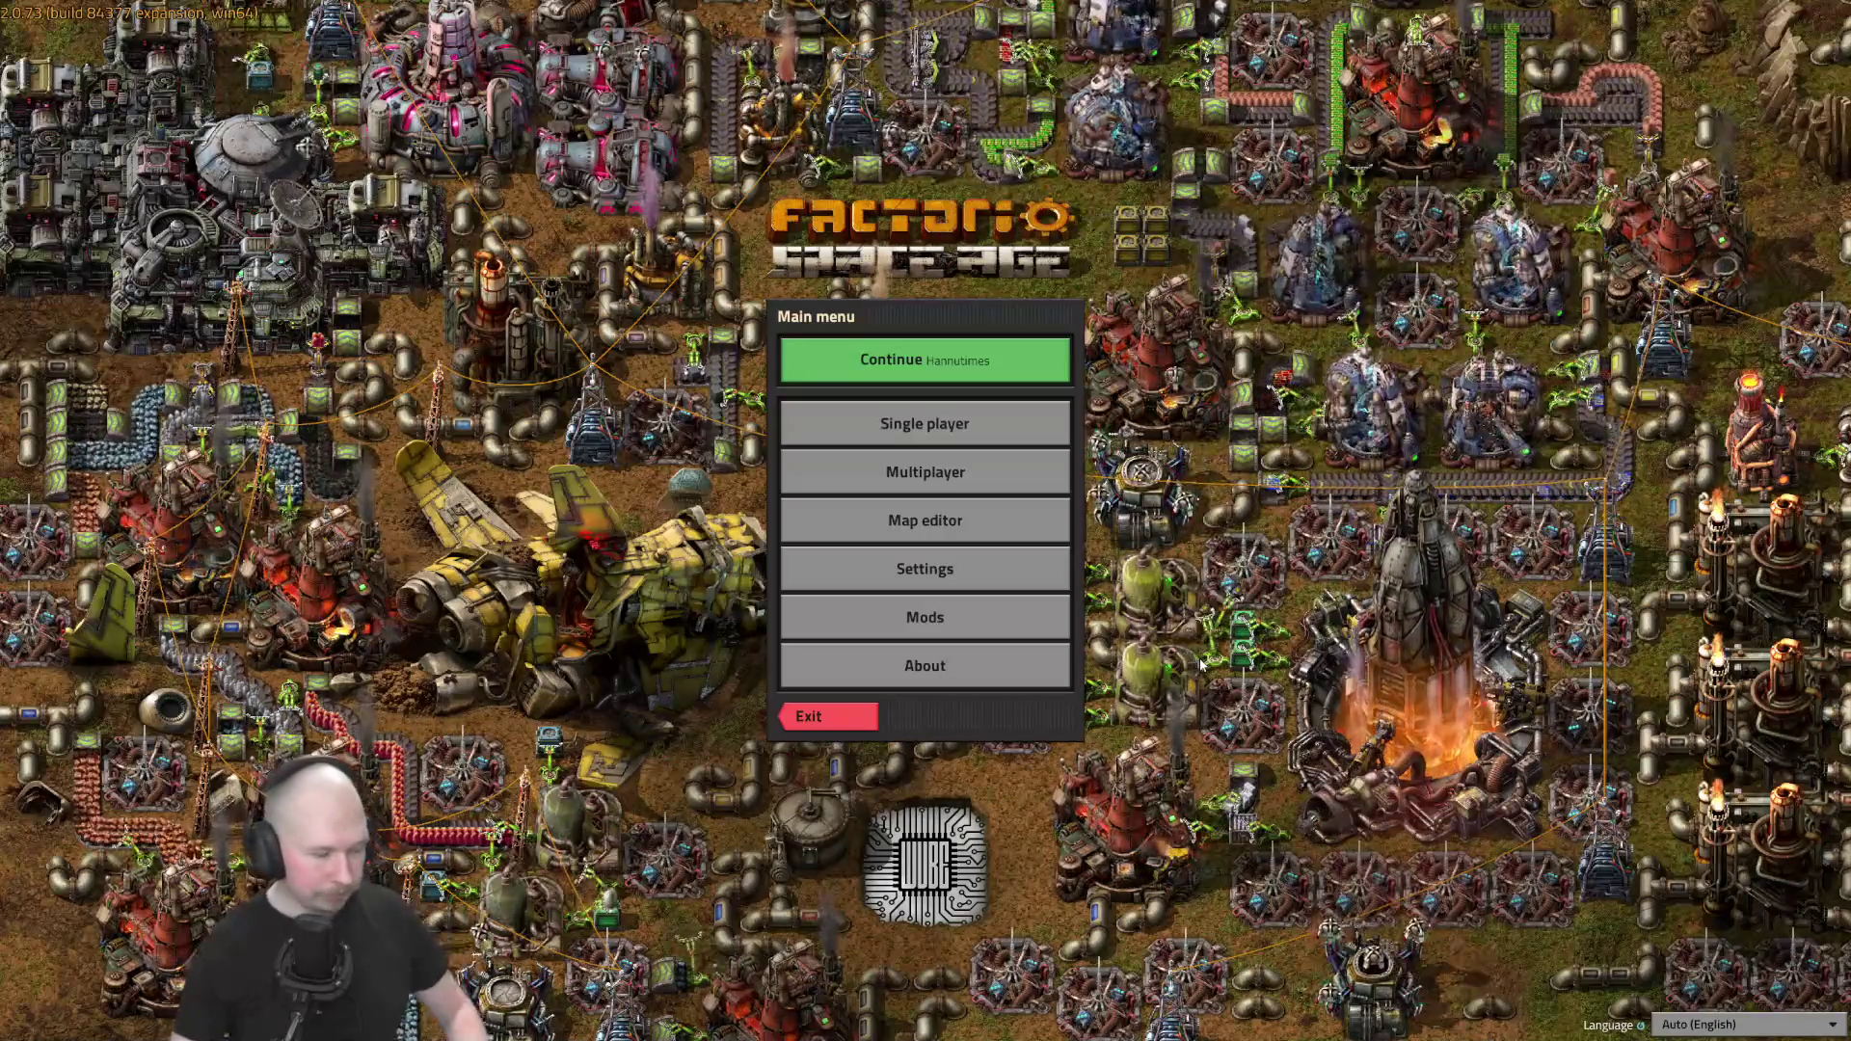
Continue the saved game and place an electric furnace beside the refinery
left_click(895, 359)
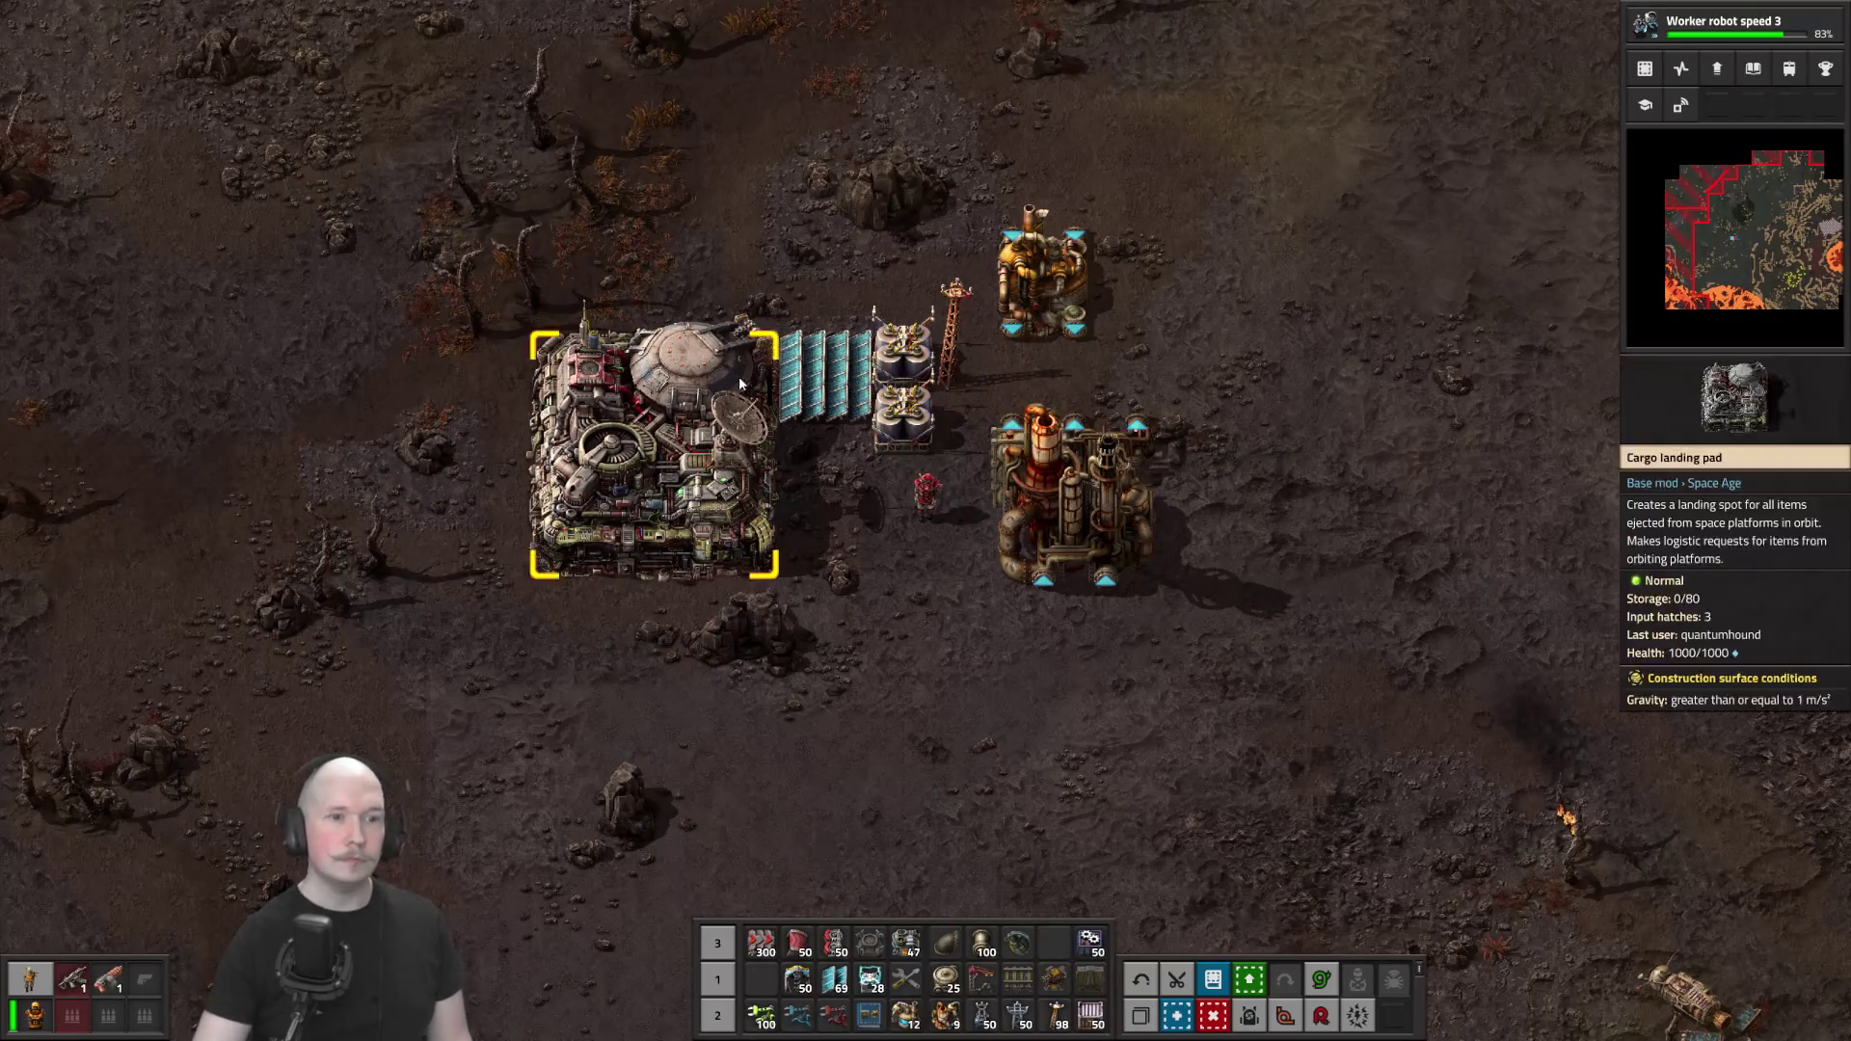
key("e")
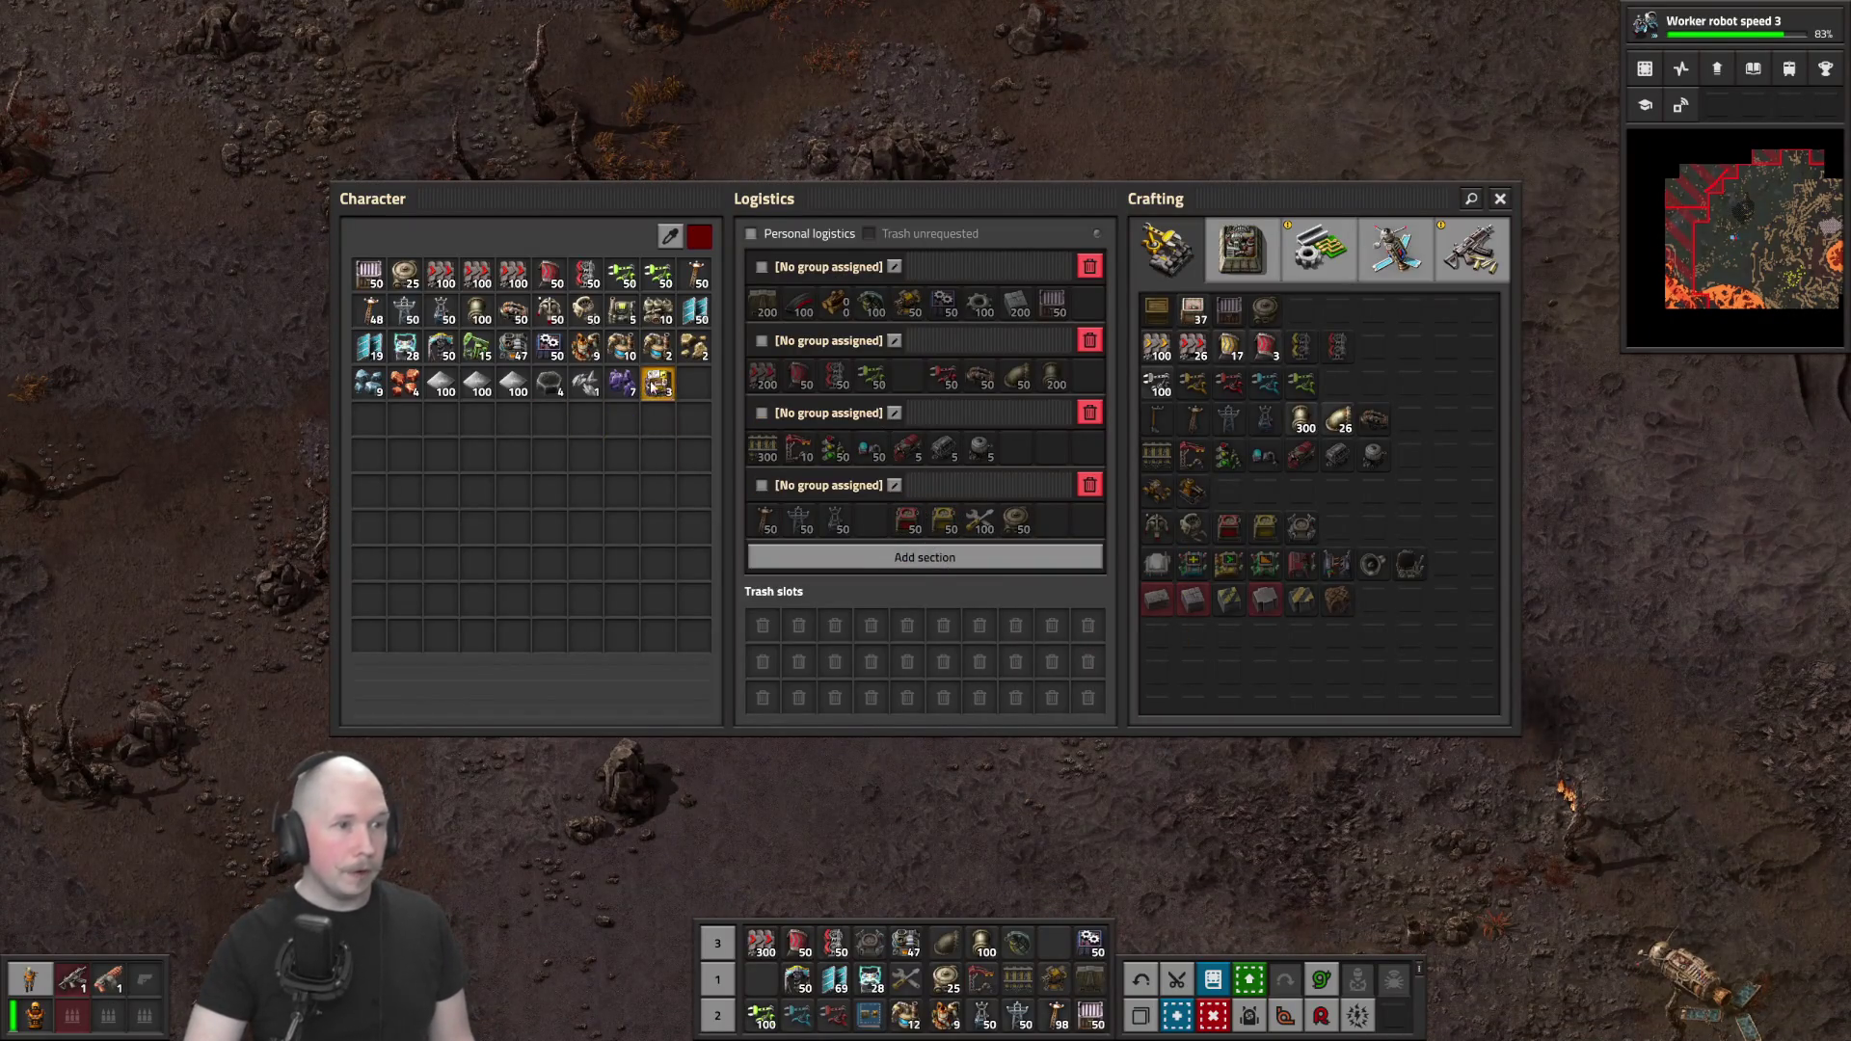
left_click(514, 347)
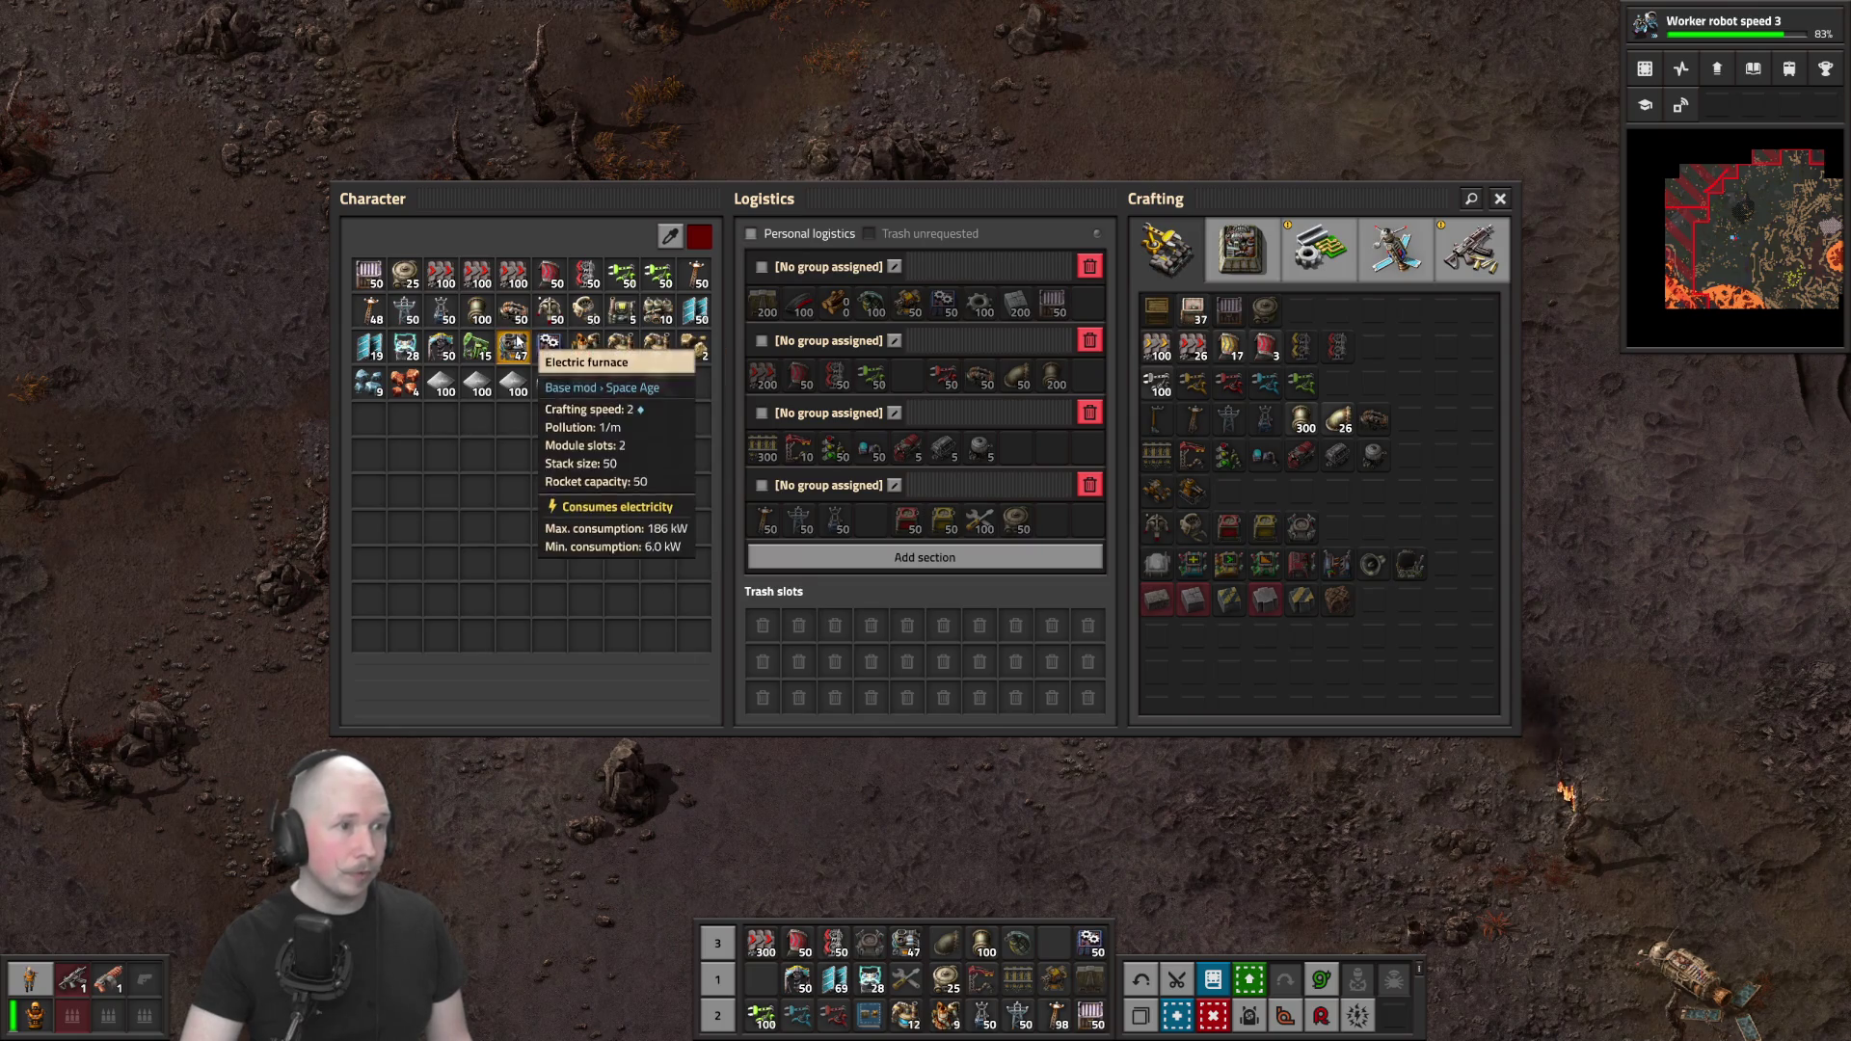
key("e")
key("s")
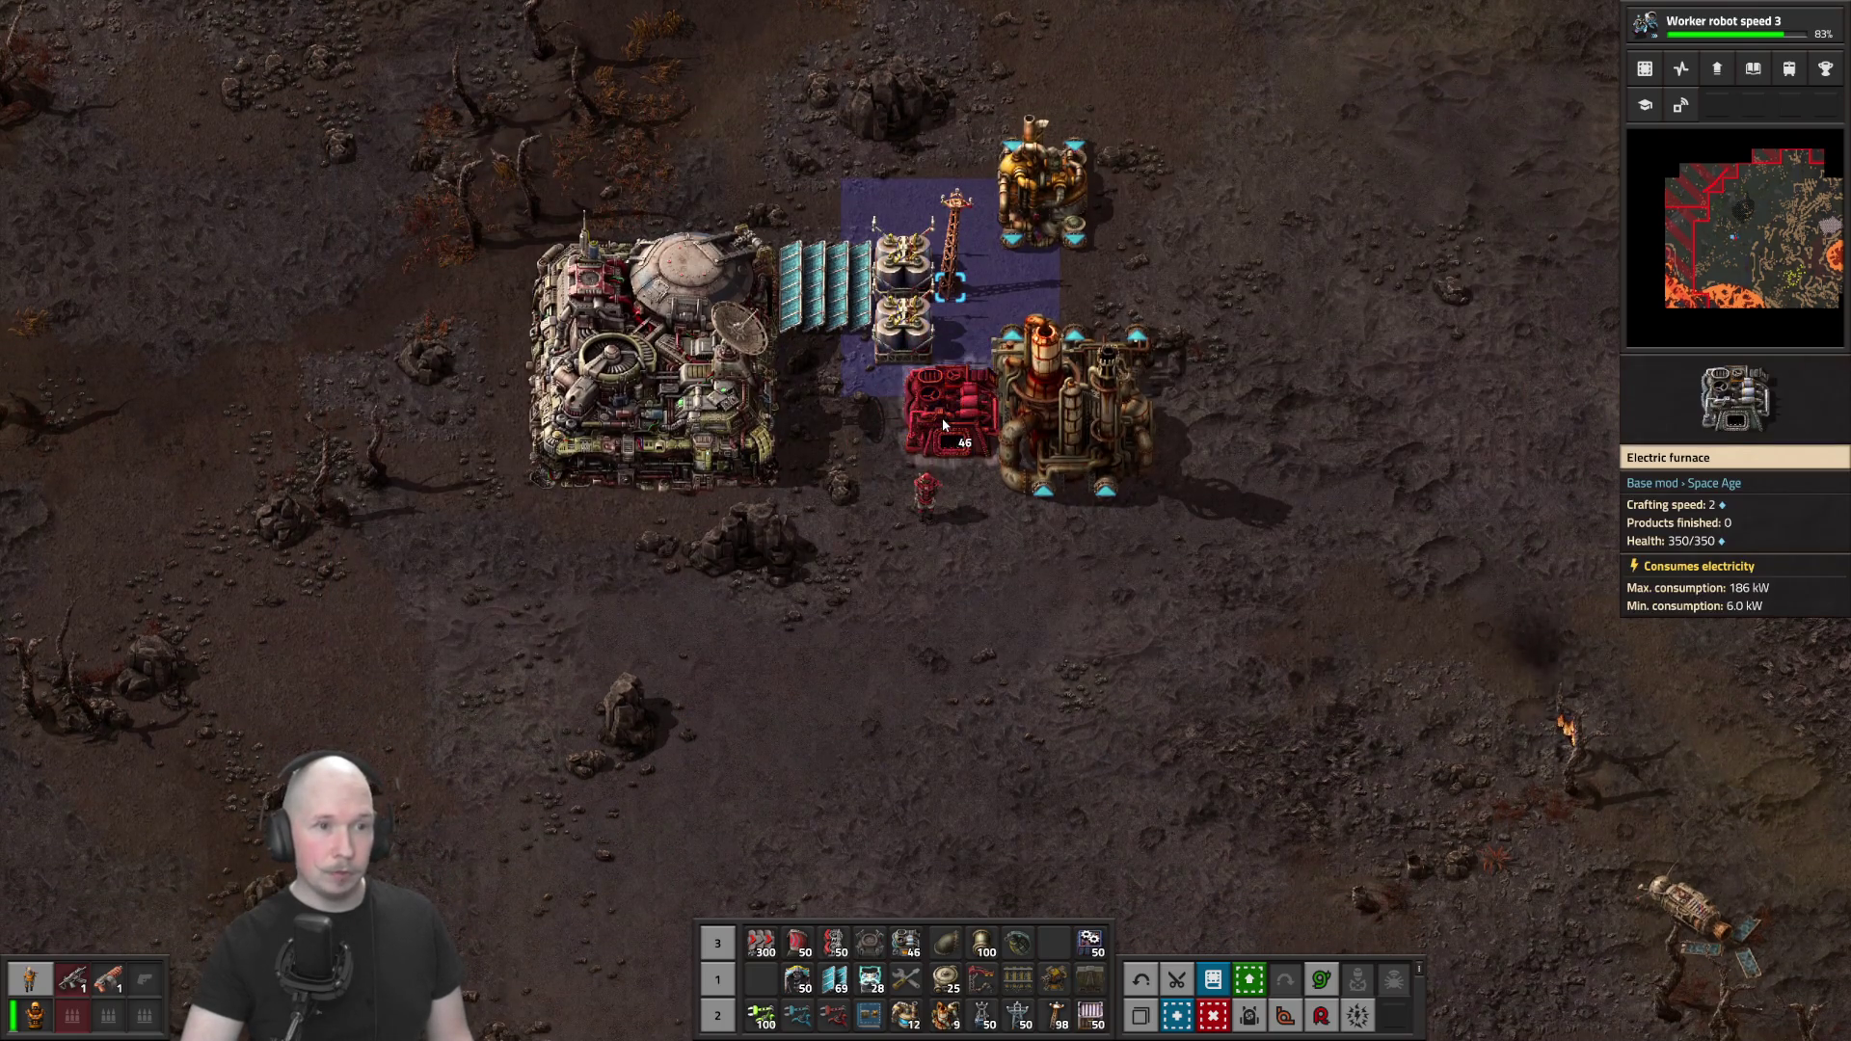
left_click(950, 405)
Add a solar panel below the existing ones and several accumulators around the existing block
key("q")
key("3")
left_click(826, 376)
key("4")
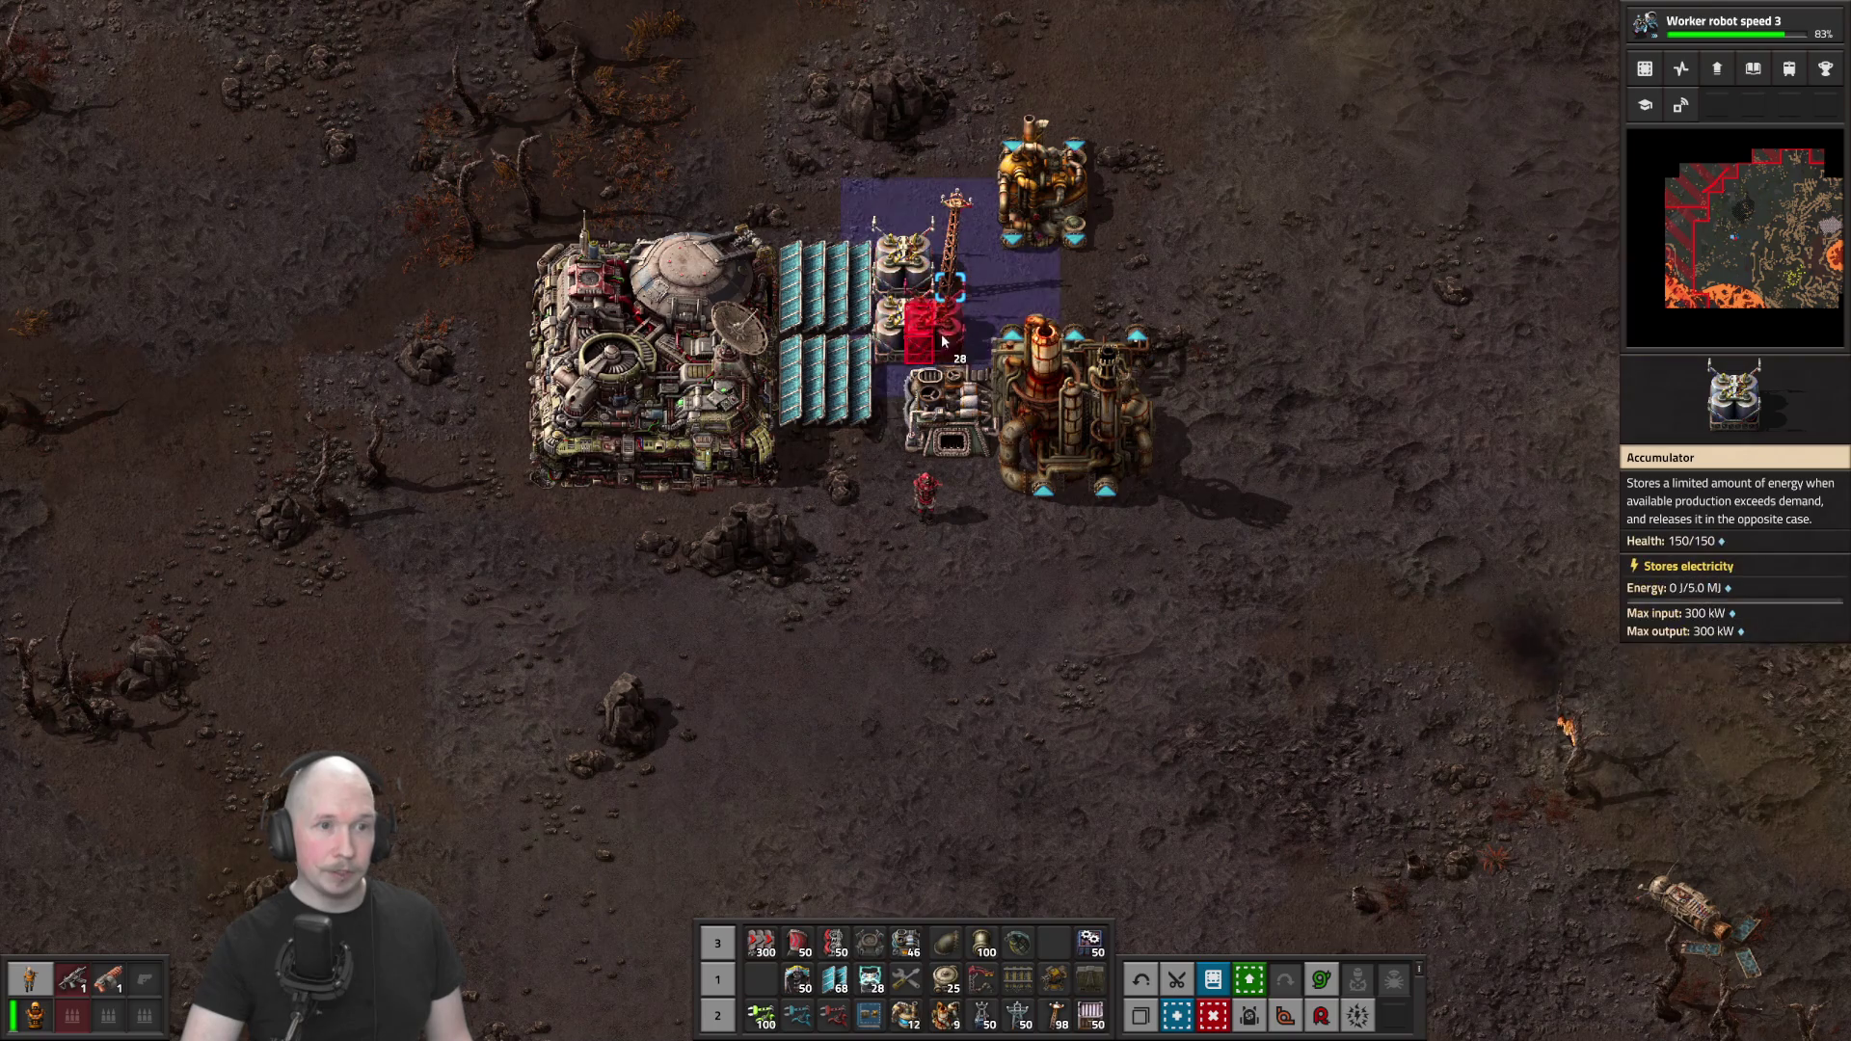
key("w")
left_click(964, 378)
mouse_move(974, 337)
left_mouse_down()
mouse_move(971, 289)
mouse_move(879, 262)
mouse_move(844, 275)
left_mouse_up()
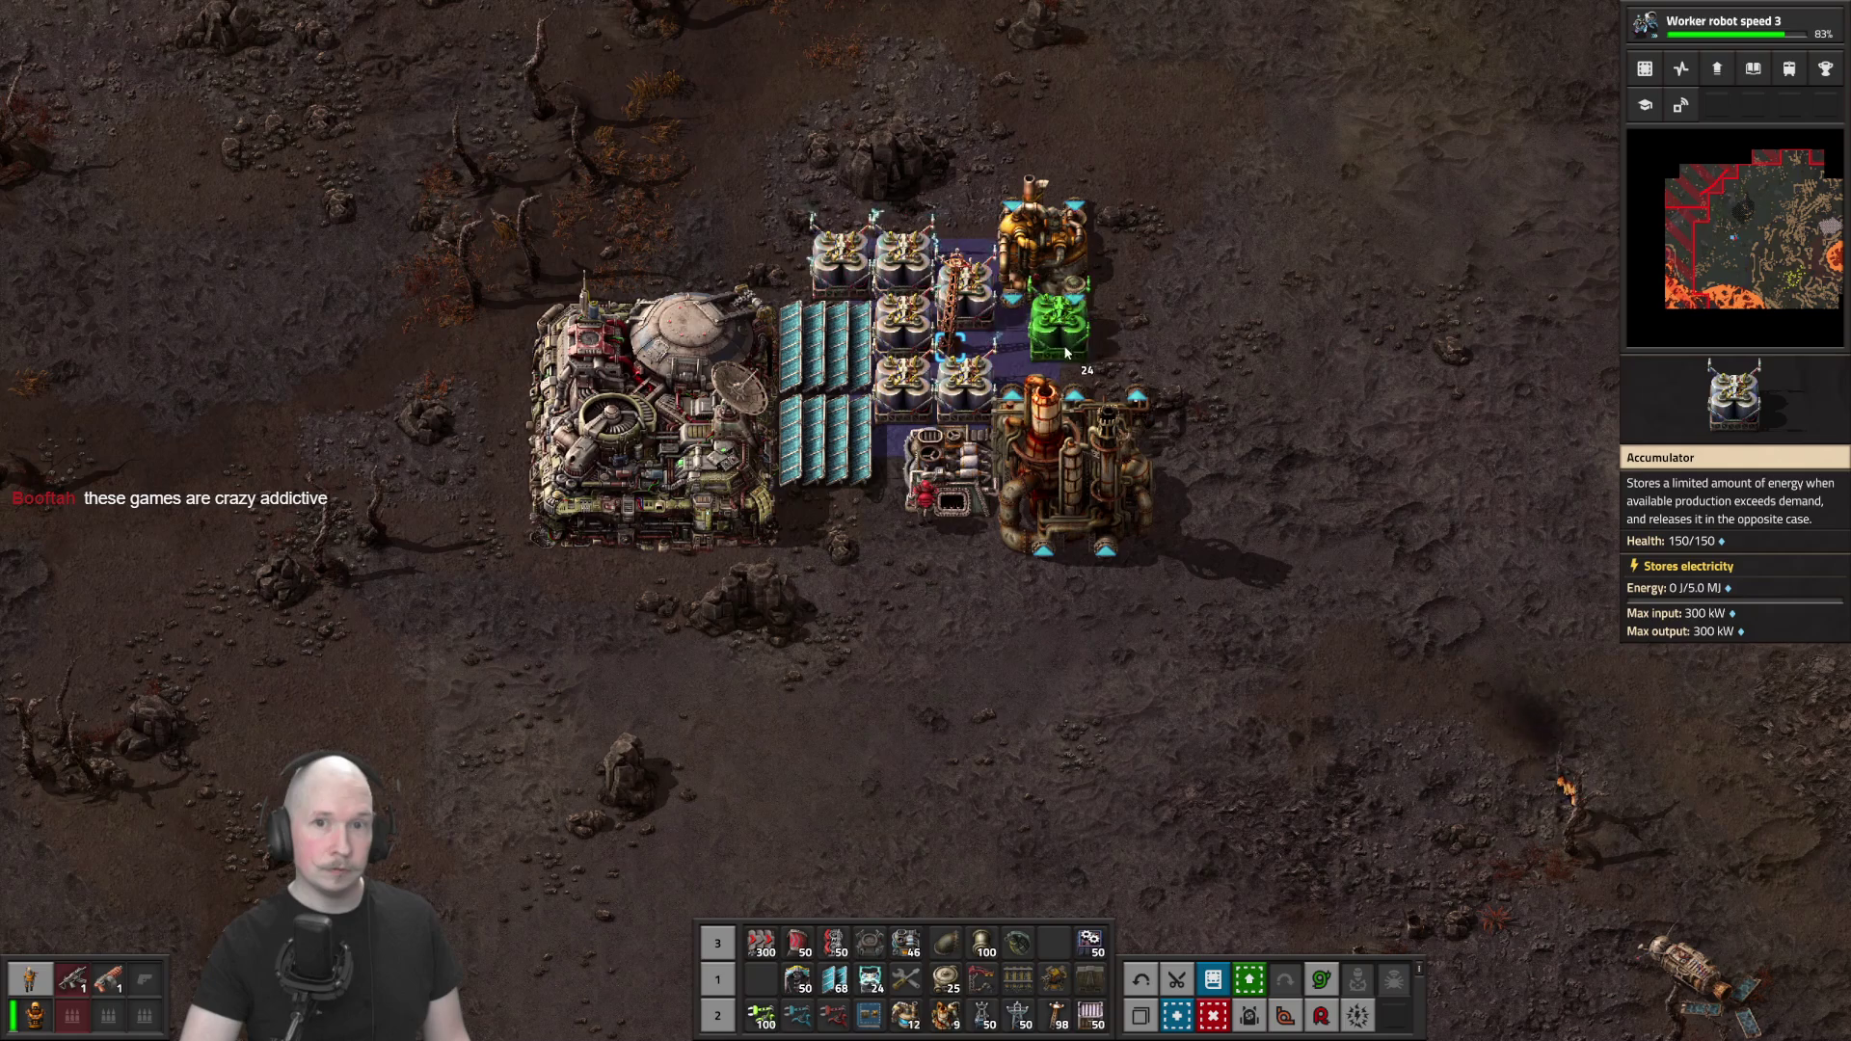
left_click(1029, 316)
key("q")
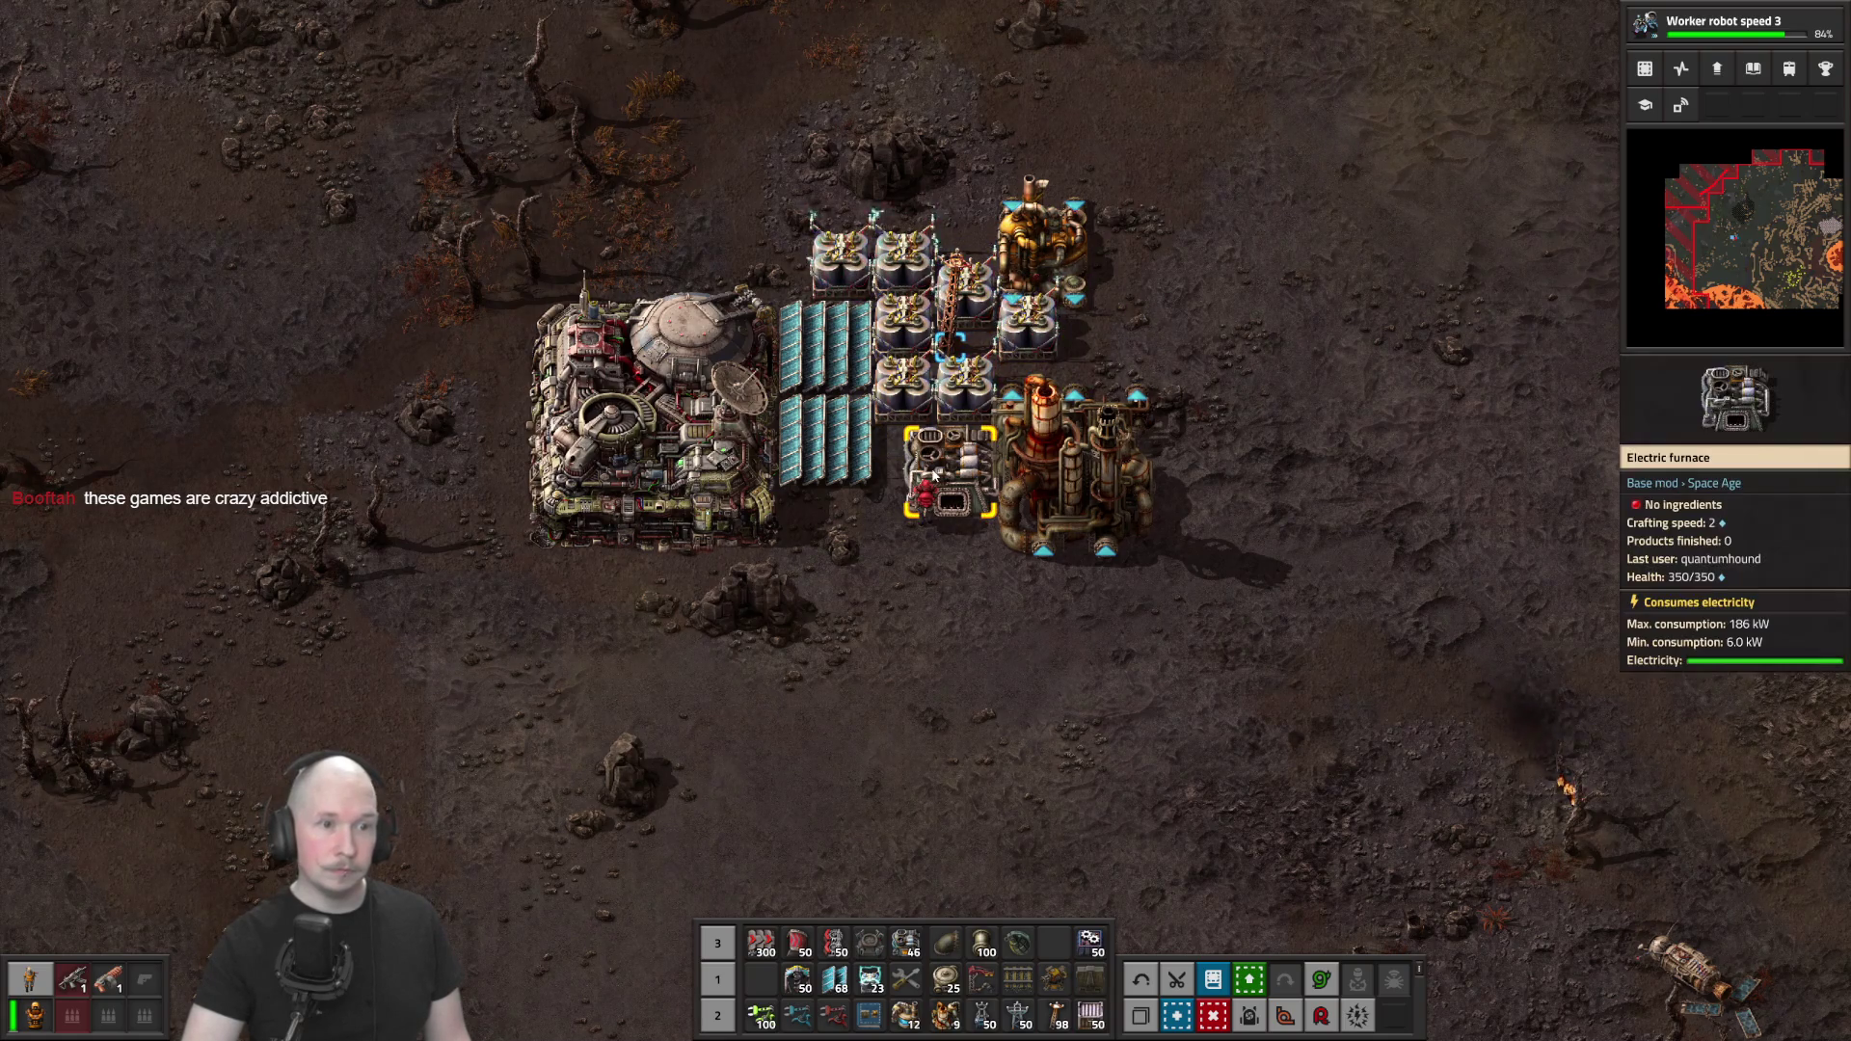
Try loading tungsten ore into the electric furnace, then return the ore to the inventory
left_click(950, 469)
key("Escape")
left_click(918, 447)
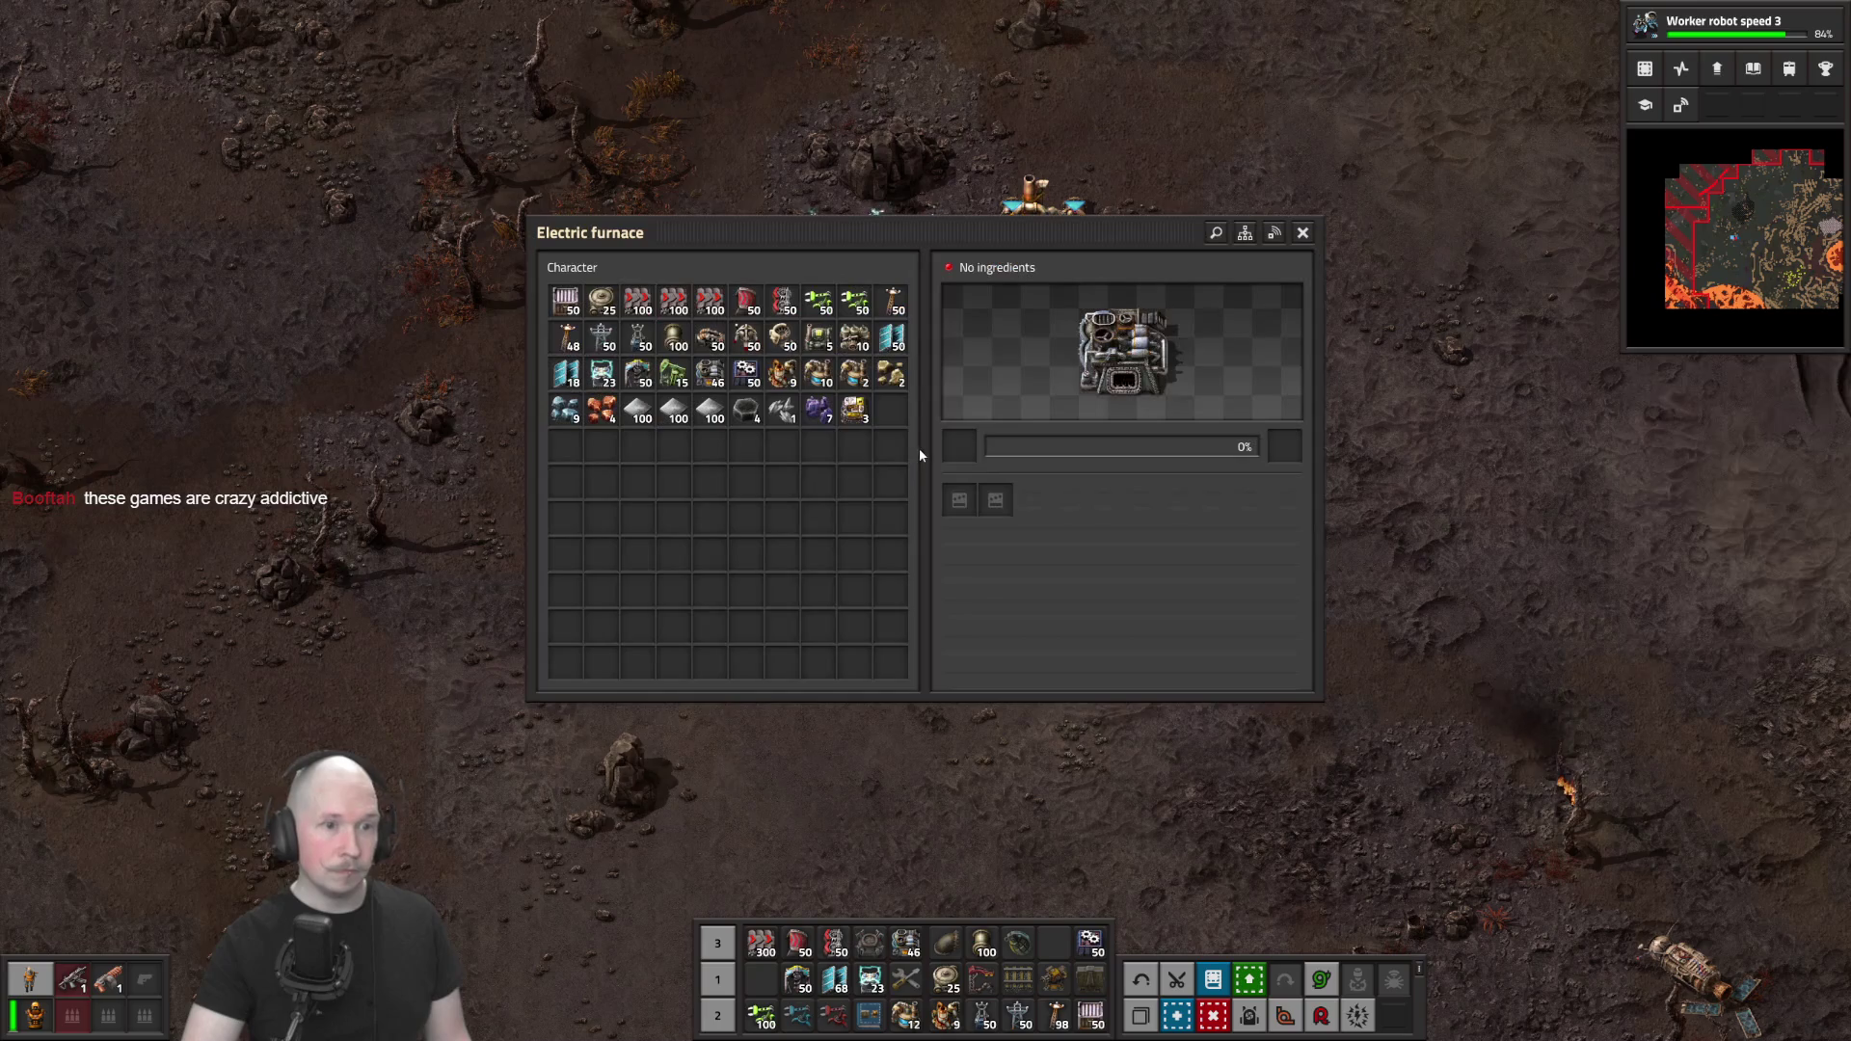
left_click(817, 410)
left_click(949, 454)
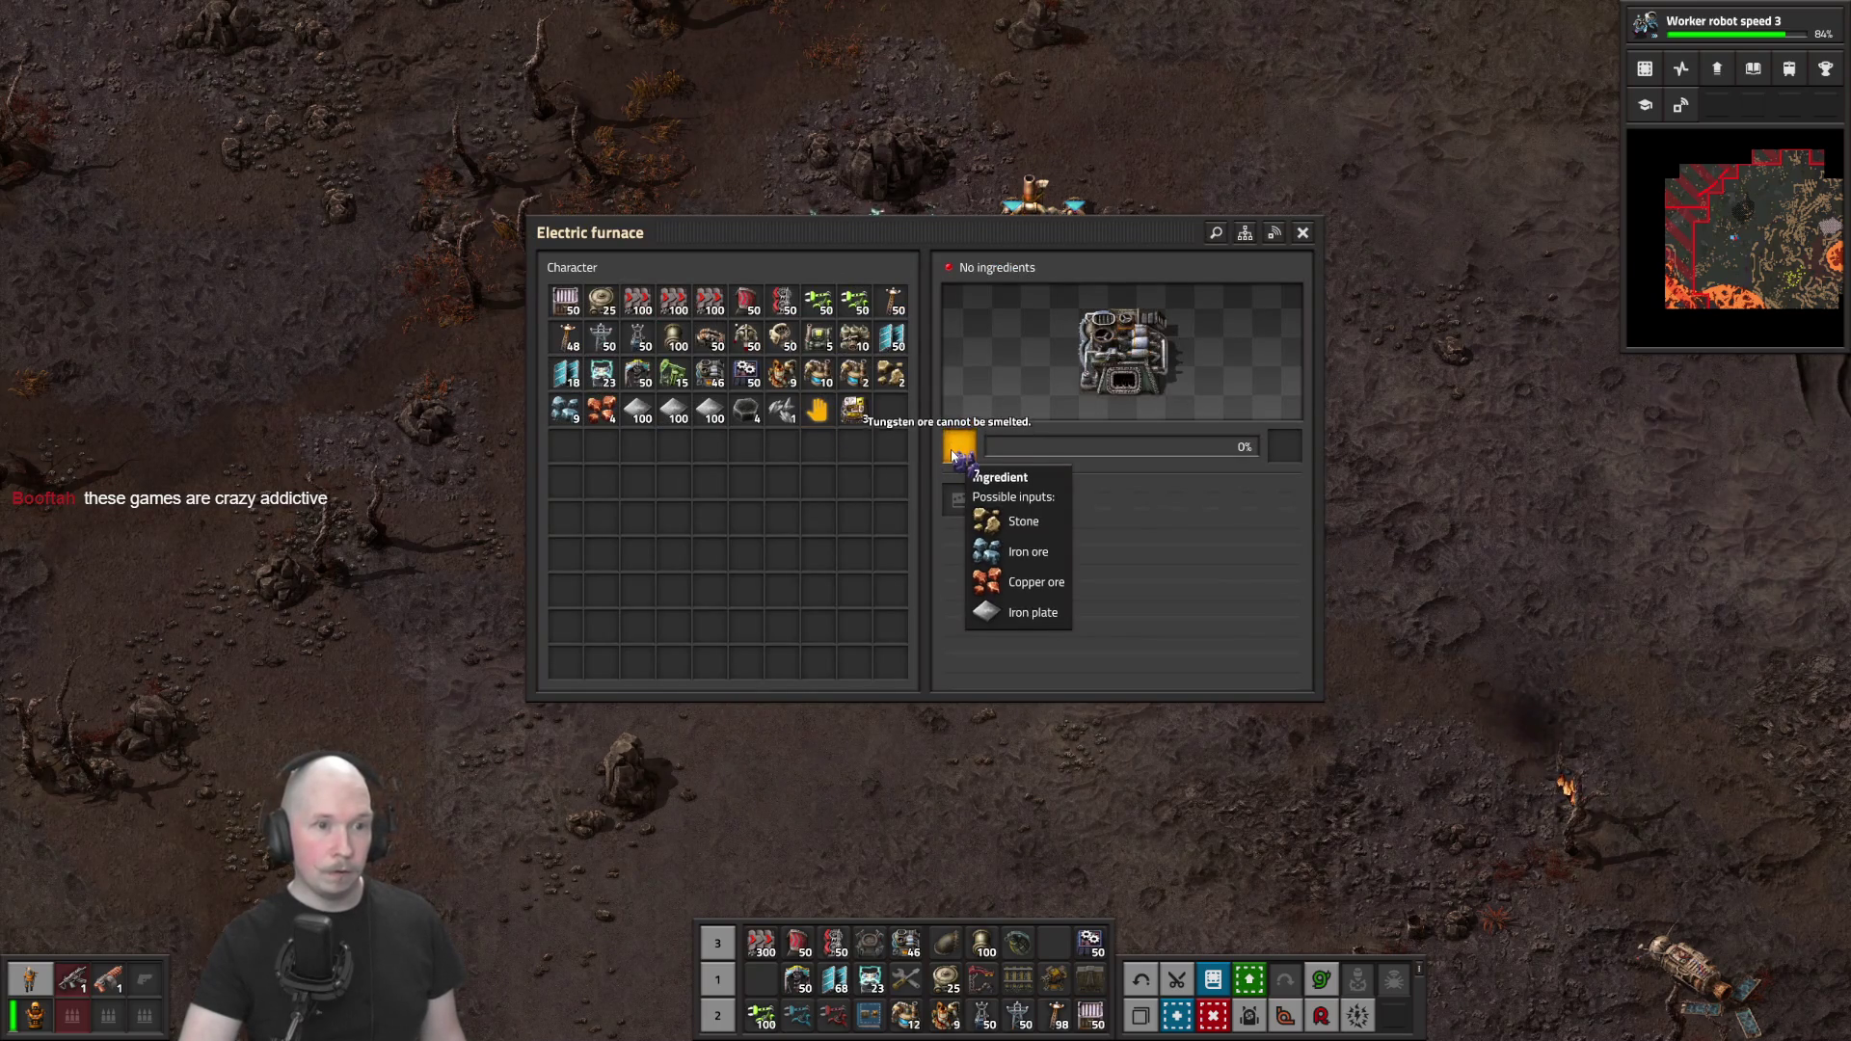
key("q")
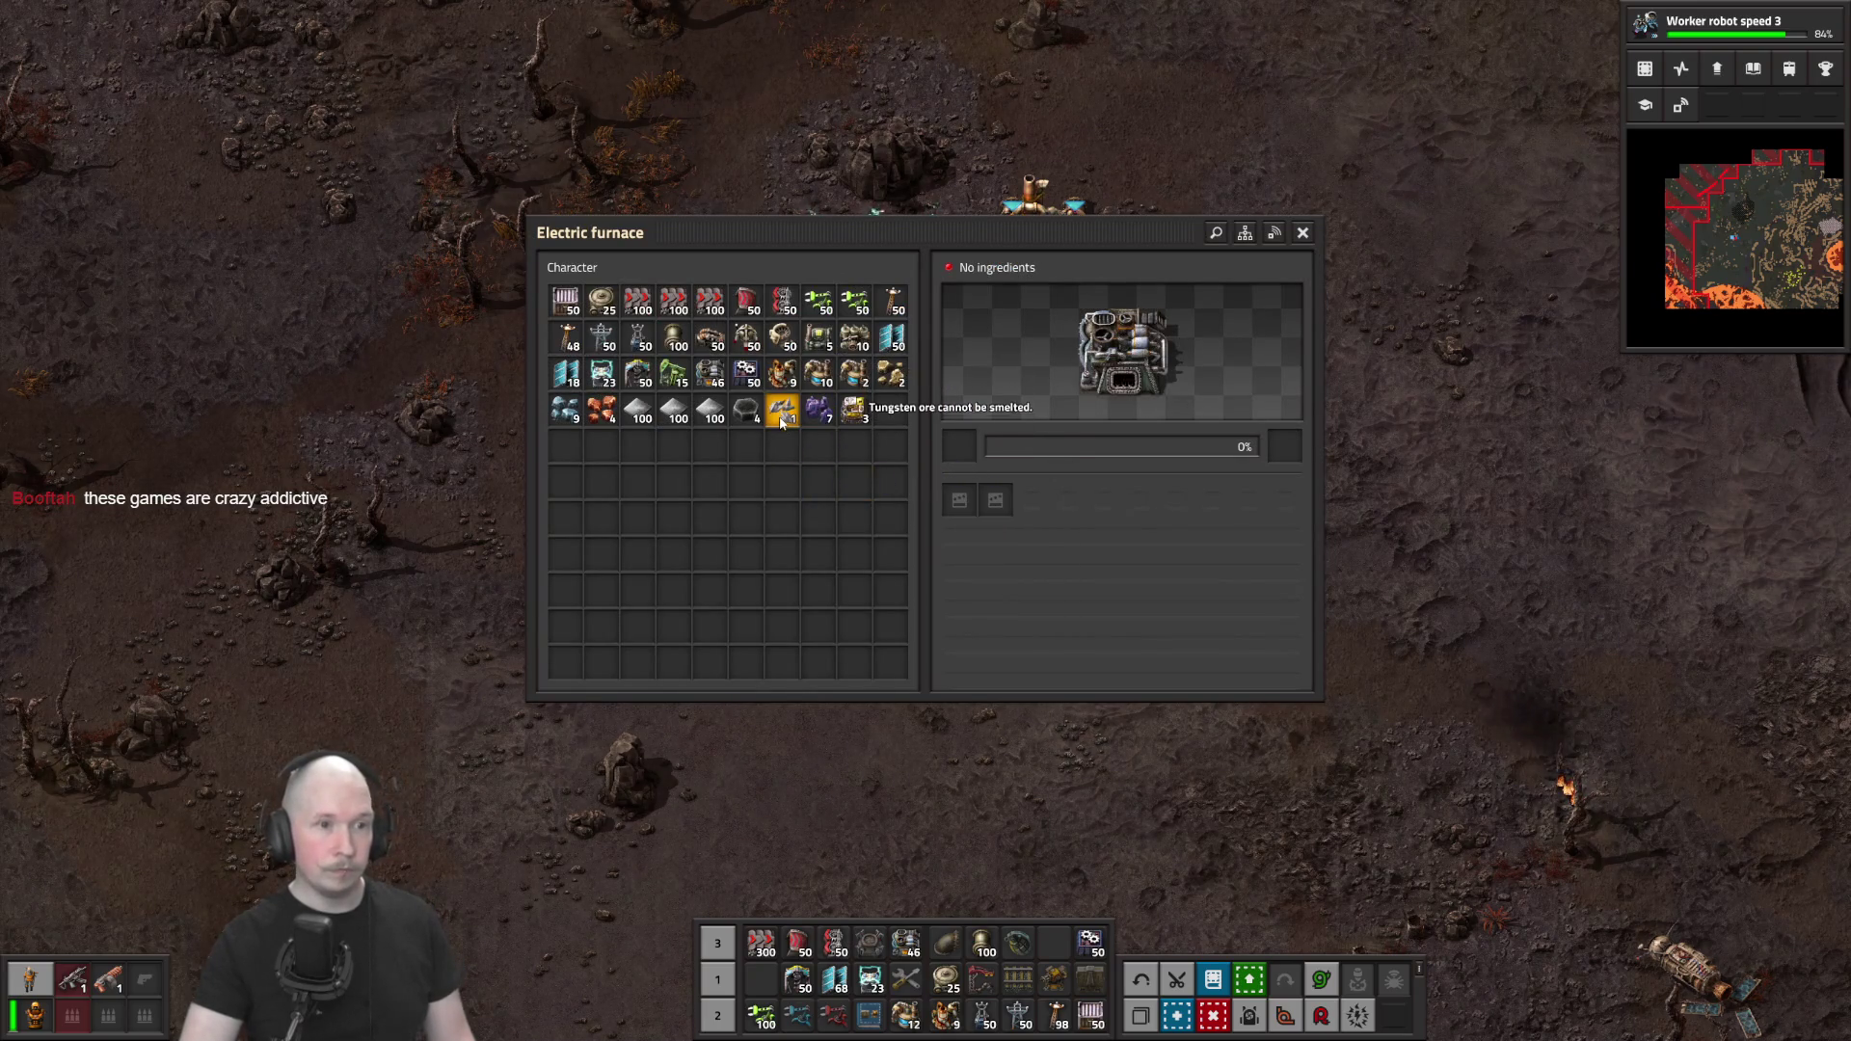
key("Escape")
Walk up-left and zoom the Vulcanus remote map in on the 30000-health demolisher
key("a")
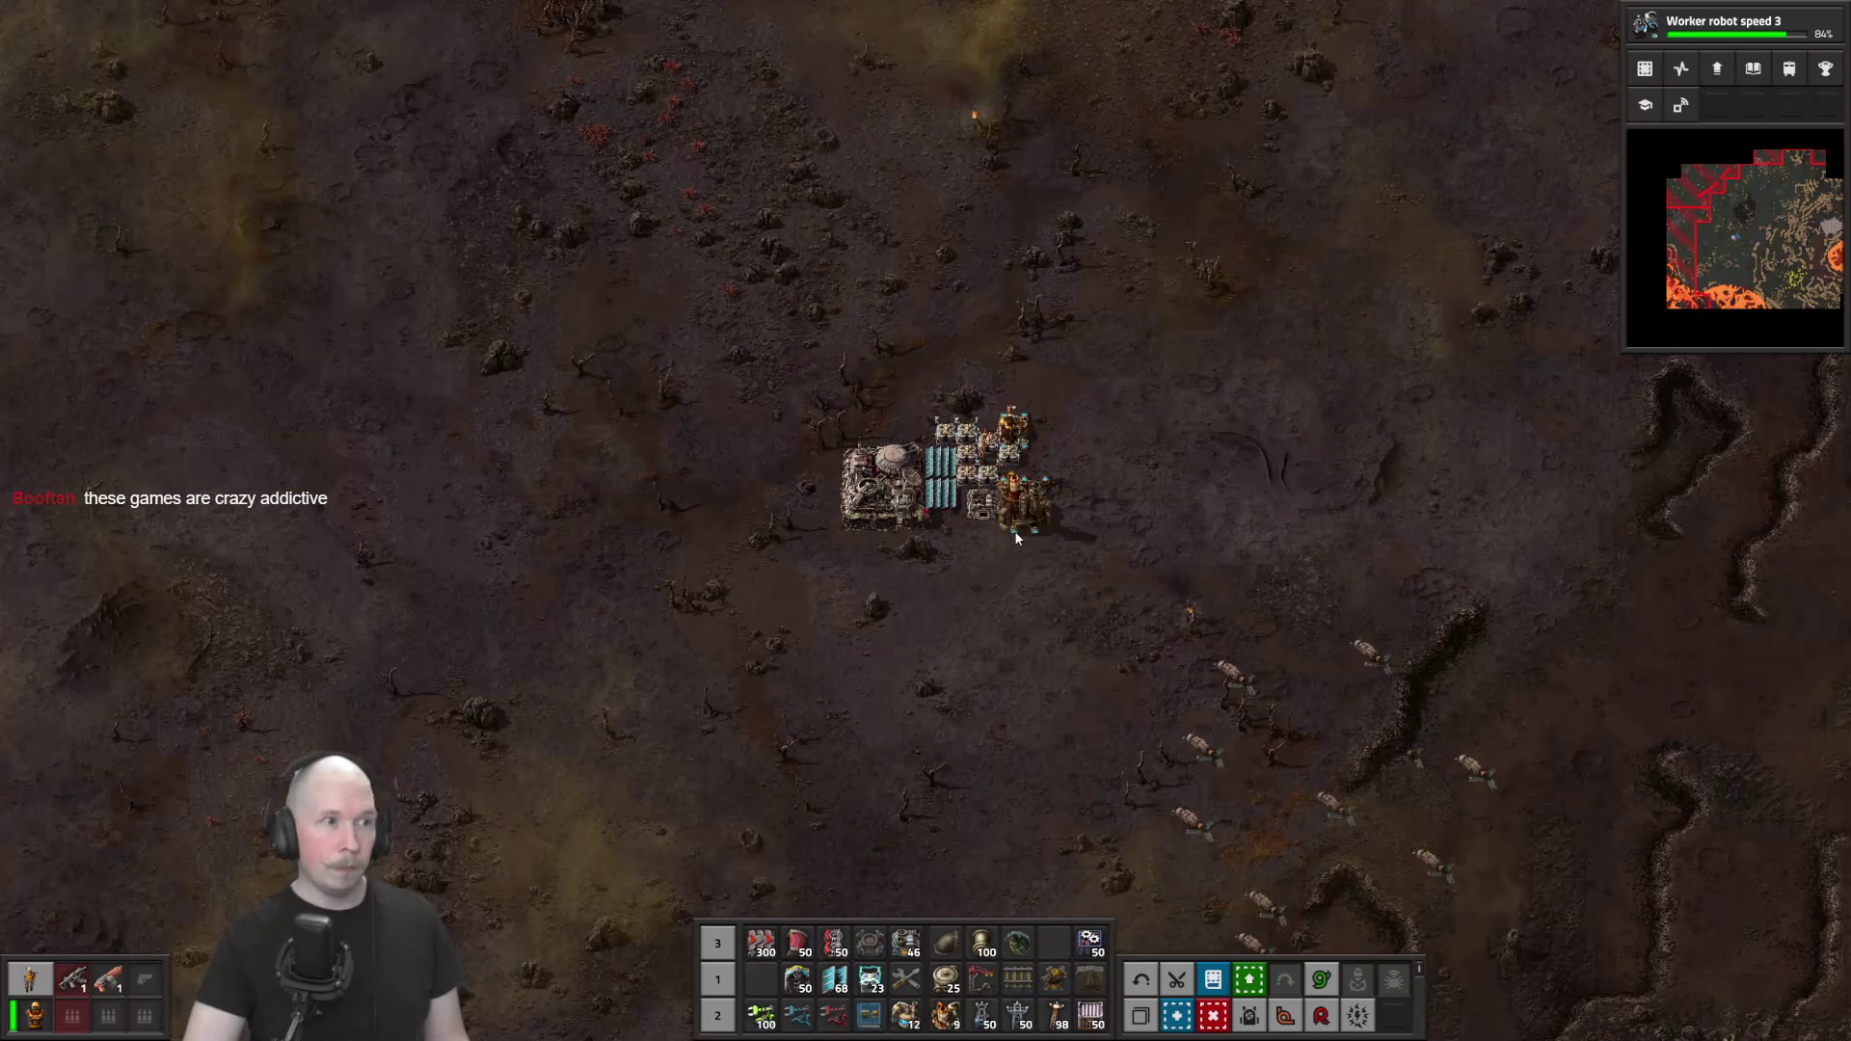
key("w")
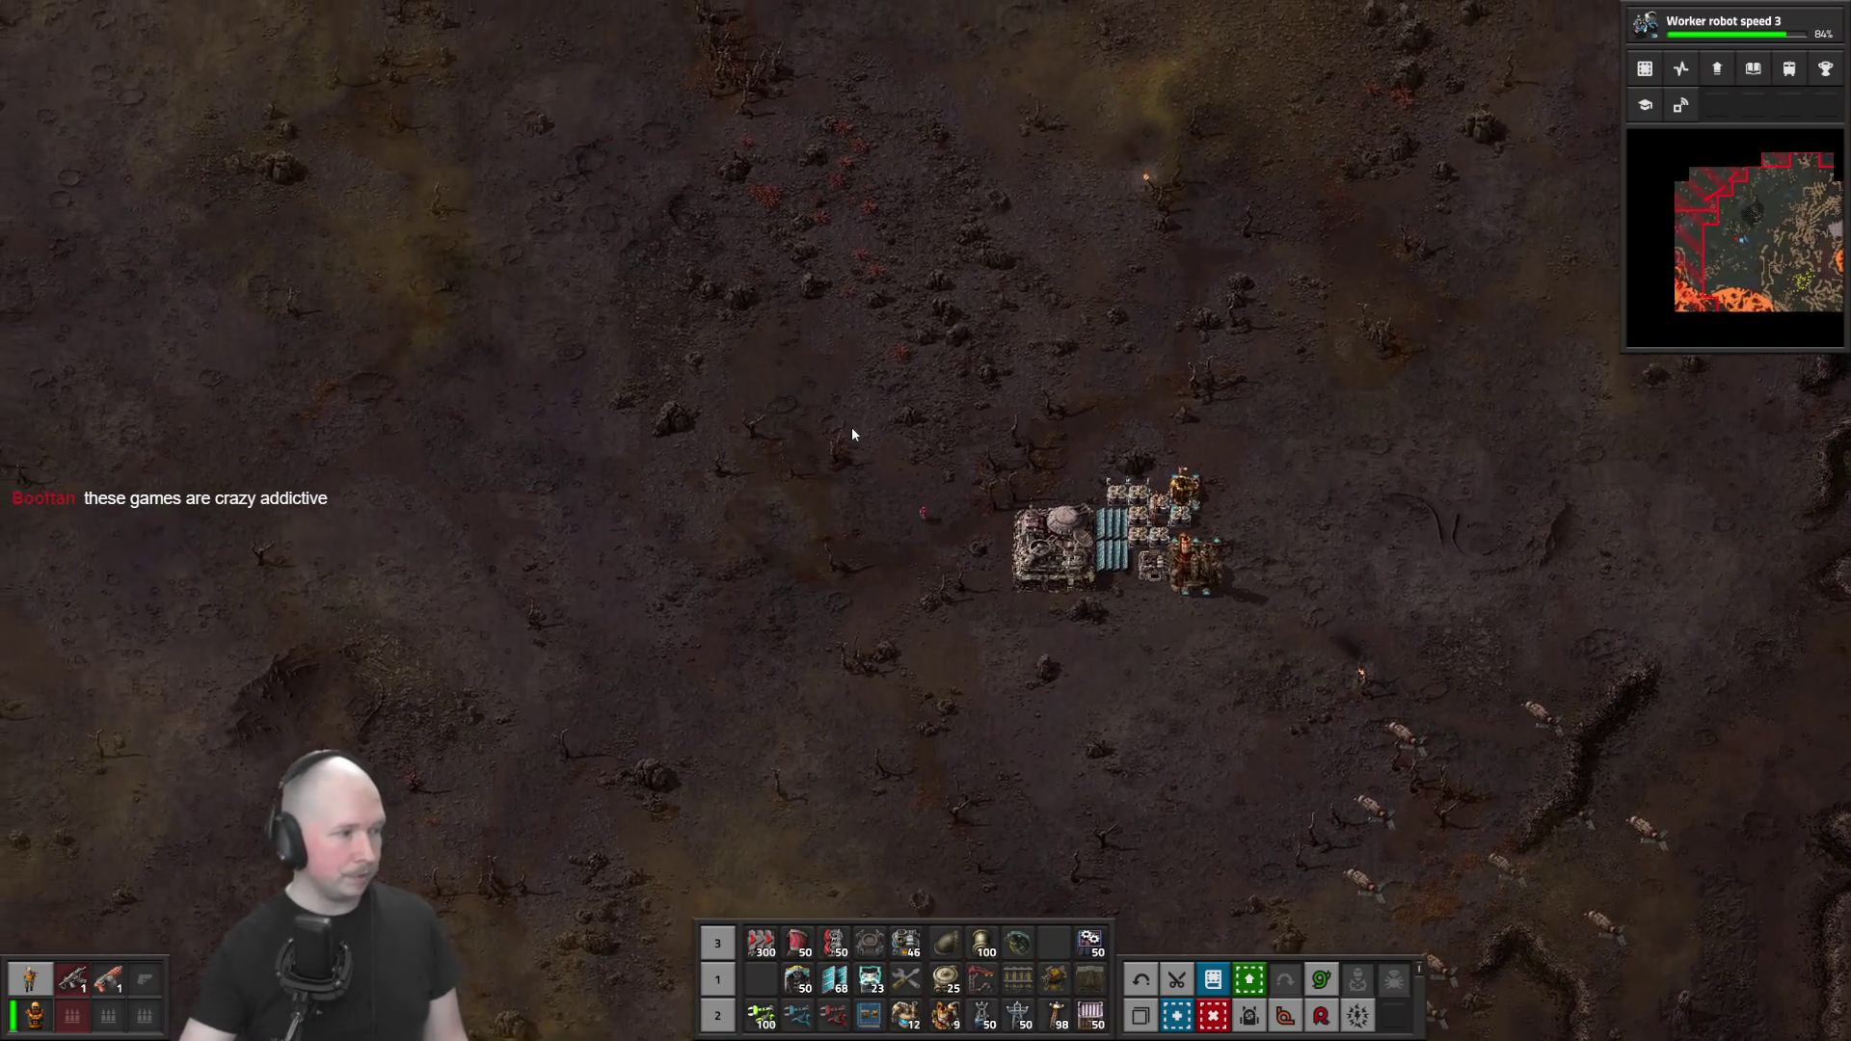
key("w")
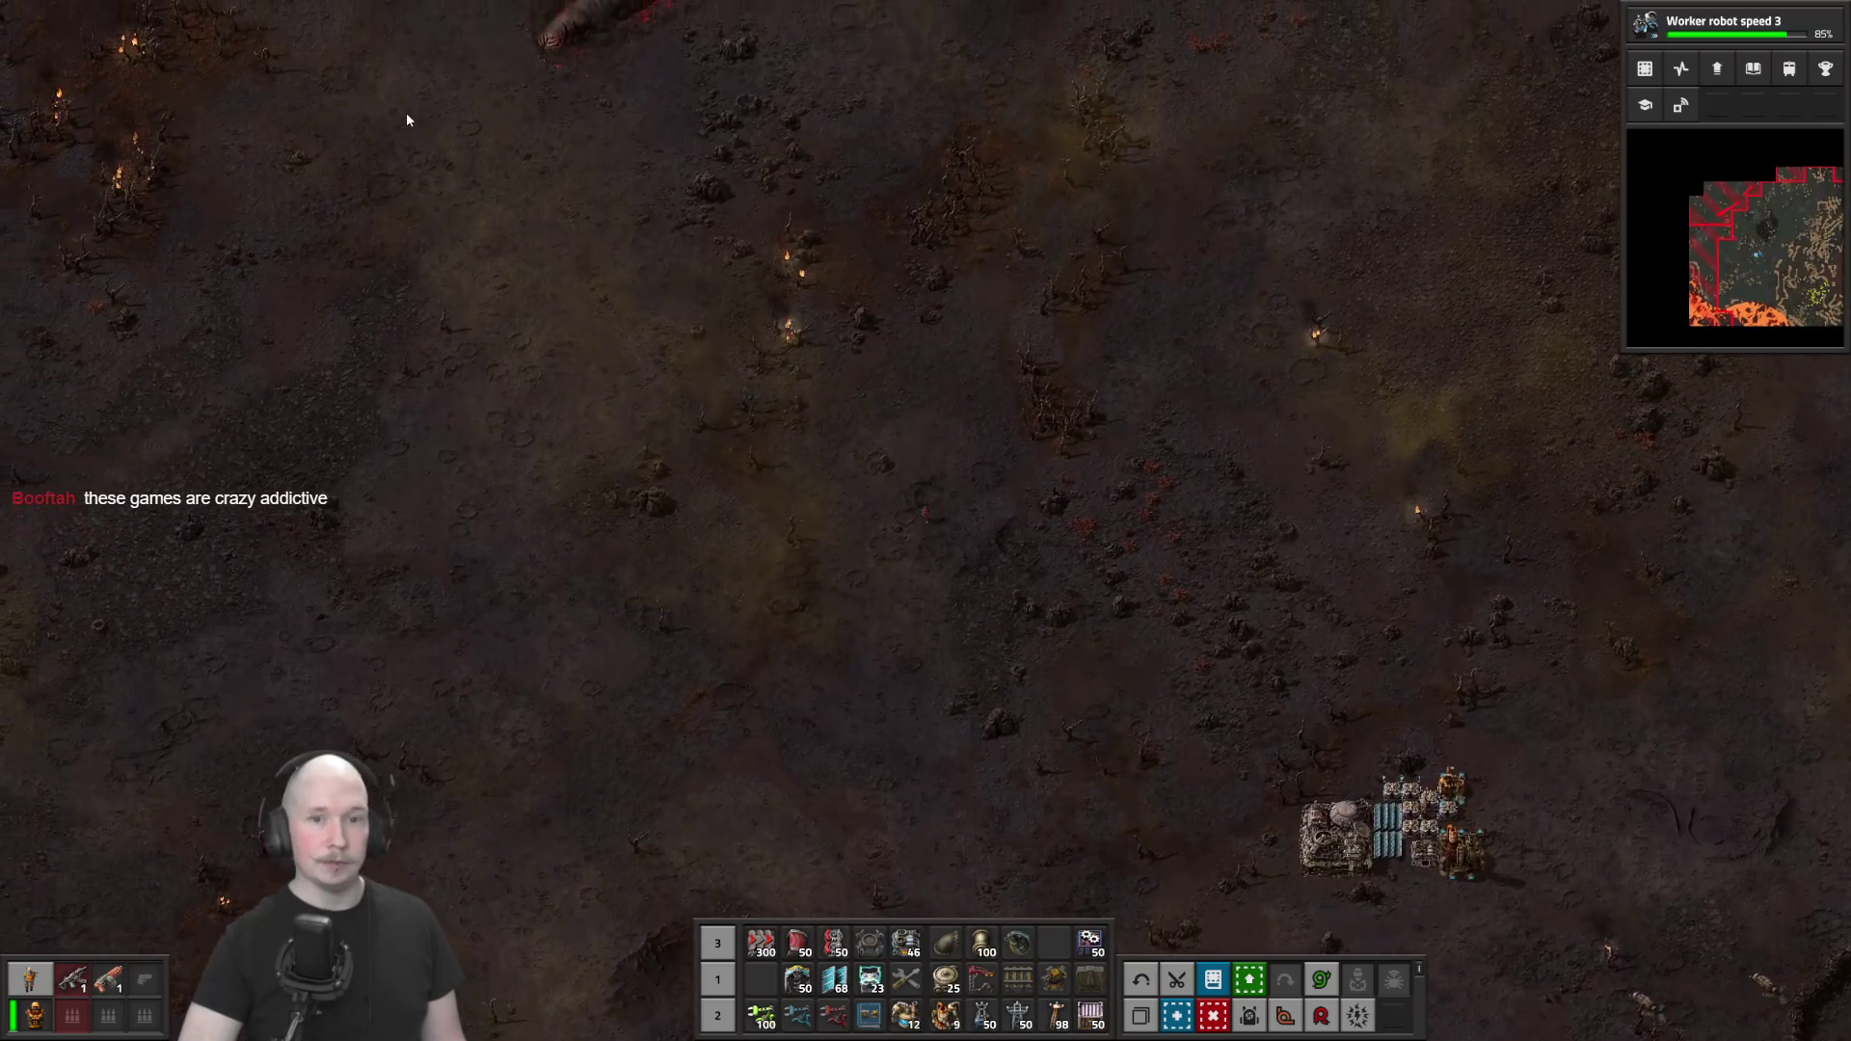
key("m")
scroll(818, 216, "up", 6)
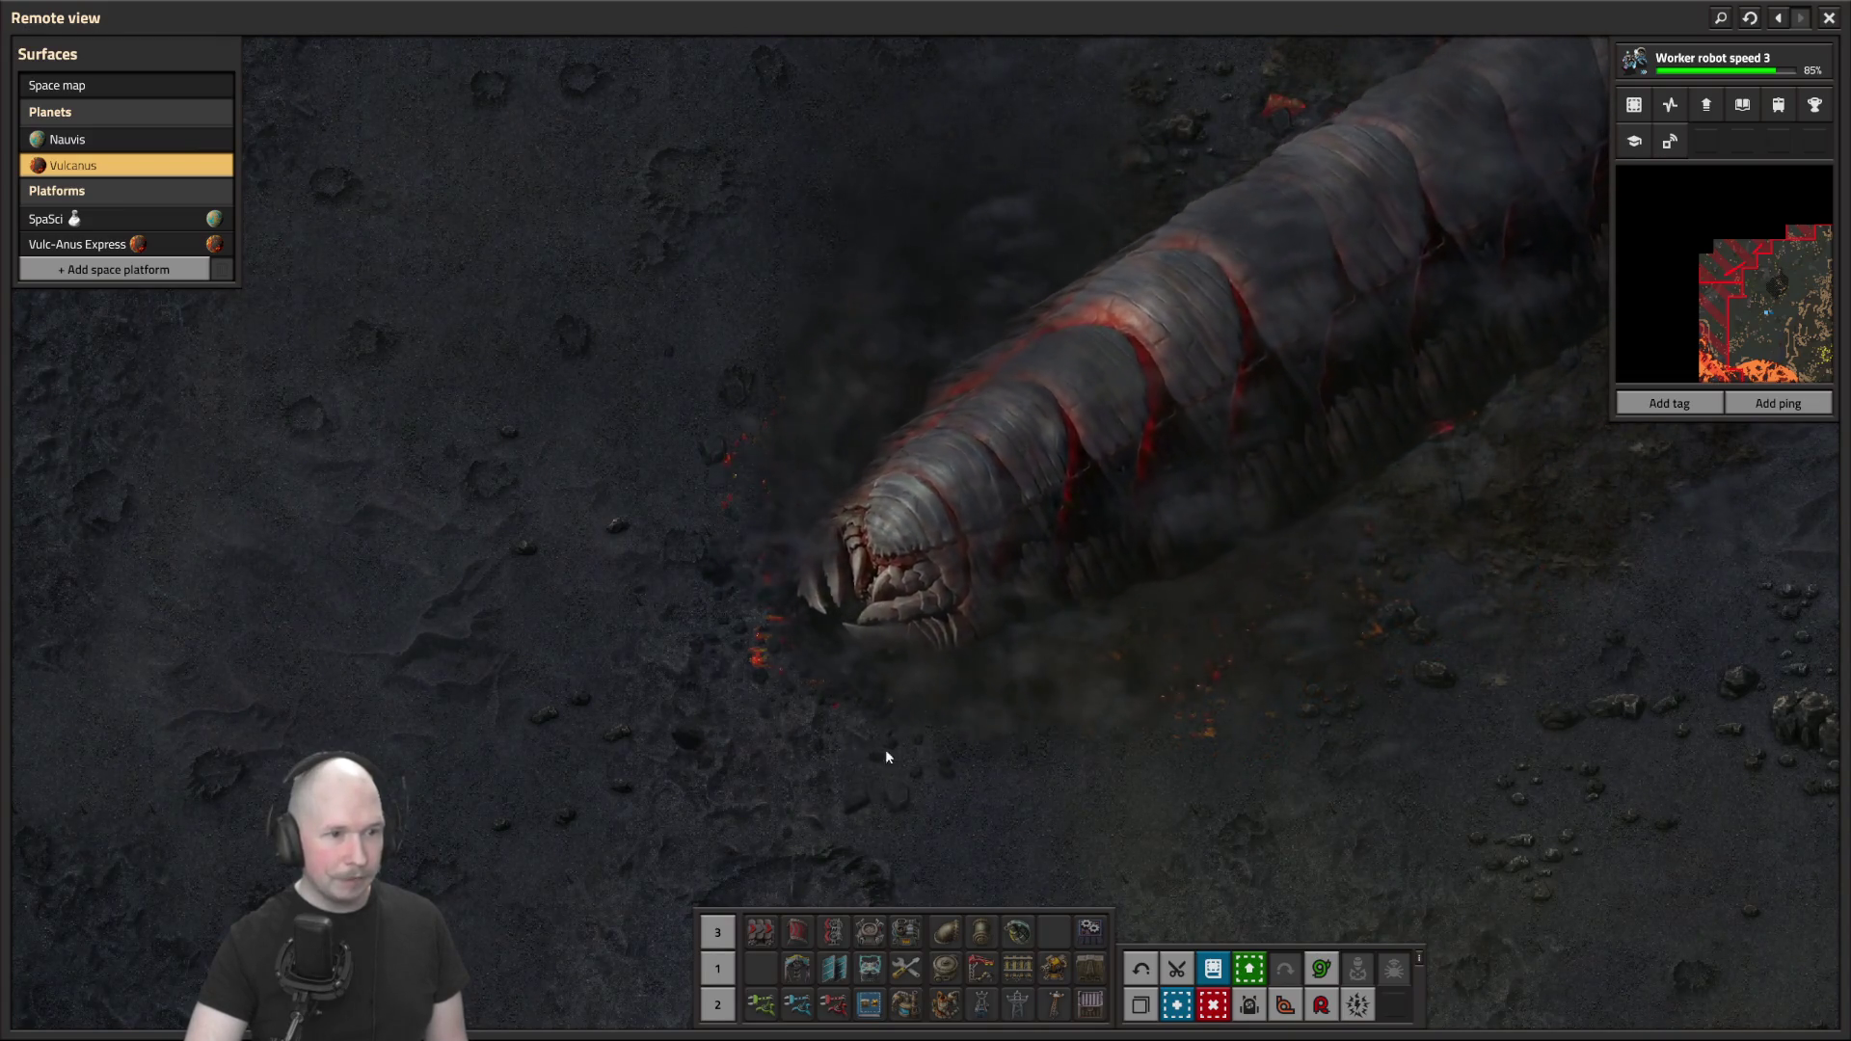
left_click_drag(852, 743, 1224, 489)
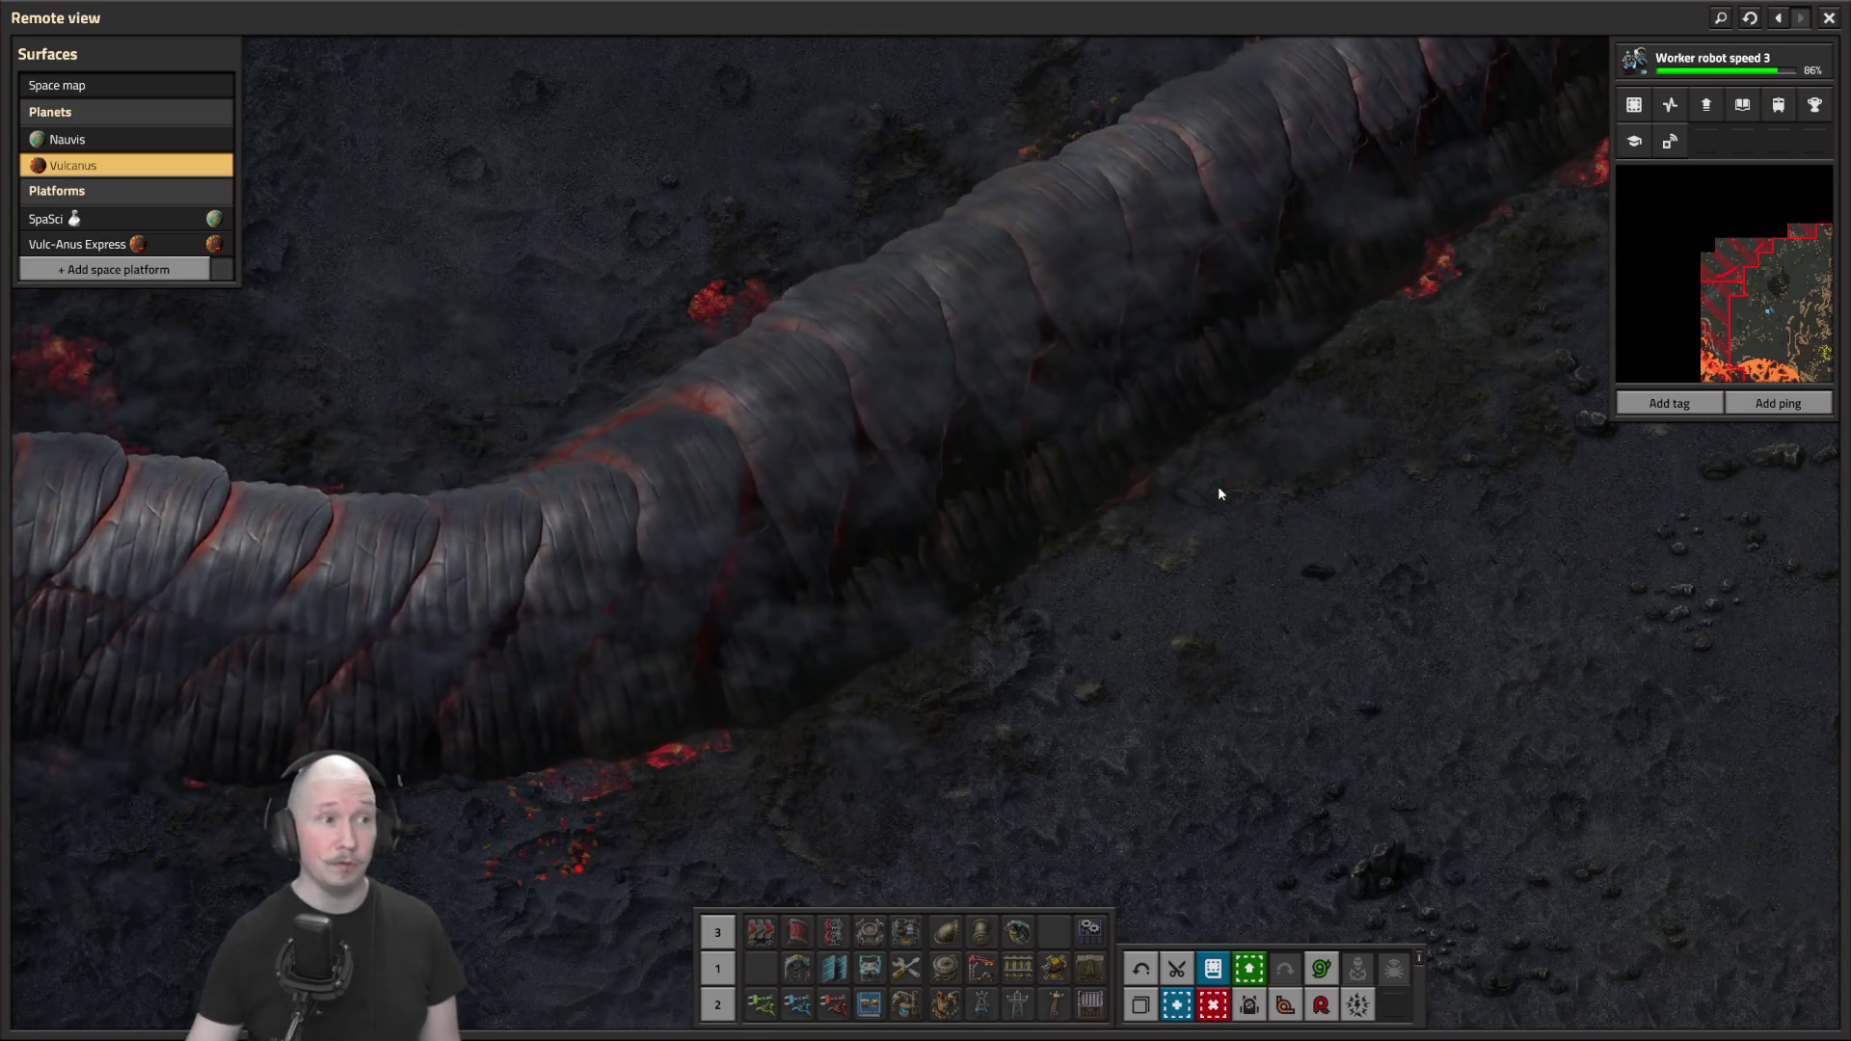
key("Escape")
Walk back to the base and open the chemical plant's recipe list, showing steam condensation and acid neutralisation
key("s+d")
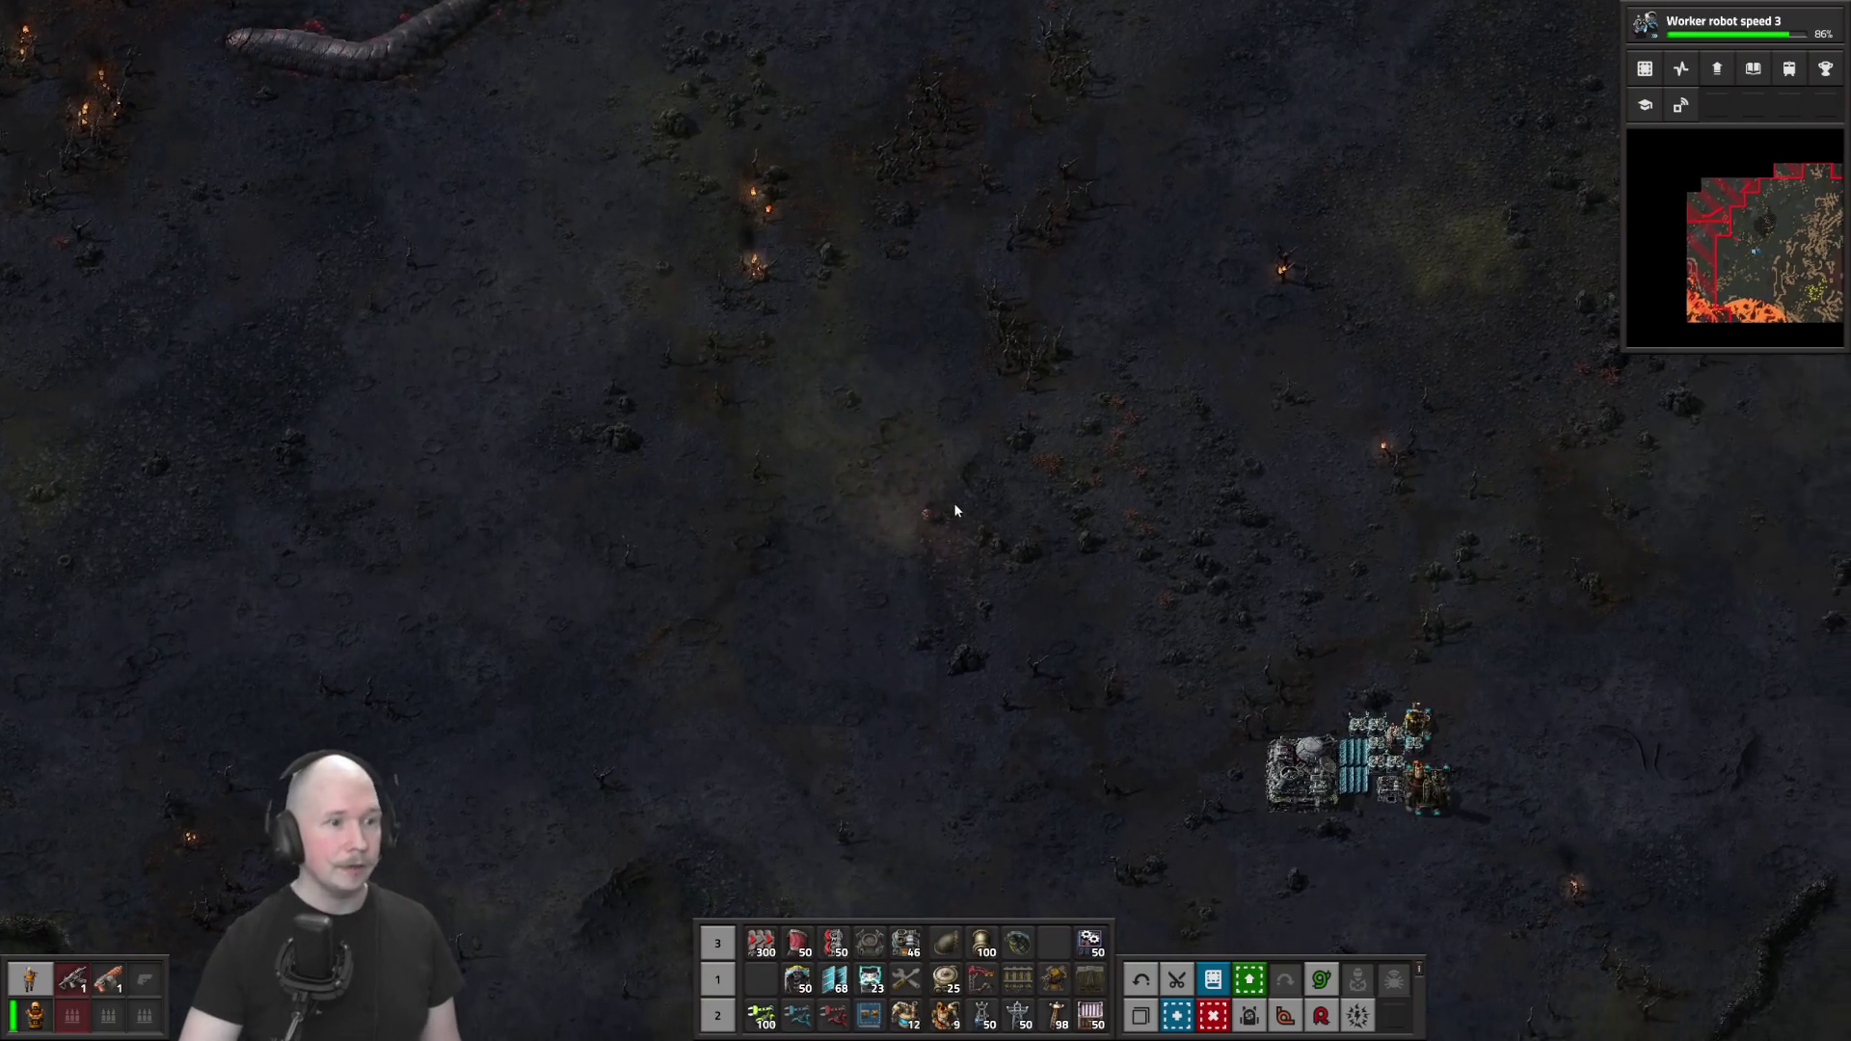
key("s+d")
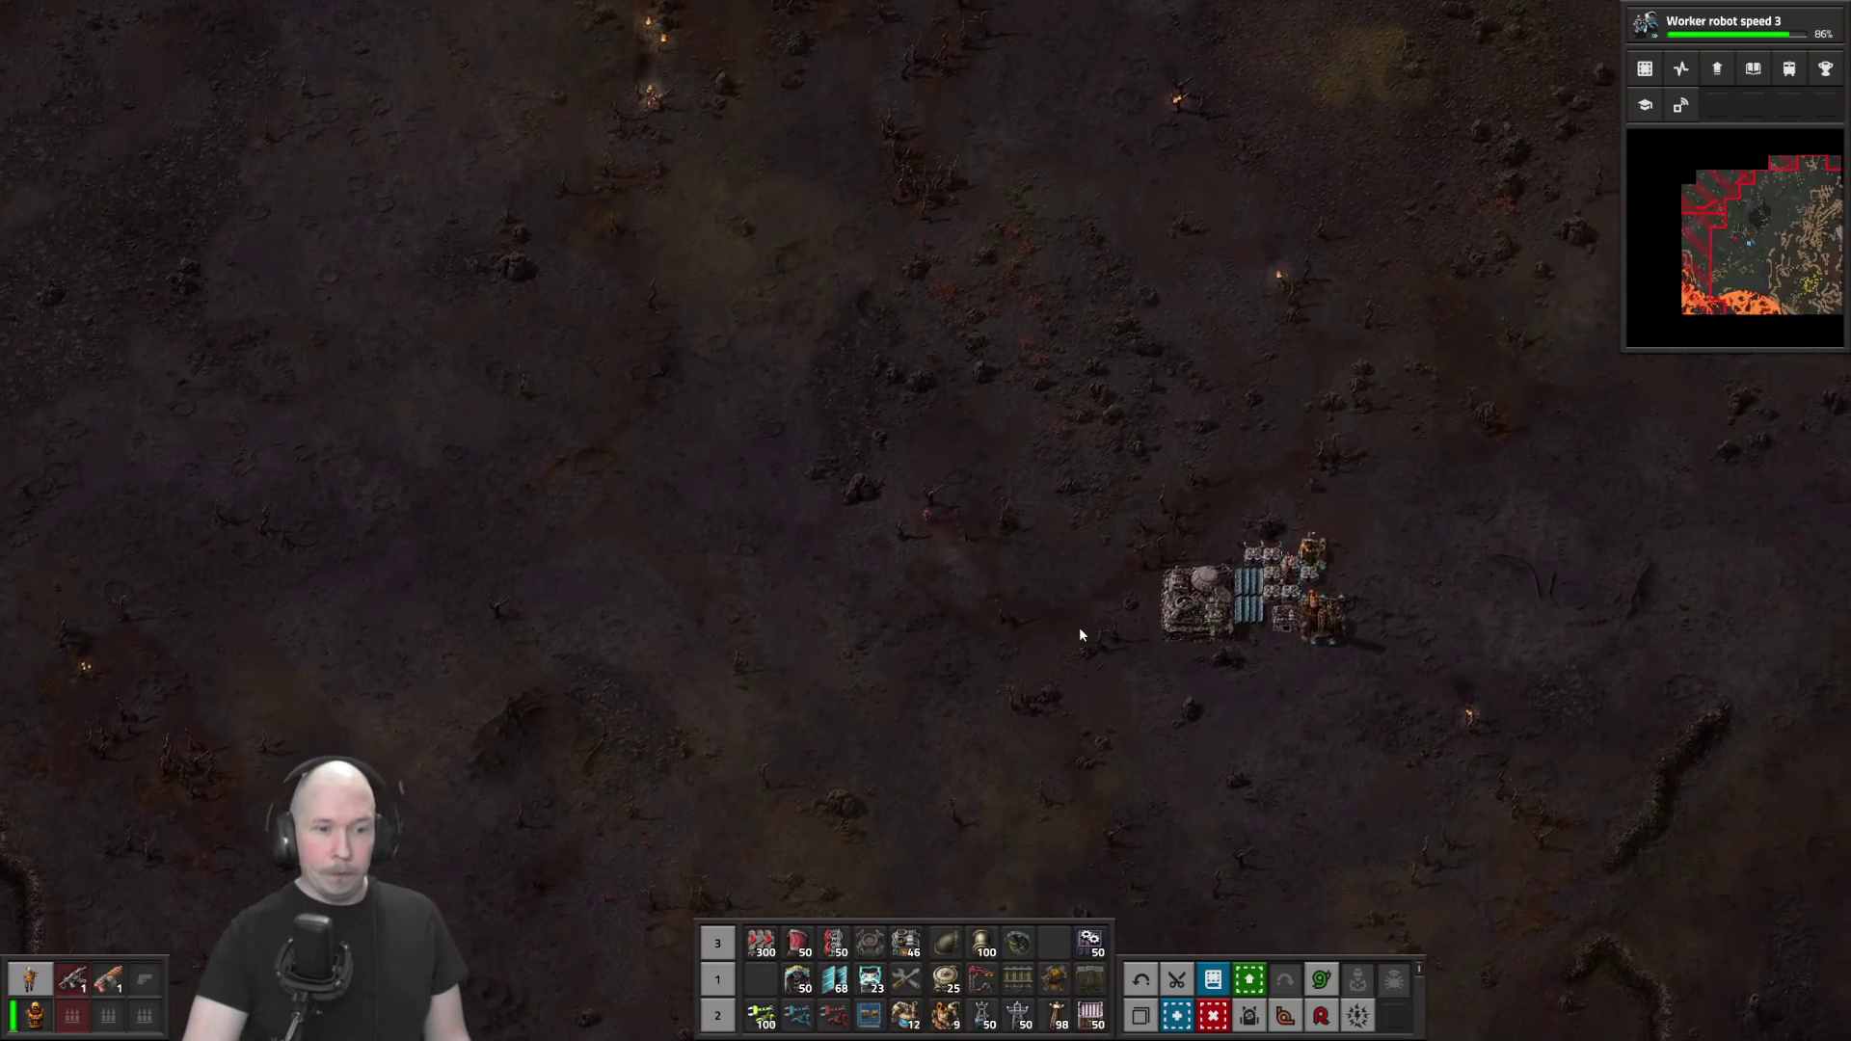
key("s+d")
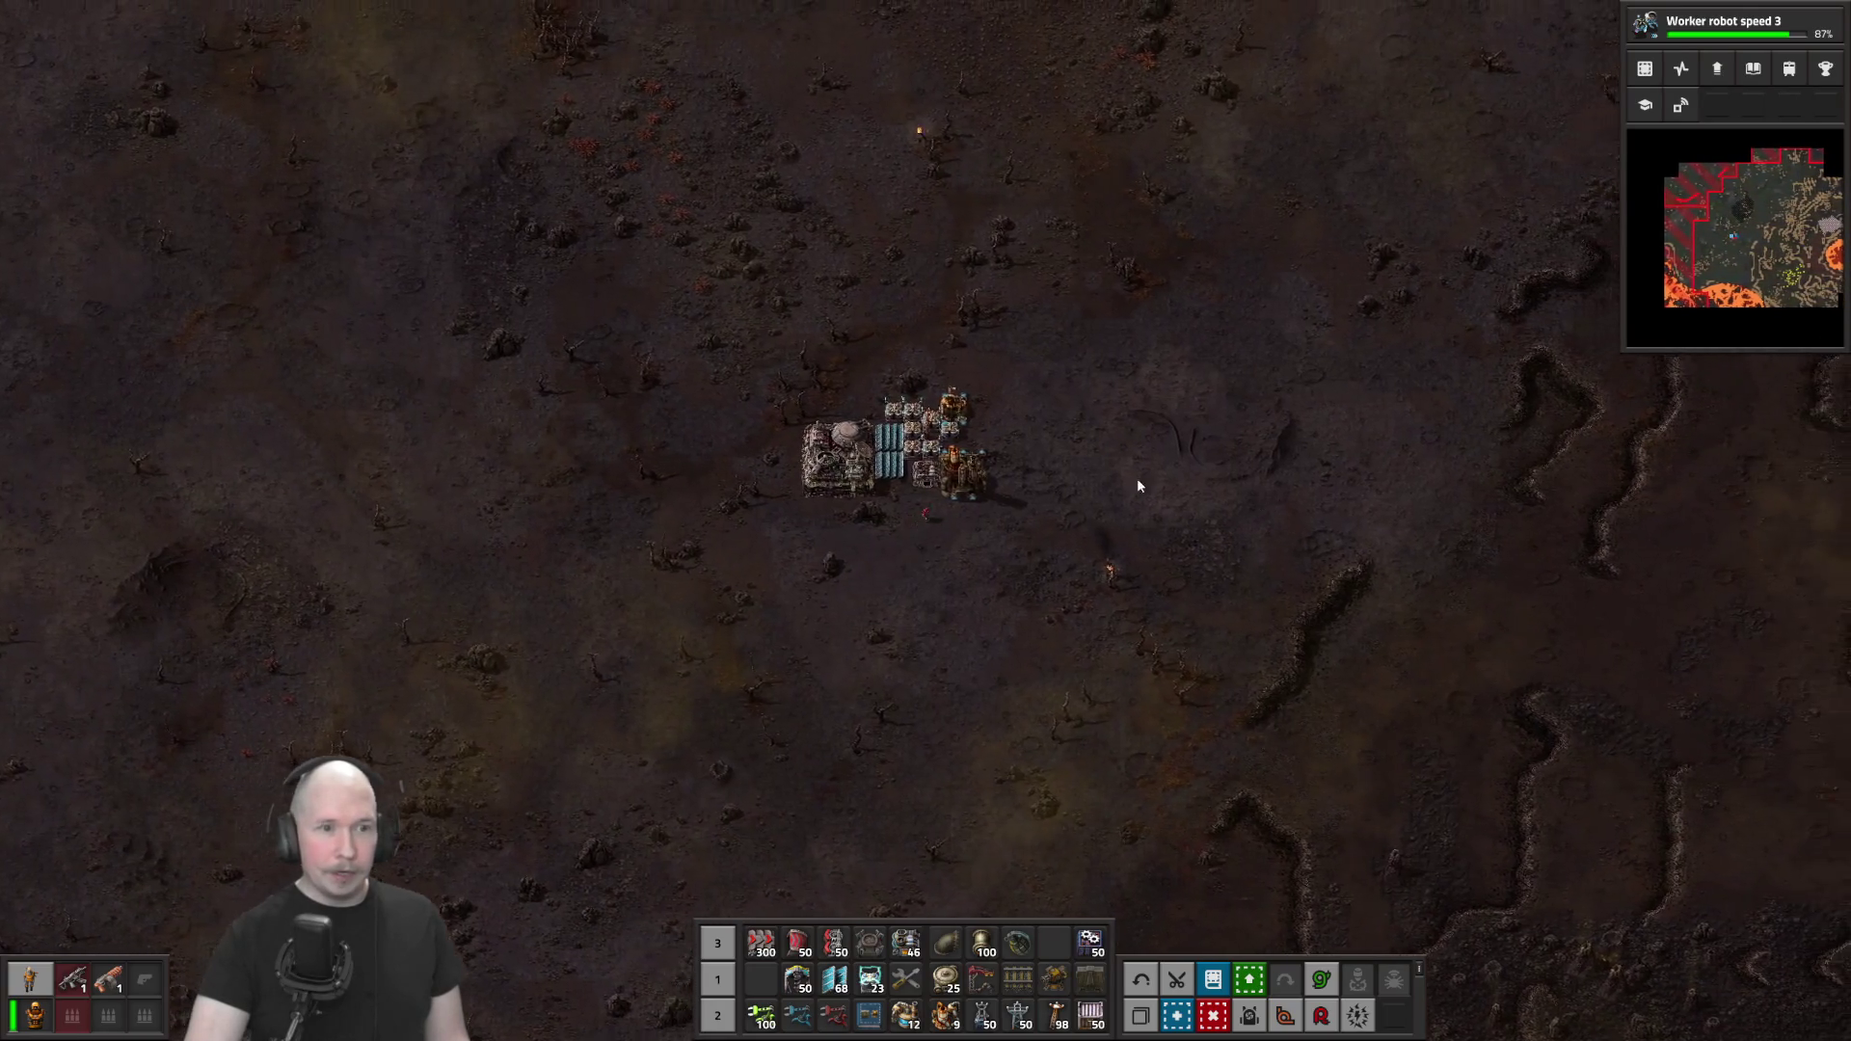
scroll(987, 449, "up", 5)
left_click(786, 453)
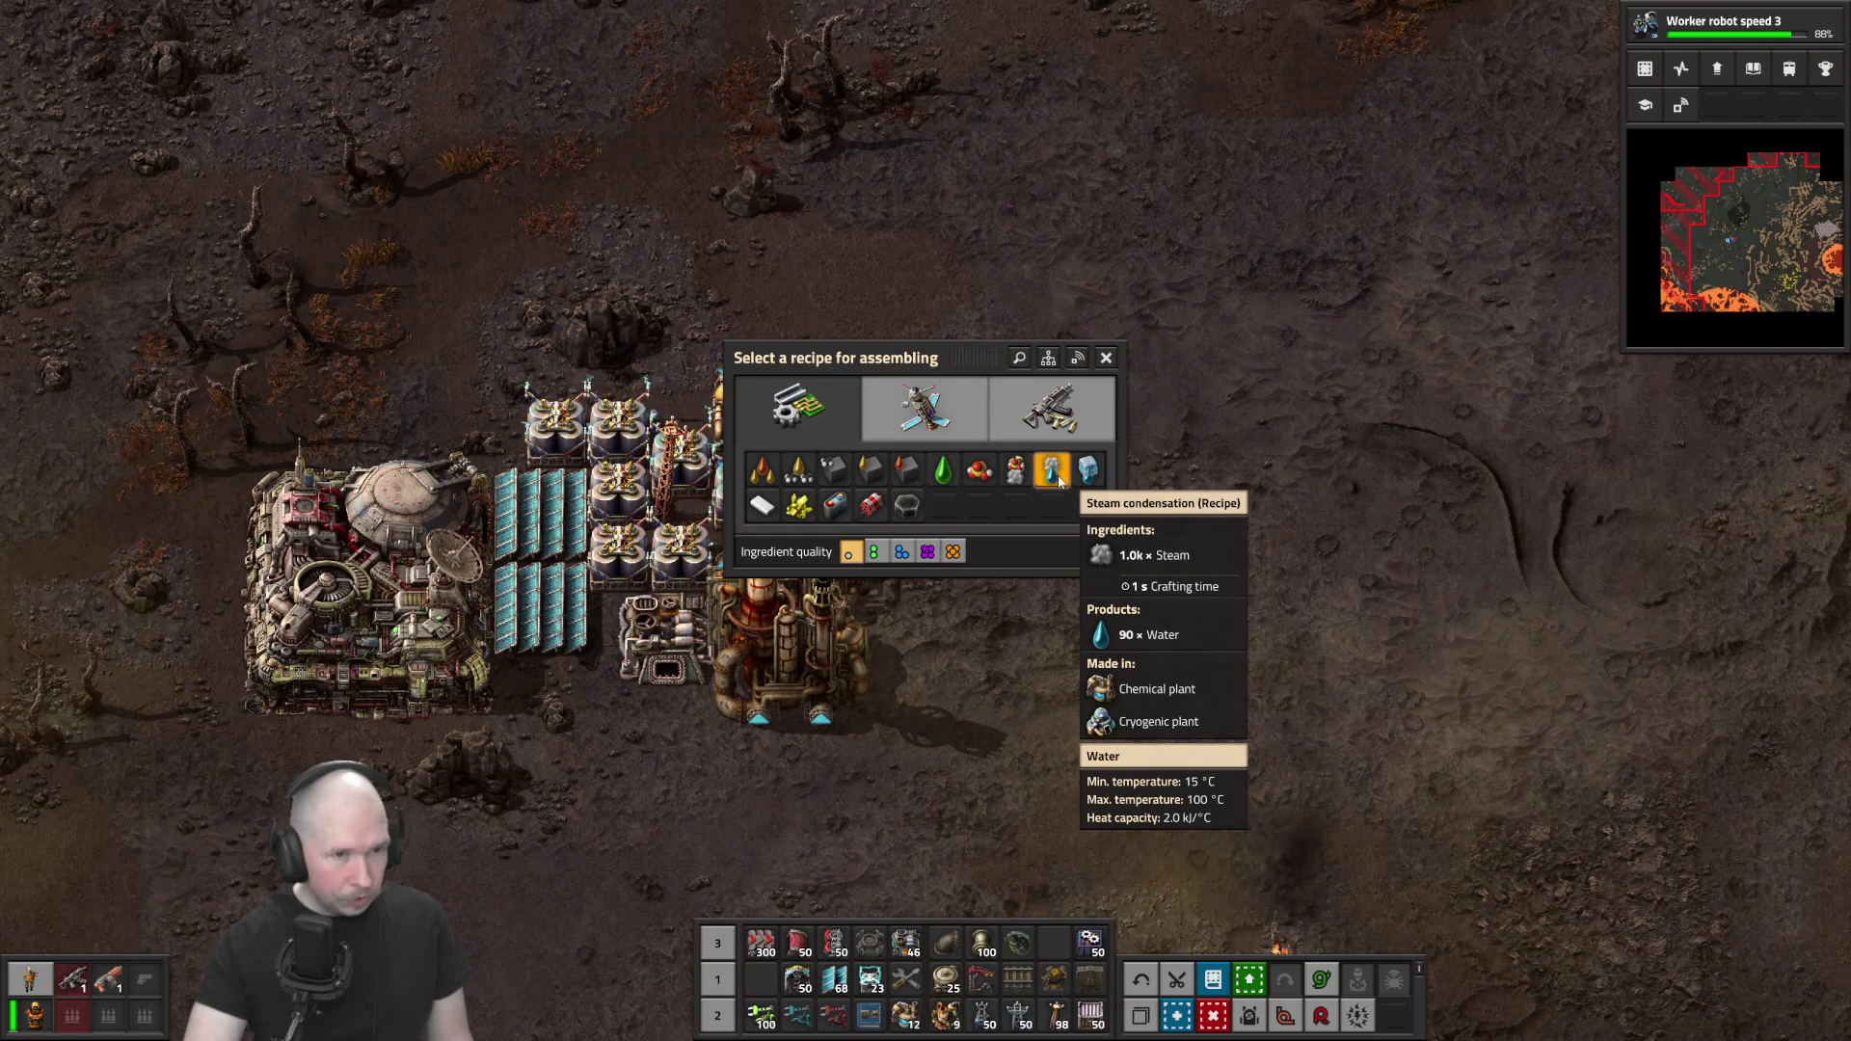
Dismiss the chemical plant recipe list and set the oil refinery to Simple coal liquefaction
key("e")
key("e")
key("e")
left_click(818, 631)
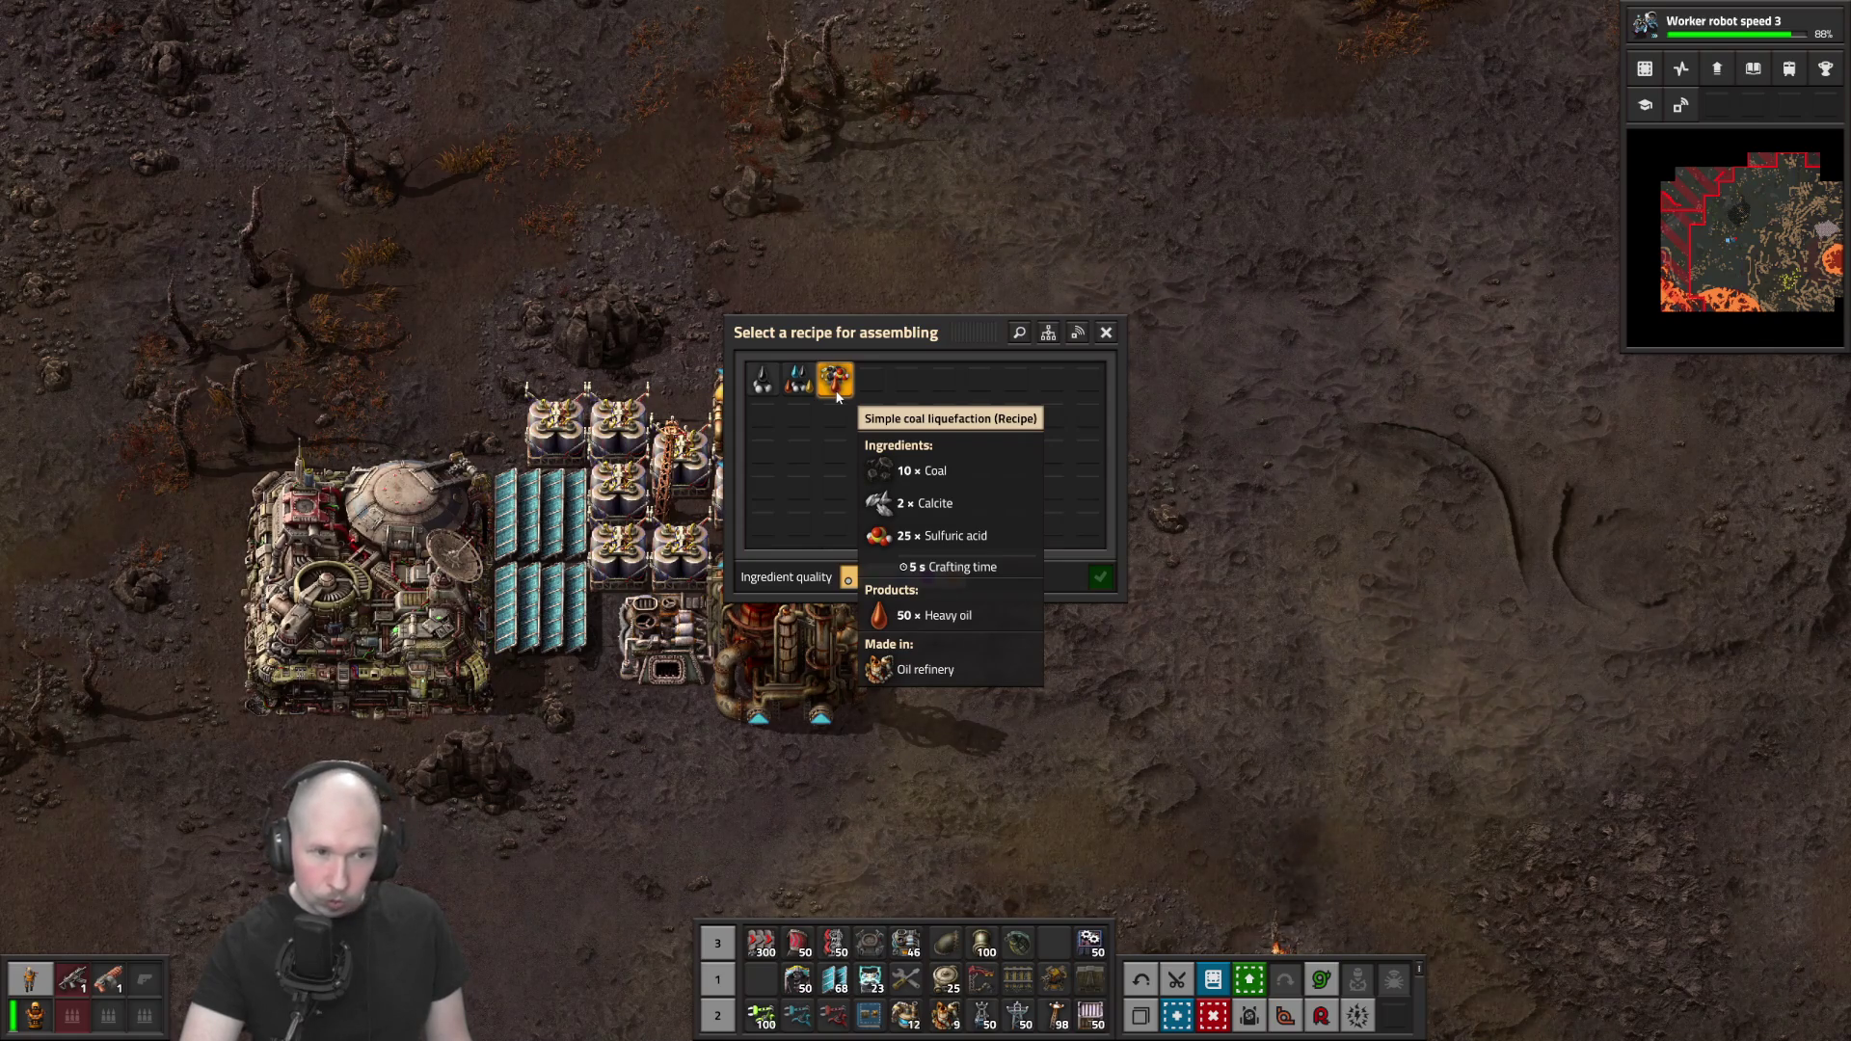
left_click(836, 394)
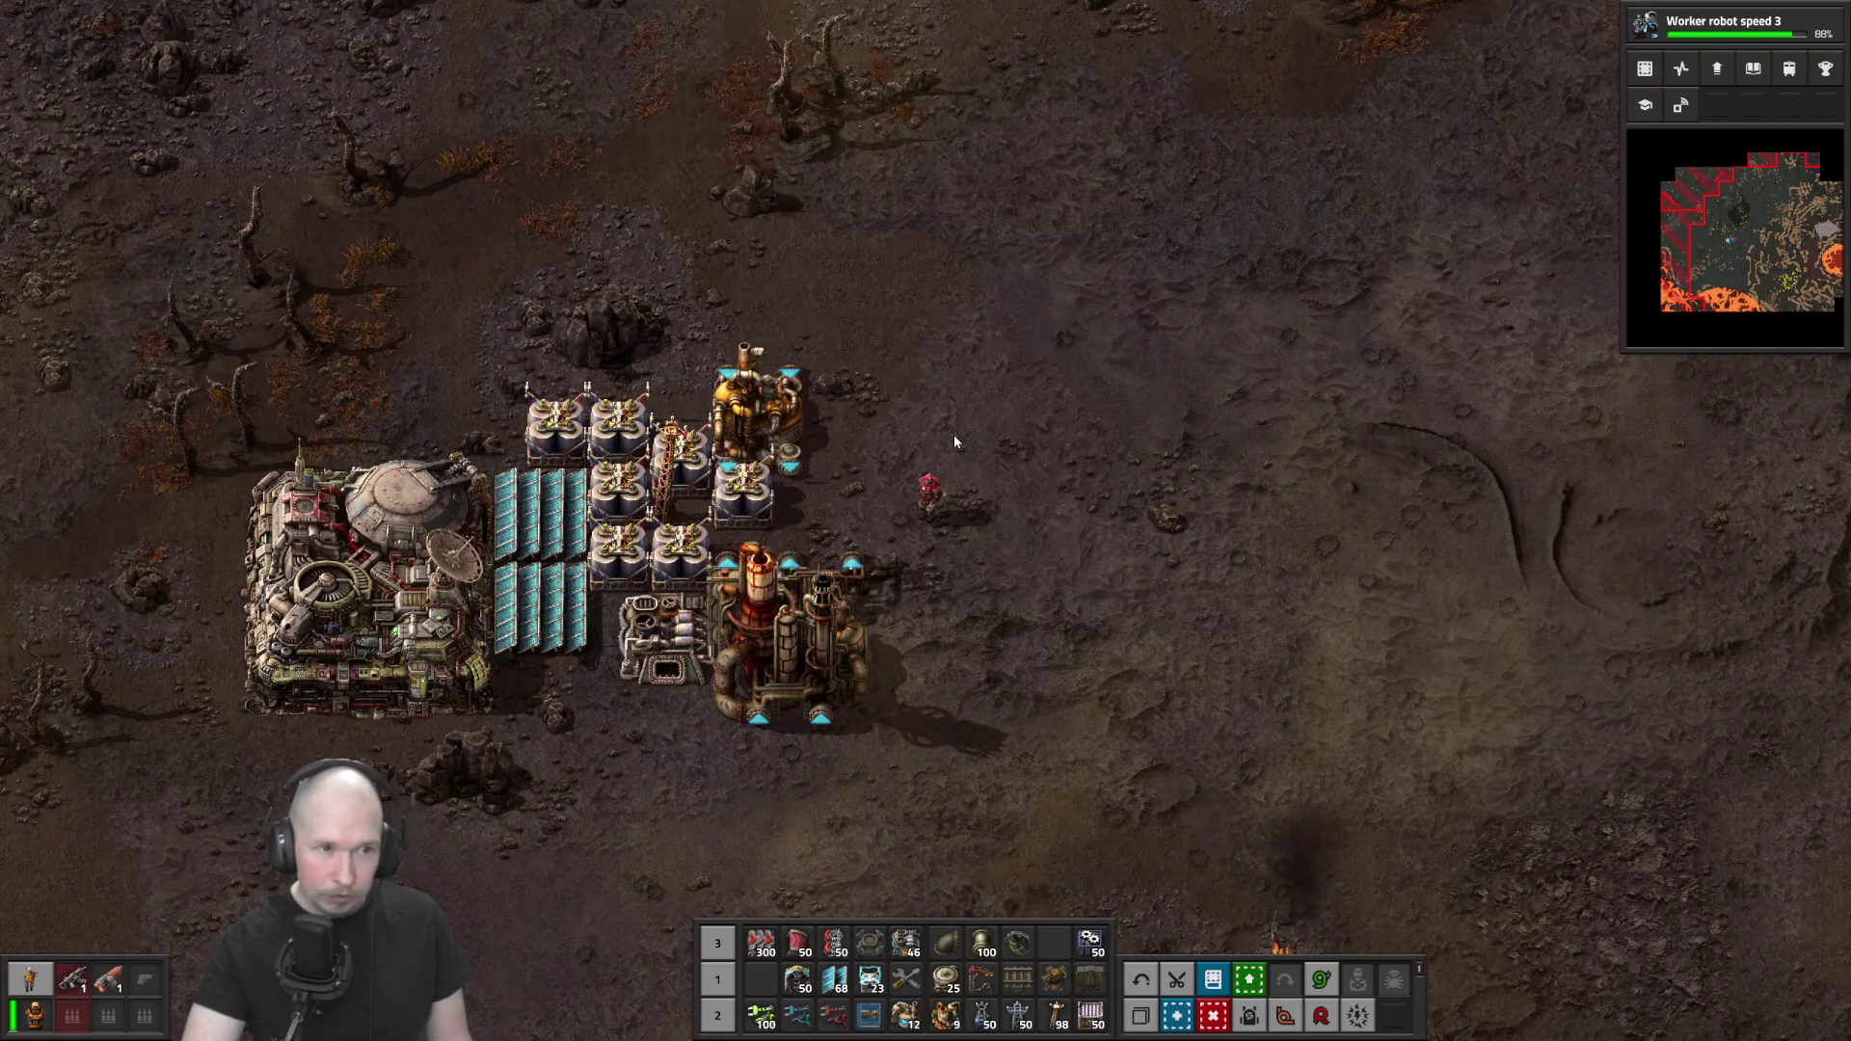
Look up the Foundry technology and Tungsten carbide in the tech tree, then close both windows
key("m")
key("m")
key("e")
key("e")
key("t")
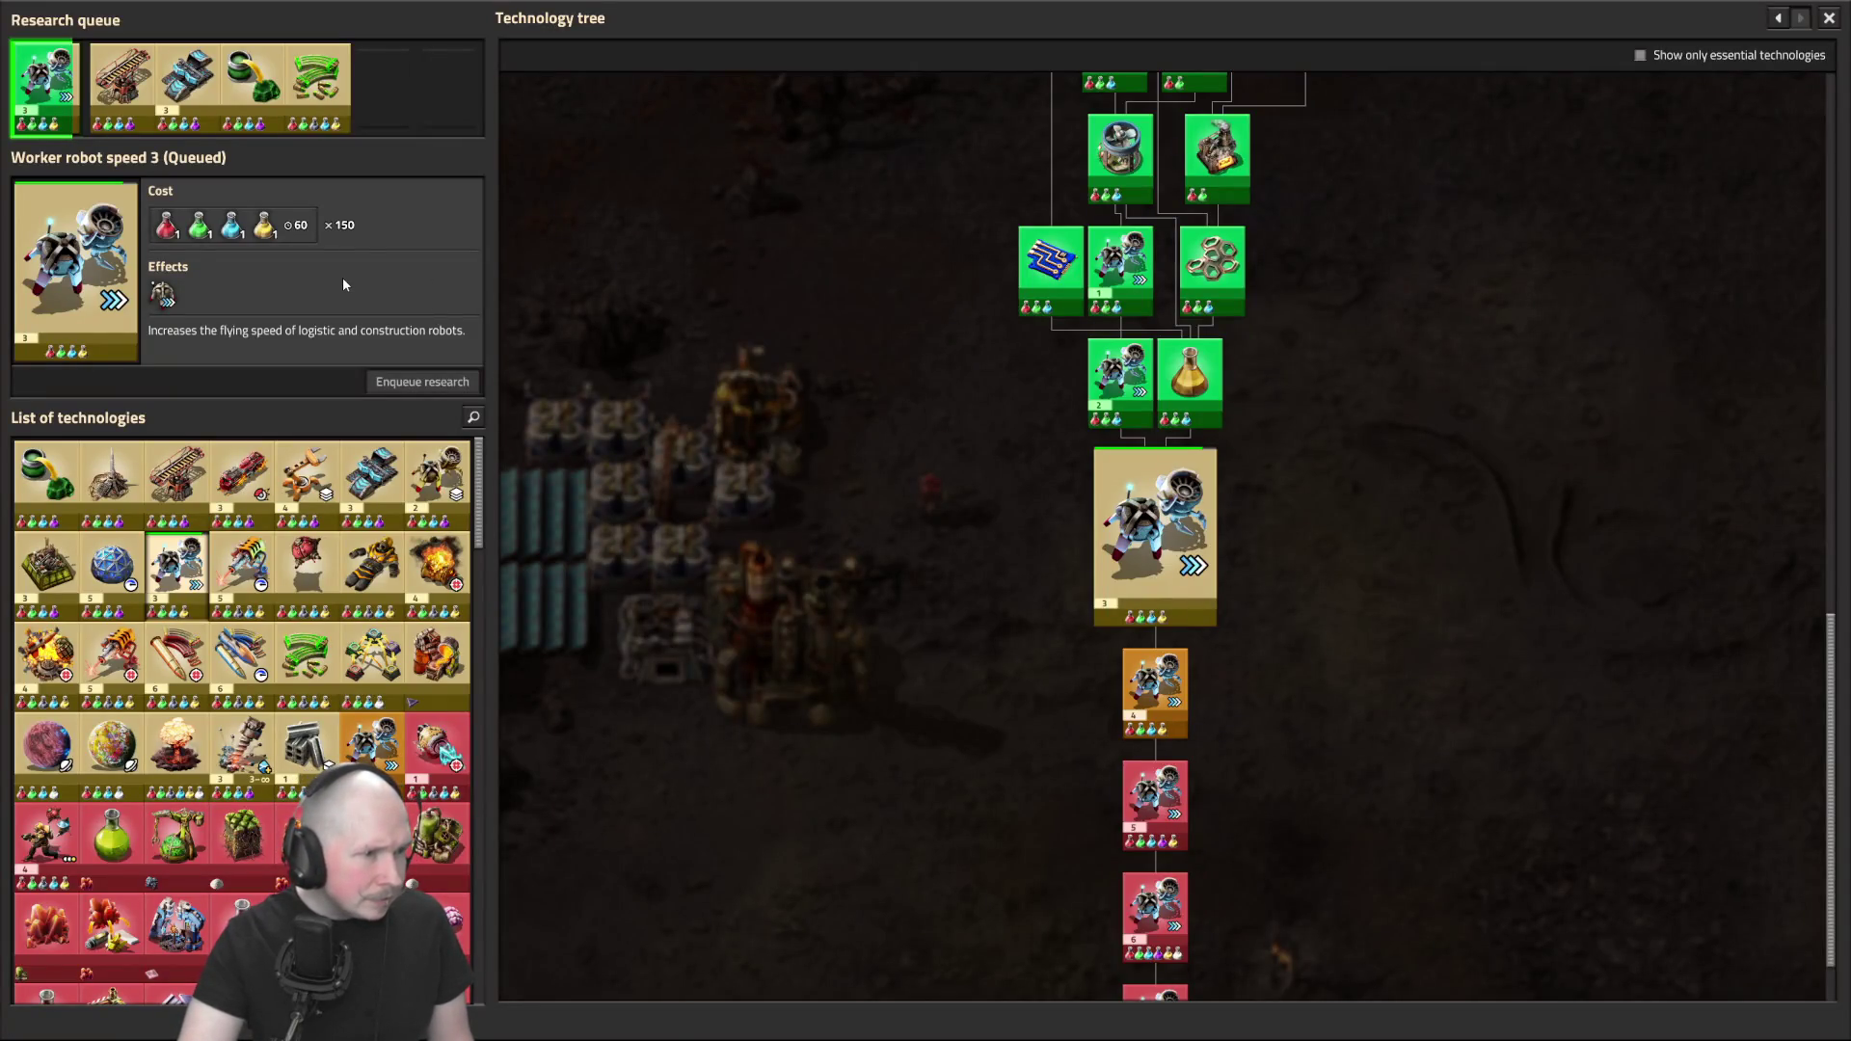
left_click(450, 650)
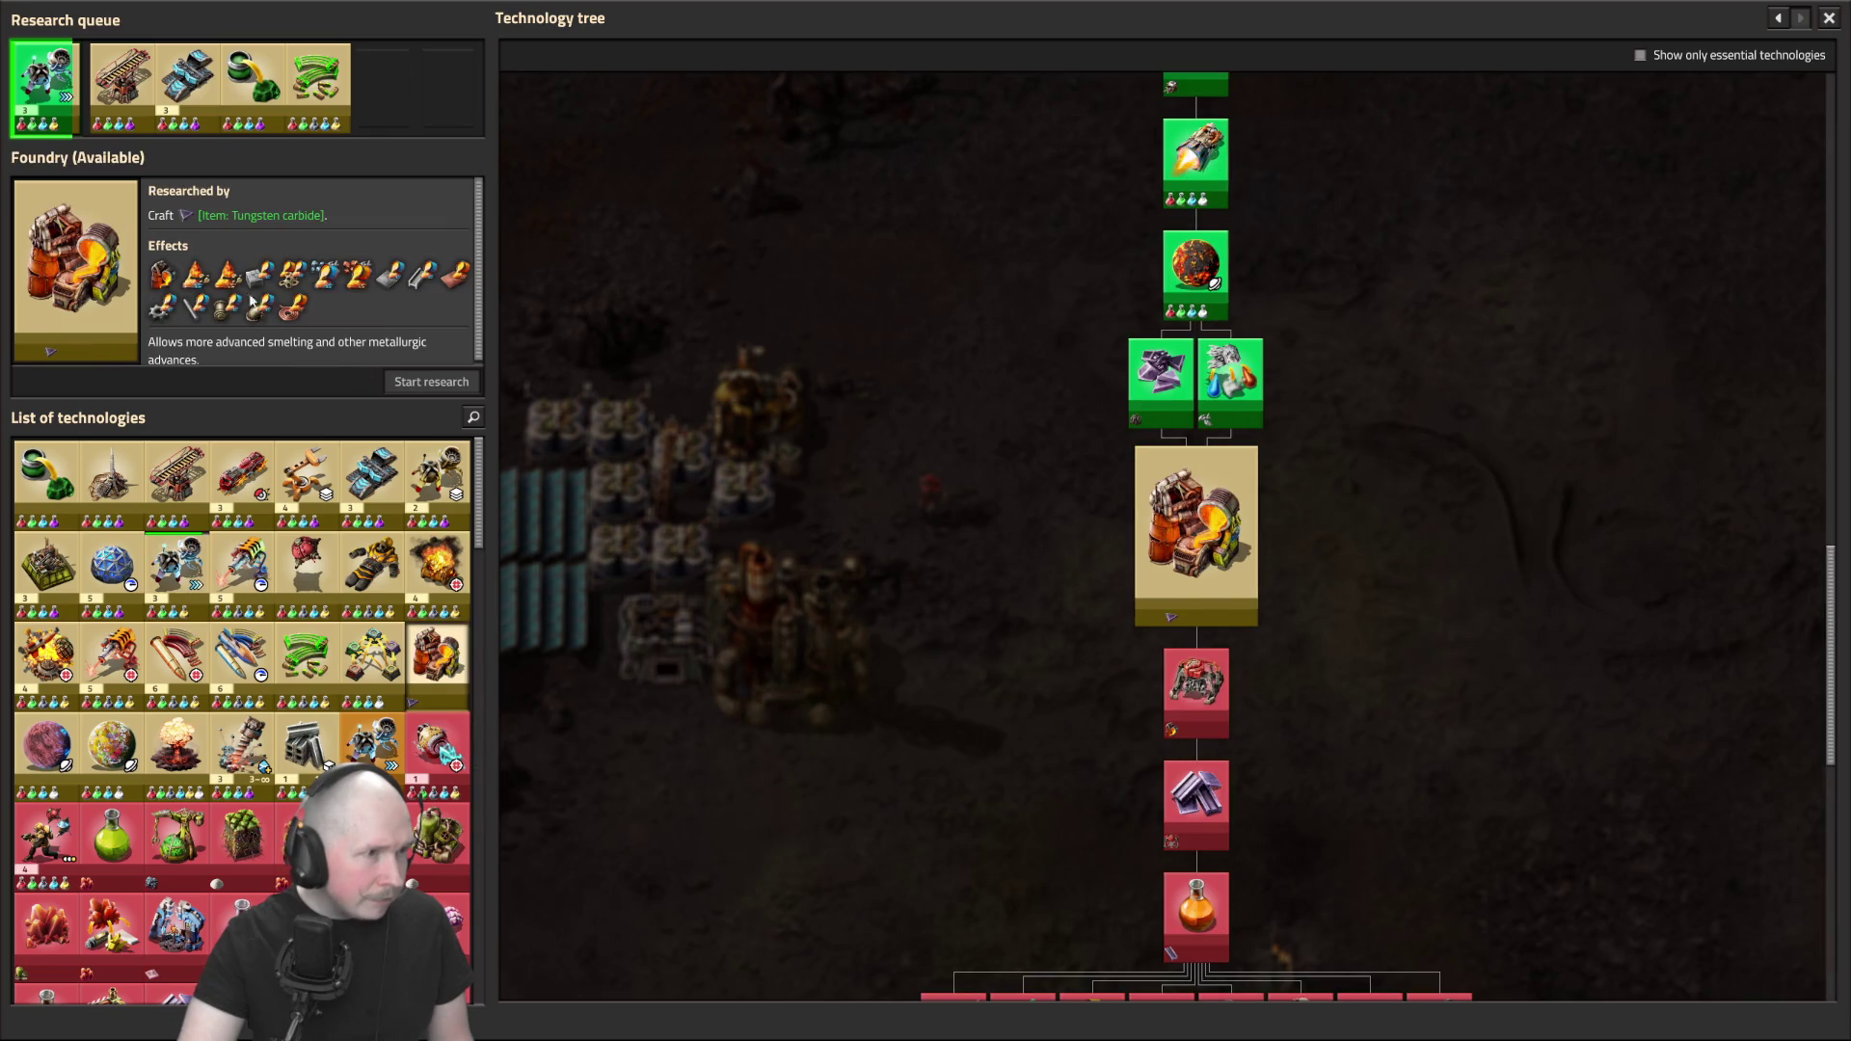
left_click(189, 219)
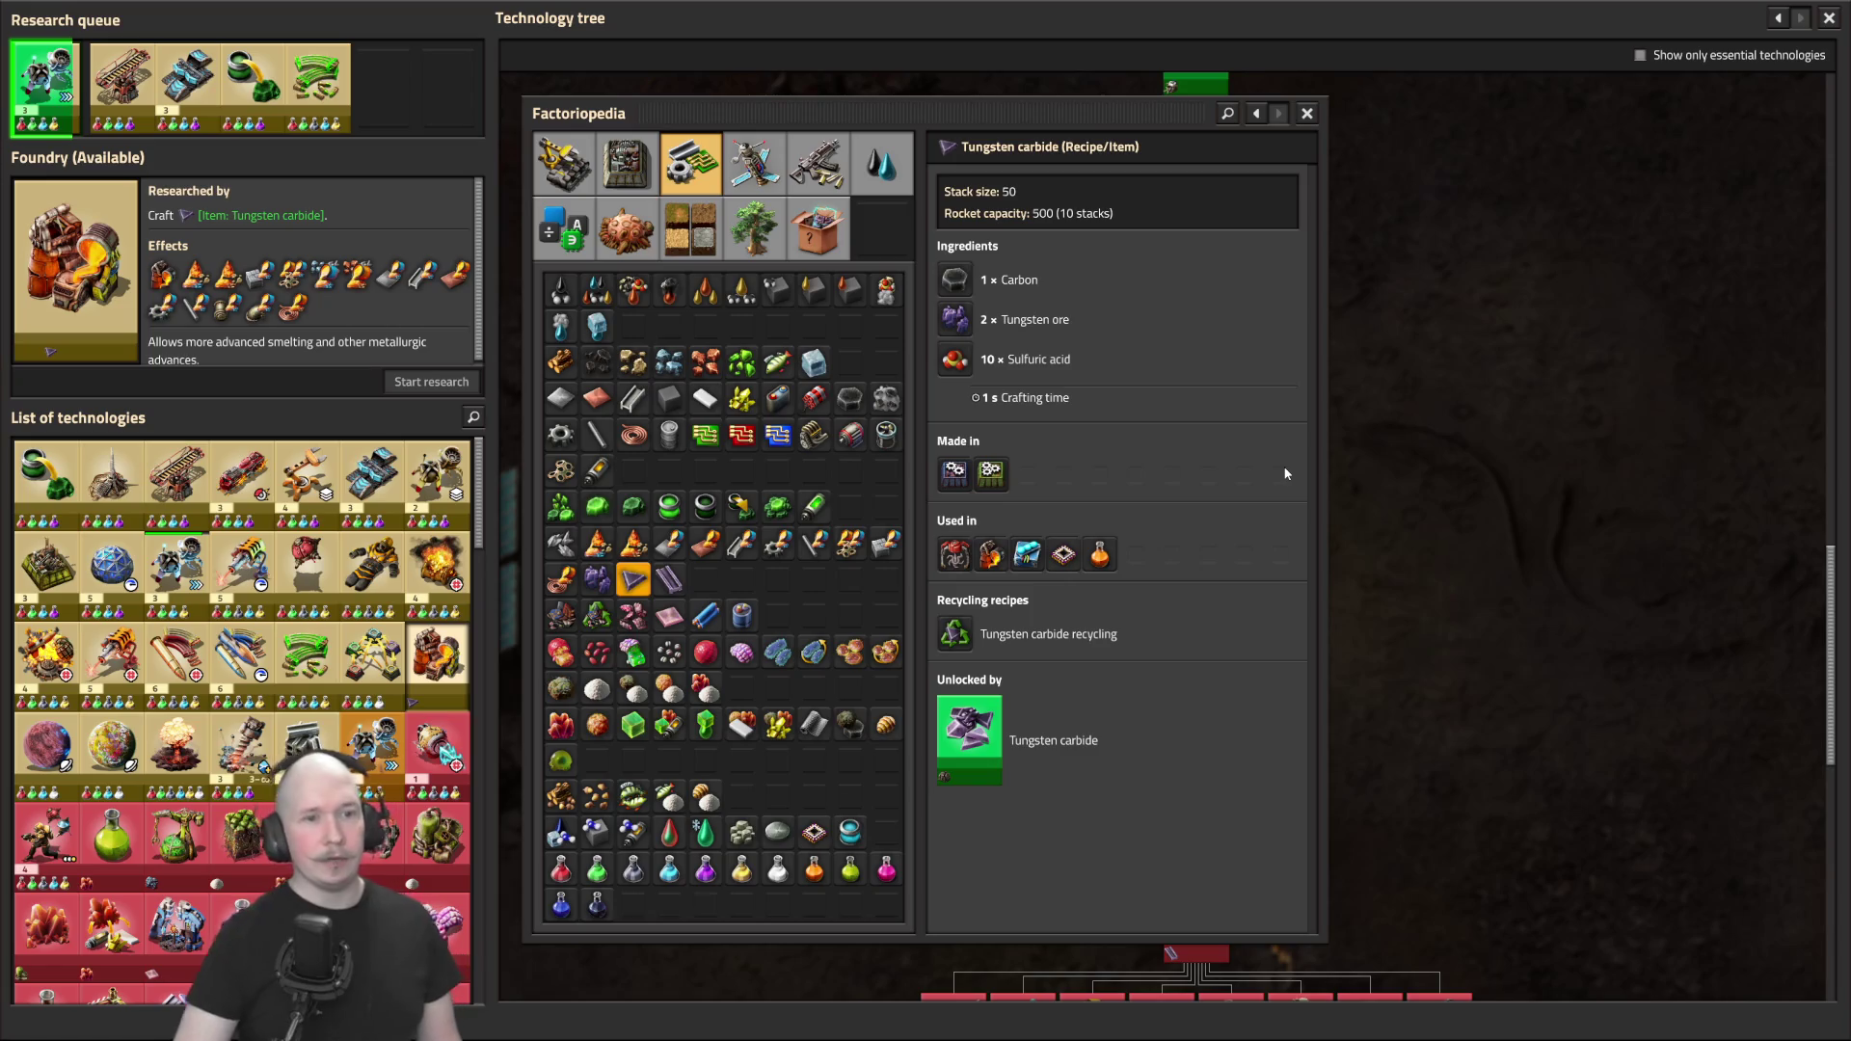
key("Escape")
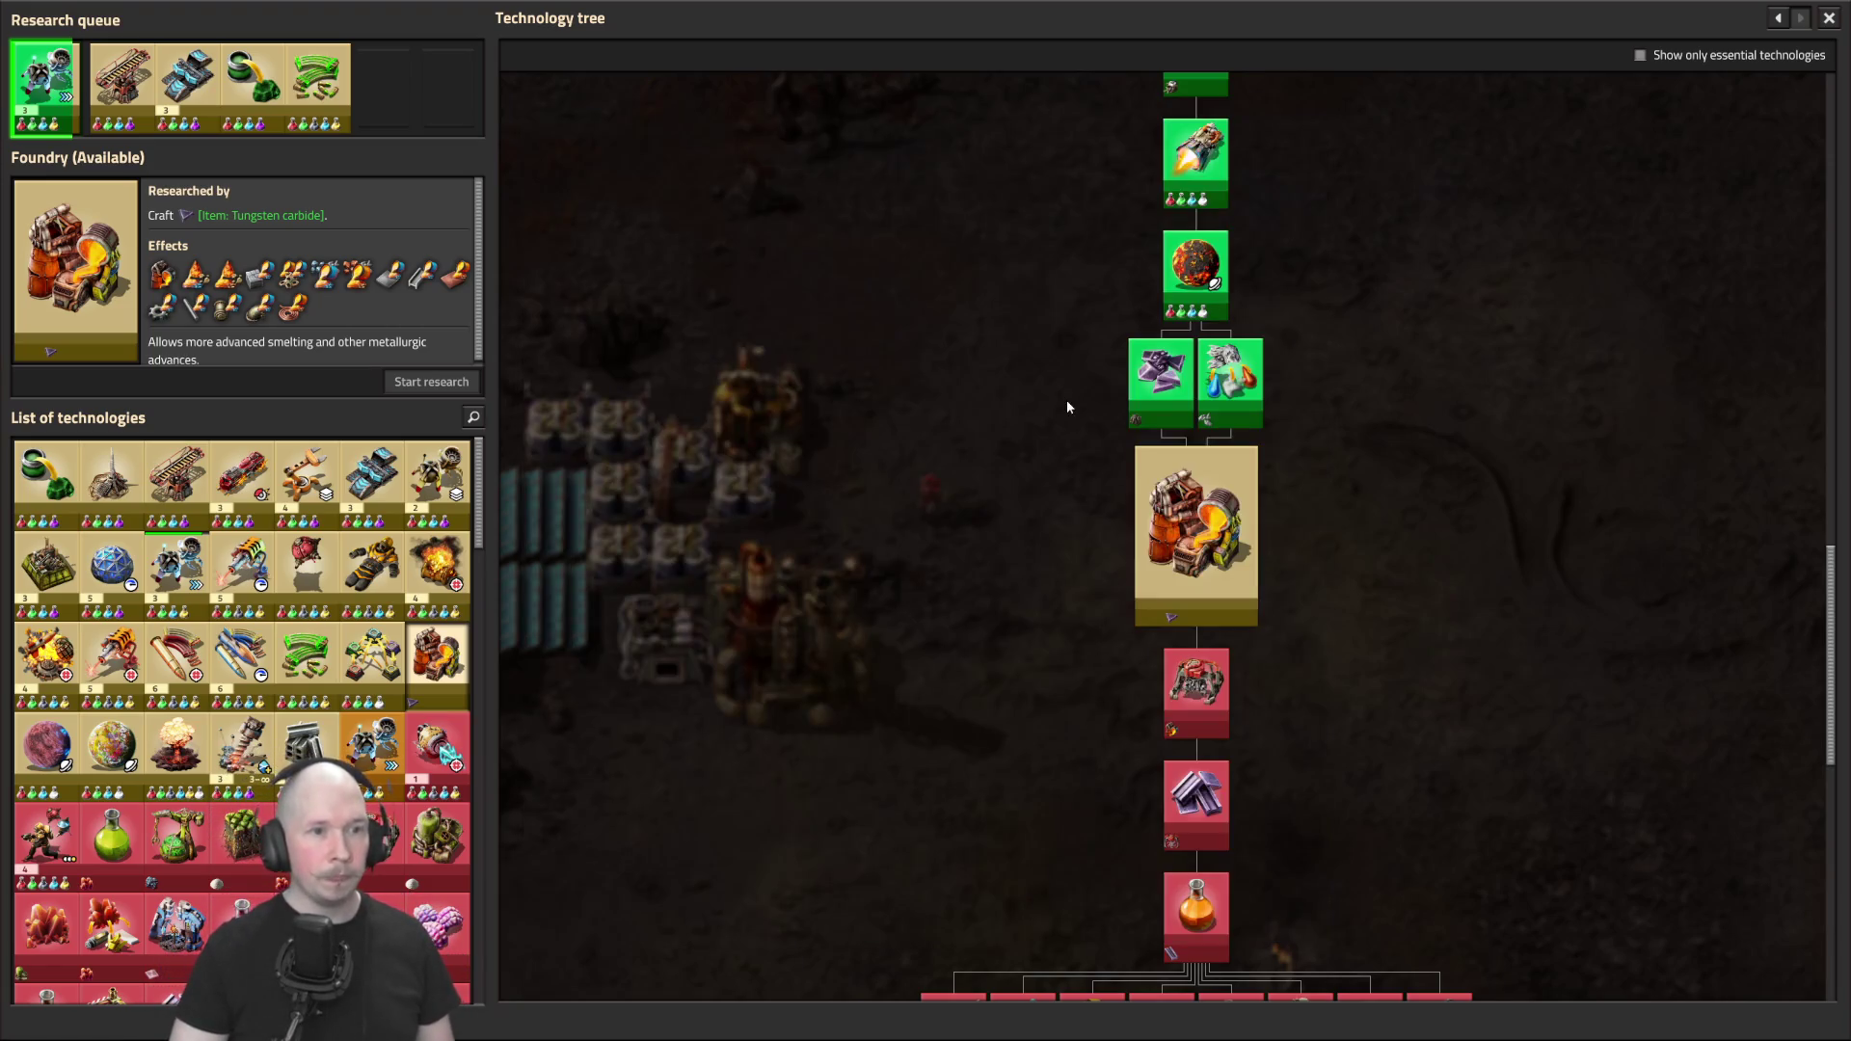
key("Escape")
scroll(1065, 414, "down", 2)
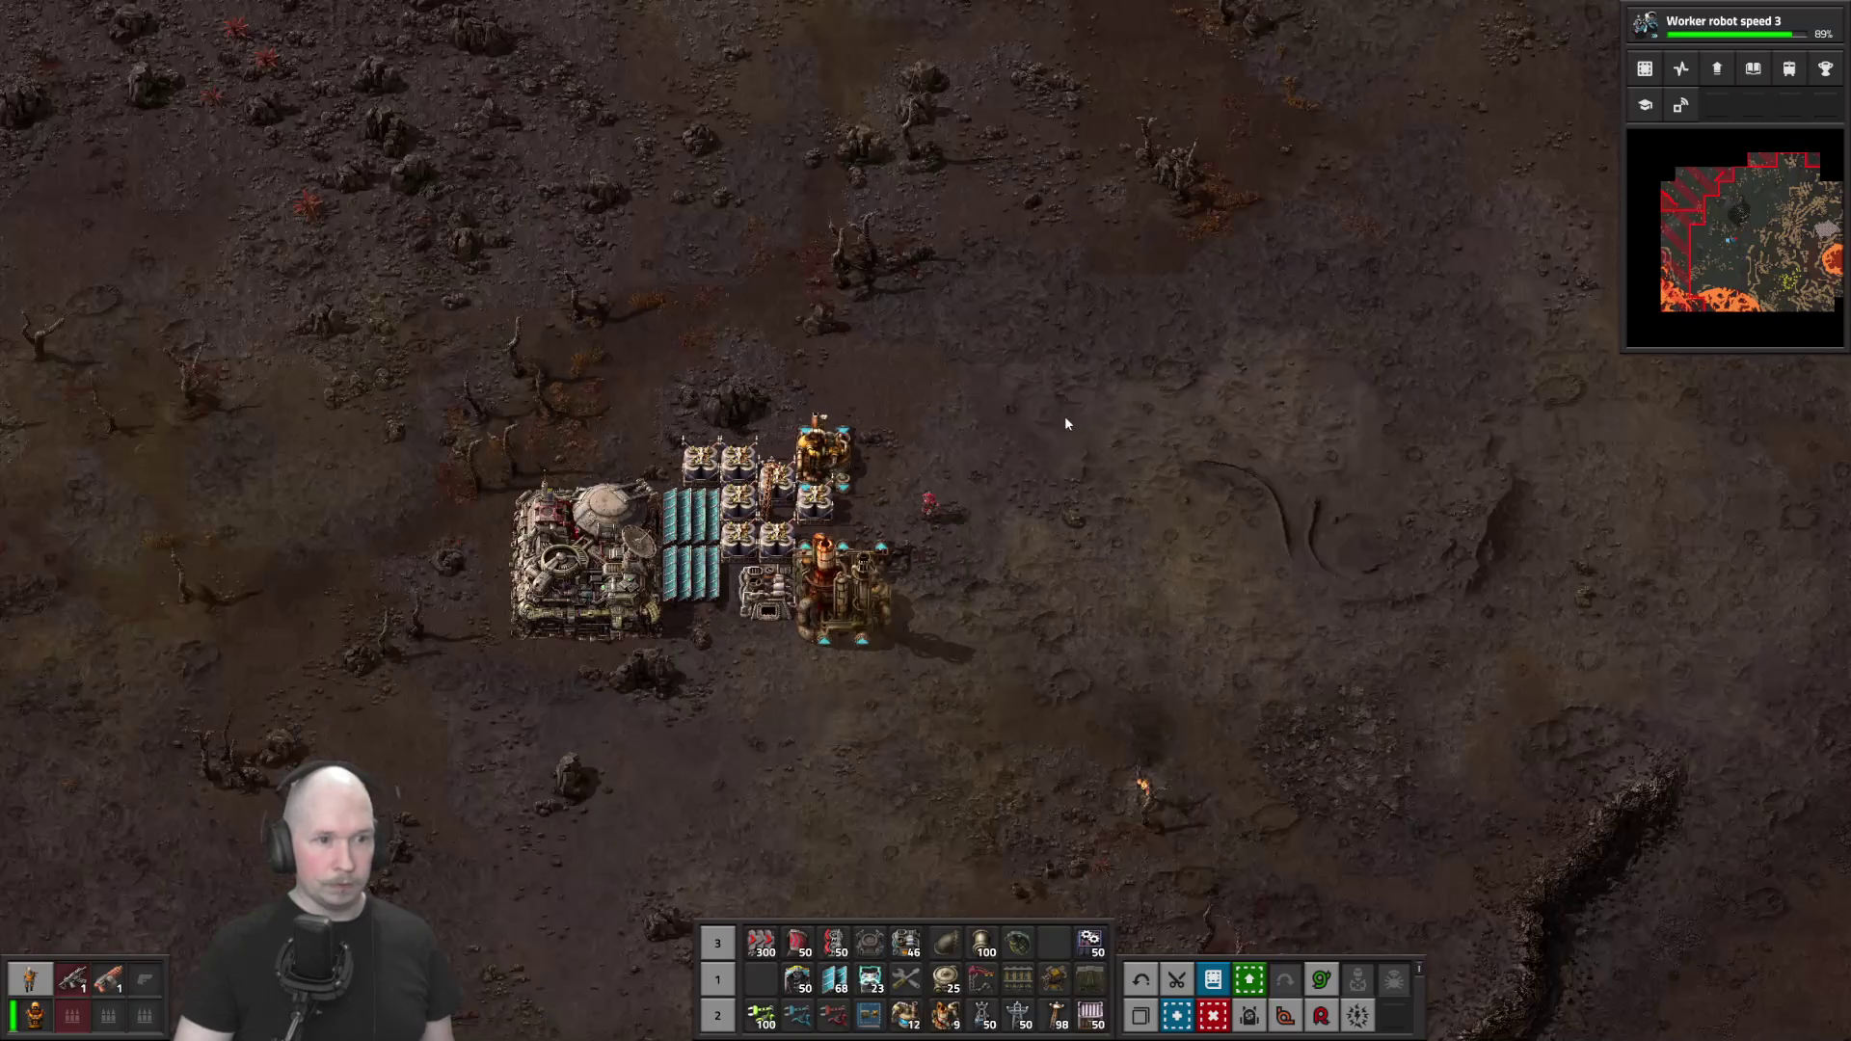
Head south-east from the outpost, checking the character inventory along the way
key("s")
key("d")
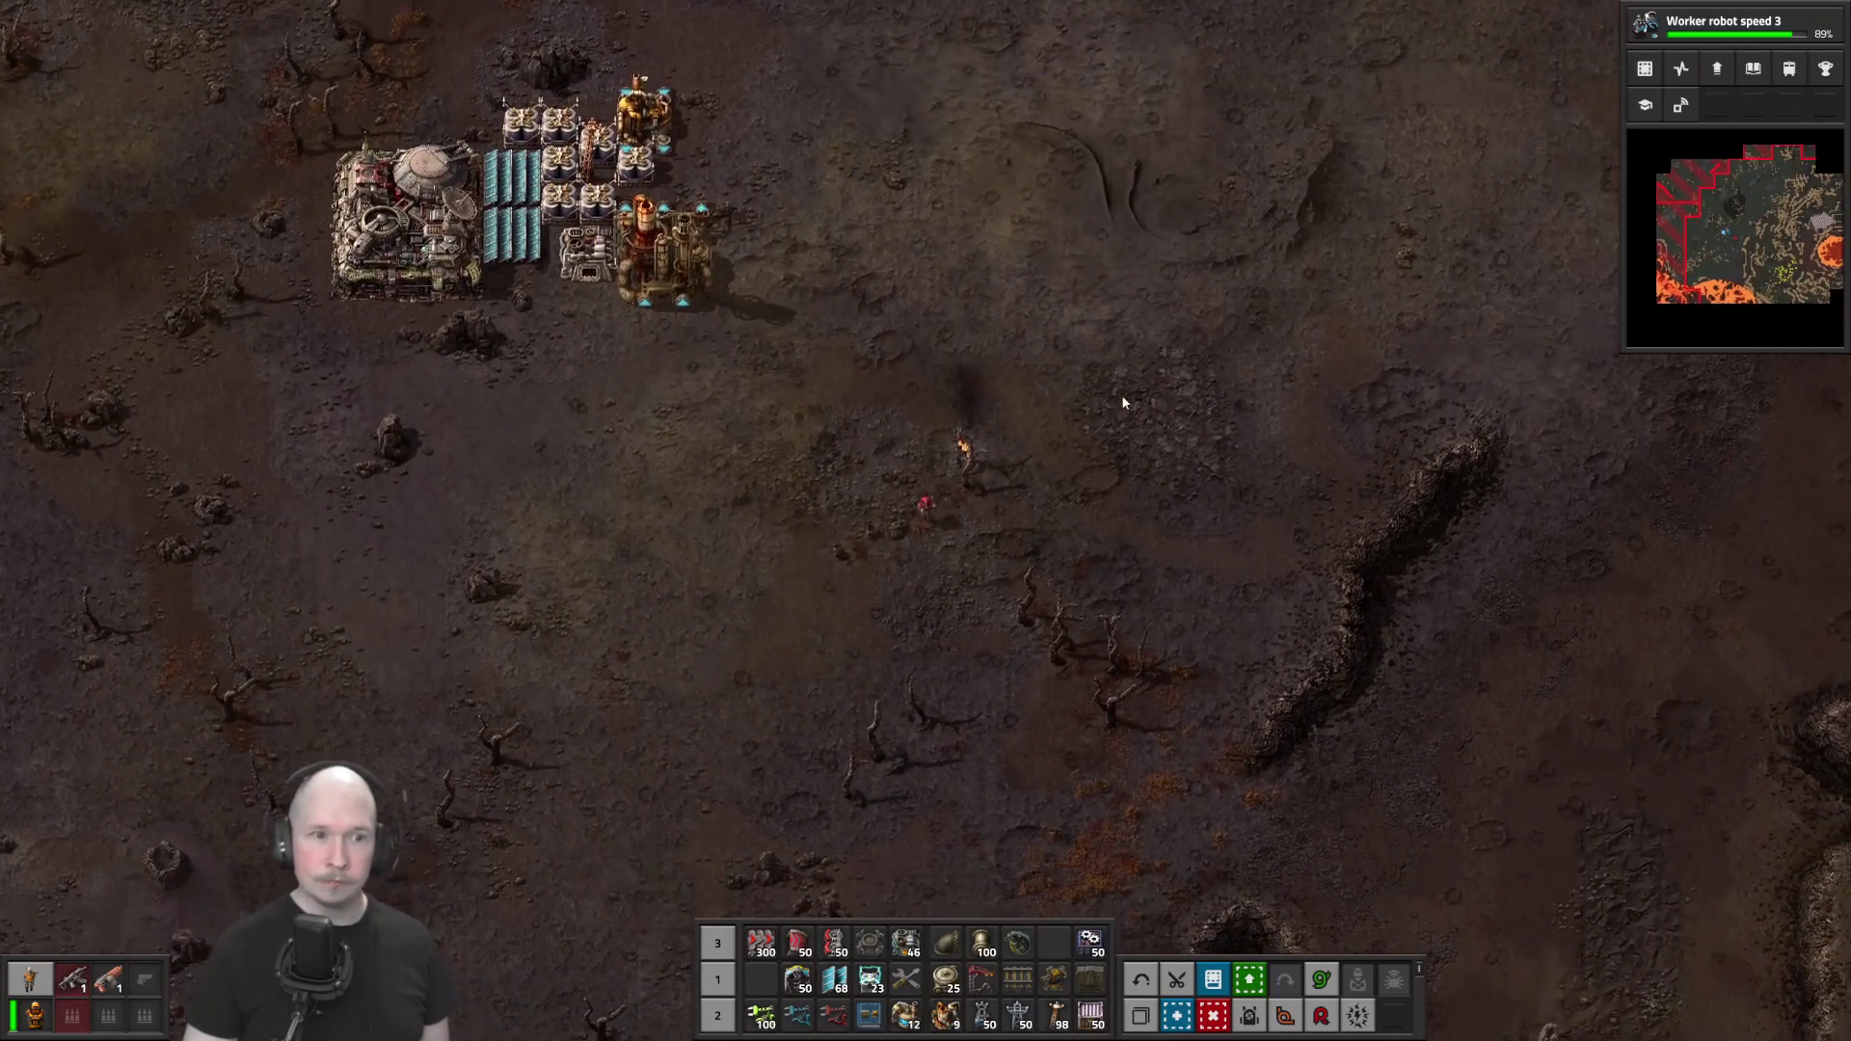
scroll(1159, 518, "down", 3)
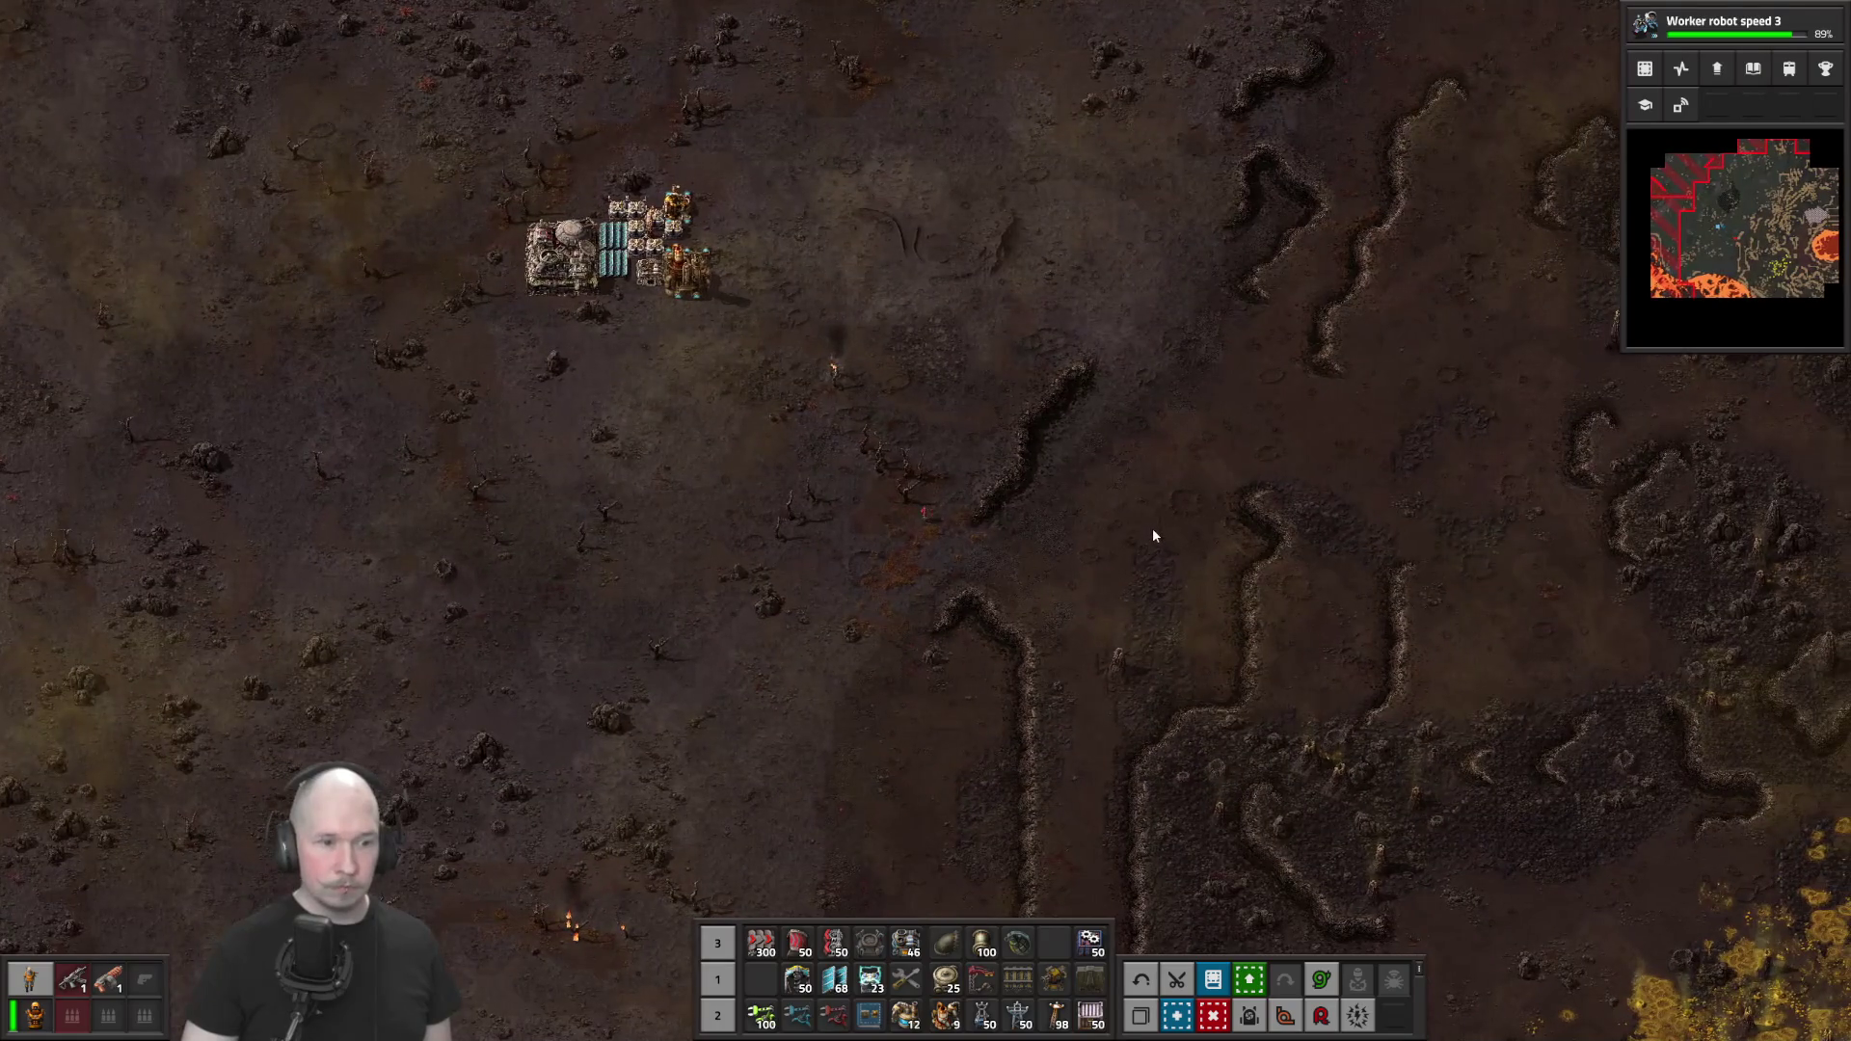
key("e")
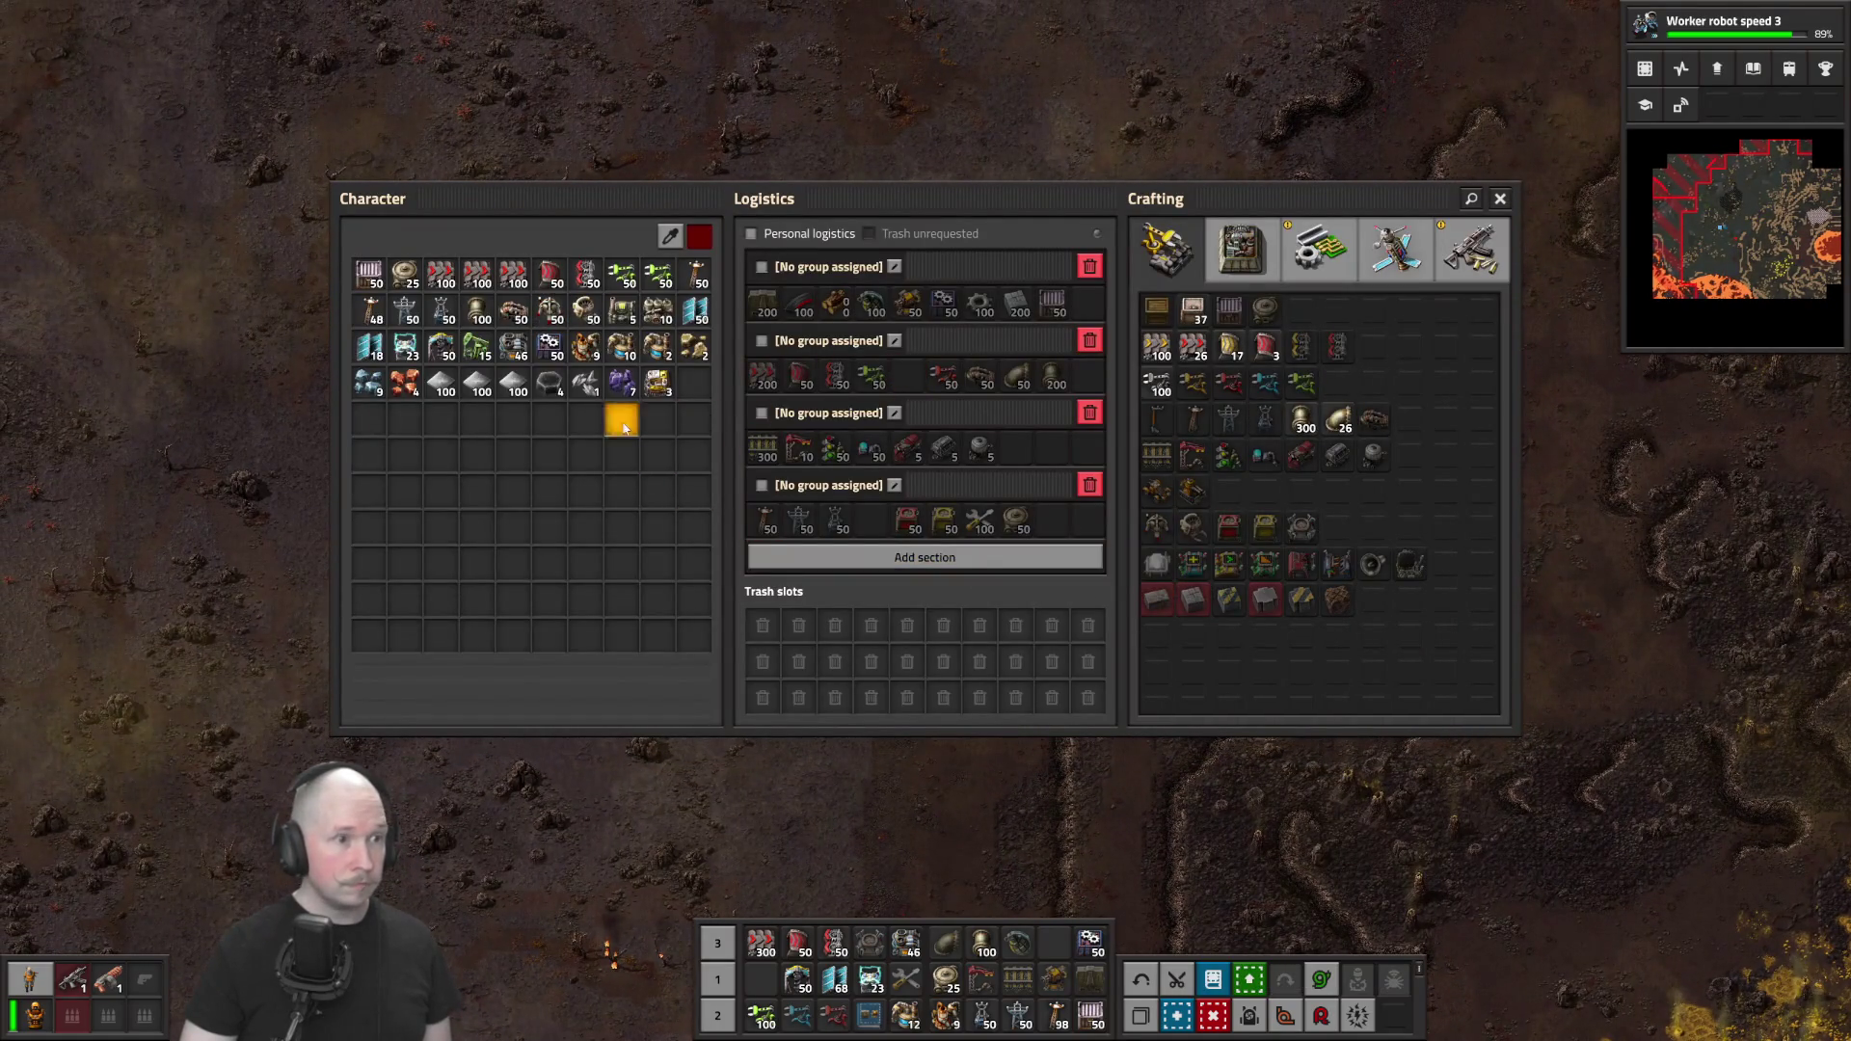
key("e")
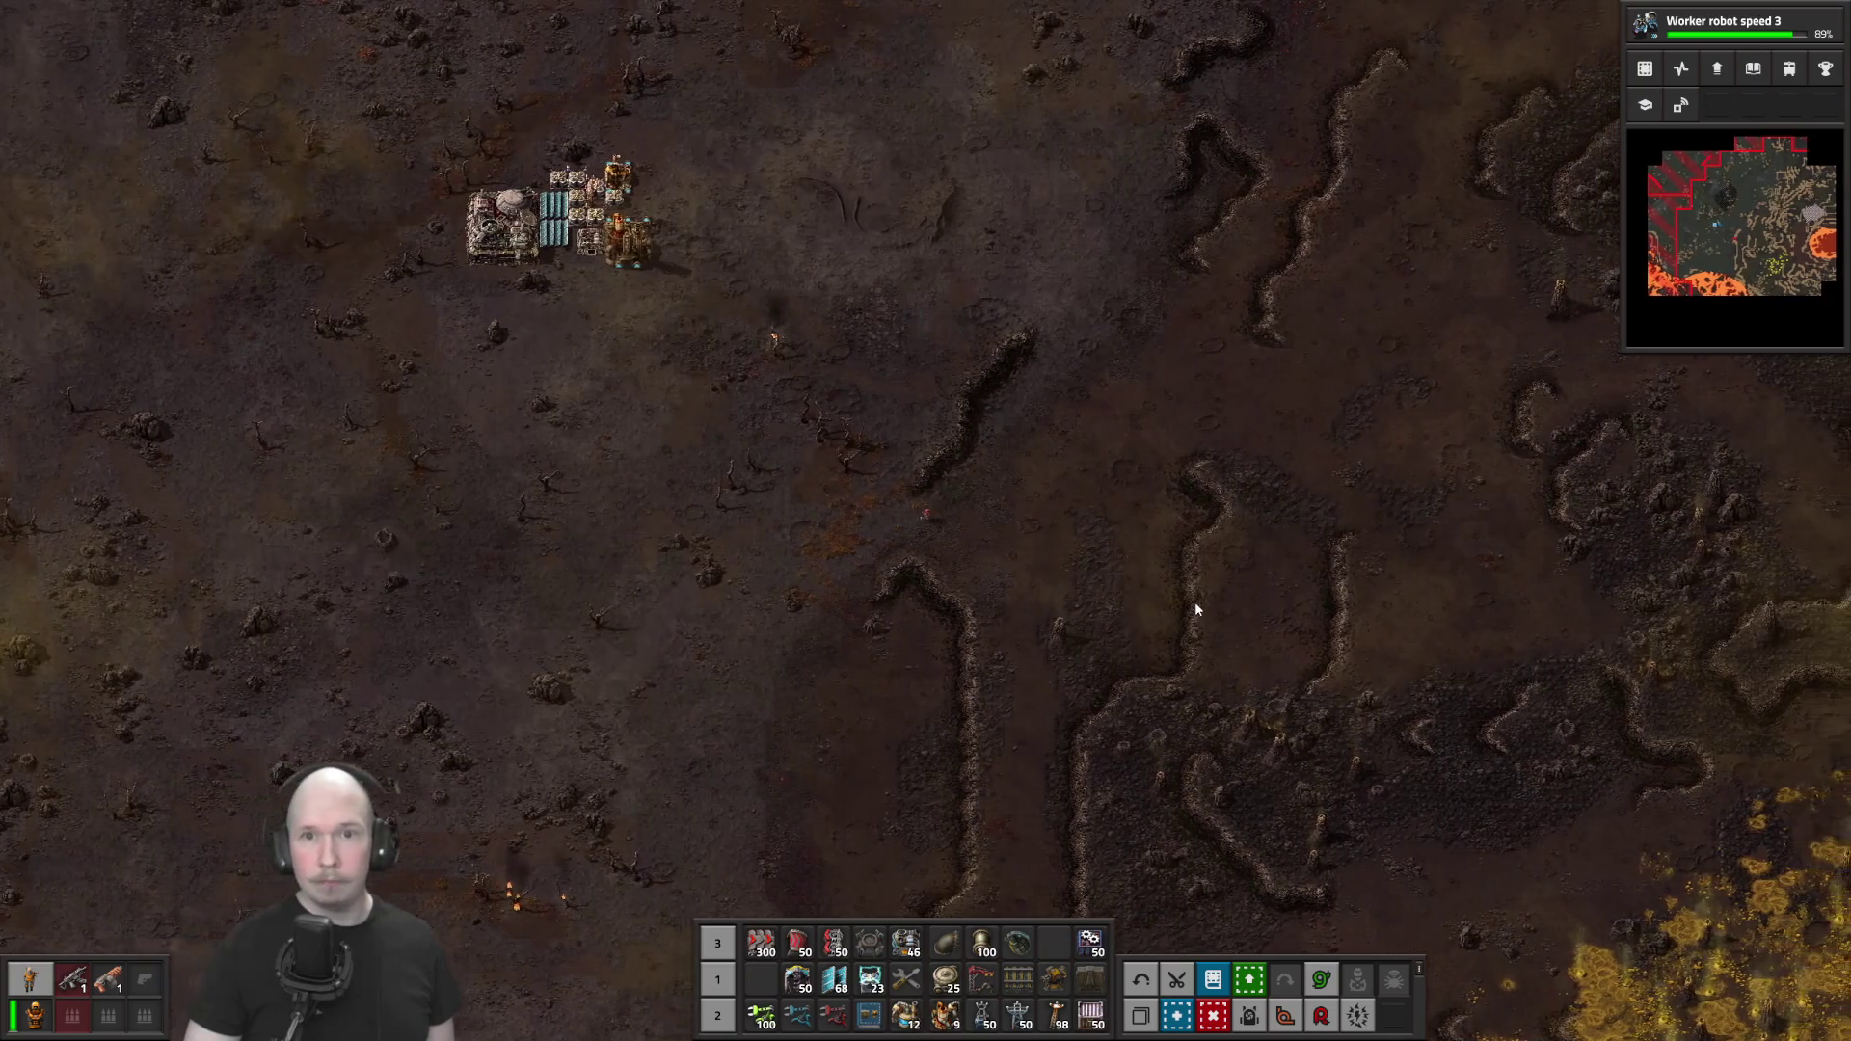
key("e")
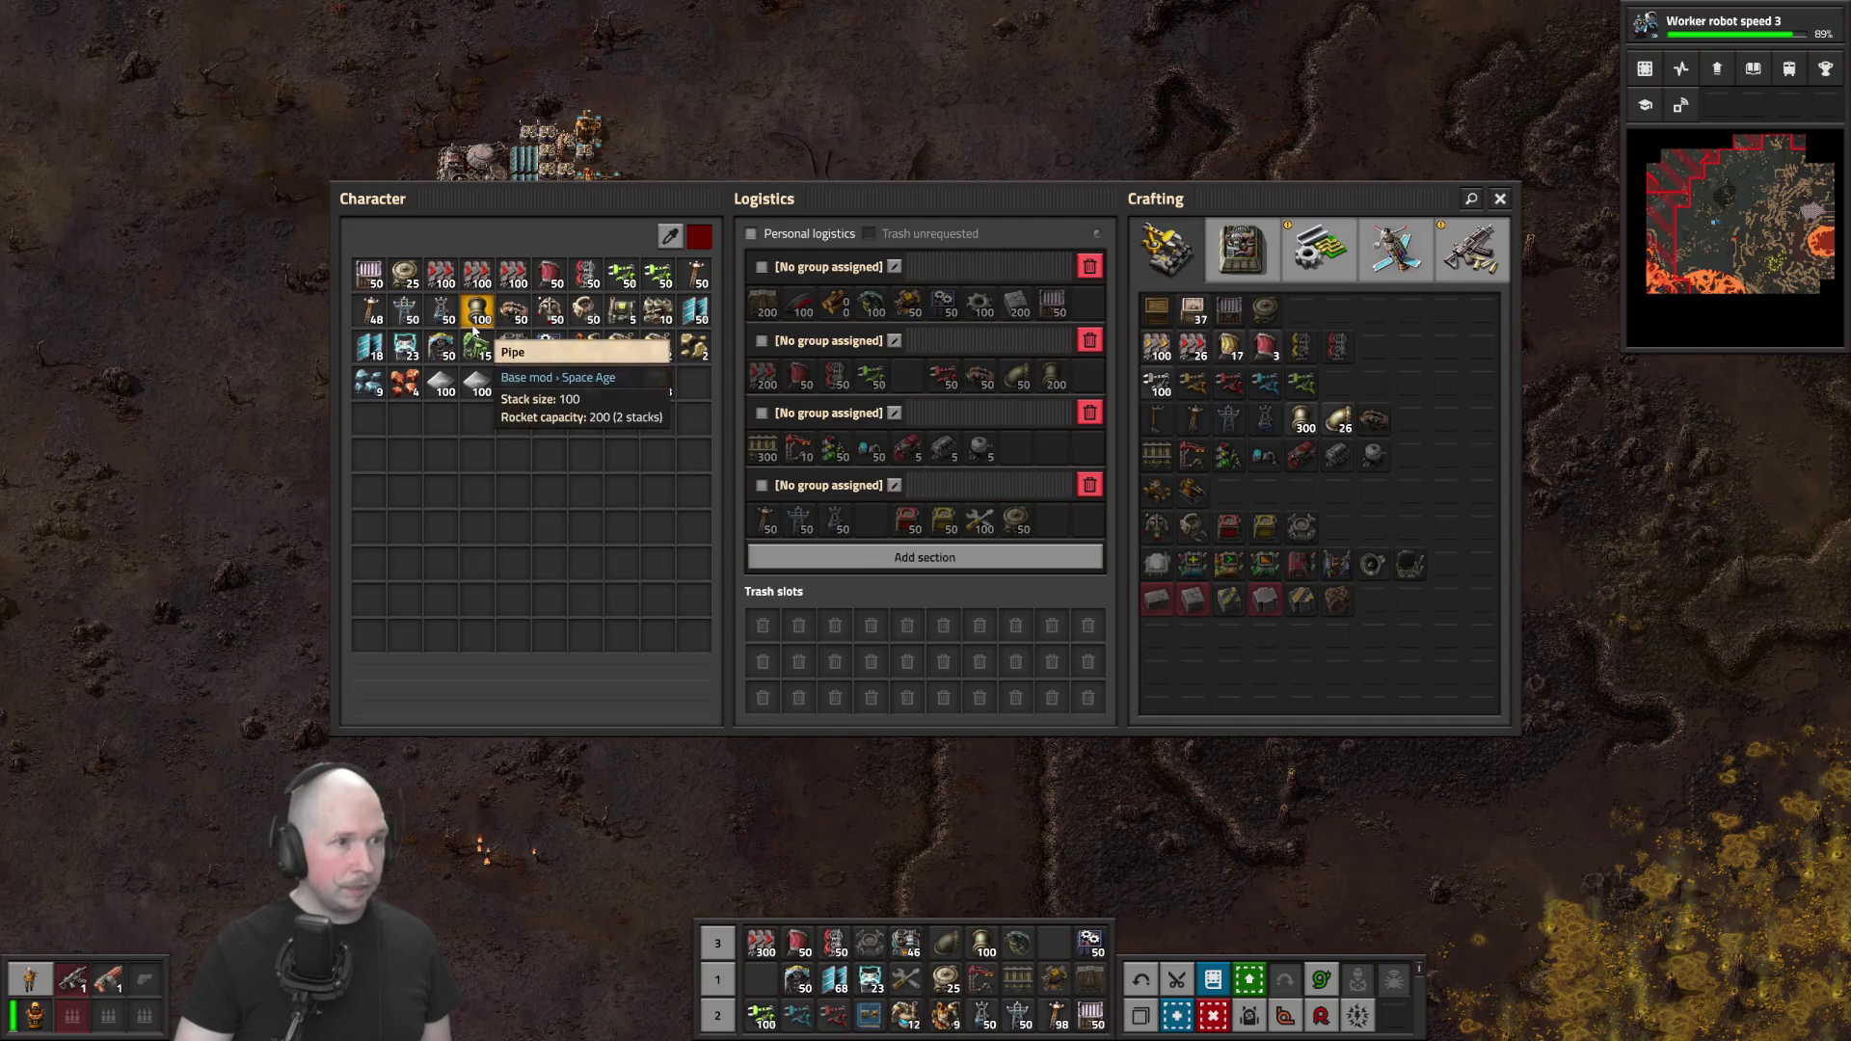
key("e")
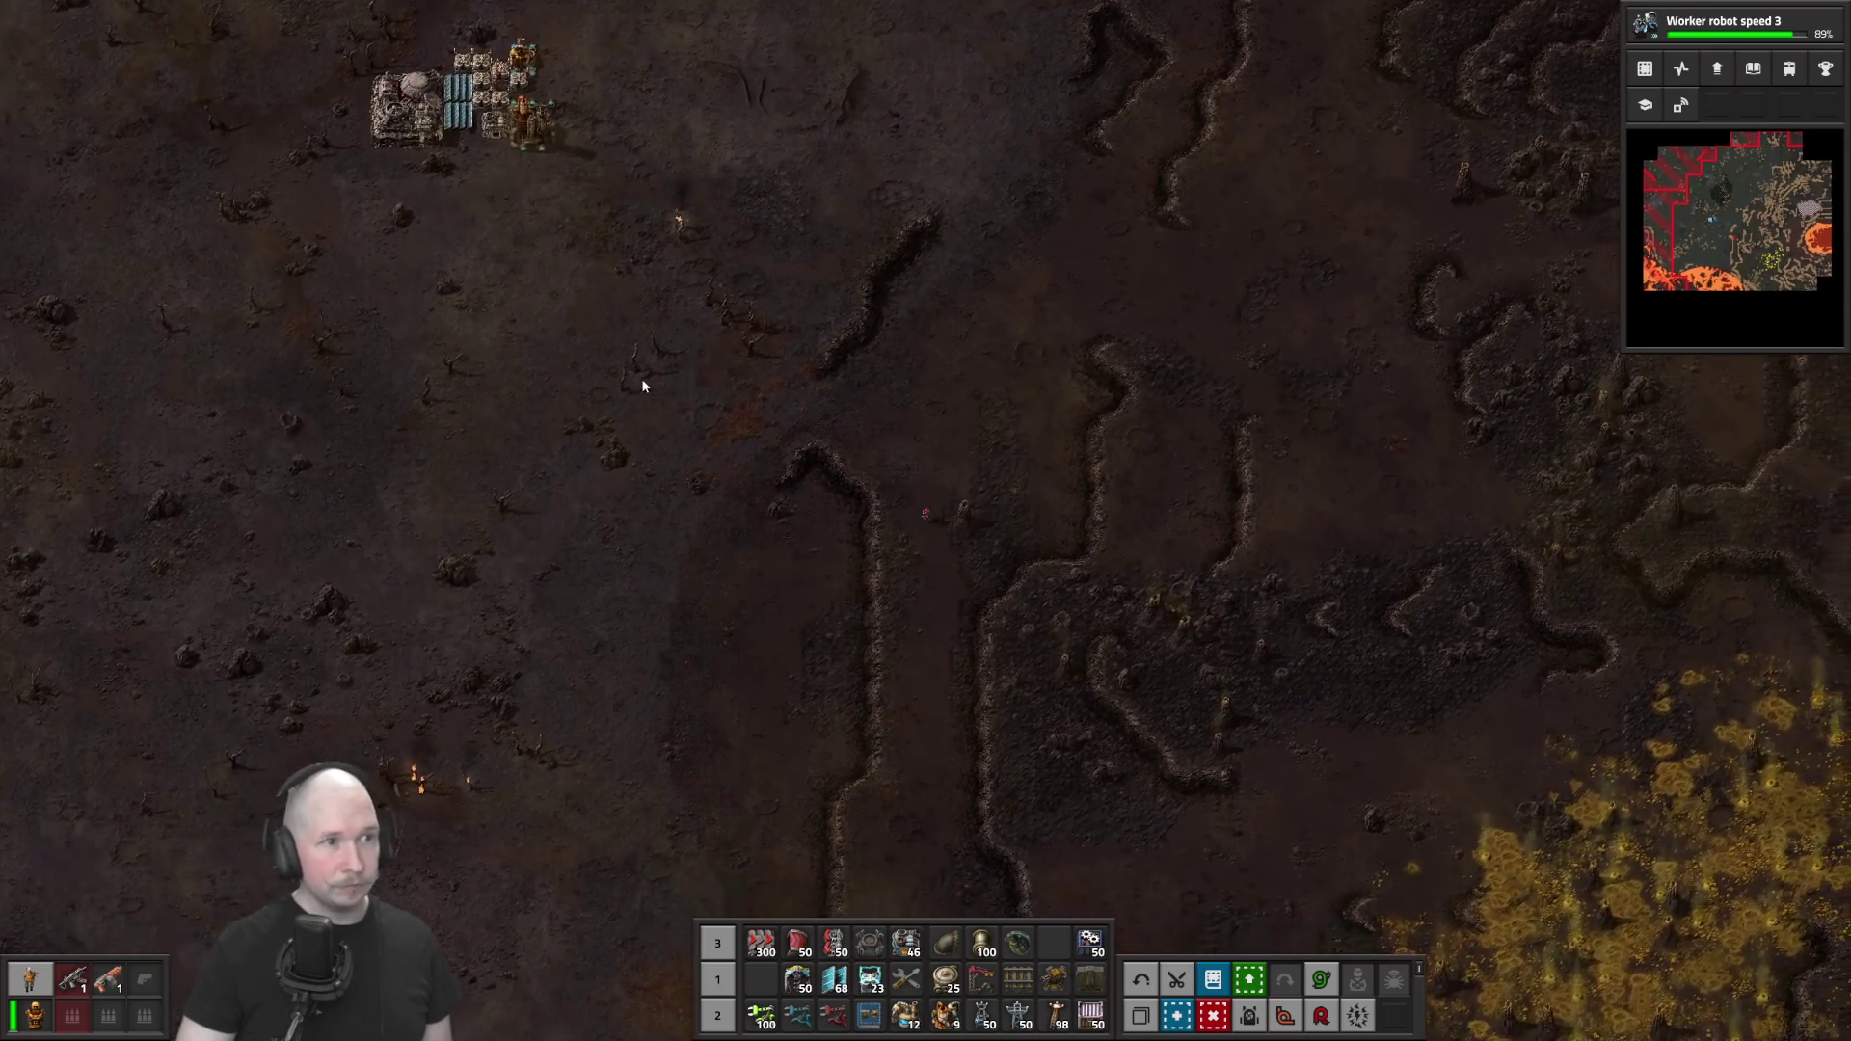
Walk on to the yellow sulfuric acid geyser field and take the pumpjacks into hand
key("s")
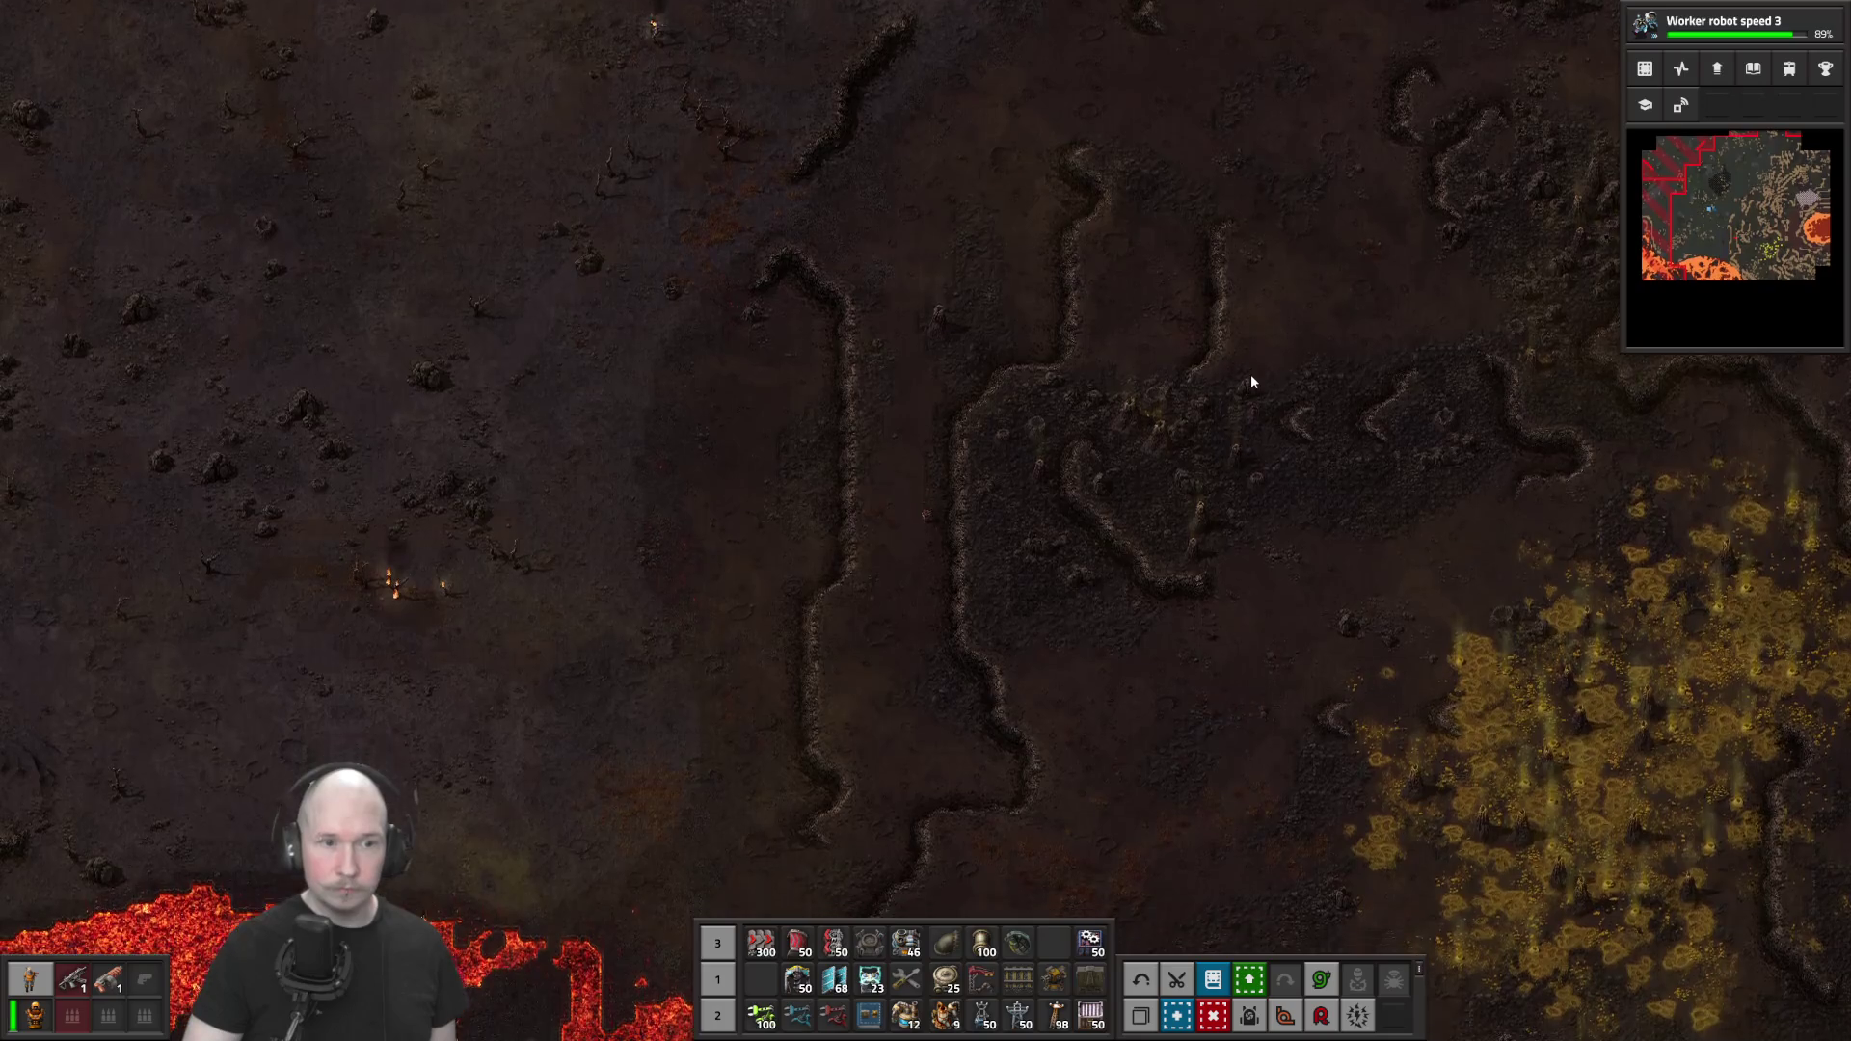
key("w")
key("d")
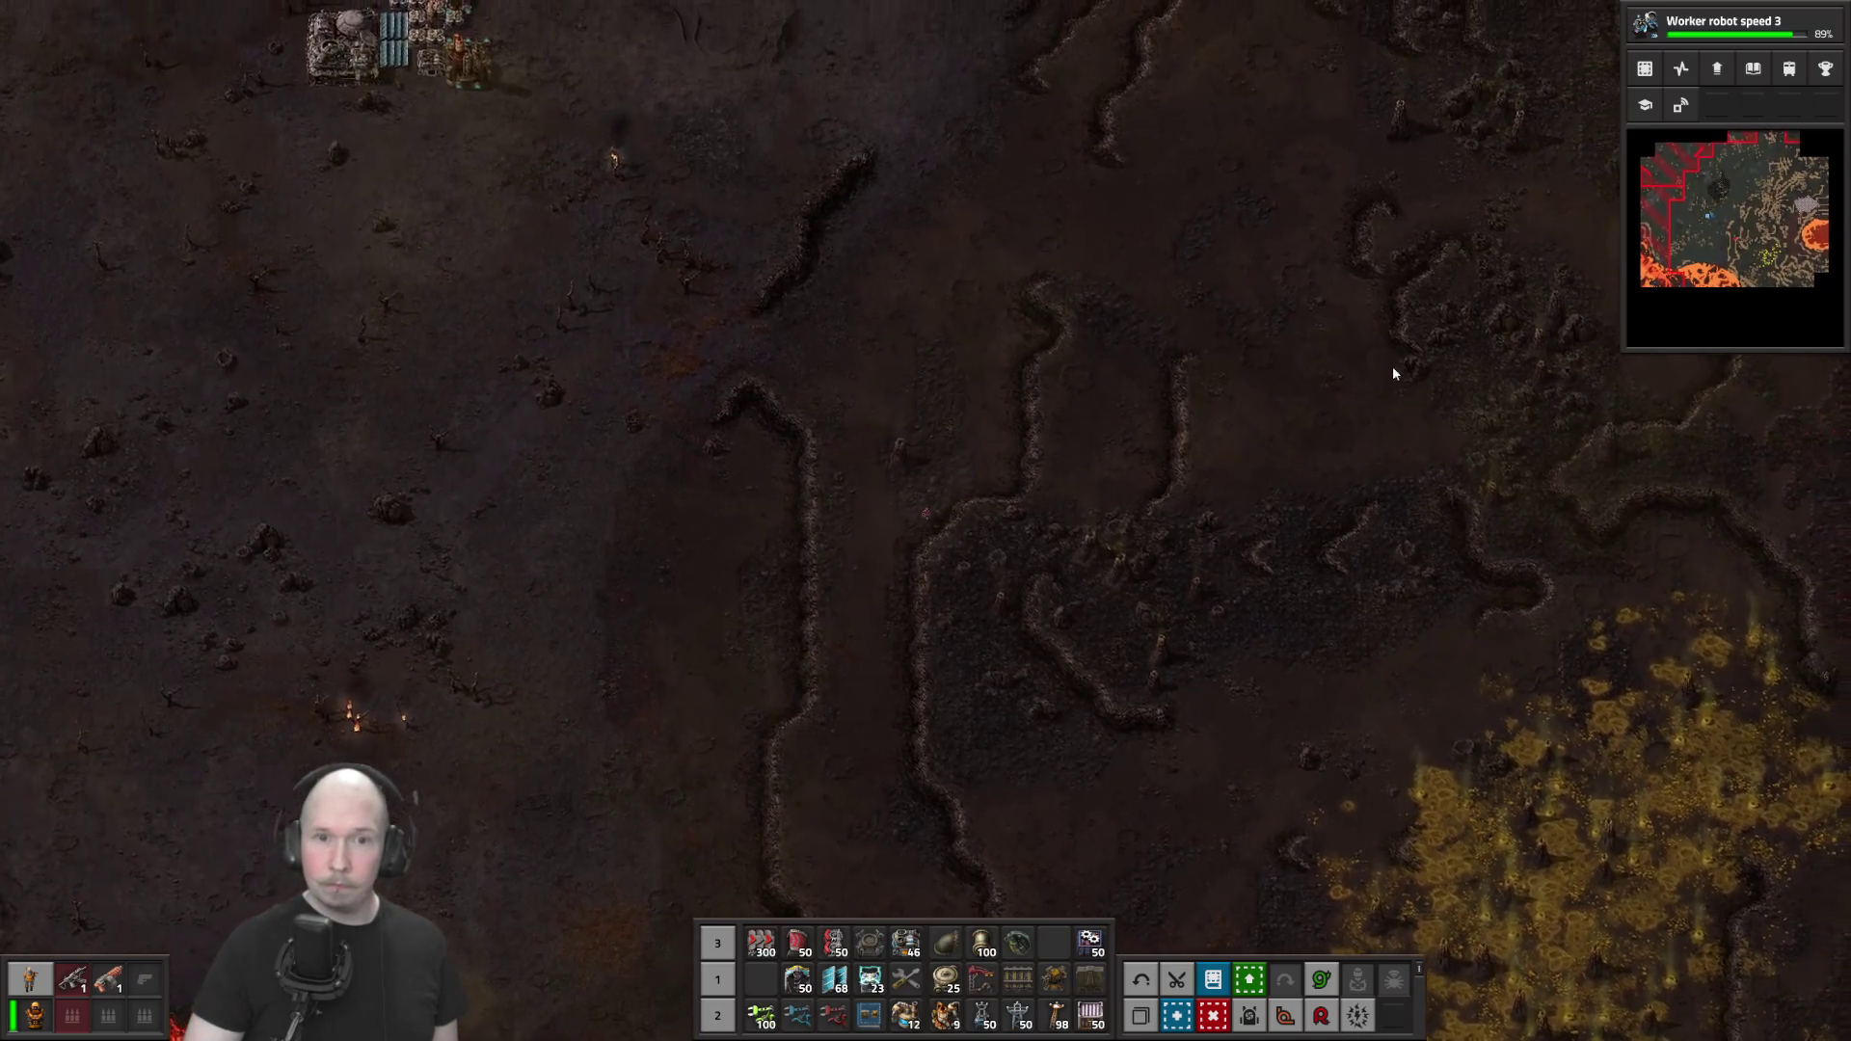
key("w")
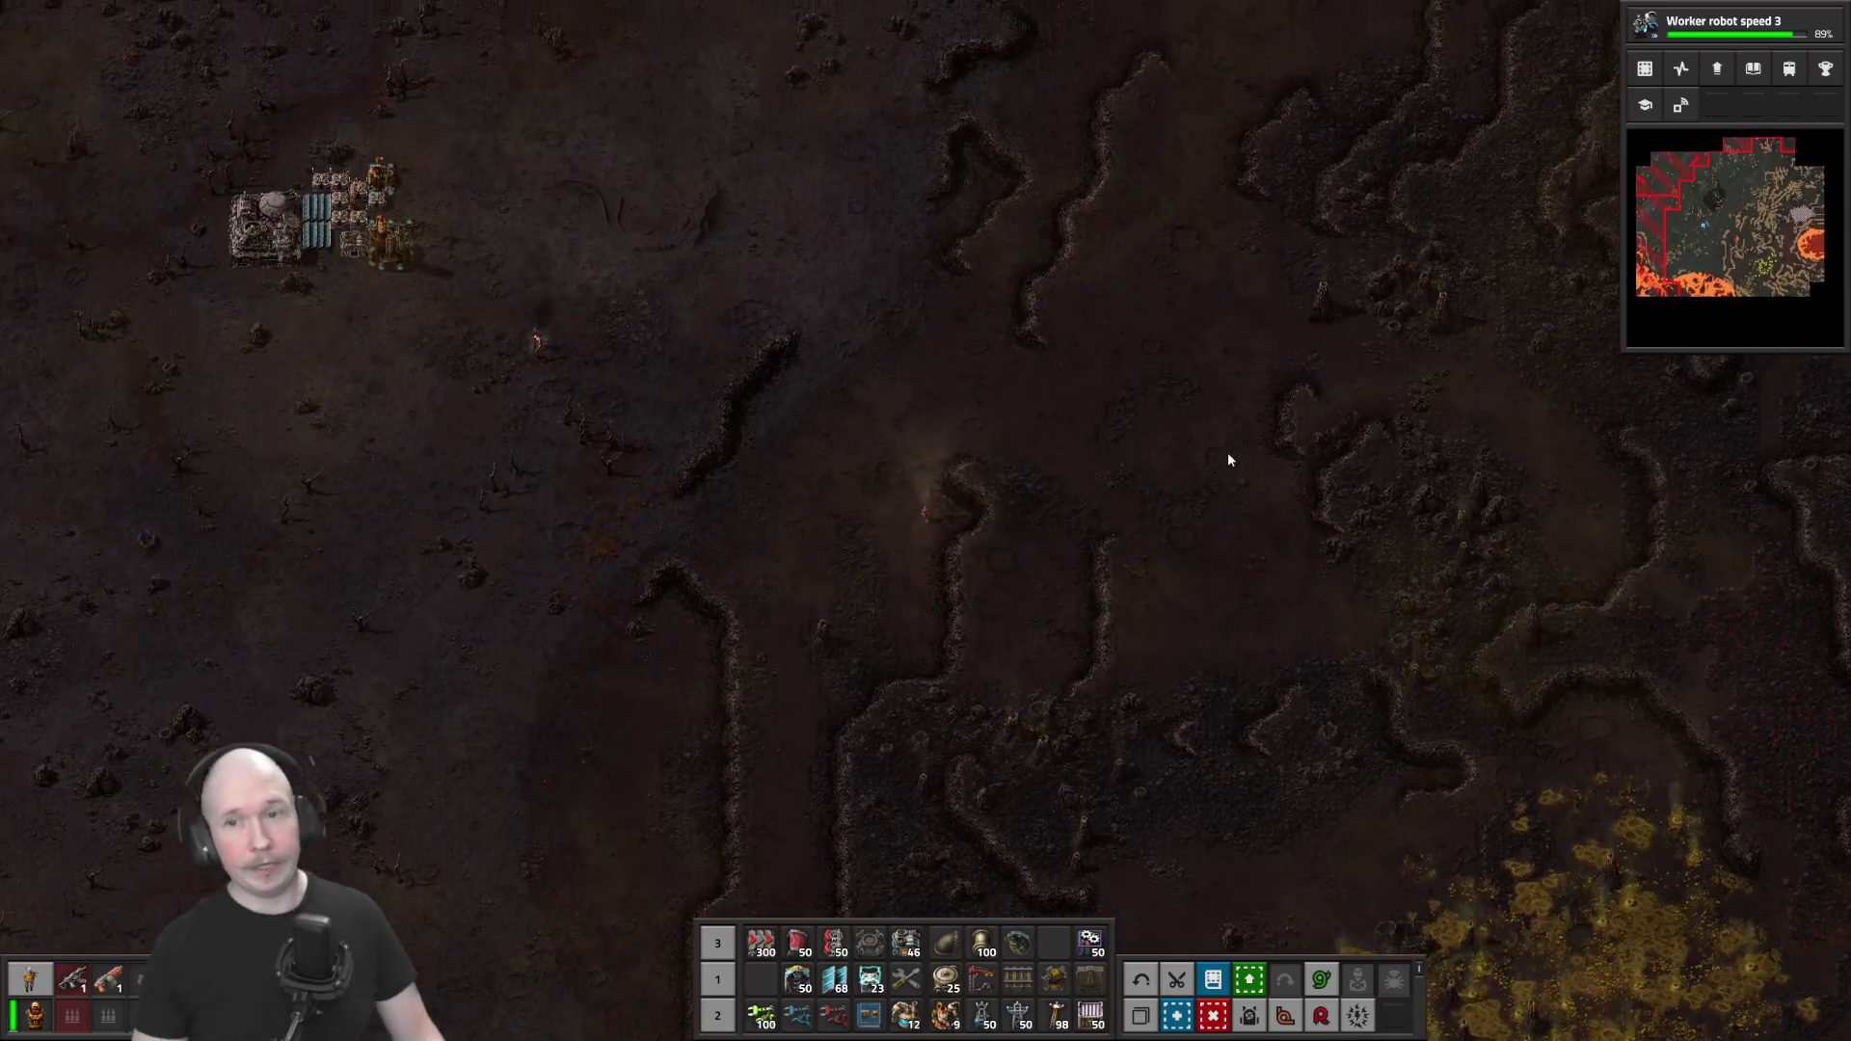
key("d")
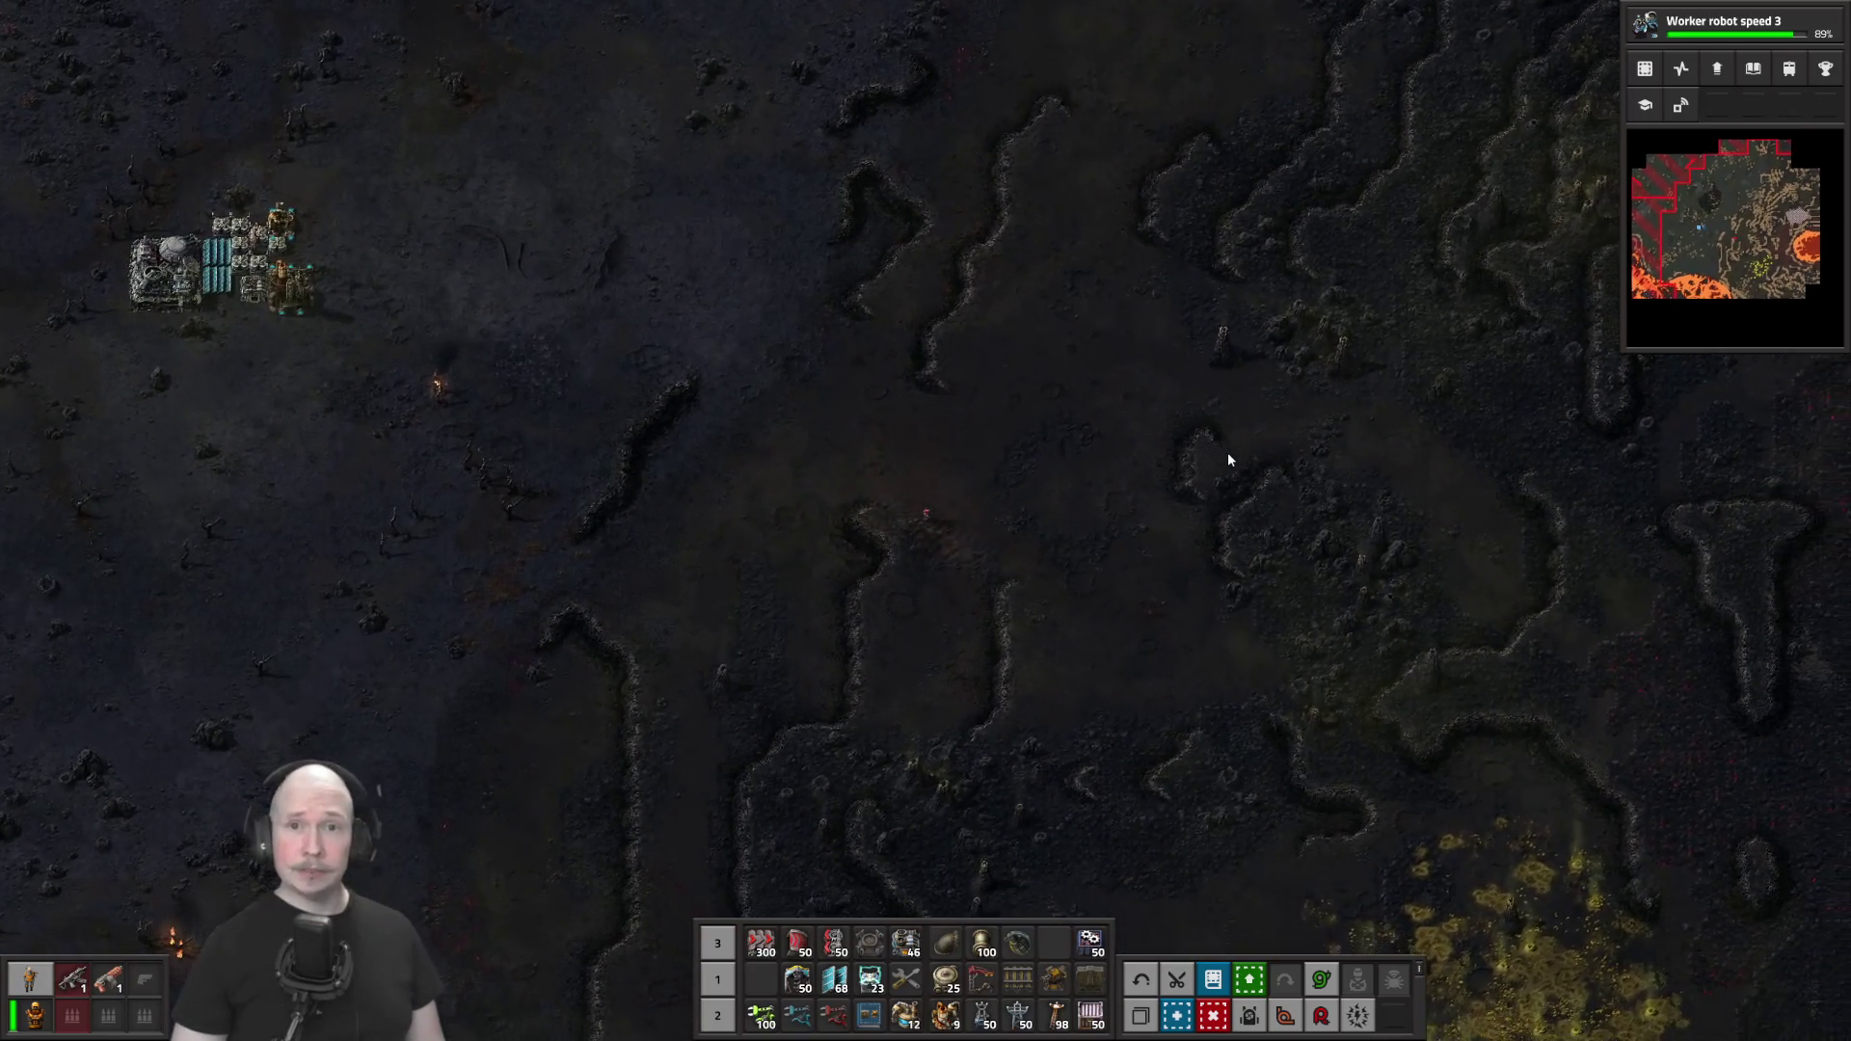
key("d")
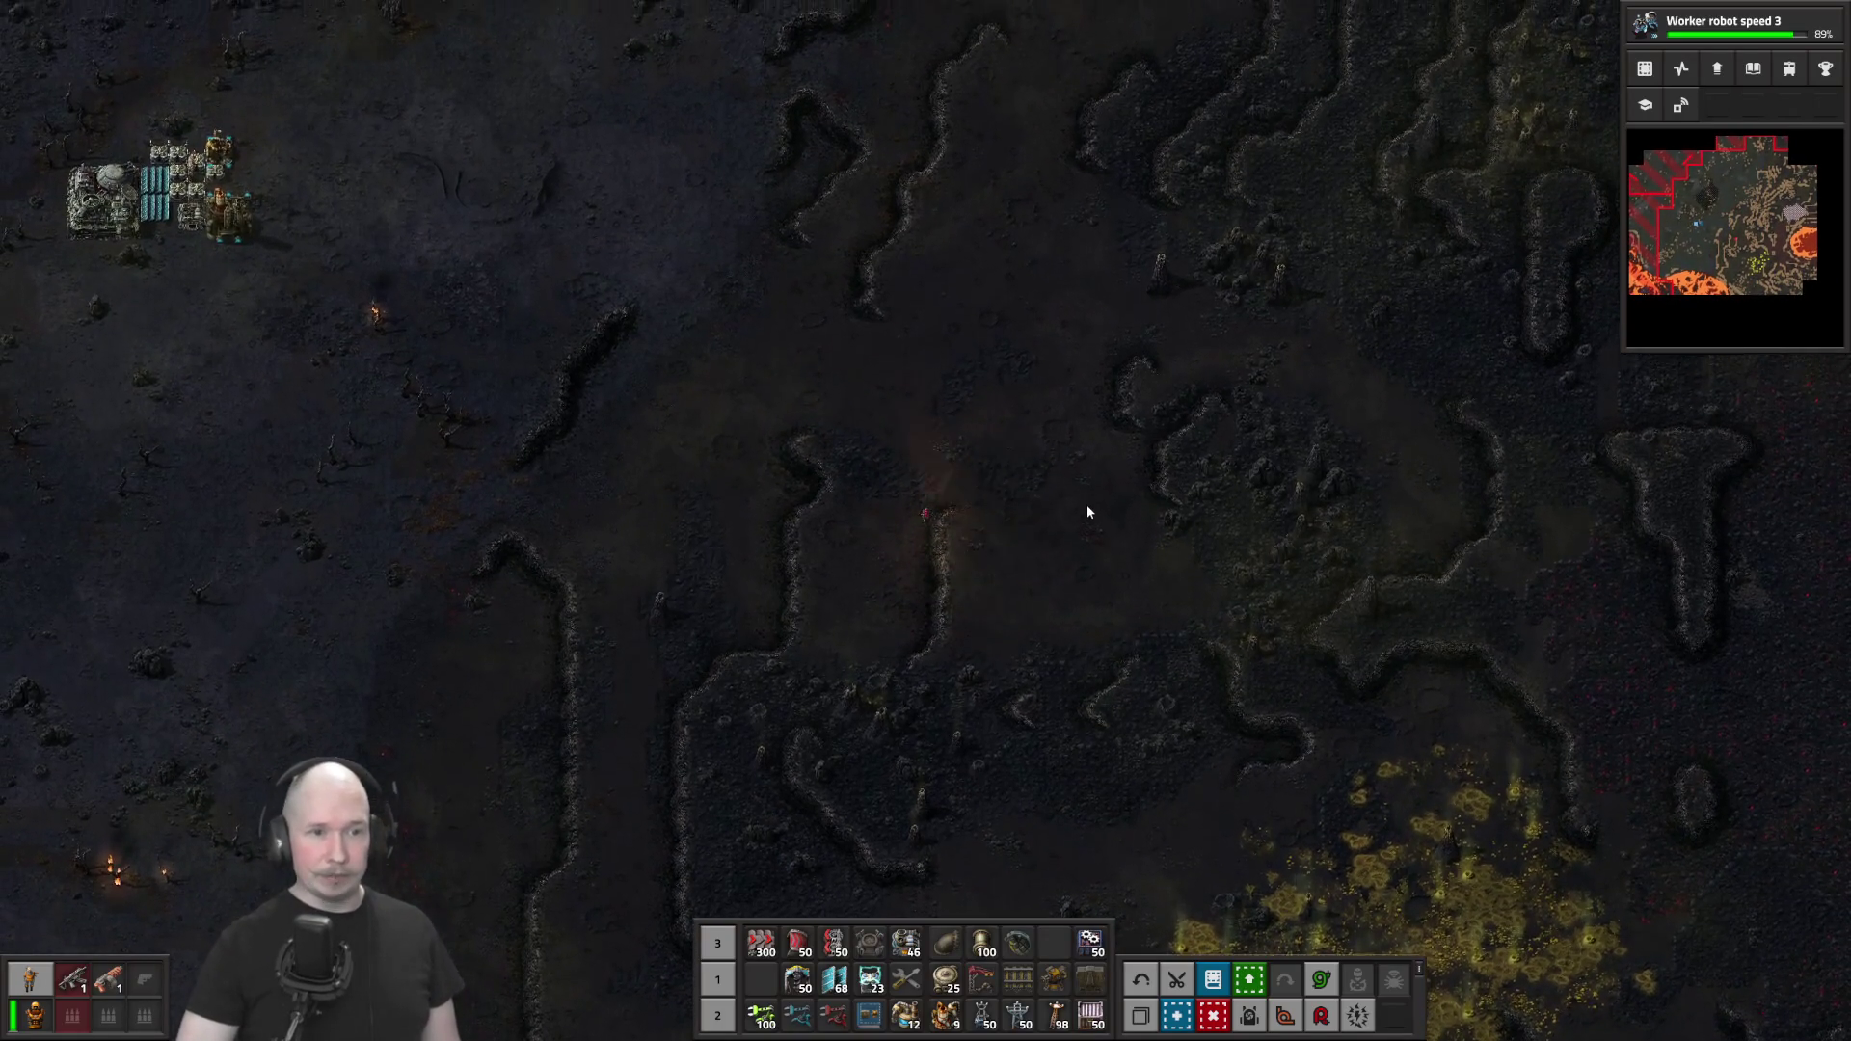
key("s")
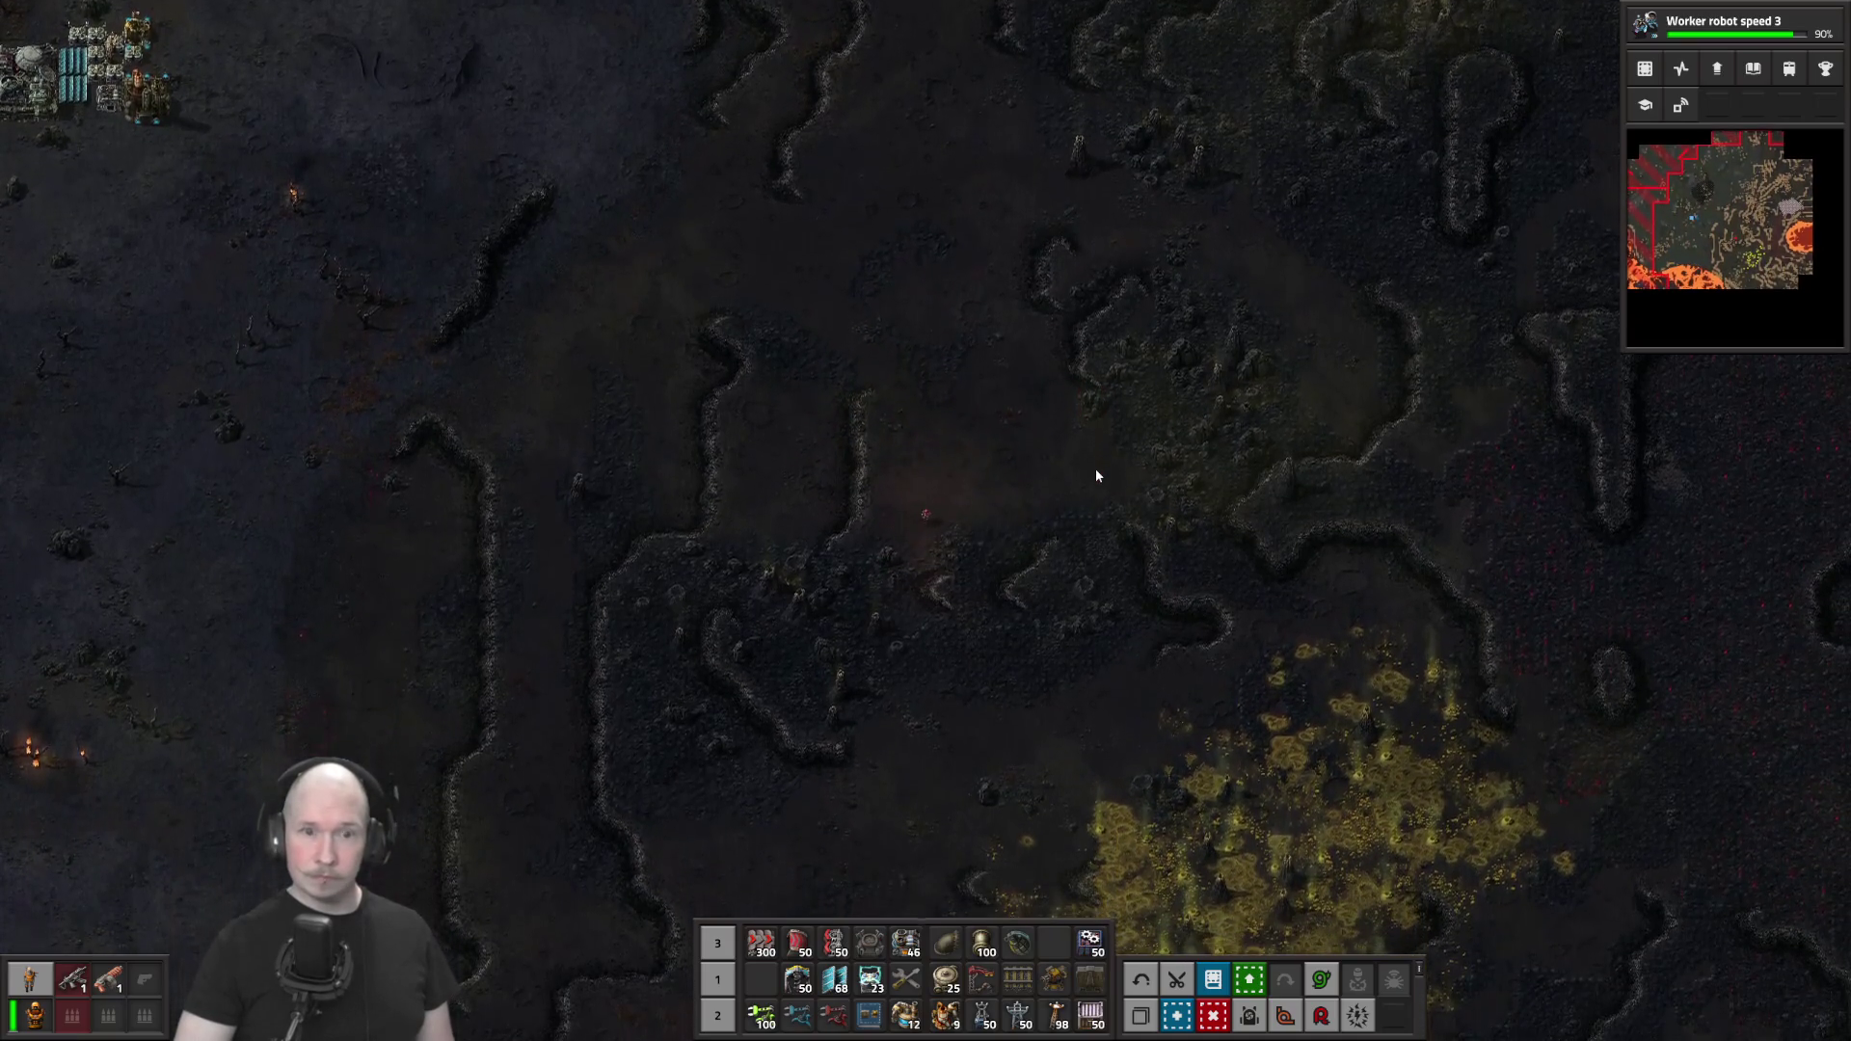
key("s")
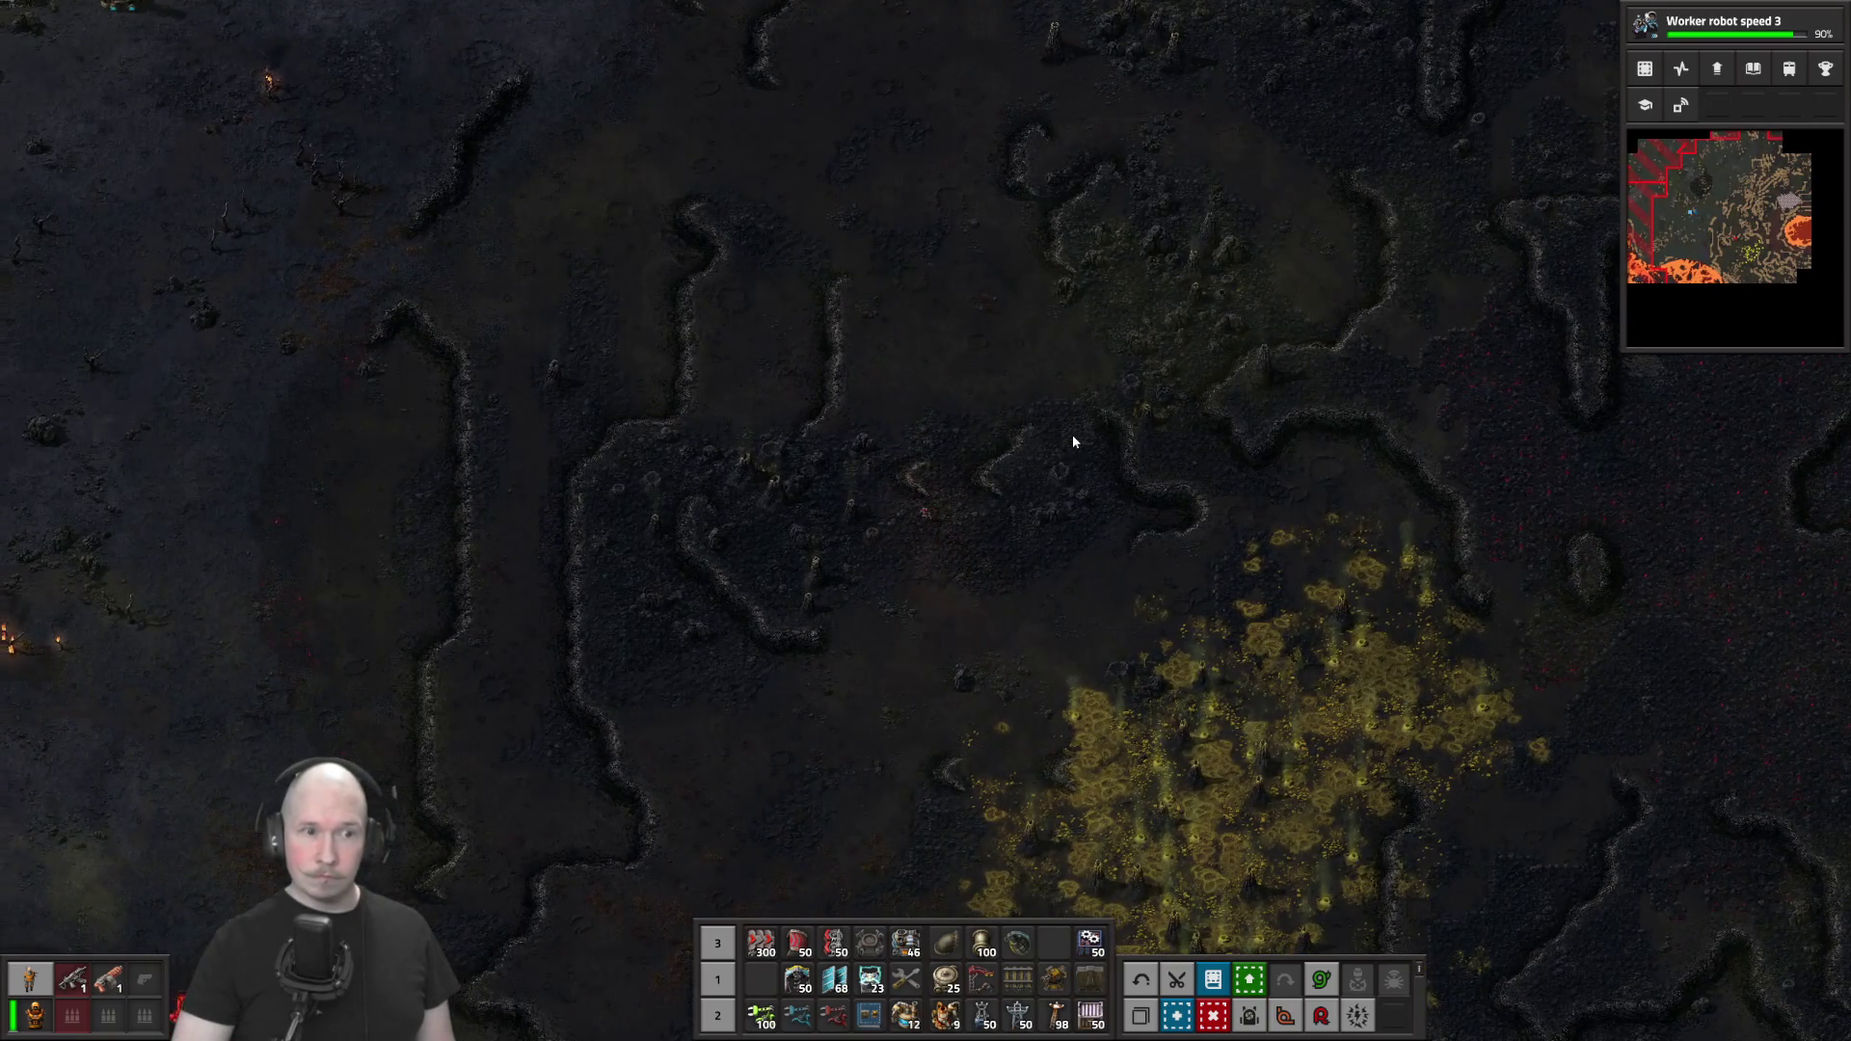
scroll(885, 515, "up", 5)
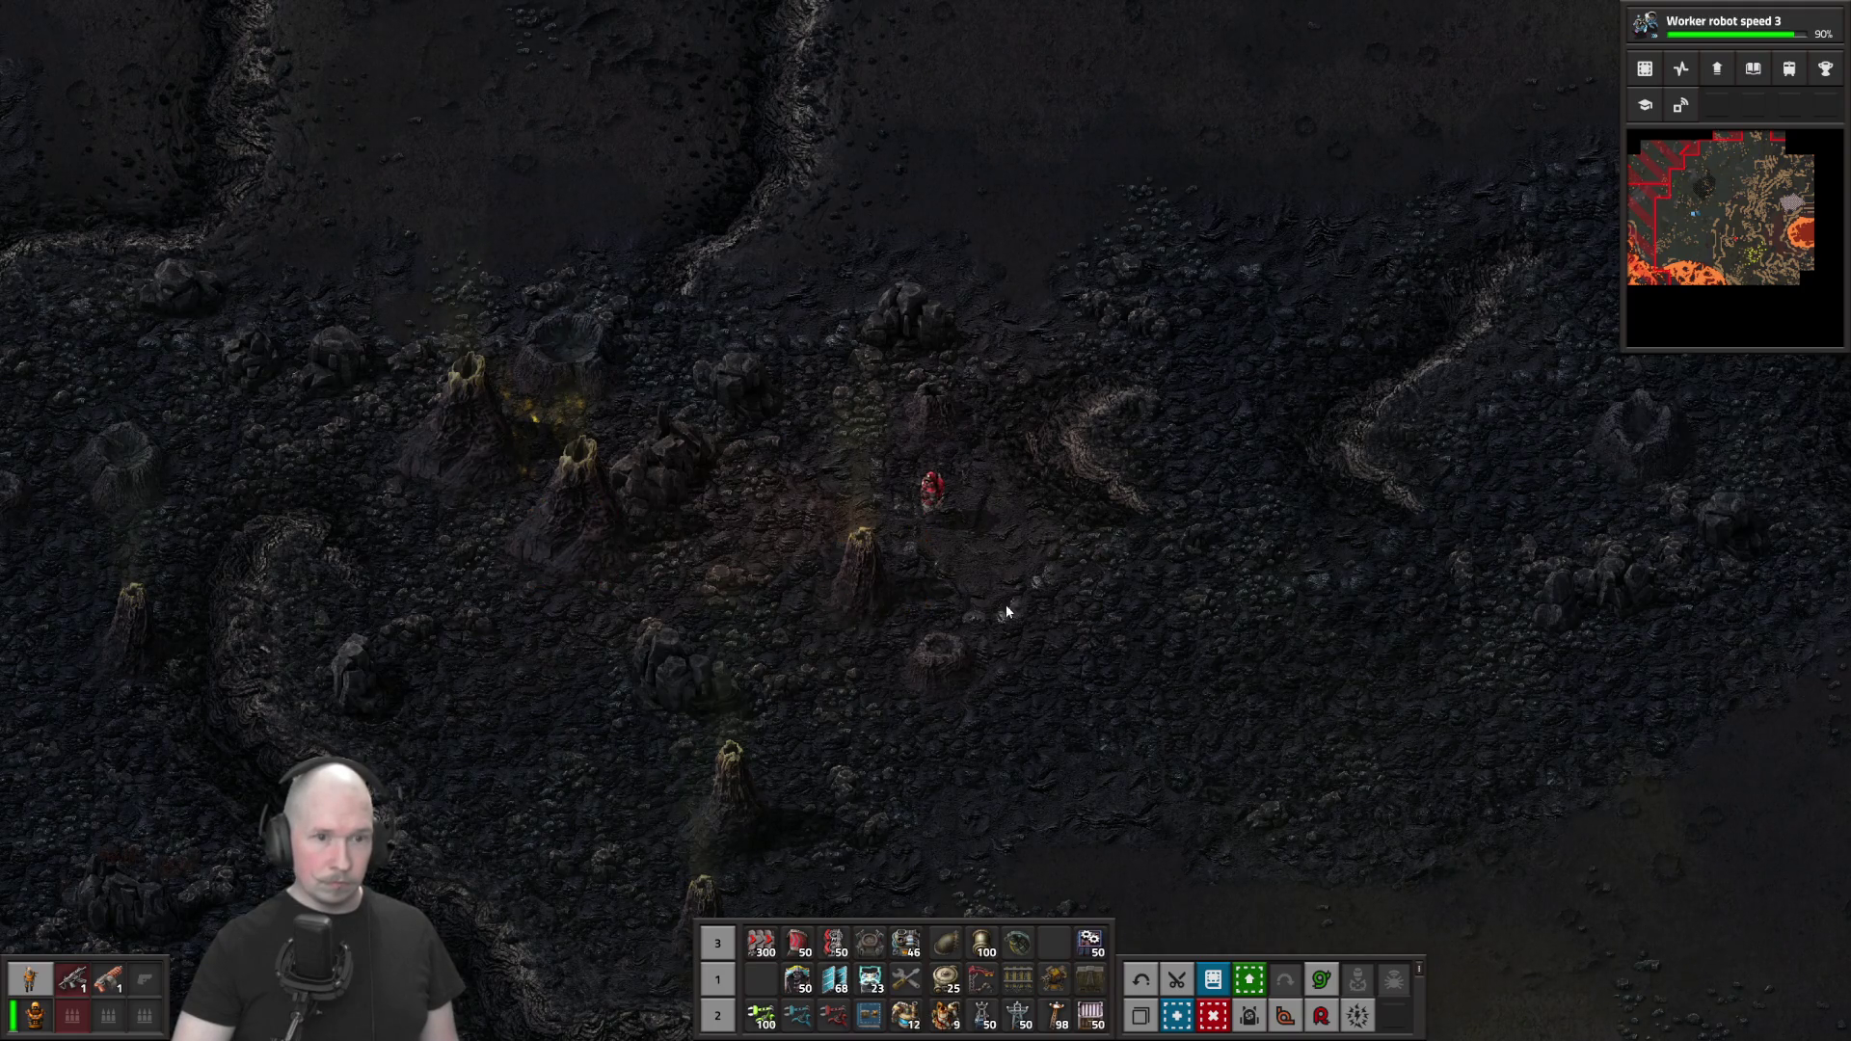
key("s+d")
scroll(1030, 567, "down", 5)
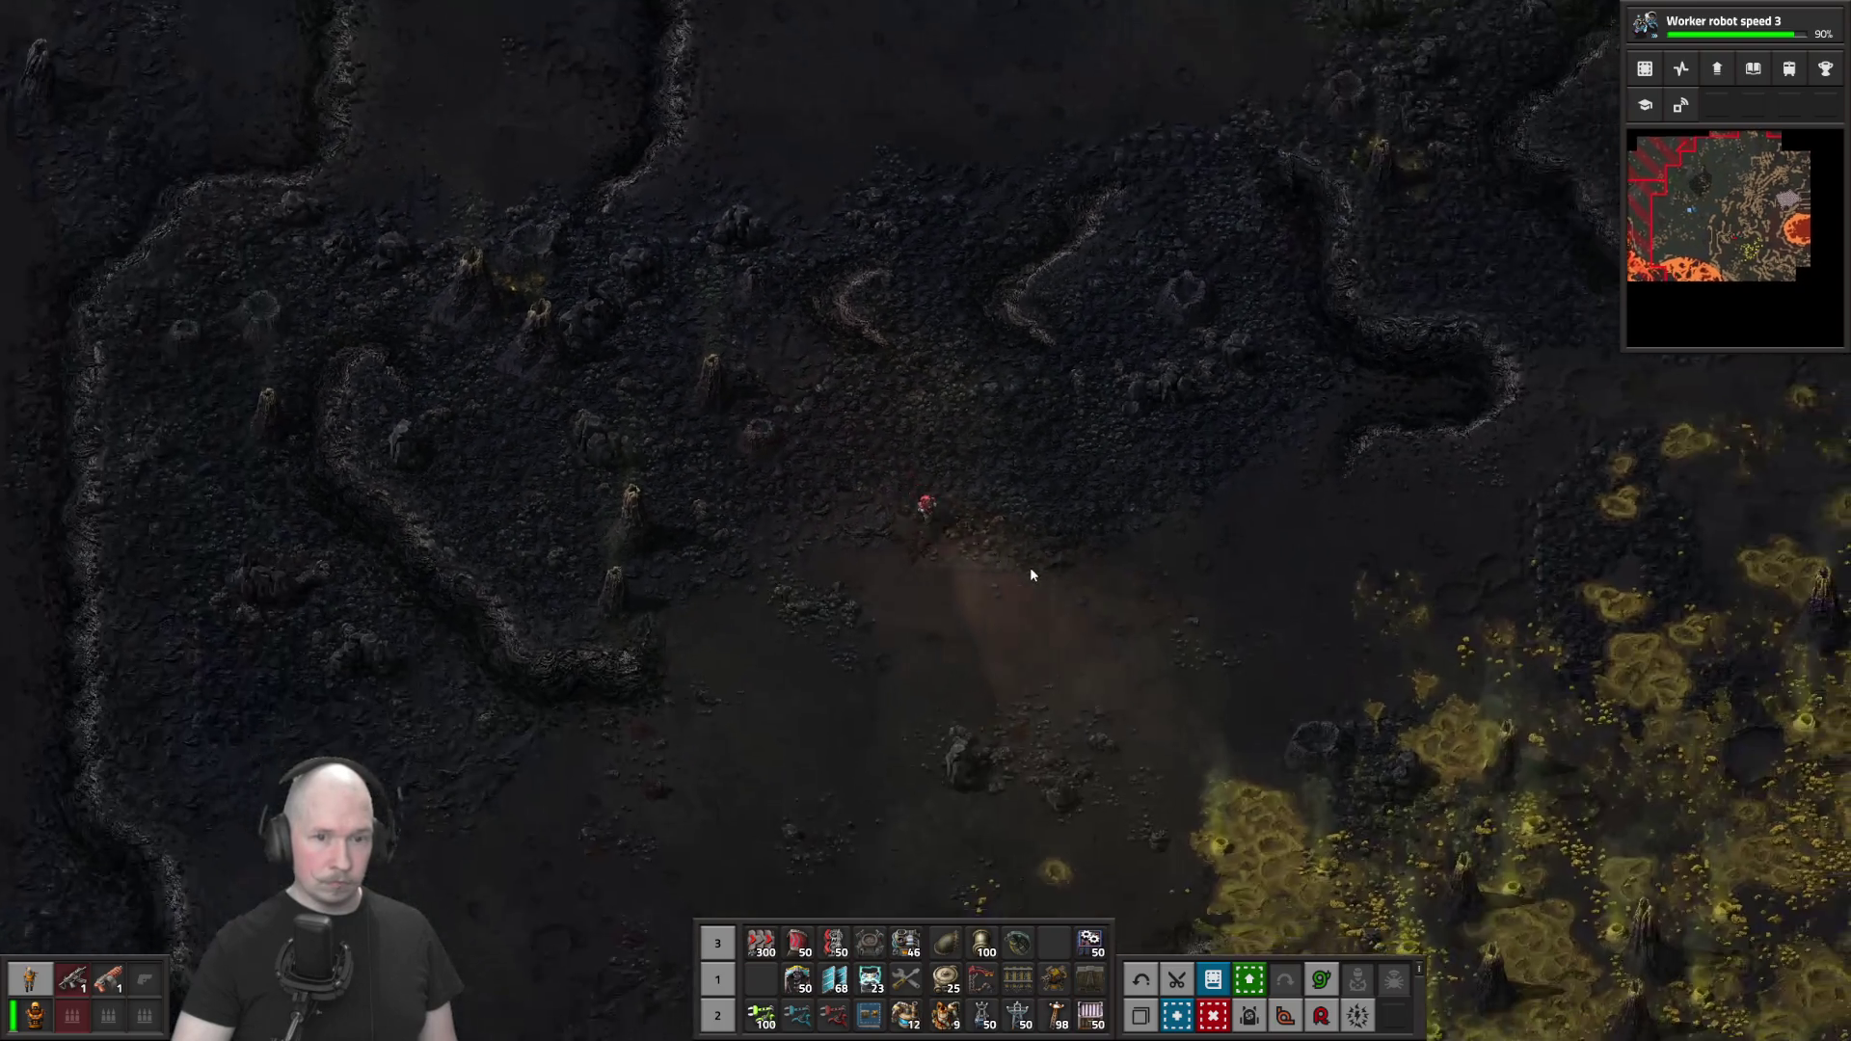
key("s+d")
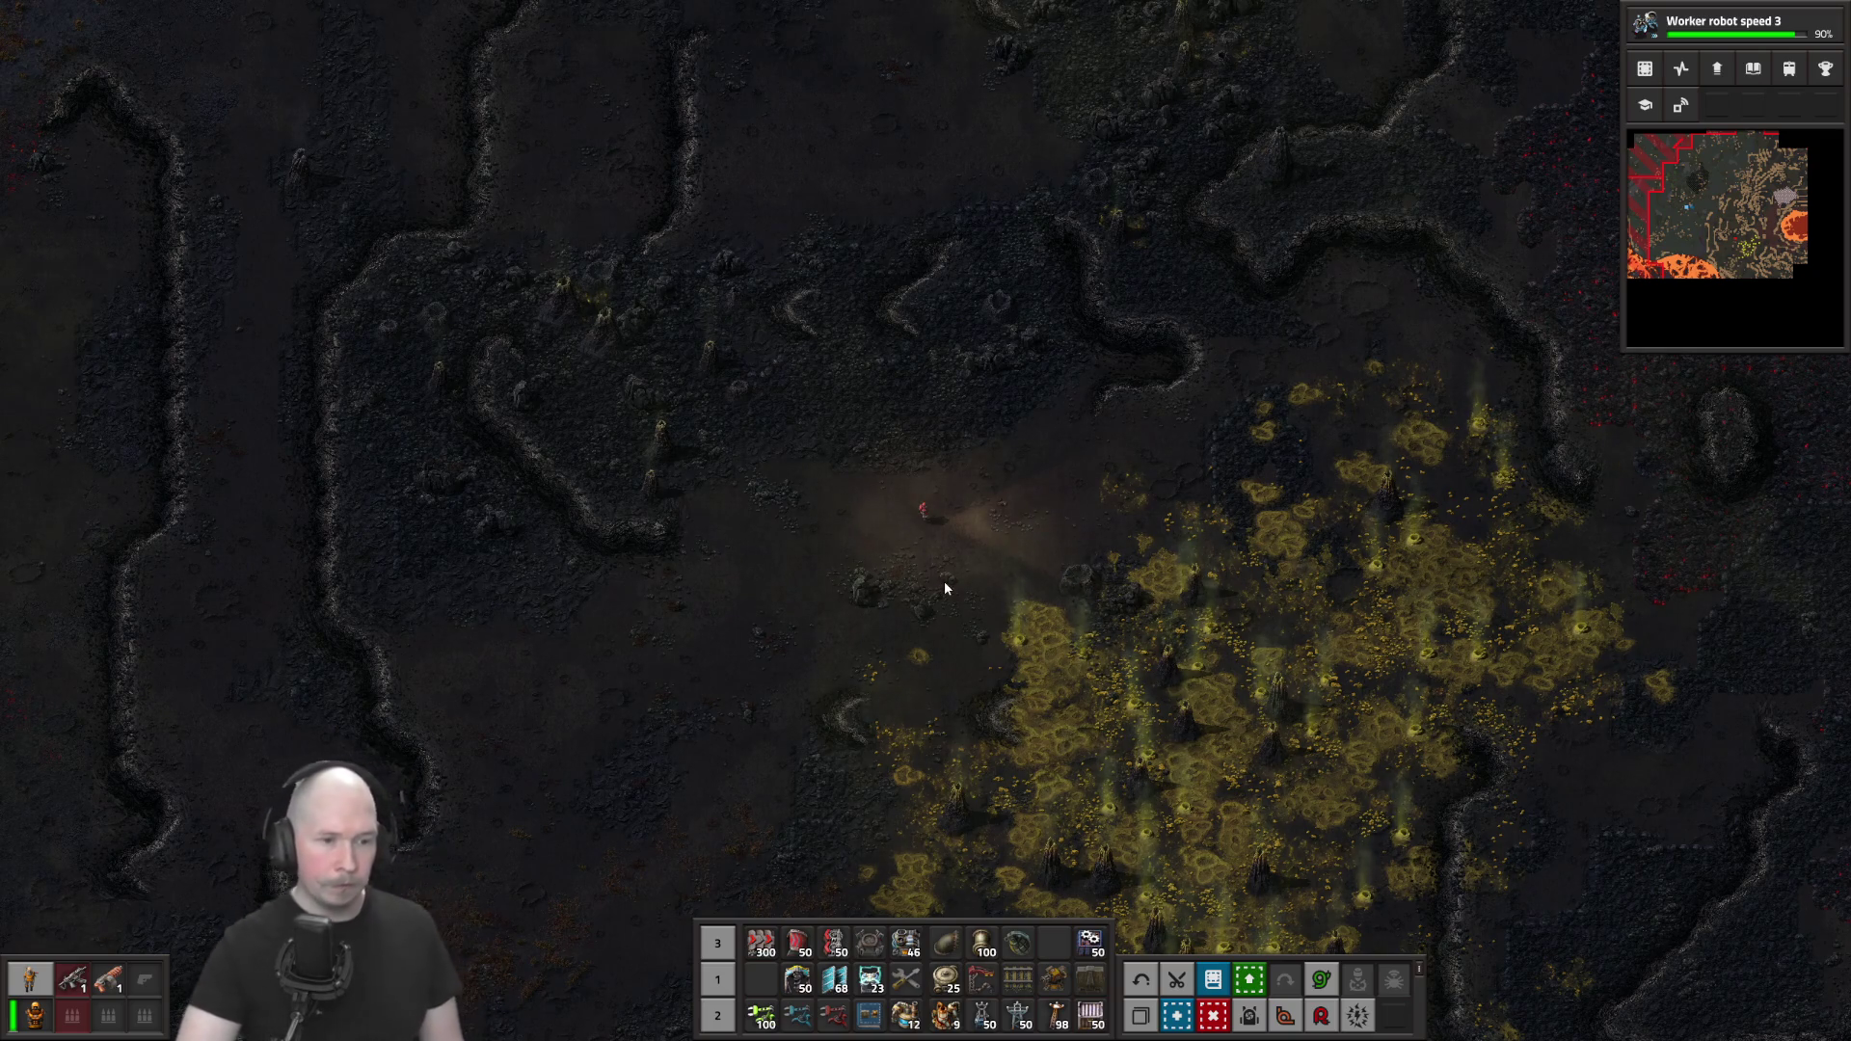
key("e")
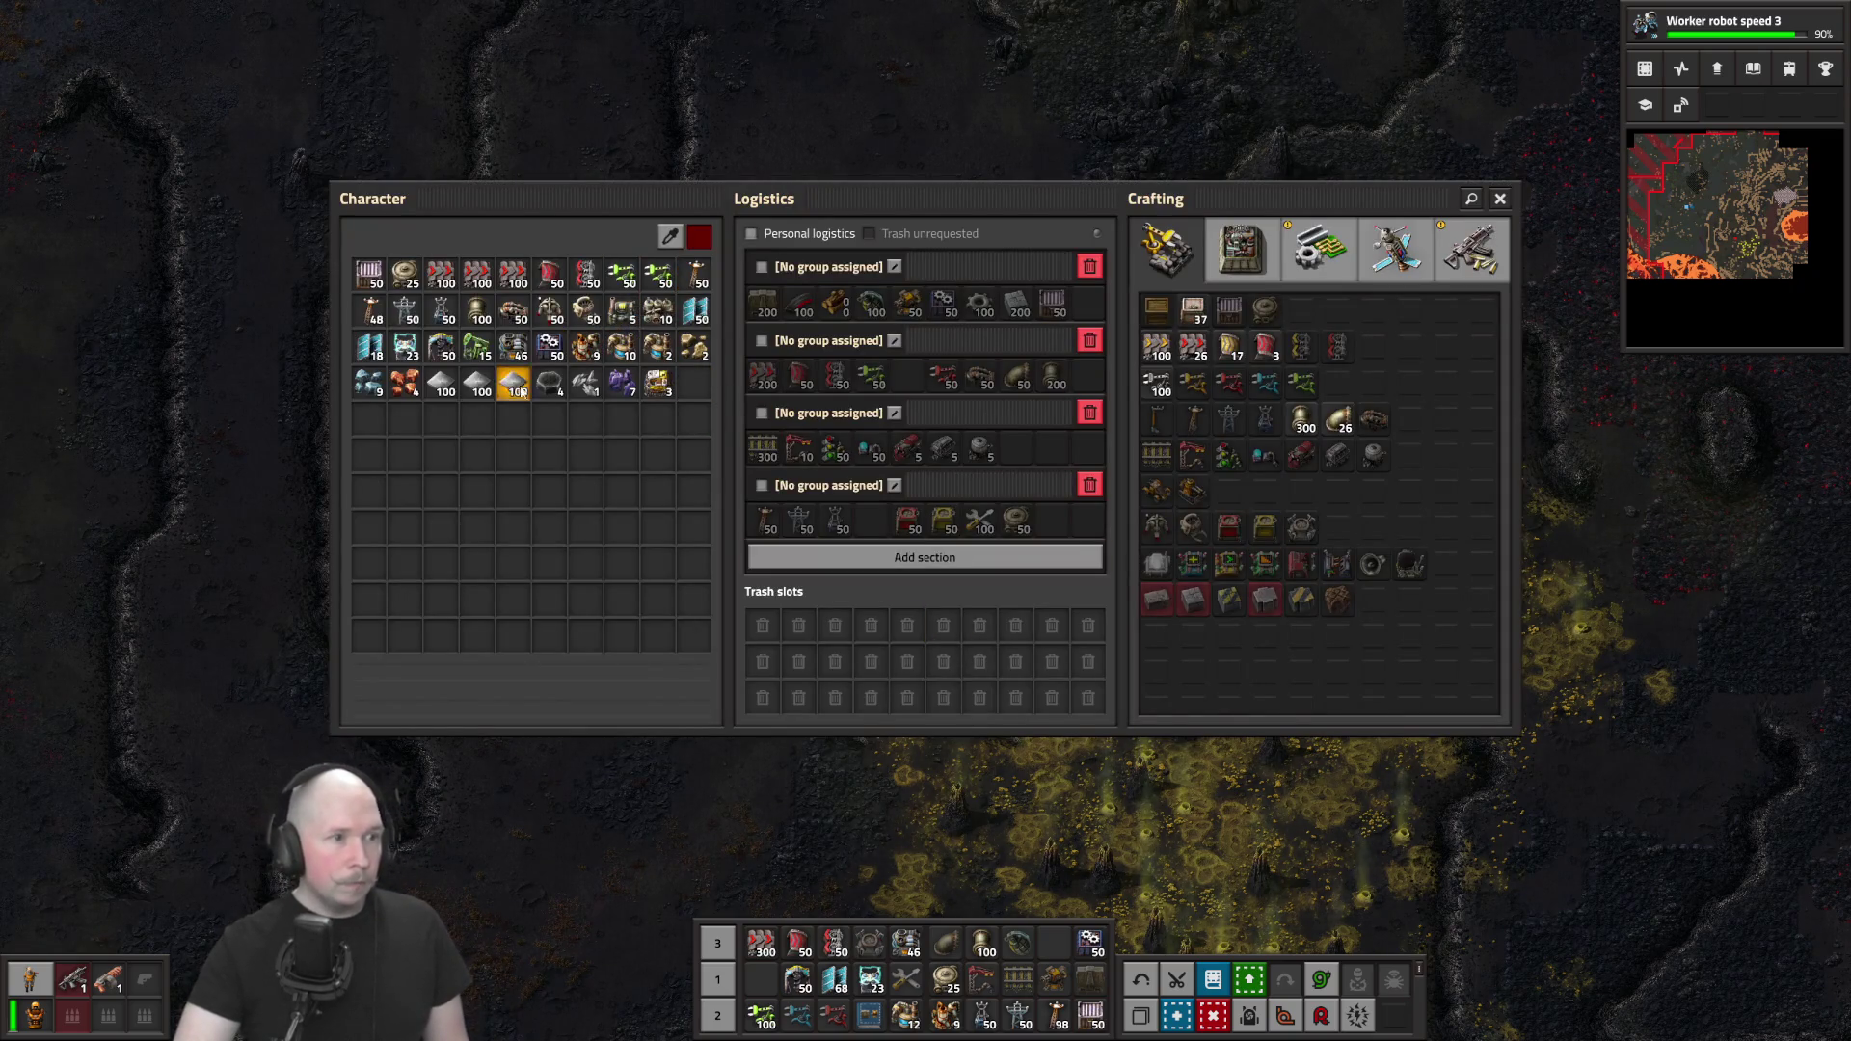
left_click(477, 345)
Place three pumpjacks on the sulfuric acid geysers
key("e")
key("s")
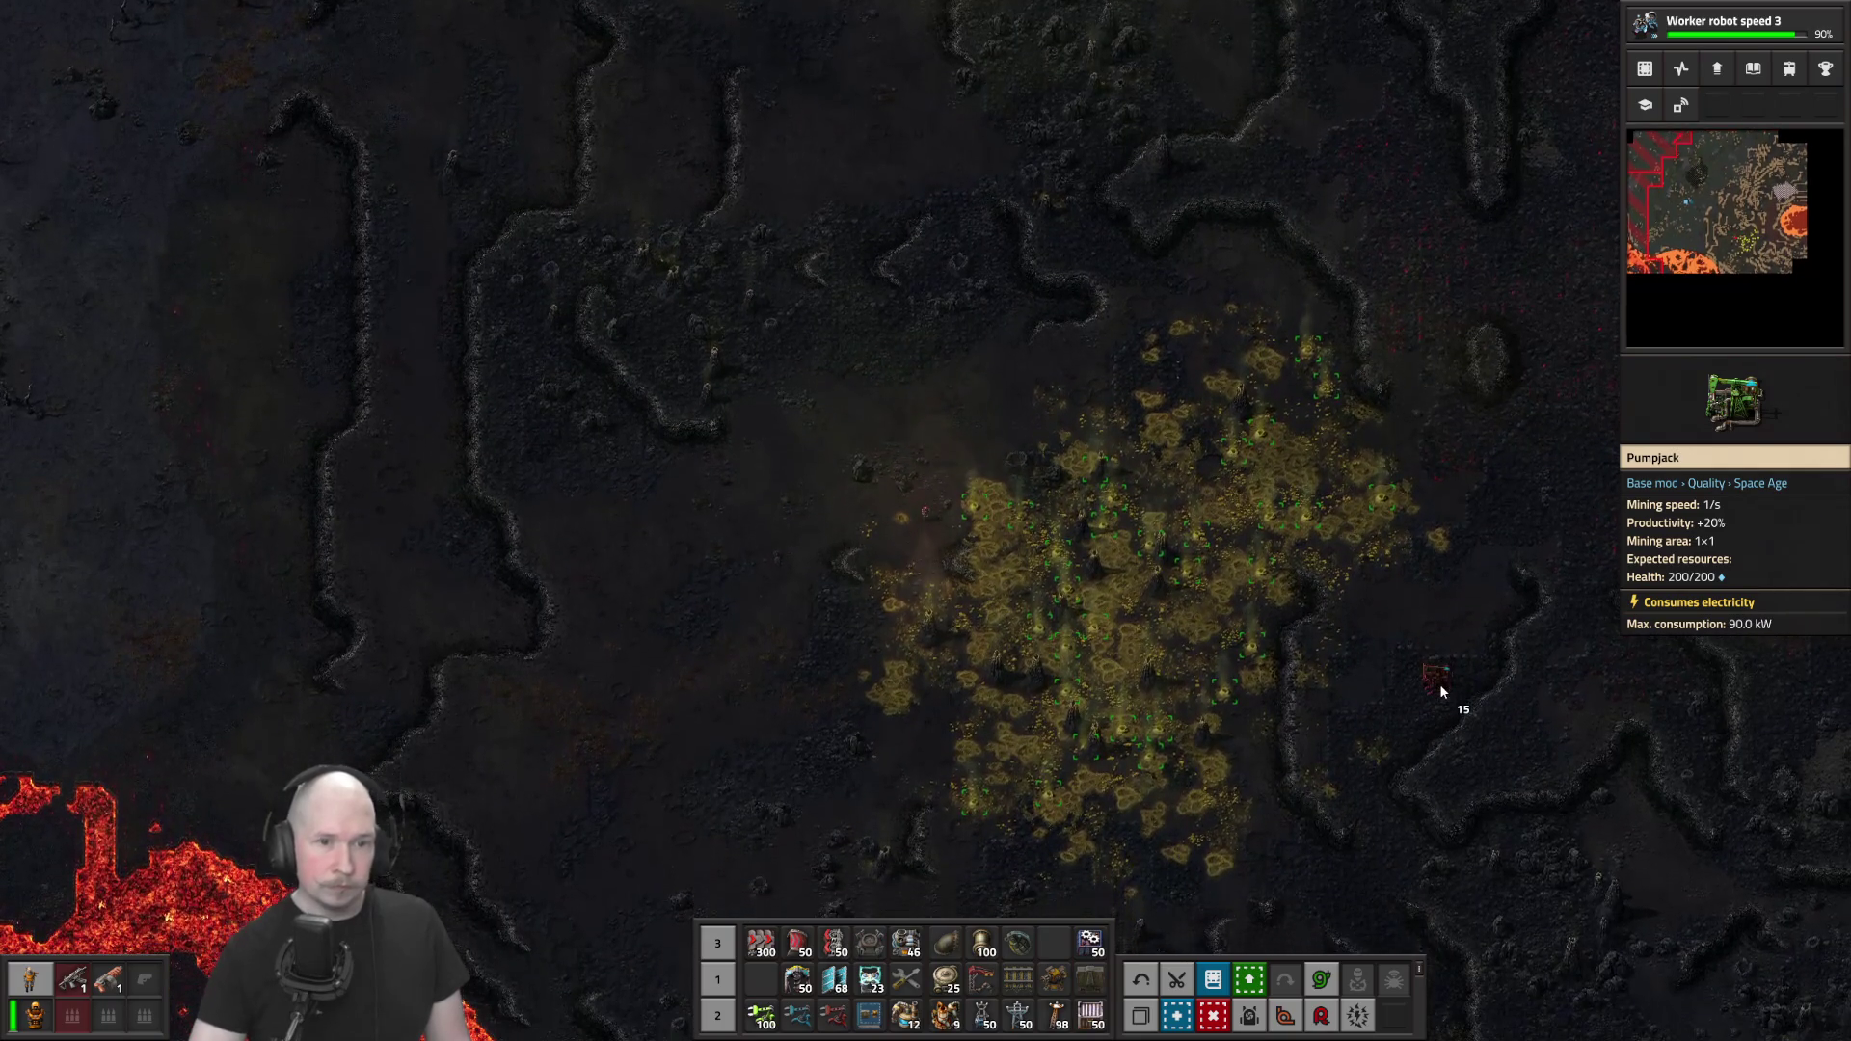
scroll(1404, 739, "up", 5)
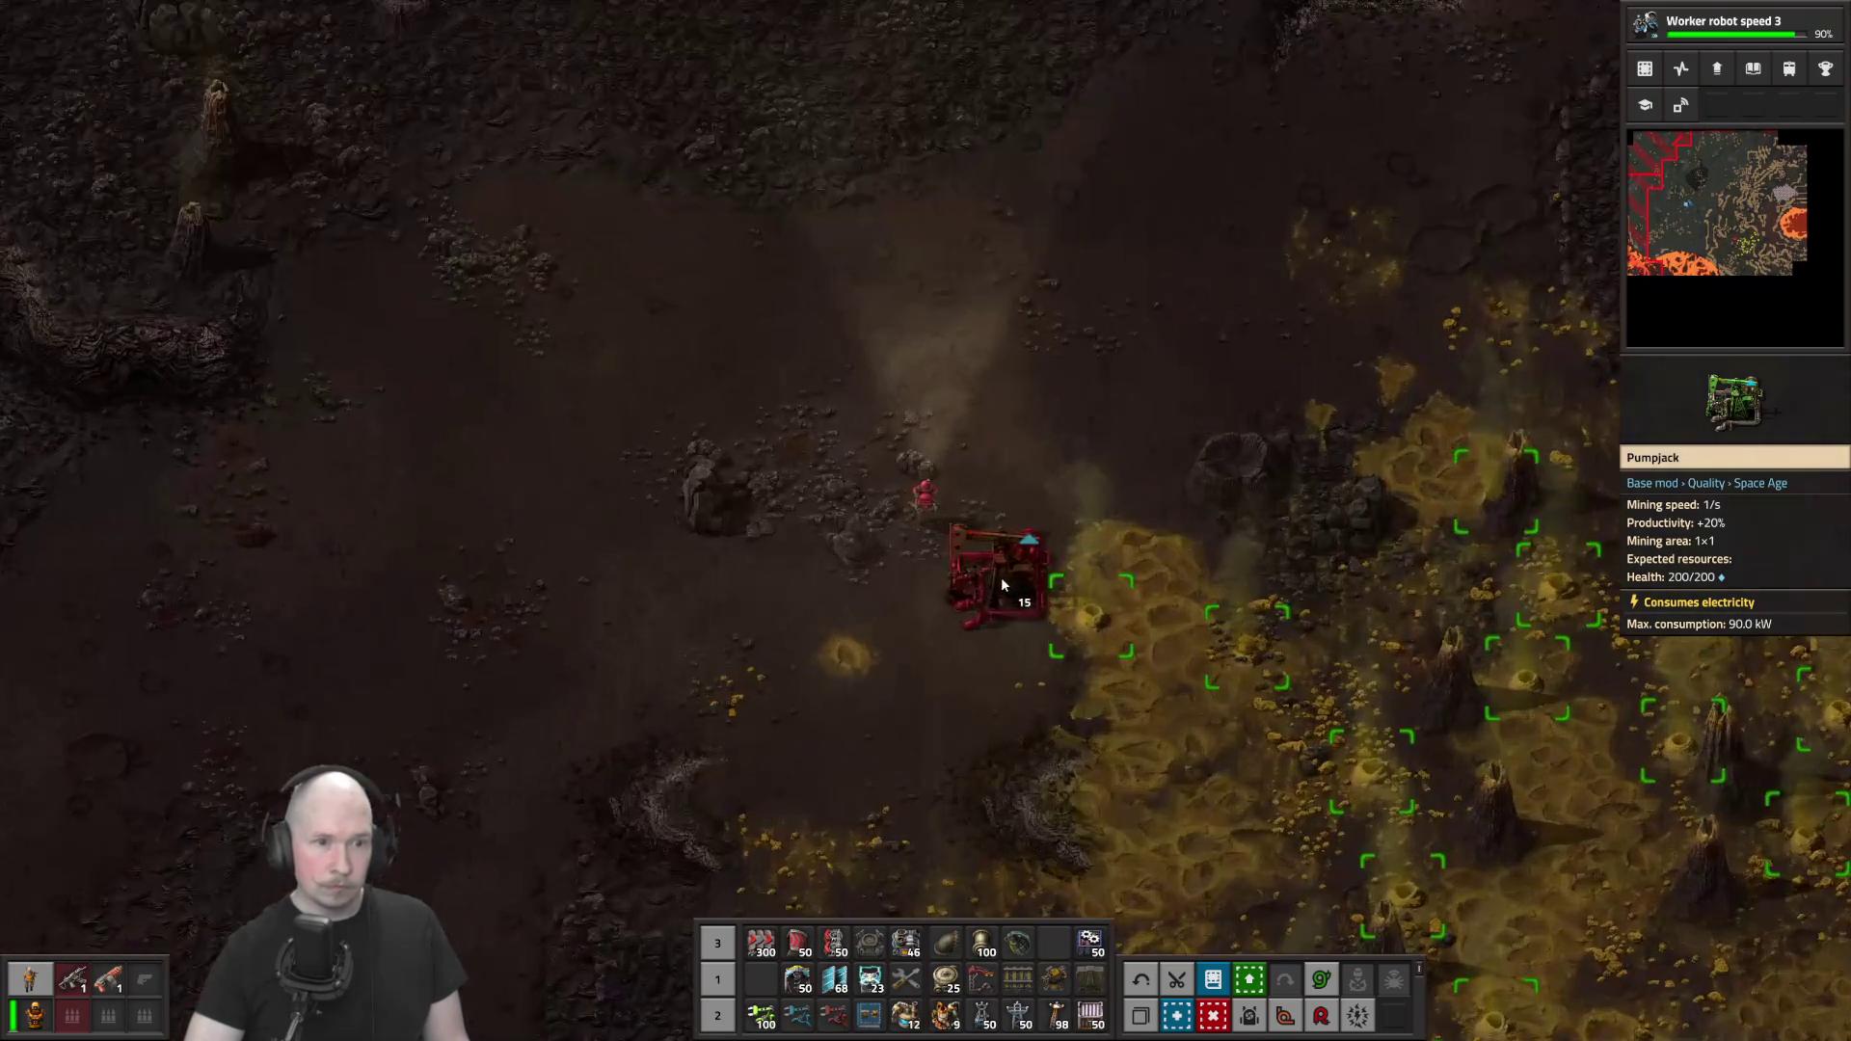
left_click(1085, 608)
left_click(1237, 638)
key("d")
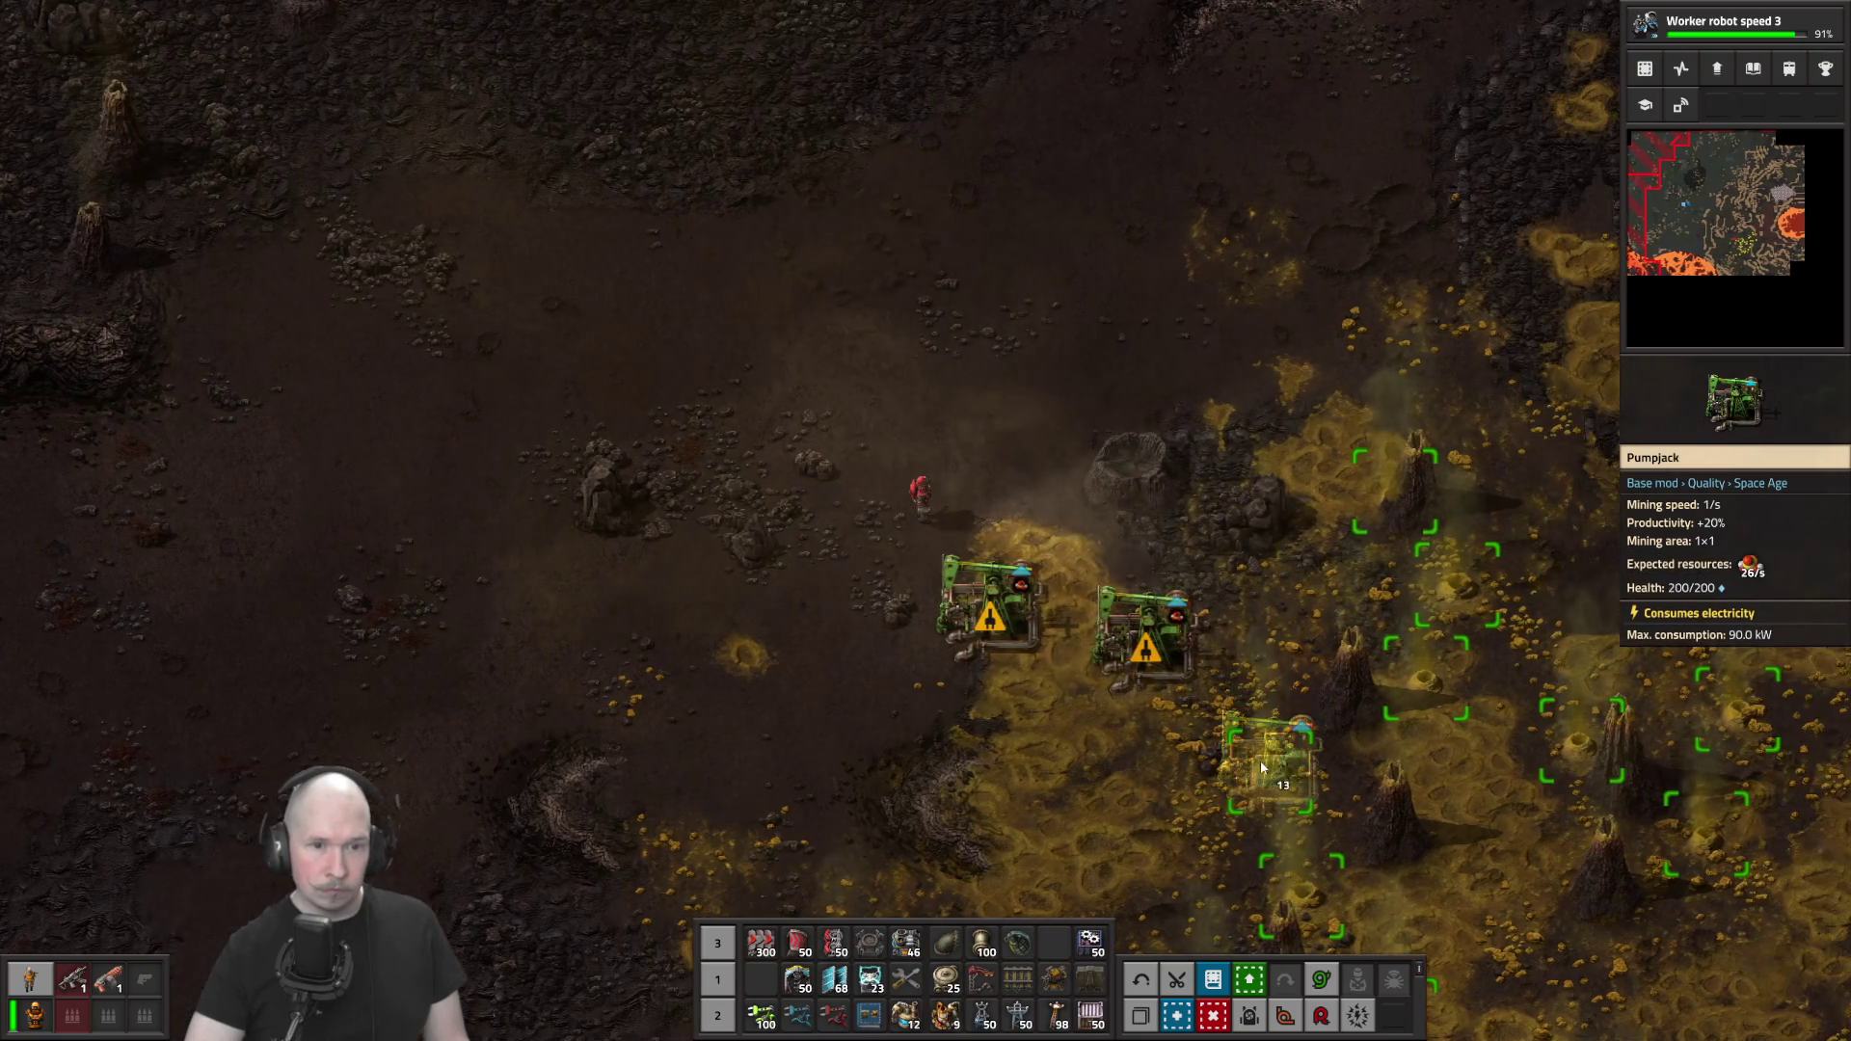
left_click(1263, 766)
Rotate the pumpjack and plan three pumpjack ghosts on the geysers further right
key("d")
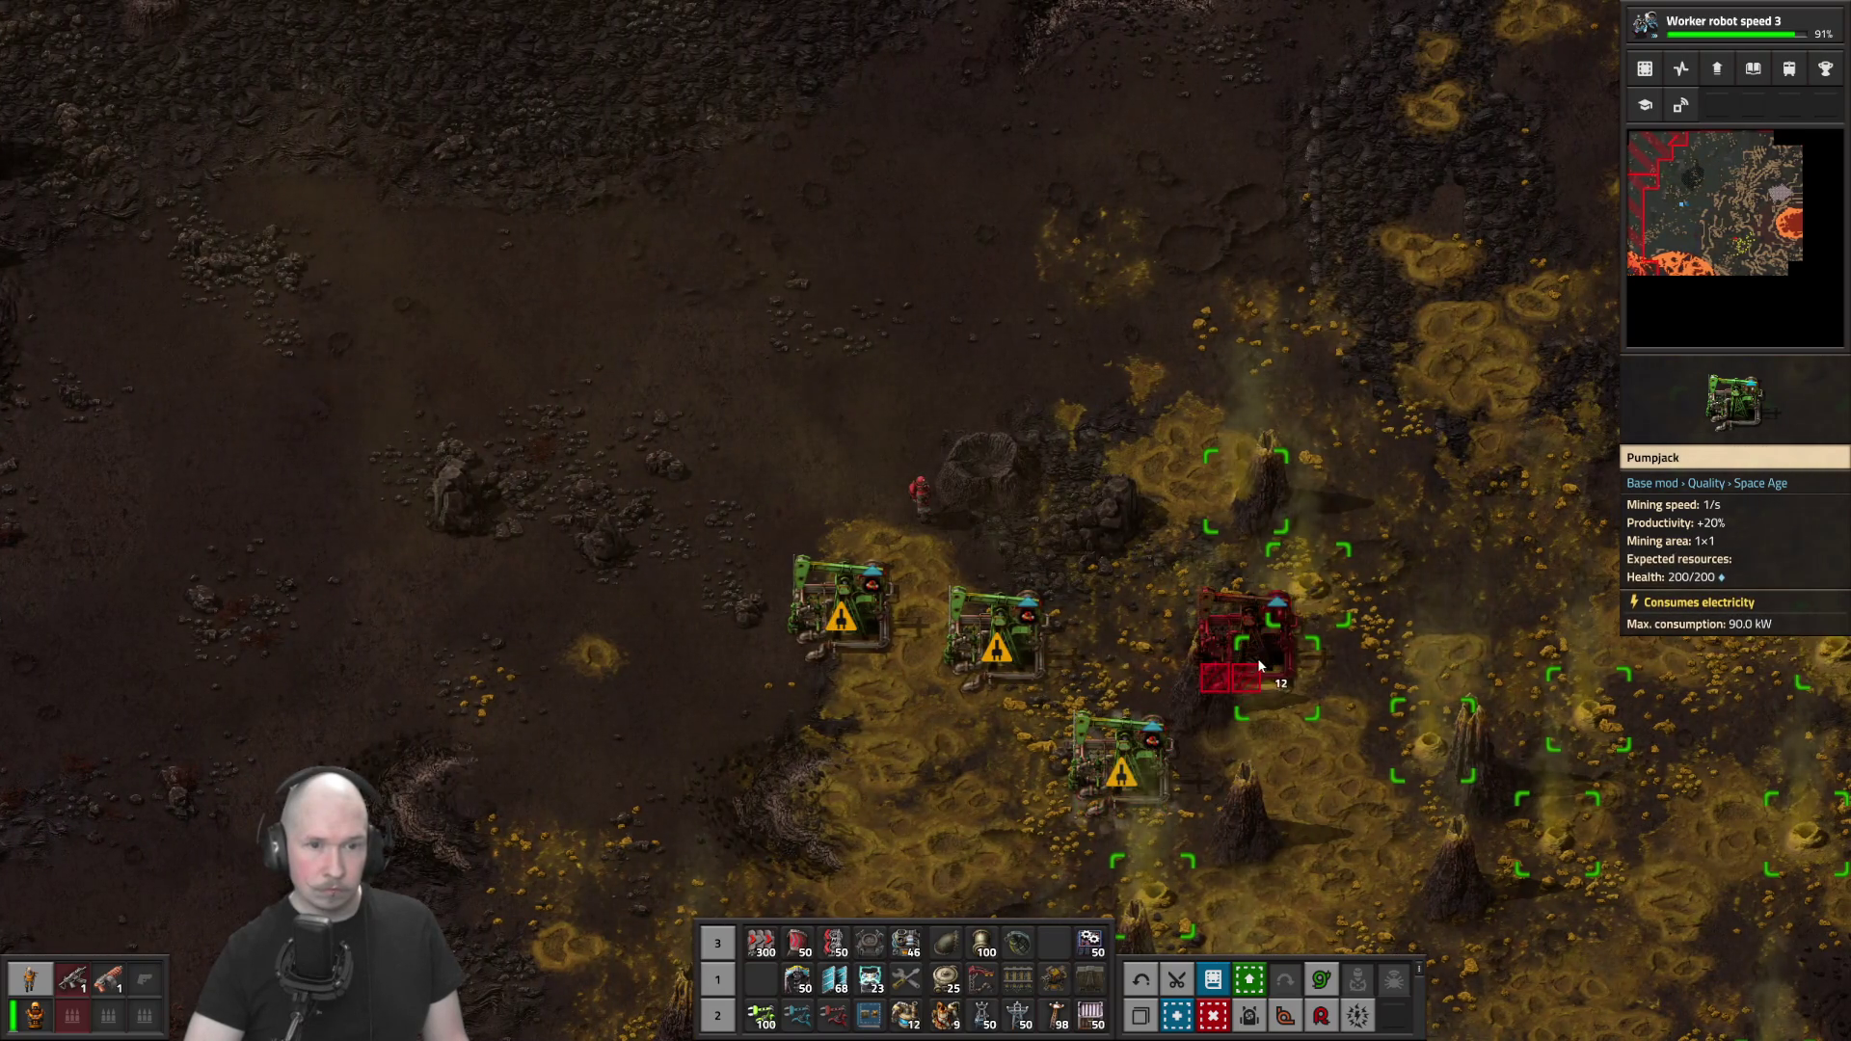
key("d")
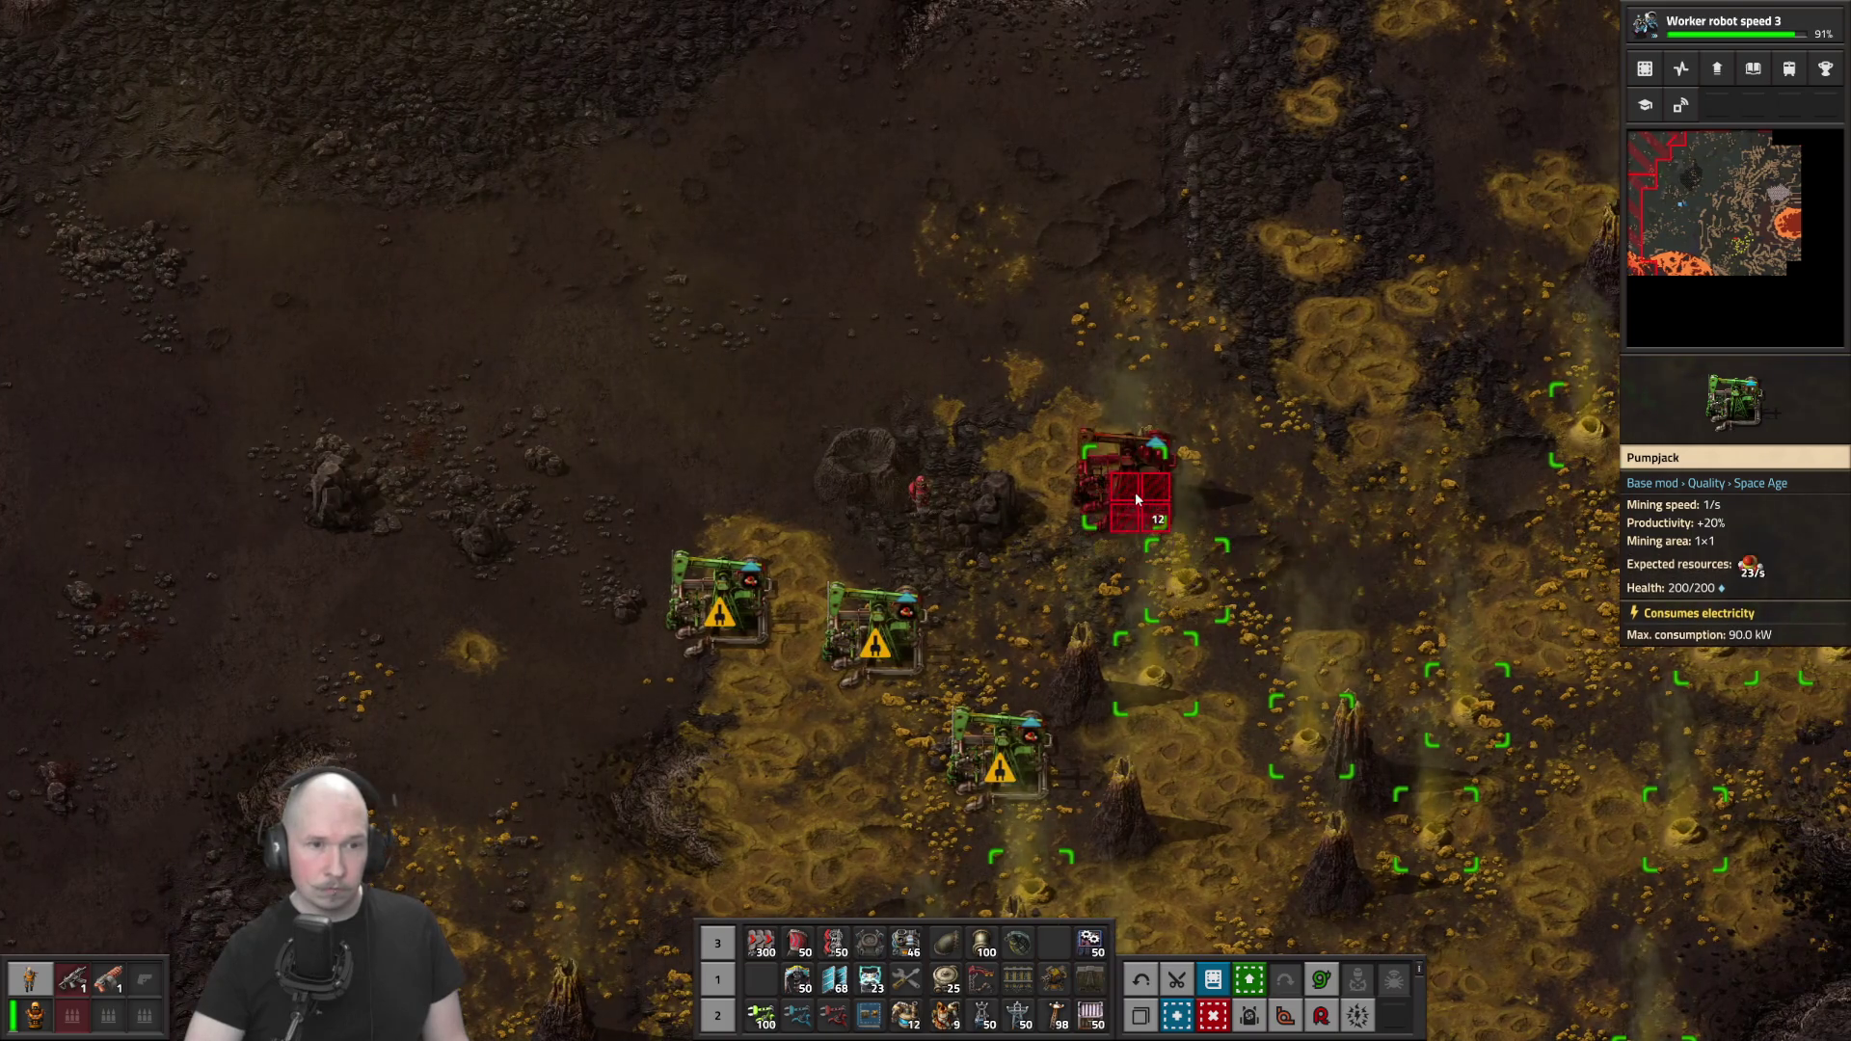
key("r")
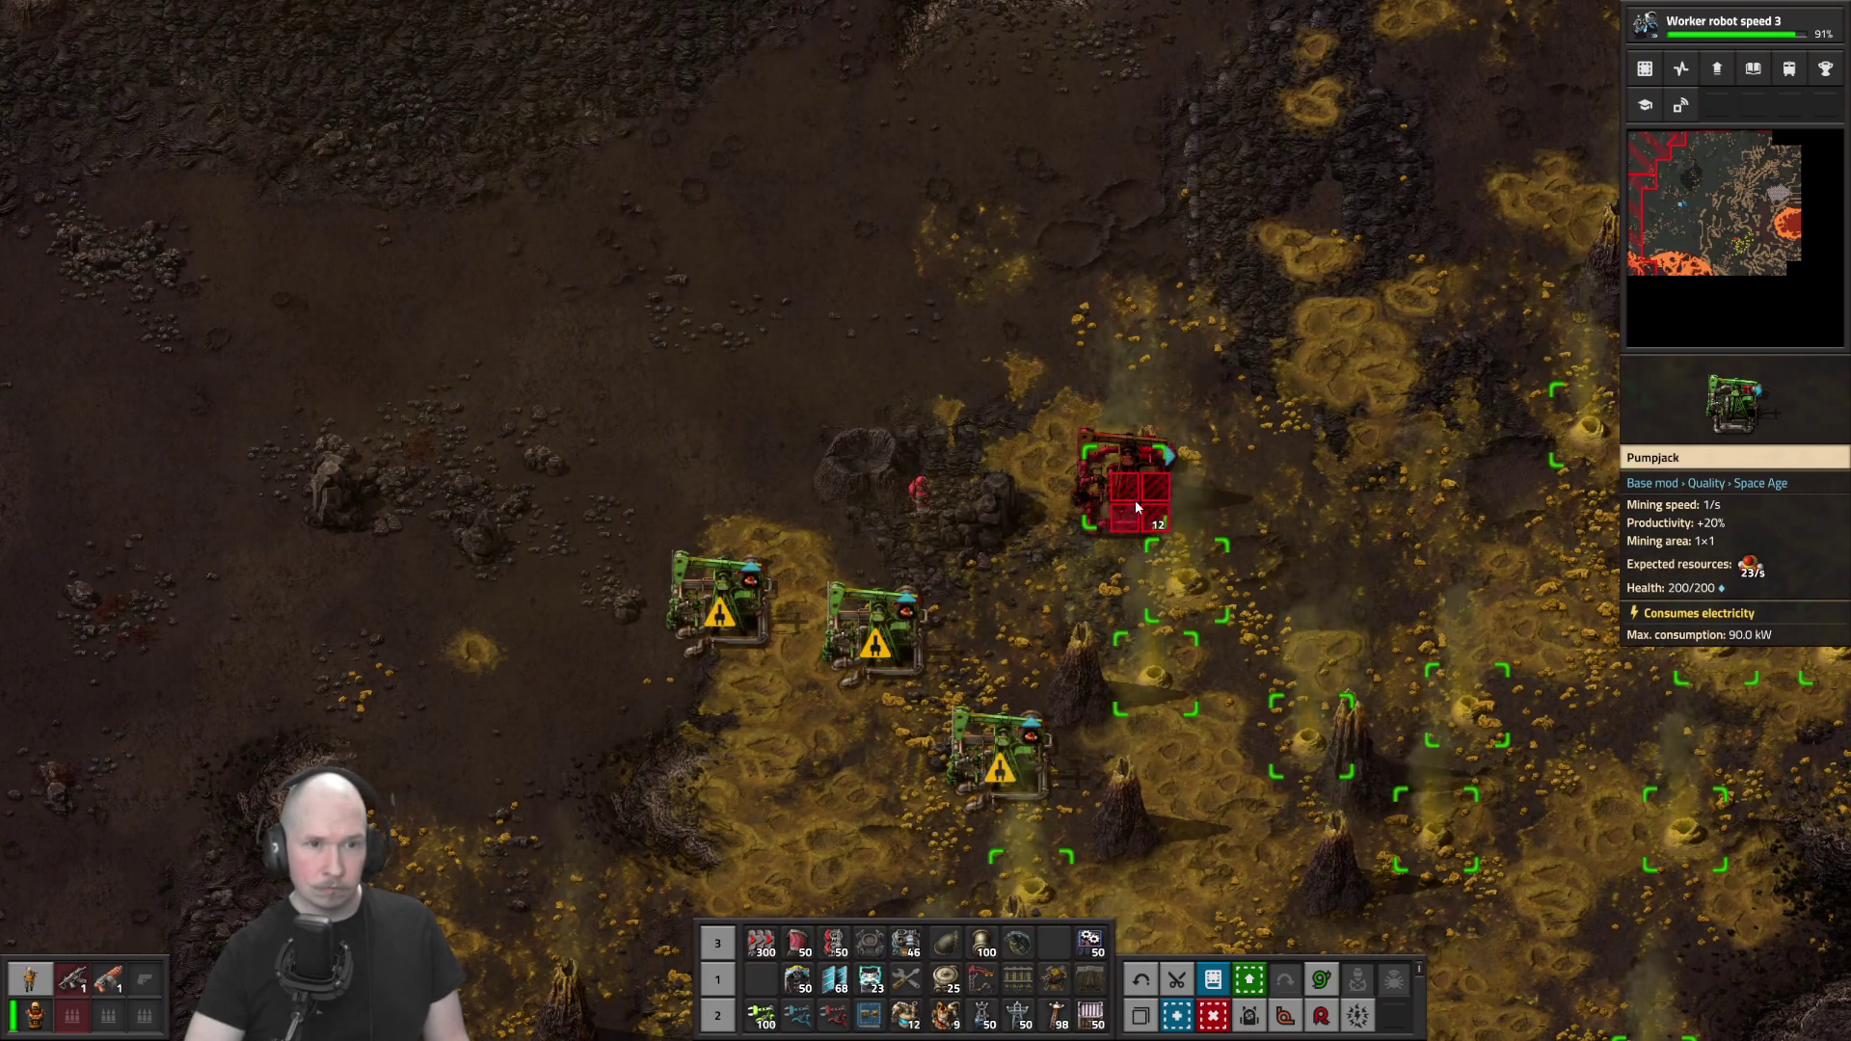
key("r")
key("r")
left_click(1136, 508)
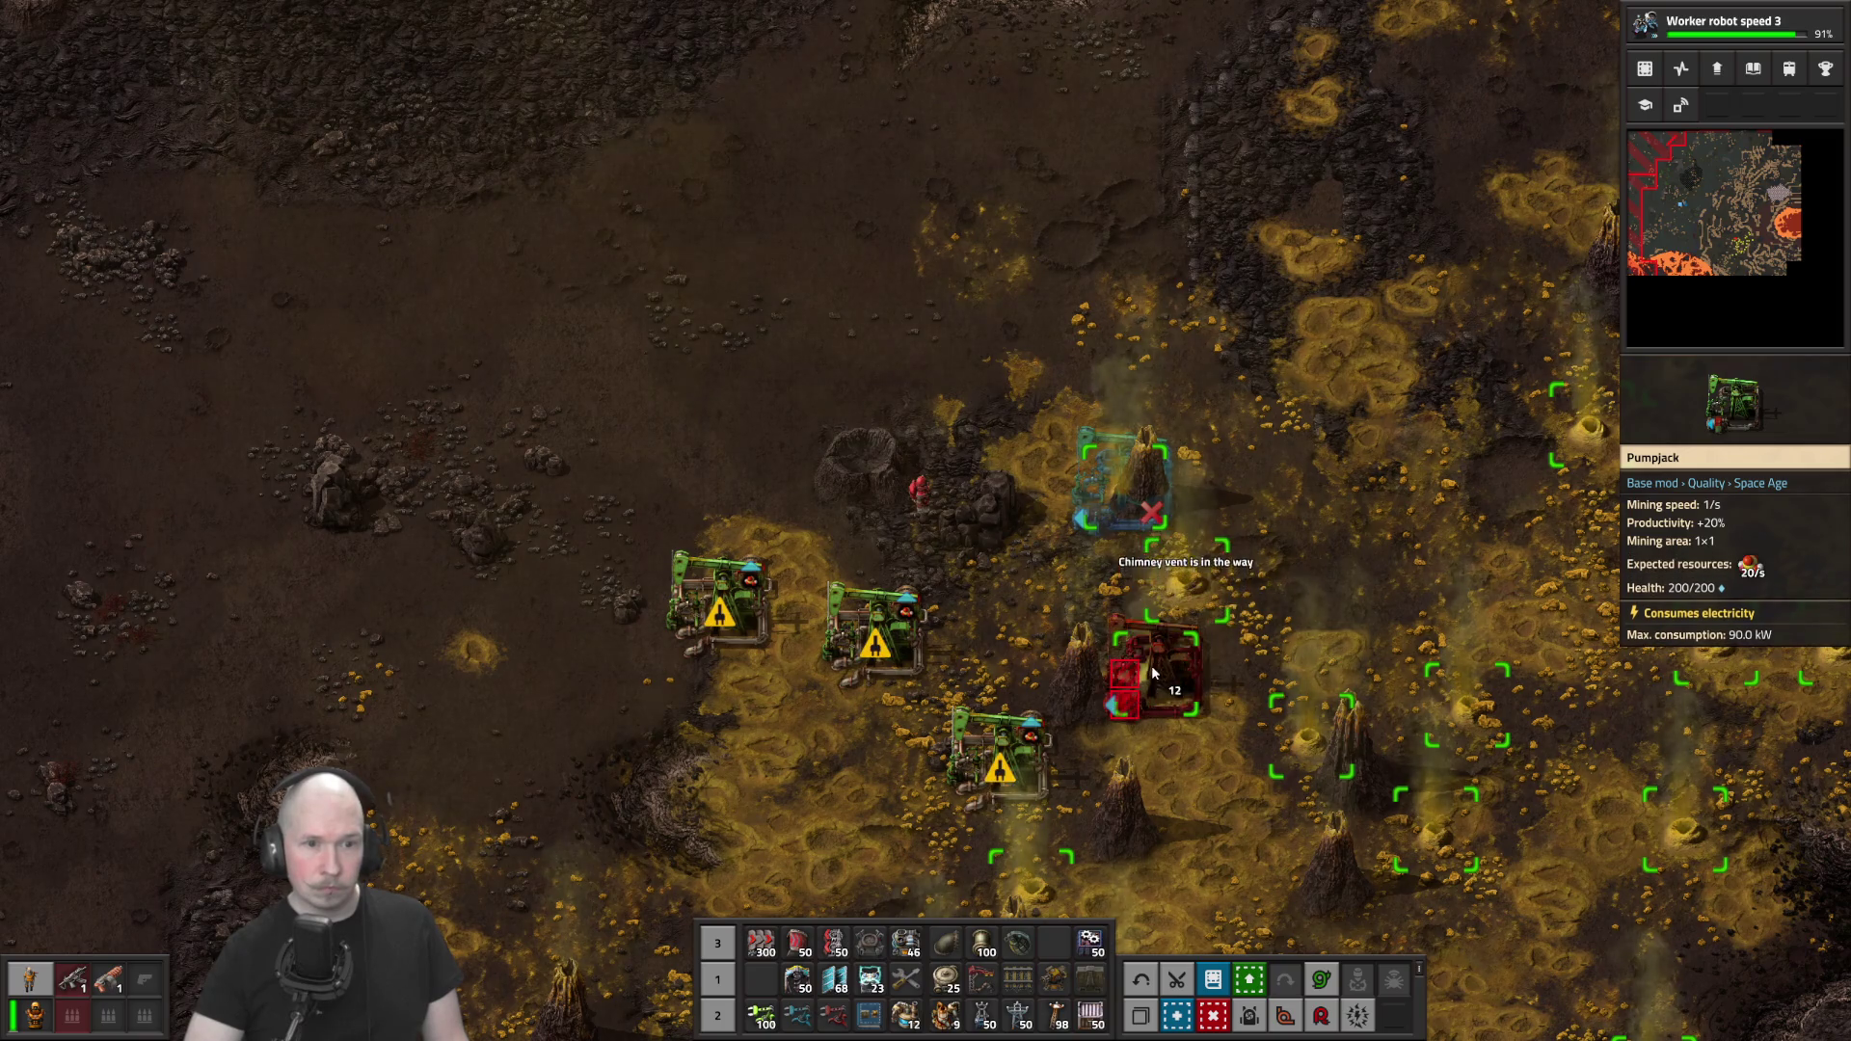
left_click(1184, 576)
left_click(1155, 667)
key("q")
key("s")
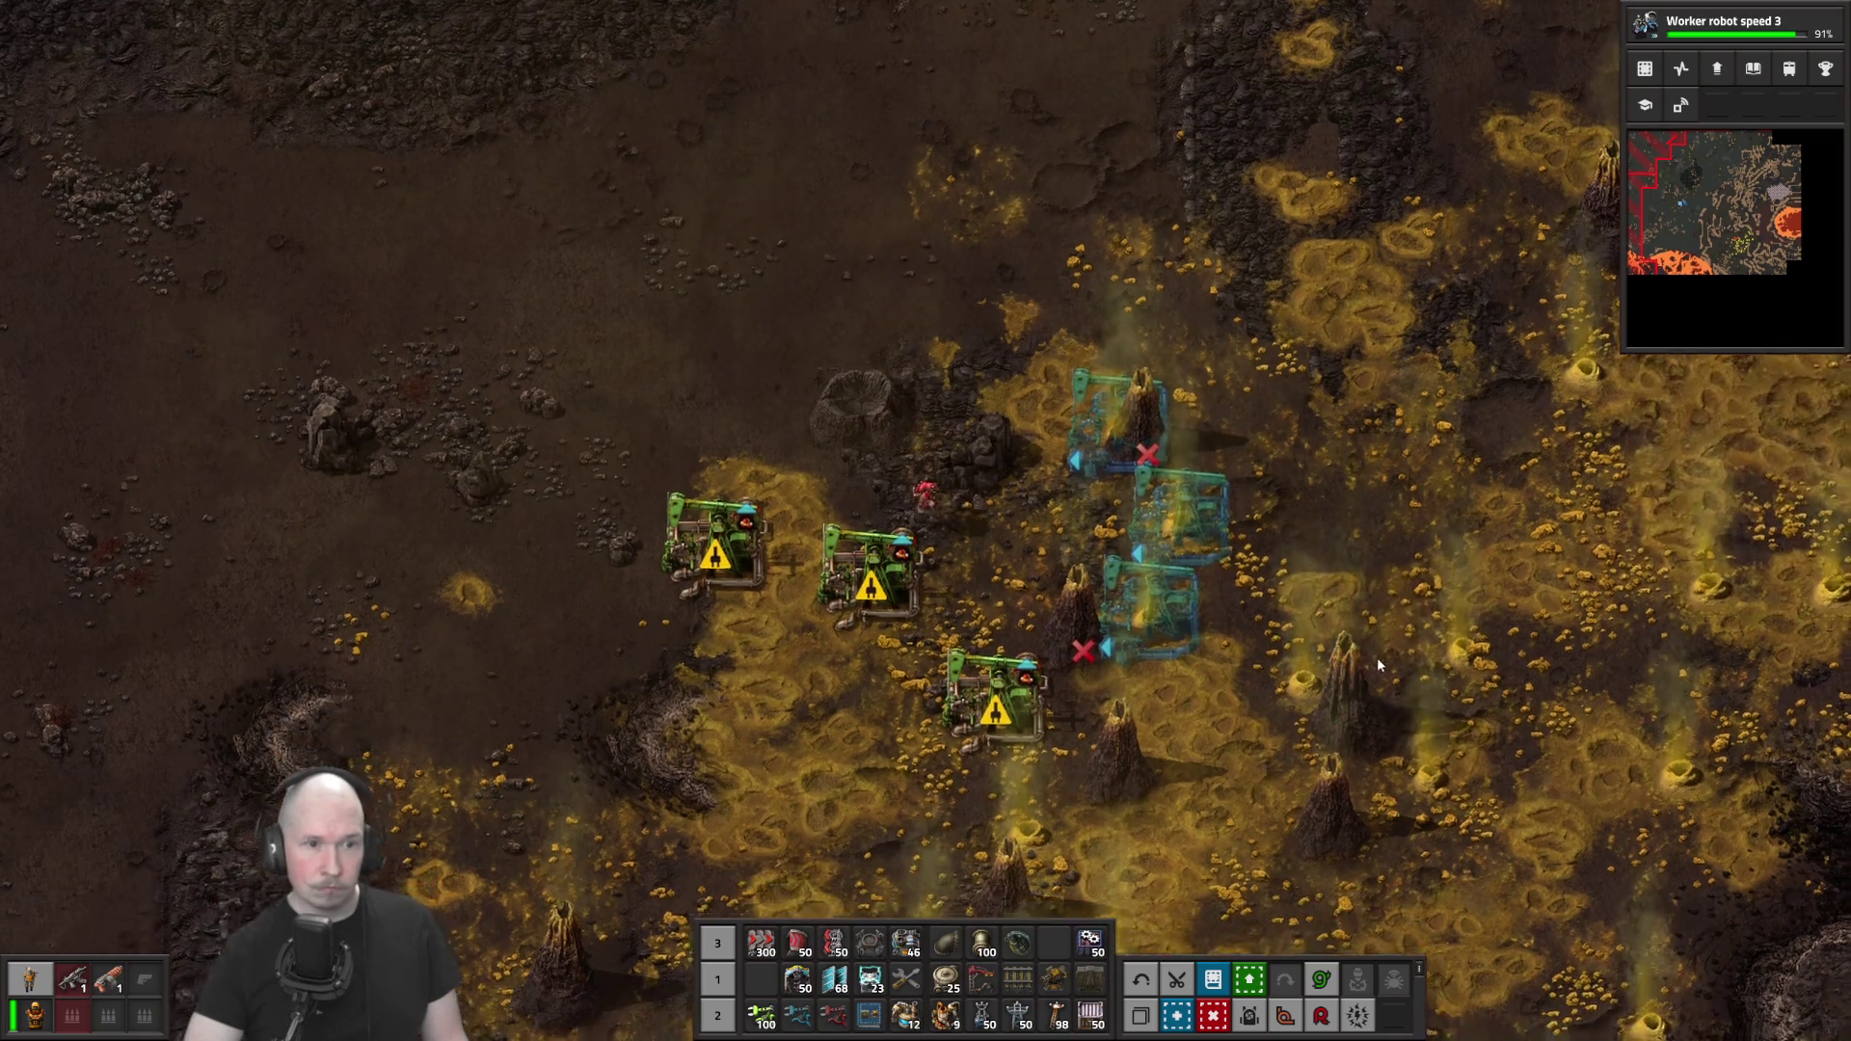
key("e")
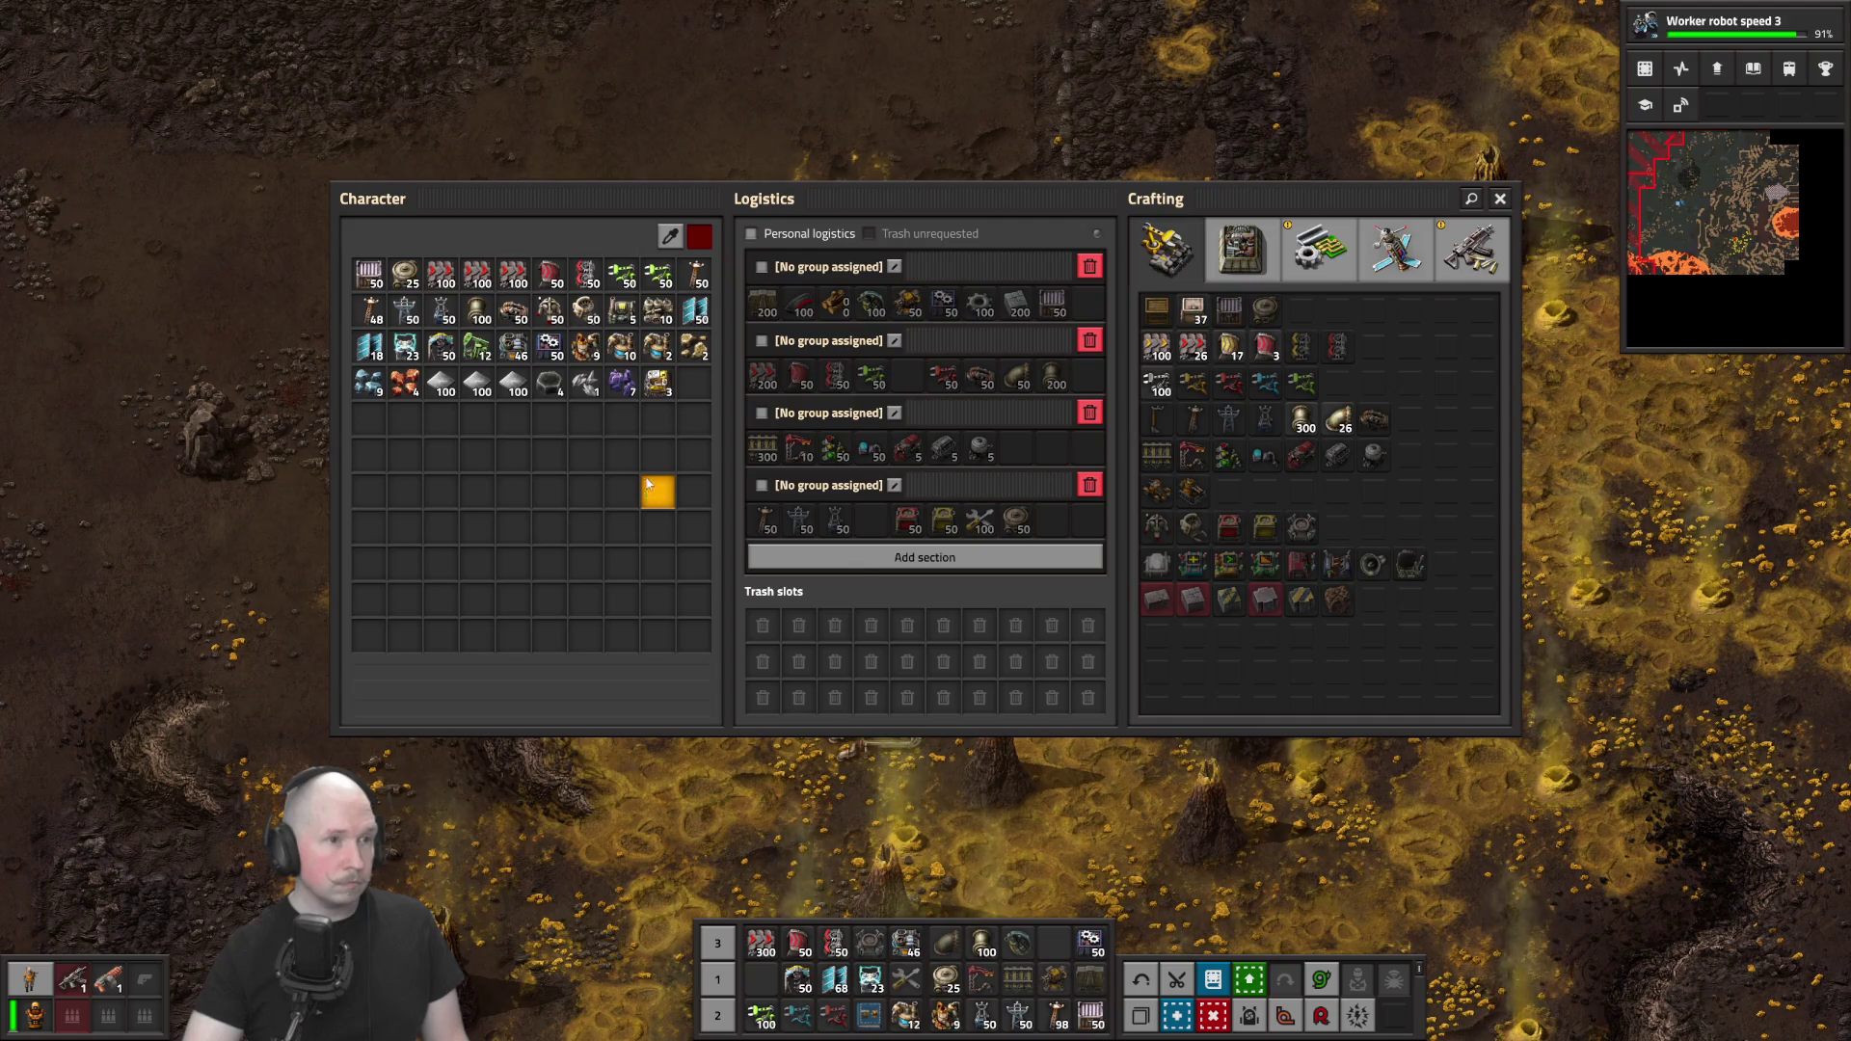
Place a pumpjack ghost over a chimney vent and mine the blocking vent so pumpjacks get built
key("e")
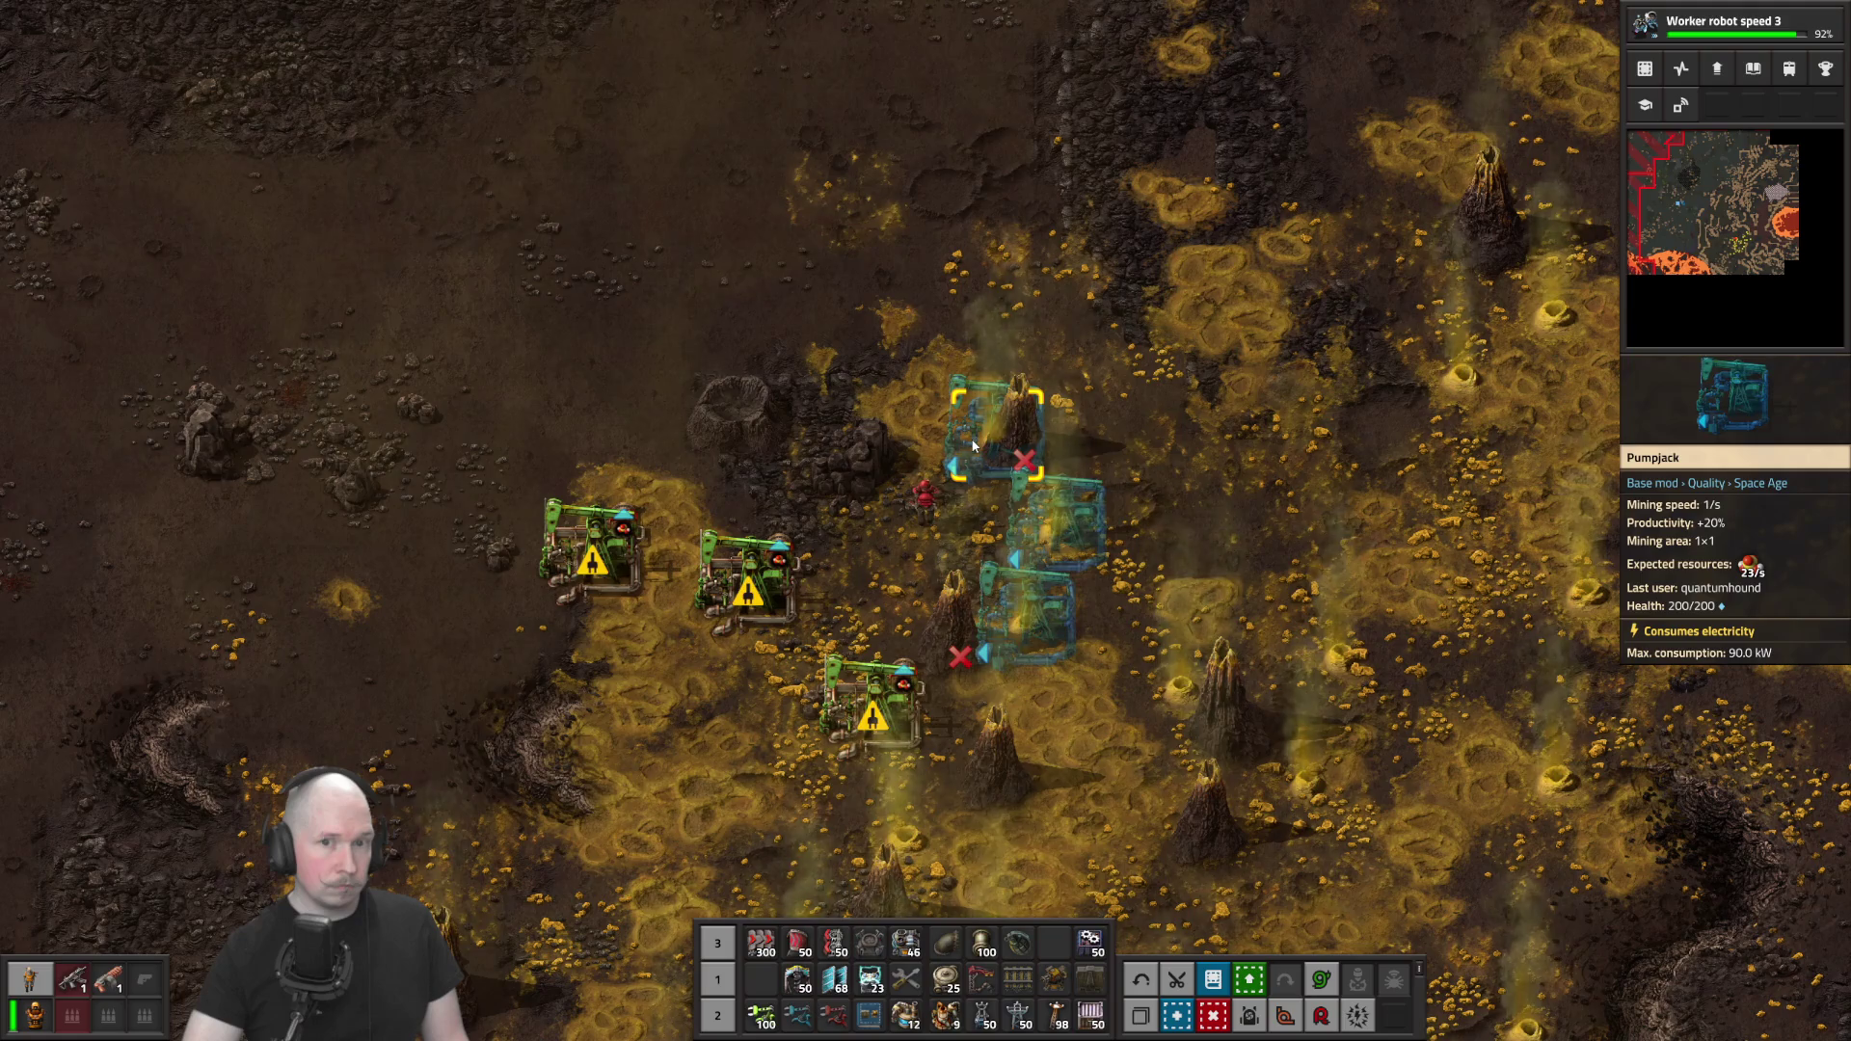
key("q")
left_click(1074, 535, "shift")
key("q")
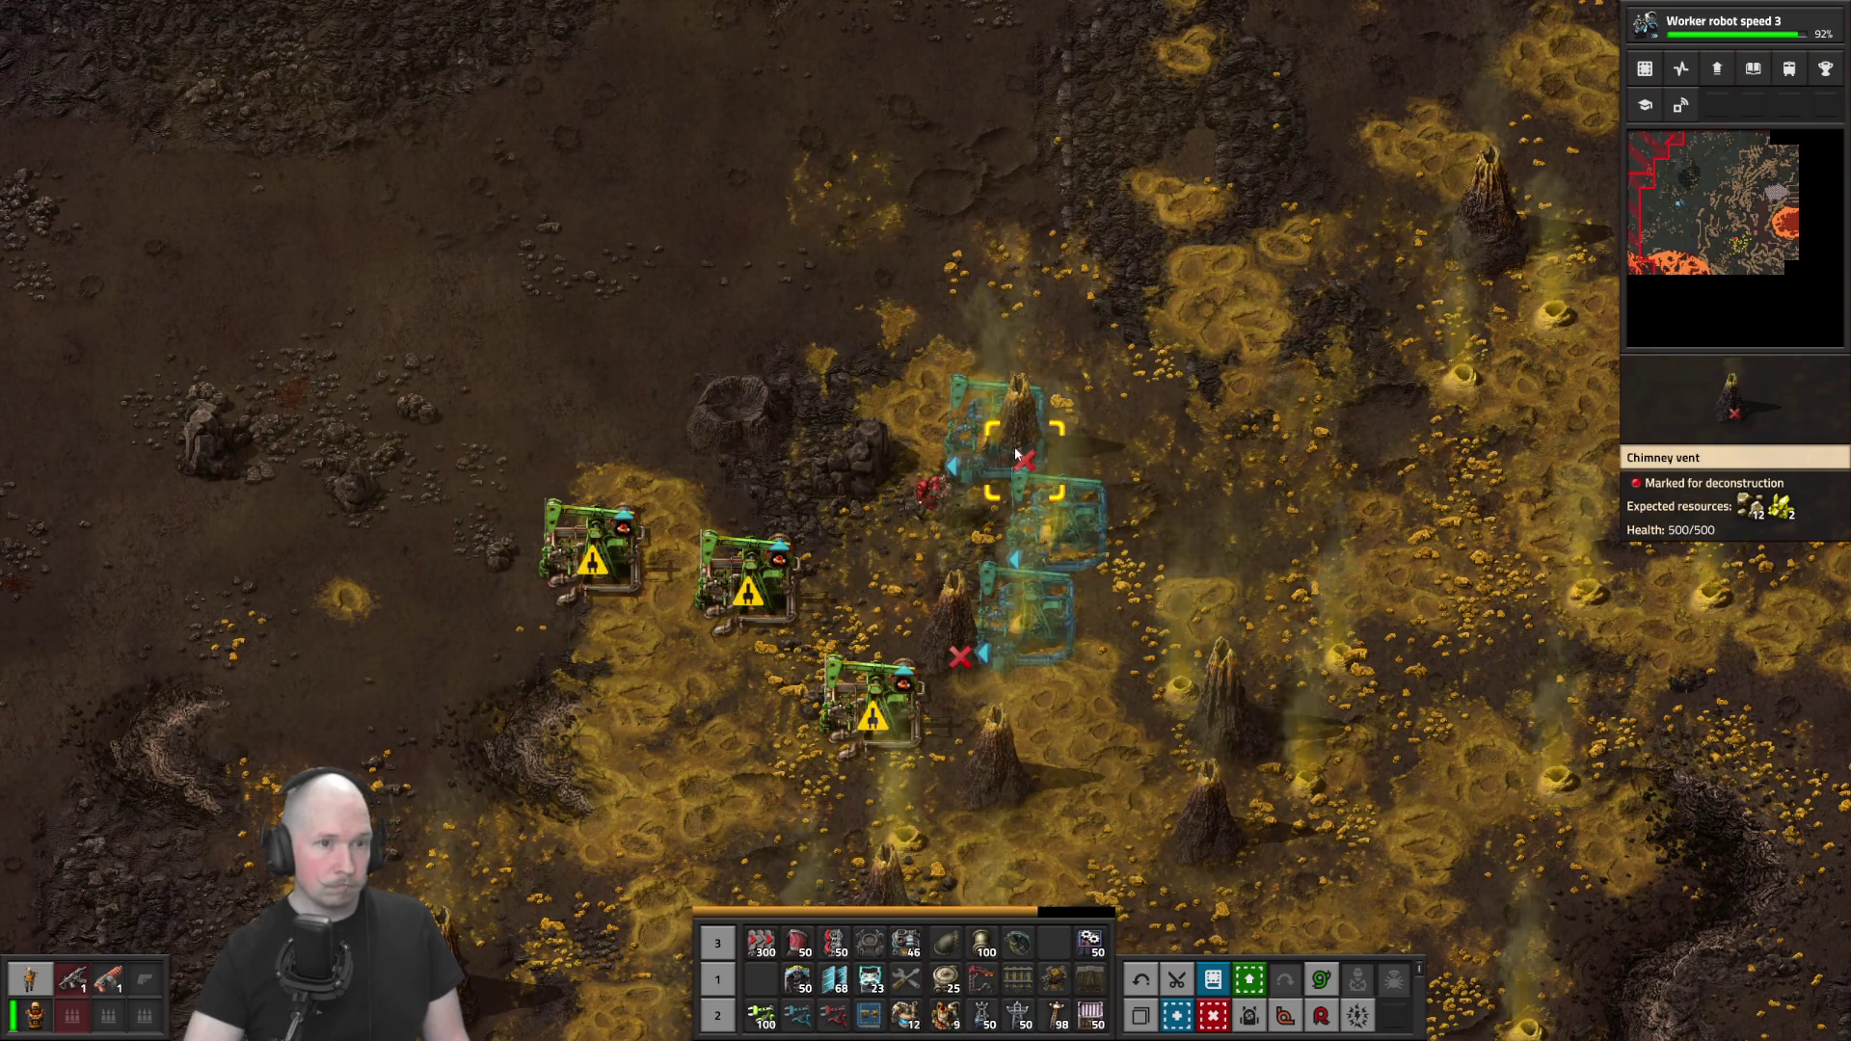
key("q")
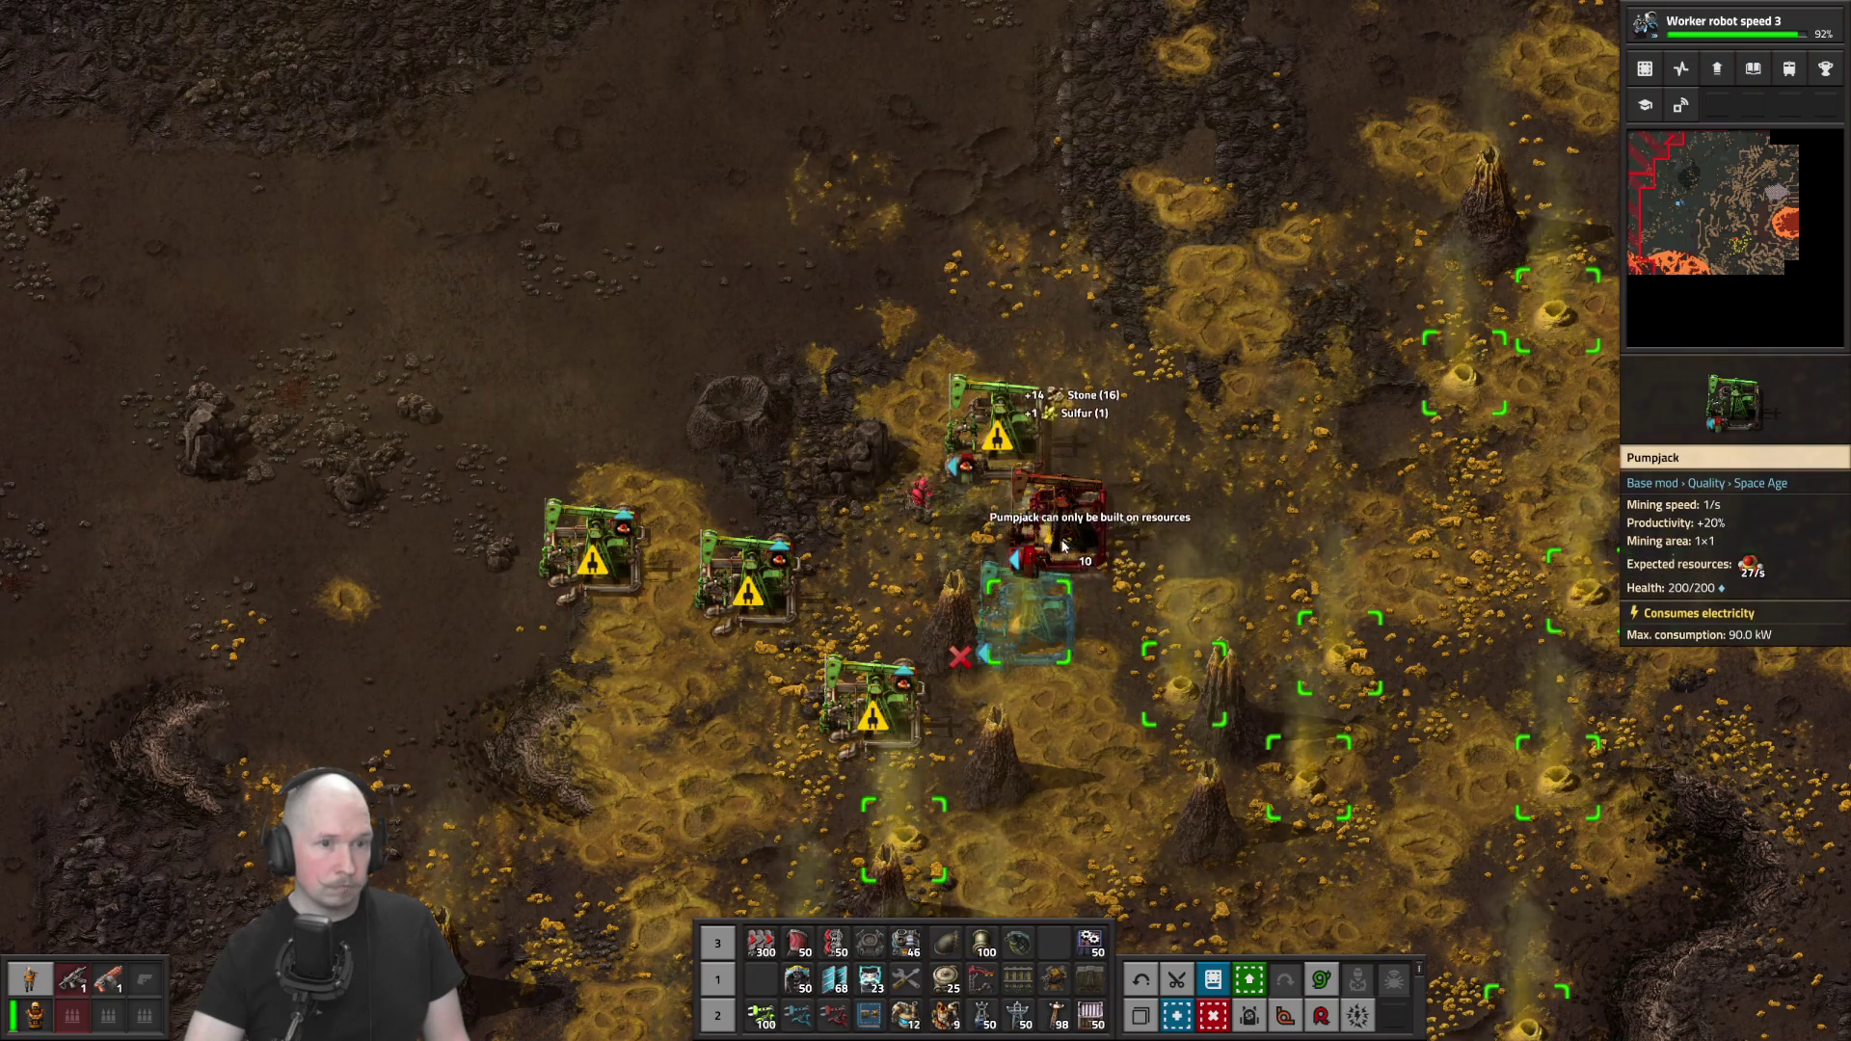
key("q")
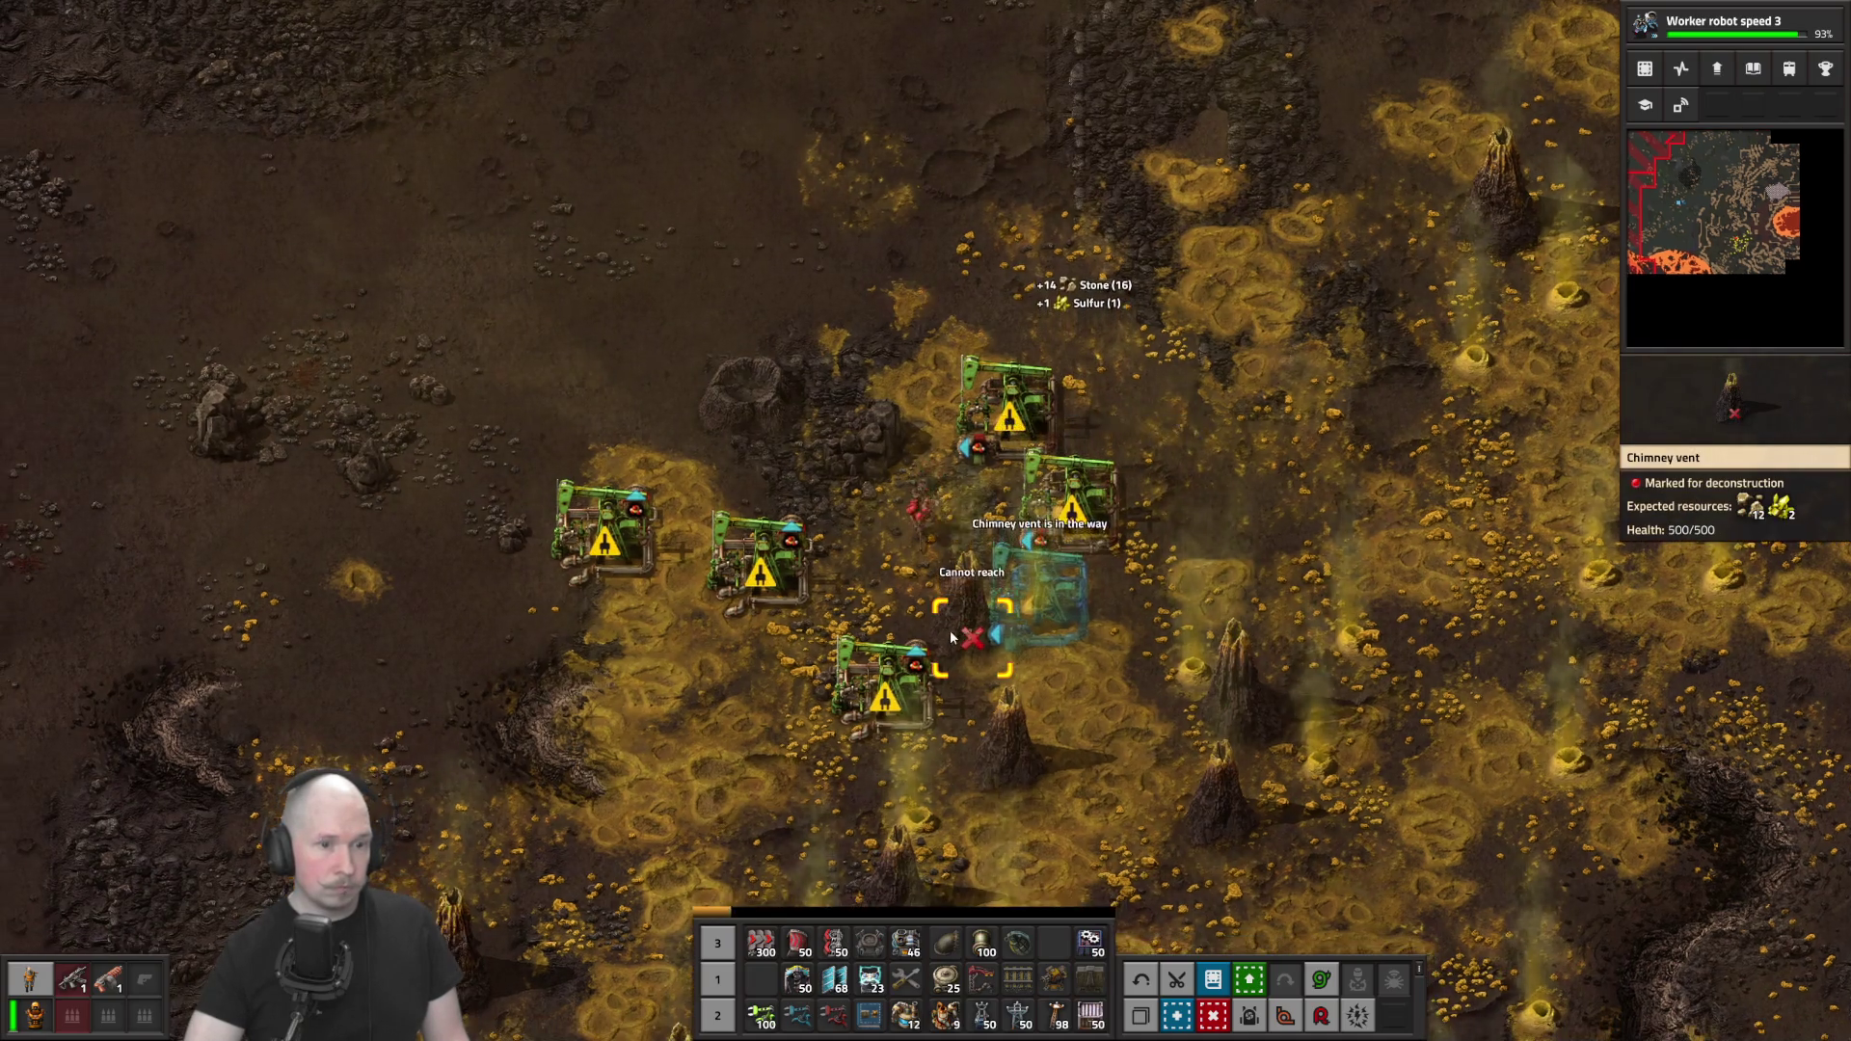
right_click(962, 635)
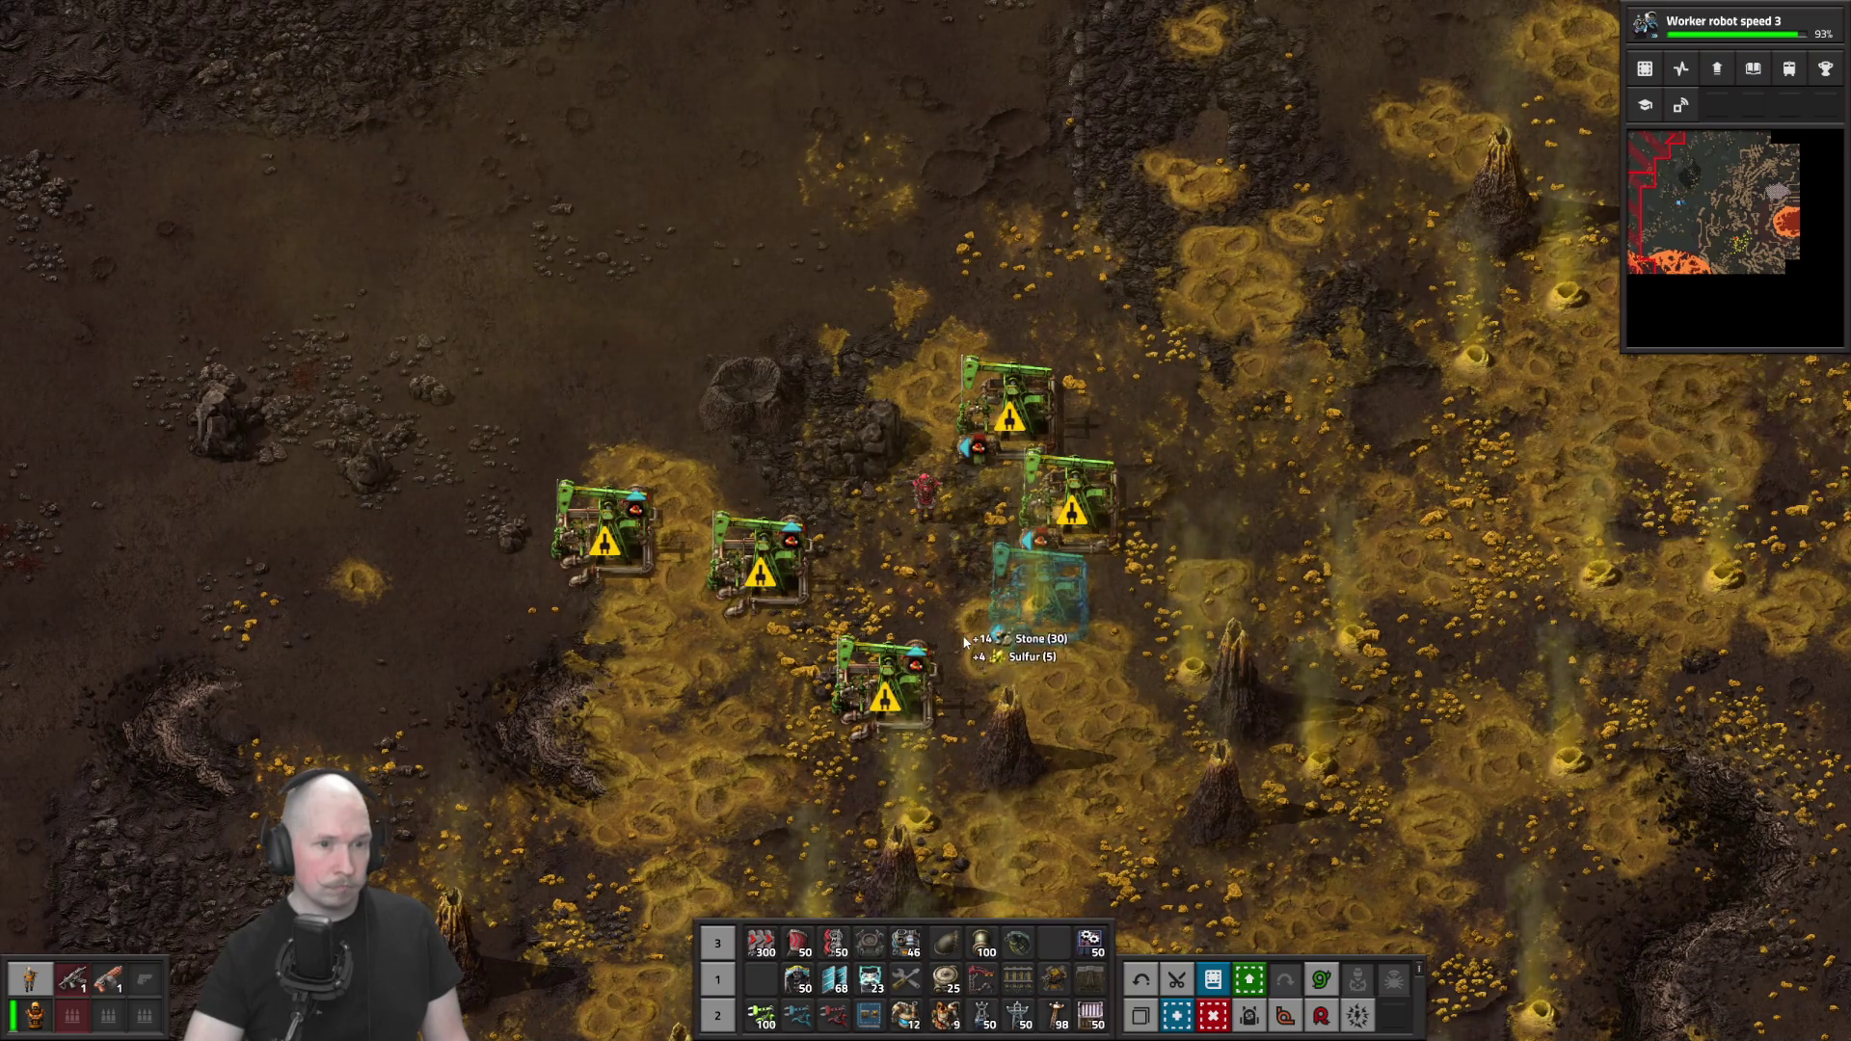
key("q")
key("e")
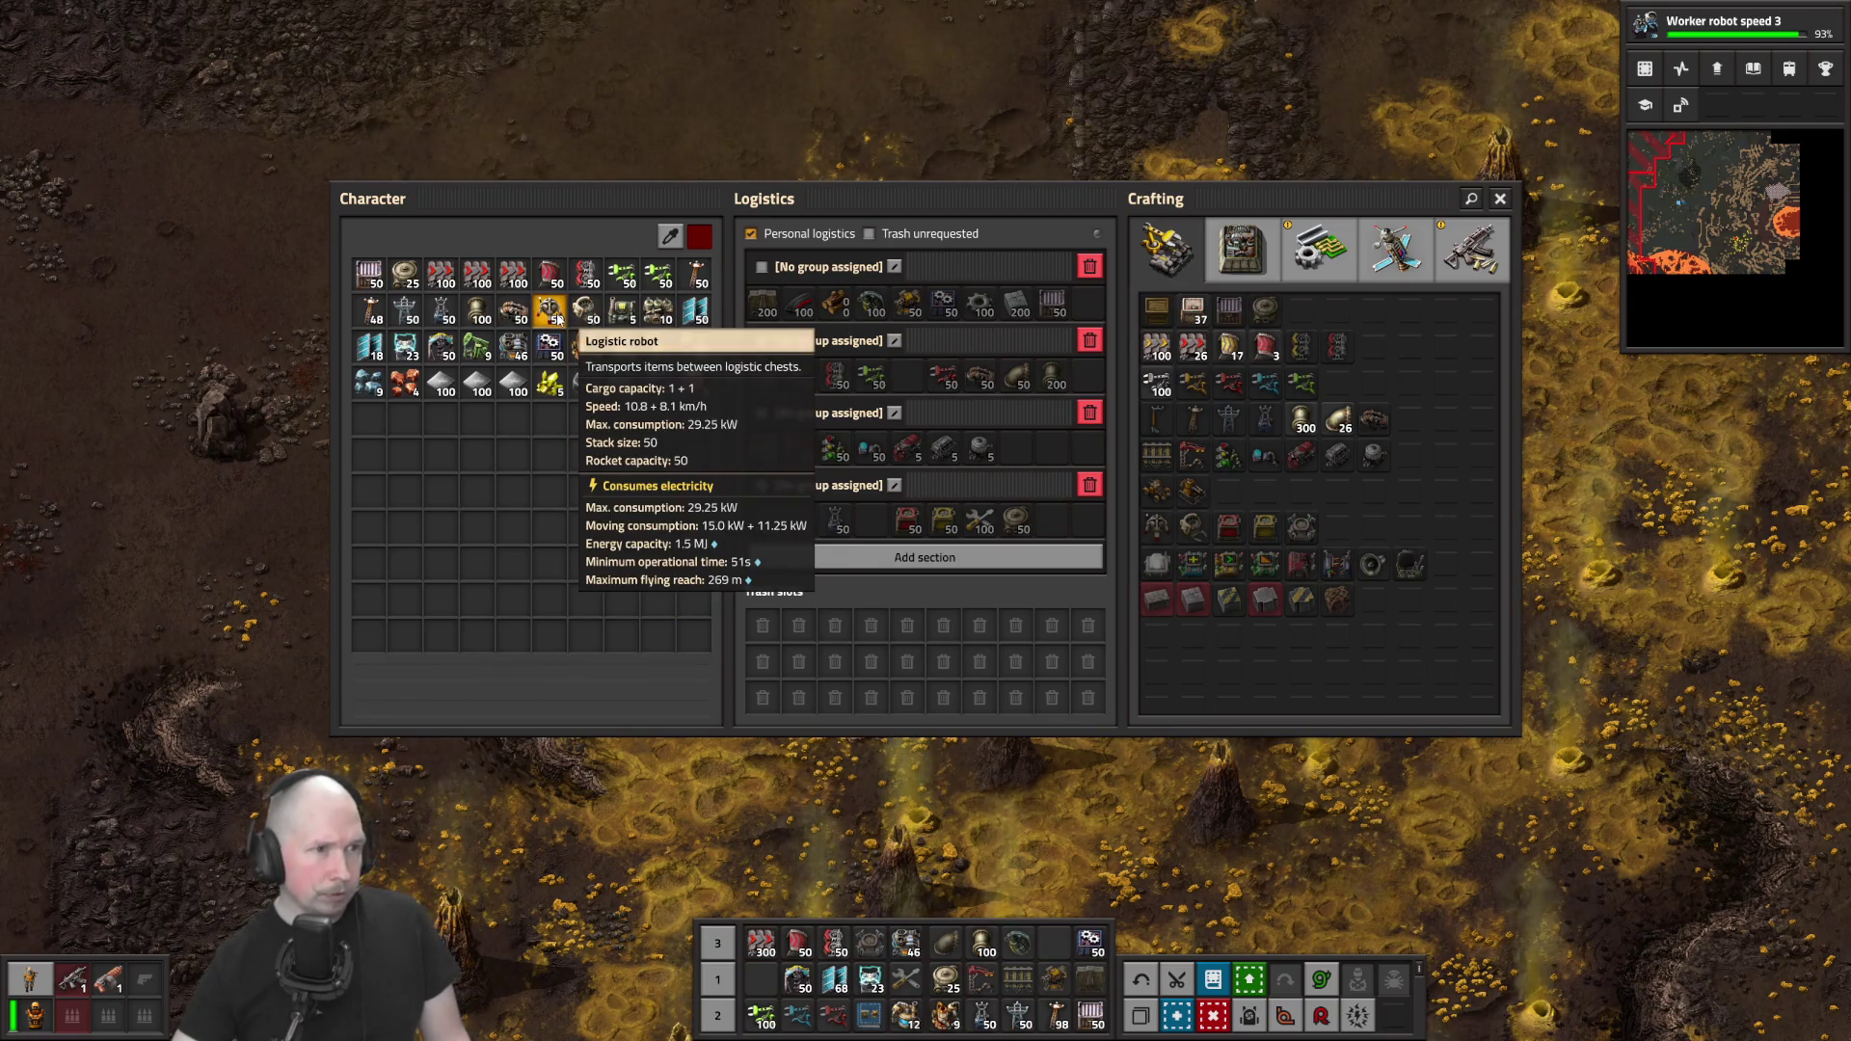
Inspect the power armor's equipment grid for the personal roboport, then take pipes in hand
key("e")
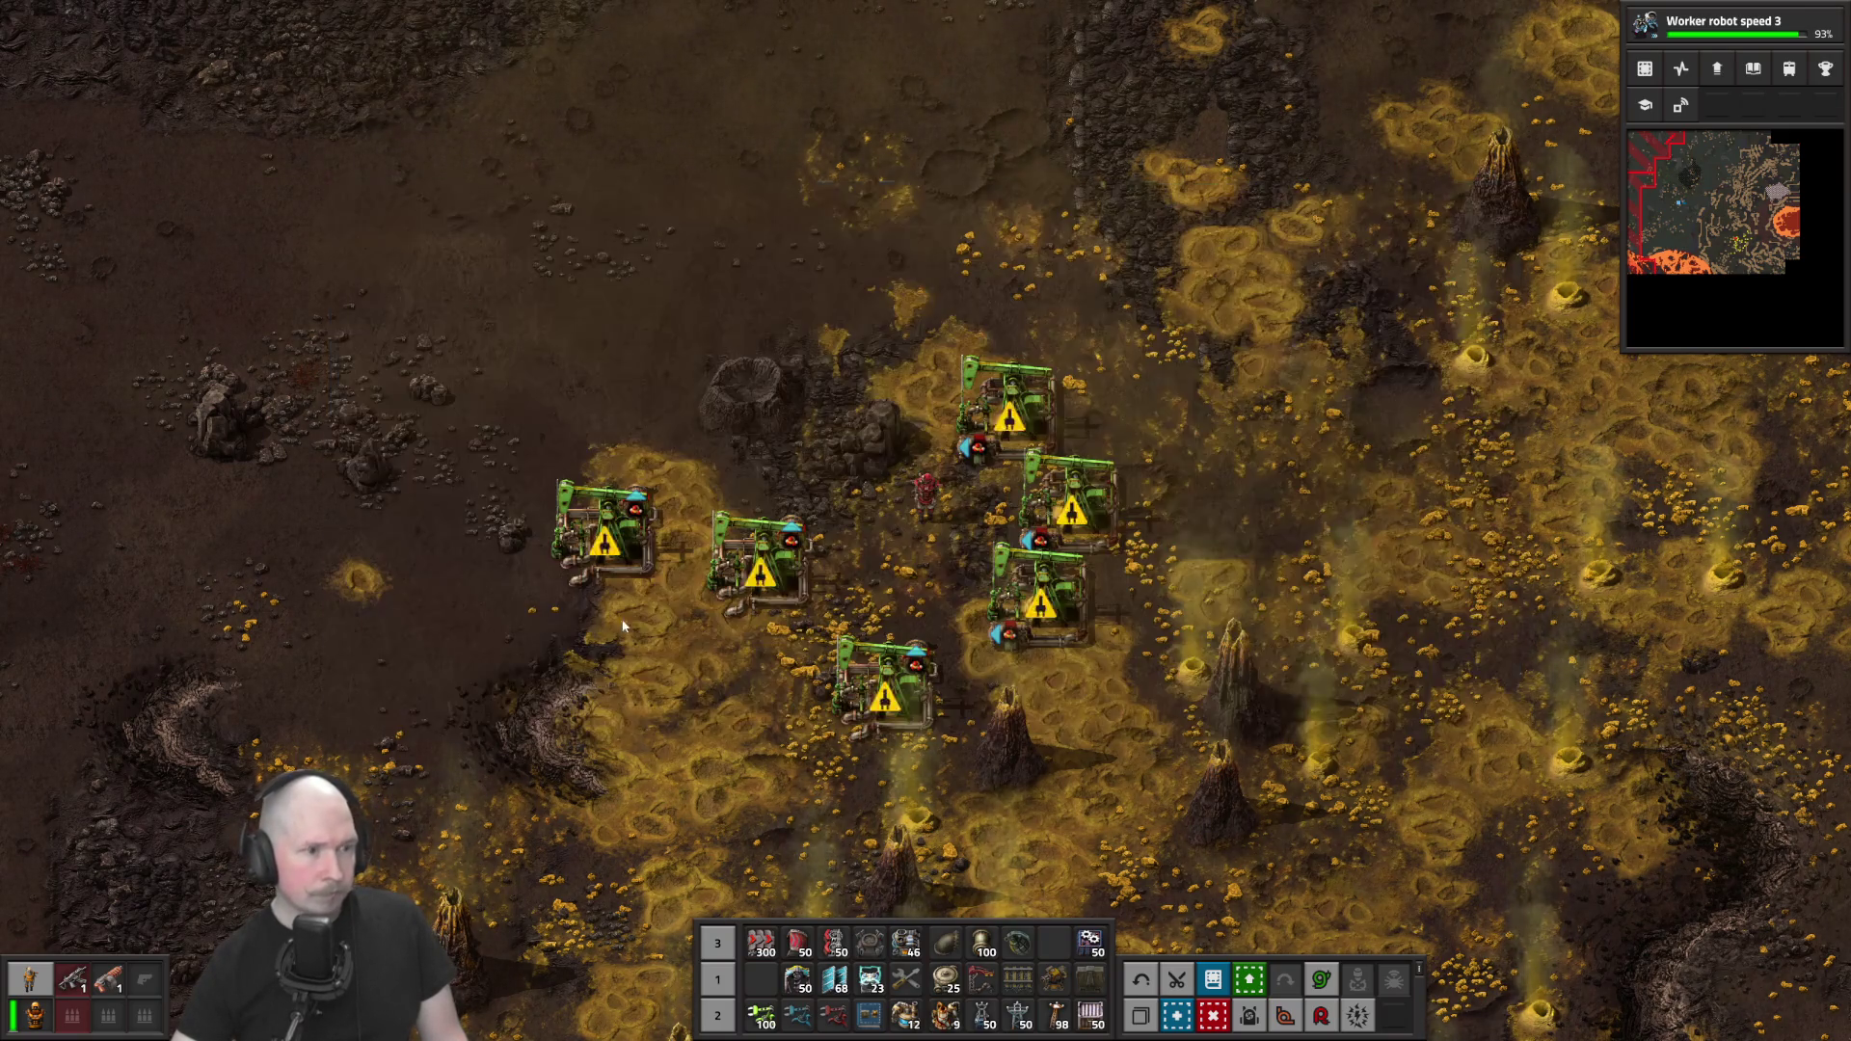
left_click(37, 1020)
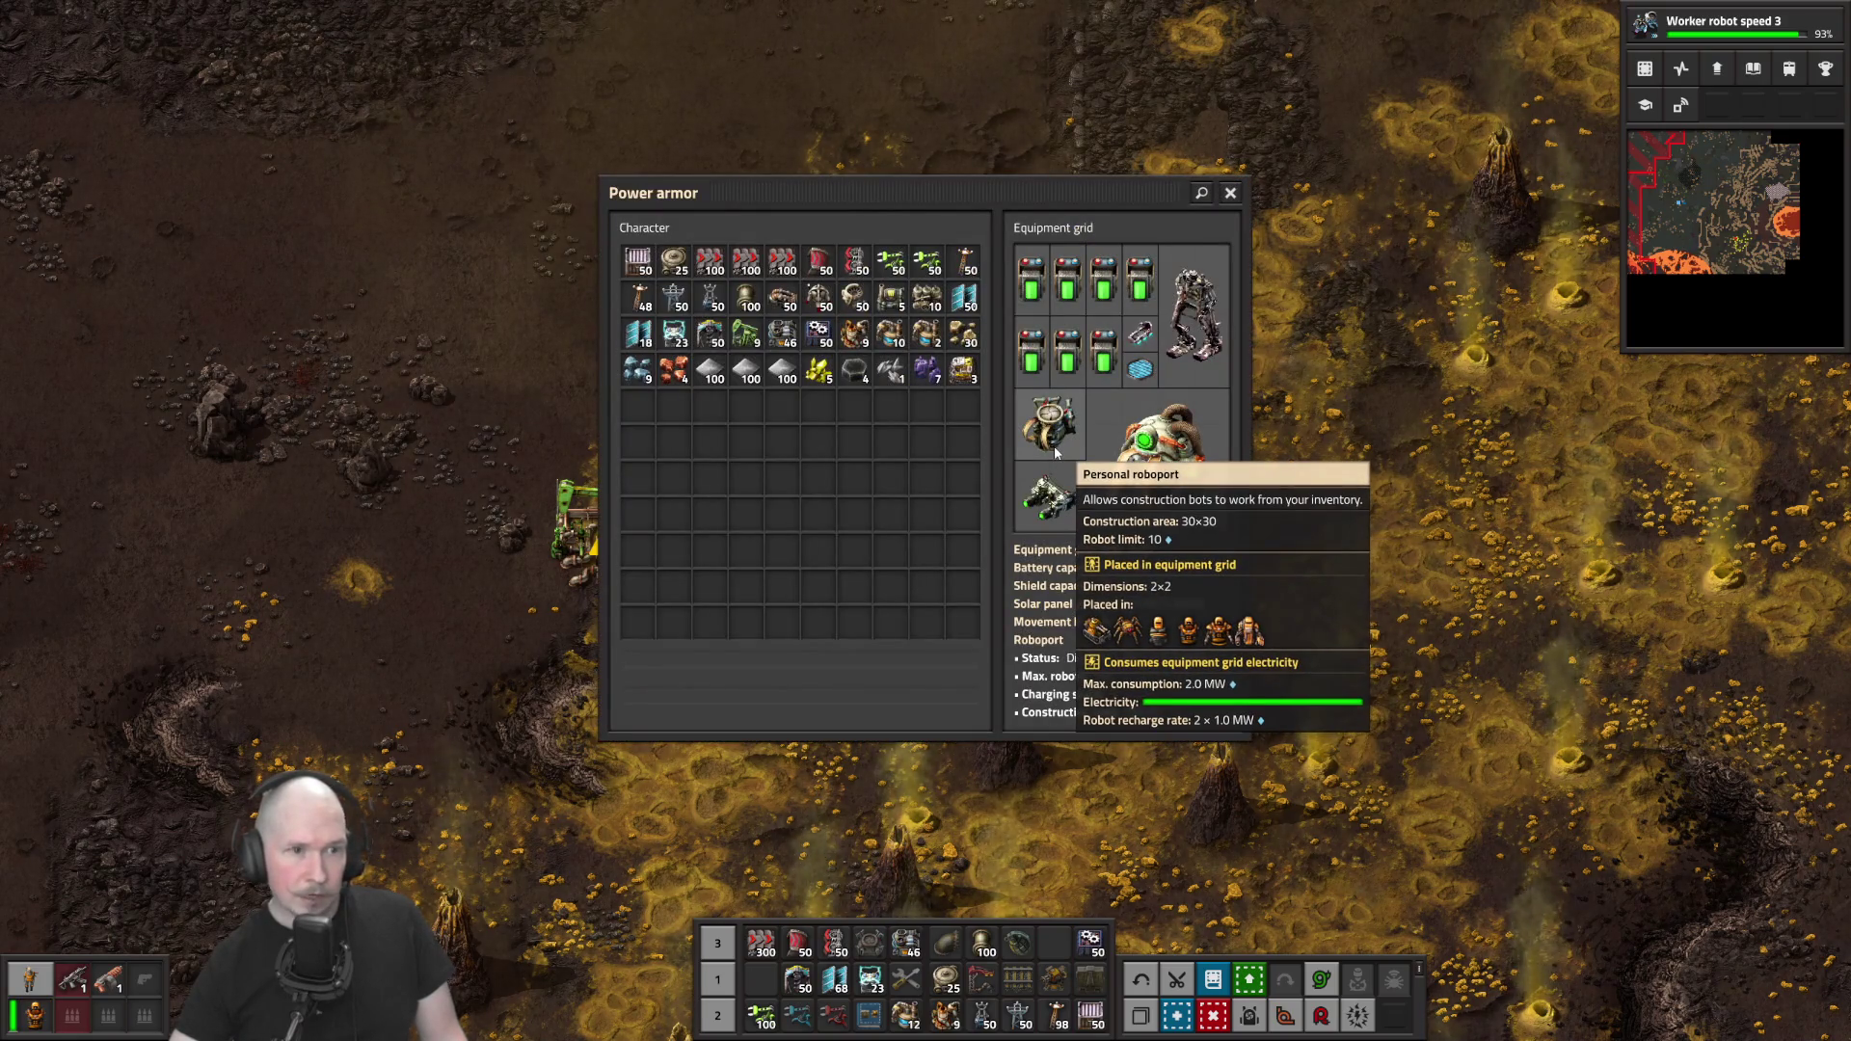
key("e")
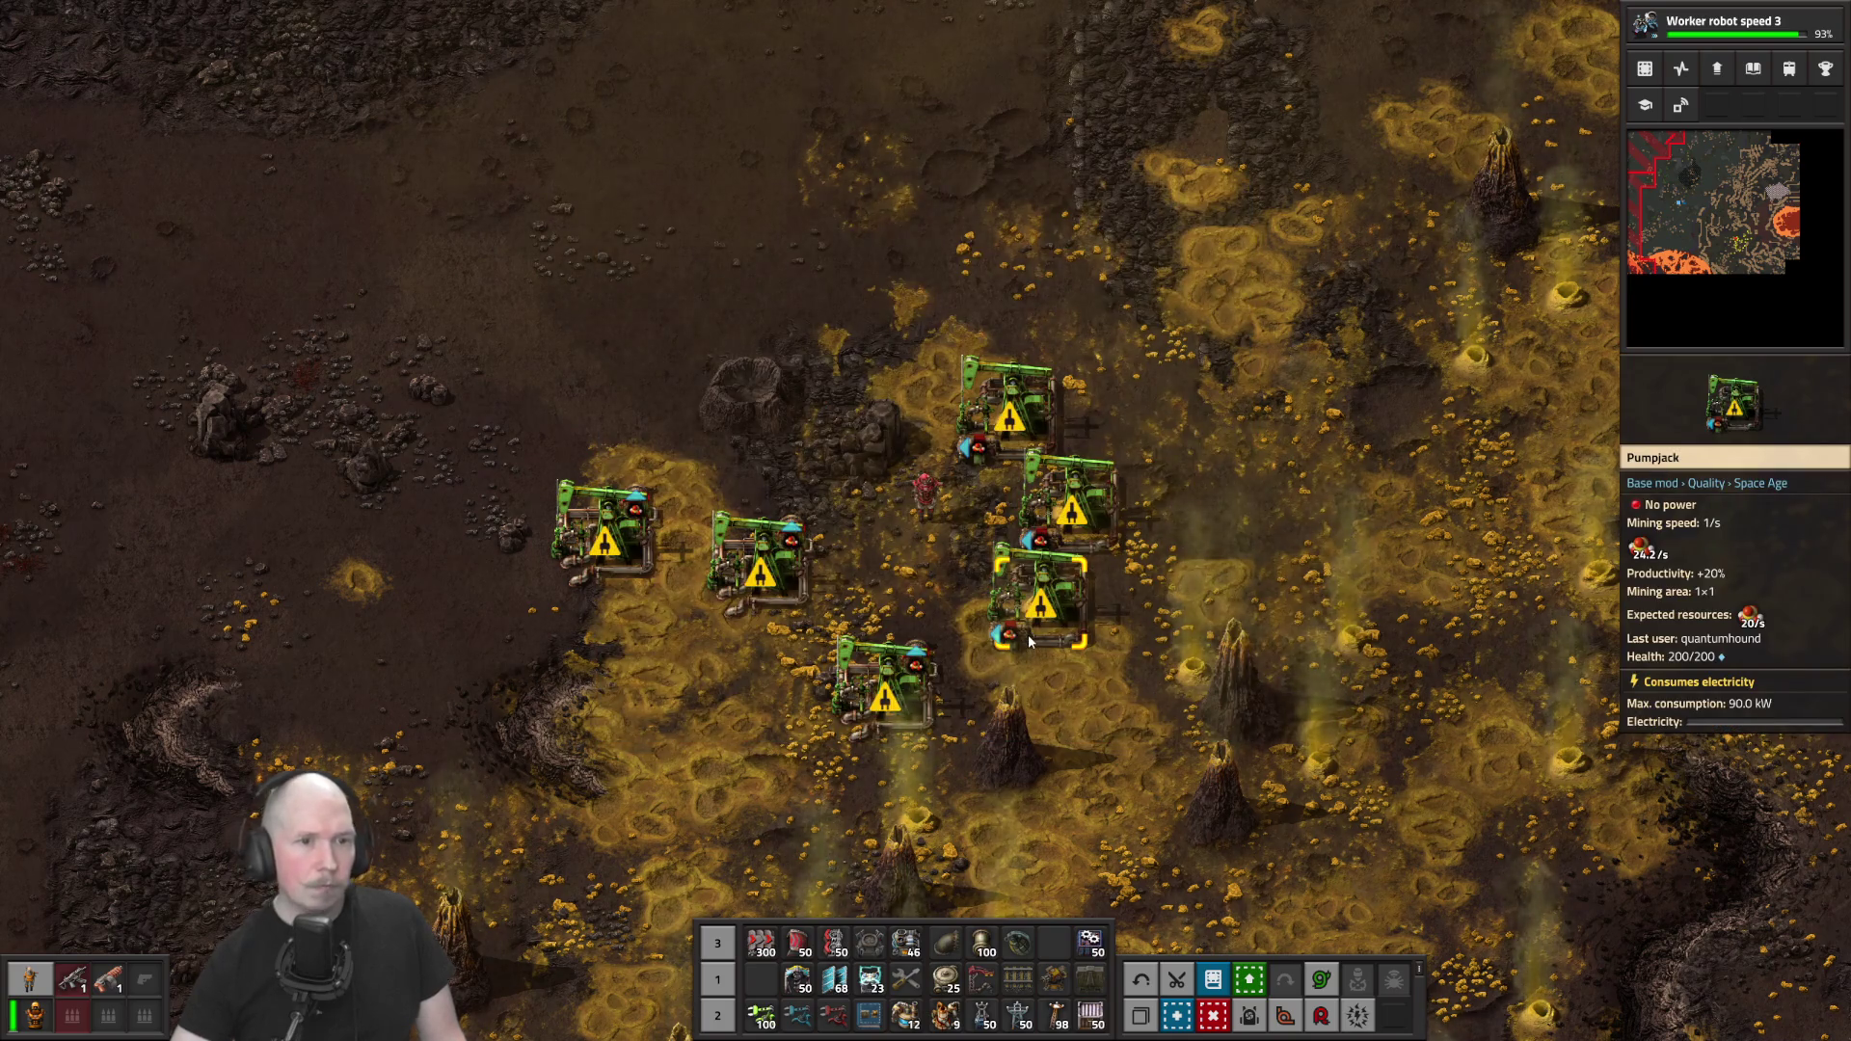
scroll(940, 723, "up", 3)
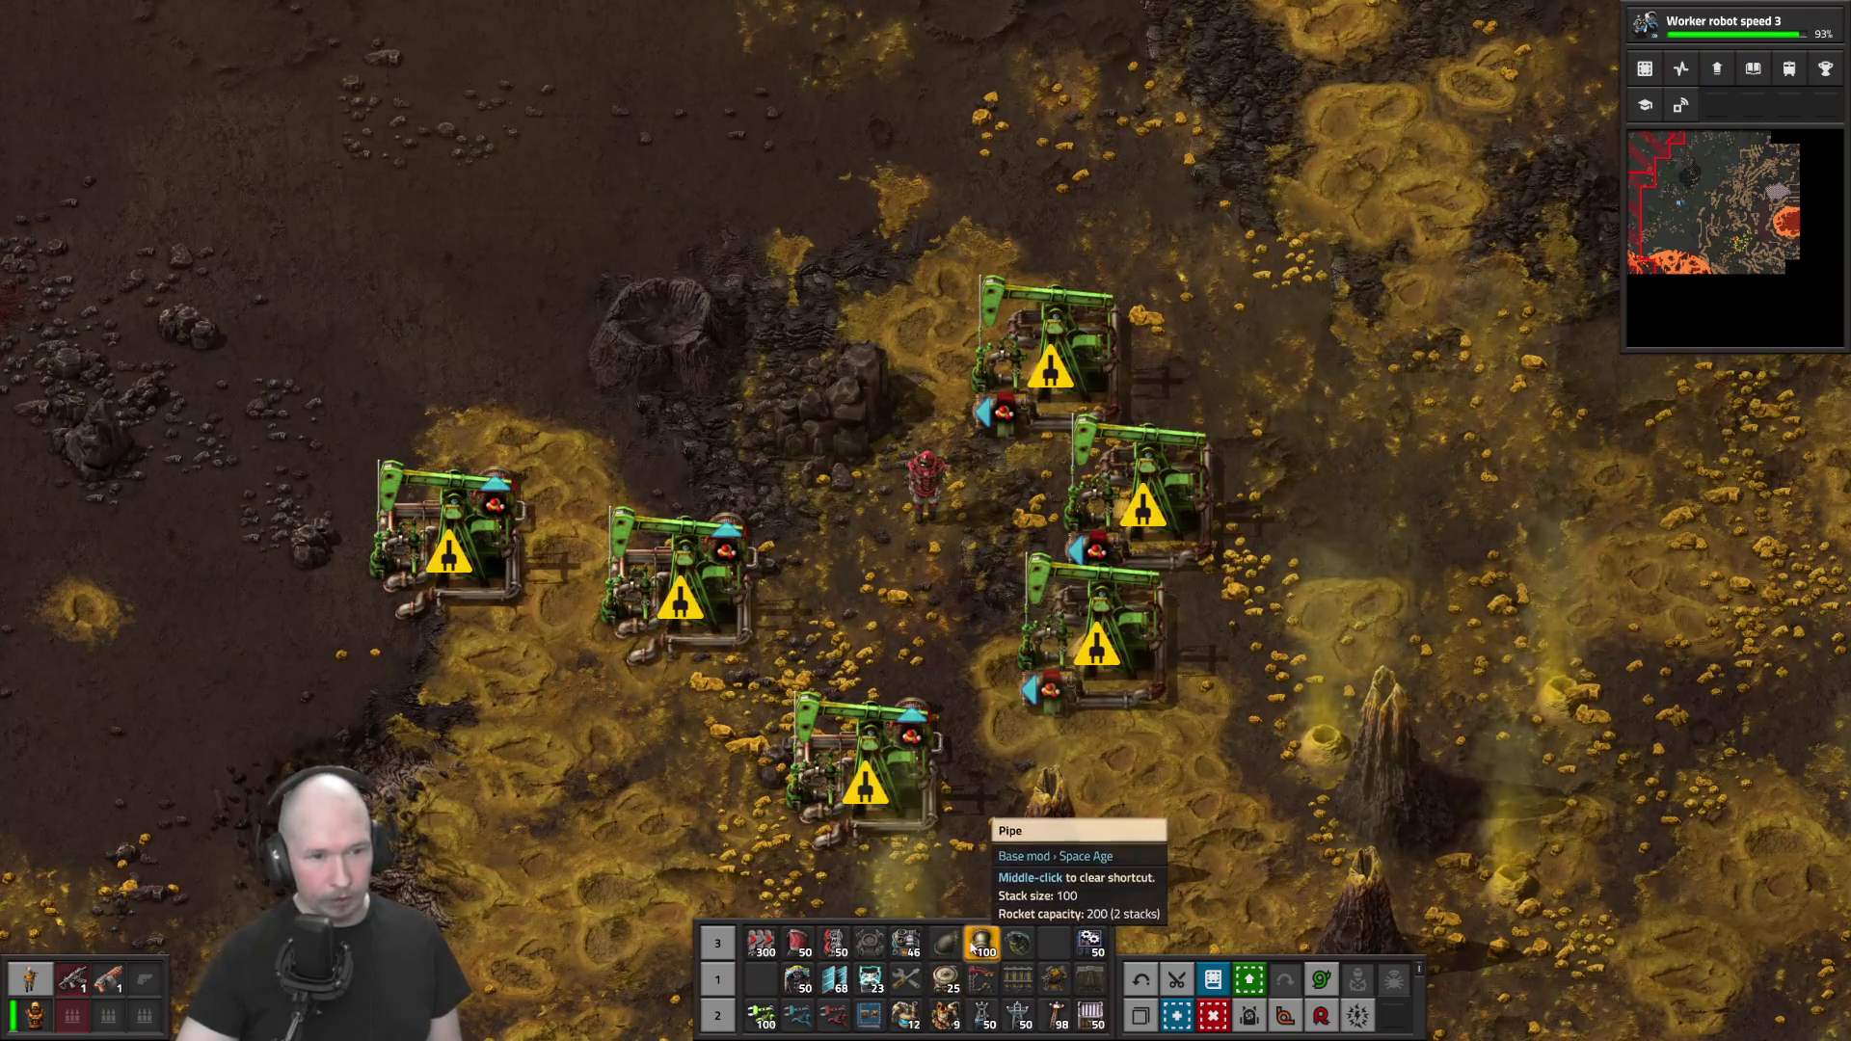
left_click(982, 943)
Put the pipes away and open the Vulc-Anus Express platform hub from remote view
key("q")
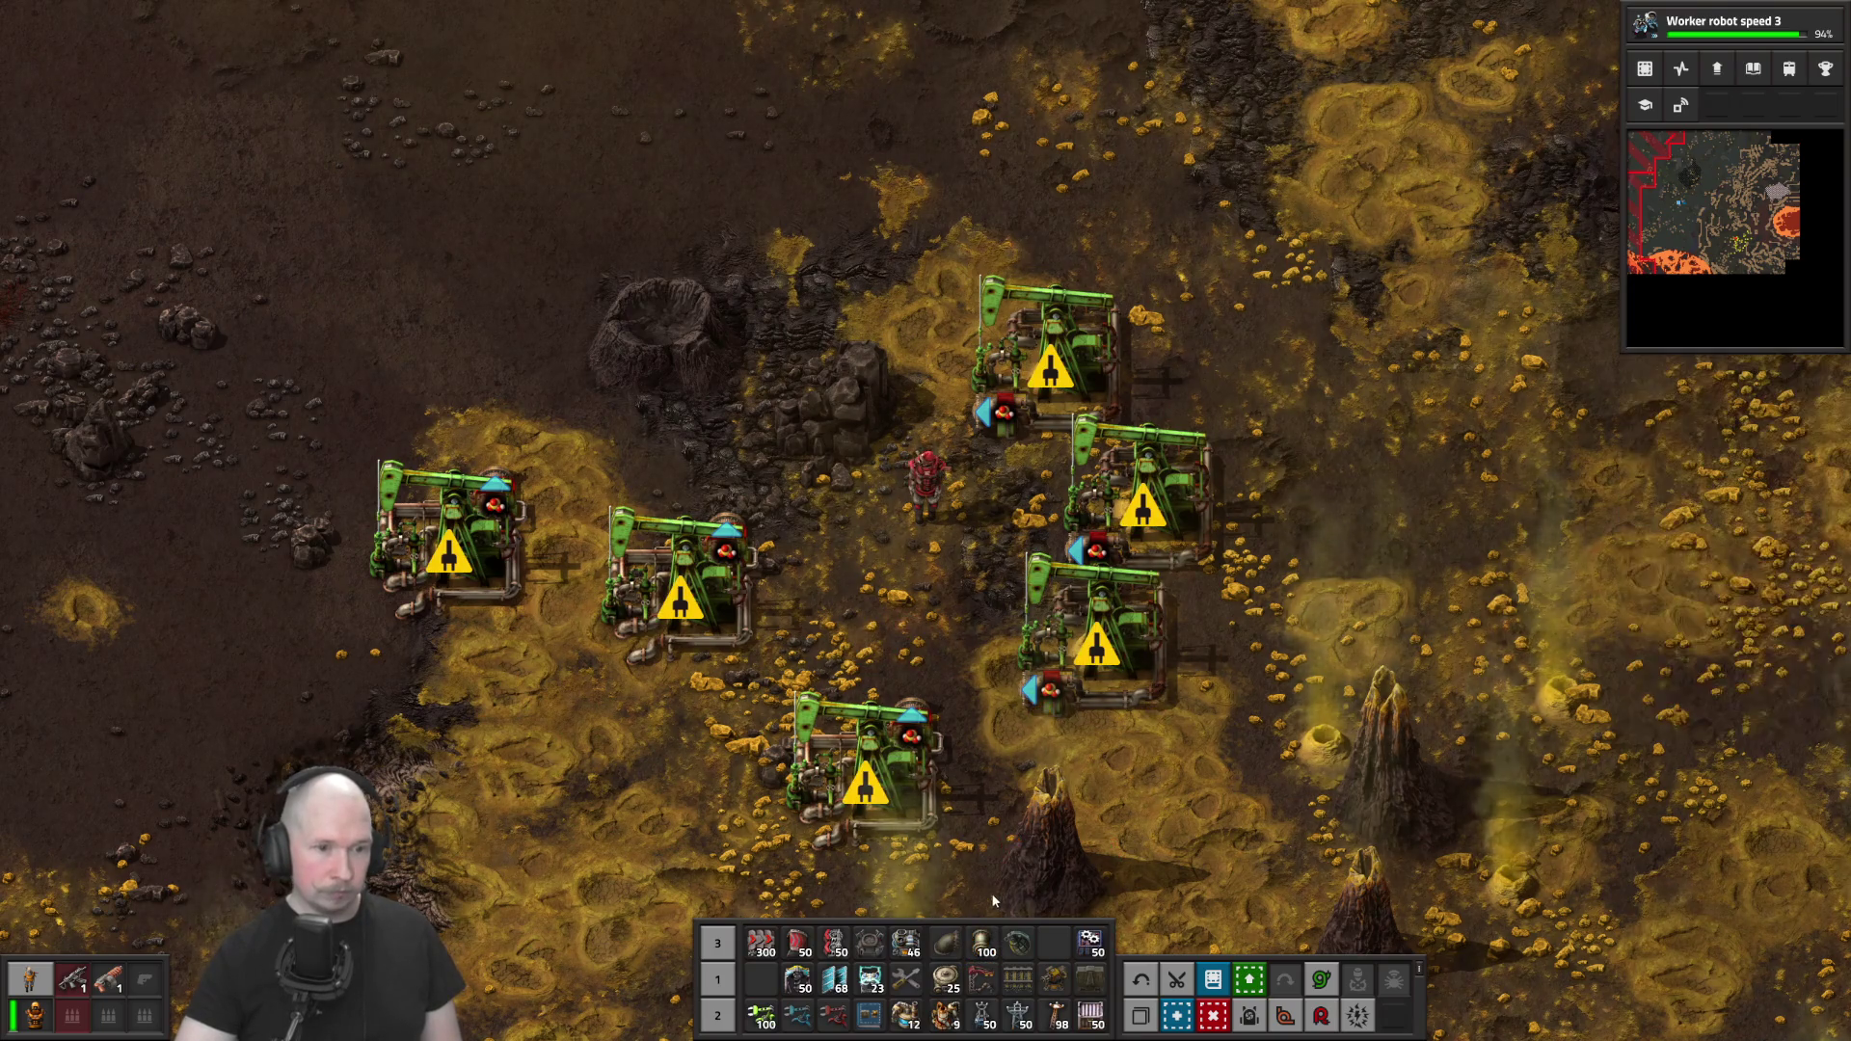
key("e")
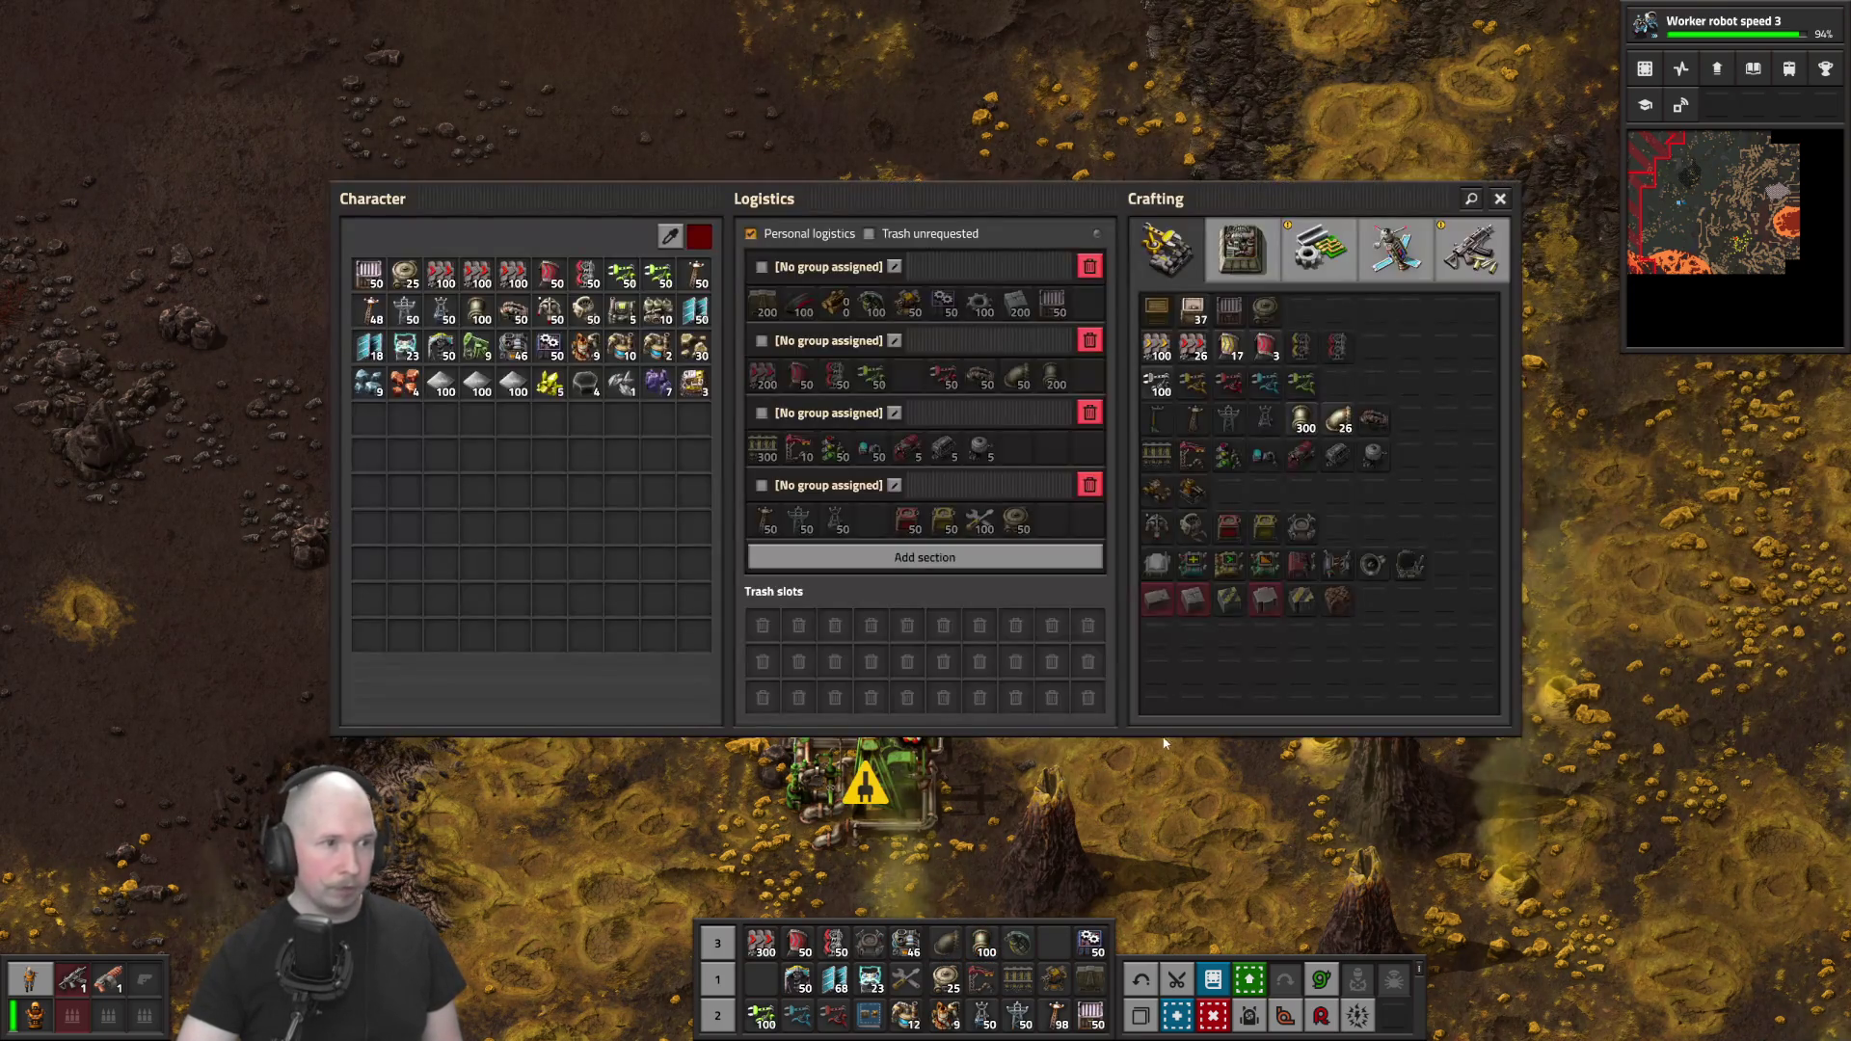
key("e")
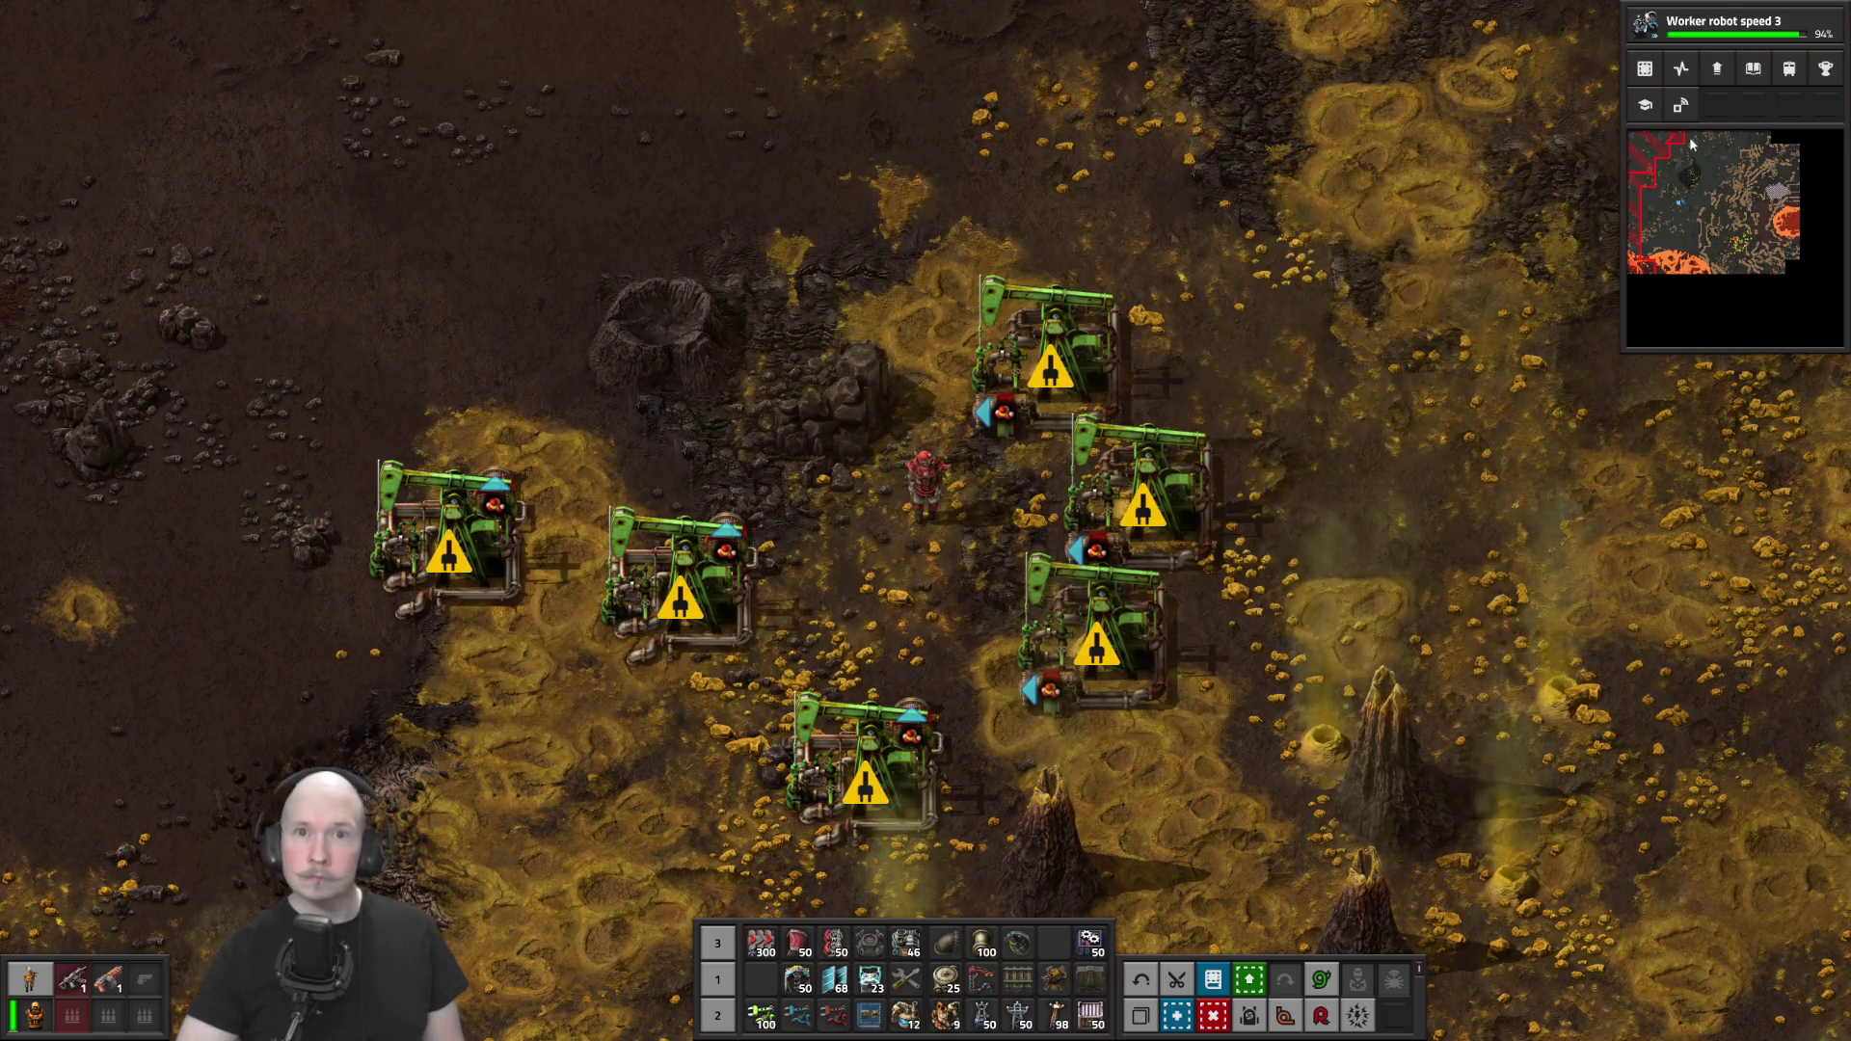
key("m")
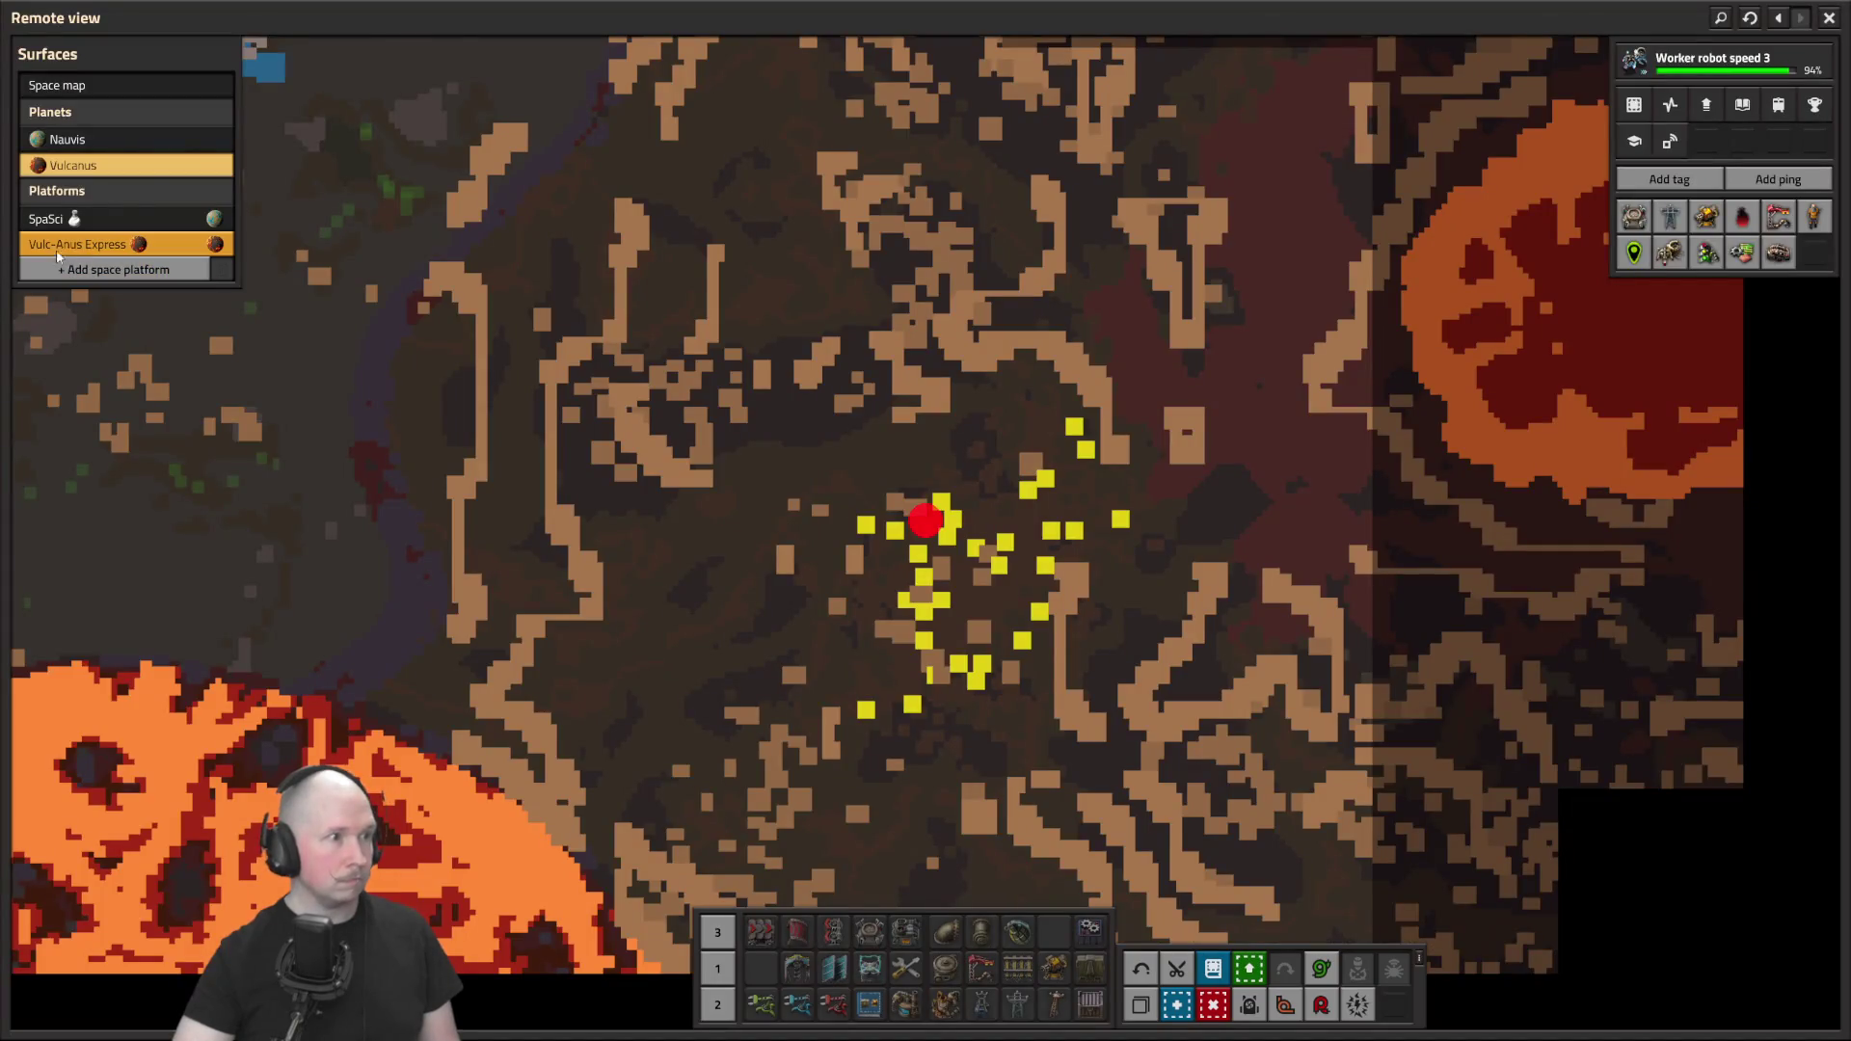
left_click(77, 245)
left_click(977, 511)
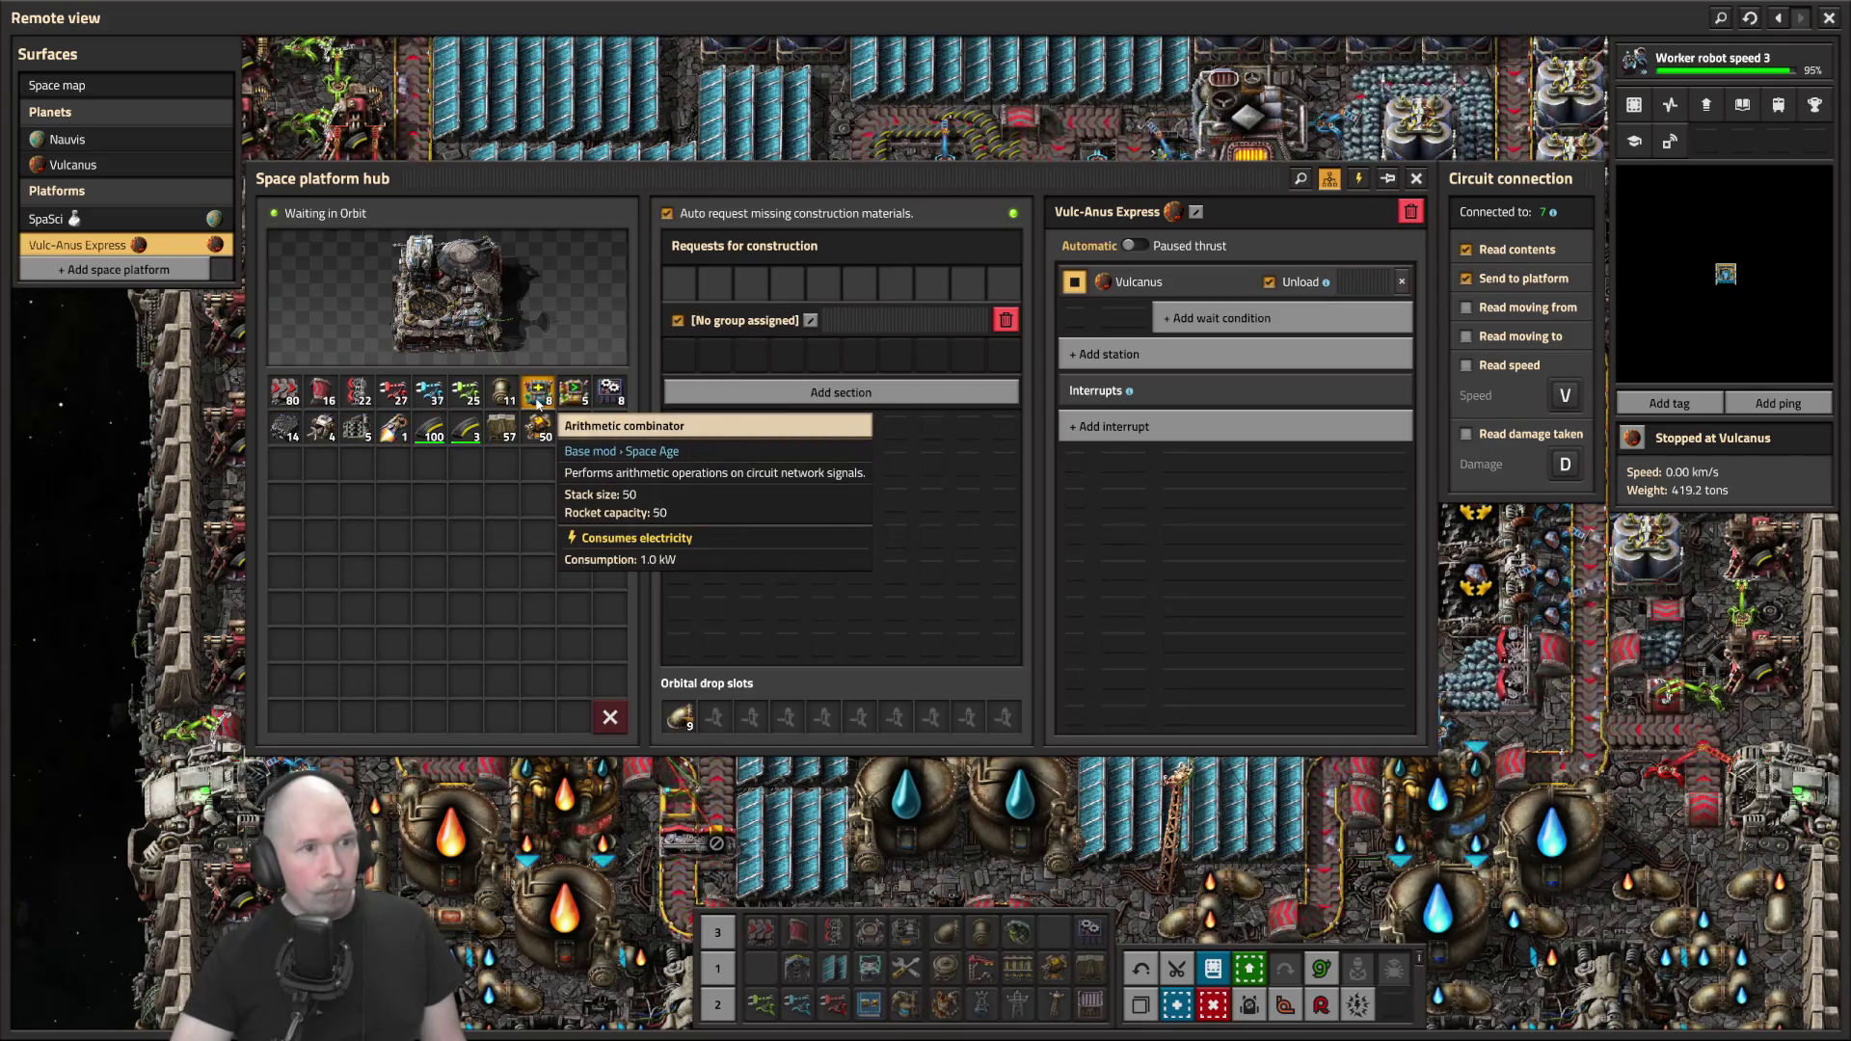
Drop pipe-to-ground, fast transport belts, bulk inserters and assembling machines to Vulcanus, then schedule Nauvis
left_click(537, 403, "shift")
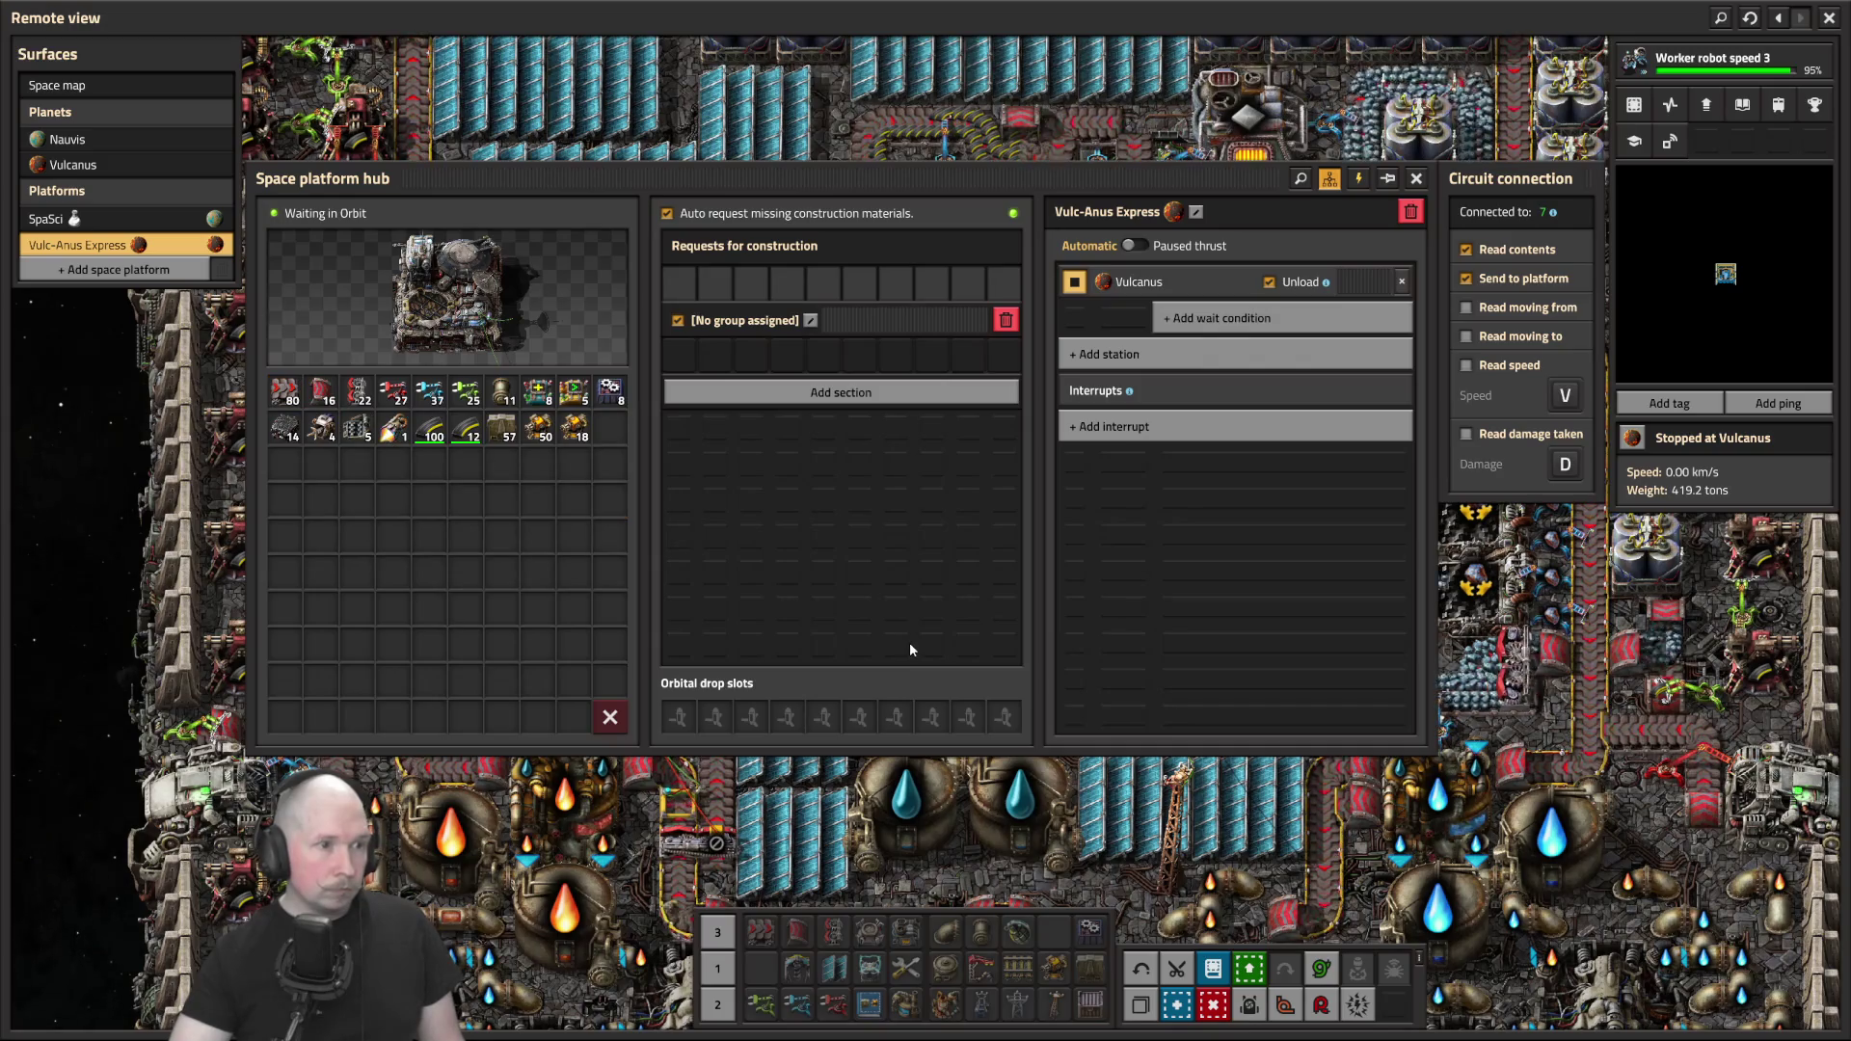
left_click(286, 393, "ctrl")
left_click(285, 393, "ctrl")
left_click(285, 394, "ctrl")
left_click(293, 403, "ctrl")
left_click(295, 399, "ctrl")
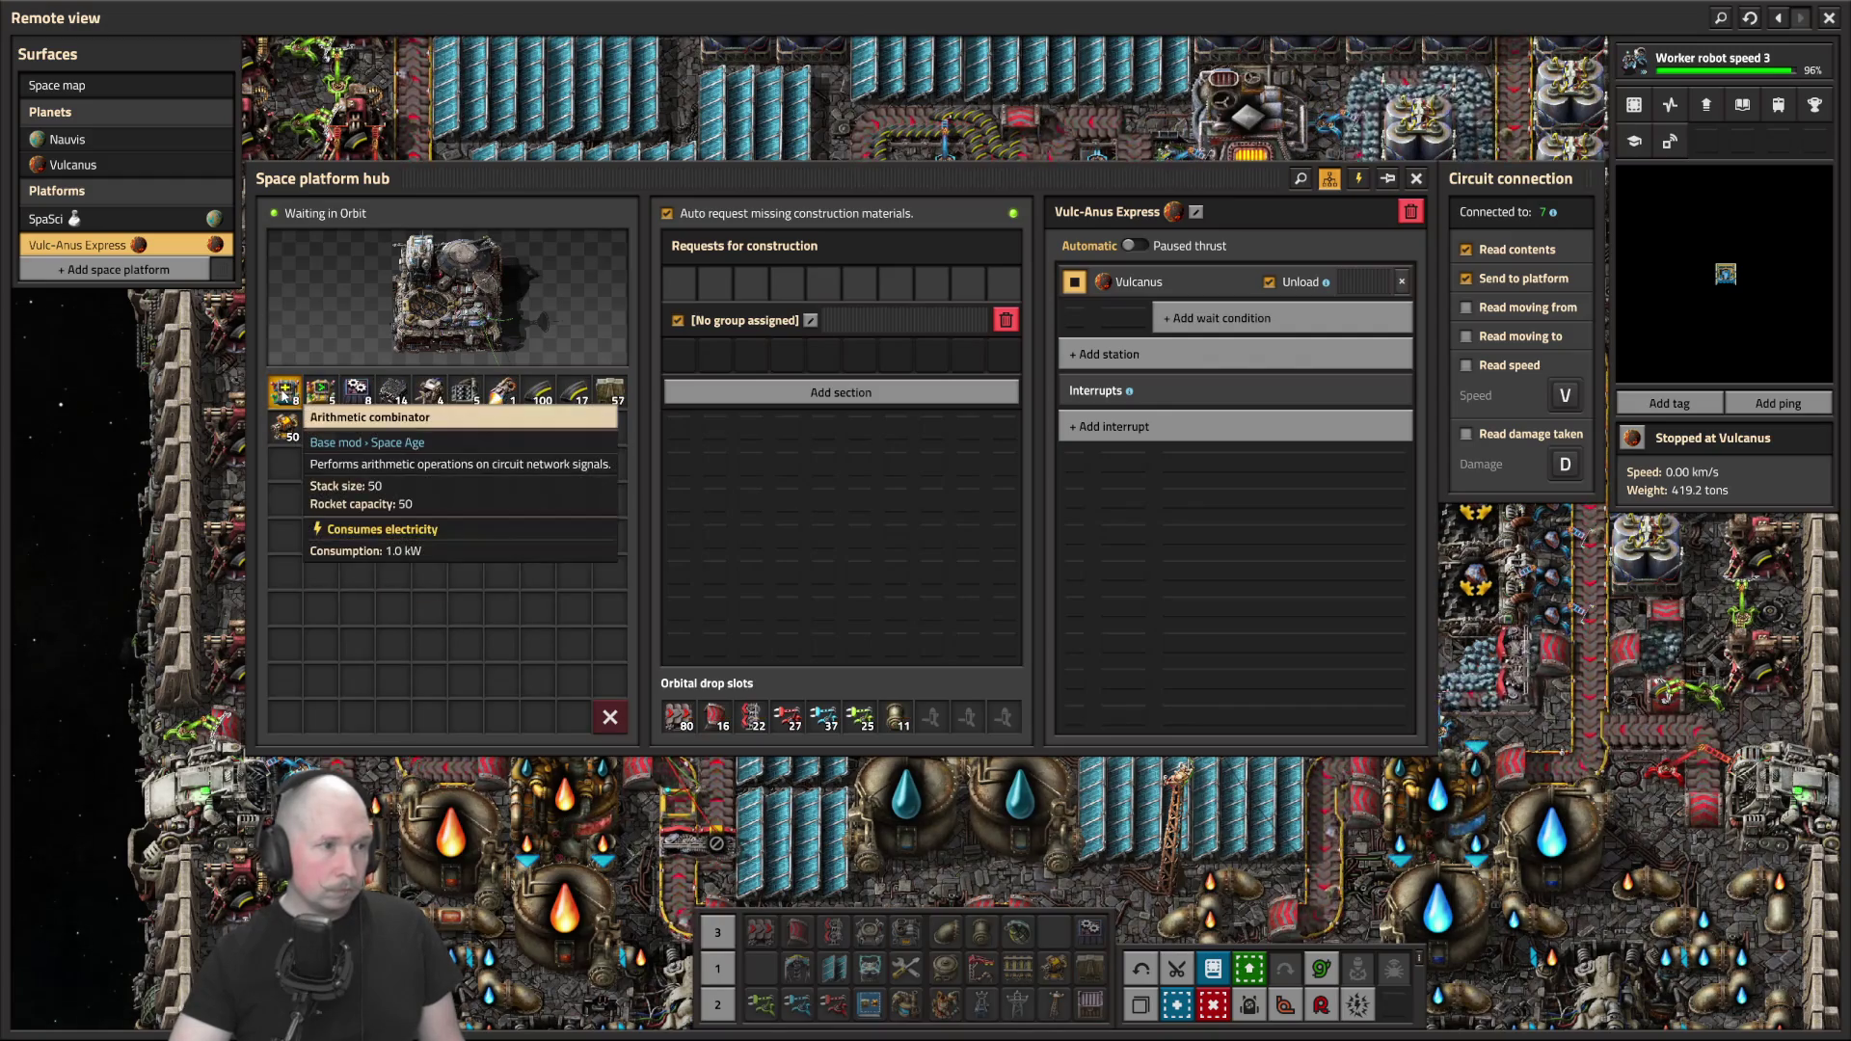
left_click(351, 395, "ctrl")
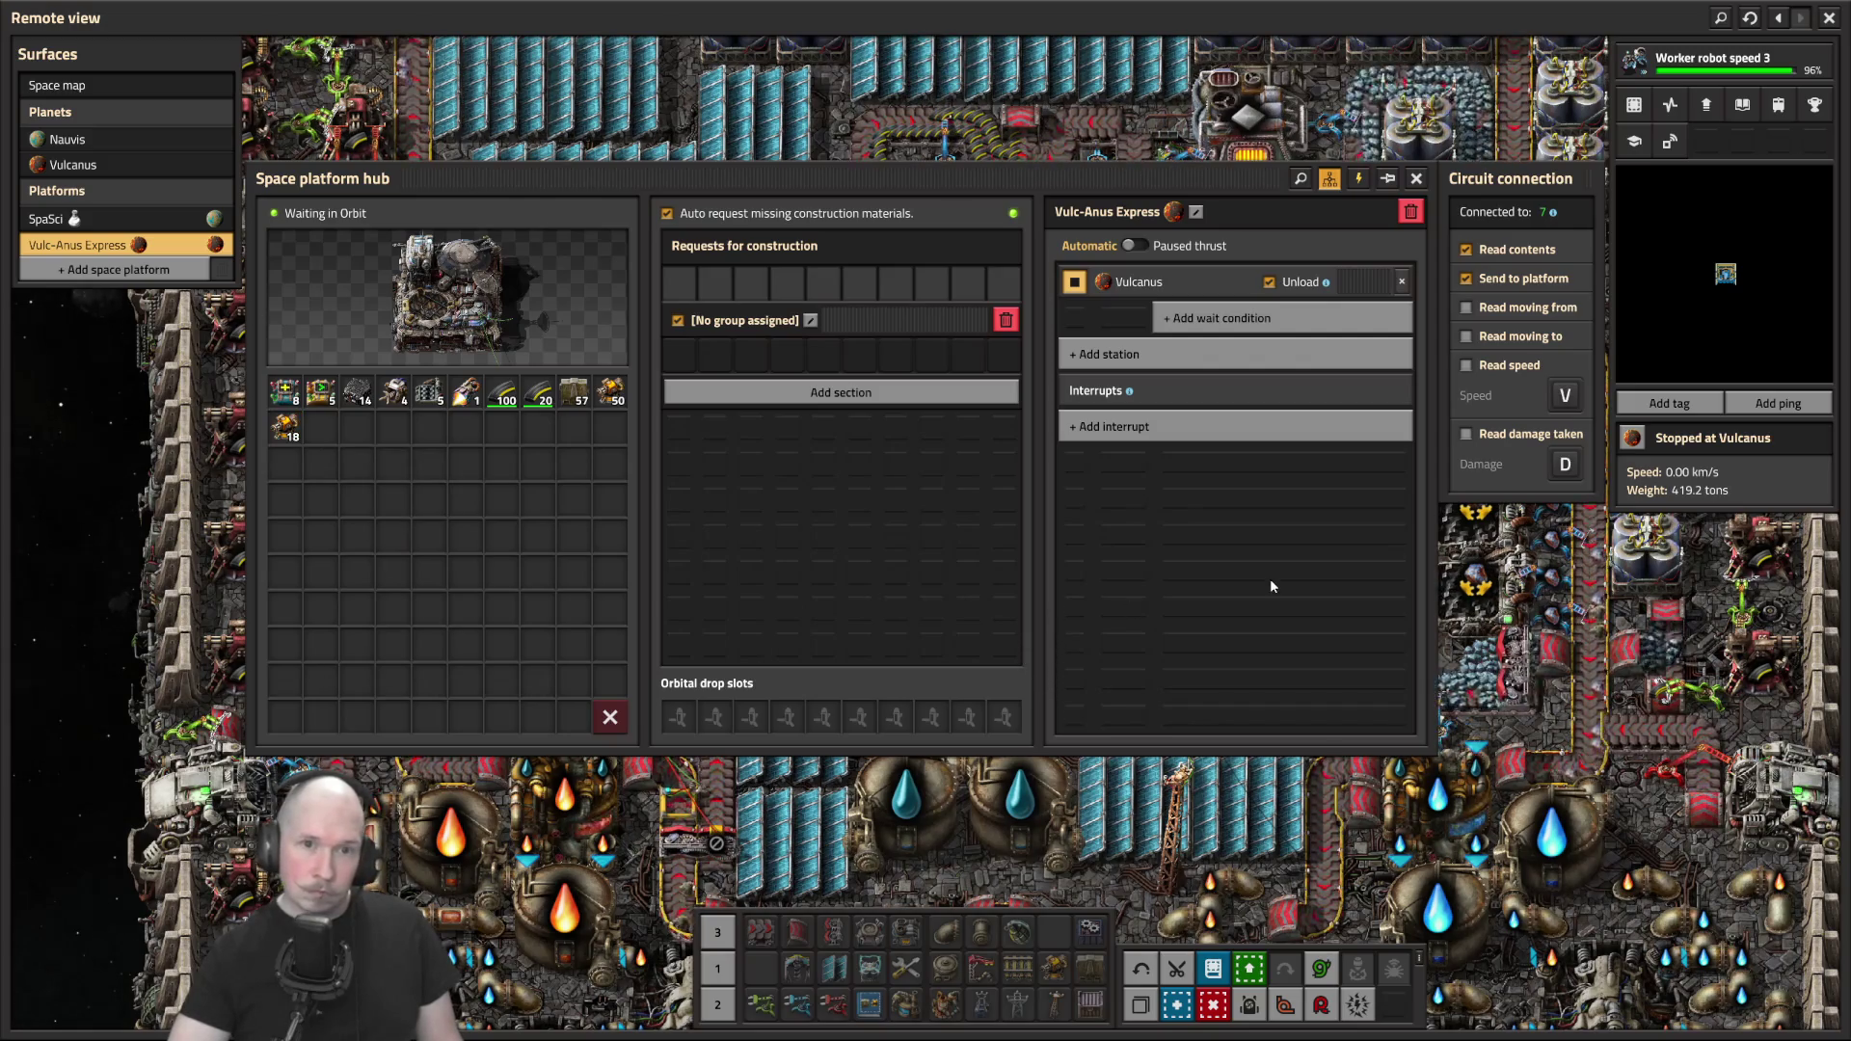
left_click(1092, 365)
left_click(1116, 420)
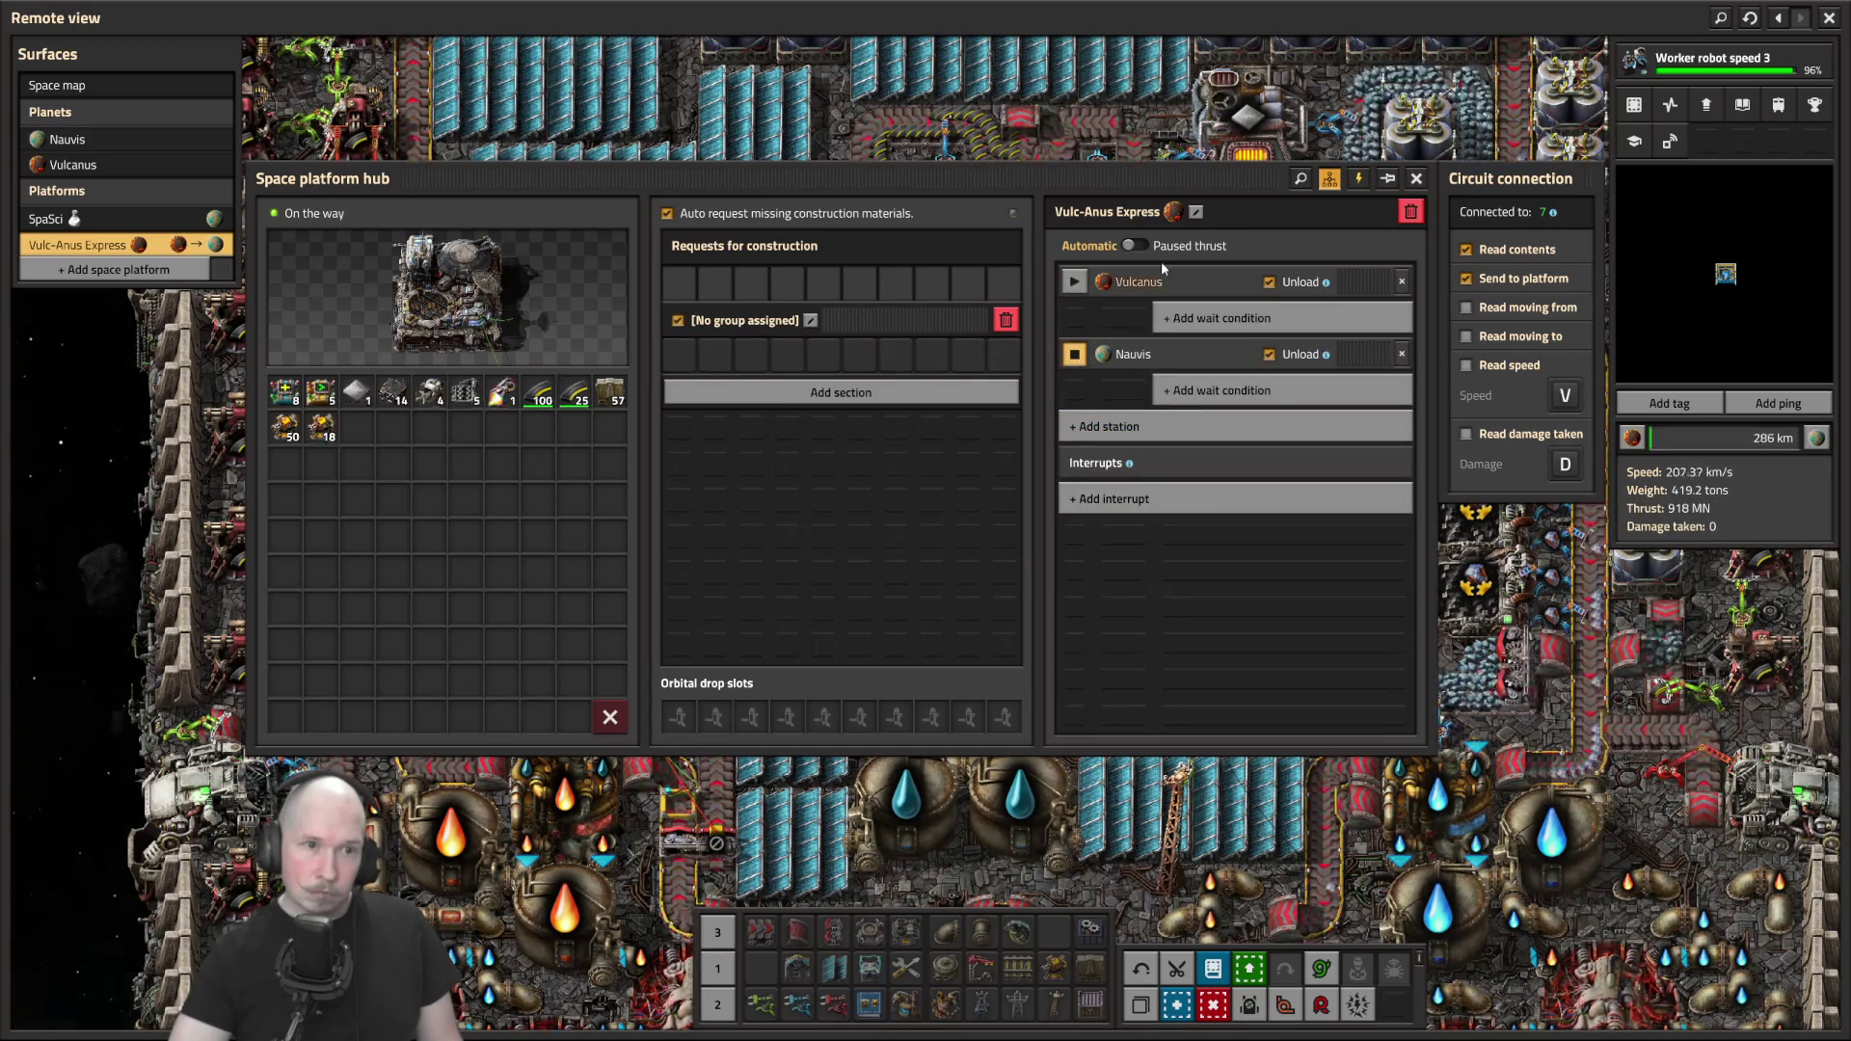
Look along the Vulc-Anus Express platform and reopen its hub
key("Escape")
scroll(985, 611, "down", 5)
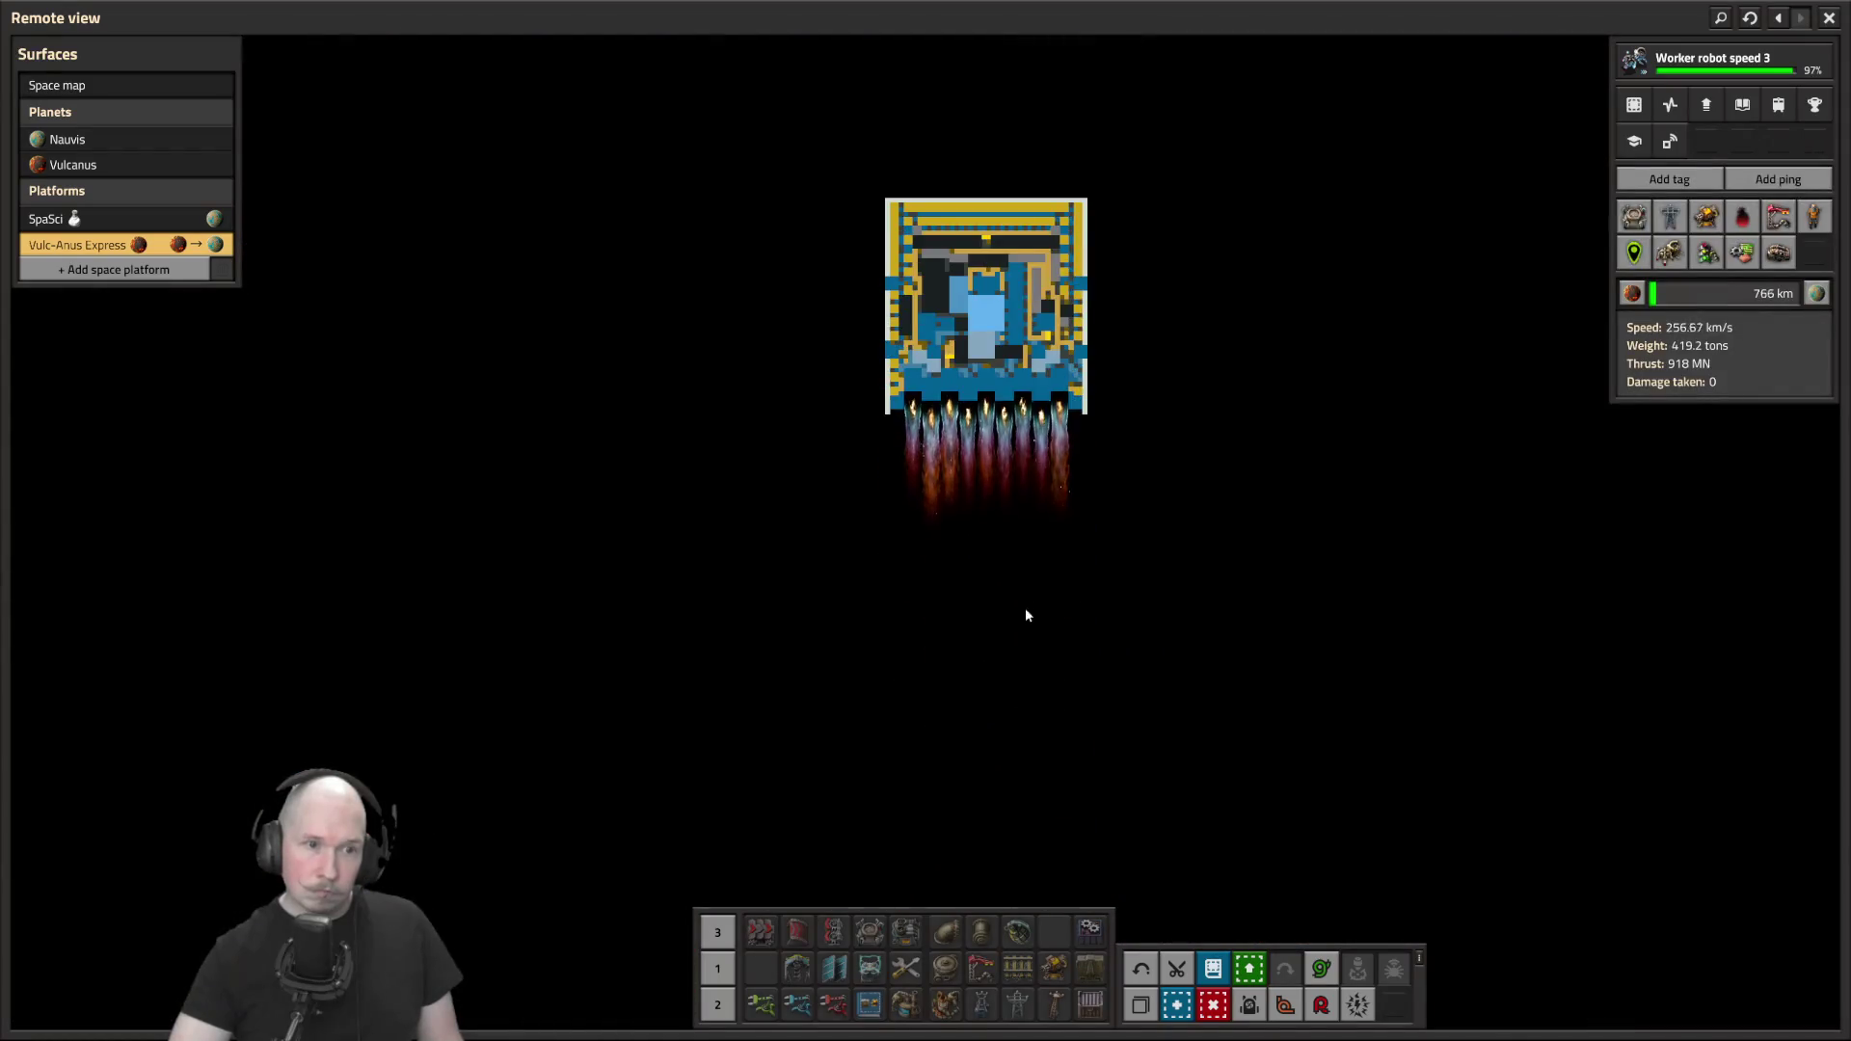
scroll(1025, 617, "up", 8)
key("s")
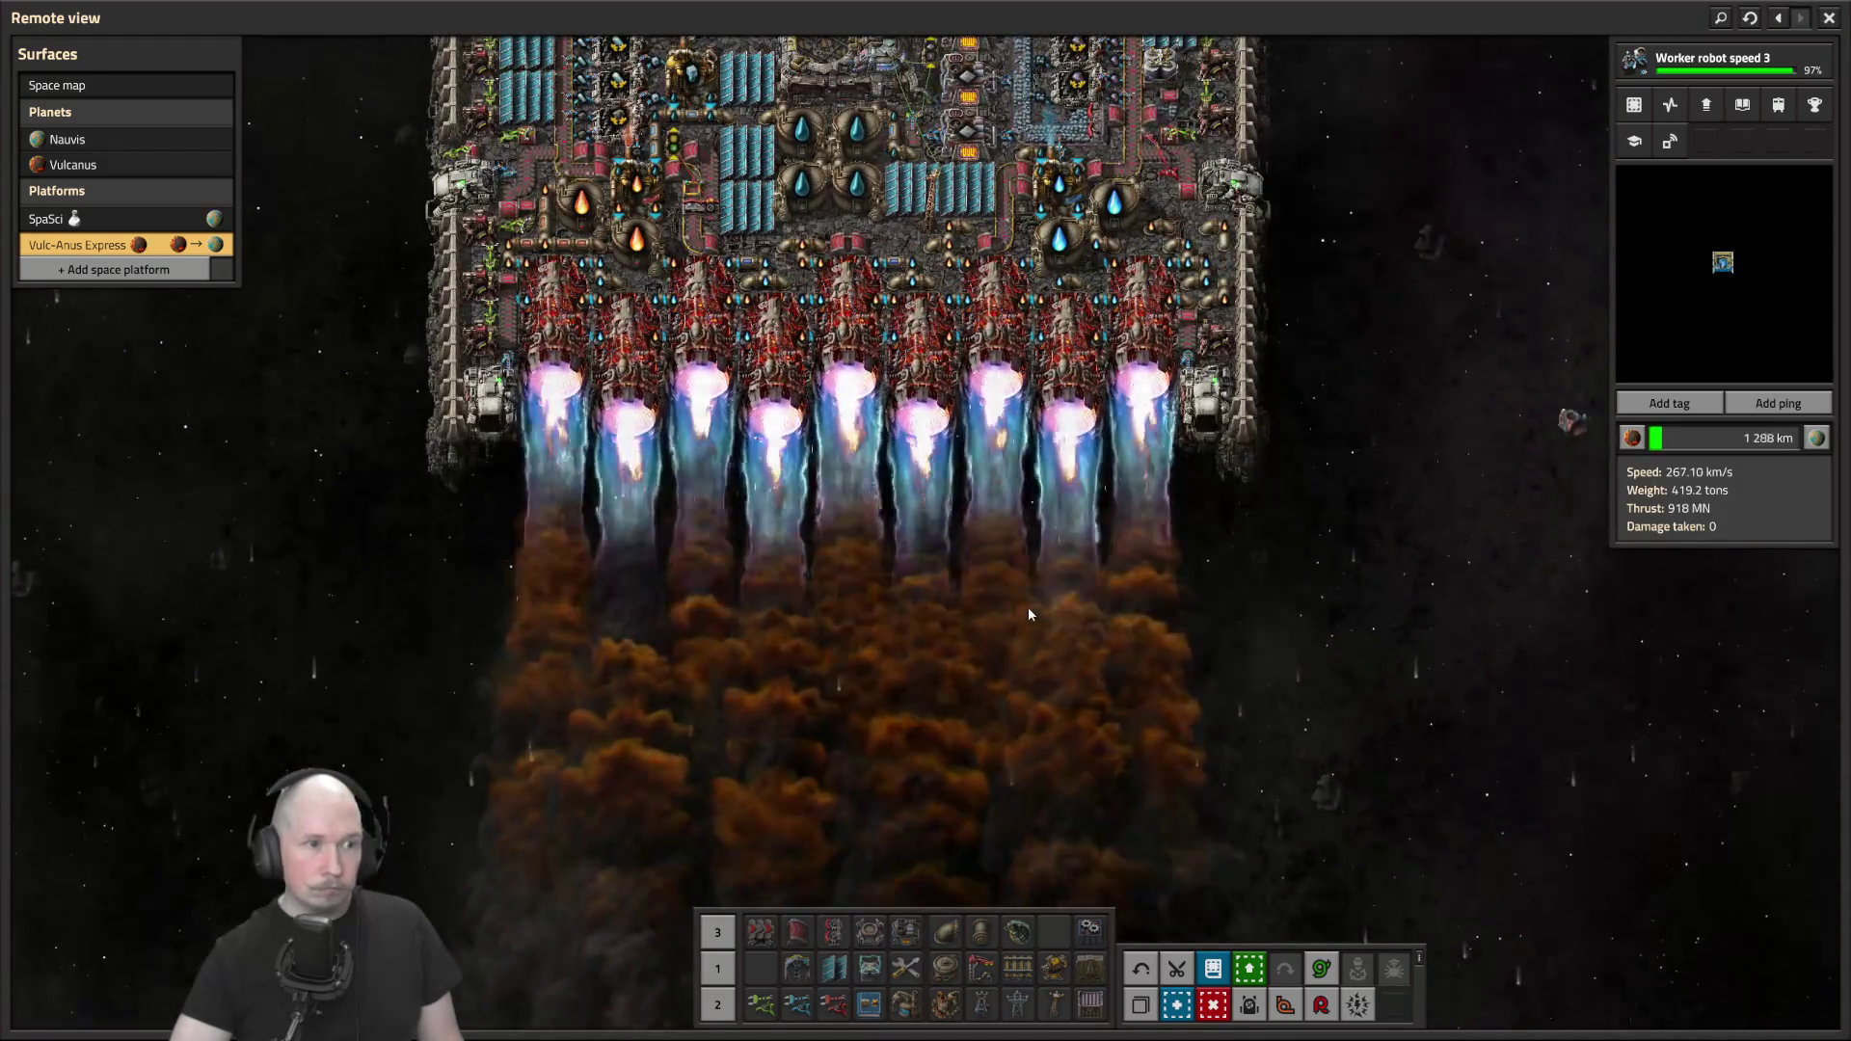
key("w")
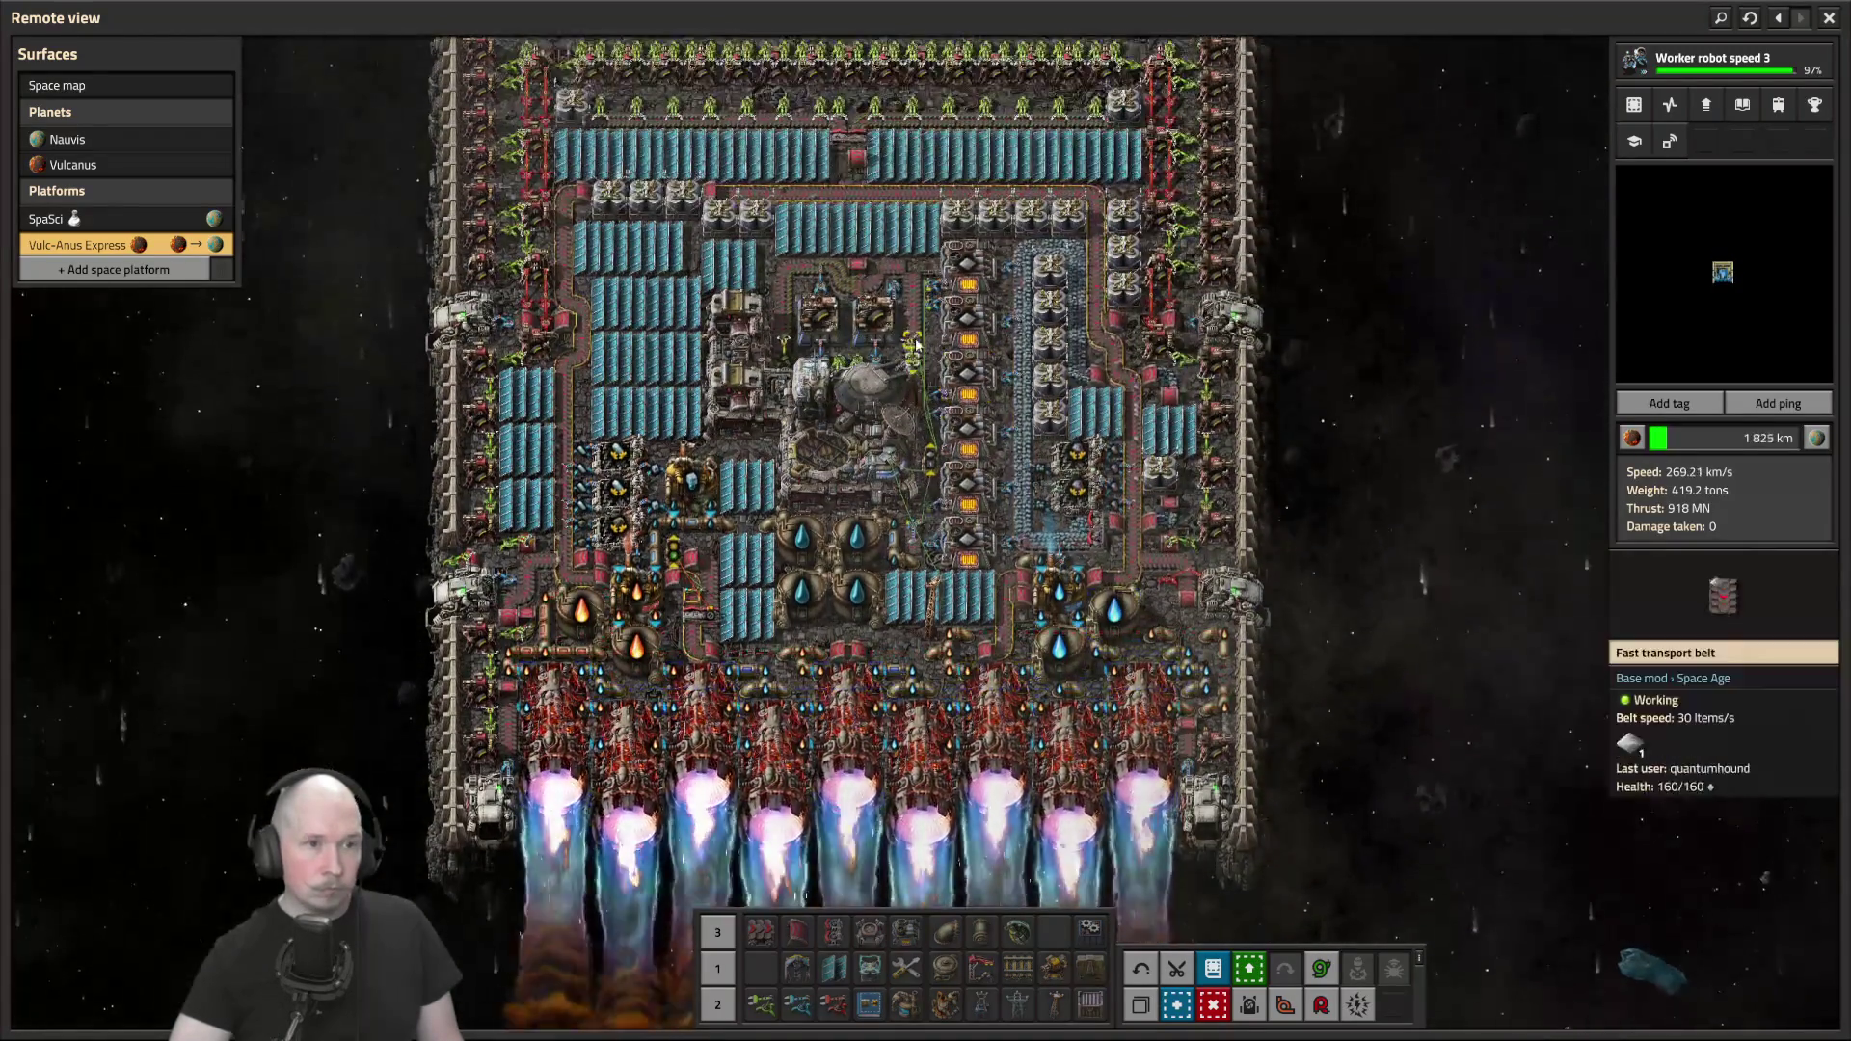
left_click(885, 347)
Set Passenger present wait conditions on both the Nauvis and Vulcanus stops
left_click(1222, 392)
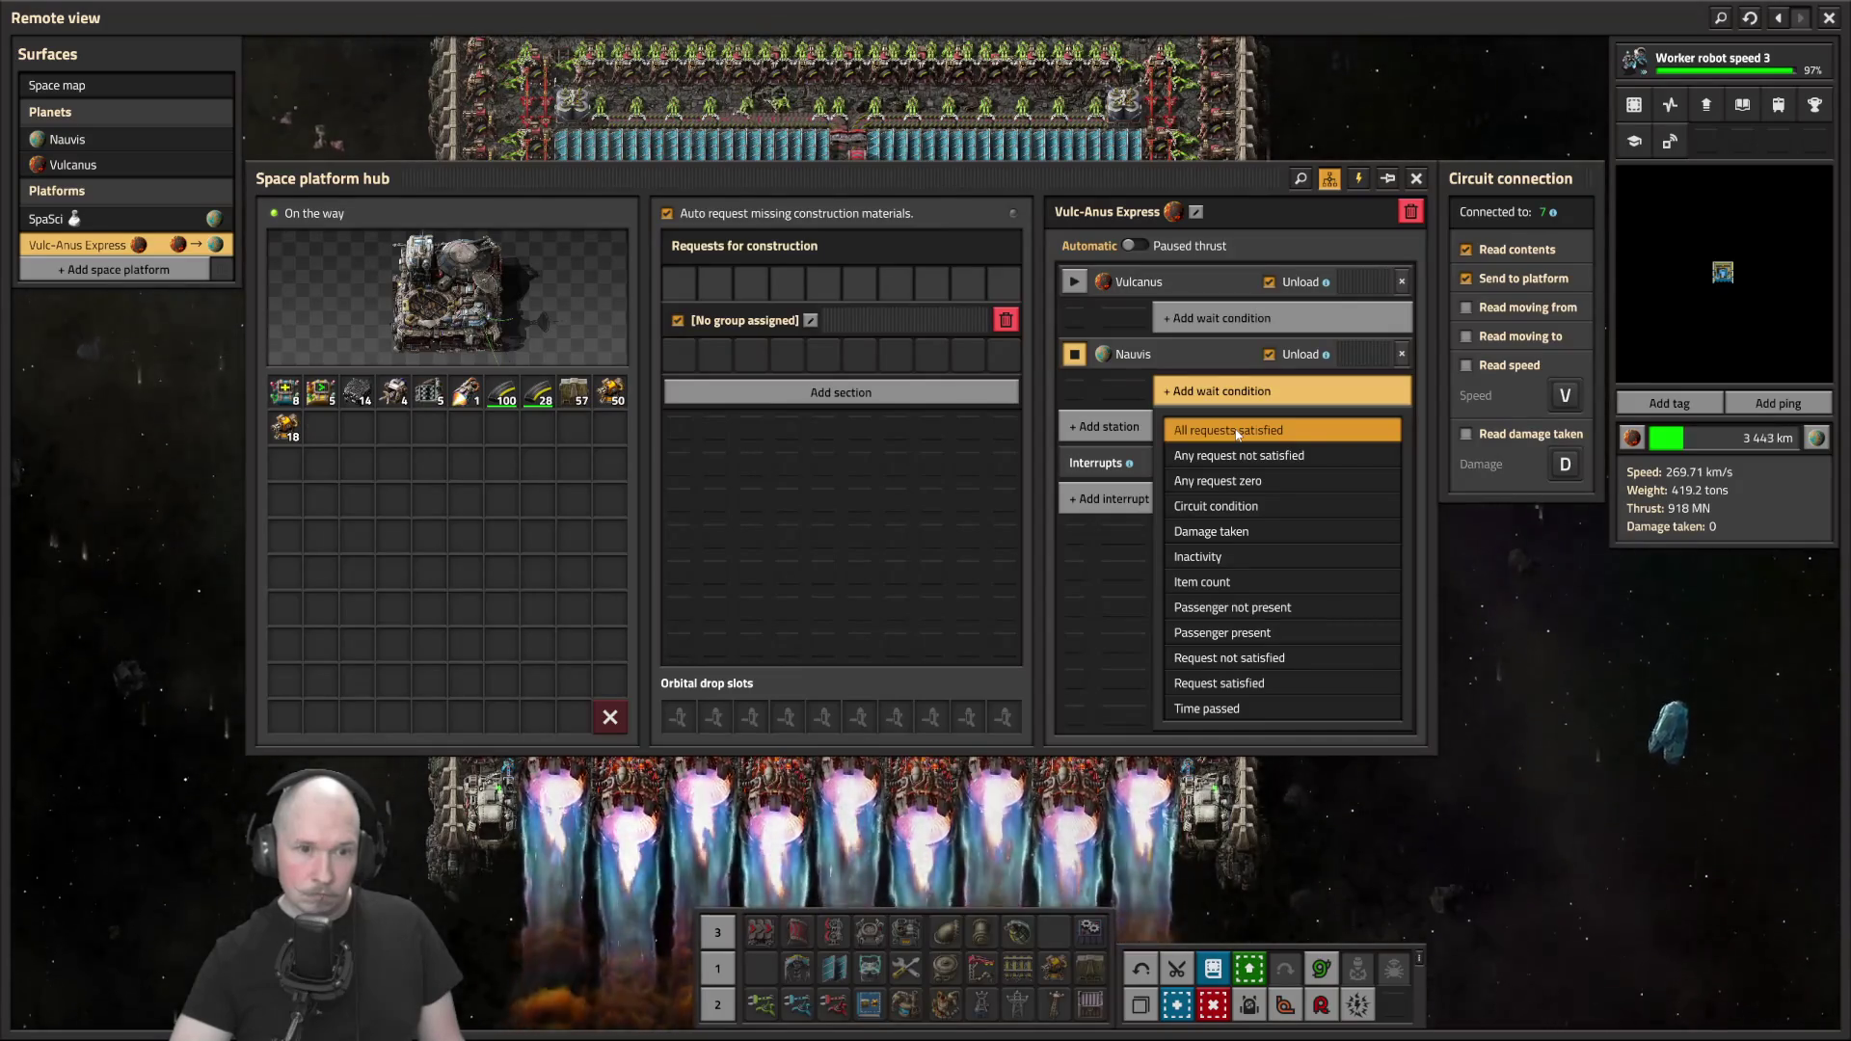
left_click(1305, 633)
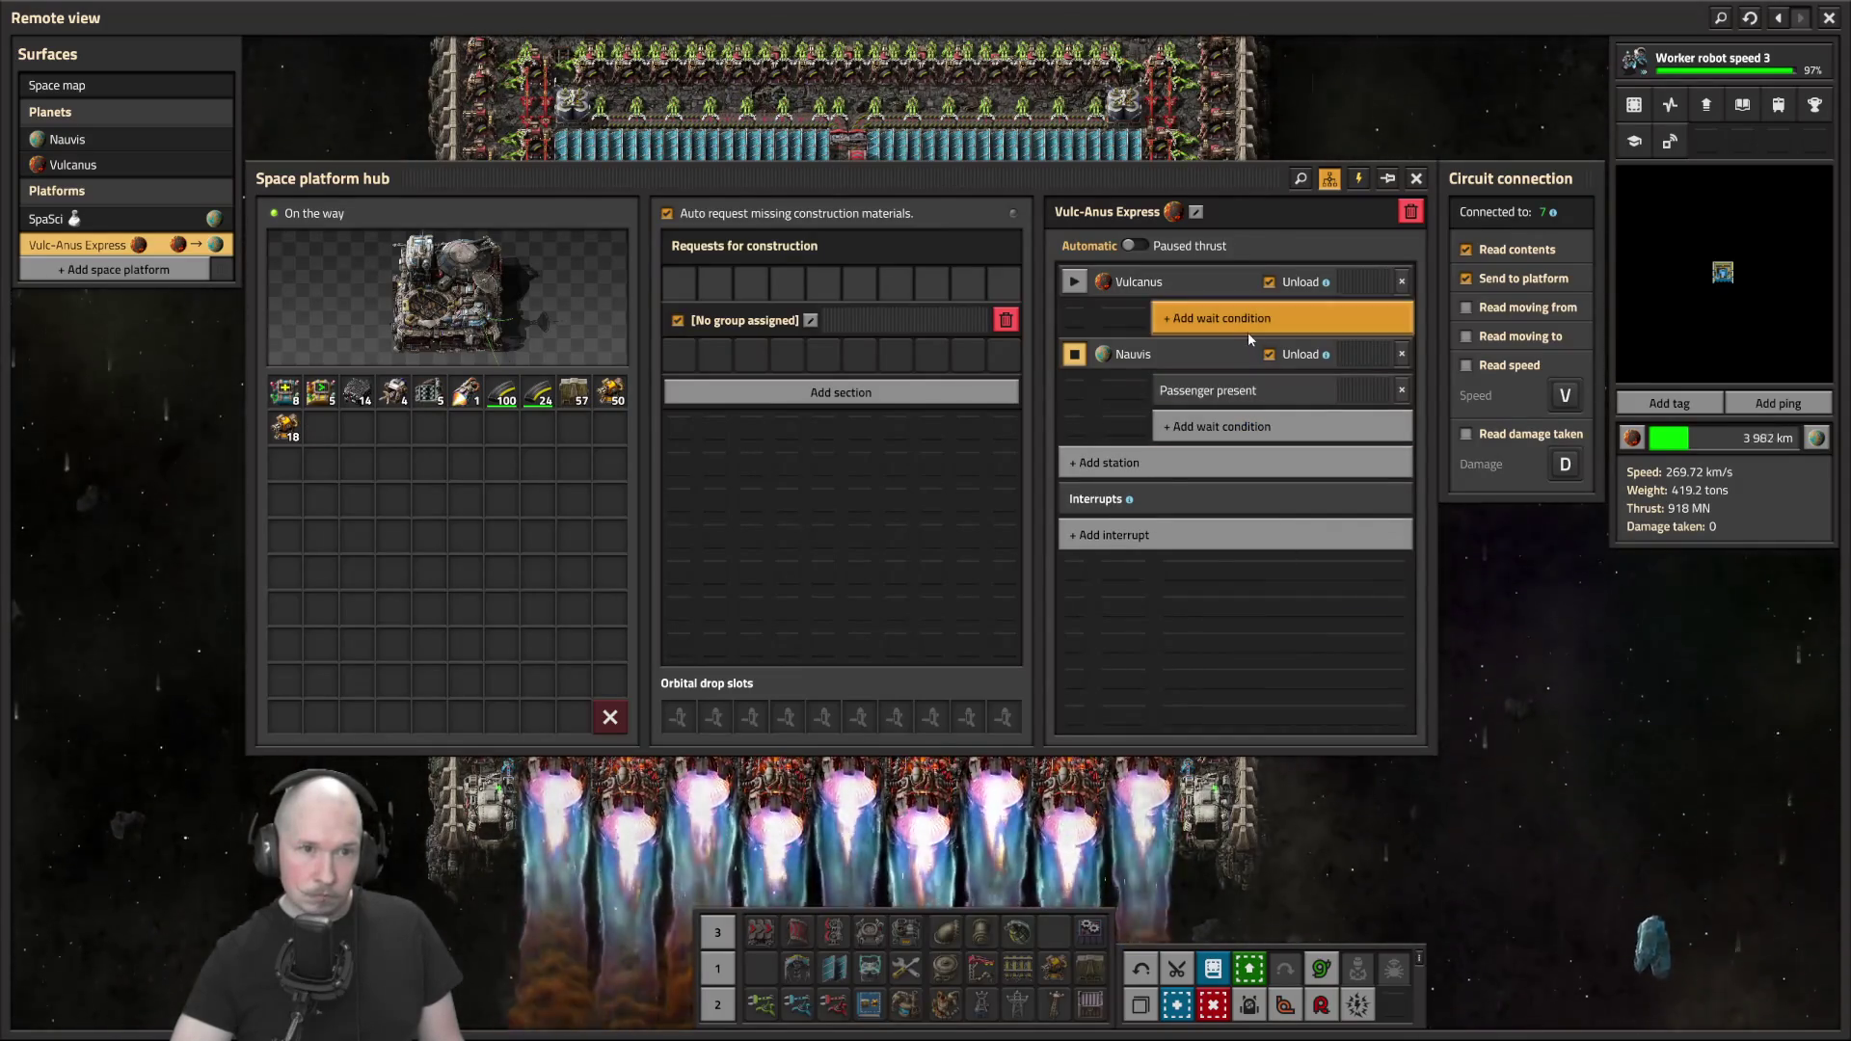
left_click(1248, 337)
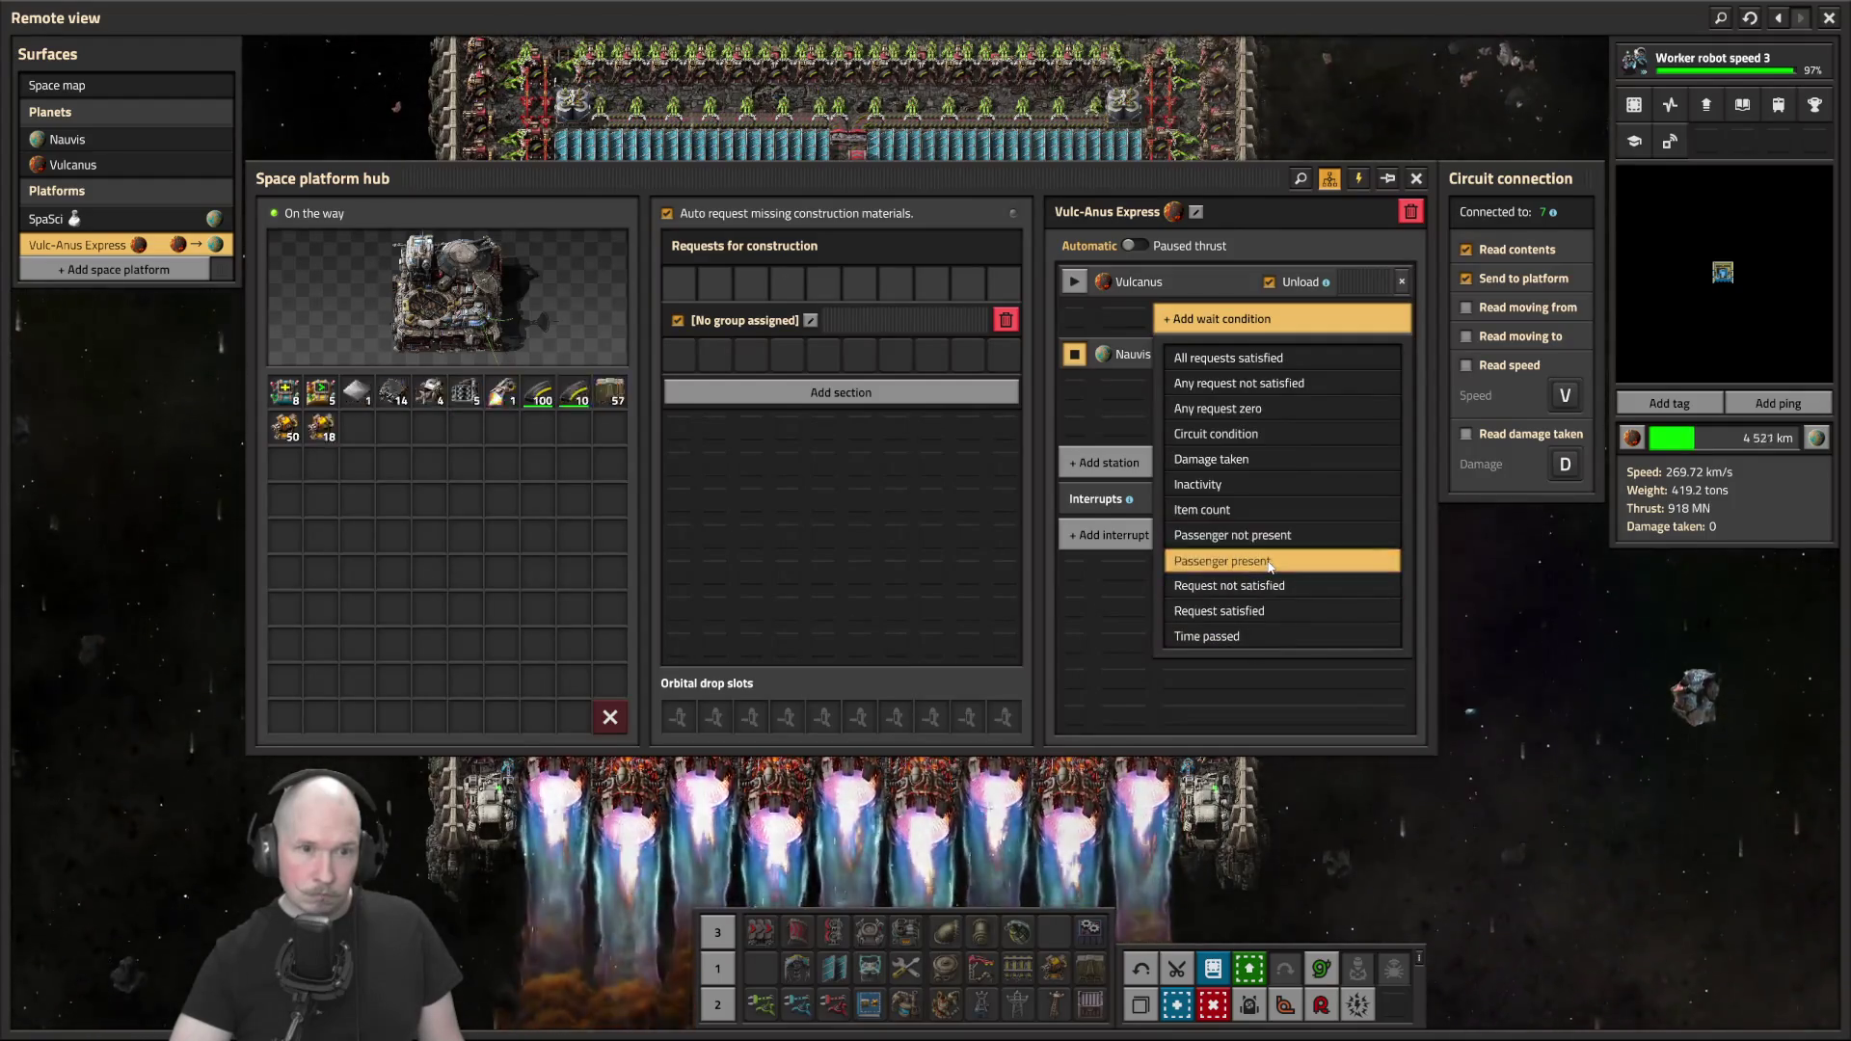
left_click(1270, 566)
key("Escape")
scroll(1190, 518, "down", 5)
scroll(1135, 543, "up", 3)
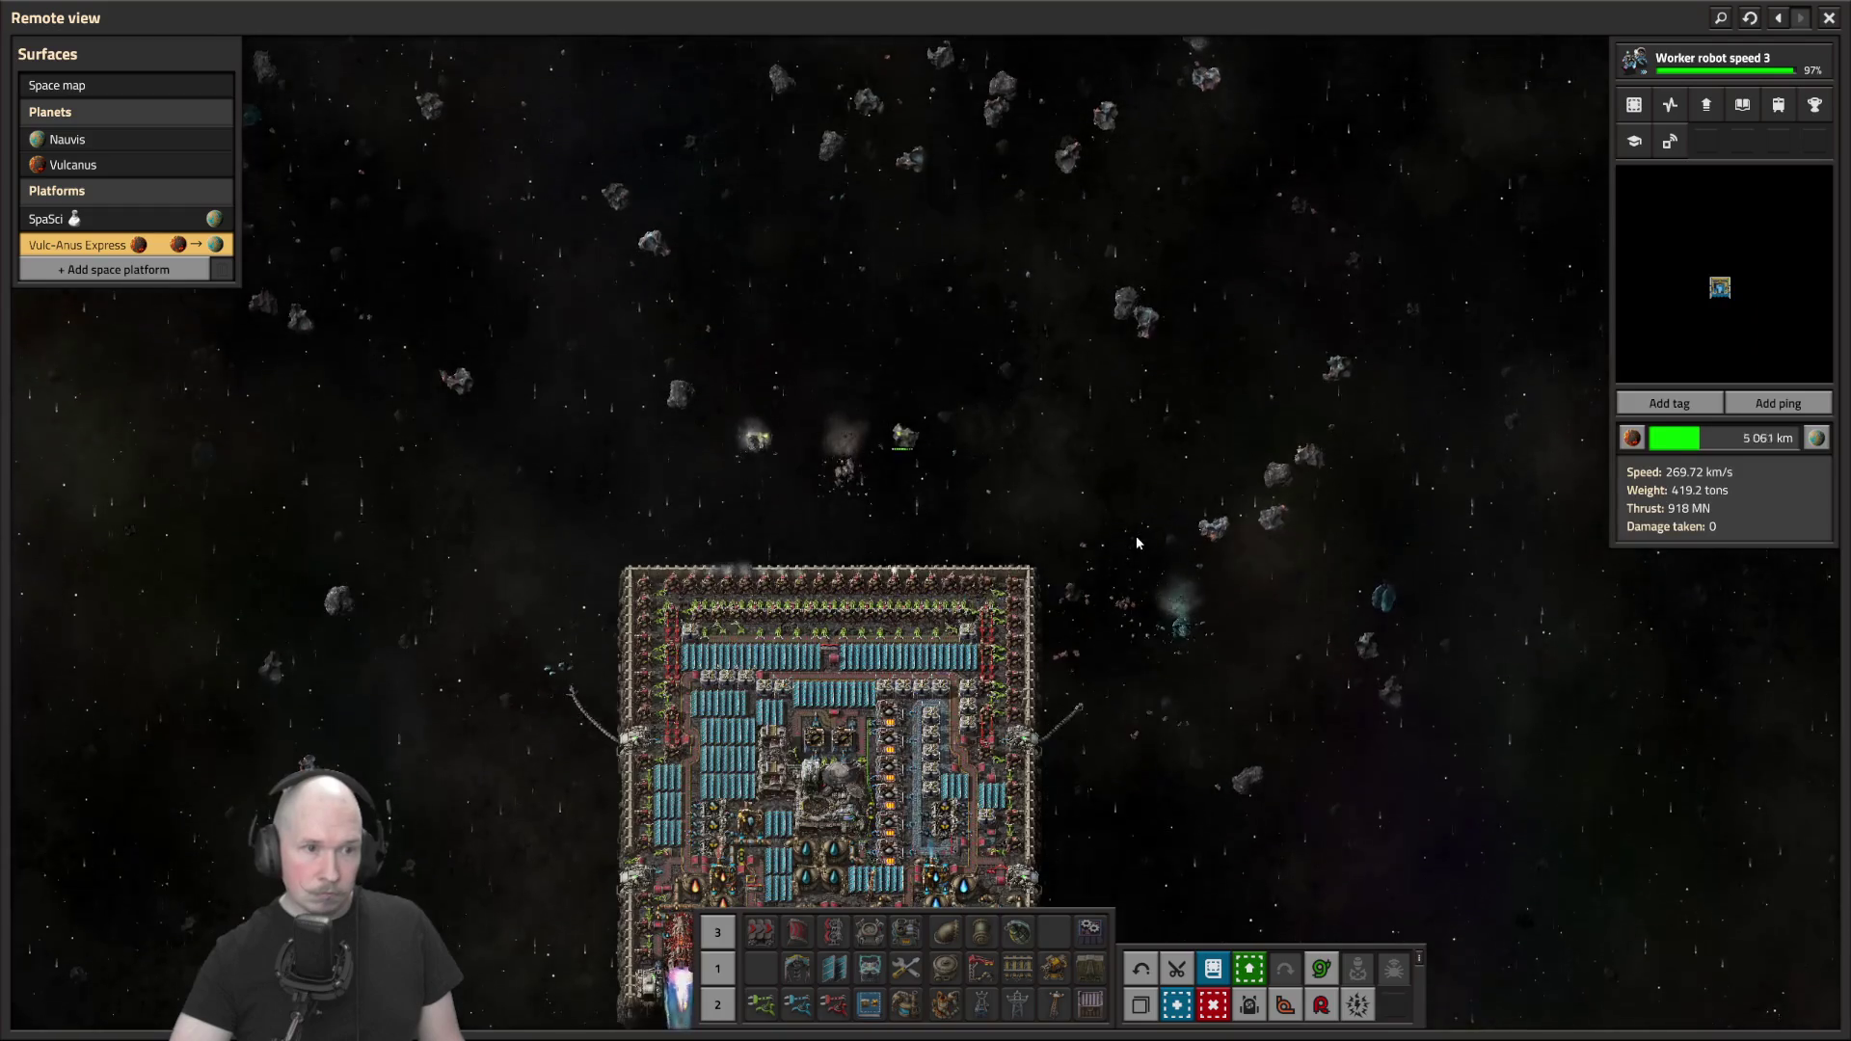
Pan around the platform's asteroids, thrusters and edges, then exit remote view to the character
scroll(1136, 543, "up", 5)
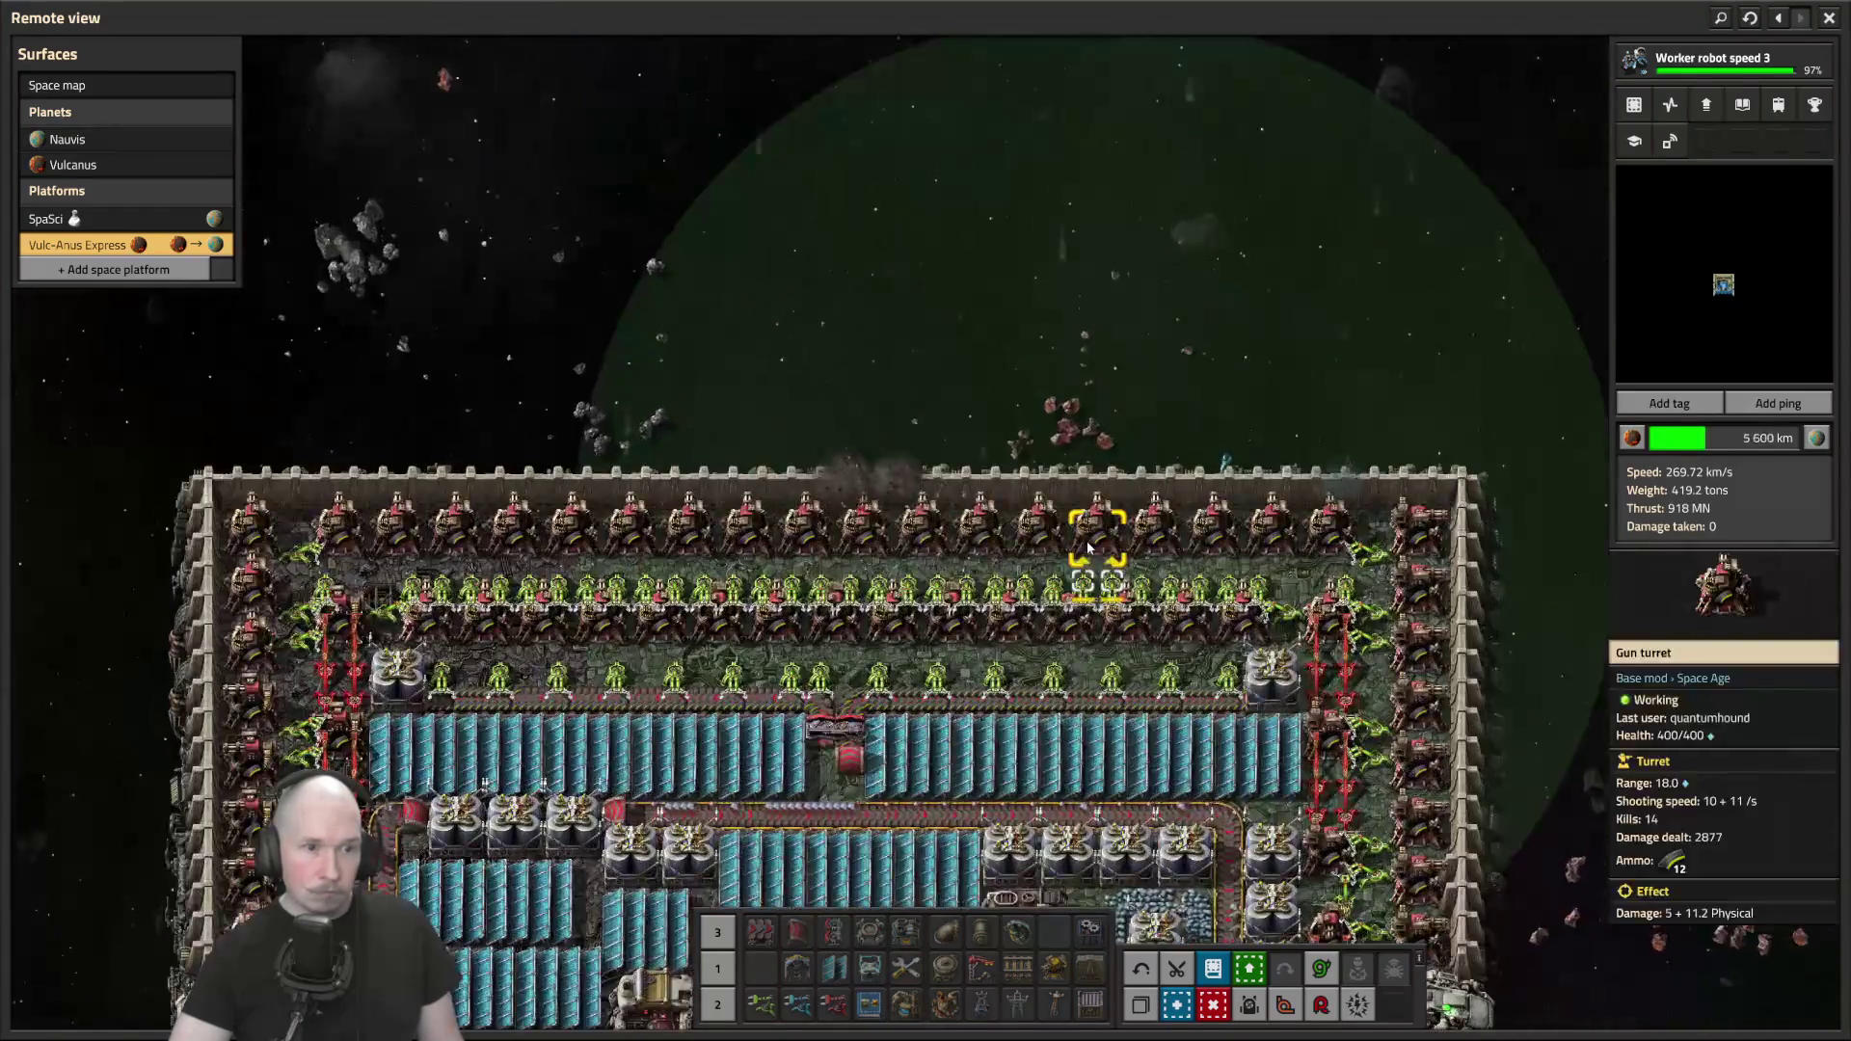
key("w")
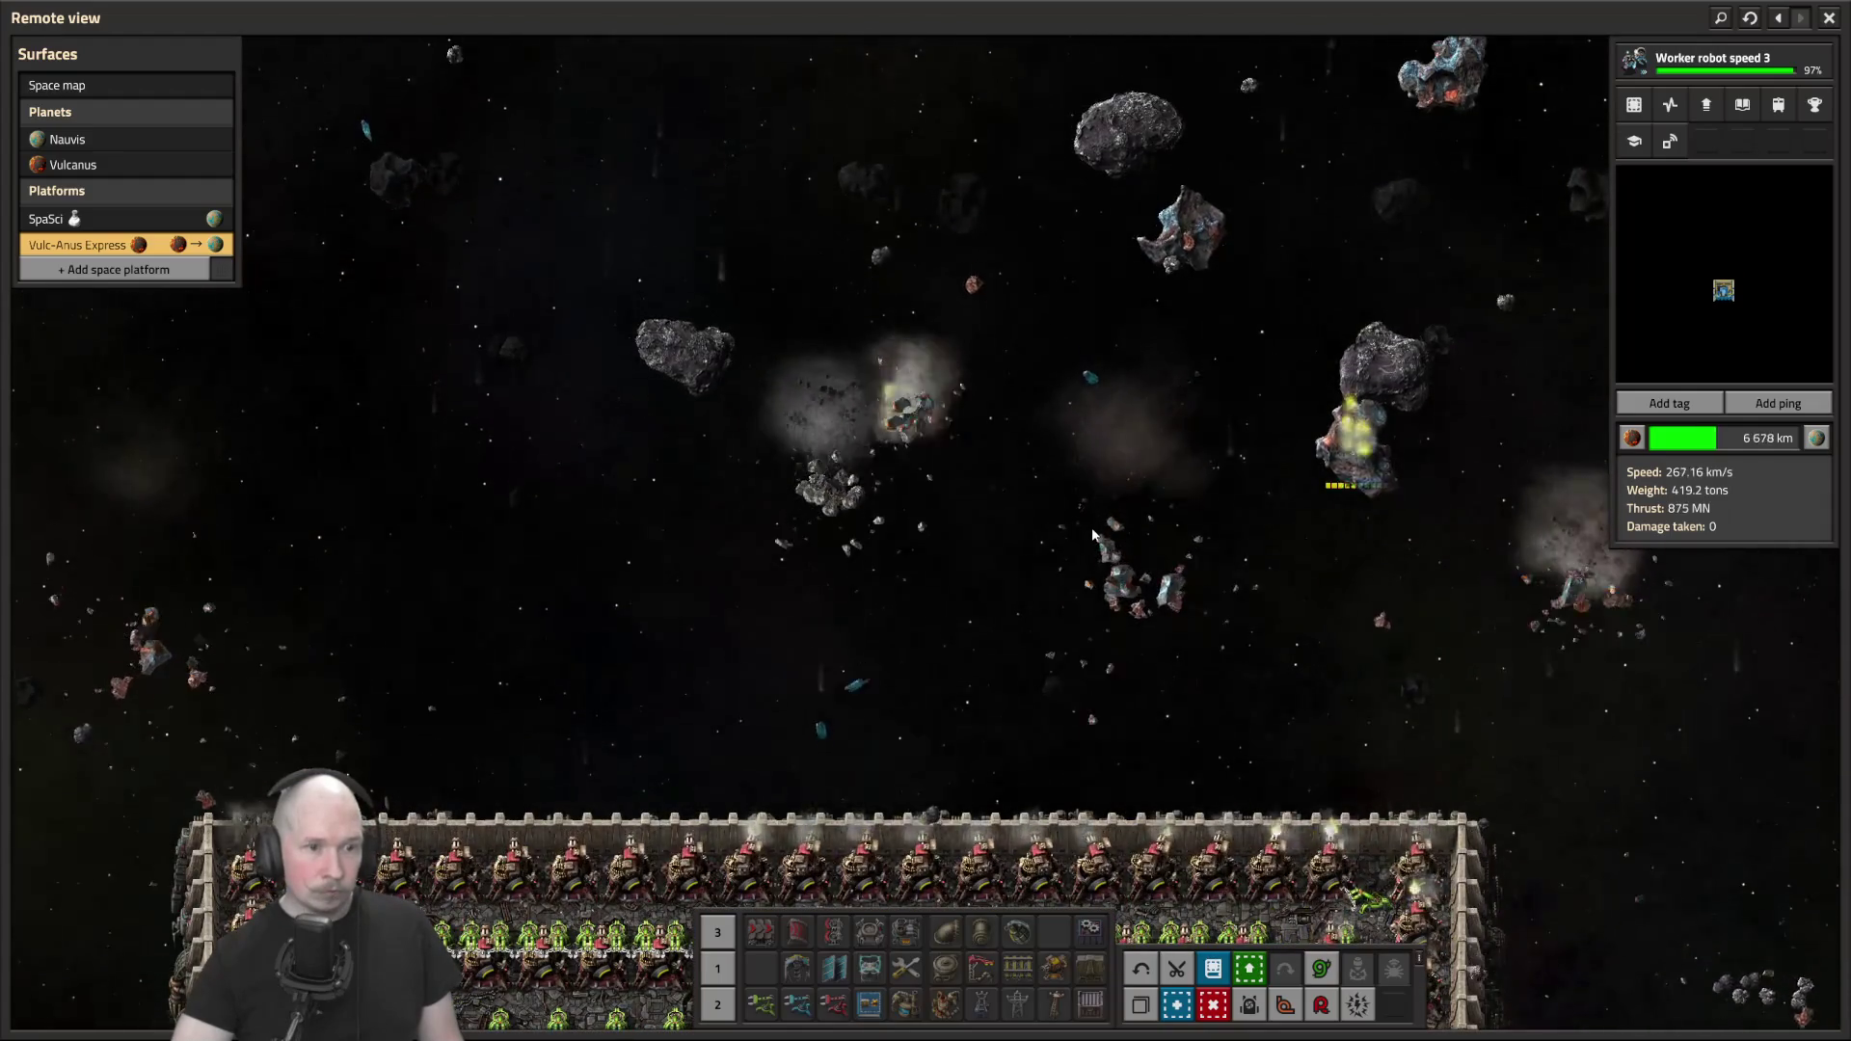
key("s")
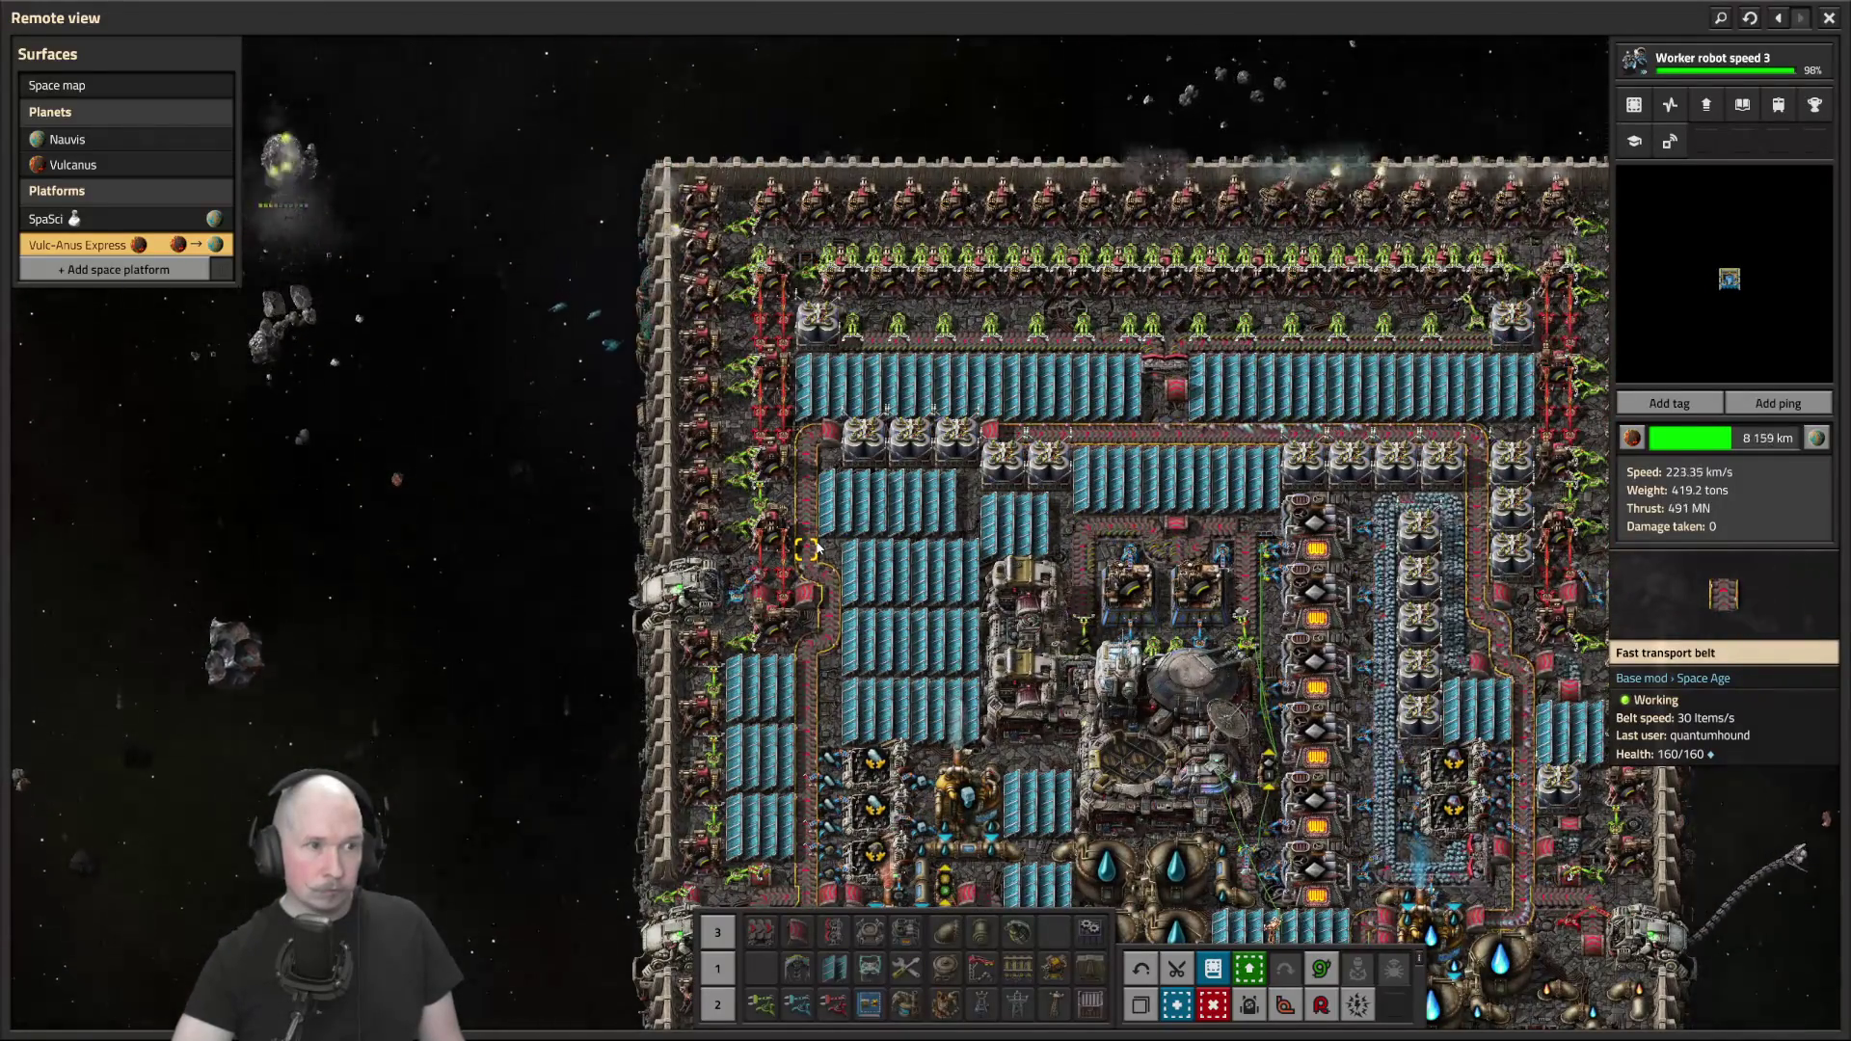
key("d")
key("s")
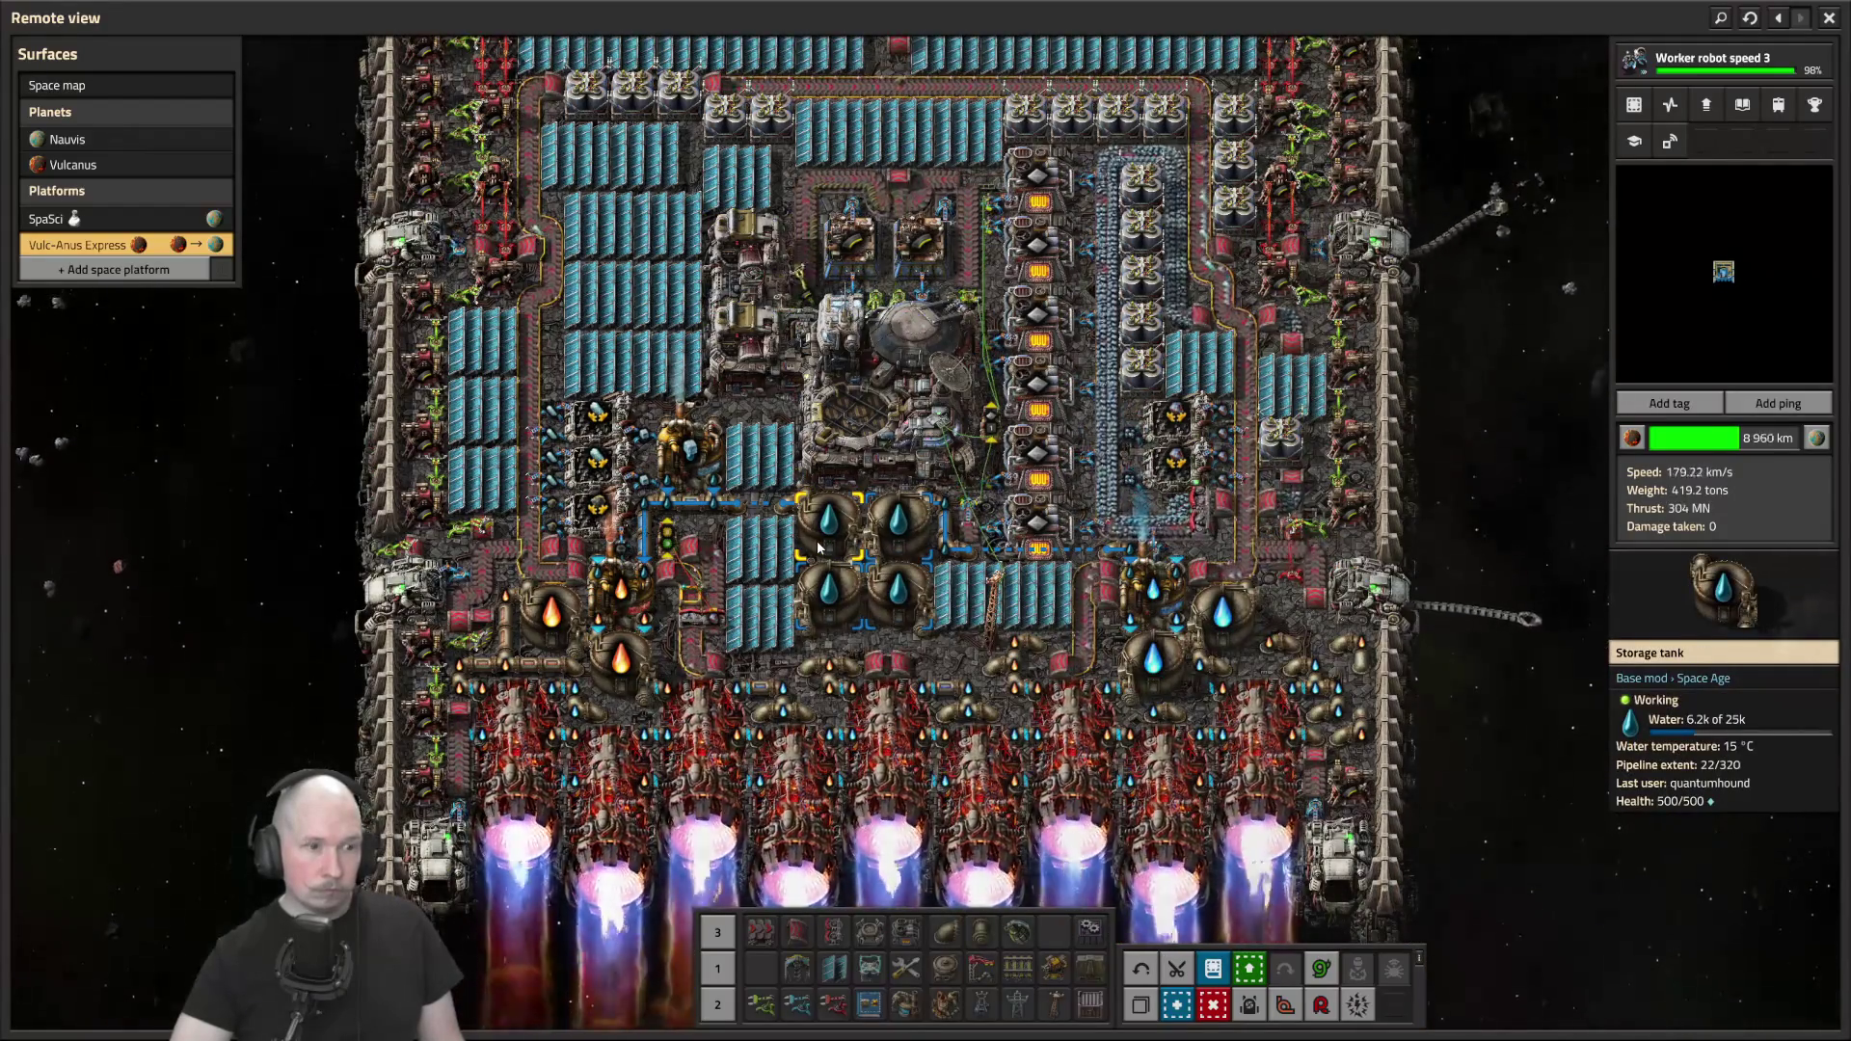
key("w")
key("Escape")
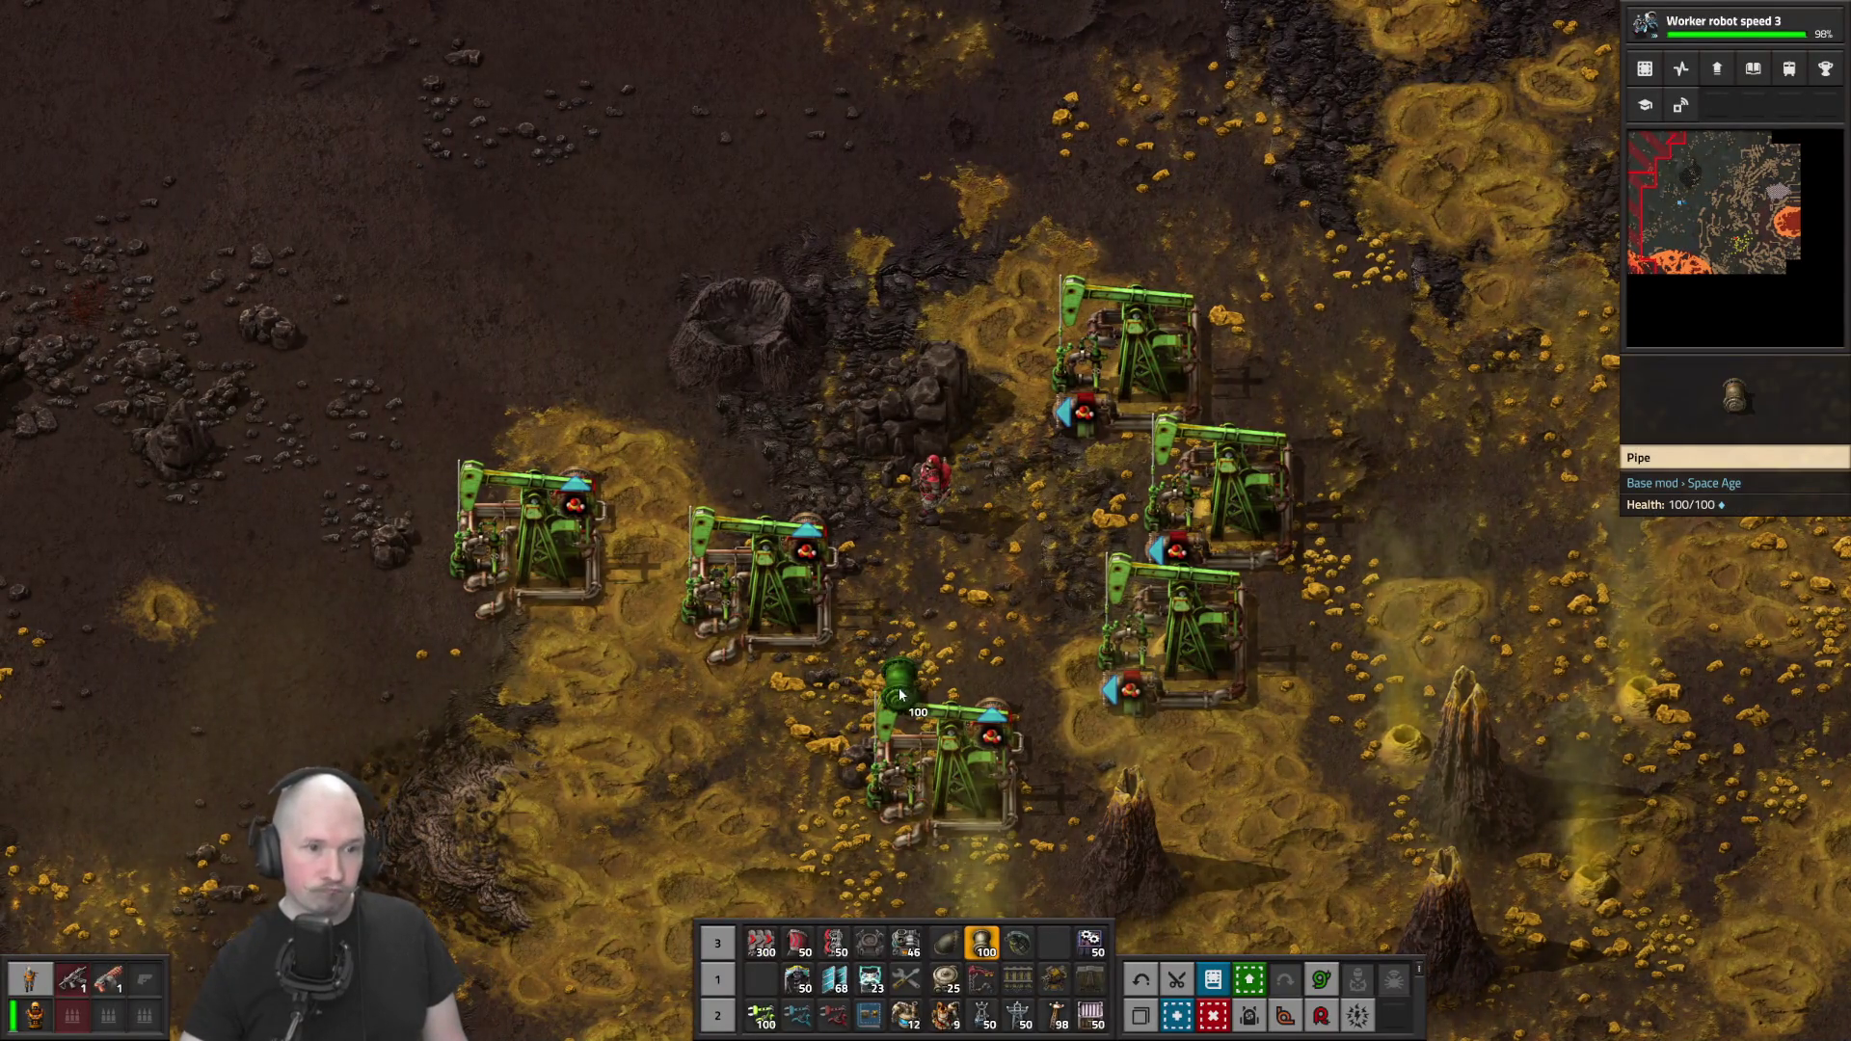
Walk west and north-west from the pumpjack field back toward the base
scroll(973, 644, "down", 5)
scroll(979, 644, "down", 5)
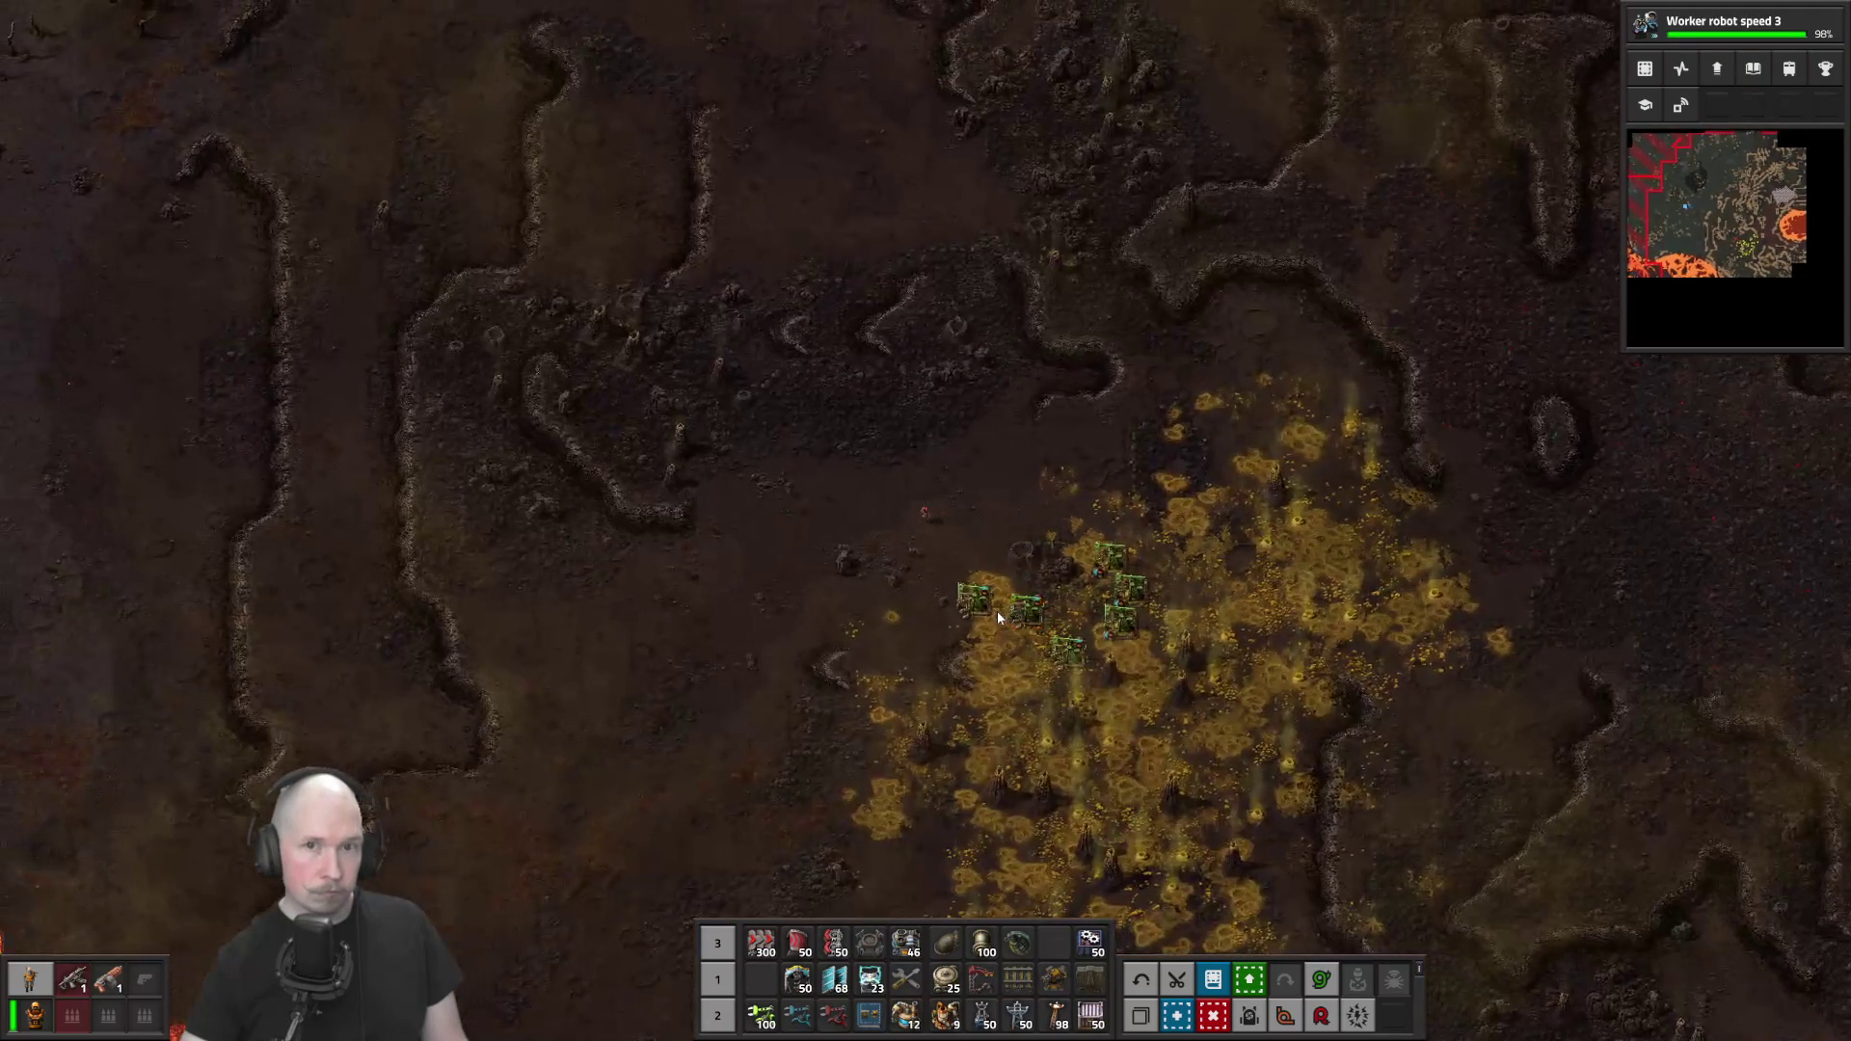
key("a")
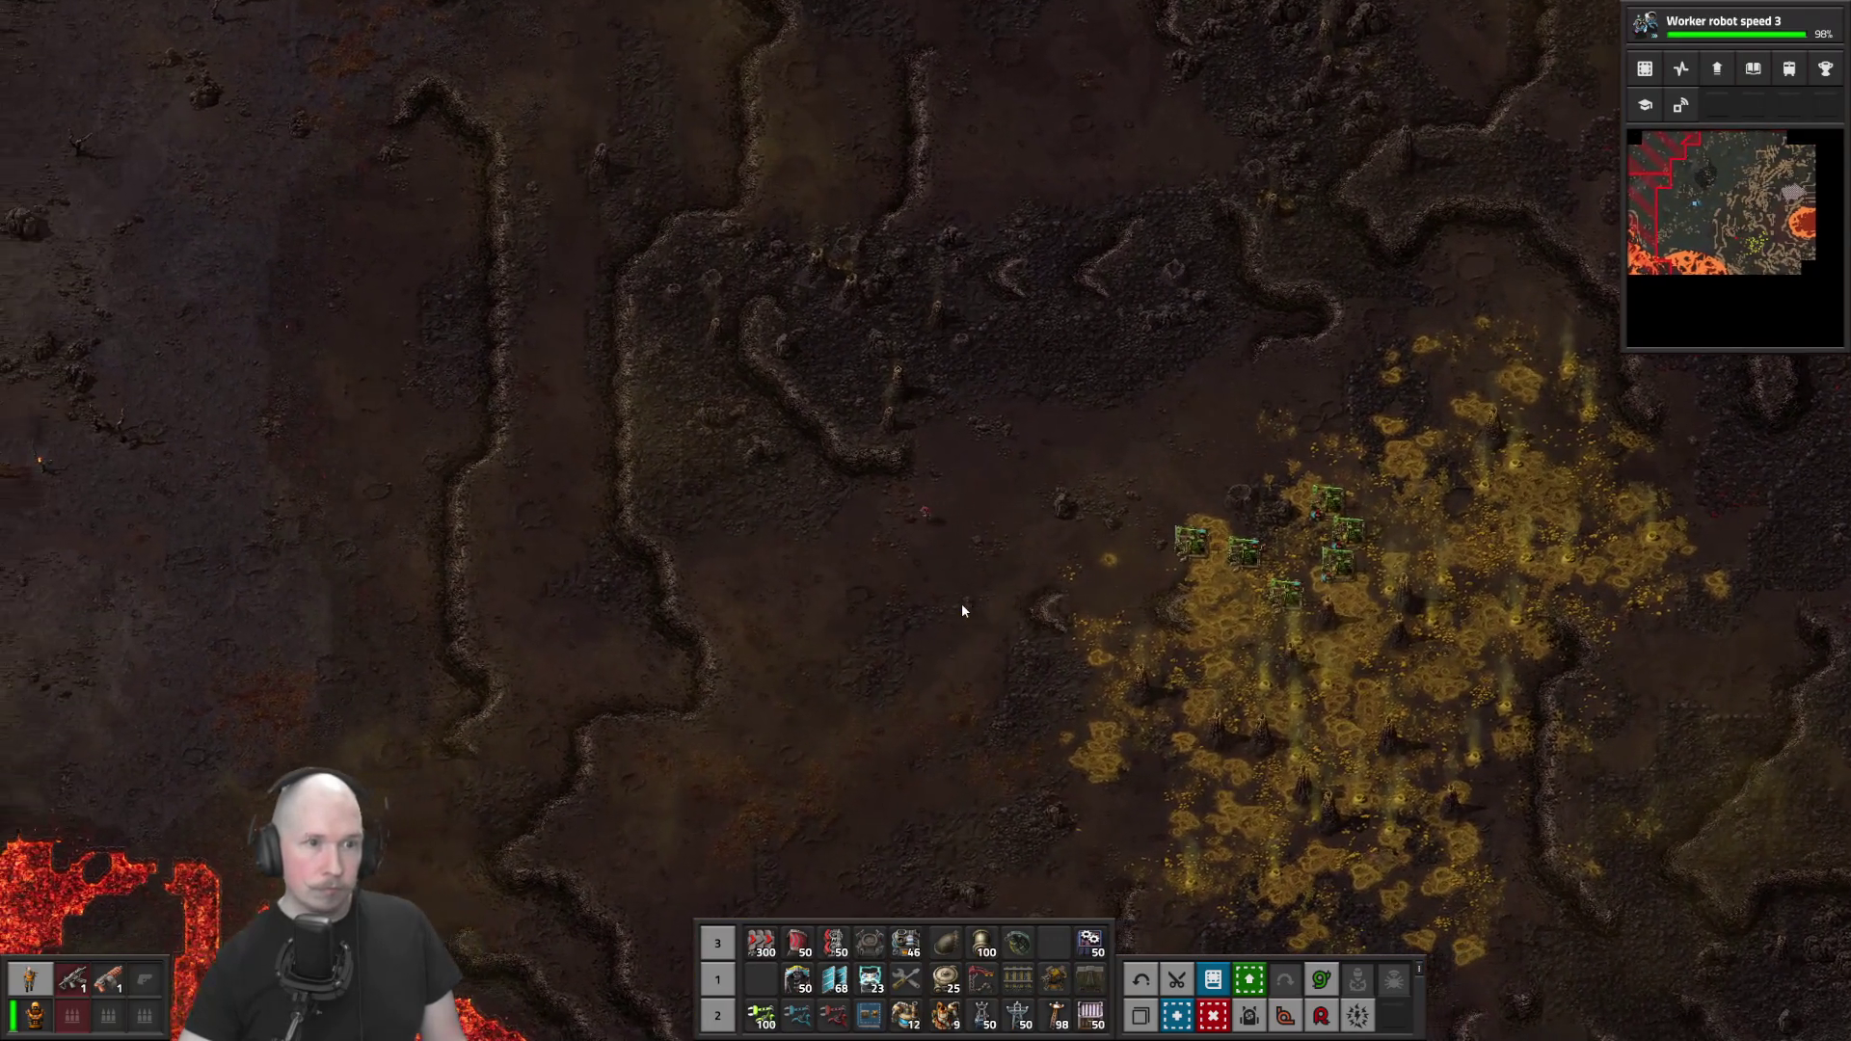
key("a")
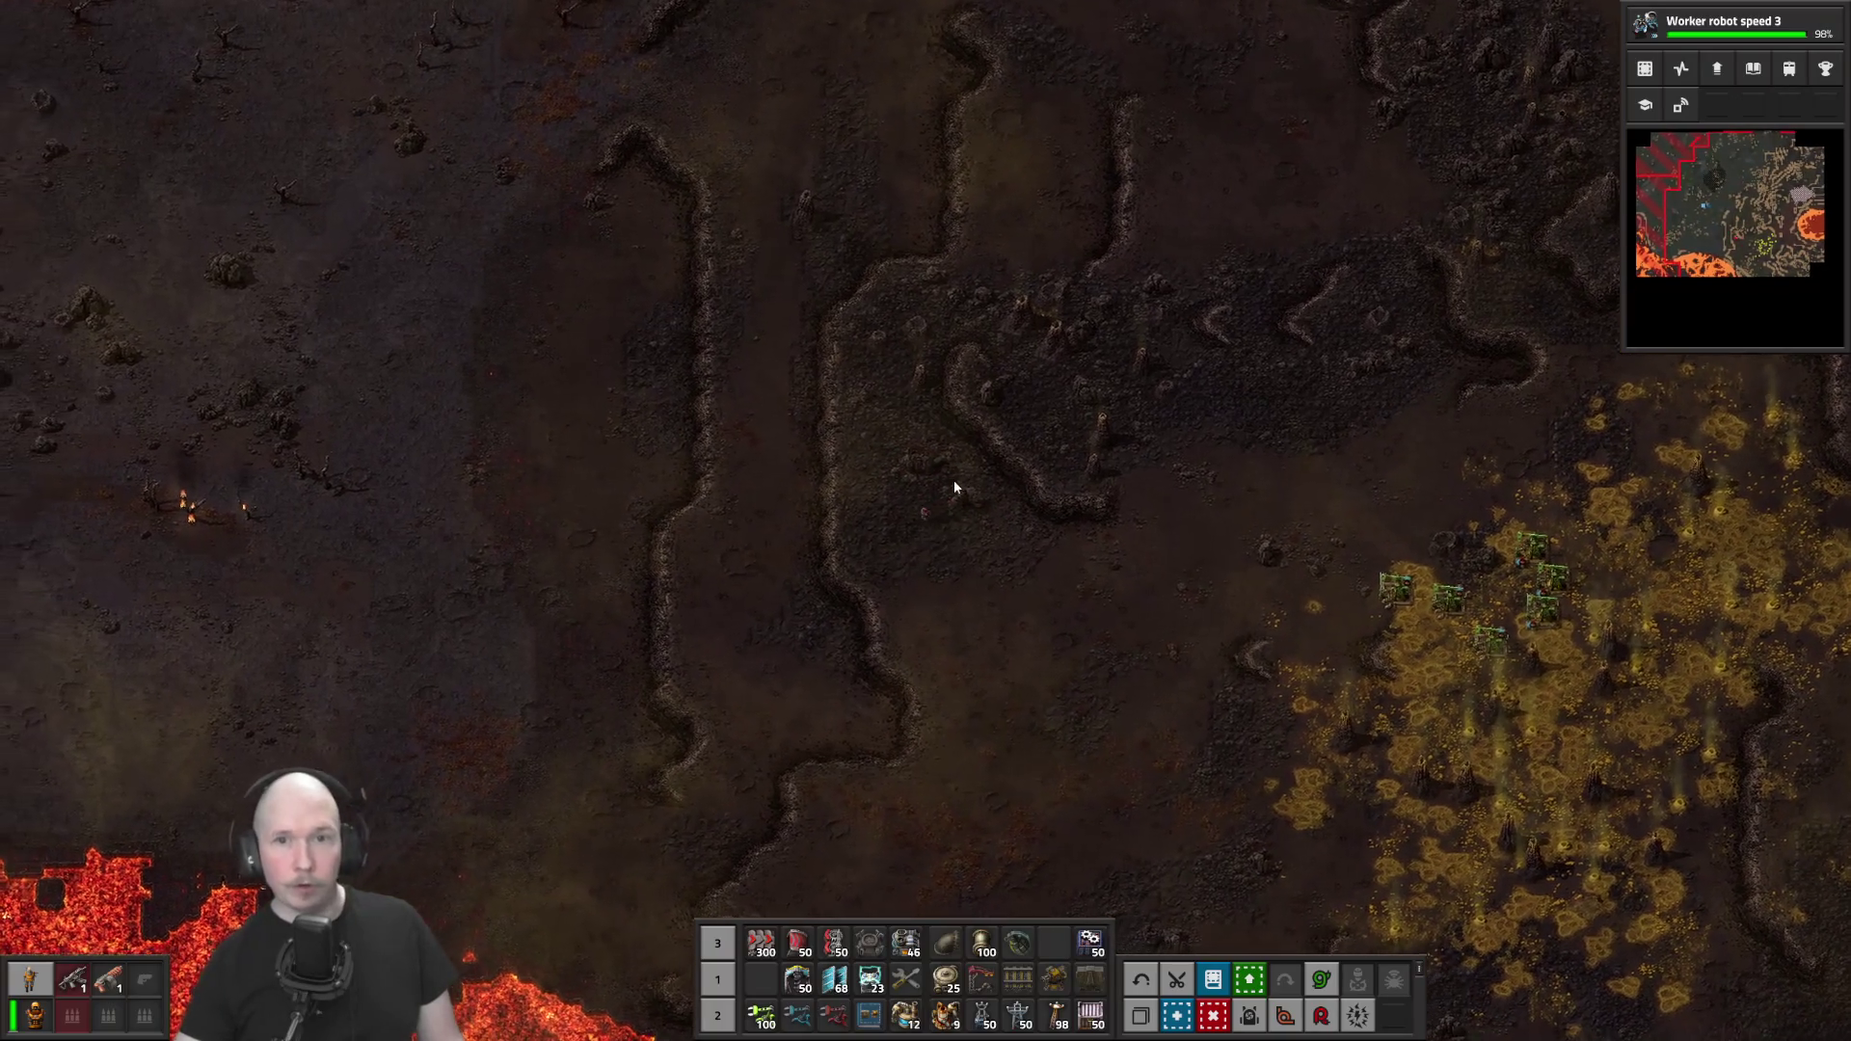
key("w")
key("d")
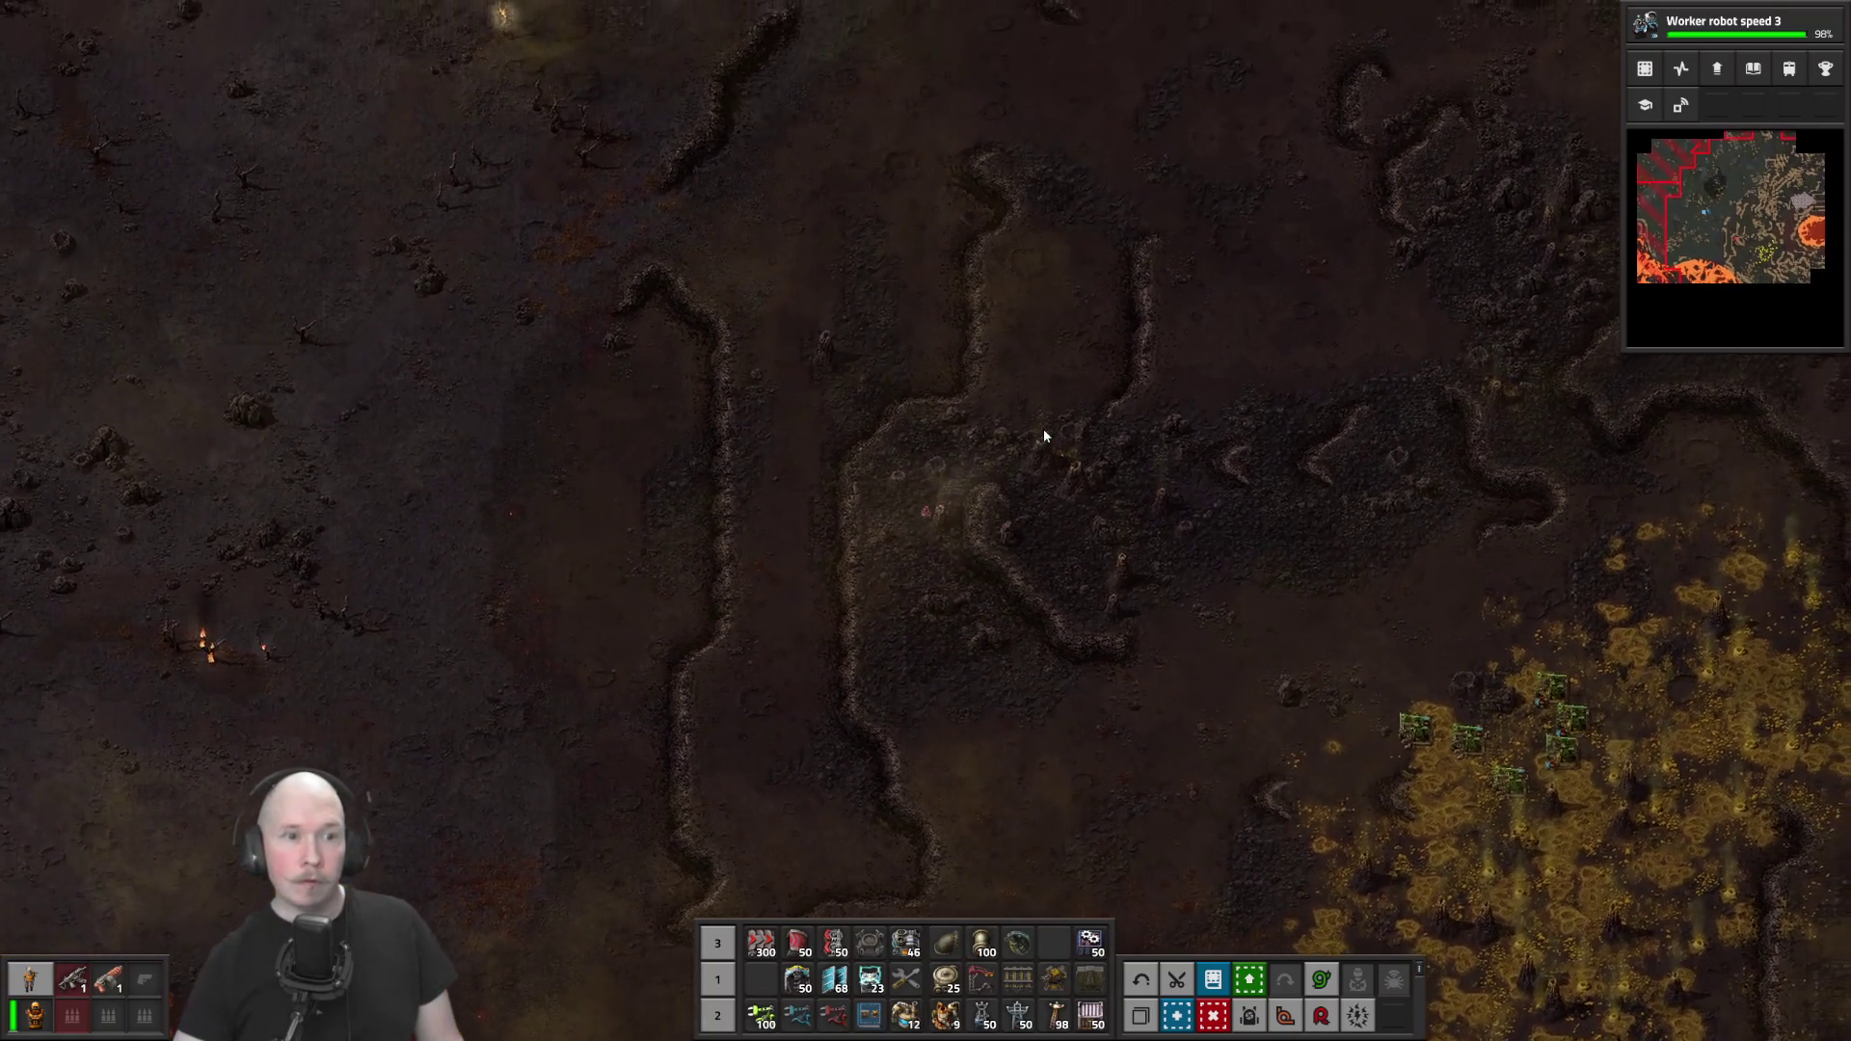
key("w")
key("d")
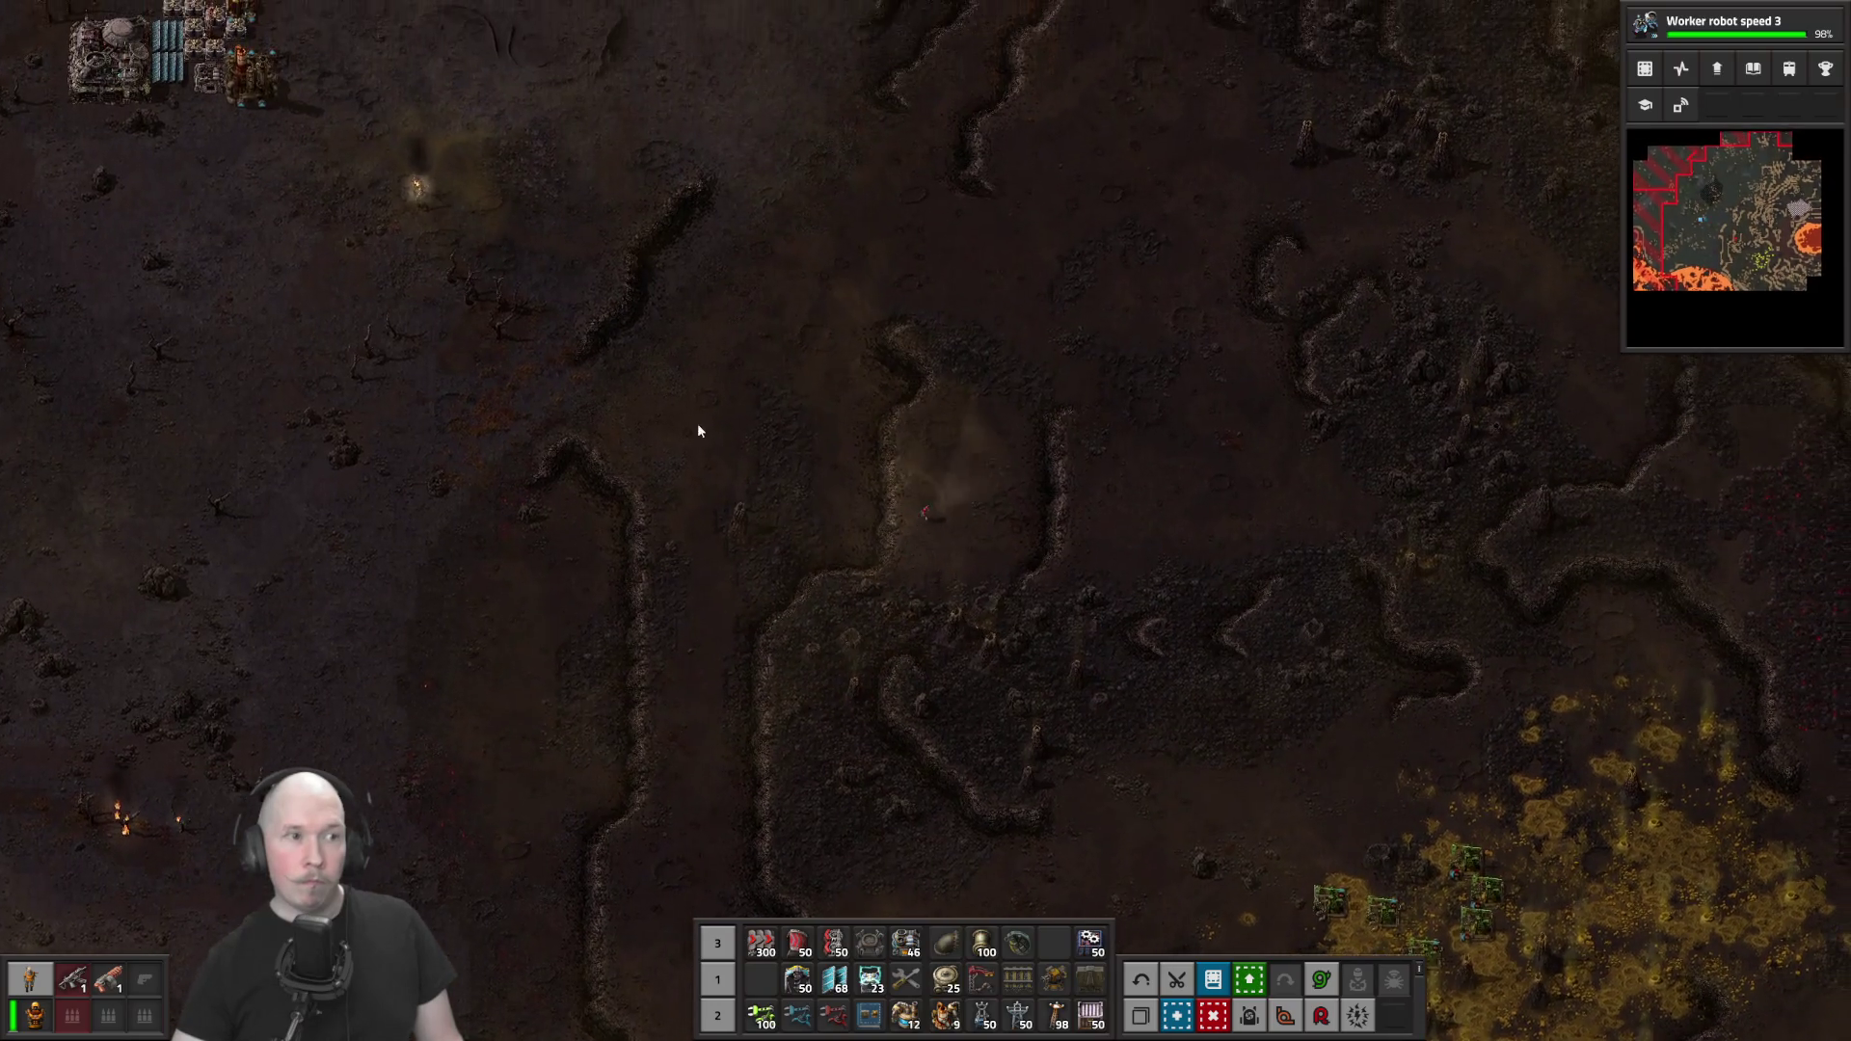
key("w")
key("a")
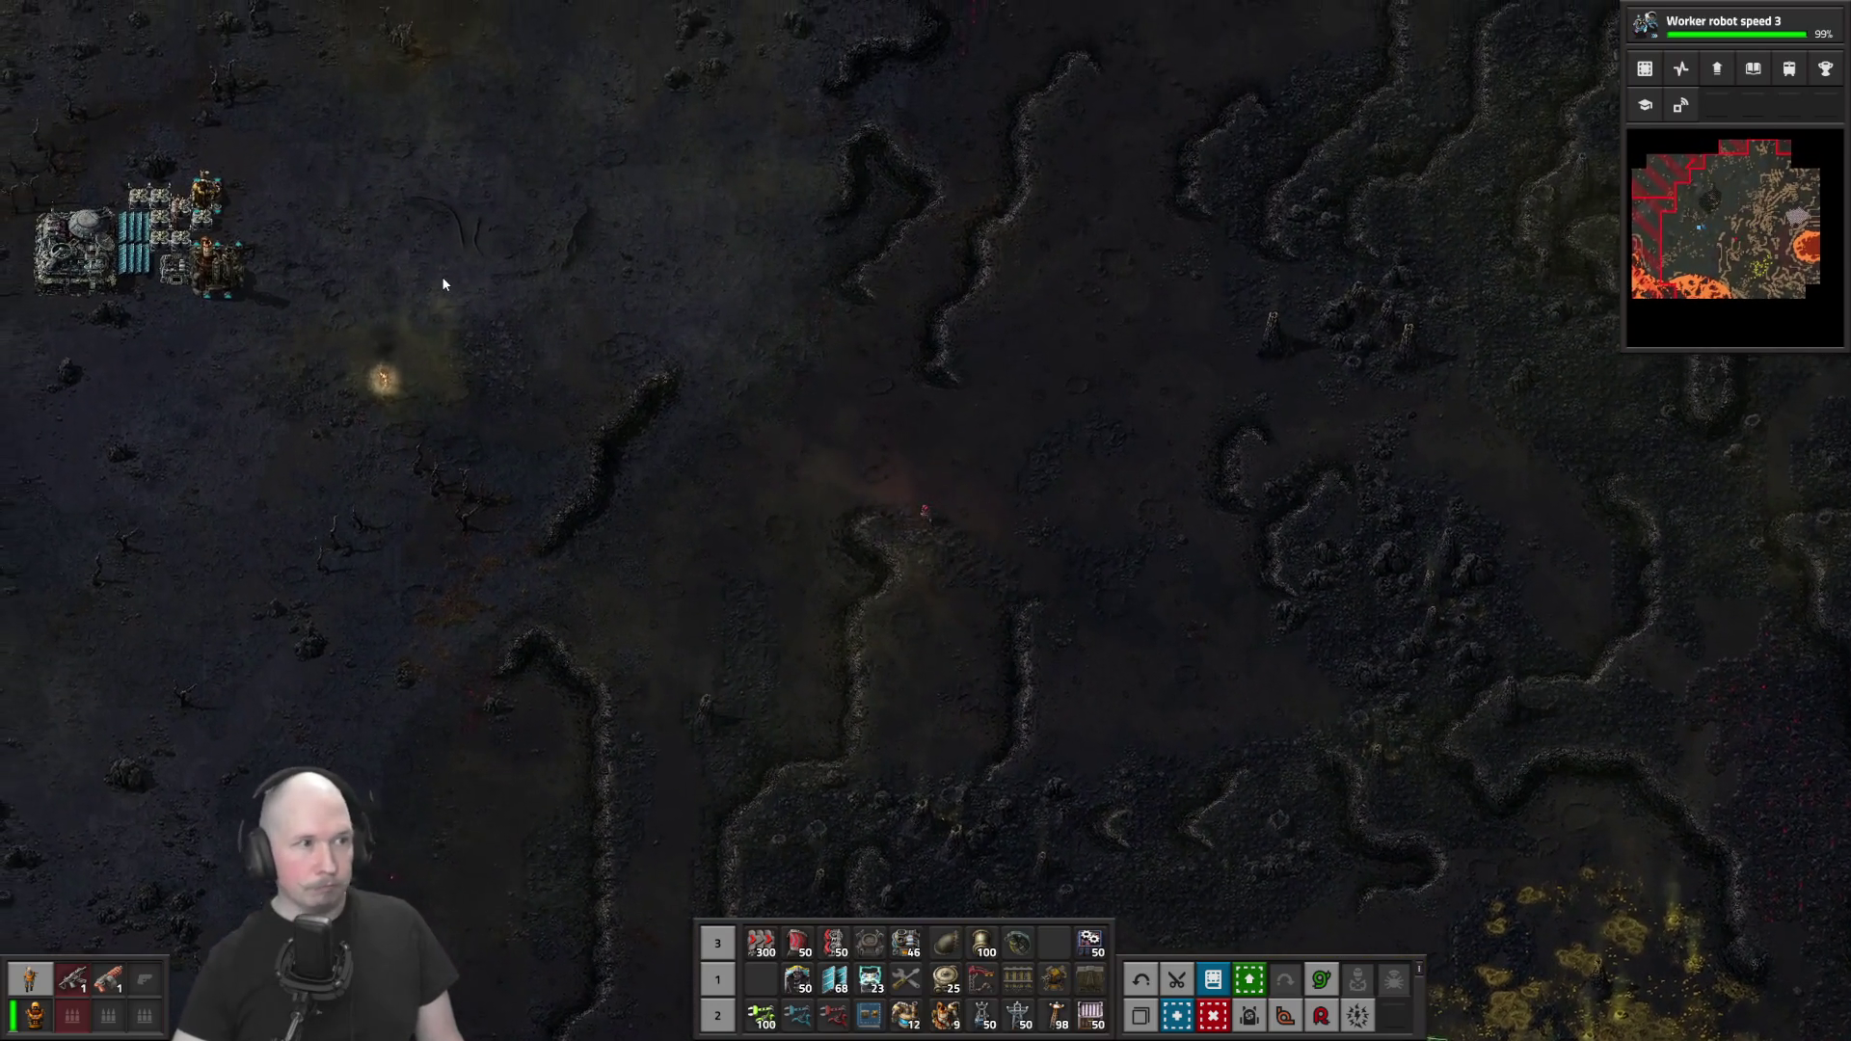
key("w")
key("a")
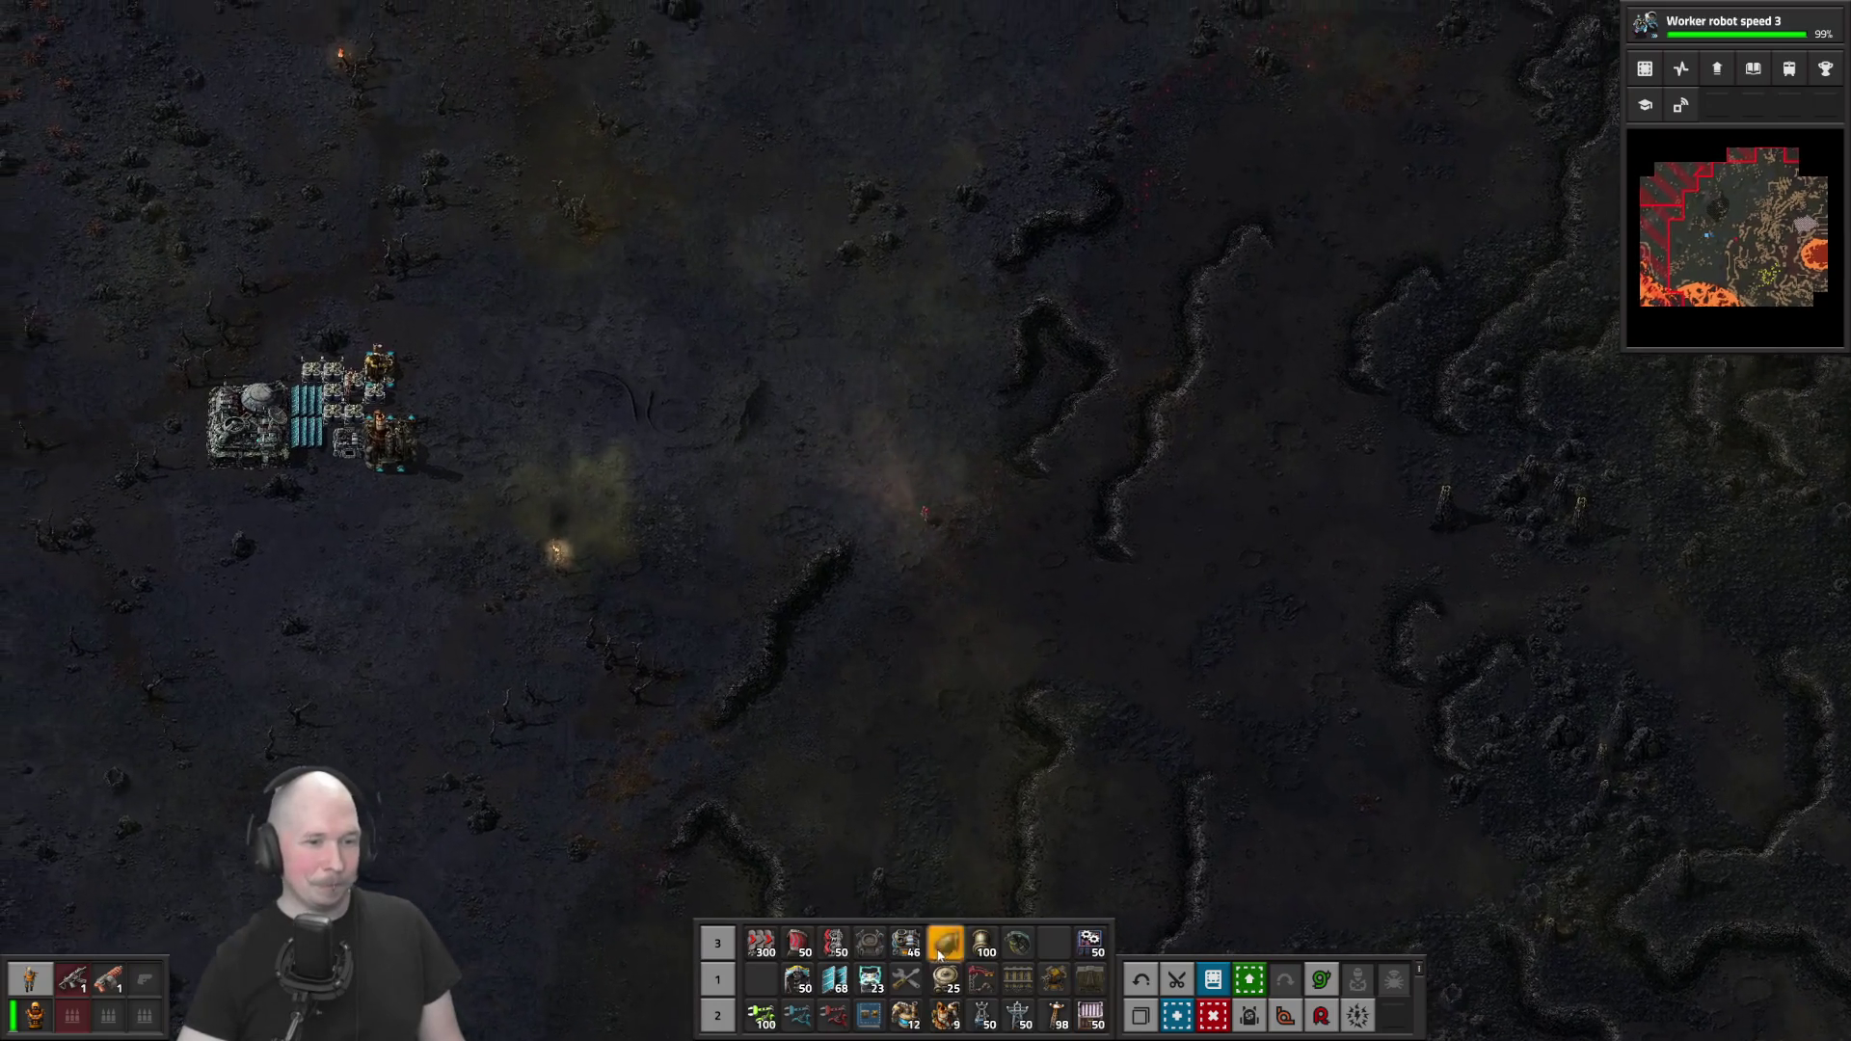
Walk up to the cargo landing pad and open its contents
key("a")
scroll(708, 378, "up", 5)
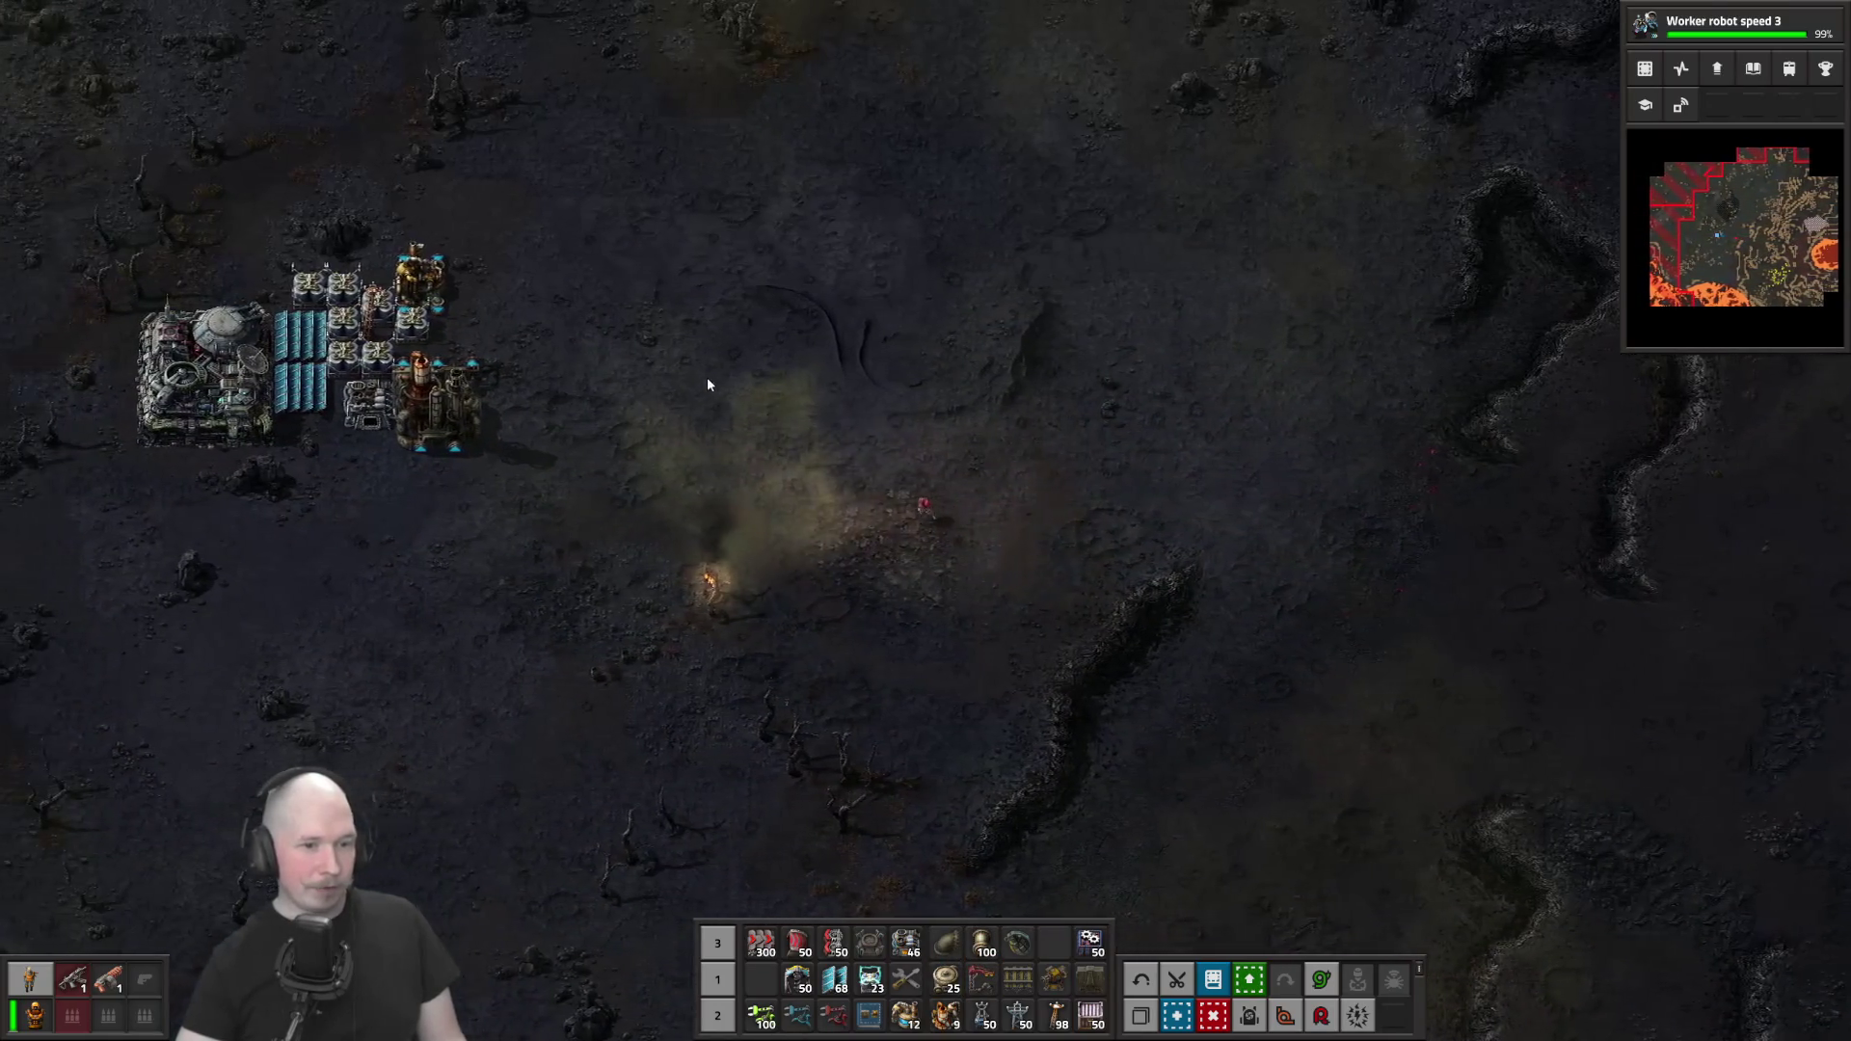
key("a")
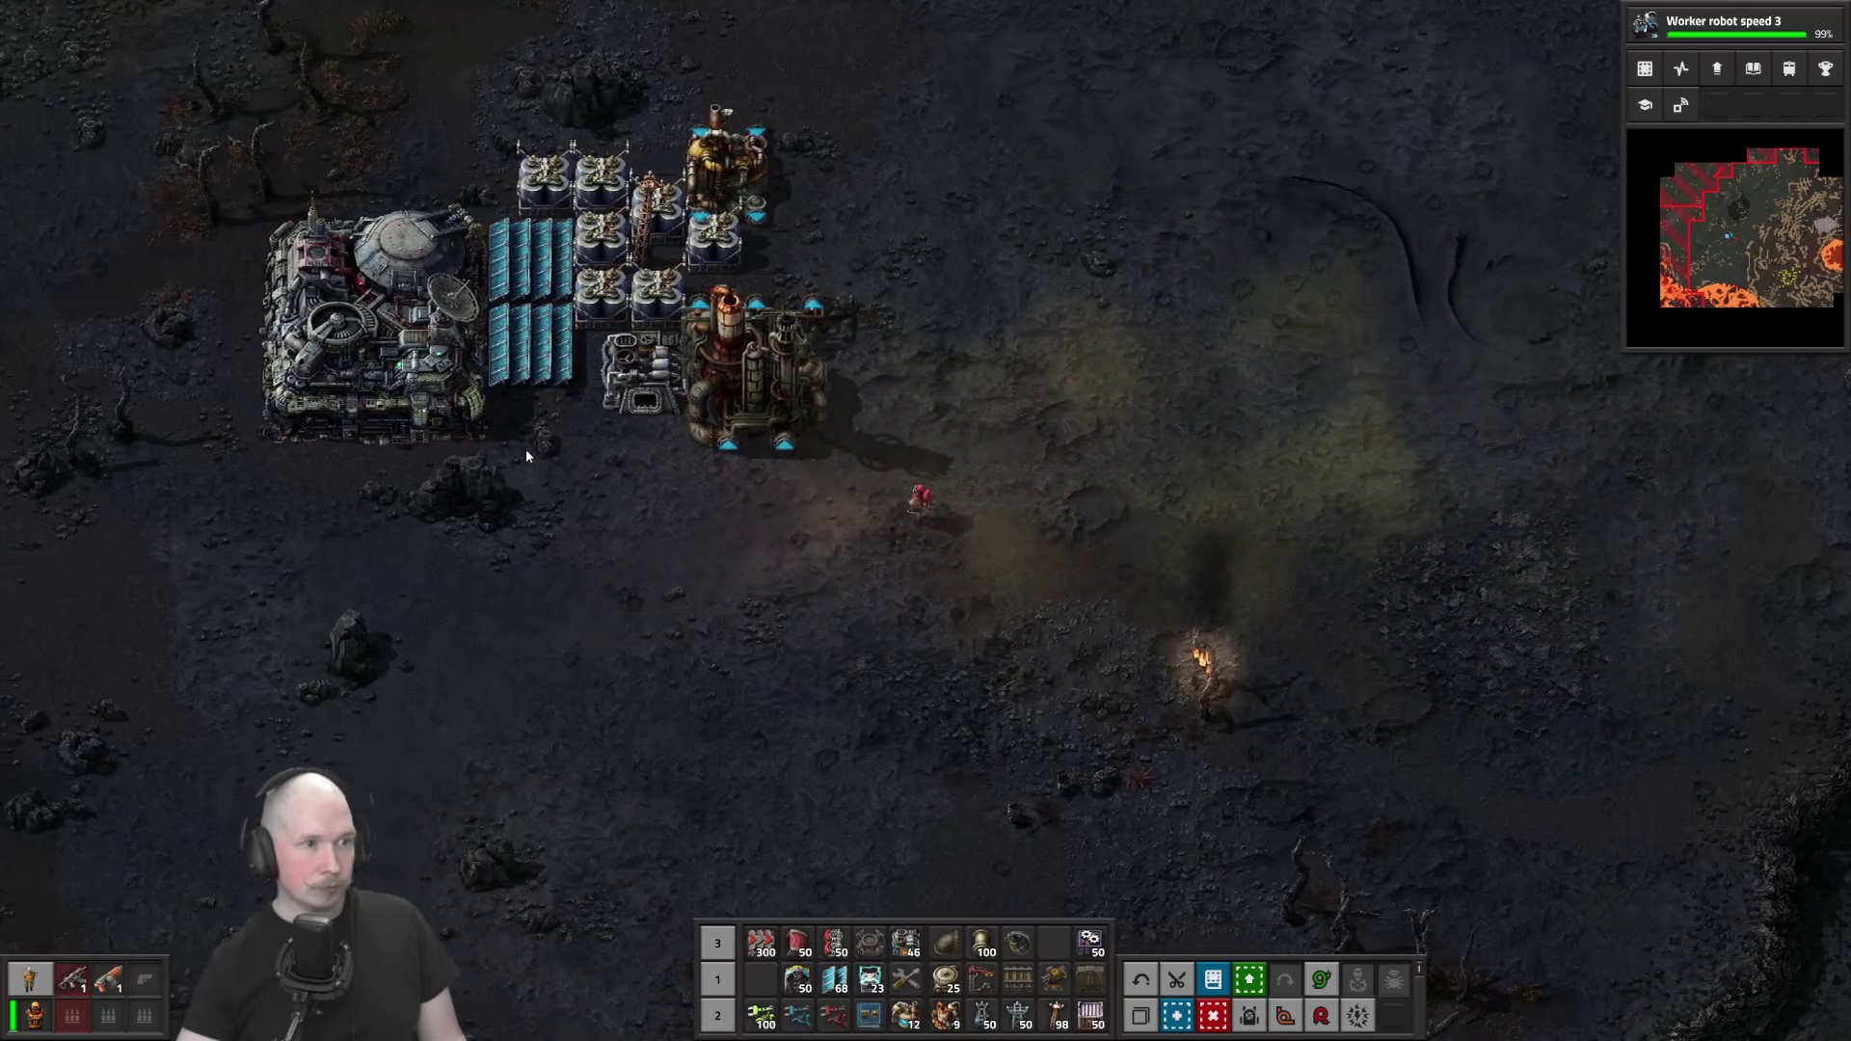
left_click(599, 428)
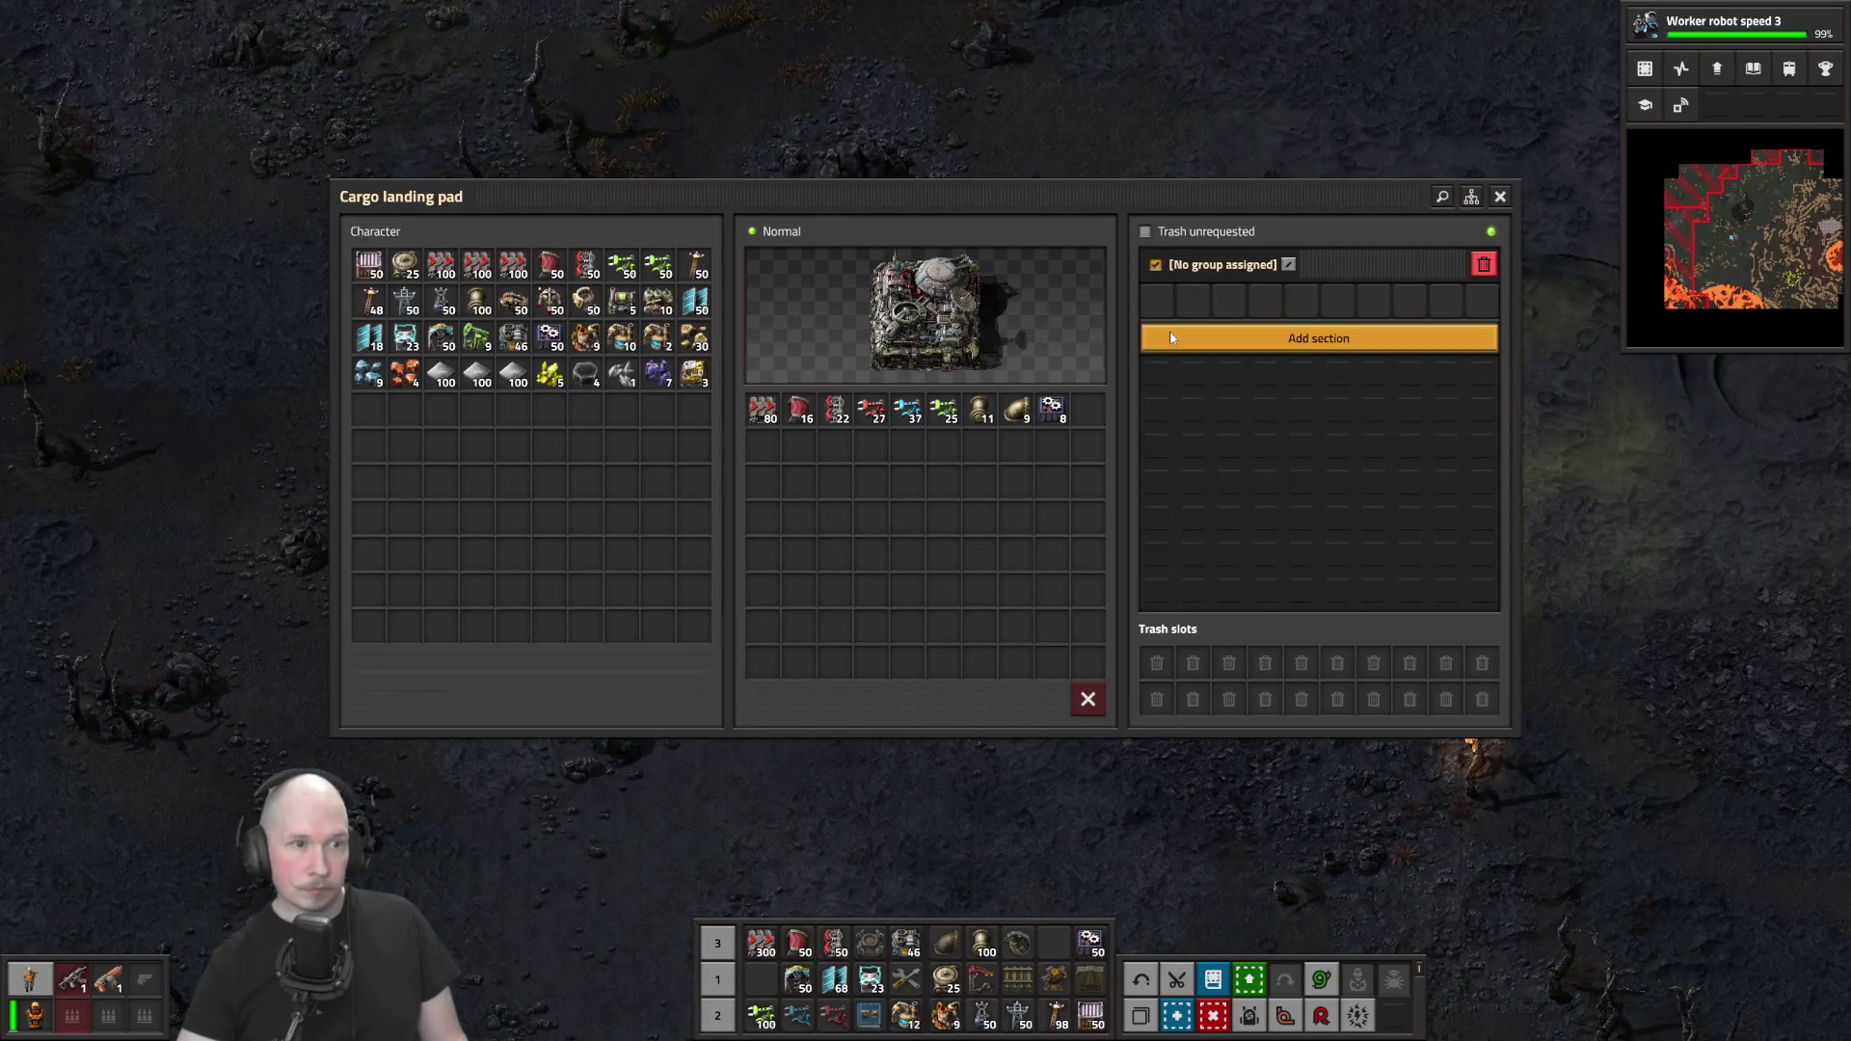
Move every cargo landing pad stack, including the 80 fast transport belts, into the inventory
left_click(762, 413, "ctrl")
left_click(798, 413, "ctrl")
left_click(835, 413, "ctrl")
left_click(872, 413, "ctrl")
left_click(907, 413, "ctrl")
left_click(872, 412, "ctrl")
left_click(835, 413, "ctrl")
left_click(799, 412, "ctrl")
left_click(762, 413, "ctrl")
key("e")
Walk south-east to the big volcanic rocks and start mining one
key("d")
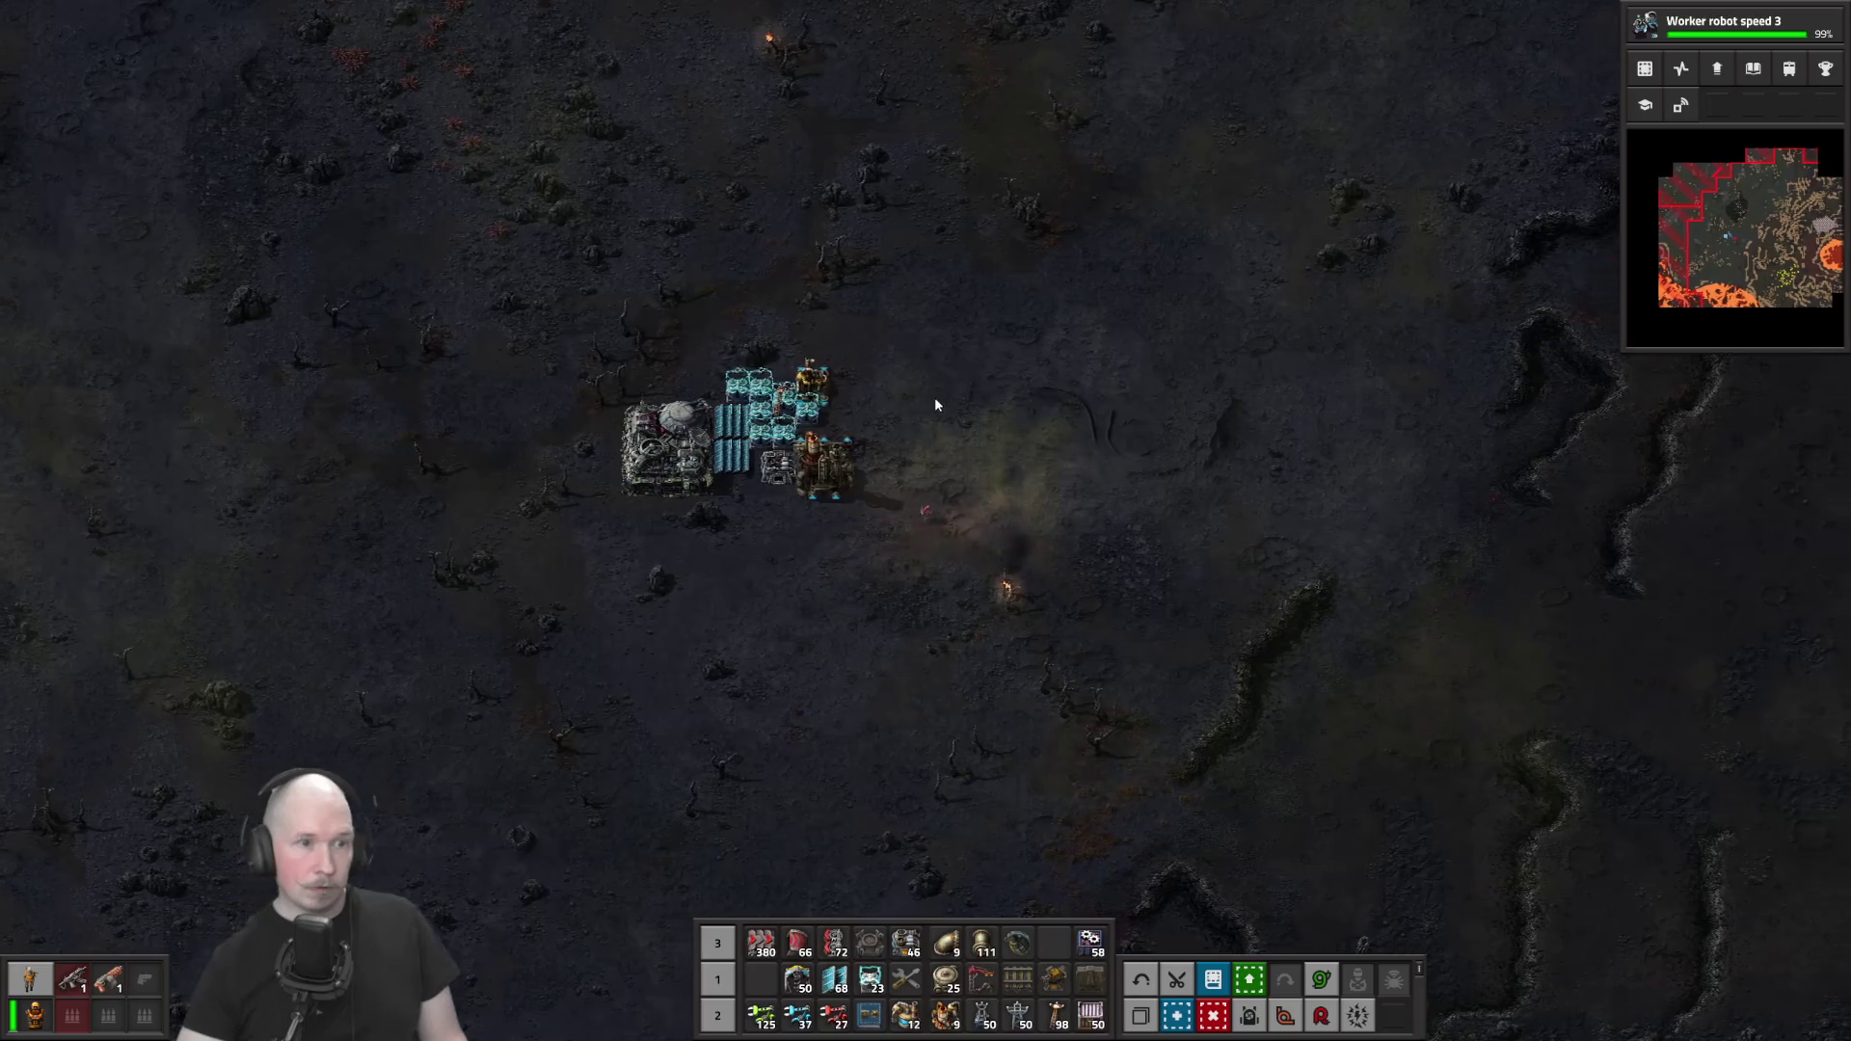
key("d")
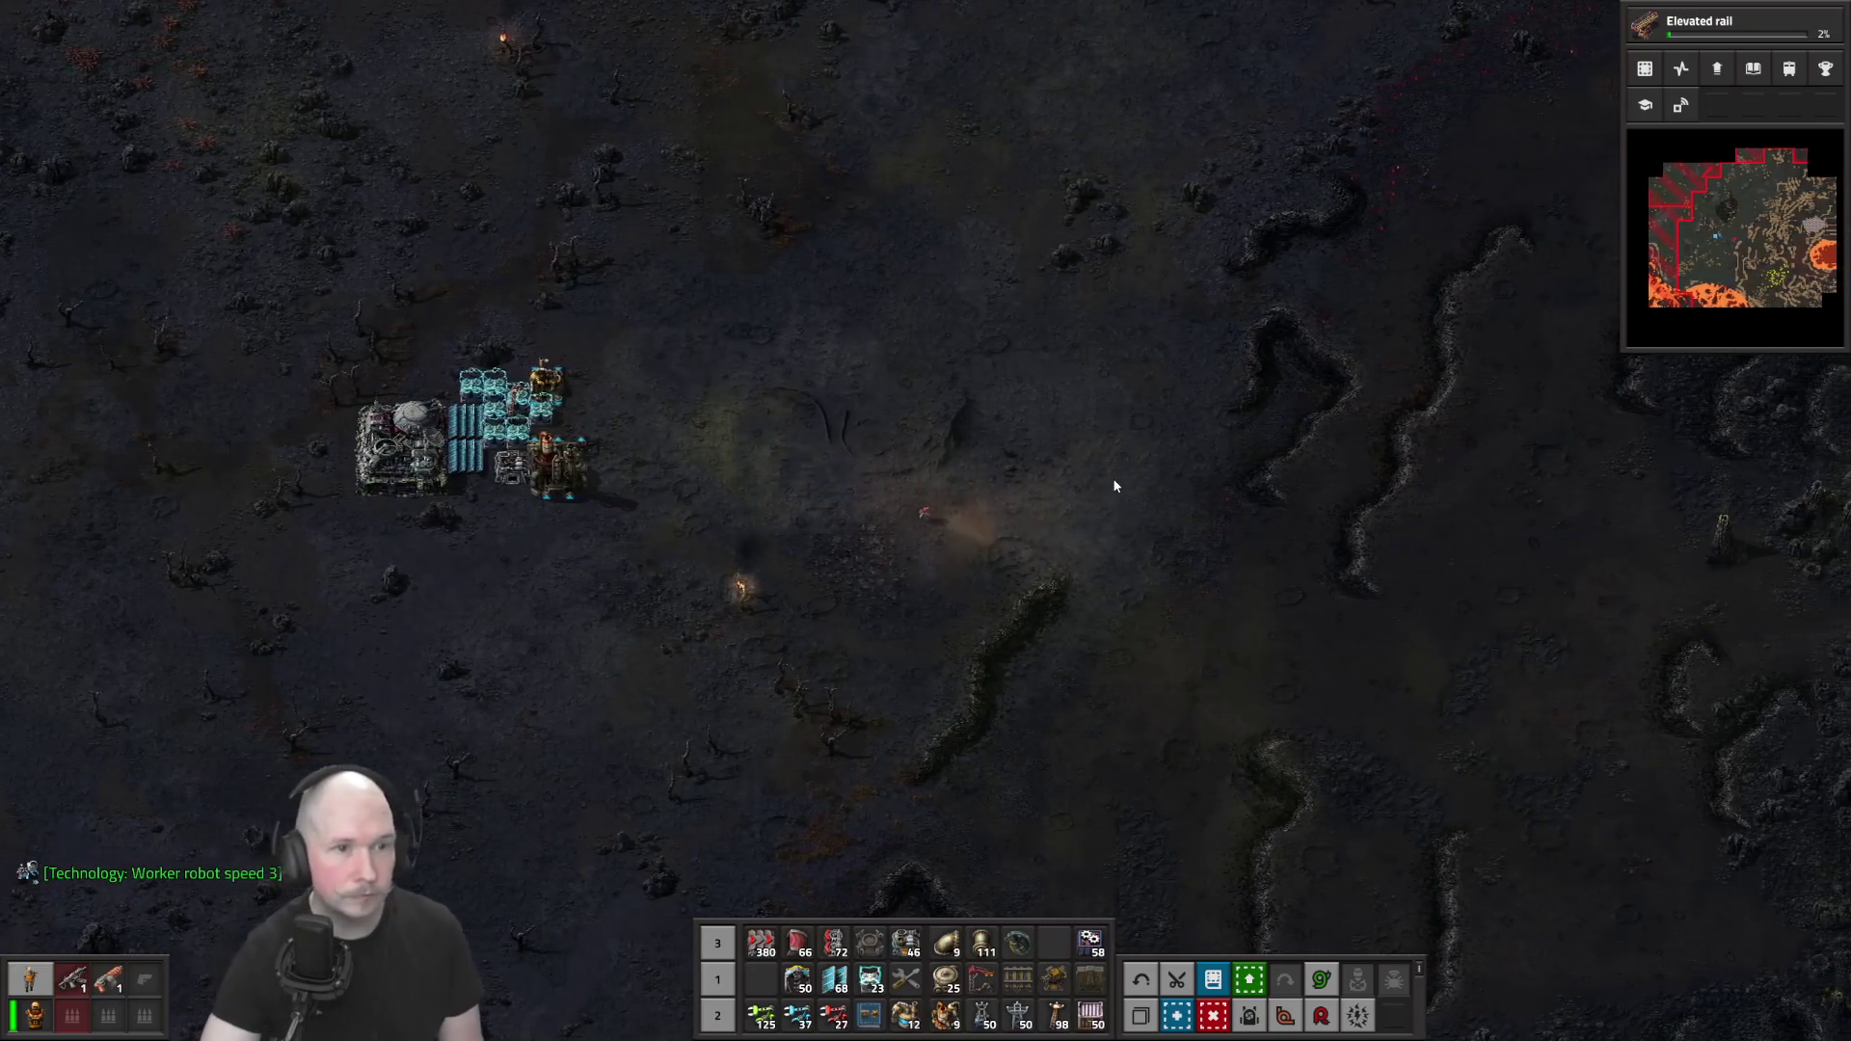
key("s")
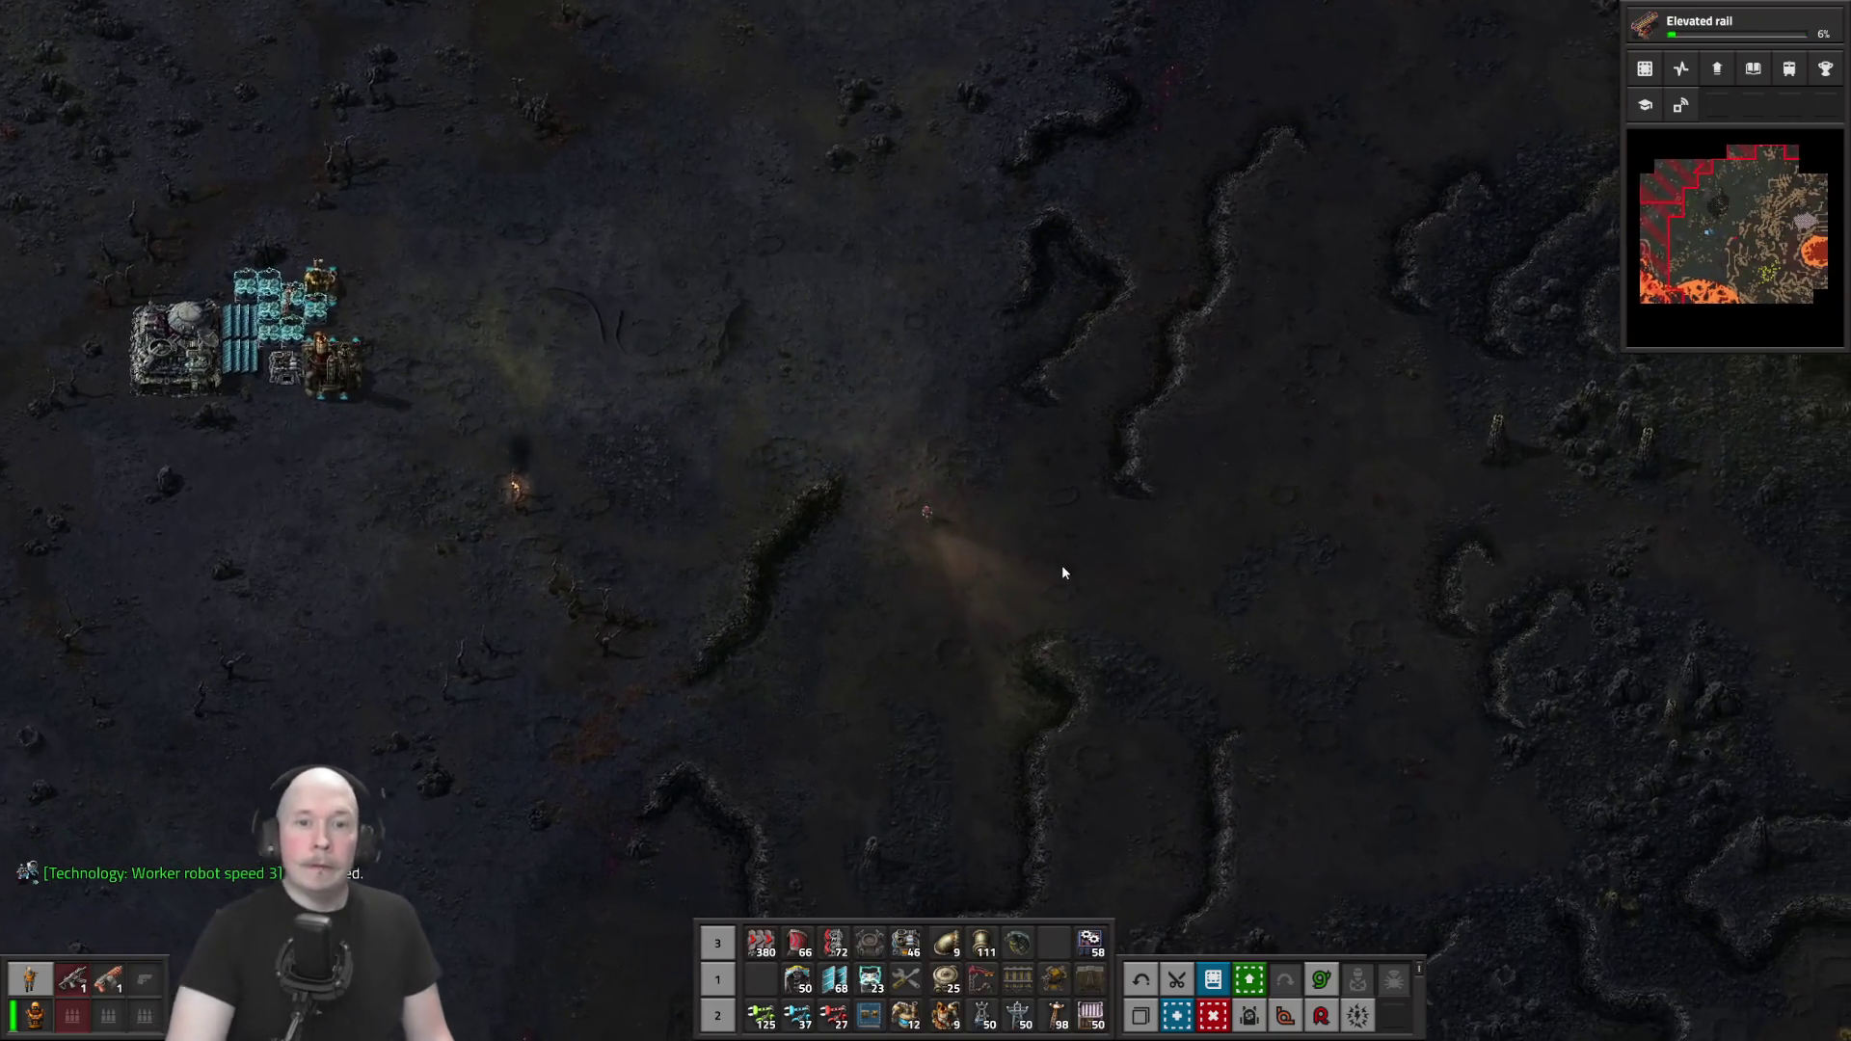
key("d")
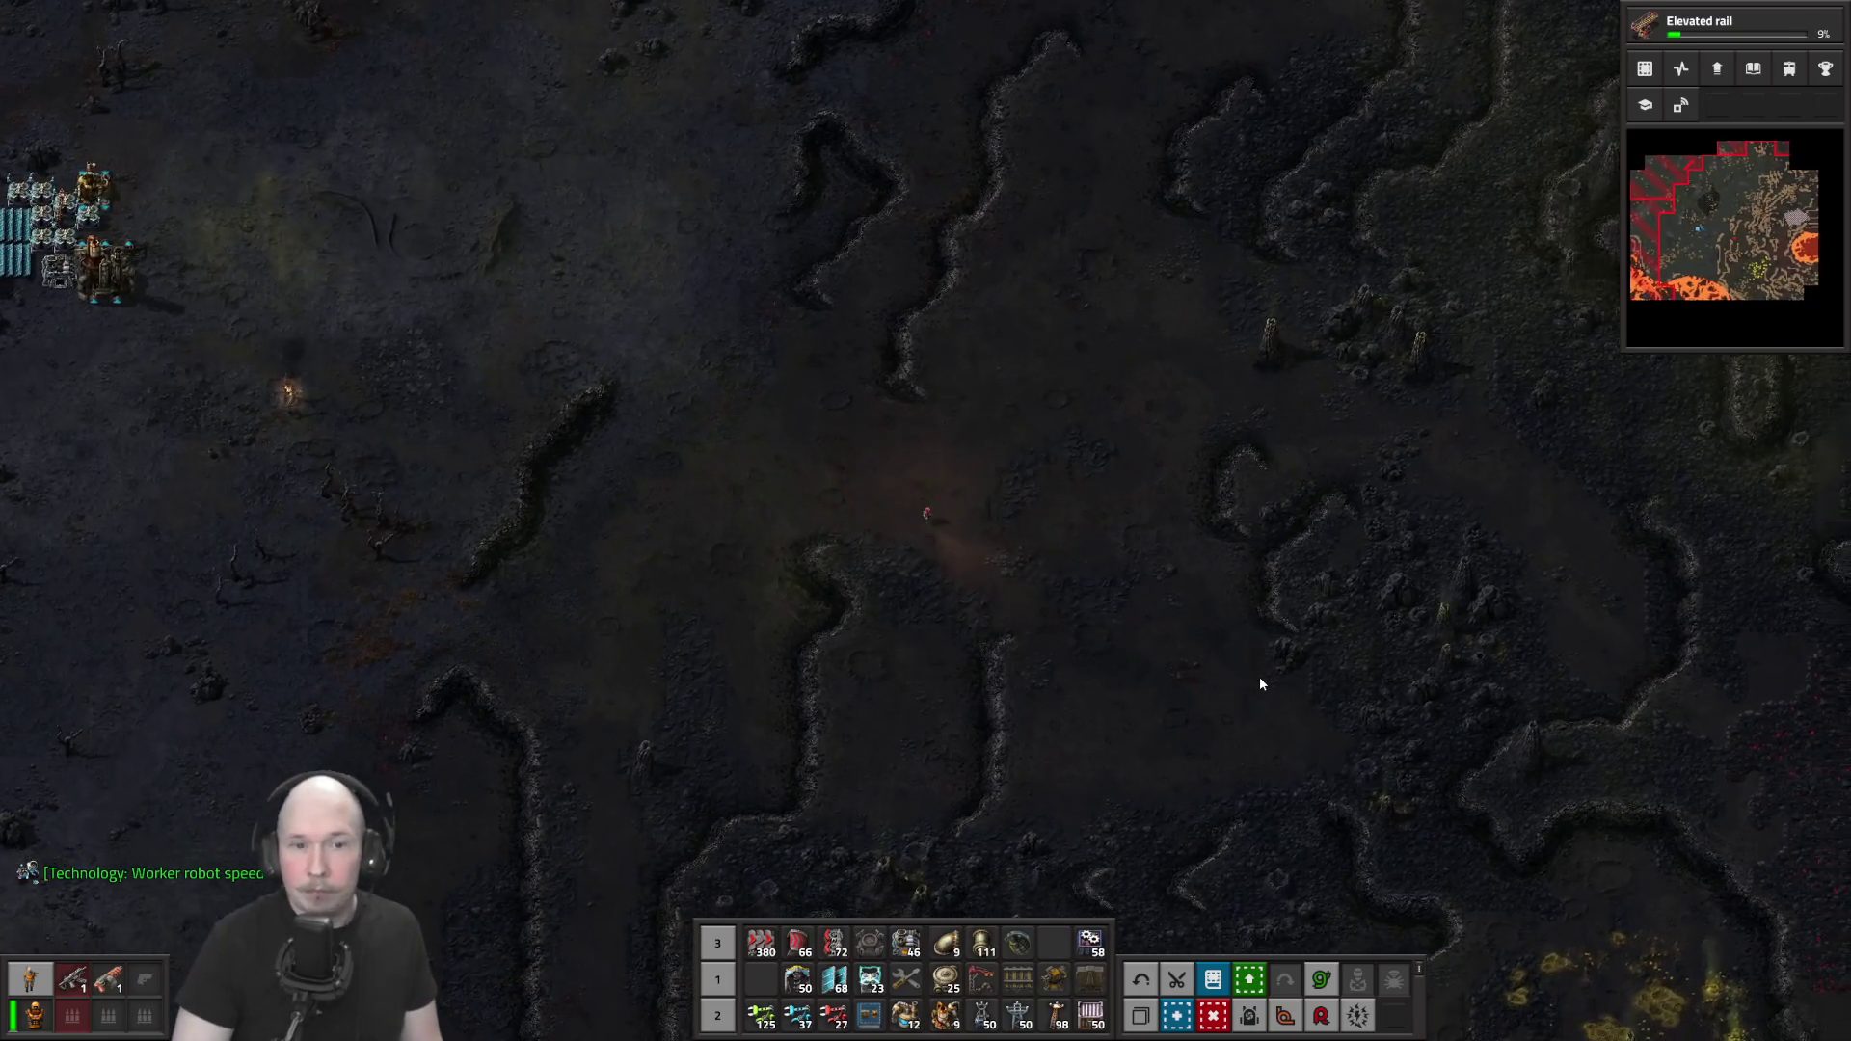
key("e")
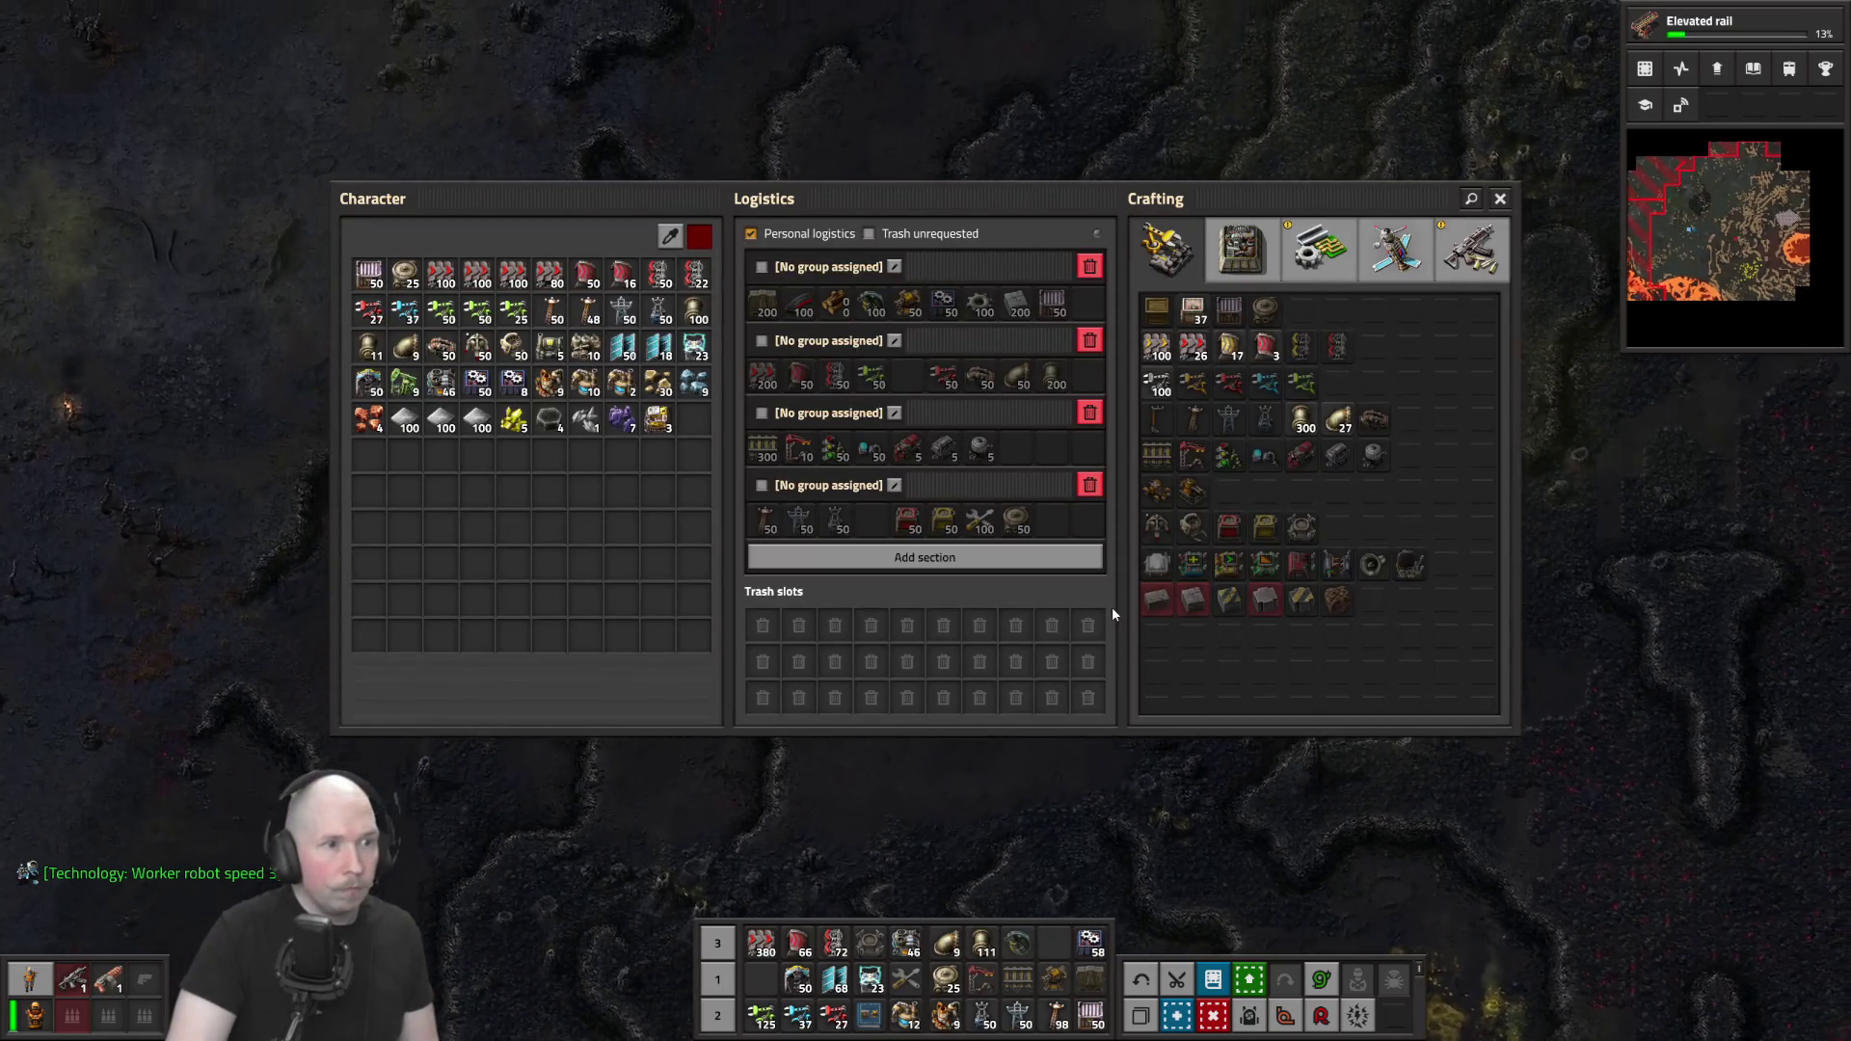
key("e")
scroll(909, 462, "up", 5)
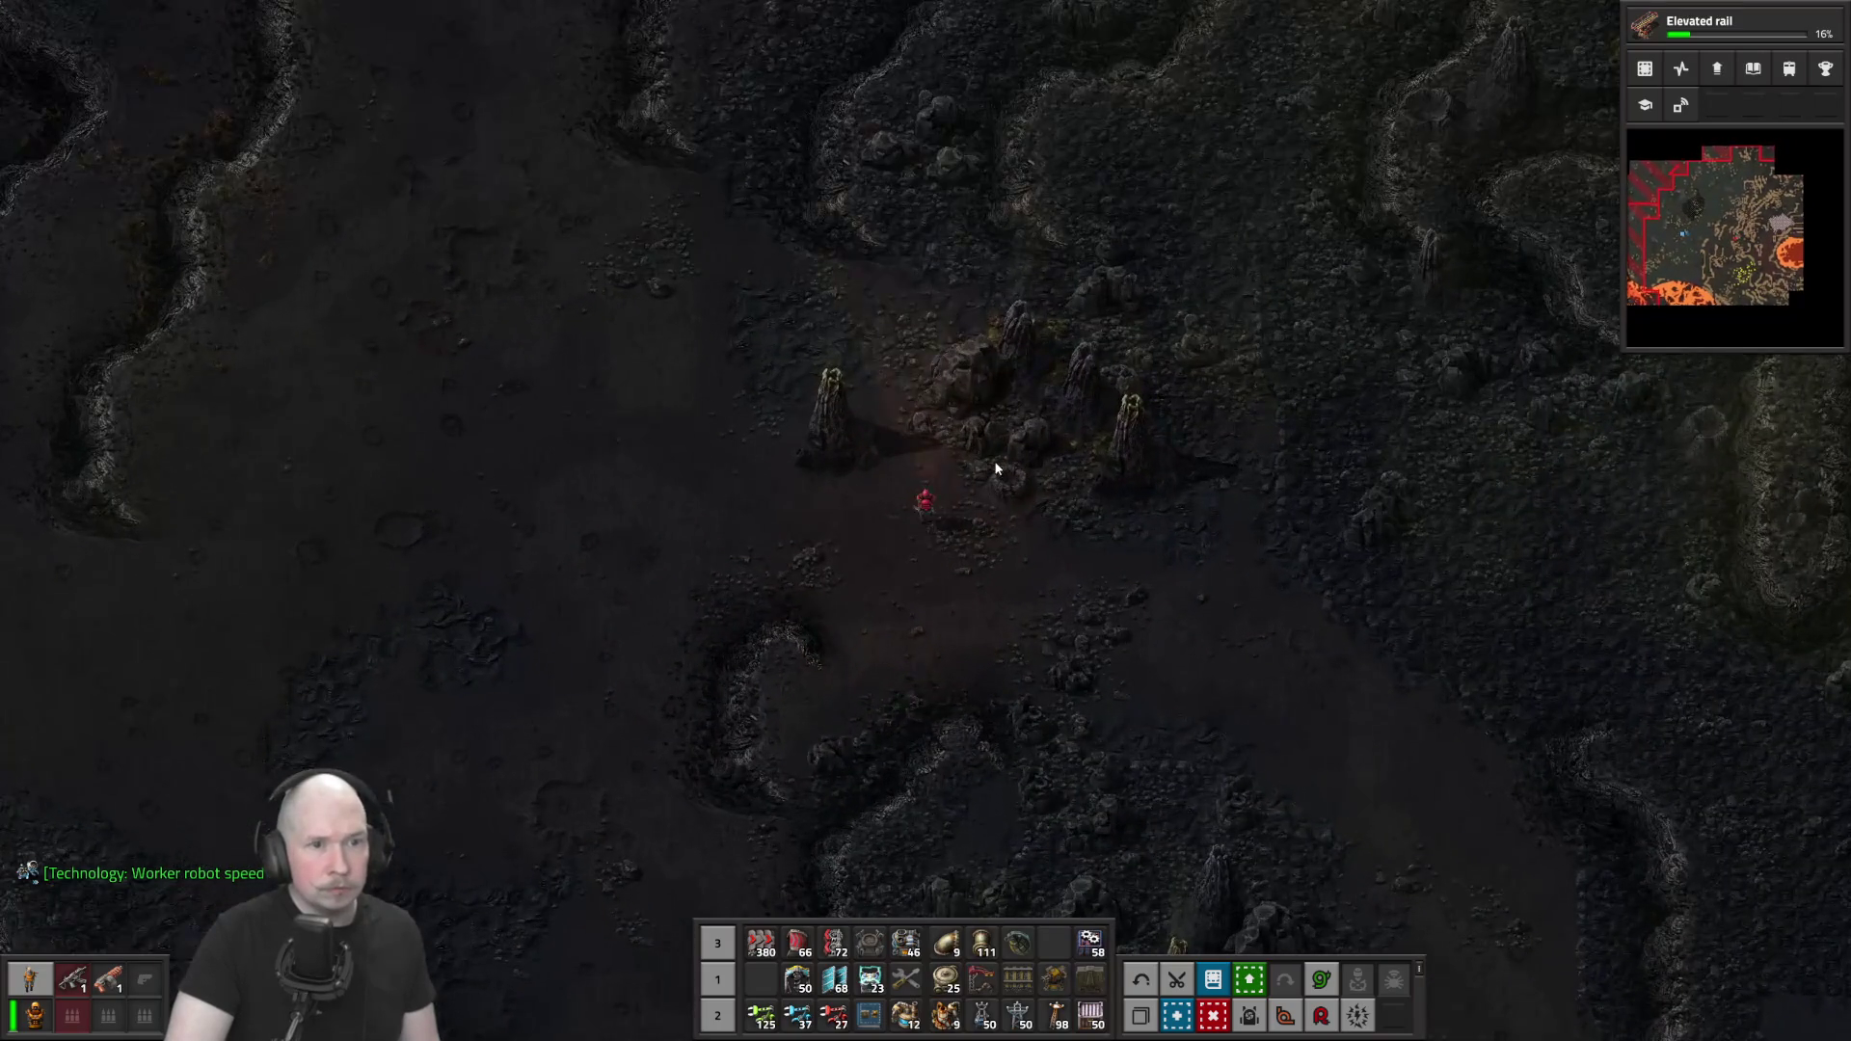
scroll(956, 473, "up", 1)
right_click(970, 473)
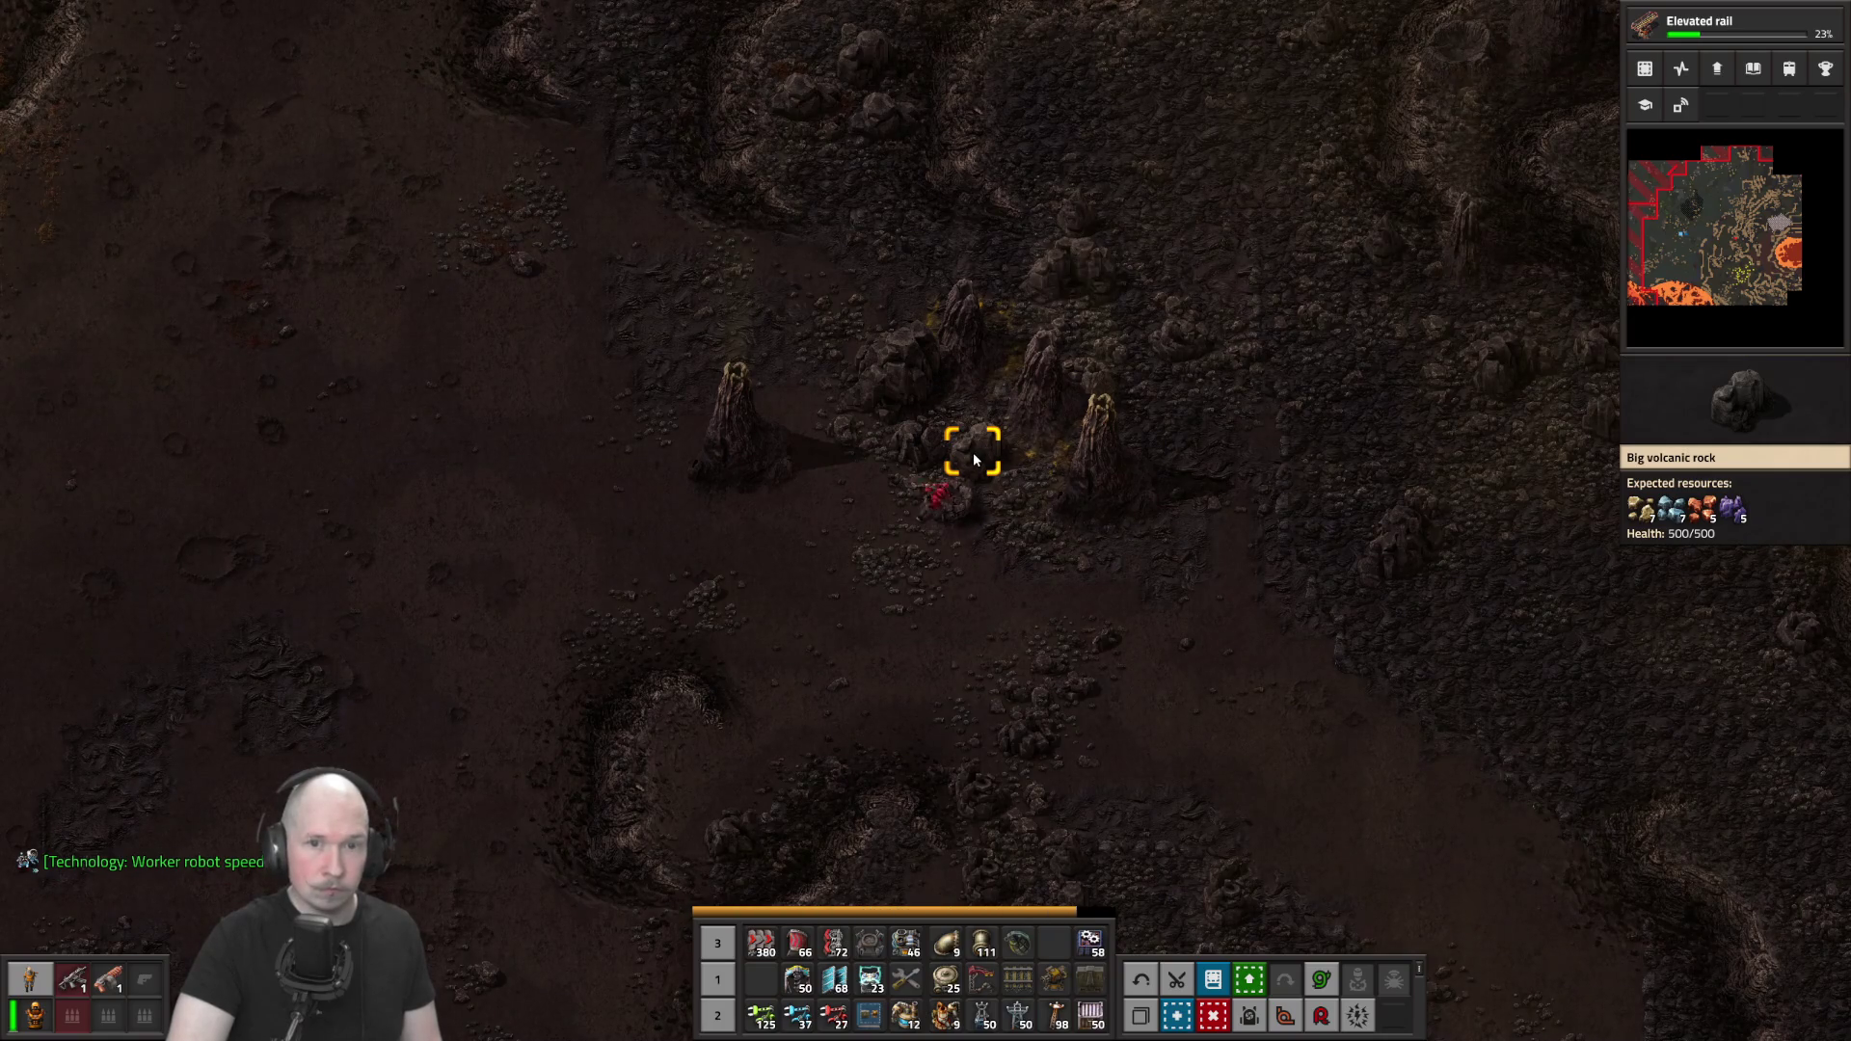
Mine the nearby volcanic rock and two huge volcanic rocks
right_click(926, 450)
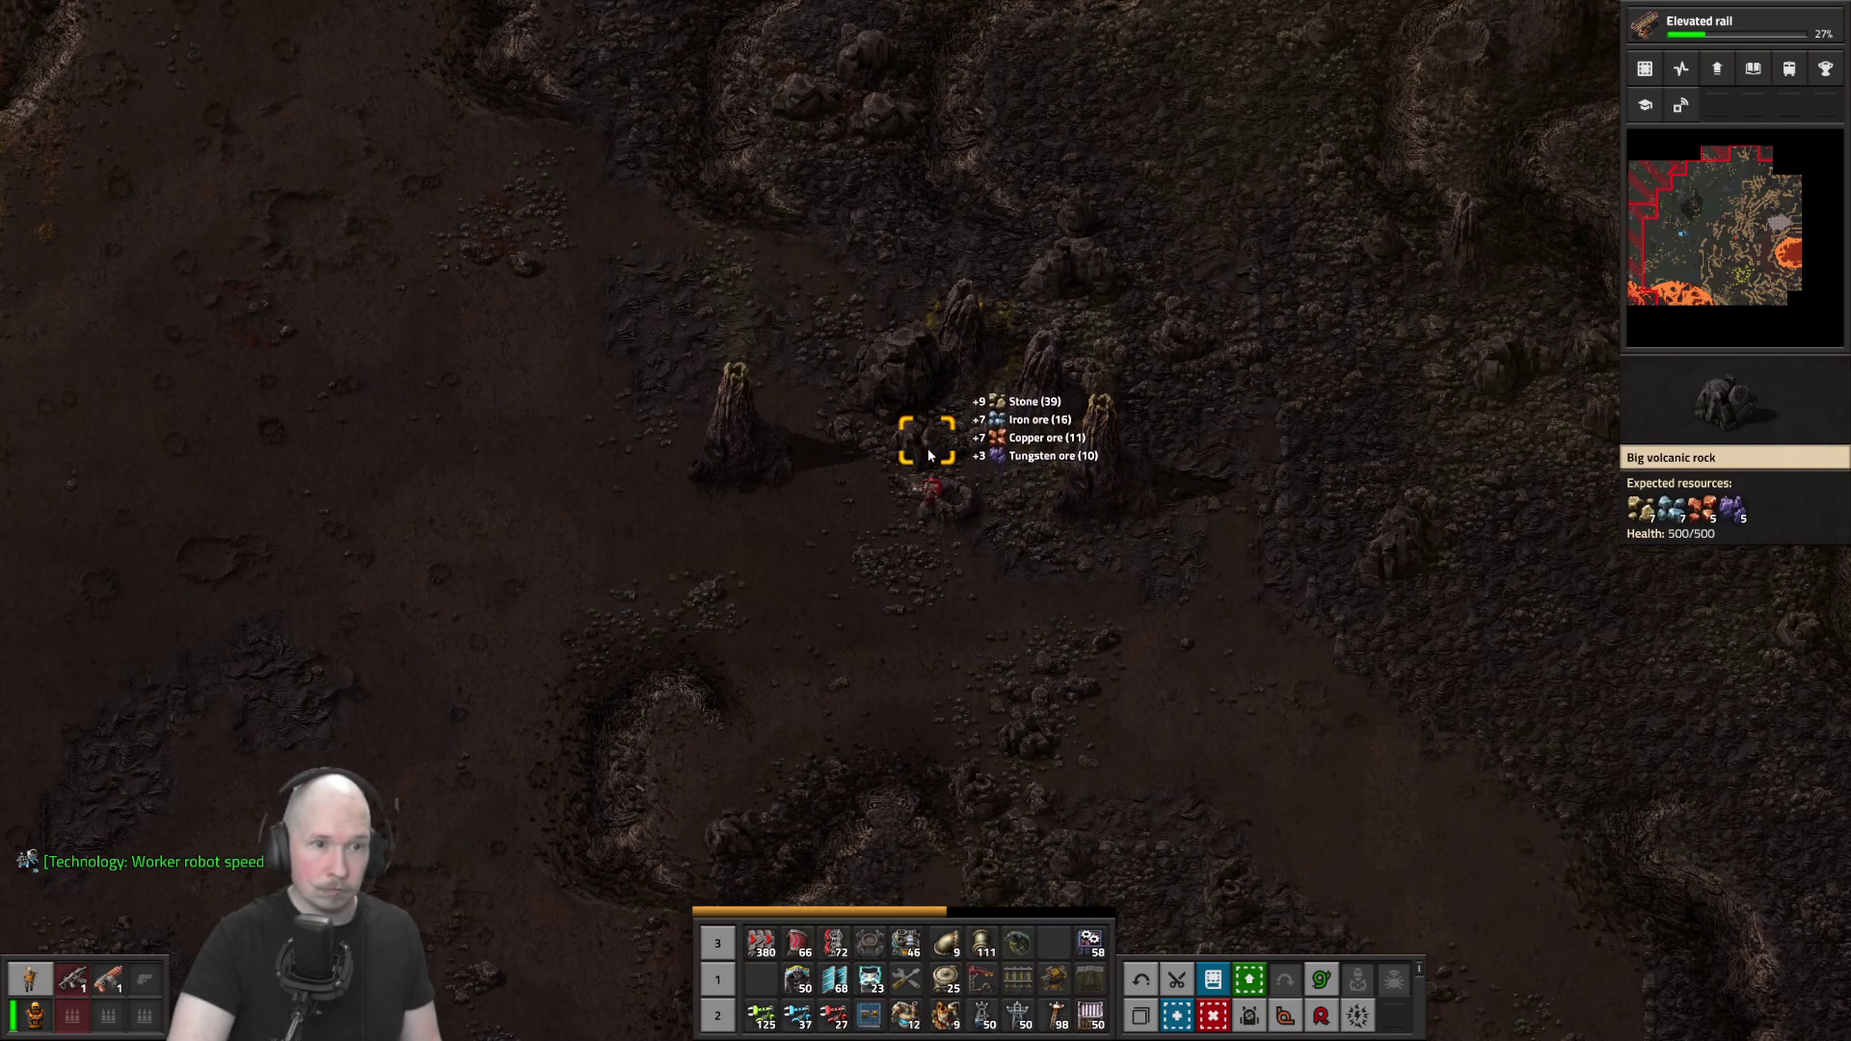
key("w")
right_click(912, 437)
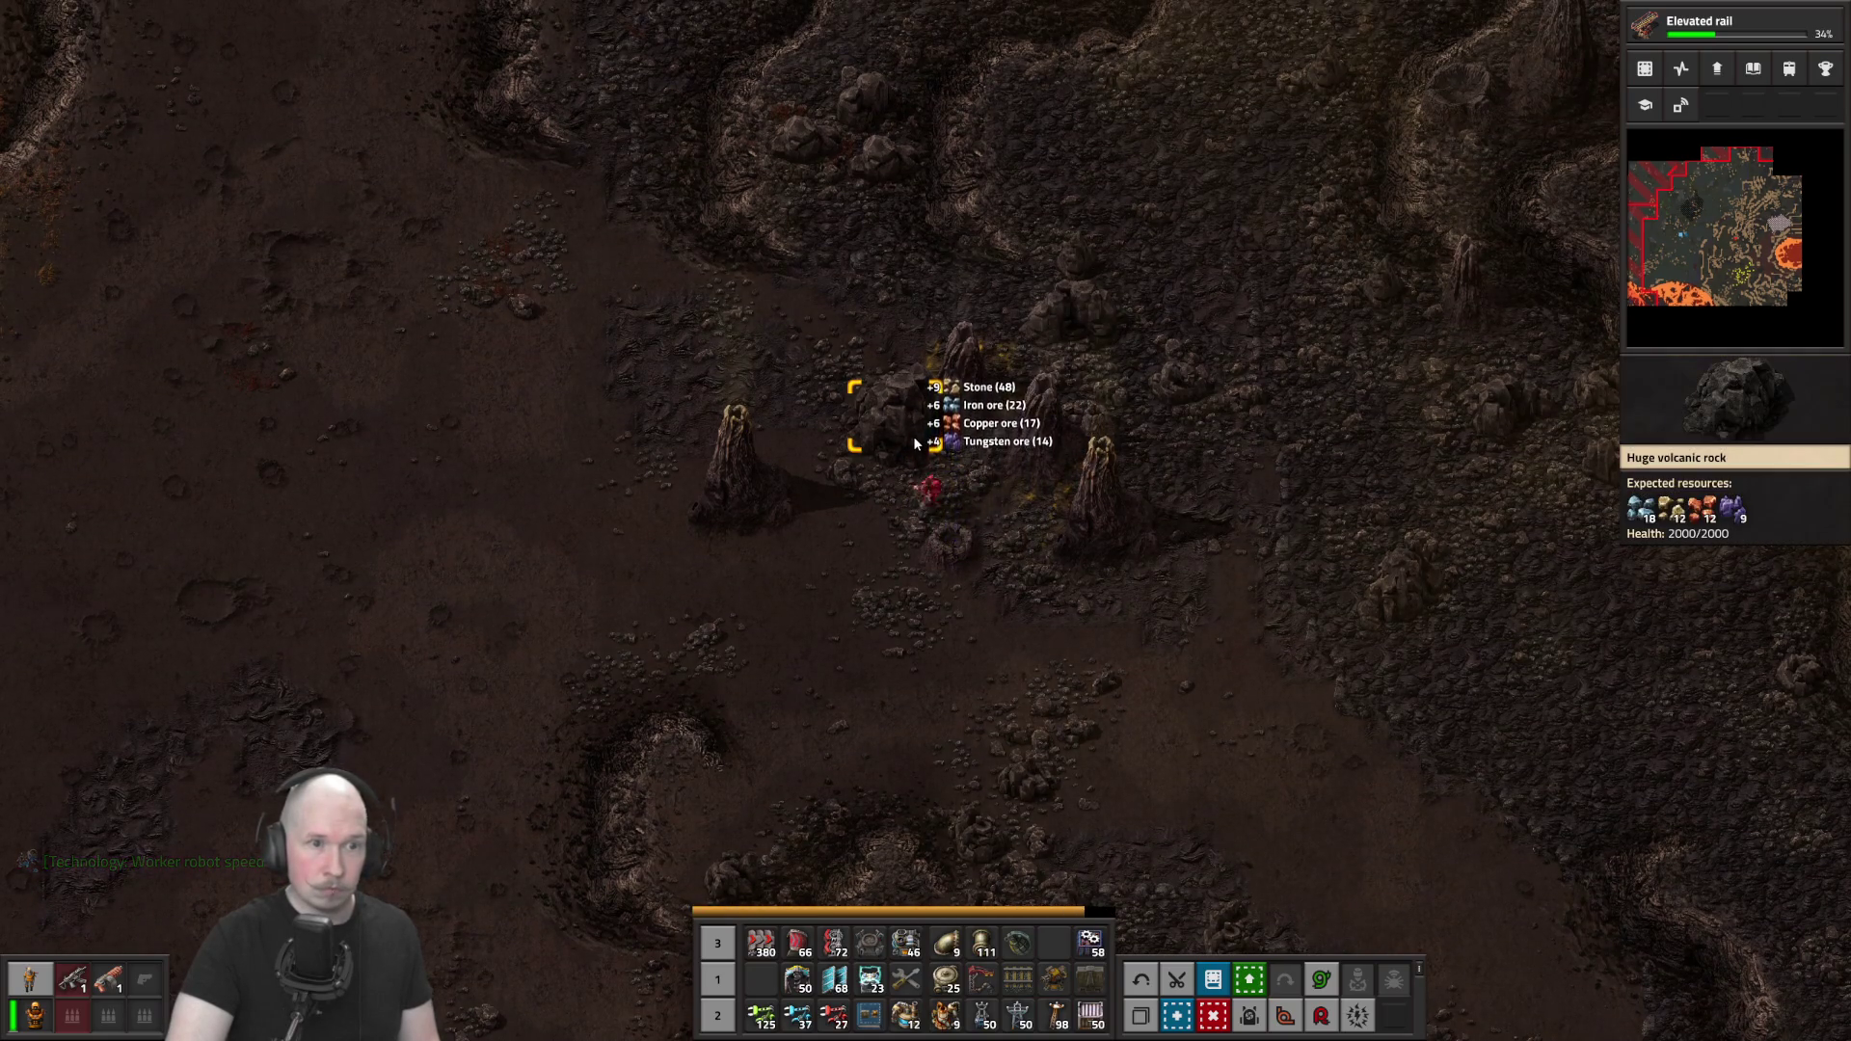
key("s+d")
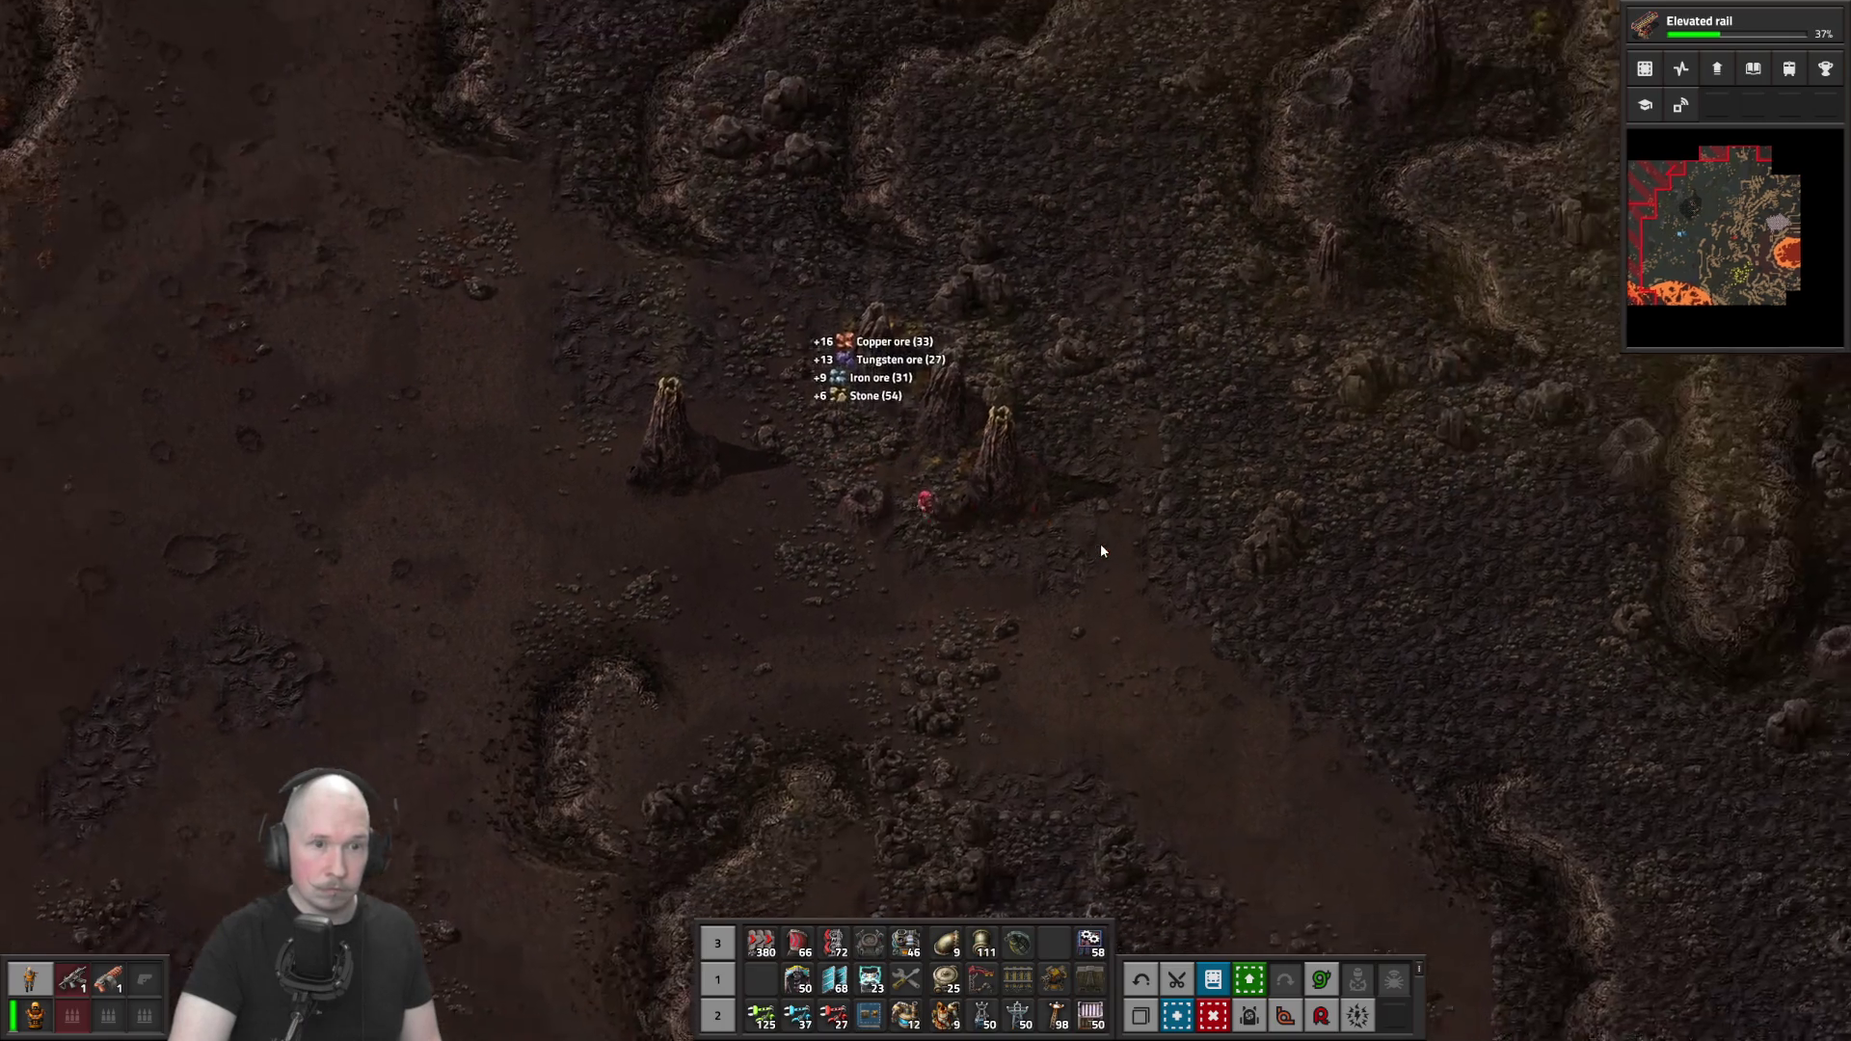
key("s+d")
right_click(1026, 461)
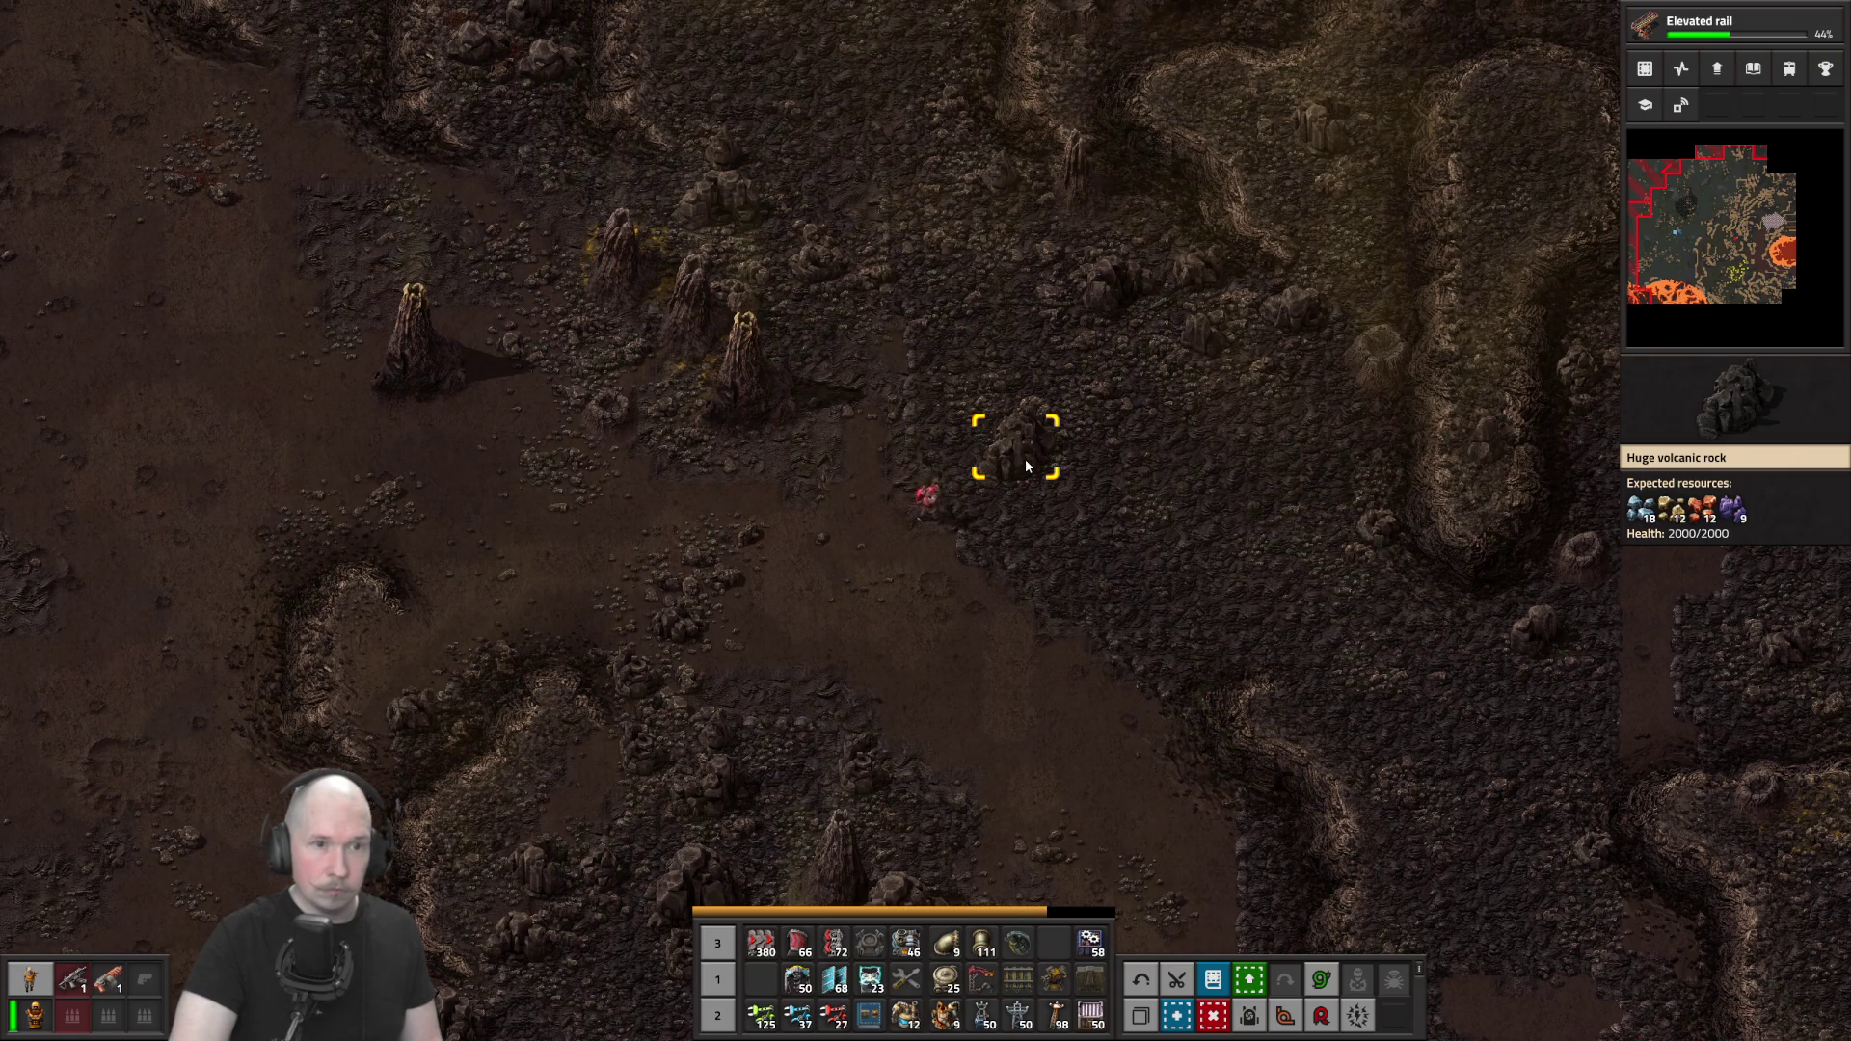
Mine two more rocks, then mark a big volcanic rock for removal with the deconstruction planner
key("w+d")
right_click(950, 447)
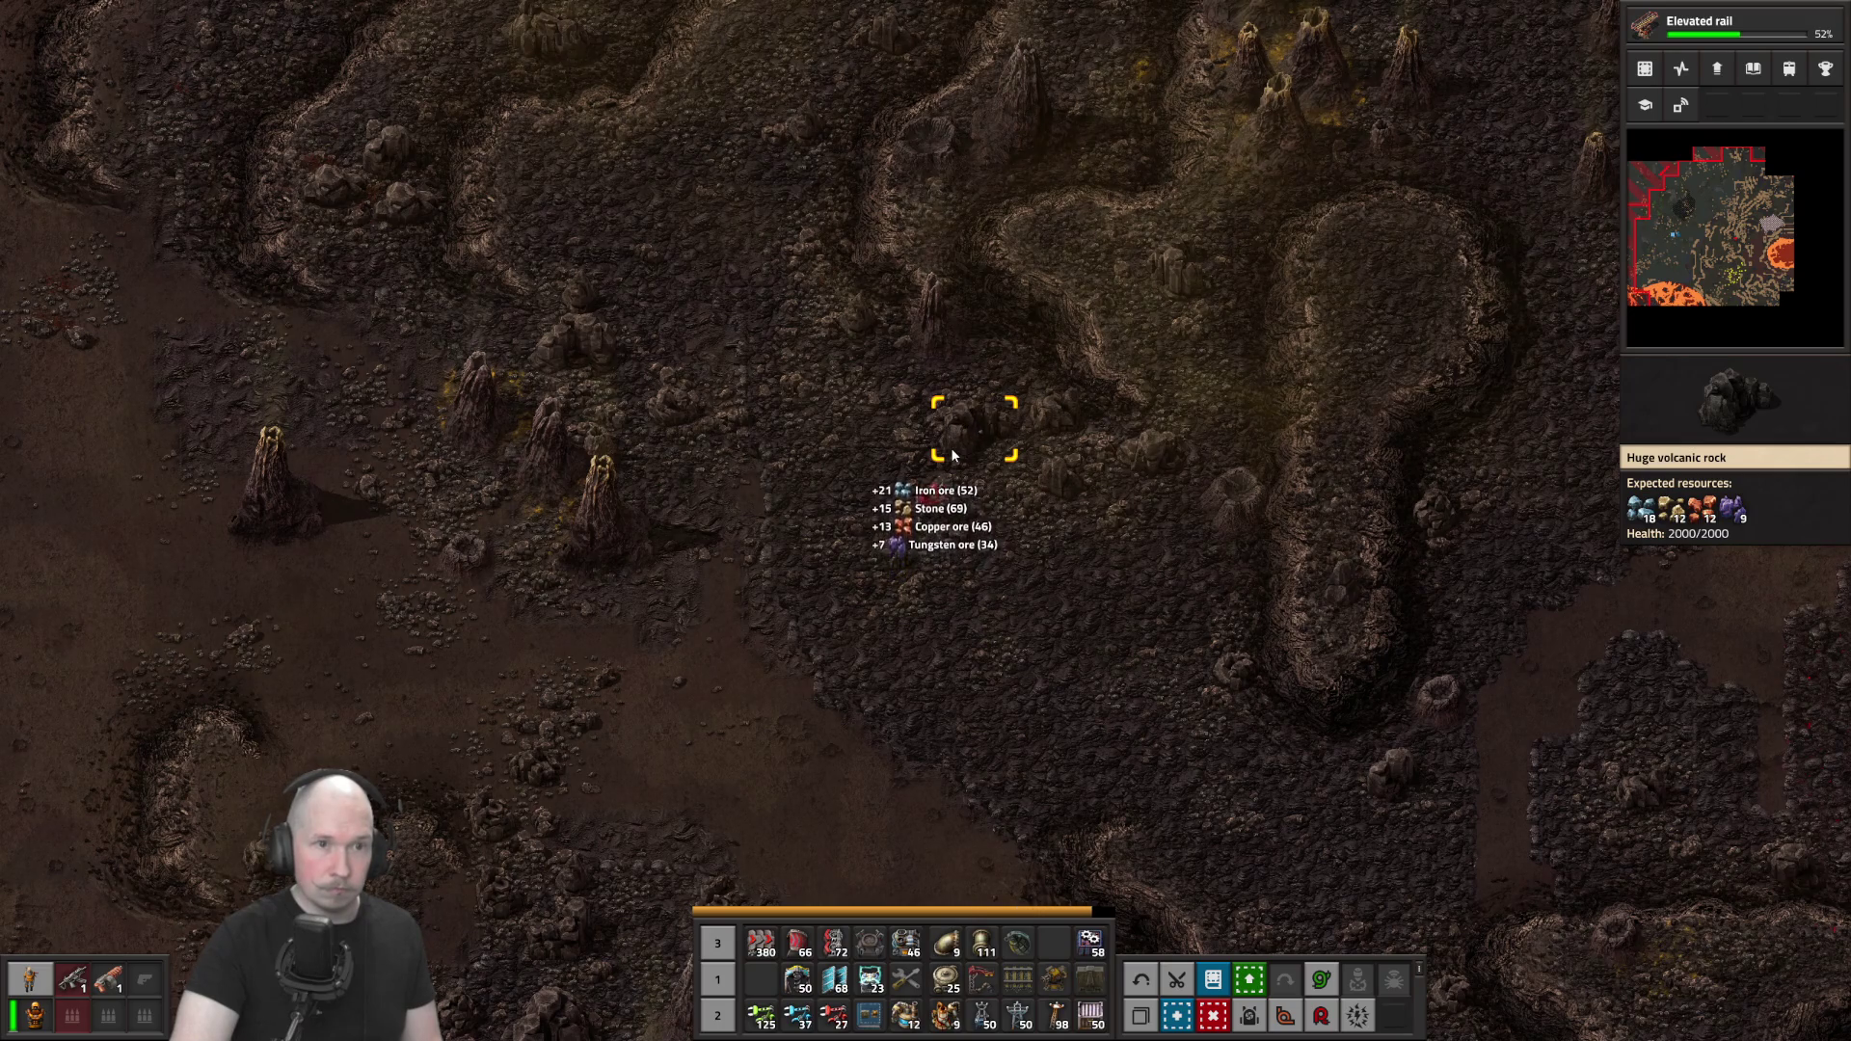
key("s+d")
right_click(953, 441)
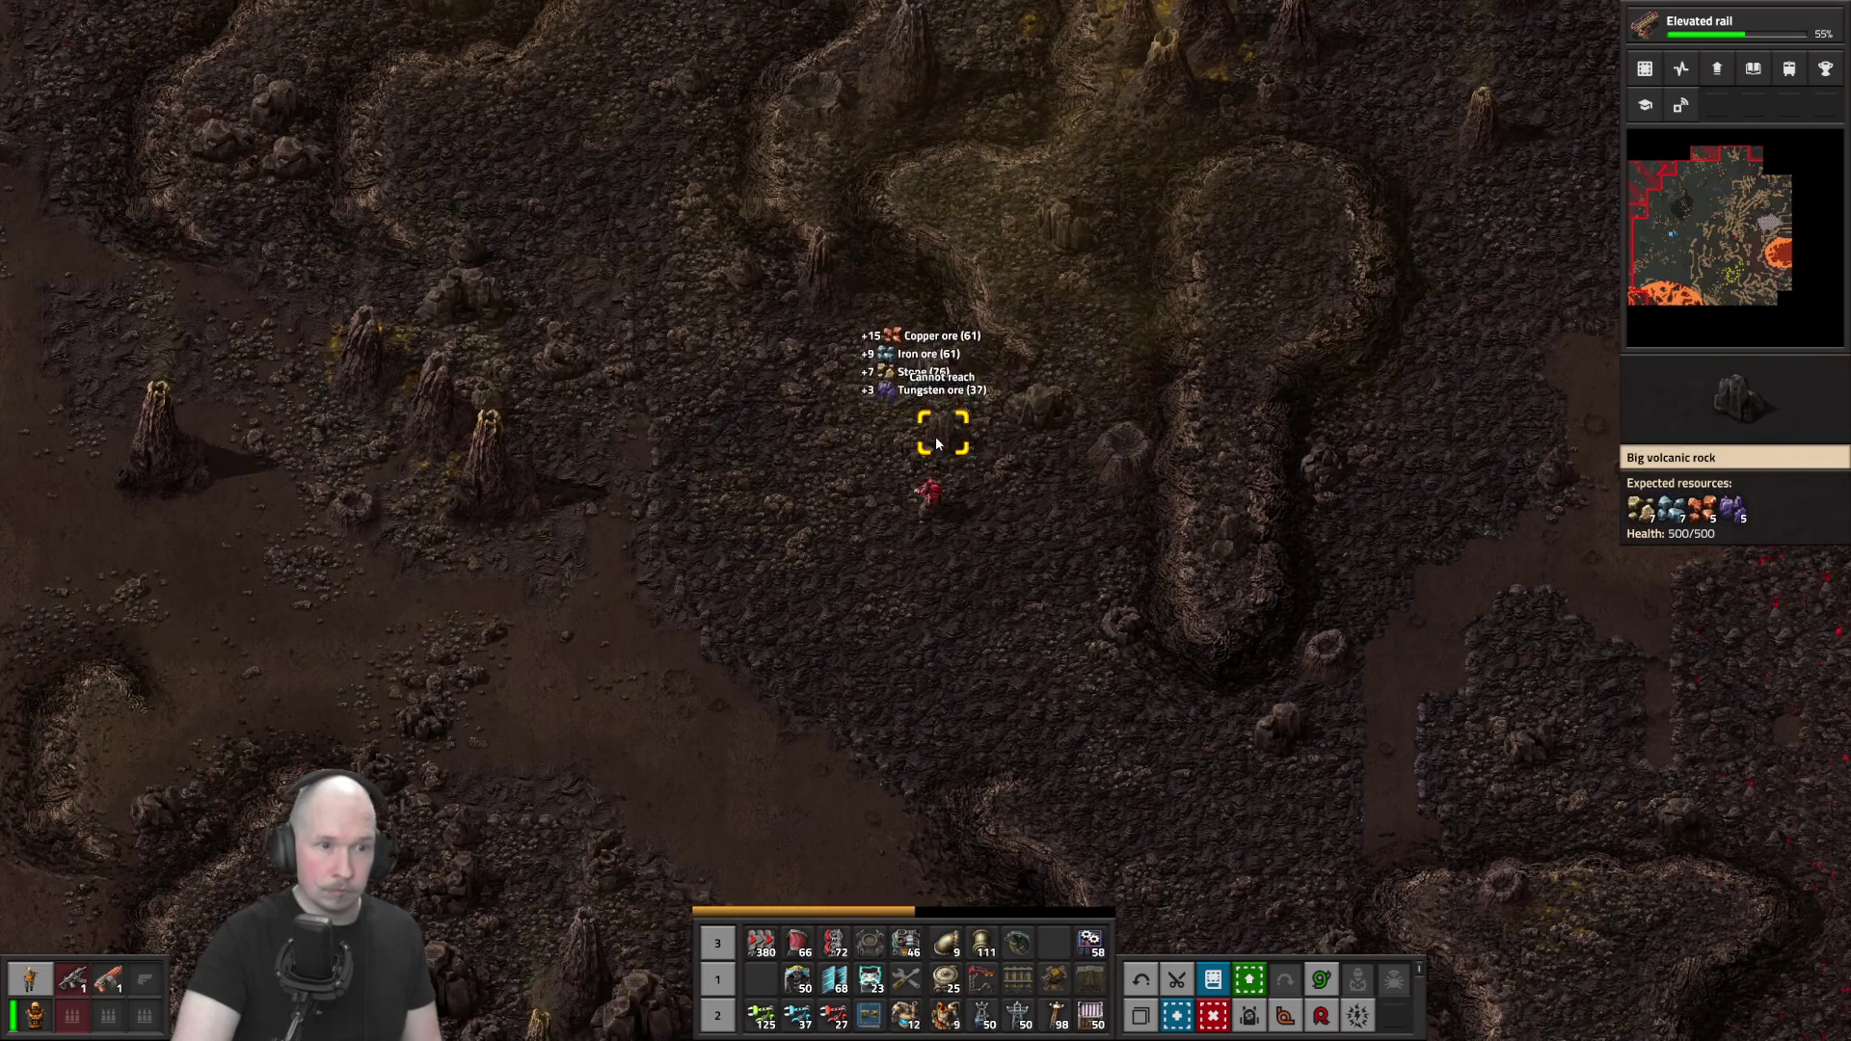
key("w")
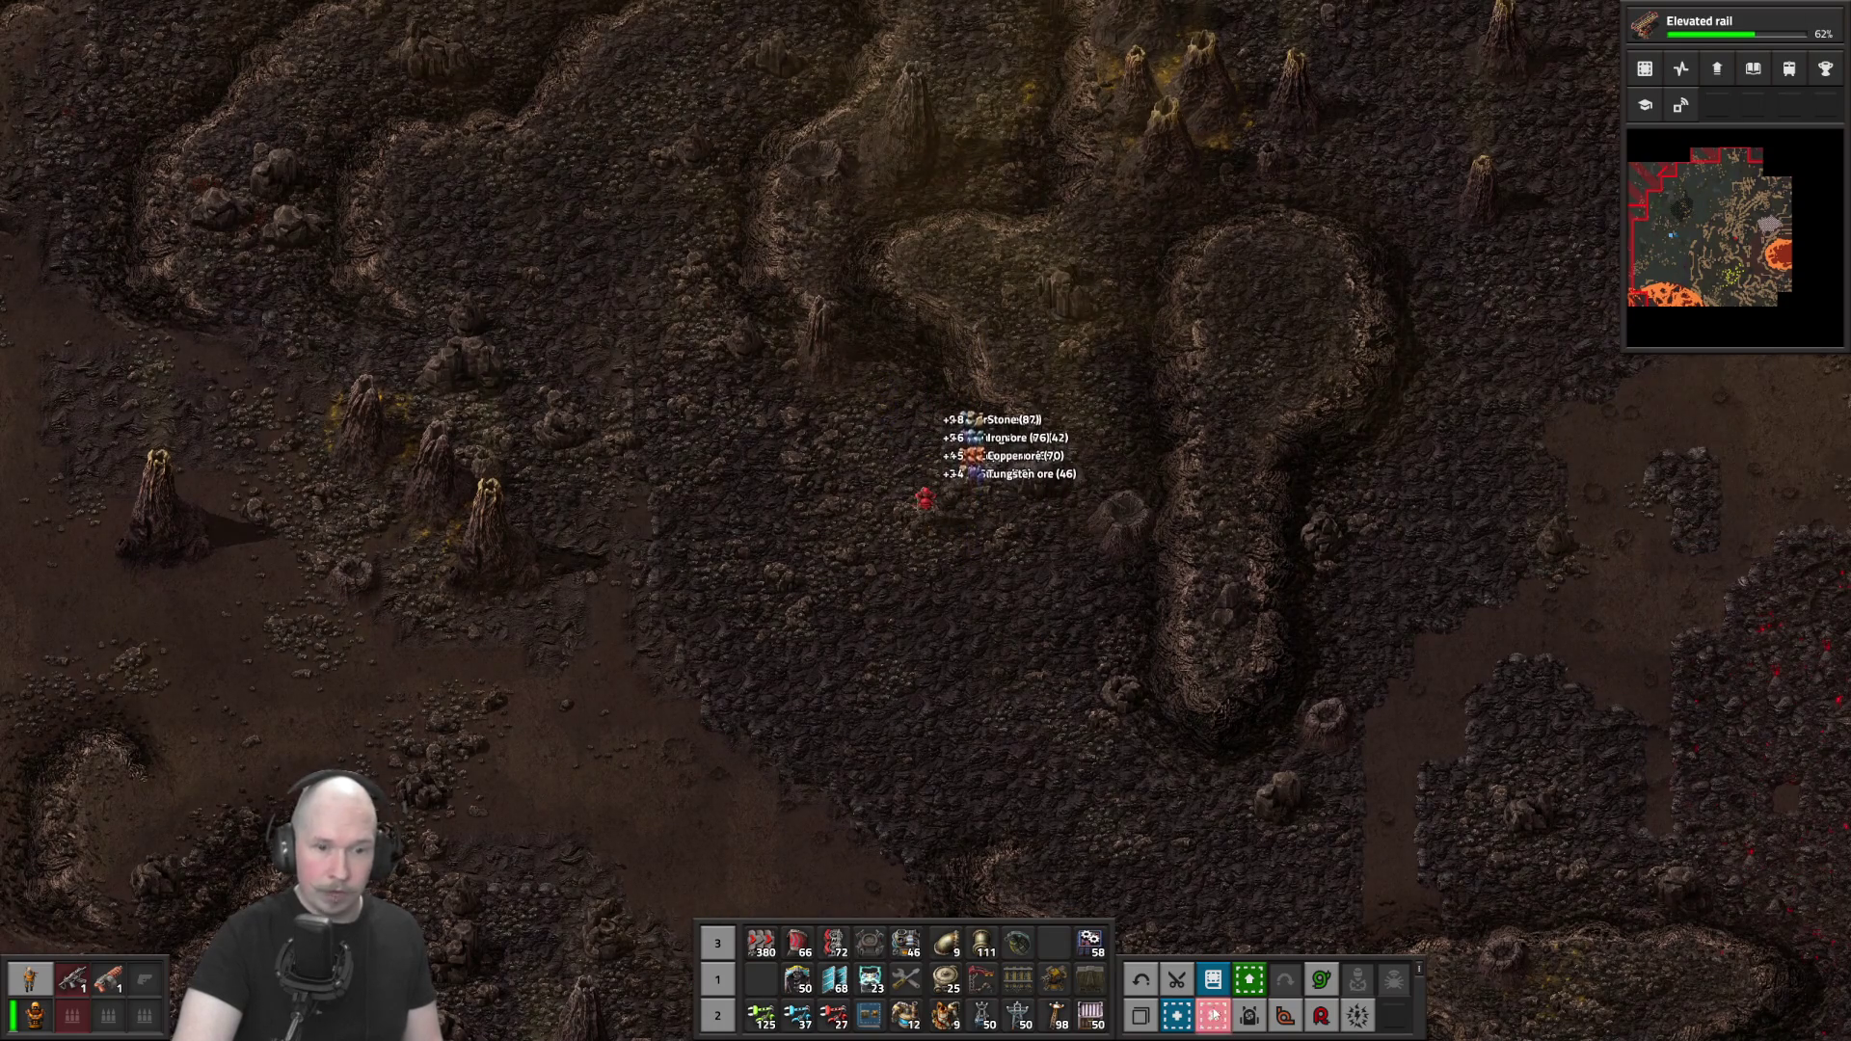
key("s+d")
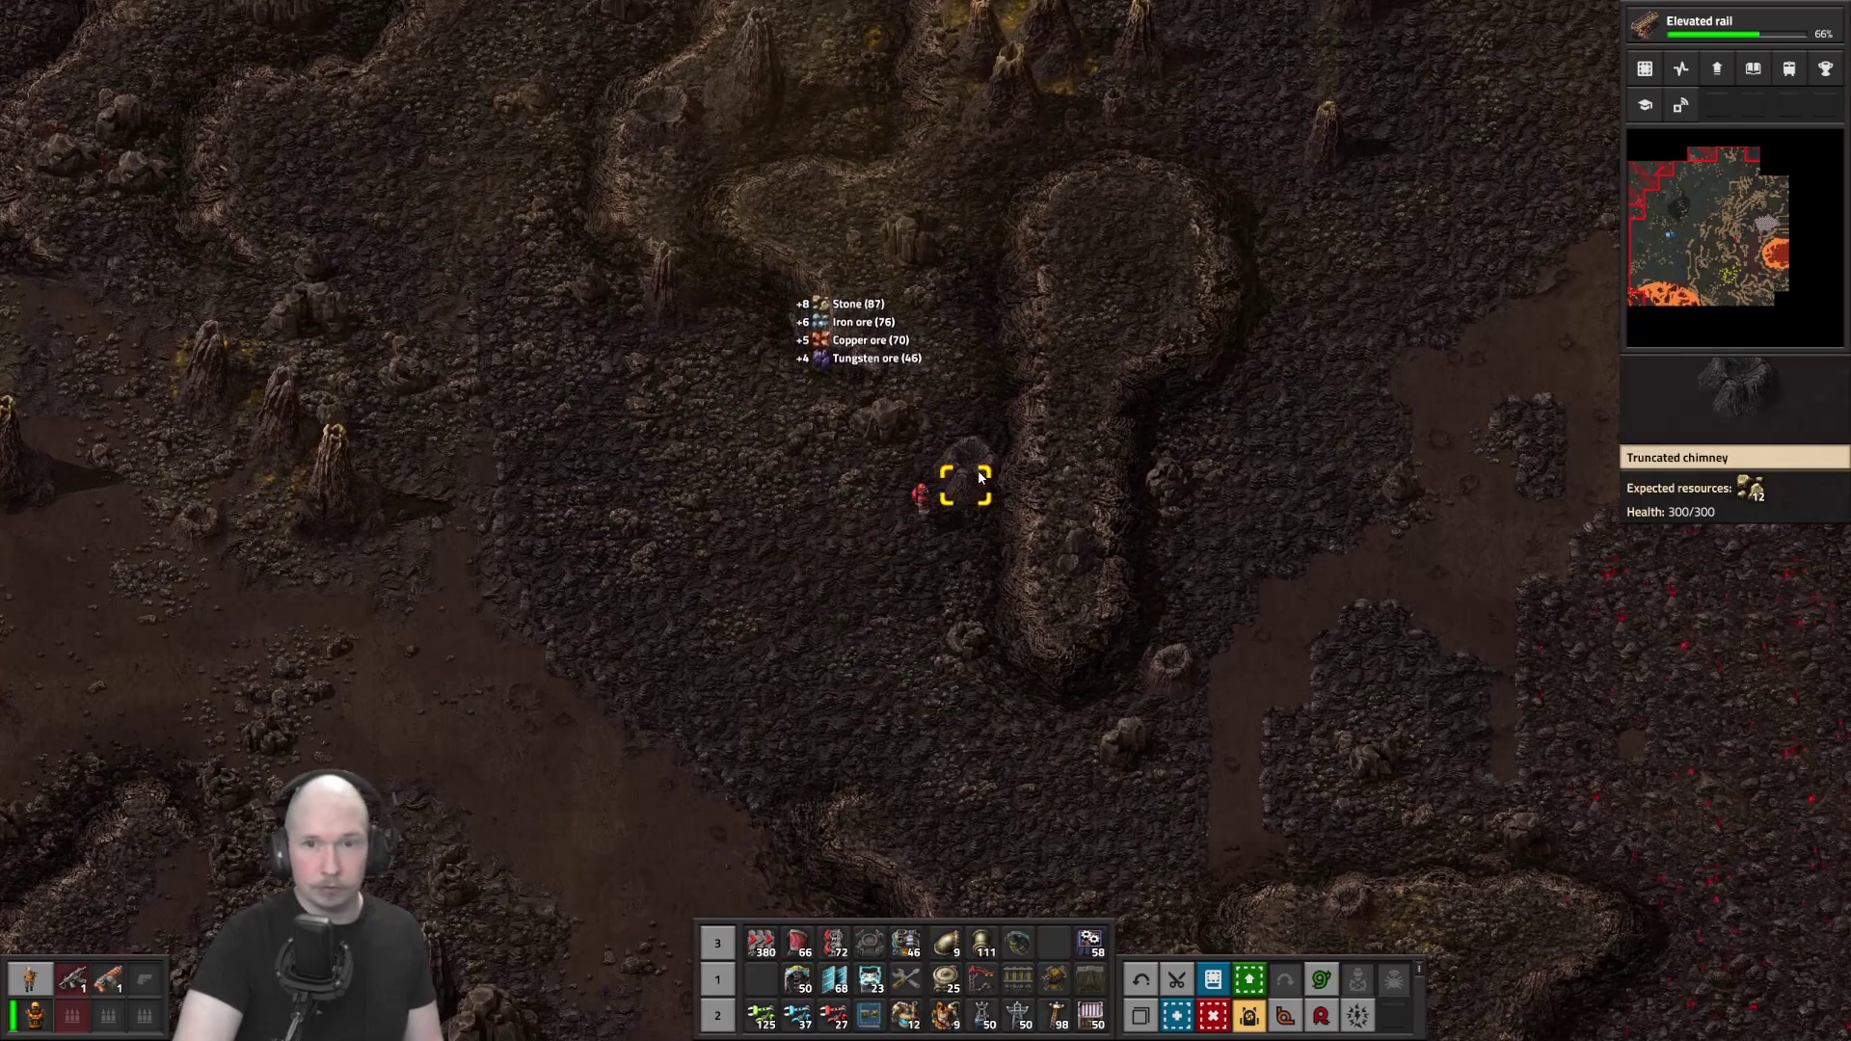
key("s+d")
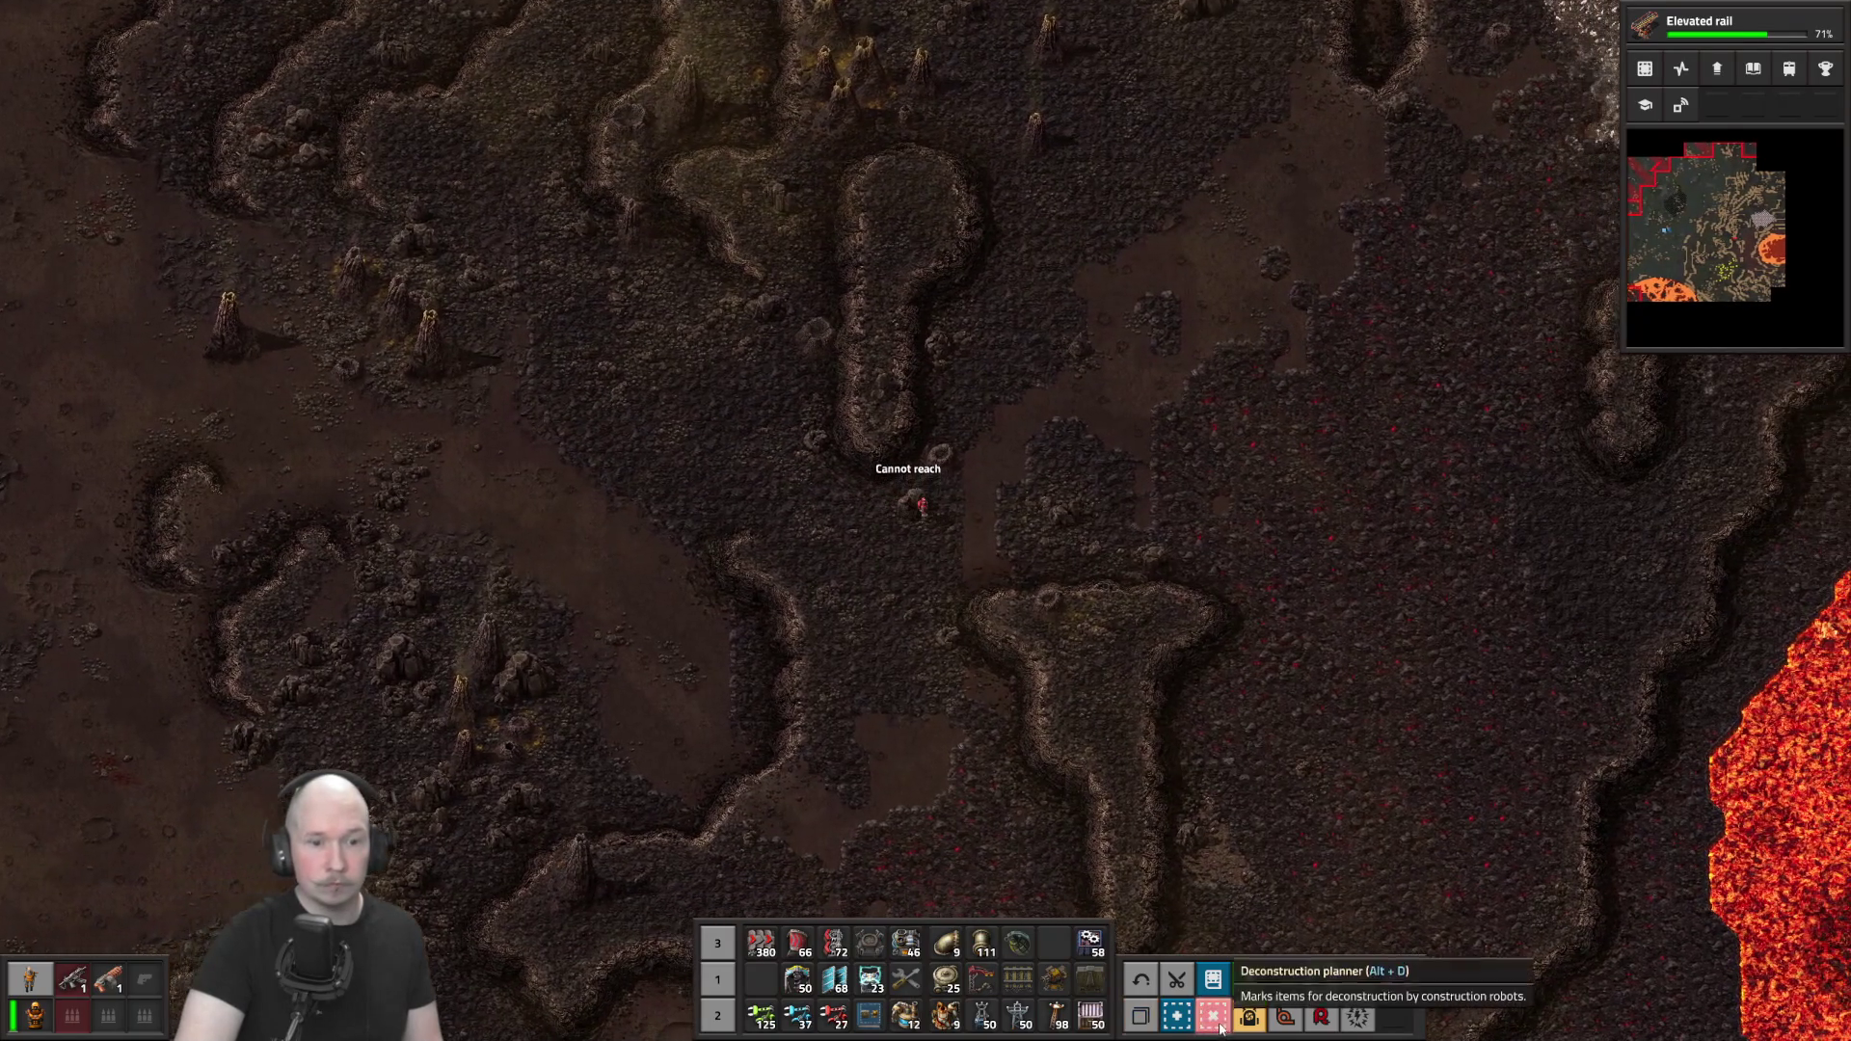
left_click(1213, 1015)
left_click_drag(858, 482, 999, 585)
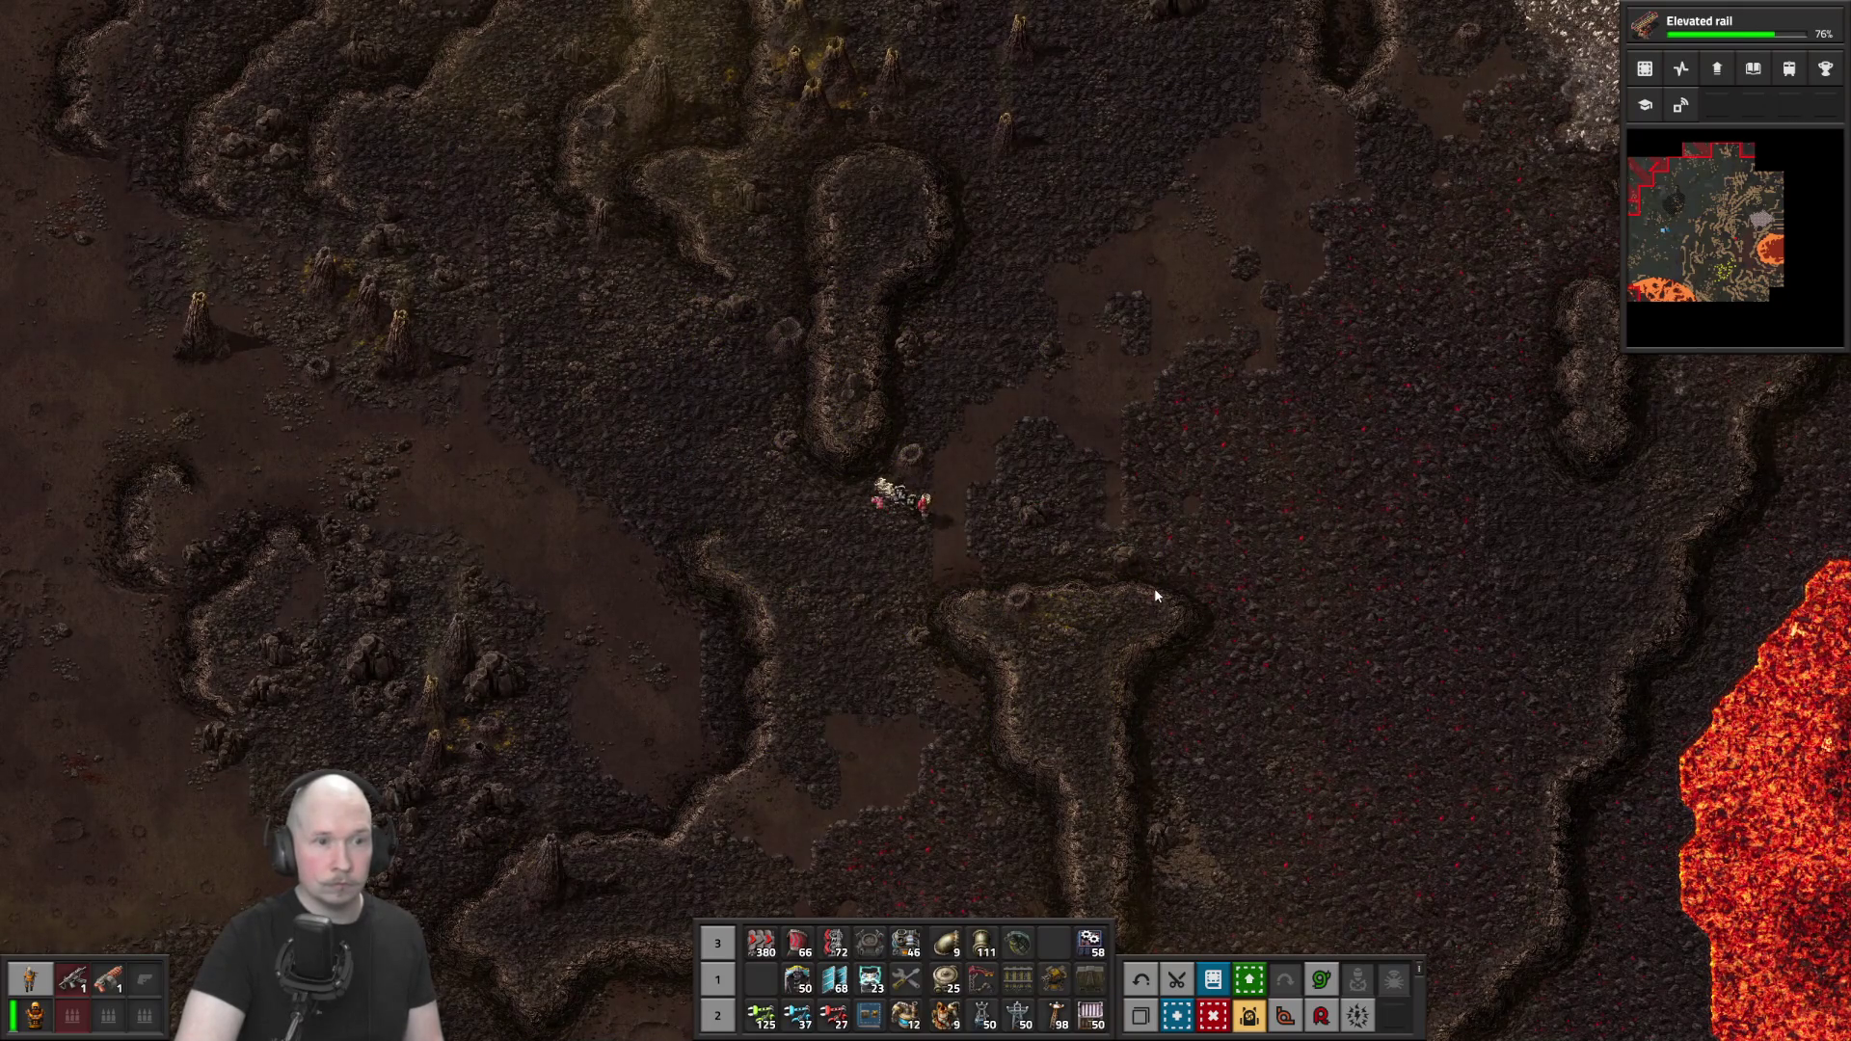
Walk north-east to the calcite patch and hand-mine 5 calcite
key("w+d")
key("w+d")
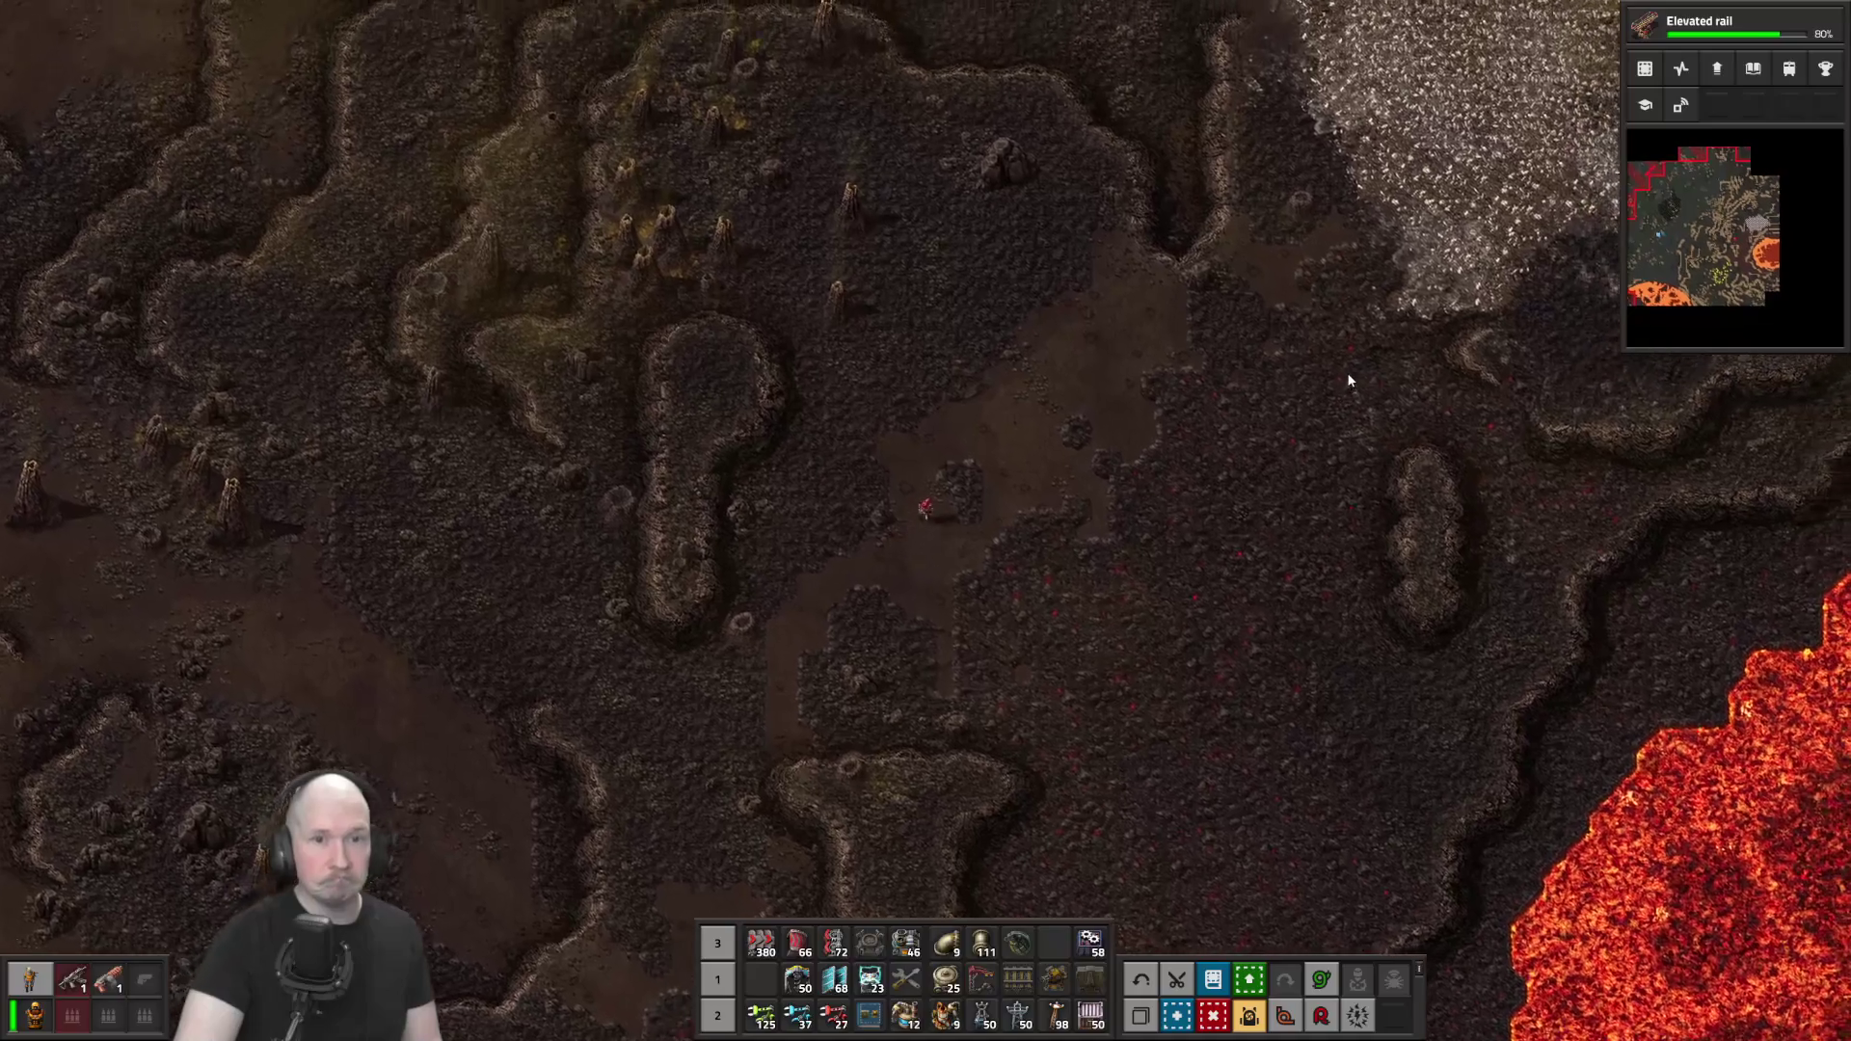
key("w+d")
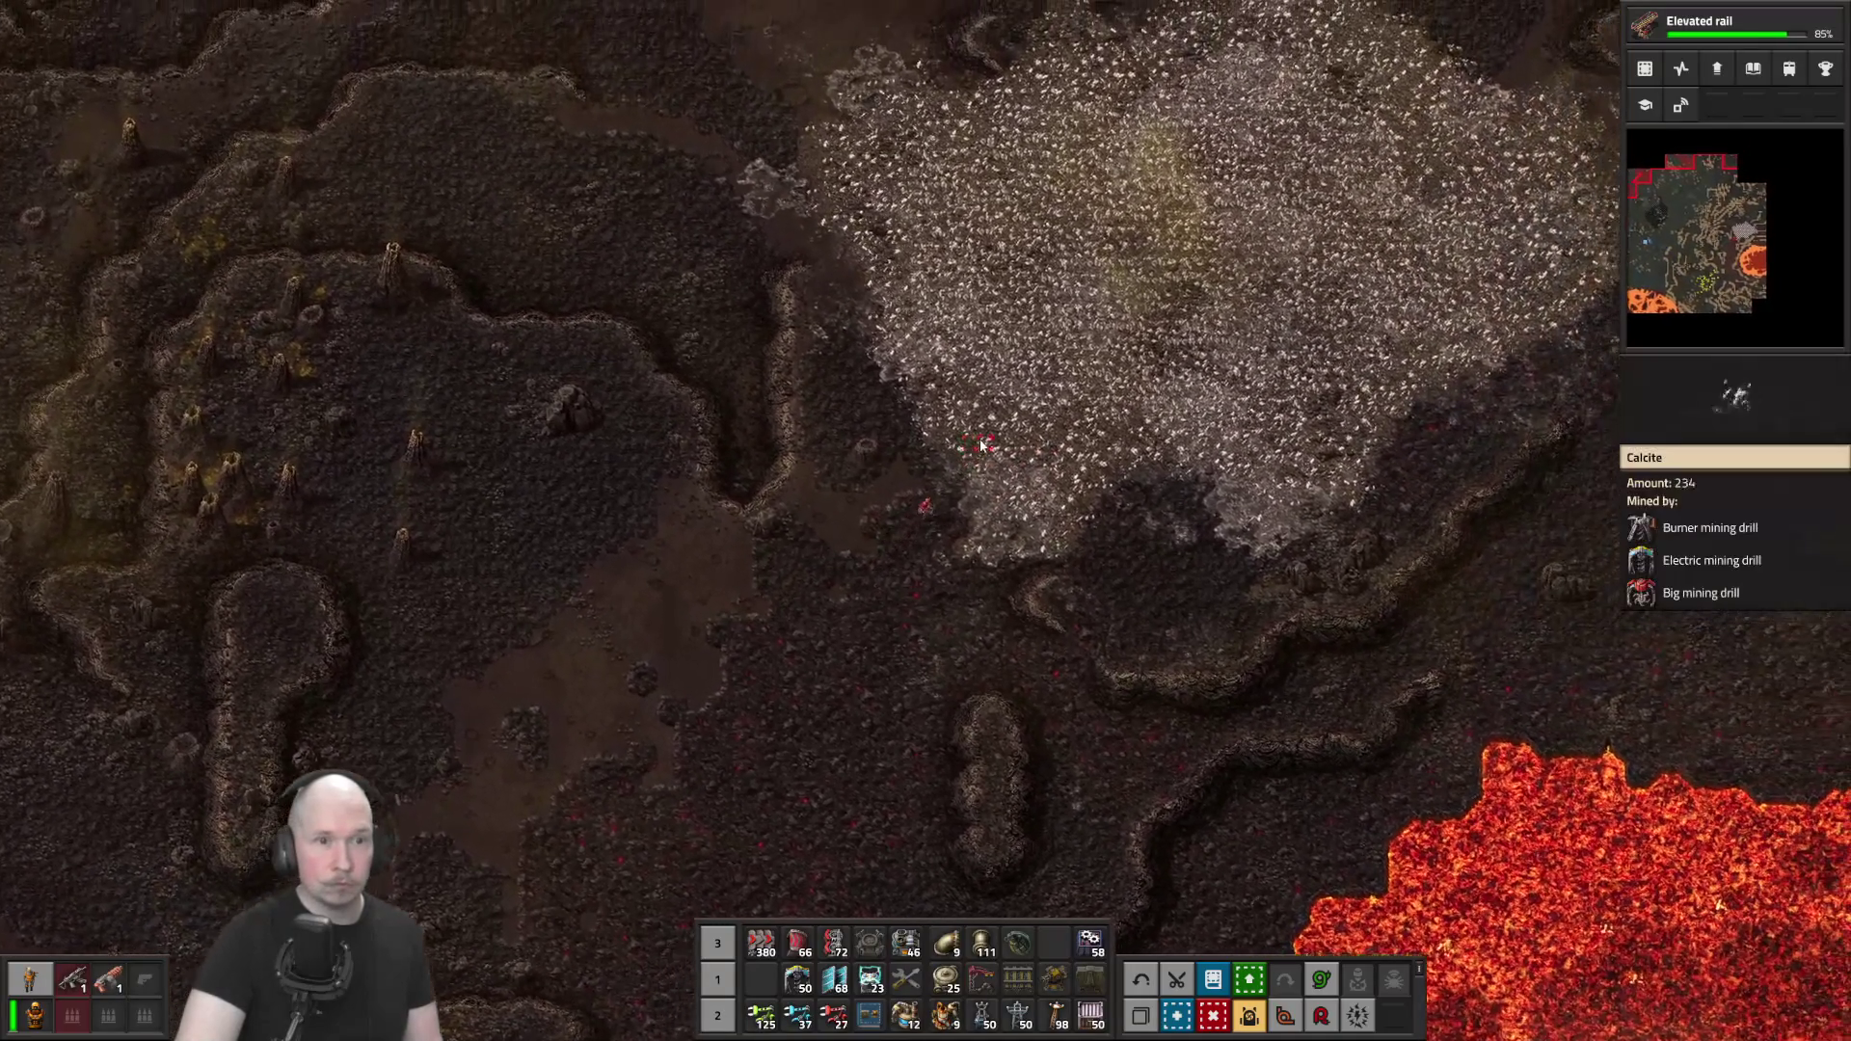
key("w+d")
right_click(943, 515)
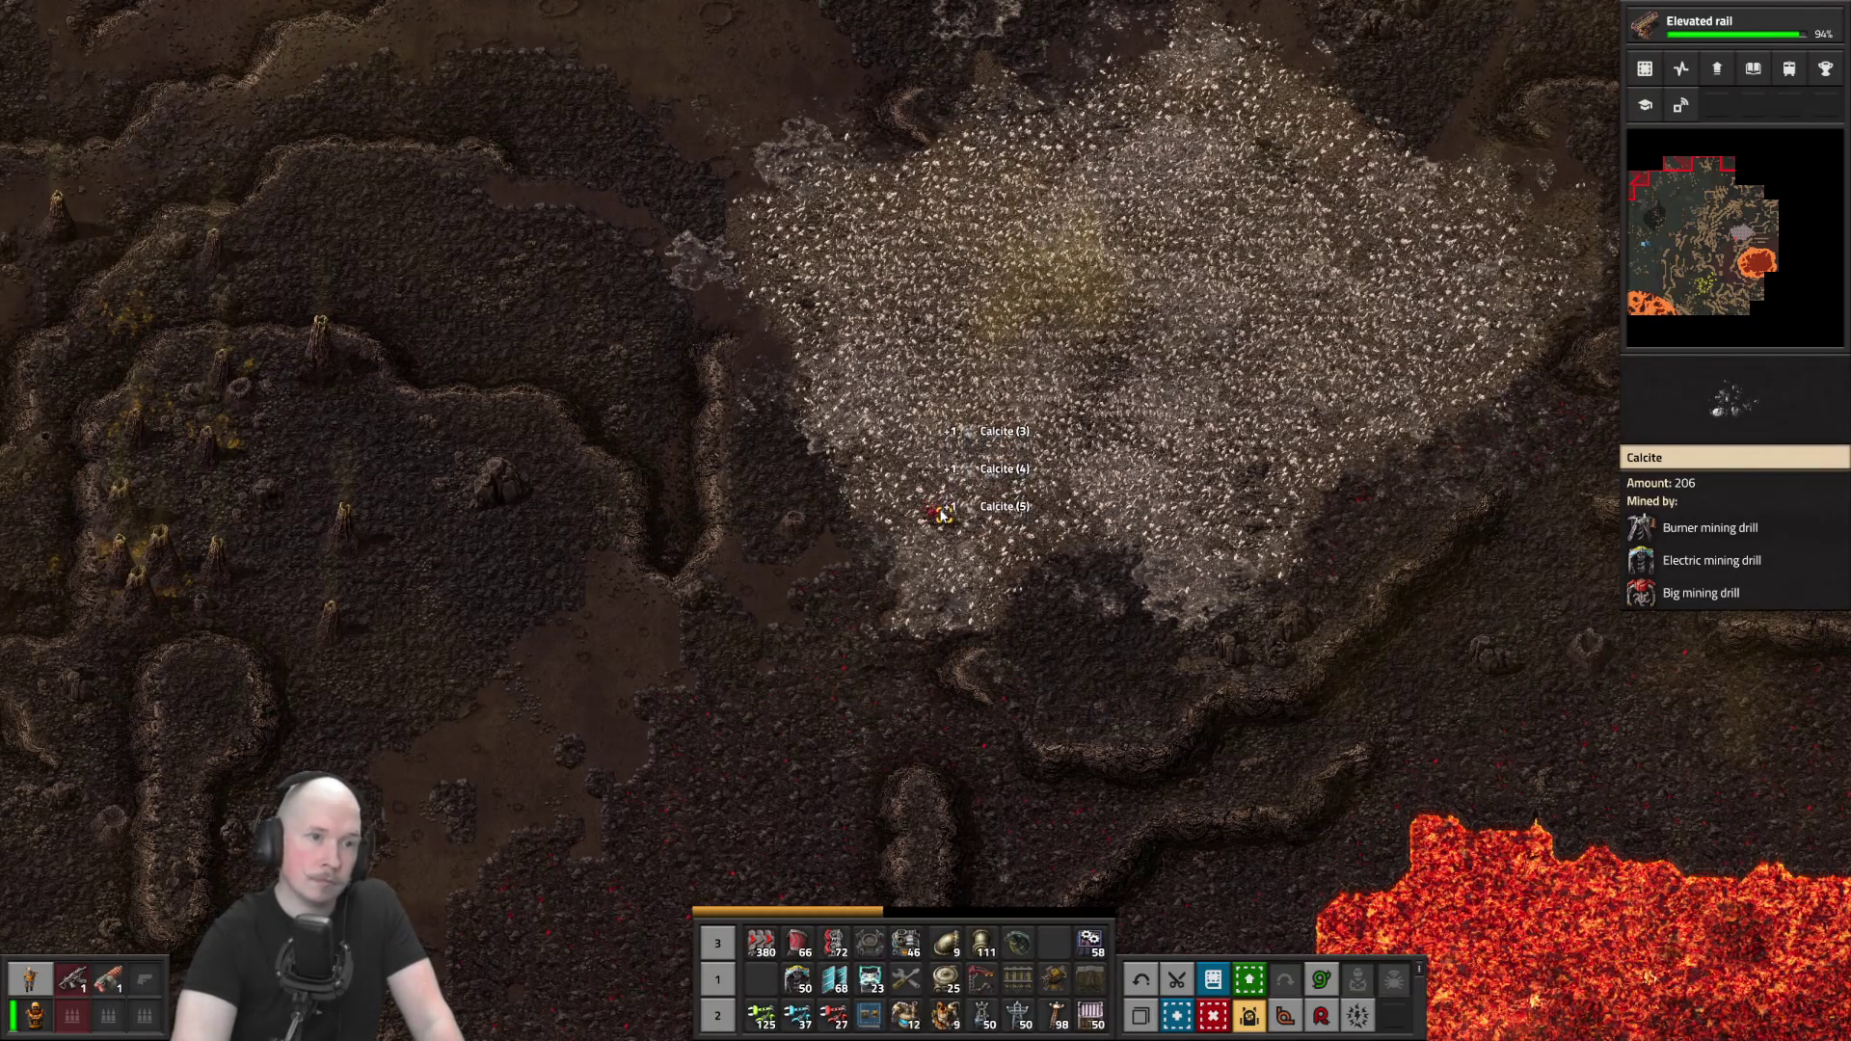
Place an electric mining drill on the calcite, rotated to output to the left
key("e")
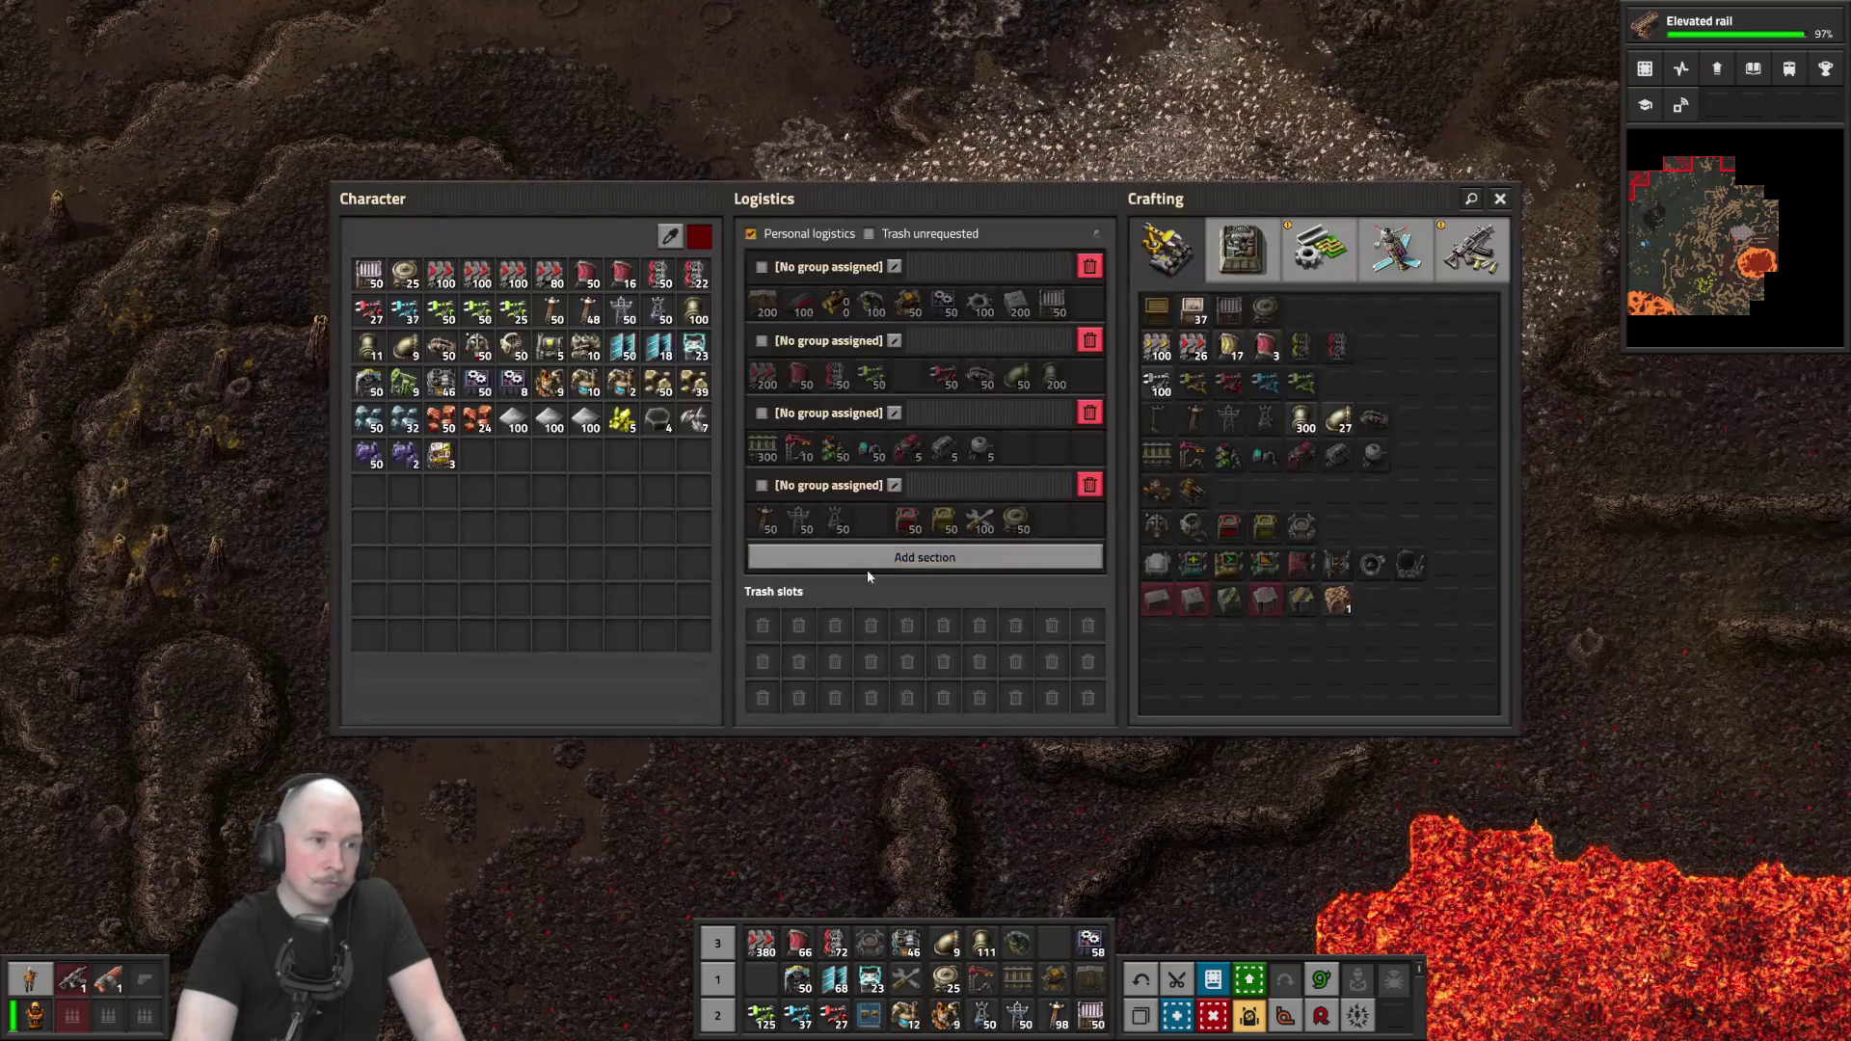
scroll(622, 492, "up", 3)
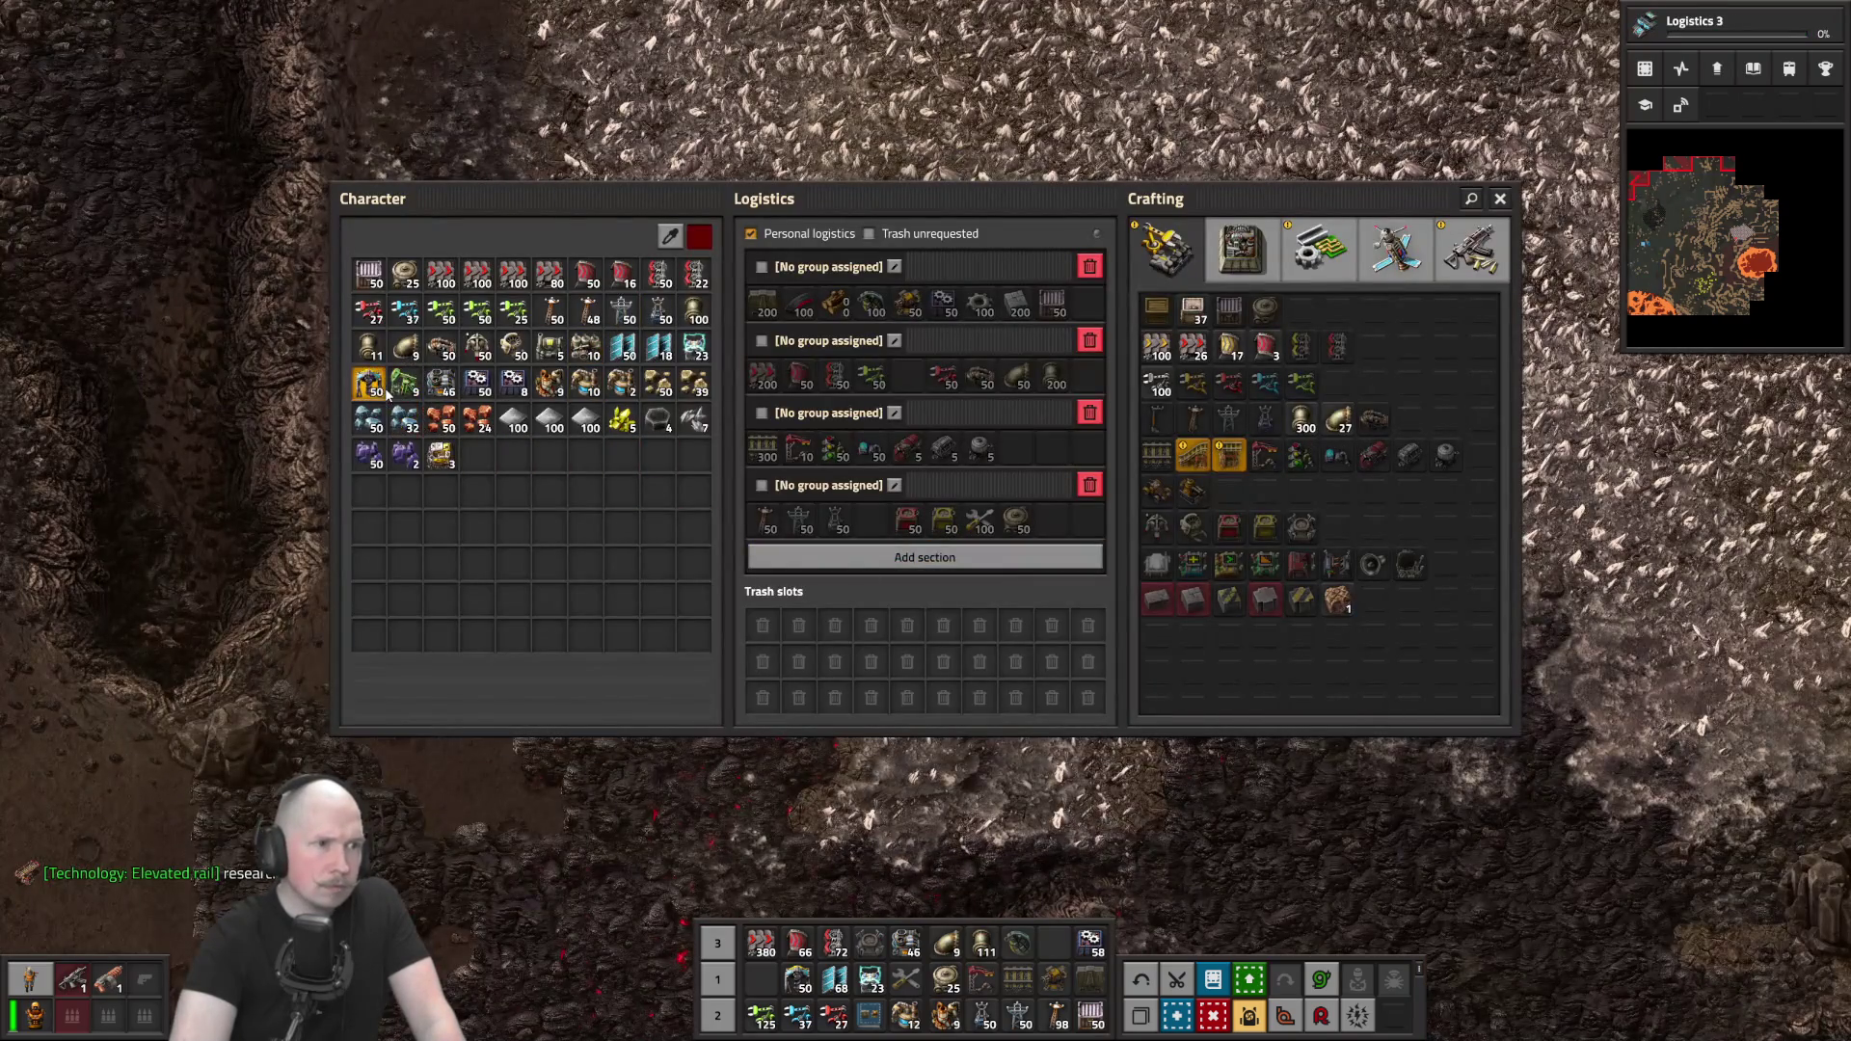
left_click(369, 383)
key("e")
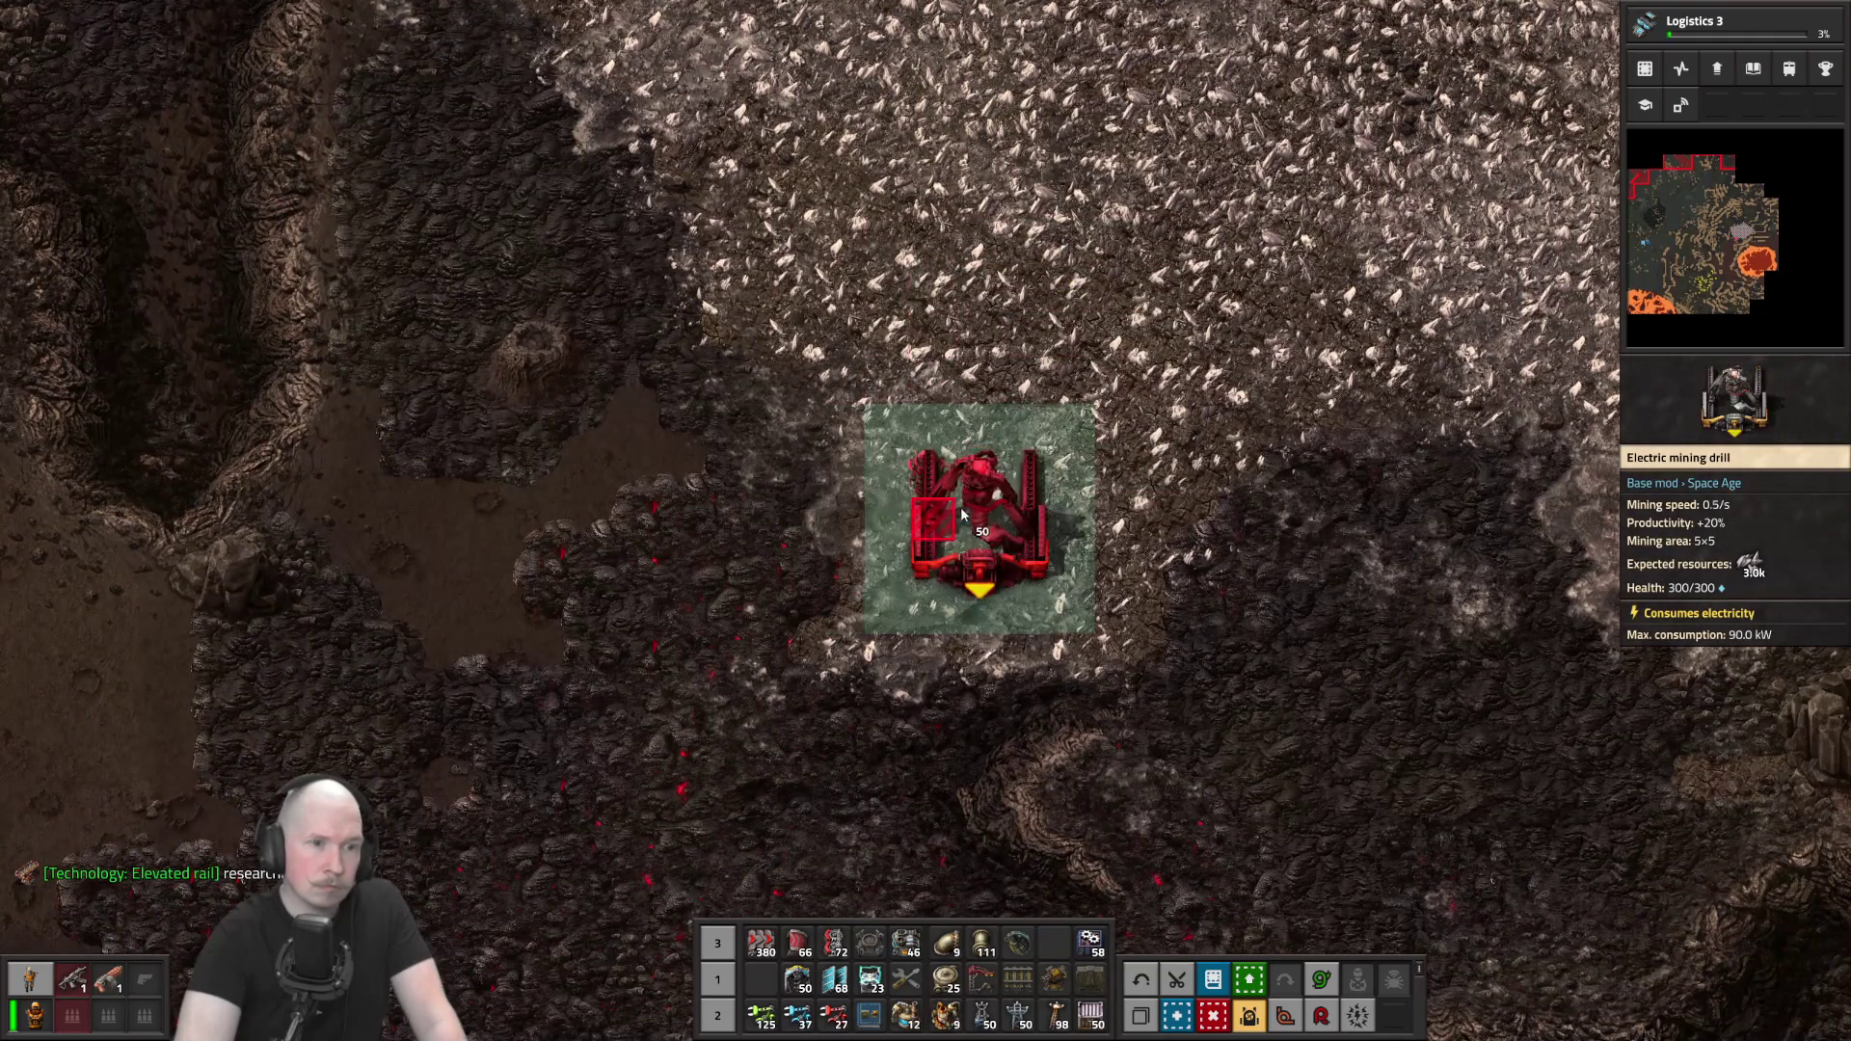
key("a")
key("r")
left_click(1160, 552)
key("q")
Add a steel chest at the drill output and lay solar panels above and right of it
key("e")
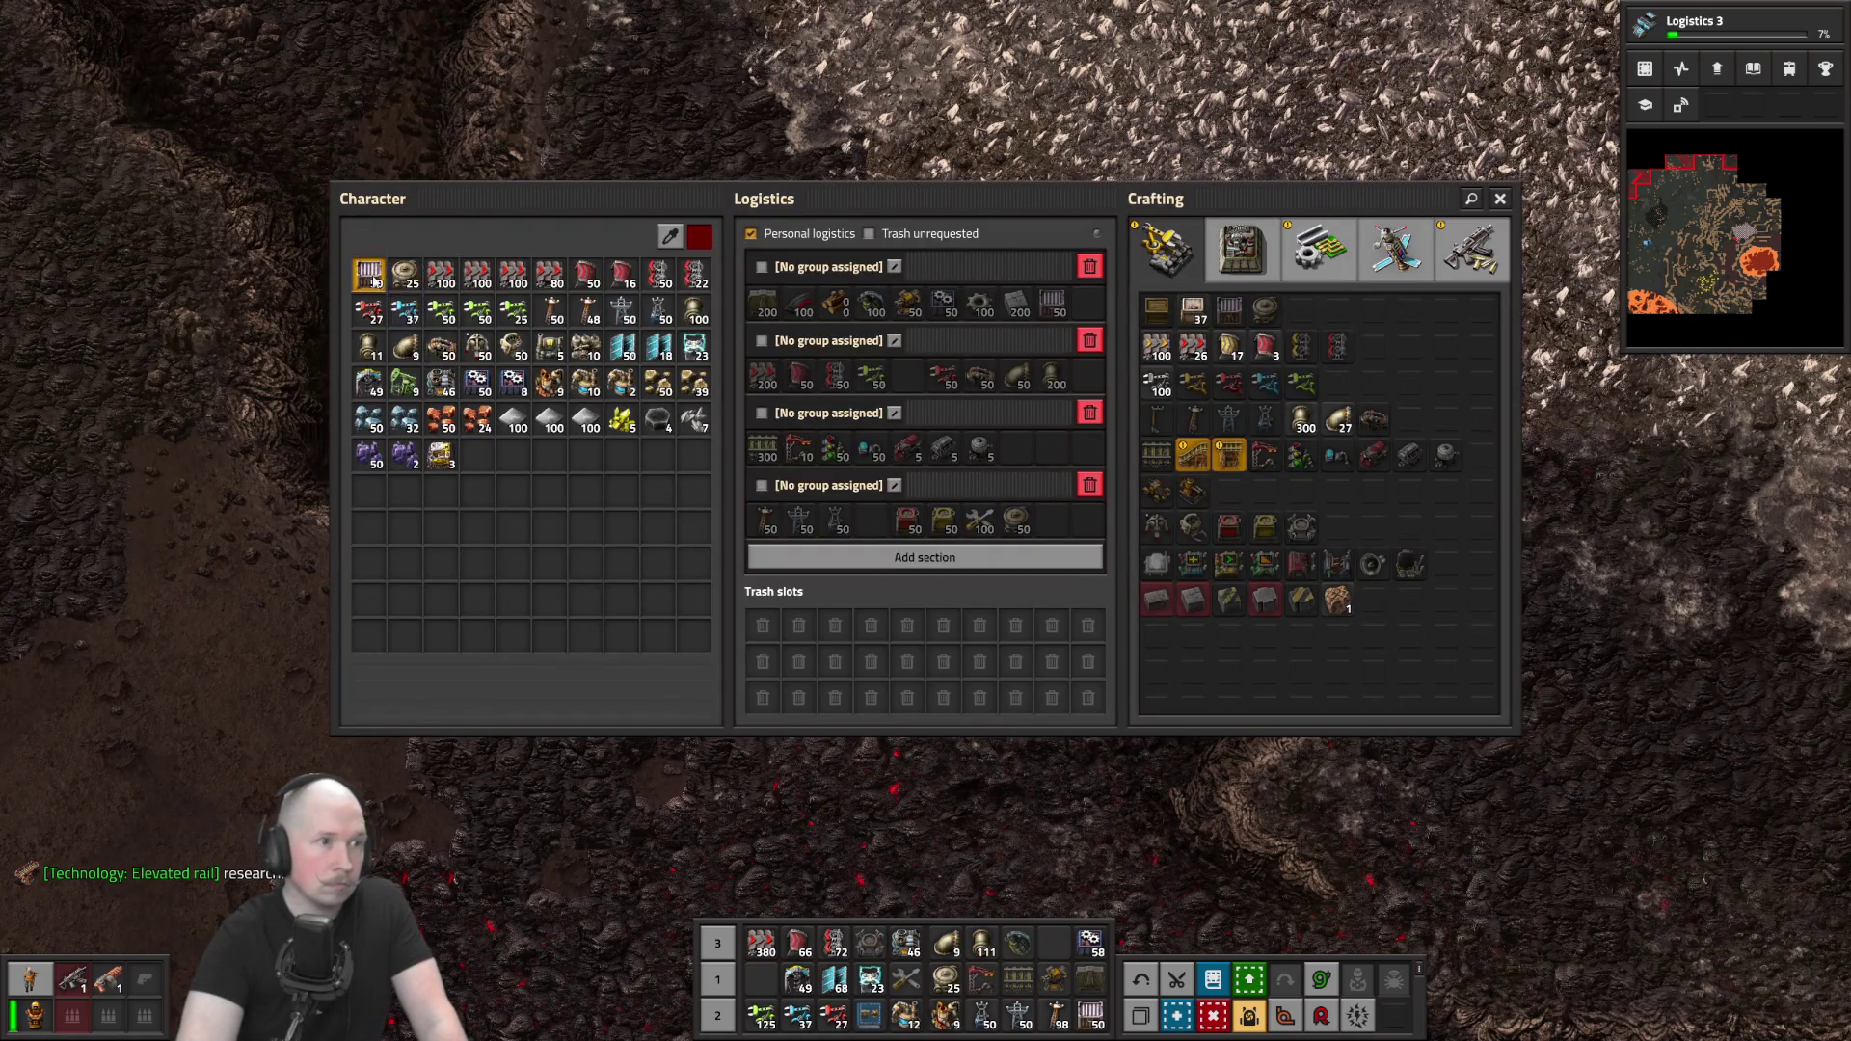
left_click(373, 280)
key("e")
key("e")
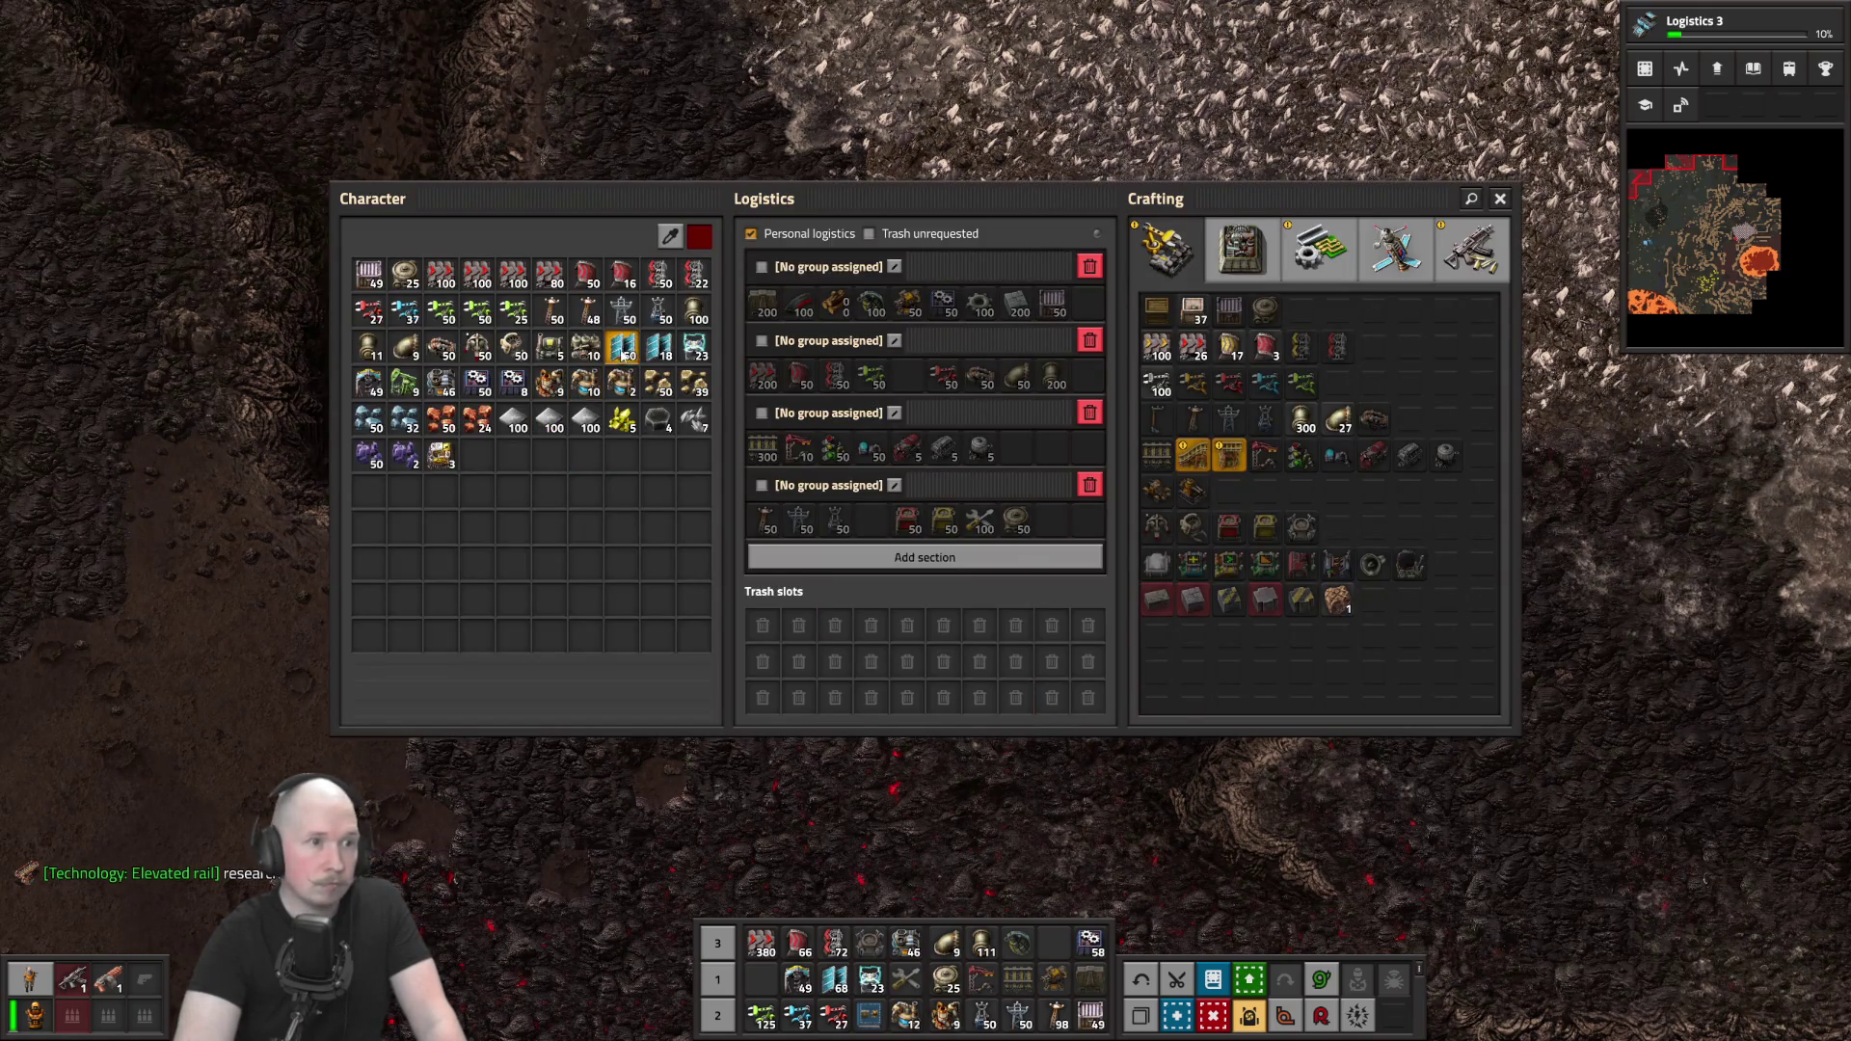
left_click(622, 348)
key("e")
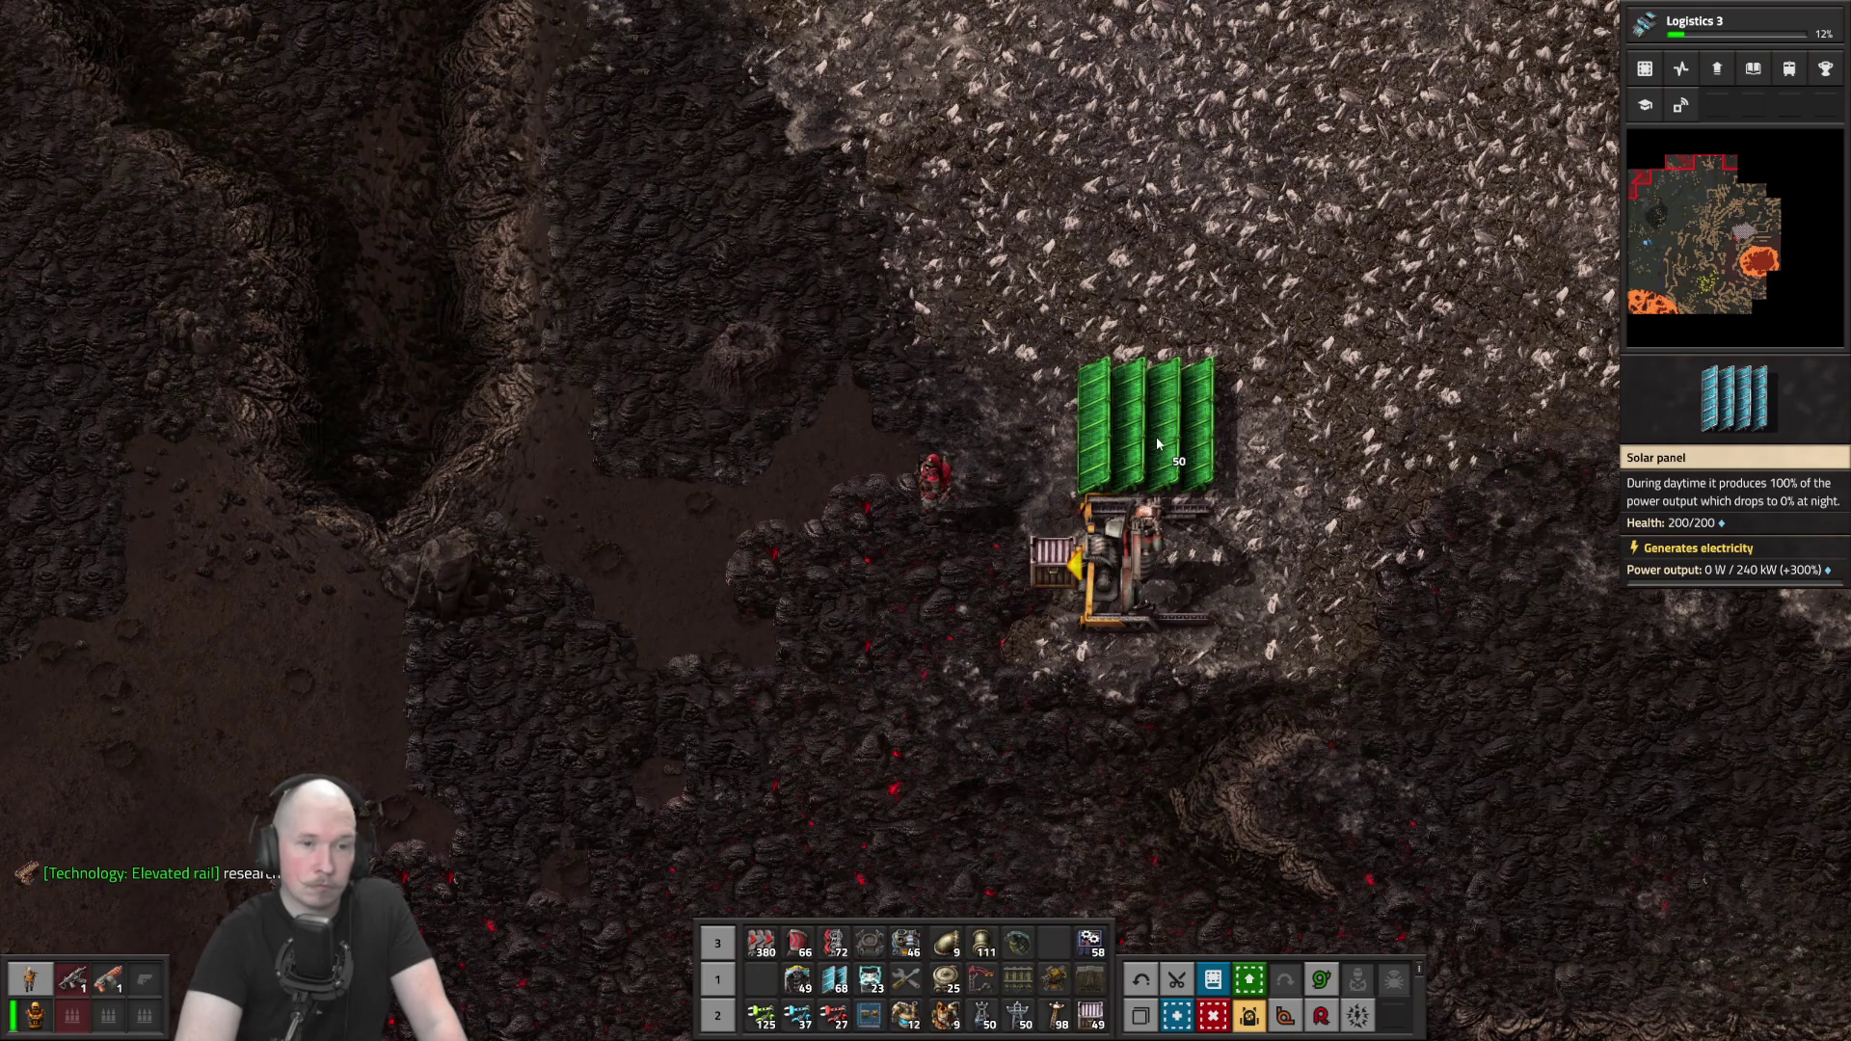
left_click(1157, 443)
left_click(1294, 444)
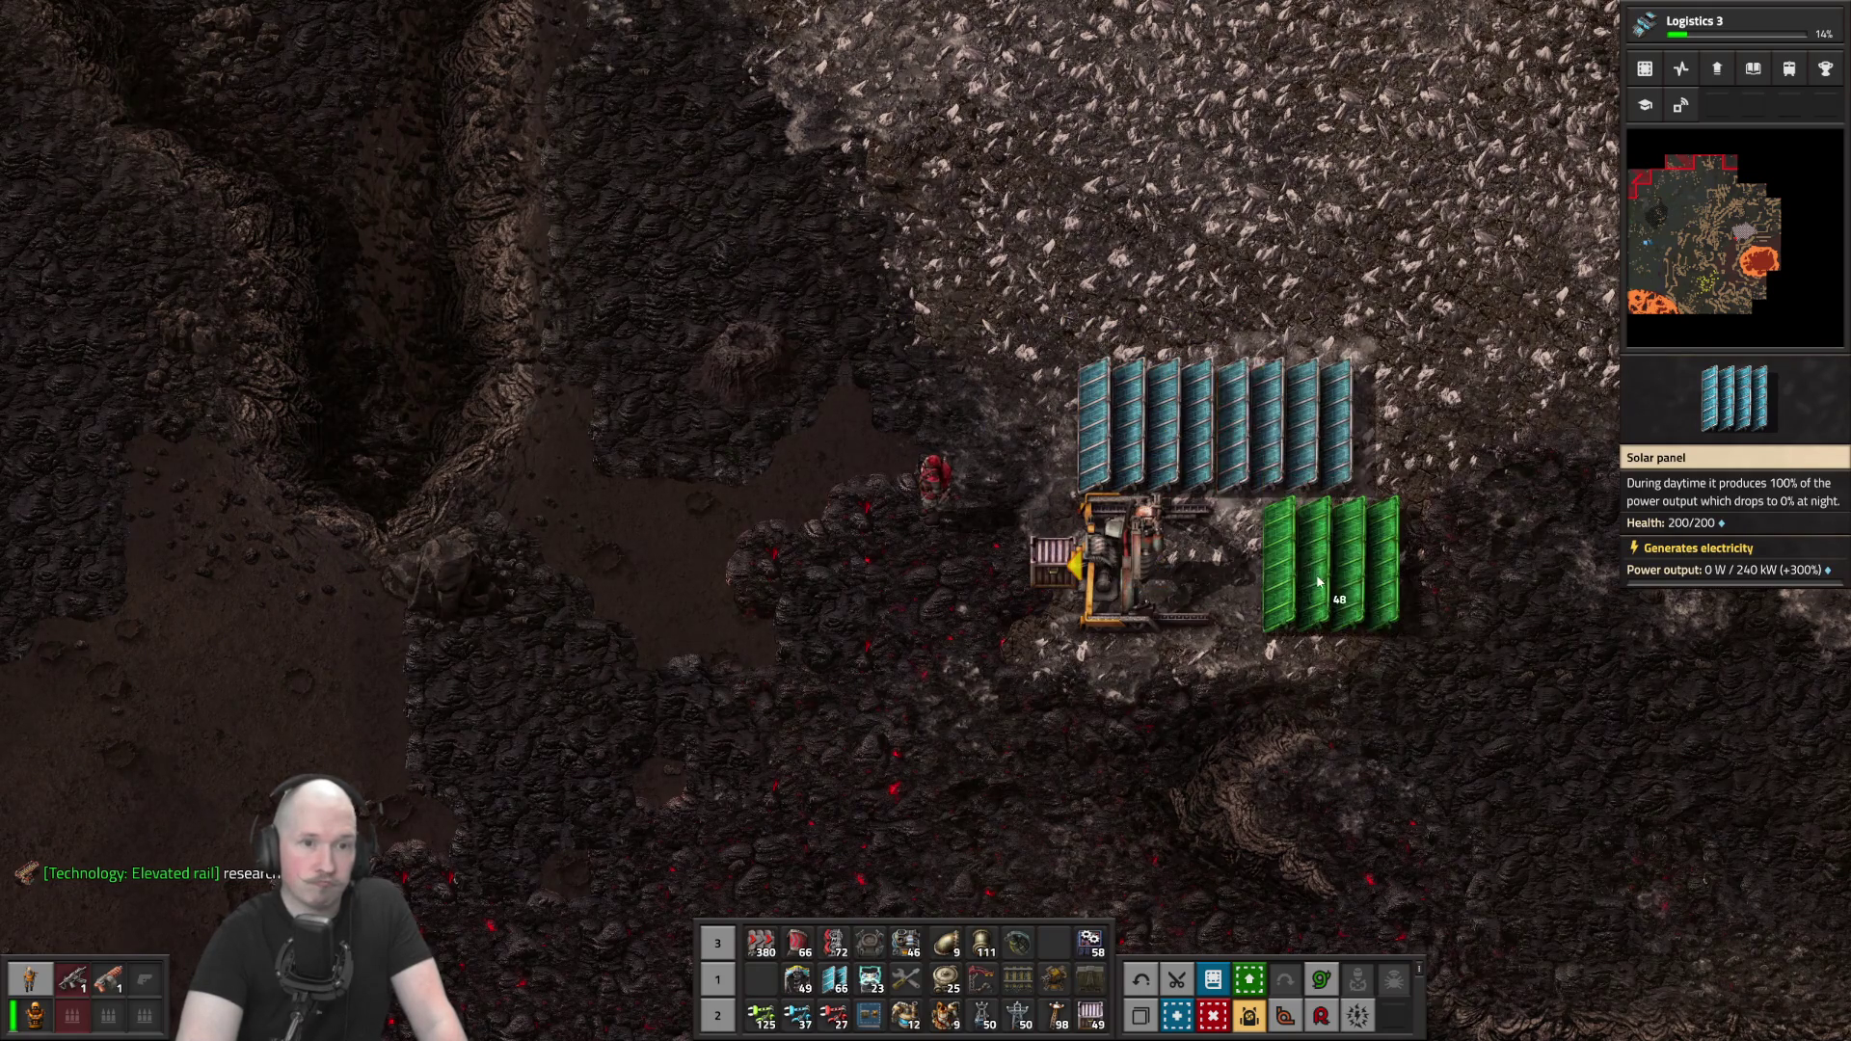
Place a medium electric pole beside the drill and adjust solar panels around it
key("e")
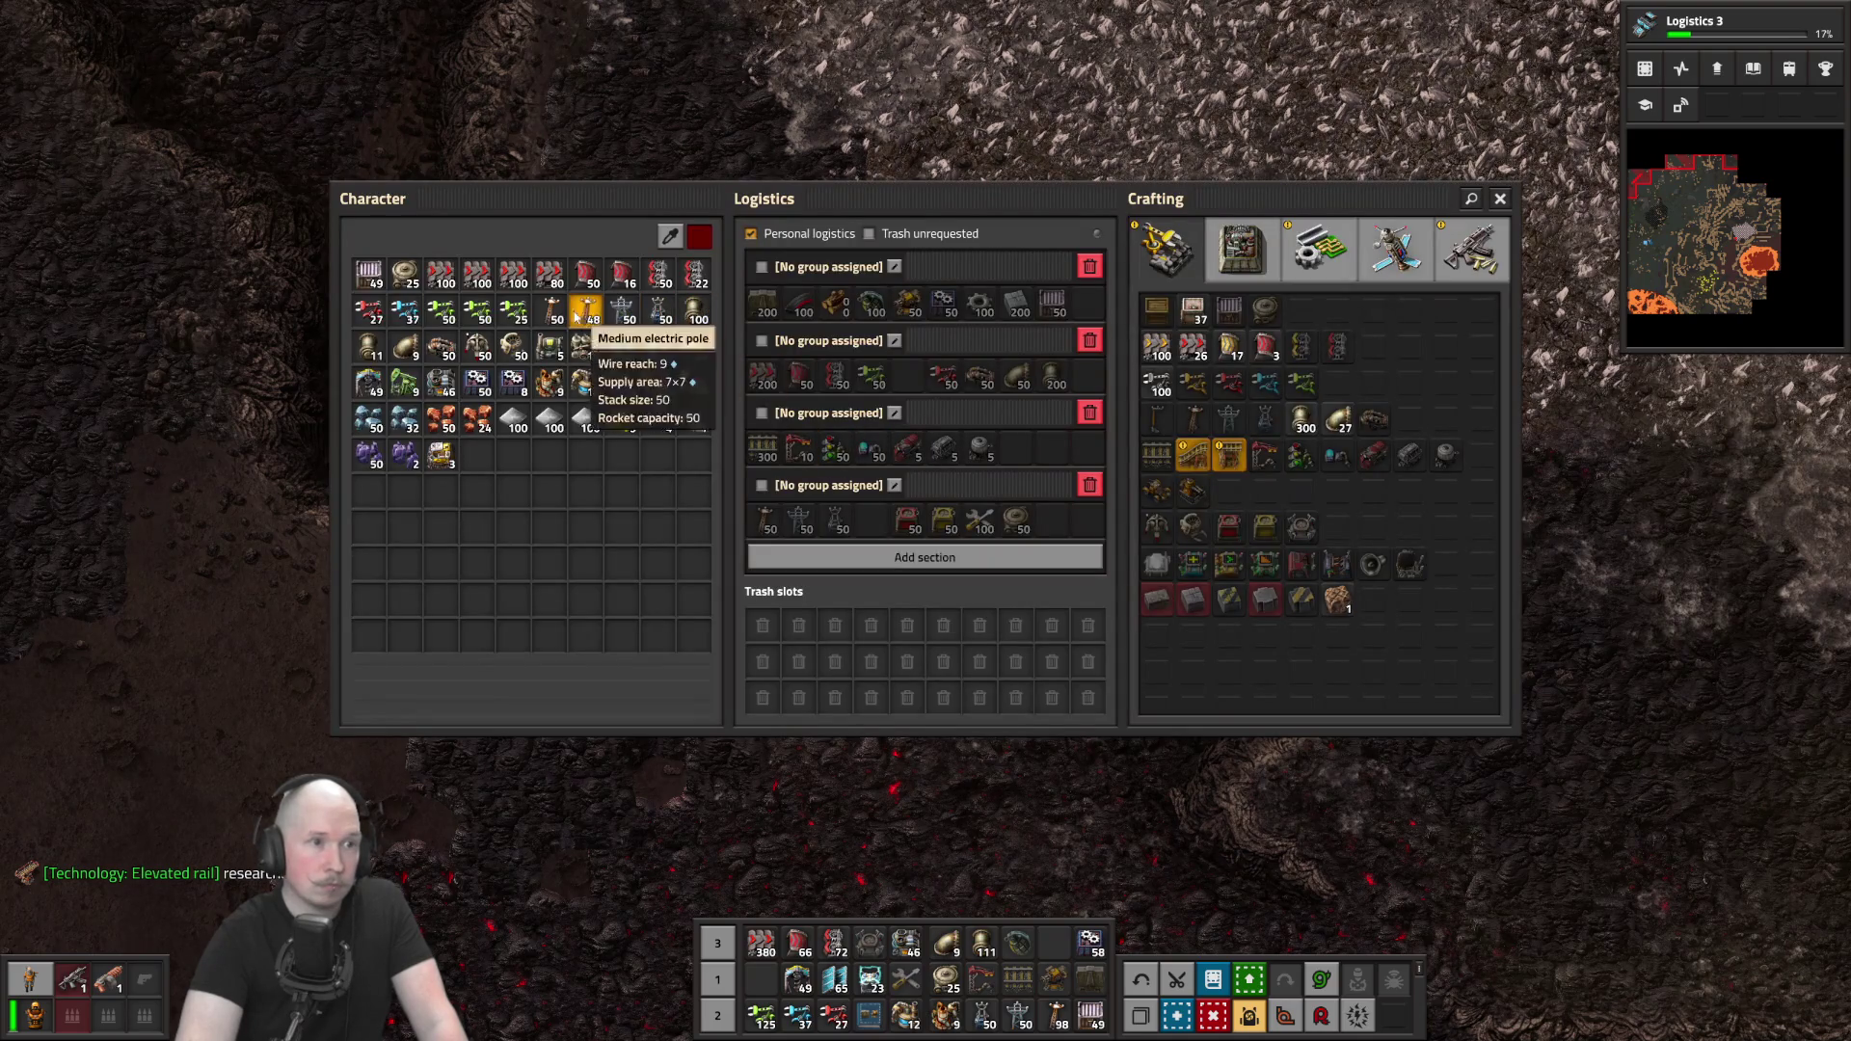
key("e")
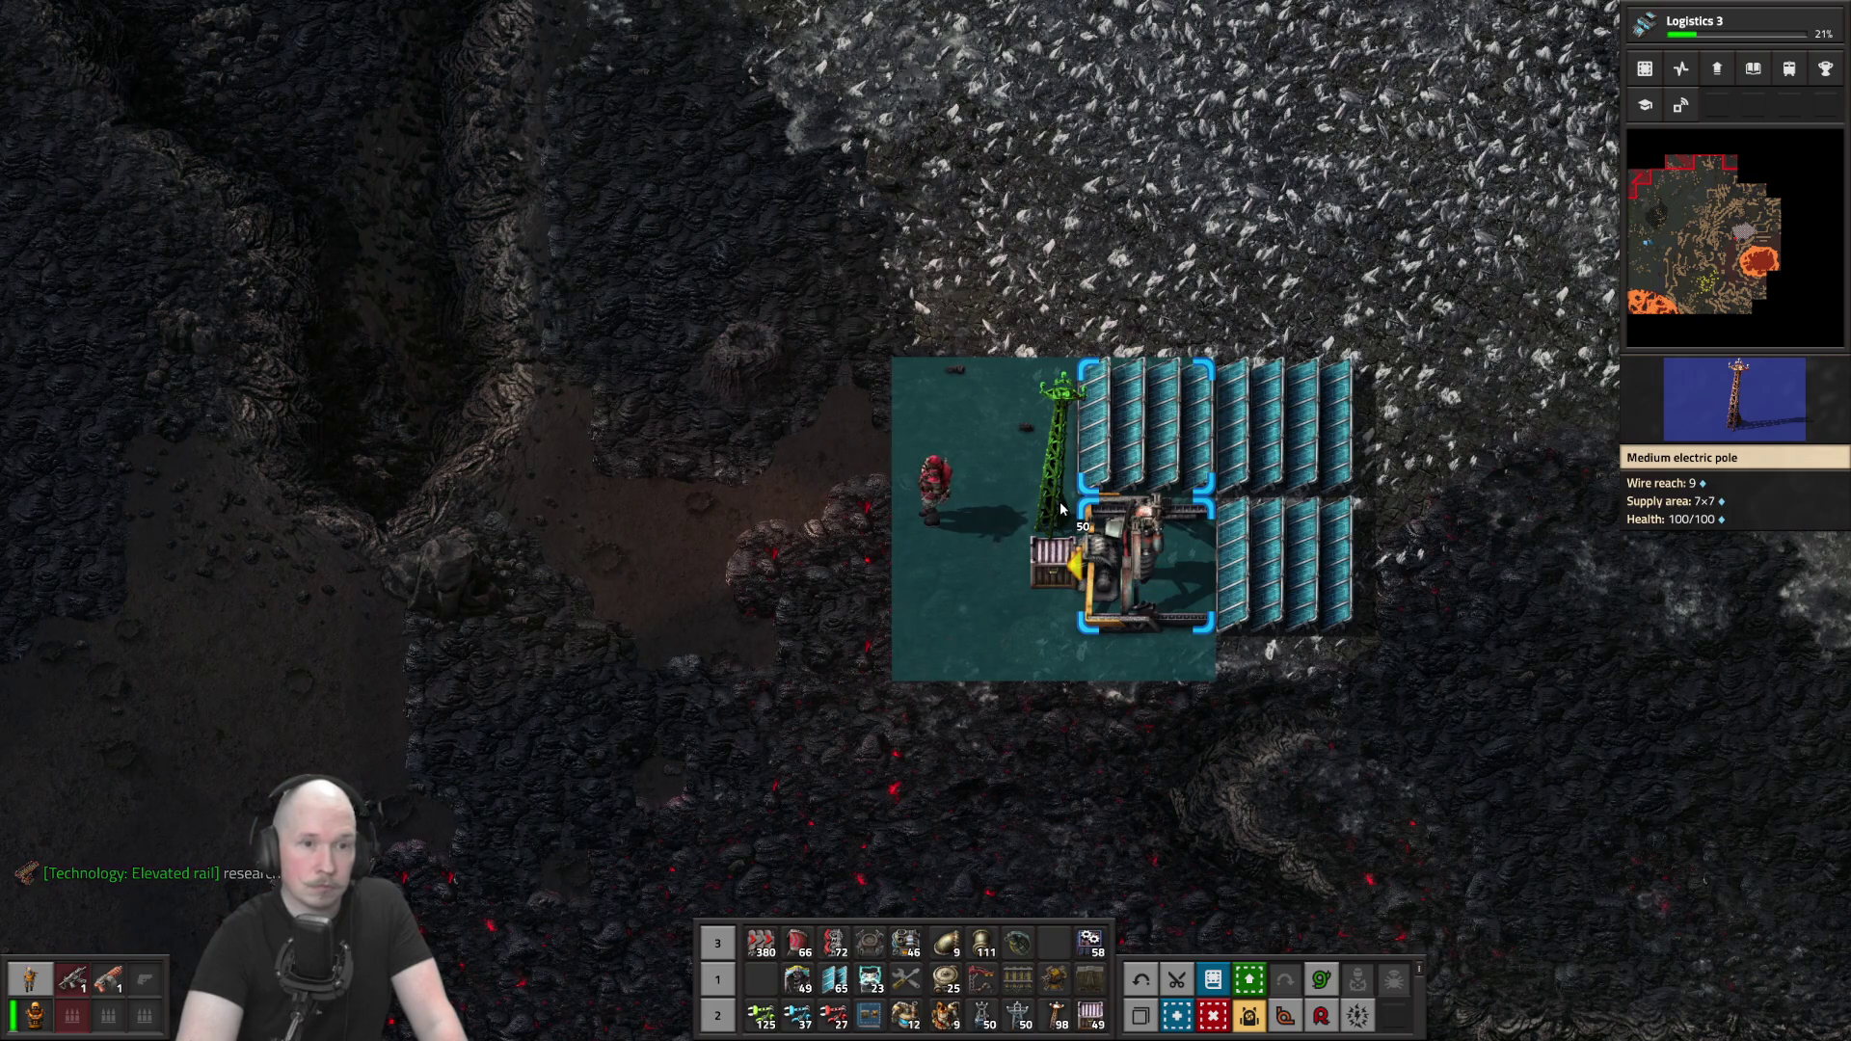
left_click(1060, 508)
key("q")
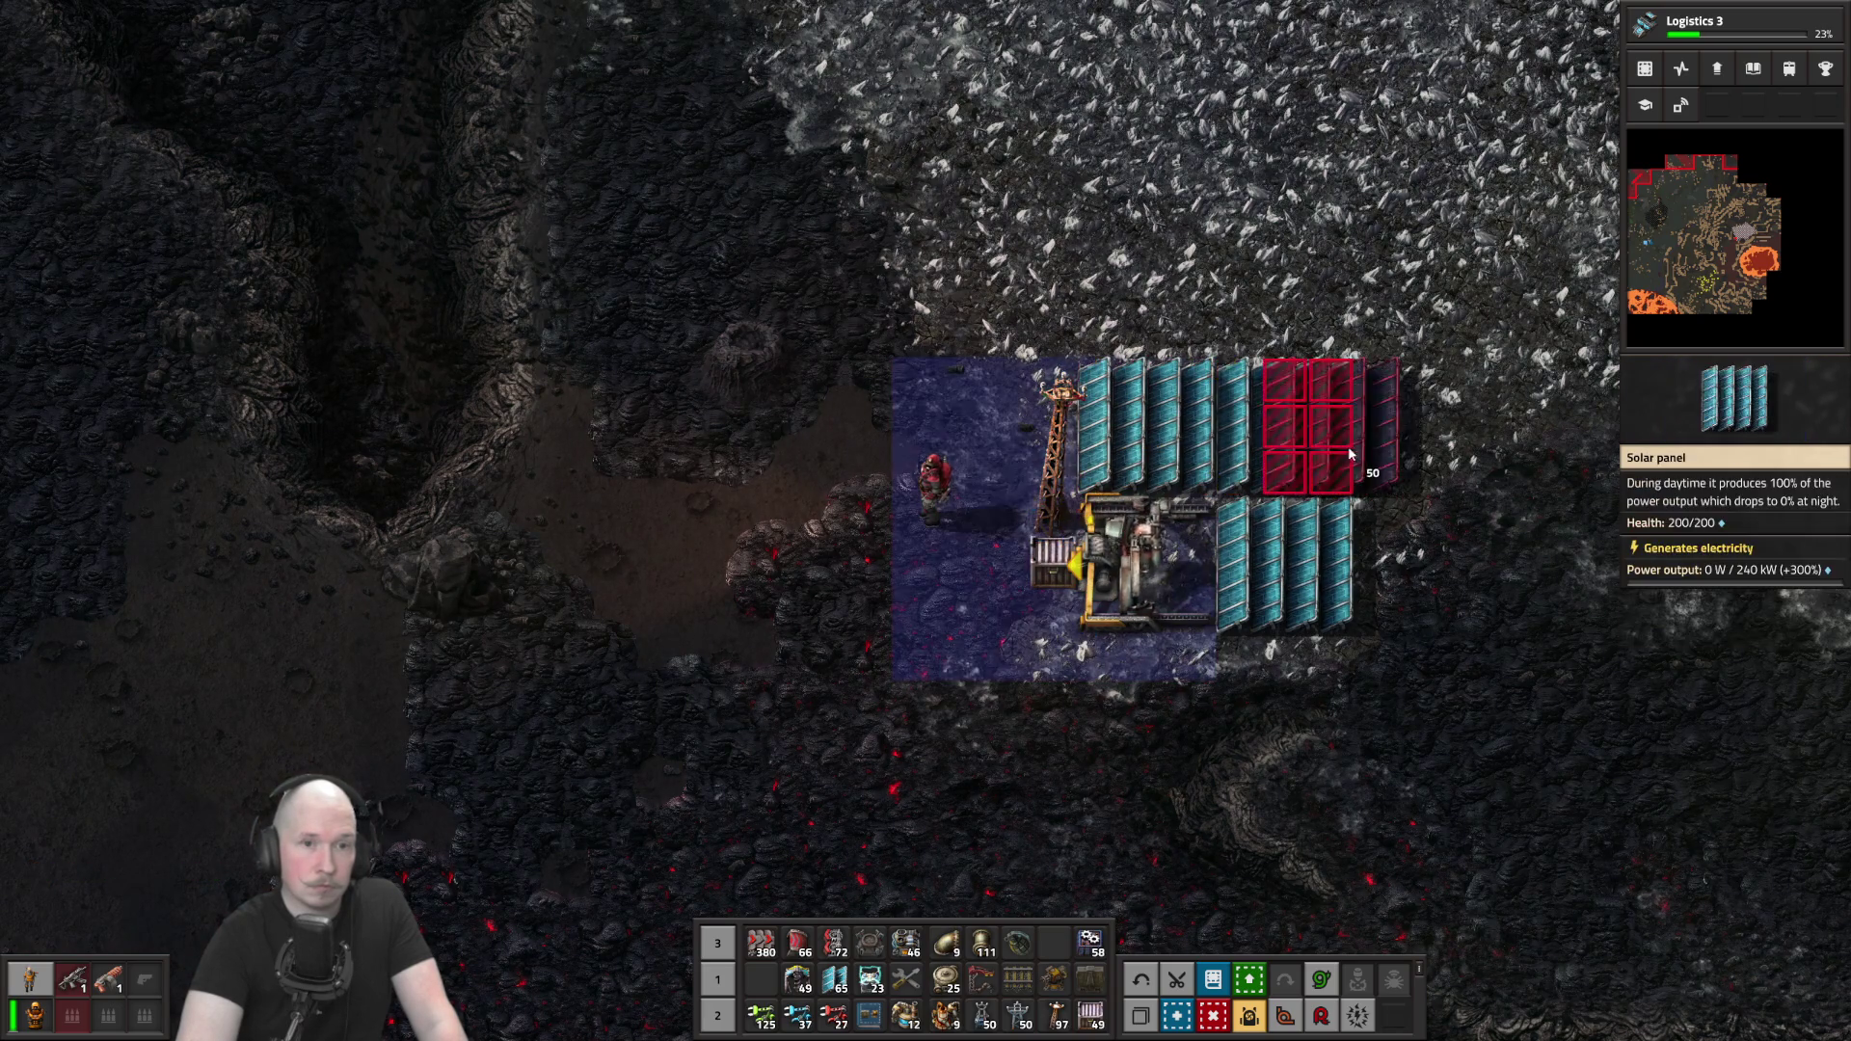
left_click(1012, 424)
key("s")
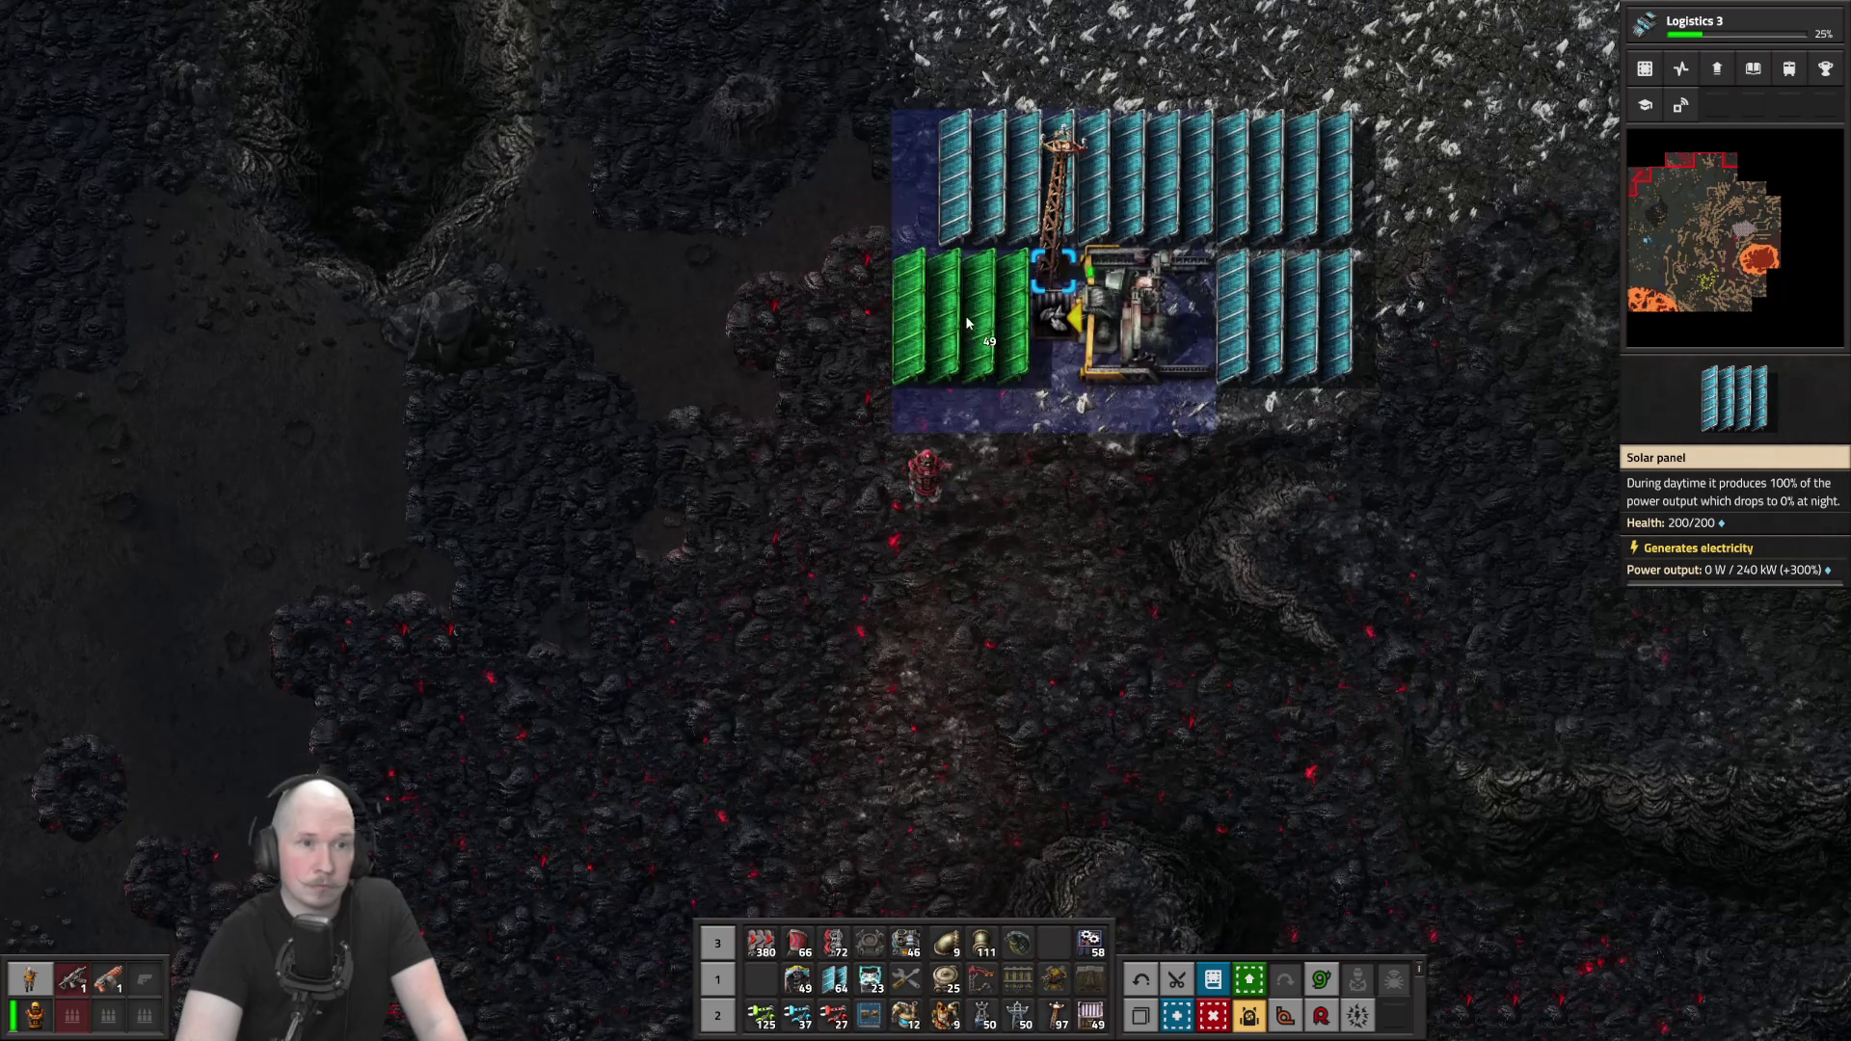
left_click(967, 321)
right_click(1283, 318)
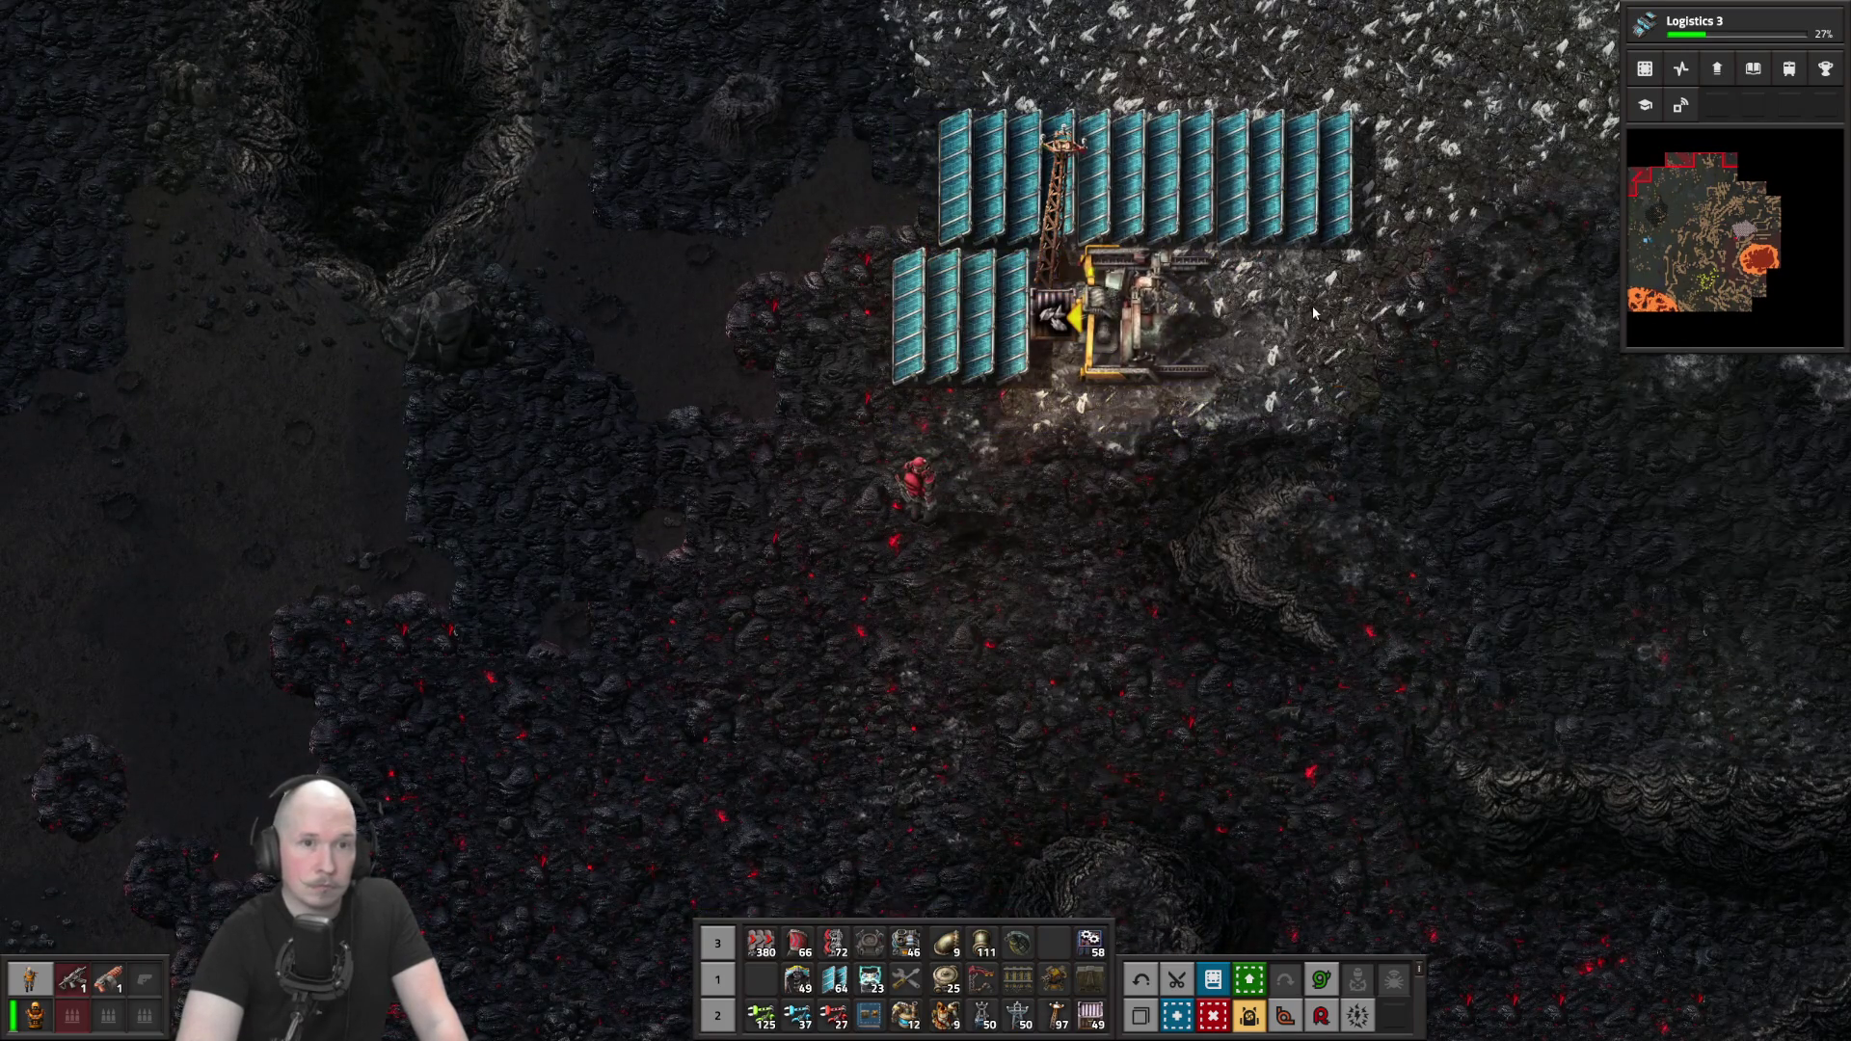
right_click(1282, 178)
Lay three accumulators below the solar panels and check the steel chest's contents
key("e")
key("e")
key("4")
key("d")
mouse_move(969, 545)
left_mouse_down()
mouse_move(964, 443)
mouse_move(934, 440)
left_mouse_up()
key("q")
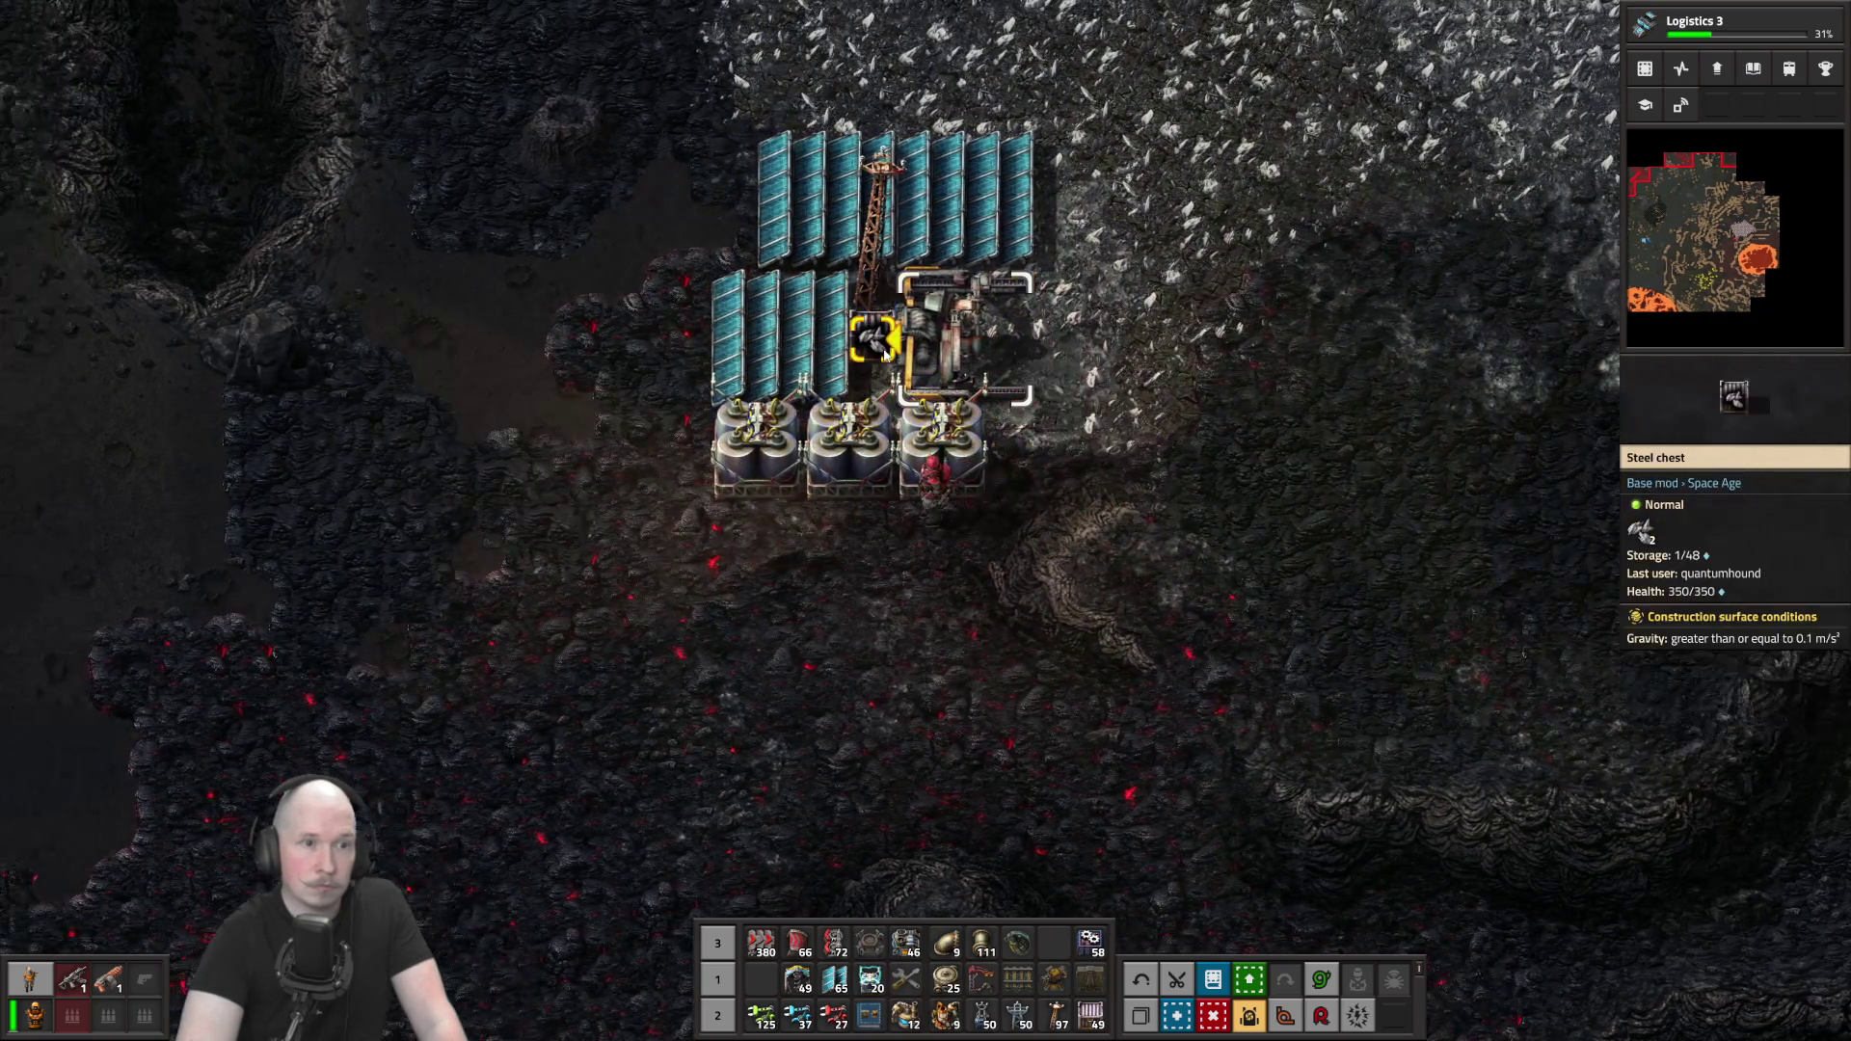
left_click(870, 337)
key("e")
scroll(1060, 523, "down", 3)
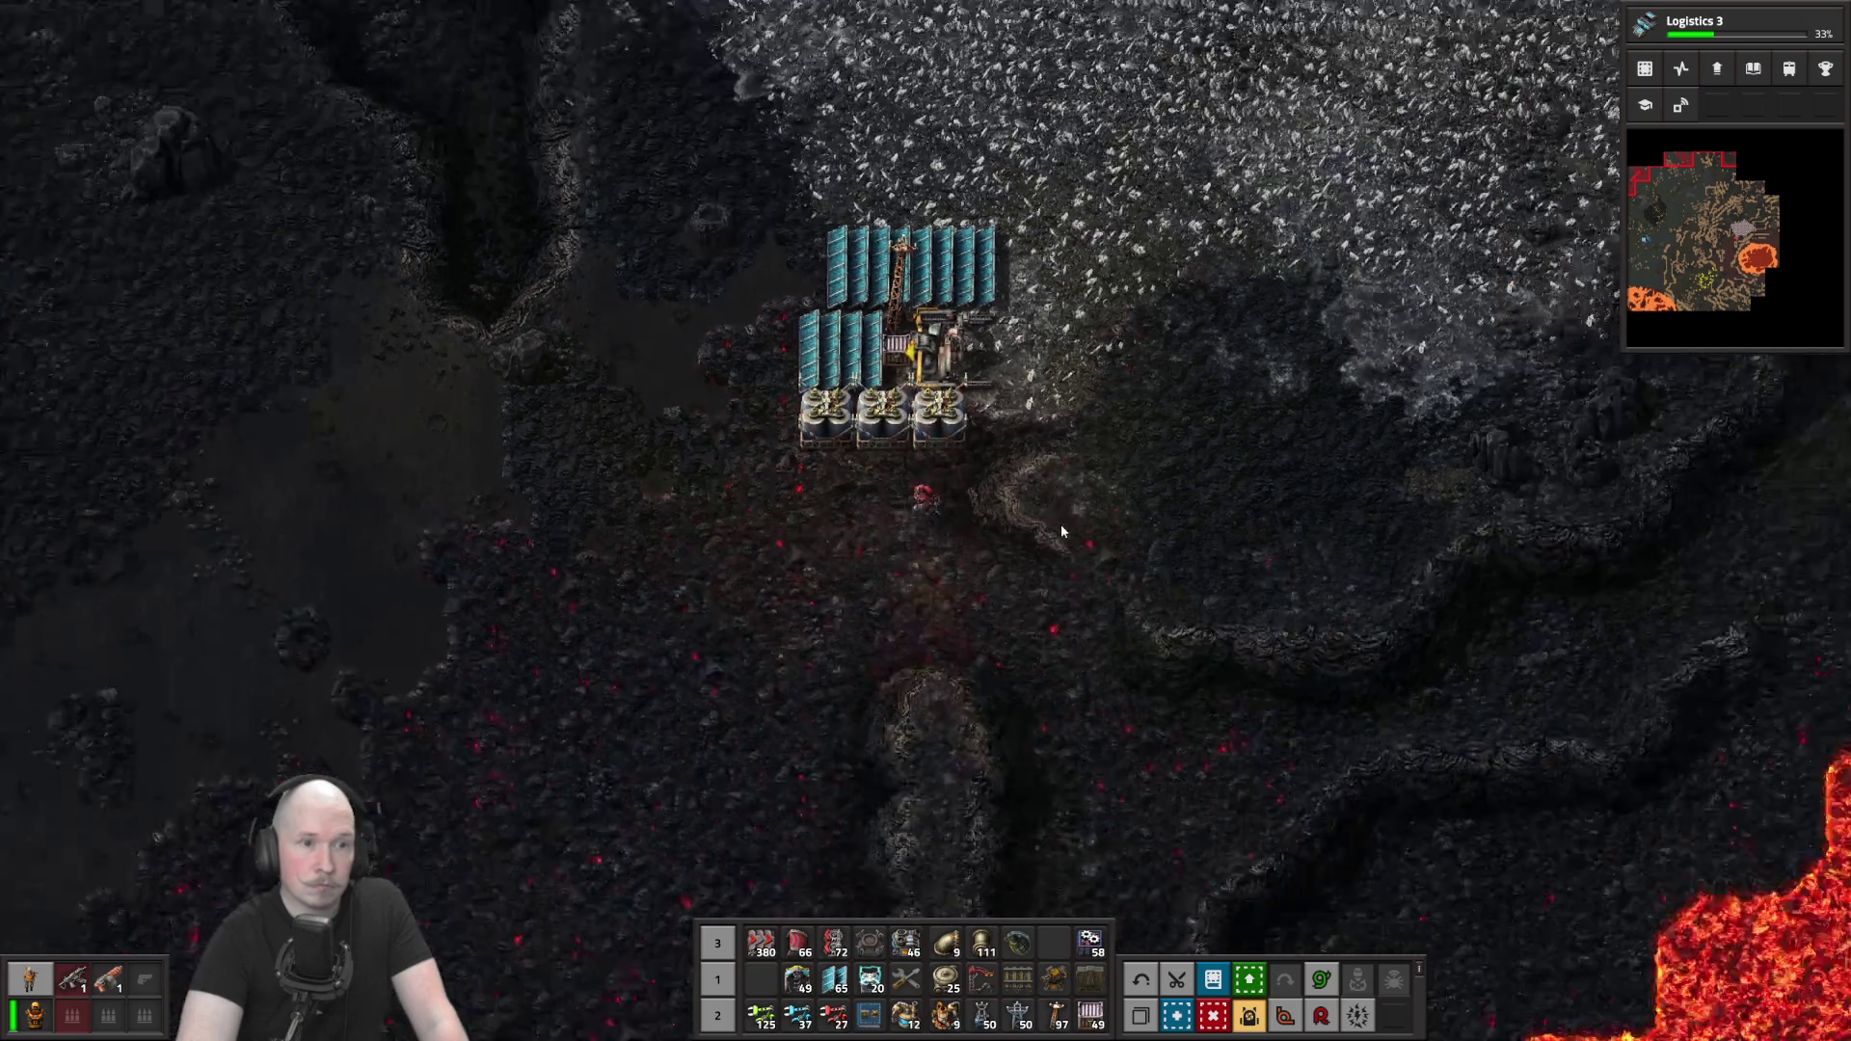
key("e")
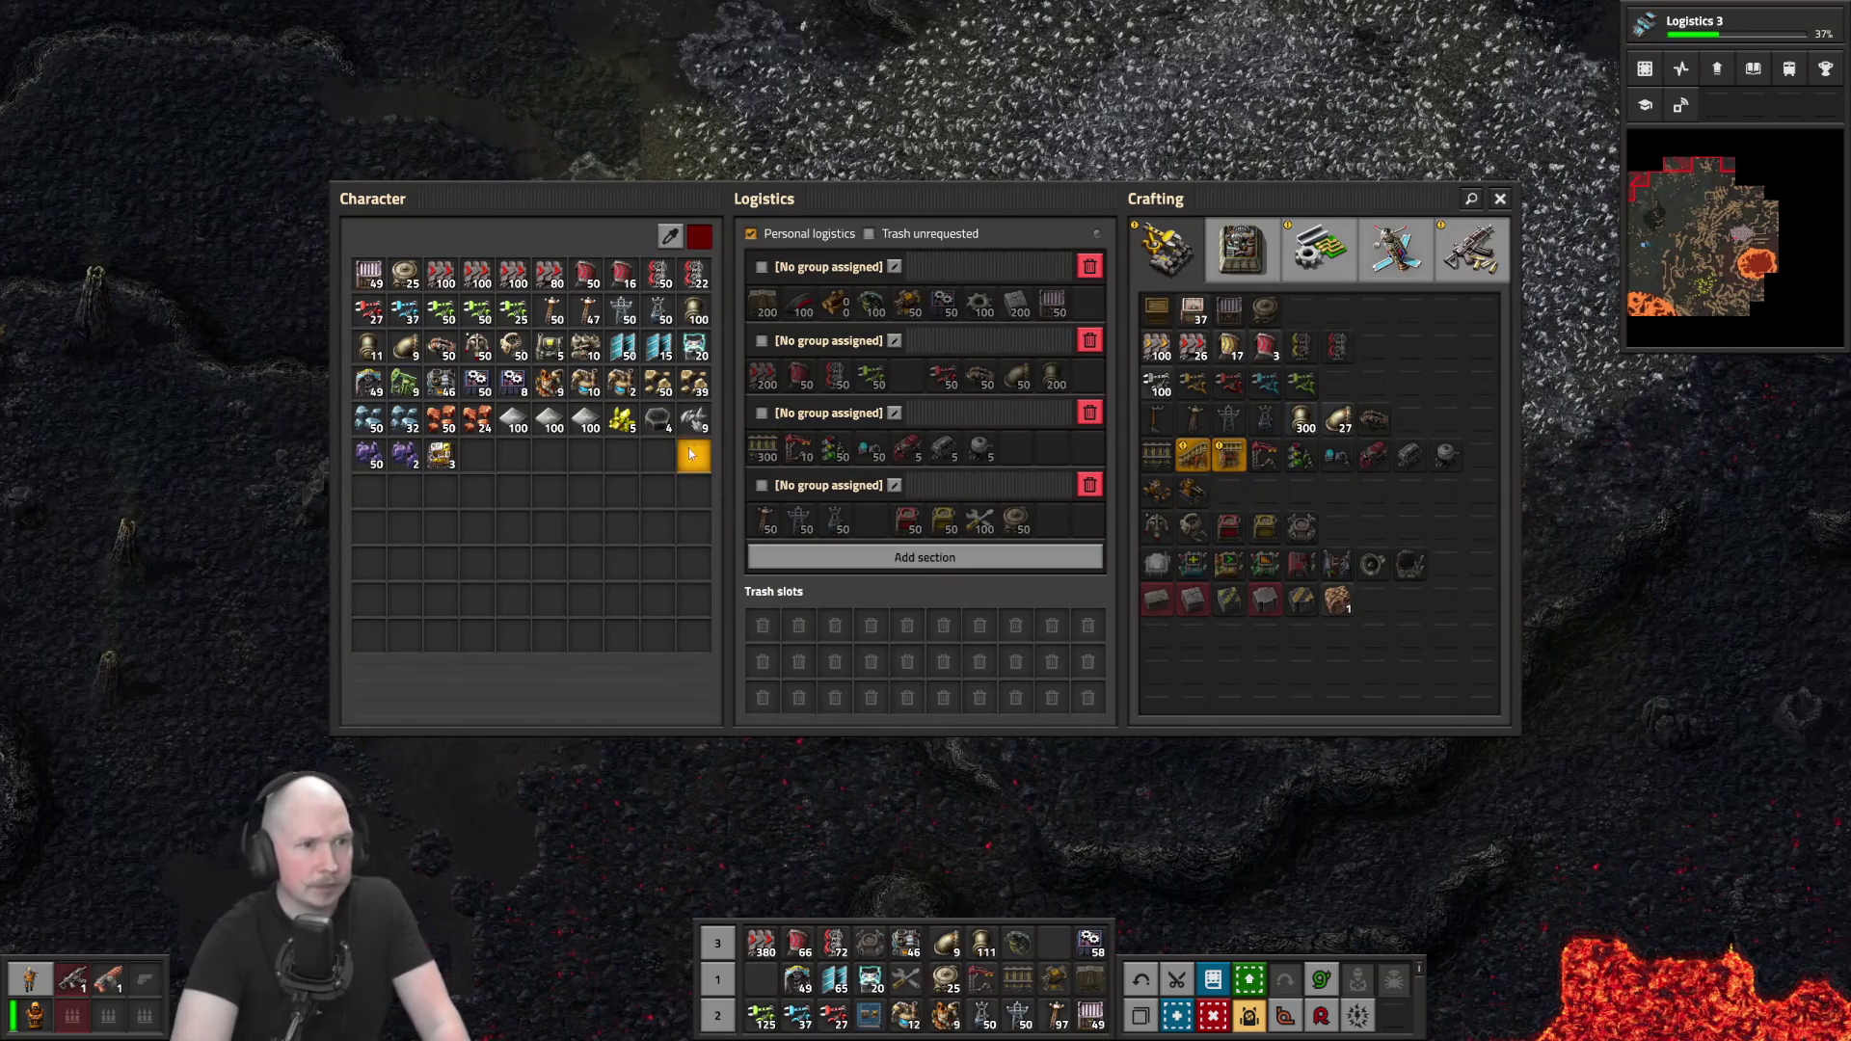
Hand-mine the calcite patch above the drill outpost, bringing calcite to 28
key("e")
right_click(932, 512)
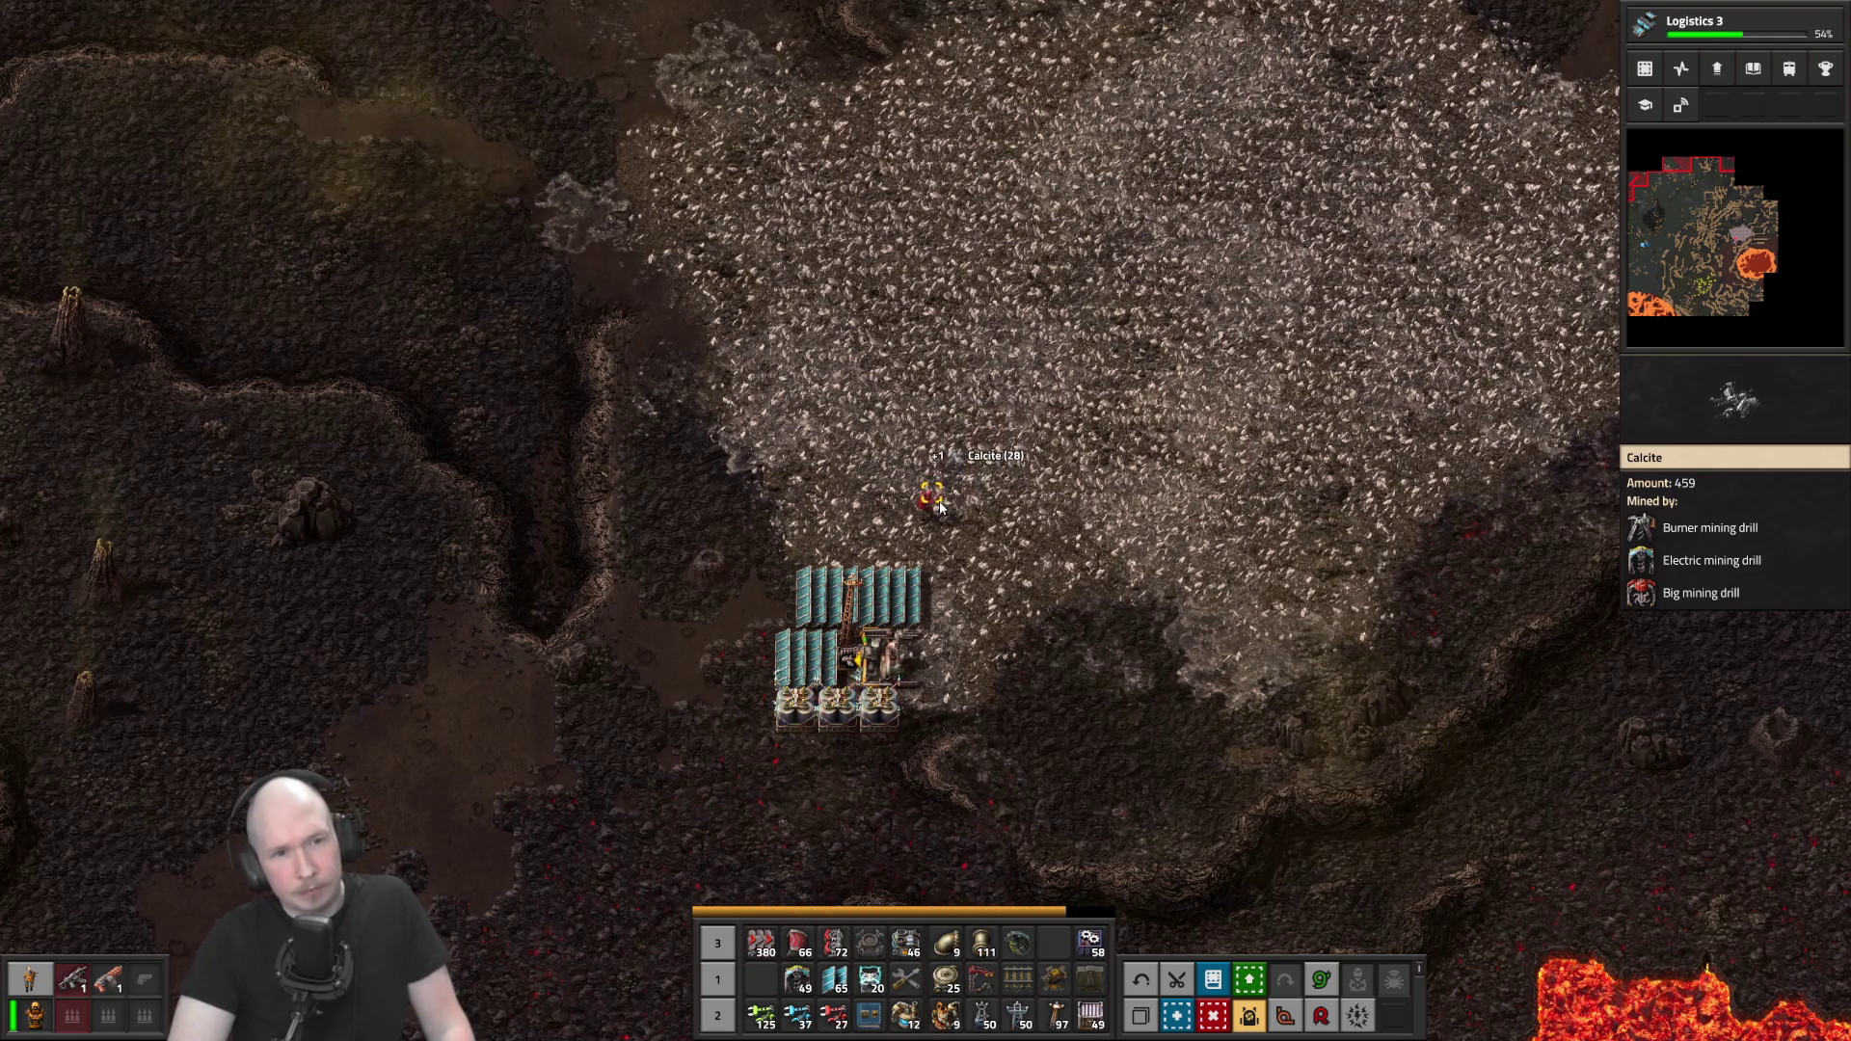
Walk down-left from the calcite patch back to the sulfur-field pumpjacks
key("a")
key("s")
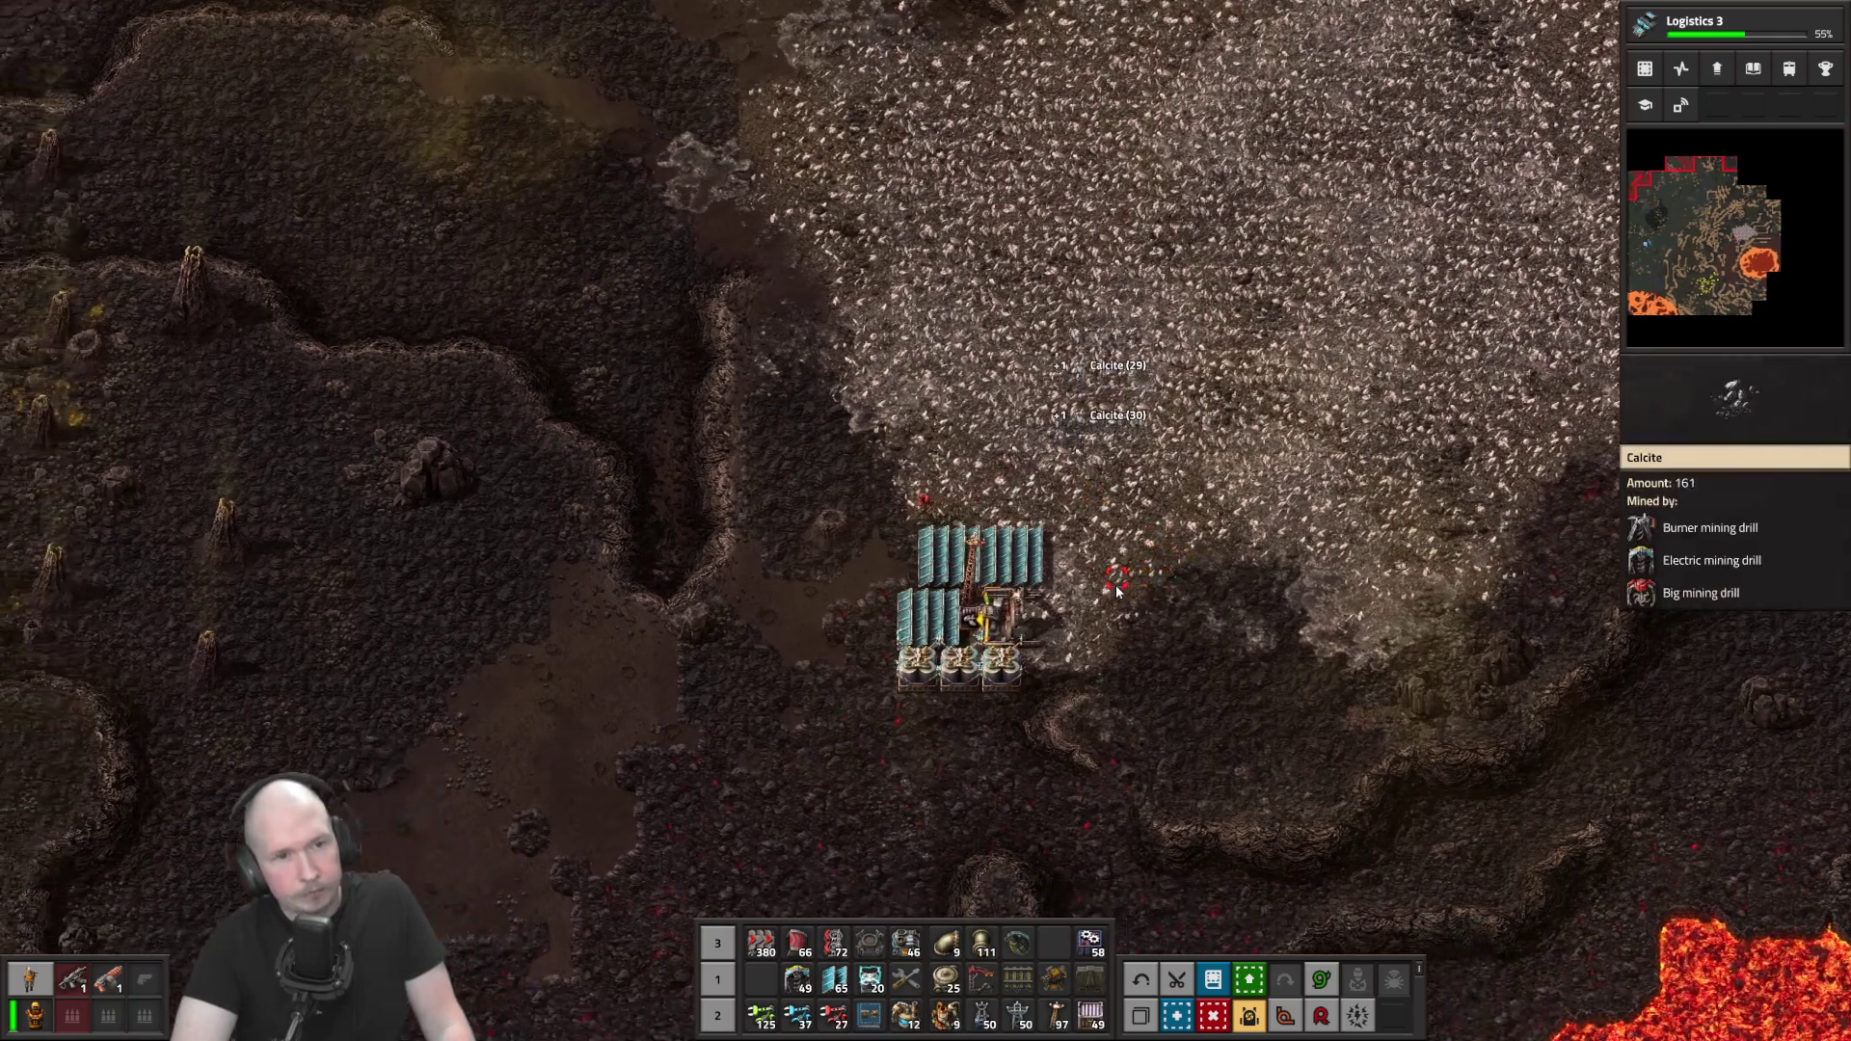
key("s")
key("a")
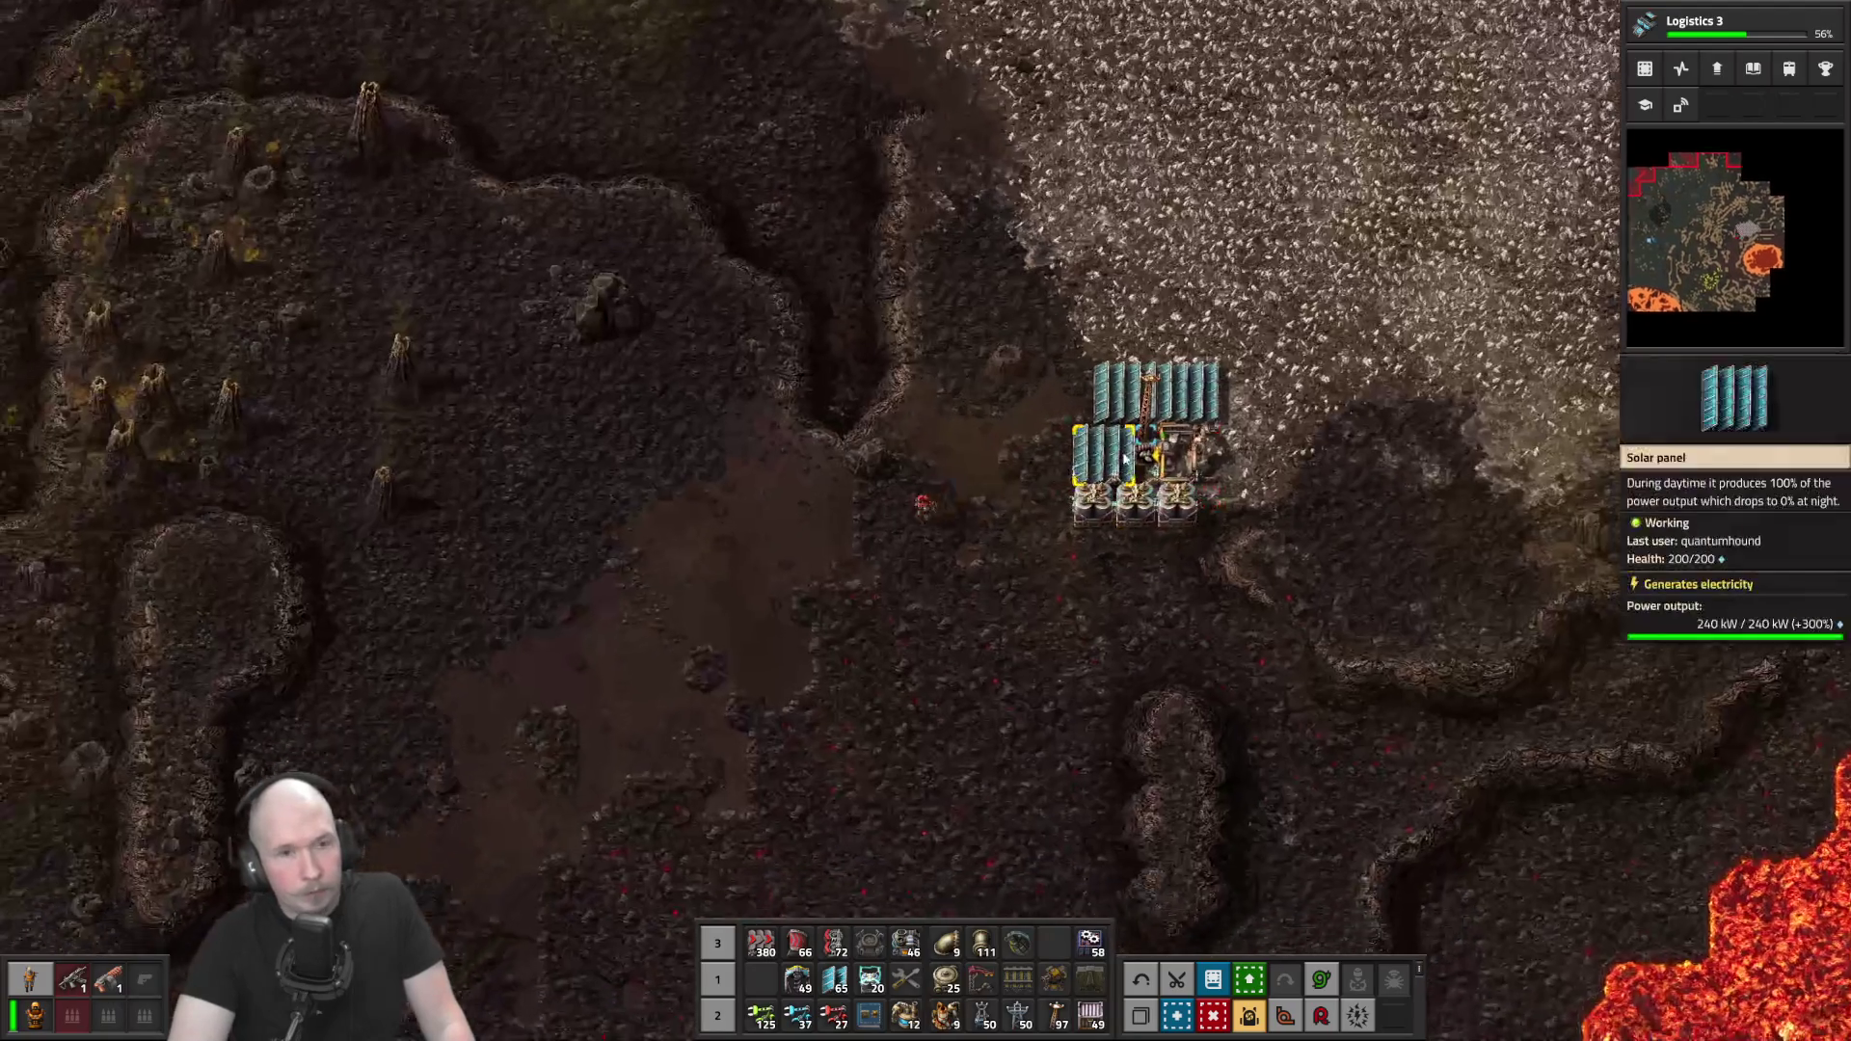
key("s")
key("a")
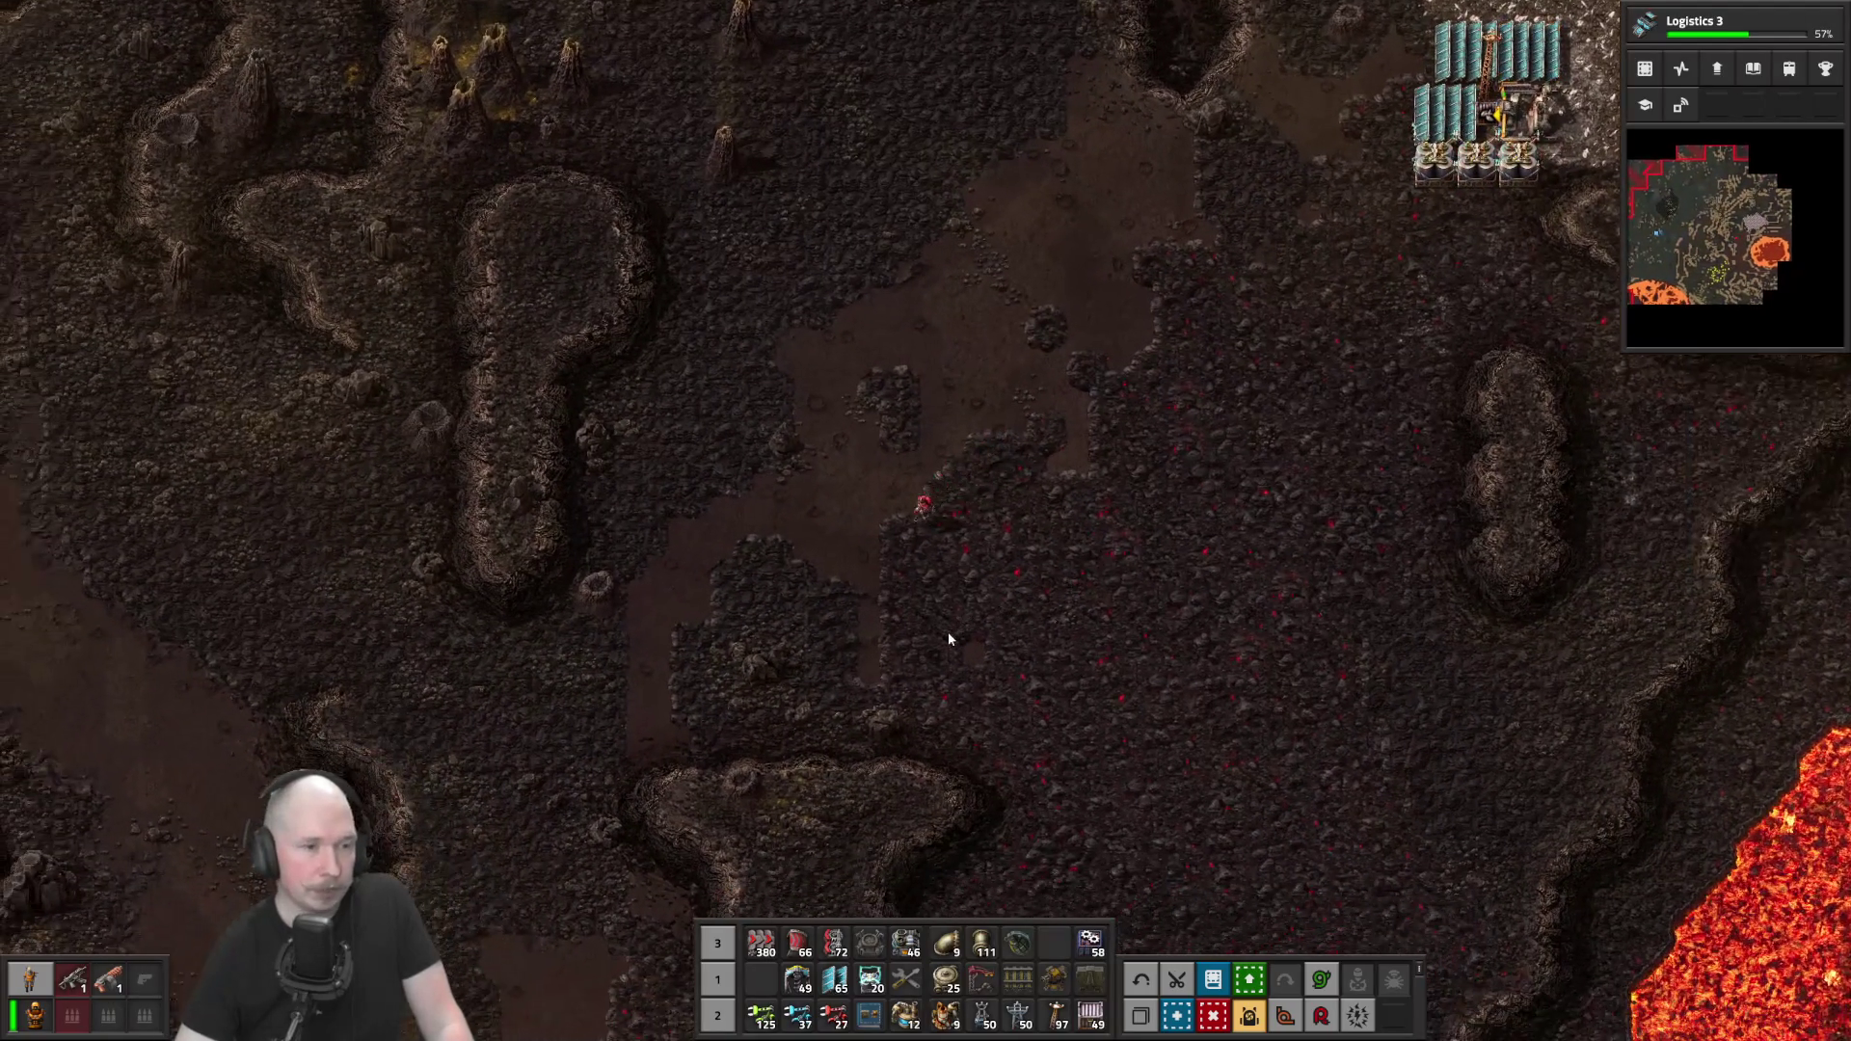
key("s")
key("a")
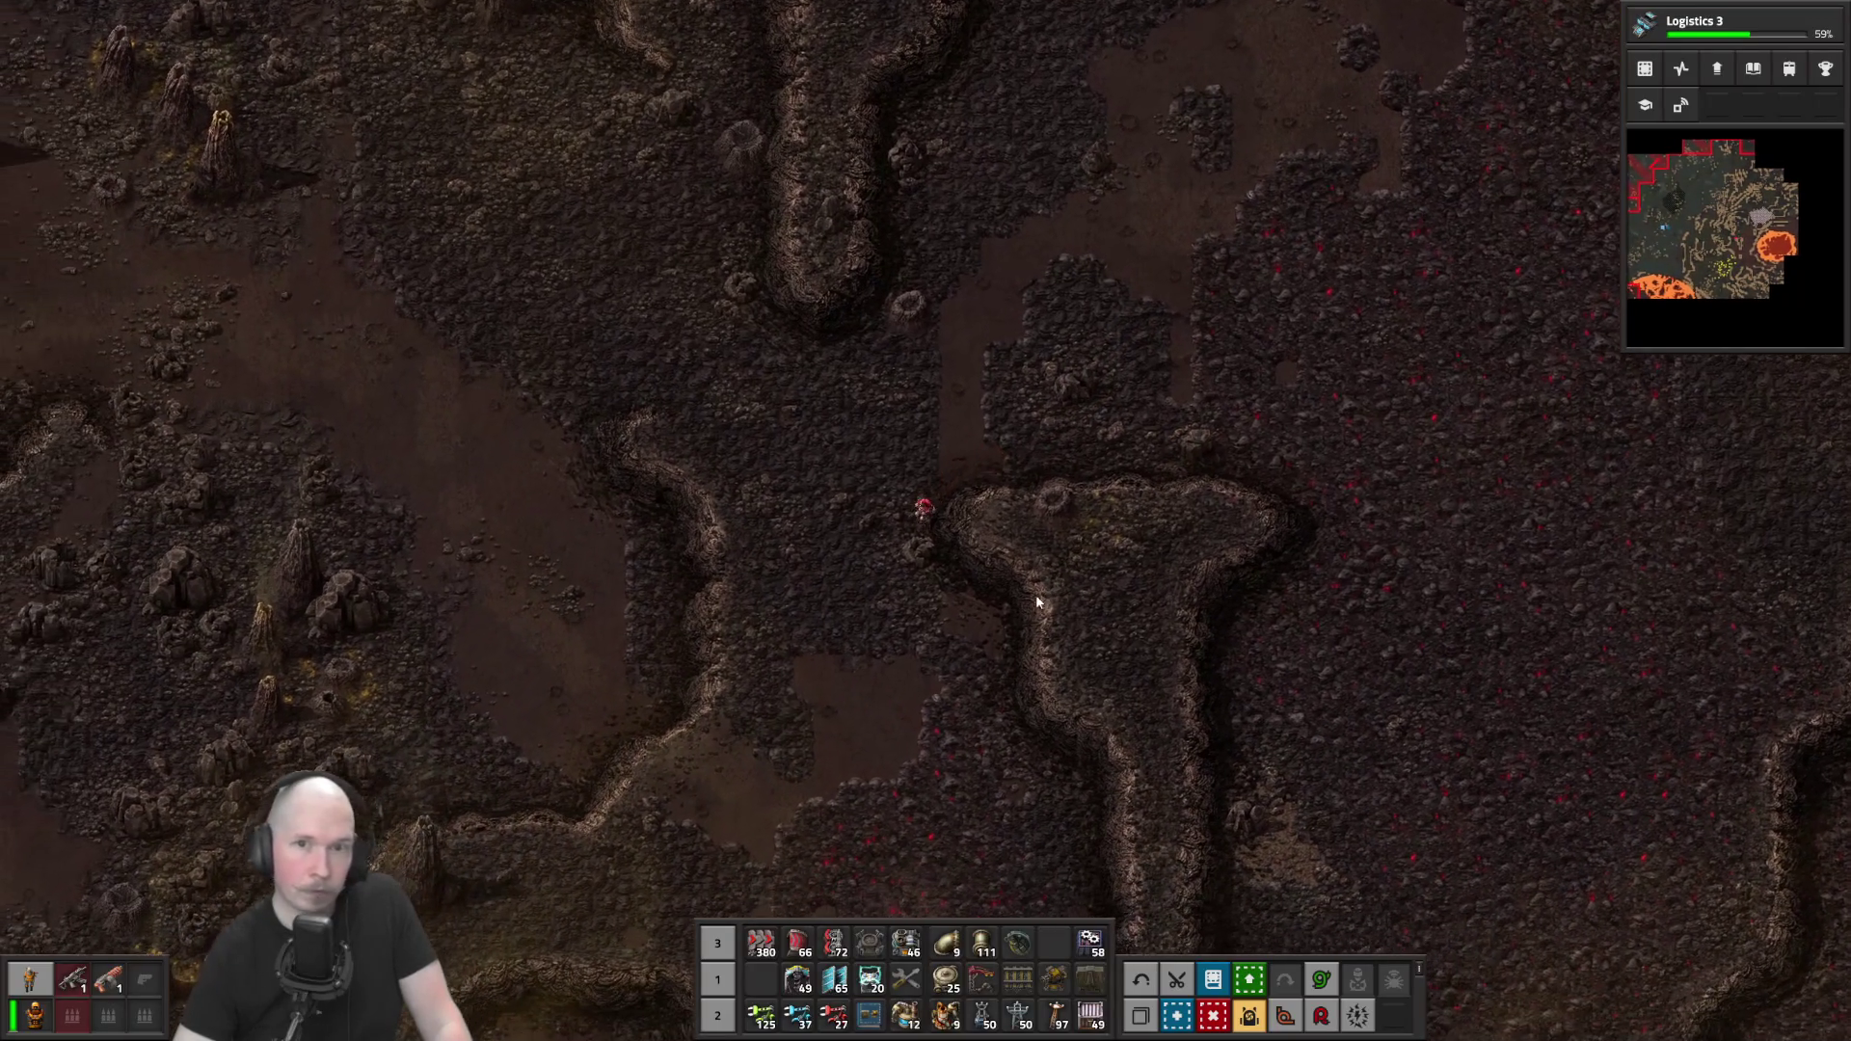
scroll(1034, 594, "down", 5)
key("s")
key("a")
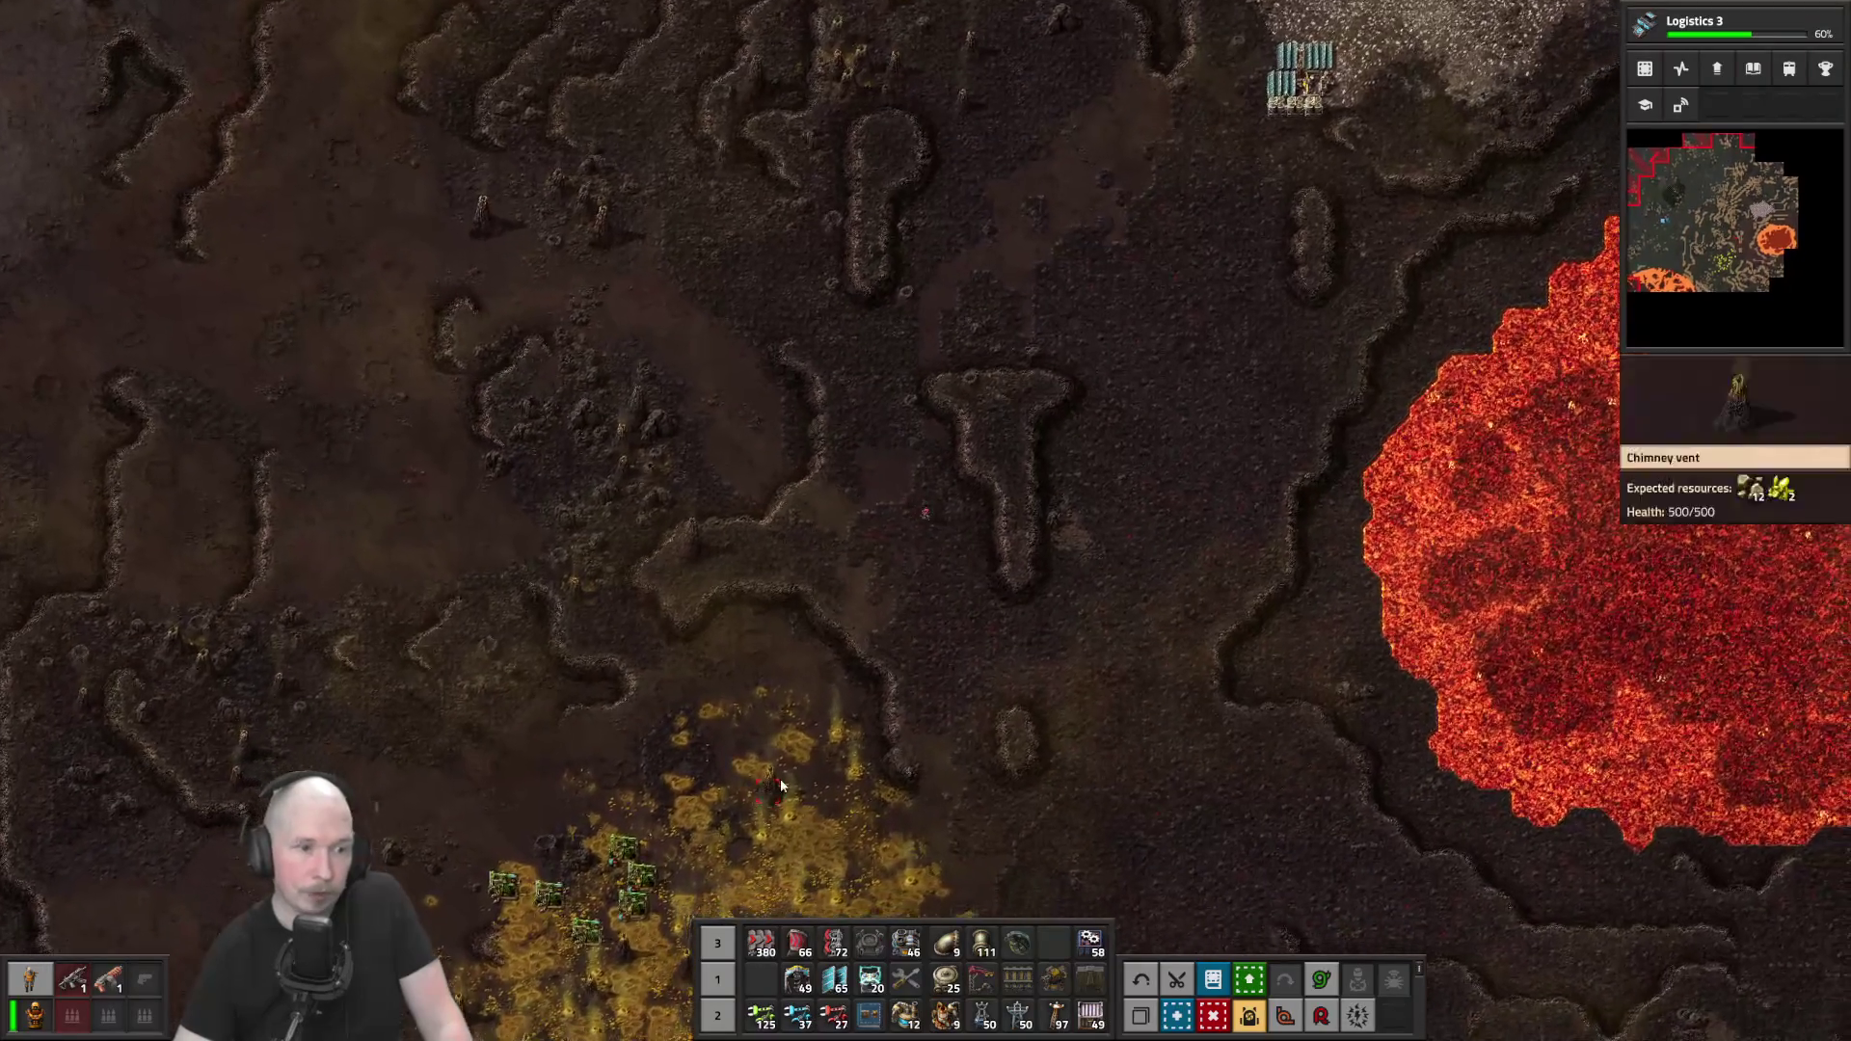
key("s")
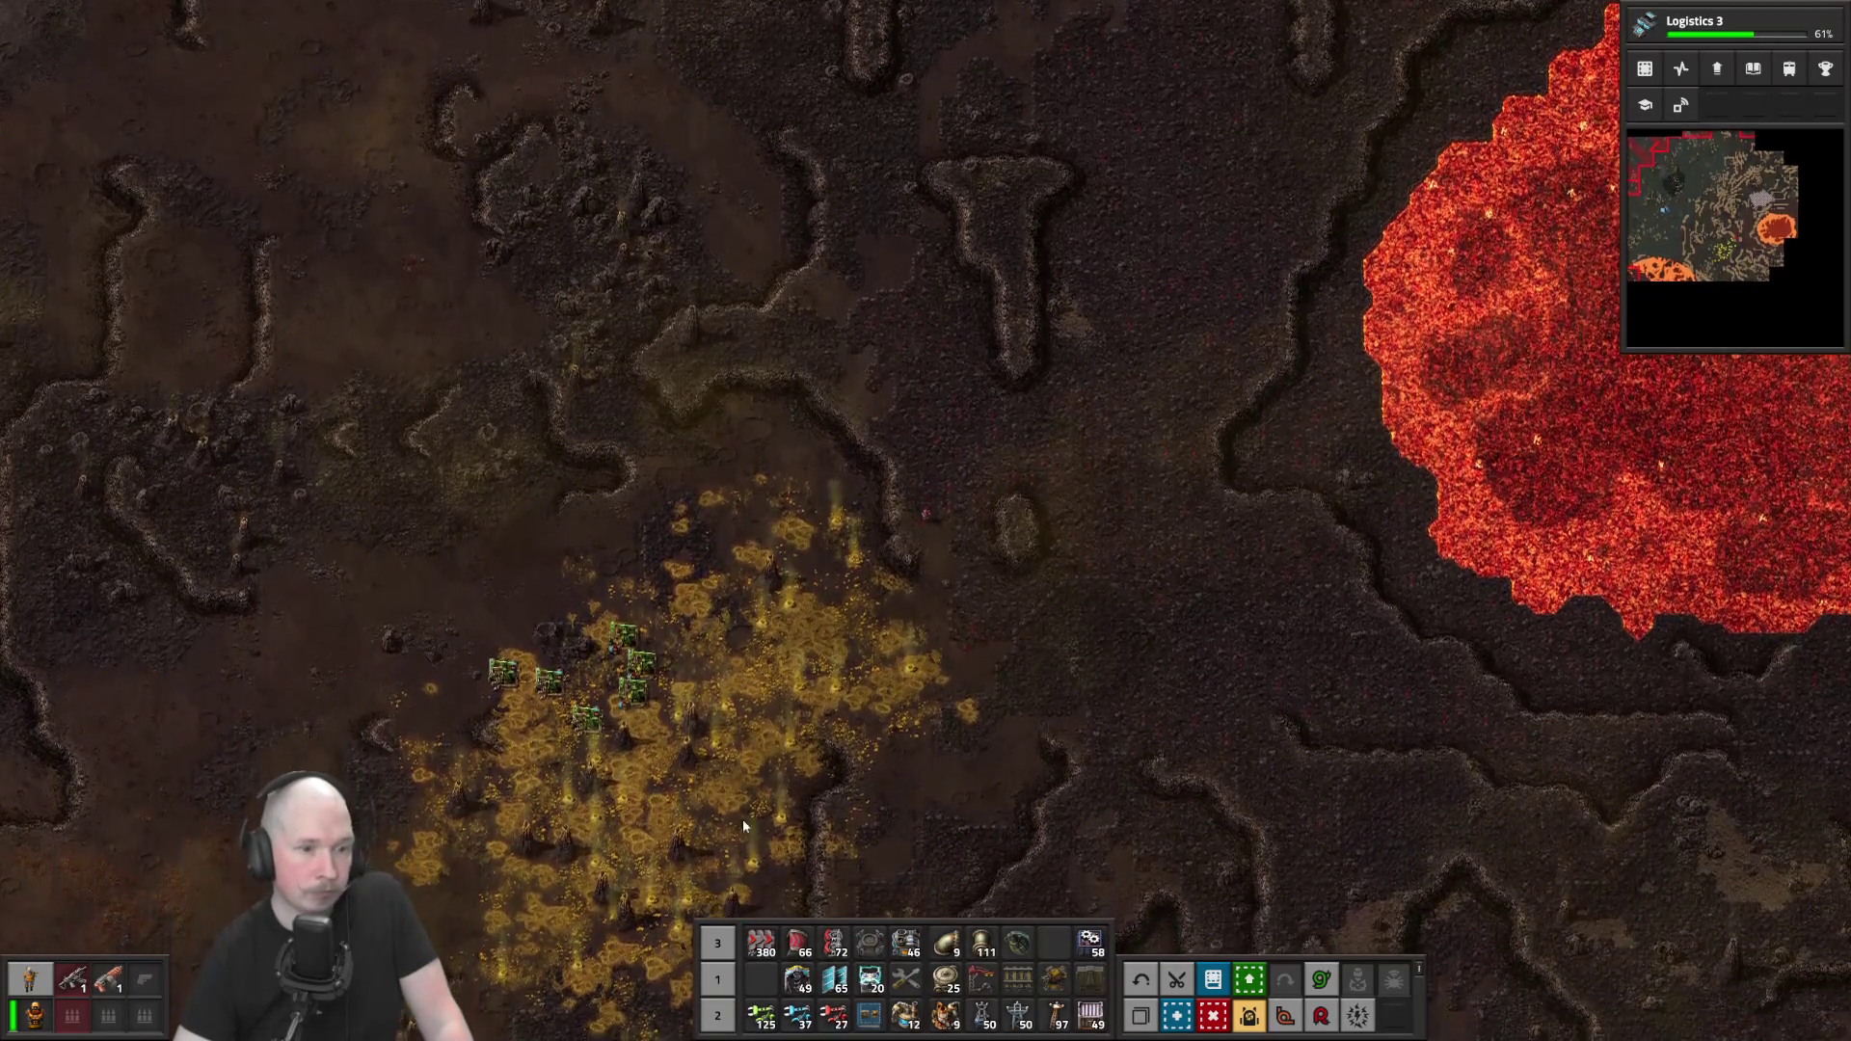
Take a storage tank from hotbar slot 6 and approach the existing tank pair
scroll(673, 605, "up", 5)
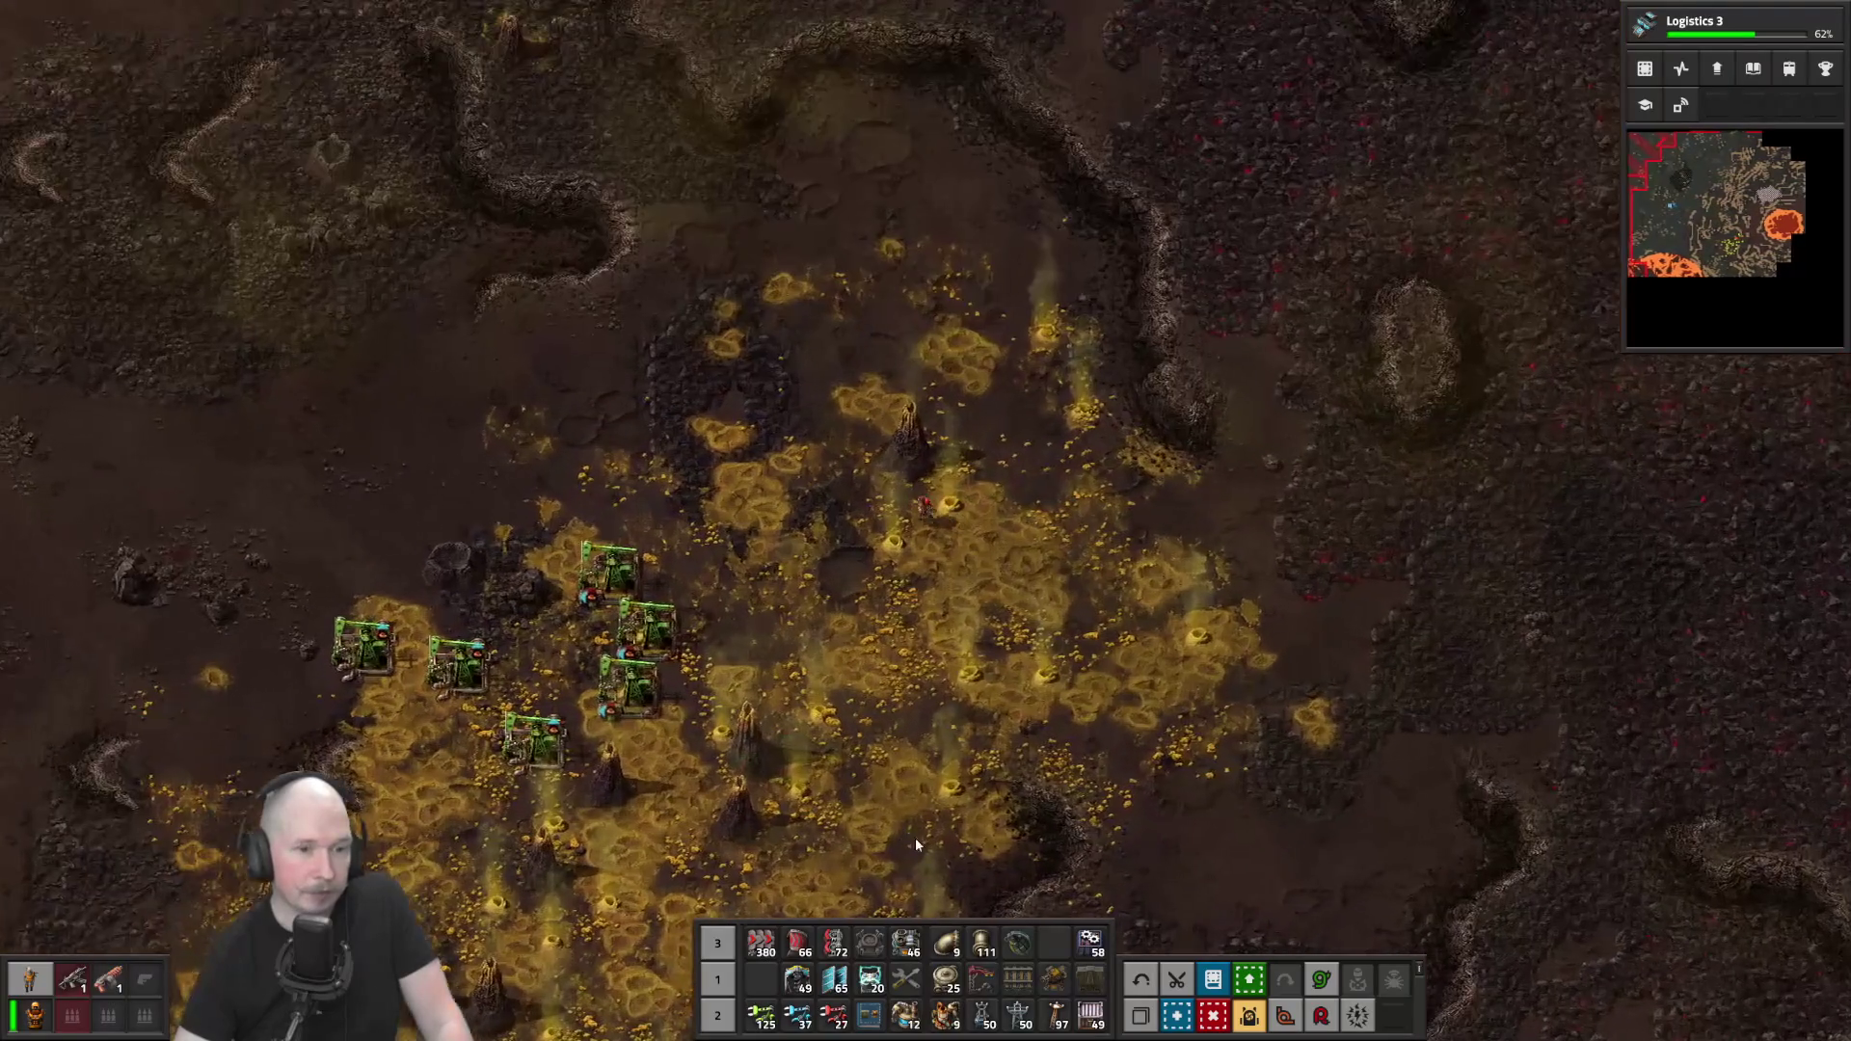
key("6")
scroll(713, 463, "up", 2)
key("a")
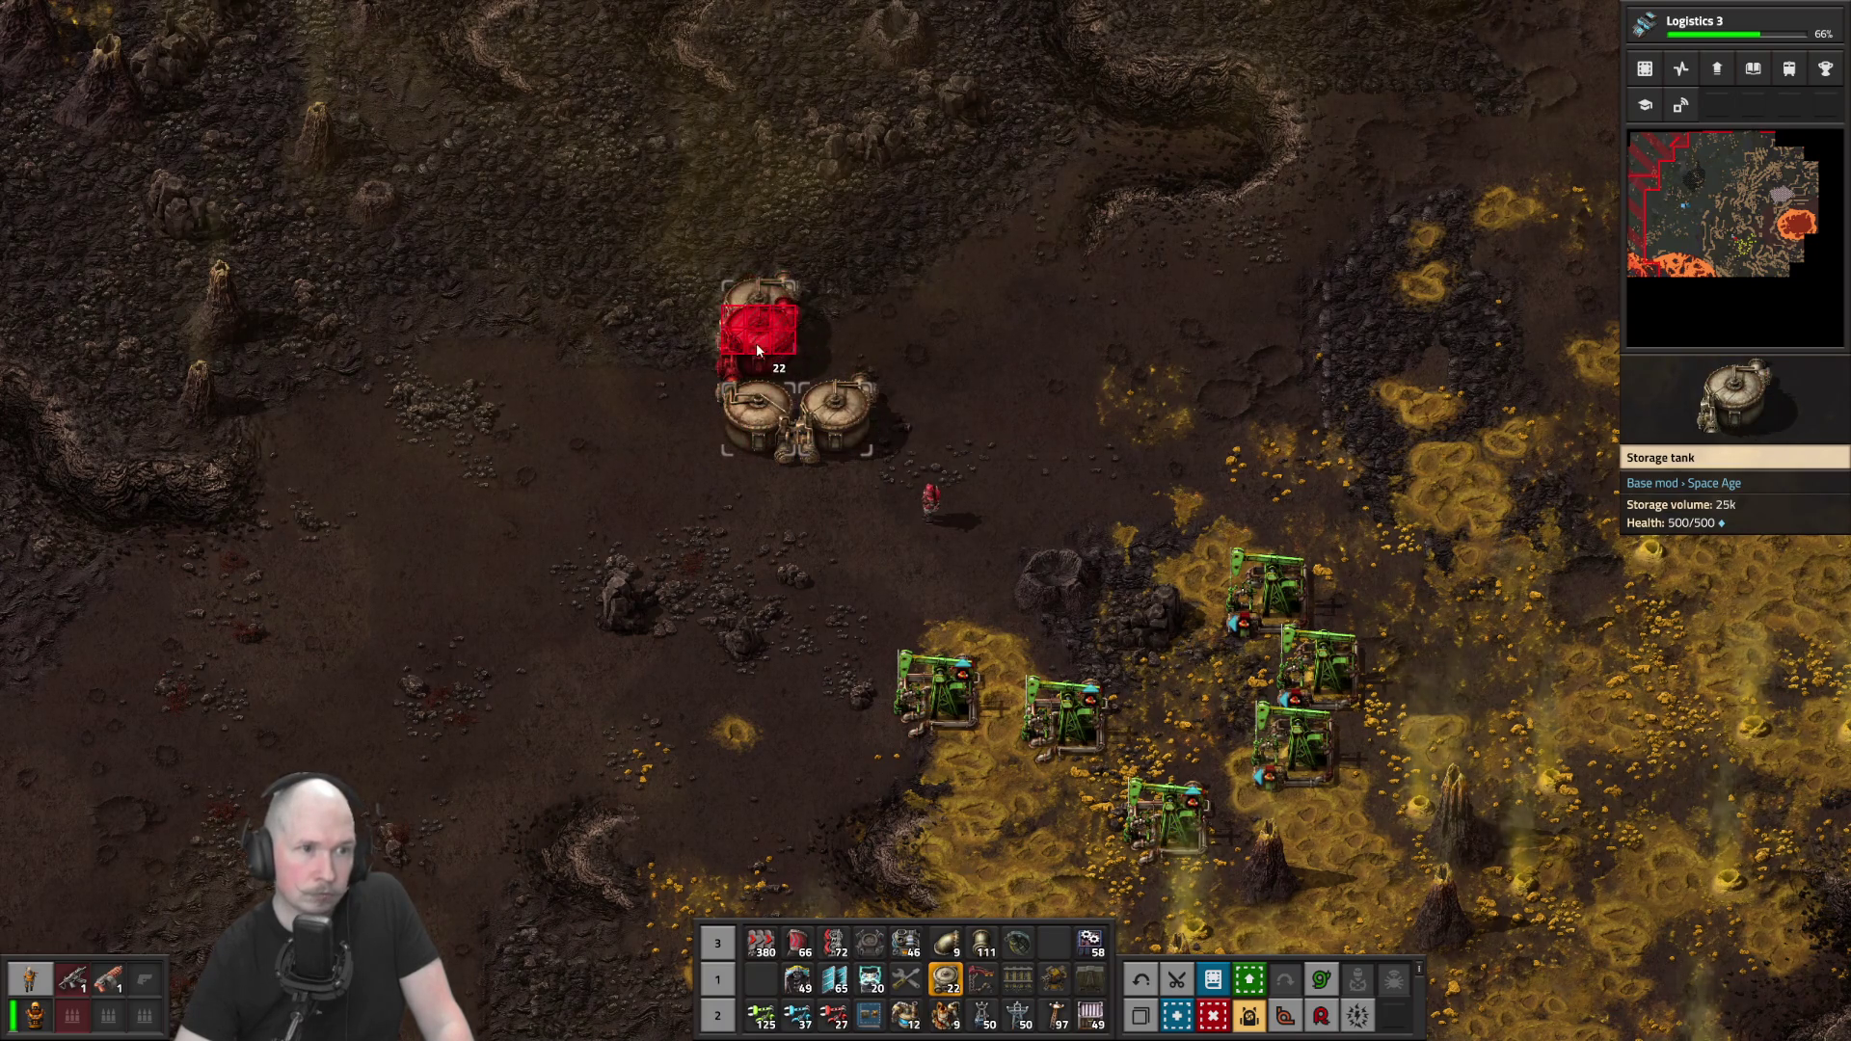
Place two more storage tanks above the existing pair to complete a square
left_click(757, 345)
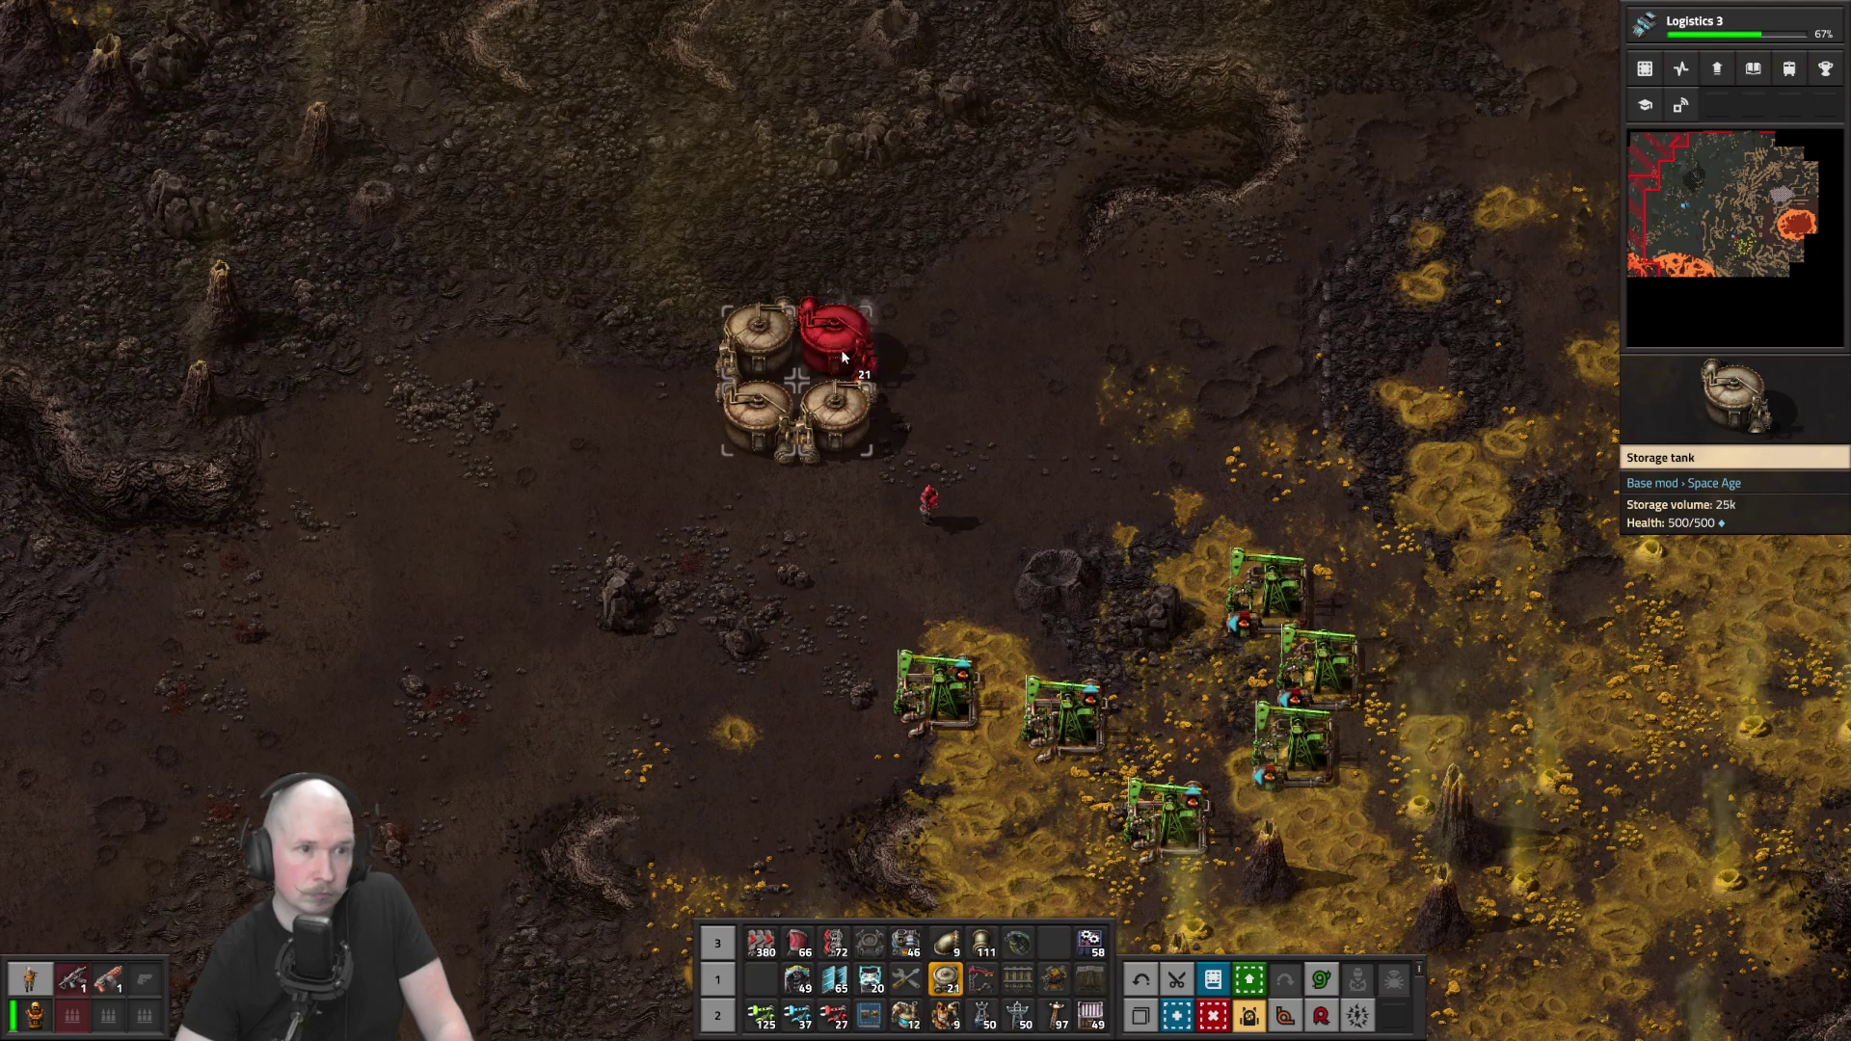
left_click(841, 349)
scroll(910, 629, "up", 4)
Lay underground pipe links between the pumpjacks, passing the rock
left_click(952, 949)
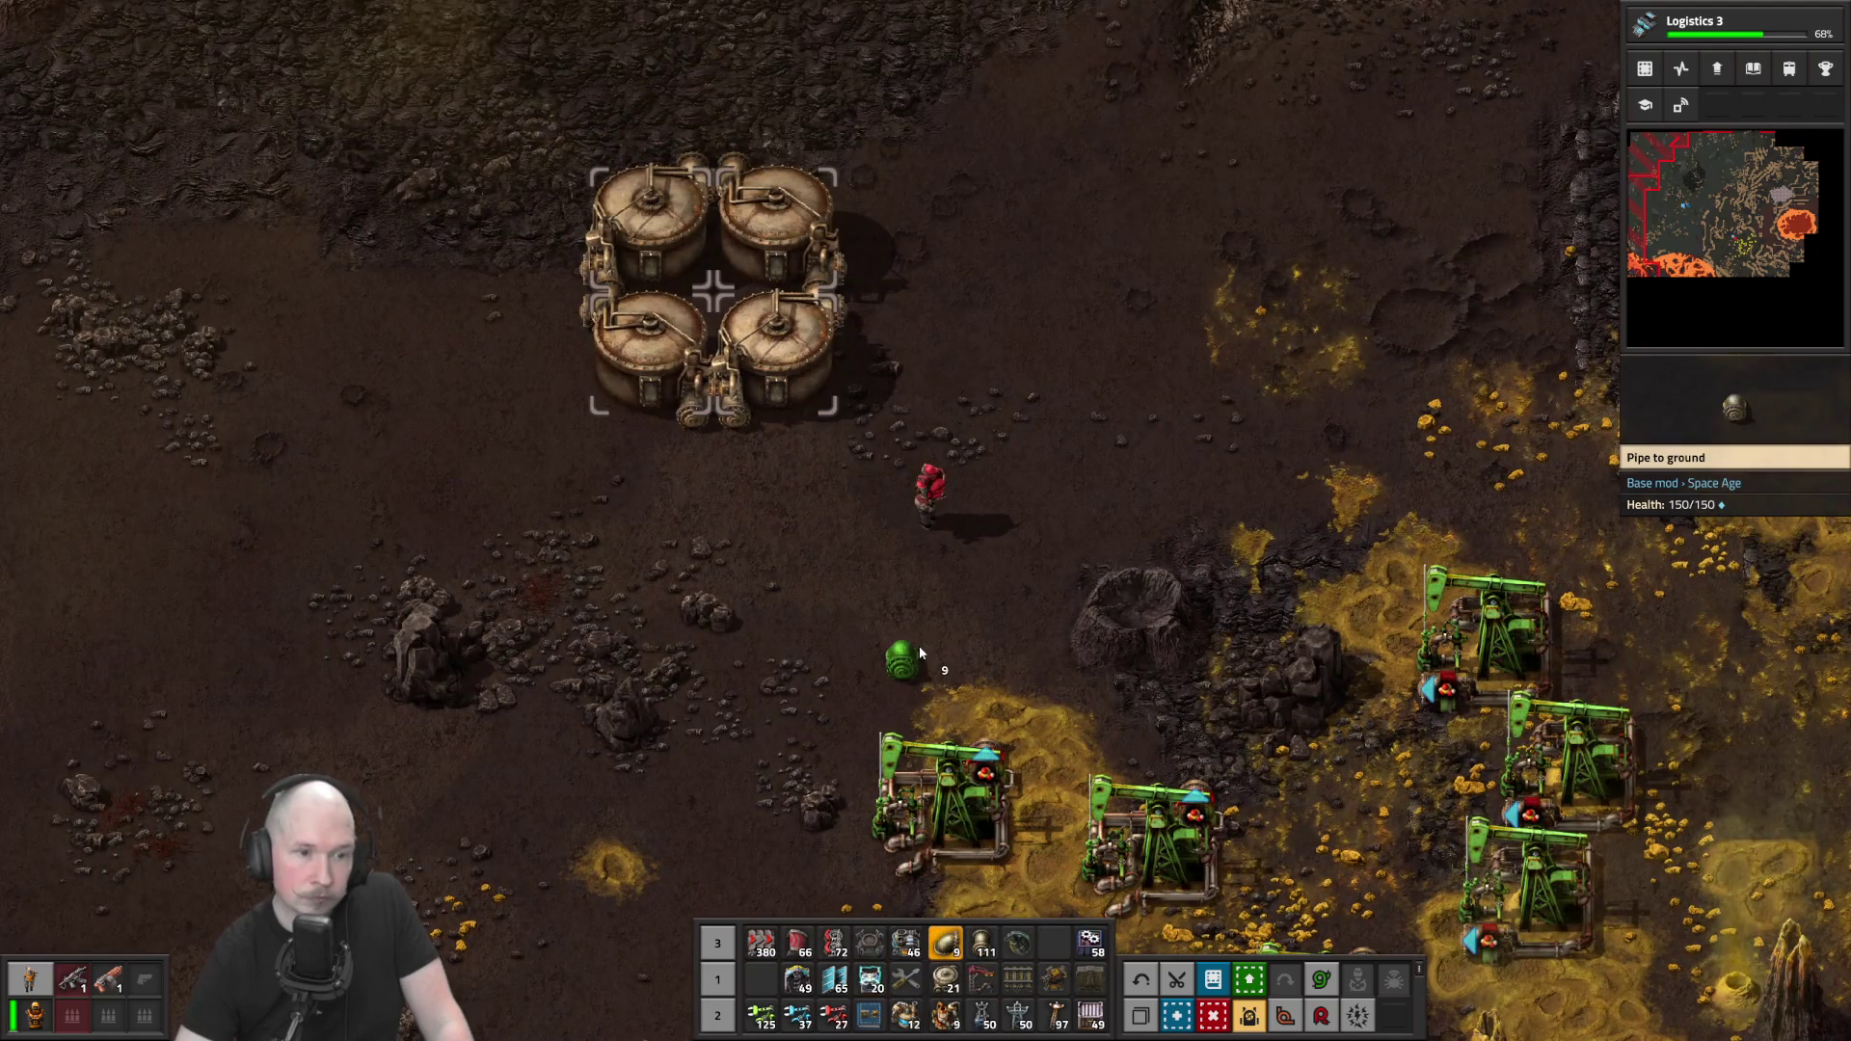
key("s")
key("d")
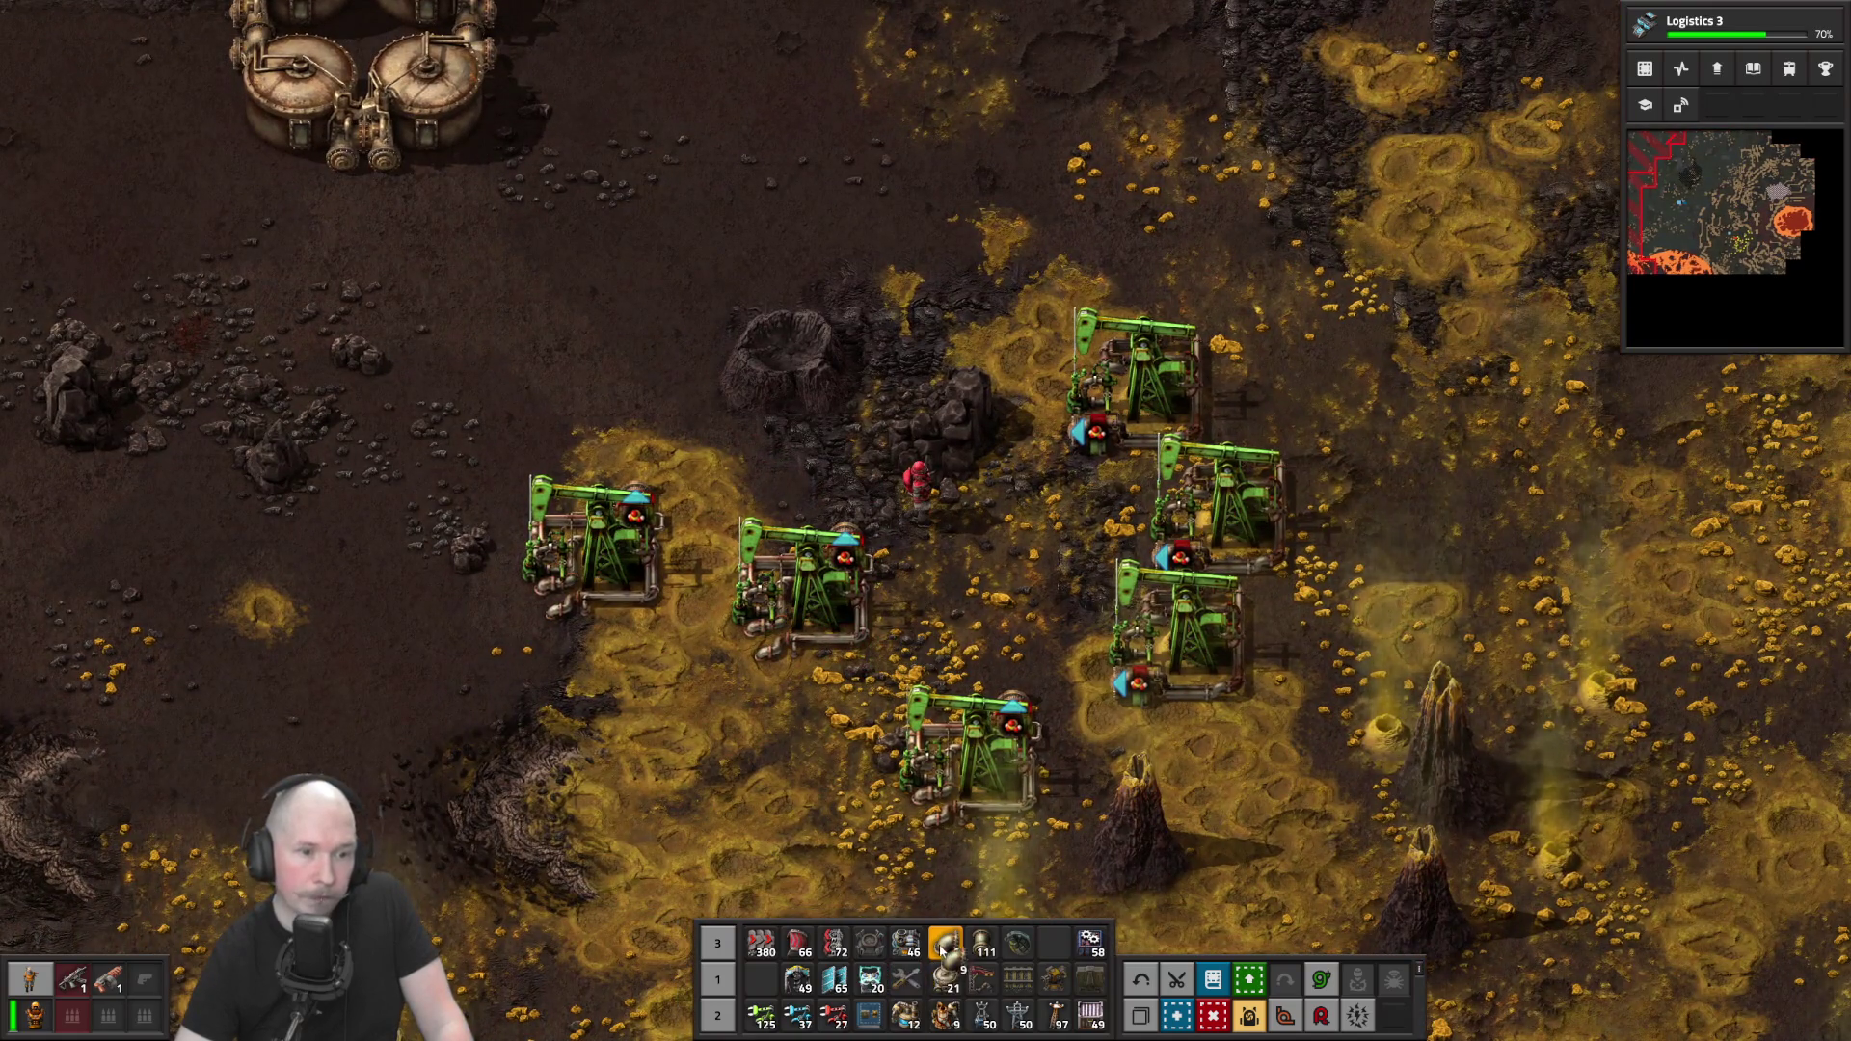
left_click(668, 474)
left_click(808, 474)
left_click(885, 473)
key("s")
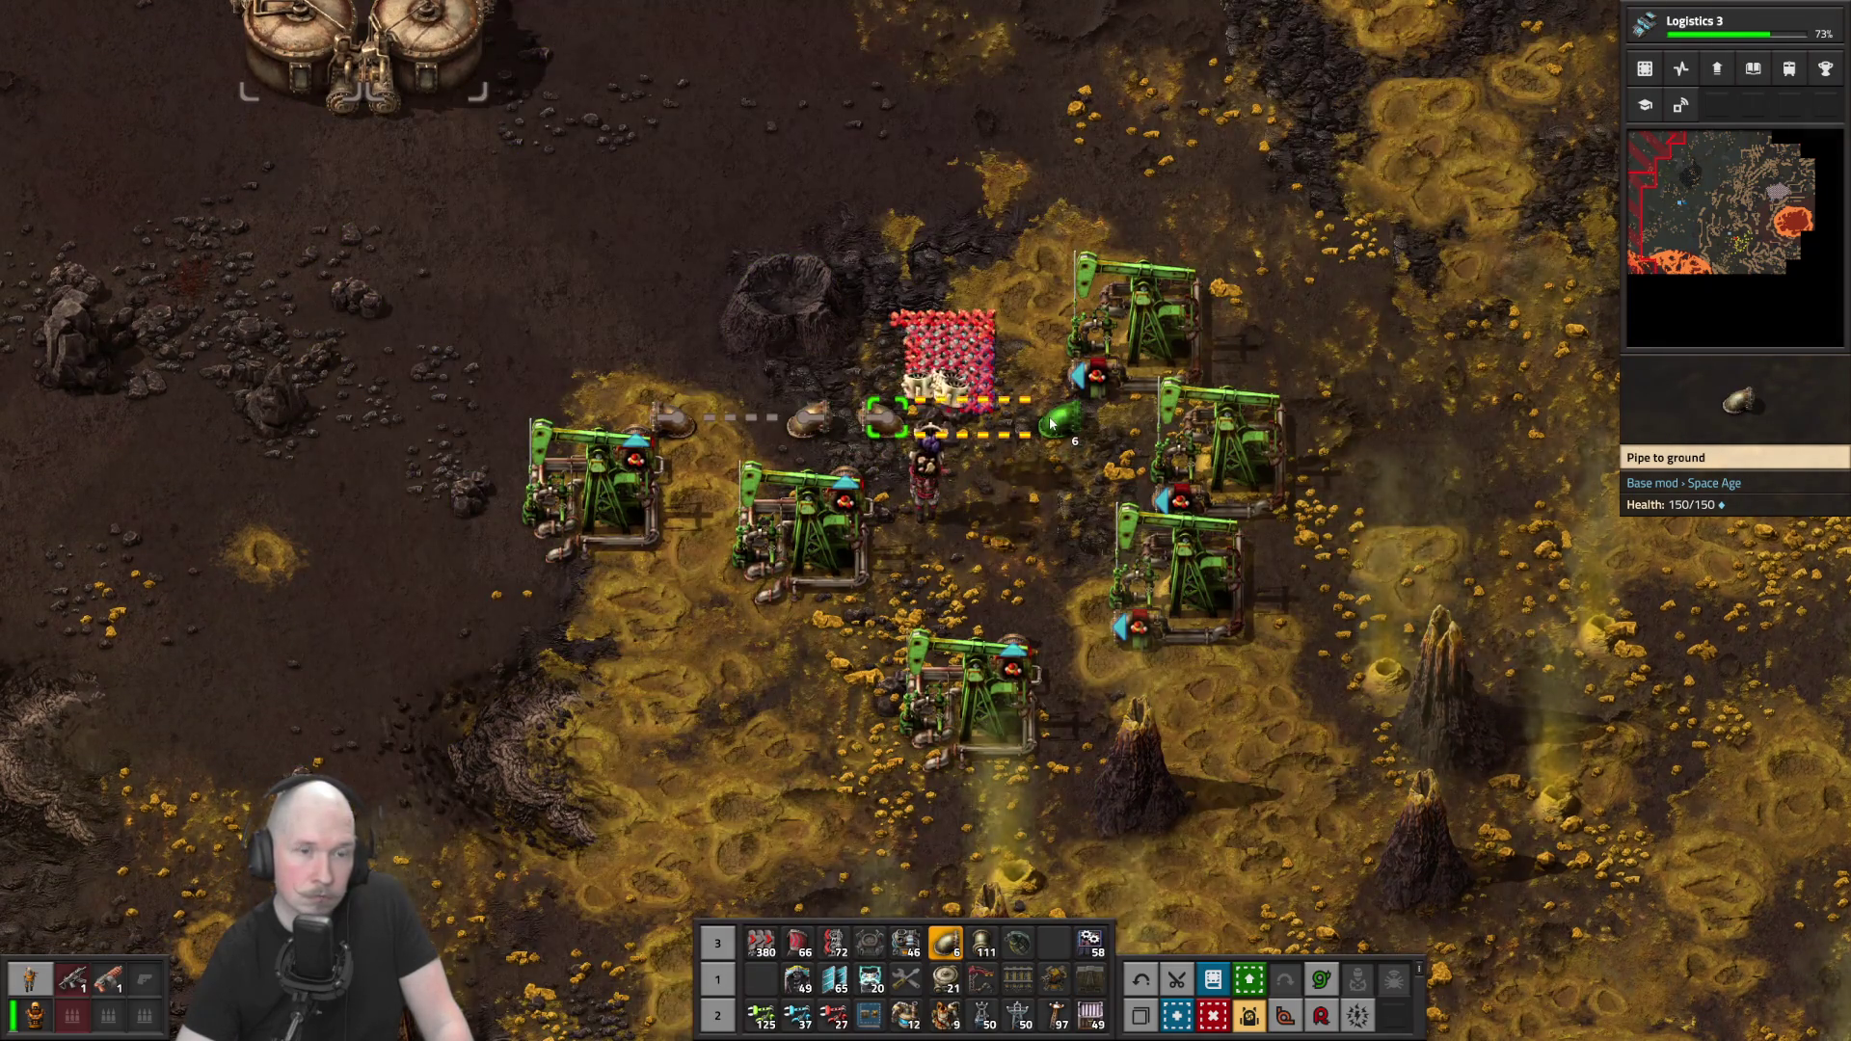
left_click(978, 421)
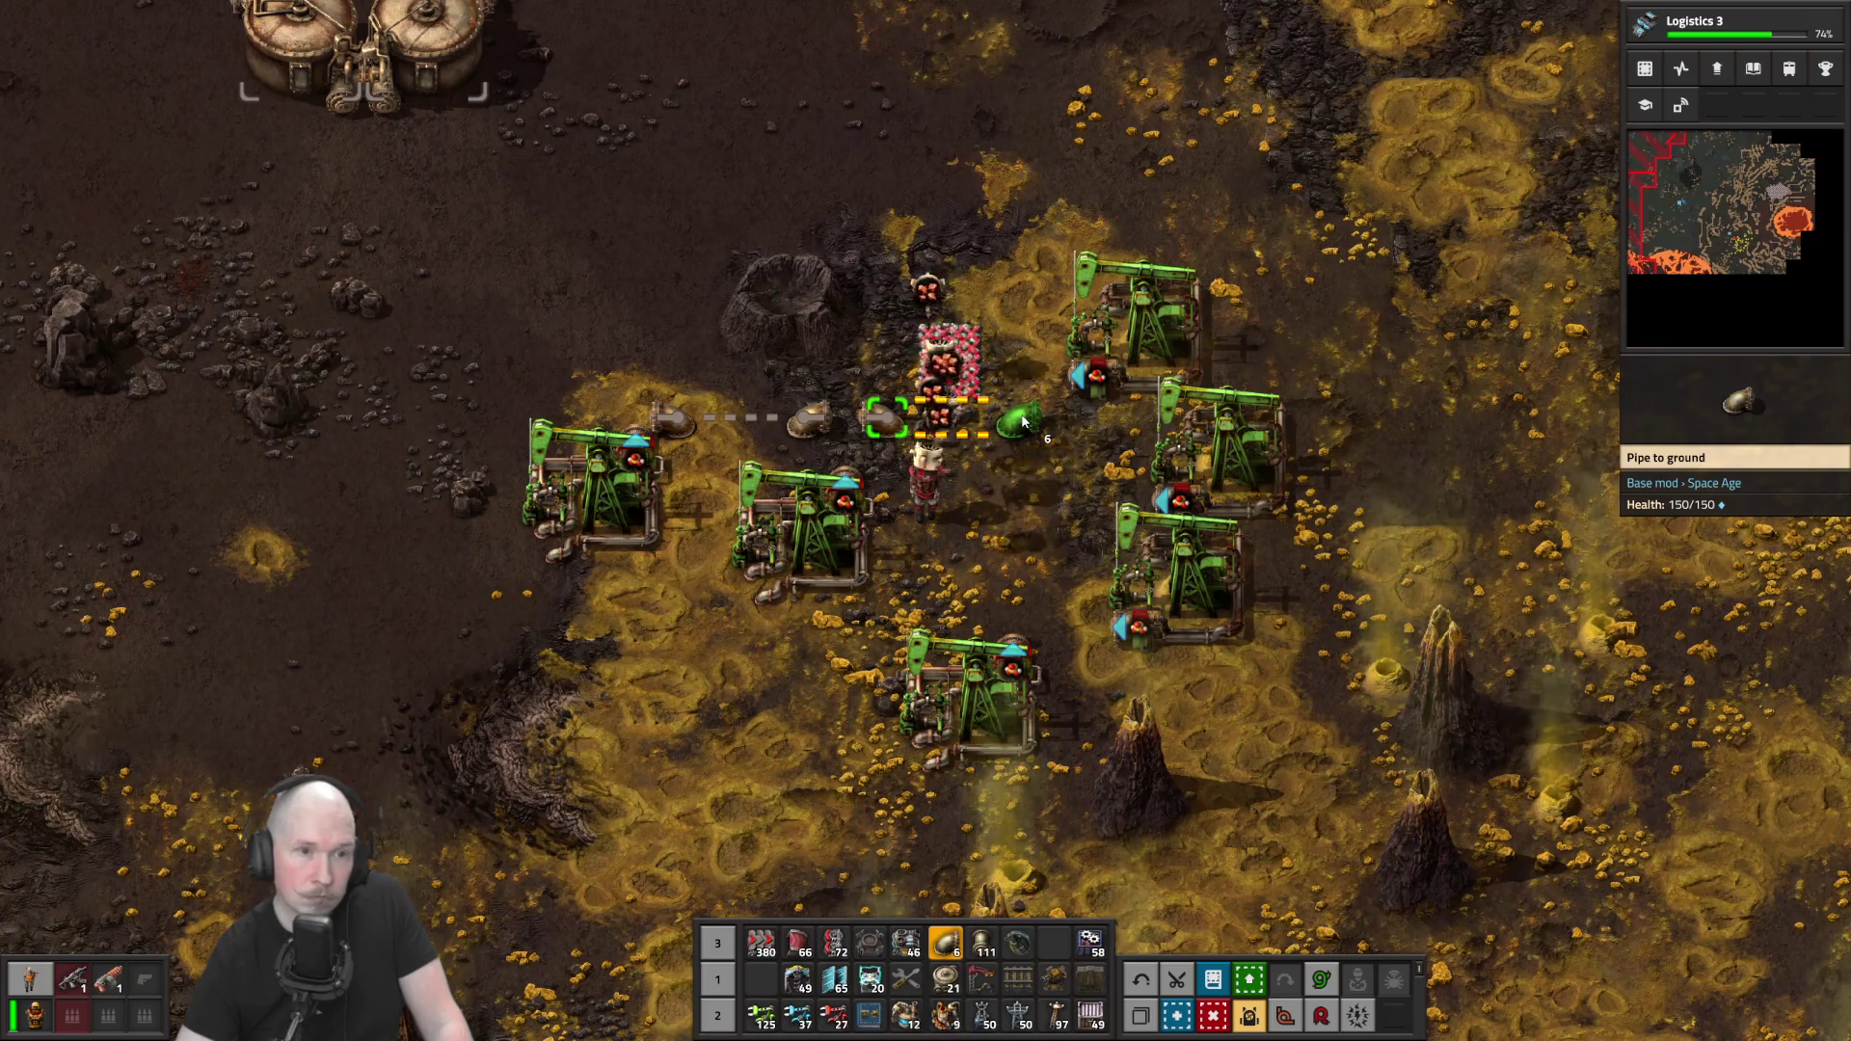
Run regular pipe connecting the top, middle and left pumpjacks into one line
key("7")
mouse_move(1003, 424)
left_mouse_down()
mouse_move(1010, 622)
mouse_move(1119, 627)
left_mouse_up()
mouse_move(1138, 496)
left_mouse_down()
mouse_move(1072, 453)
mouse_move(1061, 371)
mouse_move(1073, 432)
left_mouse_up()
key("a")
key("w")
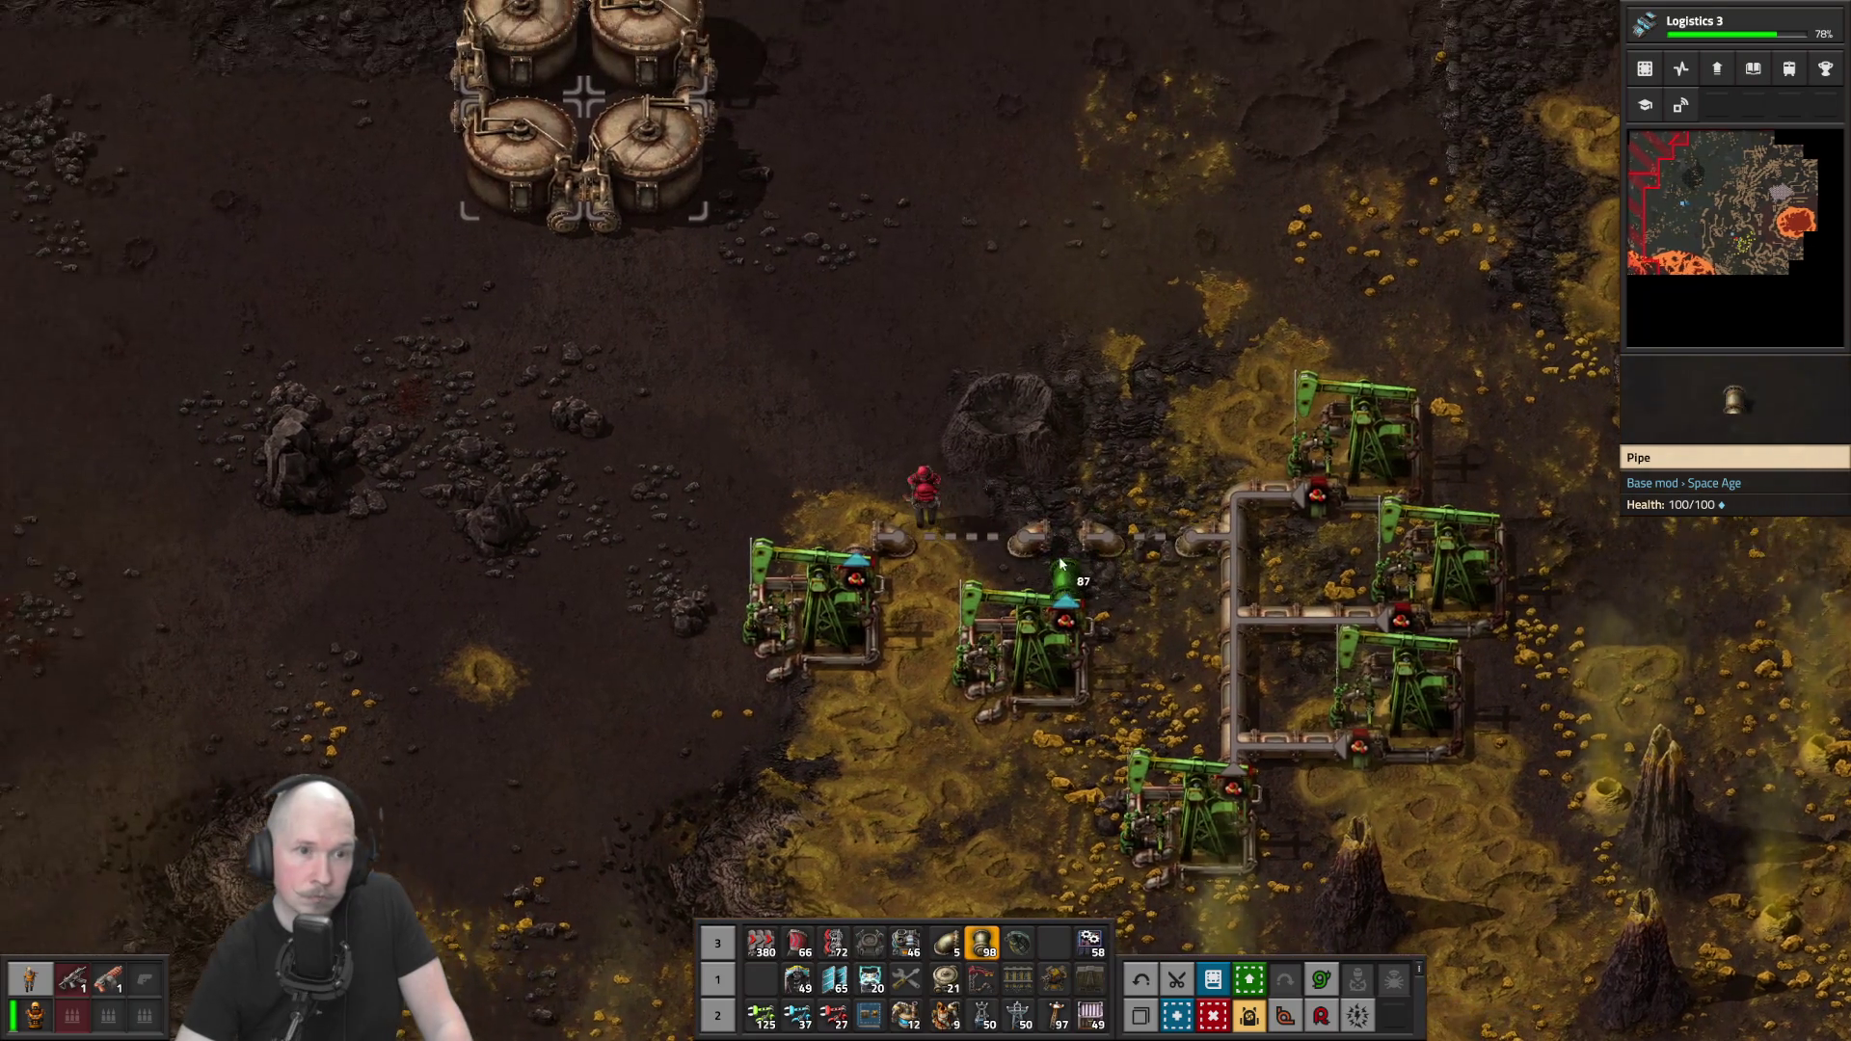
left_click_drag(1062, 535, 1060, 569)
left_click(946, 648)
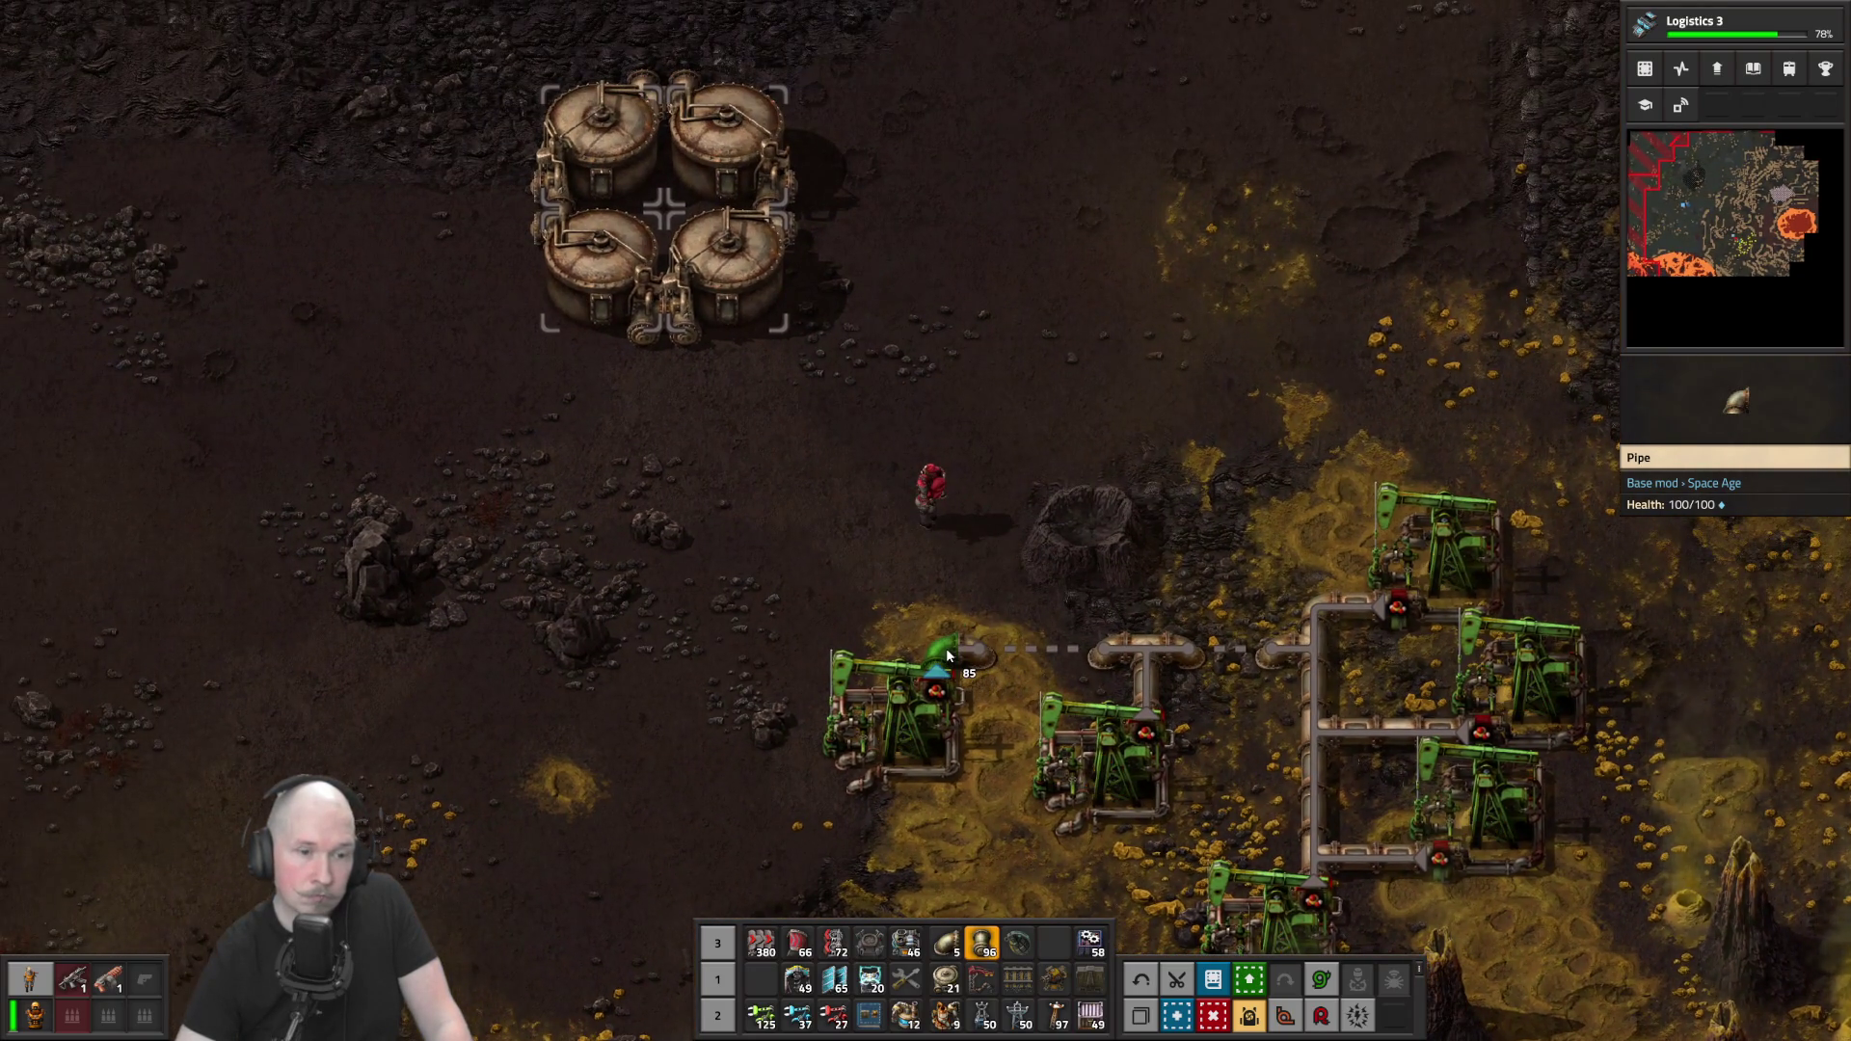
Run underground pipe north and place a rotated storage tank at its exit
key("6")
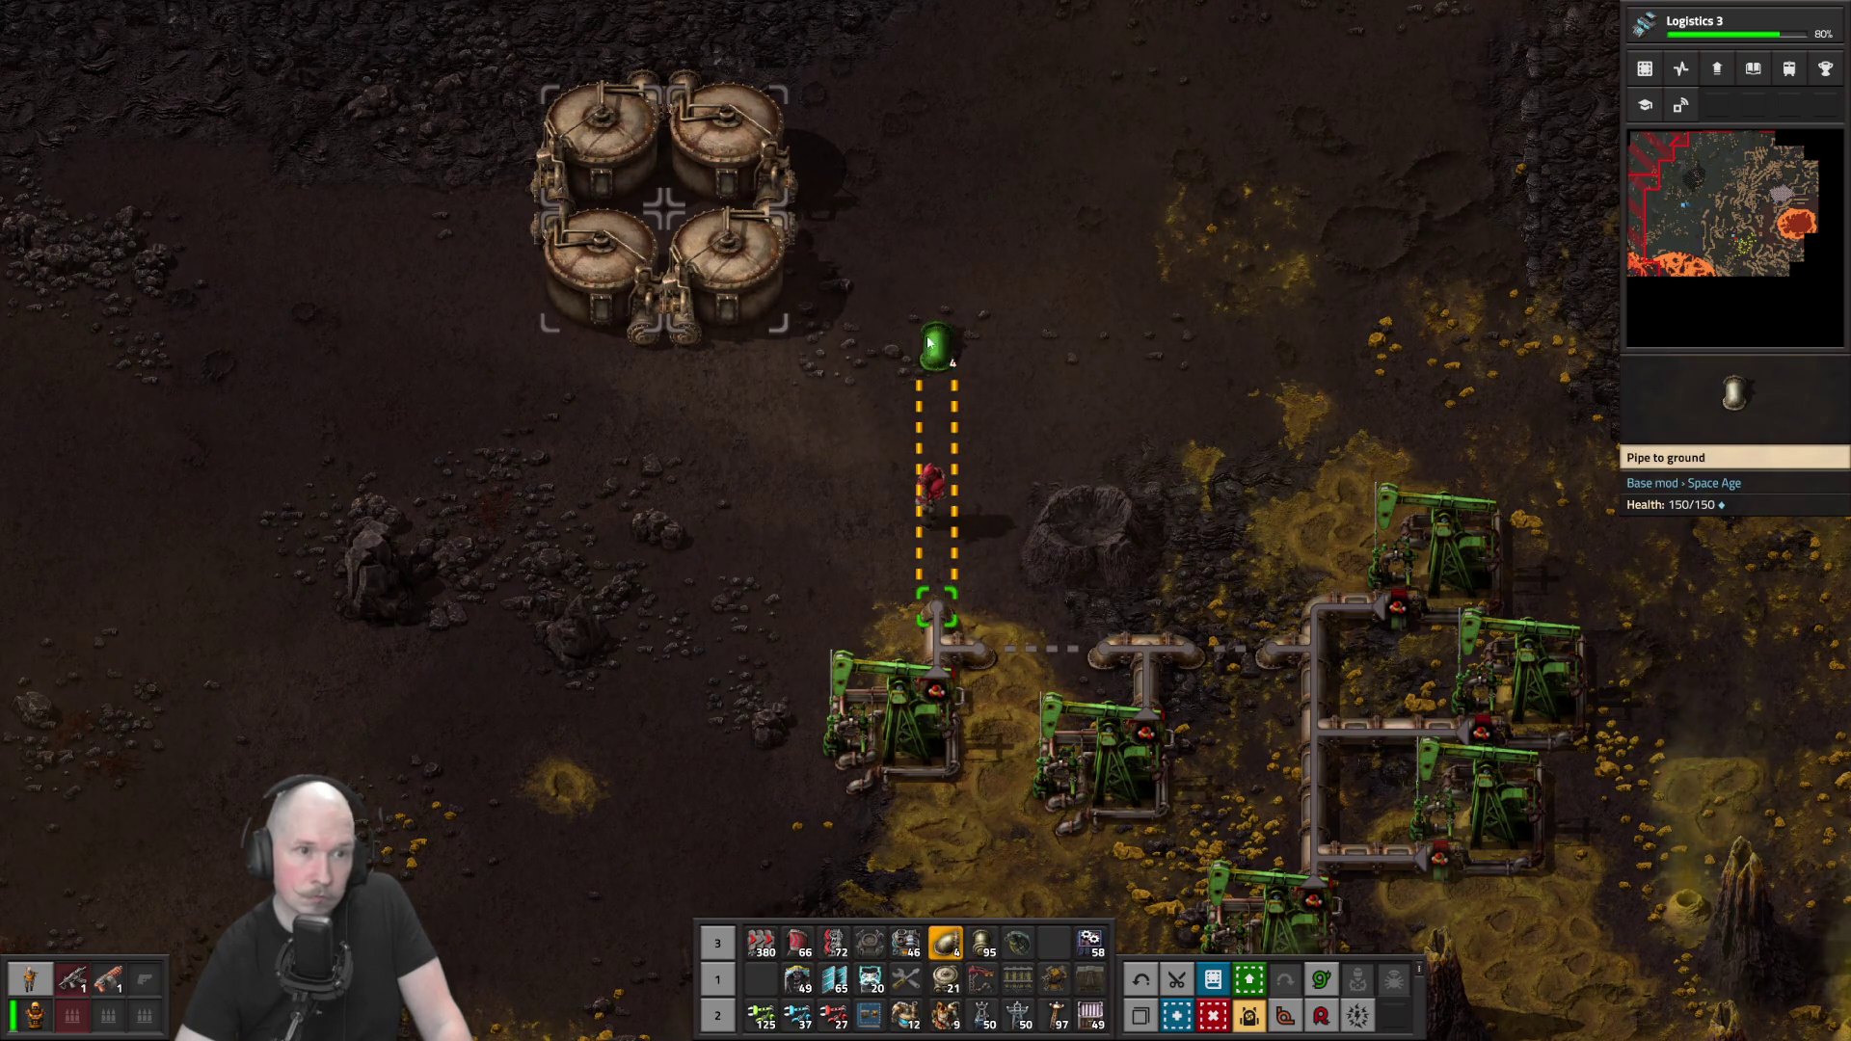
key("w")
left_click(942, 280)
key("q")
key("q")
key("r")
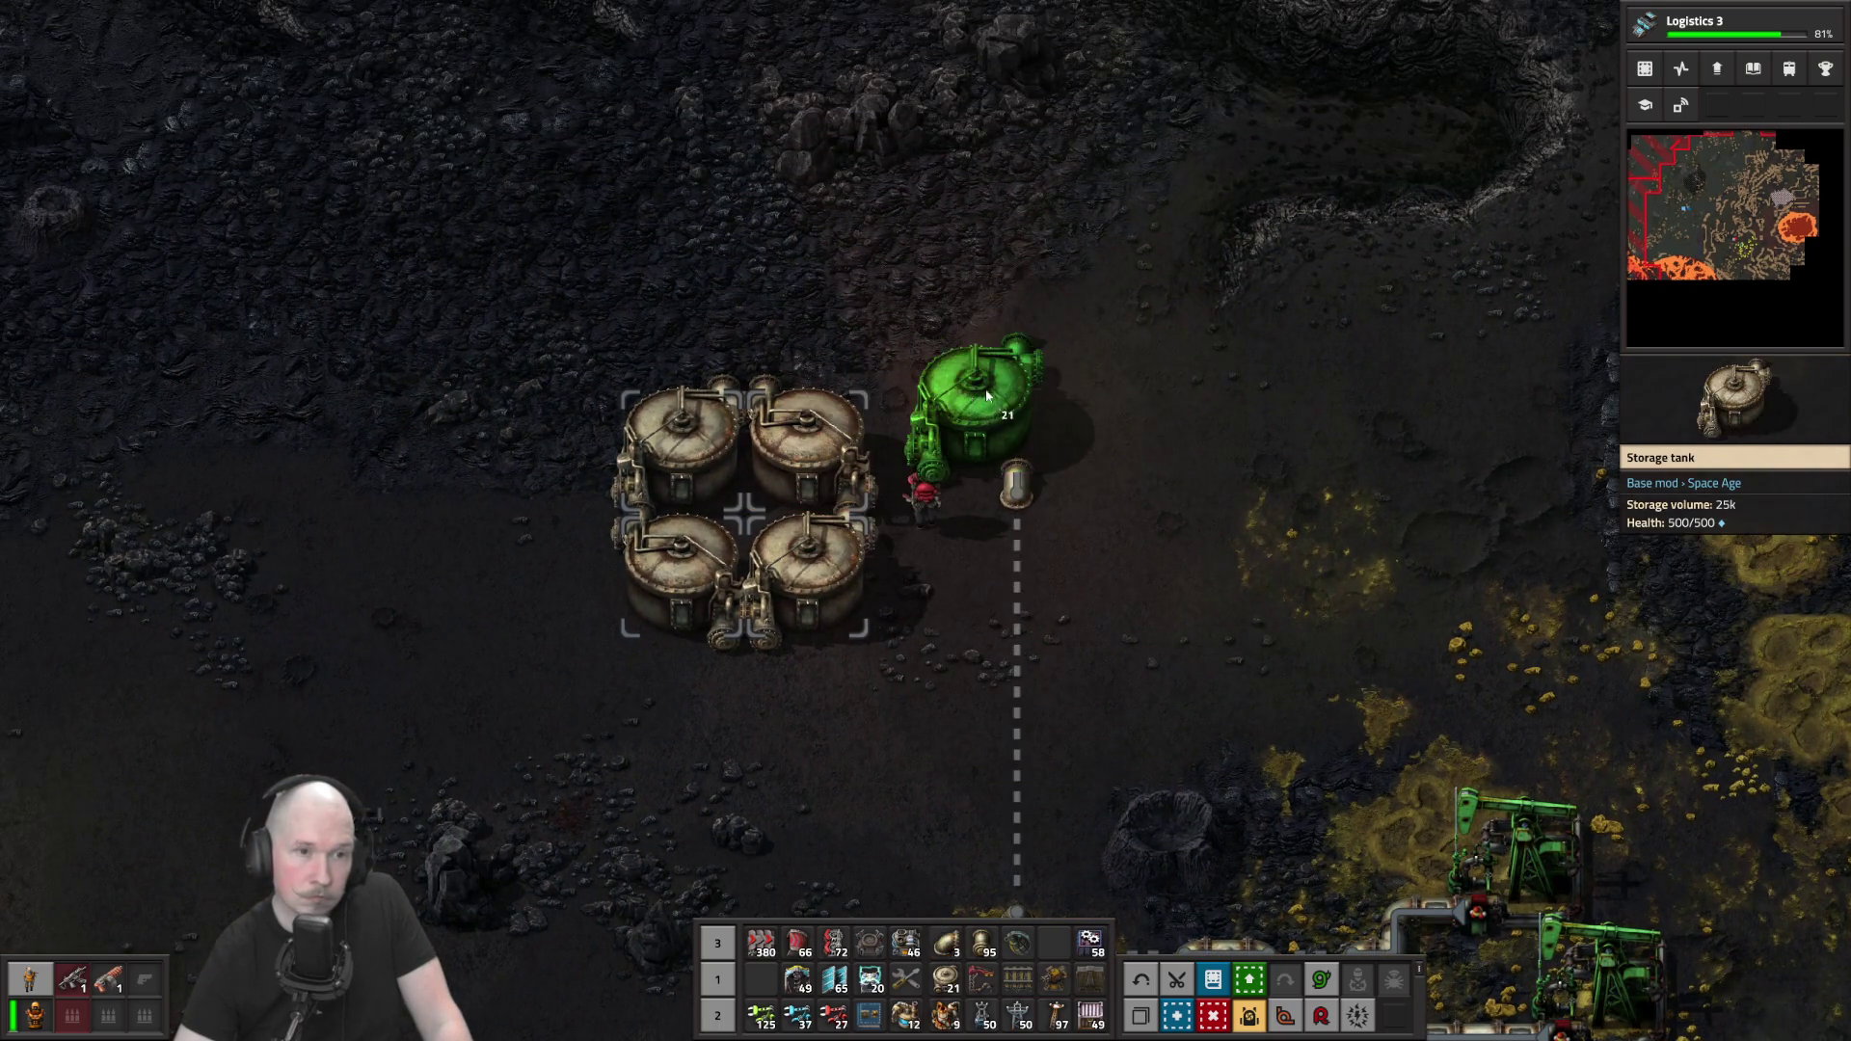
left_click(1065, 393)
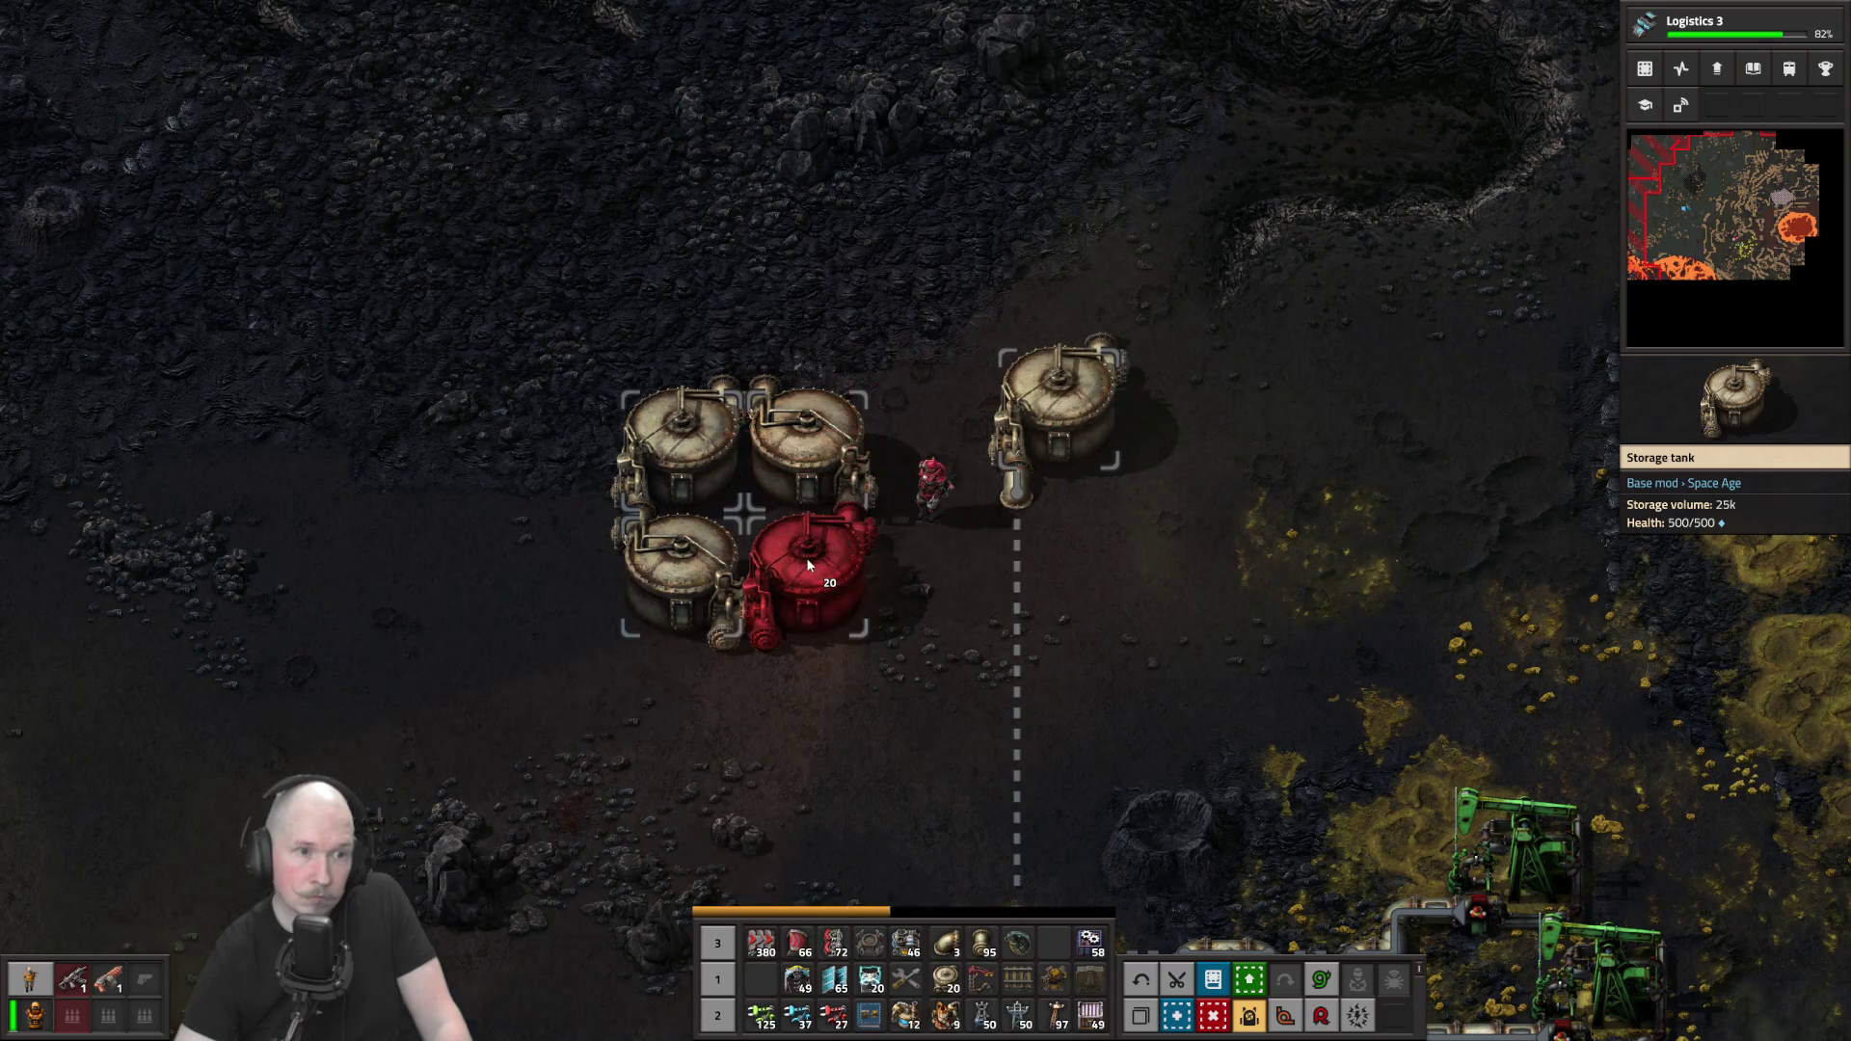
Mine the four old storage tanks from the original cluster
right_click(806, 555)
key("a")
right_click(804, 480)
right_click(804, 480)
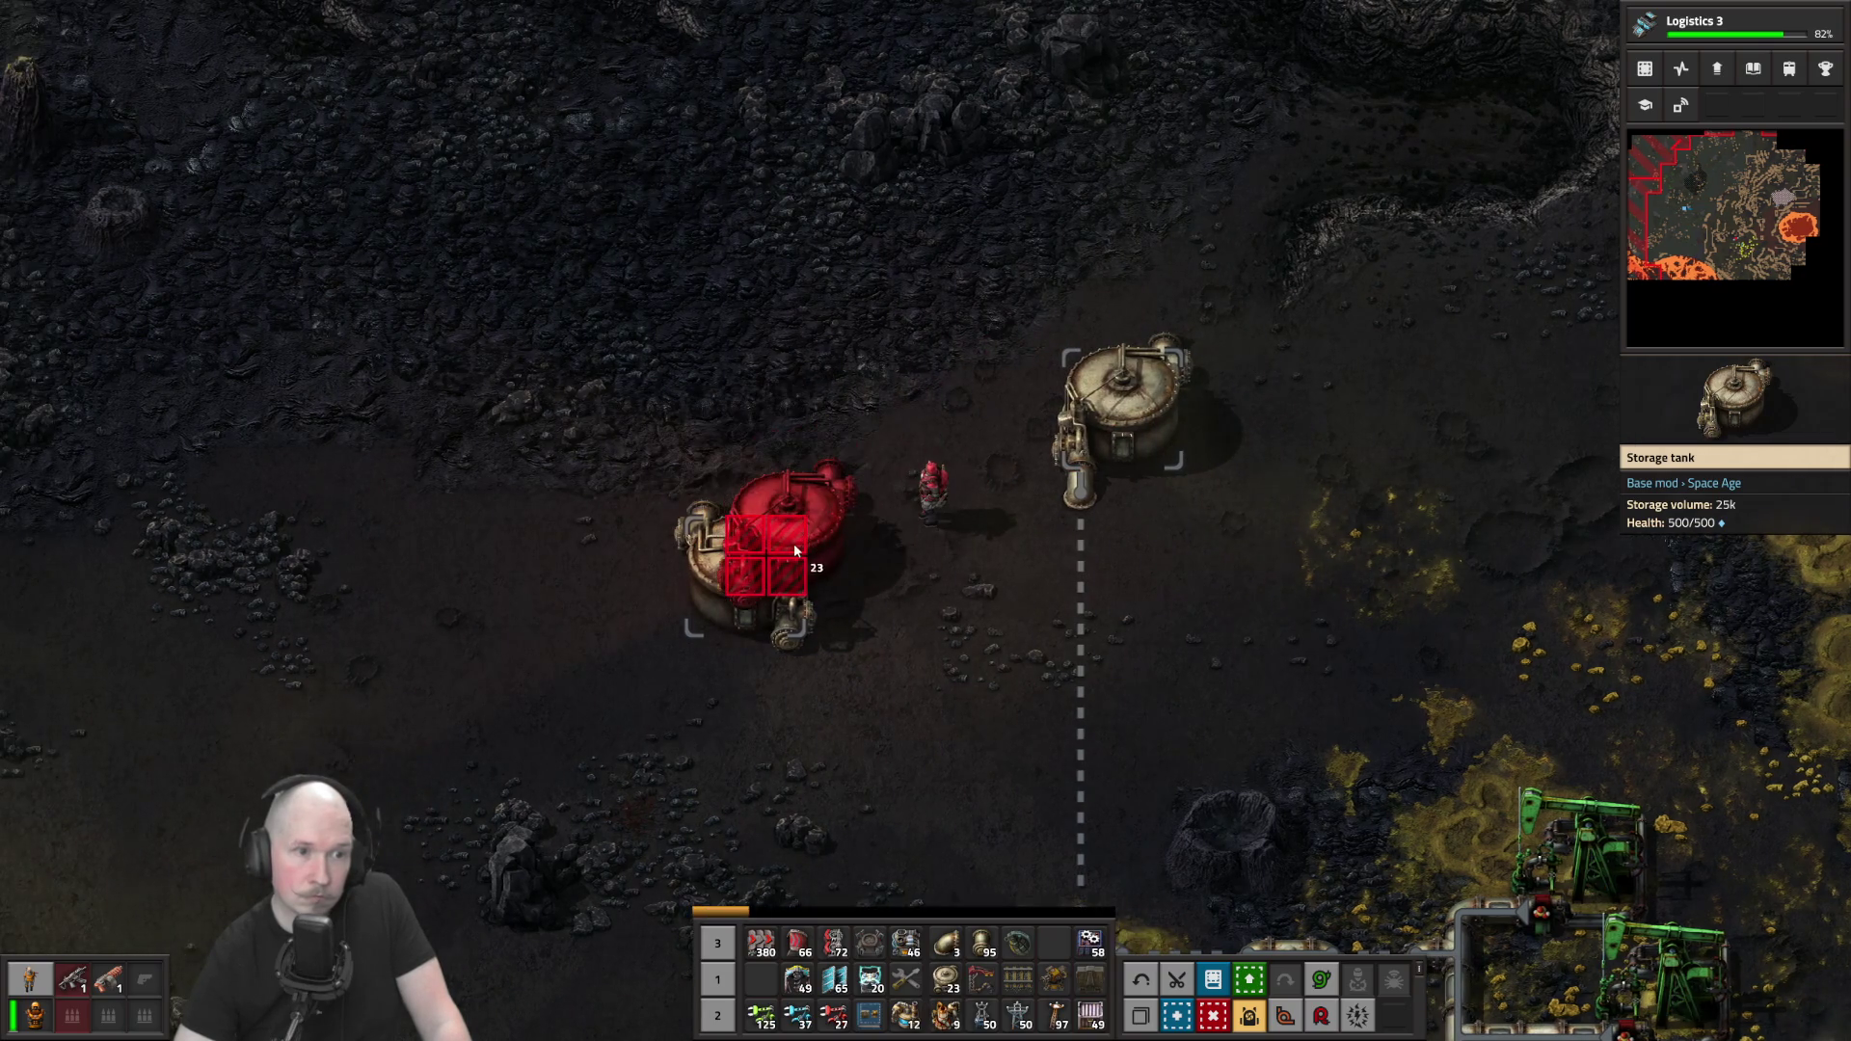
right_click(793, 547)
Place three storage tanks to complete the new 2x2 block on the pipe end
left_click(995, 289)
left_click(1118, 290)
left_click(1008, 395)
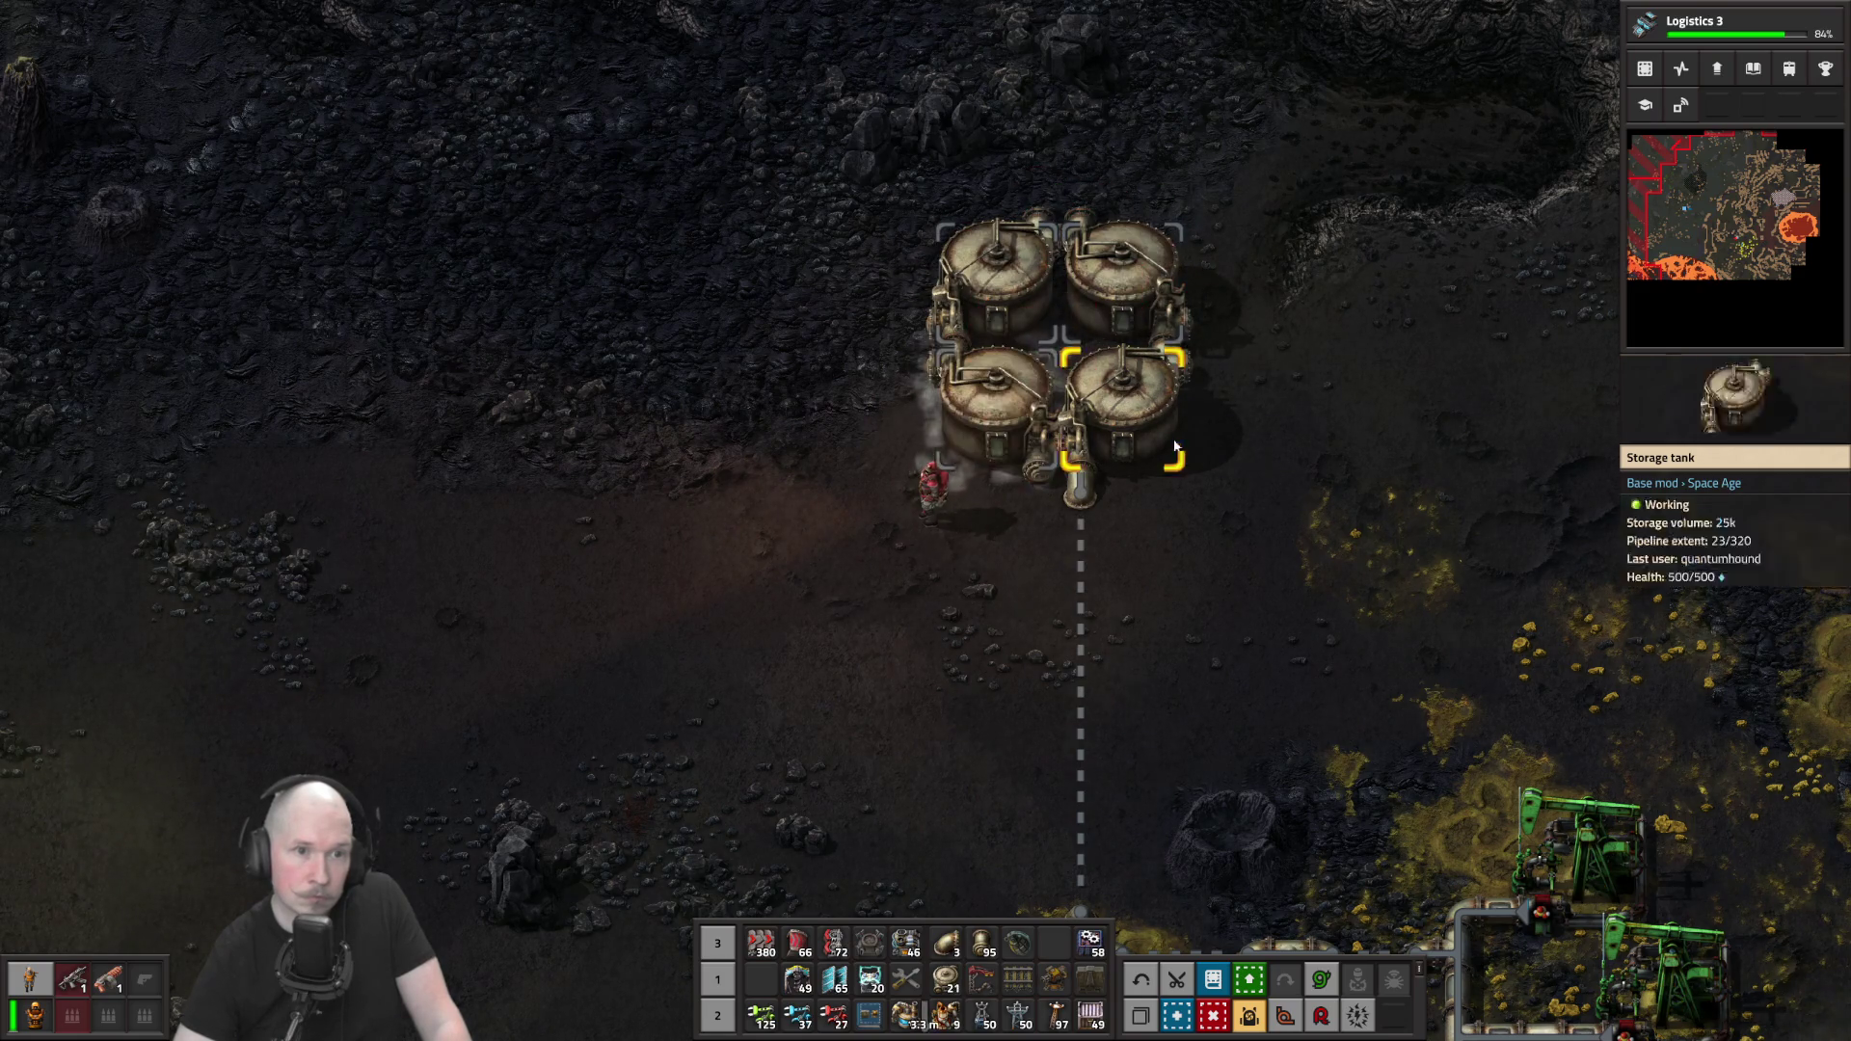
key("s+d")
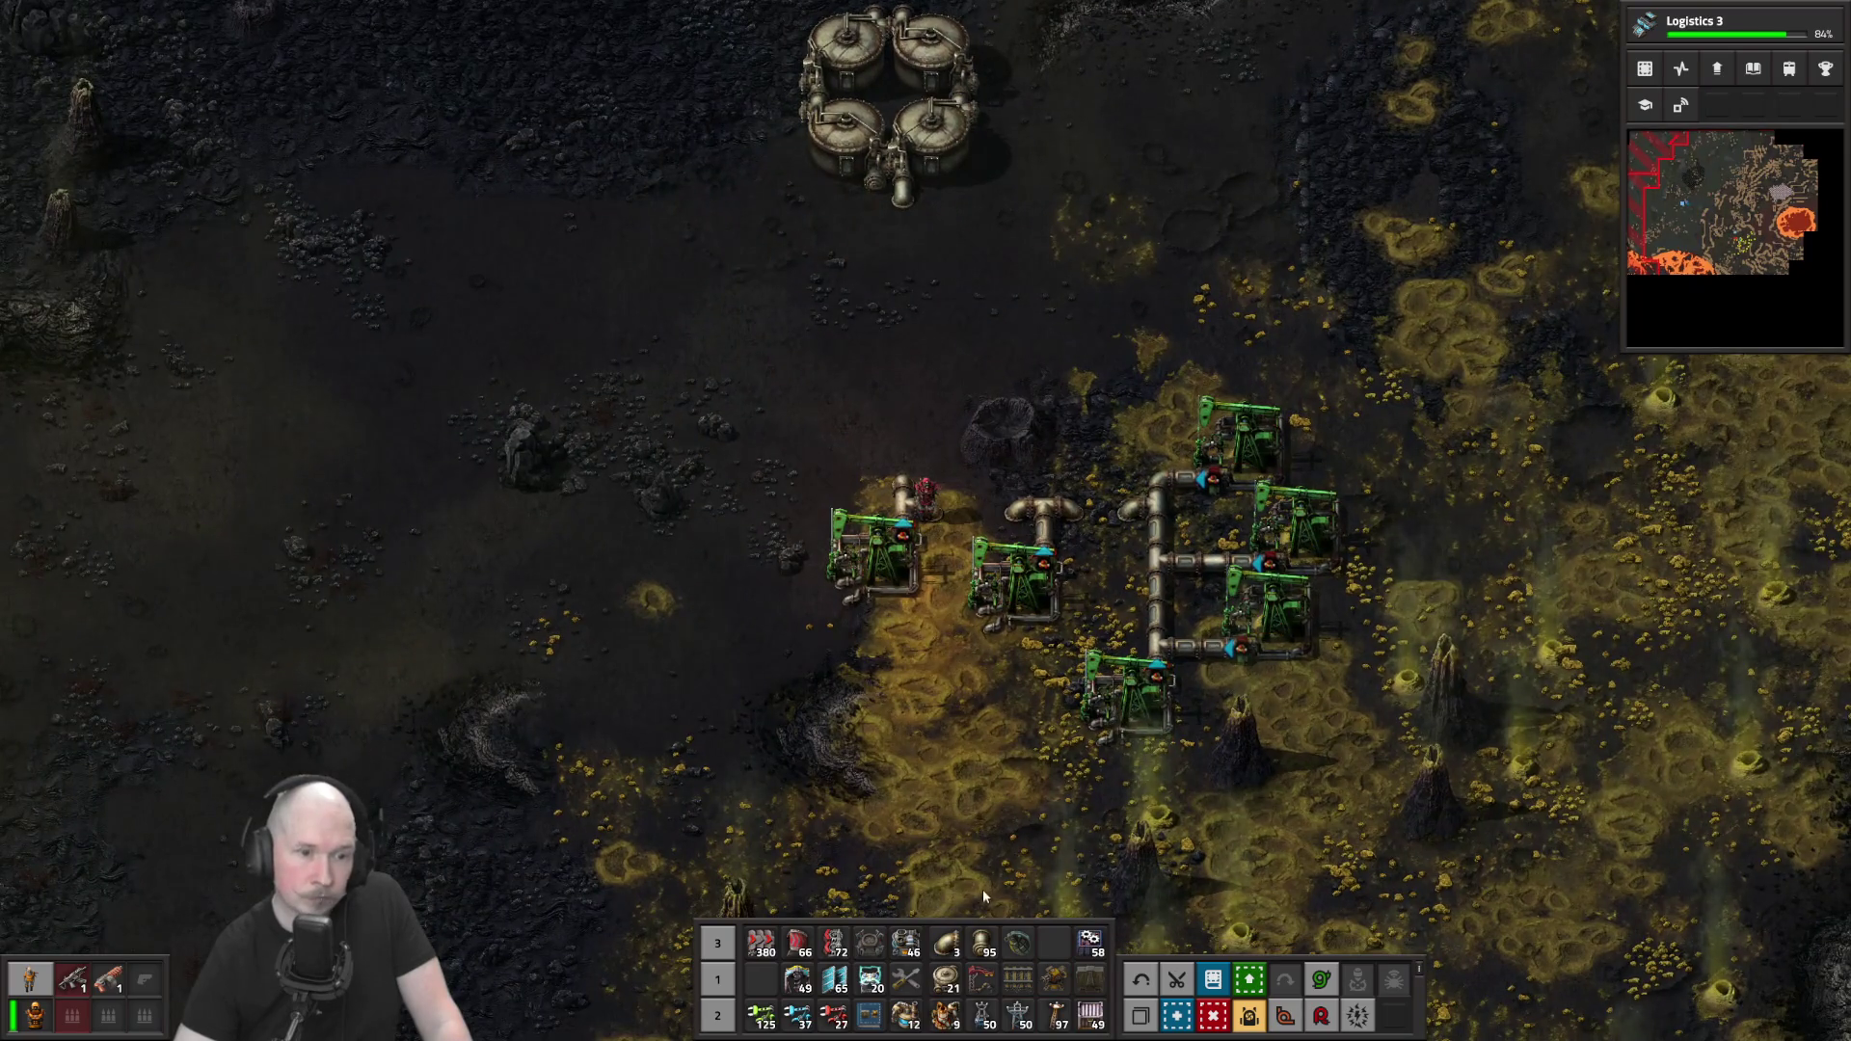
key("w+a")
Lay a first row of solar panels near the pumpjacks
left_click(834, 978)
mouse_move(713, 550)
left_mouse_down()
mouse_move(820, 548)
mouse_move(810, 497)
mouse_move(769, 537)
mouse_move(781, 516)
mouse_move(815, 578)
left_mouse_up()
key("w+a")
key("s+d")
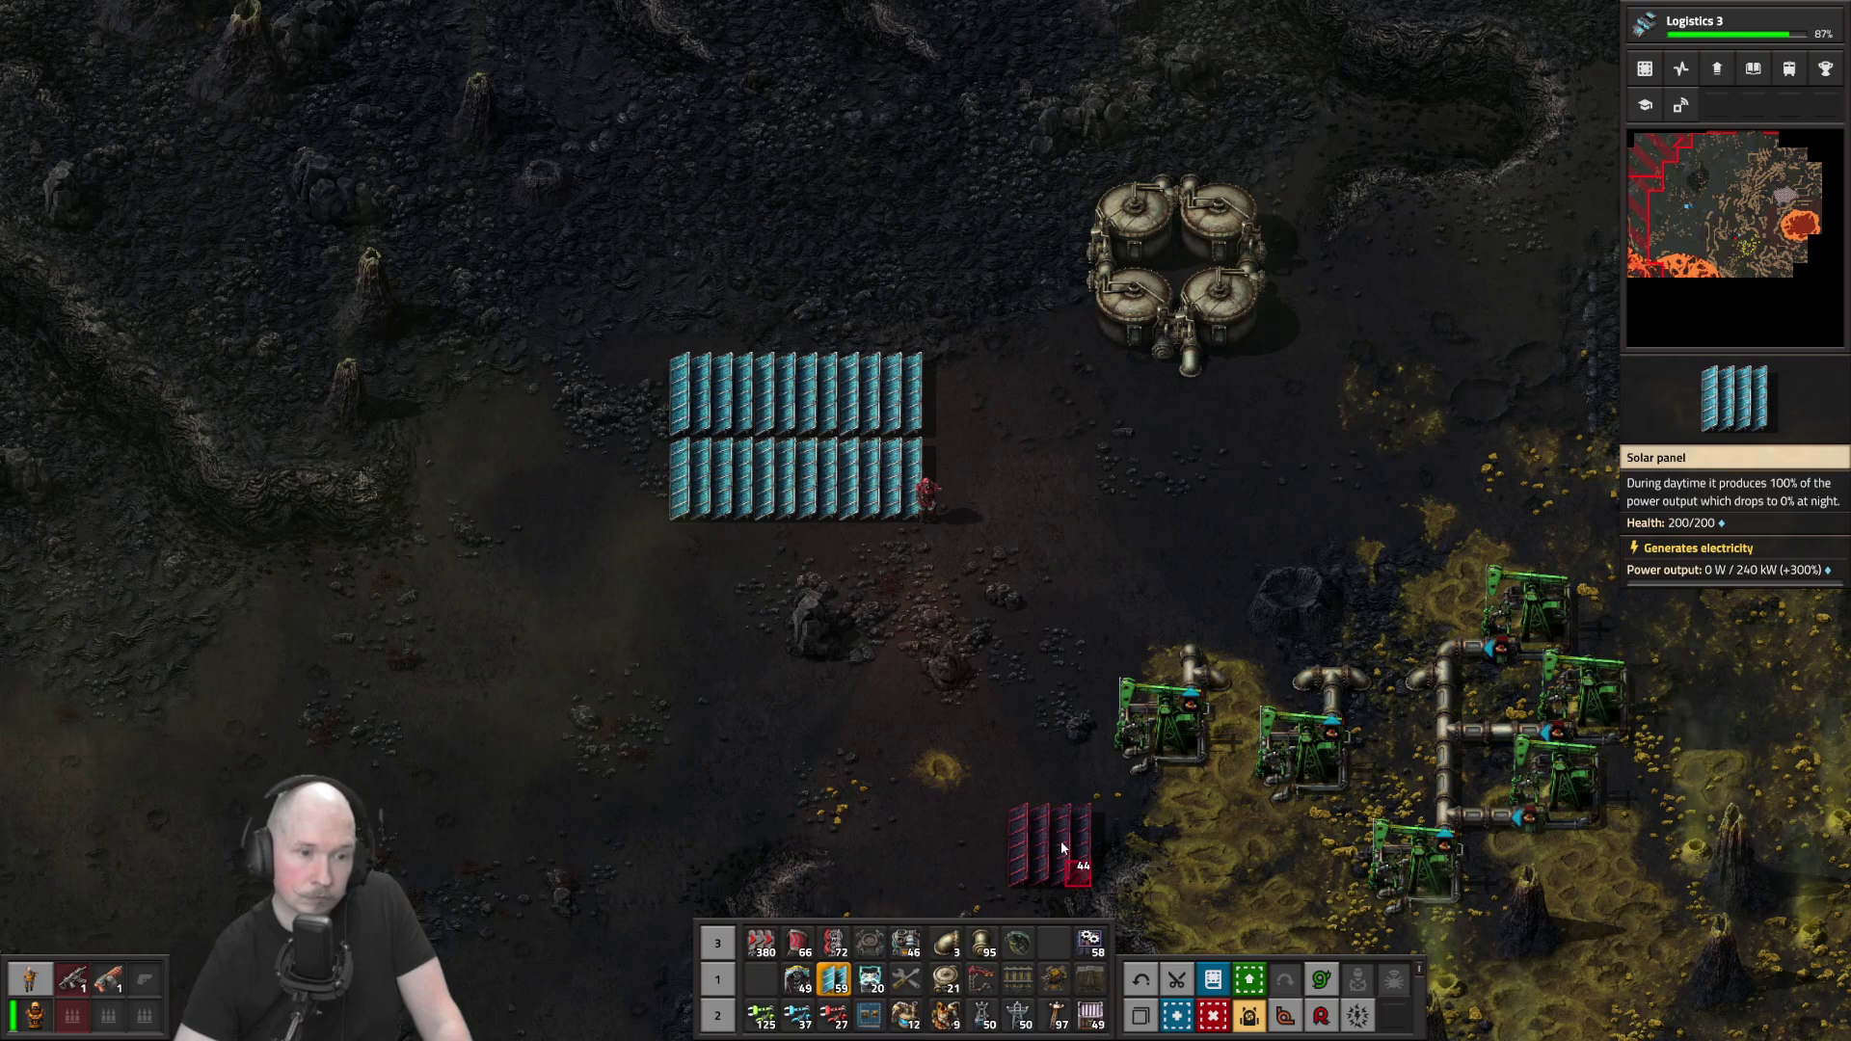
Place a substation from the inventory among the pumpjacks
key("e")
key("e")
key("7")
key("d")
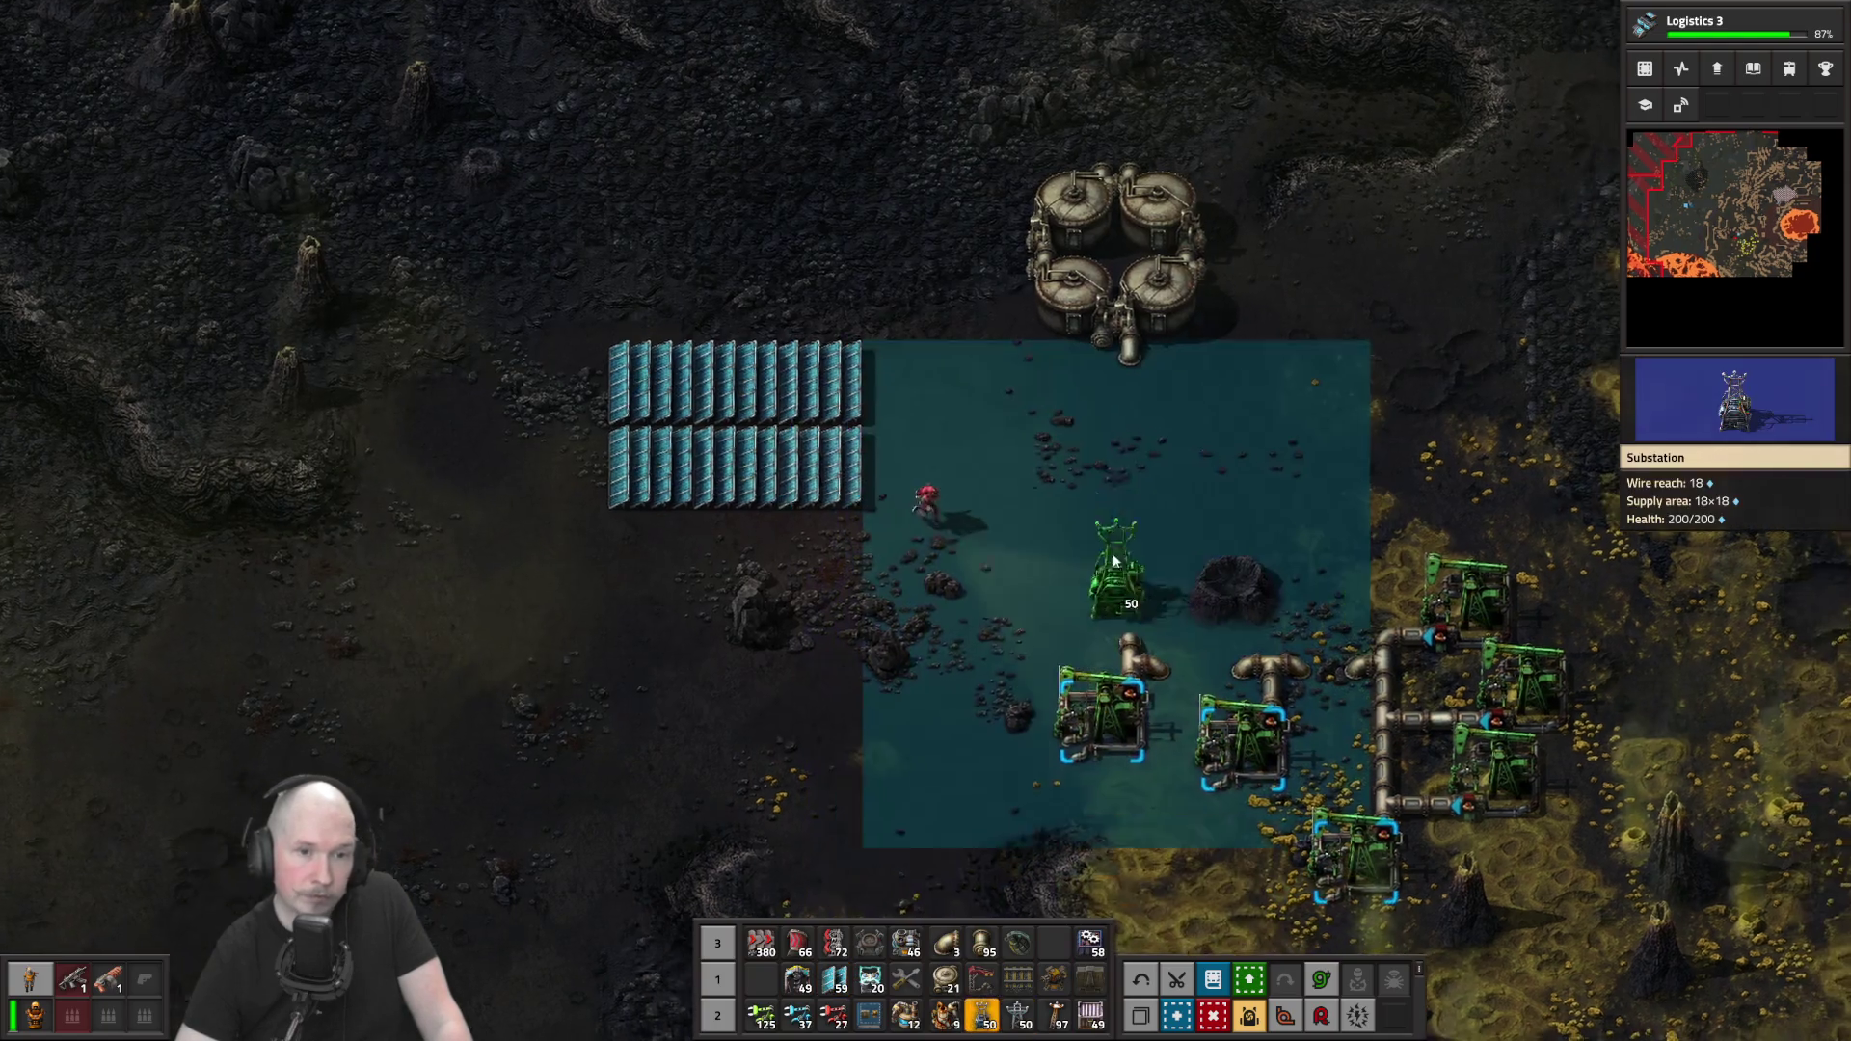
key("s+d")
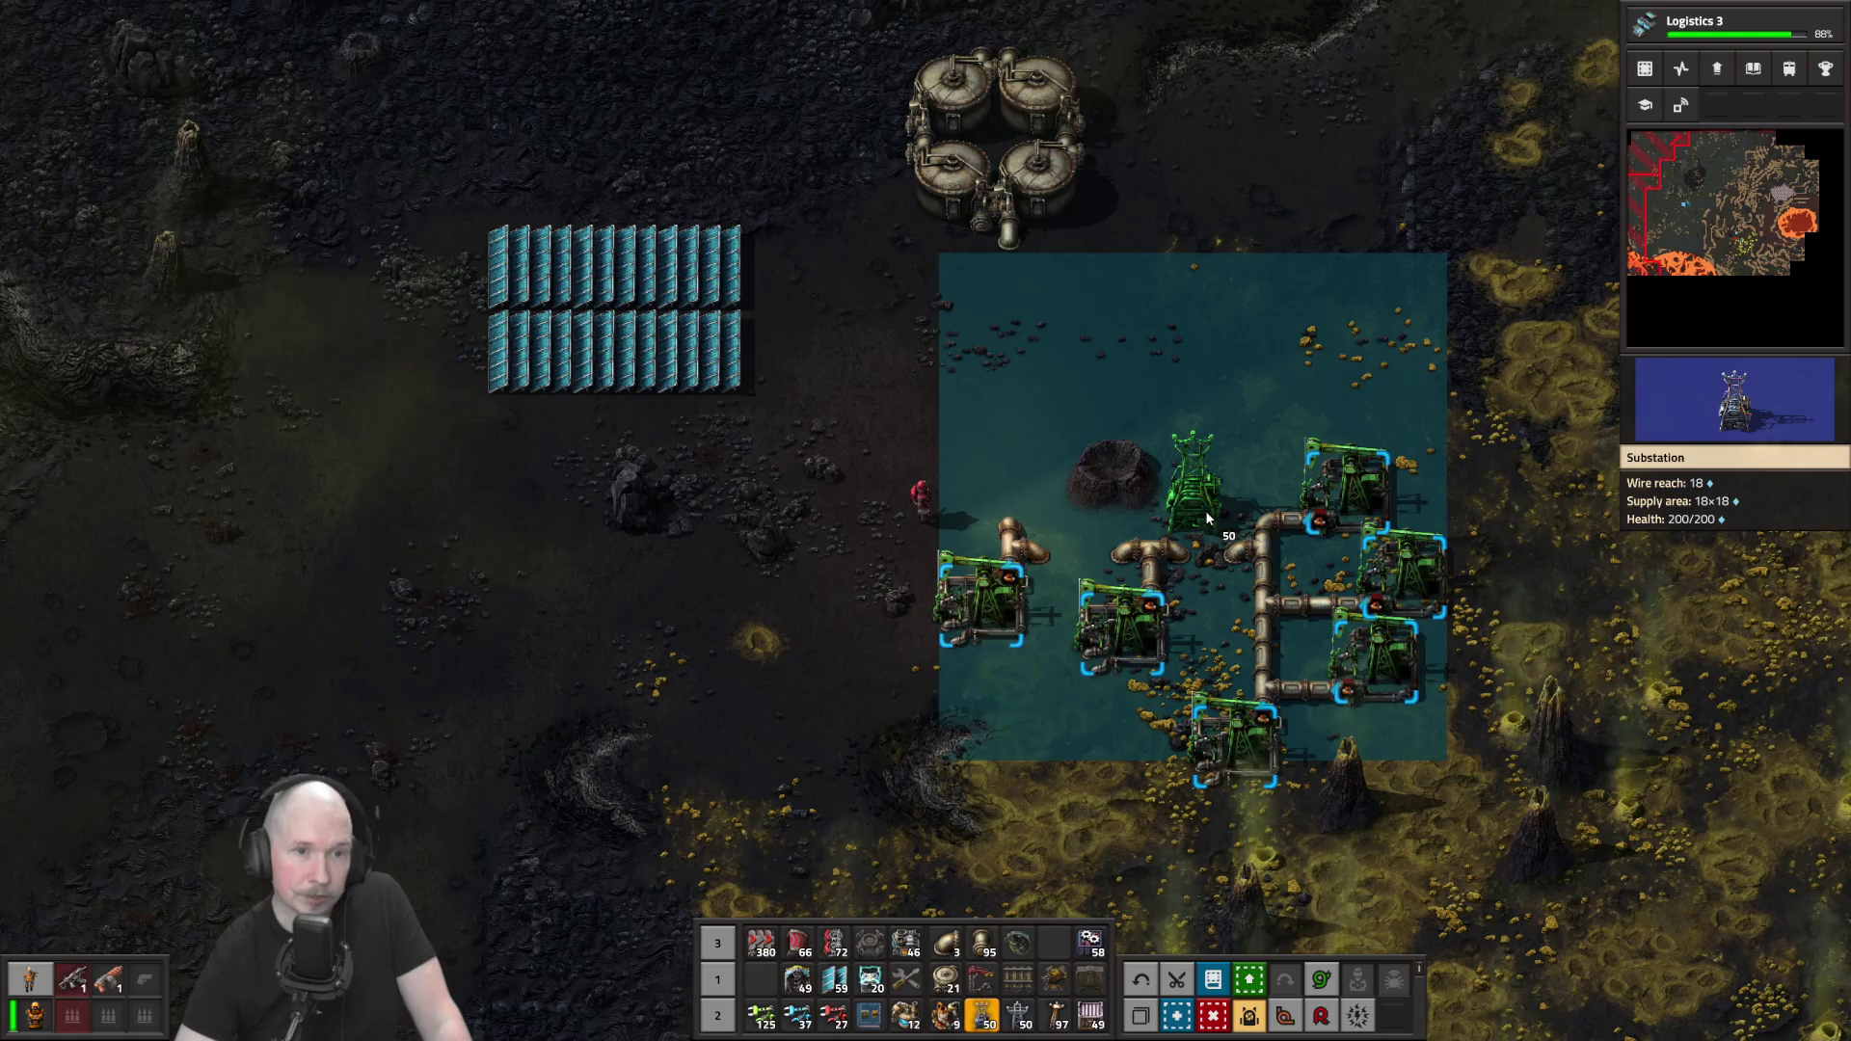
left_click(1207, 519)
key("q")
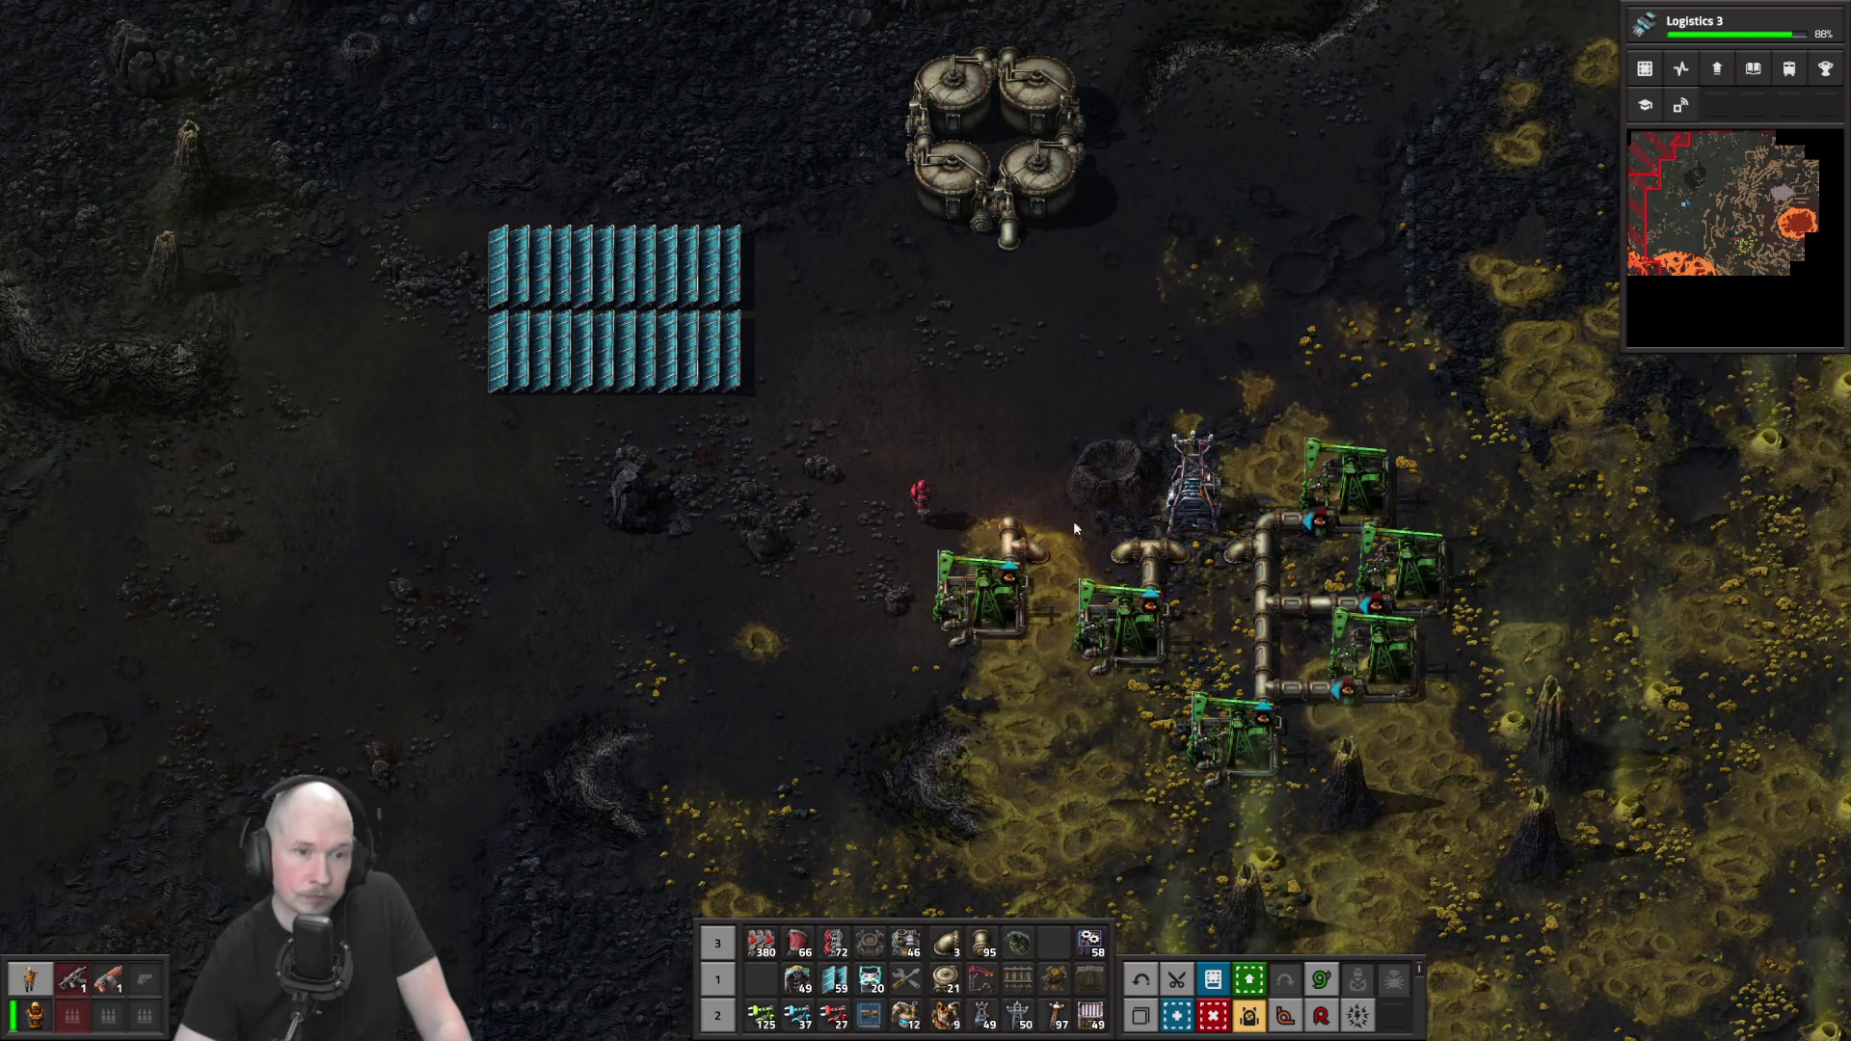
Lay a row of solar panels beside the substation
key("3")
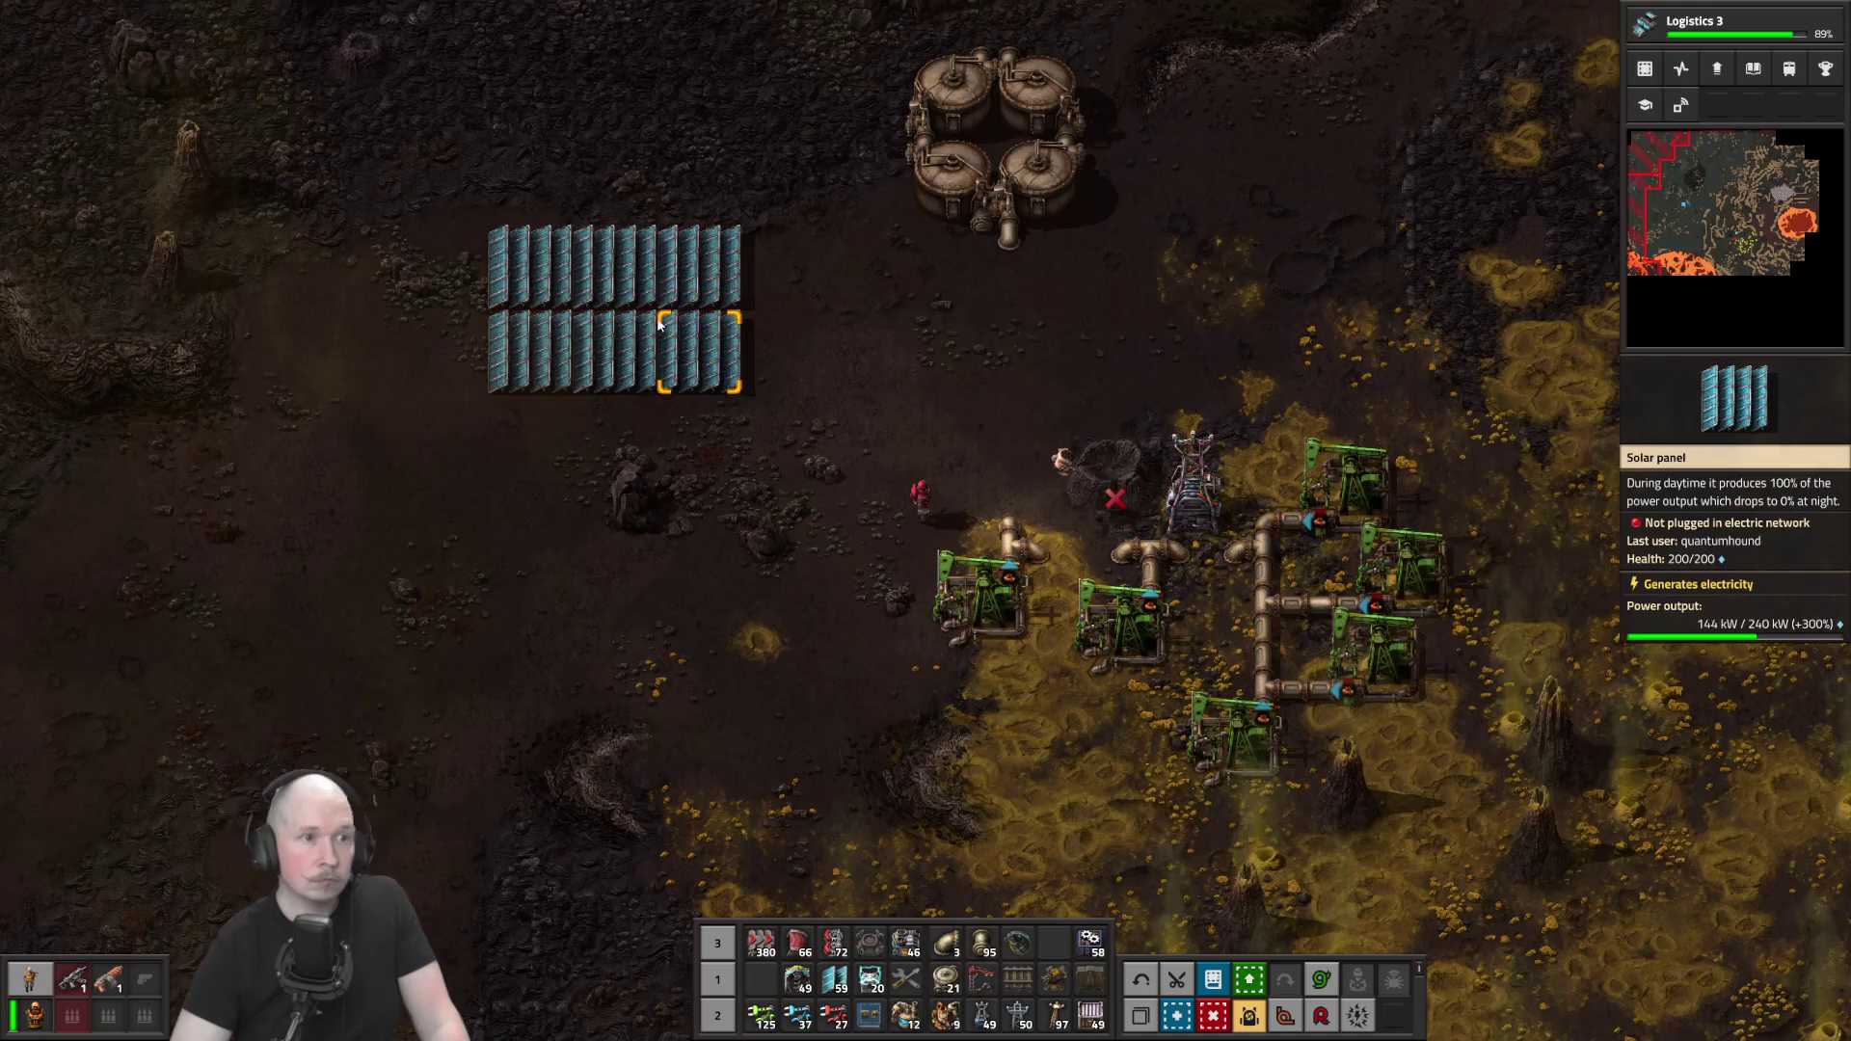
key("w+d")
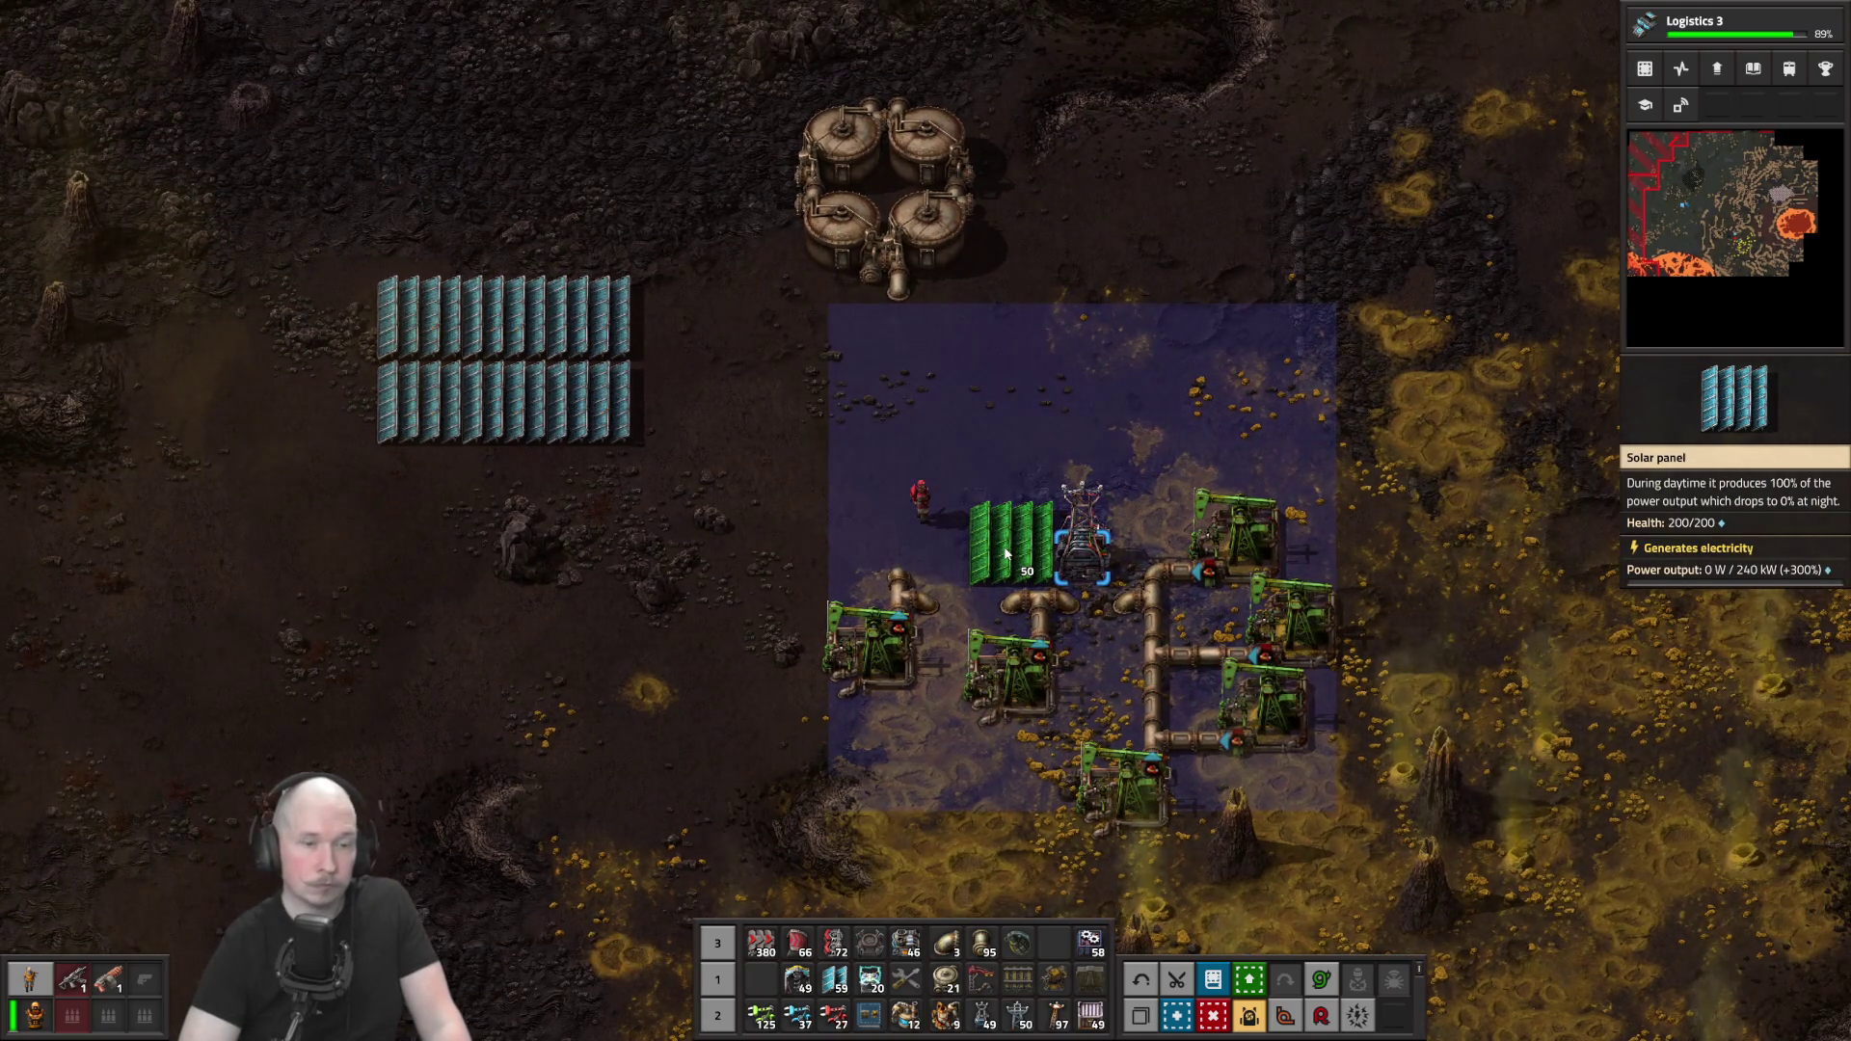
key("w+a")
left_click_drag(1020, 505, 1108, 534)
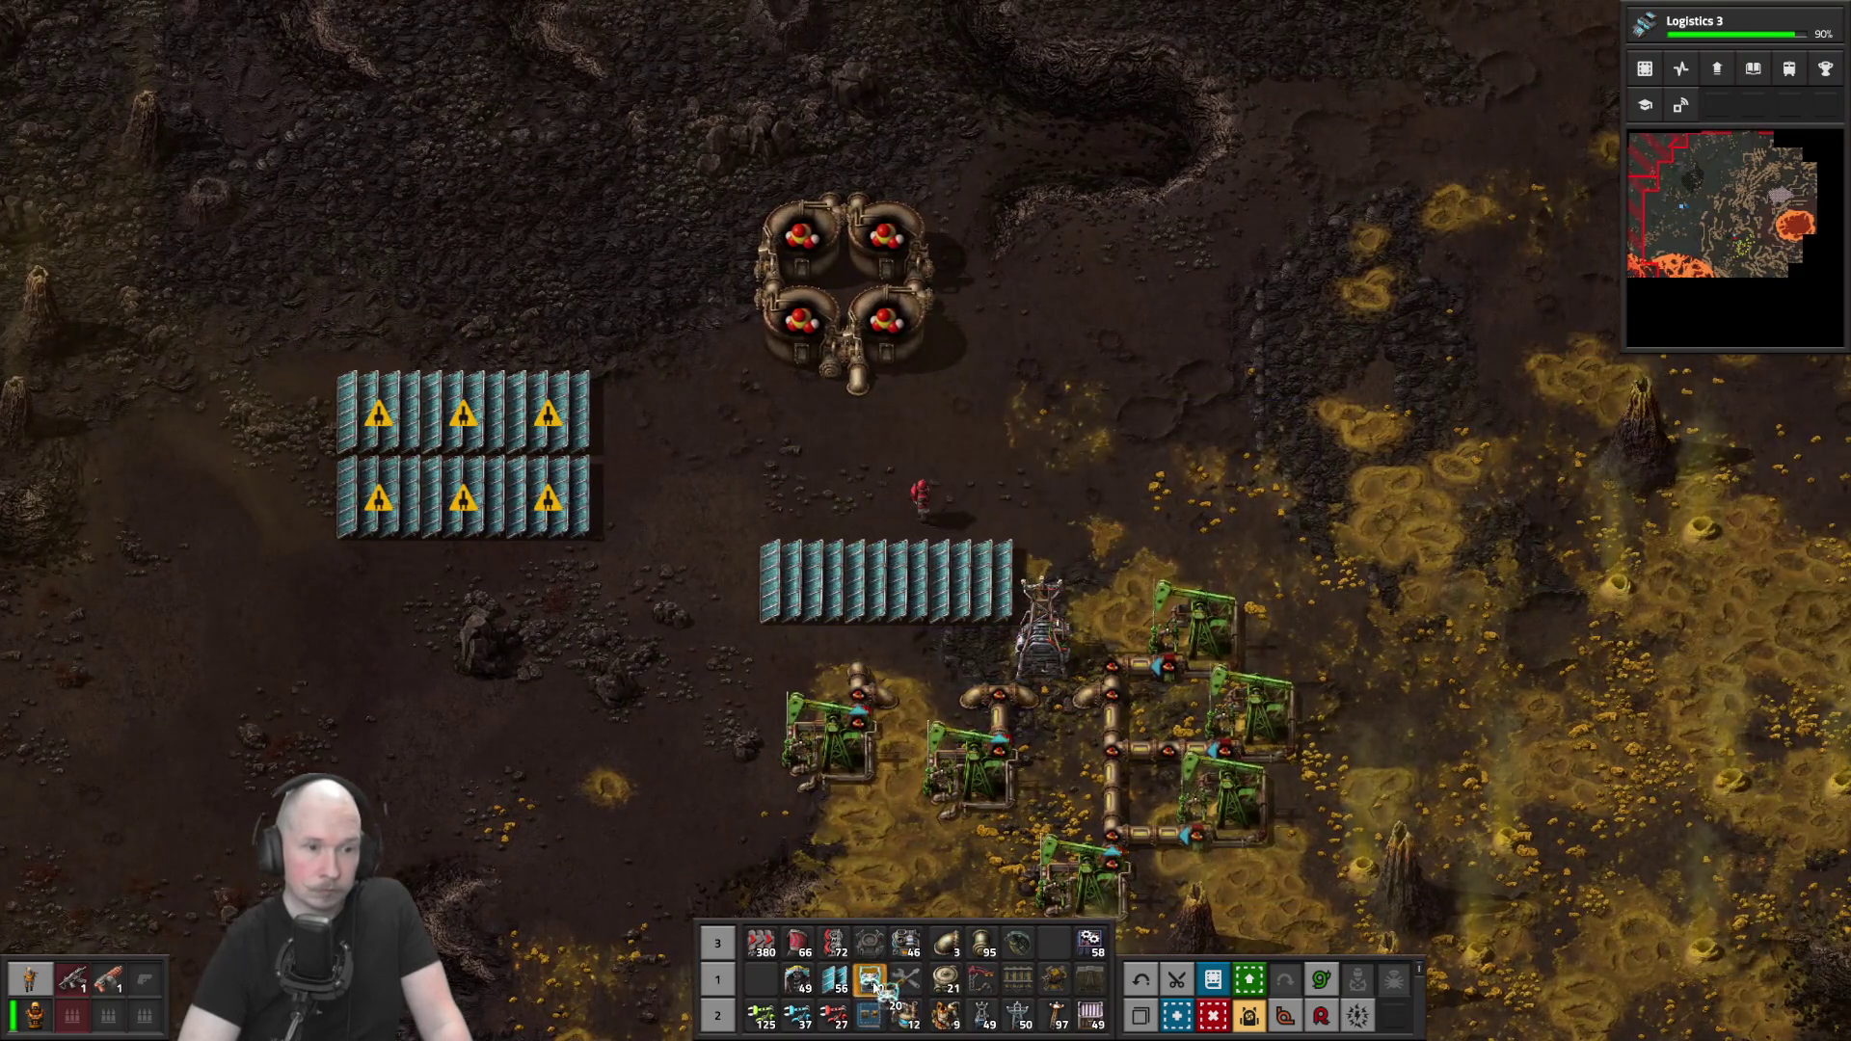
Place a column of accumulators next to the substation
left_click(869, 978)
key("a")
mouse_move(955, 644)
left_mouse_down()
mouse_move(1004, 649)
mouse_move(987, 603)
mouse_move(981, 617)
left_mouse_up()
key("w+d")
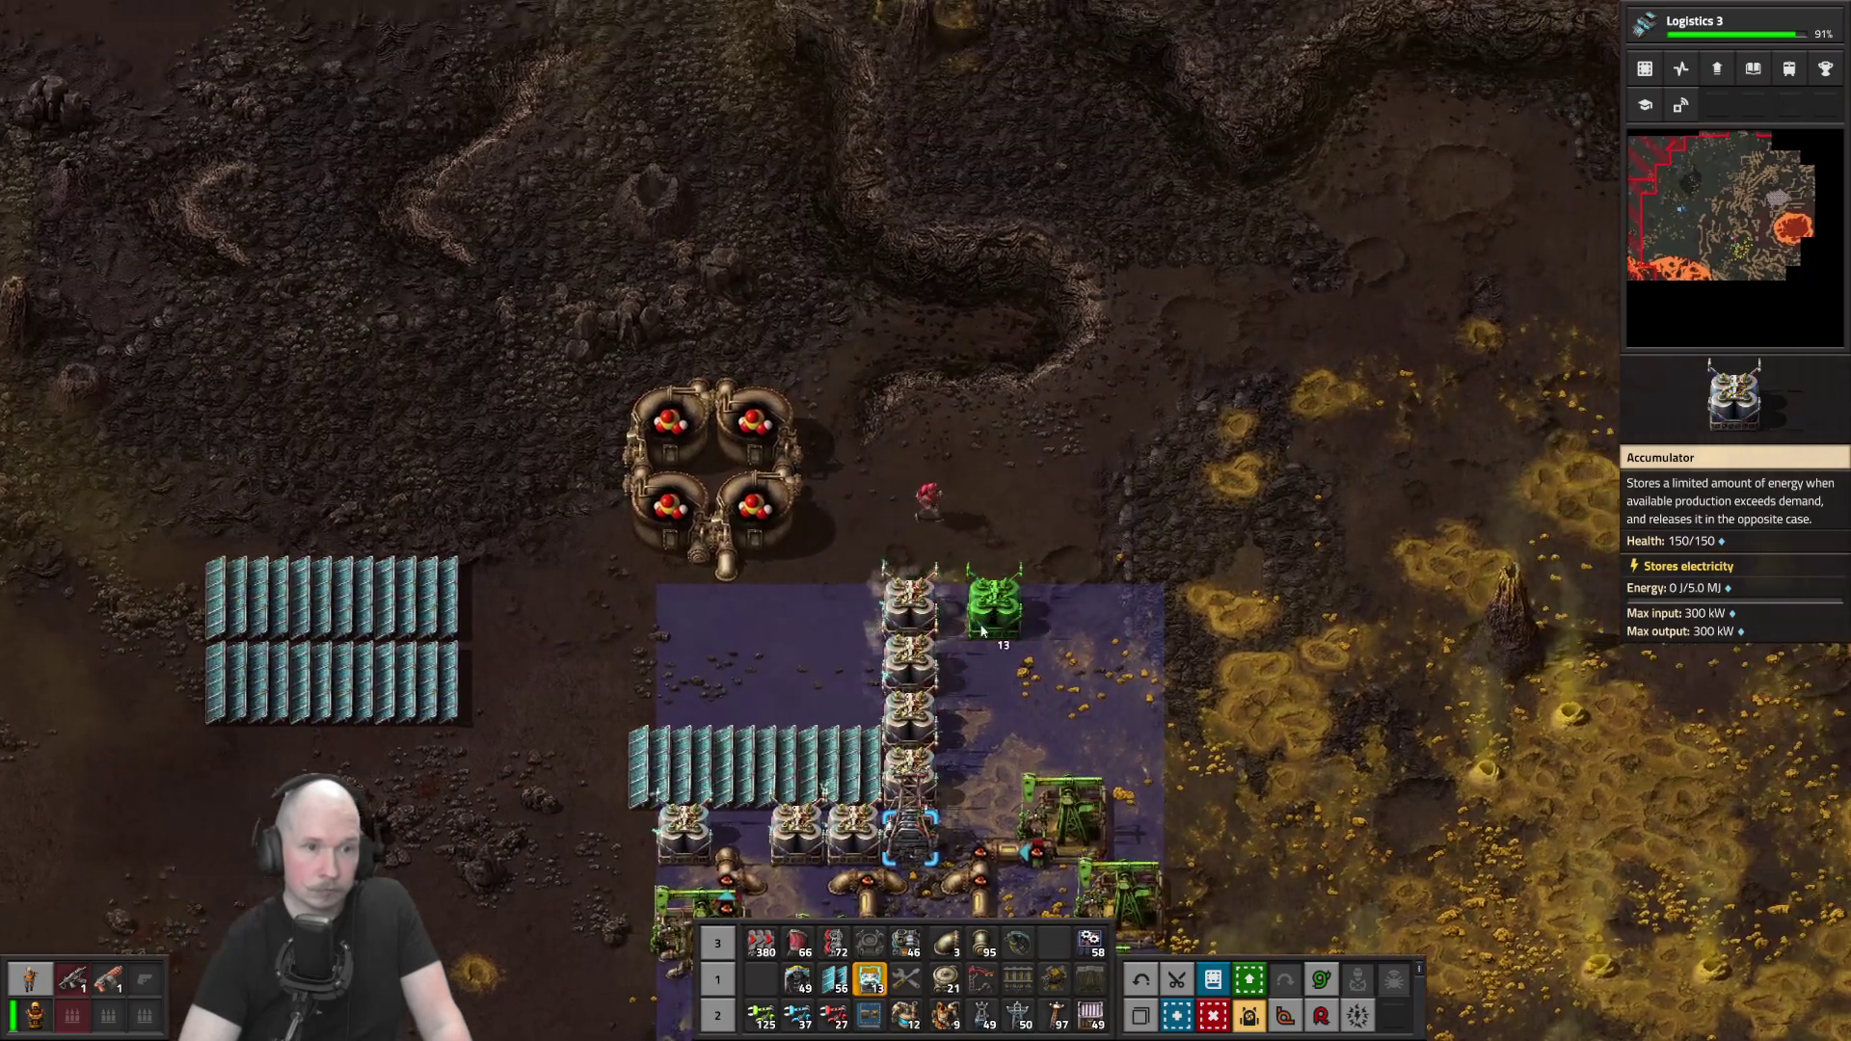
key("s+d")
left_click(897, 718)
key("d")
key("a")
Add more solar panels beside the substation and next to the accumulators
key("q")
mouse_move(809, 574)
left_mouse_down()
mouse_move(802, 487)
mouse_move(723, 506)
mouse_move(687, 561)
mouse_move(634, 569)
left_mouse_up()
left_click(634, 568)
key("s")
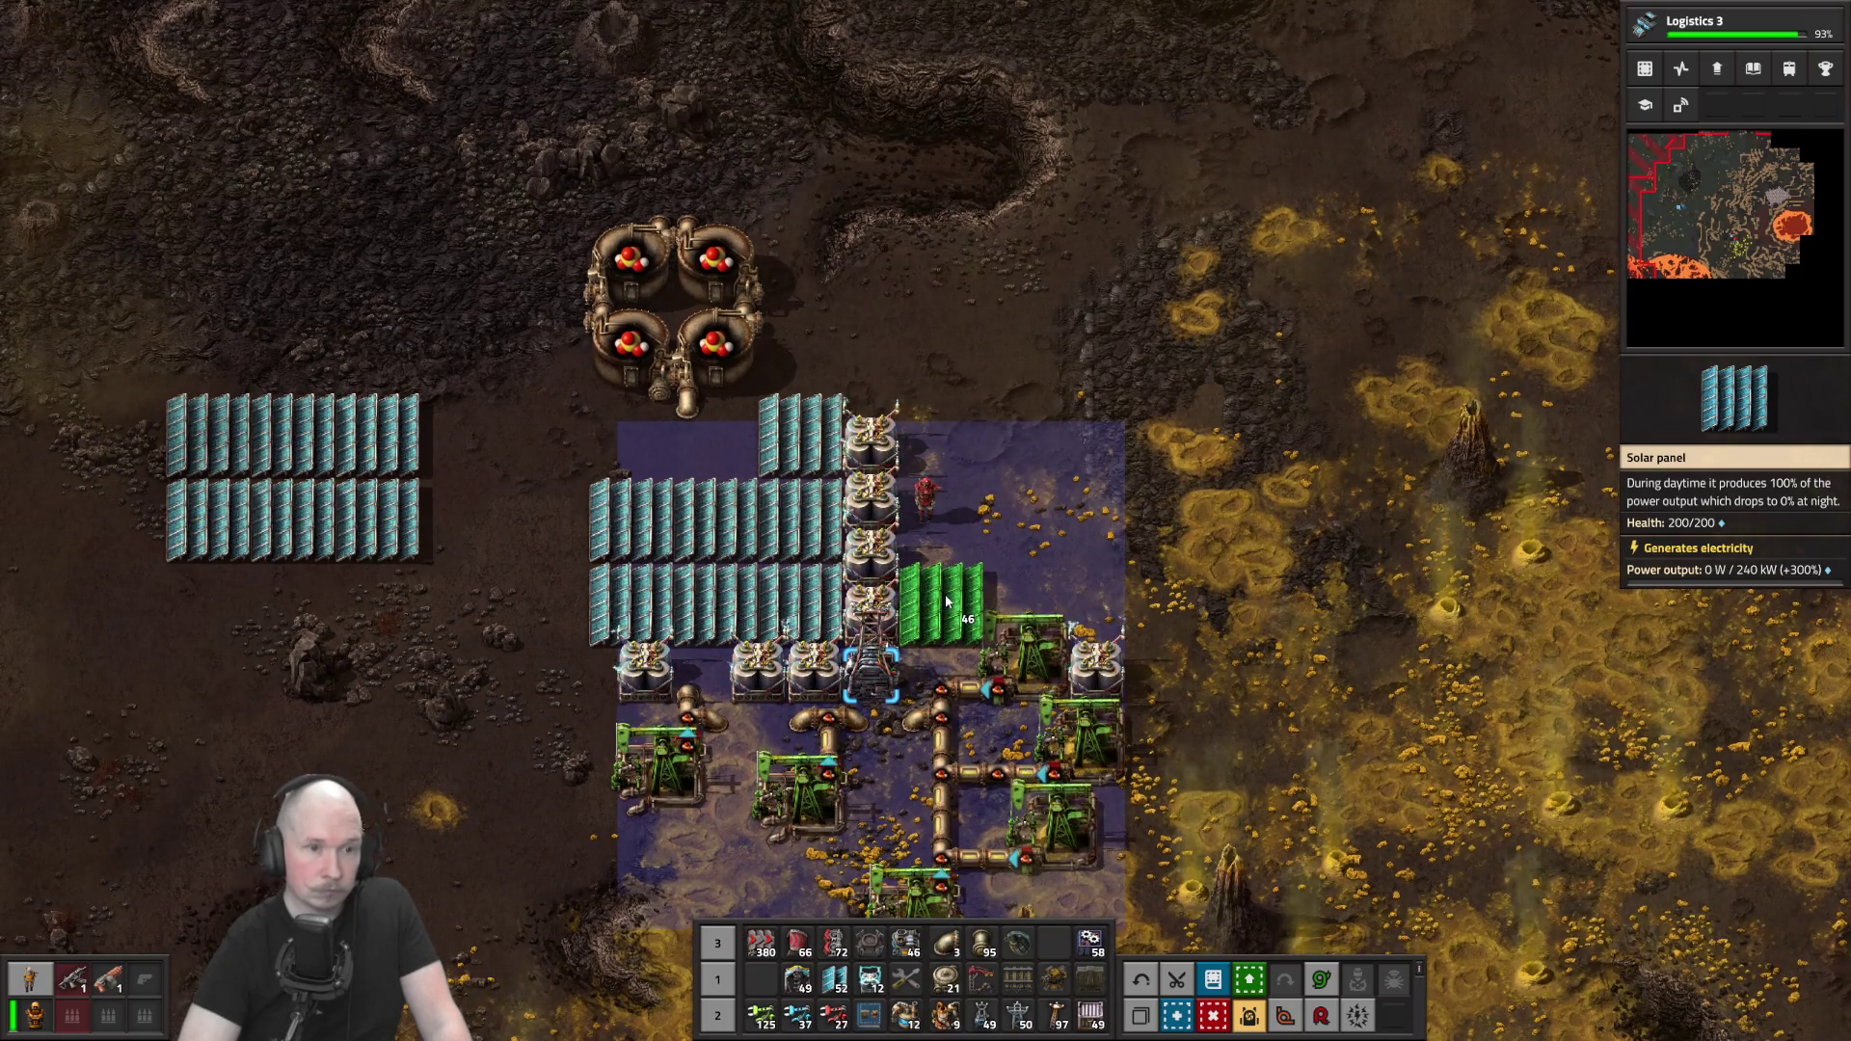
mouse_move(946, 601)
left_mouse_down()
mouse_move(1033, 617)
mouse_move(1040, 570)
left_mouse_up()
Mine two surplus solar panels from the rows
key("w")
key("q")
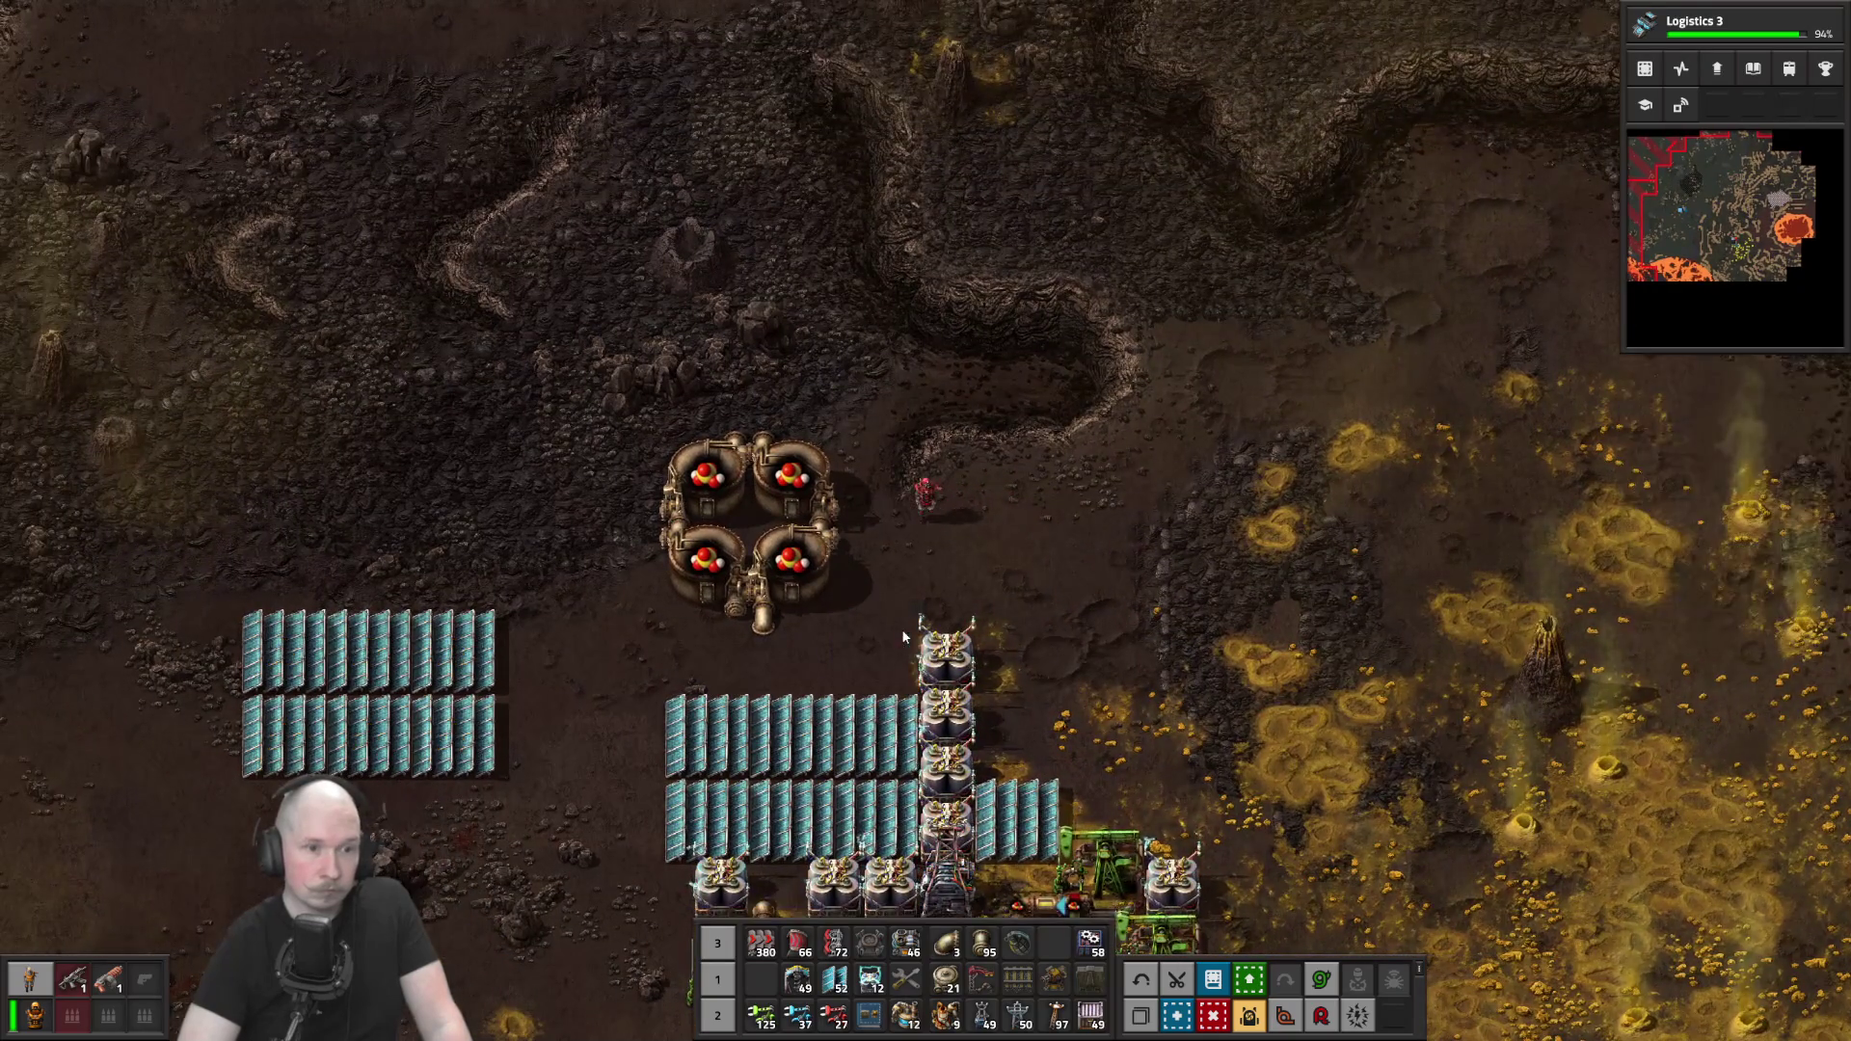
key("a")
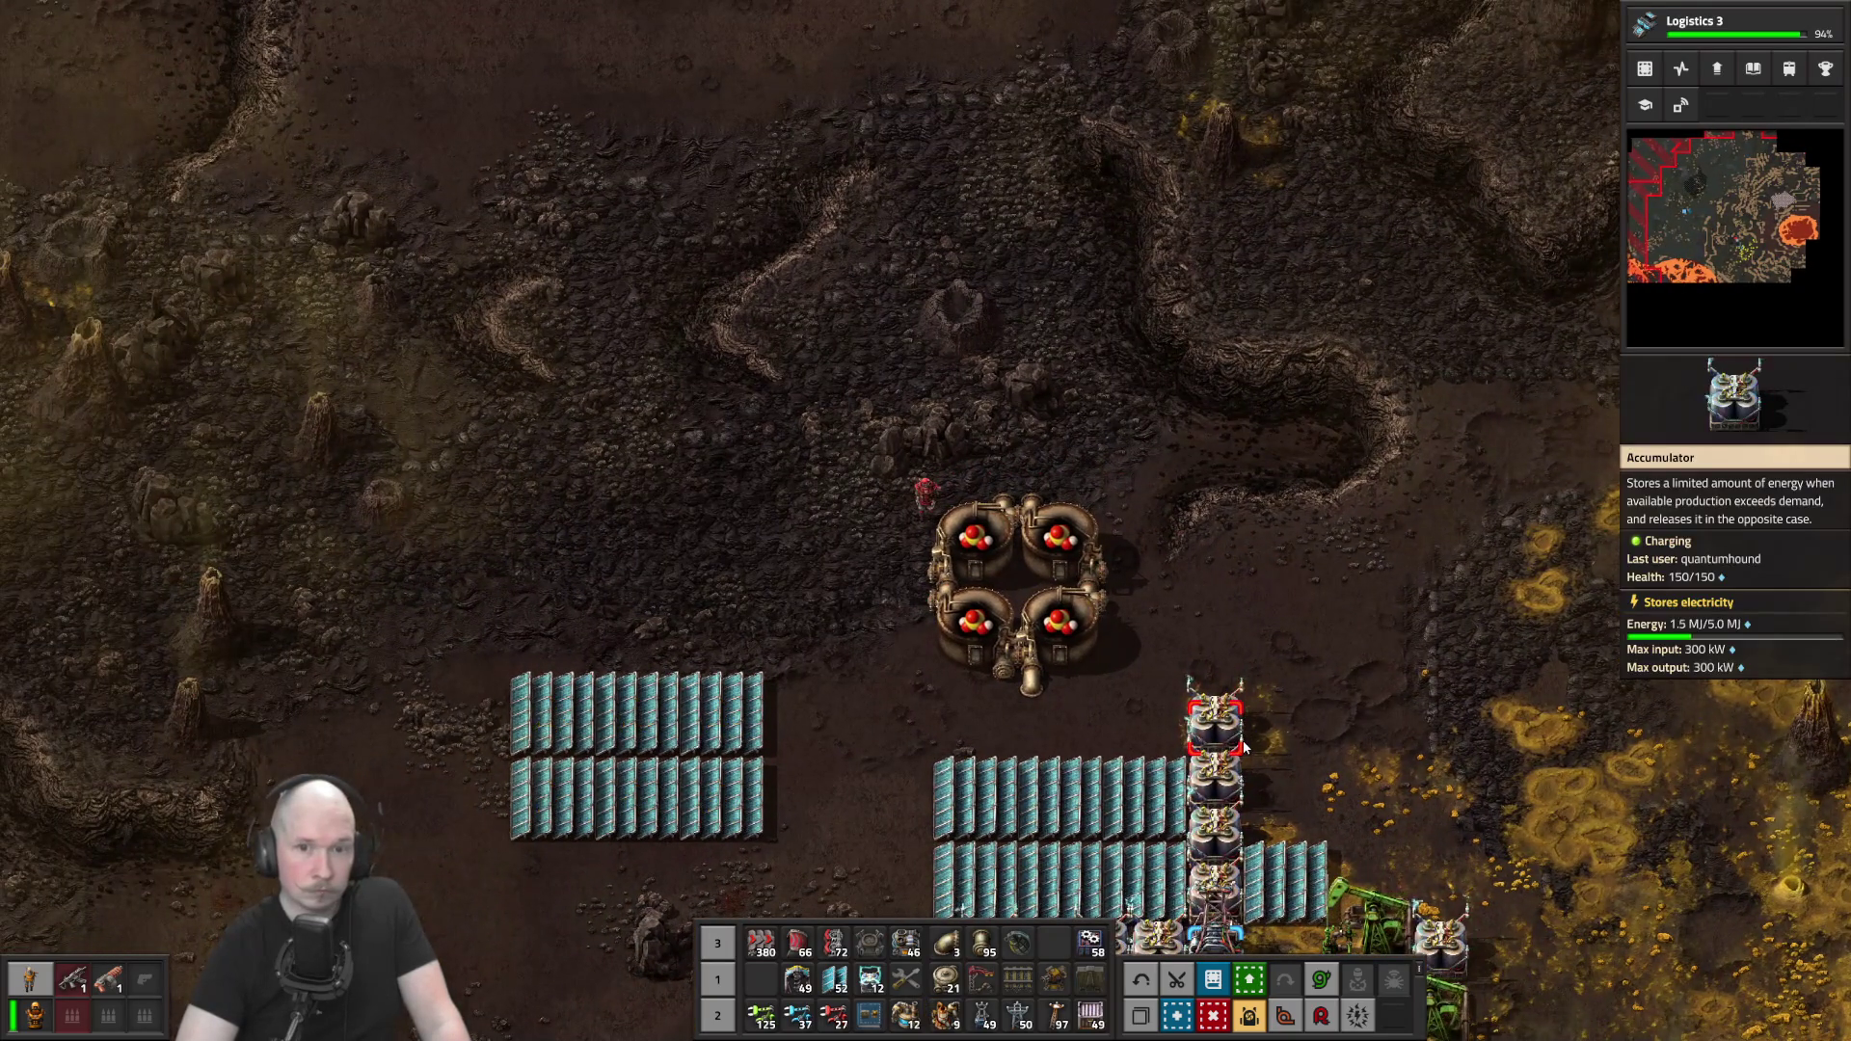
key("a")
key("s")
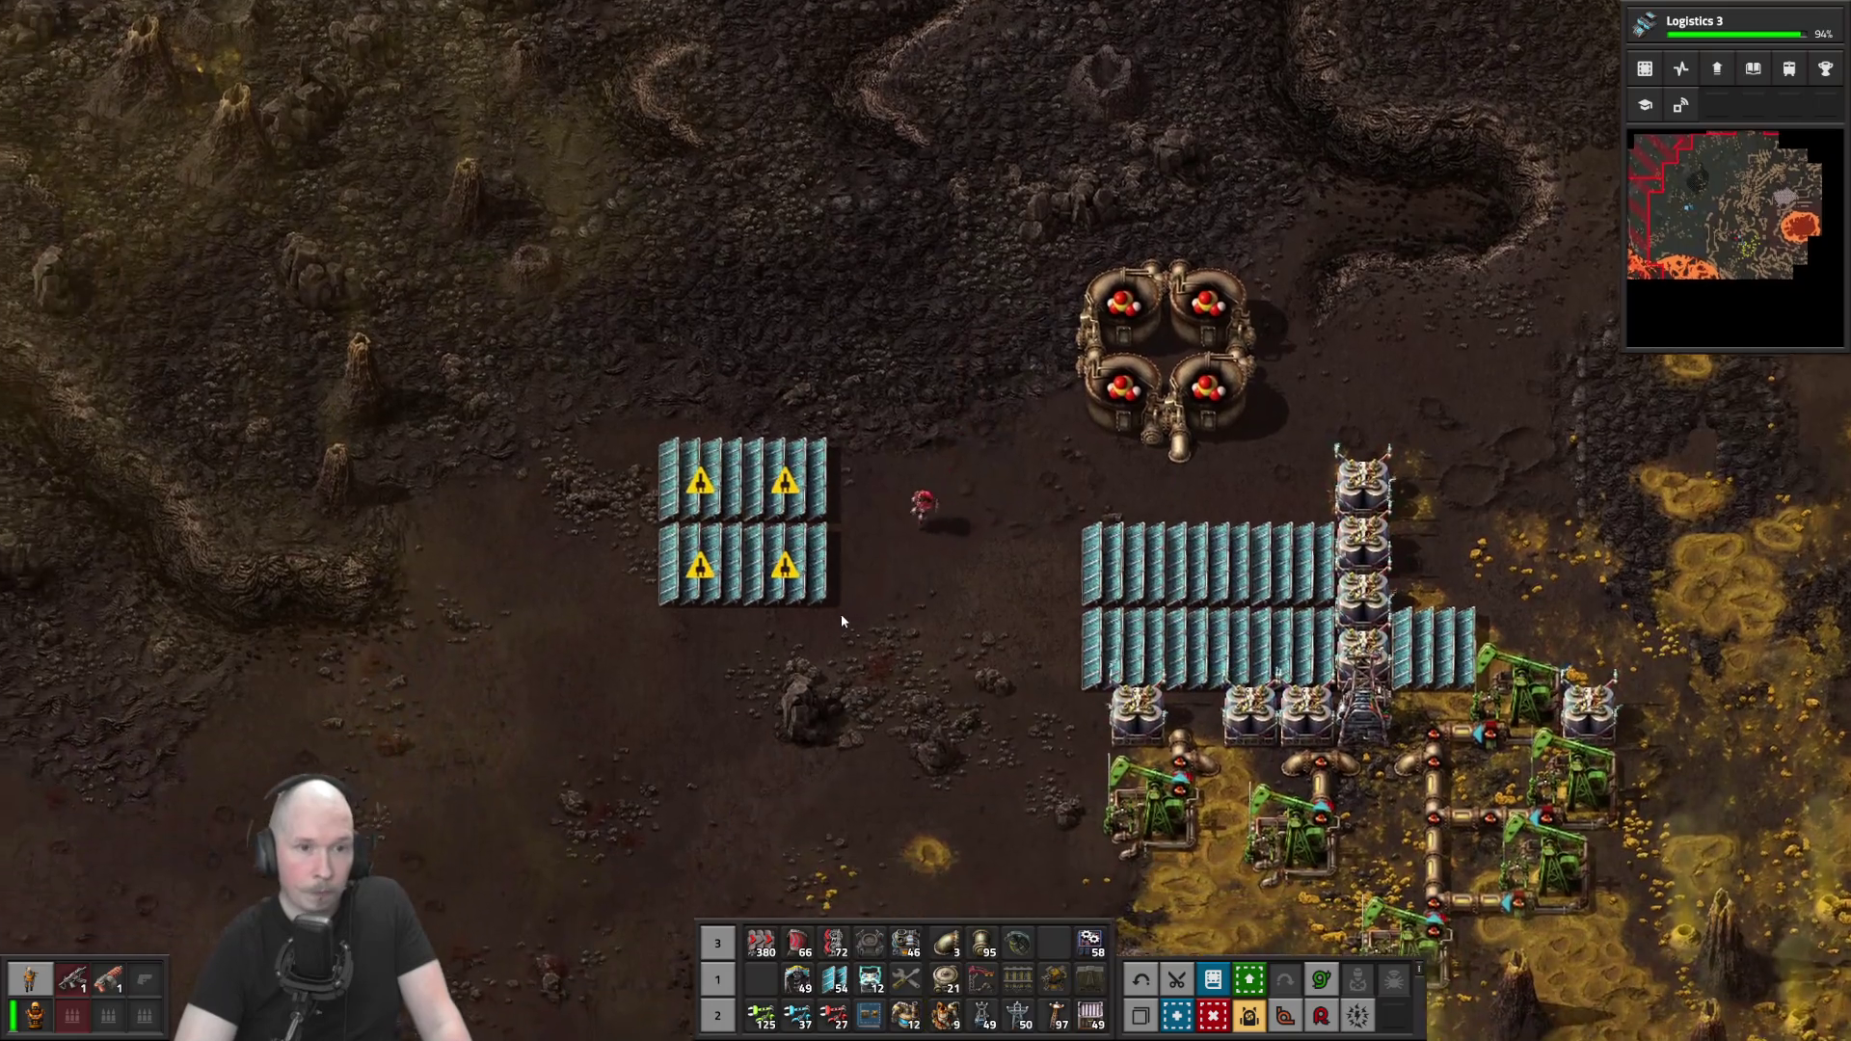
right_click(872, 523)
right_click(802, 570)
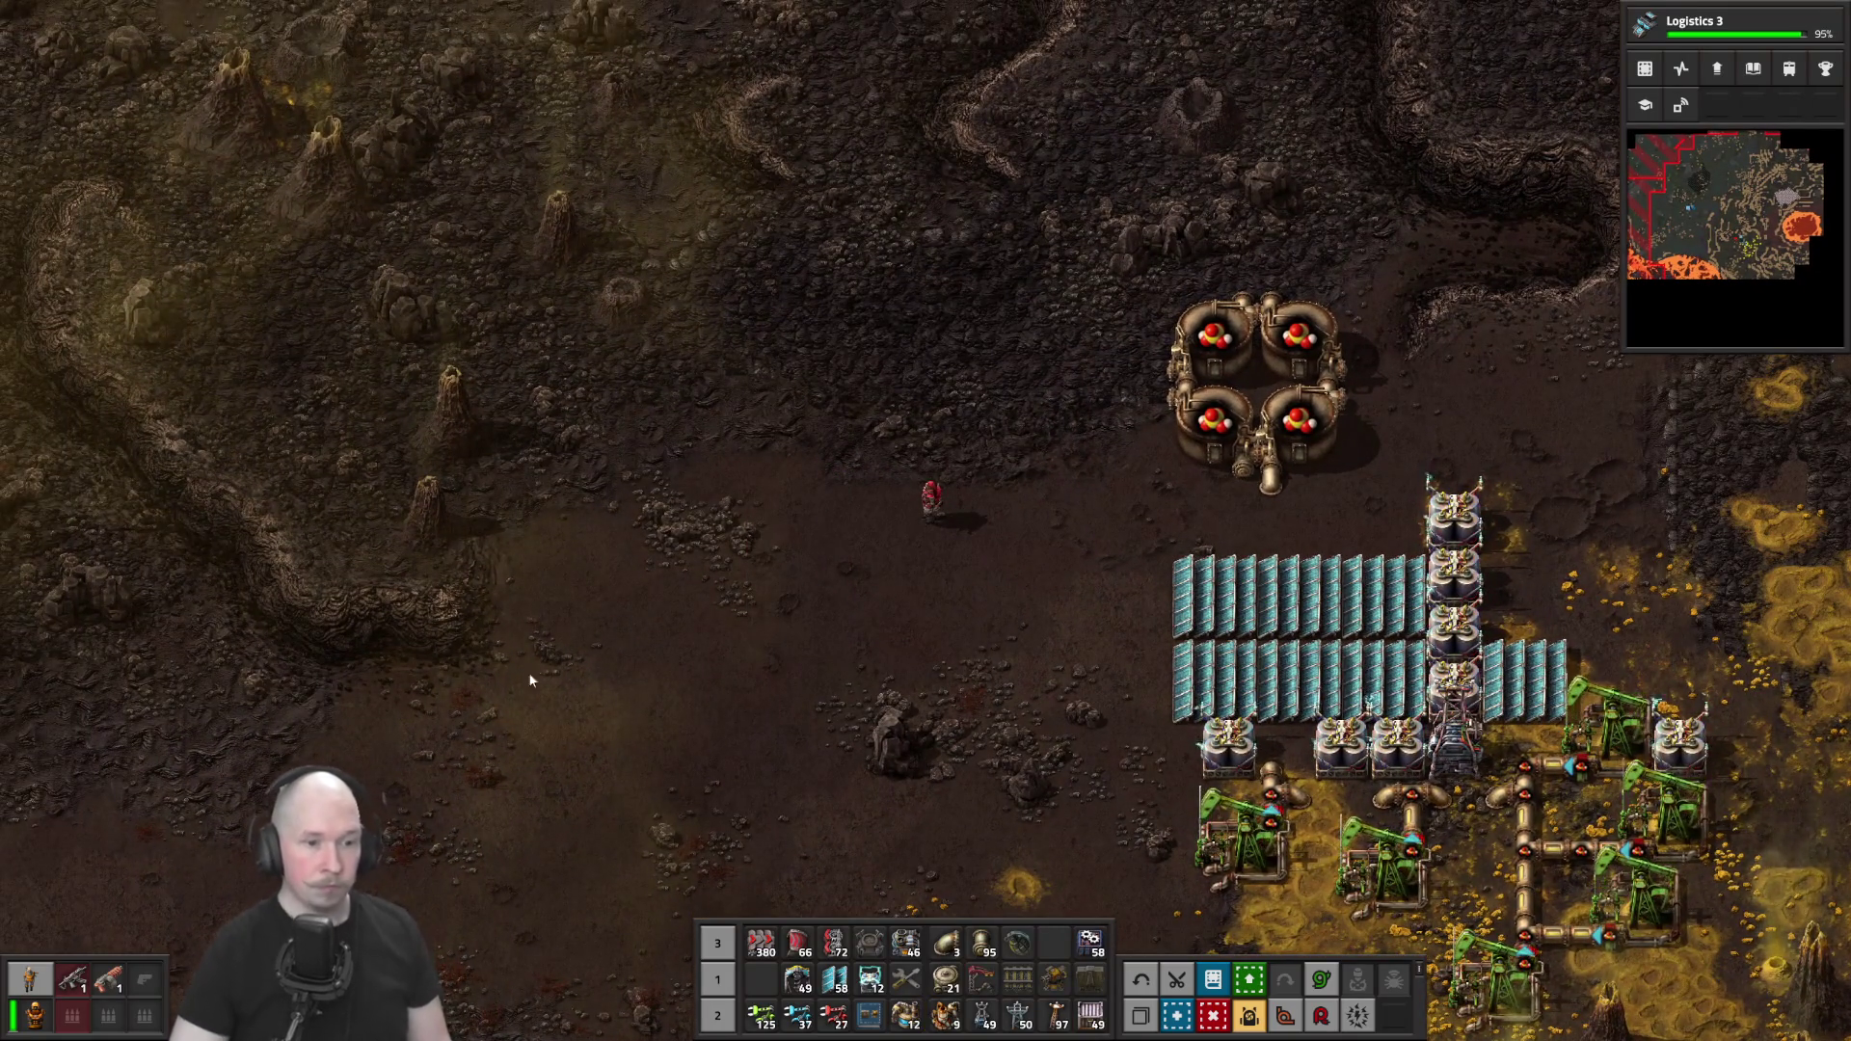
key("d")
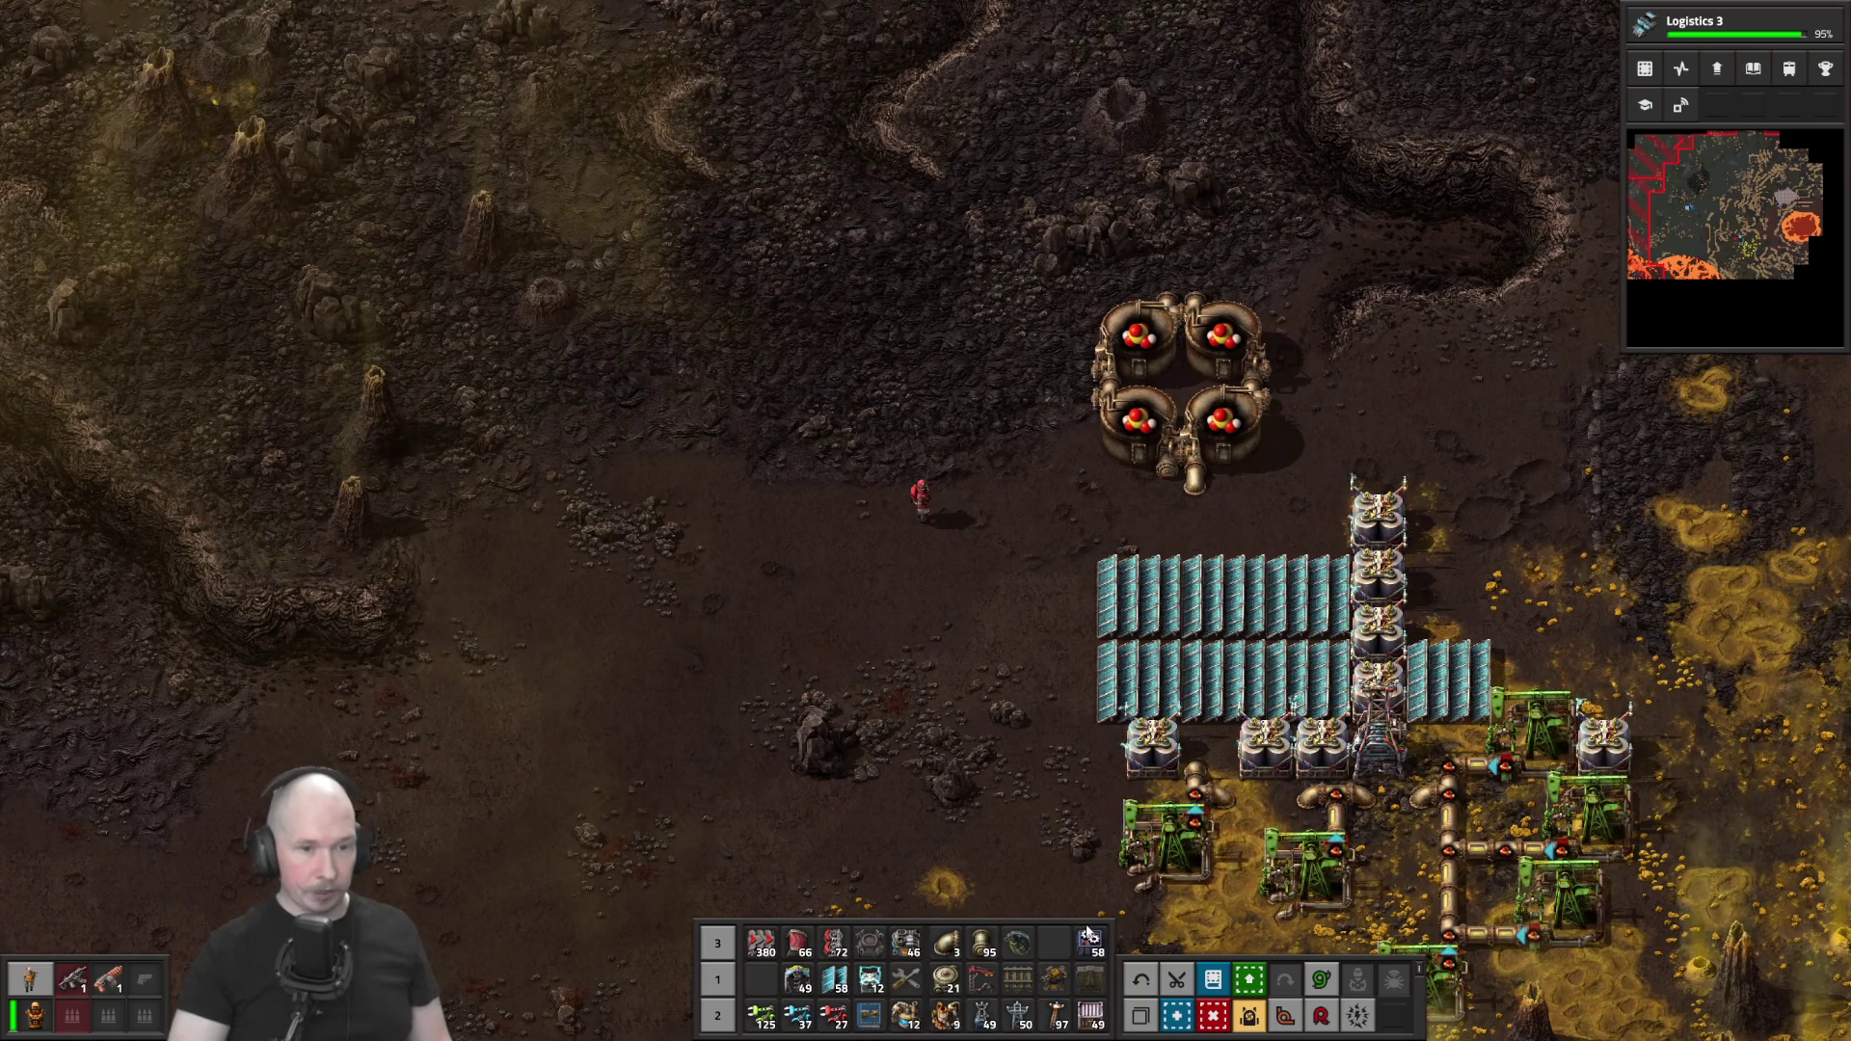
left_click(1090, 940)
Place Assembling machine 2 beside the acid tanks and set its recipe to Tungsten carbide
key("d")
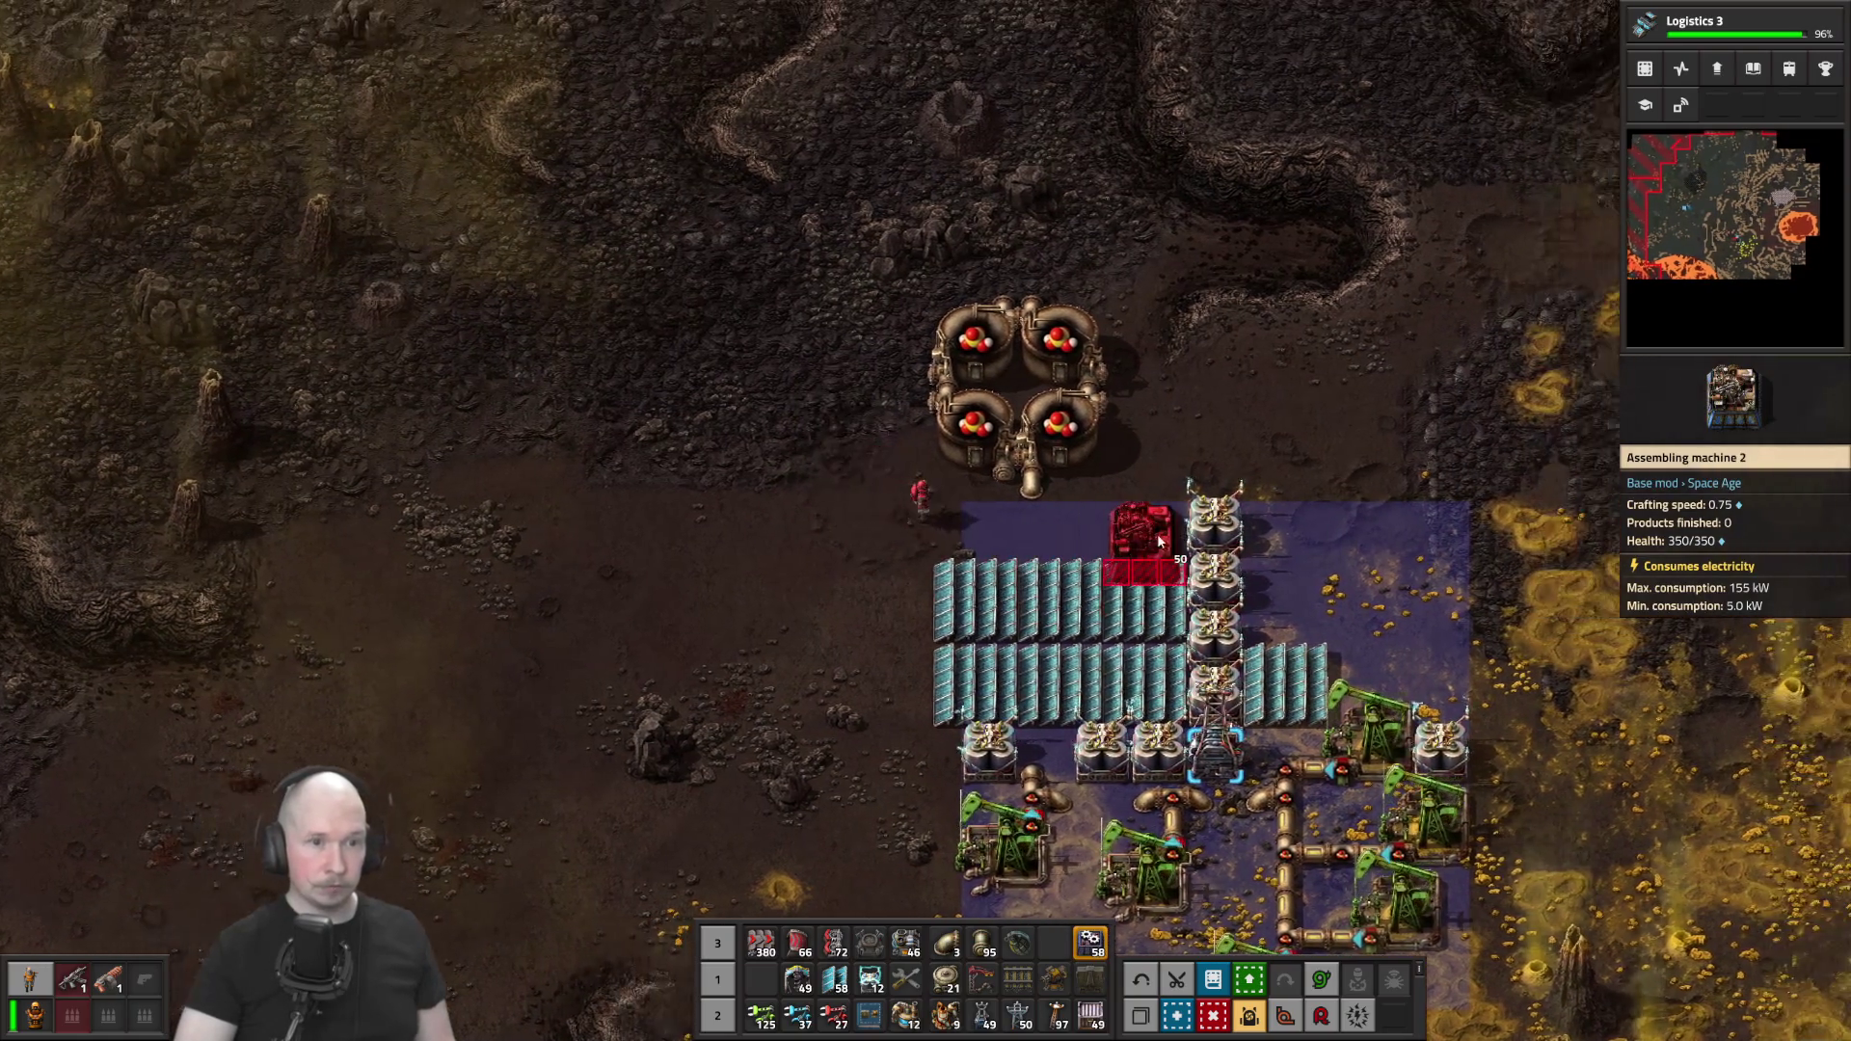
scroll(1159, 543, "up", 3)
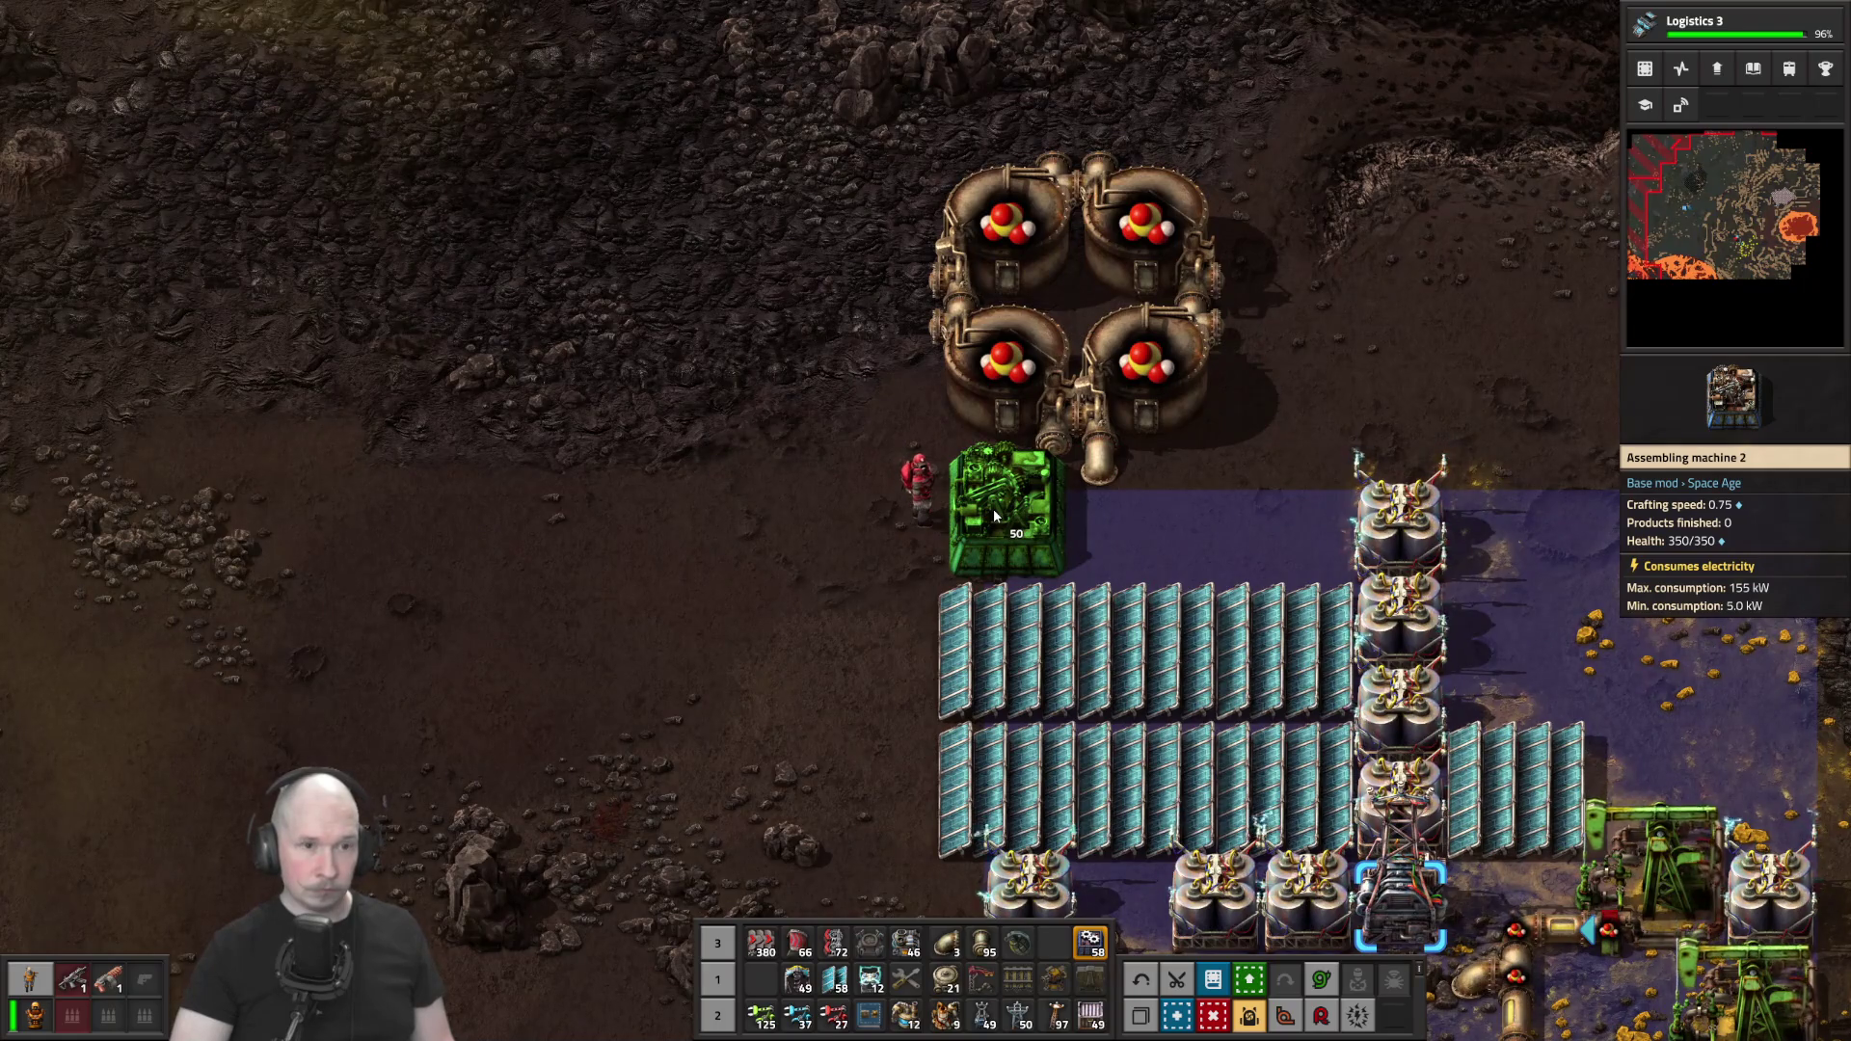
key("a")
left_click(1044, 525)
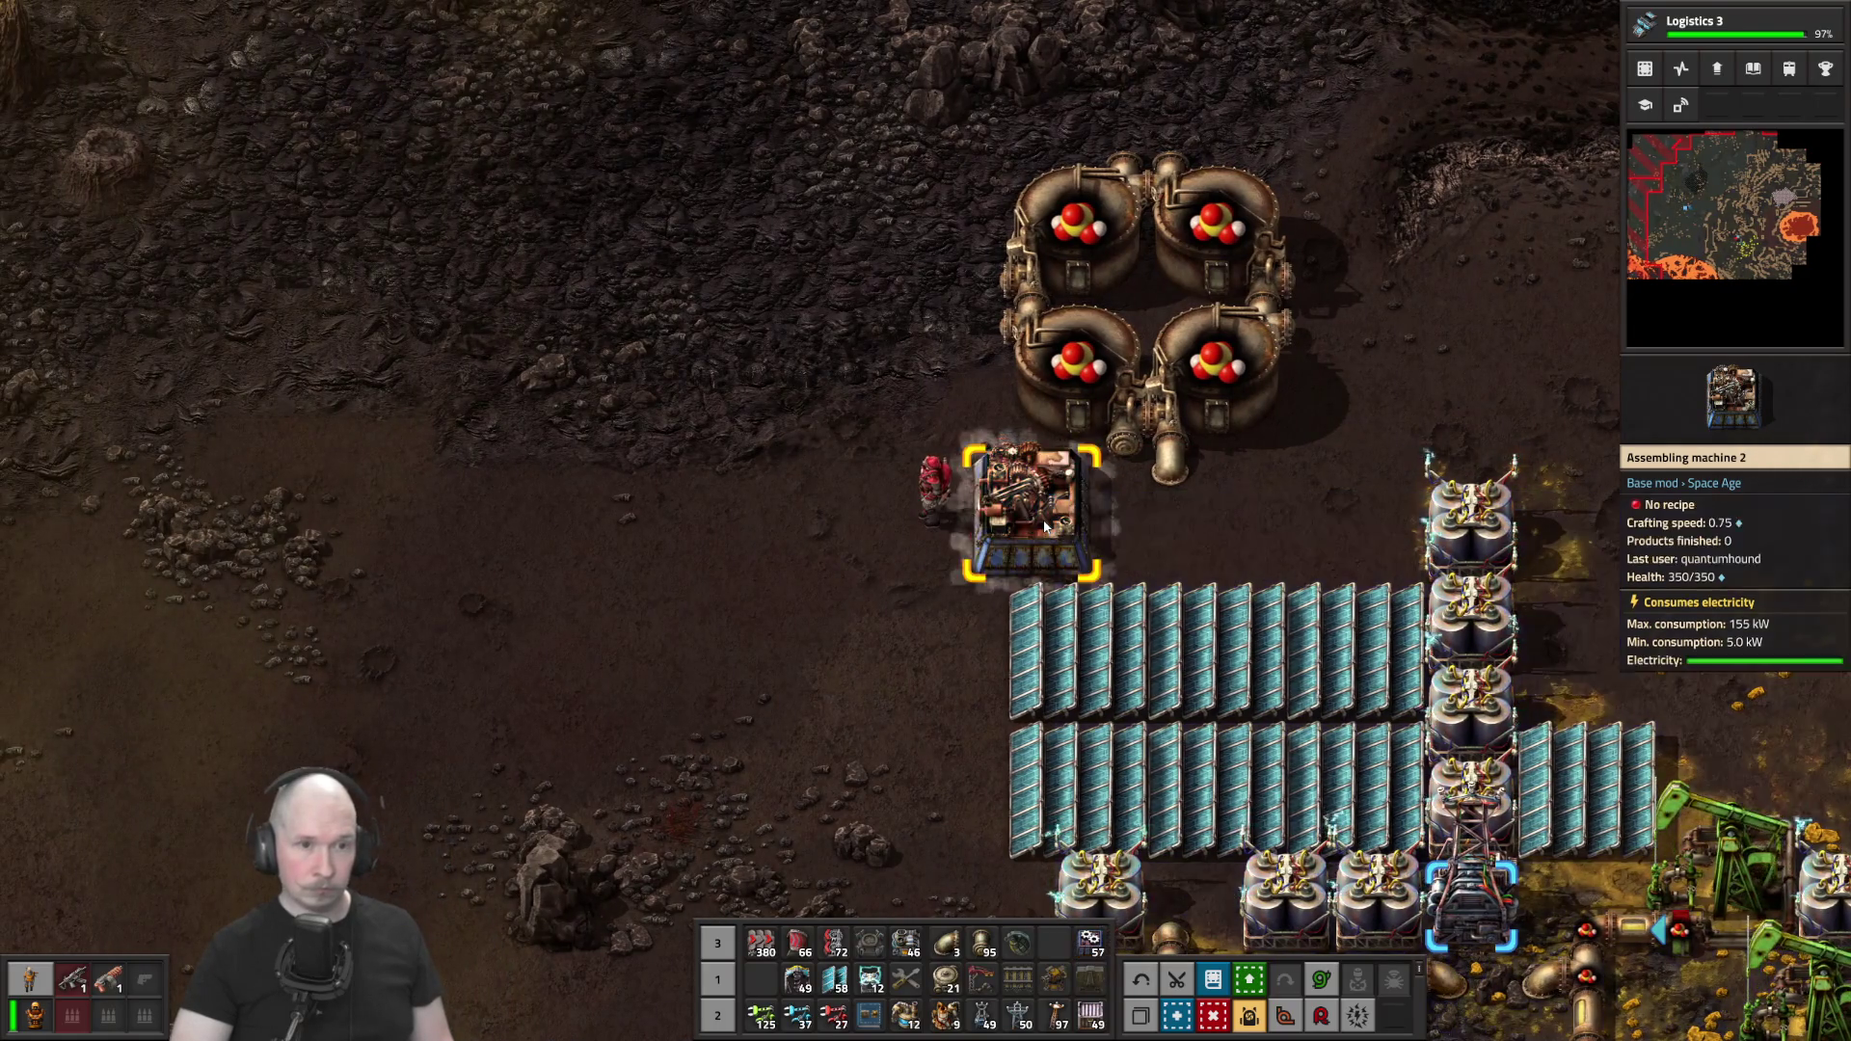
key("q")
left_click(1022, 521)
left_click(925, 284)
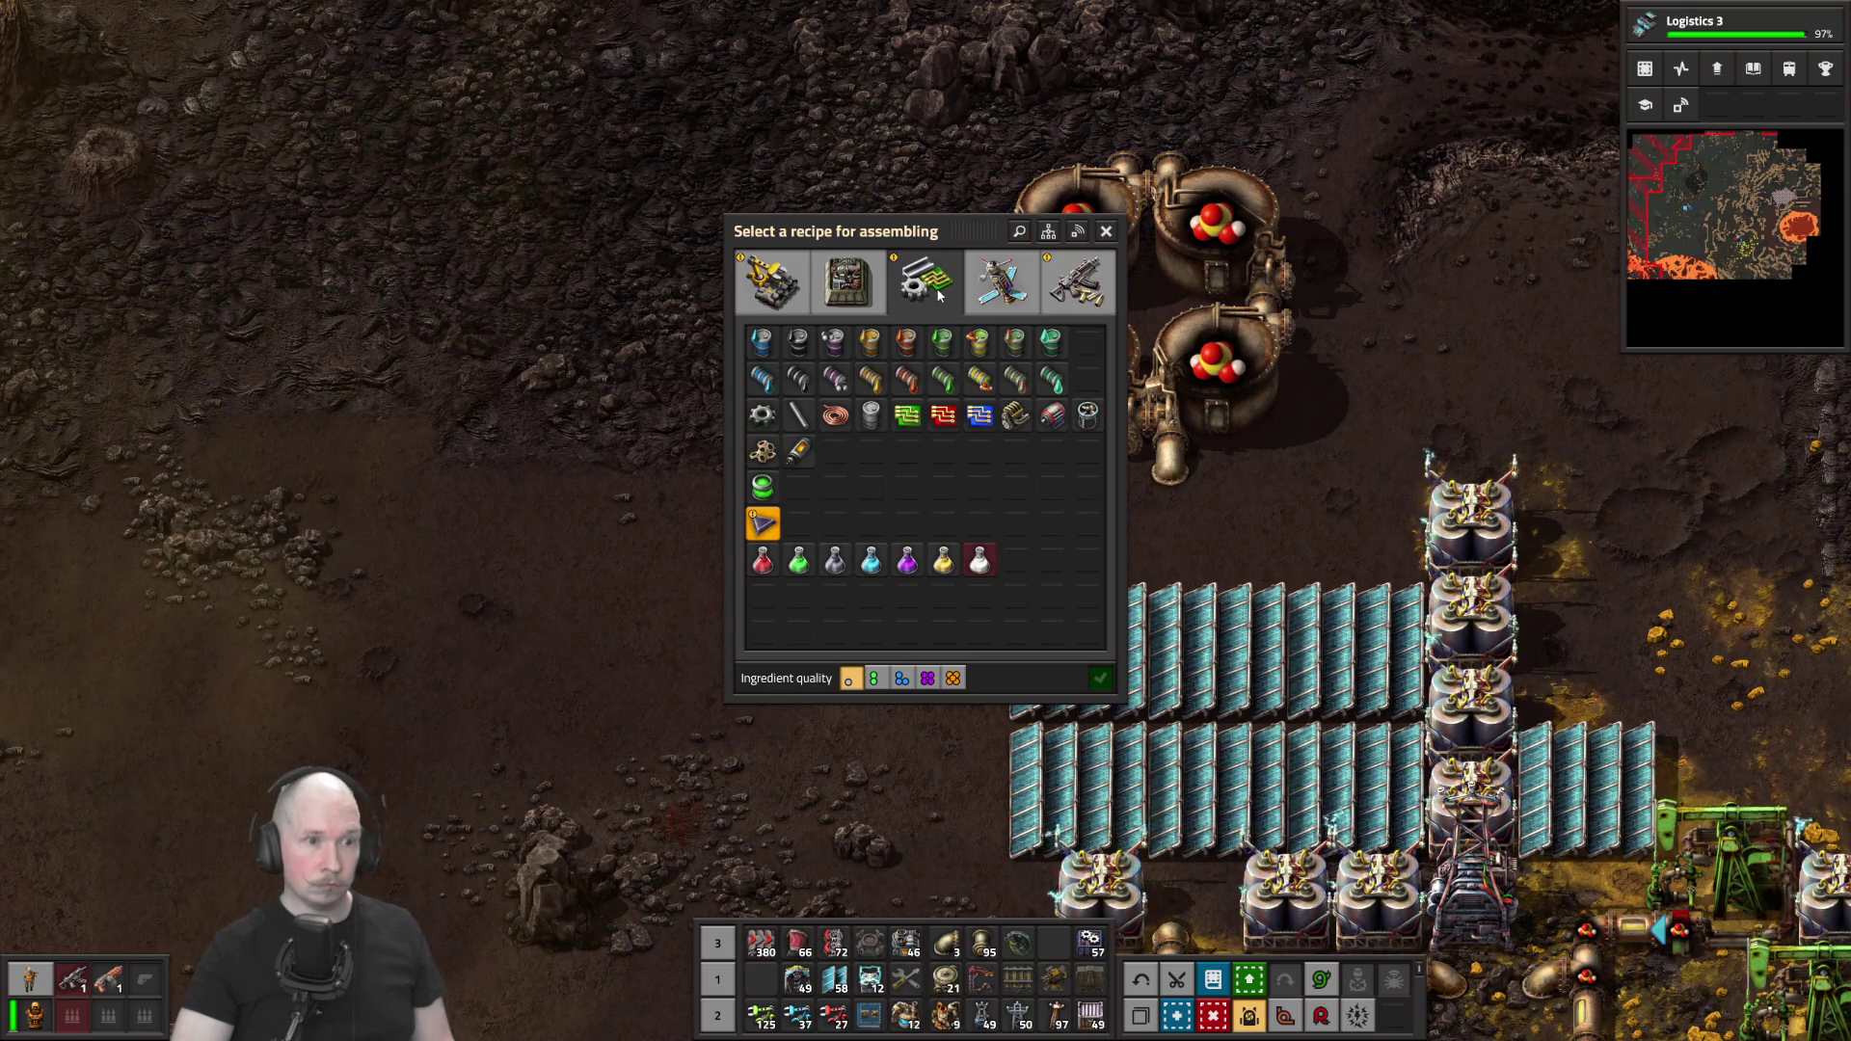
left_click(762, 523)
key("Escape")
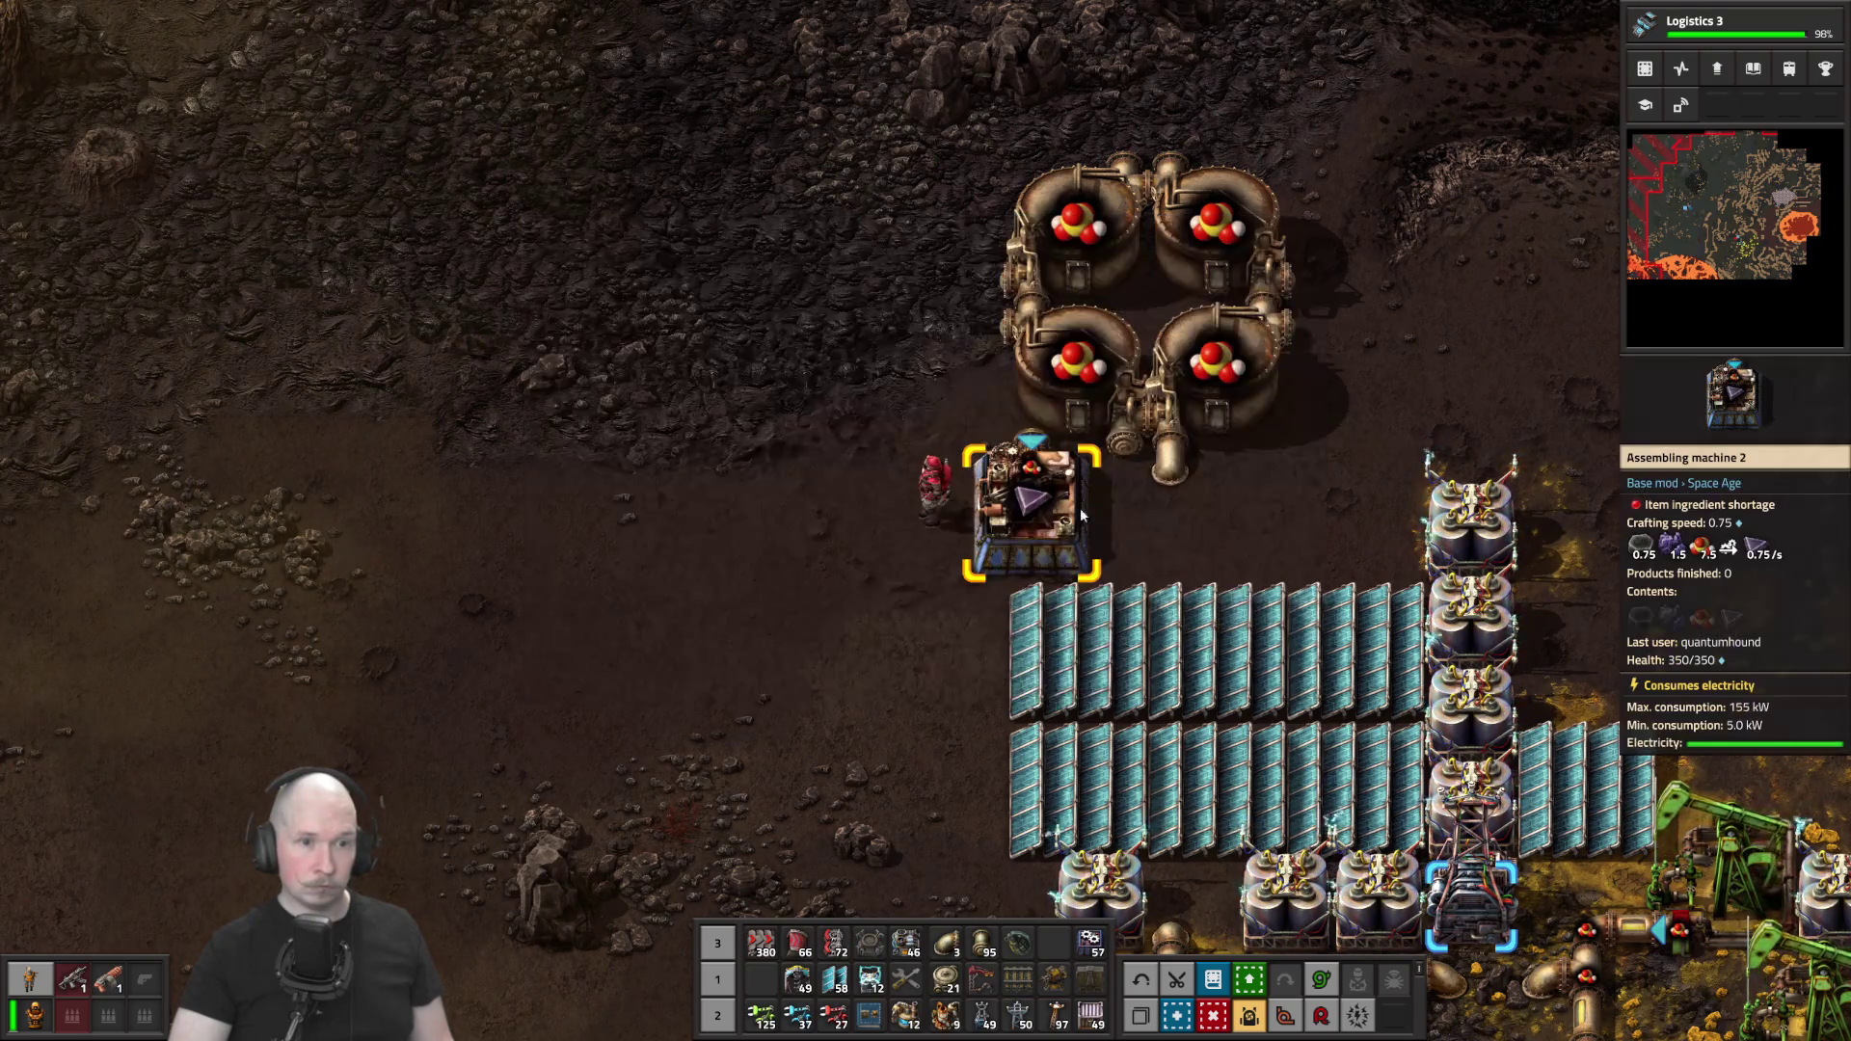